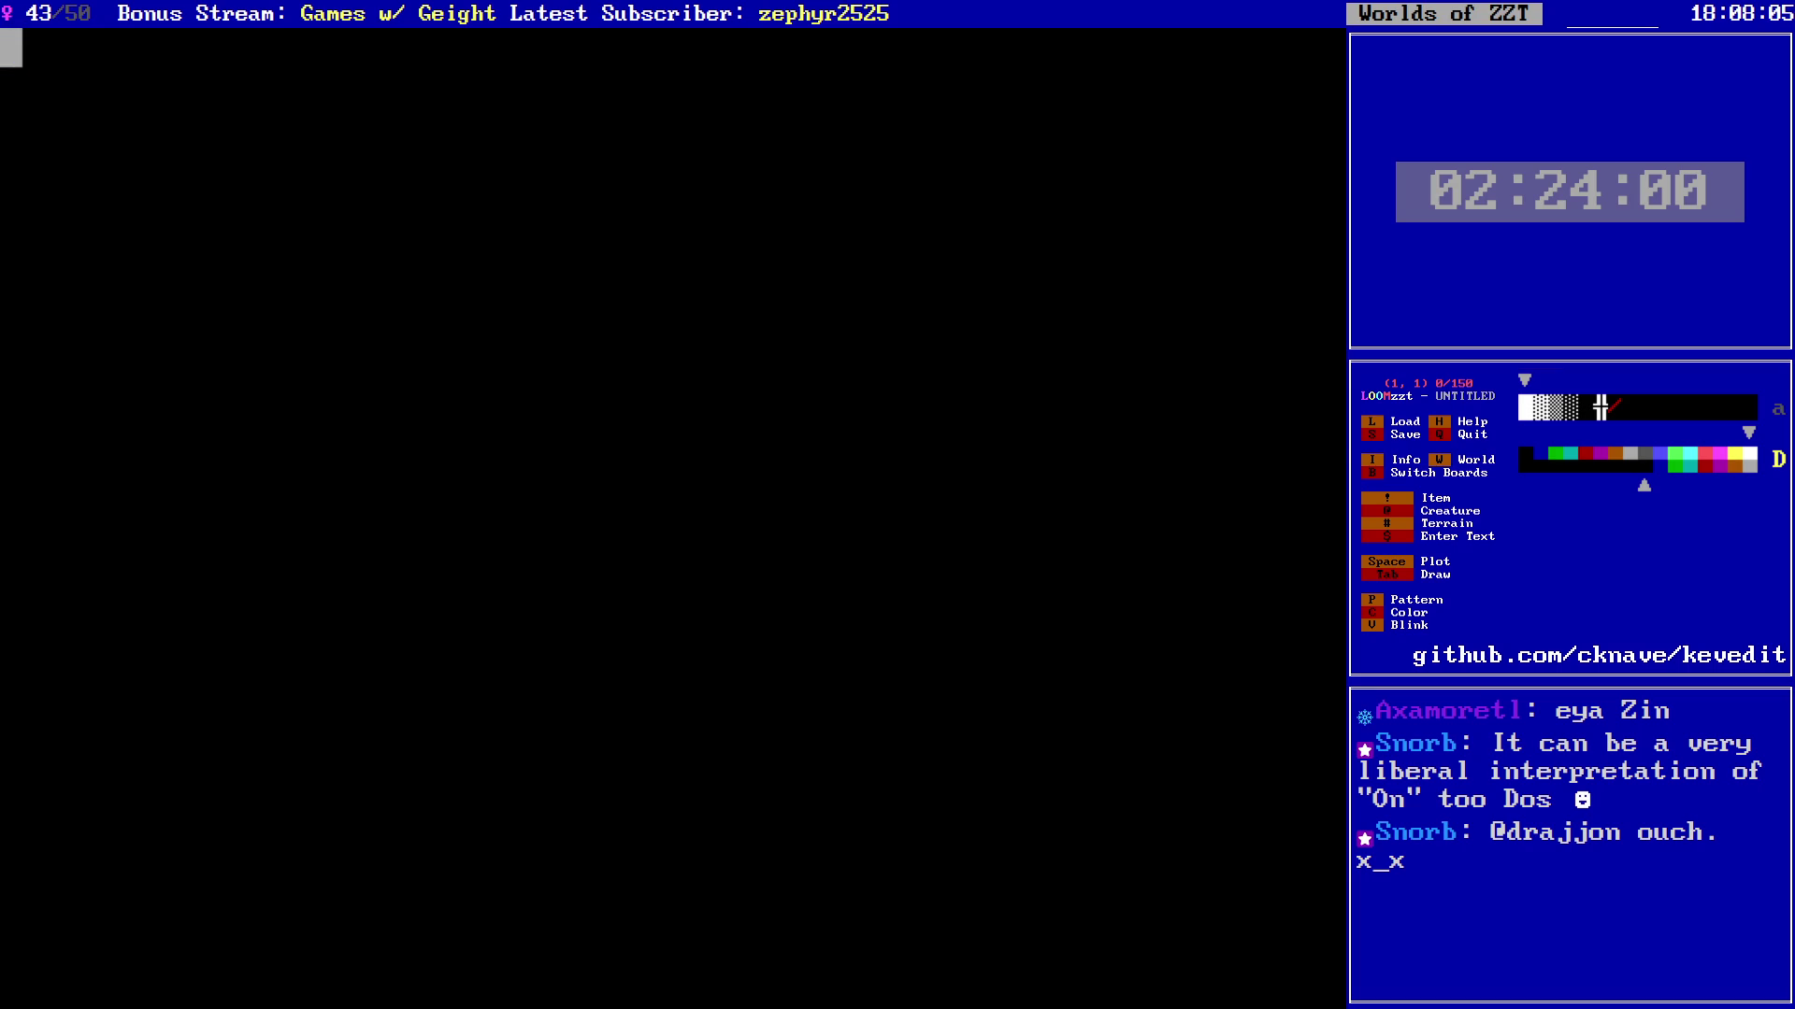
# - Load the DOSJAM.ZZT world from the Load World list so its title board opens
pyautogui.press('l')
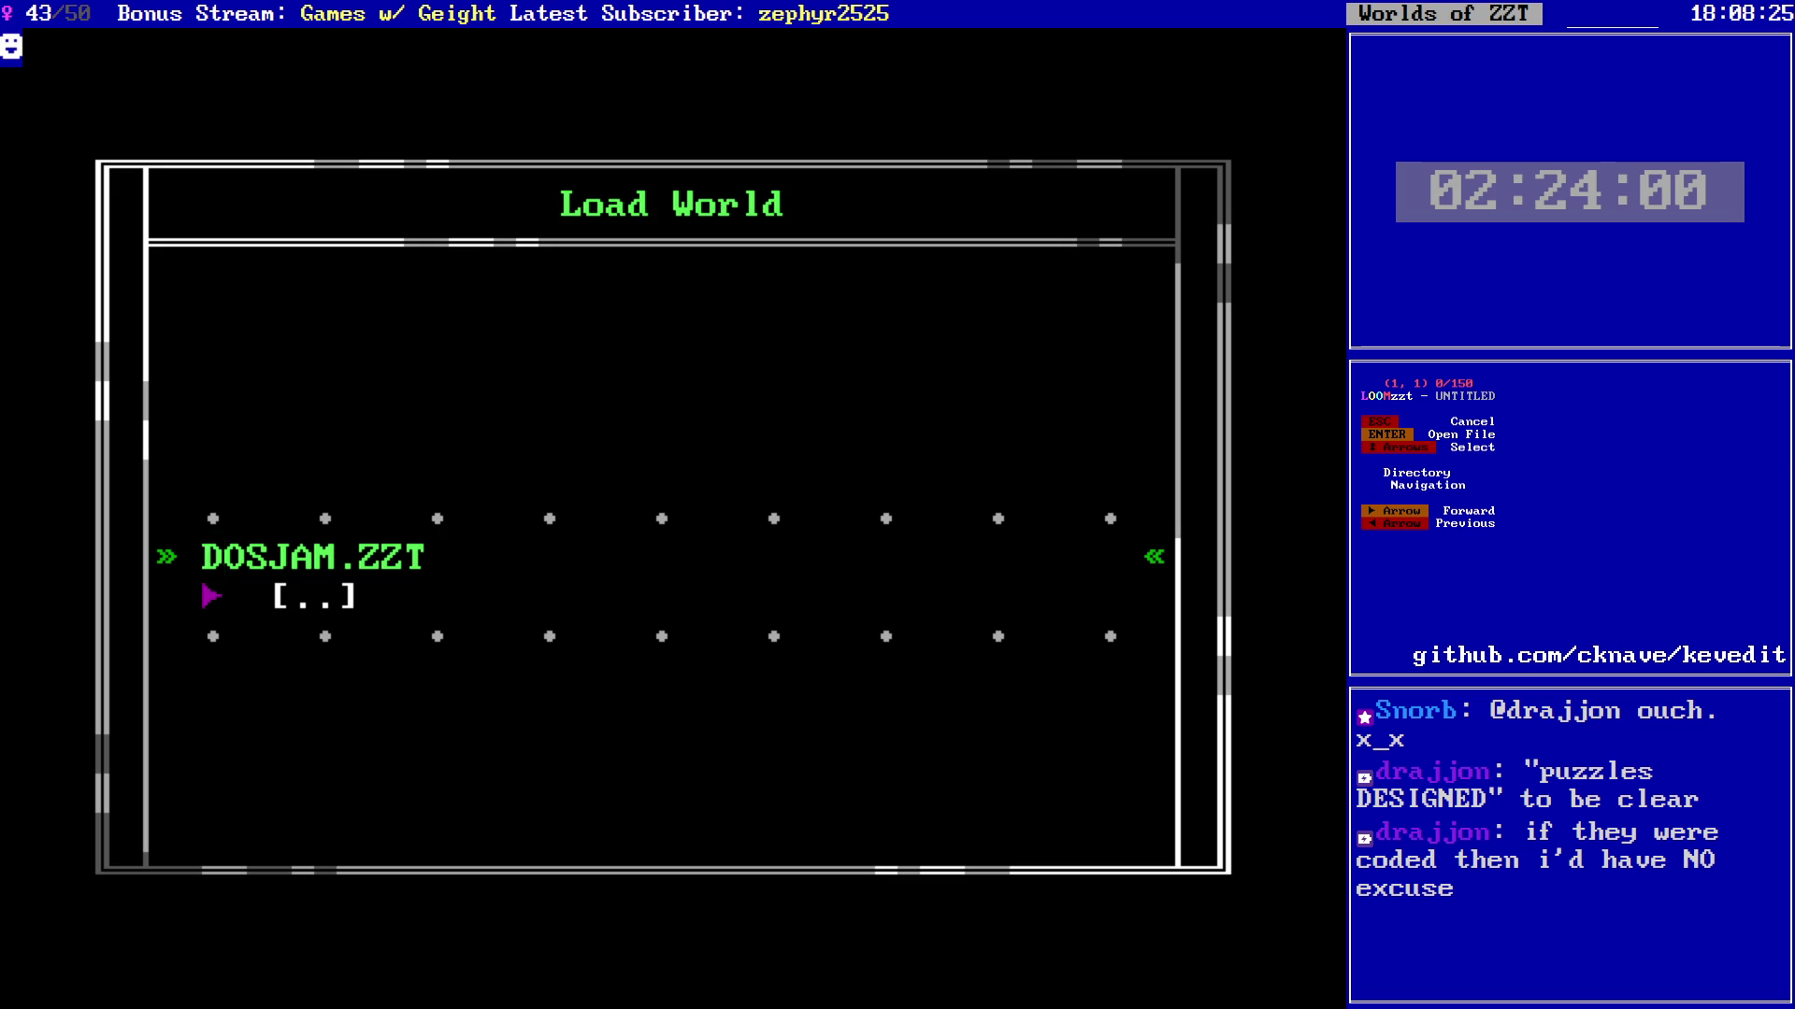
pyautogui.press('Return')
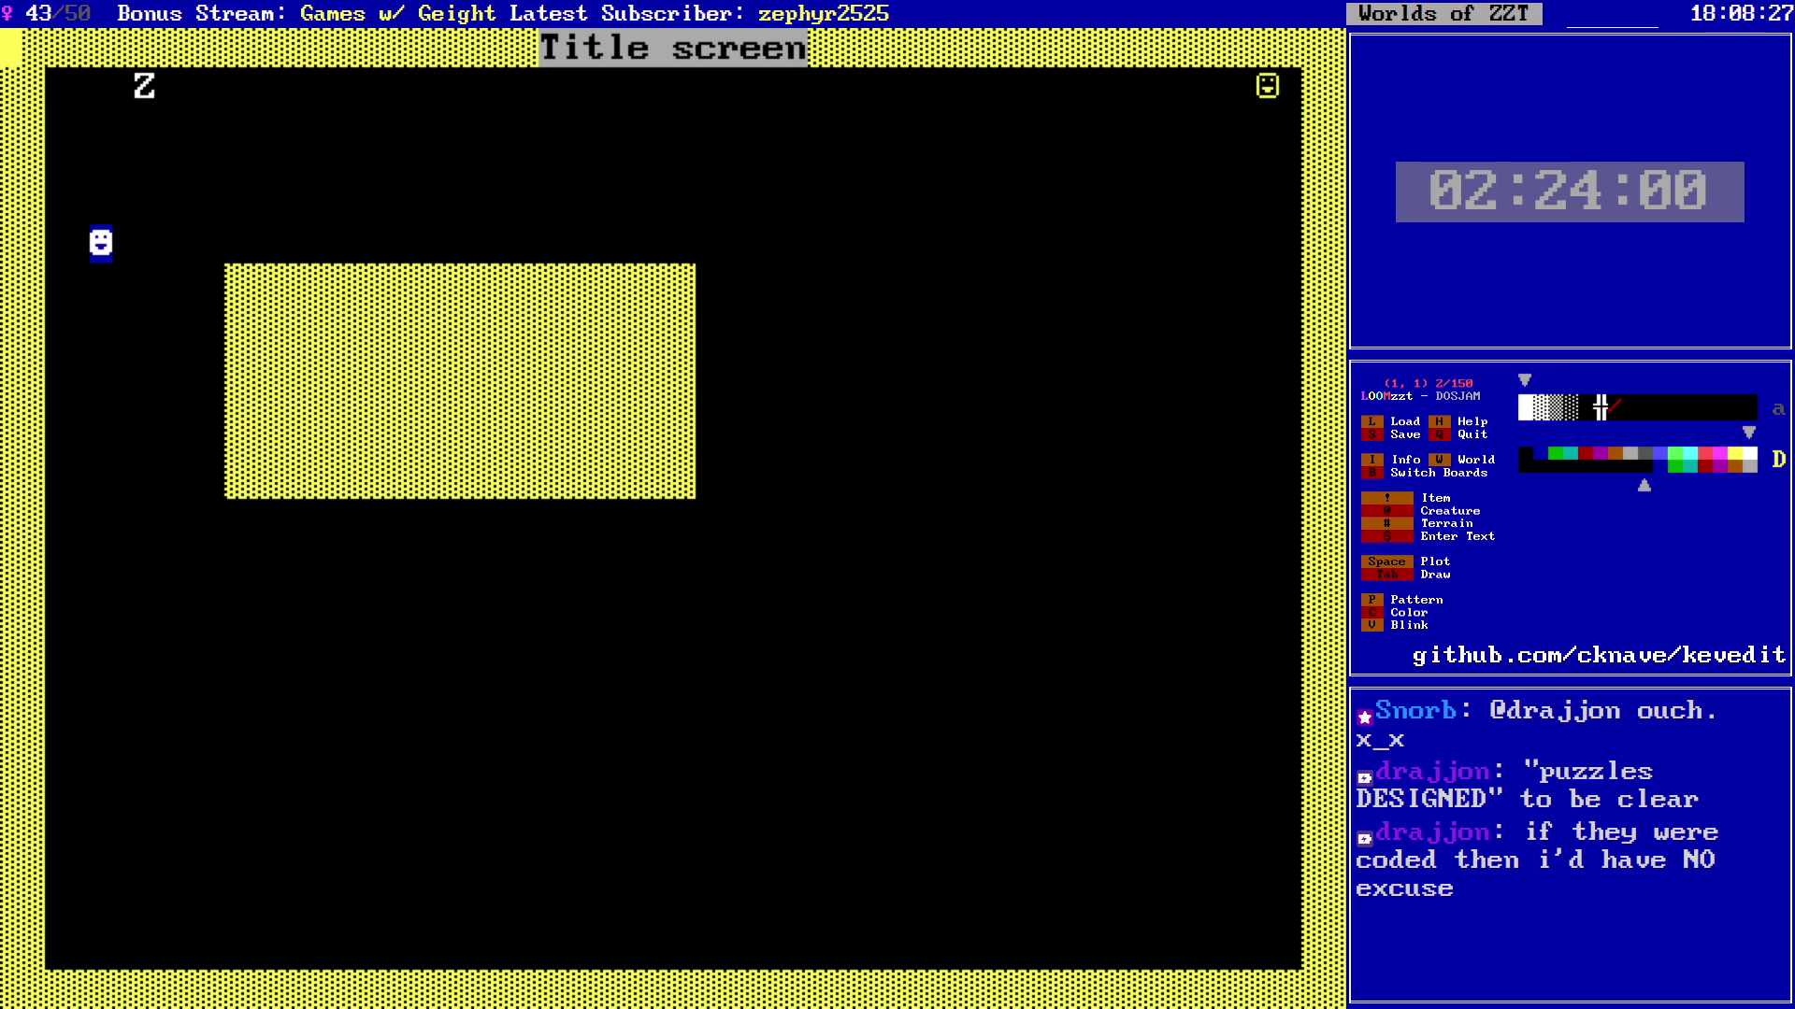
# - Read through the Z object's program to its final line
pyautogui.press('Down')
pyautogui.press('Right')
pyautogui.press('Right')
pyautogui.press('Right')
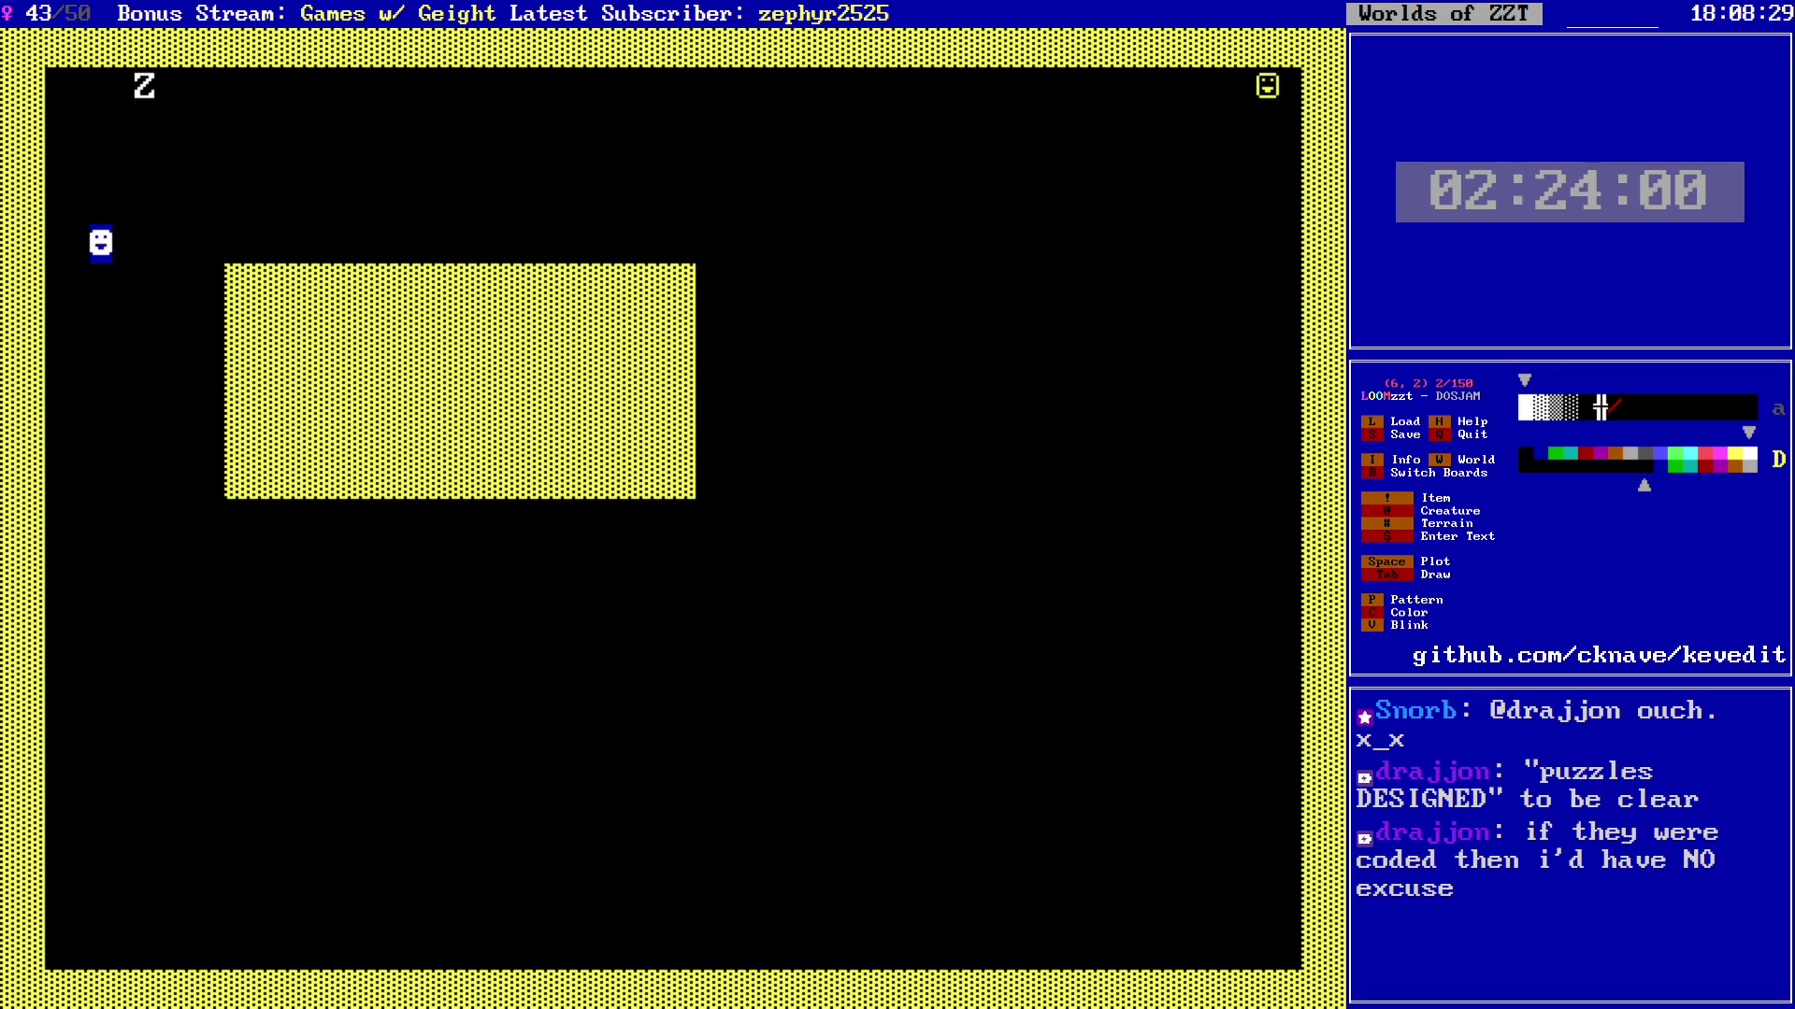
pyautogui.press('Return')
pyautogui.press('Return')
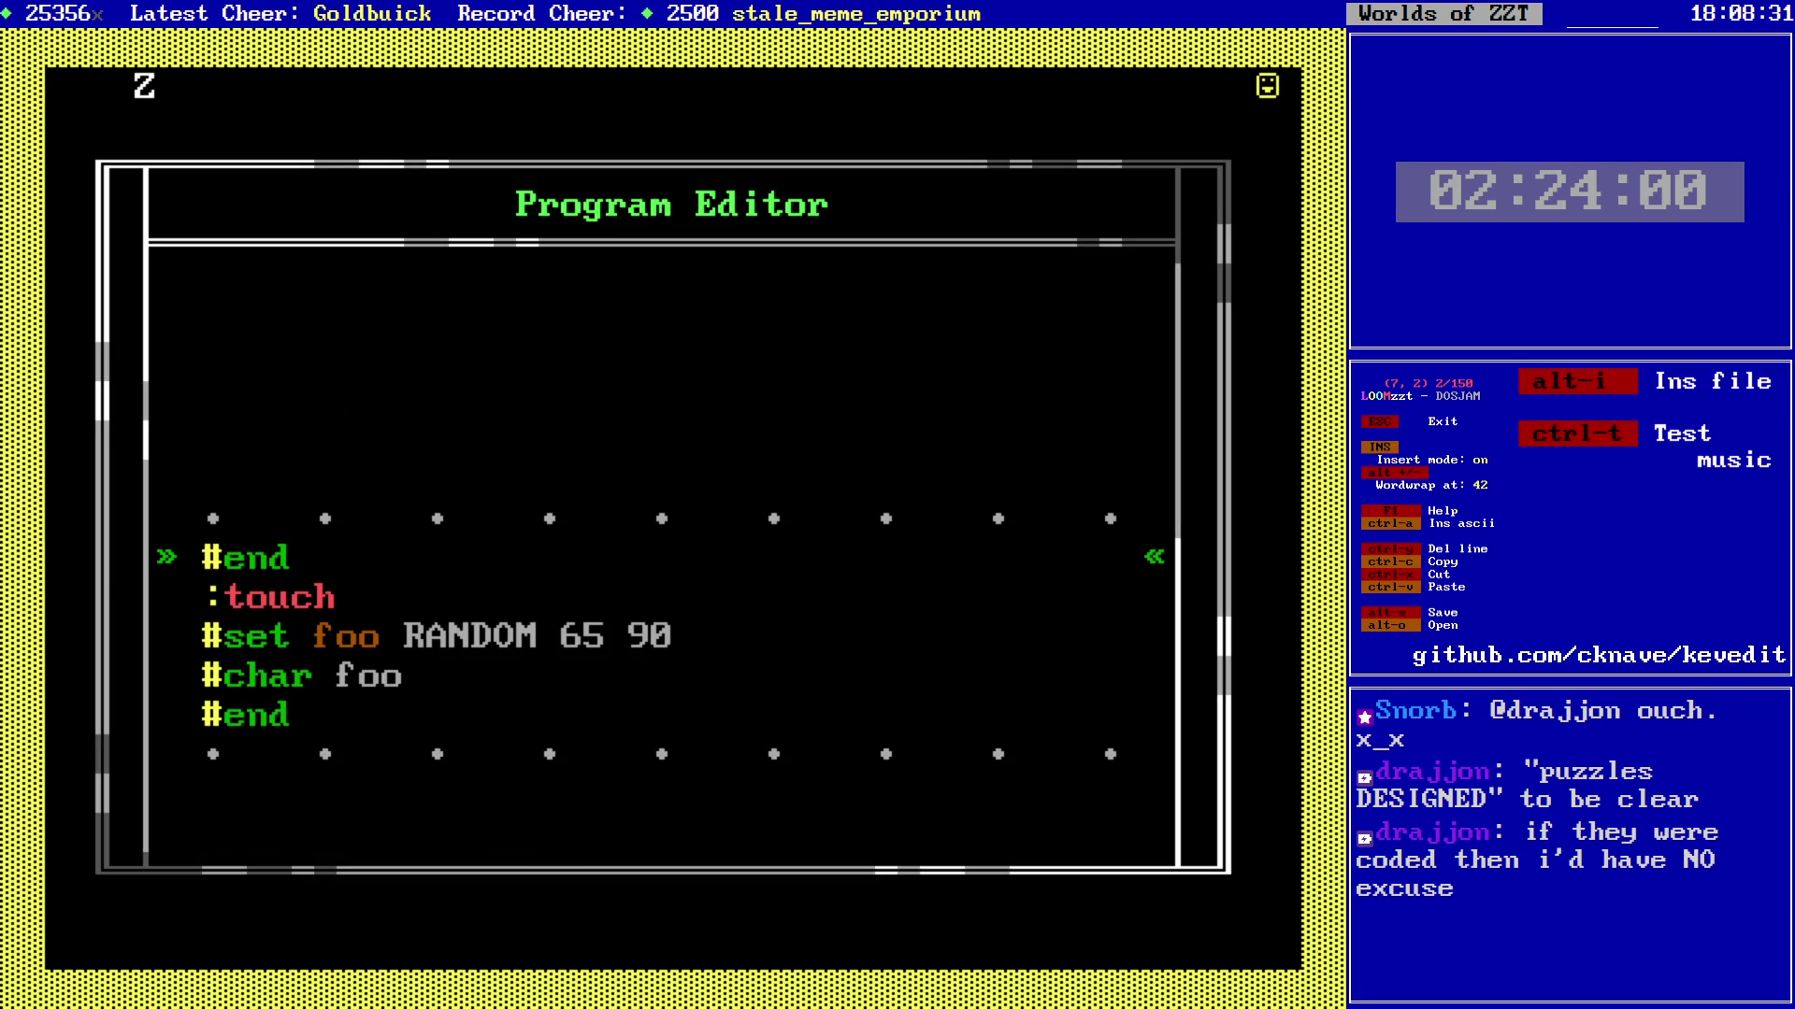
pyautogui.press('Down')
pyautogui.press('Down')
pyautogui.press('Down')
pyautogui.press('Down')
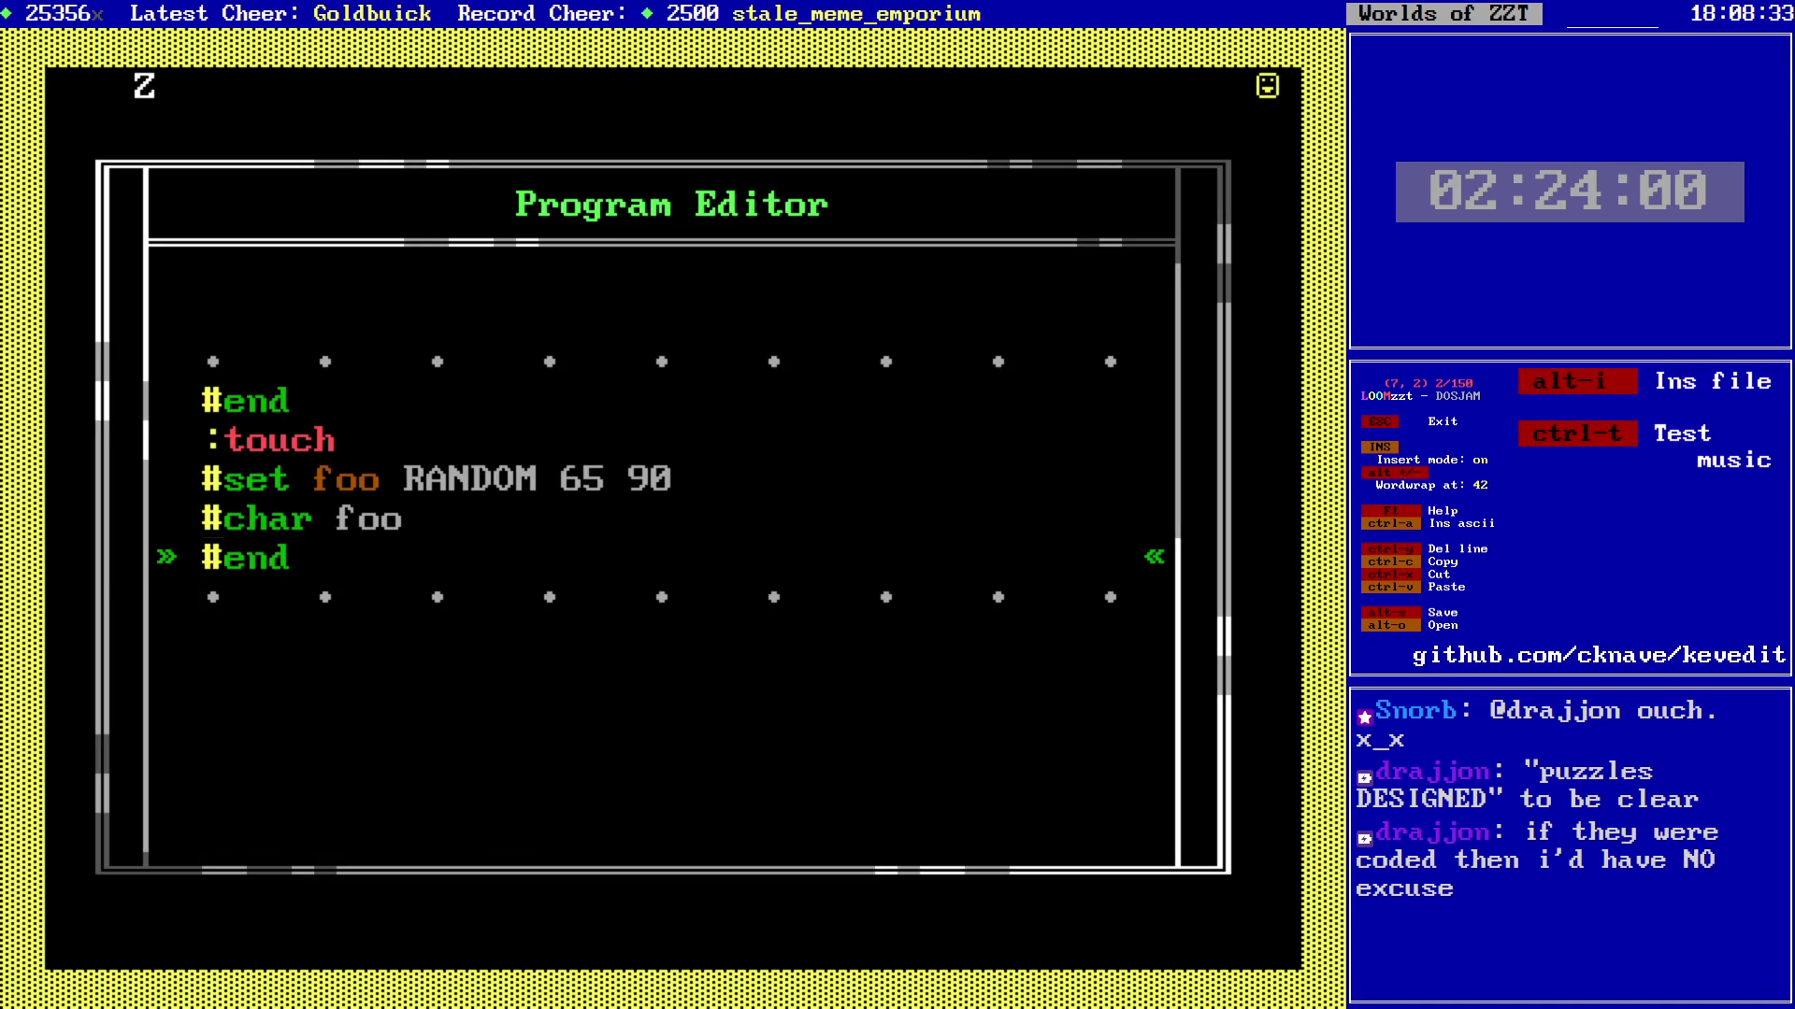
pyautogui.press('Escape')
pyautogui.press('Down')
pyautogui.press('Down')
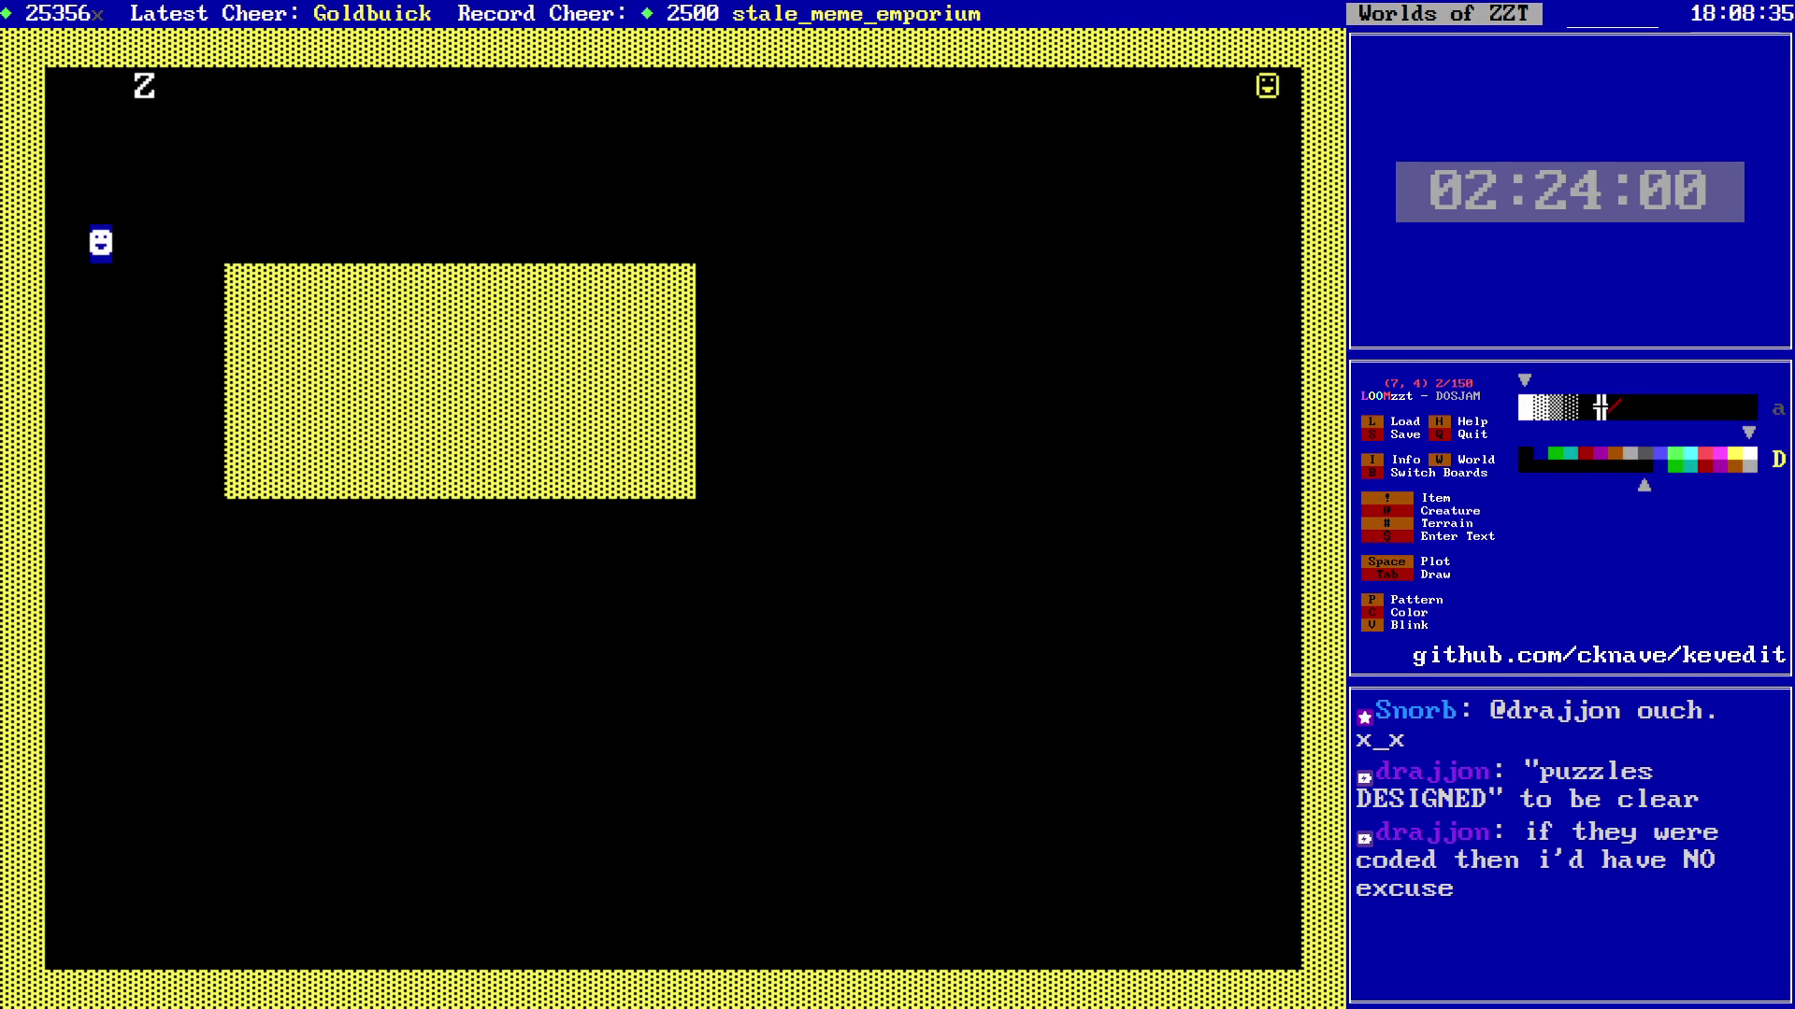
# - Save the world over DOSJAM.ZZT, confirming the overwrite
pyautogui.hotkey('alt', 's')
pyautogui.press('Return')
pyautogui.press('y')
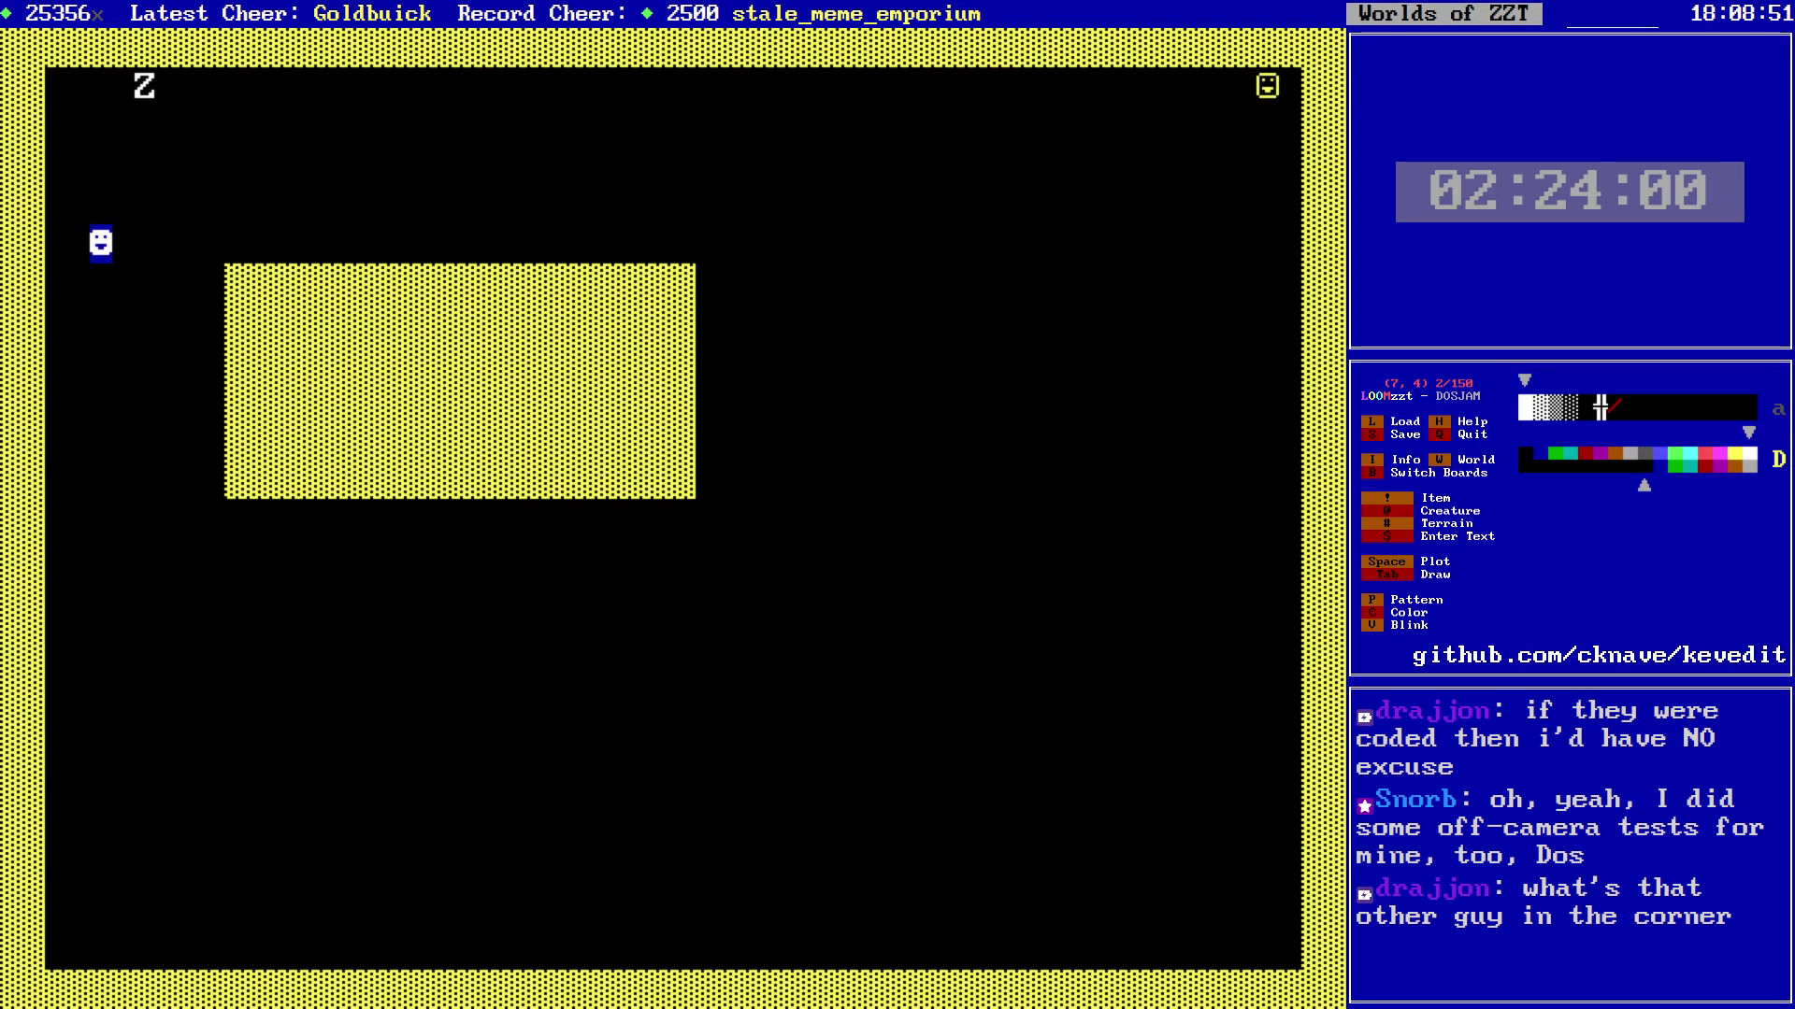
# - View the top-right object's program twice, returning to the board each time
pyautogui.hotkey('alt', 'Right')
pyautogui.hotkey('alt', 'Right')
pyautogui.hotkey('alt', 'Right')
pyautogui.press('Up')
pyautogui.press('Up')
pyautogui.press('Return')
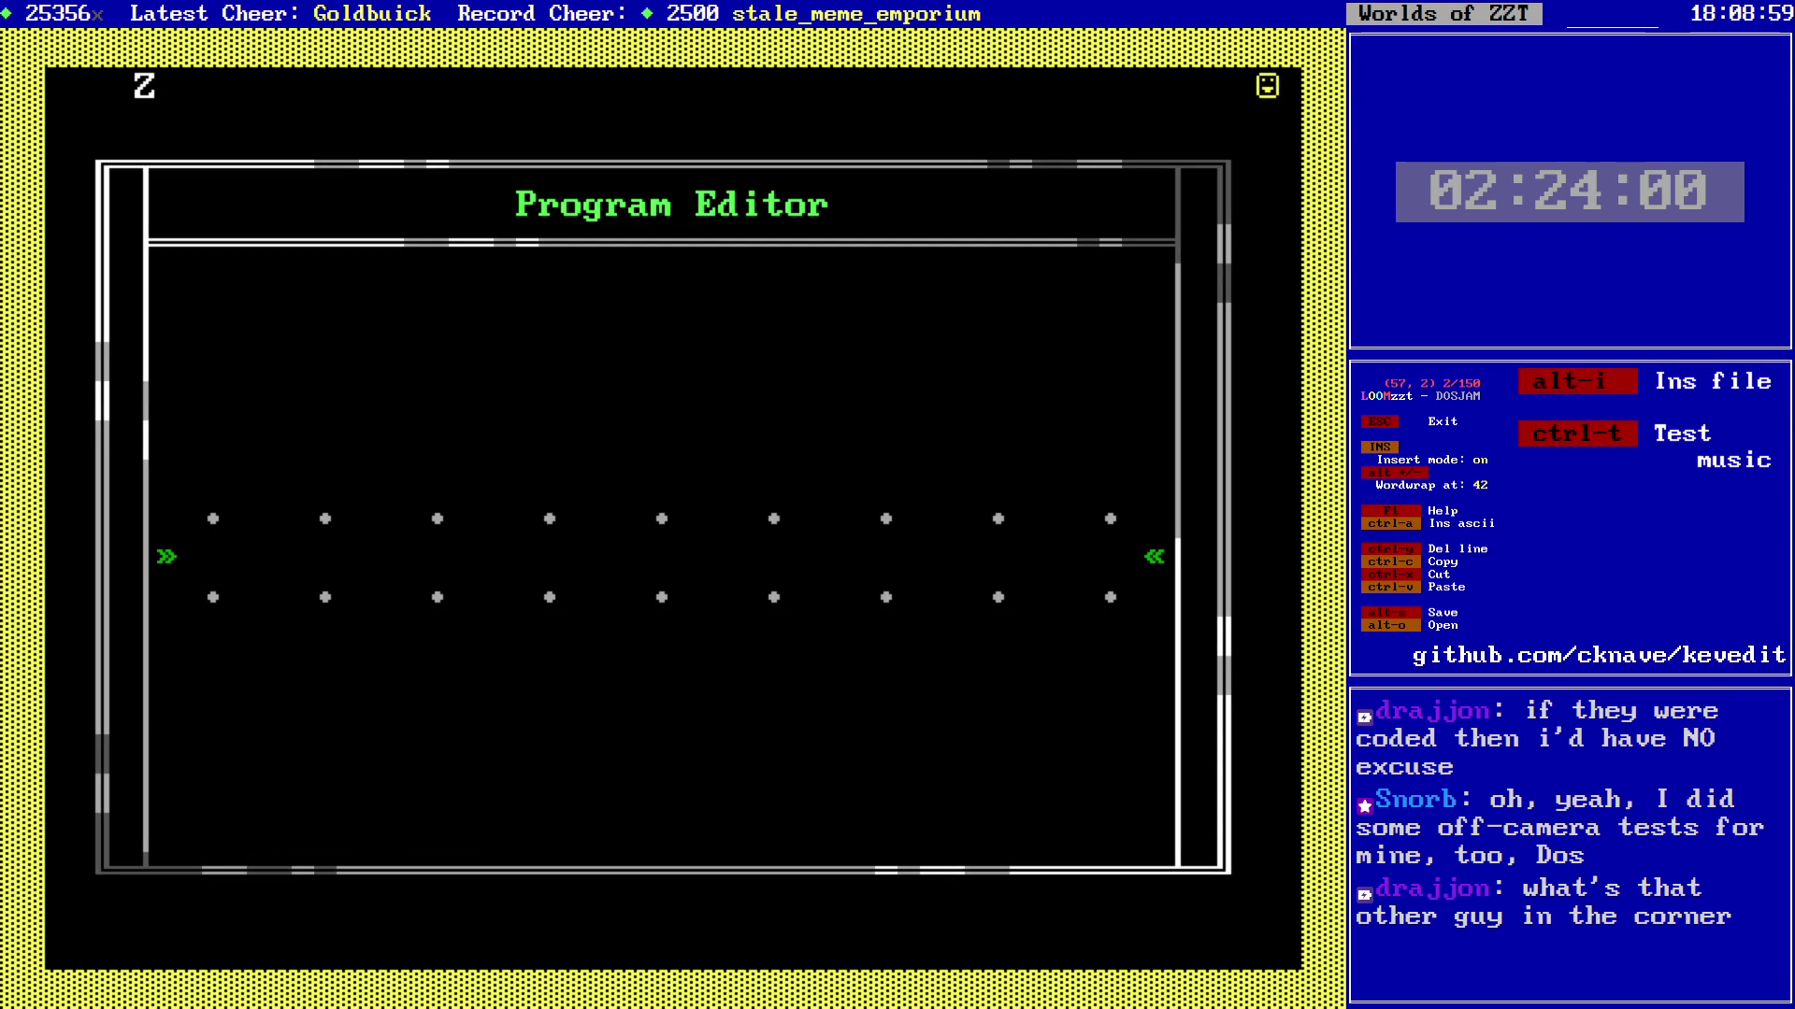
pyautogui.press('Escape')
pyautogui.press('Escape')
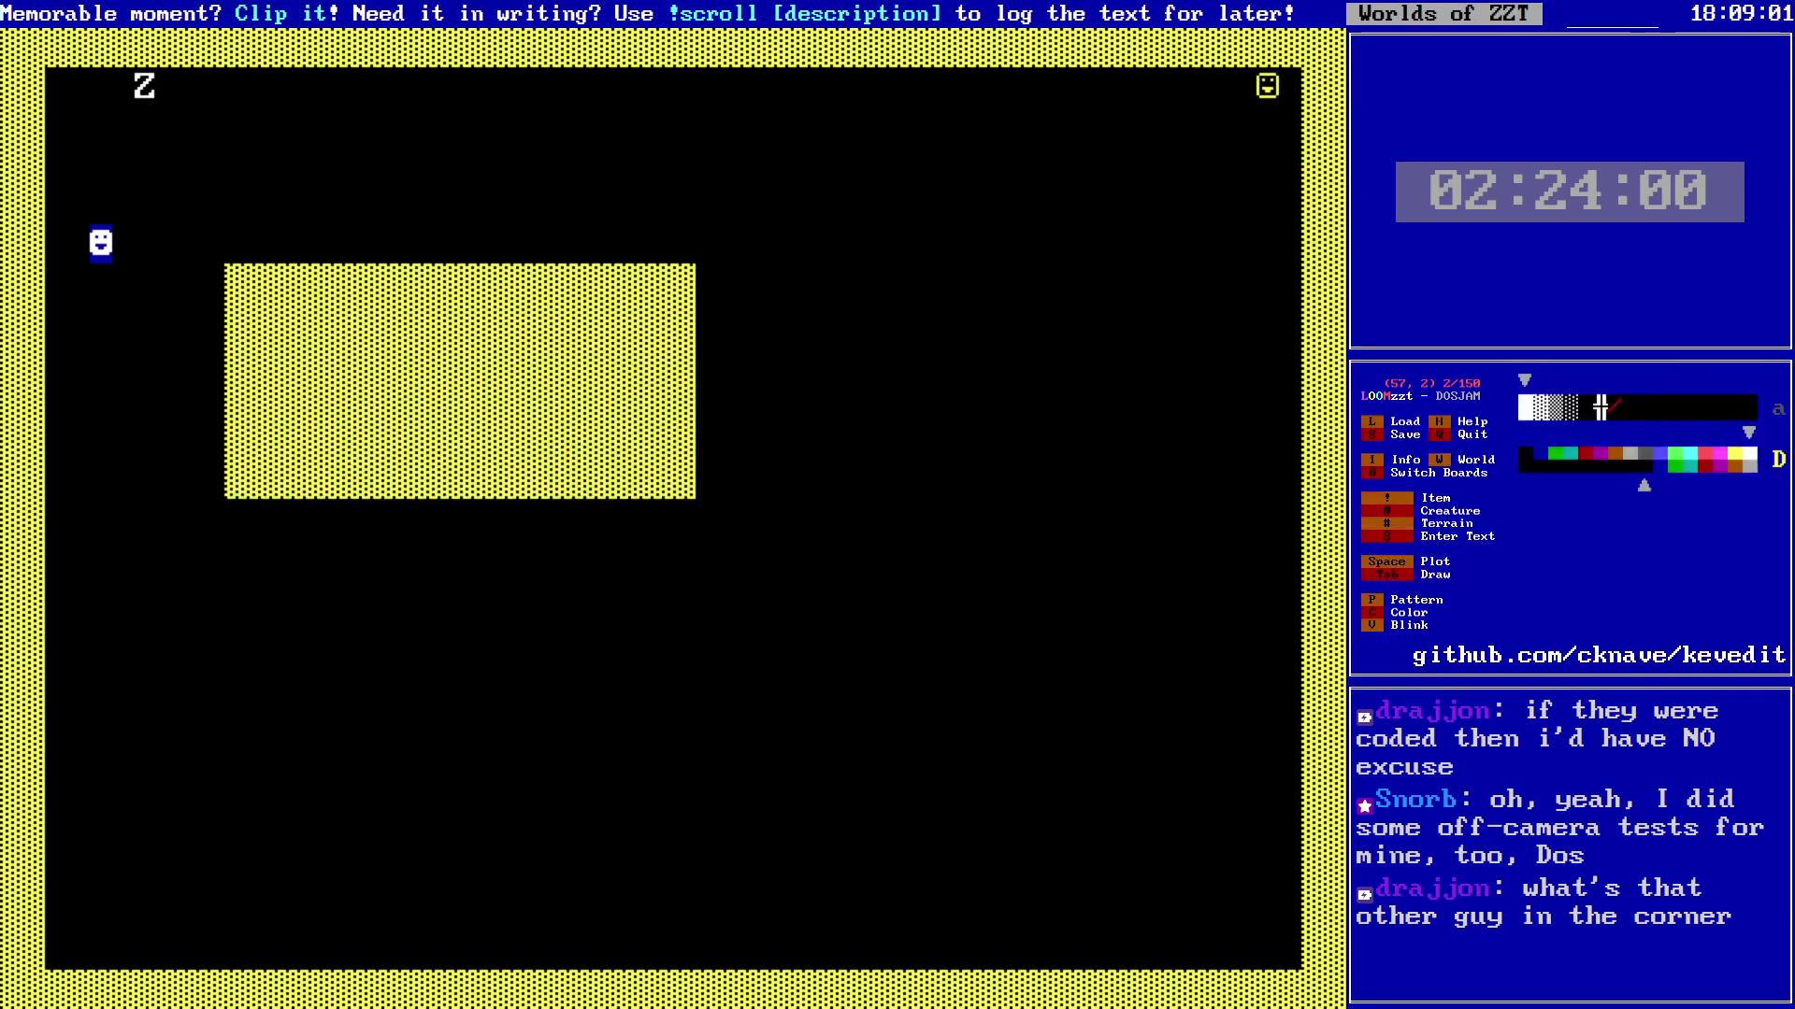
pyautogui.press('Up')
pyautogui.press('Return')
pyautogui.press('Return')
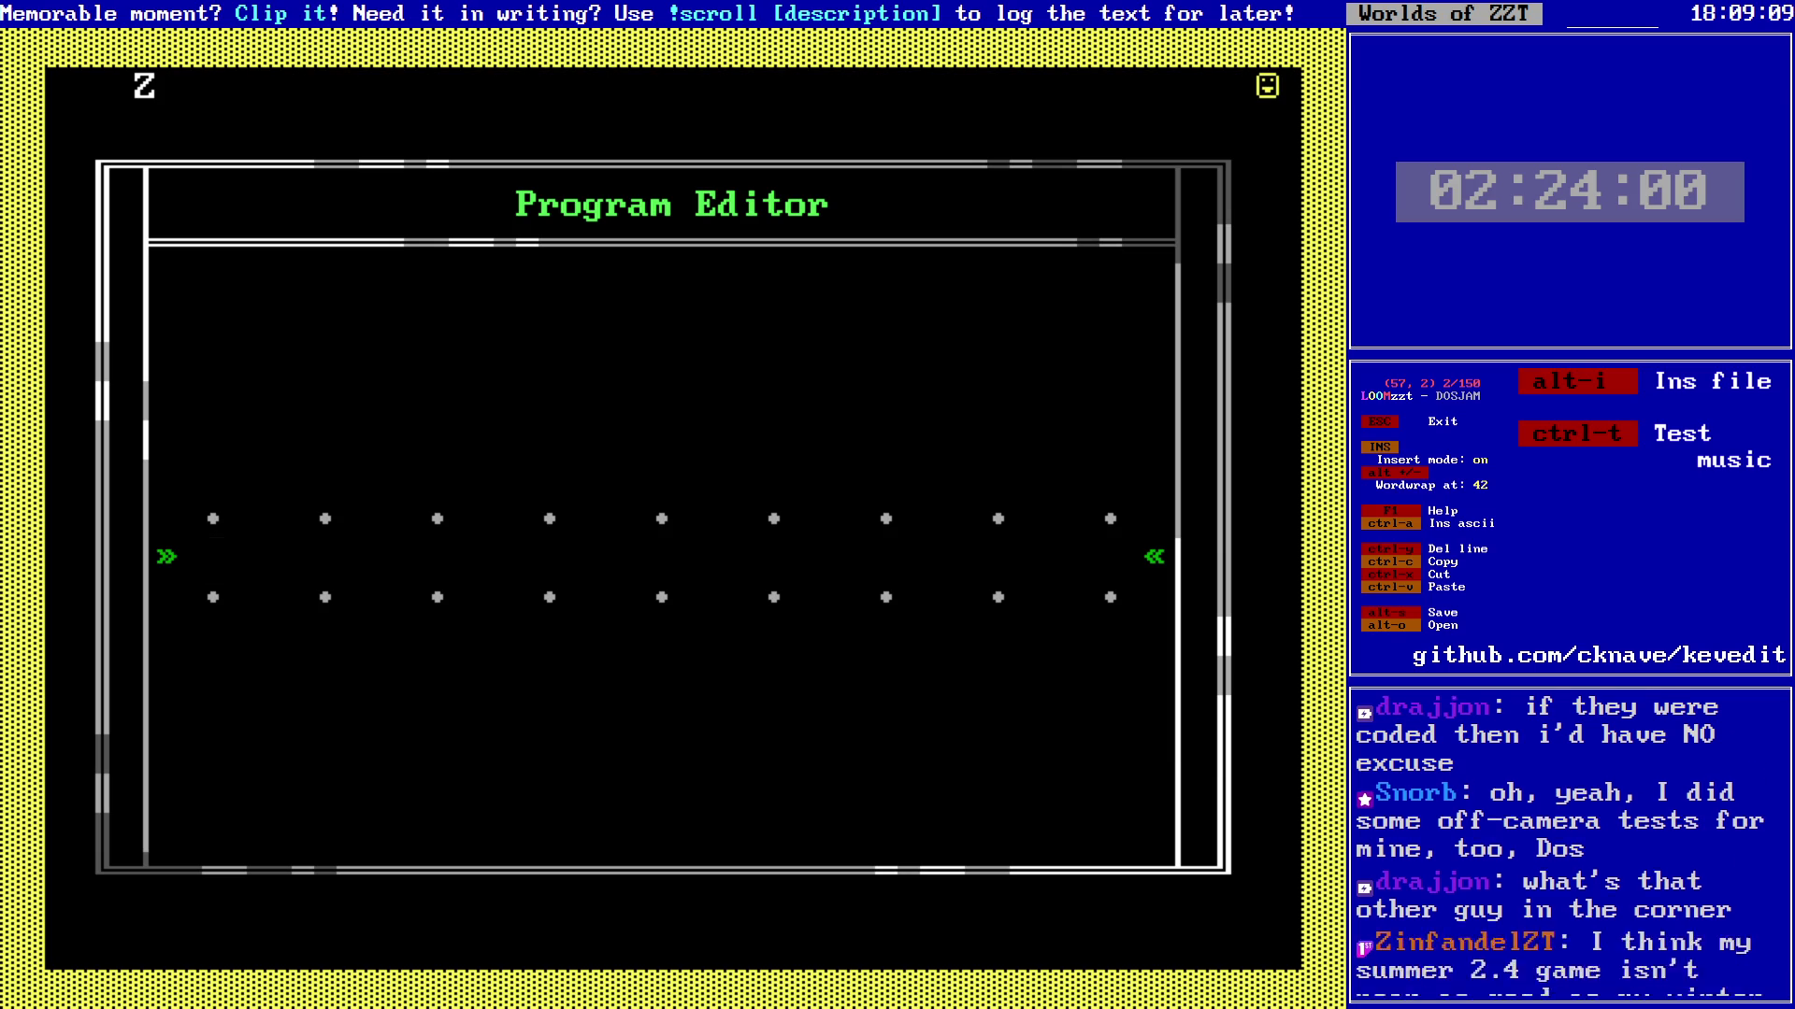
pyautogui.press('Escape')
# - Move the cursor back toward the board's top-left corner
pyautogui.press('Left')
pyautogui.press('Left')
pyautogui.press('Left')
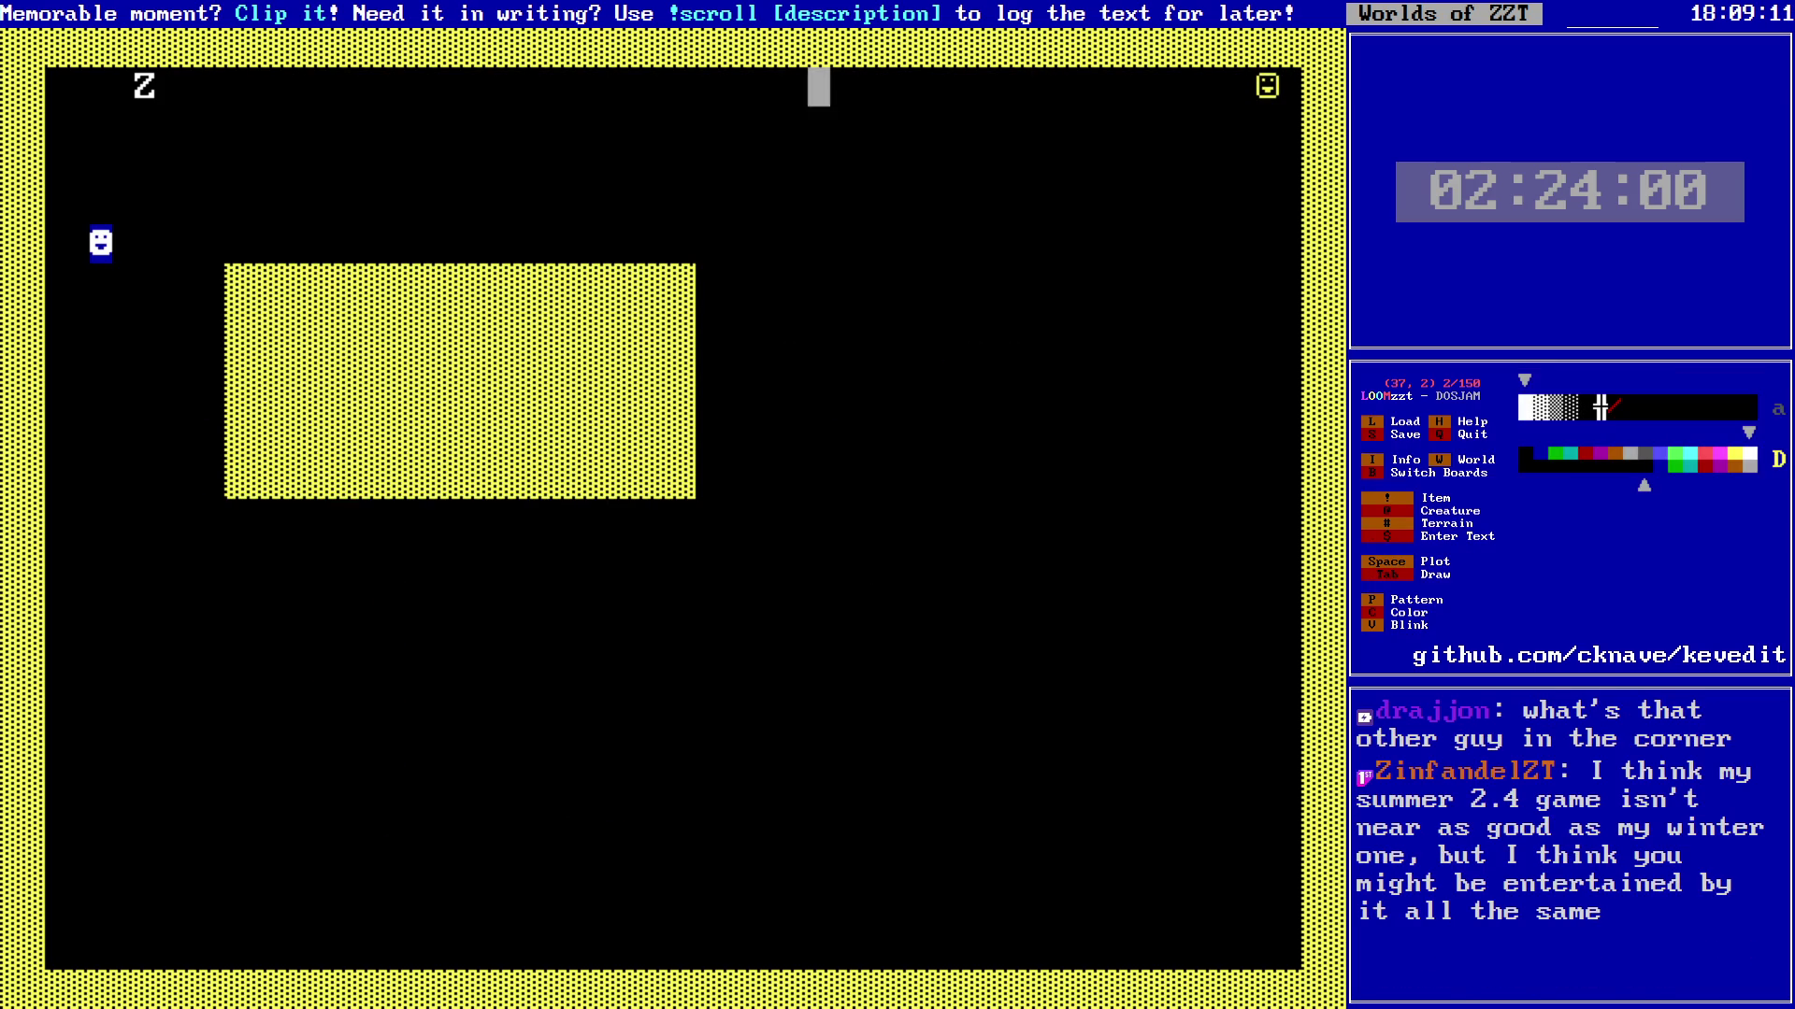
pyautogui.press('Left')
pyautogui.press('Left')
pyautogui.press('Left')
pyautogui.press('Down')
pyautogui.press('Right')
pyautogui.press('Right')
pyautogui.press('Up')
pyautogui.press('Right')
pyautogui.press('Left')
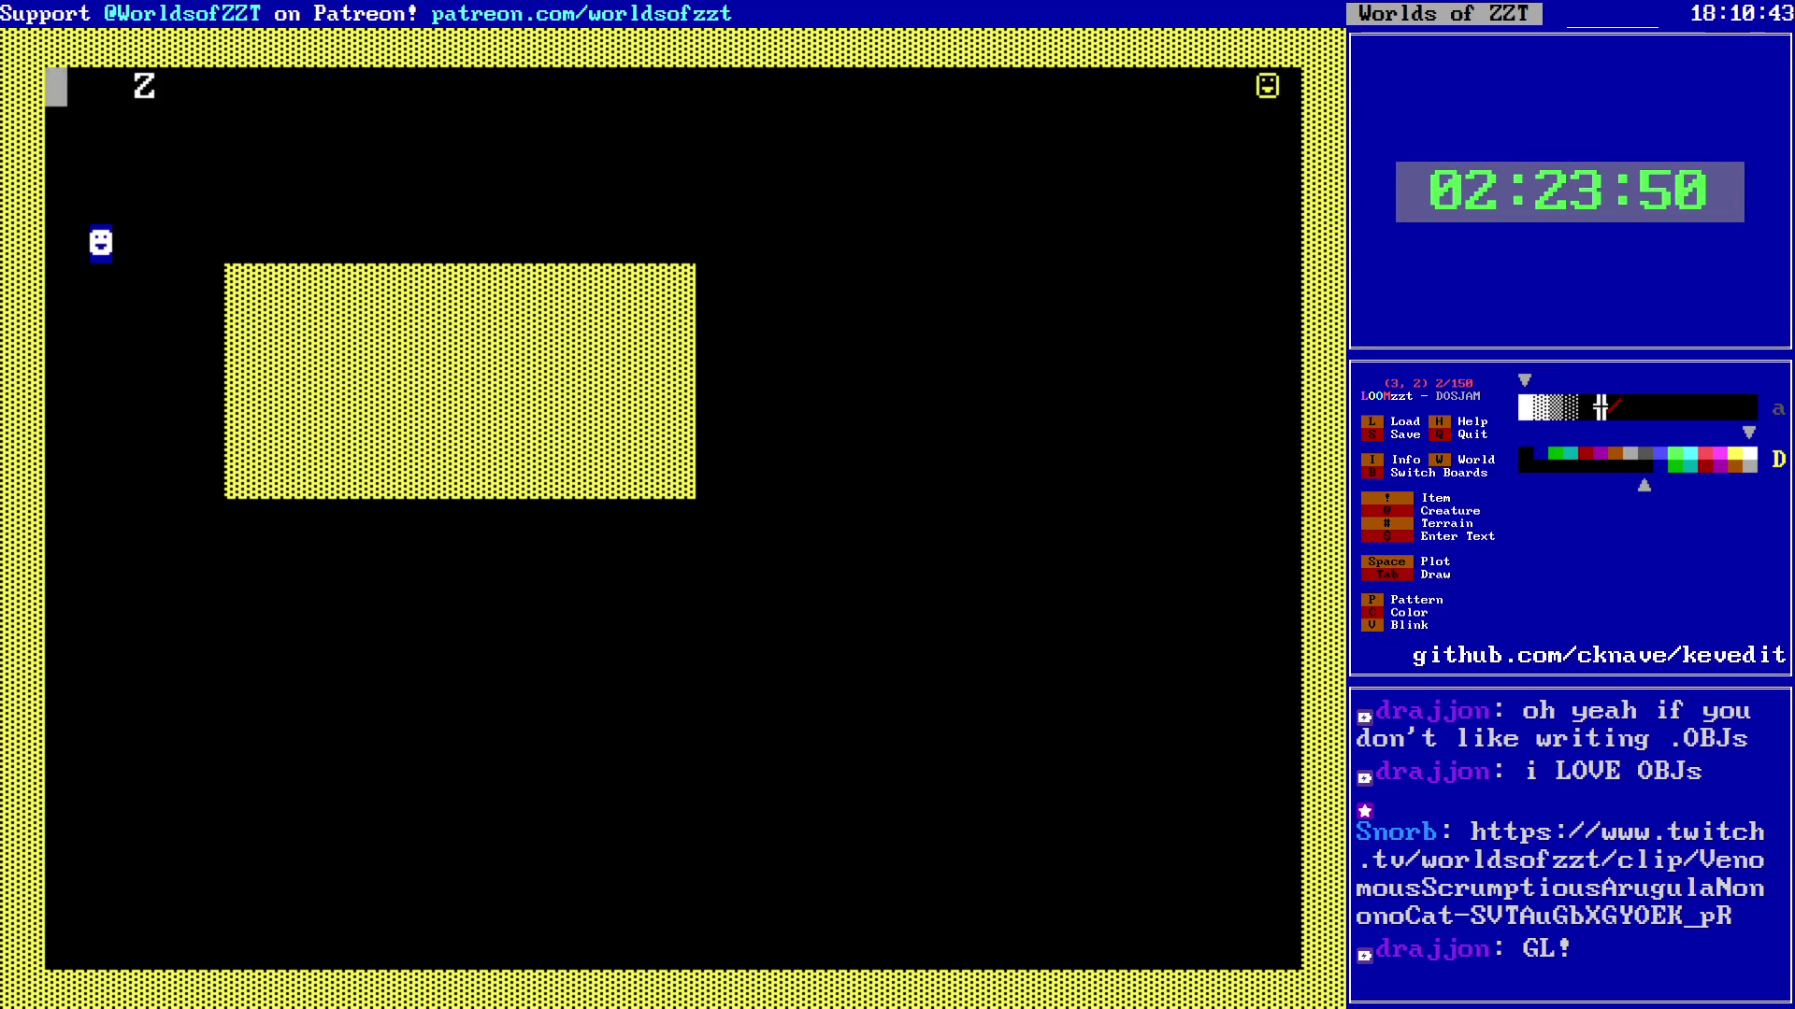
# - Add a new board to the world titled 'UFO Bus'
pyautogui.press('b')
pyautogui.press('Down')
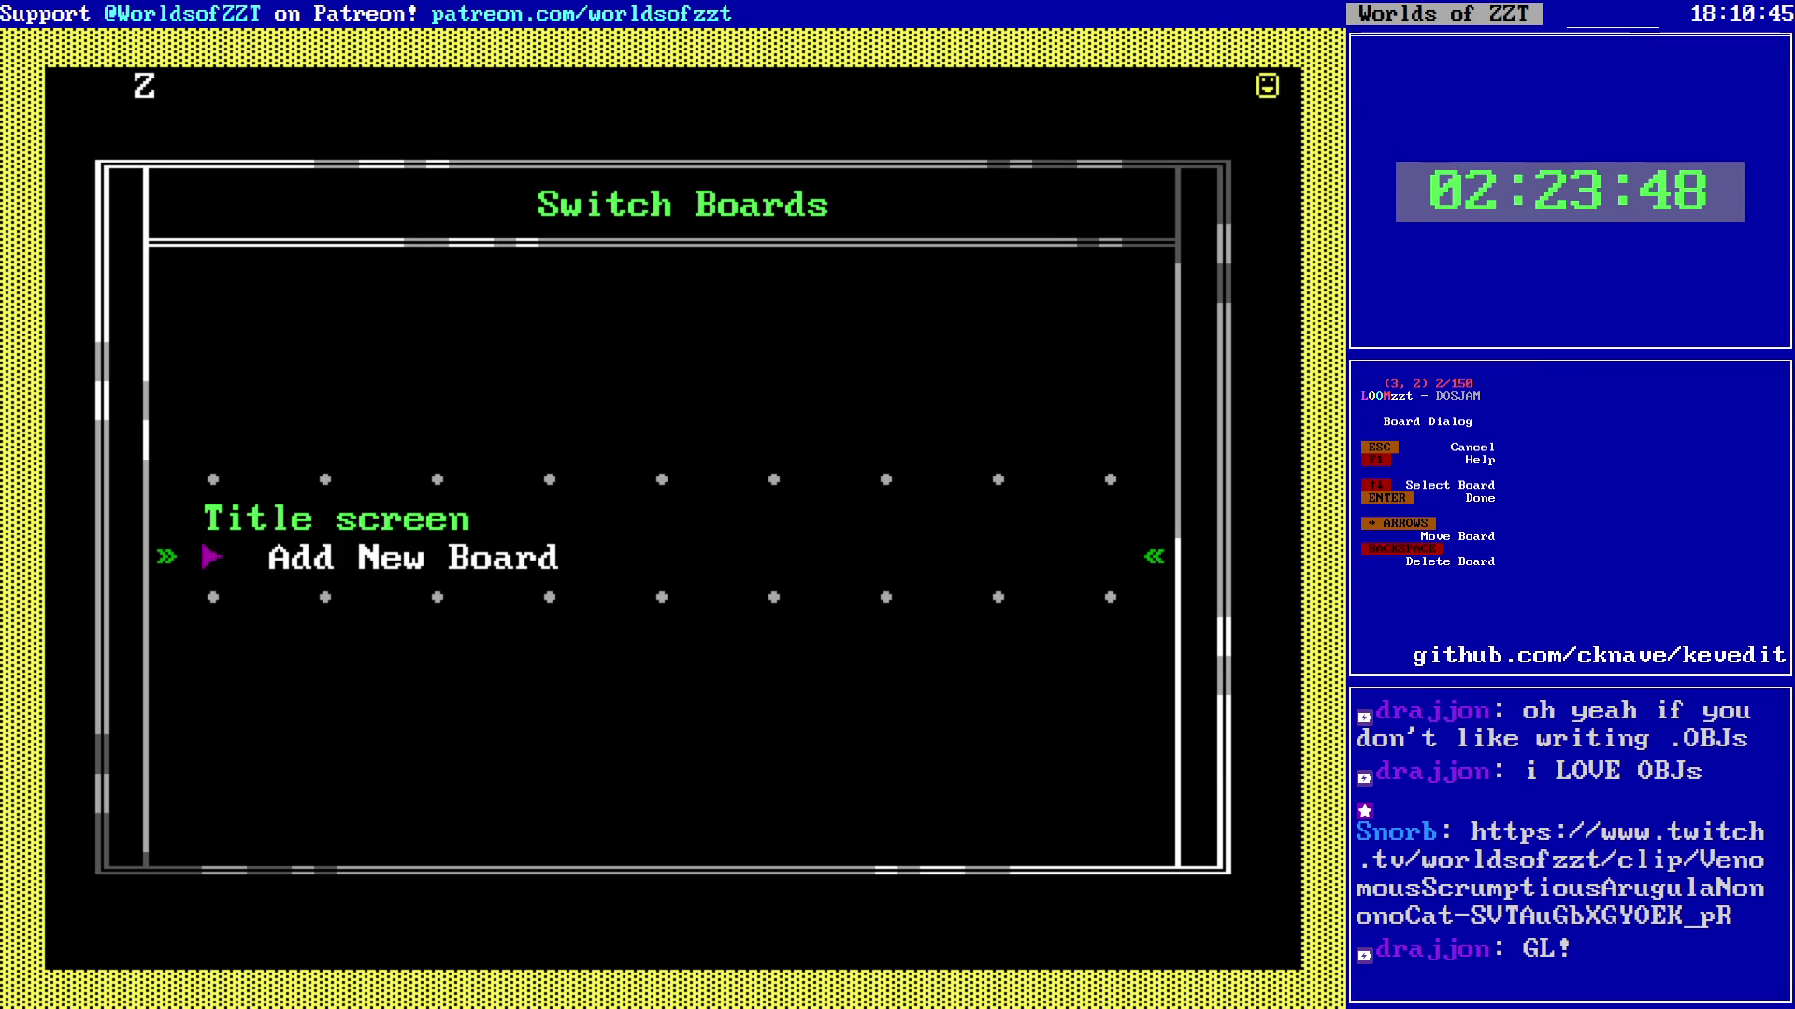
pyautogui.press('Return')
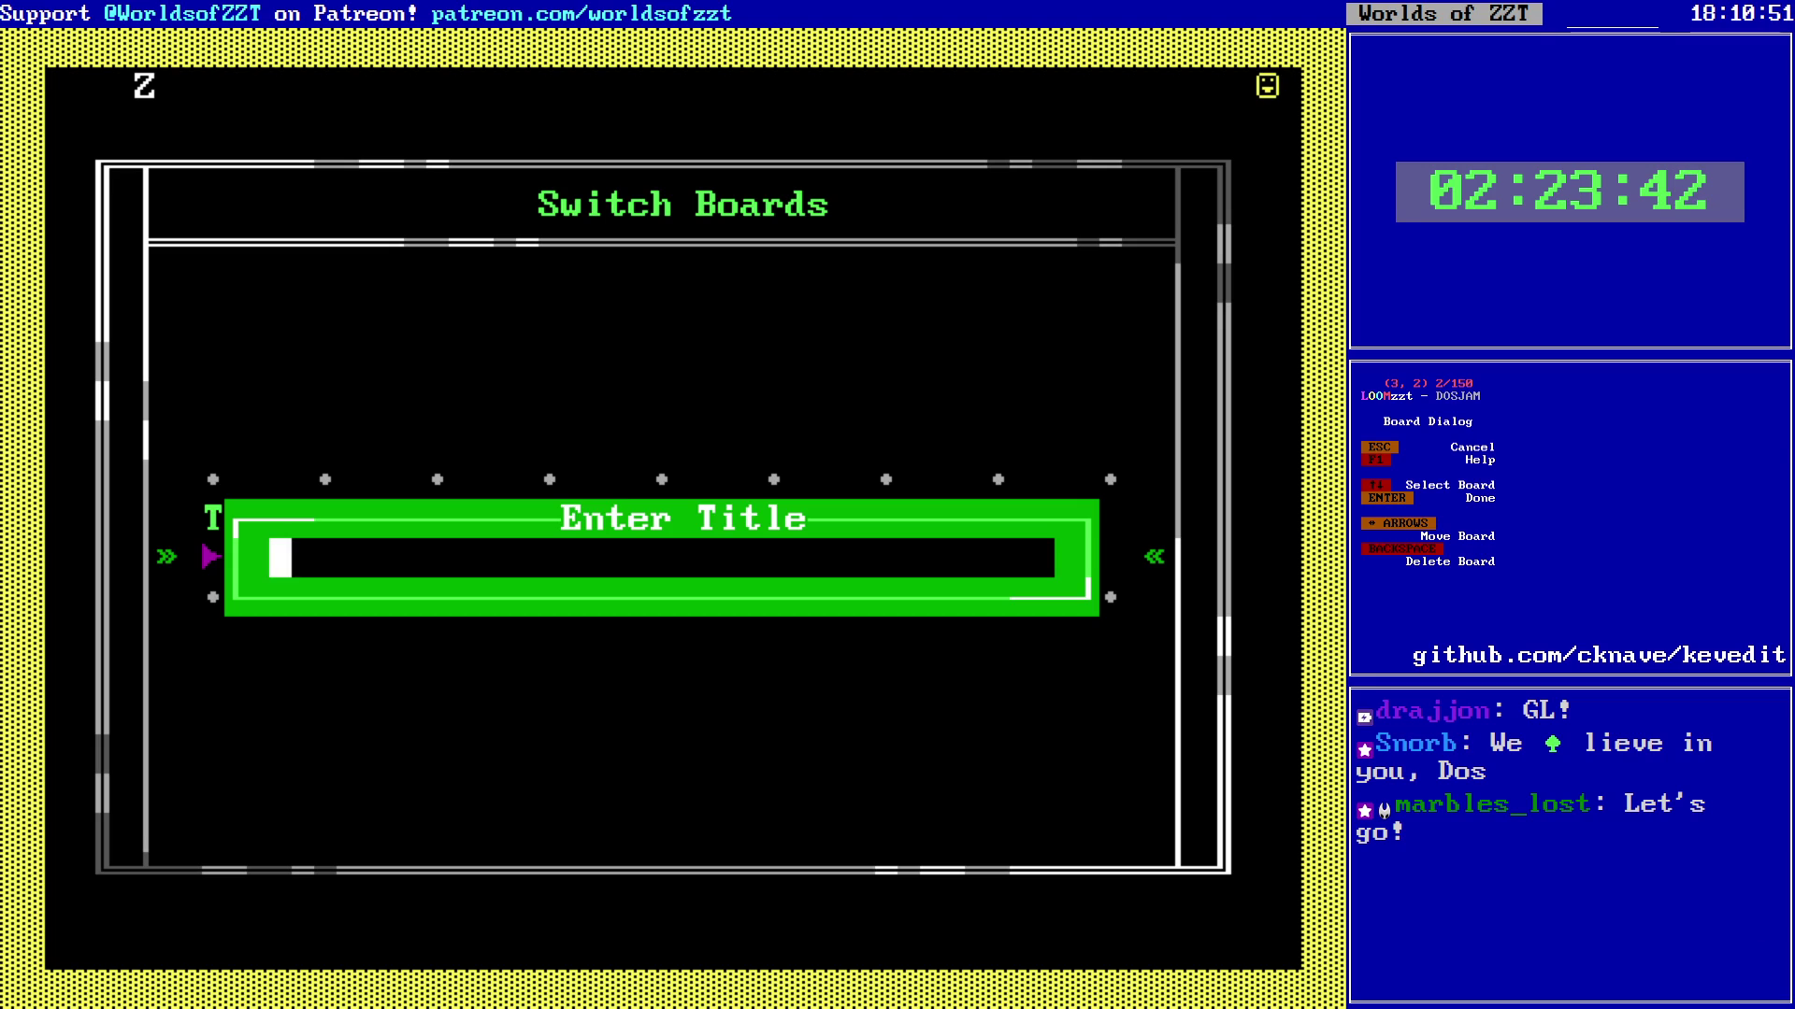
pyautogui.write('UFO BU')
pyautogui.press('BackSpace')
pyautogui.write('us')
pyautogui.press('Return')
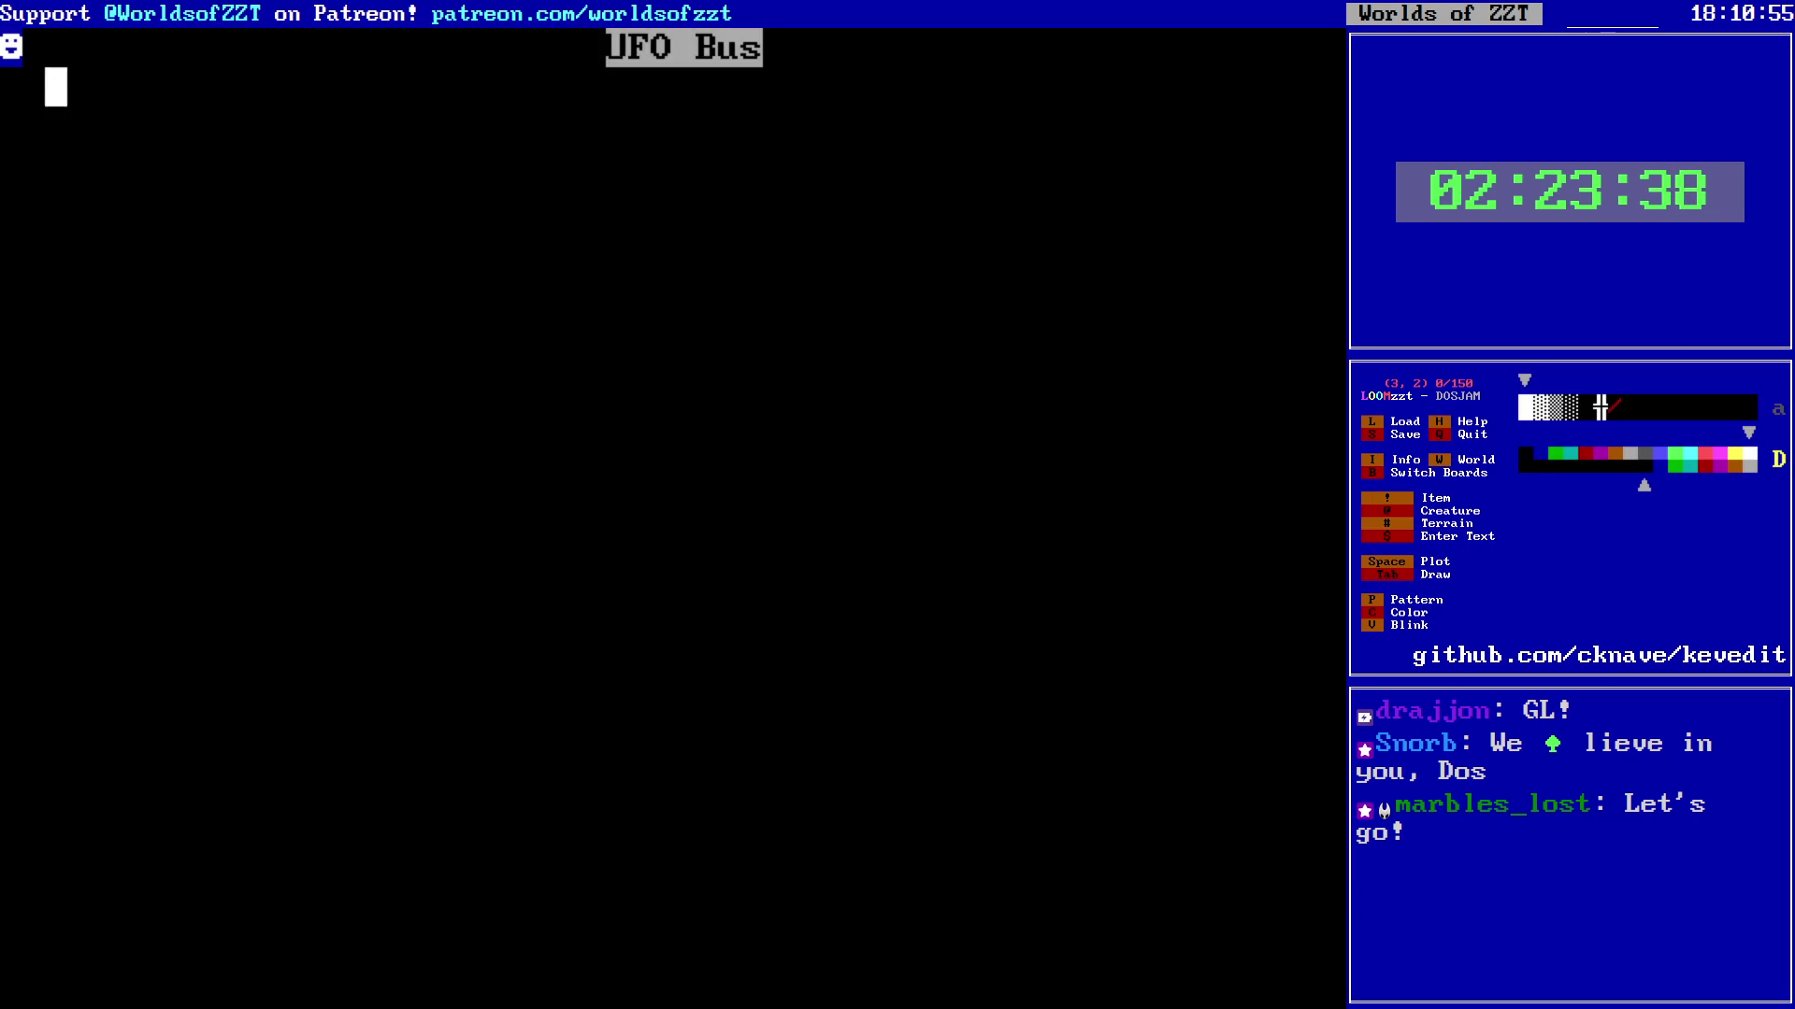
# - Move to the board's middle and select dark blue in the colour chooser
pyautogui.hotkey('alt', 'Down')
pyautogui.hotkey('alt', 'Down')
pyautogui.hotkey('alt', 'Down')
pyautogui.hotkey('alt', 'Right')
pyautogui.hotkey('alt', 'Right')
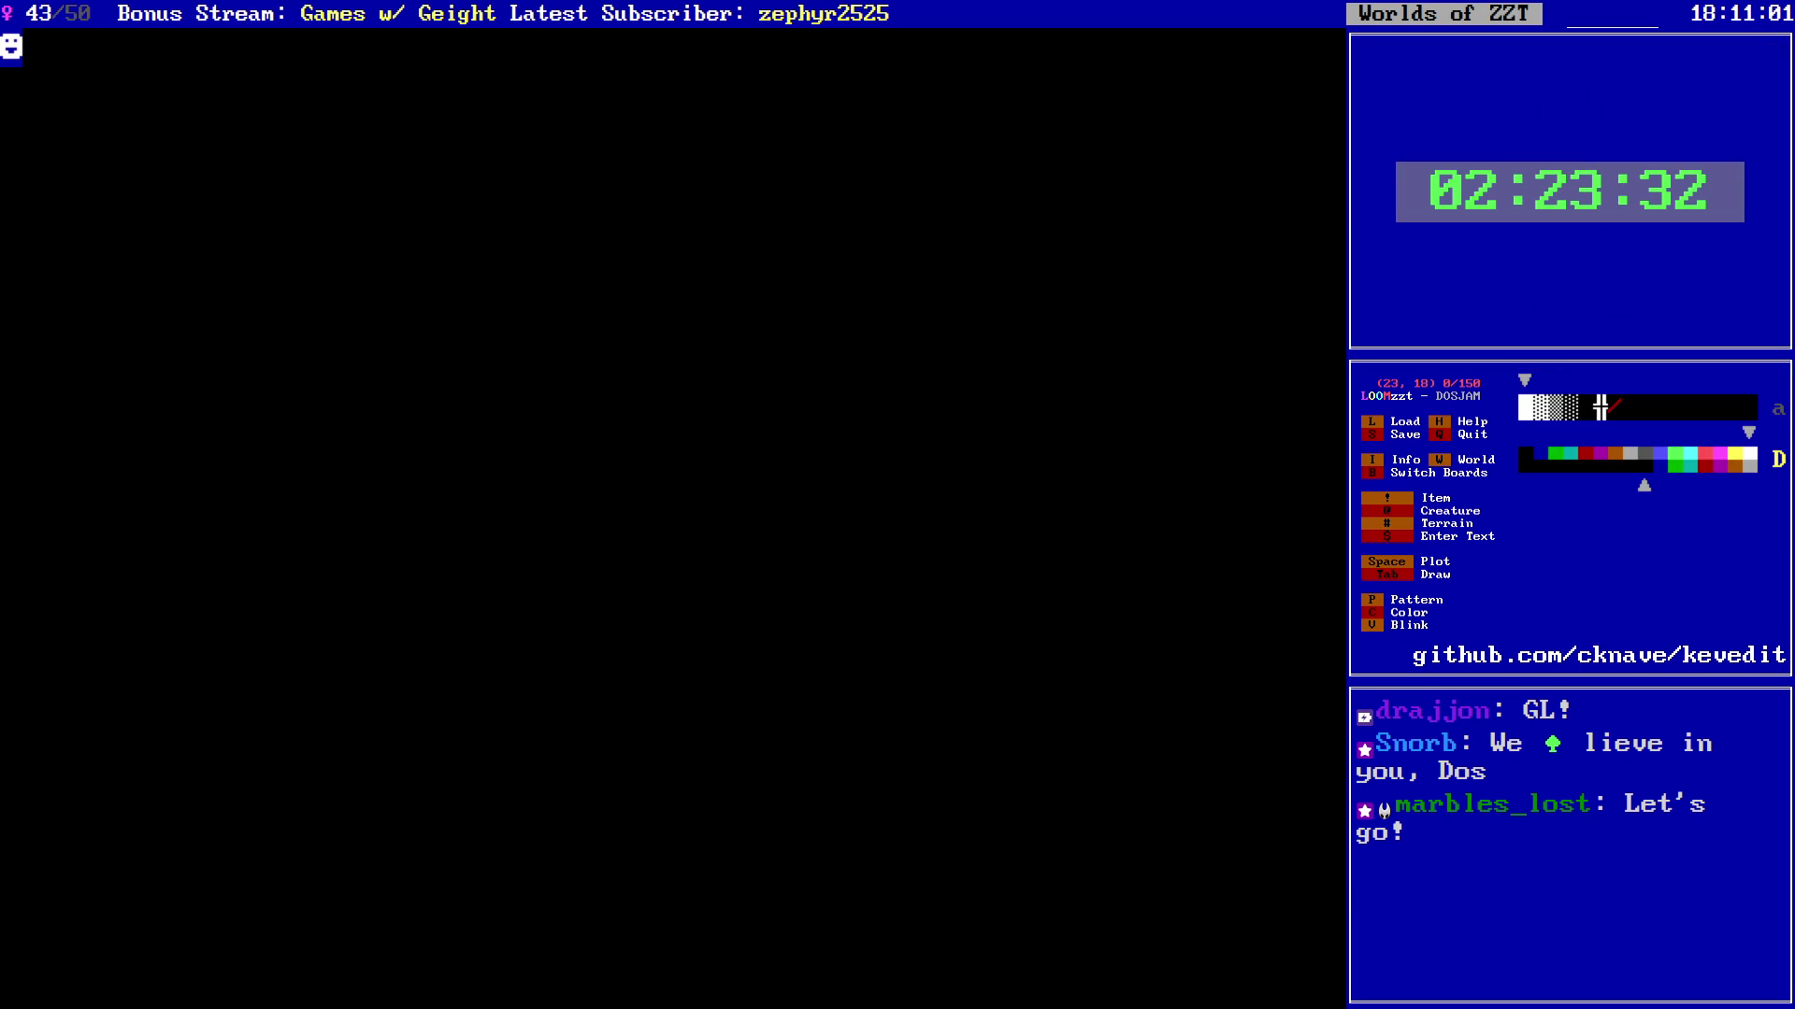
pyautogui.press('c')
pyautogui.press('Left')
pyautogui.press('Left')
pyautogui.press('Left')
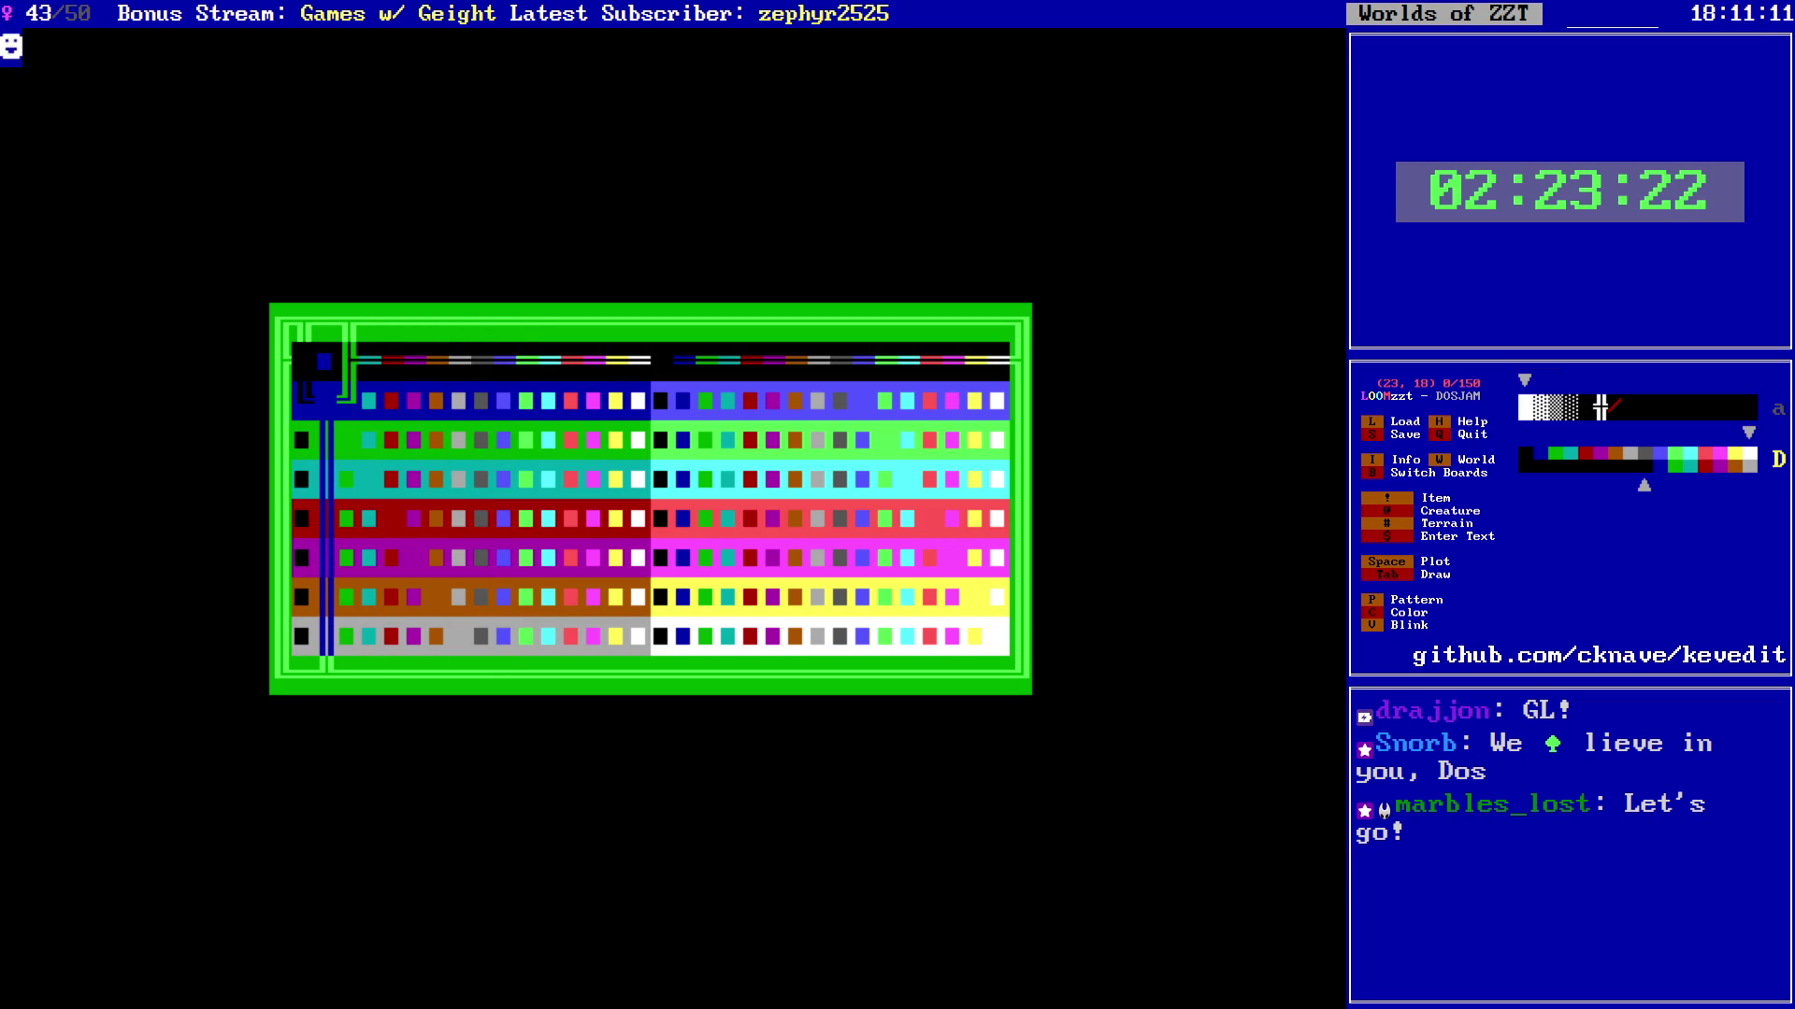
# - Apply dark blue, save the world, and move to the outline's starting corner
pyautogui.press('Escape')
pyautogui.press('s')
pyautogui.press('Escape')
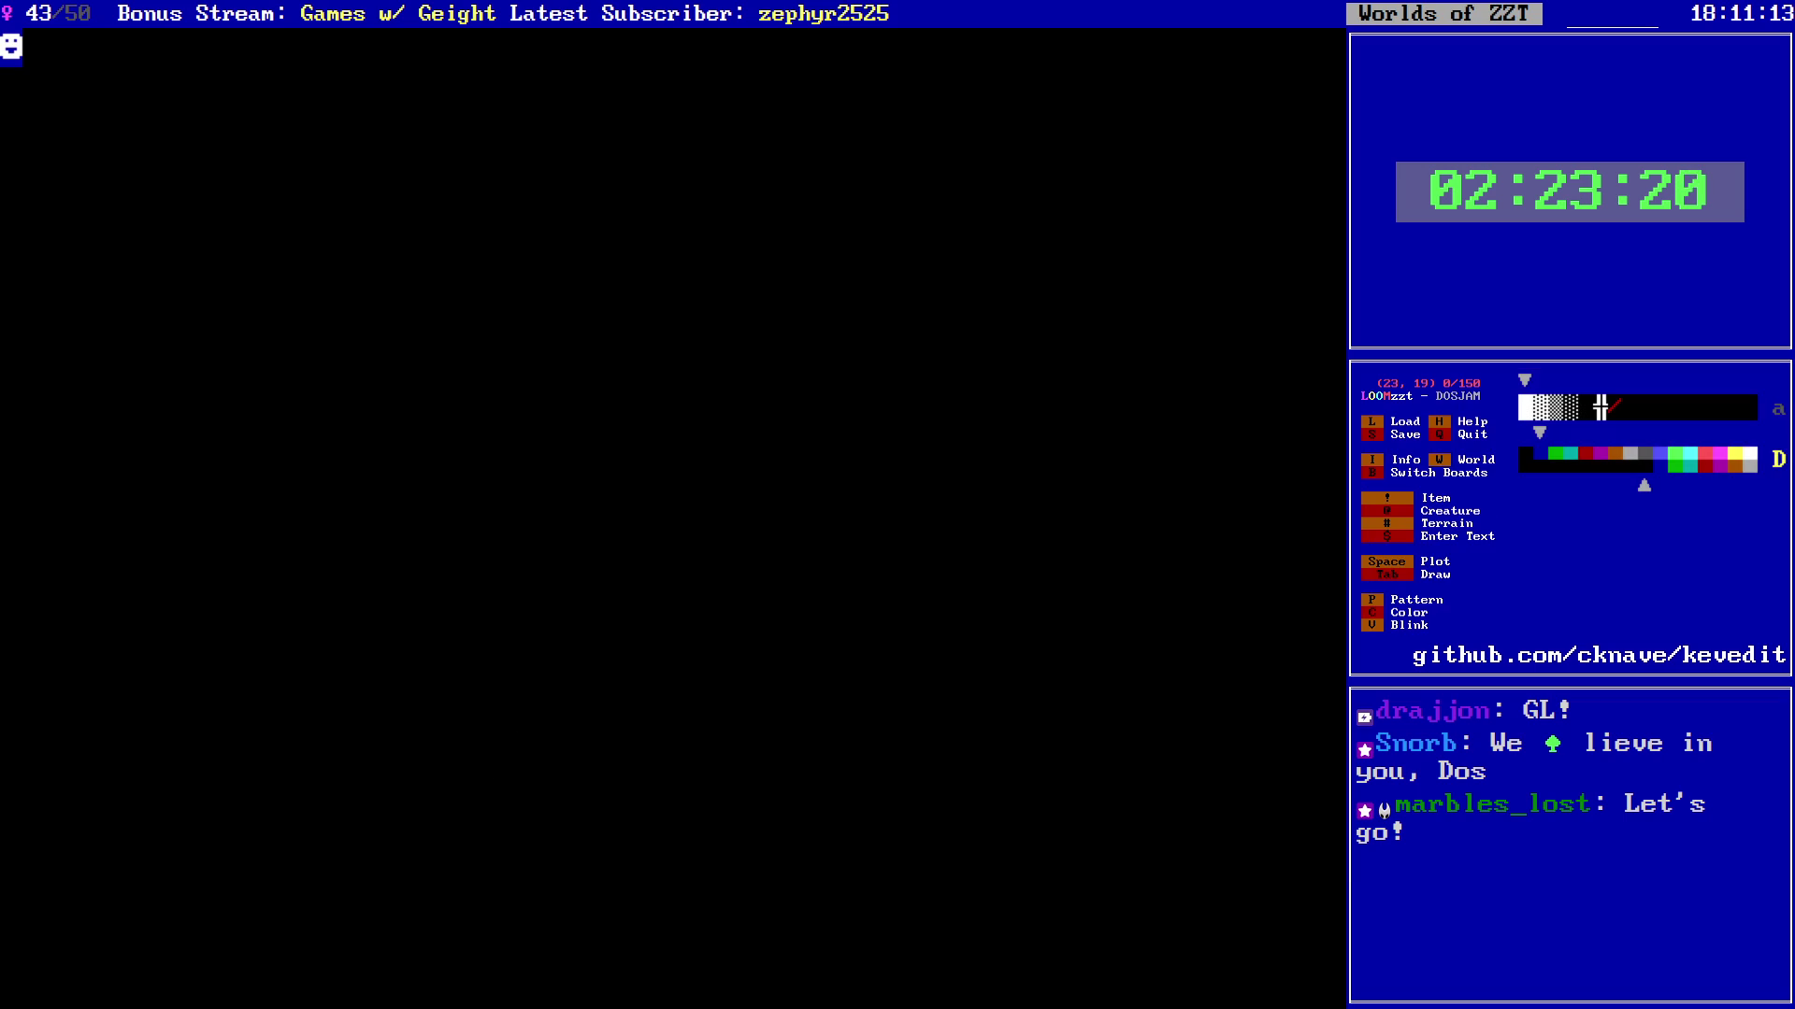
pyautogui.press('Up')
pyautogui.press('Up')
pyautogui.press('Up')
pyautogui.press('Up')
pyautogui.press('Up')
pyautogui.press('Up')
pyautogui.press('Left')
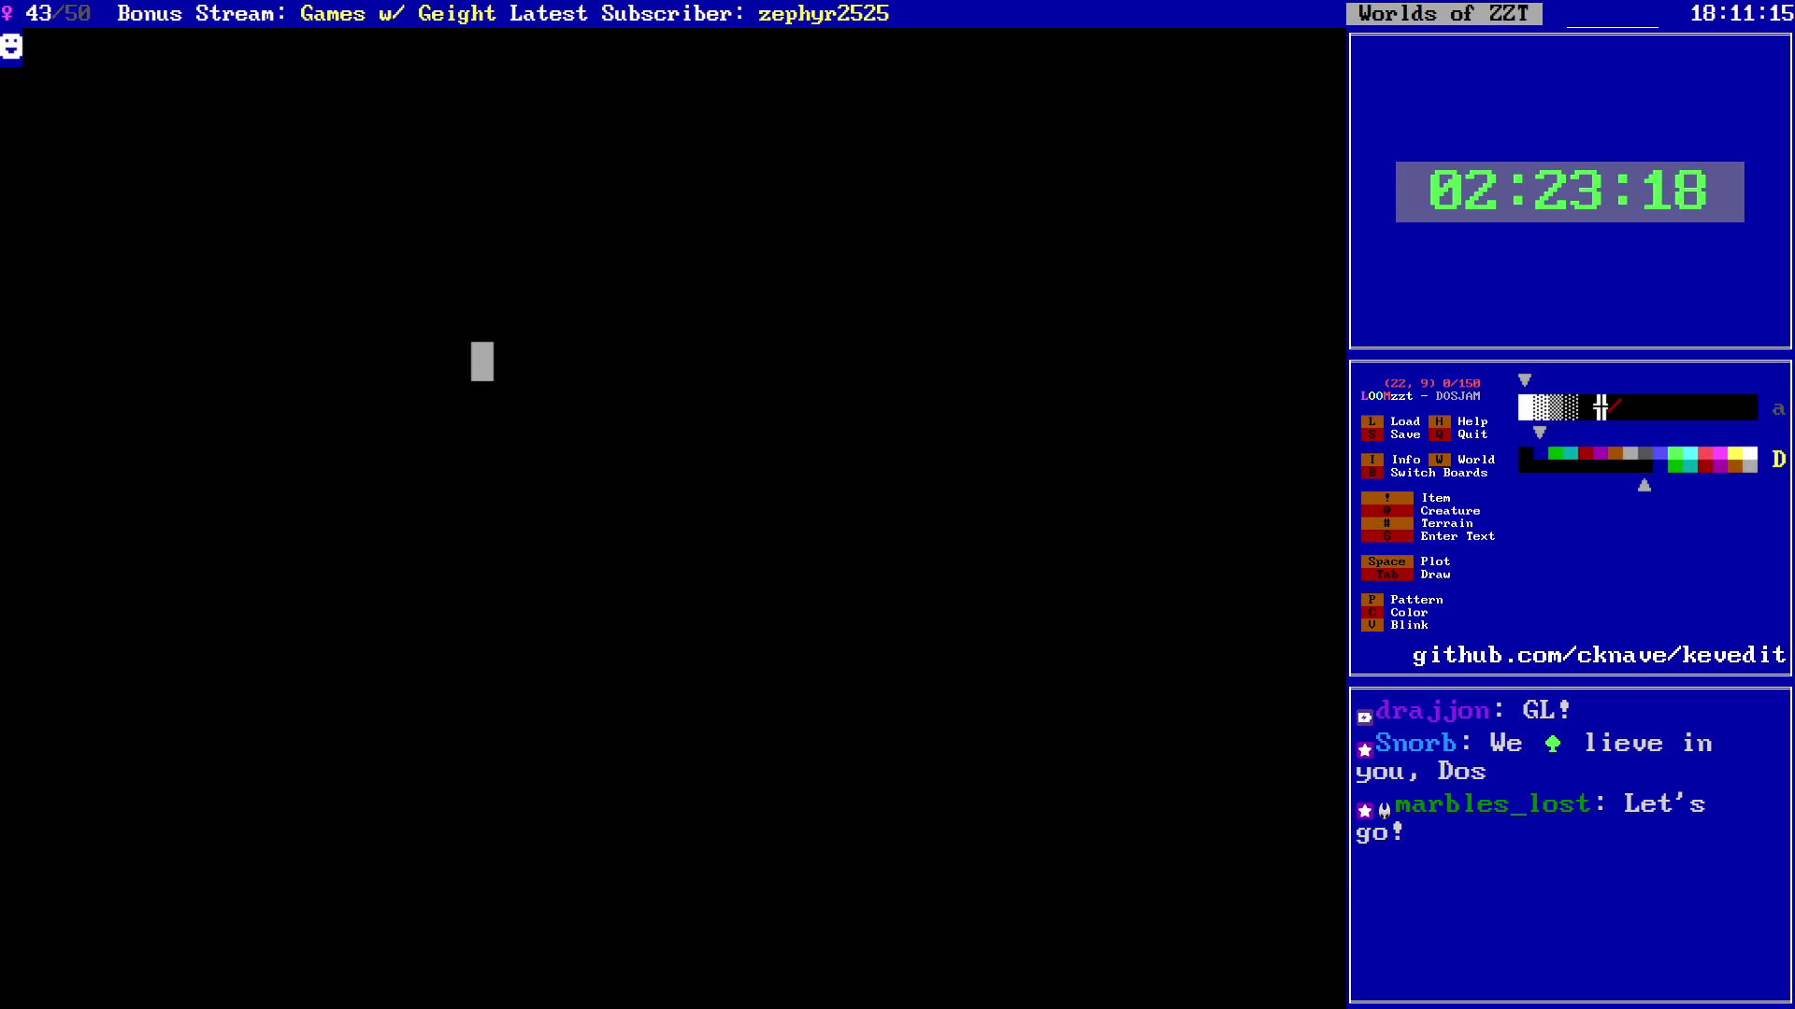
pyautogui.press('Up')
pyautogui.press('Up')
pyautogui.press('Left')
pyautogui.press('Left')
# - Draw a trial blue bar along row 7, then erase its bottom and right edges
pyautogui.press('Tab')
pyautogui.press('Right')
pyautogui.press('Right')
pyautogui.press('Right')
pyautogui.press('Down')
pyautogui.press('Down')
pyautogui.press('Down')
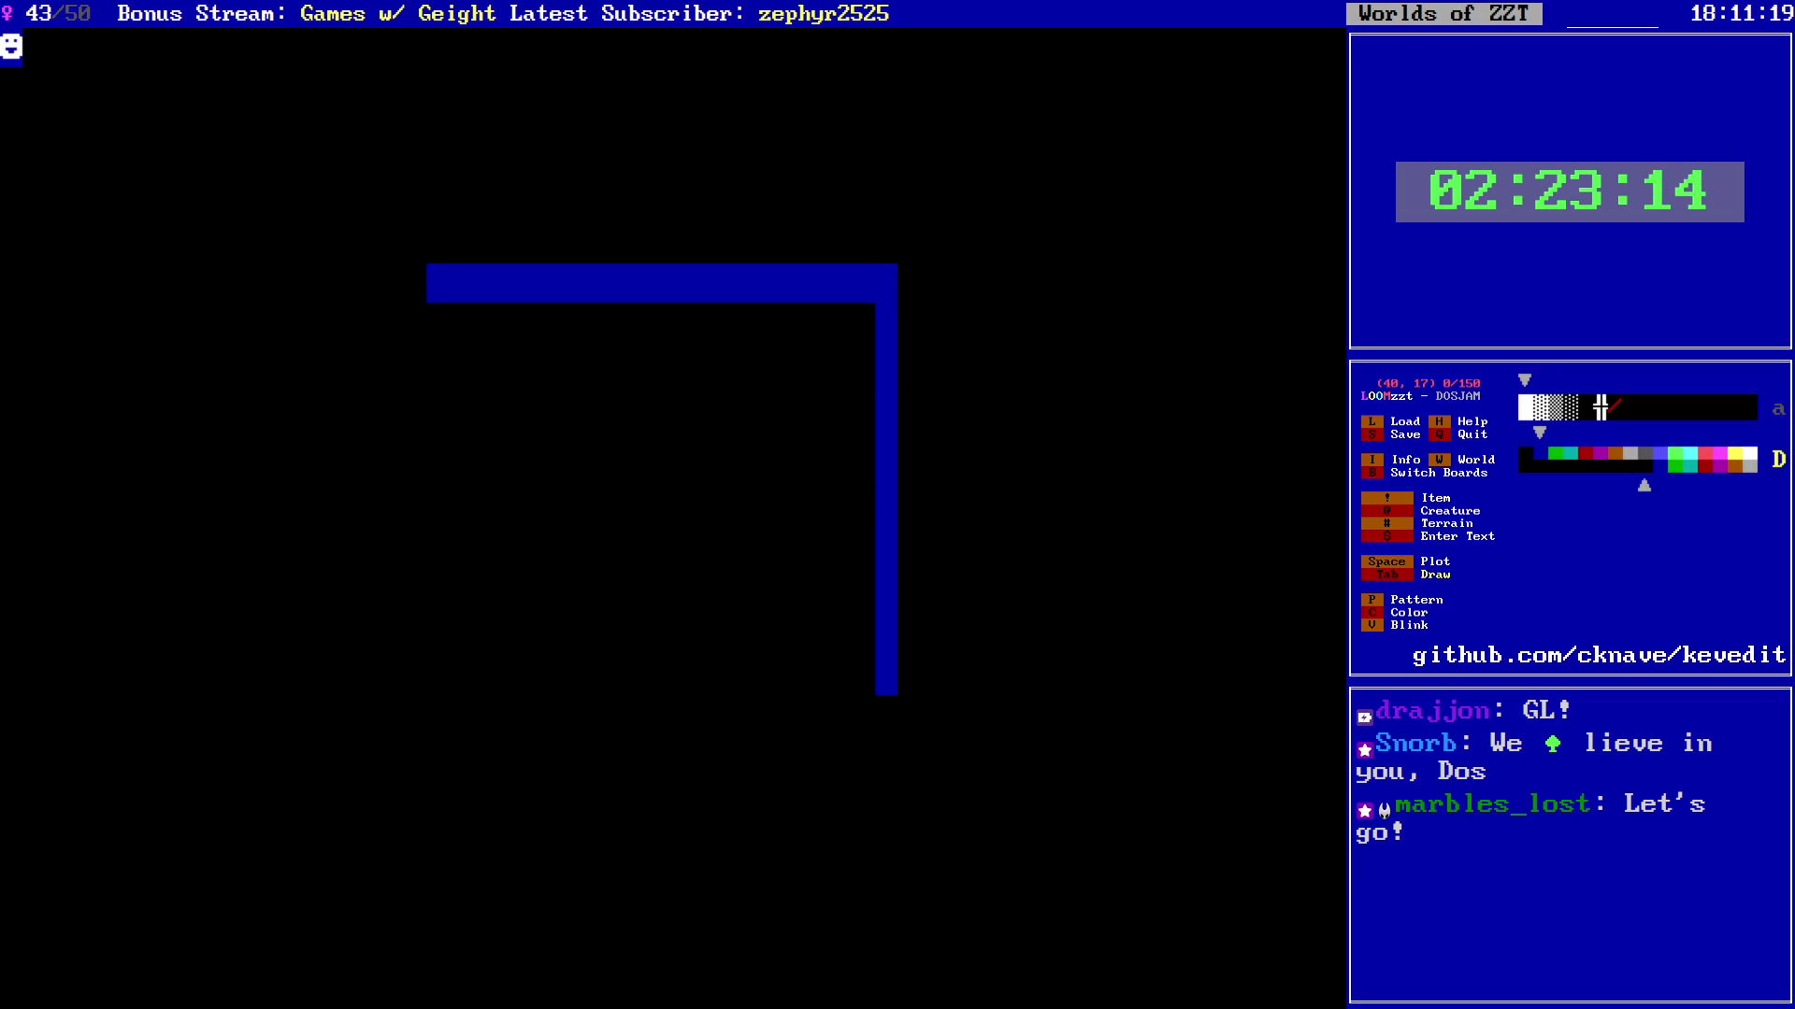
pyautogui.press('Left')
pyautogui.press('Left')
pyautogui.press('Left')
pyautogui.press('Right')
pyautogui.press('Right')
pyautogui.press('Right')
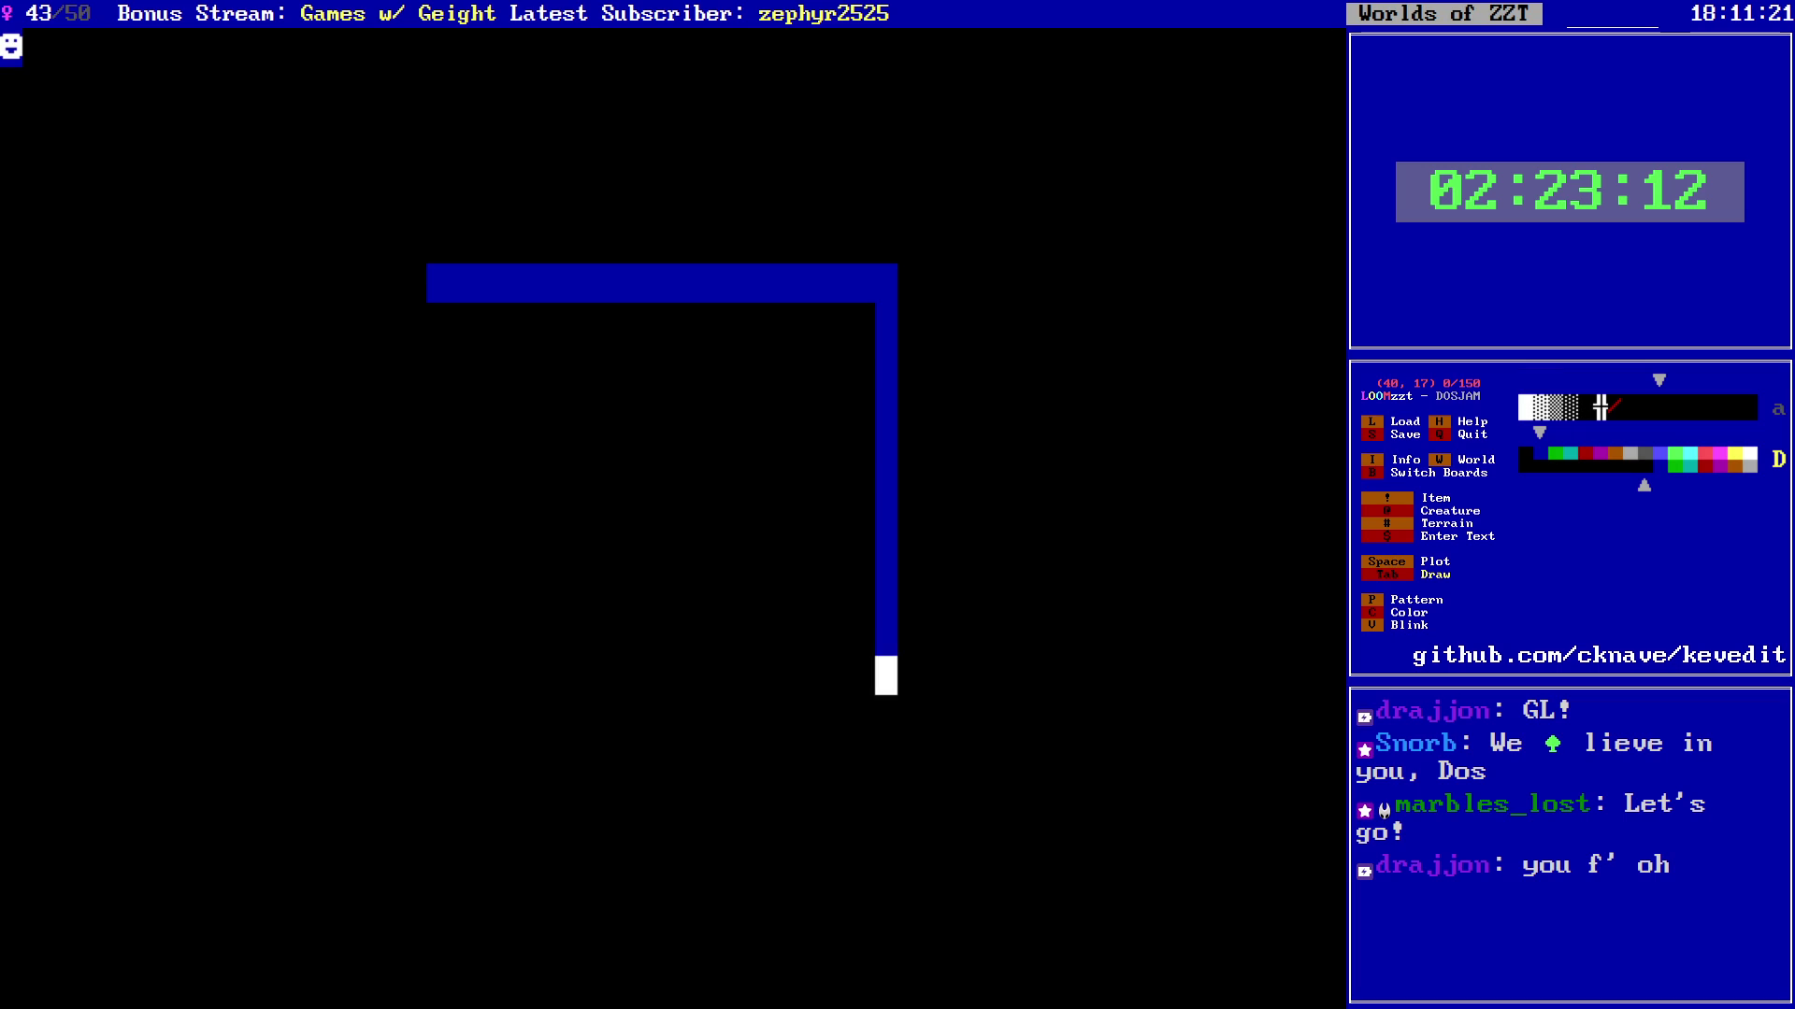
pyautogui.press('Up')
pyautogui.press('Up')
pyautogui.press('Up')
# - Trace a solid-pattern dark blue rectangle outline, closing it at the top-left corner
pyautogui.press('p')
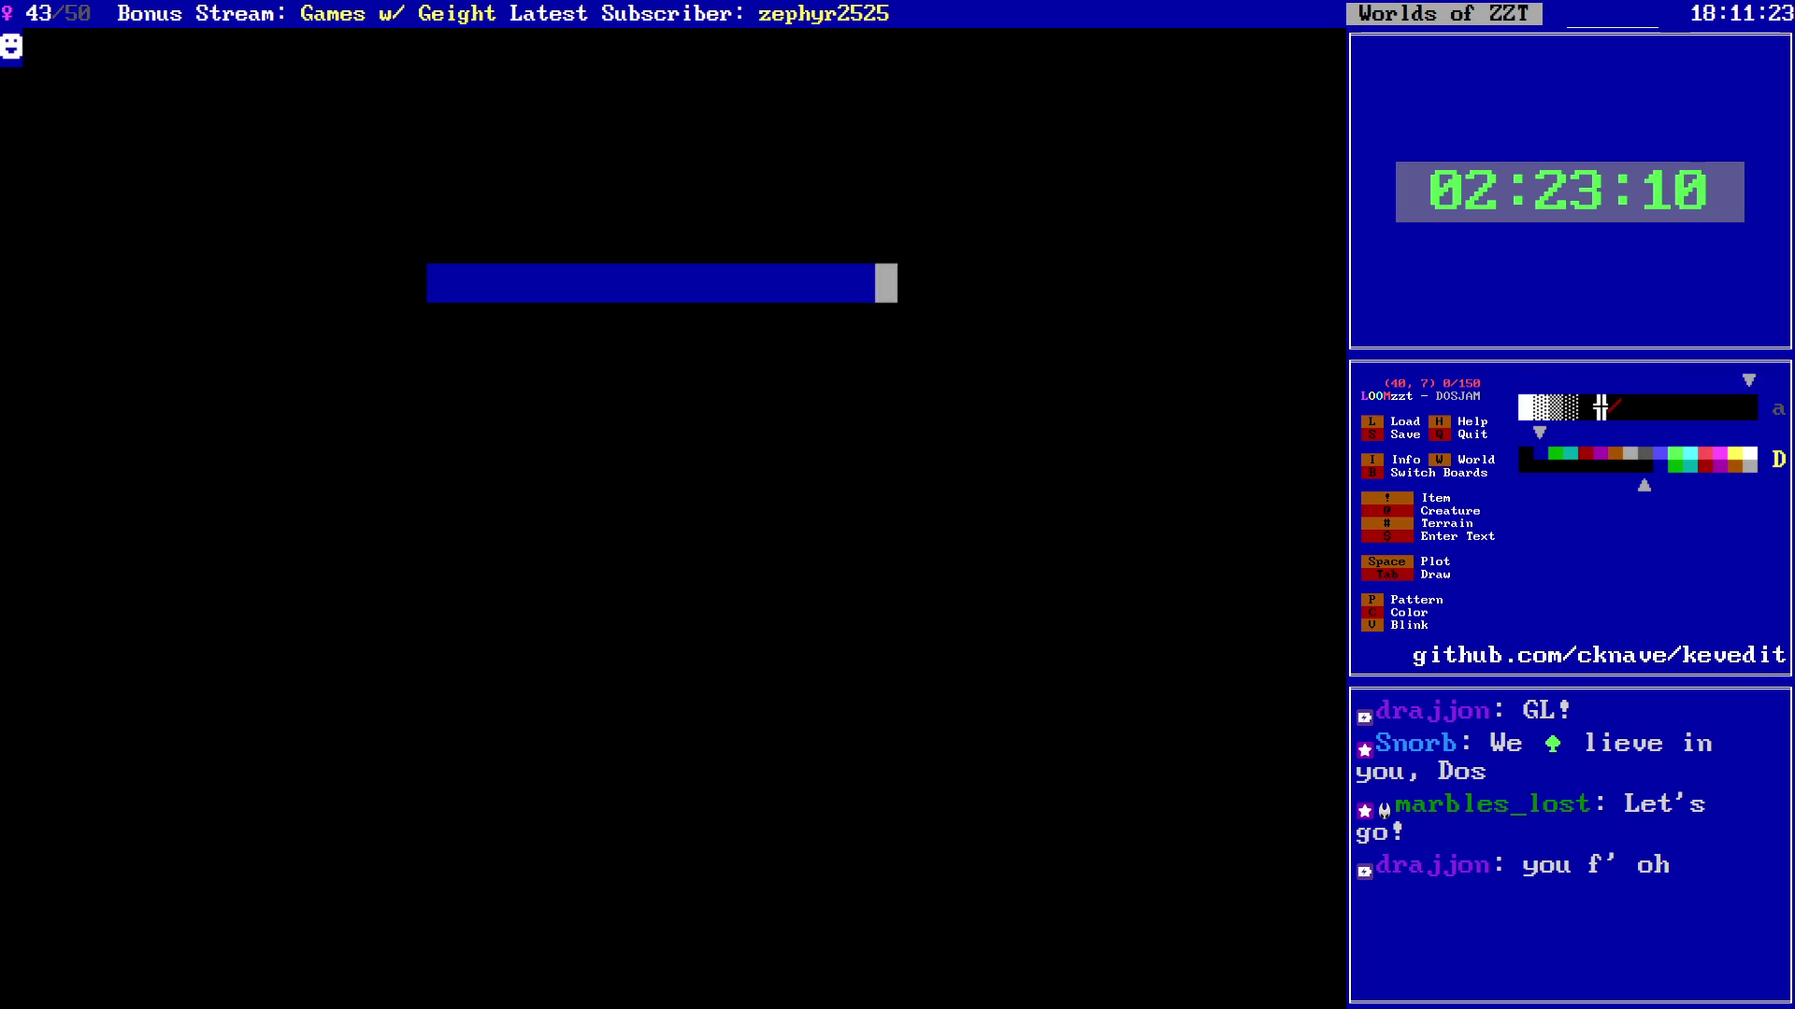
pyautogui.press('Left')
pyautogui.press('Right')
pyautogui.press('Right')
pyautogui.press('Right')
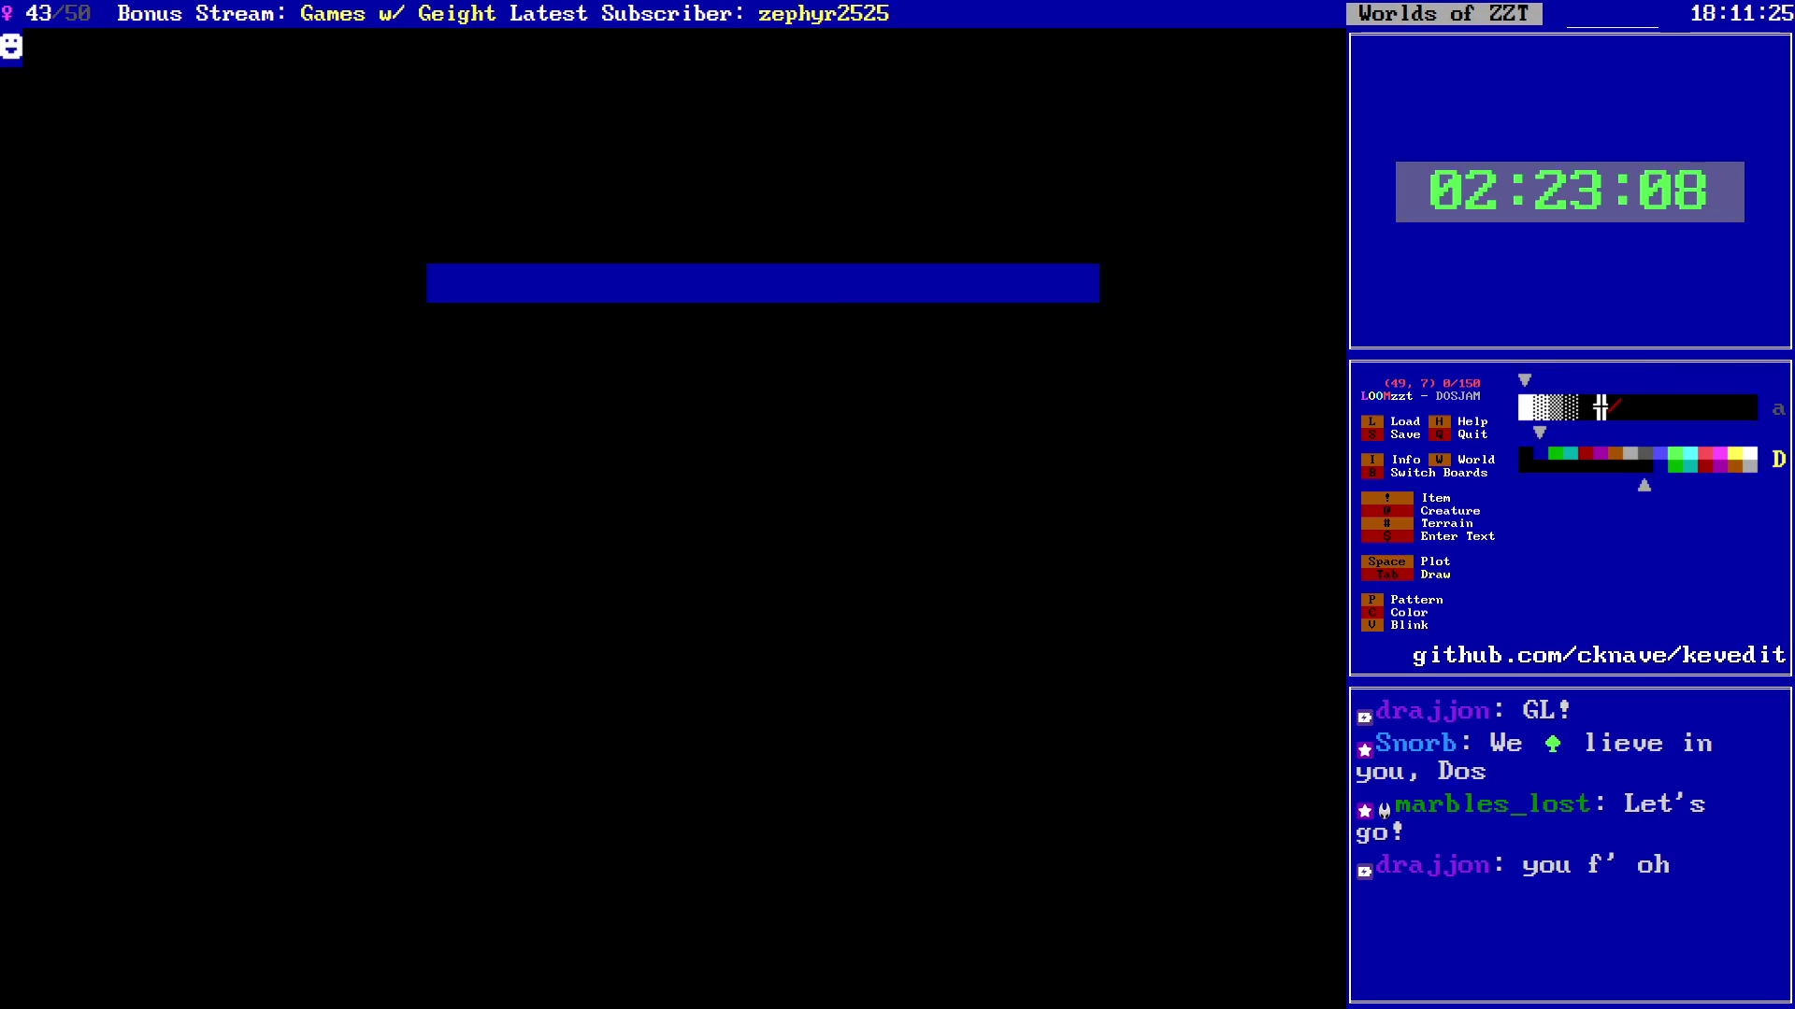
pyautogui.press('Down')
pyautogui.press('Down')
pyautogui.press('Down')
pyautogui.press('Down')
pyautogui.press('Down')
pyautogui.press('Down')
pyautogui.press('Left')
pyautogui.press('Left')
pyautogui.press('Left')
pyautogui.press('Up')
pyautogui.press('Up')
pyautogui.press('Up')
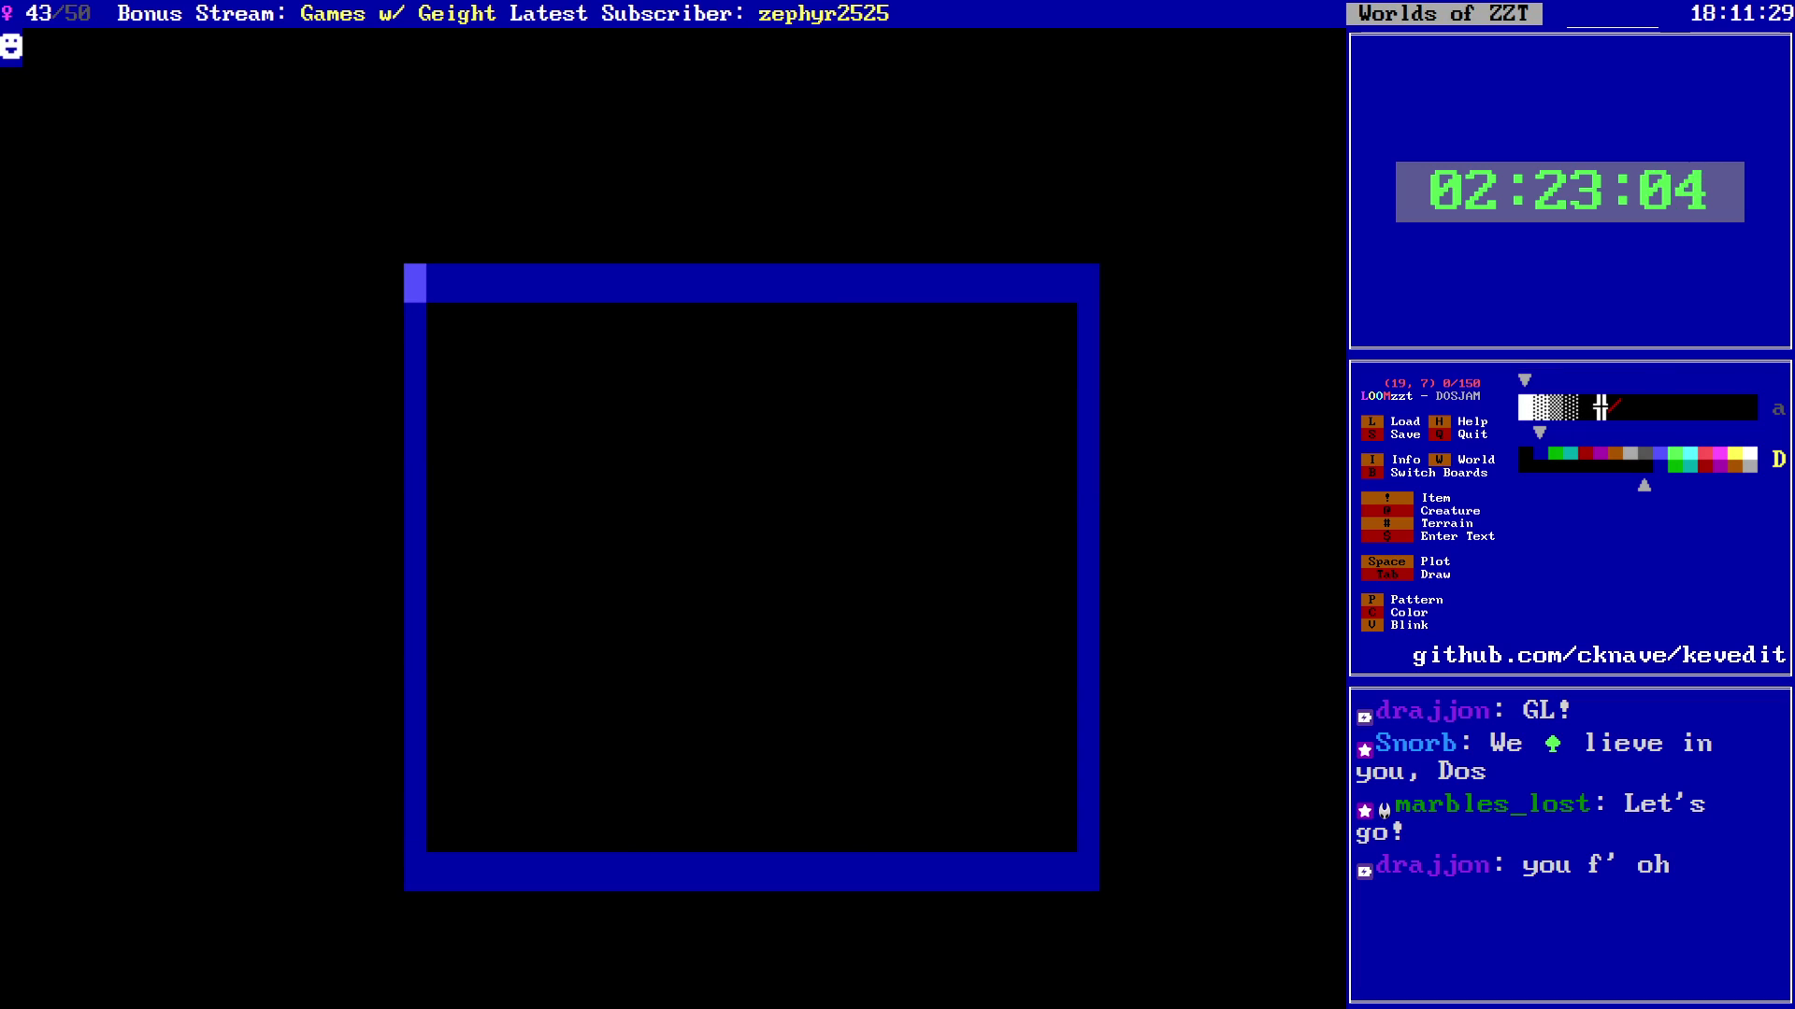
# - Measure the rectangle's height by moving down from the middle of its top edge
pyautogui.press('Up')
pyautogui.press('Right')
pyautogui.press('Right')
pyautogui.press('Right')
pyautogui.press('Down')
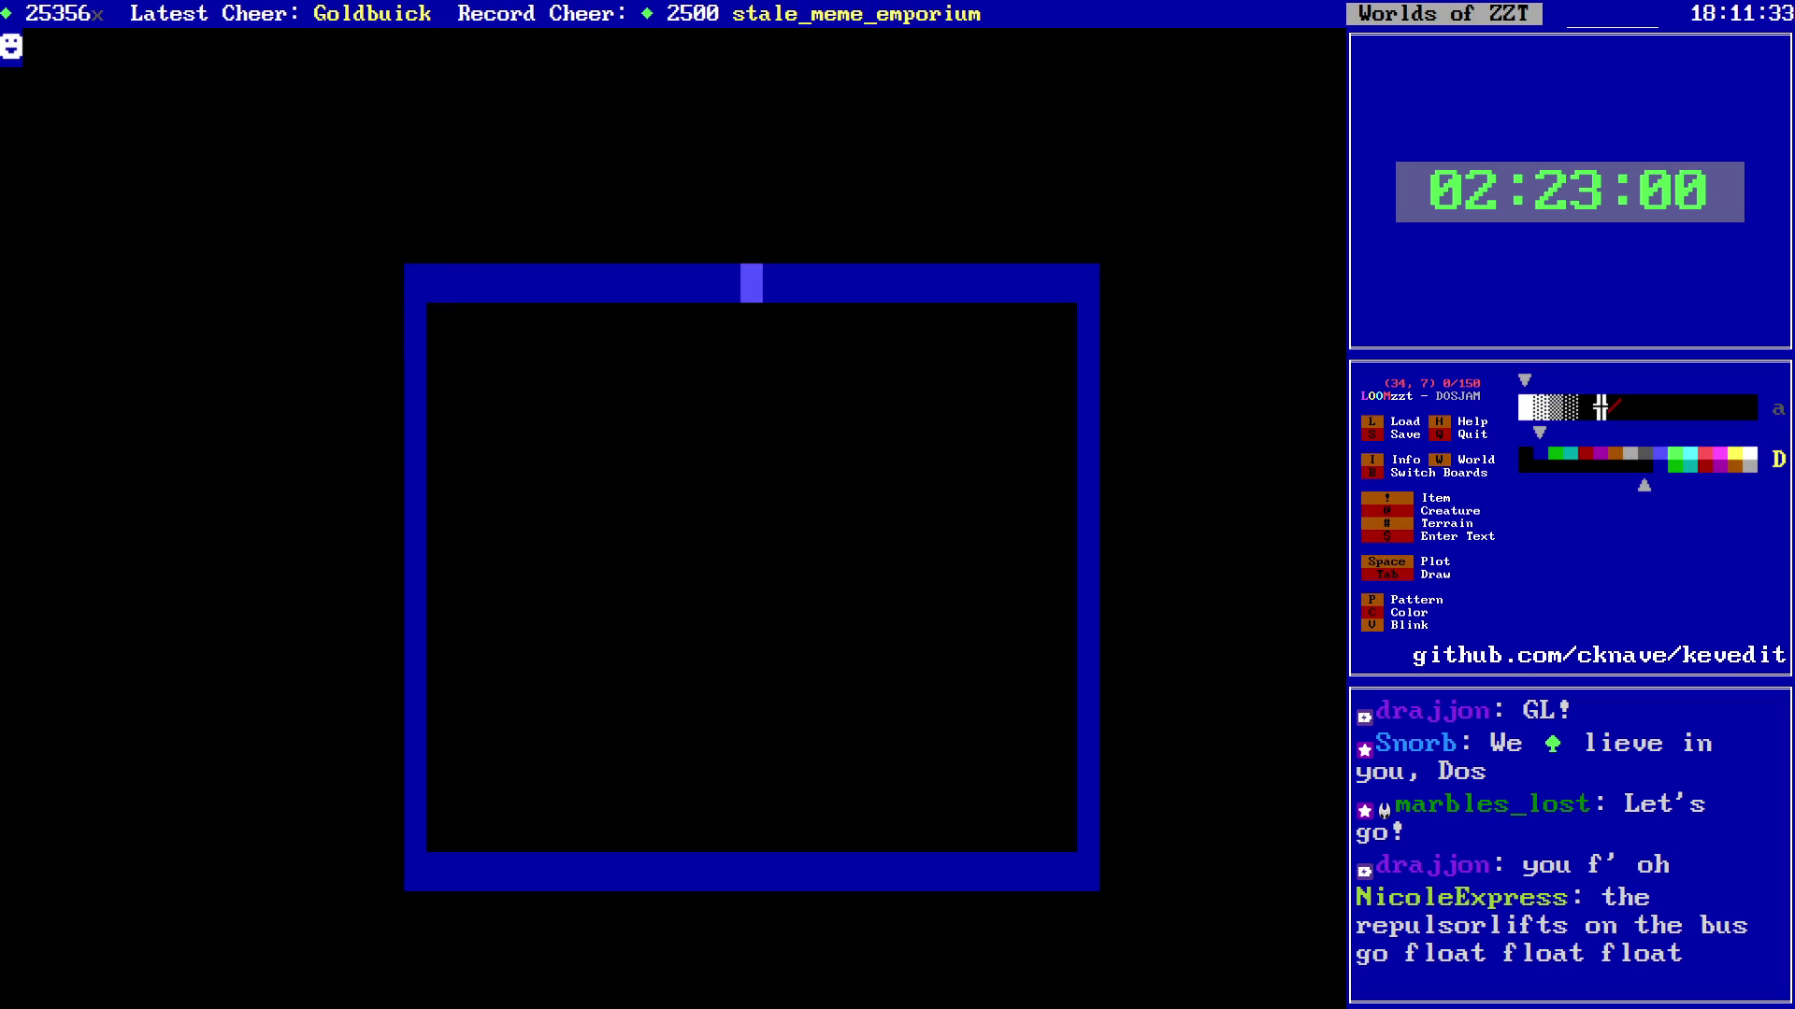
pyautogui.press('Down')
pyautogui.press('Down')
pyautogui.press('Down')
pyautogui.press('Down')
pyautogui.press('Up')
pyautogui.press('Up')
pyautogui.press('Up')
pyautogui.press('Up')
pyautogui.press('Left')
pyautogui.press('Left')
pyautogui.press('Left')
pyautogui.press('Down')
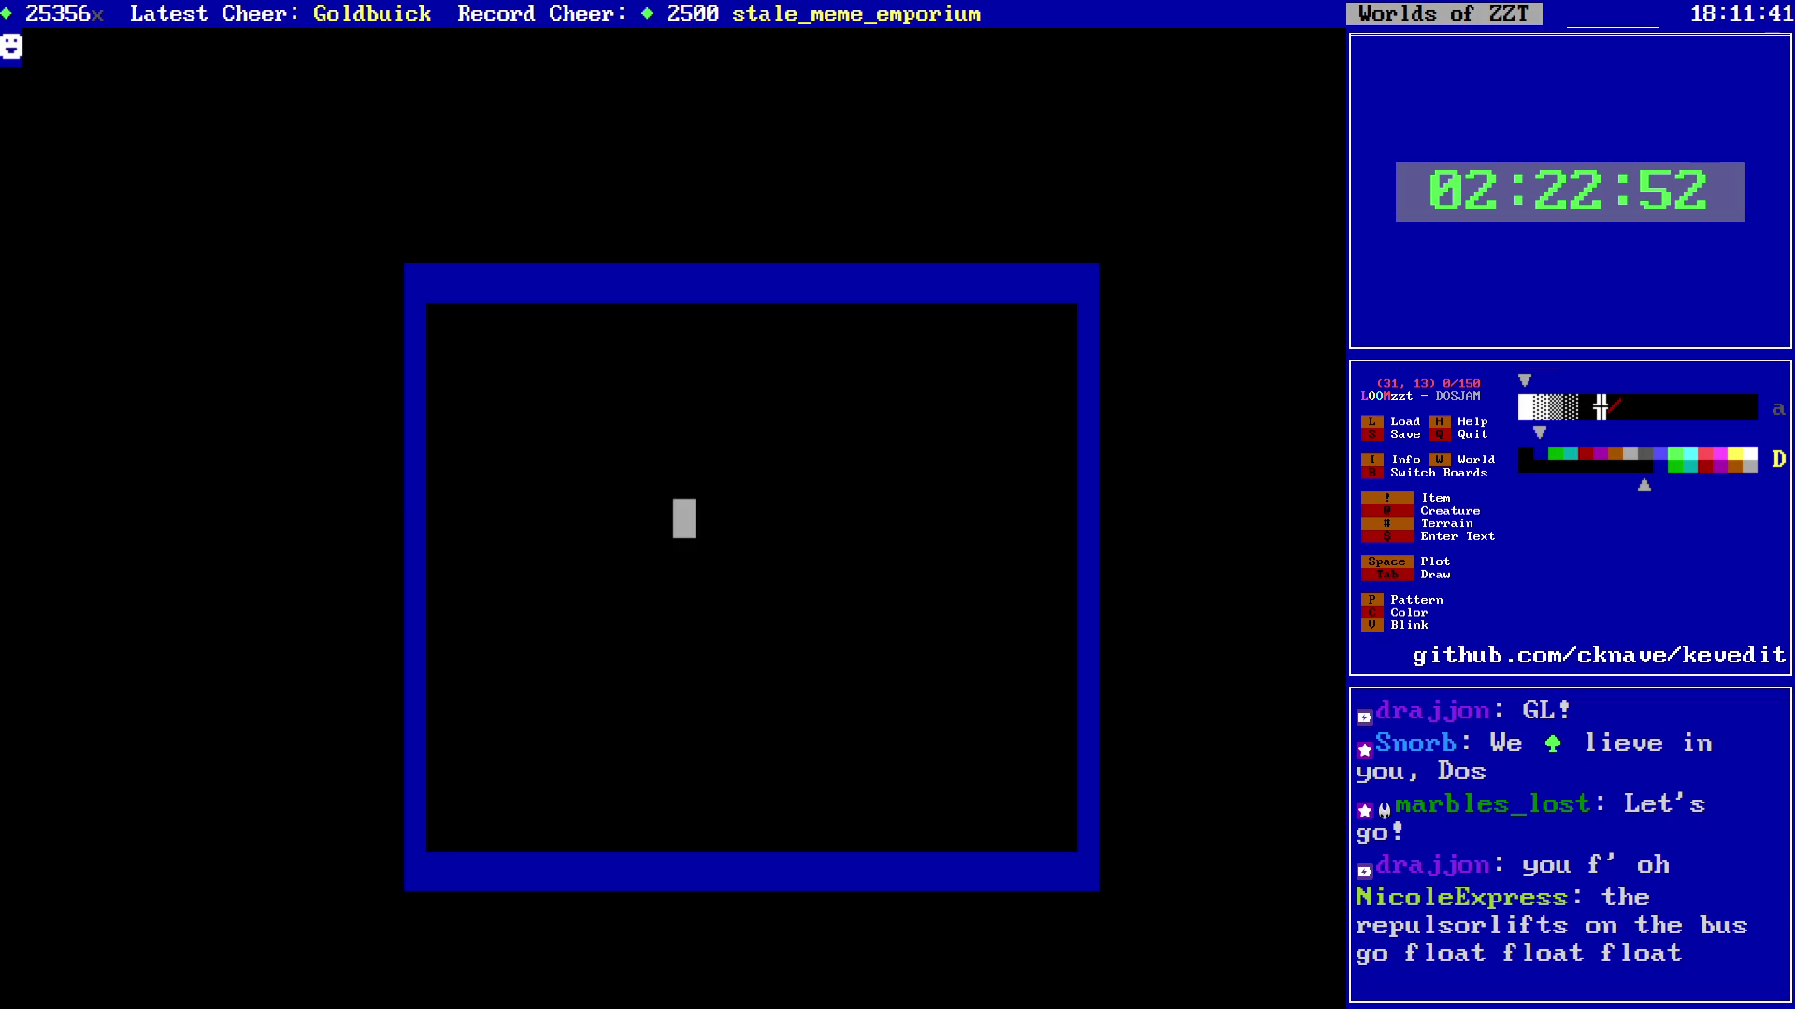
# - Check the interior height by moving between its bottom and top rows
pyautogui.press('Down')
pyautogui.press('Down')
pyautogui.press('Down')
pyautogui.press('Left')
pyautogui.press('Left')
pyautogui.press('Up')
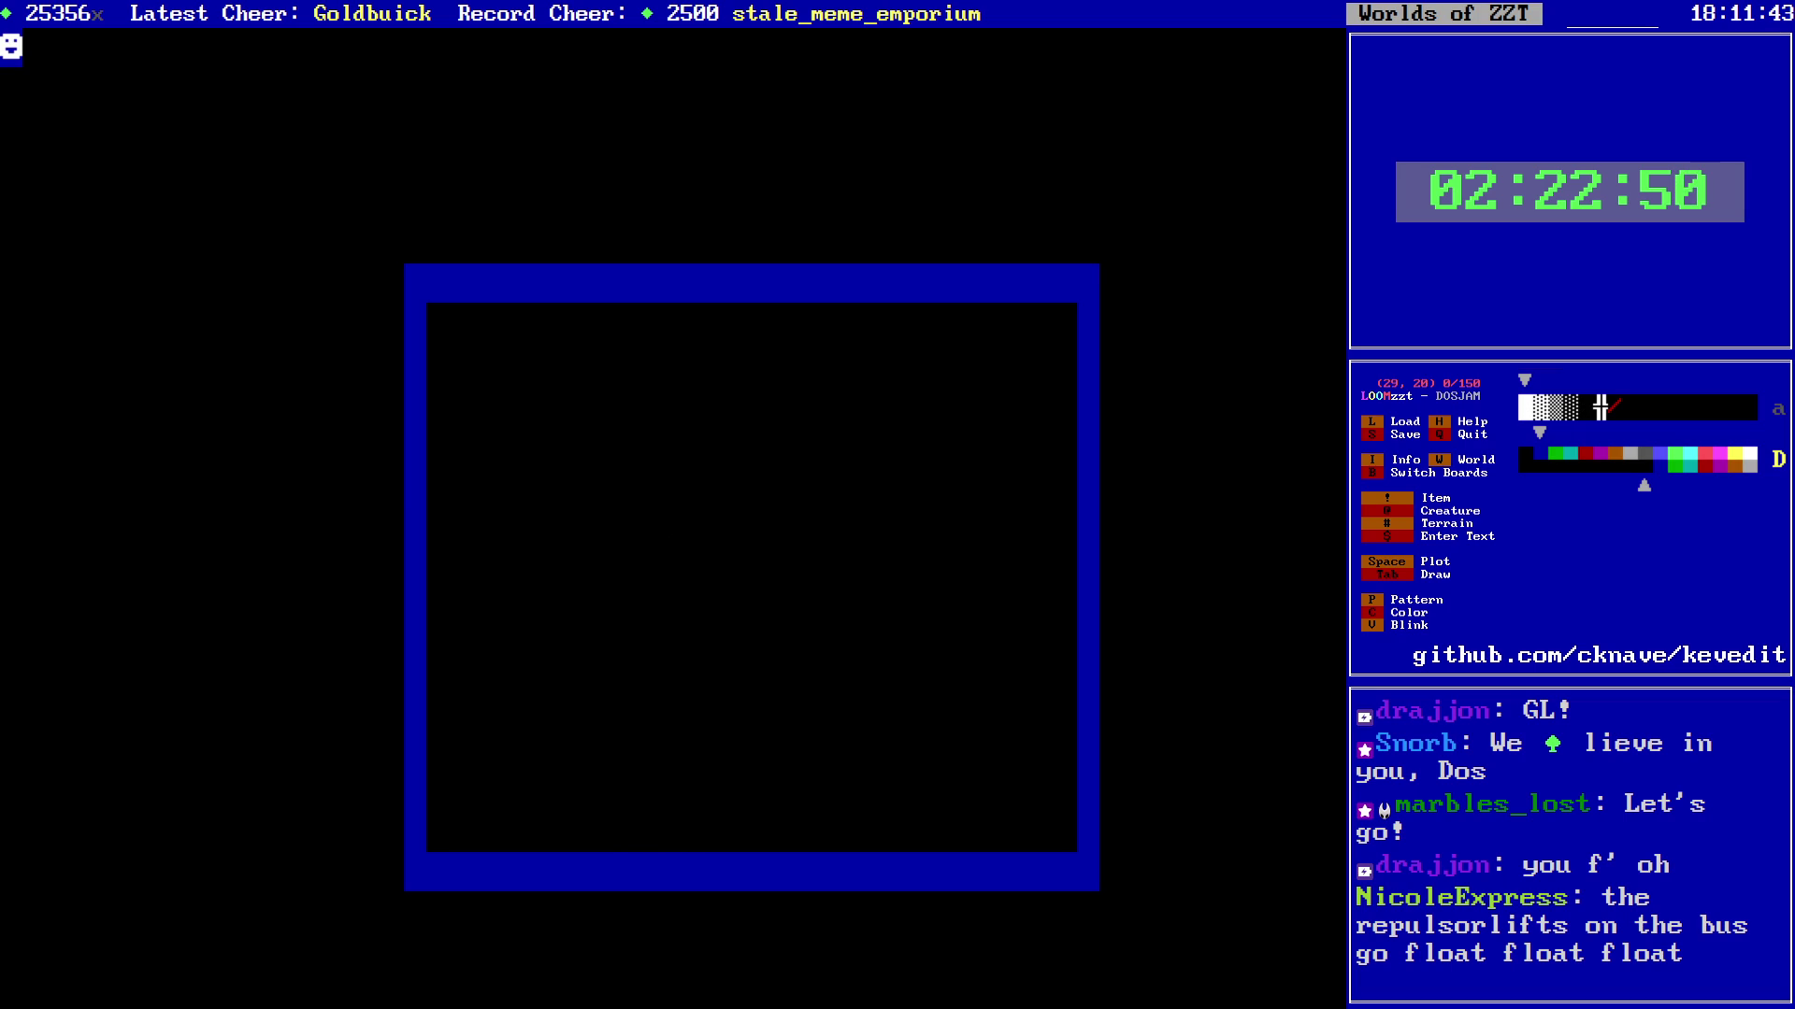
pyautogui.press('Up')
pyautogui.press('Up')
pyautogui.press('Up')
pyautogui.press('Up')
pyautogui.press('Down')
pyautogui.press('Down')
pyautogui.press('Down')
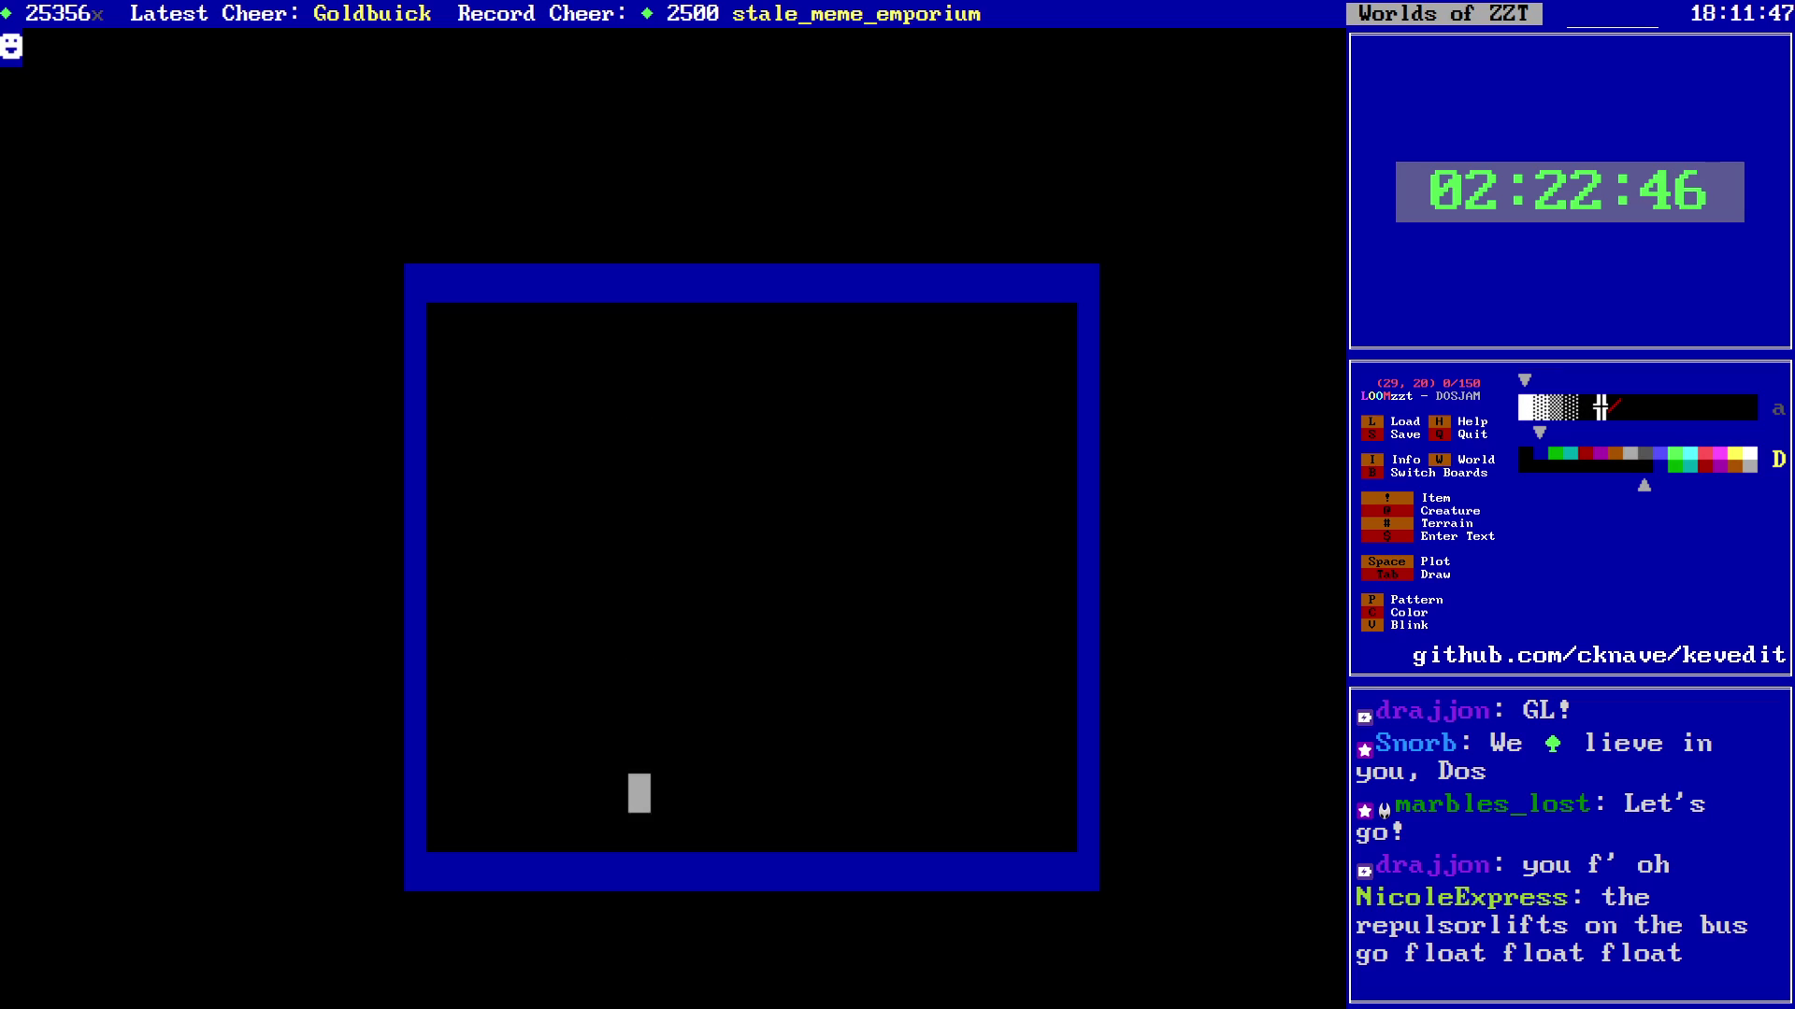
pyautogui.press('Up')
pyautogui.press('Up')
pyautogui.press('Up')
pyautogui.press('Up')
pyautogui.press('Up')
pyautogui.press('Up')
pyautogui.press('Down')
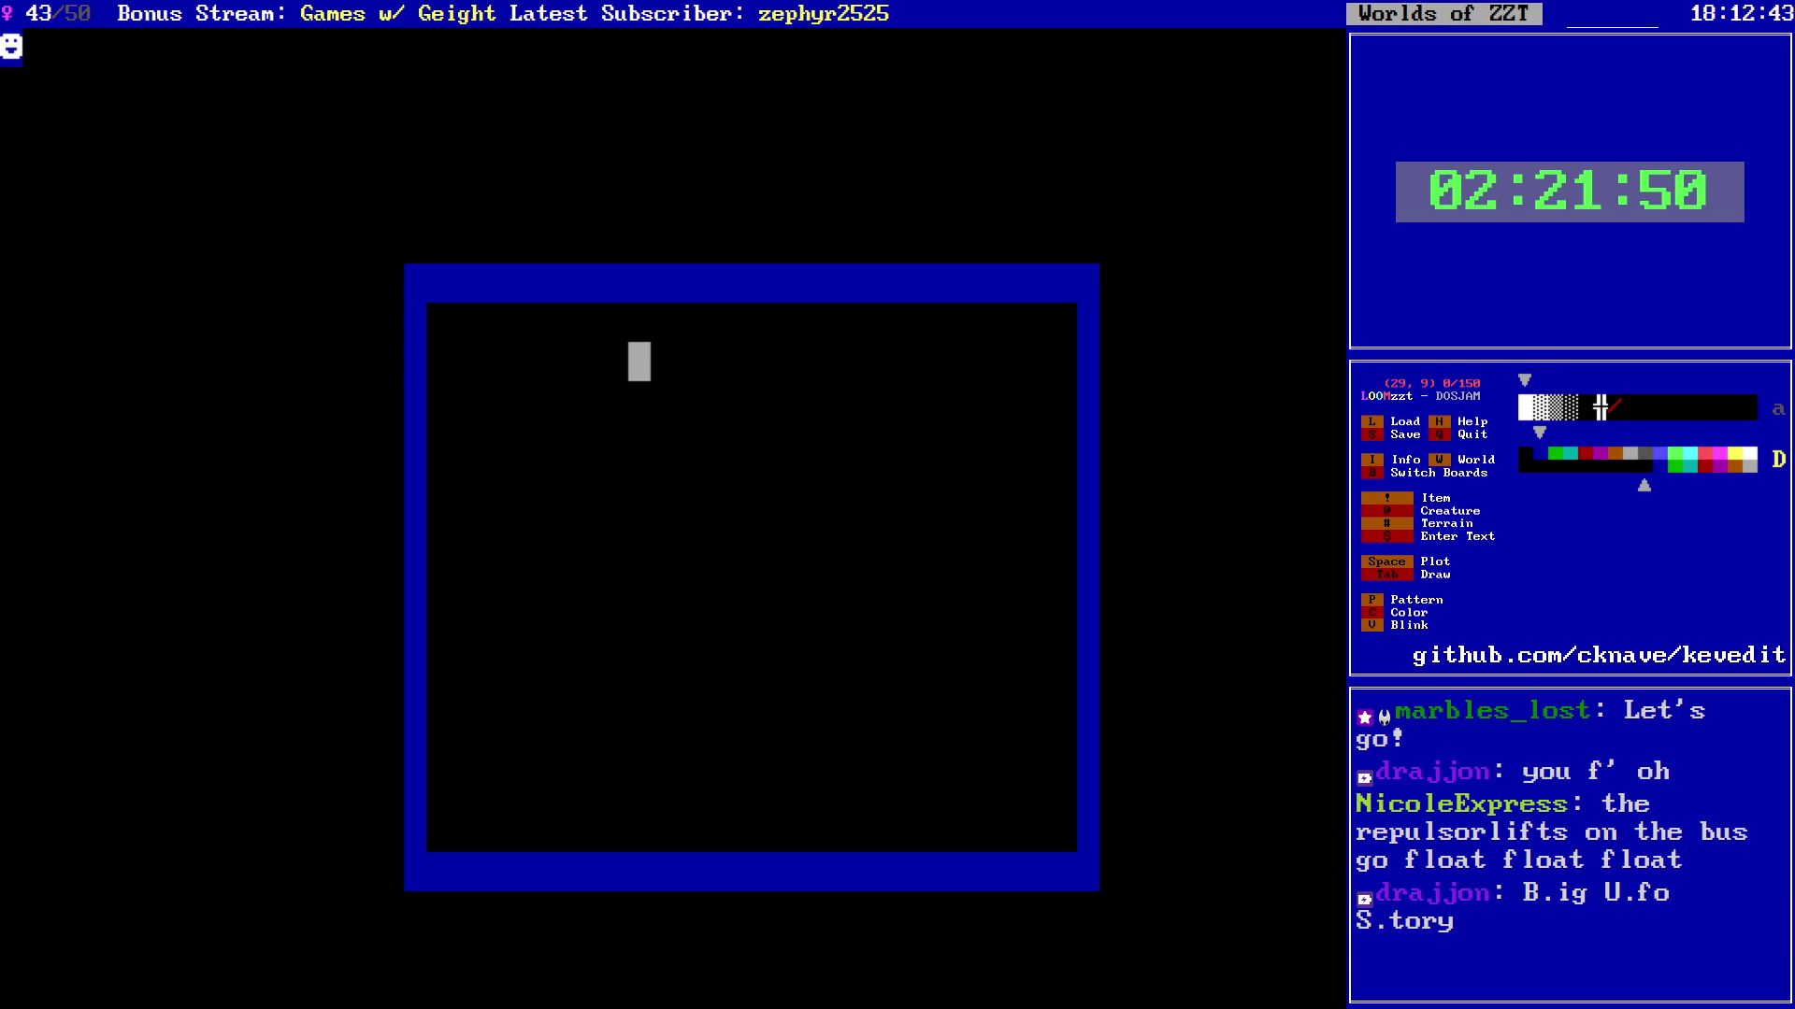
# - Save the world and briefly check the world file list
pyautogui.press('s')
pyautogui.press('Escape')
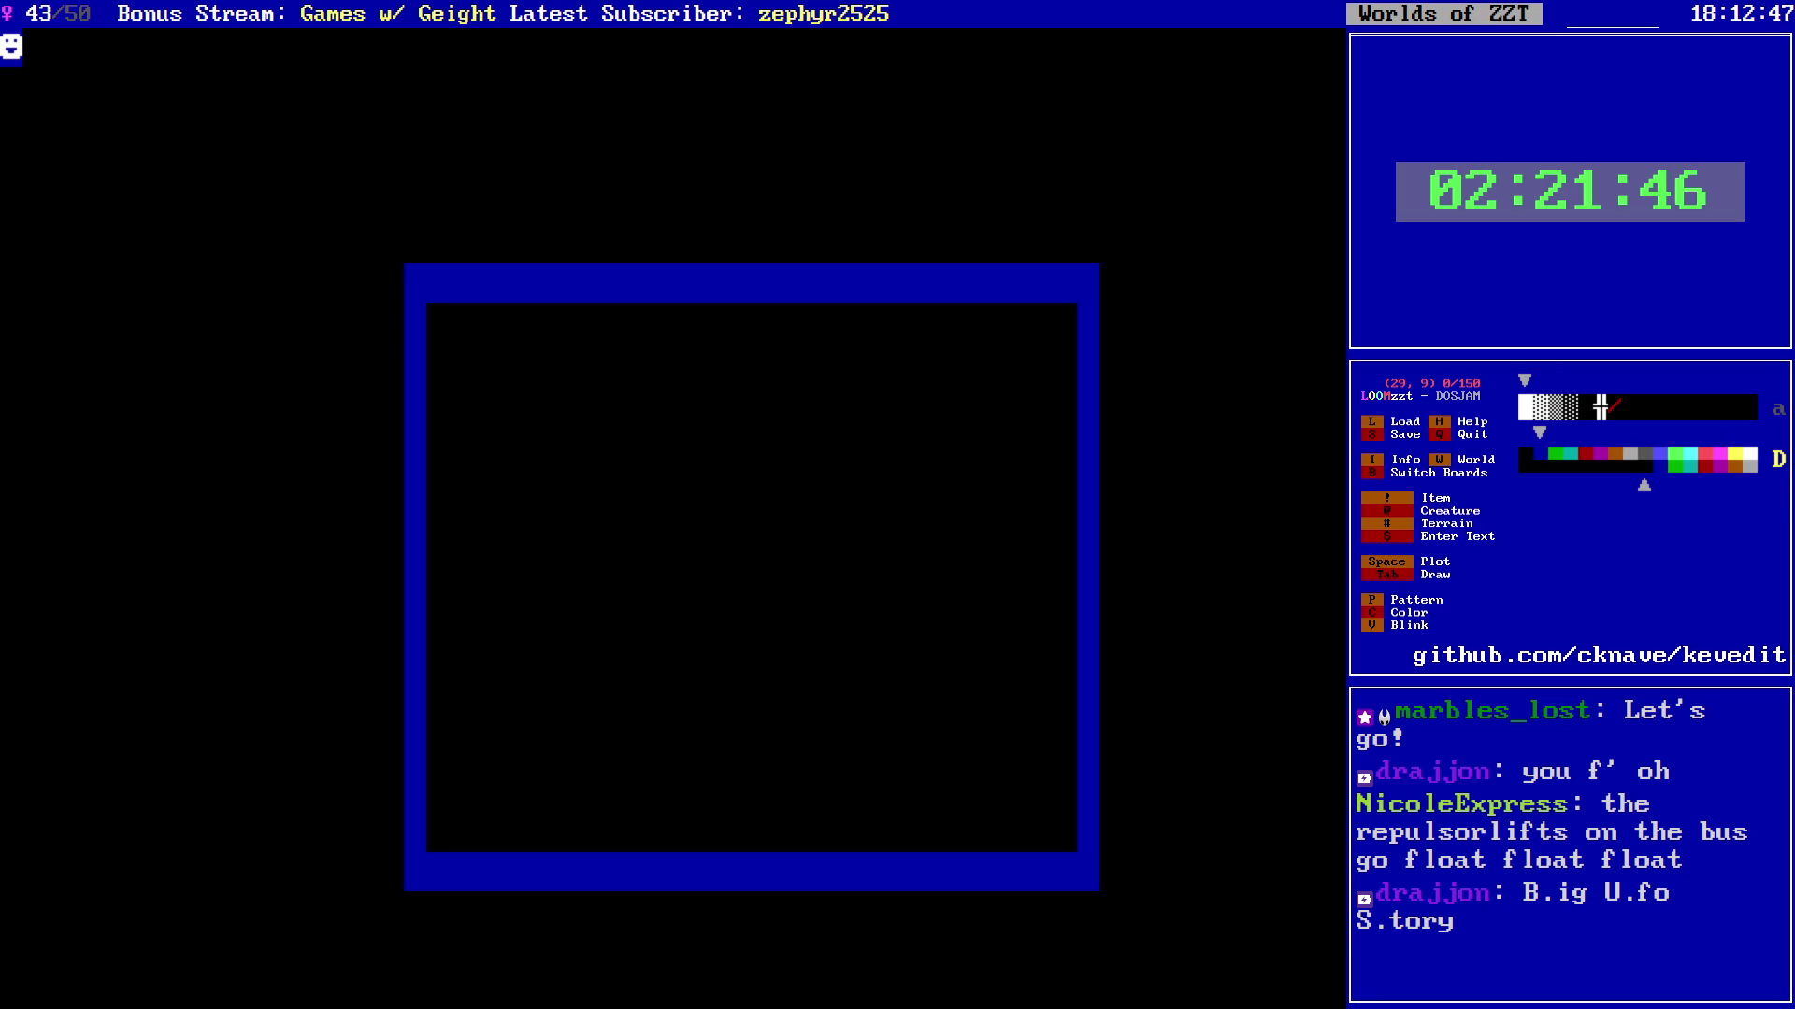
pyautogui.press('l')
pyautogui.press('Escape')
# - Block-select the large blue box, cut it and paste it further up and left
pyautogui.press('Left')
pyautogui.press('Left')
pyautogui.press('Left')
pyautogui.press('Up')
pyautogui.press('Up')
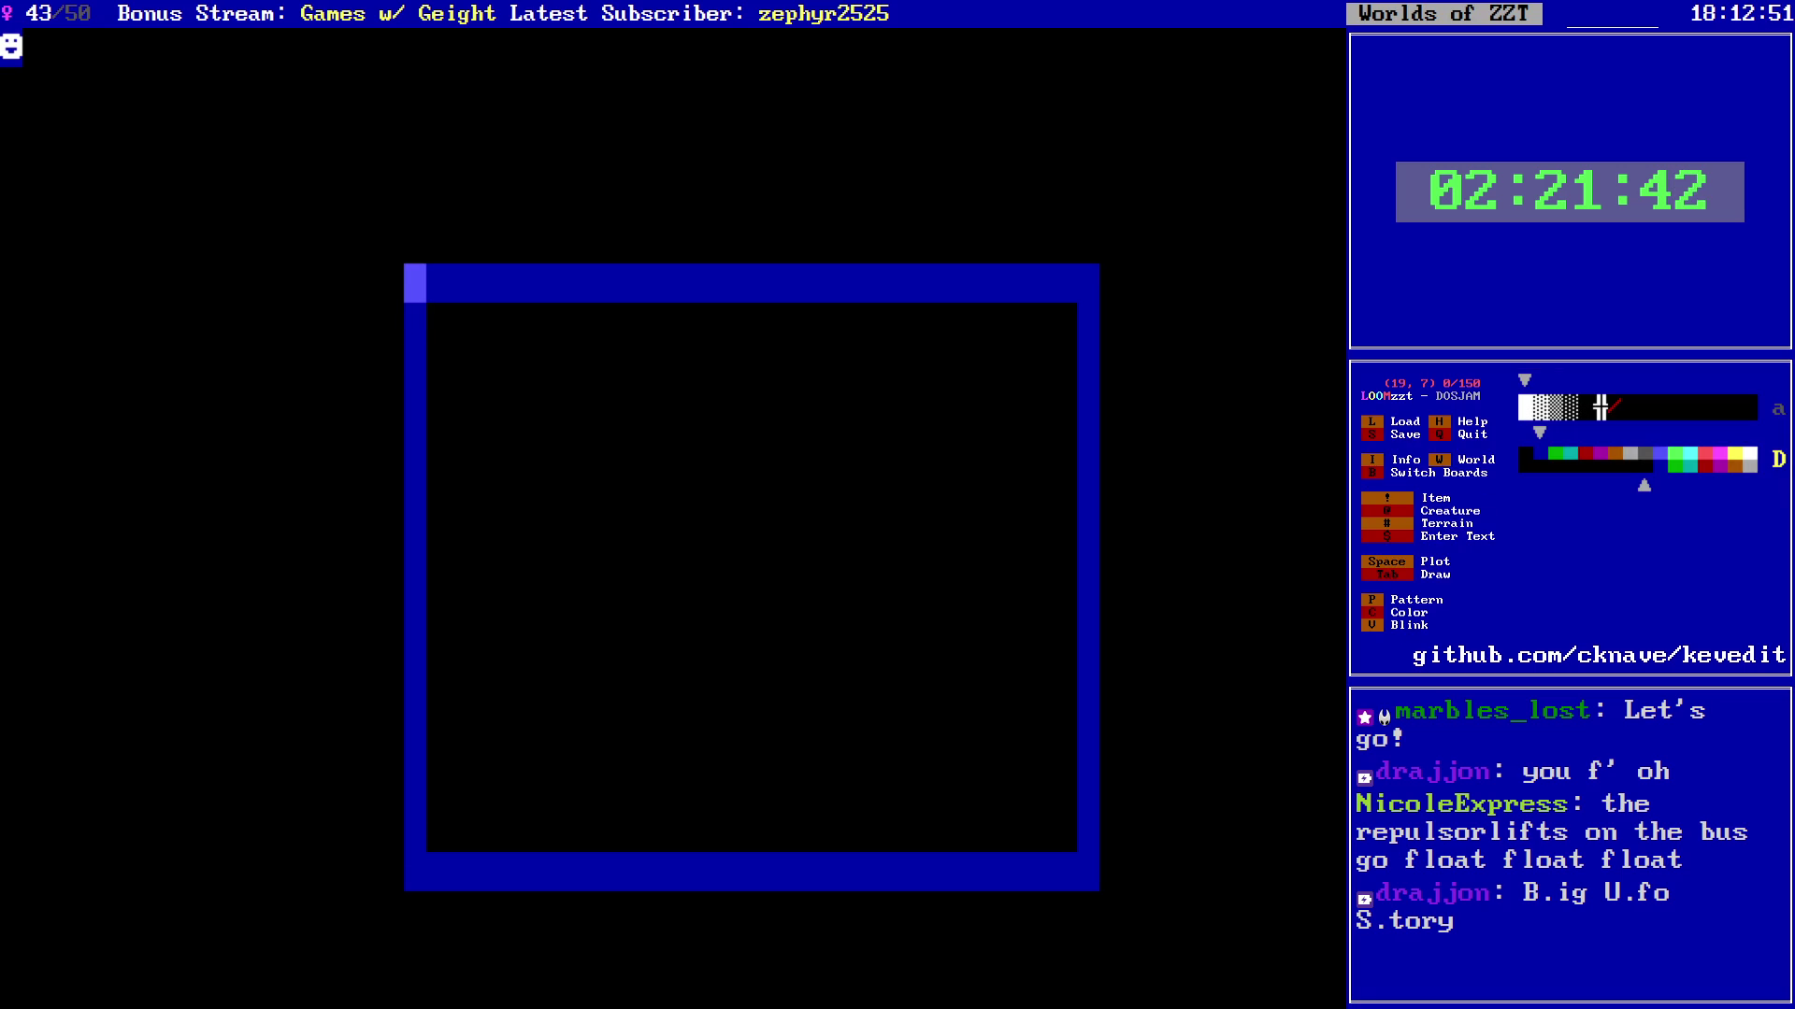
pyautogui.hotkey('shift', 'Down')
pyautogui.hotkey('shift', 'Down')
pyautogui.hotkey('shift', 'Down')
pyautogui.hotkey('shift', 'Right')
pyautogui.hotkey('shift', 'Right')
pyautogui.hotkey('shift', 'Right')
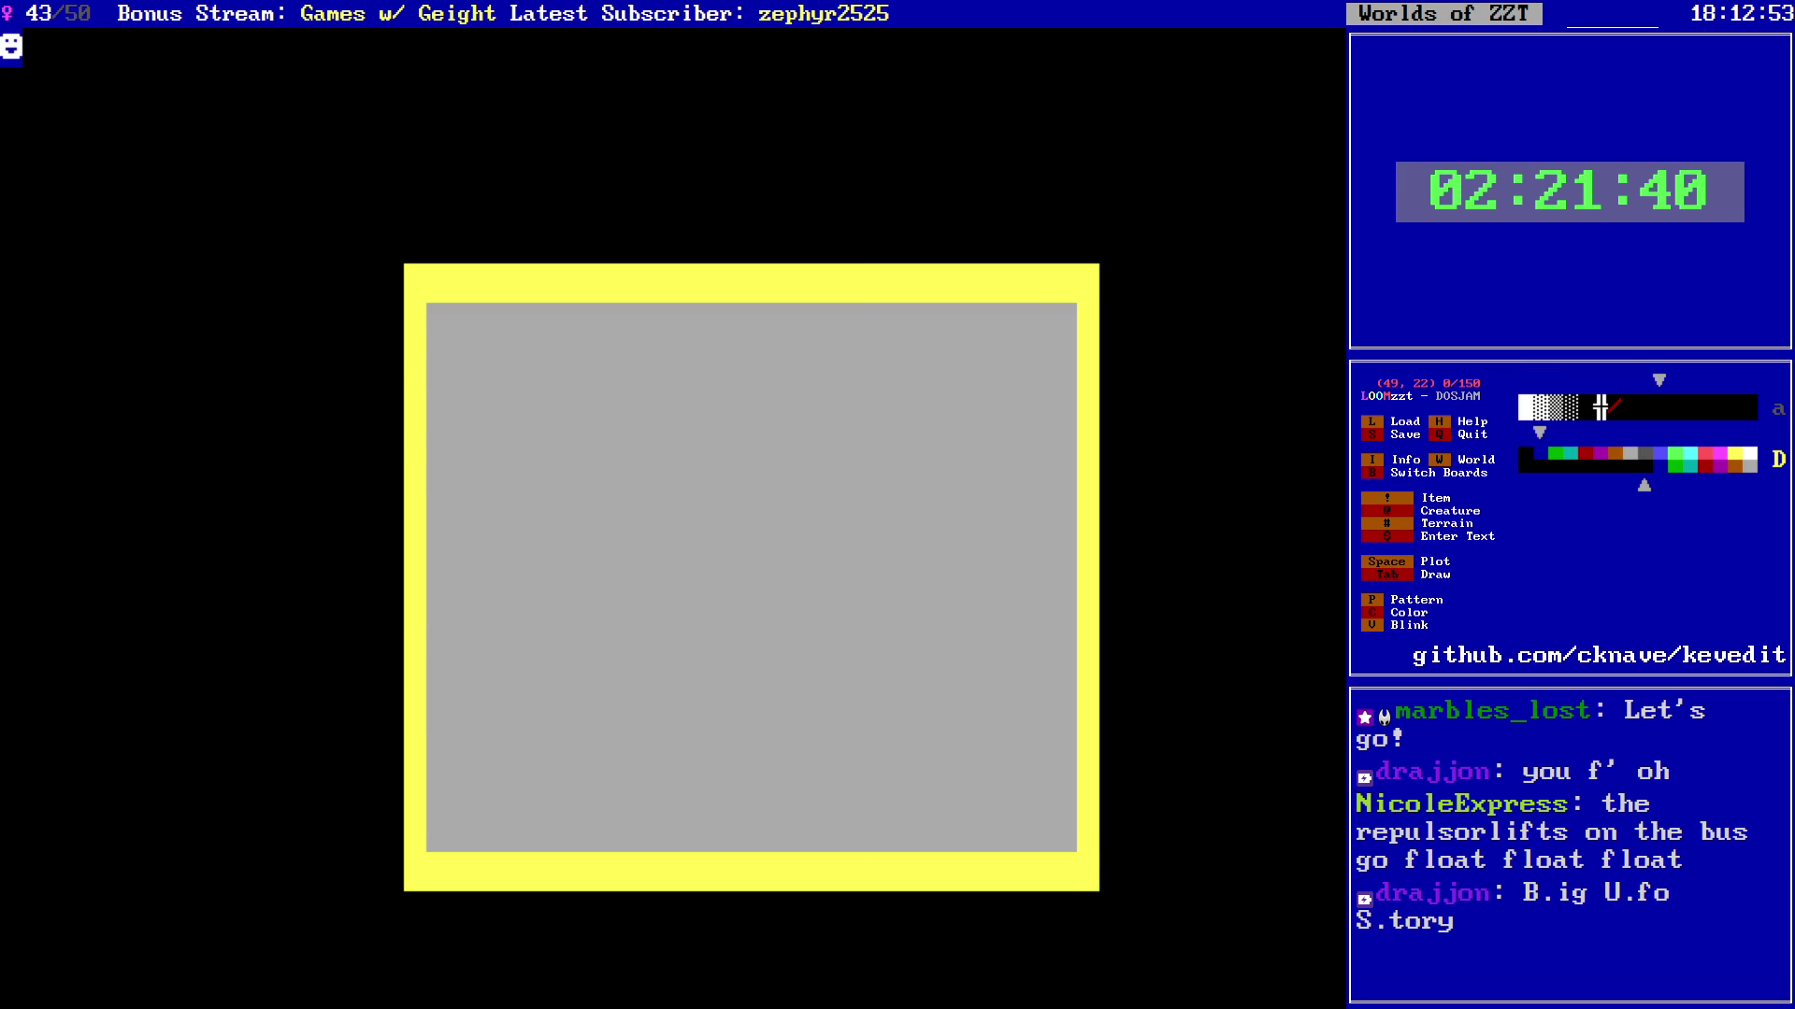
pyautogui.hotkey('ctrl', 'x')
pyautogui.hotkey('ctrl', 'v')
pyautogui.press('Left')
pyautogui.press('Left')
pyautogui.press('Left')
pyautogui.press('Up')
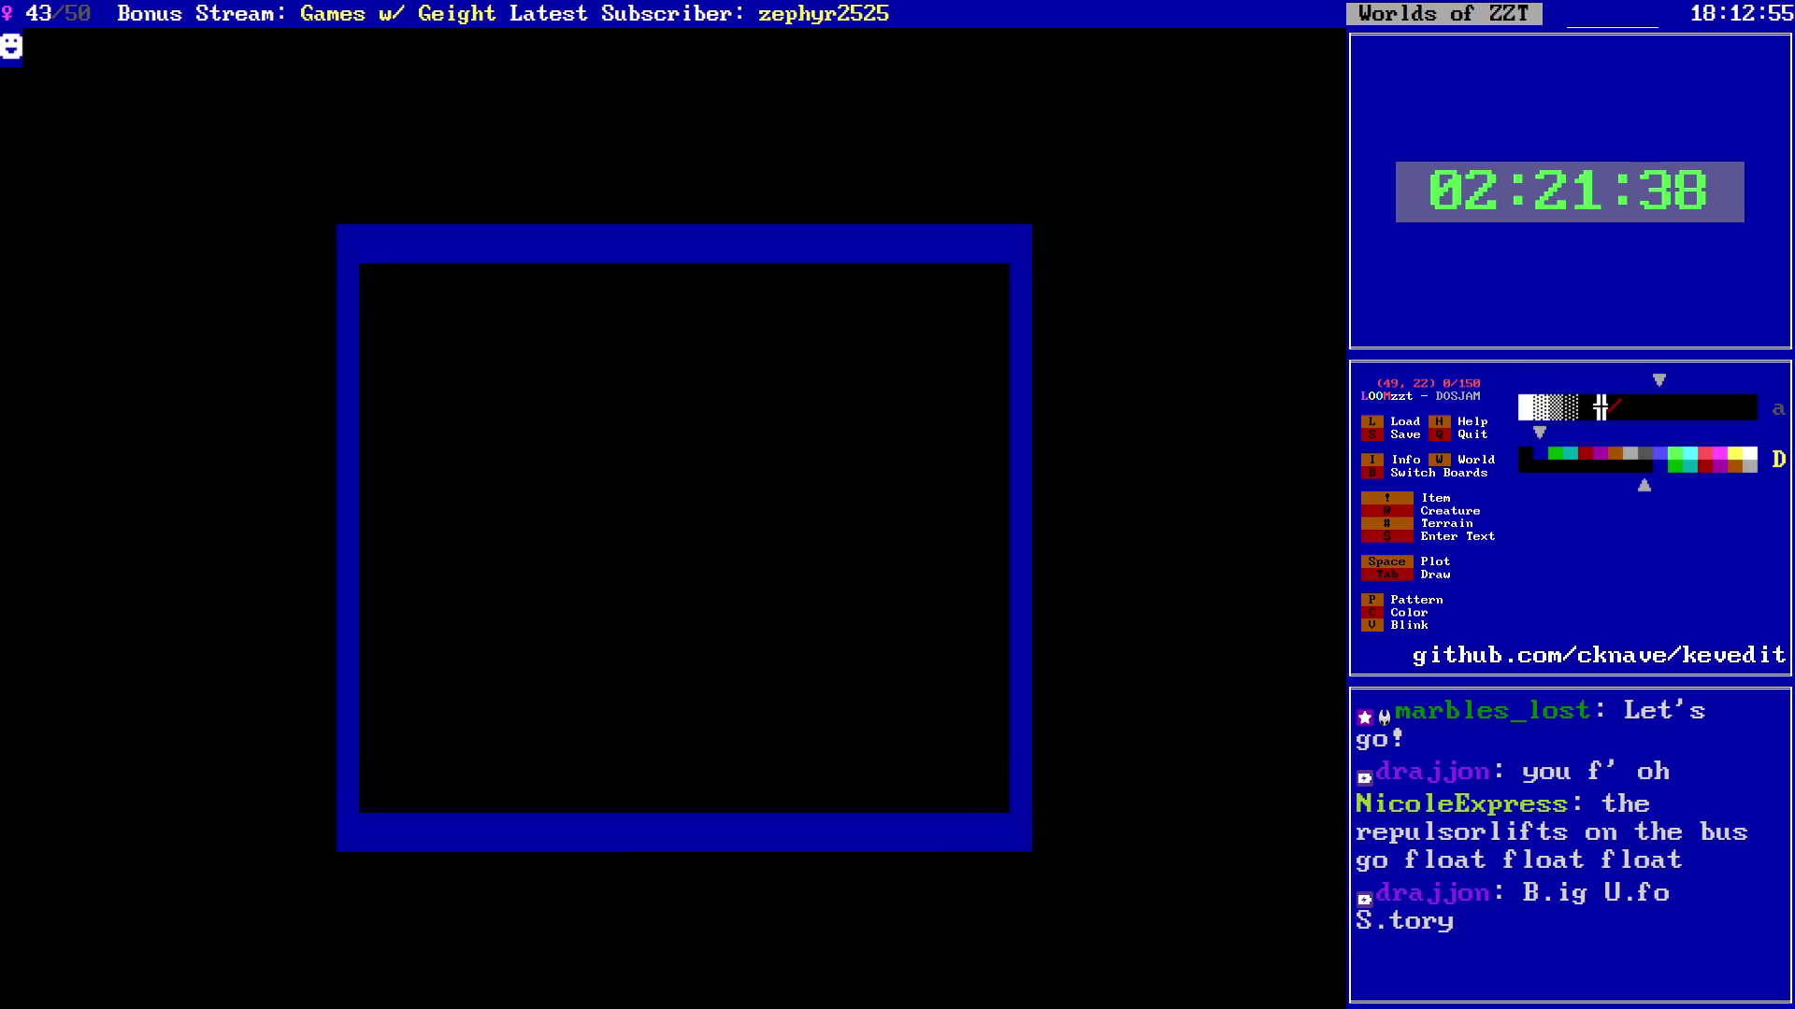
pyautogui.press('Up')
pyautogui.press('Right')
pyautogui.press('Left')
pyautogui.press('Right')
pyautogui.press('Right')
# - Place the player below the right side of the moved box
pyautogui.press('F1')
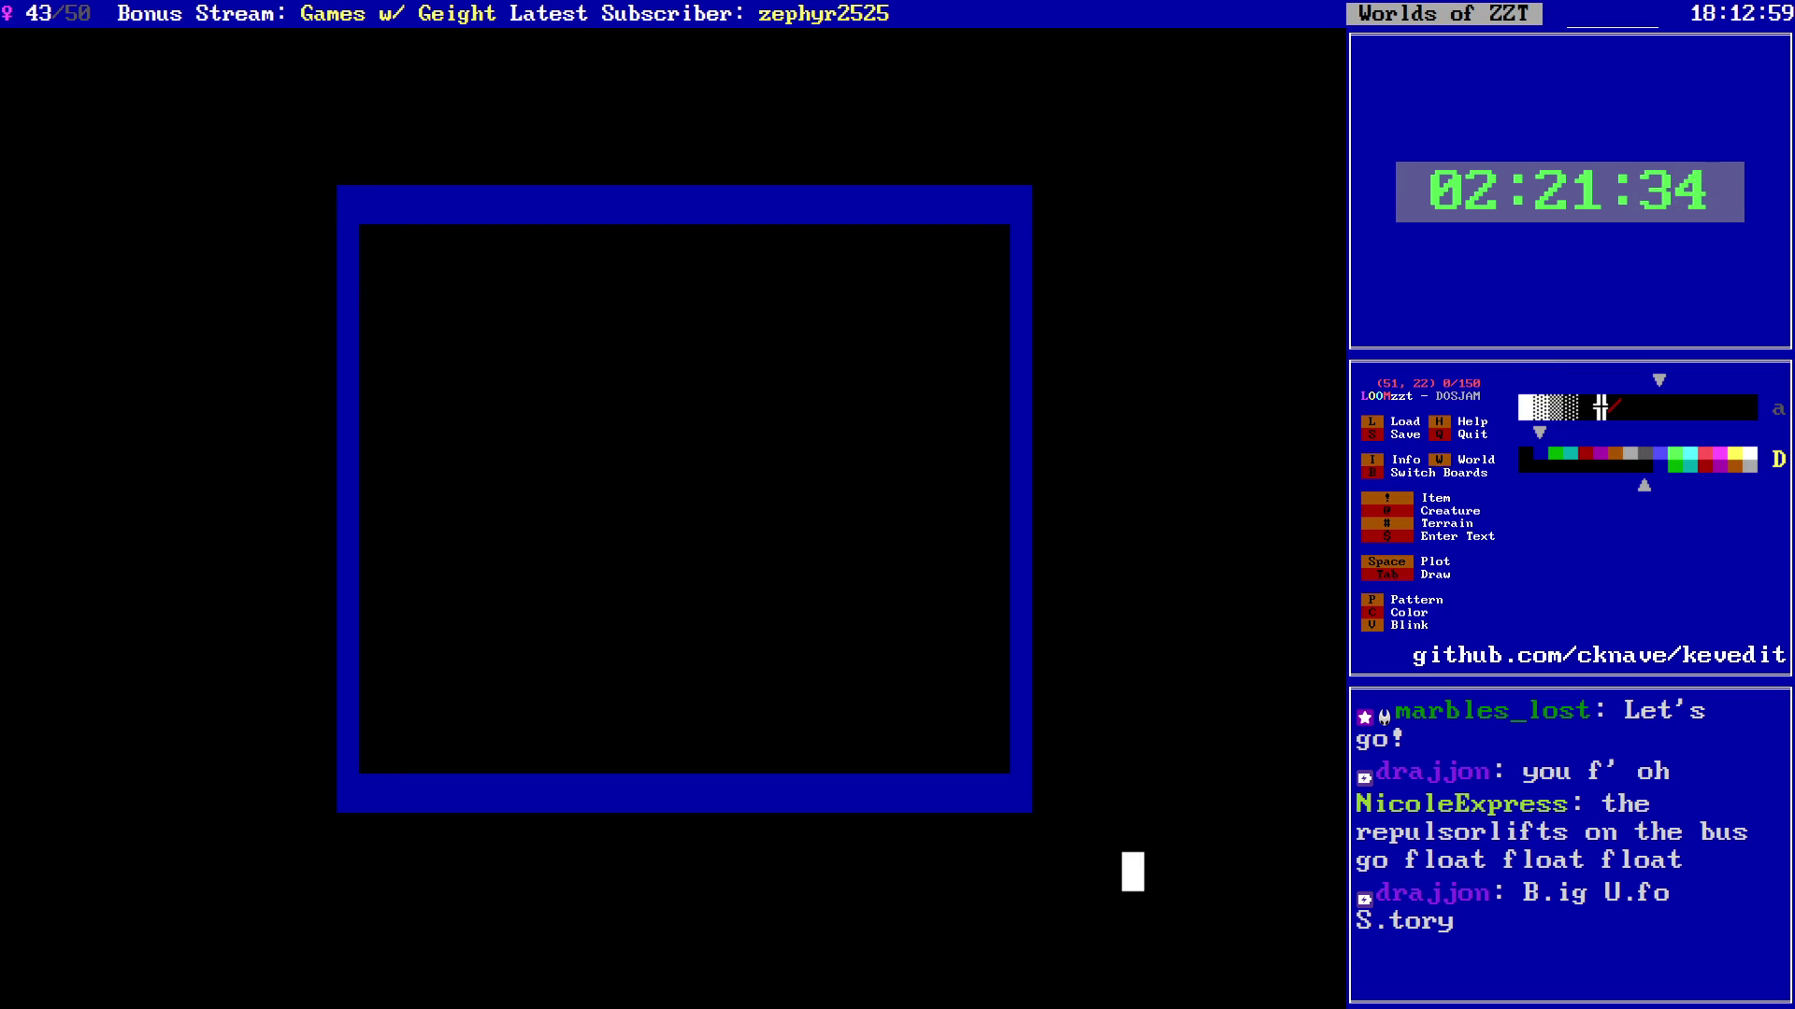
pyautogui.press('z')
pyautogui.press('Right')
pyautogui.press('Right')
pyautogui.press('F1')
pyautogui.press('Escape')
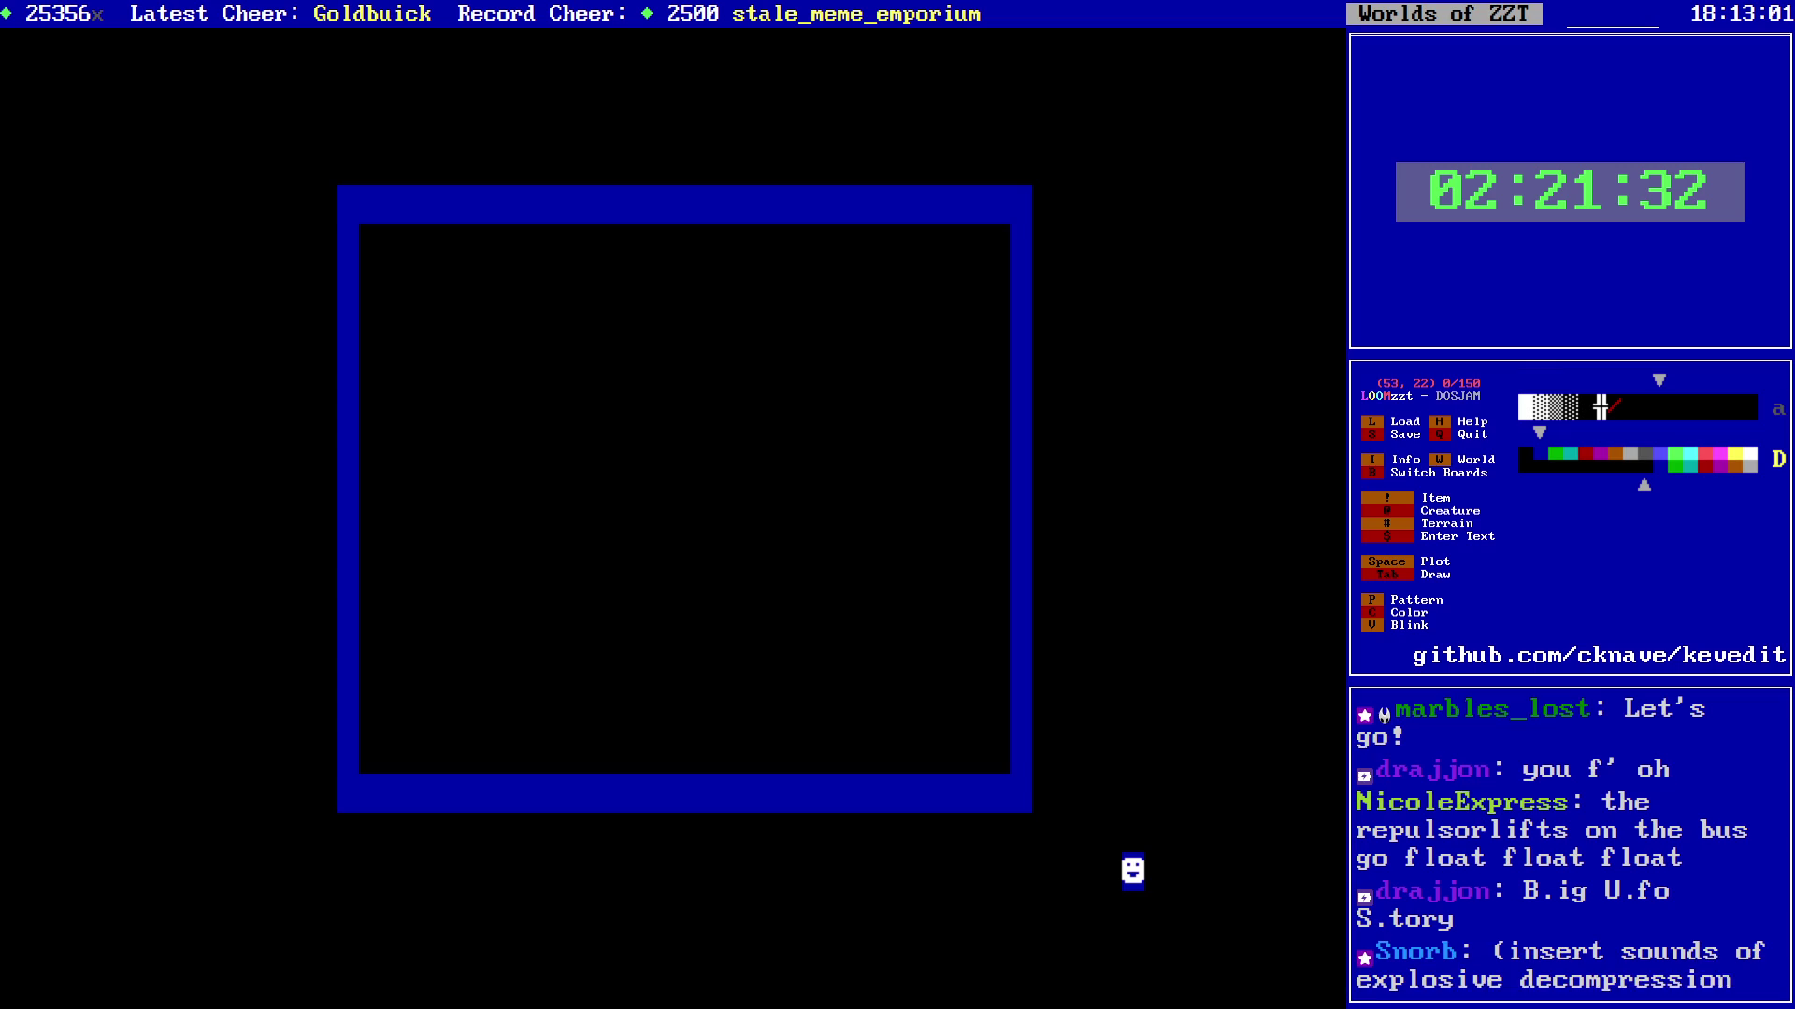
pyautogui.press('Left')
pyautogui.press('Left')
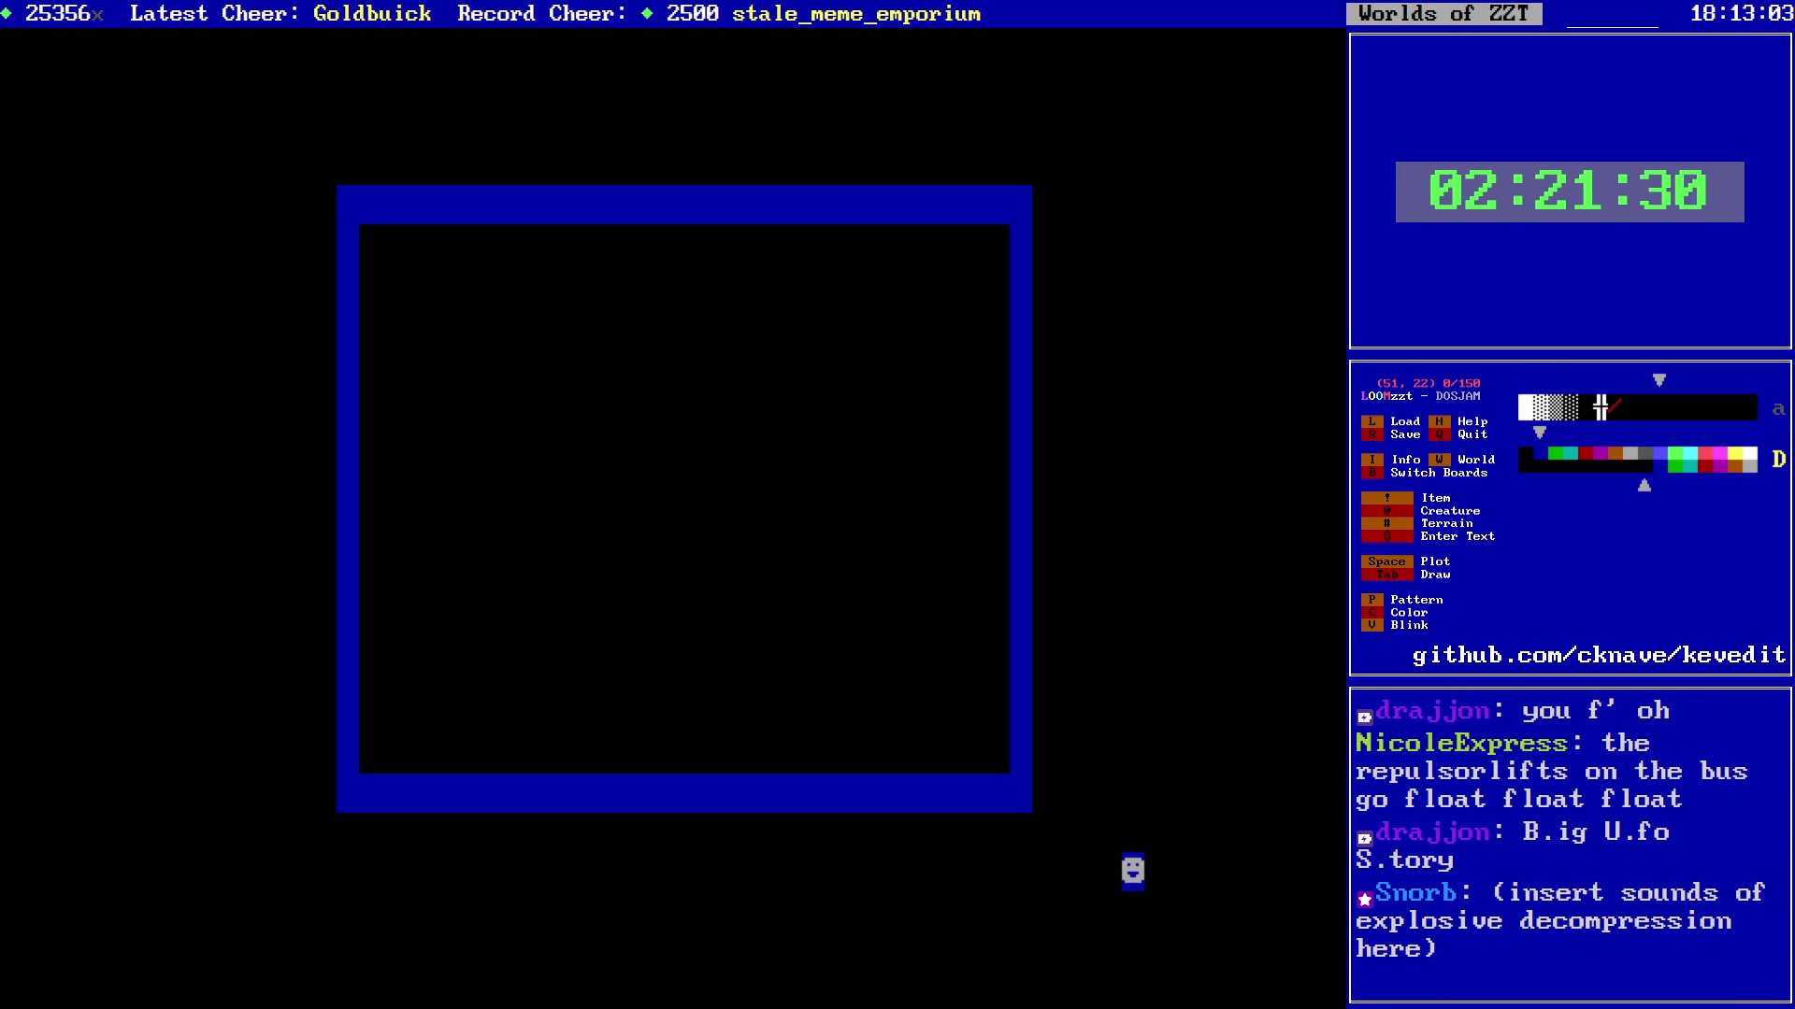
# - Choose the solid pattern and plot the first blue wall block up-left of the player
pyautogui.press('Left')
pyautogui.press('Left')
pyautogui.press('Up')
pyautogui.press('Up')
pyautogui.press('Left')
pyautogui.press('p')
pyautogui.press('space')
pyautogui.press('Right')
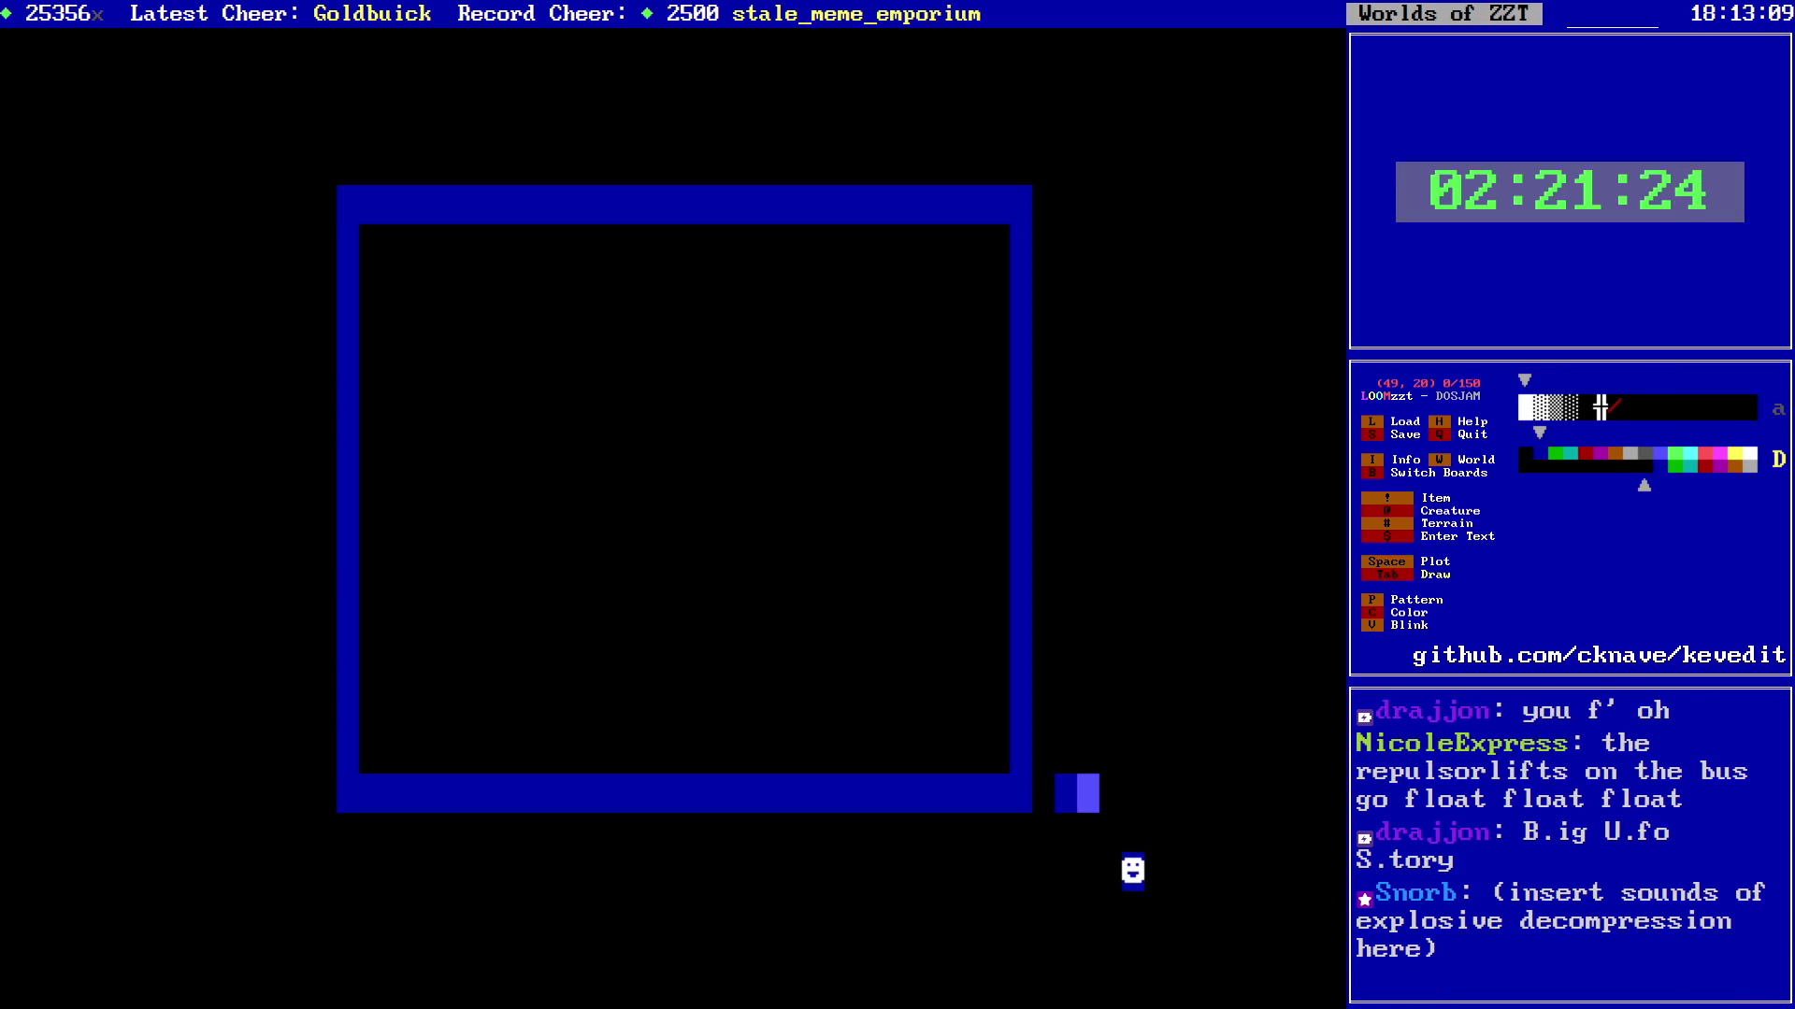
# - Draw the small room's top, right, bottom and left blue walls around the player and save
pyautogui.press('Tab')
pyautogui.press('Right')
pyautogui.press('Right')
pyautogui.press('Right')
pyautogui.press('Down')
pyautogui.press('Down')
pyautogui.press('Down')
pyautogui.press('Left')
pyautogui.press('Left')
pyautogui.press('Left')
pyautogui.press('Left')
pyautogui.press('Up')
pyautogui.press('Up')
pyautogui.press('Up')
pyautogui.press('Up')
pyautogui.press('Tab')
pyautogui.press('Down')
pyautogui.press('Down')
pyautogui.press('Right')
pyautogui.press('Right')
pyautogui.press('s')
pyautogui.press('Return')
pyautogui.press('Left')
pyautogui.press('Left')
pyautogui.press('Left')
pyautogui.press('Up')
pyautogui.press('Up')
pyautogui.press('Up')
pyautogui.press('Up')
pyautogui.press('Up')
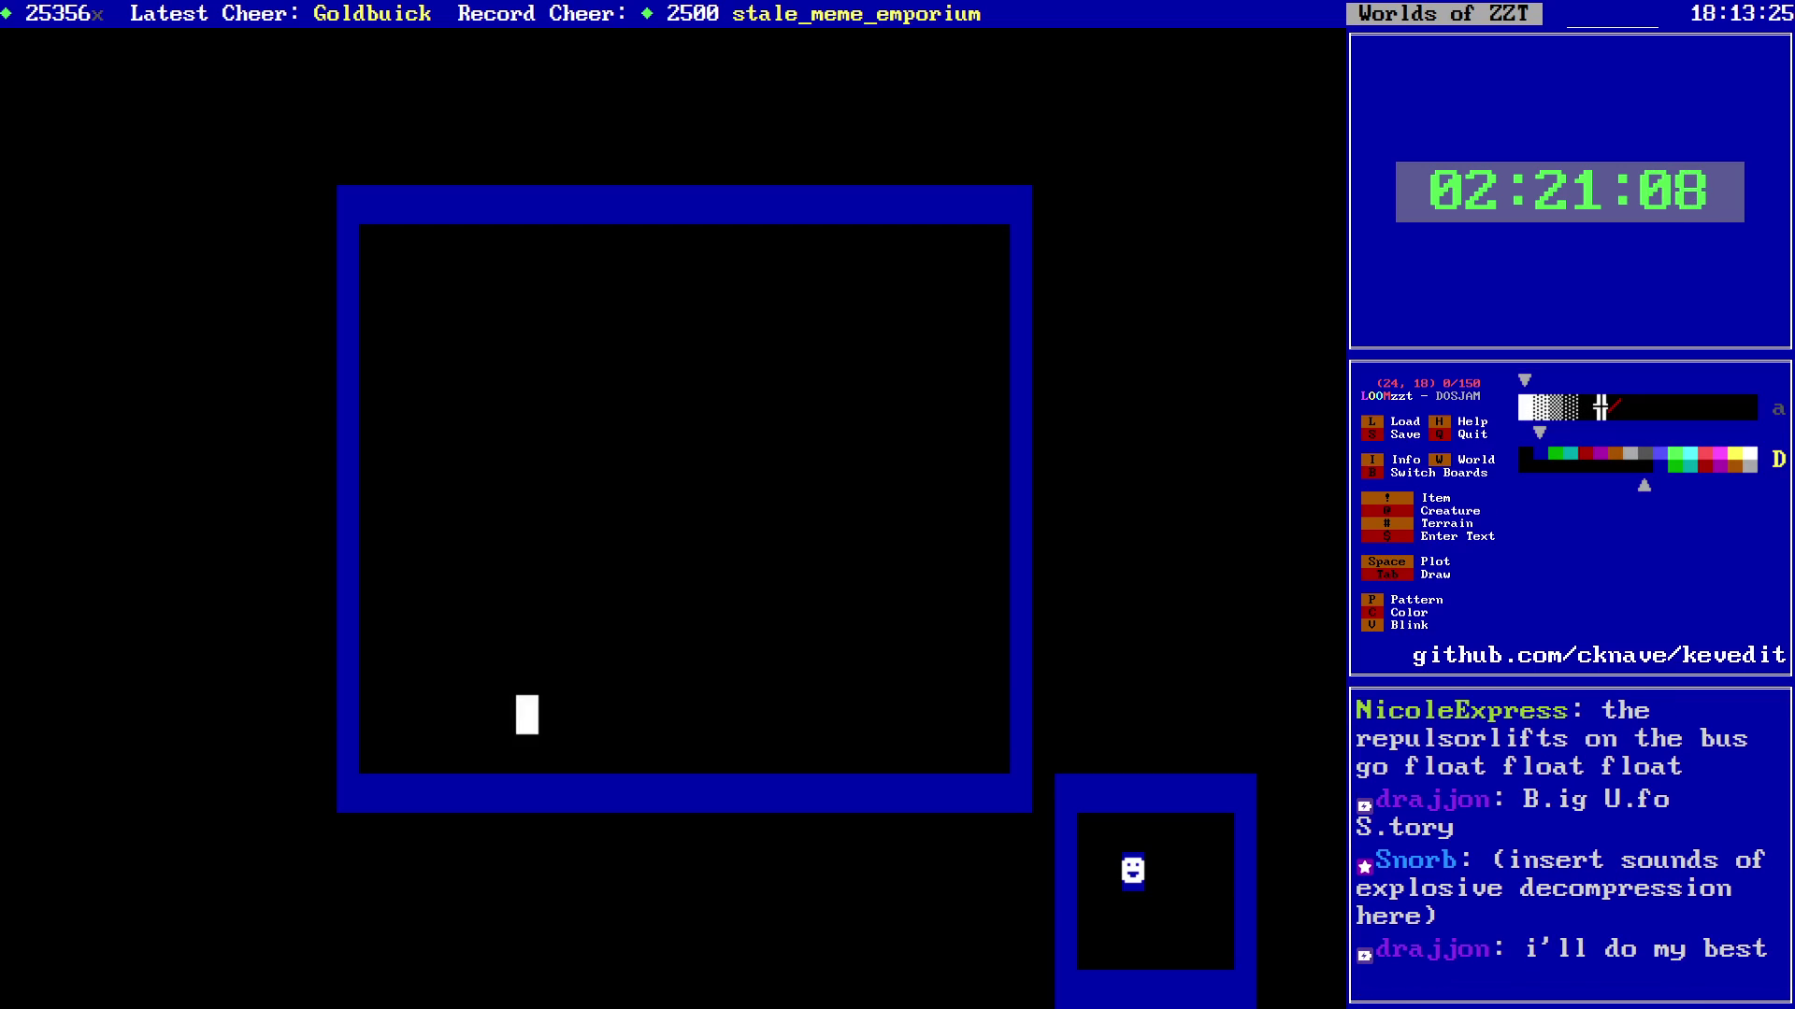
# - Move to a spot inside the large blue box left of centre and save the world
pyautogui.press('Right')
pyautogui.press('Right')
pyautogui.press('Up')
pyautogui.press('Up')
pyautogui.hotkey('alt', 'Right')
pyautogui.hotkey('alt', 'Right')
pyautogui.hotkey('alt', 'Up')
pyautogui.hotkey('alt', 'Left')
pyautogui.hotkey('alt', 'Left')
pyautogui.hotkey('alt', 'Left')
pyautogui.hotkey('alt', 'Right')
pyautogui.hotkey('alt', 'Right')
pyautogui.hotkey('alt', 'Right')
pyautogui.hotkey('alt', 'Left')
pyautogui.hotkey('alt', 'Left')
pyautogui.hotkey('alt', 'Right')
pyautogui.press('Left')
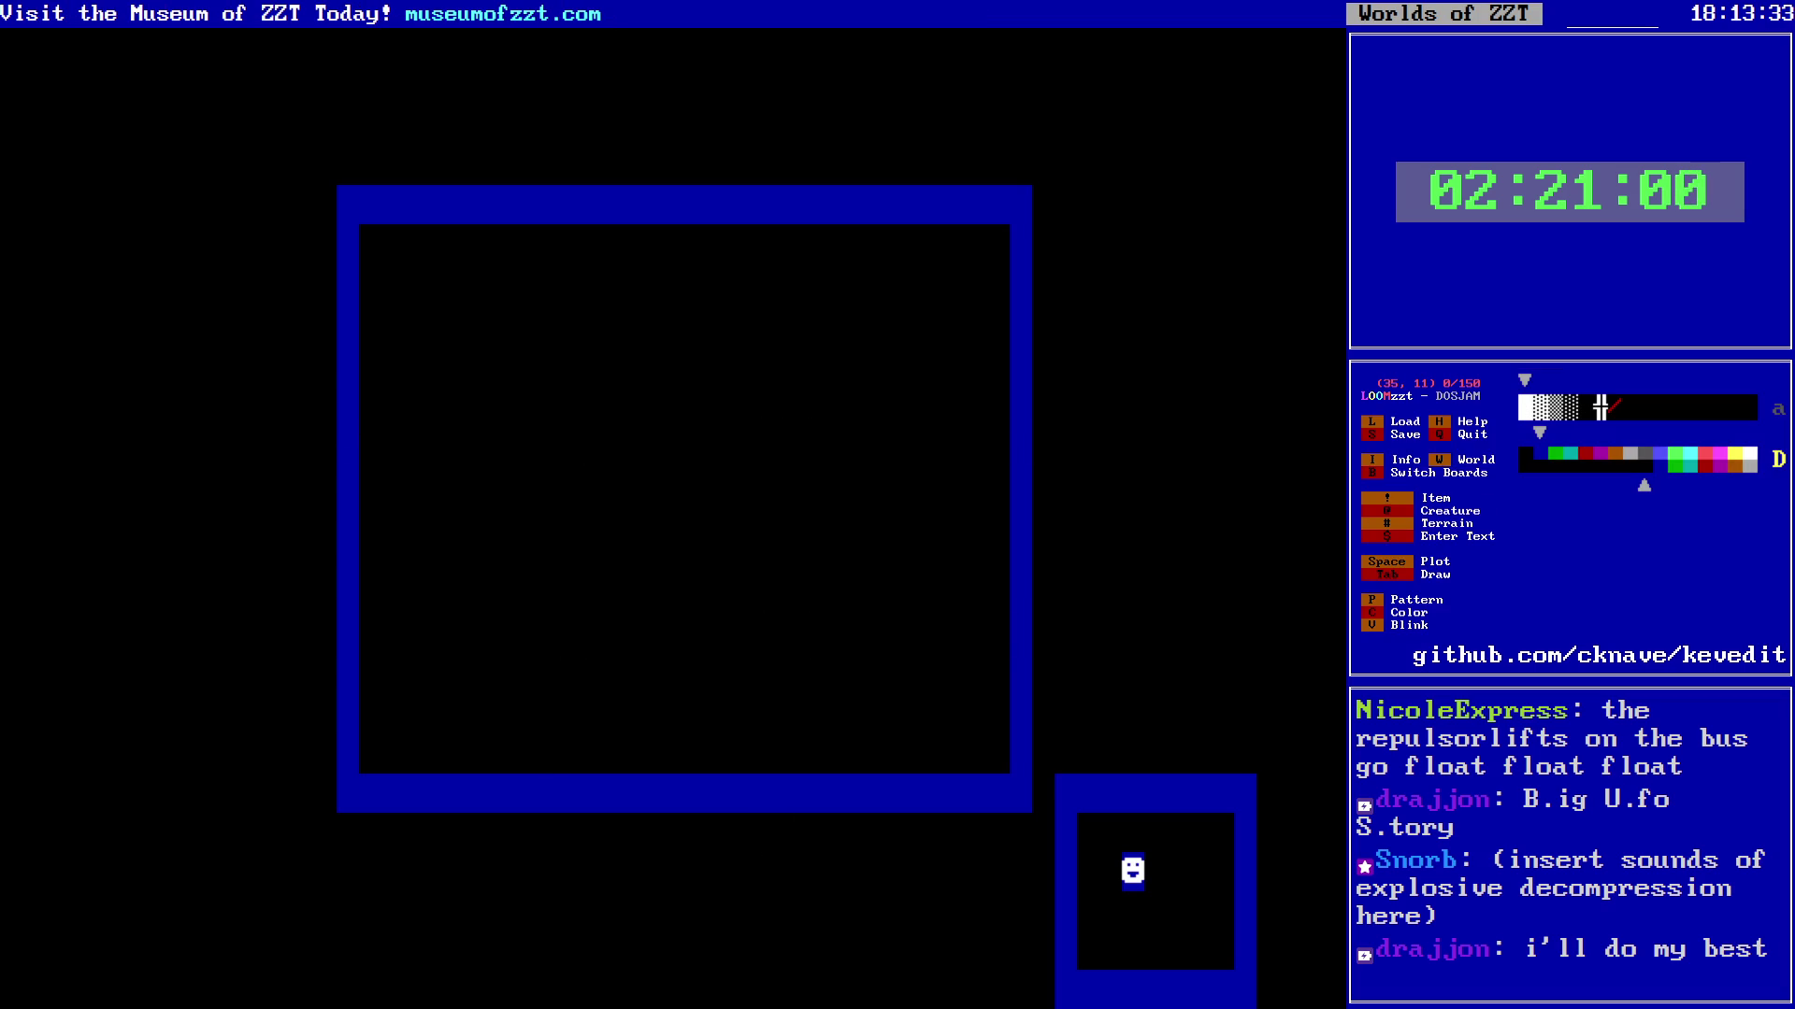
pyautogui.press('Left')
pyautogui.press('s')
pyautogui.press('Return')
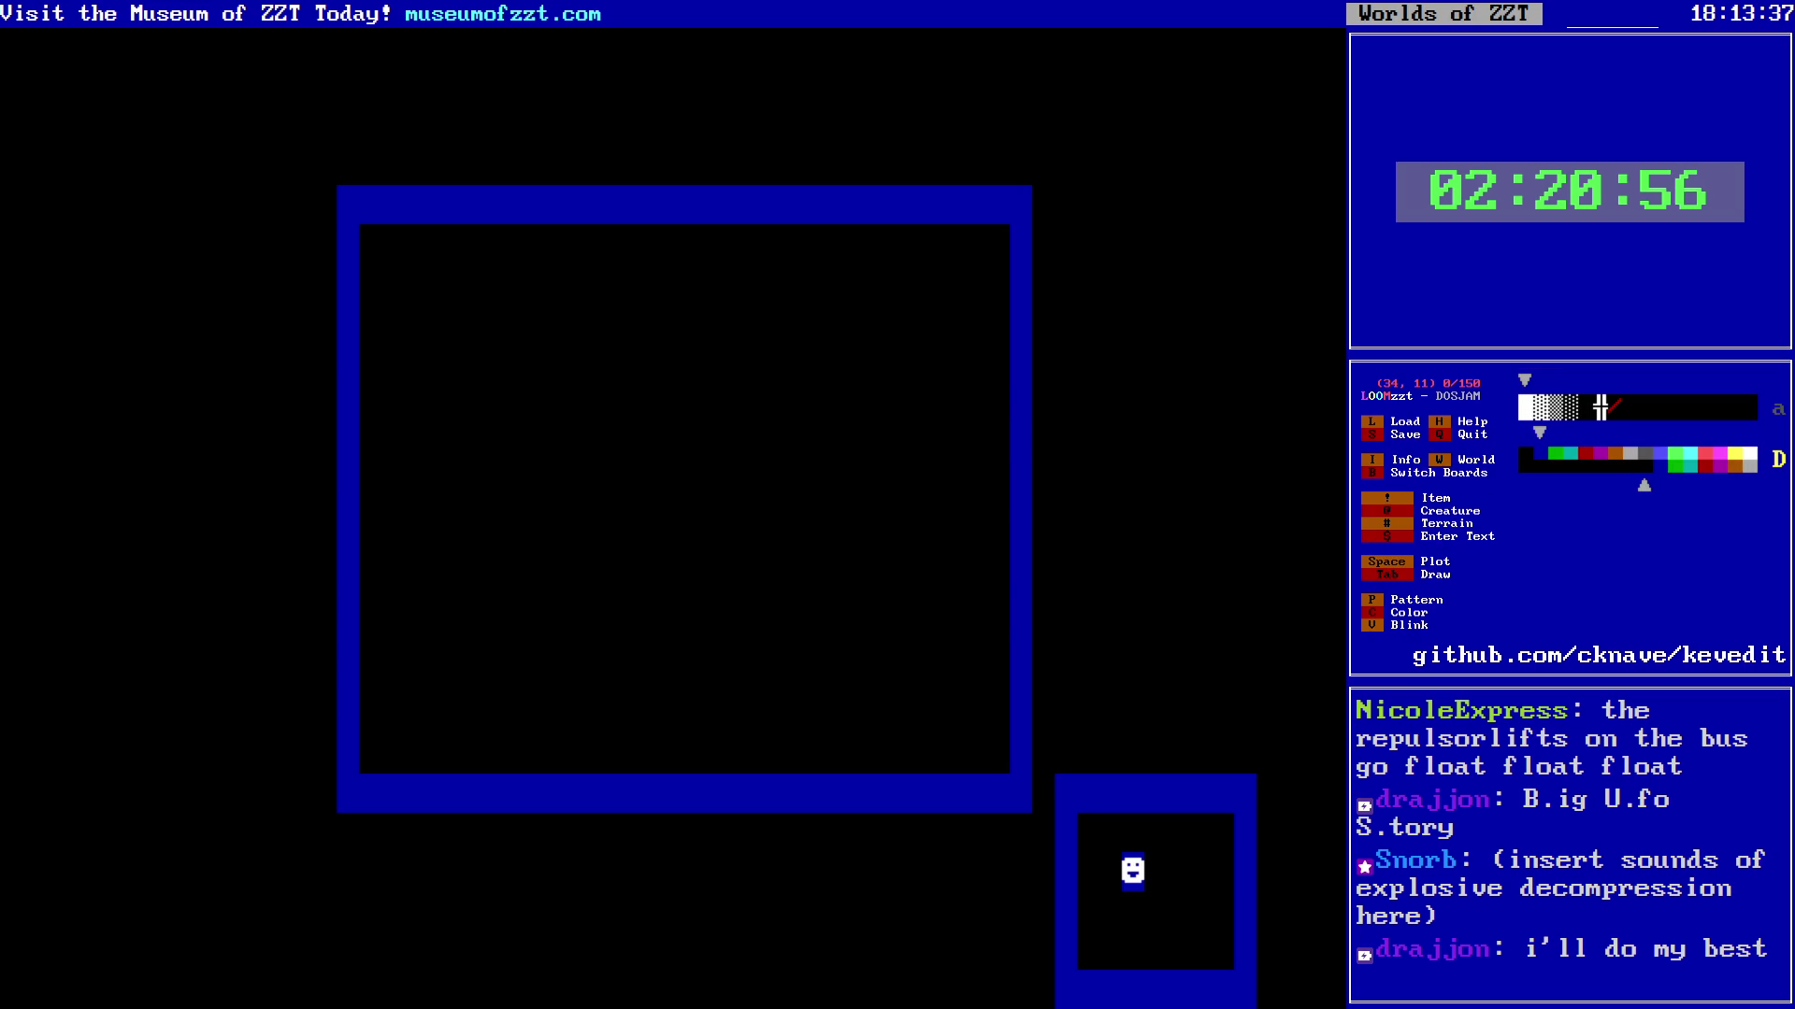
# - Set the drawing colour to grey and return to the object spot at (26,11)
pyautogui.press('c')
pyautogui.press('Right')
pyautogui.press('Right')
pyautogui.press('Right')
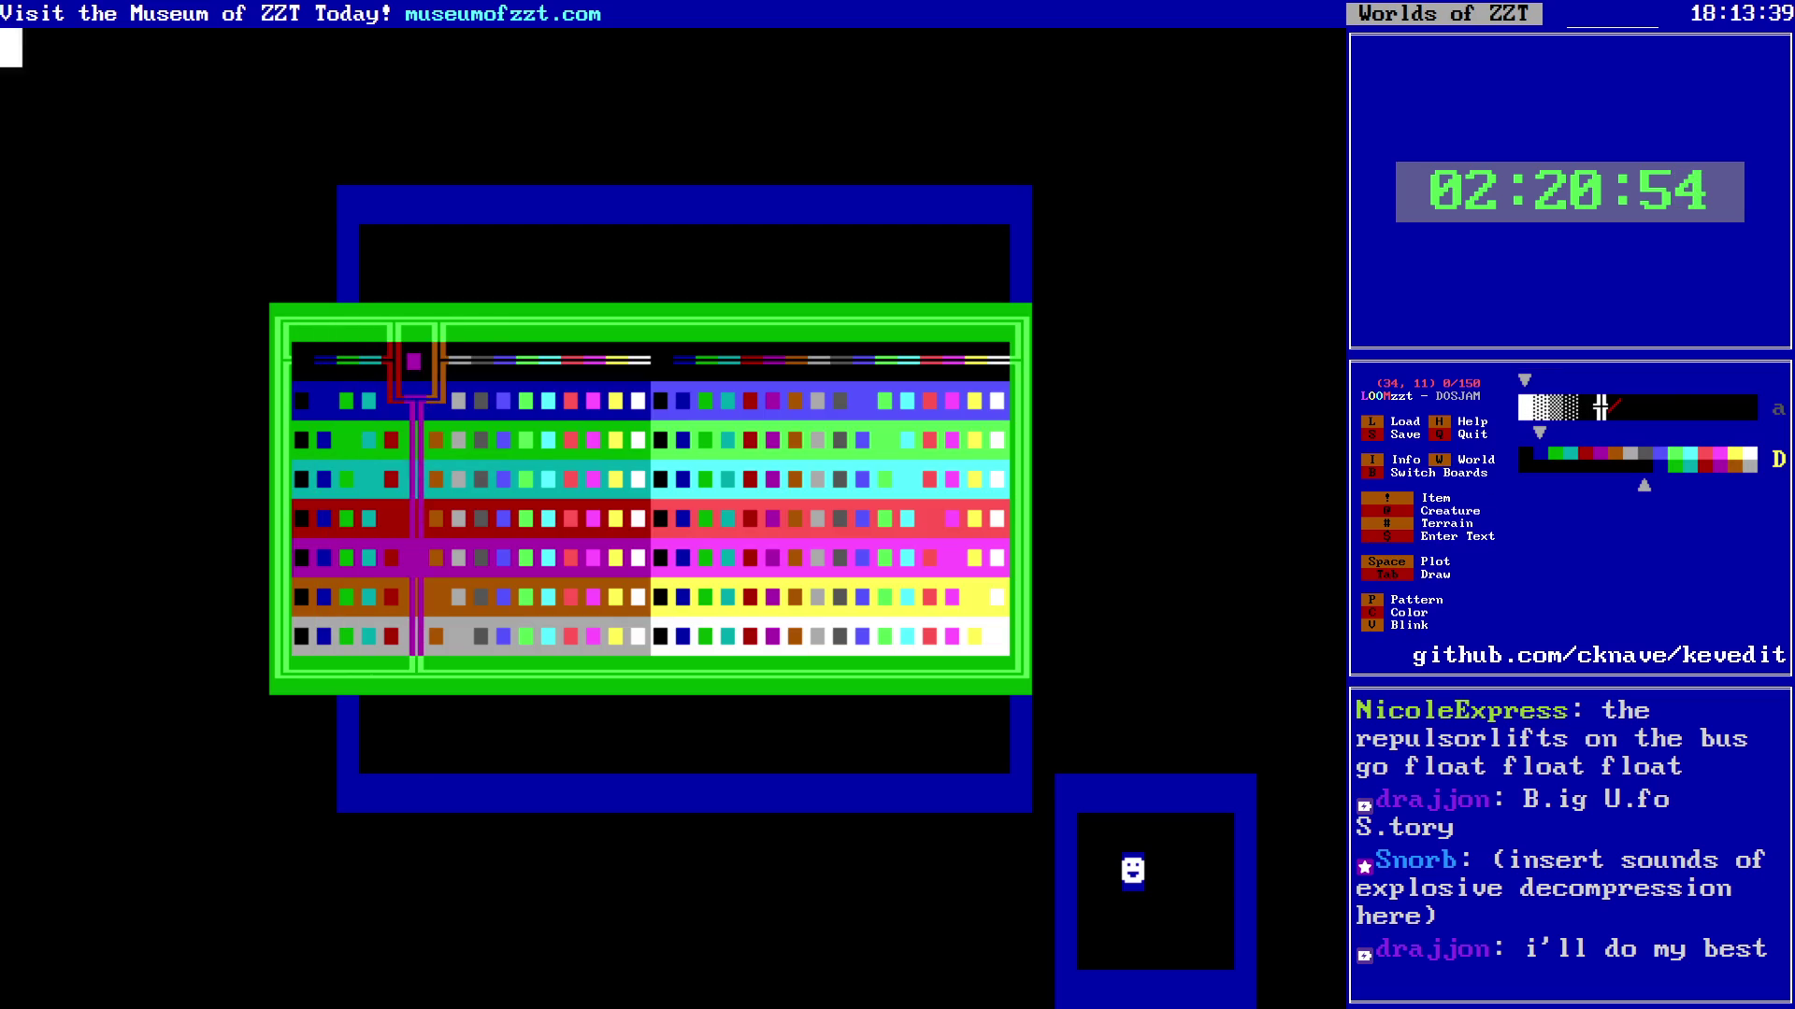
pyautogui.press('Right')
pyautogui.press('Right')
pyautogui.press('Right')
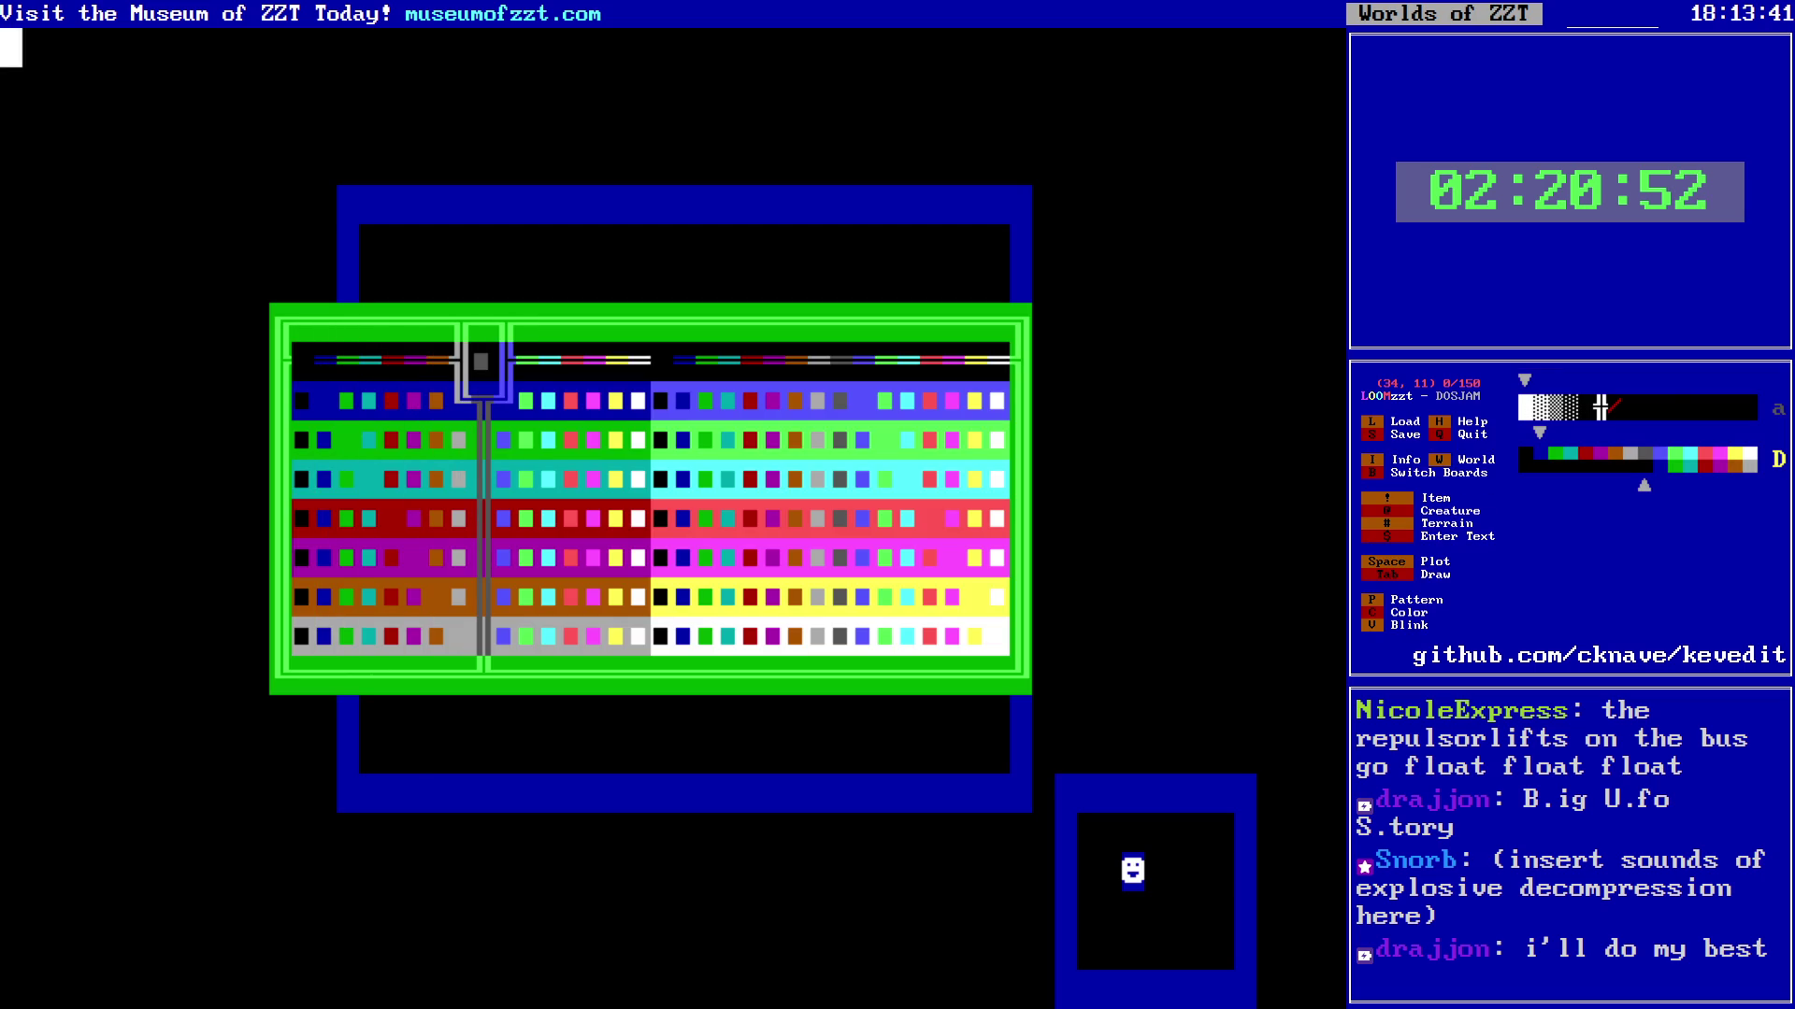
pyautogui.press('Left')
pyautogui.press('Right')
pyautogui.press('Return')
pyautogui.press('Left')
pyautogui.press('Left')
pyautogui.press('Left')
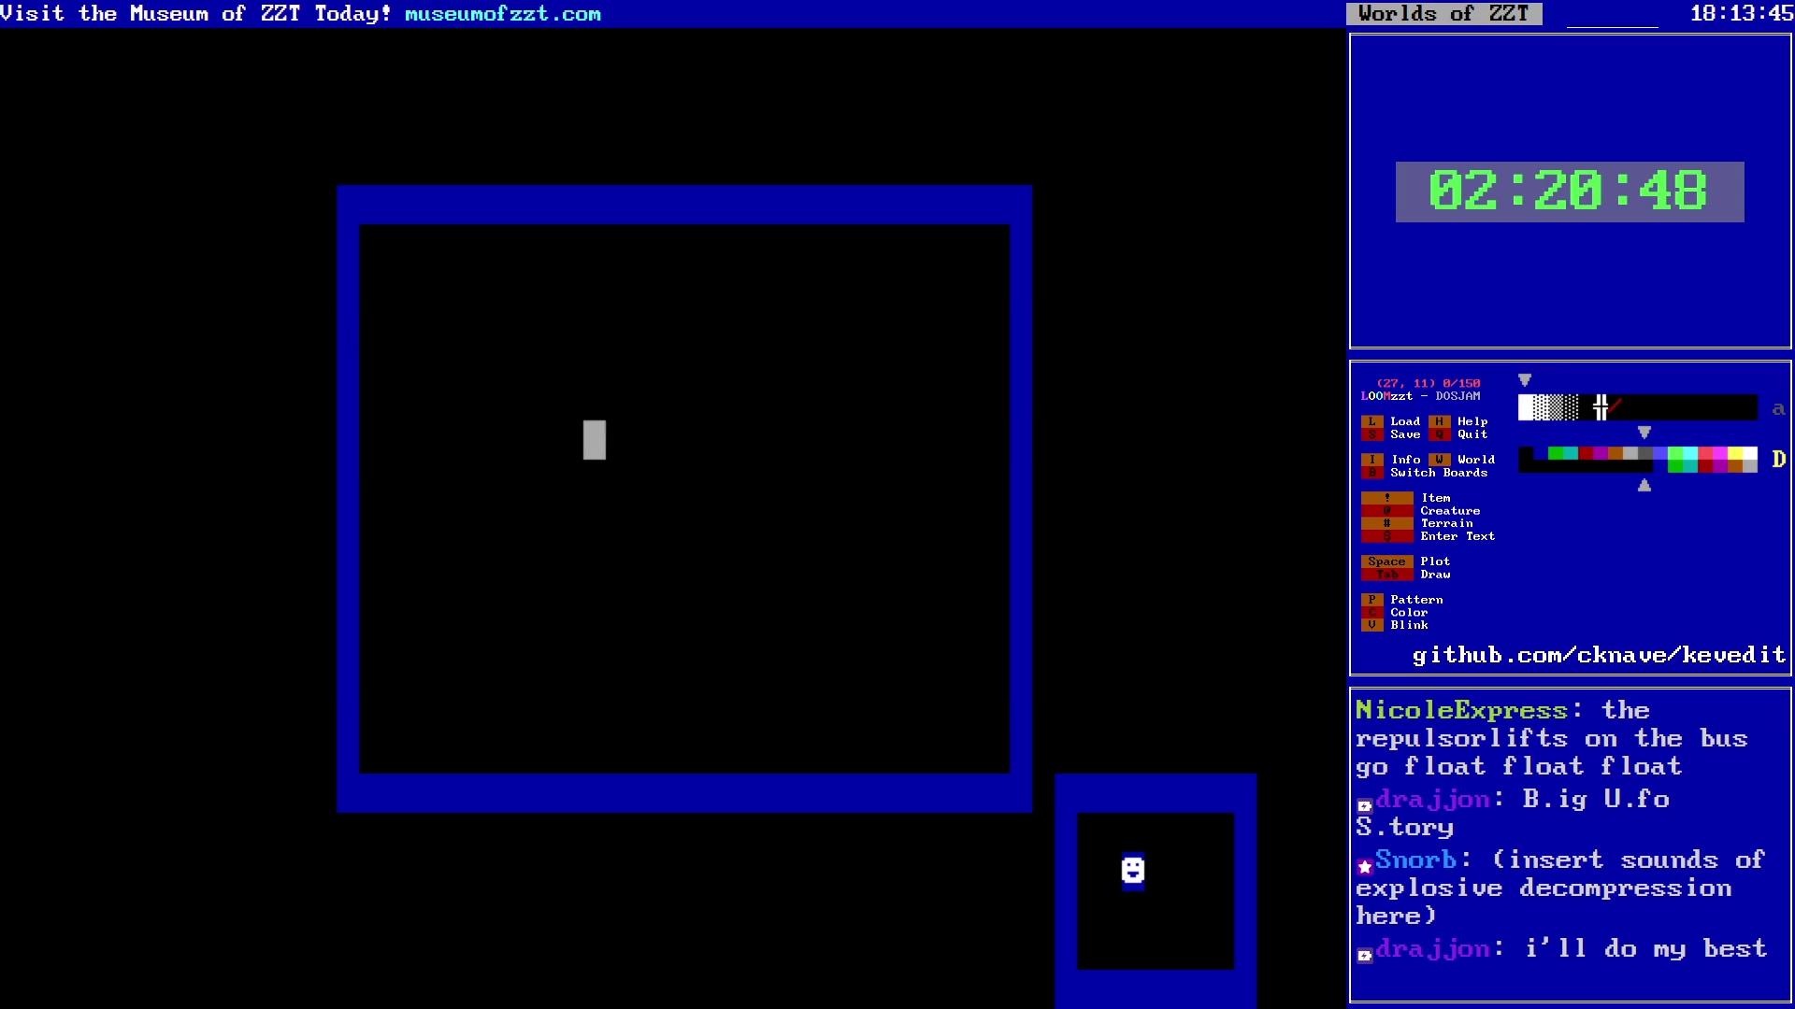
pyautogui.press('Left')
pyautogui.press('Left')
# - Load an object from the object library onto that spot and save the world
pyautogui.hotkey('alt', 'o')
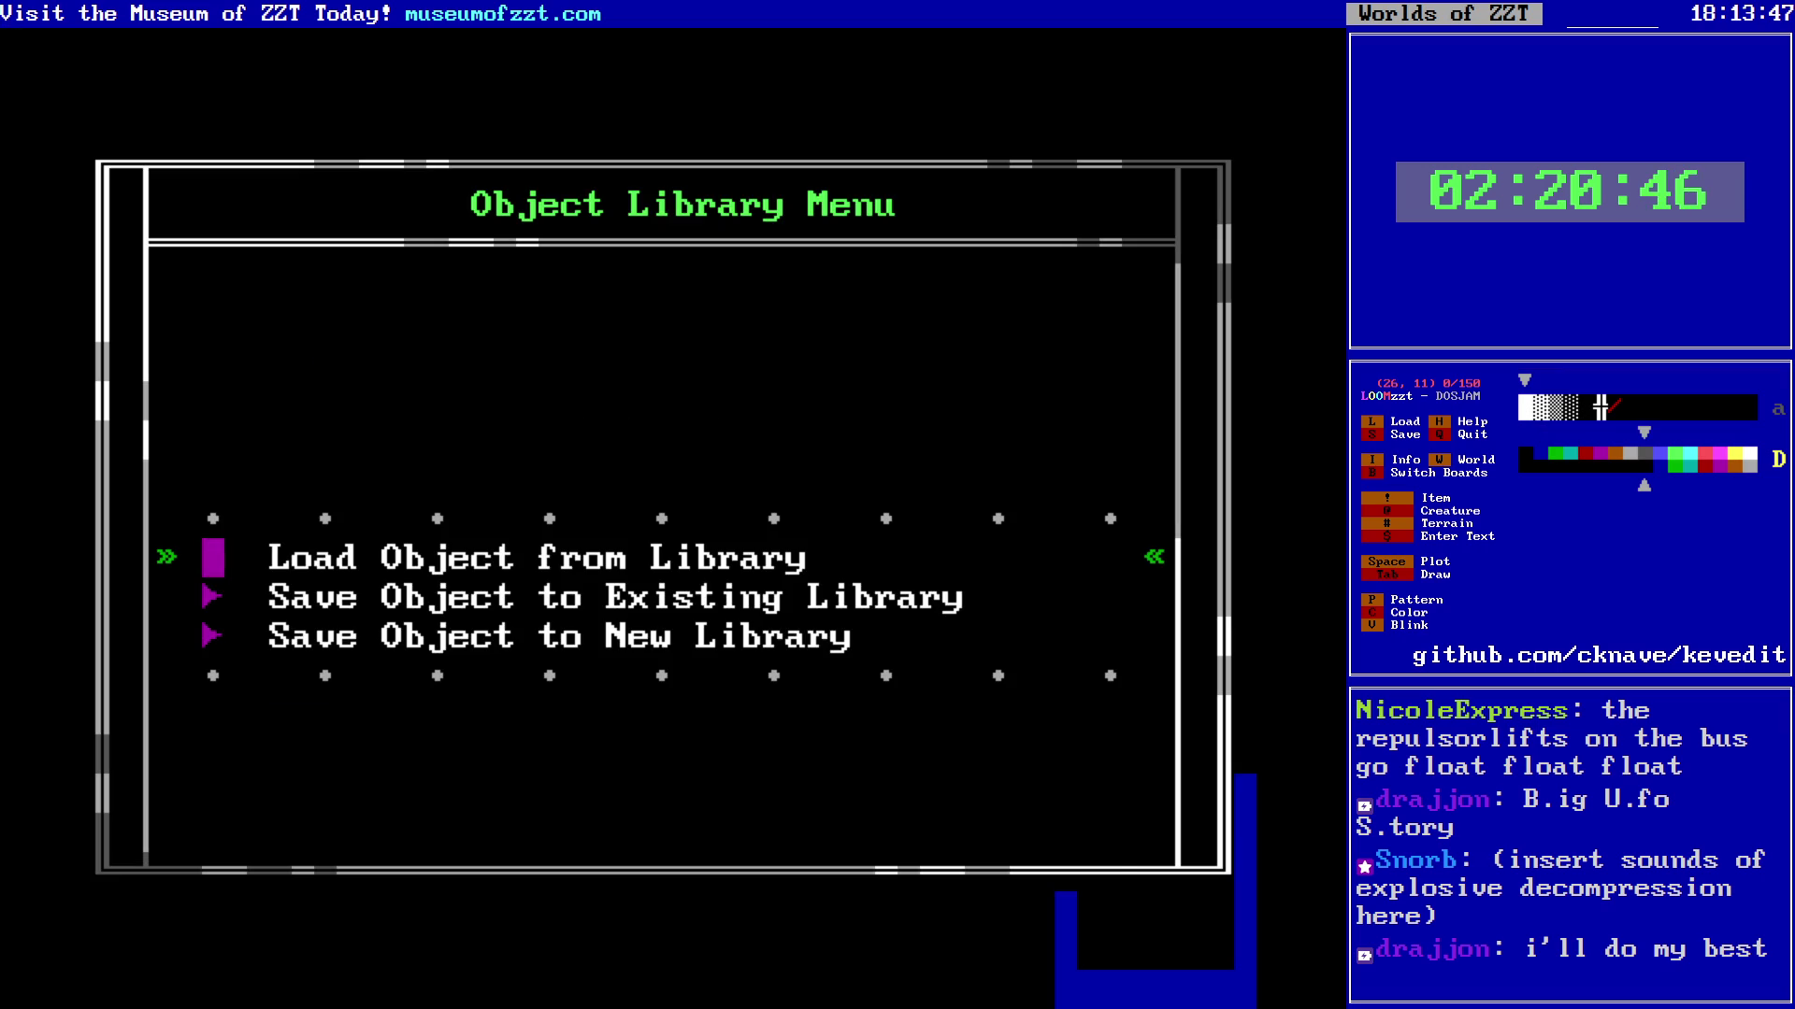
pyautogui.press('Escape')
pyautogui.press('F2')
pyautogui.press('o')
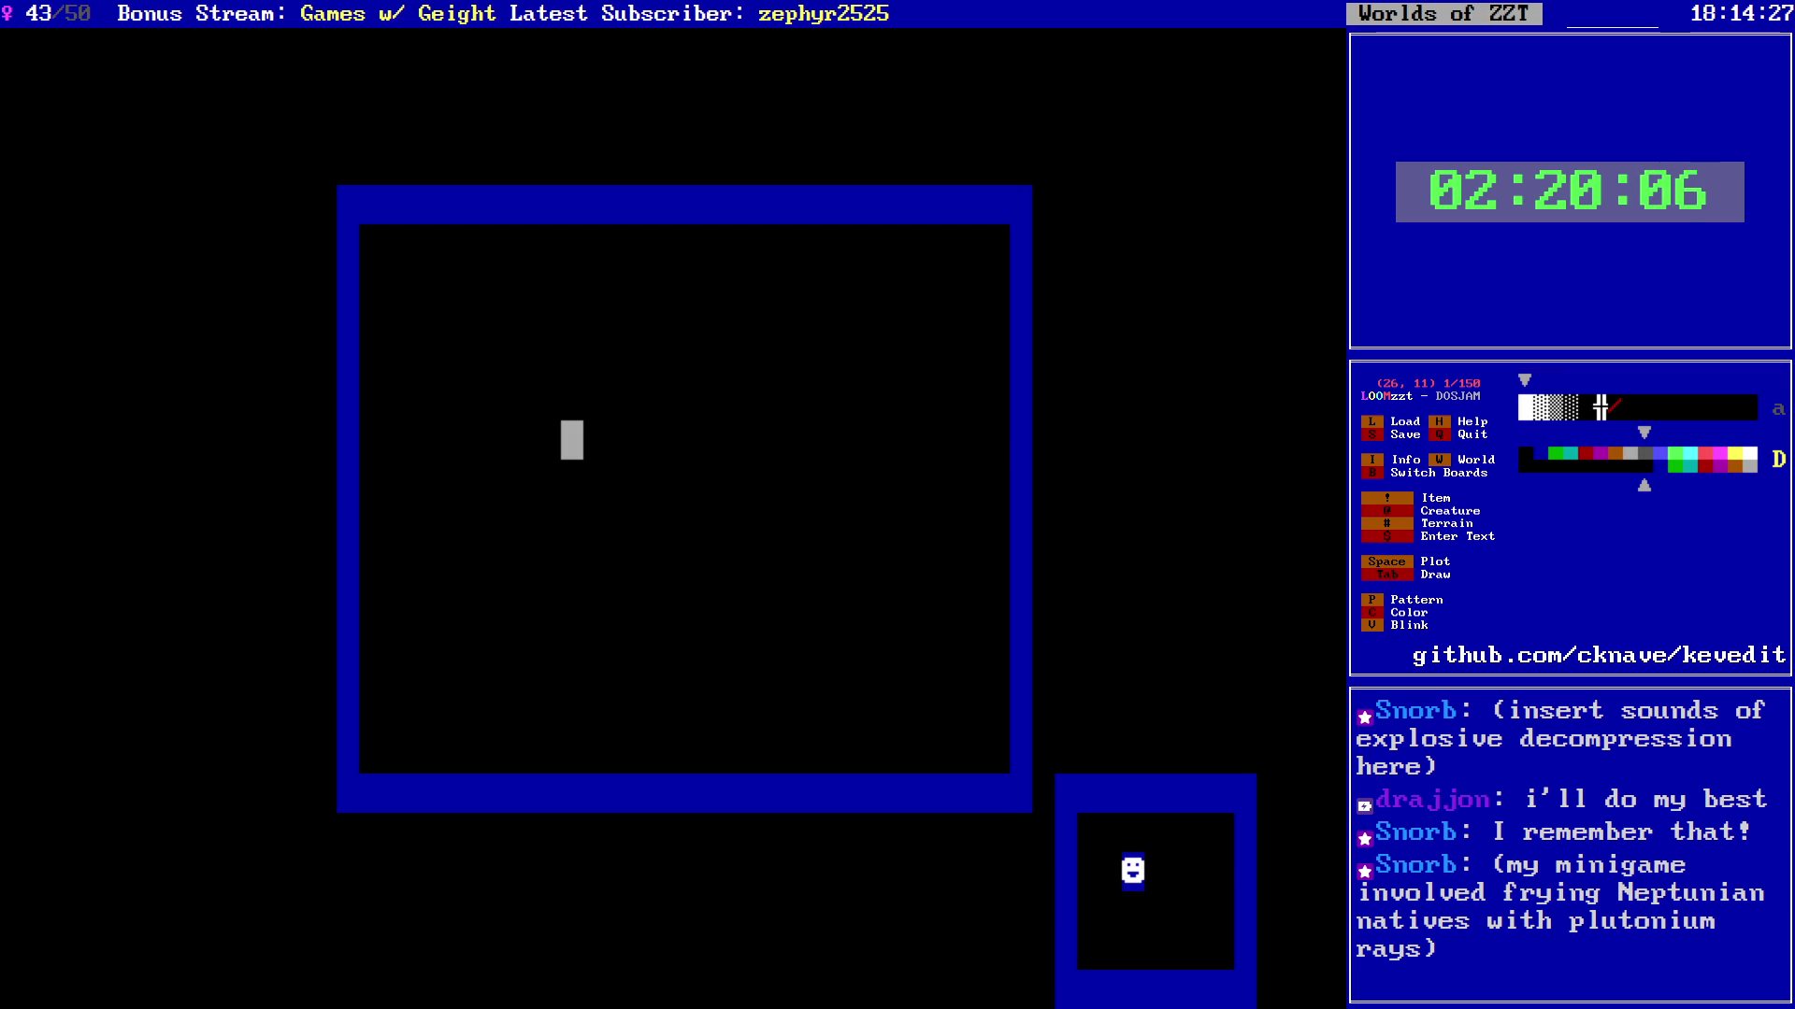
pyautogui.press('s')
pyautogui.press('Return')
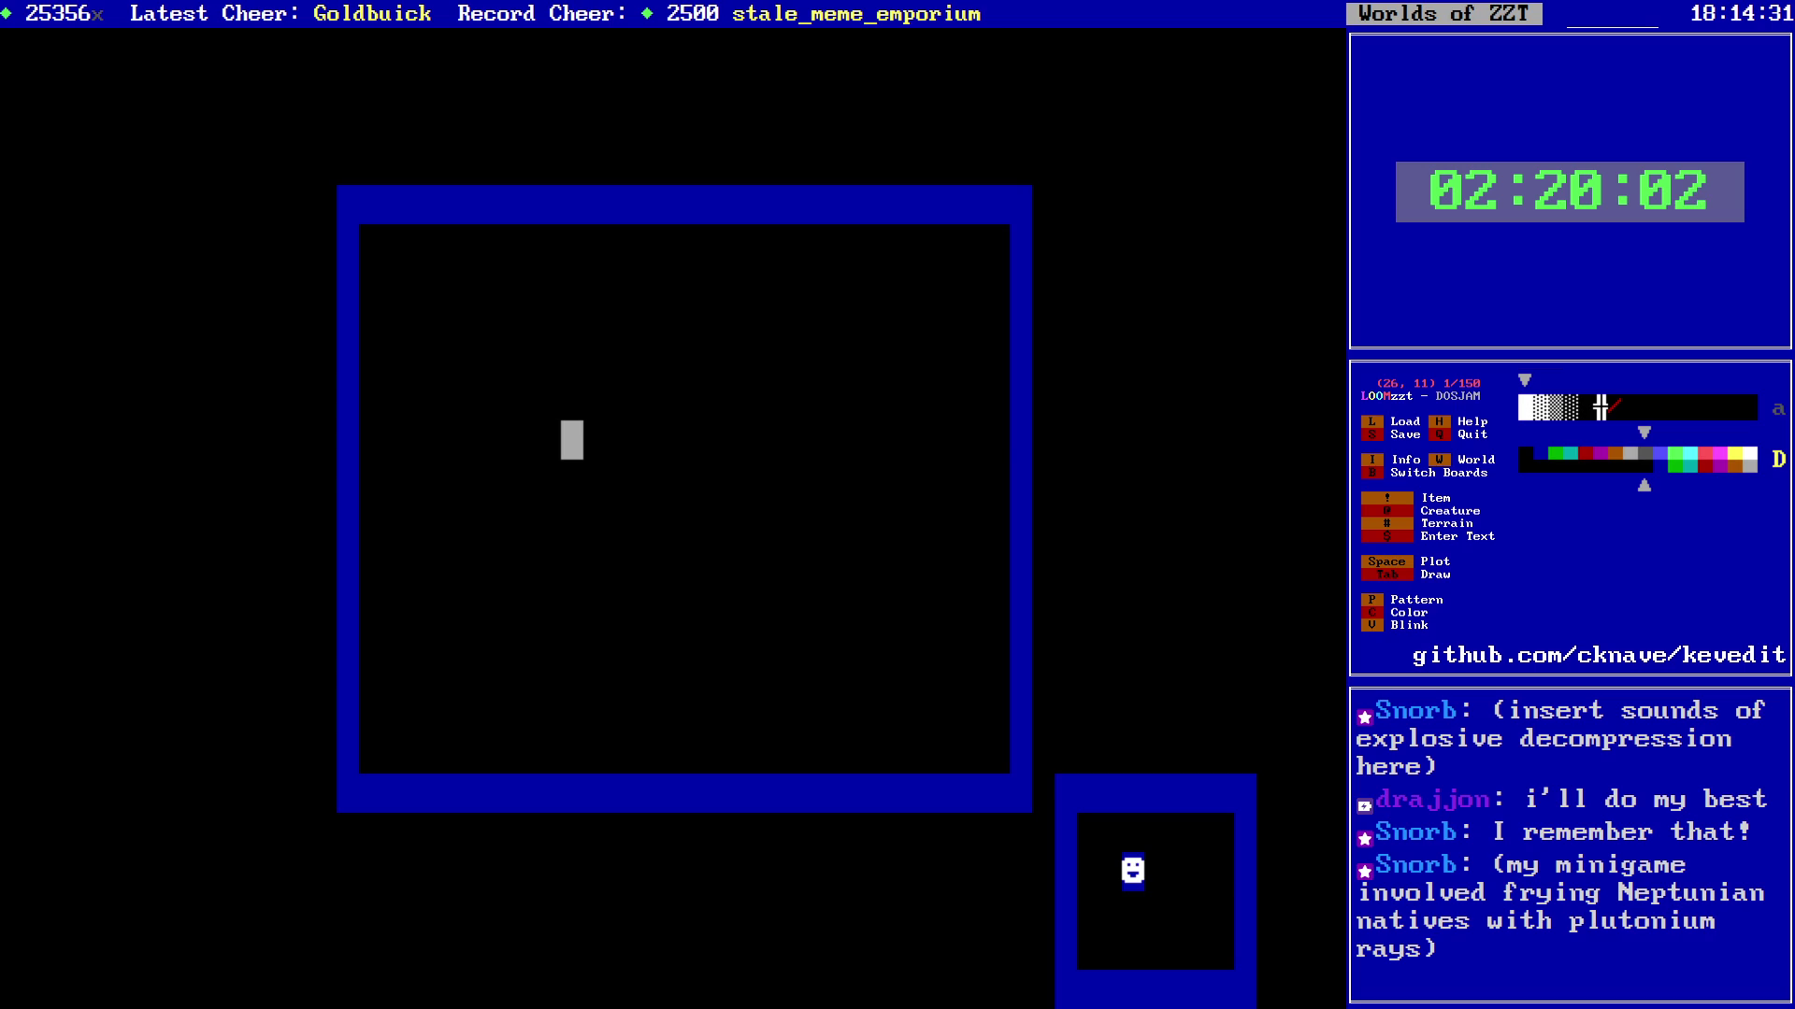
pyautogui.press('F1')
pyautogui.press('Escape')
# - Change the new object's character to '!' (#char 33) in the Object stats editor
pyautogui.press('F1')
pyautogui.press('Escape')
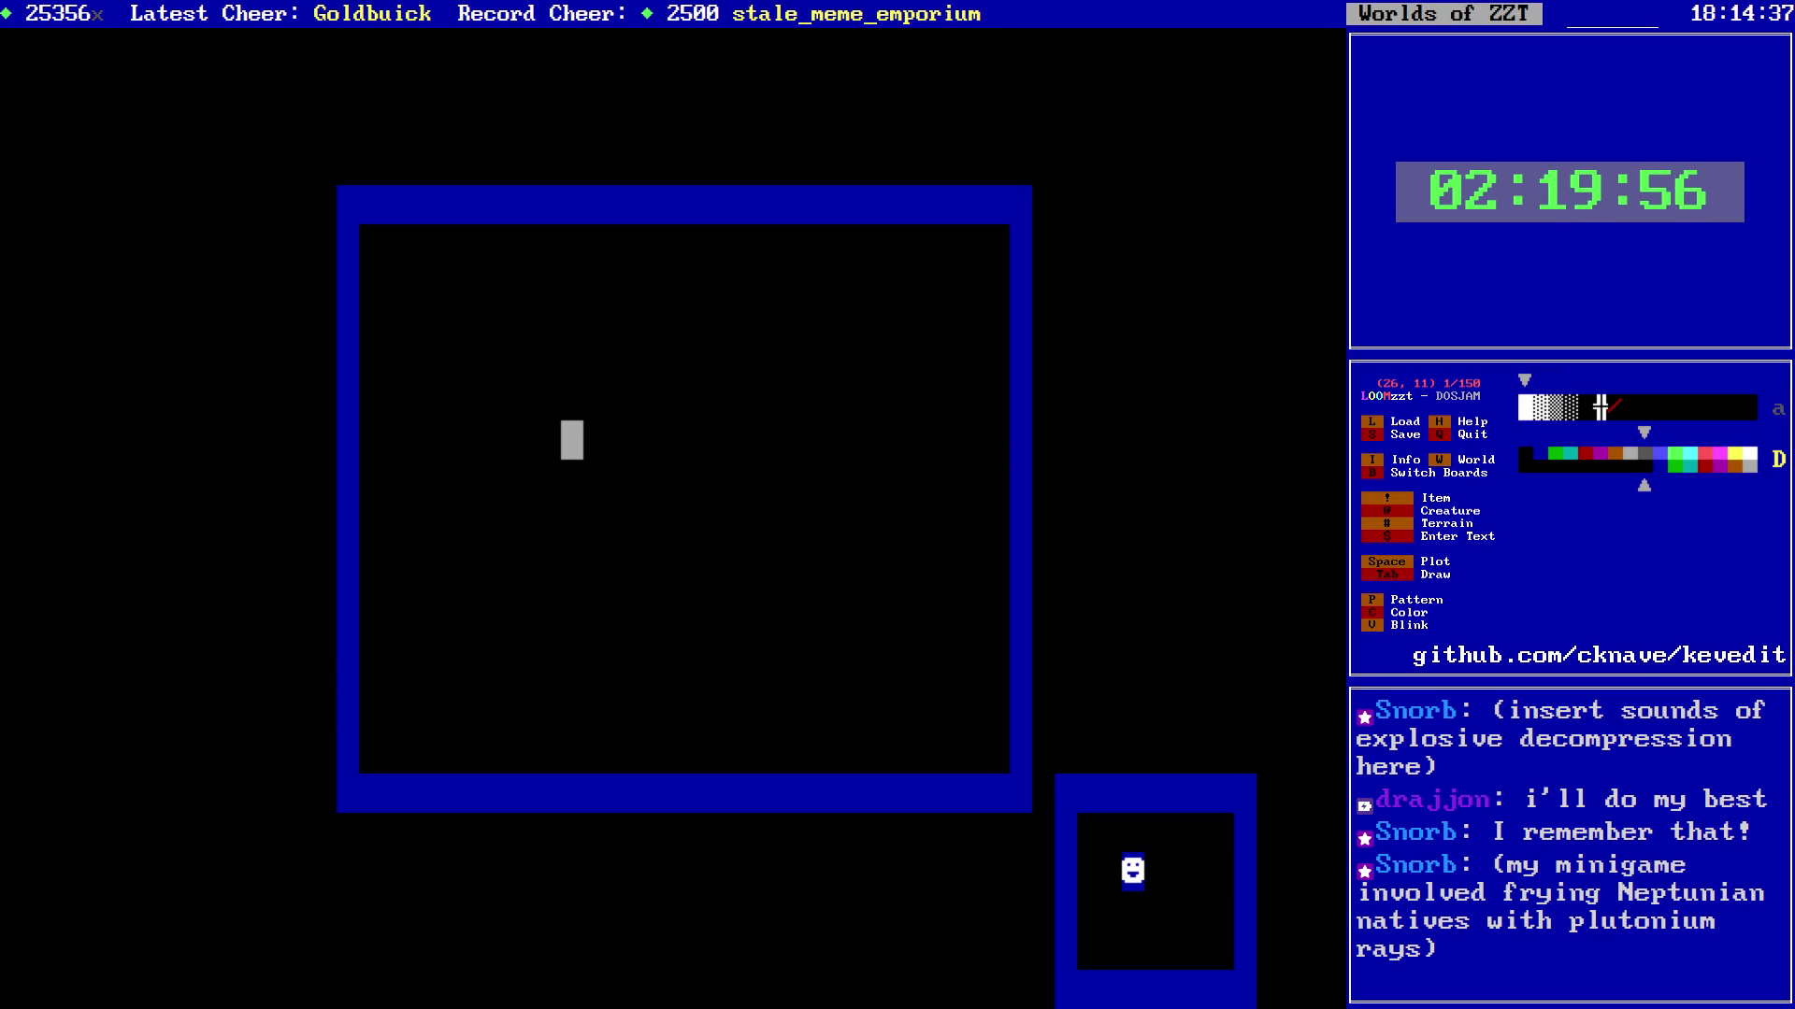
pyautogui.press('F1')
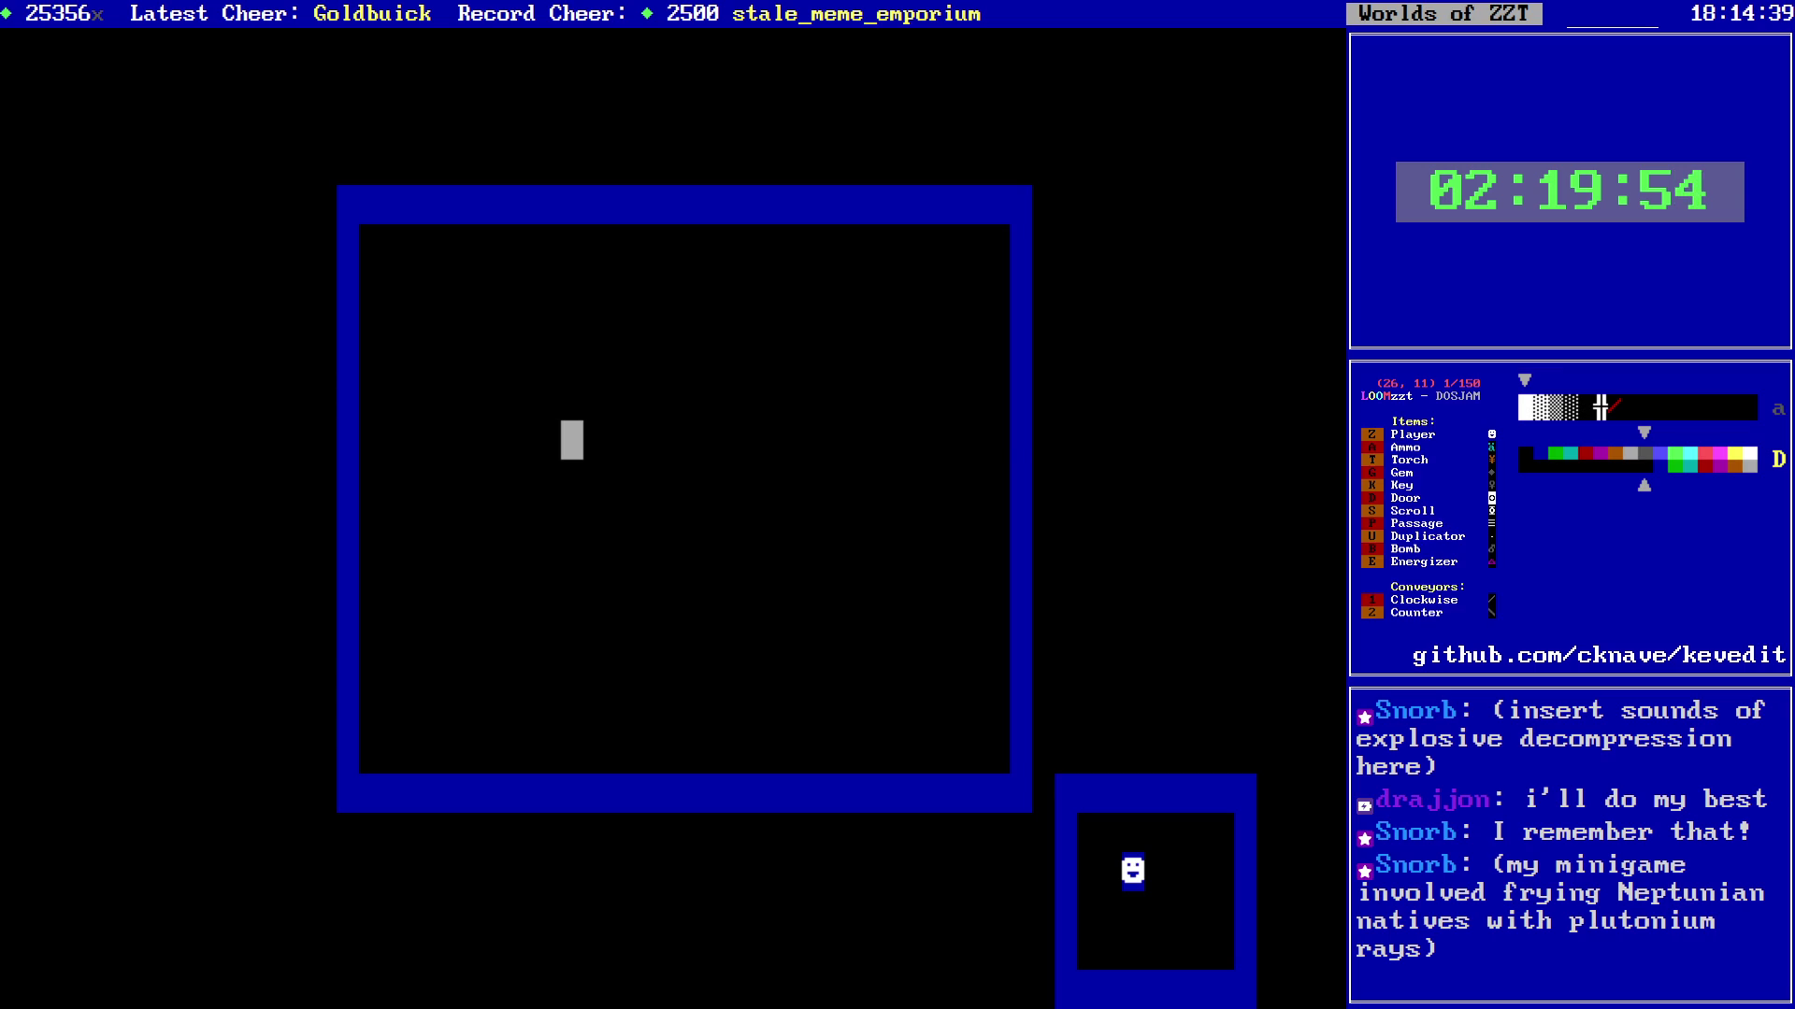
pyautogui.press('Escape')
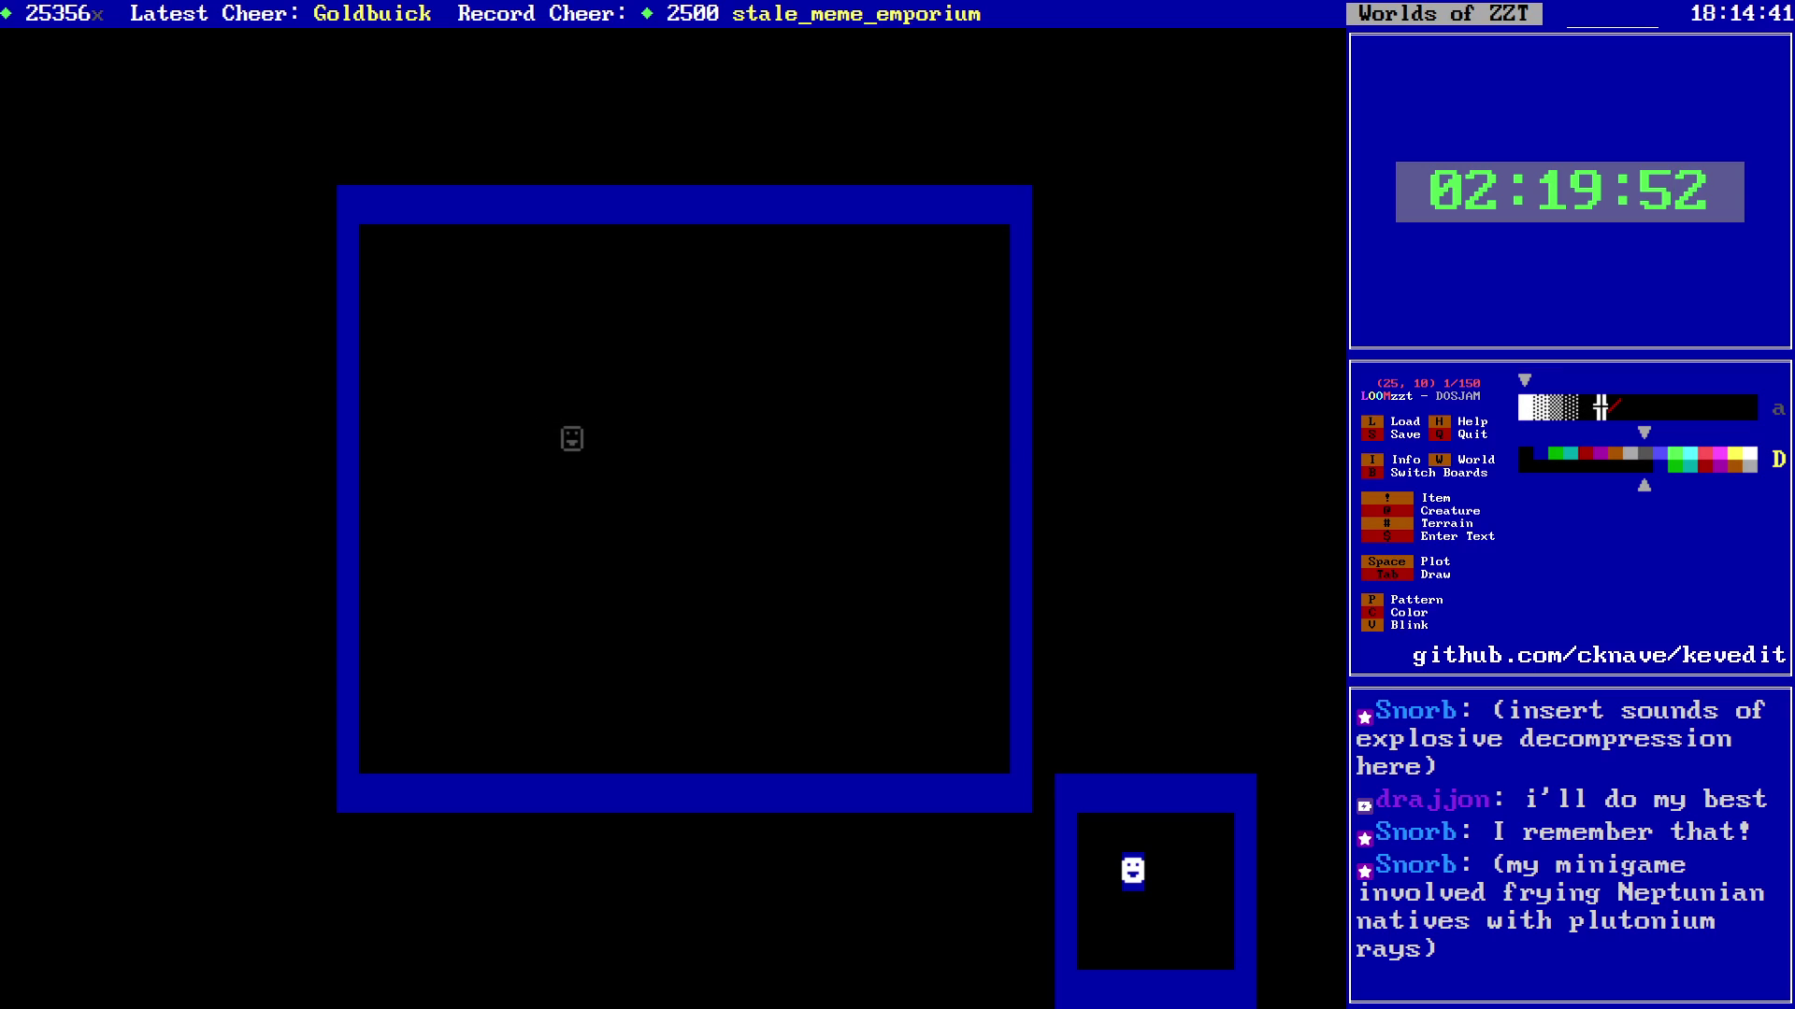
pyautogui.press('Return')
pyautogui.press('Down')
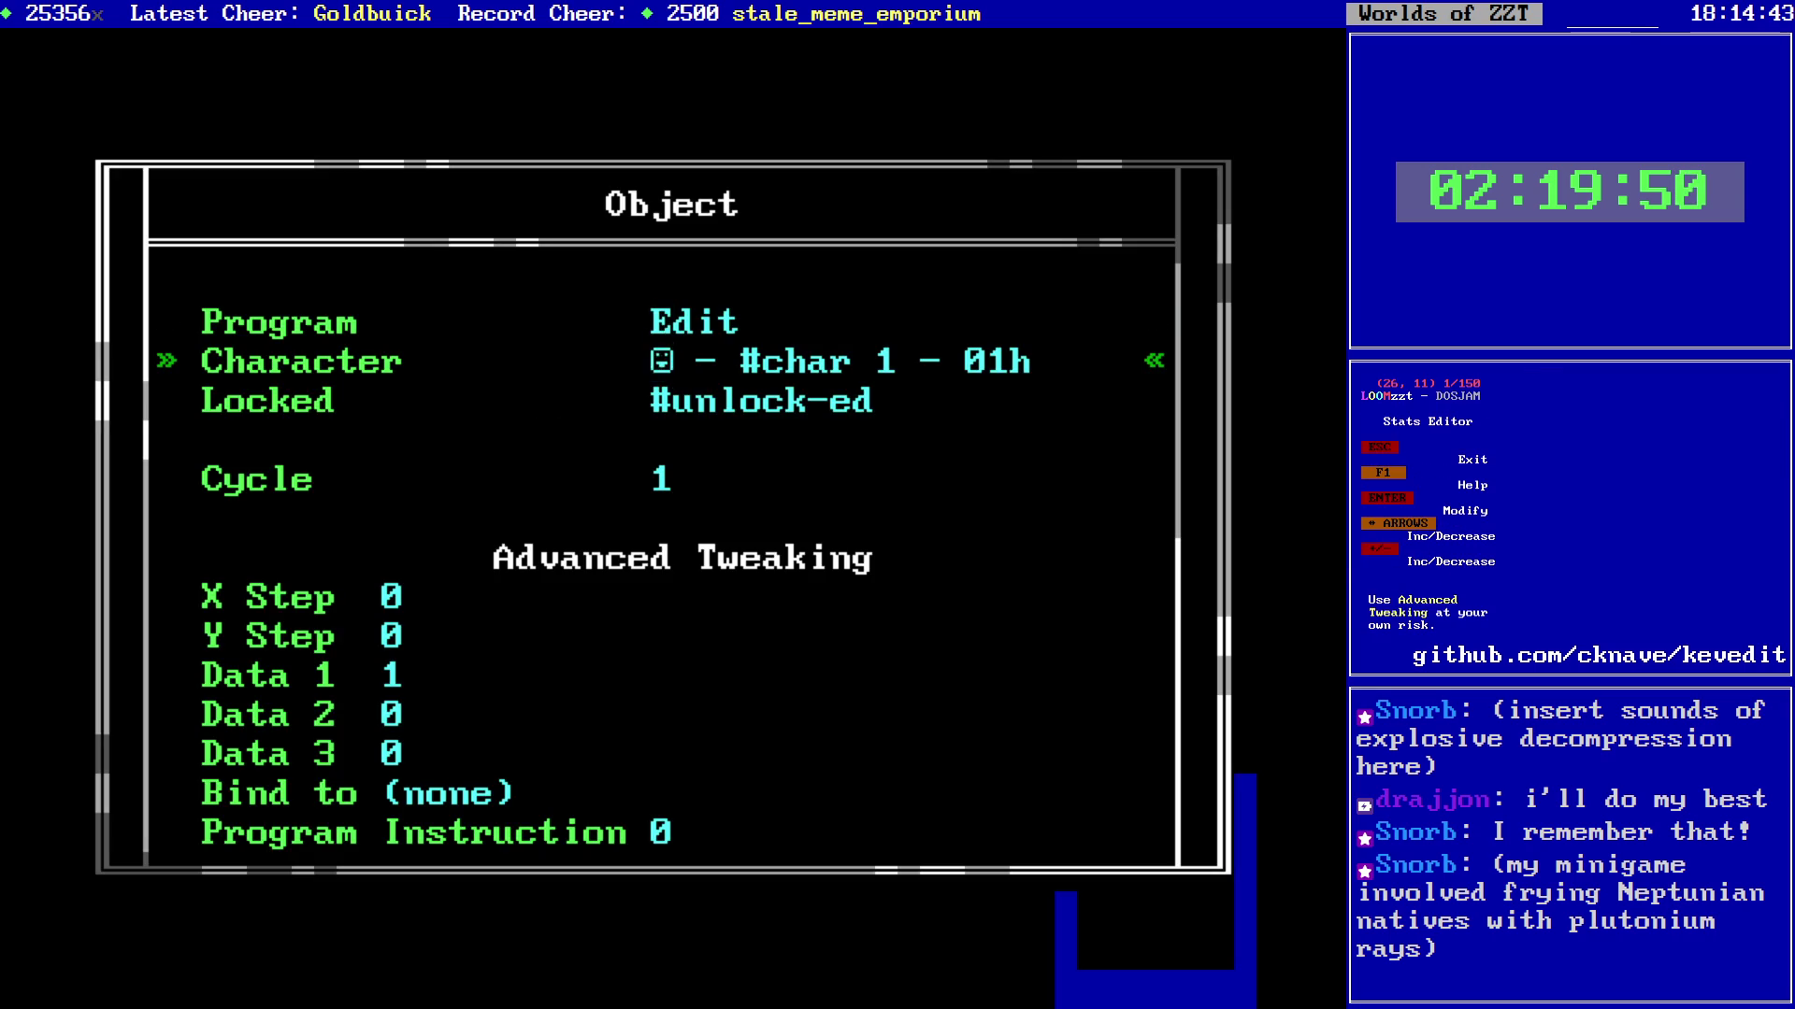
pyautogui.press('Return')
pyautogui.press('Down')
pyautogui.press('Up')
pyautogui.press('Up')
pyautogui.press('Up')
pyautogui.press('Up')
pyautogui.press('Up')
pyautogui.press('Up')
pyautogui.press('Return')
pyautogui.press('Escape')
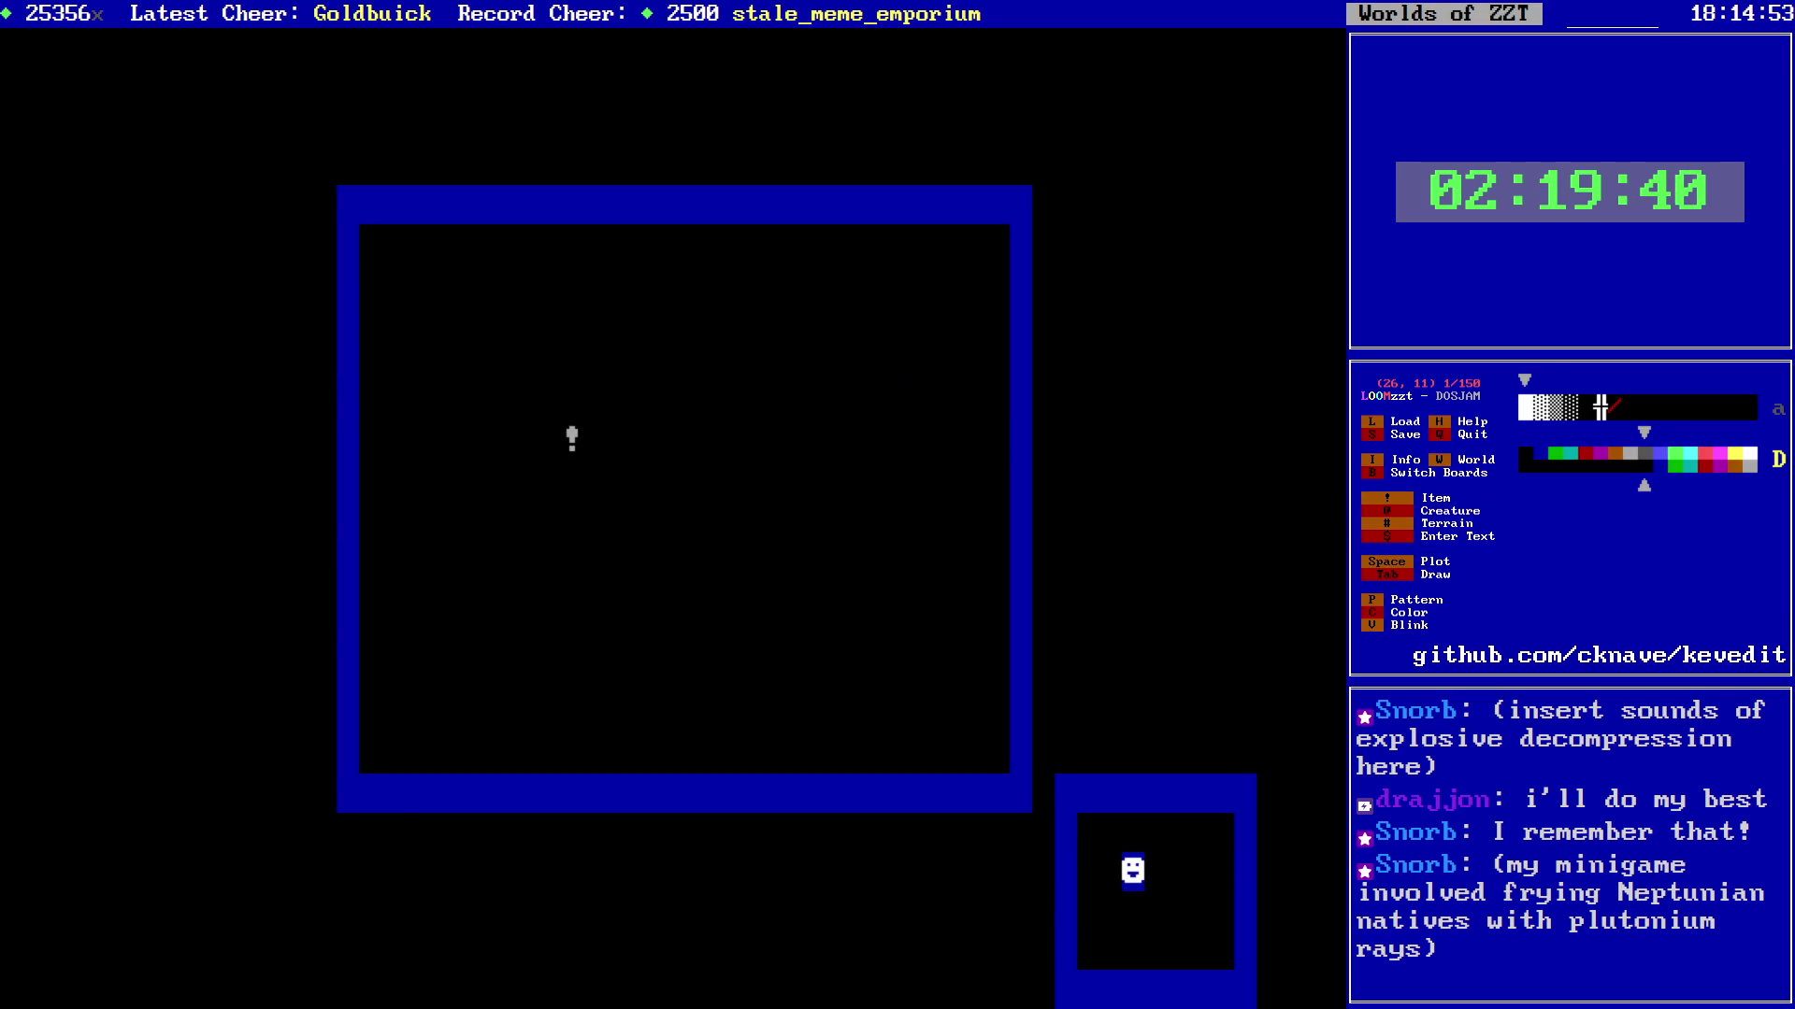
pyautogui.press('Left')
pyautogui.press('Up')
pyautogui.press('Right')
pyautogui.press('c')
pyautogui.press('Left')
pyautogui.press('Left')
pyautogui.press('Left')
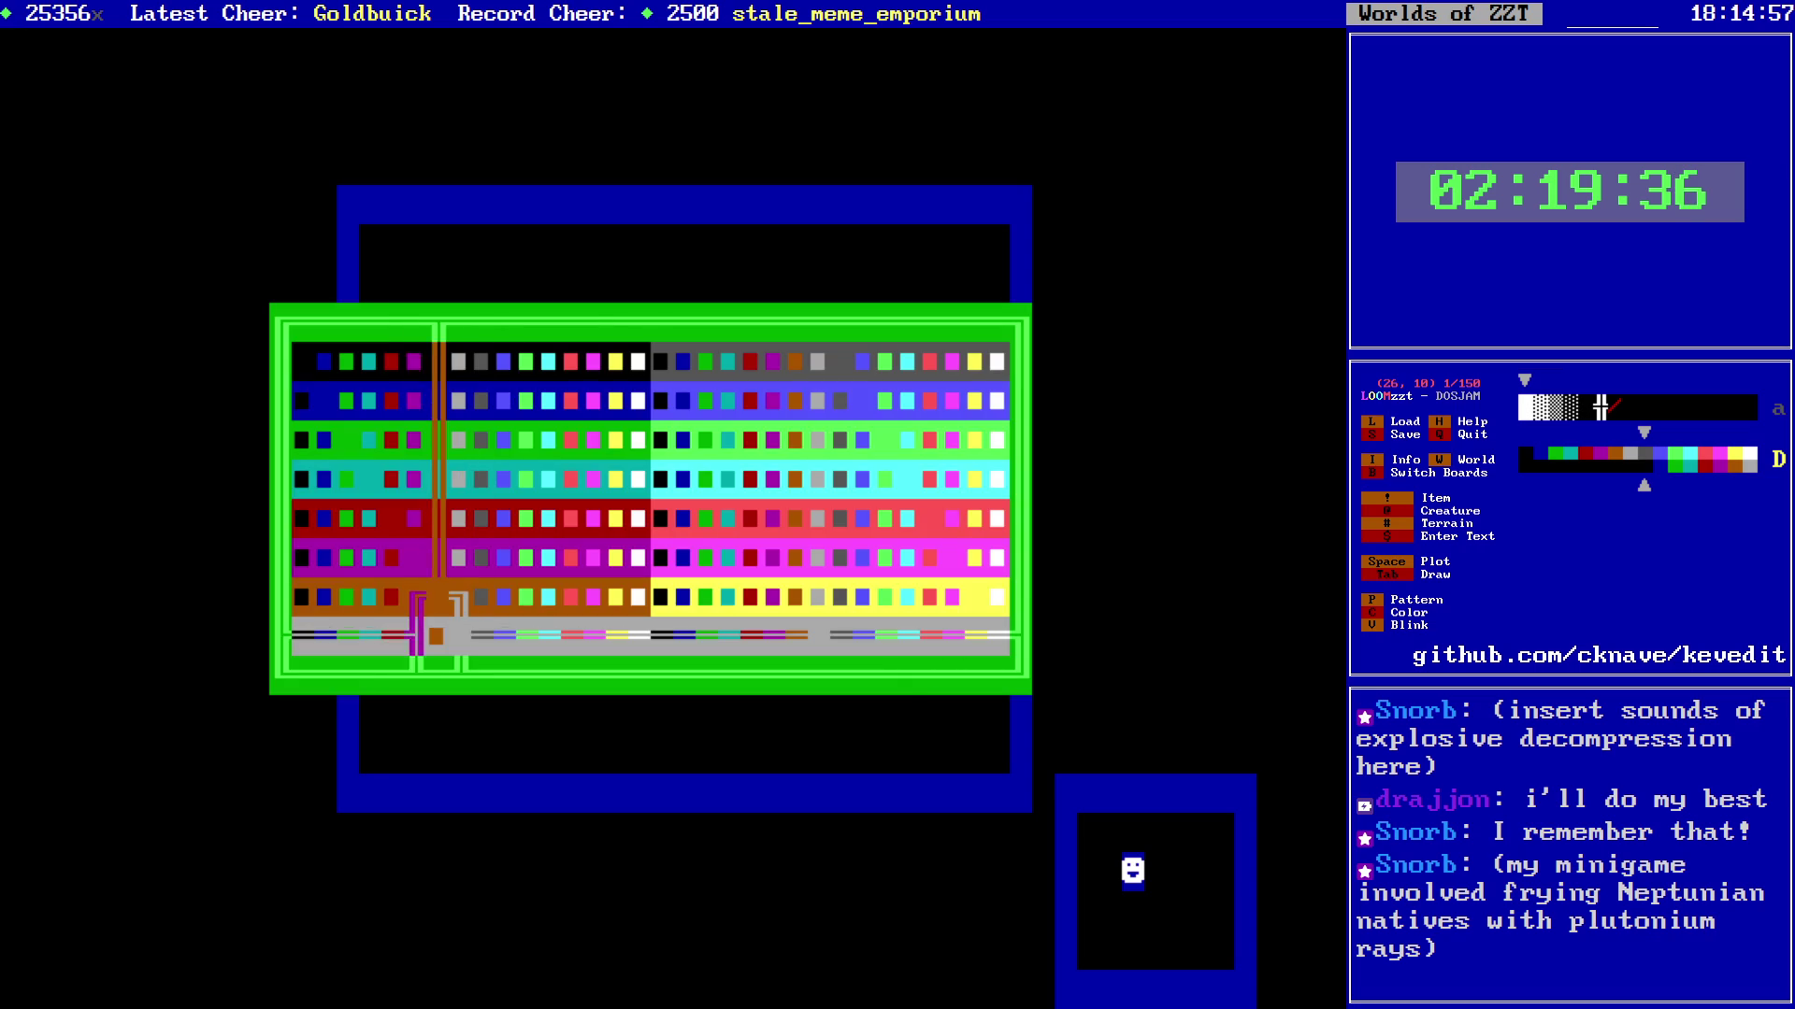
pyautogui.press('Return')
pyautogui.press('Right')
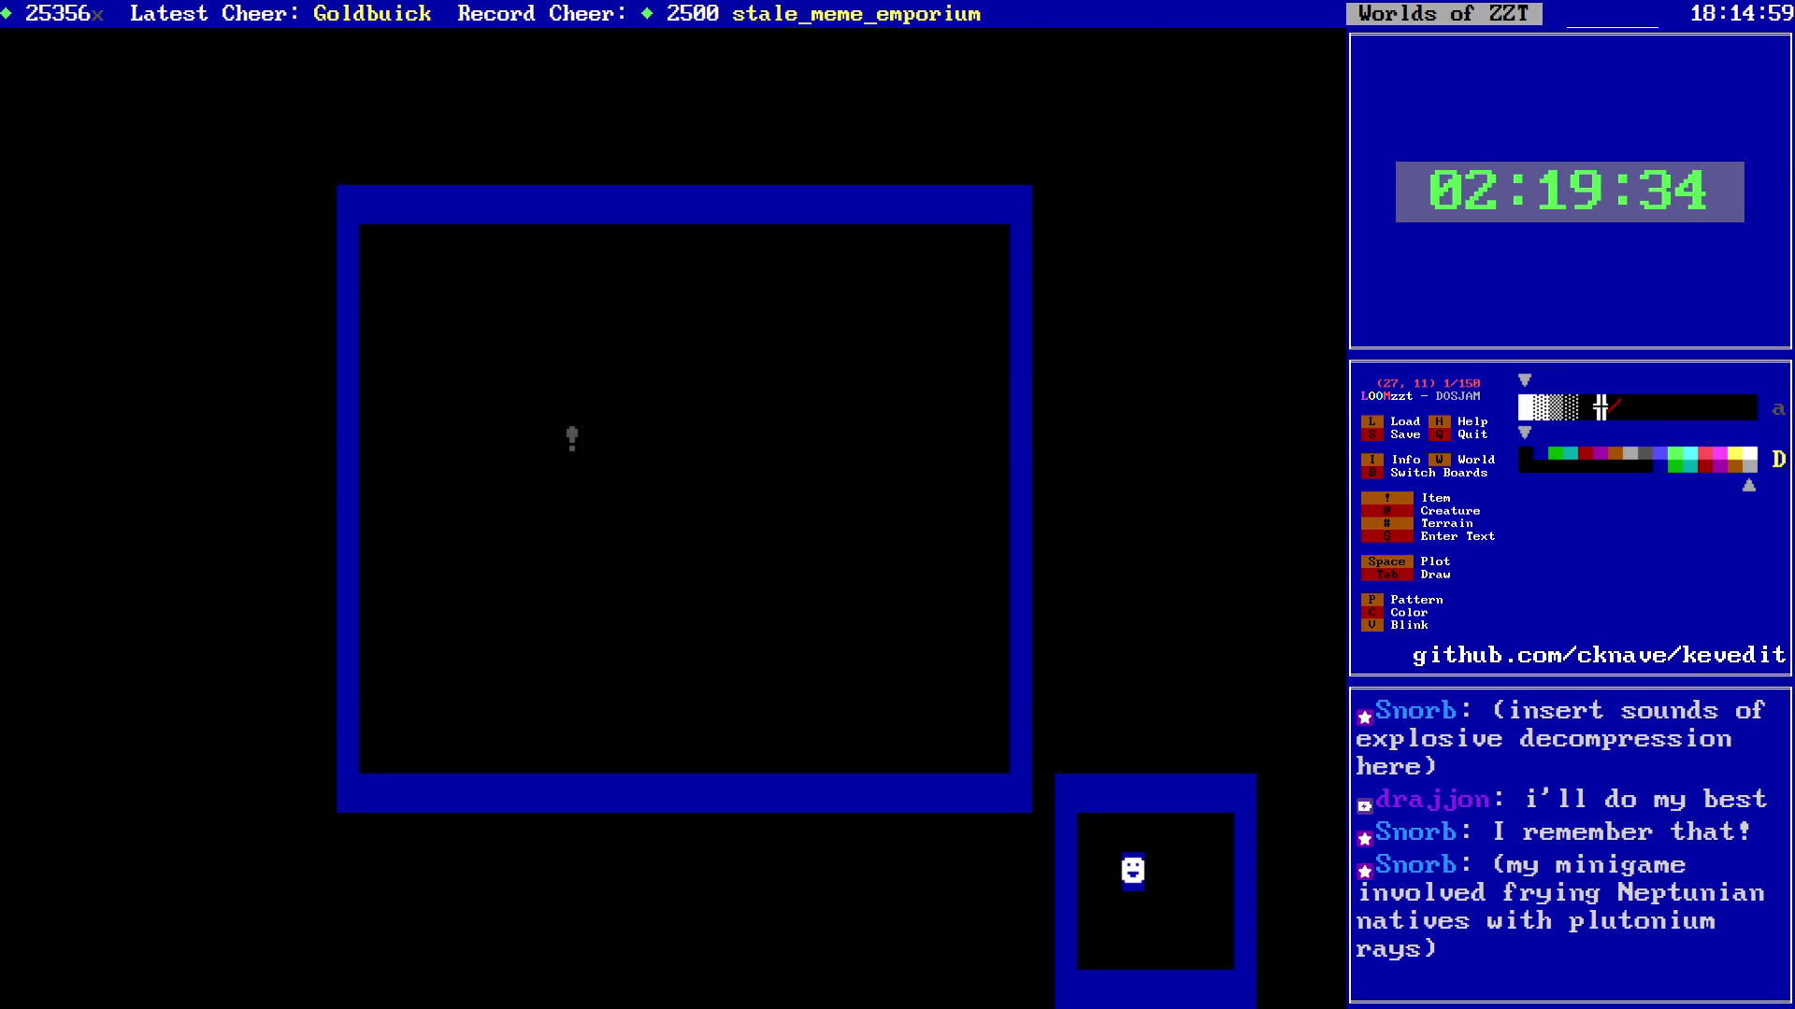
pyautogui.press('space')
pyautogui.press('Right')
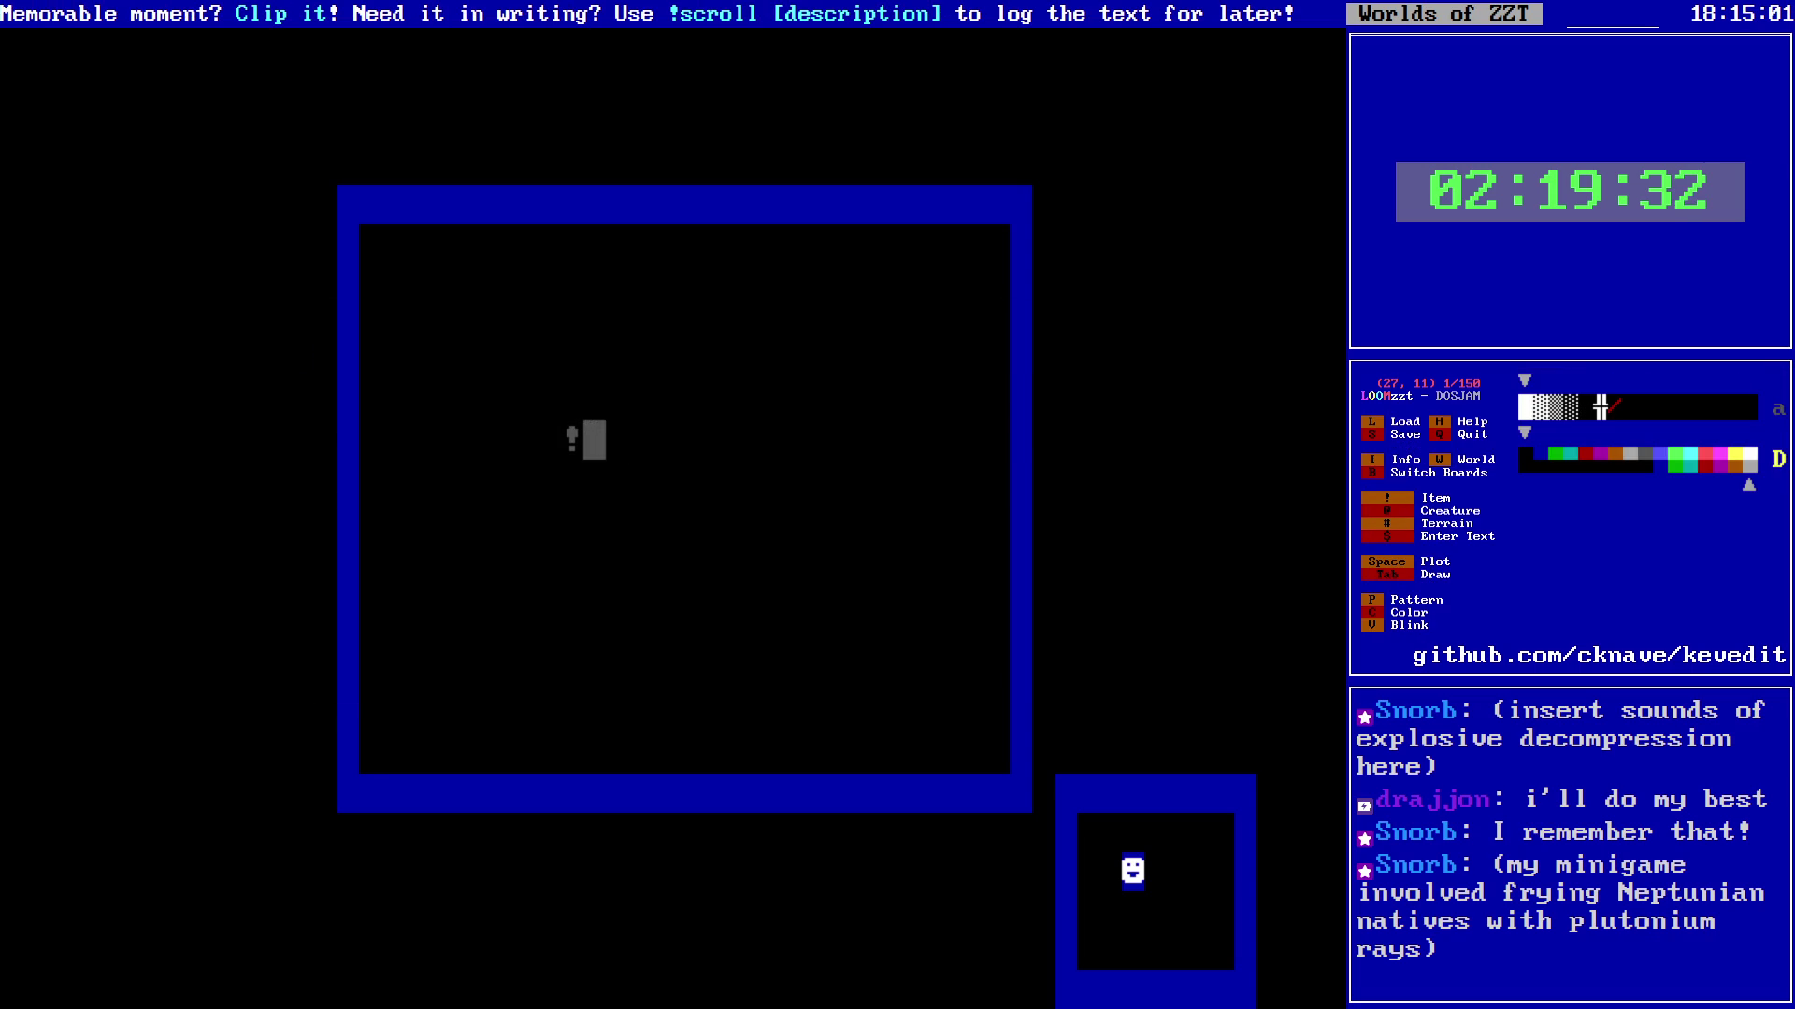
pyautogui.press('F3')
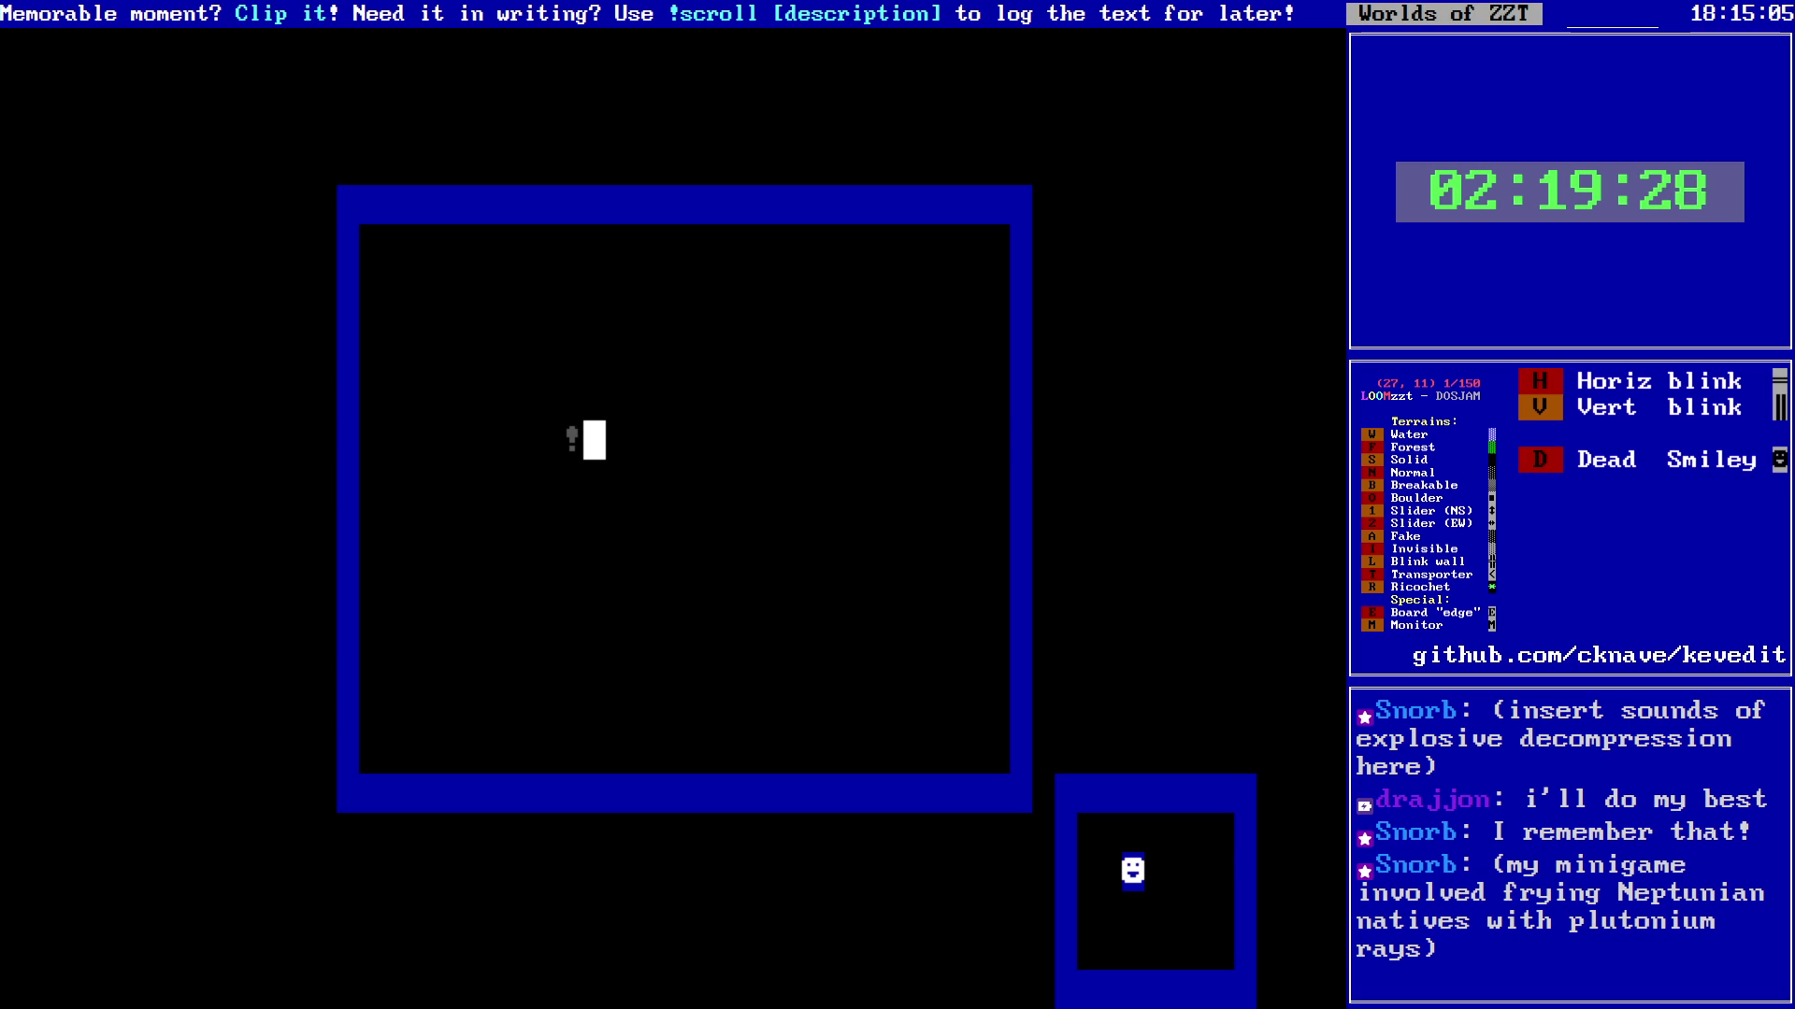
pyautogui.press('o')
pyautogui.press('Right')
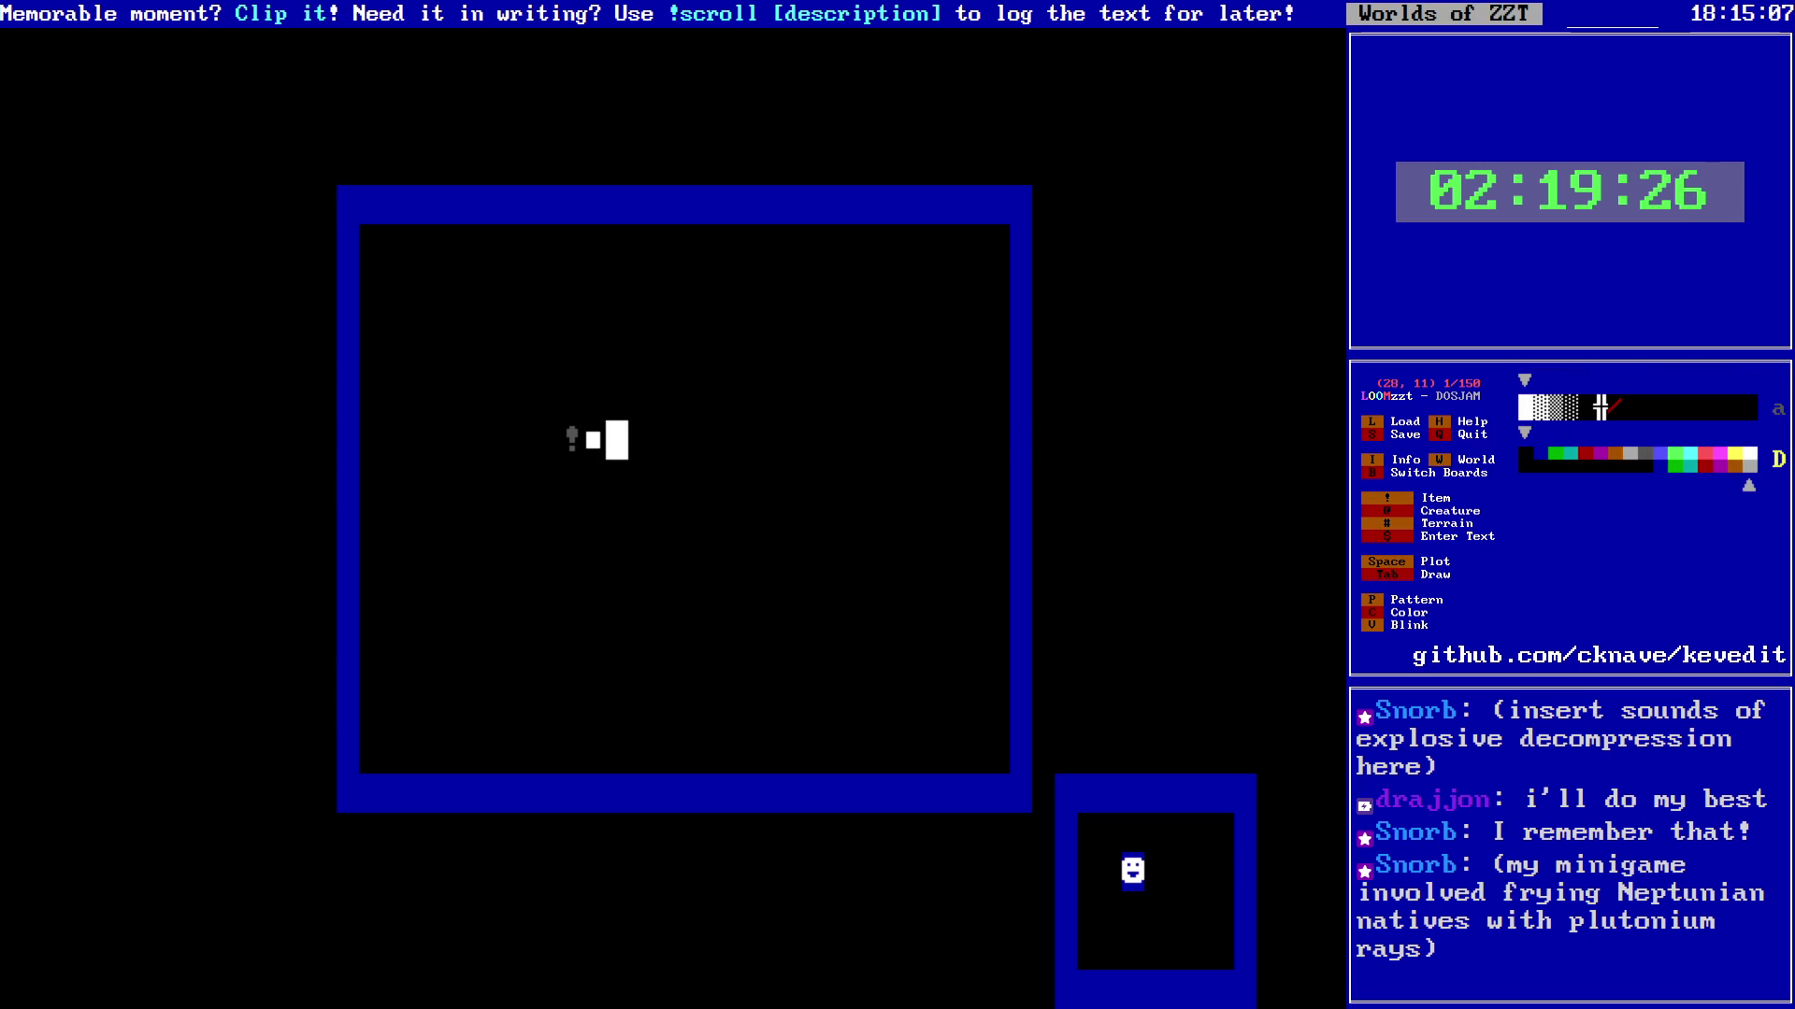
pyautogui.press('s')
pyautogui.press('Return')
pyautogui.press('space')
pyautogui.press('Right')
pyautogui.press('space')
pyautogui.press('Right')
pyautogui.press('Down')
pyautogui.press('Left')
pyautogui.press('Left')
pyautogui.press('Left')
pyautogui.press('Up')
pyautogui.press('Right')
pyautogui.press('Right')
pyautogui.press('Right')
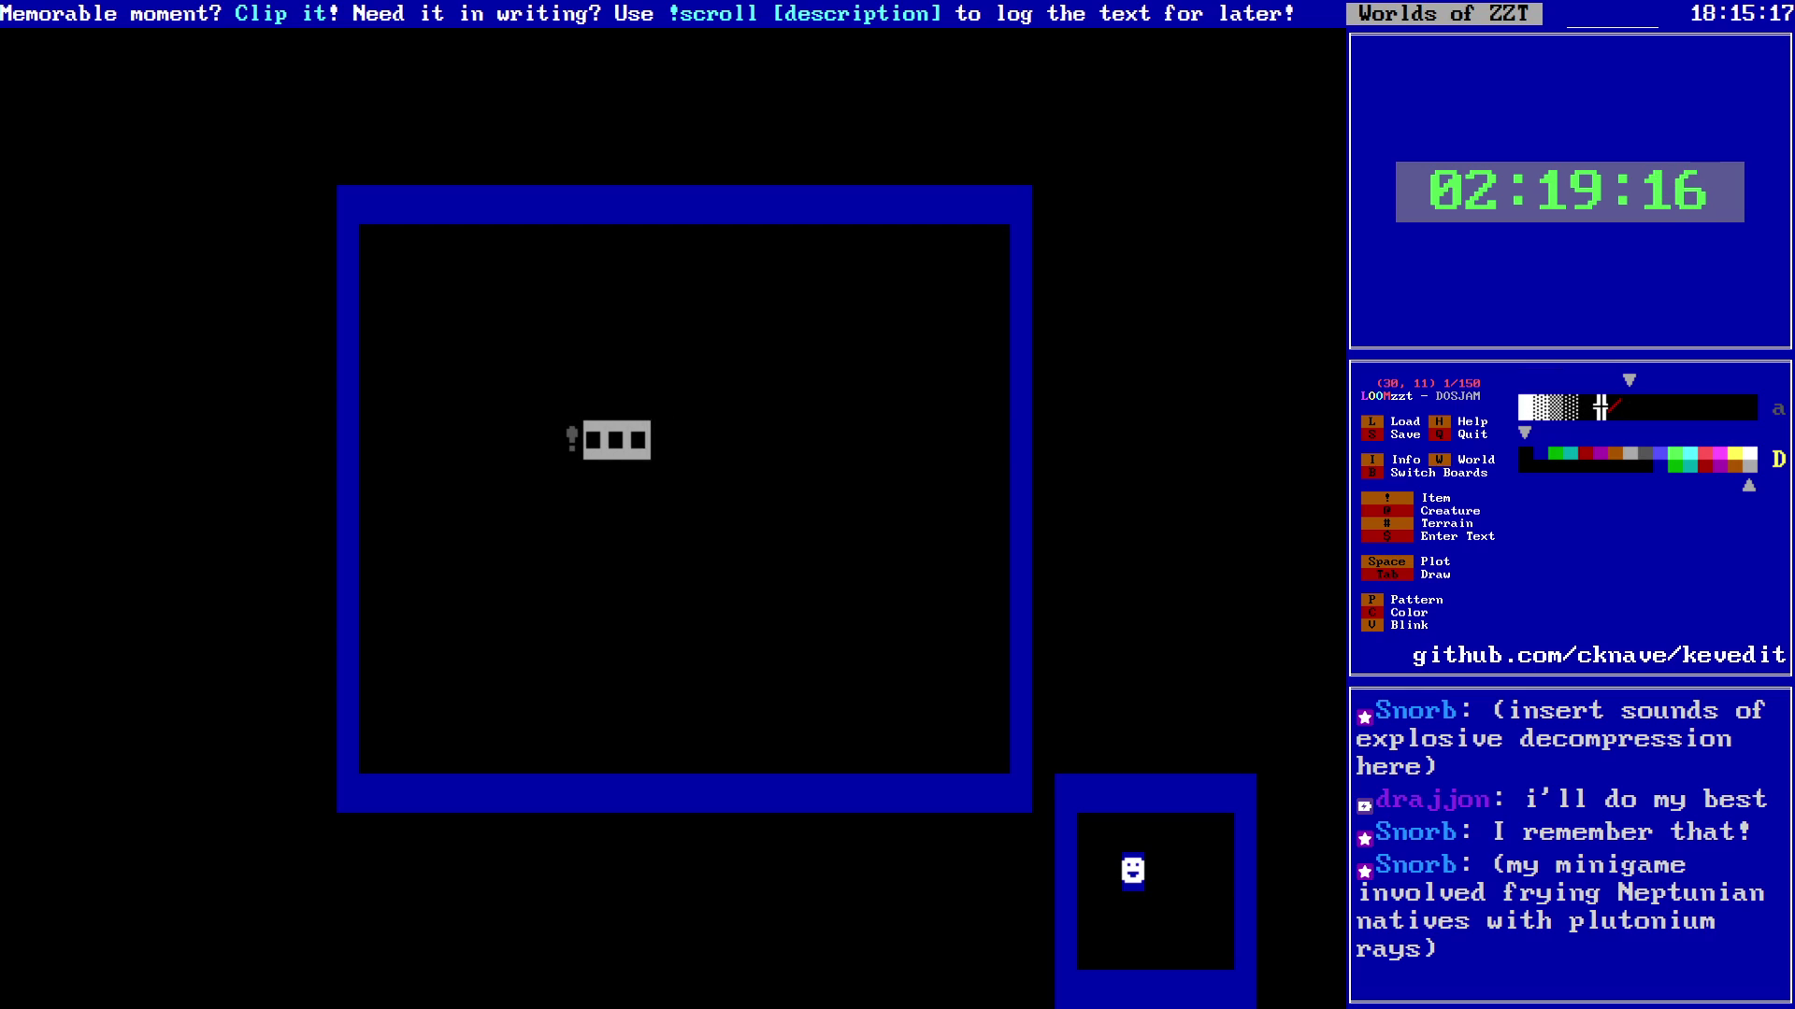
pyautogui.press('Left')
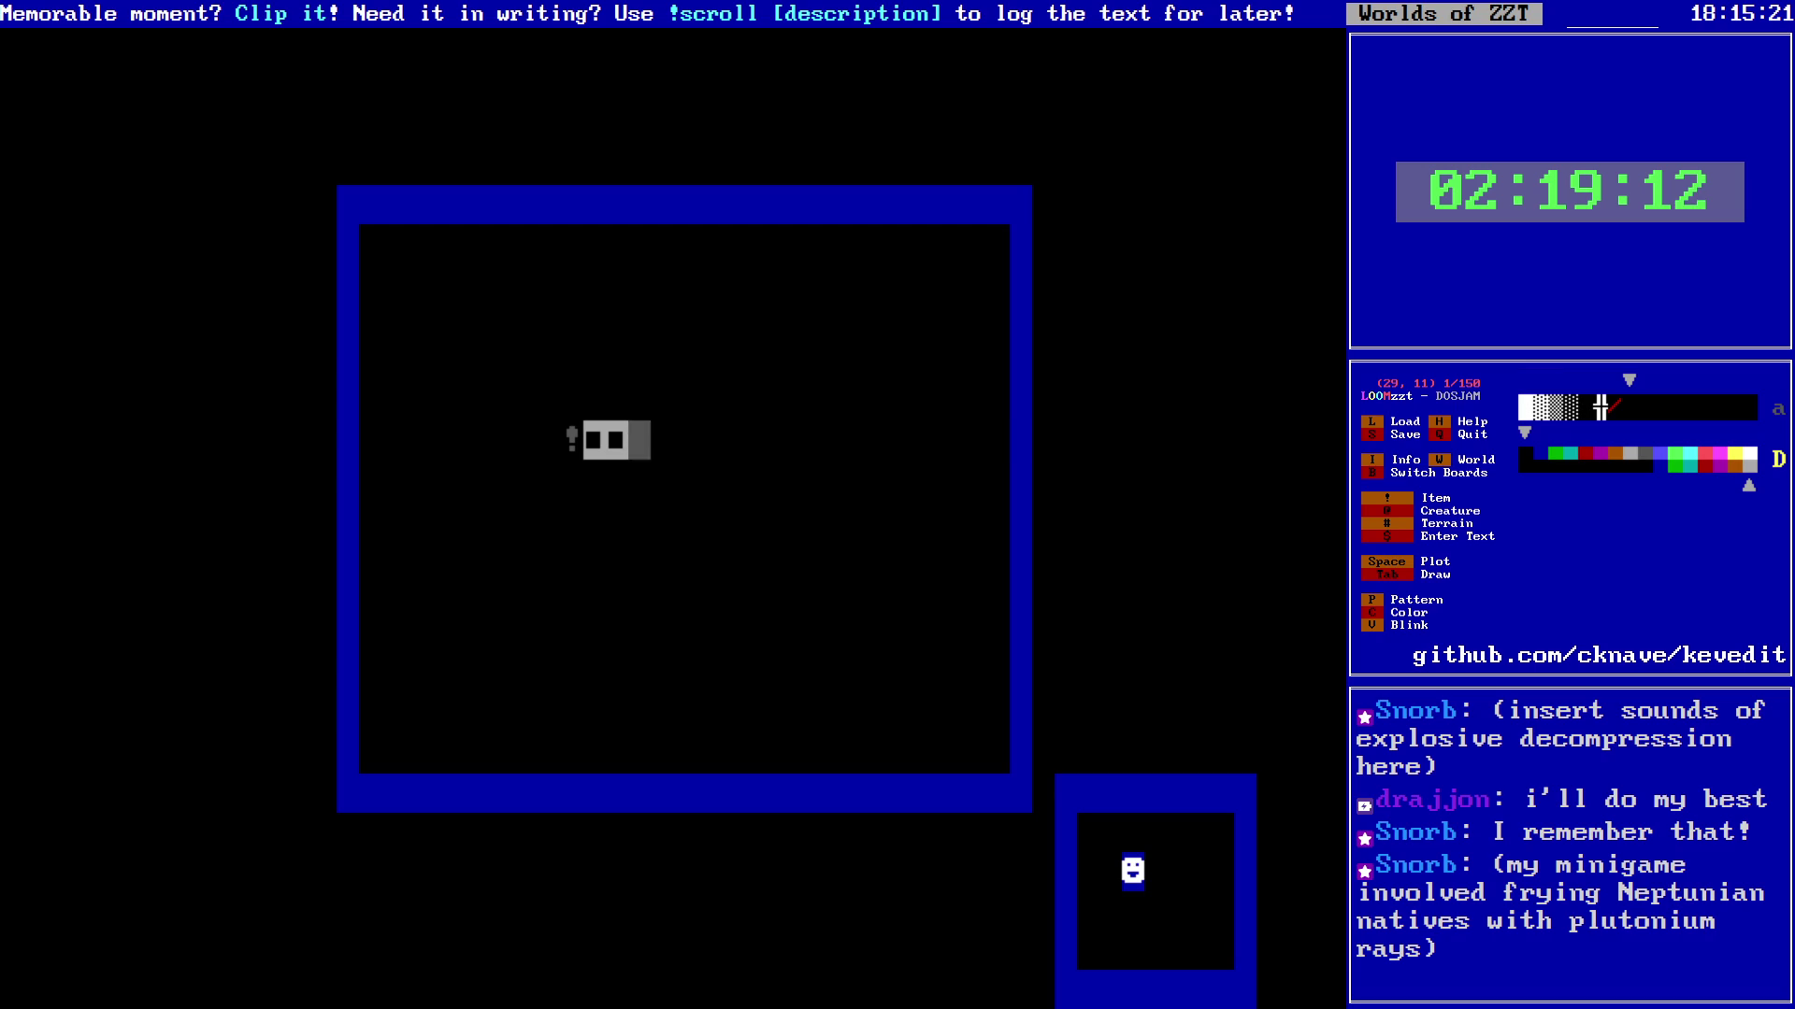
pyautogui.press('BackSpace')
pyautogui.press('BackSpace')
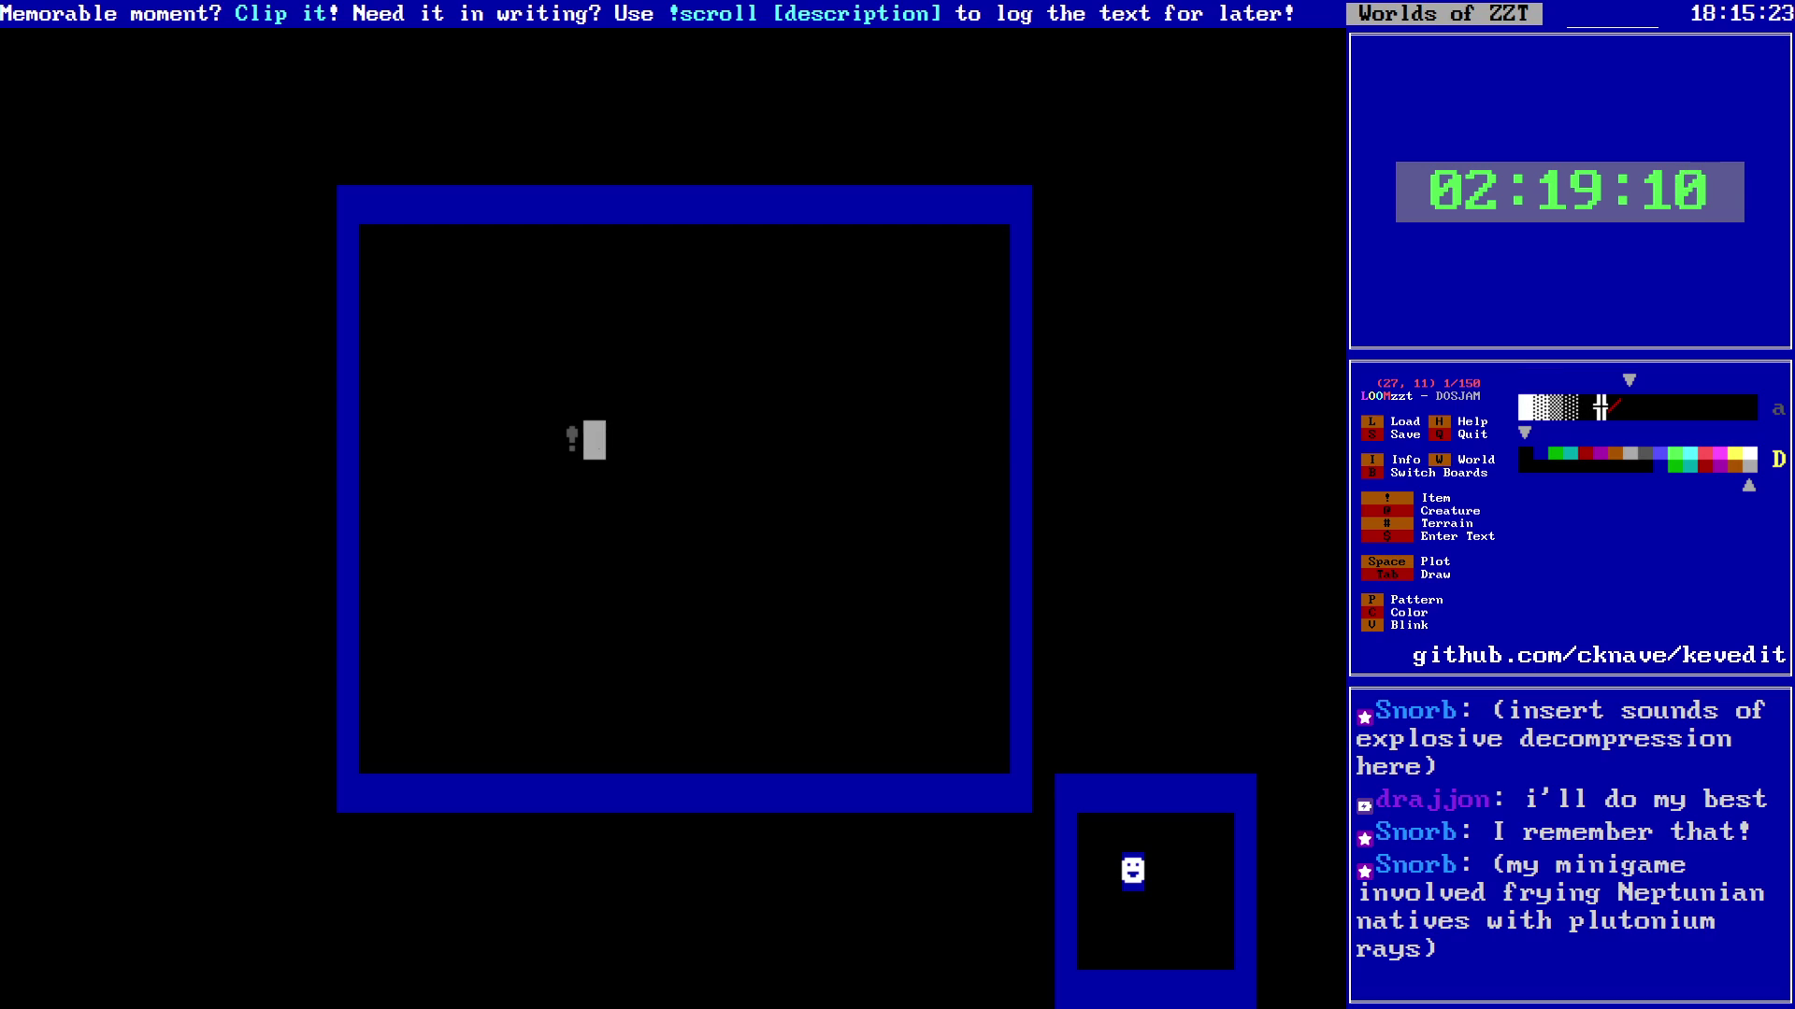
pyautogui.press('Down')
pyautogui.press('Up')
pyautogui.press('Left')
pyautogui.press('Return')
pyautogui.press('Return')
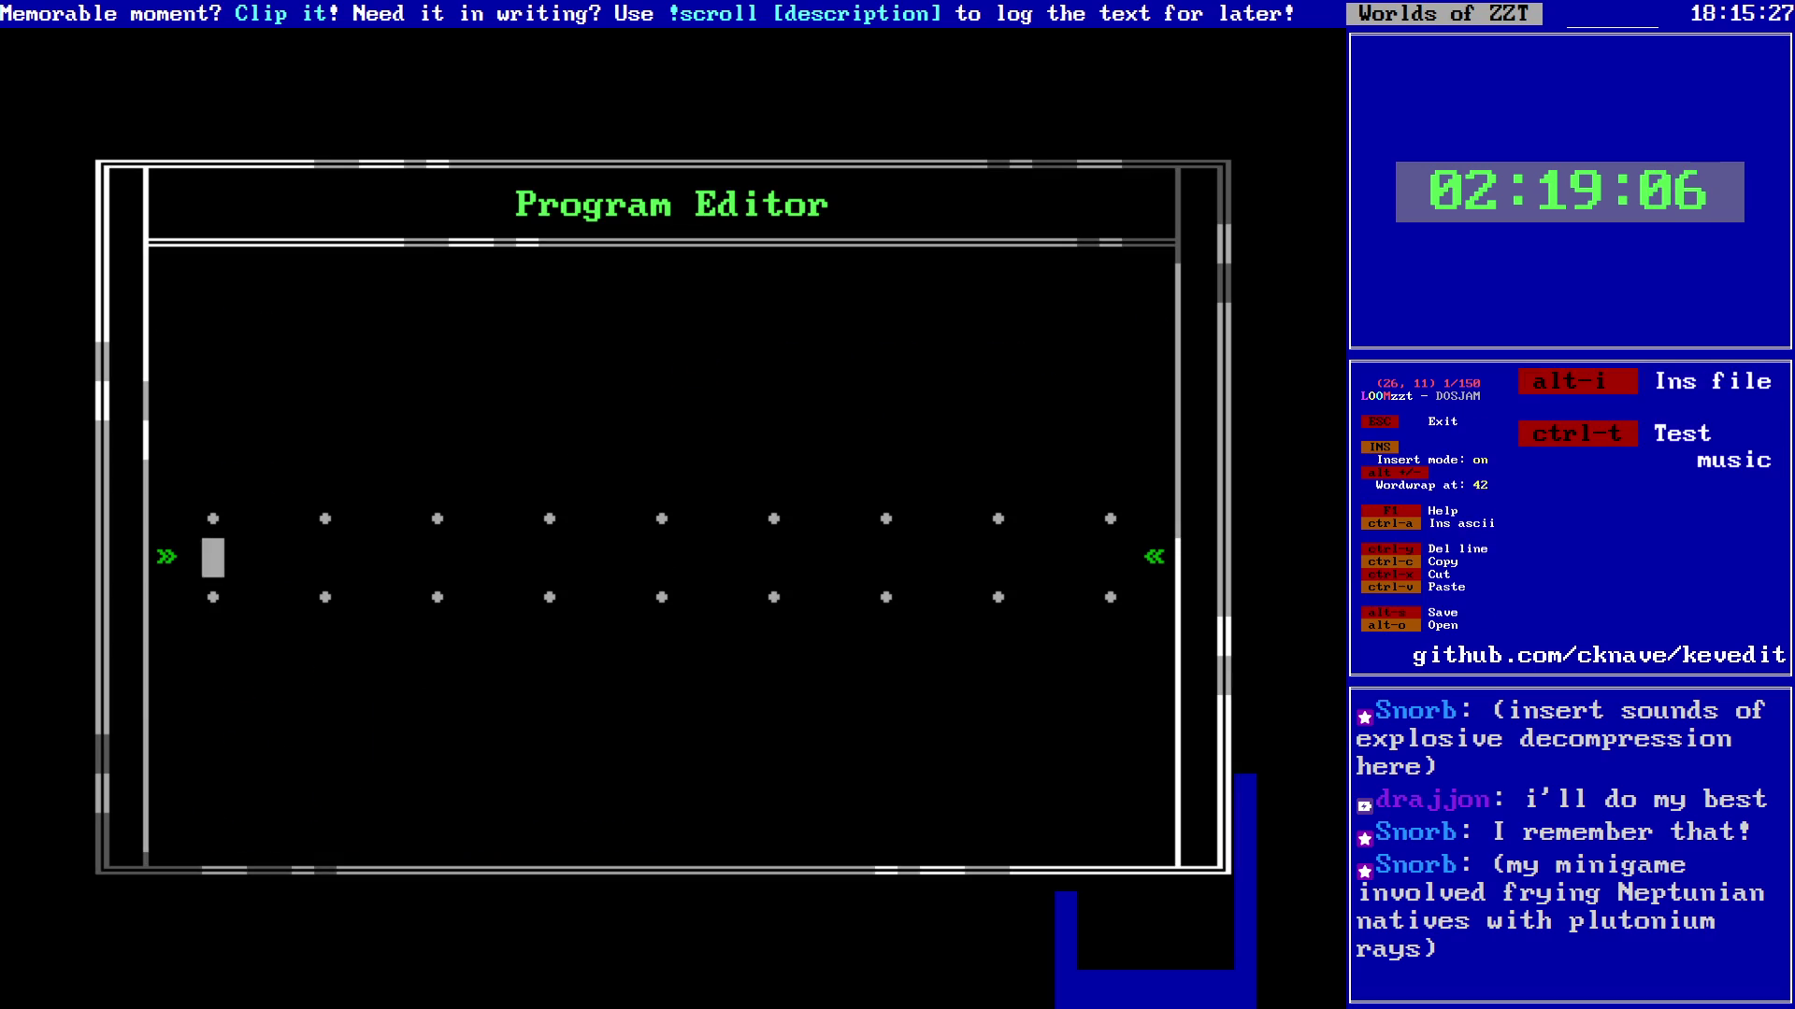
pyautogui.write('@')
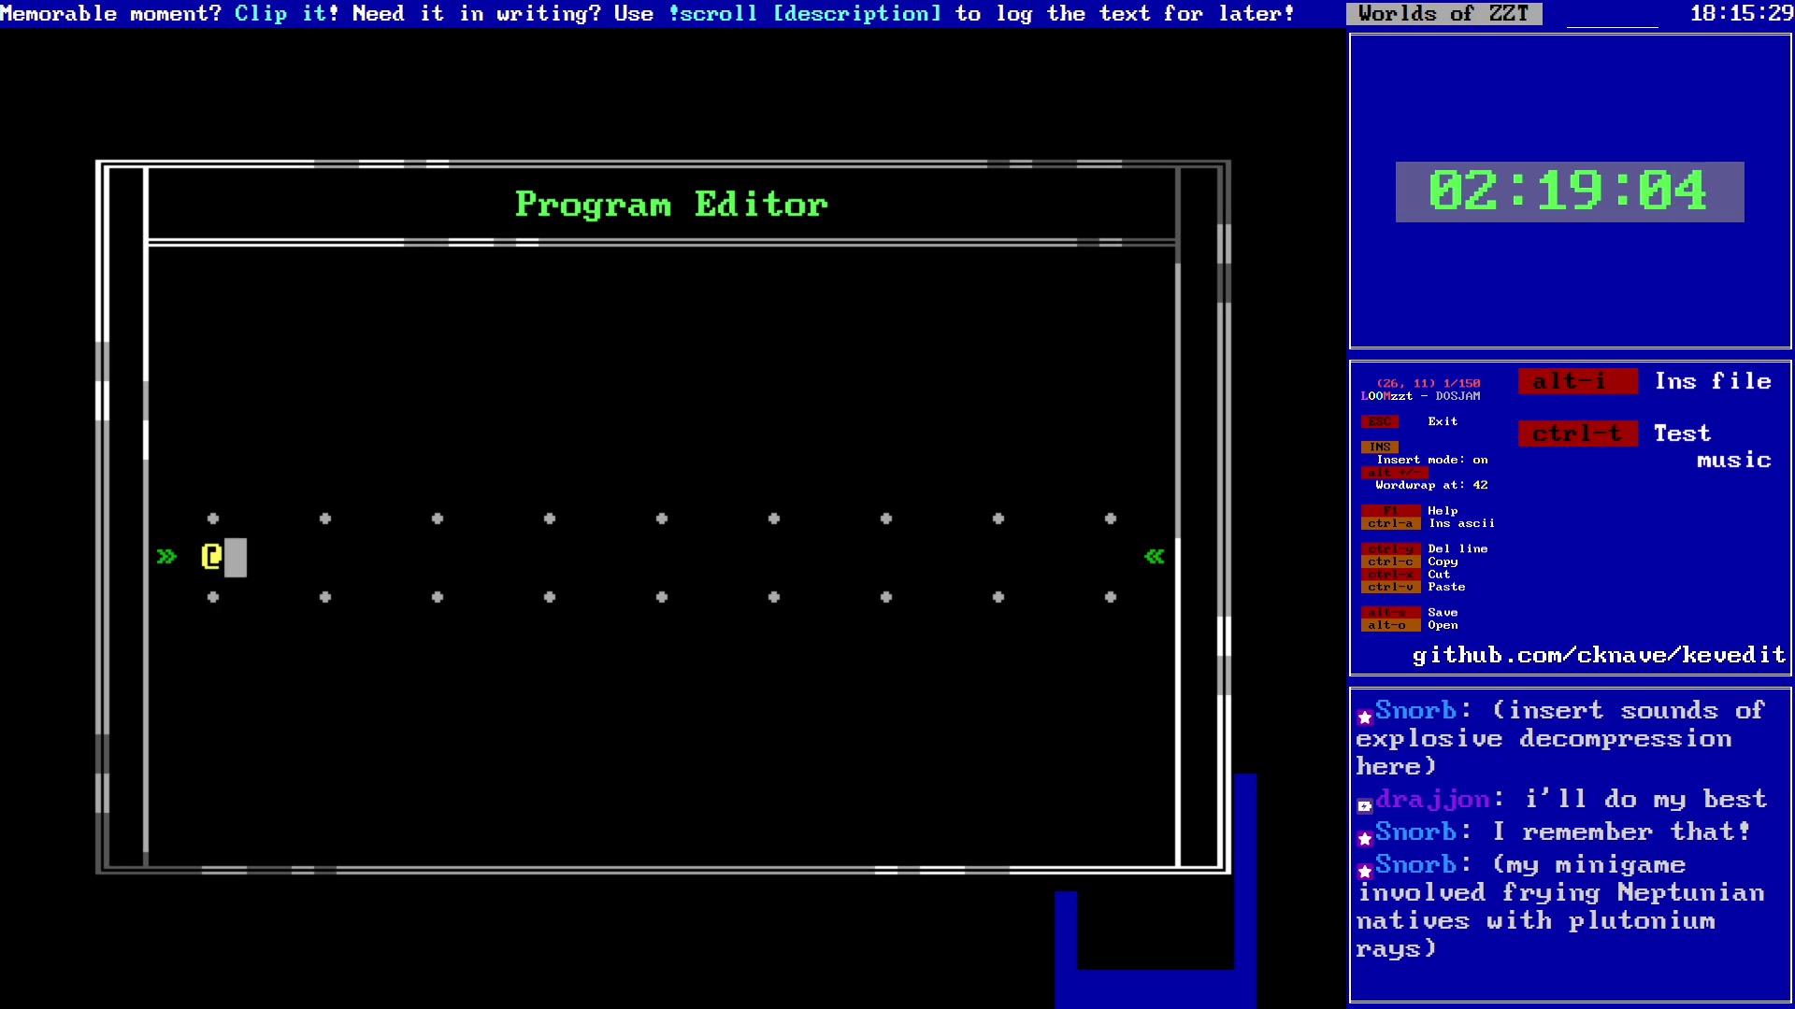
pyautogui.write('Beam')
pyautogui.press('Return')
pyautogui.write('#end')
pyautogui.press('Return')
pyautogui.write(':beamup')
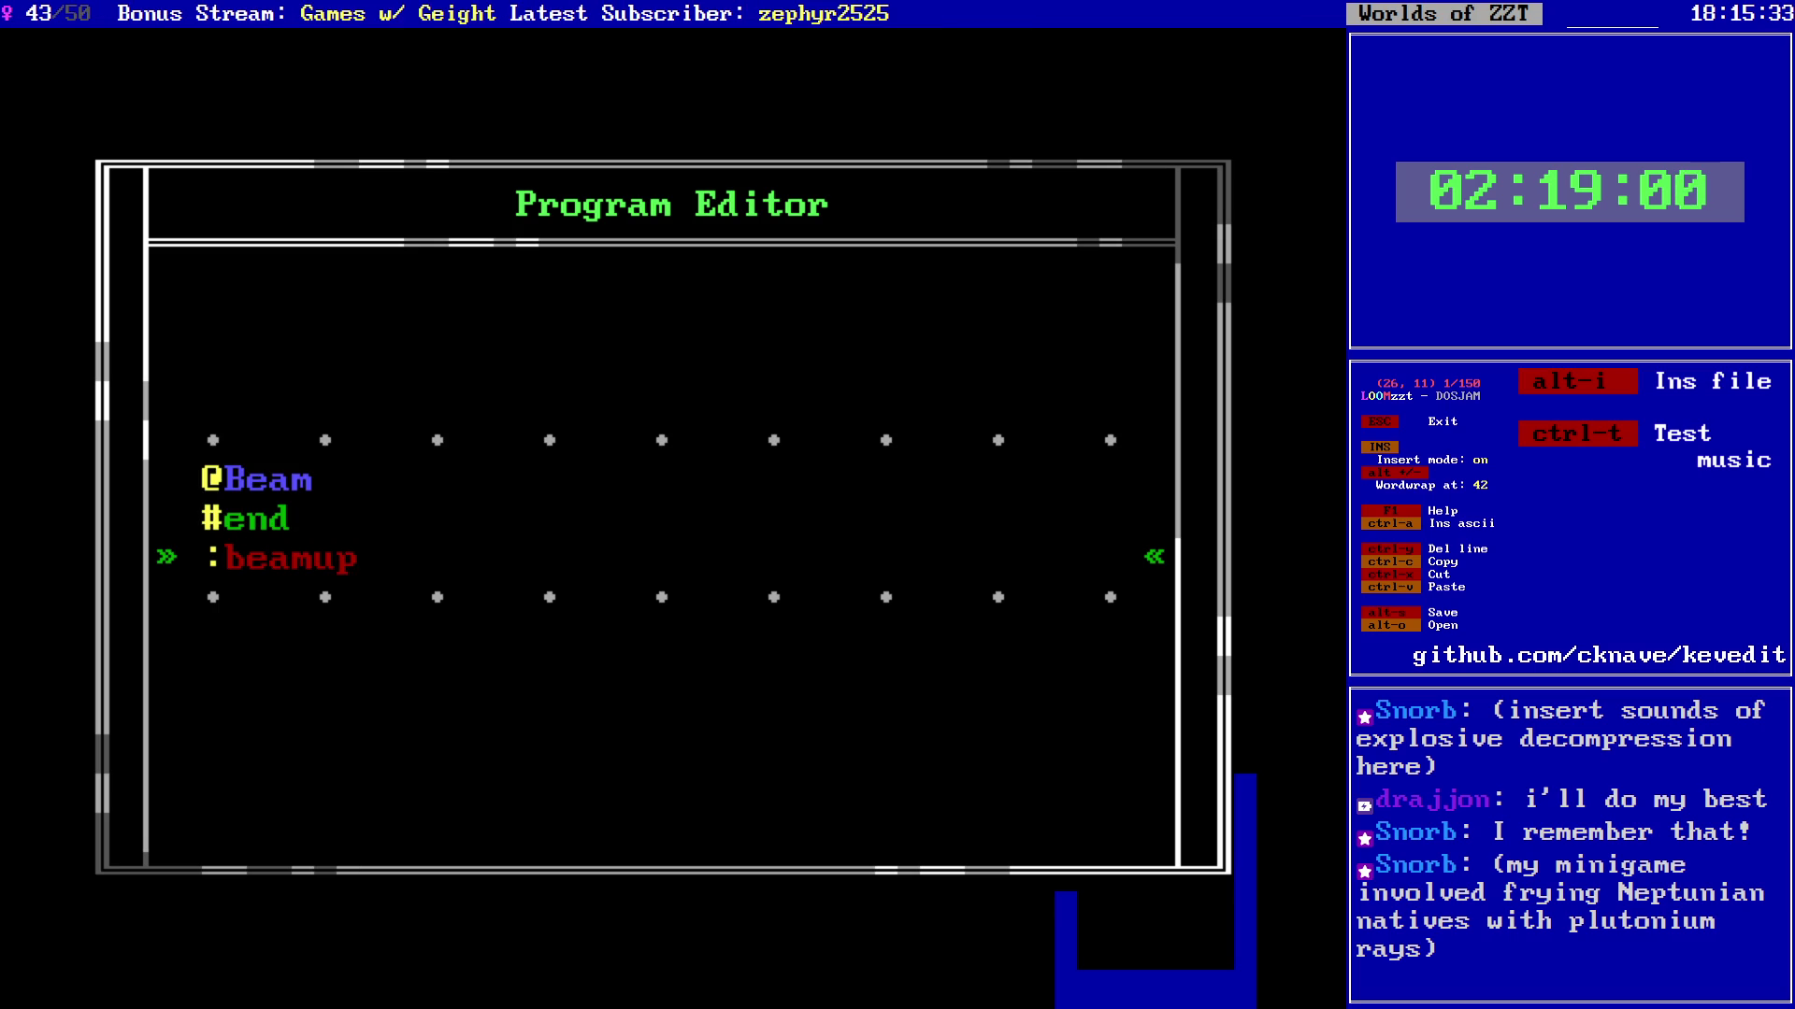
pyautogui.press('Escape')
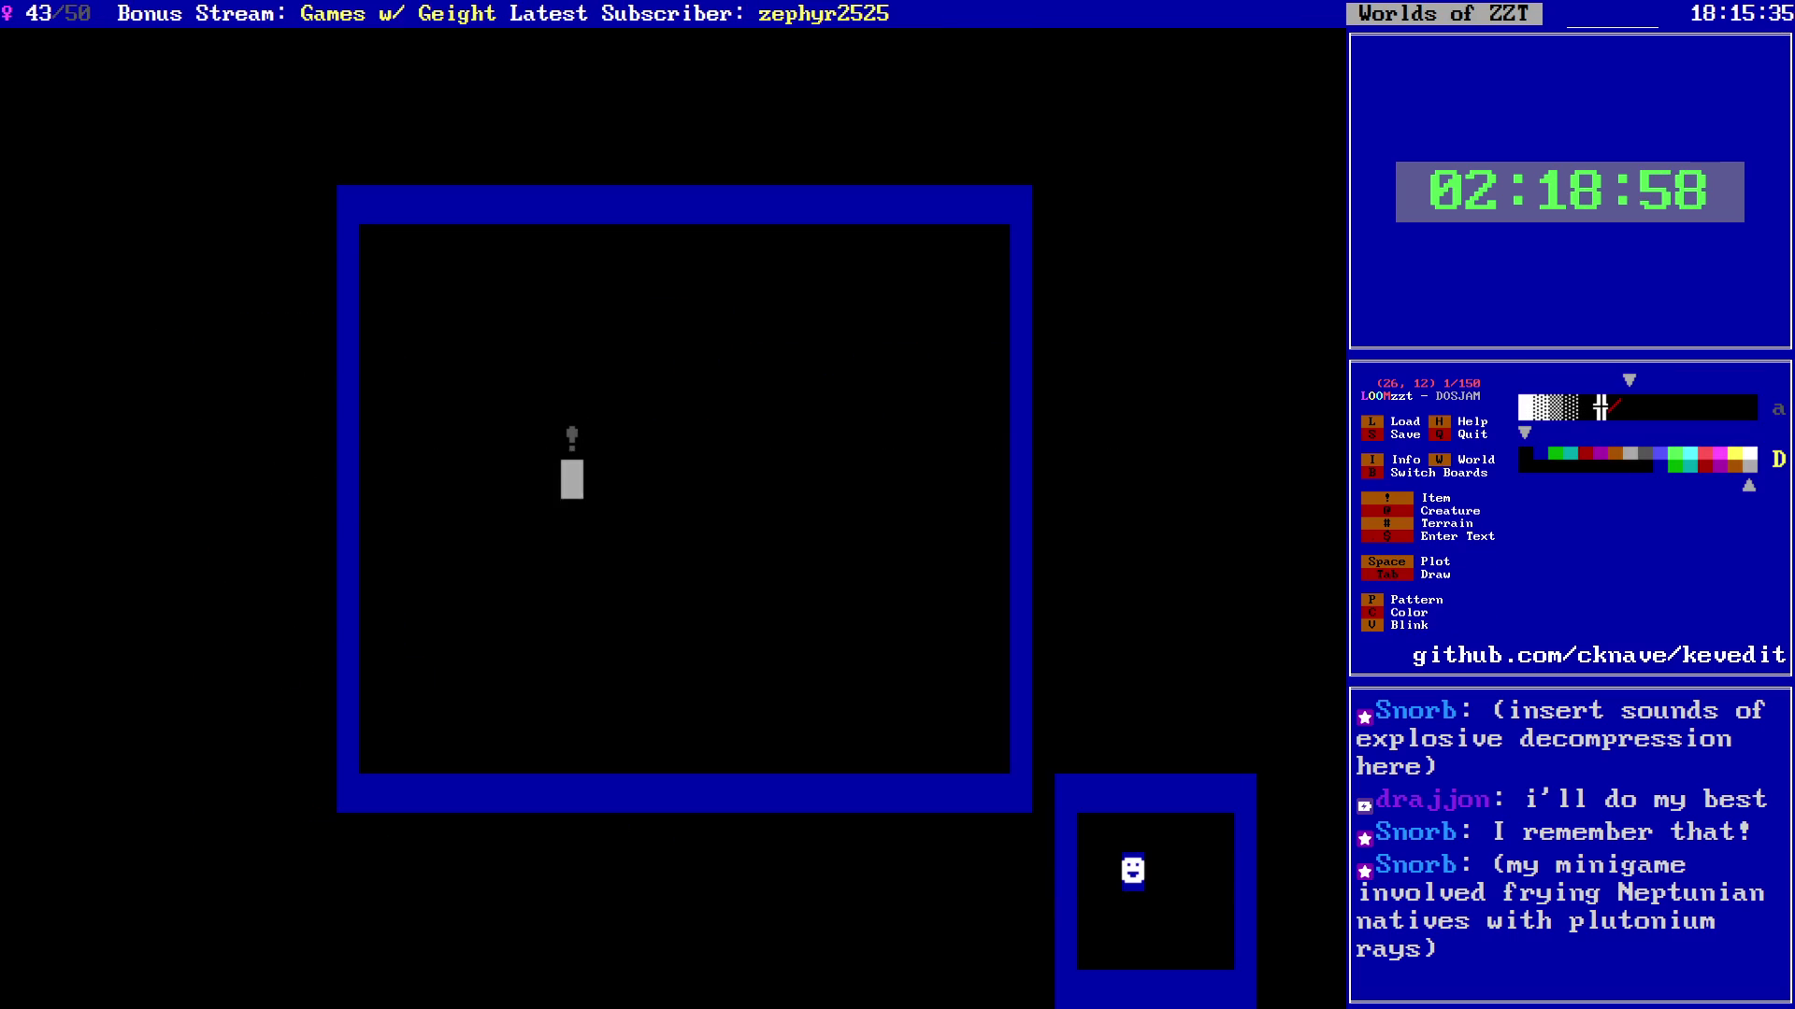
# - Pick a colour and place a new smiley object in the bottom-left floor cell (17,19)
pyautogui.press('Down')
pyautogui.press('Down')
pyautogui.press('Down')
pyautogui.press('Left')
pyautogui.press('Left')
pyautogui.press('Left')
pyautogui.press('Down')
pyautogui.press('Right')
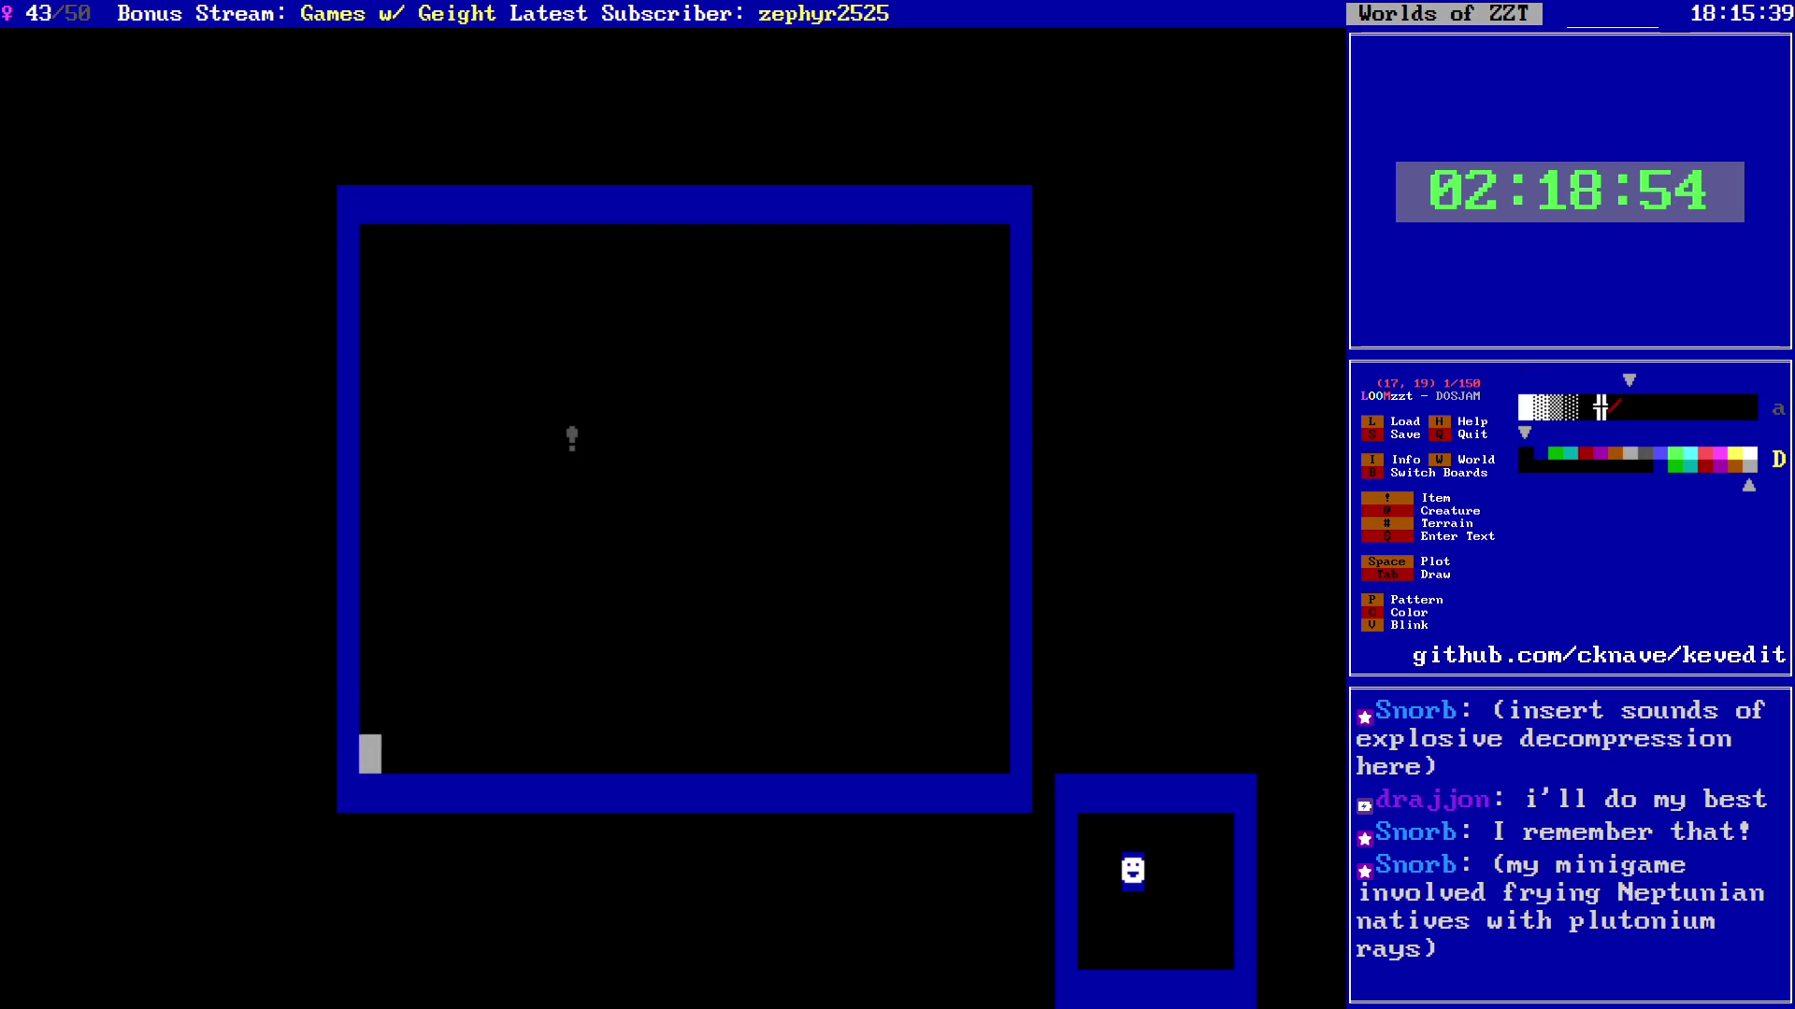
pyautogui.press('c')
pyautogui.press('Down')
pyautogui.press('Right')
pyautogui.press('Right')
pyautogui.press('Right')
pyautogui.press('Right')
pyautogui.press('Return')
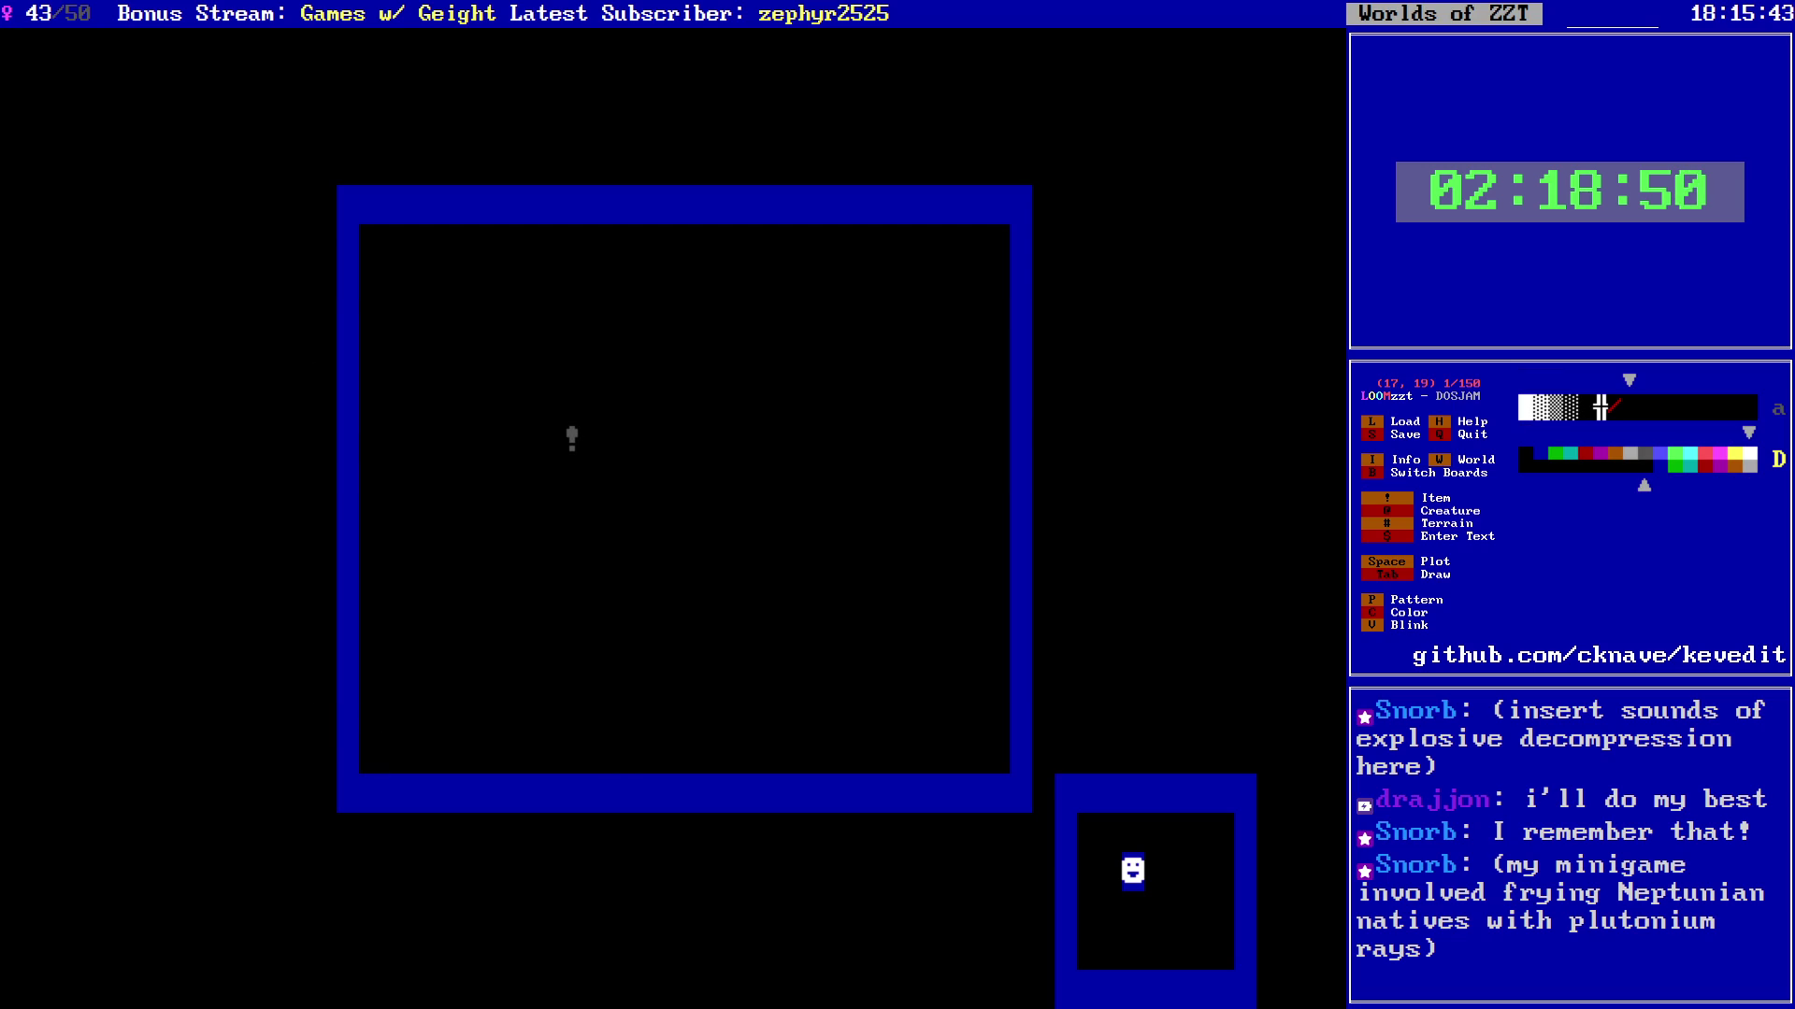
pyautogui.press('F1')
pyautogui.press('s')
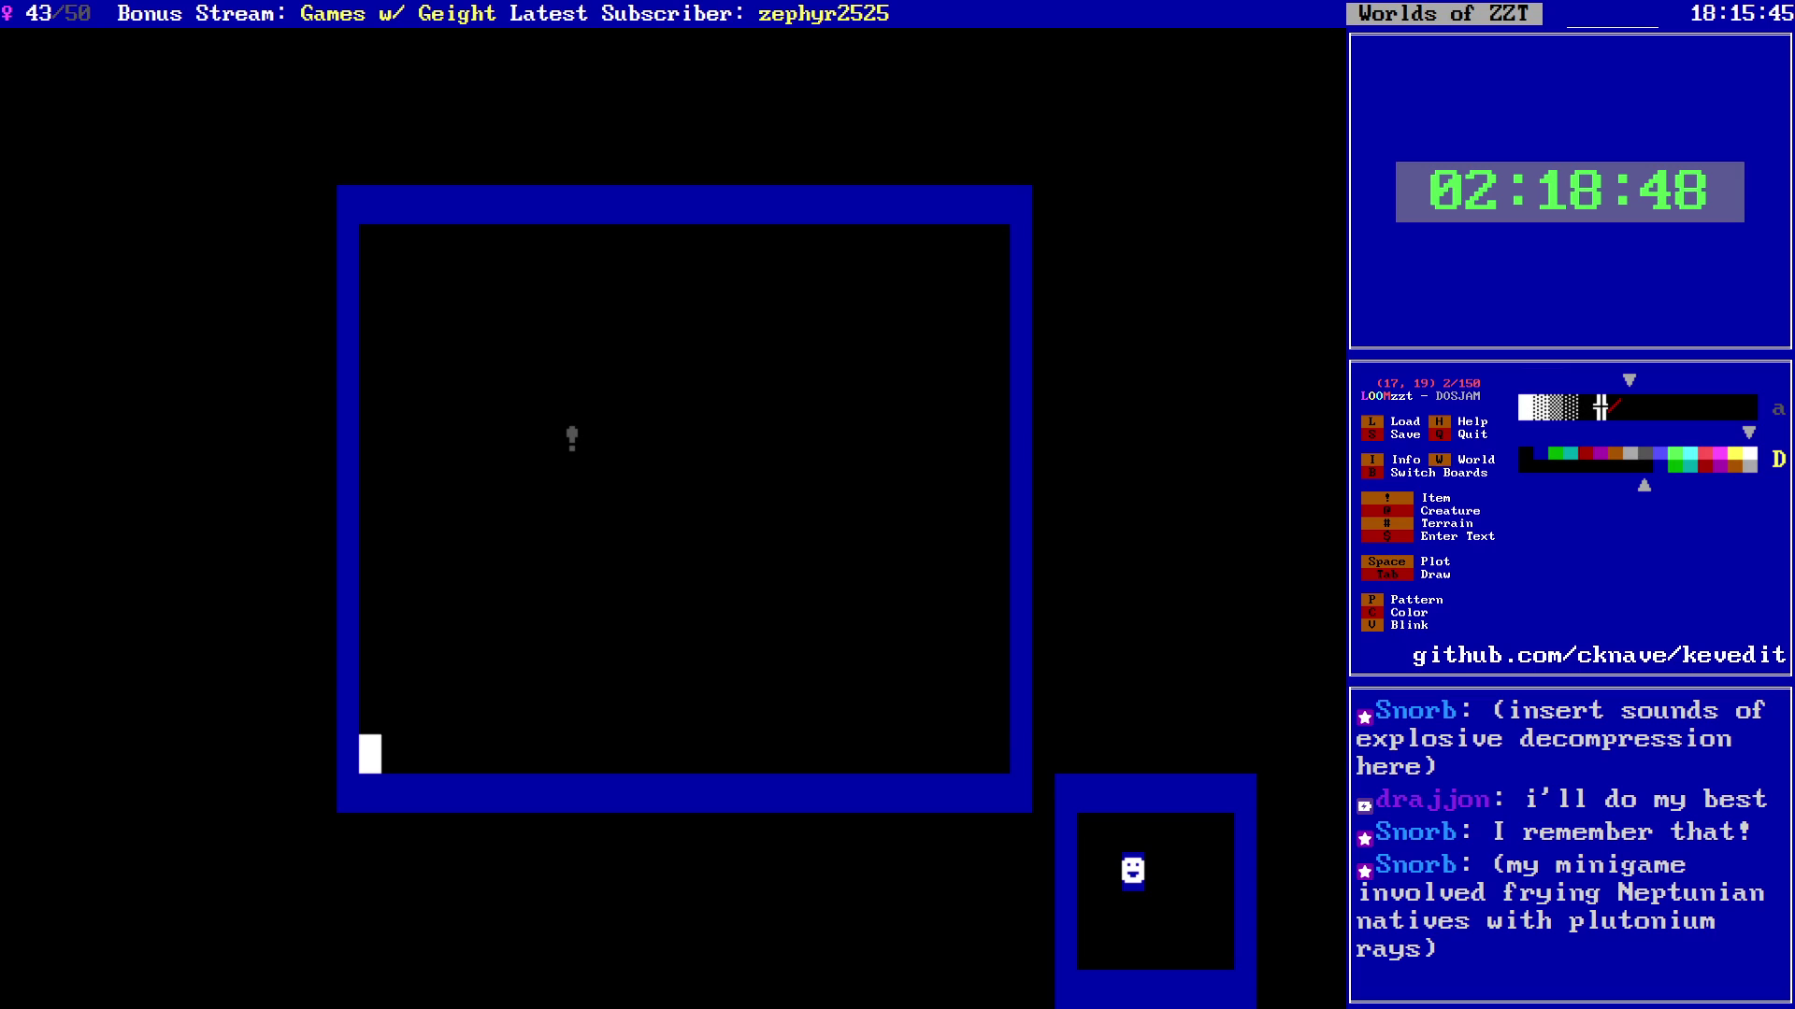
# - Save the world as DOSJAM.ZZT and open the new object's program
pyautogui.press('Right')
pyautogui.press('Right')
pyautogui.press('s')
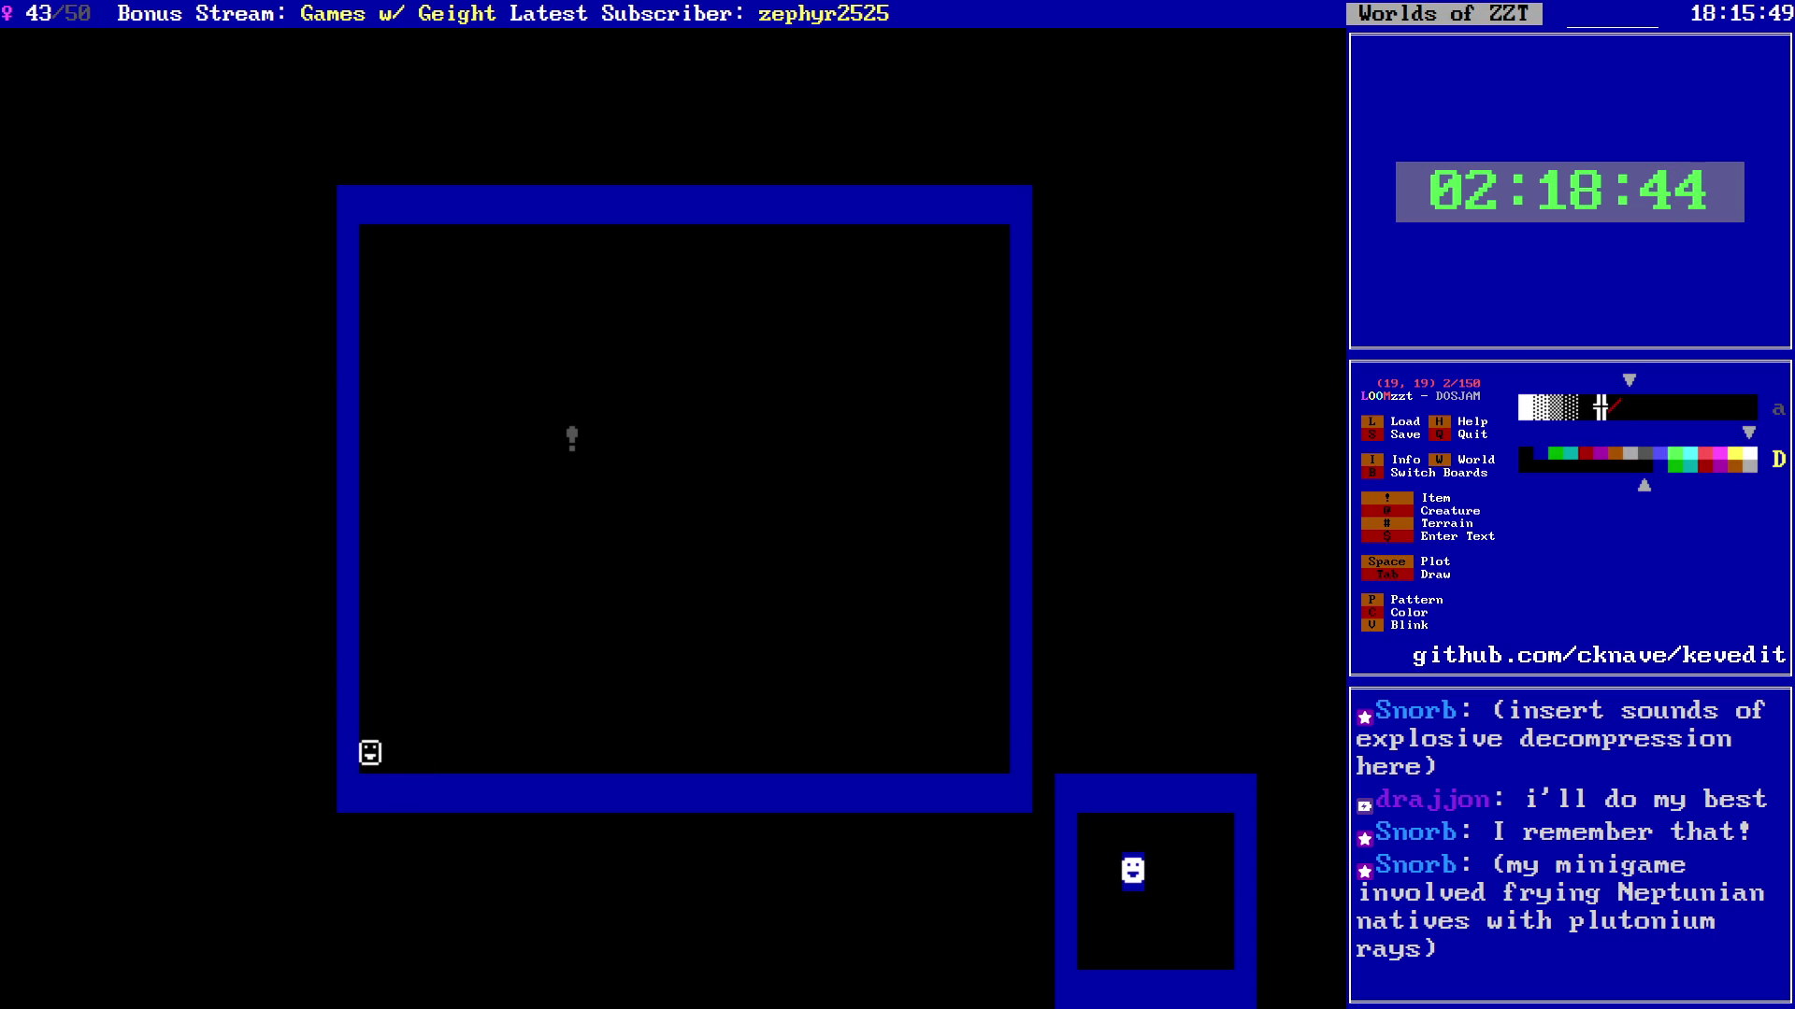
pyautogui.press('Left')
pyautogui.press('Left')
pyautogui.press('Return')
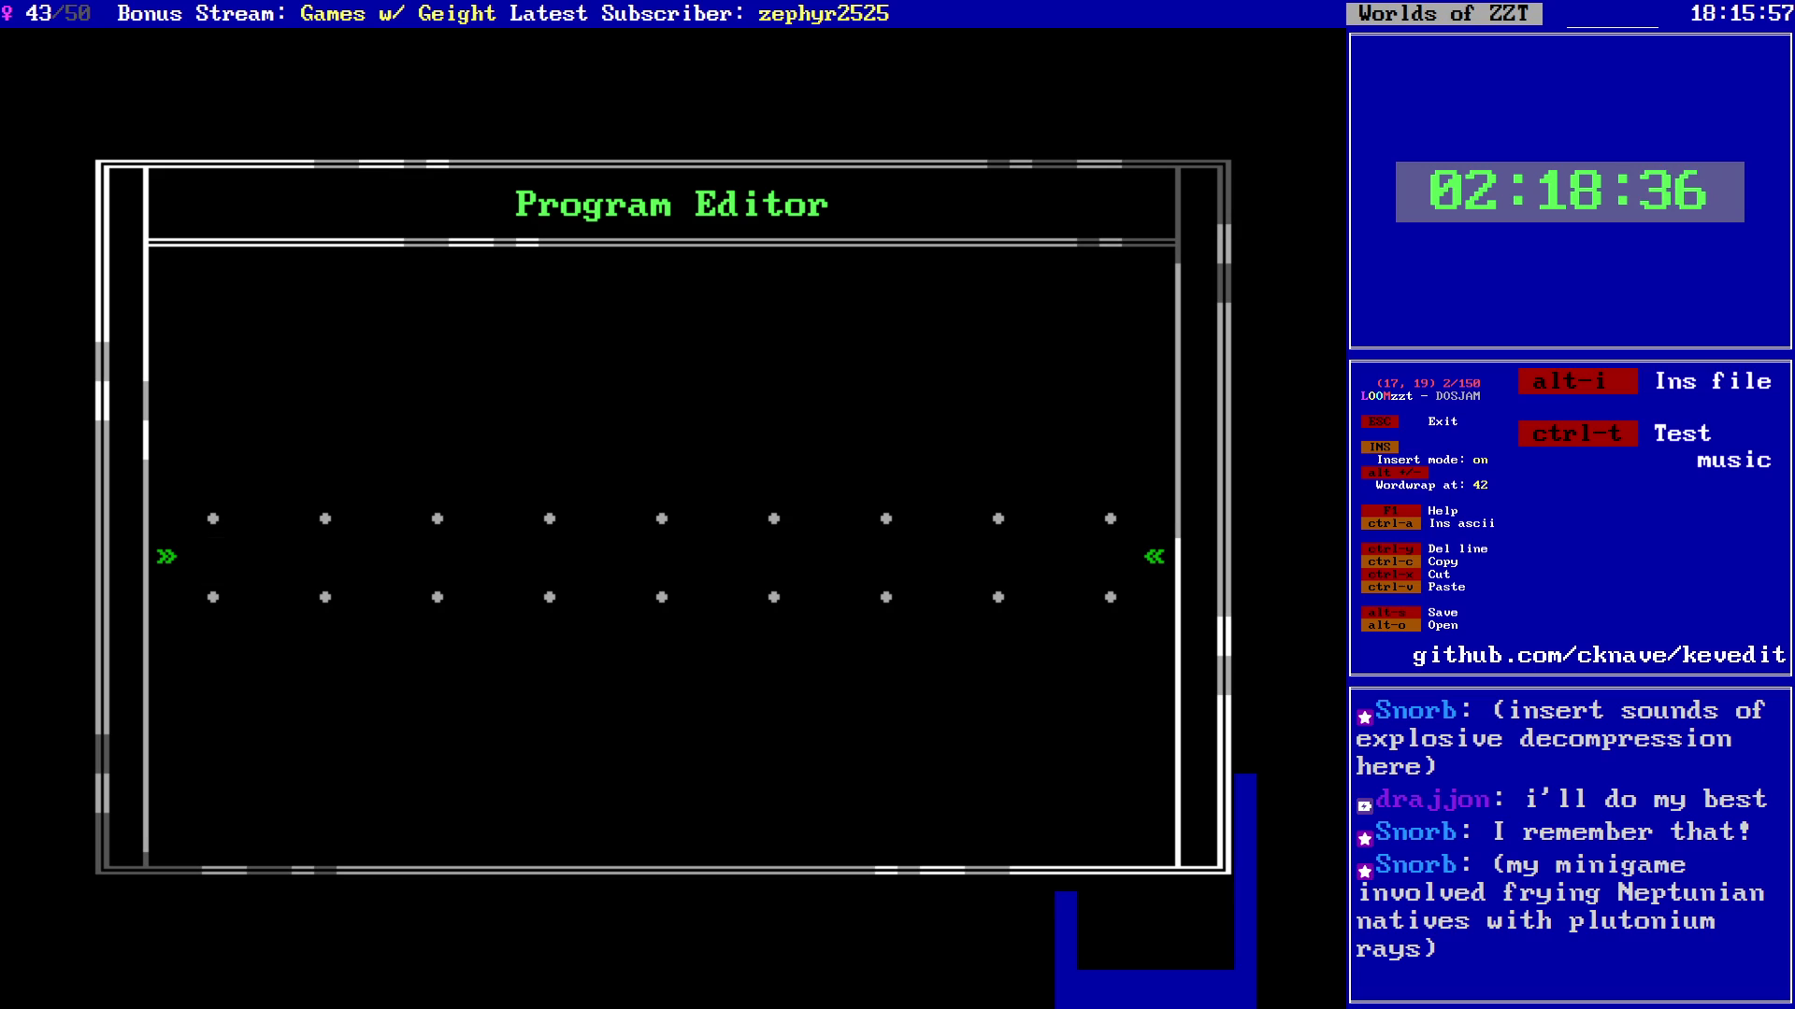
pyautogui.write('@Dude')
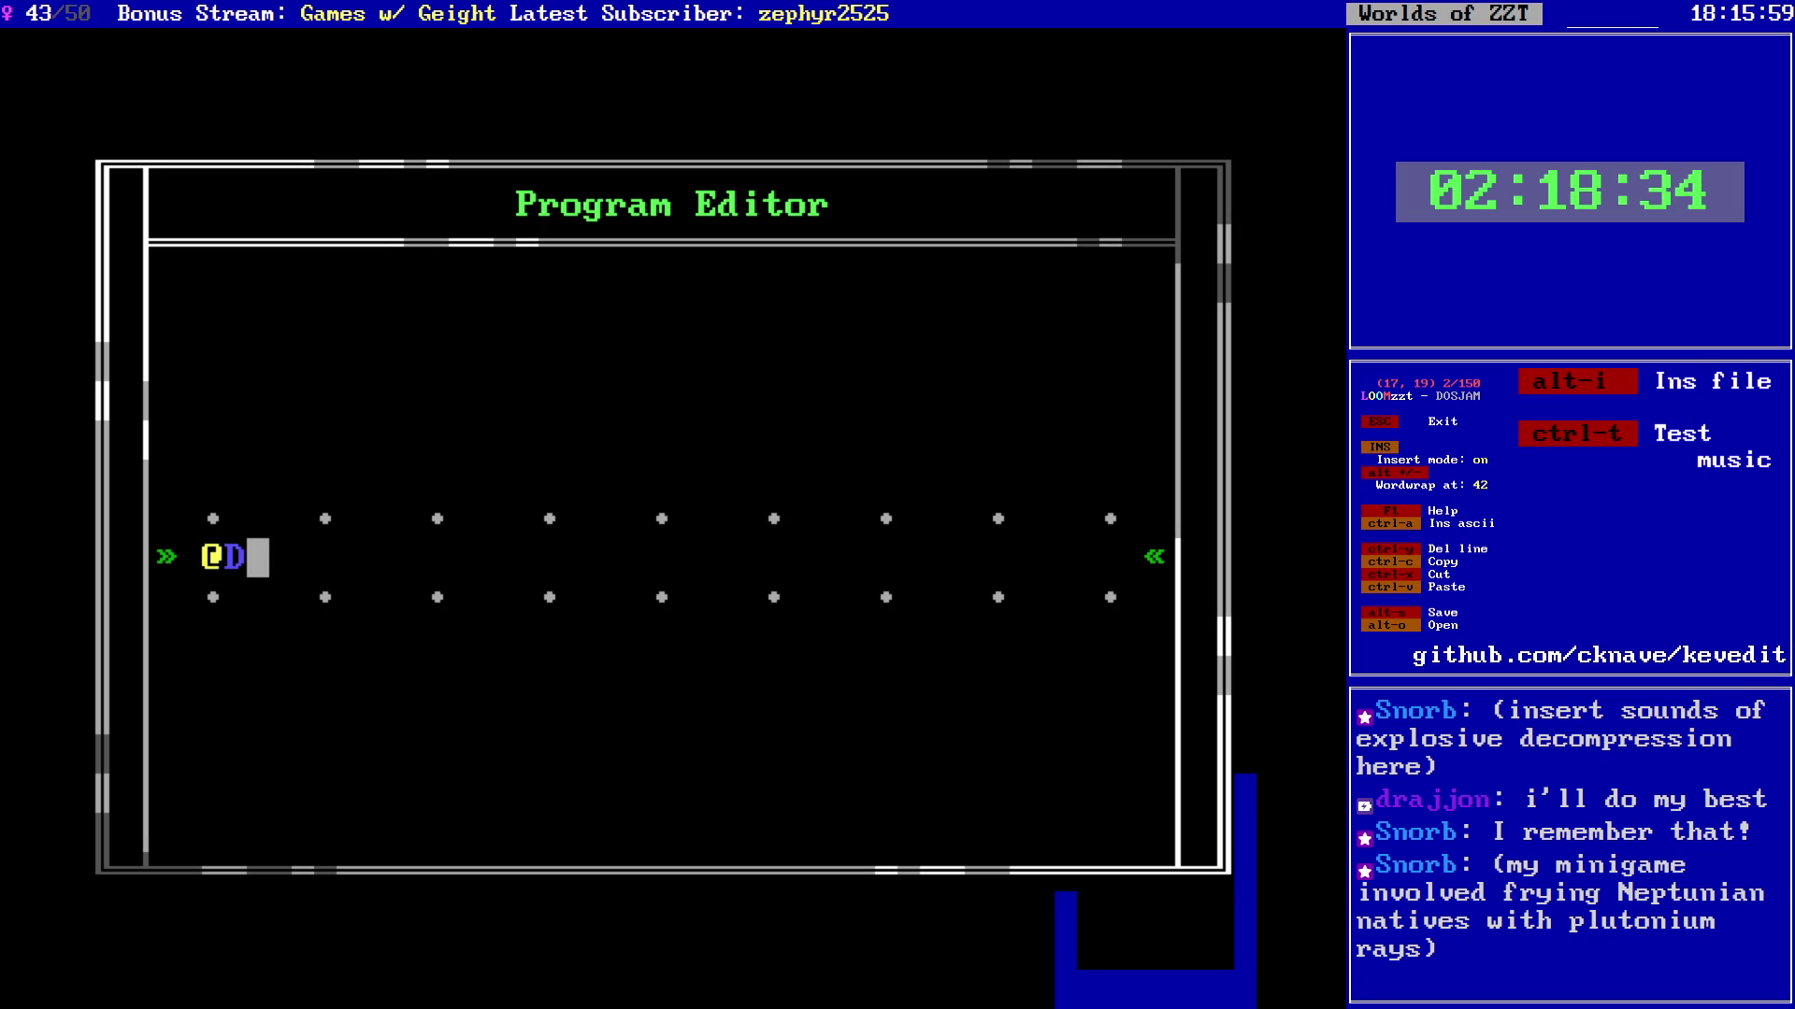
pyautogui.press('Return')
pyautogui.write('#en')
pyautogui.press('BackSpace')
pyautogui.press('BackSpace')
pyautogui.press('BackSpace')
pyautogui.write('L')
pyautogui.press('BackSpace')
pyautogui.write(':loop')
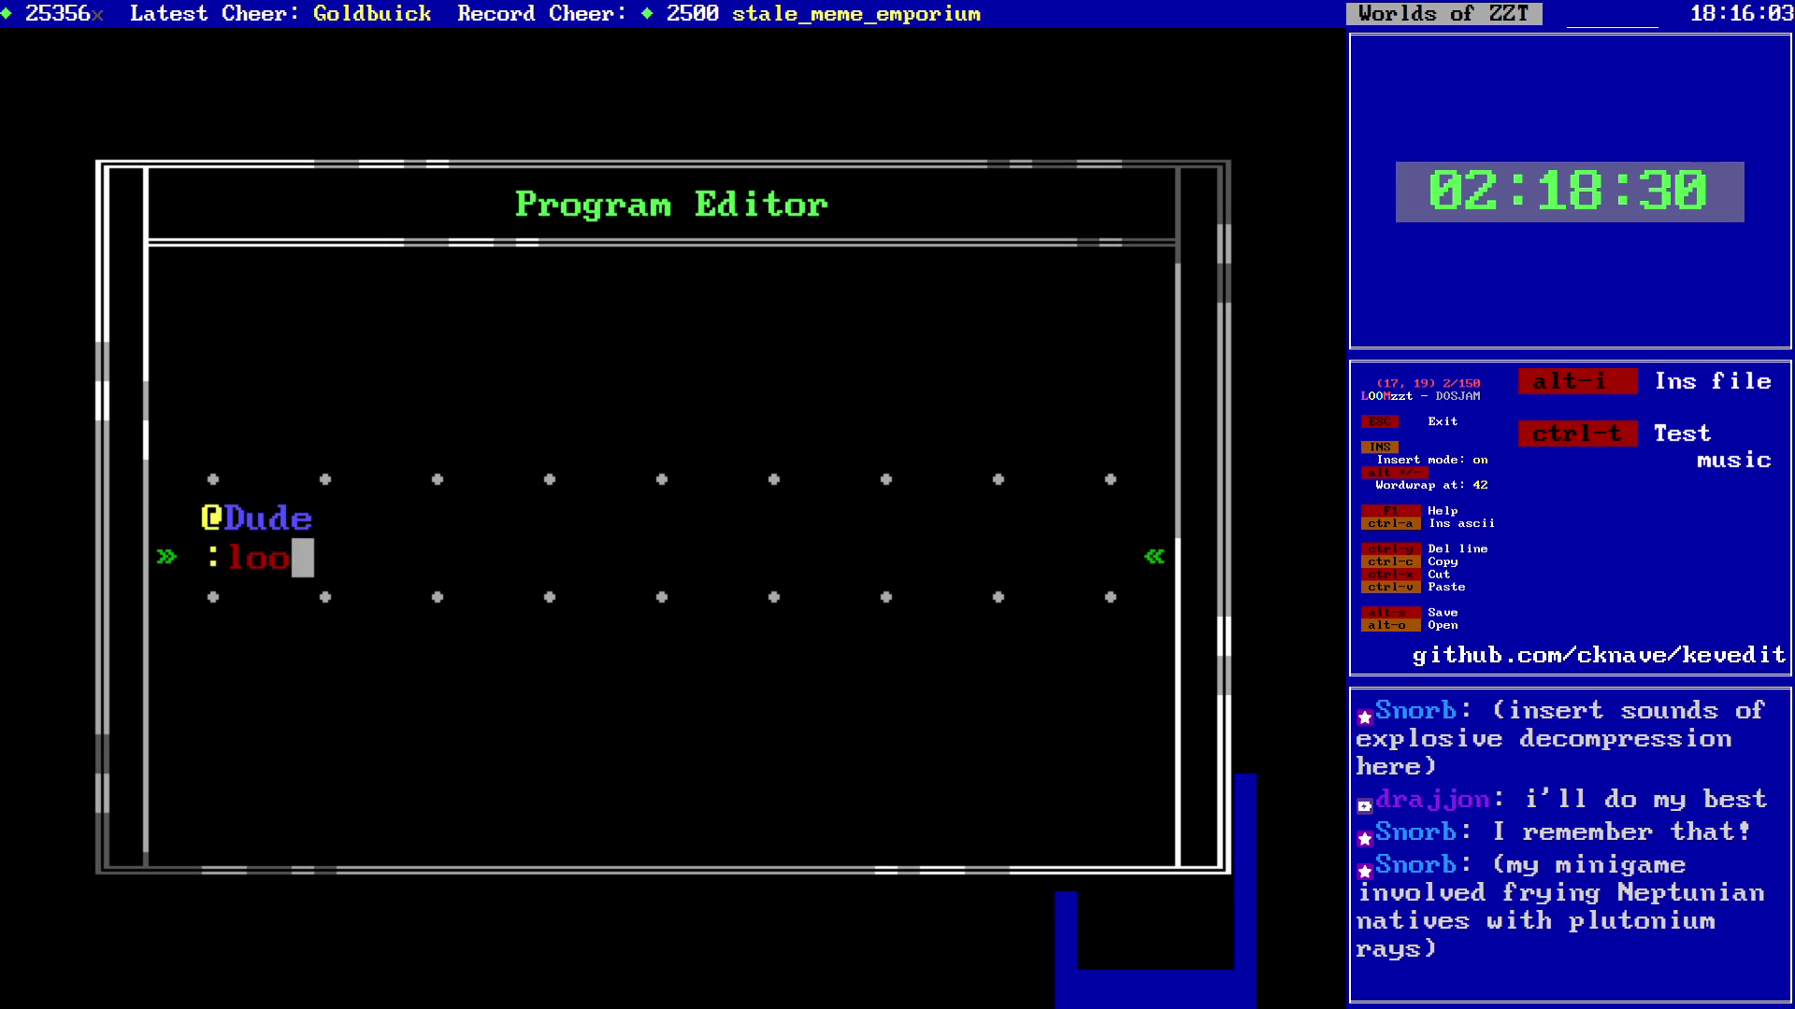
pyautogui.press('Return')
pyautogui.press('Escape')
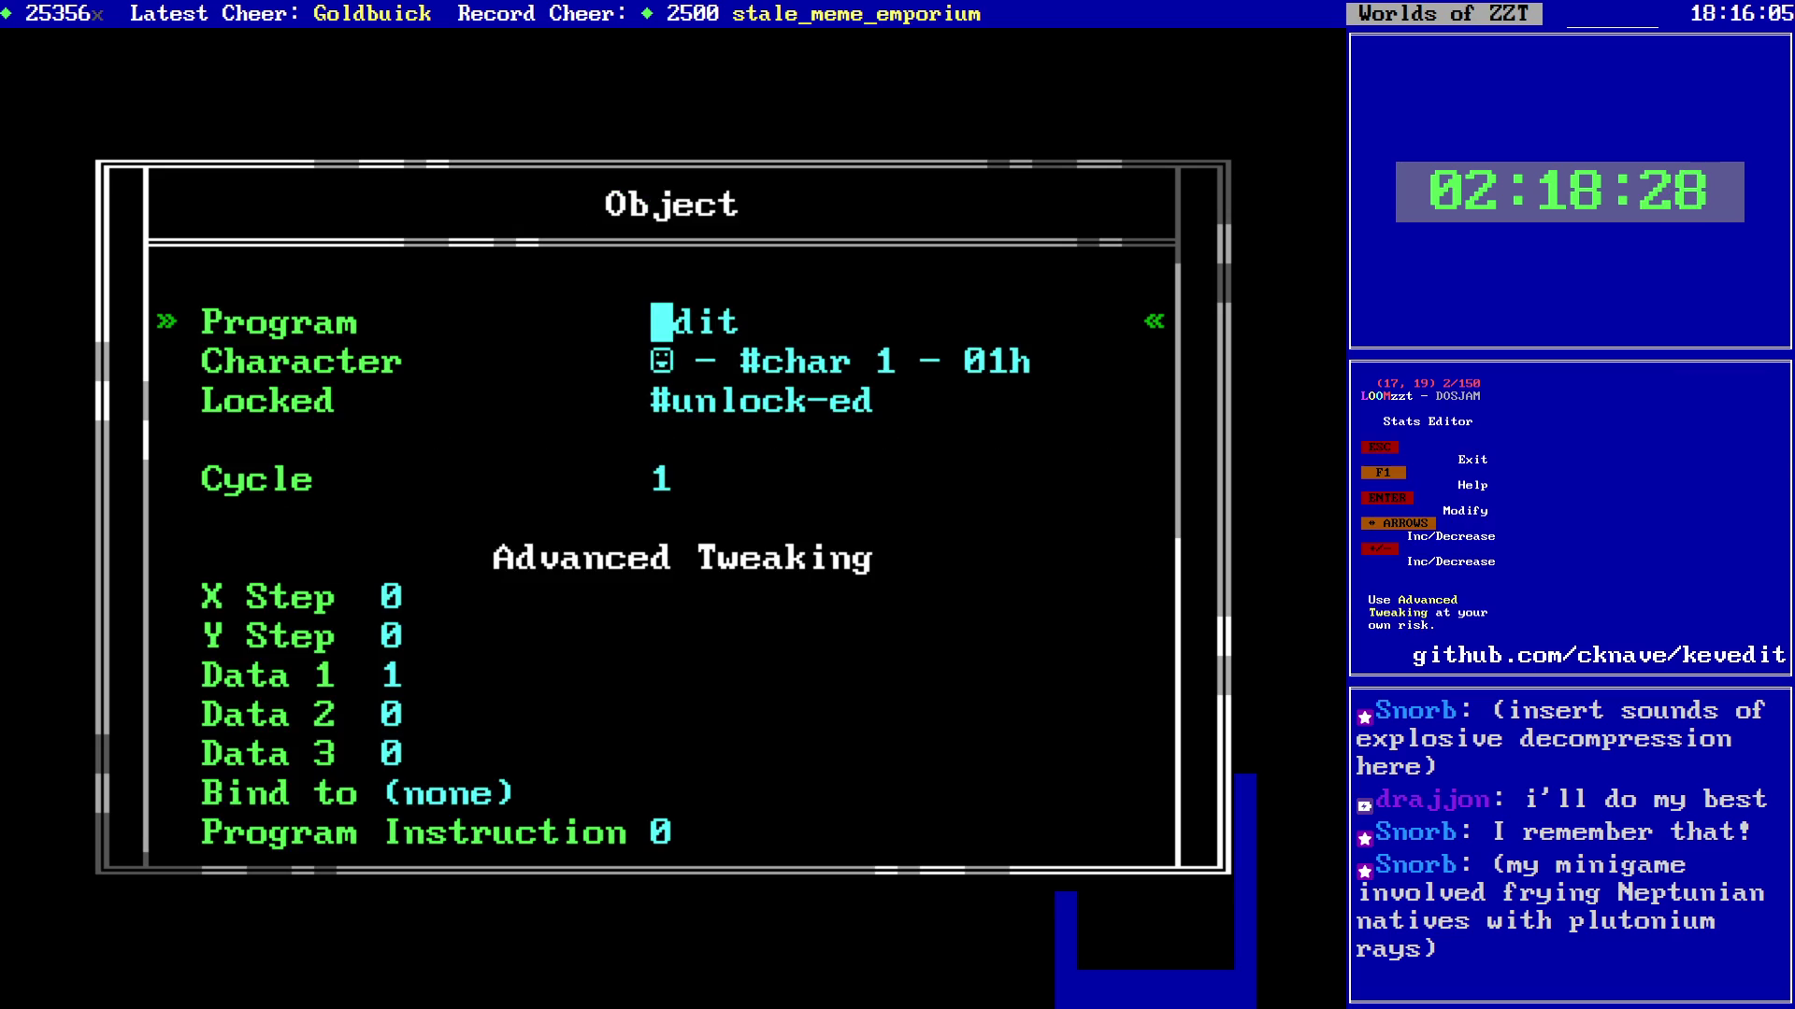
pyautogui.press('Escape')
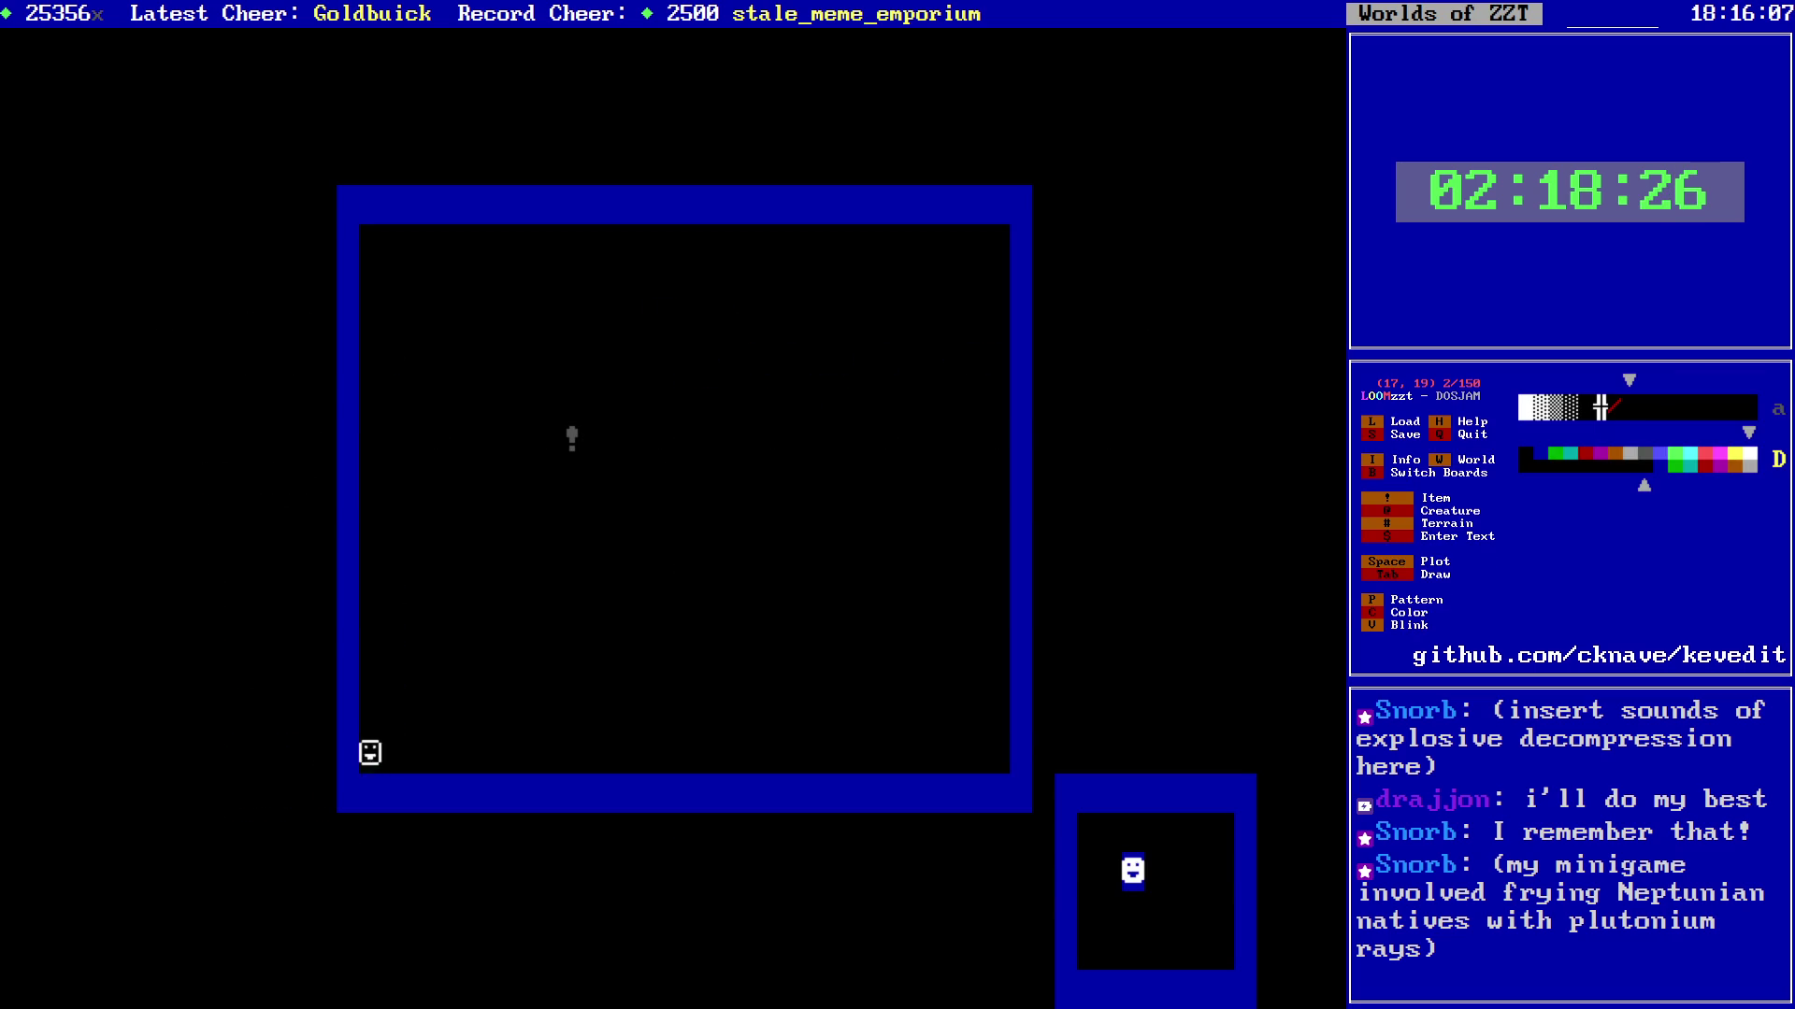
# - Reopen Dude's code to check it, then return to the chosen floor cell
pyautogui.press('Right')
pyautogui.press('Right')
pyautogui.press('Right')
pyautogui.press('Left')
pyautogui.press('Left')
pyautogui.press('Left')
pyautogui.press('Left')
pyautogui.press('Right')
pyautogui.press('Return')
pyautogui.press('Down')
pyautogui.press('Down')
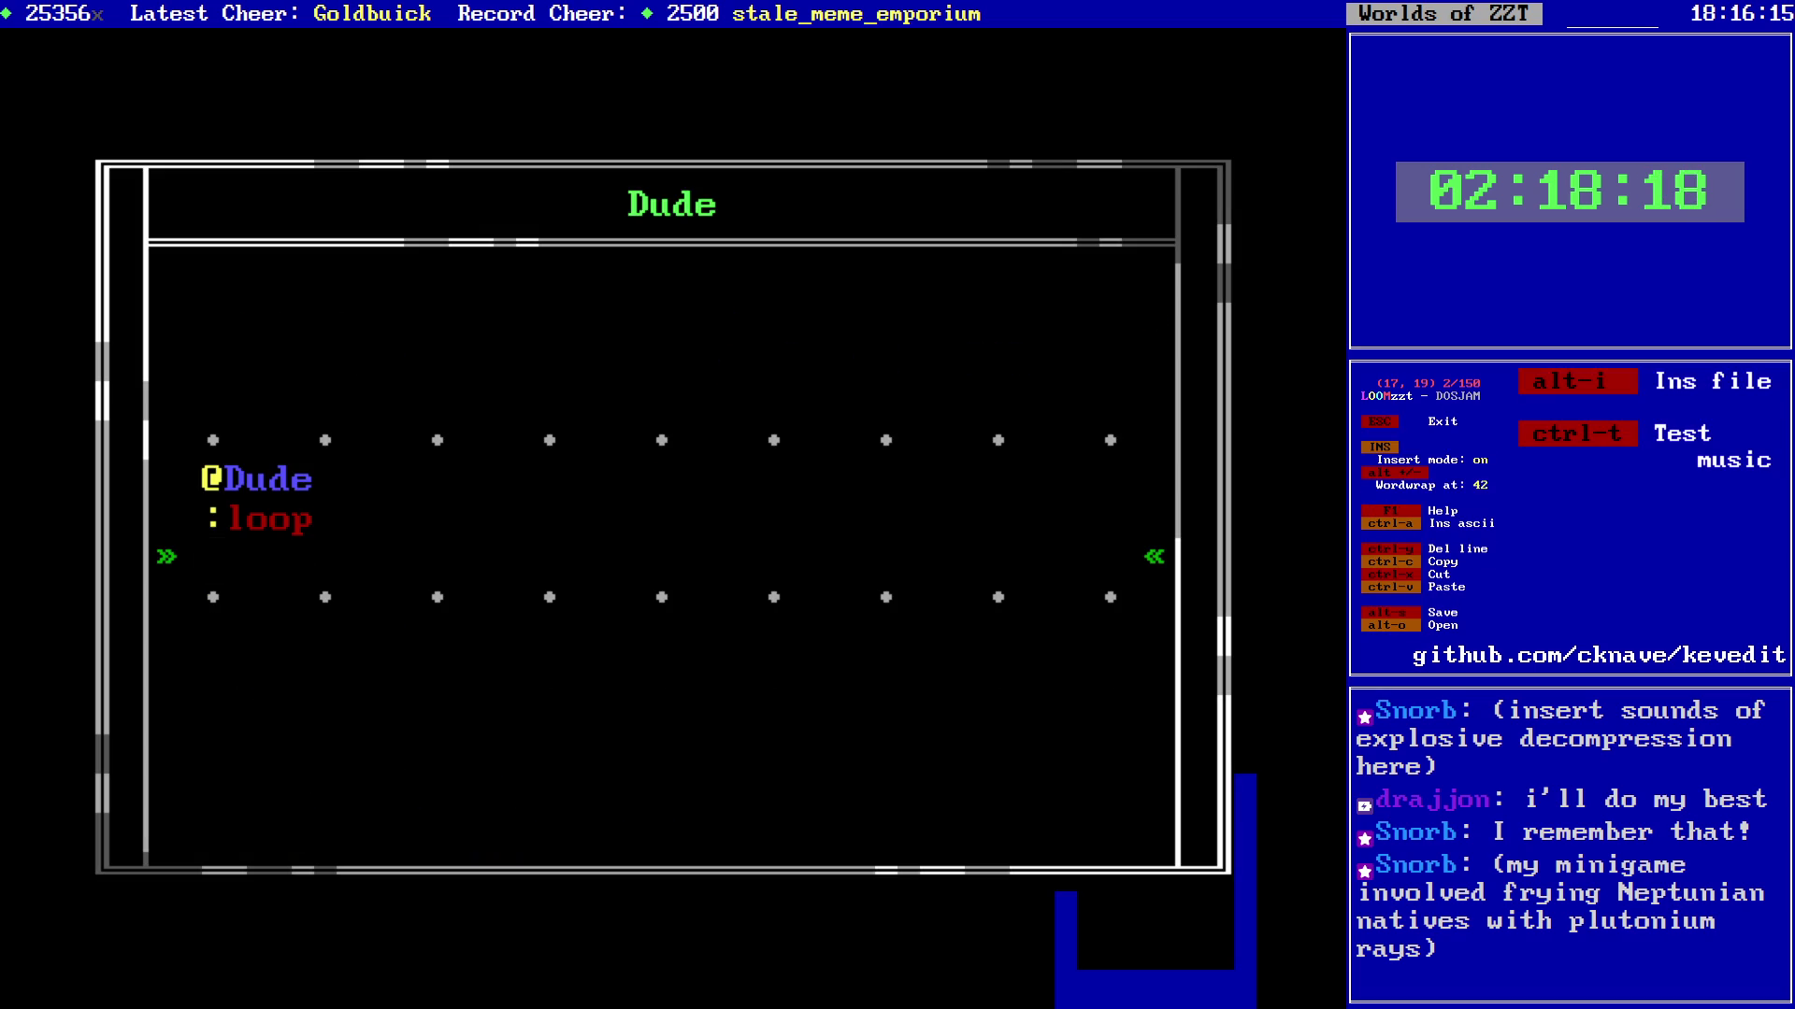
pyautogui.press('Escape')
pyautogui.press('Left')
pyautogui.press('Left')
pyautogui.press('Right')
pyautogui.press('Right')
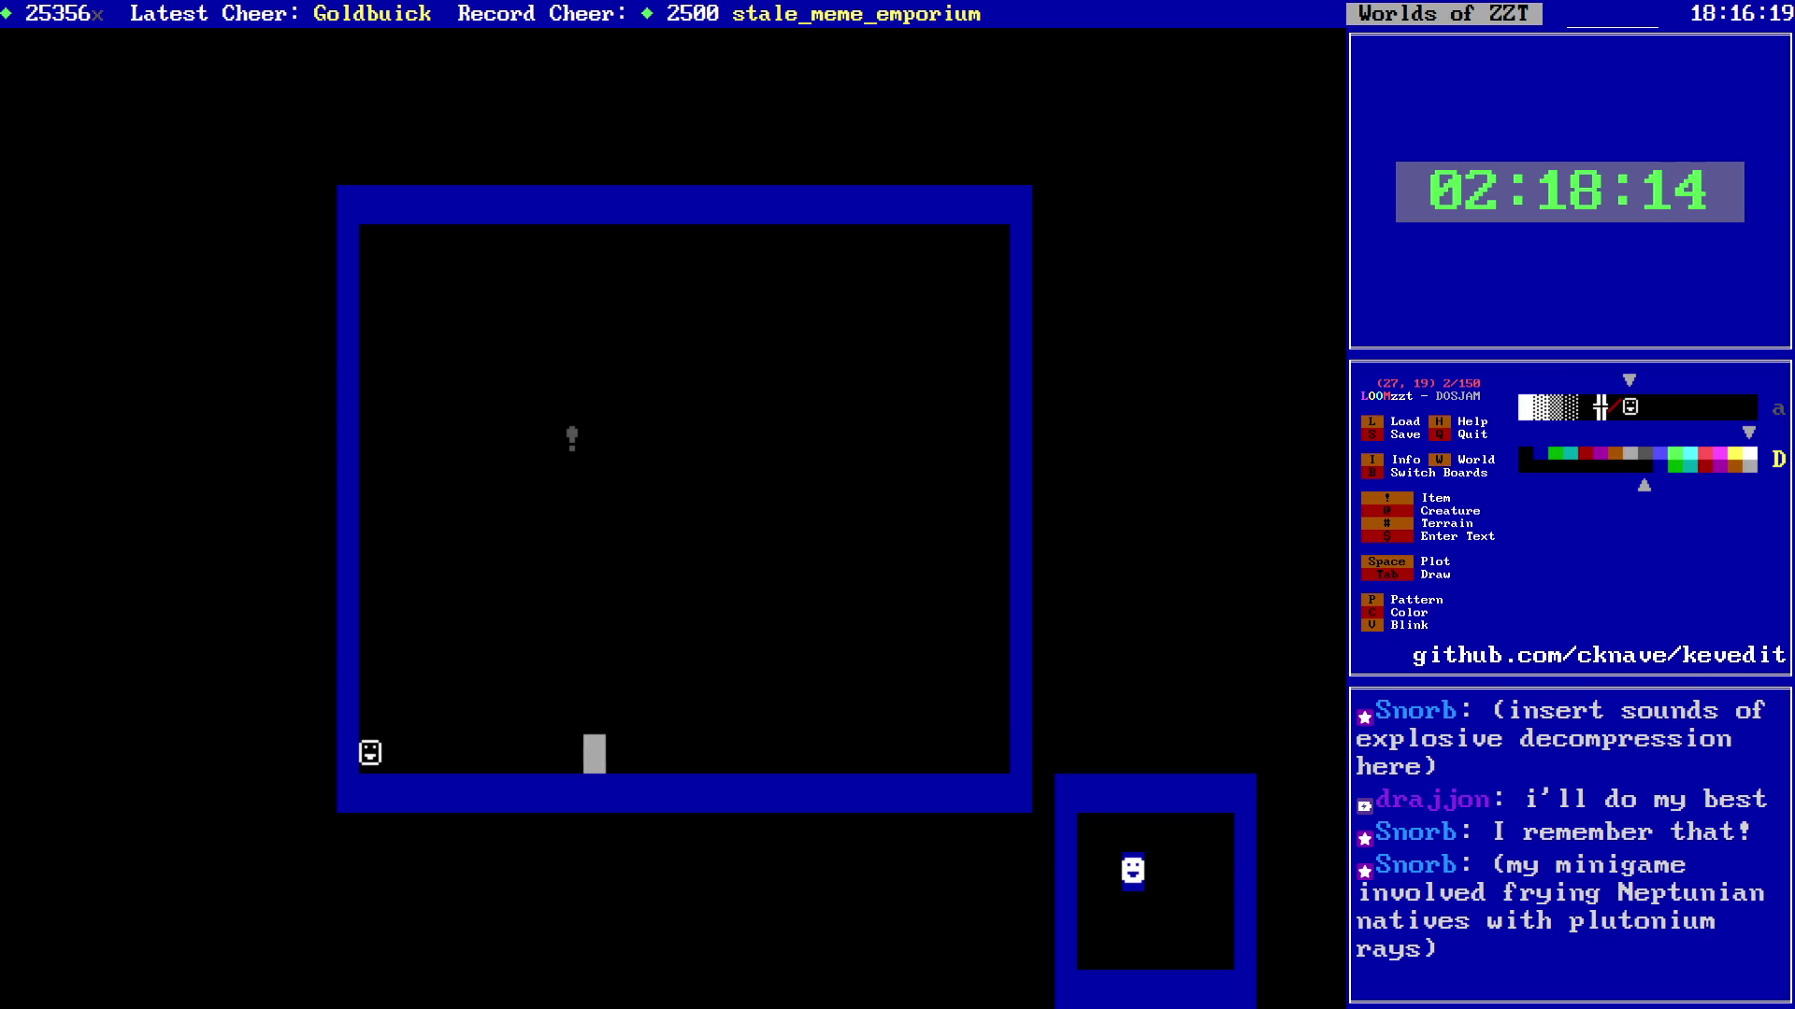
# - Plot a Dude copy at (27,19) and replace its code with '#bind dude'
pyautogui.press('space')
pyautogui.press('Right')
pyautogui.press('Right')
pyautogui.press('Right')
pyautogui.press('Left')
pyautogui.press('Left')
pyautogui.press('Left')
pyautogui.press('Right')
pyautogui.press('Right')
pyautogui.press('Right')
pyautogui.press('Return')
pyautogui.press('Return')
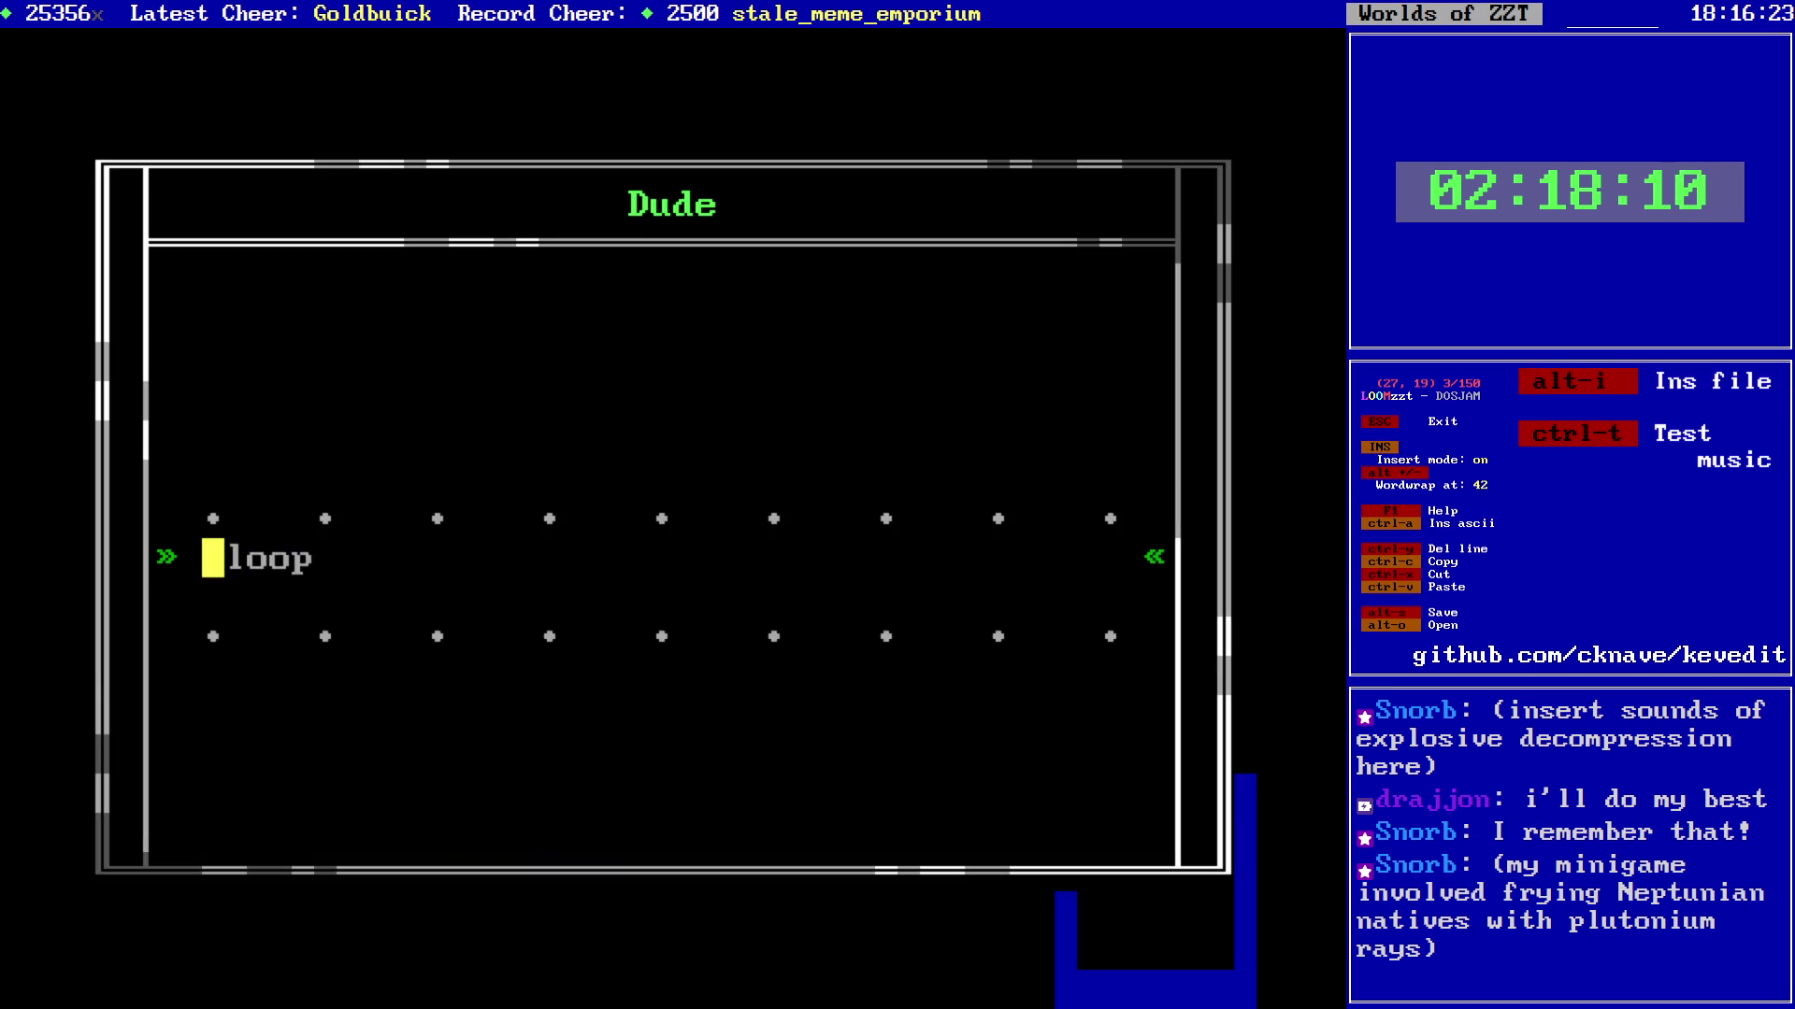
pyautogui.hotkey('ctrl', 'y')
pyautogui.write('#bind dudfe')
pyautogui.press('BackSpace')
pyautogui.press('BackSpace')
pyautogui.write('e')
pyautogui.press('Escape')
pyautogui.press('Escape')
# - Plot another copy at (37,19), save over the world, and reopen the original Dude's code
pyautogui.press('Right')
pyautogui.press('Right')
pyautogui.press('Right')
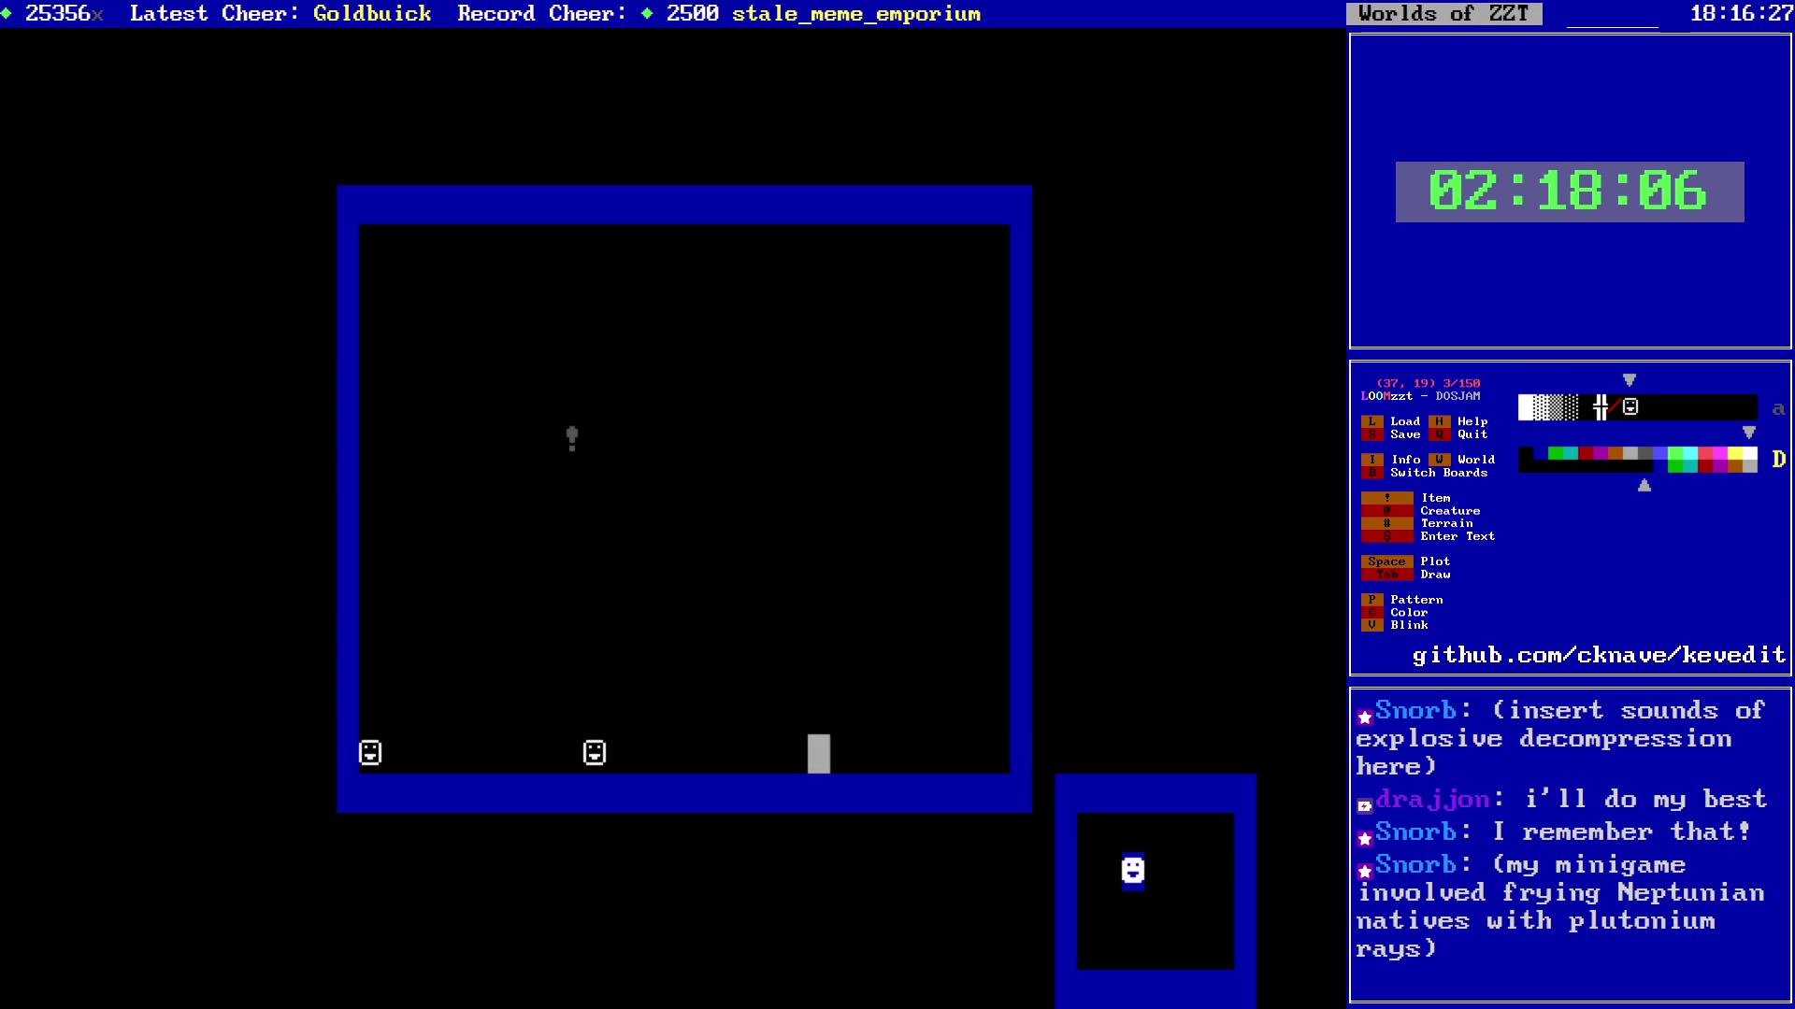
pyautogui.press('space')
pyautogui.press('Left')
pyautogui.press('Left')
pyautogui.press('Left')
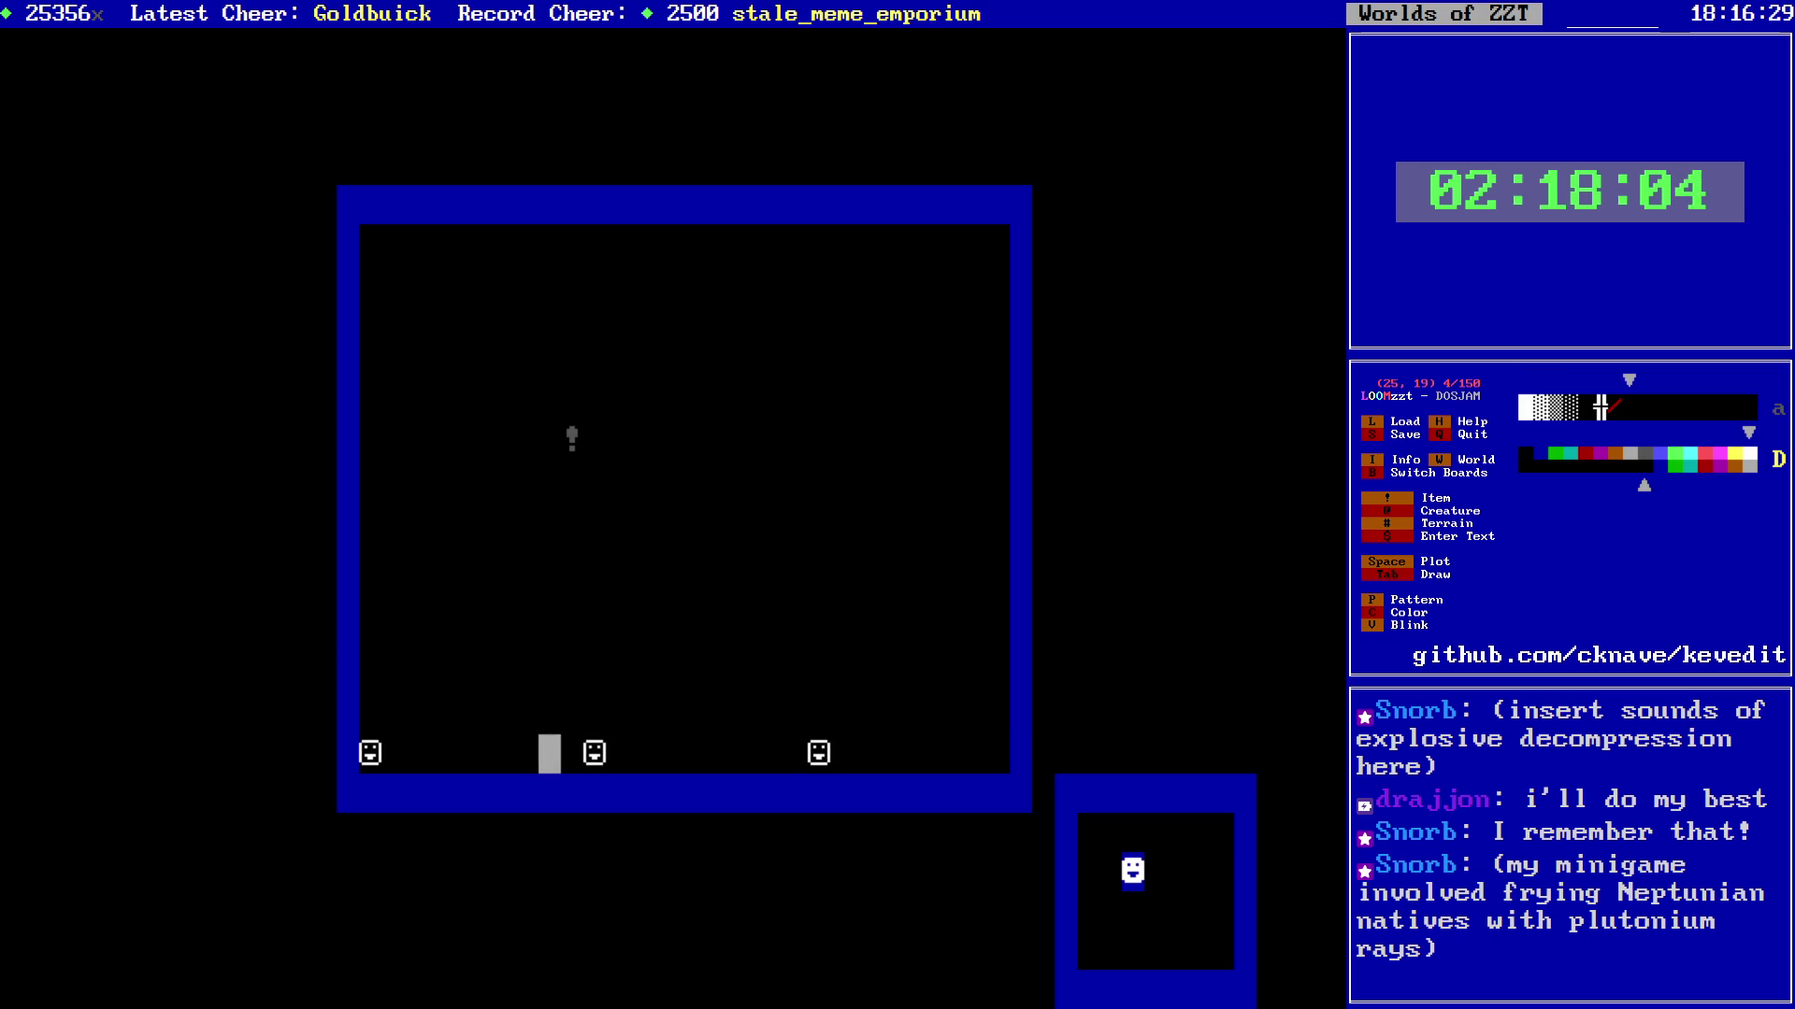
pyautogui.press('s')
pyautogui.press('Return')
pyautogui.press('y')
pyautogui.press('Left')
pyautogui.press('Left')
pyautogui.press('Left')
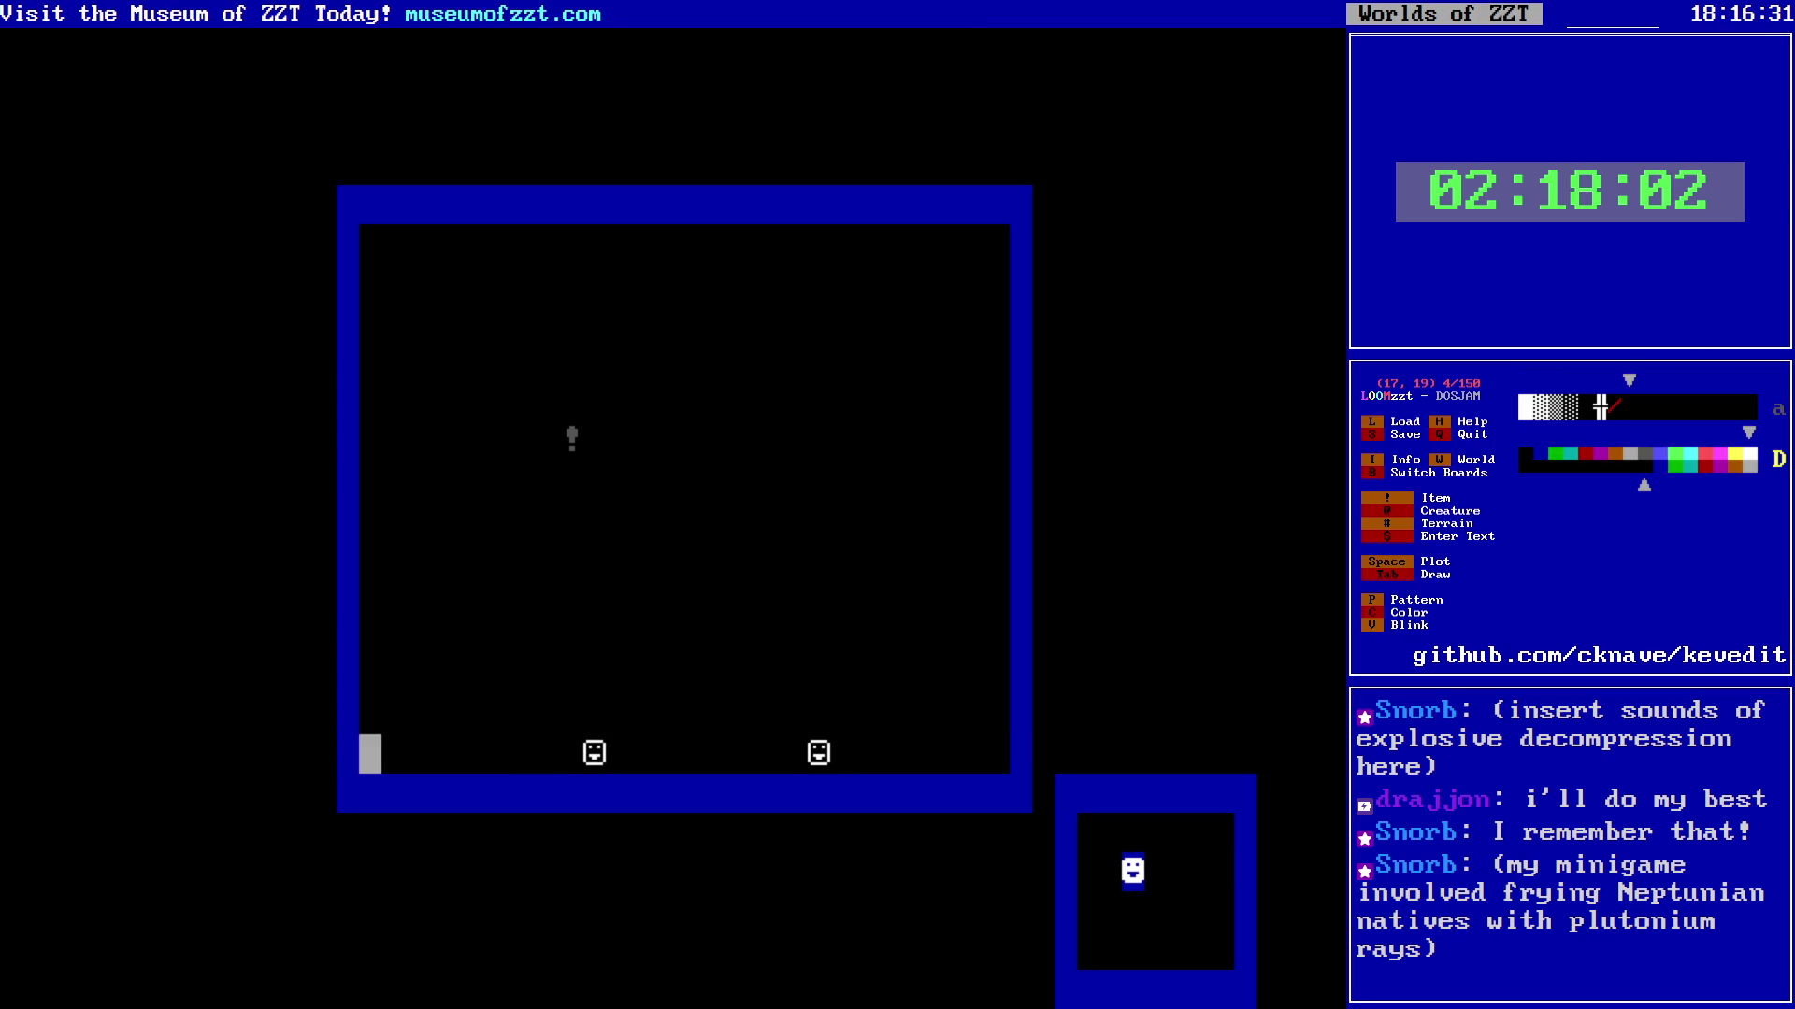
pyautogui.press('Return')
pyautogui.press('Down')
pyautogui.press('Down')
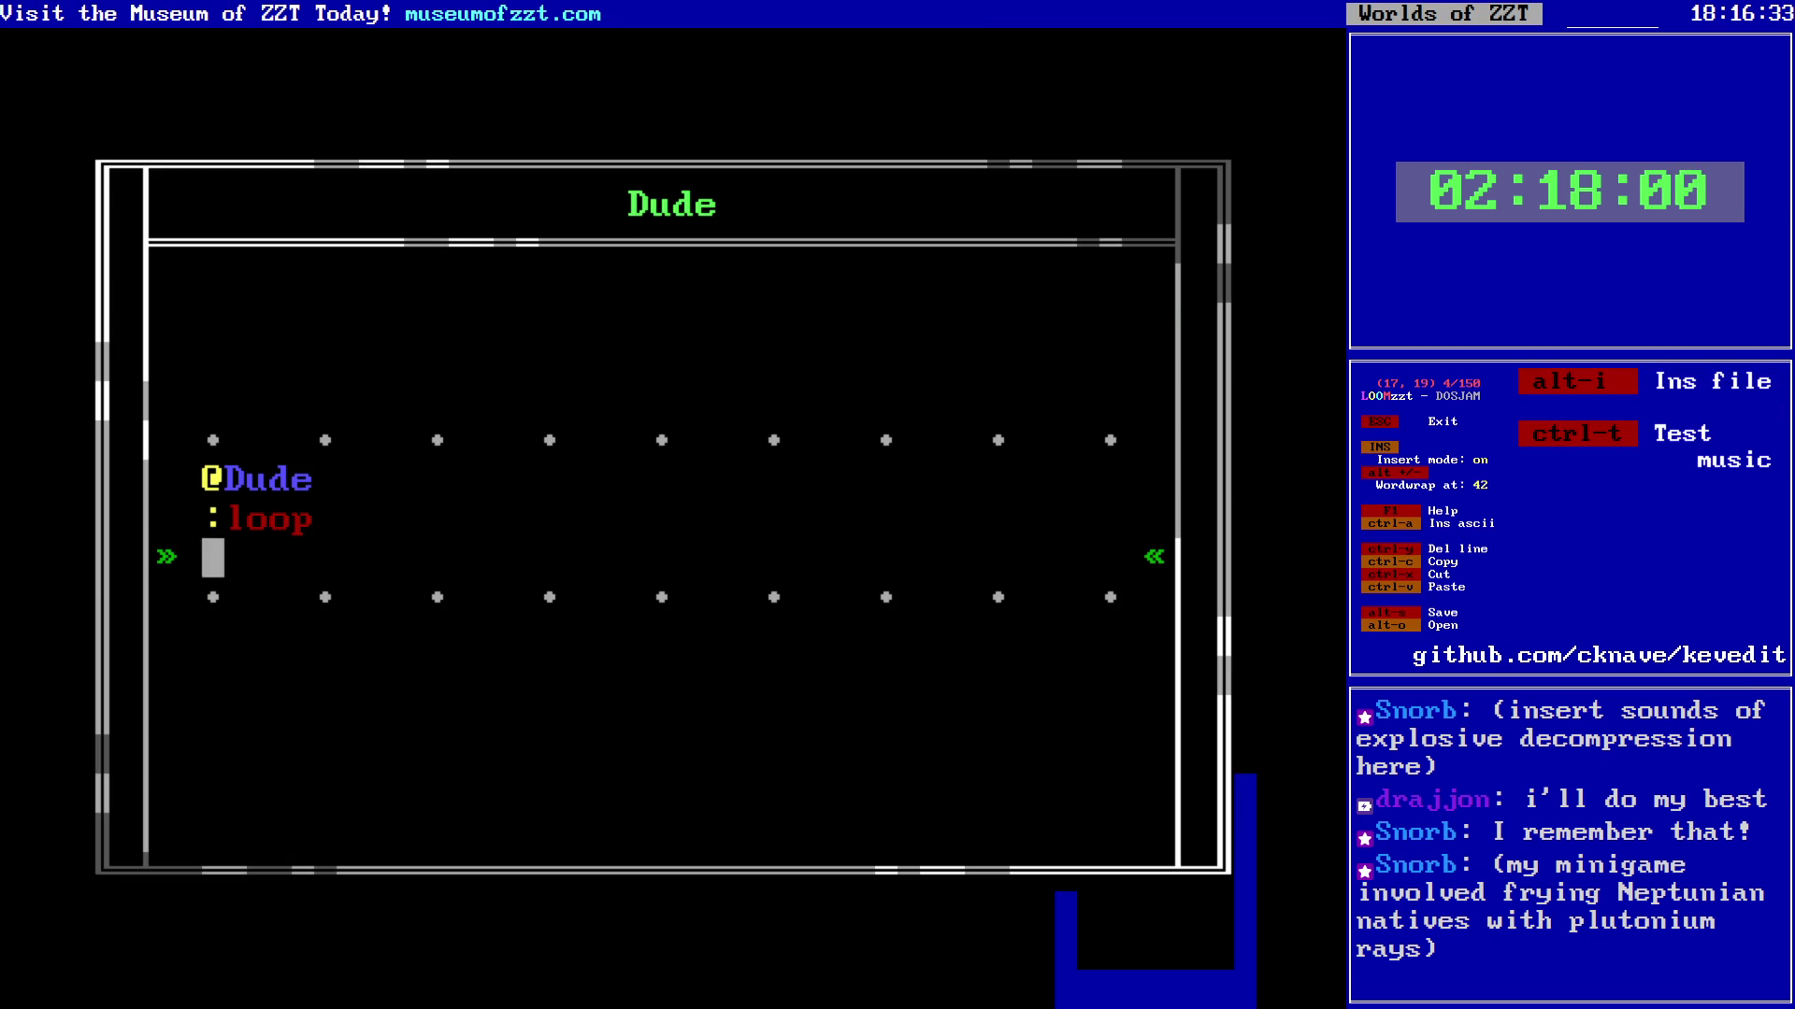
# - Add the lines '#try e blocked', '/i#loop' and ':blocked' to Dude's code
pyautogui.write('#')
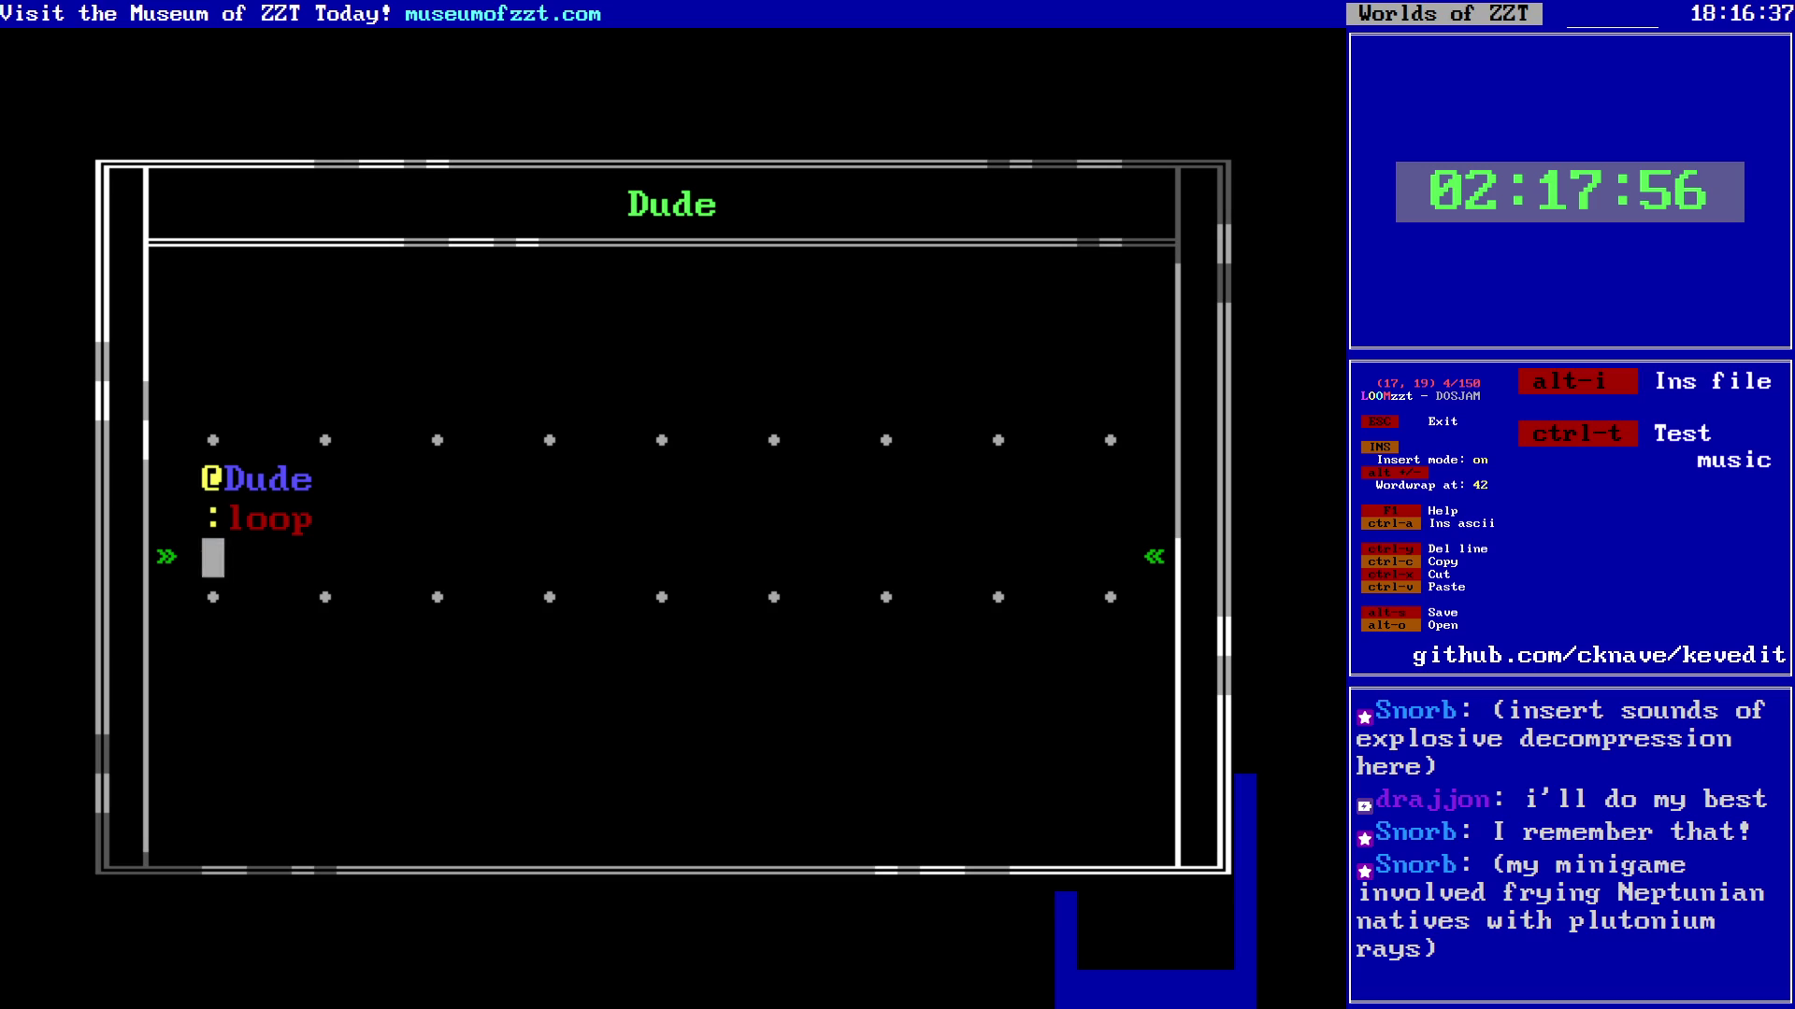
pyautogui.write('#try e')
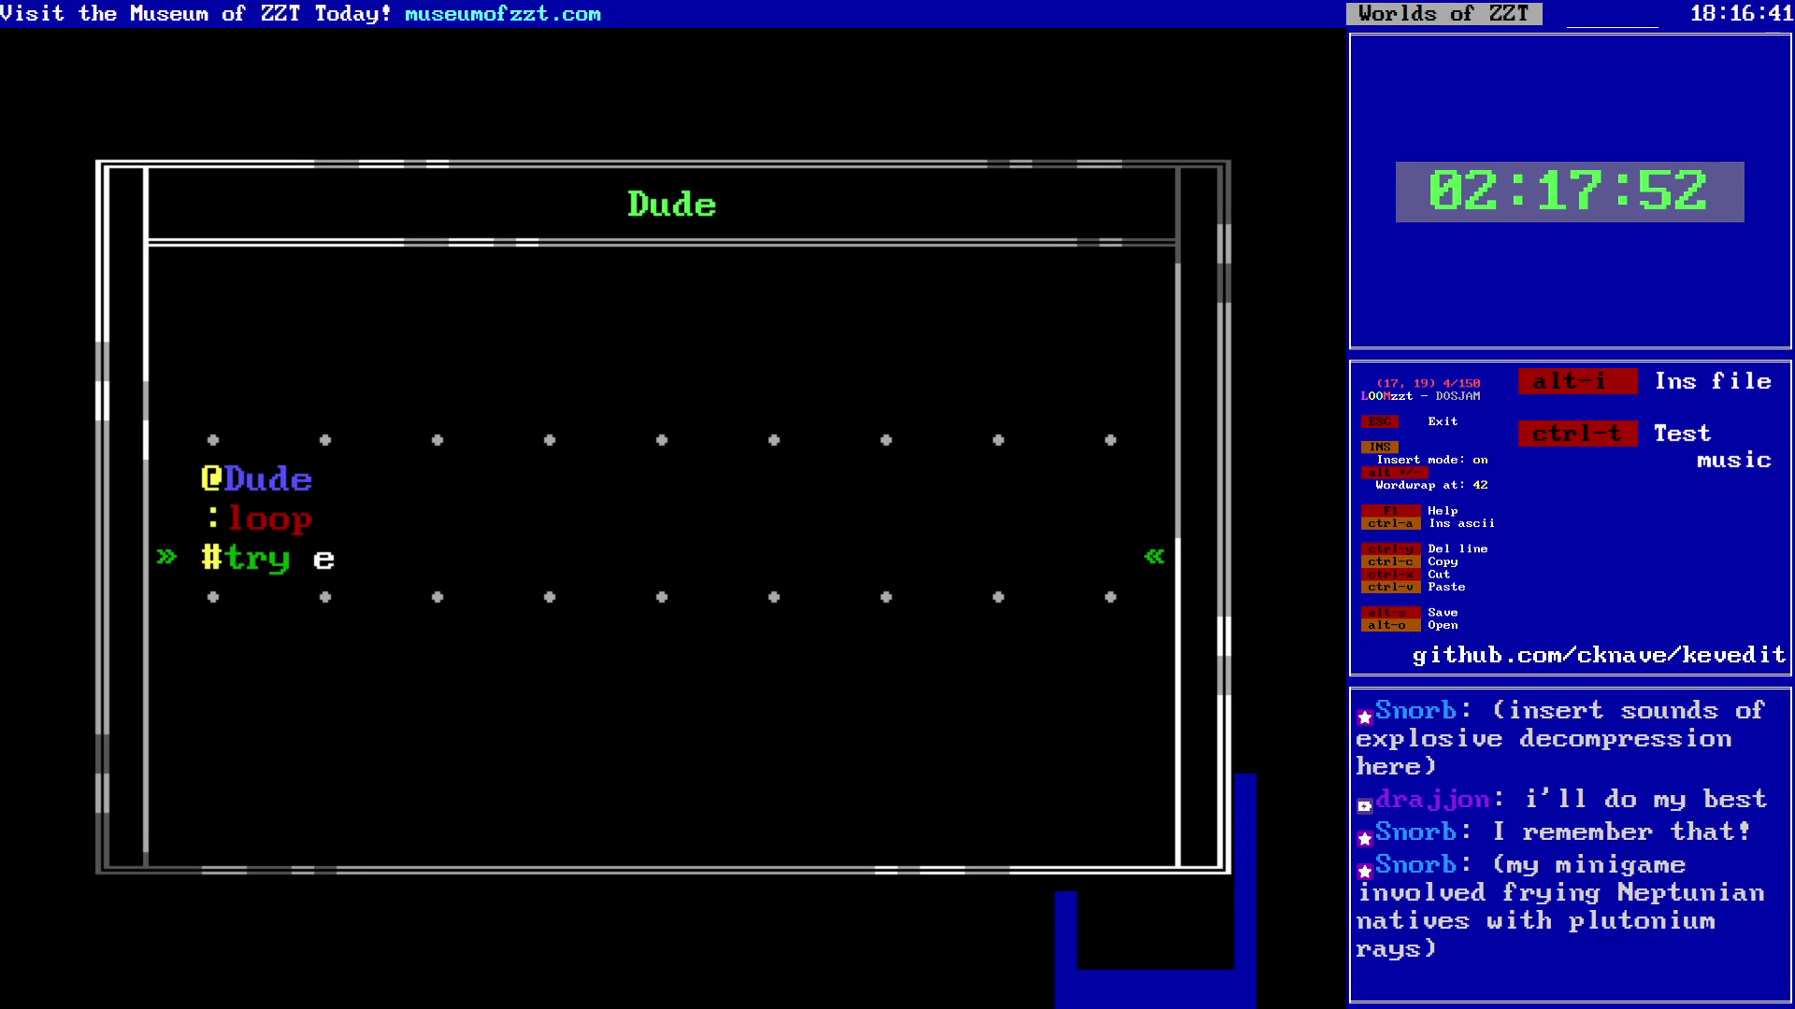
pyautogui.write('h')
pyautogui.press('BackSpace')
pyautogui.write('blocked')
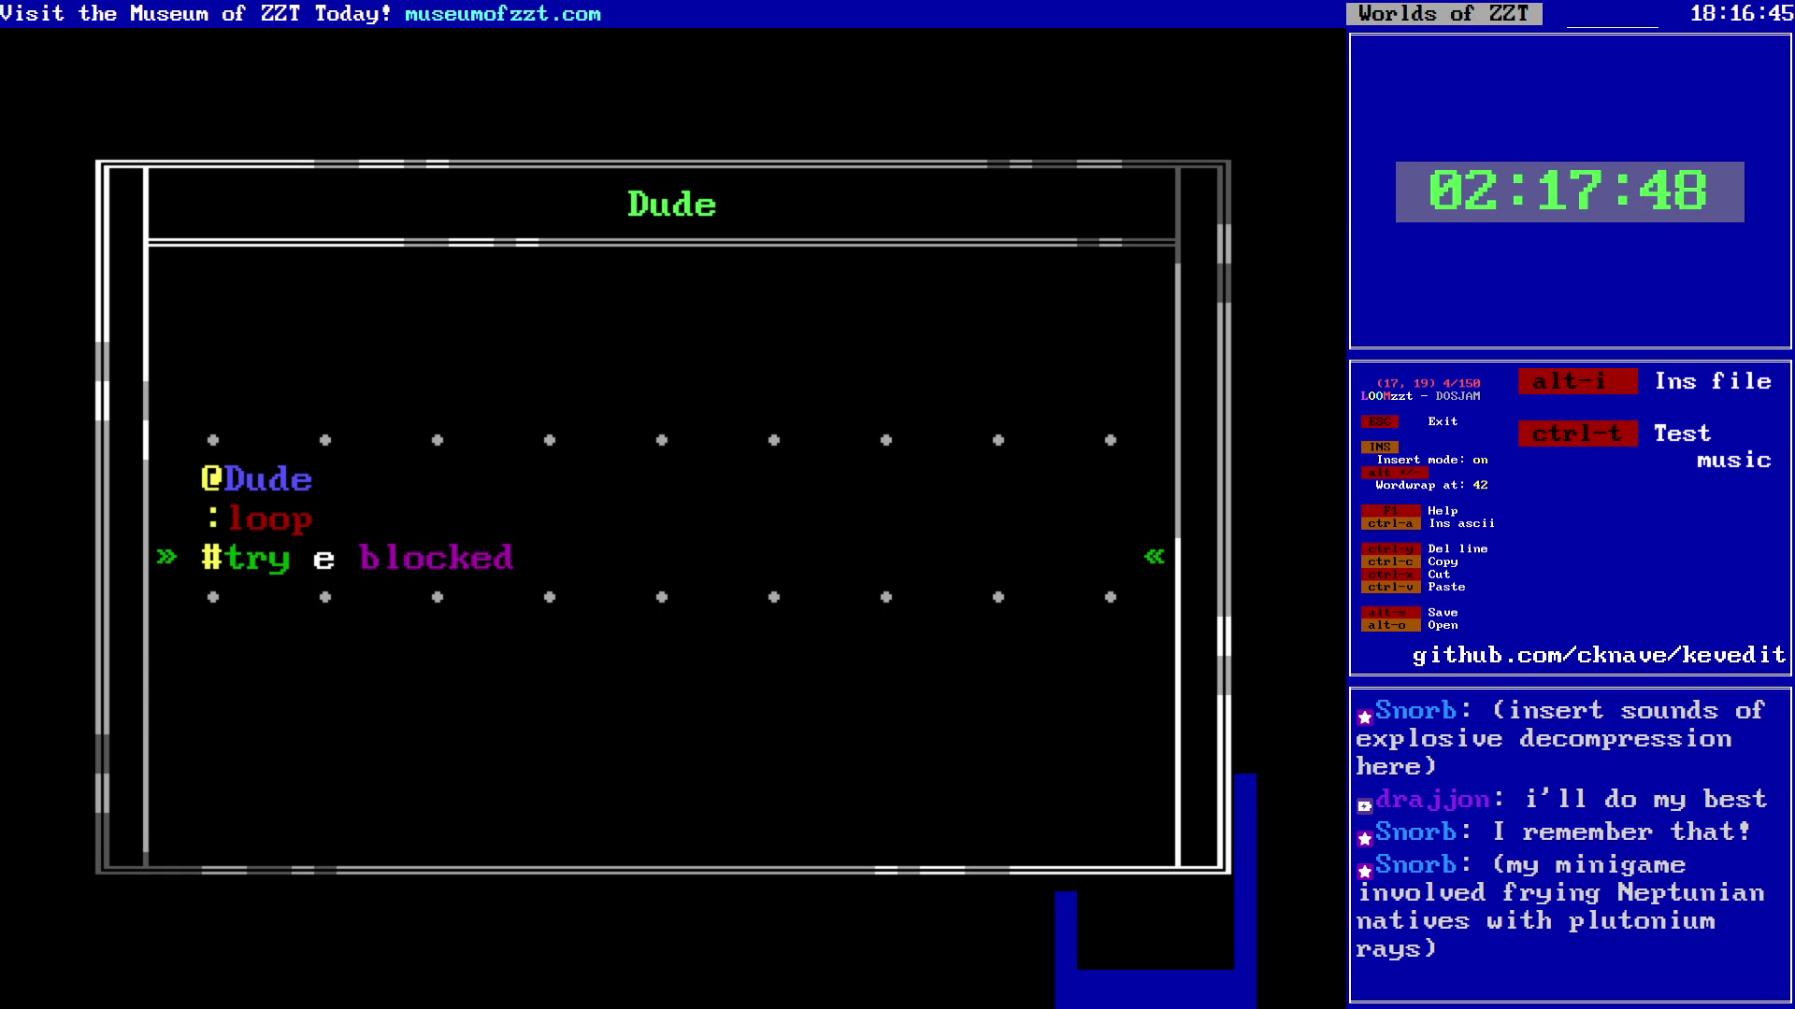
pyautogui.press('Return')
pyautogui.write('/i#loop')
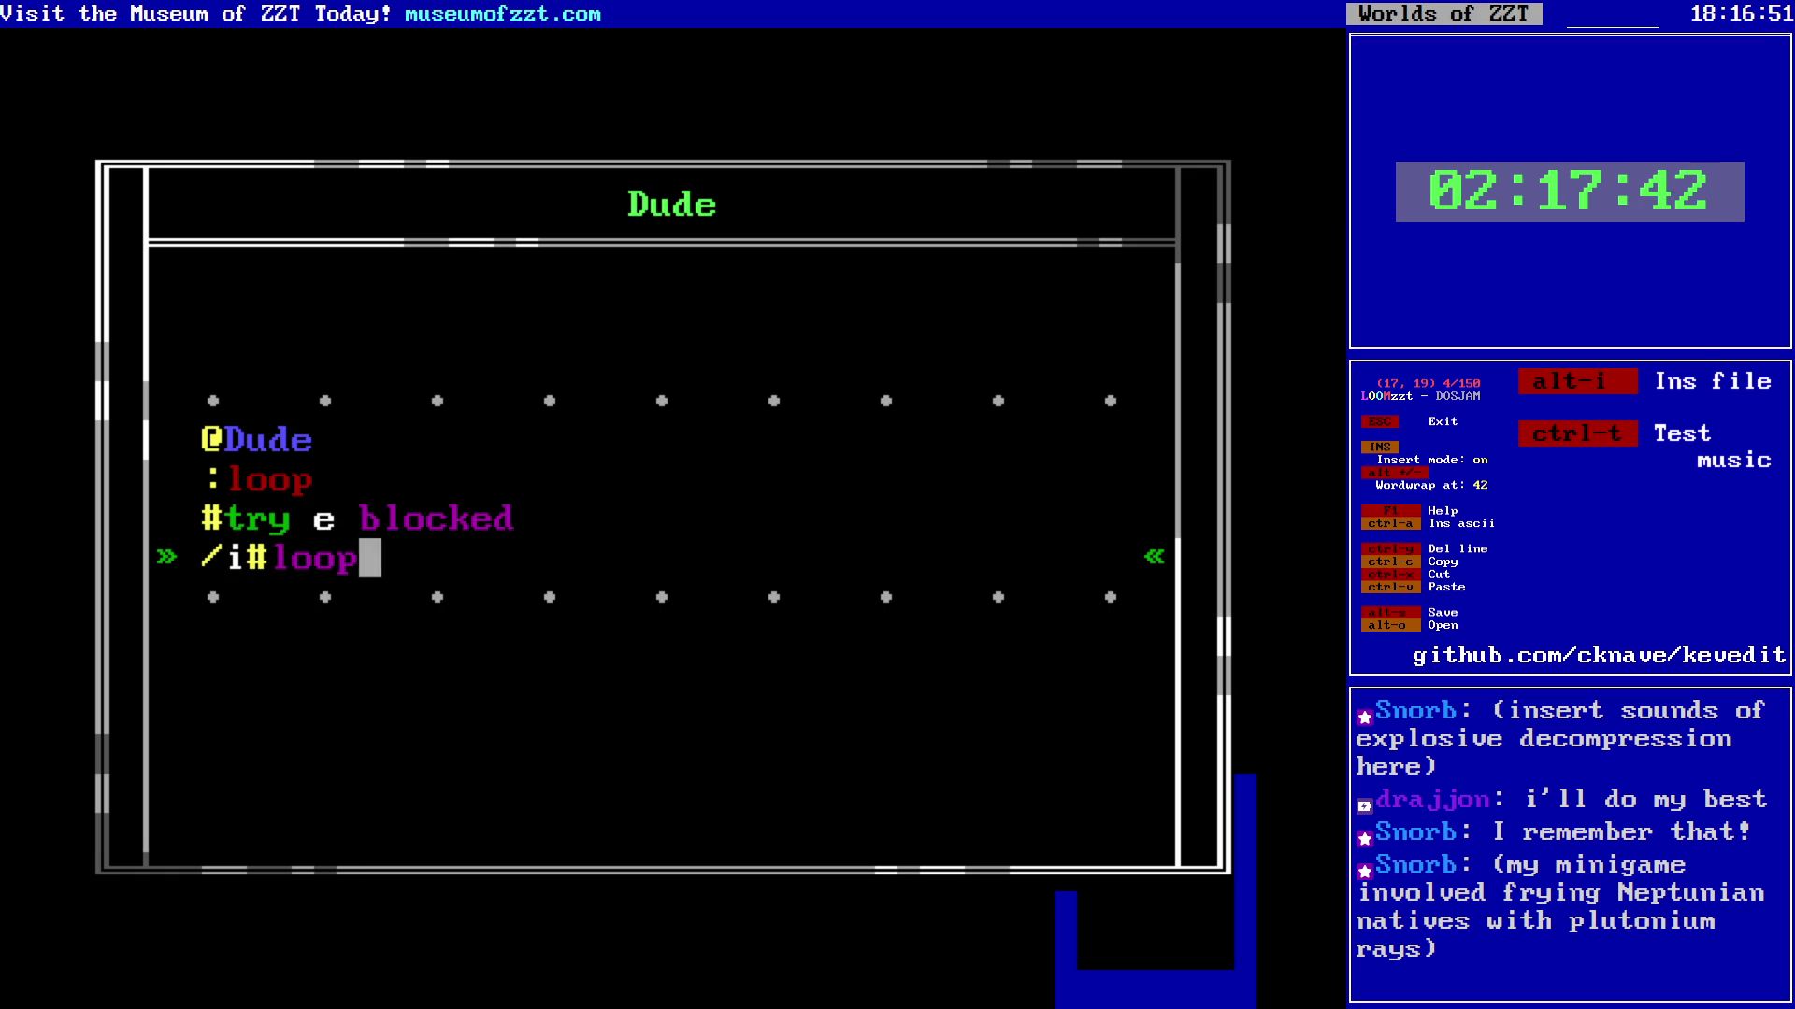
pyautogui.press('Return')
pyautogui.write(':blocked')
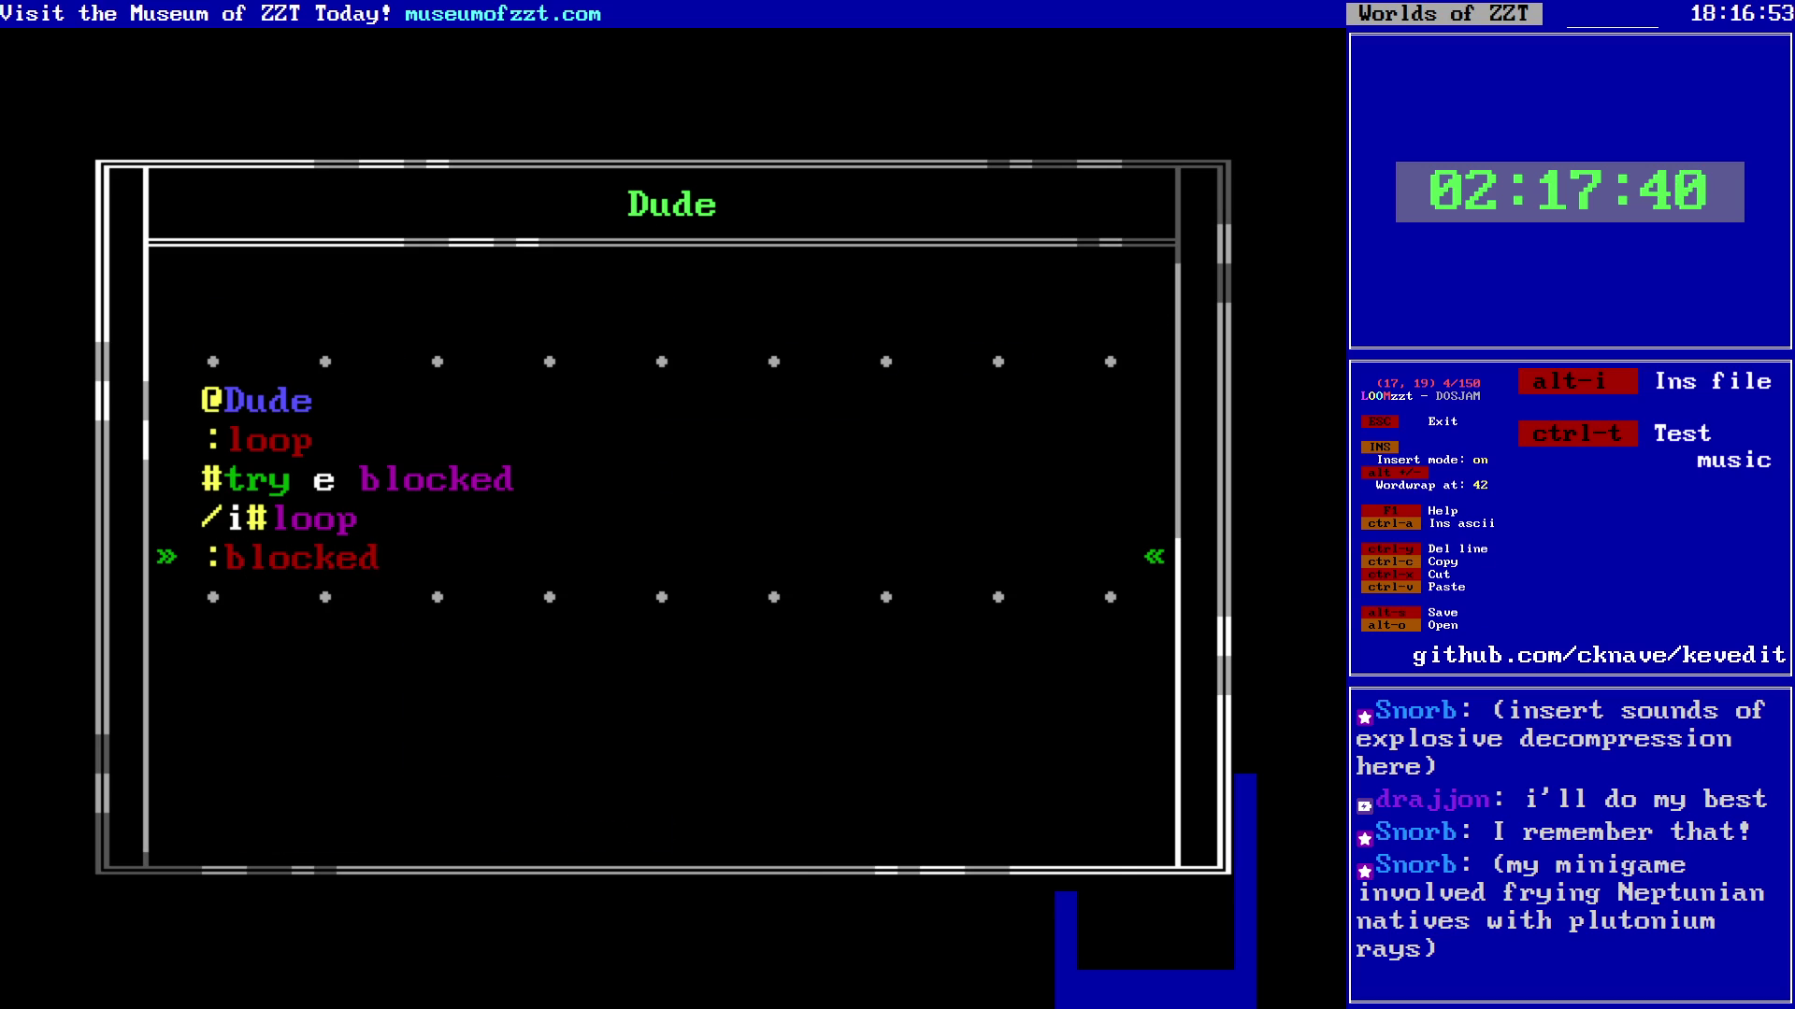
pyautogui.press('Escape')
pyautogui.hotkey('alt', 'Right')
pyautogui.hotkey('alt', 'Right')
pyautogui.hotkey('alt', 'Right')
pyautogui.press('Left')
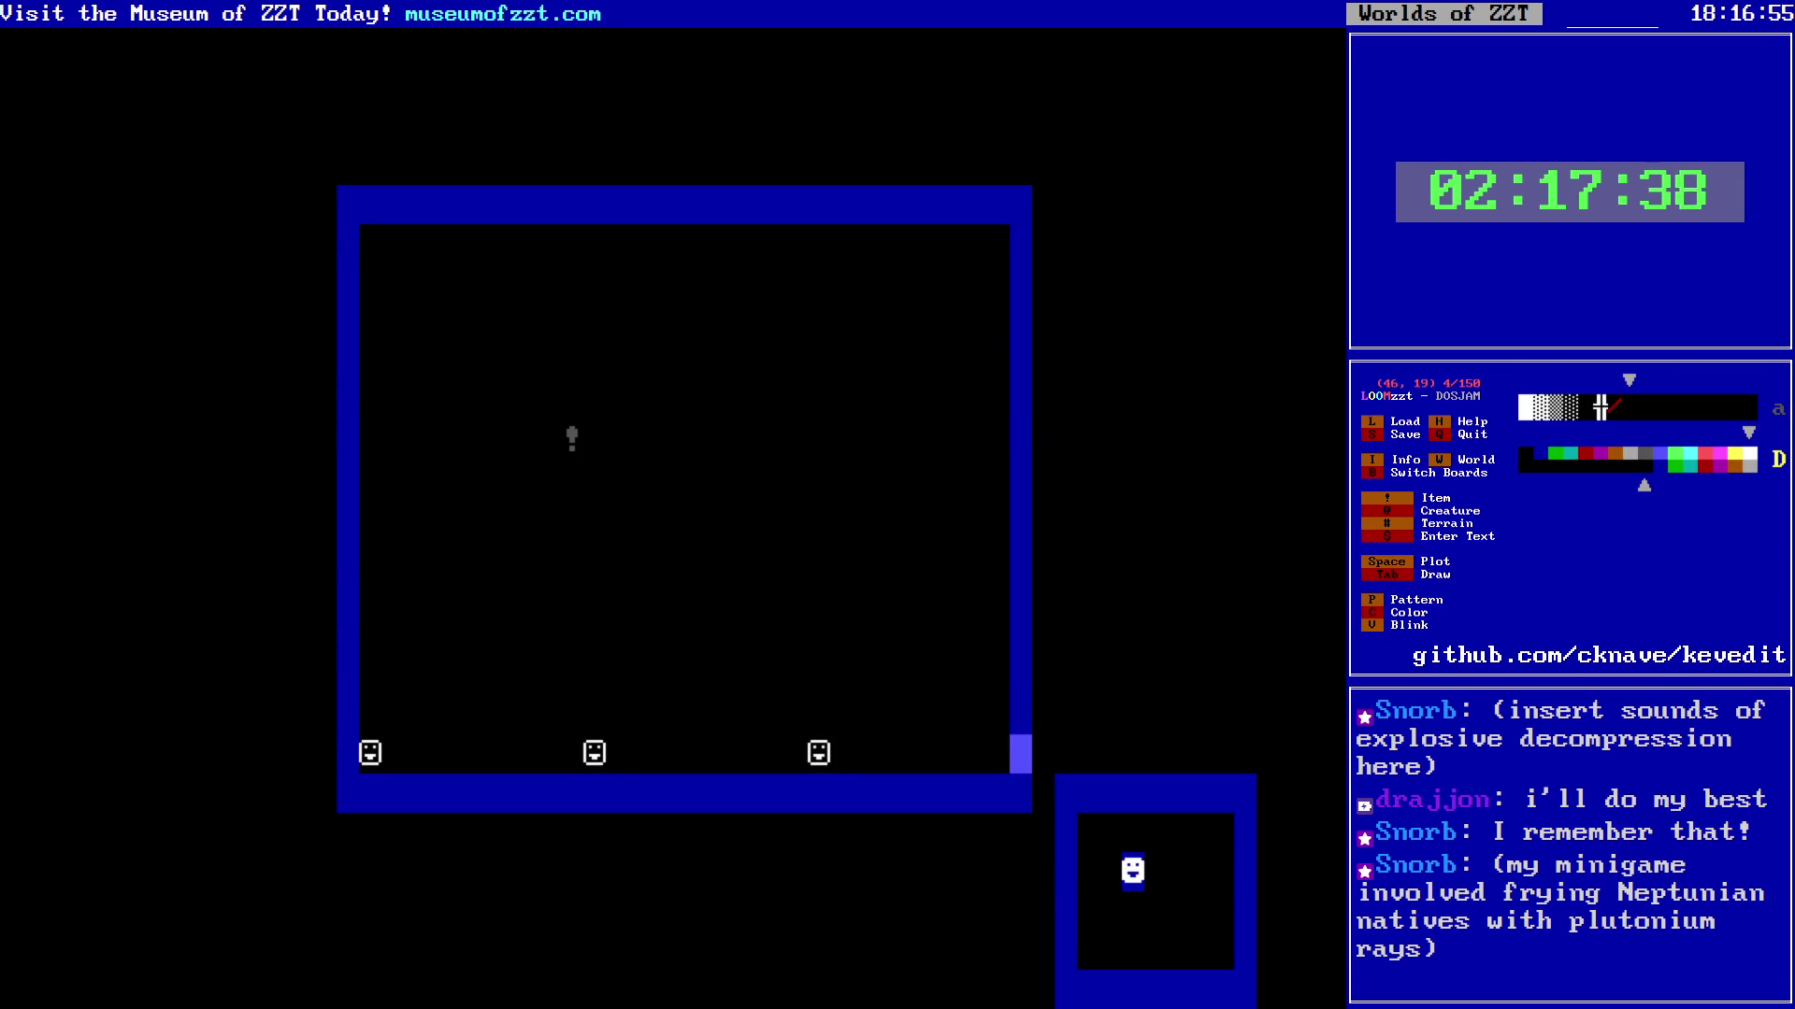
# - Begin a '/at' line under :blocked in Dude's code
pyautogui.hotkey('alt', 'Left')
pyautogui.hotkey('alt', 'Left')
pyautogui.hotkey('alt', 'Left')
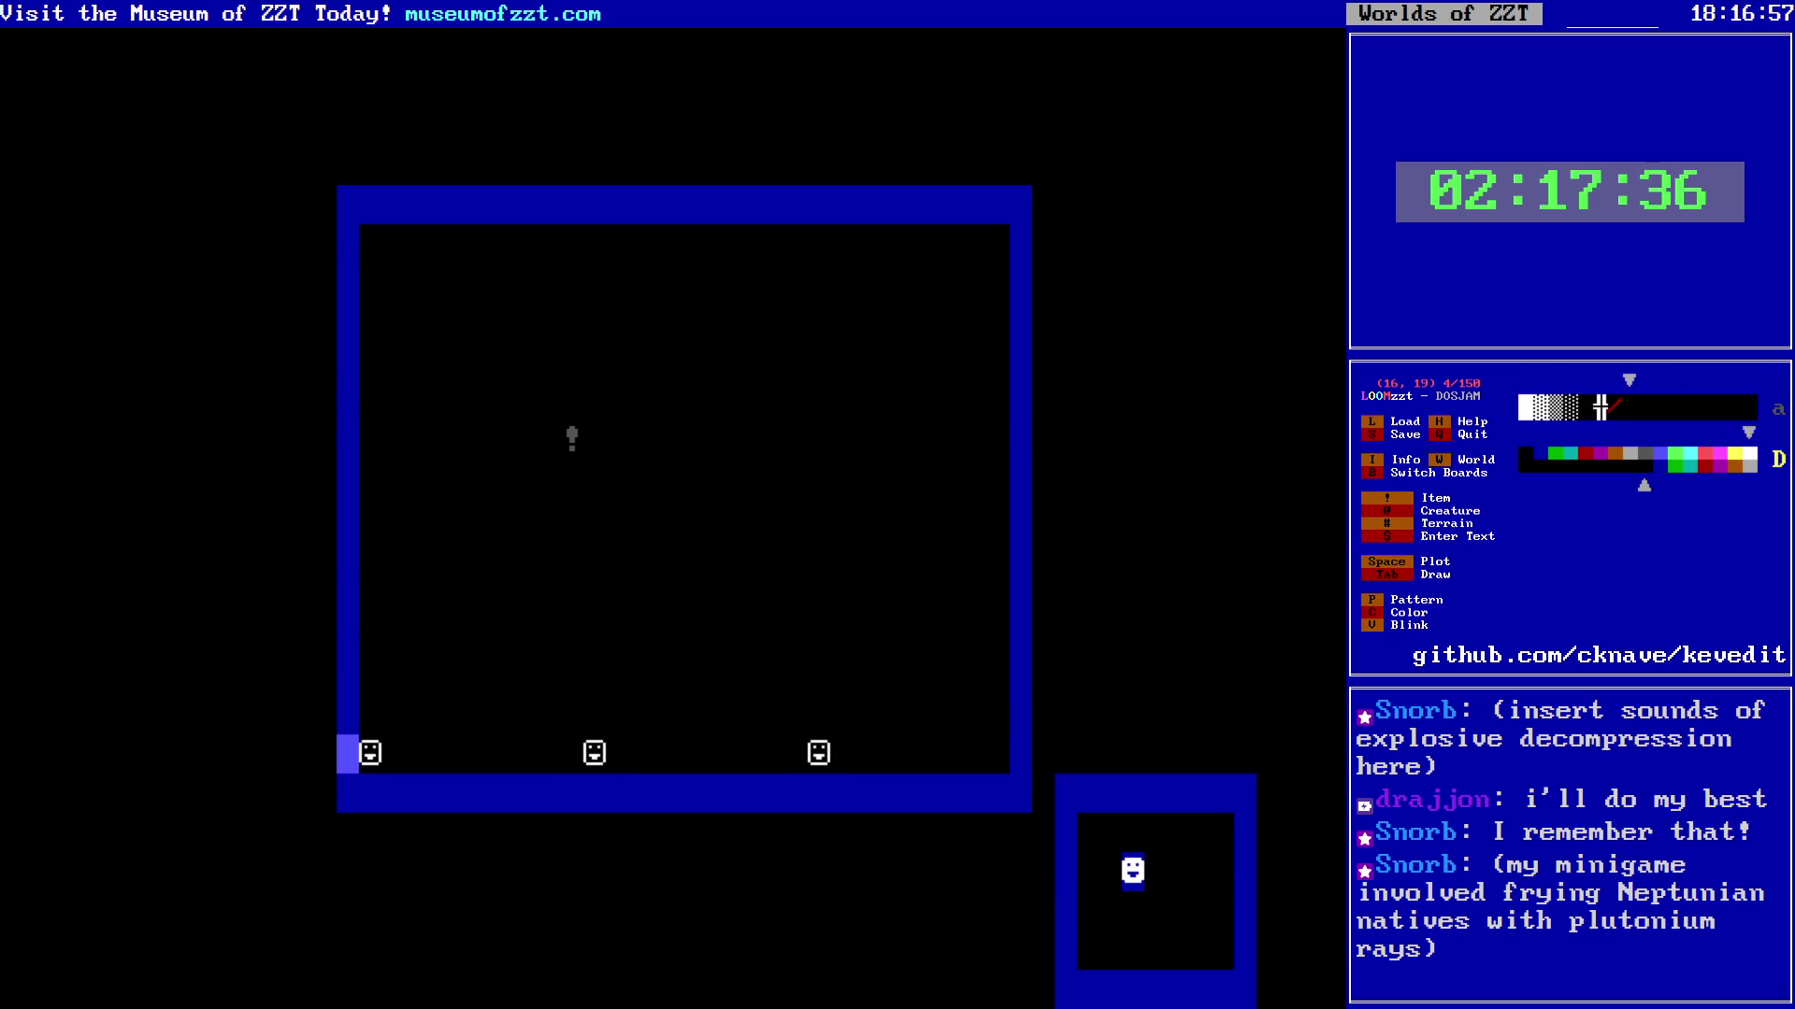
pyautogui.press('Right')
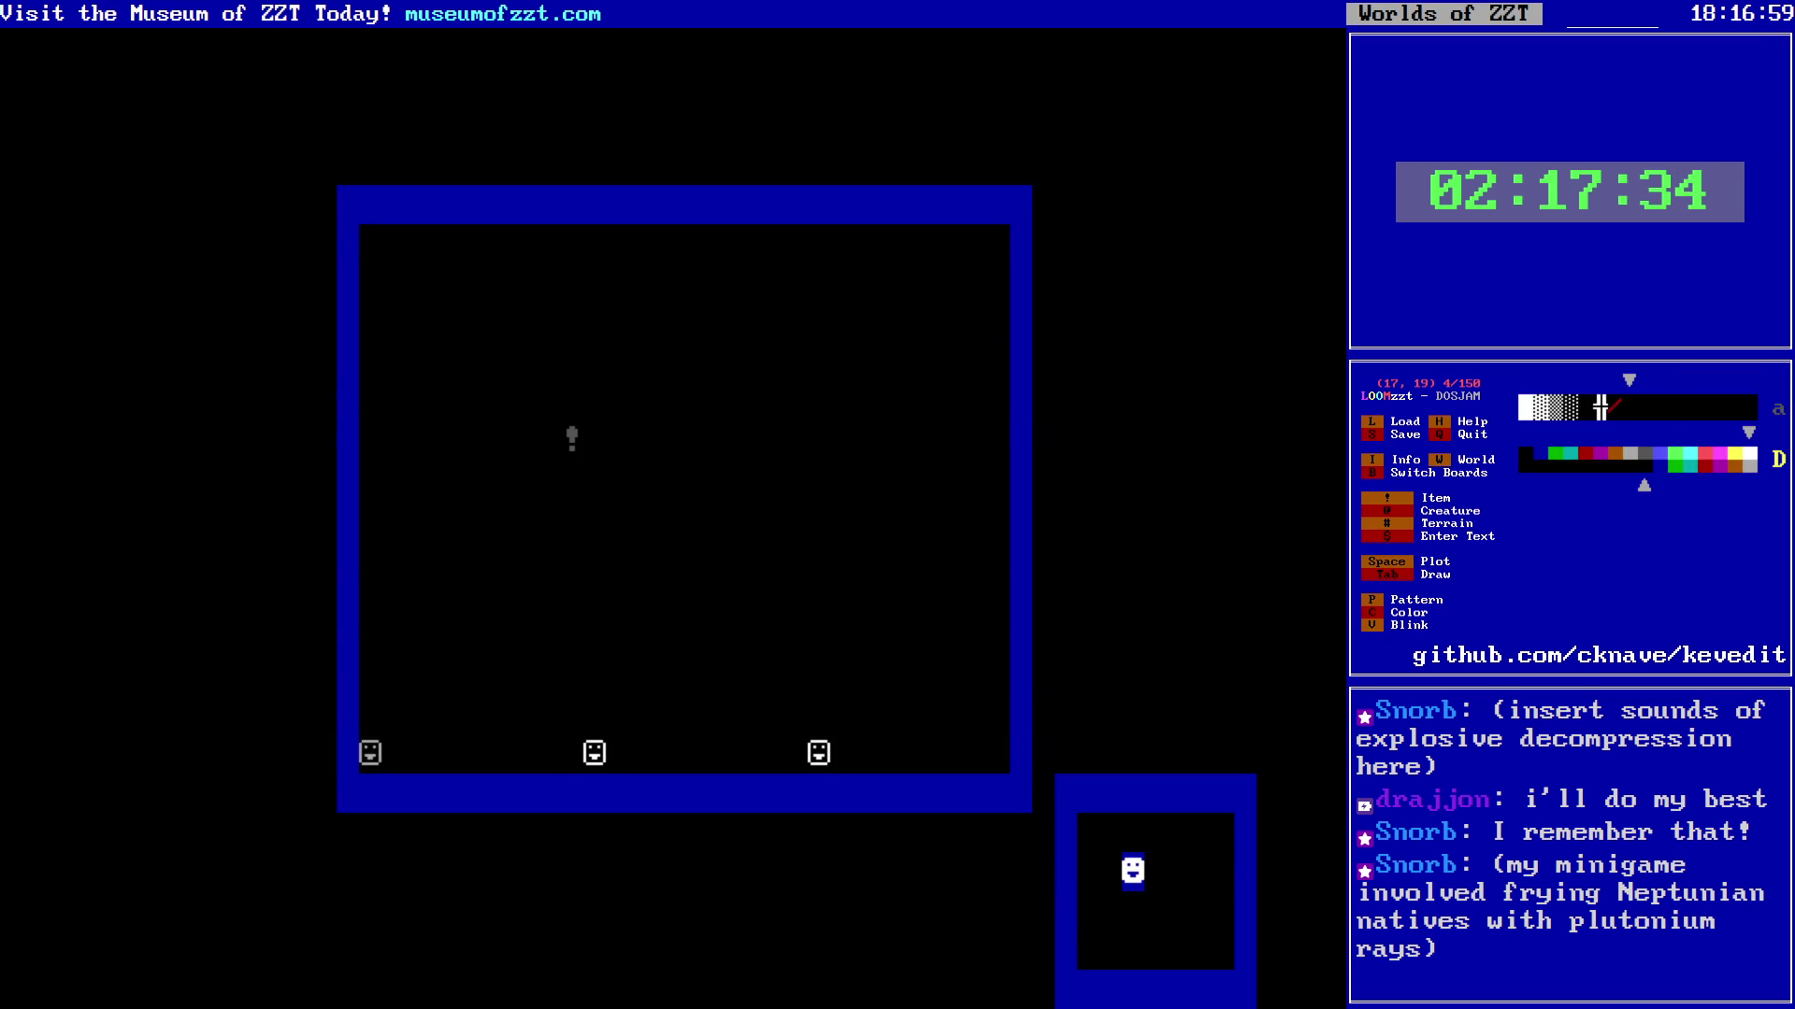
pyautogui.press('Return')
pyautogui.press('pagedown')
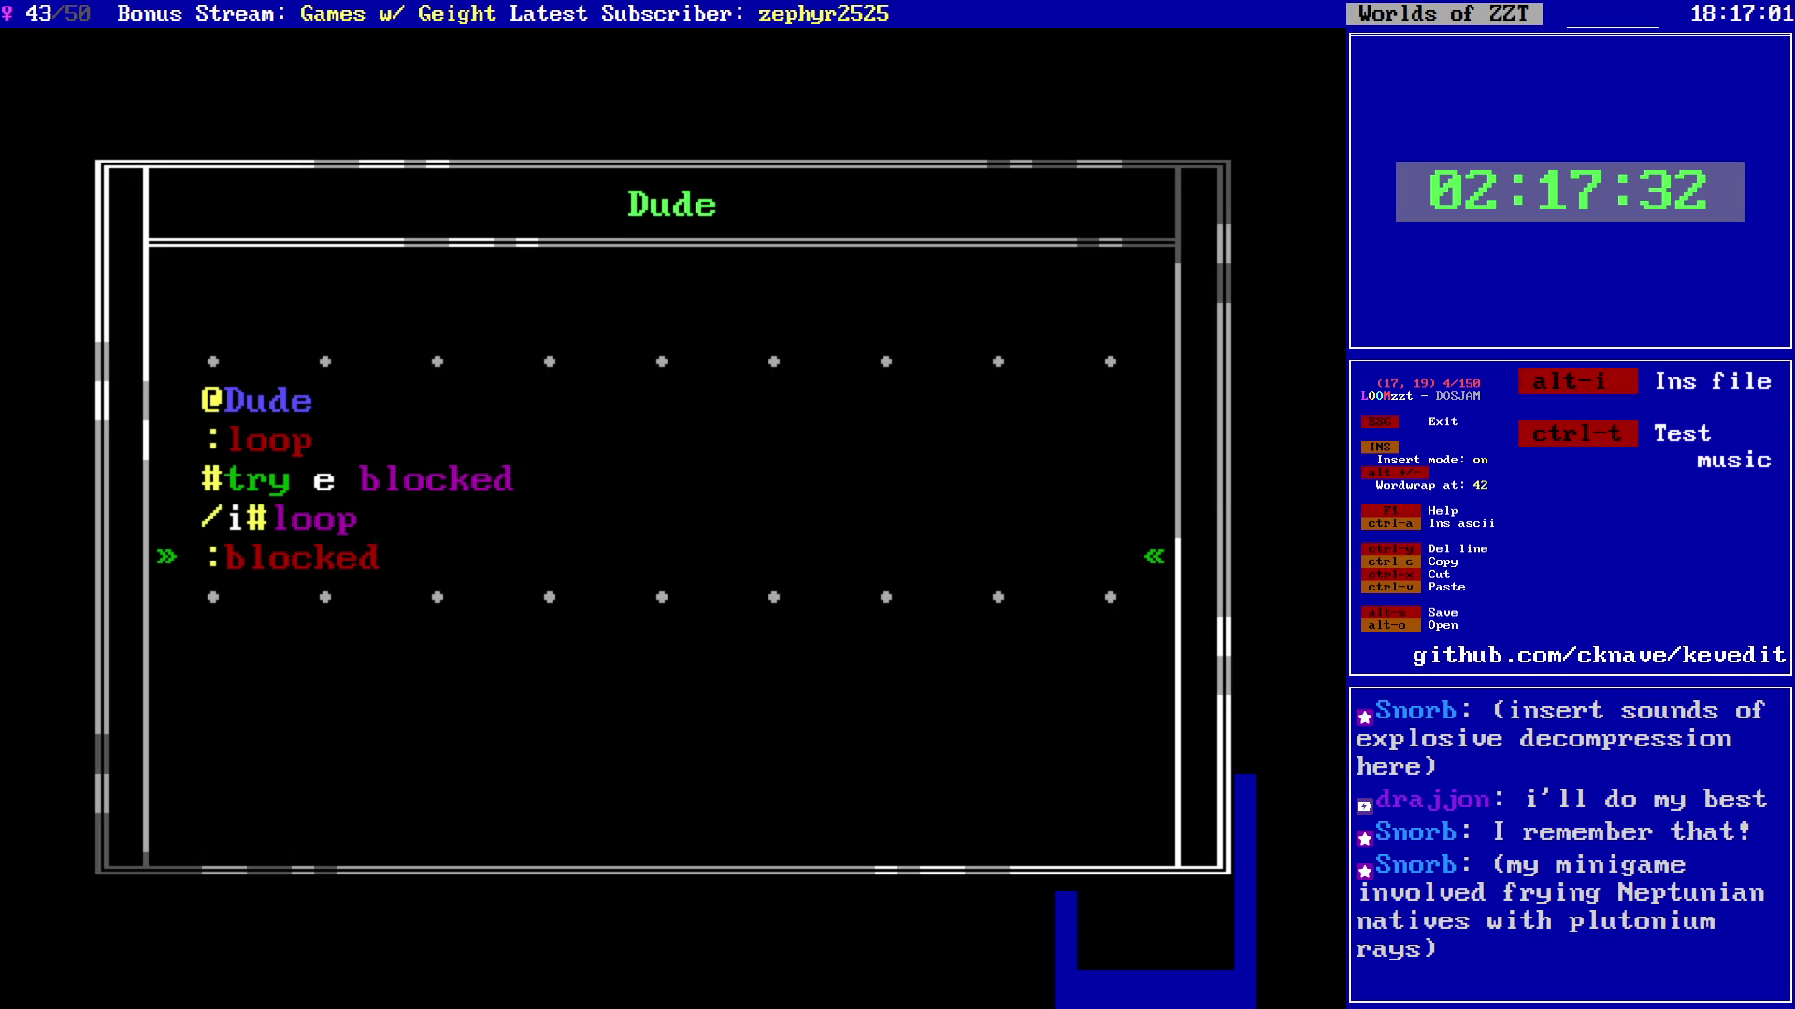
pyautogui.press('Return')
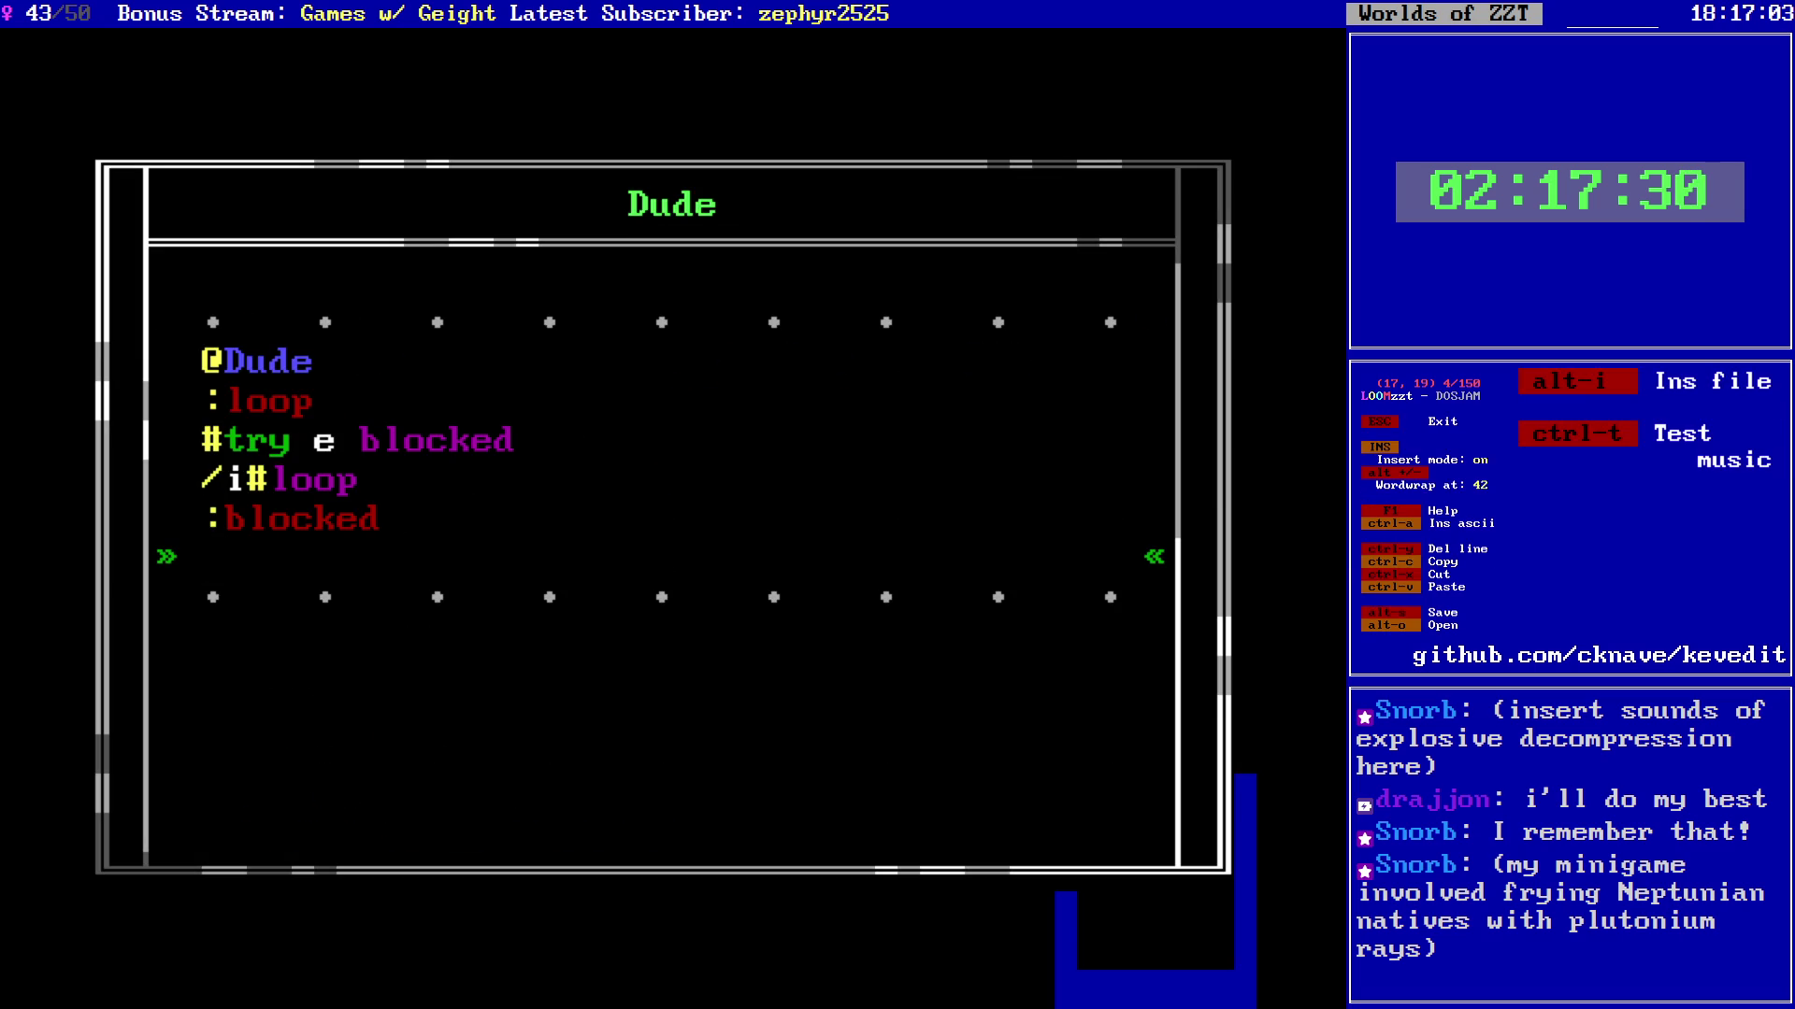
pyautogui.write('/')
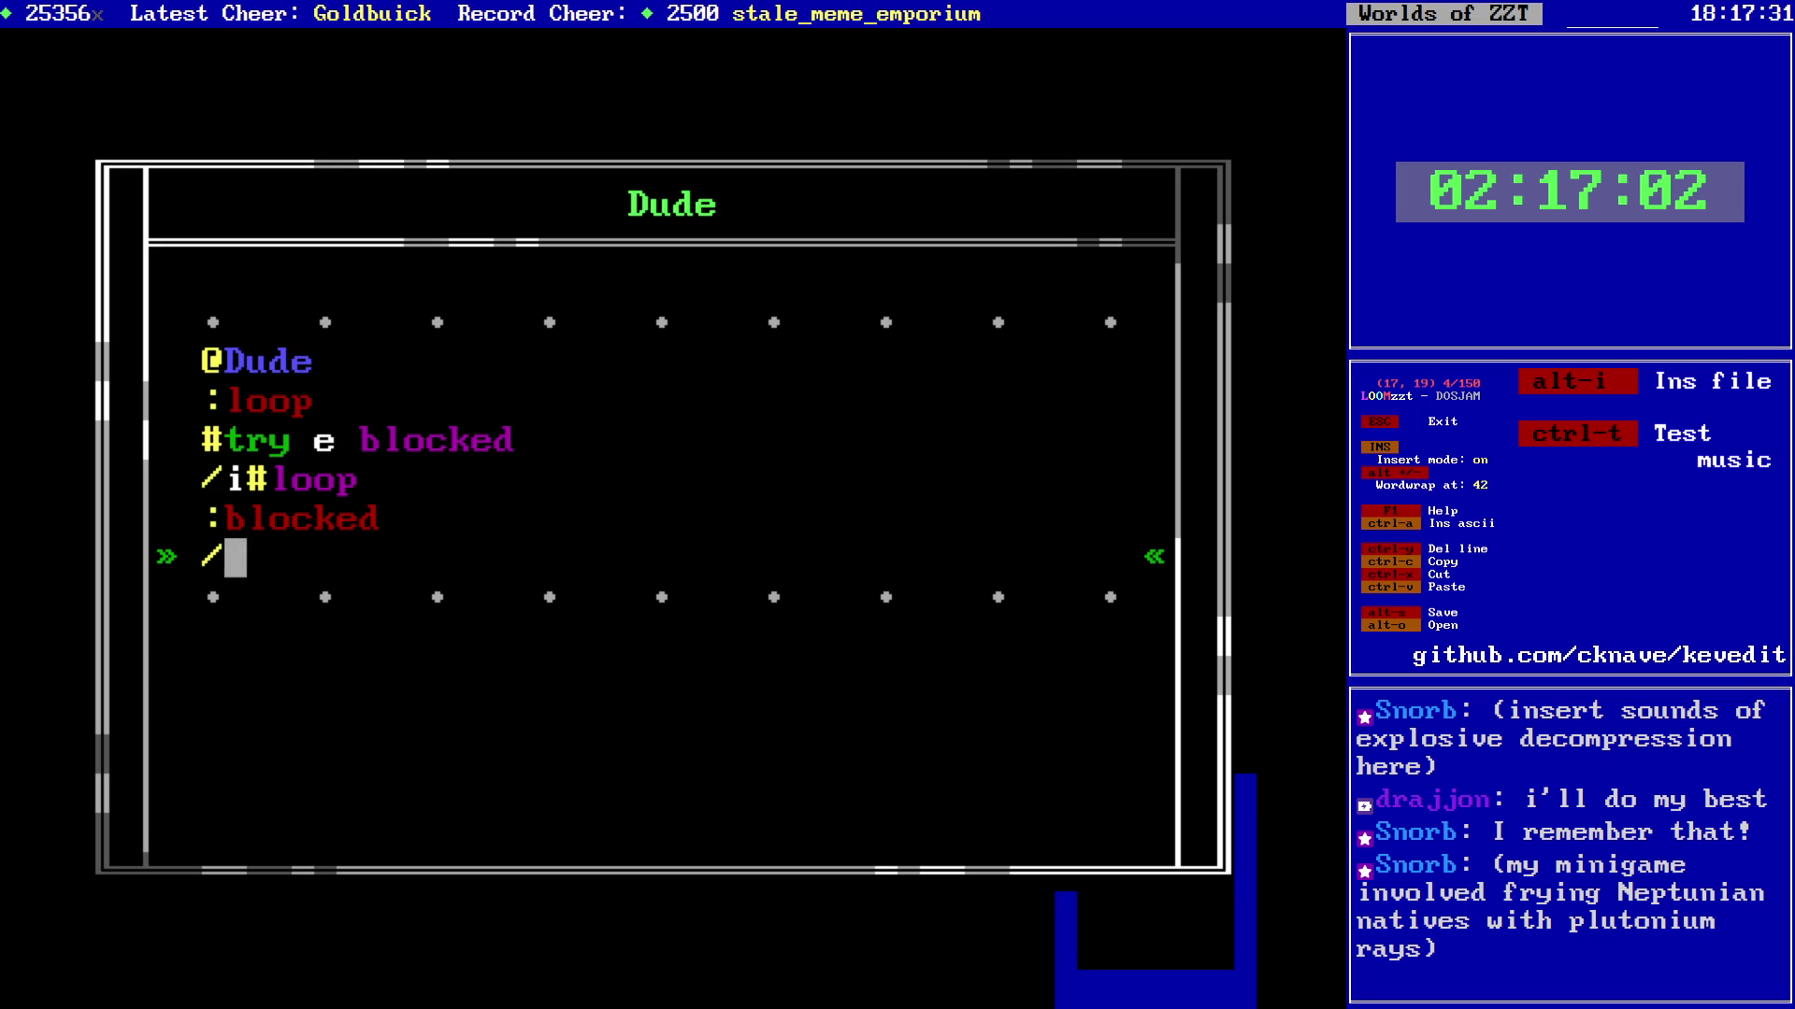
pyautogui.write('at')
pyautogui.press('Escape')
# - Complete the line as '/at 16 19' and add '/i#loop' below it
pyautogui.press('Left')
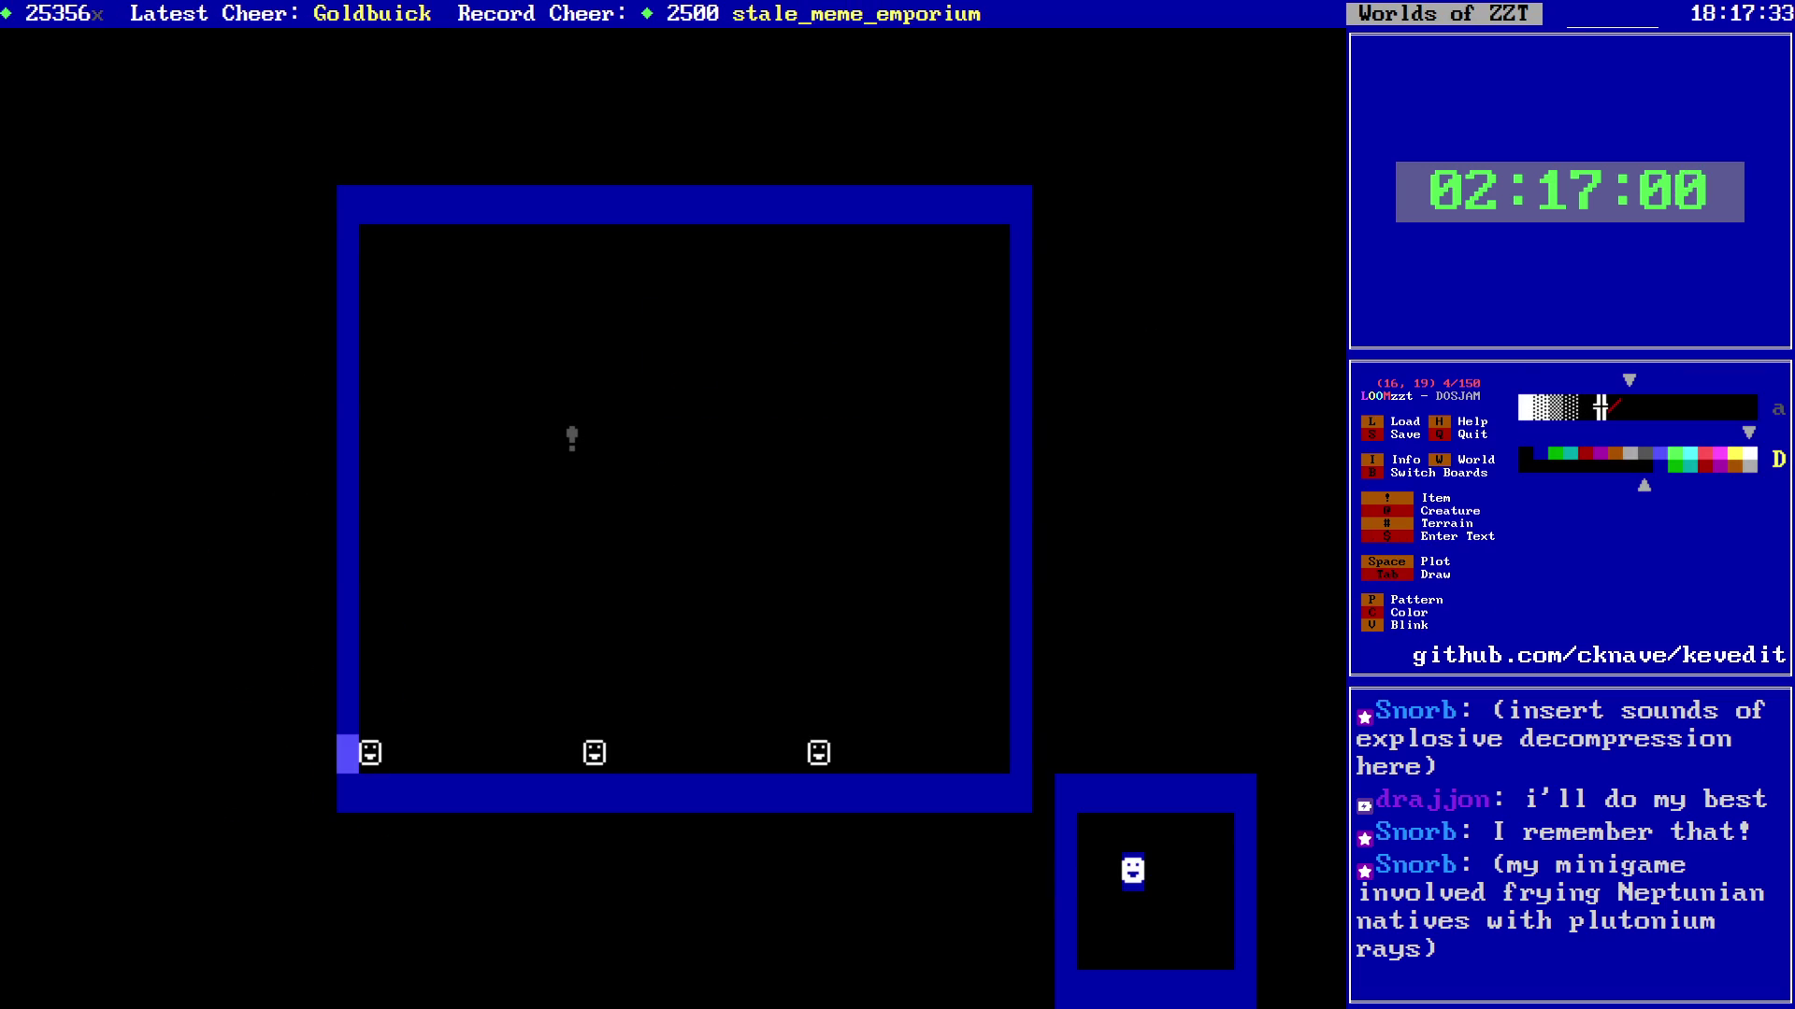
pyautogui.press('Right')
pyautogui.press('Return')
pyautogui.press('Return')
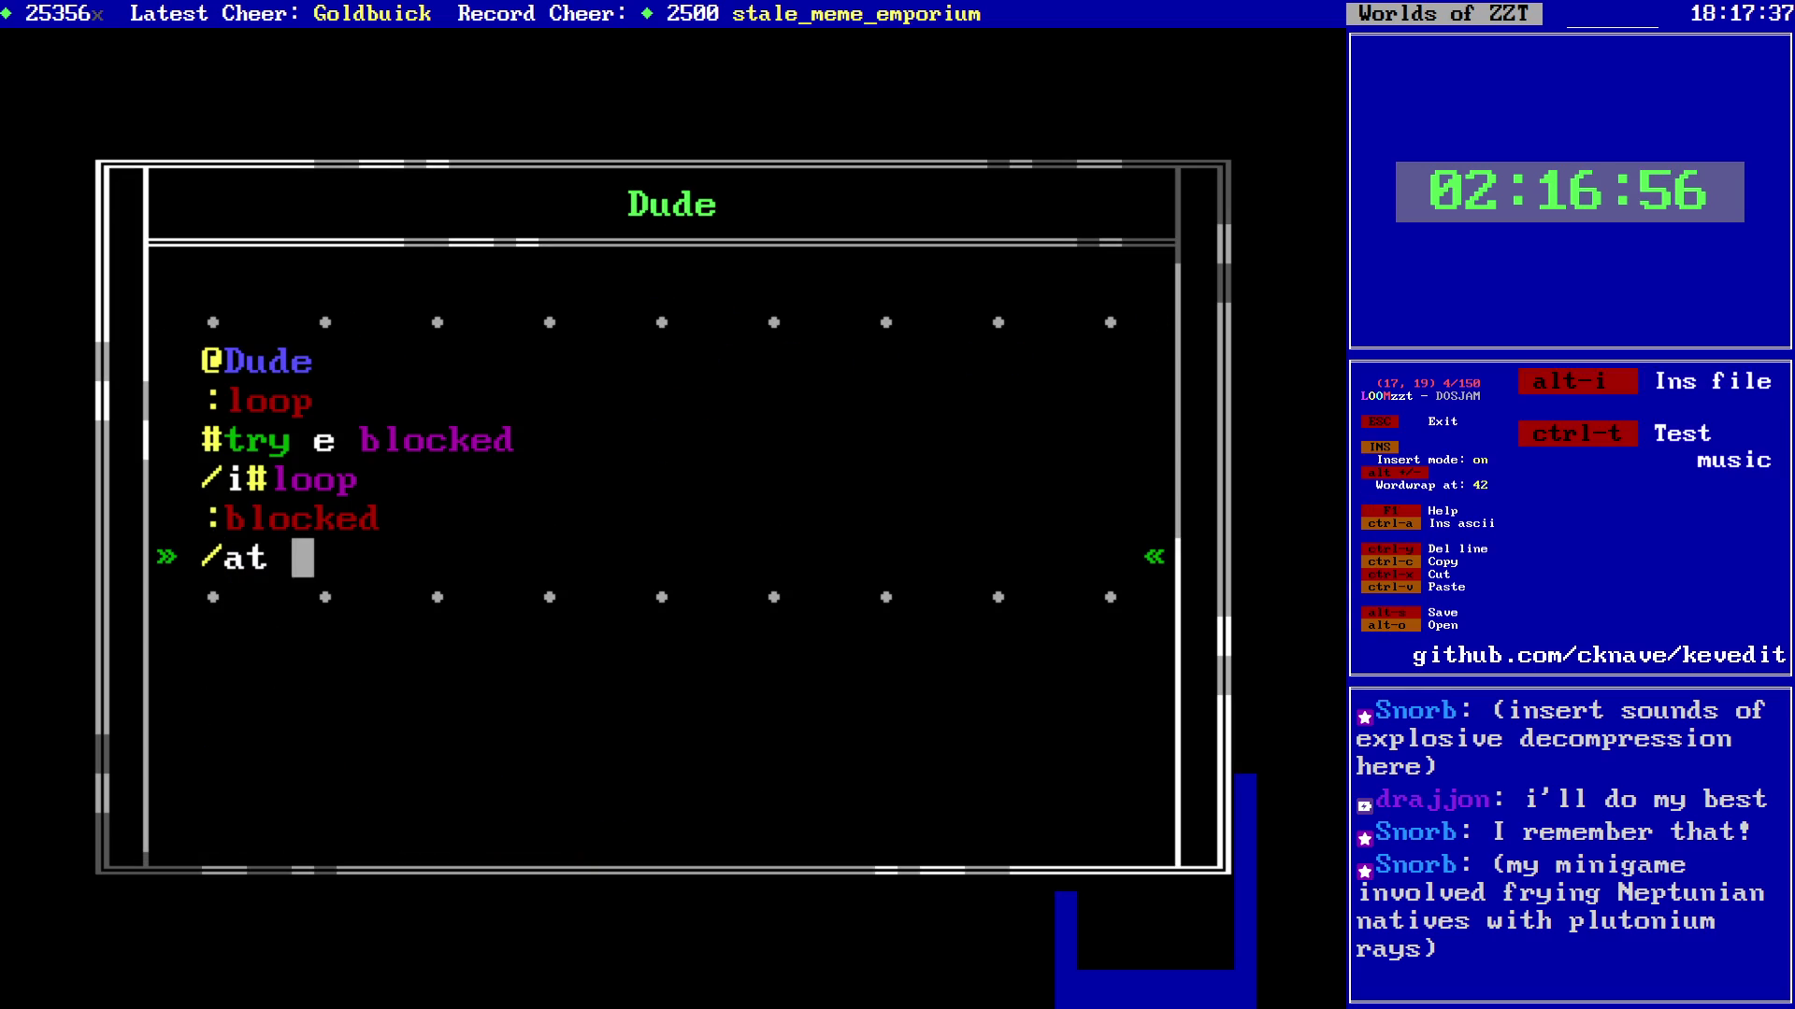
pyautogui.write('16 19')
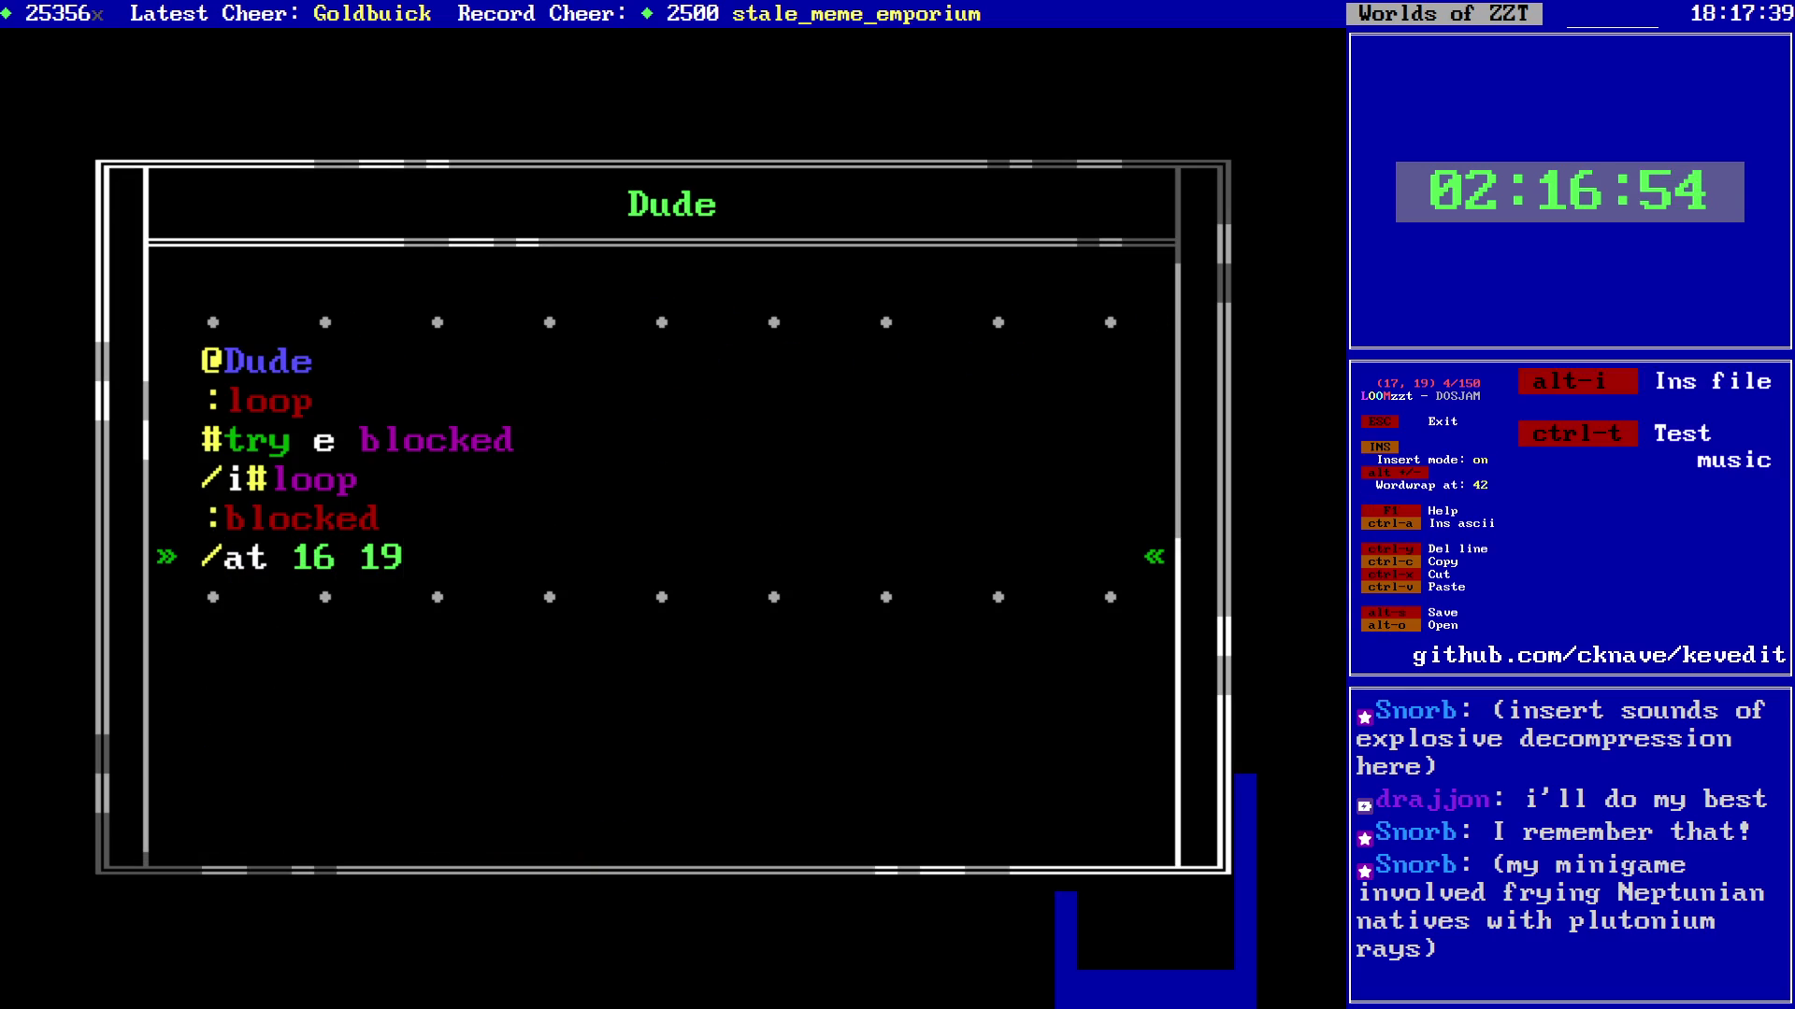
pyautogui.press('Return')
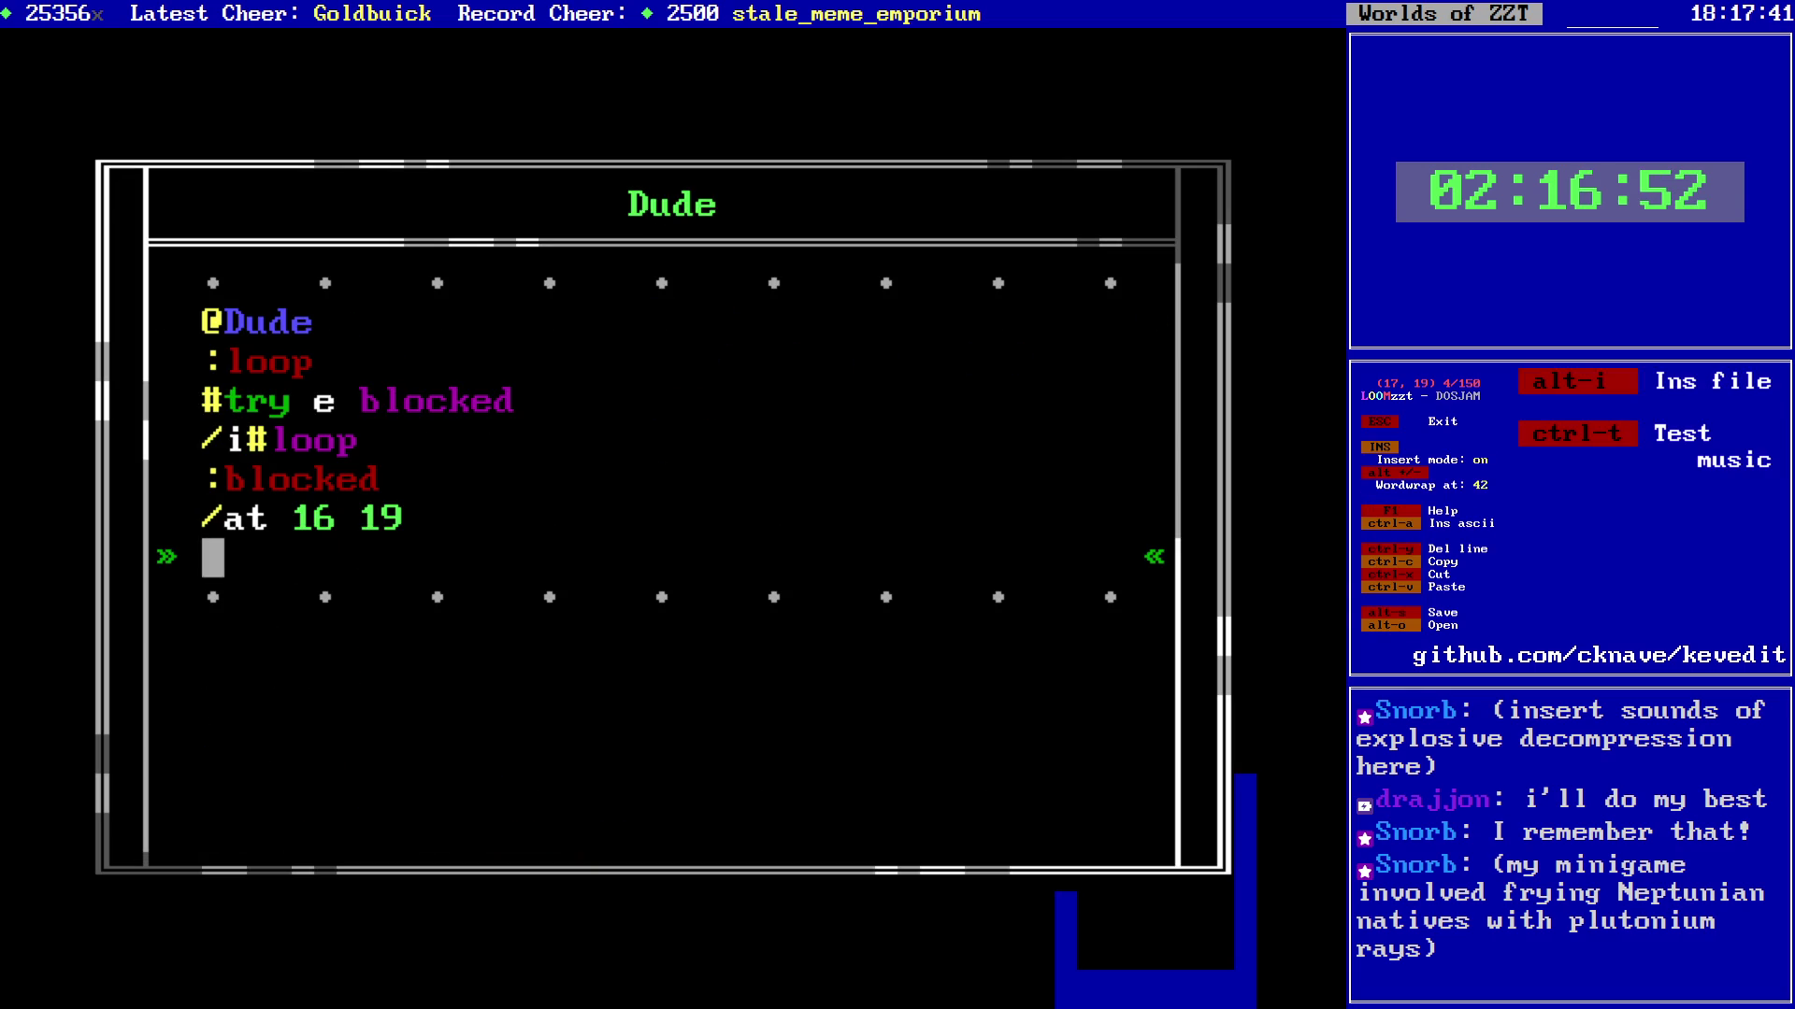
pyautogui.write('/i#loop')
pyautogui.press('Return')
pyautogui.press('Escape')
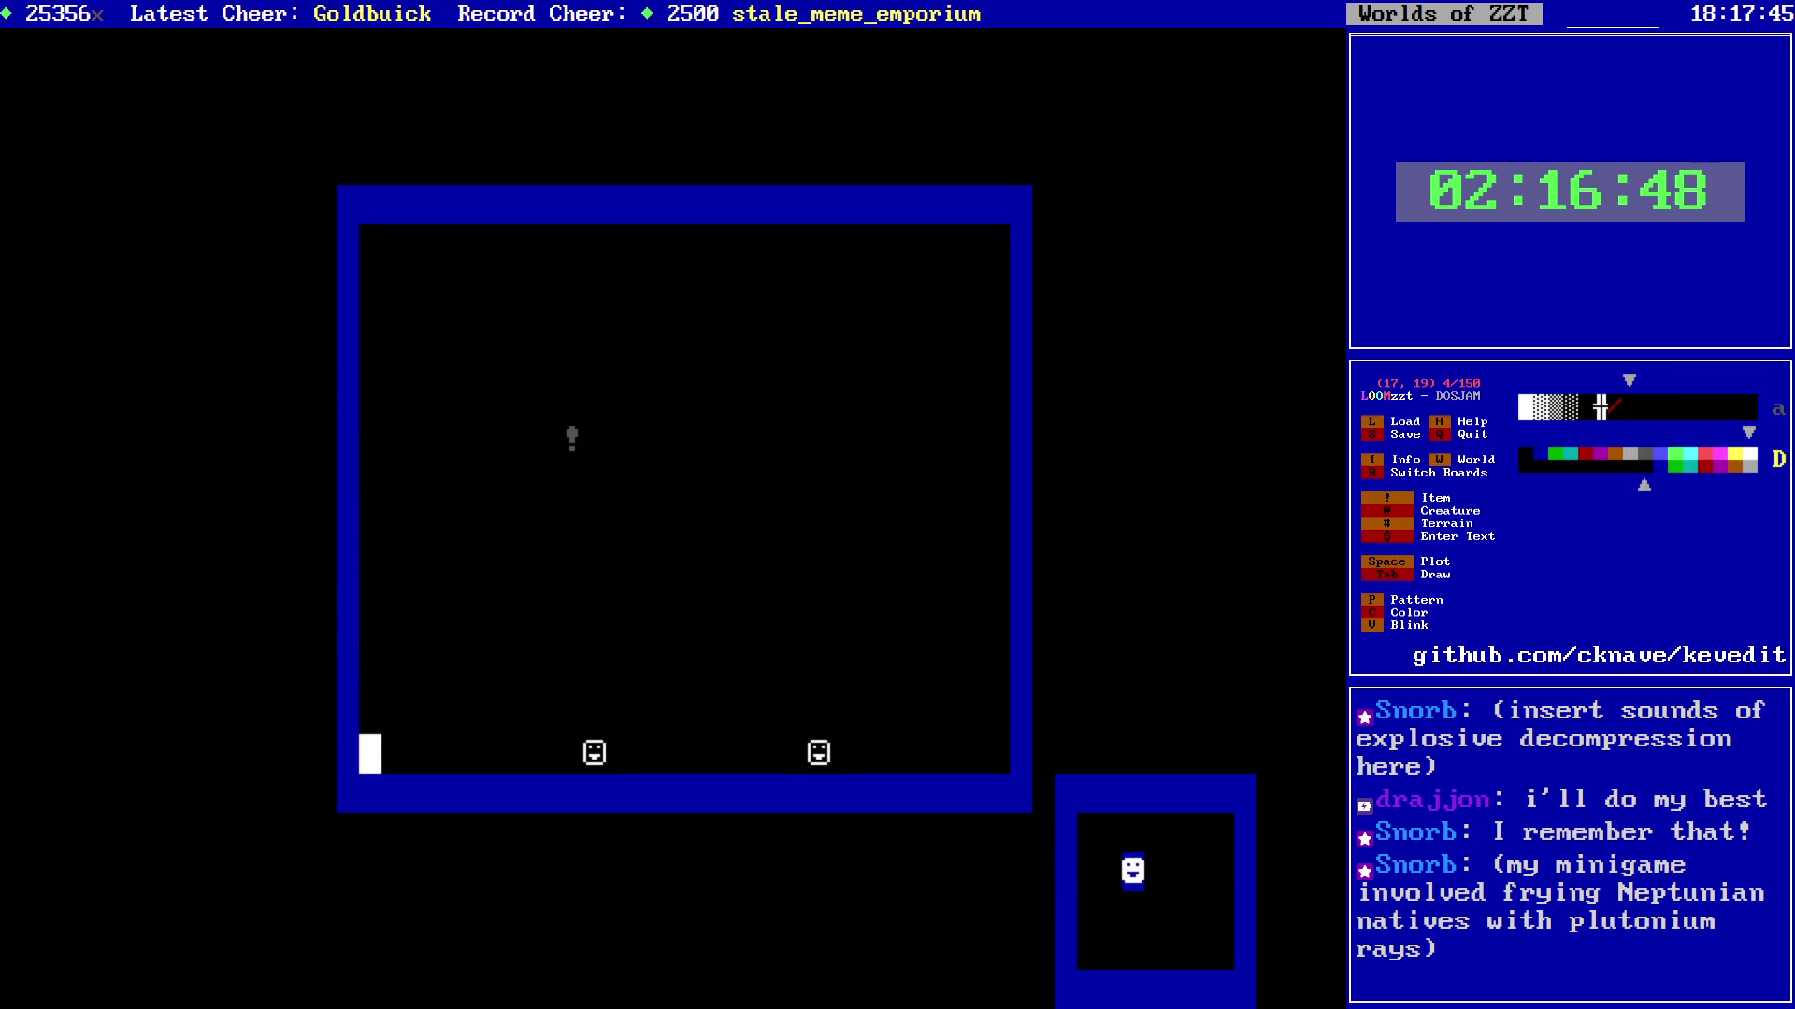
# - Save the DOSJAM world over the existing file and launch it in ZZT to test
pyautogui.hotkey('alt', 's')
pyautogui.press('y')
pyautogui.hotkey('alt', 't')
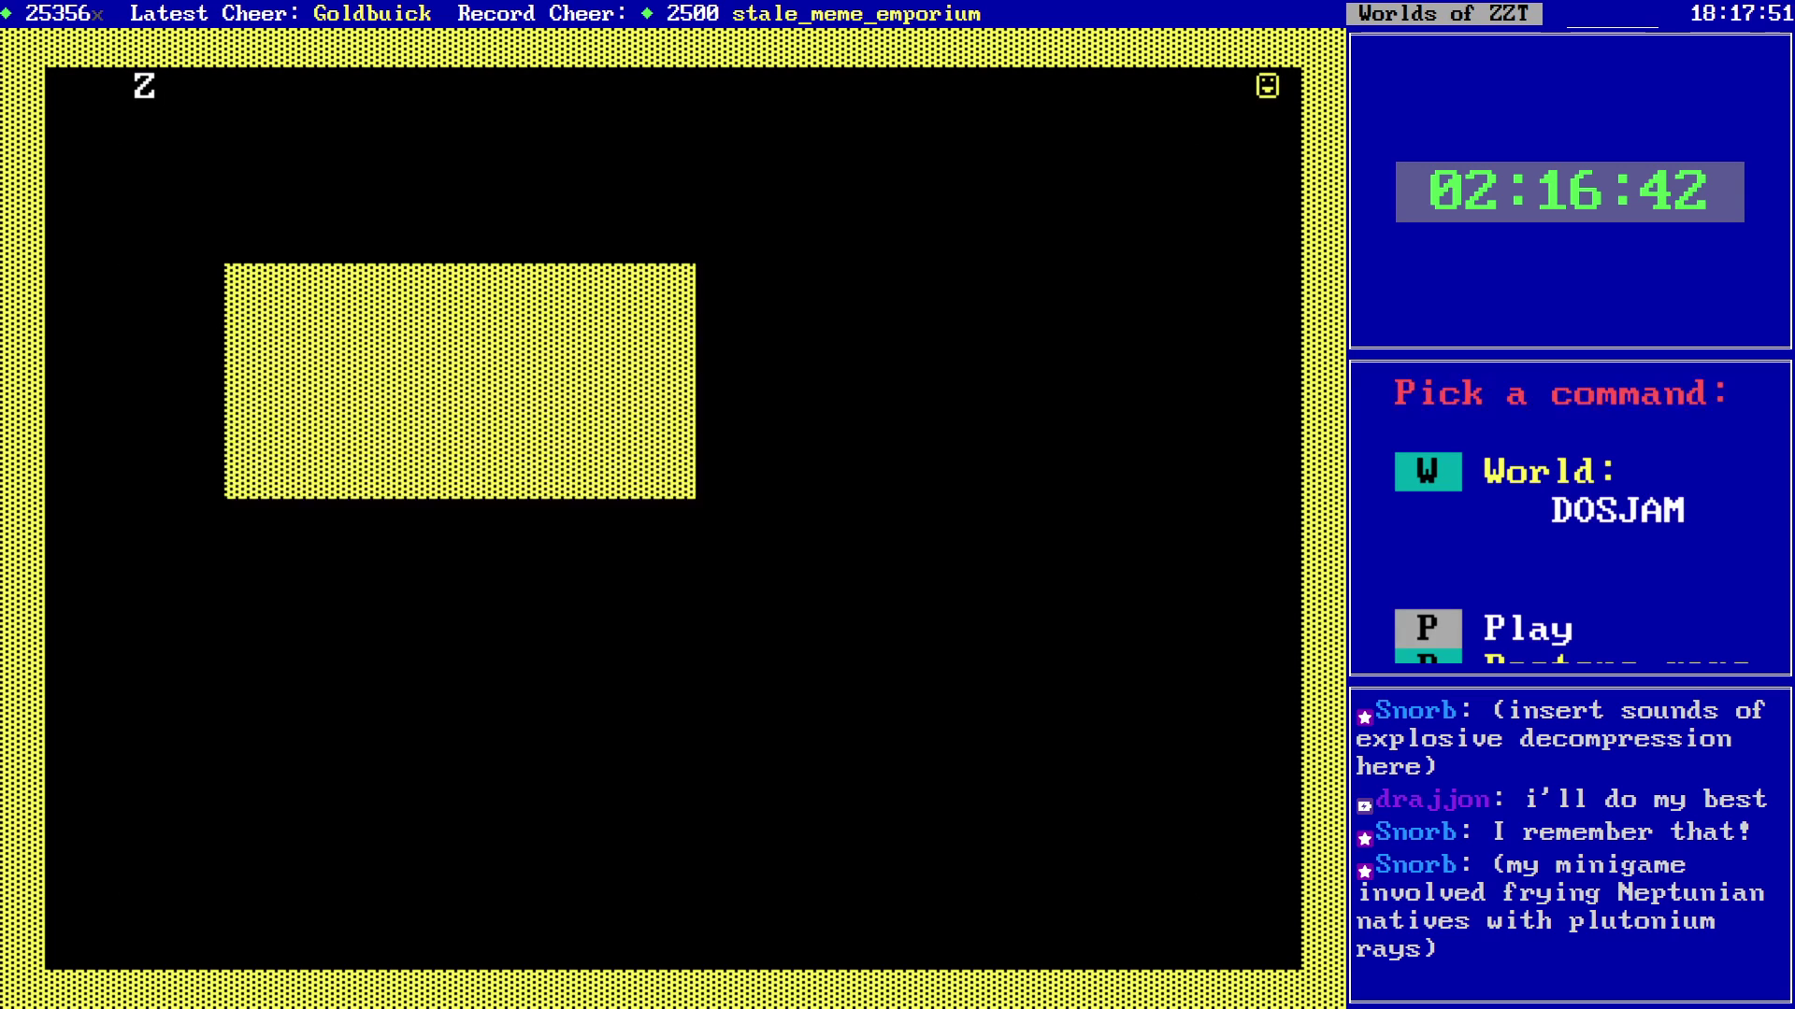
pyautogui.press('p')
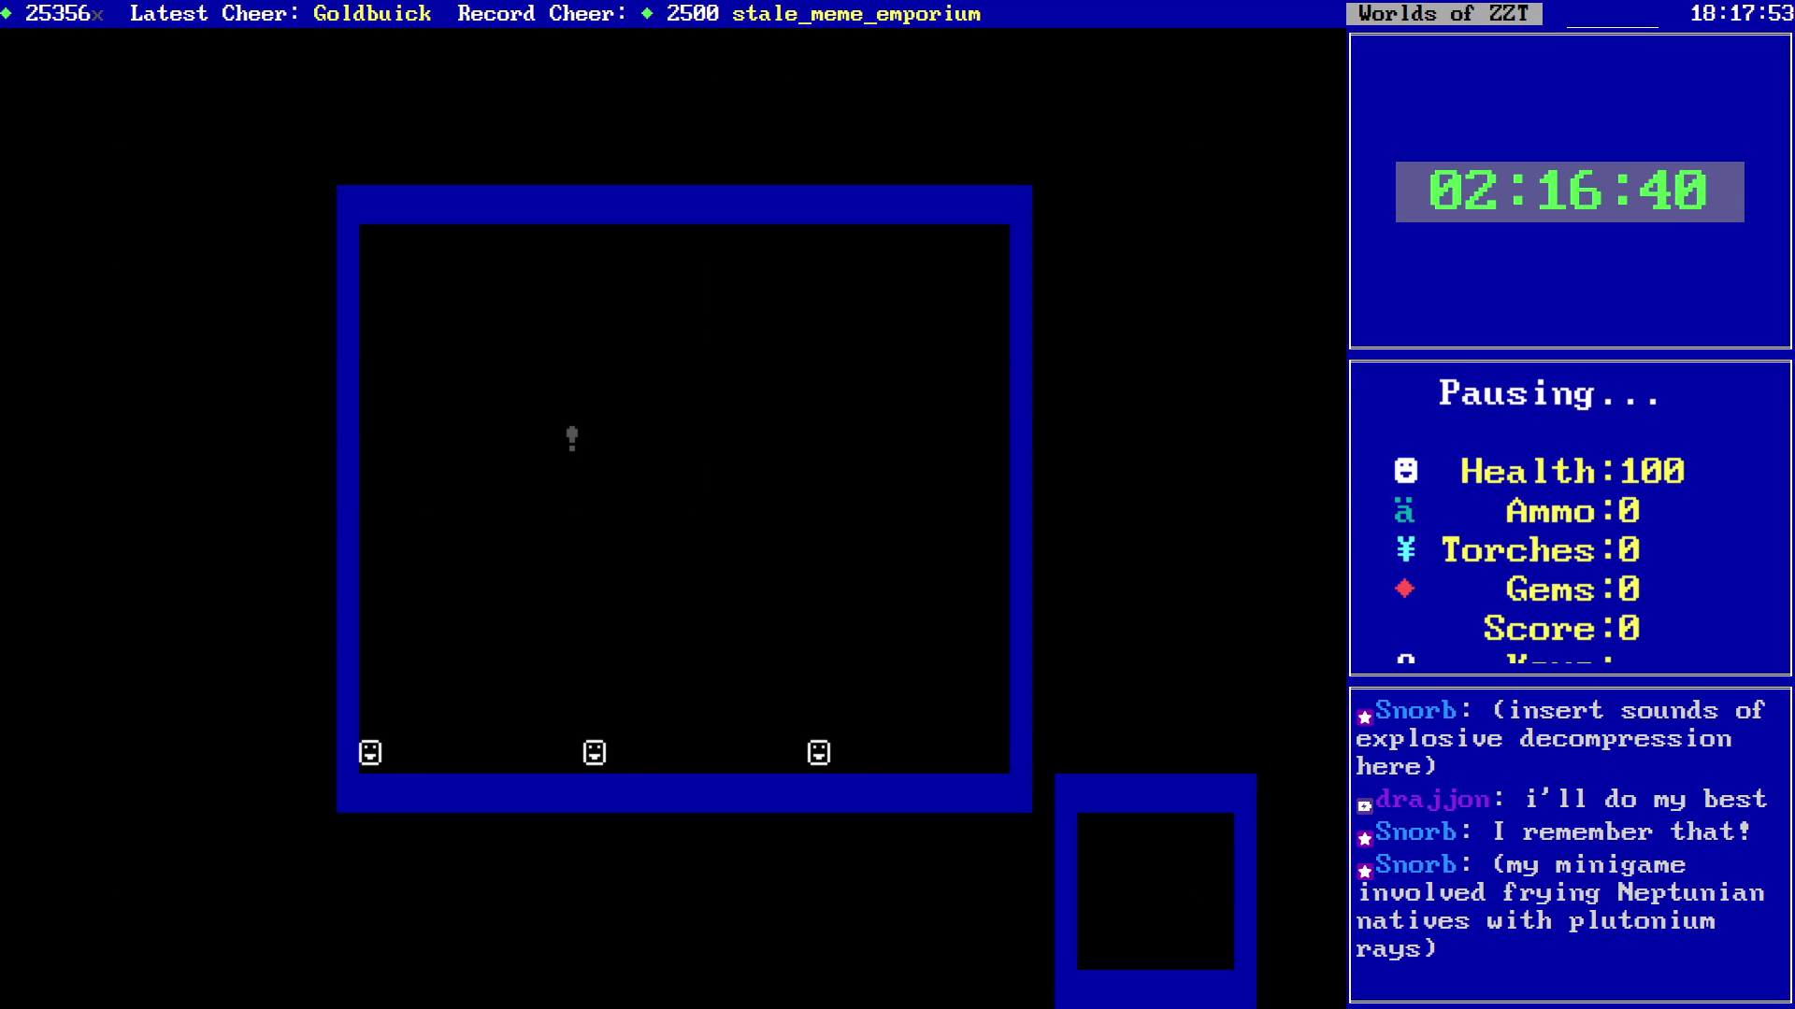
pyautogui.press('Up')
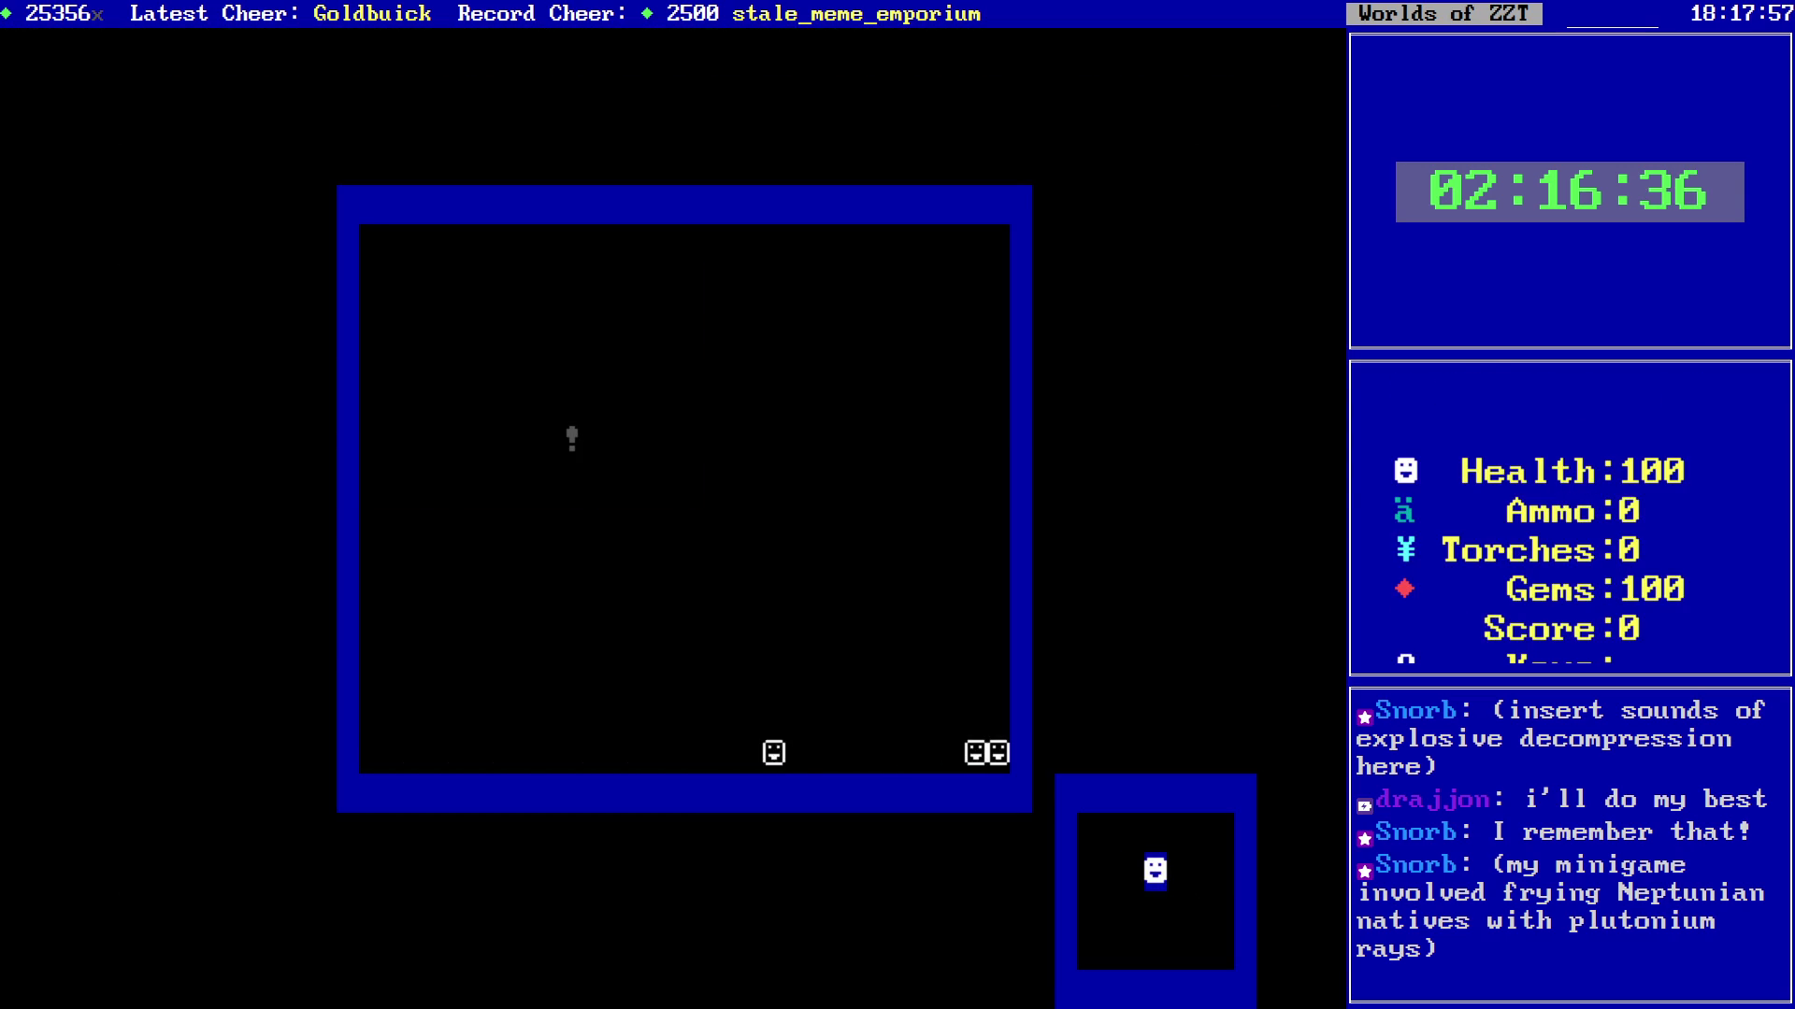
pyautogui.press('Escape')
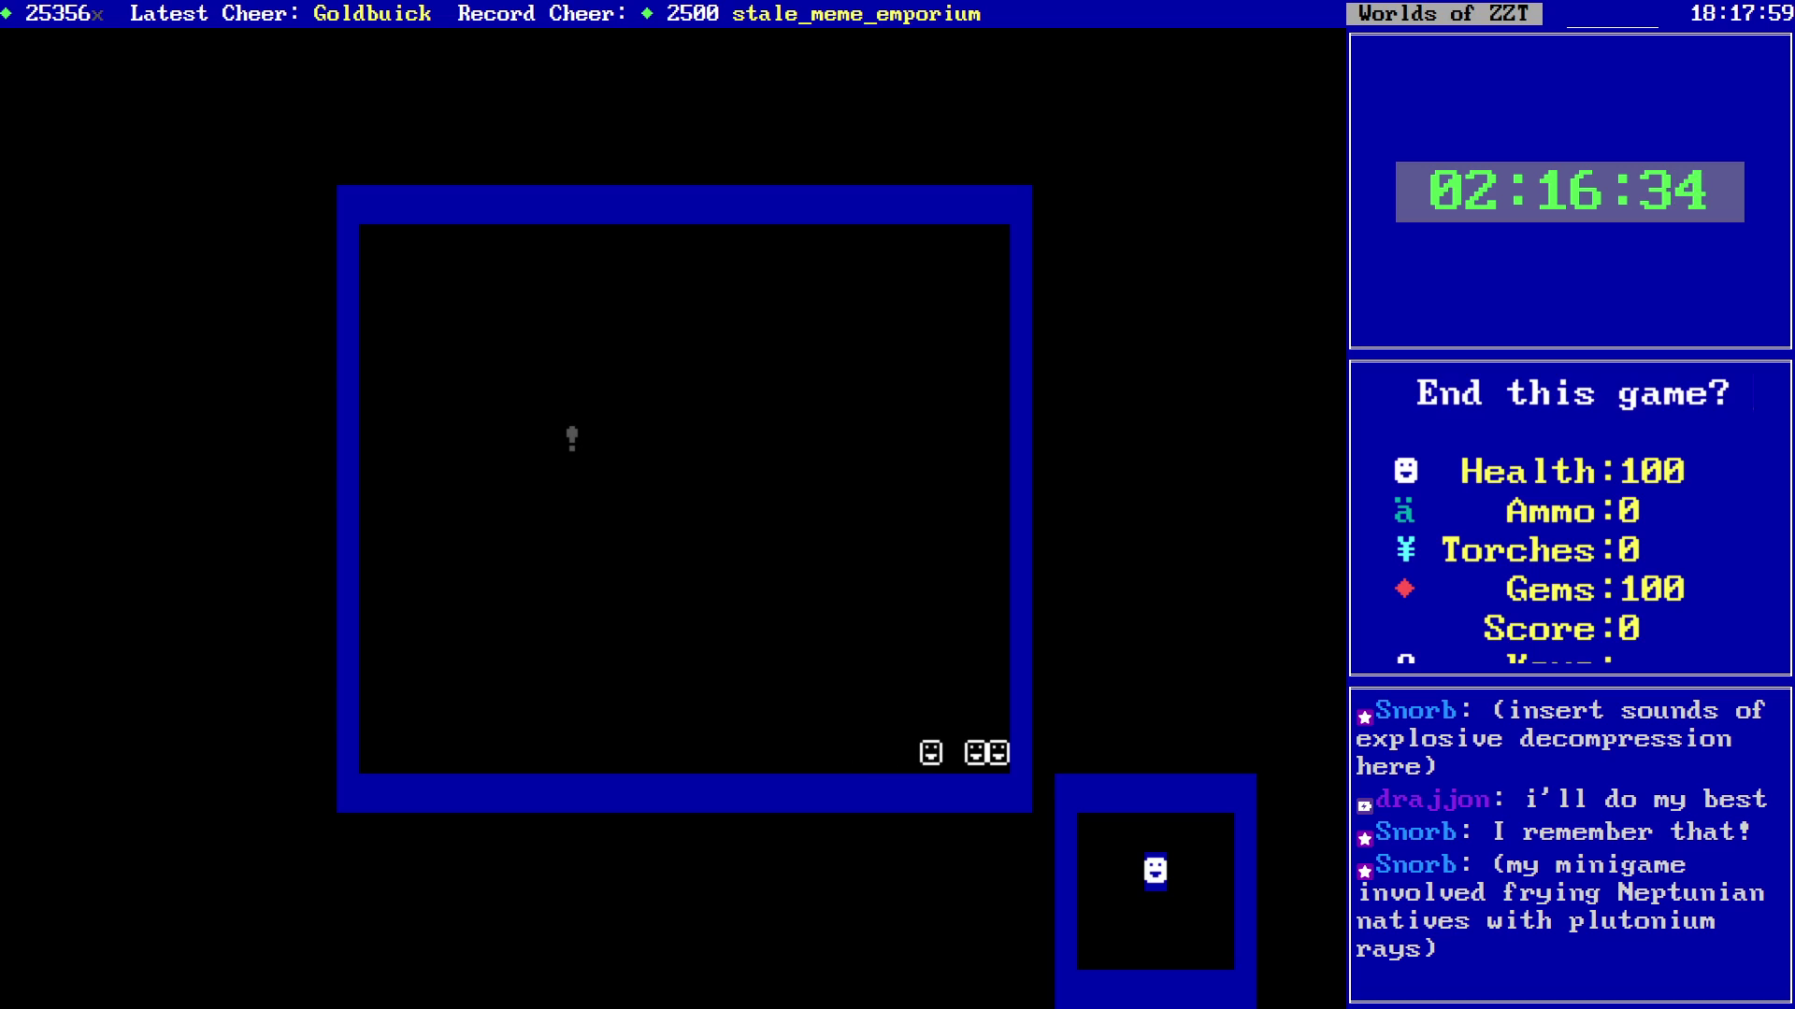
pyautogui.press('y')
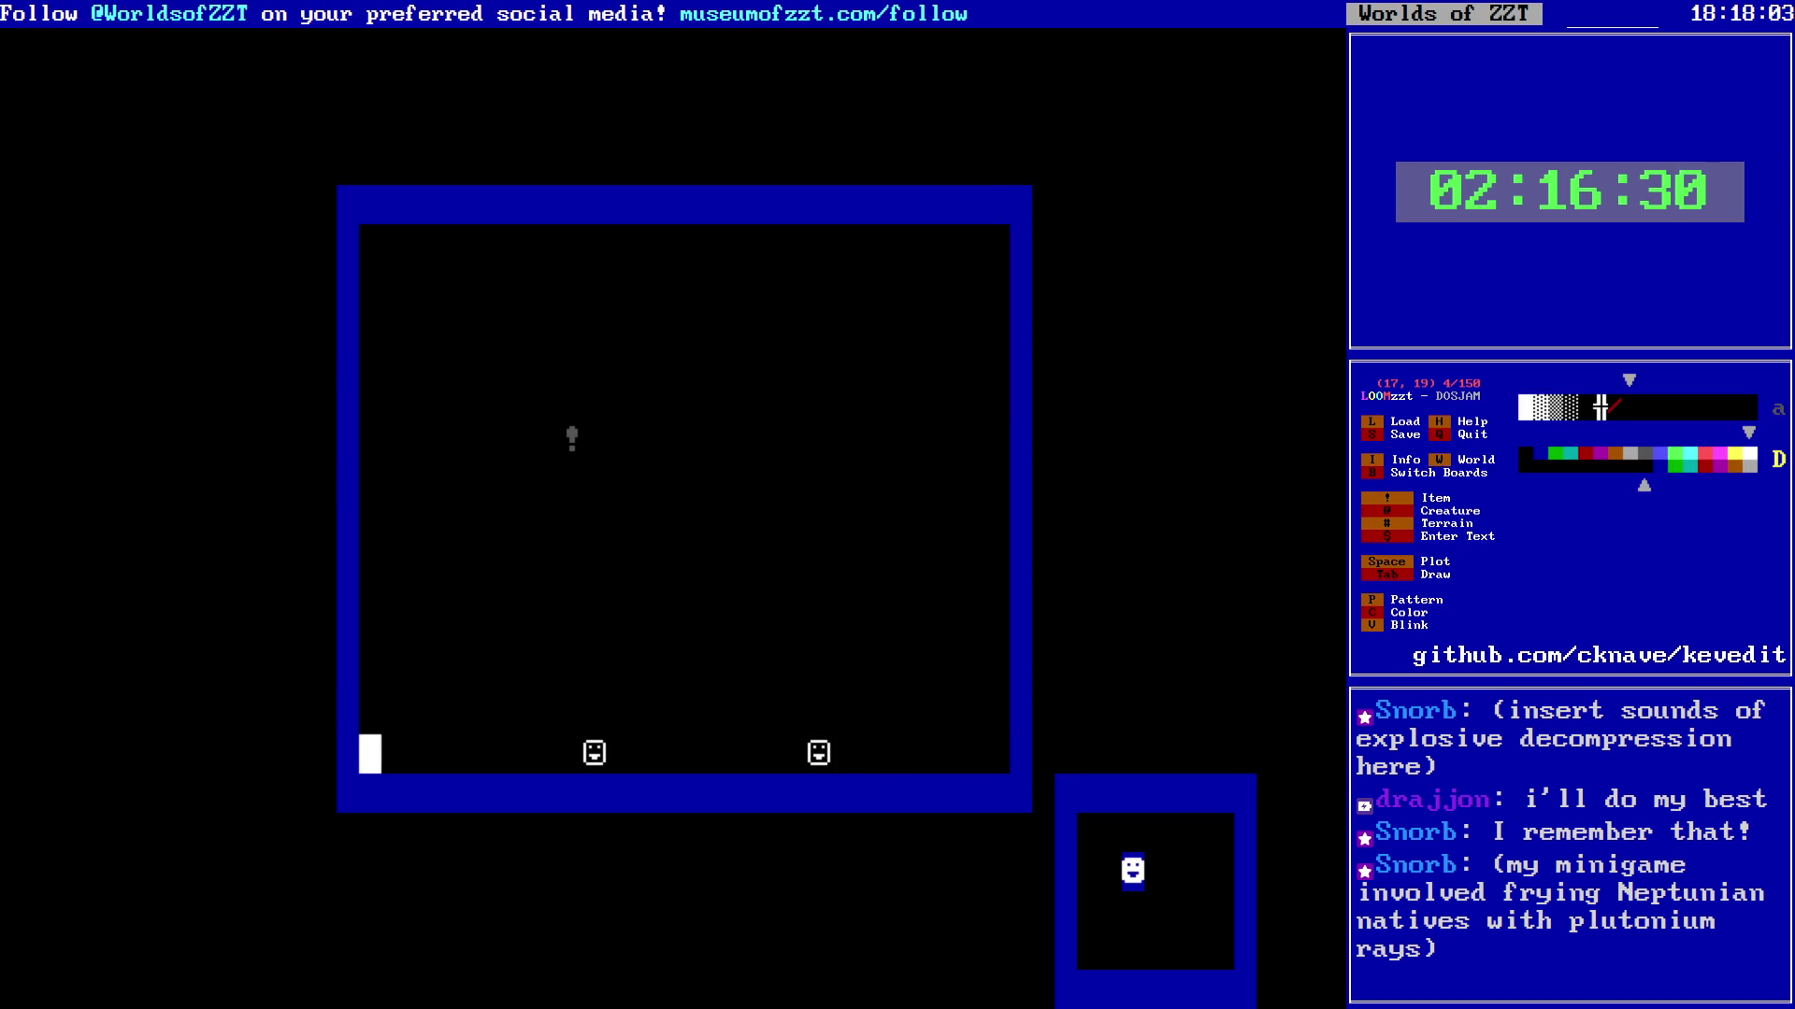
# - Try replacing '#try e blocked' with '#if blocked' in the Dude's code
pyautogui.press('Right')
pyautogui.press('Right')
pyautogui.press('Right')
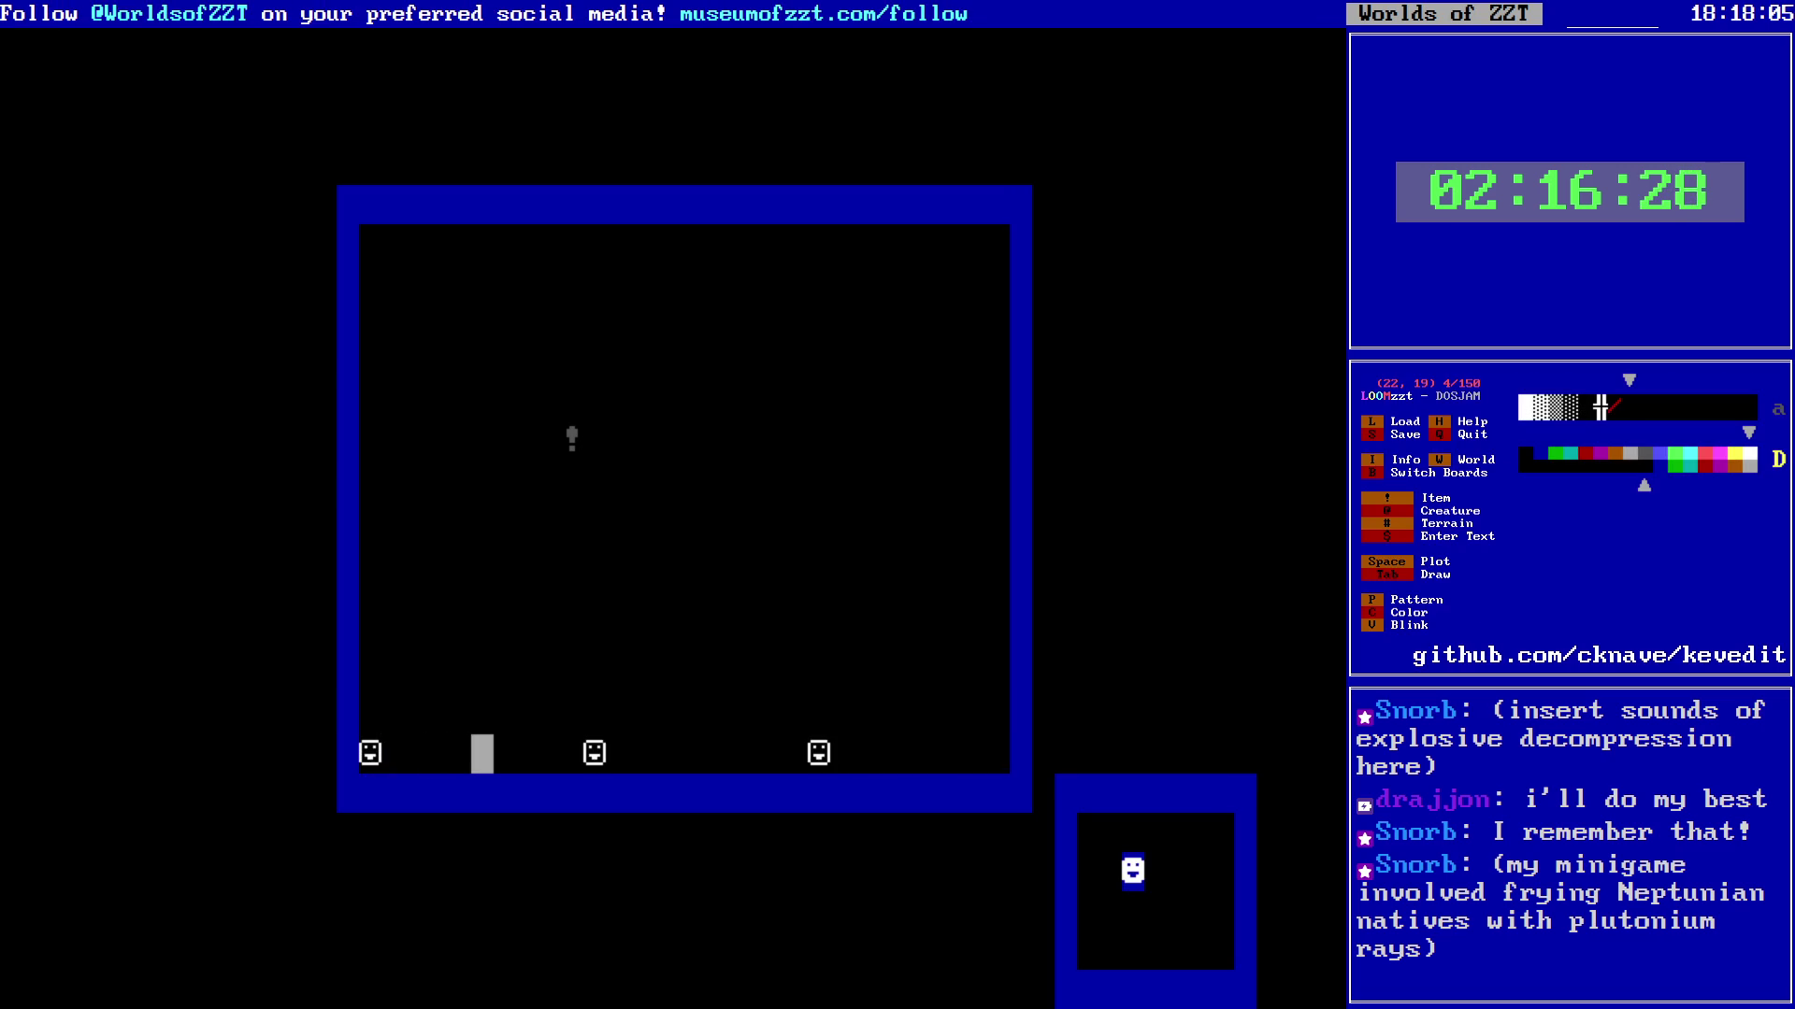
pyautogui.press('Left')
pyautogui.press('Left')
pyautogui.press('Left')
pyautogui.press('Return')
pyautogui.press('Return')
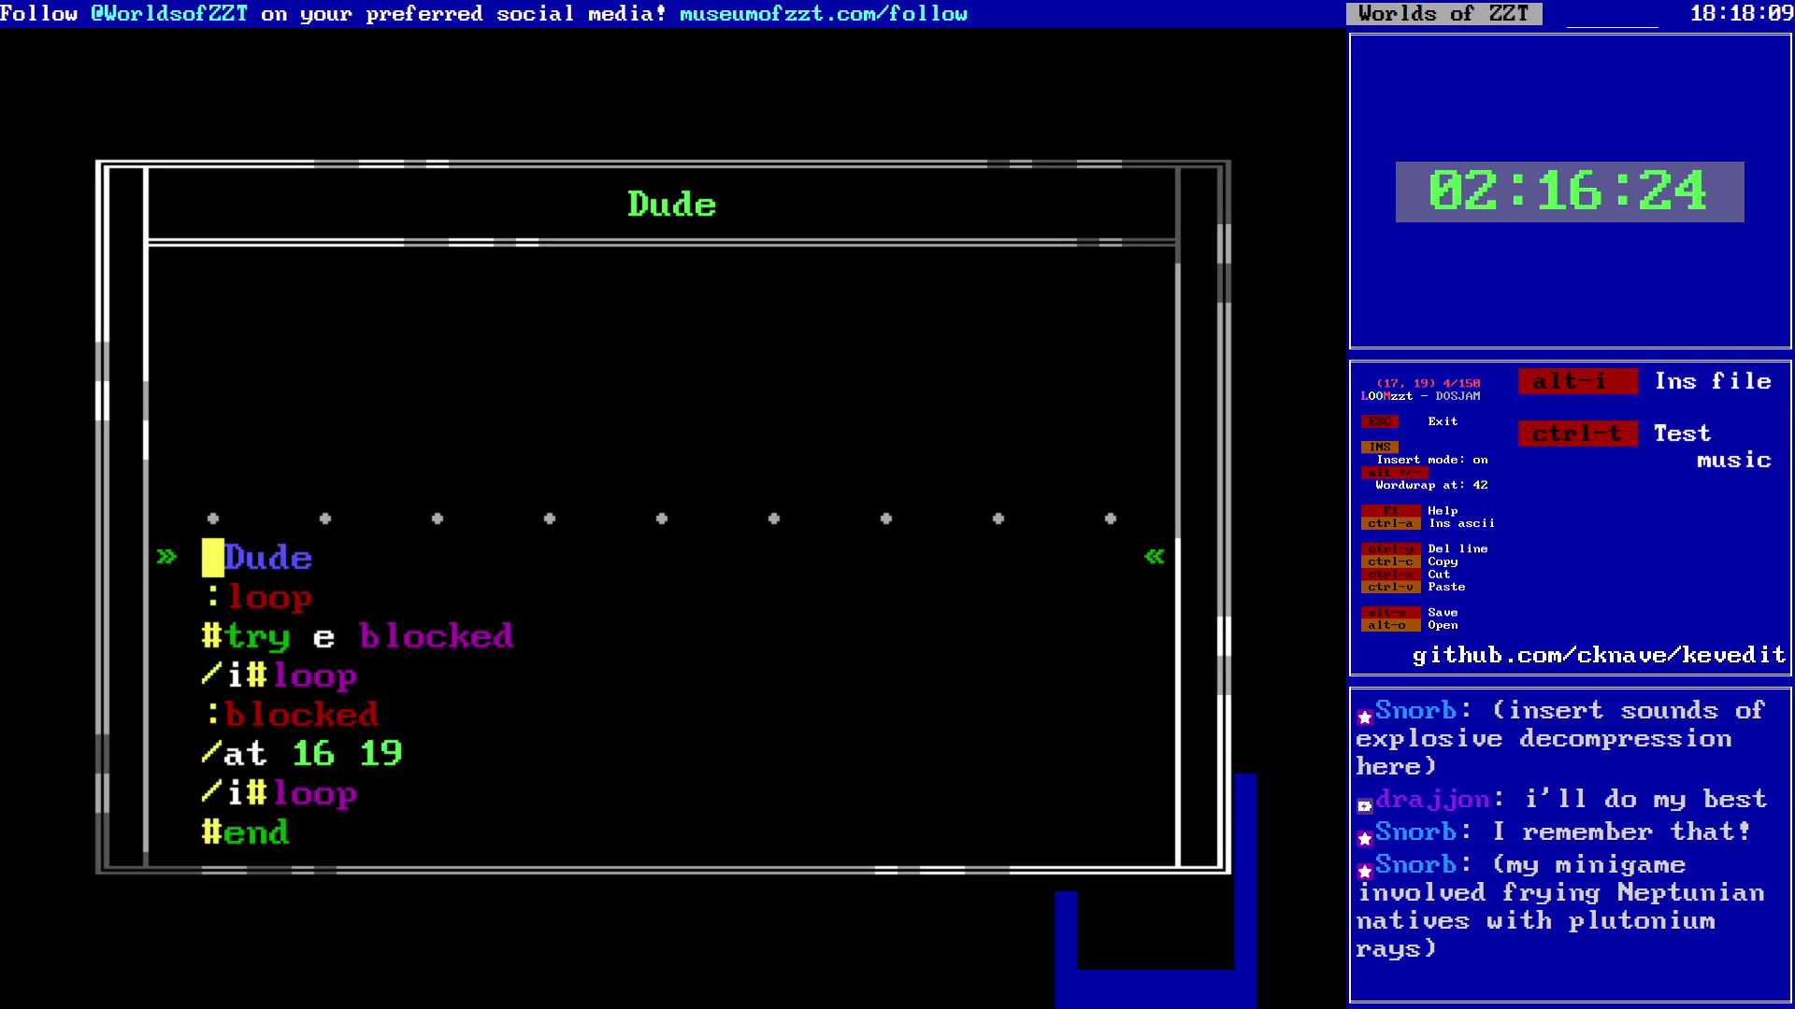
pyautogui.press('Down')
pyautogui.press('Down')
pyautogui.press('Down')
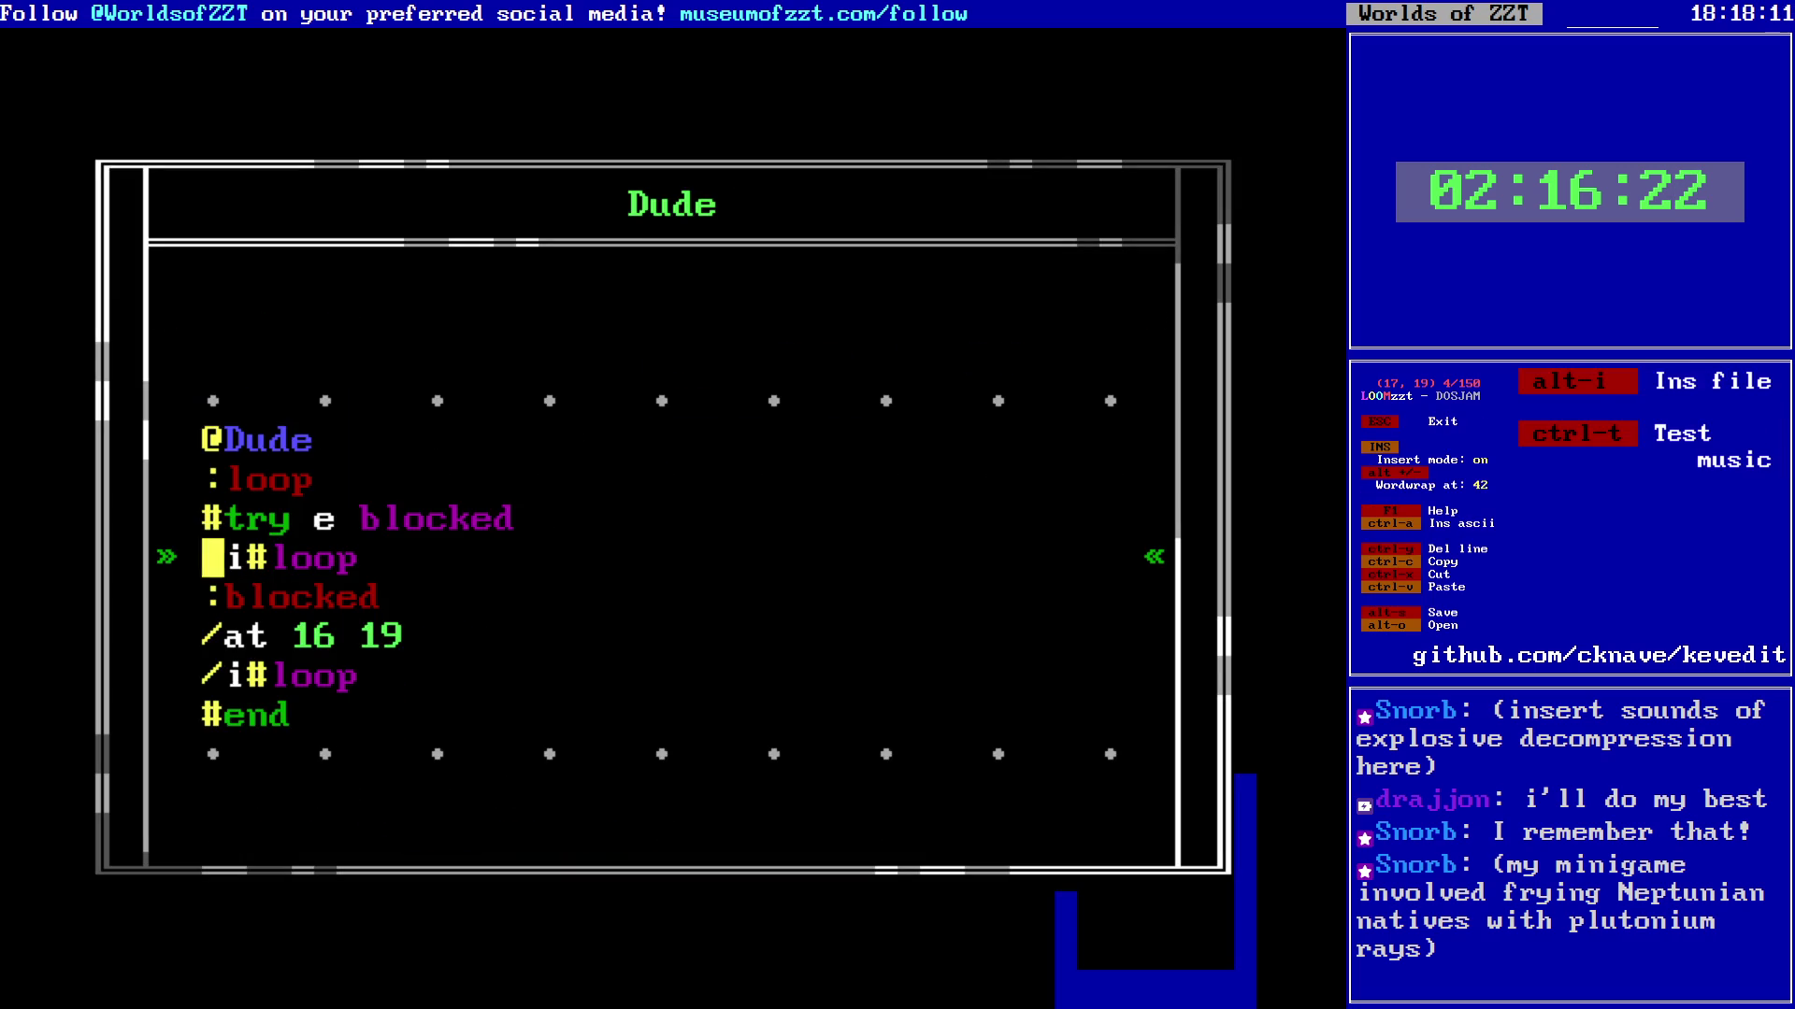
pyautogui.press('Up')
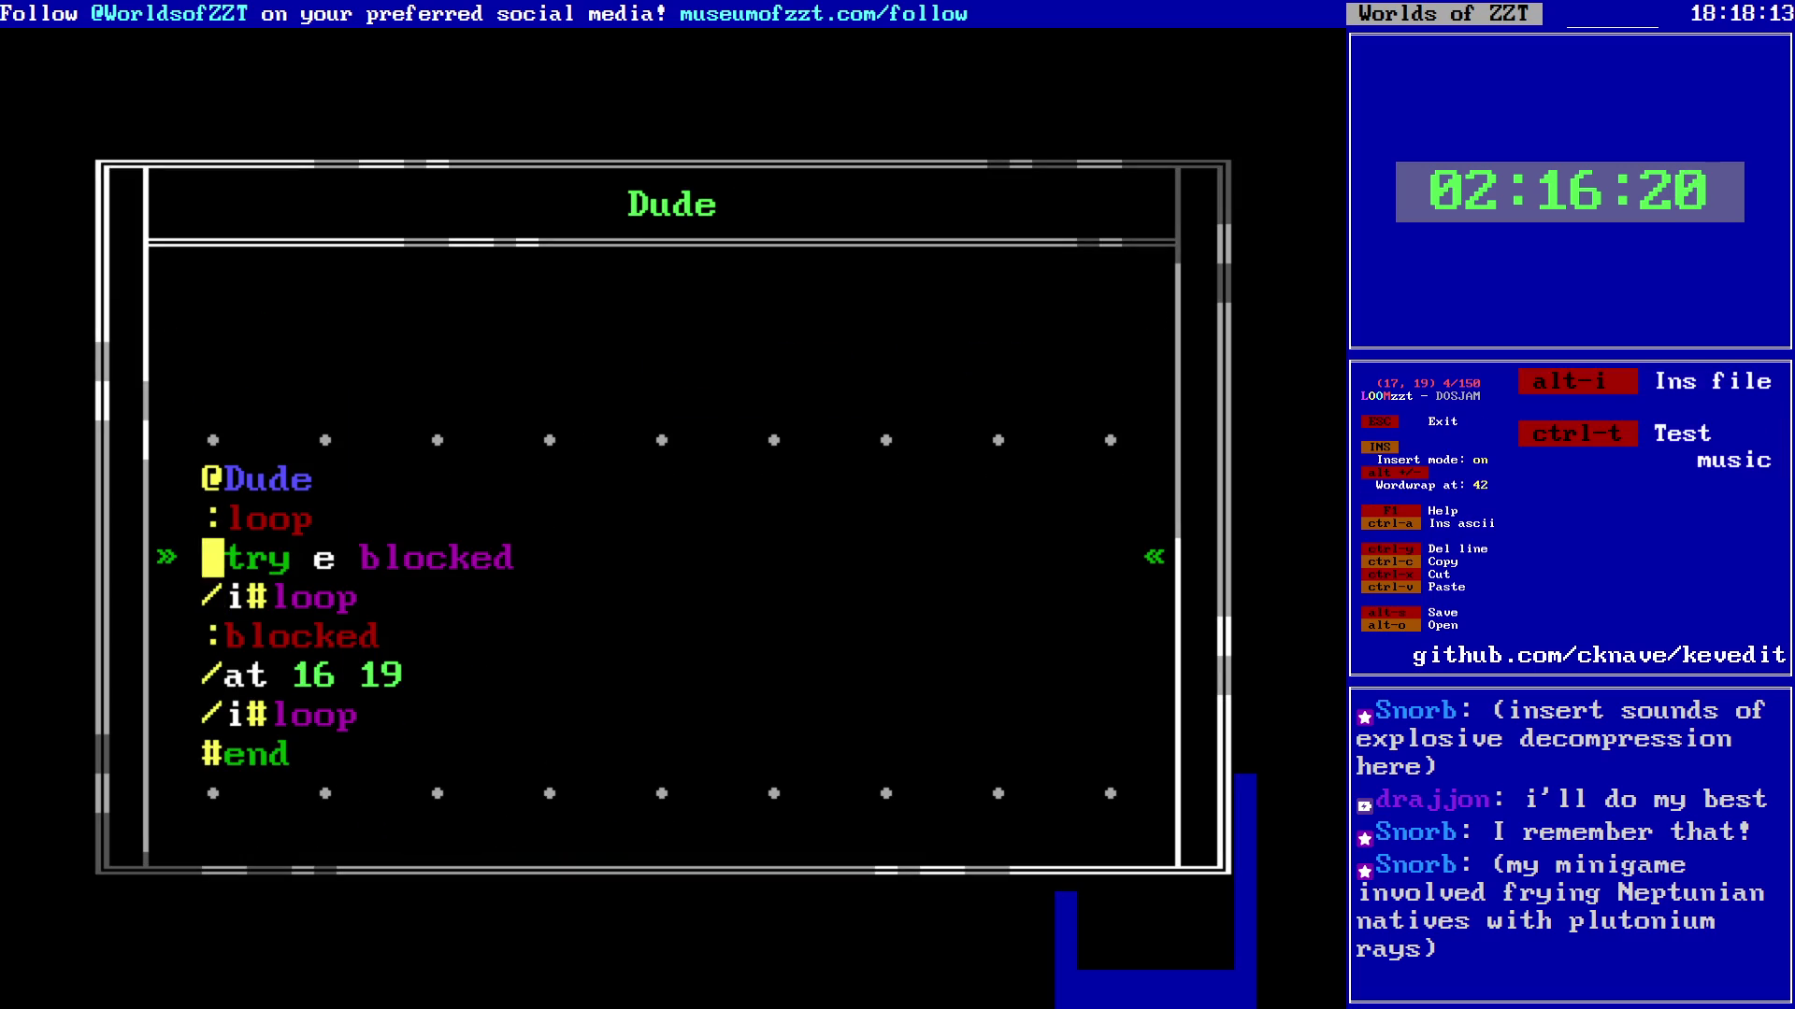
pyautogui.press('End')
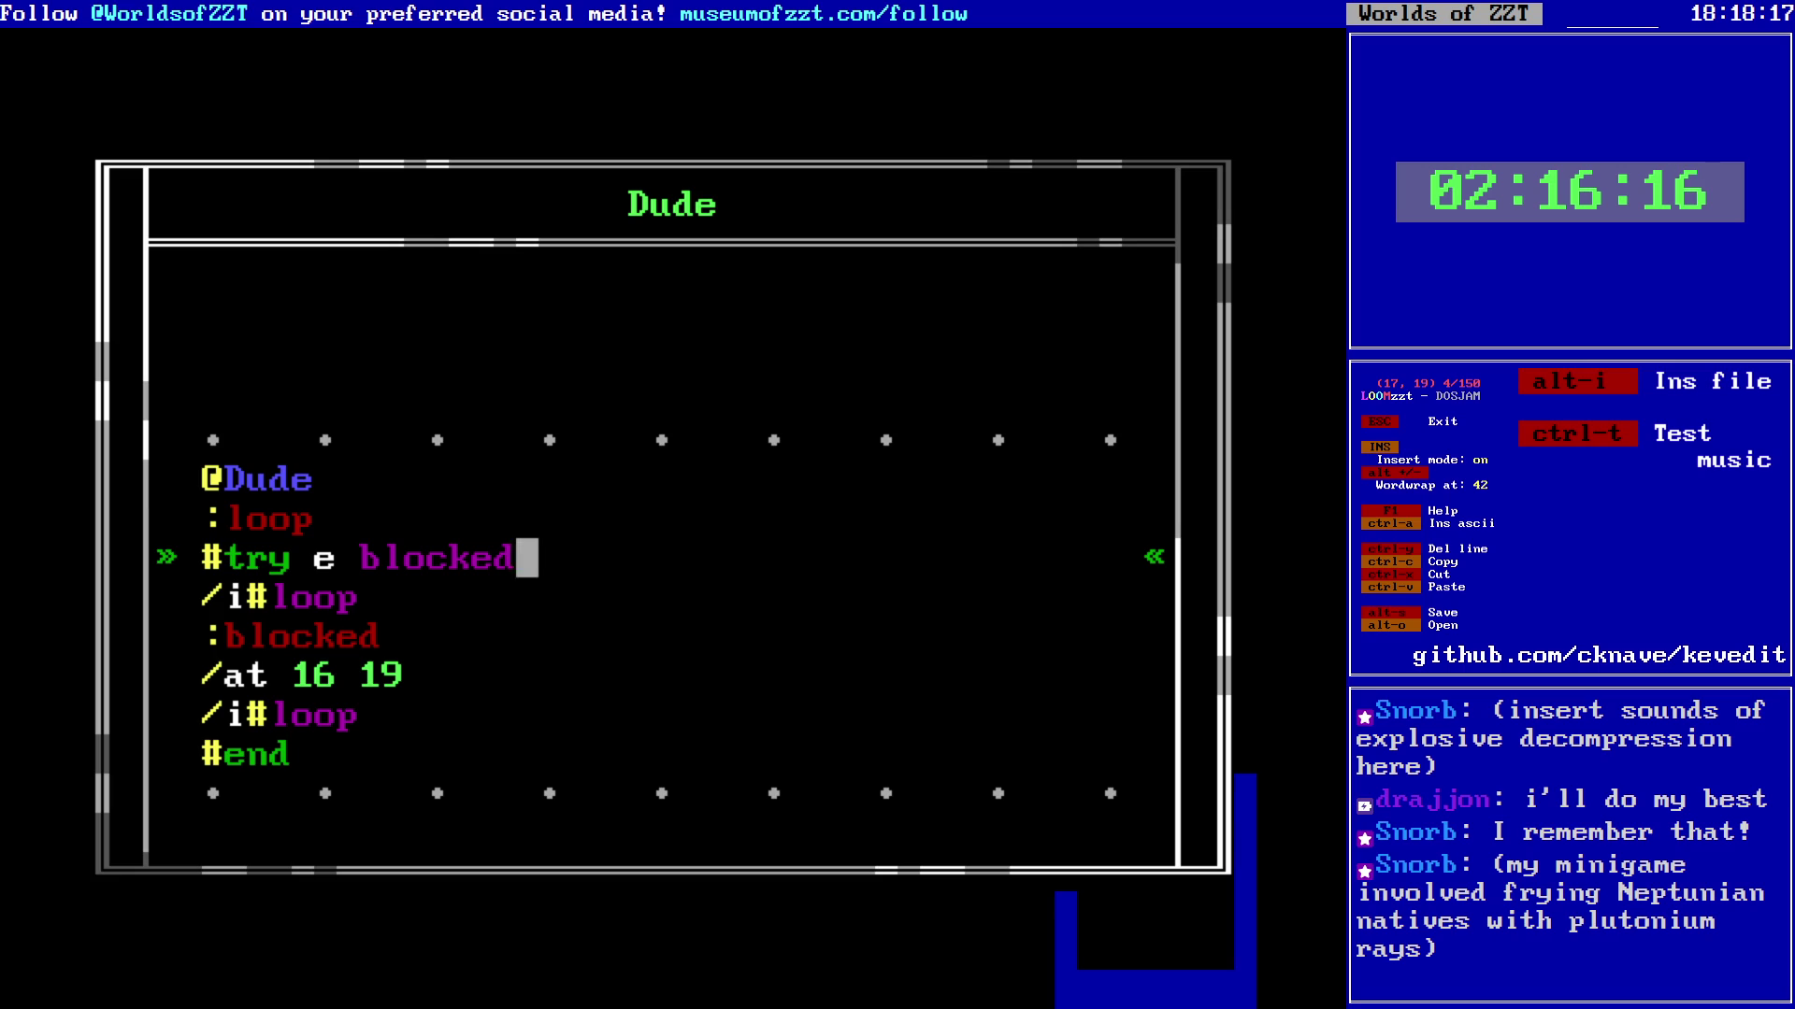
pyautogui.press('Down')
pyautogui.press('Down')
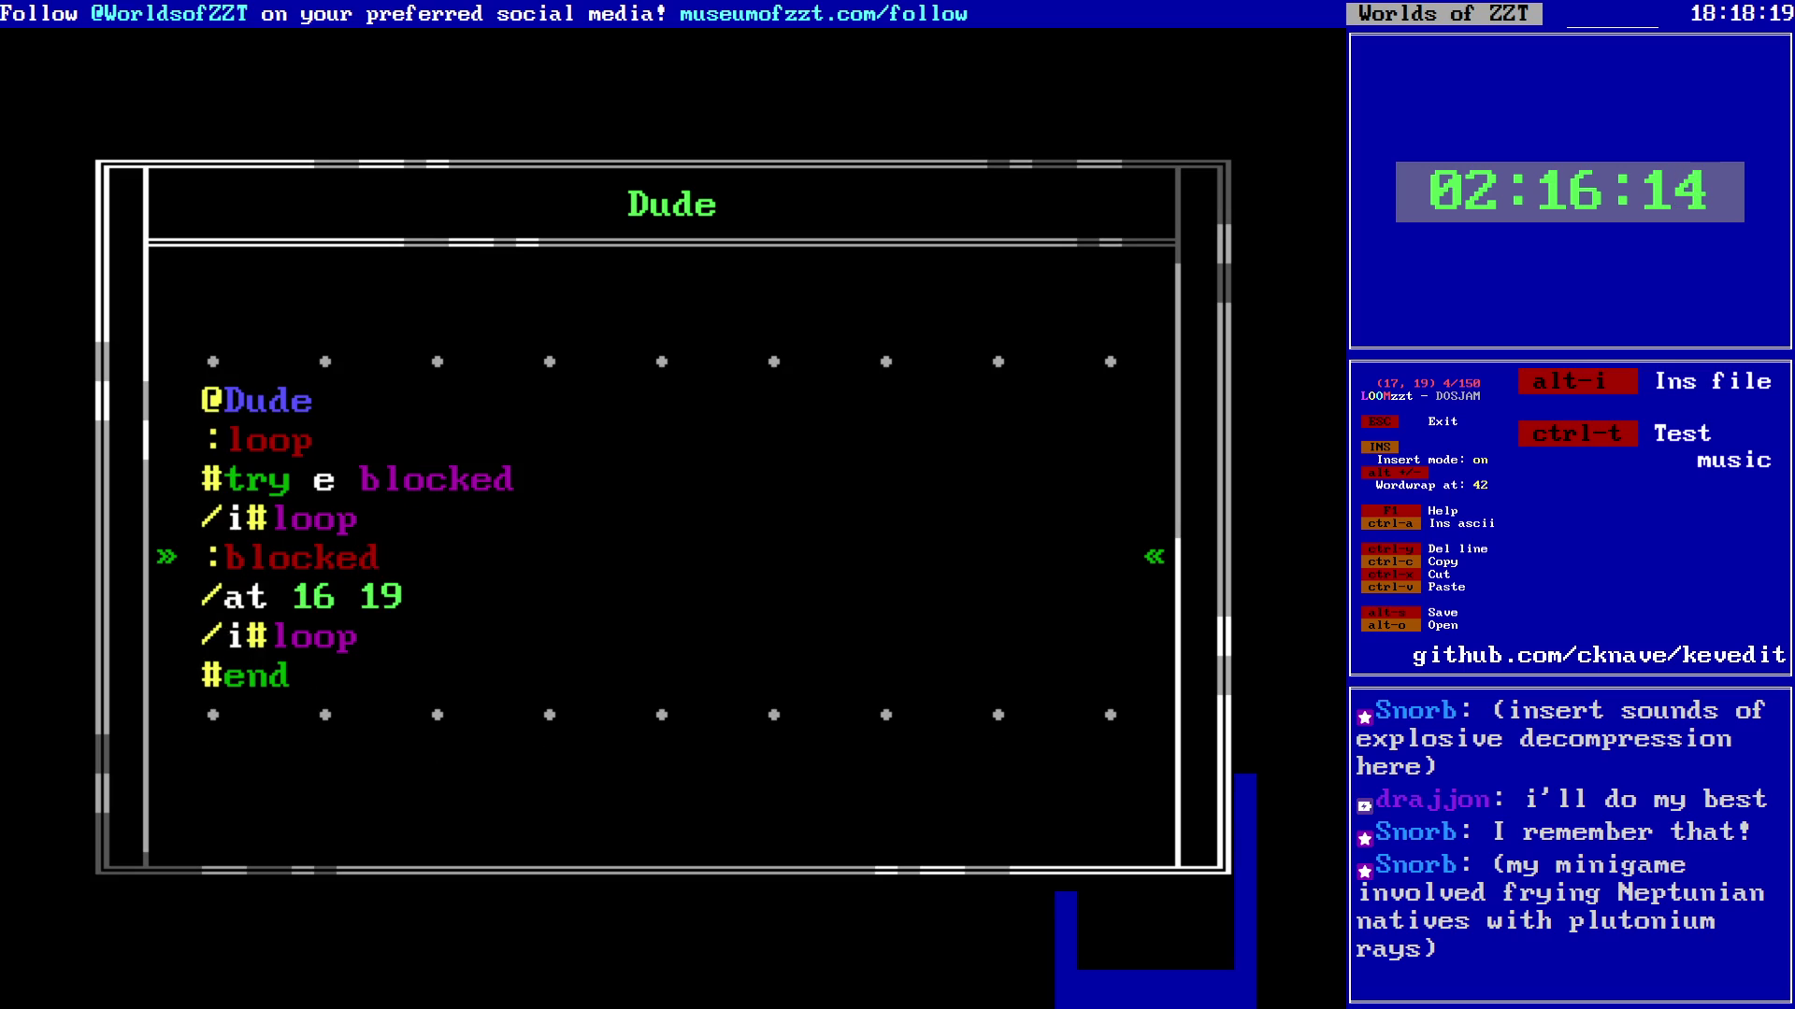
pyautogui.press('Up')
pyautogui.press('Up')
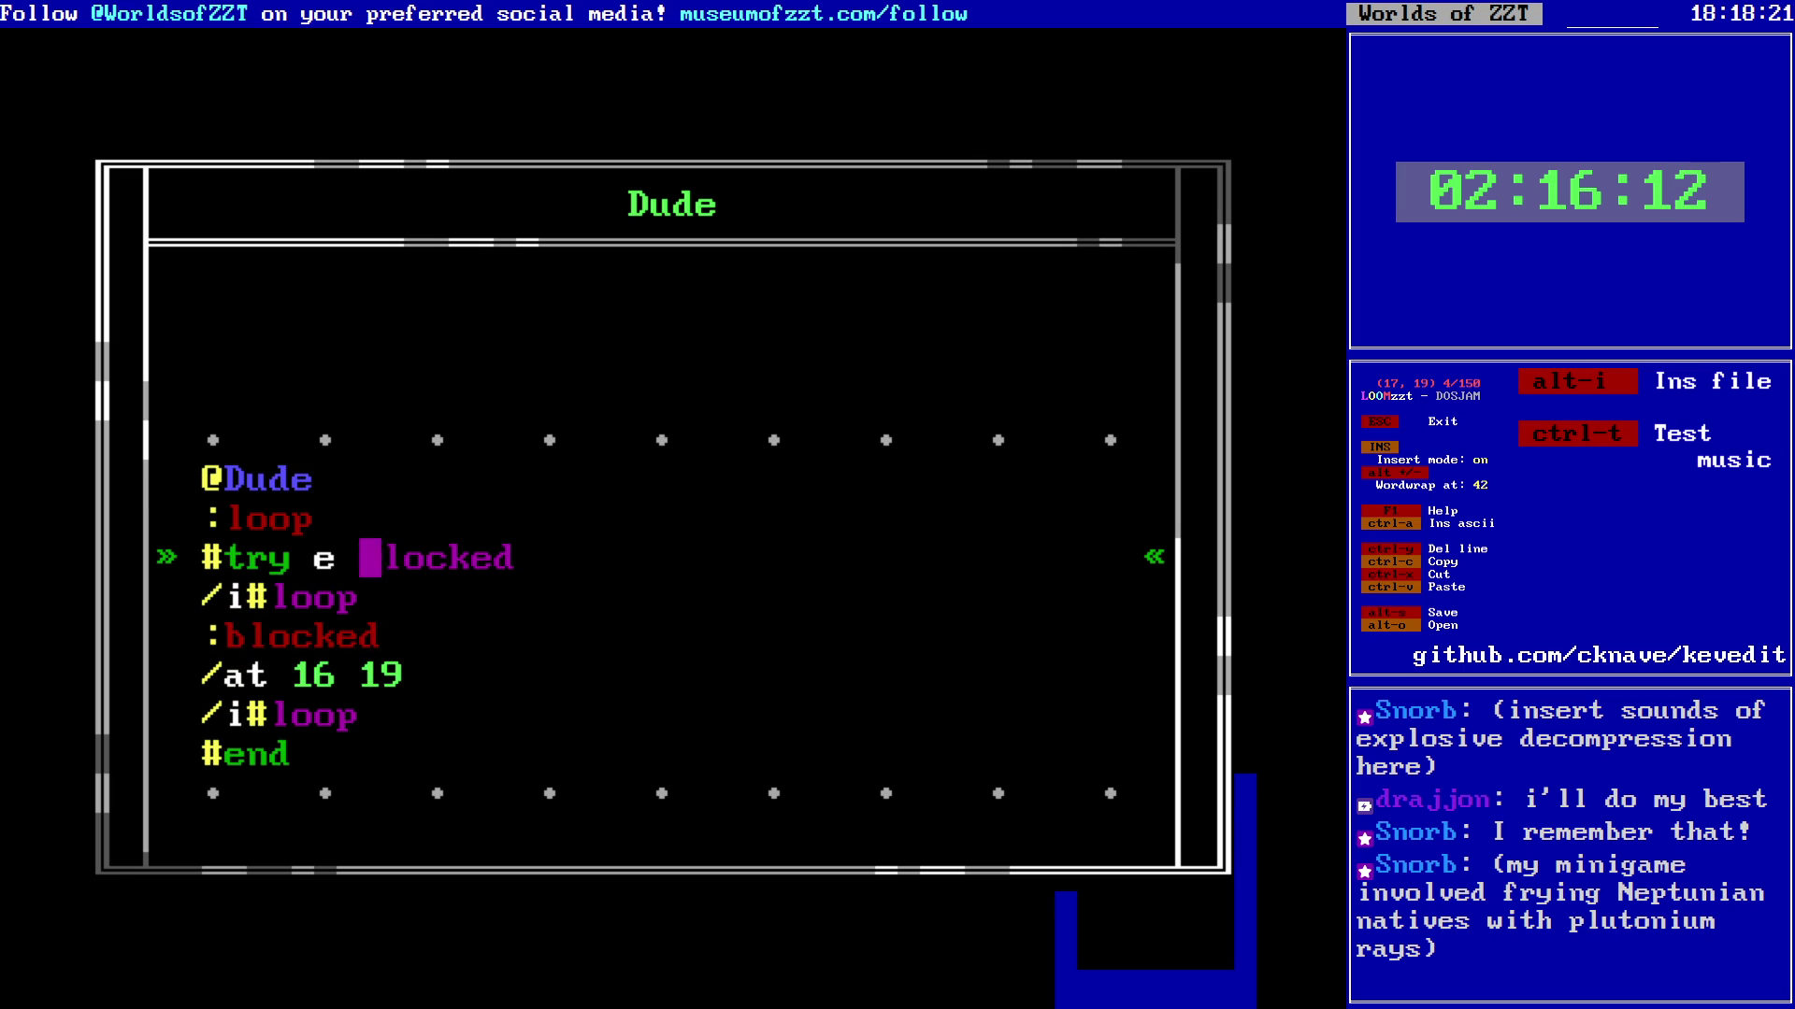
pyautogui.press('End')
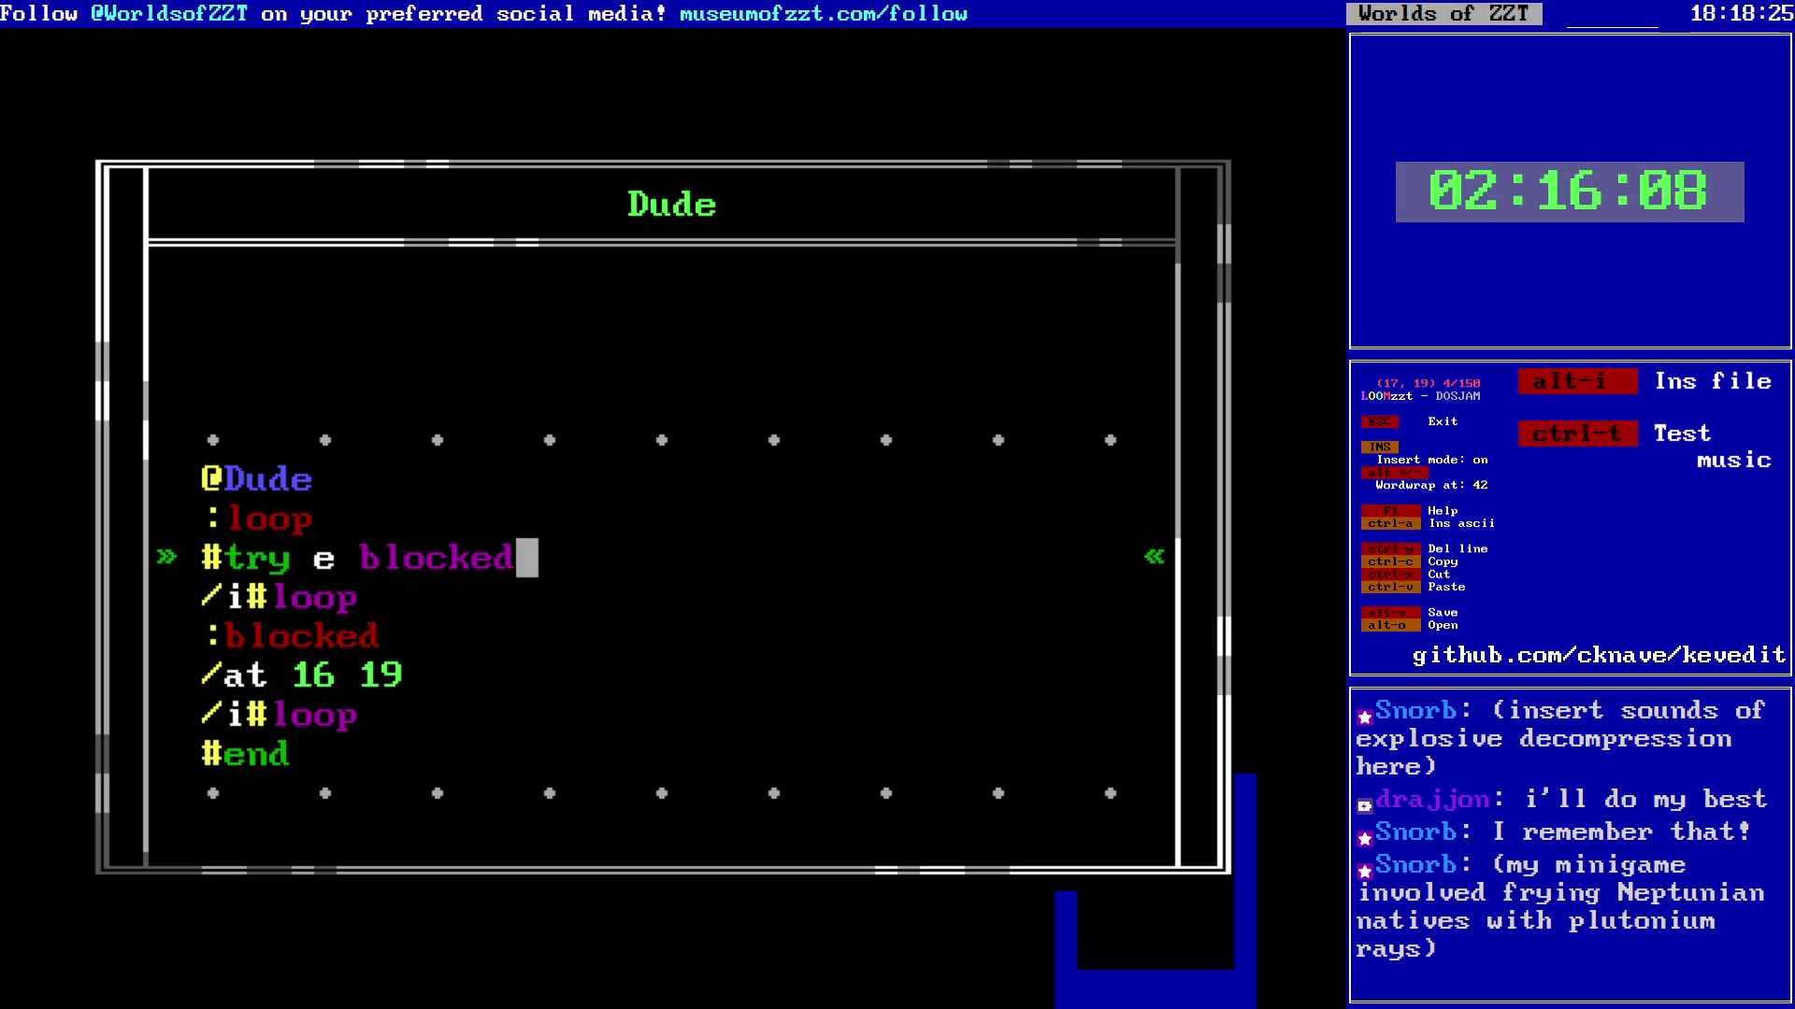
pyautogui.press('Home')
pyautogui.press('Delete')
pyautogui.press('Delete')
pyautogui.press('Delete')
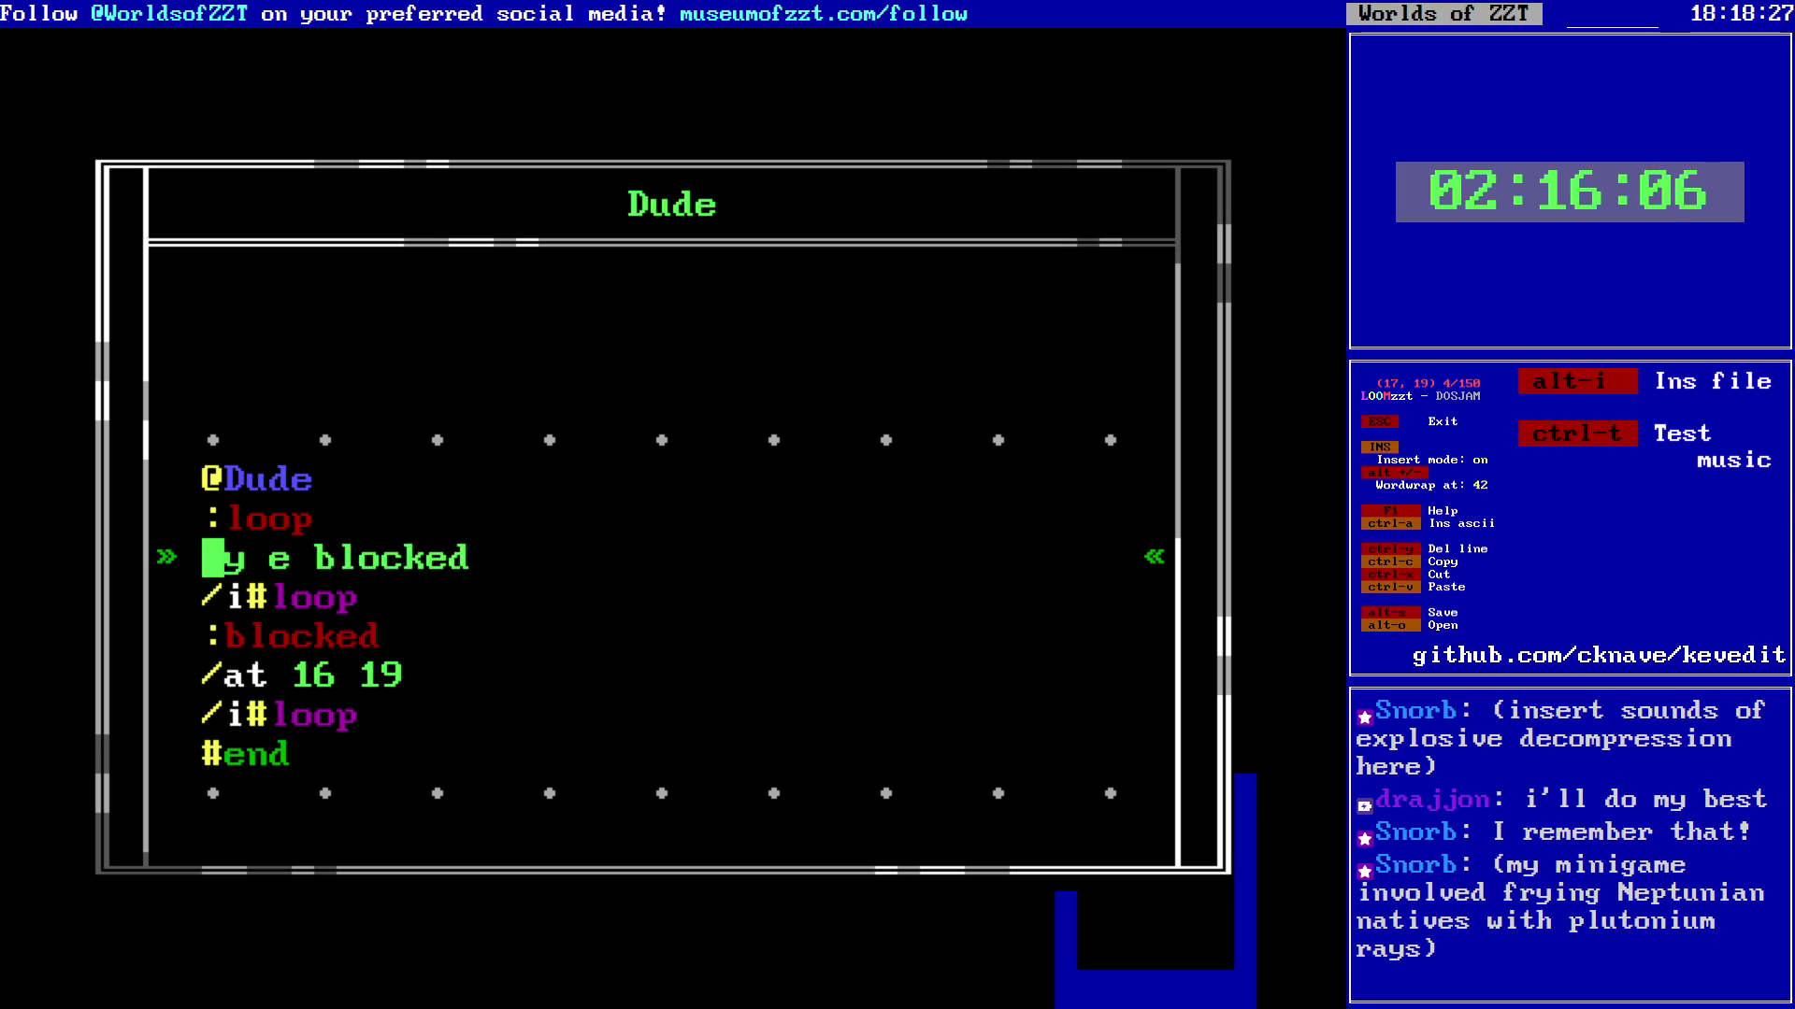
pyautogui.write('if')
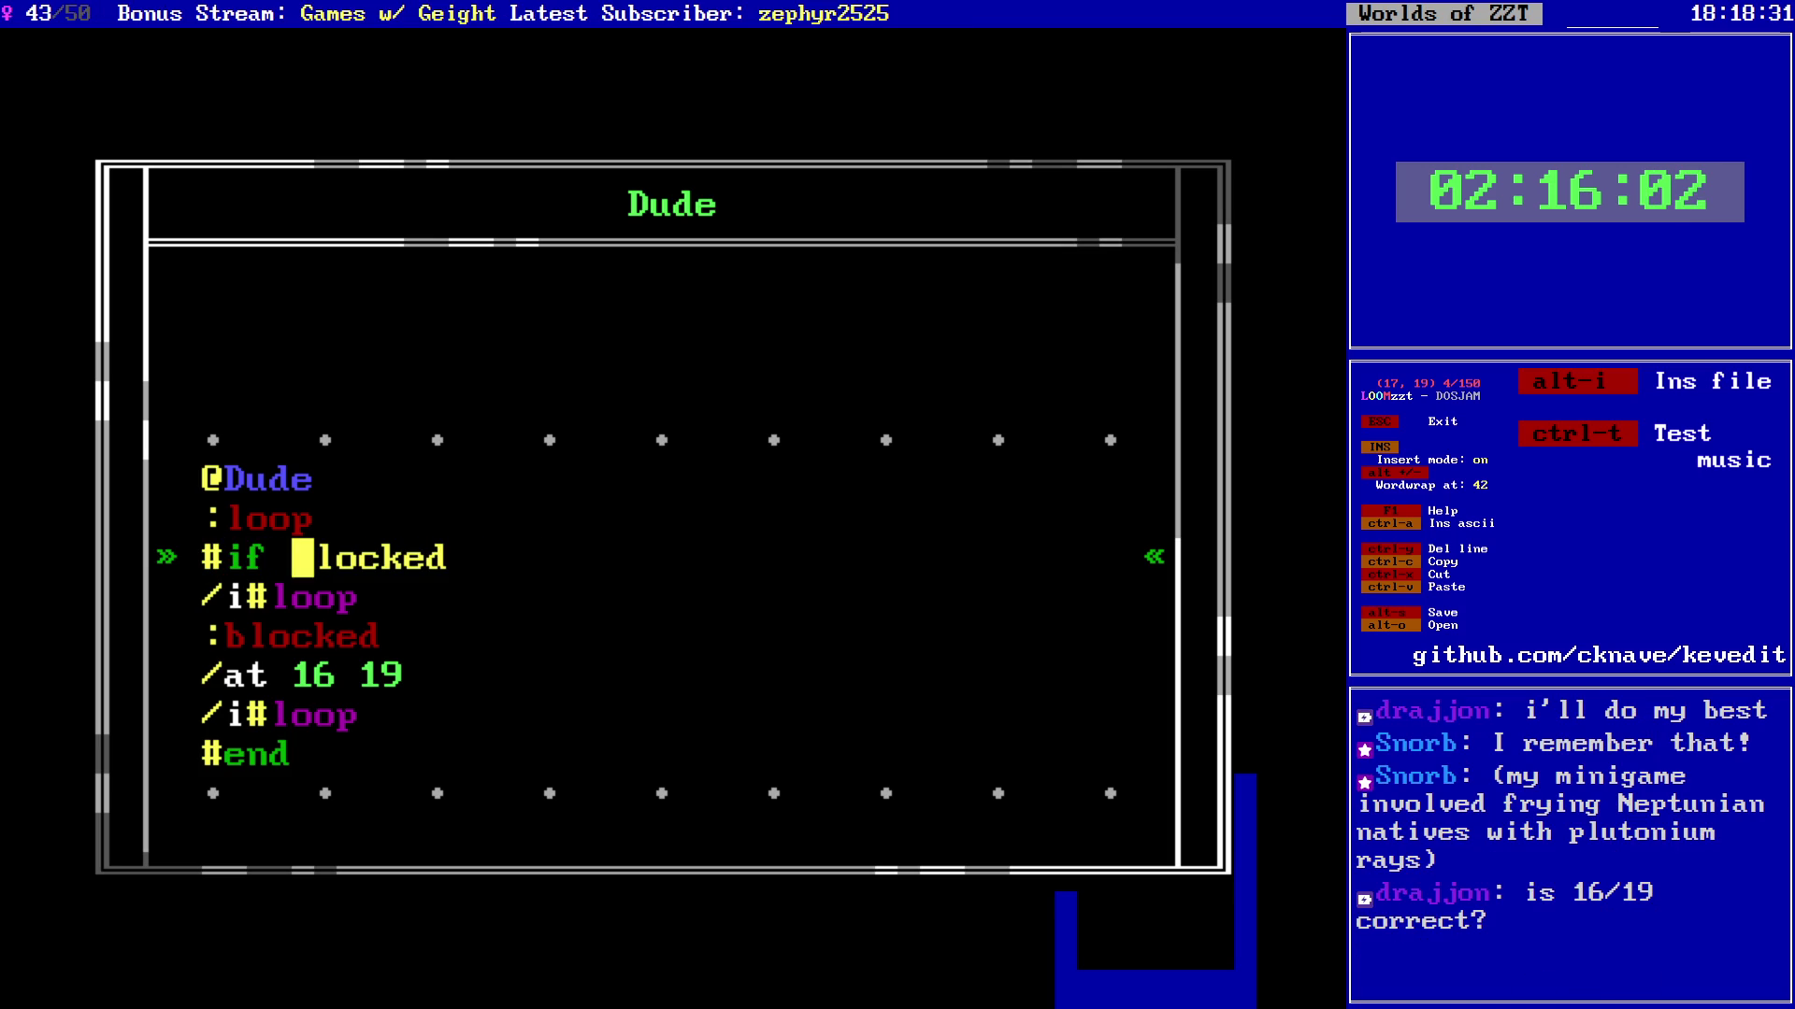
pyautogui.press('Escape')
# - Restore '#try e blocked' and change '/at 16 19' to '/at 17 19'
pyautogui.press('Left')
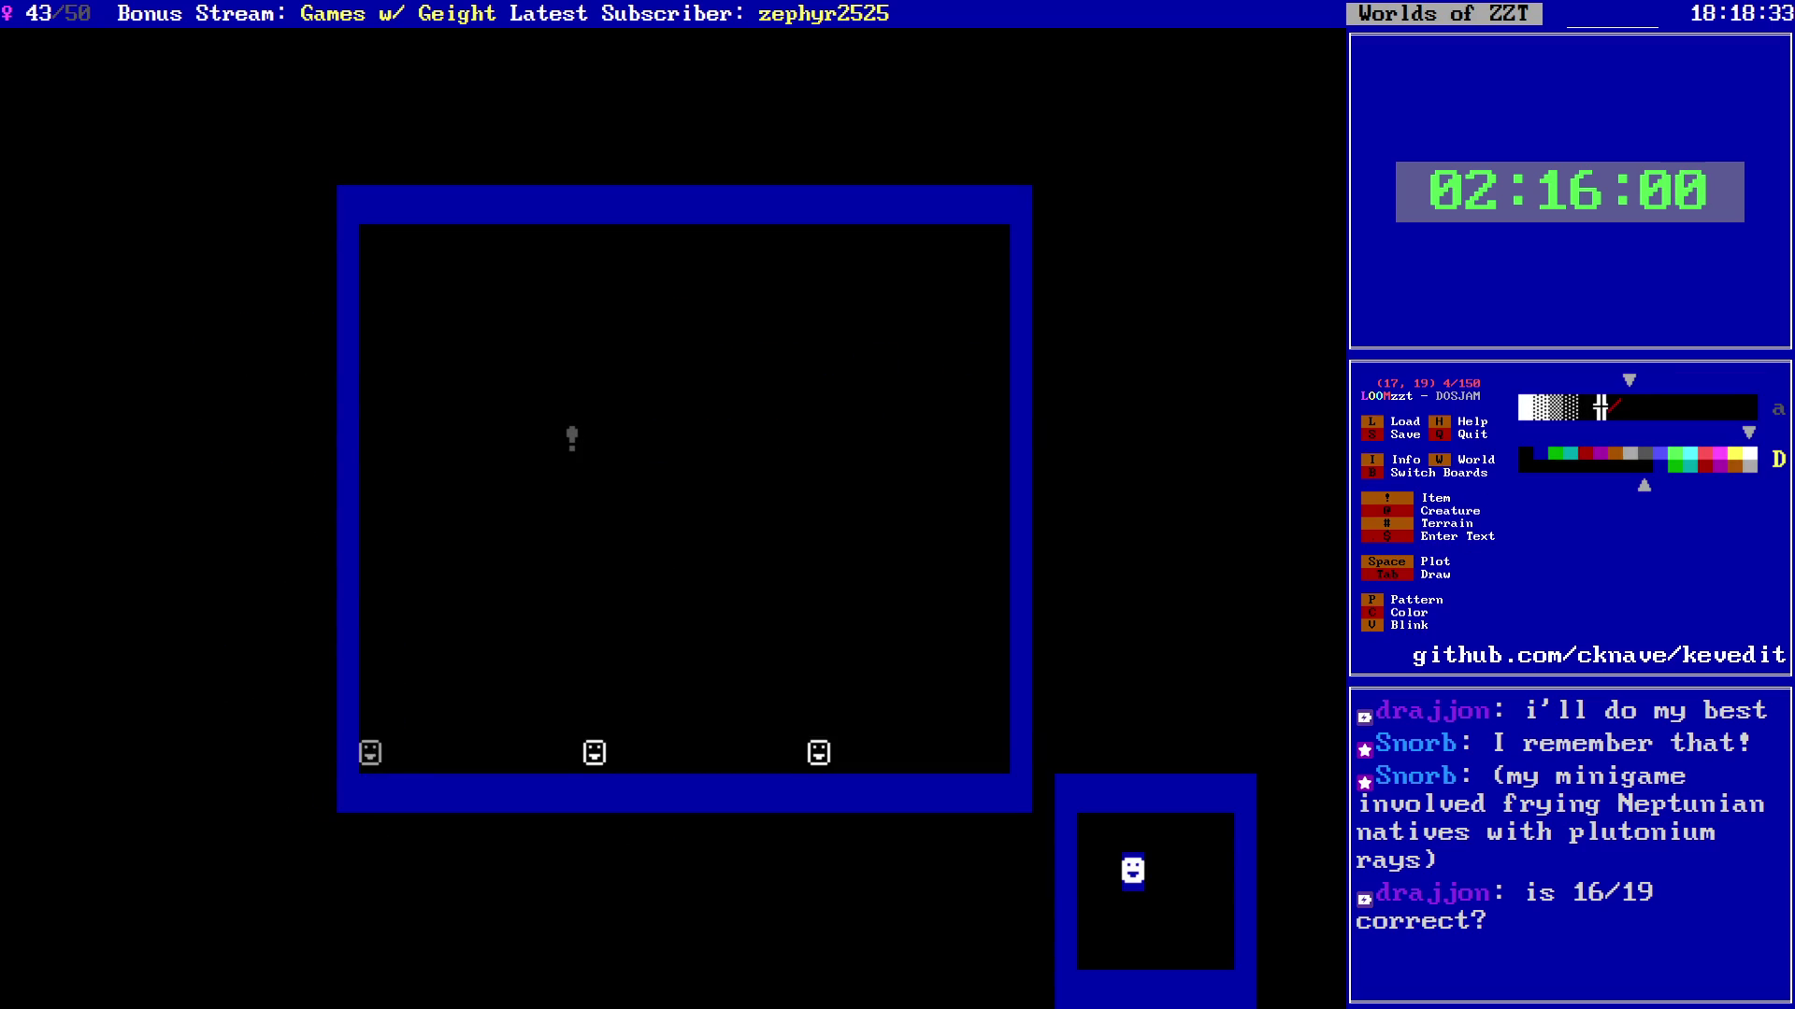
pyautogui.press('Return')
pyautogui.press('Down')
pyautogui.press('Down')
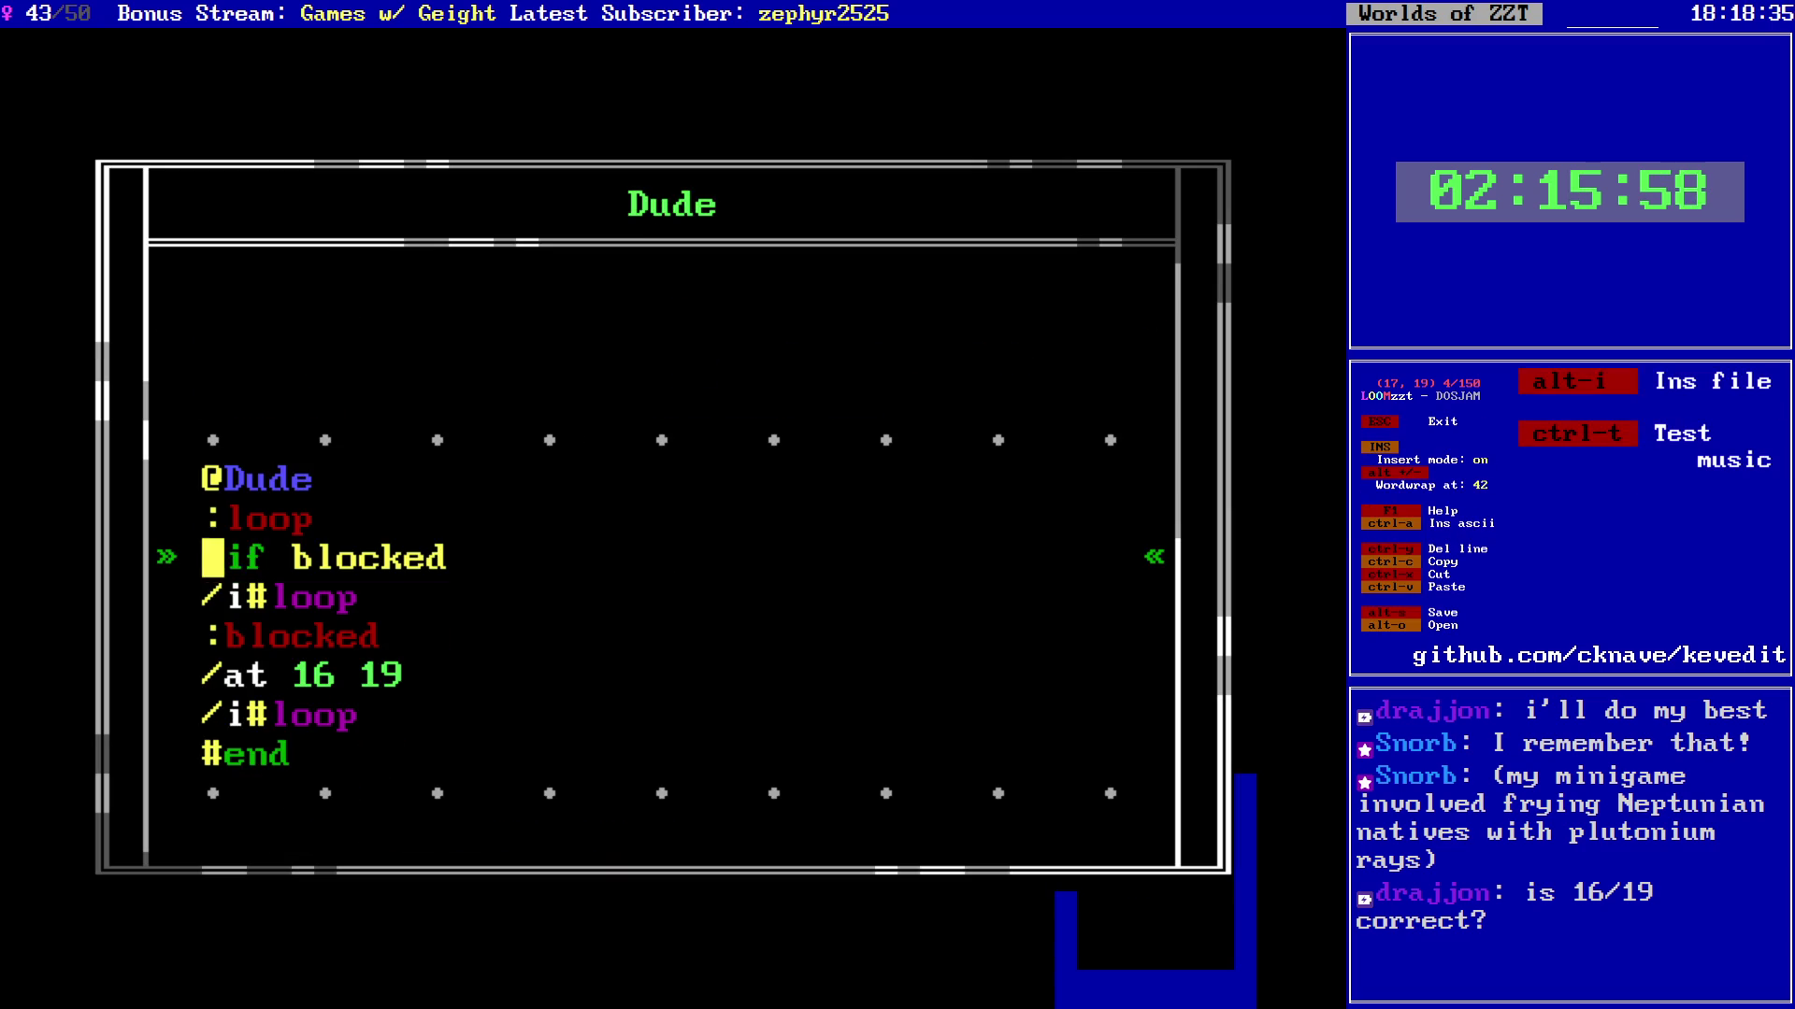
pyautogui.press('Right')
pyautogui.press('Right')
pyautogui.press('Right')
pyautogui.press('Delete')
pyautogui.press('BackSpace')
pyautogui.press('BackSpace')
pyautogui.write('try e')
pyautogui.press('Down')
pyautogui.press('Down')
pyautogui.press('Down')
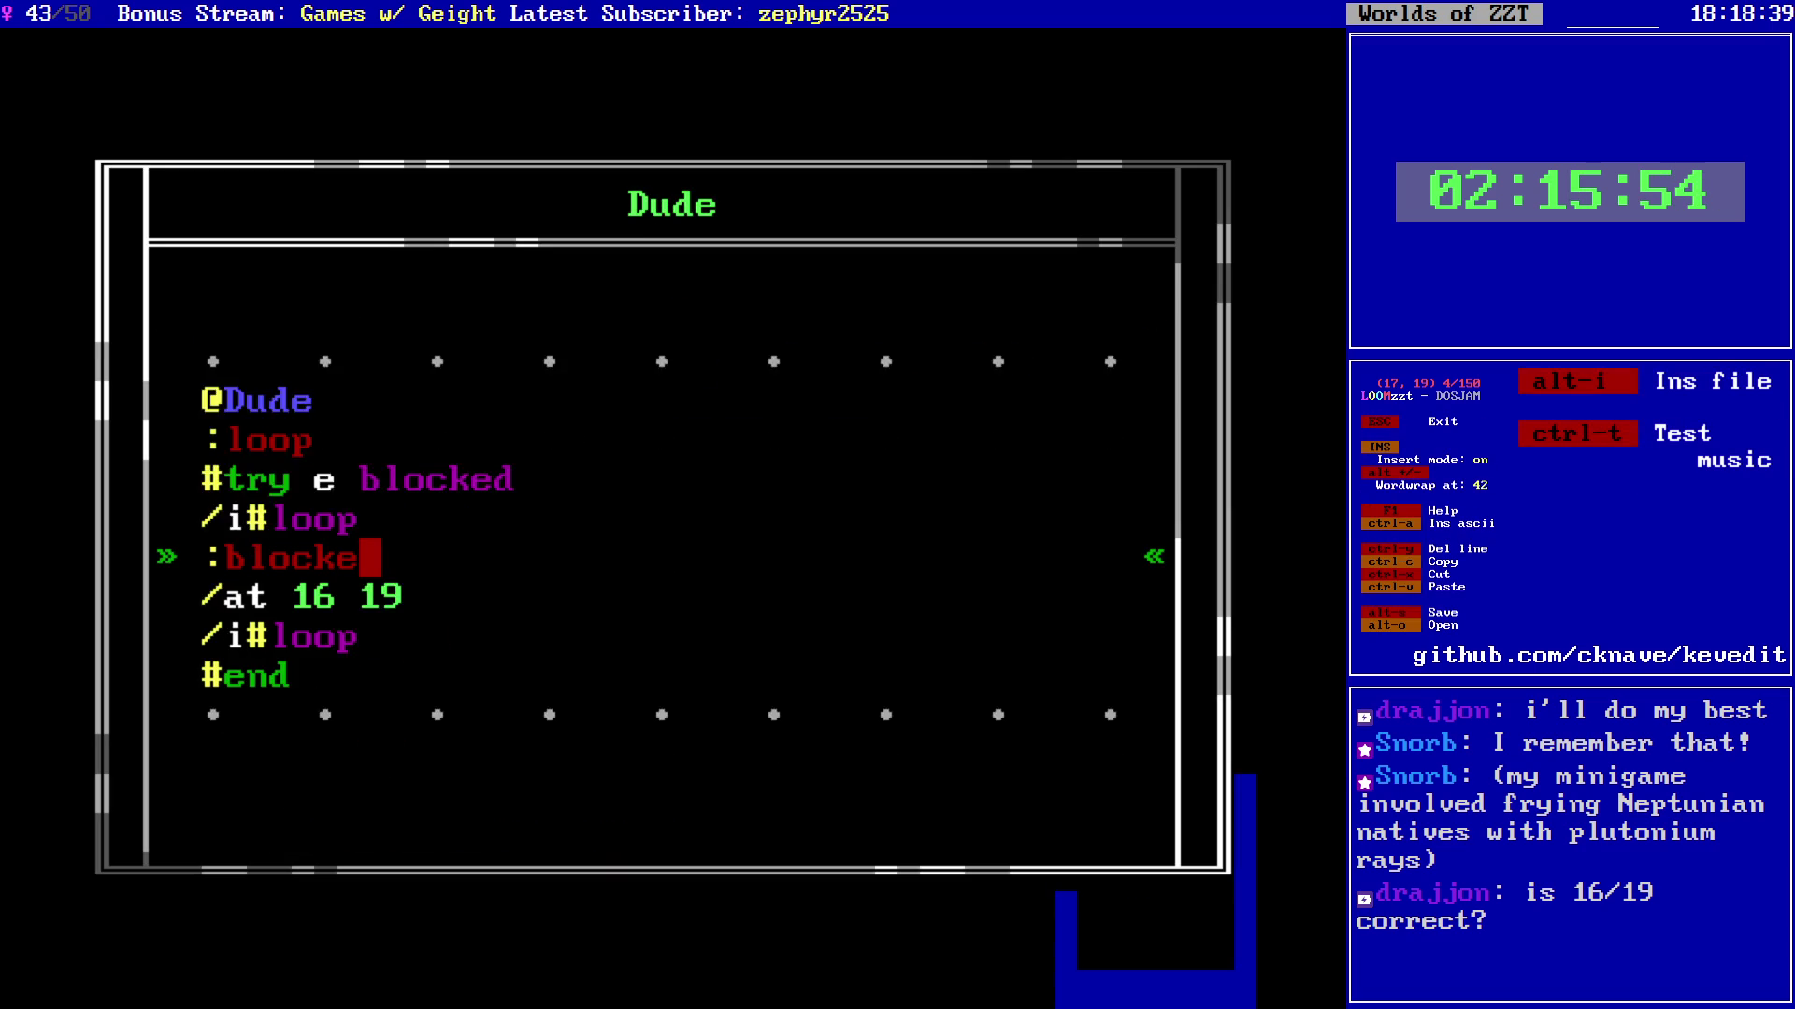
pyautogui.press('Home')
pyautogui.press('Right')
pyautogui.press('Right')
pyautogui.press('Right')
pyautogui.press('Right')
pyautogui.press('Delete')
pyautogui.write('7')
pyautogui.press('Escape')
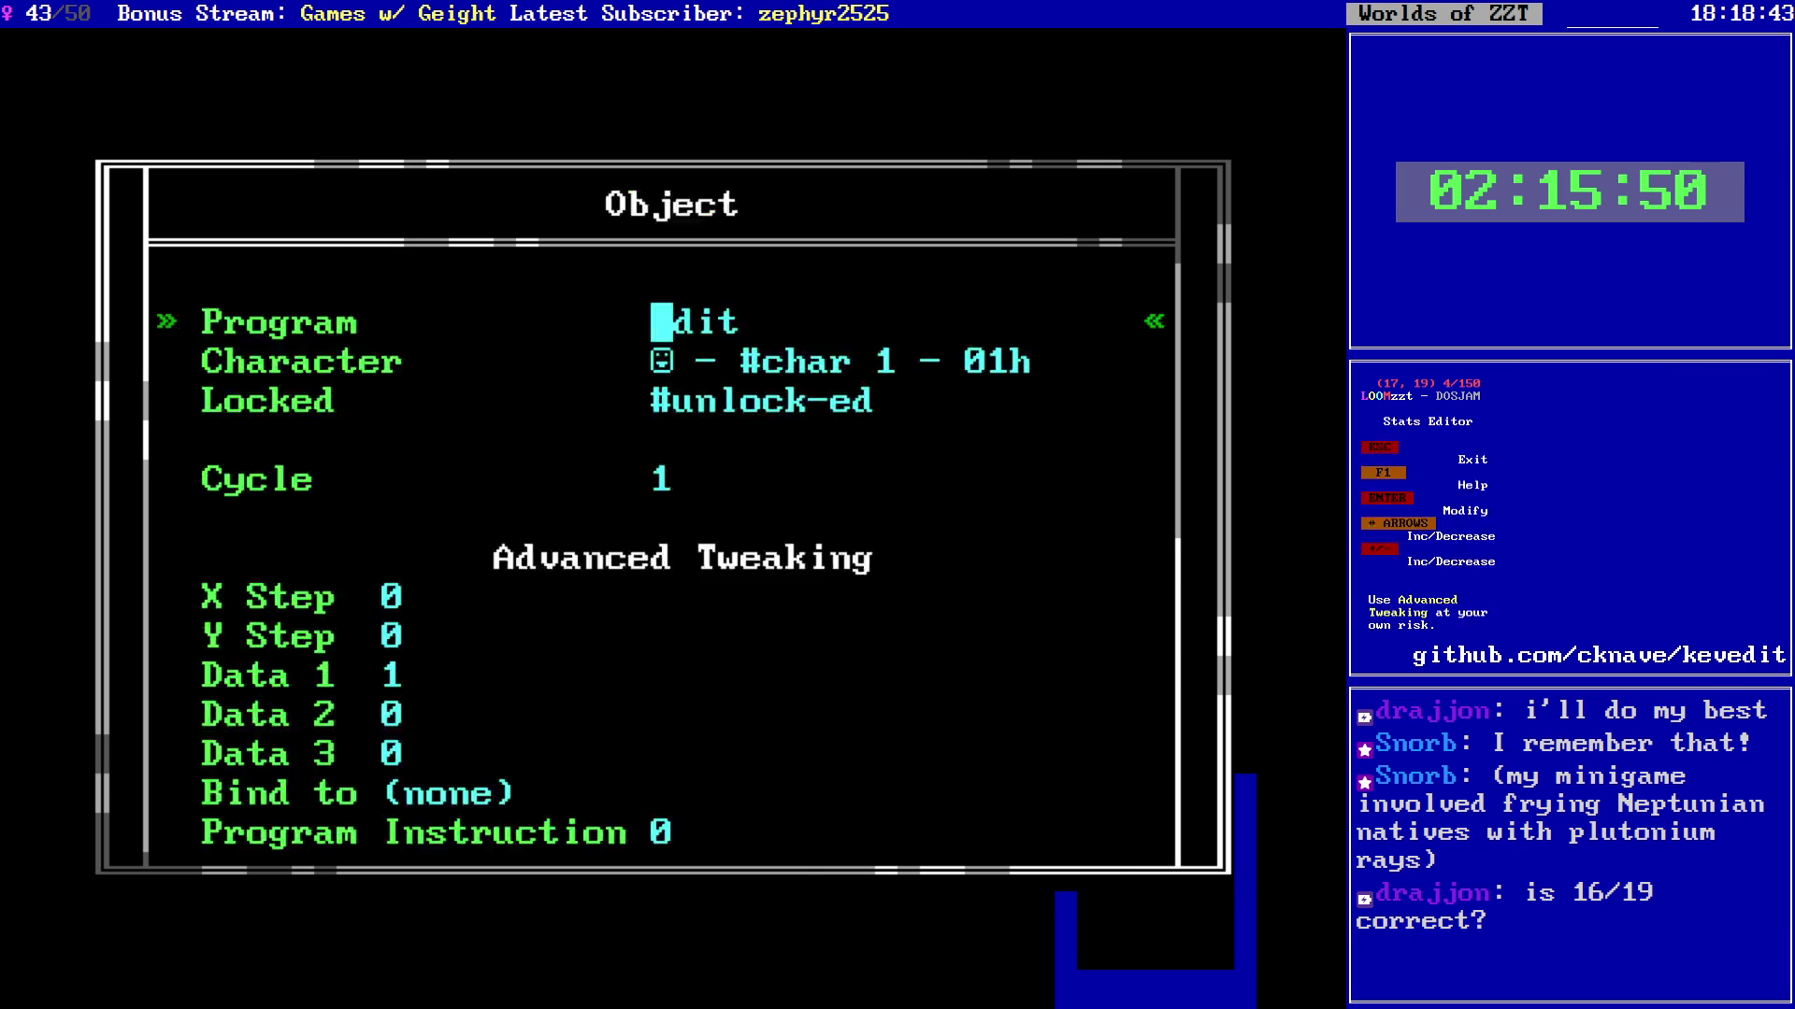
pyautogui.press('Escape')
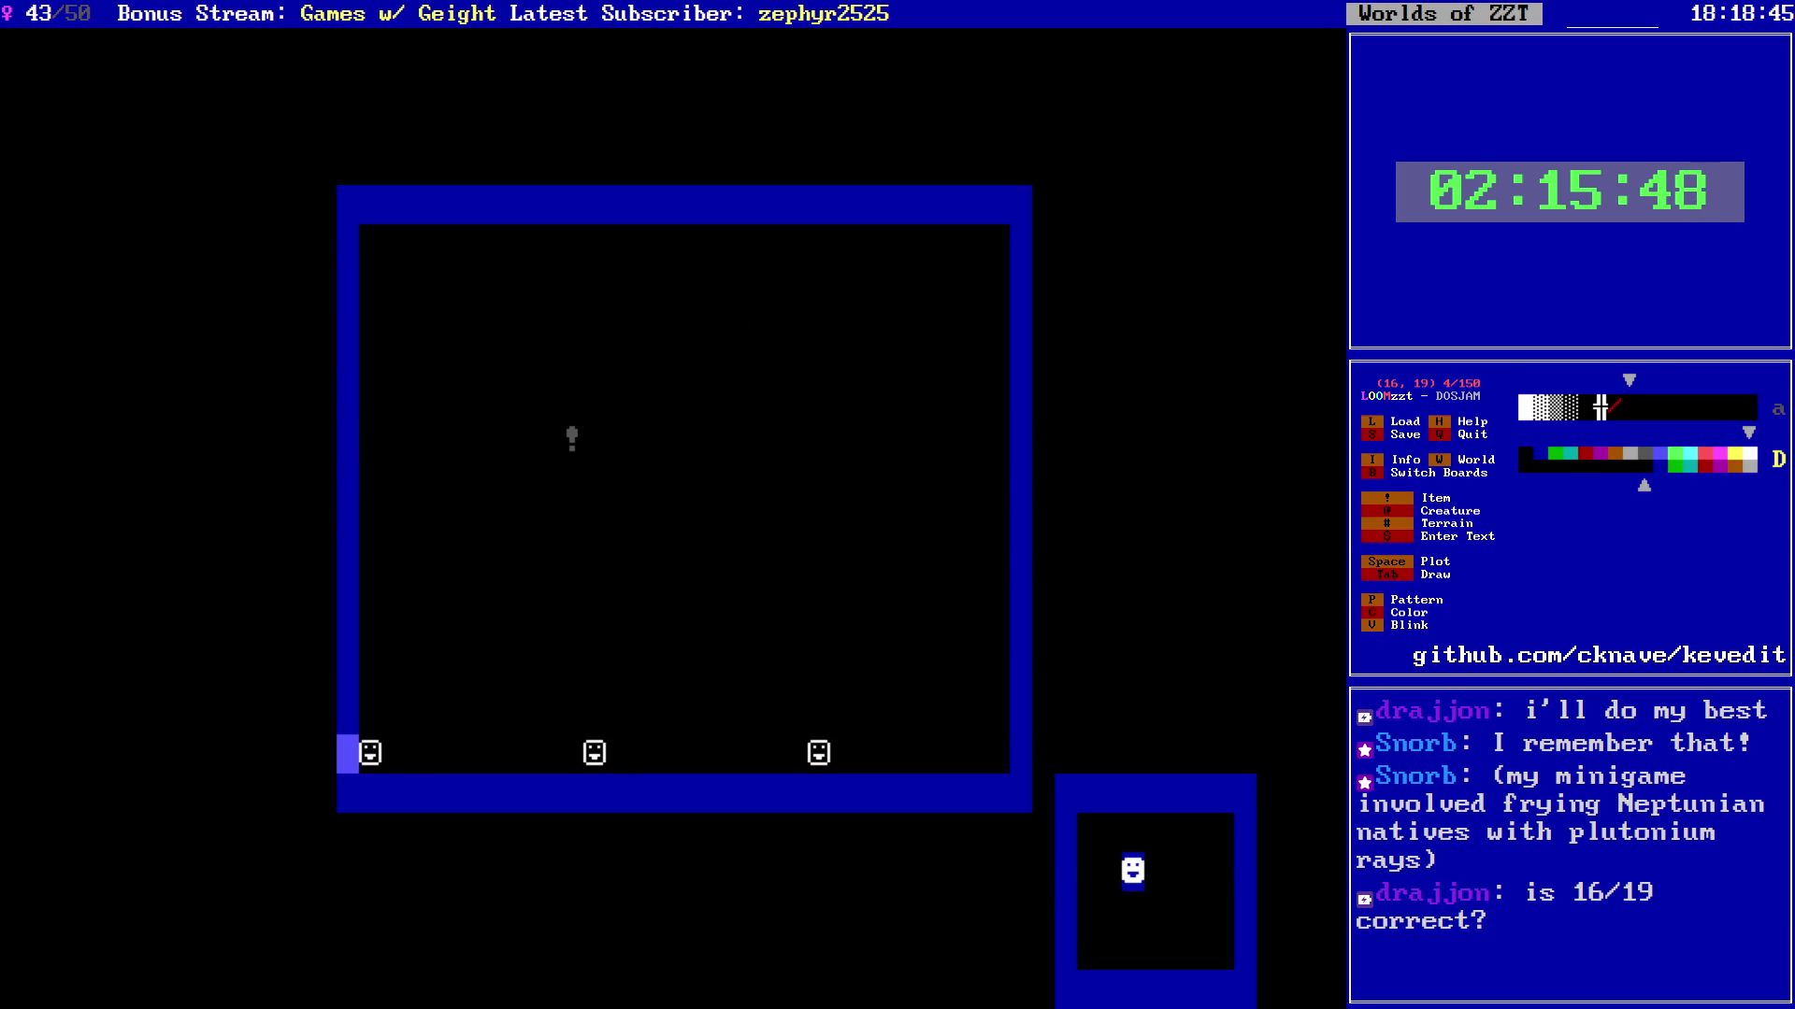
pyautogui.press('Right')
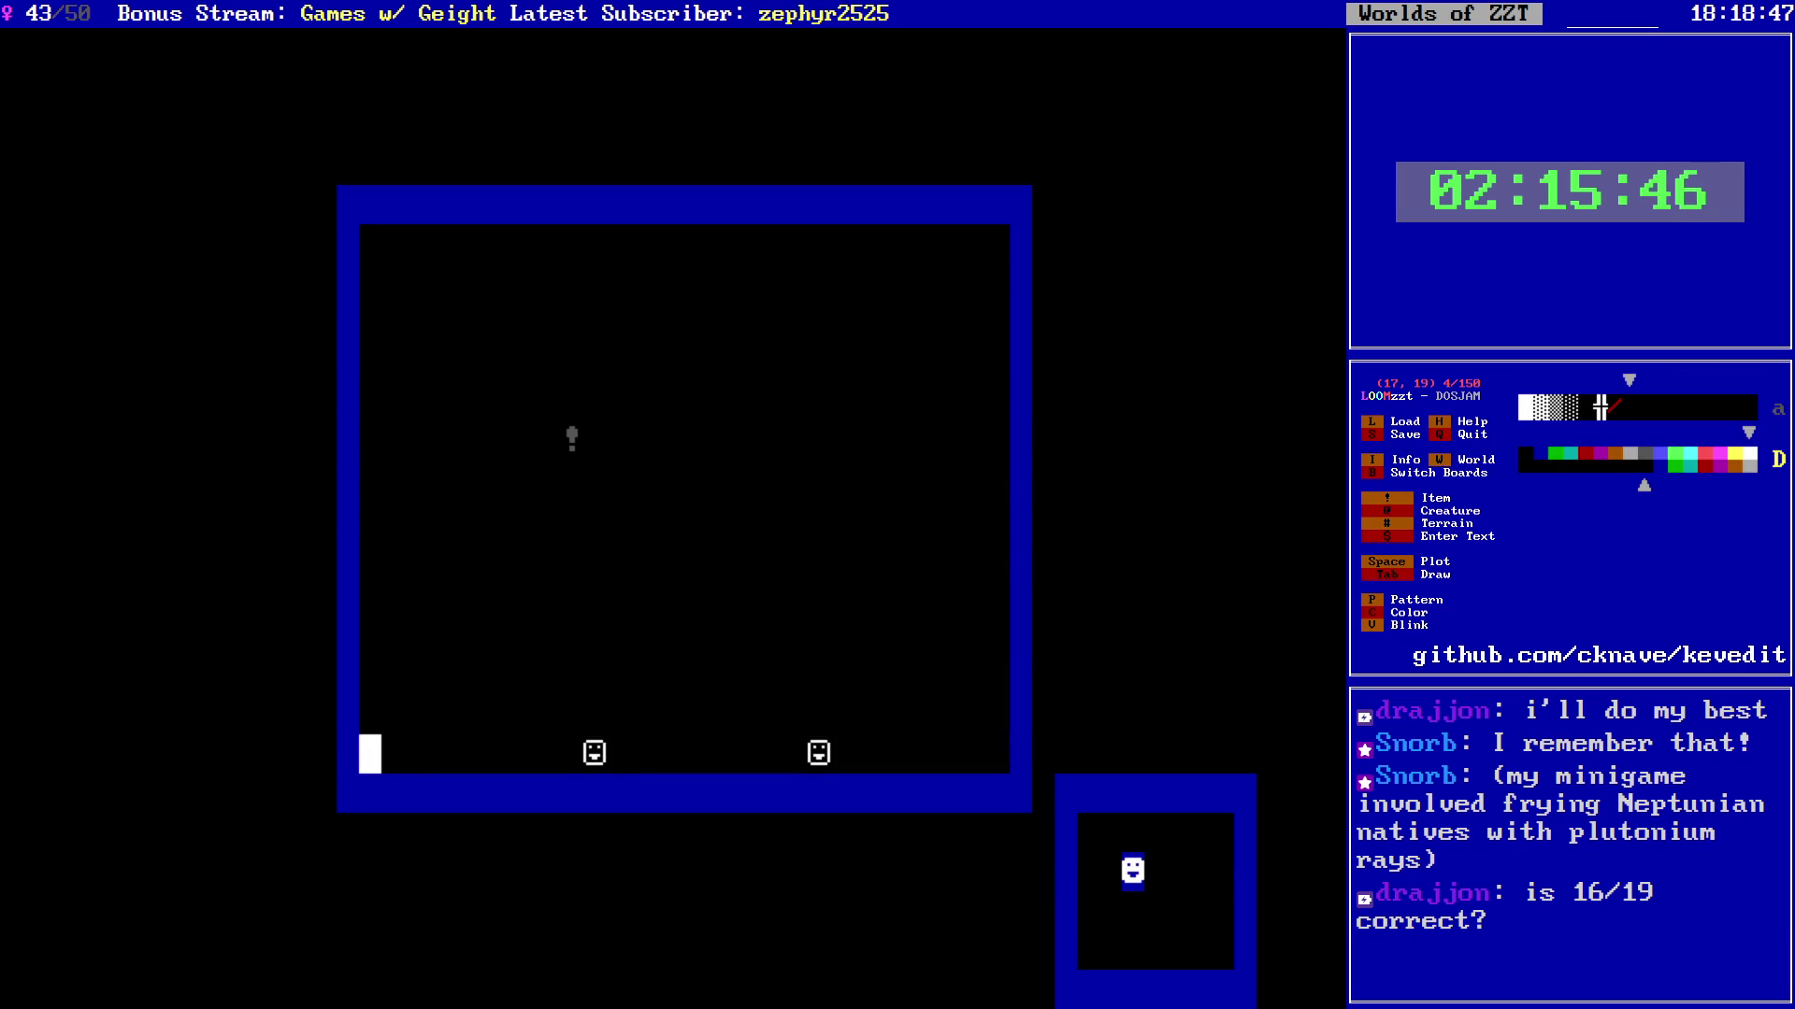
pyautogui.press('Left')
pyautogui.press('Left')
pyautogui.press('Left')
pyautogui.press('Right')
pyautogui.press('Right')
pyautogui.press('Right')
pyautogui.press('Down')
pyautogui.press('Down')
pyautogui.press('Left')
pyautogui.press('Left')
pyautogui.press('Left')
pyautogui.press('Left')
pyautogui.press('Left')
pyautogui.press('Left')
pyautogui.press('Right')
pyautogui.press('Right')
pyautogui.press('Right')
pyautogui.press('Up')
pyautogui.press('Up')
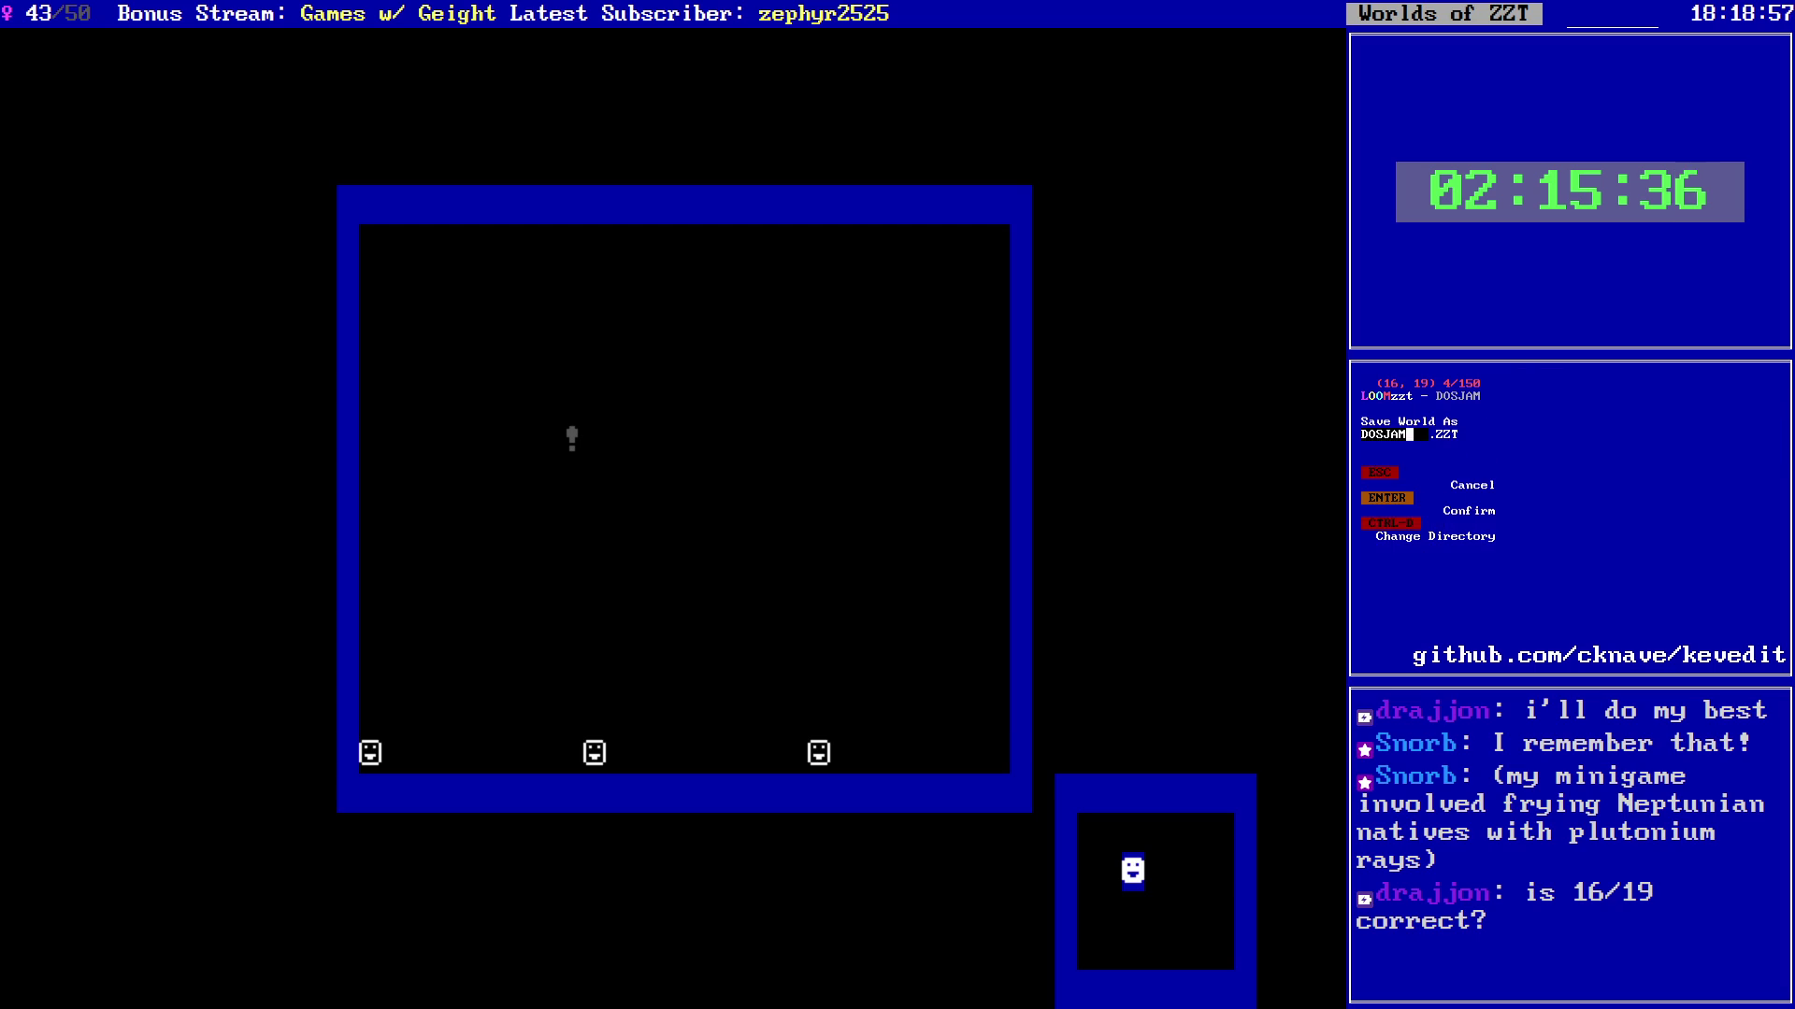
pyautogui.press('Return')
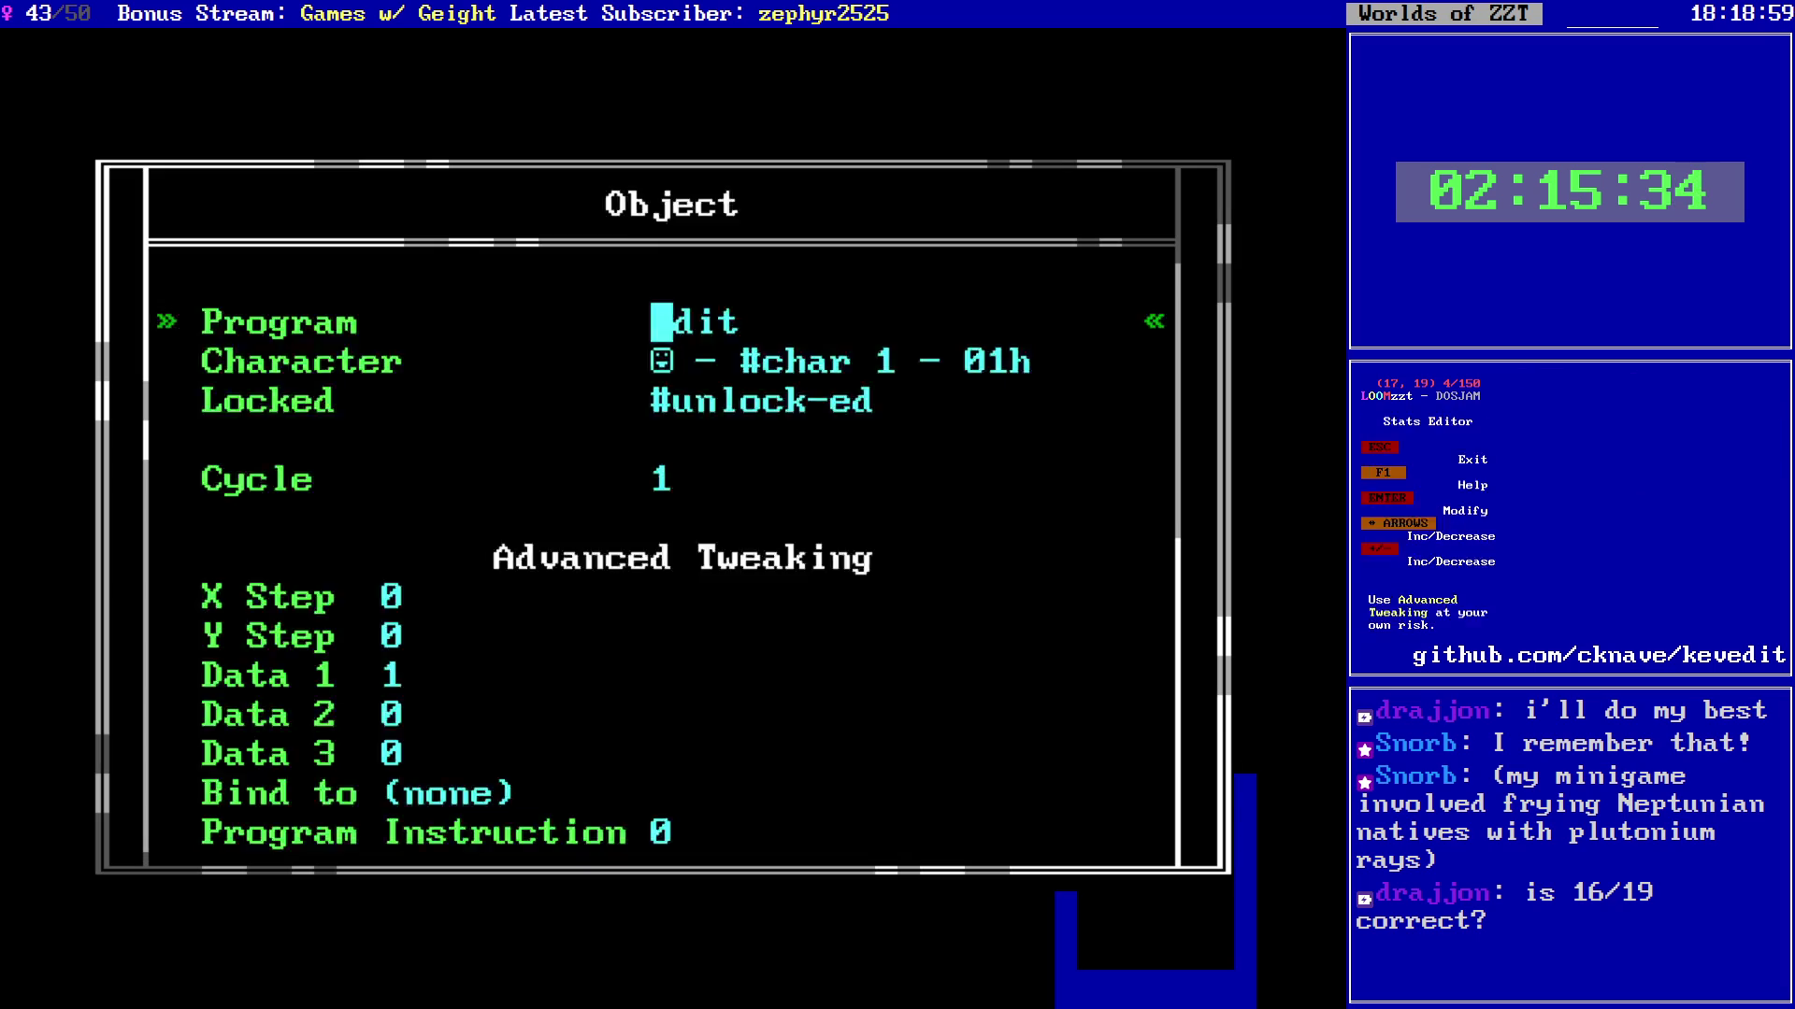
pyautogui.press('Escape')
pyautogui.press('Escape')
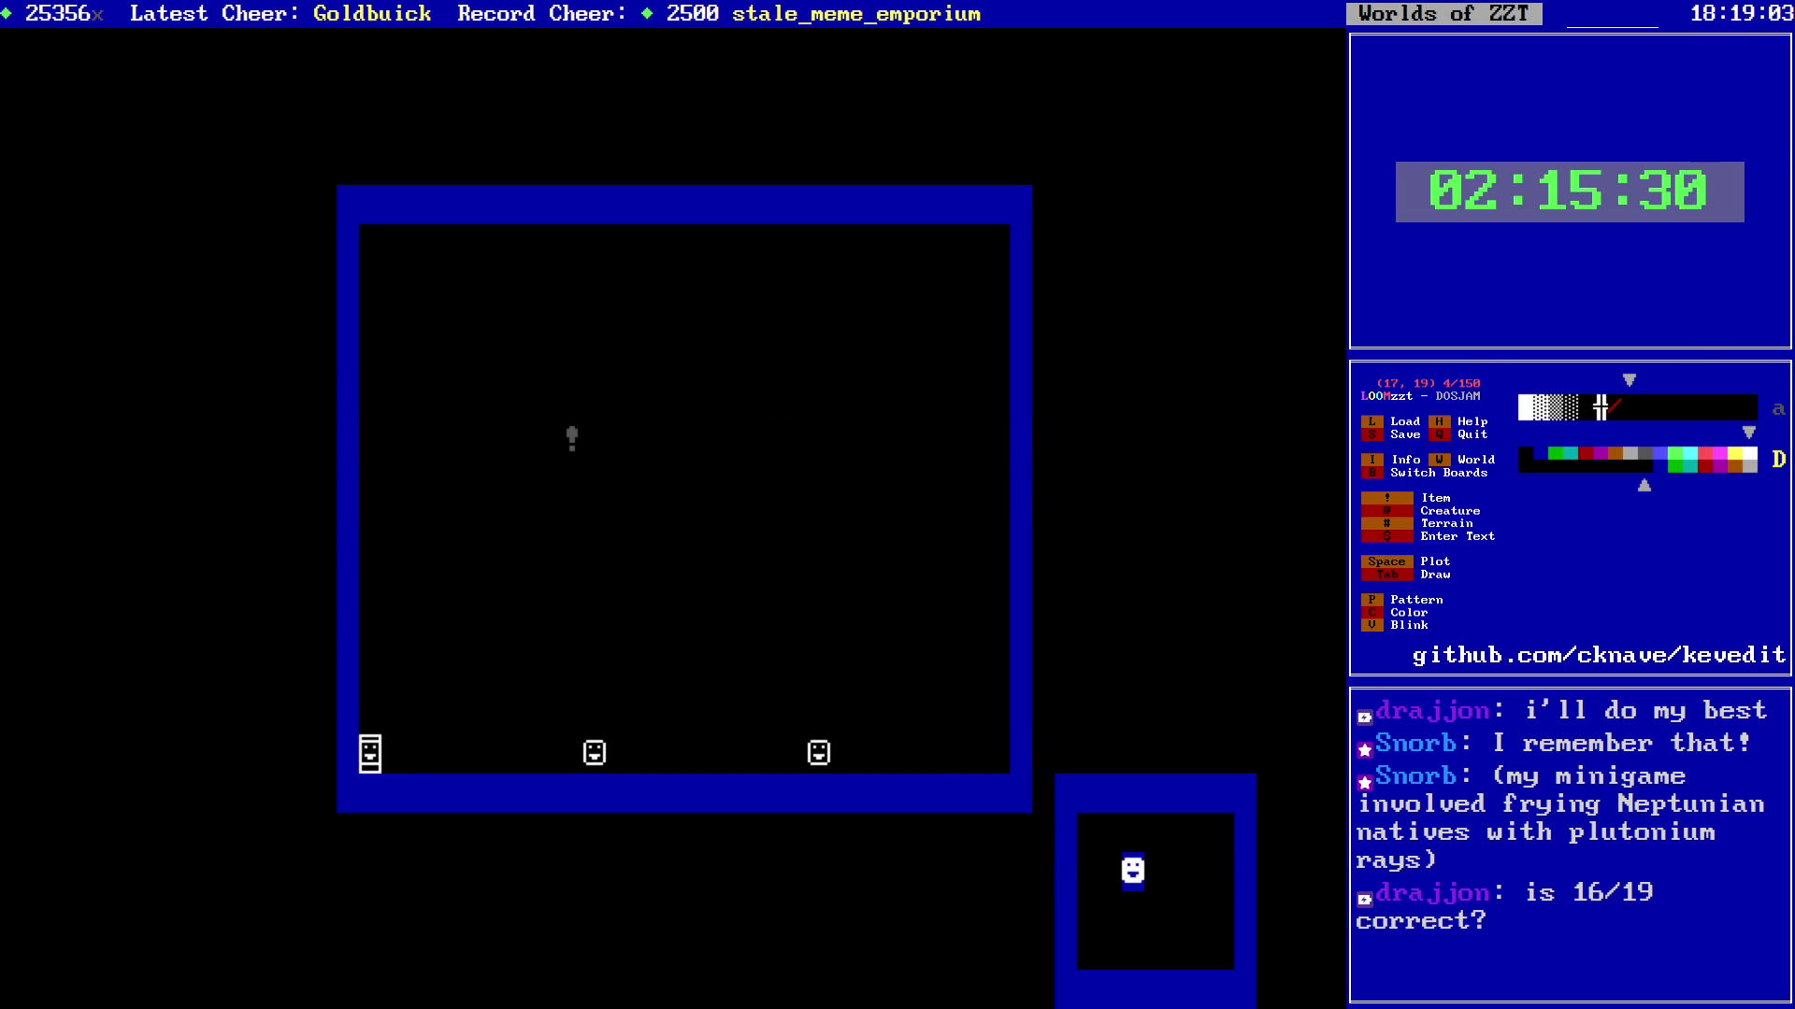
pyautogui.hotkey('alt', 't')
pyautogui.press('Escape')
pyautogui.press('y')
pyautogui.press('w')
pyautogui.press('Return')
pyautogui.press('p')
pyautogui.press('Right')
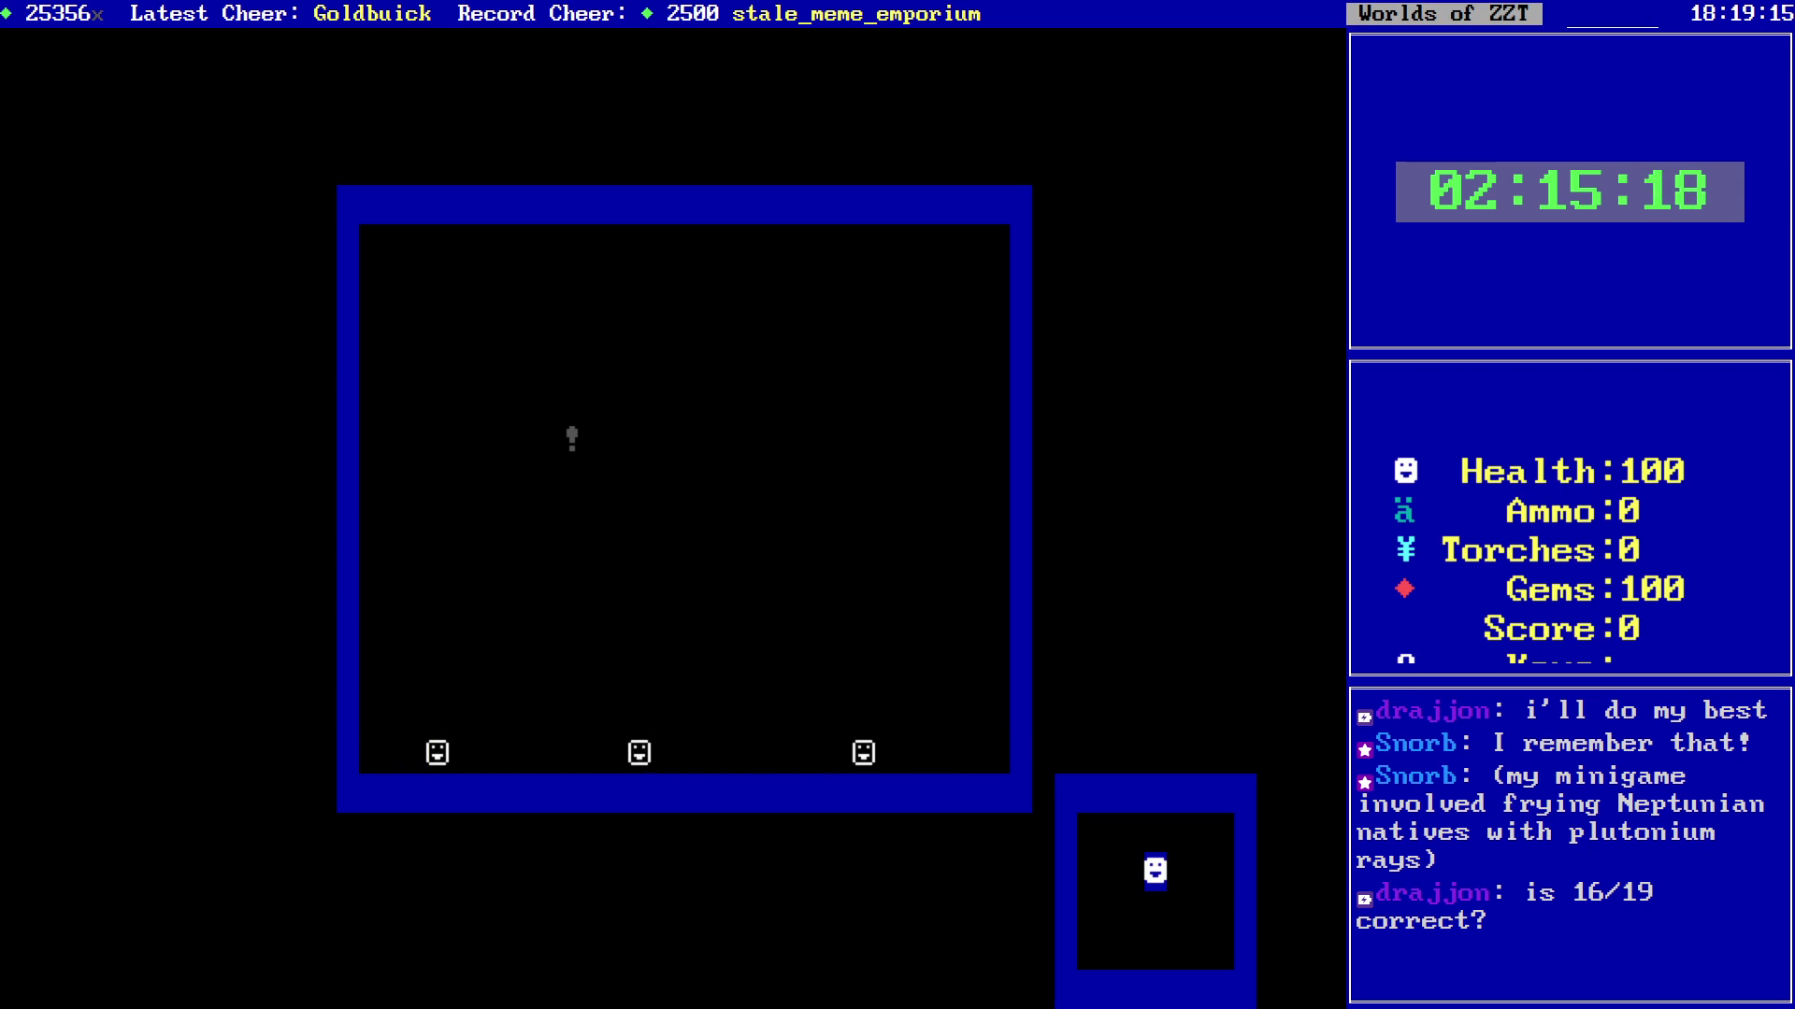
pyautogui.press('q')
pyautogui.press('y')
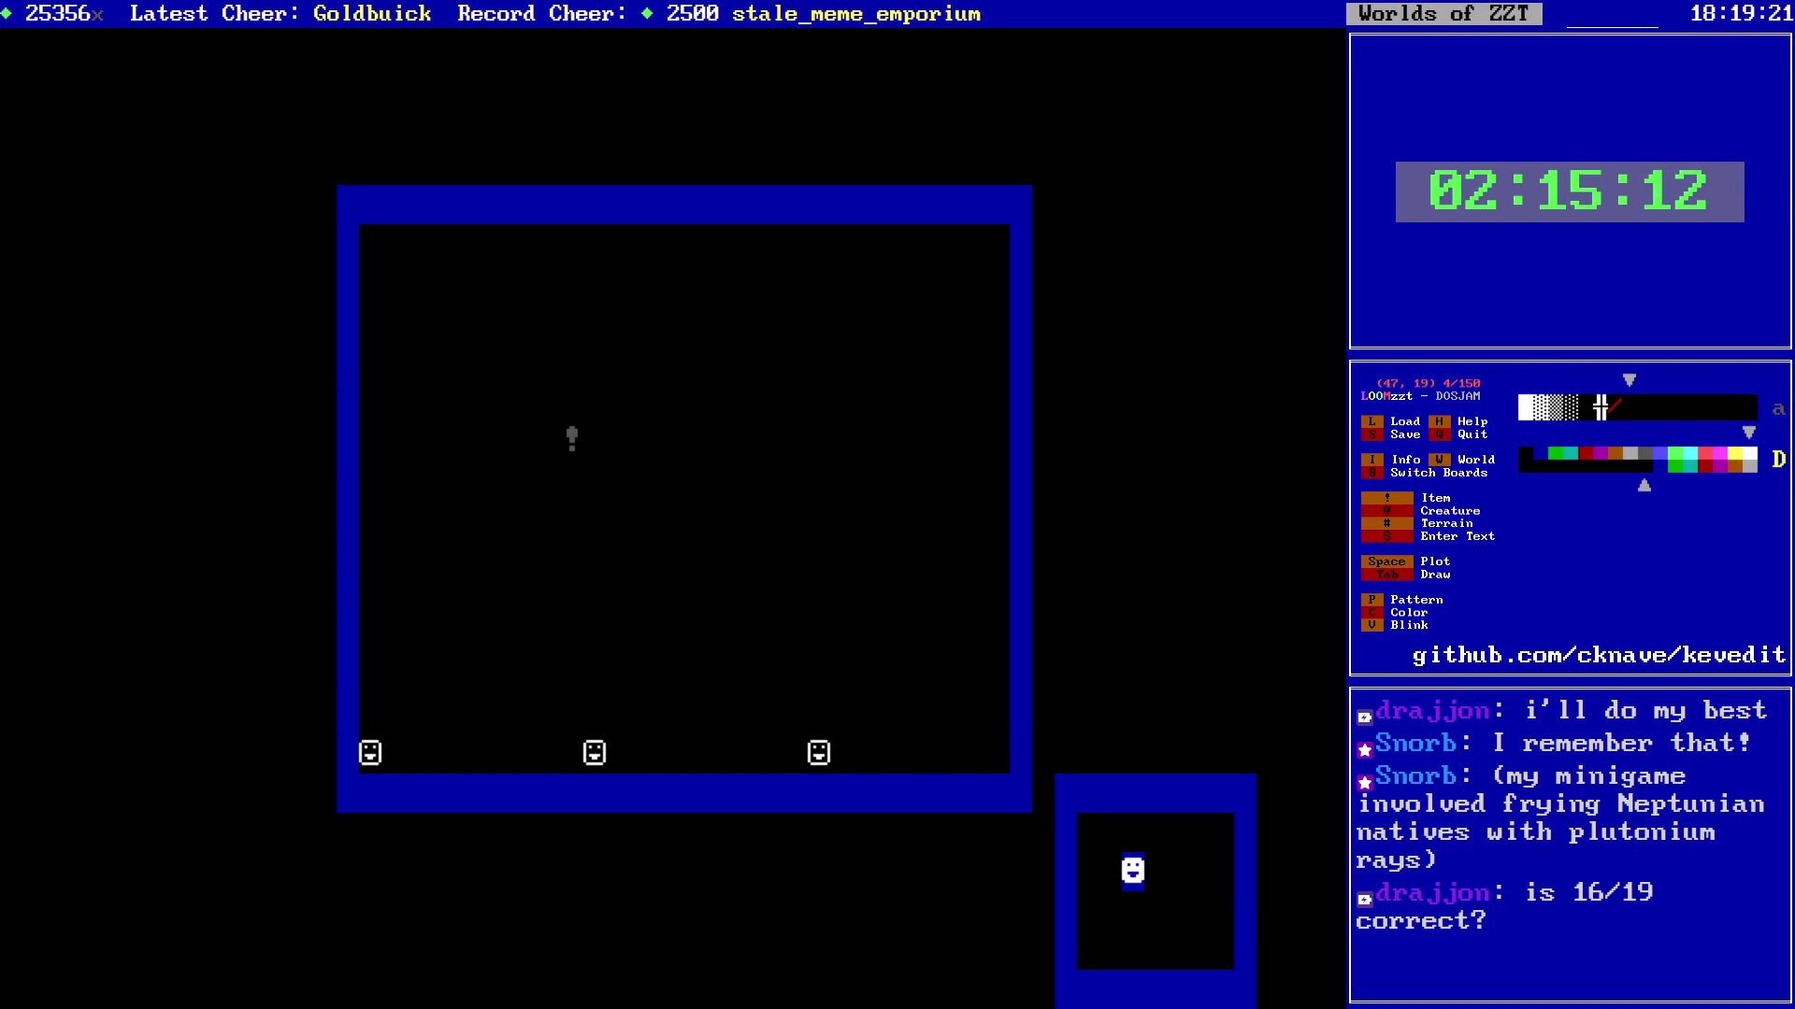
# - Beside the player in its small box, choose a blue colour for new elements
pyautogui.press('Down')
pyautogui.press('Down')
pyautogui.press('Down')
pyautogui.press('Right')
pyautogui.press('Right')
pyautogui.press('Right')
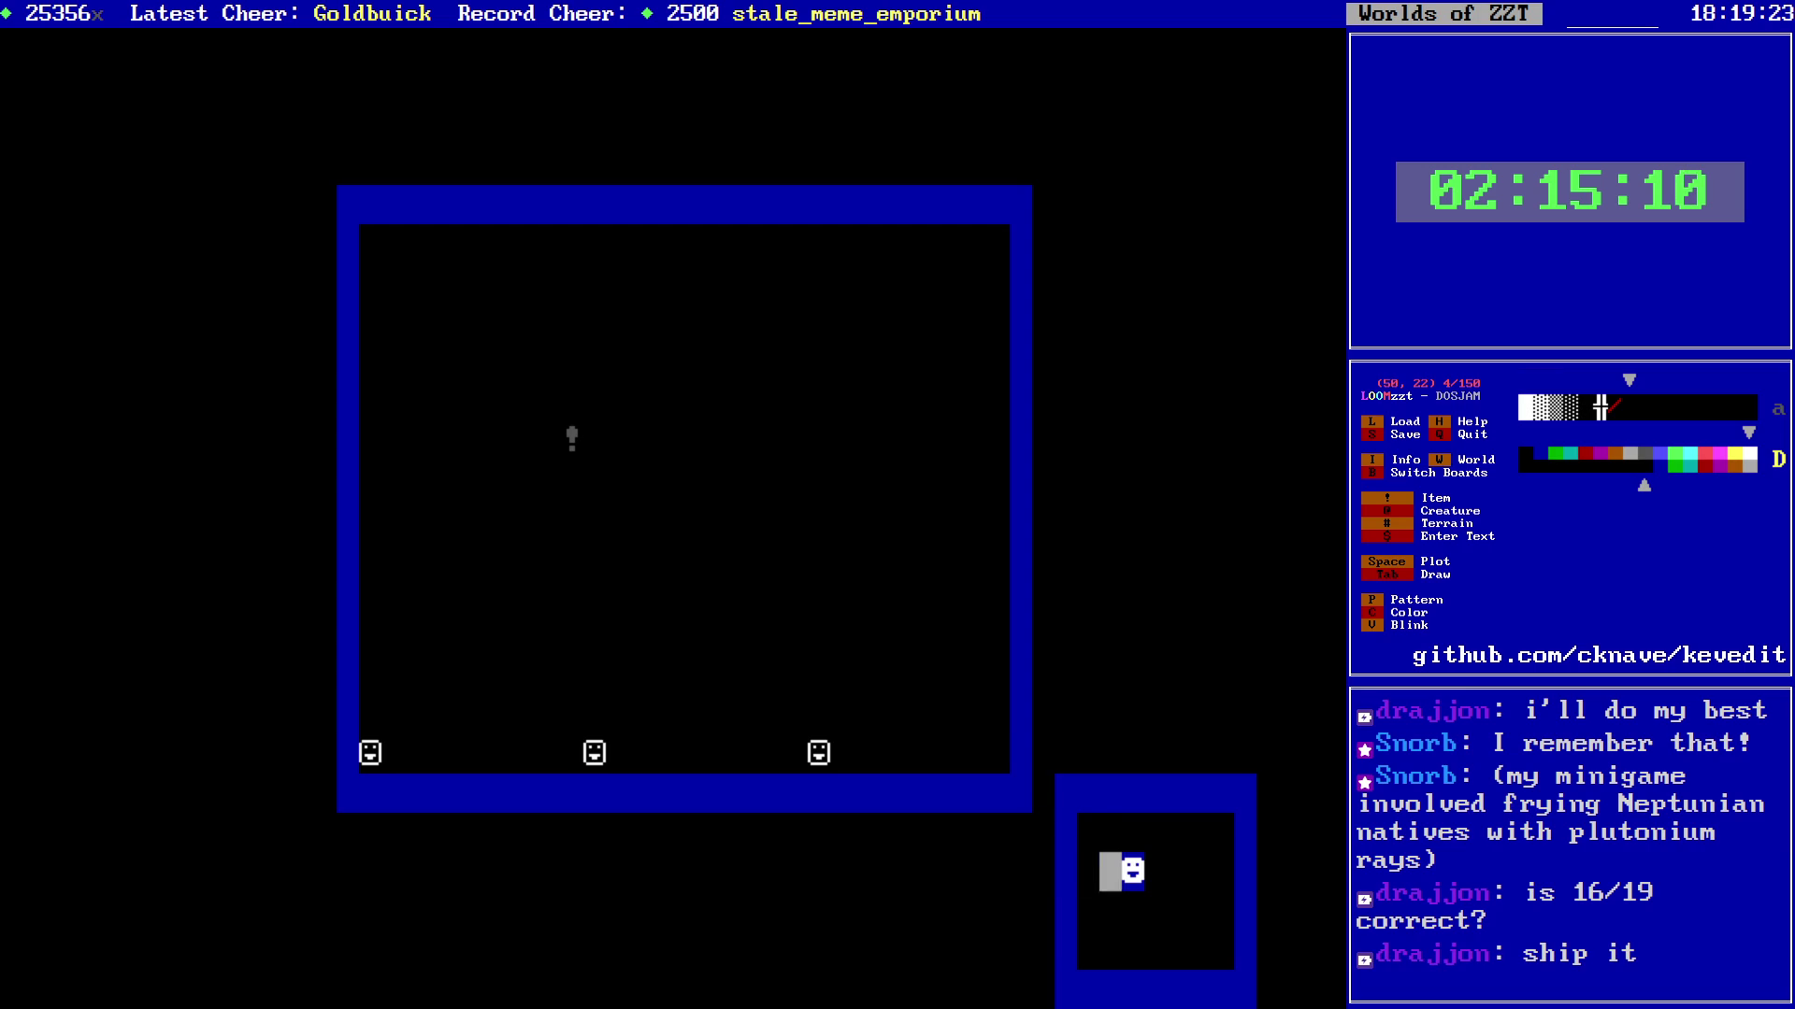
pyautogui.press('Right')
pyautogui.press('Right')
pyautogui.press('Down')
pyautogui.press('Up')
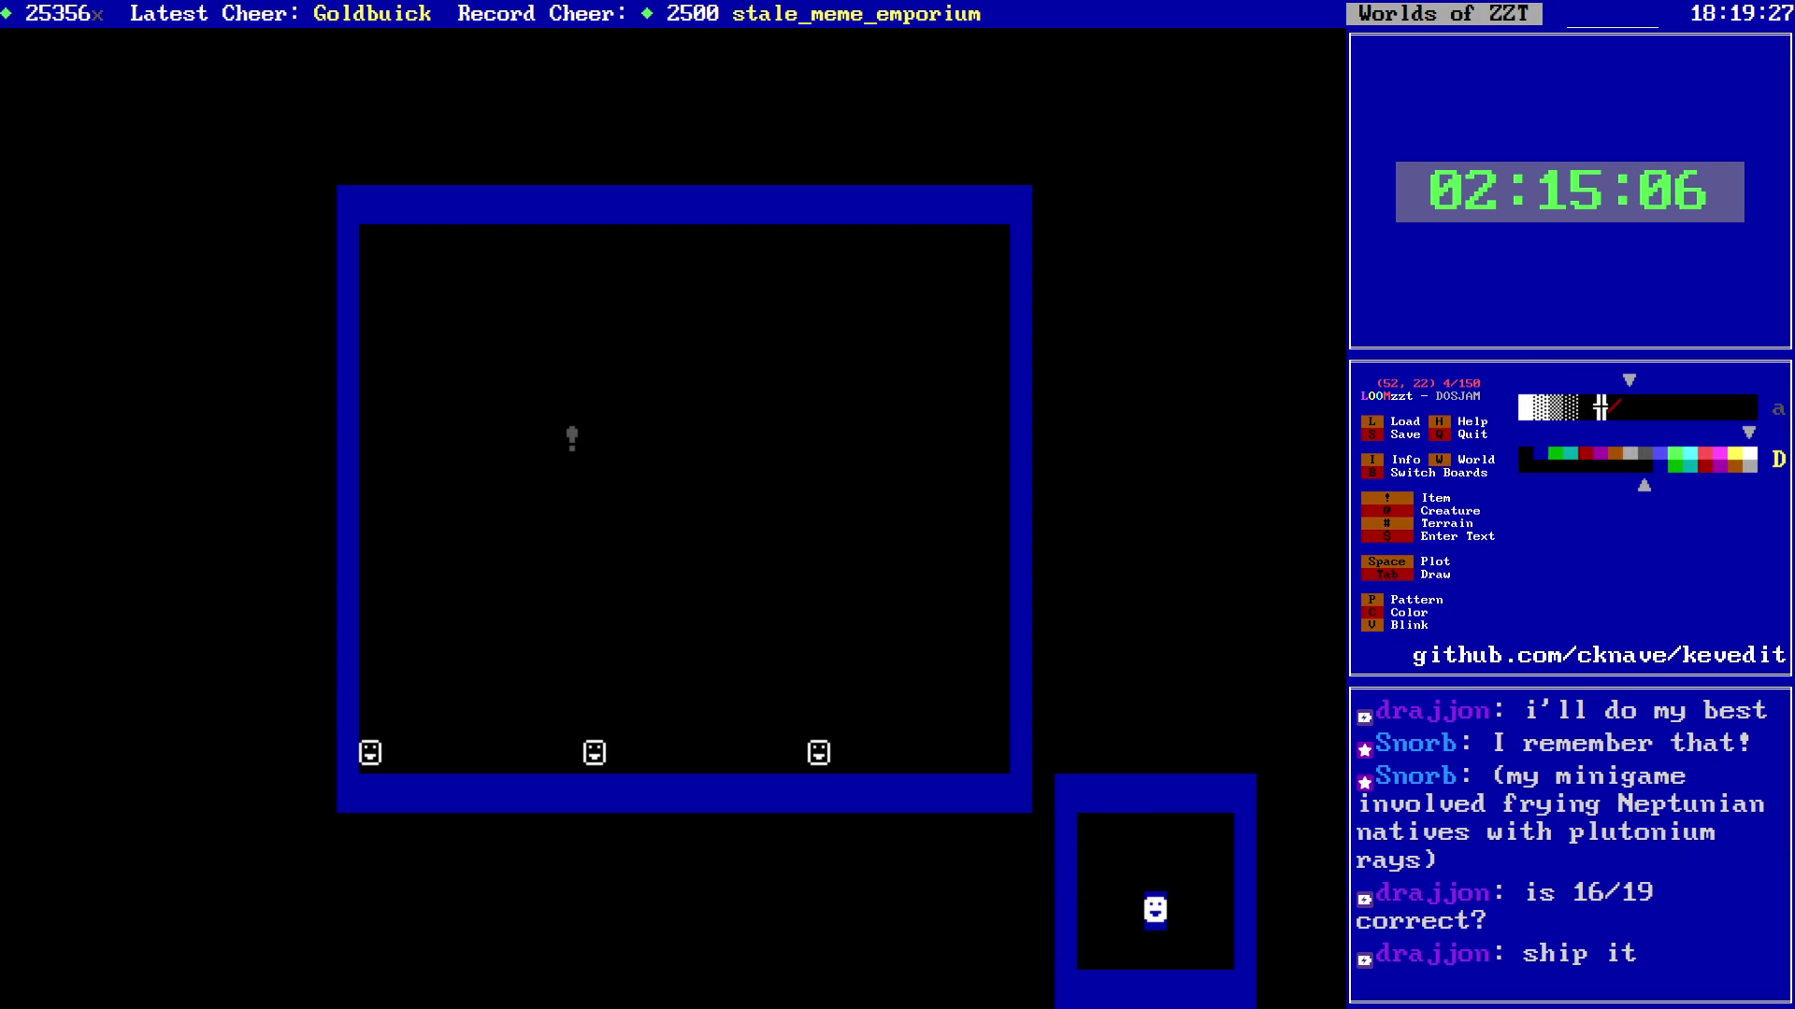
pyautogui.press('Left')
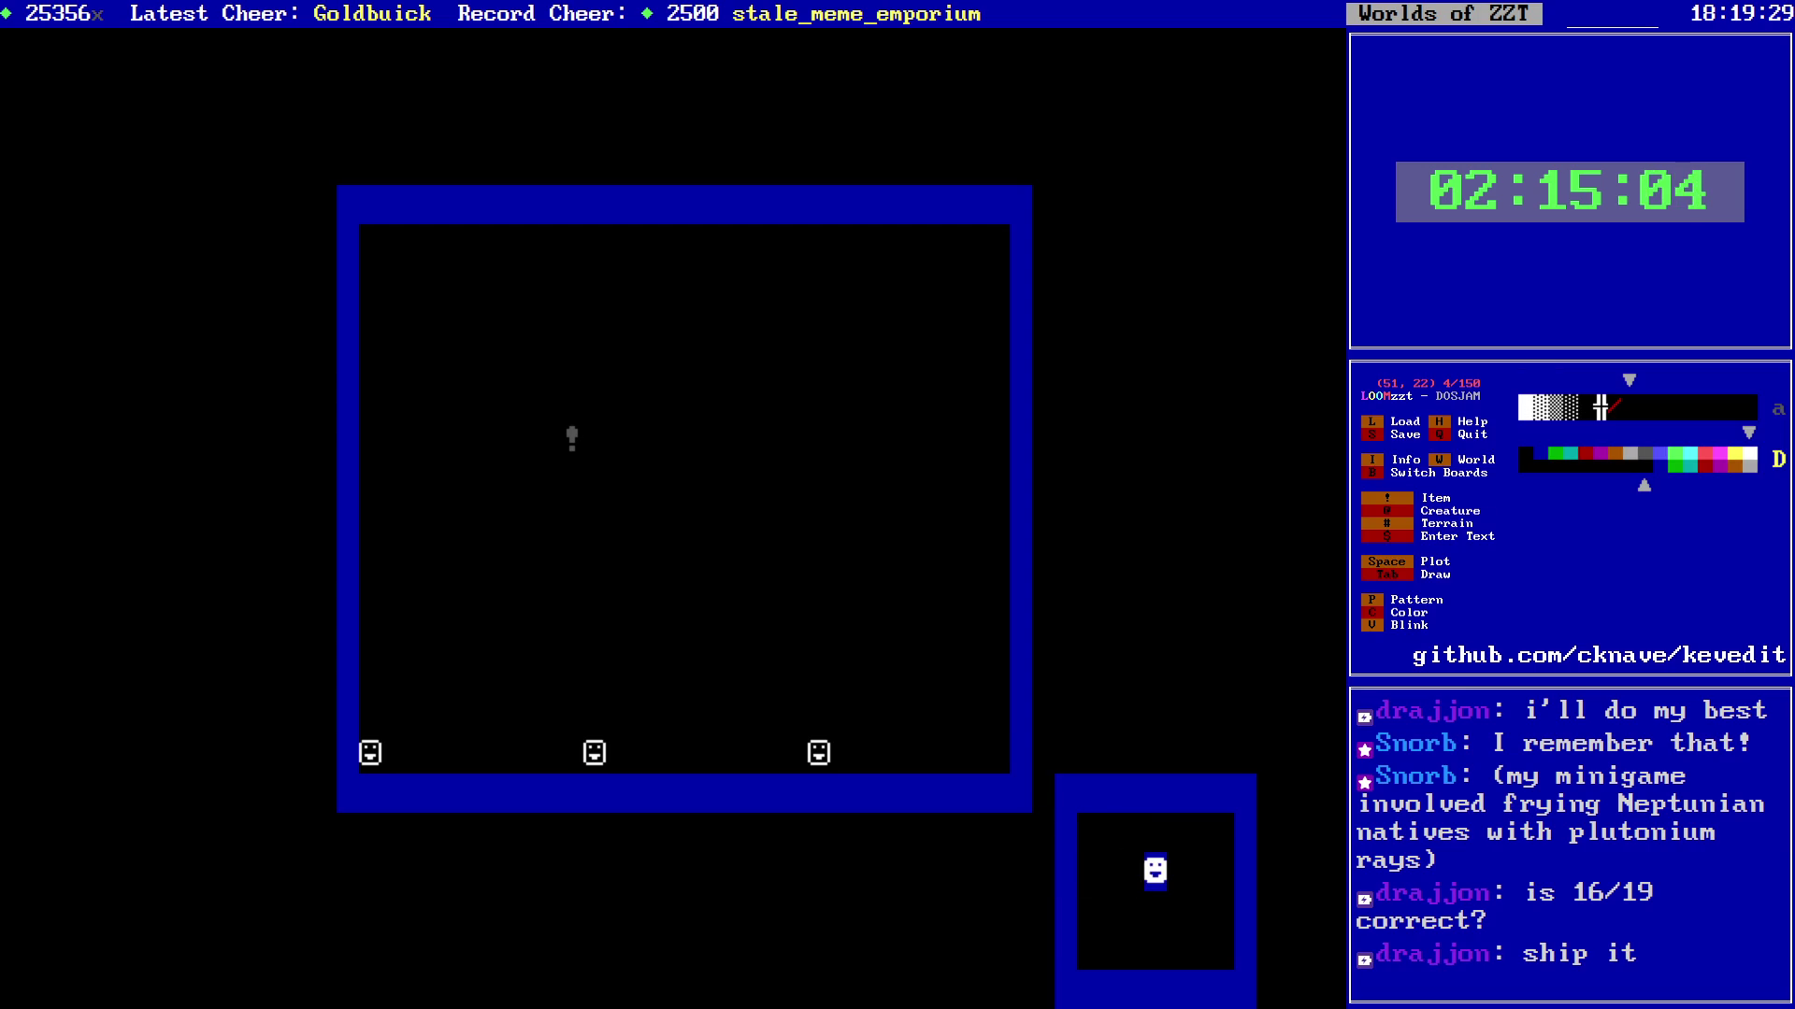
pyautogui.press('c')
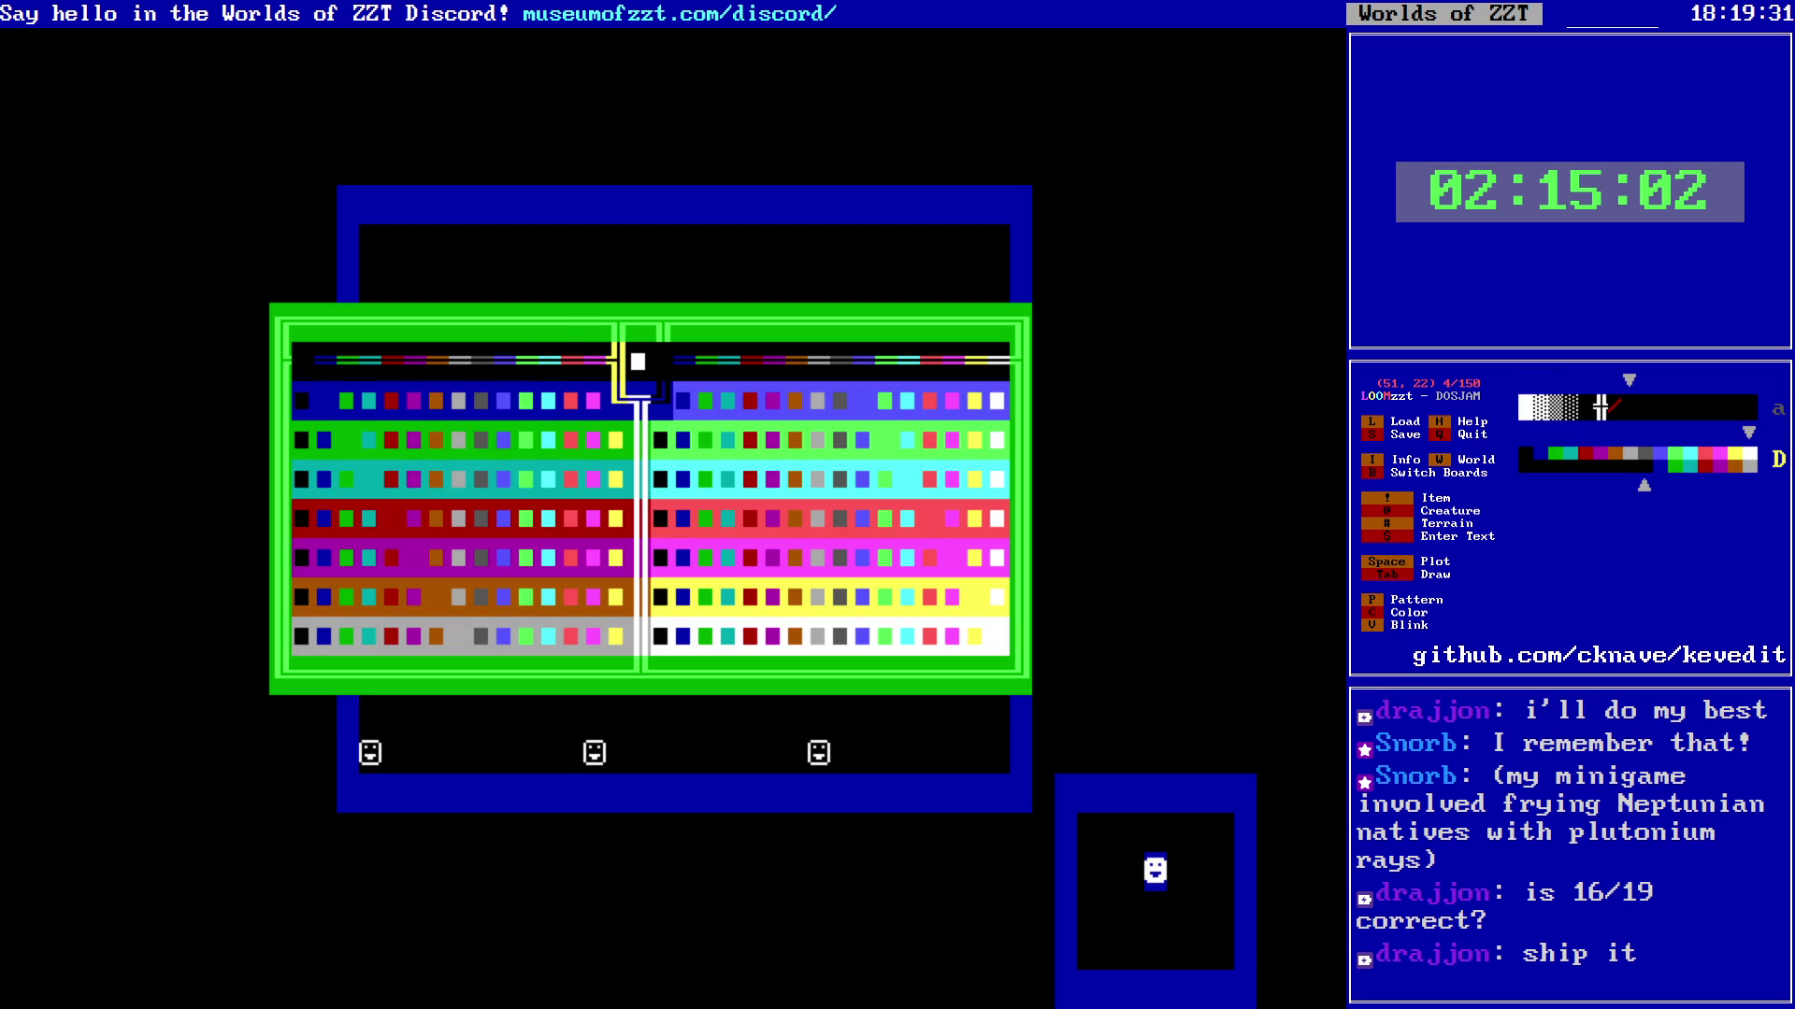
pyautogui.press('Left')
pyautogui.press('Left')
pyautogui.press('Left')
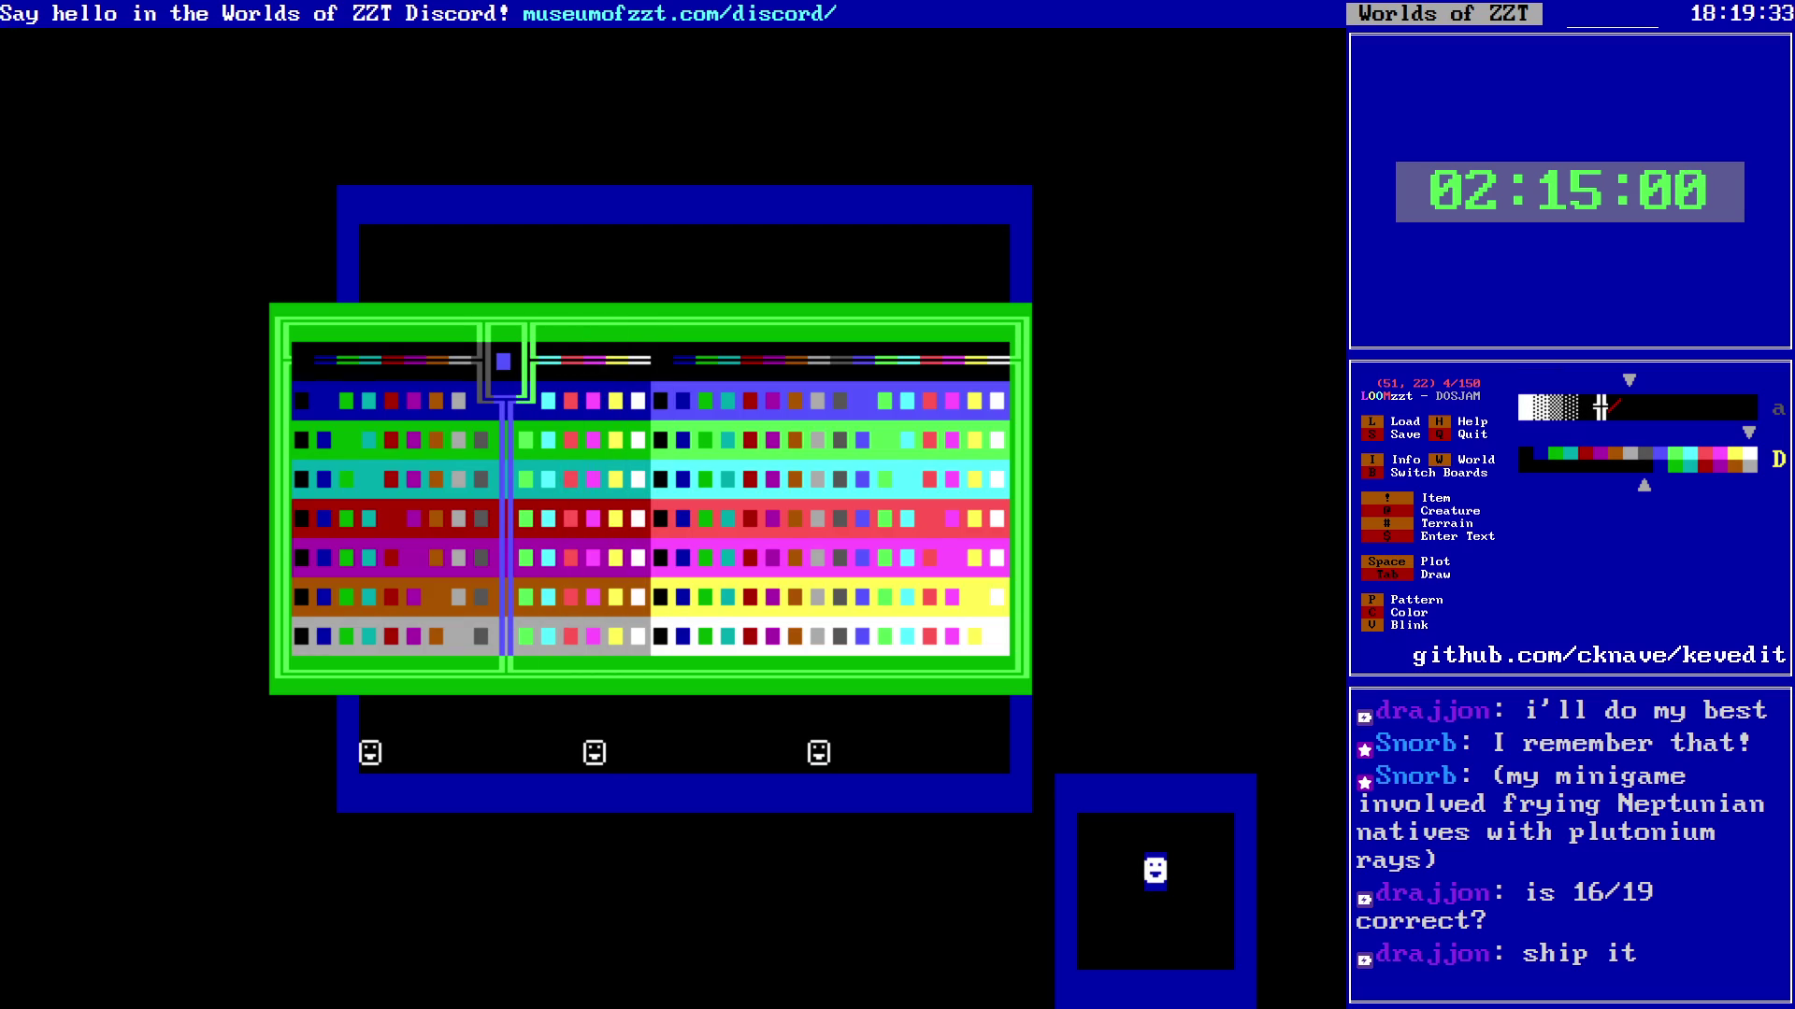
pyautogui.press('Return')
# - Save the world as DOSJAM.ZZT
pyautogui.press('Left')
pyautogui.press('Left')
pyautogui.press('Up')
pyautogui.press('Up')
pyautogui.press('Left')
pyautogui.press('Down')
pyautogui.press('Down')
pyautogui.press('Down')
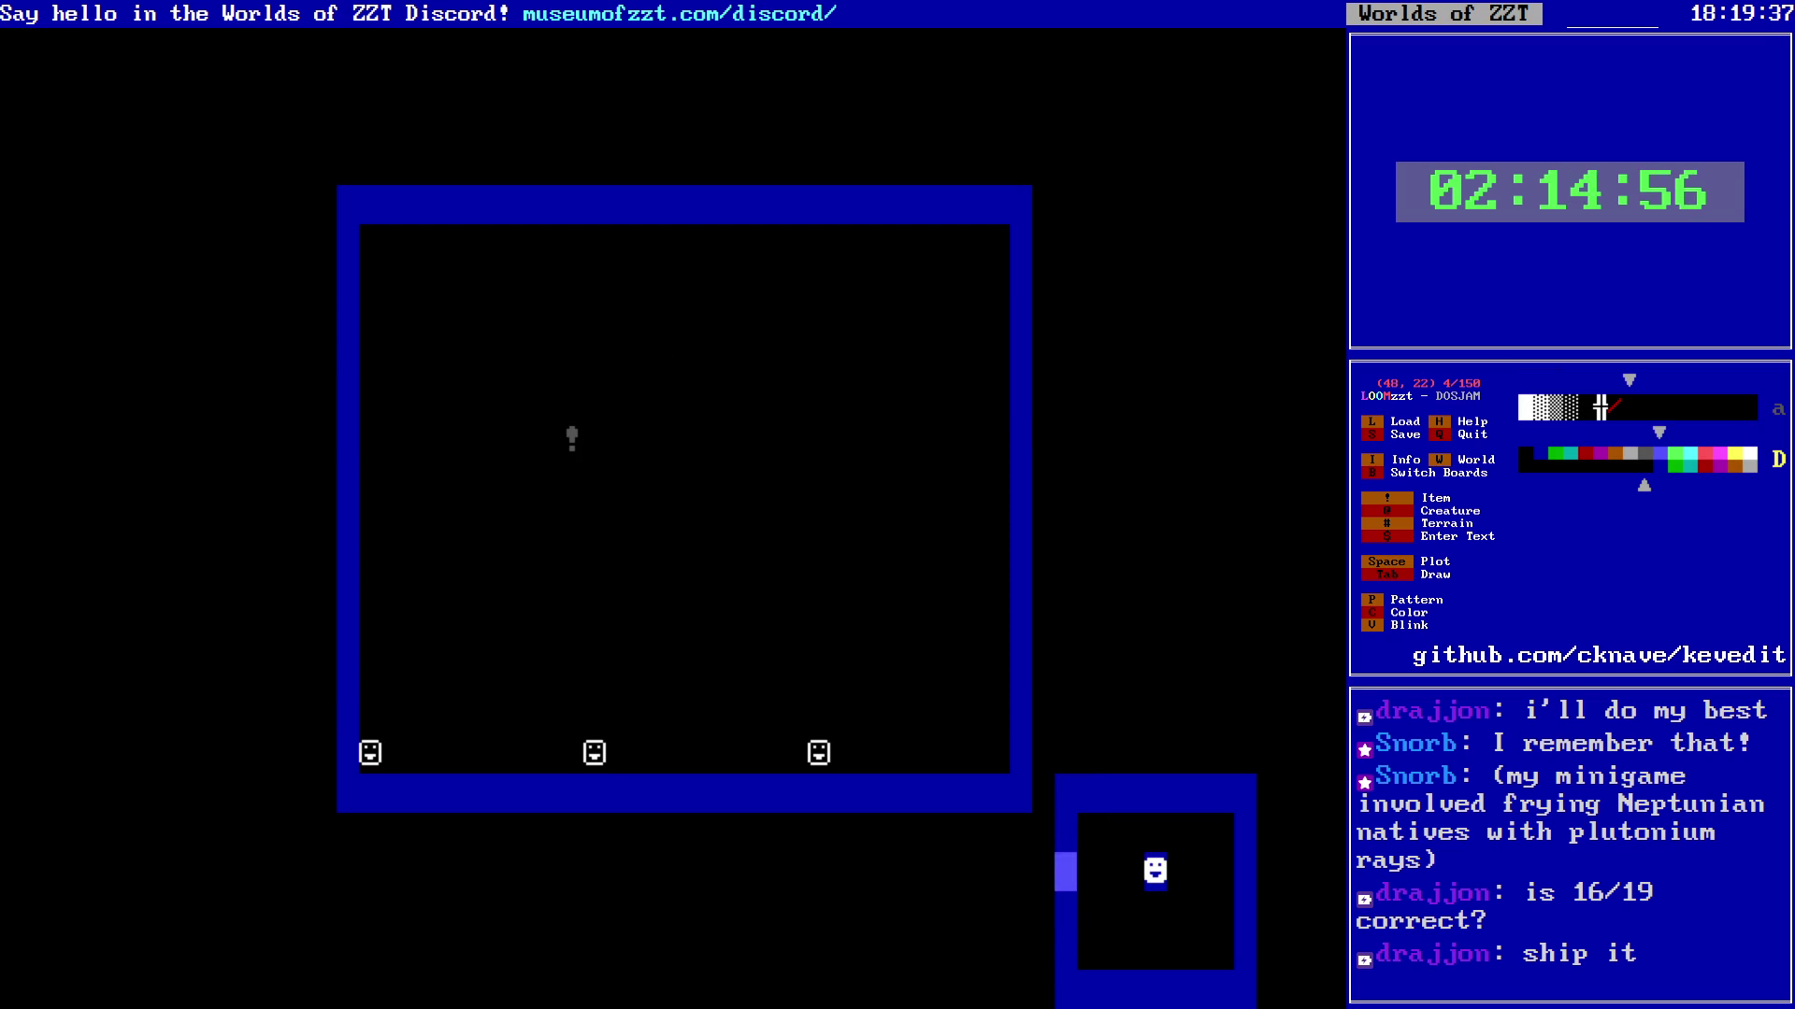
pyautogui.press('Right')
pyautogui.press('Right')
pyautogui.press('Right')
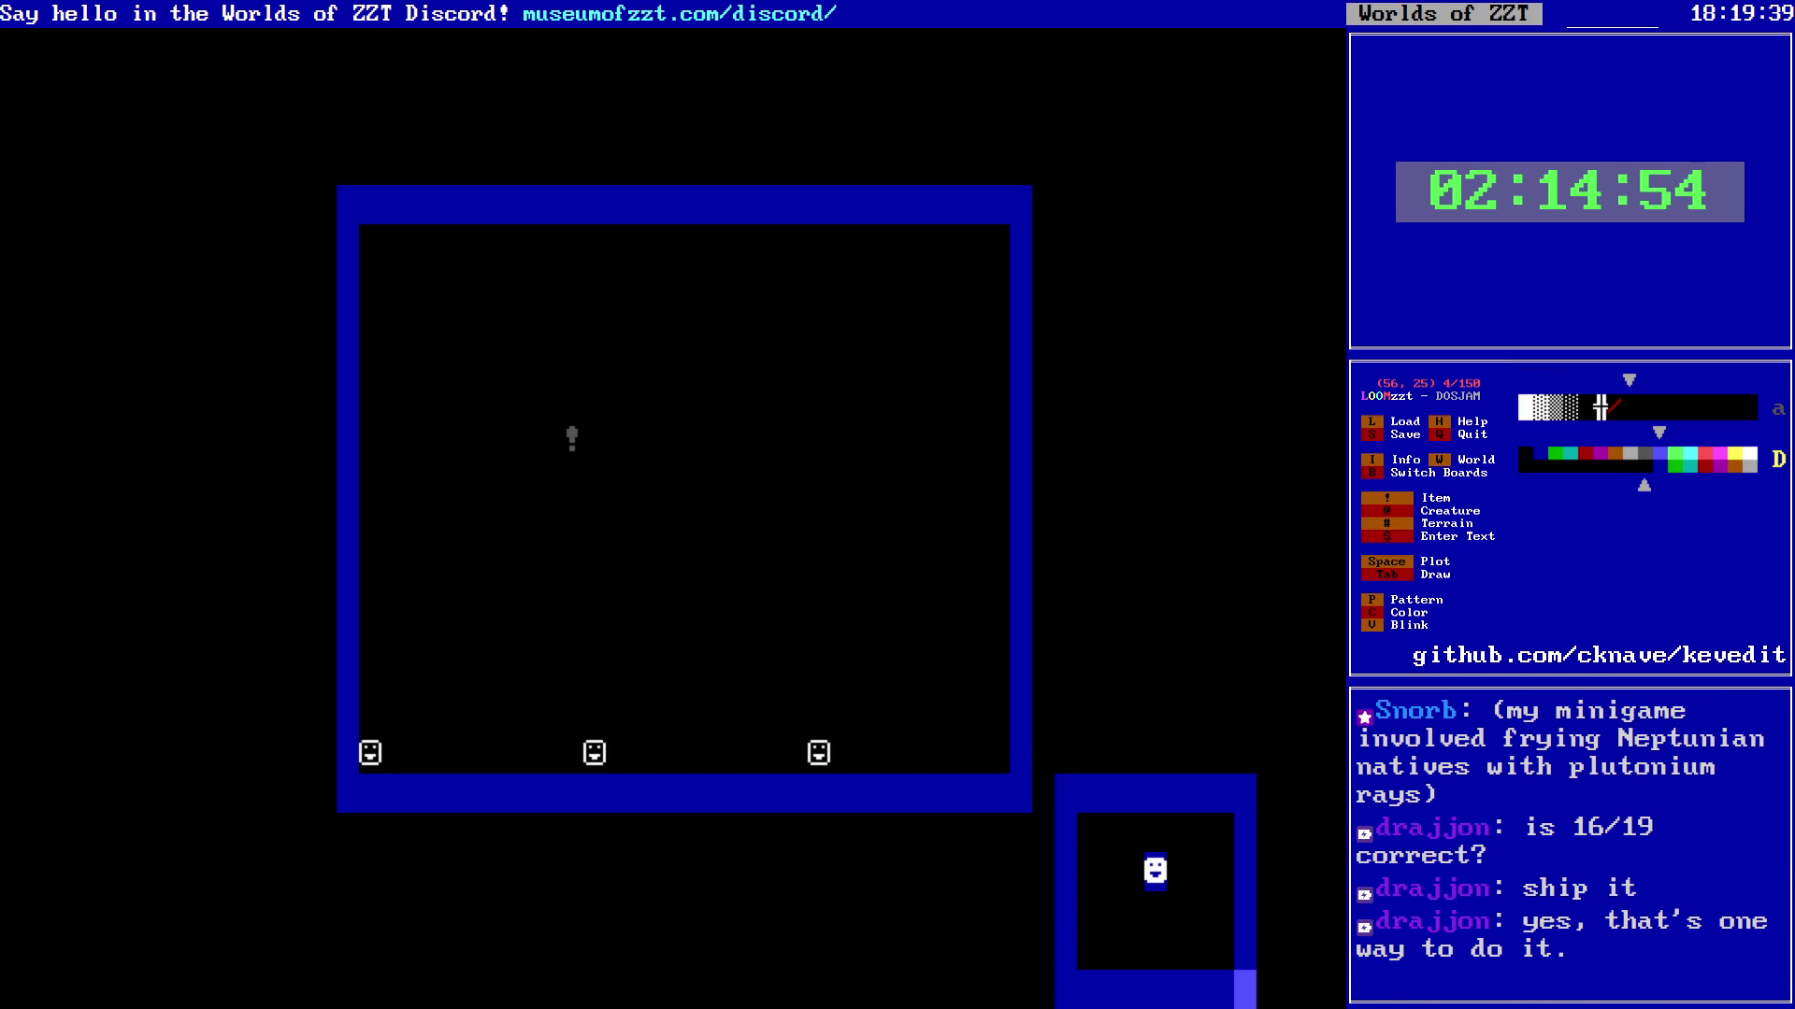
pyautogui.press('Up')
pyautogui.press('Up')
pyautogui.press('Up')
pyautogui.press('Left')
pyautogui.press('Left')
pyautogui.press('Left')
pyautogui.press('Down')
pyautogui.press('Down')
pyautogui.press('Down')
pyautogui.press('Down')
pyautogui.press('Down')
pyautogui.press('Down')
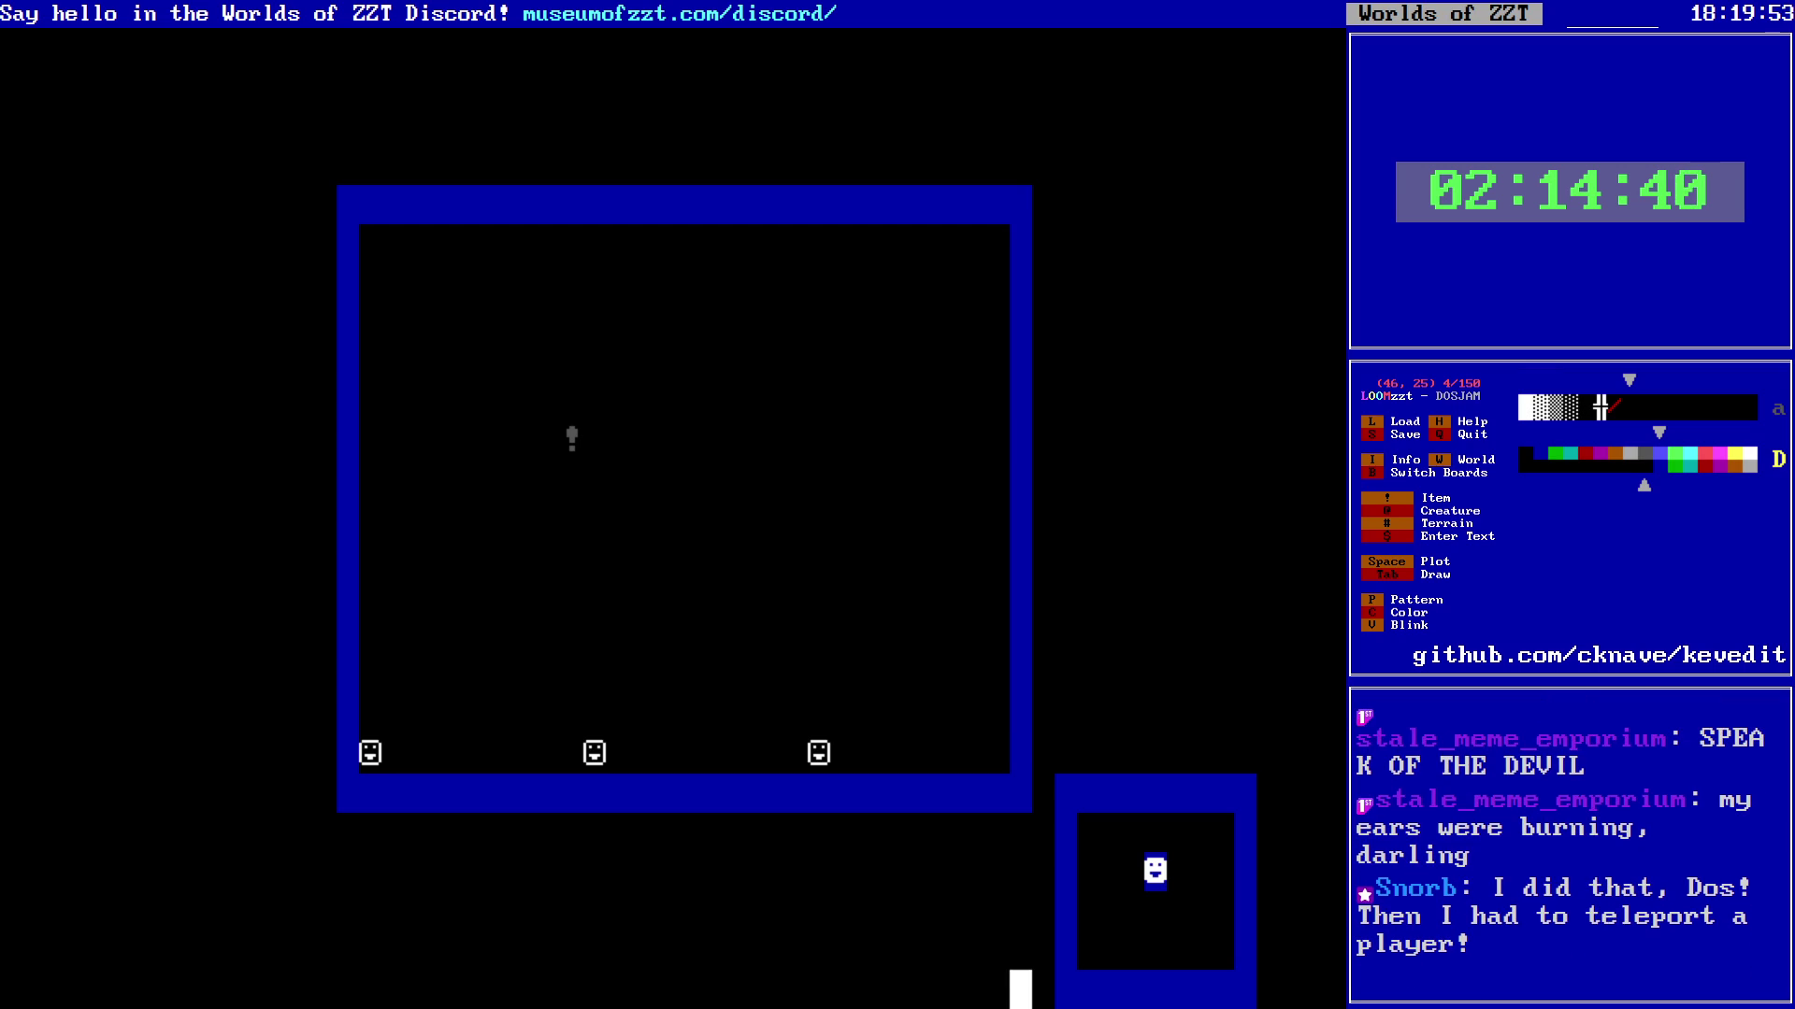
pyautogui.press('Right')
pyautogui.press('Right')
pyautogui.press('Right')
pyautogui.press('Up')
pyautogui.press('Up')
pyautogui.press('s')
# - Place a new blue object just left of the player and open its settings
pyautogui.press('Up')
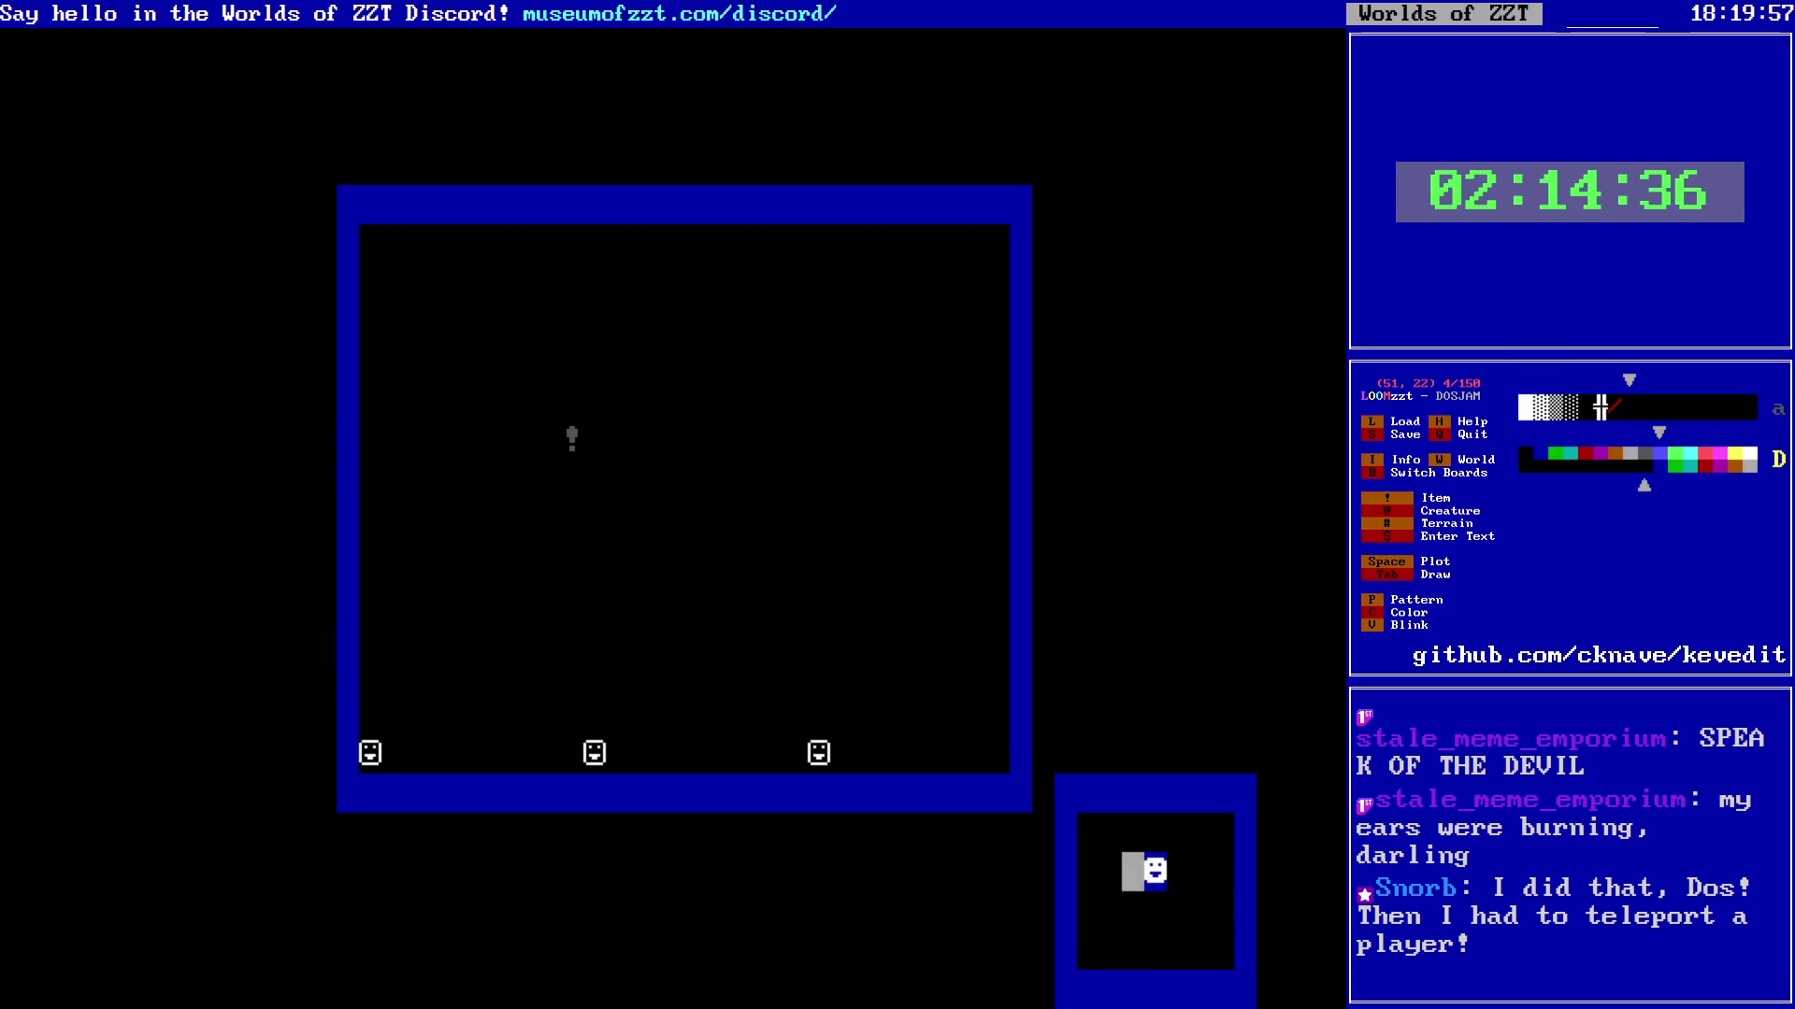
pyautogui.press('F3')
pyautogui.press('t')
pyautogui.press('Return')
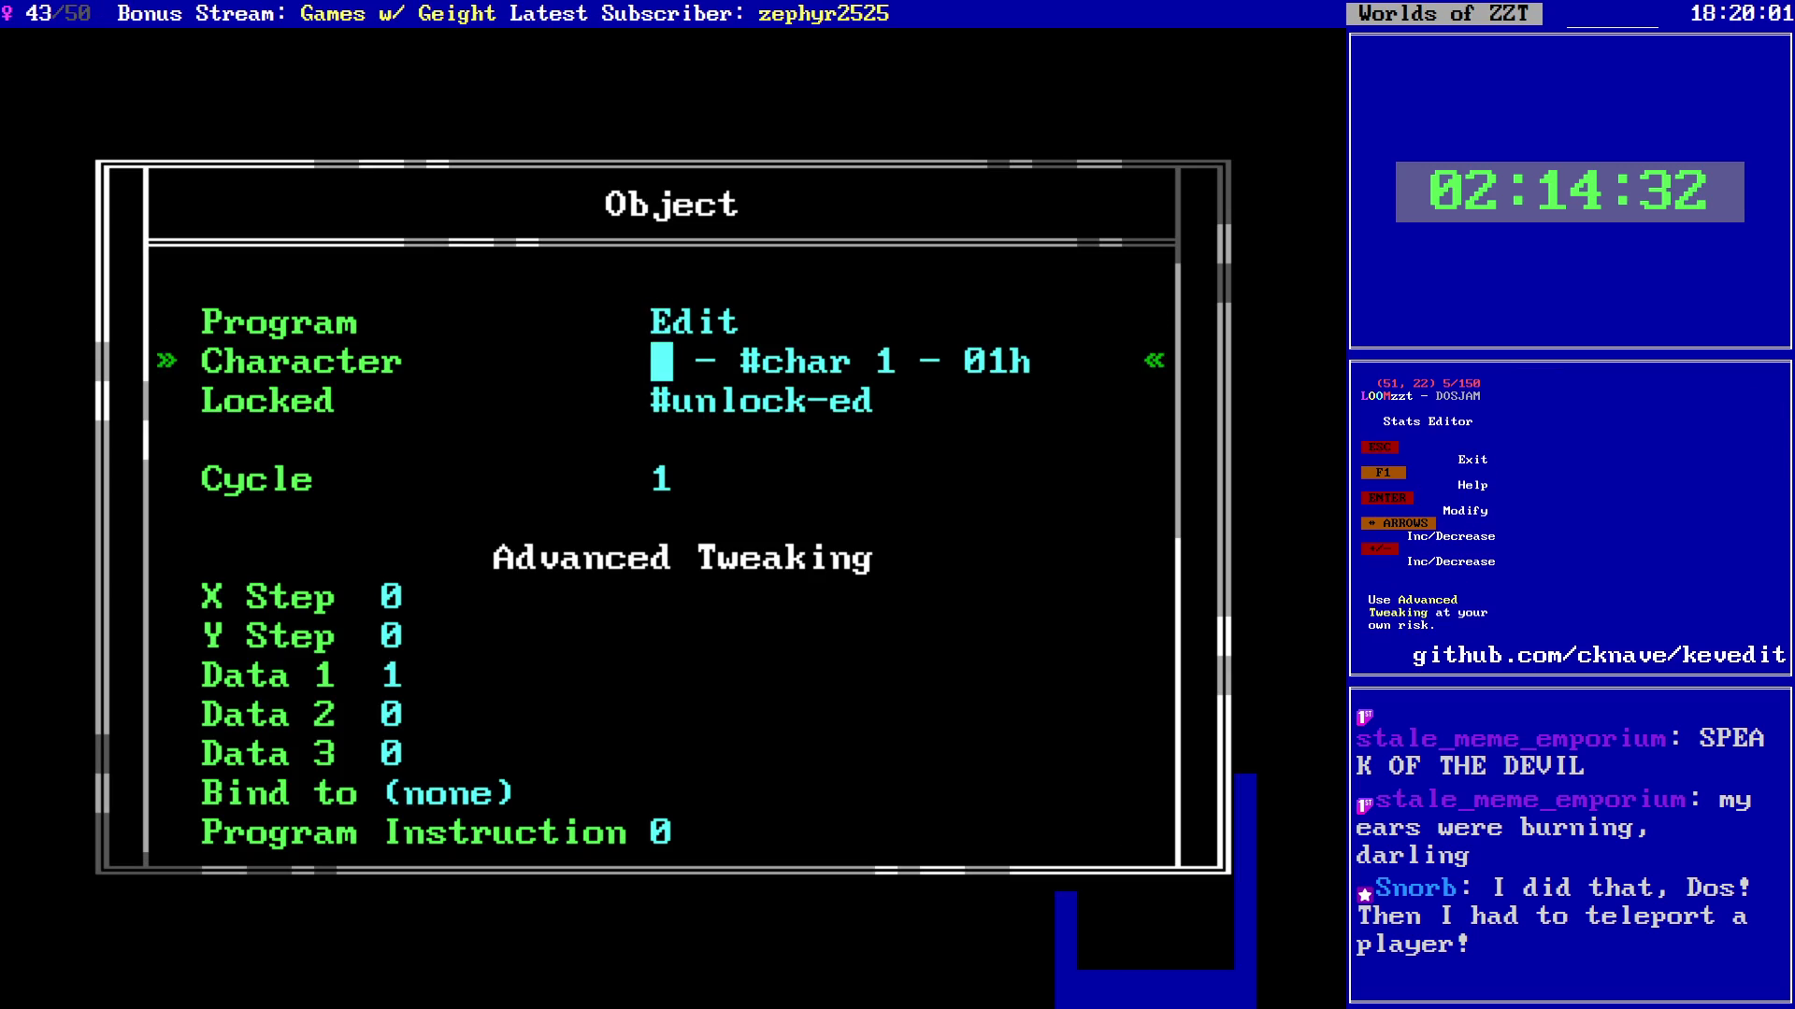
pyautogui.press('Up')
pyautogui.press('Return')
pyautogui.write('Ship')
pyautogui.press('Return')
pyautogui.write('#end')
pyautogui.press('Return')
pyautogui.write(':touch')
pyautogui.press('Return')
pyautogui.write('#ship')
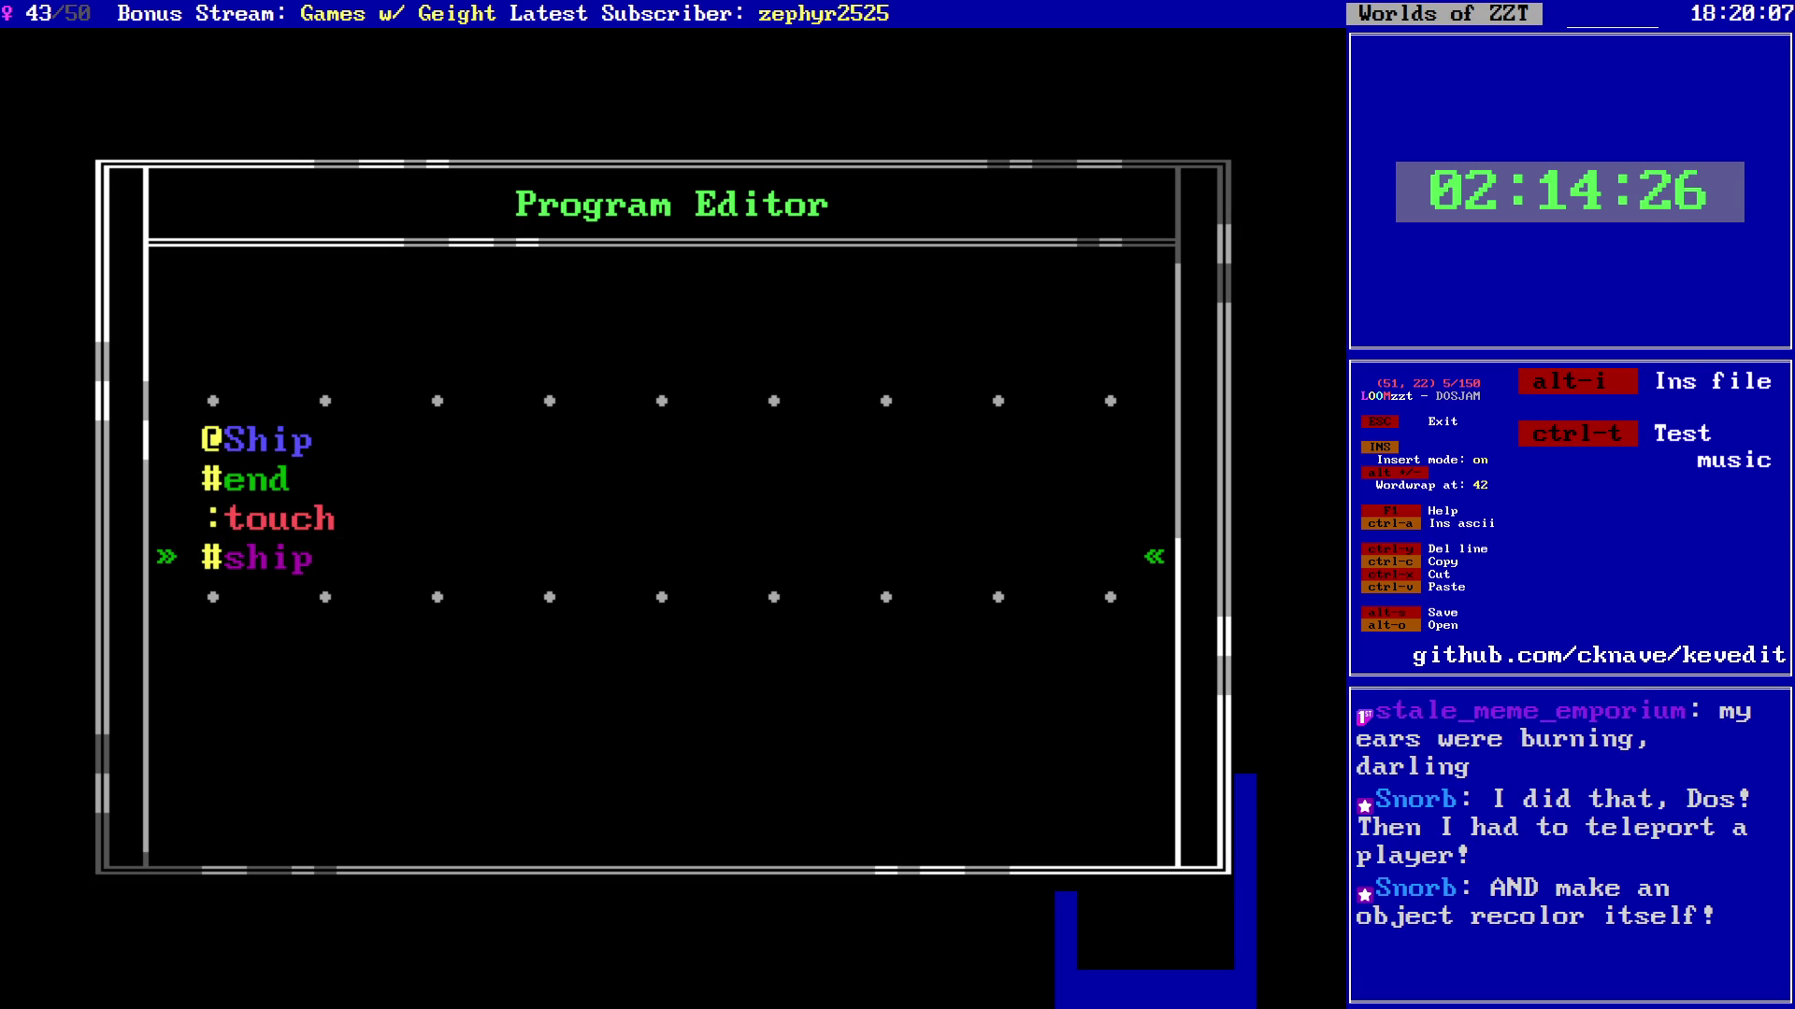
pyautogui.write(':w')
pyautogui.press('Return')
pyautogui.write('#end')
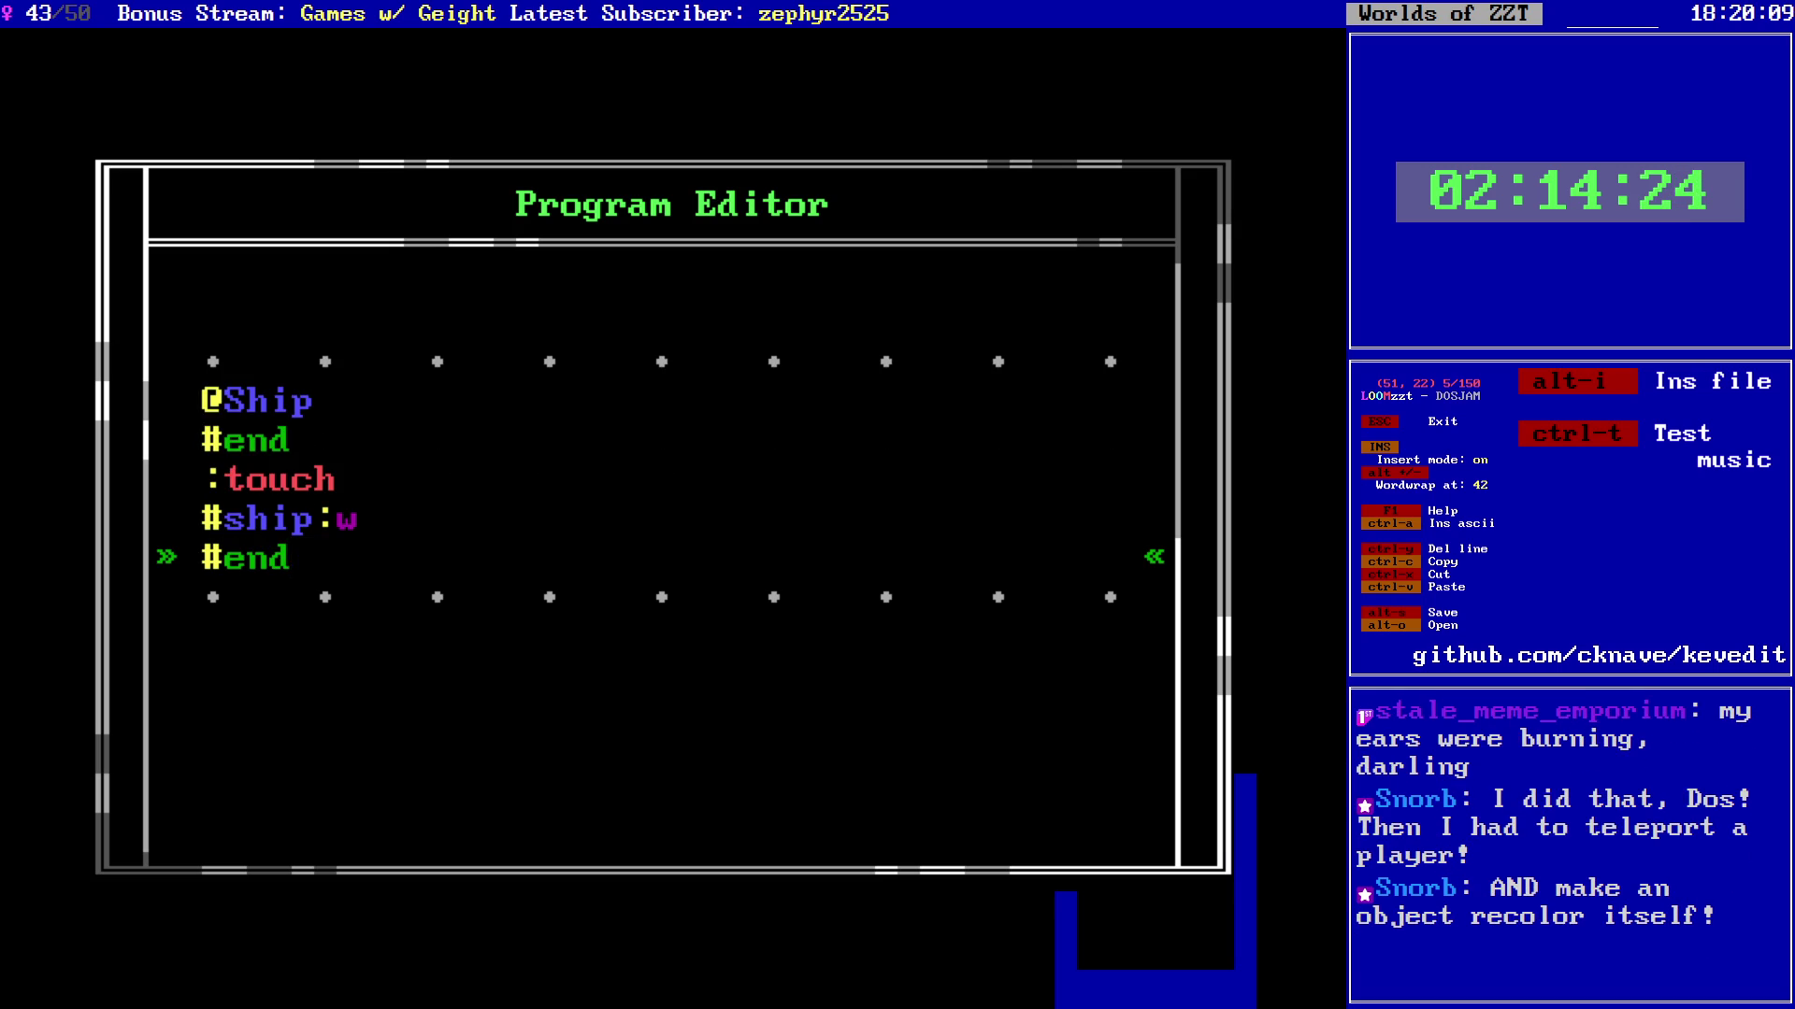
pyautogui.press('Up')
pyautogui.press('Up')
pyautogui.press('Up')
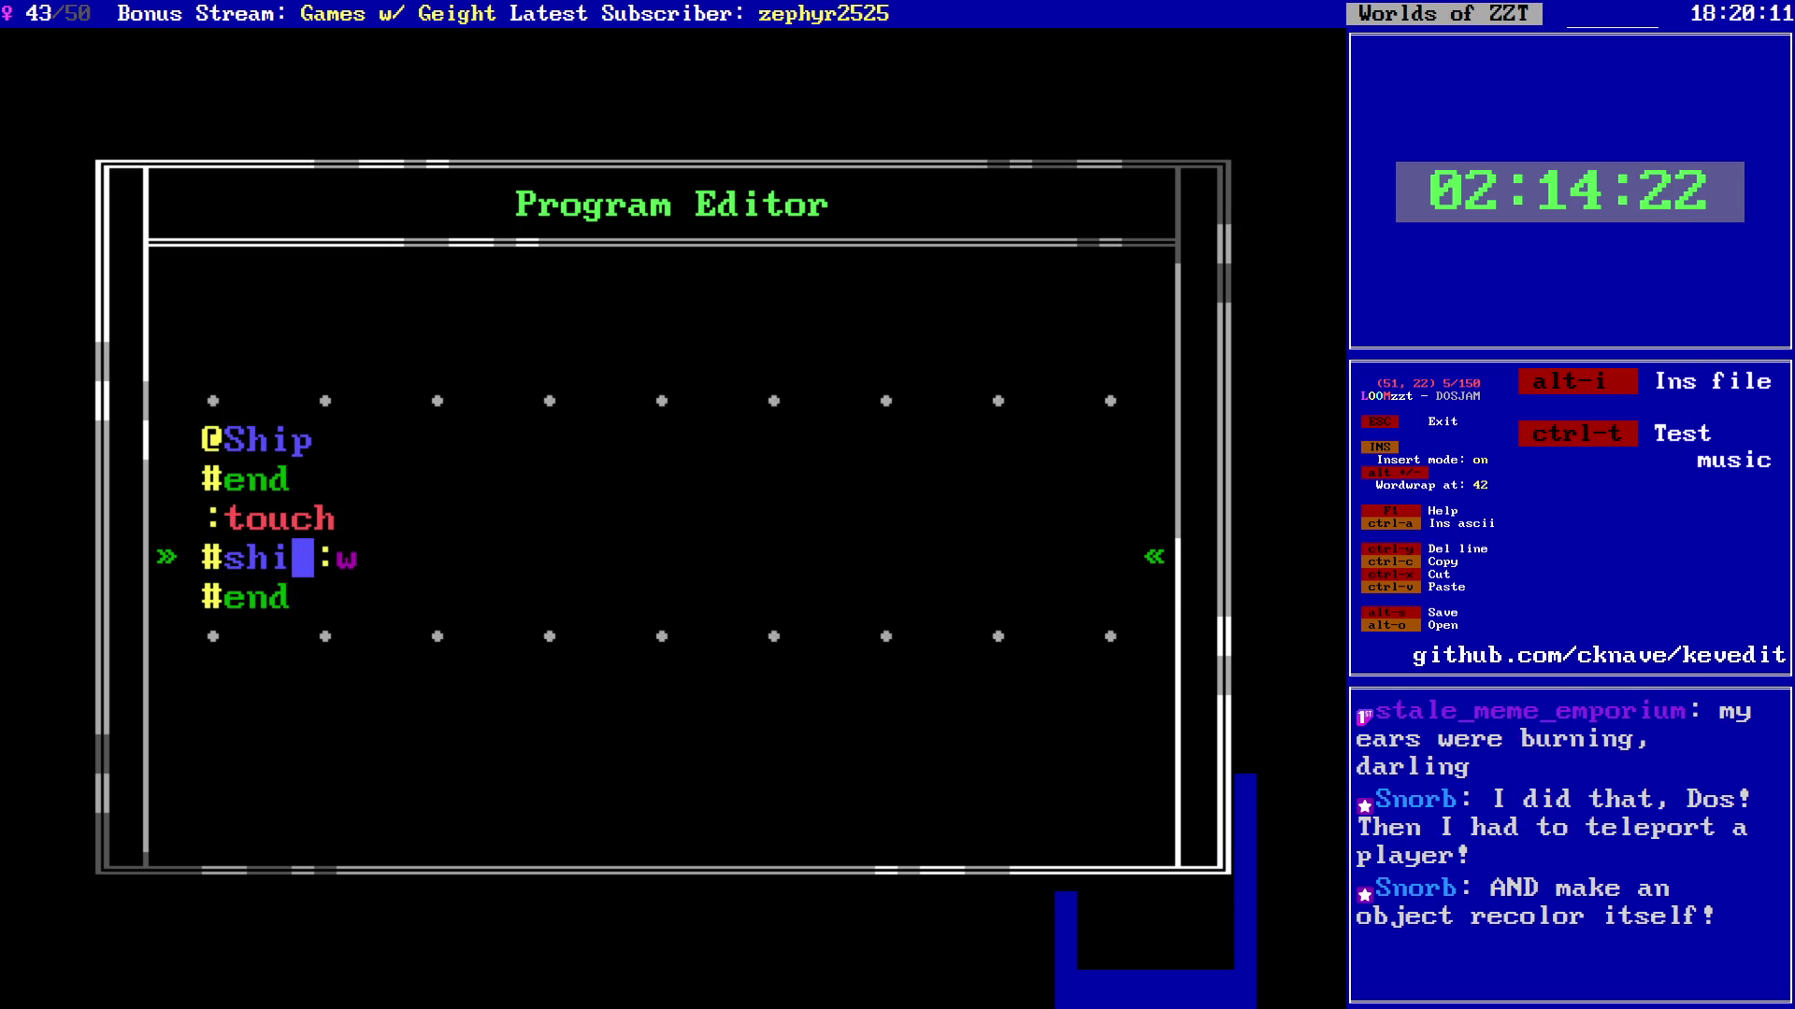
pyautogui.hotkey('ctrl', 'y')
pyautogui.press('Down')
pyautogui.press('Down')
pyautogui.press('Down')
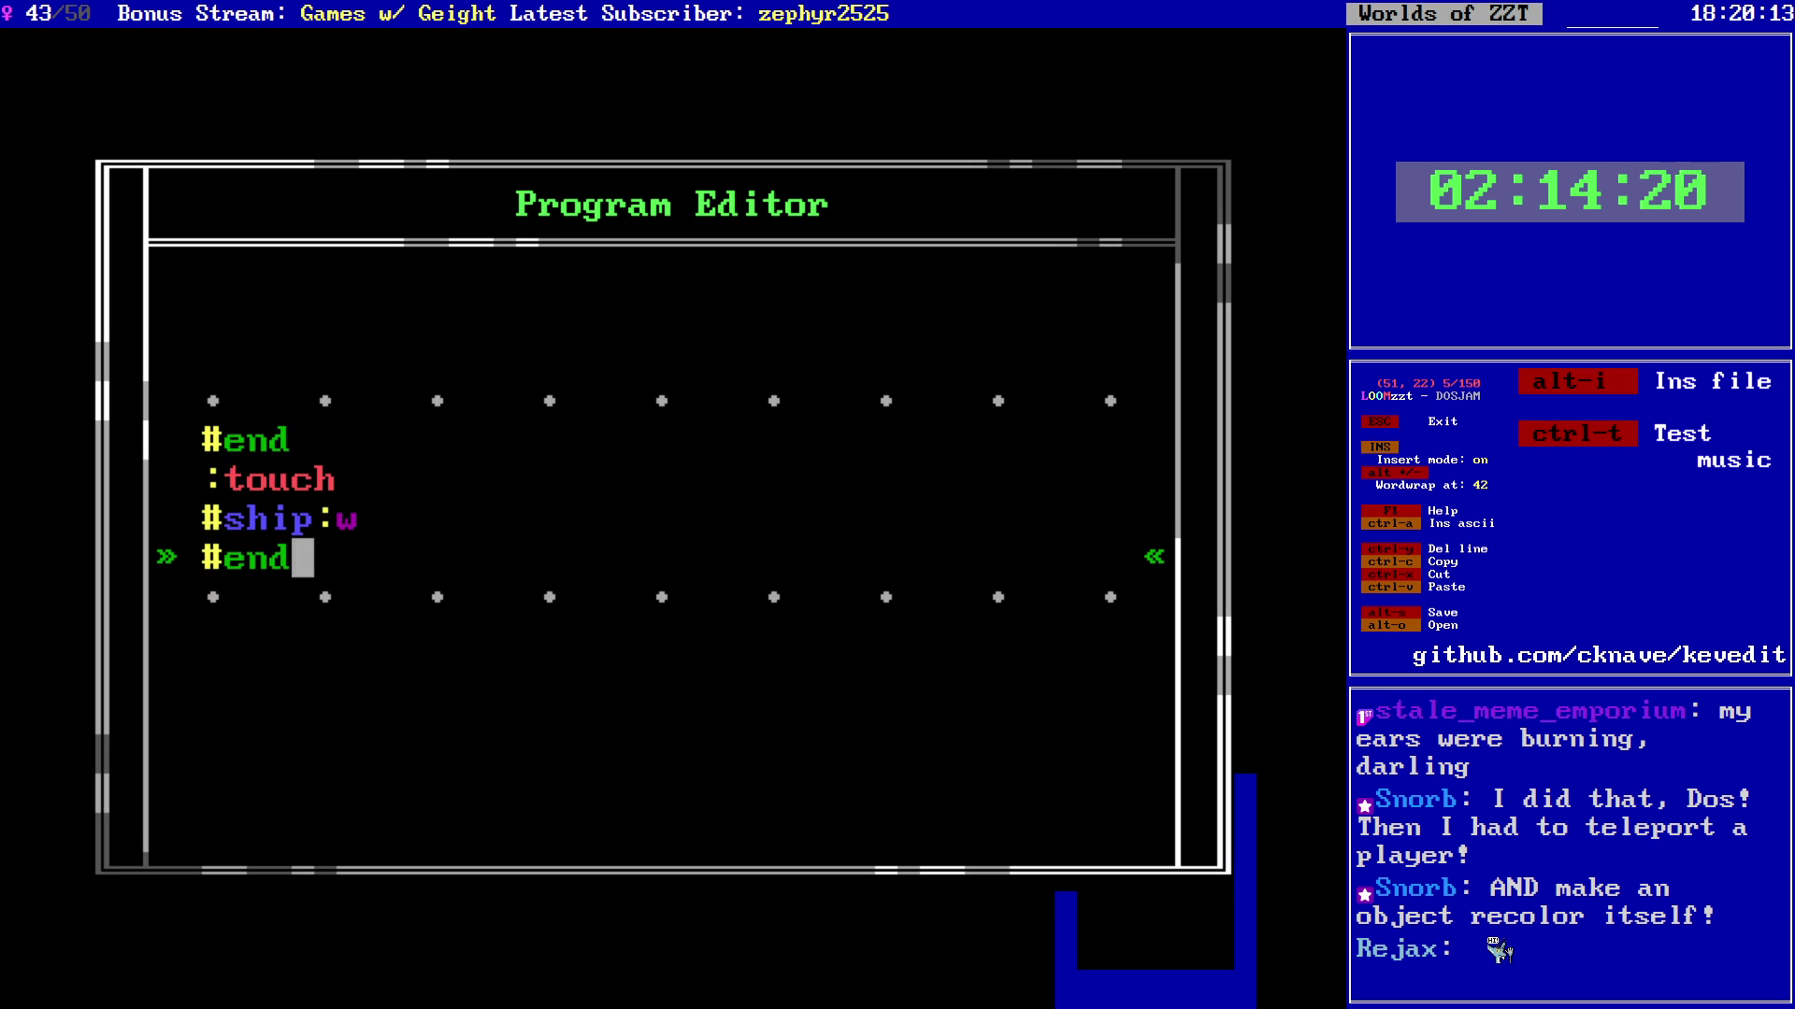
pyautogui.press('Escape')
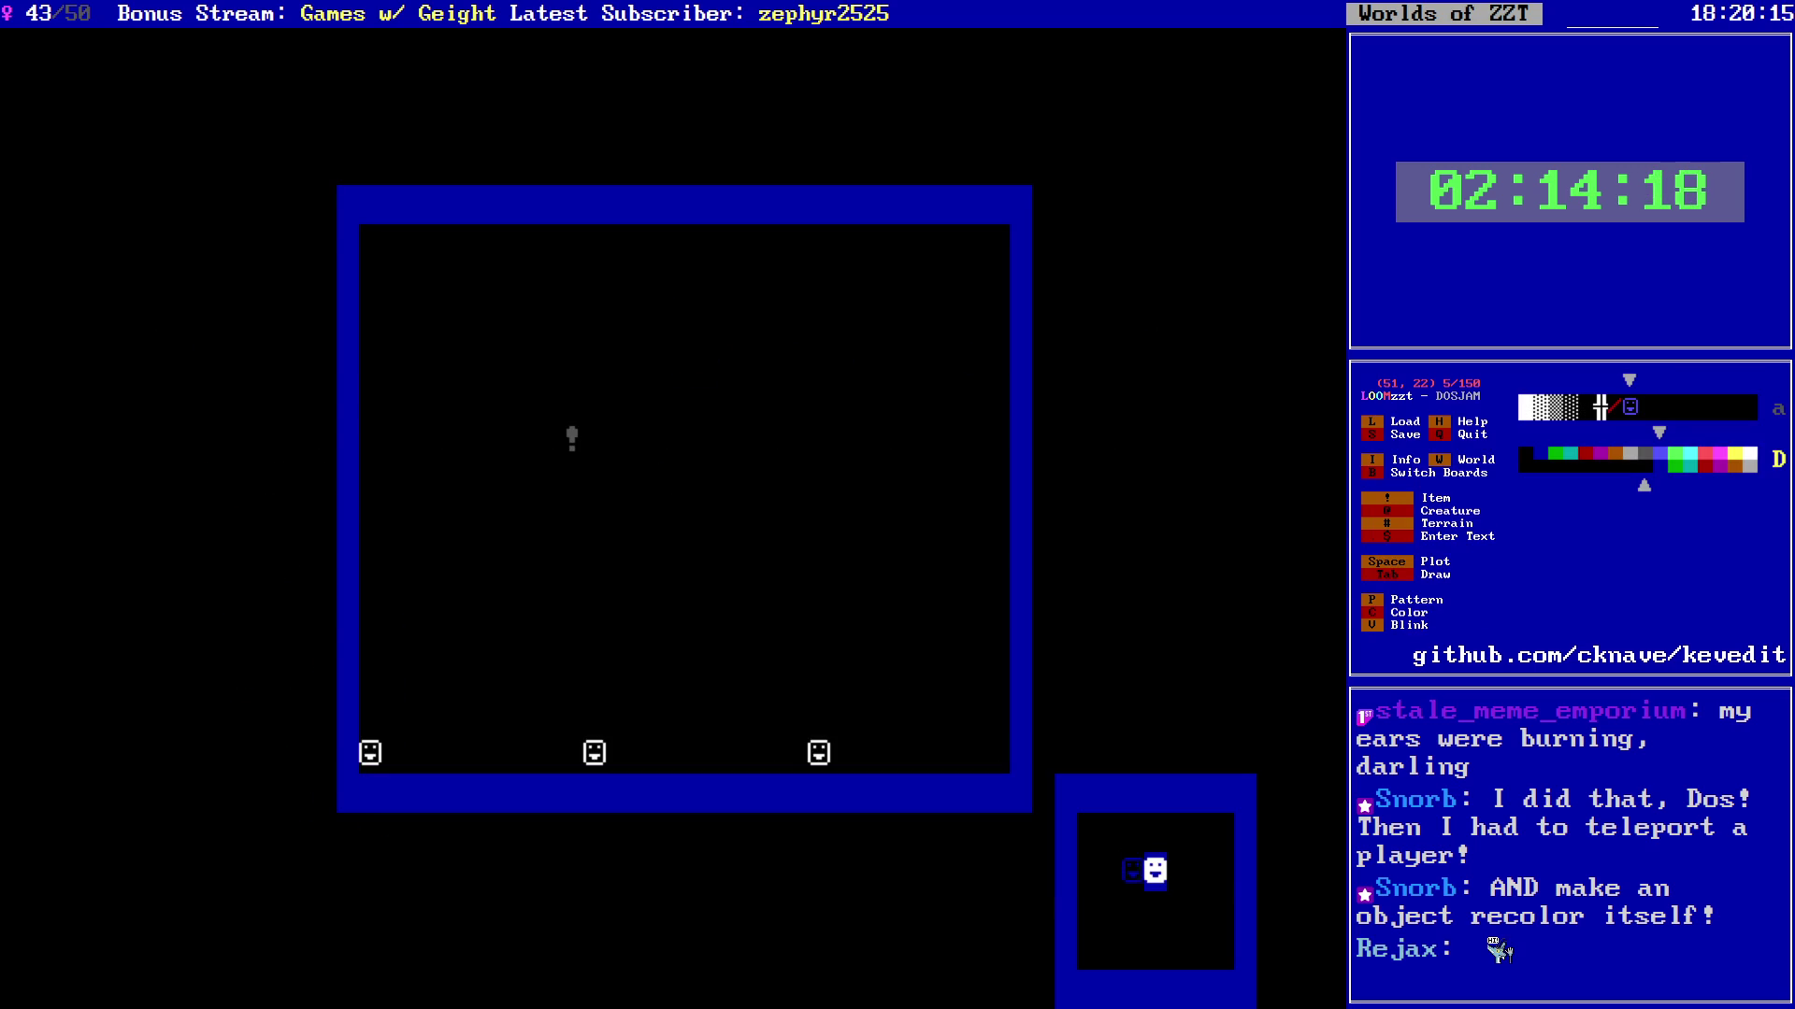
# - Copy the object right of the player and give the left object character 17 (left arrow)
pyautogui.press('space')
pyautogui.press('Right')
pyautogui.press('Right')
pyautogui.press('Left')
pyautogui.press('Left')
pyautogui.press('Return')
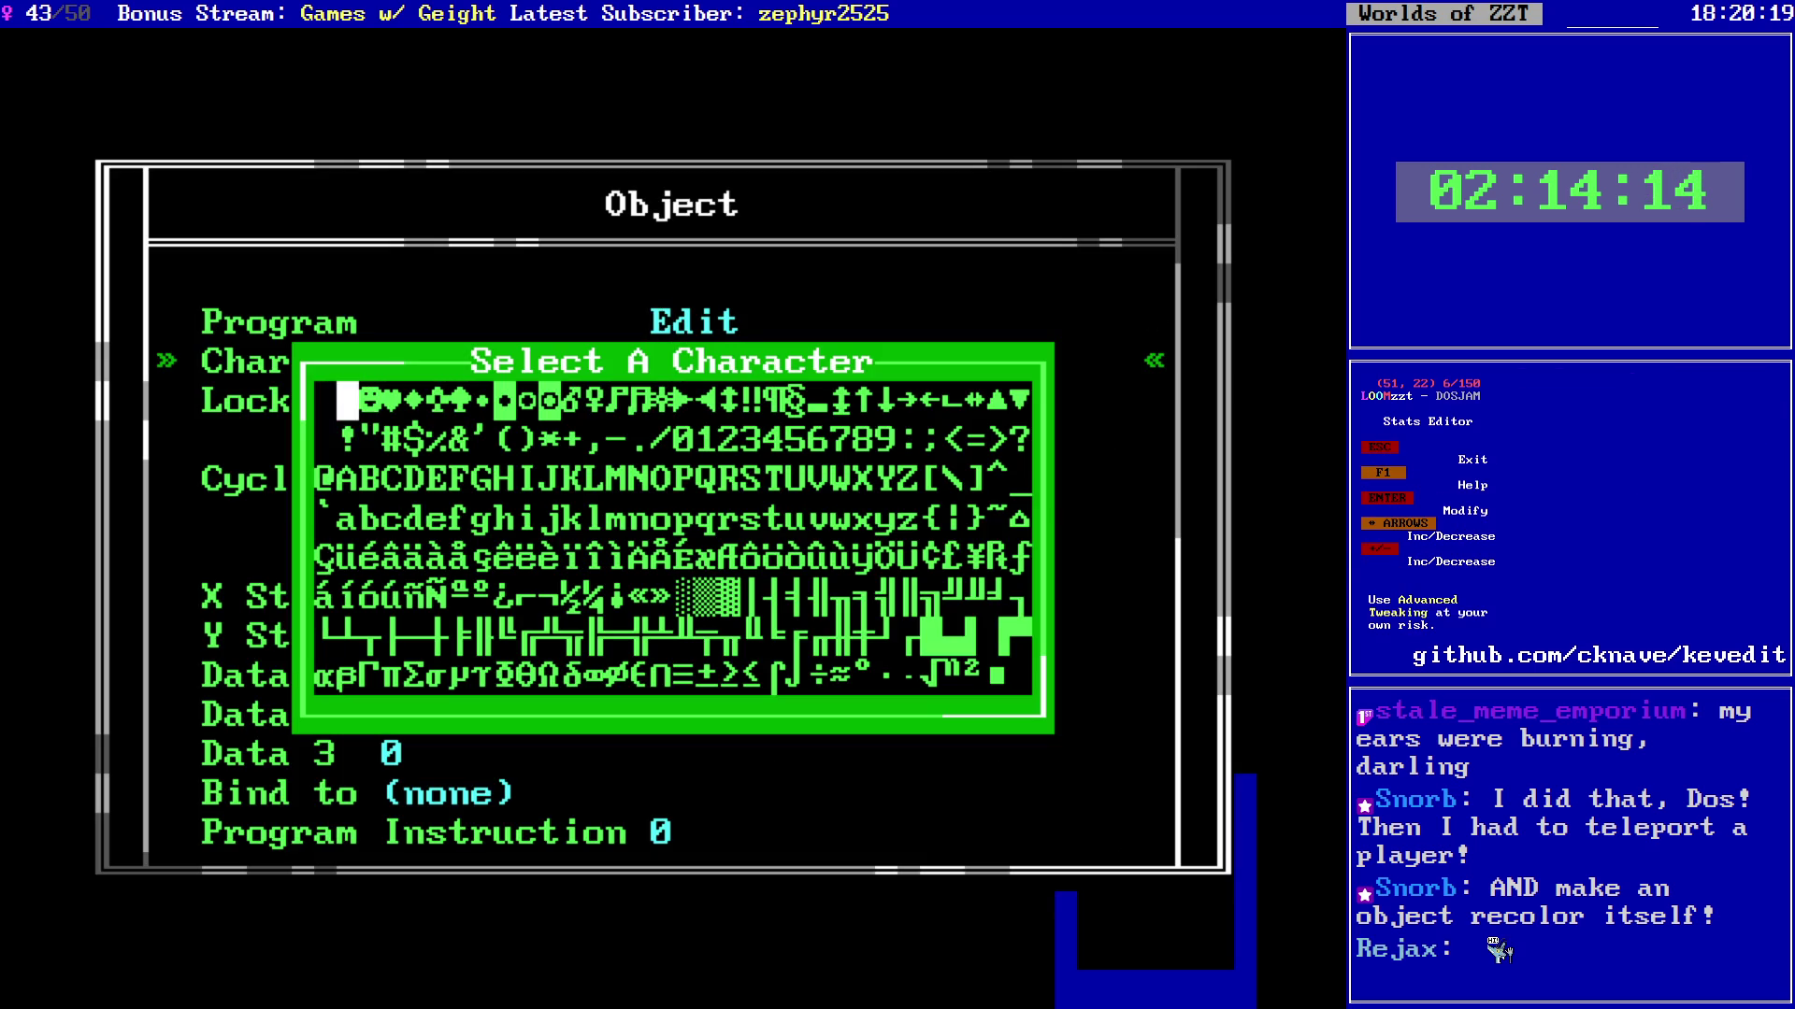
pyautogui.press('Left')
pyautogui.press('Left')
pyautogui.press('Left')
pyautogui.press('Up')
pyautogui.press('Left')
pyautogui.press('Return')
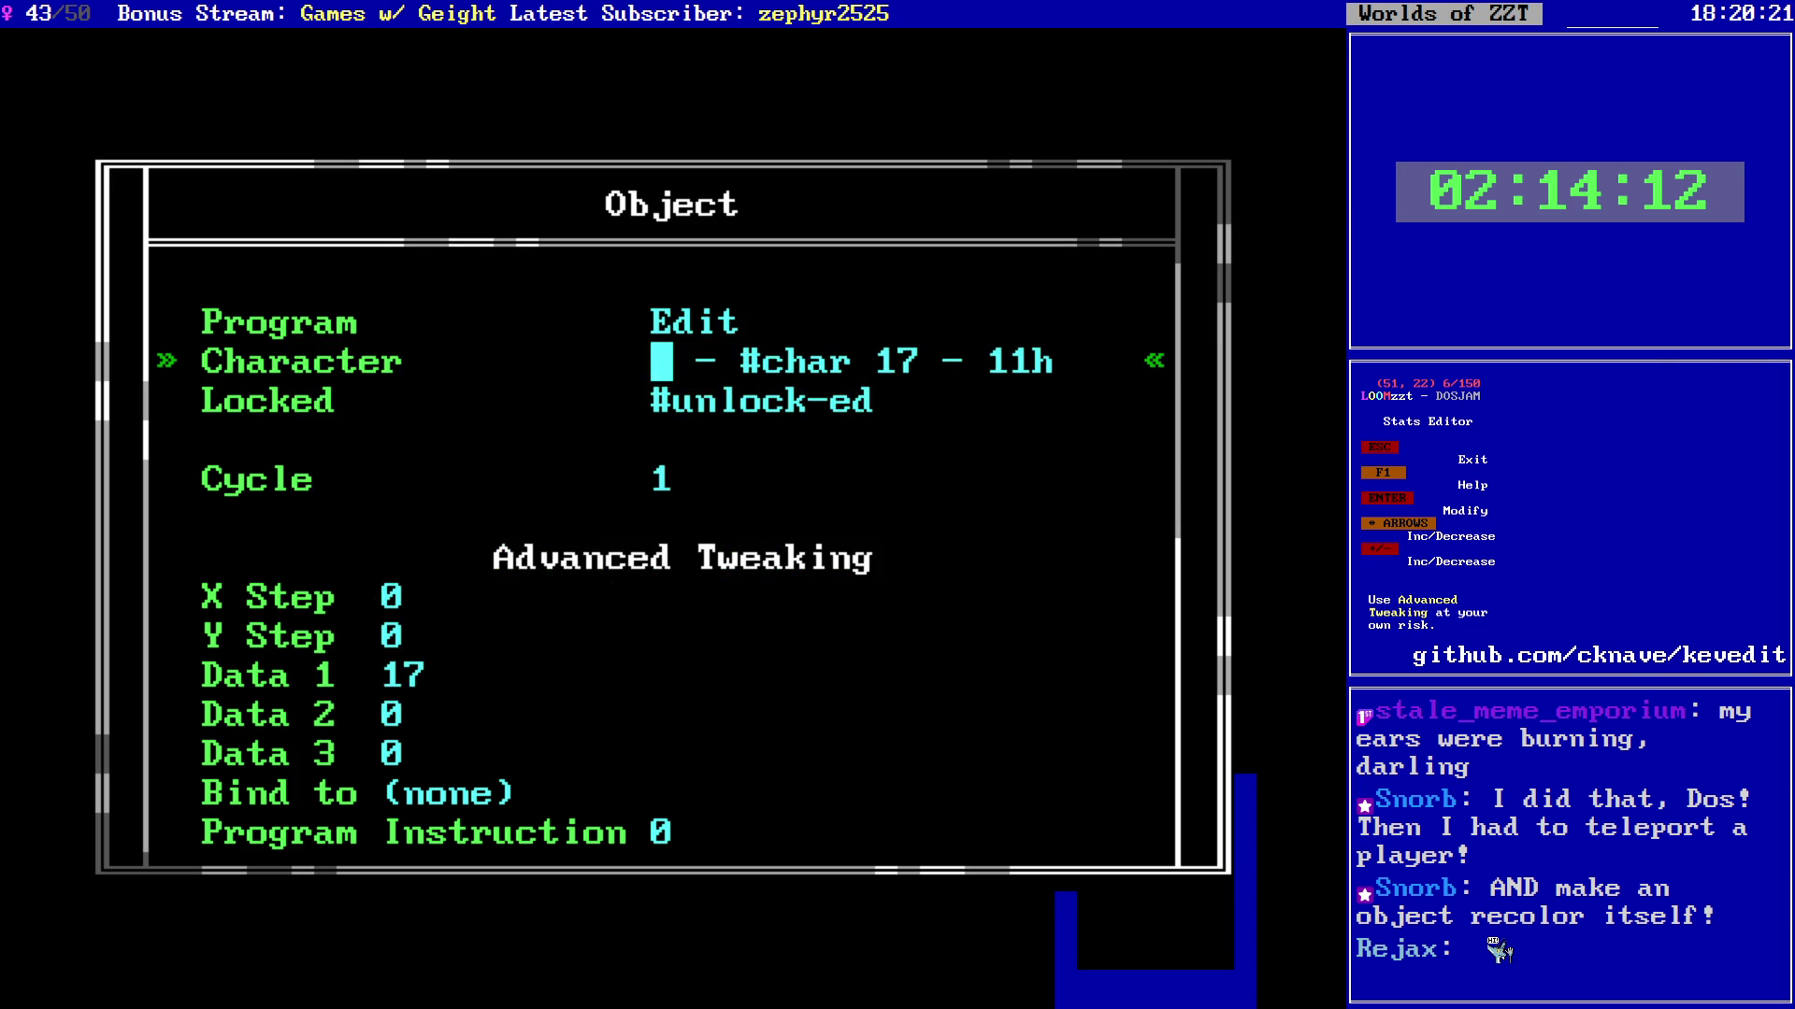
pyautogui.press('Up')
pyautogui.press('Return')
pyautogui.press('Escape')
pyautogui.press('Escape')
pyautogui.press('Right')
pyautogui.press('Right')
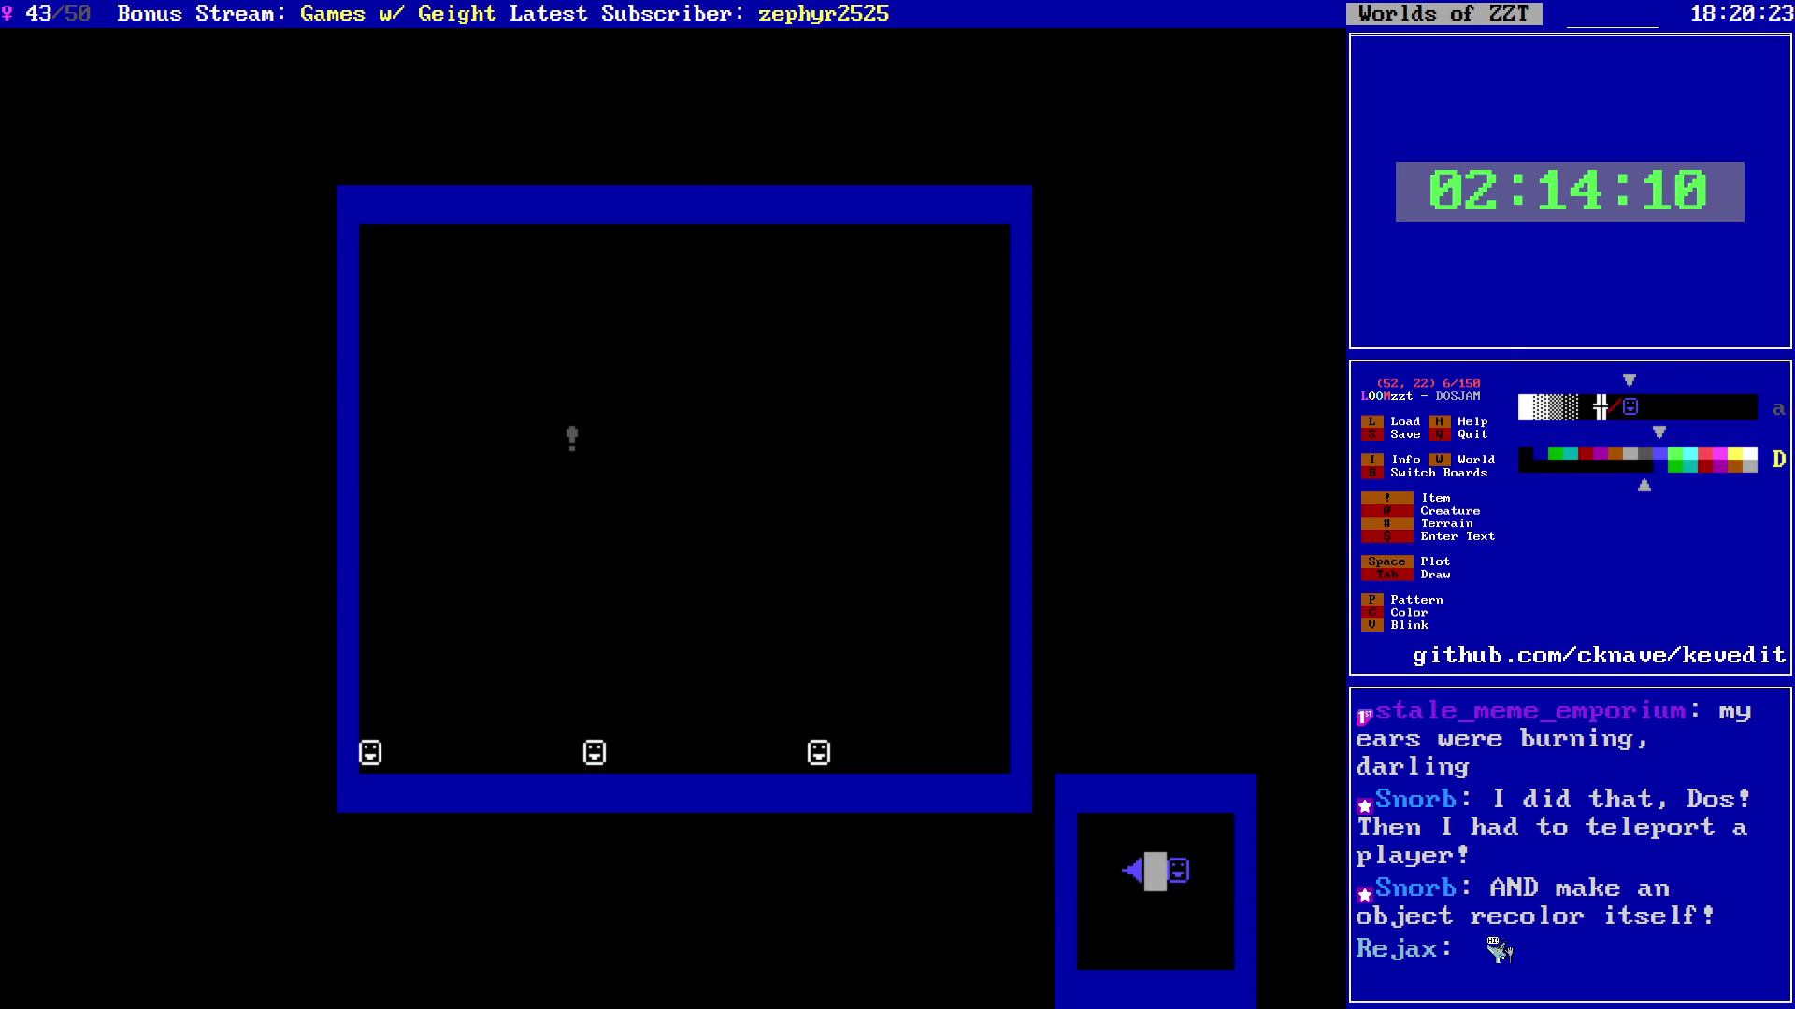
# - Change the right object's message to #ship:e
pyautogui.press('Return')
pyautogui.press('Return')
pyautogui.press('Down')
pyautogui.press('Down')
pyautogui.press('End')
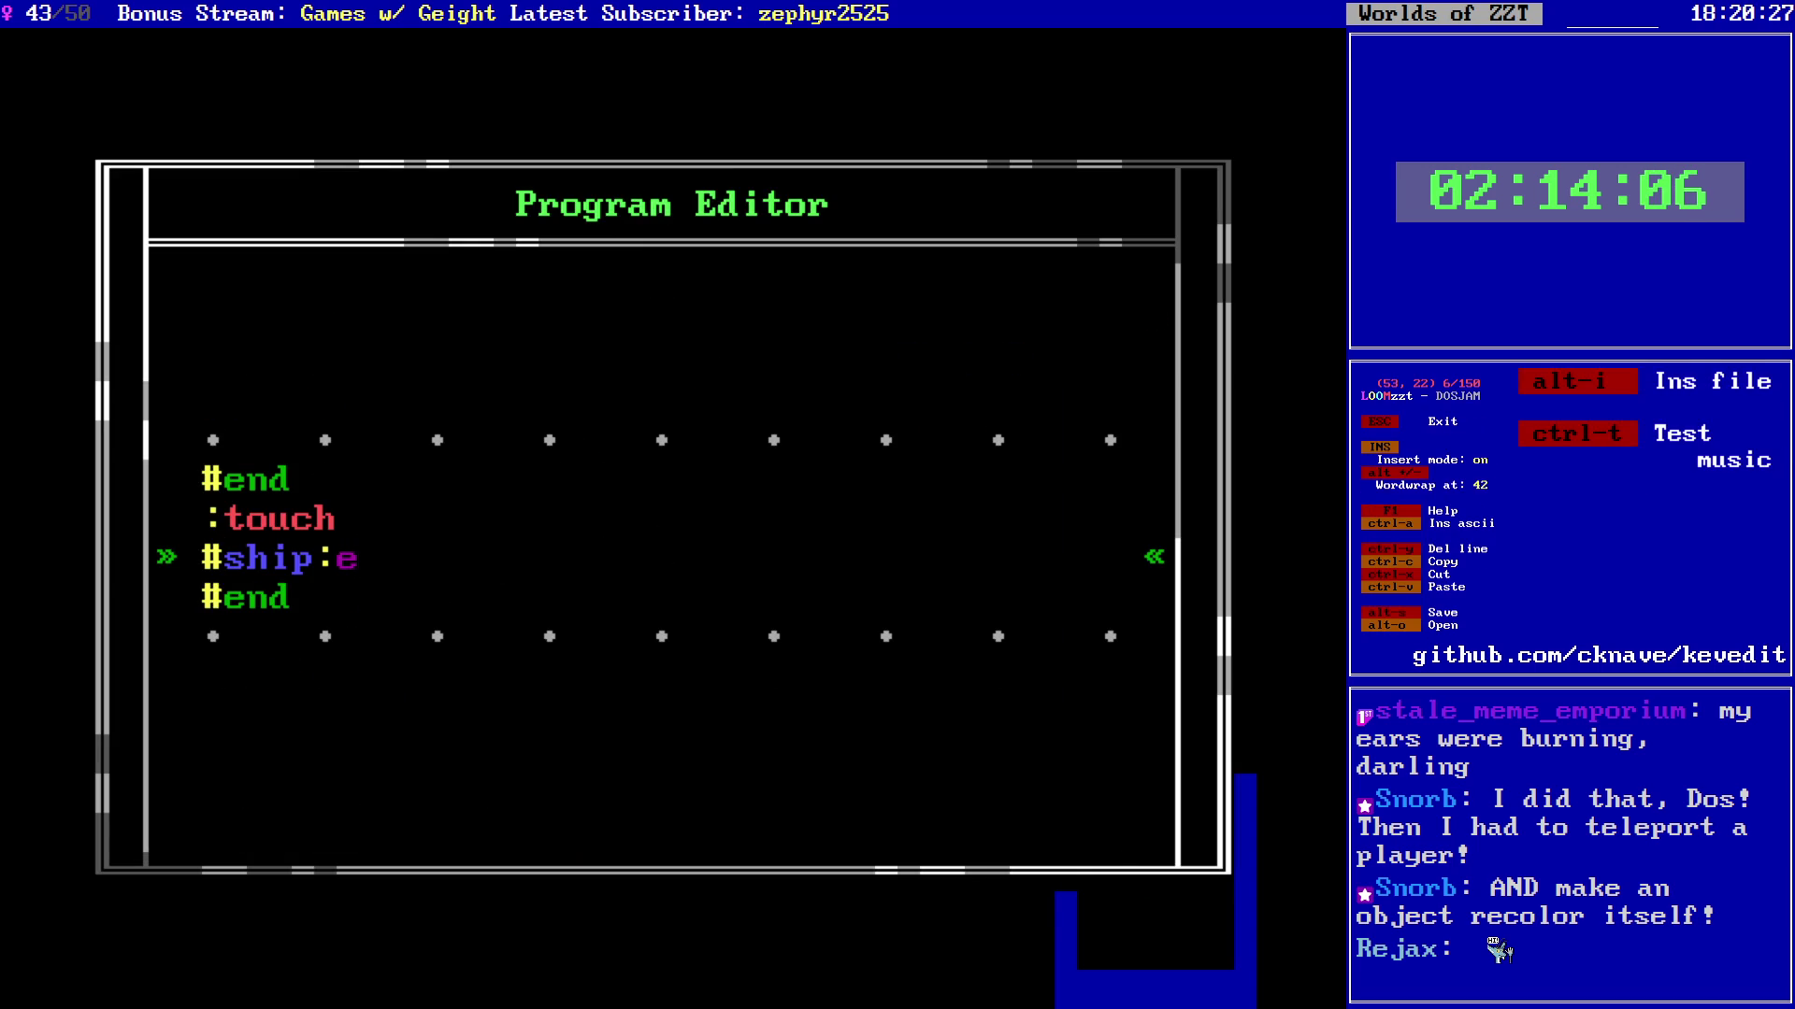
pyautogui.press('Escape')
pyautogui.press('Escape')
# - Place another copy of the object directly above the player
pyautogui.press('Up')
pyautogui.press('Left')
pyautogui.press('space')
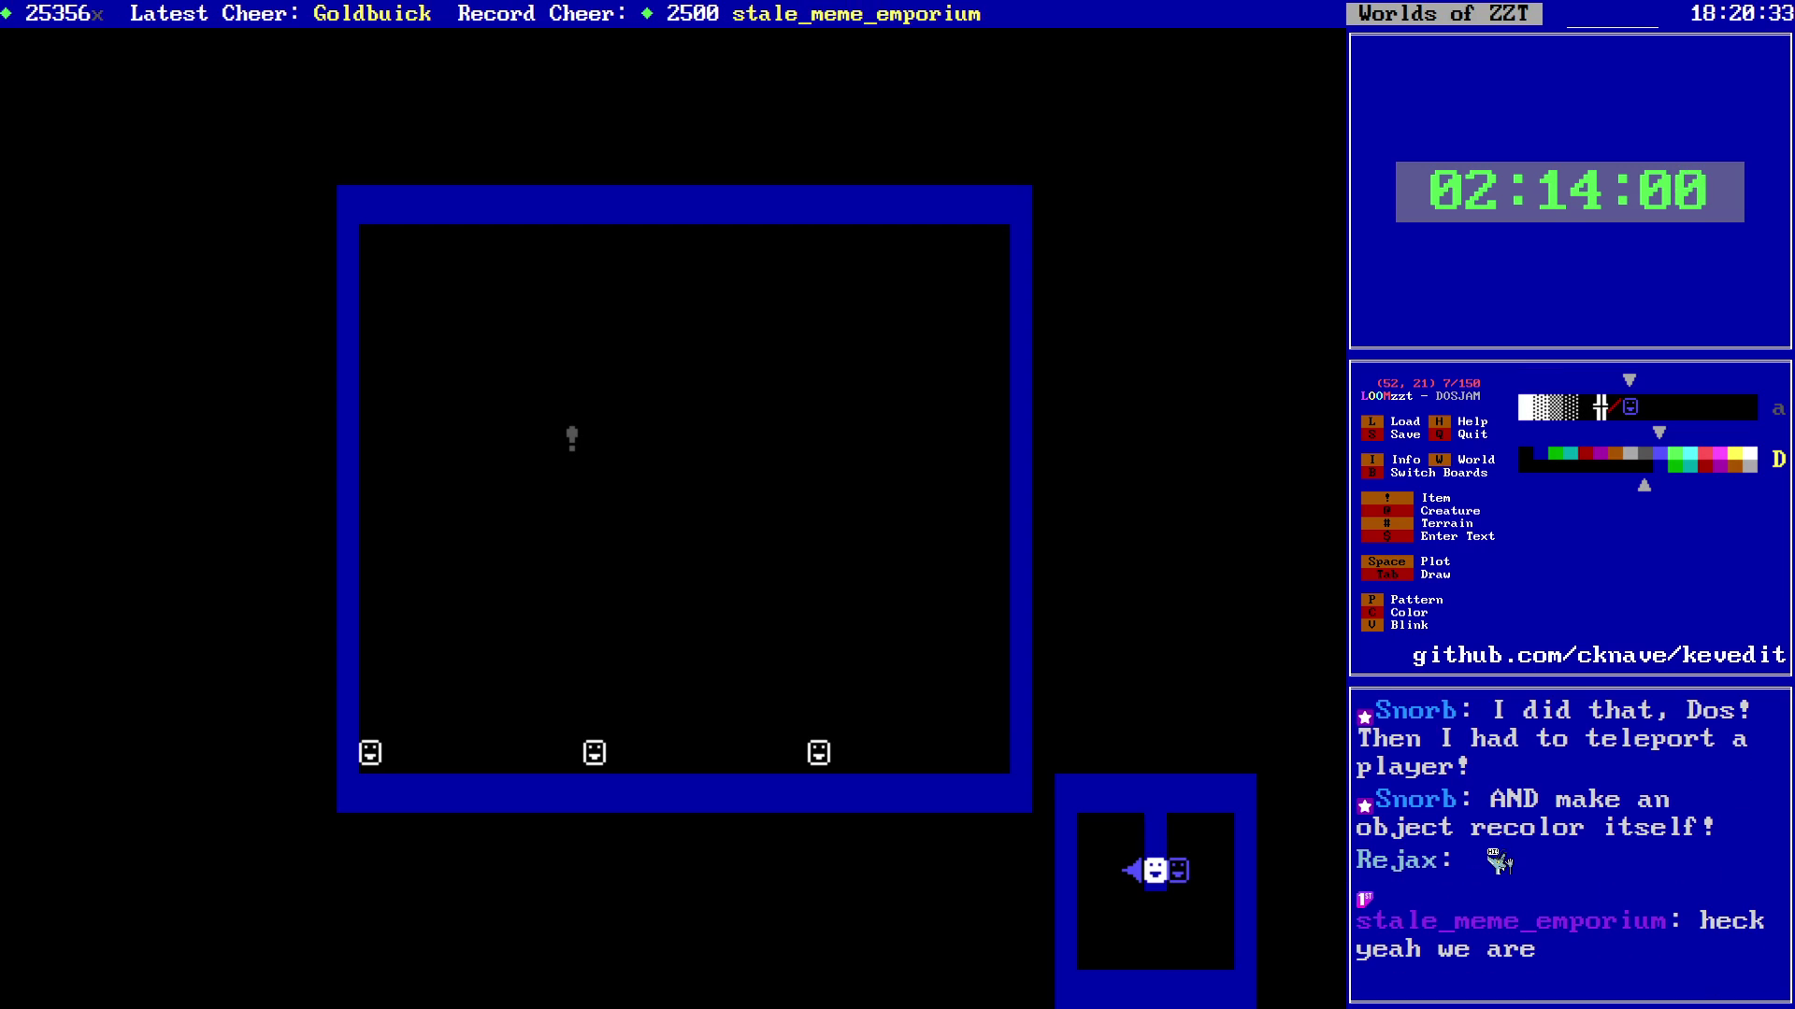
pyautogui.press('Left')
pyautogui.press('Left')
# - Set the right object's character to 16, the right arrow
pyautogui.press('Right')
pyautogui.press('Right')
pyautogui.press('Right')
pyautogui.press('Down')
pyautogui.press('Return')
pyautogui.press('Down')
pyautogui.press('Return')
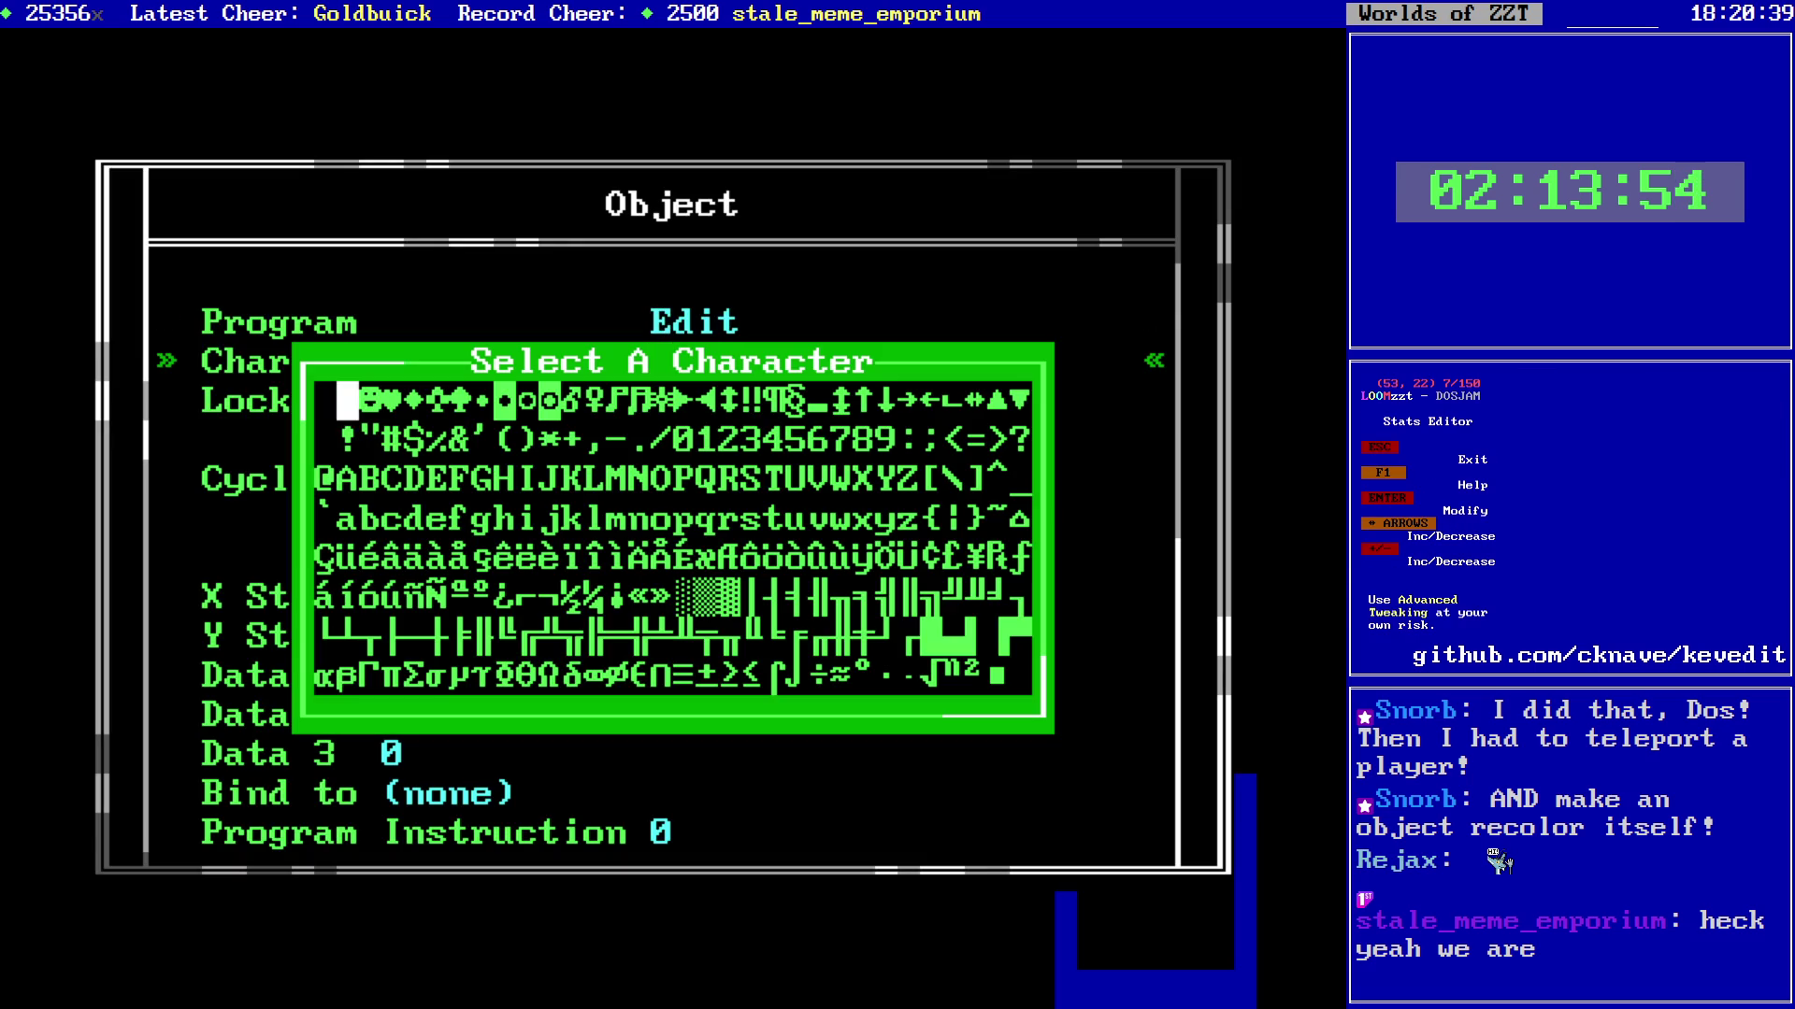
pyautogui.press('Down')
pyautogui.press('Right')
pyautogui.press('Right')
pyautogui.press('Right')
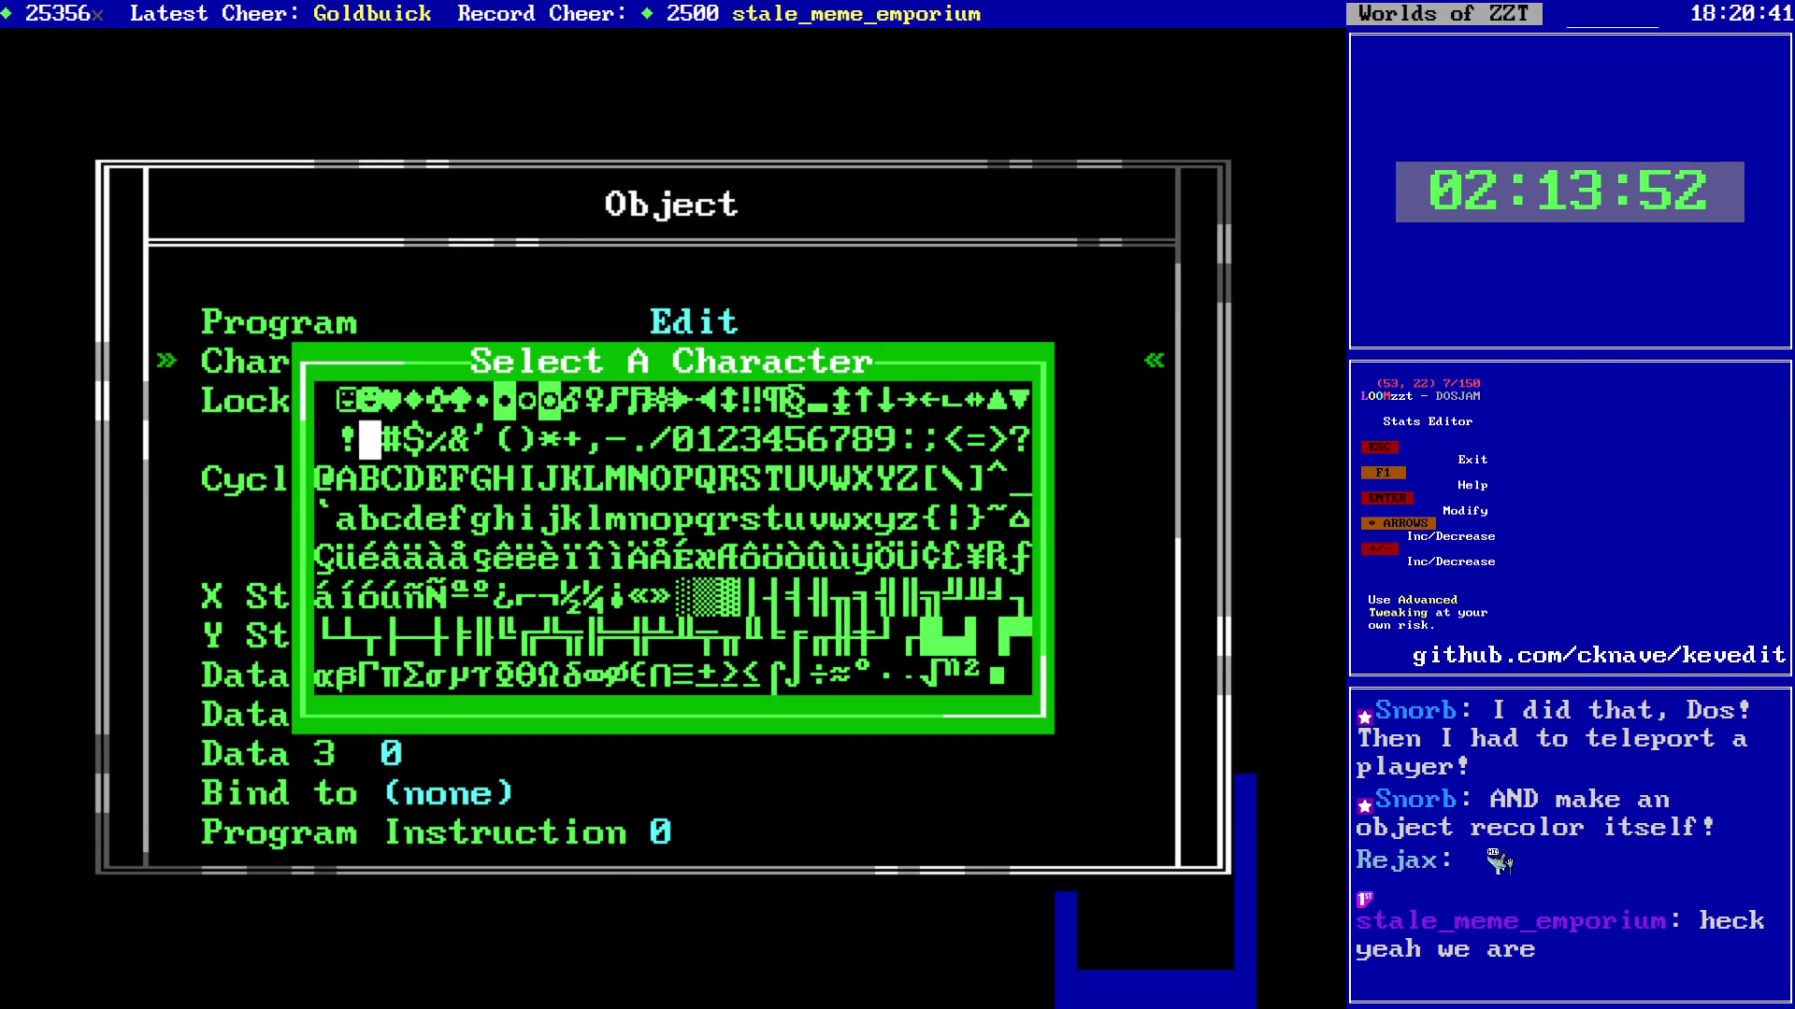
pyautogui.press('Up')
pyautogui.press('Left')
pyautogui.press('Return')
pyautogui.press('Escape')
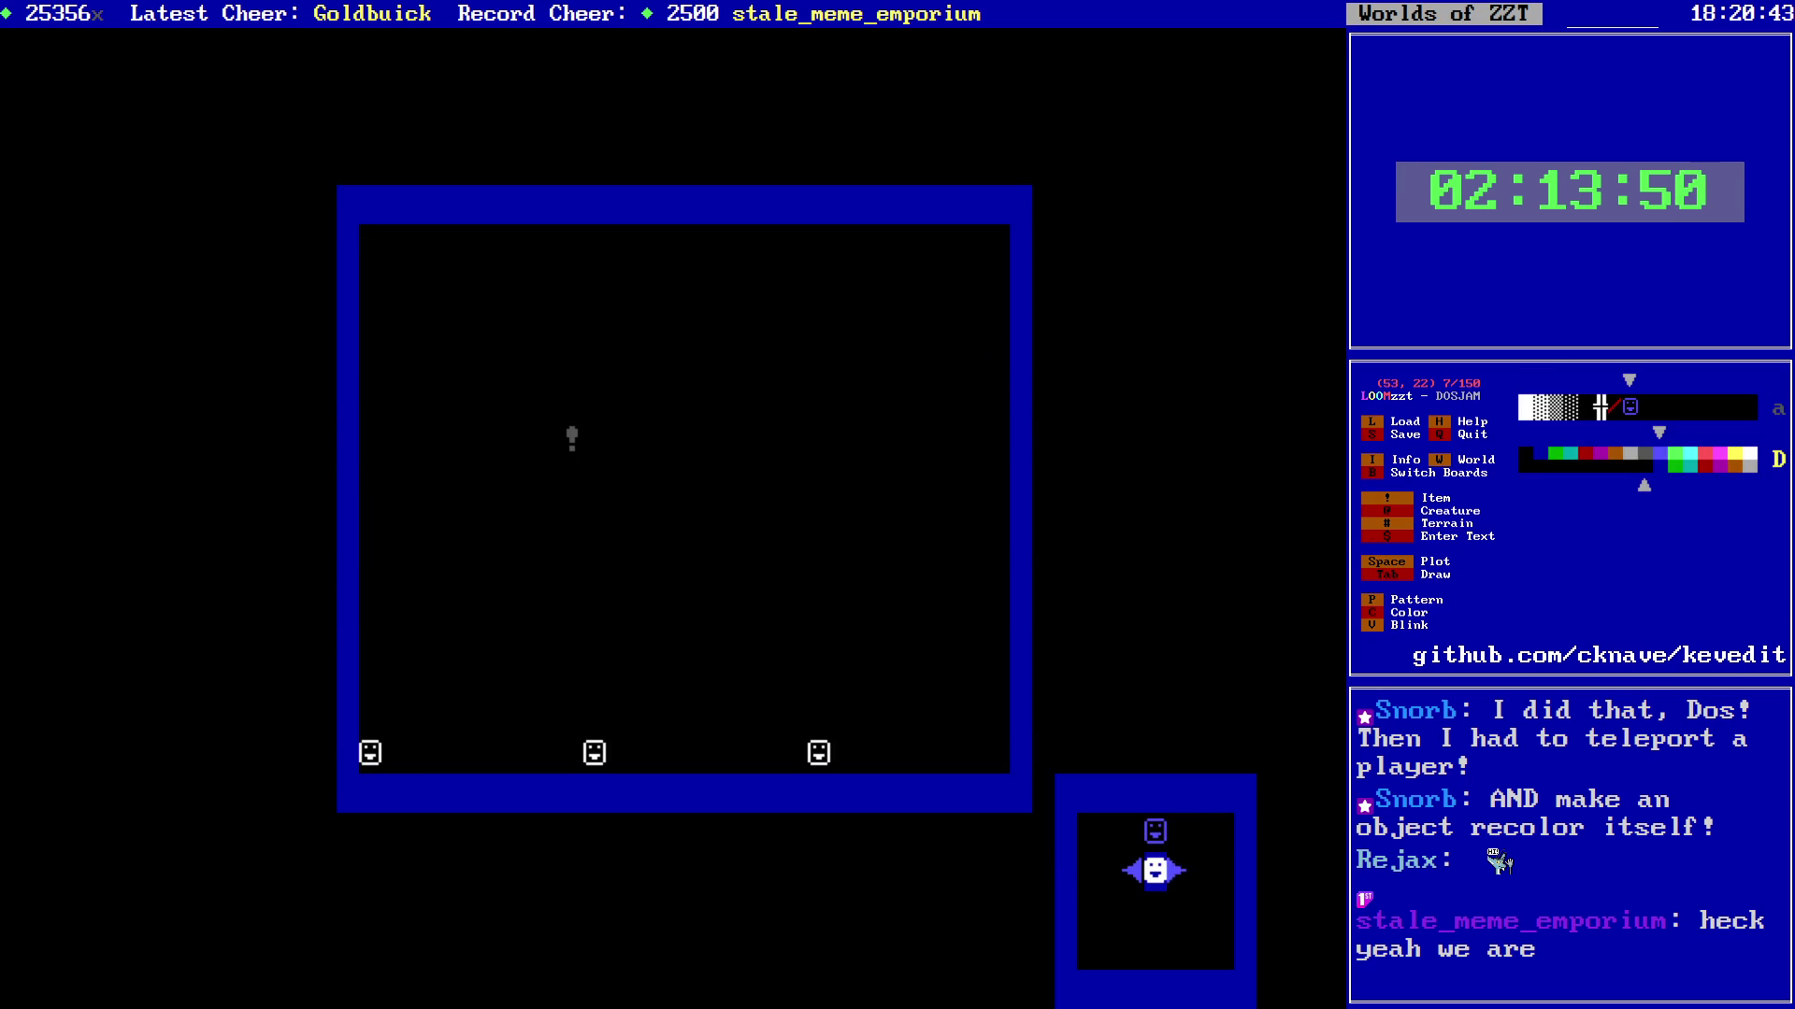
# - Look over the upper board, then return to inspect the object above the player
pyautogui.hotkey('shift', 'Left')
pyautogui.hotkey('shift', 'Left')
pyautogui.press('Up')
pyautogui.press('Up')
pyautogui.press('Up')
pyautogui.hotkey('shift', 'Left')
pyautogui.press('Right')
pyautogui.press('Right')
pyautogui.press('Right')
pyautogui.press('Right')
pyautogui.hotkey('shift', 'Down')
pyautogui.hotkey('shift', 'Up')
pyautogui.hotkey('shift', 'Up')
pyautogui.press('Up')
pyautogui.press('Up')
pyautogui.hotkey('shift', 'Right')
pyautogui.hotkey('shift', 'Right')
pyautogui.hotkey('shift', 'Right')
pyautogui.hotkey('shift', 'Down')
pyautogui.hotkey('shift', 'Down')
pyautogui.press('Left')
pyautogui.press('Down')
pyautogui.press('Left')
pyautogui.press('Left')
pyautogui.press('Up')
pyautogui.press('Down')
pyautogui.press('Down')
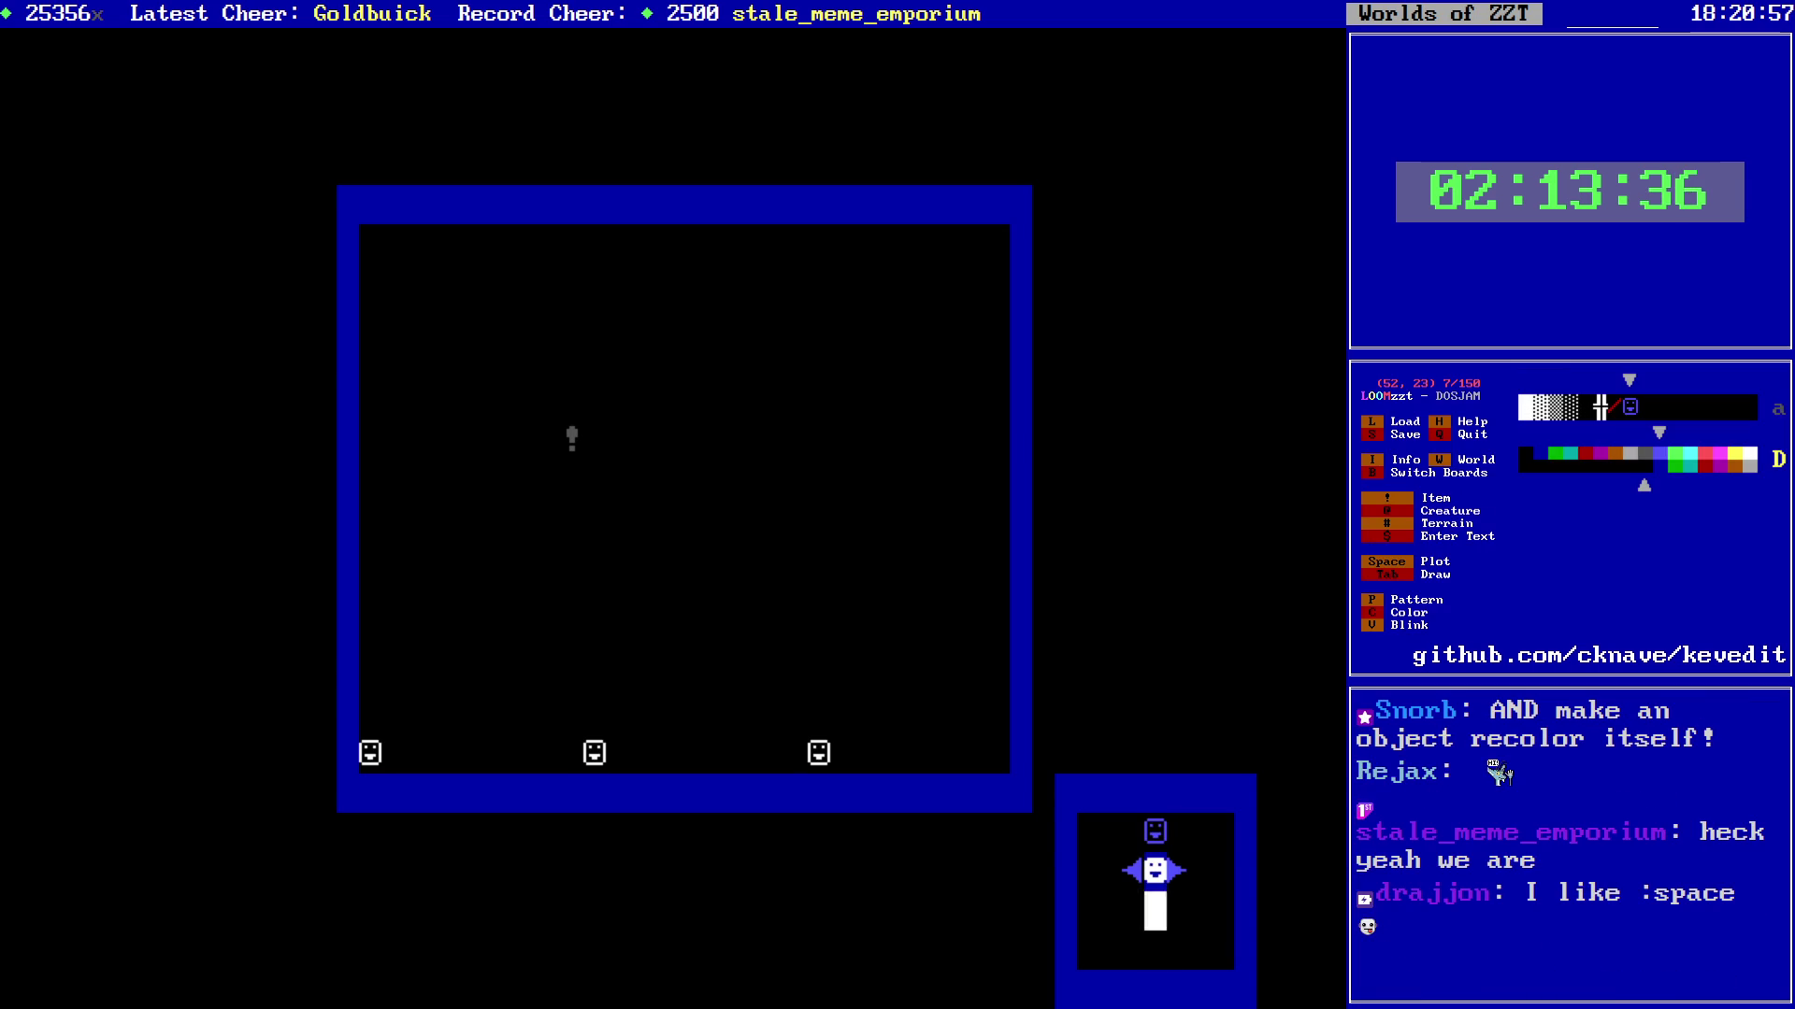
pyautogui.press('Up')
pyautogui.press('Up')
pyautogui.press('Return')
pyautogui.press('Escape')
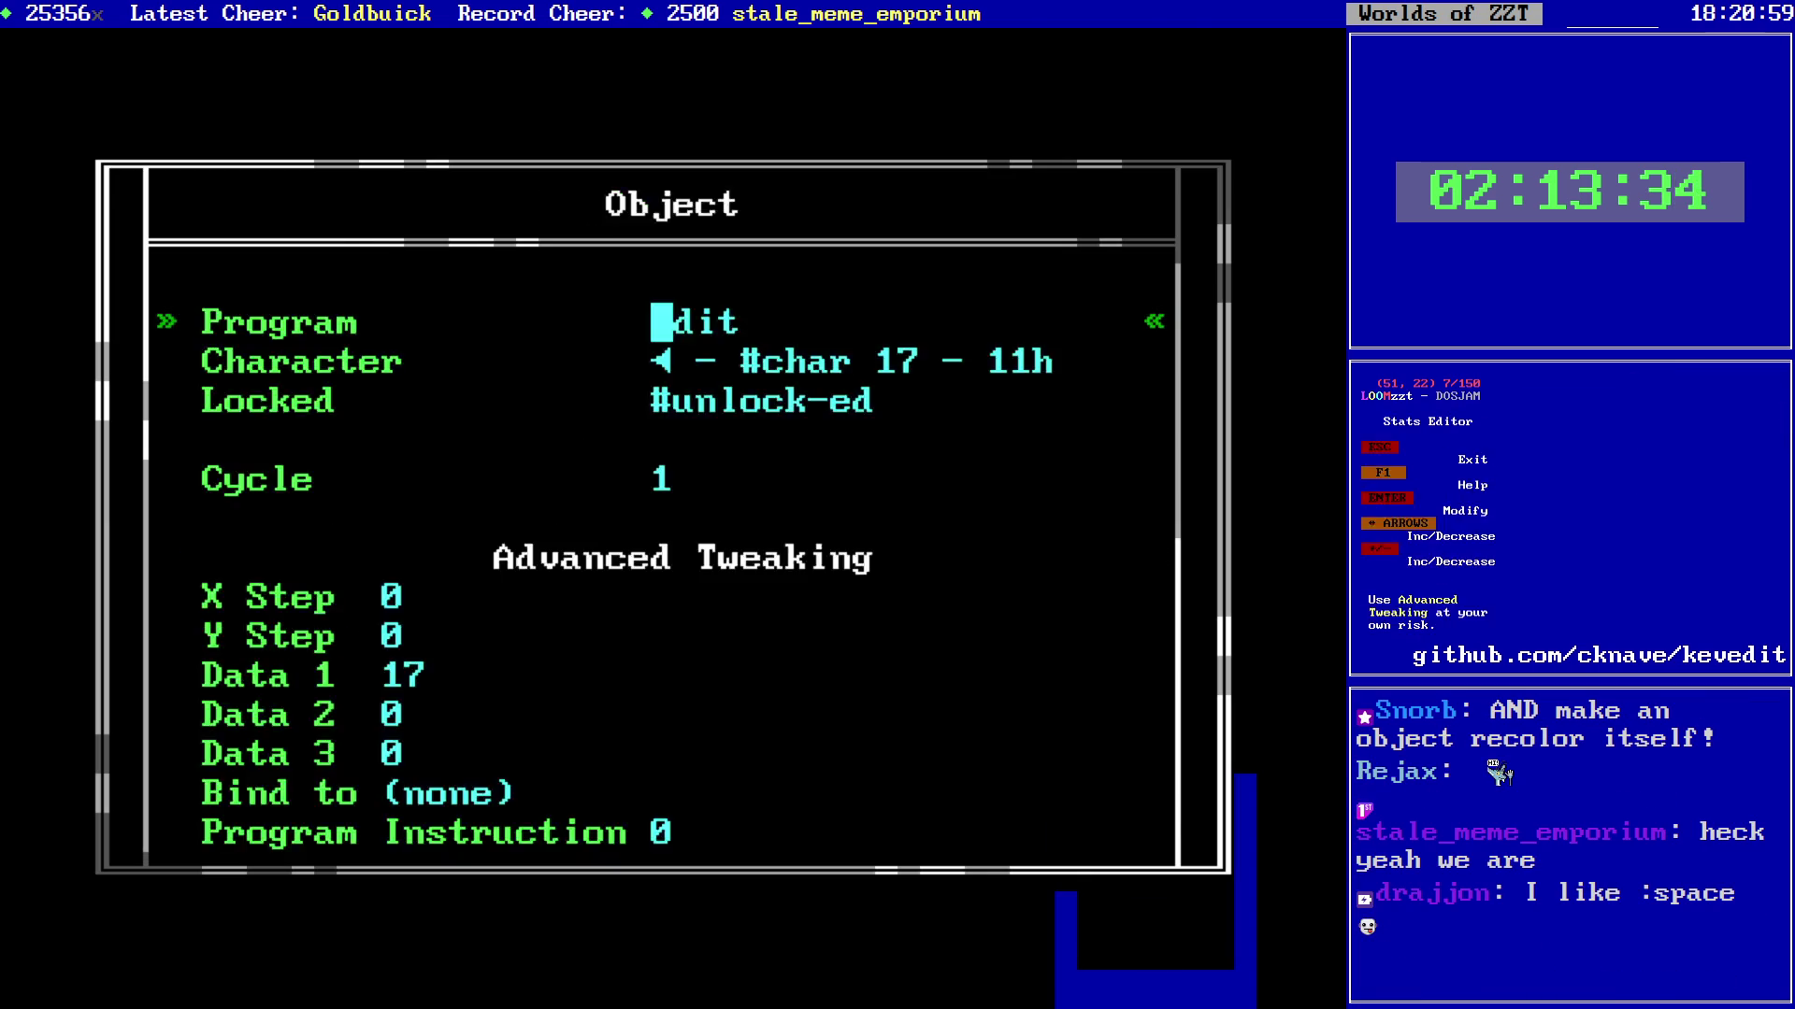
pyautogui.press('Escape')
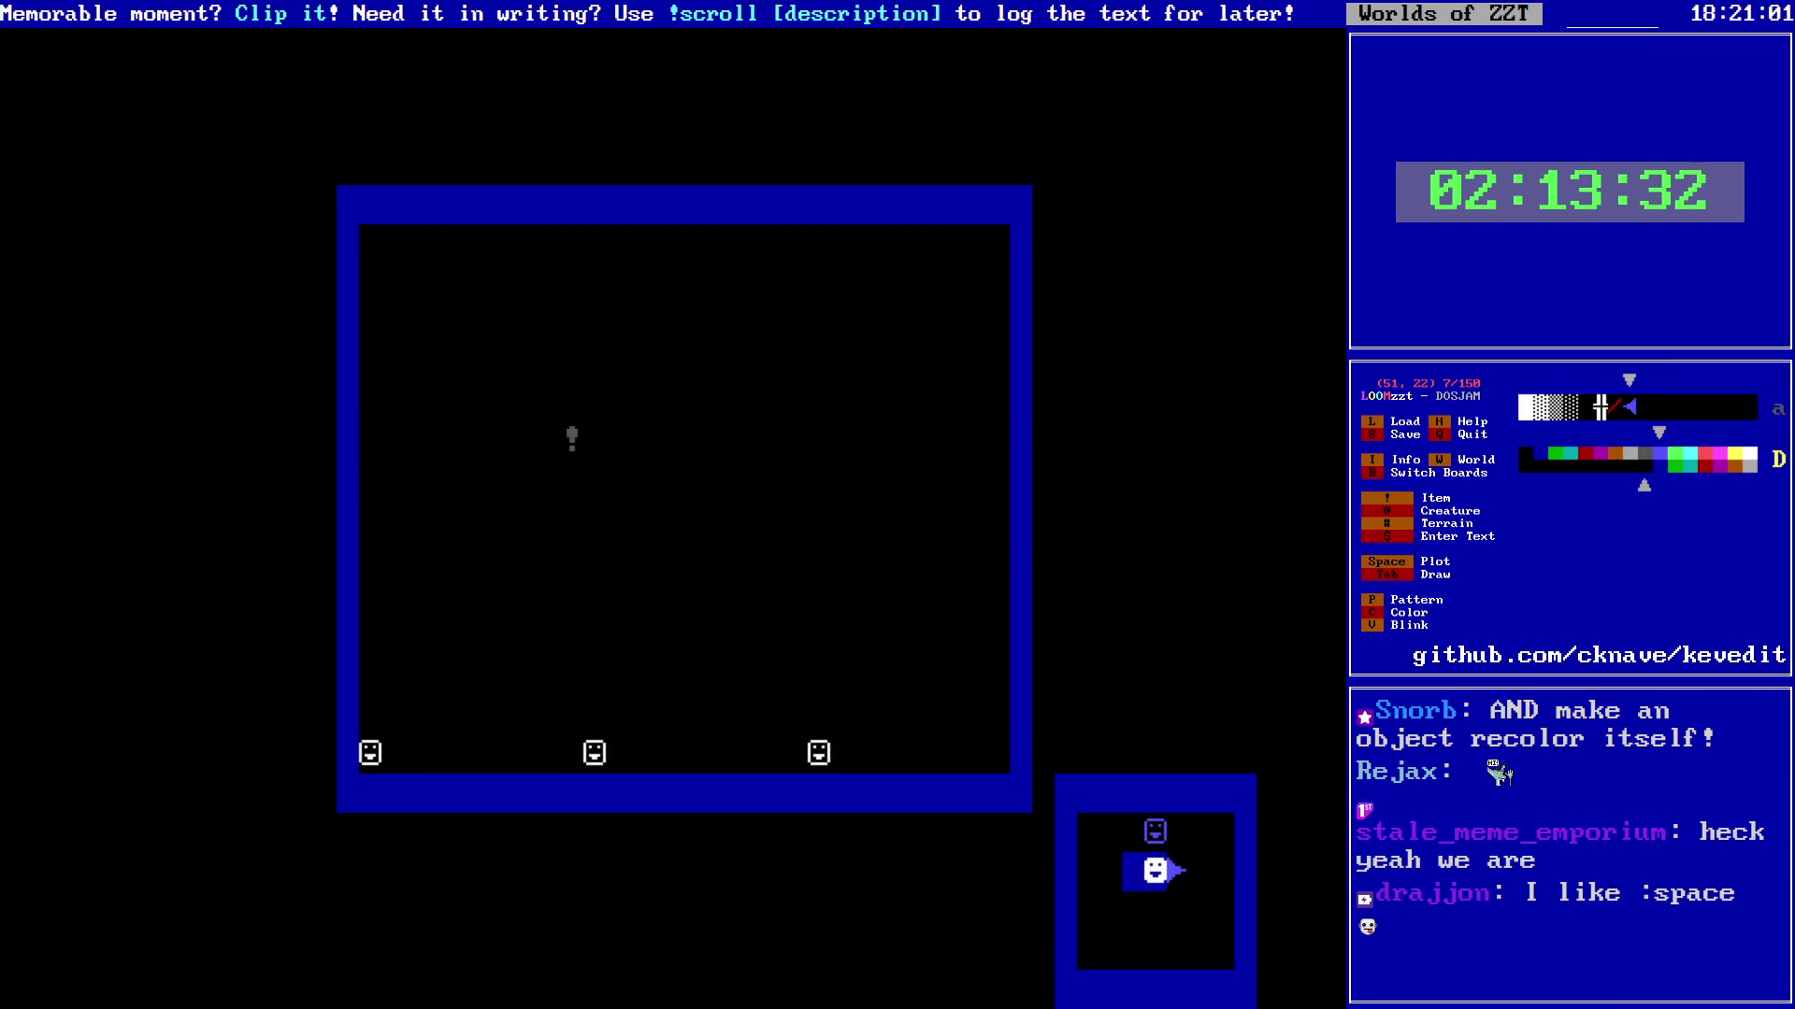
# - Give the top object character 30 (up arrow) and change its message to #ship:b
pyautogui.press('Return')
pyautogui.press('Return')
pyautogui.press('Down')
pyautogui.press('Right')
pyautogui.press('Right')
pyautogui.press('Right')
pyautogui.press('Up')
pyautogui.press('Return')
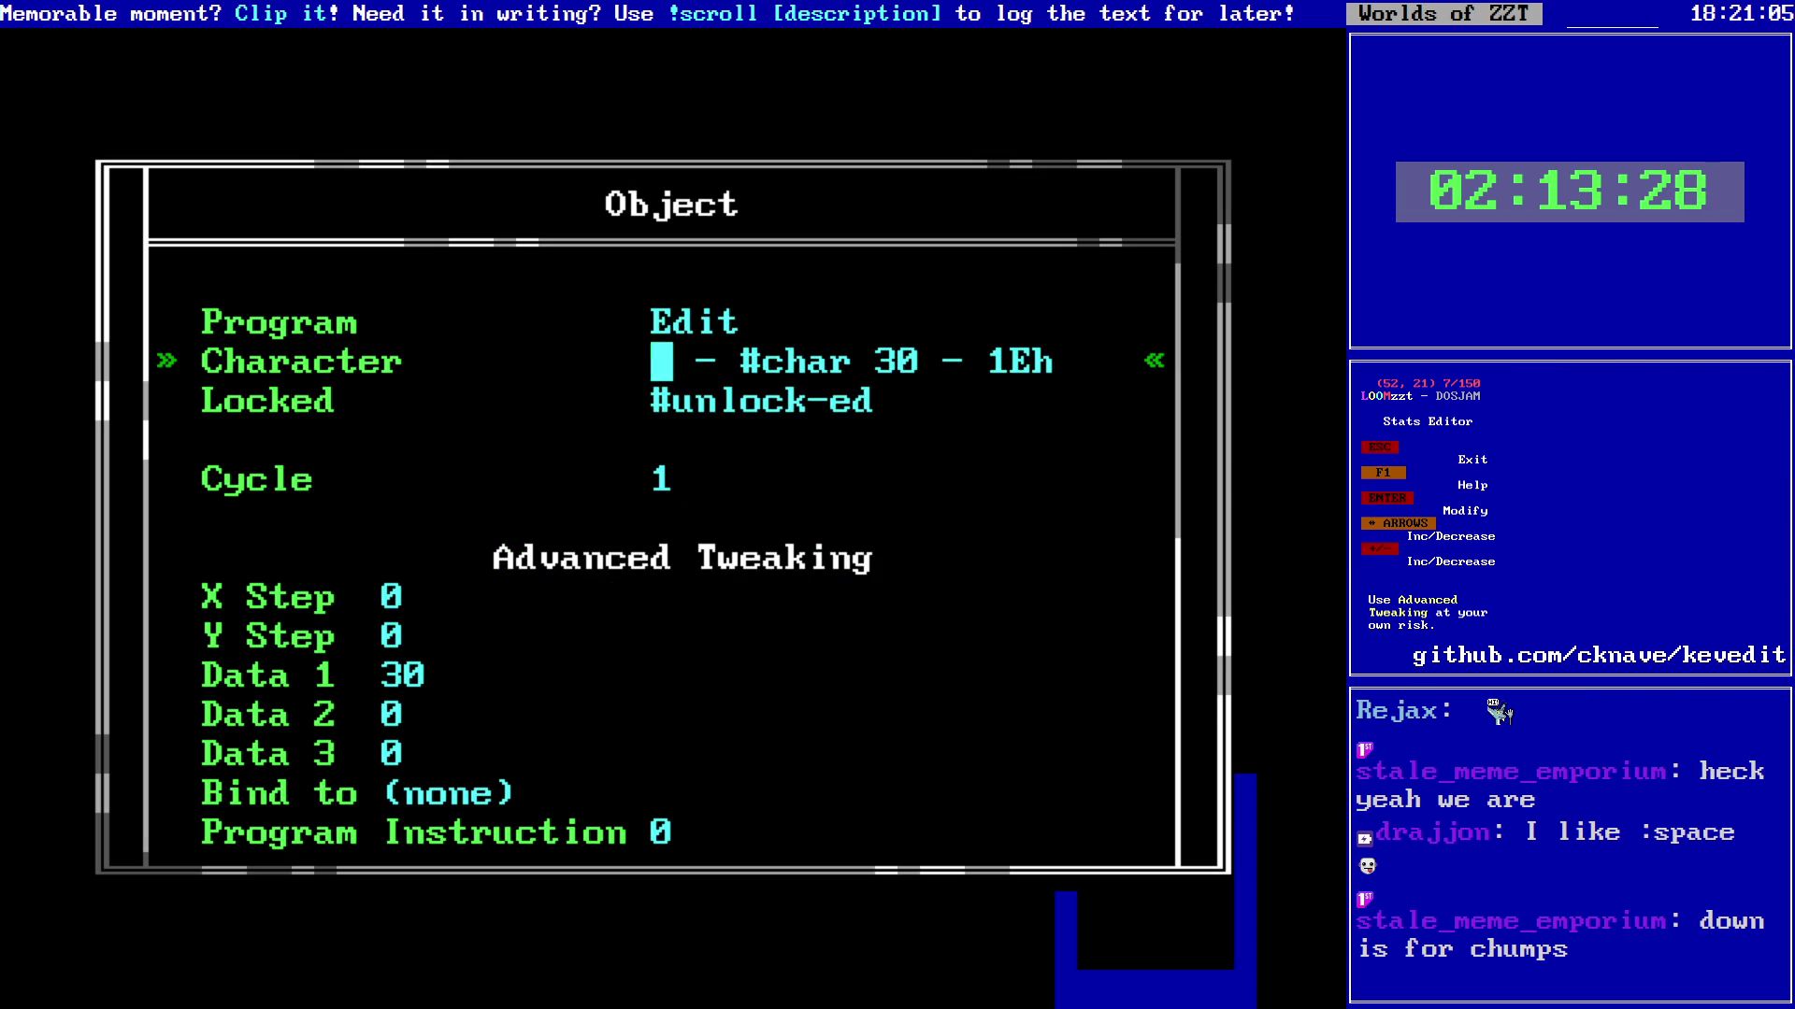
pyautogui.press('Up')
pyautogui.press('Return')
pyautogui.press('Down')
pyautogui.press('Down')
pyautogui.press('End')
pyautogui.press('BackSpace')
pyautogui.write('b')
pyautogui.press('Escape')
pyautogui.press('Escape')
pyautogui.press('Up')
pyautogui.press('Up')
pyautogui.press('Up')
pyautogui.press('Left')
pyautogui.press('Left')
pyautogui.press('Left')
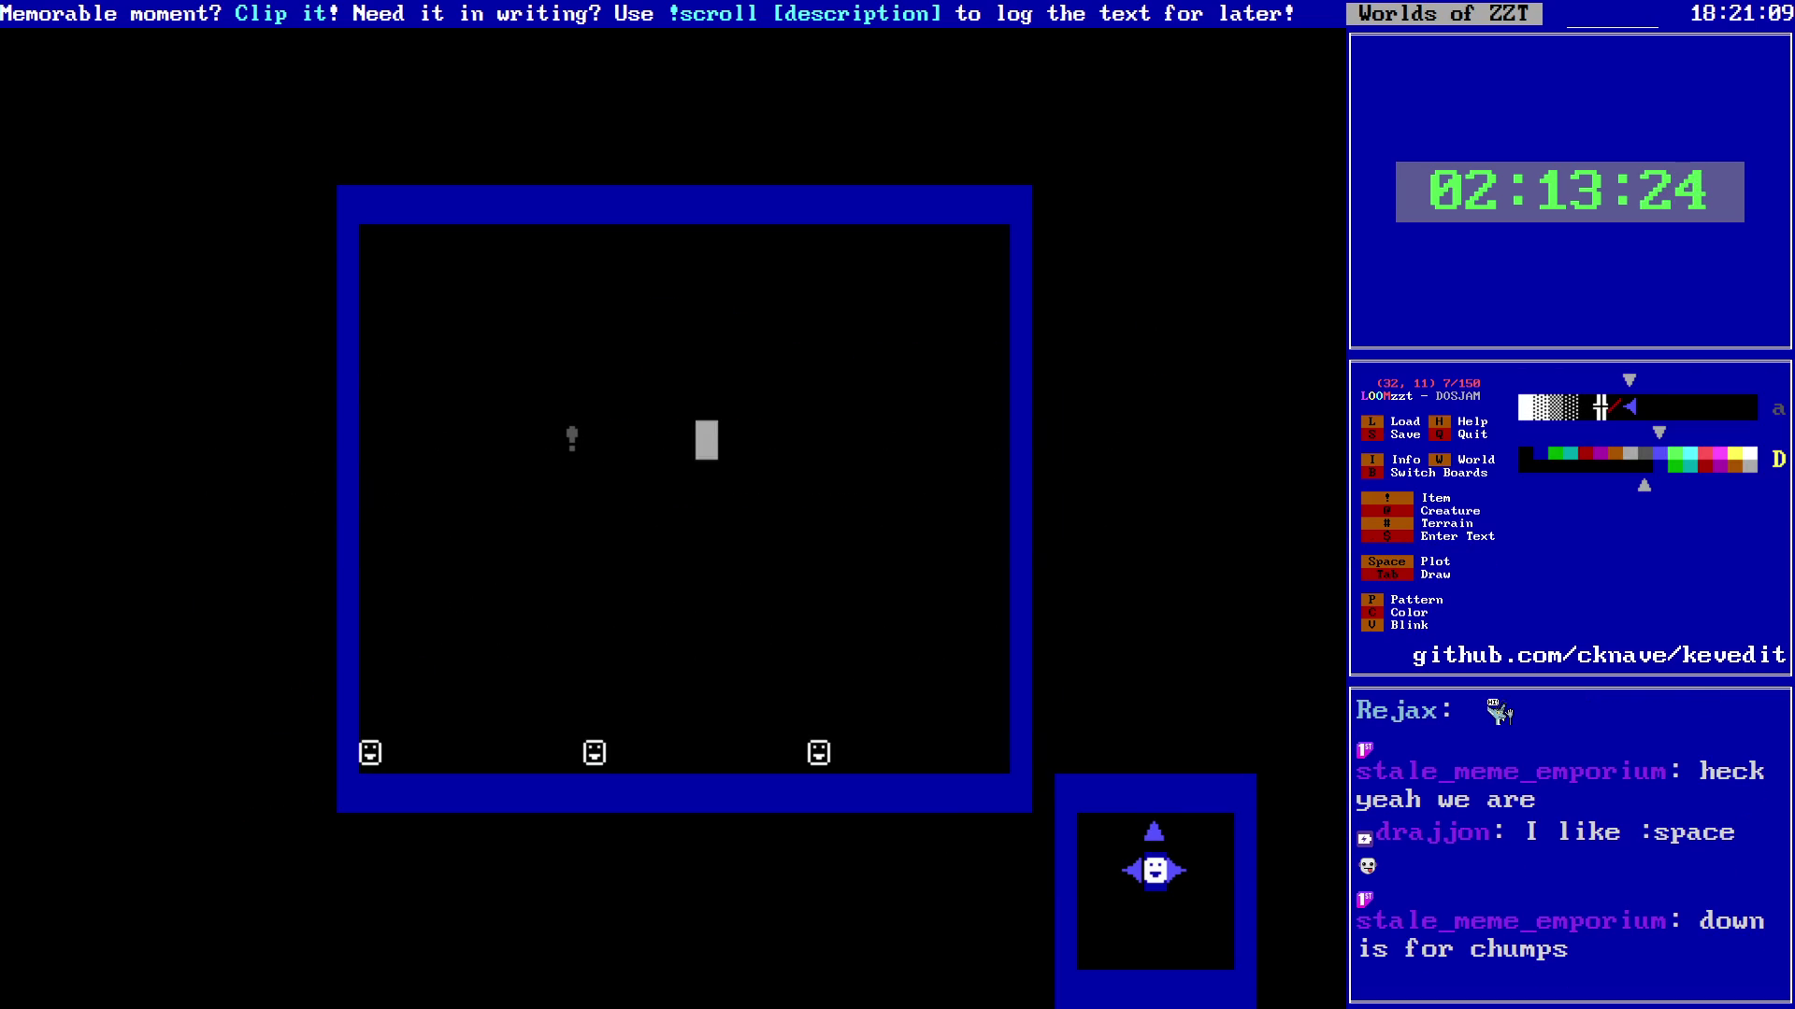
pyautogui.press('Left')
pyautogui.press('Left')
pyautogui.press('Left')
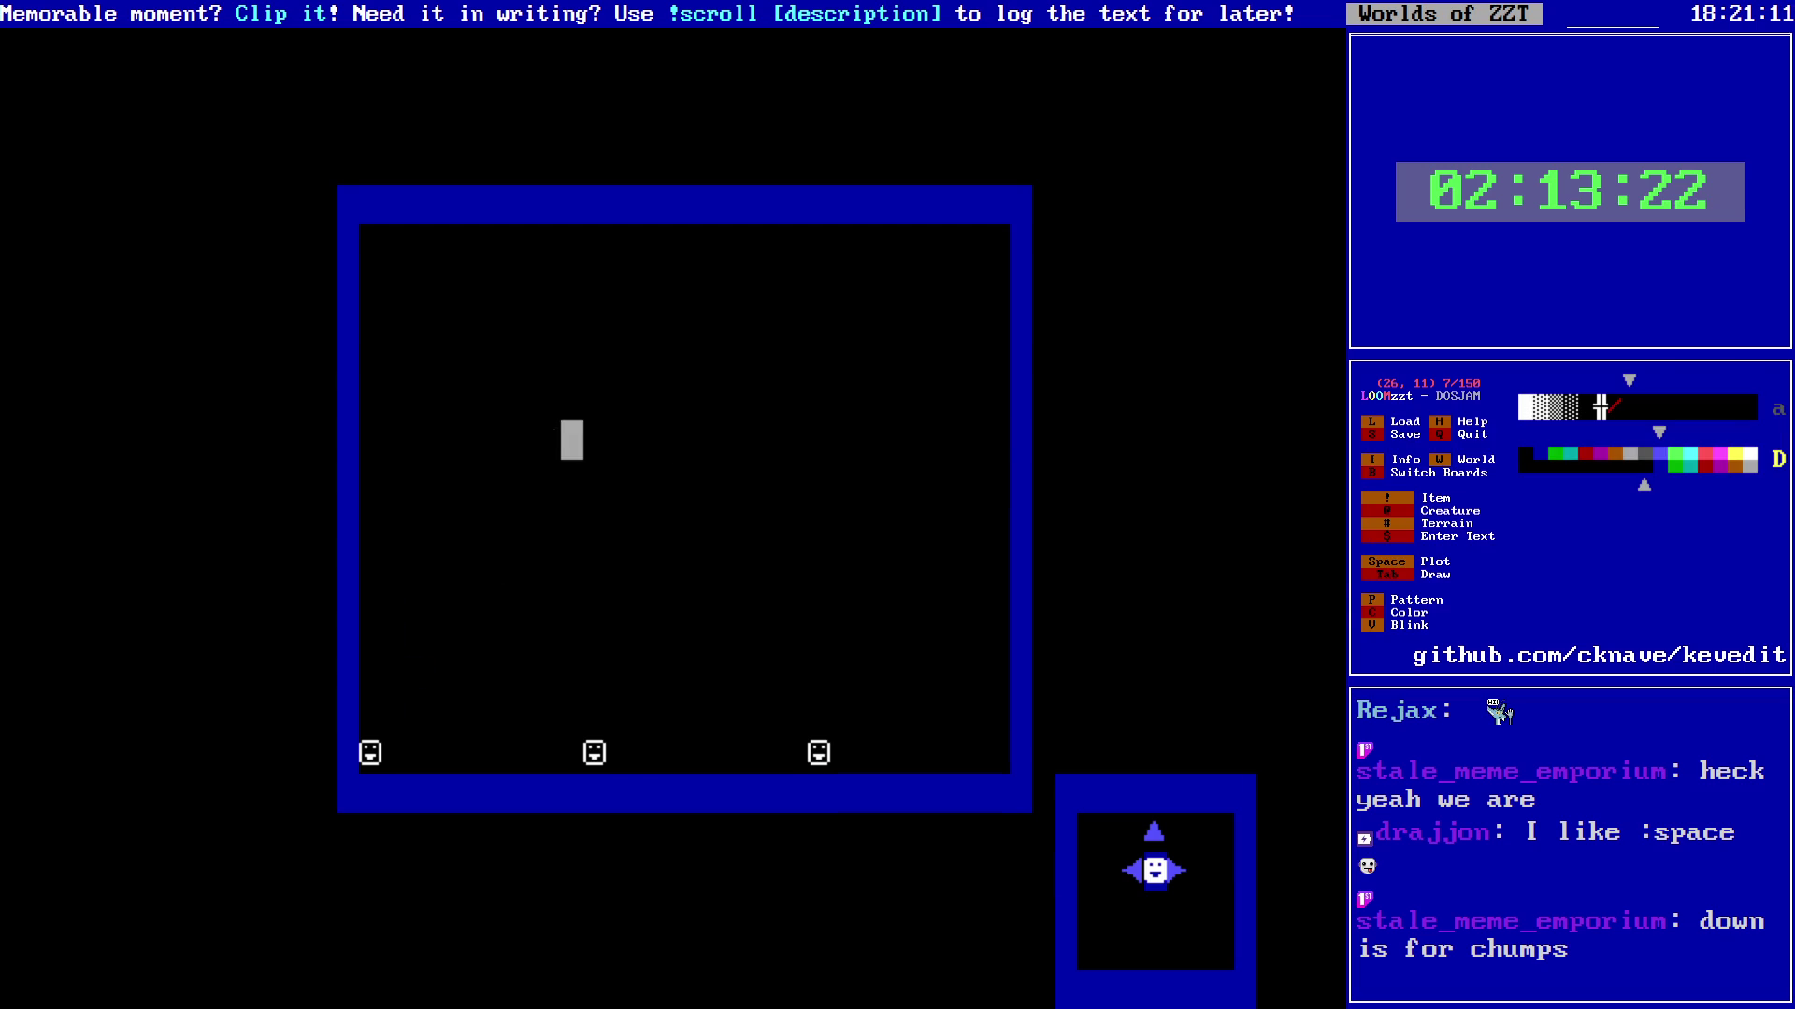
pyautogui.press('Return')
pyautogui.press('End')
pyautogui.press('BackSpace')
pyautogui.press('BackSpace')
pyautogui.press('BackSpace')
pyautogui.press('BackSpace')
pyautogui.write('Ship')
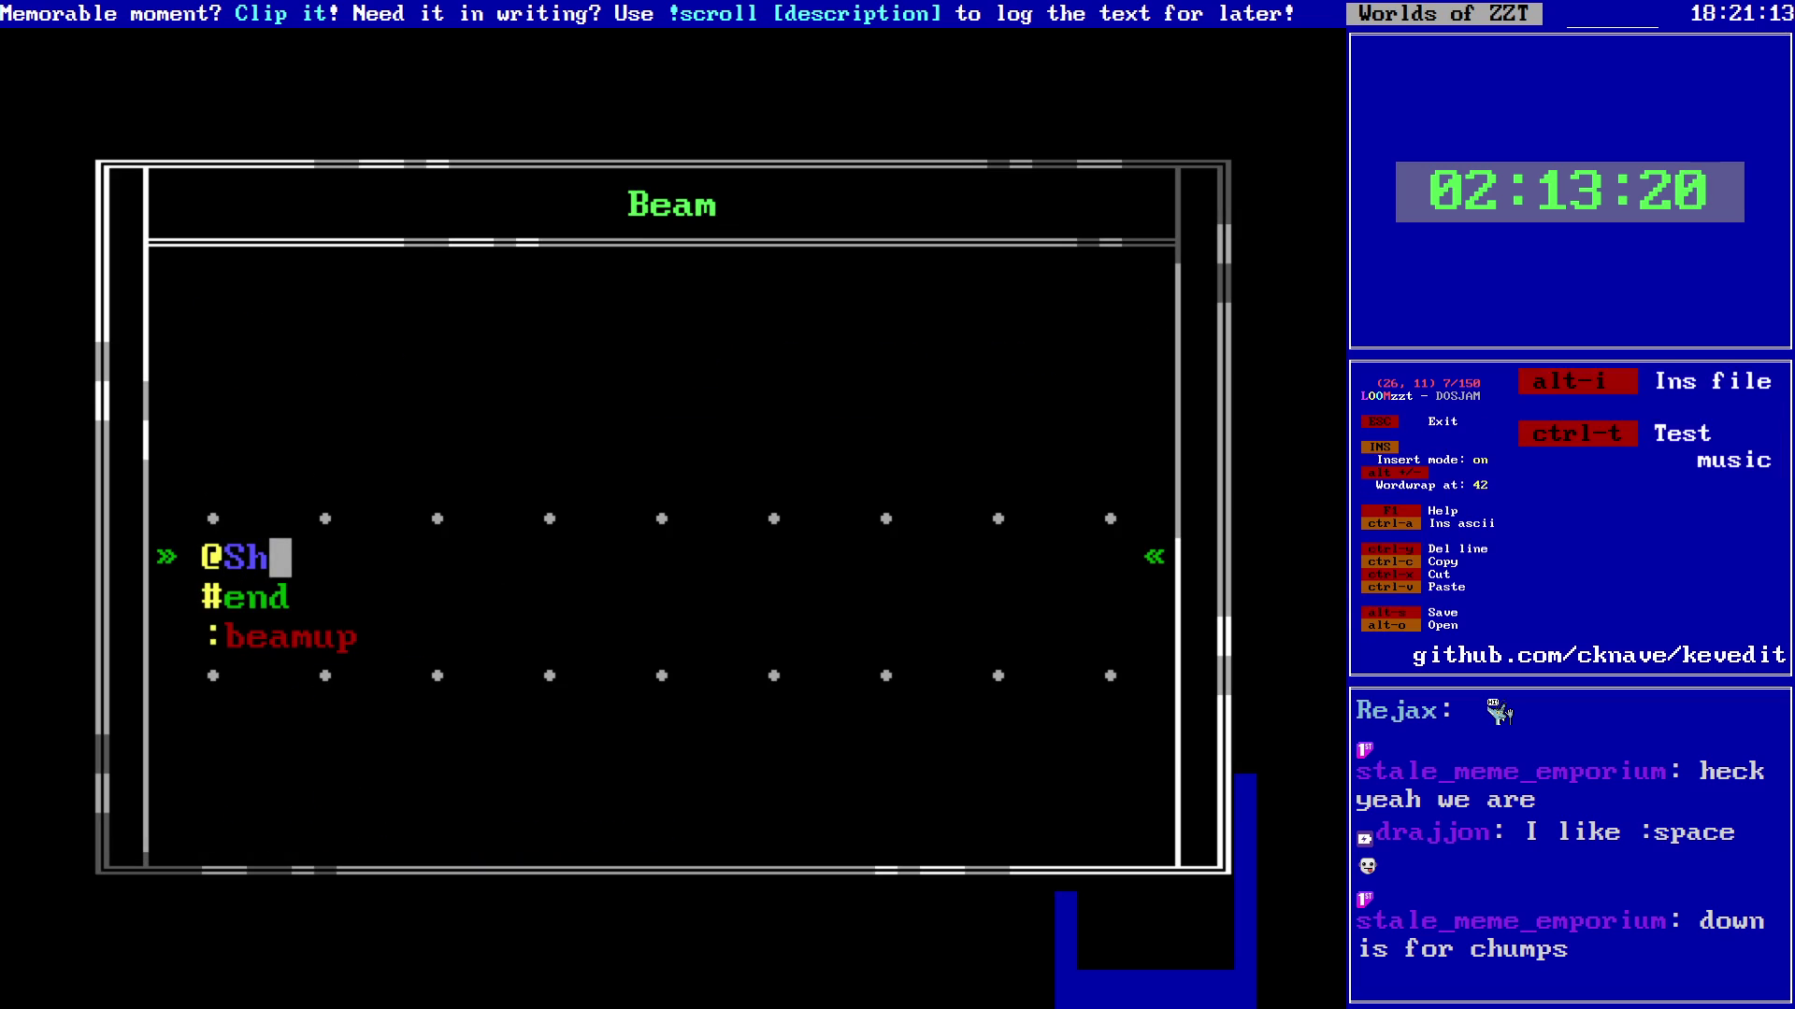
# - Add ':w ?w #end' and ':e ?e #end' handlers after the first #end
pyautogui.press('Down')
pyautogui.press('Return')
pyautogui.write(':w')
pyautogui.press('Return')
pyautogui.write('?w')
pyautogui.press('Return')
pyautogui.write('#end')
pyautogui.press('Return')
pyautogui.write(':e')
pyautogui.press('Return')
pyautogui.write('?e')
pyautogui.press('Return')
pyautogui.write('#end')
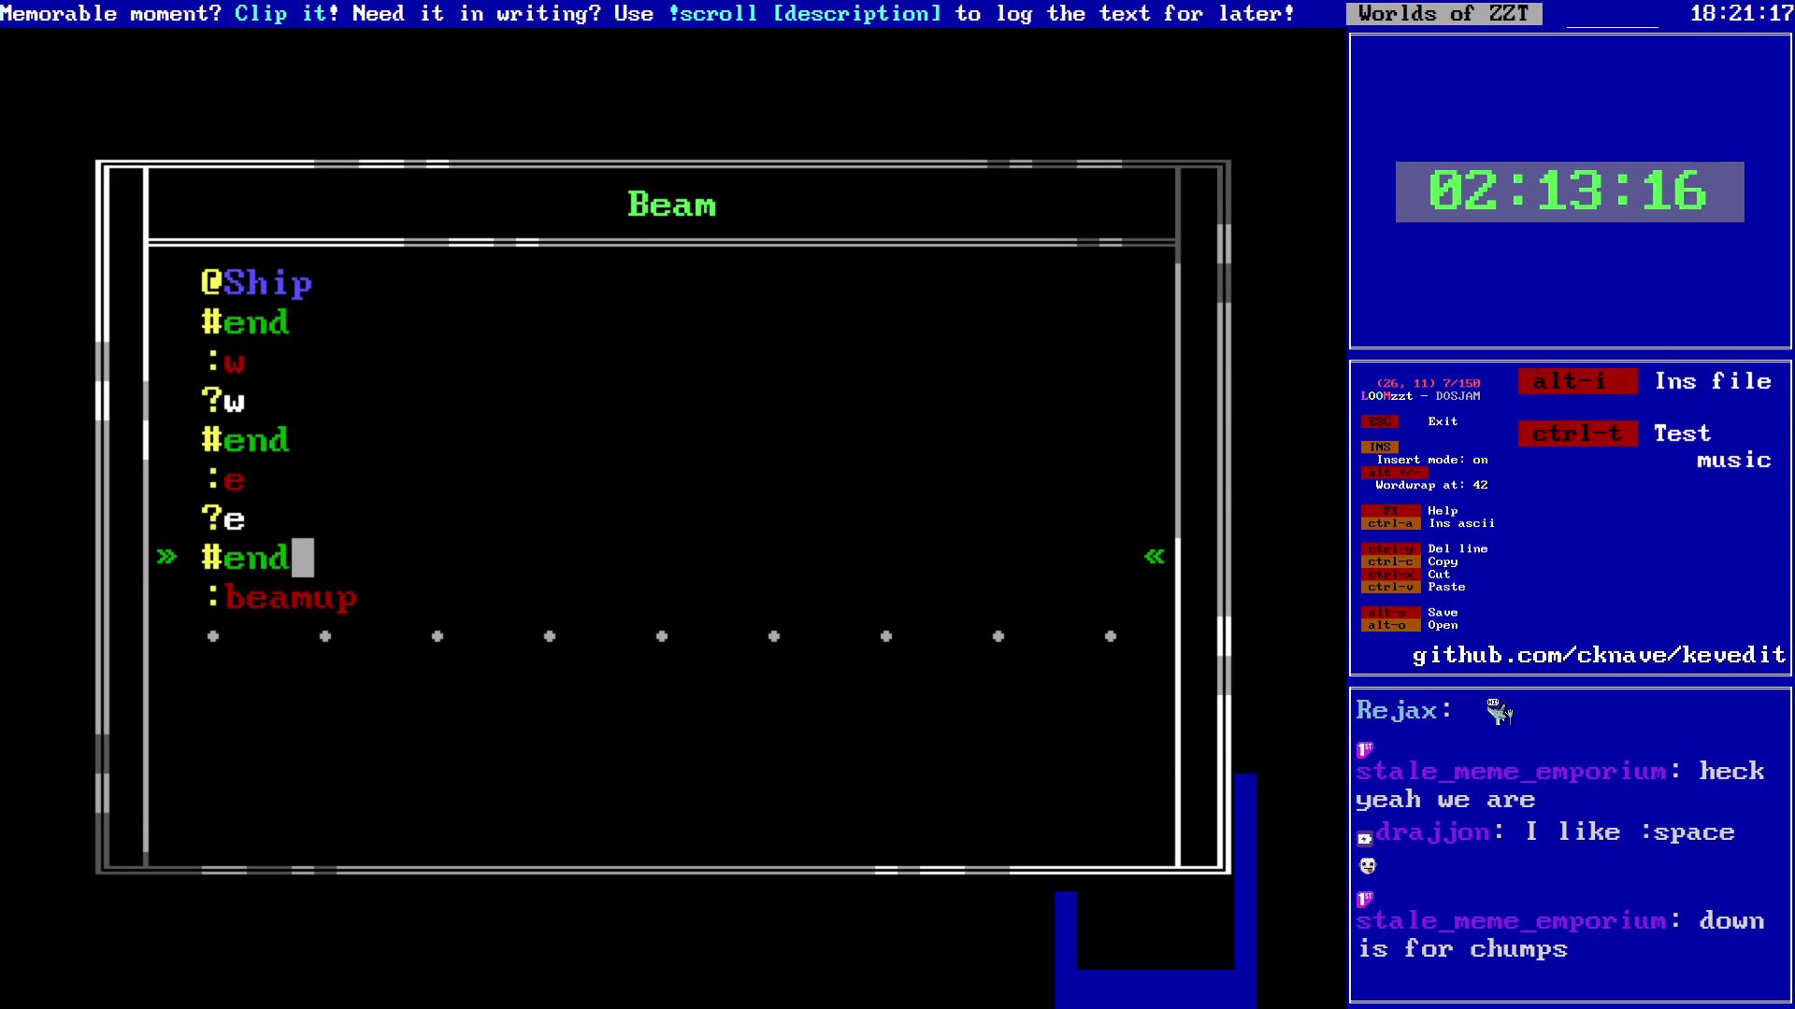
# - Shorten the :beamup label to :beam and close the program
pyautogui.press('Down')
pyautogui.press('End')
pyautogui.press('BackSpace')
pyautogui.press('BackSpace')
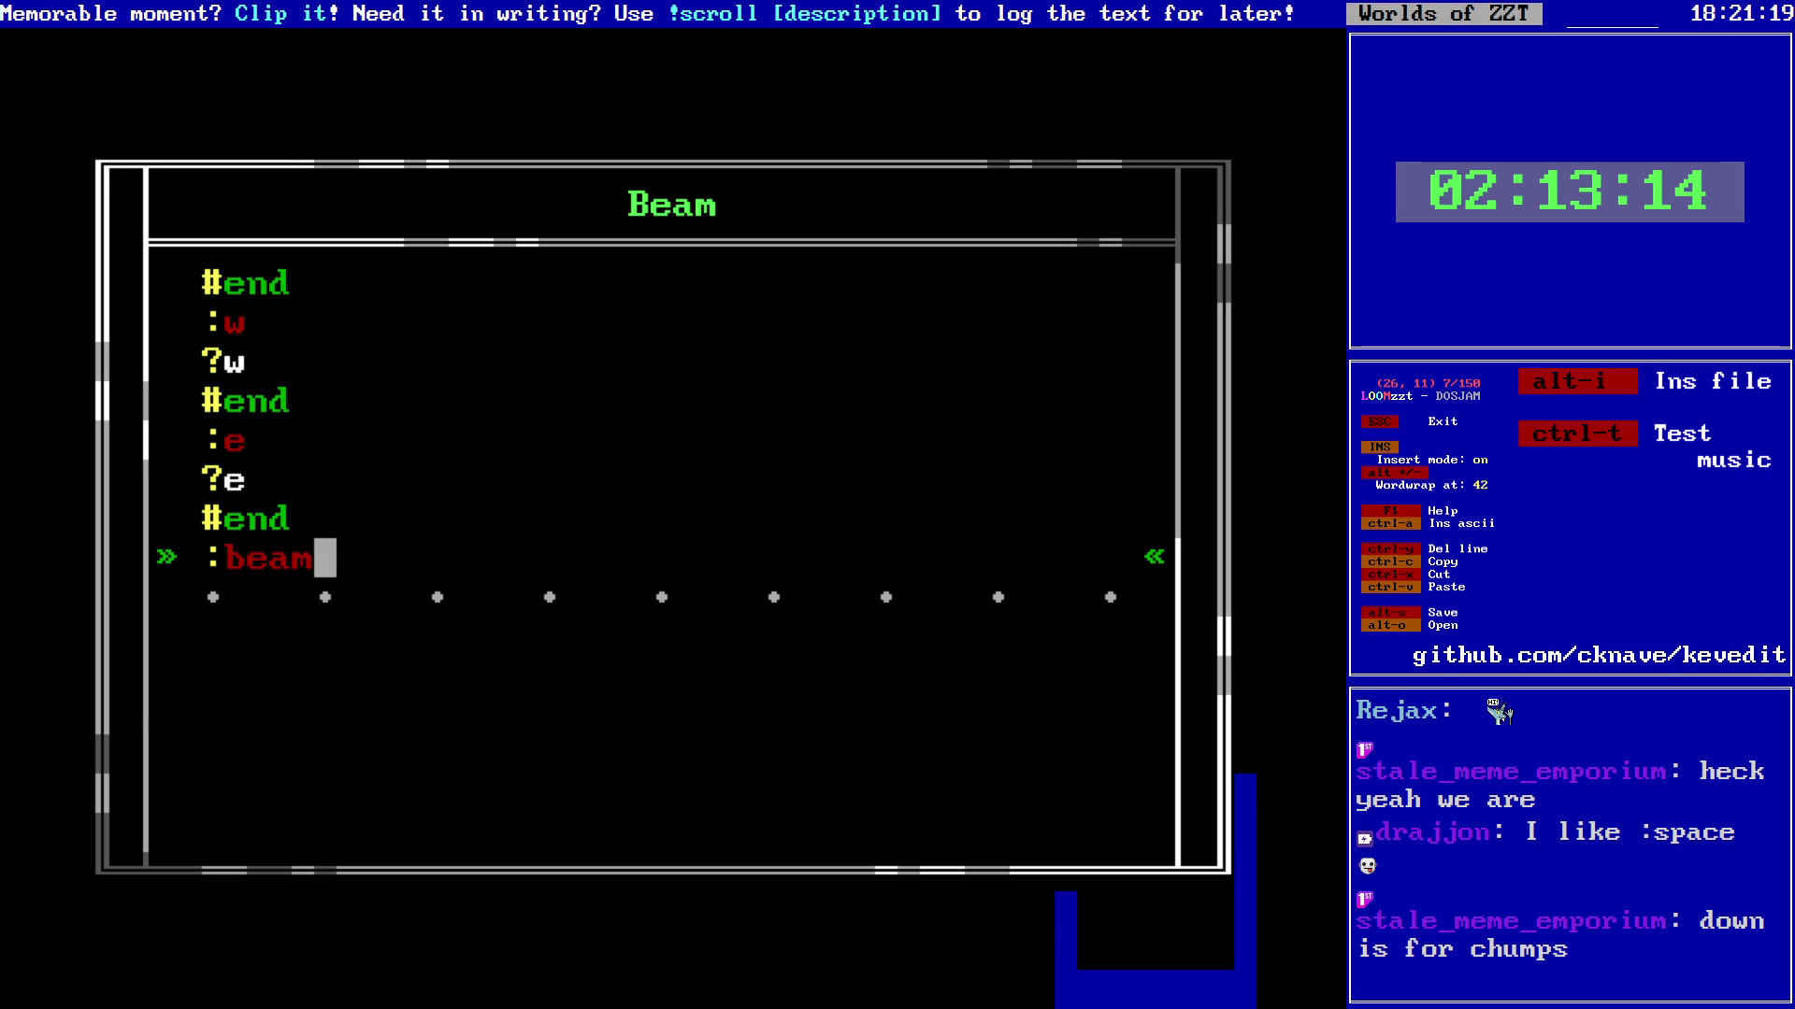
pyautogui.press('Escape')
pyautogui.press('Down')
pyautogui.press('Down')
pyautogui.press('Down')
pyautogui.press('Down')
pyautogui.press('Down')
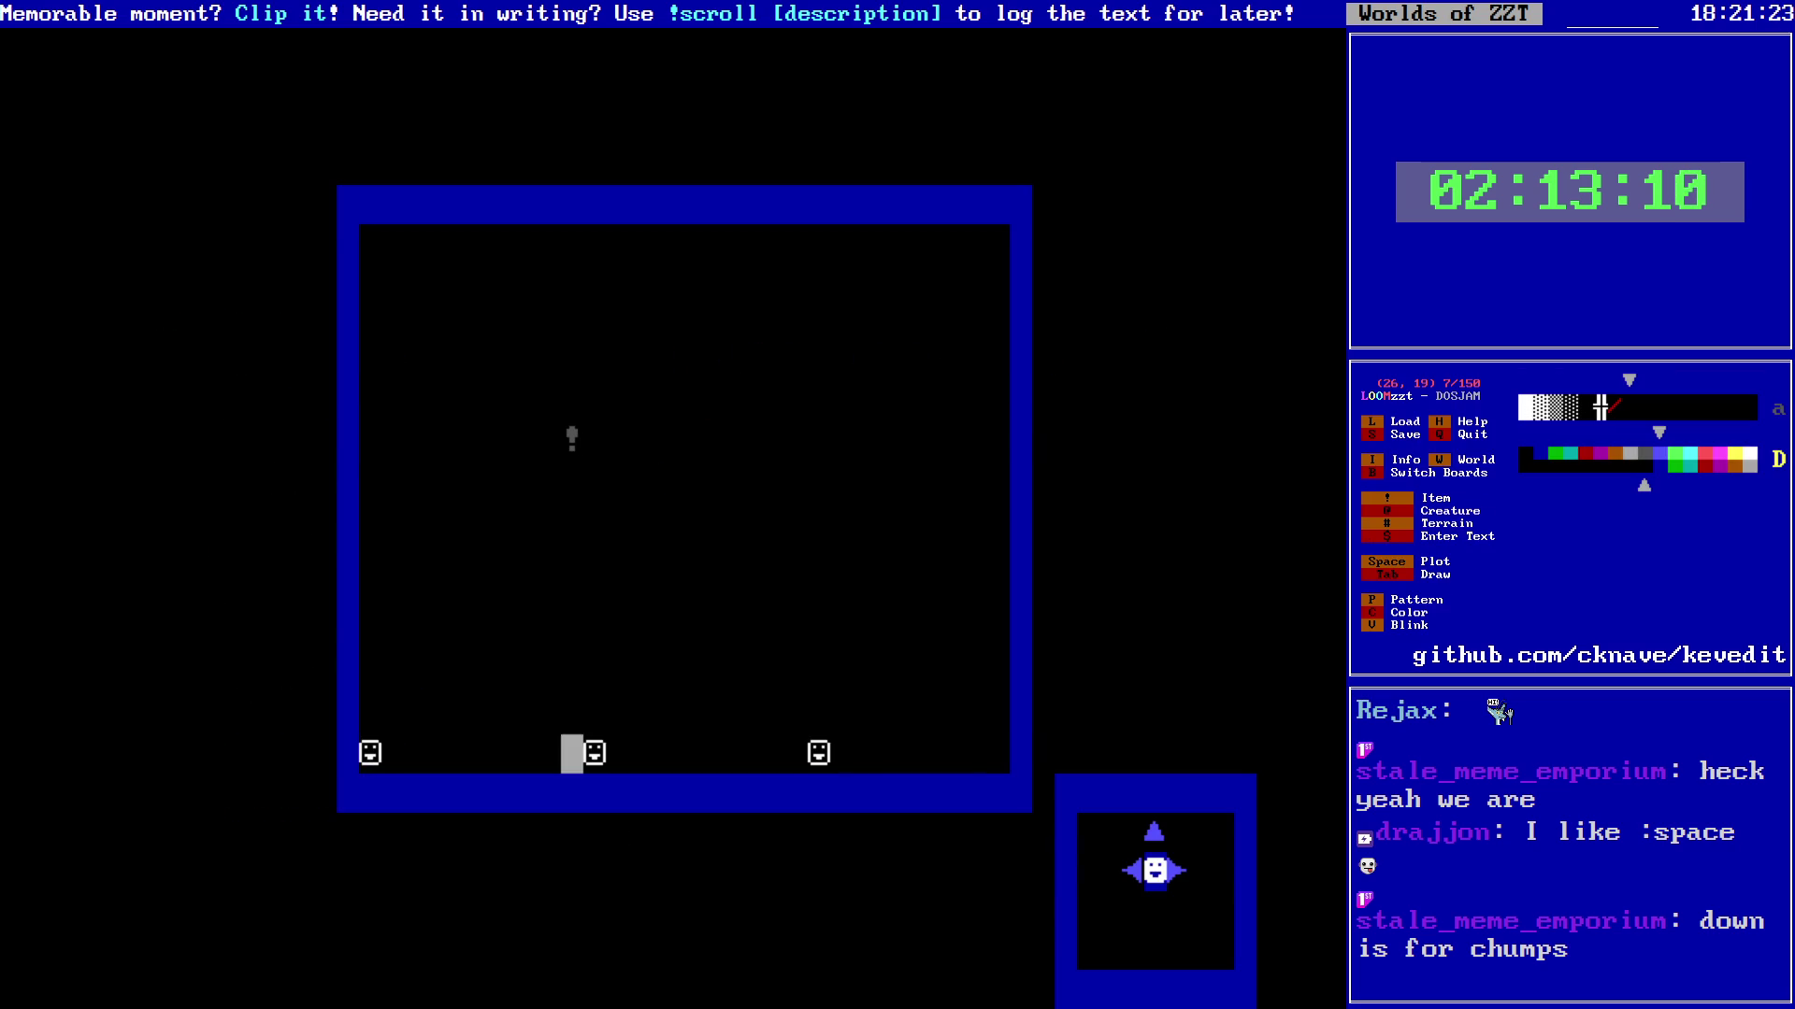
# - Move the editing cursor onto the Dude object and open its program
pyautogui.press('Up')
pyautogui.press('Down')
pyautogui.press('Right')
pyautogui.press('Right')
pyautogui.press('Right')
pyautogui.press('Left')
pyautogui.press('Left')
pyautogui.press('Left')
pyautogui.press('Up')
pyautogui.press('Up')
pyautogui.press('Up')
pyautogui.press('Left')
pyautogui.press('Up')
pyautogui.press('Up')
pyautogui.press('Up')
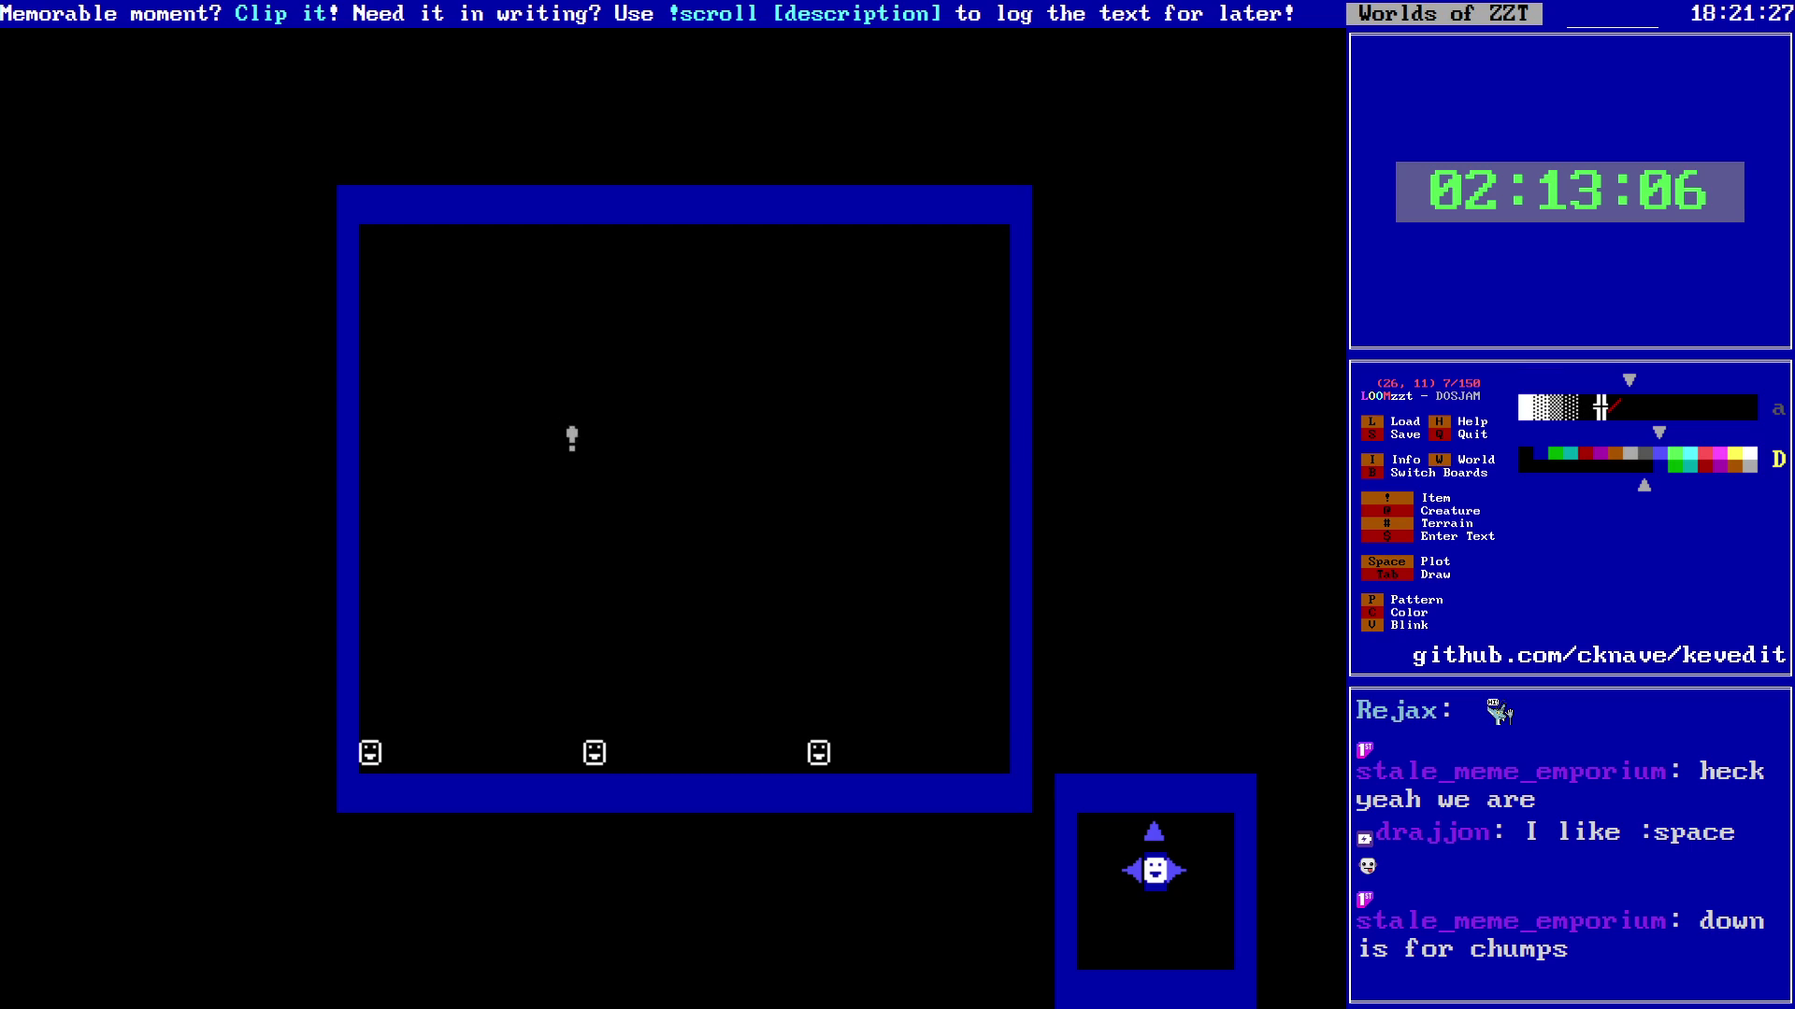
pyautogui.press('Down')
pyautogui.press('Down')
pyautogui.press('Down')
pyautogui.press('Left')
pyautogui.press('Left')
pyautogui.press('Left')
pyautogui.press('Down')
pyautogui.press('Down')
pyautogui.press('Down')
pyautogui.press('Return')
pyautogui.press('Return')
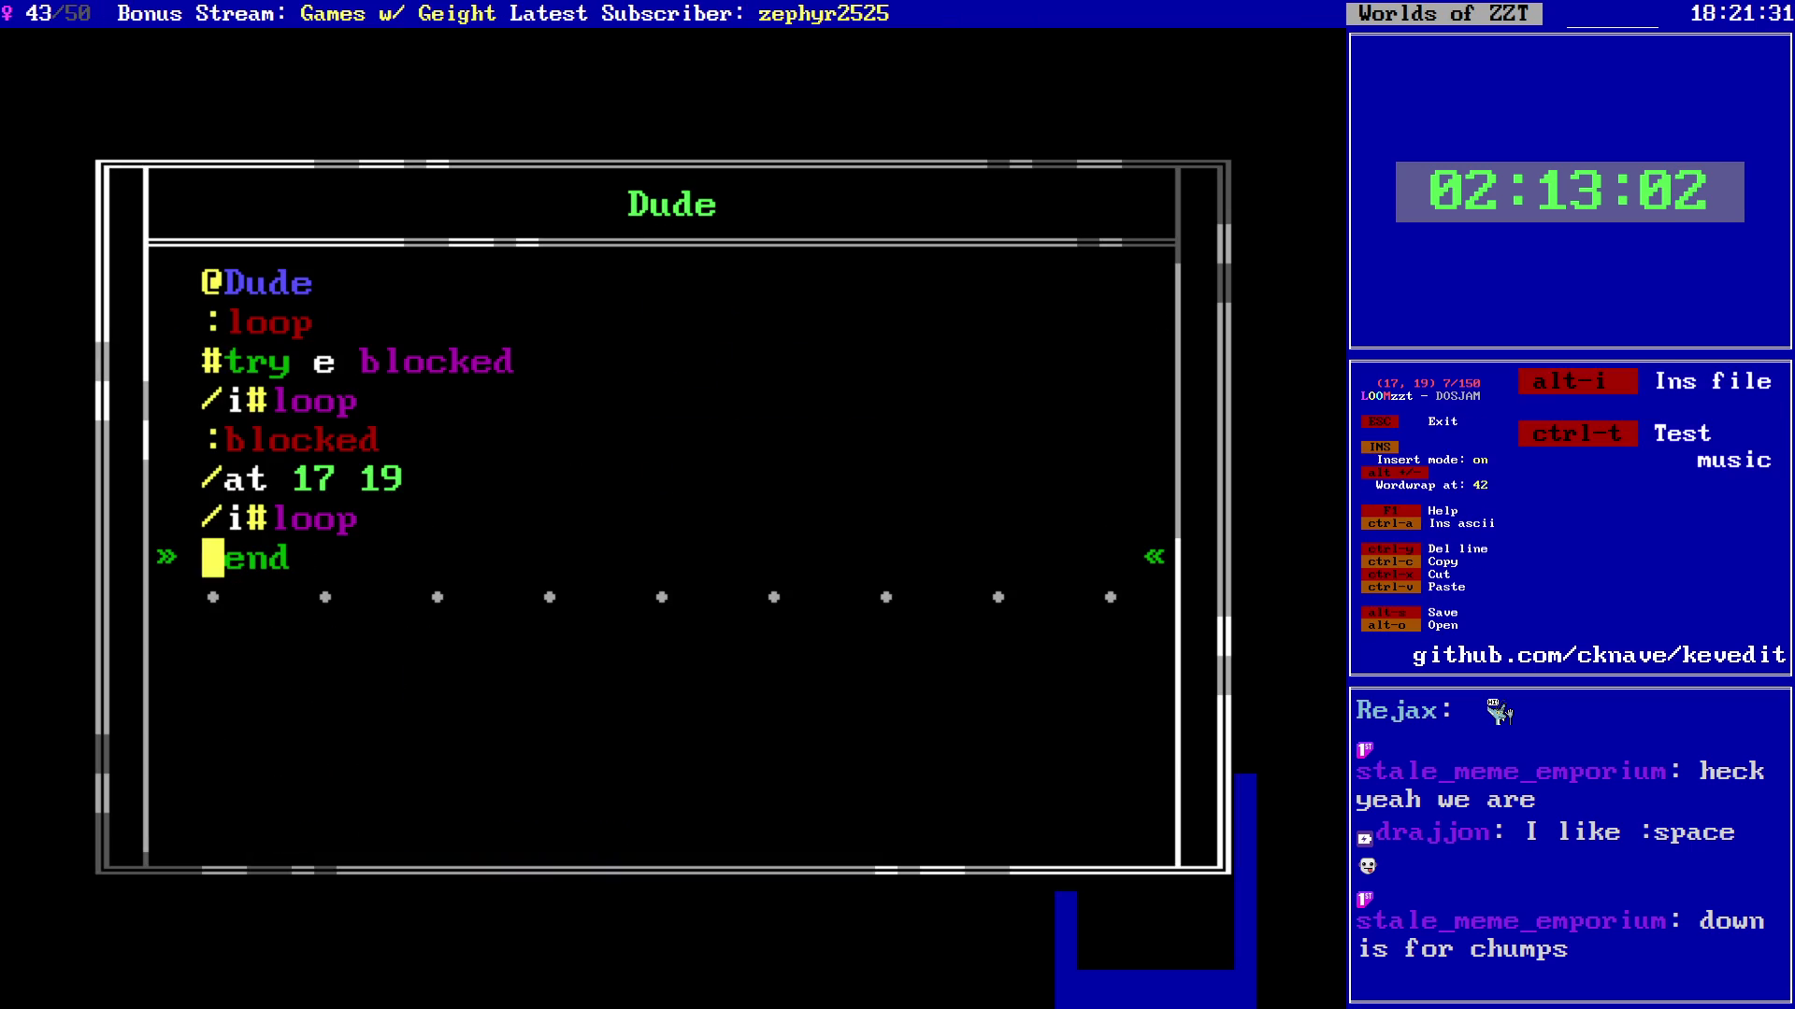
# - Add '#color RANDOM 8 15' and '#char RANDOM 1 2' below '/at 17 19', then return to the board
pyautogui.press('Up')
pyautogui.press('Up')
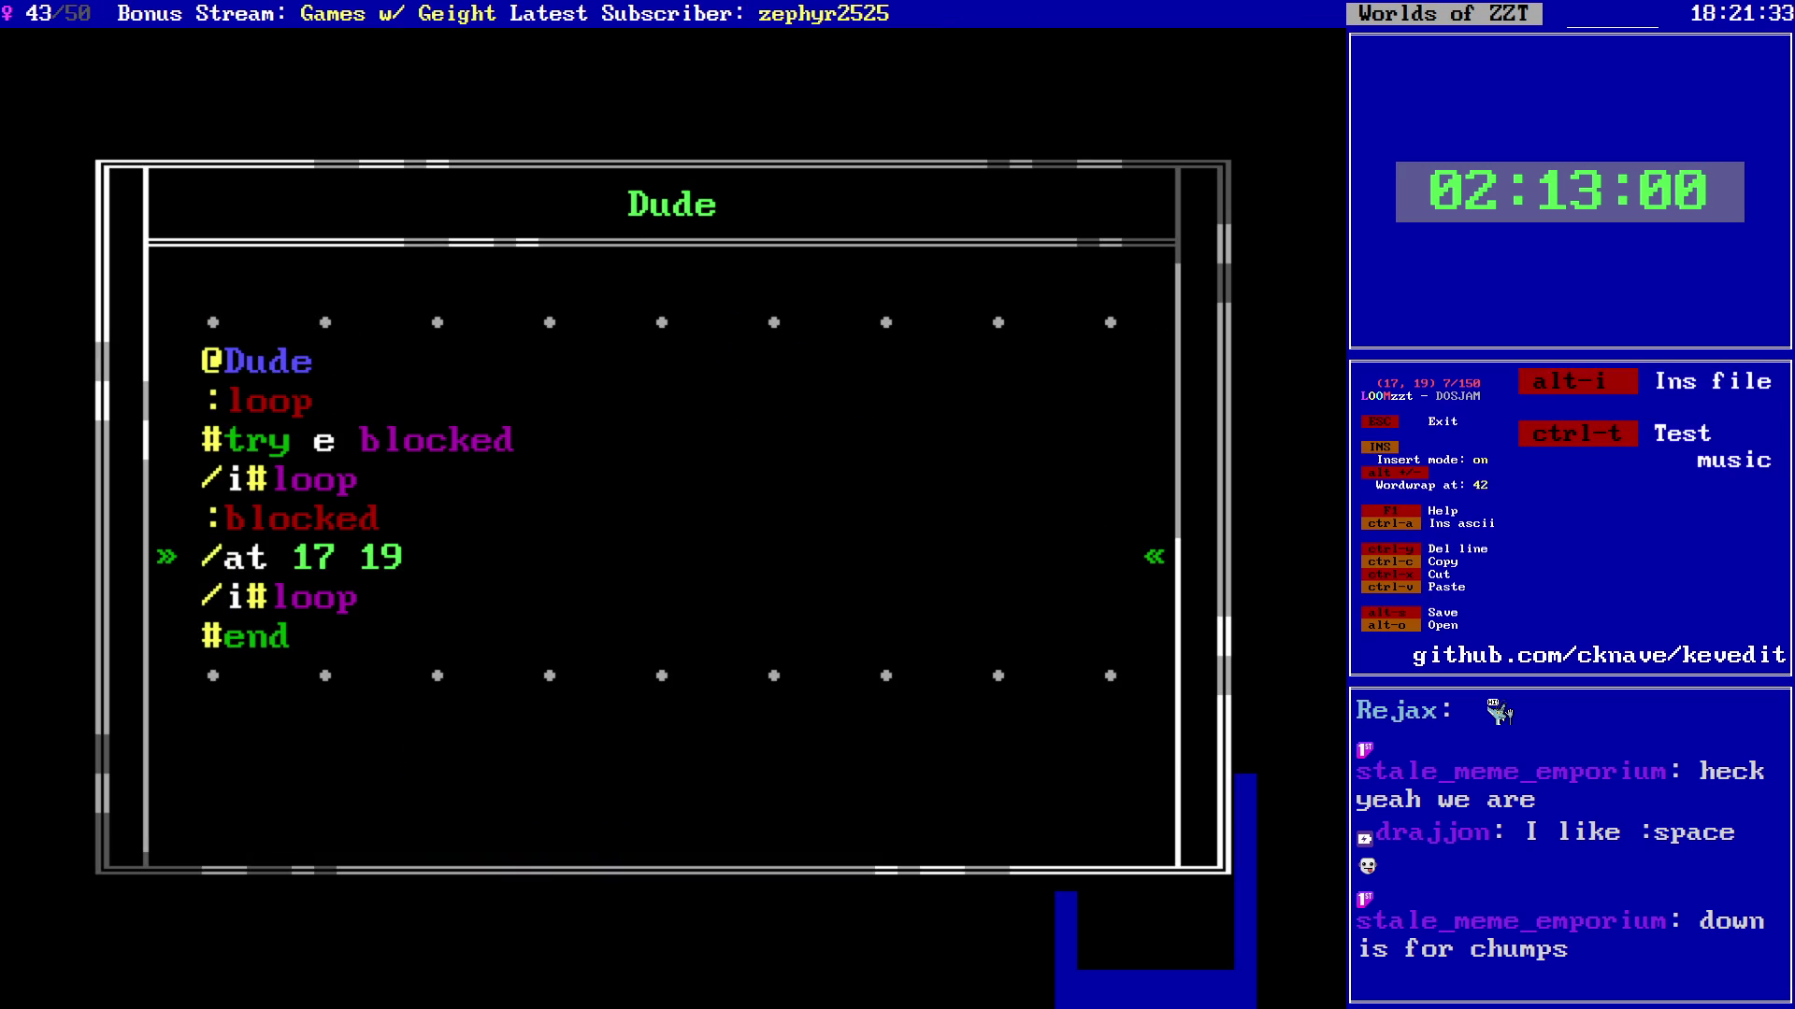
pyautogui.press('Return')
pyautogui.press('BackSpace')
pyautogui.press('End')
pyautogui.press('Return')
pyautogui.write('#color RANDOM')
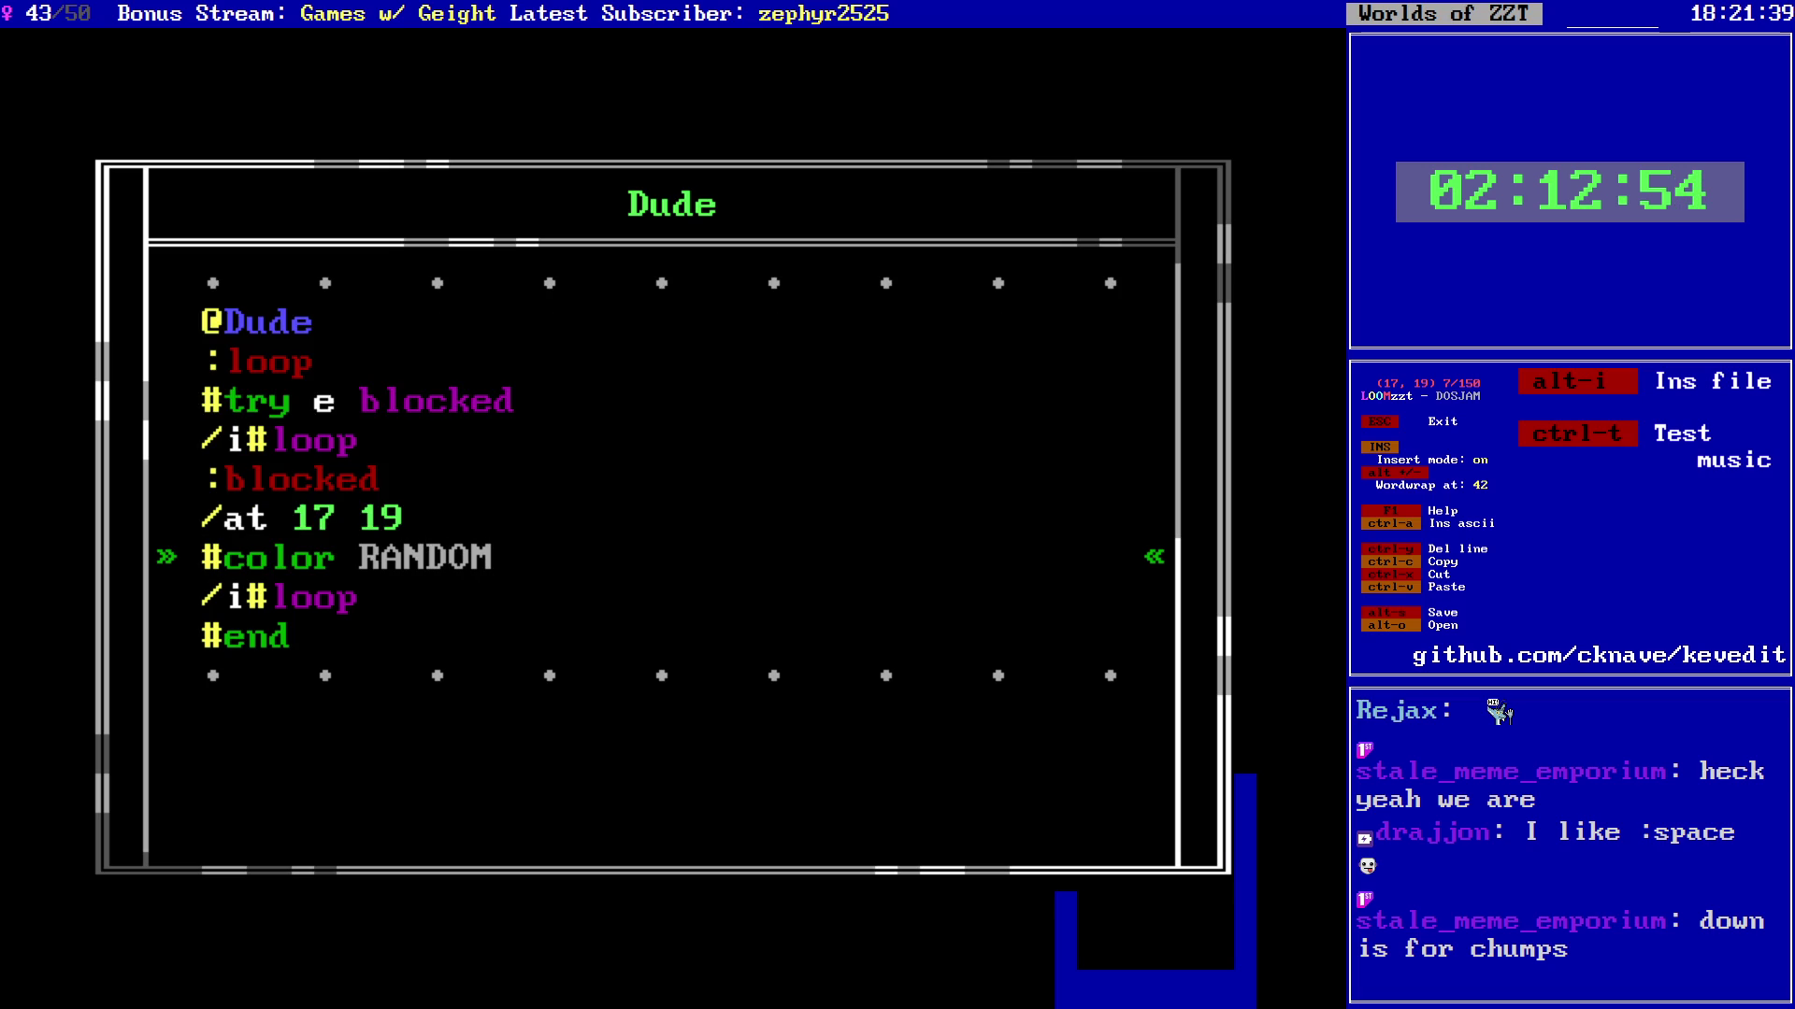
pyautogui.write(' 8 15')
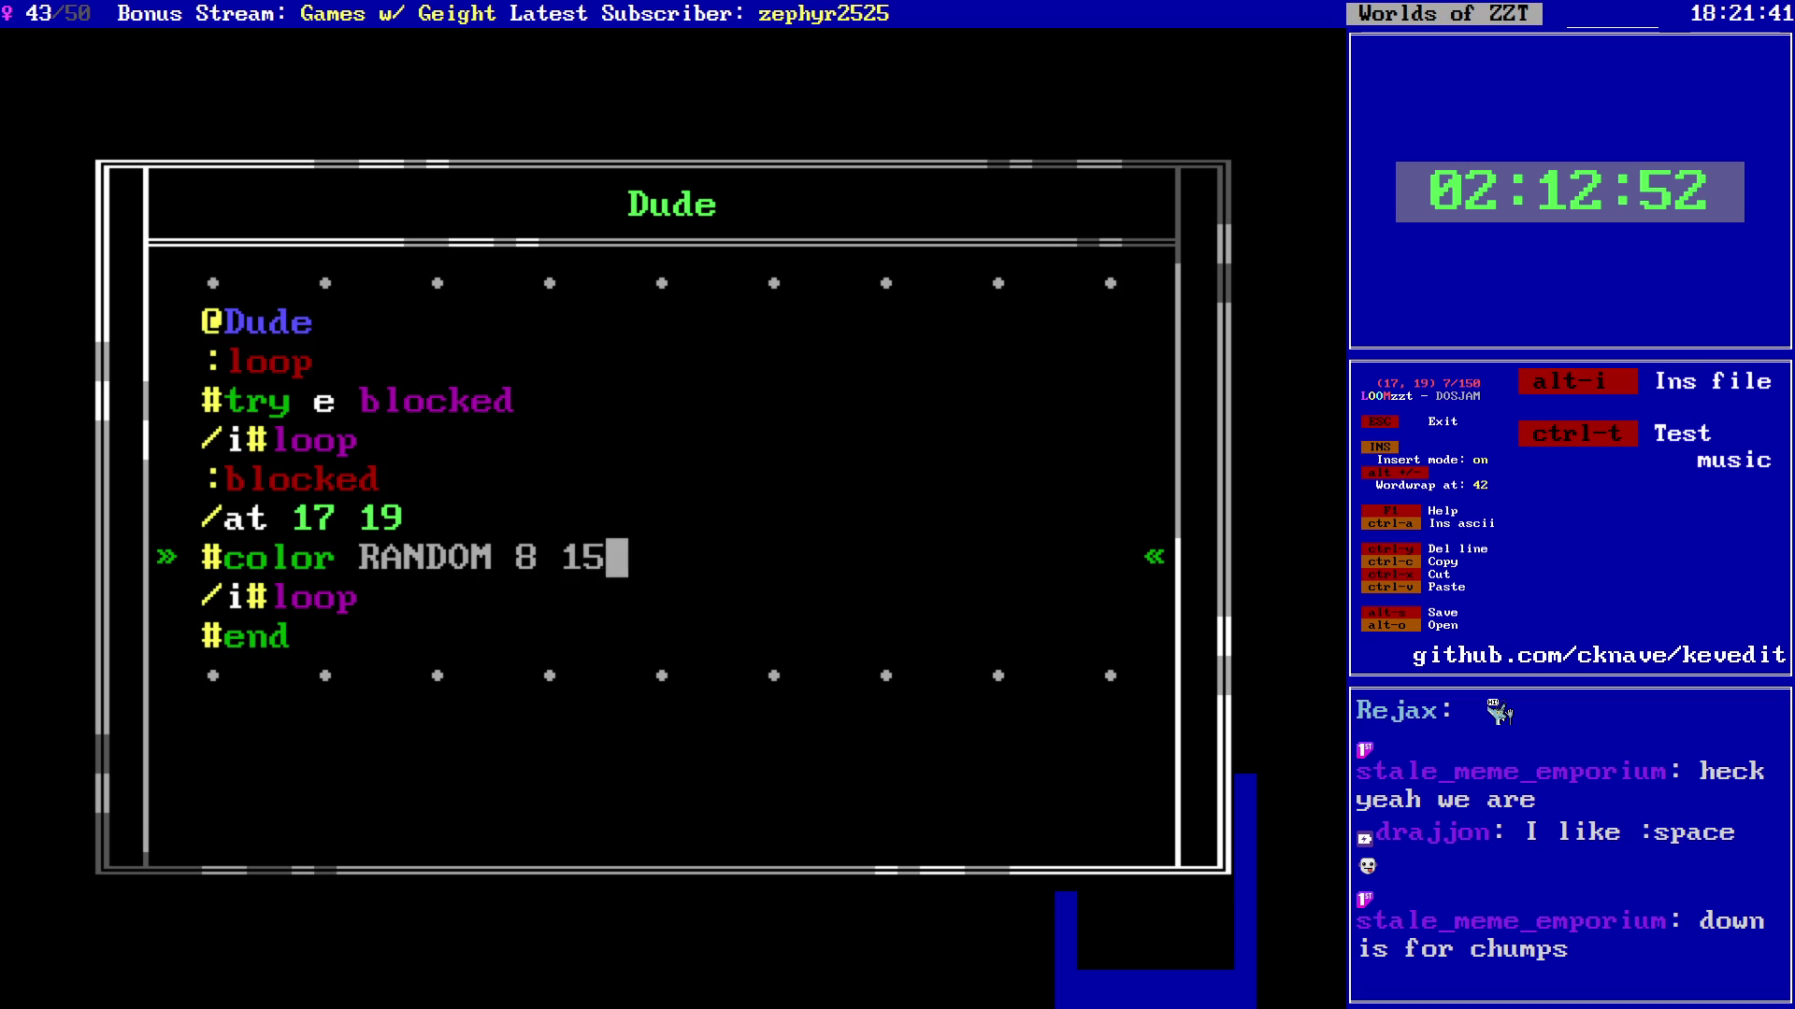
pyautogui.press('Return')
pyautogui.write('#char RANDOM 1 2')
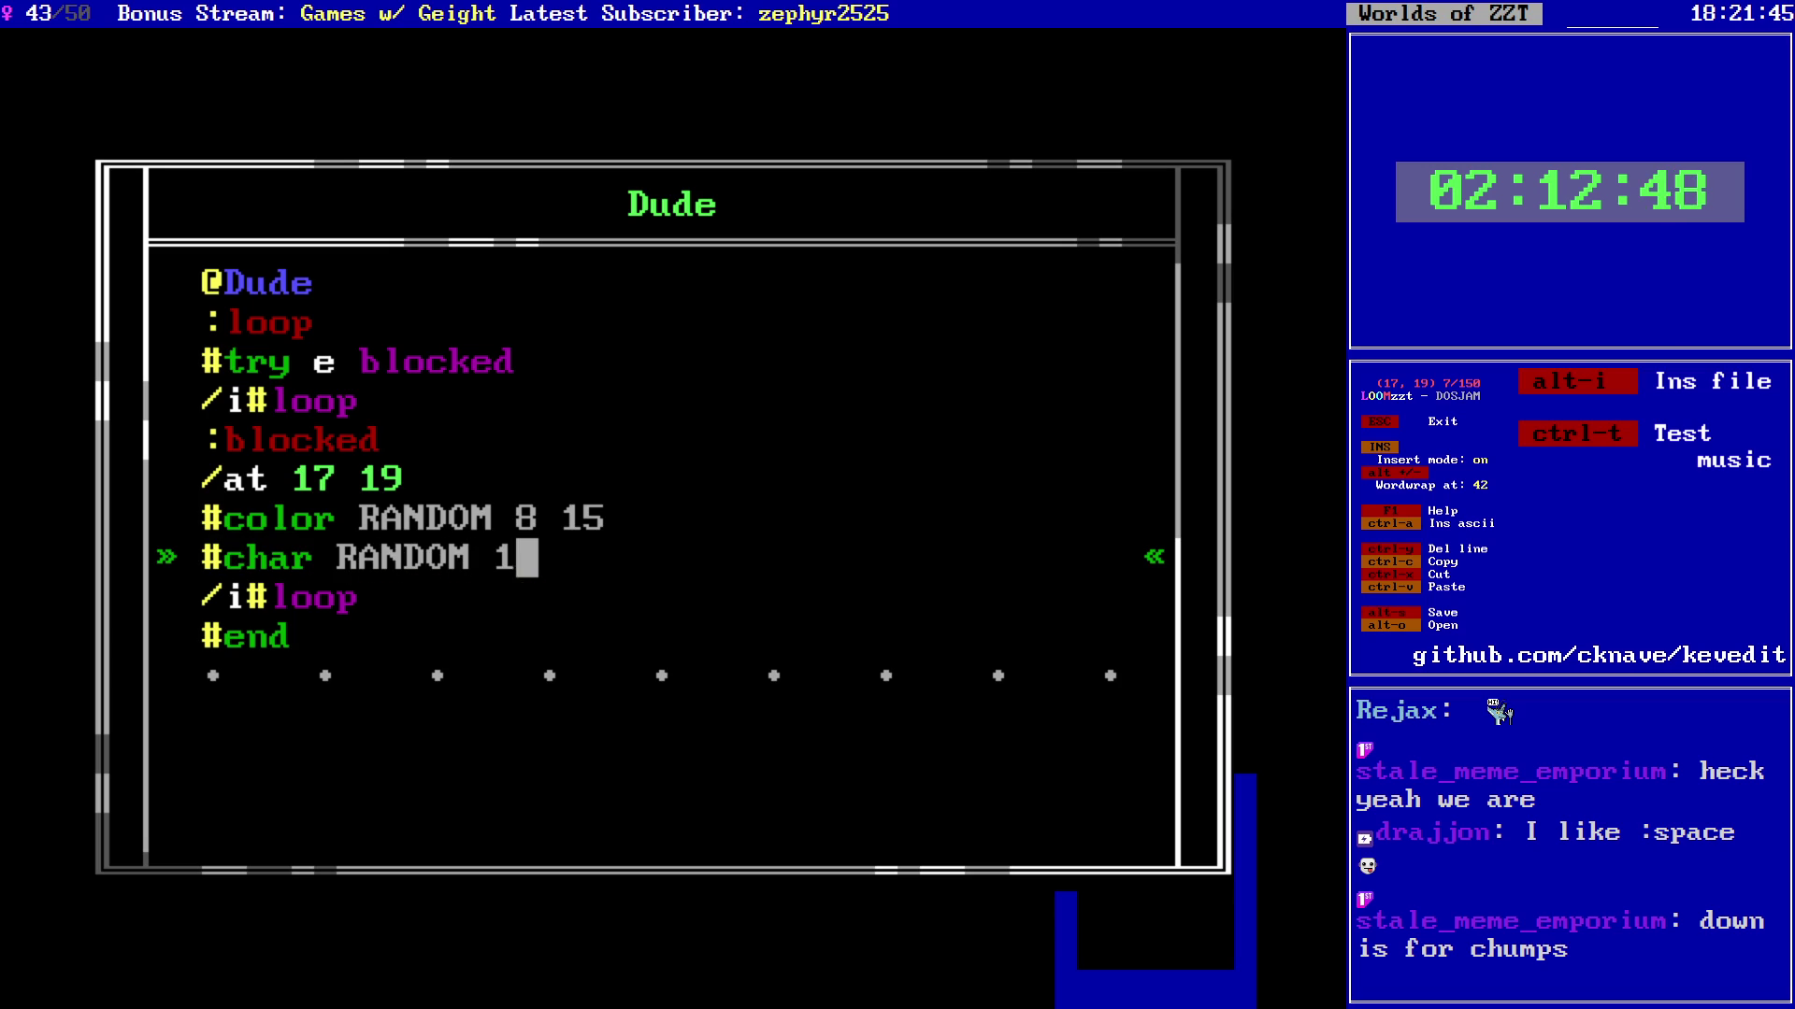
pyautogui.press('Escape')
pyautogui.press('Escape')
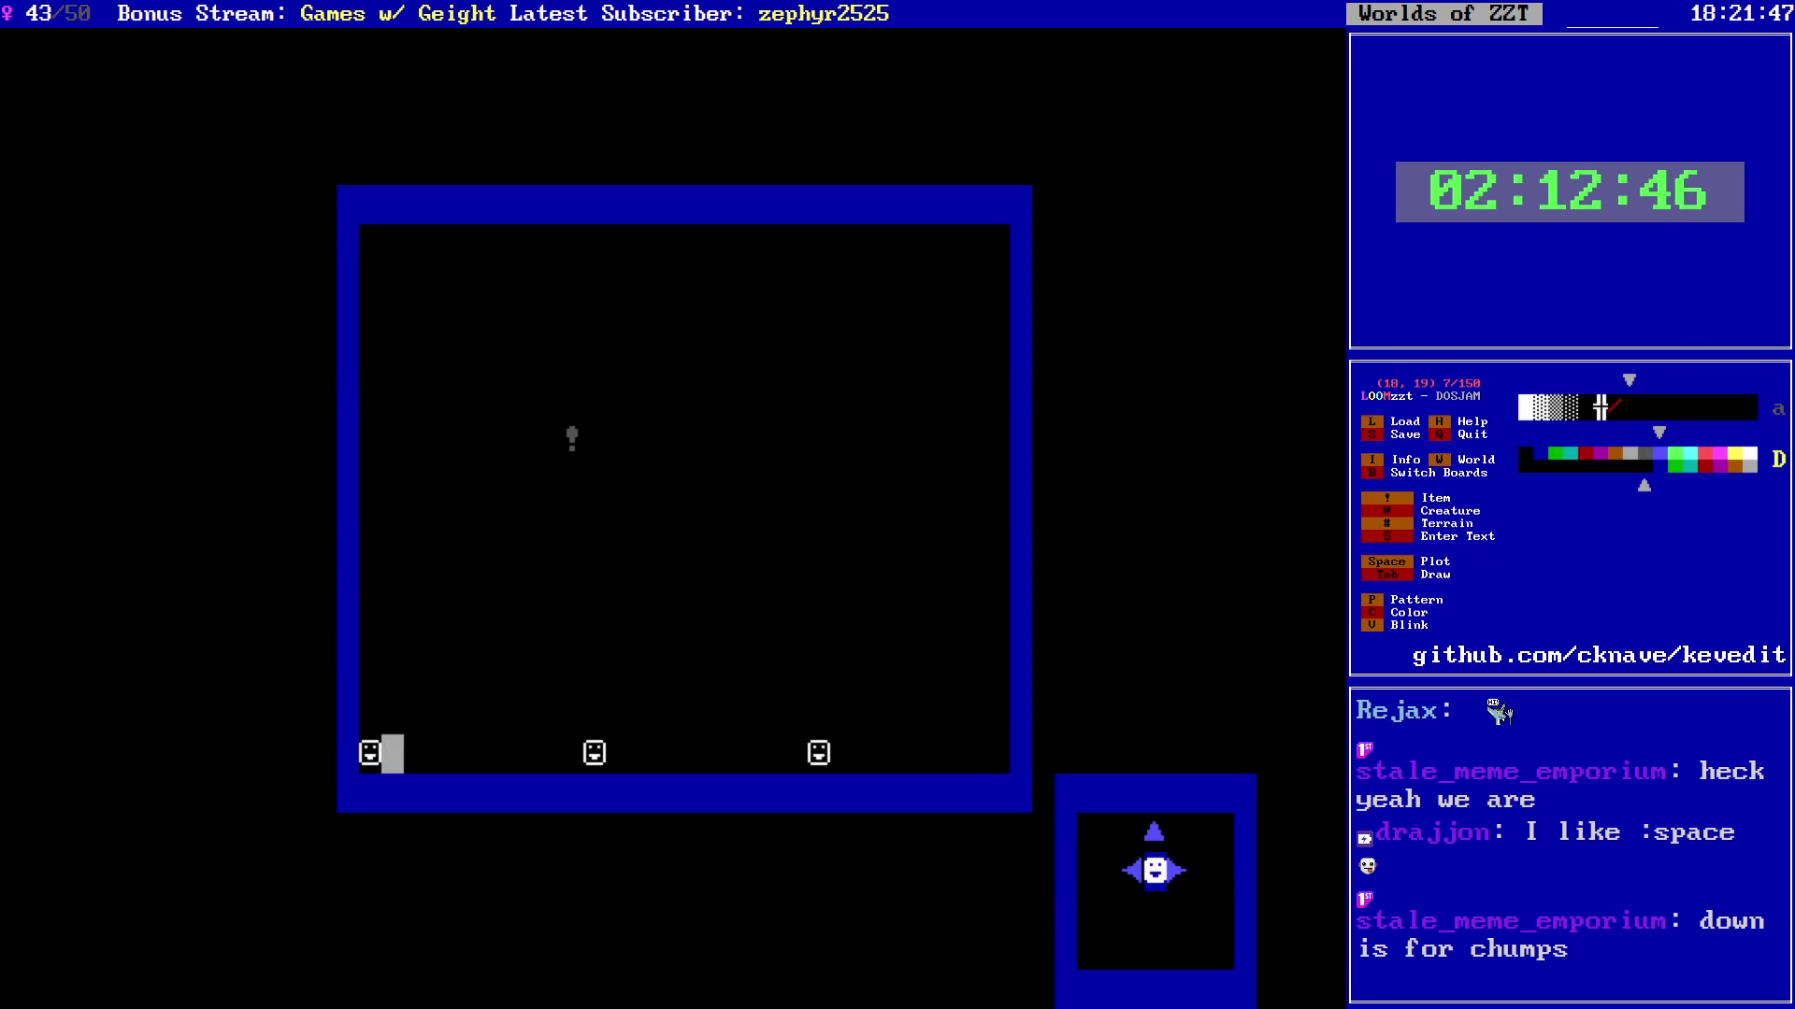
# - Test-run the world, briefly play DOSJAM, then end the game and return to editing
pyautogui.hotkey('alt', 't')
pyautogui.press('Escape')
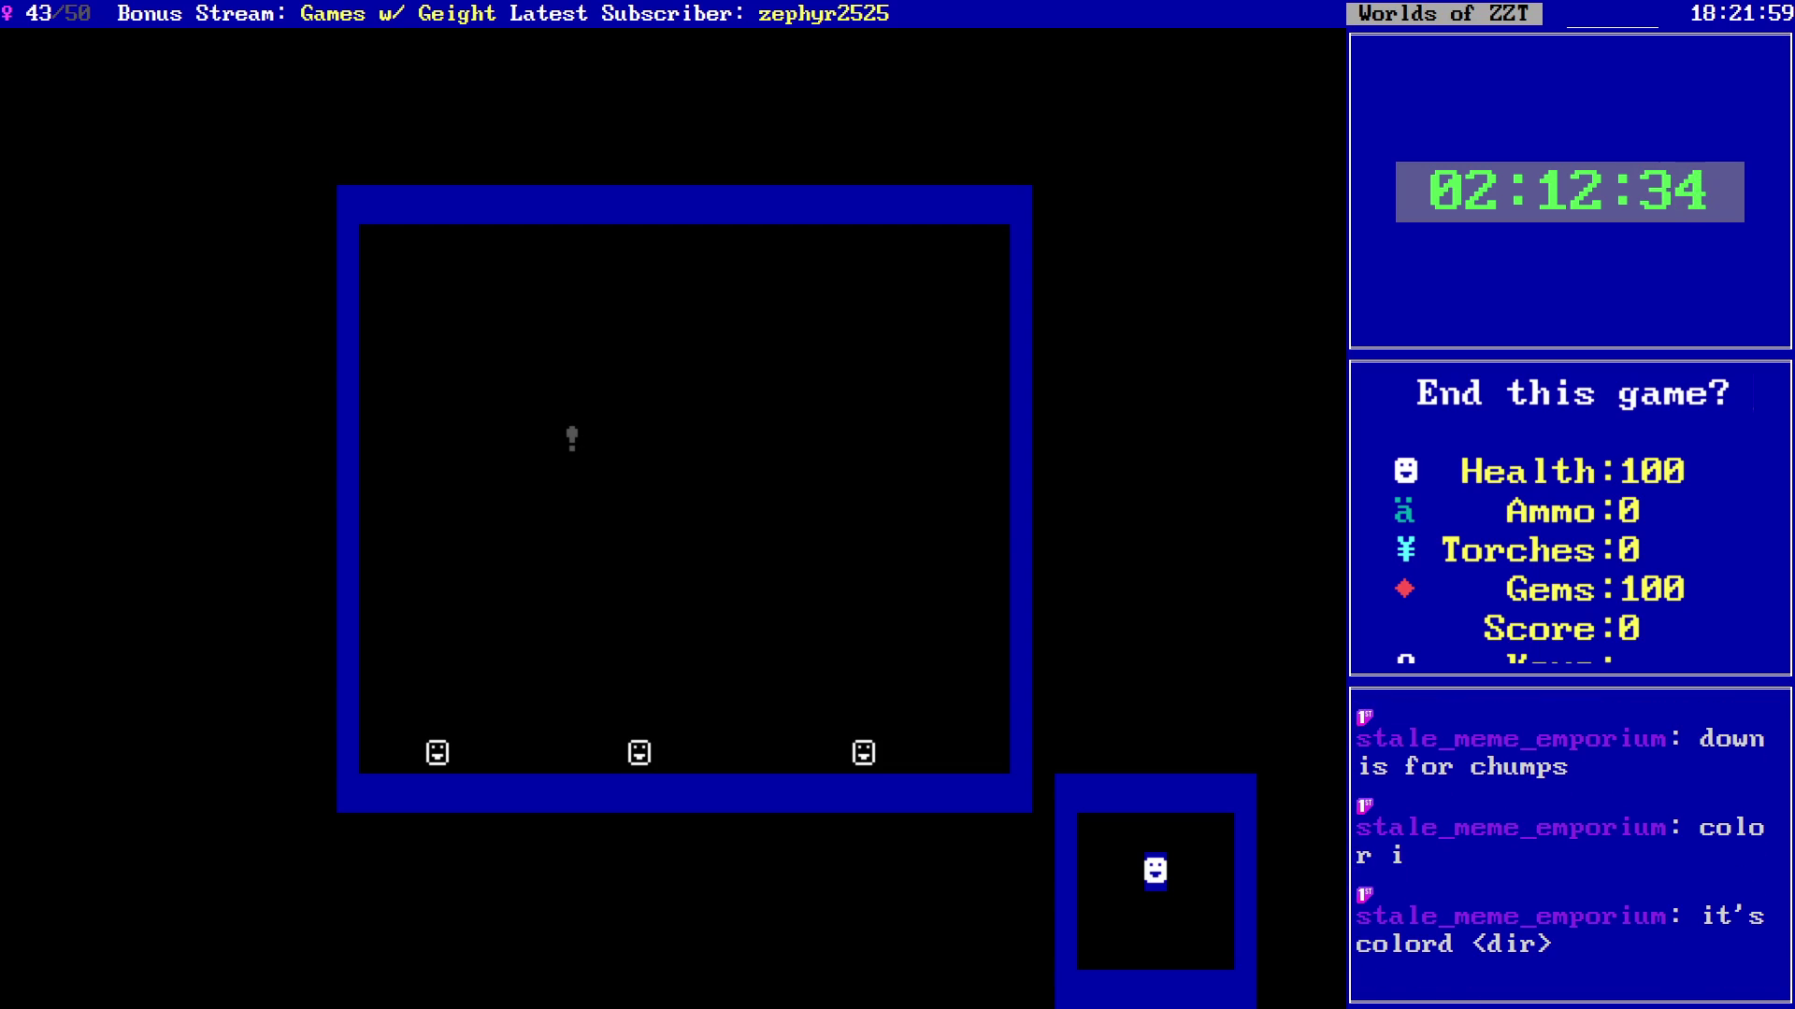
pyautogui.press('y')
pyautogui.press('Return')
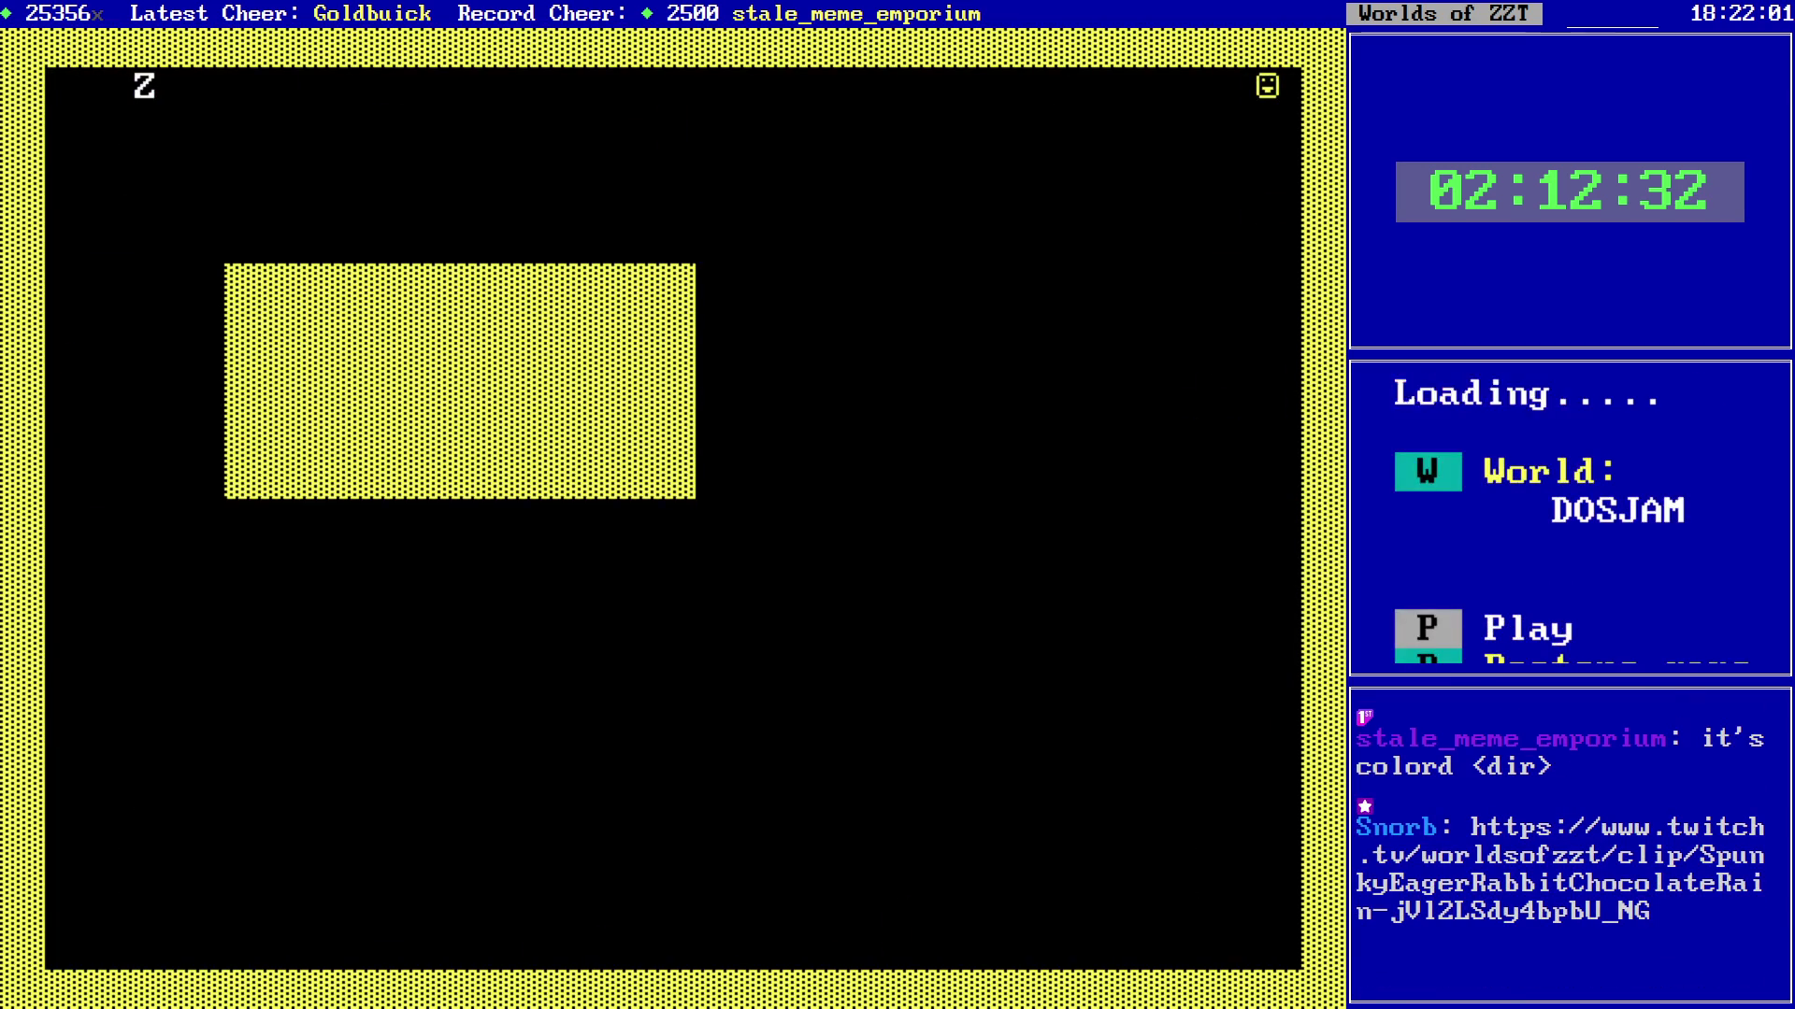
pyautogui.press('p')
pyautogui.press('Down')
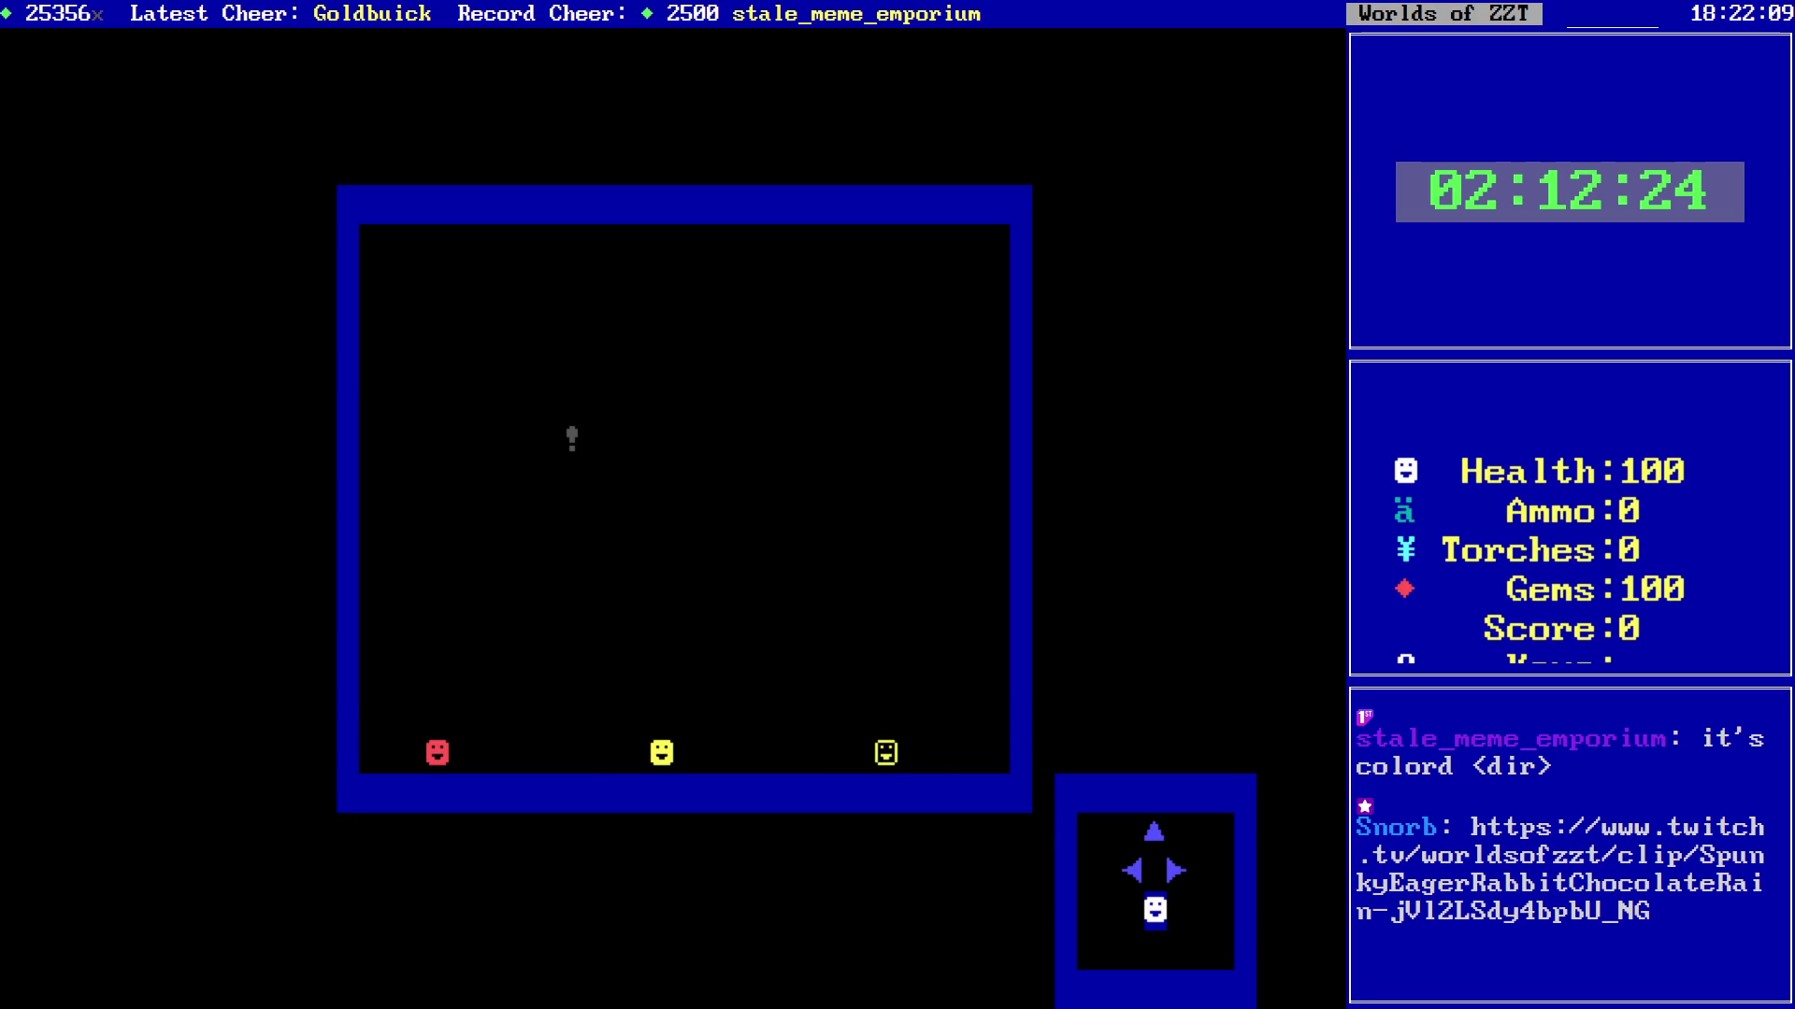
pyautogui.press('Escape')
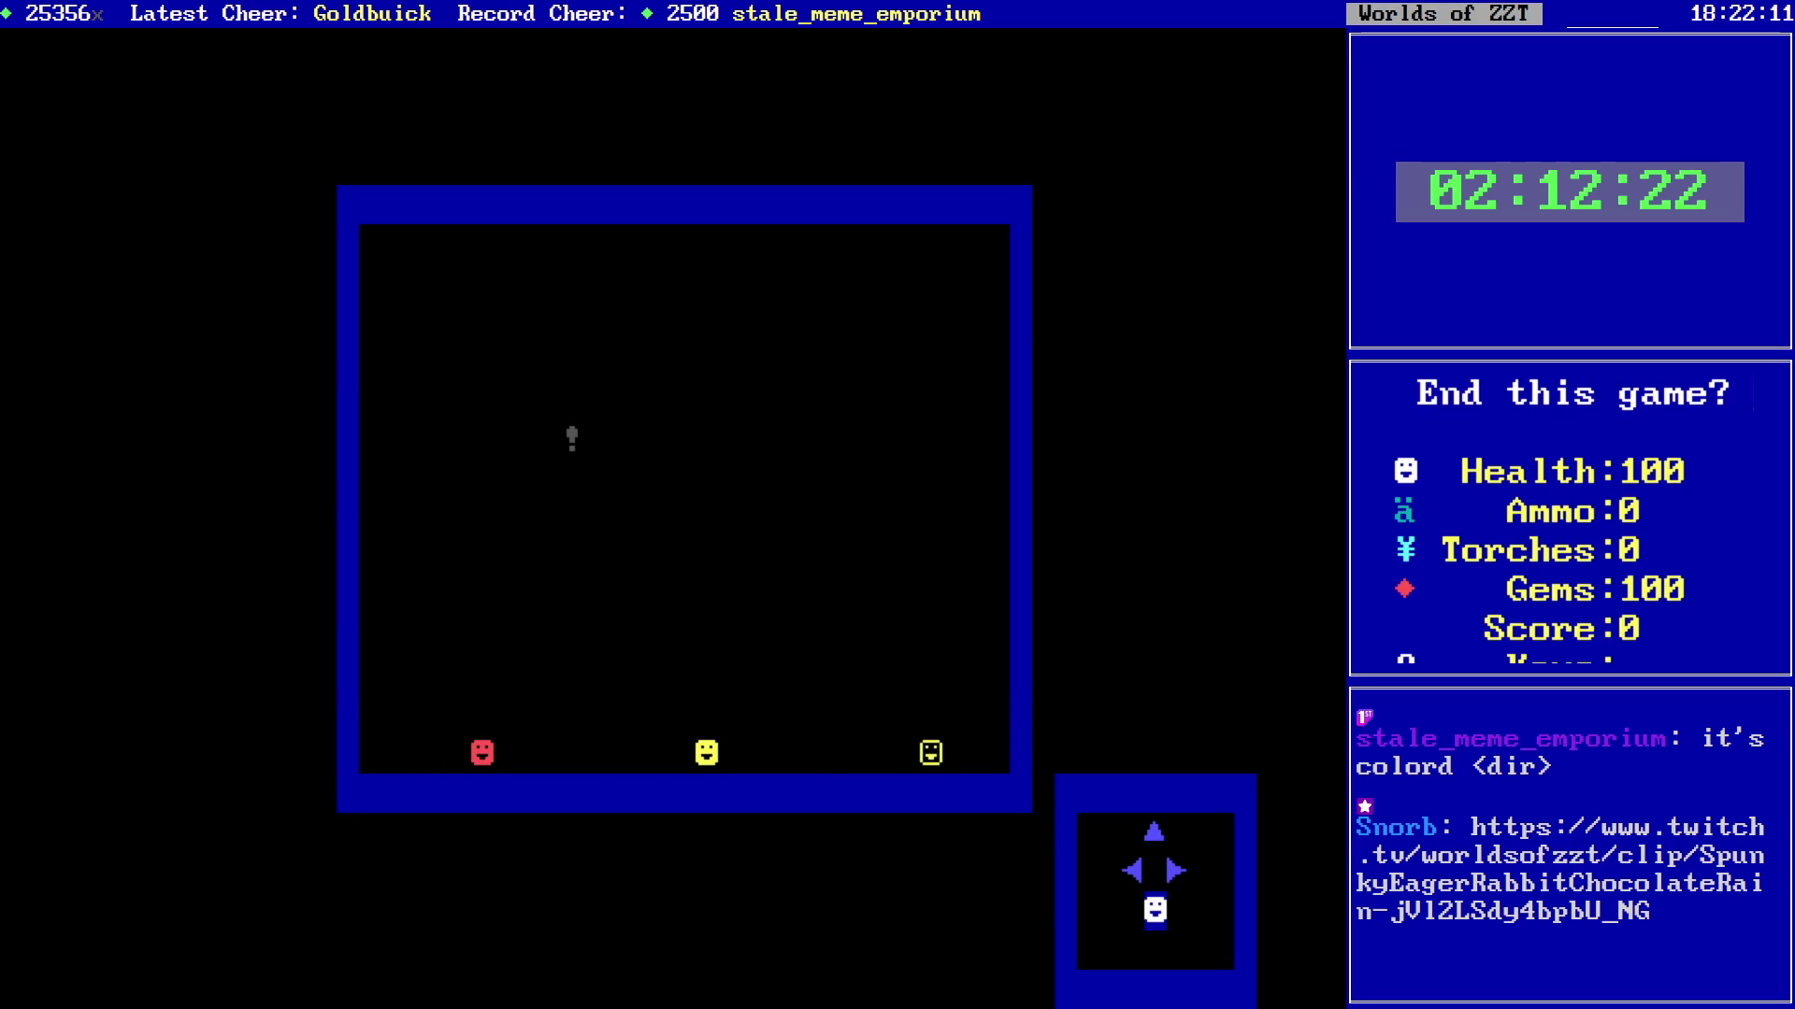
pyautogui.press('y')
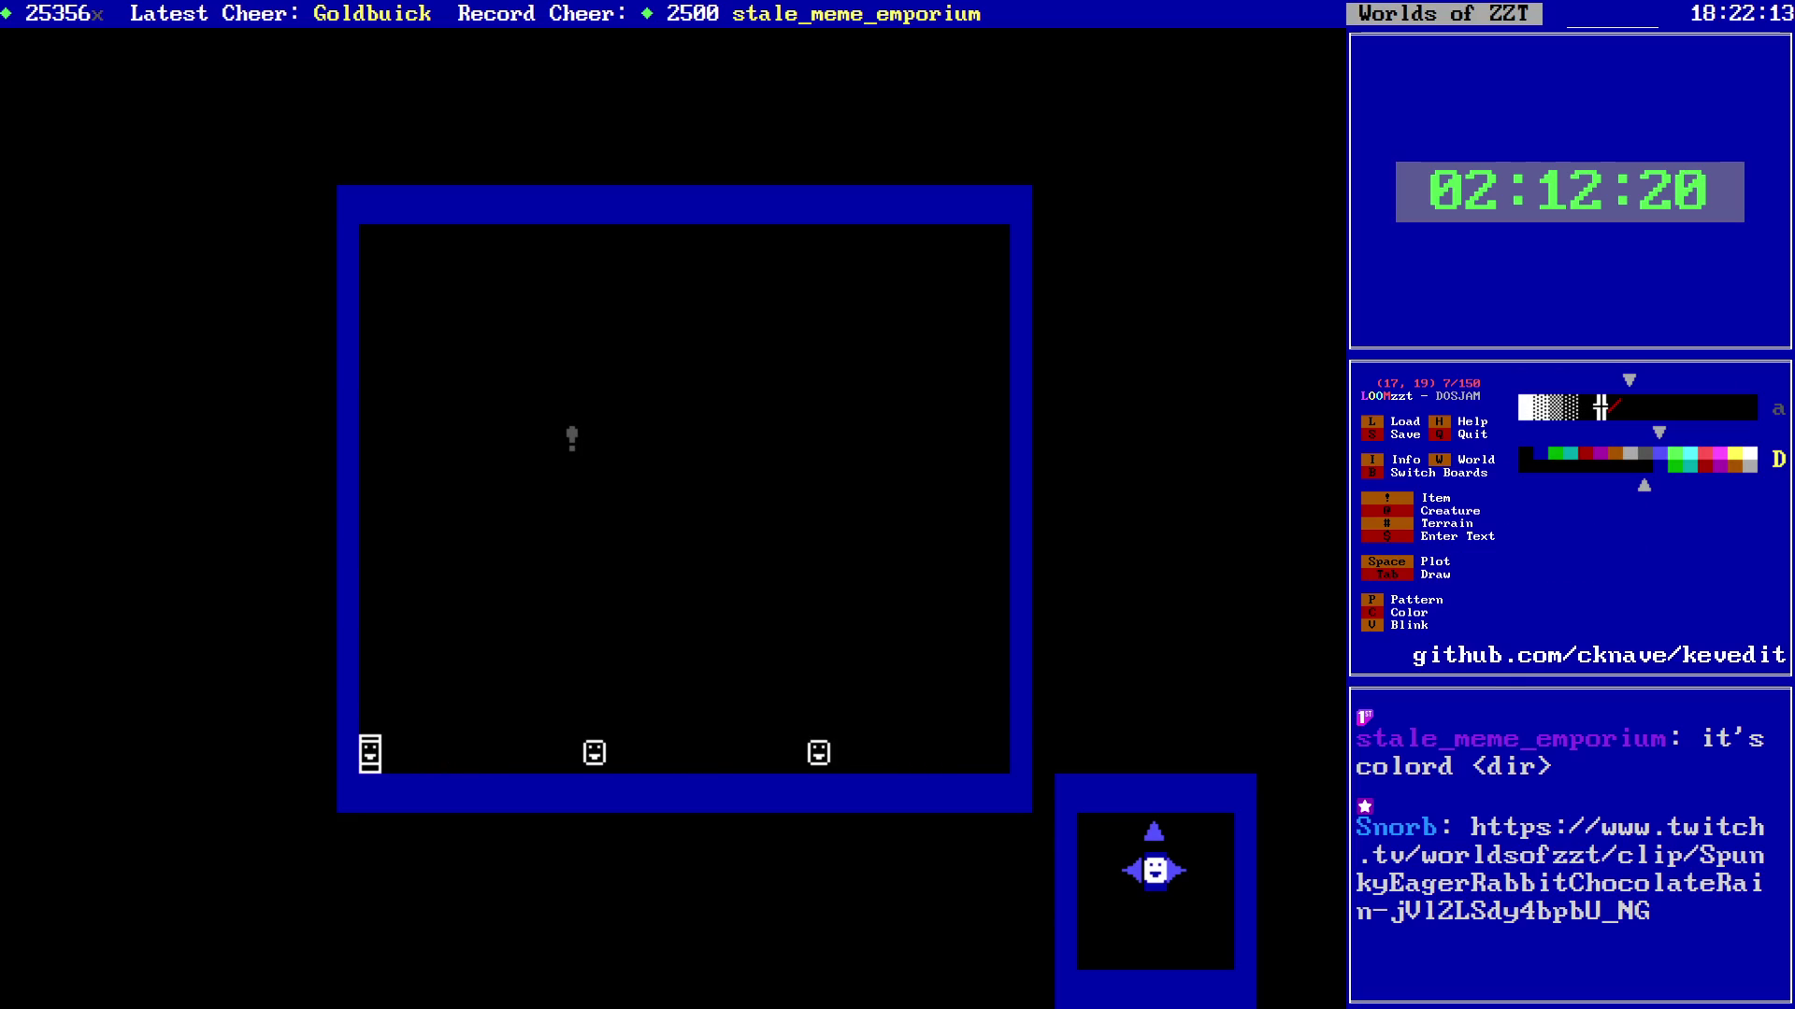
# - Keep the test running to watch the coloured Dudes, then bring up the end-game prompt
pyautogui.click(392, 675)
pyautogui.press('Right')
pyautogui.press('Up')
pyautogui.press('Up')
pyautogui.press('Up')
pyautogui.press('Right')
pyautogui.press('Right')
pyautogui.press('Right')
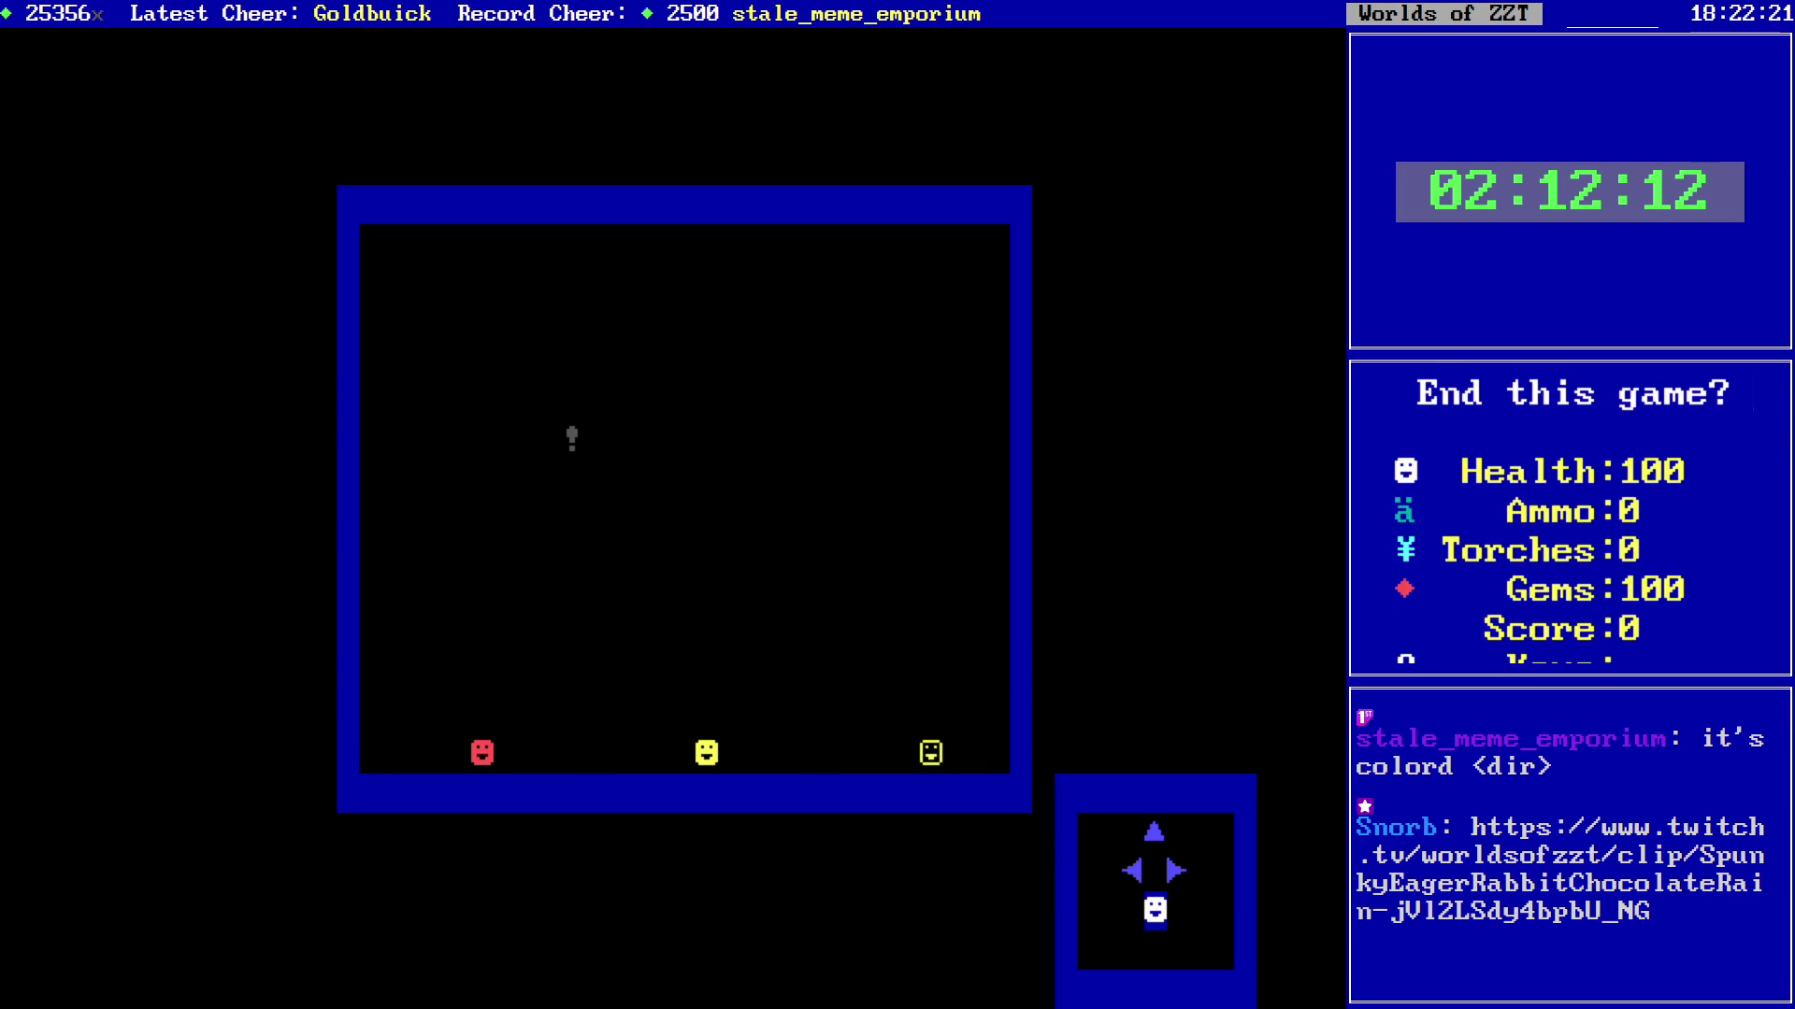
pyautogui.press('n')
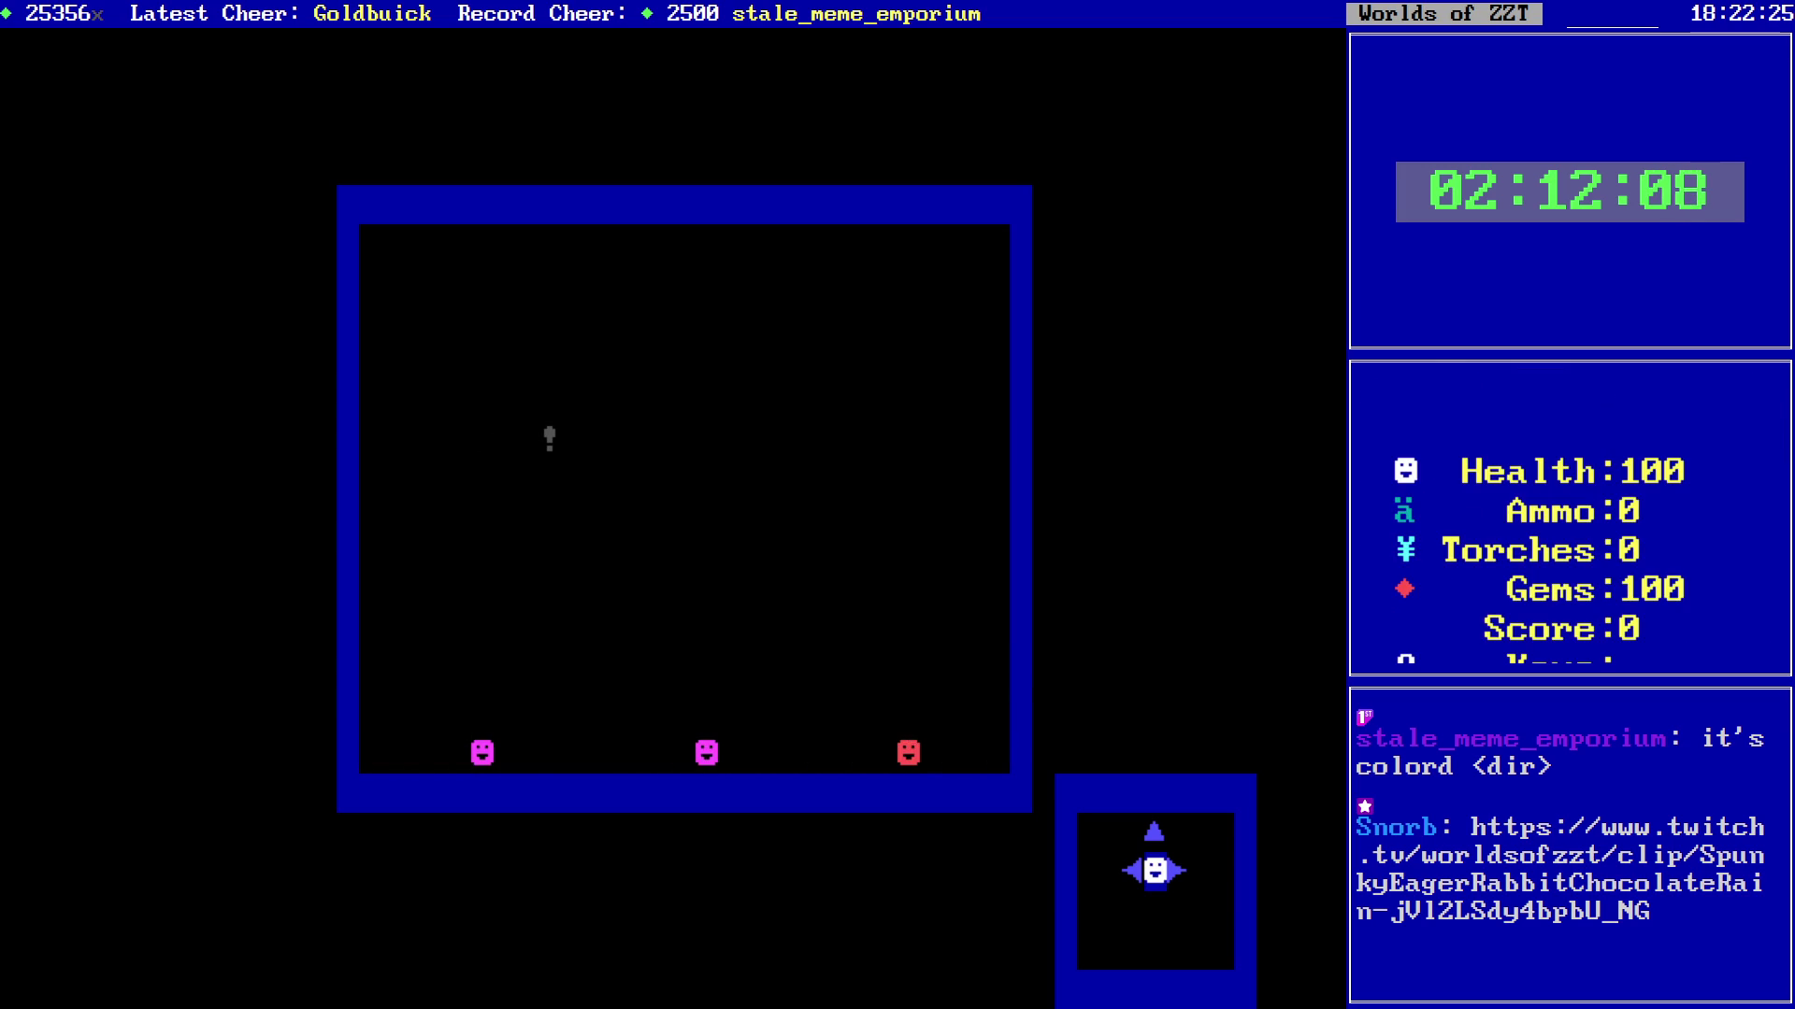
pyautogui.press('Escape')
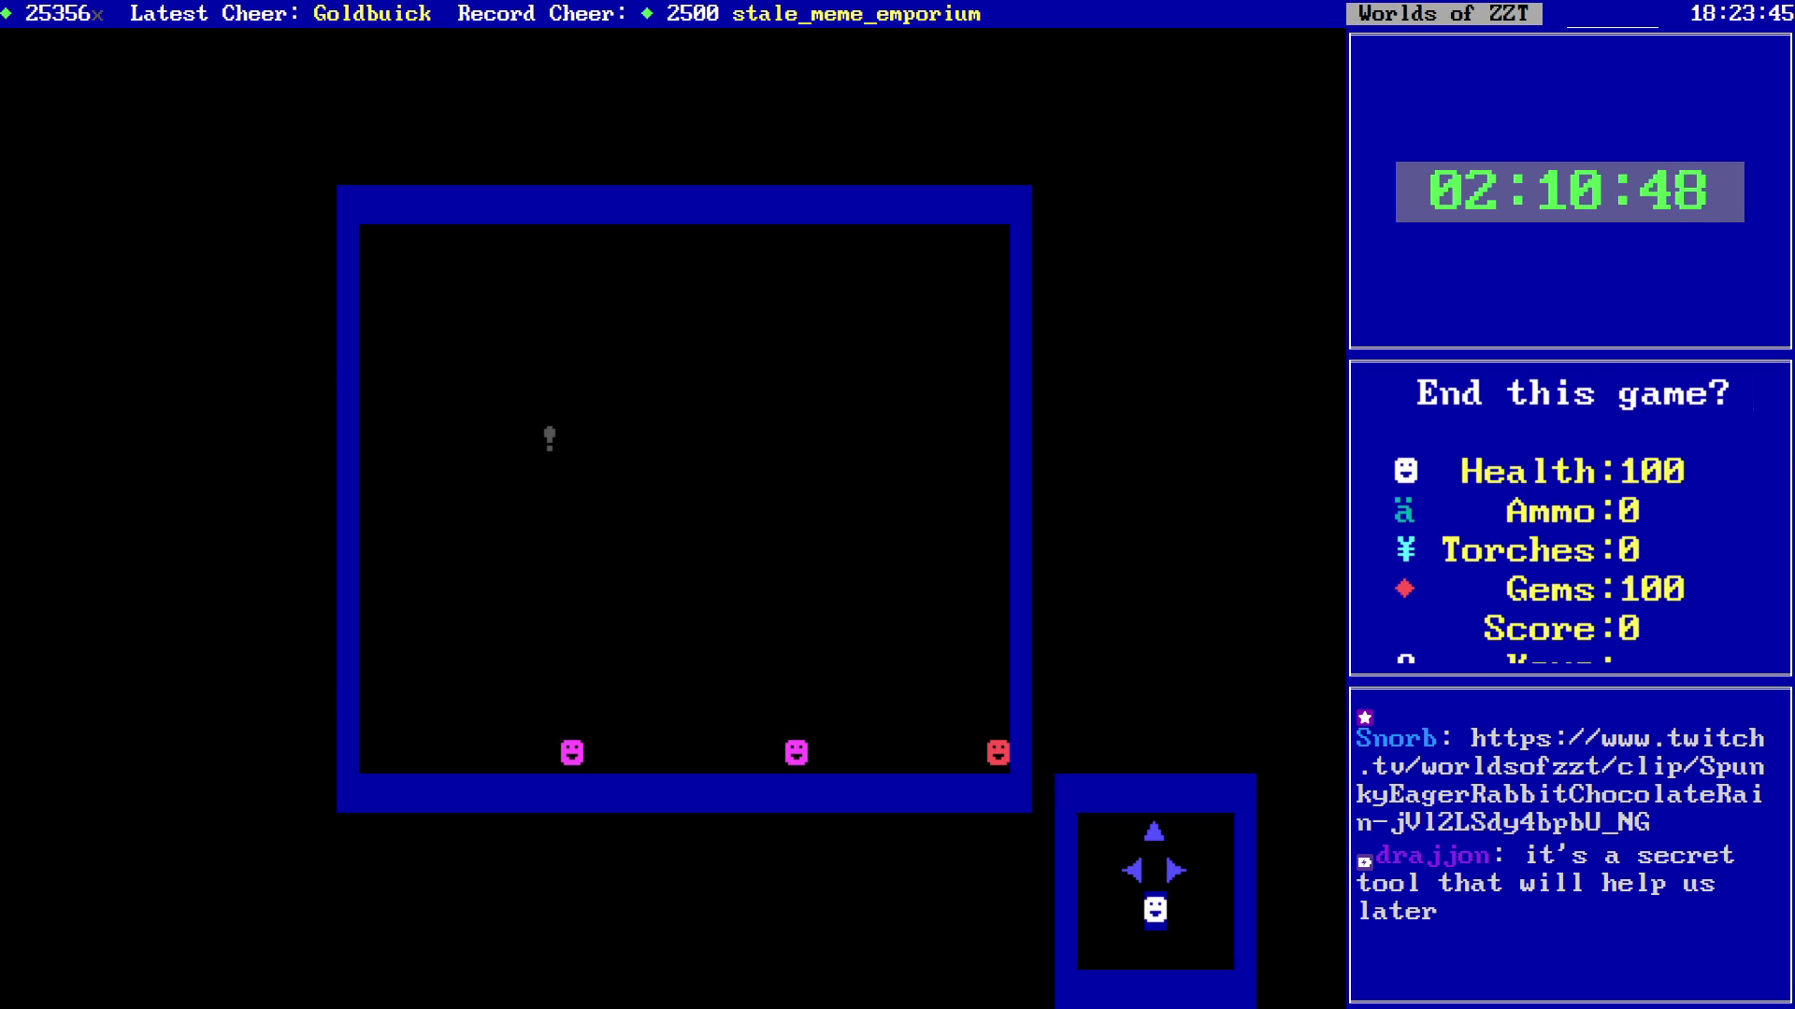
# - End the test and check the Dude's new #char line
pyautogui.press('y')
pyautogui.press('Right')
pyautogui.press('Return')
pyautogui.press('Down')
pyautogui.press('Down')
pyautogui.press('Down')
pyautogui.press('Escape')
# - Add '#put s green boulder' under the Ship's :beam label
pyautogui.click(572, 437)
pyautogui.press('Down')
pyautogui.press('Down')
pyautogui.press('Down')
pyautogui.press('Down')
pyautogui.press('Up')
pyautogui.press('Up')
pyautogui.press('Up')
pyautogui.press('Up')
pyautogui.press('Up')
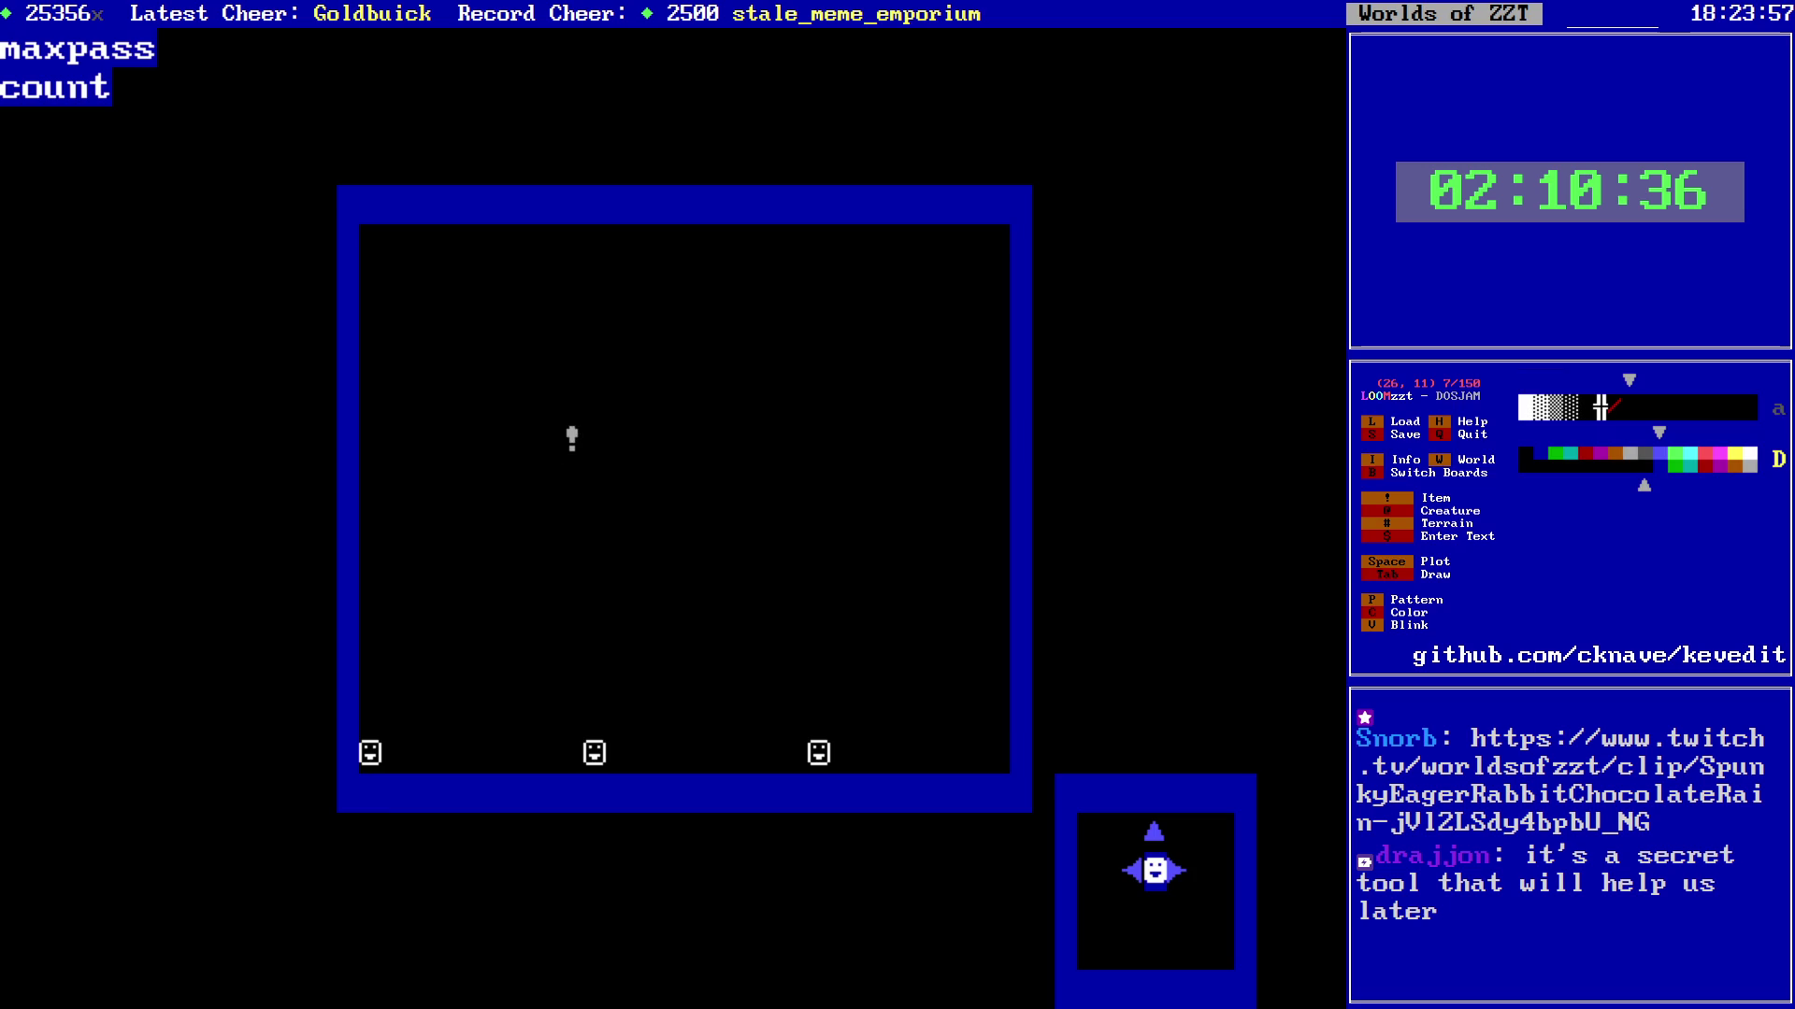
pyautogui.press('Return')
pyautogui.press('Return')
pyautogui.press('End')
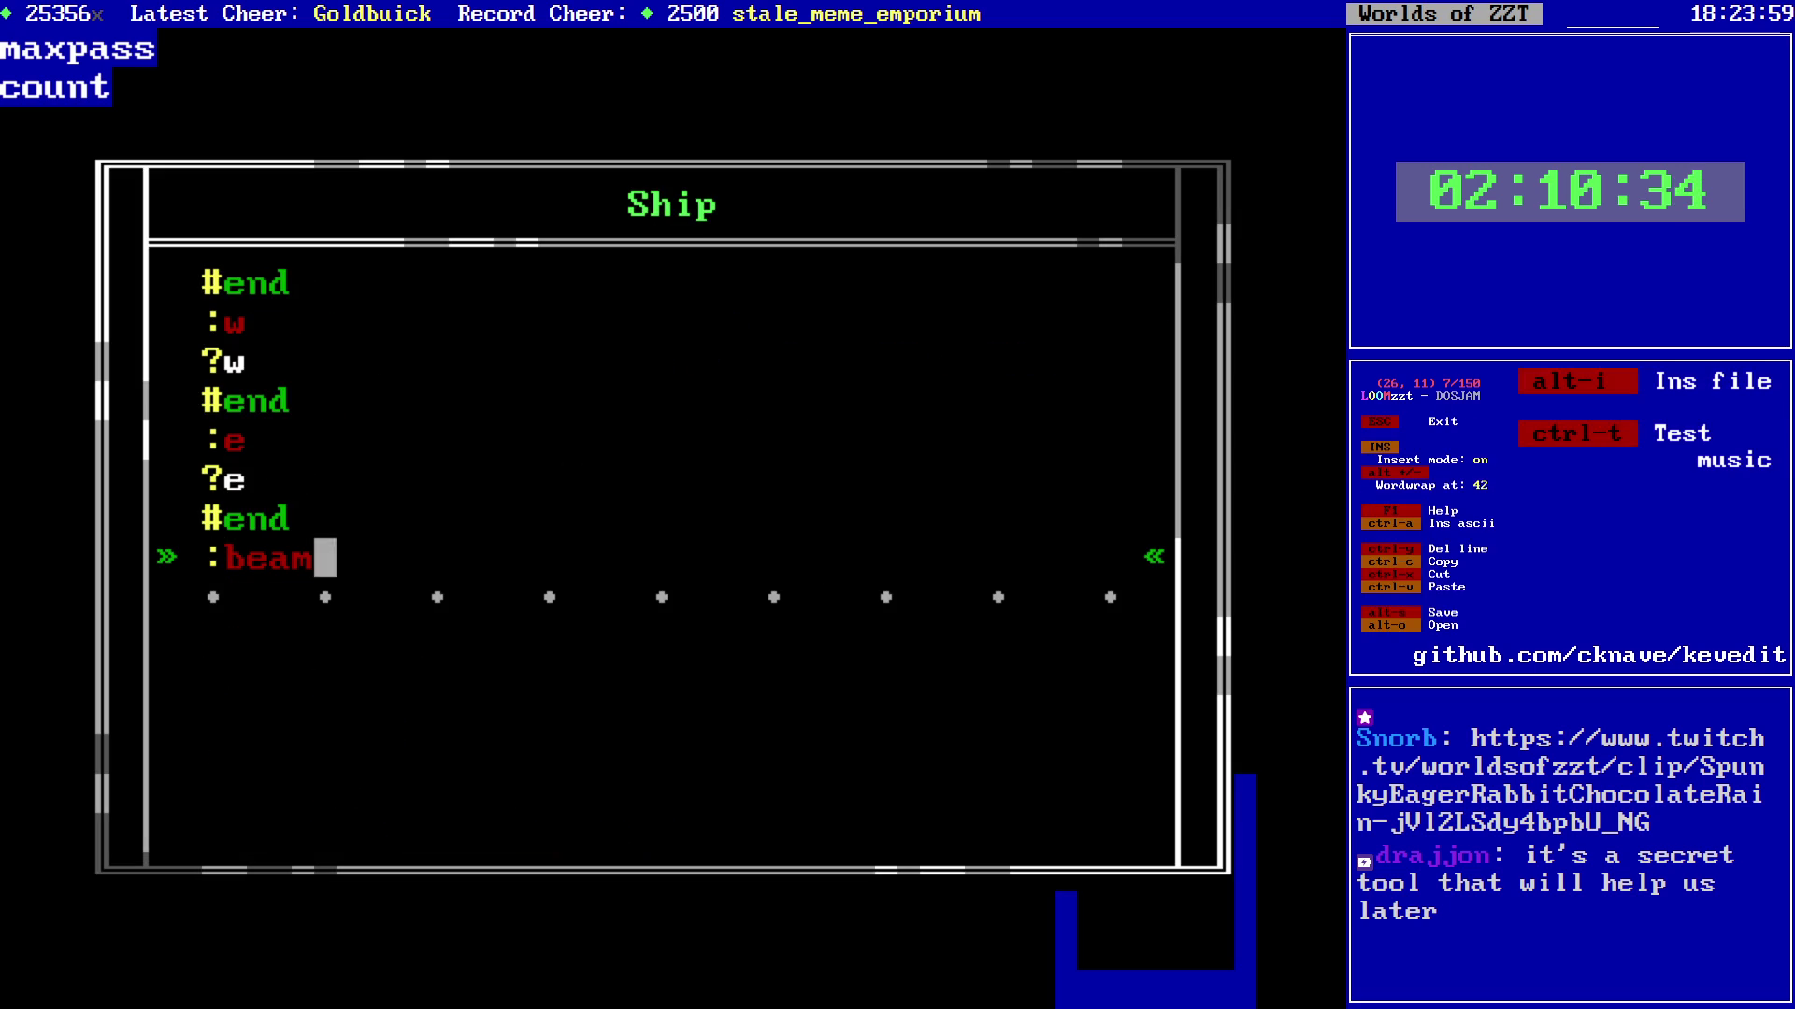
pyautogui.press('Return')
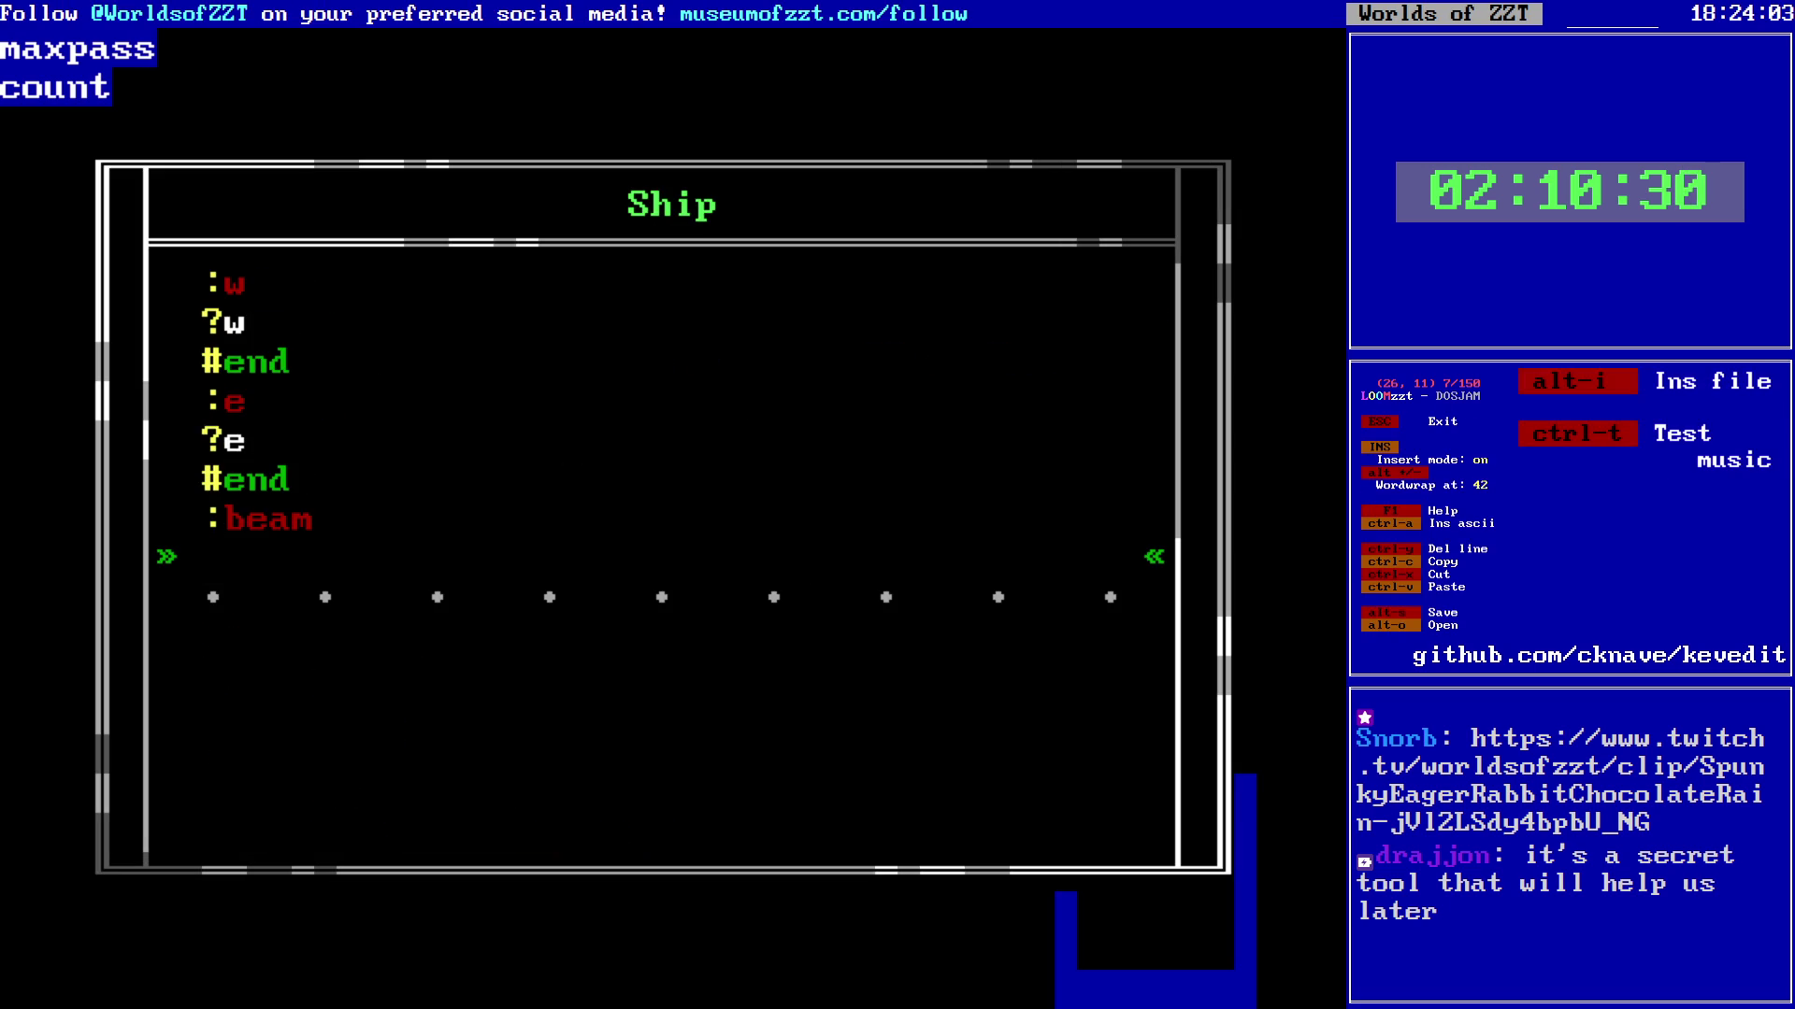
pyautogui.write('#put ')
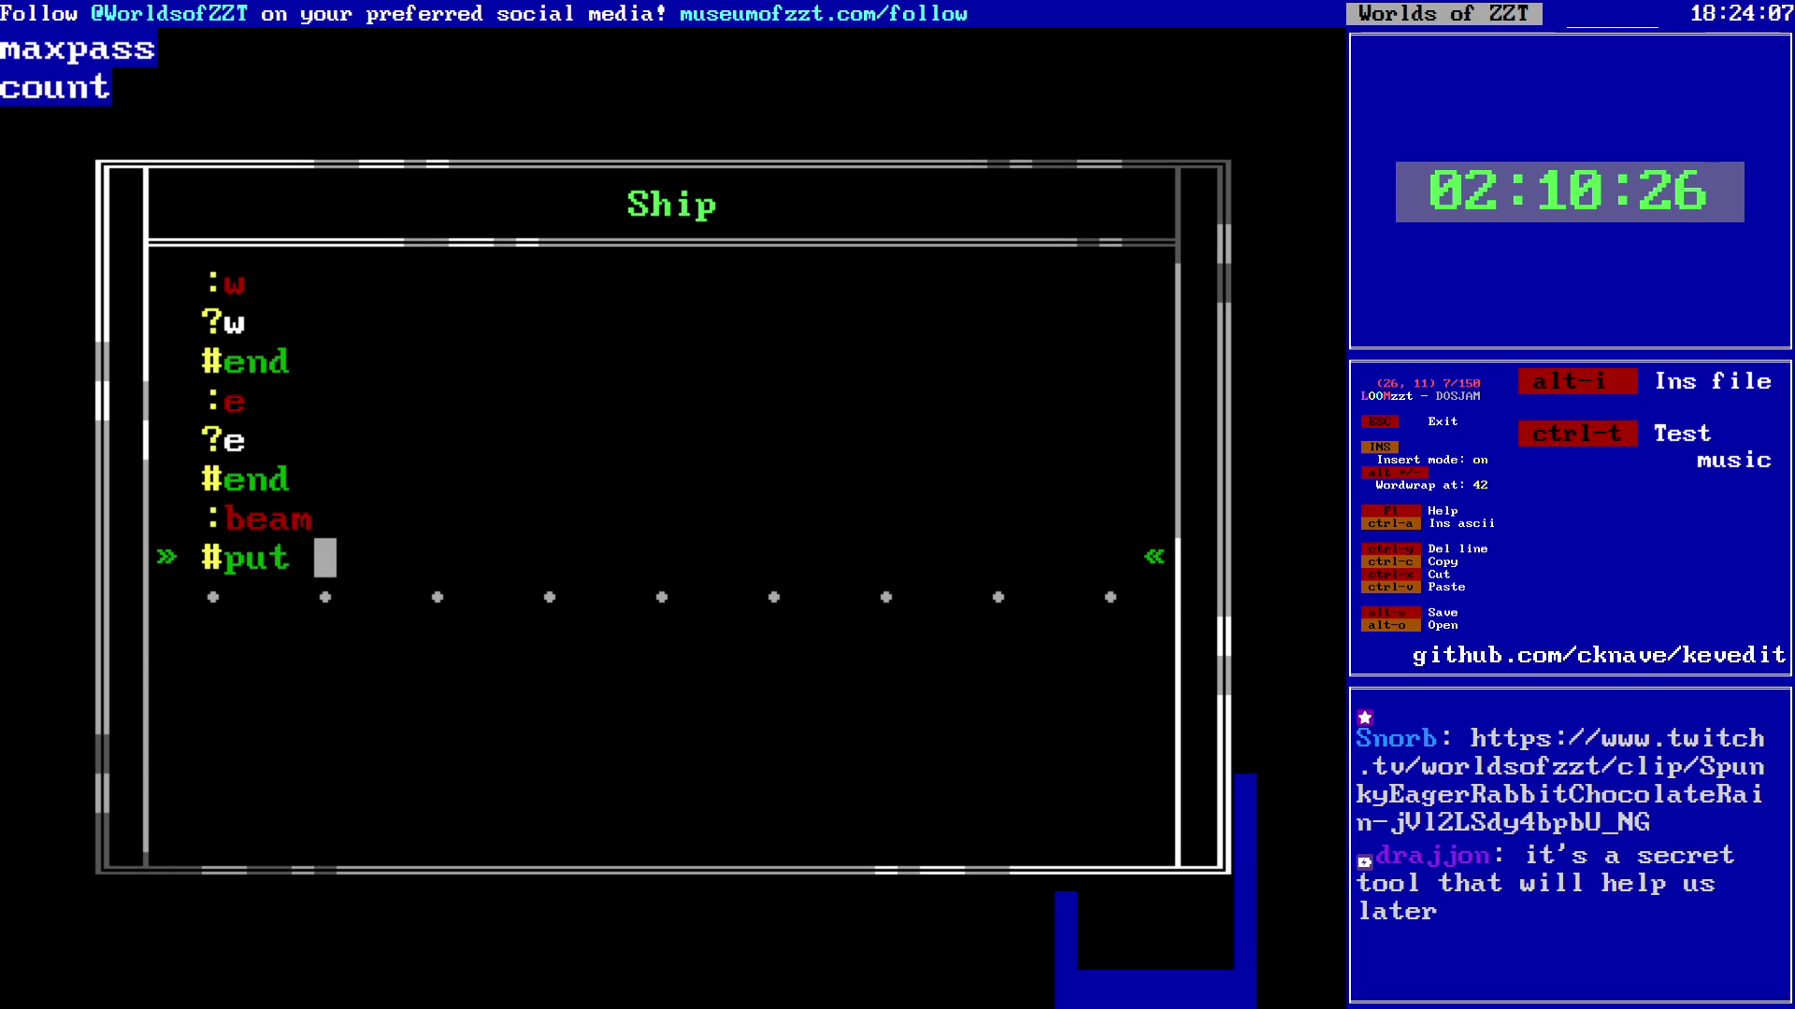
pyautogui.write('s ')
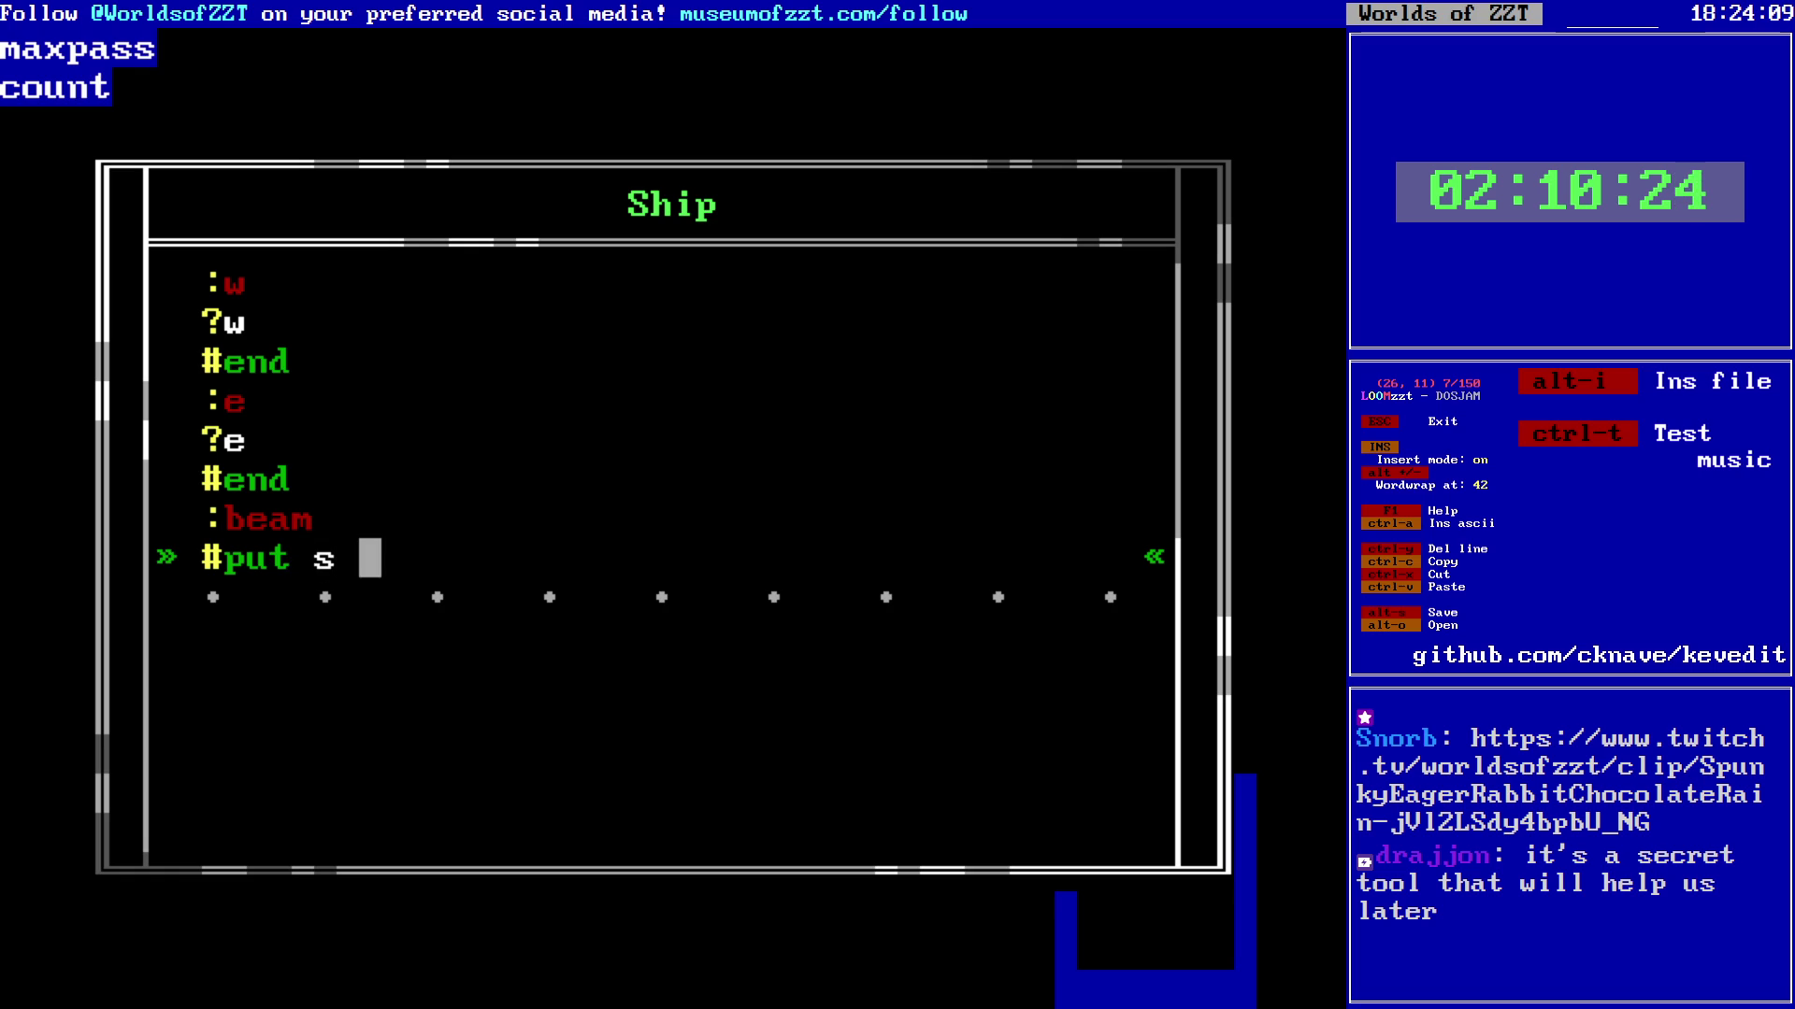
pyautogui.write('green boulder')
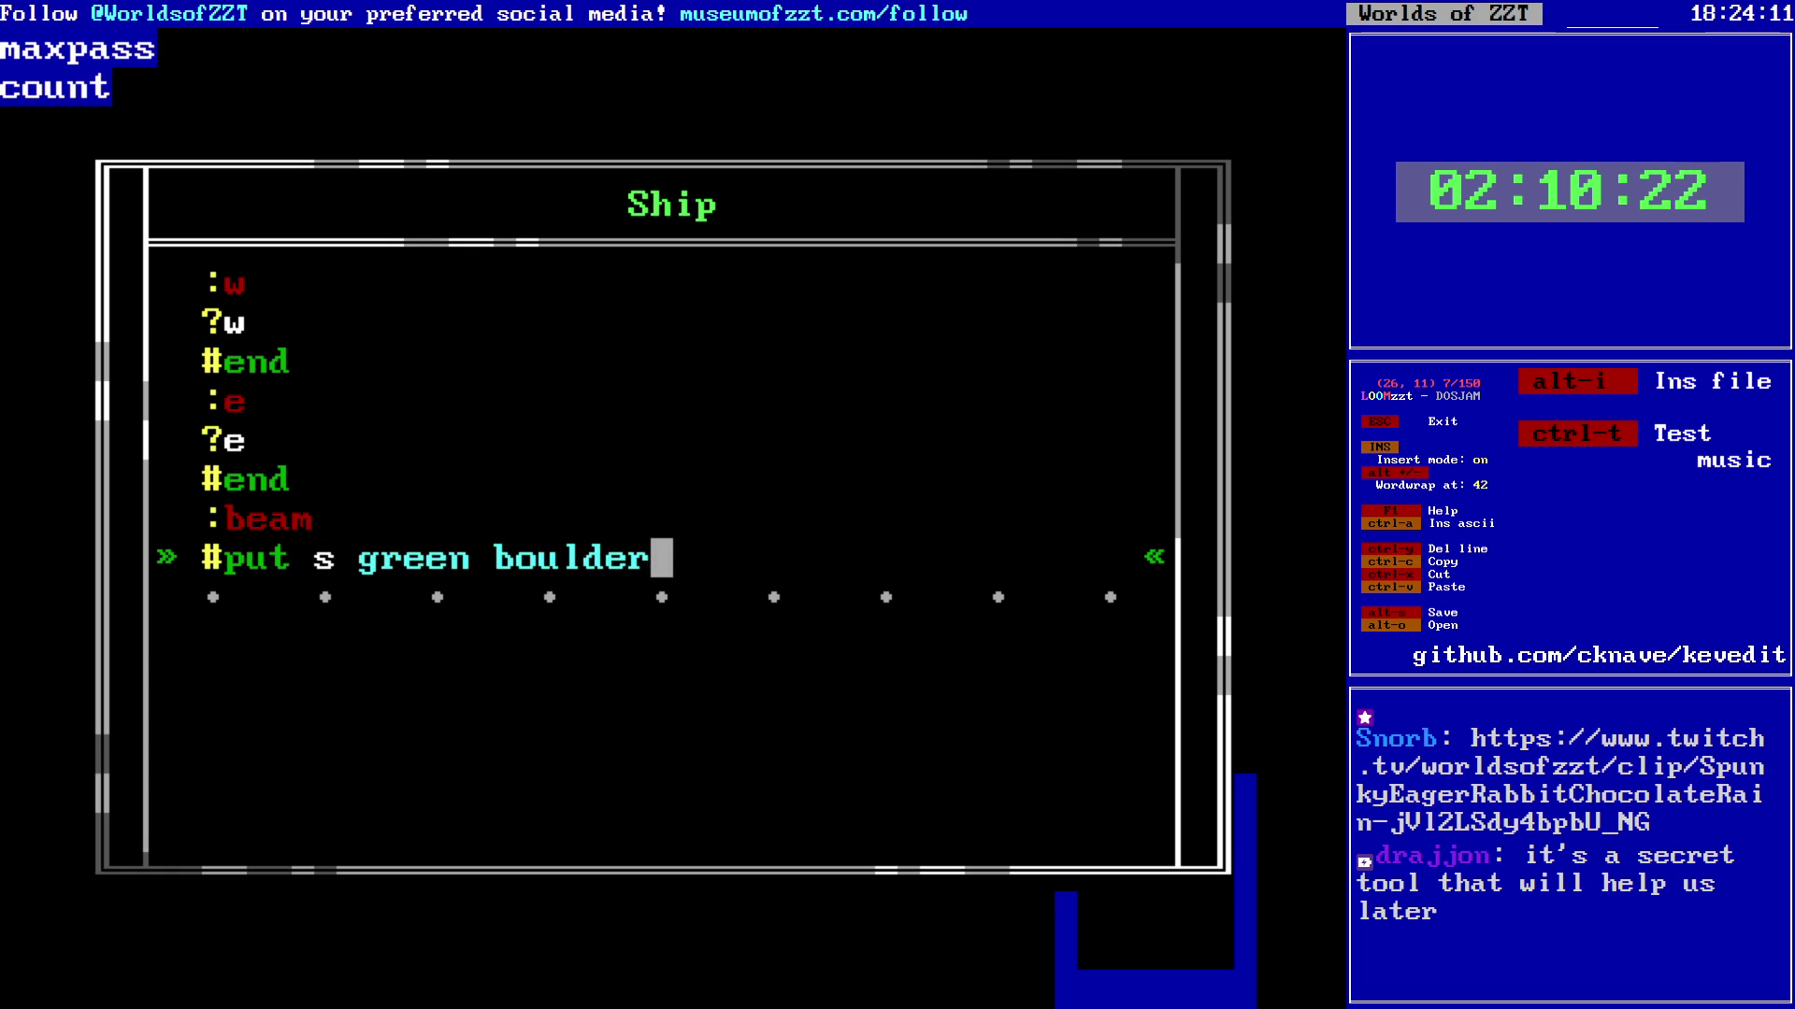
pyautogui.hotkey('shift', 'Home')
pyautogui.press('Home')
pyautogui.press('Escape')
# - Reopen the Ship's program and copy the '#put s green boulder' line
pyautogui.press('Down')
pyautogui.press('Down')
pyautogui.press('Down')
pyautogui.press('Down')
pyautogui.press('Down')
pyautogui.press('Down')
pyautogui.press('Down')
pyautogui.press('Up')
pyautogui.press('Up')
pyautogui.press('Up')
pyautogui.press('Return')
pyautogui.press('Down')
pyautogui.press('Down')
pyautogui.hotkey('shift', 'Home')
pyautogui.hotkey('ctrl', 'c')
pyautogui.press('End')
# - Paste copies until :beam holds seven '#put s green boulder' lines
pyautogui.press('Return')
pyautogui.hotkey('ctrl', 'v')
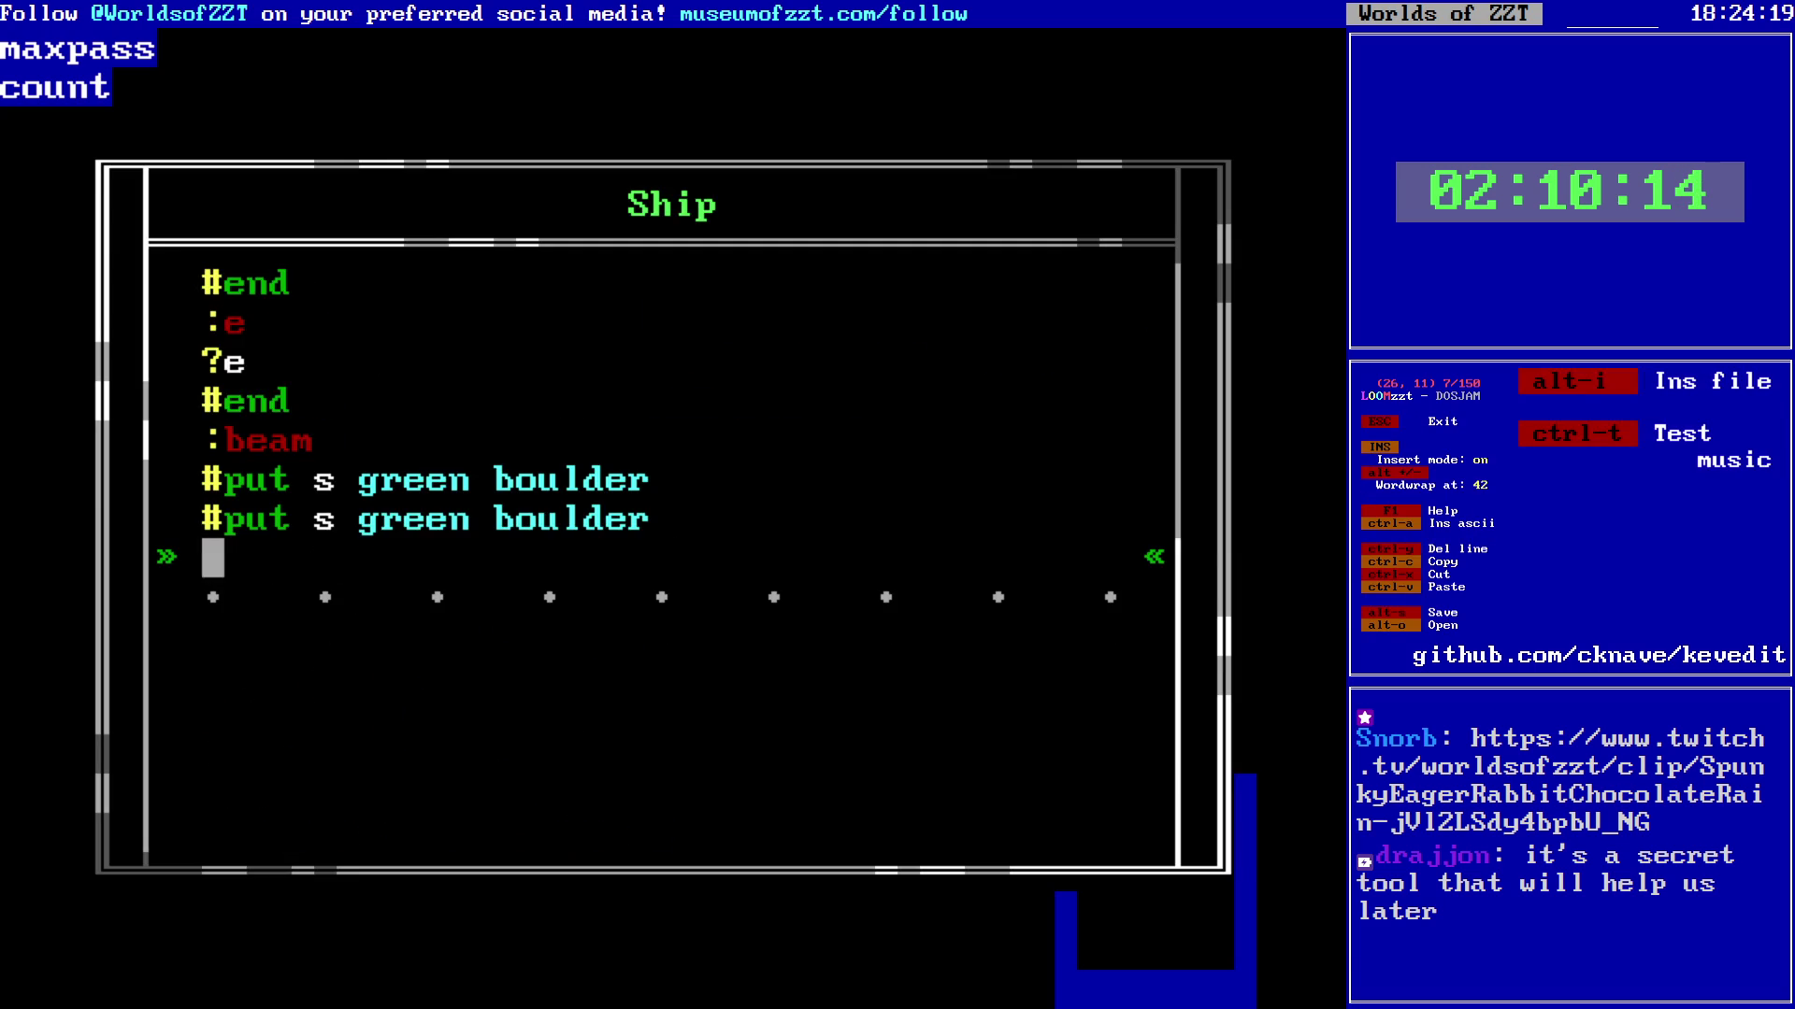
pyautogui.hotkey('ctrl', 'v')
pyautogui.press('Return')
pyautogui.hotkey('ctrl', 'v')
pyautogui.press('Return')
pyautogui.hotkey('ctrl', 'v')
pyautogui.press('Return')
pyautogui.hotkey('ctrl', 'v')
pyautogui.press('Return')
pyautogui.hotkey('ctrl', 'v')
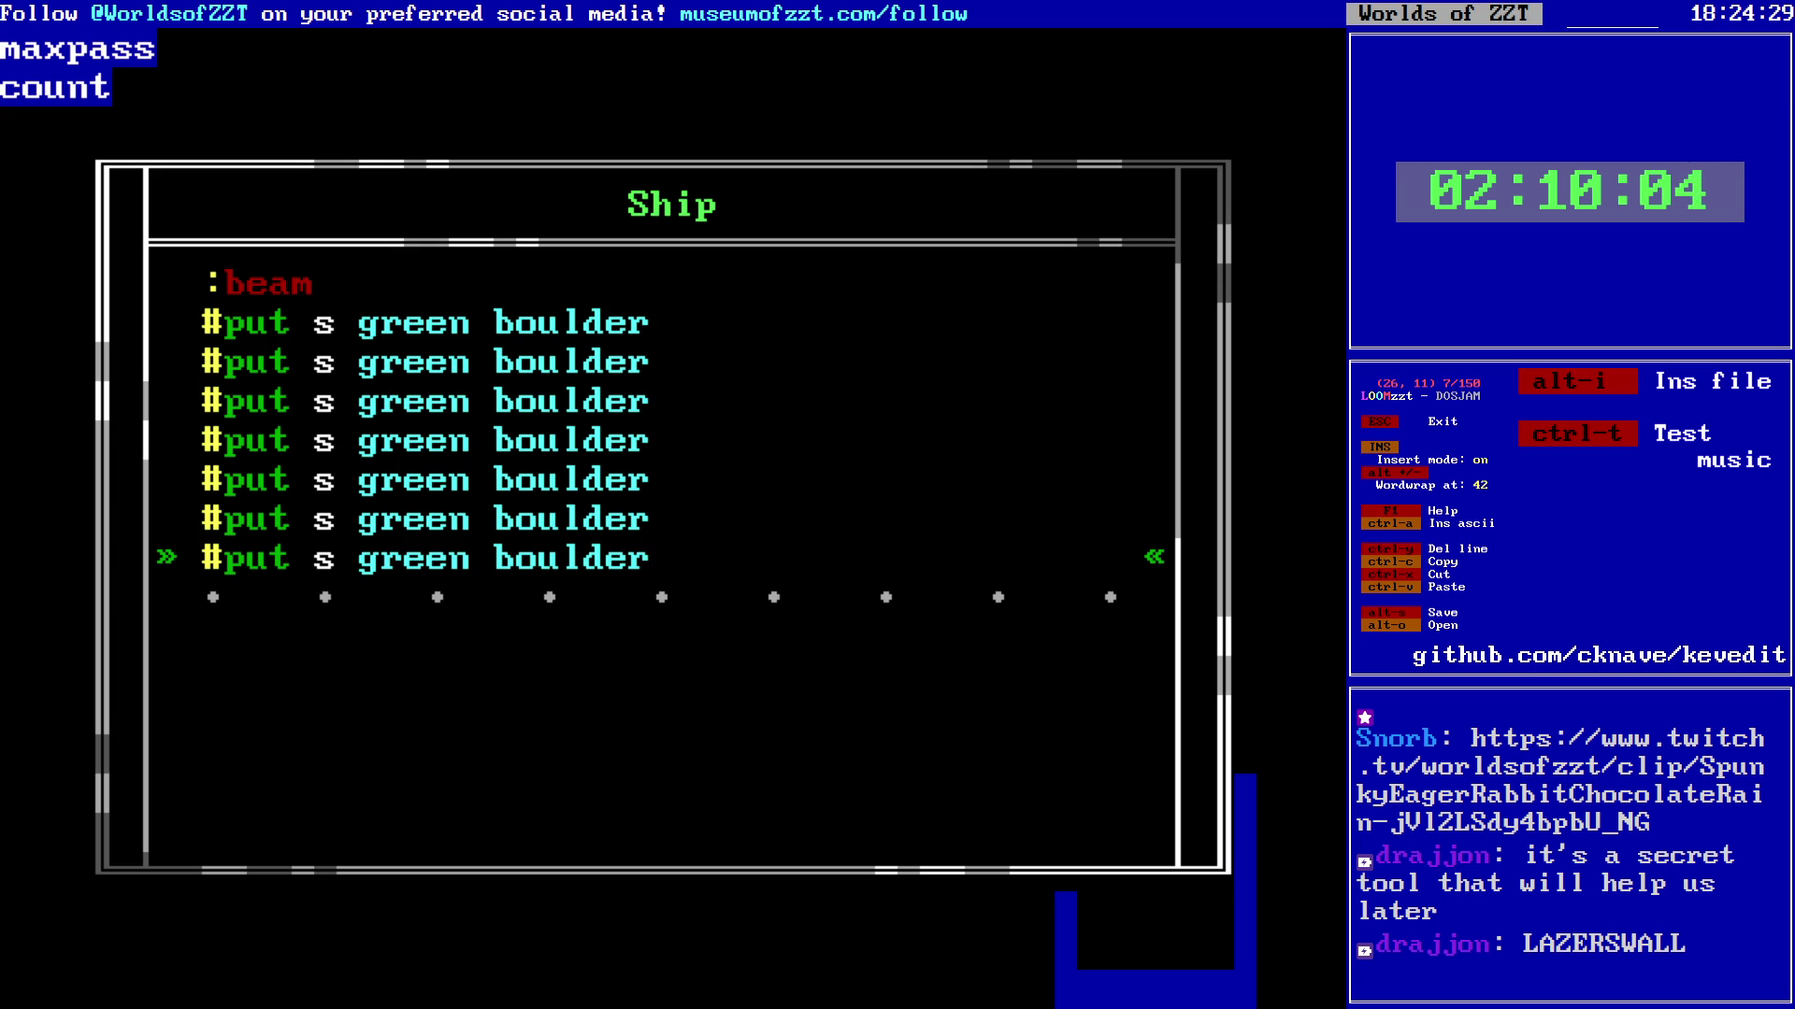
# - Add an empty line after the last #put, review the script, and close it
pyautogui.press('Return')
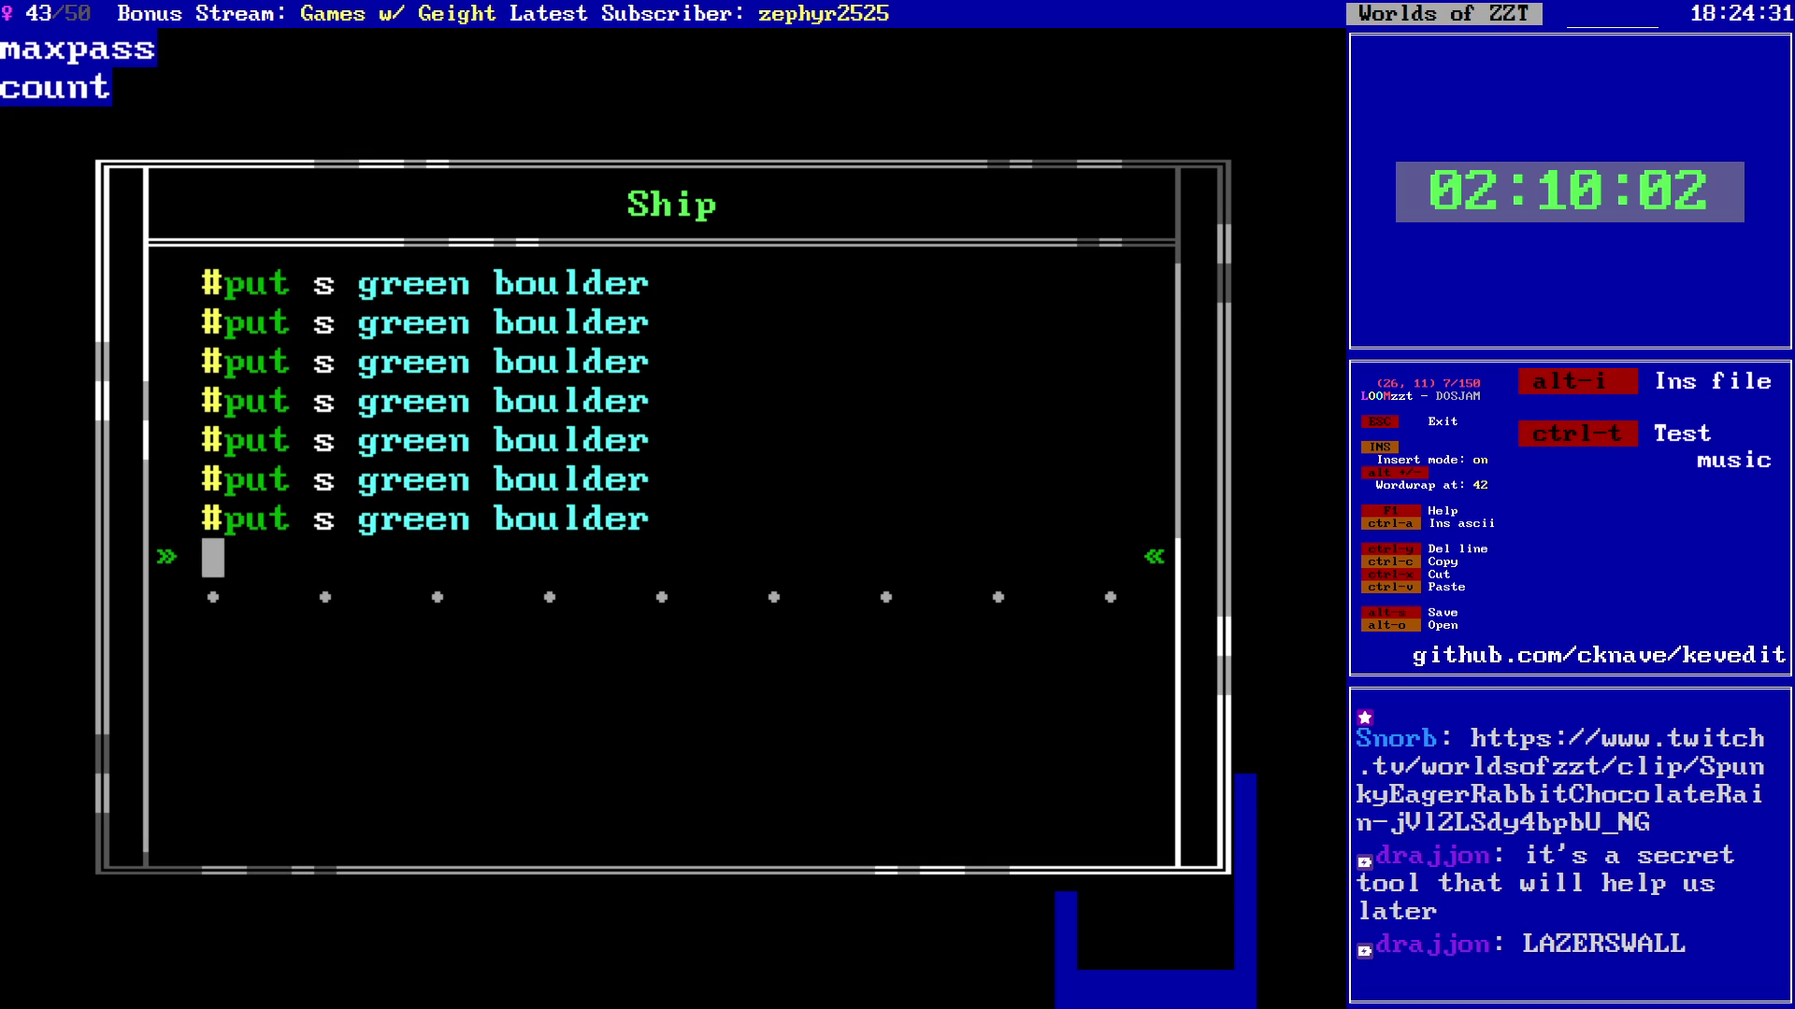
pyautogui.press('pageup')
pyautogui.press('pagedown')
pyautogui.press('Up')
pyautogui.press('Up')
pyautogui.press('Down')
pyautogui.press('Down')
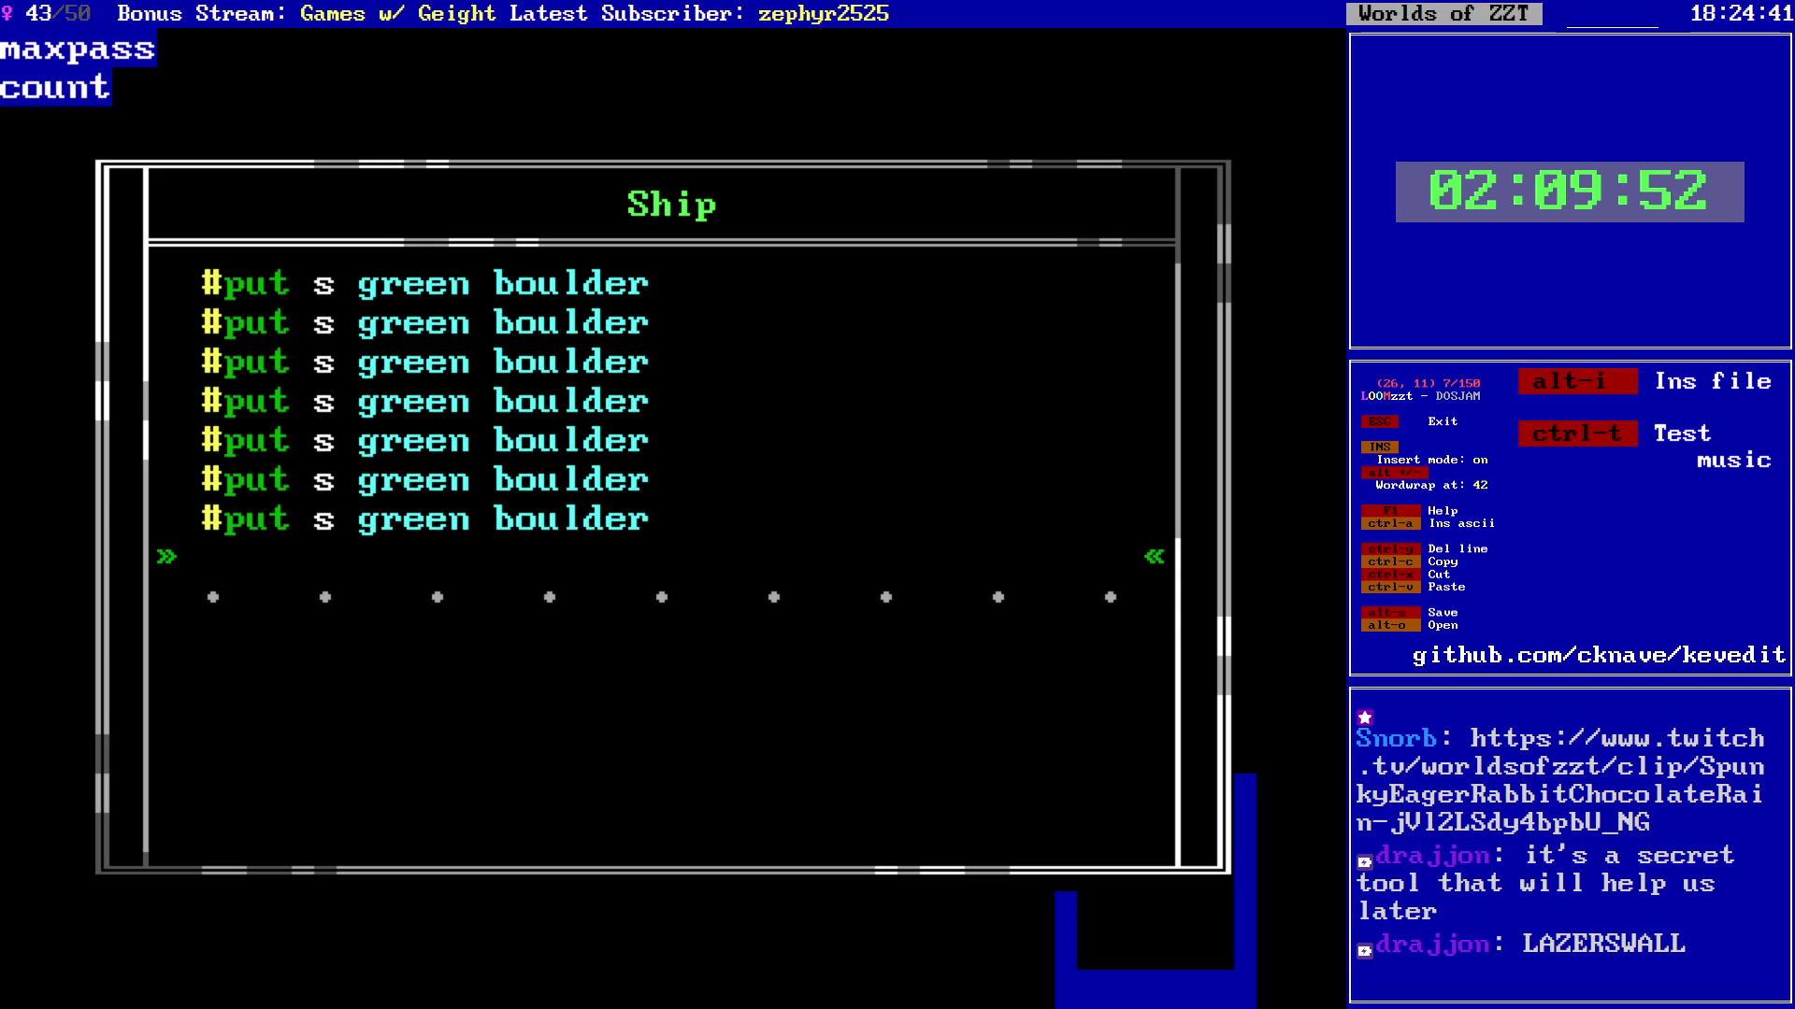
pyautogui.press('Escape')
pyautogui.press('Right')
pyautogui.press('Right')
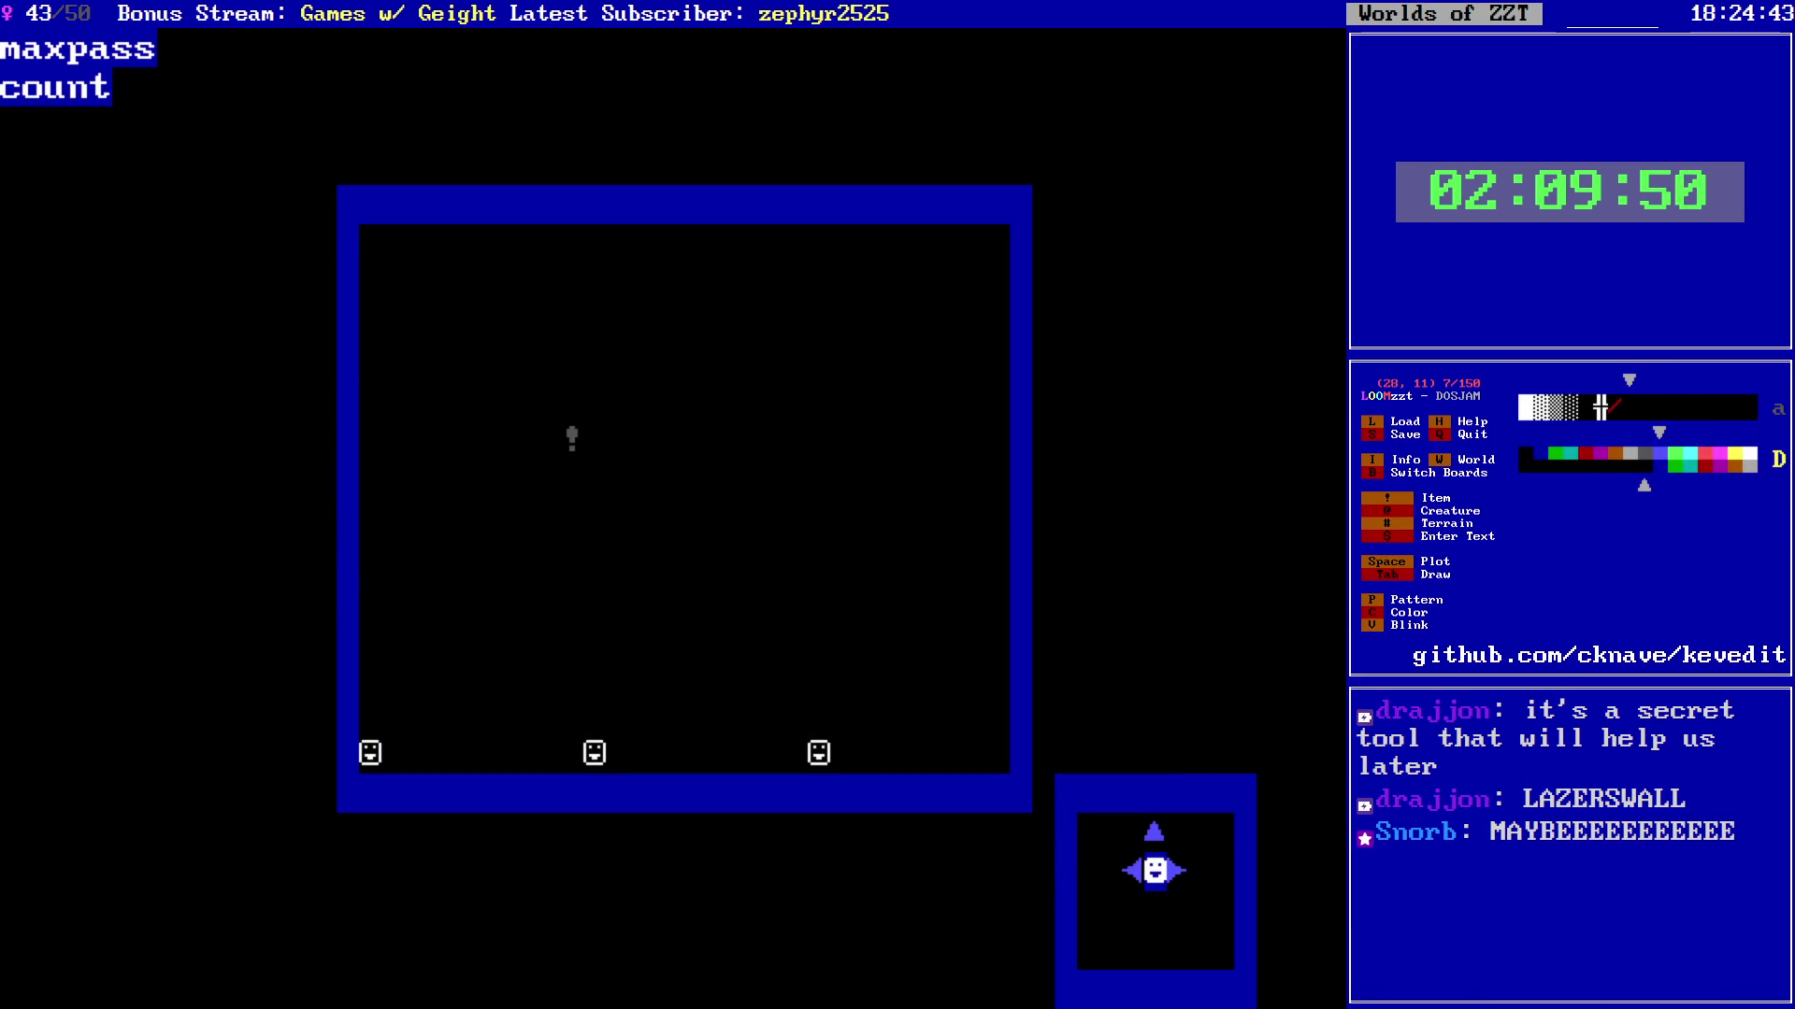
# - Reopen the Ship's program and begin '#if blocked' on the blank line after the seven #put lines
pyautogui.press('F3')
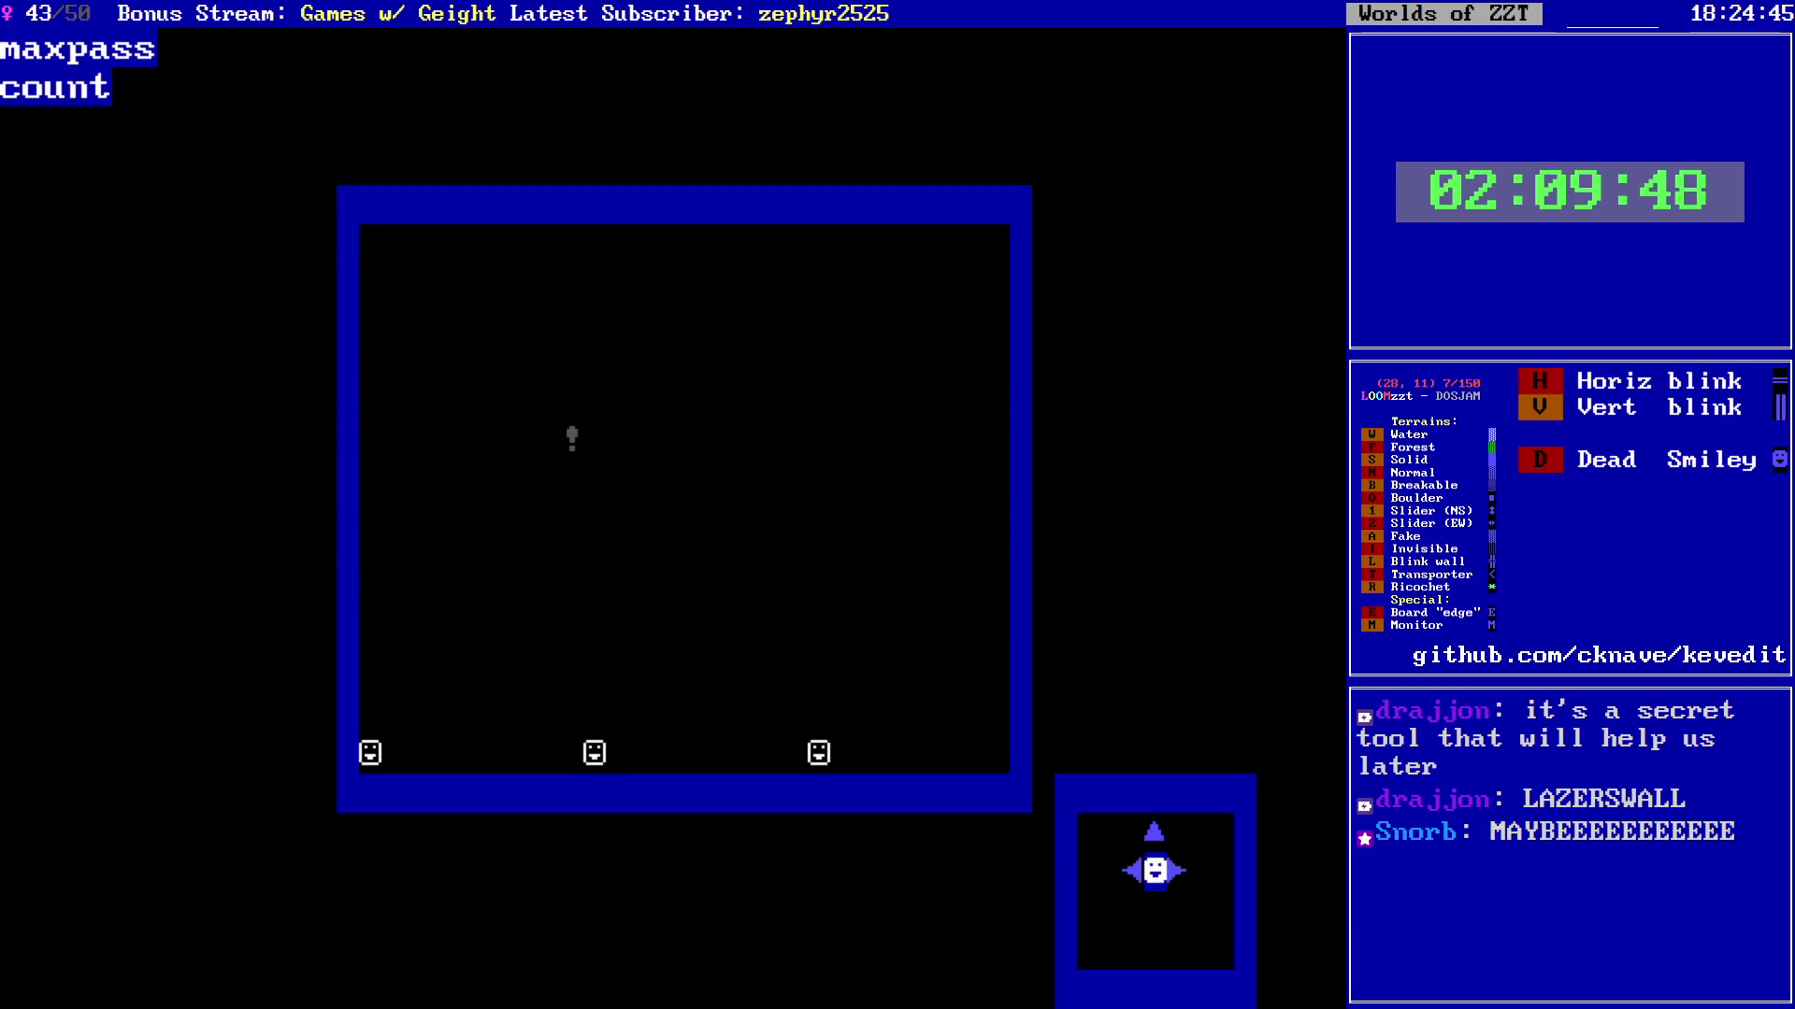
pyautogui.press('Escape')
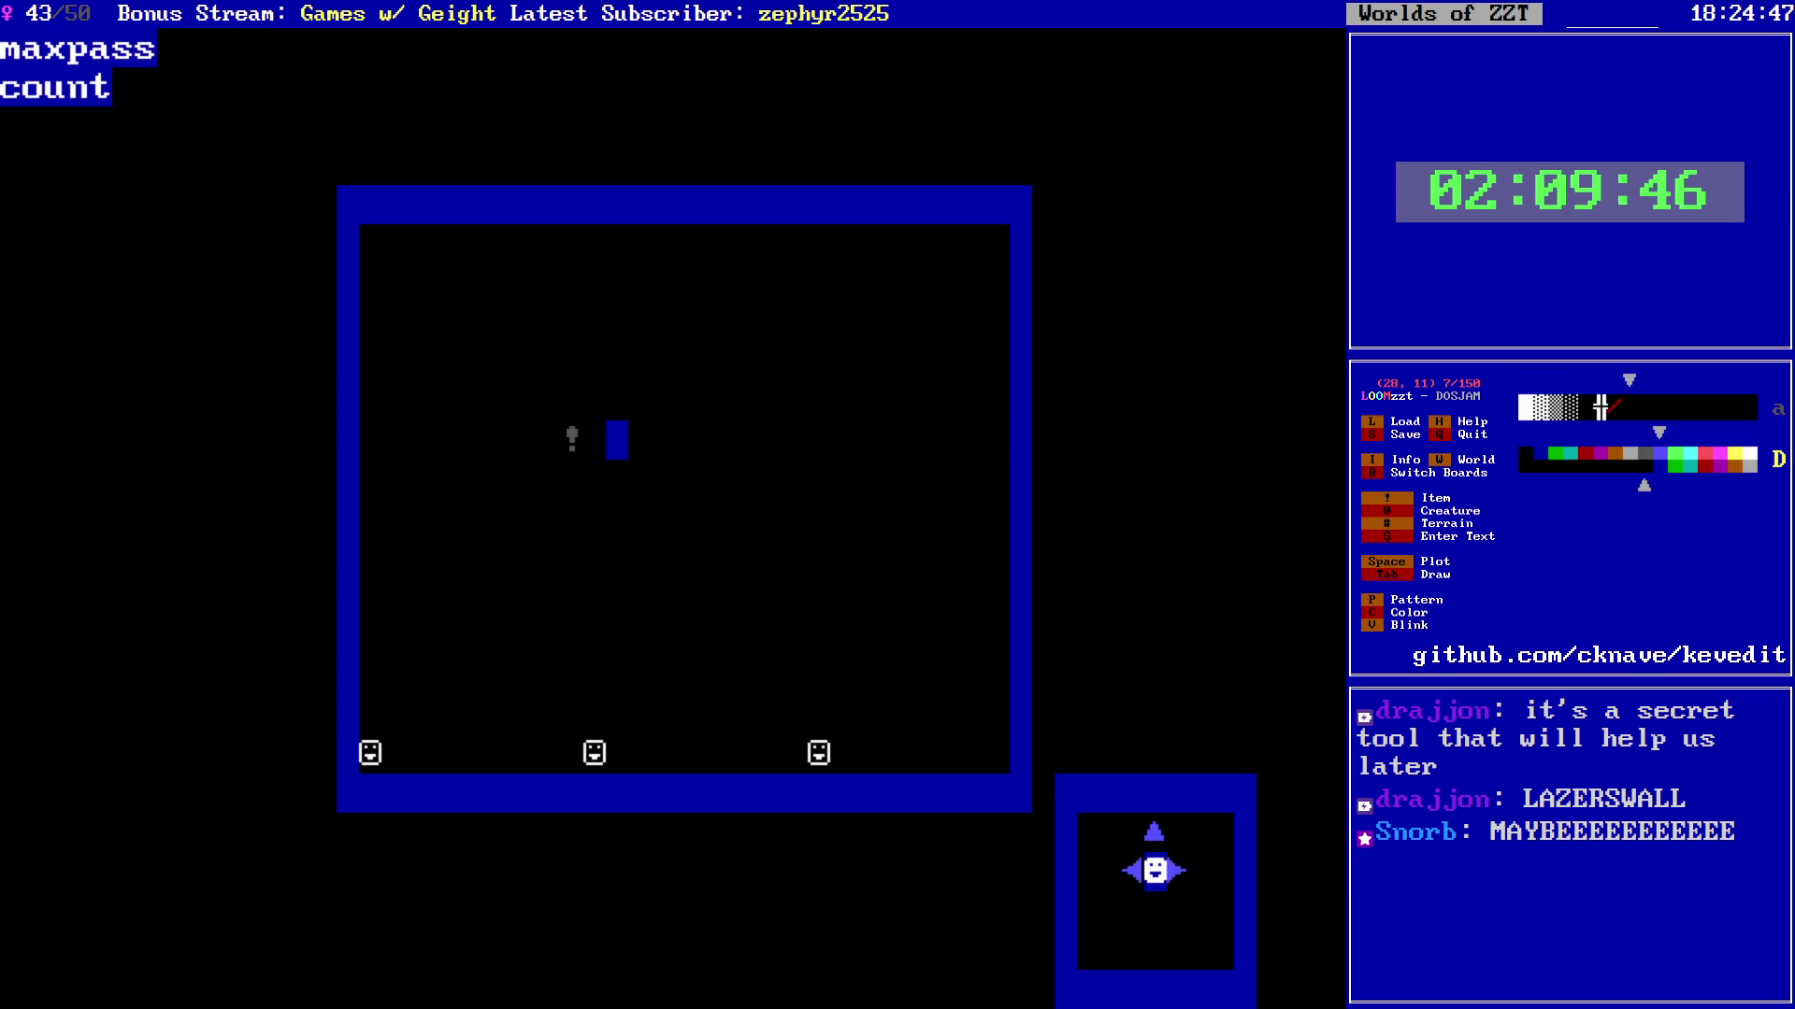
pyautogui.press('Left')
pyautogui.press('Left')
pyautogui.press('Return')
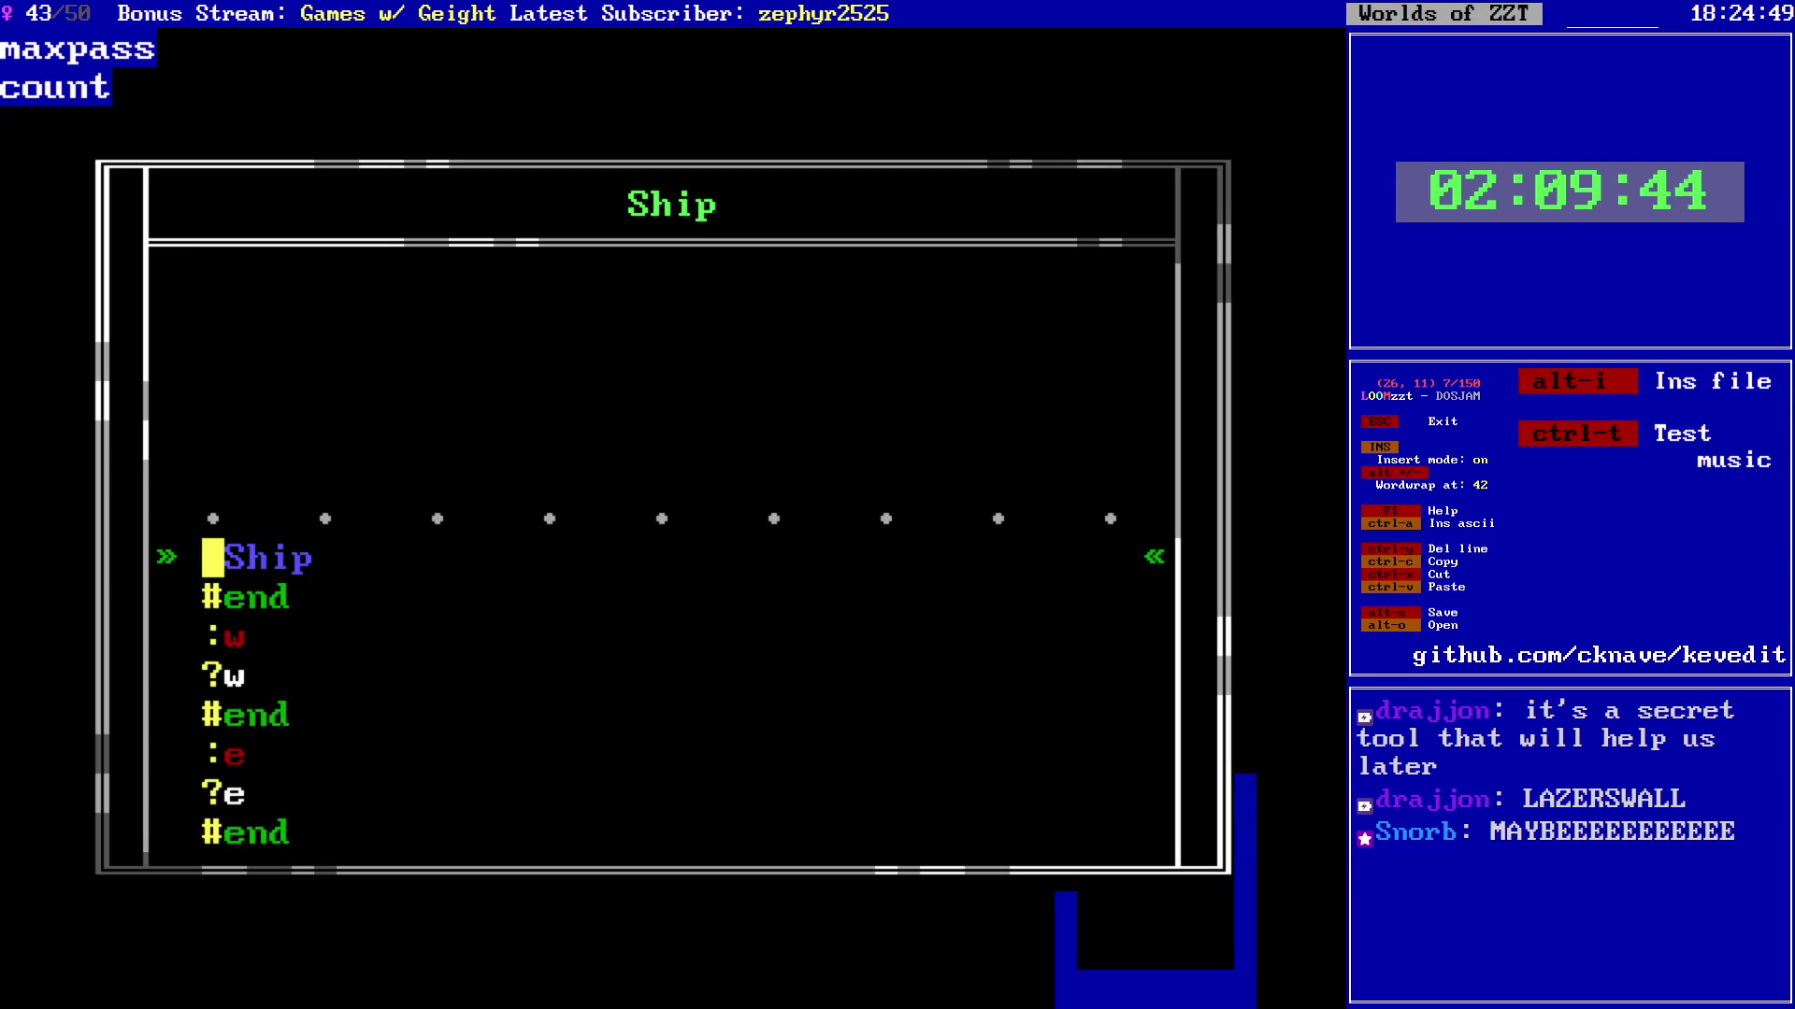
pyautogui.press('Down')
pyautogui.press('Down')
pyautogui.press('Down')
pyautogui.press('Down')
pyautogui.press('Down')
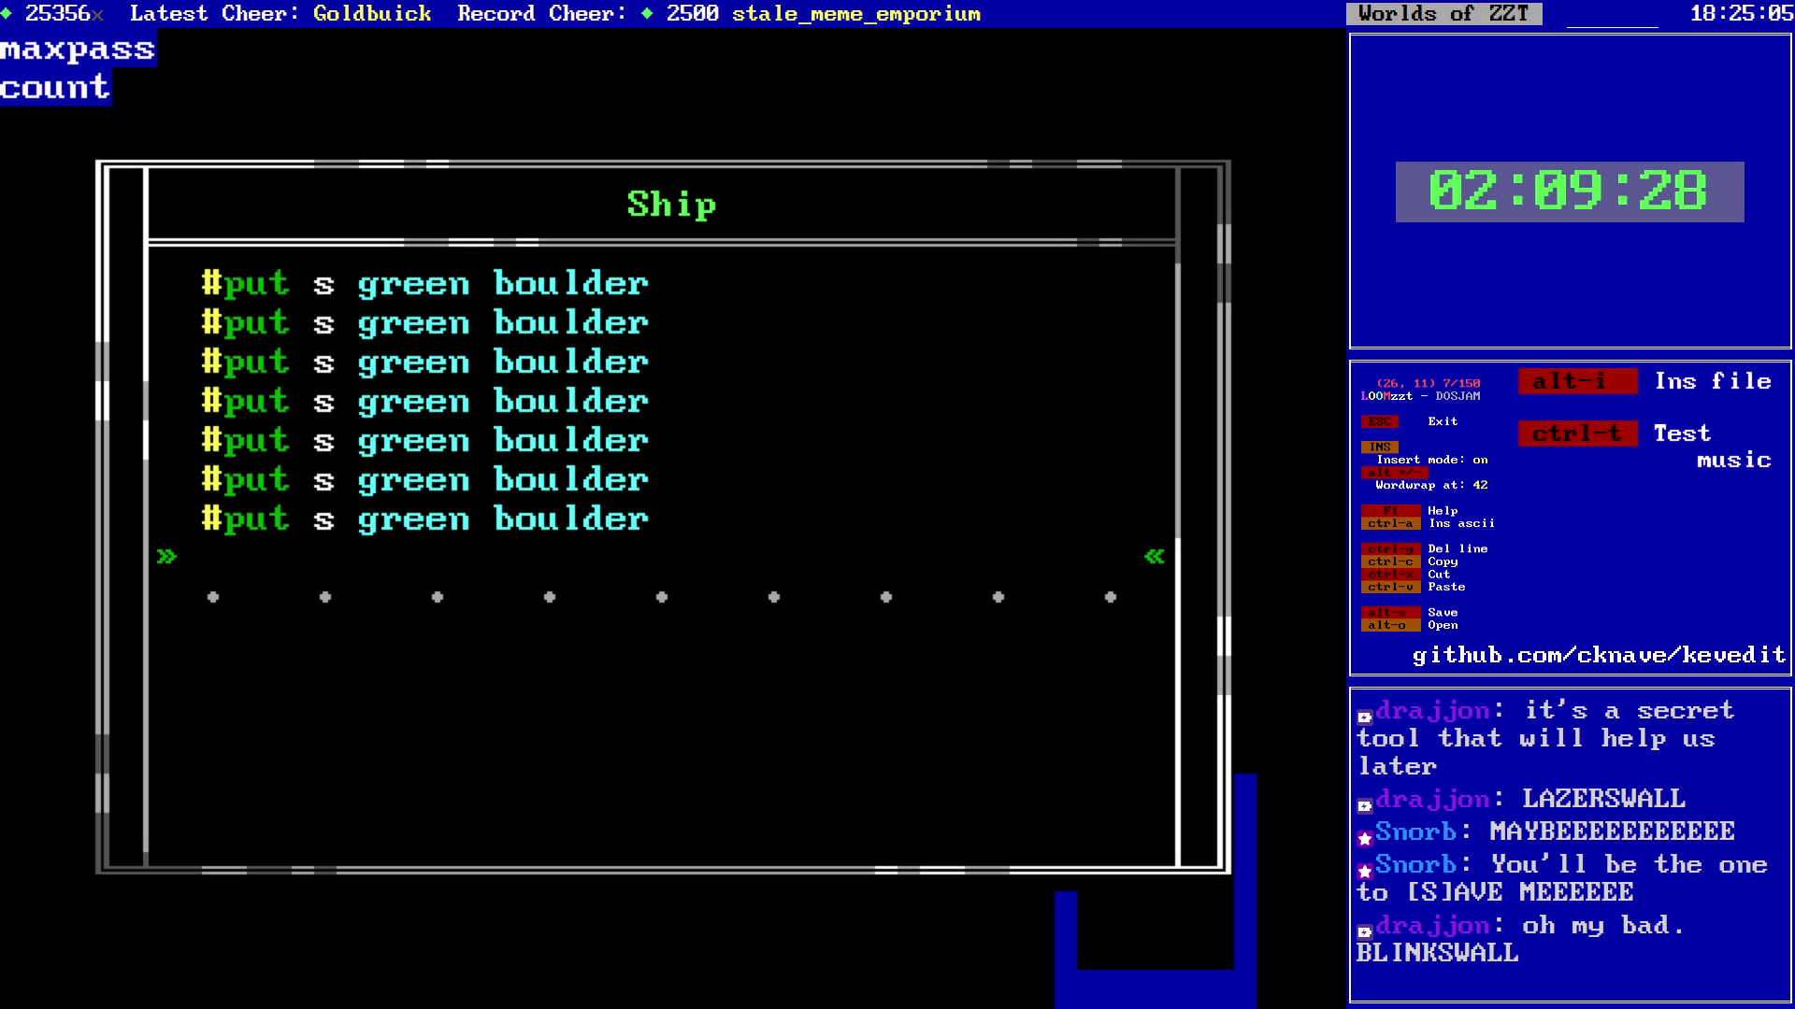
pyautogui.press('Up')
pyautogui.press('Up')
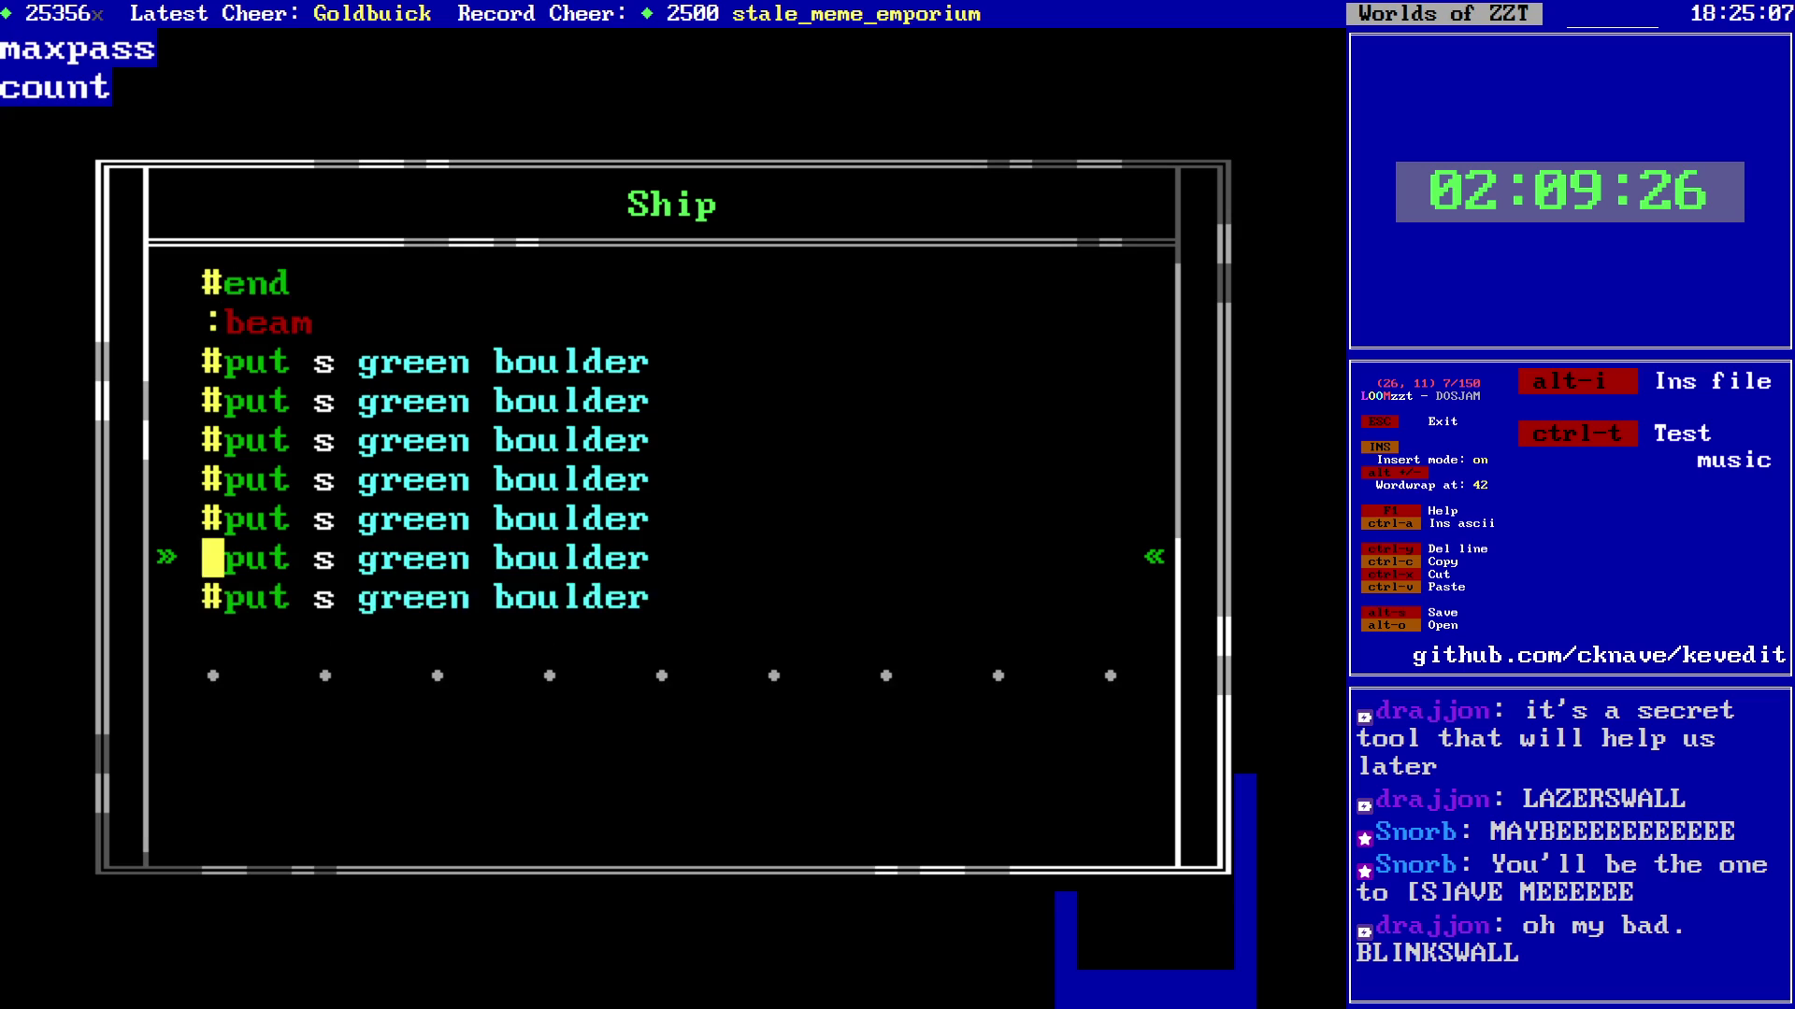
pyautogui.press('Down')
pyautogui.press('Down')
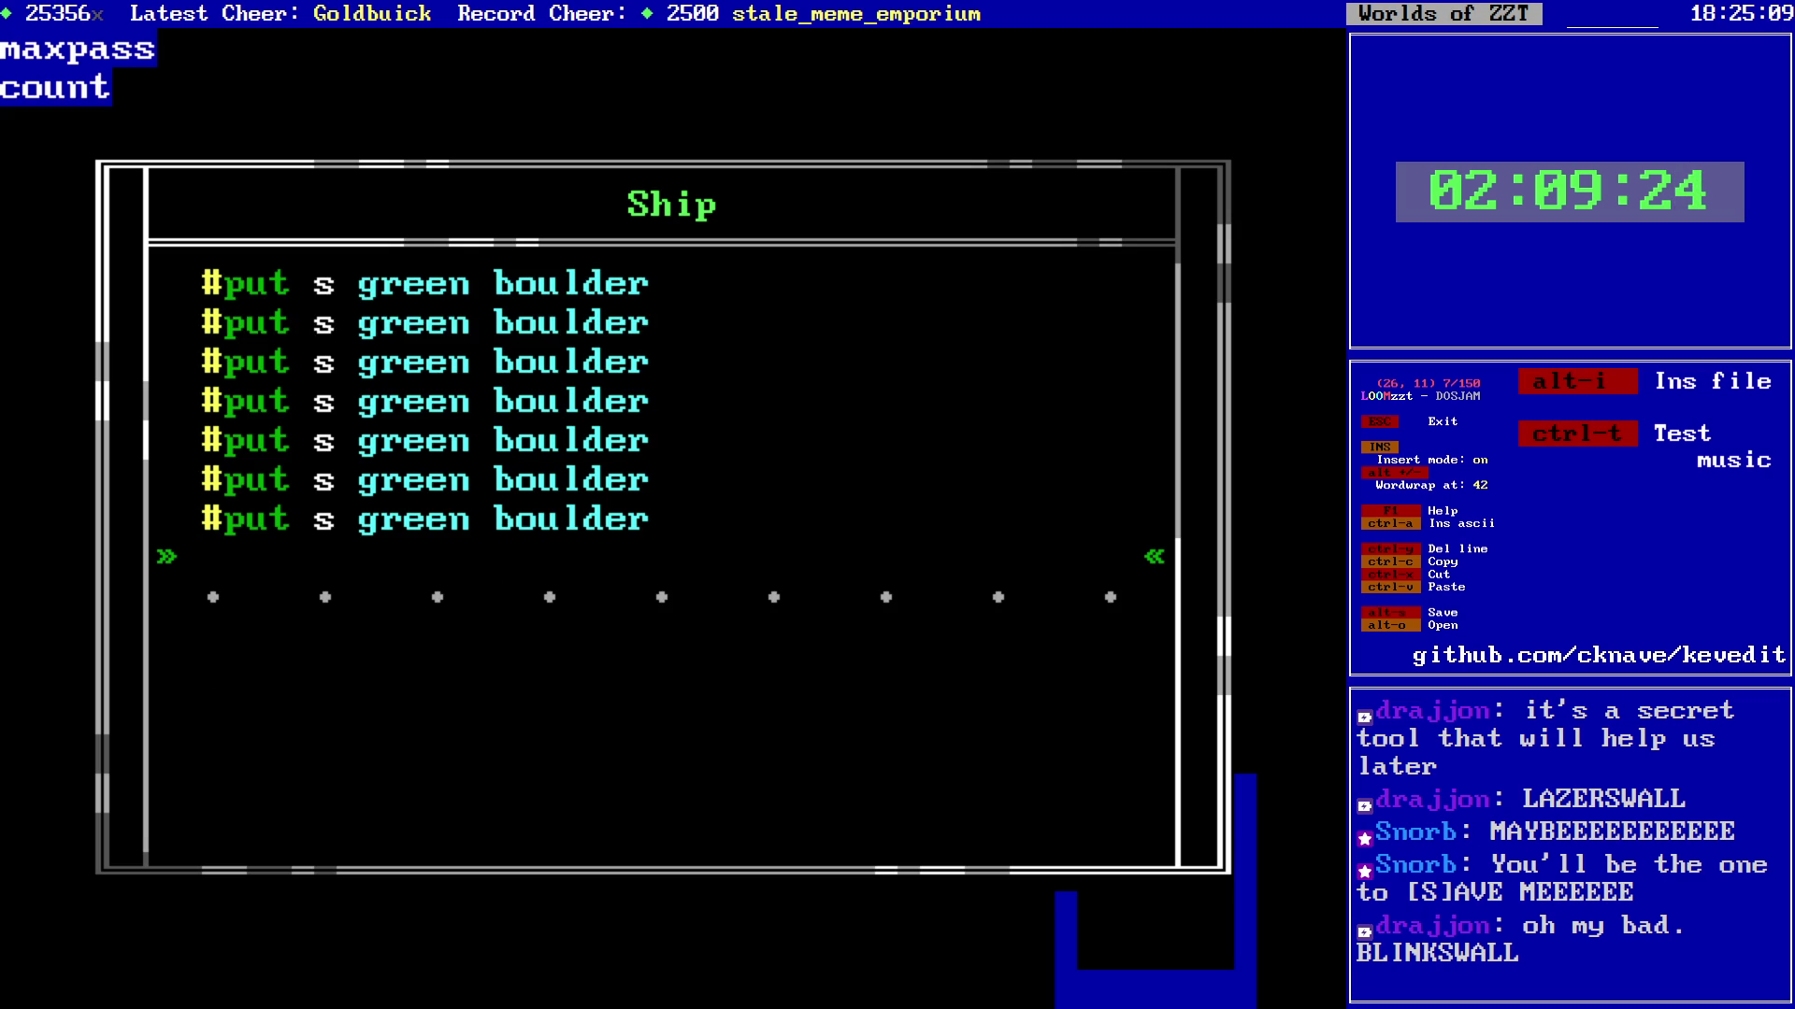
pyautogui.press('Up')
pyautogui.press('Down')
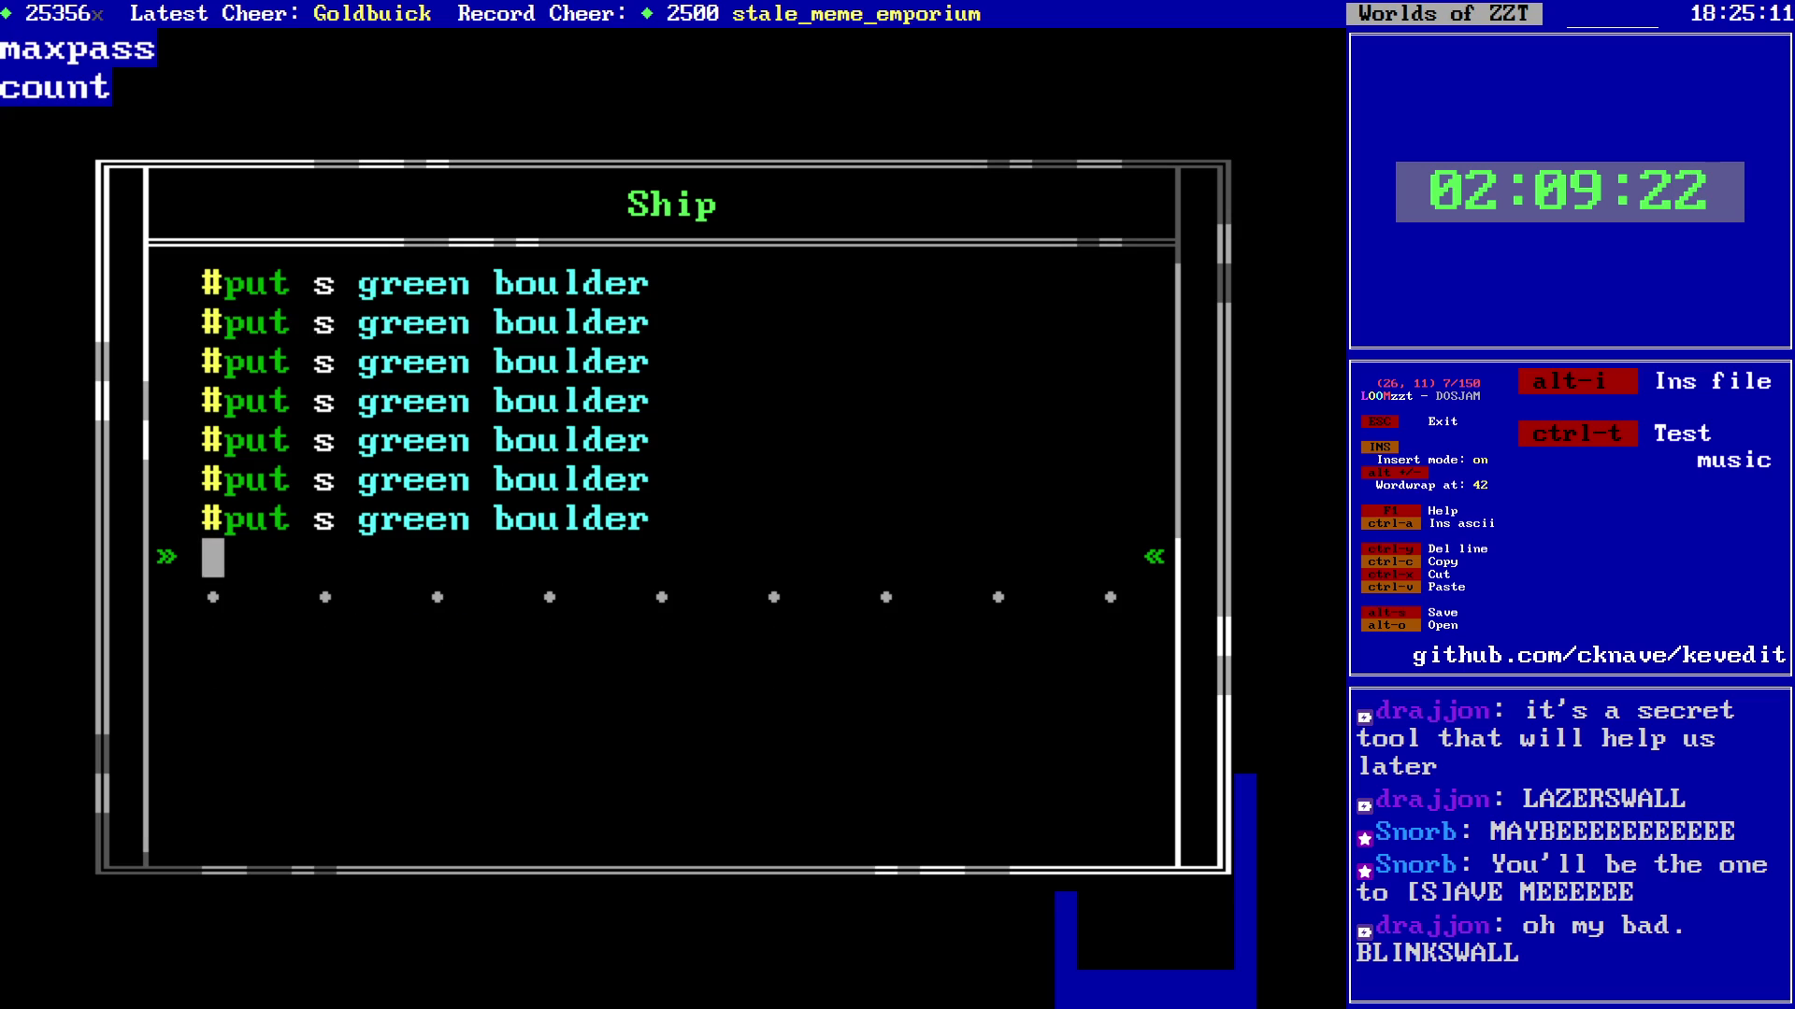
pyautogui.write('#if ')
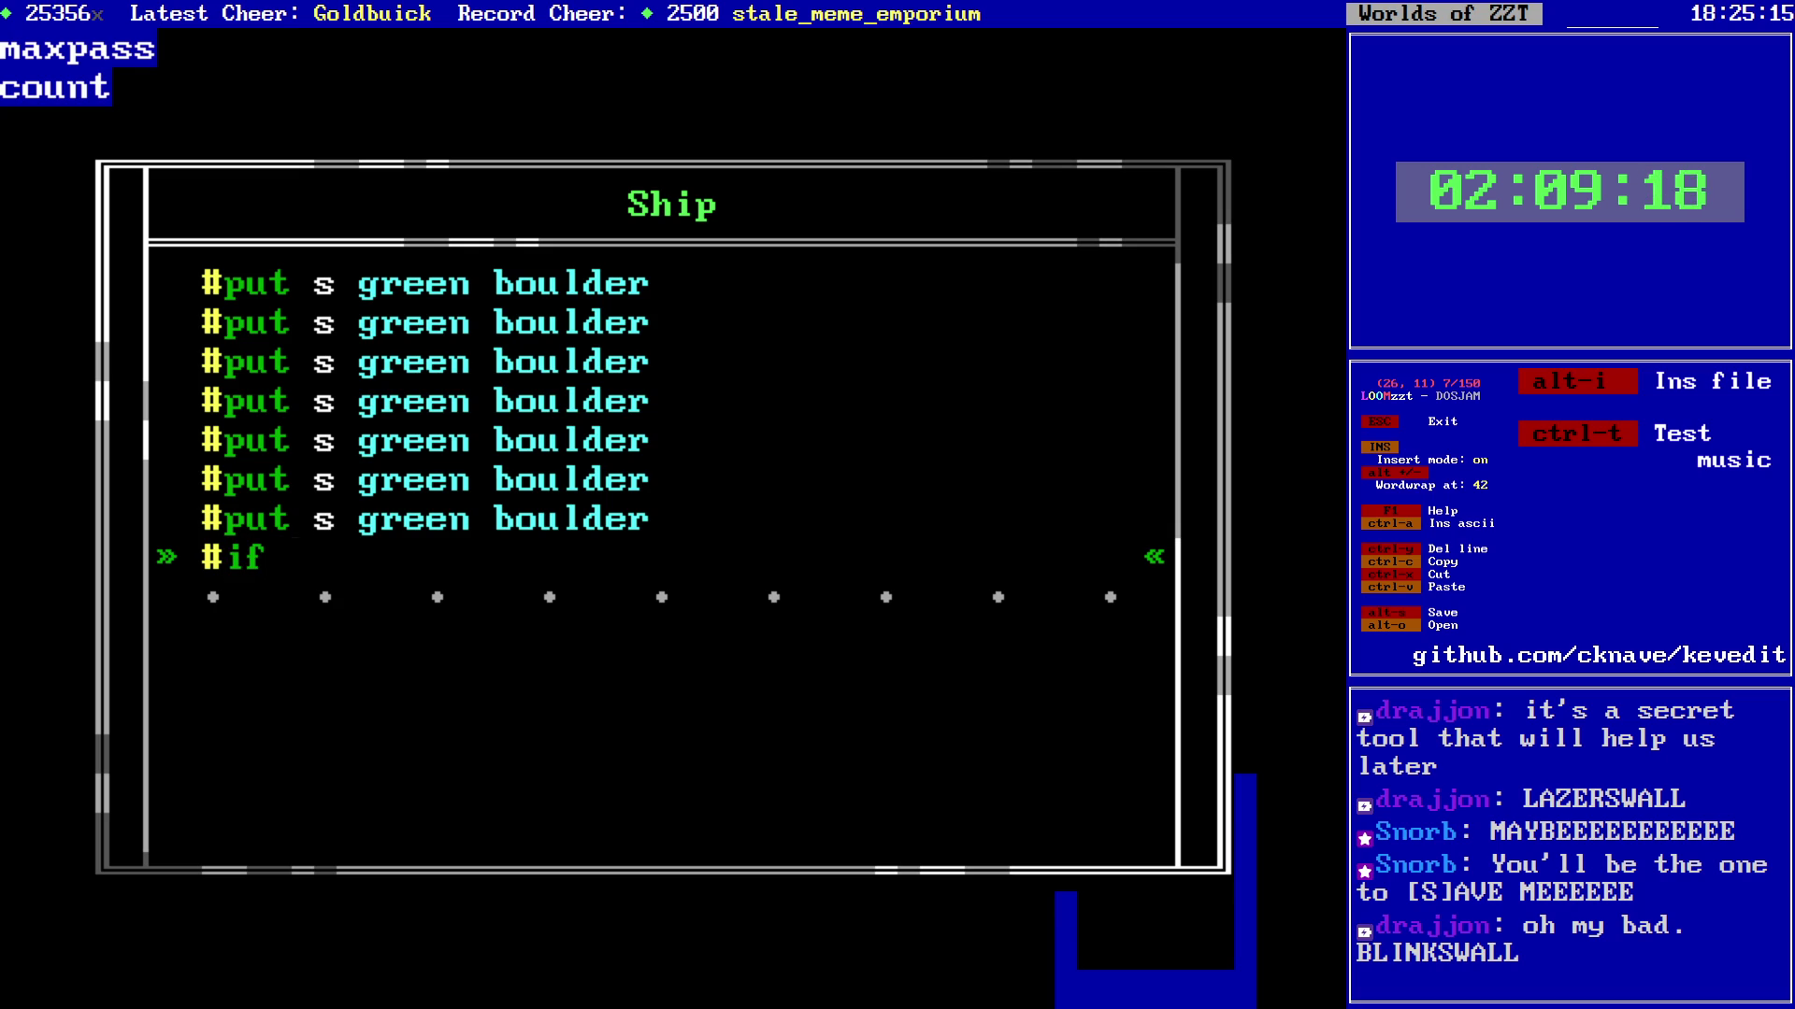
pyautogui.write('blocked')
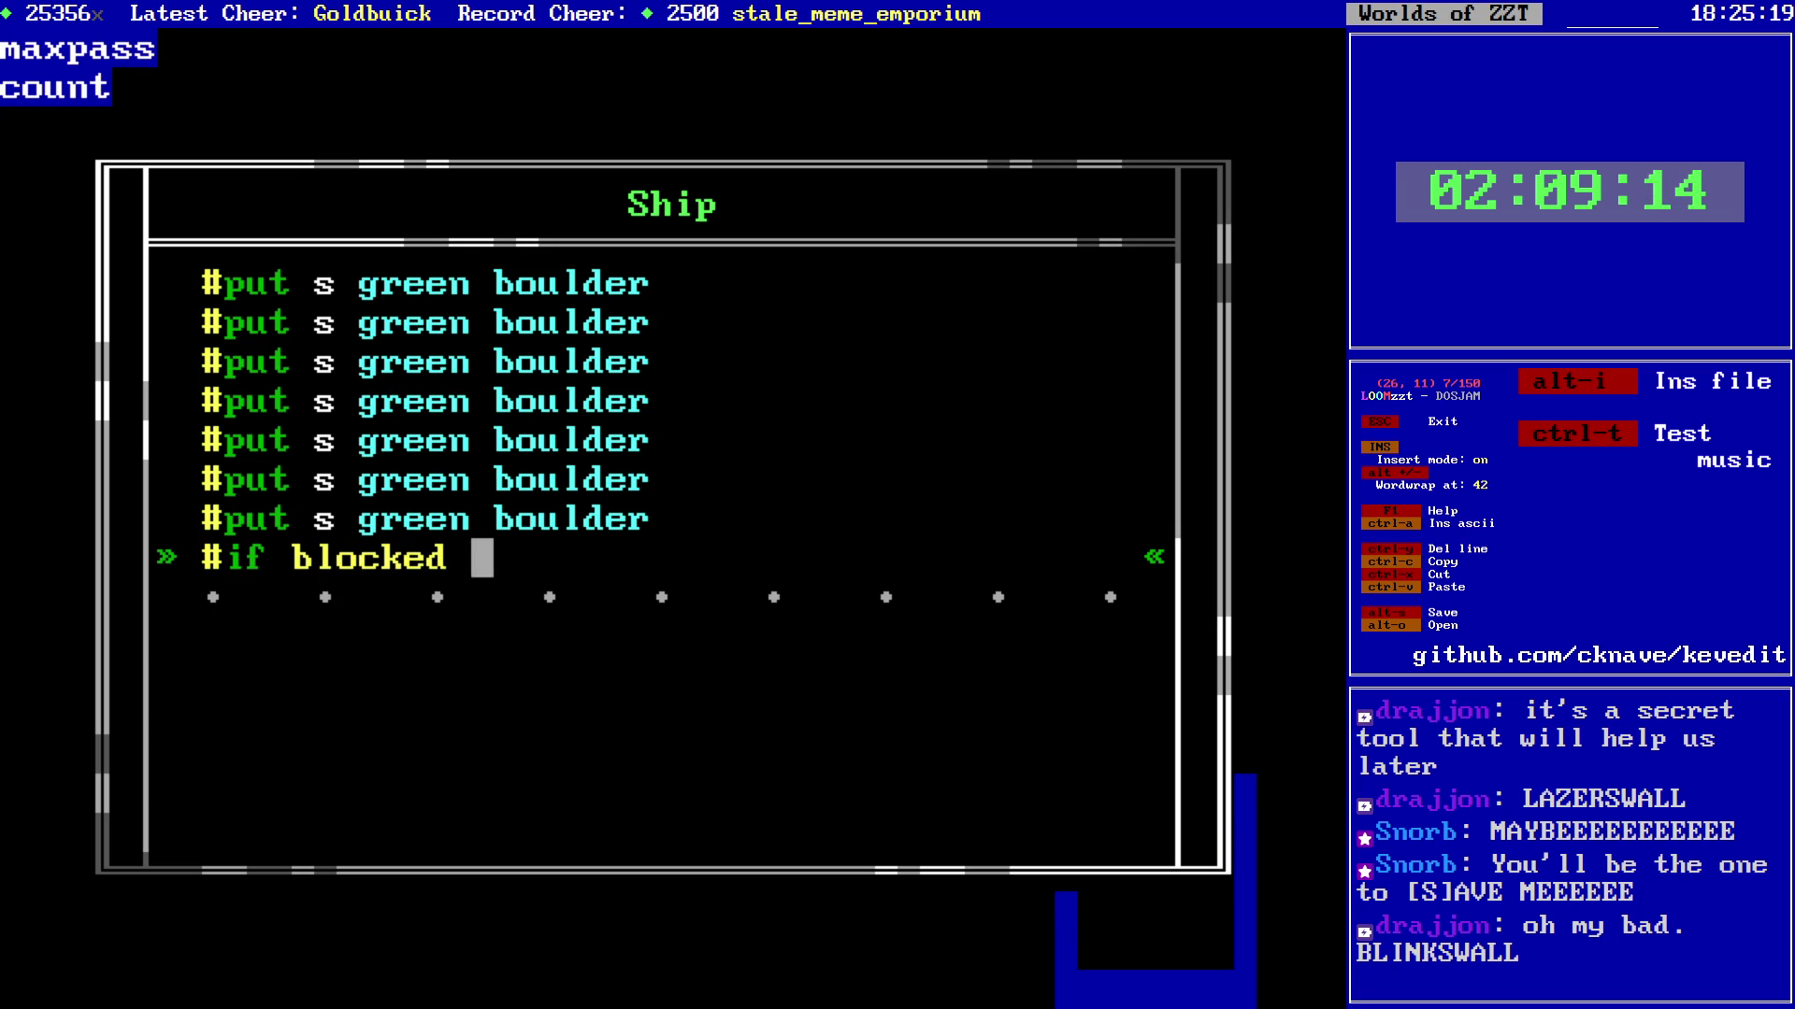
# - Rewrite the new line as '#if detect at THISX 19 object abduct'
pyautogui.press('BackSpace')
pyautogui.press('BackSpace')
pyautogui.press('BackSpace')
pyautogui.write('detect at')
pyautogui.press('Escape')
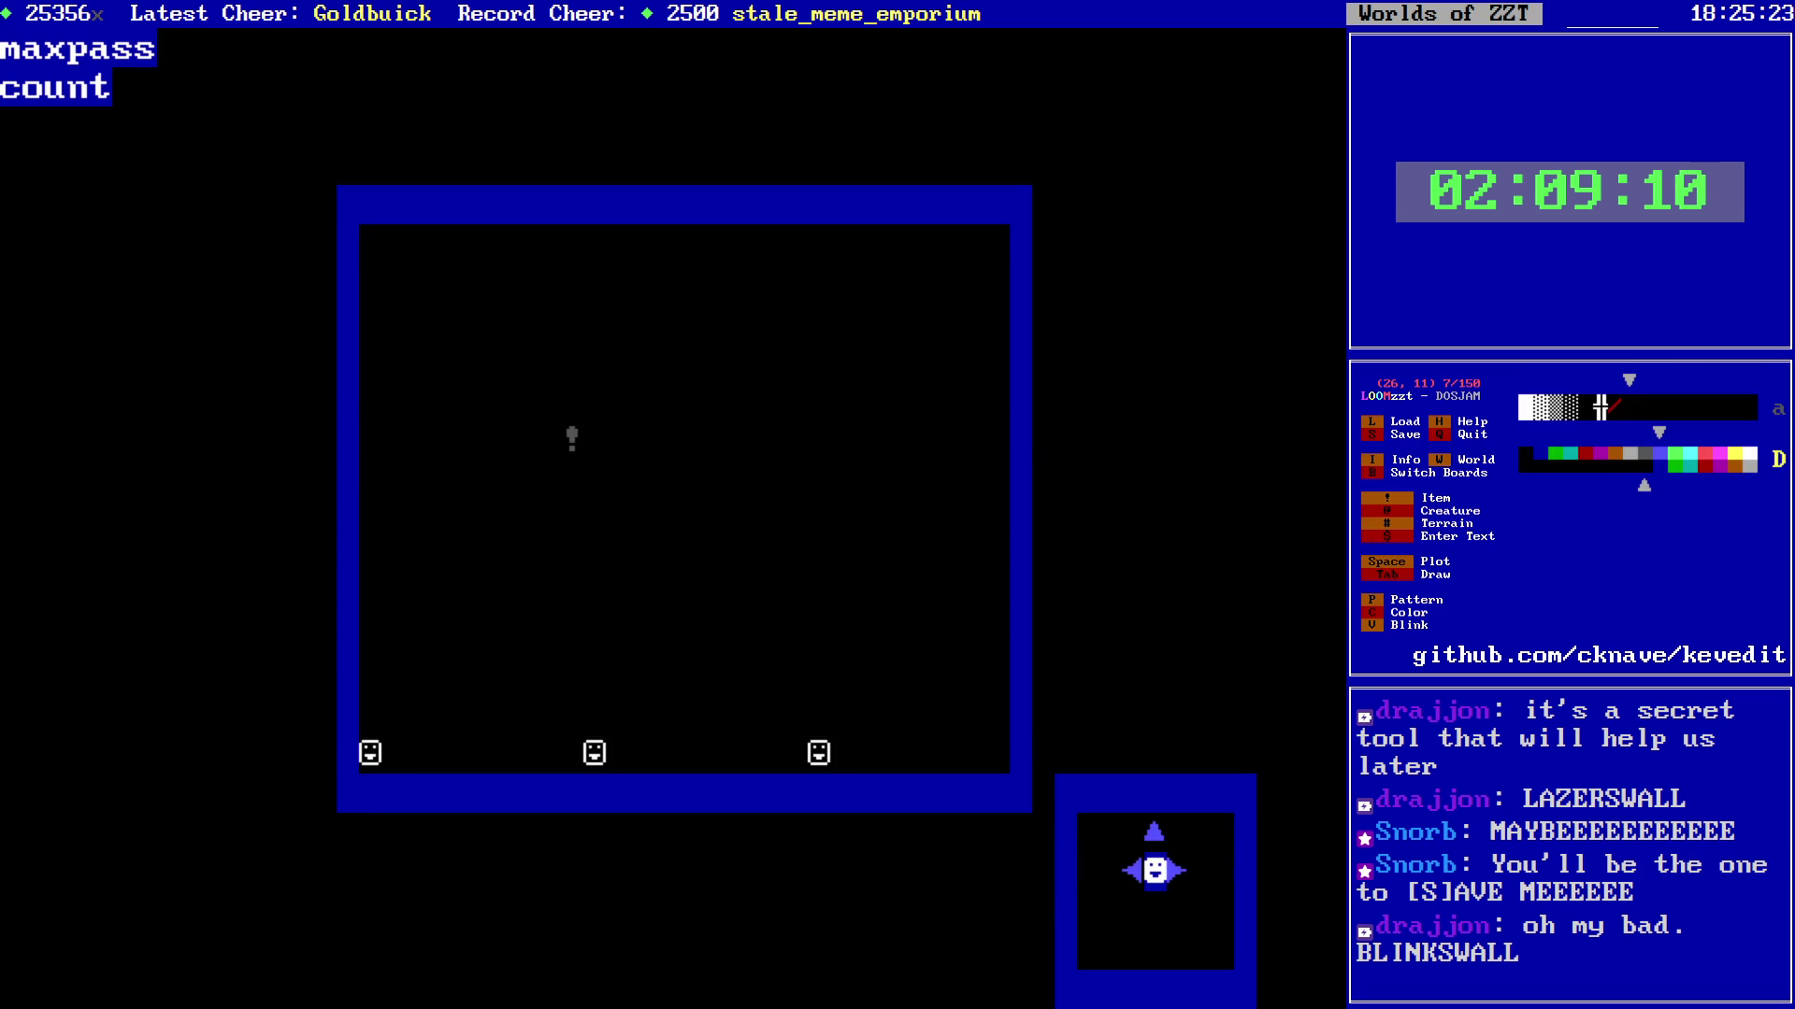
pyautogui.press('Up')
pyautogui.press('Up')
pyautogui.press('Up')
pyautogui.press('Down')
pyautogui.press('Down')
pyautogui.press('Return')
pyautogui.press('pagedown')
pyautogui.press('End')
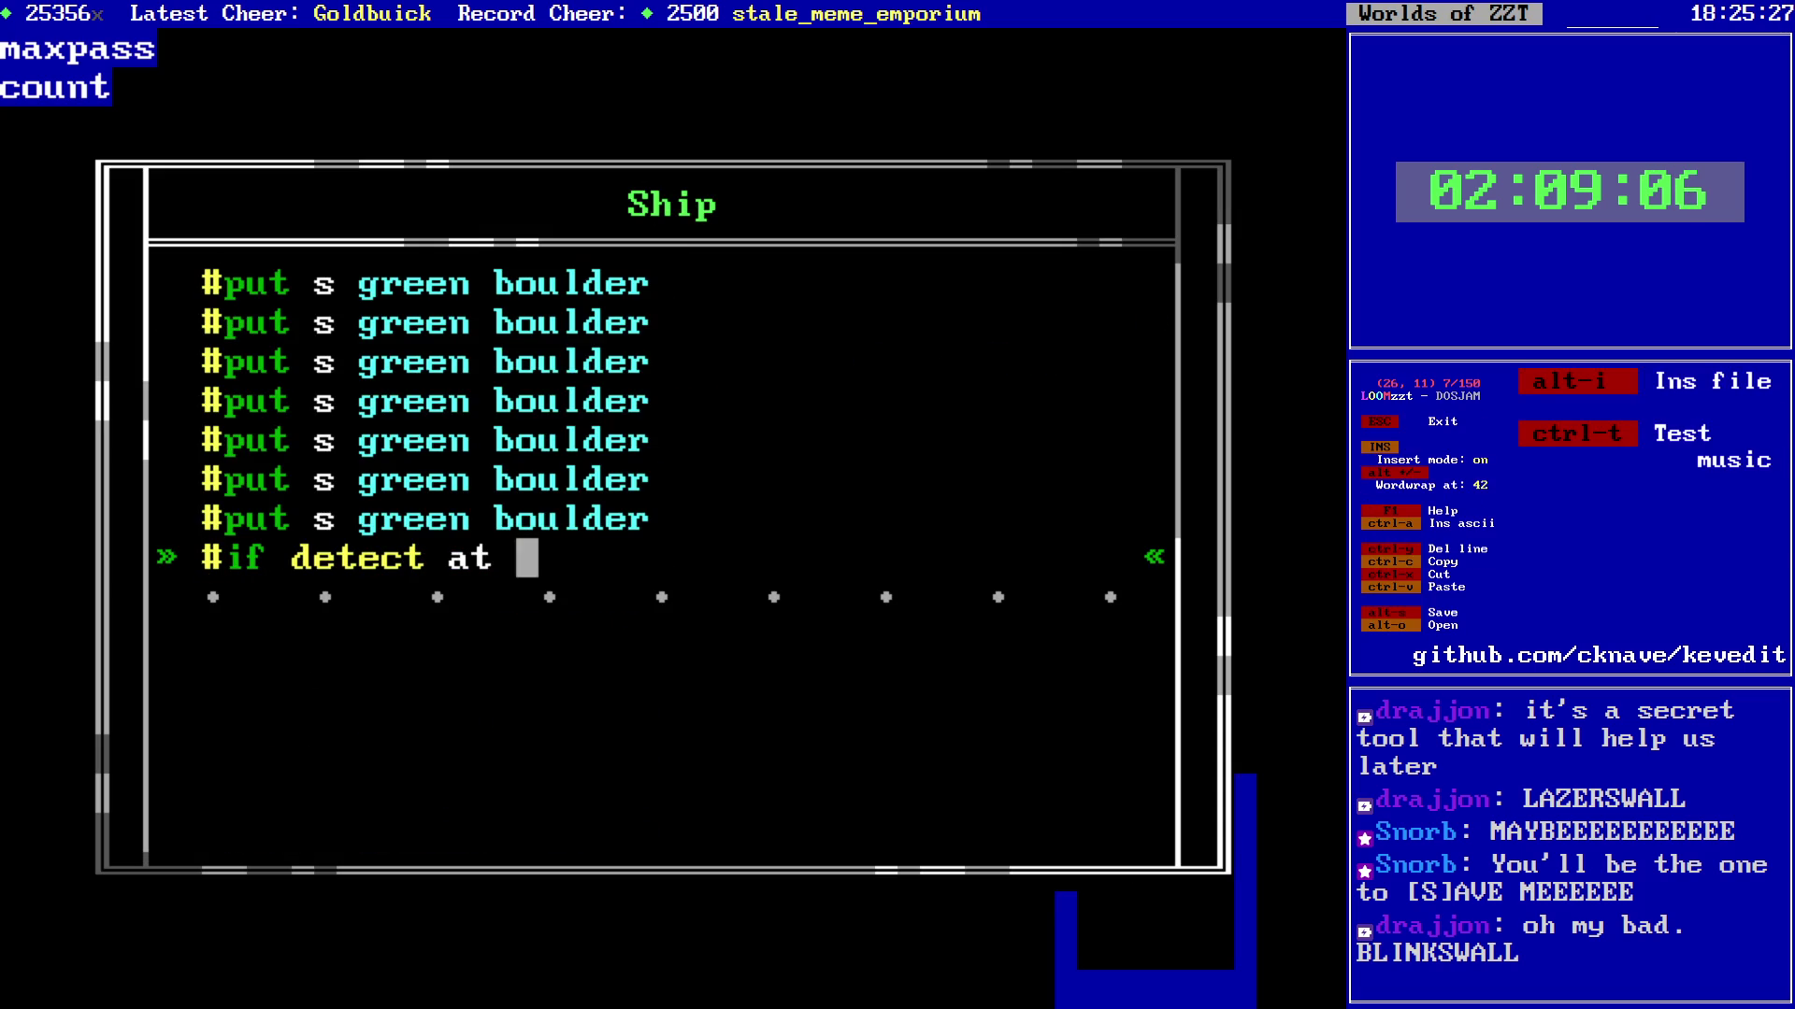
pyautogui.write('THISX')
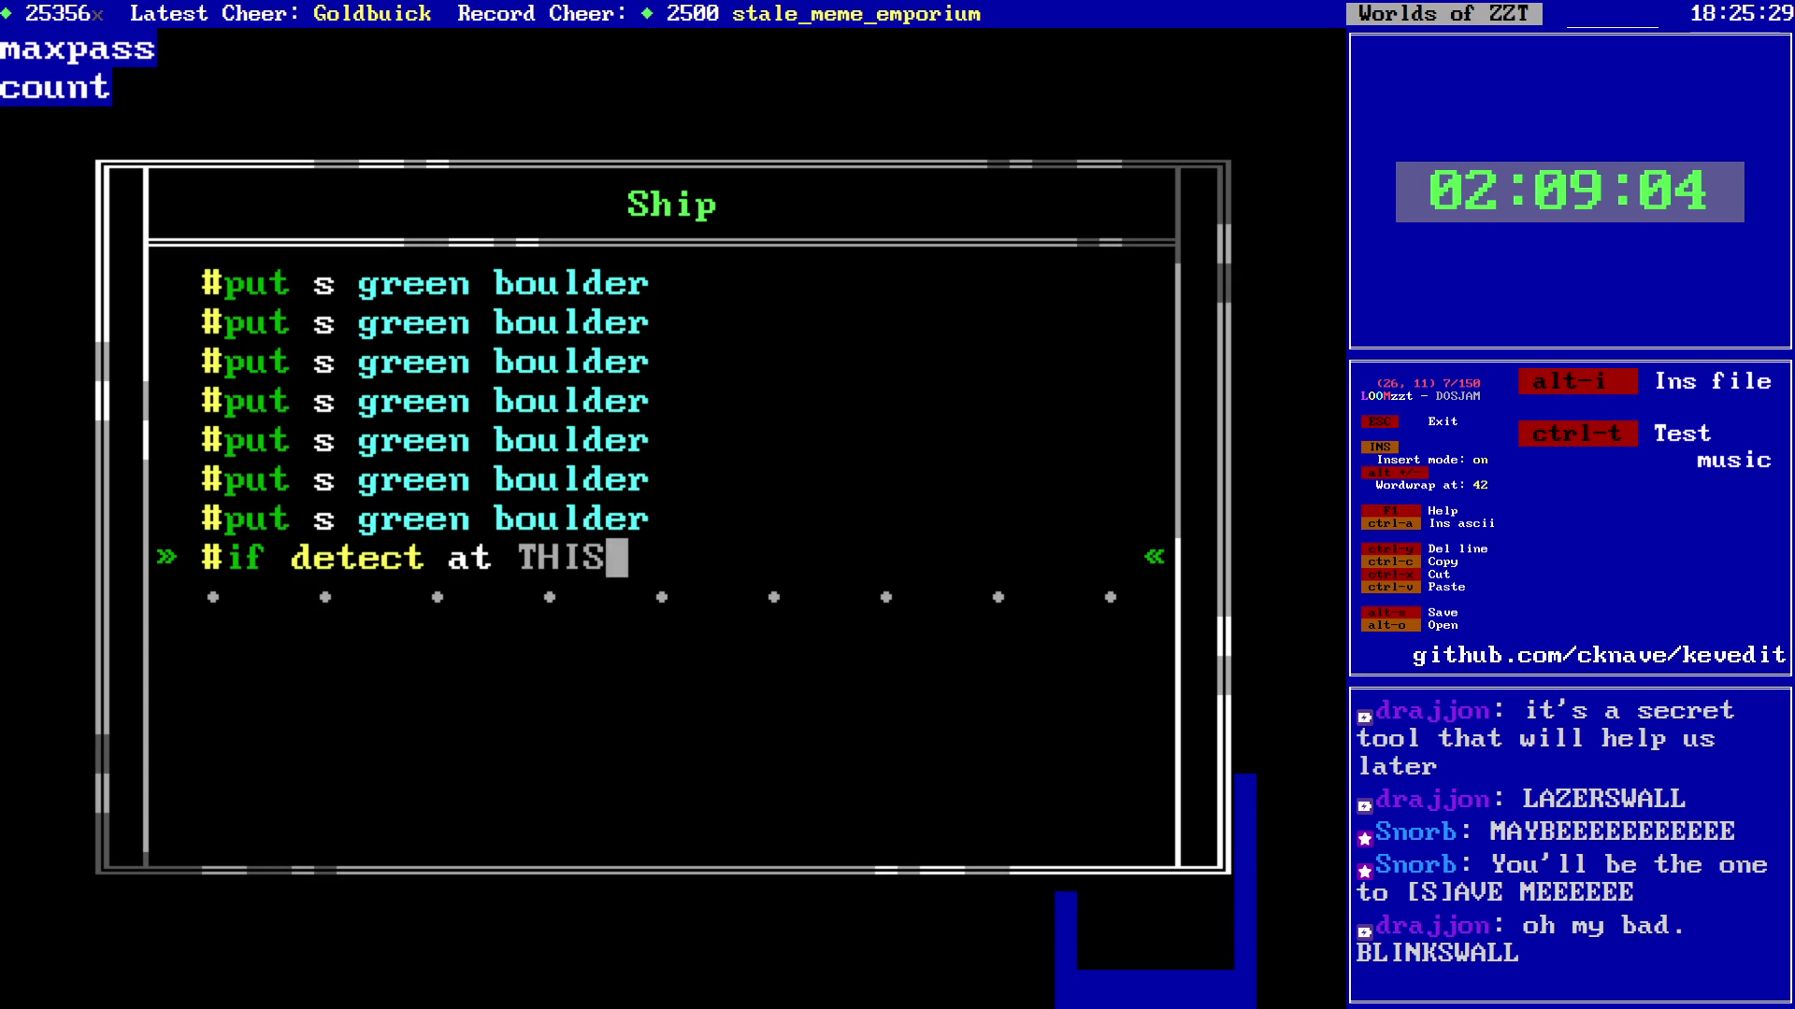
pyautogui.write(' 19')
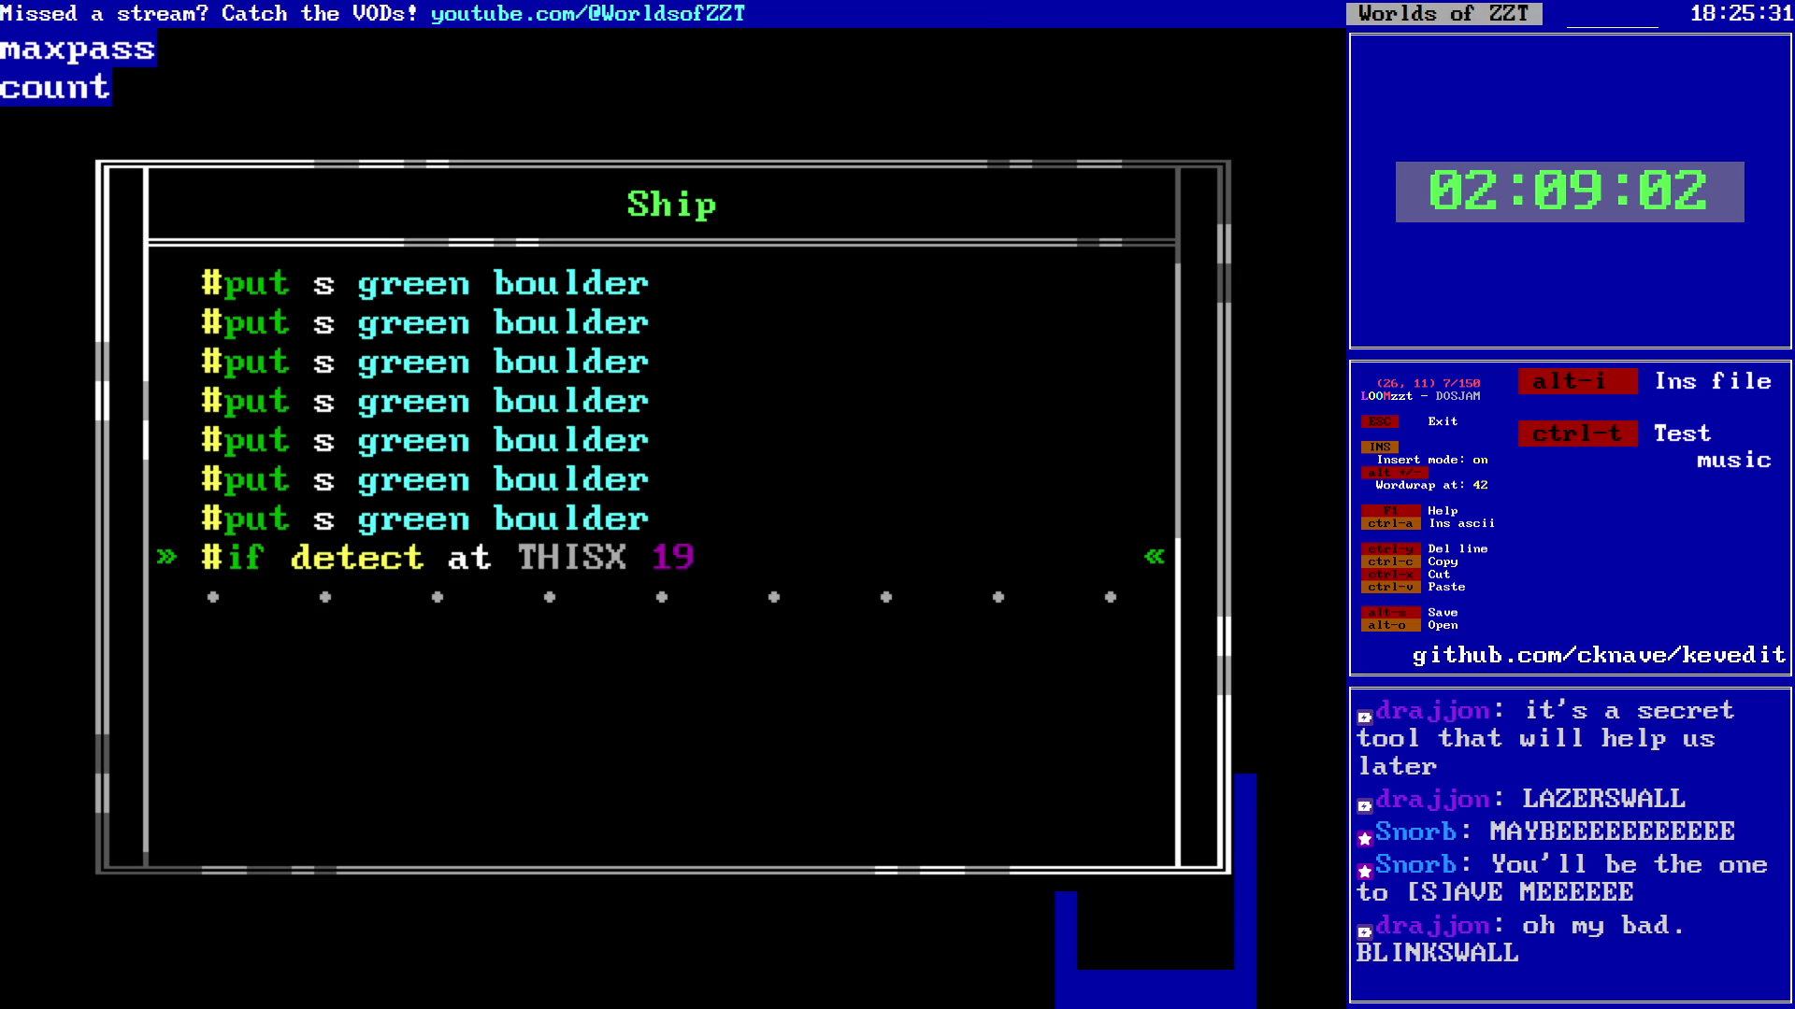
pyautogui.write(' object ')
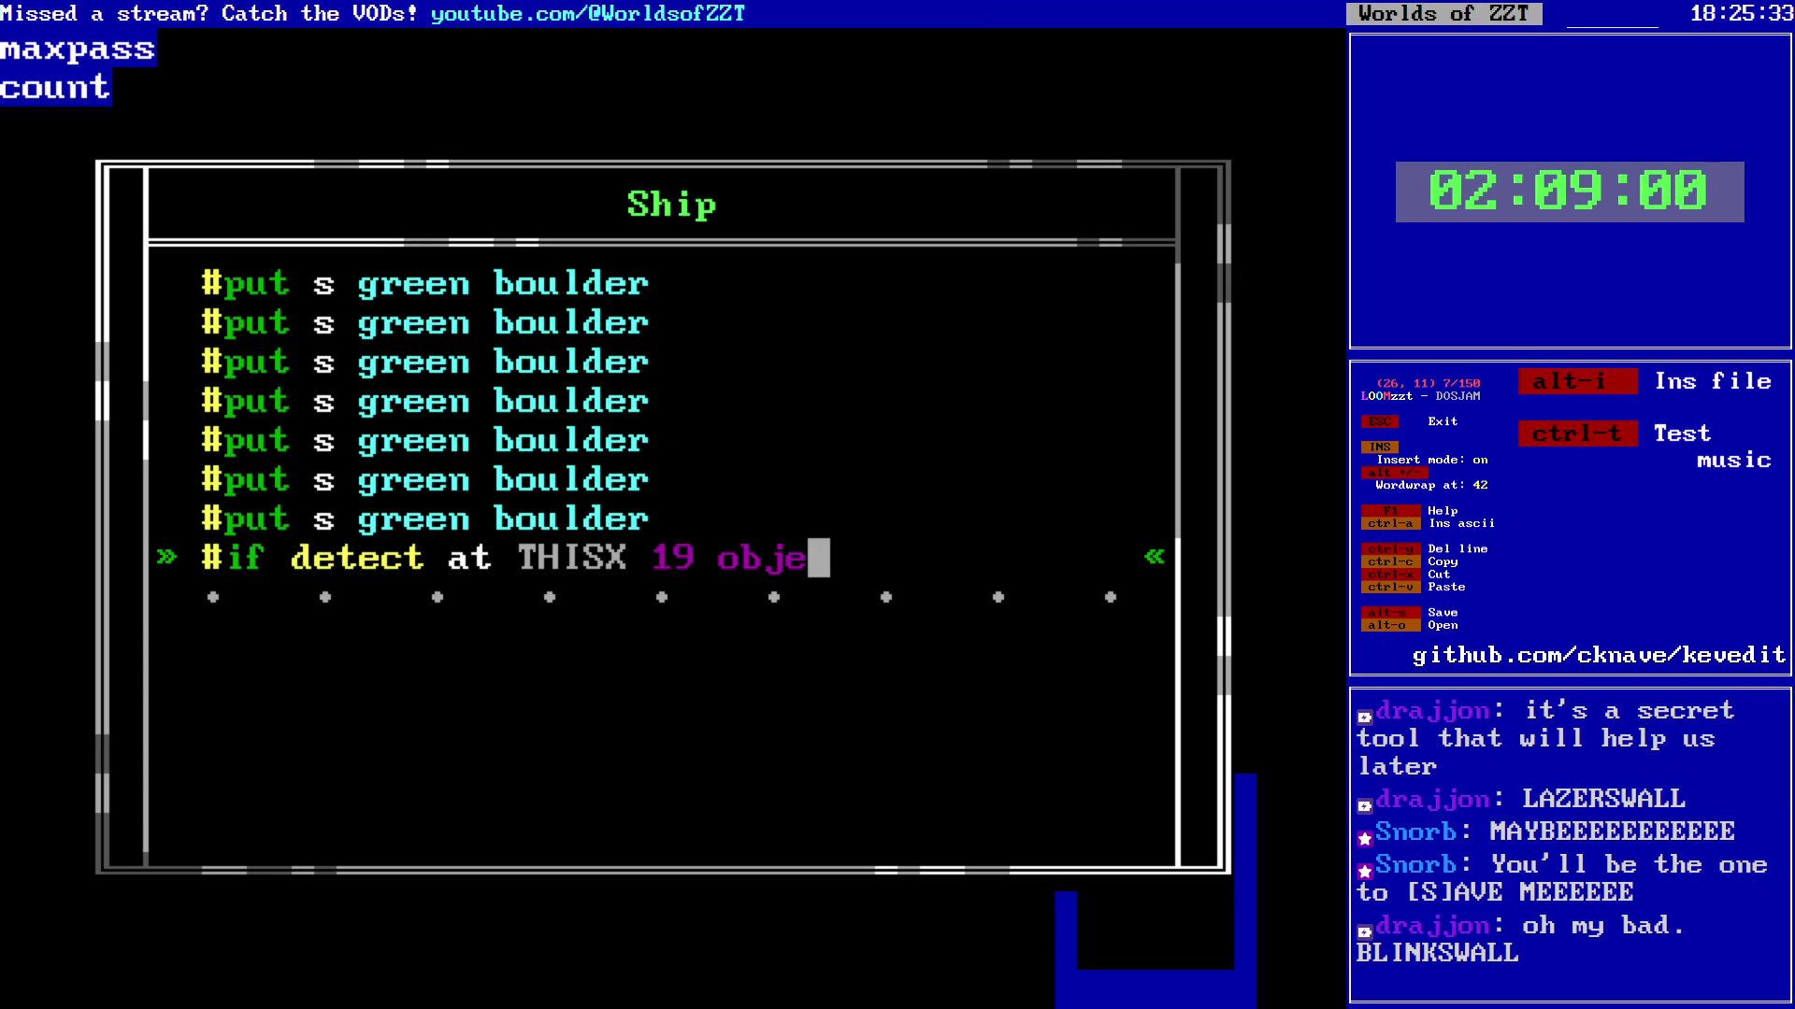
pyautogui.write('abduct')
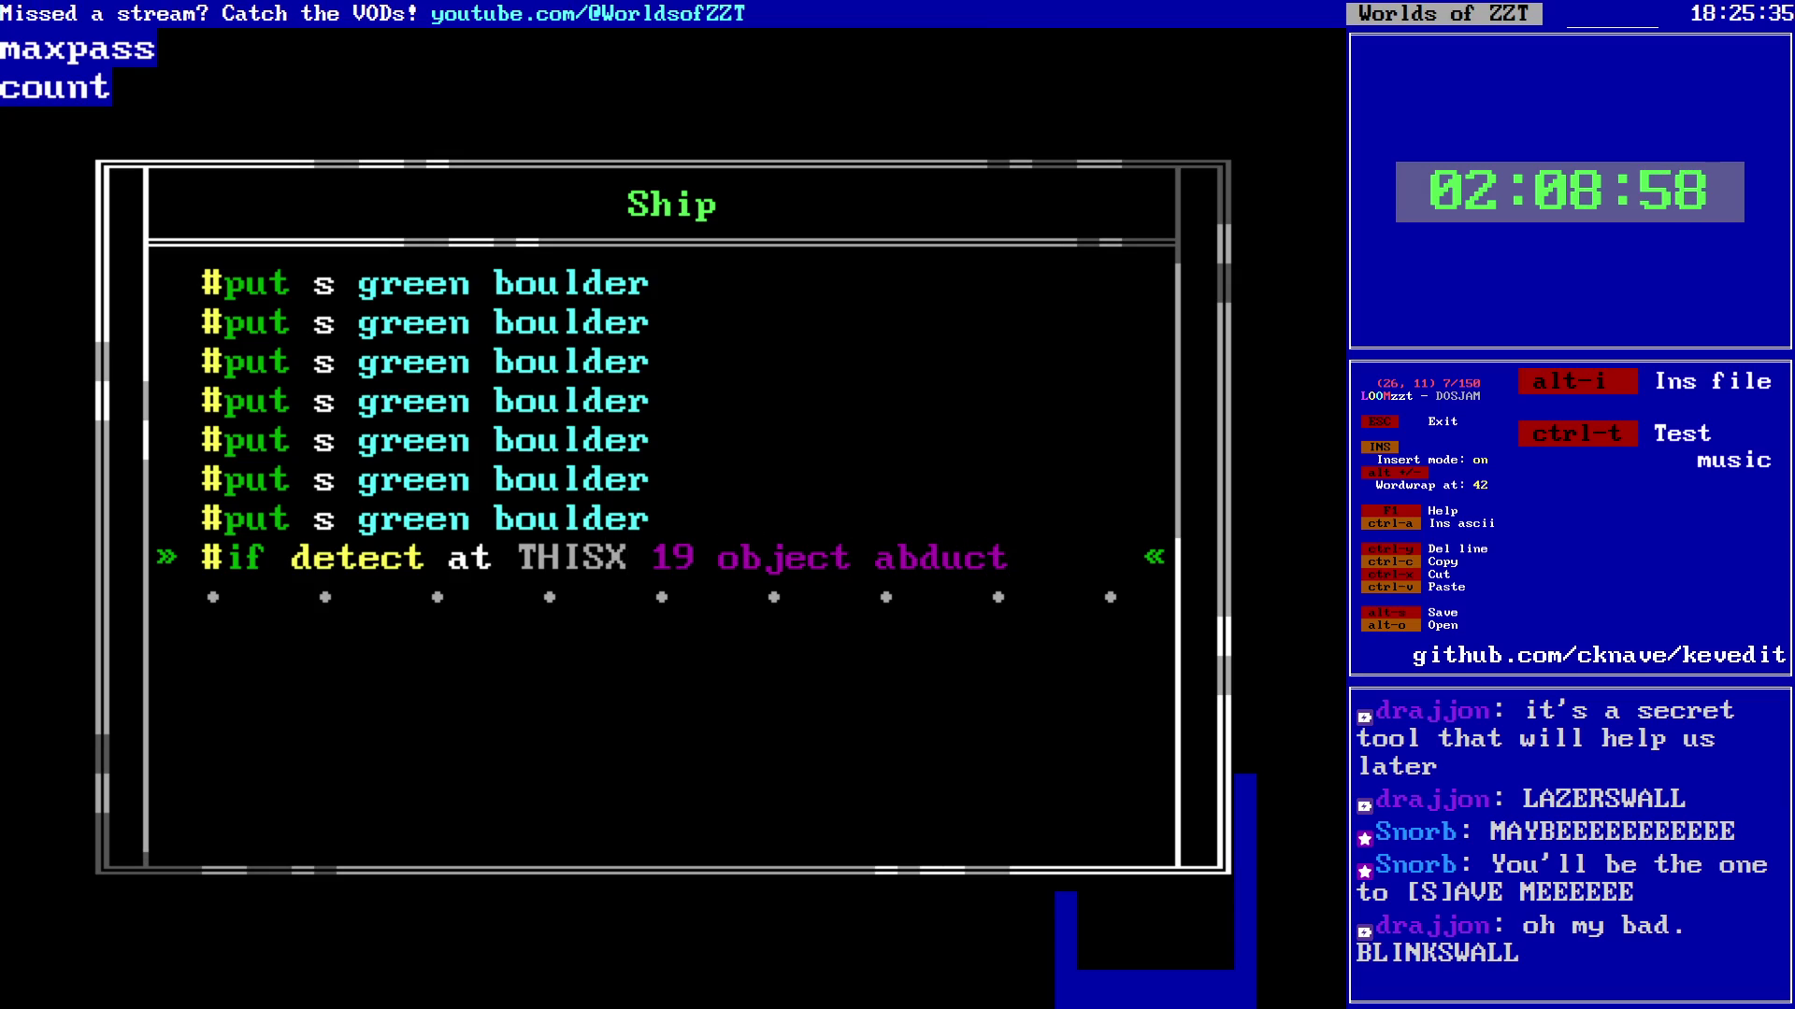
# - Add '#whiff', '#end', ':abduct' and '#lock' on the following lines
pyautogui.press('Return')
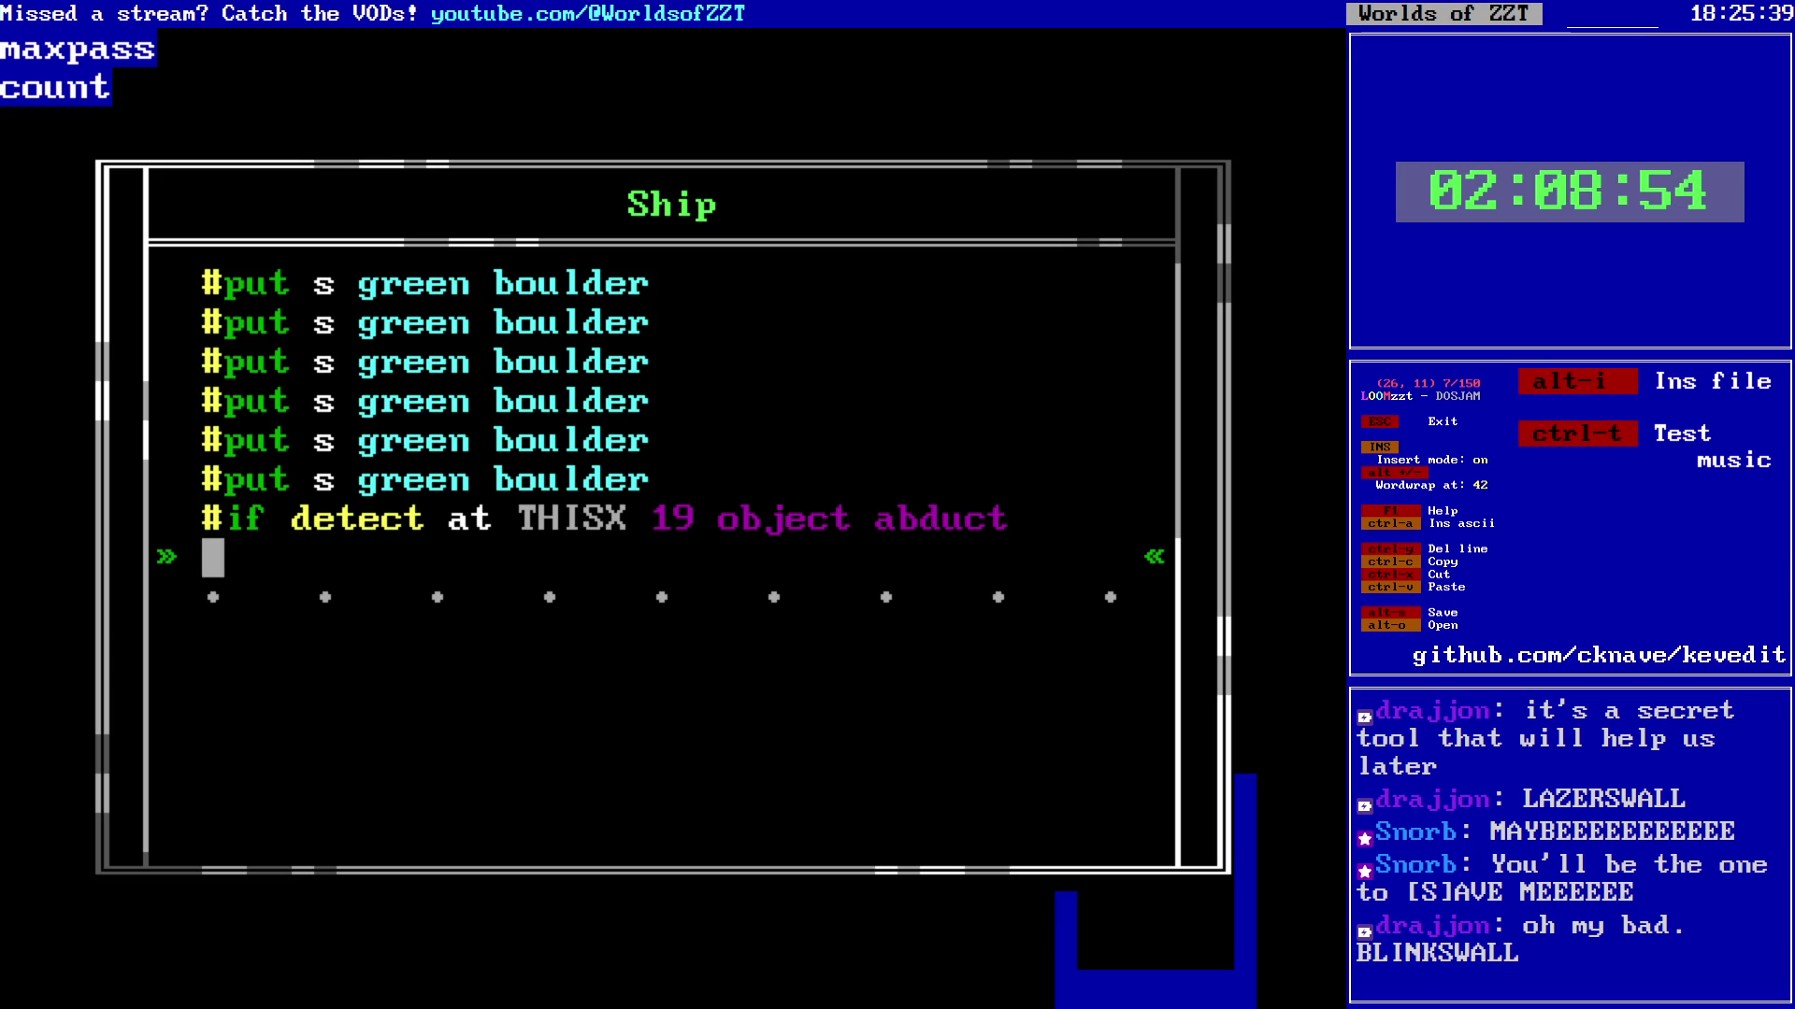
pyautogui.write('#whiff')
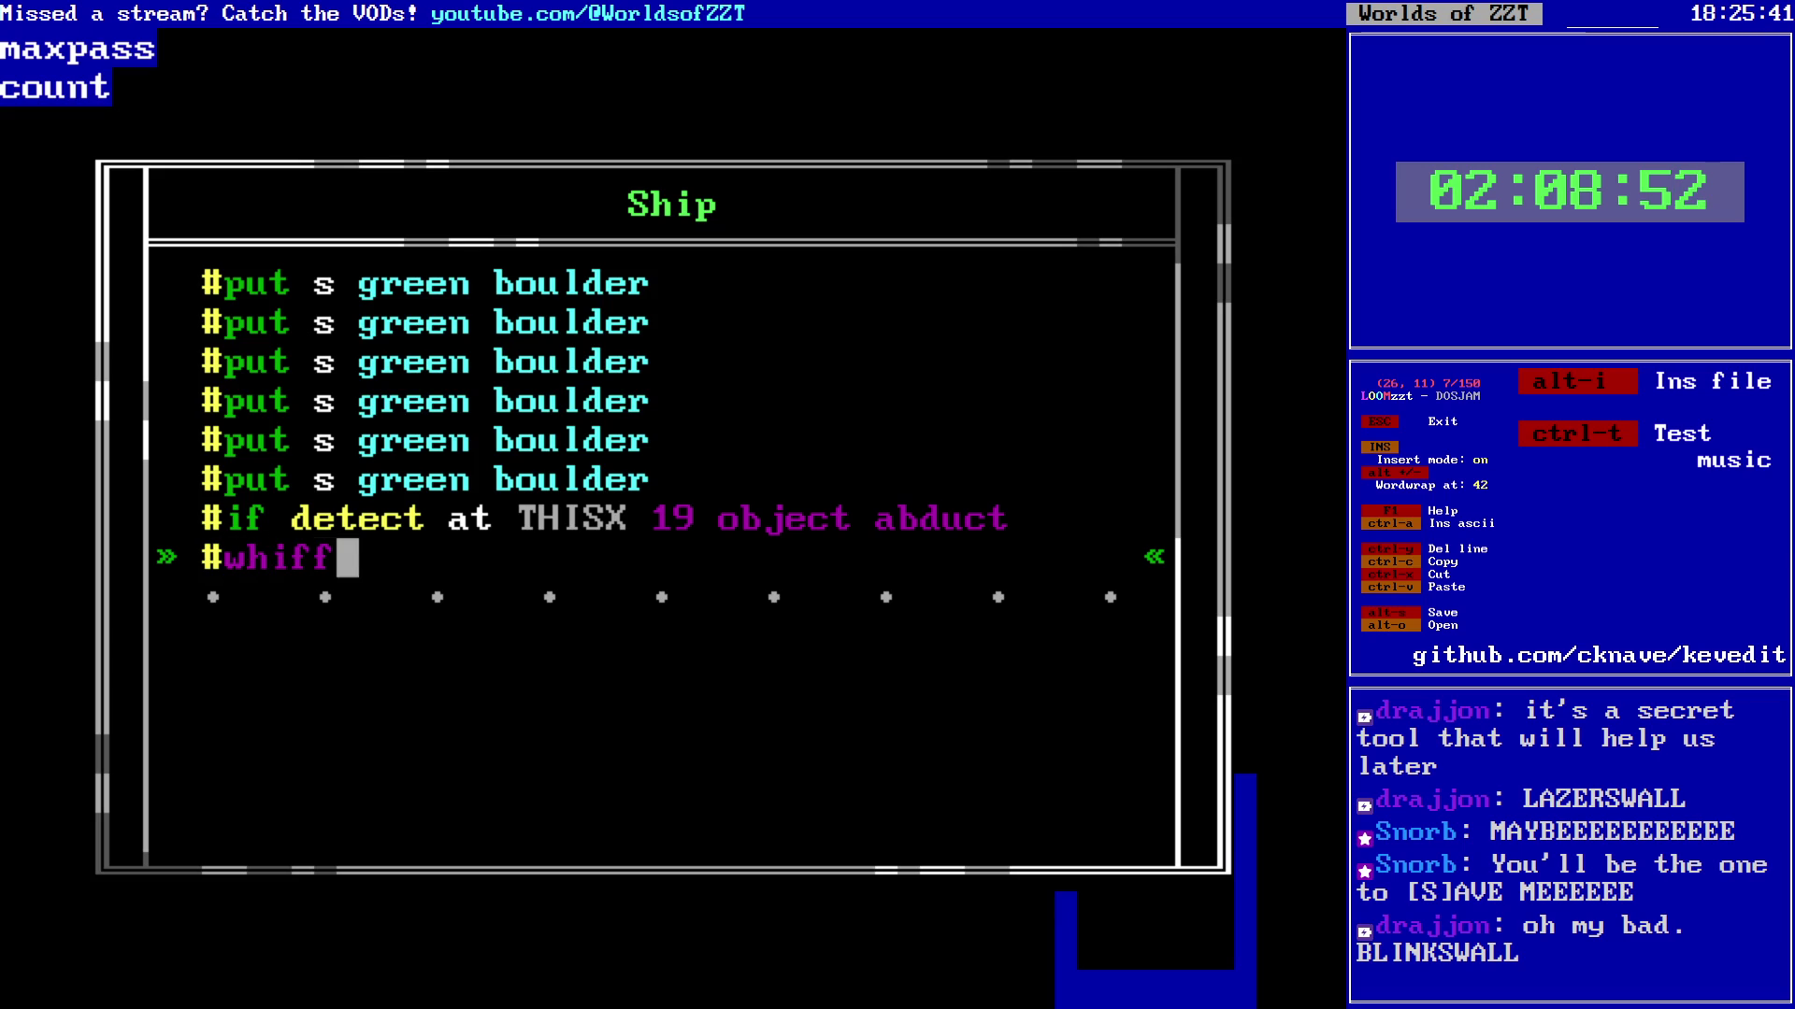
pyautogui.press('Return')
pyautogui.write('#end')
pyautogui.press('Return')
pyautogui.write(':abdu')
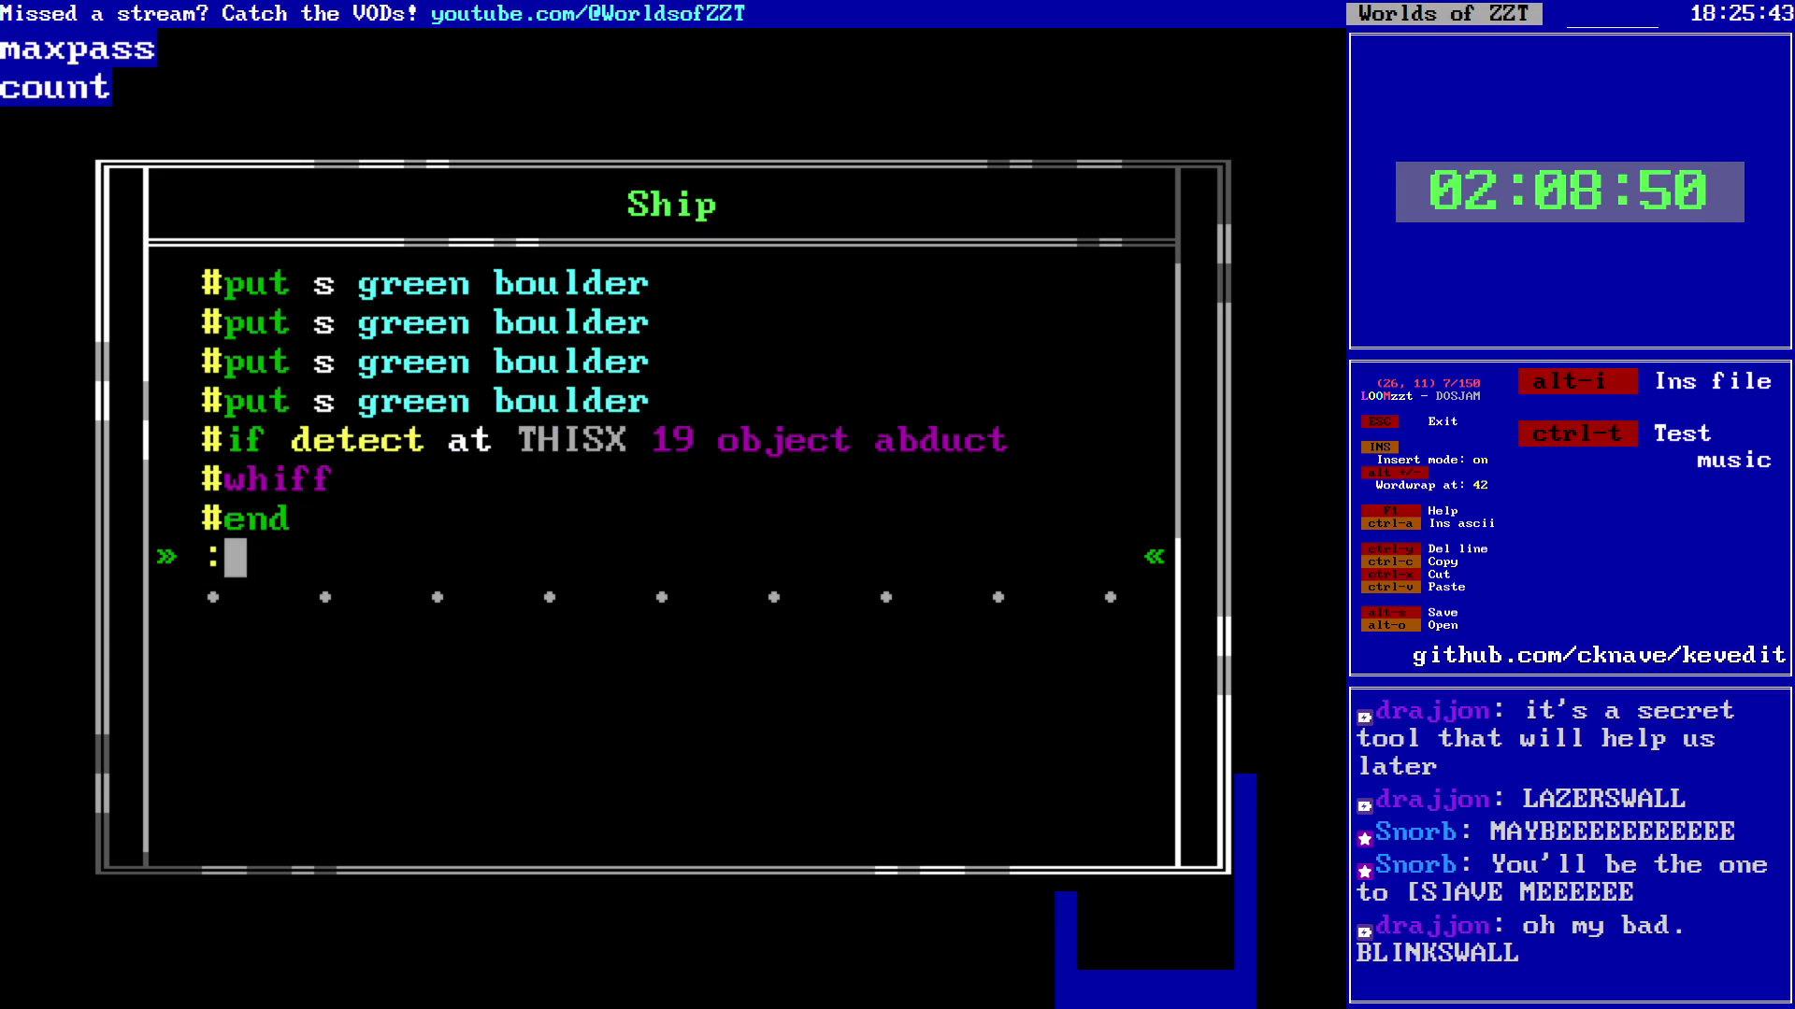
pyautogui.write('ct')
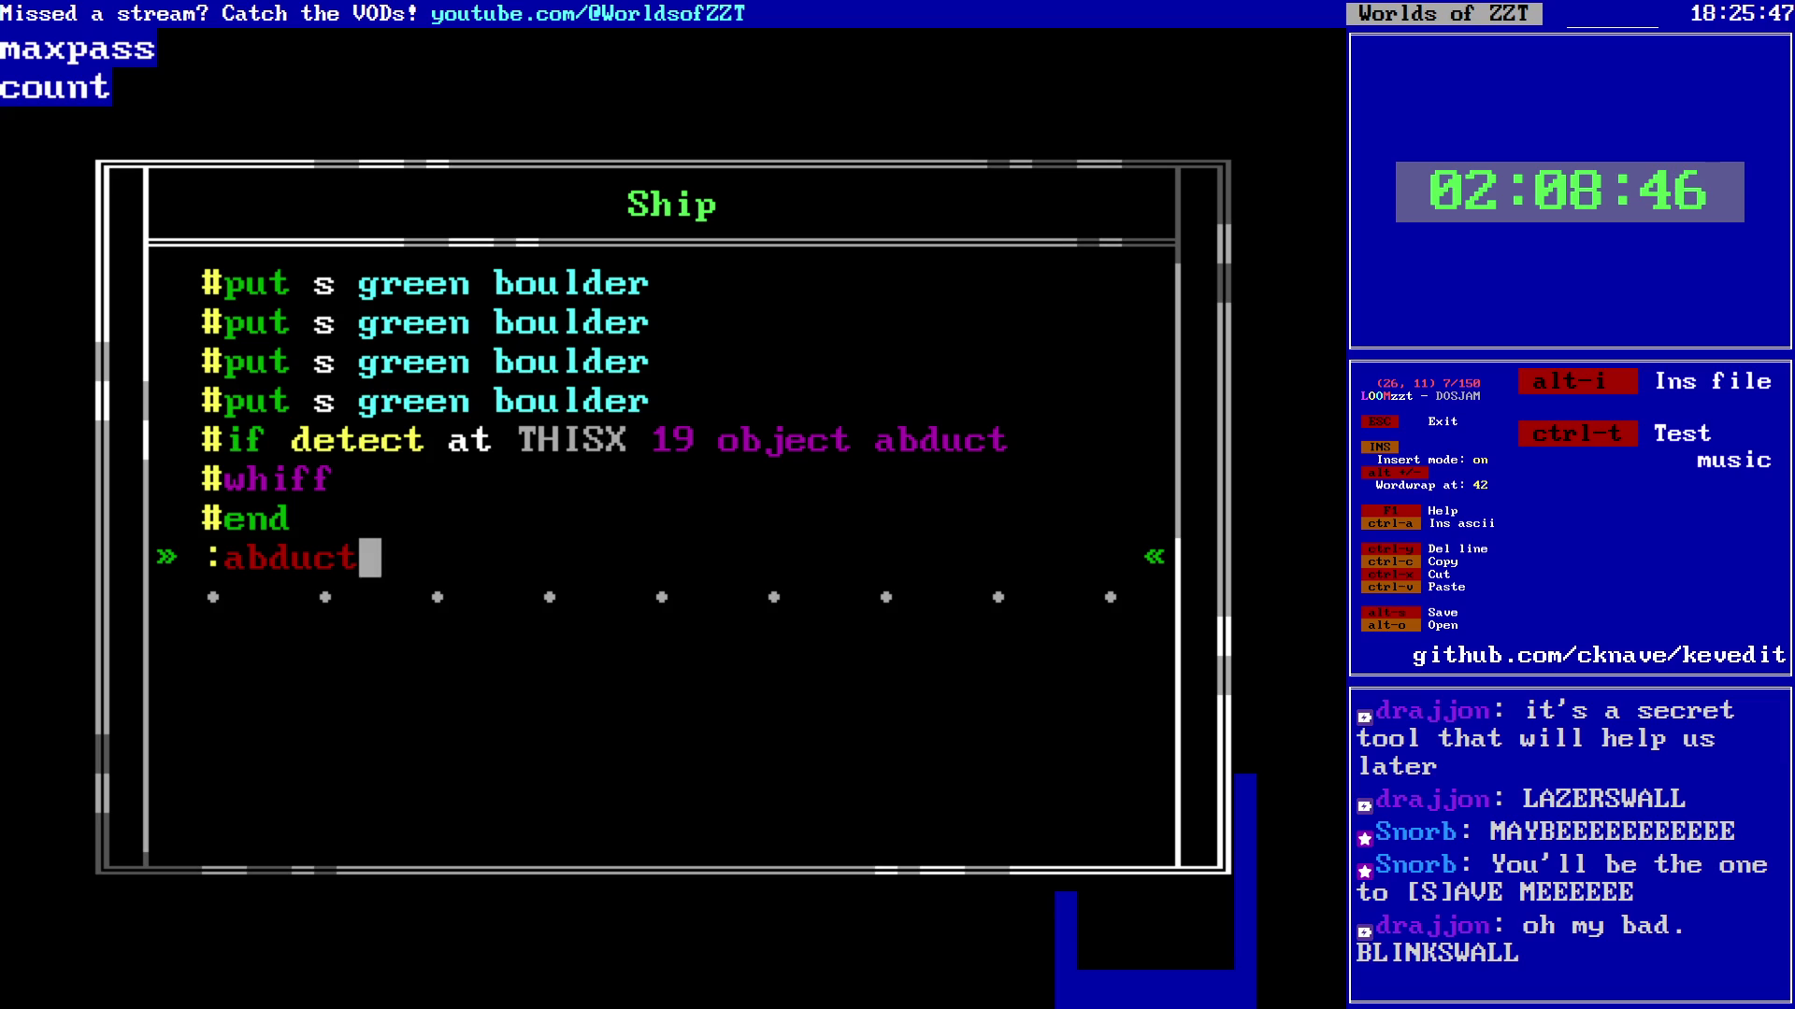
pyautogui.press('Return')
pyautogui.write('#lock')
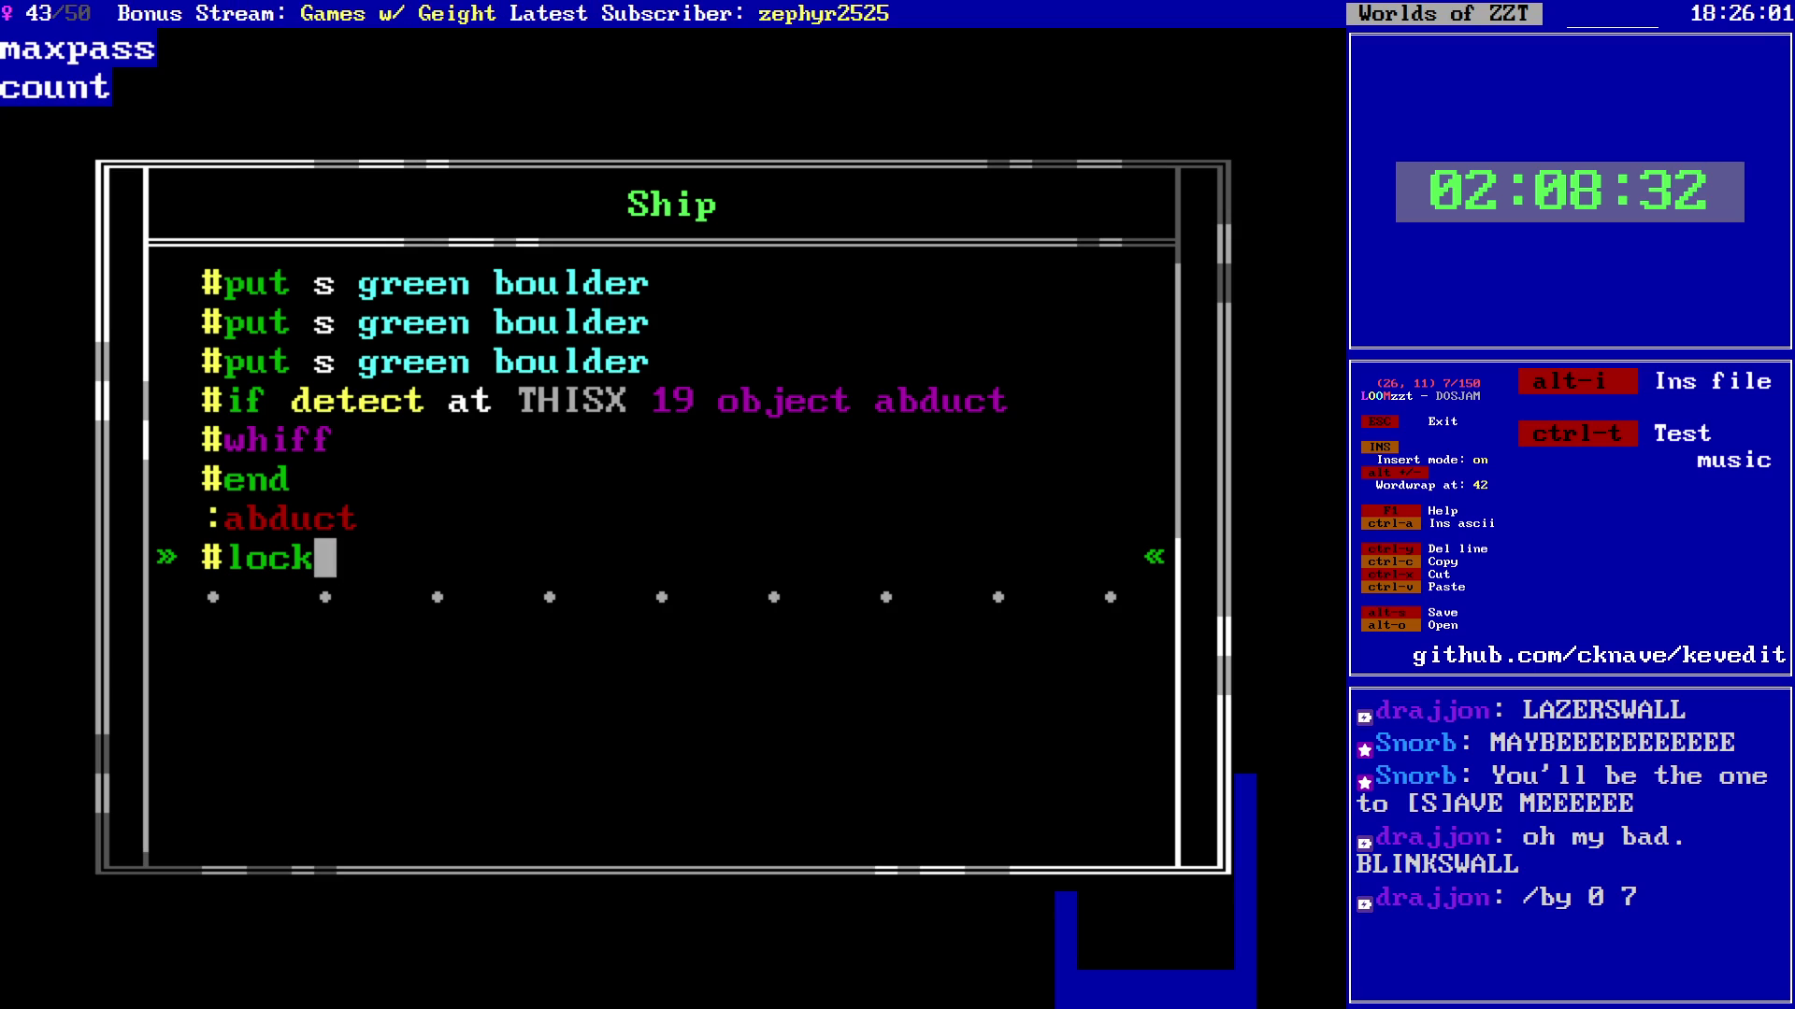
# - Add a blank line after #lock and save the world over its existing file name
pyautogui.press('Return')
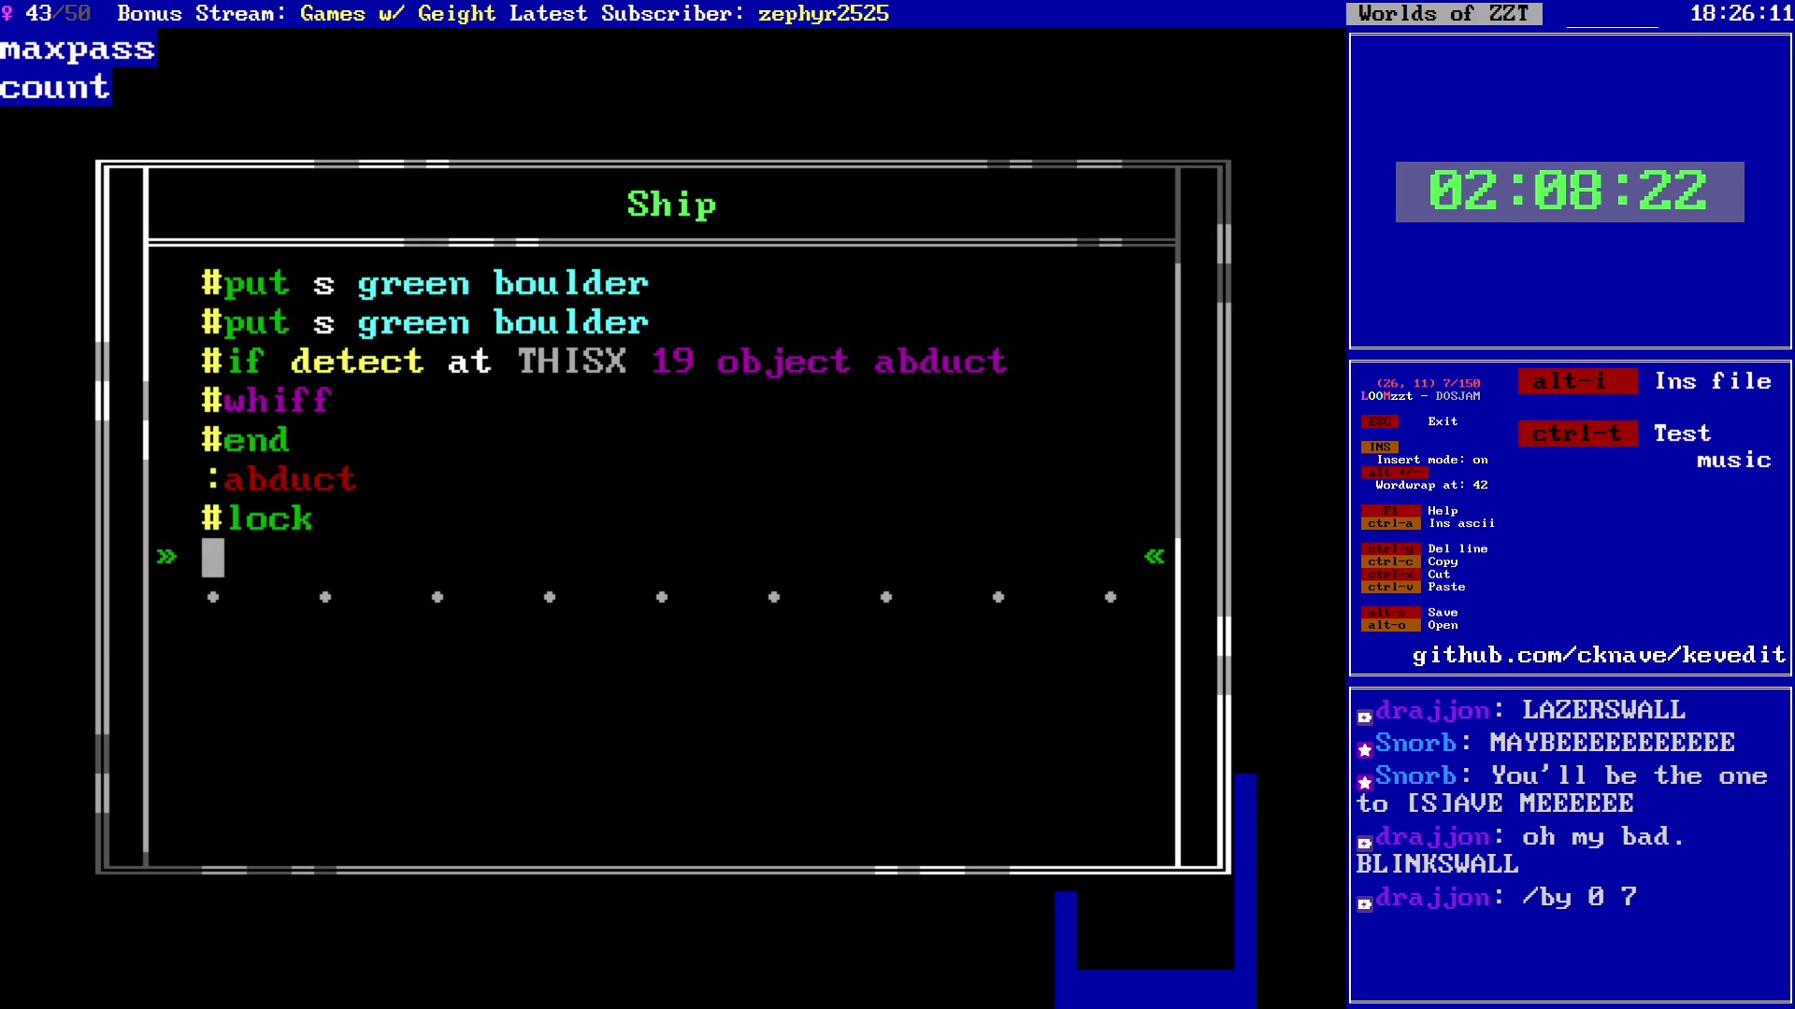
pyautogui.press('Escape')
pyautogui.press('Down')
pyautogui.press('Down')
pyautogui.press('Down')
pyautogui.press('Down')
pyautogui.press('Right')
pyautogui.hotkey('alt', 'Right')
pyautogui.hotkey('alt', 'Left')
pyautogui.hotkey('alt', 'Left')
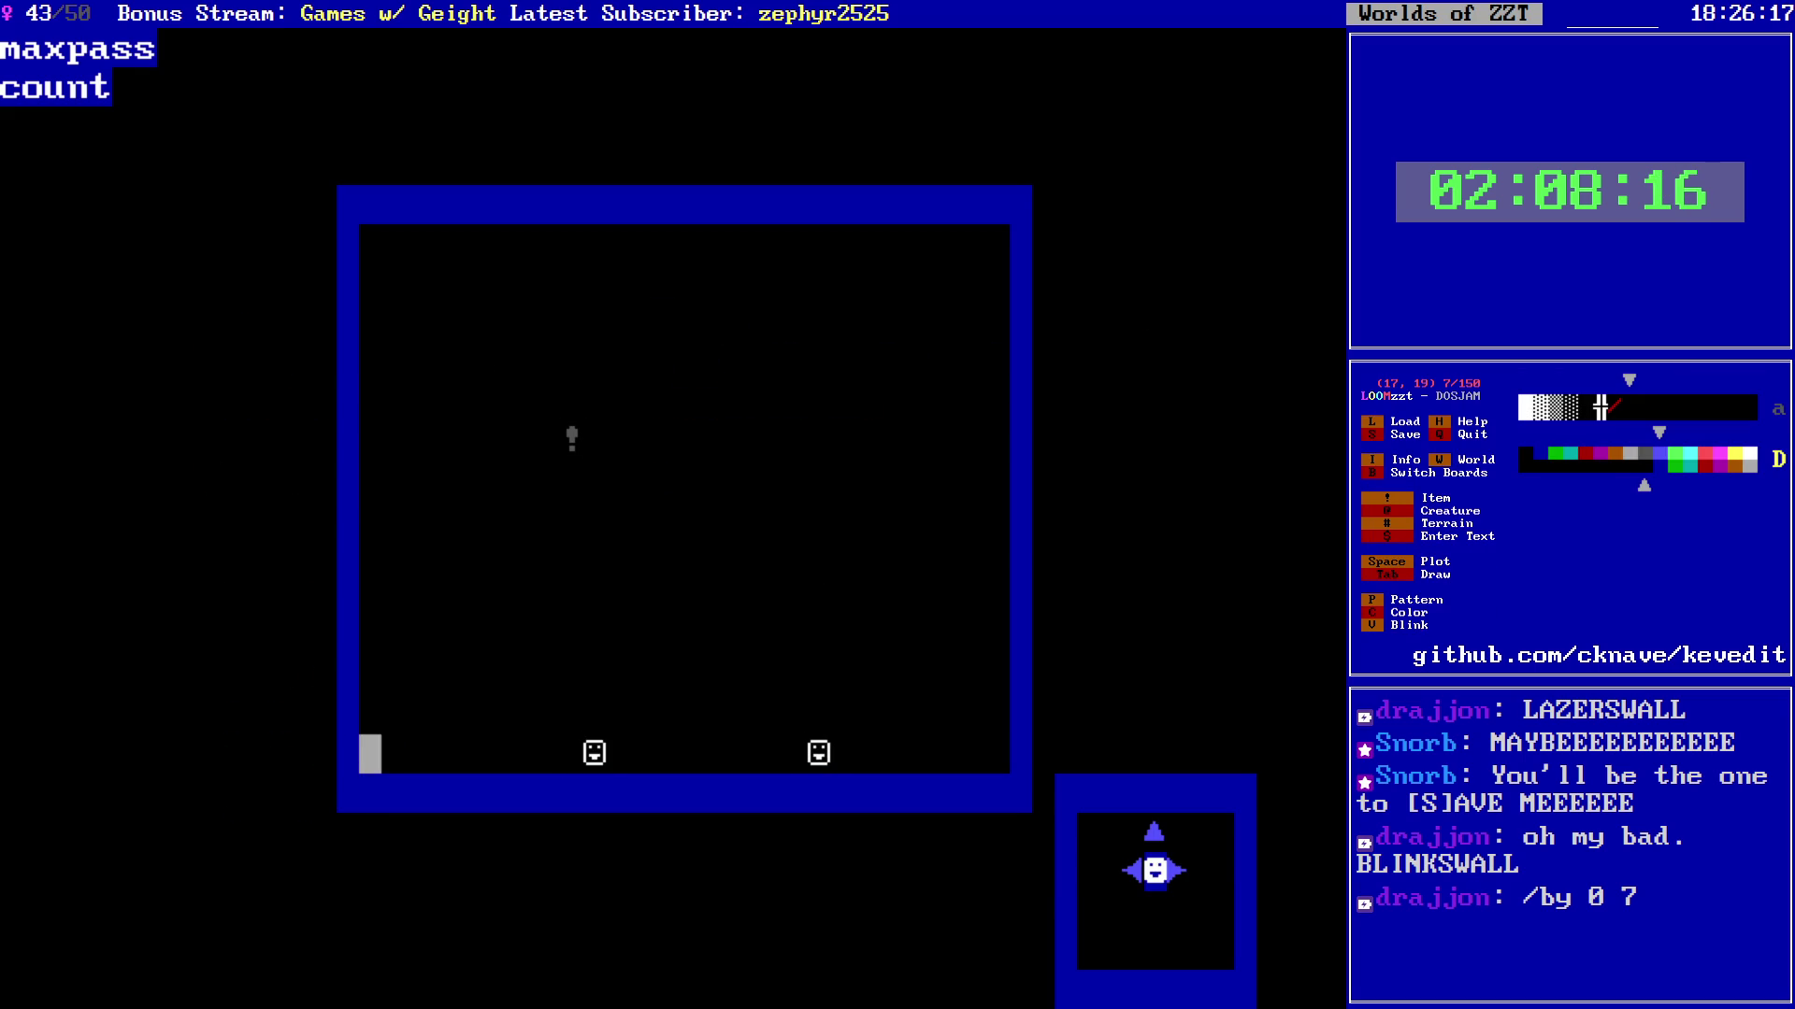
pyautogui.hotkey('alt', 'Right')
pyautogui.press('s')
pyautogui.press('Return')
pyautogui.press('y')
# - Check the empty line after #lock in the Ship's script at 26,11
pyautogui.press('Up')
pyautogui.press('Up')
pyautogui.press('Up')
pyautogui.press('Up')
pyautogui.press('Left')
pyautogui.press('Up')
pyautogui.press('Up')
pyautogui.press('Return')
pyautogui.press('Down')
pyautogui.press('Down')
pyautogui.press('Down')
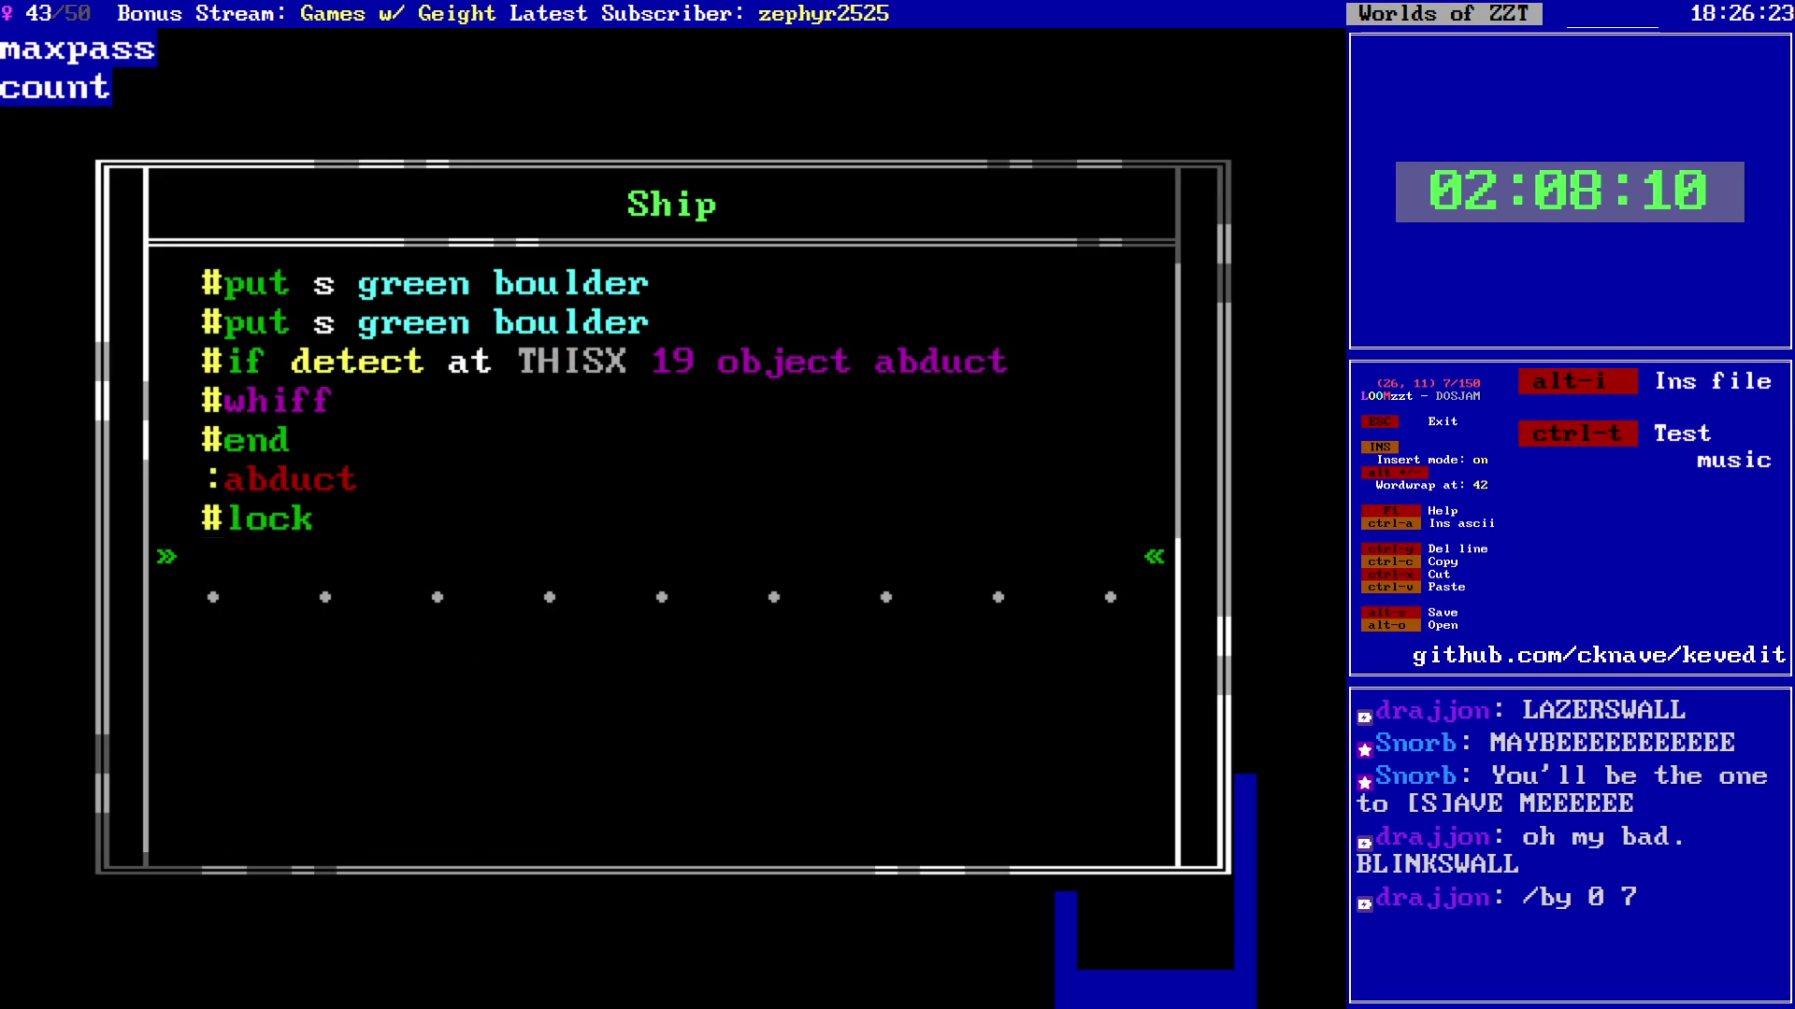
pyautogui.press('Escape')
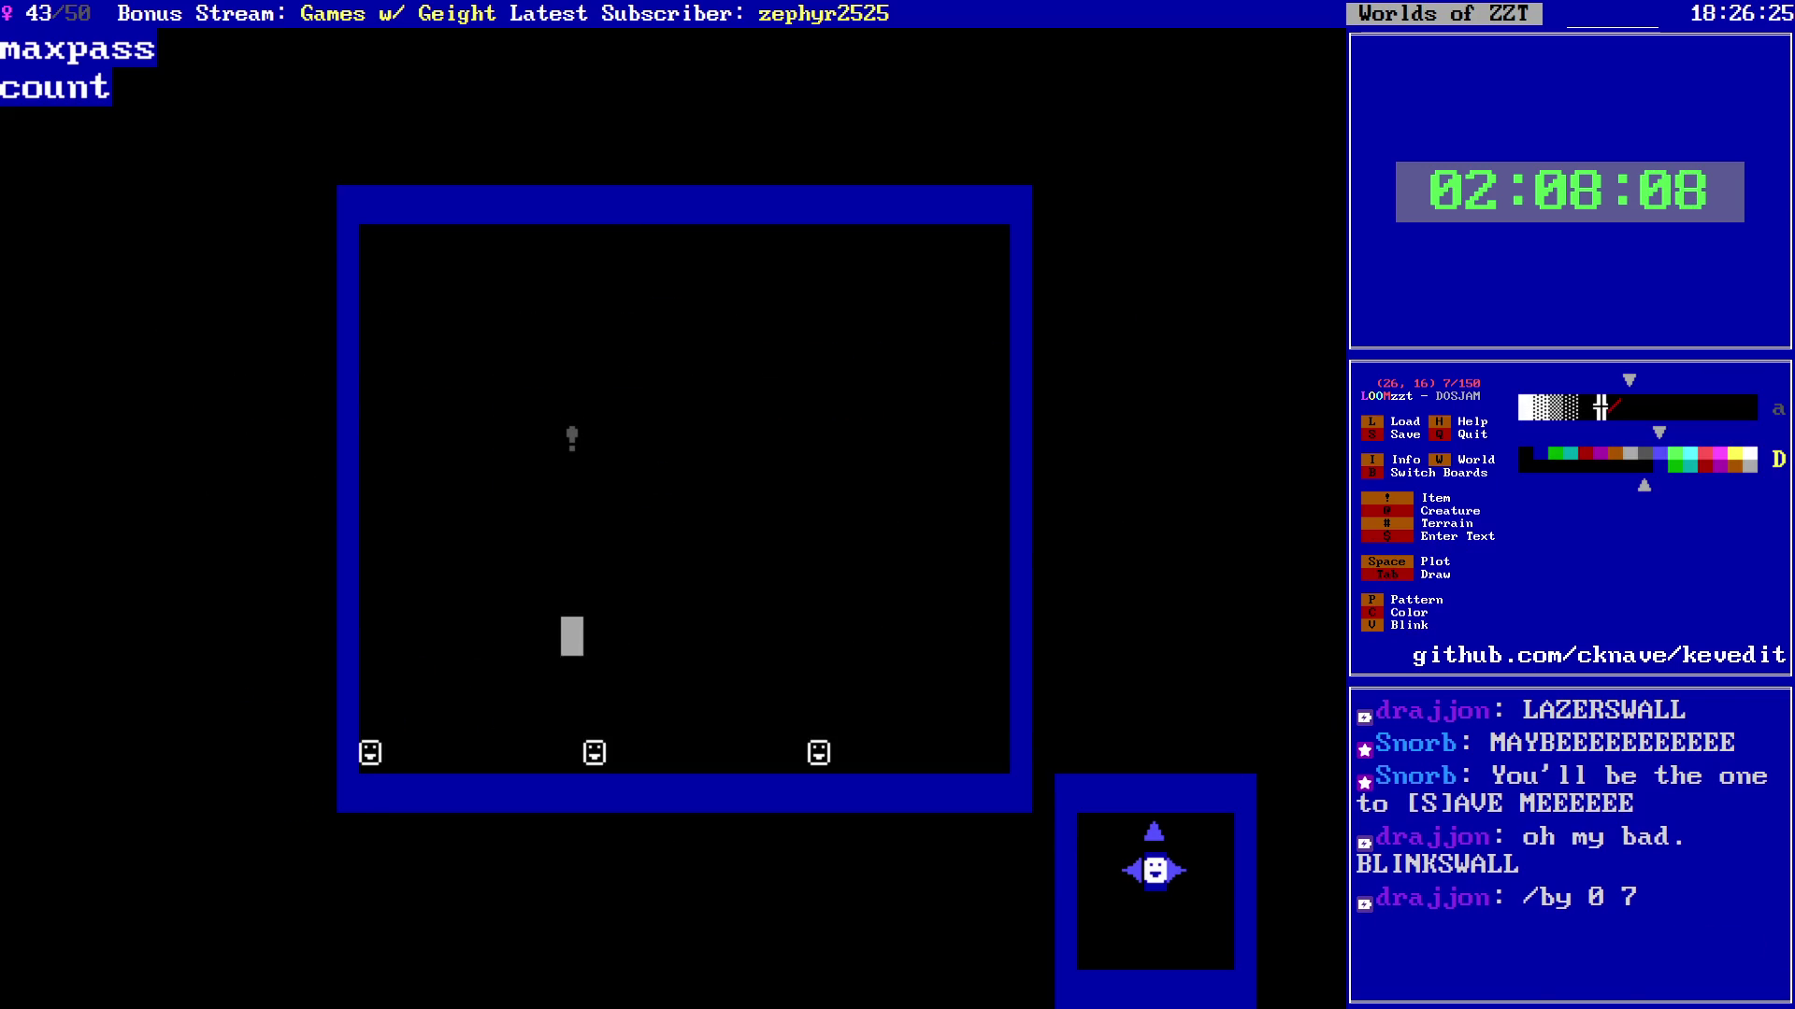
# - Inspect the end of the leftmost Dude's script at 17,19
pyautogui.press('Left')
pyautogui.press('Left')
pyautogui.press('Left')
pyautogui.press('Down')
pyautogui.press('Down')
pyautogui.press('Down')
pyautogui.press('Down')
pyautogui.press('Down')
pyautogui.press('Down')
pyautogui.press('Right')
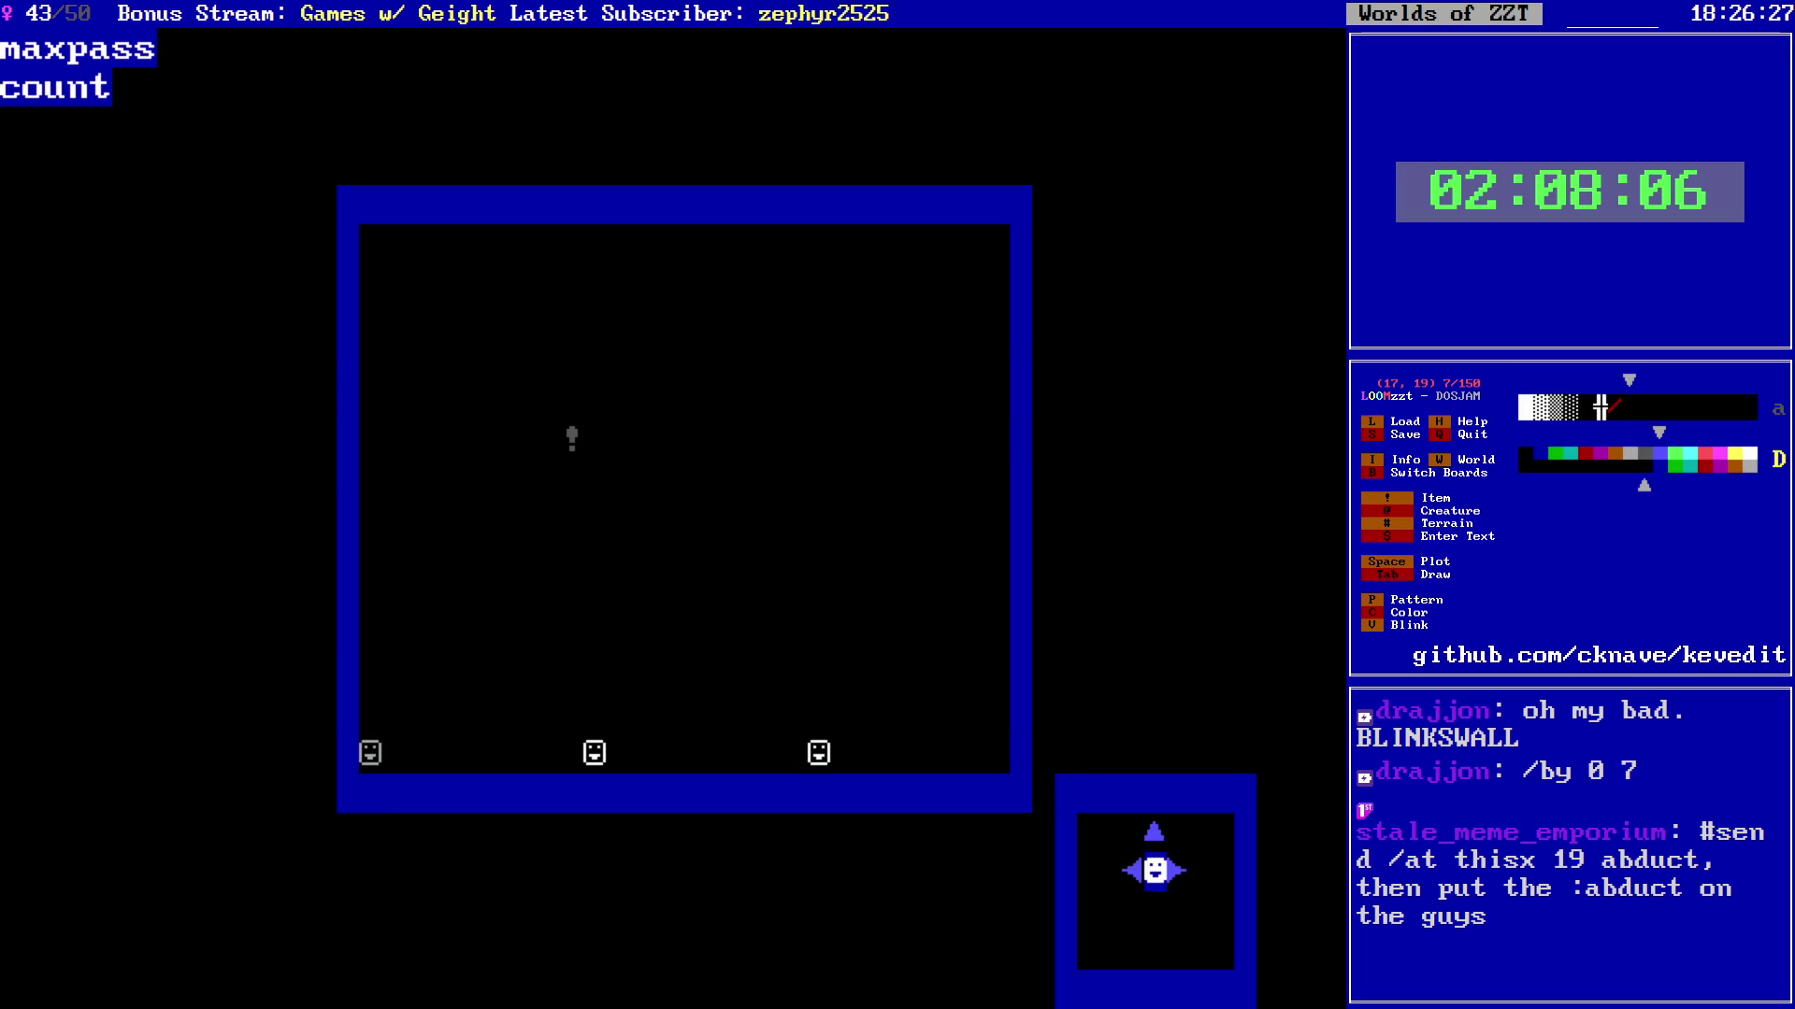
pyautogui.press('Return')
pyautogui.hotkey('ctrl', 'End')
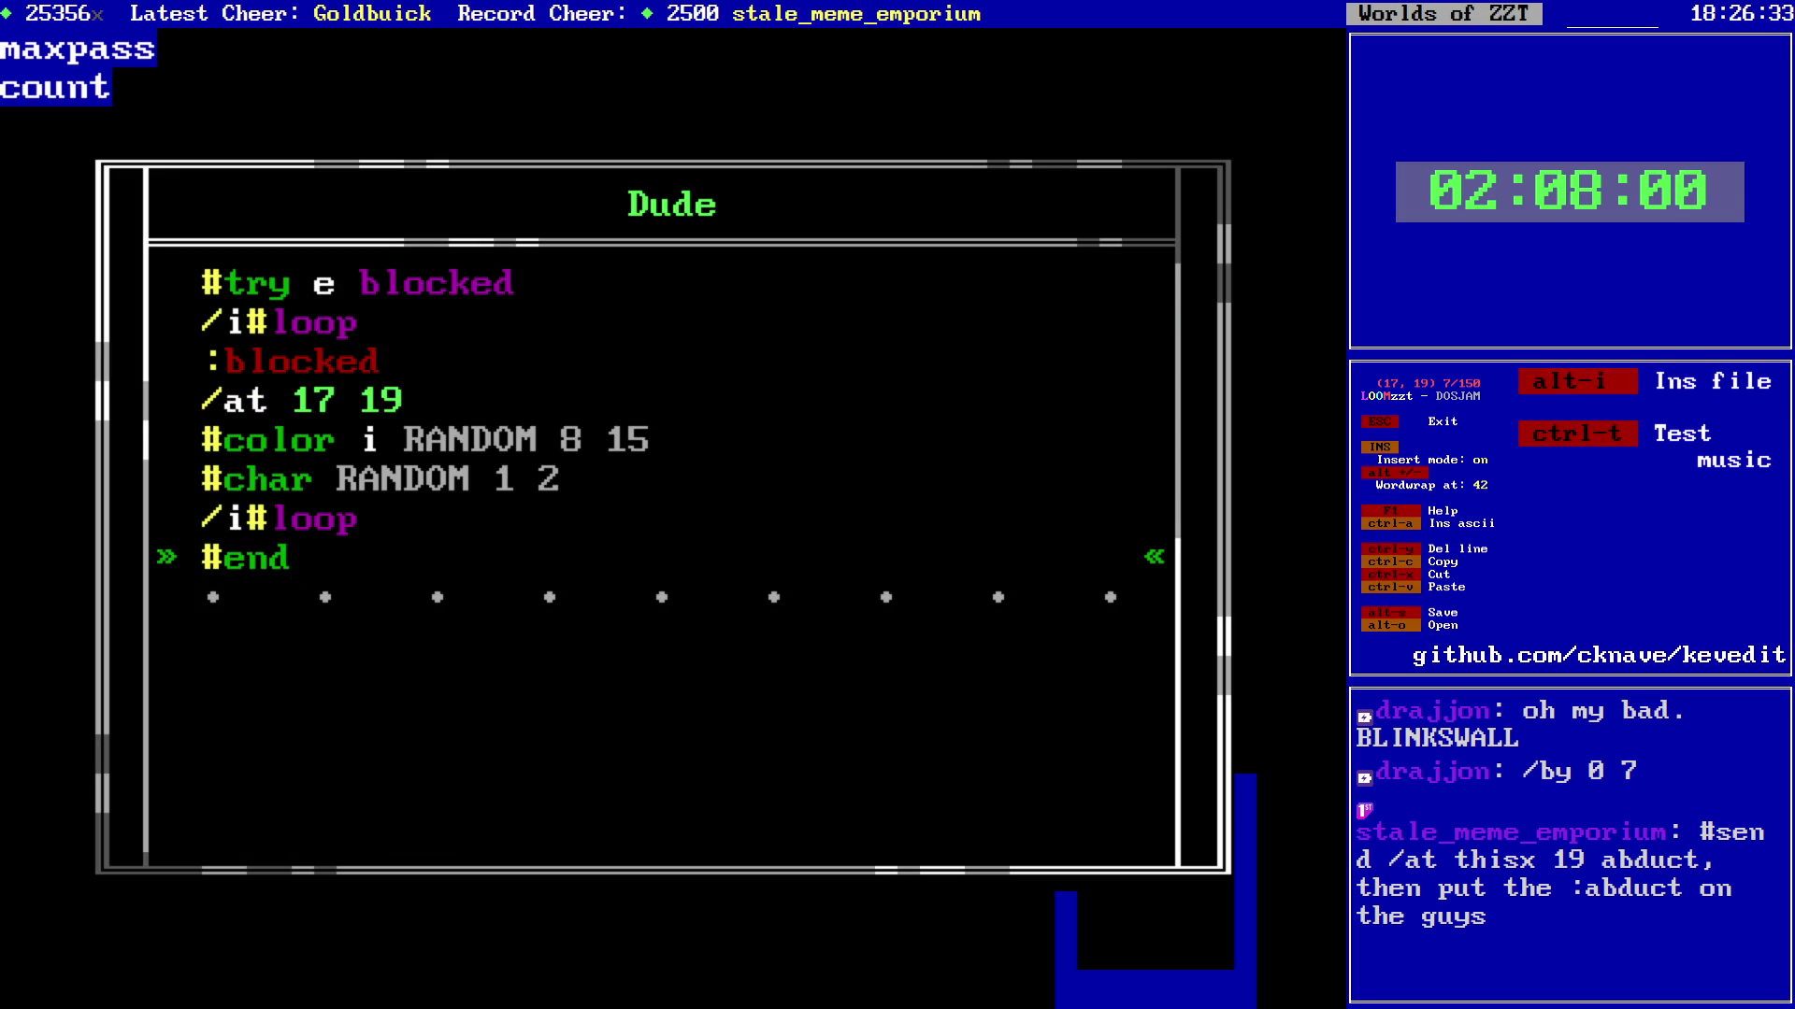
pyautogui.press('Escape')
pyautogui.press('Escape')
pyautogui.press('Up')
pyautogui.press('Up')
pyautogui.press('Up')
# - Review the Ship's script from the #put lines down to #lock
pyautogui.press('Left')
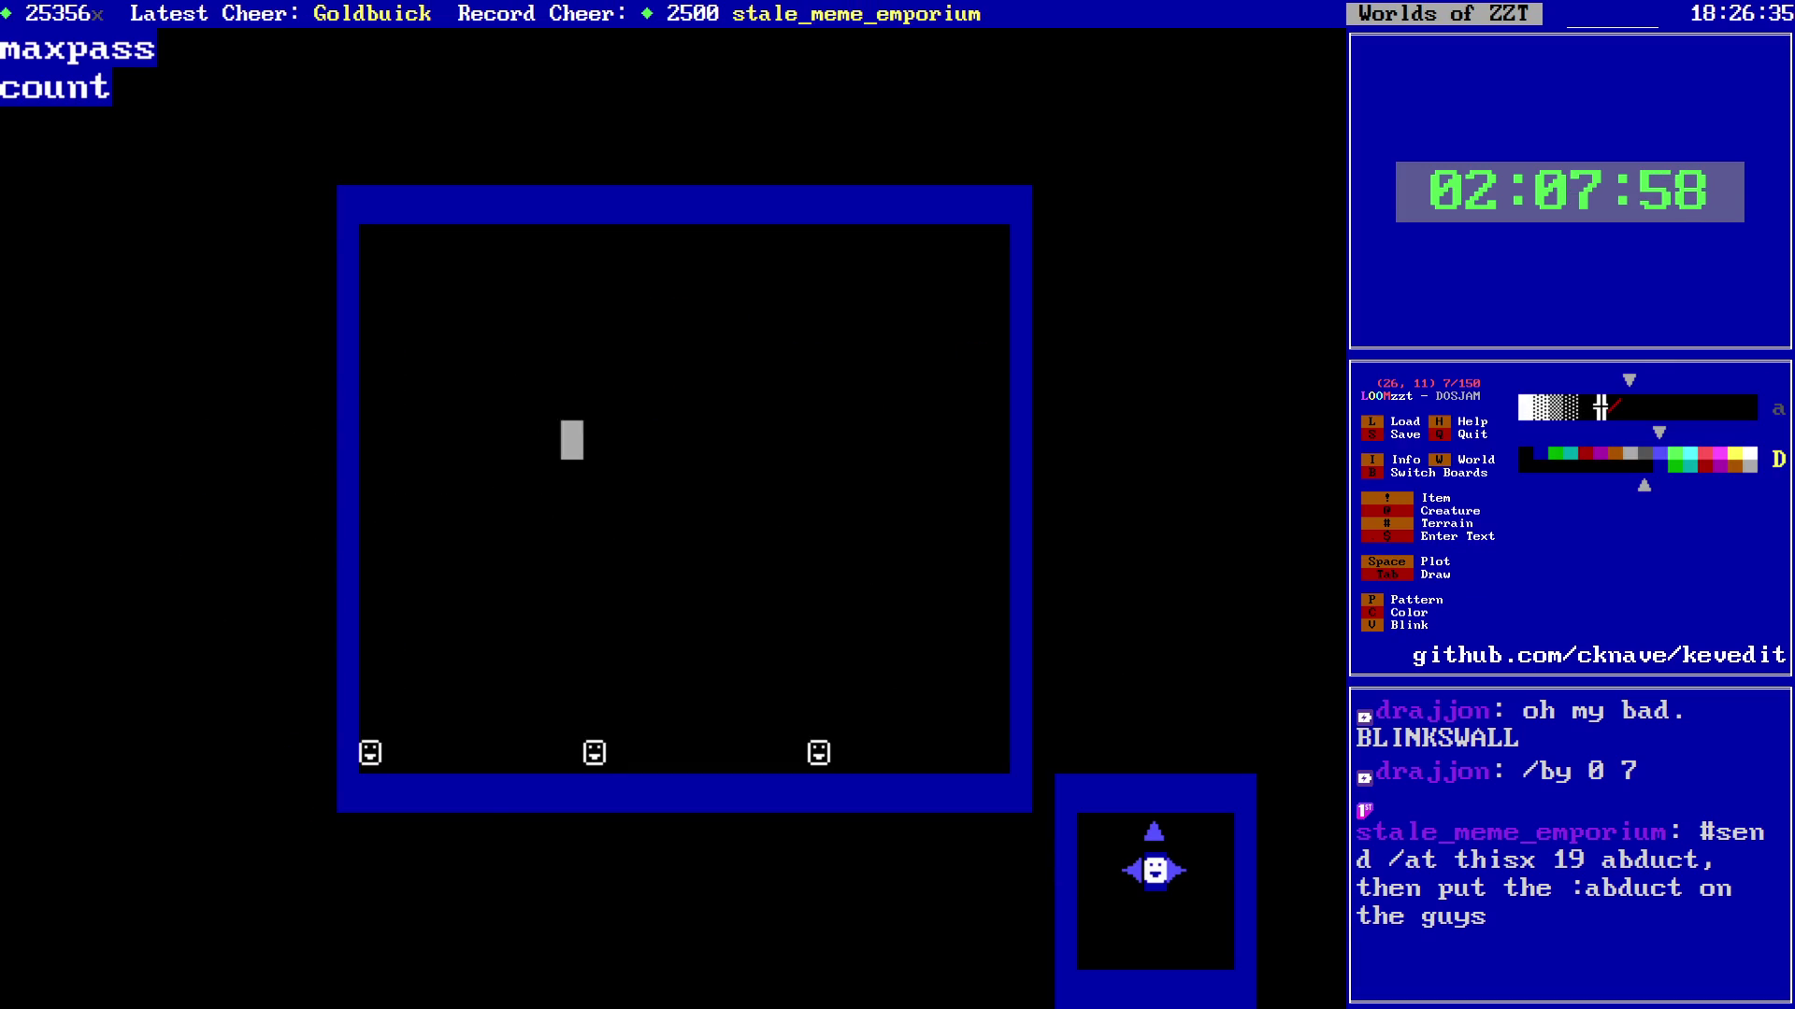
pyautogui.press('Return')
pyautogui.press('Return')
pyautogui.press('Down')
pyautogui.press('Down')
pyautogui.press('Down')
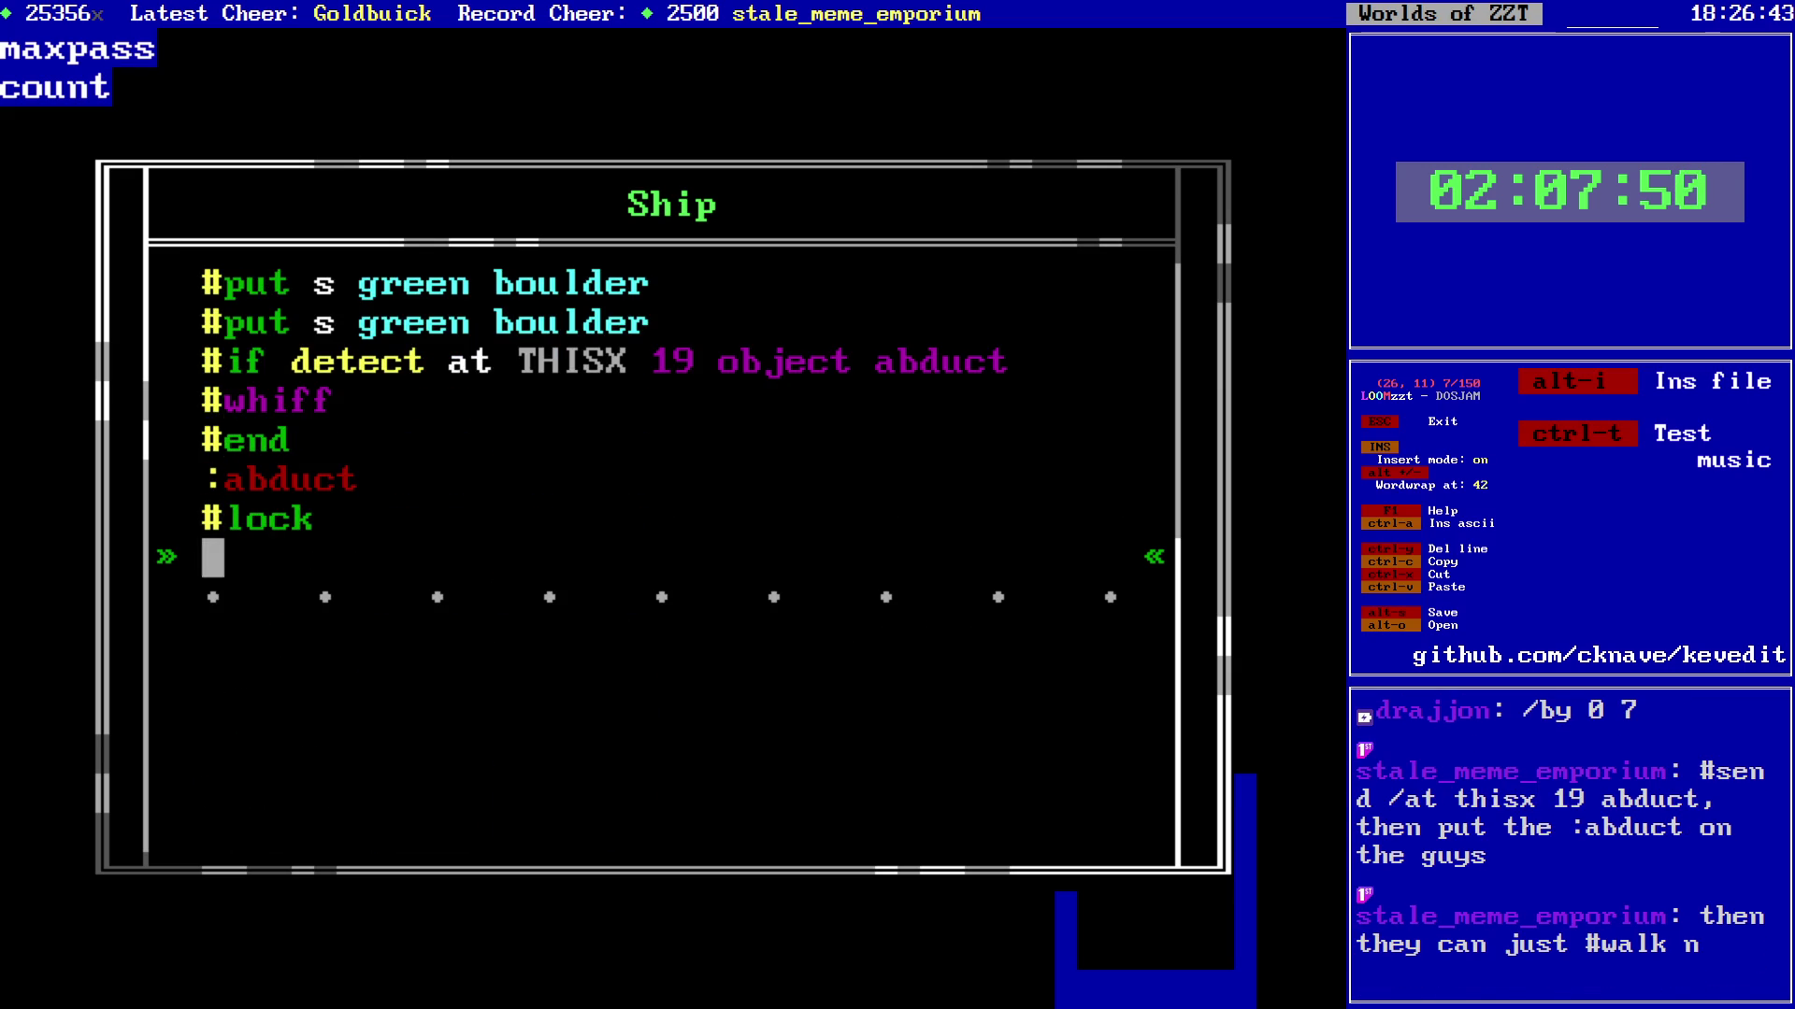
pyautogui.press('Up')
pyautogui.press('Up')
pyautogui.press('Up')
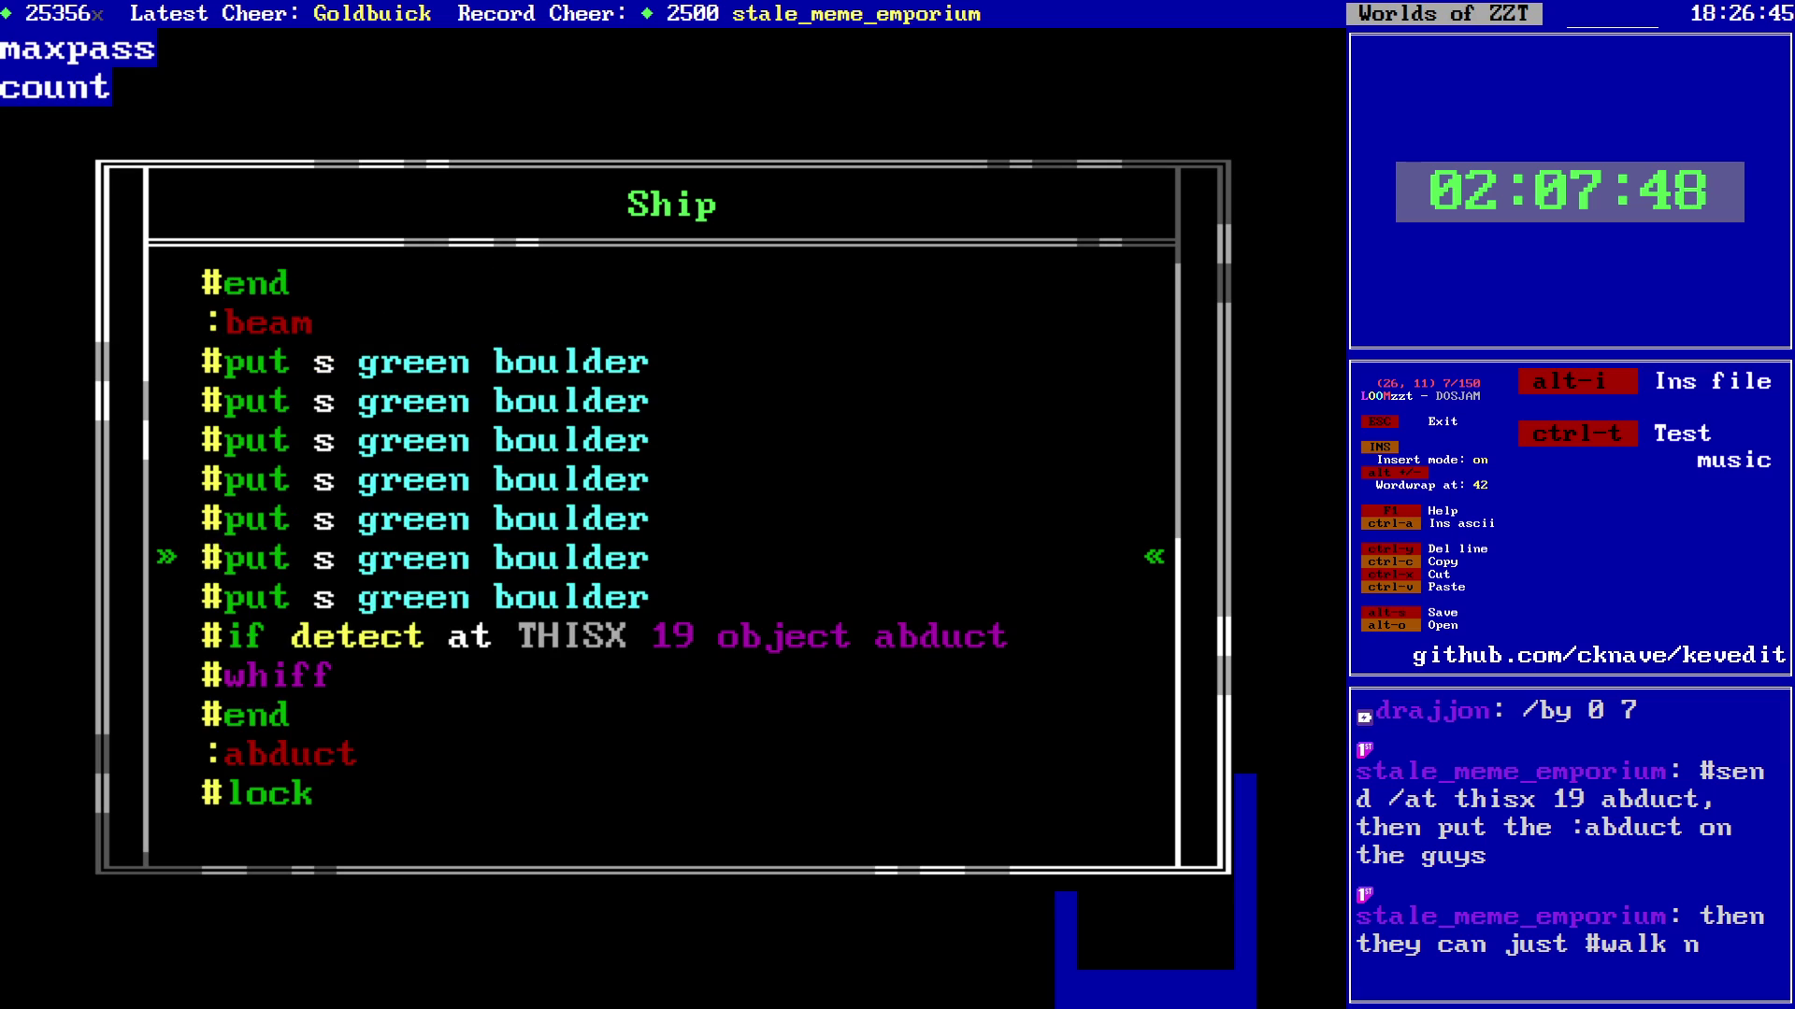
pyautogui.press('pagedown')
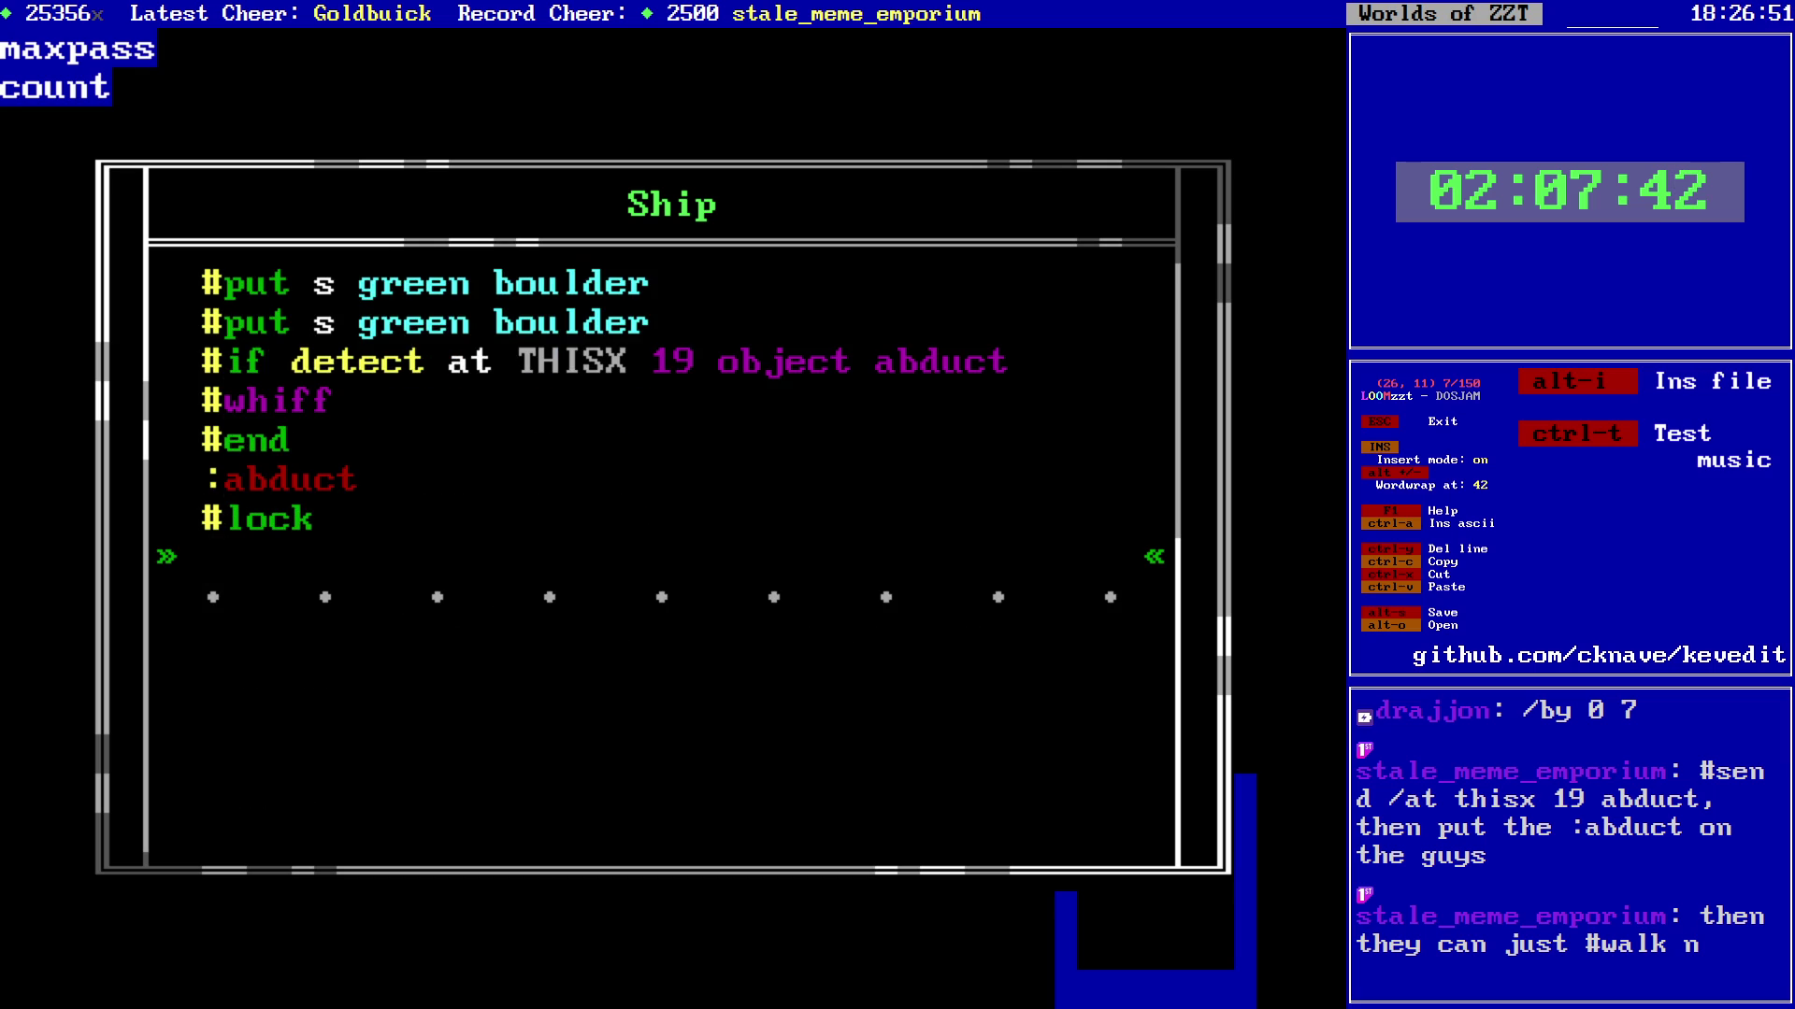
# - Add '#send at THISX 19 abduct' to the Ship's abduct routine, followed by an #end line
pyautogui.write('#send ')
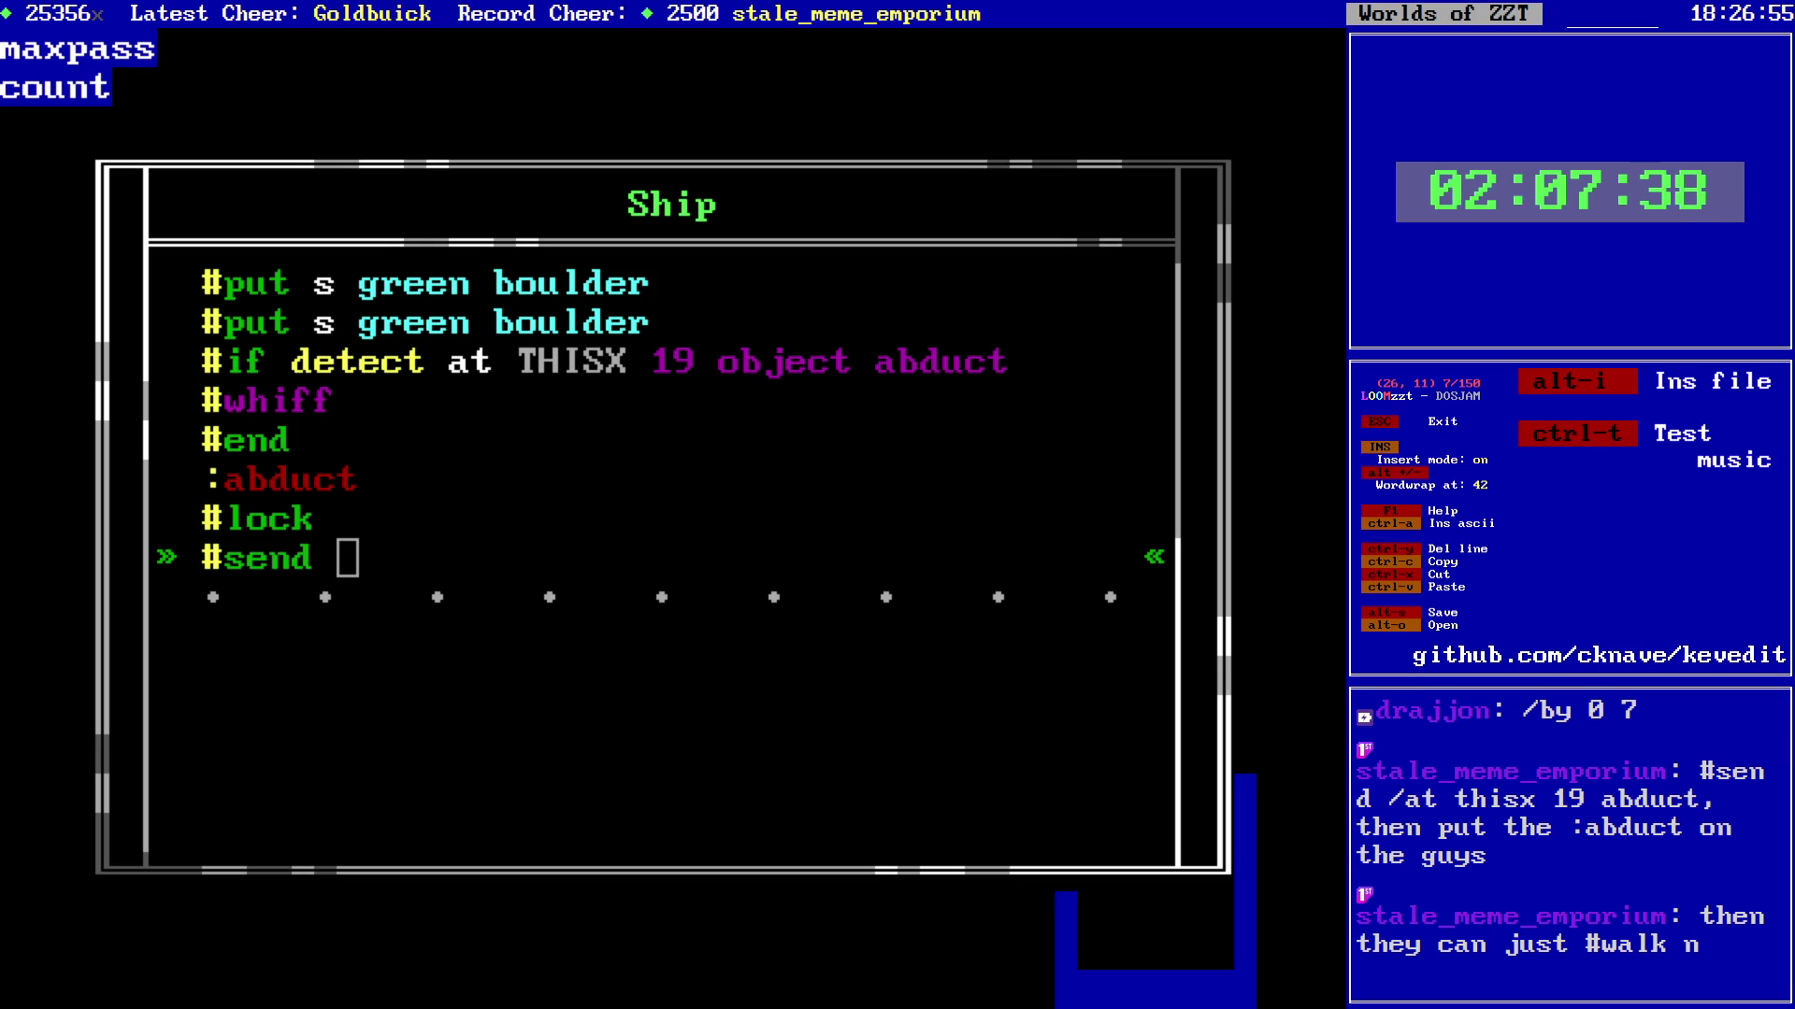
pyautogui.write('at THISX 19')
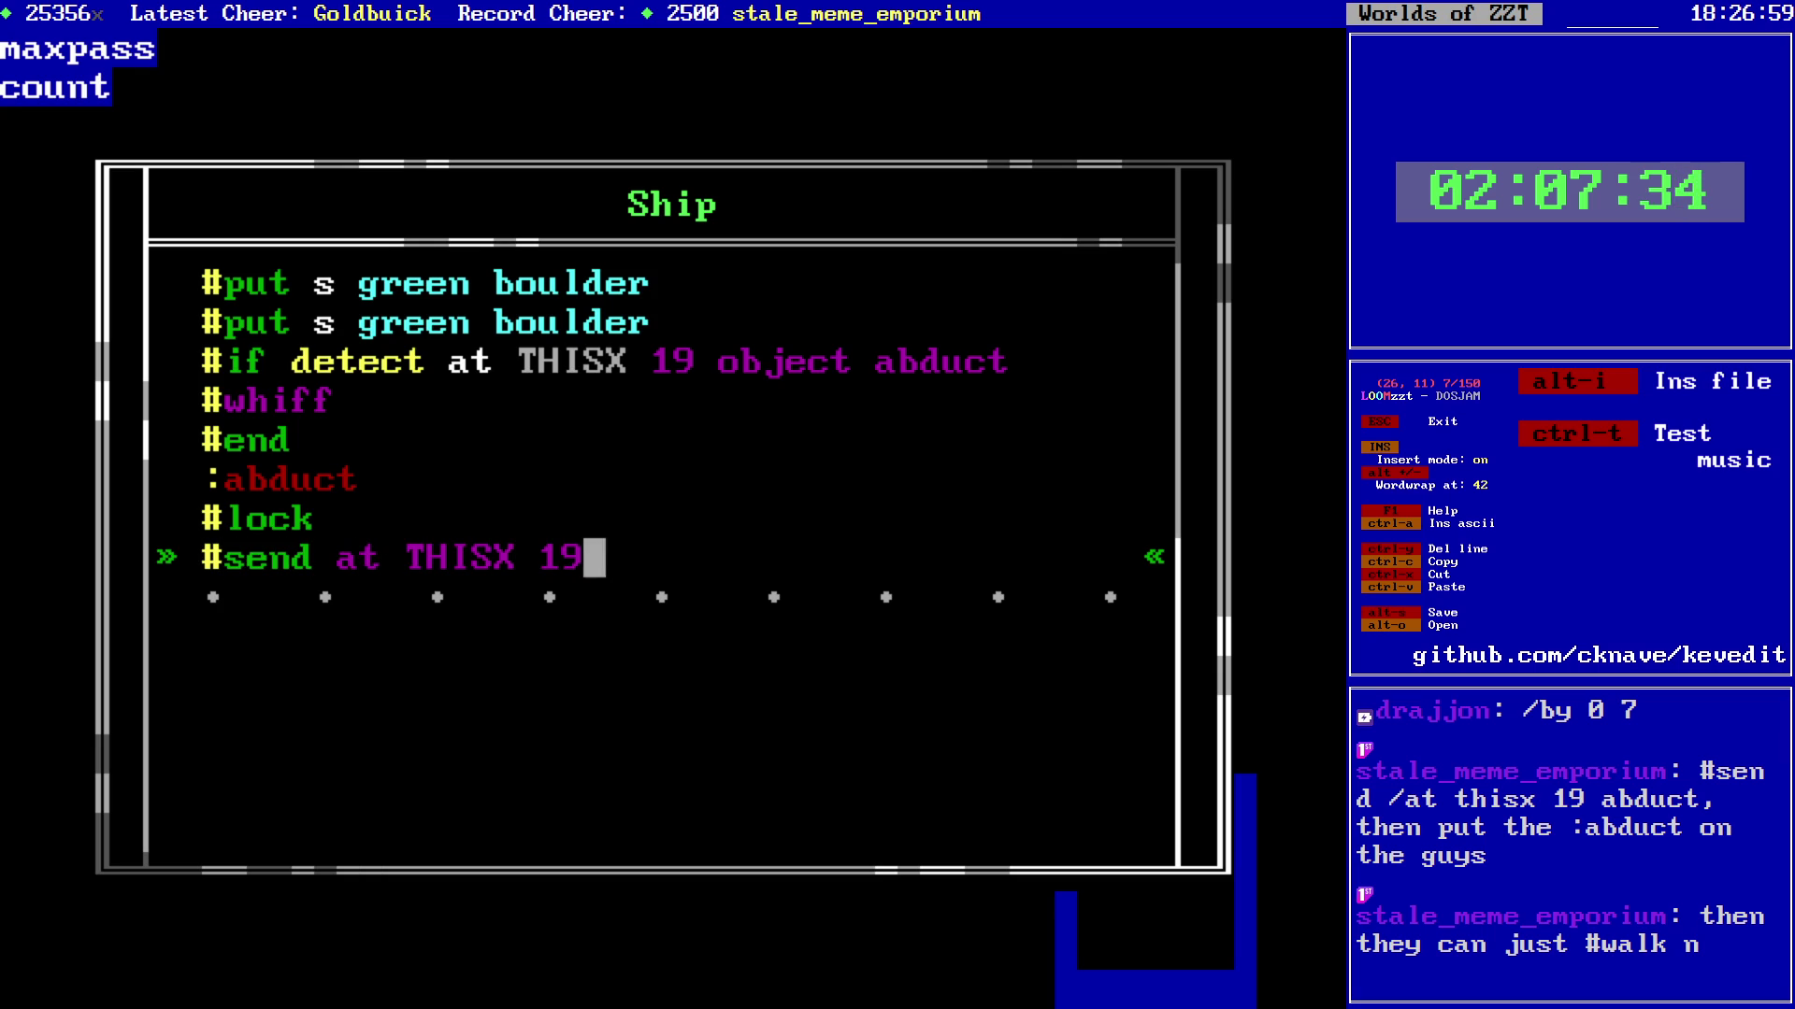
pyautogui.write(' abduct')
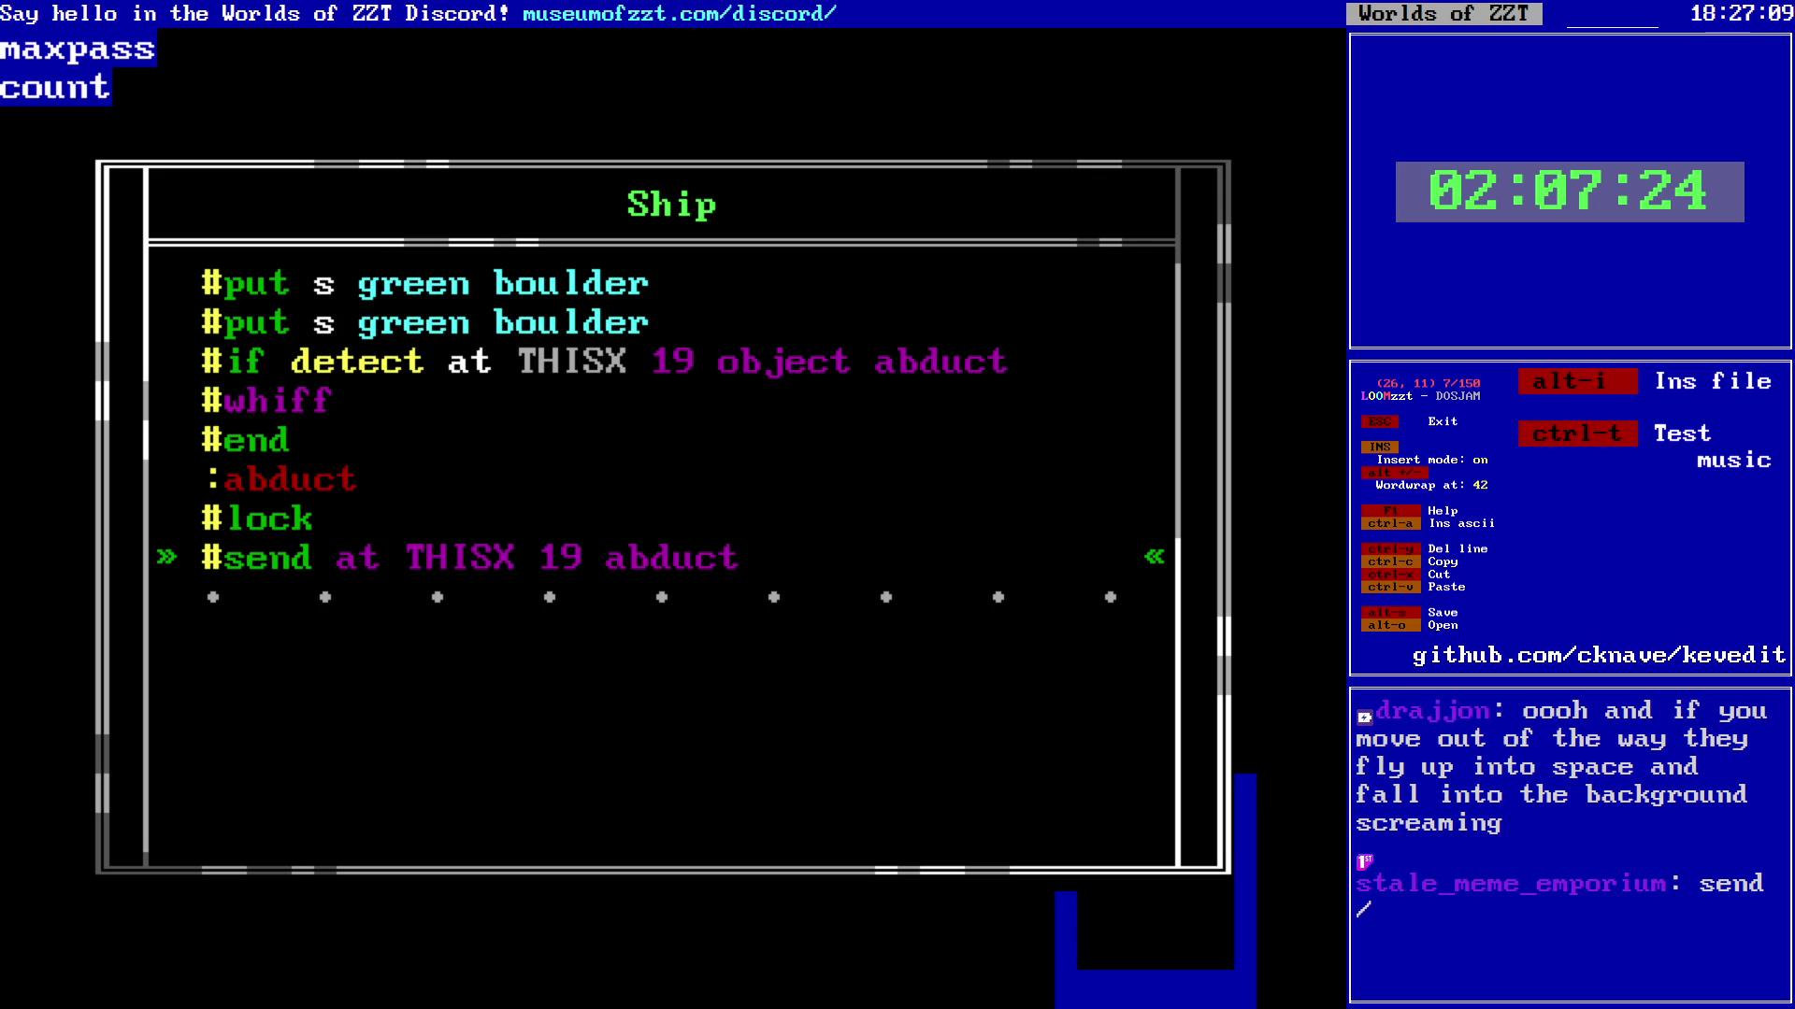
pyautogui.press('Home')
pyautogui.press('Right')
pyautogui.press('Right')
pyautogui.press('Right')
pyautogui.press('Right')
pyautogui.press('Left')
pyautogui.write('/')
pyautogui.press('End')
pyautogui.press('Home')
pyautogui.press('End')
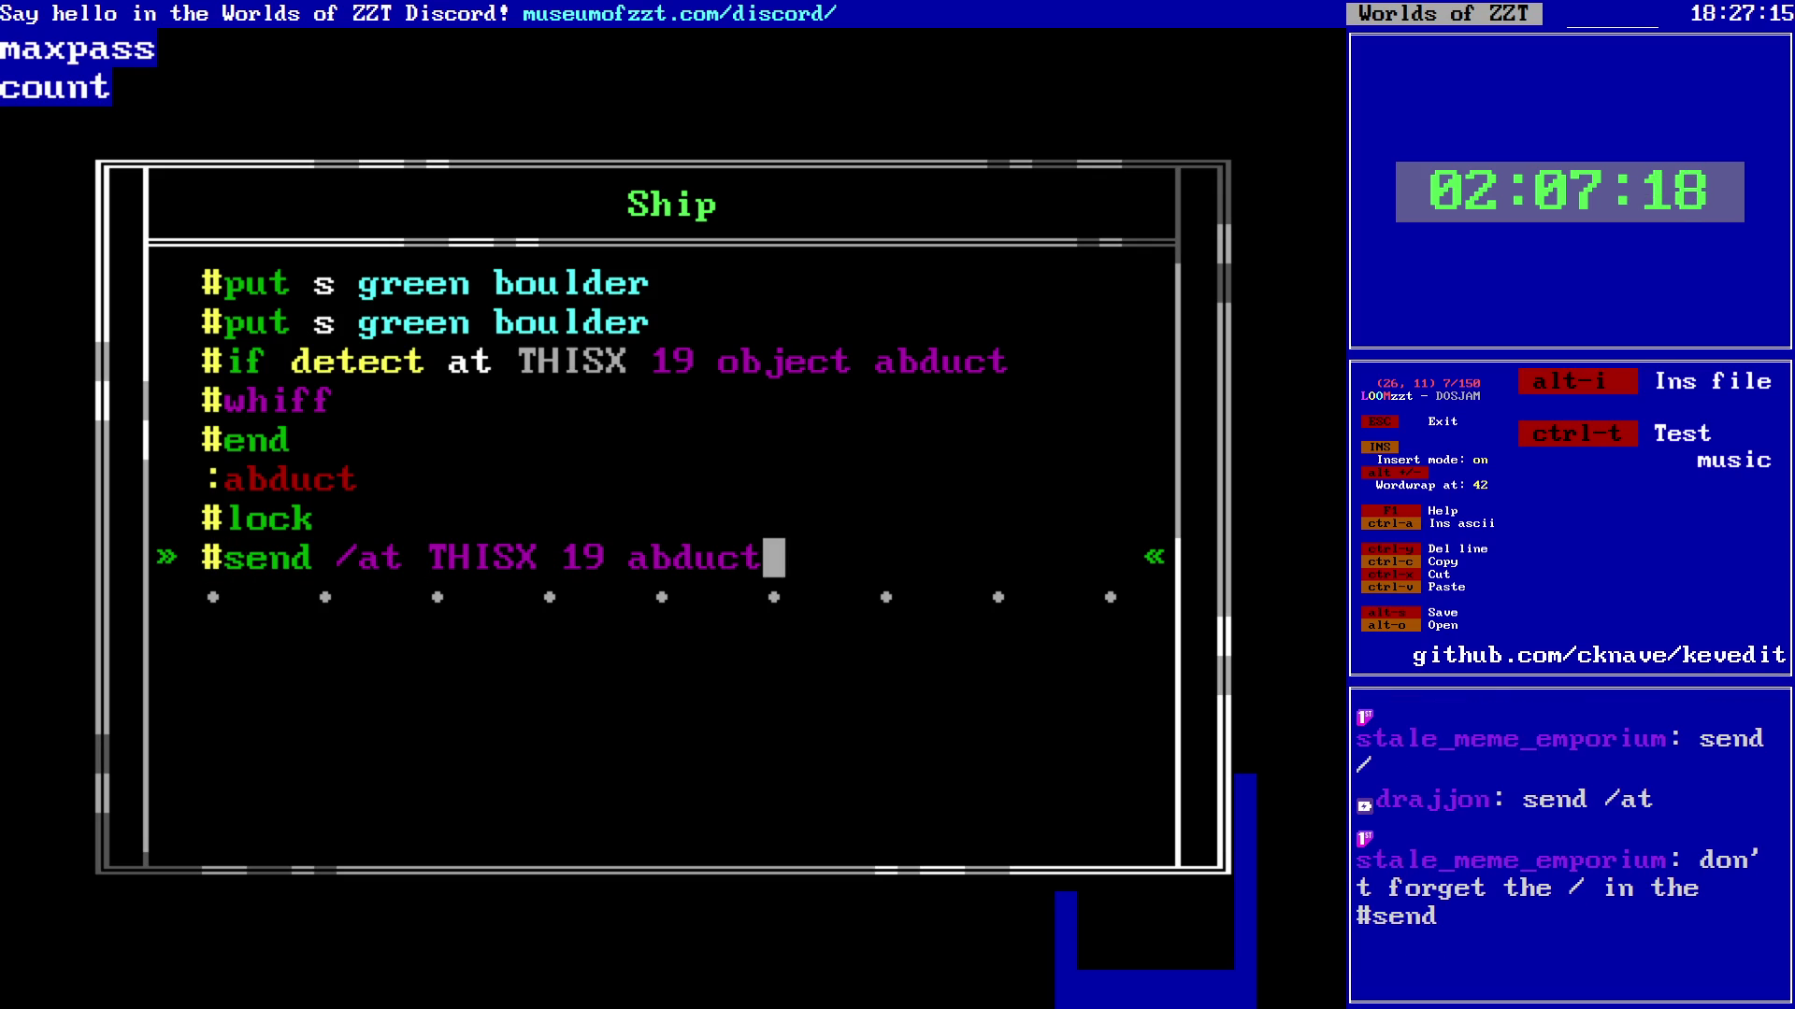
pyautogui.press('Home')
pyautogui.press('End')
pyautogui.press('Return')
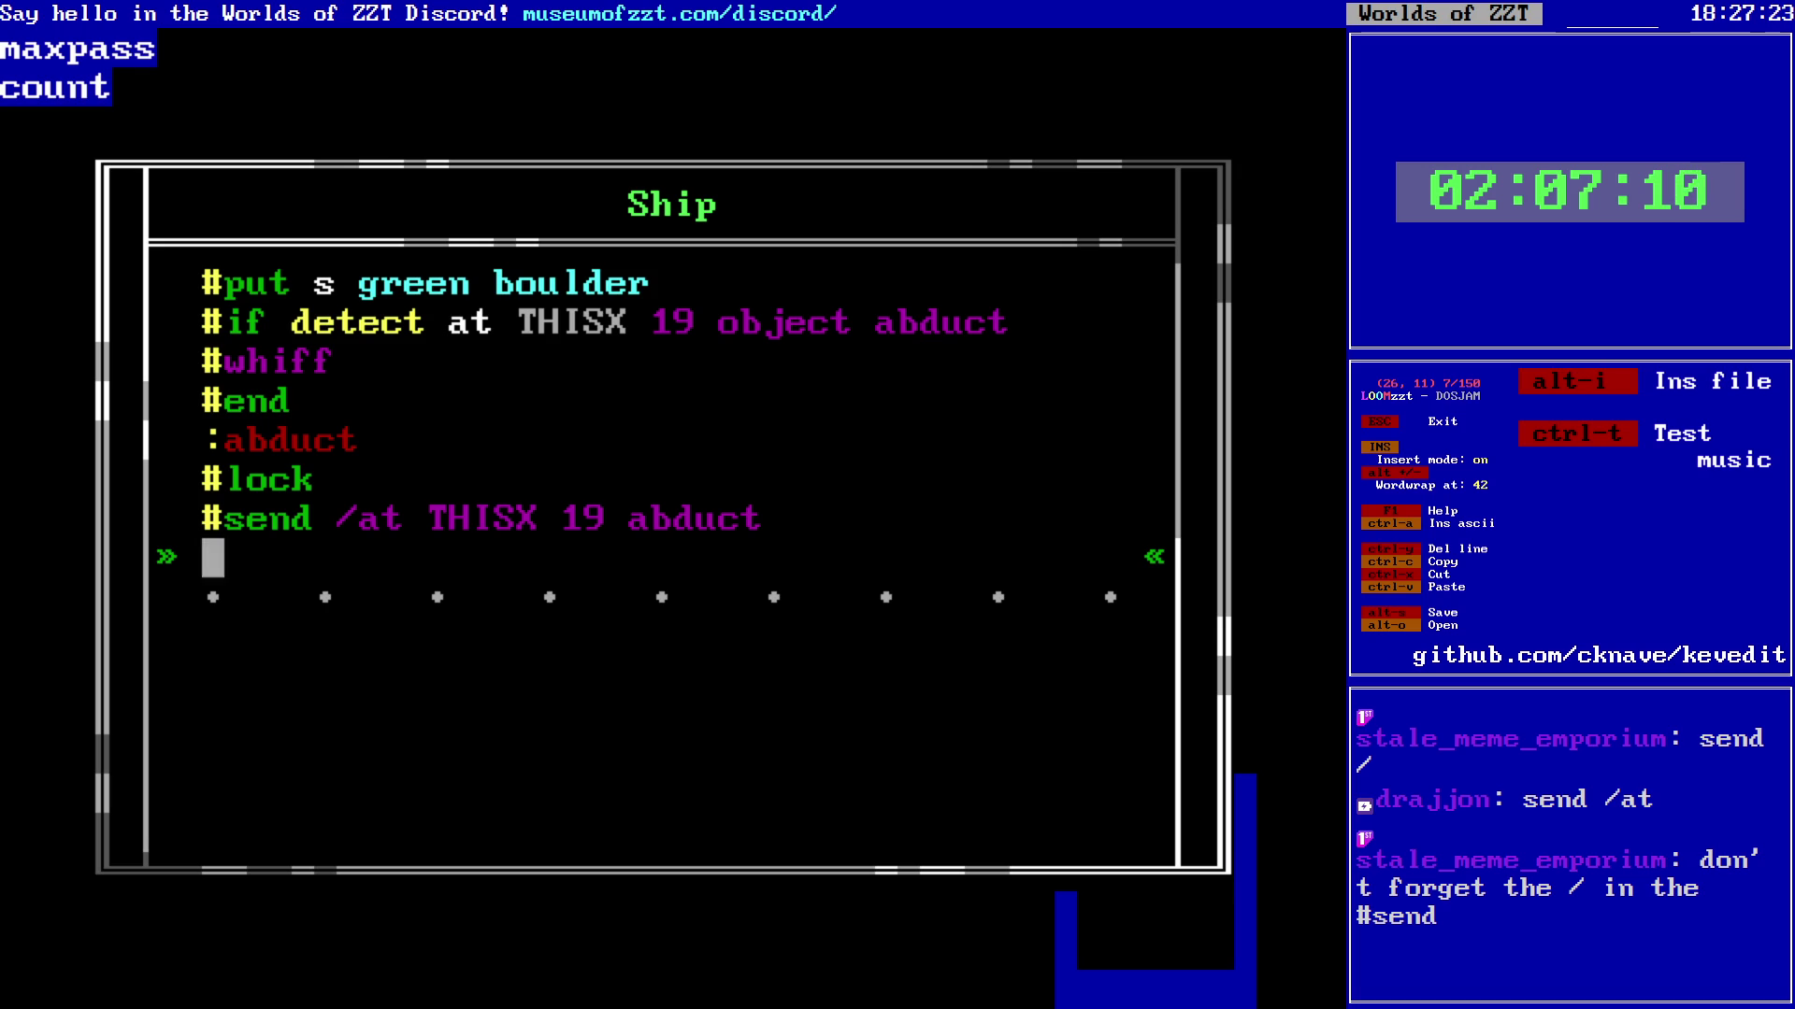
pyautogui.write('#end')
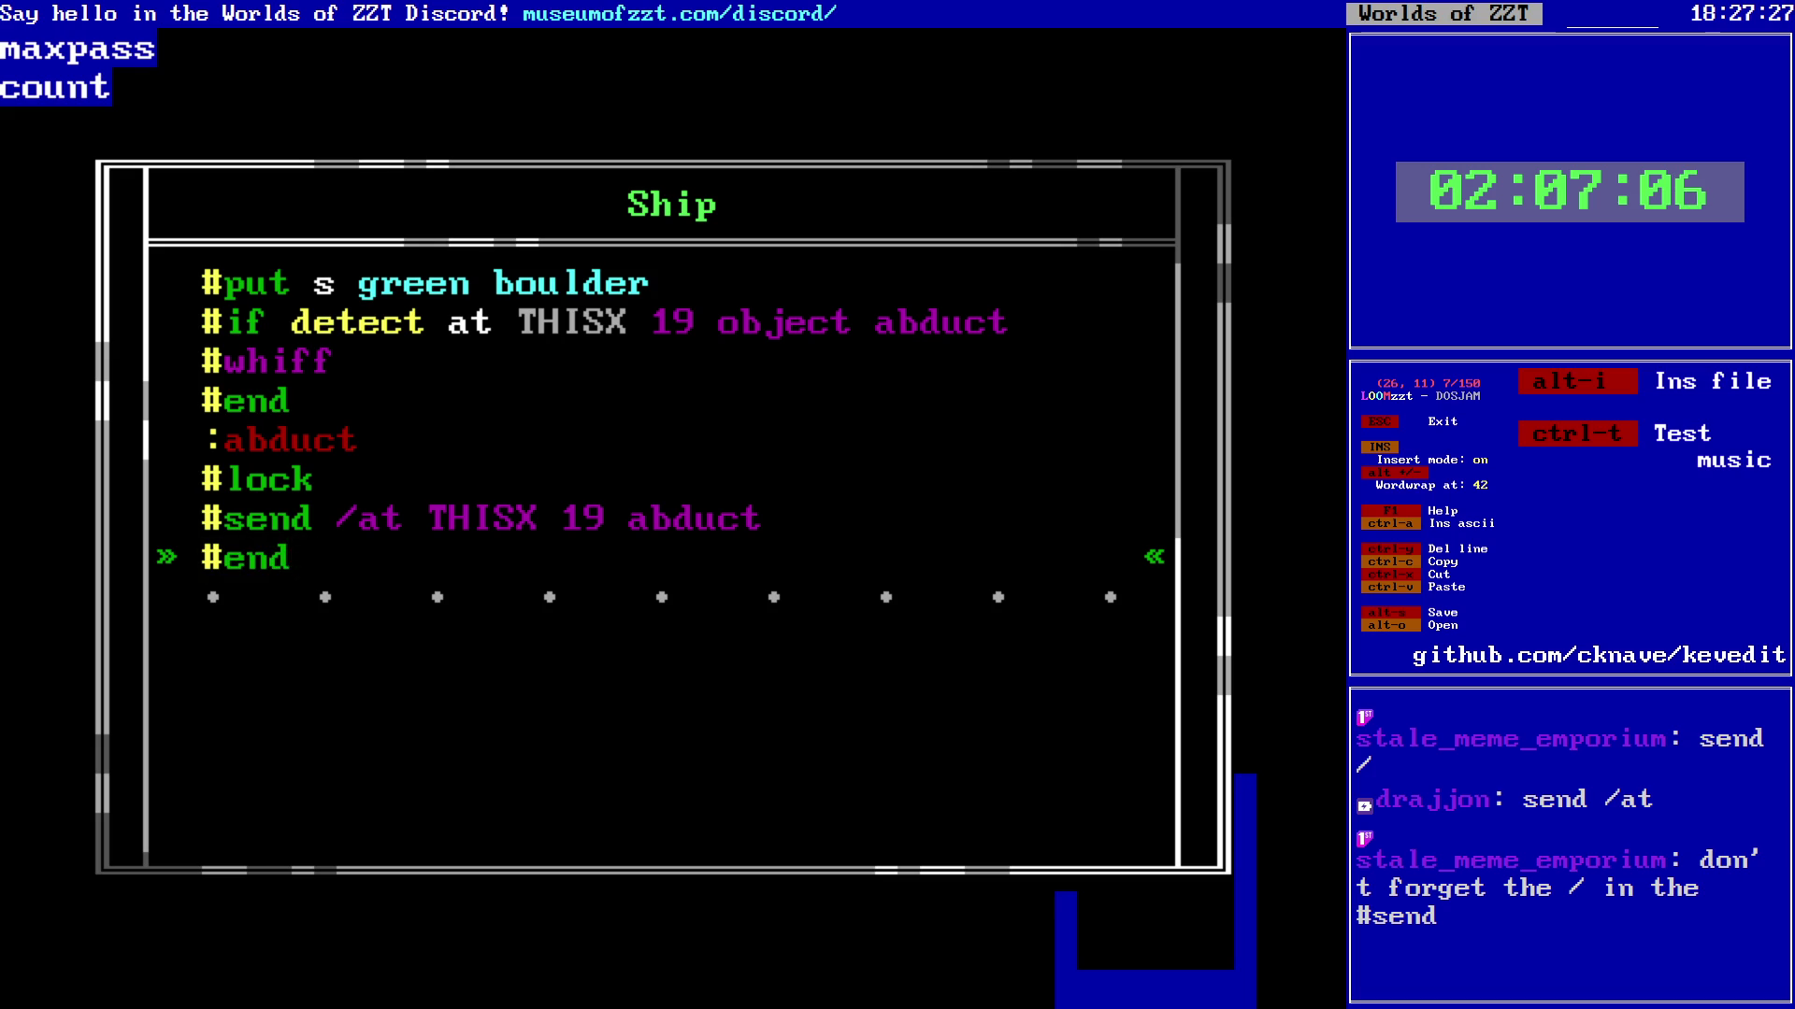
# - Delete the #lock line from the Ship's :abduct routine
pyautogui.press('Up')
pyautogui.press('Up')
pyautogui.press('Up')
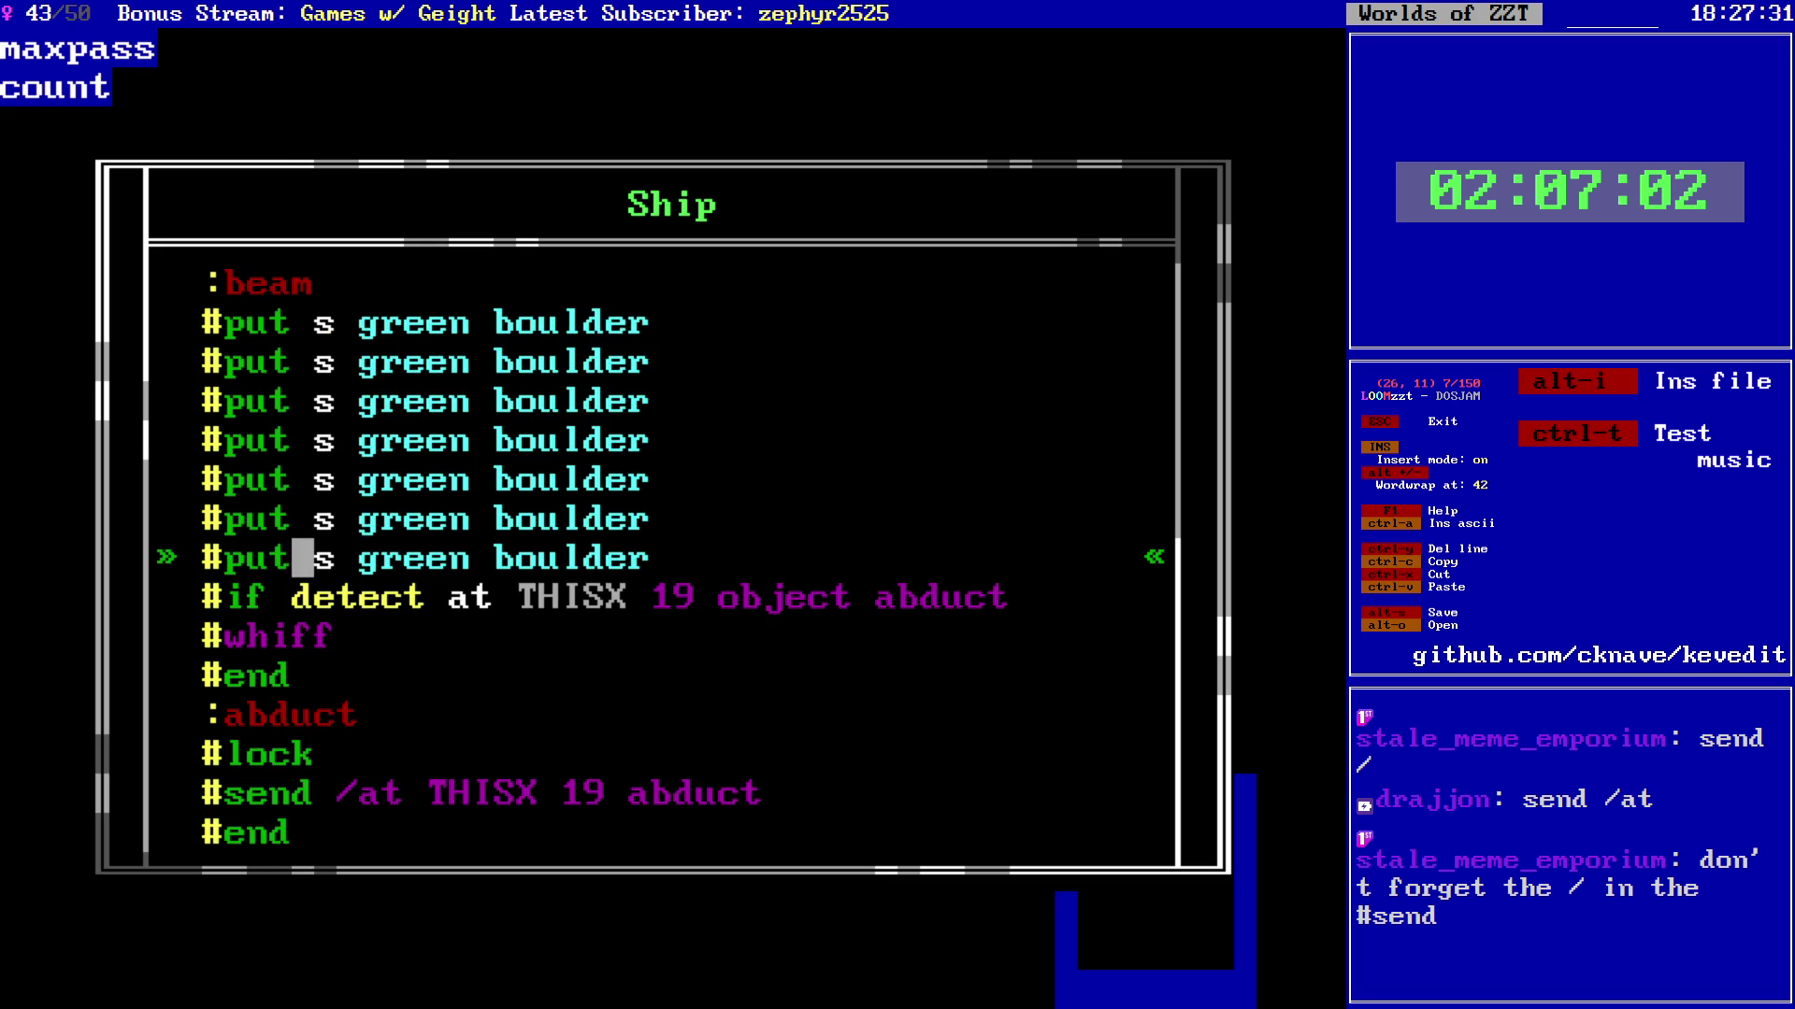
pyautogui.press('Down')
pyautogui.press('Down')
pyautogui.press('Down')
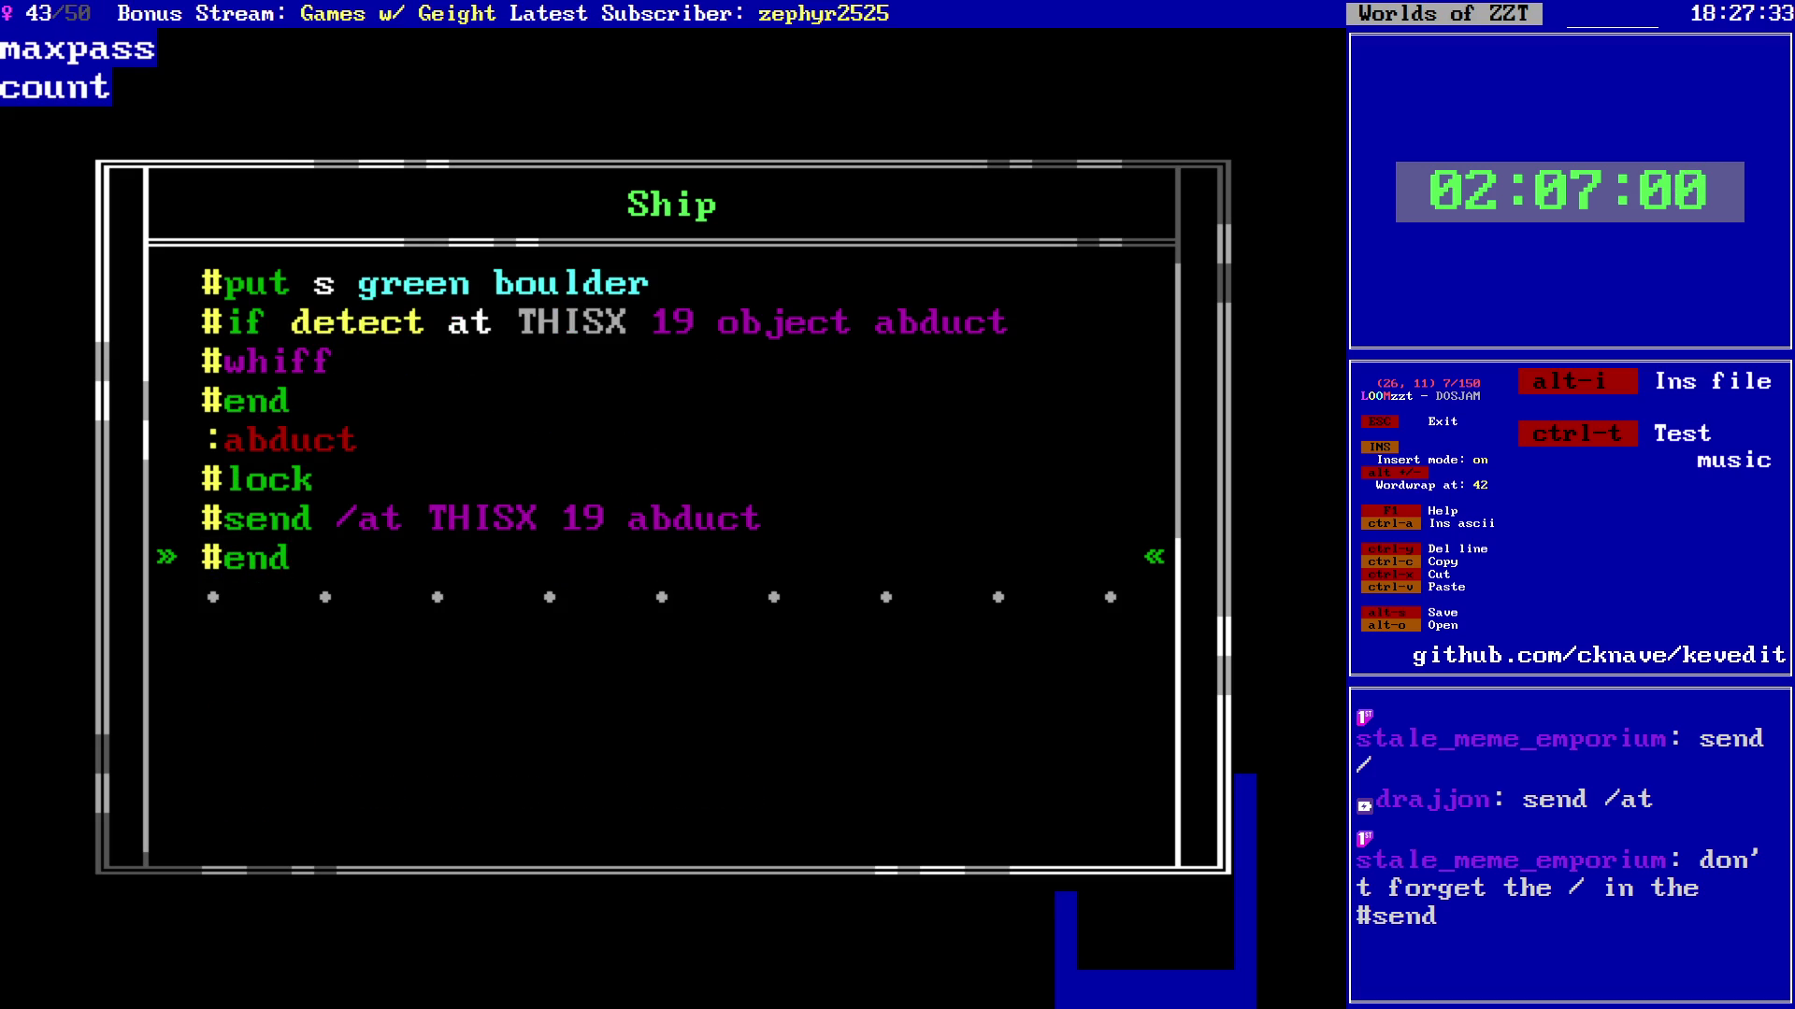
pyautogui.press('Up')
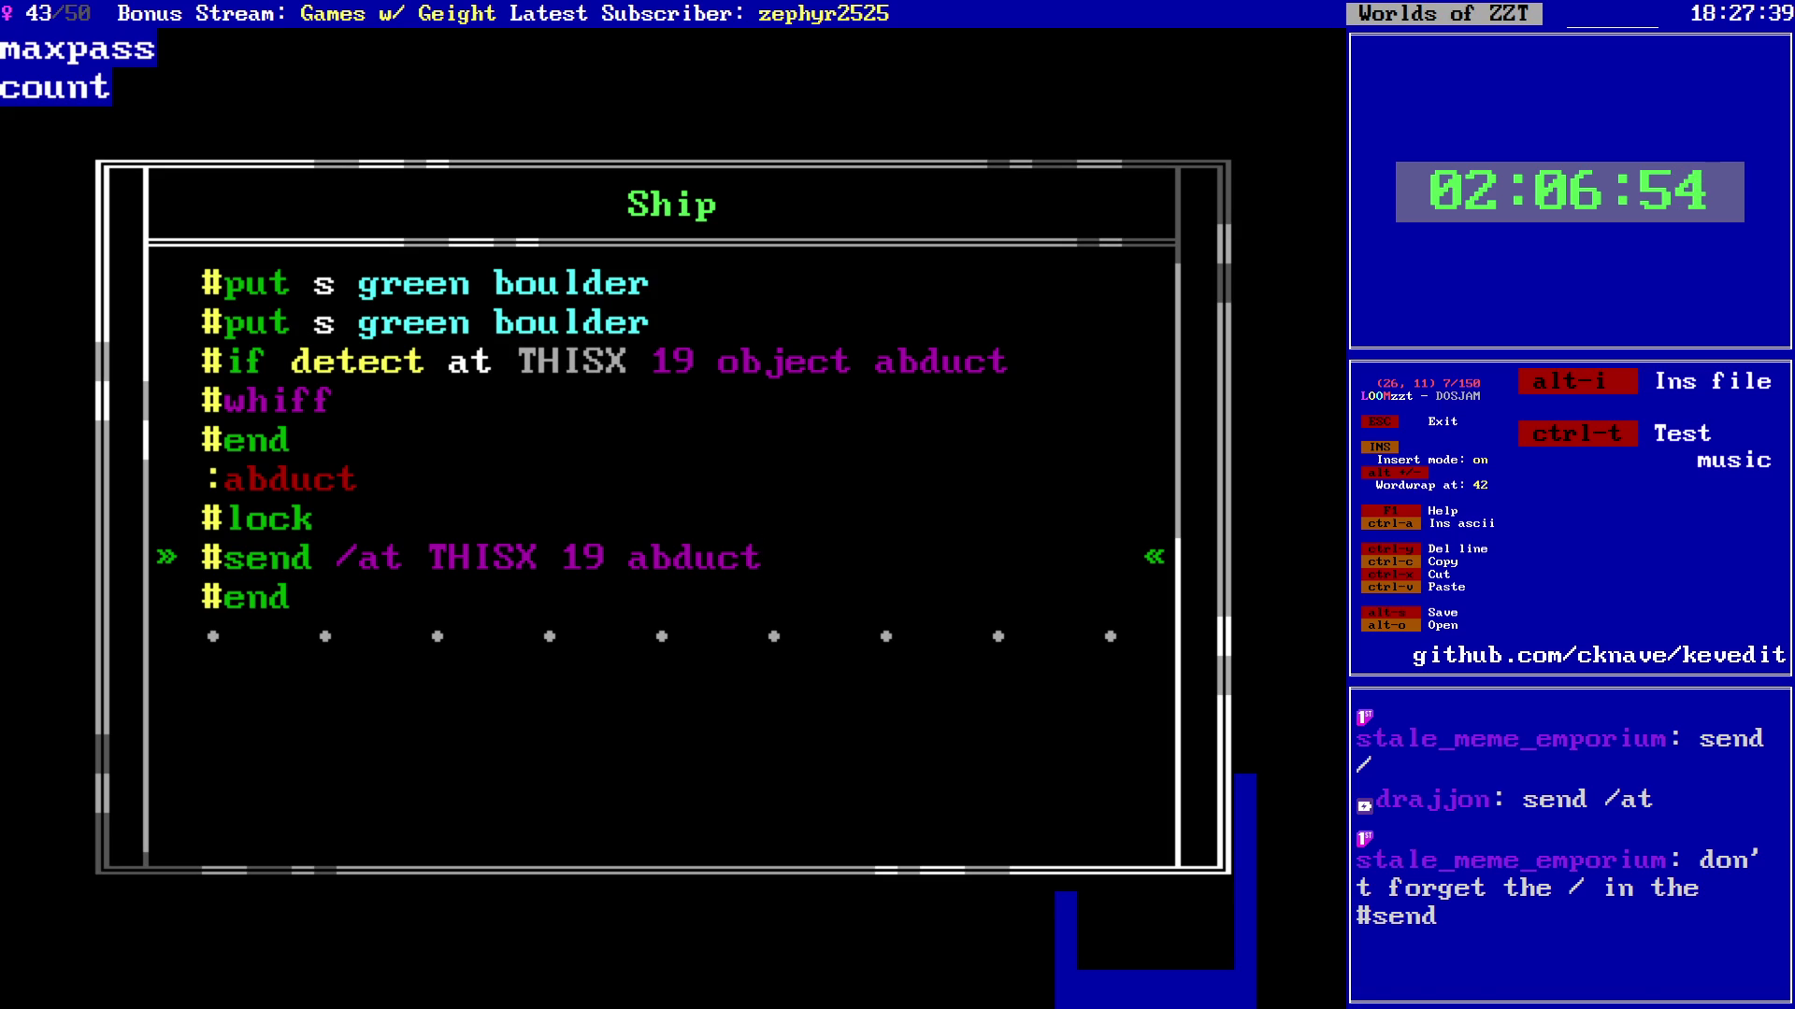
pyautogui.press('Up')
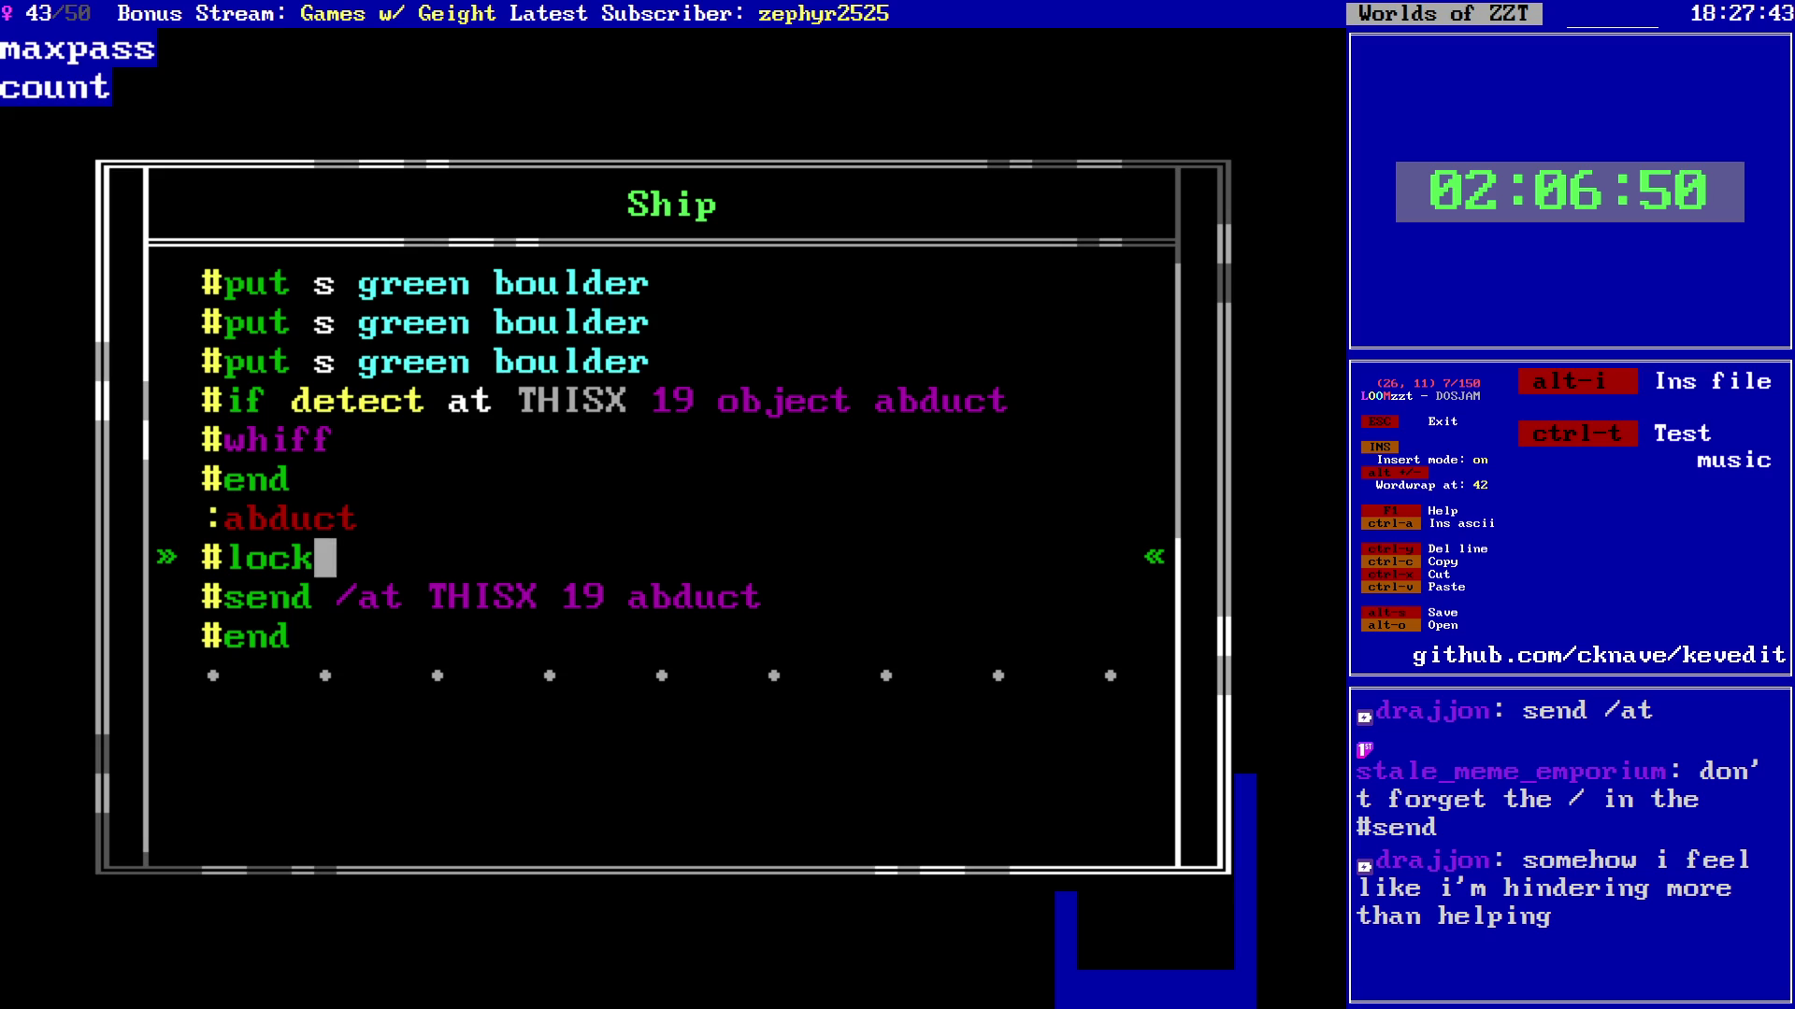
pyautogui.hotkey('ctrl', 'y')
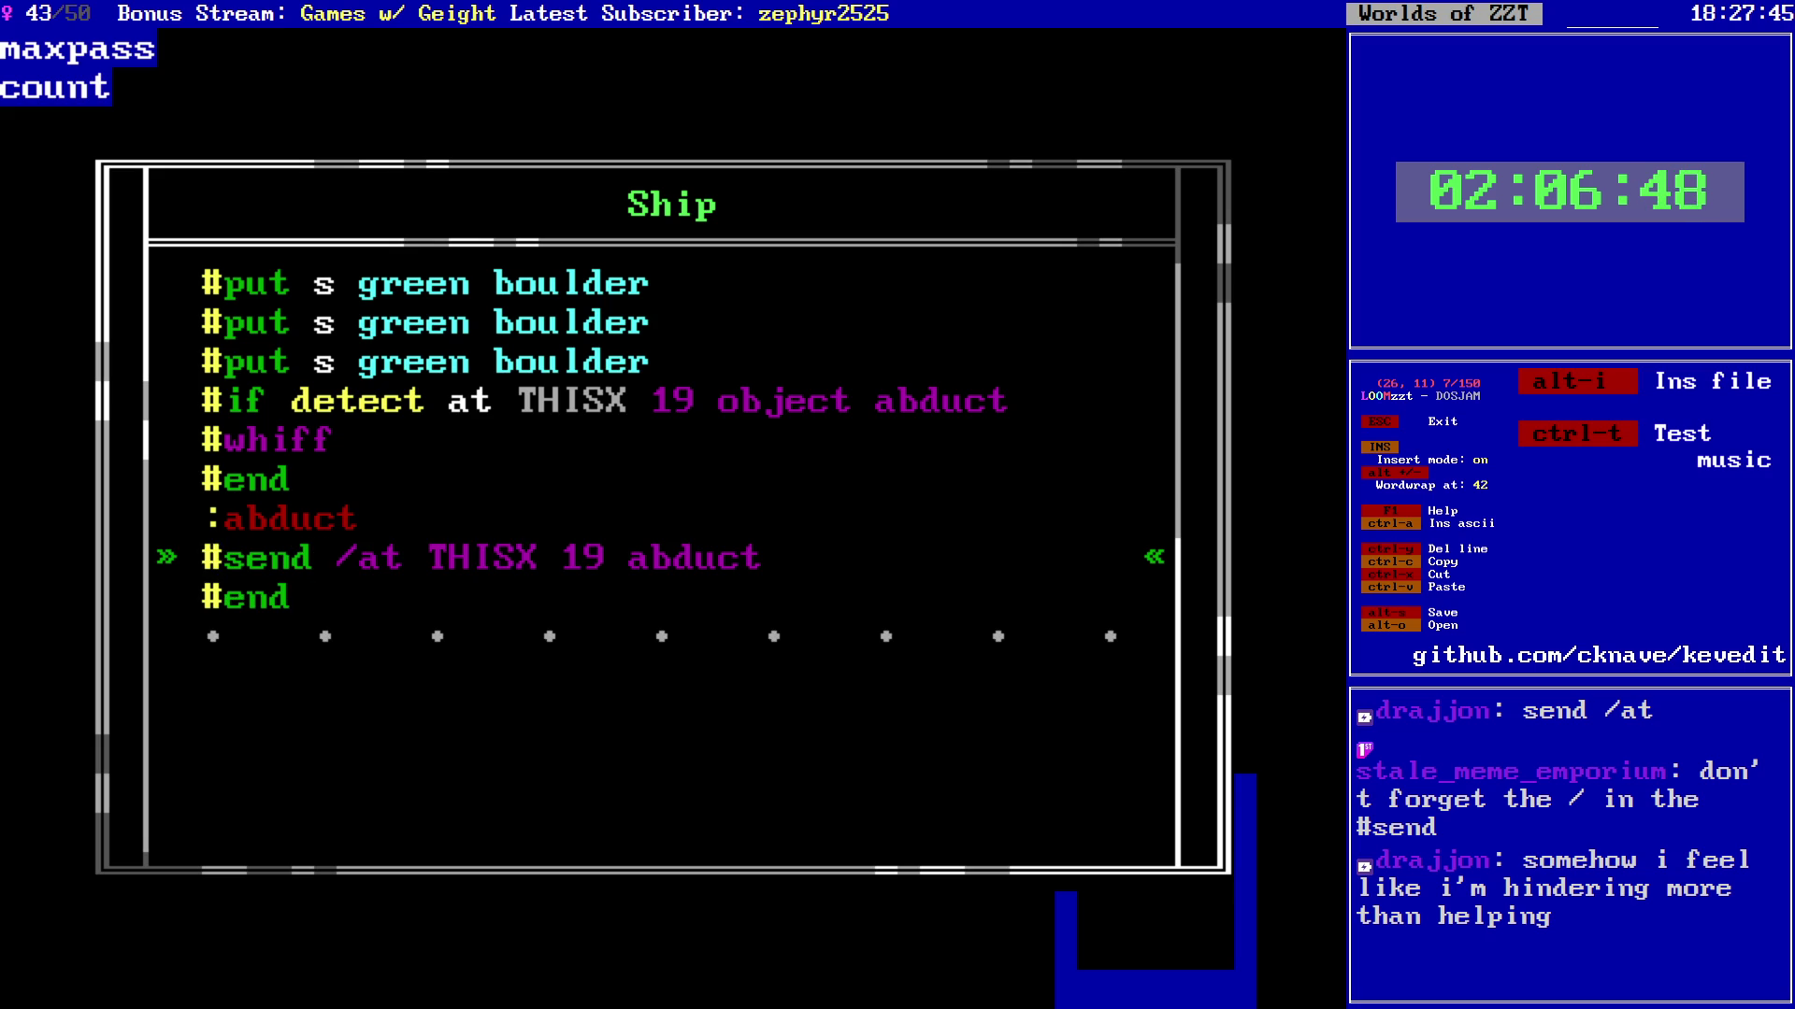
pyautogui.press('Down')
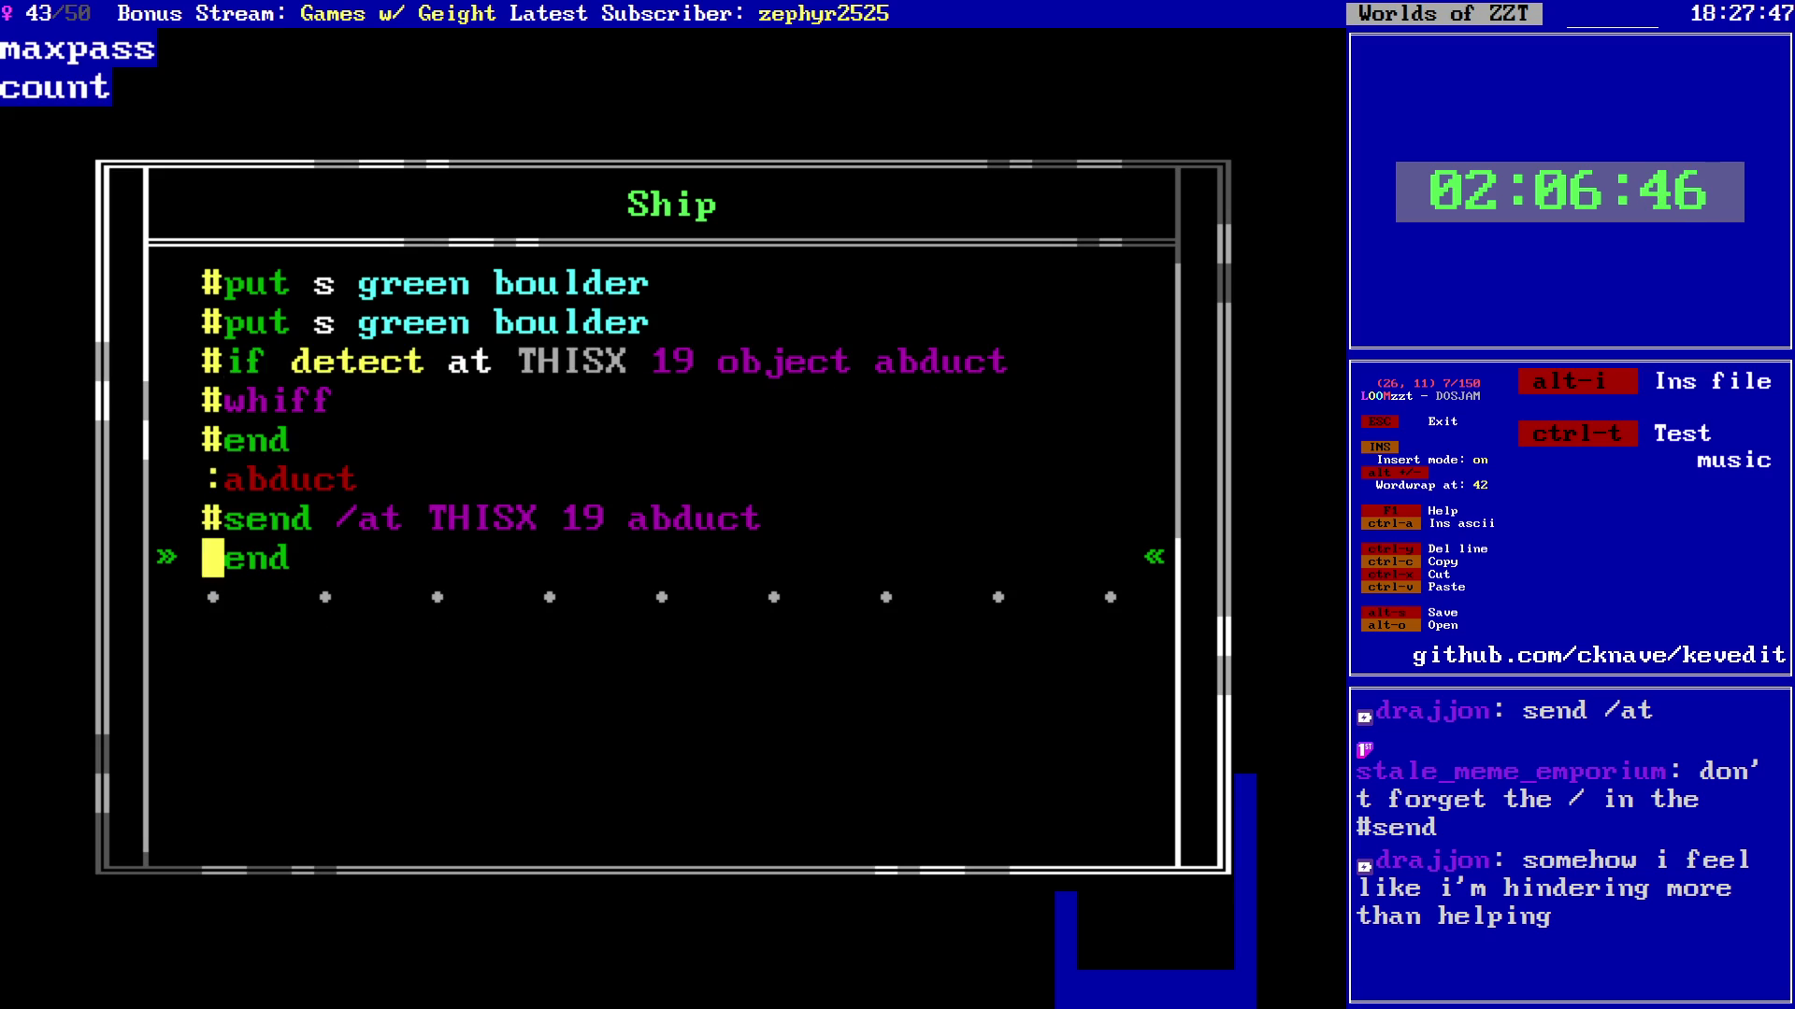
pyautogui.press('End')
# - Recheck the Ship's script on the board, then open the bottom-left Dude's code
pyautogui.press('Escape')
pyautogui.press('Escape')
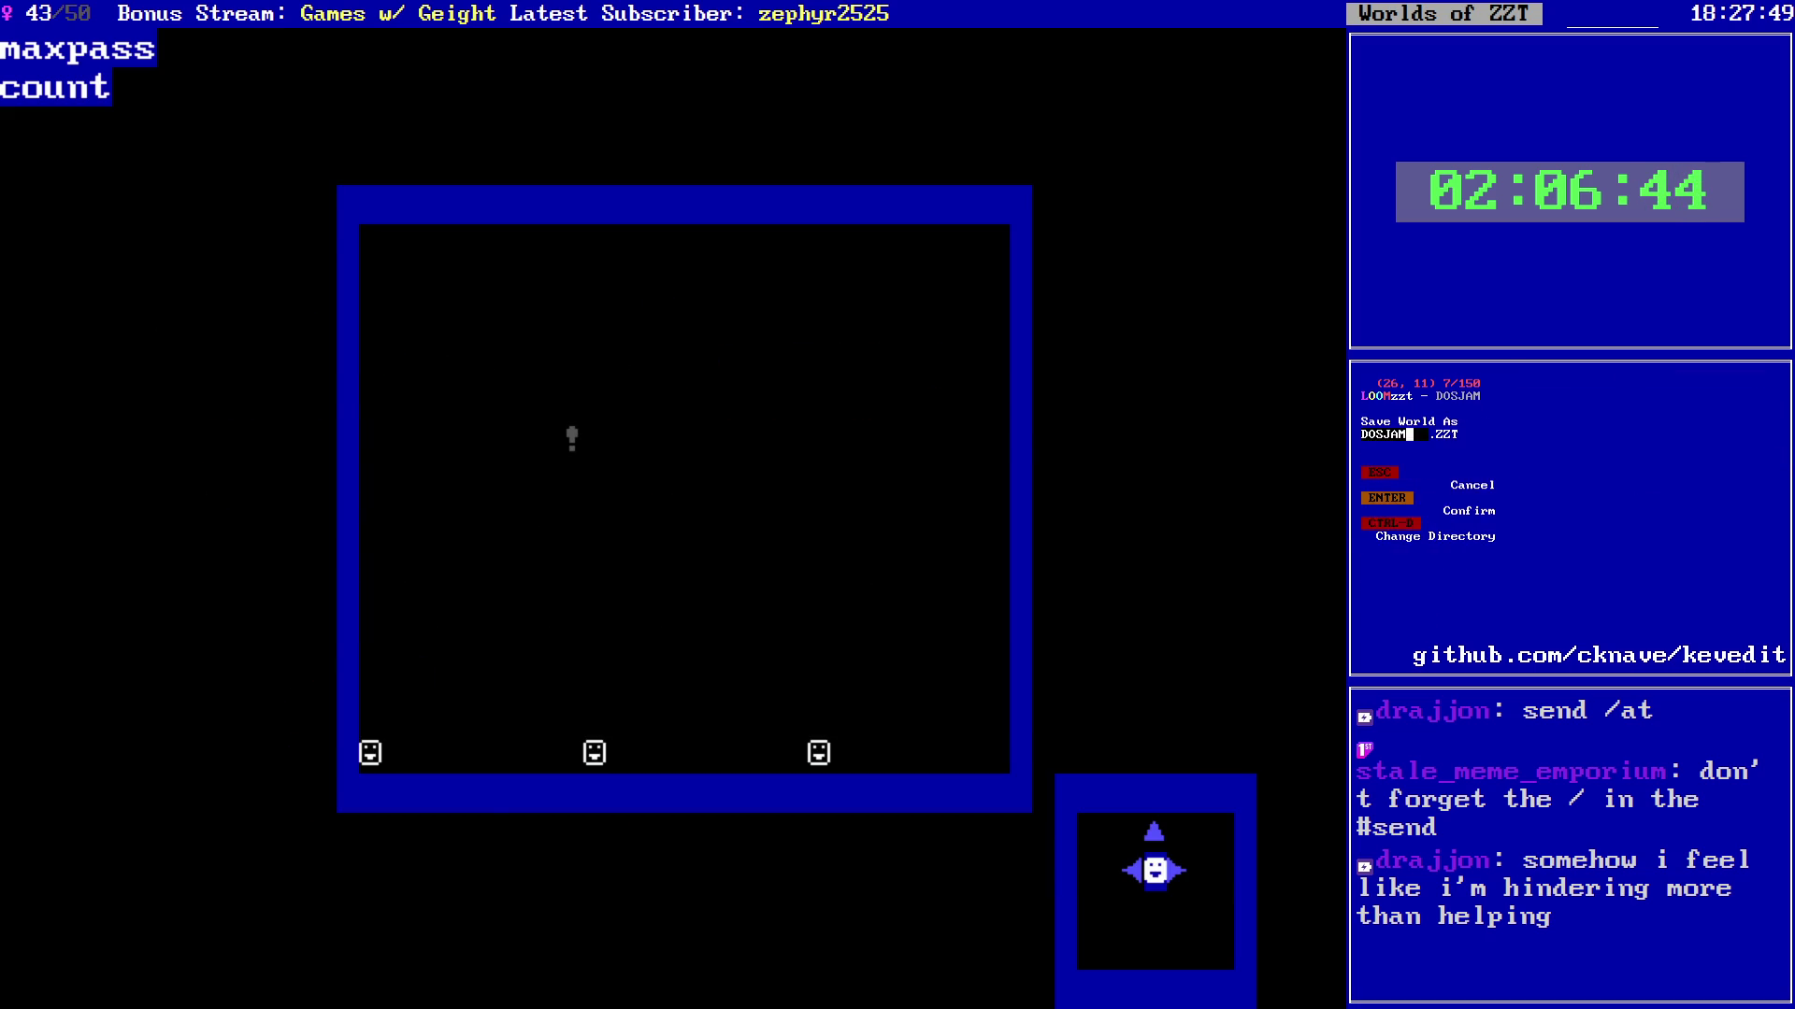
pyautogui.press('Return')
pyautogui.press('Return')
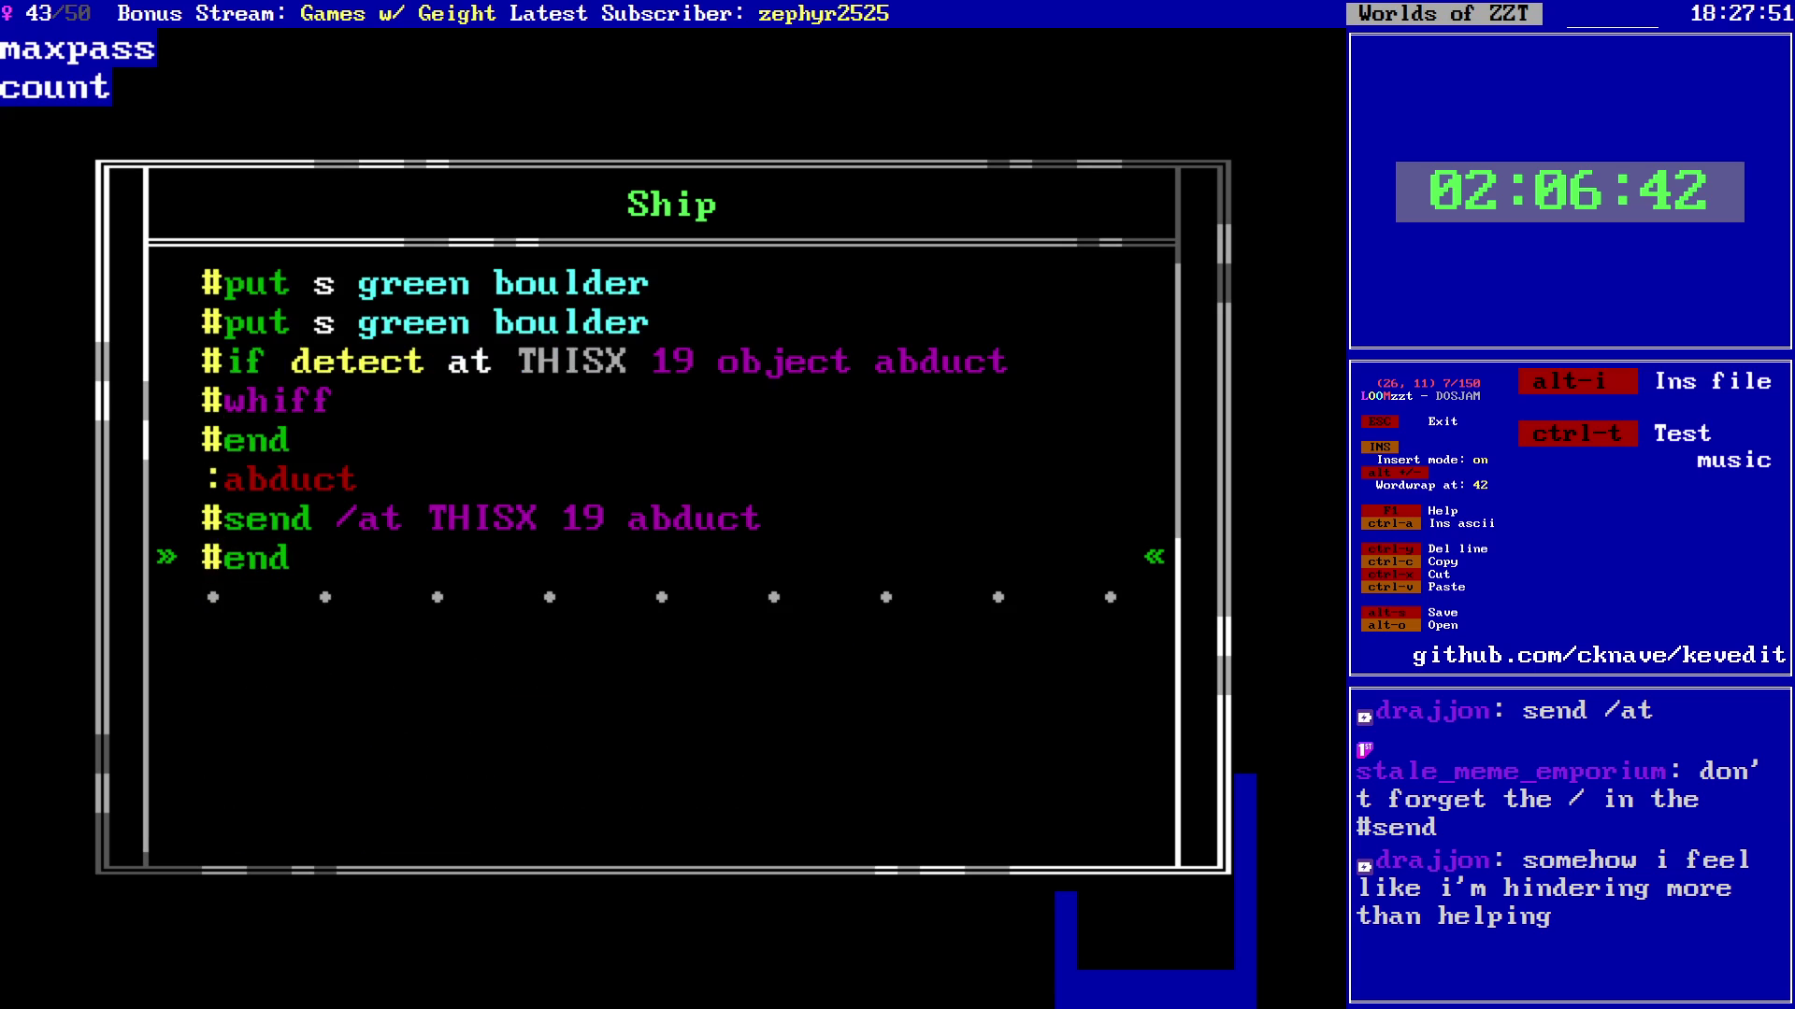
pyautogui.press('Escape')
pyautogui.press('Down')
pyautogui.press('Down')
pyautogui.press('Down')
pyautogui.press('Right')
pyautogui.press('Return')
pyautogui.press('Down')
pyautogui.press('Down')
# - Append an ':abduct' routine with '#walk n' and '#end' to the Dude's code
pyautogui.press('End')
pyautogui.press('Return')
pyautogui.write(':abduct')
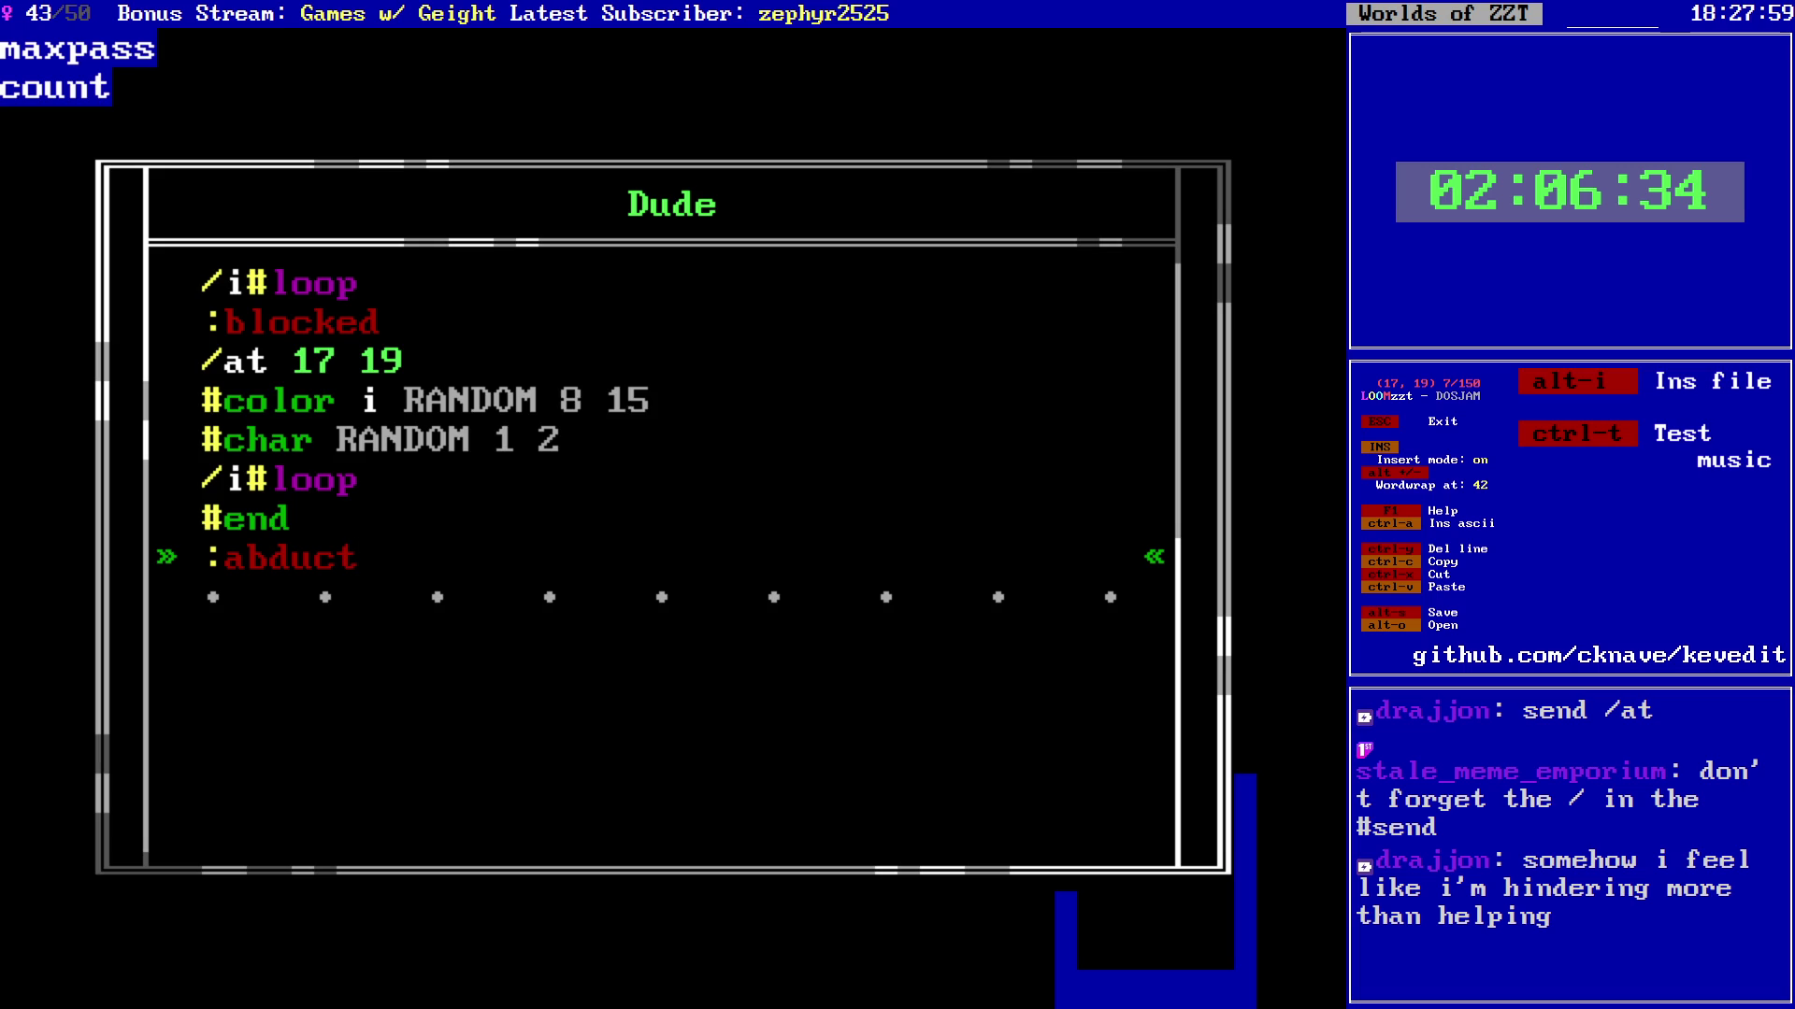
pyautogui.press('Return')
pyautogui.write('#walk n')
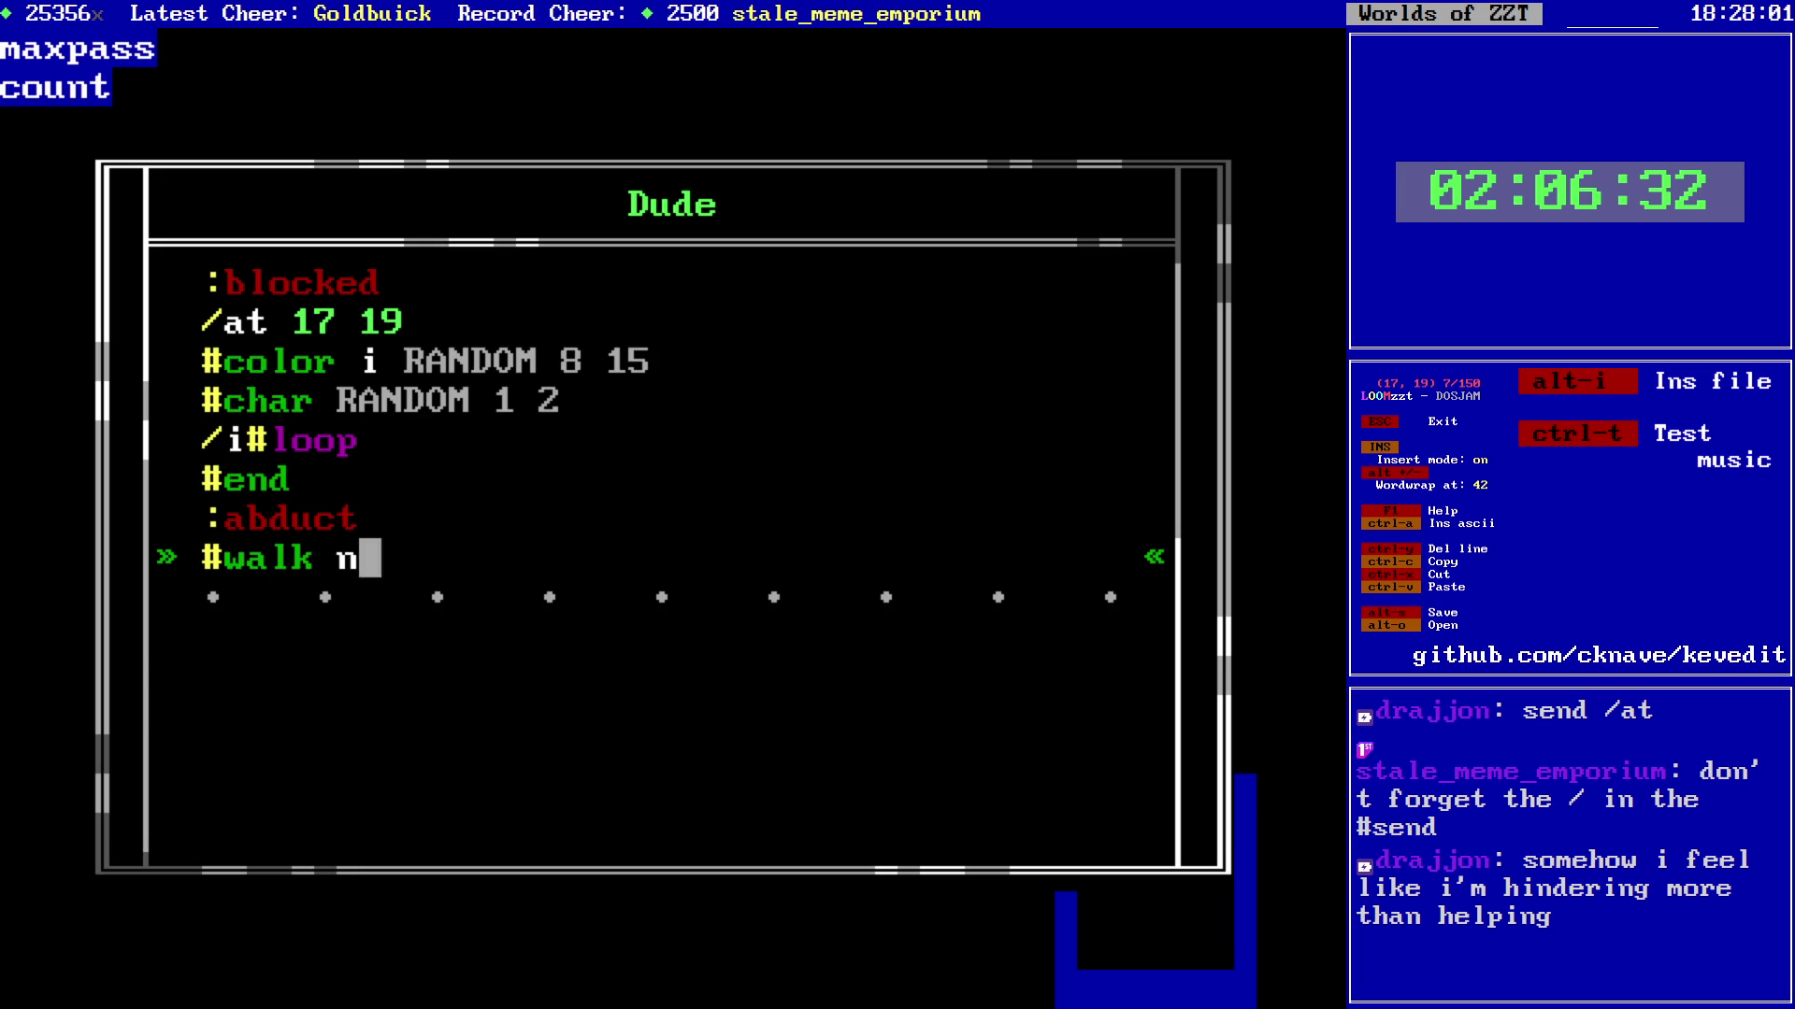
pyautogui.press('Return')
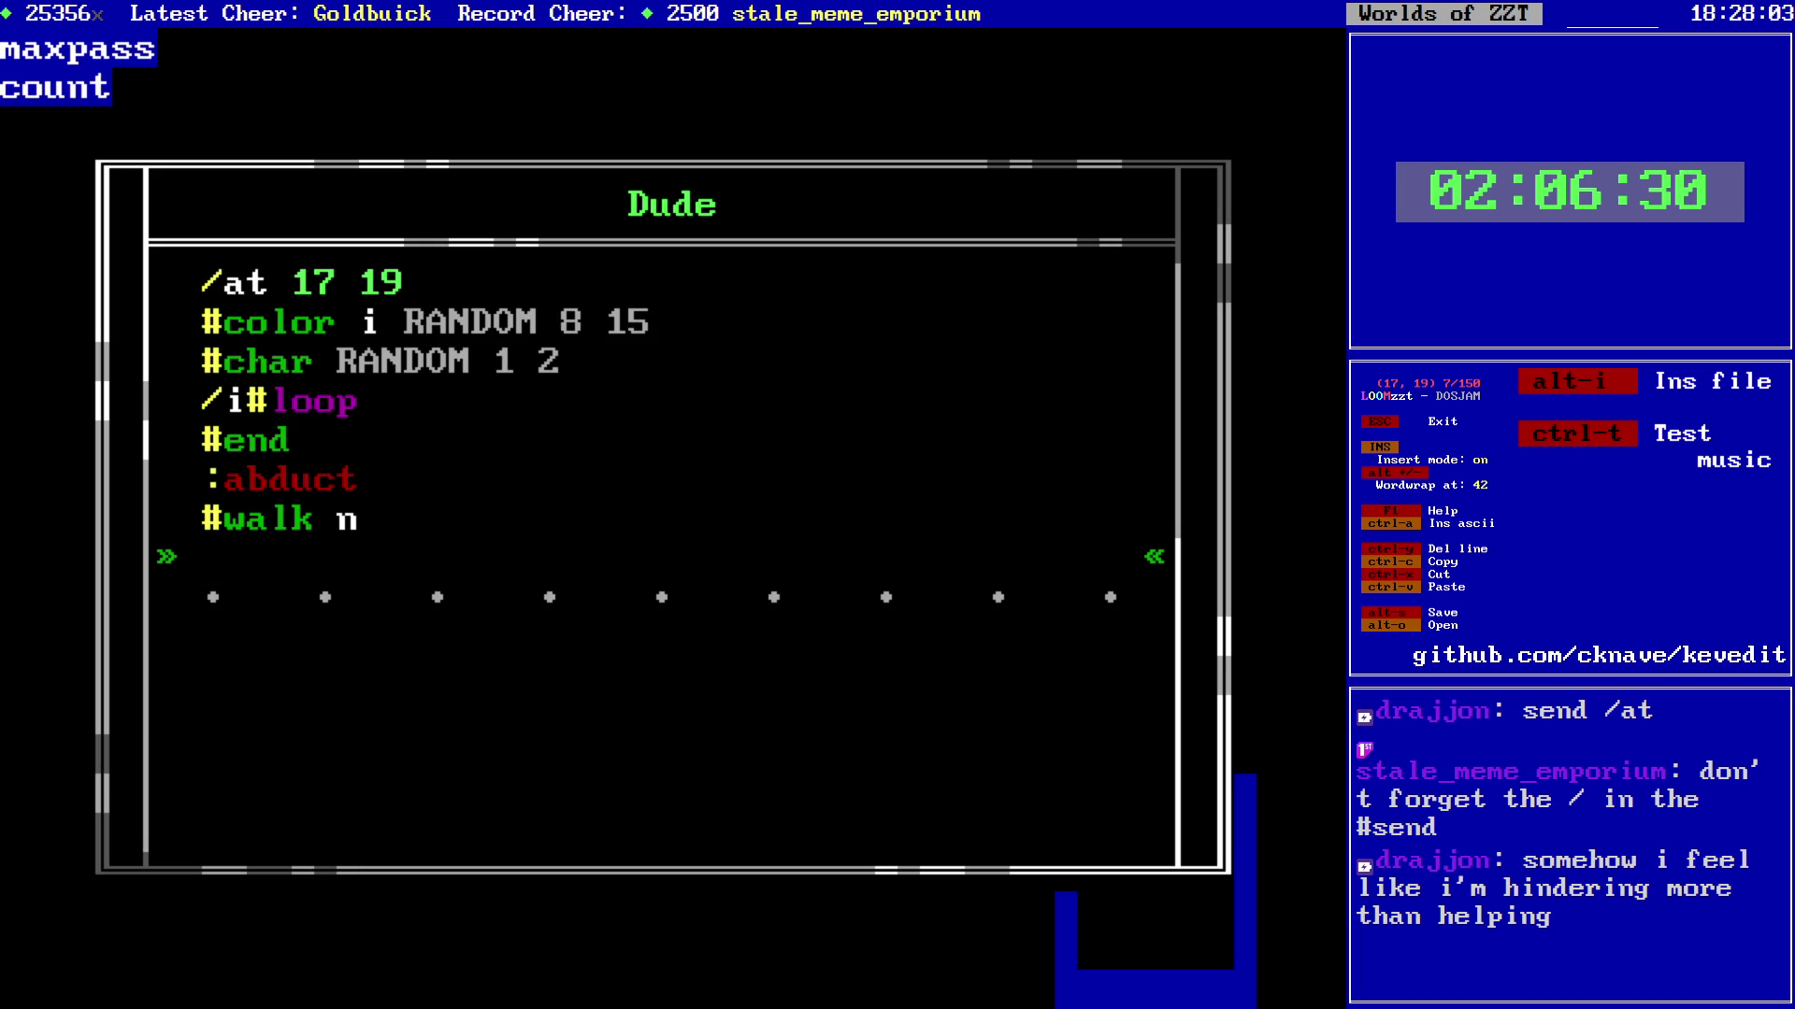
pyautogui.write('#end')
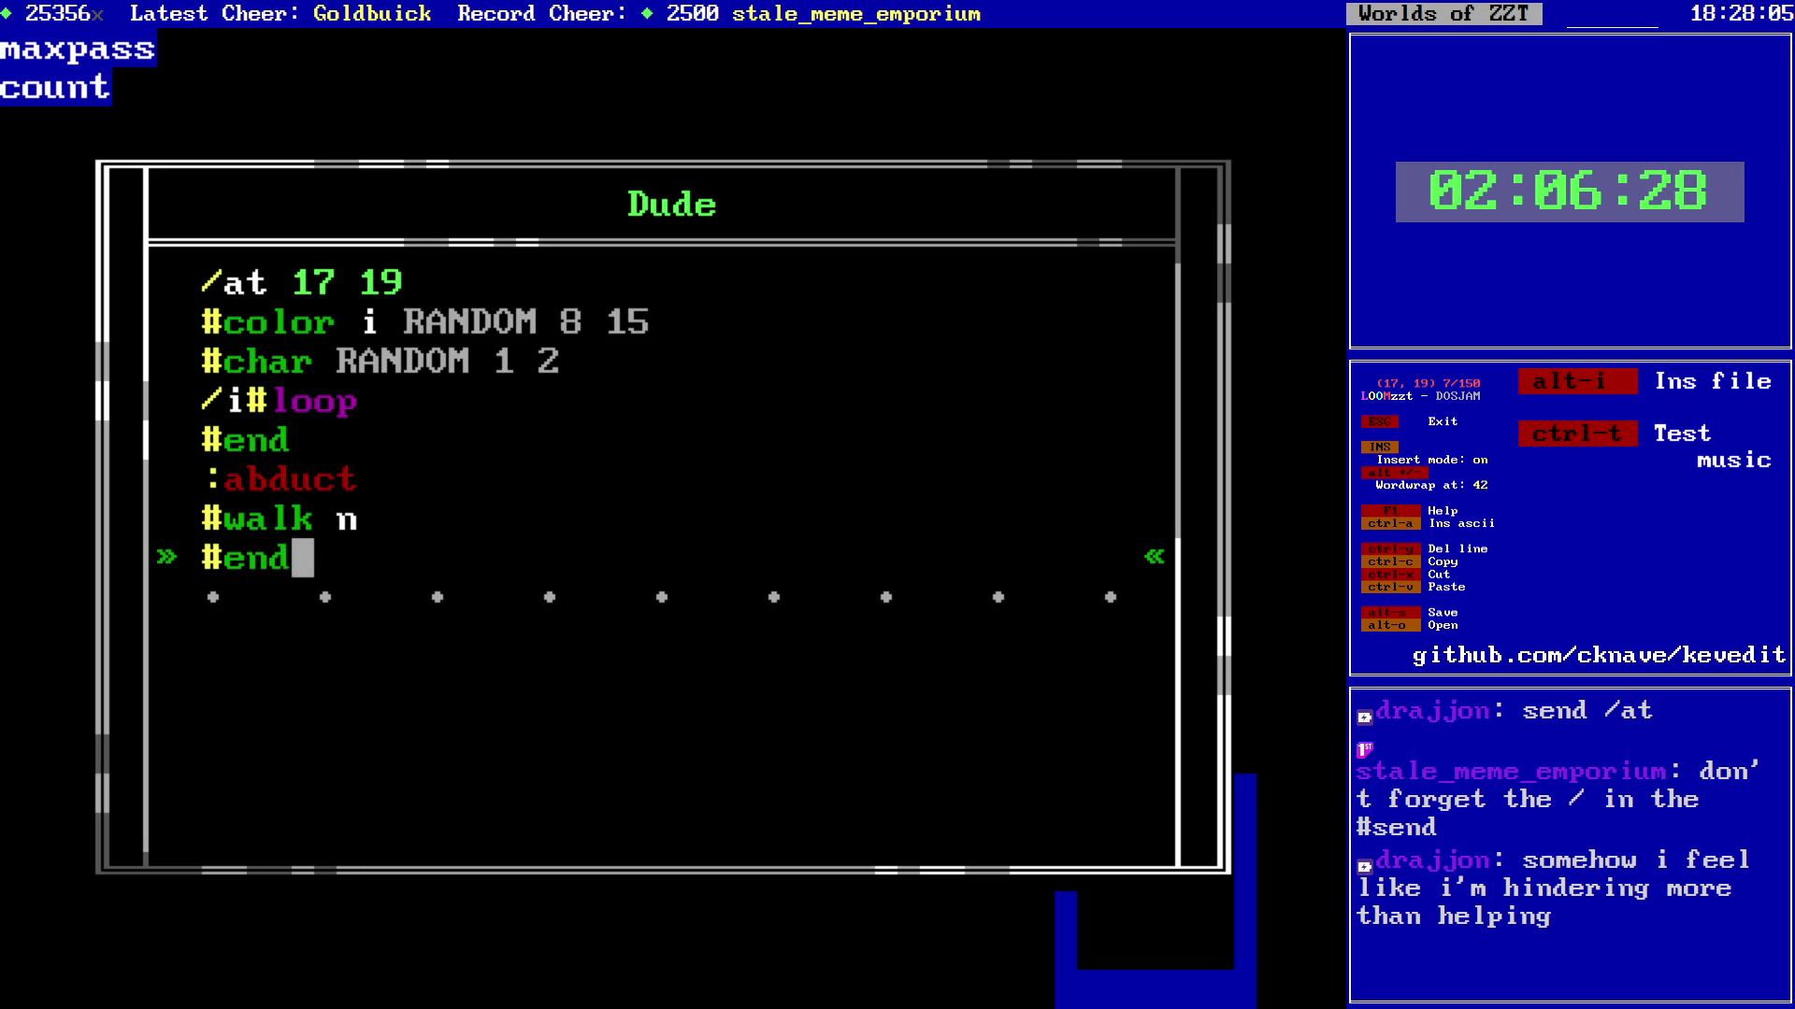
# - Add a ':thud' routine with 'give count 1', then close the Dude's code
pyautogui.press('Return')
pyautogui.write(':thud')
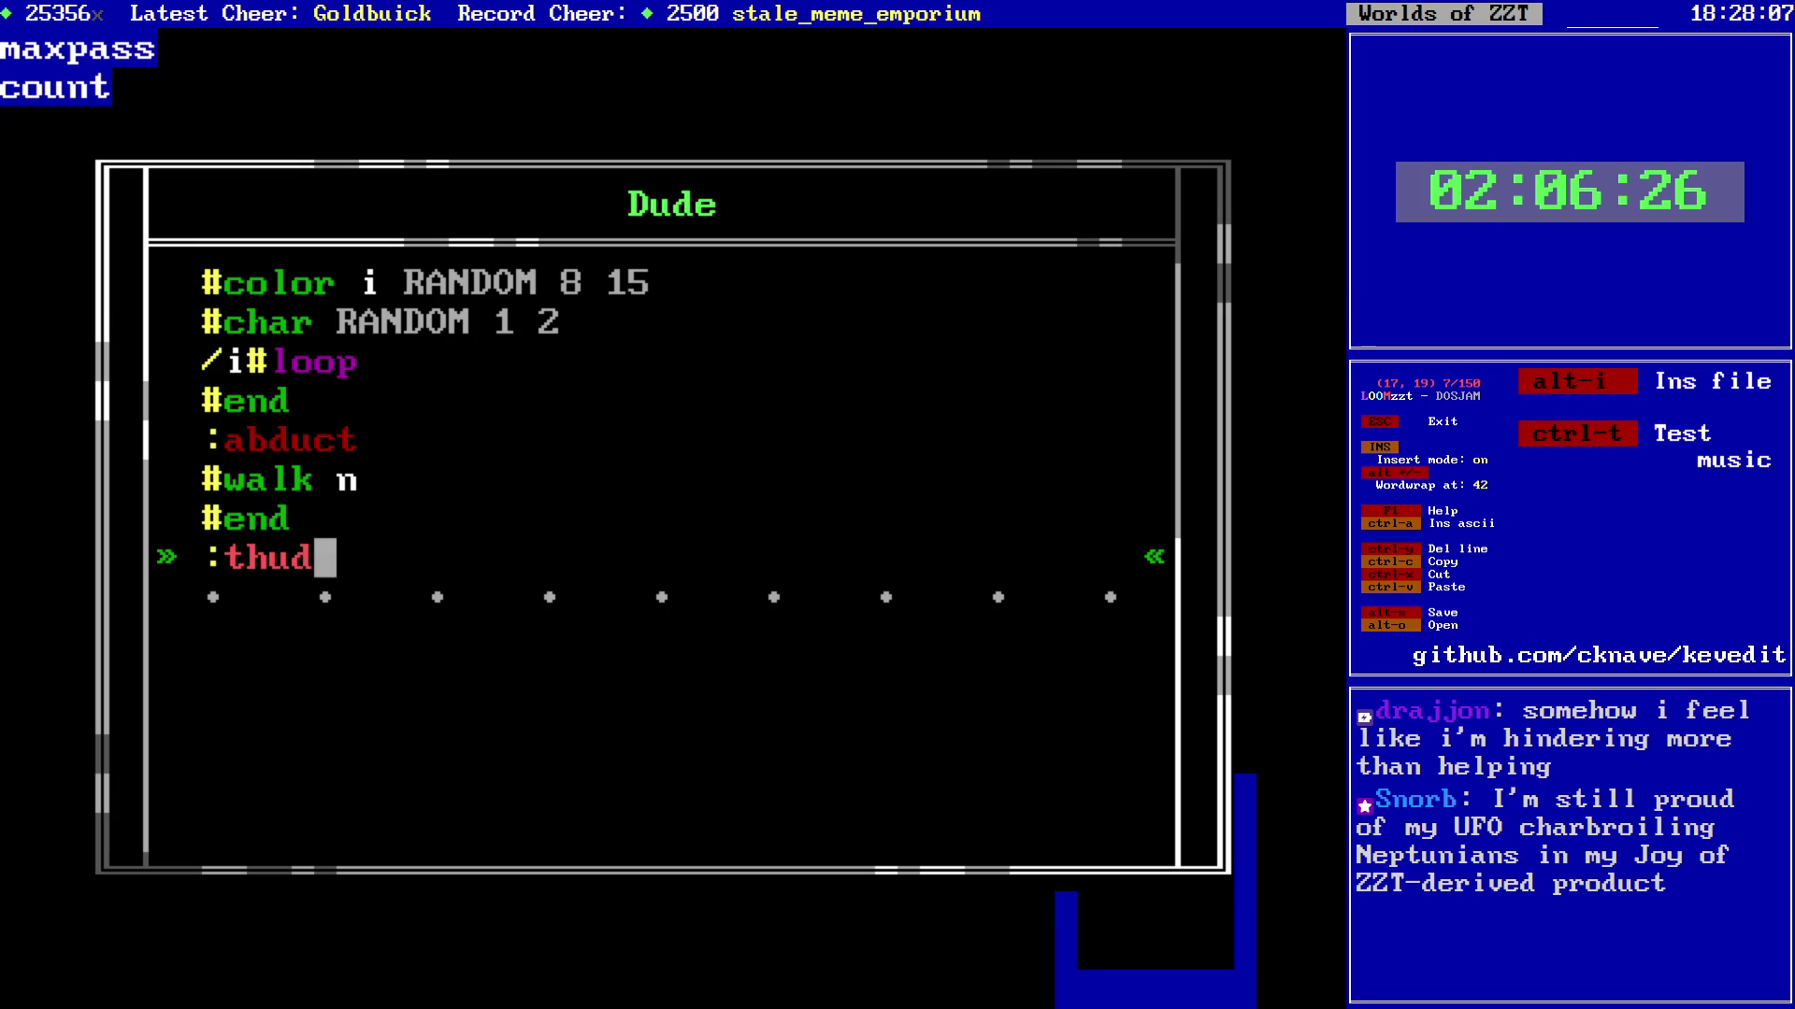
pyautogui.press('Return')
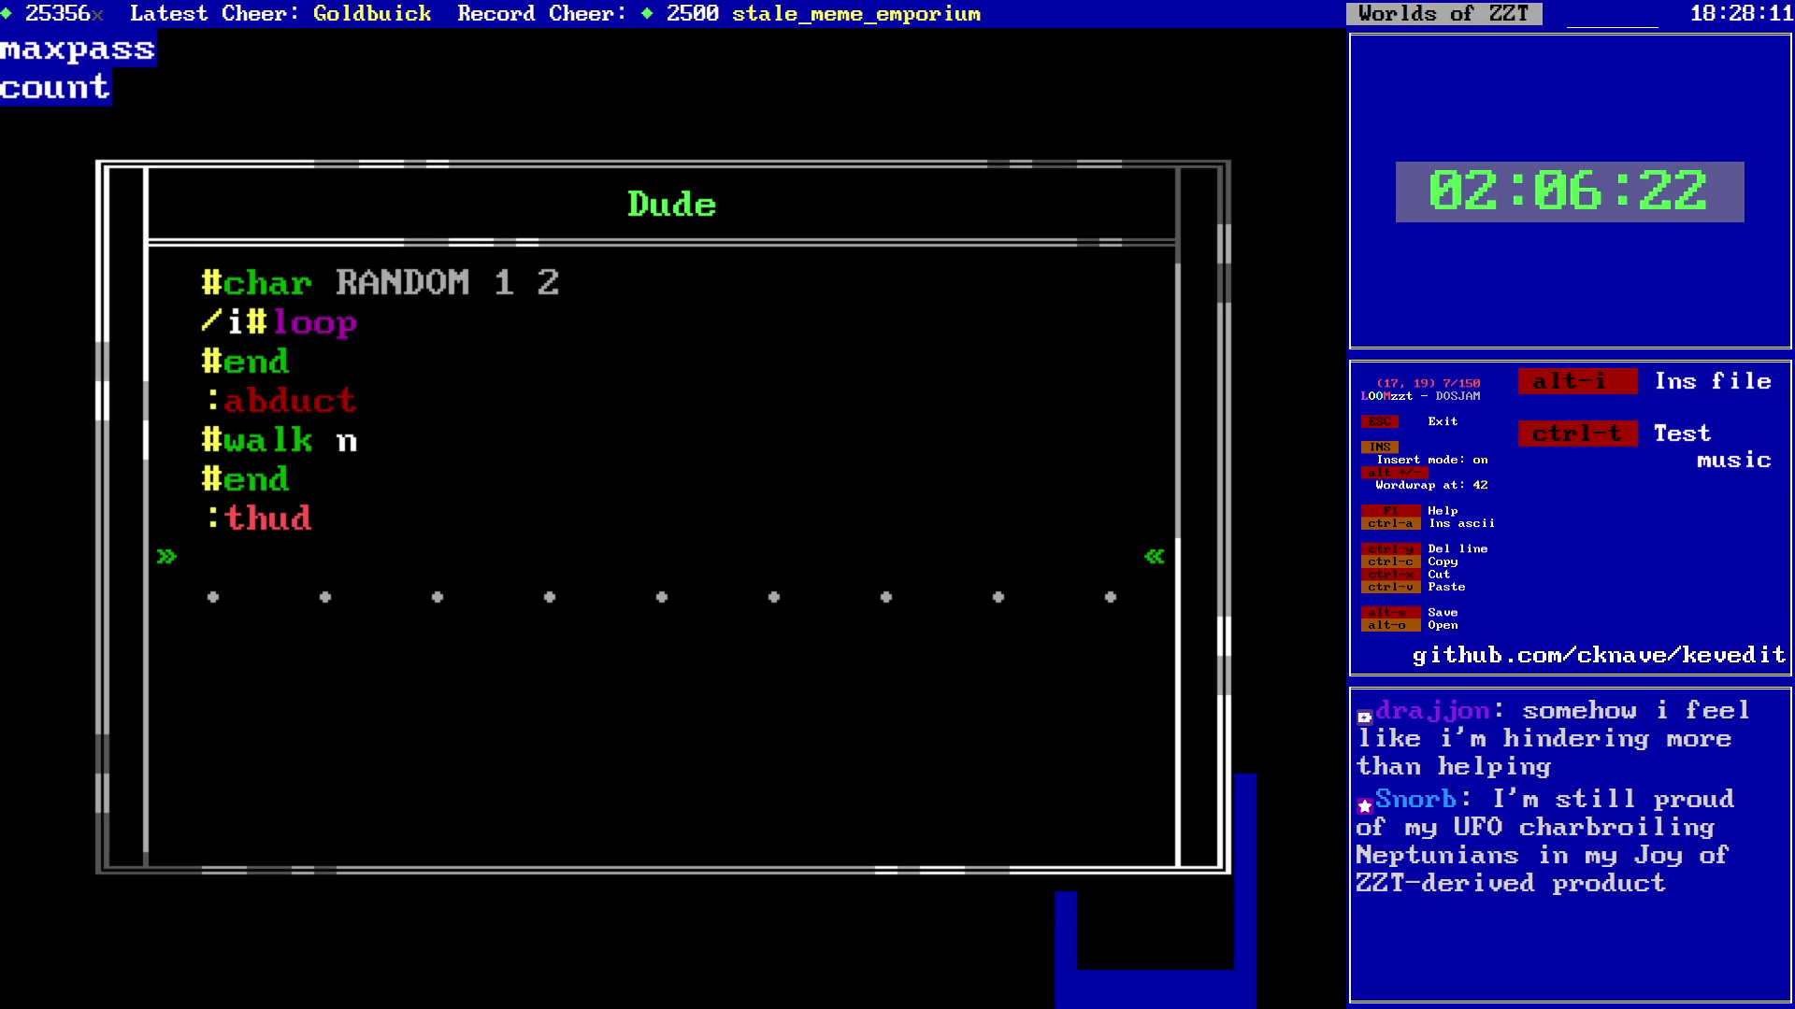
pyautogui.write('give count ')
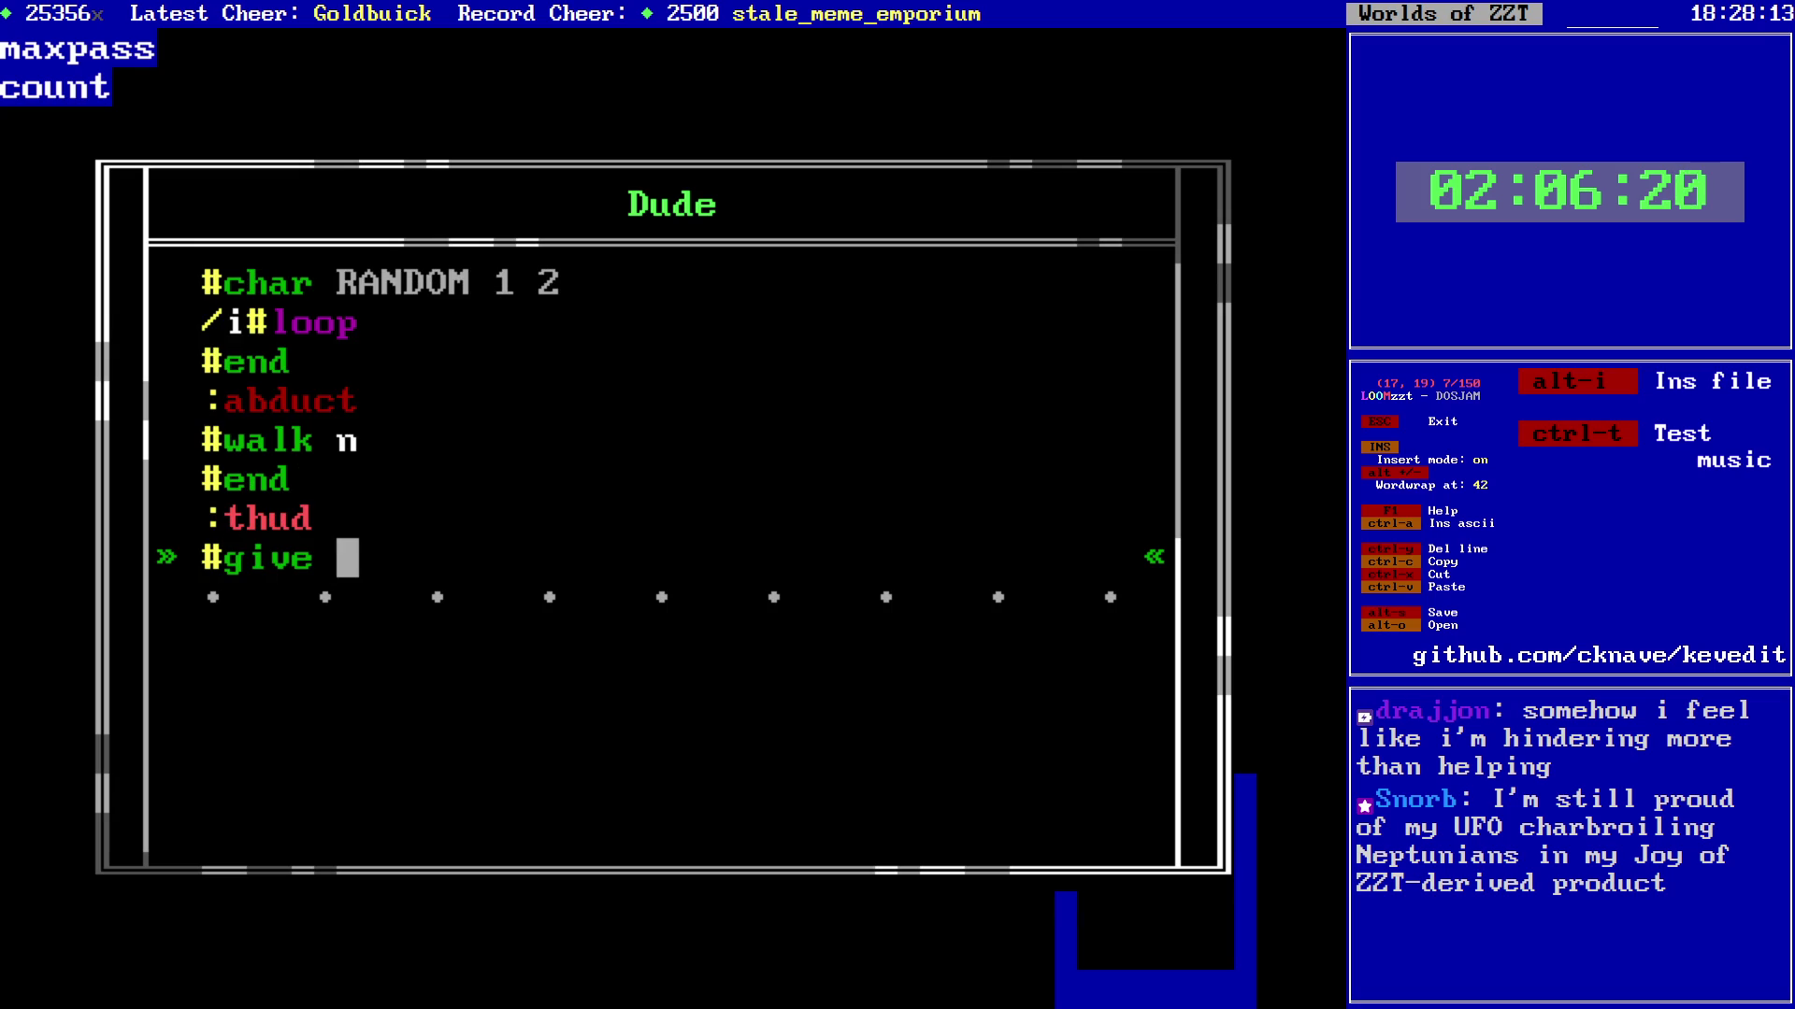
pyautogui.write('1')
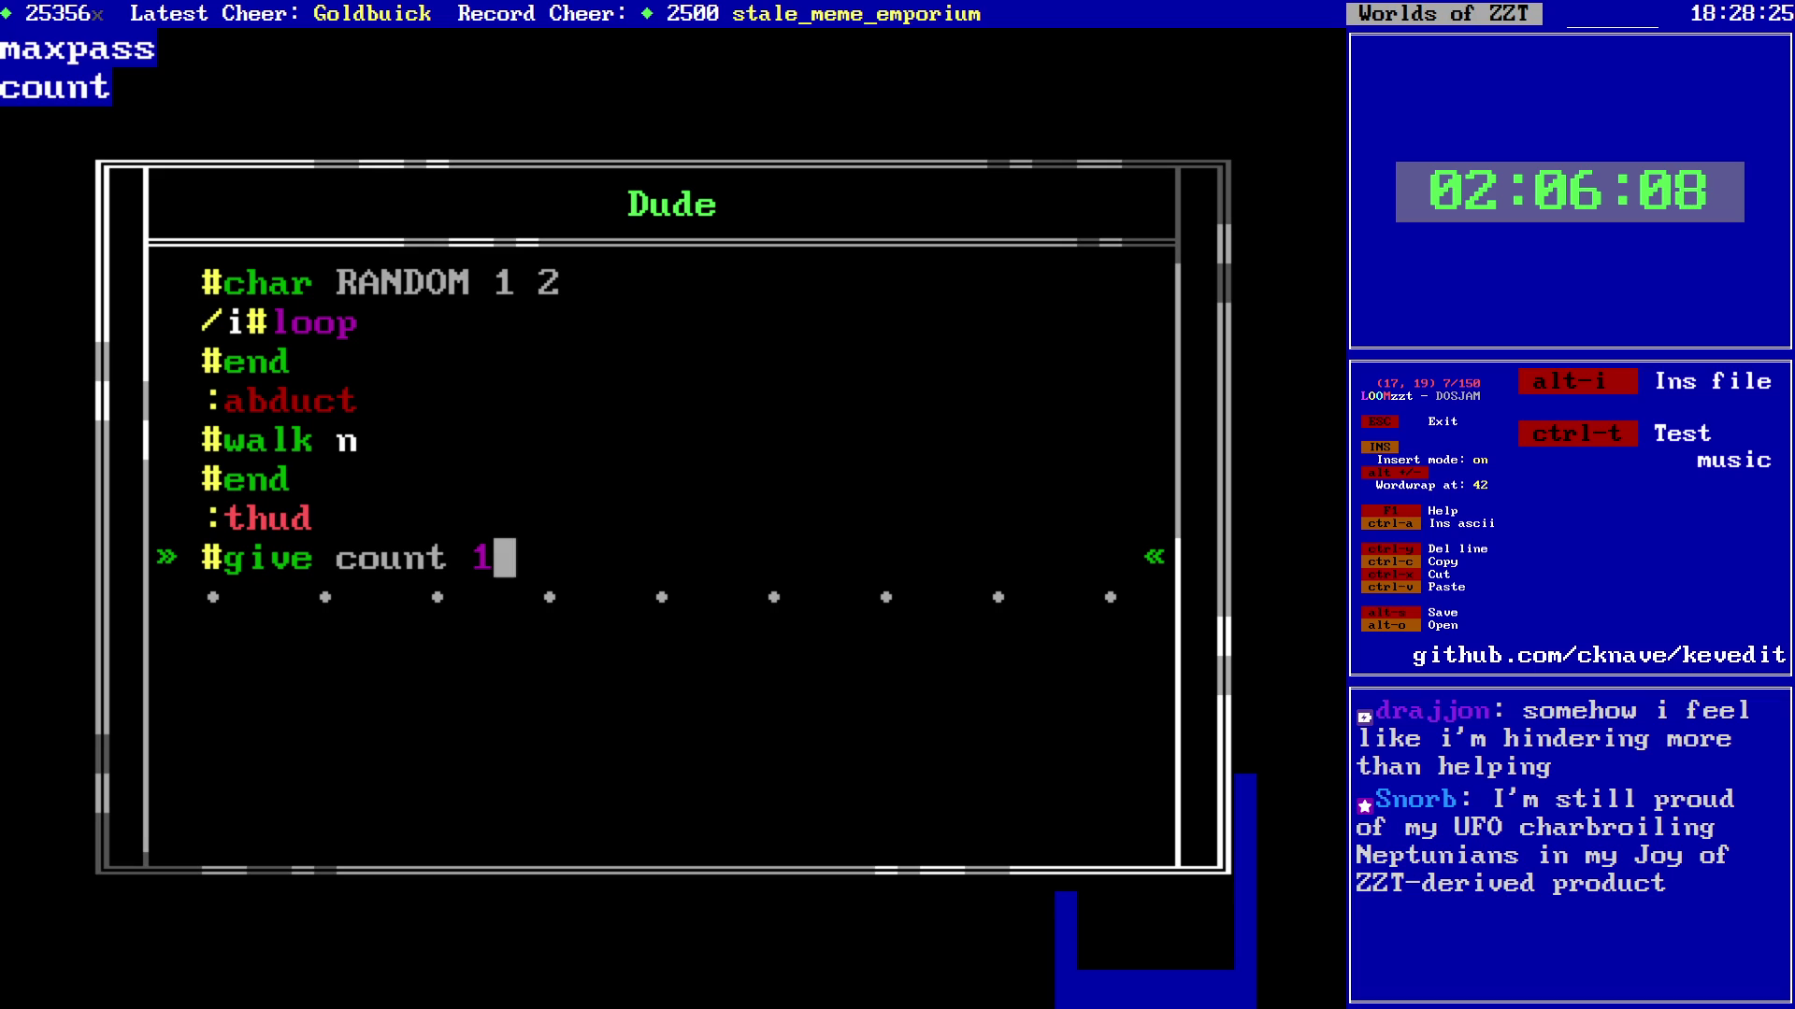
pyautogui.press('Return')
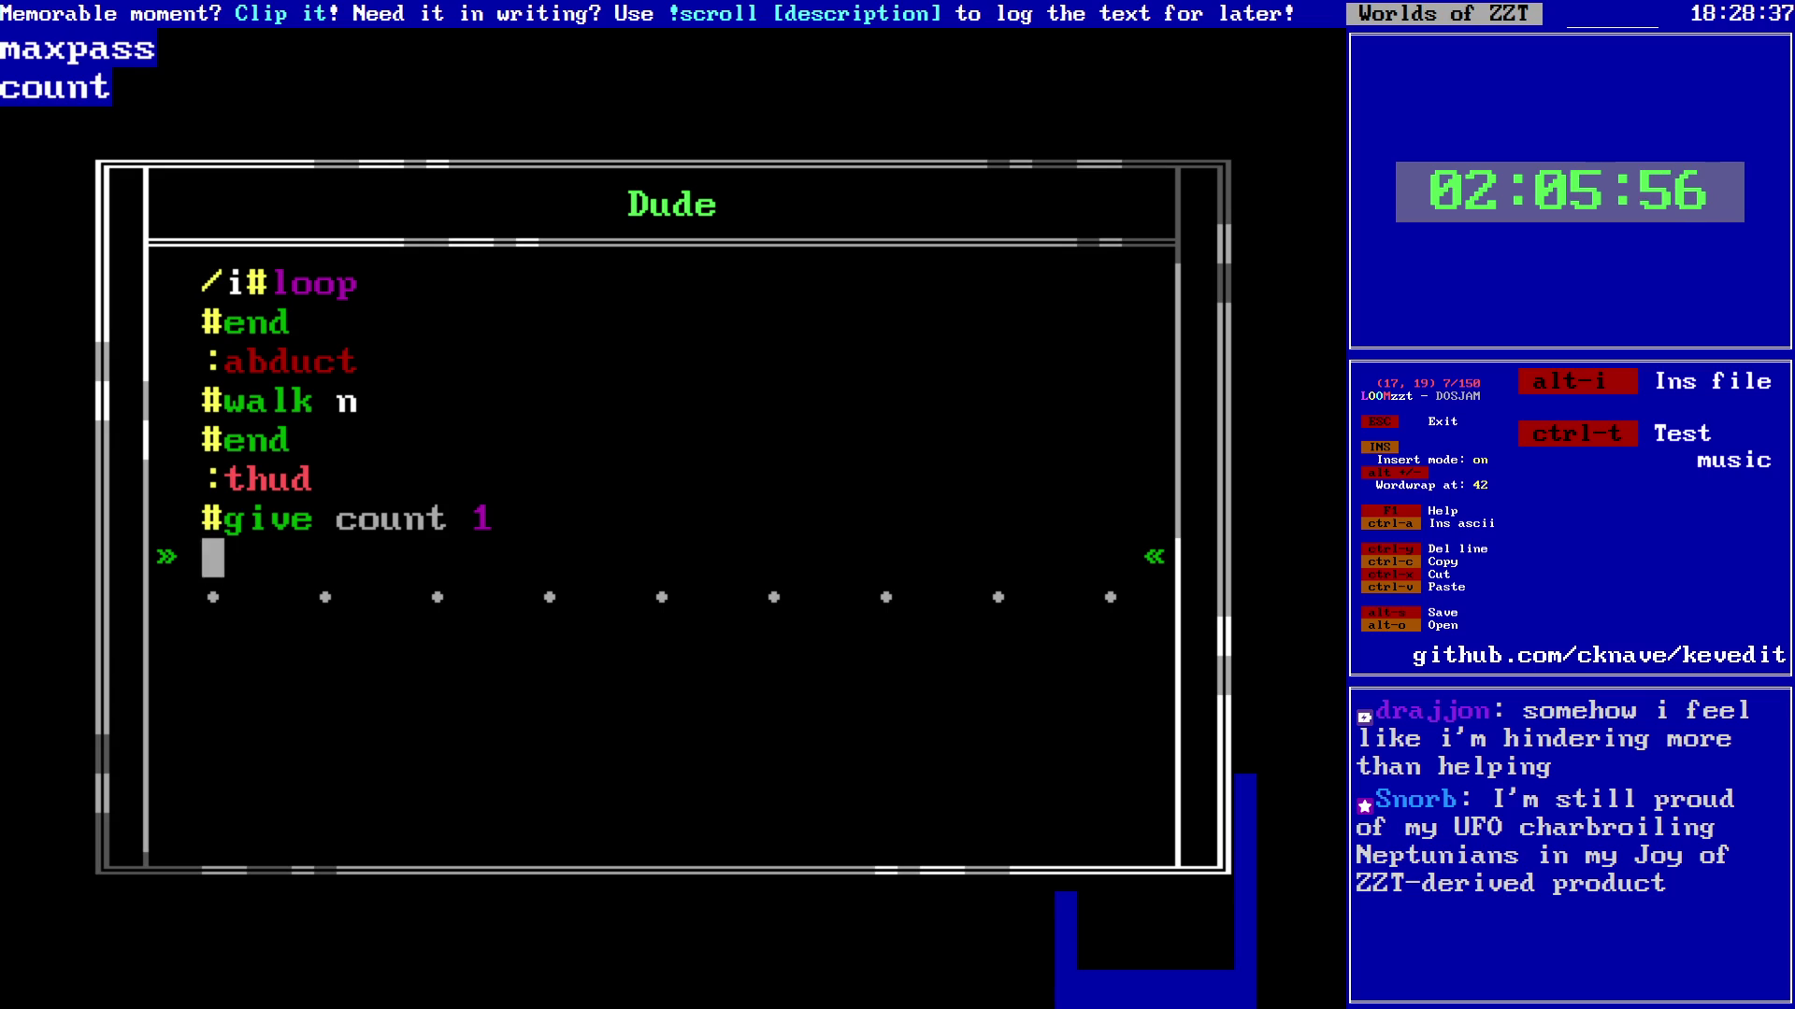
pyautogui.press('Escape')
pyautogui.press('Escape')
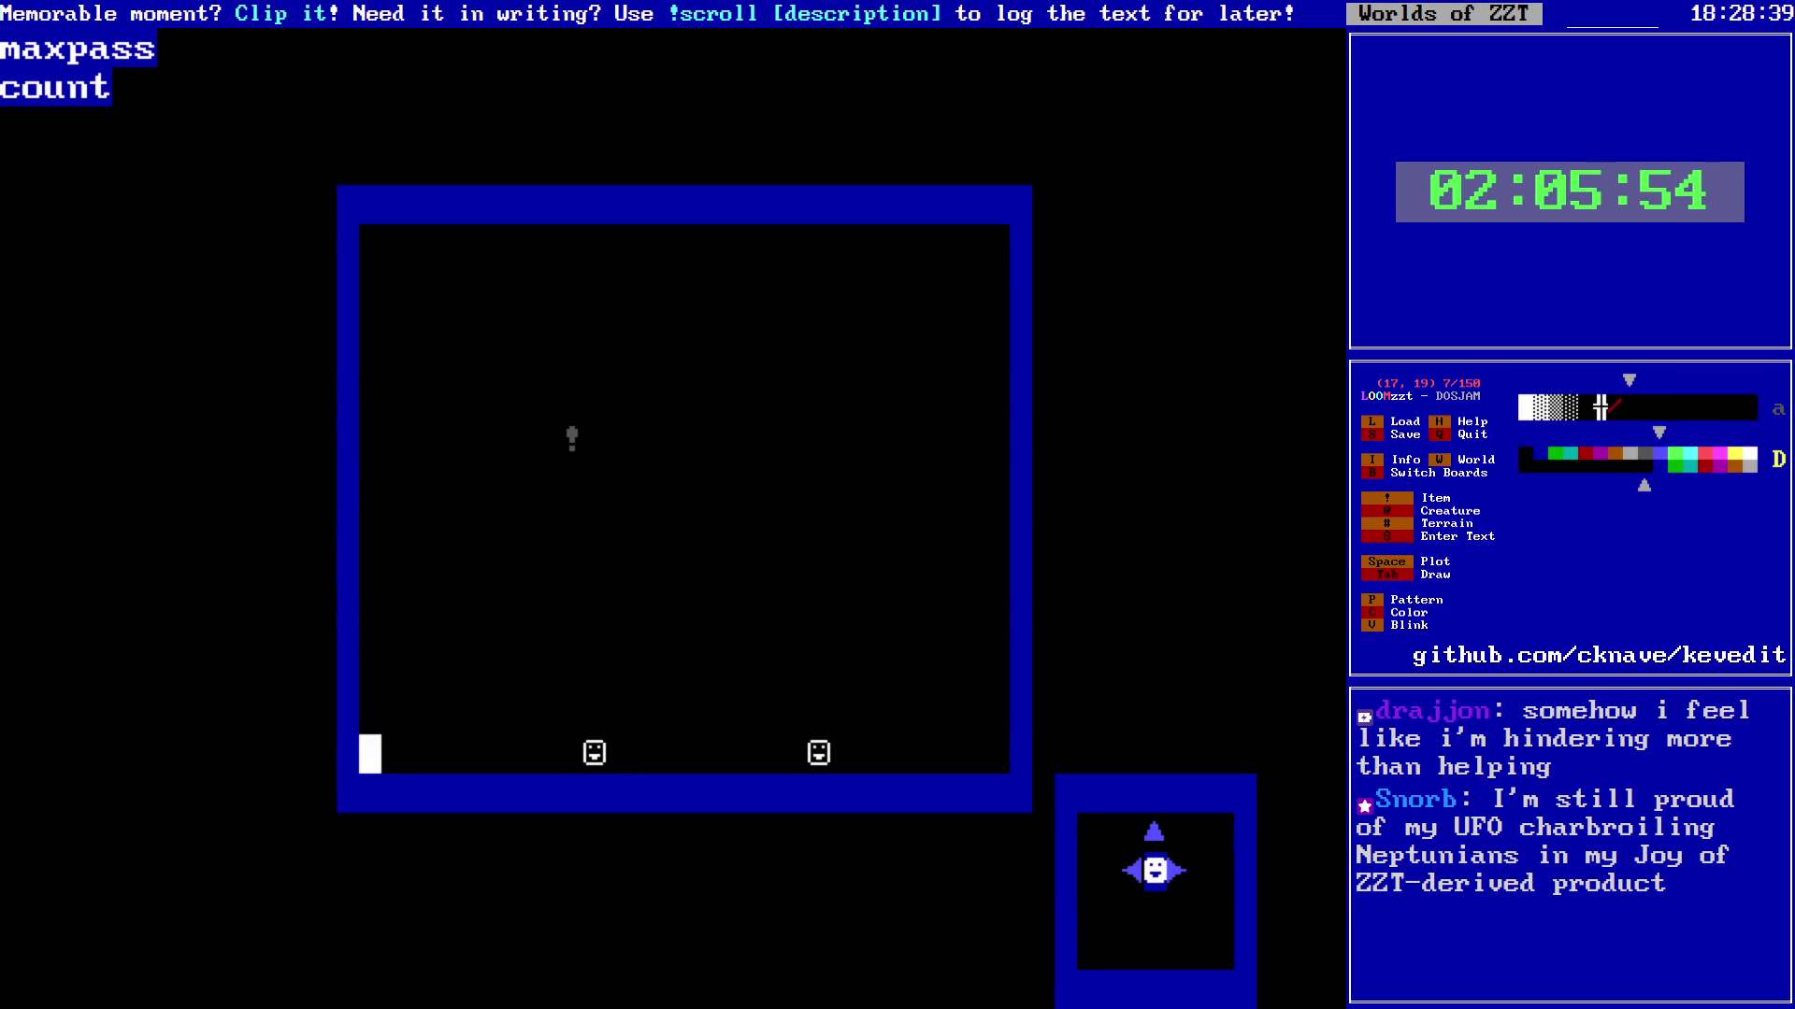
# - Move the cursor around the board and back to the bottom-left Dude
pyautogui.press('Right')
pyautogui.press('Right')
pyautogui.press('Right')
pyautogui.press('Up')
pyautogui.press('Up')
pyautogui.press('Up')
pyautogui.press('Up')
pyautogui.press('Left')
pyautogui.press('Up')
pyautogui.press('Up')
pyautogui.press('Left')
pyautogui.press('Left')
pyautogui.press('Left')
pyautogui.press('Down')
pyautogui.press('Down')
pyautogui.press('Down')
pyautogui.press('Down')
pyautogui.press('Down')
pyautogui.press('Right')
# - Insert a blank line after the #send command in the Ship's script
pyautogui.press('Down')
pyautogui.press('Right')
pyautogui.press('Right')
pyautogui.press('Right')
pyautogui.press('Up')
pyautogui.press('Up')
pyautogui.press('Up')
pyautogui.press('Up')
pyautogui.press('Up')
pyautogui.press('Up')
pyautogui.press('Down')
pyautogui.press('Left')
pyautogui.press('Down')
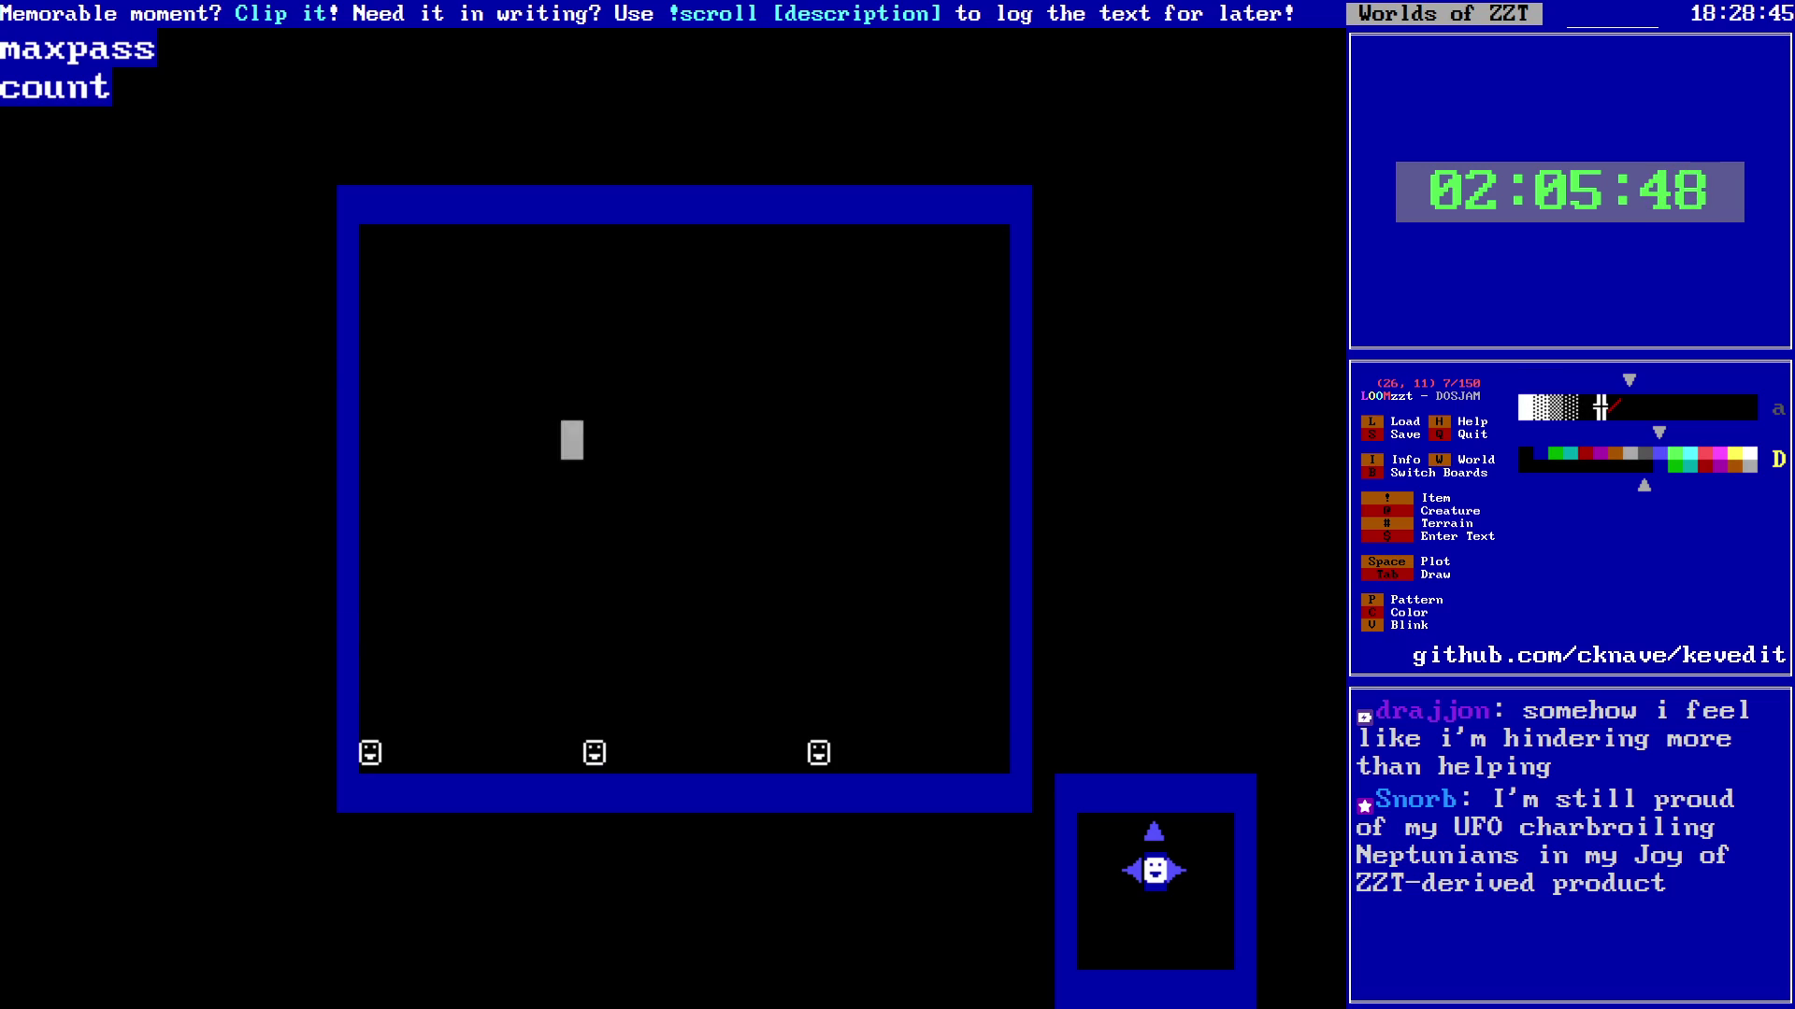
pyautogui.press('Return')
pyautogui.hotkey('ctrl', 'End')
pyautogui.press('Up')
pyautogui.press('End')
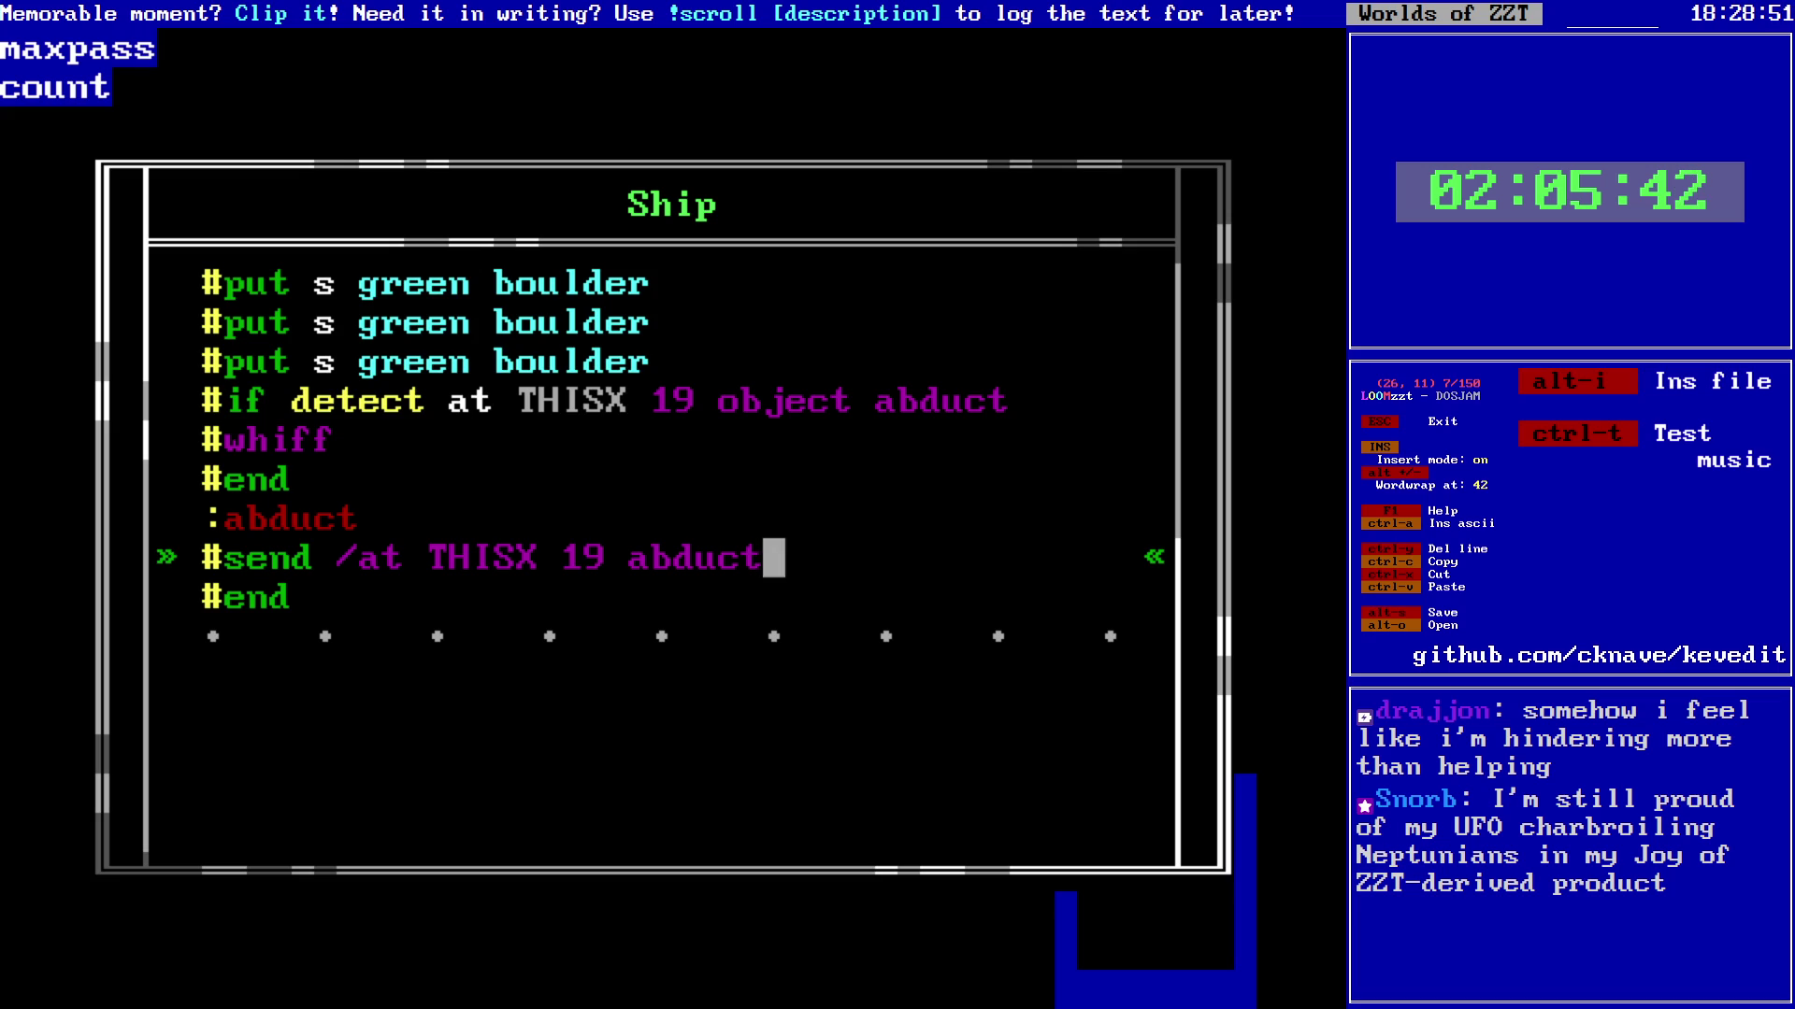
pyautogui.press('Return')
pyautogui.press('Escape')
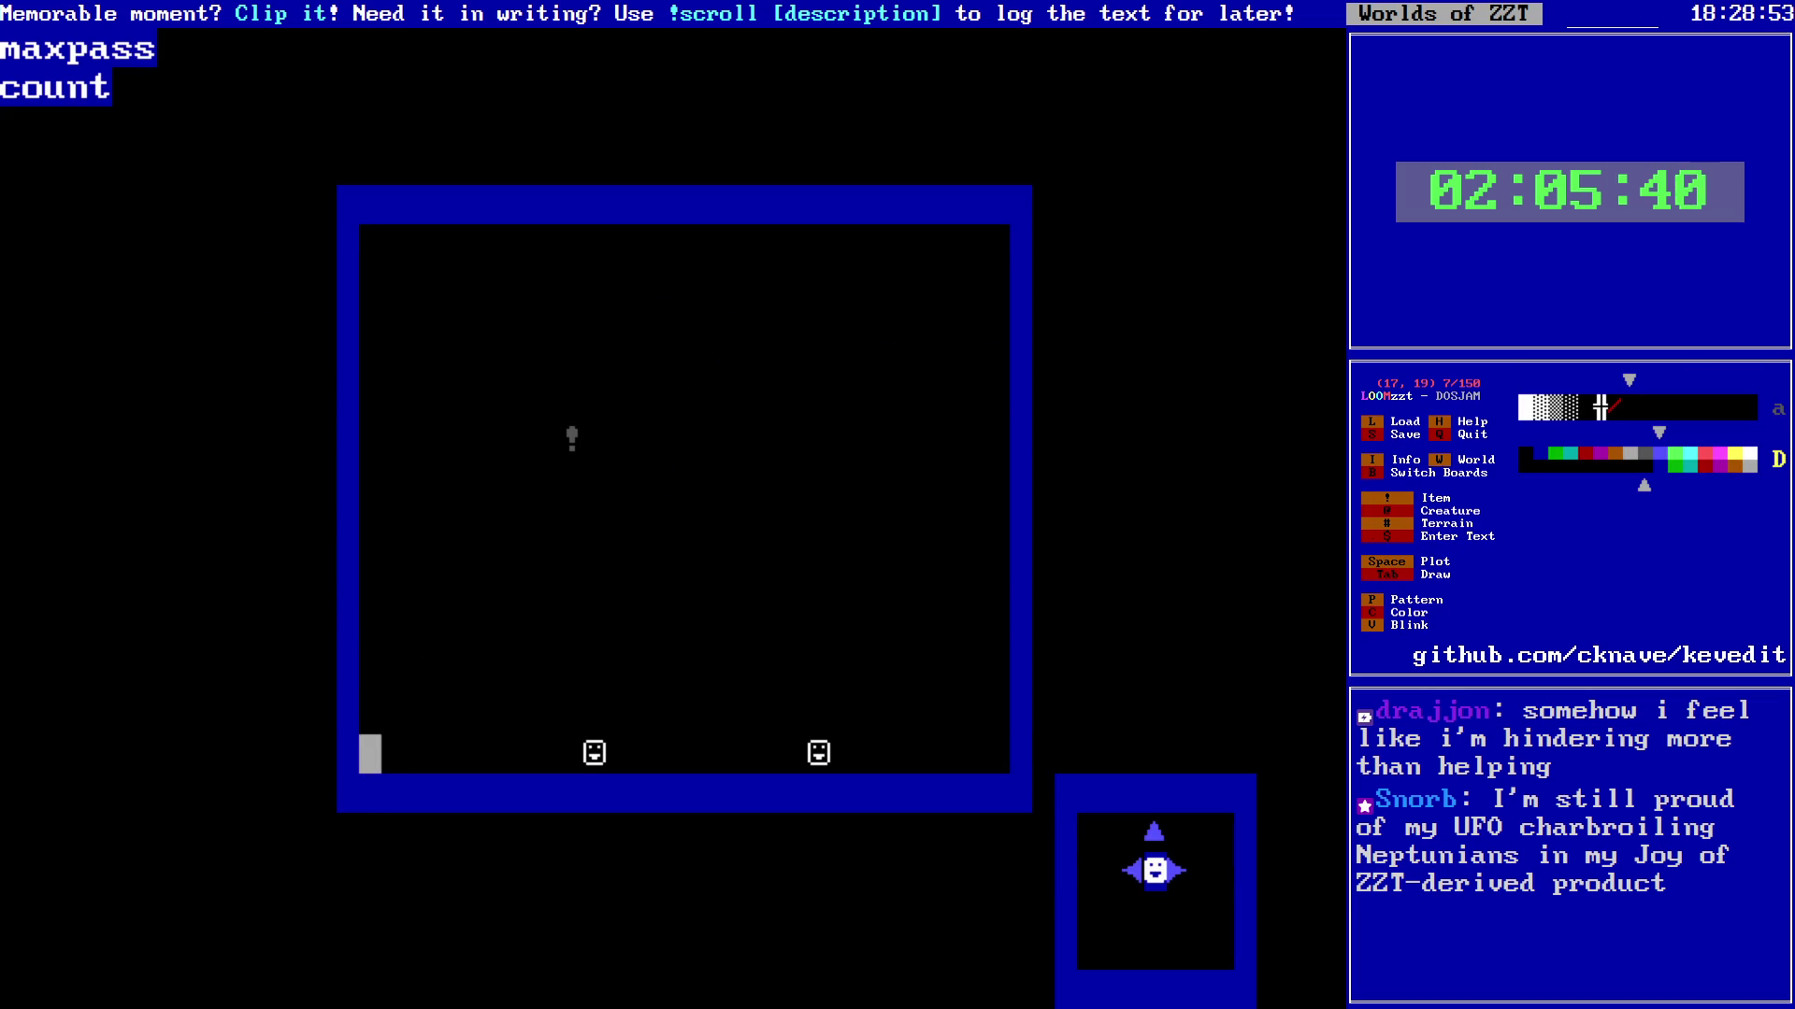
# - Reopen the Ship's script and enter '17 19' on the blank line after #send
pyautogui.press('Right')
pyautogui.press('Right')
pyautogui.press('Right')
pyautogui.press('Up')
pyautogui.press('Up')
pyautogui.press('Up')
pyautogui.press('Return')
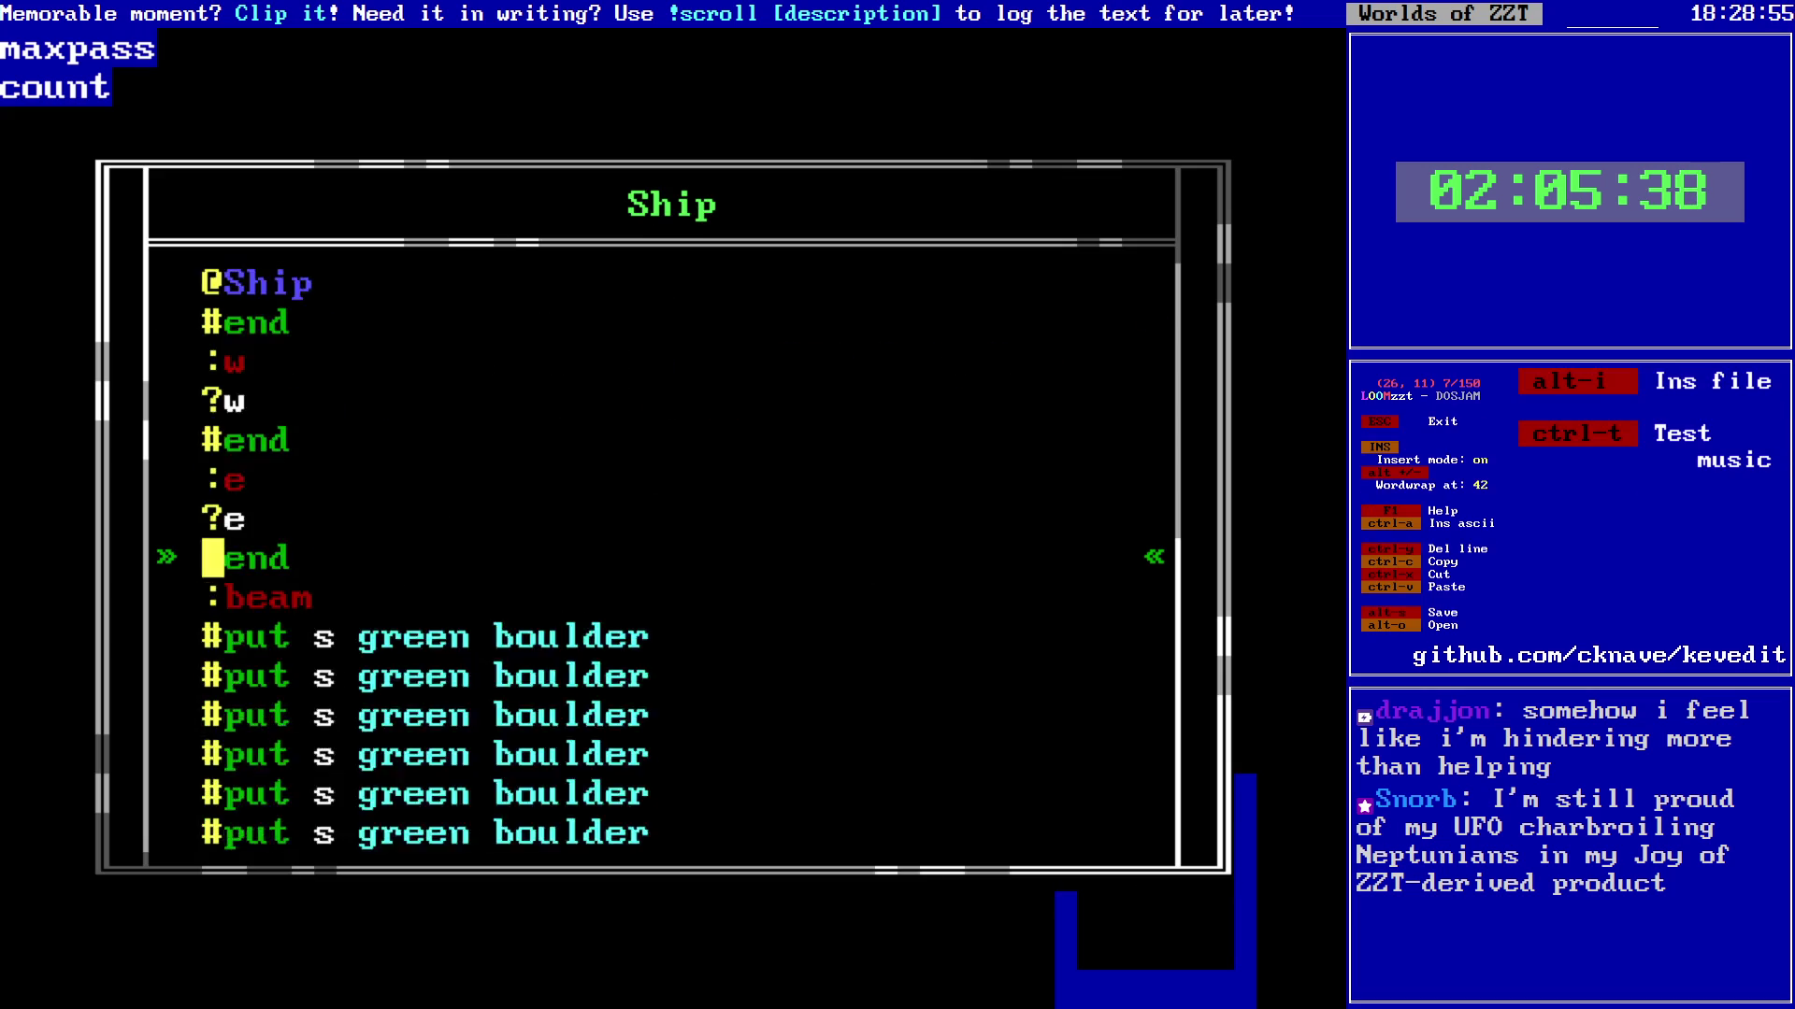
pyautogui.press('pagedown')
pyautogui.press('pagedown')
pyautogui.press('Up')
pyautogui.write('17 19')
# - Turn that line into '/at 17 19' and close the Ship's script
pyautogui.press('Home')
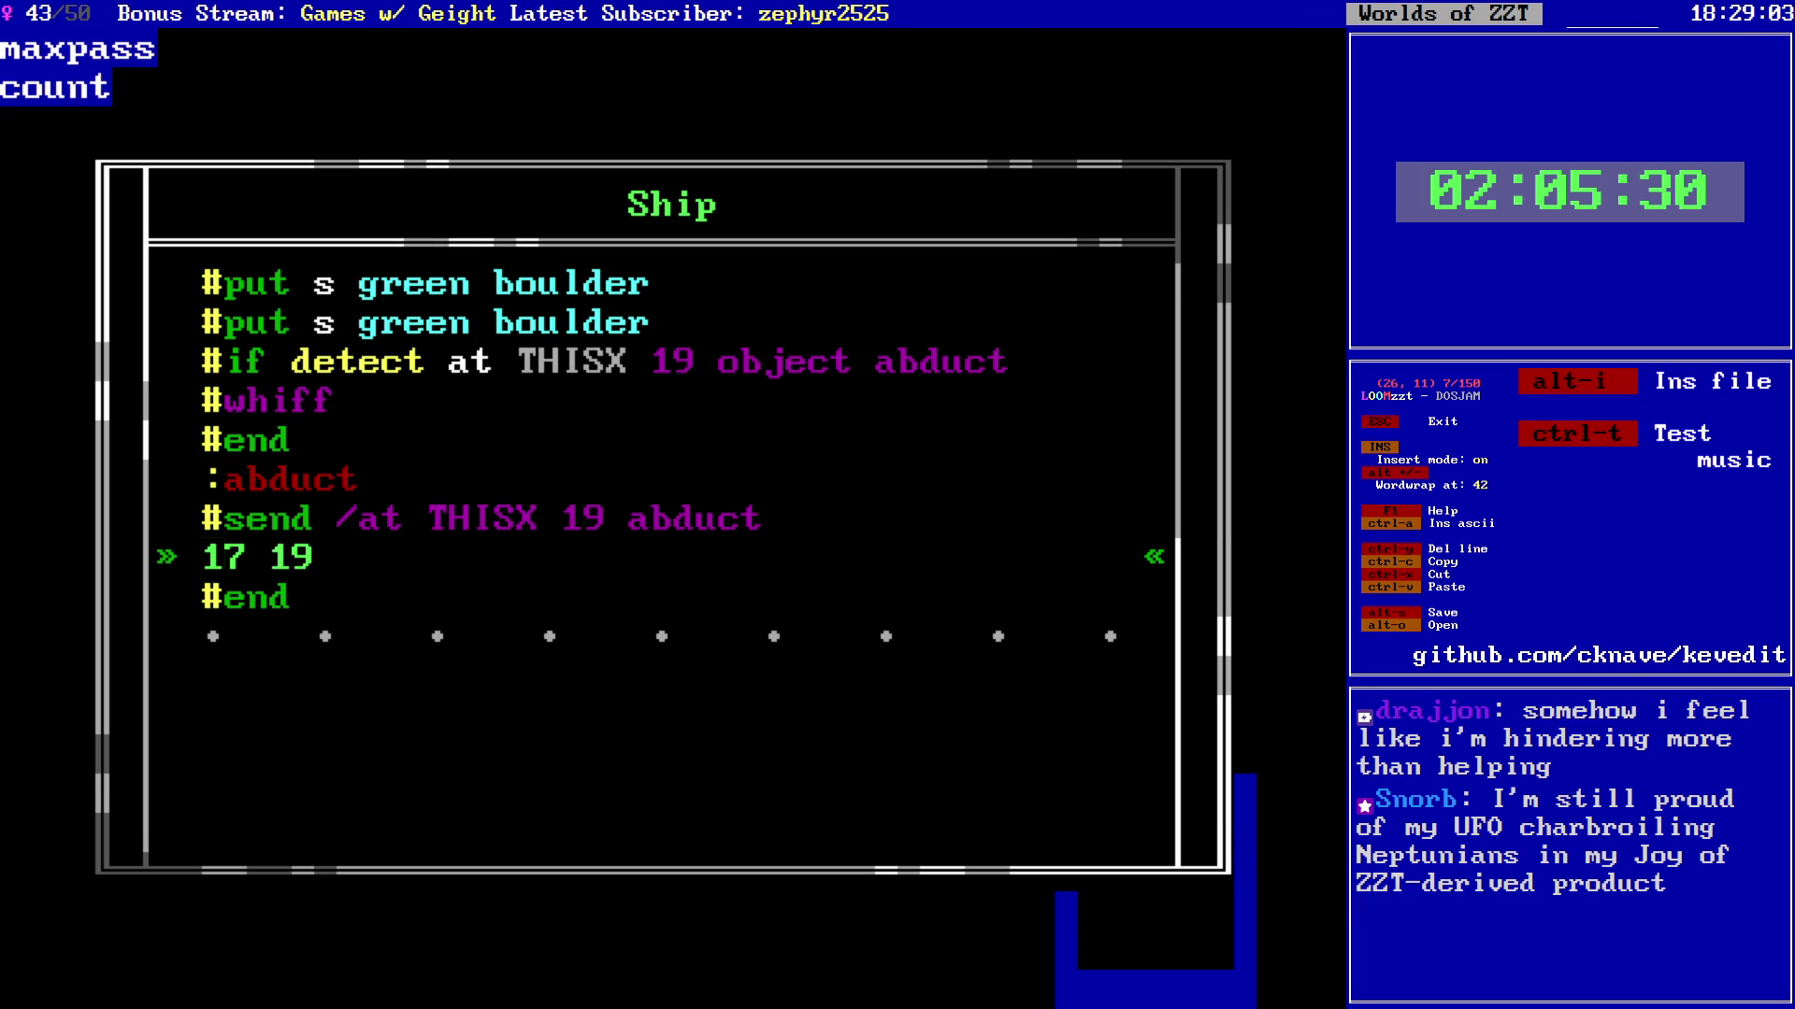
pyautogui.press('Right')
pyautogui.press('Right')
pyautogui.press('Home')
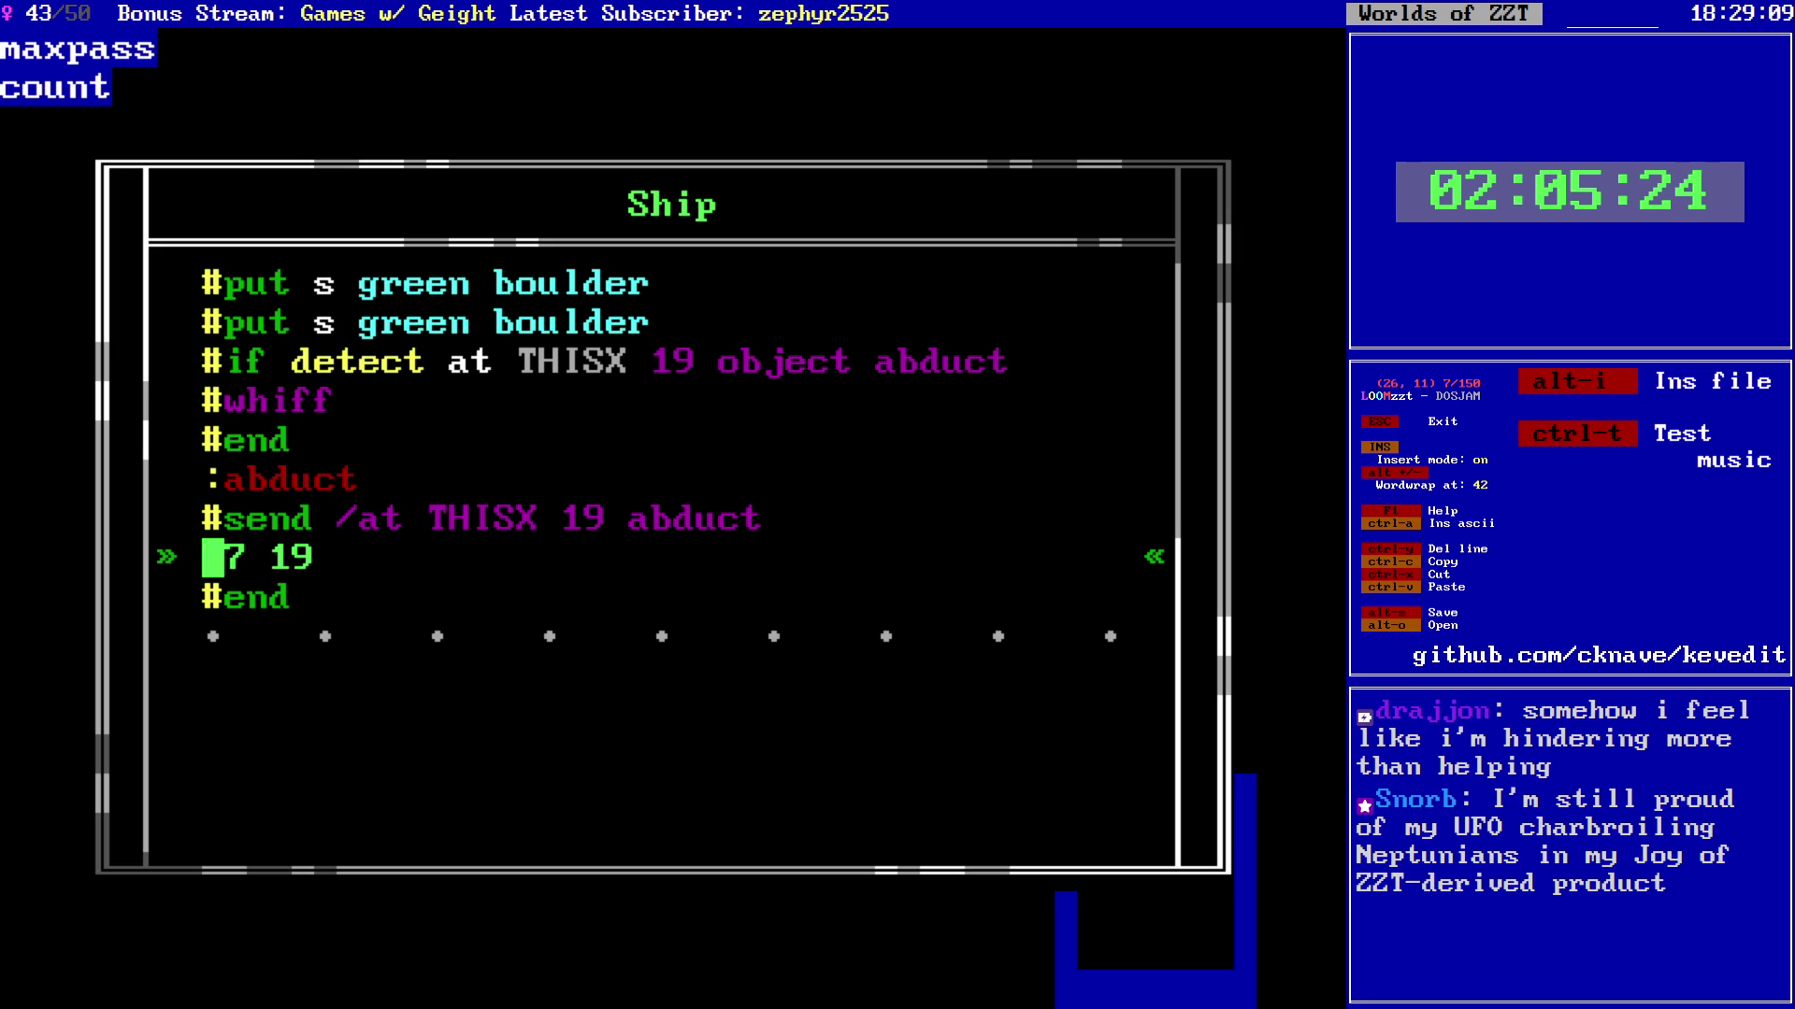
pyautogui.write('#')
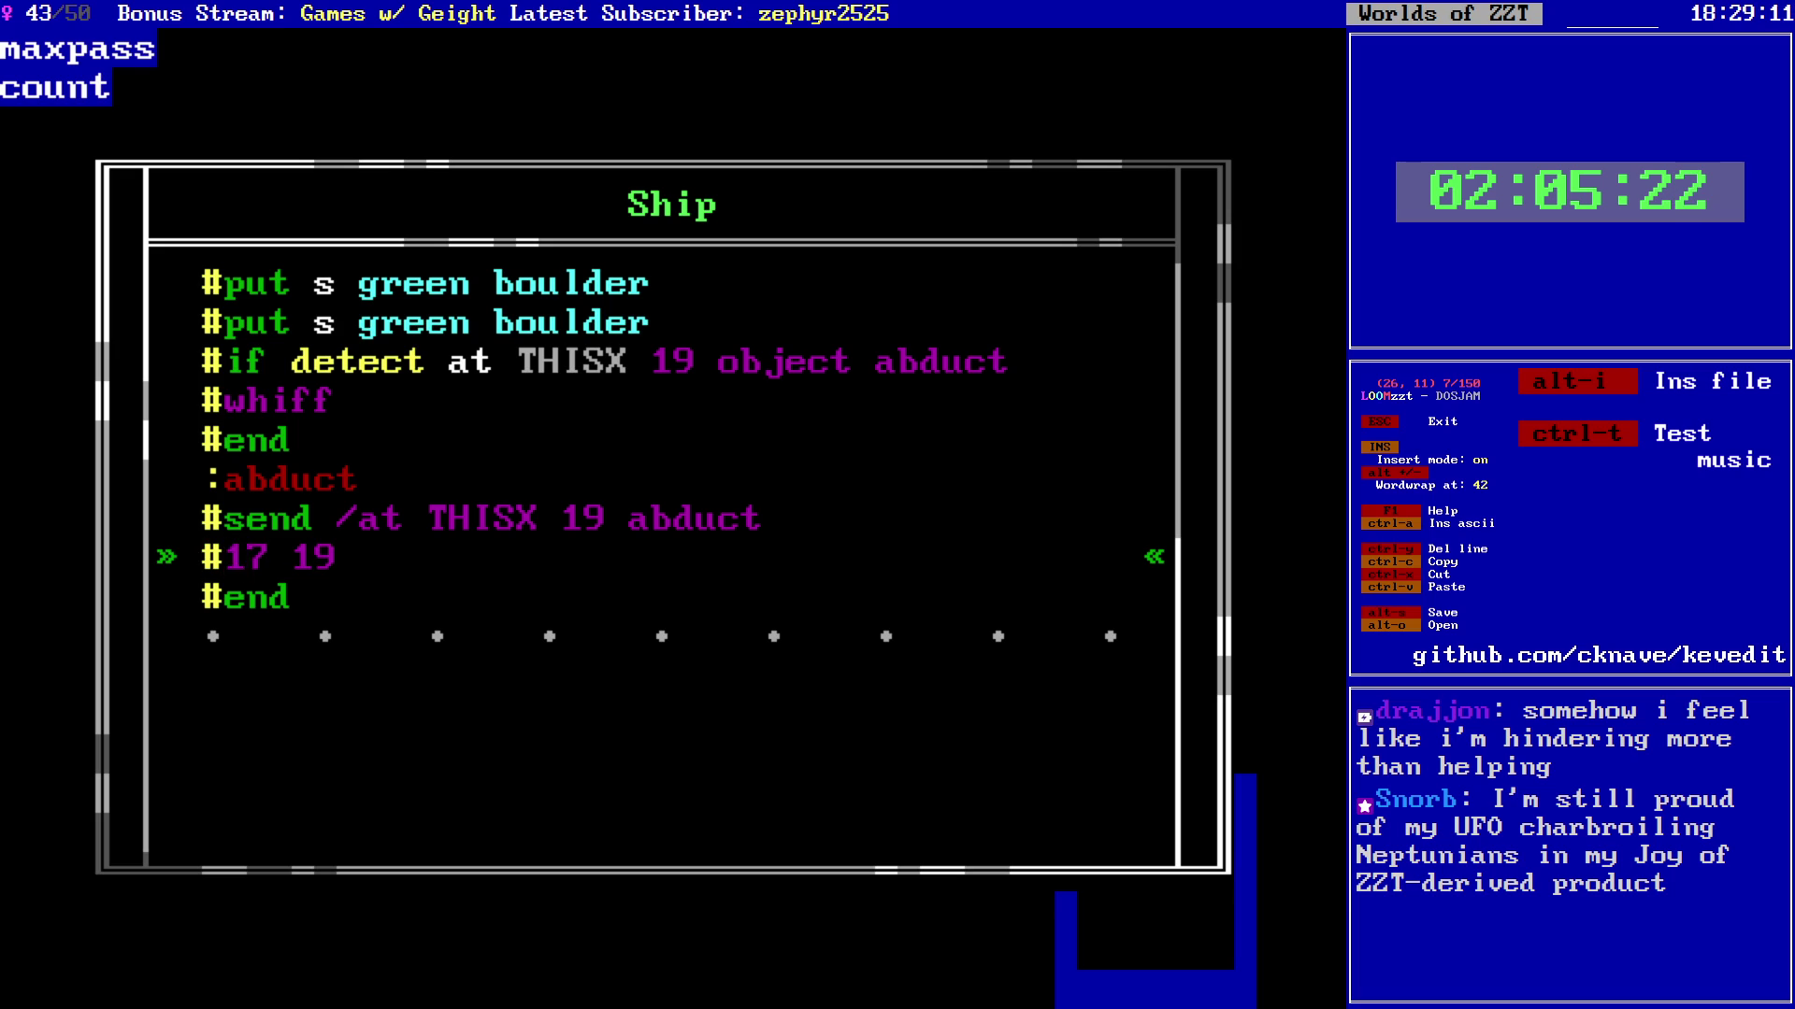
pyautogui.press('BackSpace')
pyautogui.write('/at')
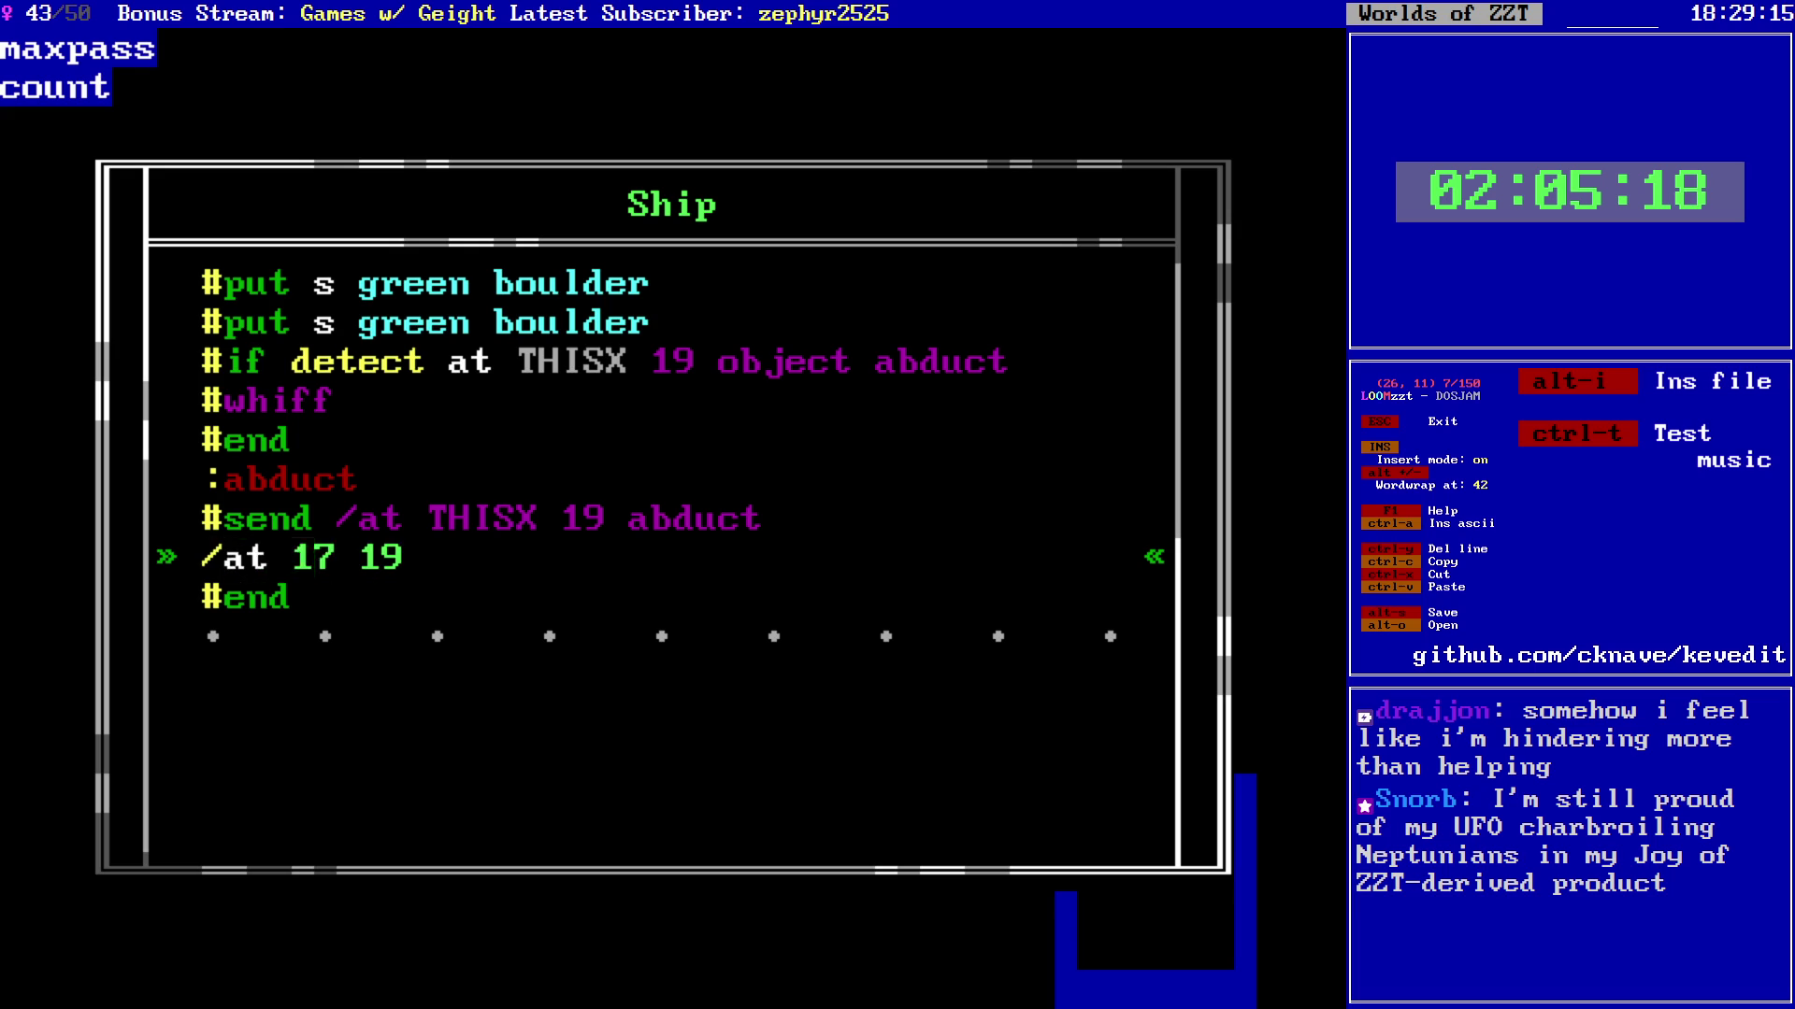
pyautogui.press('Up')
pyautogui.press('Up')
pyautogui.press('Up')
pyautogui.press('Up')
pyautogui.press('Up')
pyautogui.press('Up')
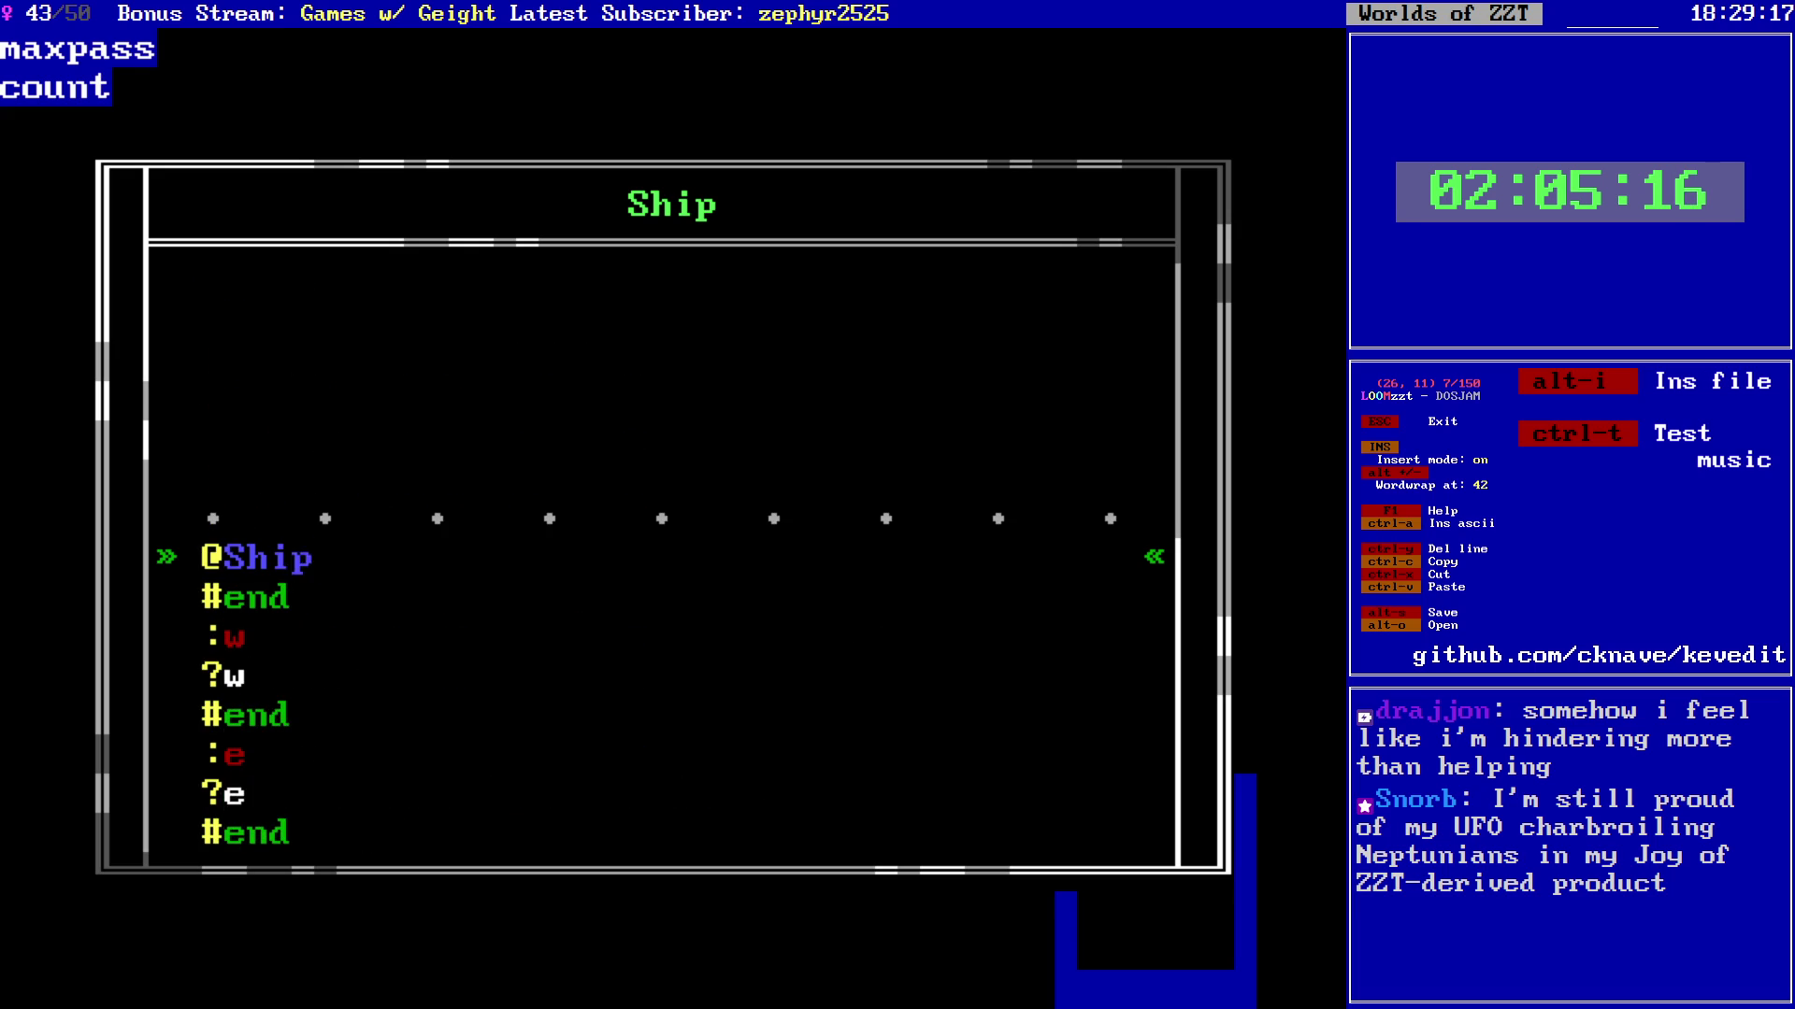
pyautogui.press('Down')
pyautogui.press('Down')
pyautogui.press('Down')
pyautogui.press('Down')
pyautogui.press('Down')
pyautogui.press('Down')
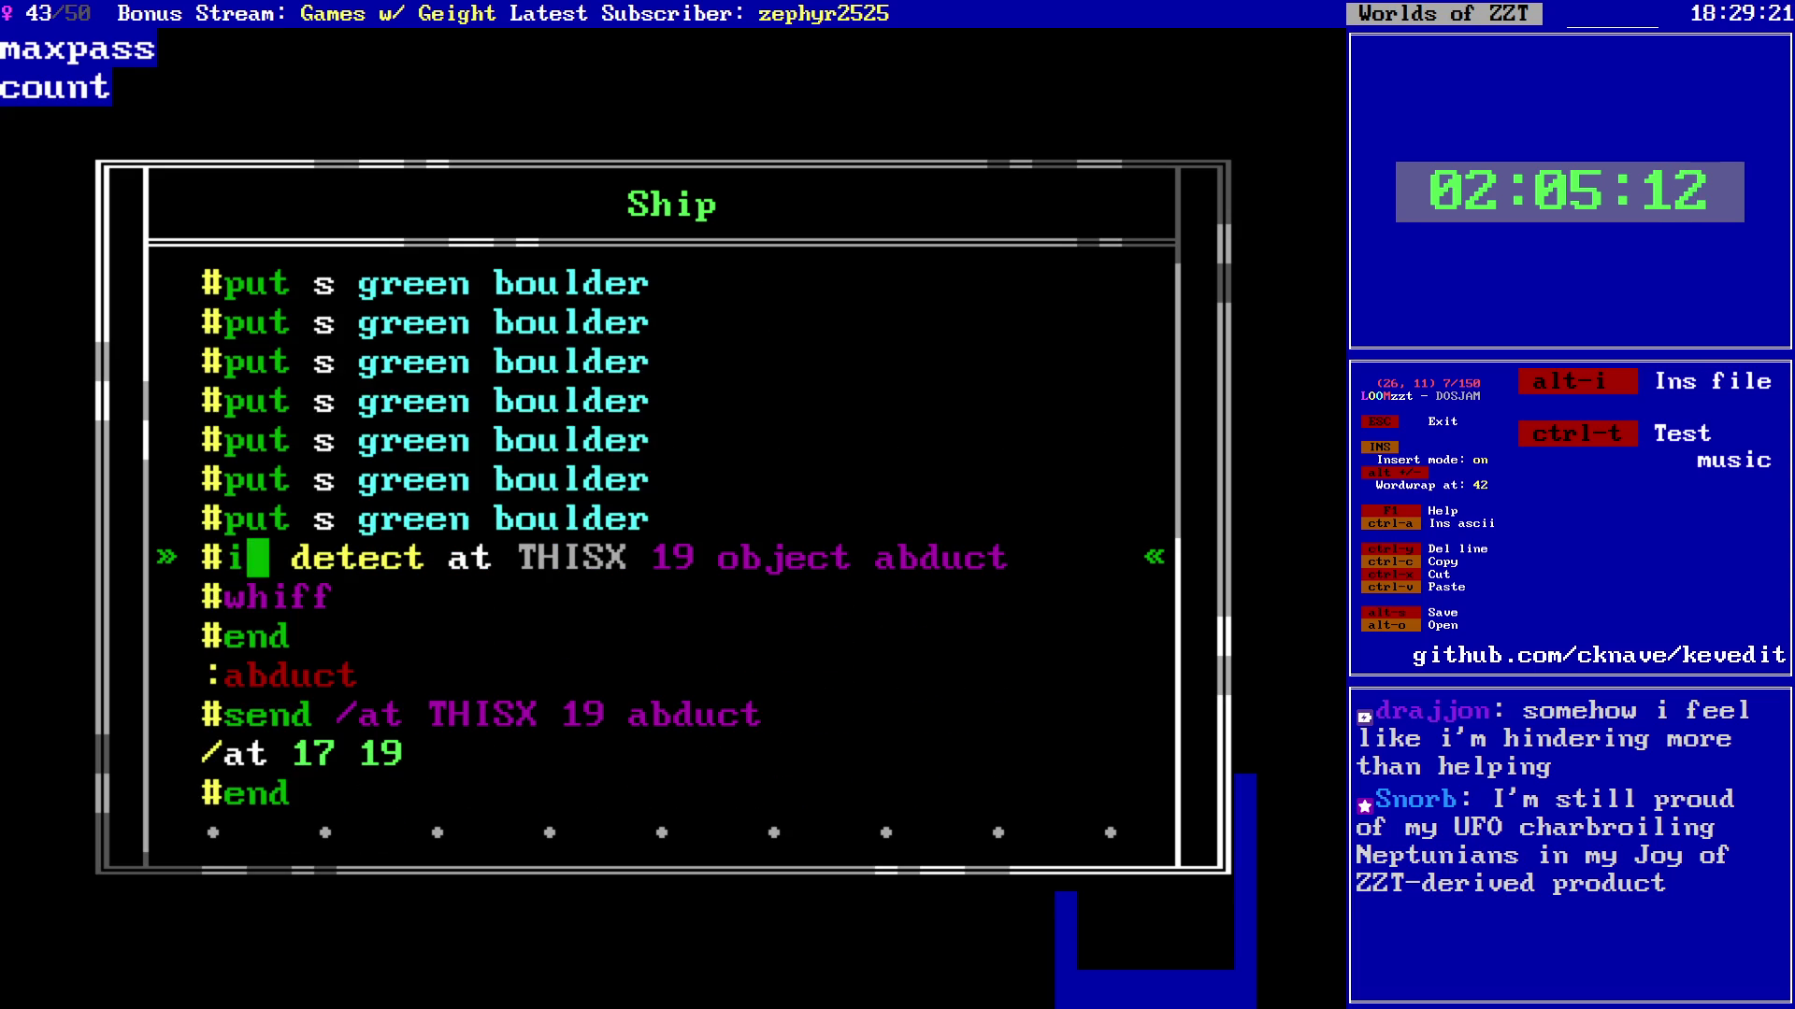
pyautogui.press('Escape')
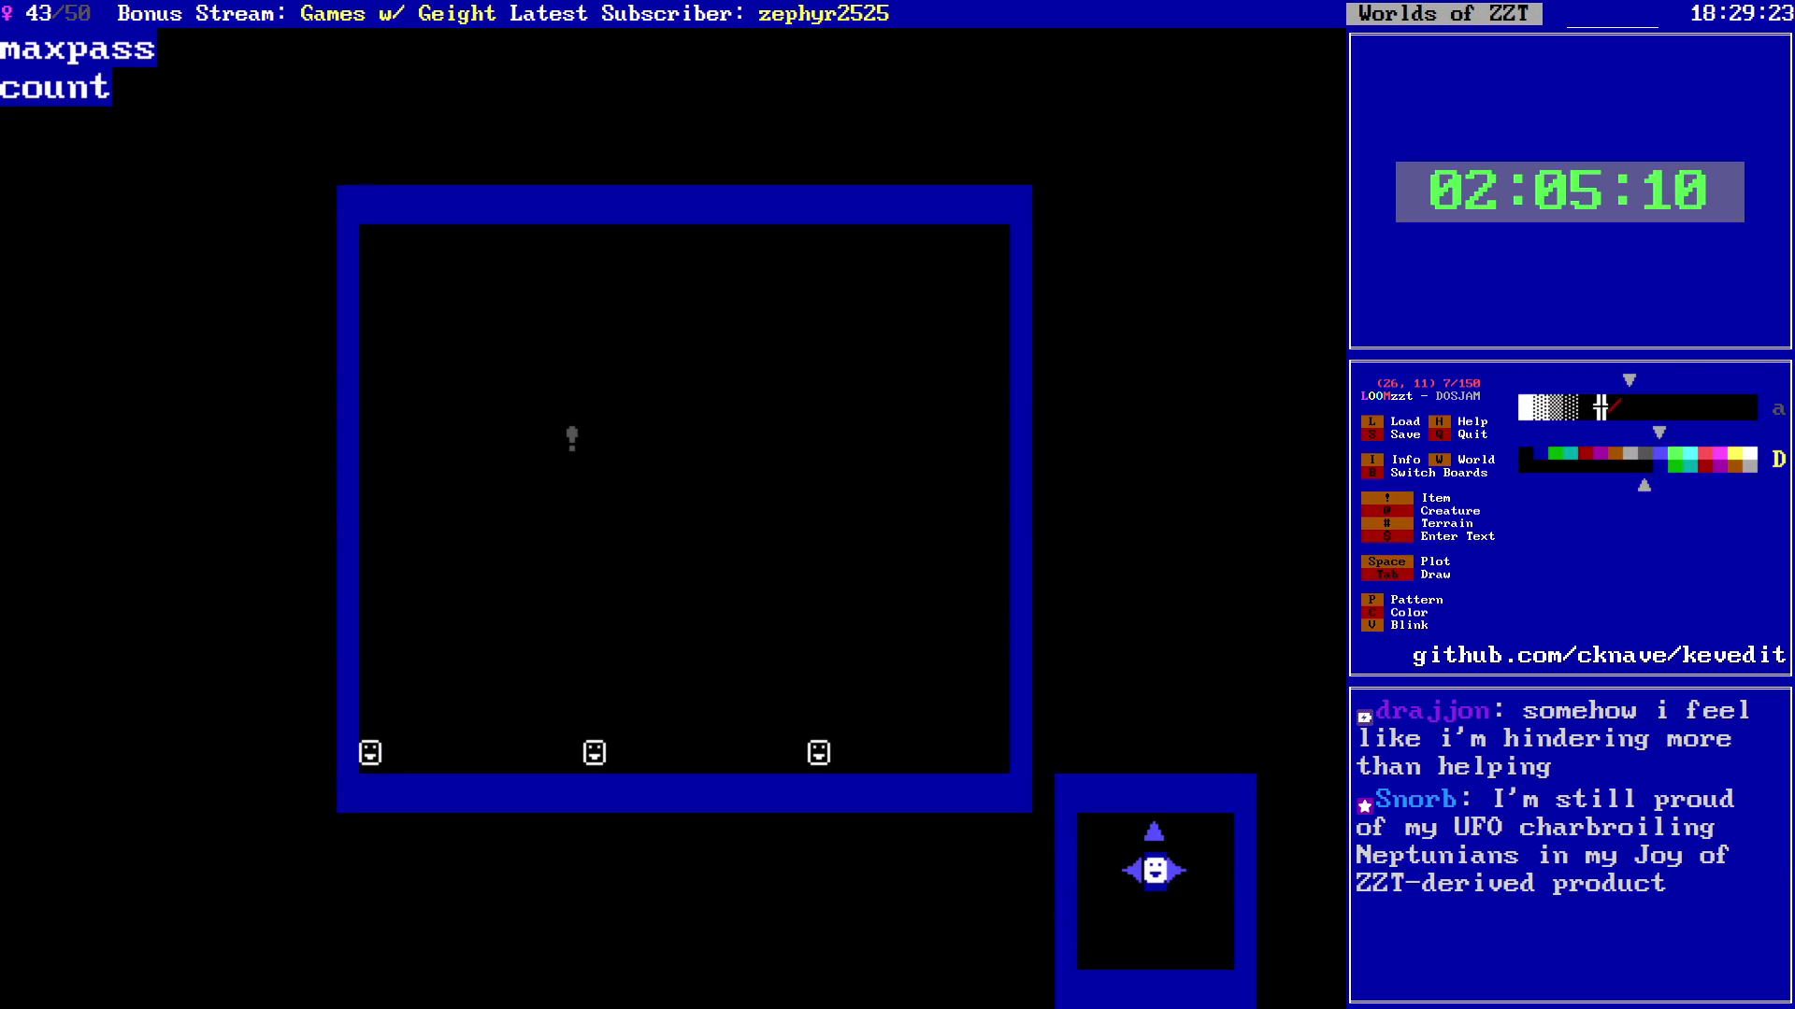
# - Reopen the Ship's script and delete the '/at 17 19' line again
pyautogui.press('Down')
pyautogui.press('Down')
pyautogui.press('Down')
pyautogui.press('Up')
pyautogui.press('Up')
pyautogui.press('Up')
pyautogui.press('Return')
pyautogui.press('Down')
pyautogui.press('Down')
pyautogui.press('Down')
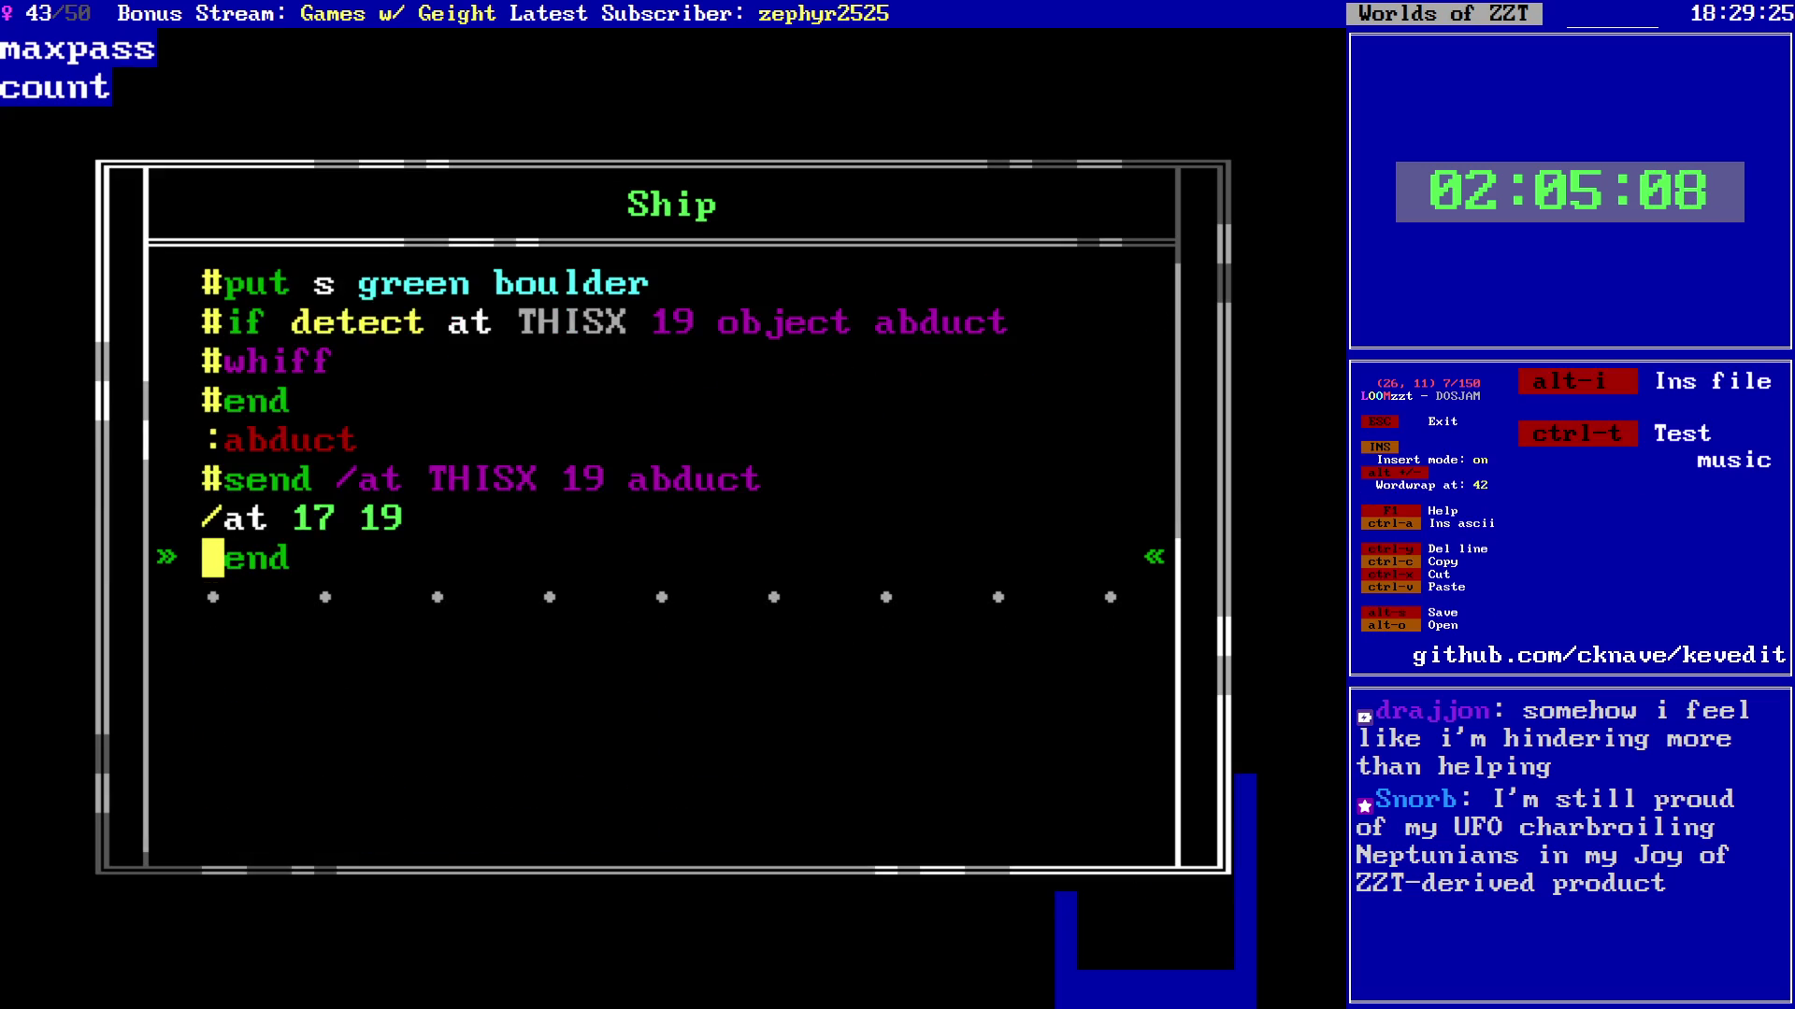
pyautogui.press('Up')
pyautogui.hotkey('shift', 'End')
pyautogui.press('BackSpace')
pyautogui.press('BackSpace')
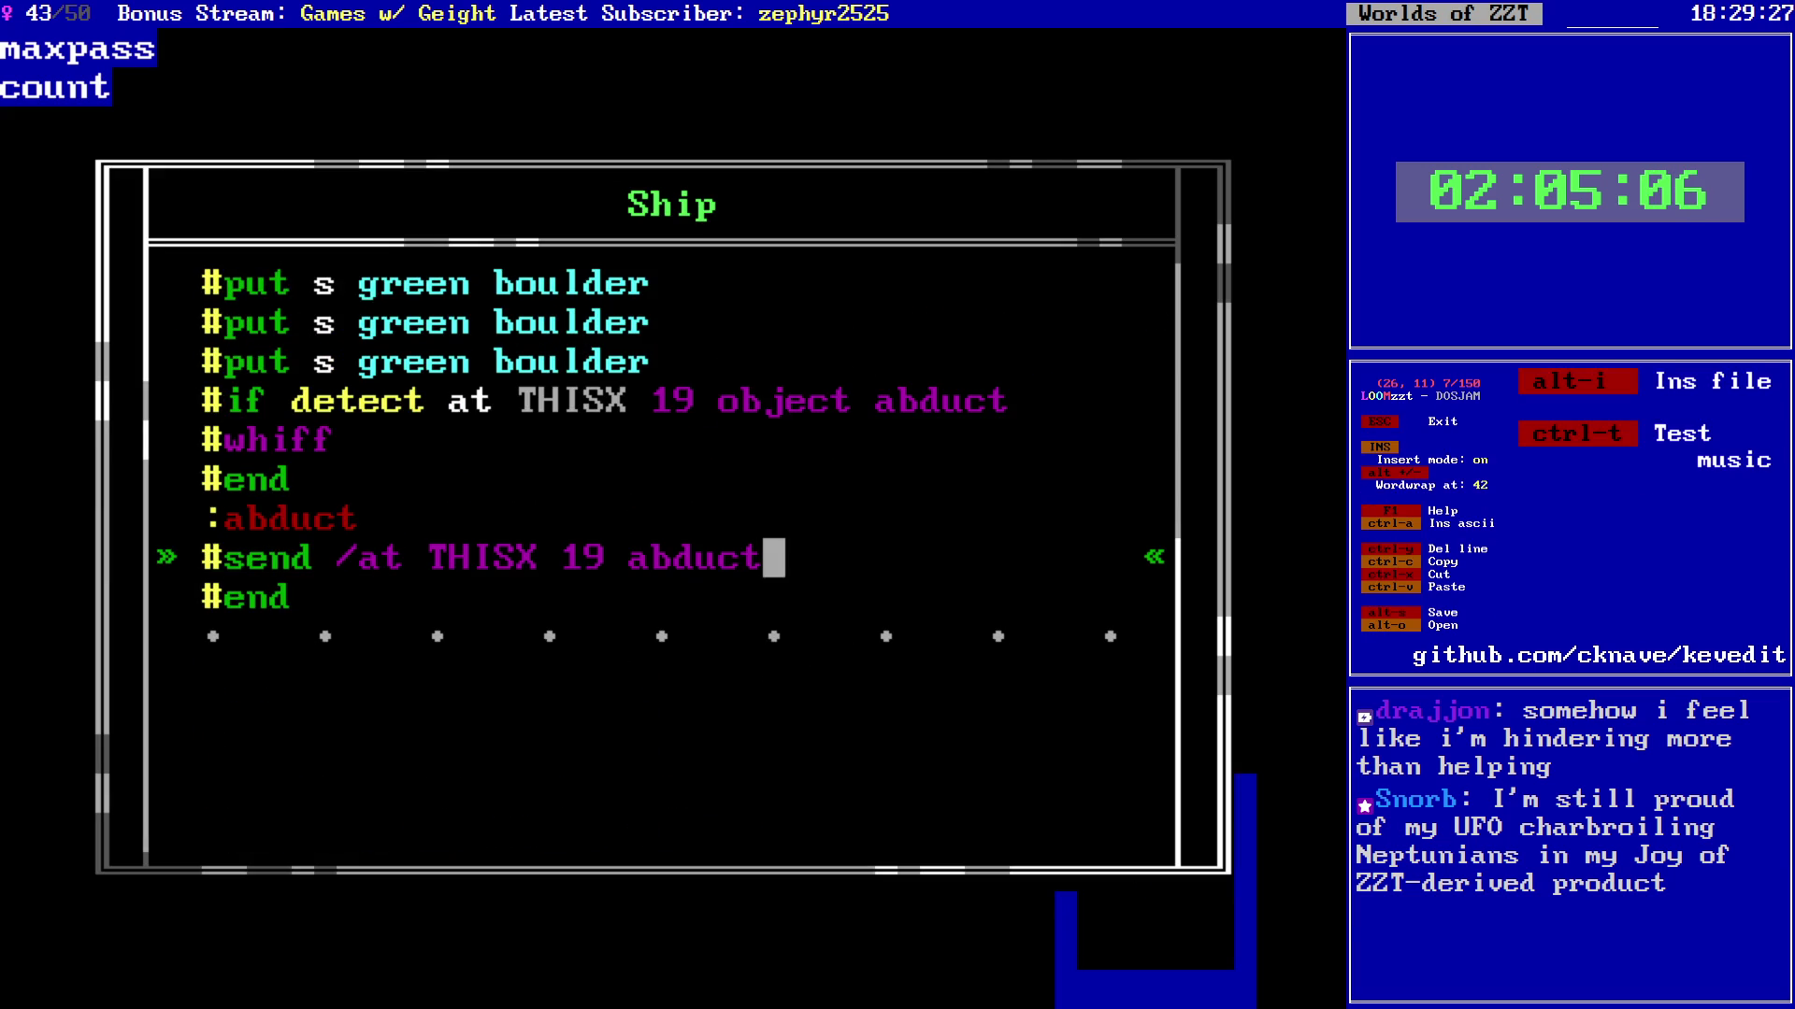
pyautogui.press('Escape')
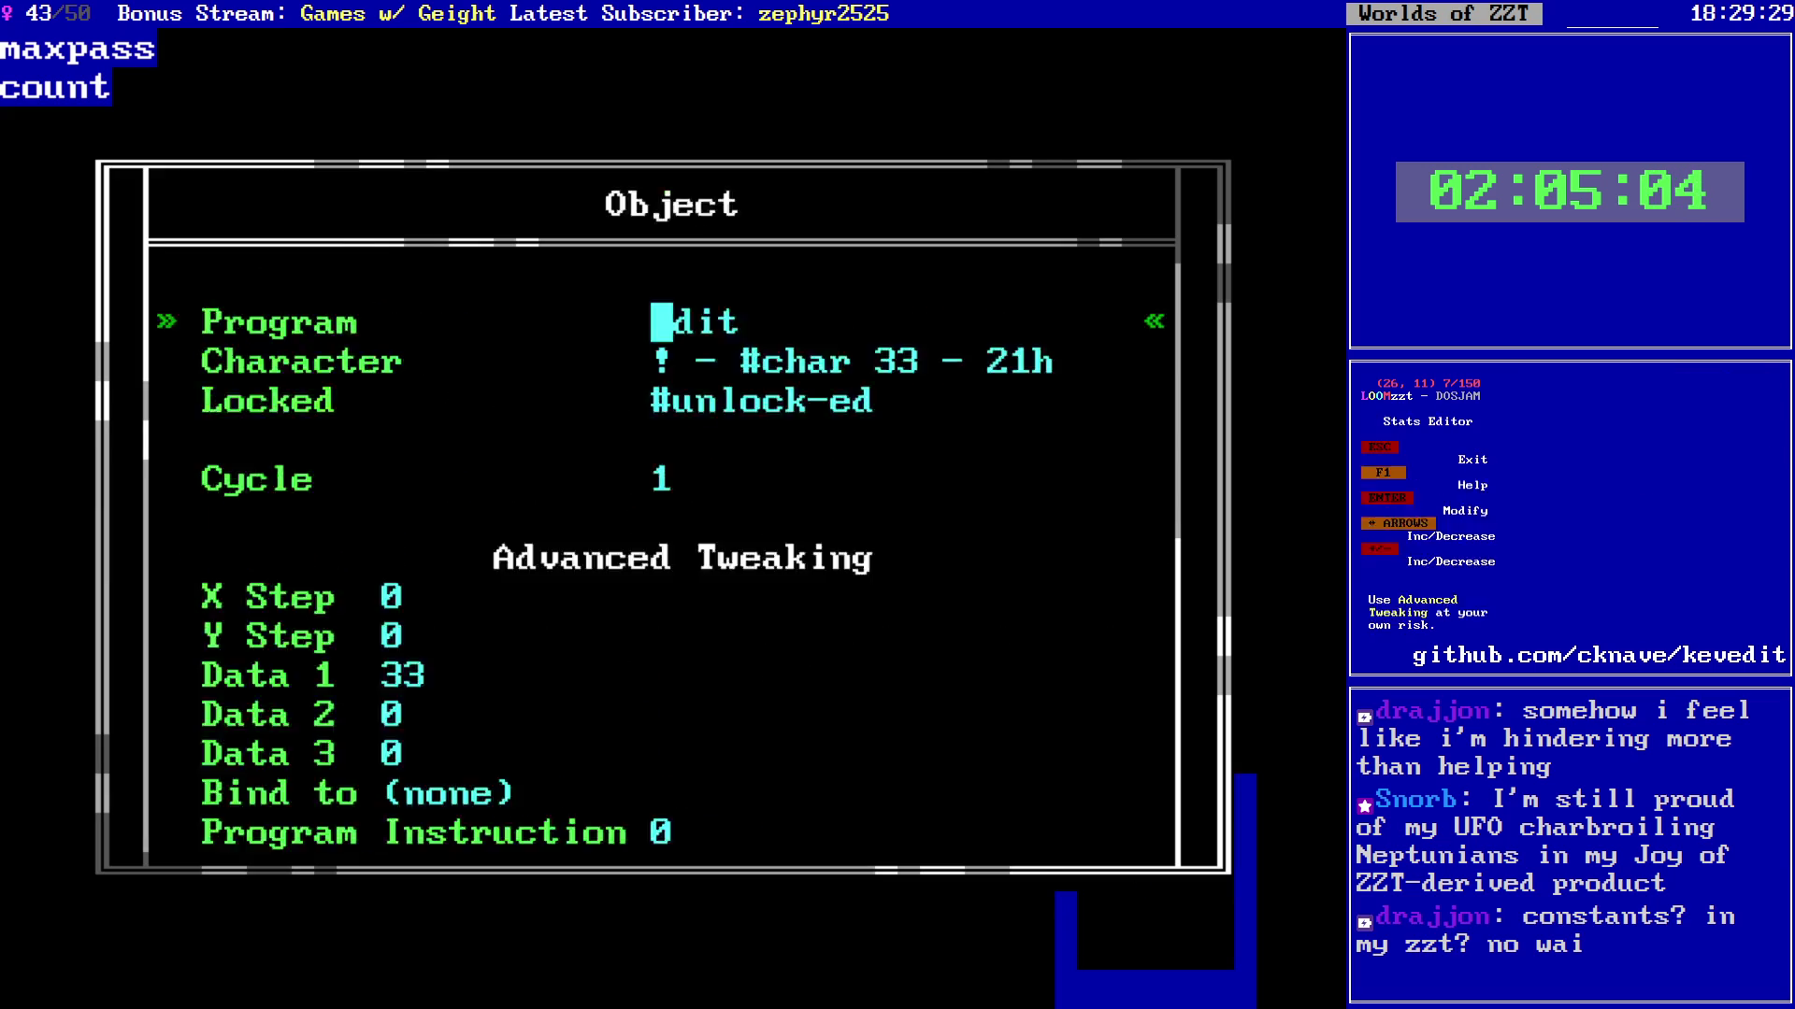
# - Add '#blocked' after '#give count 1' in the Dude's :thud routine, discarding a trial '/at 17 19' line
pyautogui.press('Escape')
pyautogui.press('Left')
pyautogui.press('Left')
pyautogui.press('Left')
pyautogui.press('Down')
pyautogui.press('Down')
pyautogui.press('Down')
pyautogui.press('Return')
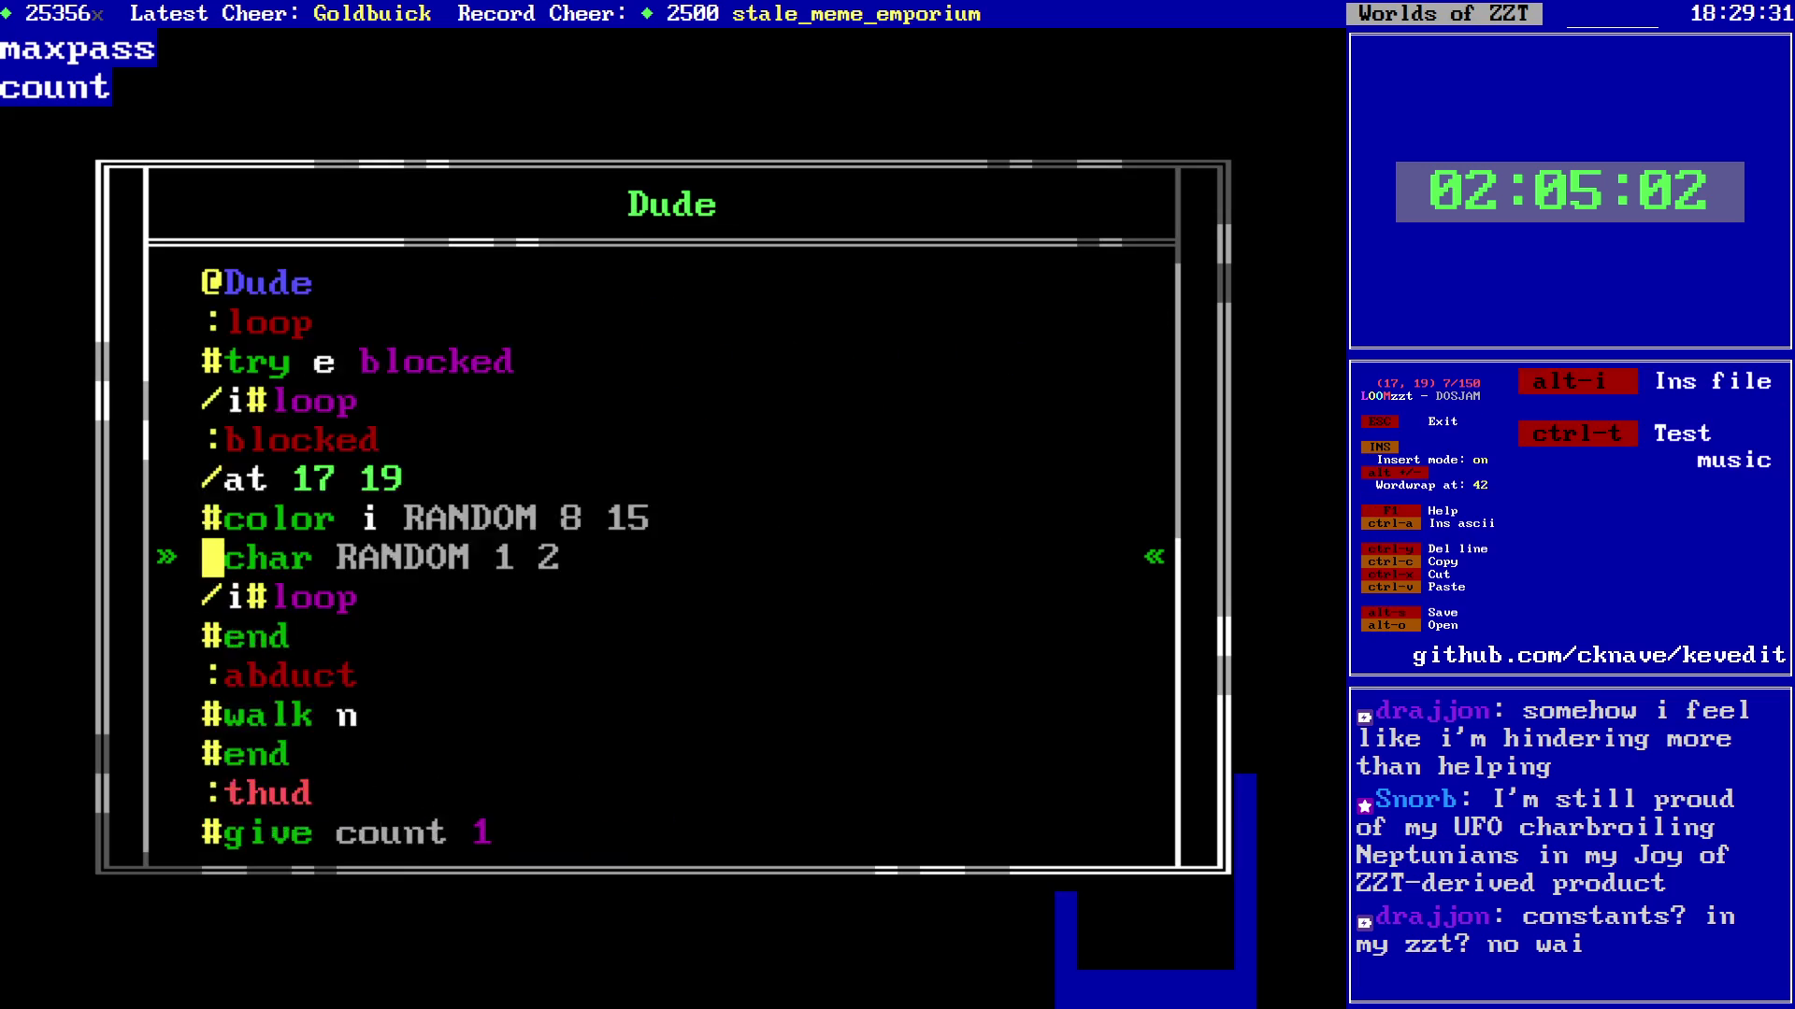
pyautogui.press('Down')
pyautogui.press('Down')
pyautogui.press('Down')
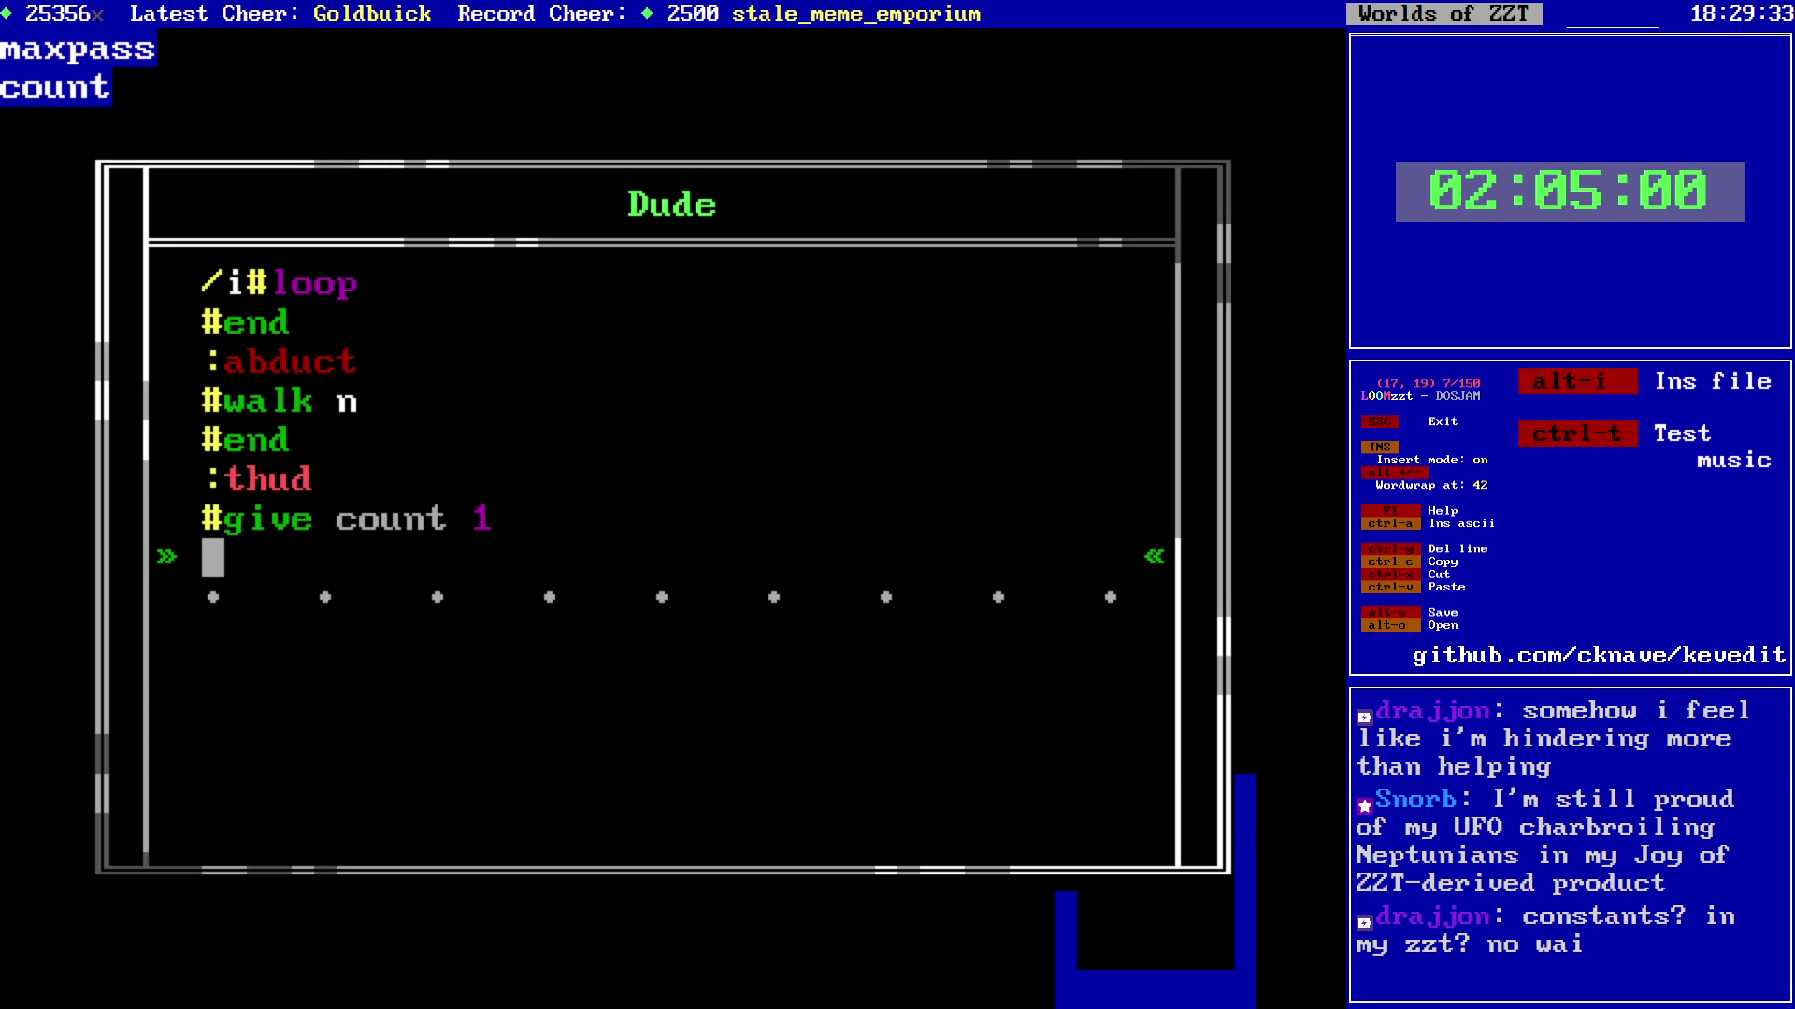
pyautogui.write('/at 17 19')
pyautogui.press('Up')
pyautogui.press('Up')
pyautogui.press('Up')
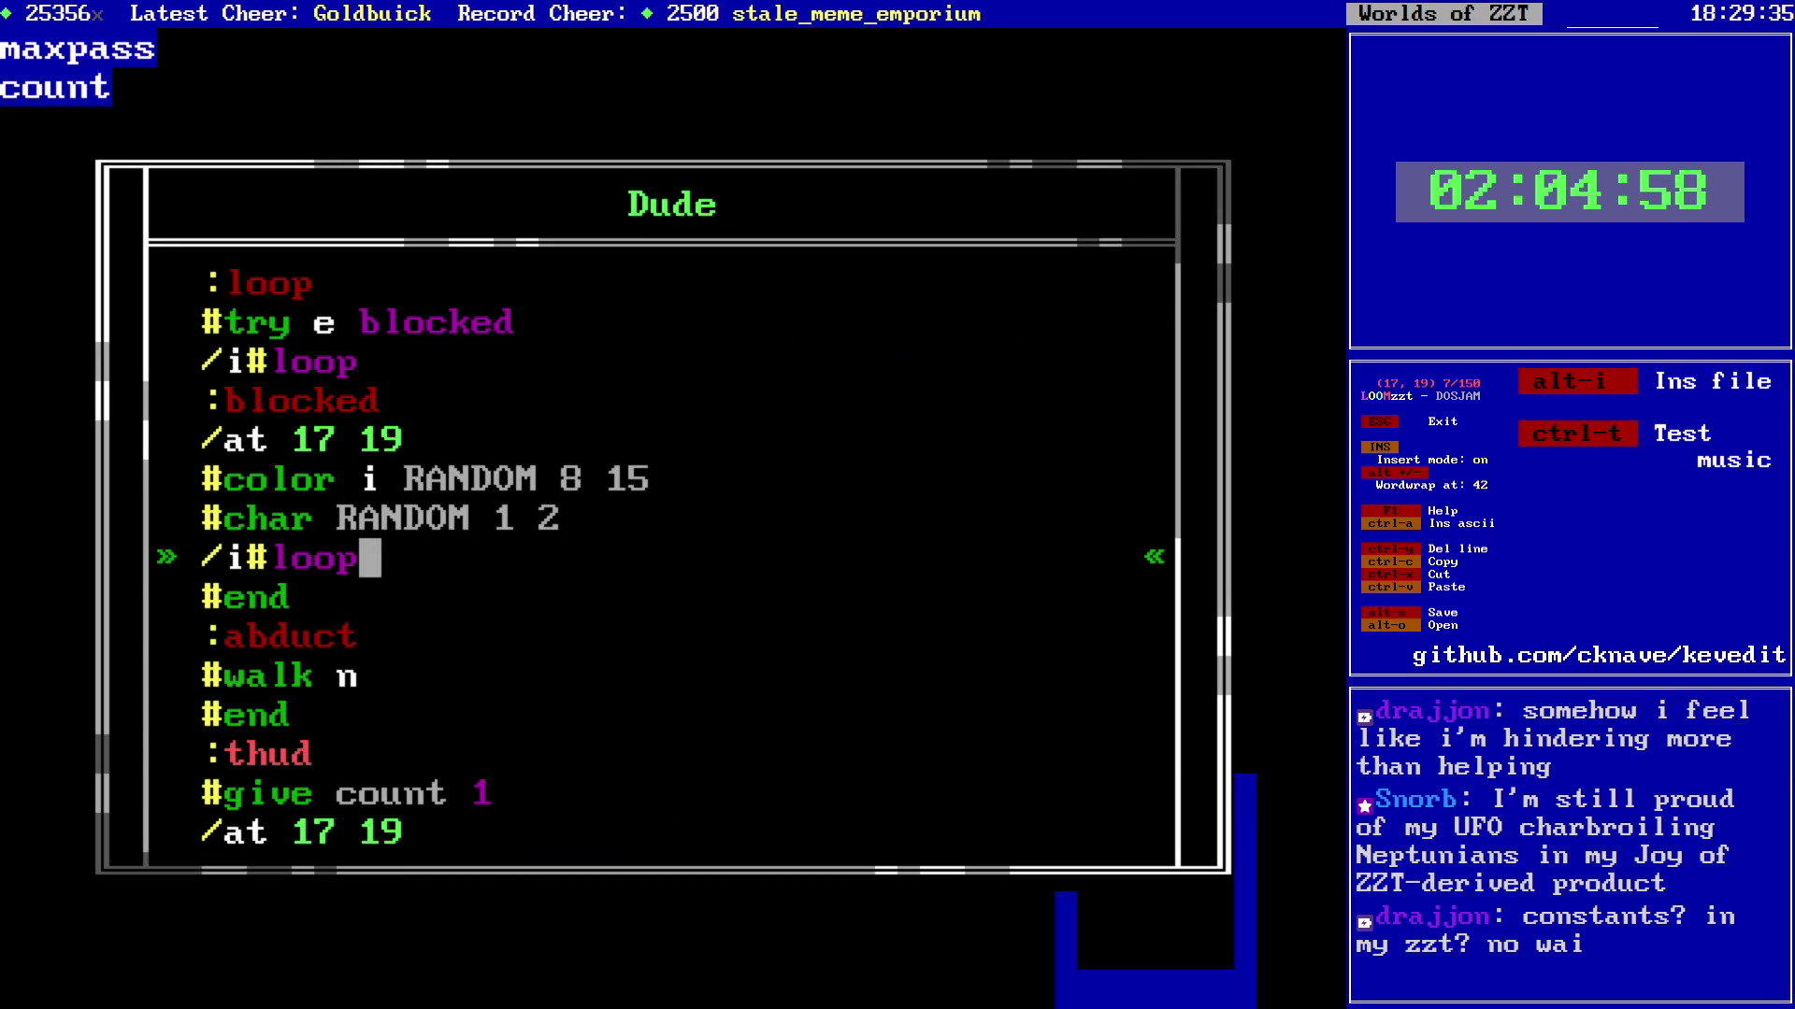
pyautogui.press('Down')
pyautogui.press('Down')
pyautogui.press('Down')
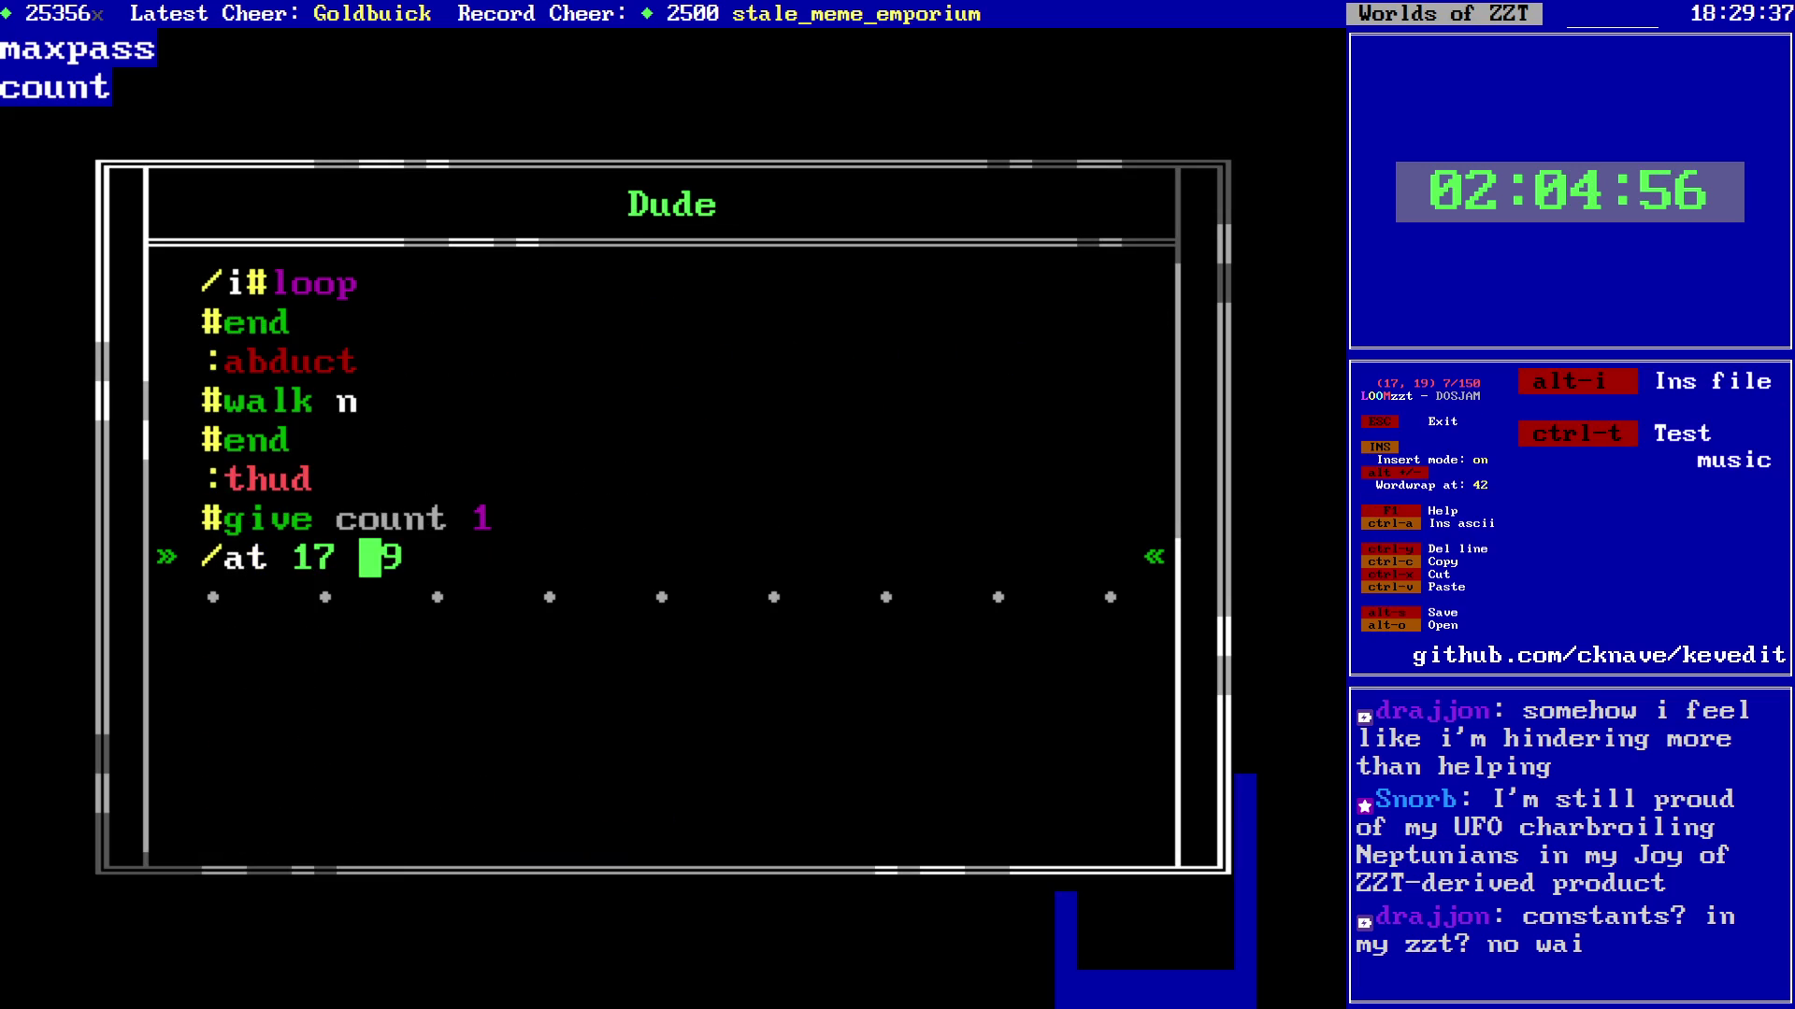
pyautogui.hotkey('ctrl', 'y')
pyautogui.write('#blocked')
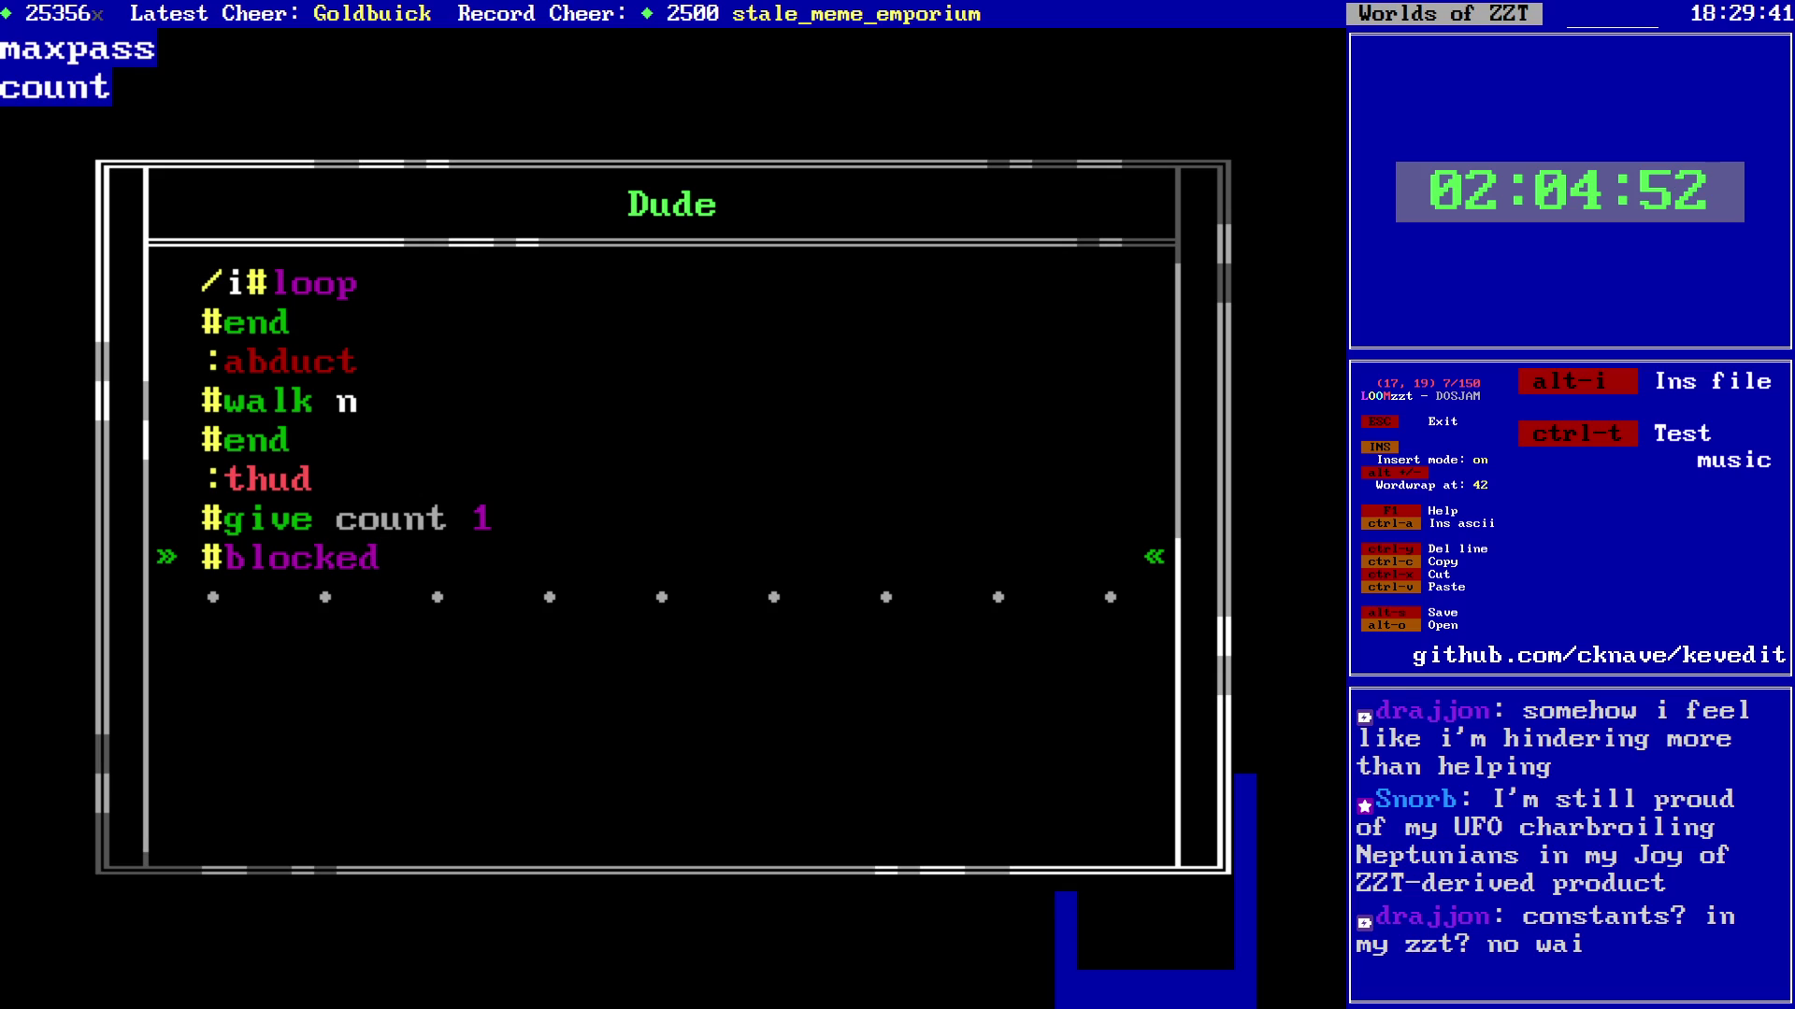
pyautogui.press('Escape')
# - Move to the Ship on the board and open its program
pyautogui.press('Right')
pyautogui.press('Right')
pyautogui.press('Right')
pyautogui.press('Up')
pyautogui.press('Up')
pyautogui.press('Up')
pyautogui.press('Up')
pyautogui.press('Left')
pyautogui.press('Return')
pyautogui.press('Down')
pyautogui.press('Down')
pyautogui.press('Down')
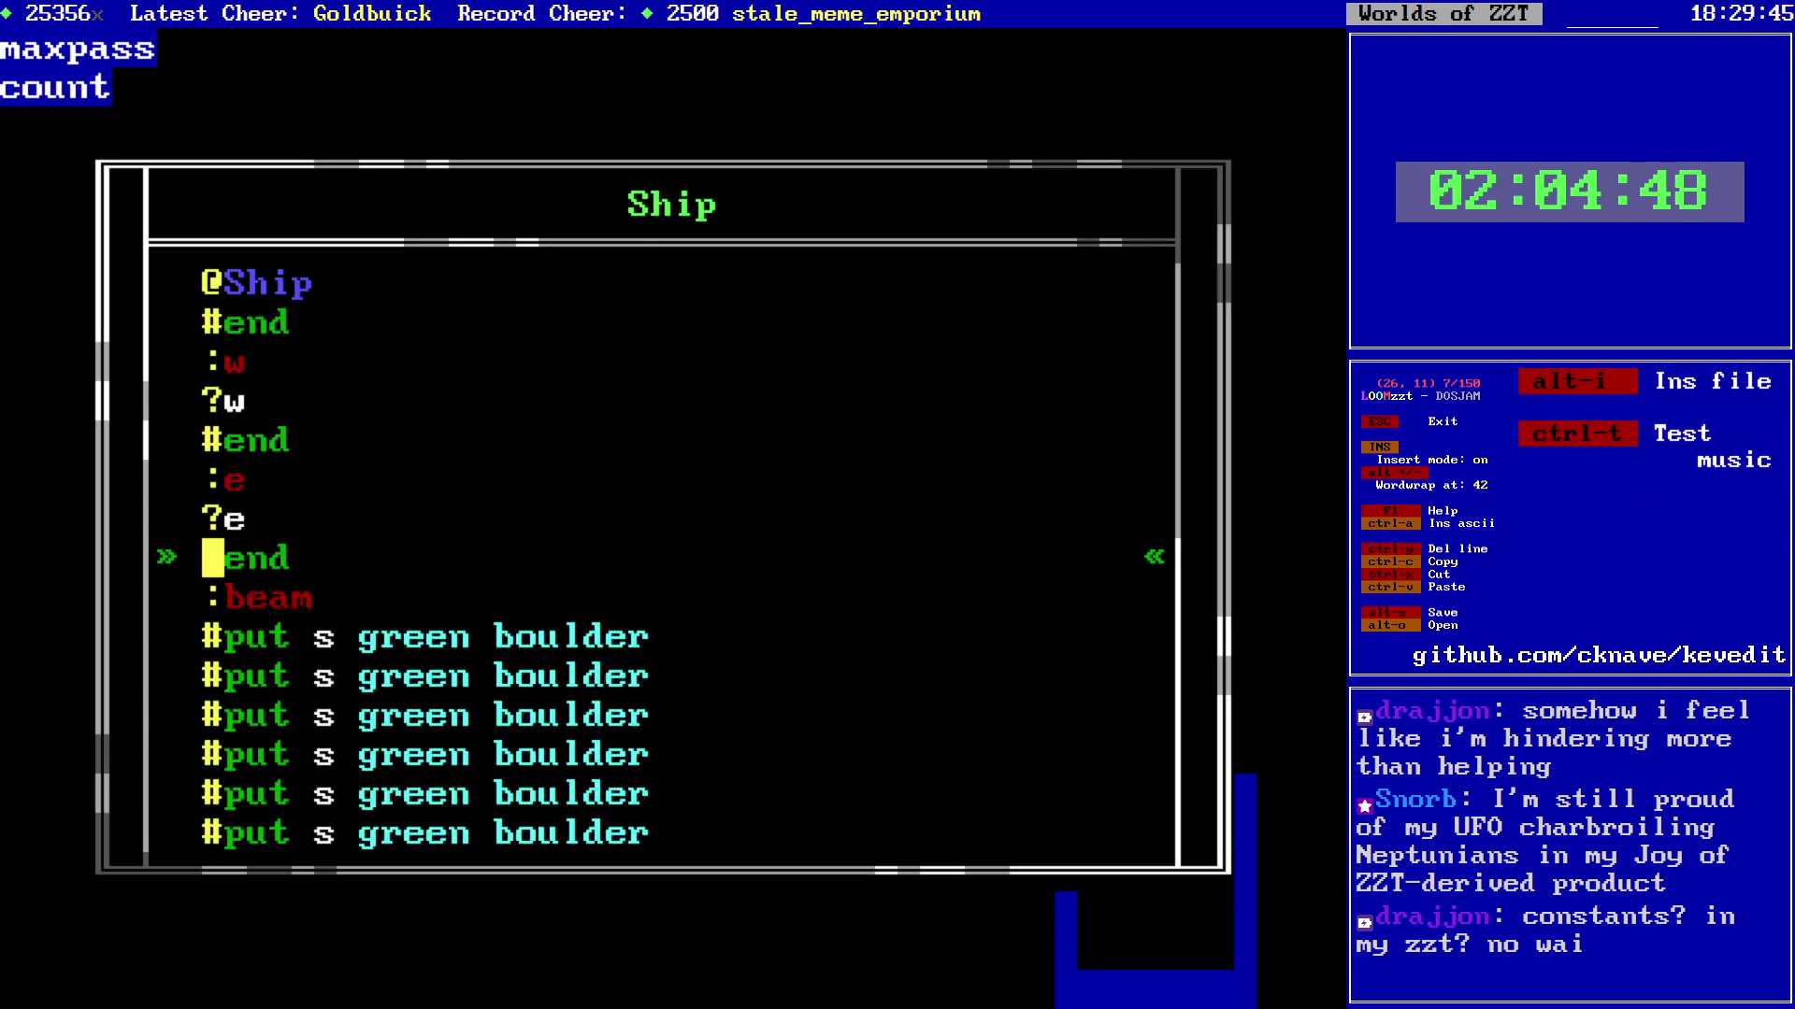
pyautogui.press('Up')
pyautogui.press('Up')
pyautogui.press('Up')
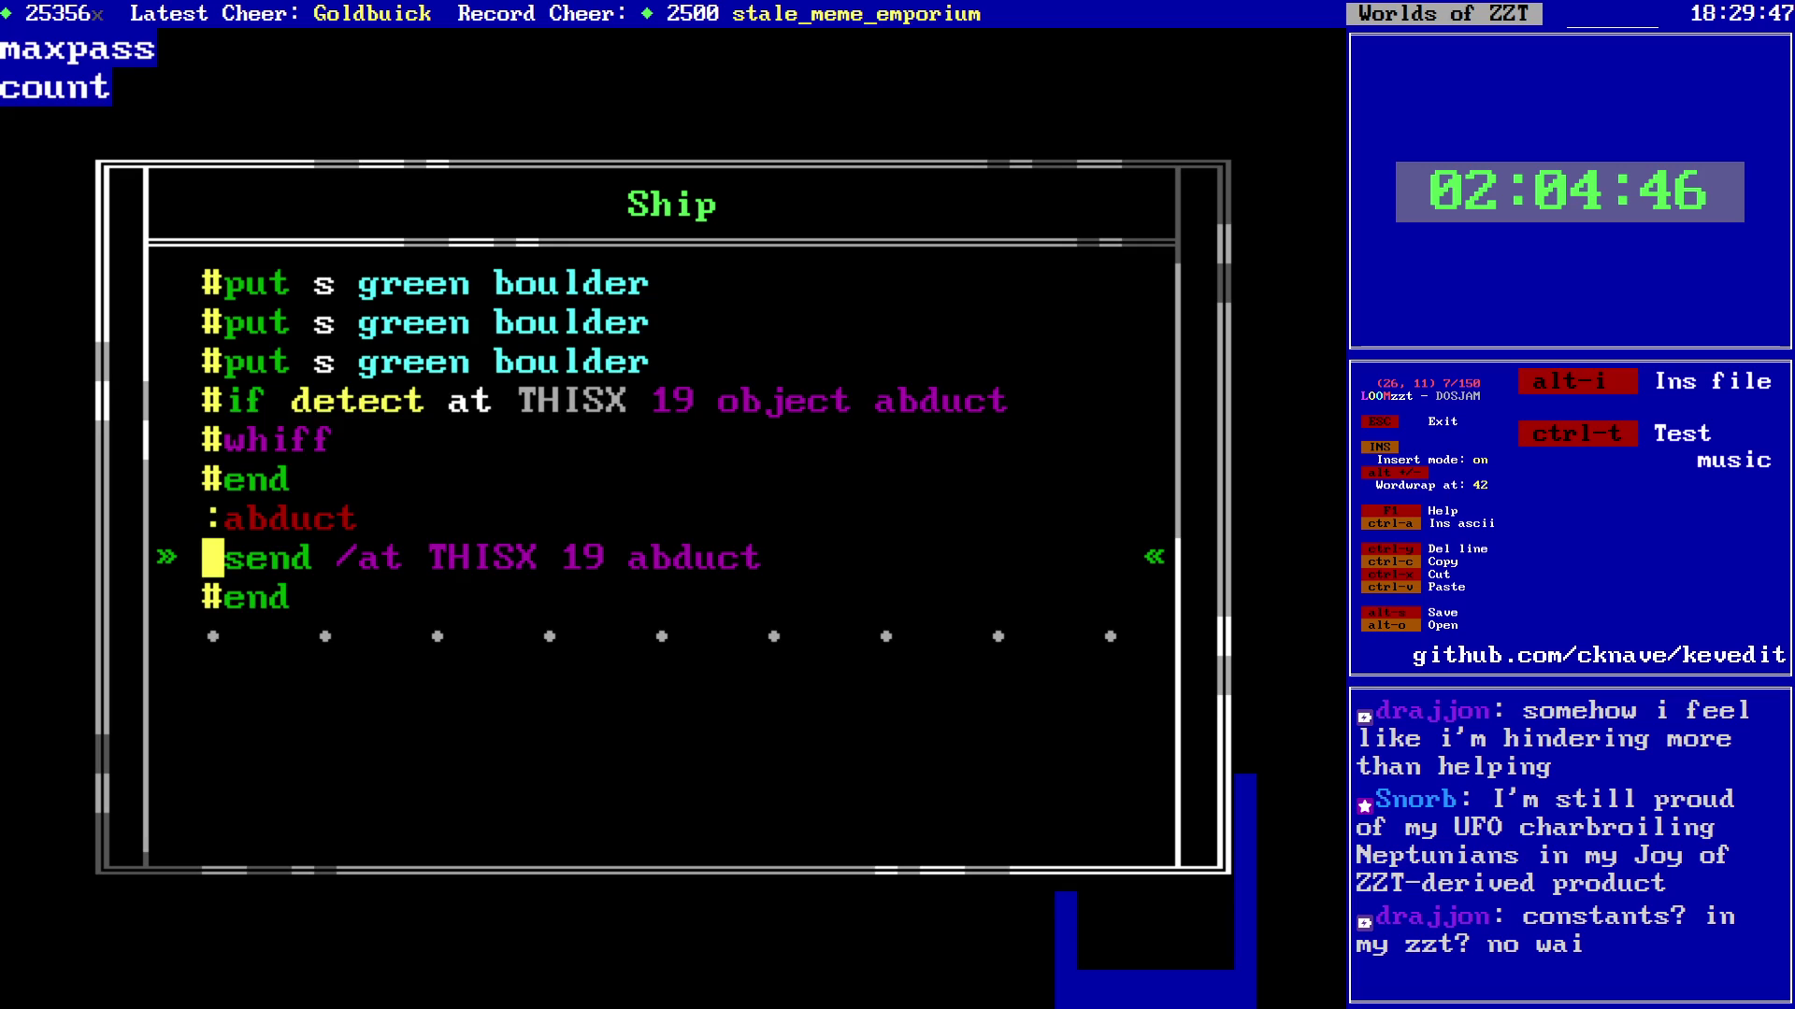
# - Insert '#change boulder fake' above the detect check and discard a stray change line
pyautogui.hotkey('shift', 'Up')
pyautogui.hotkey('shift', 'Up')
pyautogui.hotkey('shift', 'Up')
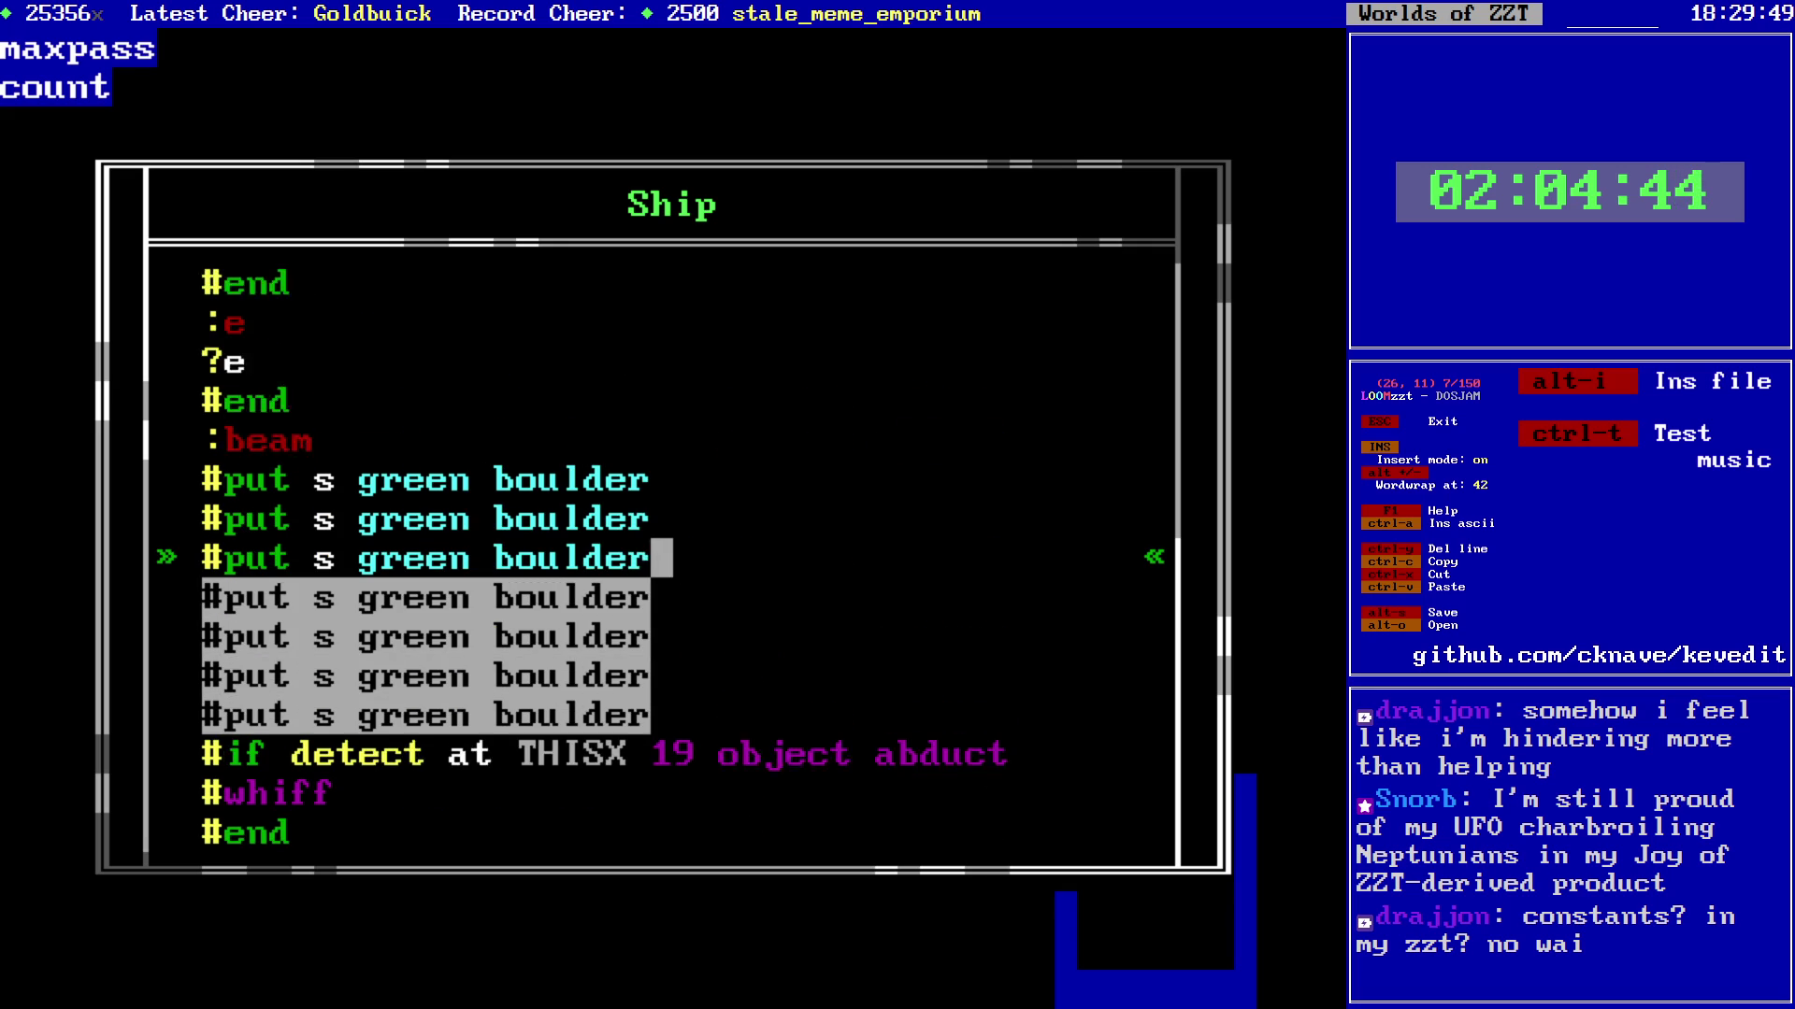
pyautogui.hotkey('shift', 'Home')
pyautogui.press('Down')
pyautogui.press('Down')
pyautogui.press('Down')
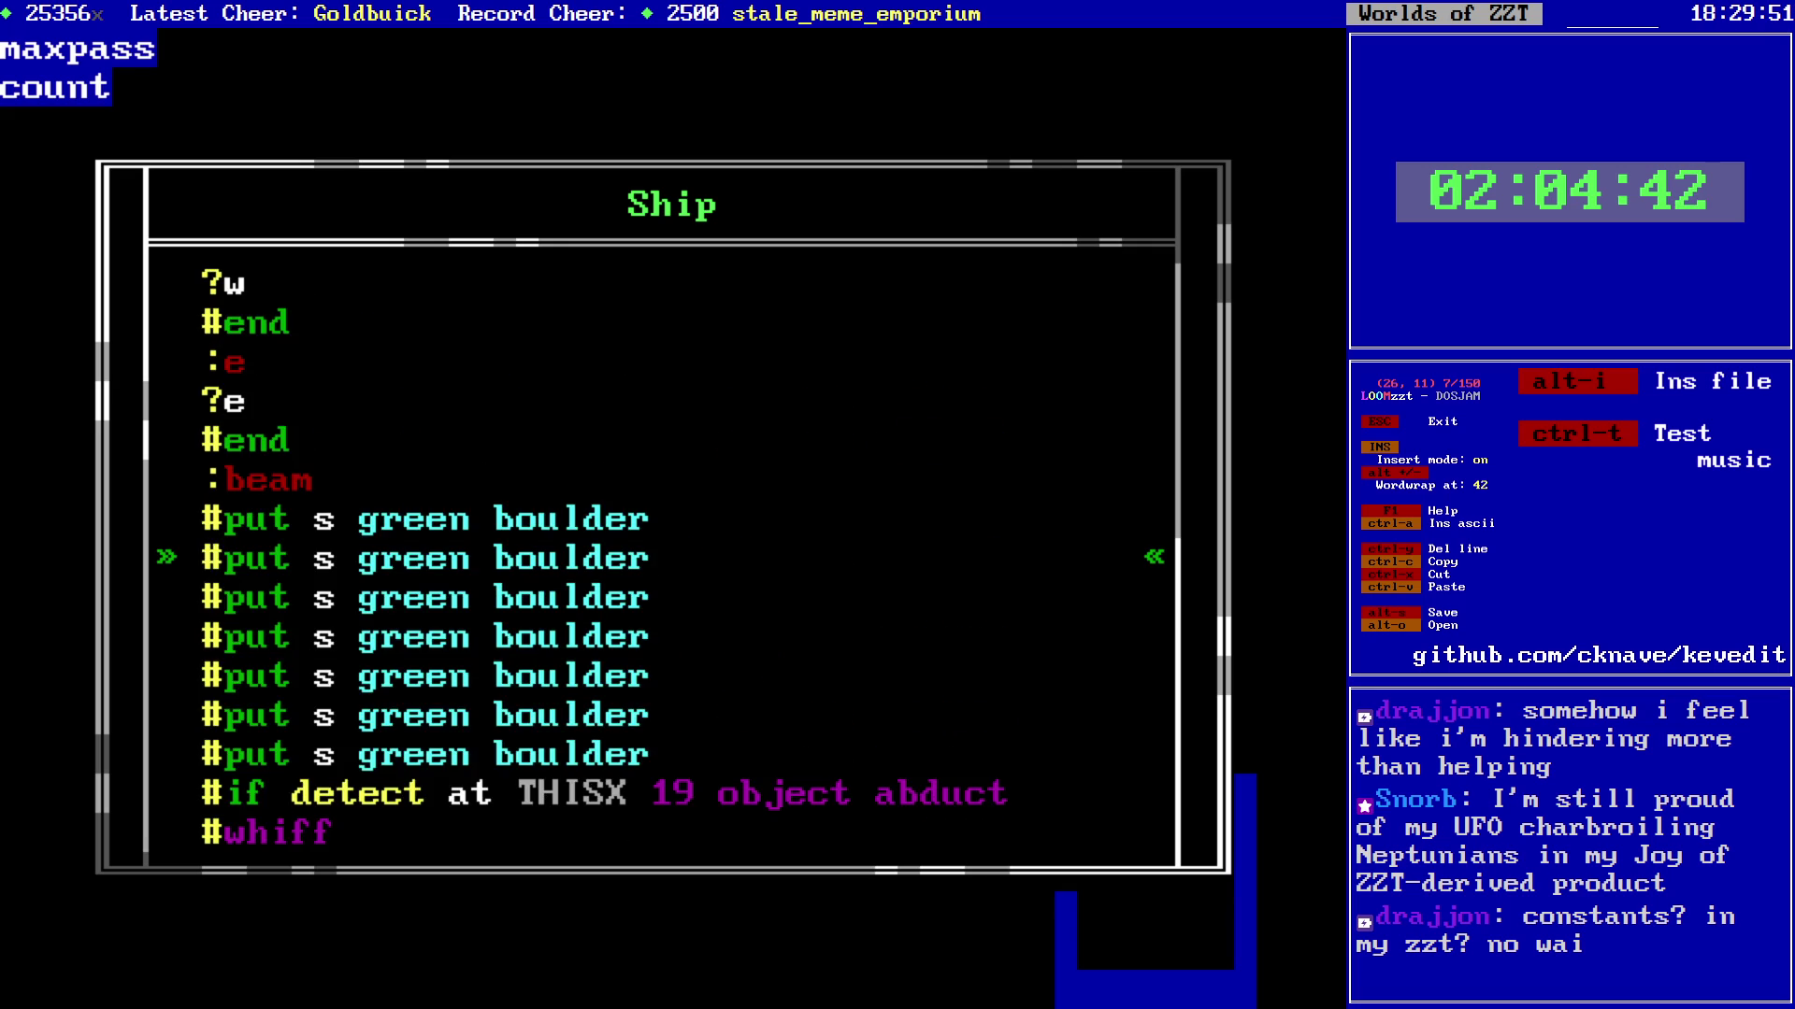
pyautogui.press('Down')
pyautogui.press('Down')
pyautogui.press('Down')
pyautogui.press('Return')
pyautogui.press('Up')
pyautogui.write('#change ')
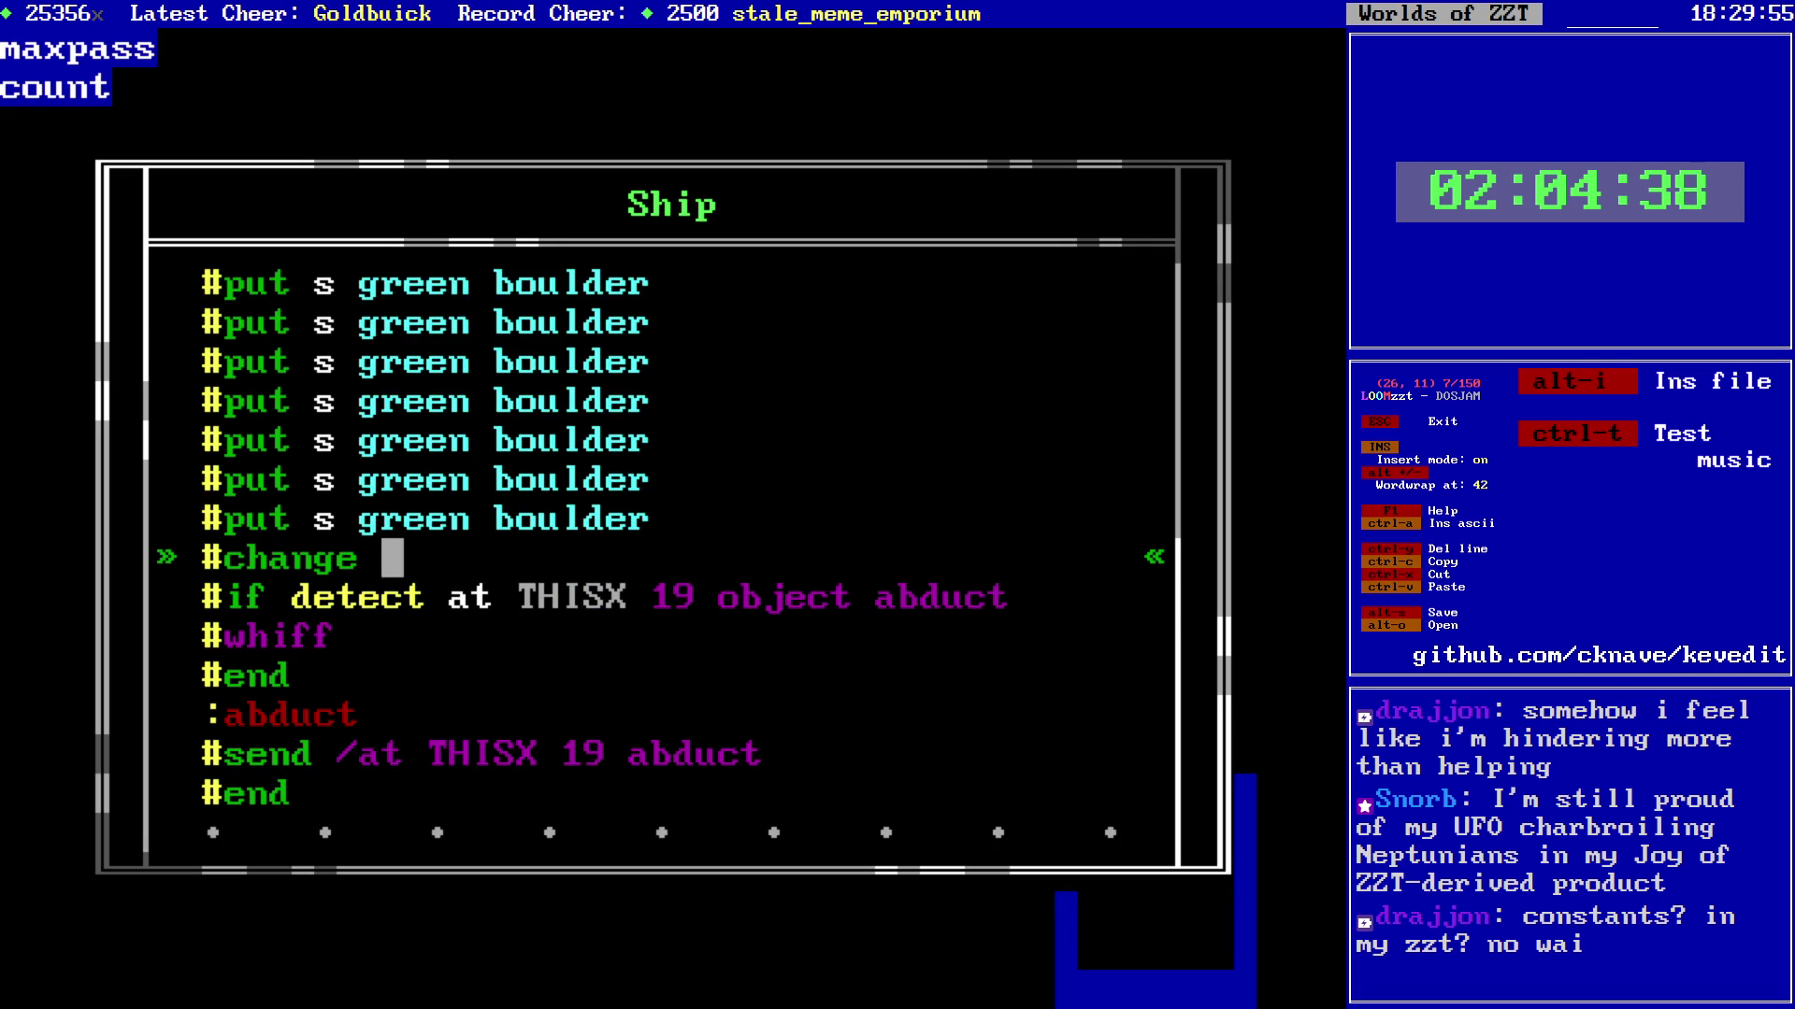
pyautogui.write('boulder fake')
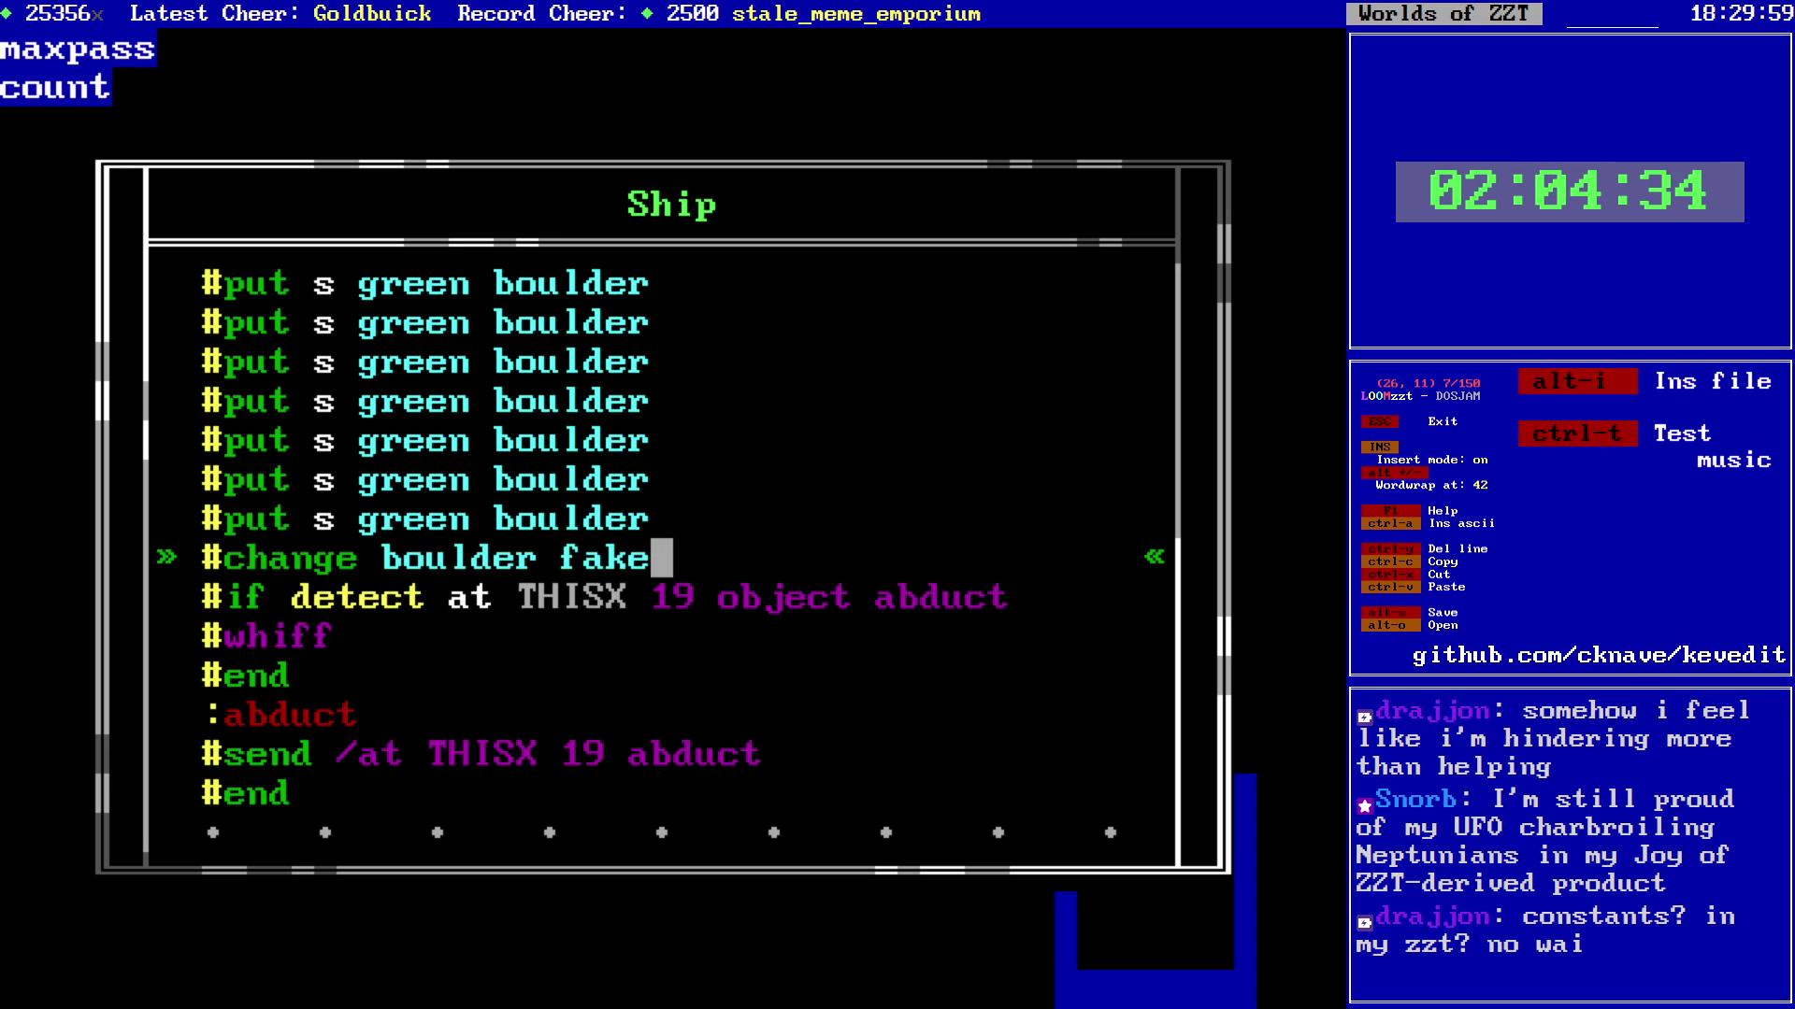
pyautogui.press('Down')
pyautogui.press('Down')
pyautogui.press('Down')
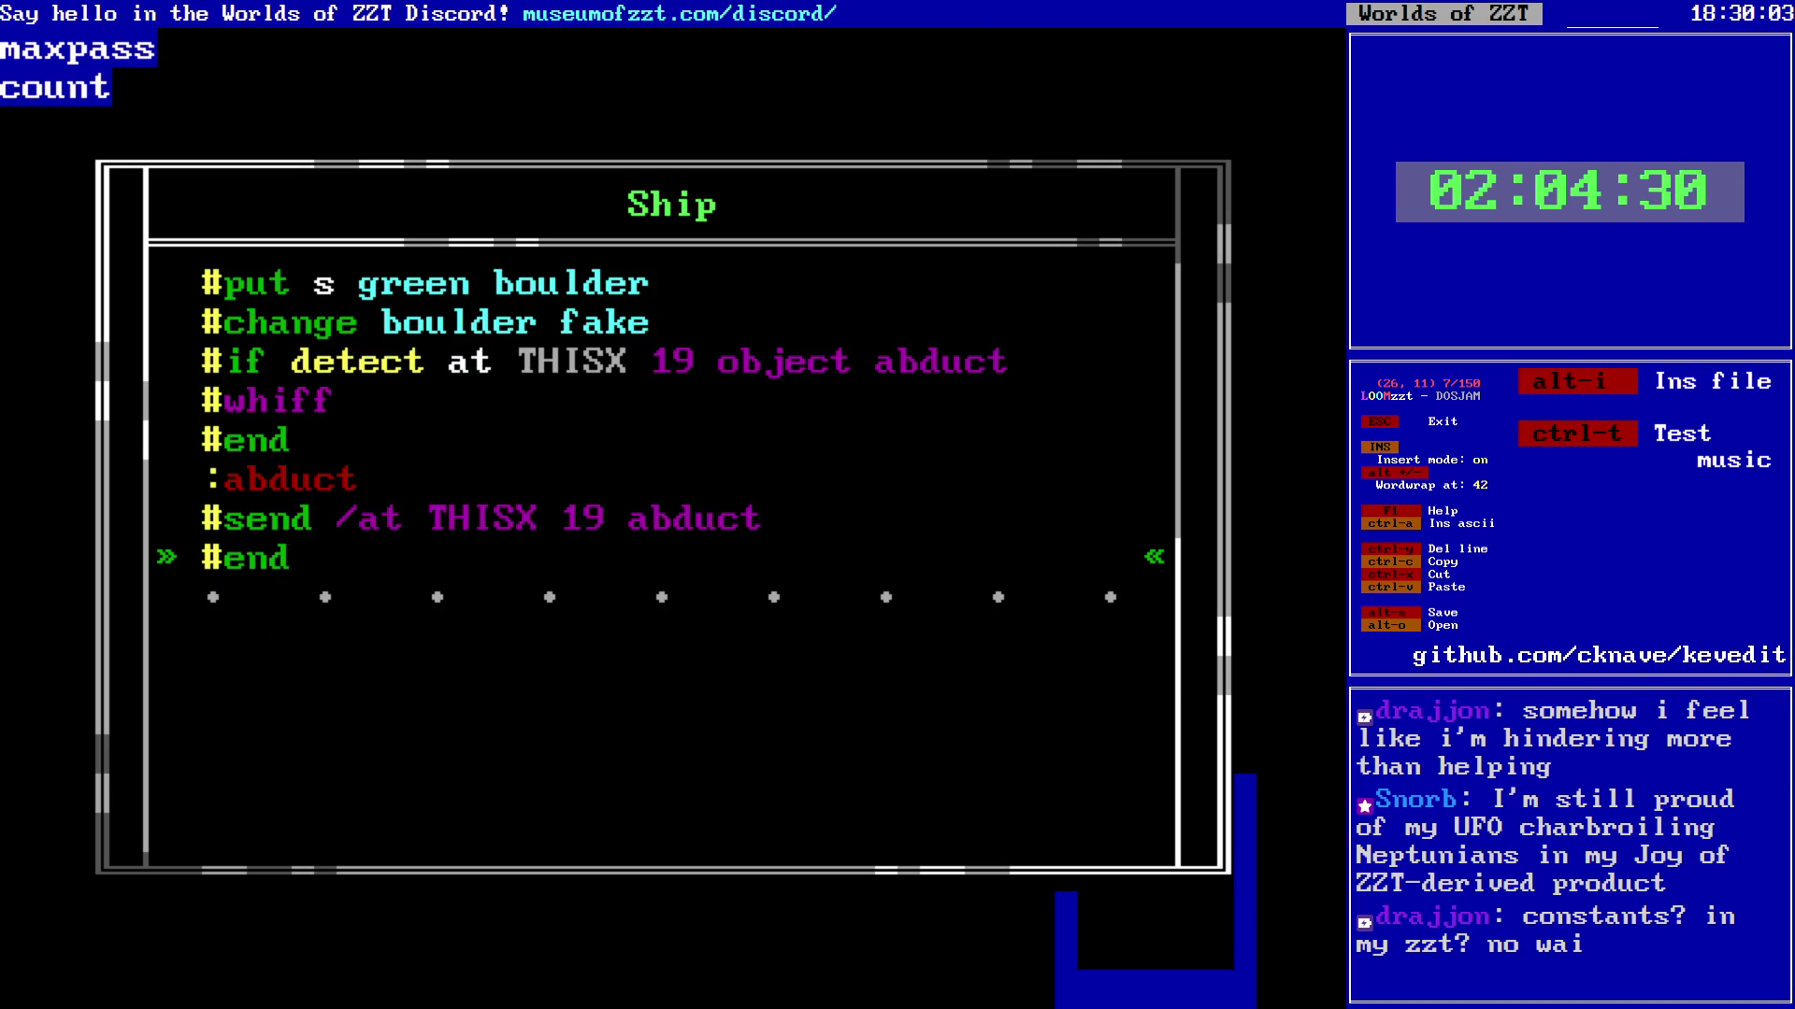
pyautogui.press('Return')
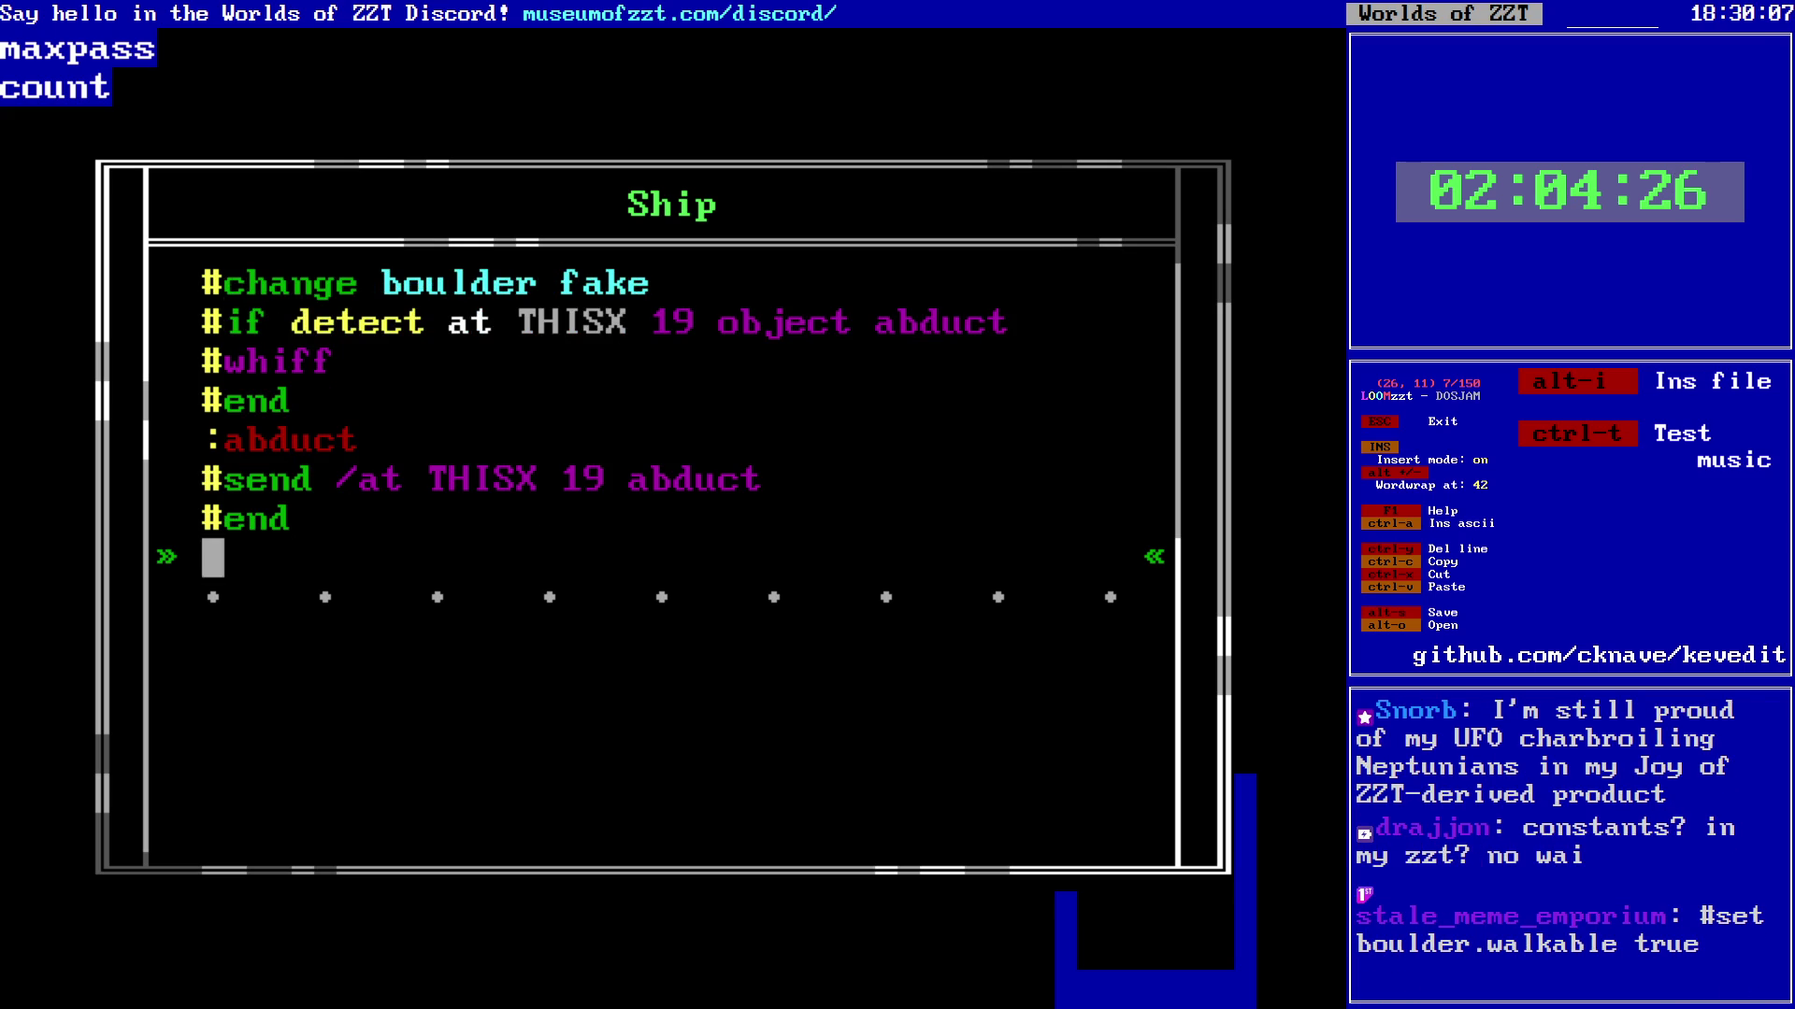
pyautogui.write('#change')
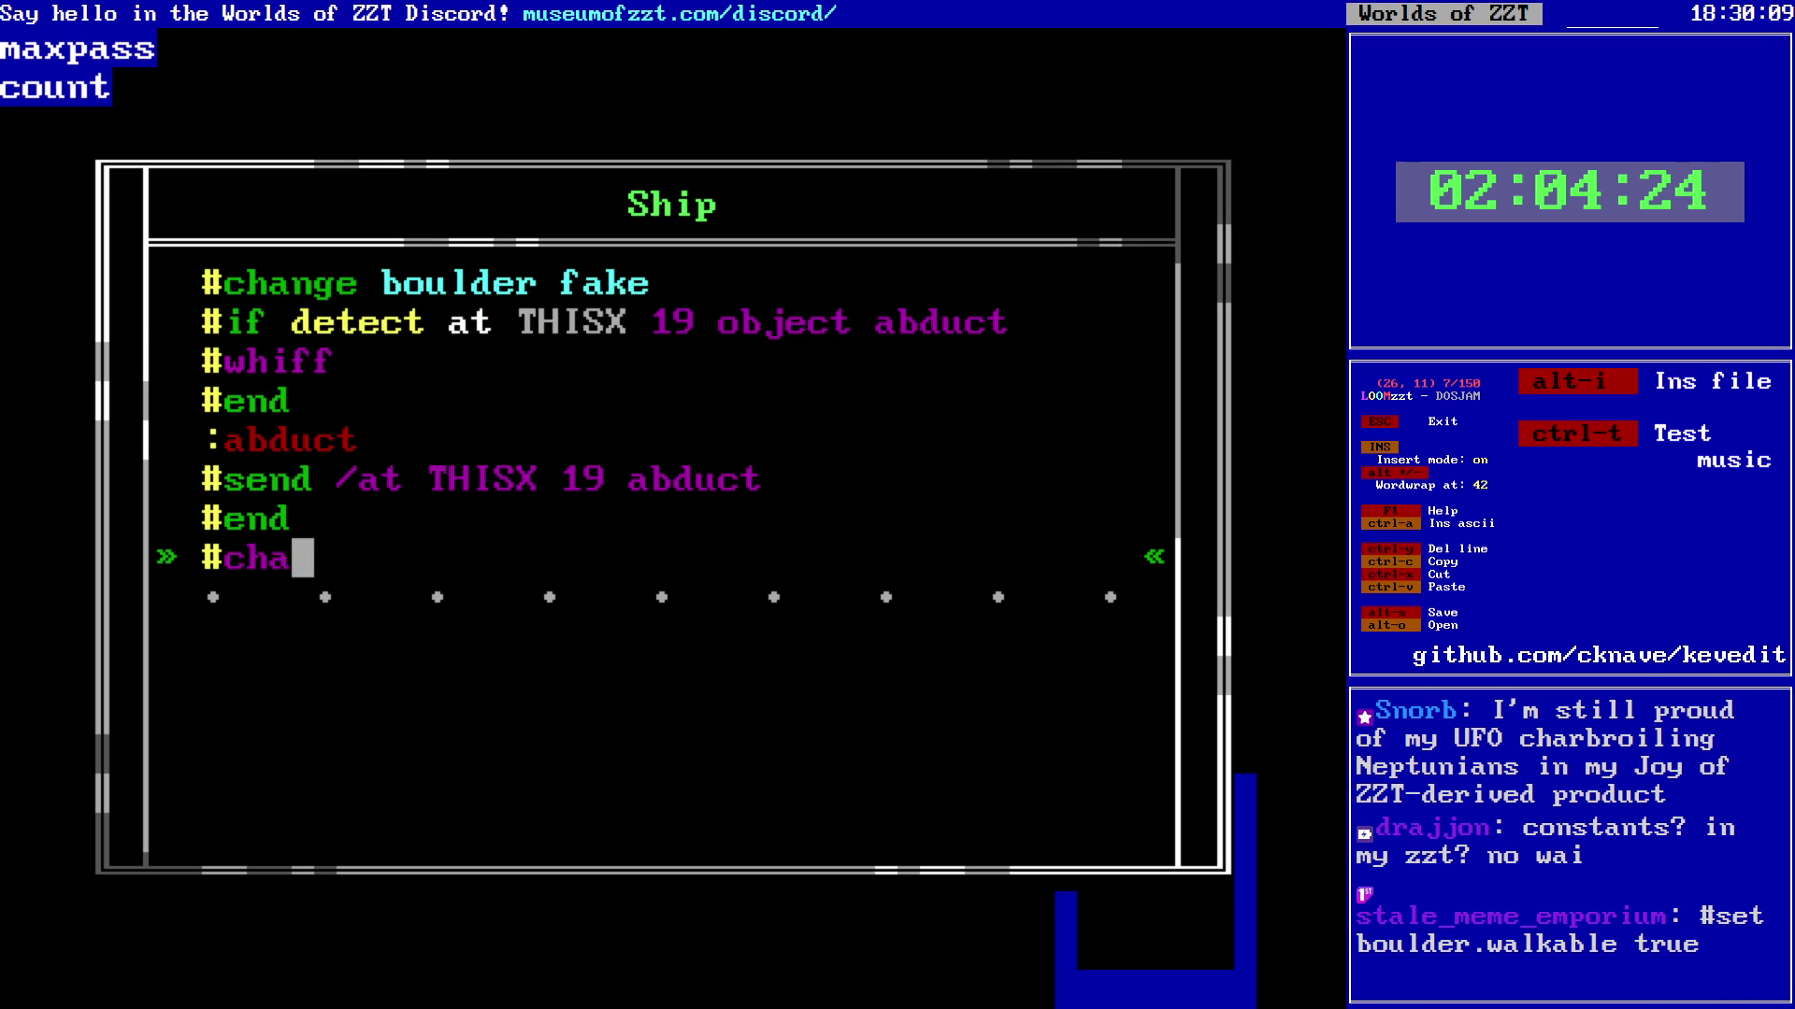
pyautogui.write(' fake emp')
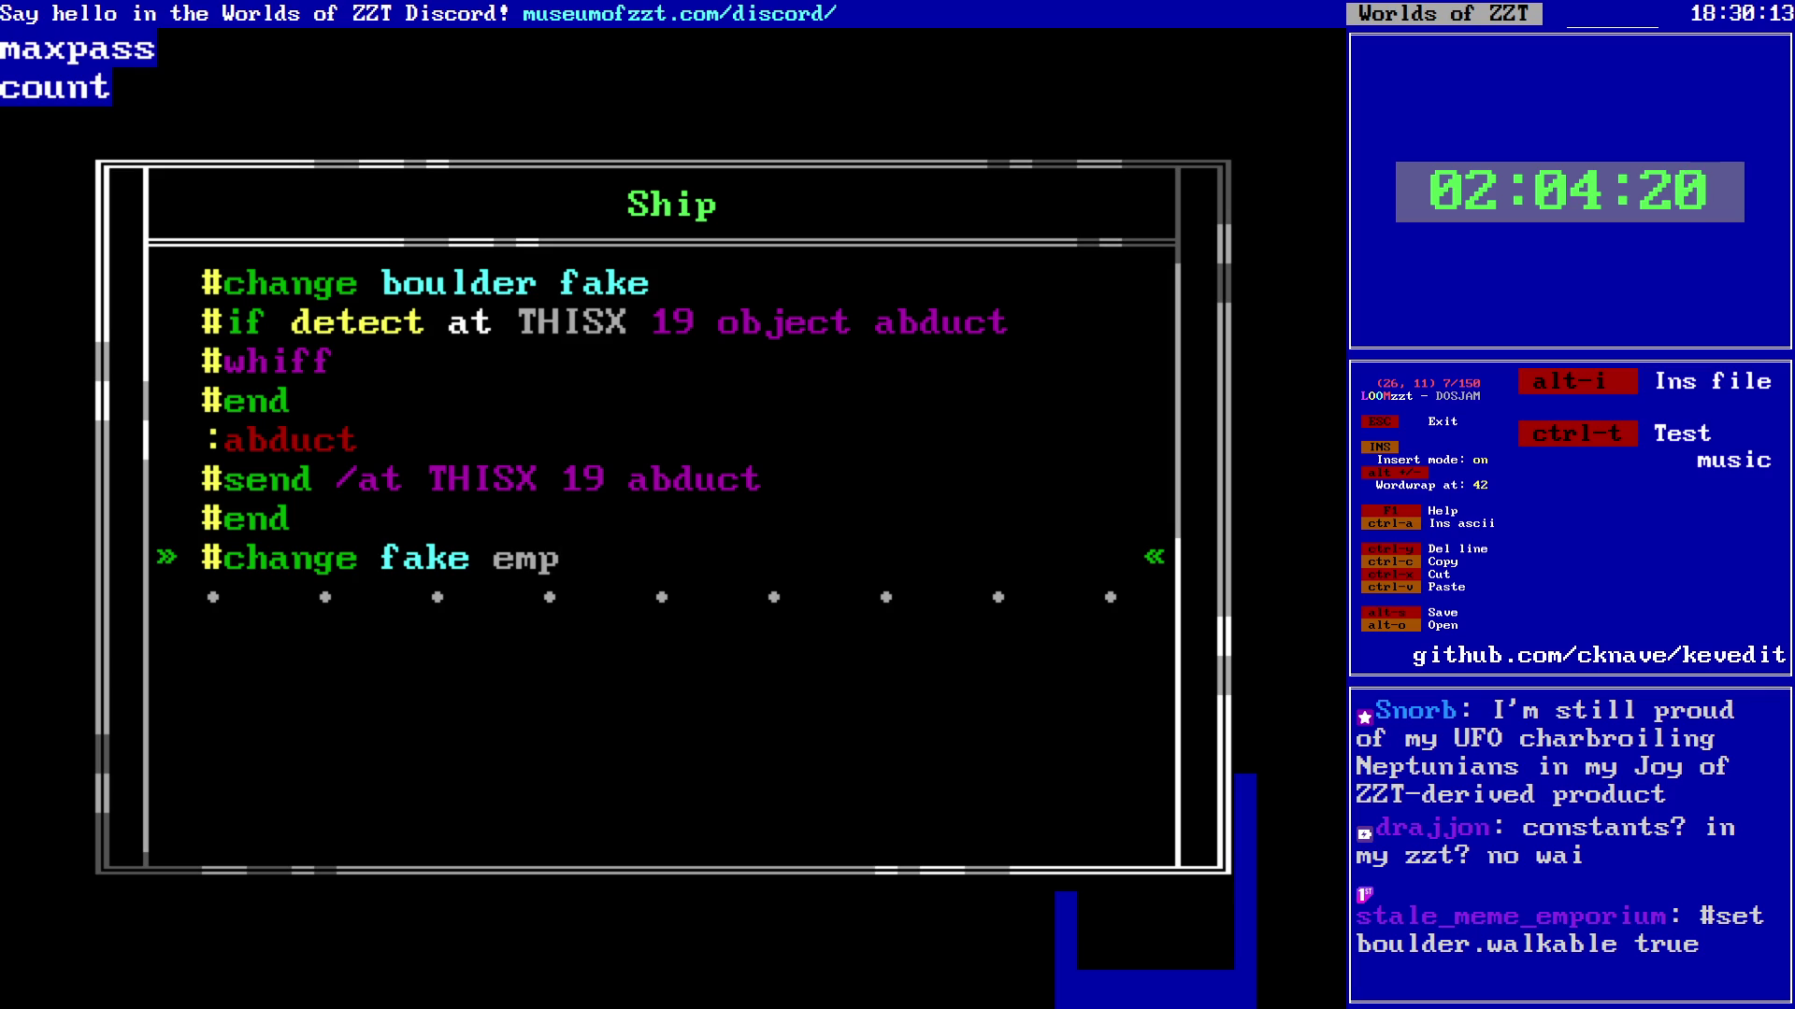
pyautogui.hotkey('ctrl', 'y')
# - Cut the '#change boulder fake' line and paste it below the detect check
pyautogui.press('Up')
pyautogui.press('Up')
pyautogui.press('Up')
pyautogui.press('End')
pyautogui.hotkey('shift', 'Home')
pyautogui.hotkey('ctrl', 'c')
pyautogui.press('Delete')
pyautogui.press('Delete')
pyautogui.press('End')
pyautogui.press('Return')
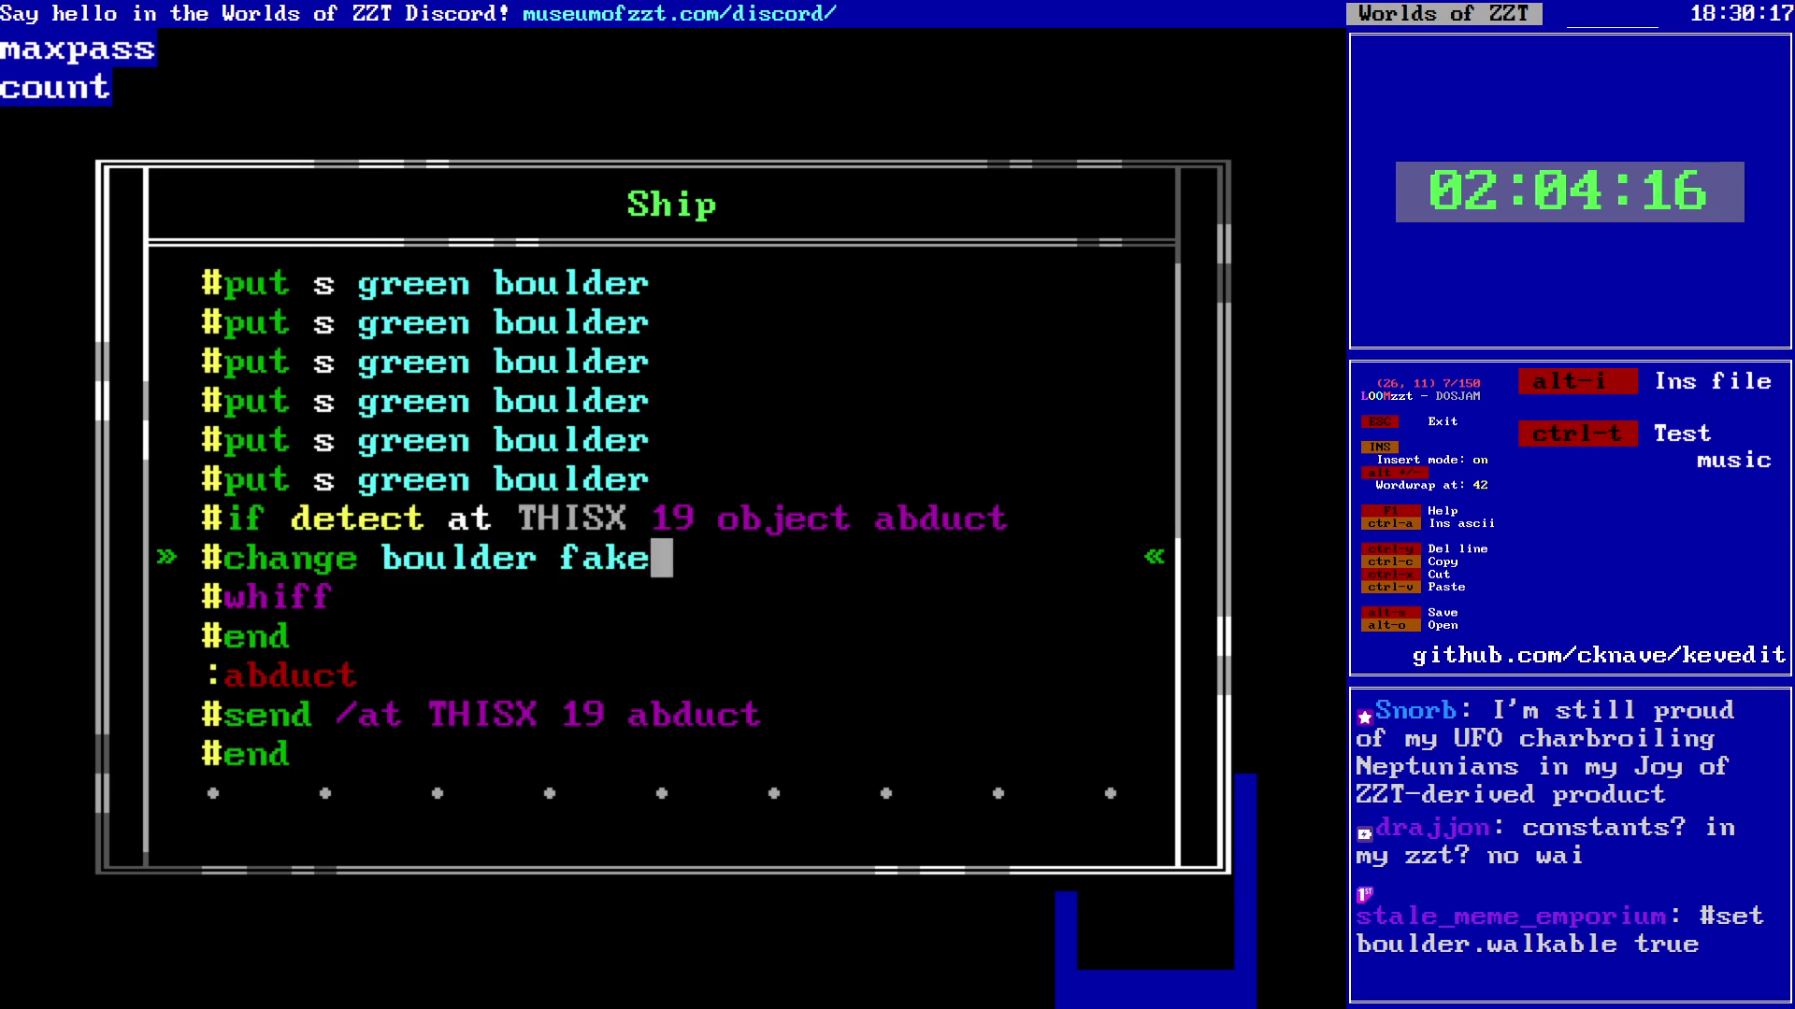
pyautogui.hotkey('ctrl', 'v')
pyautogui.press('Down')
pyautogui.press('Down')
pyautogui.press('Down')
pyautogui.press('Down')
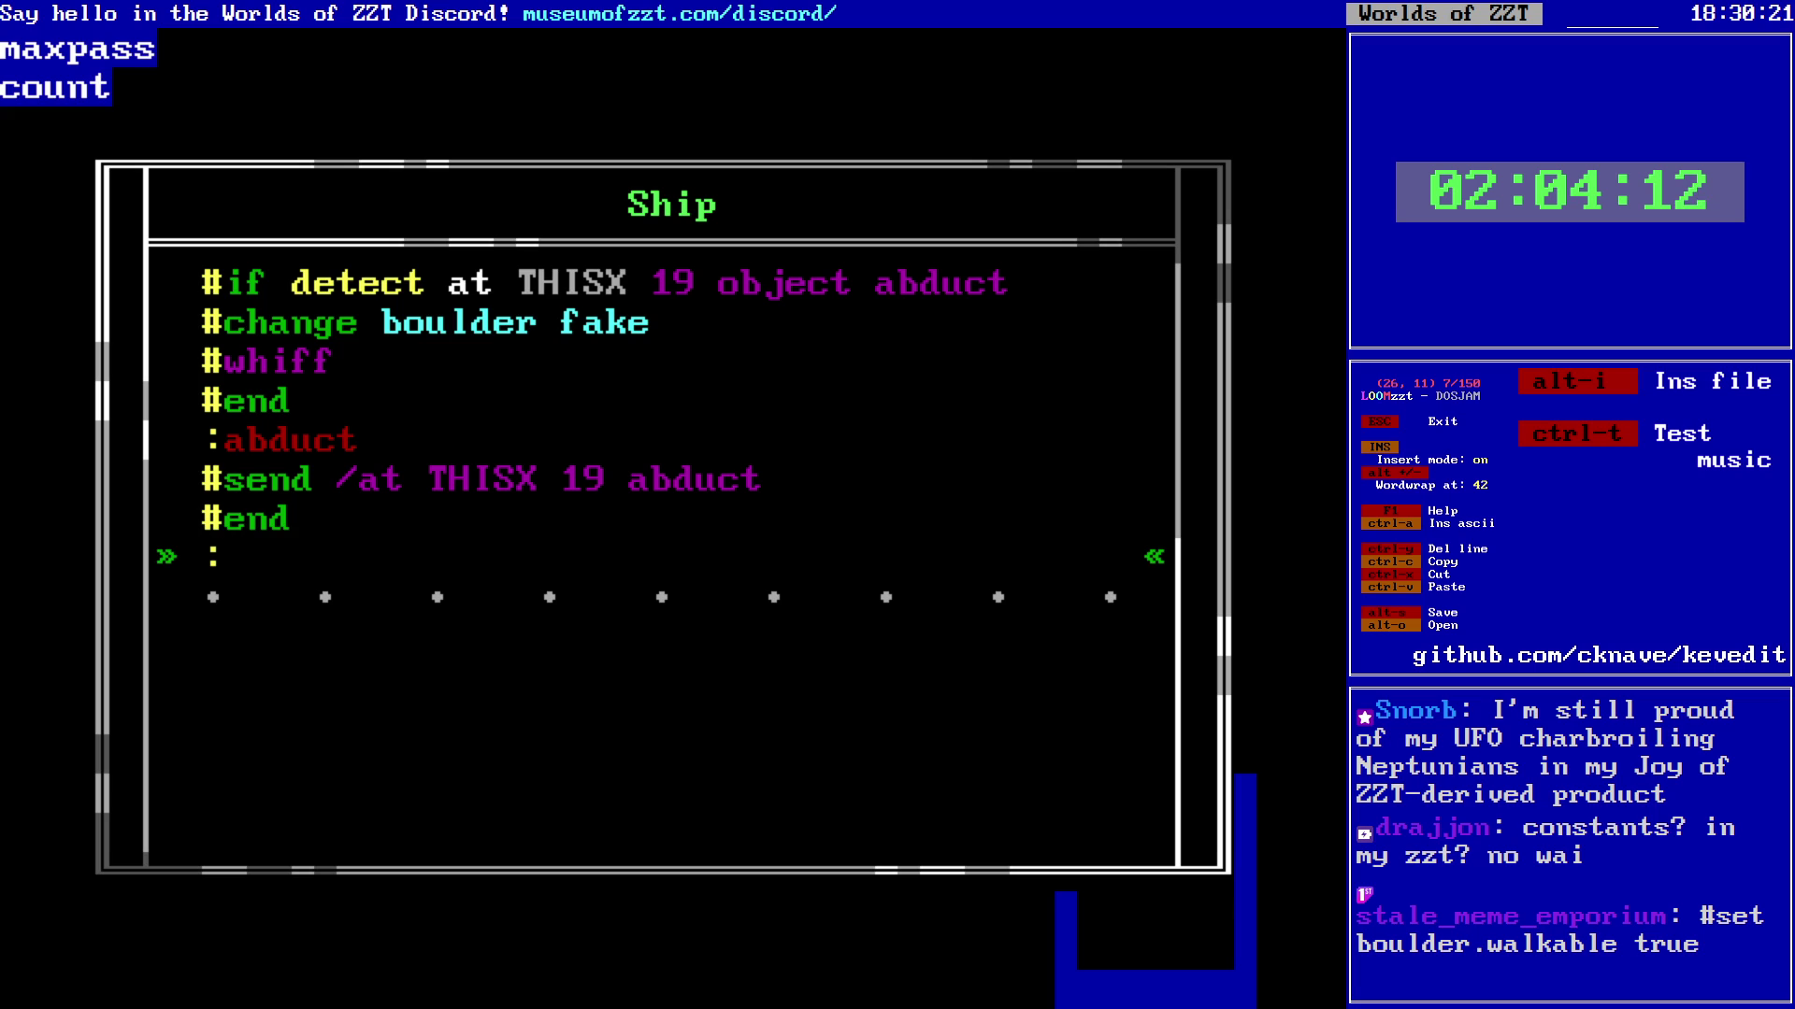
# - Move the '#change boulder fake' line into the Ship's :abduct routine
pyautogui.press('Up')
pyautogui.press('Up')
pyautogui.press('Up')
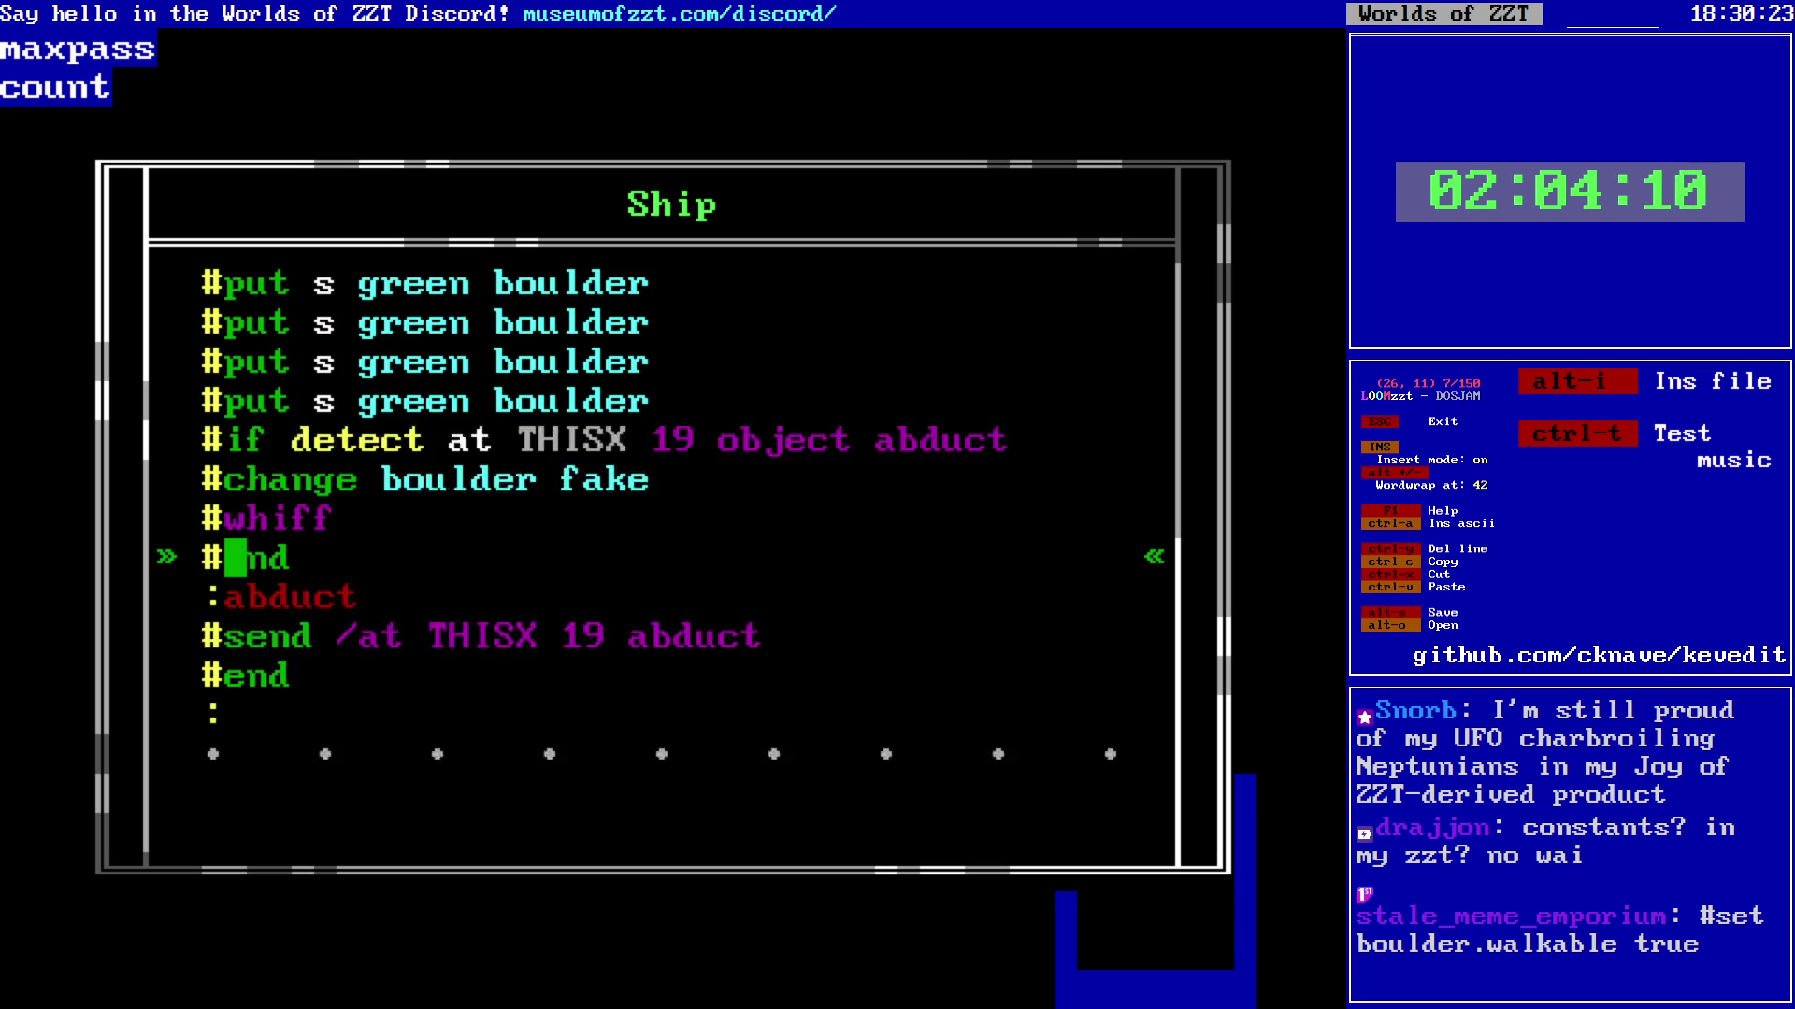
pyautogui.press('End')
pyautogui.hotkey('shift', 'Home')
pyautogui.hotkey('ctrl', 'x')
pyautogui.press('Delete')
pyautogui.press('End')
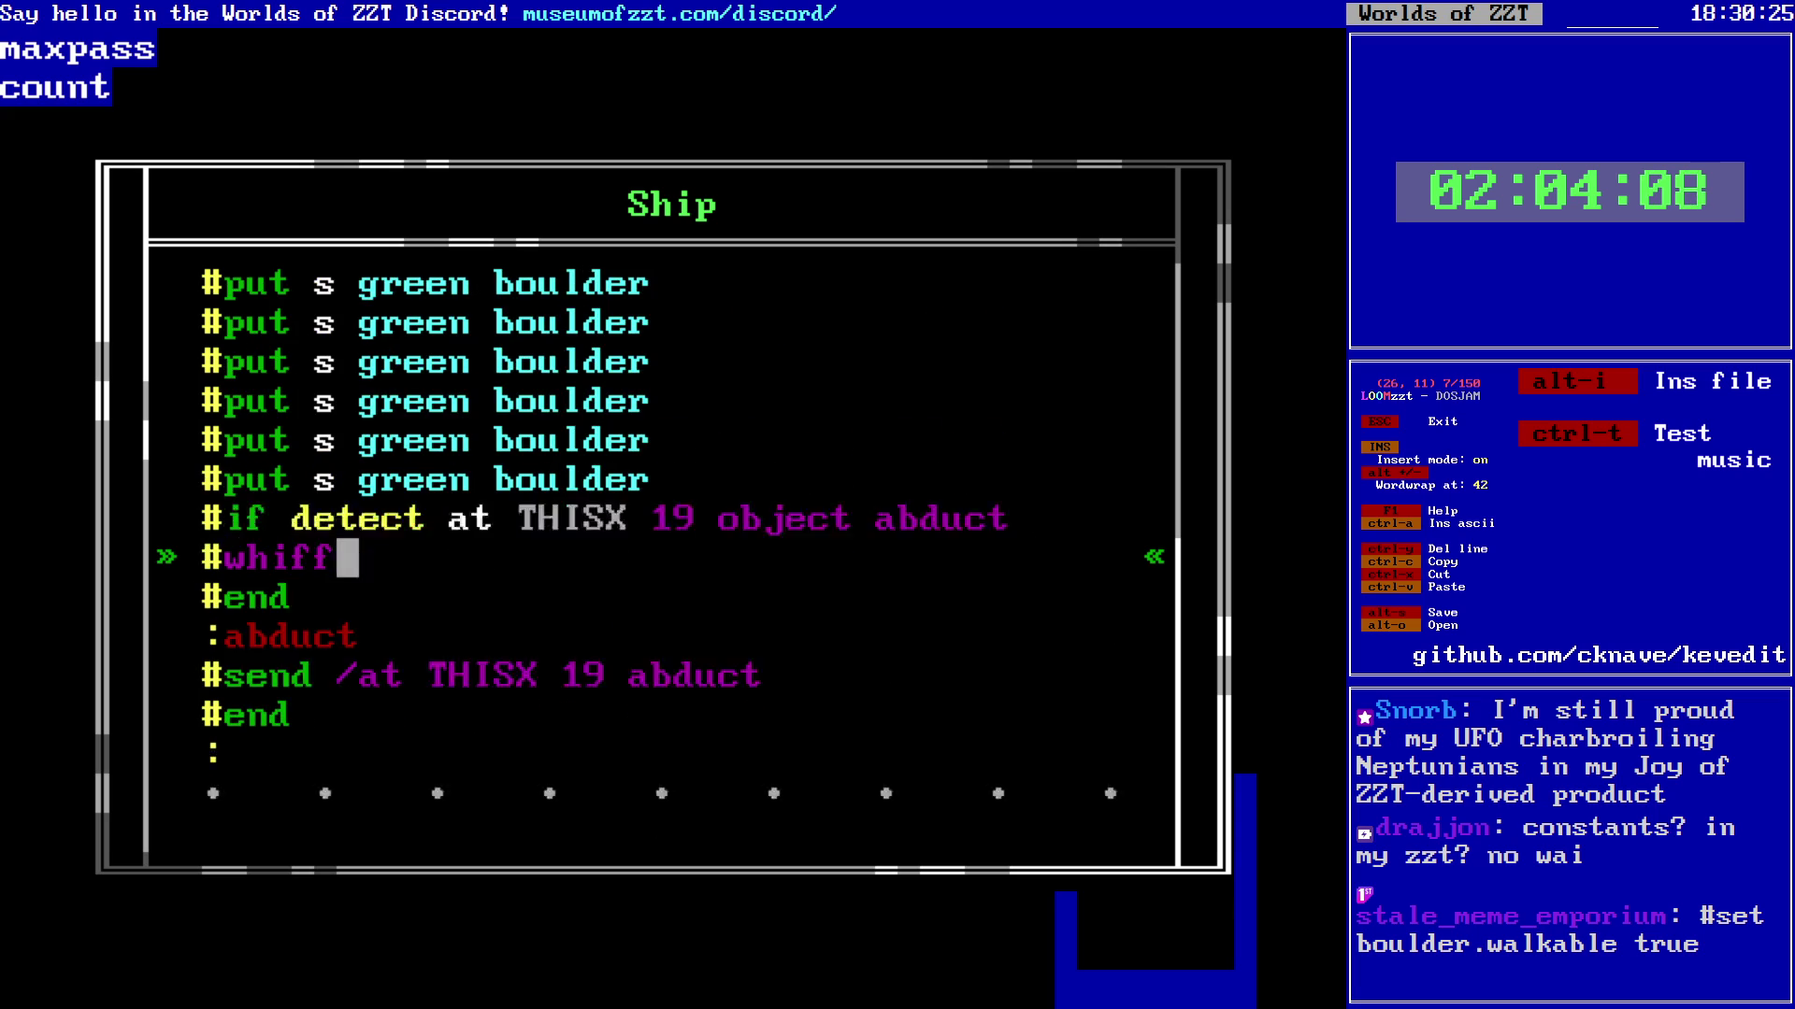
pyautogui.press('Down')
pyautogui.press('Down')
pyautogui.press('Return')
pyautogui.hotkey('ctrl', 'v')
# - Add a ':whiff' routine with '#change boulder empty' and '/i/i/i'
pyautogui.press('Down')
pyautogui.press('Down')
pyautogui.press('Down')
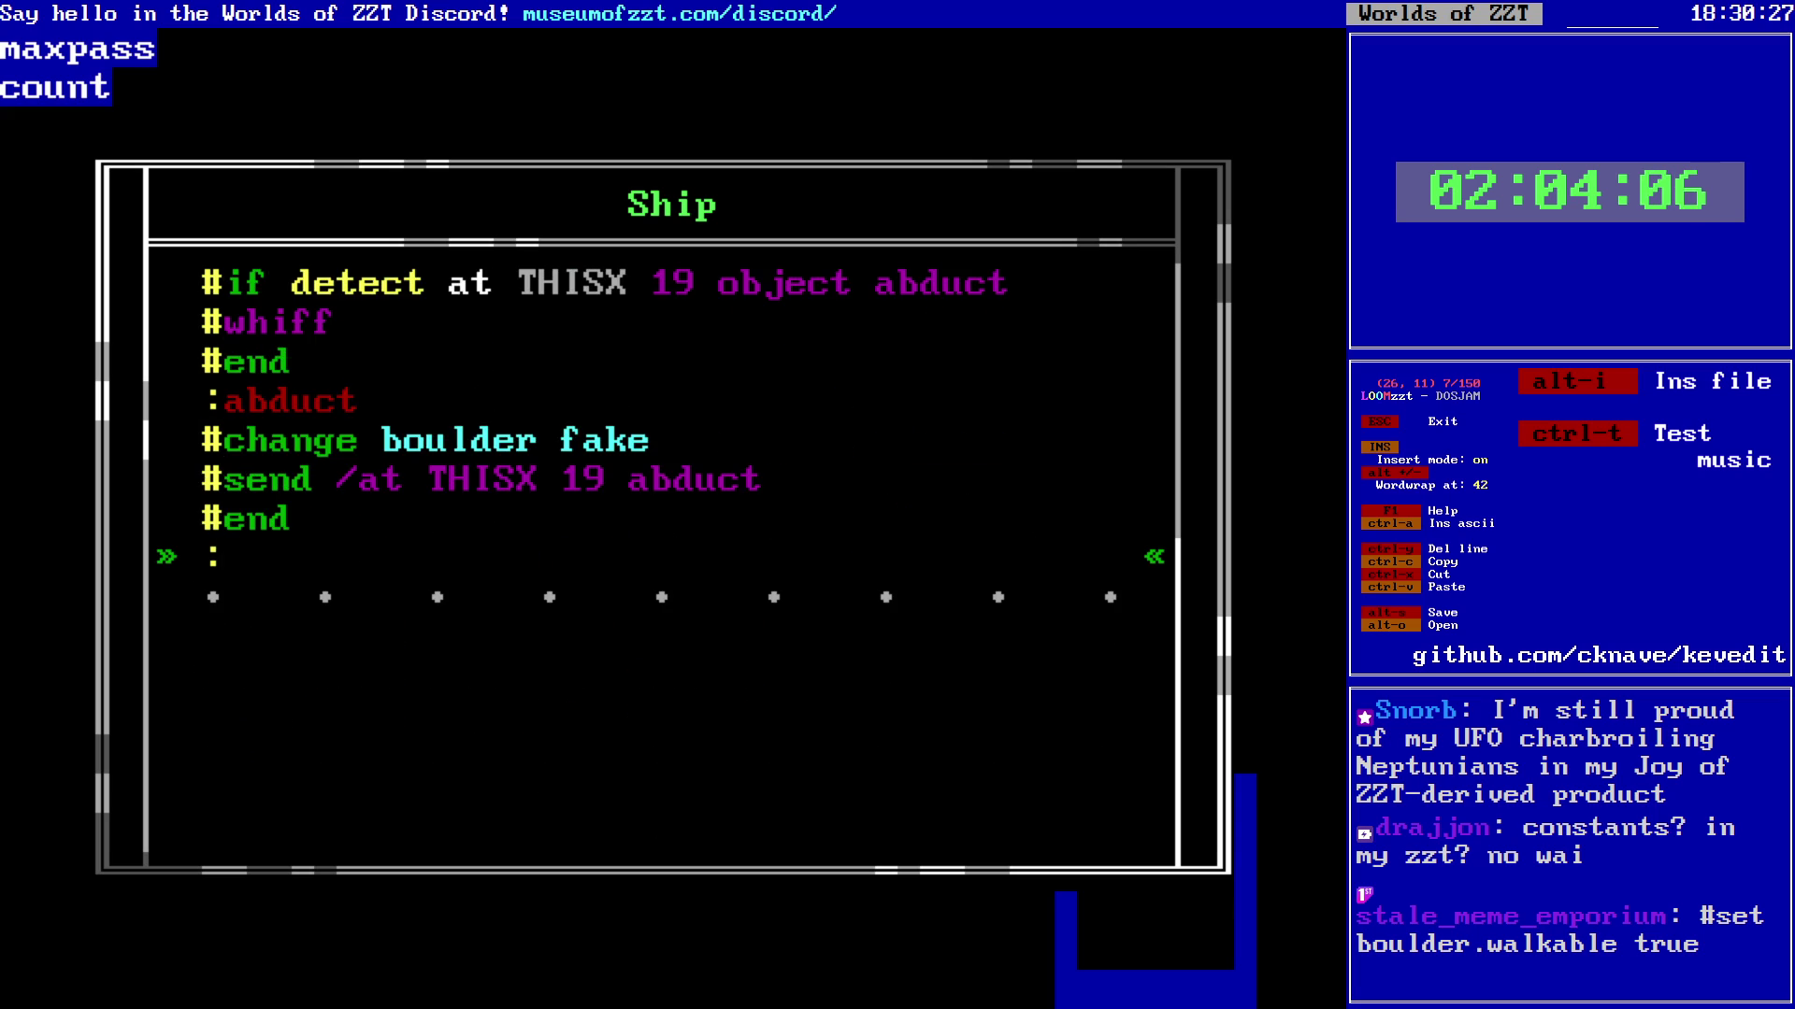
pyautogui.write('whiff')
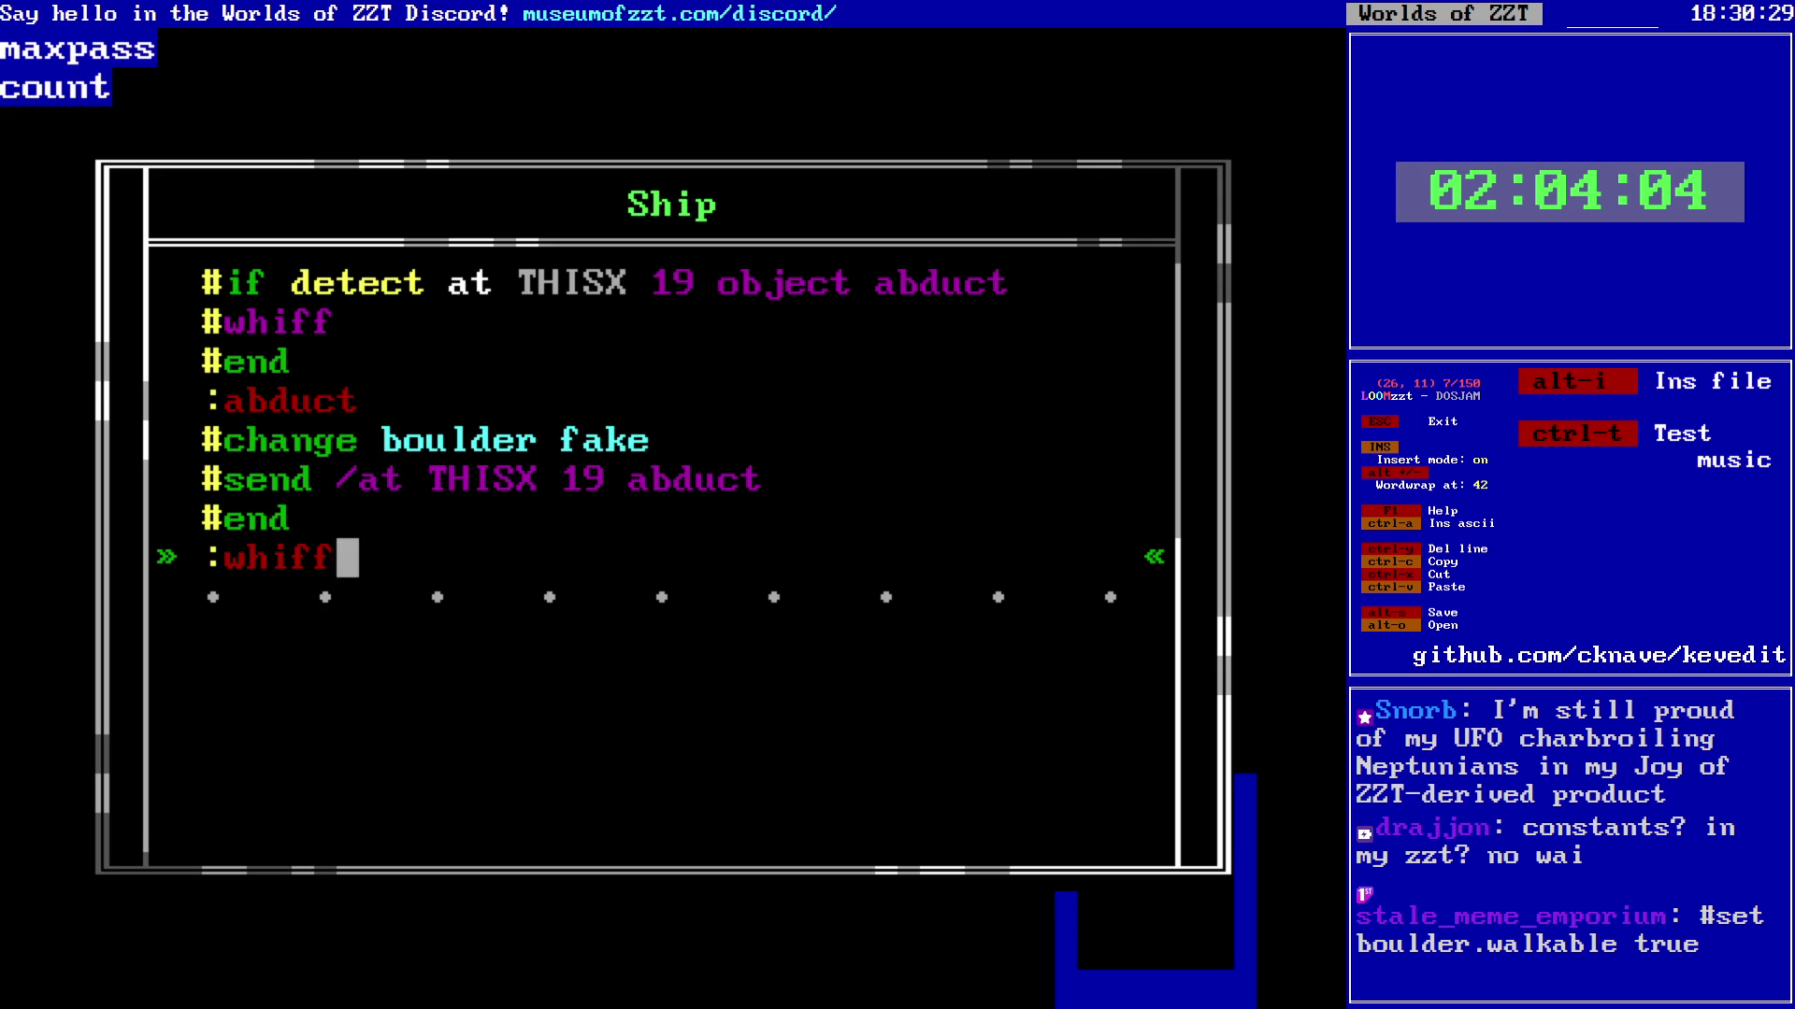
pyautogui.press('Return')
pyautogui.write('#change ')
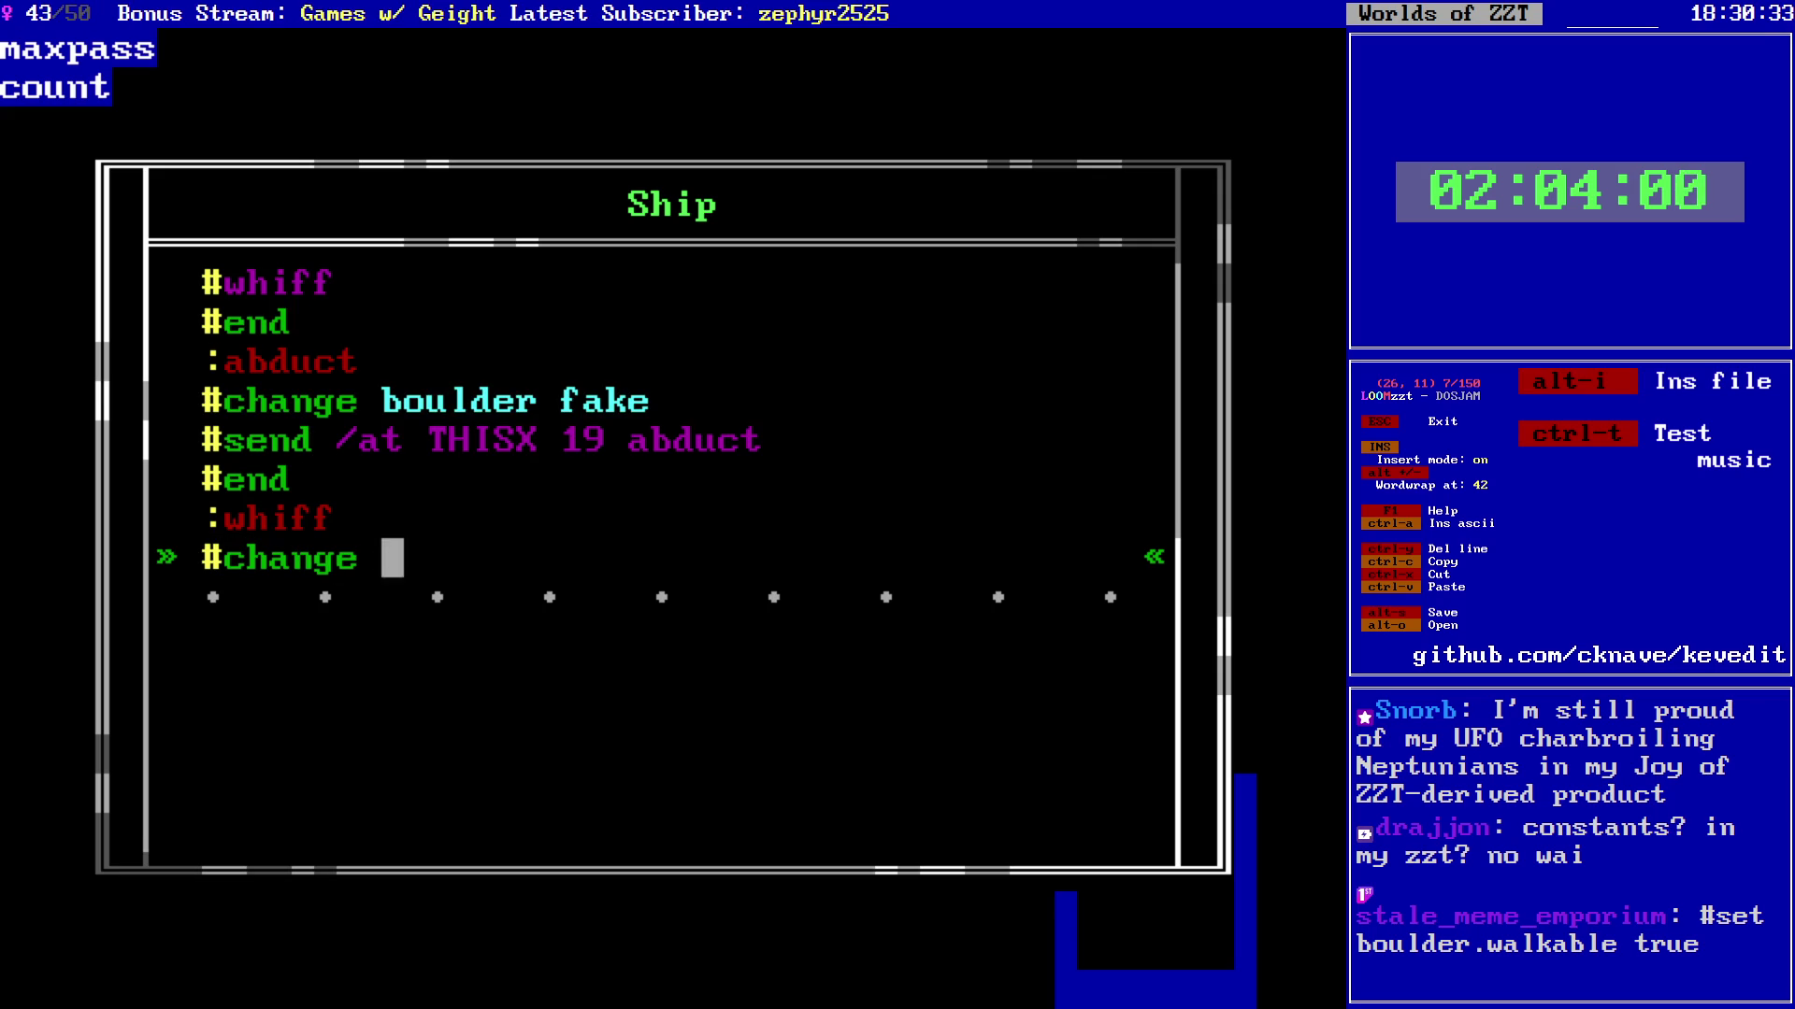
pyautogui.write('boulder empty')
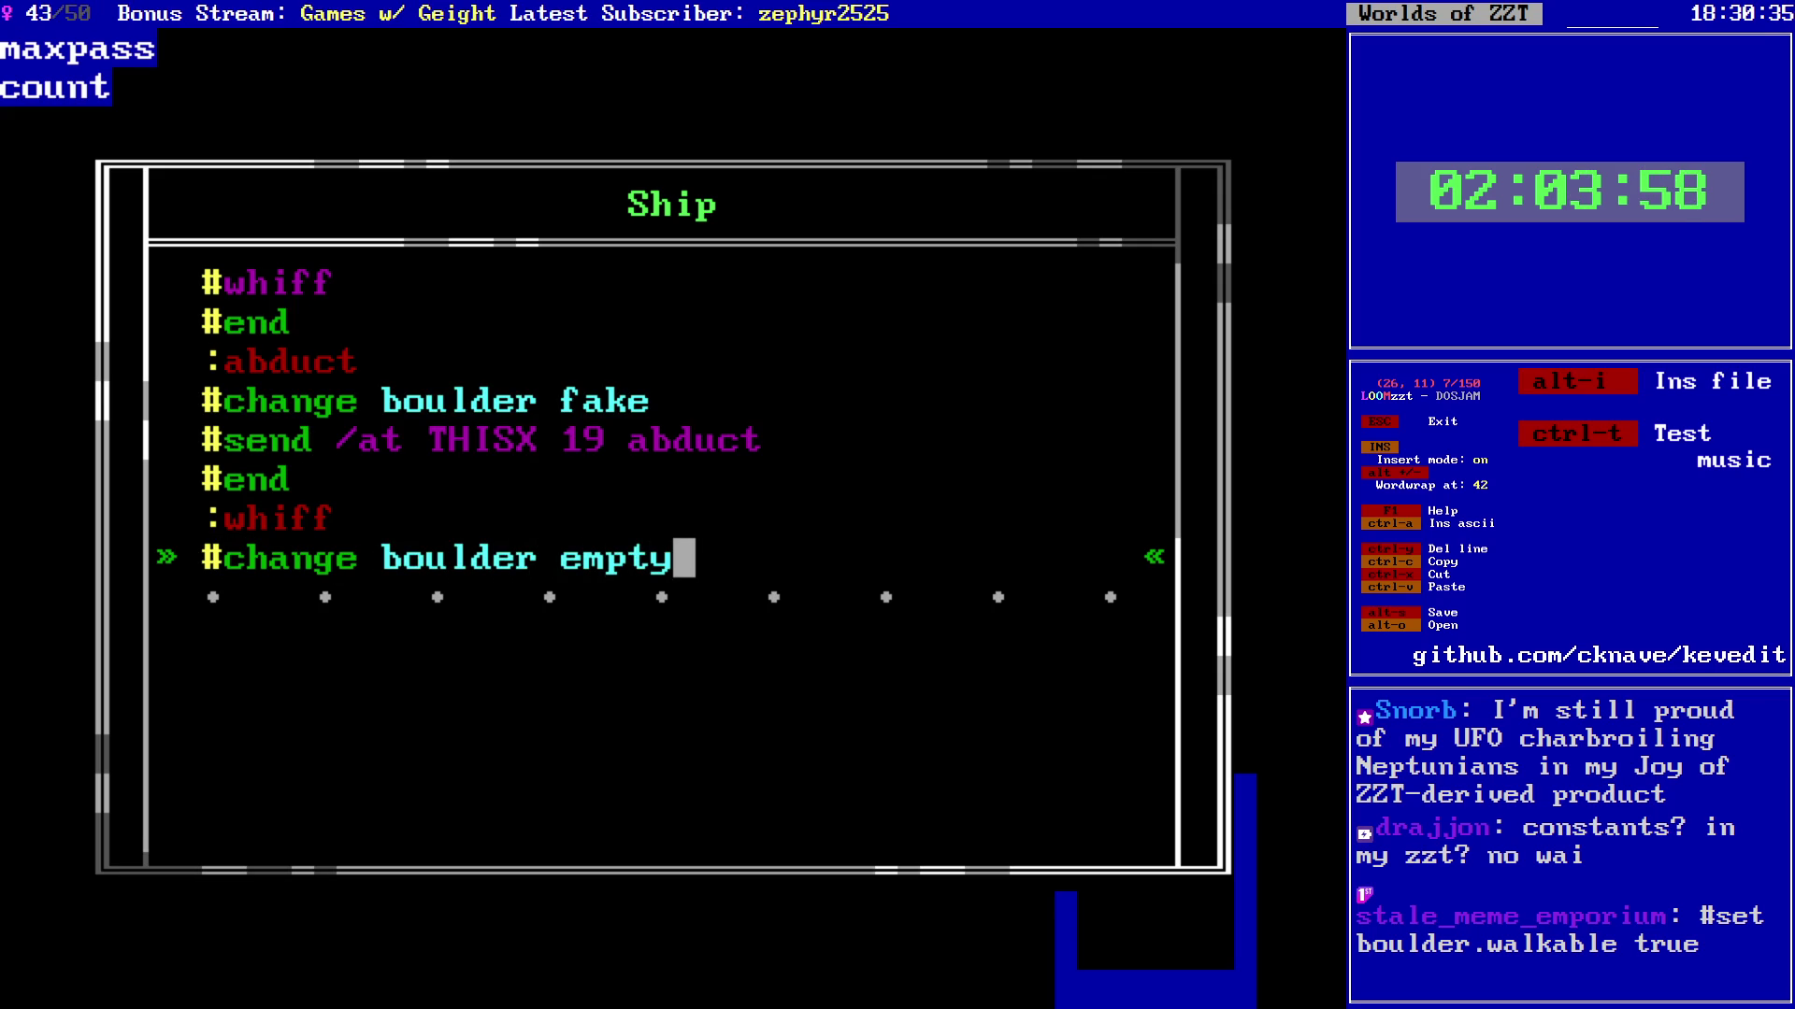
pyautogui.press('Return')
pyautogui.write('/i/i/i')
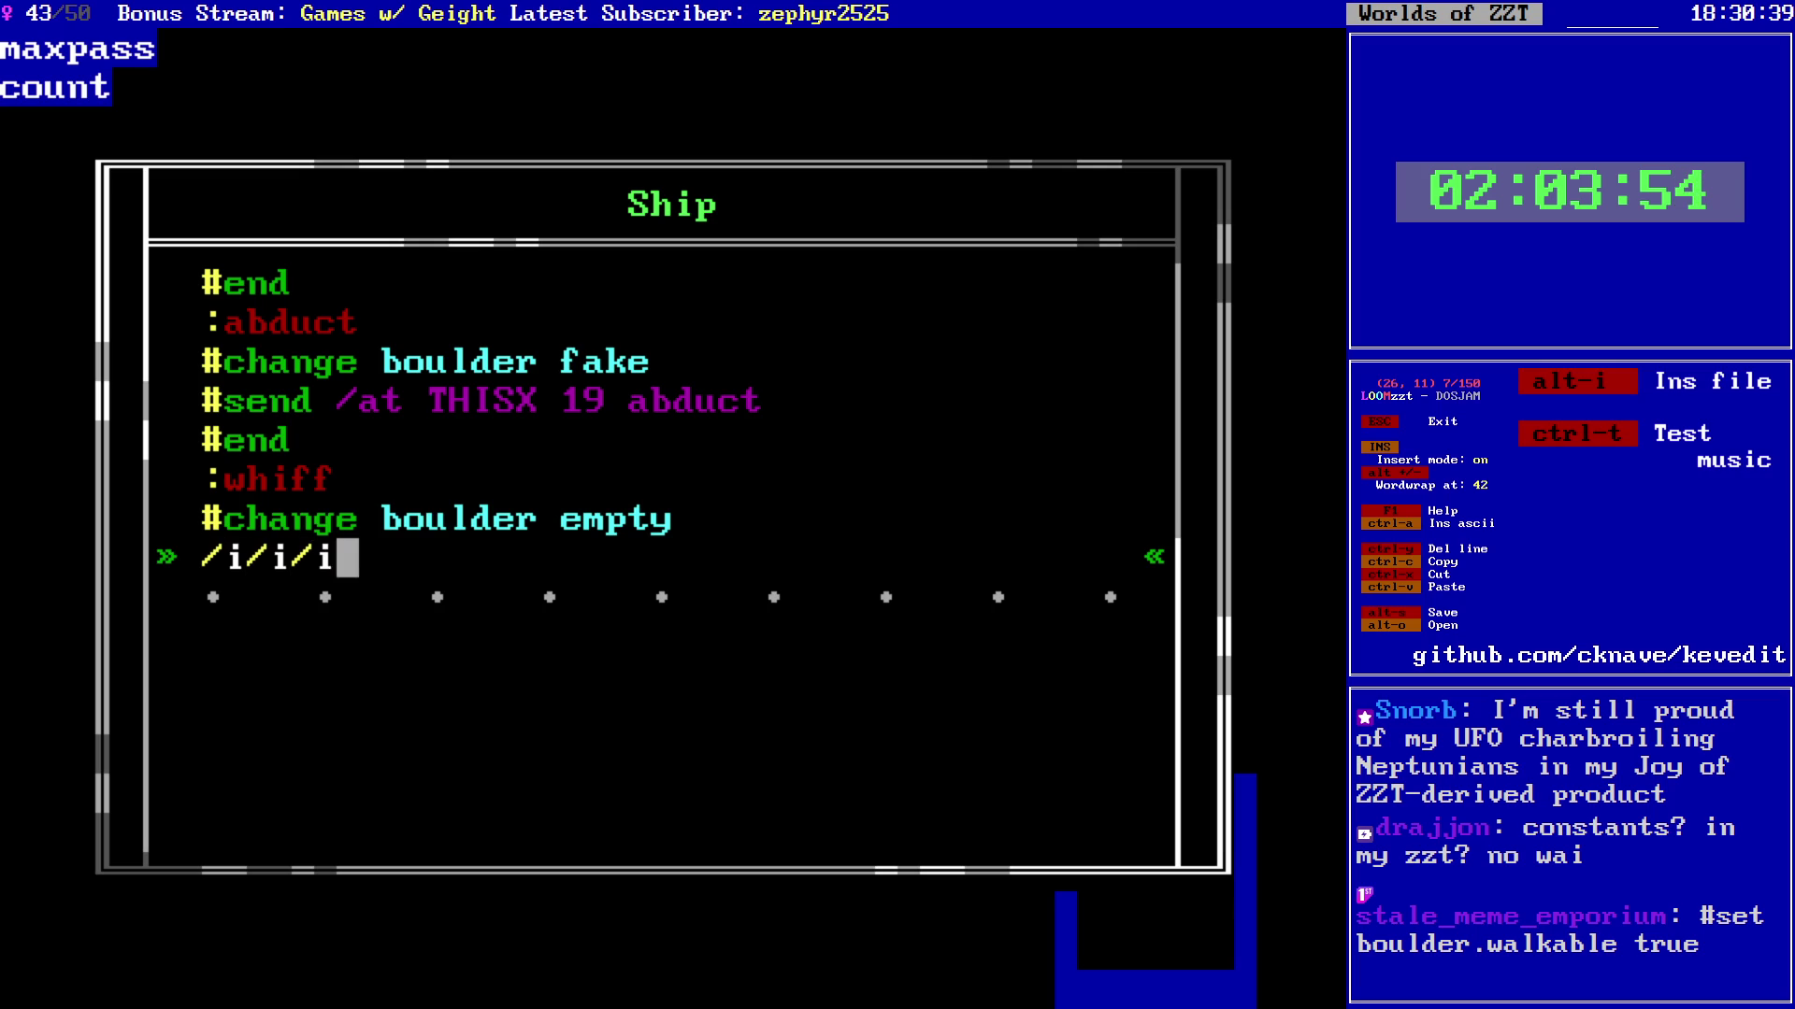
# - End the :whiff routine with '#end' and leave the Ship's program
pyautogui.press('pageup')
pyautogui.press('pageup')
pyautogui.press('pagedown')
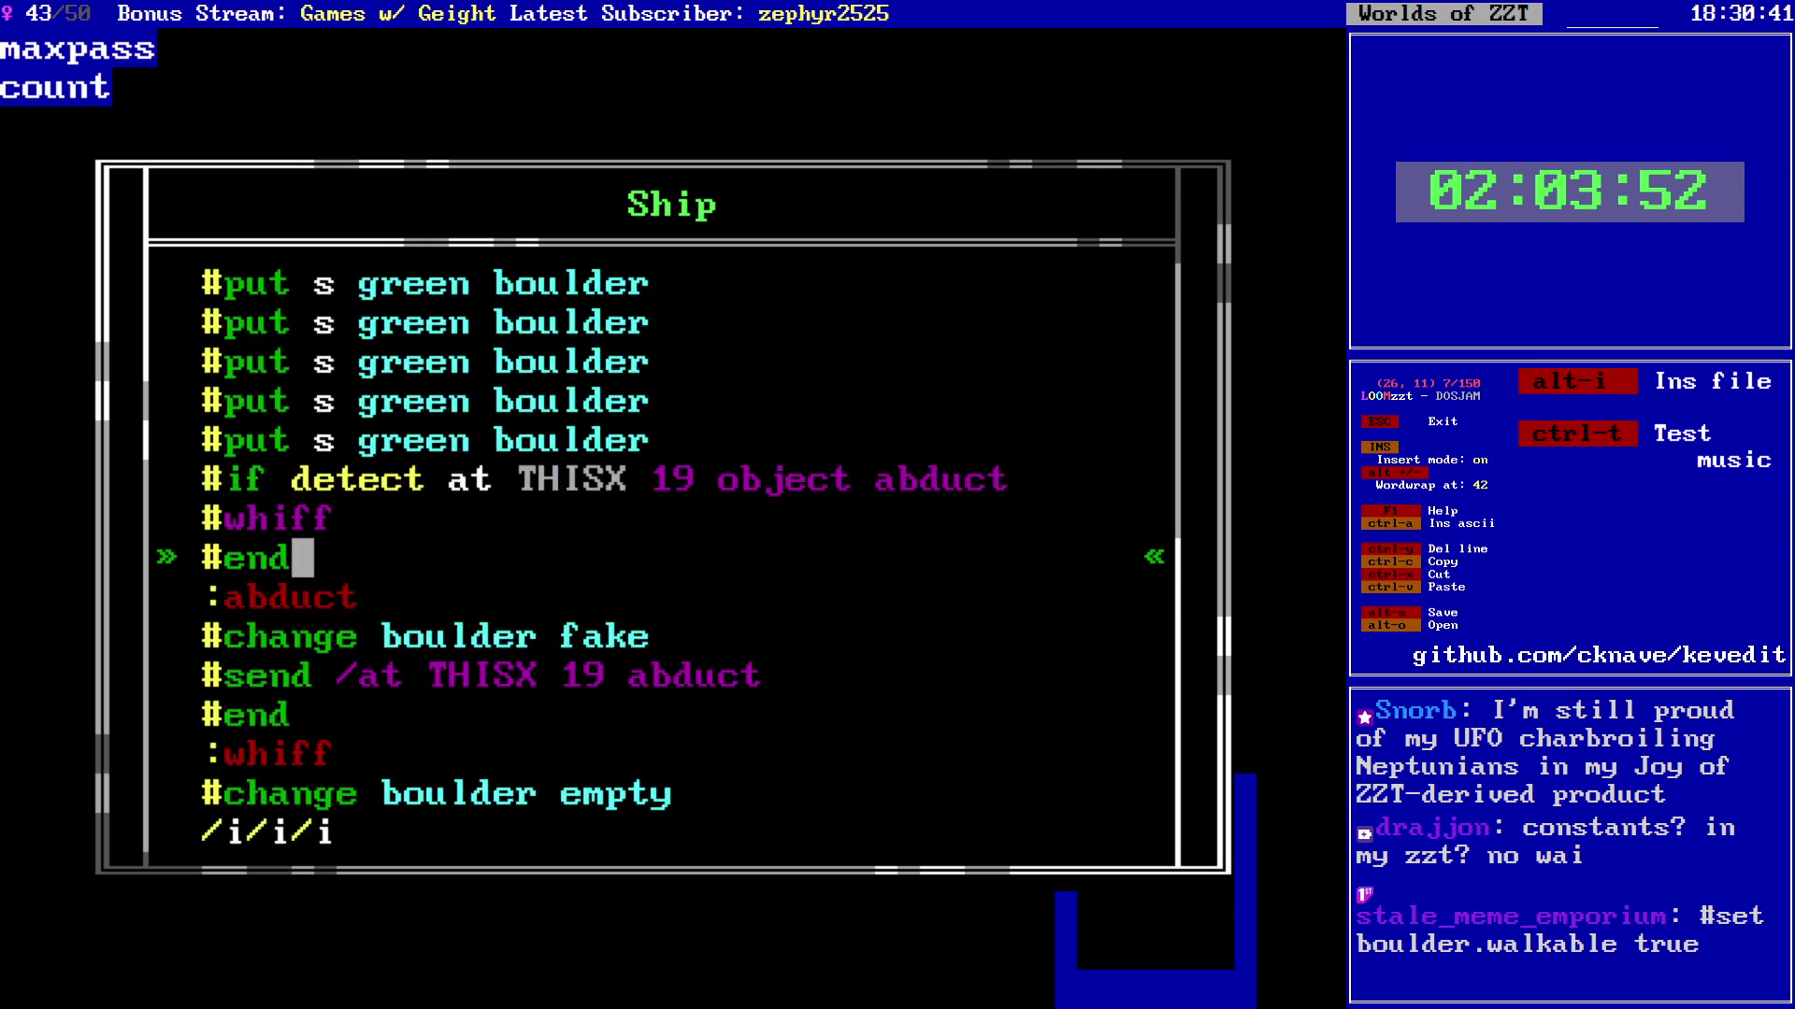
pyautogui.press('pagedown')
pyautogui.press('End')
pyautogui.press('Return')
pyautogui.write('#end')
pyautogui.press('Escape')
pyautogui.press('Escape')
# - Save the DOSJAM world again, then load it in ZZT and start playing to test the board
pyautogui.press('s')
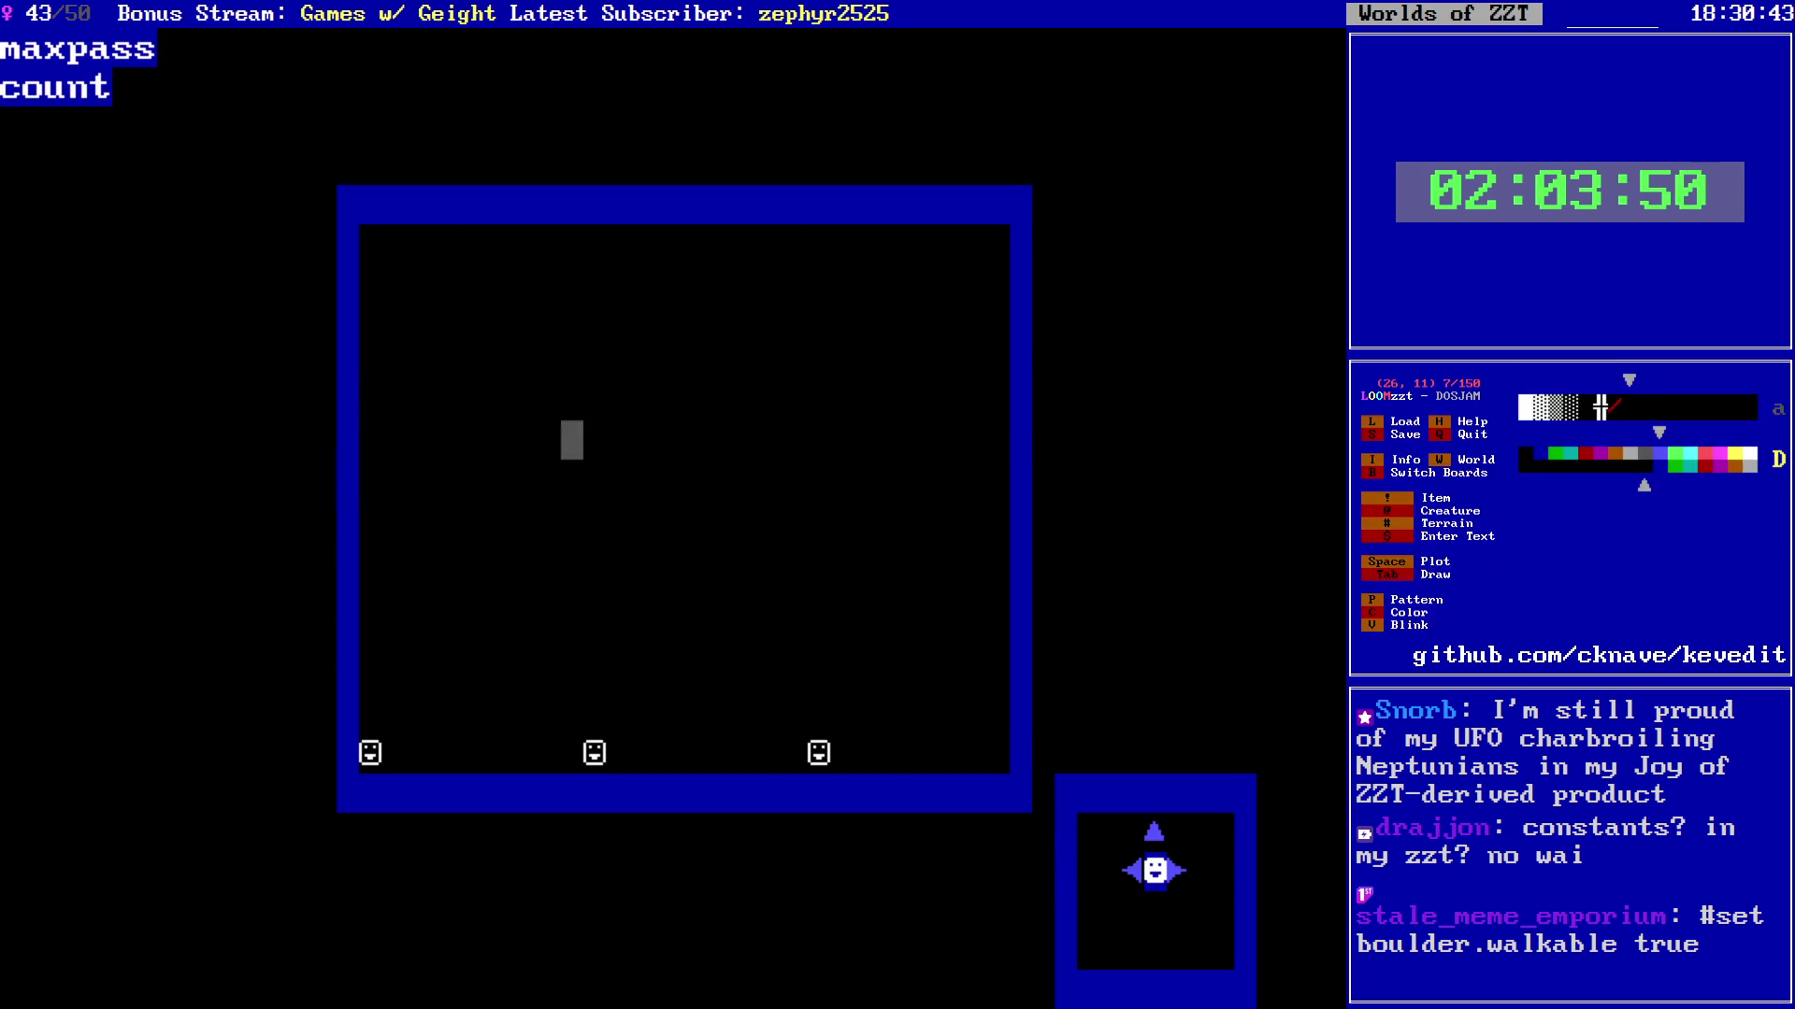
pyautogui.press('Return')
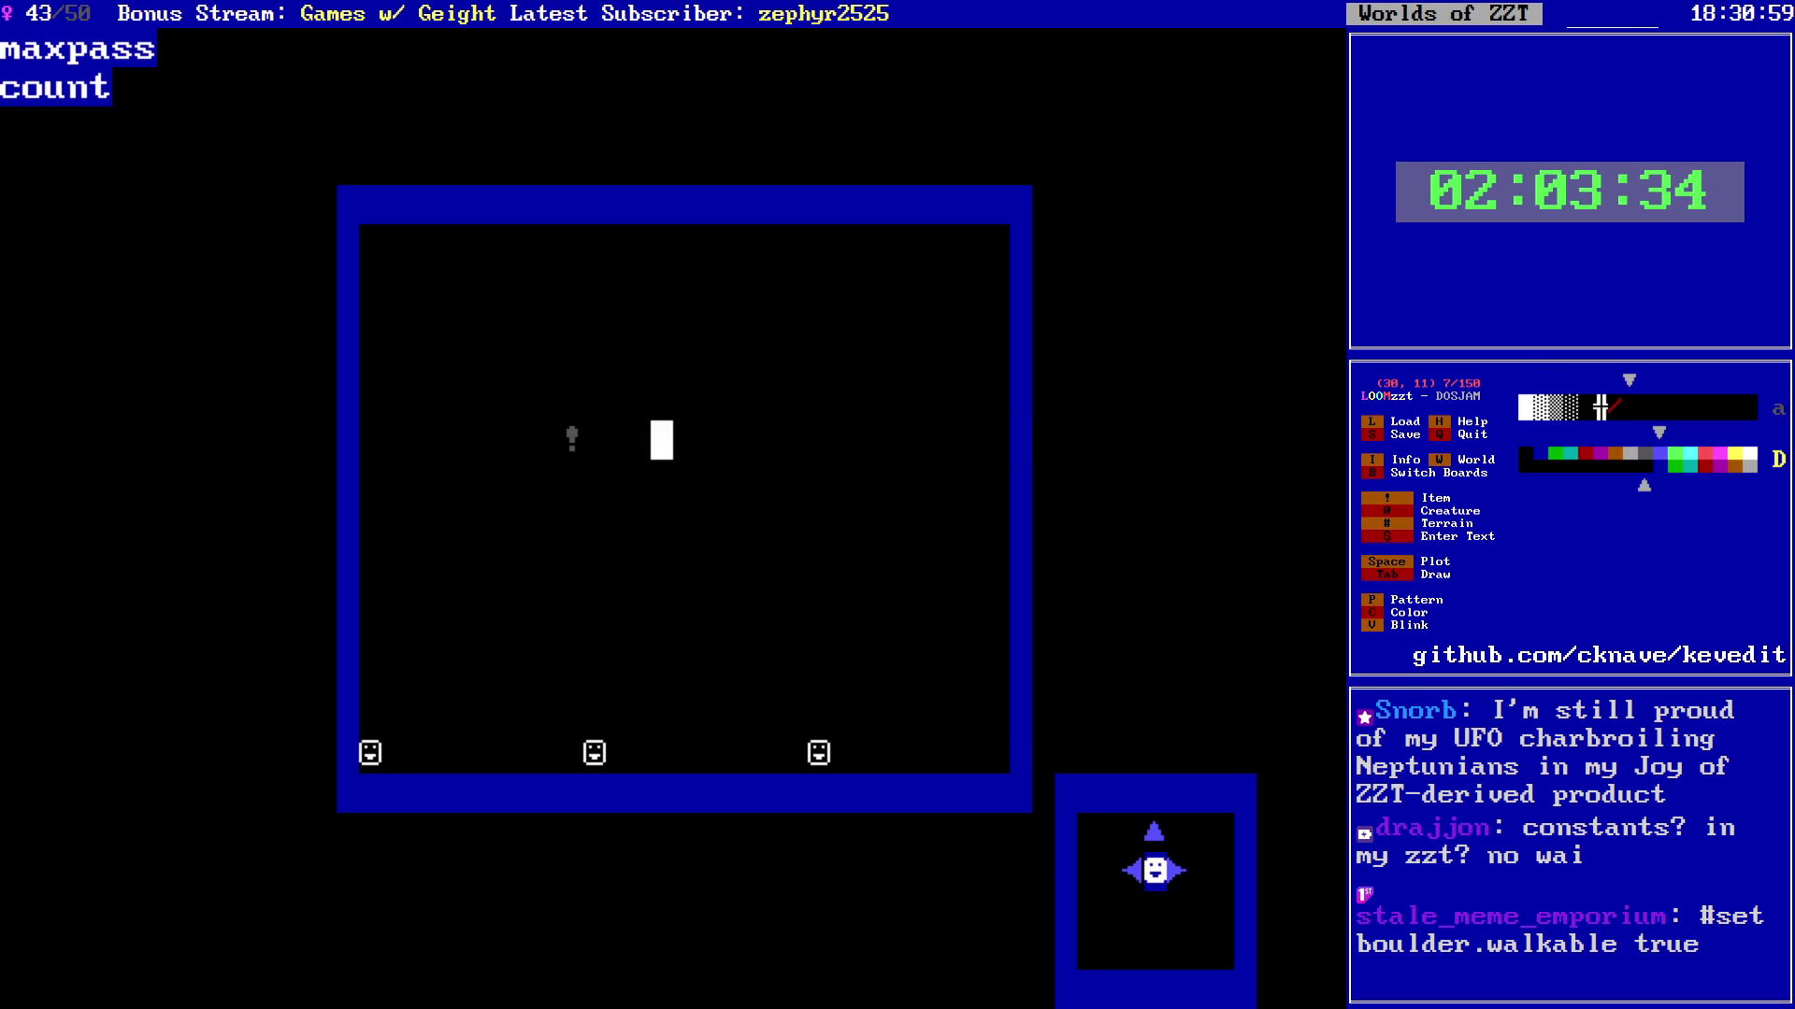
pyautogui.press('q')
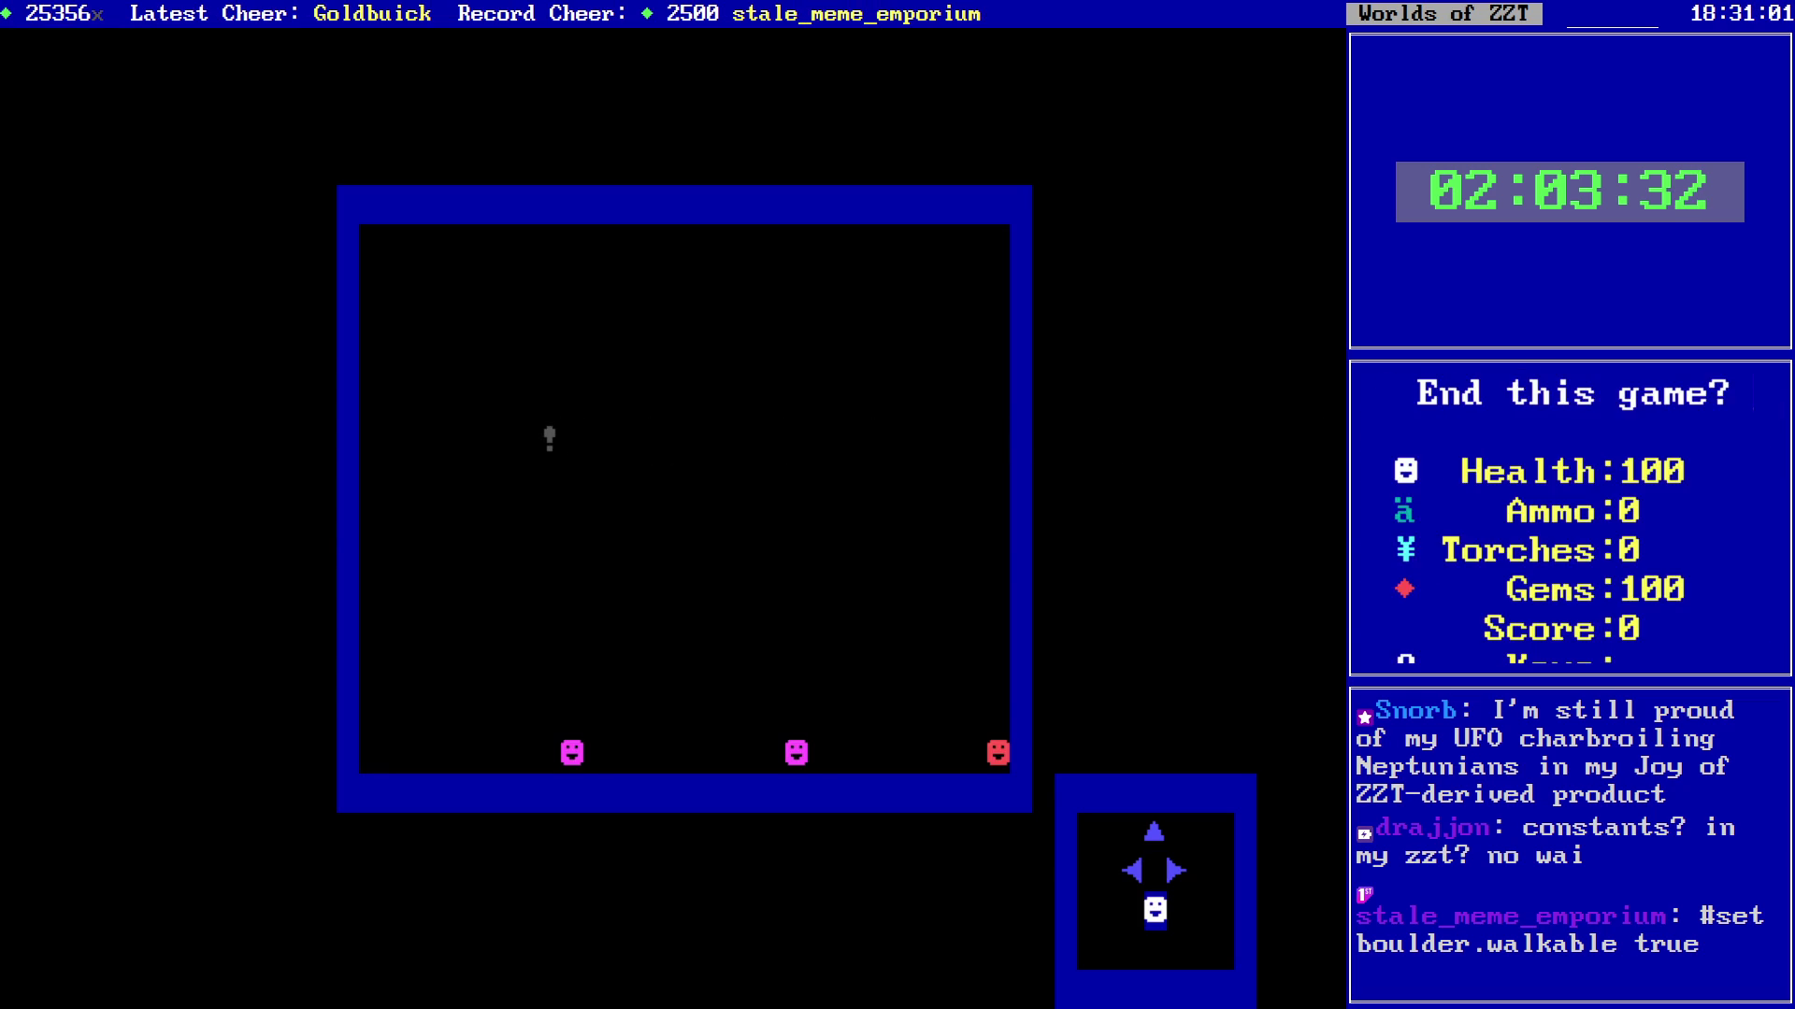
pyautogui.press('y')
pyautogui.press('w')
pyautogui.press('Return')
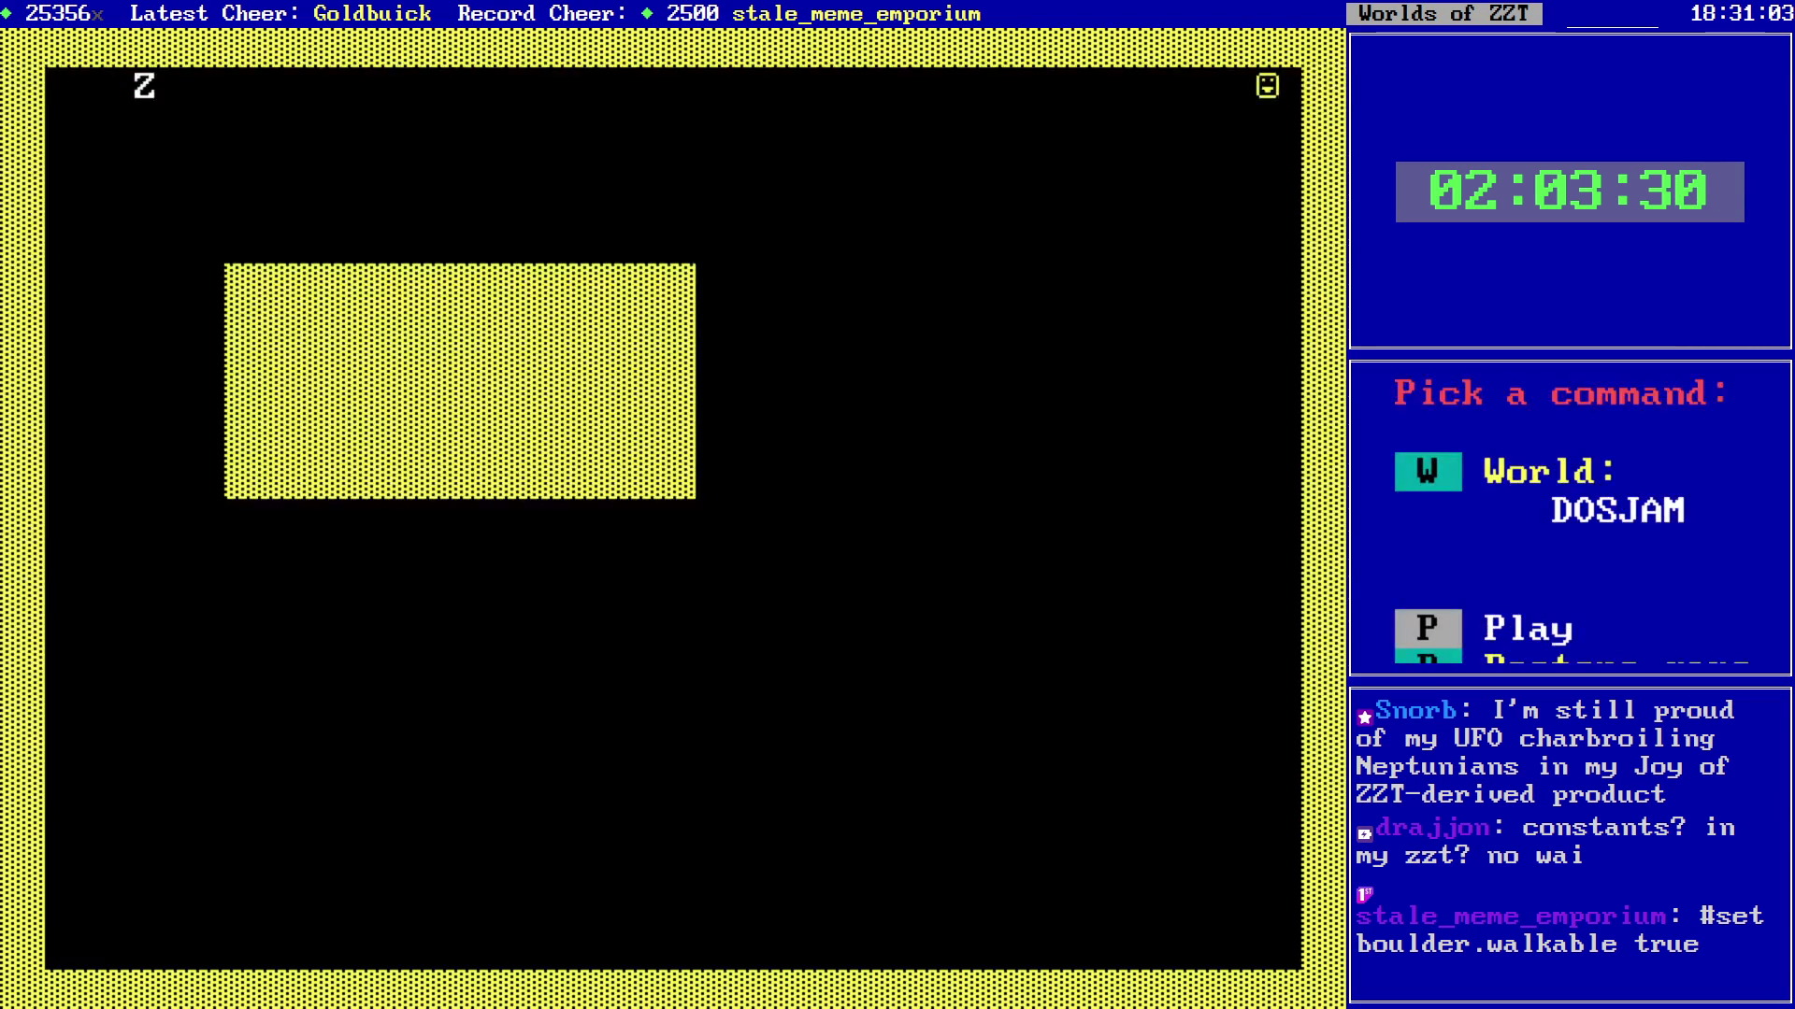
pyautogui.press('p')
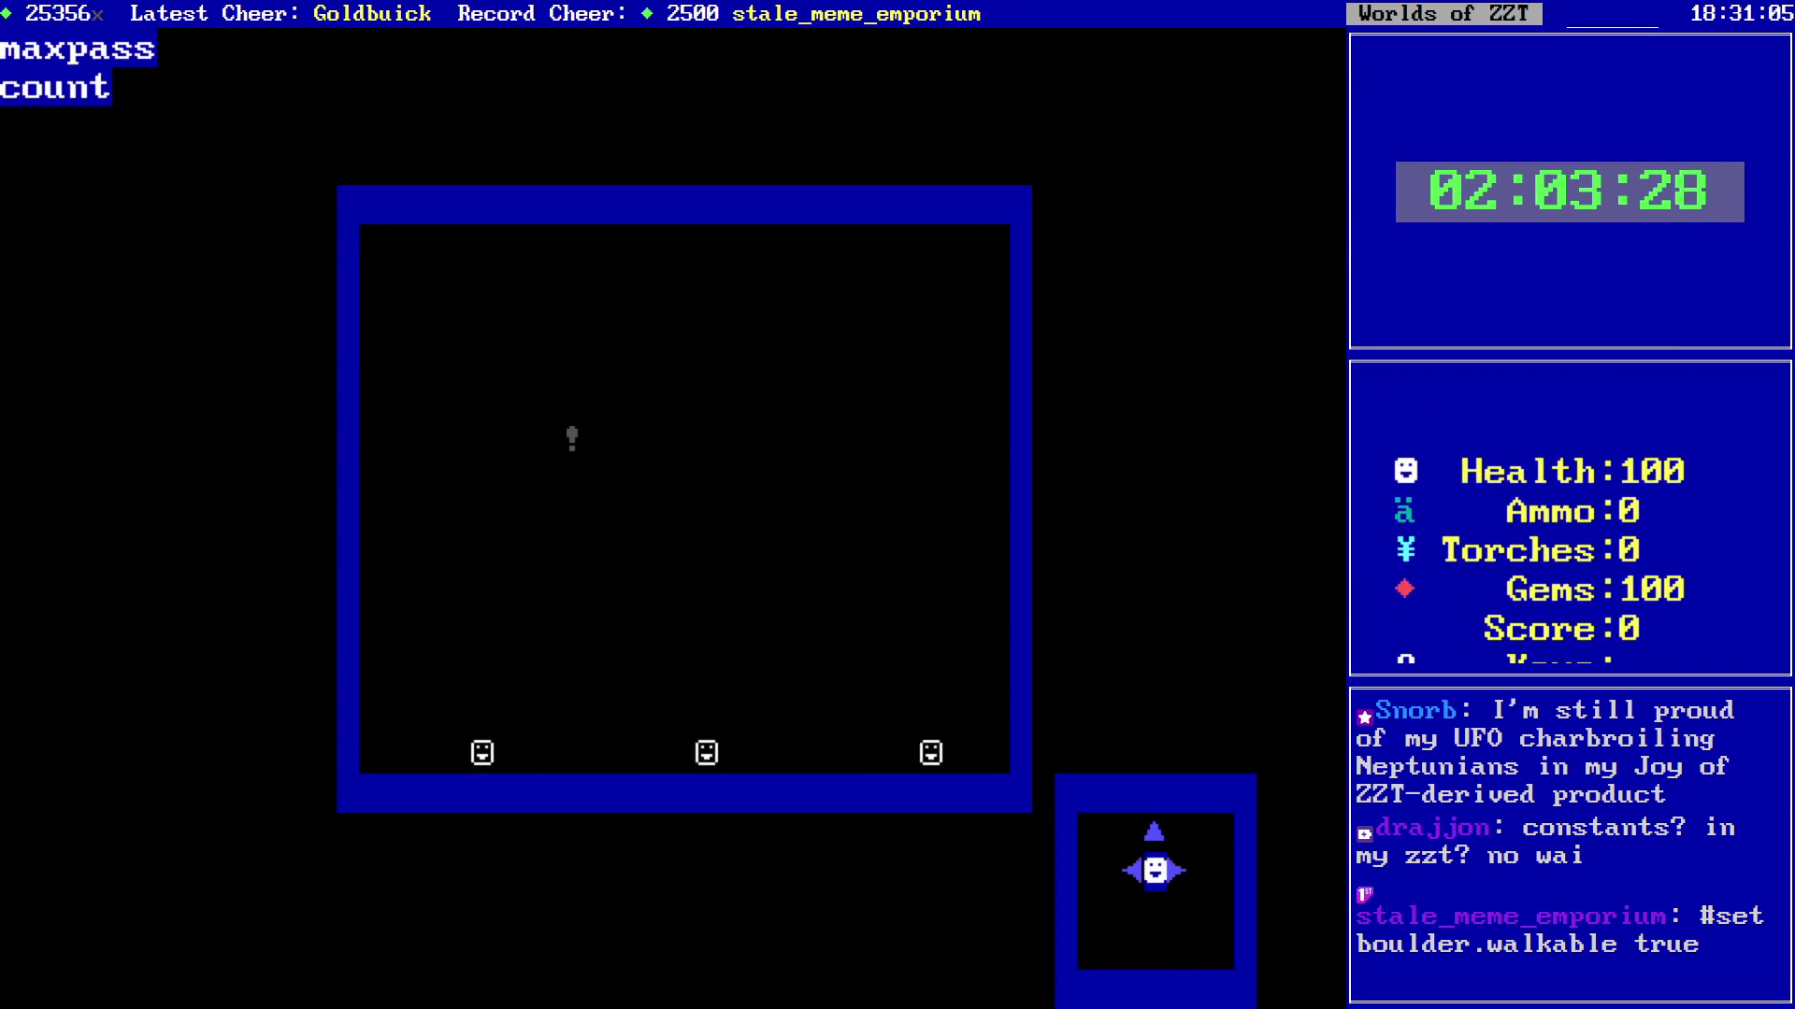
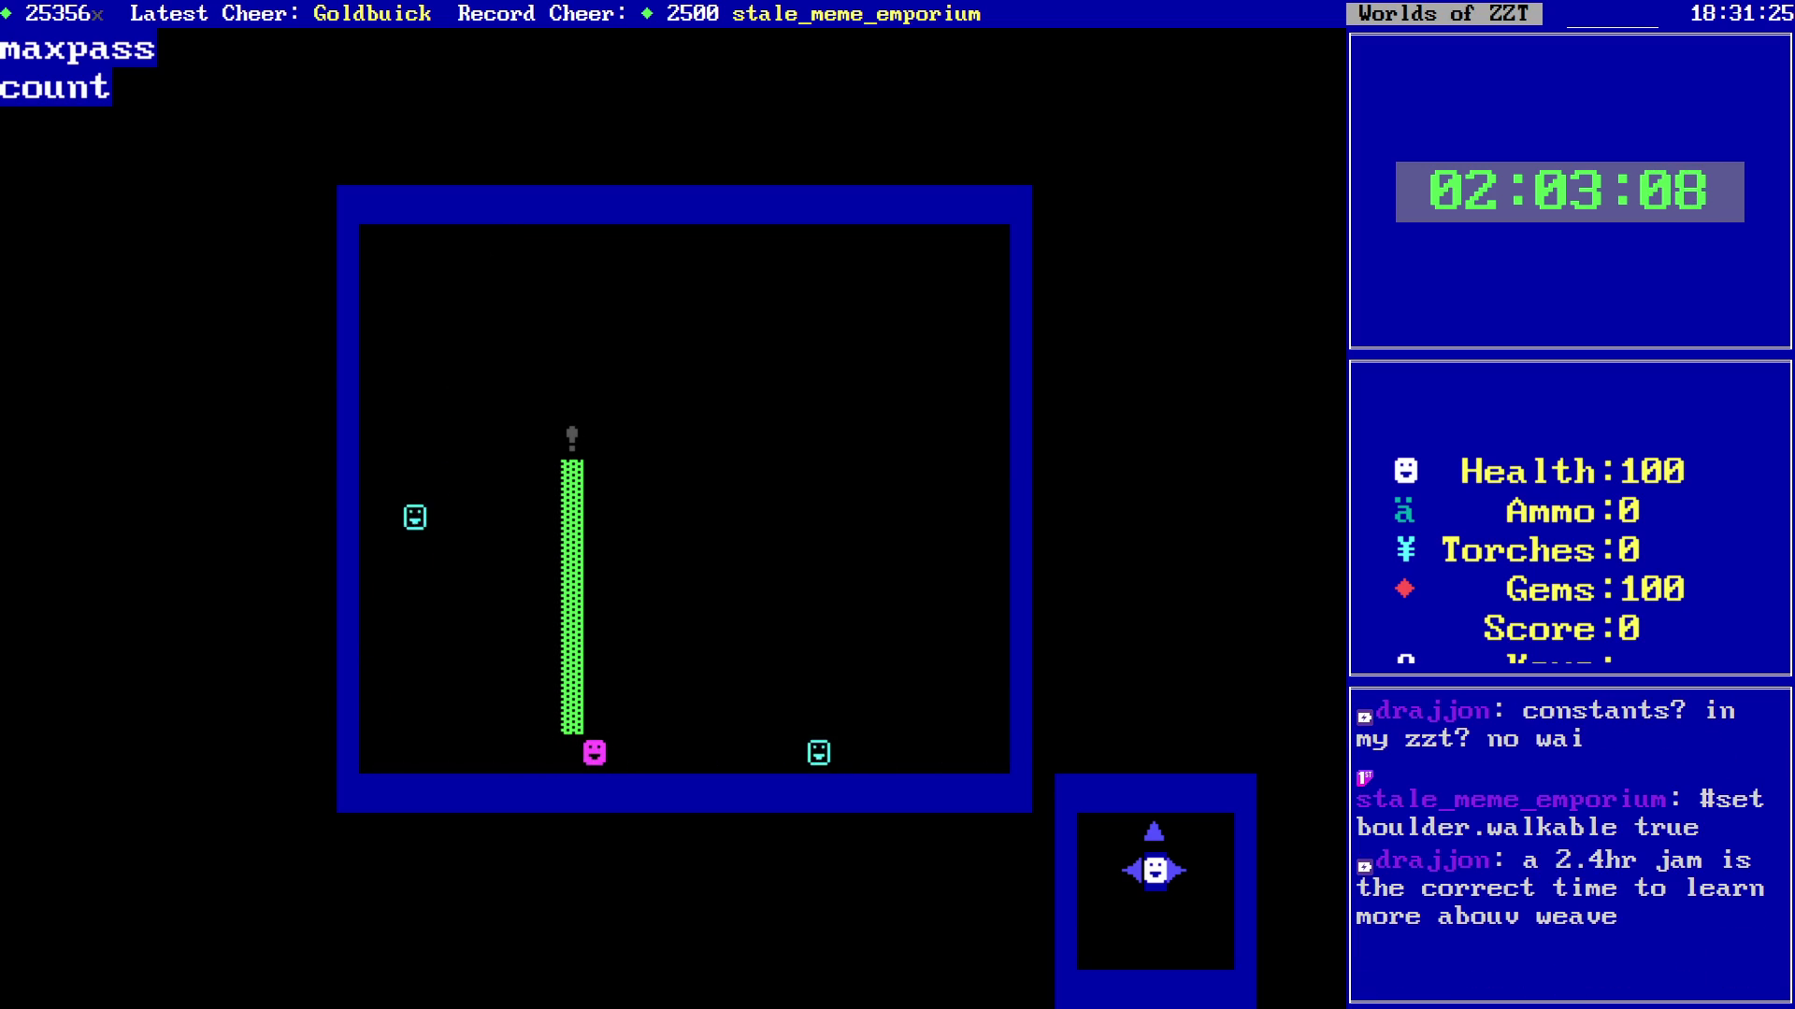
# - End the running ZZT test game and quit ZZT, confirming both prompts with Y
pyautogui.press('q')
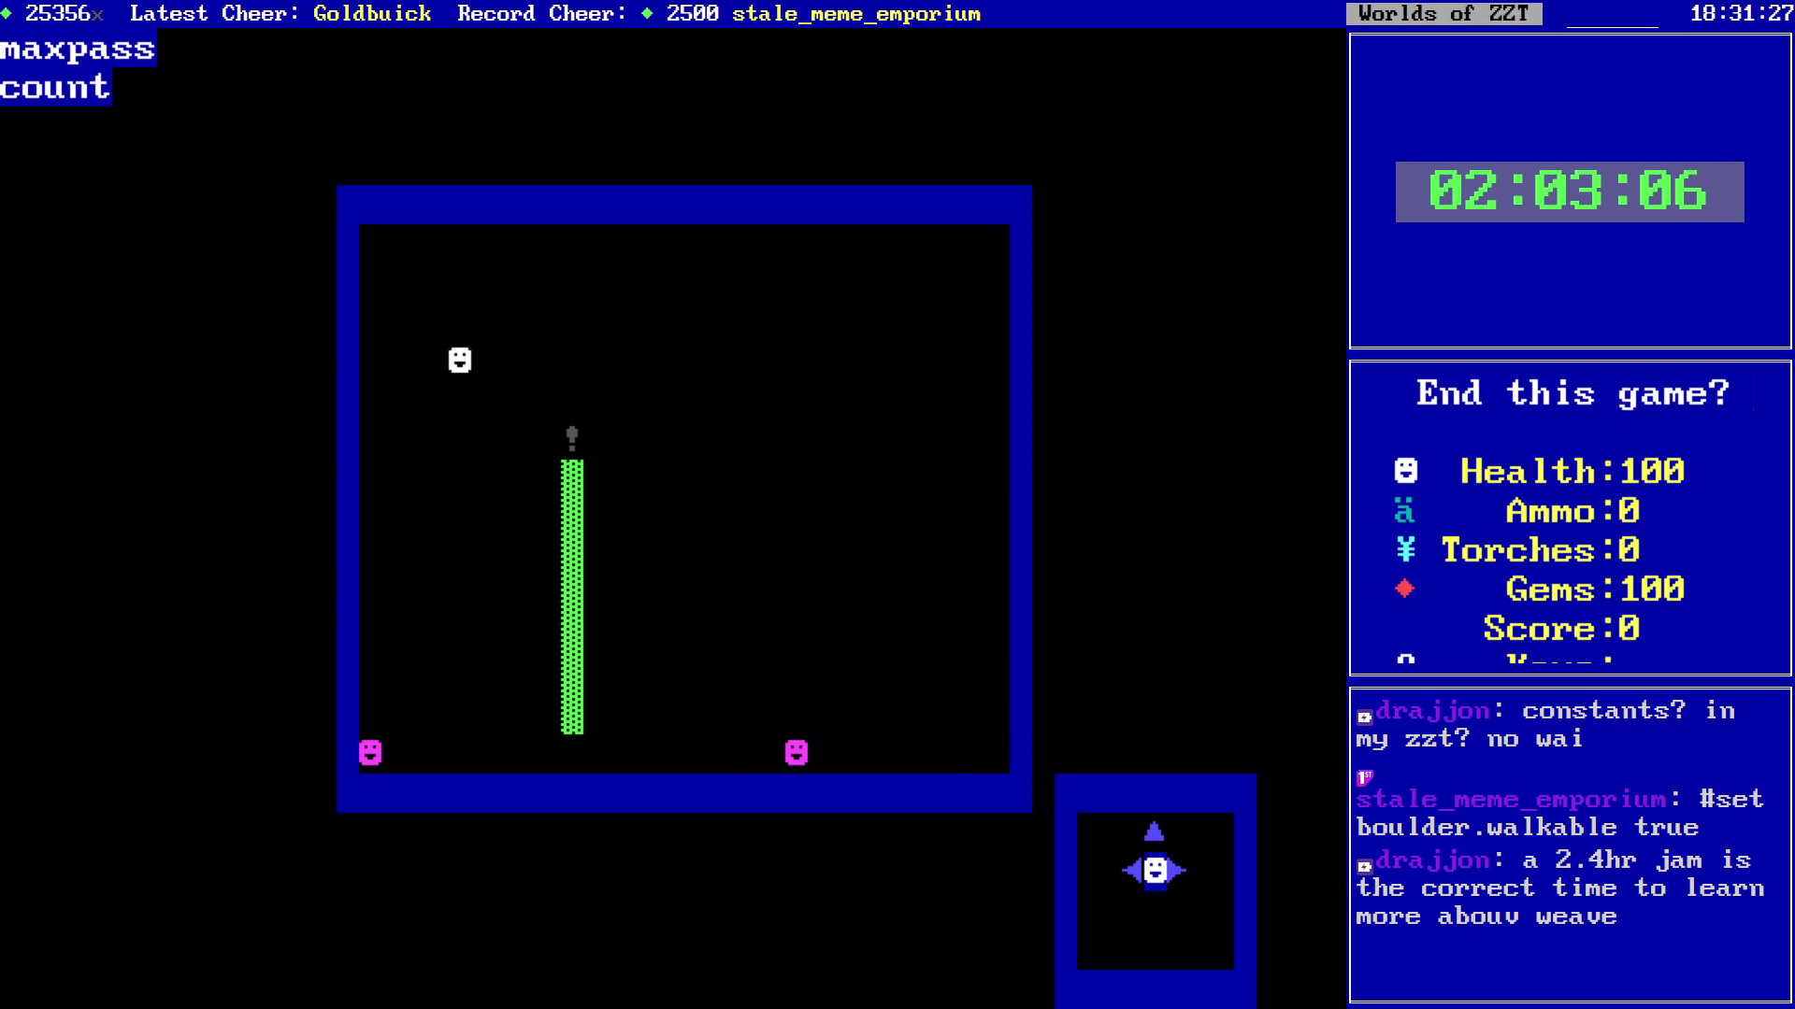
pyautogui.press('y')
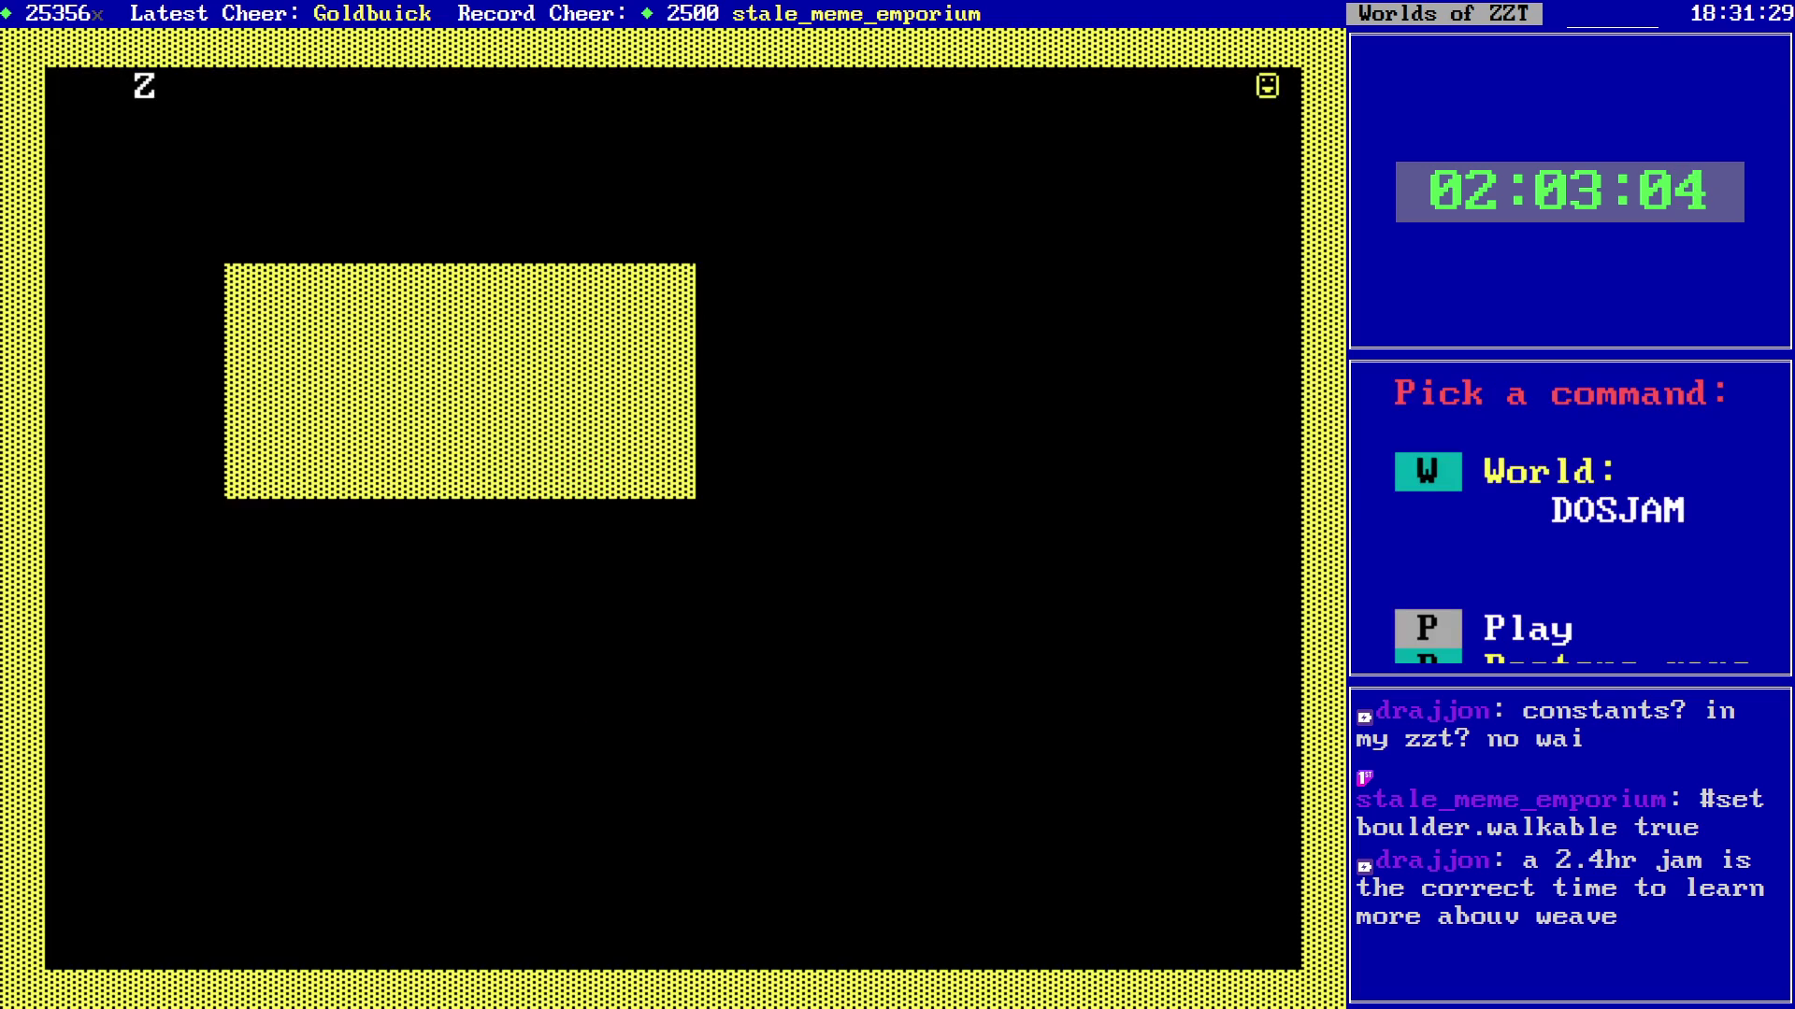
pyautogui.press('q')
pyautogui.press('y')
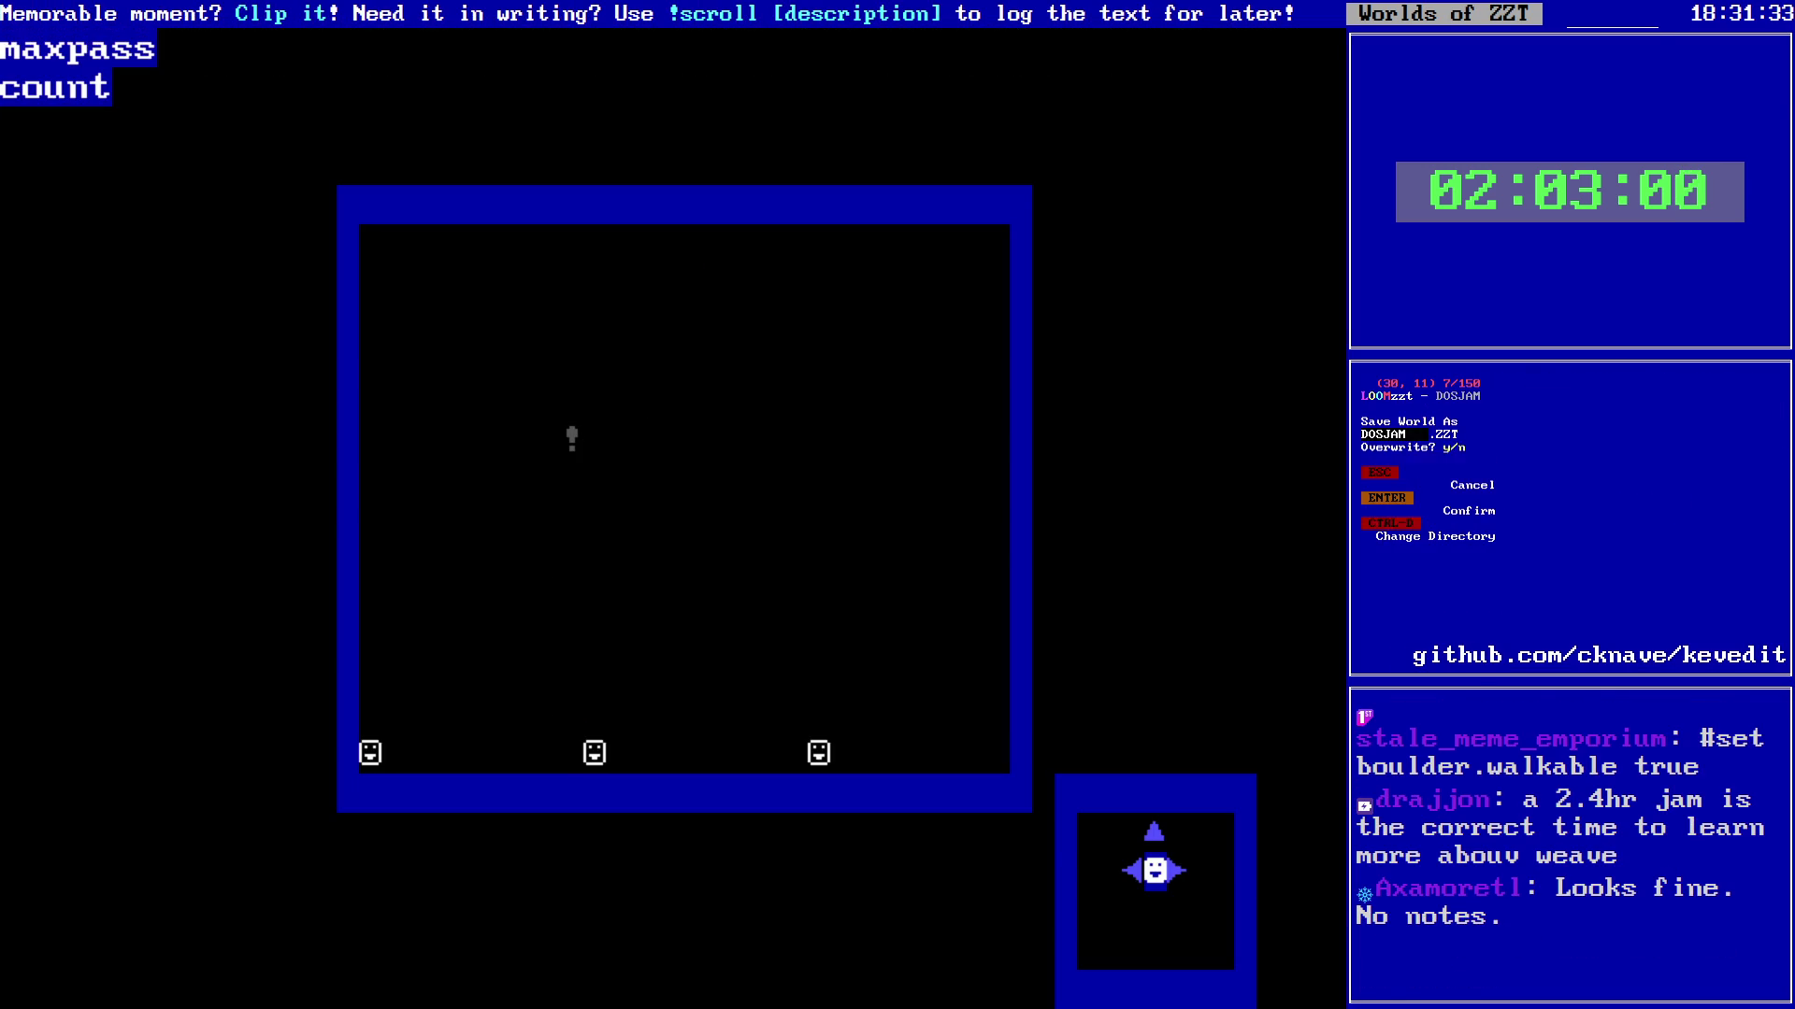
# - Look over the Ship object's program, then close it
pyautogui.press('Left')
pyautogui.press('Left')
pyautogui.press('Left')
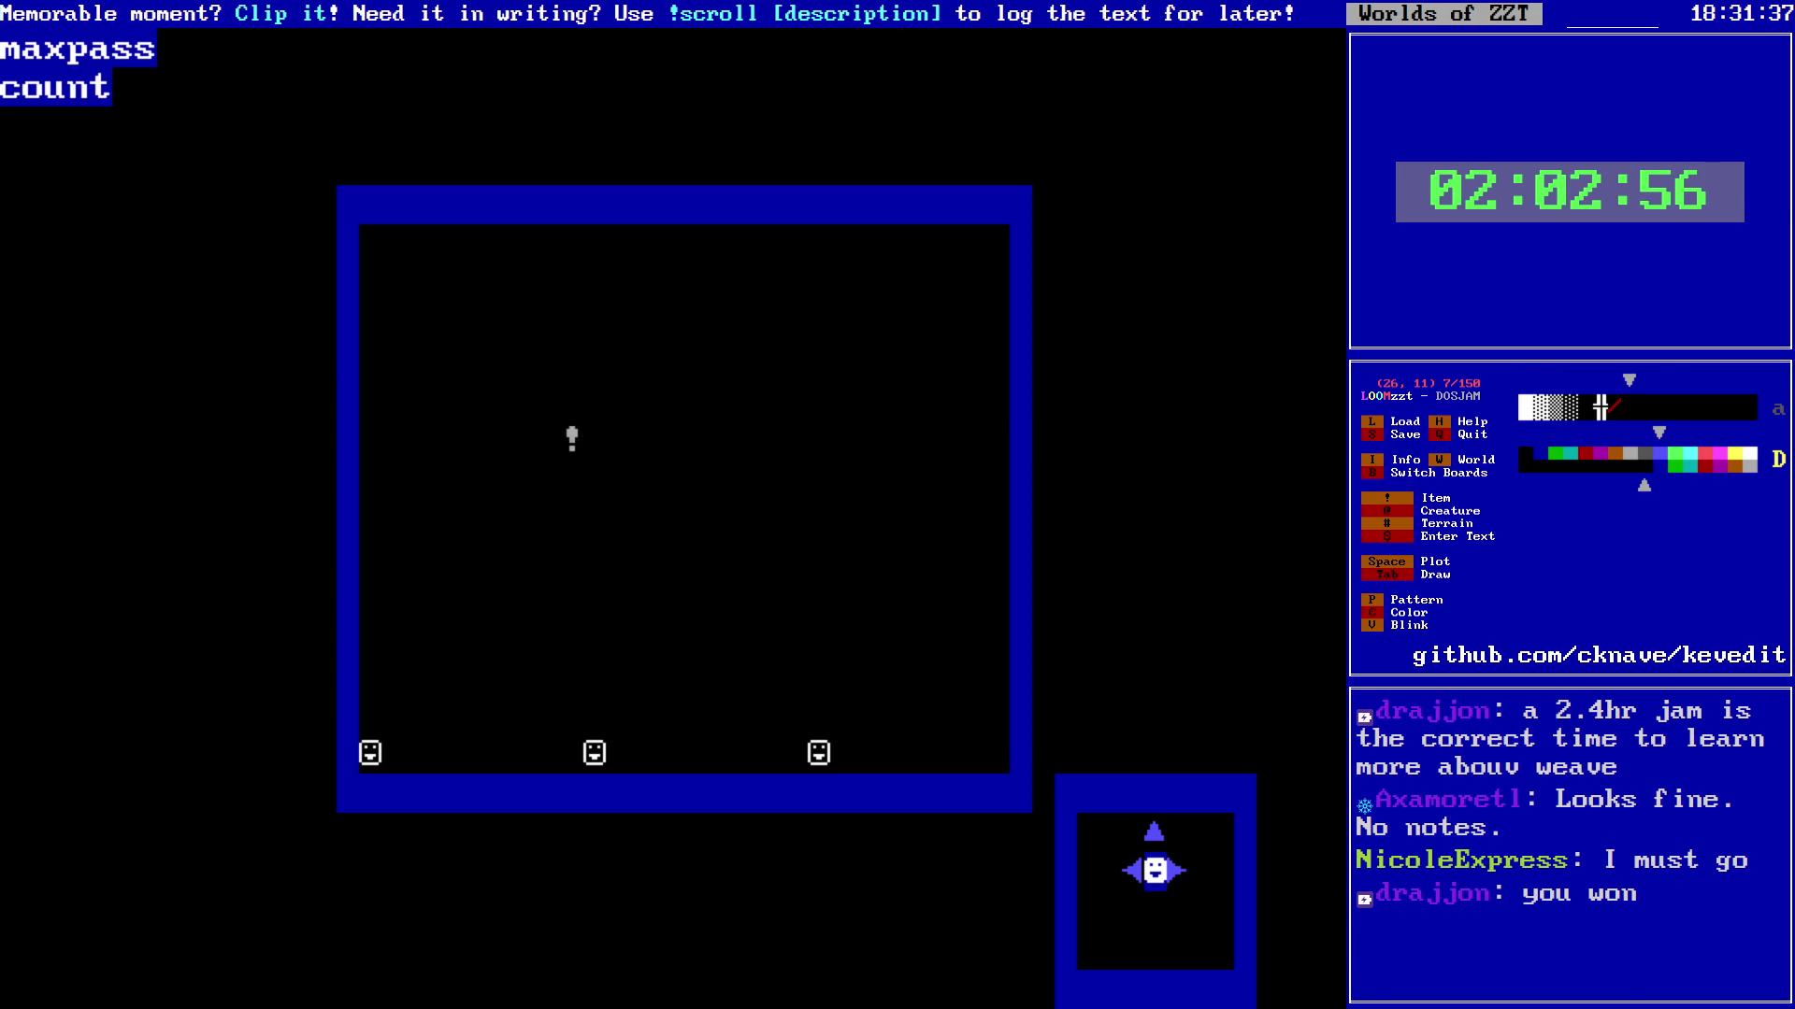
pyautogui.press('Return')
pyautogui.press('Down')
pyautogui.press('Down')
pyautogui.press('Down')
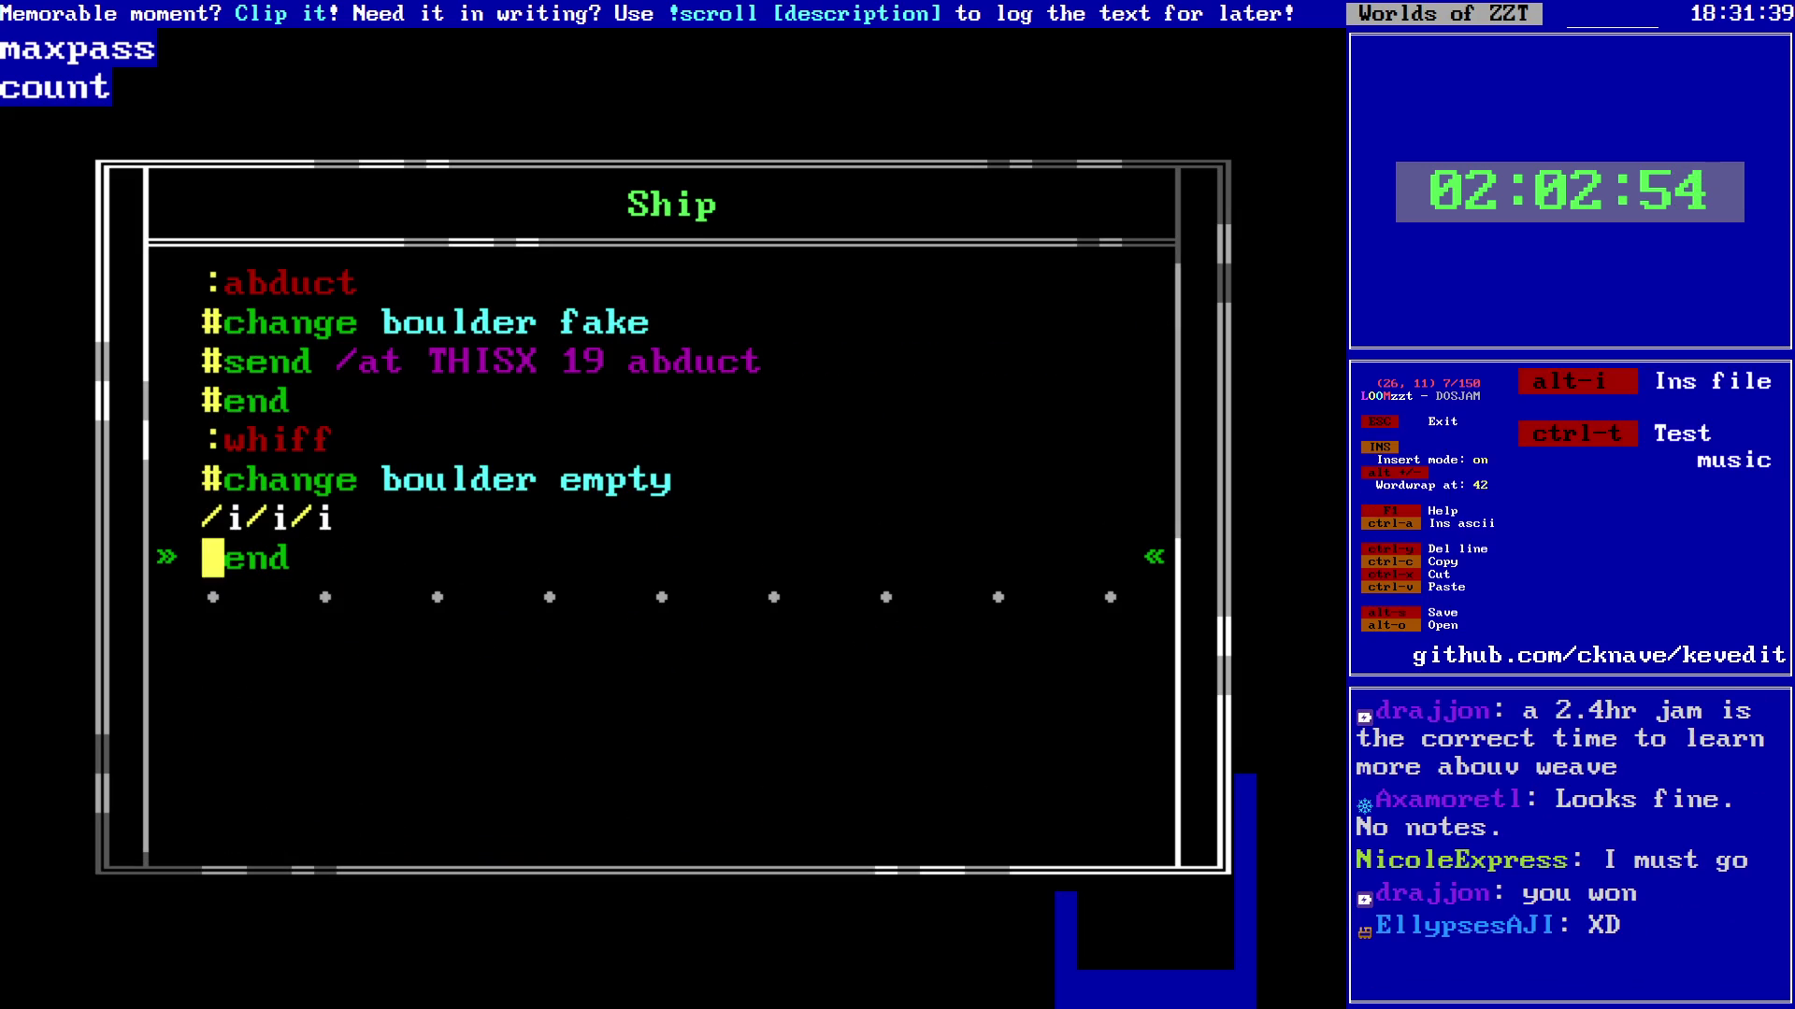
pyautogui.press('Escape')
# - Open the leftmost Dude's program and locate its #give count 1 line
pyautogui.press('Down')
pyautogui.press('Down')
pyautogui.press('Down')
pyautogui.press('Left')
pyautogui.press('Left')
pyautogui.press('Left')
pyautogui.press('Up')
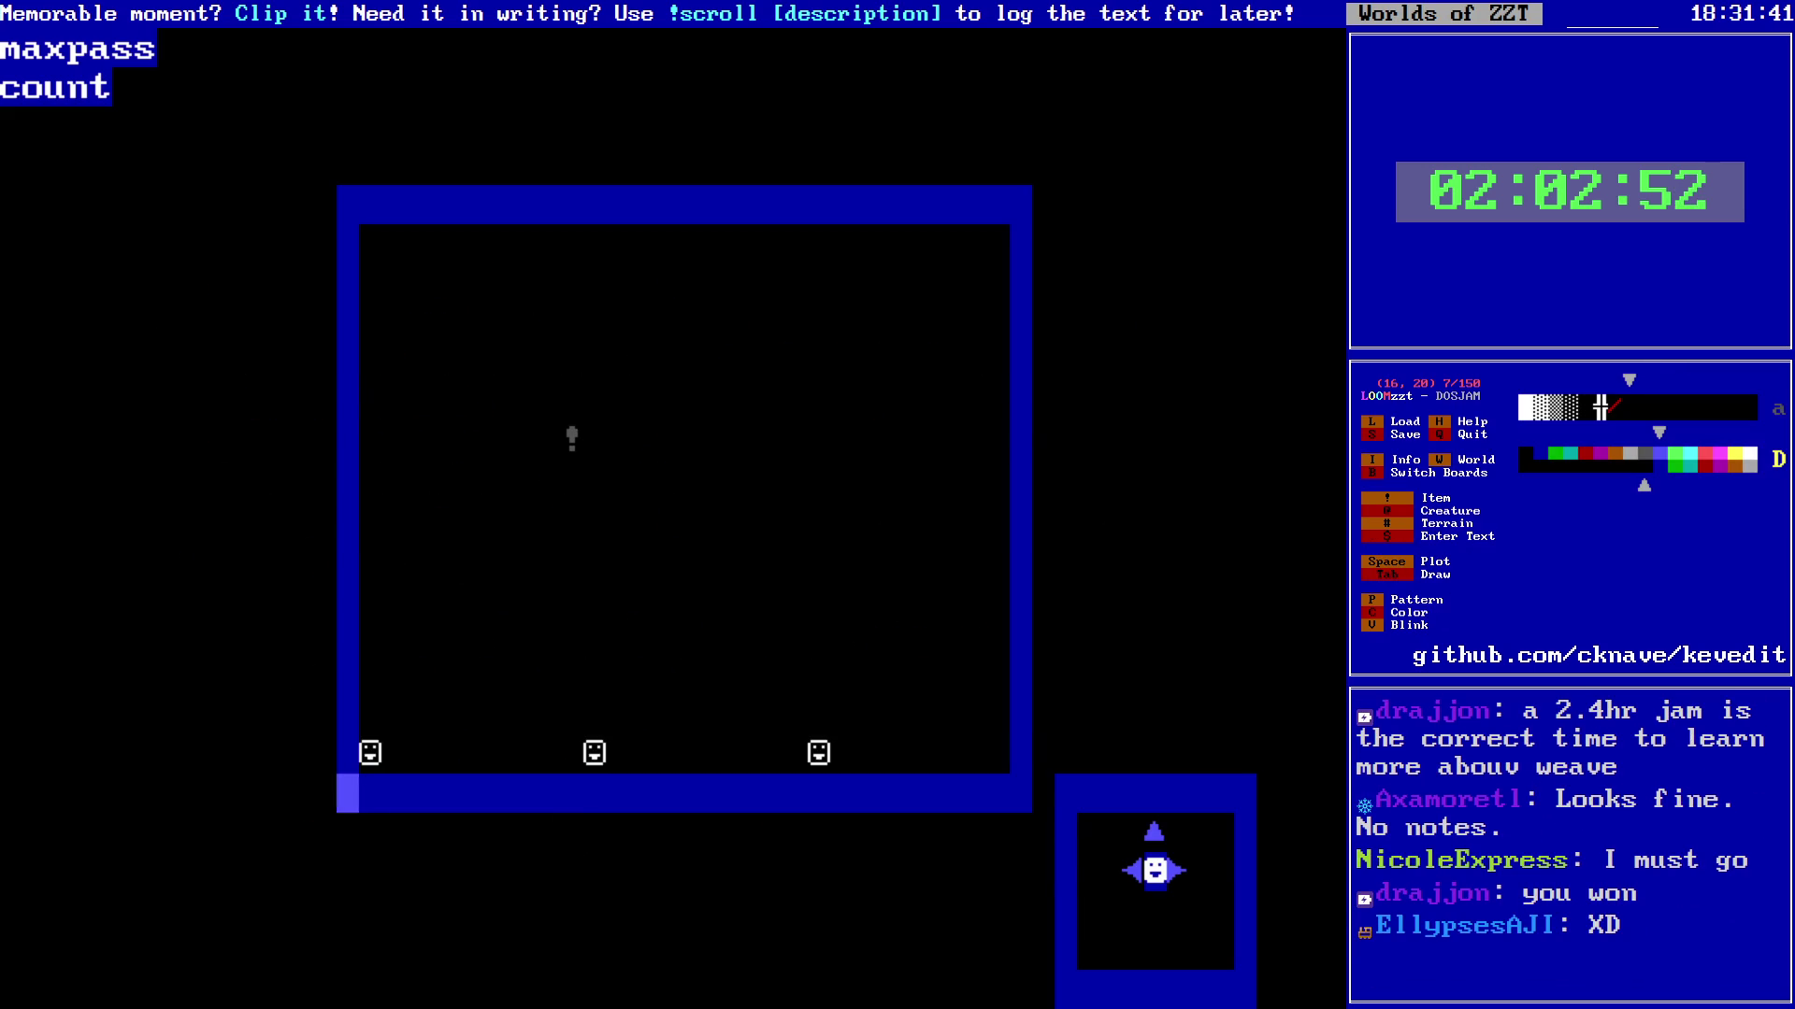
pyautogui.press('Up')
pyautogui.press('Right')
pyautogui.press('Return')
pyautogui.press('Return')
pyautogui.press('Down')
pyautogui.press('Down')
pyautogui.press('Down')
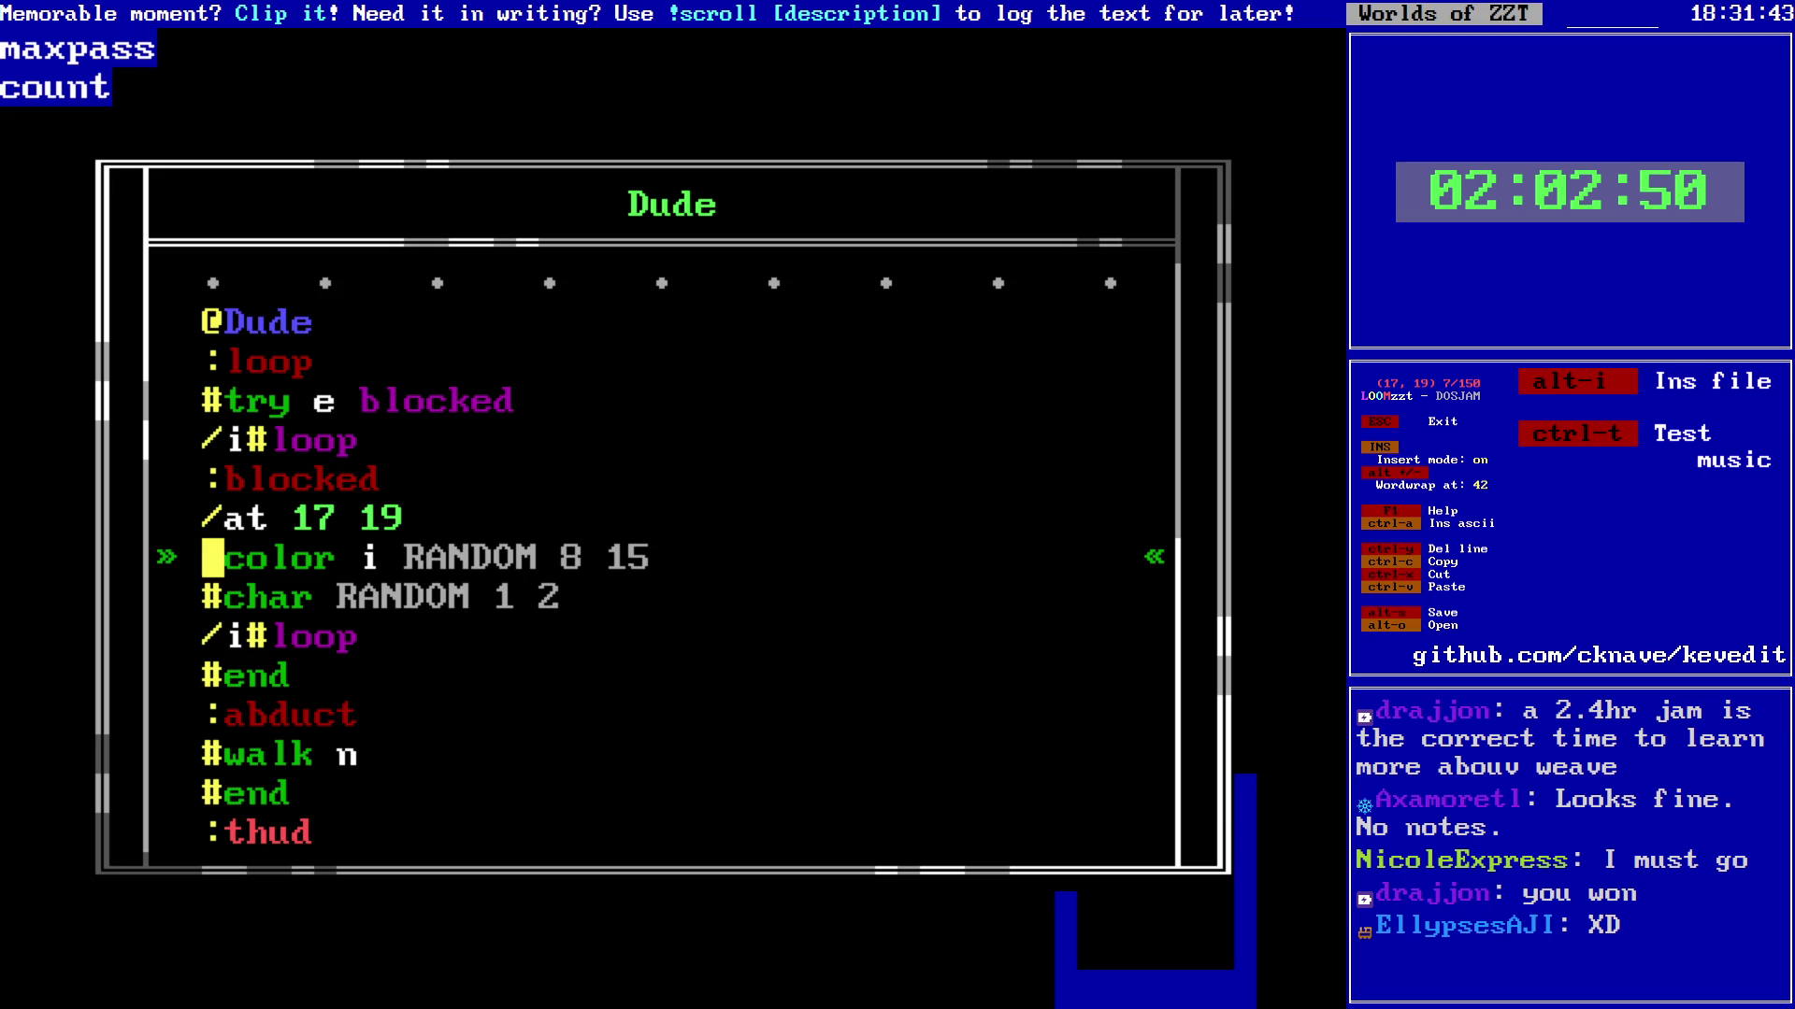
pyautogui.press('Down')
pyautogui.press('Down')
pyautogui.press('Down')
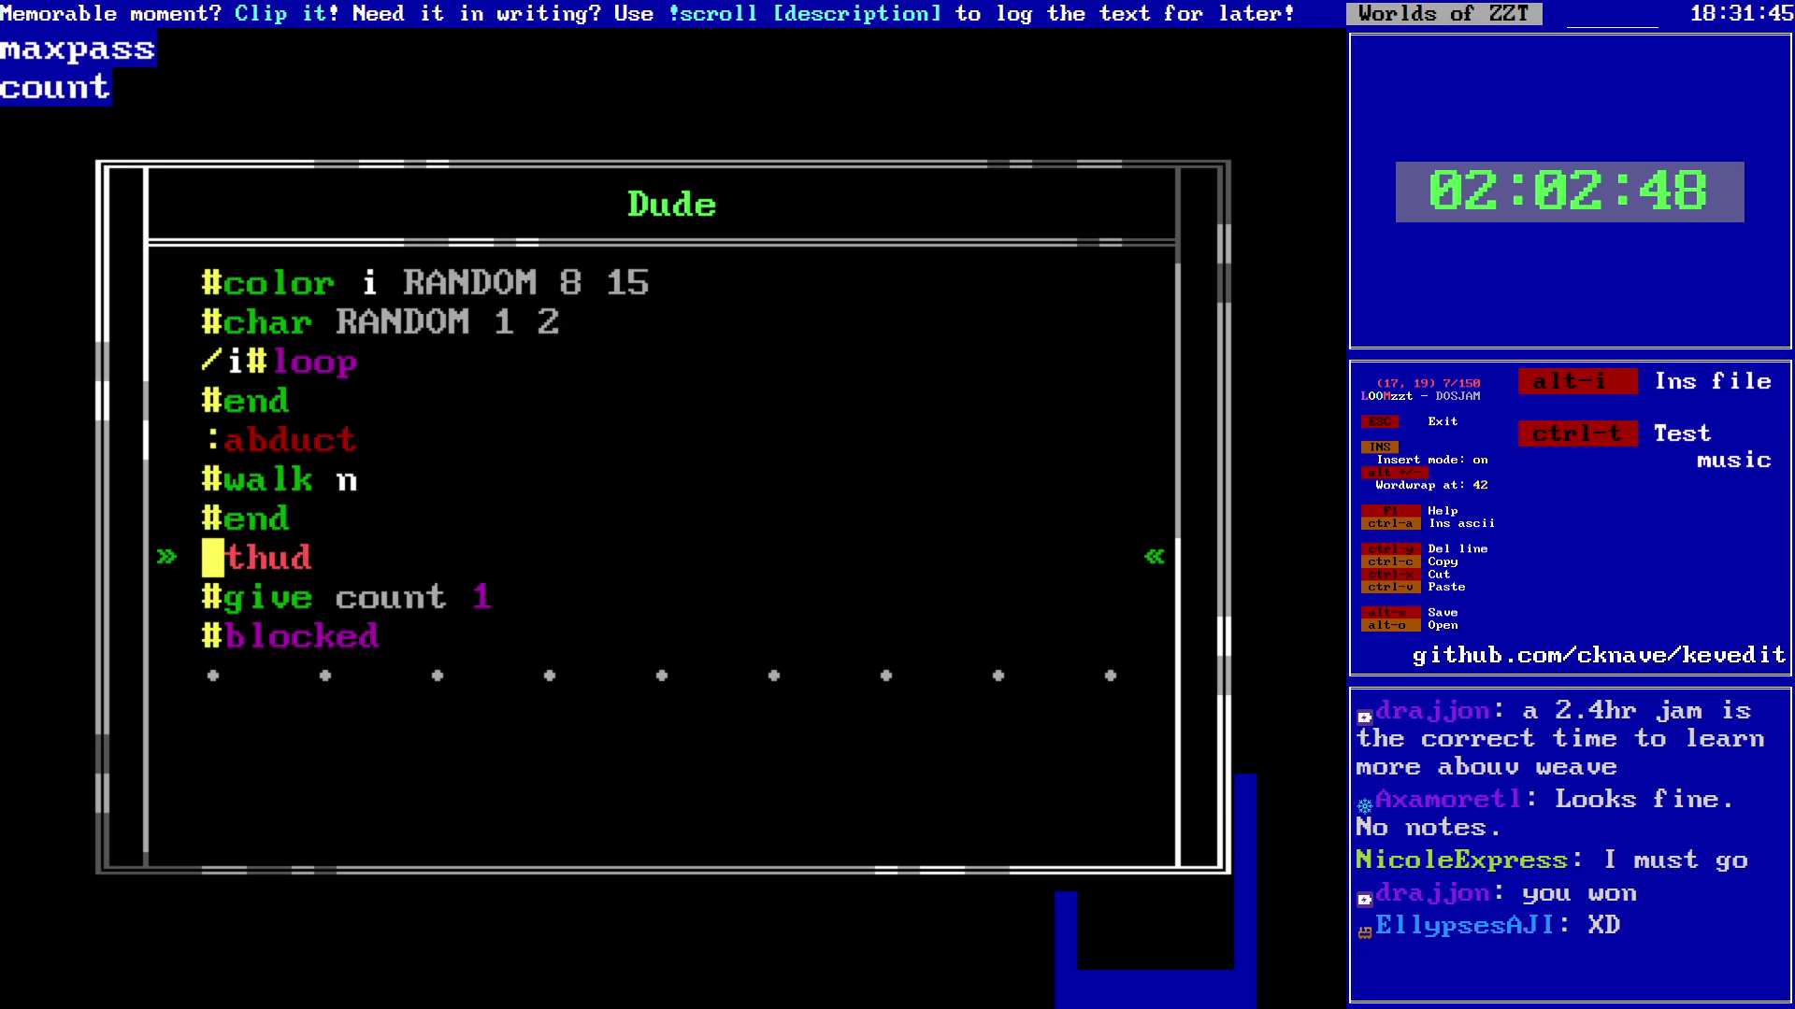
pyautogui.press('Down')
pyautogui.press('Up')
pyautogui.press('End')
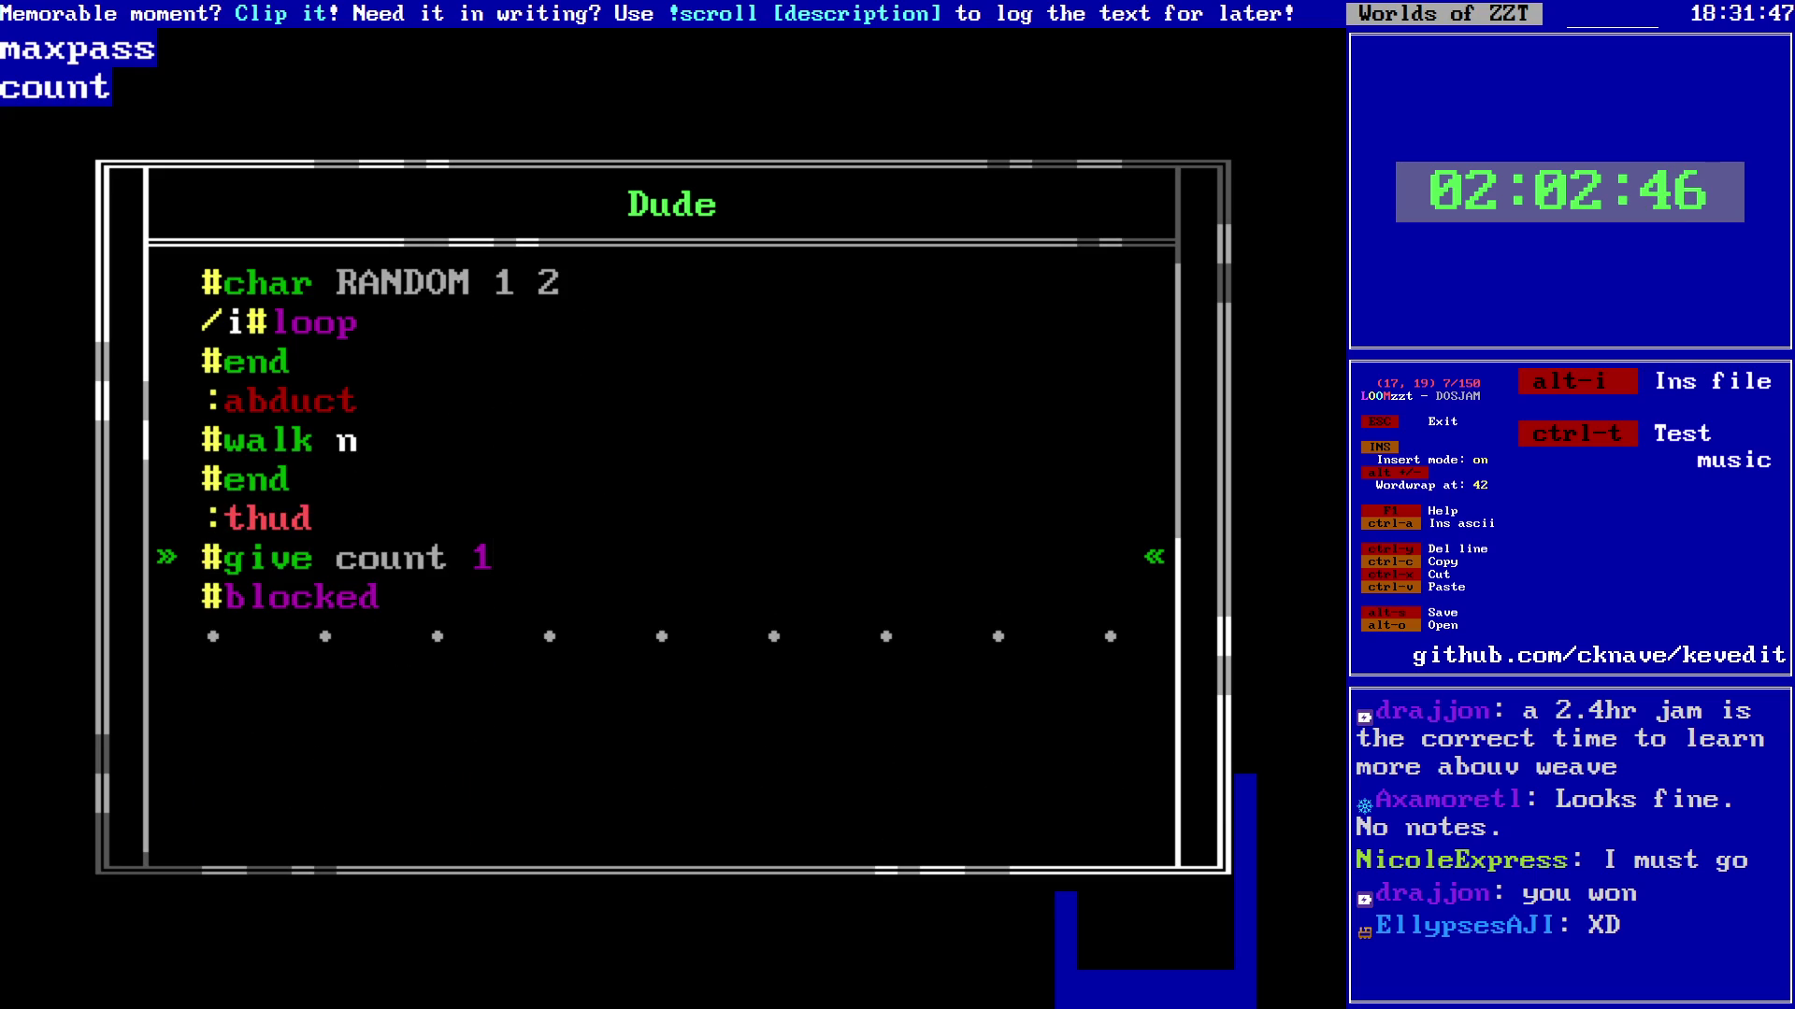
# - Insert '#walk i' on a new line above #give count 1 and close the program
pyautogui.press('Up')
pyautogui.press('Up')
pyautogui.press('Up')
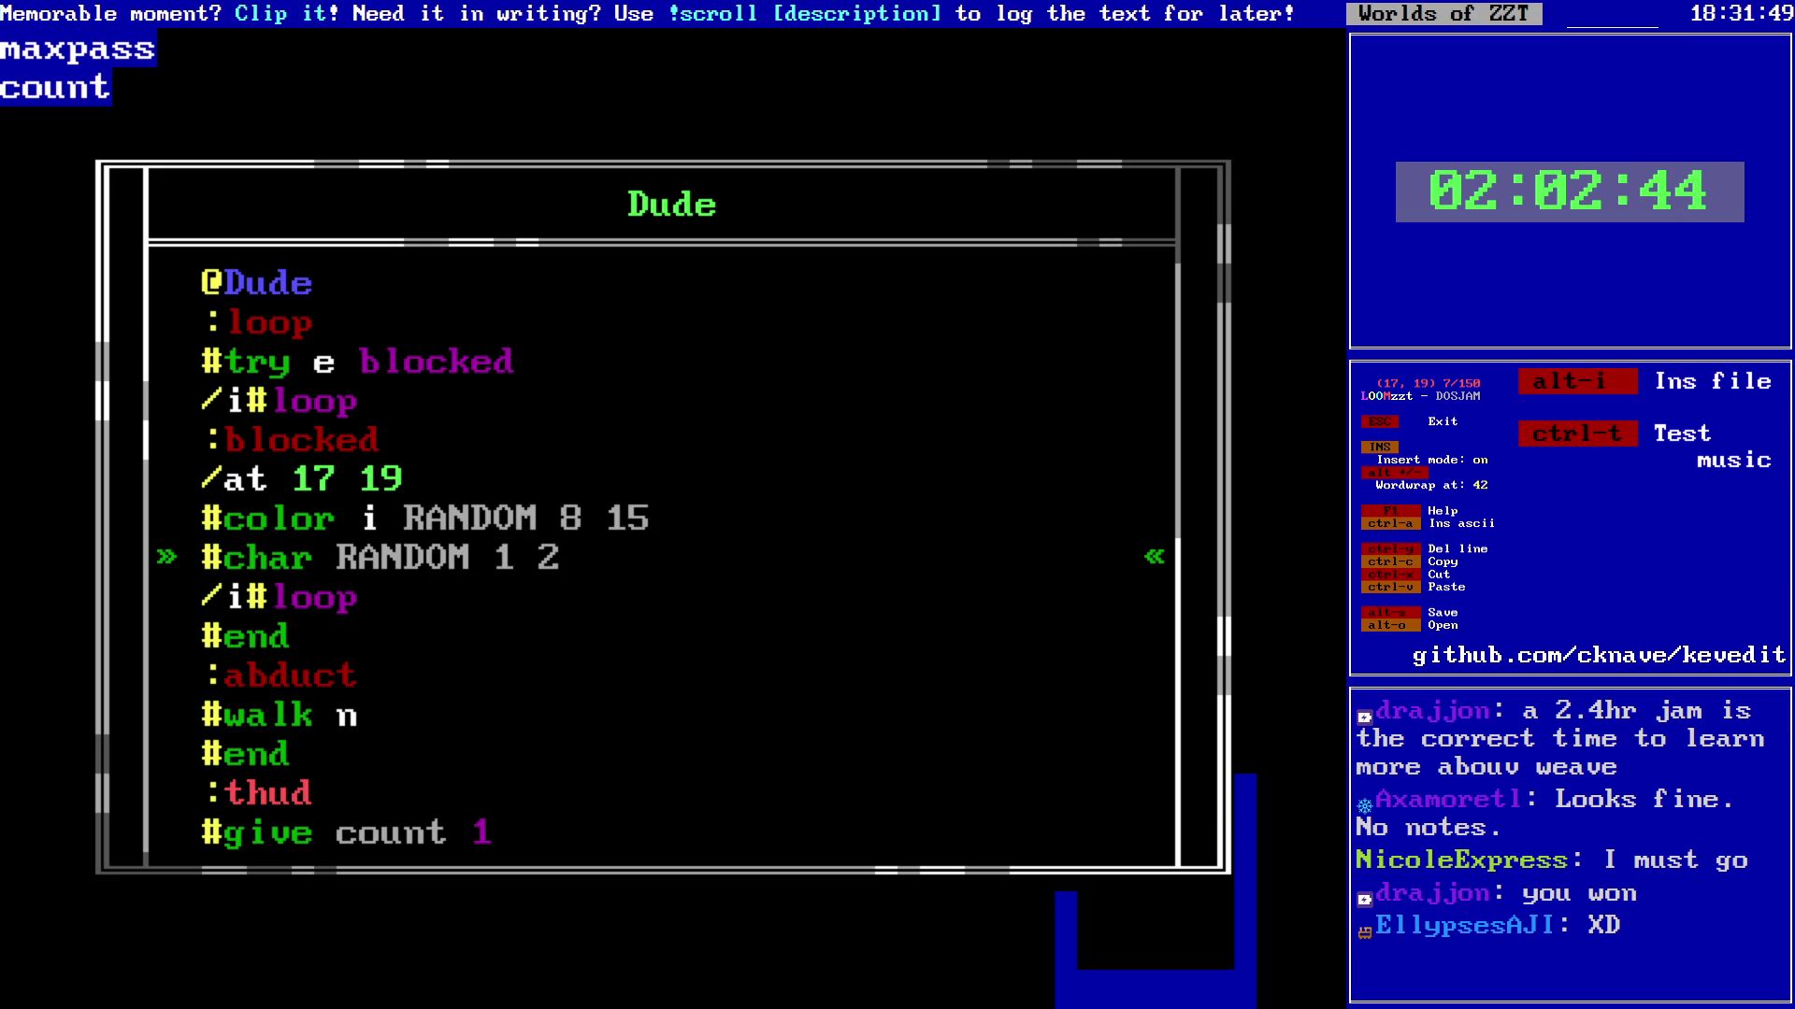
pyautogui.press('Down')
pyautogui.press('Down')
pyautogui.press('Down')
pyautogui.press('Home')
pyautogui.press('Return')
pyautogui.press('Up')
pyautogui.write('#walk i')
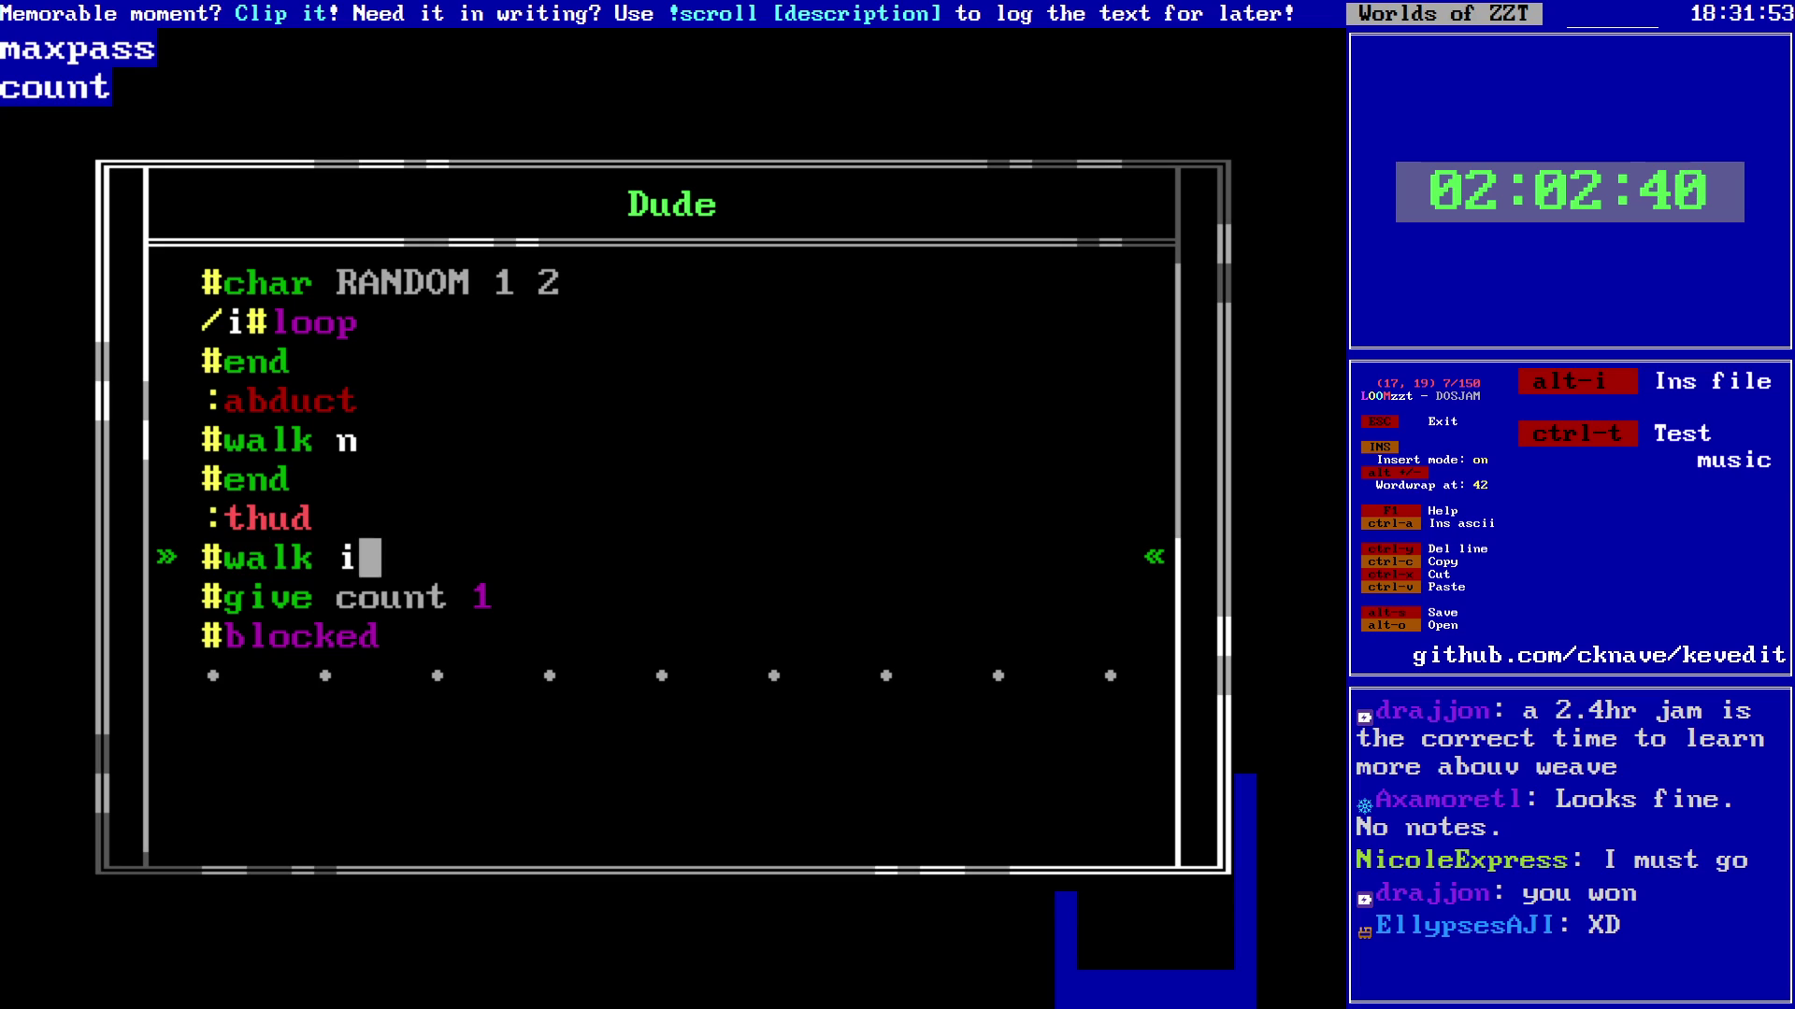
pyautogui.press('Down')
pyautogui.press('Down')
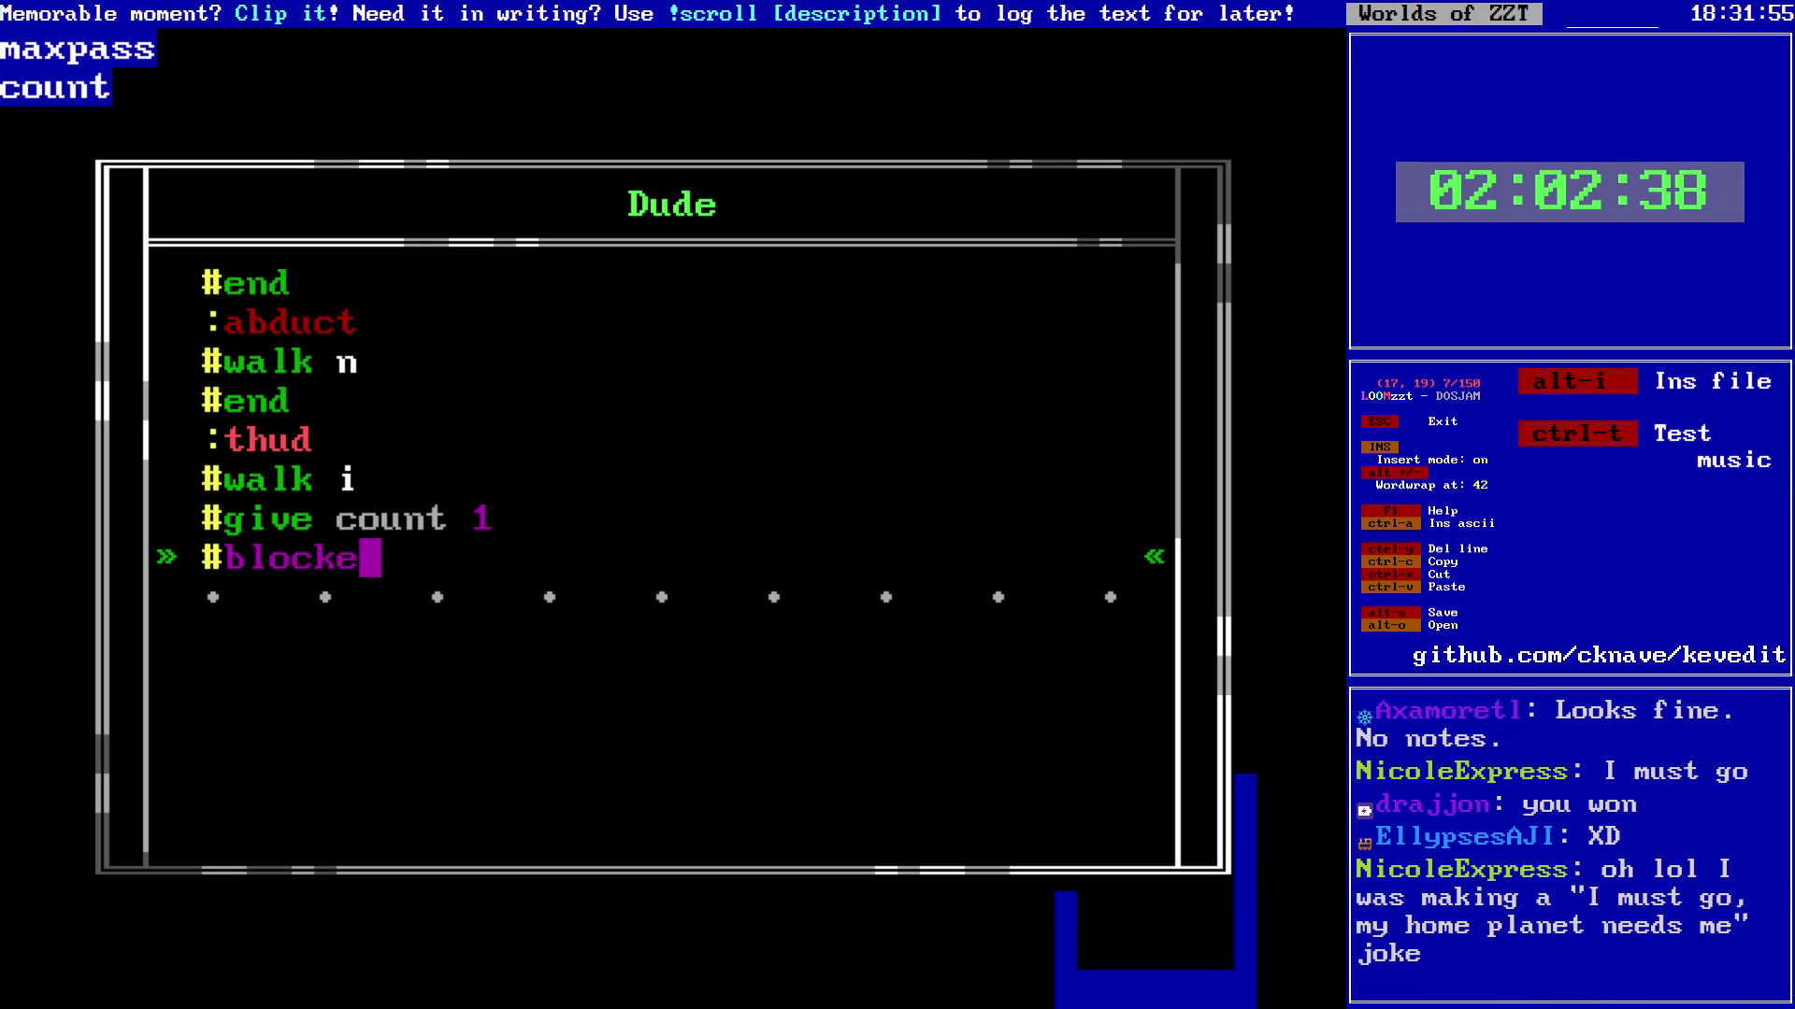
pyautogui.press('Escape')
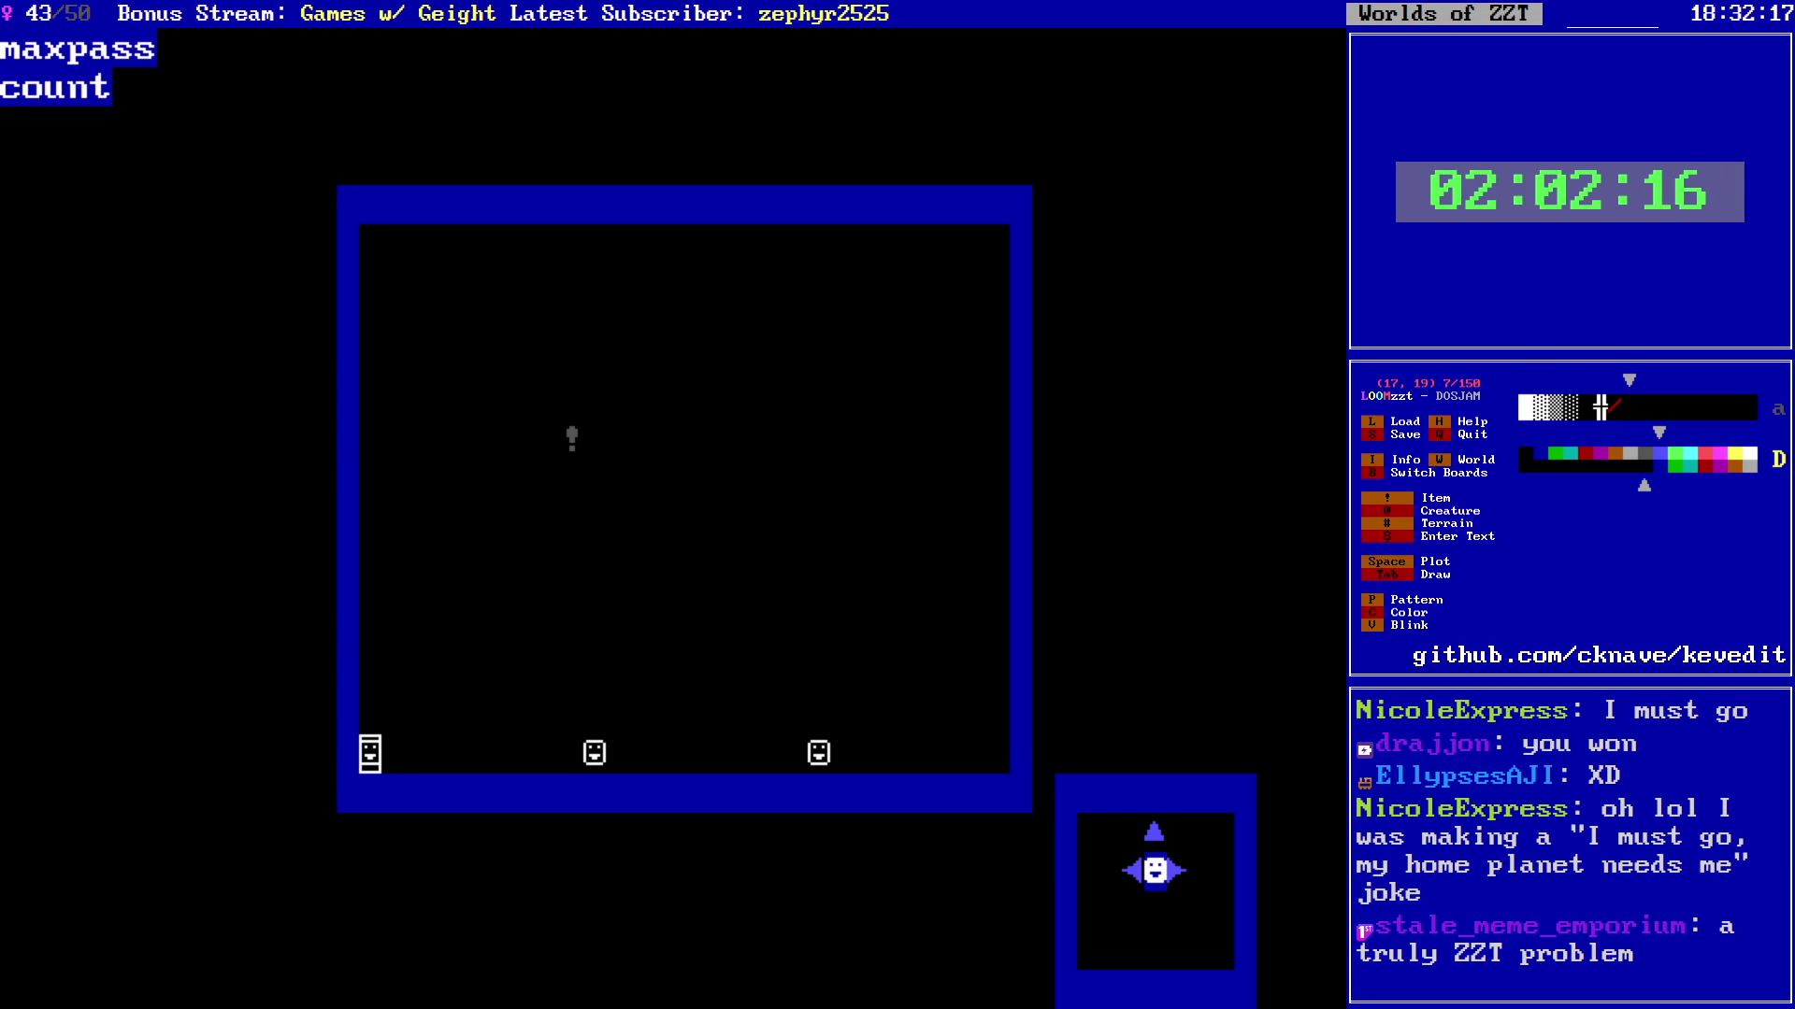
pyautogui.hotkey('alt', 'Tab')
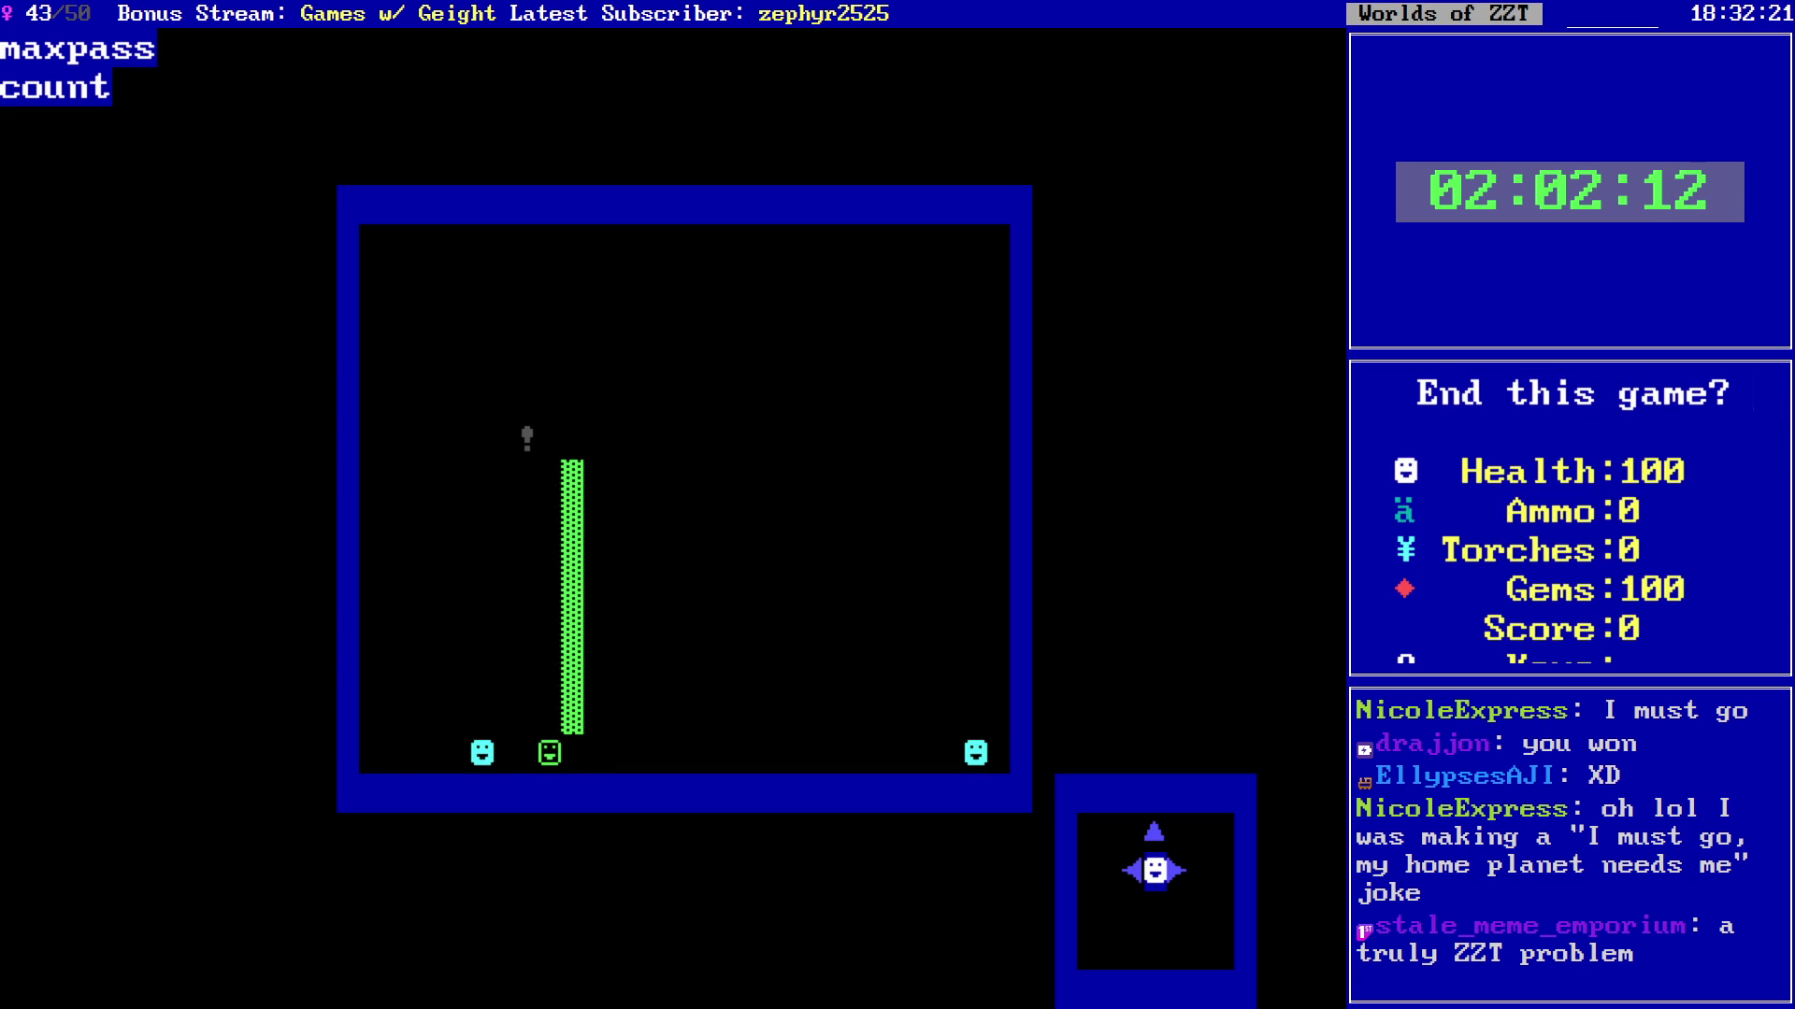
pyautogui.press('n')
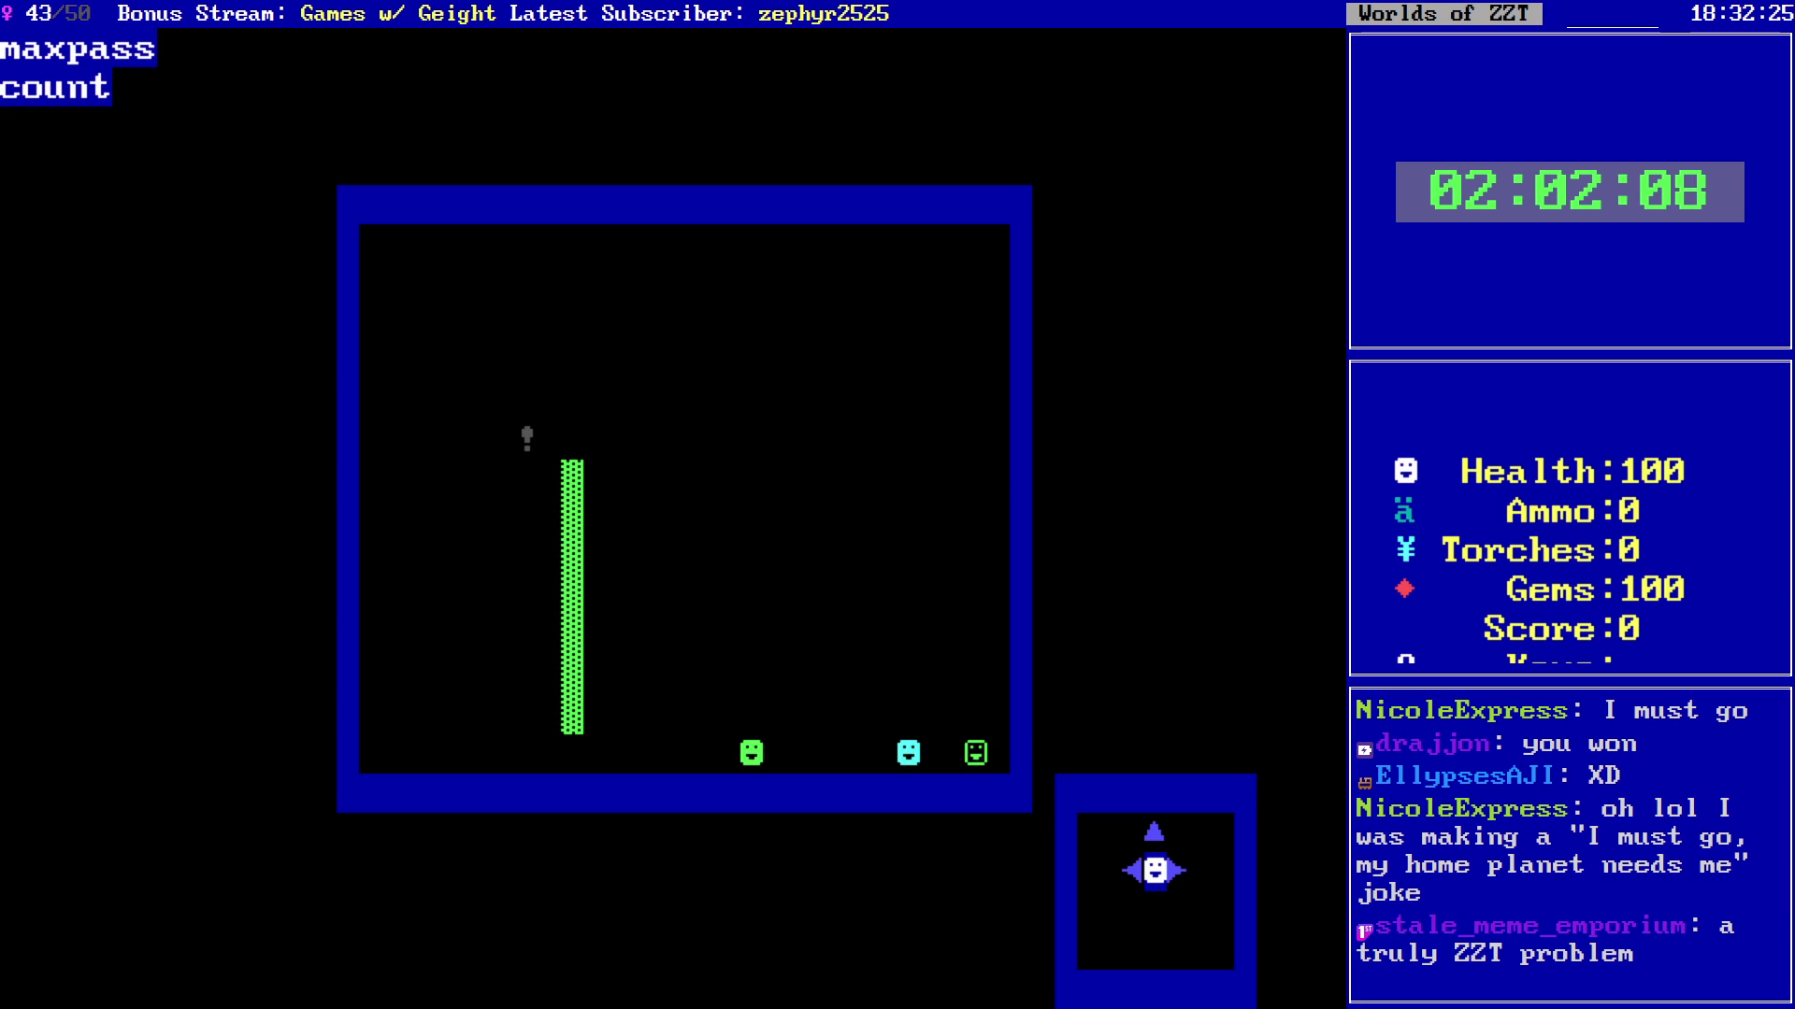
pyautogui.press('Escape')
pyautogui.press('y')
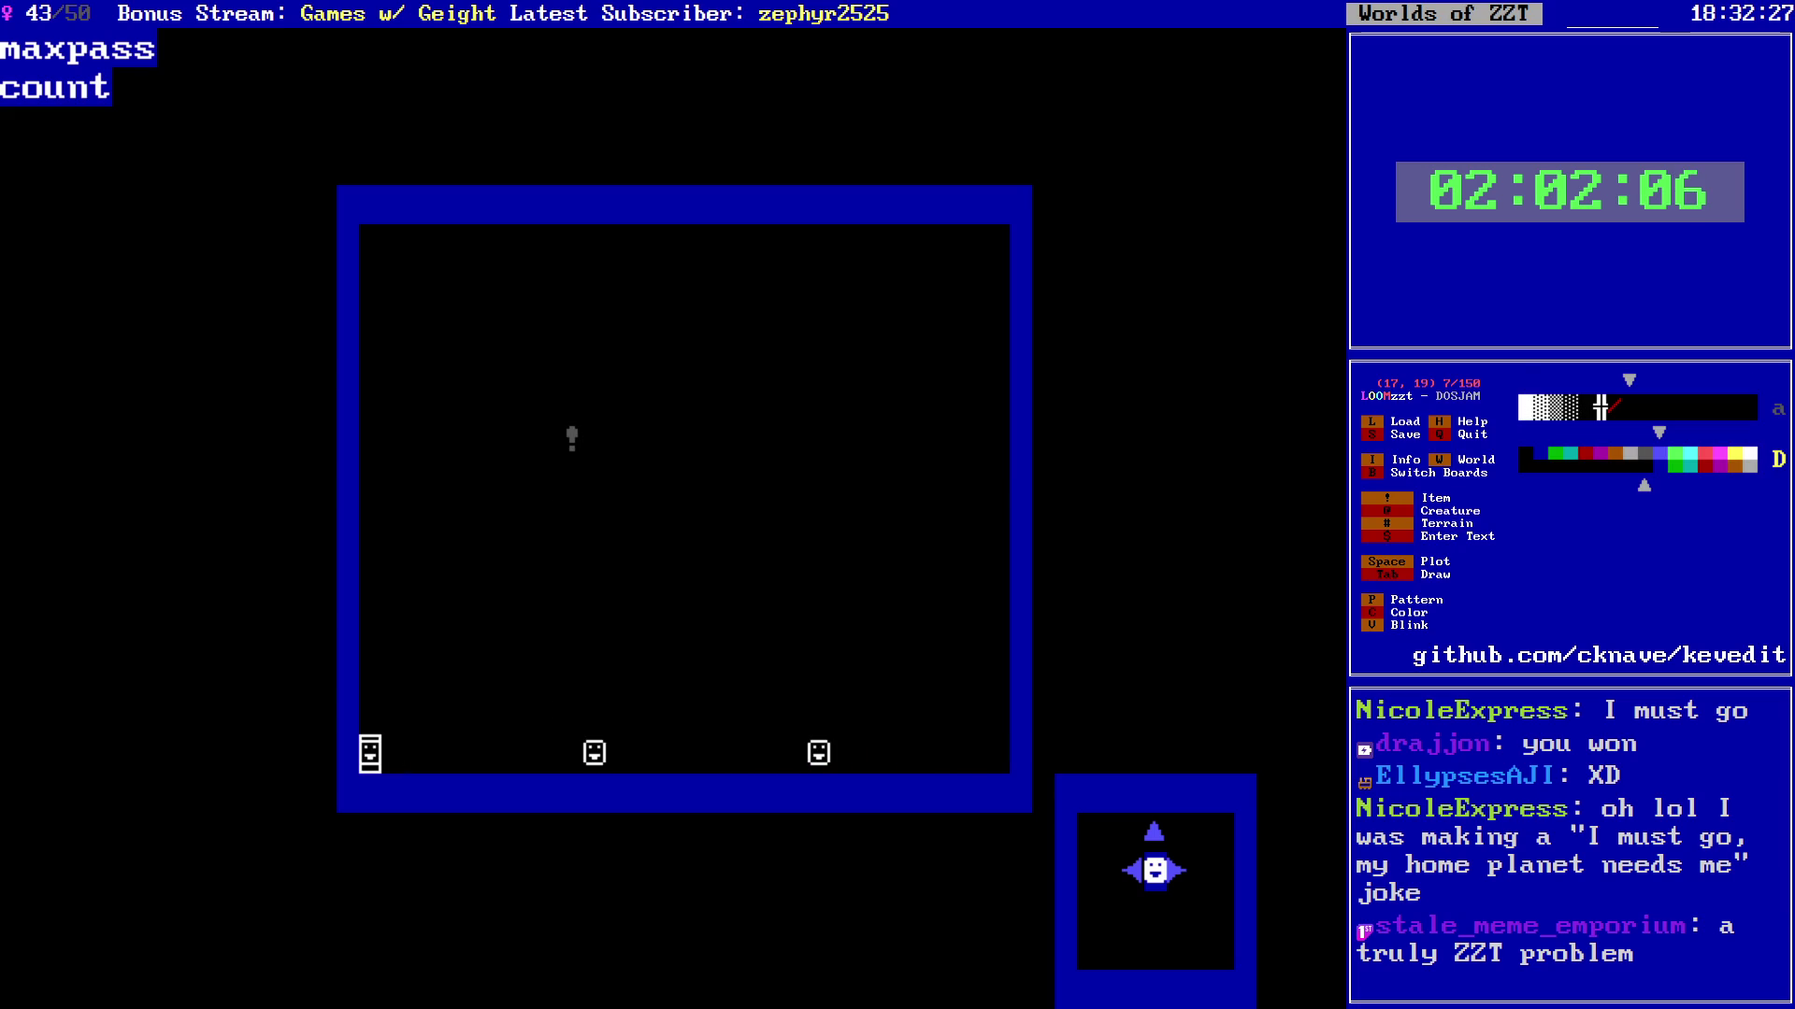
# - Save the world, overwriting DOSJAM.ZZT
pyautogui.press('Right')
pyautogui.press('Right')
pyautogui.press('s')
pyautogui.press('Return')
pyautogui.press('y')
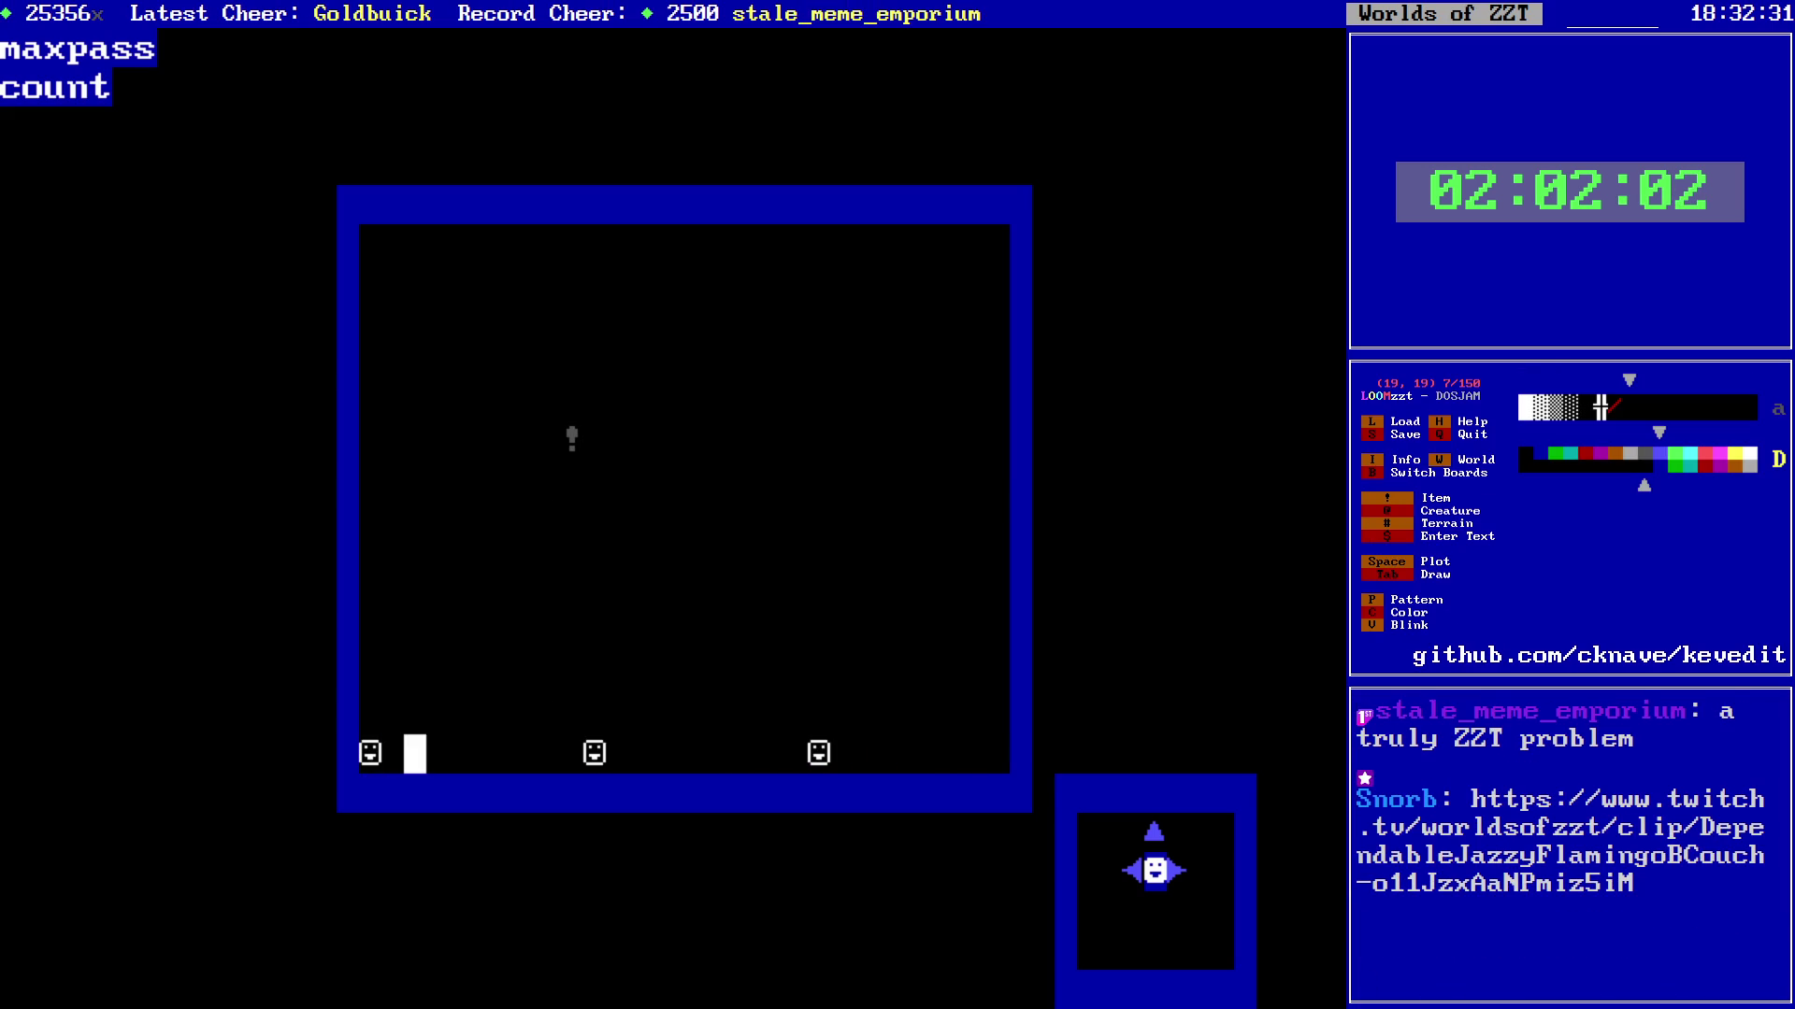
# - Review the Ship object's program, then close it
pyautogui.press('Up')
pyautogui.press('Up')
pyautogui.press('Up')
pyautogui.press('Left')
pyautogui.press('Left')
pyautogui.press('Left')
pyautogui.press('Right')
pyautogui.press('Right')
pyautogui.press('Right')
pyautogui.press('Up')
pyautogui.press('Left')
pyautogui.press('Up')
pyautogui.press('Up')
pyautogui.press('Left')
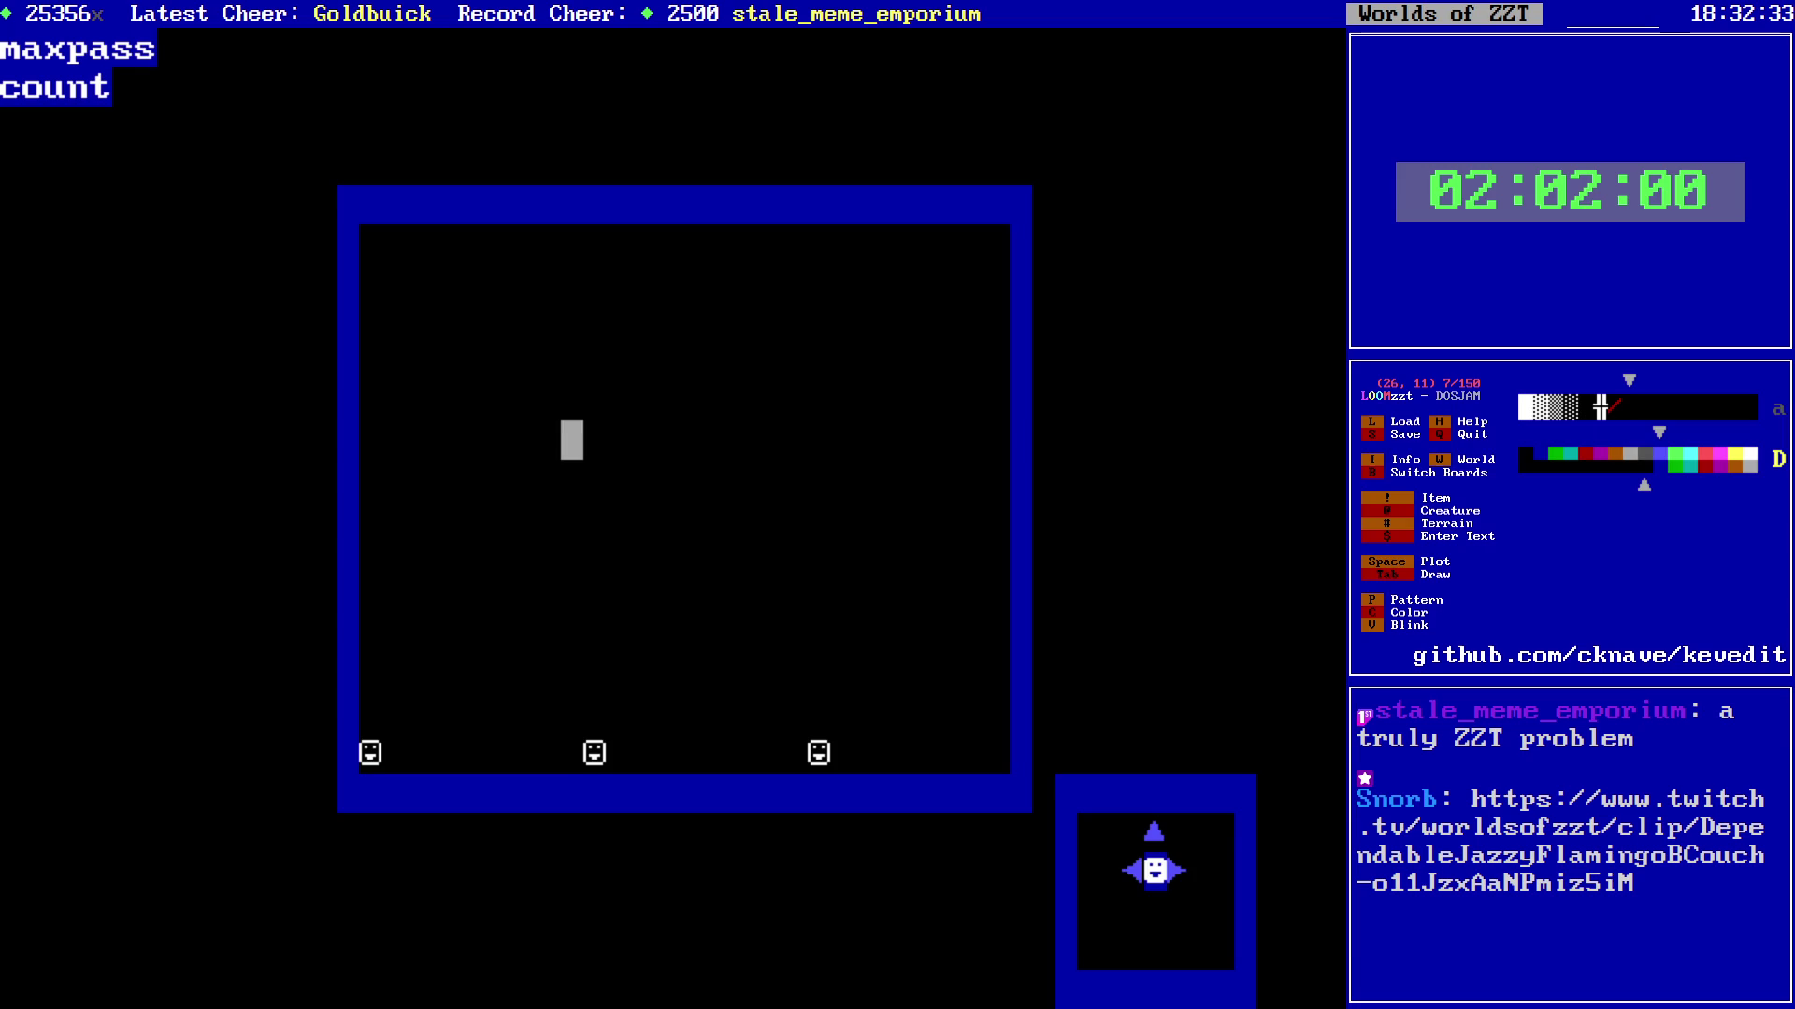
pyautogui.press('Return')
pyautogui.press('Return')
pyautogui.press('Down')
pyautogui.press('Down')
pyautogui.press('Down')
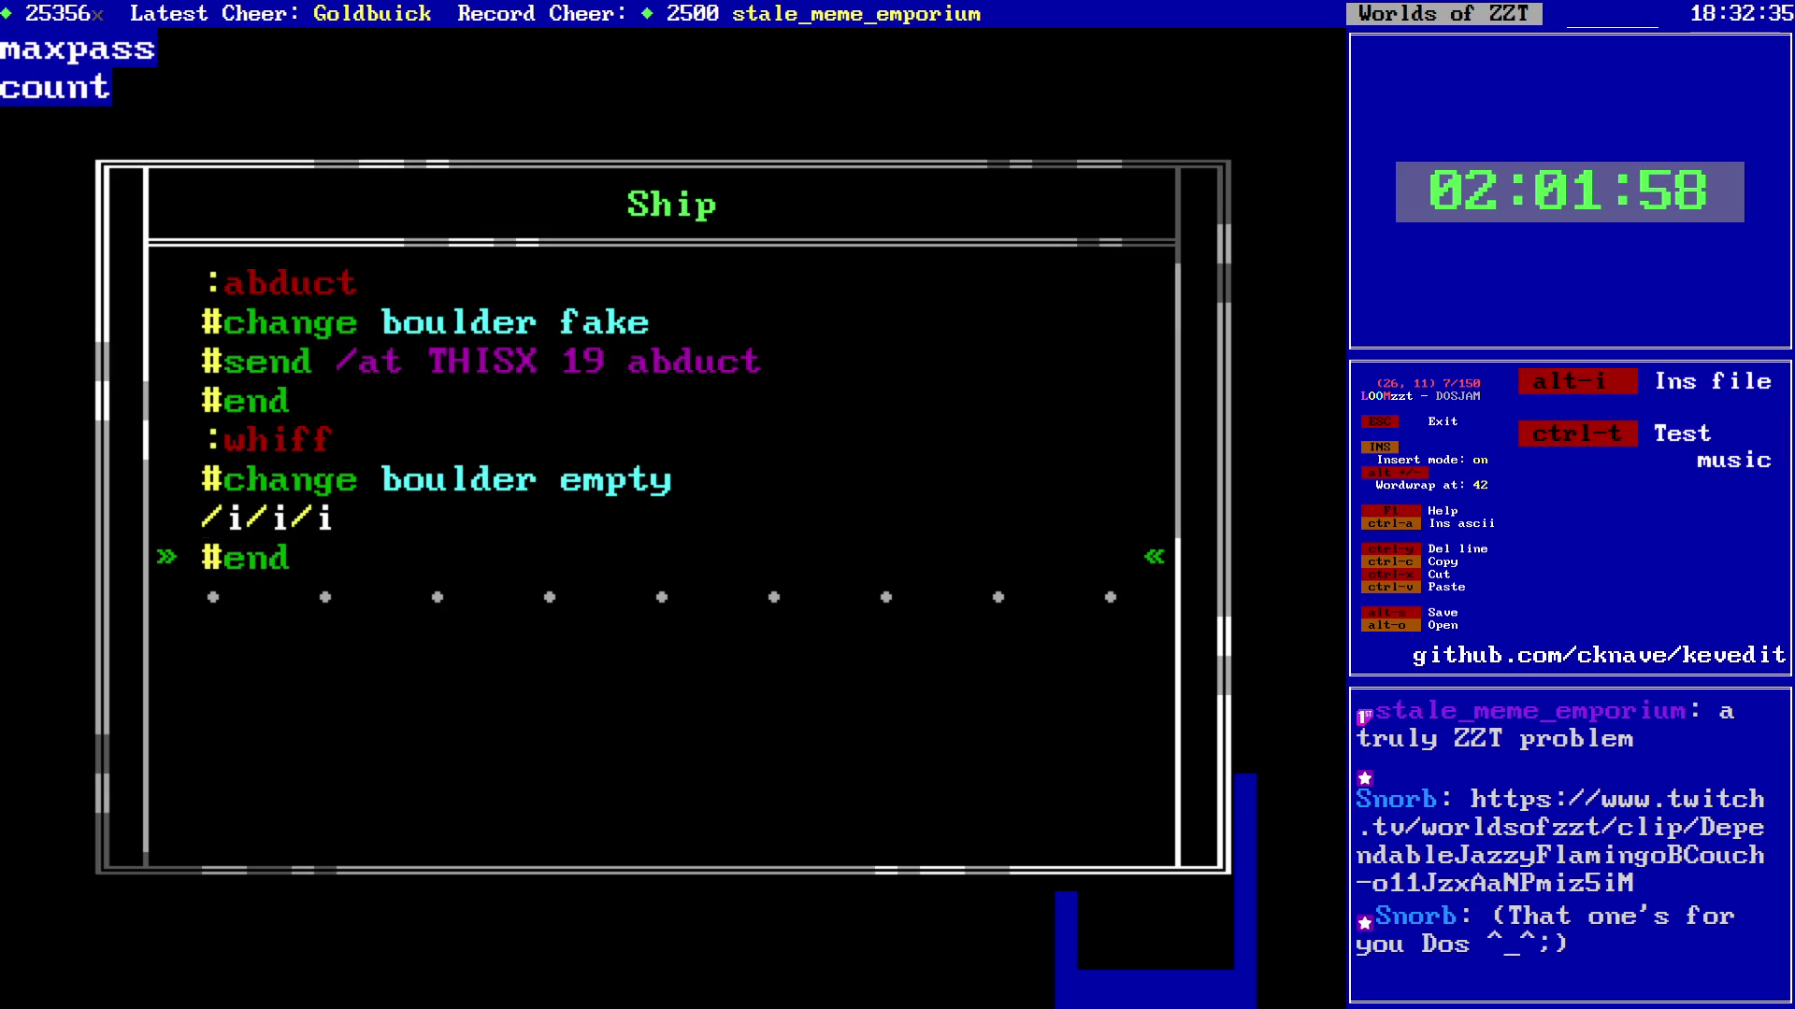
pyautogui.press('Escape')
# - Open the Dude's program at its #give count 1 line
pyautogui.press('Down')
pyautogui.press('Down')
pyautogui.press('Down')
pyautogui.press('Left')
pyautogui.press('Left')
pyautogui.press('Left')
pyautogui.press('Up')
pyautogui.press('Up')
pyautogui.press('Right')
pyautogui.press('Return')
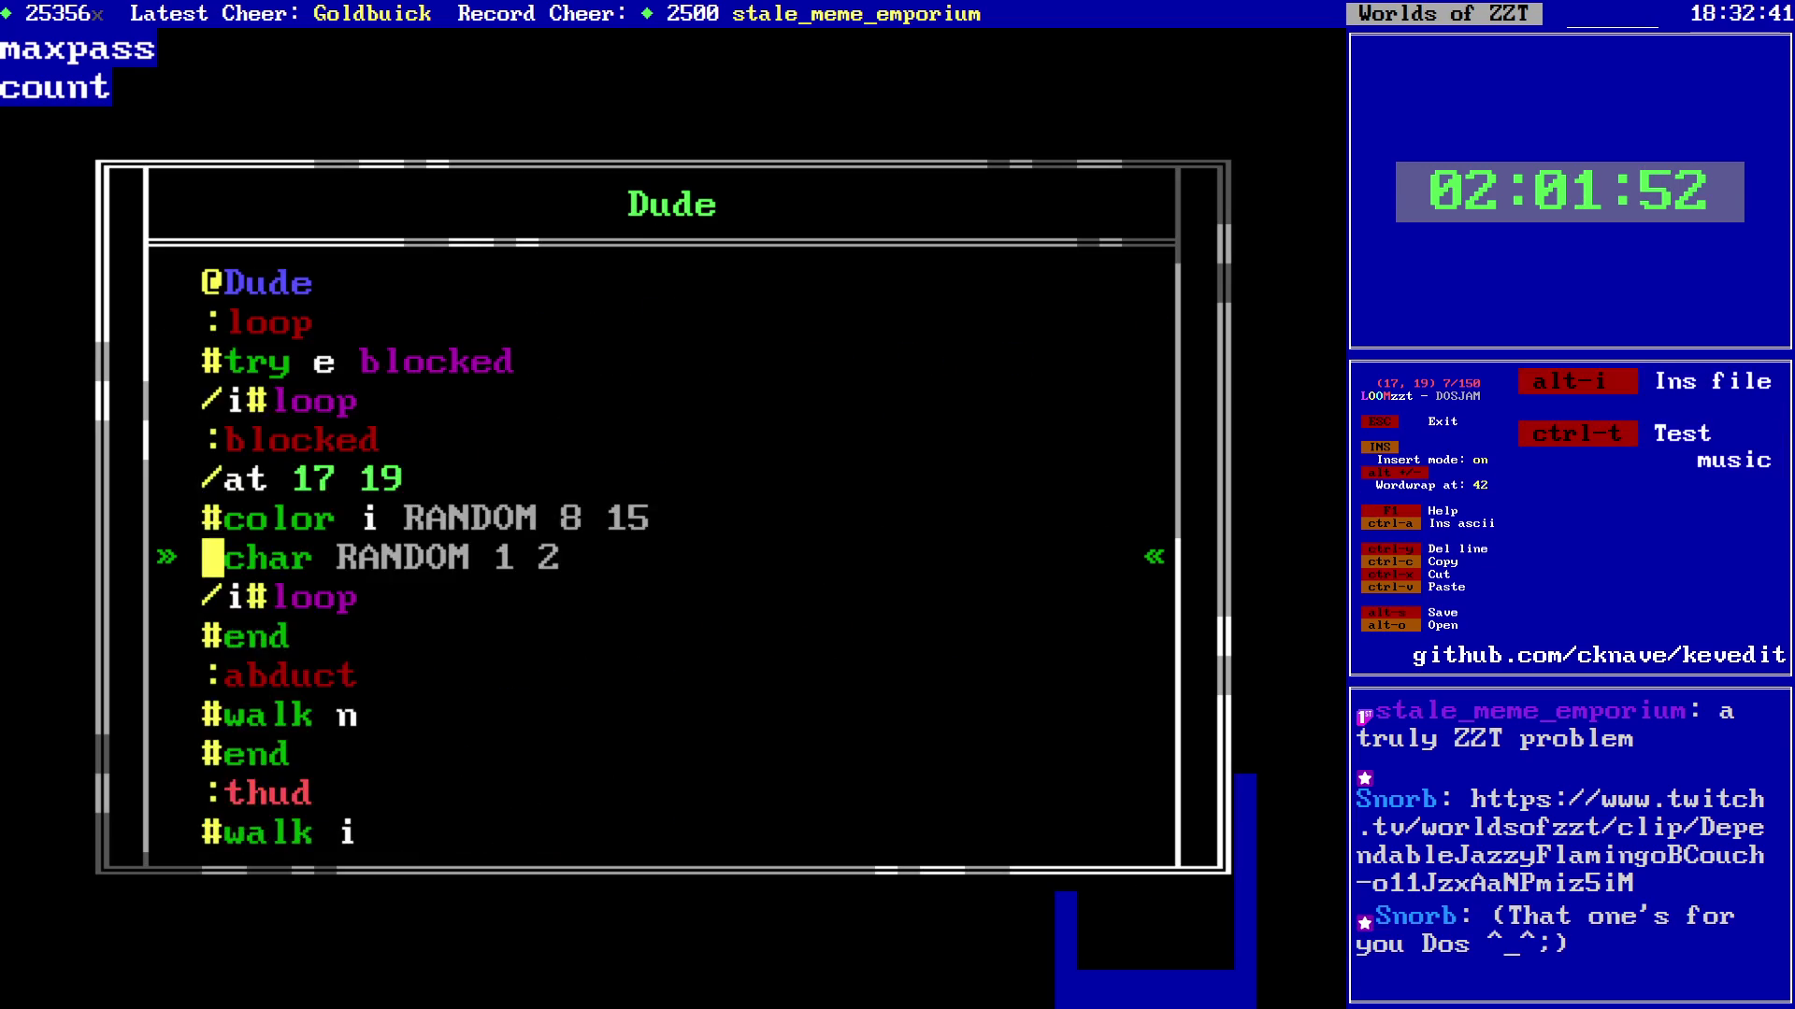
pyautogui.press('Down')
pyautogui.press('Down')
pyautogui.press('Down')
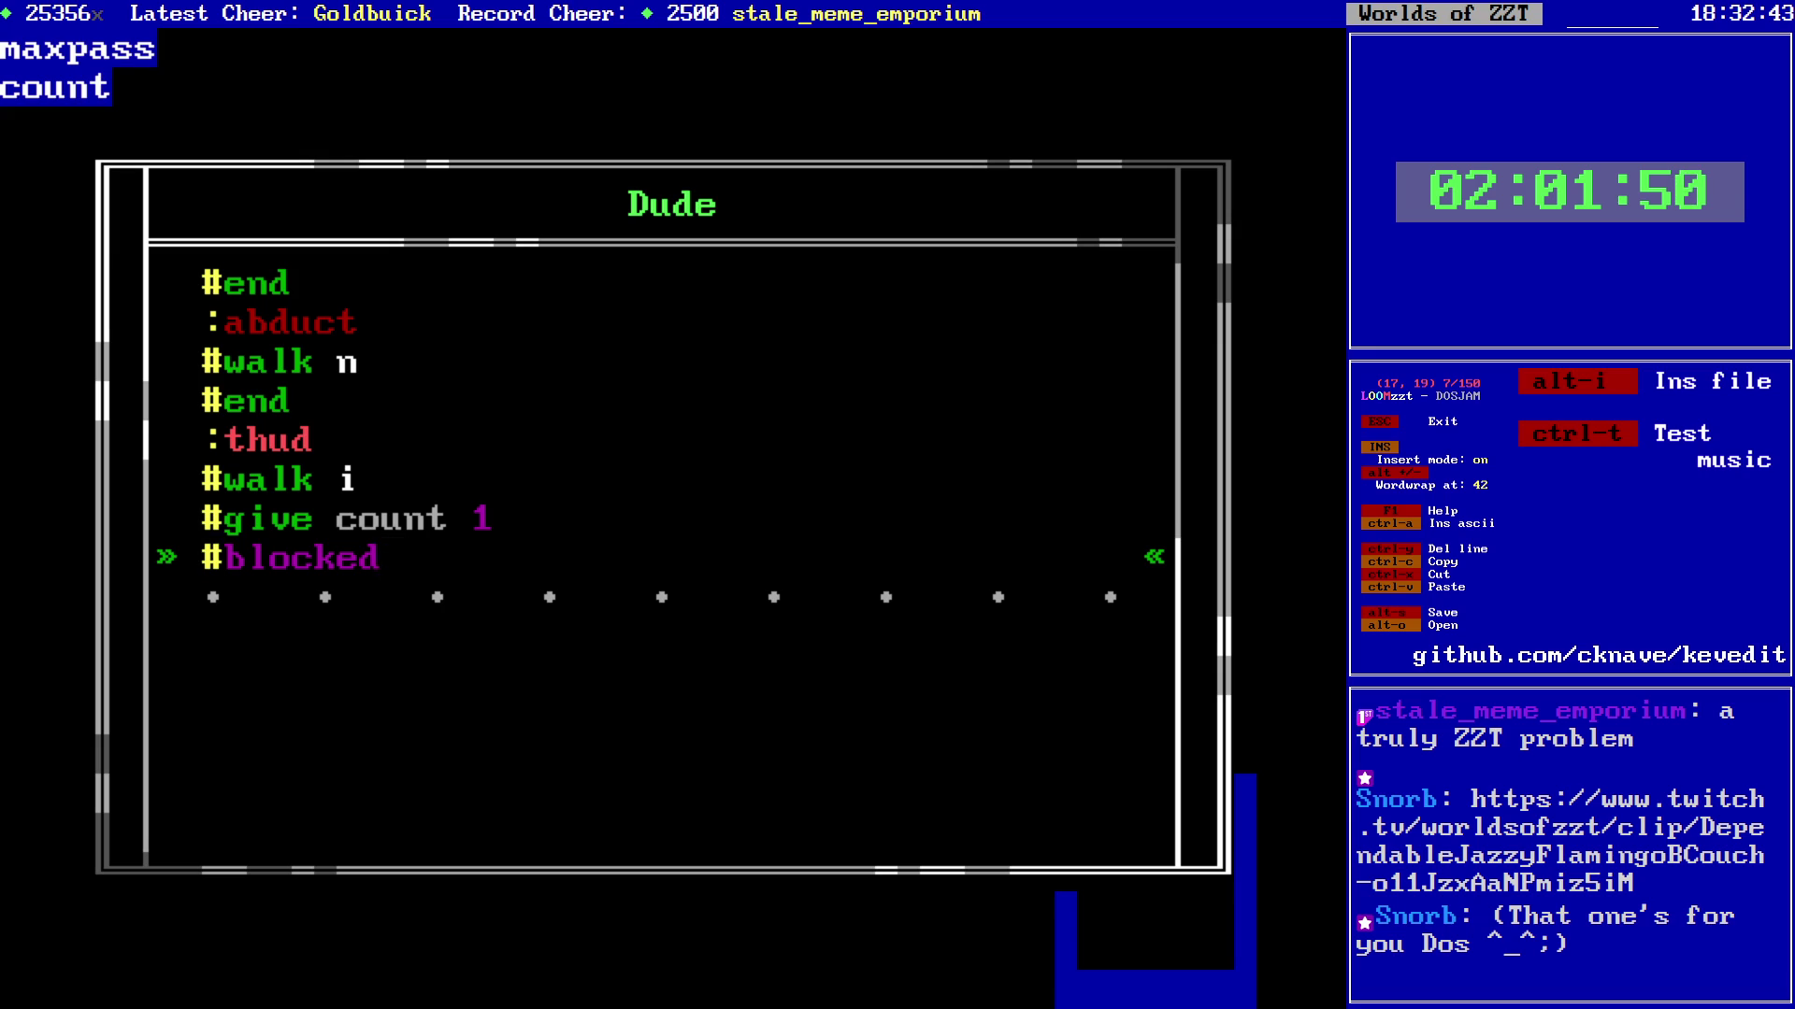
pyautogui.press('Up')
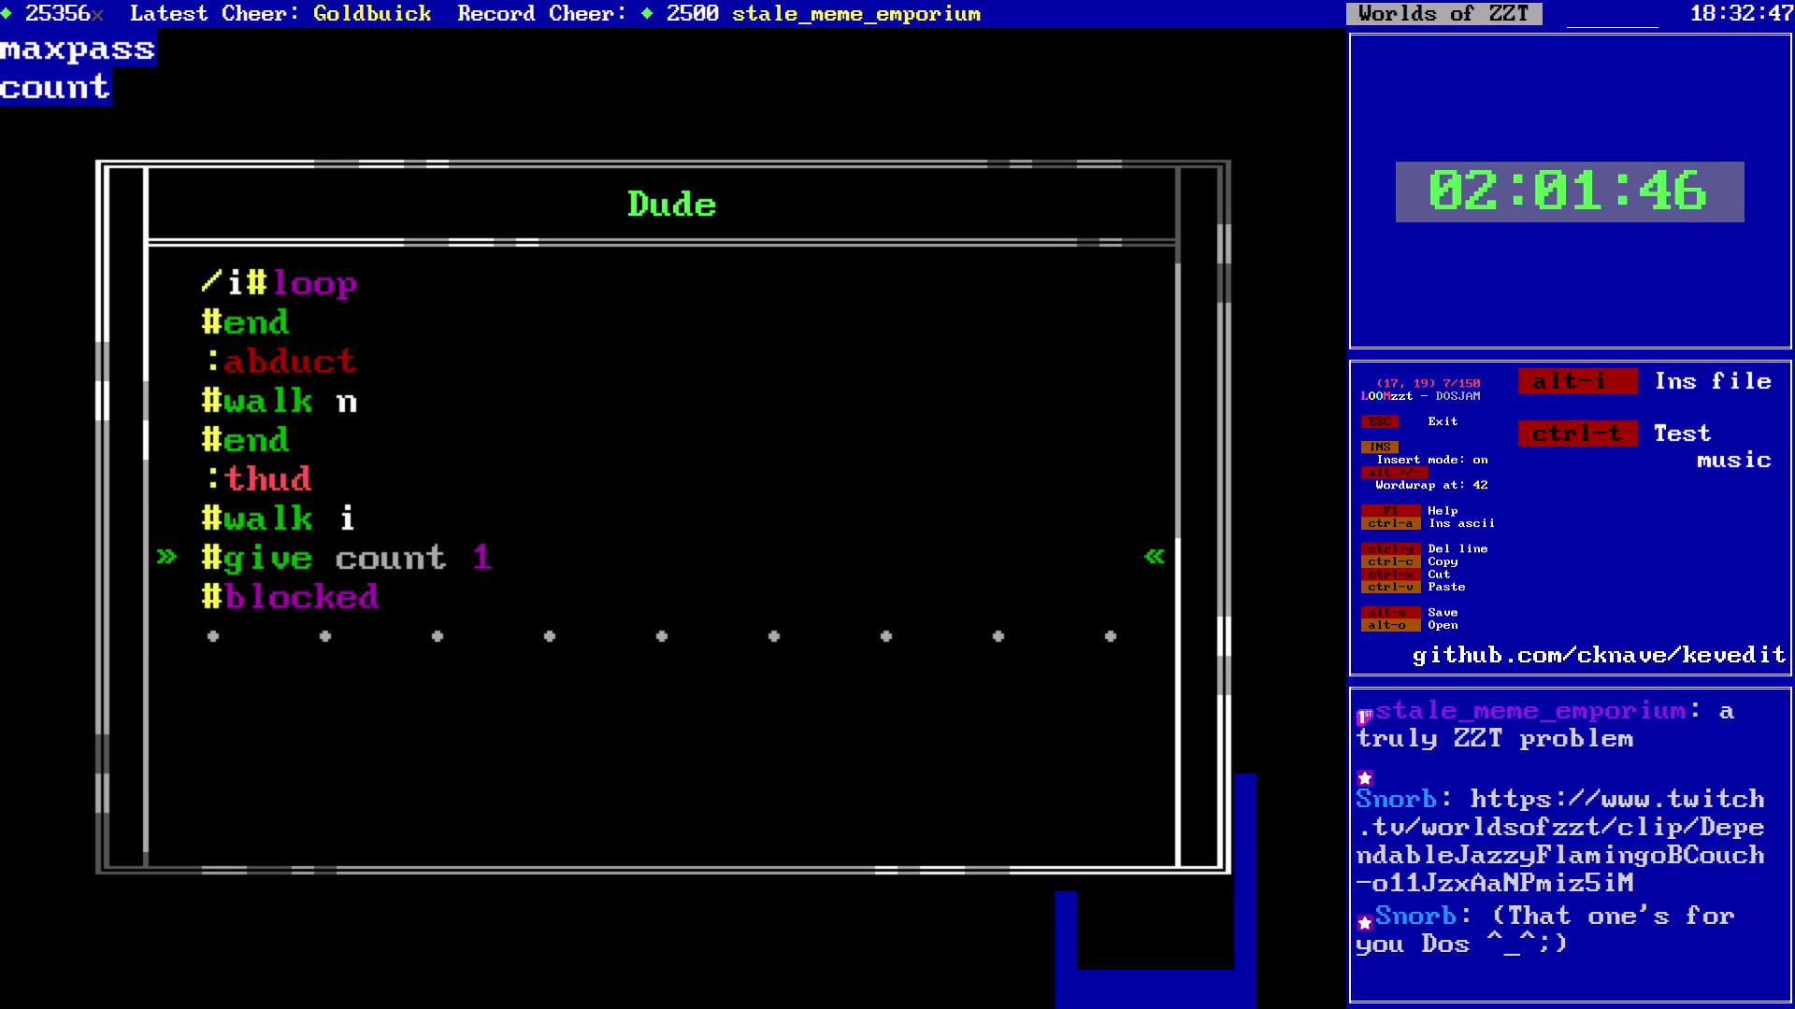
# - Check the loop section, then start a '#put under' line after #give count 1
pyautogui.press('pageup')
pyautogui.press('pageup')
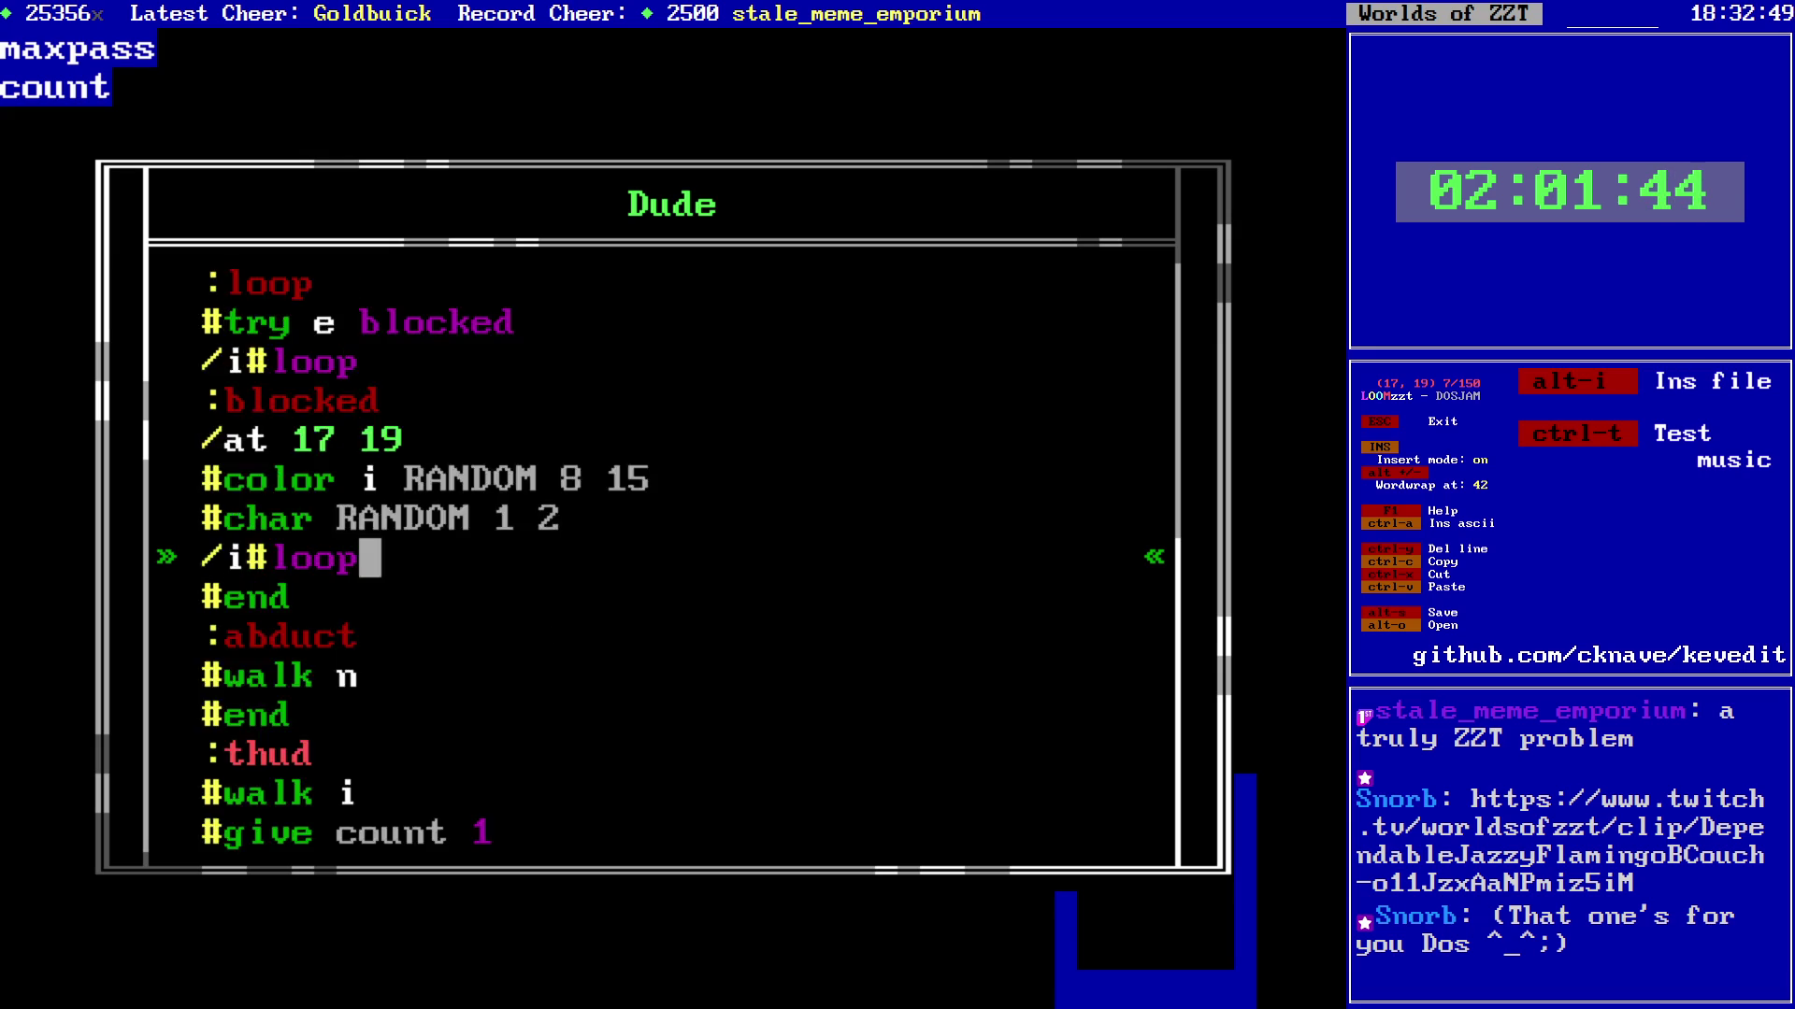
pyautogui.press('pagedown')
pyautogui.press('pagedown')
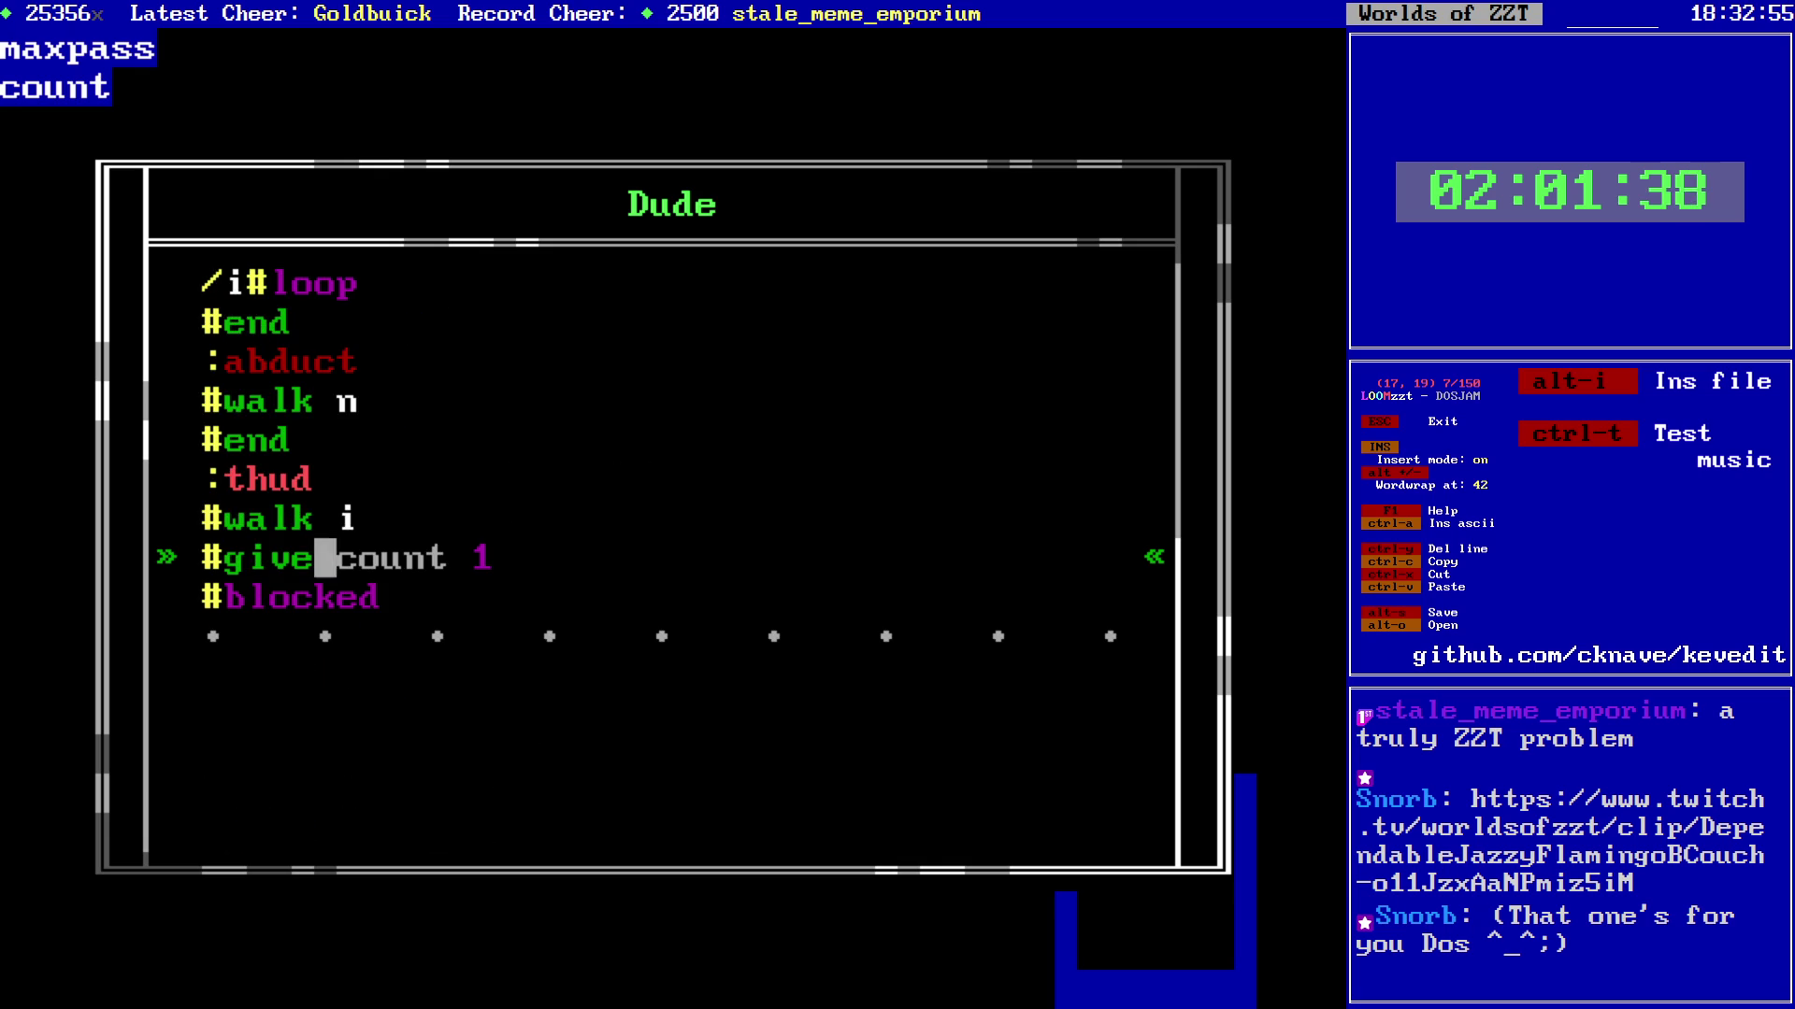
pyautogui.press('pageup')
pyautogui.press('pagedown')
pyautogui.press('End')
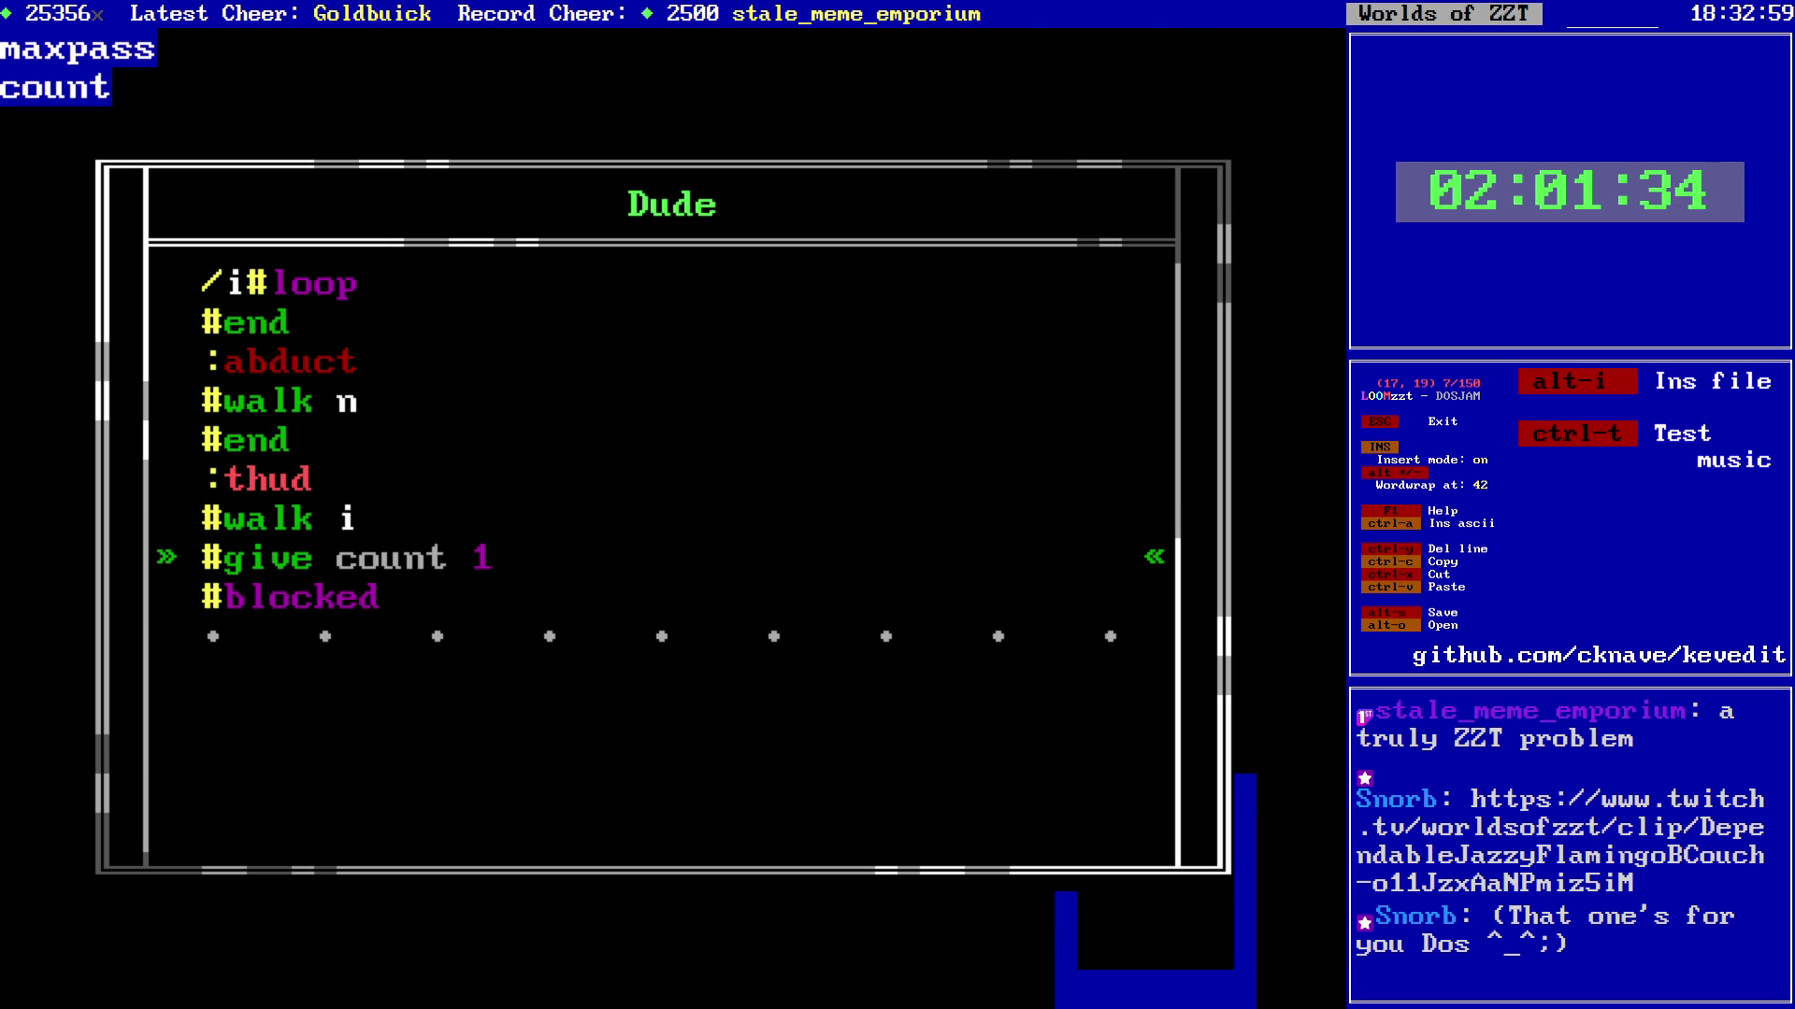
pyautogui.press('Return')
pyautogui.write('#put')
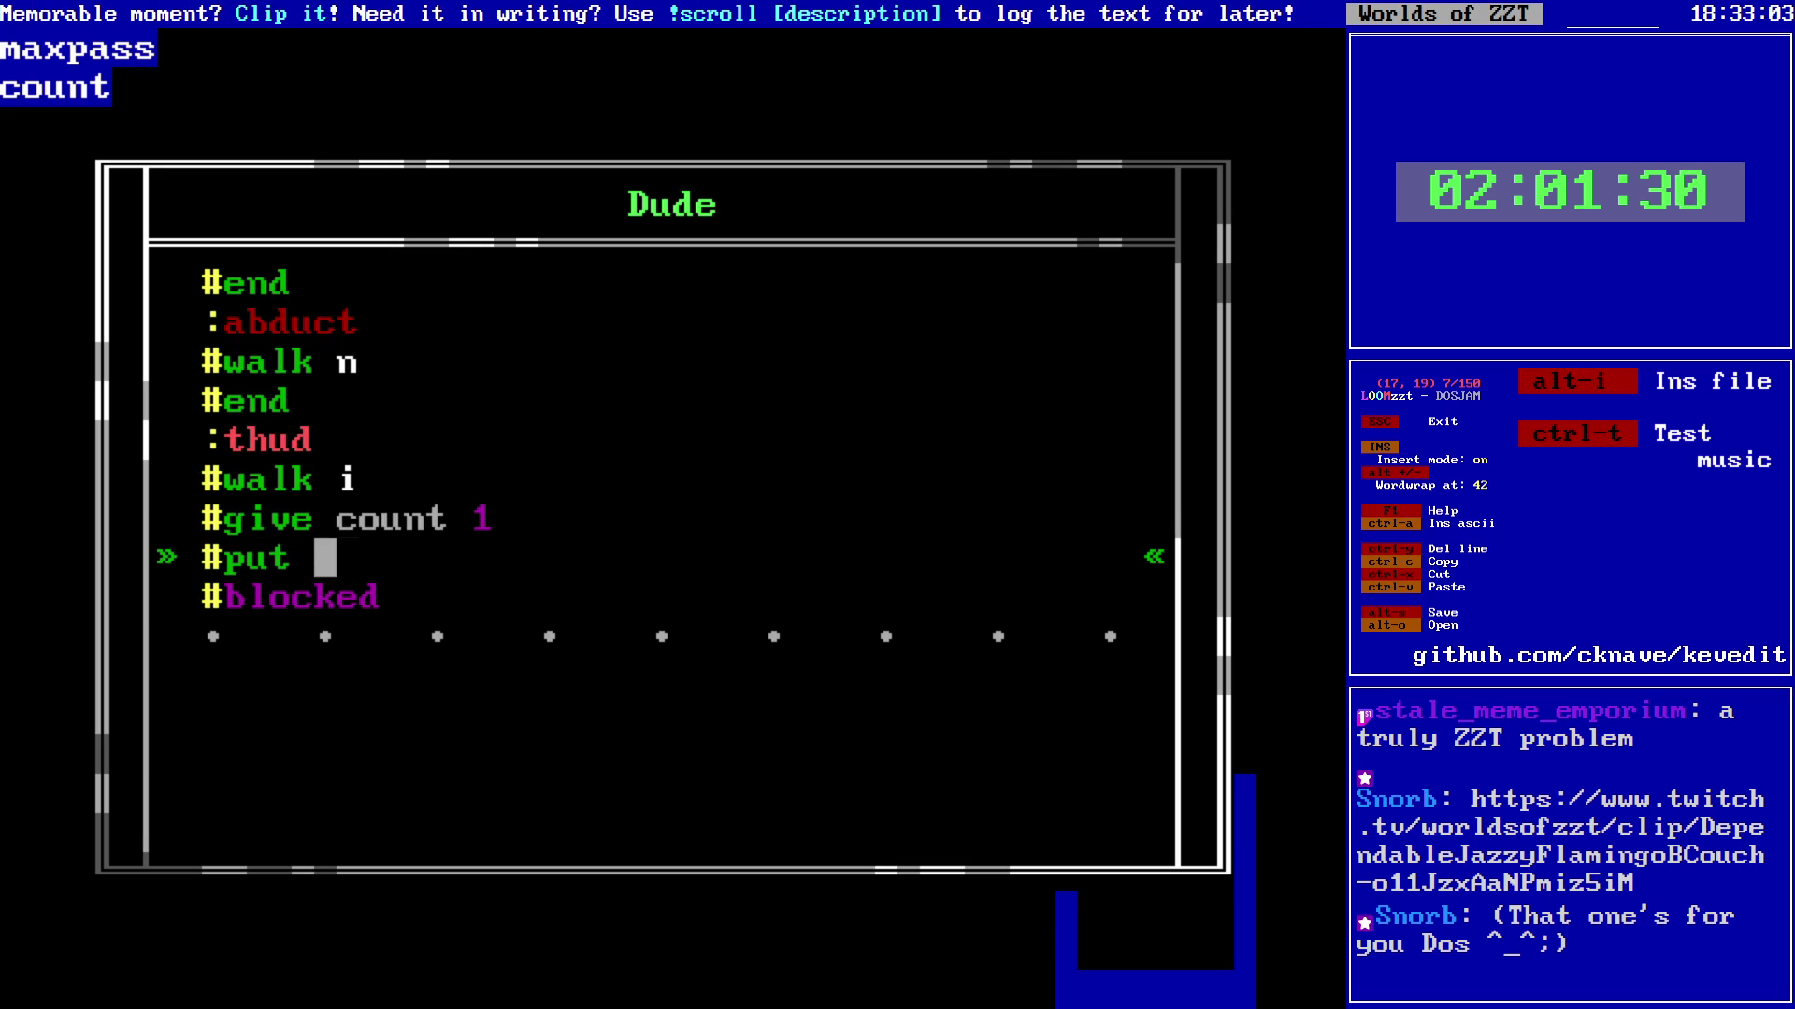
pyautogui.write(' under')
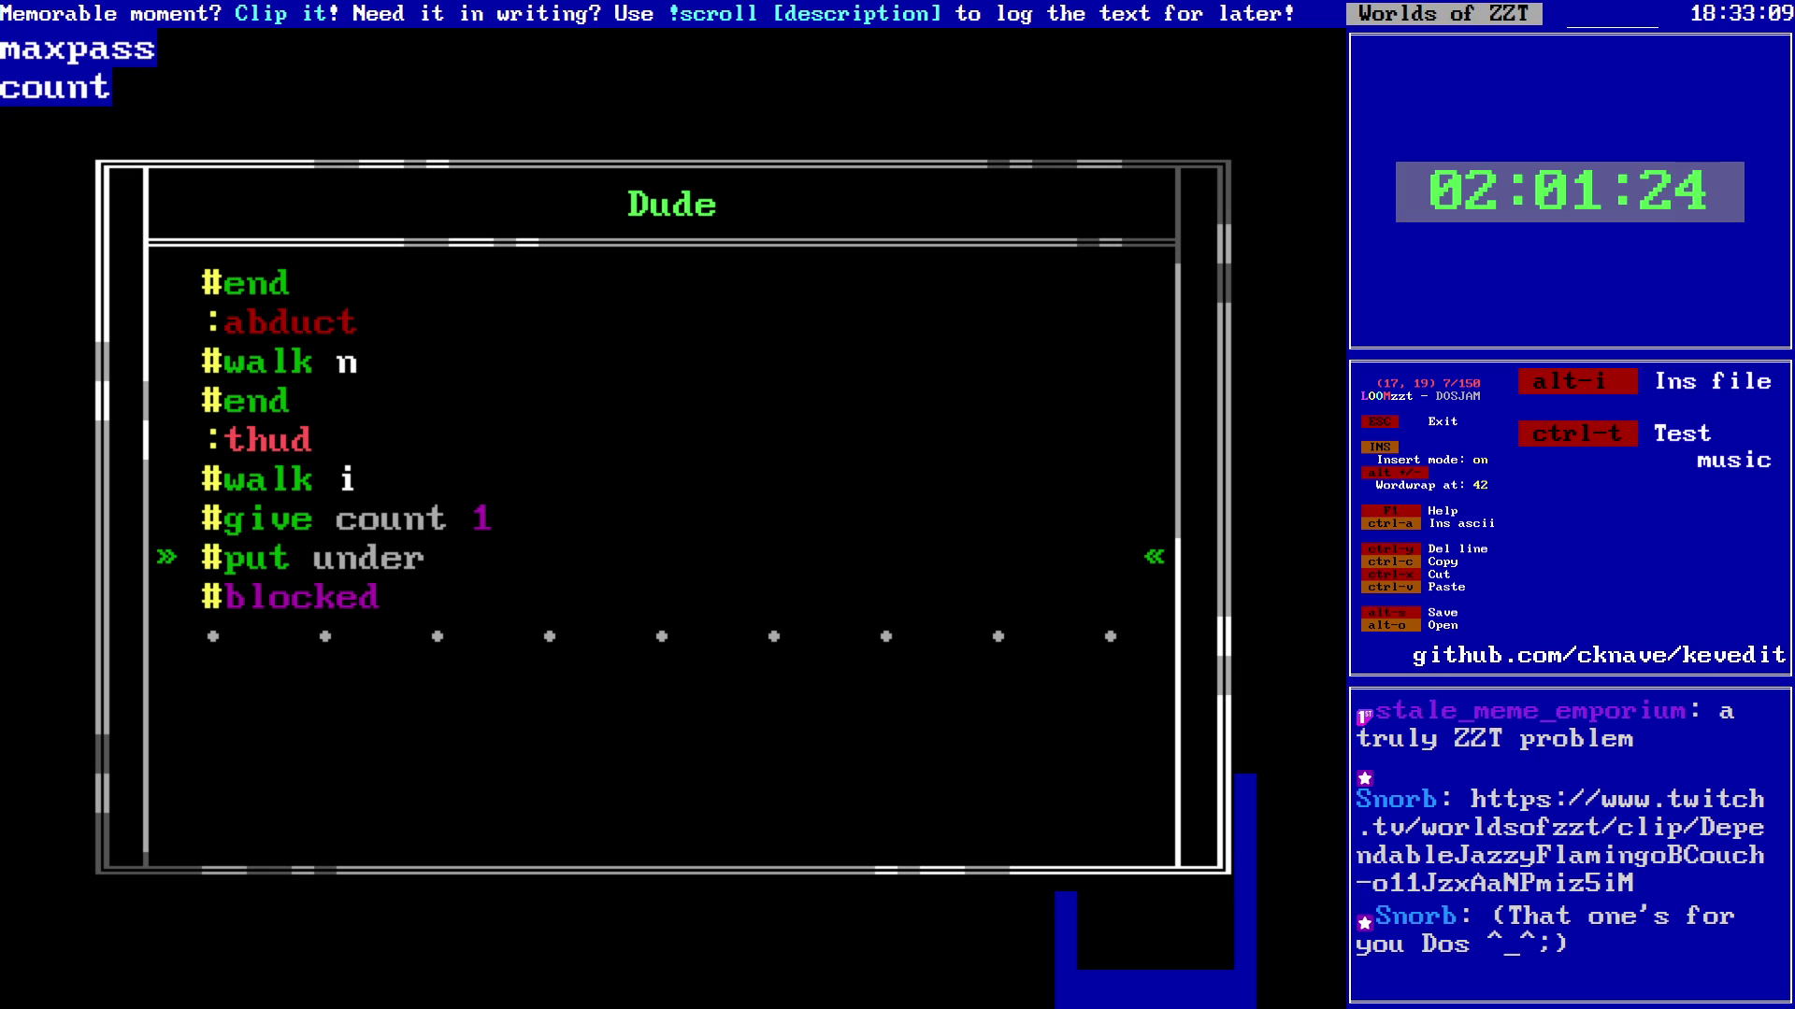
# - Complete the new line as '#put under i empty'
pyautogui.write('g')
pyautogui.press('BackSpace')
pyautogui.write('empty')
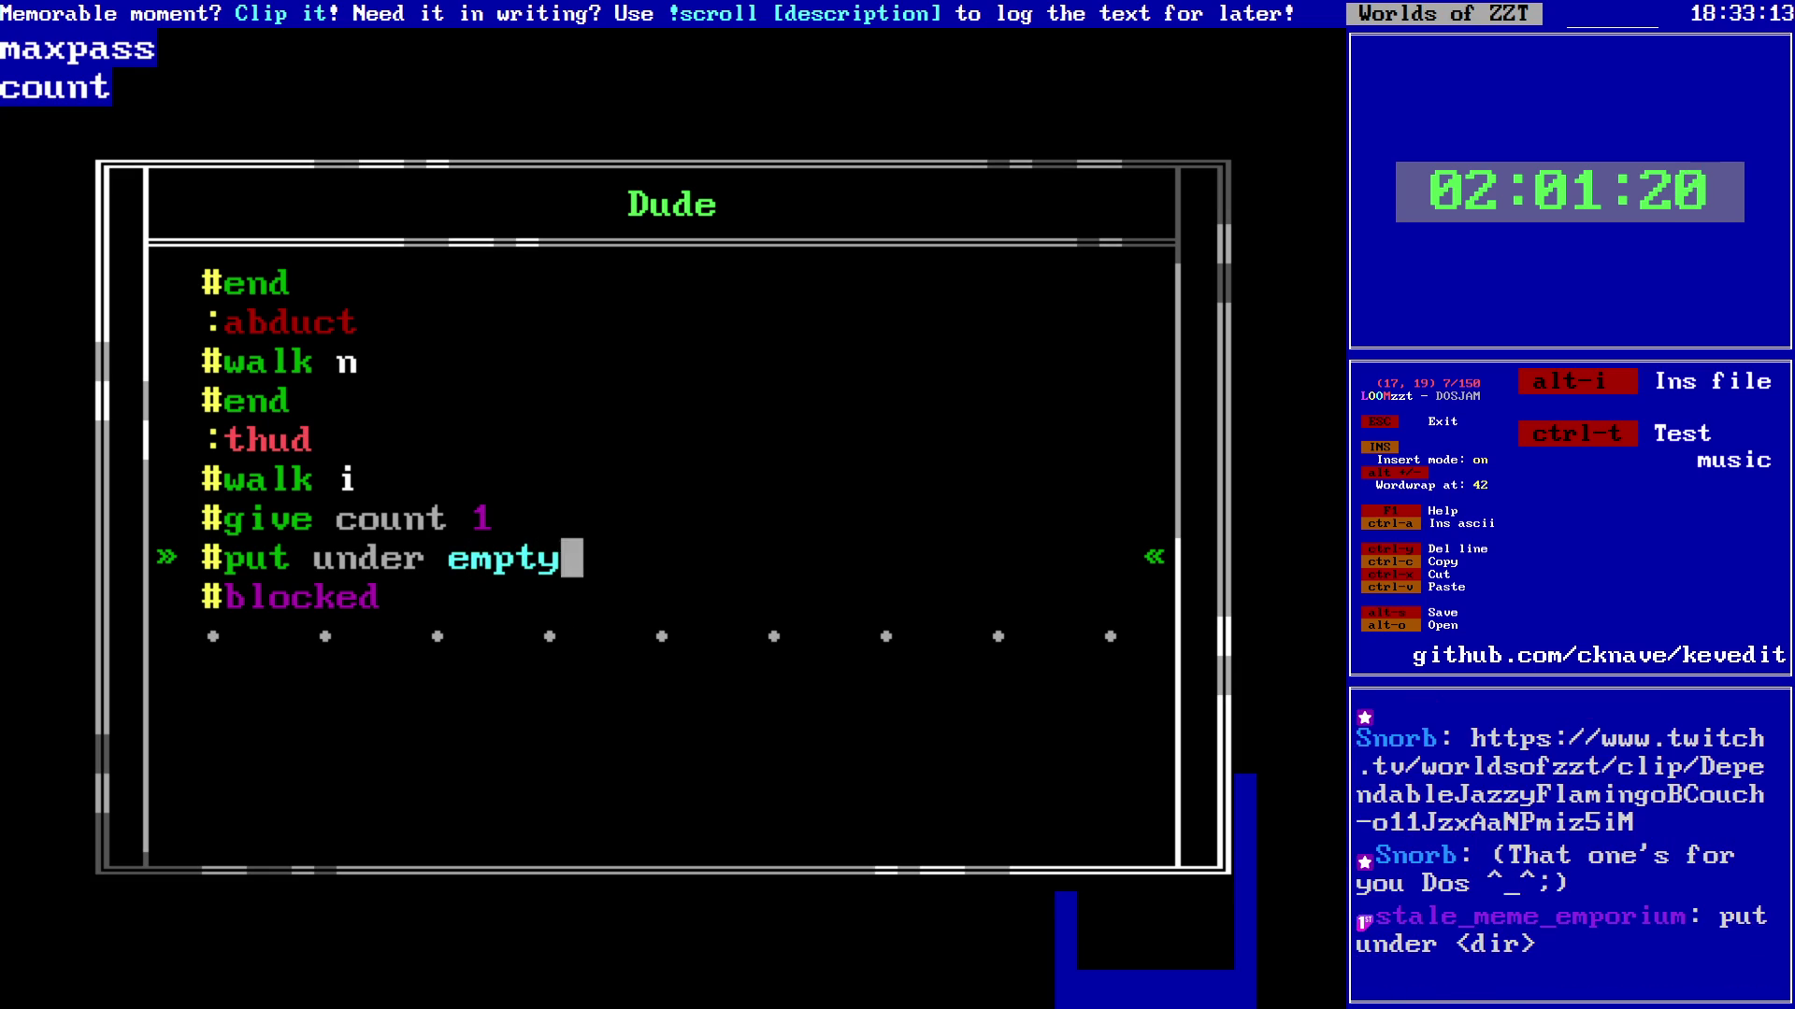
pyautogui.press('Left')
pyautogui.press('Left')
pyautogui.press('Left')
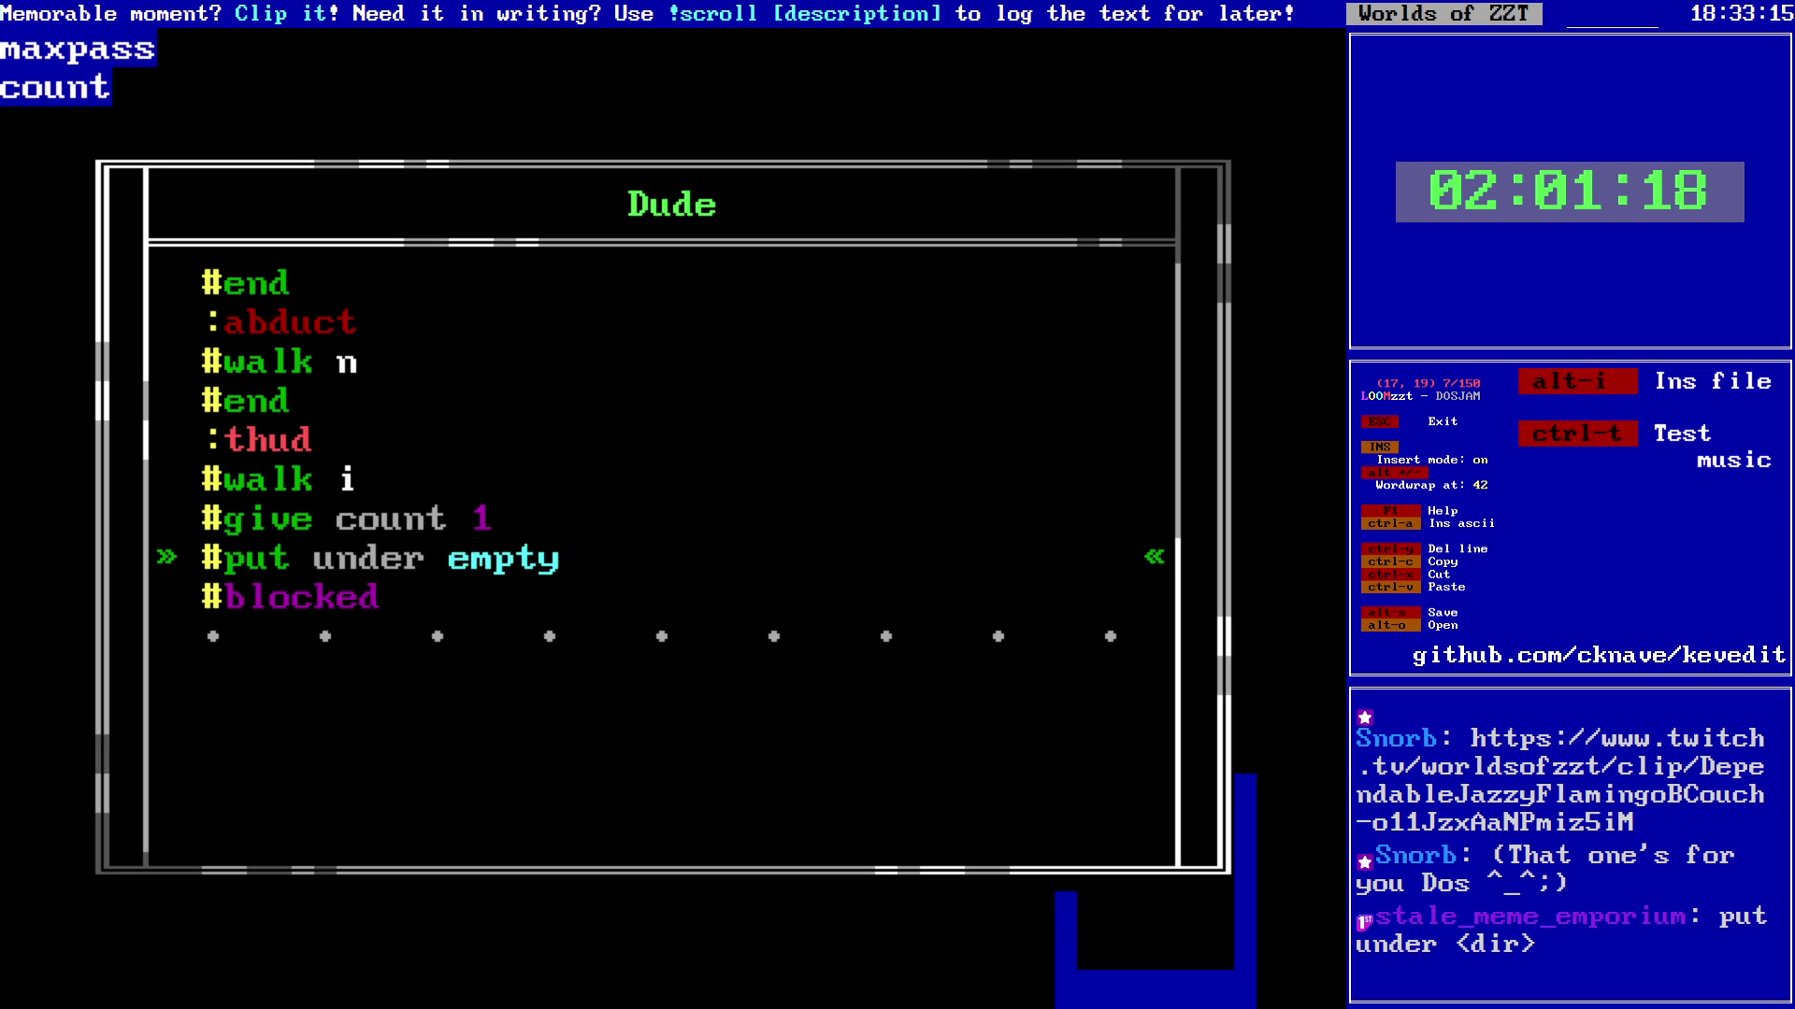
pyautogui.write('i')
pyautogui.press('End')
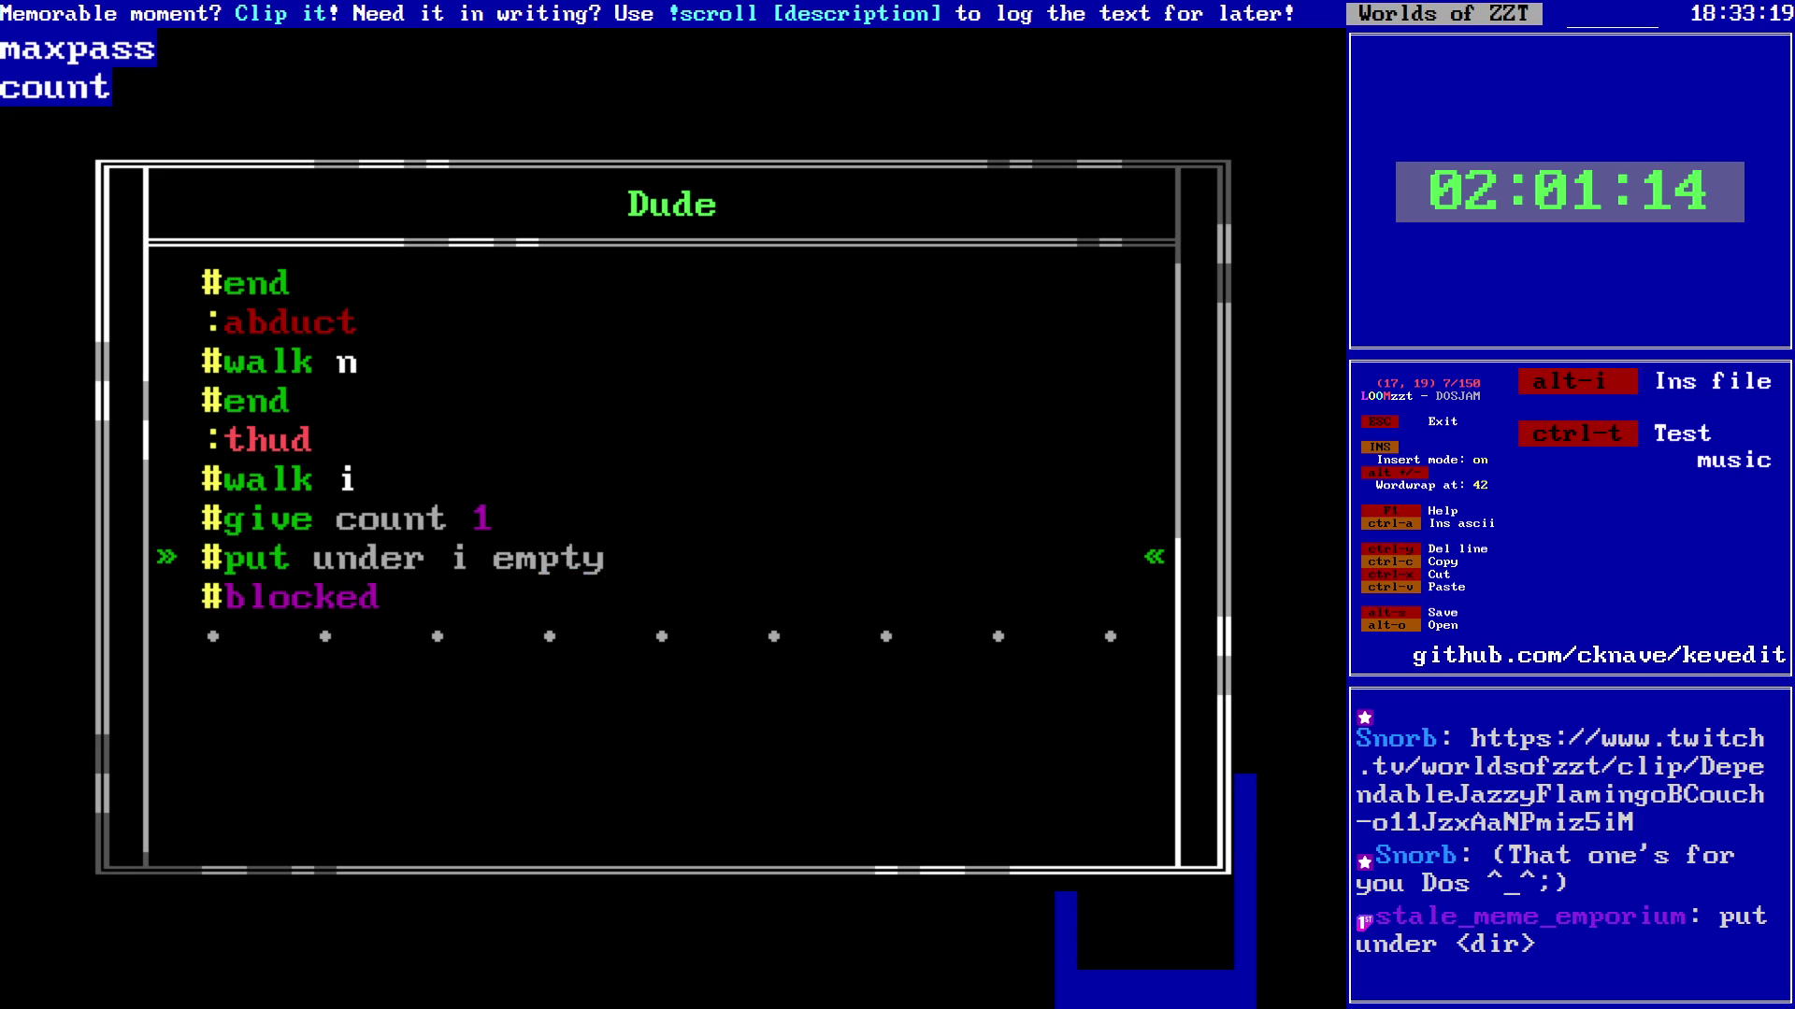
# - Add '#change green fake empty' below it, fixing the 'gake' typo, and close the code
pyautogui.press('Down')
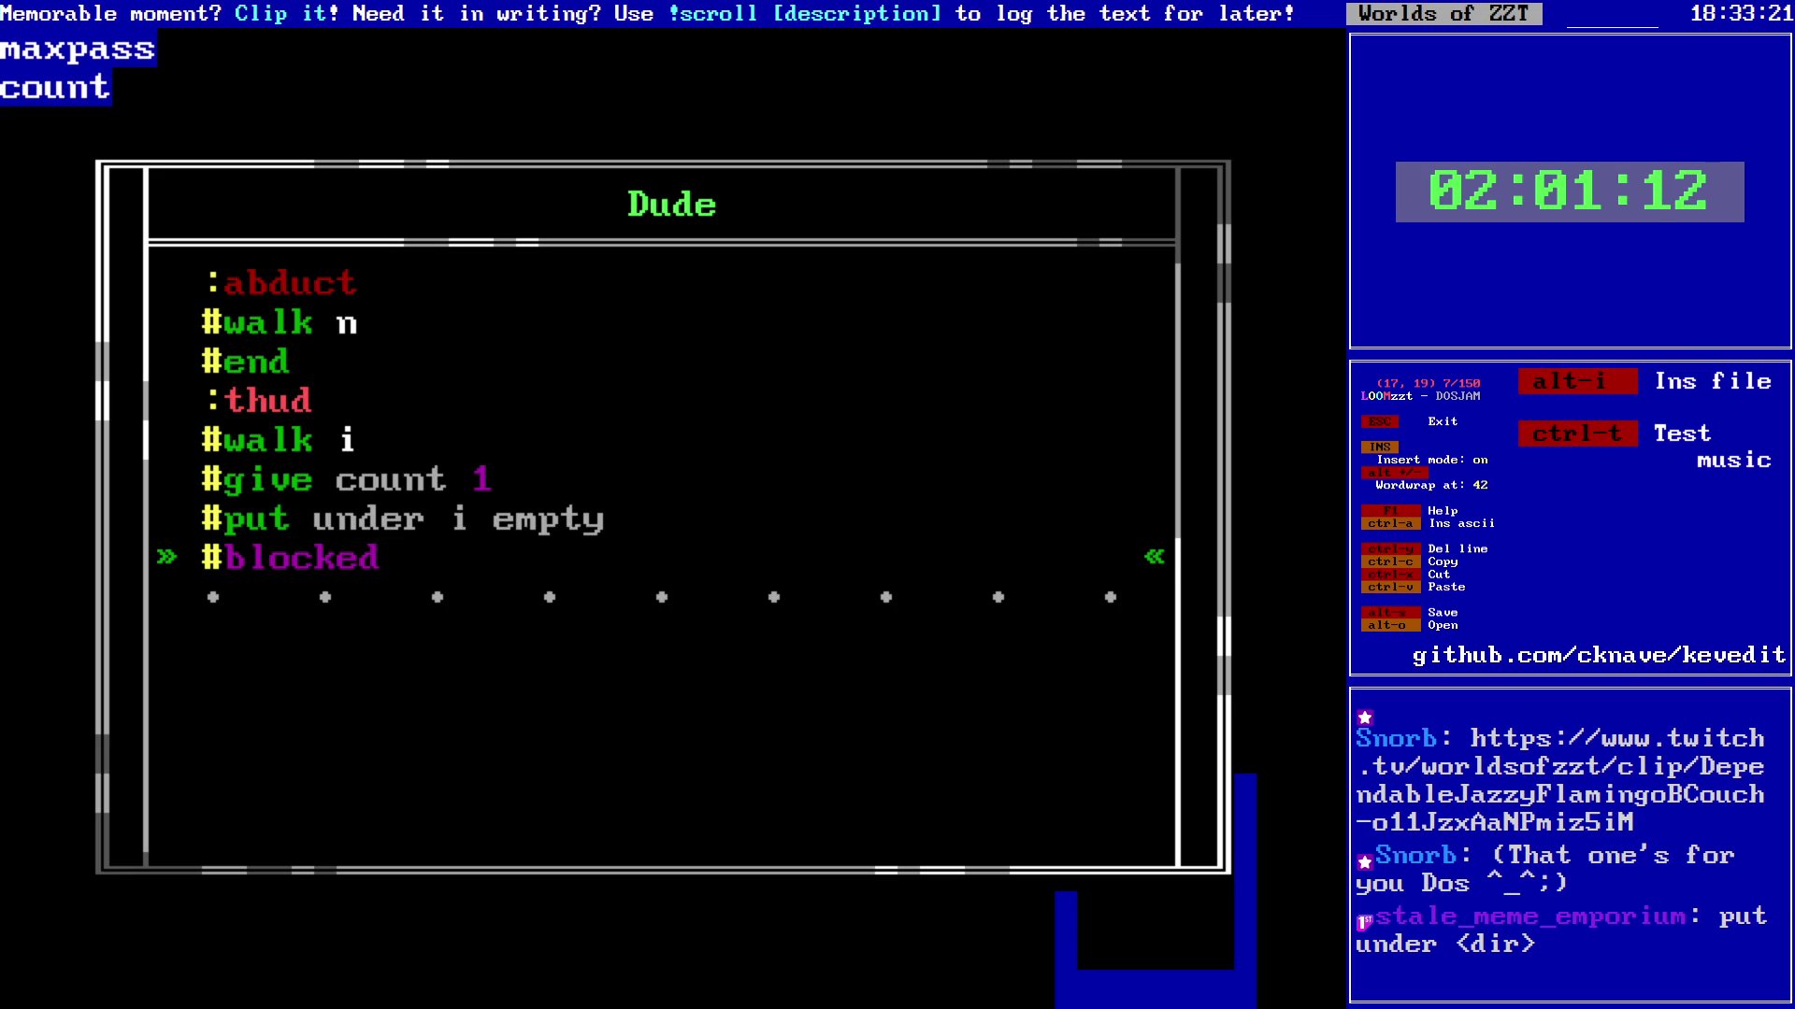
pyautogui.press('Up')
pyautogui.press('Return')
pyautogui.write('#change ')
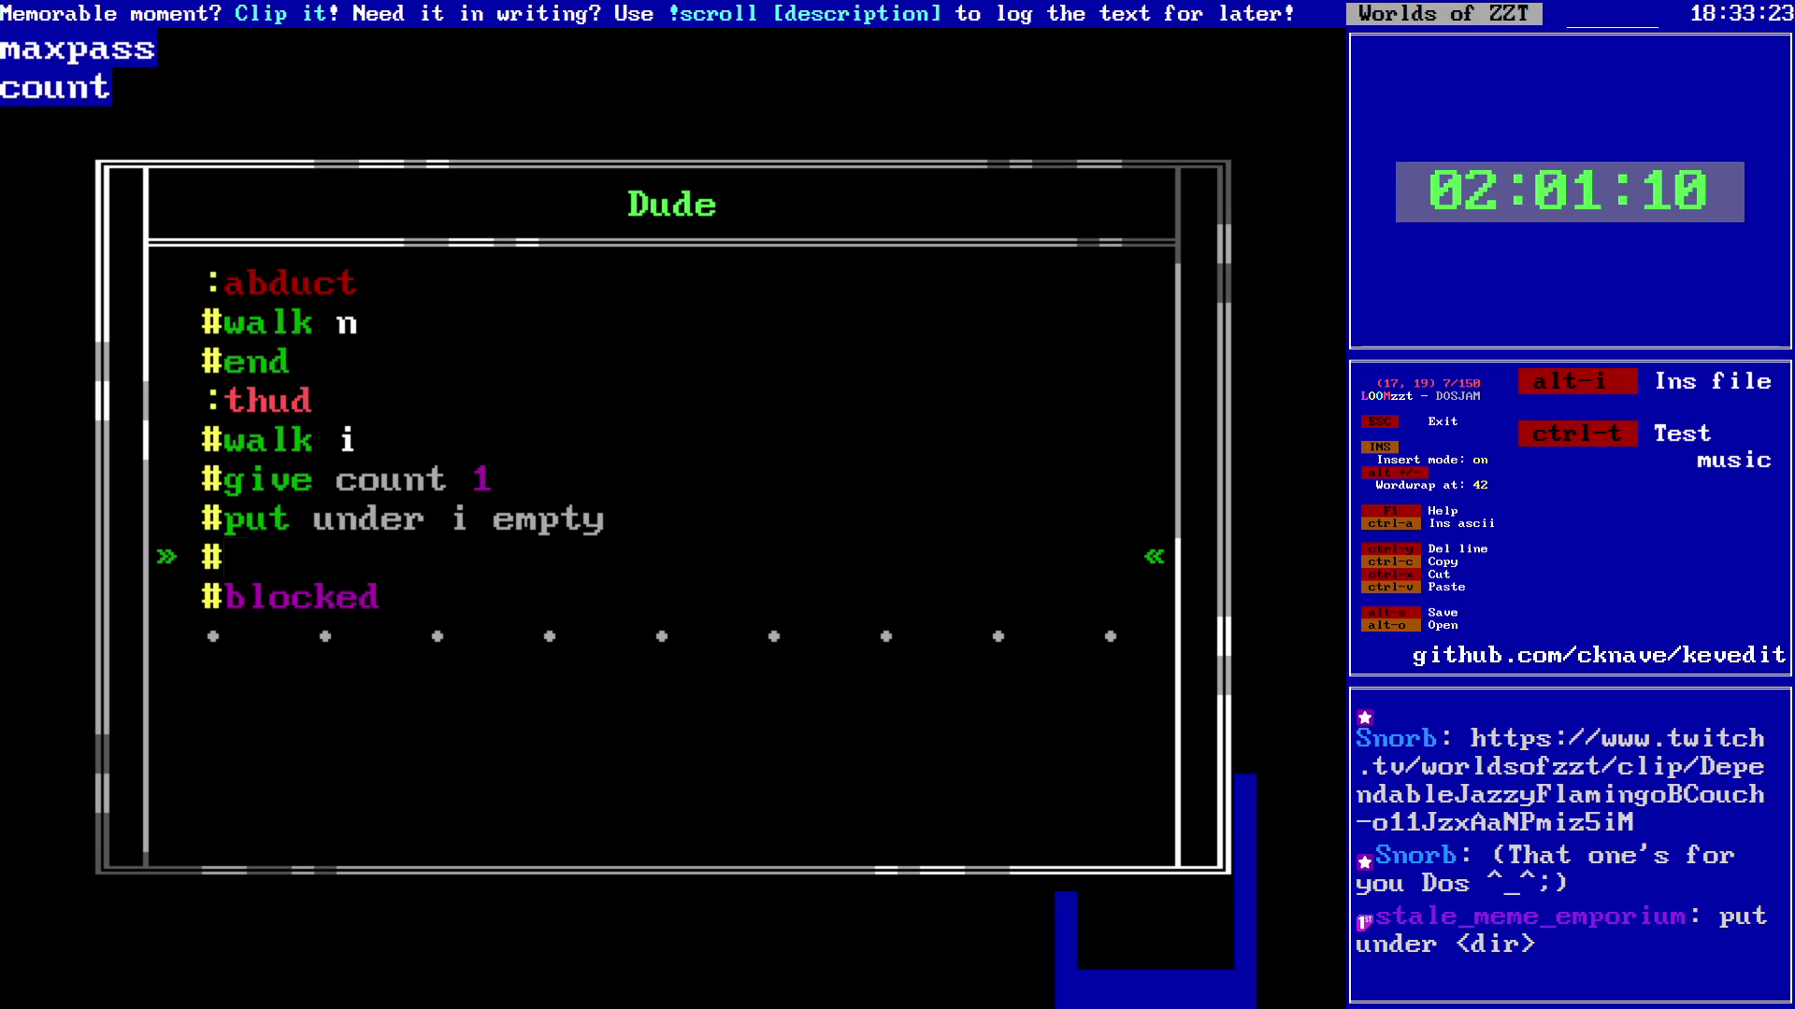
pyautogui.write('gre')
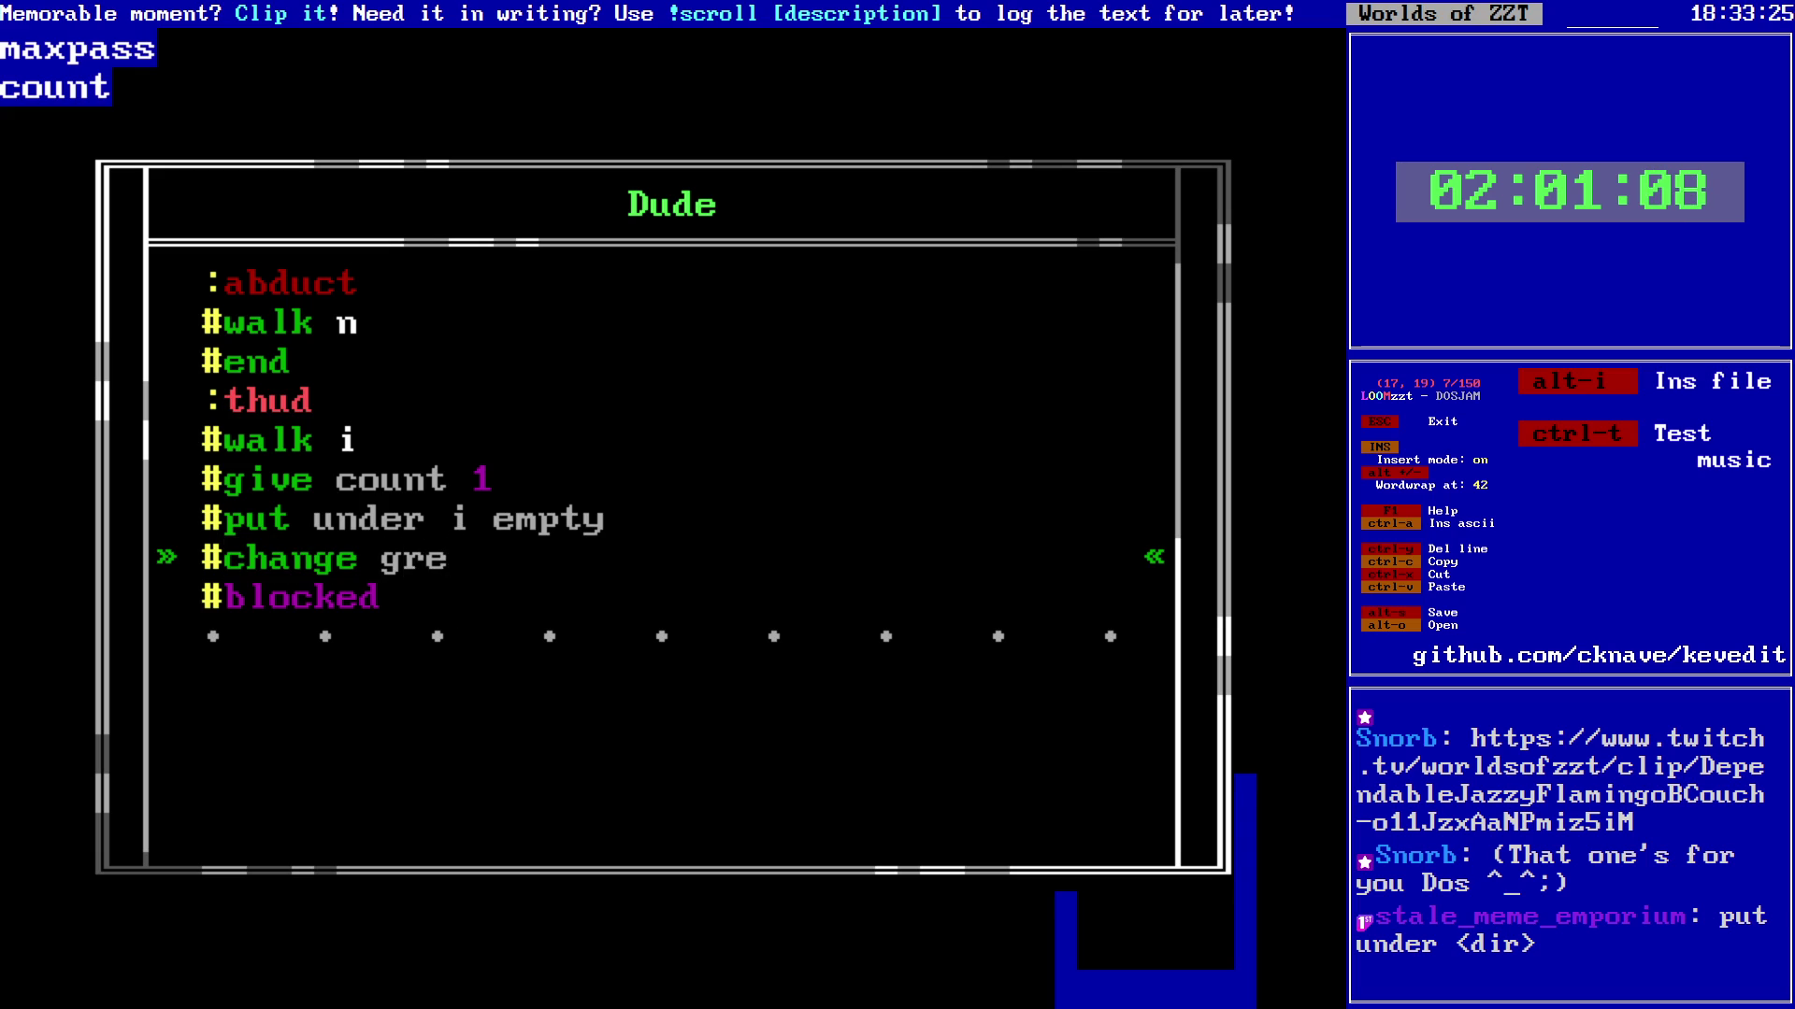
pyautogui.write('en gake empty')
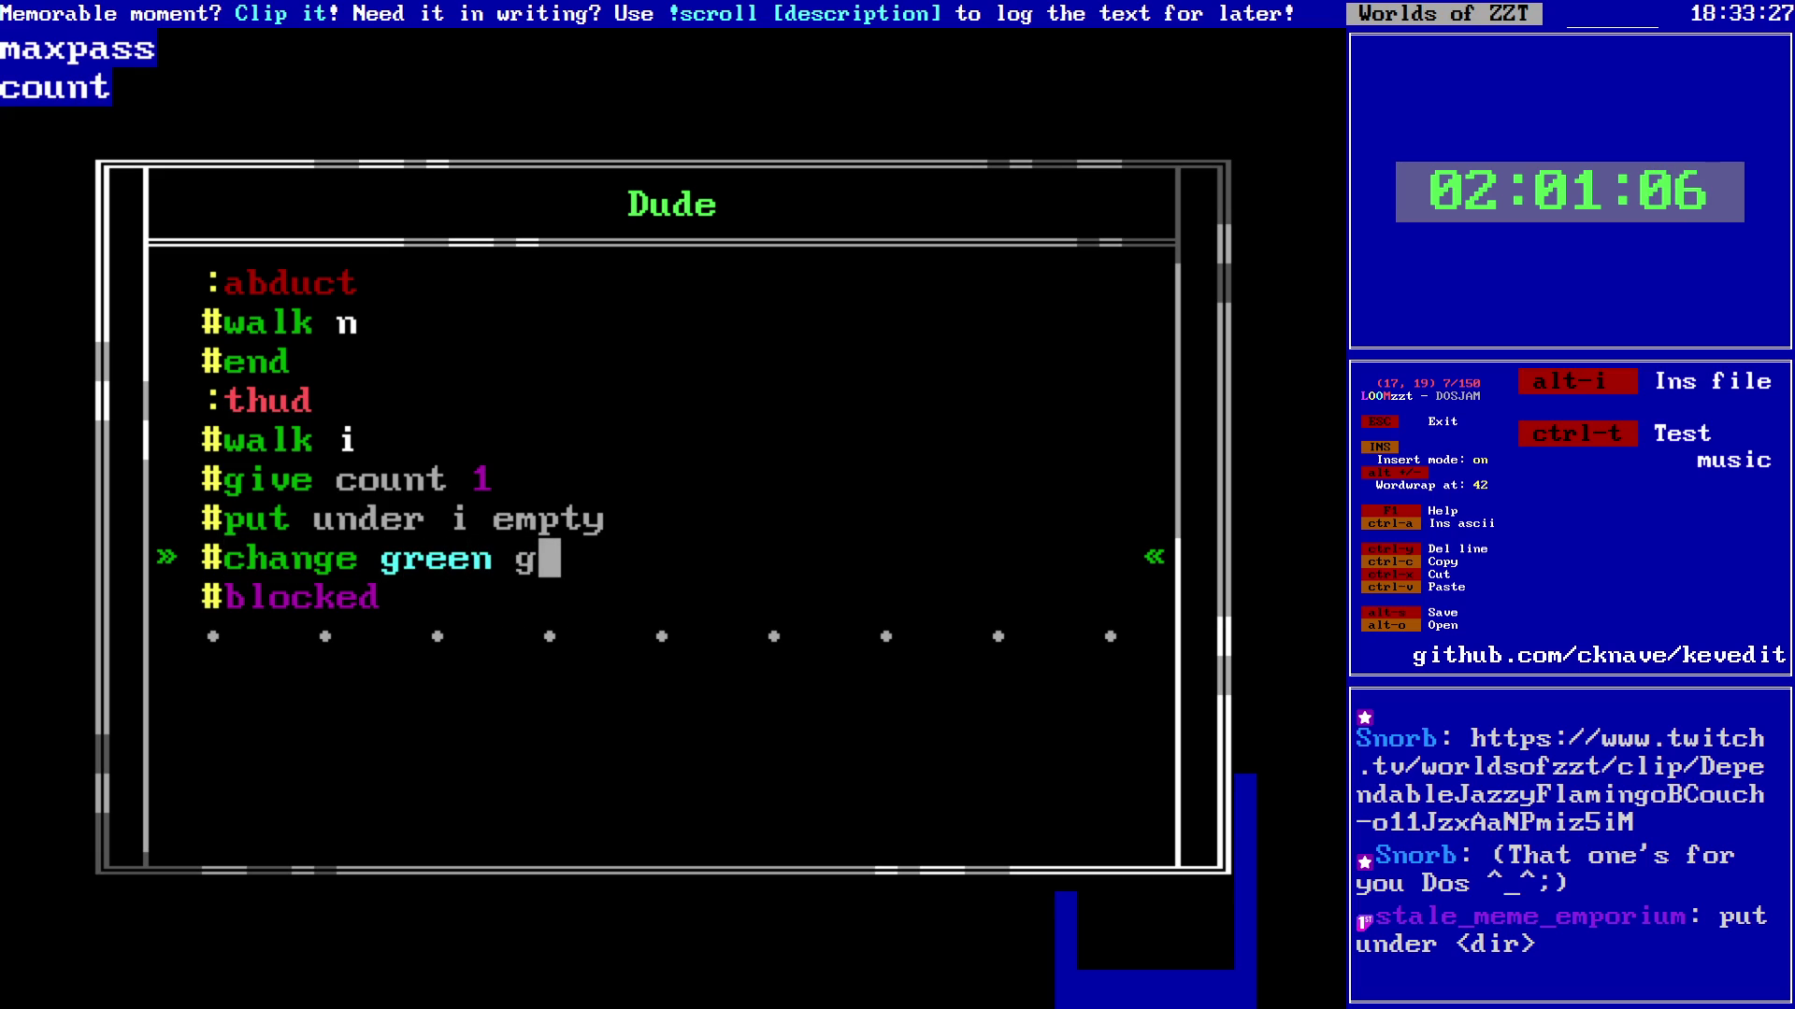
pyautogui.press('Left')
pyautogui.press('Left')
pyautogui.press('Left')
pyautogui.press('BackSpace')
pyautogui.write('f')
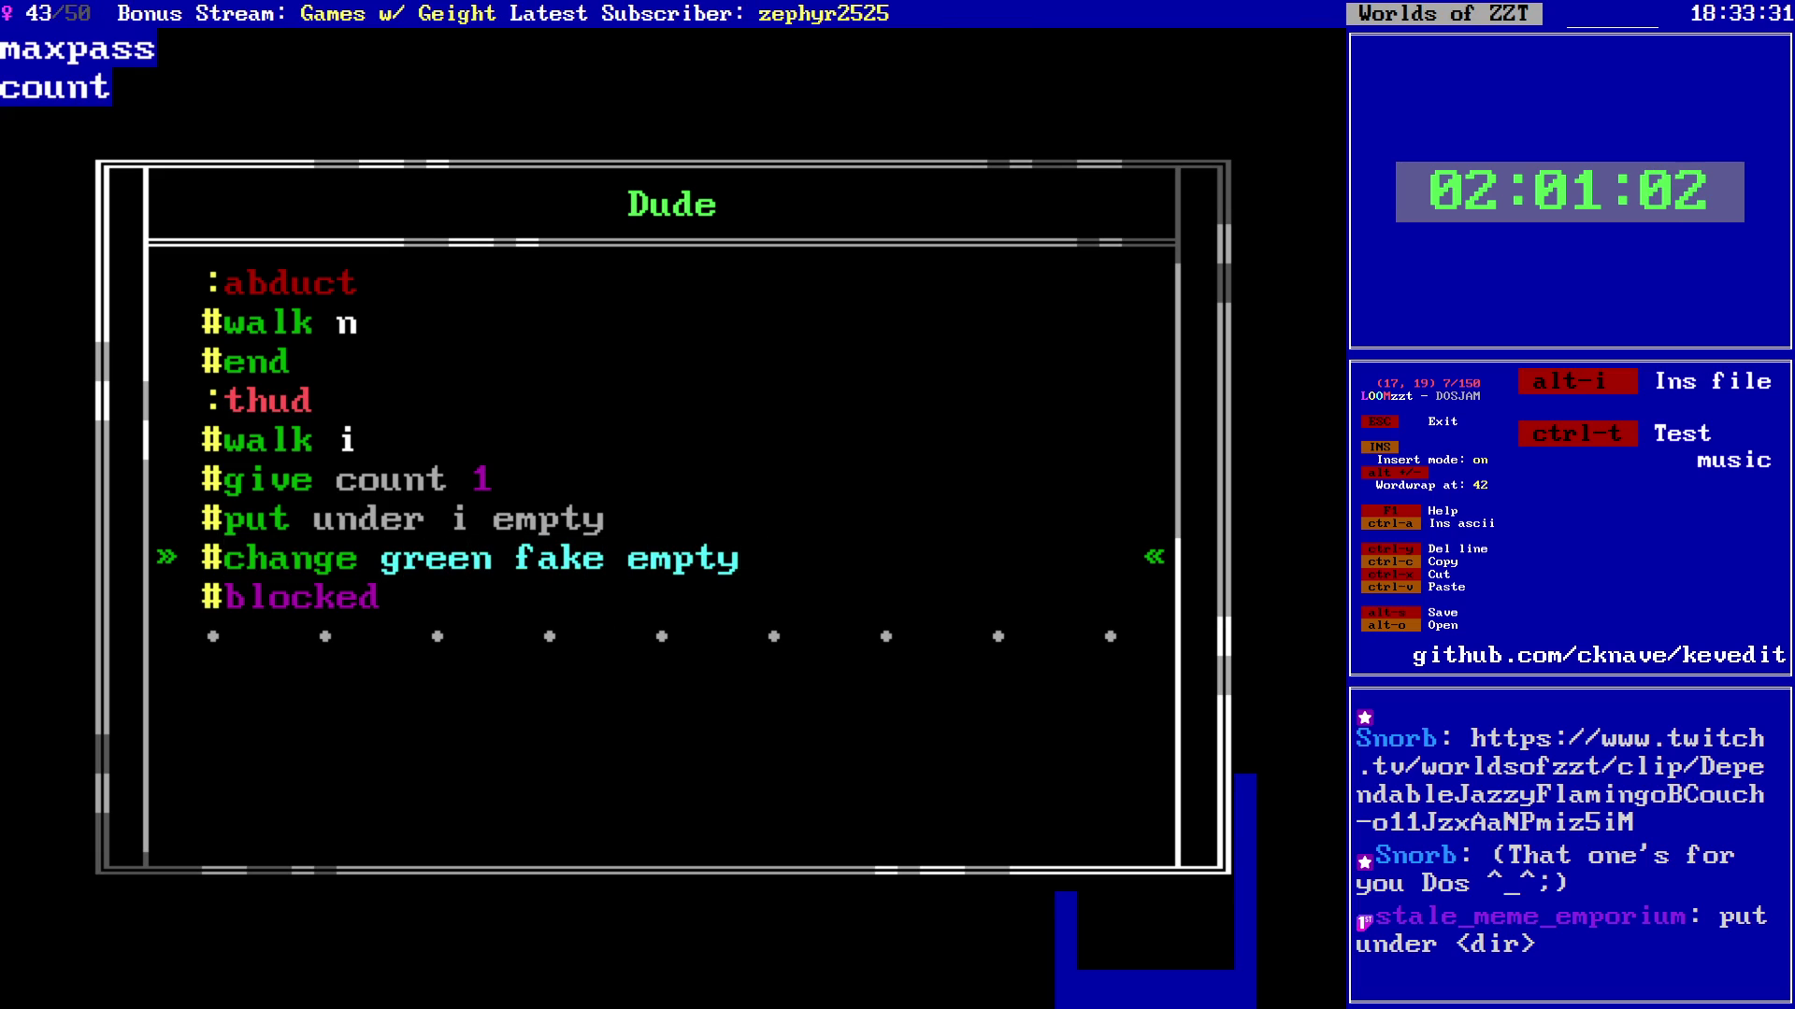
pyautogui.press('Escape')
pyautogui.press('Escape')
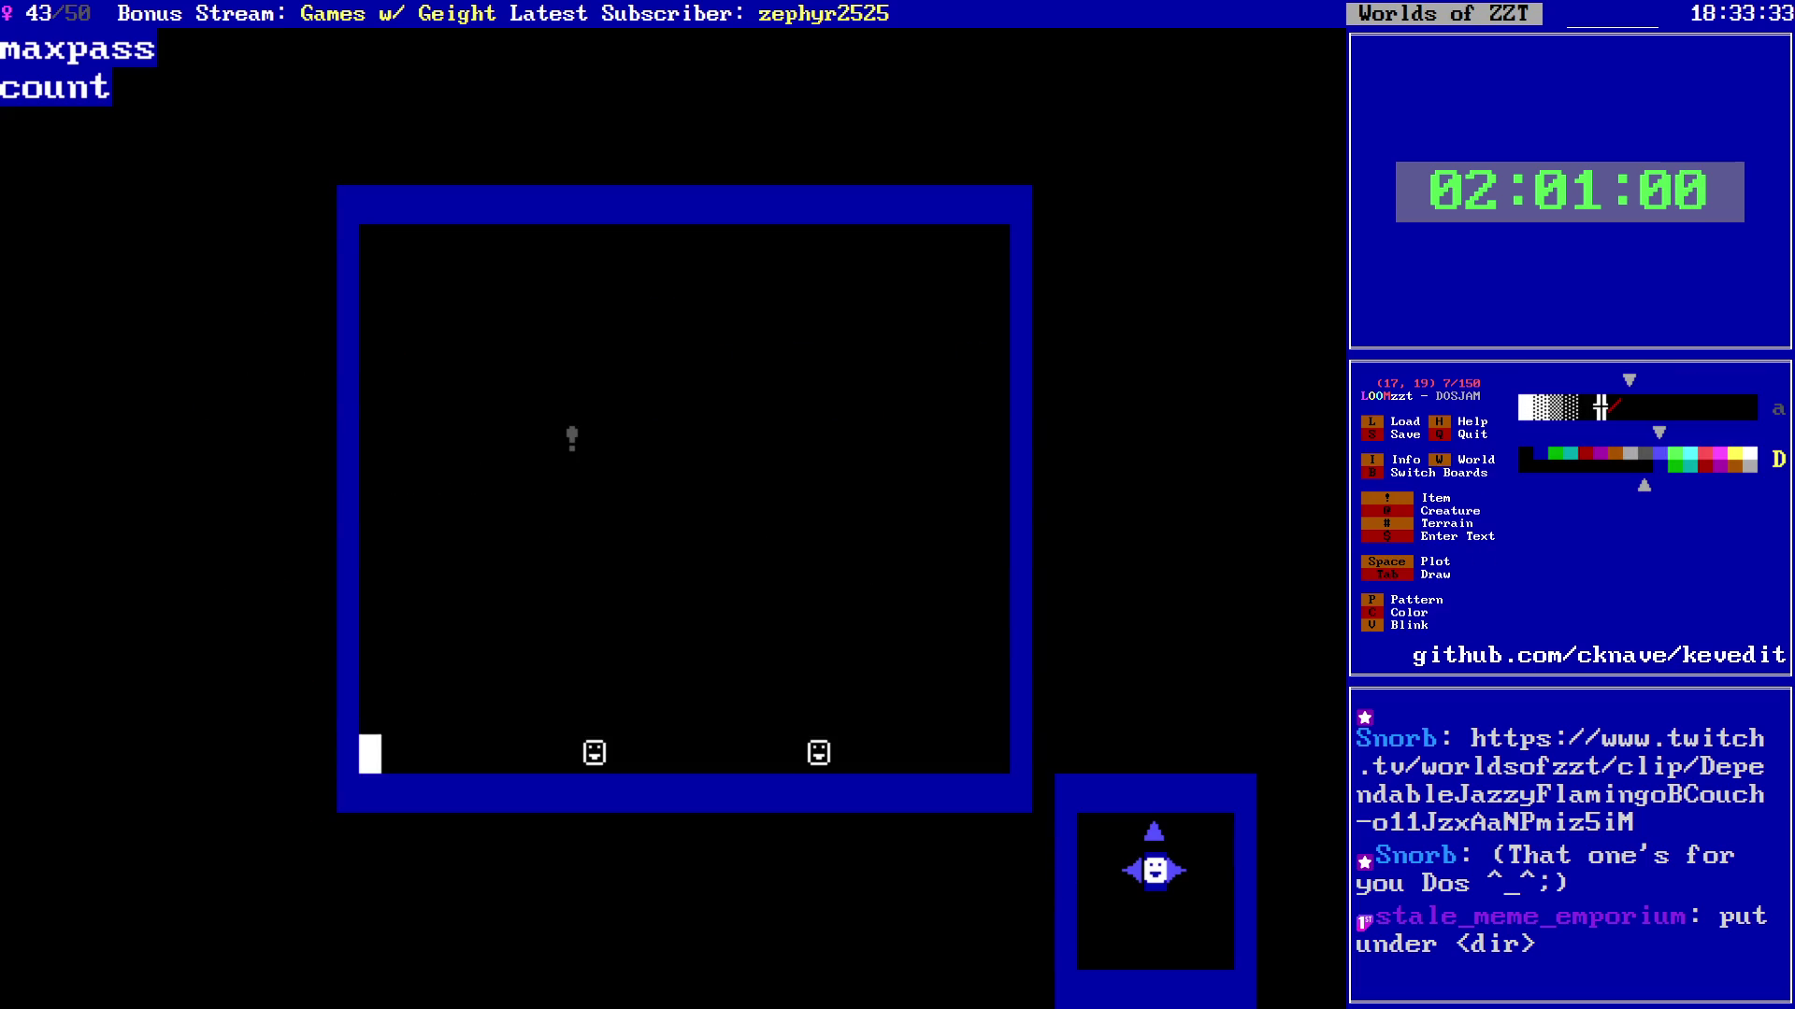
# - Open the Ship's code and scroll to its :whiff routine
pyautogui.press('Right')
pyautogui.press('Right')
pyautogui.press('Right')
pyautogui.press('Up')
pyautogui.press('Up')
pyautogui.press('Up')
pyautogui.press('Left')
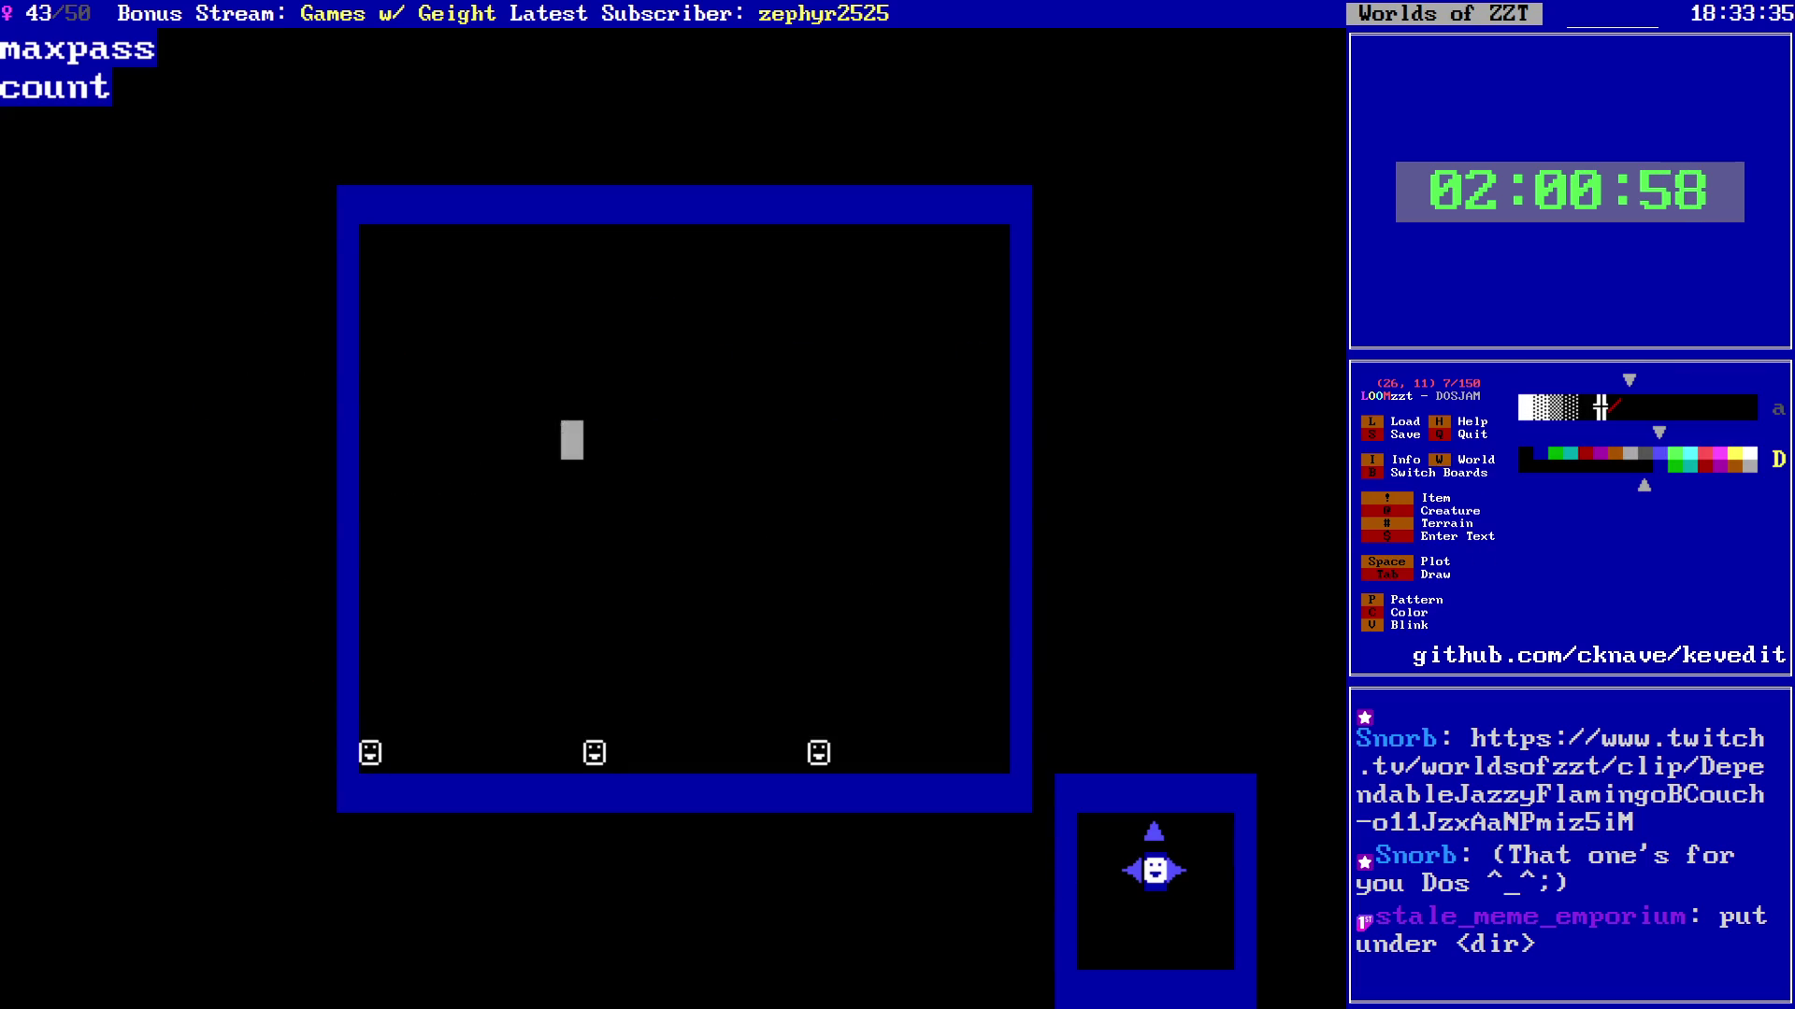
pyautogui.press('Return')
pyautogui.press('Down')
pyautogui.press('Down')
pyautogui.press('Down')
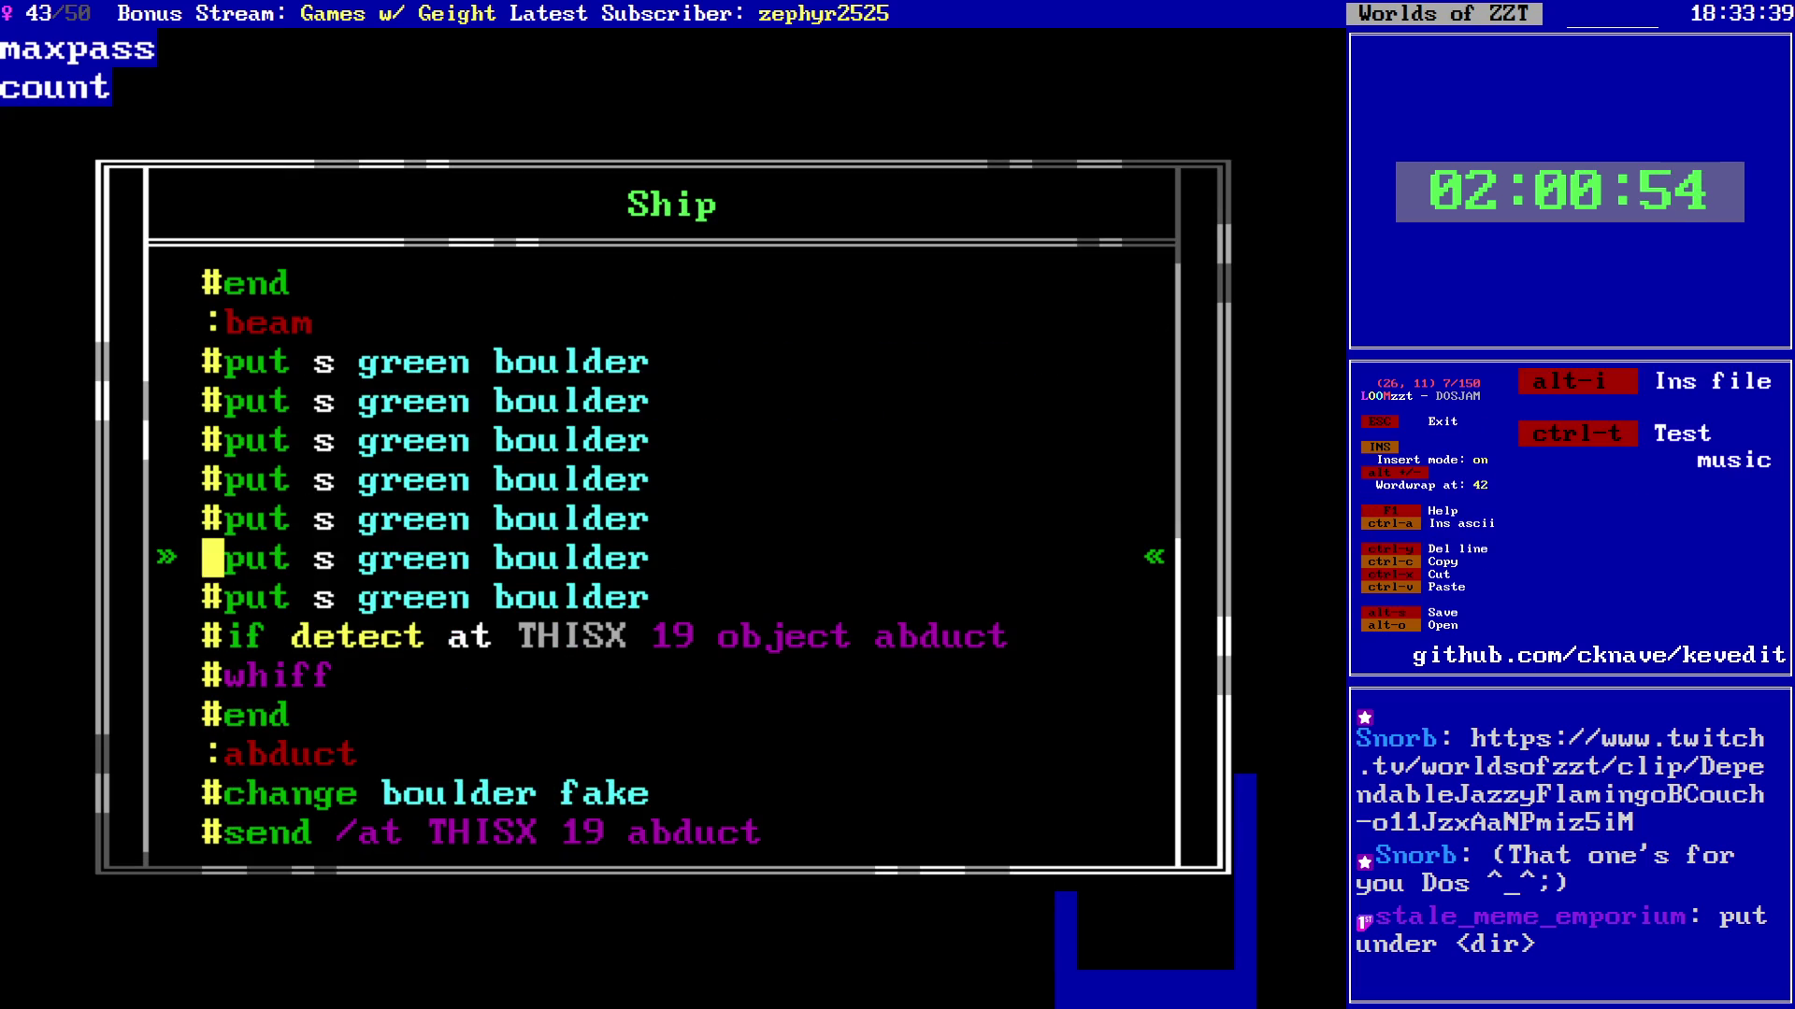
pyautogui.press('Down')
pyautogui.press('Down')
pyautogui.press('Down')
pyautogui.press('Up')
pyautogui.press('Up')
pyautogui.press('Up')
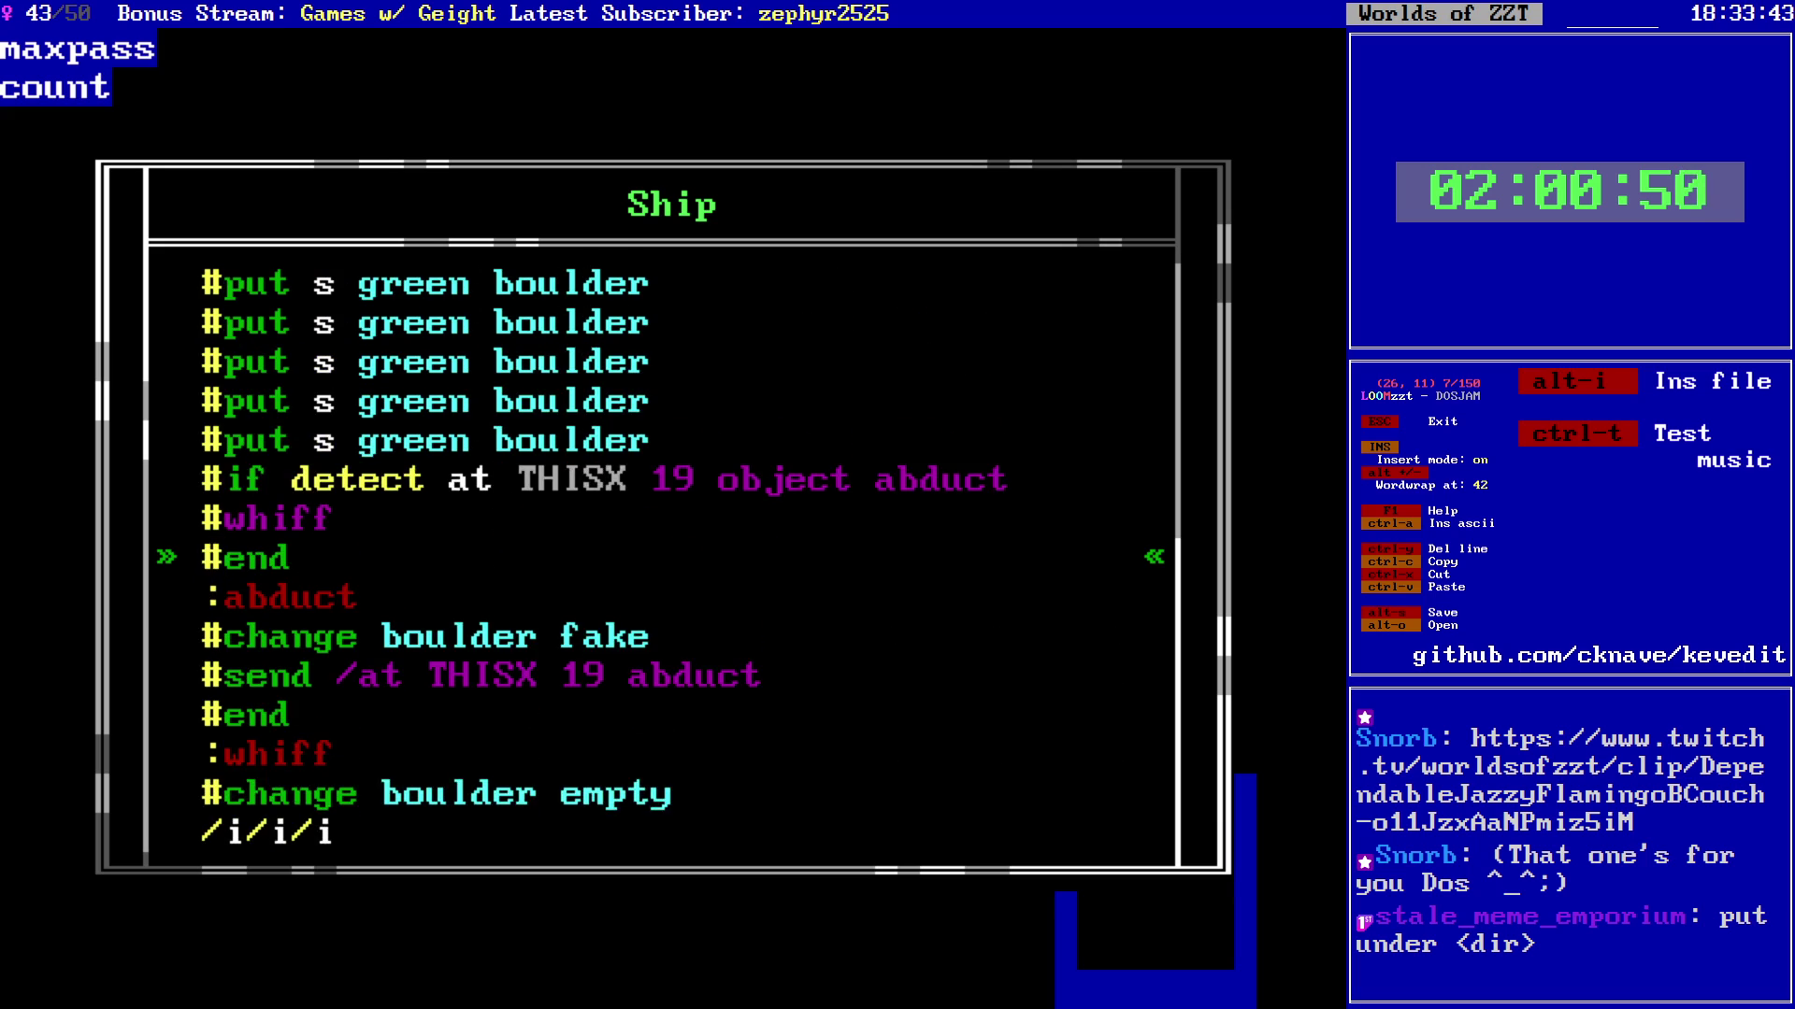
pyautogui.press('Down')
pyautogui.press('Down')
pyautogui.press('Down')
# - Move the '#change boulder empty' line from the start of :whiff to below /i/i/i
pyautogui.press('End')
pyautogui.hotkey('shift', 'Home')
pyautogui.hotkey('ctrl', 'c')
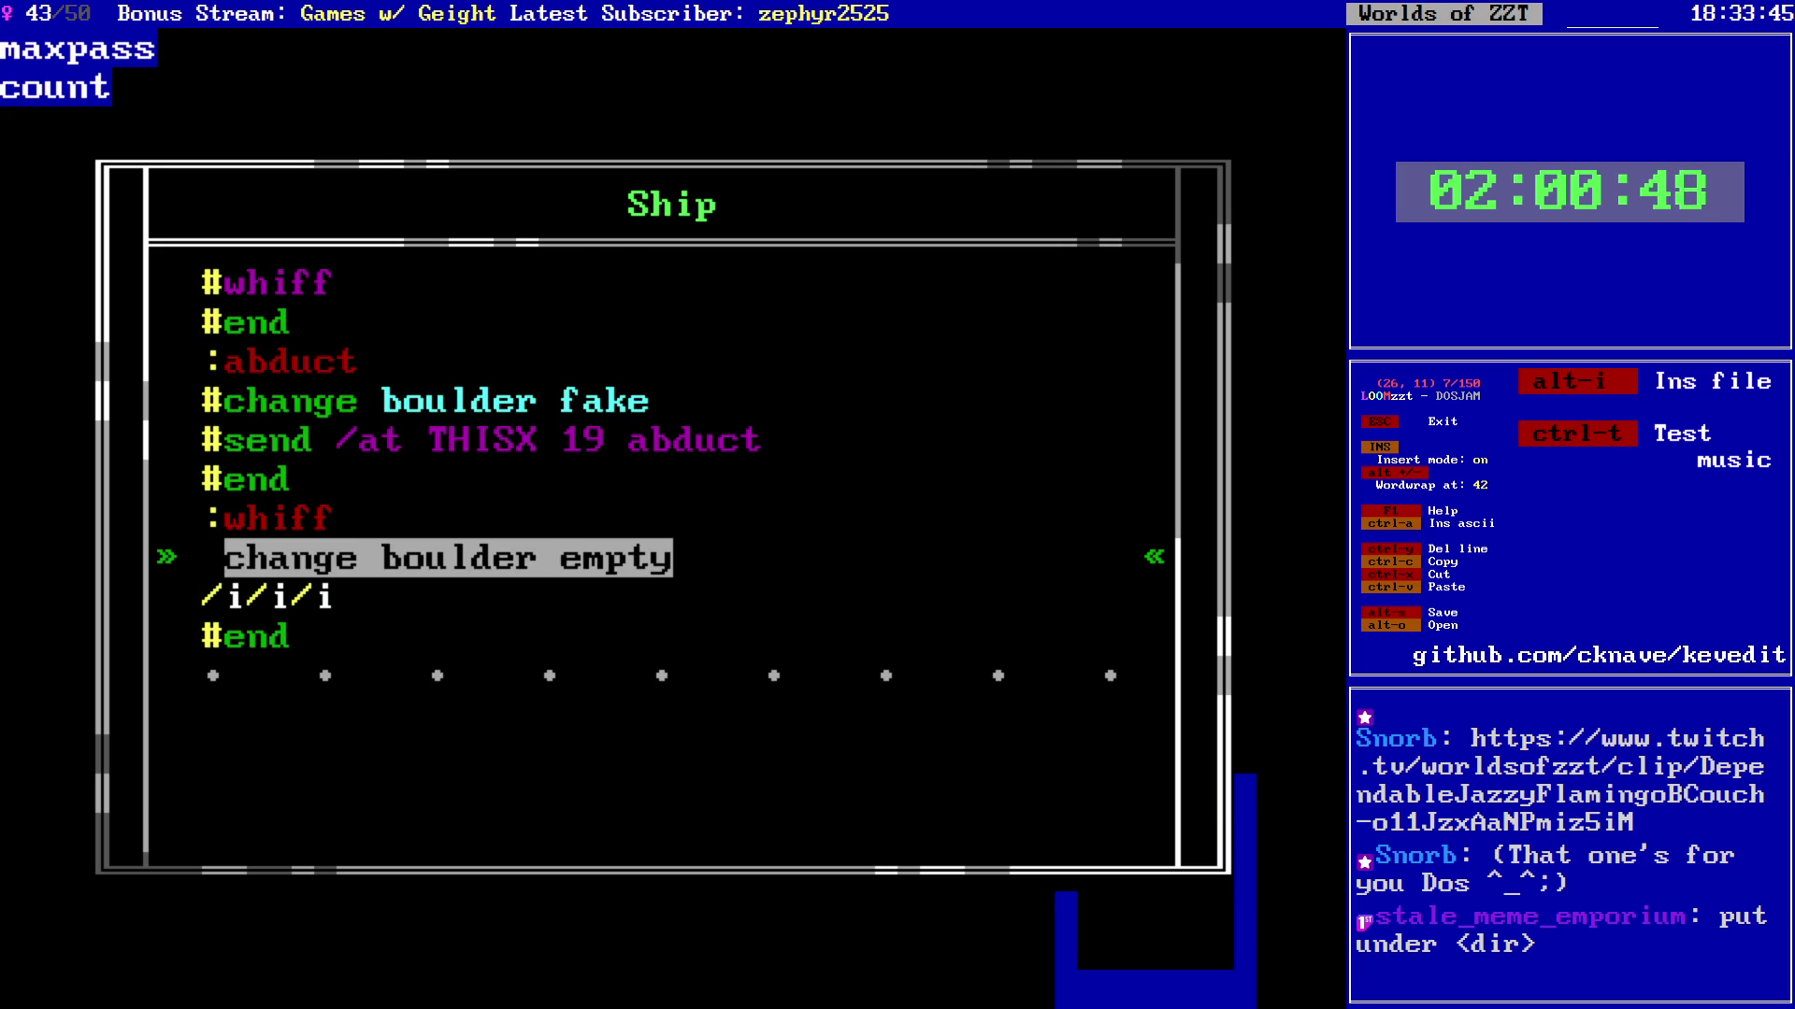
pyautogui.hotkey('ctrl', 'y')
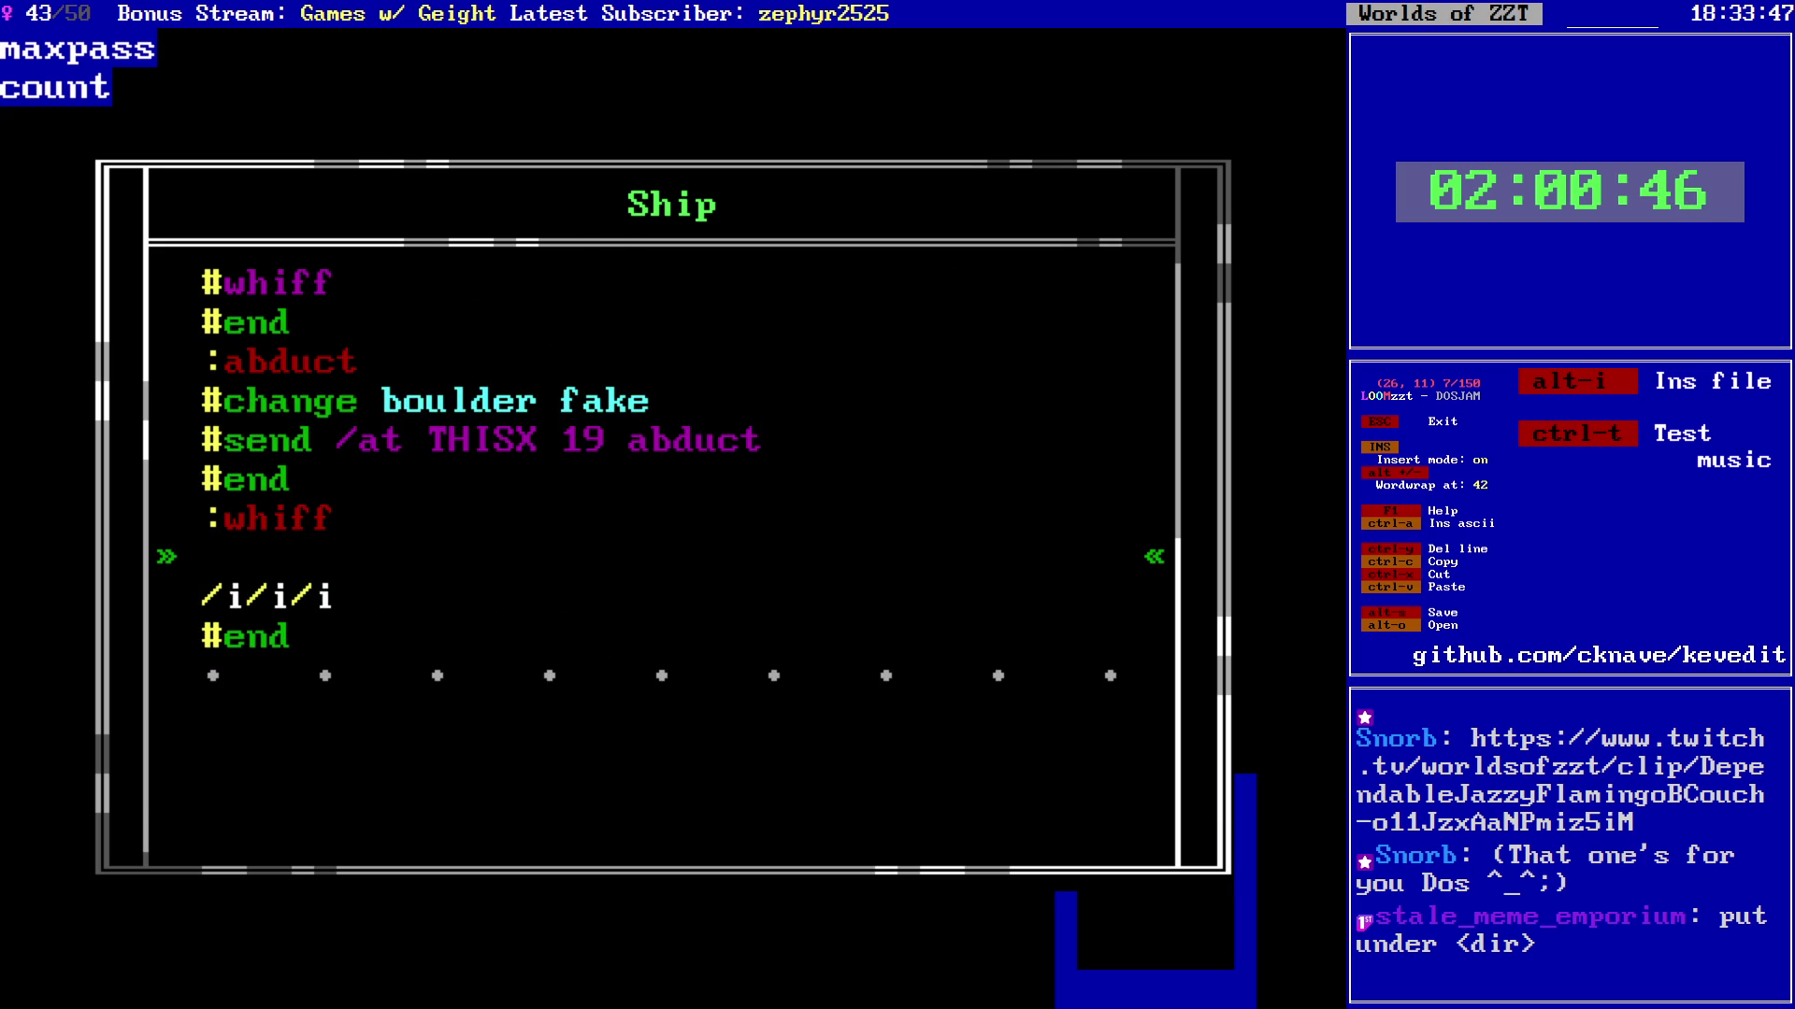
pyautogui.press('Return')
pyautogui.hotkey('ctrl', 'v')
# - Save the world as DOSJAM.ZZT, confirming the overwrite
pyautogui.press('Escape')
# - Playtest the board, watching the beam's green columns appear and clear, then stop
pyautogui.press('Escape')
pyautogui.hotkey('alt', 's')
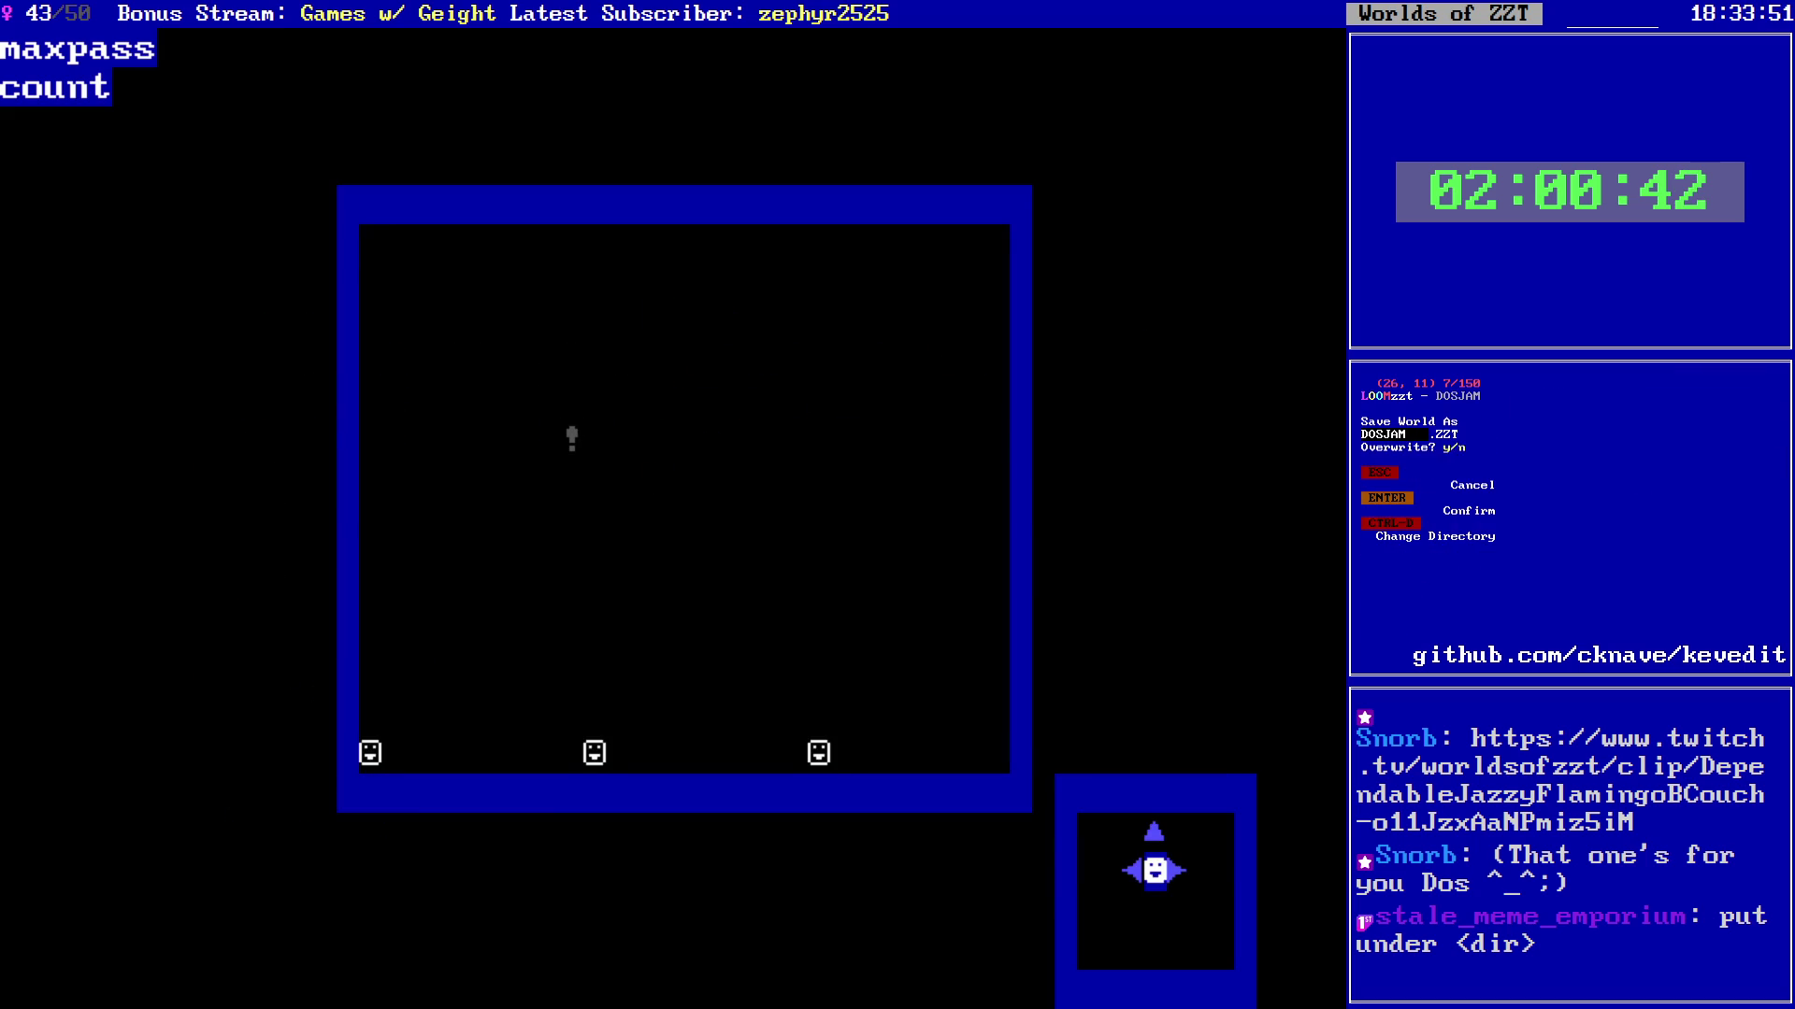
pyautogui.press('Return')
pyautogui.hotkey('alt', 't')
pyautogui.press('Escape')
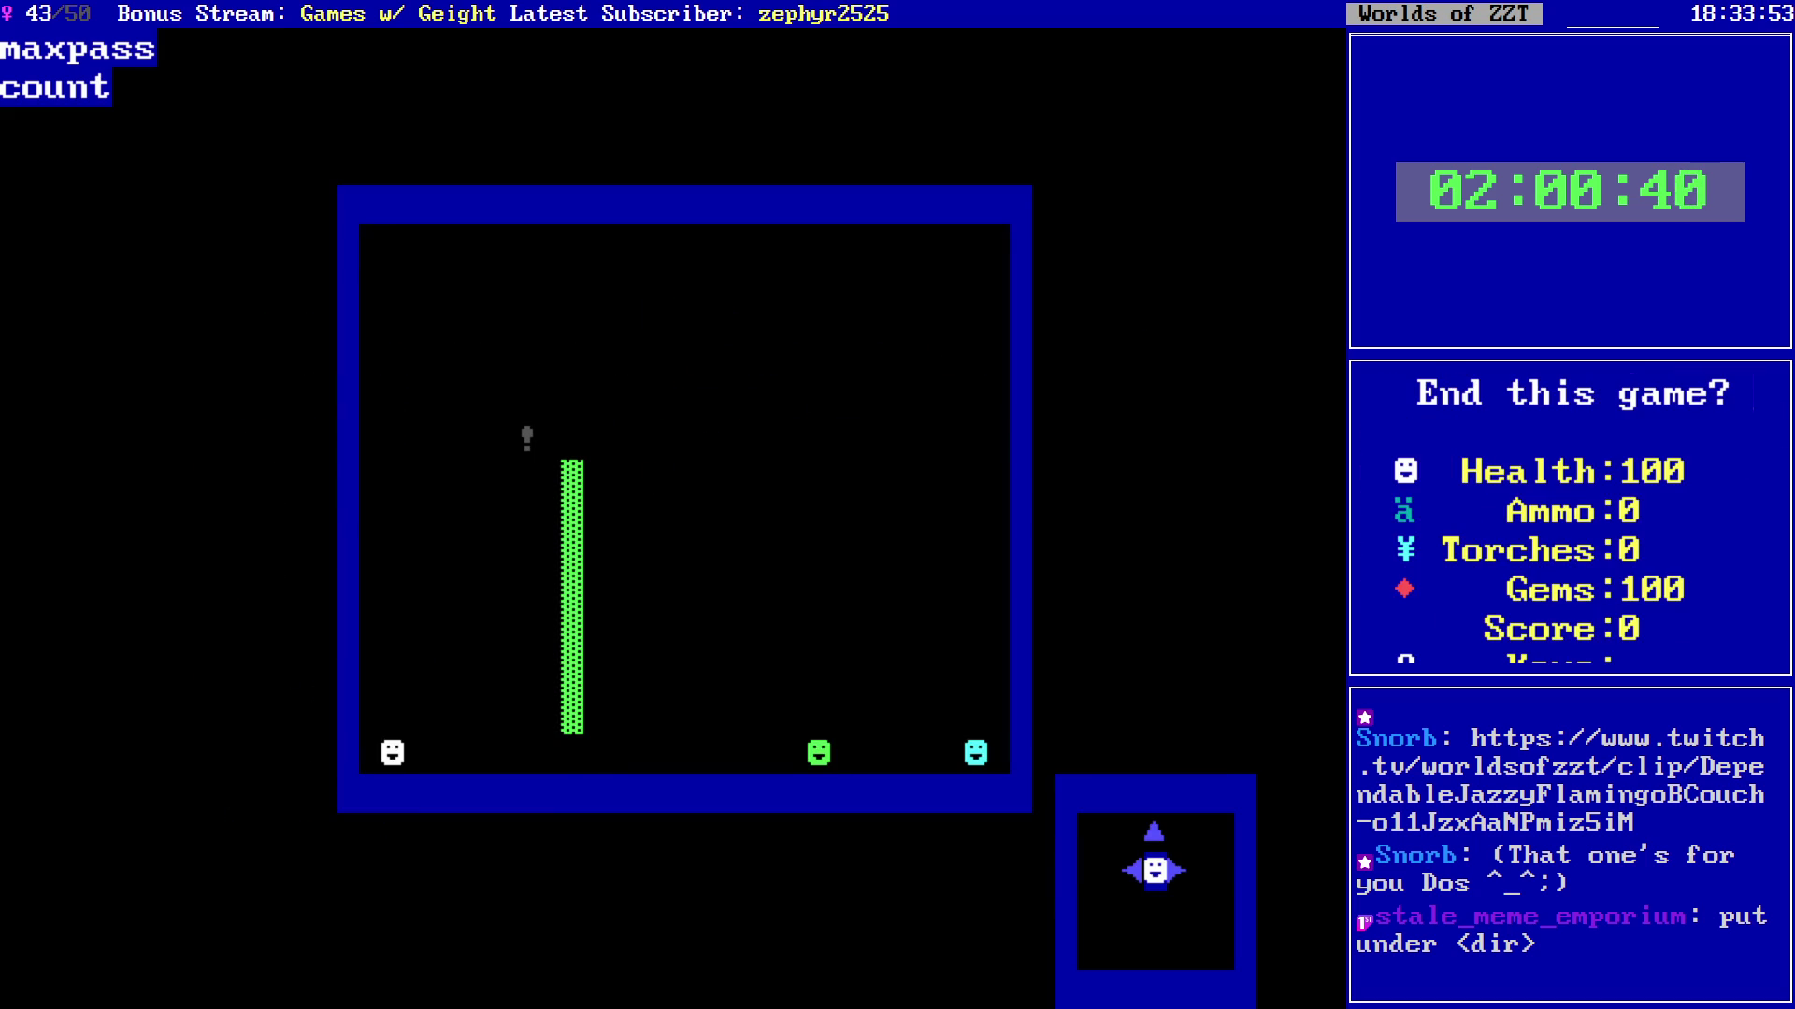
pyautogui.press('y')
pyautogui.press('p')
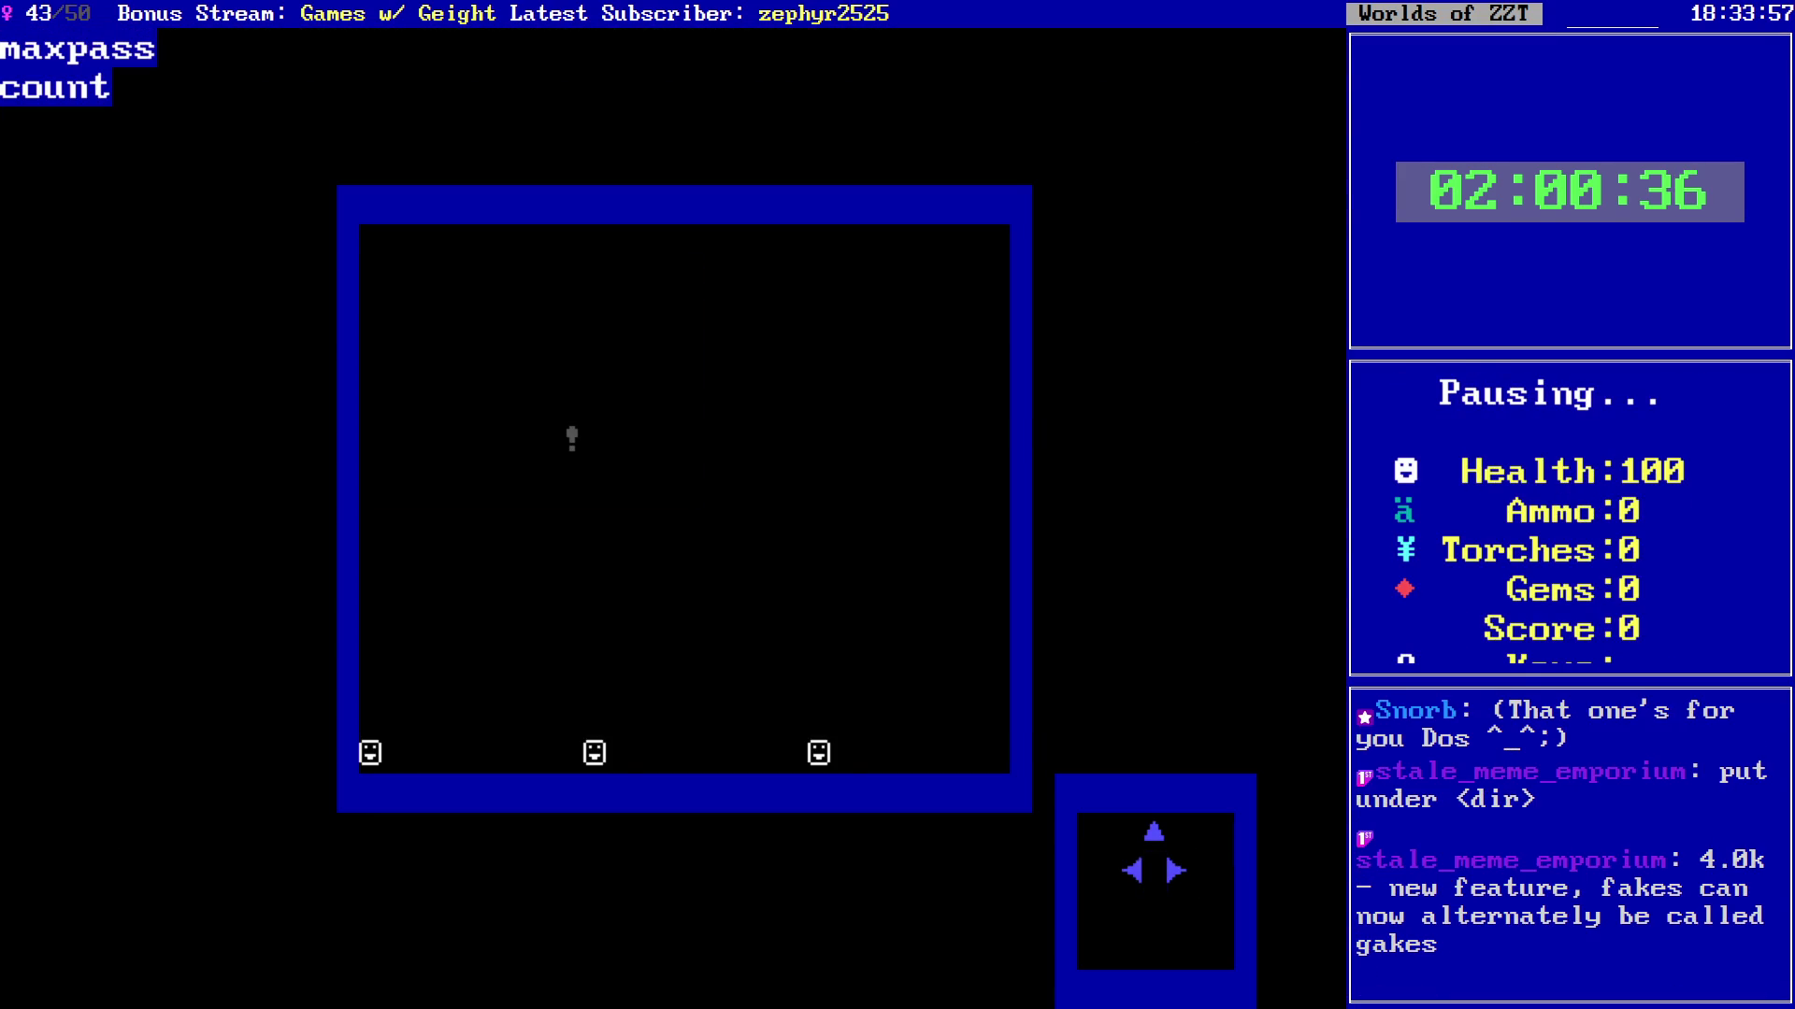
pyautogui.press('Up')
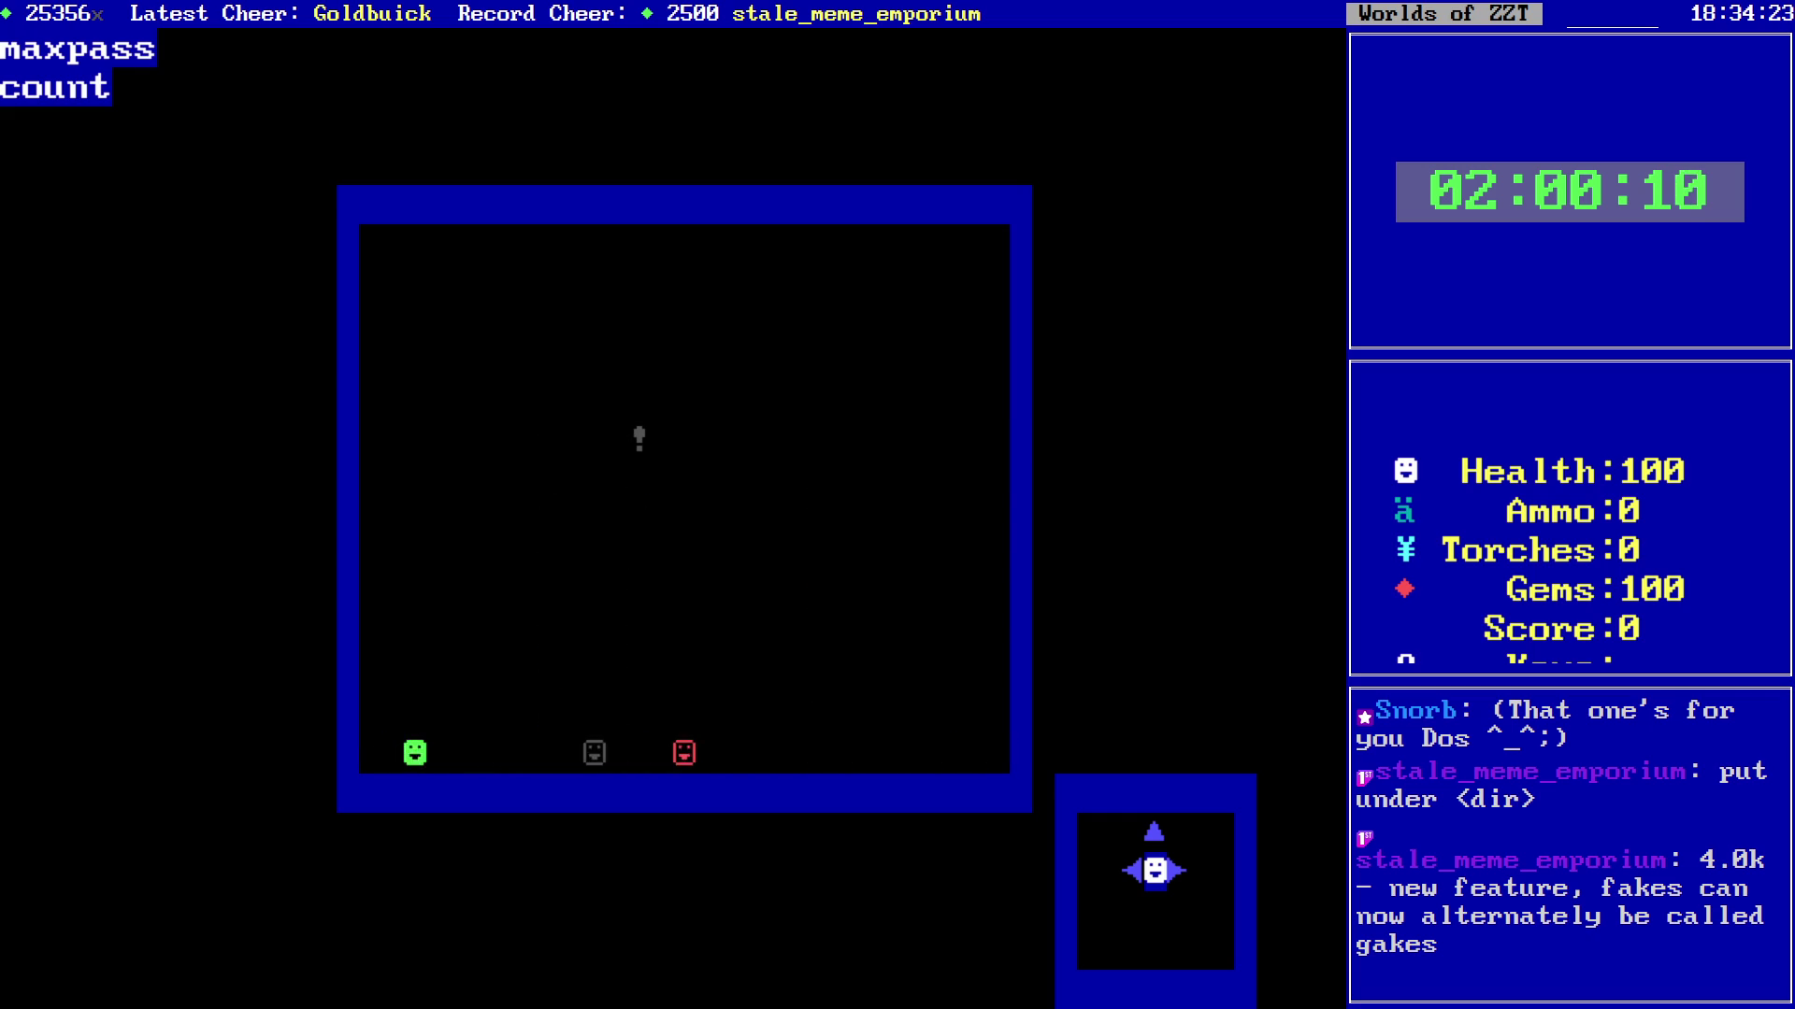
pyautogui.press('q')
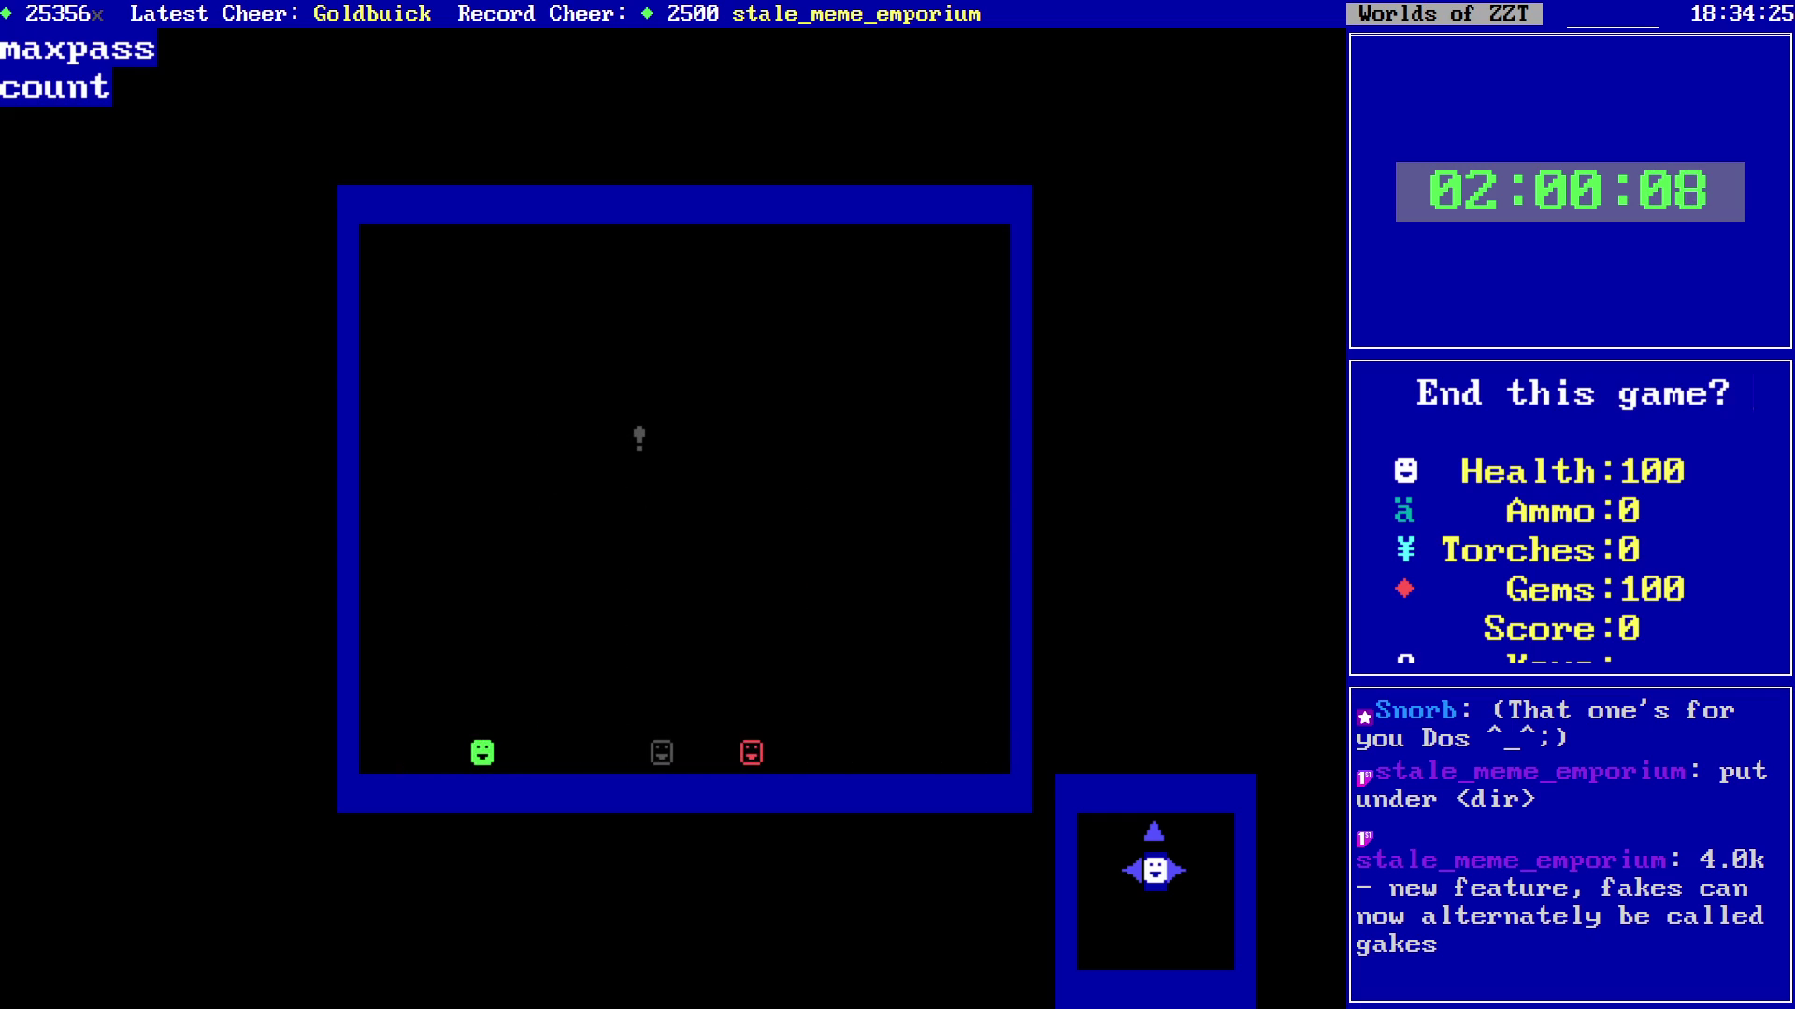
# - Return to editing and add '#set beamon' under the Ship's beam label
pyautogui.press('y')
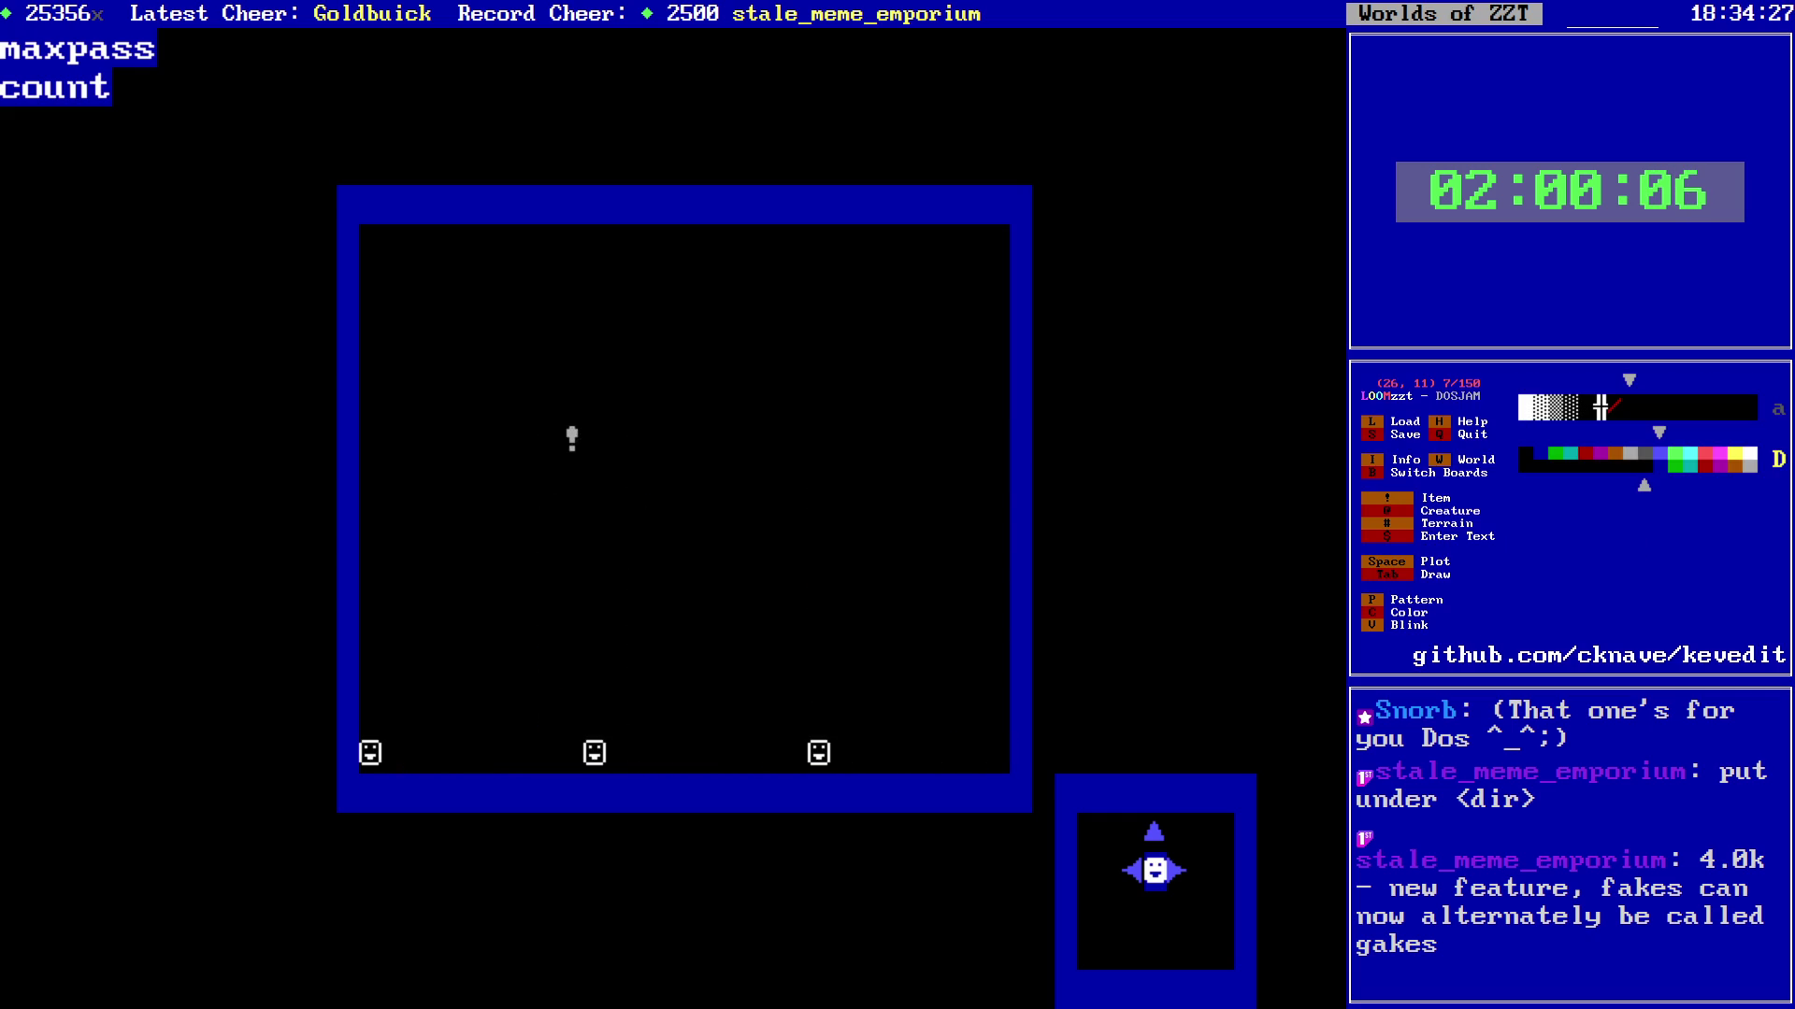
pyautogui.press('Return')
pyautogui.press('pagedown')
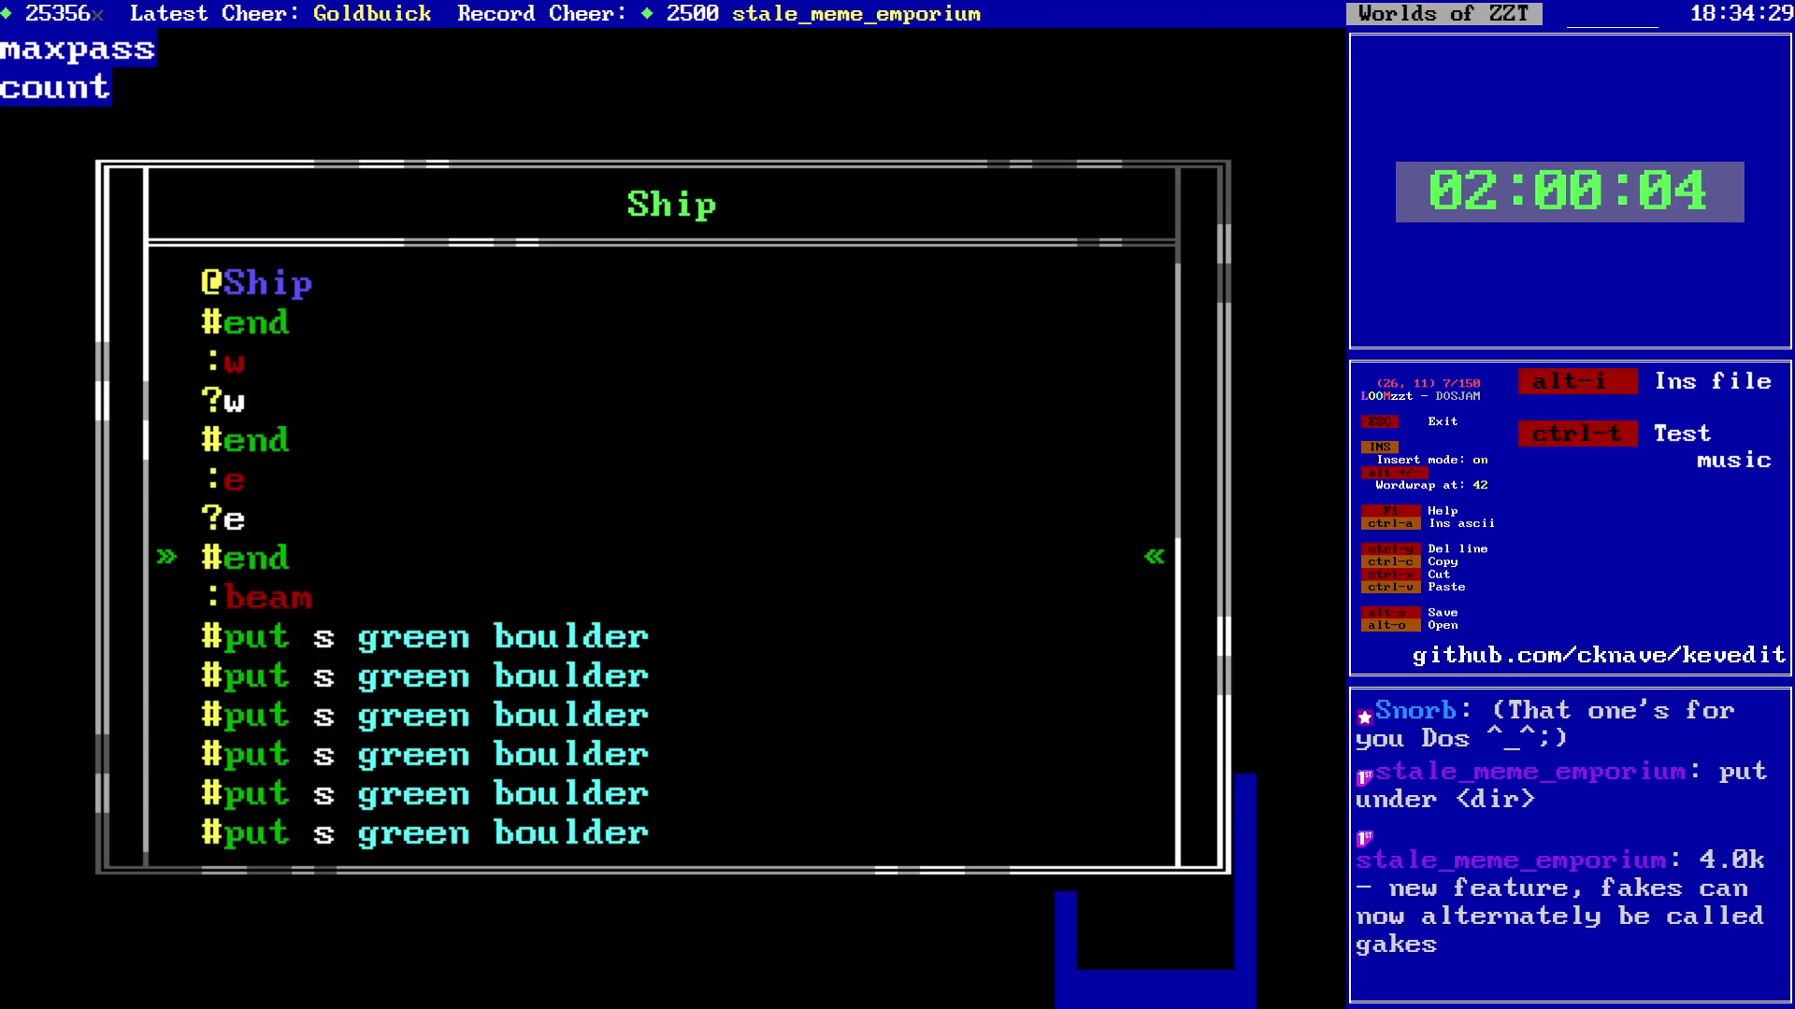
pyautogui.press('pagedown')
pyautogui.press('Up')
pyautogui.press('Up')
pyautogui.press('Up')
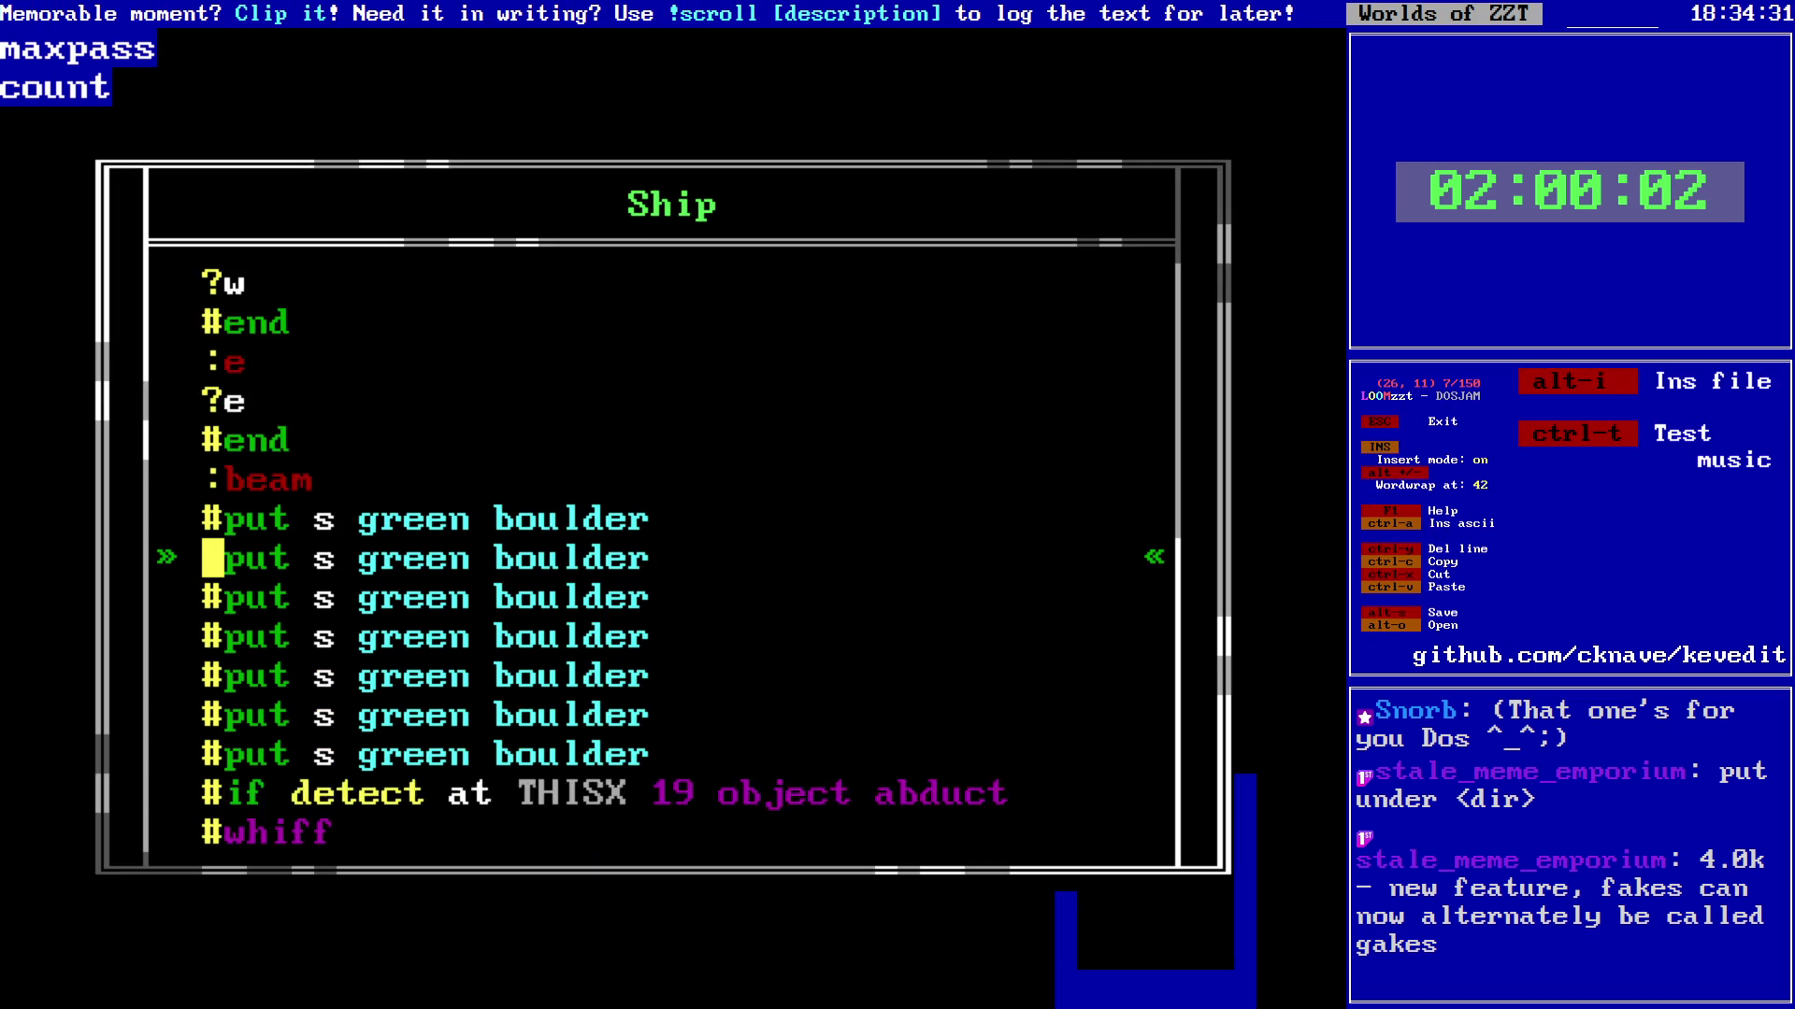
pyautogui.press('Return')
pyautogui.press('Up')
pyautogui.write('#set beamon')
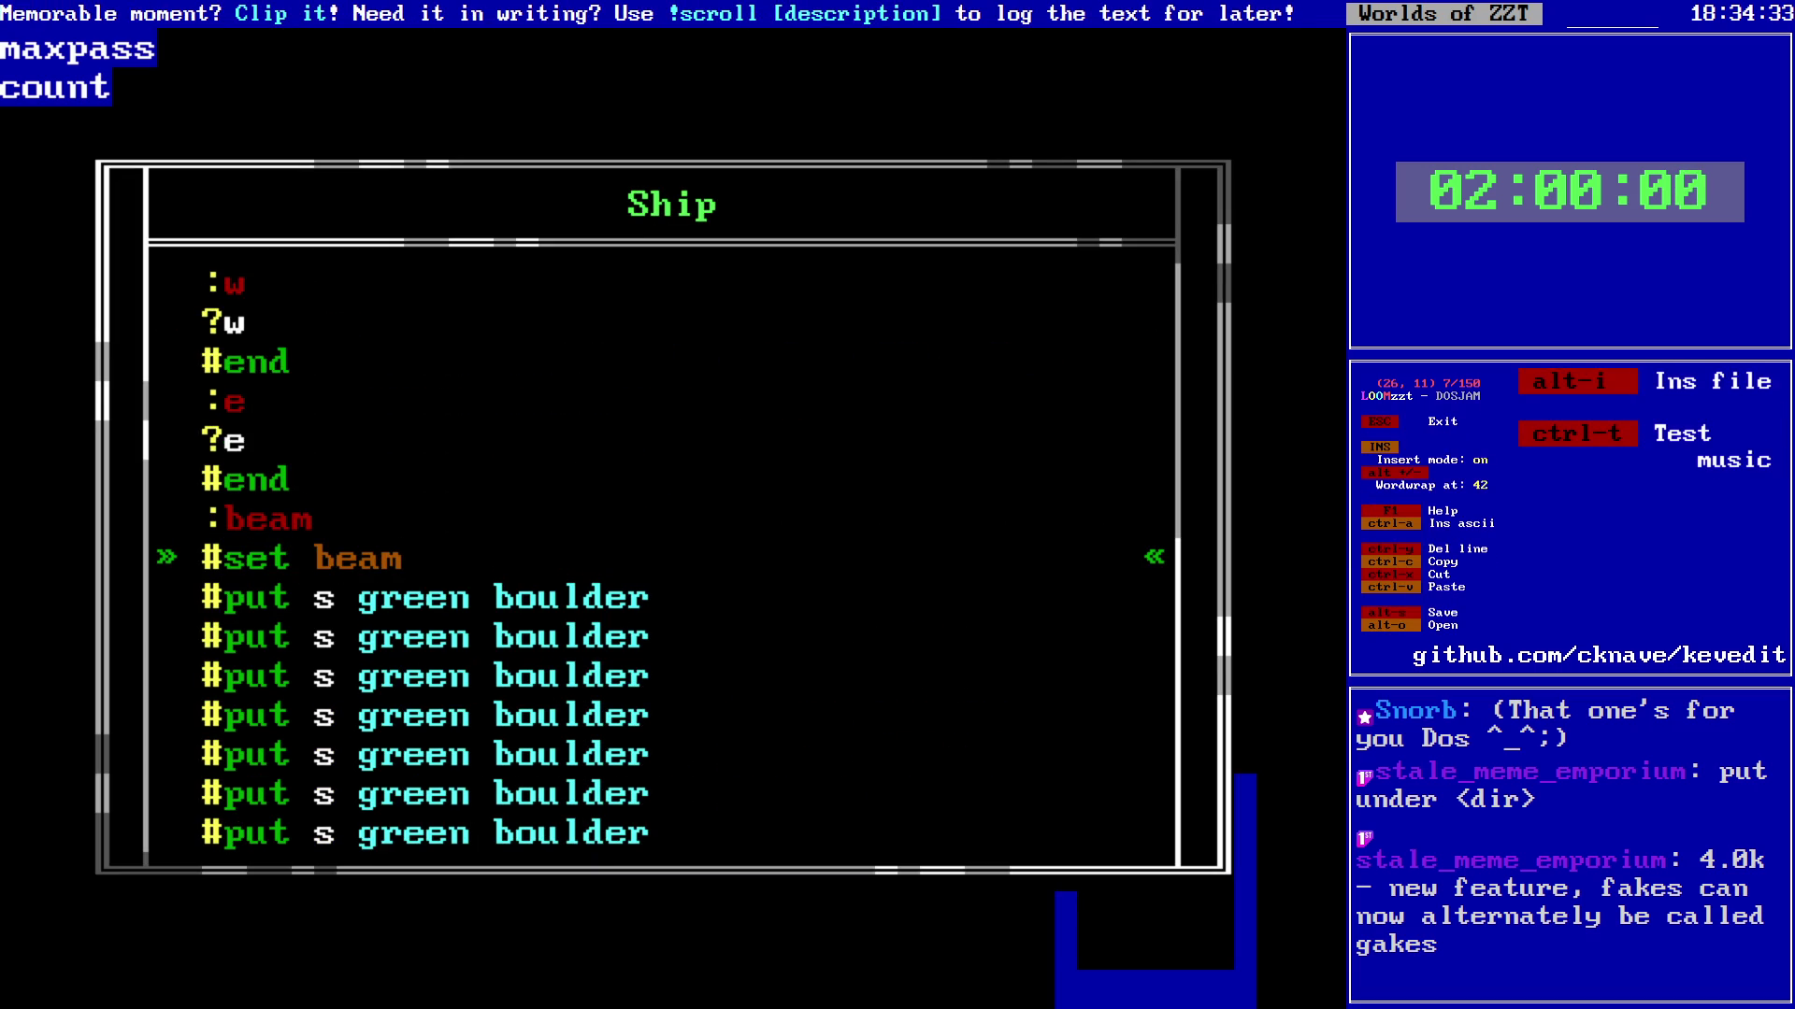
# - Add a reset line after the beam's send line and '#reset' after #change boulder empty
pyautogui.press('Down')
pyautogui.press('Down')
pyautogui.press('Down')
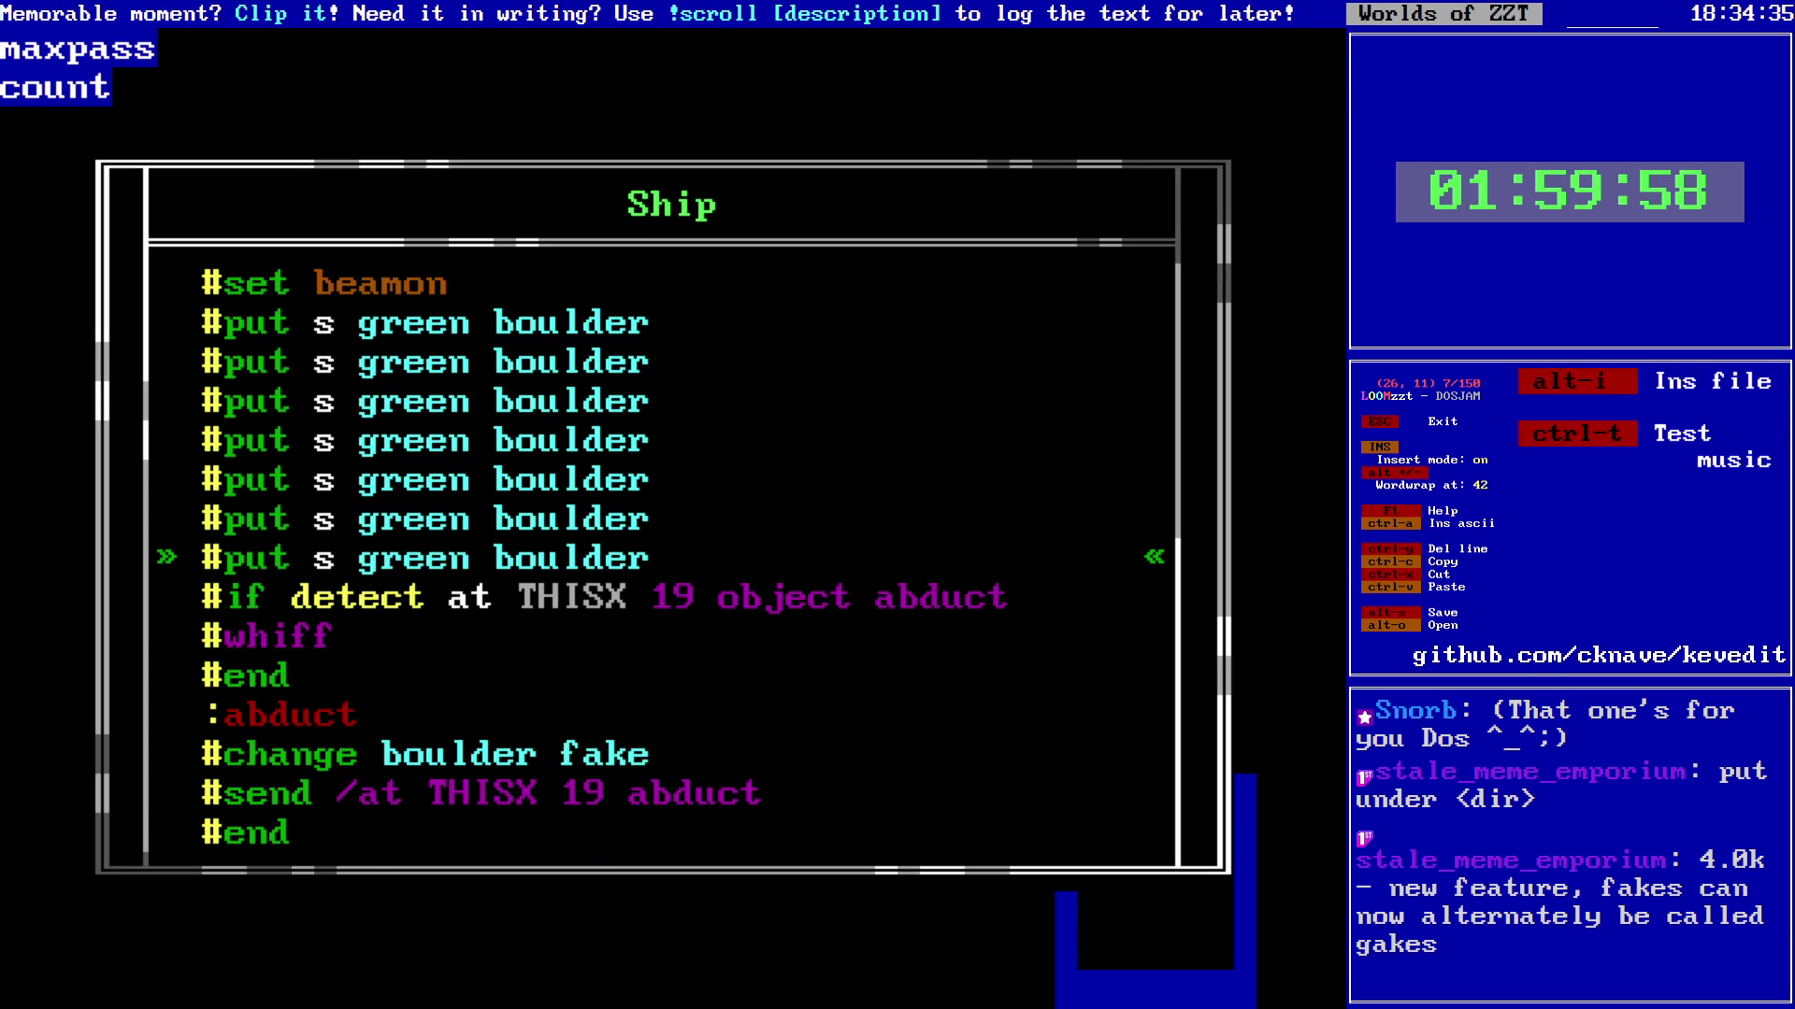
pyautogui.press('Up')
pyautogui.press('Up')
pyautogui.press('Up')
pyautogui.press('Down')
pyautogui.press('Down')
pyautogui.press('Down')
pyautogui.press('Down')
pyautogui.press('Down')
pyautogui.press('Down')
pyautogui.press('Down')
pyautogui.press('Down')
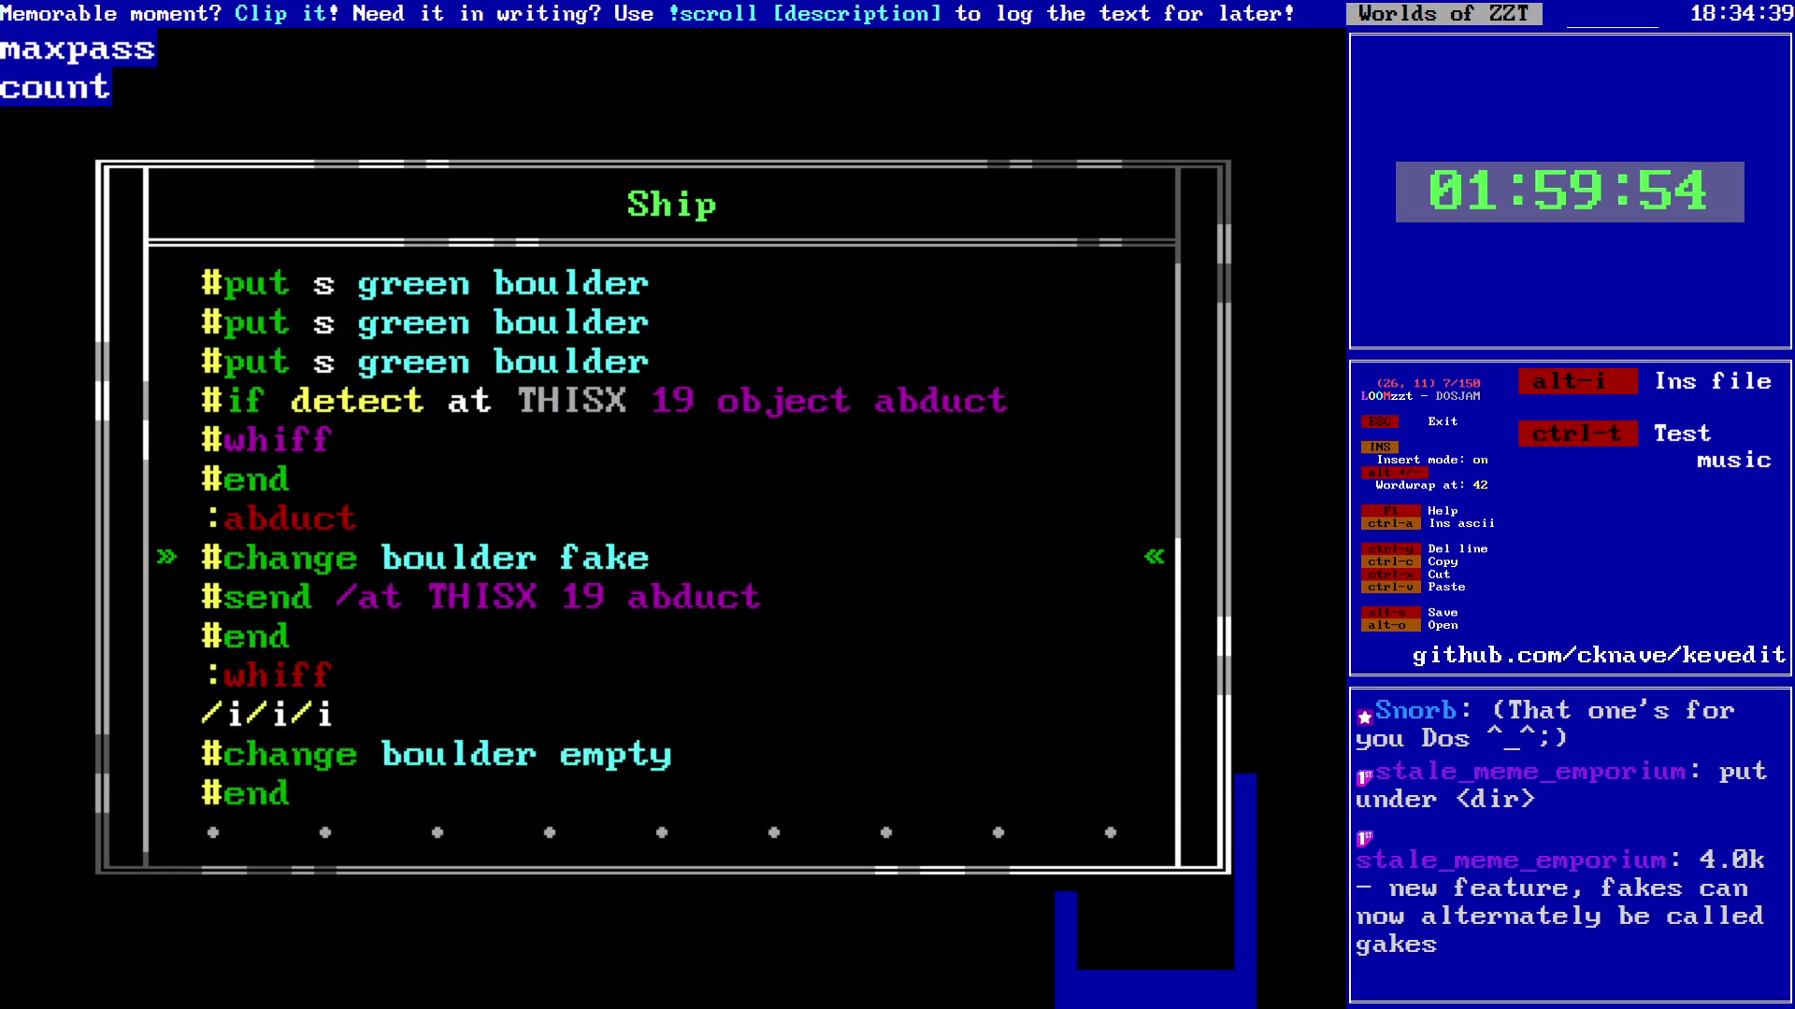
pyautogui.press('End')
pyautogui.press('Return')
pyautogui.write('#')
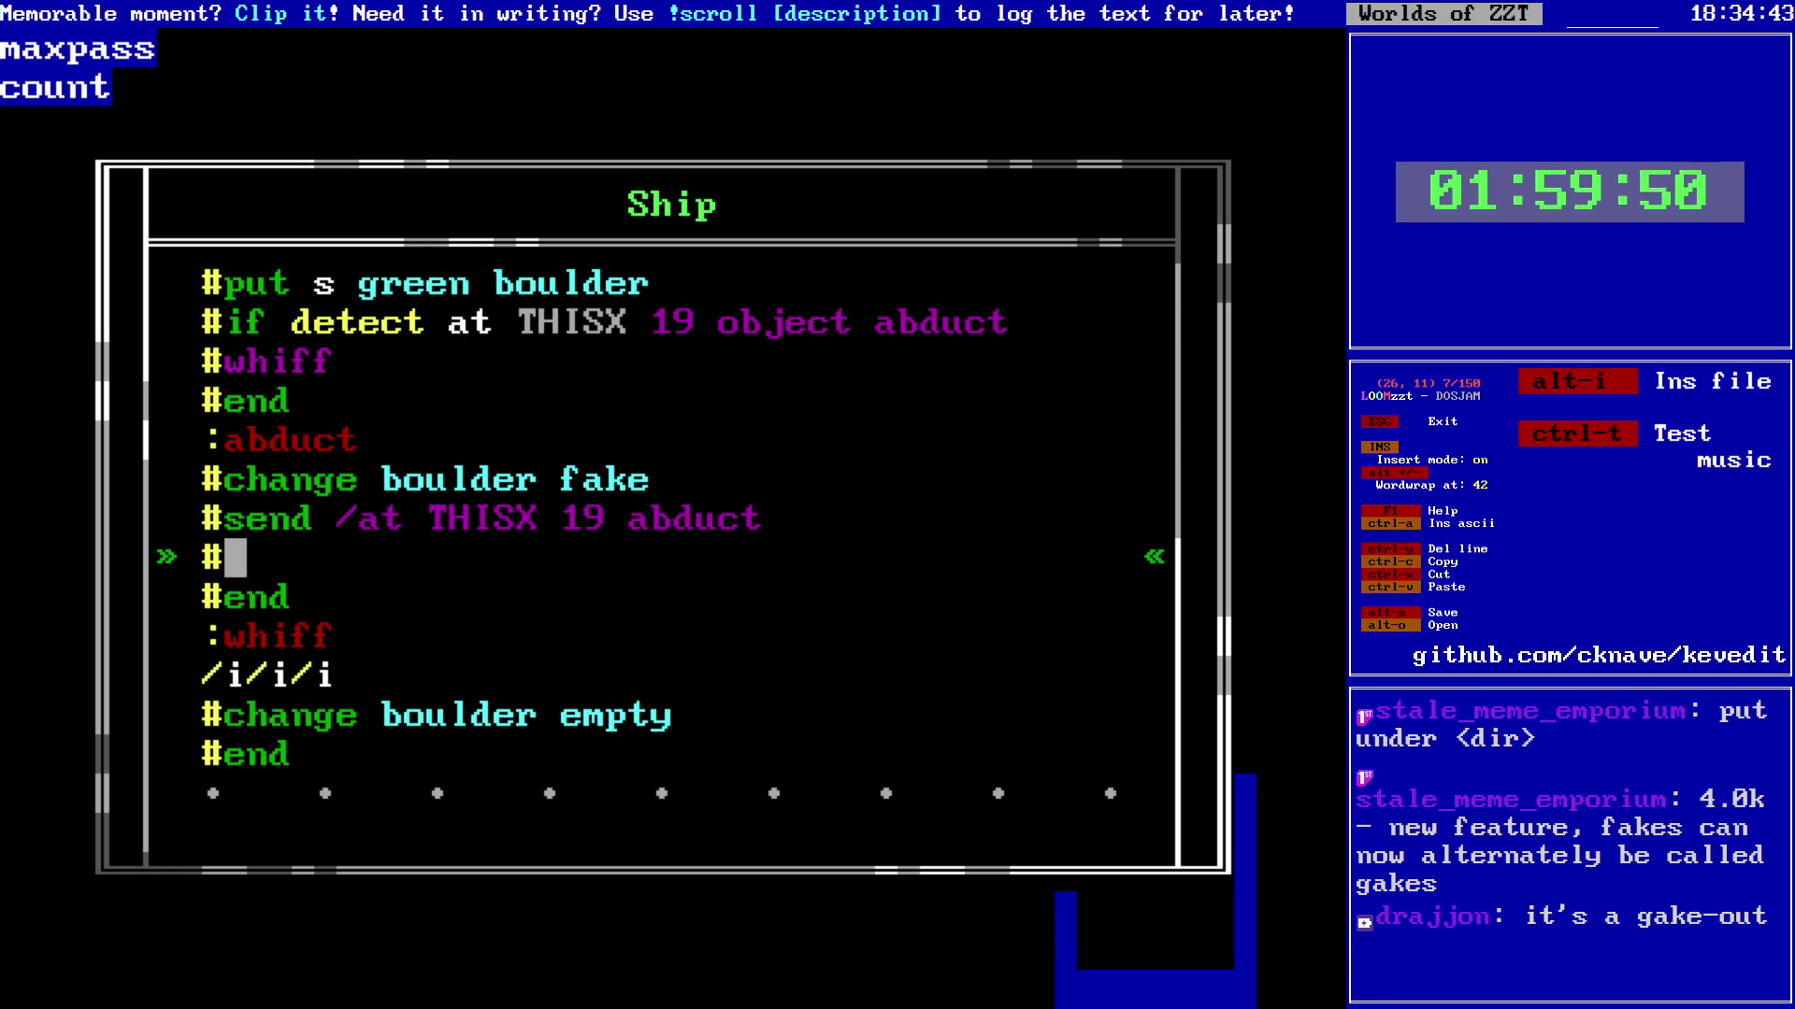
pyautogui.press('BackSpace')
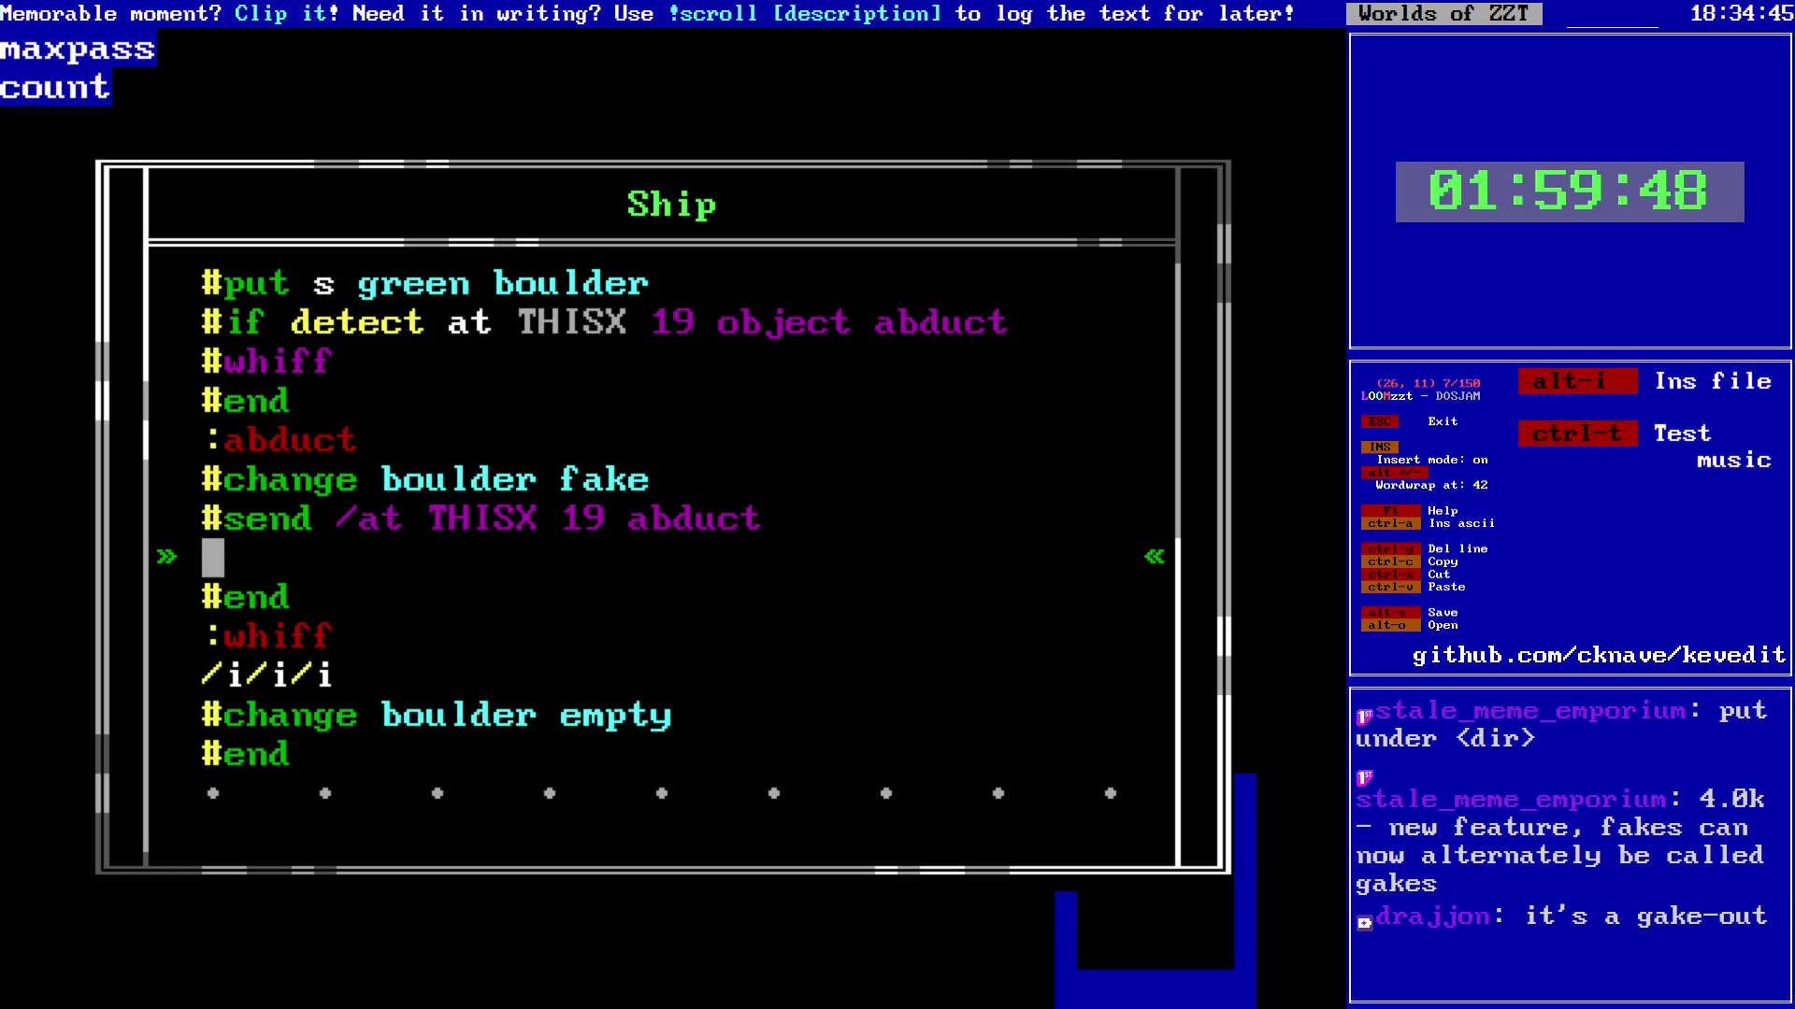
pyautogui.write('eset')
pyautogui.press('Down')
pyautogui.press('Down')
pyautogui.press('Down')
pyautogui.press('End')
pyautogui.press('Return')
pyautogui.write('#reset')
# - Append a ':reset' label containing '#clear beamon' at the end of the Ship's code
pyautogui.press('Down')
pyautogui.press('Return')
pyautogui.write(':r')
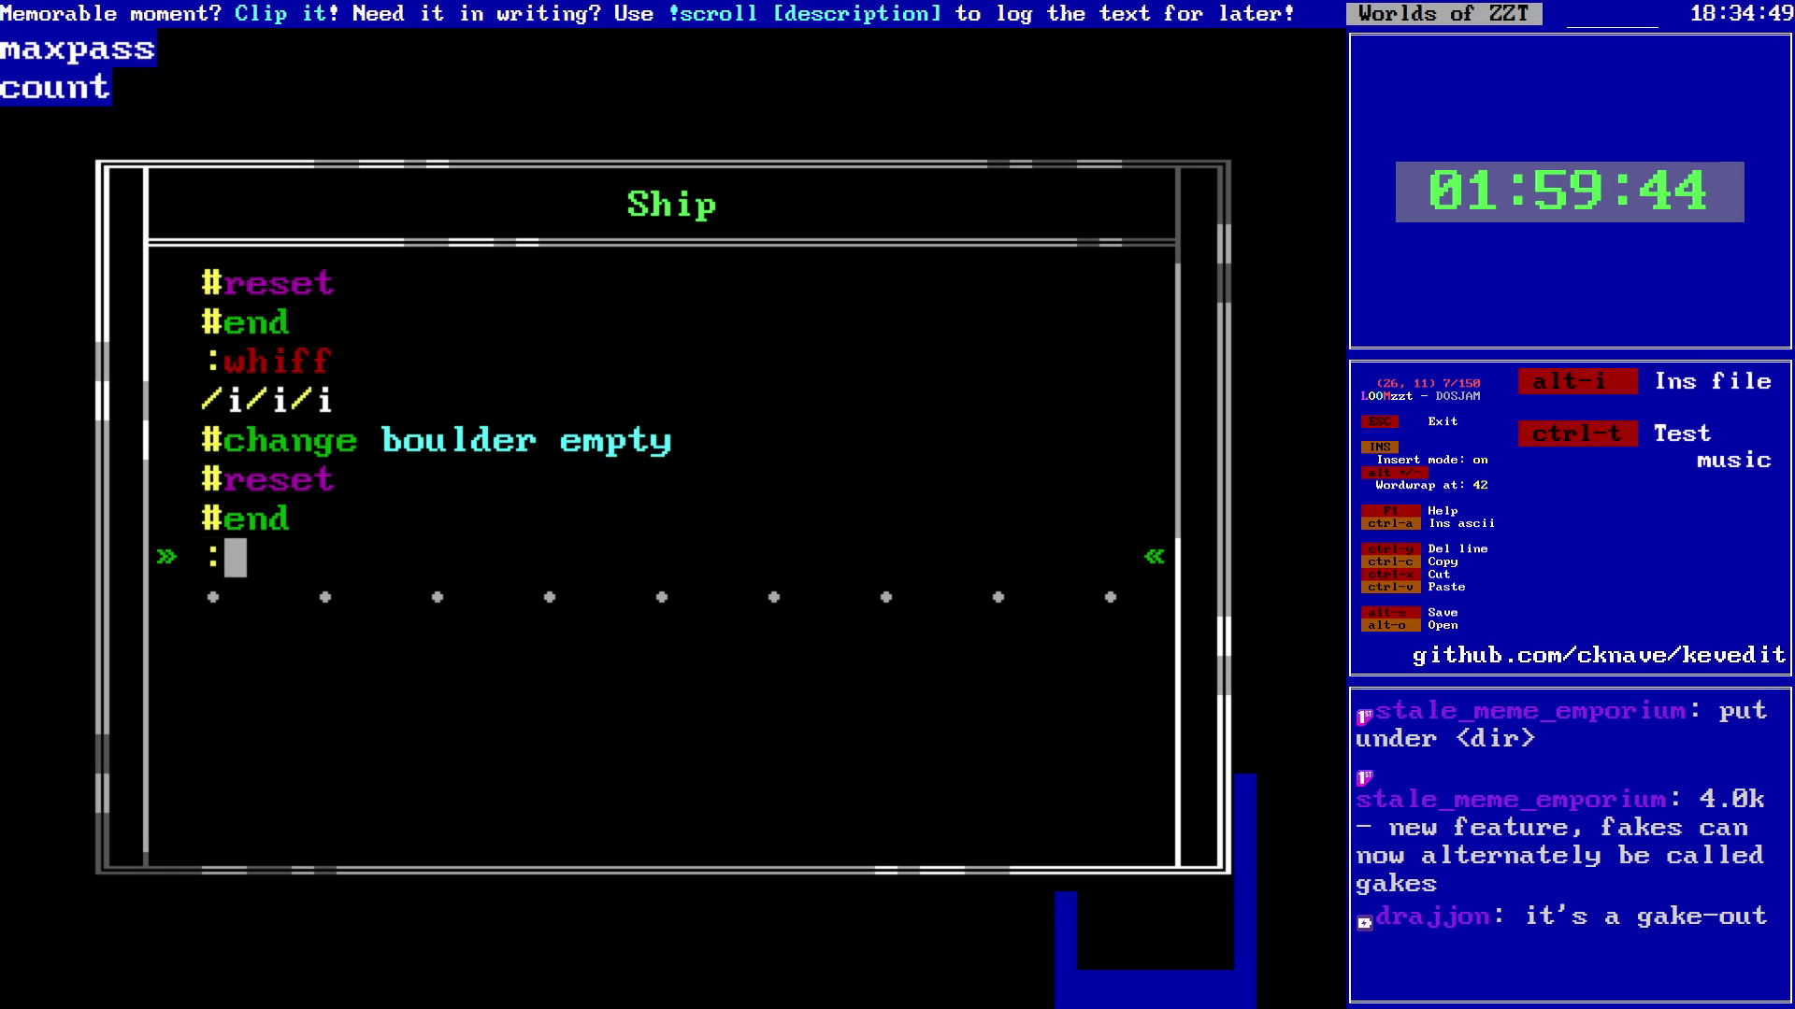
pyautogui.write('eset')
pyautogui.press('Return')
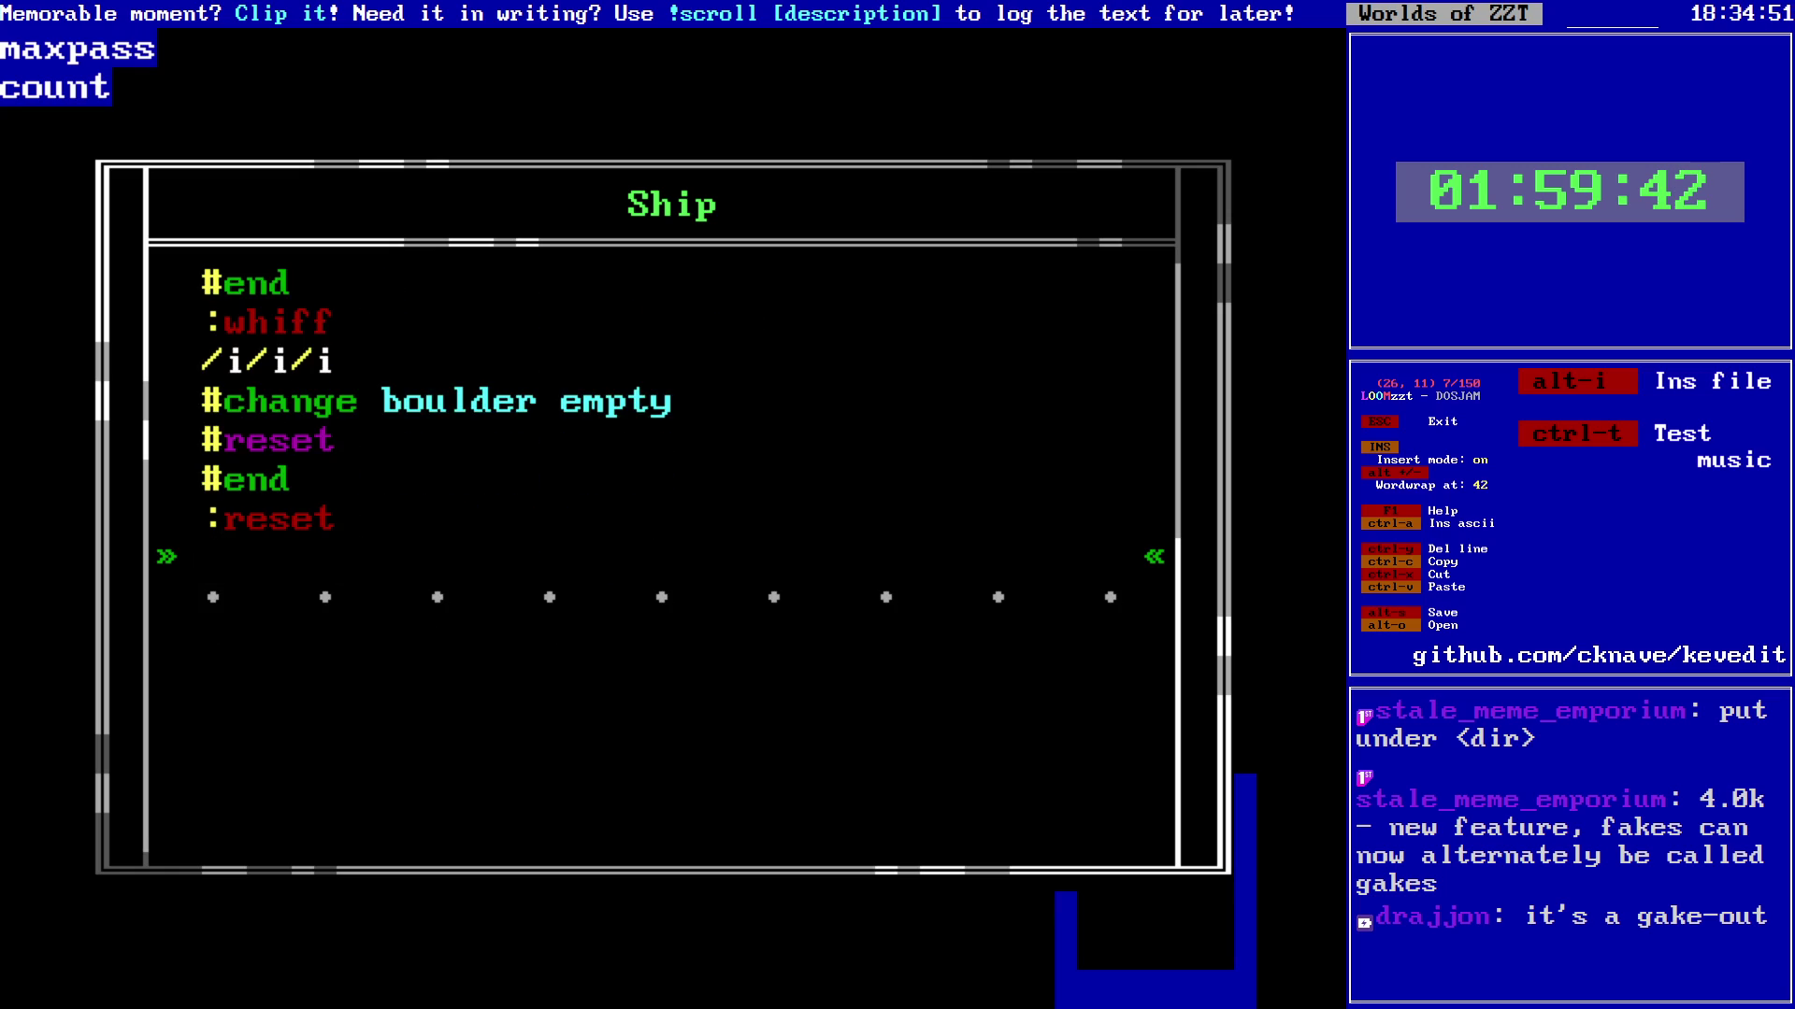
pyautogui.write('#clear beam')
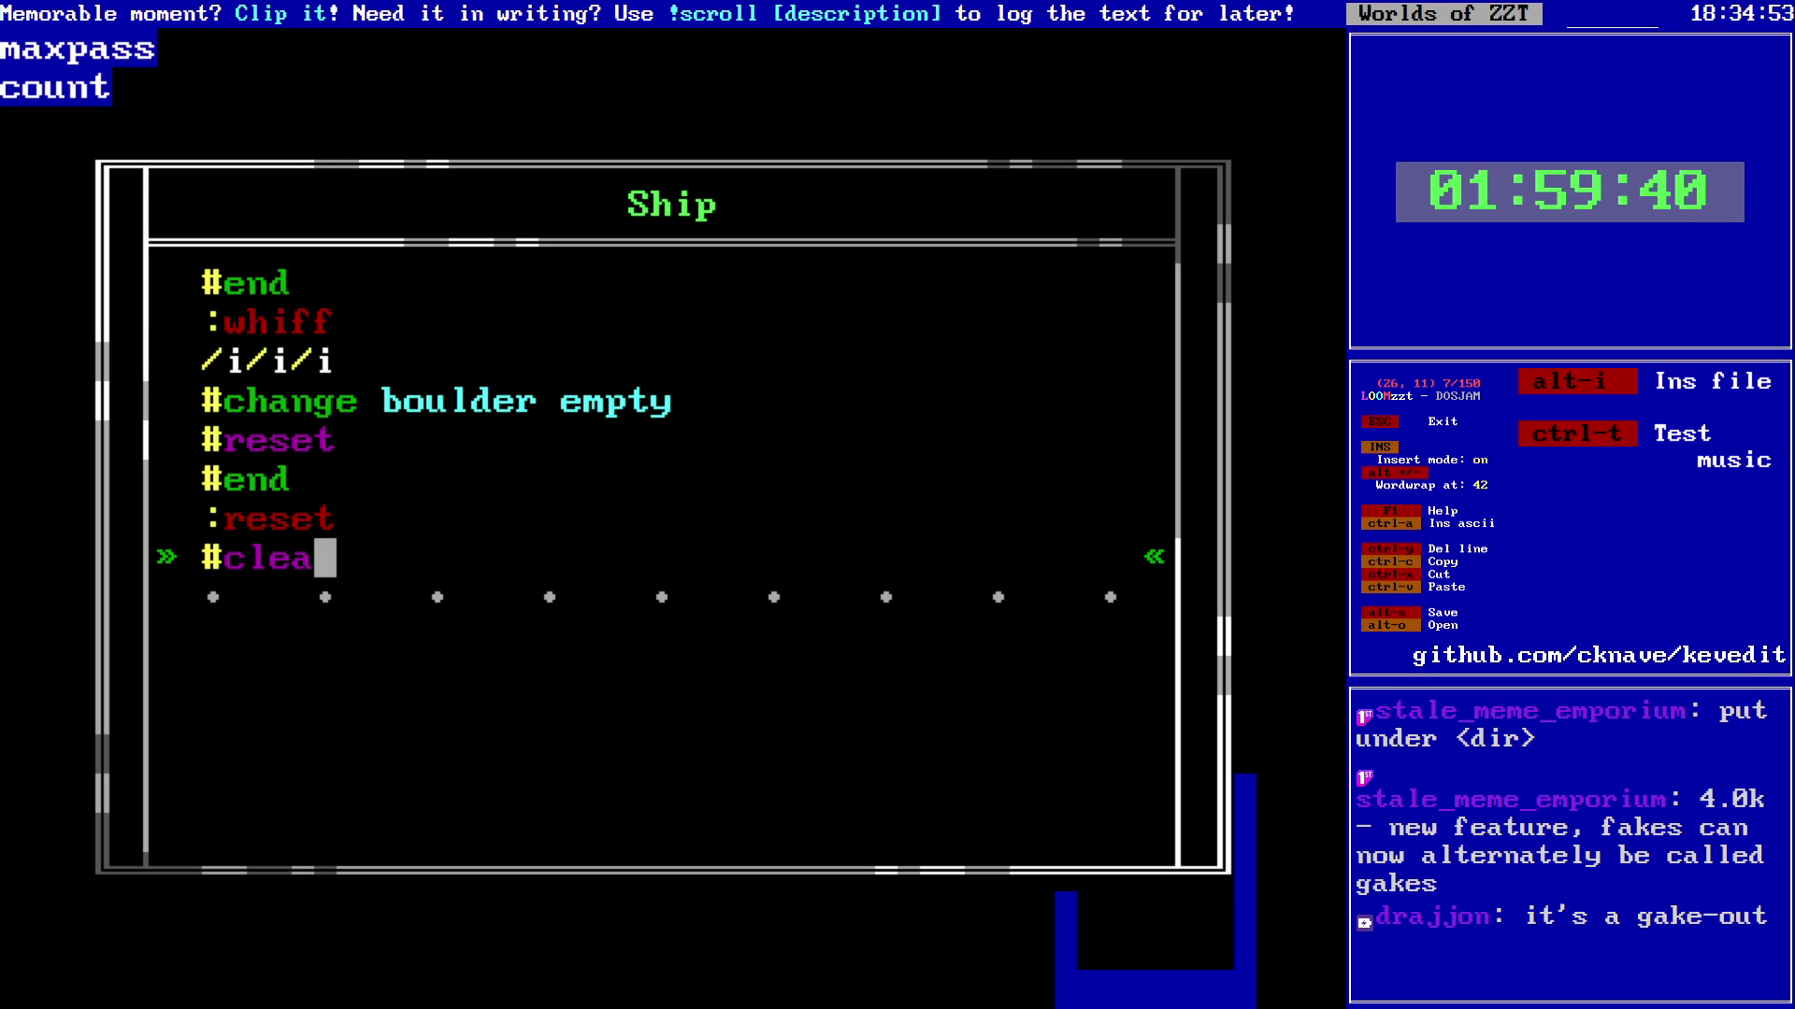
pyautogui.write('on')
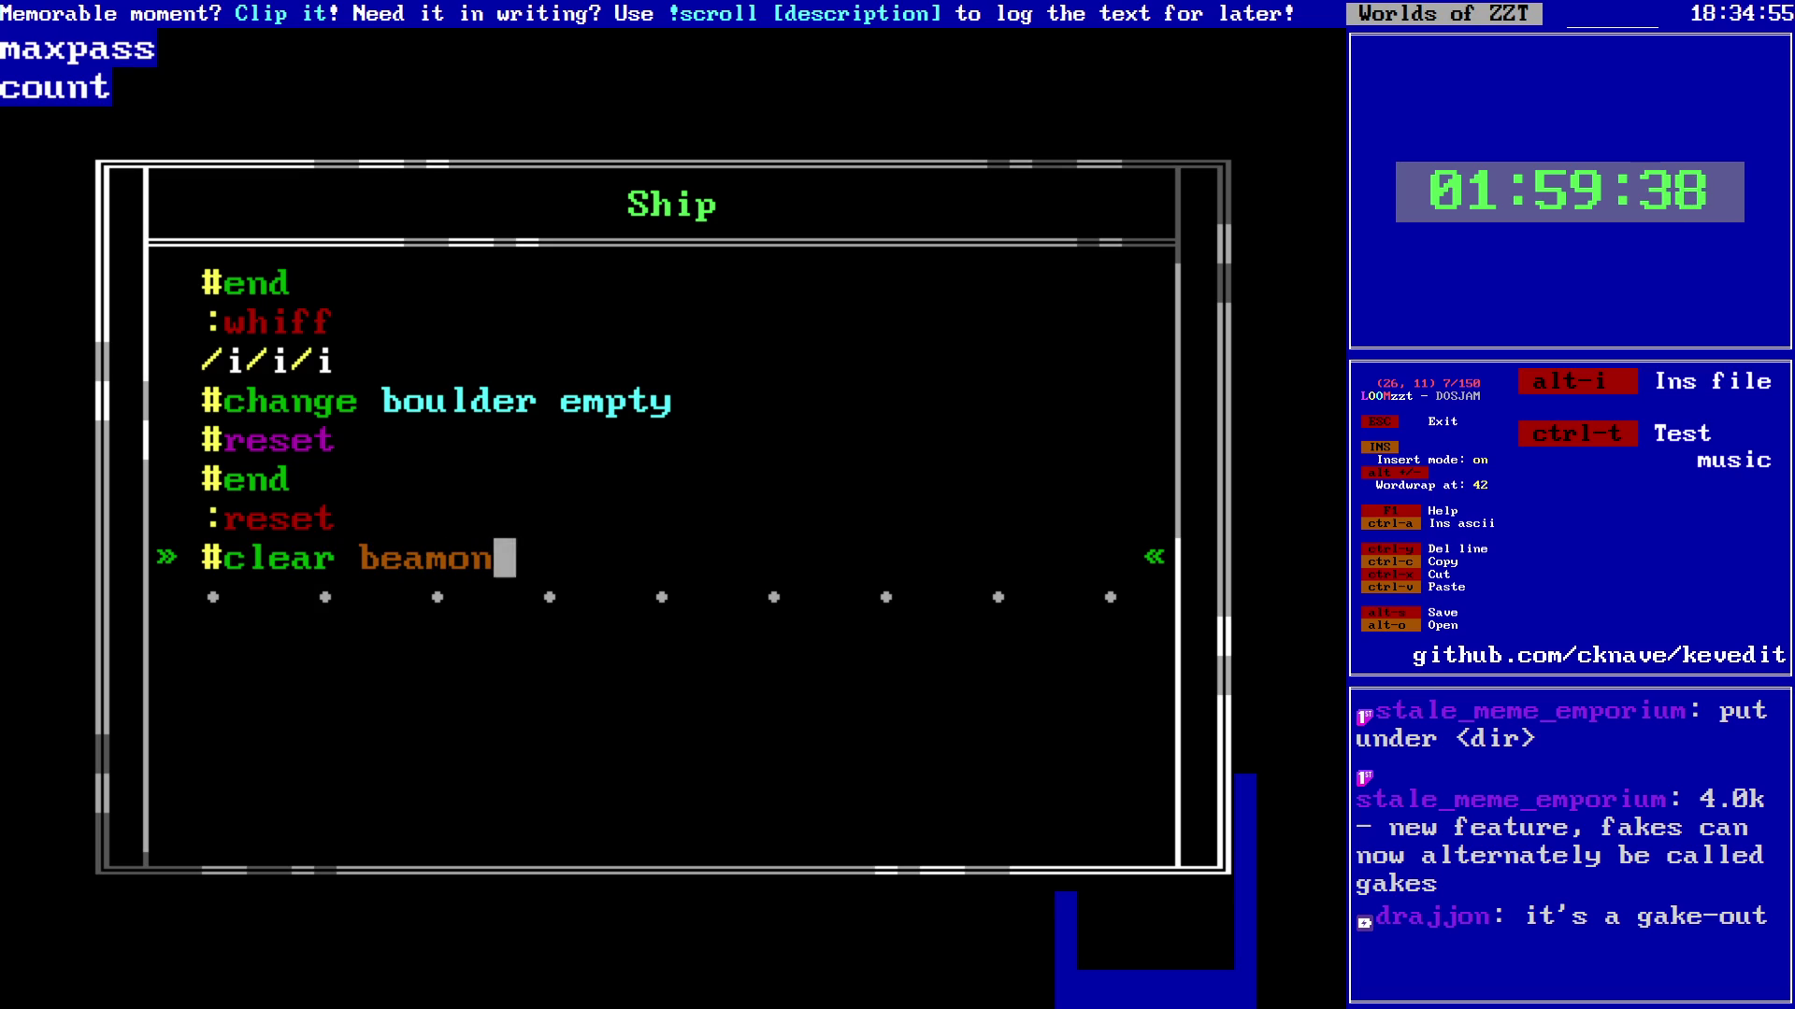
# - Add an '#if beamon' line under the :w label, then delete it again
pyautogui.press('pageup')
pyautogui.press('pageup')
pyautogui.press('pageup')
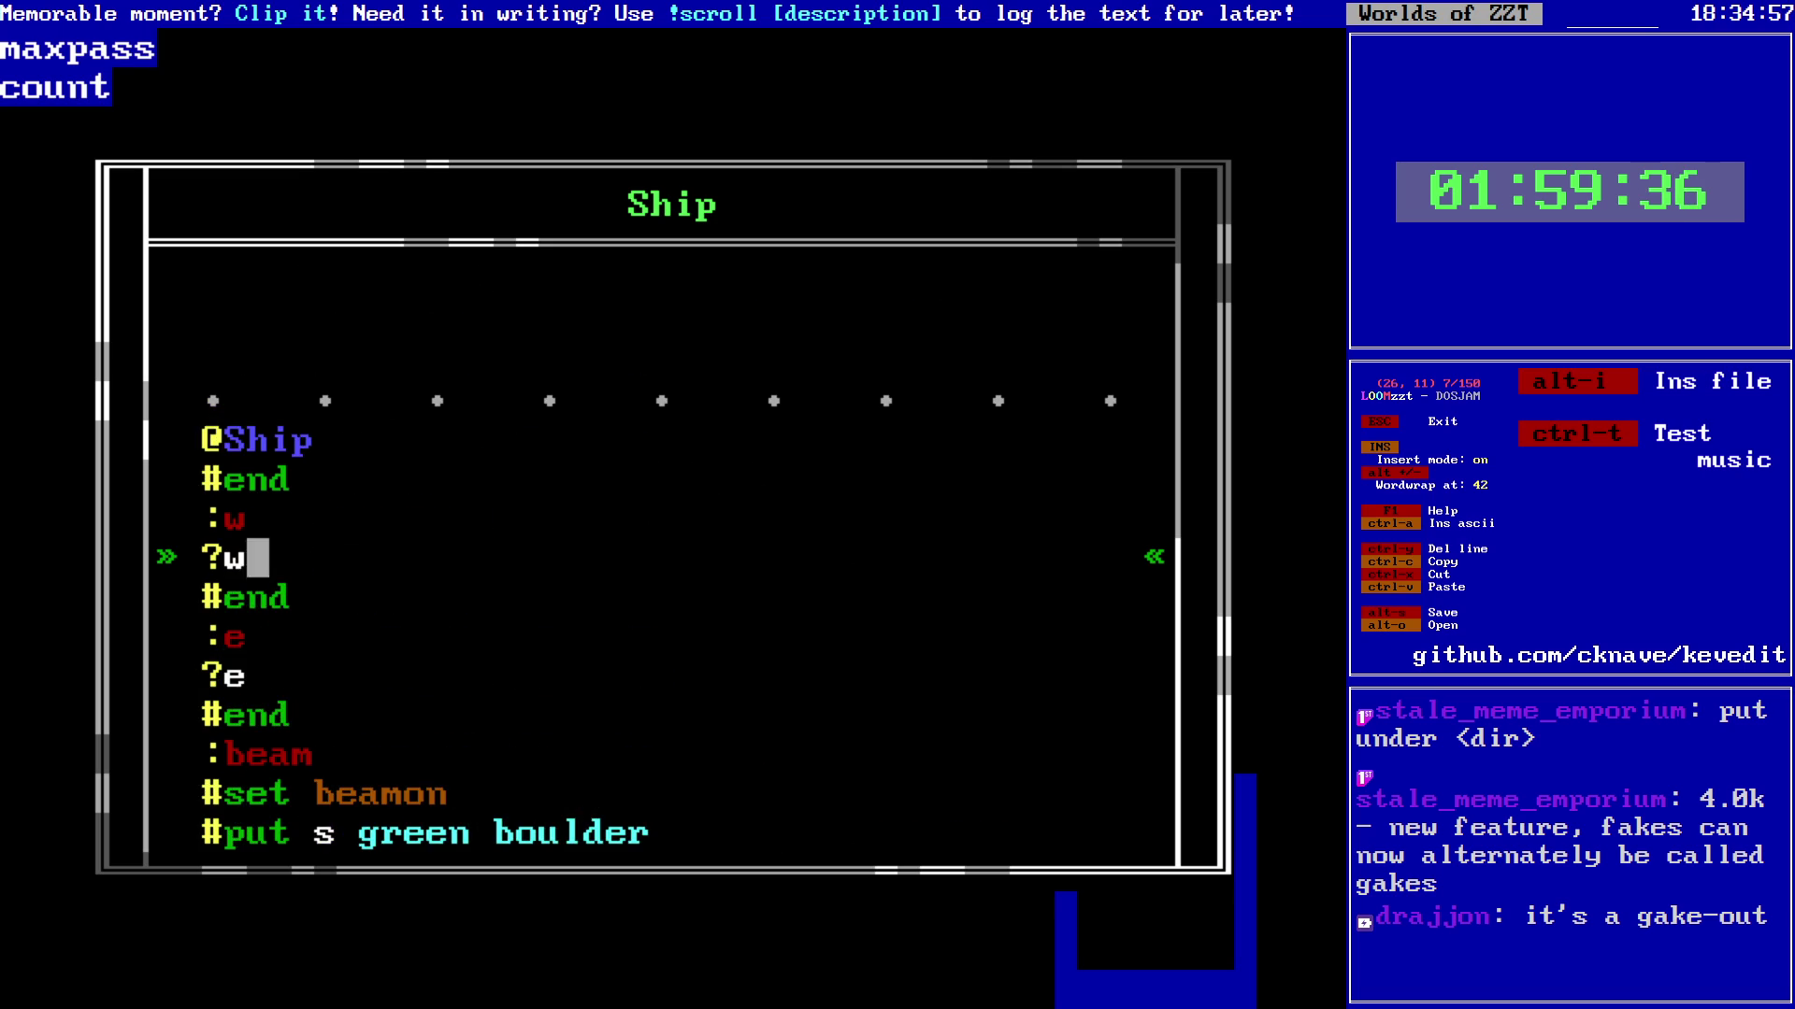
pyautogui.press('Up')
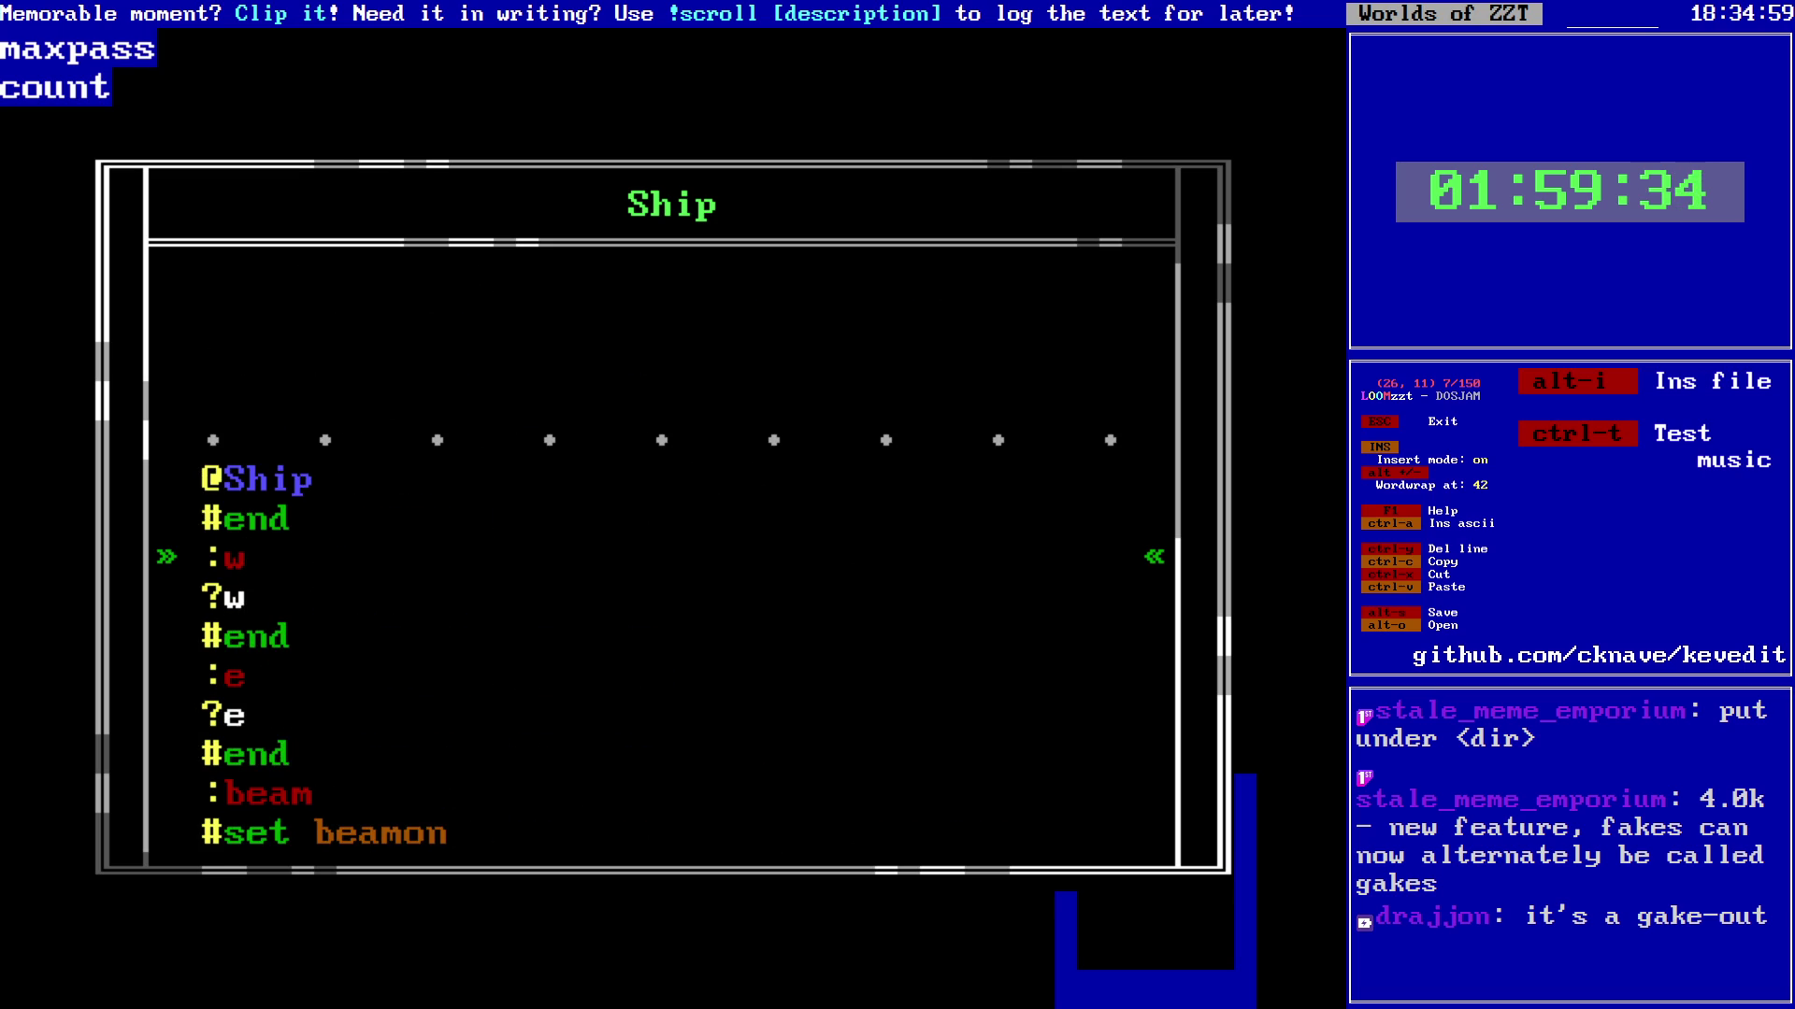
pyautogui.press('Return')
pyautogui.write('#')
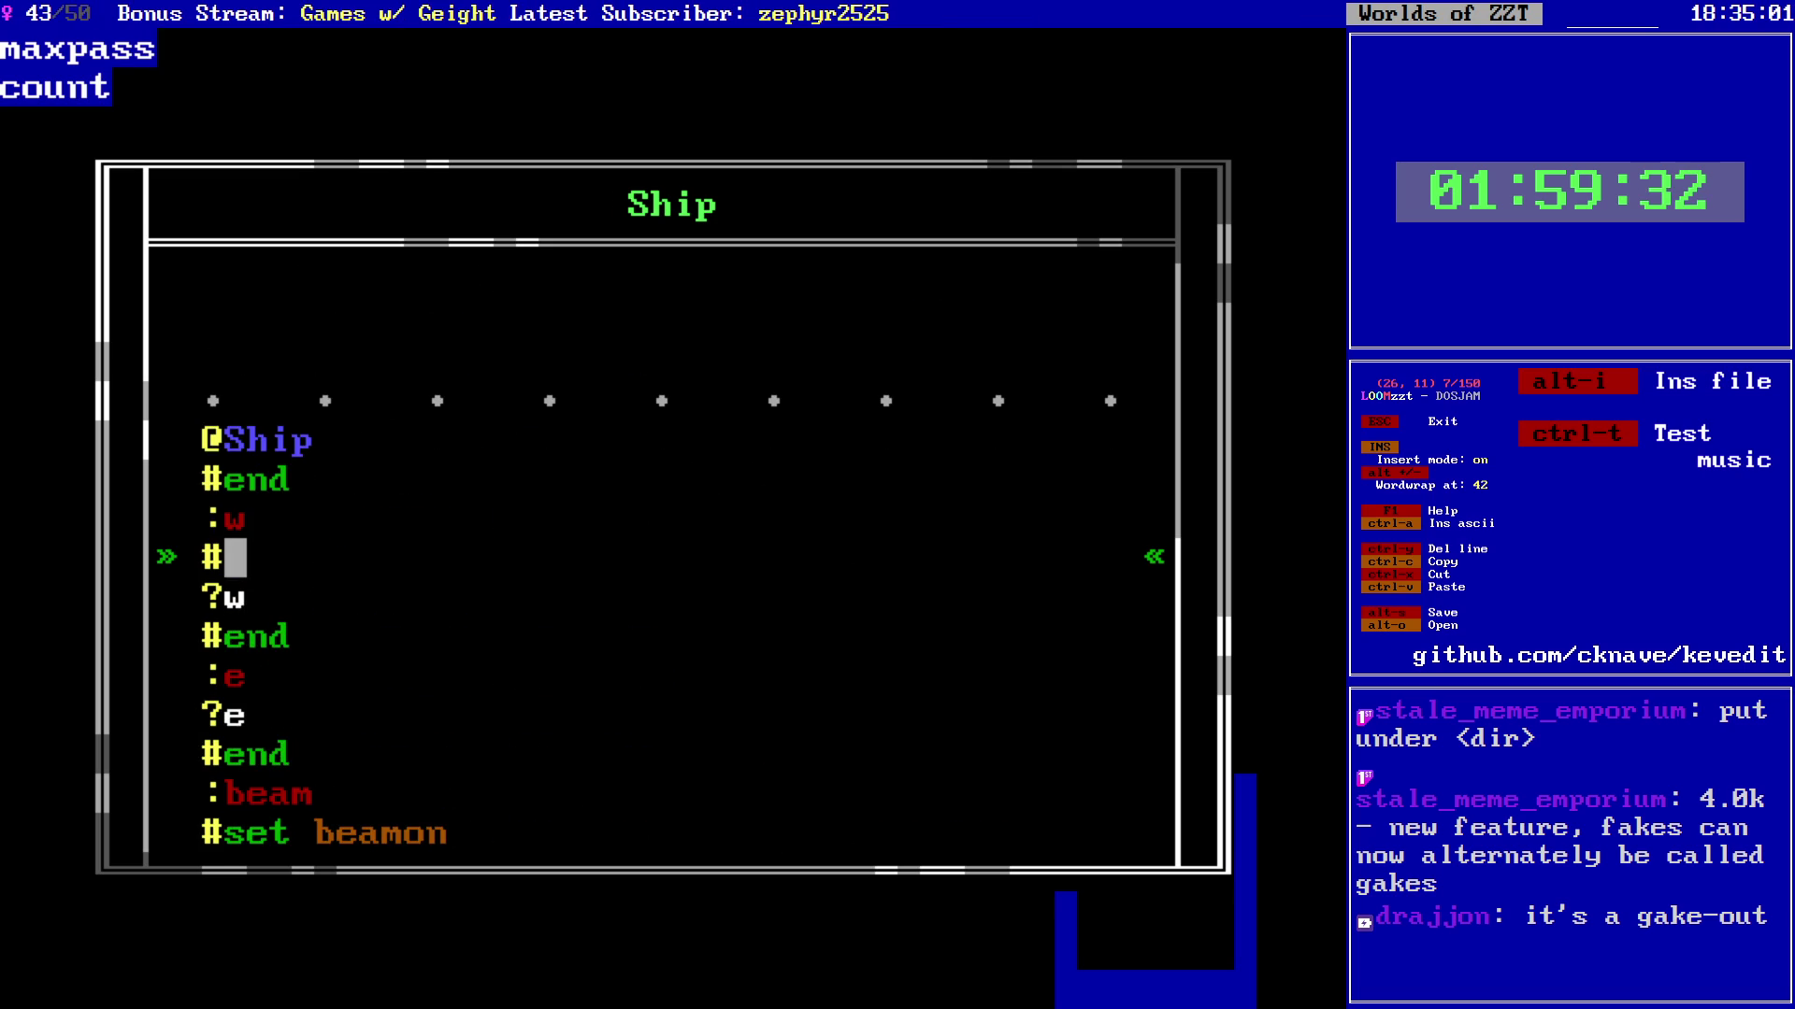
pyautogui.write('if ')
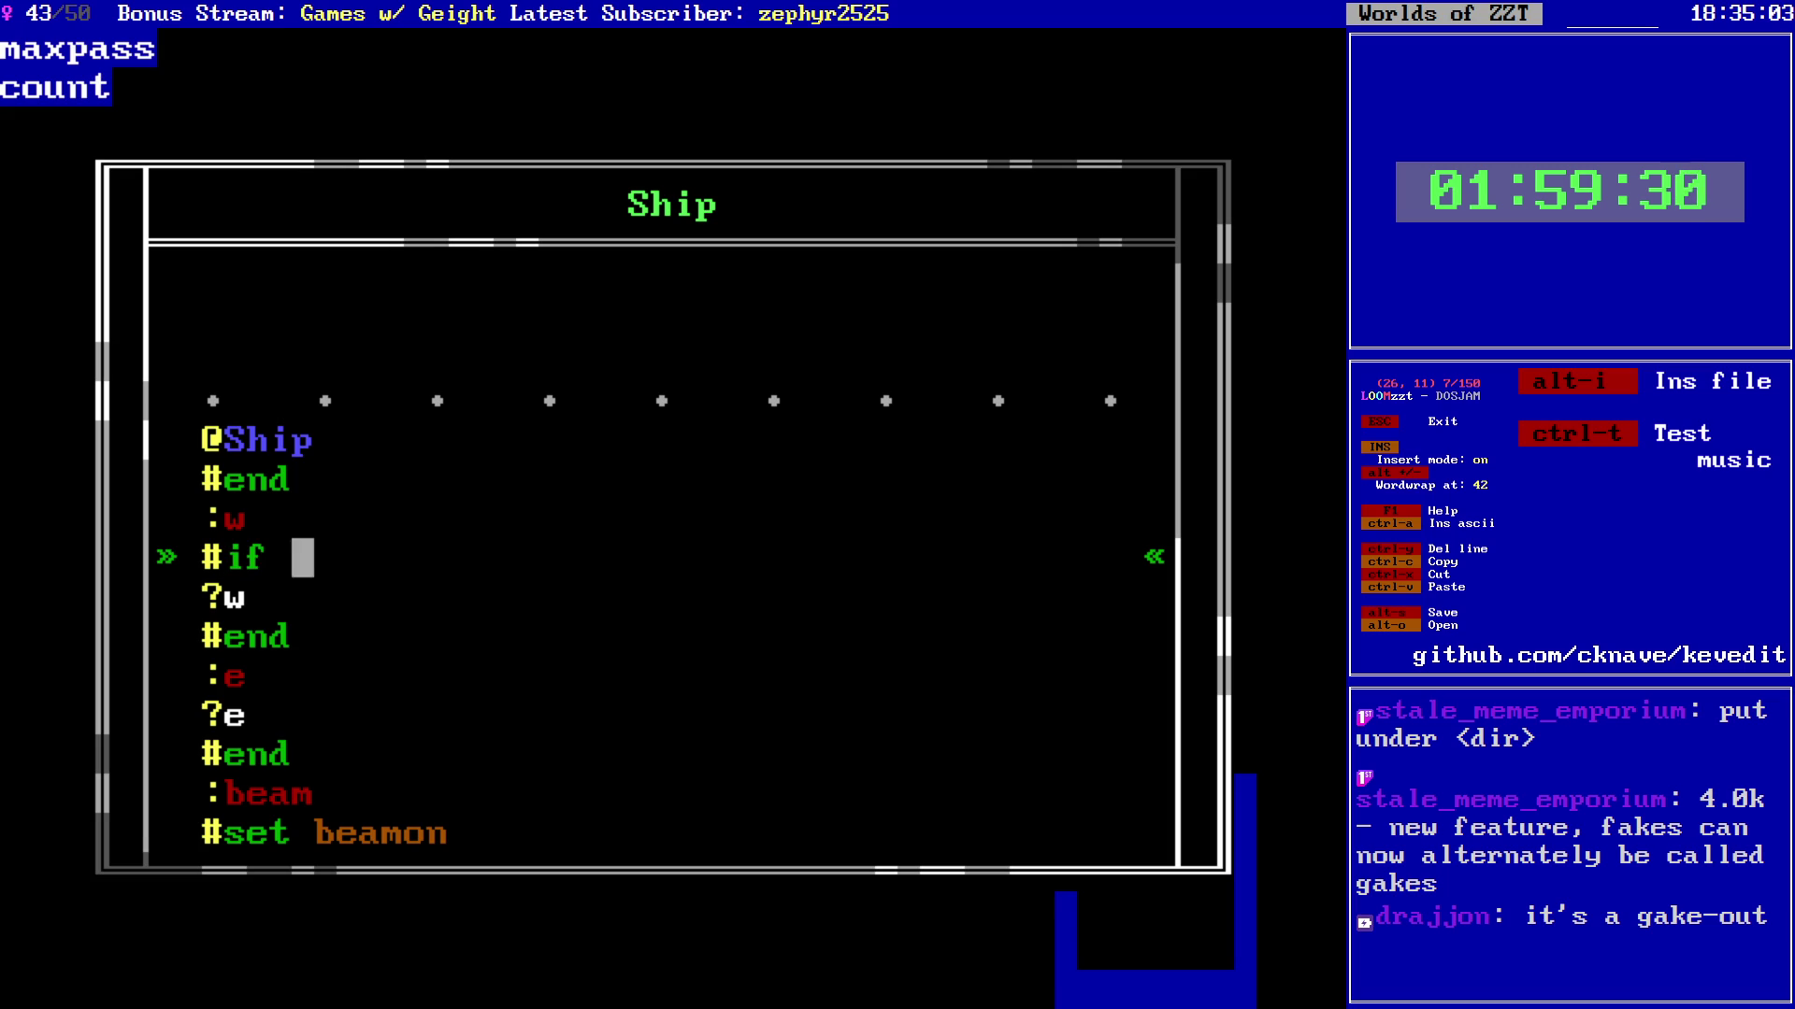
pyautogui.write('not')
pyautogui.press('BackSpace')
pyautogui.press('BackSpace')
pyautogui.press('BackSpace')
pyautogui.write('beamon')
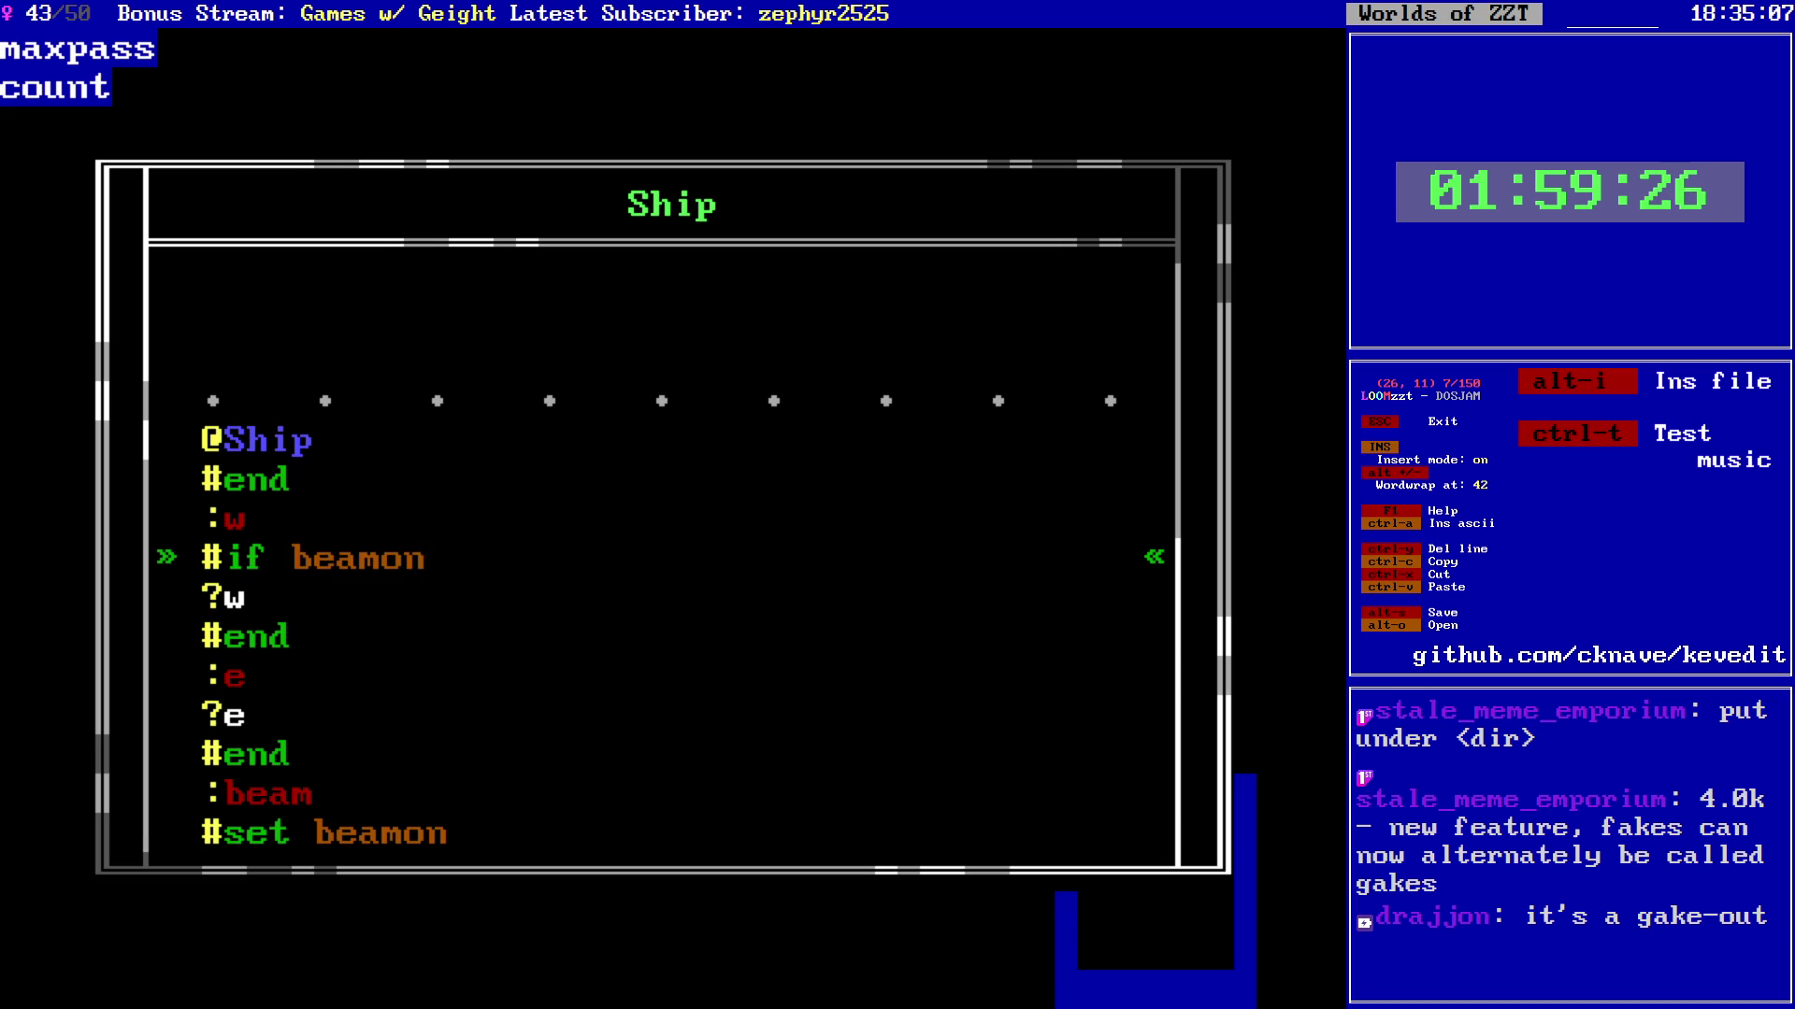
pyautogui.press('Down')
pyautogui.press('Down')
pyautogui.press('Down')
pyautogui.press('Up')
pyautogui.press('Up')
pyautogui.press('Up')
pyautogui.press('Up')
pyautogui.hotkey('ctrl', 'y')
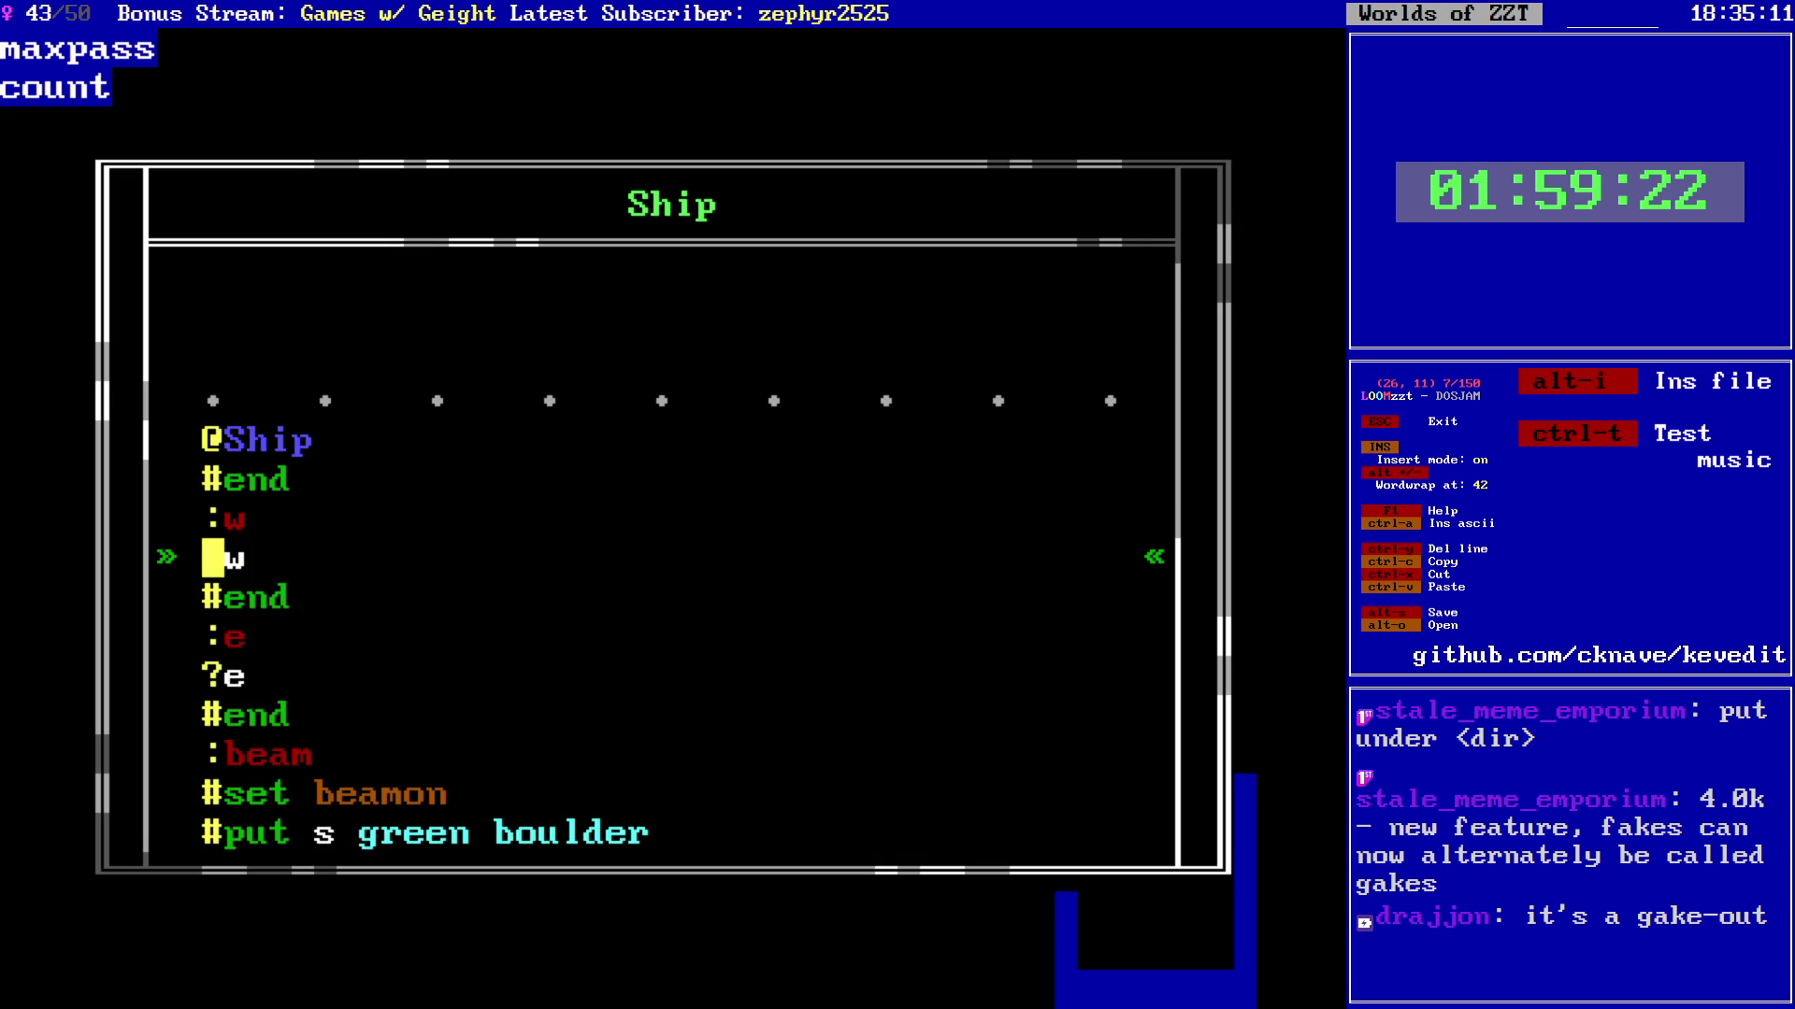
# - Close the Ship's code and open the program of the west control object at (51,22)
pyautogui.press('Escape')
pyautogui.press('Right')
pyautogui.press('Right')
pyautogui.press('Right')
pyautogui.press('Down')
pyautogui.press('Return')
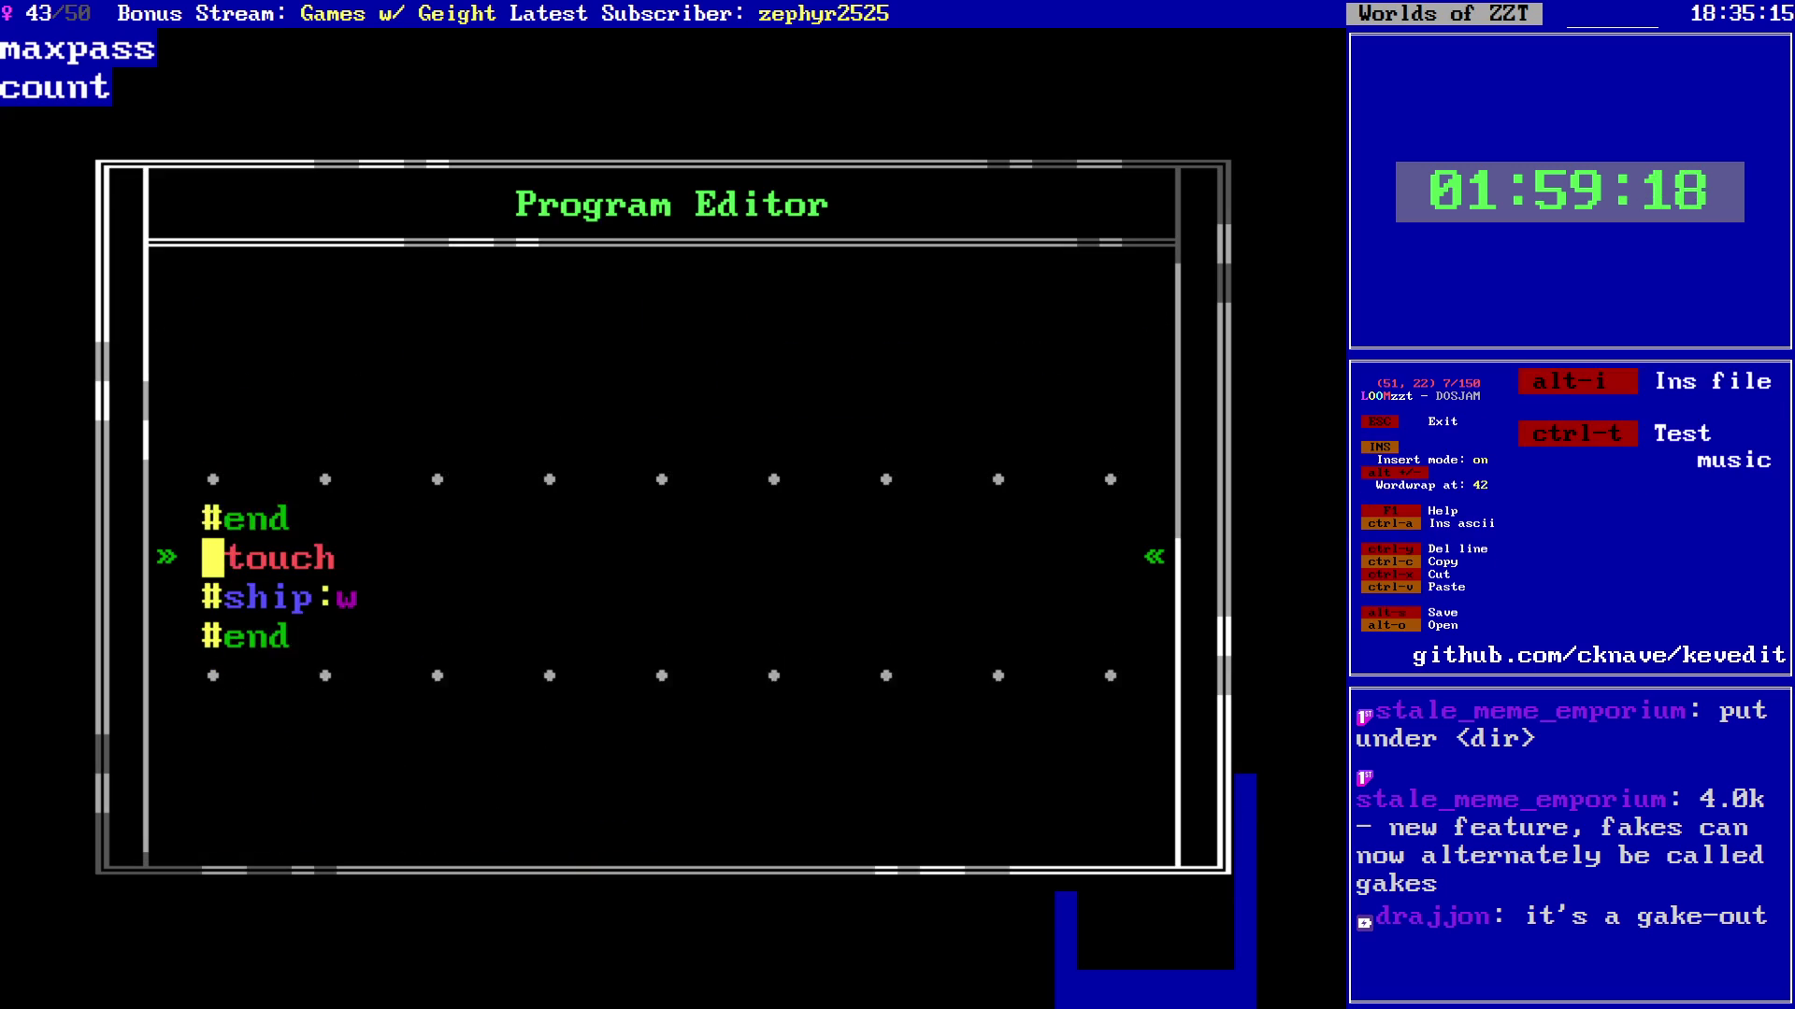
# - Prefix the west control object's ship:w with #if not beamon, then copy that condition
pyautogui.press('End')
pyautogui.press('Return')
pyautogui.write('#if not beamon')
pyautogui.press('Down')
pyautogui.press('BackSpace')
pyautogui.press('Delete')
pyautogui.hotkey('shift', 'Home')
pyautogui.hotkey('ctrl', 'c')
# - Paste #if not beamon in front of ship:e in the east control object
pyautogui.press('Escape')
pyautogui.press('Escape')
pyautogui.press('Right')
pyautogui.press('Right')
pyautogui.press('Return')
pyautogui.press('Return')
pyautogui.press('Down')
pyautogui.press('Down')
pyautogui.press('Down')
pyautogui.press('Up')
pyautogui.hotkey('ctrl', 'v')
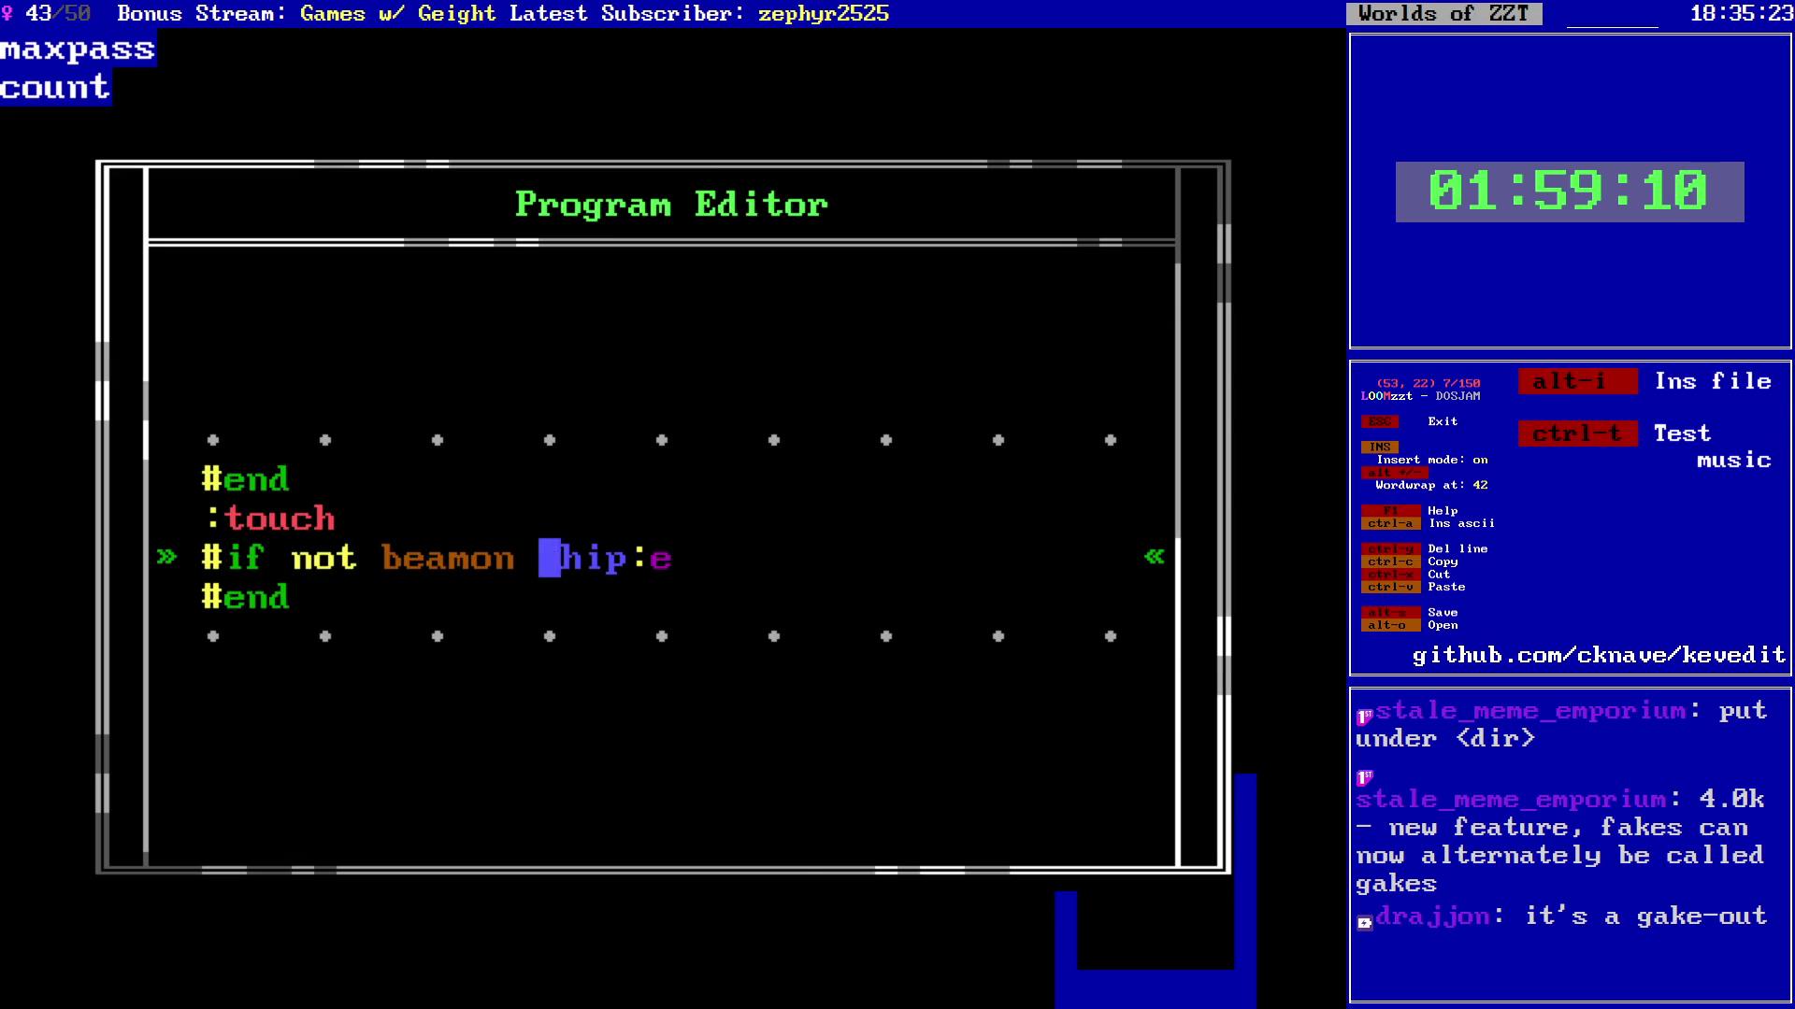
pyautogui.press('Escape')
pyautogui.press('Escape')
# - Paste #if not beamon in front of ship:beam in the beam control object
pyautogui.press('Left')
pyautogui.press('Return')
pyautogui.press('Return')
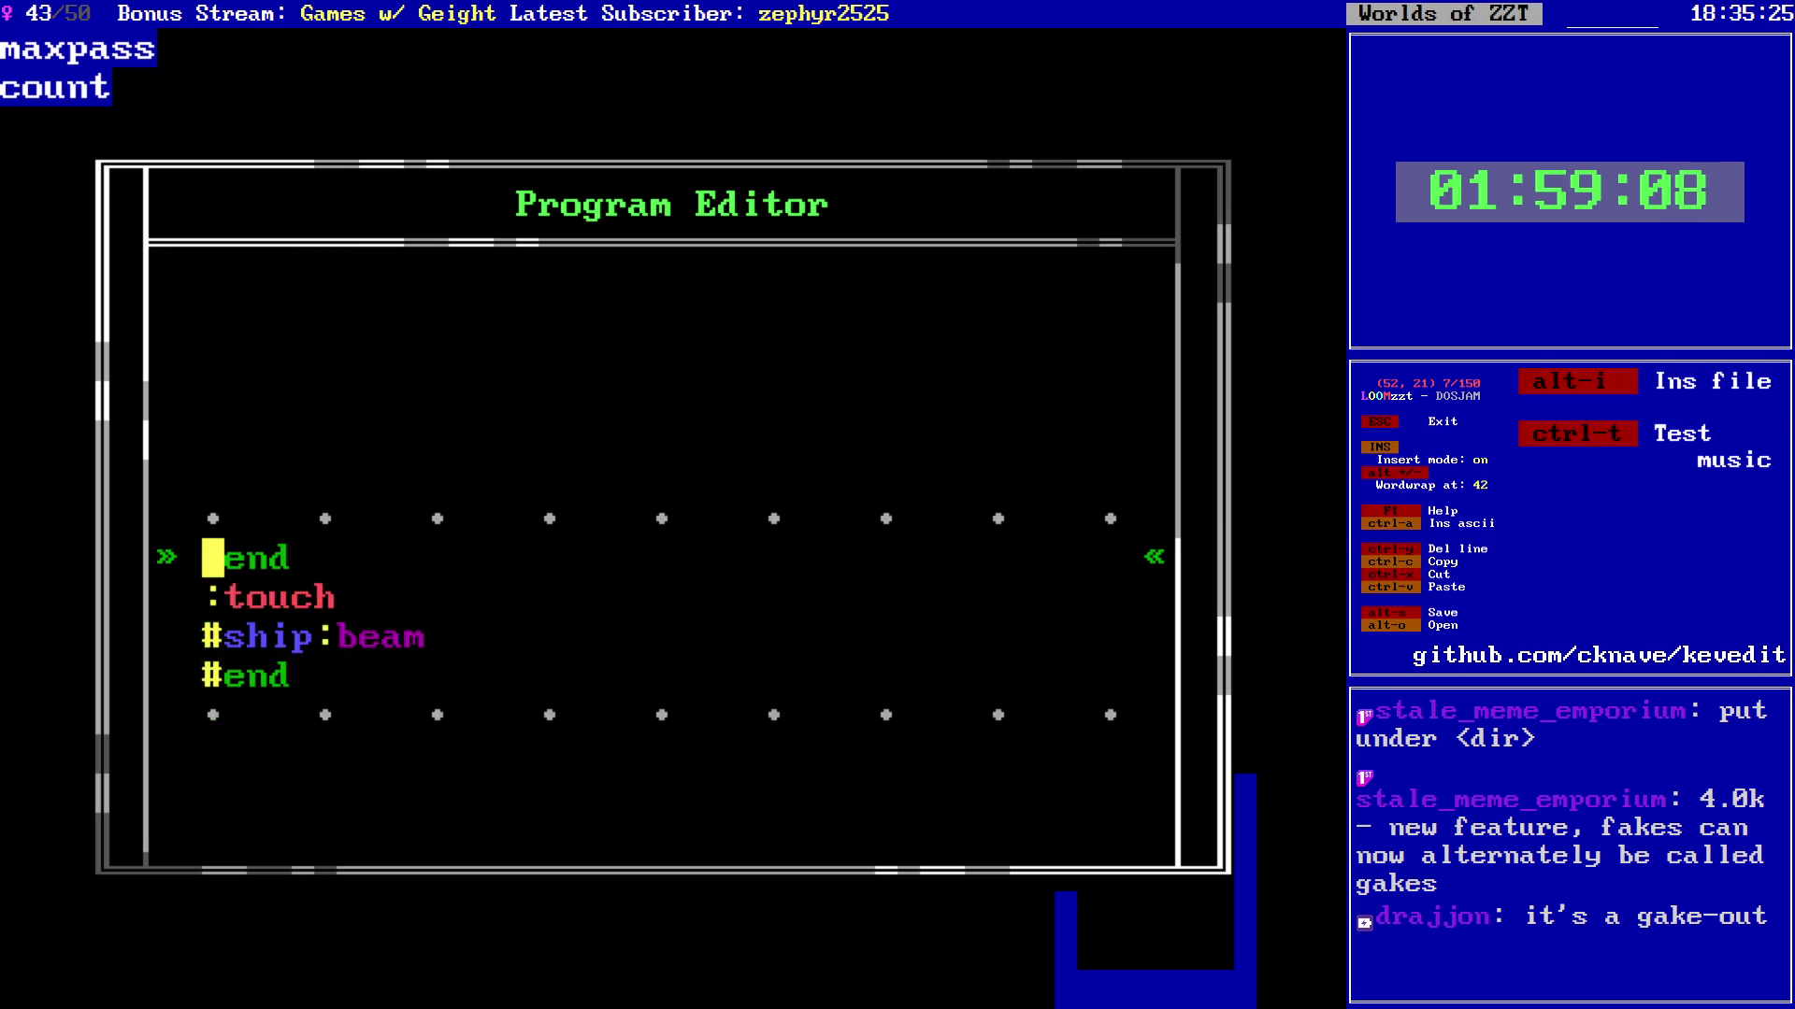
pyautogui.press('Down')
pyautogui.press('Down')
pyautogui.press('Delete')
pyautogui.hotkey('ctrl', 'v')
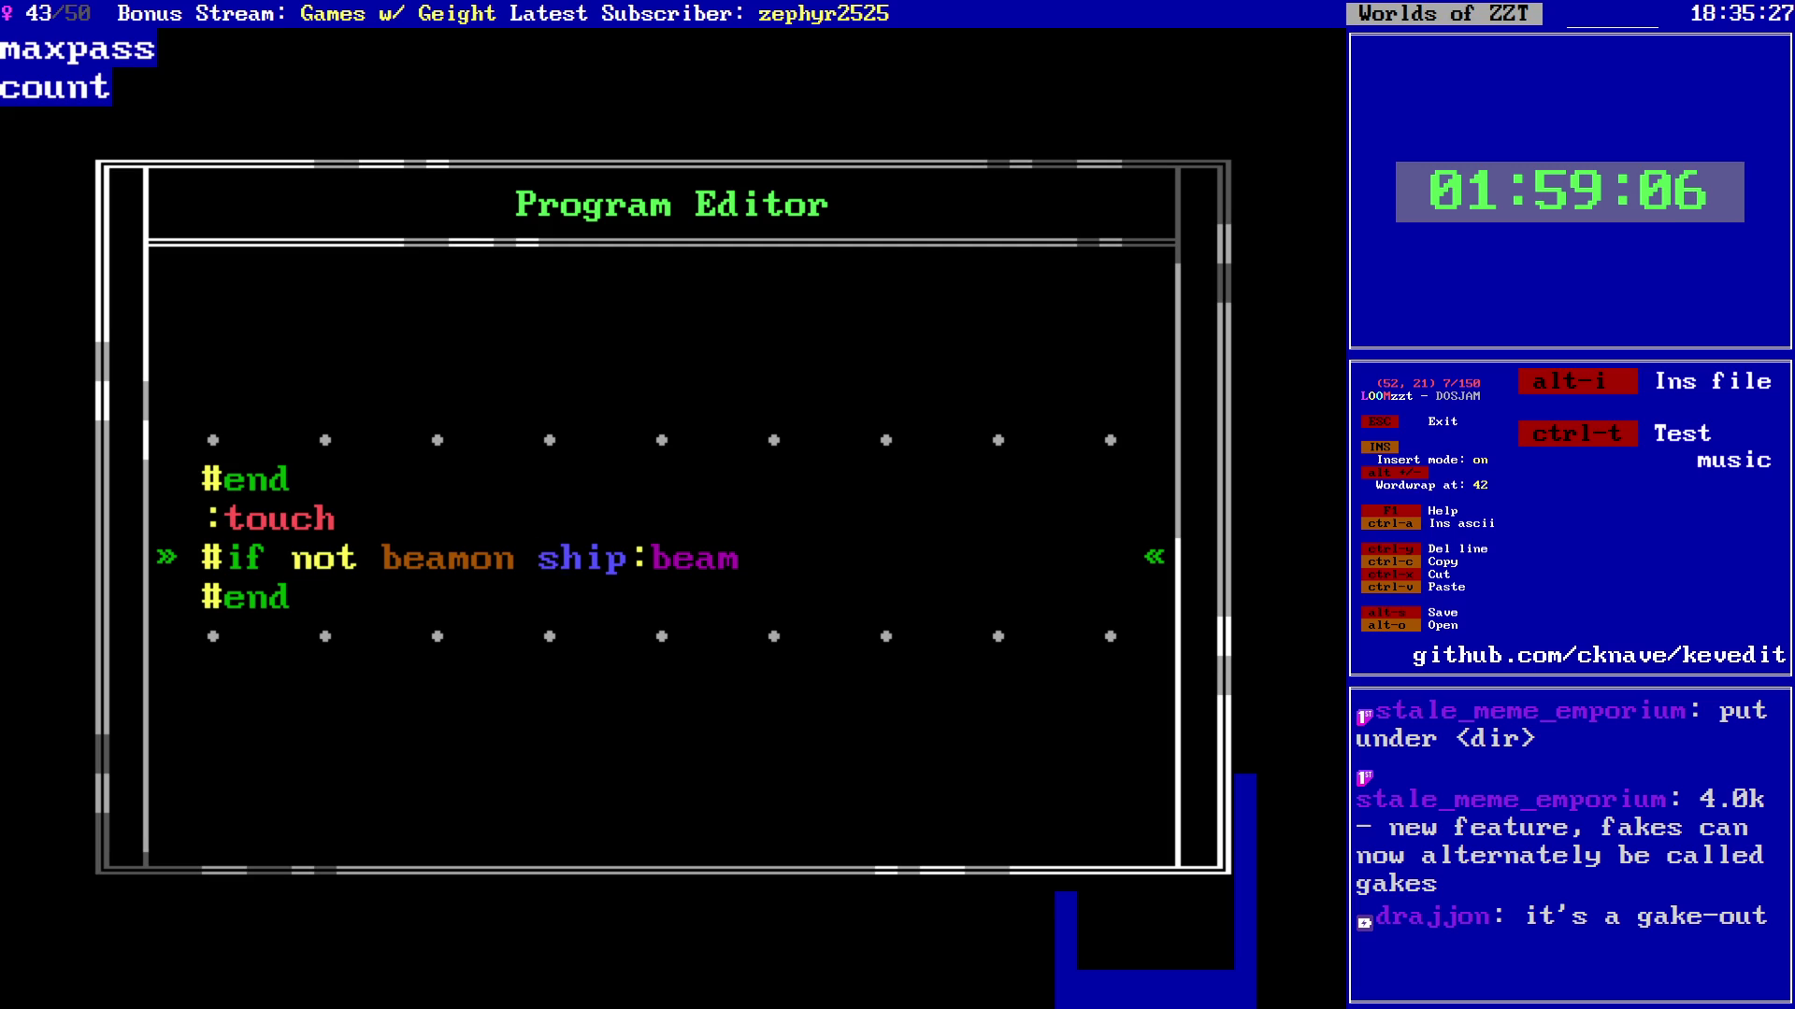
pyautogui.press('Down')
pyautogui.press('Escape')
pyautogui.press('Escape')
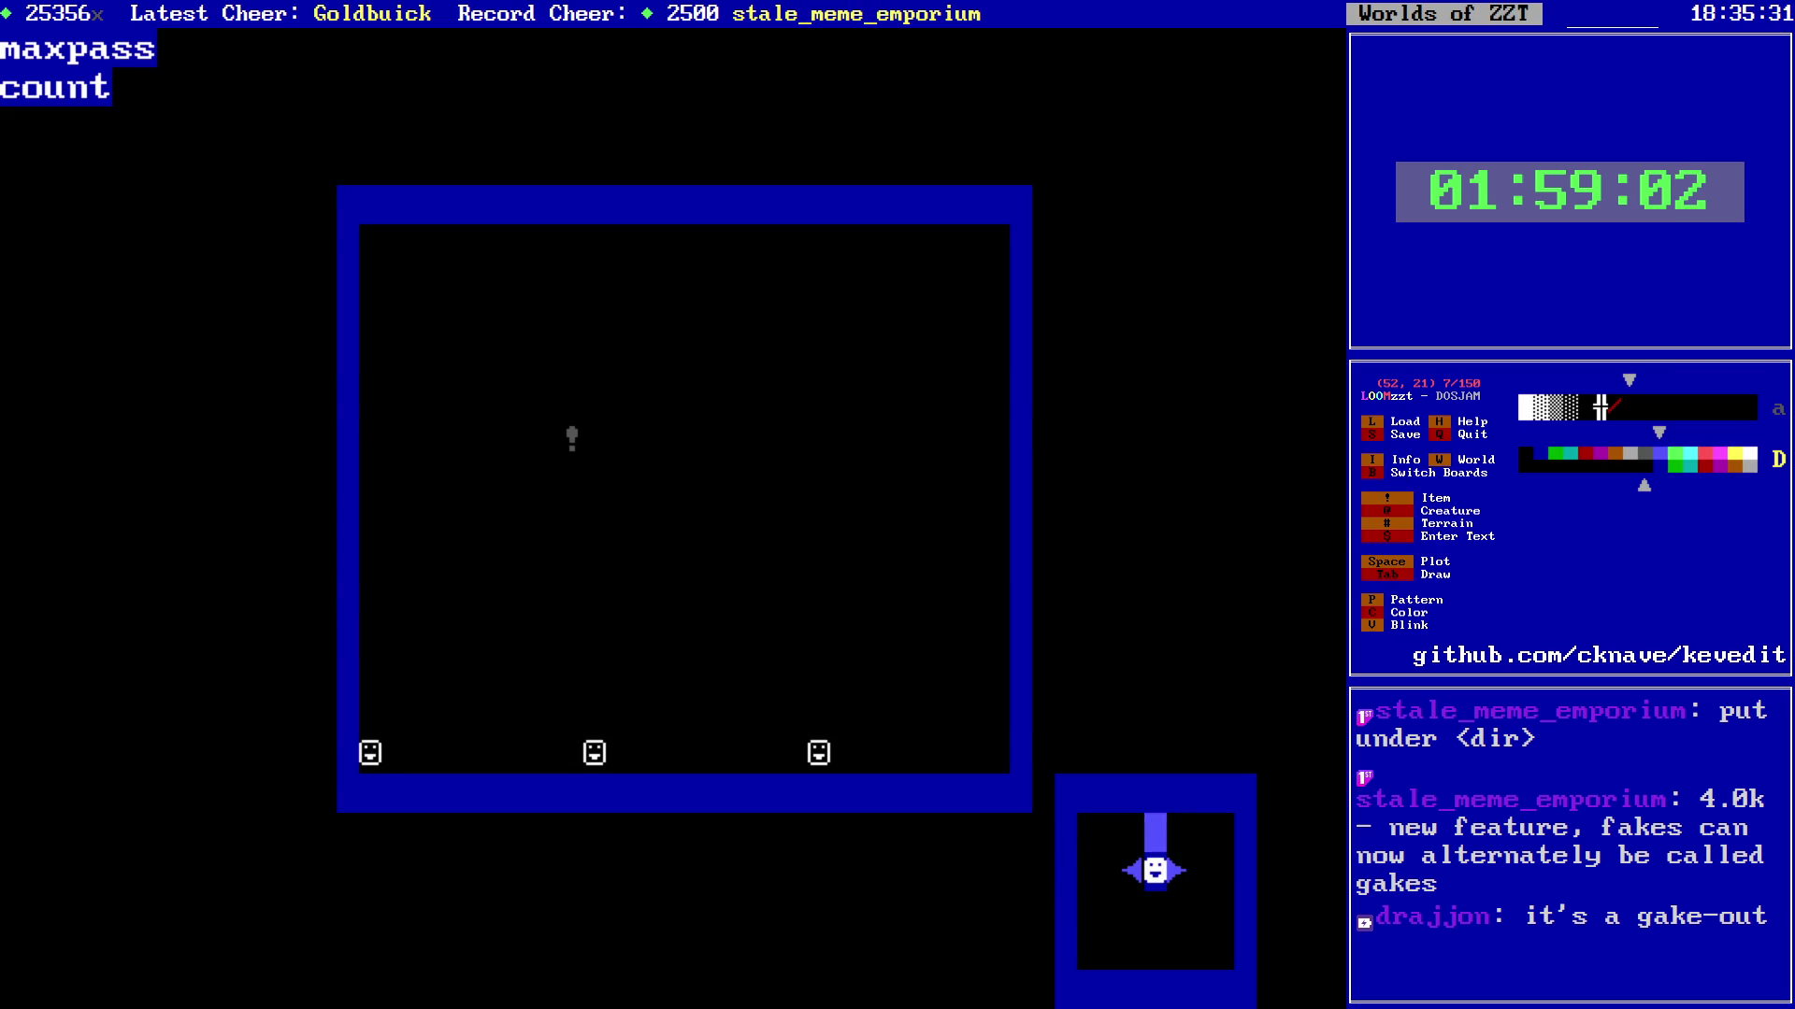
# - Launch a ZZT play-test, start the DOSJAM world and unpause the board
pyautogui.press('Escape')
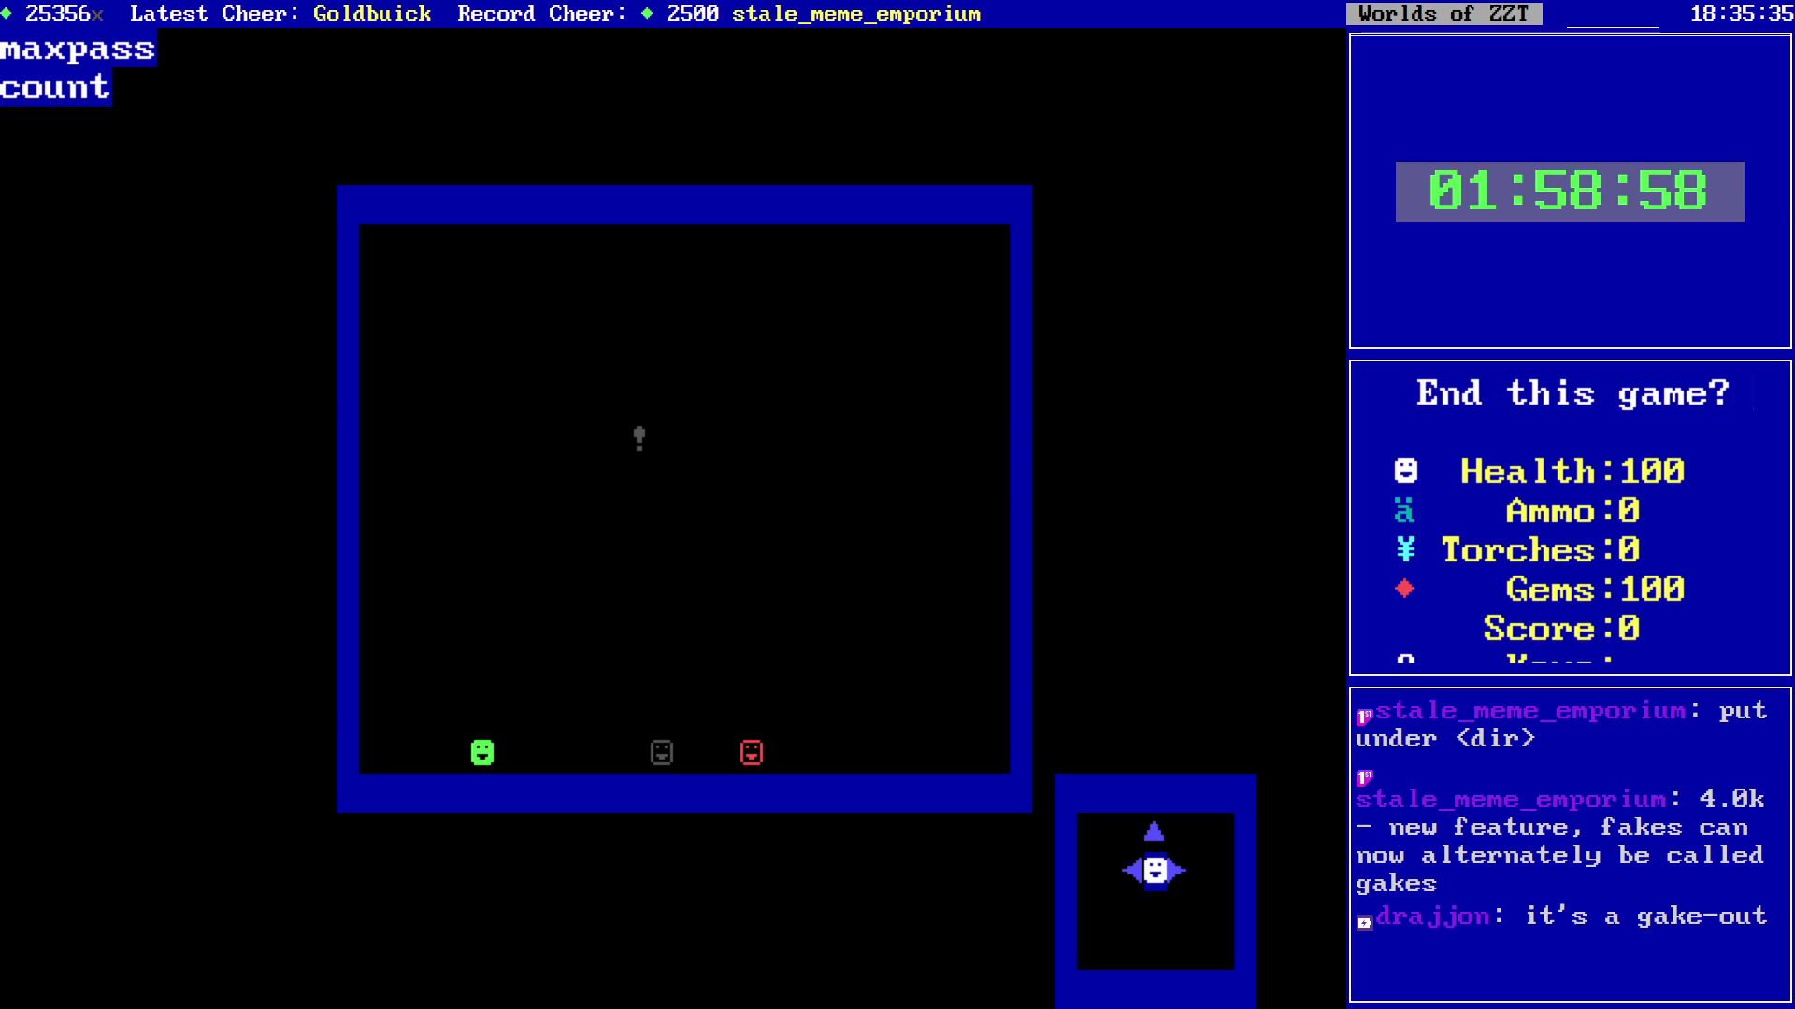
pyautogui.press('y')
pyautogui.press('w')
pyautogui.press('Return')
pyautogui.press('p')
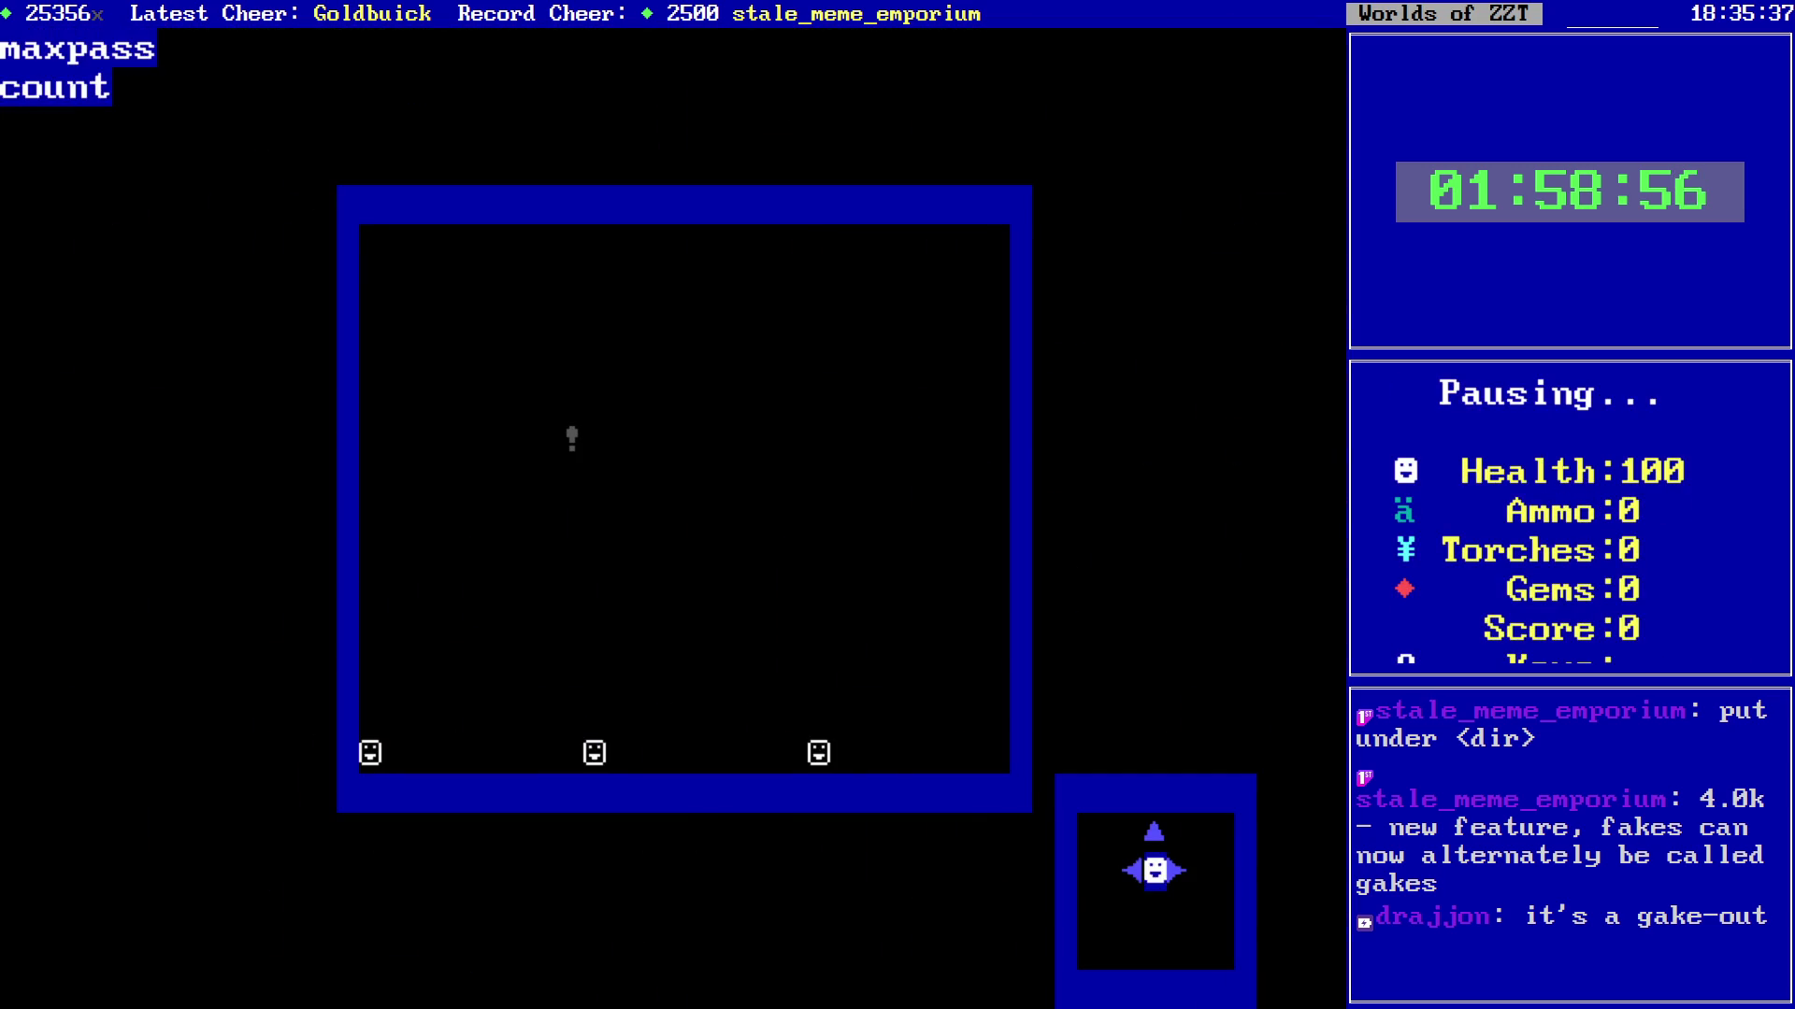
pyautogui.press('Up')
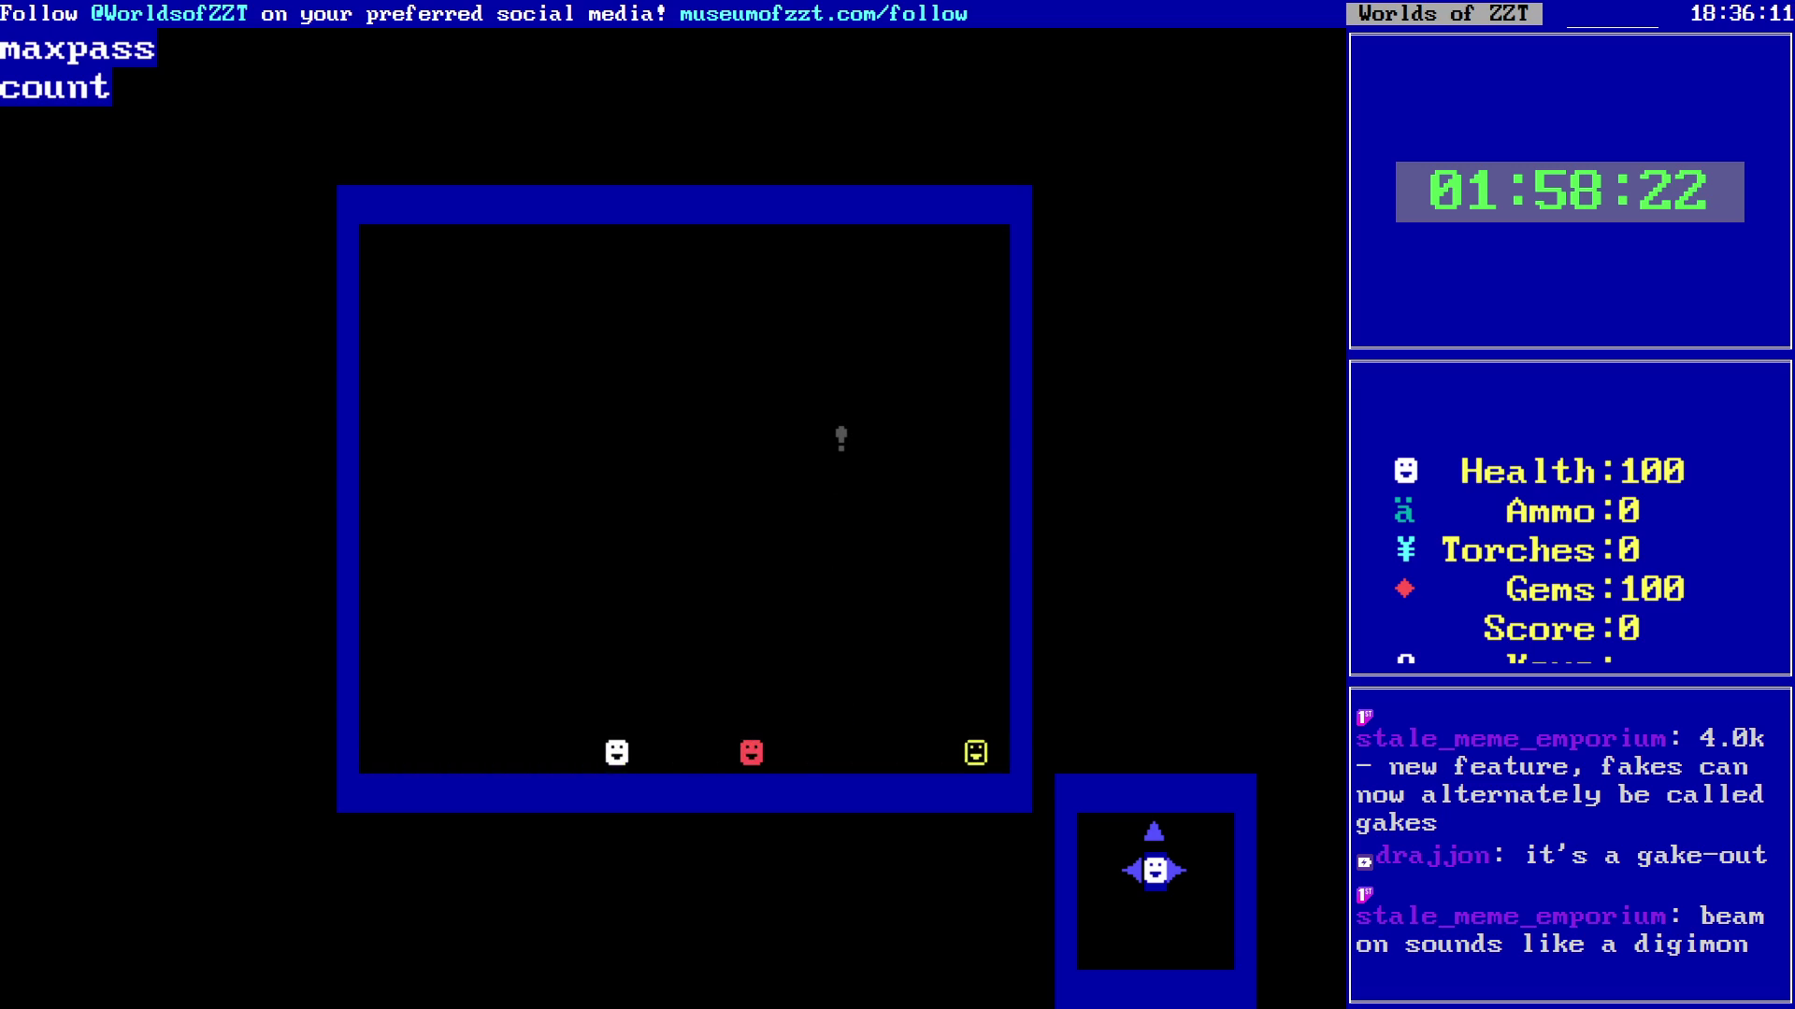
# - After watching the Dudes wander, bring up ZZT's End this game? prompt
pyautogui.press('Escape')
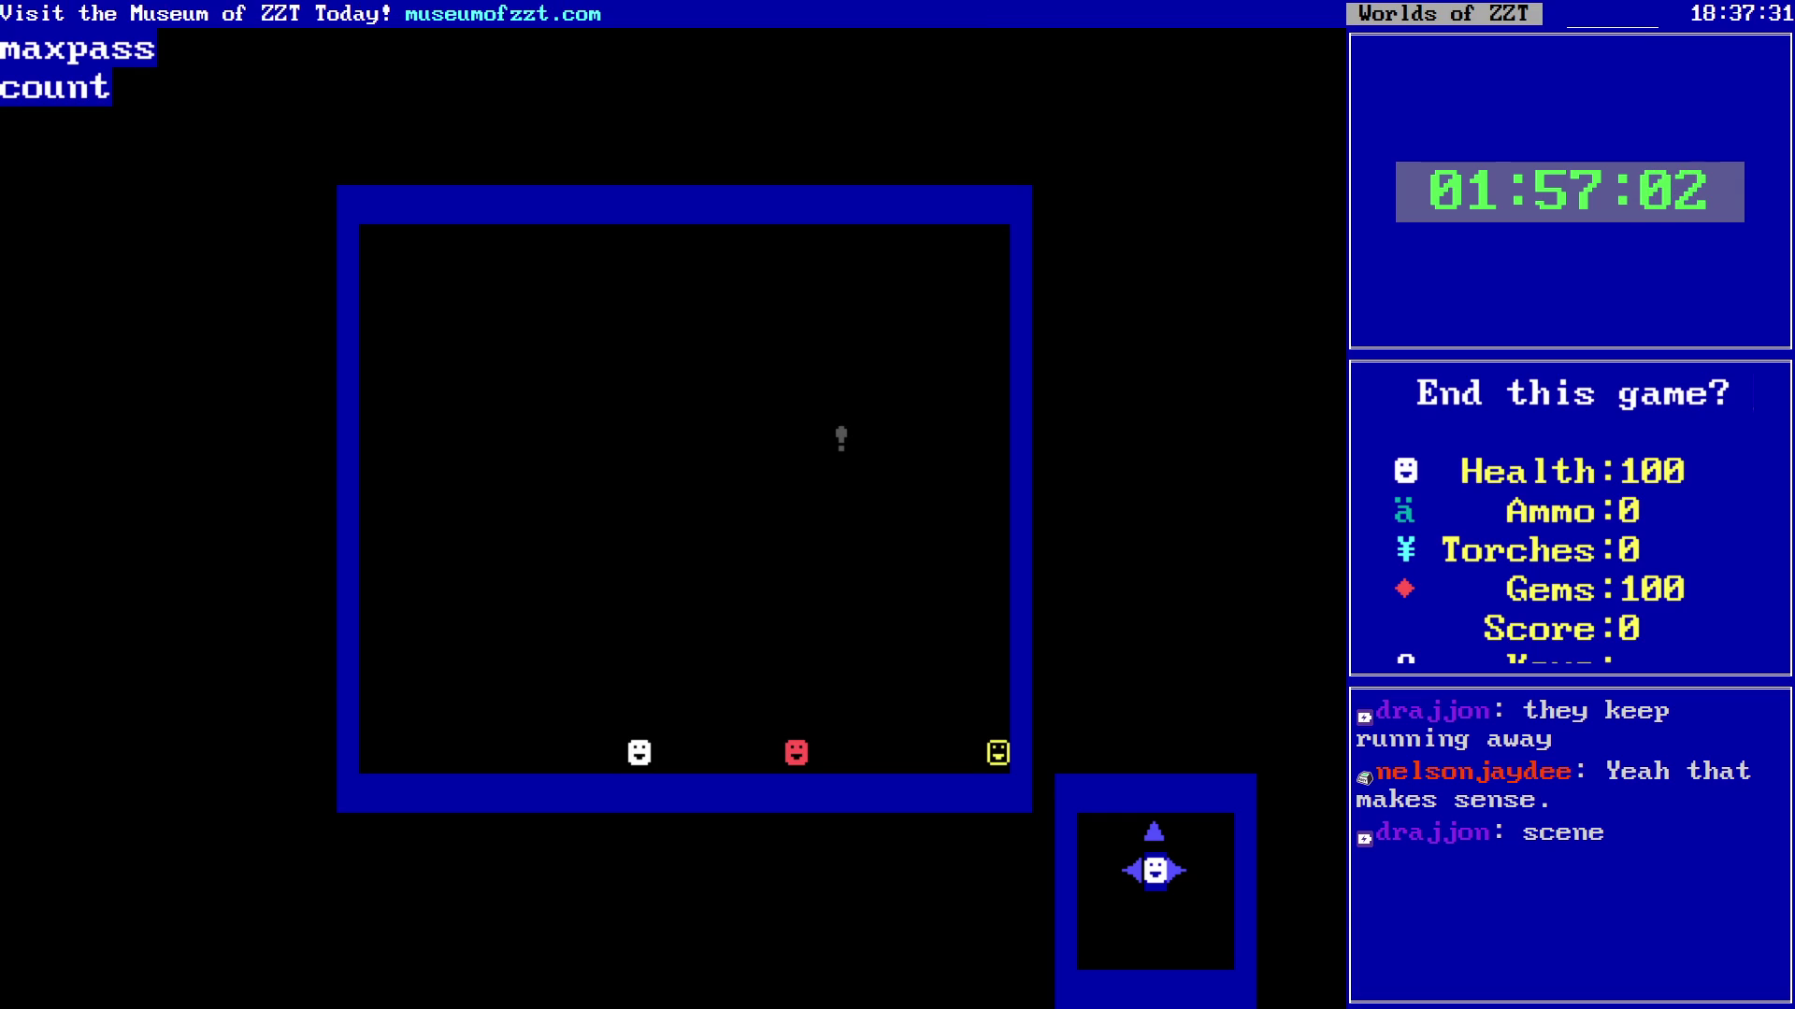
# - End the test and save the world as DOSJAM.ZZT, overwriting the existing file
pyautogui.press('y')
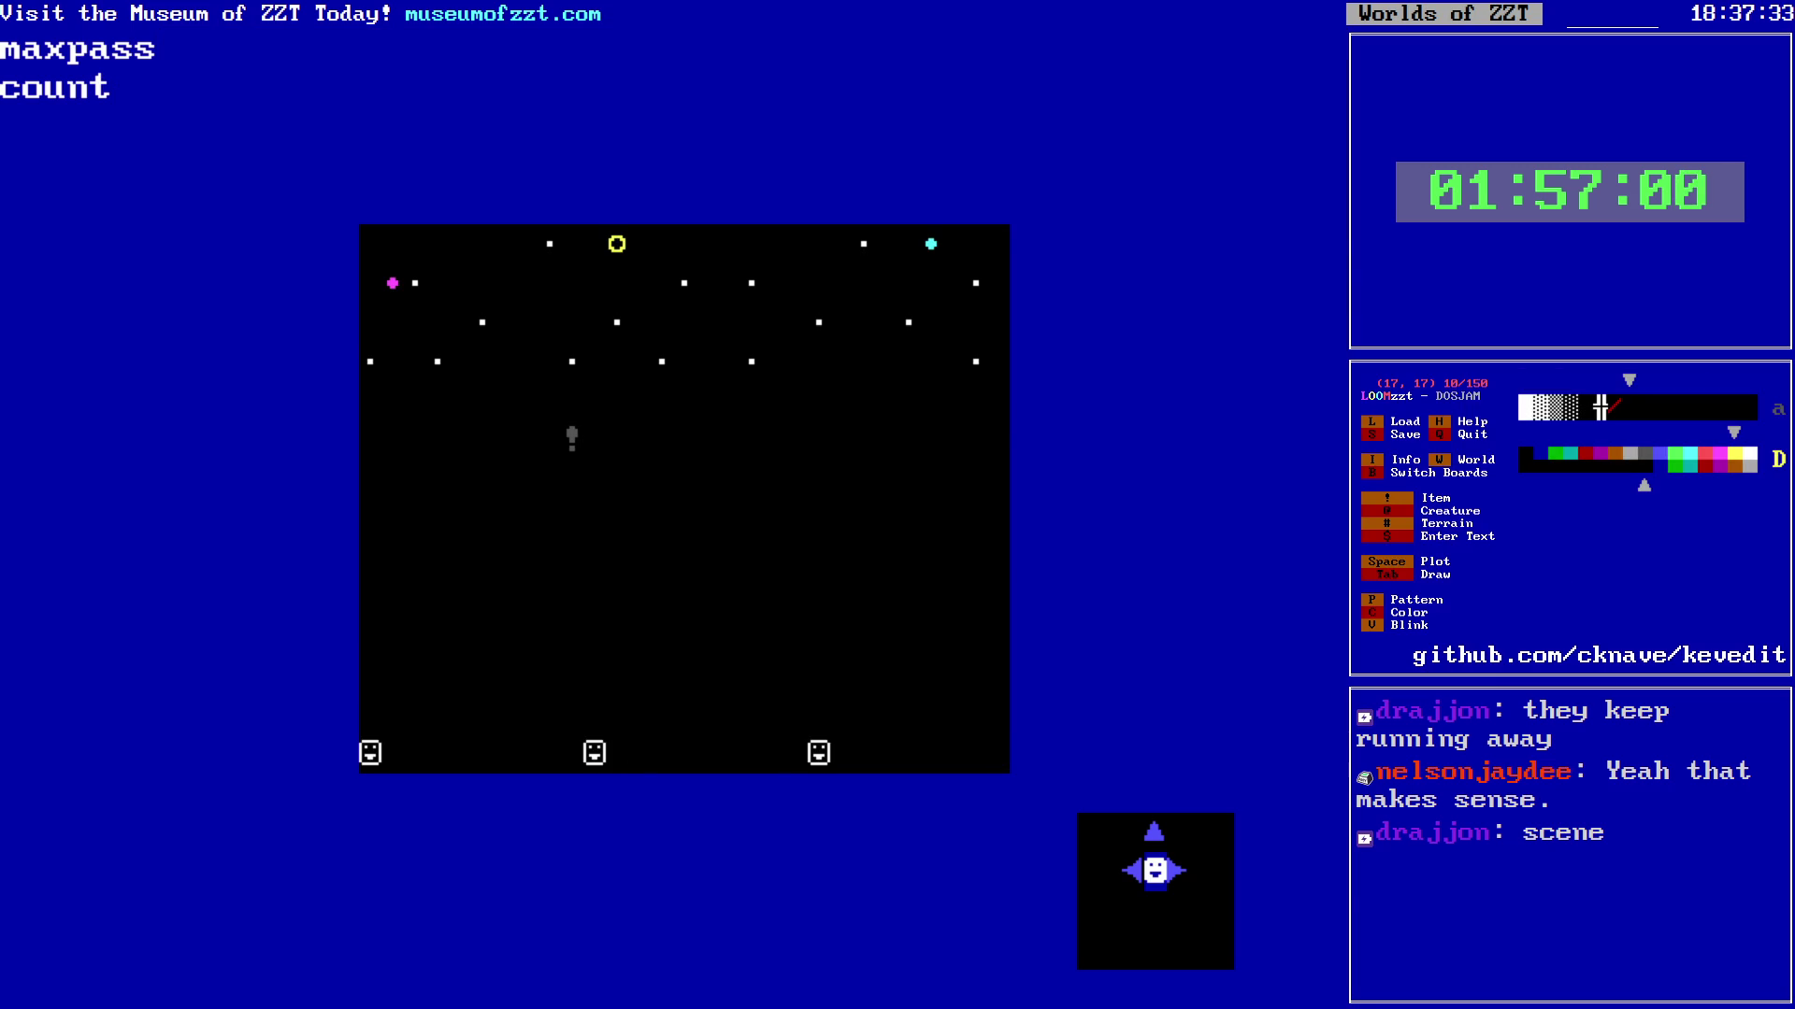
pyautogui.press('Right')
pyautogui.press('Right')
pyautogui.press('Right')
pyautogui.press('Right')
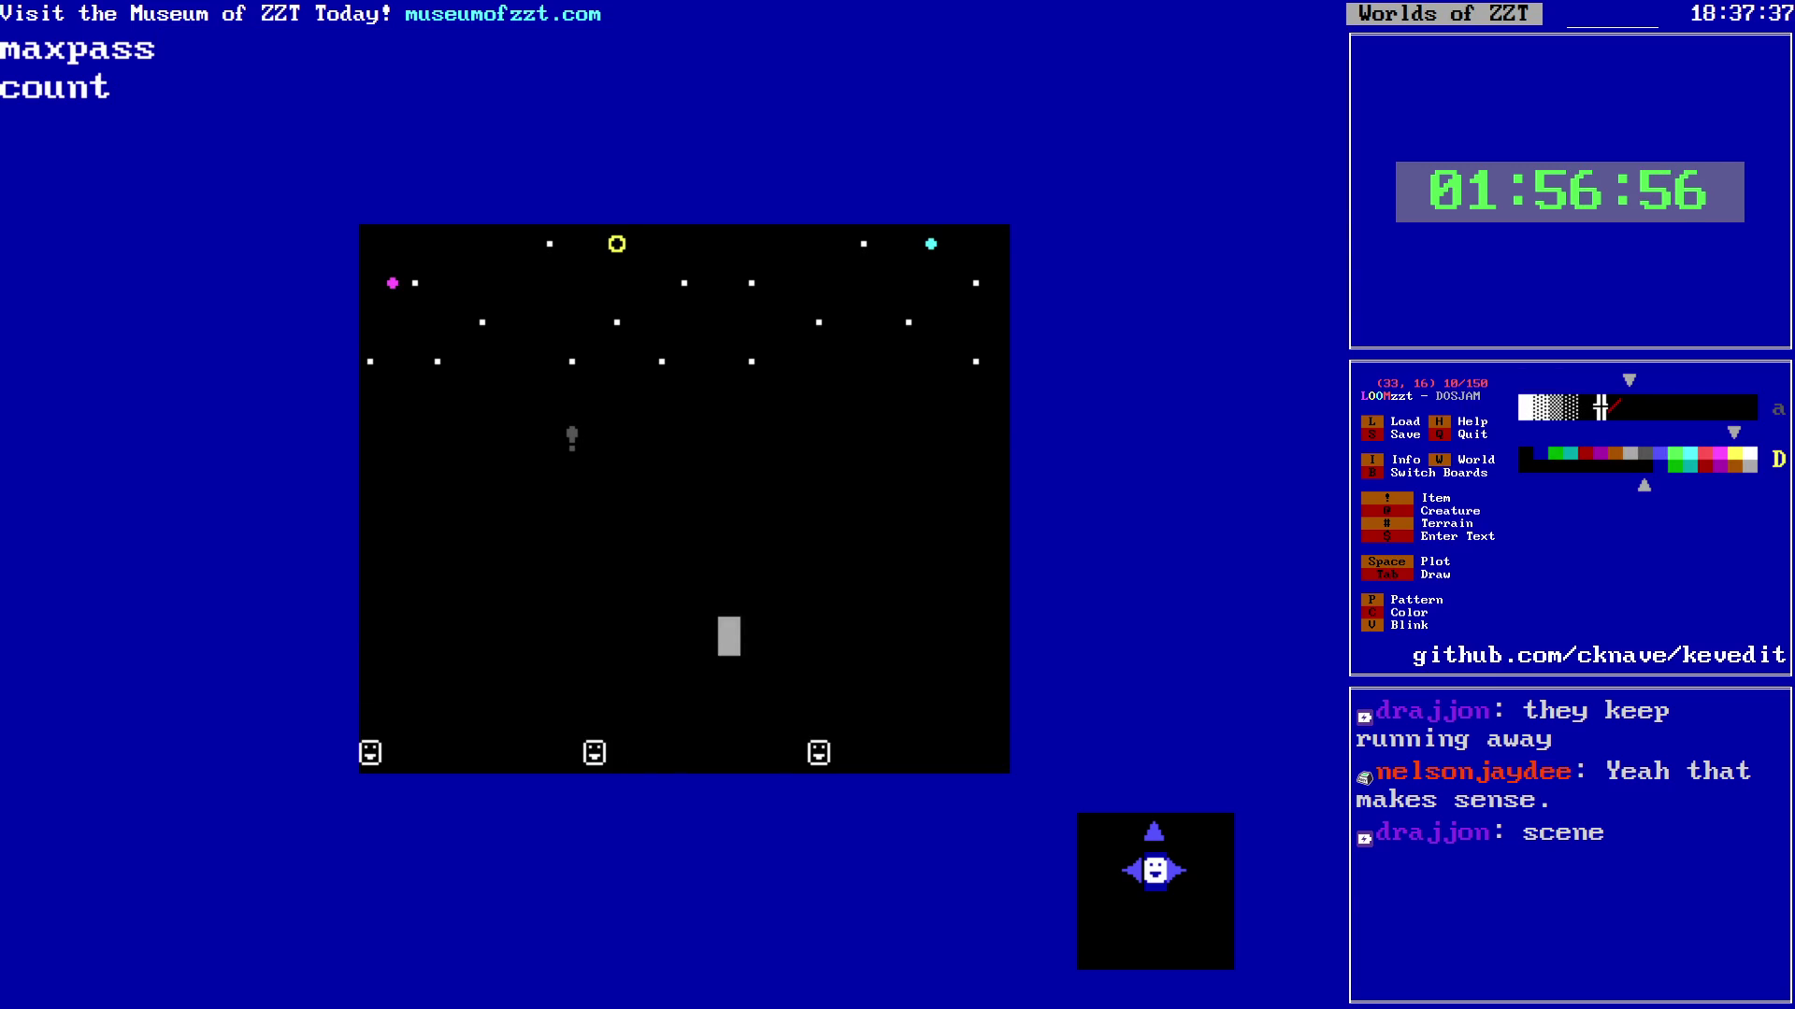
pyautogui.press('Up')
pyautogui.press('Up')
pyautogui.press('Up')
pyautogui.press('Left')
pyautogui.press('Left')
pyautogui.press('Left')
pyautogui.press('Down')
pyautogui.press('Down')
pyautogui.press('Down')
pyautogui.press('s')
pyautogui.press('Return')
pyautogui.press('y')
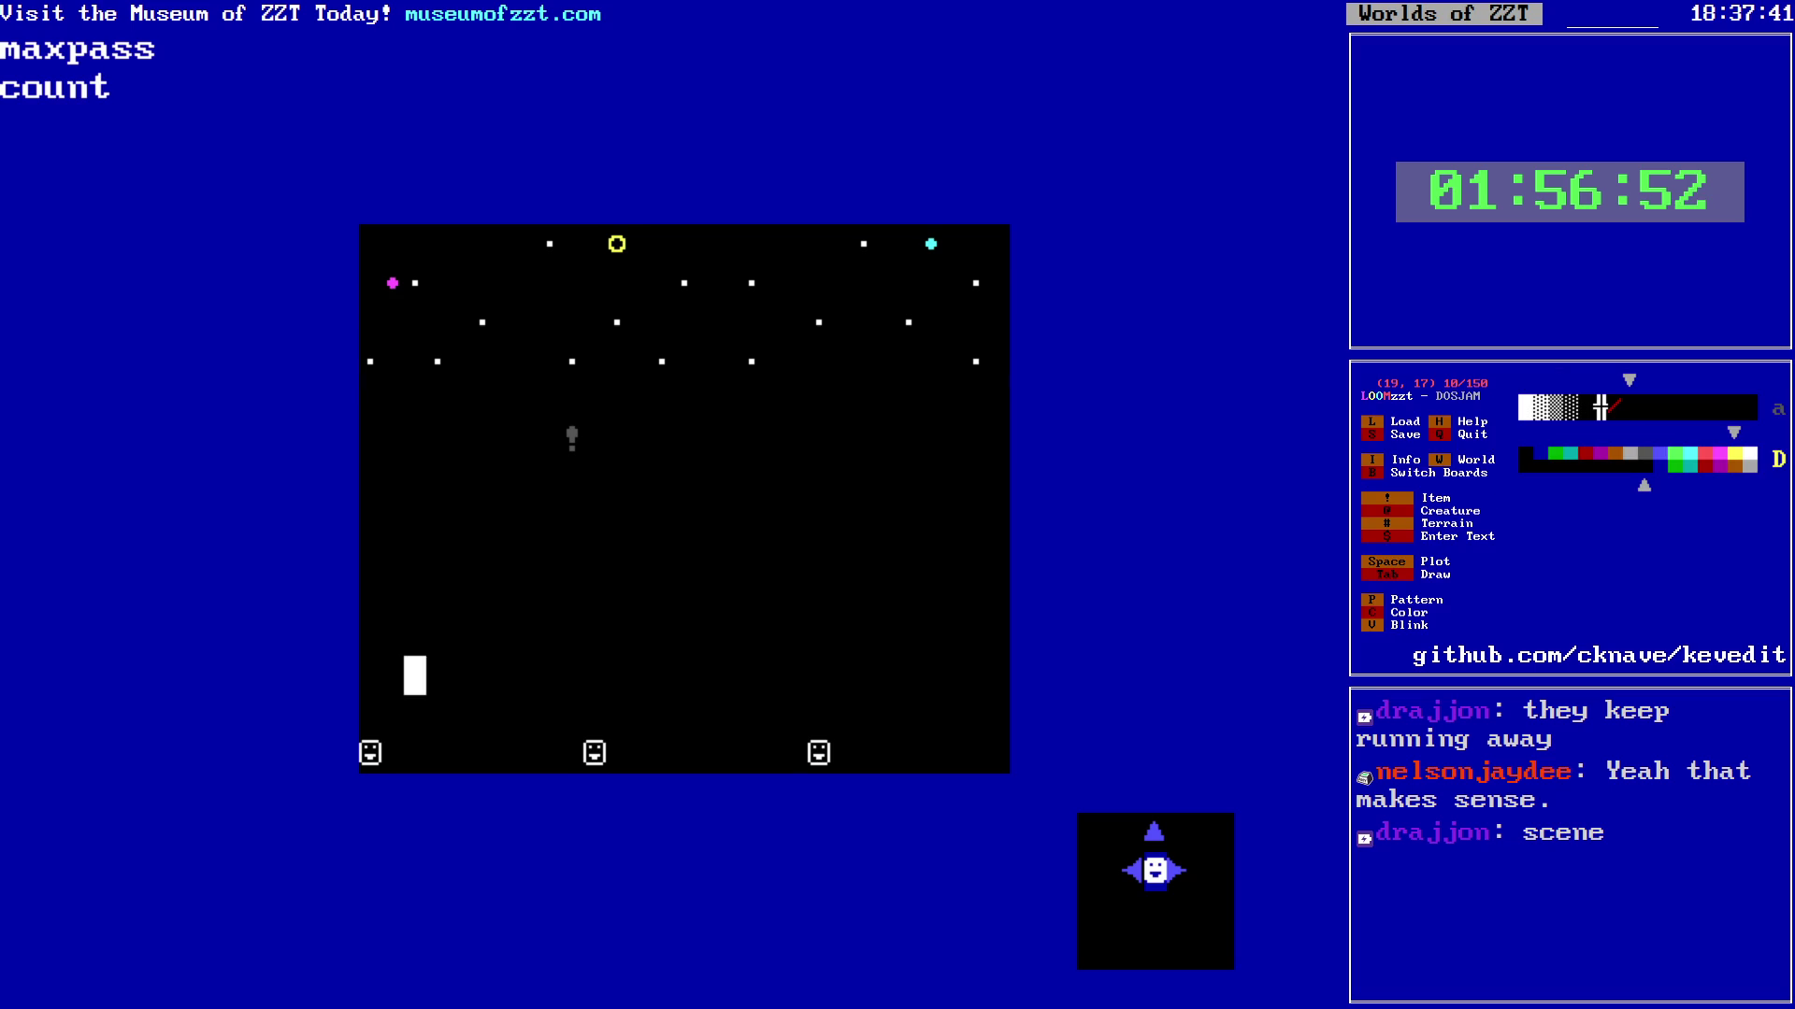
# - Recolour the middle Dude at (27,19) light cyan
pyautogui.press('Right')
pyautogui.press('Right')
pyautogui.press('Right')
pyautogui.press('Down')
pyautogui.press('Down')
pyautogui.press('Return')
pyautogui.press('Down')
pyautogui.press('Down')
pyautogui.press('Return')
pyautogui.press('Left')
pyautogui.press('Left')
pyautogui.press('Left')
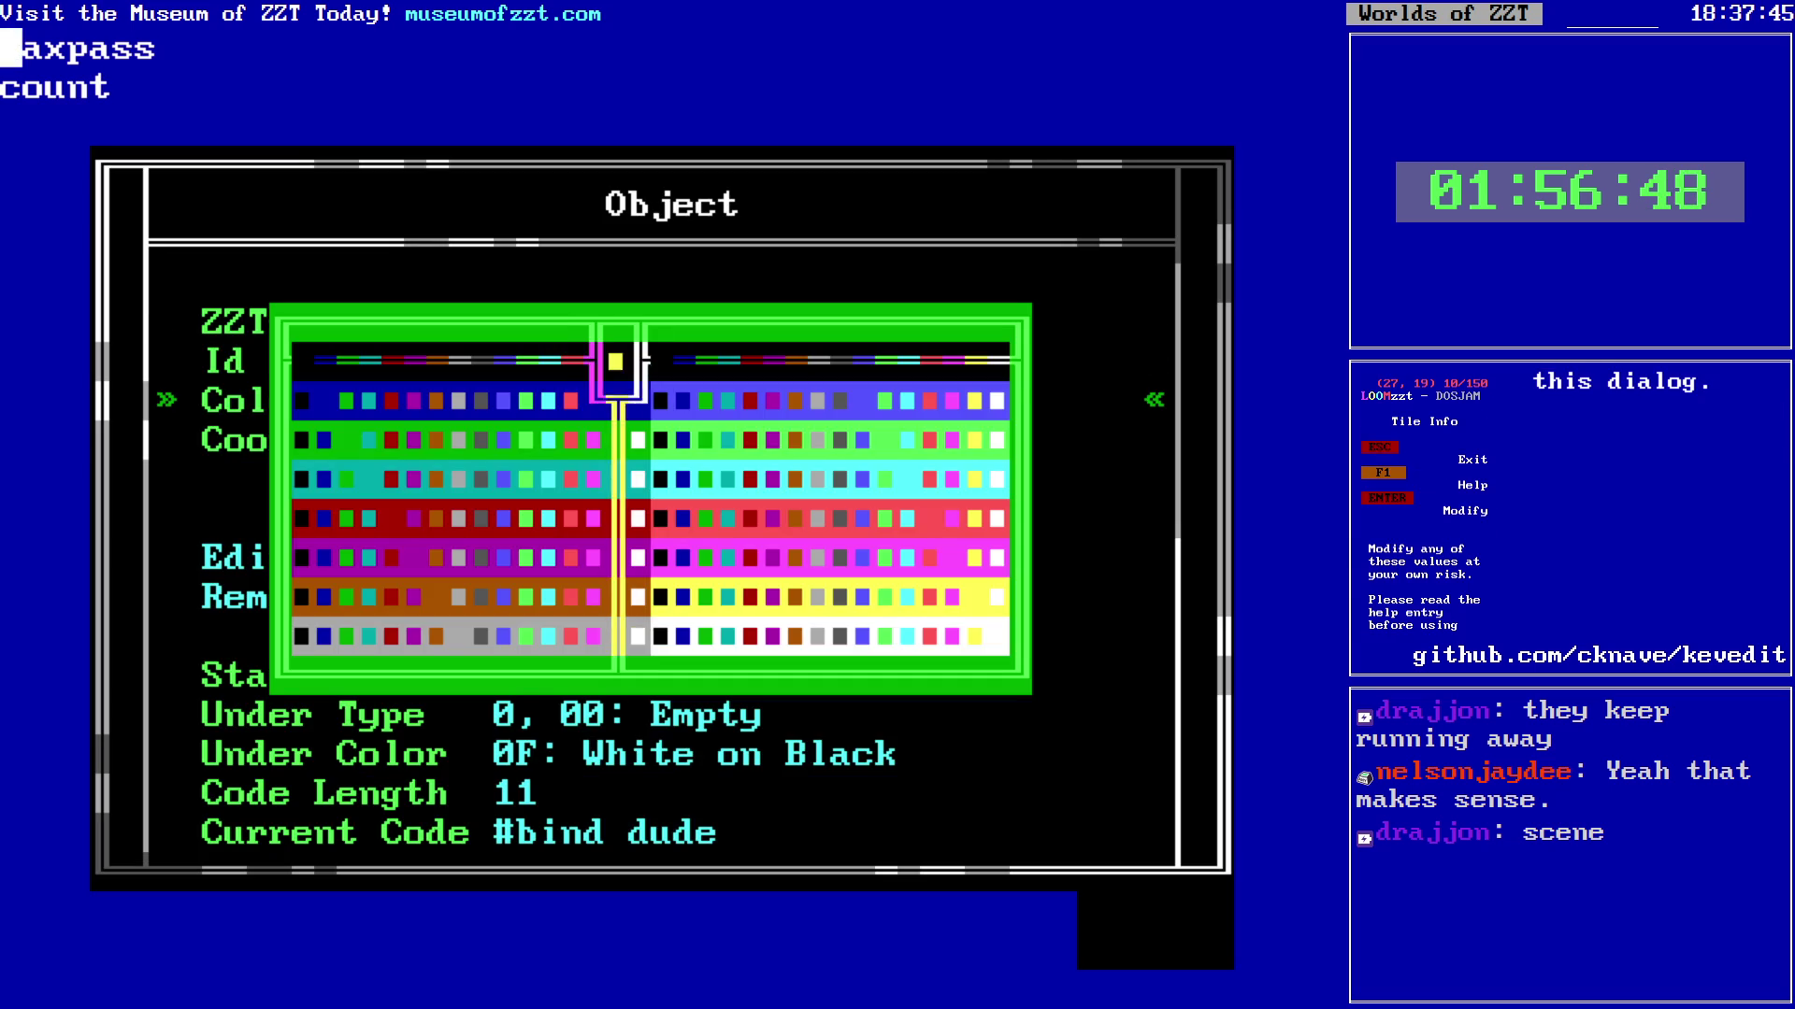
pyautogui.press('Return')
pyautogui.press('Escape')
# - Leave the middle Dude's character unchanged and recolour the right Dude at (37,19) light red
pyautogui.press('Return')
pyautogui.press('Down')
pyautogui.press('Return')
pyautogui.press('Right')
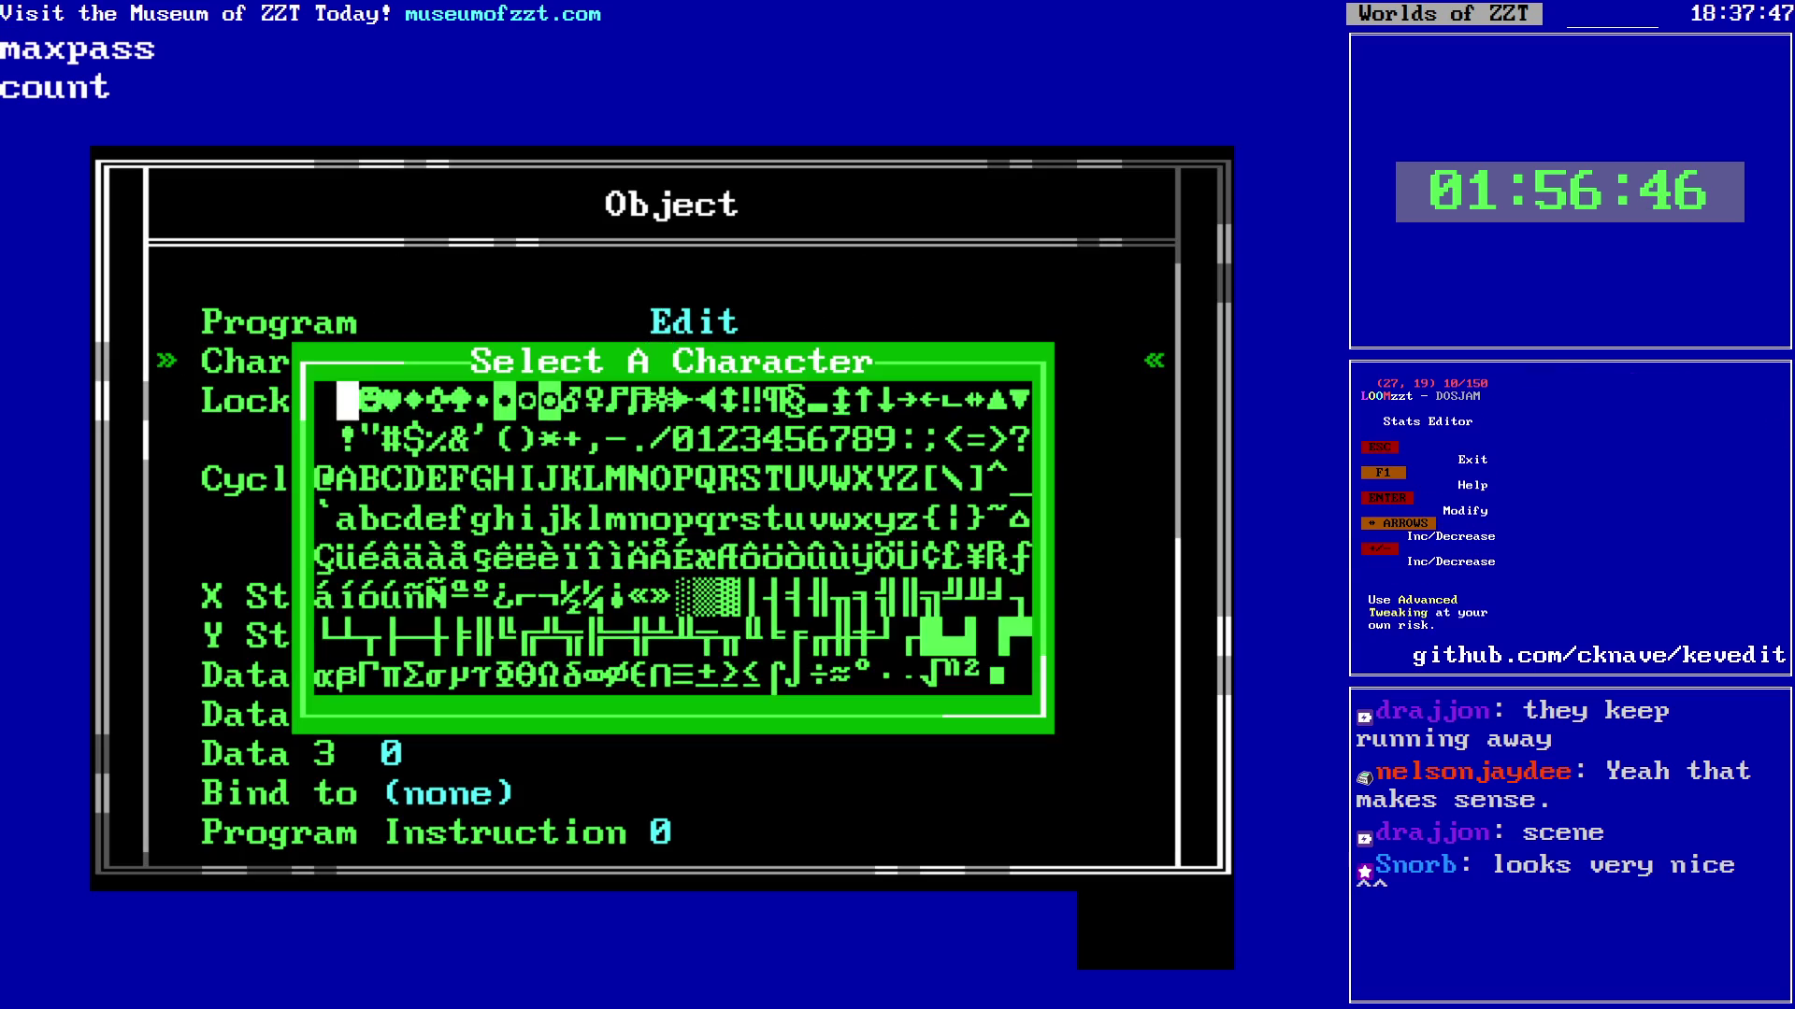
pyautogui.press('Return')
pyautogui.press('Escape')
pyautogui.press('Right')
pyautogui.press('Right')
pyautogui.press('Right')
pyautogui.press('Return')
pyautogui.press('Down')
pyautogui.press('Down')
pyautogui.press('Return')
pyautogui.press('Return')
pyautogui.press('Up')
pyautogui.press('Up')
# - Move the cursor around the ship area and launch another play-test
pyautogui.press('Up')
pyautogui.press('Up')
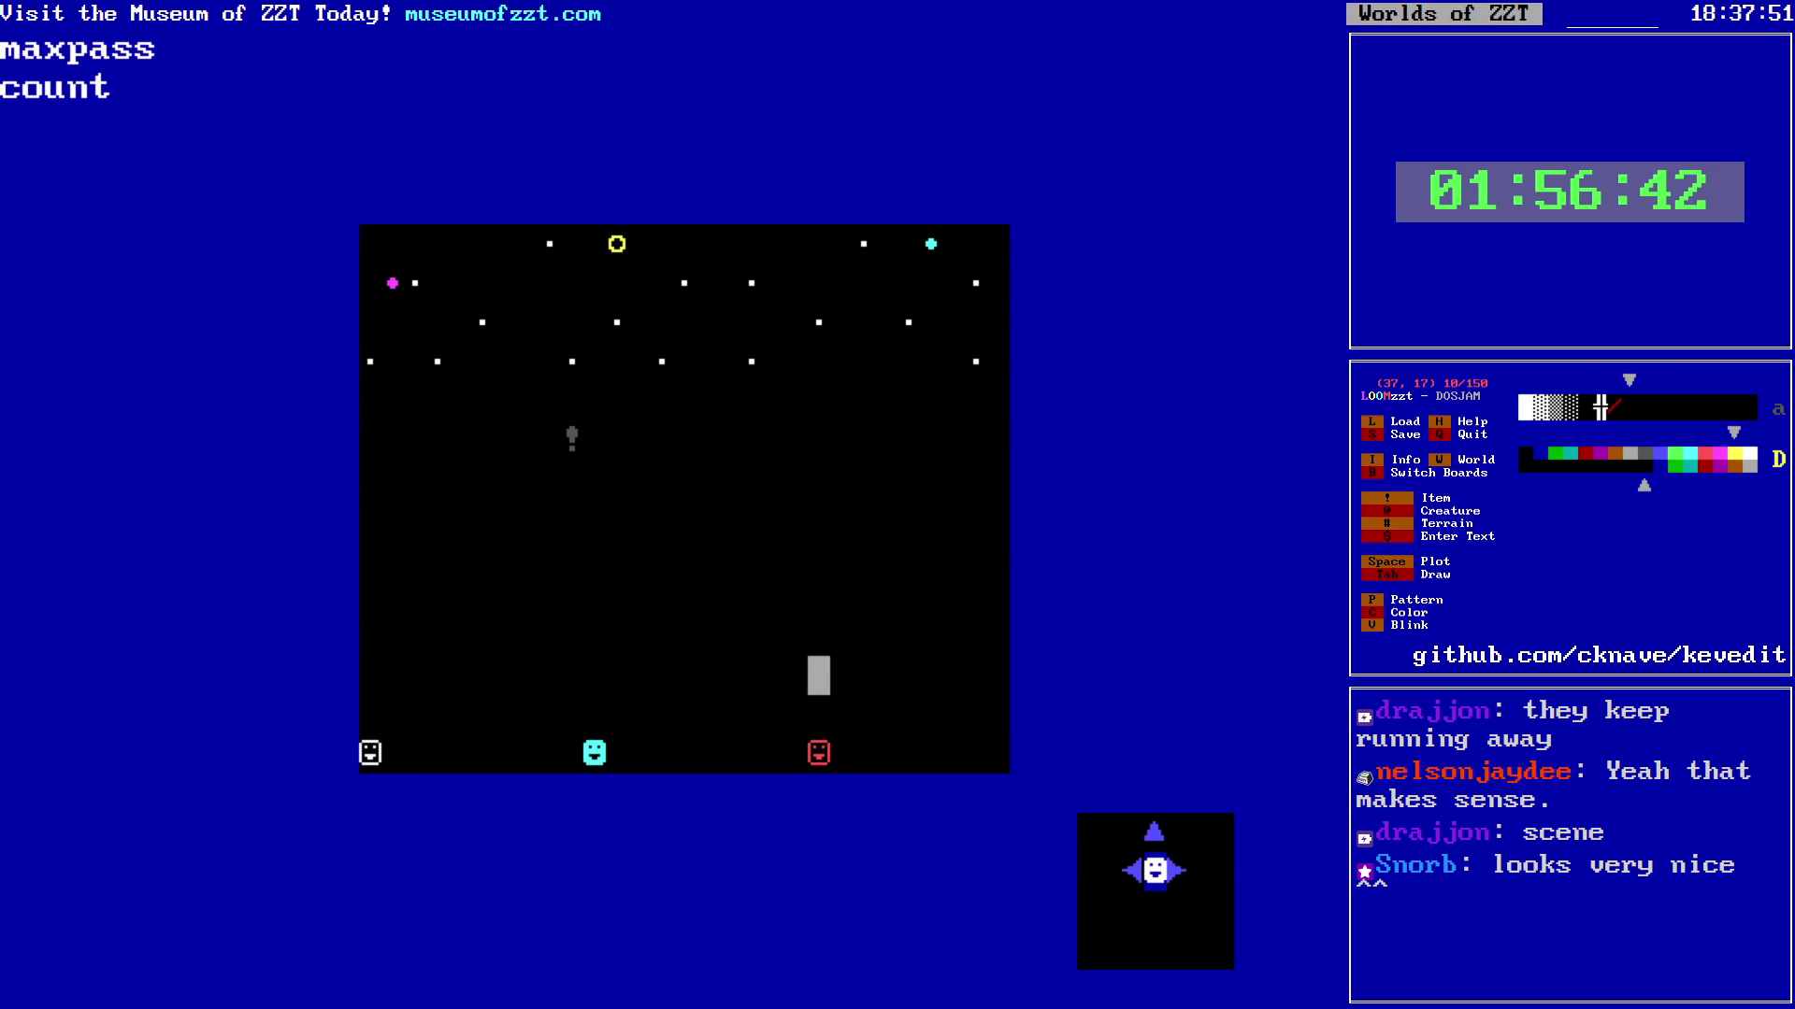
pyautogui.press('Left')
pyautogui.press('Left')
pyautogui.press('Left')
pyautogui.press('Left')
pyautogui.press('Up')
pyautogui.press('Up')
pyautogui.press('Up')
pyautogui.press('Up')
pyautogui.press('Up')
pyautogui.press('Right')
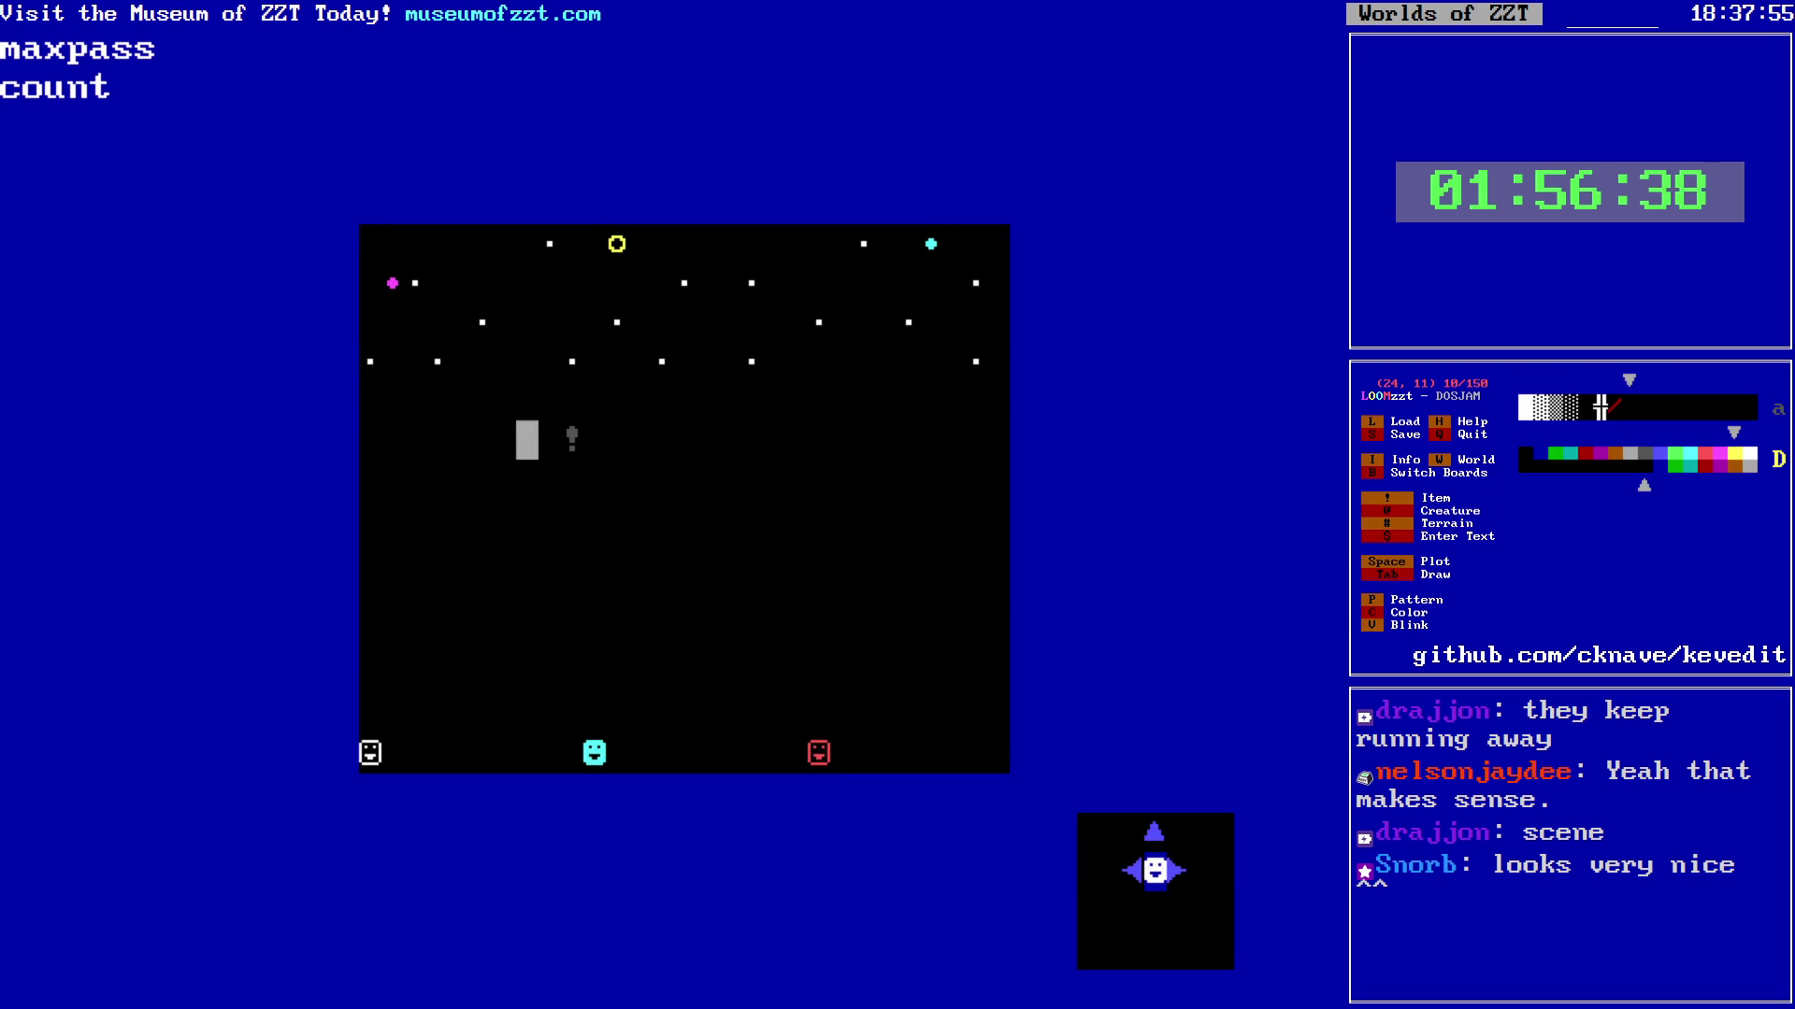
pyautogui.press('Right')
pyautogui.press('Right')
pyautogui.press('Right')
pyautogui.press('Right')
pyautogui.press('Right')
pyautogui.press('Left')
pyautogui.press('Left')
pyautogui.press('Left')
pyautogui.press('Down')
pyautogui.press('Down')
pyautogui.press('Down')
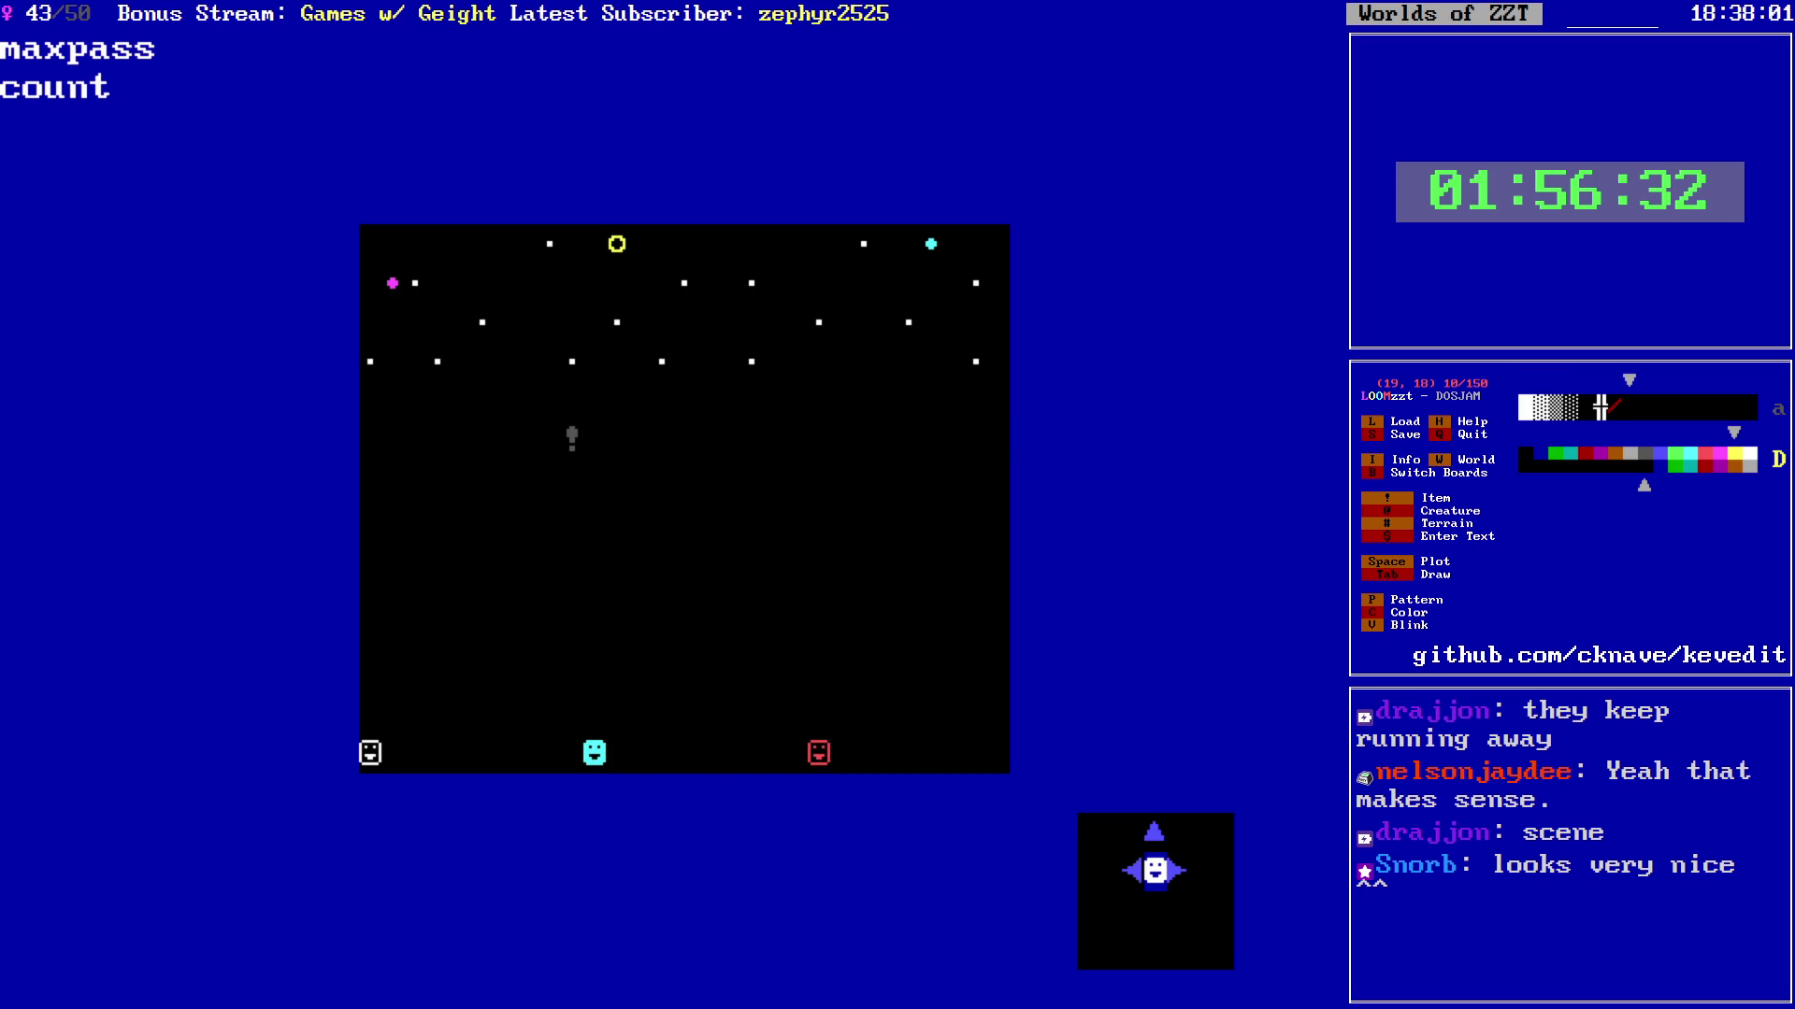
pyautogui.press('Right')
pyautogui.press('Right')
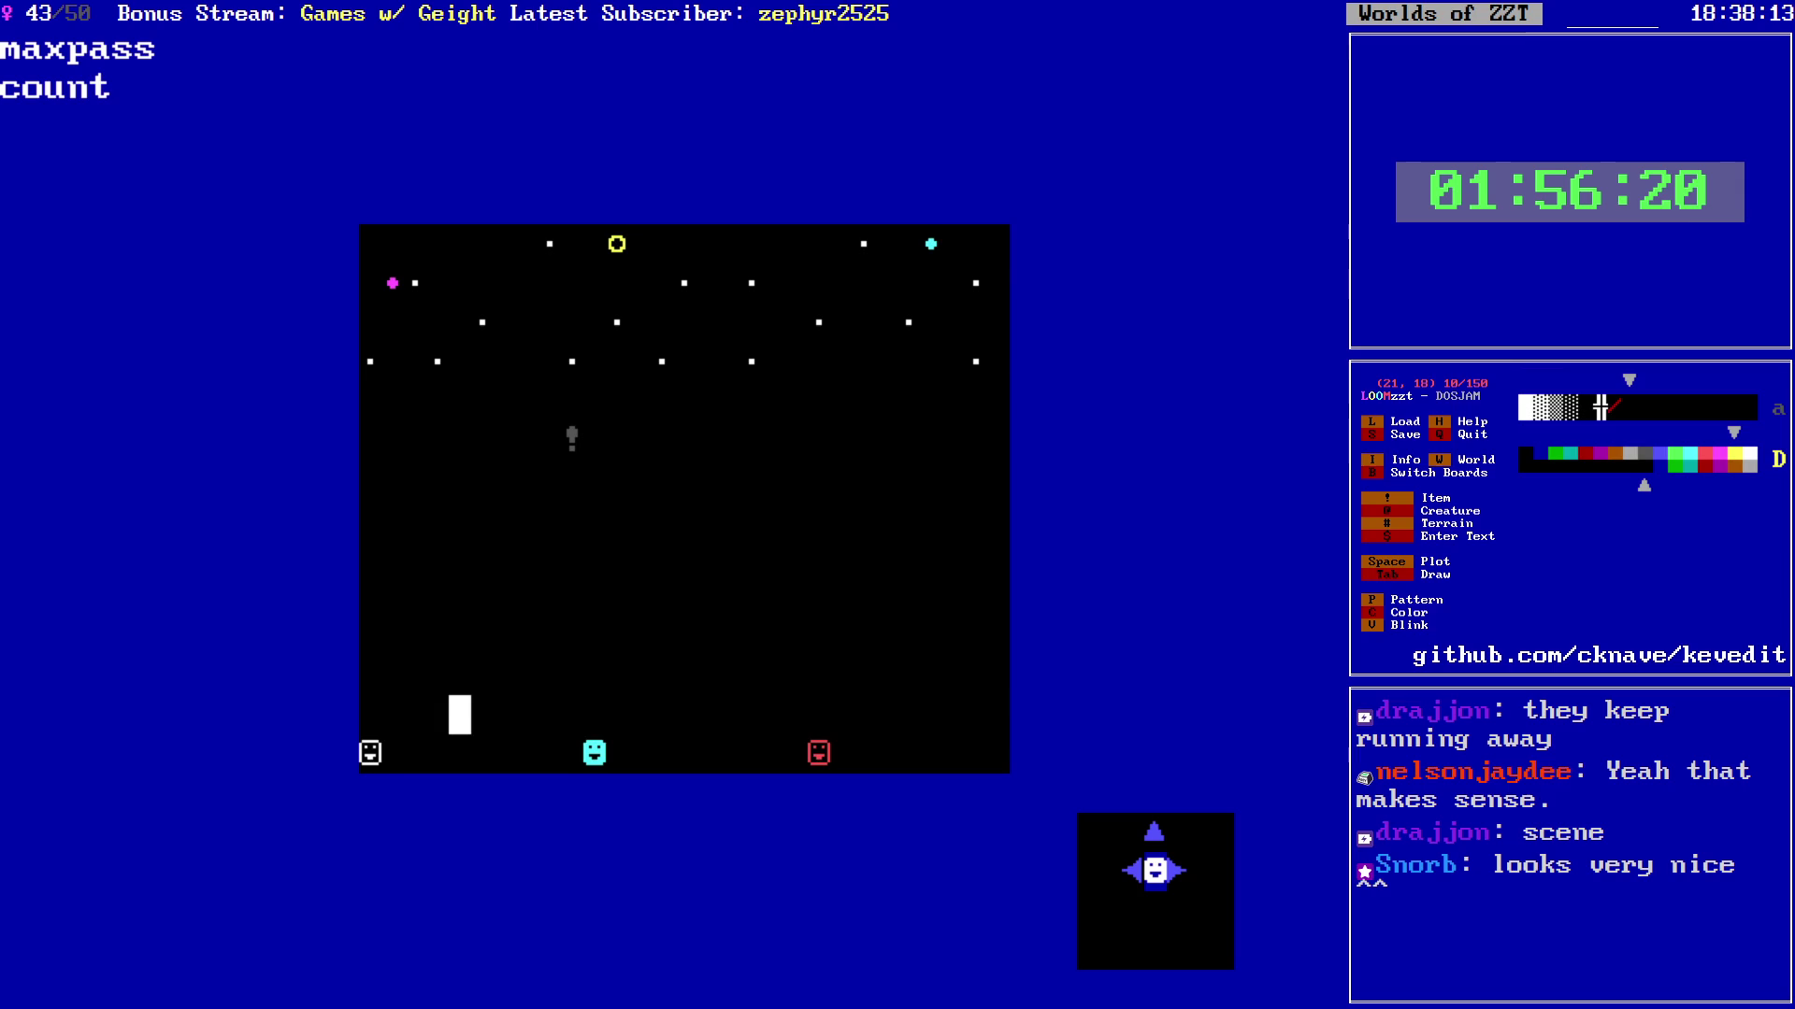
pyautogui.hotkey('alt', 't')
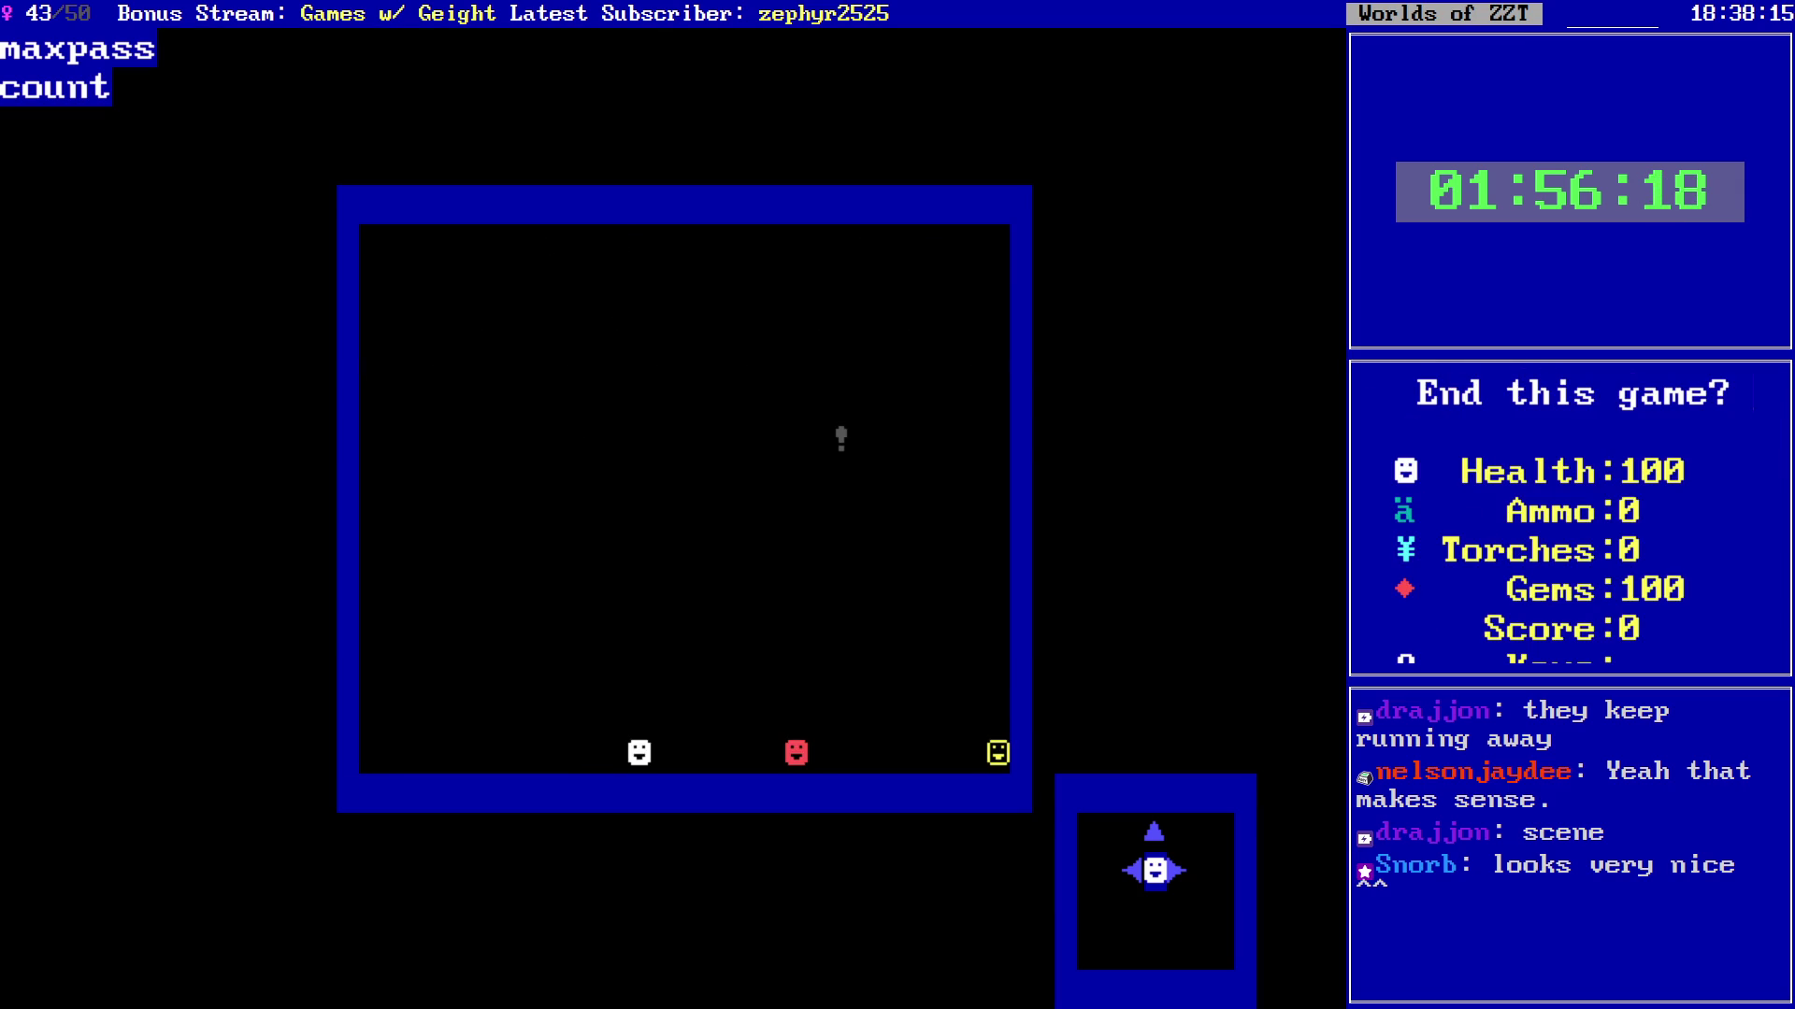
# - Start the game, watch the ship beam green boulders down, then end the test
pyautogui.press('y')
pyautogui.press('p')
pyautogui.press('Right')
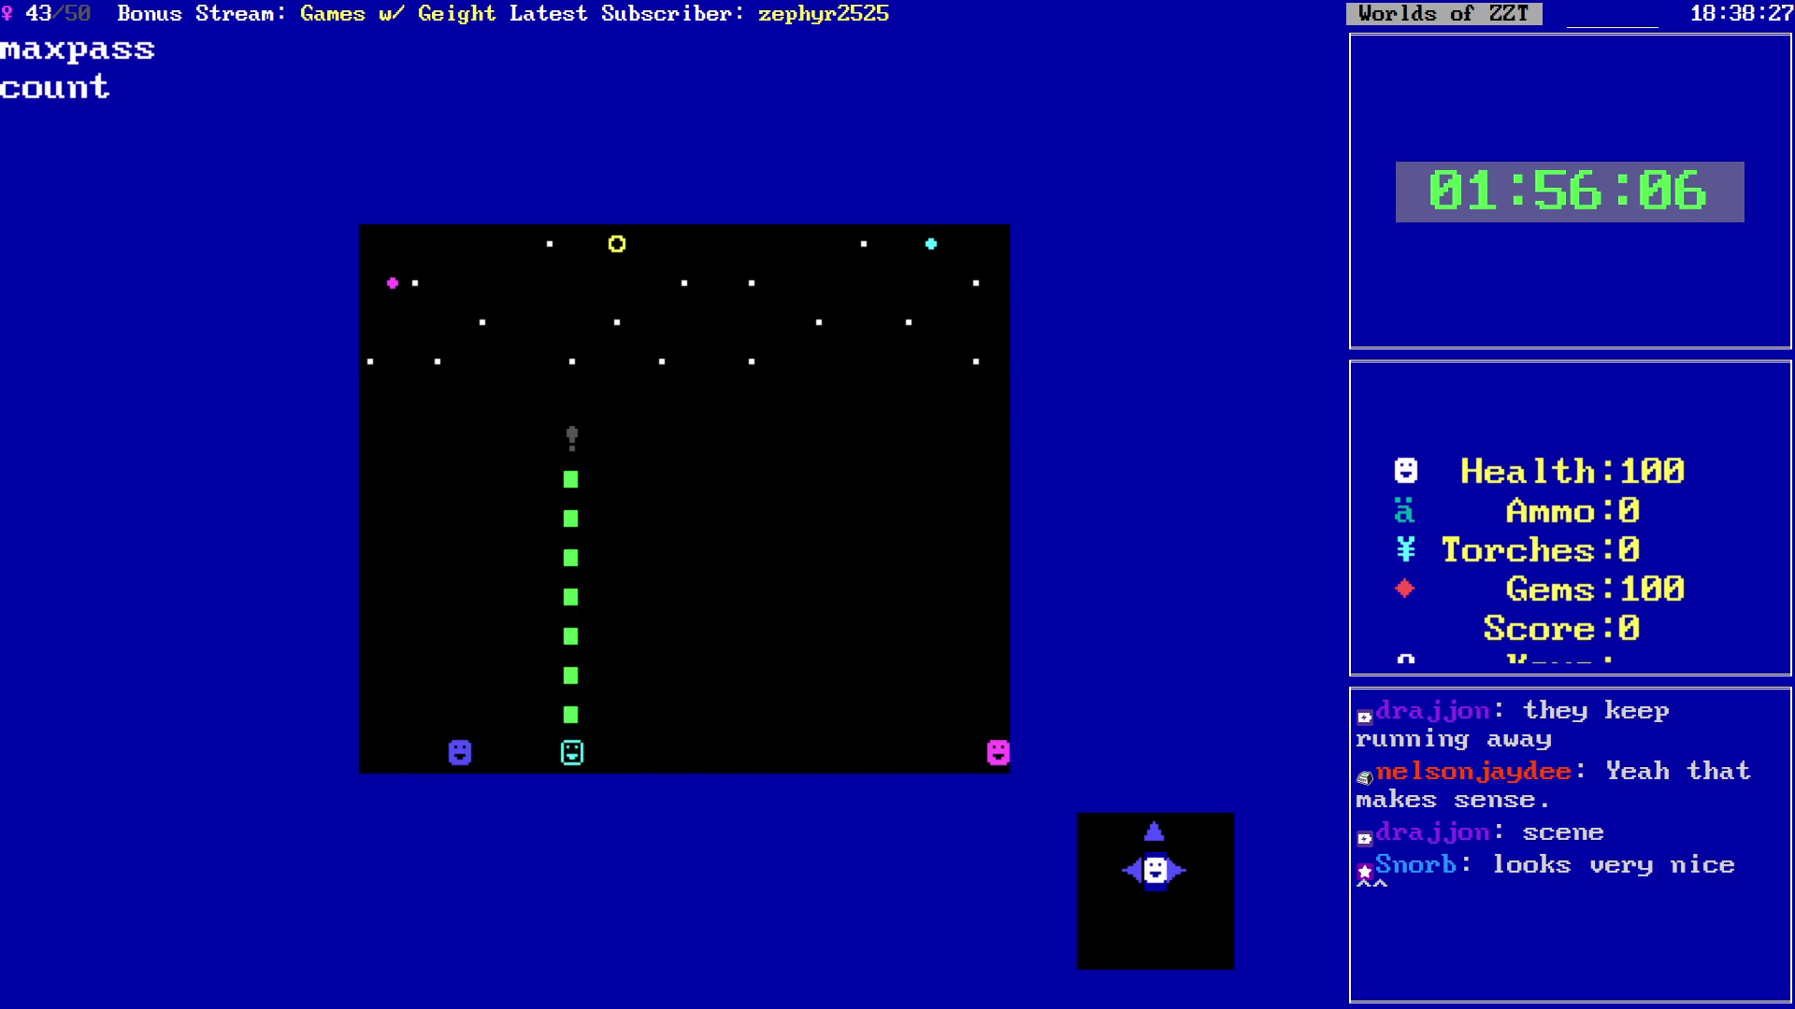
pyautogui.press('Escape')
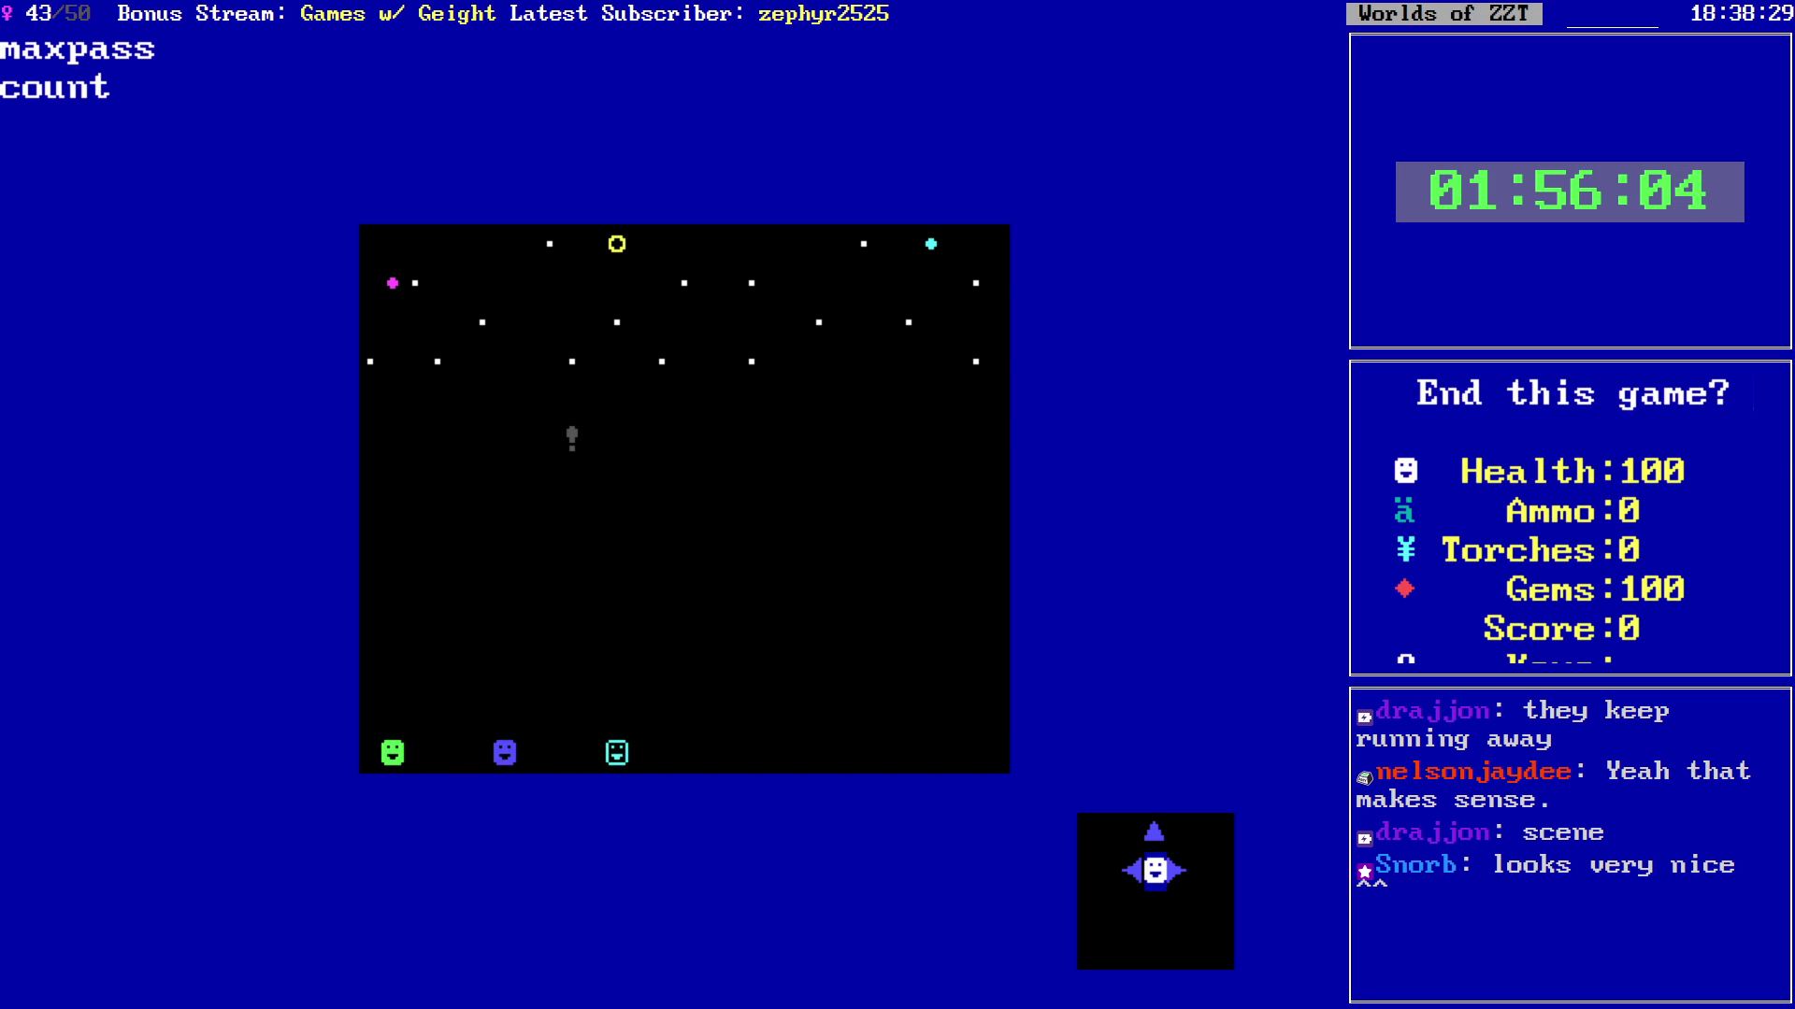
pyautogui.press('y')
pyautogui.press('Right')
pyautogui.press('Right')
pyautogui.press('Right')
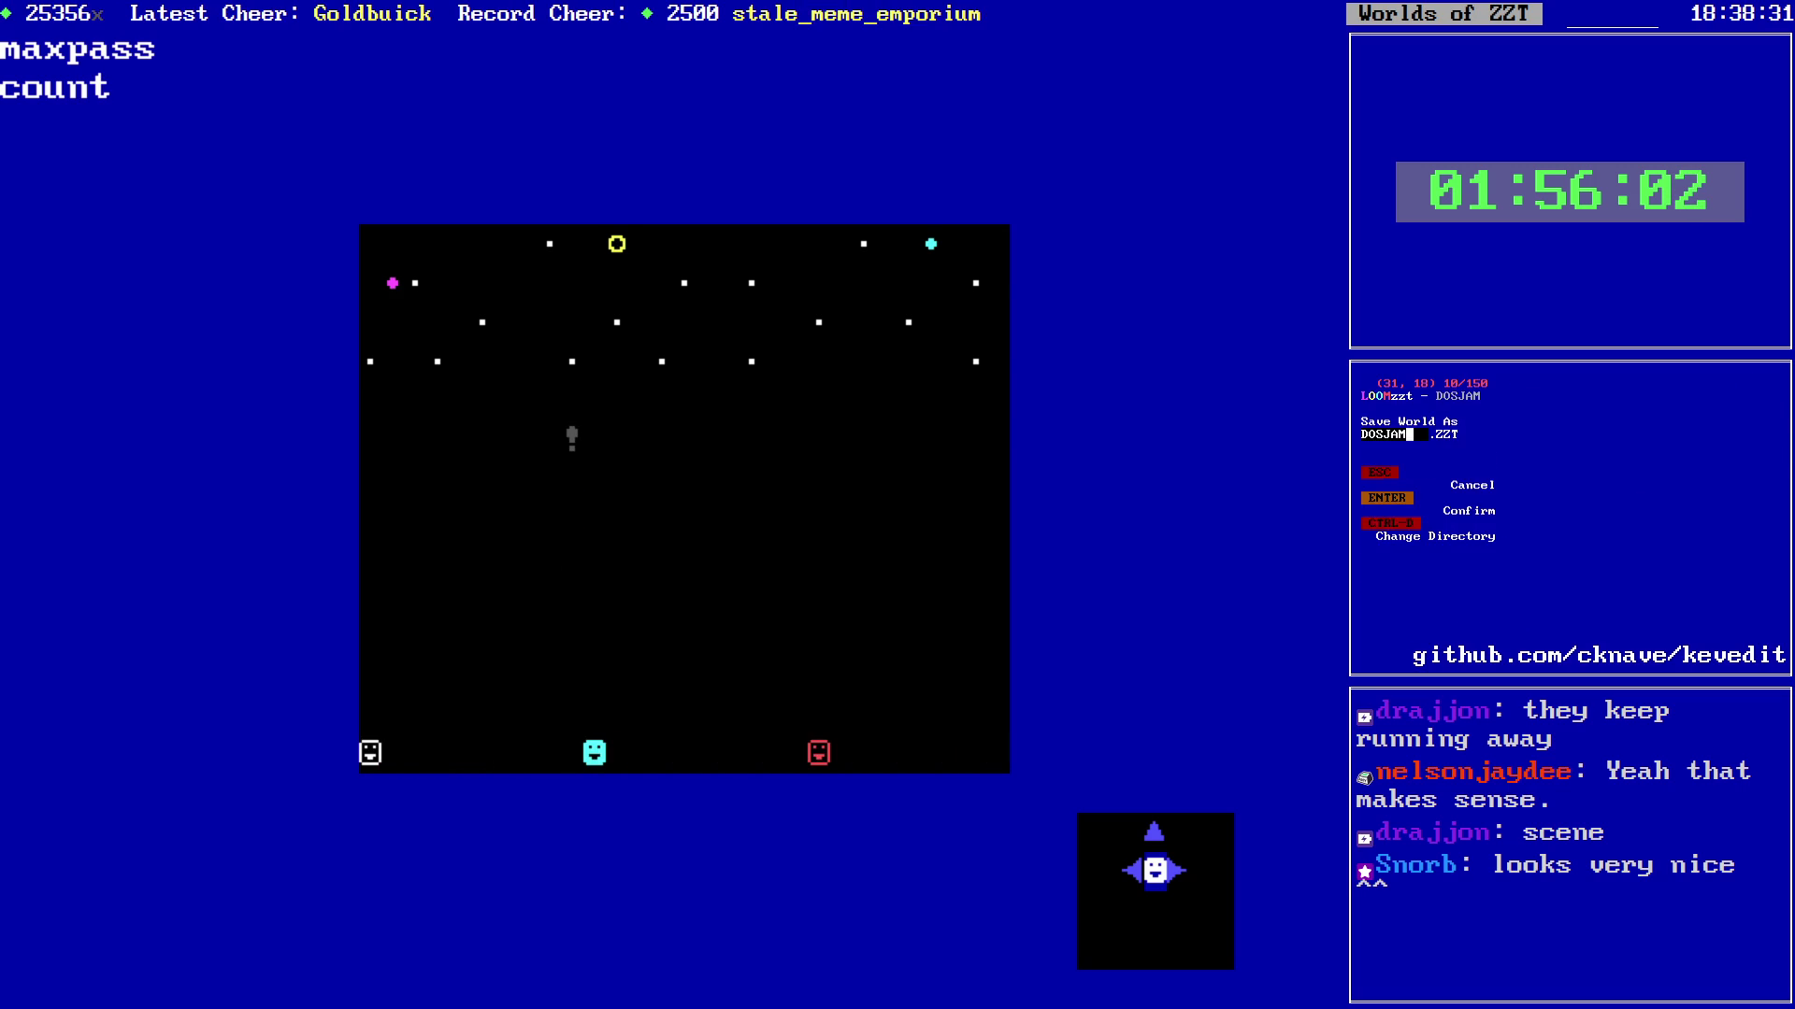
# - Move the cursor to (16,20) below the board and choose a new drawing colour
pyautogui.press('Right')
pyautogui.press('Right')
pyautogui.press('Right')
pyautogui.press('Right')
pyautogui.press('Down')
pyautogui.press('Down')
pyautogui.press('Left')
pyautogui.press('Left')
pyautogui.press('Left')
pyautogui.press('c')
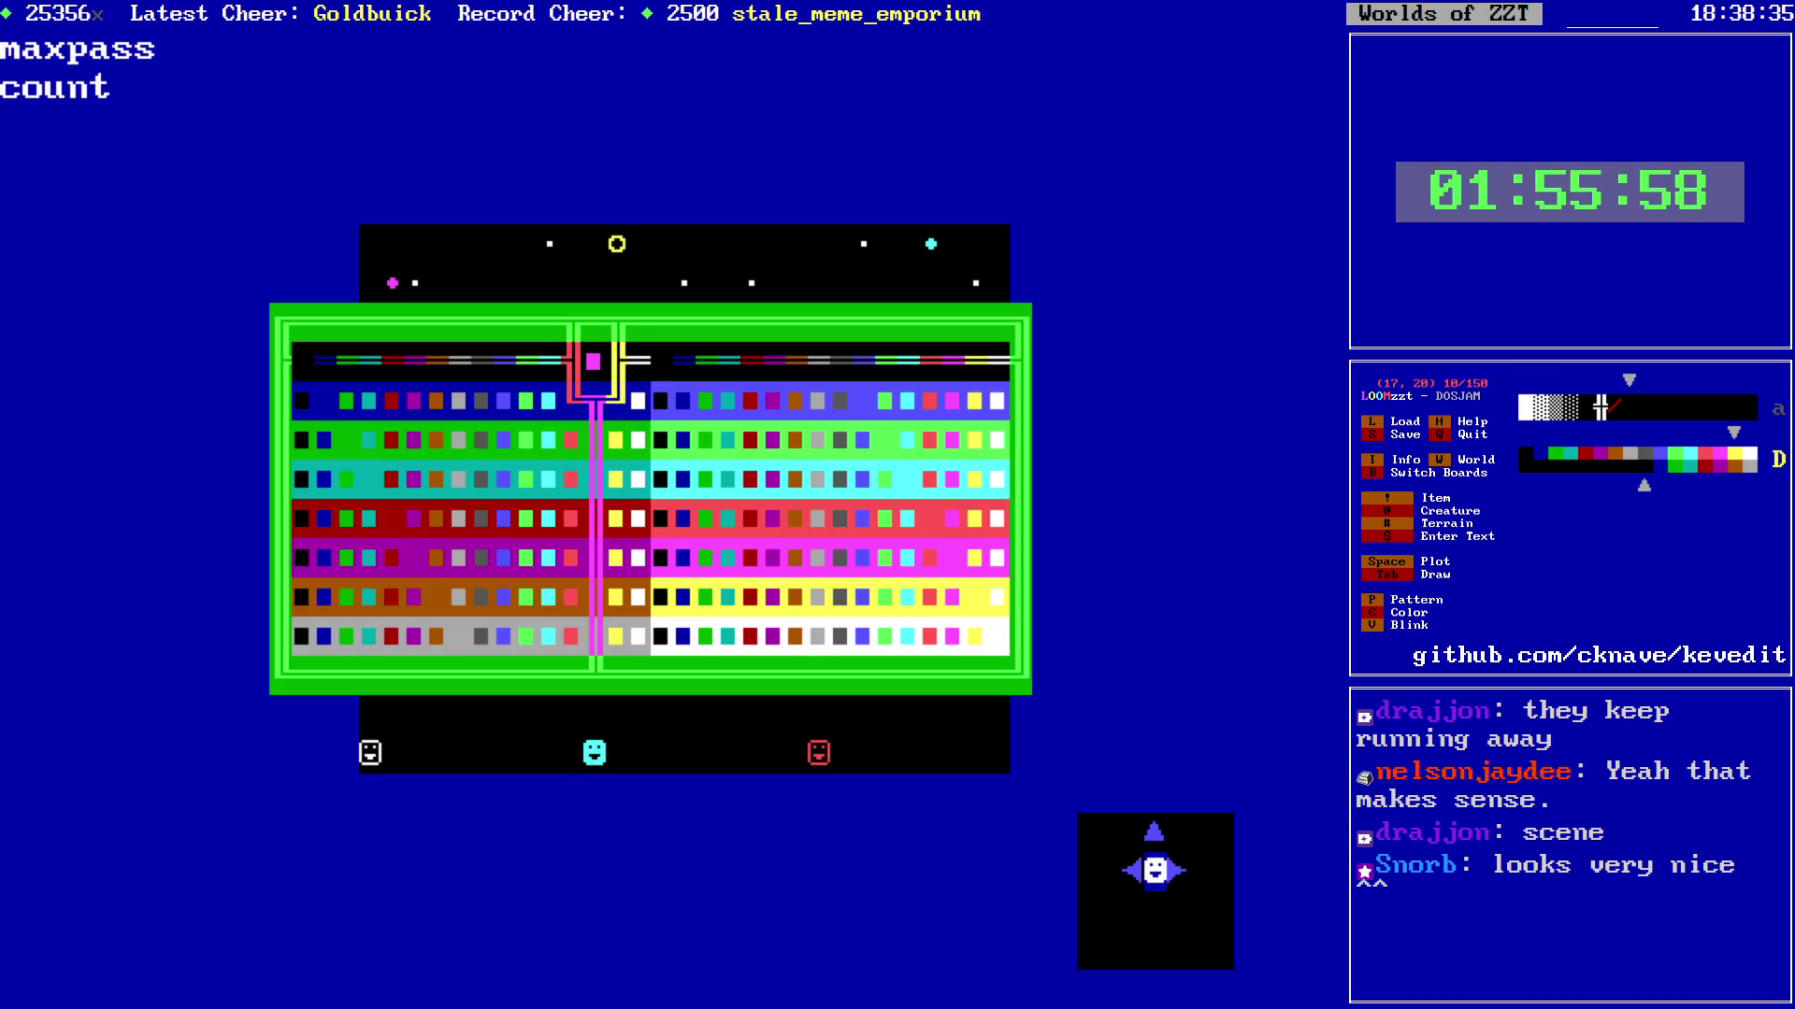
pyautogui.press('Left')
pyautogui.press('Left')
pyautogui.press('Left')
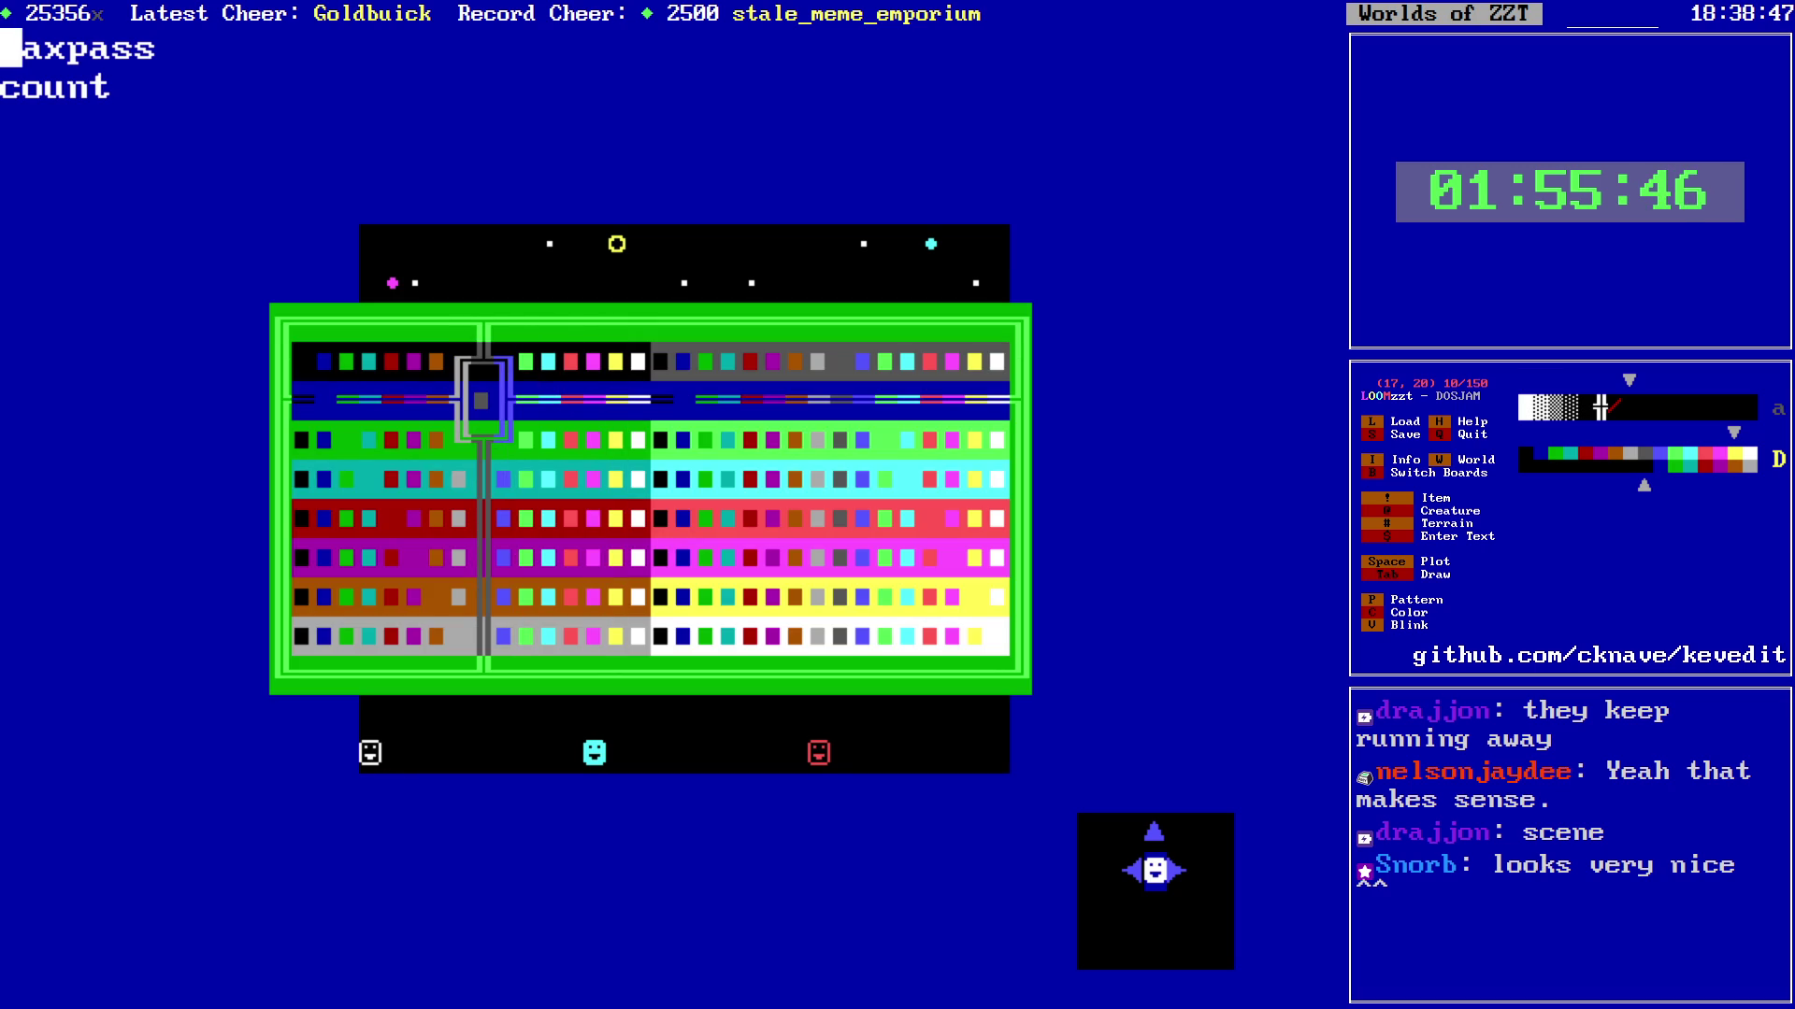
pyautogui.press('Escape')
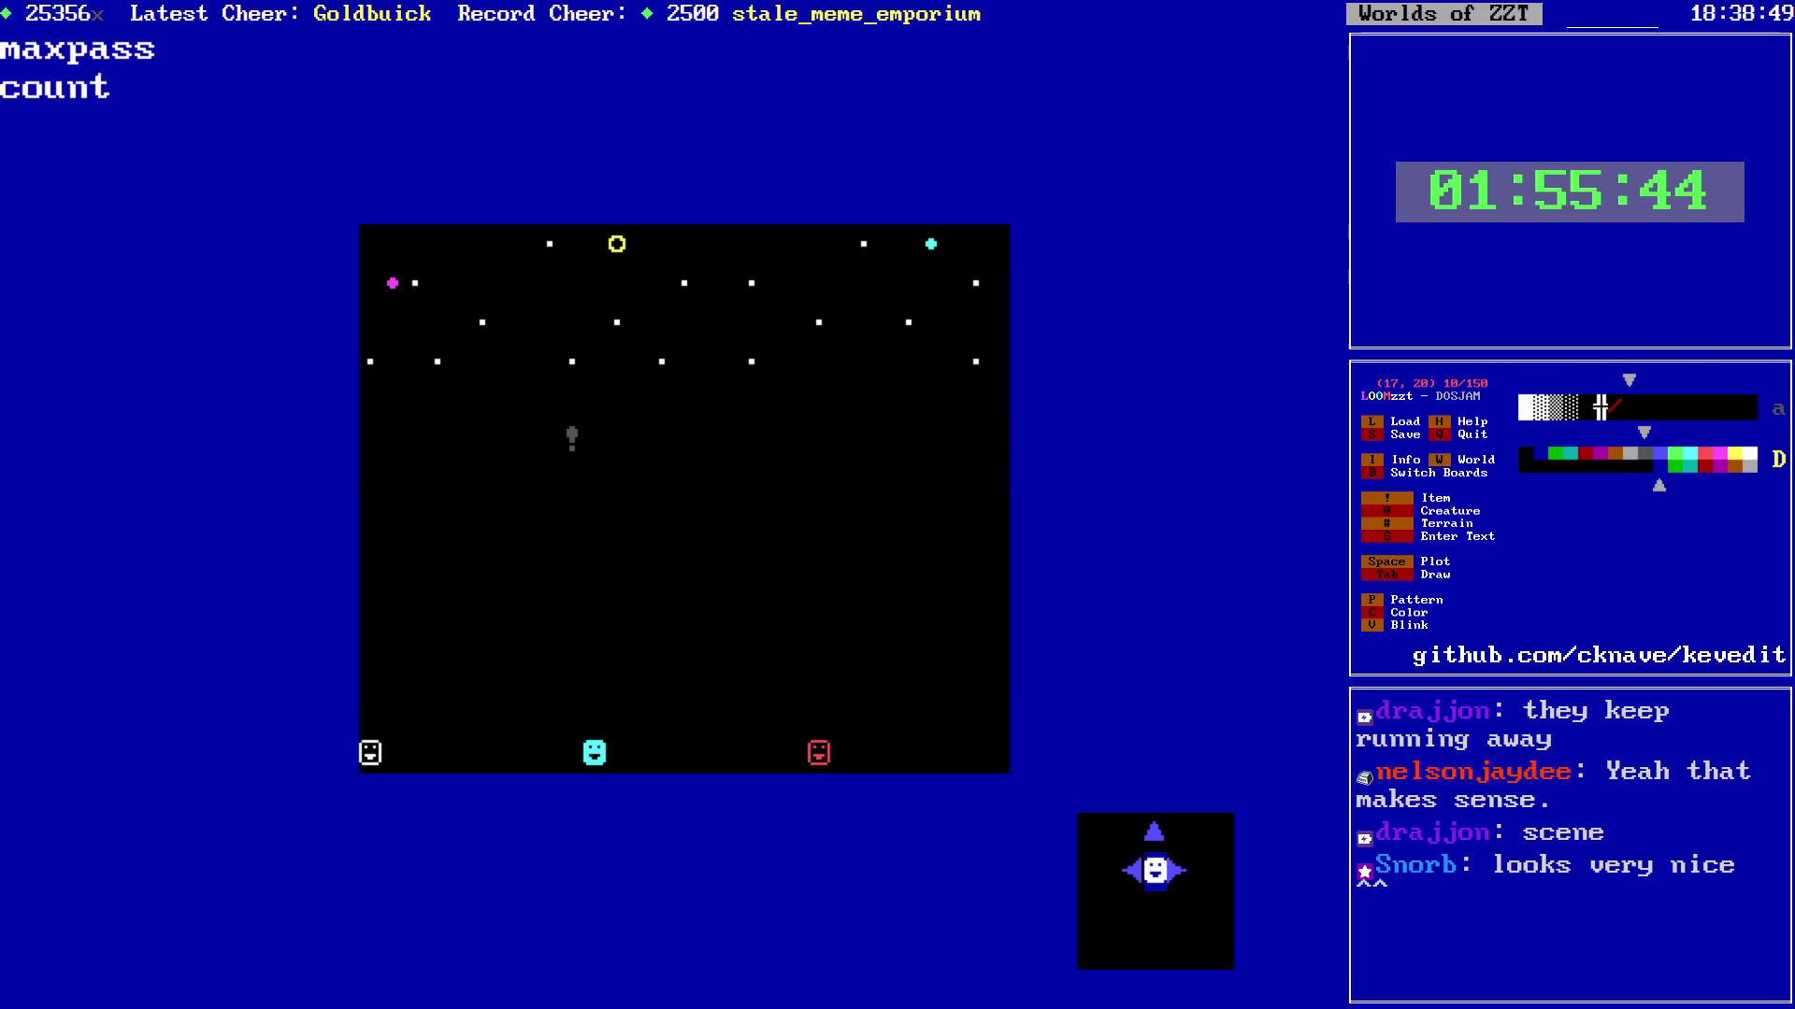
# - Draw a row of east-west sliders beneath the board out to column 45
pyautogui.press('F3')
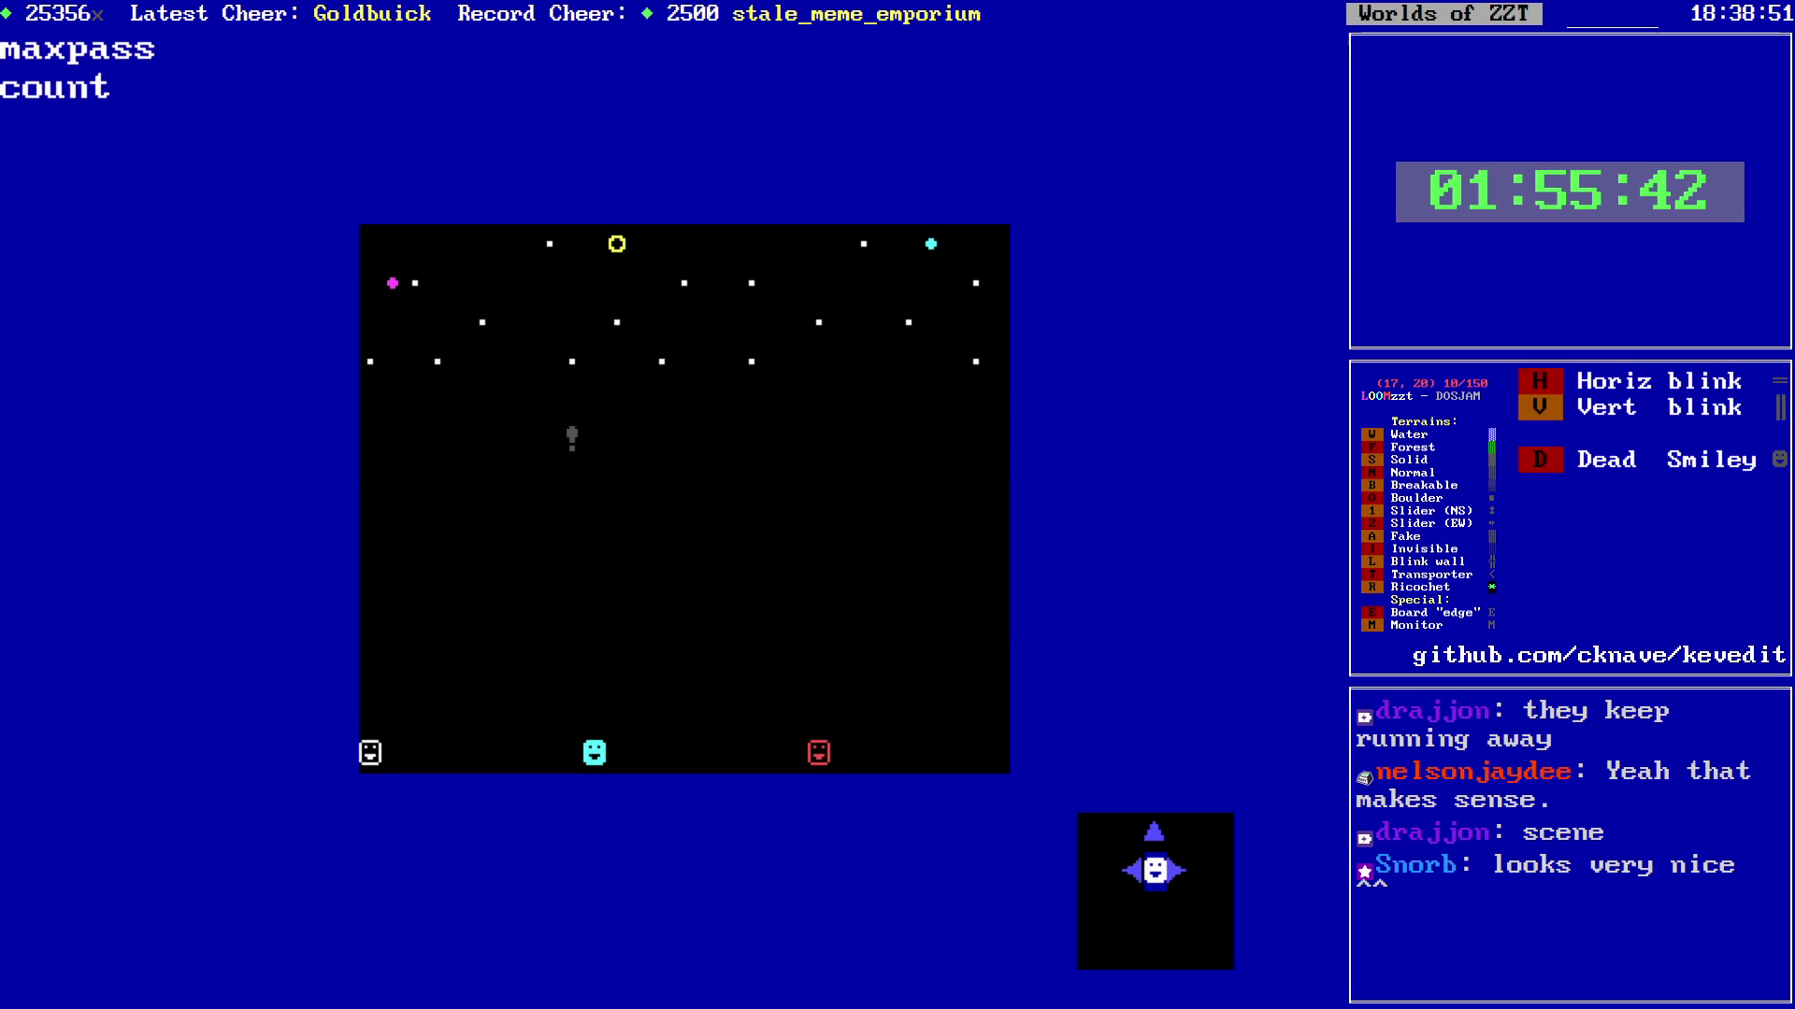
pyautogui.press('2')
pyautogui.press('Tab')
pyautogui.press('Right')
pyautogui.press('Right')
pyautogui.press('Right')
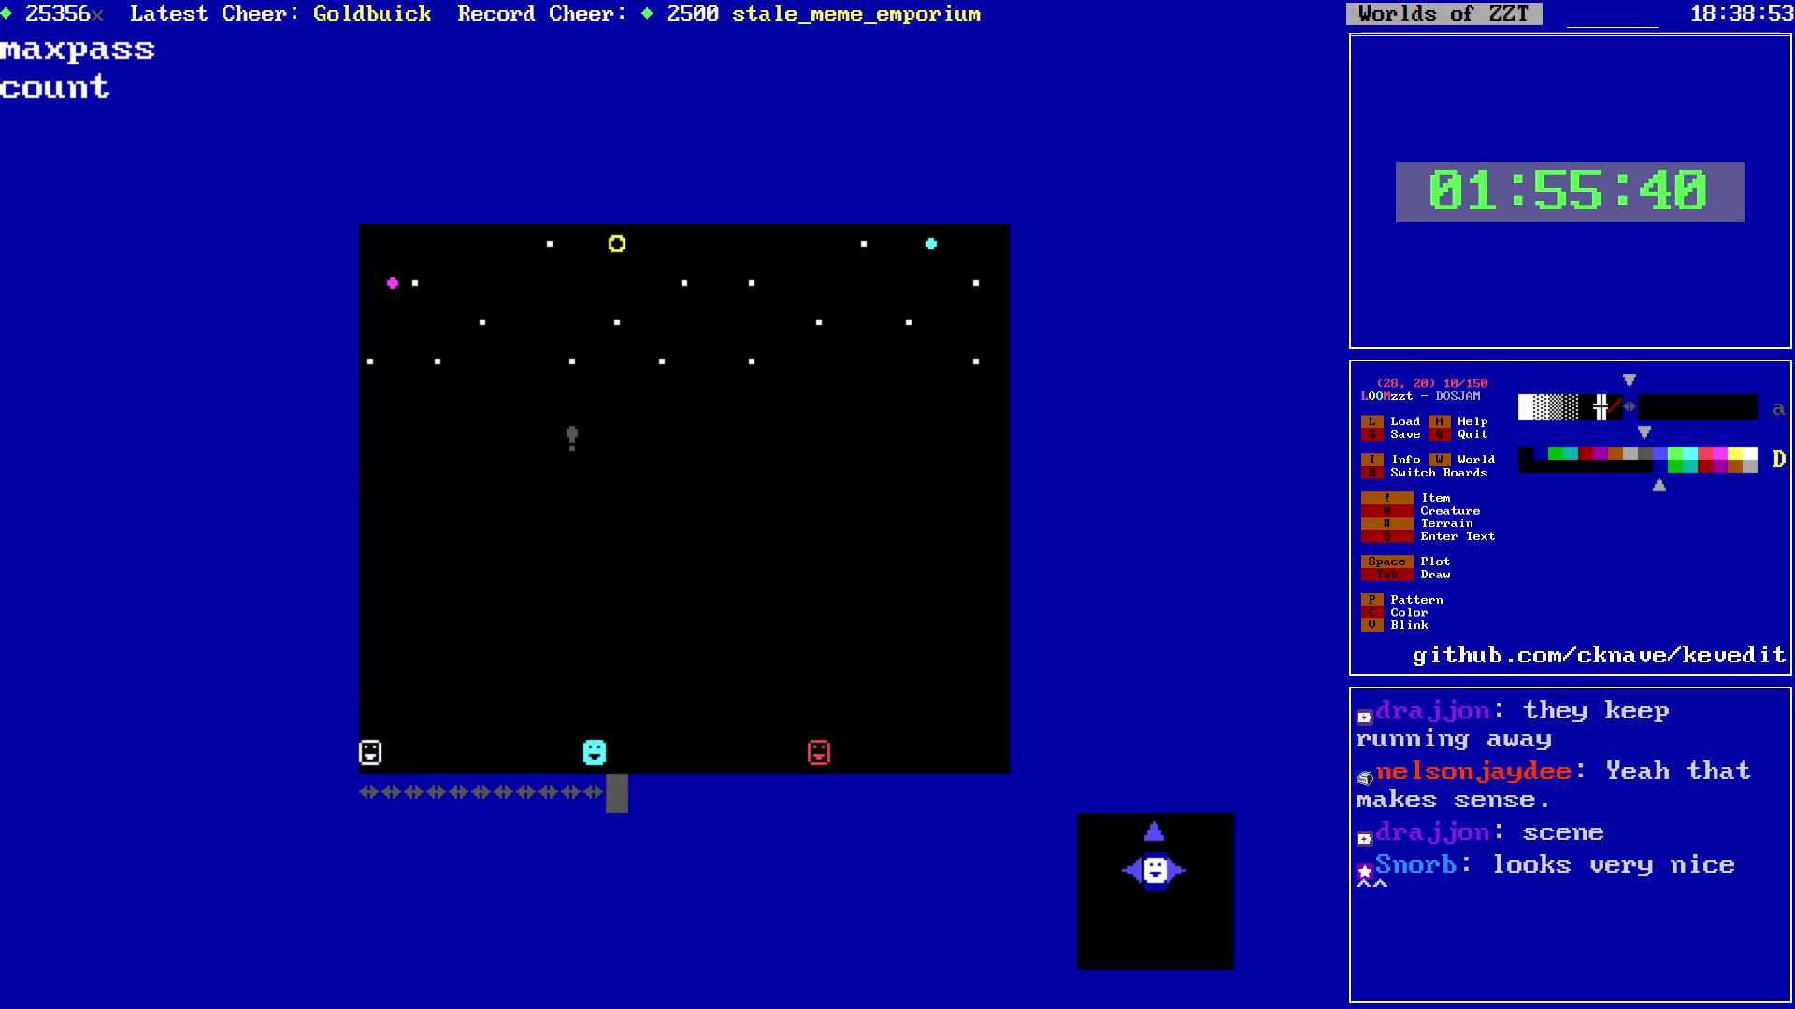
pyautogui.press('Right')
pyautogui.press('Right')
pyautogui.press('Right')
pyautogui.press('Up')
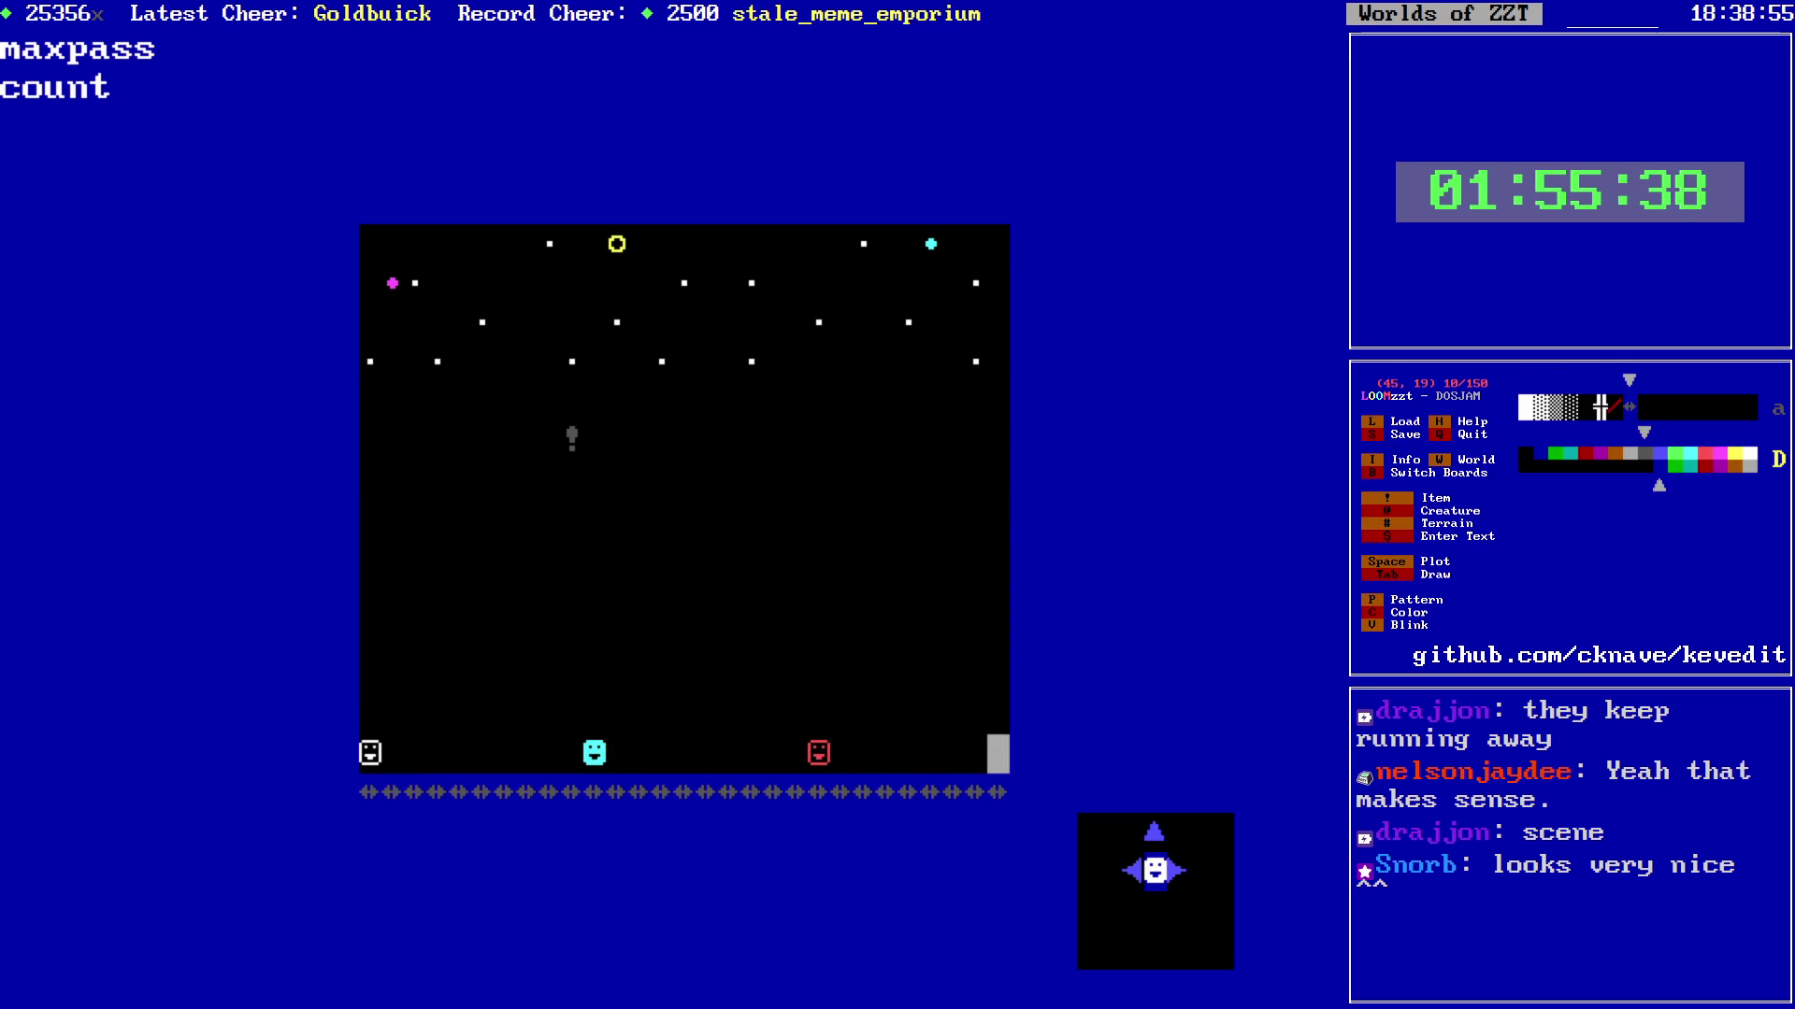
# - Open the program of the Ship at (26,11)
pyautogui.hotkey('alt', 'Left')
pyautogui.hotkey('alt', 'Left')
pyautogui.press('Up')
pyautogui.press('Up')
pyautogui.press('Up')
pyautogui.press('Up')
pyautogui.press('Right')
pyautogui.press('Return')
pyautogui.press('Return')
pyautogui.press('Down')
pyautogui.press('Down')
pyautogui.press('Down')
pyautogui.press('Down')
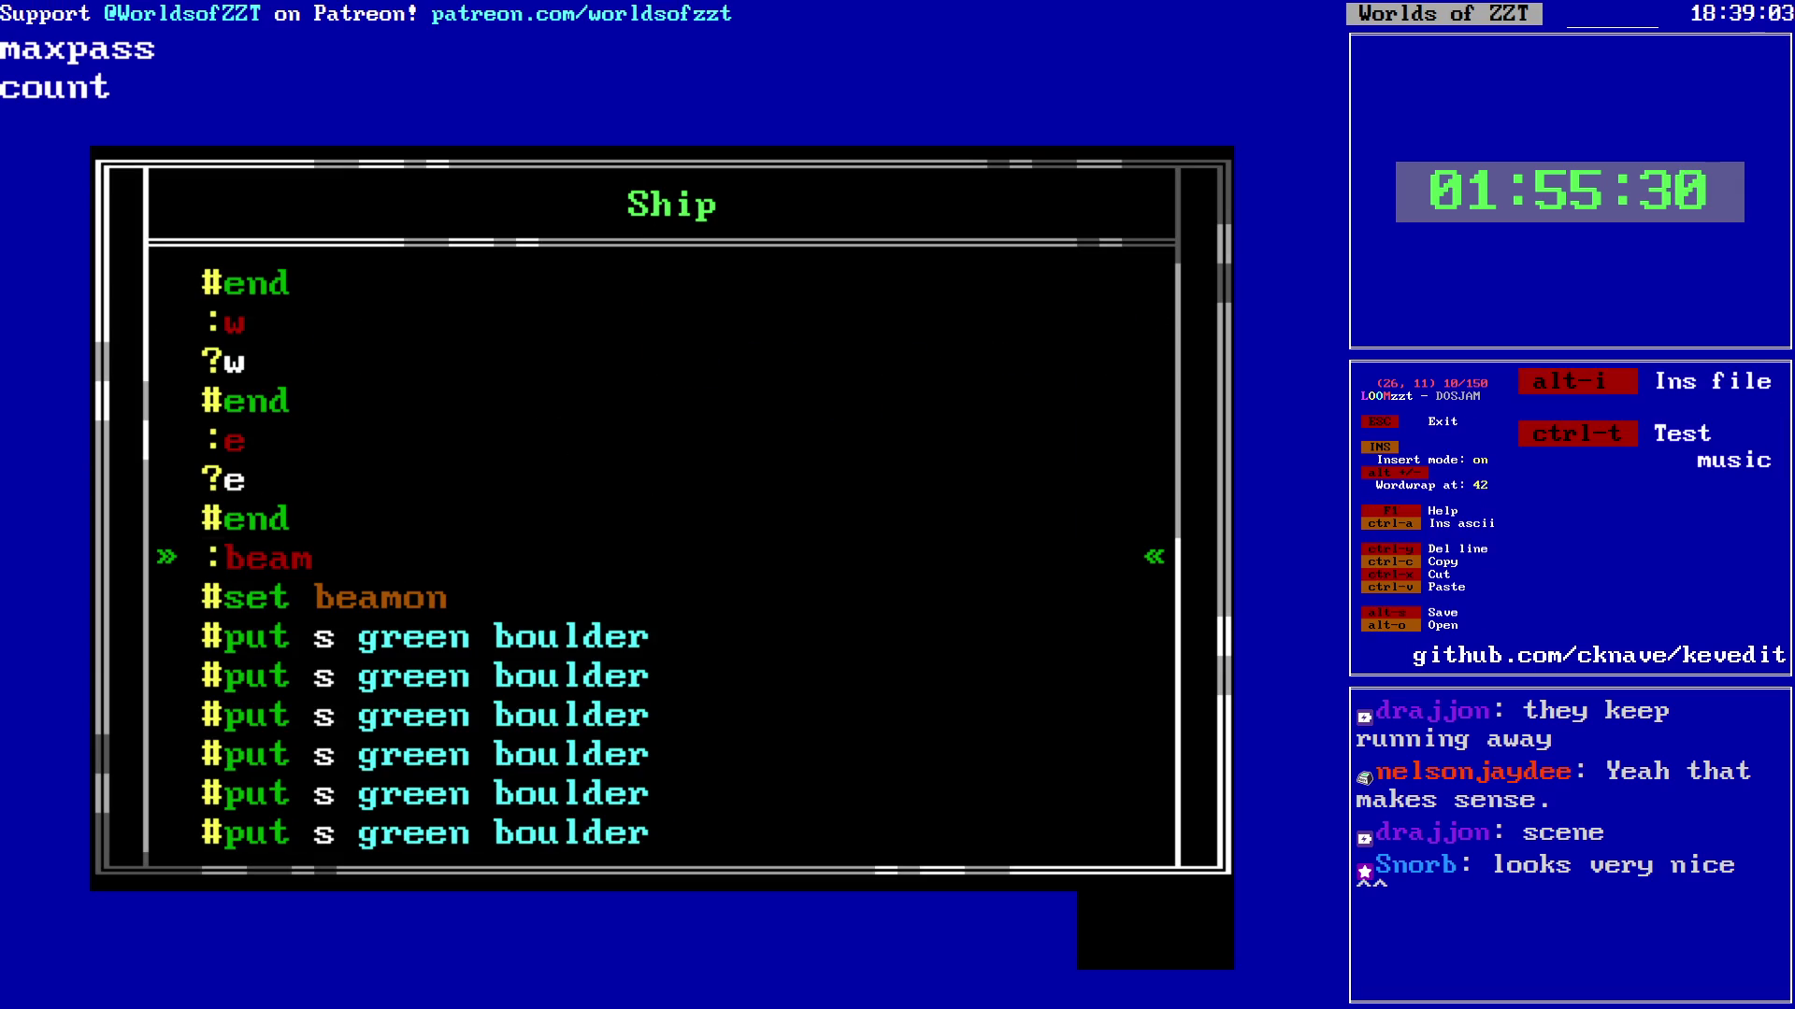
# - Inspect the Ship's code between the first #end and the :beam label
pyautogui.press('Up')
pyautogui.press('Up')
pyautogui.press('Up')
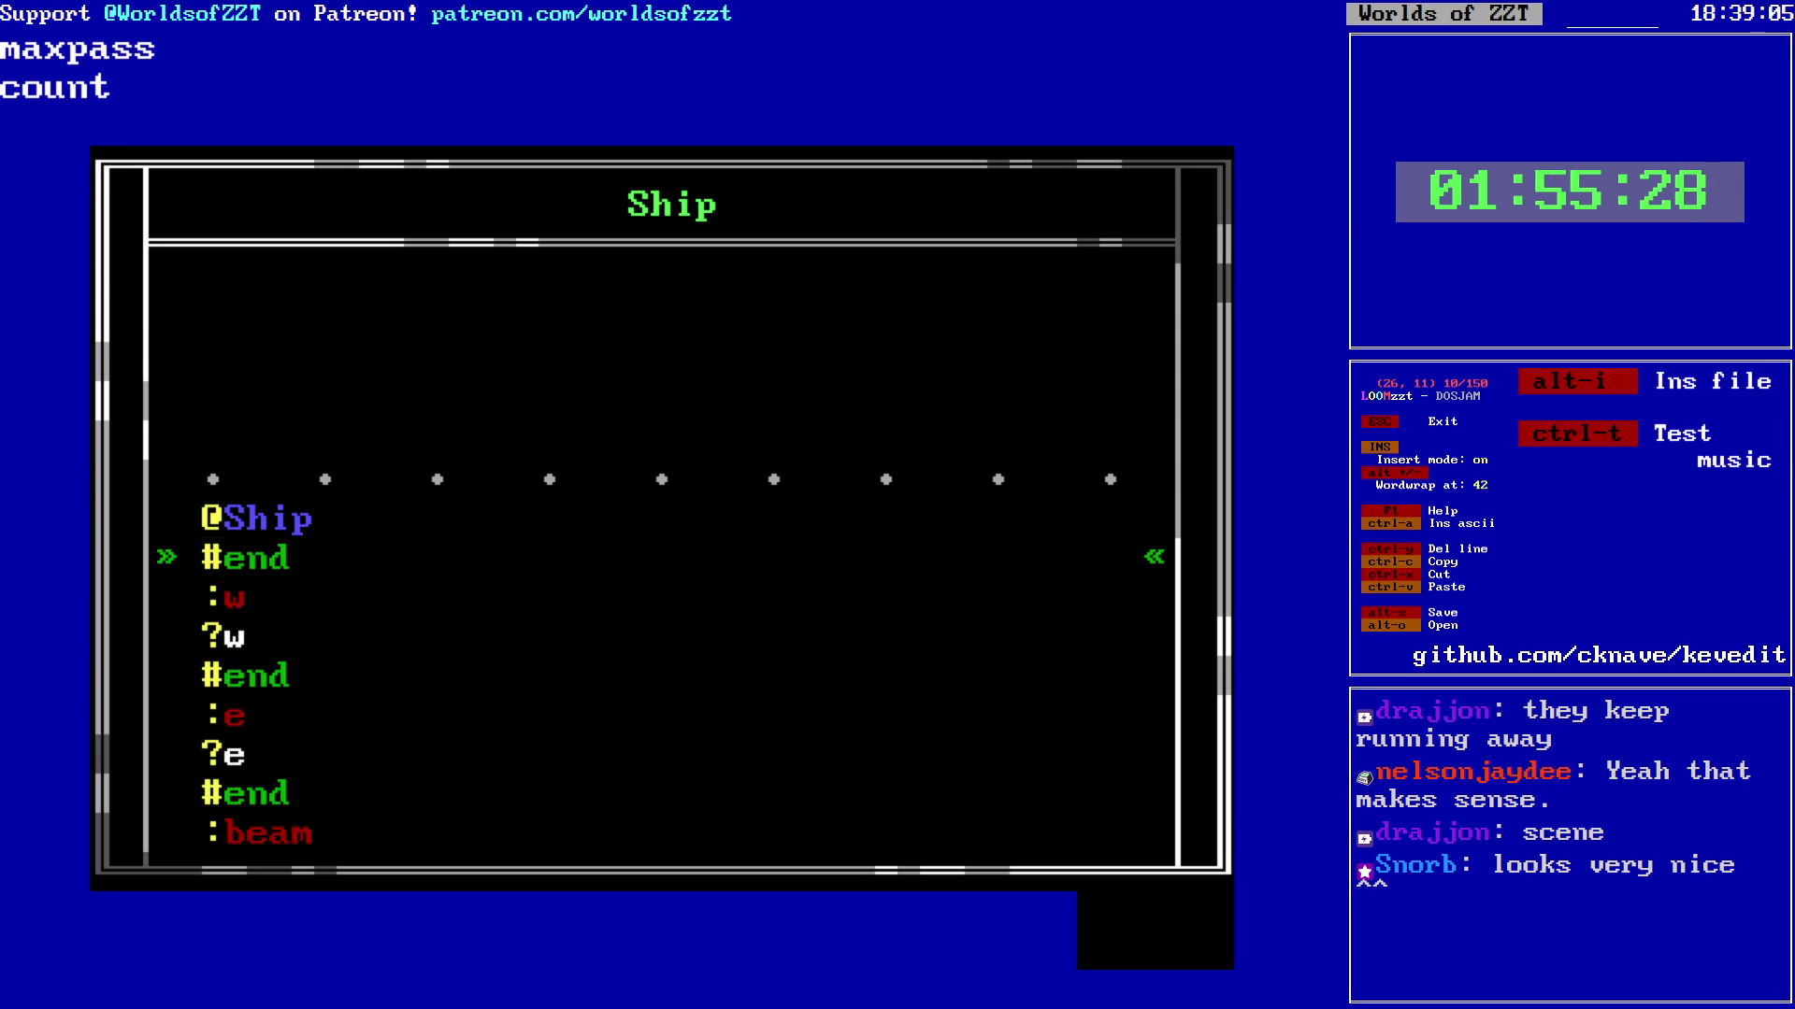
pyautogui.press('Down')
pyautogui.press('Down')
pyautogui.press('Down')
pyautogui.press('Down')
pyautogui.press('Down')
pyautogui.press('Down')
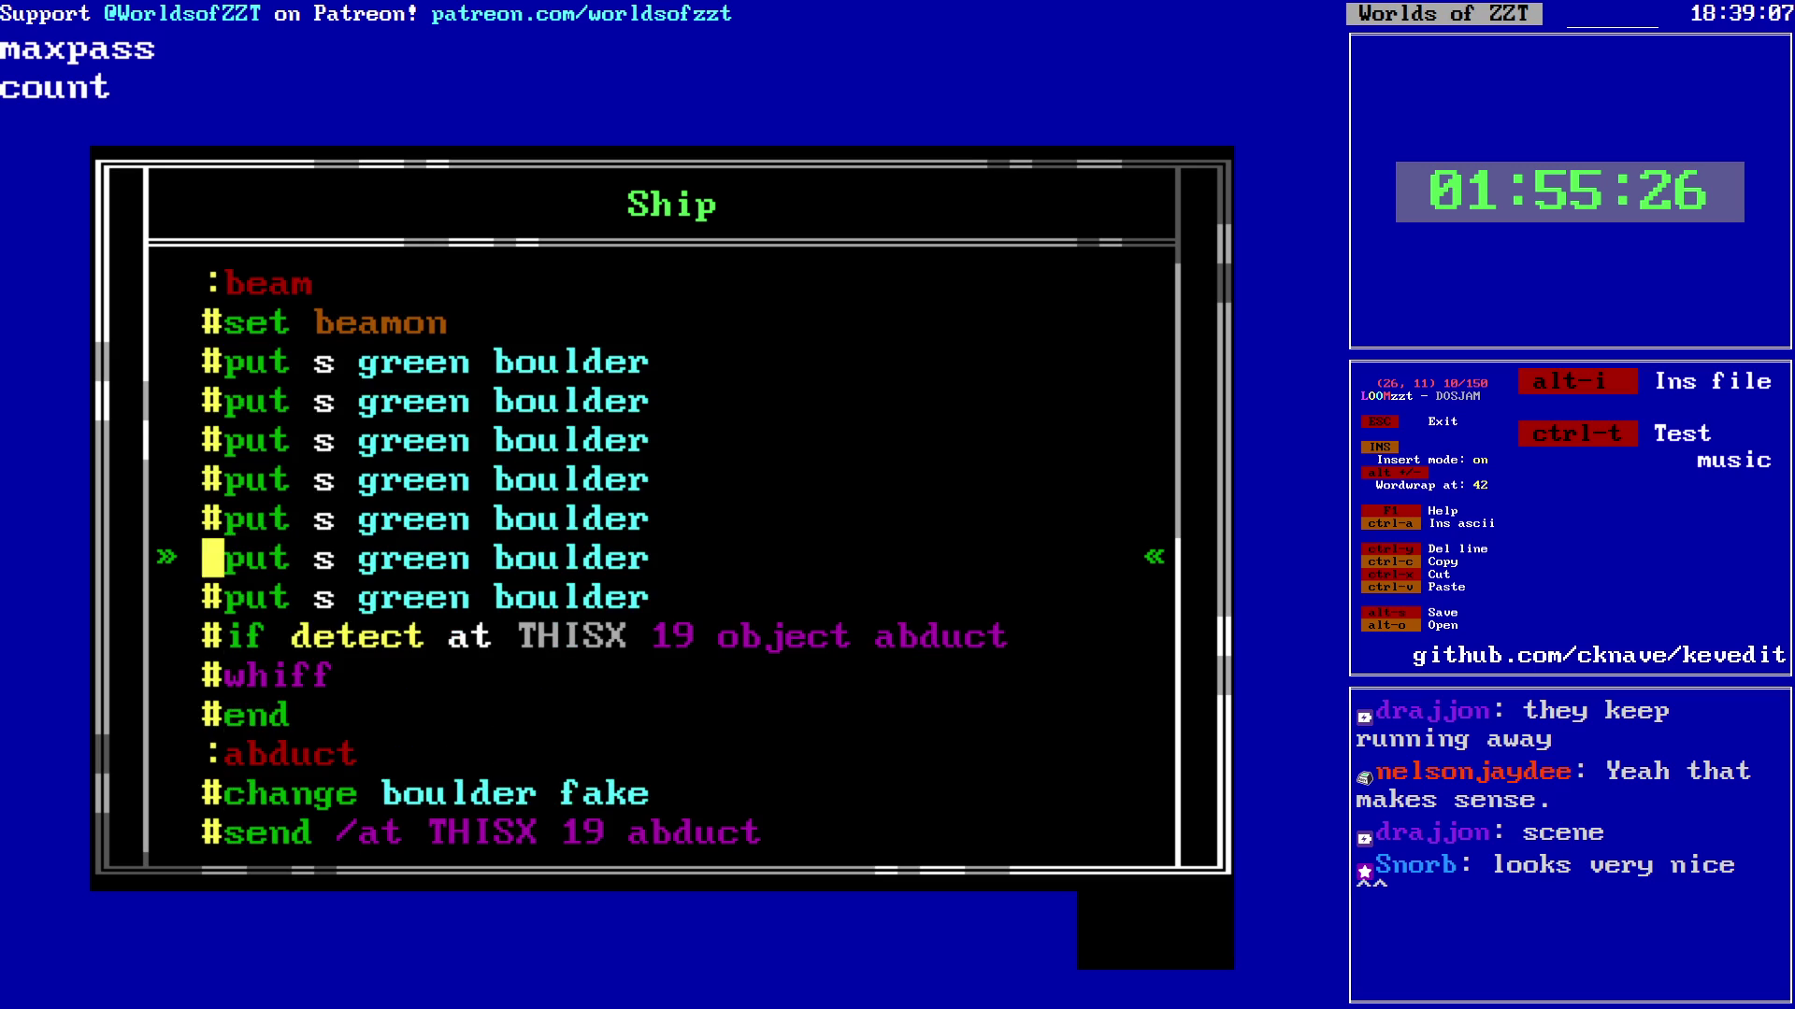
pyautogui.press('Up')
pyautogui.press('Up')
pyautogui.press('Up')
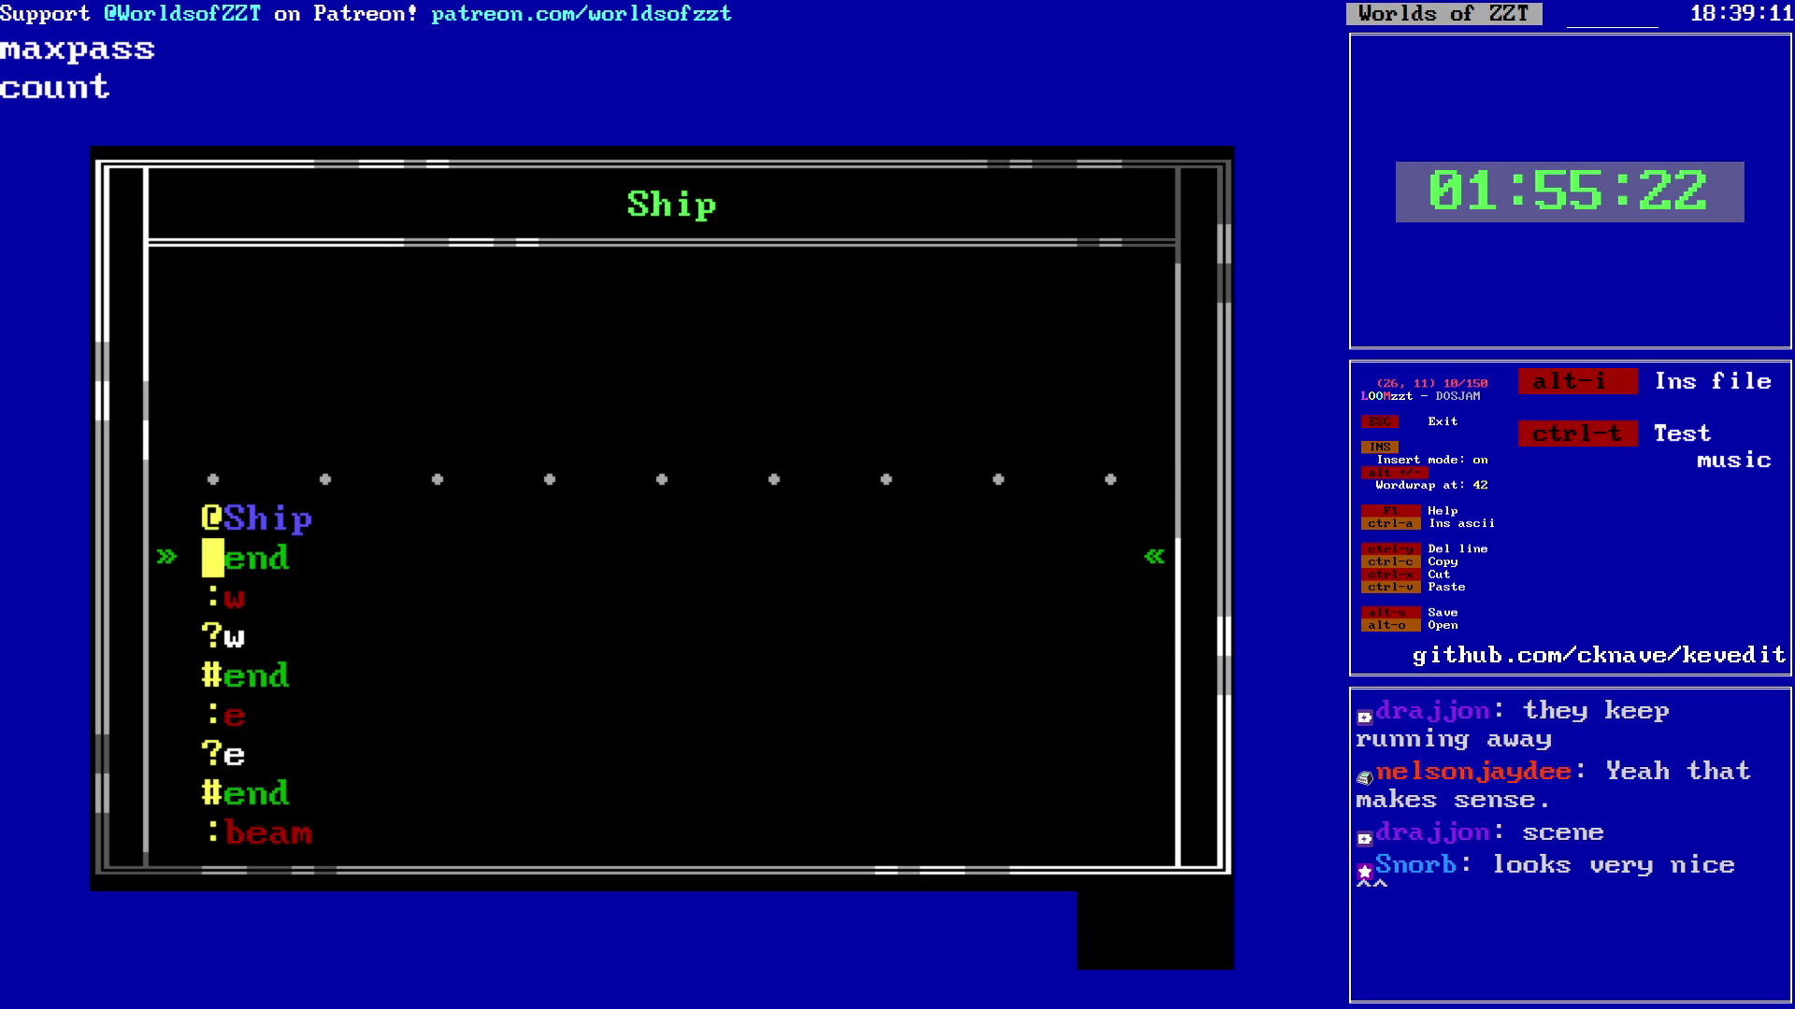
pyautogui.press('Escape')
pyautogui.press('Escape')
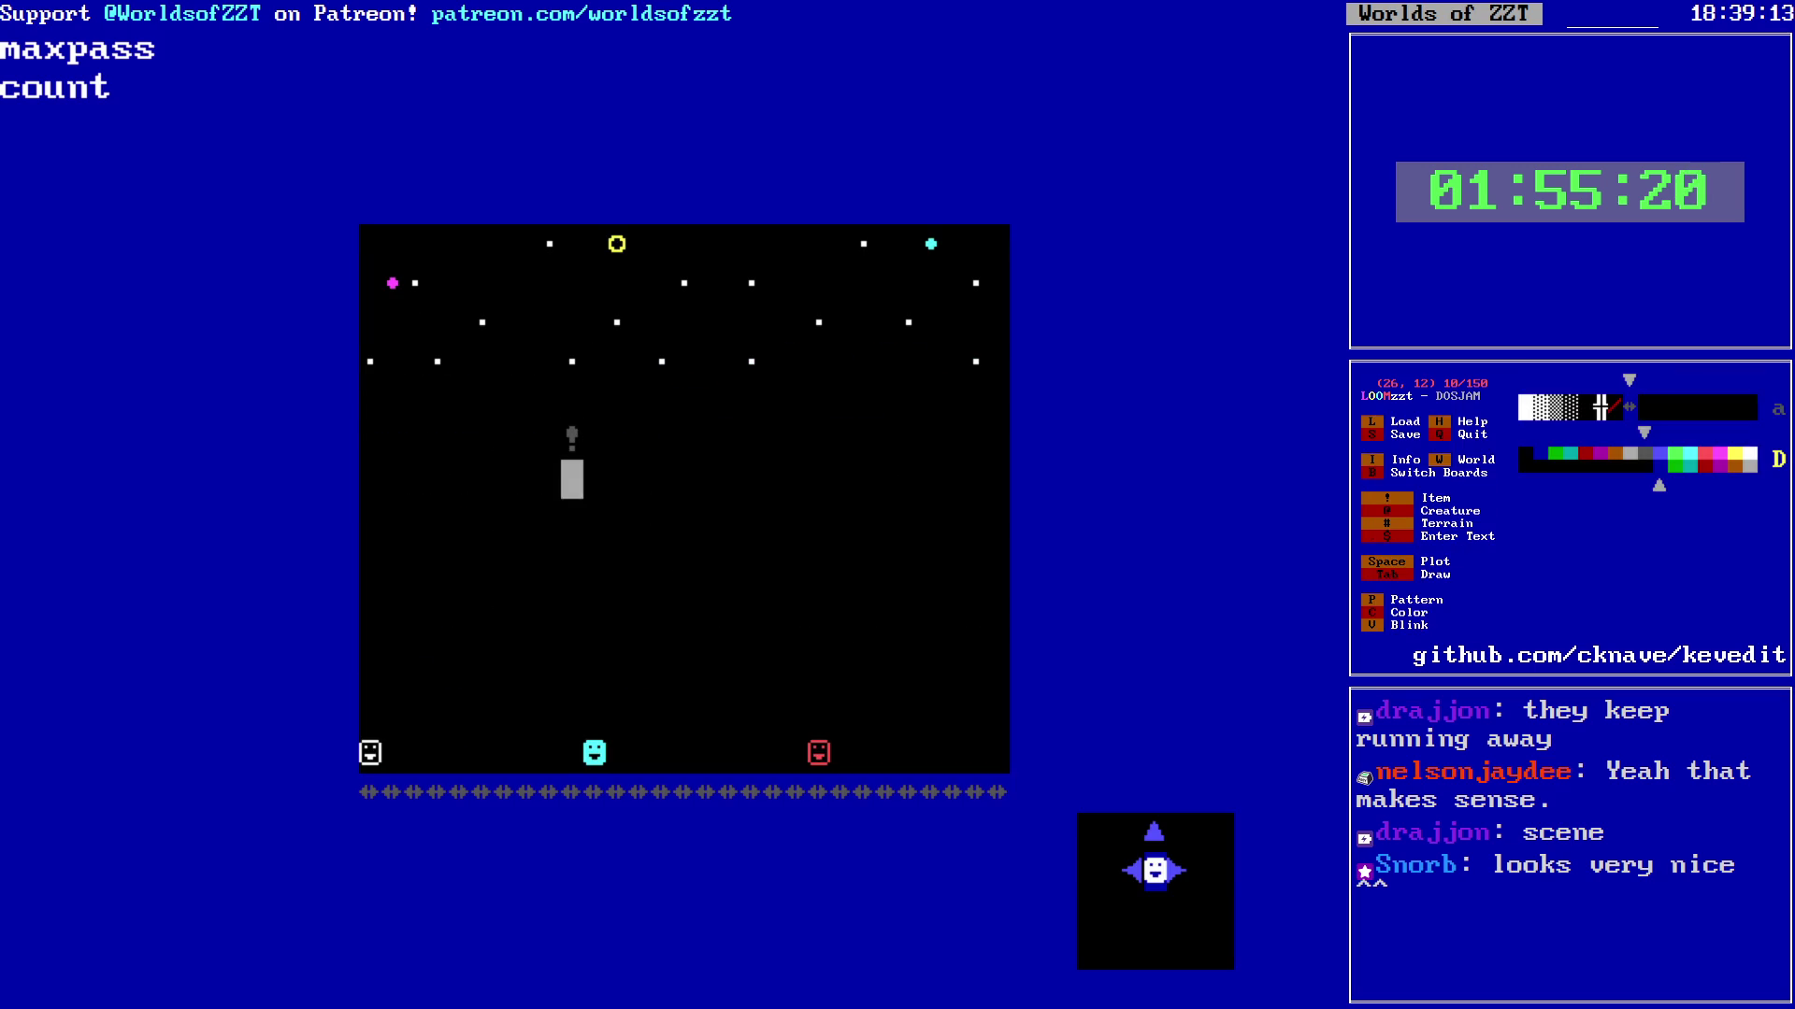
# - Read through the rest of the original Ship's code, leaving it unchanged
pyautogui.press('Down')
pyautogui.press('Down')
pyautogui.press('Down')
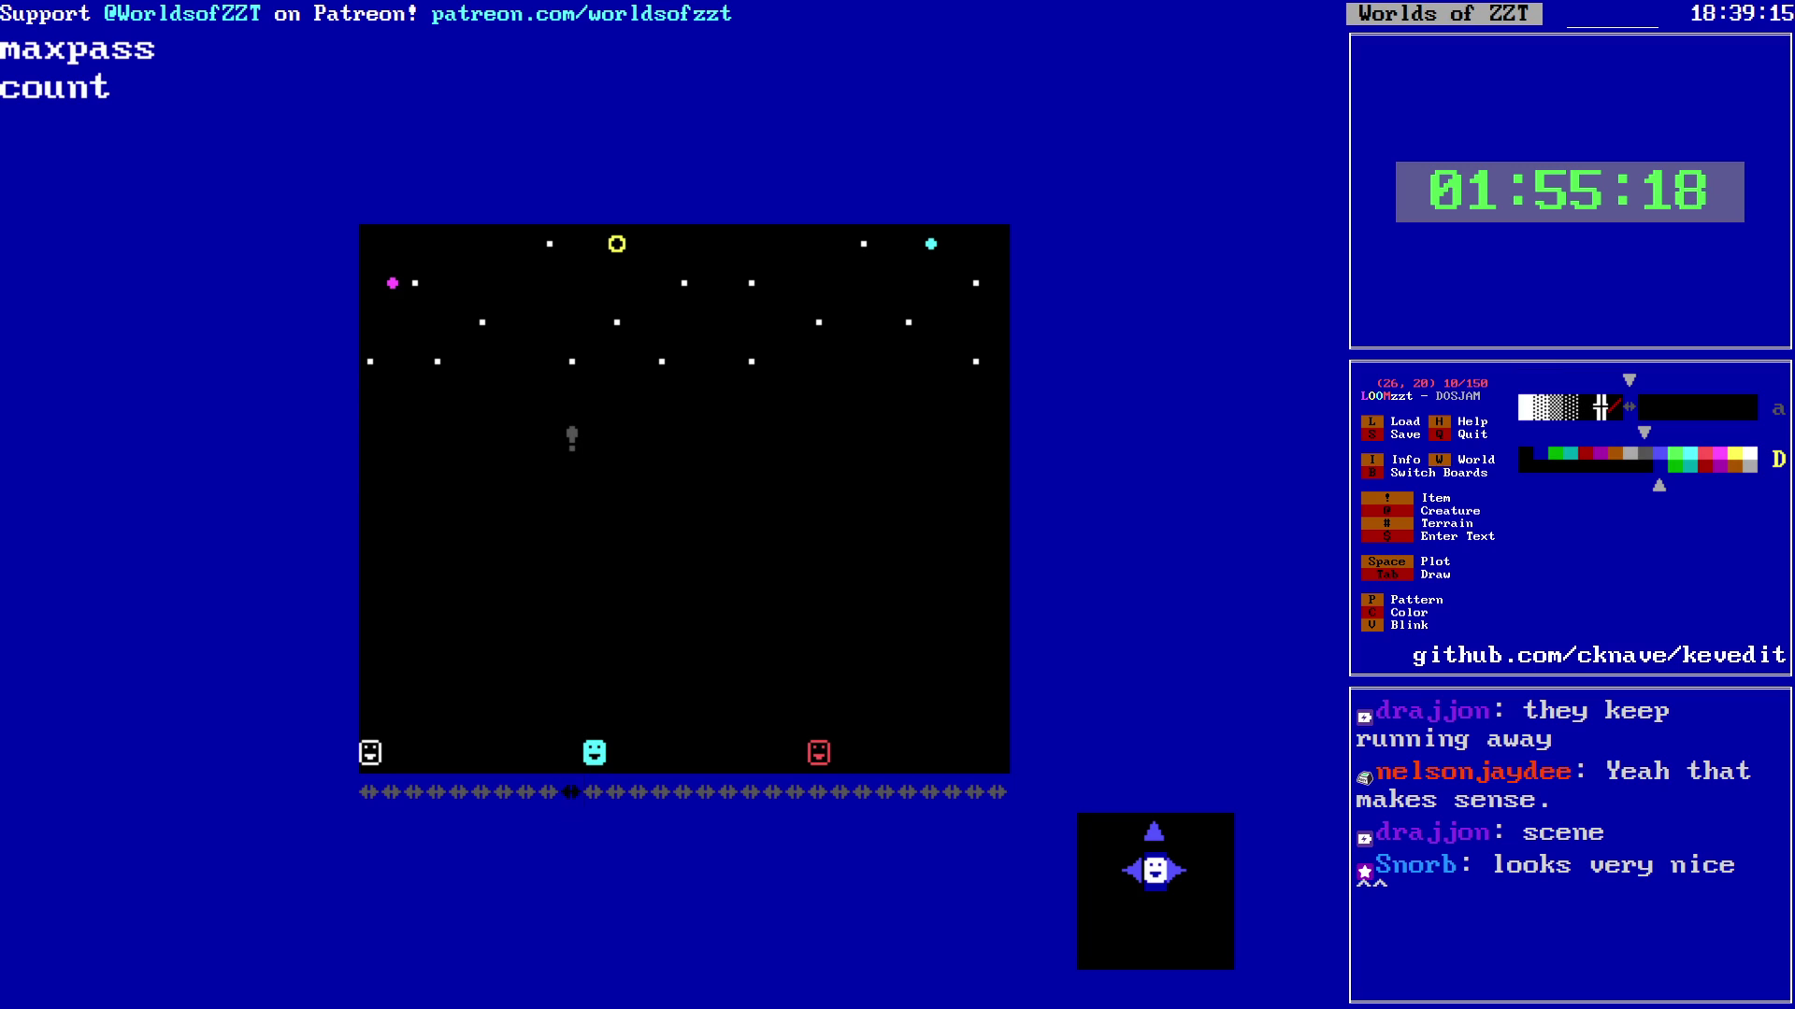
pyautogui.press('Up')
pyautogui.press('Up')
pyautogui.press('Up')
pyautogui.press('Up')
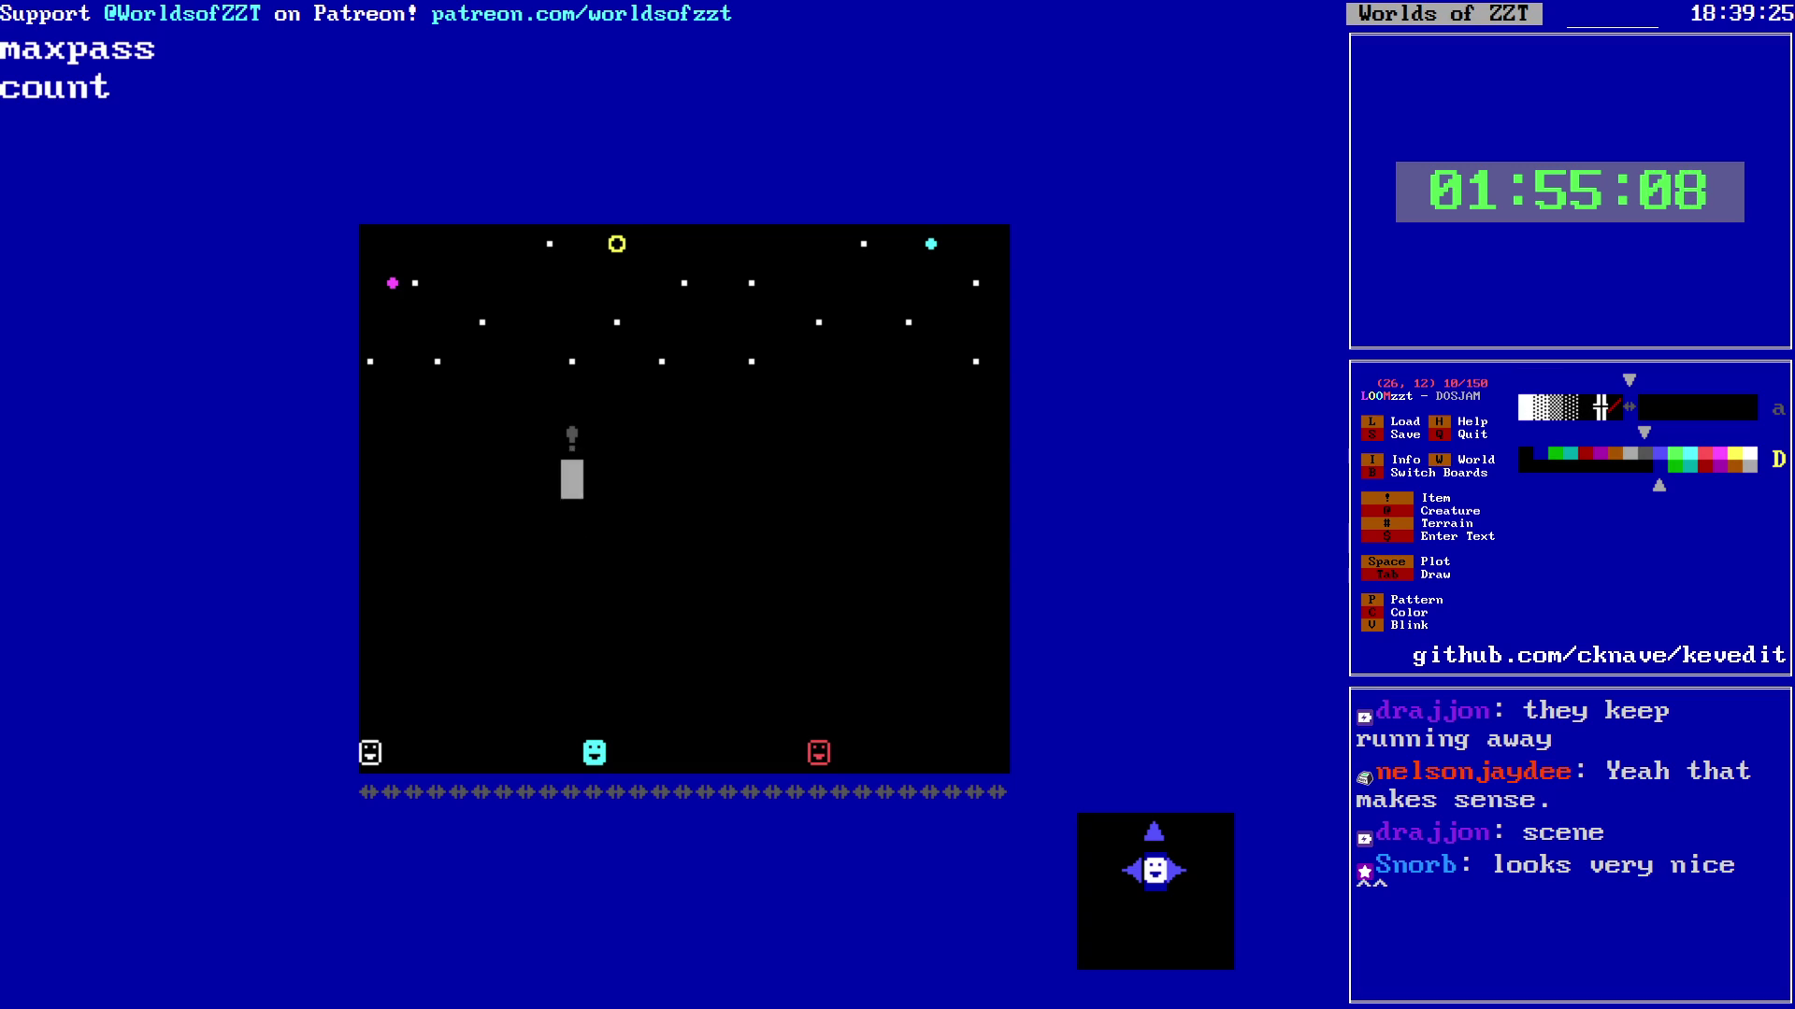
pyautogui.press('Up')
pyautogui.press('Return')
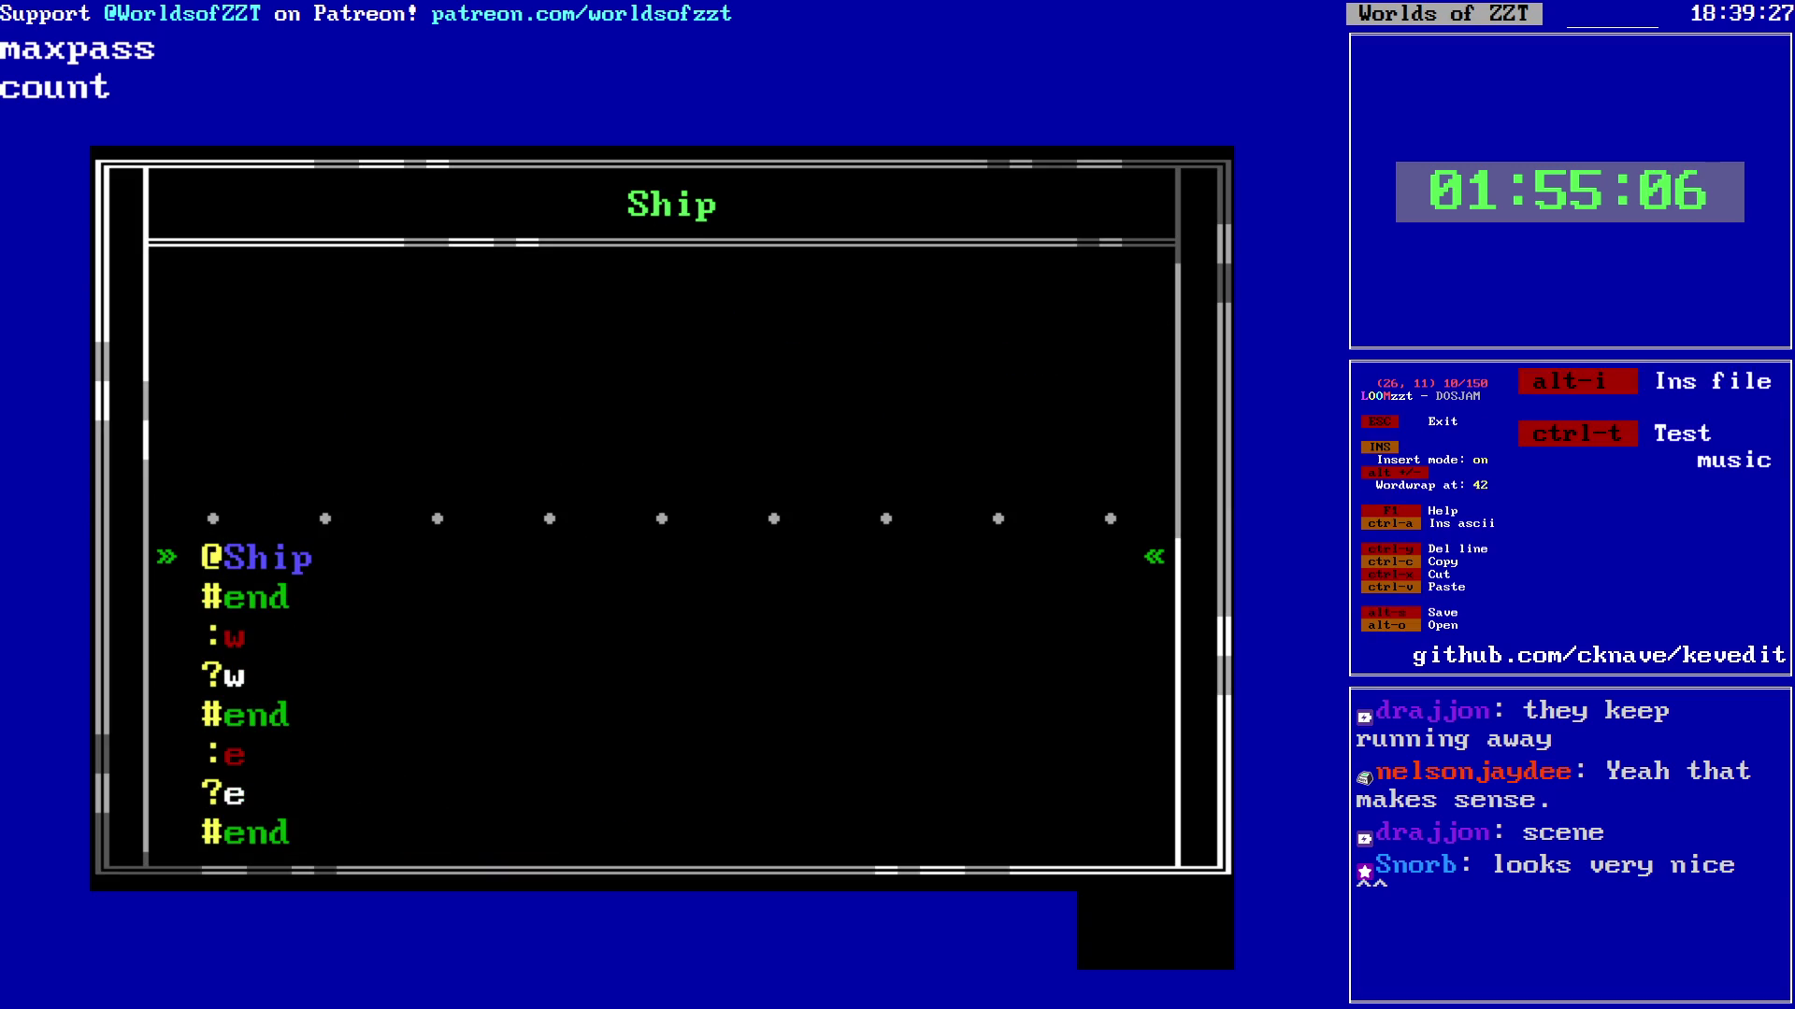
pyautogui.press('Down')
pyautogui.press('Down')
pyautogui.press('Down')
pyautogui.press('End')
pyautogui.press('pagedown')
pyautogui.press('pagedown')
pyautogui.press('pagedown')
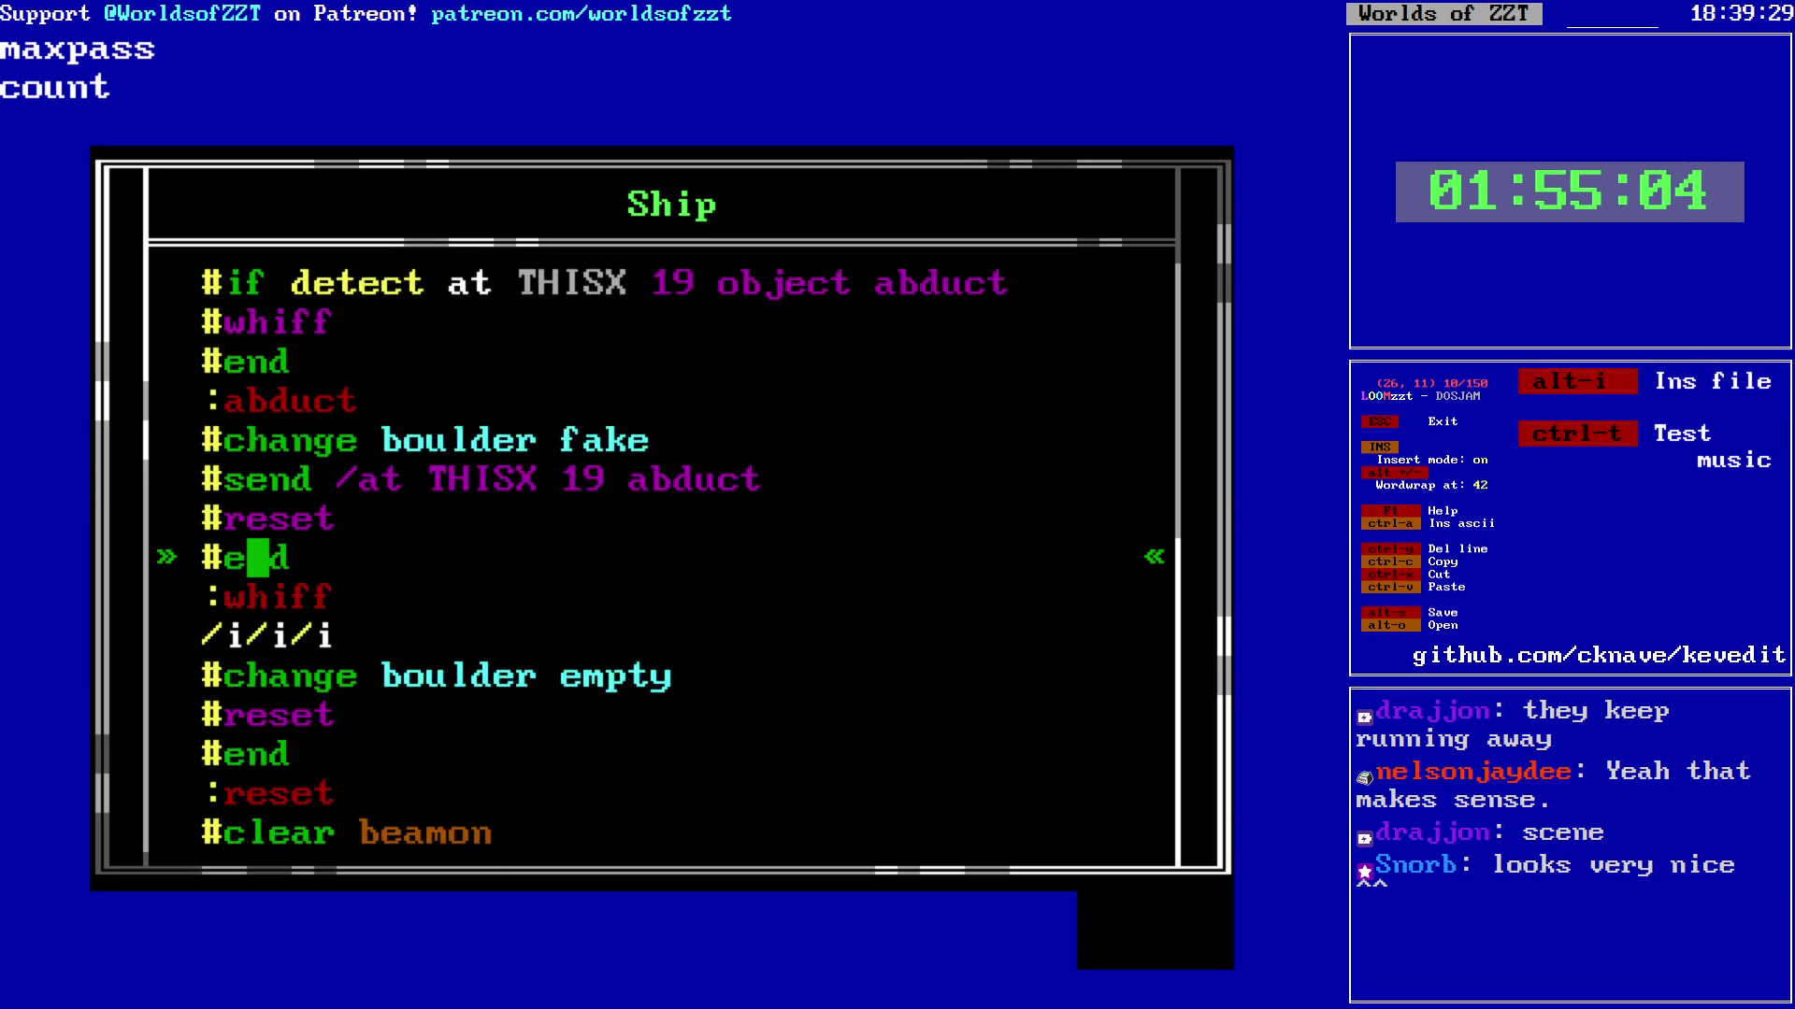
pyautogui.press('pageup')
pyautogui.press('pageup')
pyautogui.press('pageup')
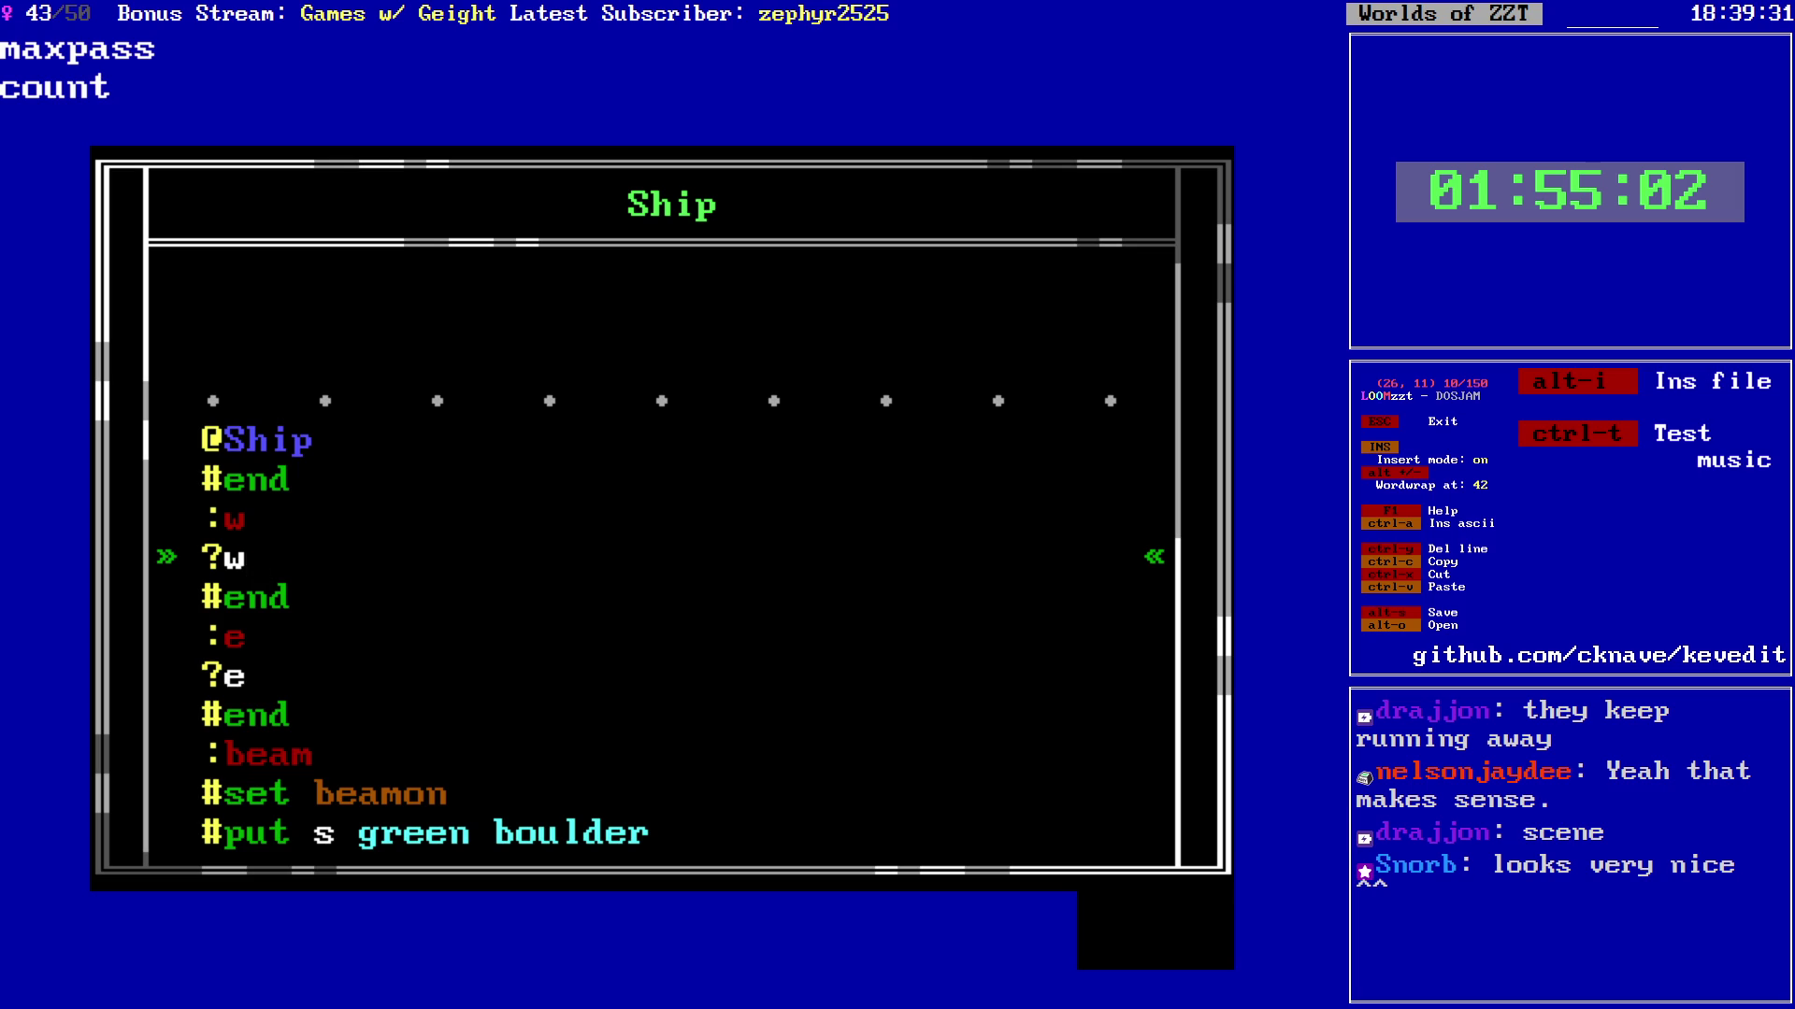
pyautogui.press('Return')
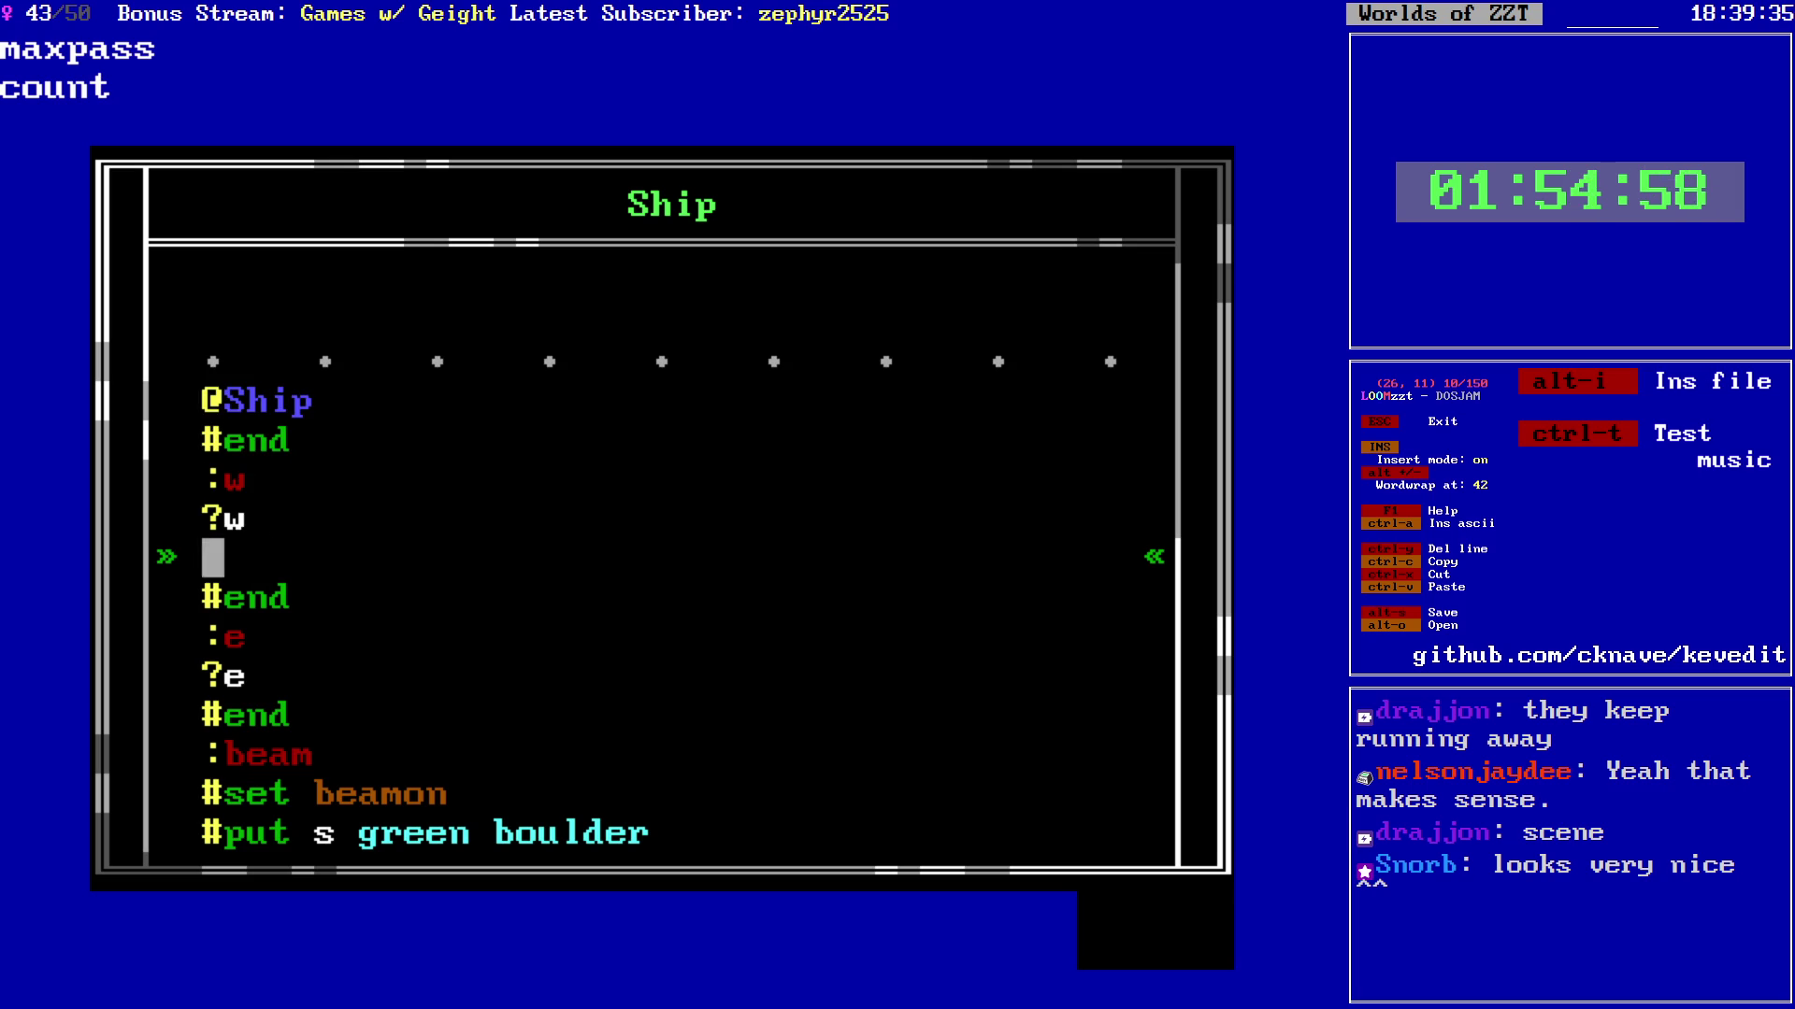
pyautogui.press('BackSpace')
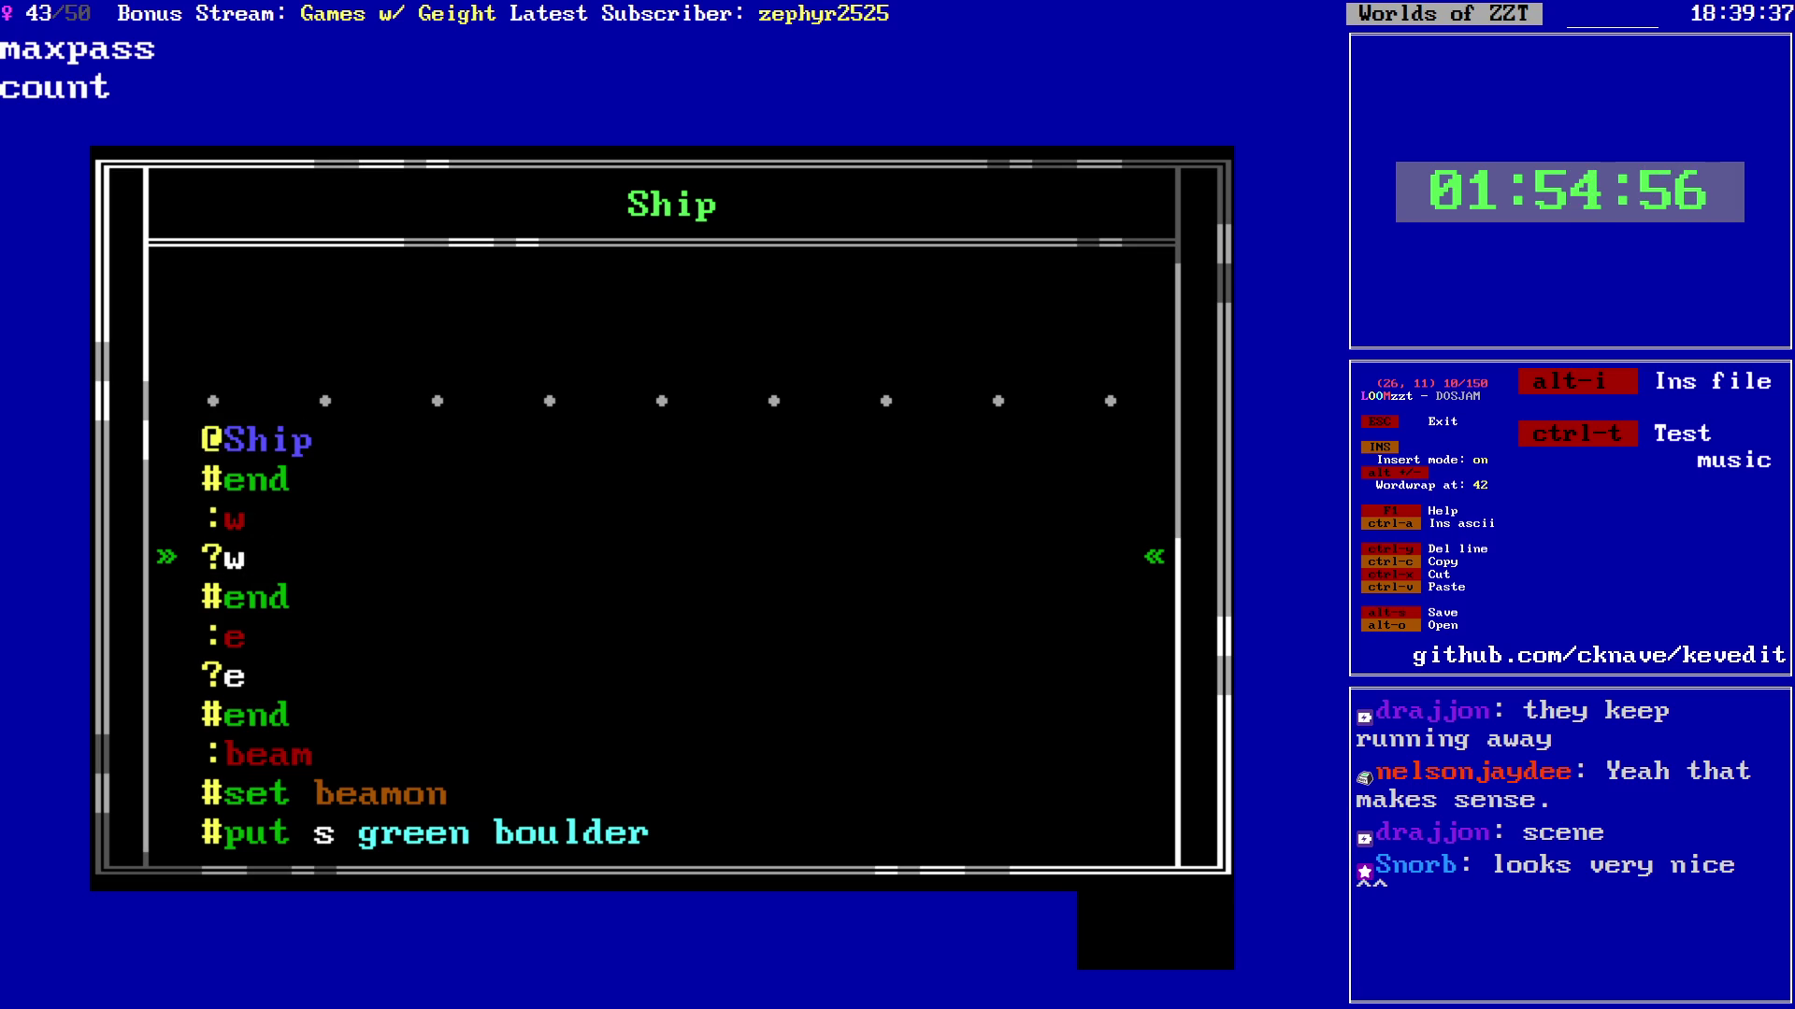
pyautogui.press('Escape')
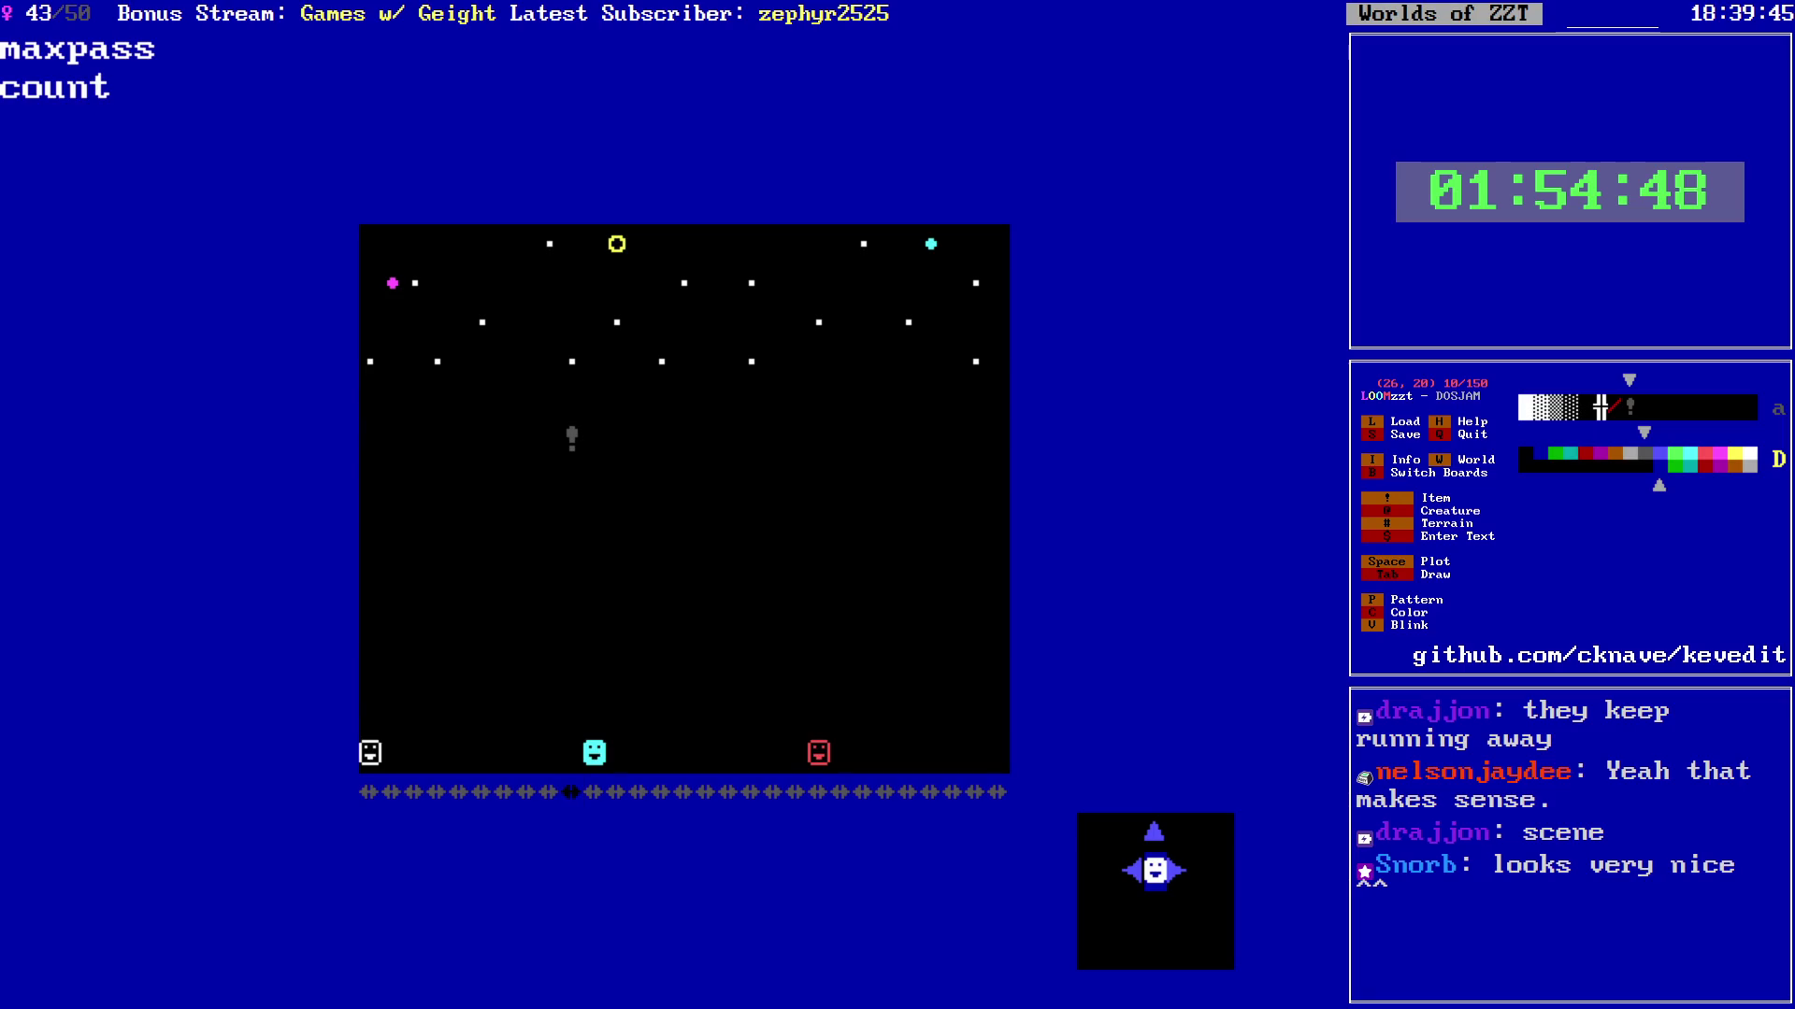
# - In the Ship copy below the board, delete everything from the :beam label onward
pyautogui.press('Right')
pyautogui.press('Down')
pyautogui.press('Up')
pyautogui.press('Return')
pyautogui.press('Down')
pyautogui.press('Down')
pyautogui.press('Down')
pyautogui.press('Down')
pyautogui.press('Down')
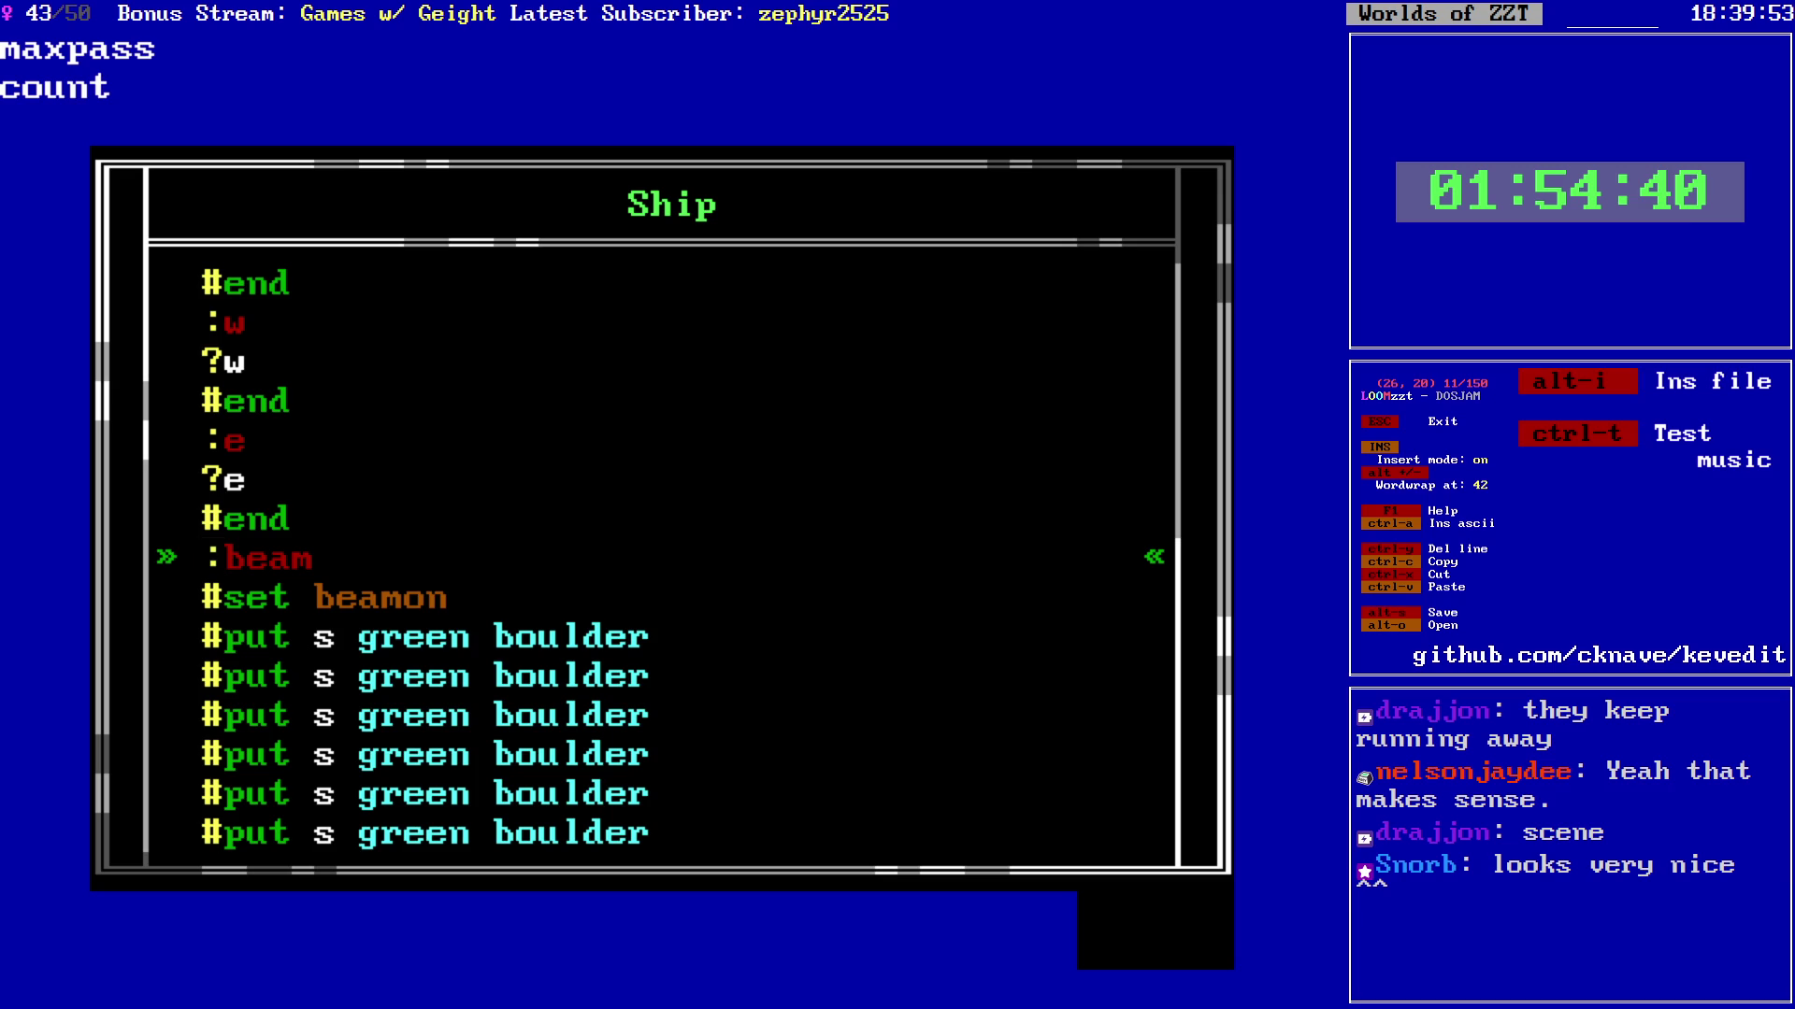
pyautogui.hotkey('ctrl', 'y')
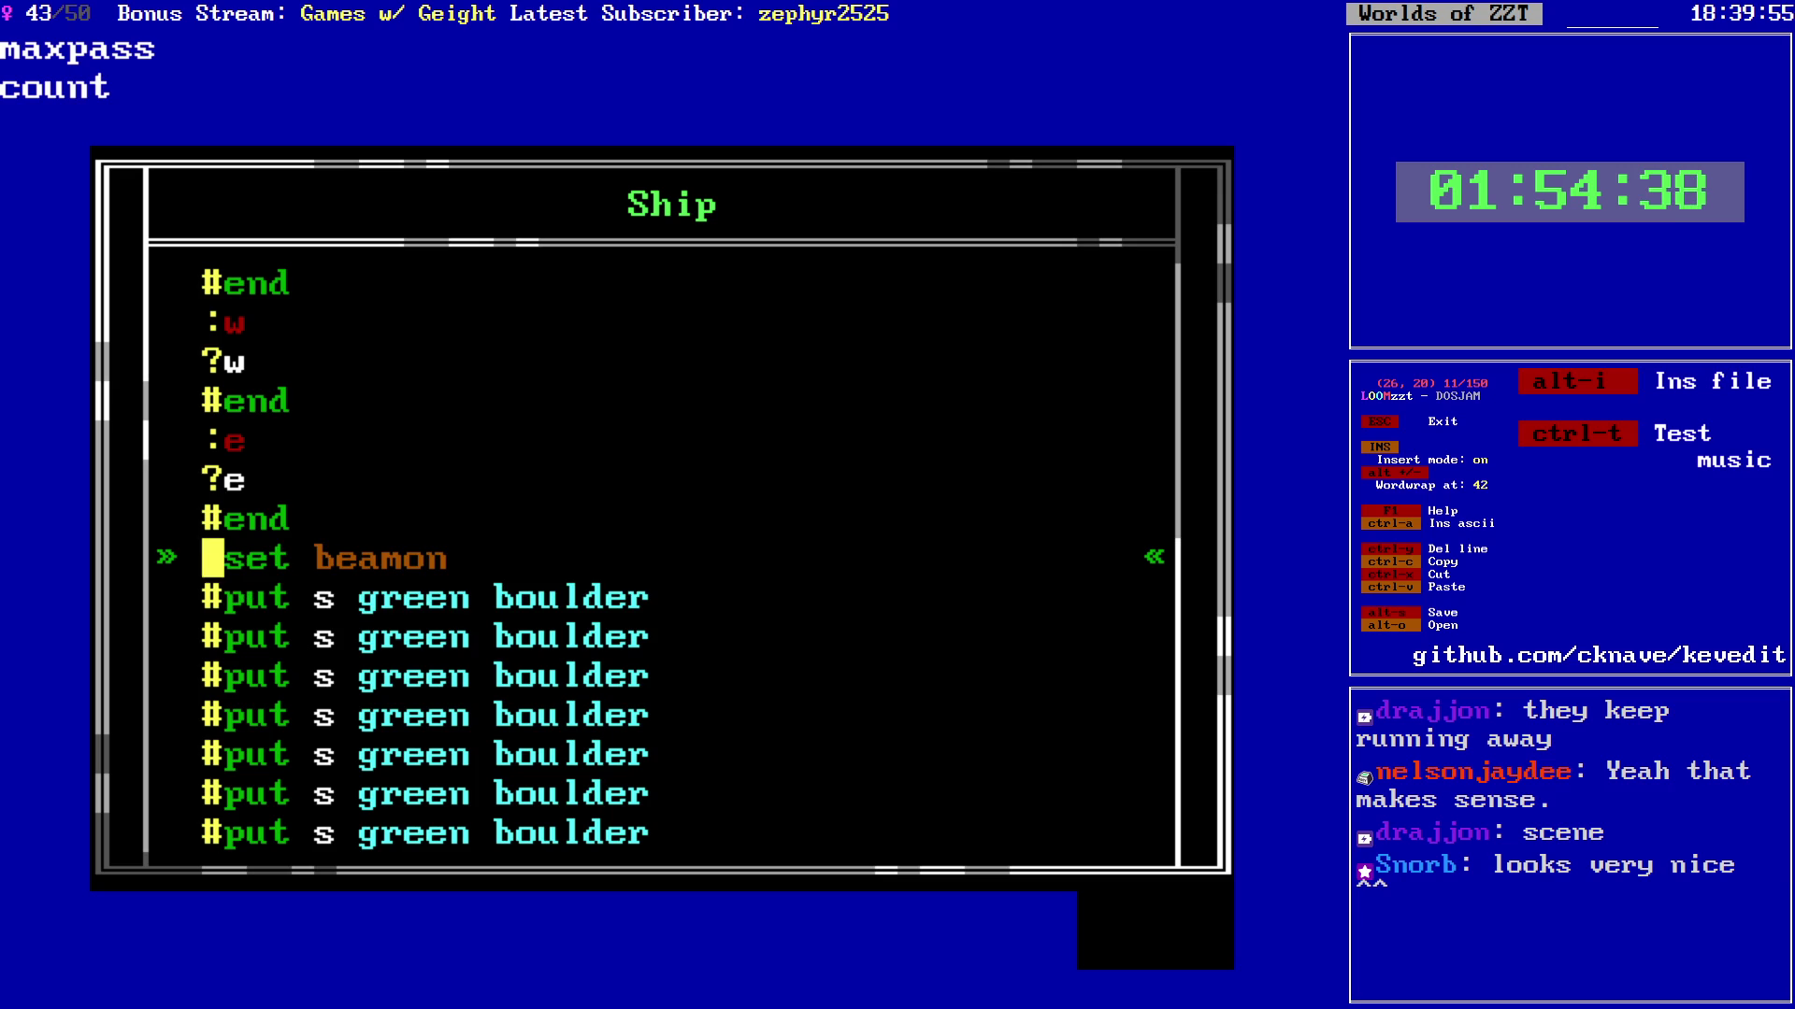
pyautogui.hotkey('ctrl', 'y')
pyautogui.hotkey('ctrl', 'y')
pyautogui.hotkey('ctrl', 'y')
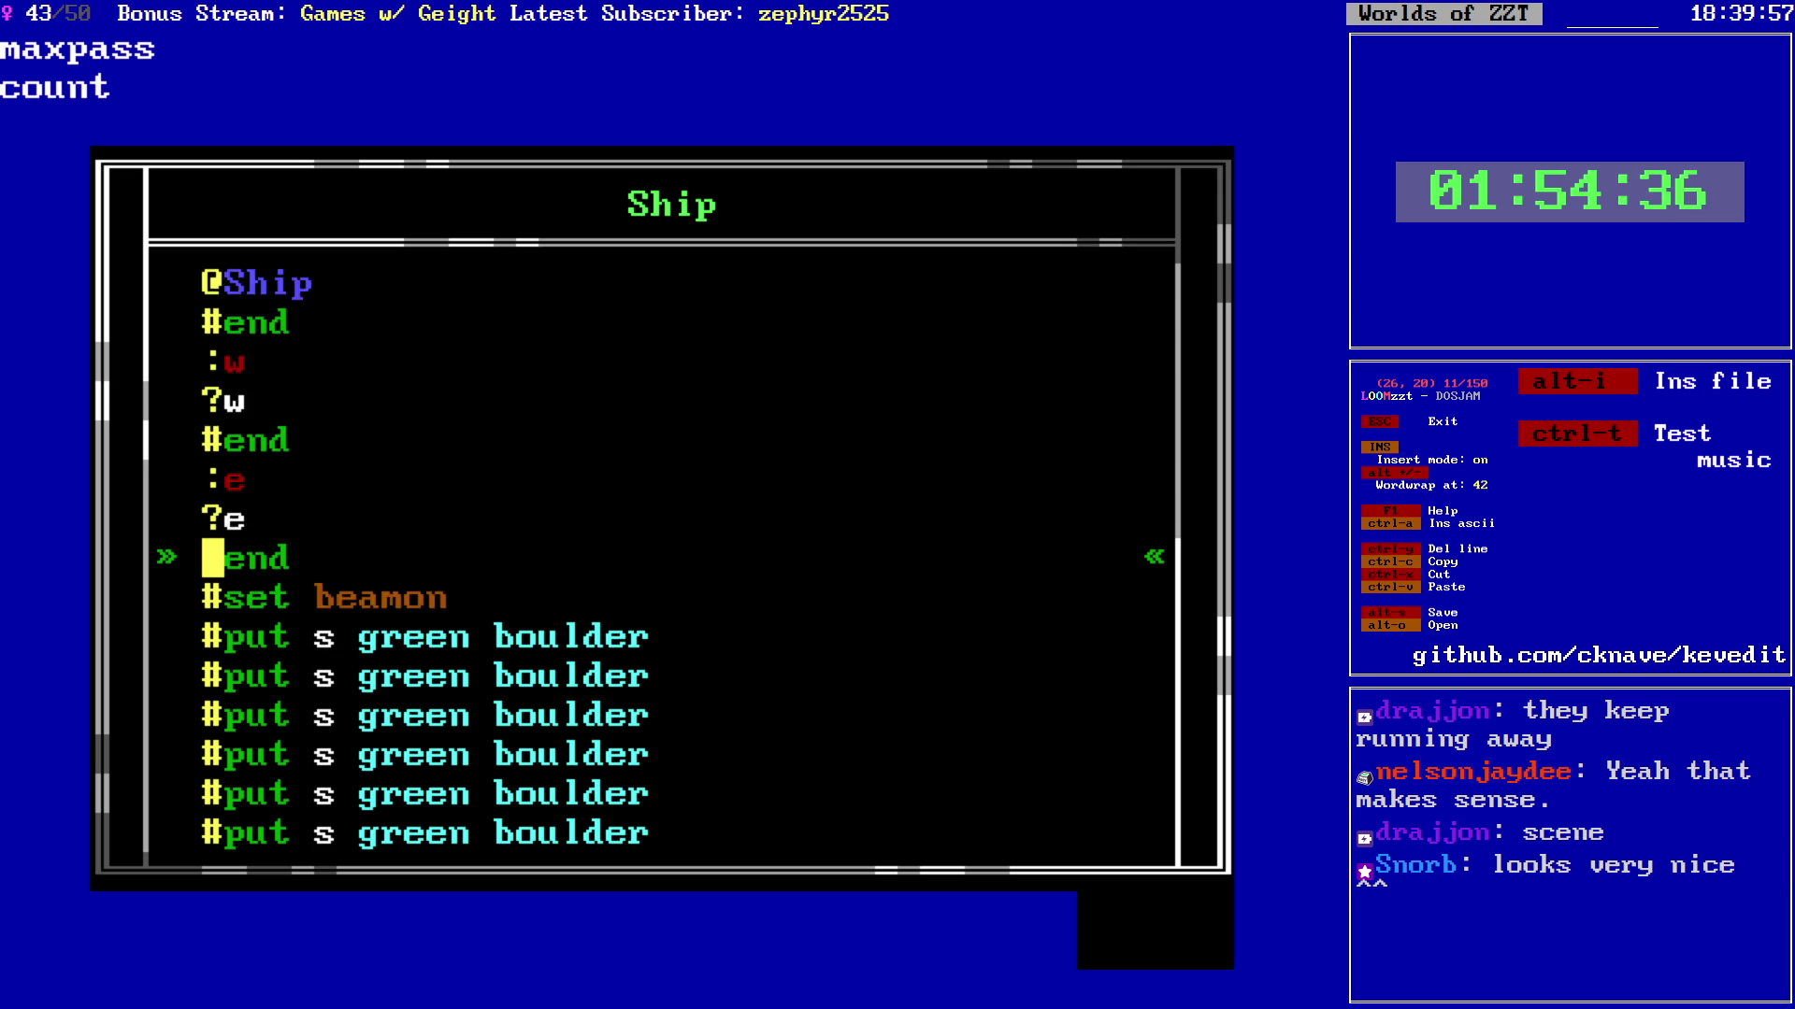
pyautogui.hotkey('ctrl', 'y')
pyautogui.hotkey('ctrl', 'y')
pyautogui.hotkey('ctrl', 'y')
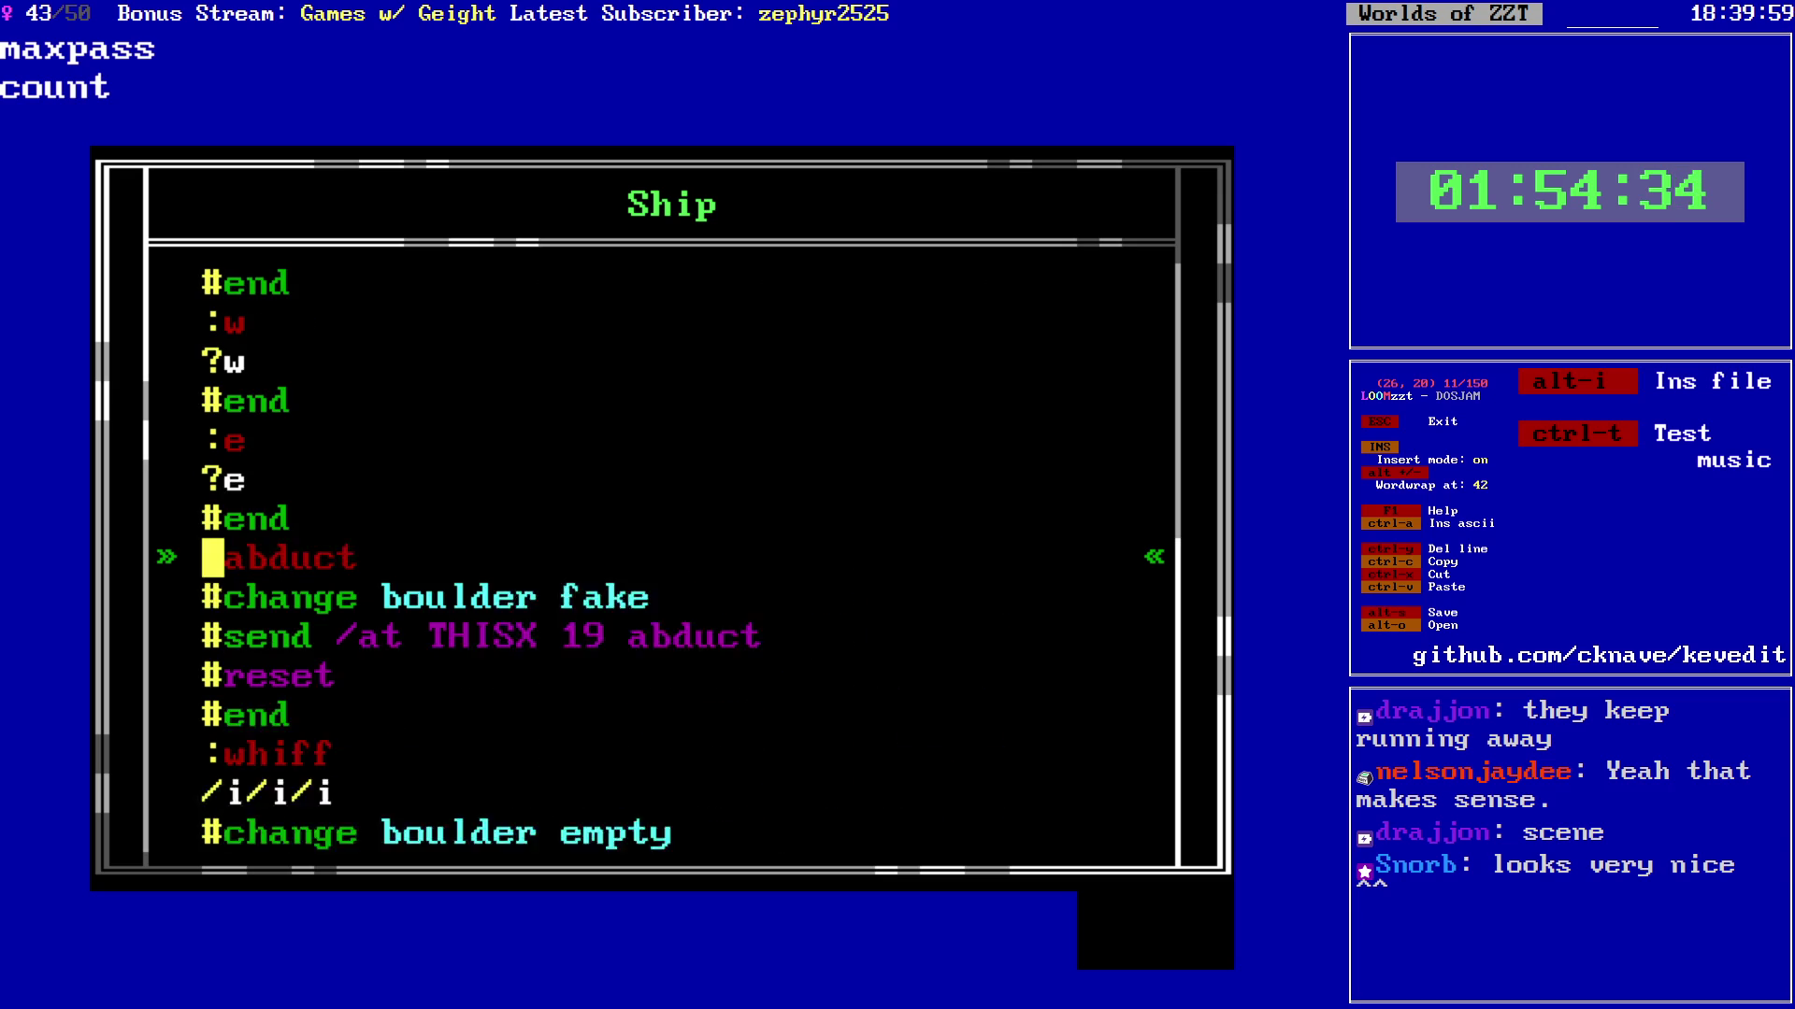
pyautogui.hotkey('ctrl', 'y')
pyautogui.hotkey('ctrl', 'y')
pyautogui.hotkey('ctrl', 'y')
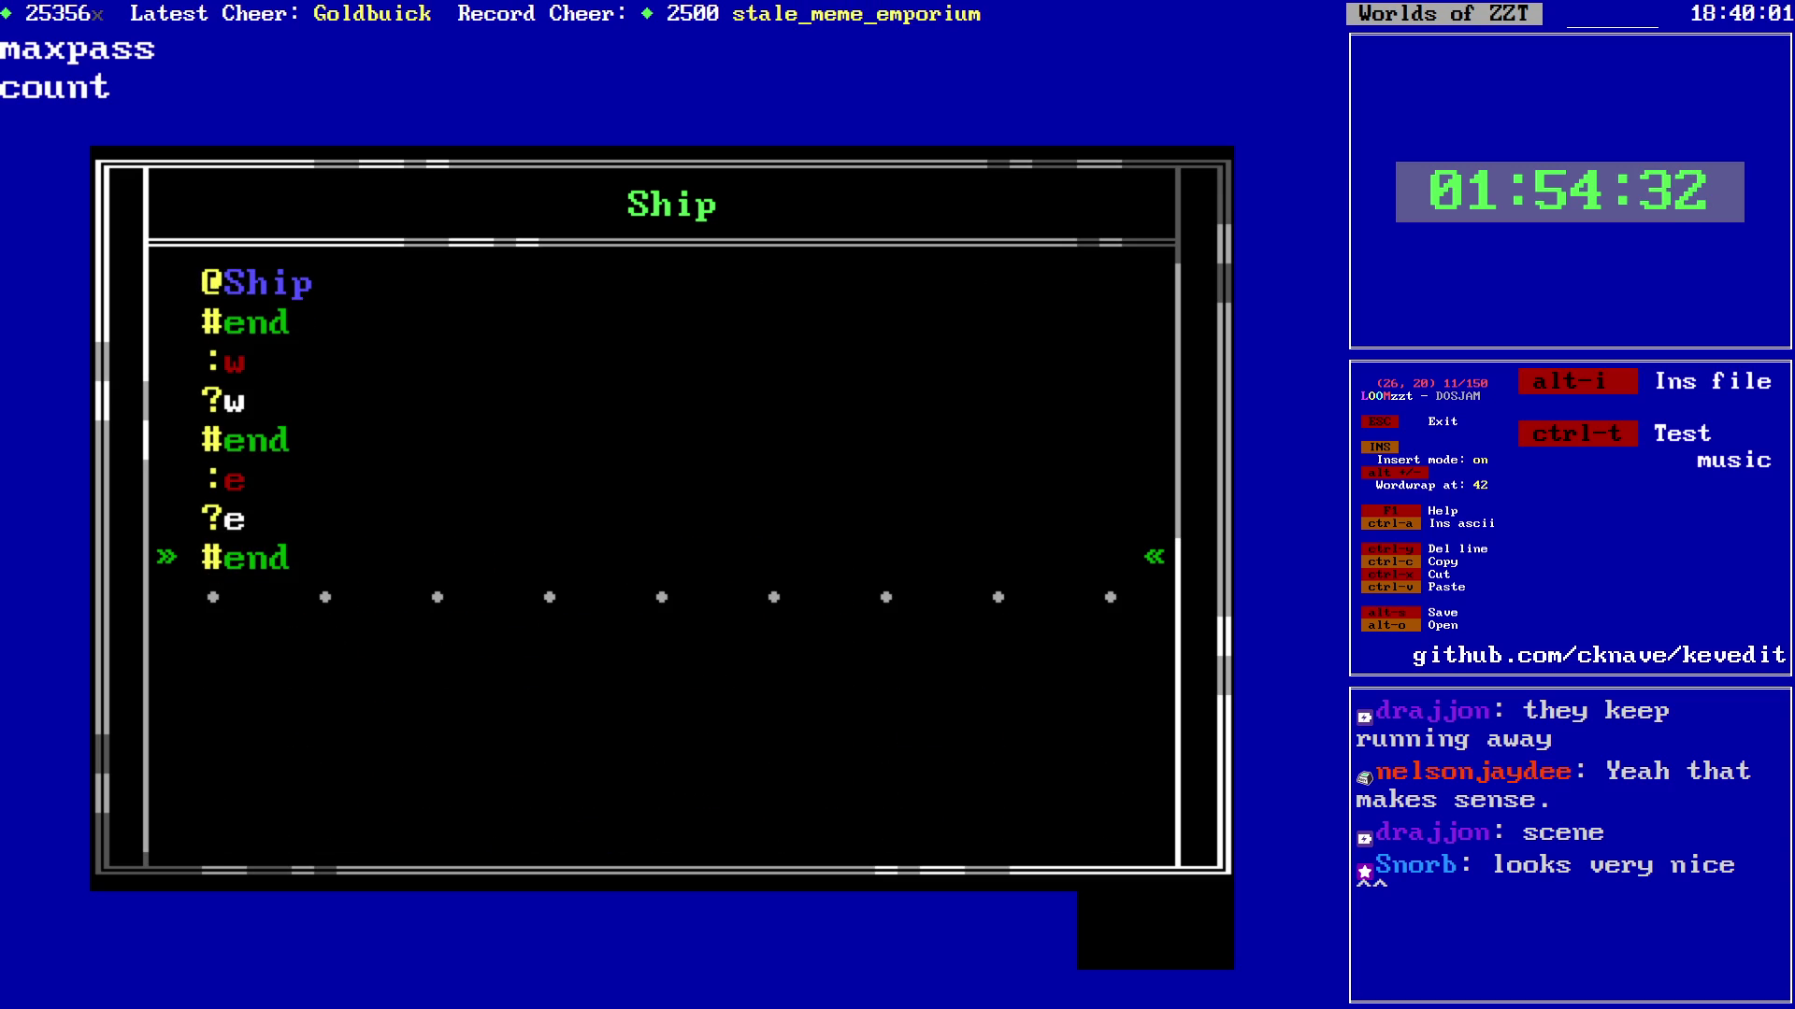
pyautogui.press('Escape')
pyautogui.press('Escape')
pyautogui.press('Return')
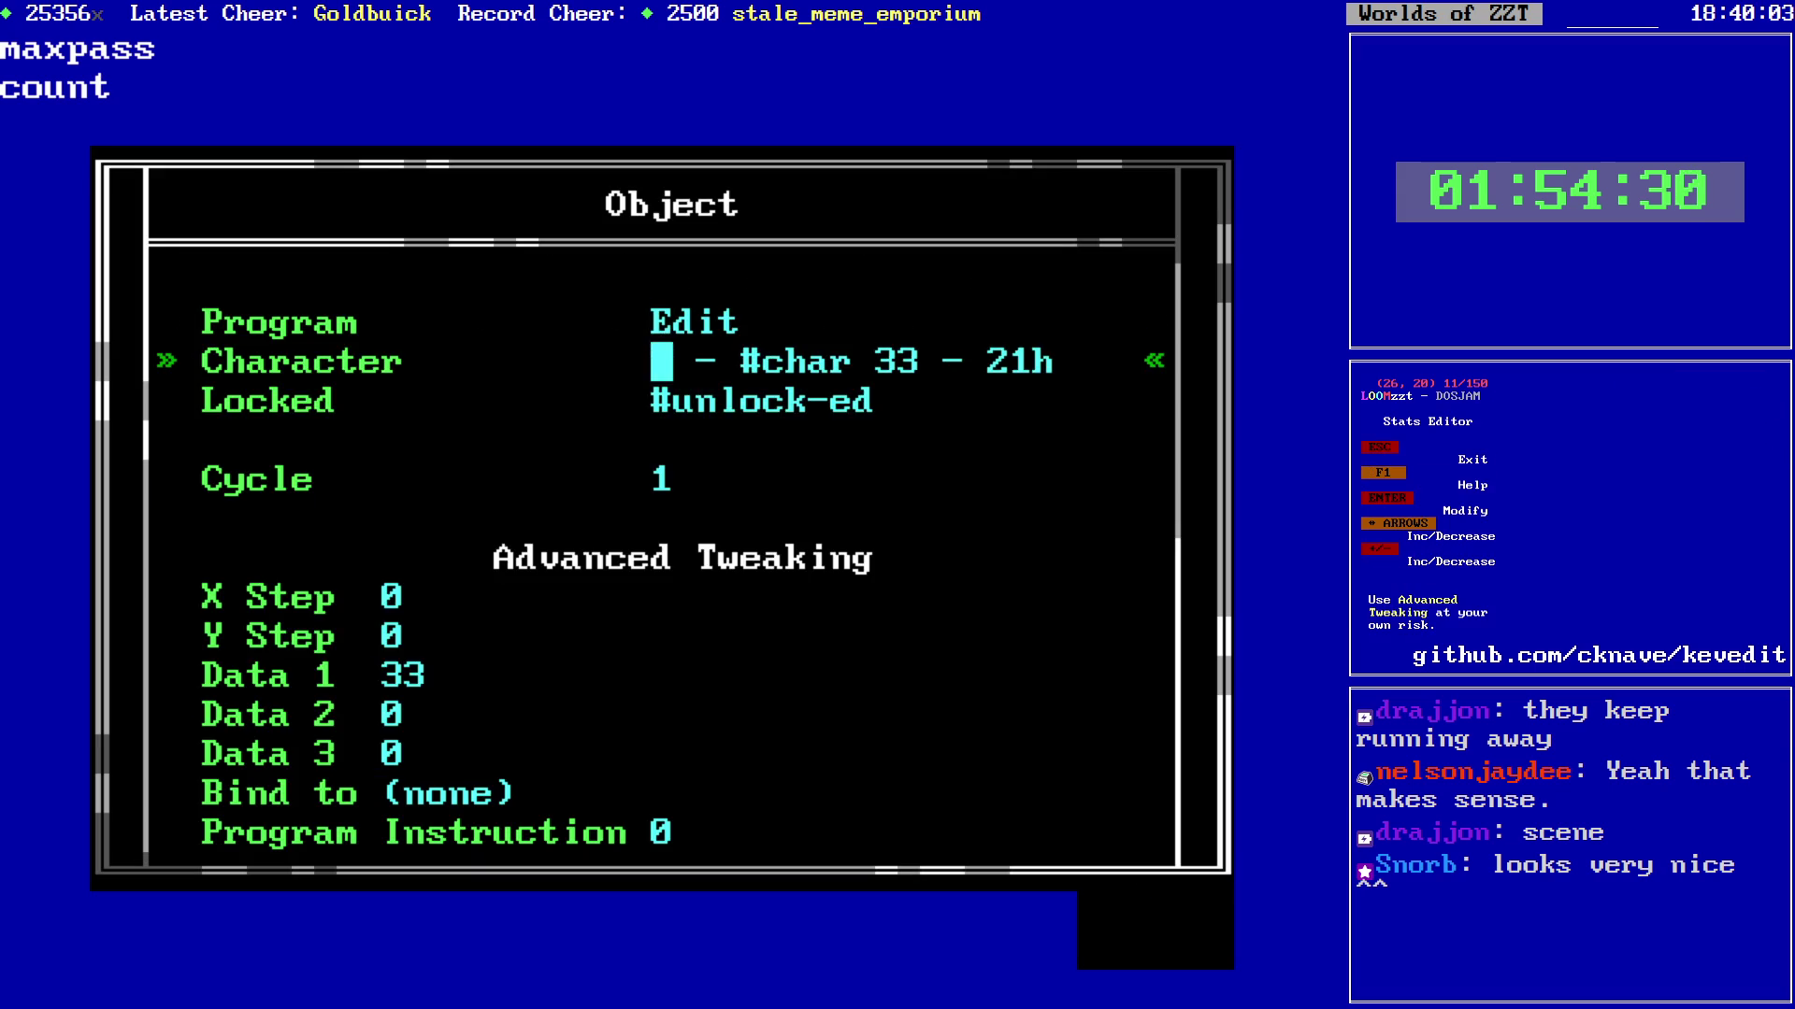
# - Give the copied Ship an upward-arrow character
pyautogui.press('Down')
pyautogui.press('Return')
pyautogui.press('Left')
pyautogui.press('Left')
pyautogui.press('Left')
pyautogui.press('Up')
pyautogui.press('Left')
pyautogui.press('Return')
pyautogui.press('Escape')
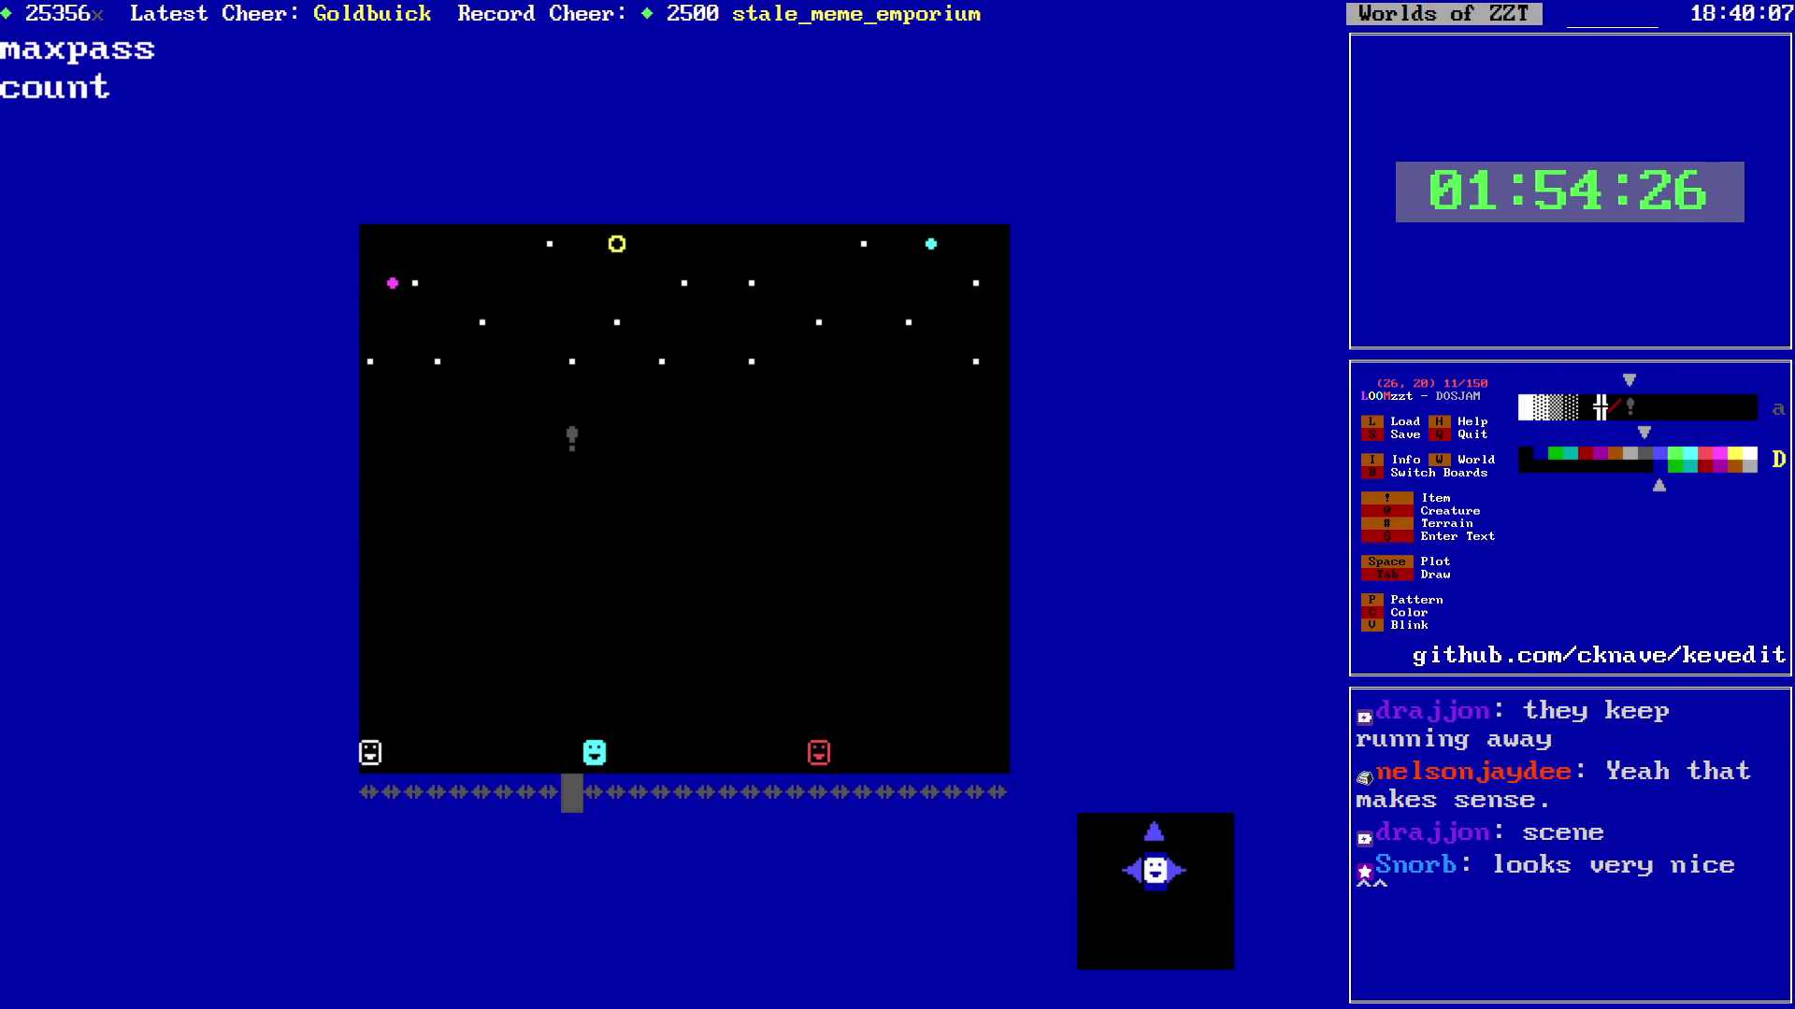
# - Pick a new drawing colour and erase the slider tiles on both sides of the arrow
pyautogui.press('Left')
pyautogui.press('Up')
pyautogui.press('c')
pyautogui.press('Left')
pyautogui.press('Left')
pyautogui.press('Left')
pyautogui.press('Up')
pyautogui.press('Return')
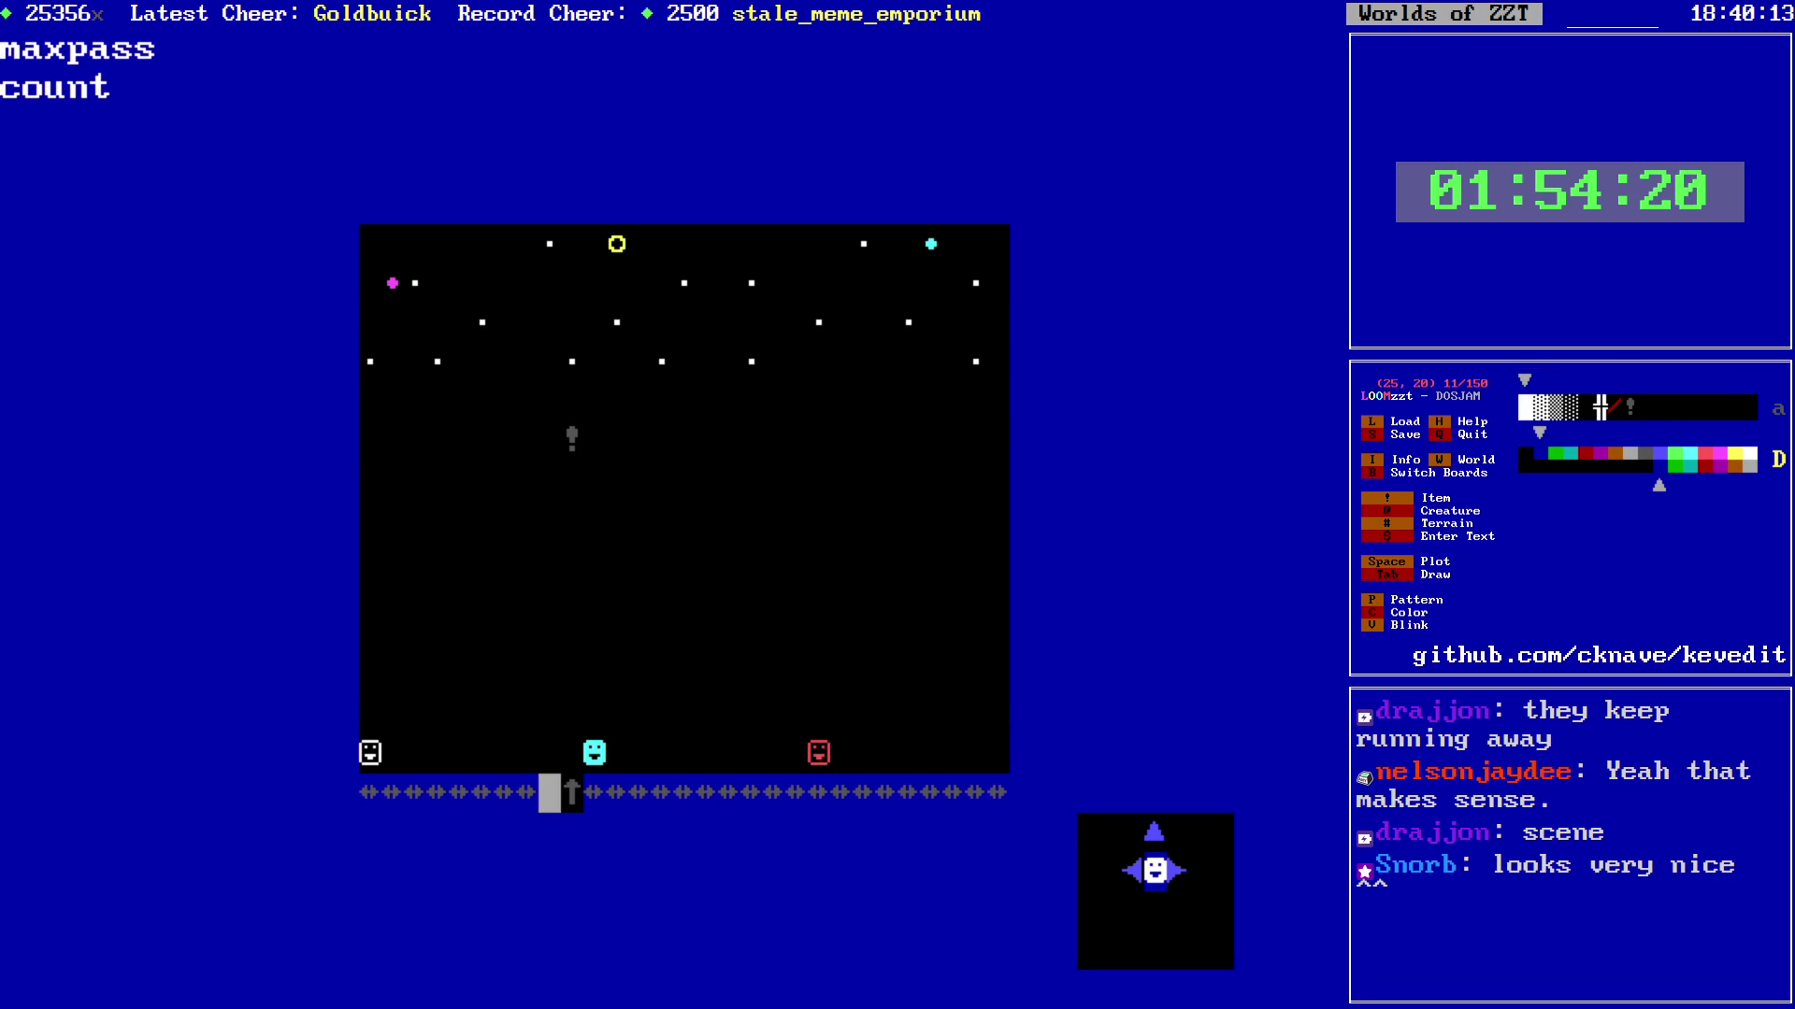
pyautogui.press('Insert')
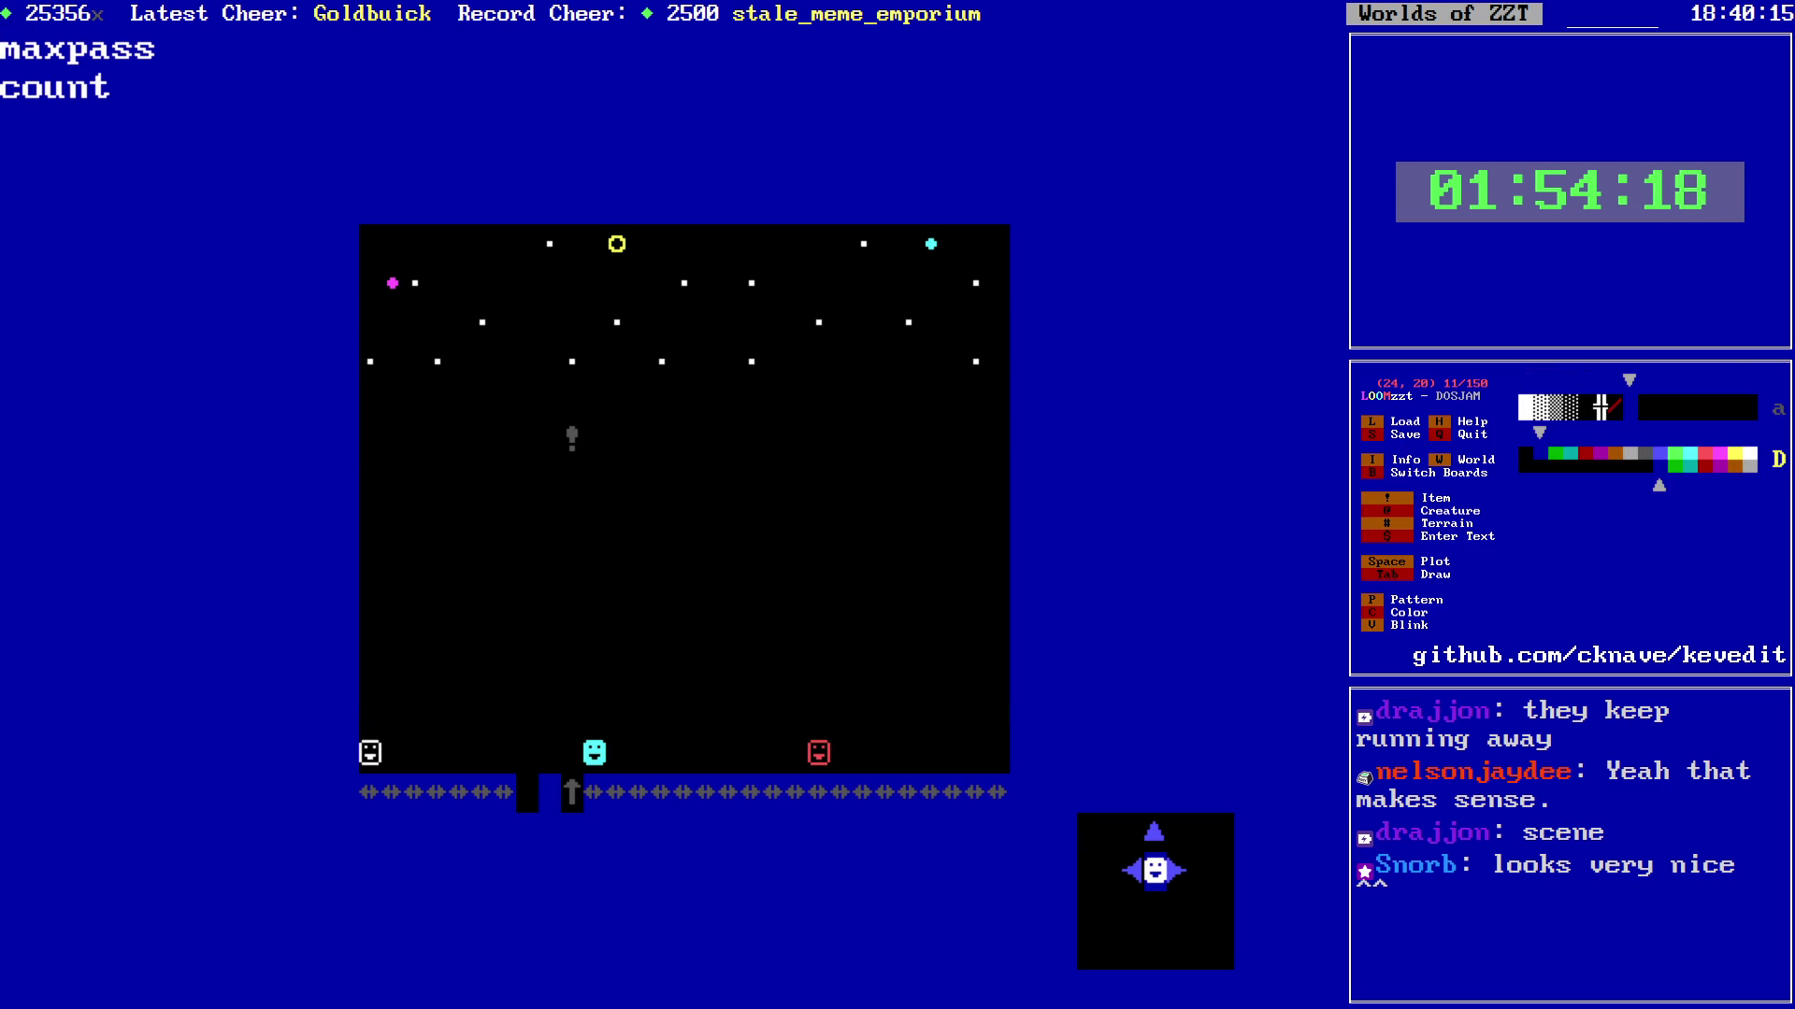
pyautogui.press('Left')
pyautogui.press('Left')
pyautogui.press('Left')
pyautogui.press('Right')
pyautogui.press('Right')
pyautogui.press('Right')
# - Colour the arrow object red on blue and launch a test play
pyautogui.press('Left')
pyautogui.press('Left')
pyautogui.press('Left')
pyautogui.press('Right')
pyautogui.press('Return')
pyautogui.press('Down')
pyautogui.press('Return')
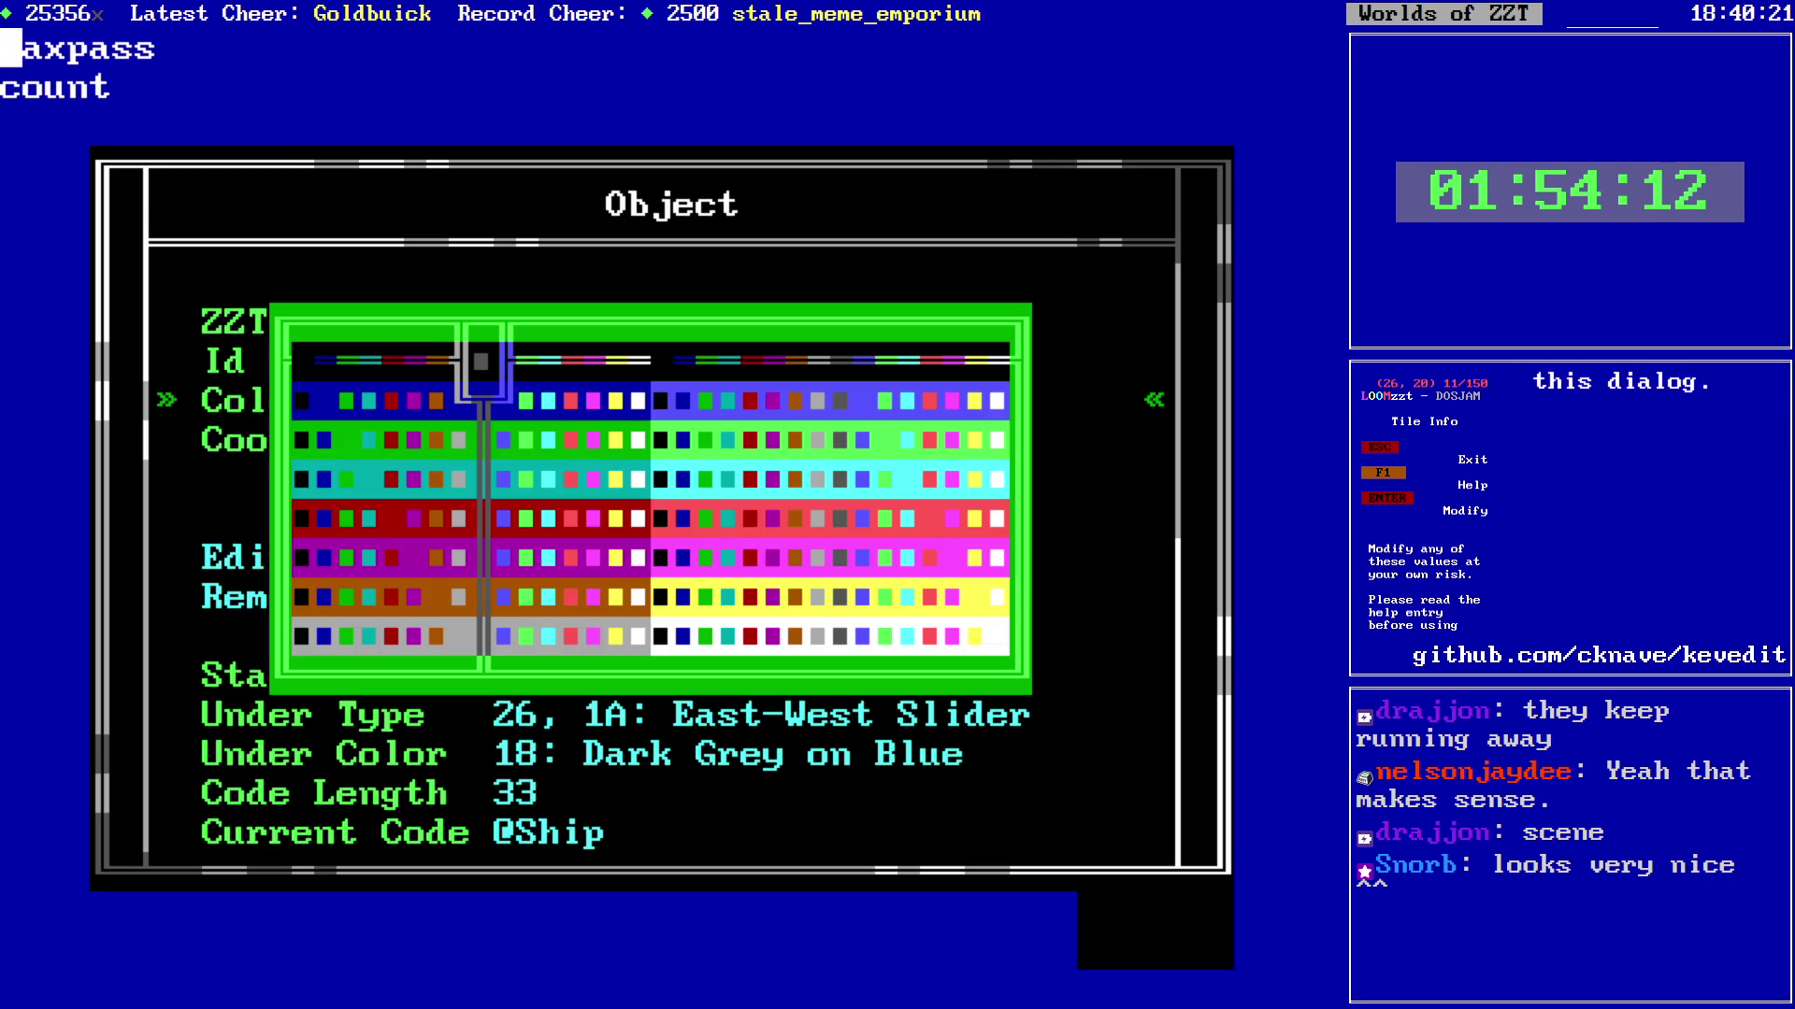
pyautogui.press('Down')
pyautogui.press('Right')
pyautogui.press('Right')
pyautogui.press('Right')
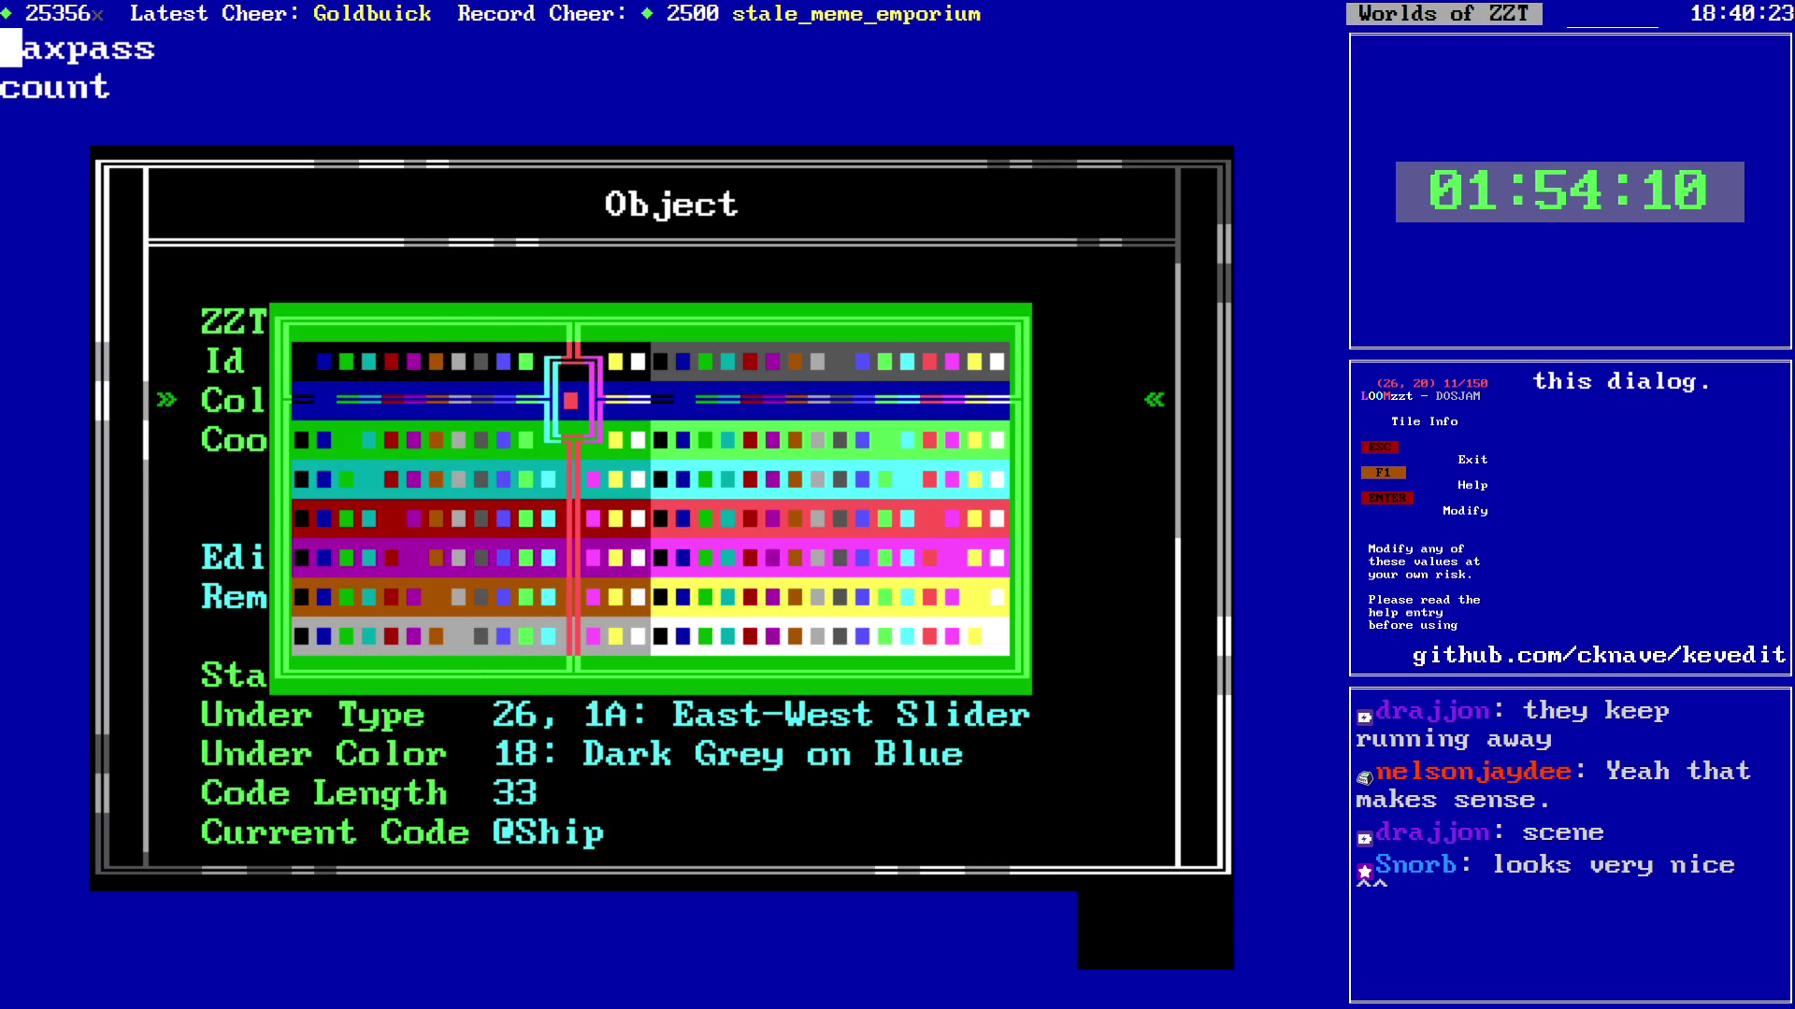
pyautogui.press('Return')
pyautogui.press('Escape')
pyautogui.press('Up')
pyautogui.press('Up')
pyautogui.press('Up')
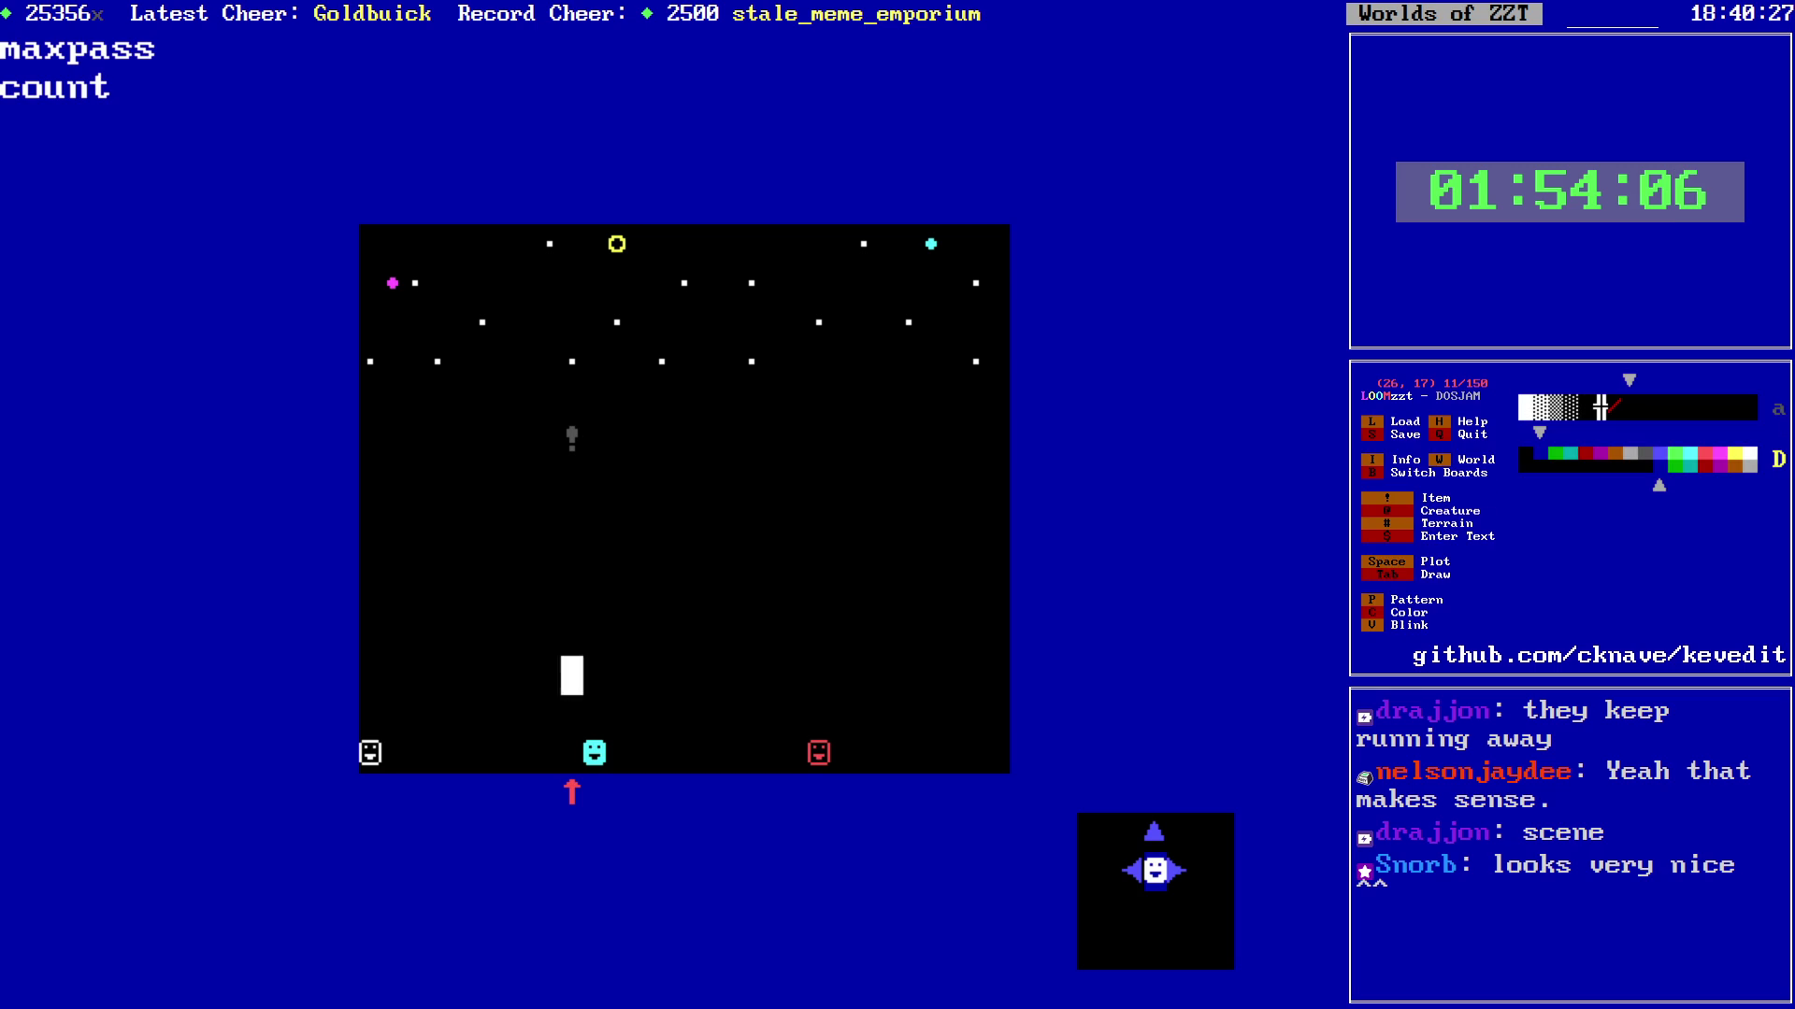
pyautogui.press('Escape')
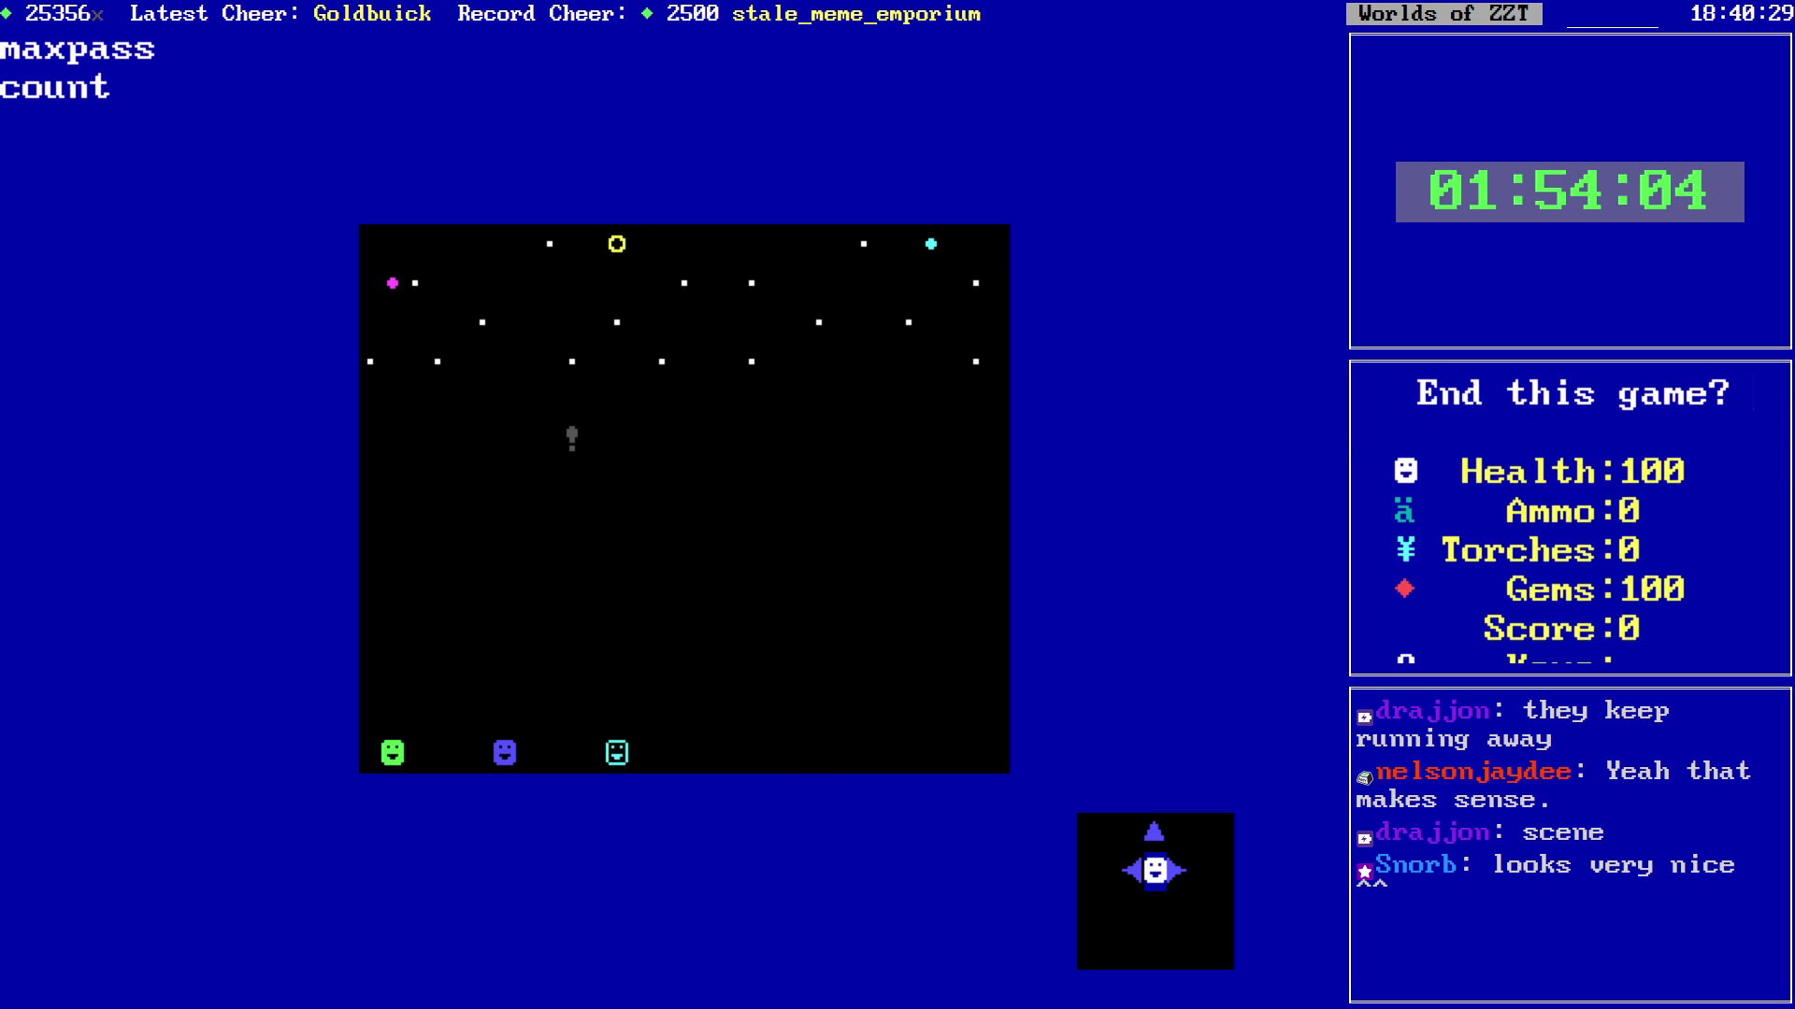
# - Restart the board in ZZT and unpause it to begin playing
pyautogui.press('y')
pyautogui.press('Return')
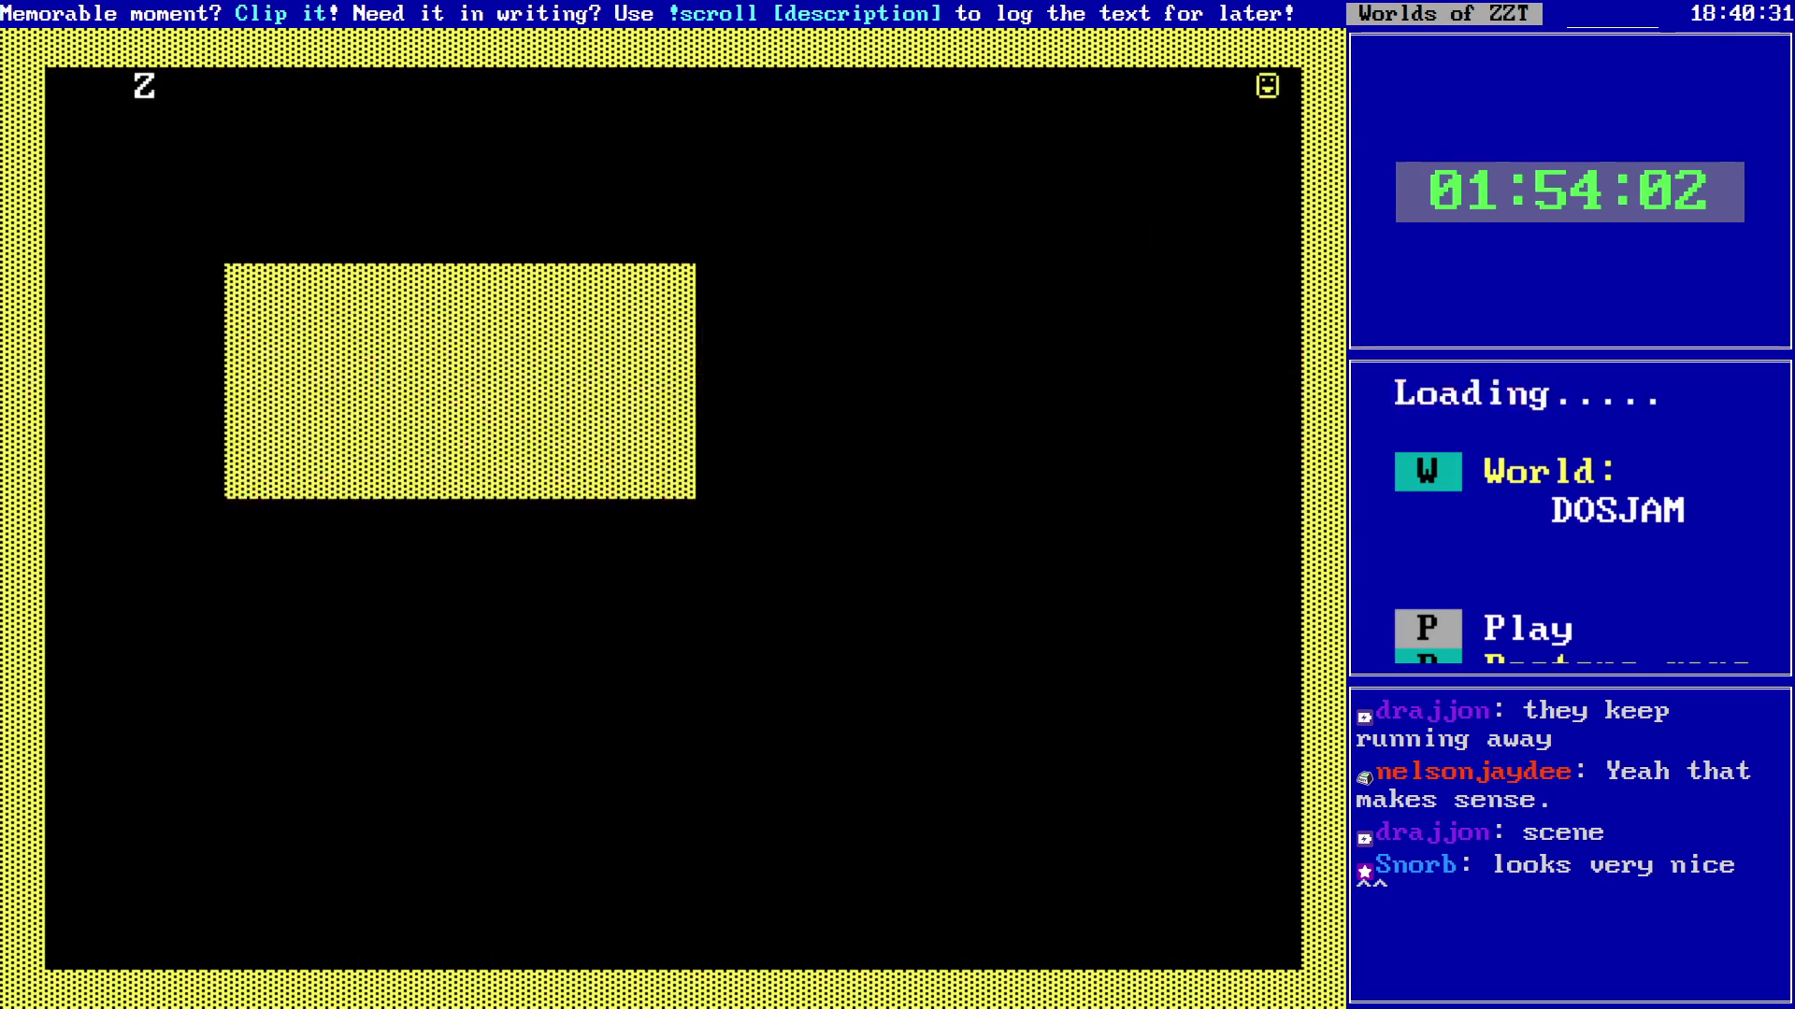
pyautogui.press('p')
pyautogui.press('Up')
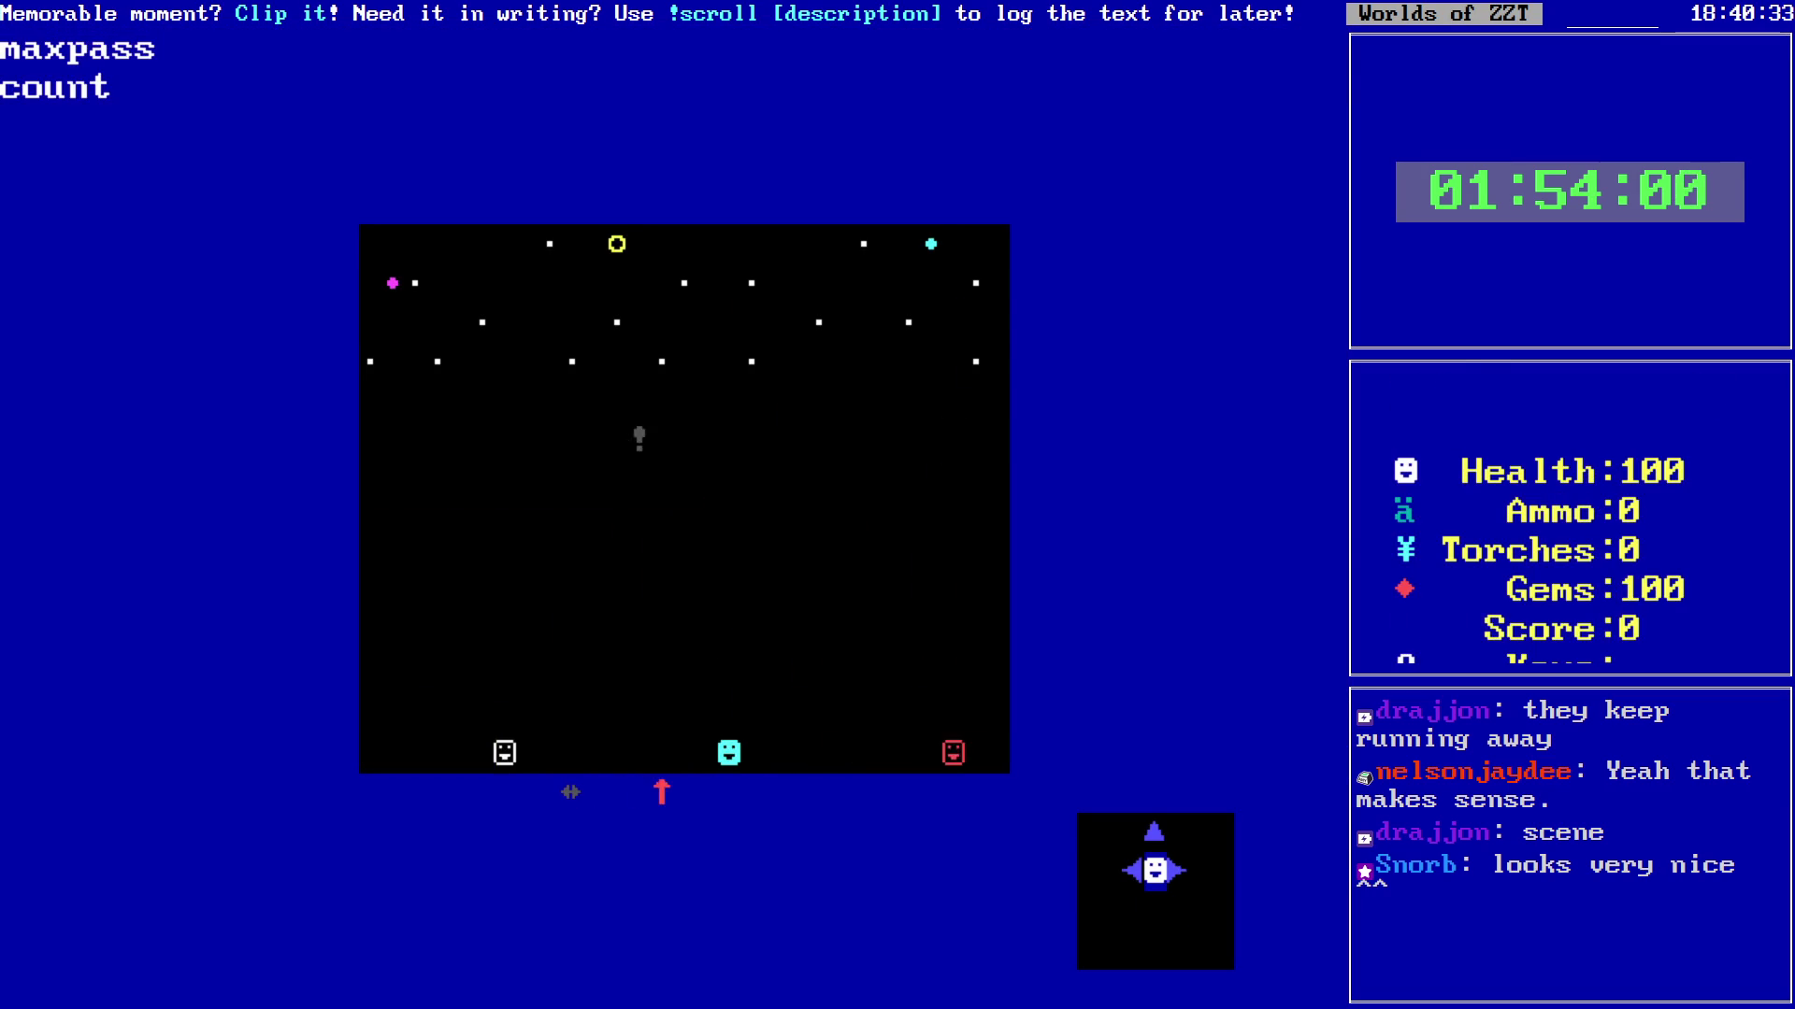
# - Slide the arrow shooter left and right, firing the green beam upward
pyautogui.press('Left')
pyautogui.press('Up')
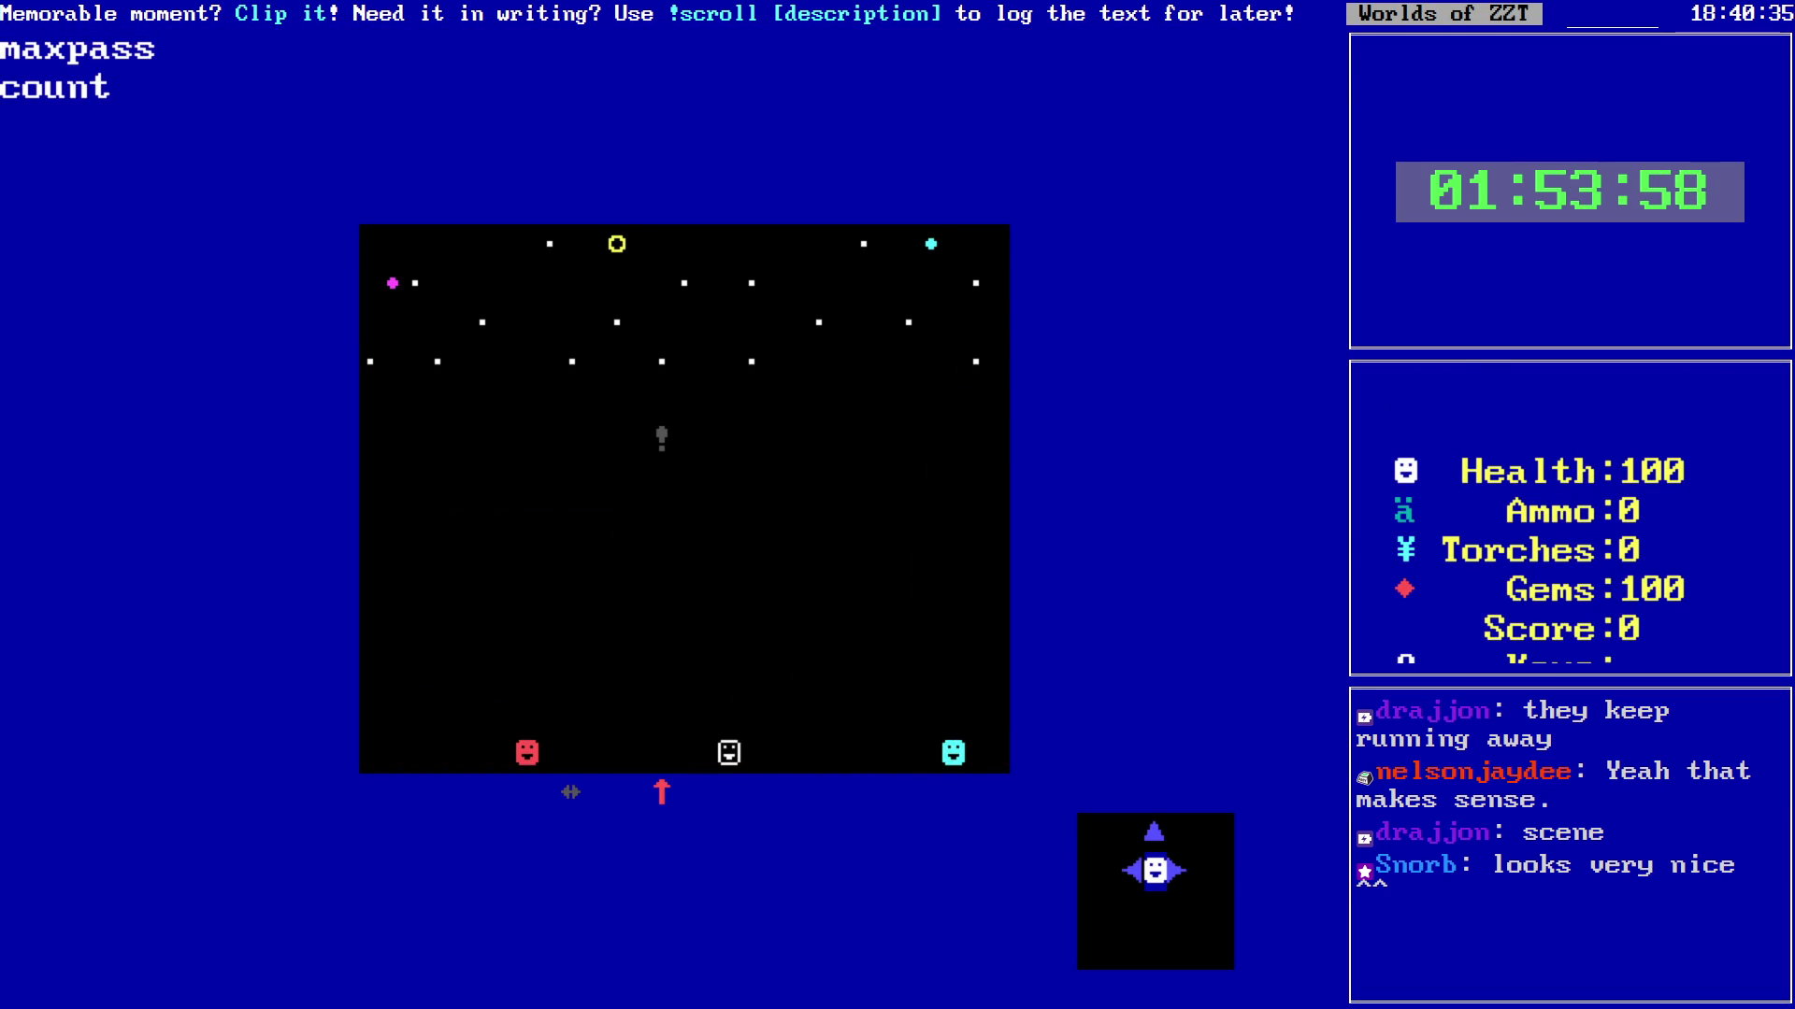
pyautogui.press('Left')
pyautogui.press('Up')
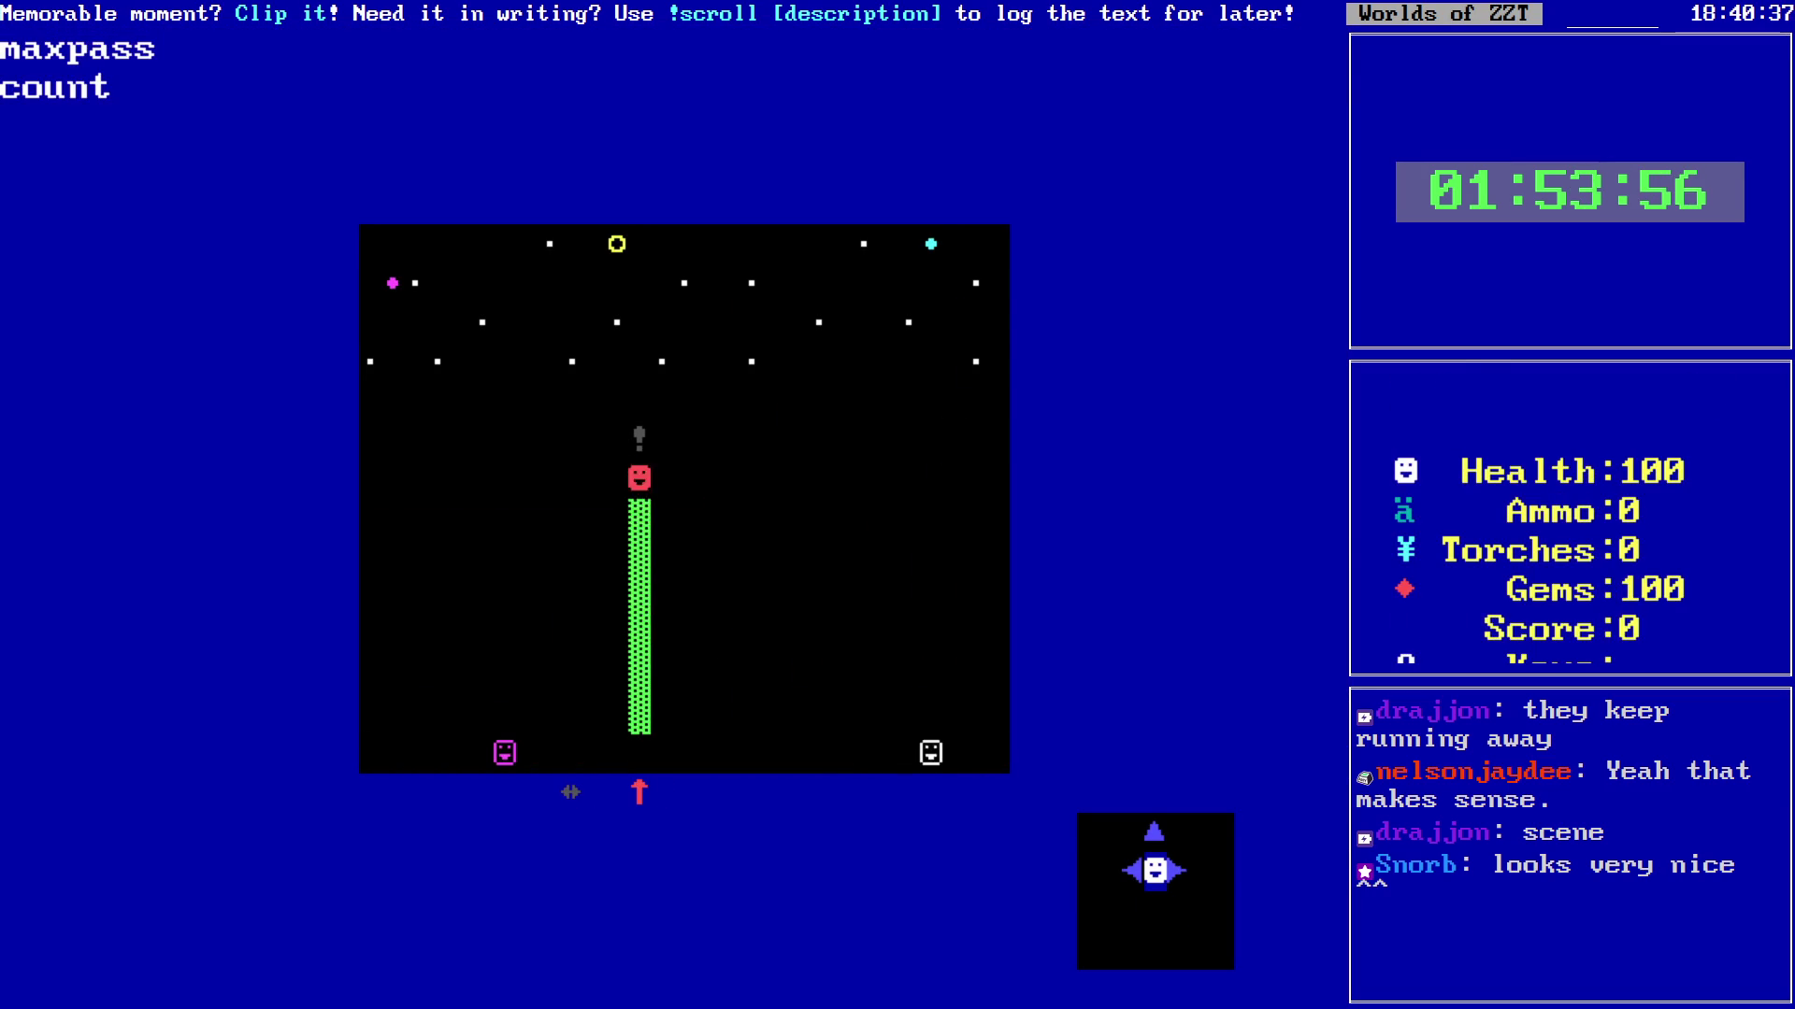
pyautogui.press('Right')
pyautogui.press('Right')
pyautogui.press('Right')
pyautogui.press('Up')
pyautogui.press('Right')
pyautogui.press('Right')
pyautogui.press('Right')
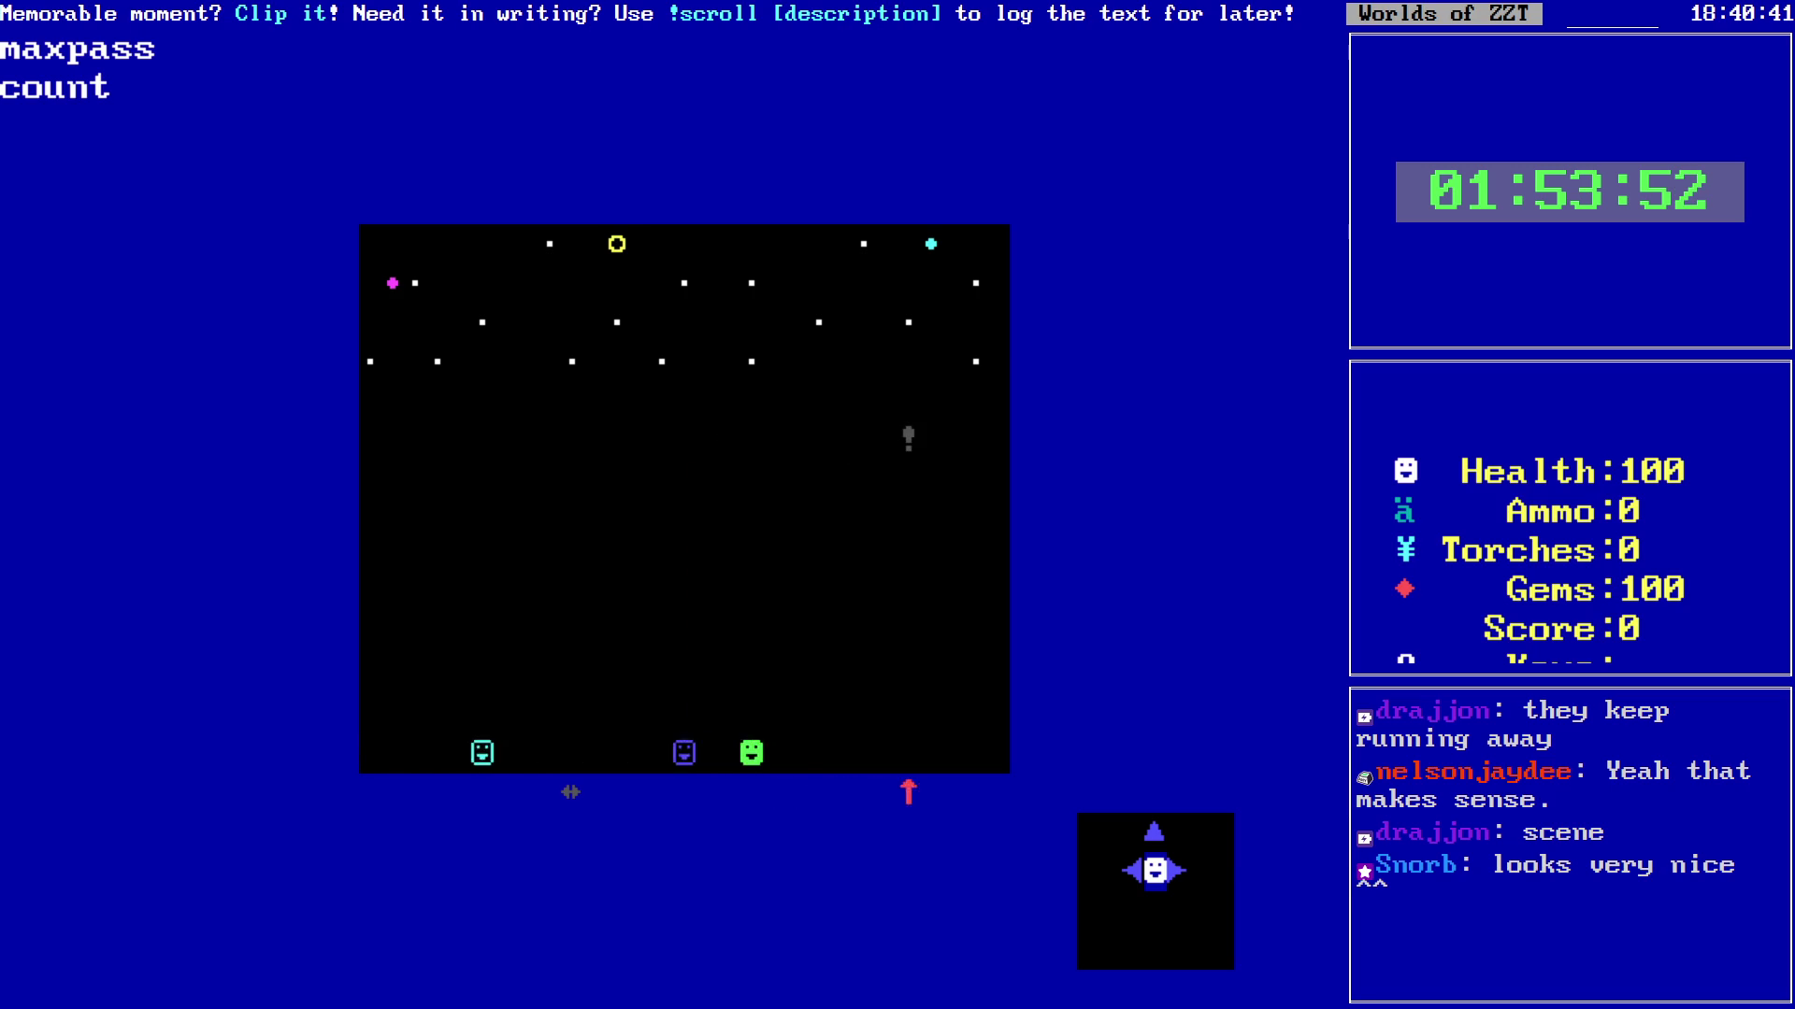
pyautogui.press('Left')
pyautogui.press('Left')
pyautogui.press('Left')
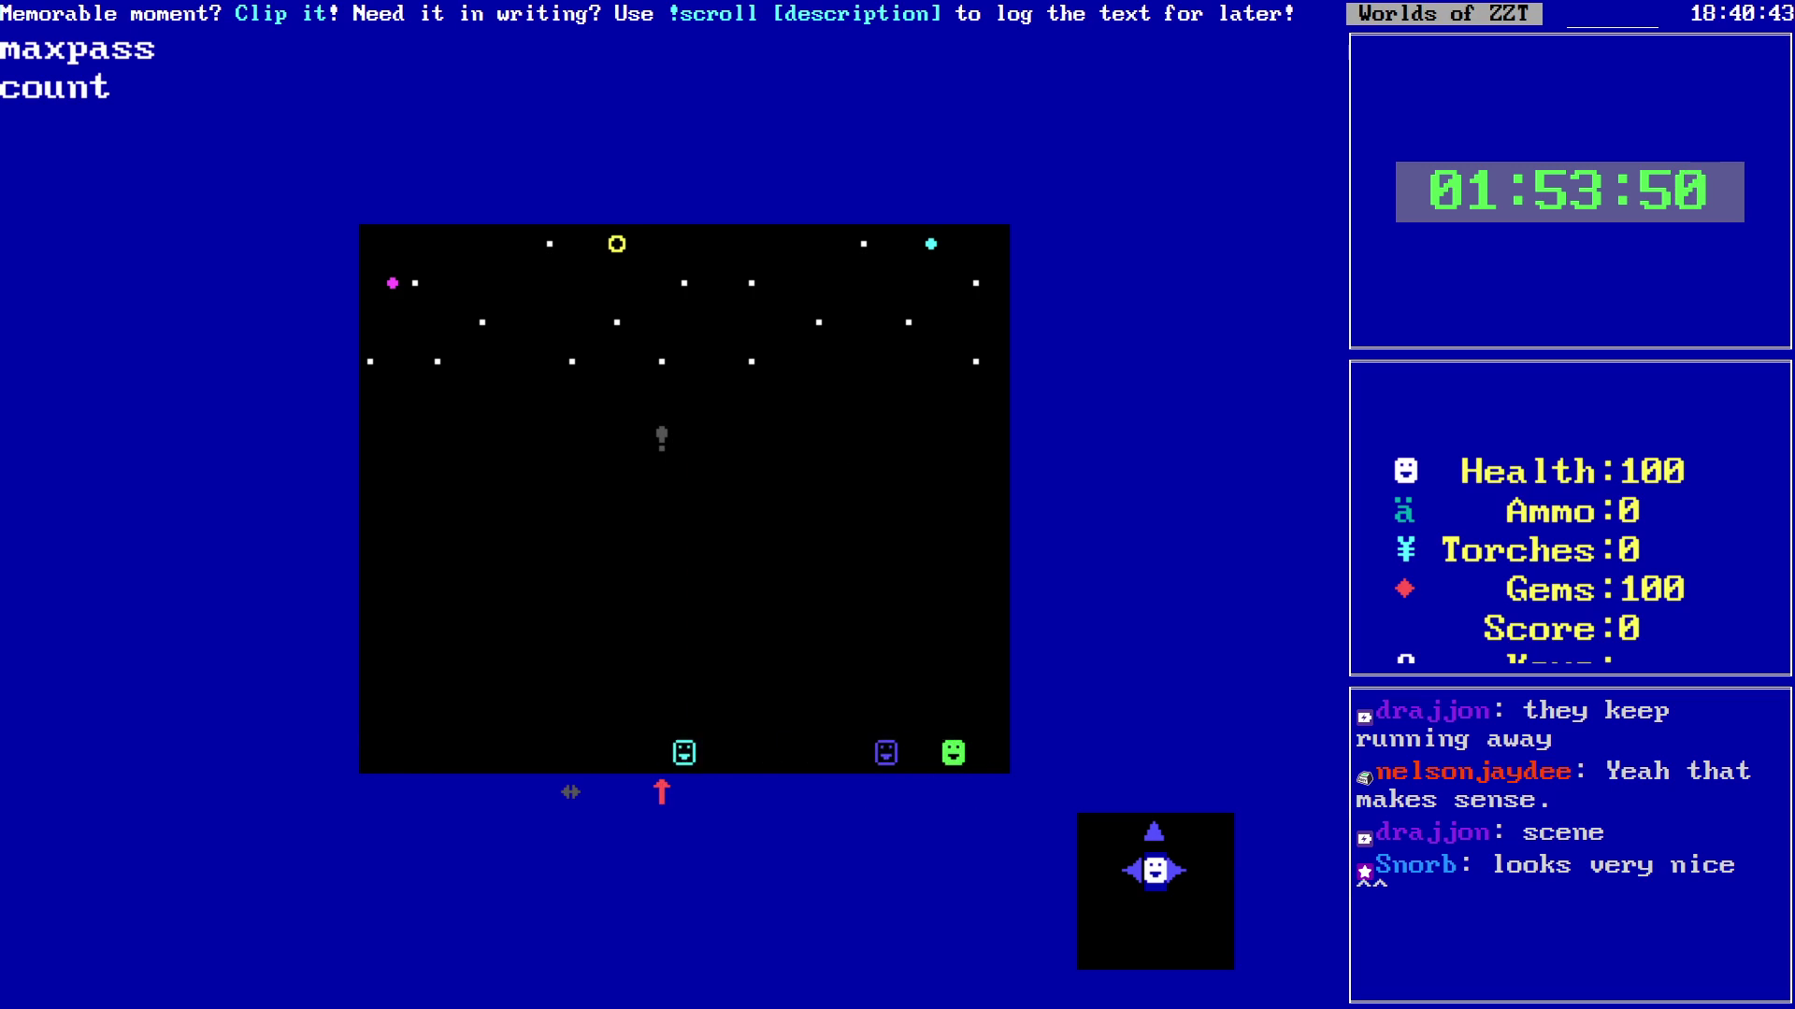
# - Reposition the shooter under Dudes, beam the blue smiley, then end the test game
pyautogui.press('Right')
pyautogui.press('Right')
pyautogui.press('Right')
pyautogui.press('Left')
pyautogui.press('Left')
pyautogui.press('Left')
pyautogui.press('Left')
pyautogui.press('Left')
pyautogui.press('Left')
pyautogui.press('Up')
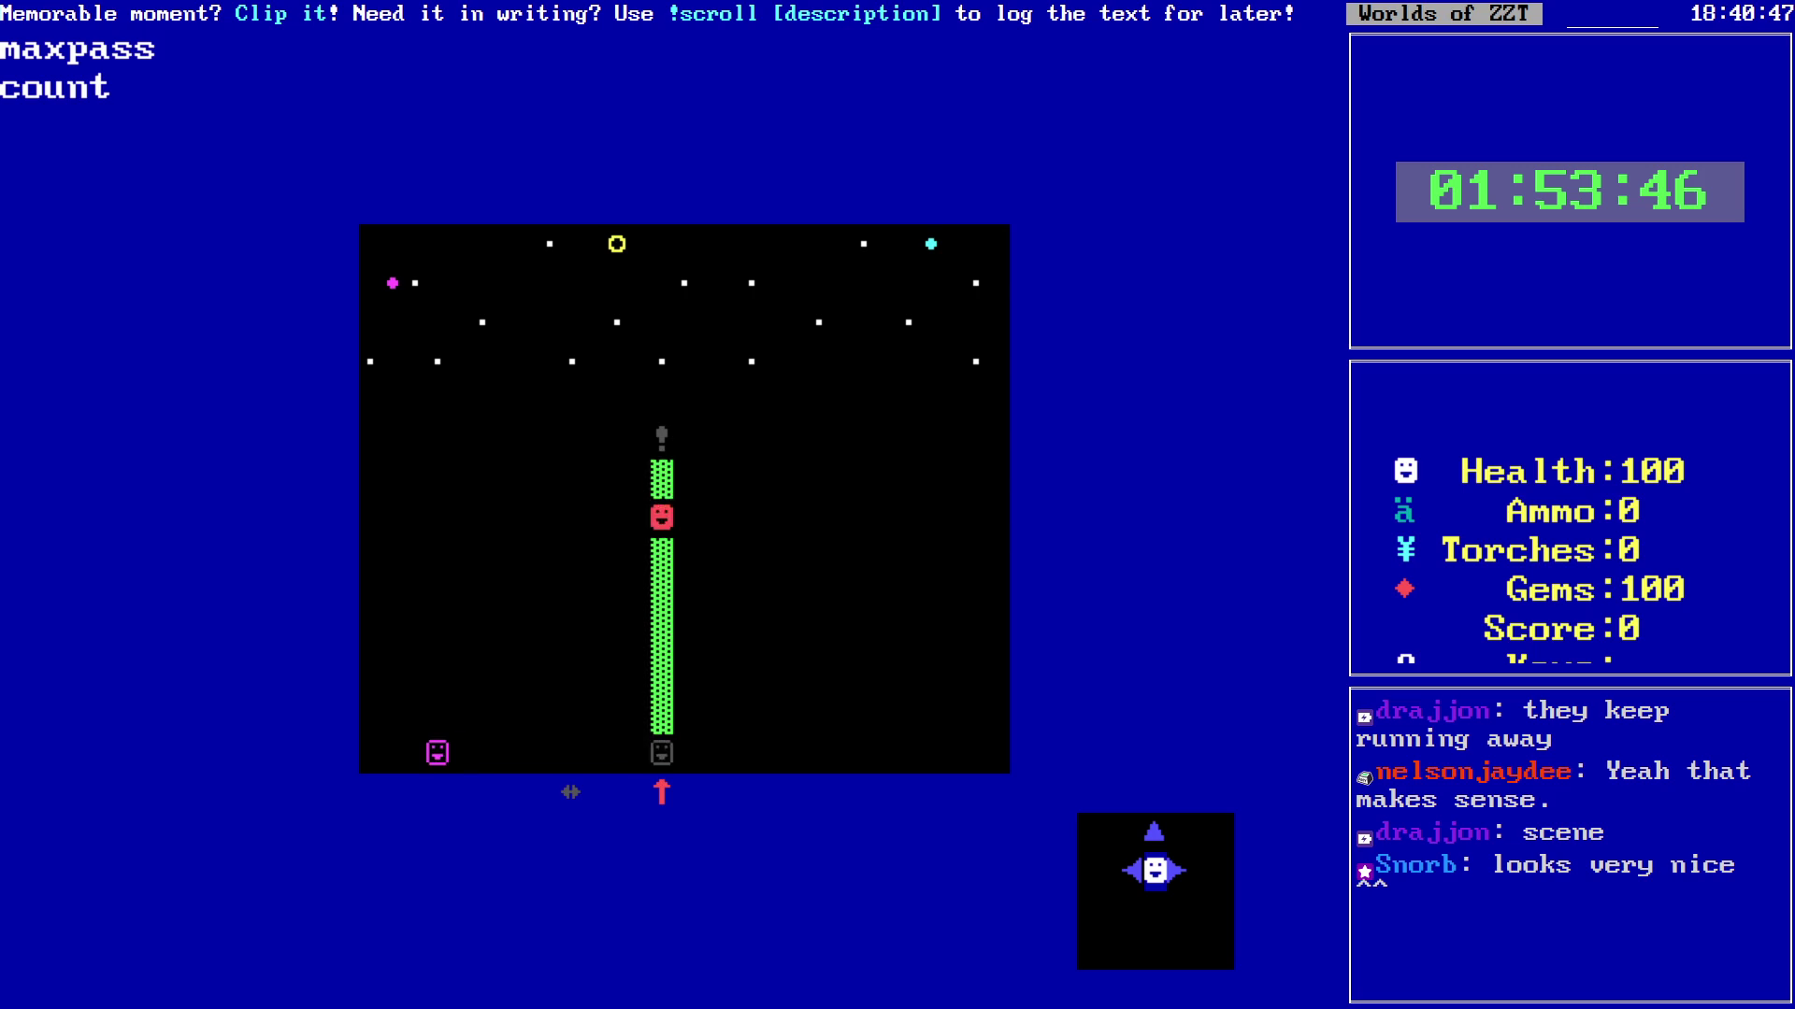
pyautogui.press('Right')
pyautogui.press('Right')
pyautogui.press('Right')
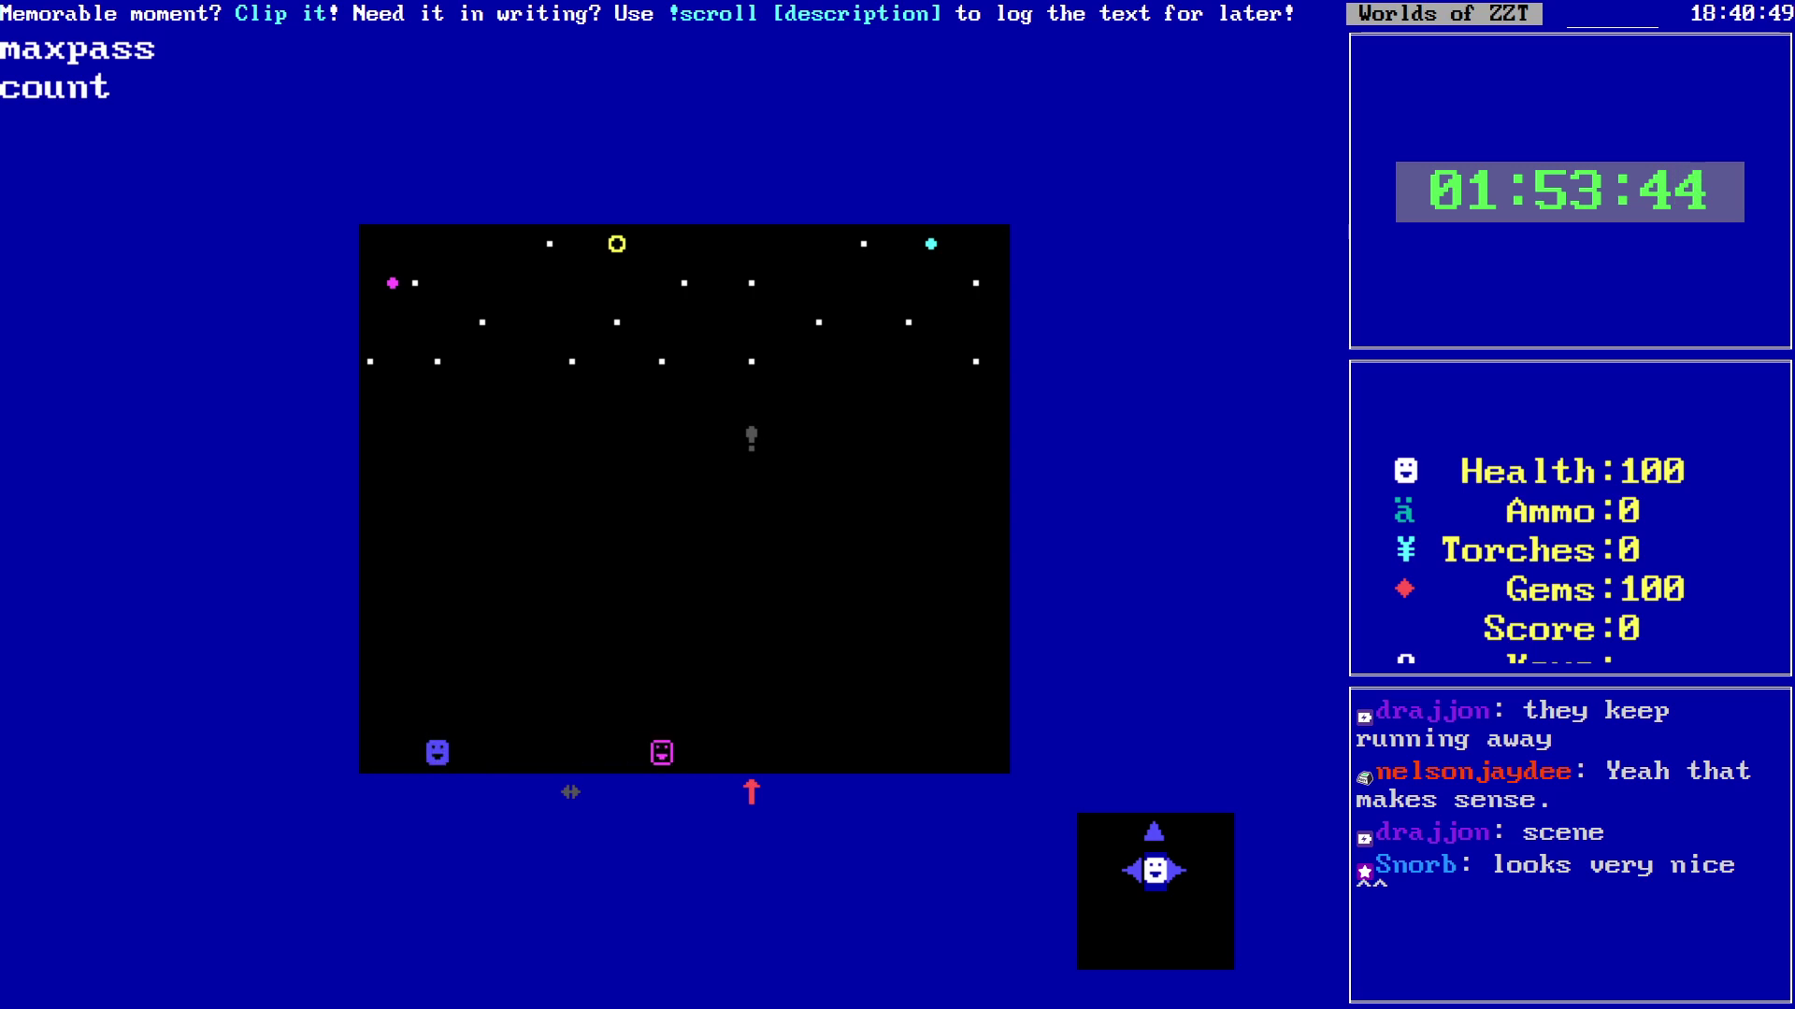
pyautogui.press('Up')
pyautogui.press('Left')
pyautogui.press('Up')
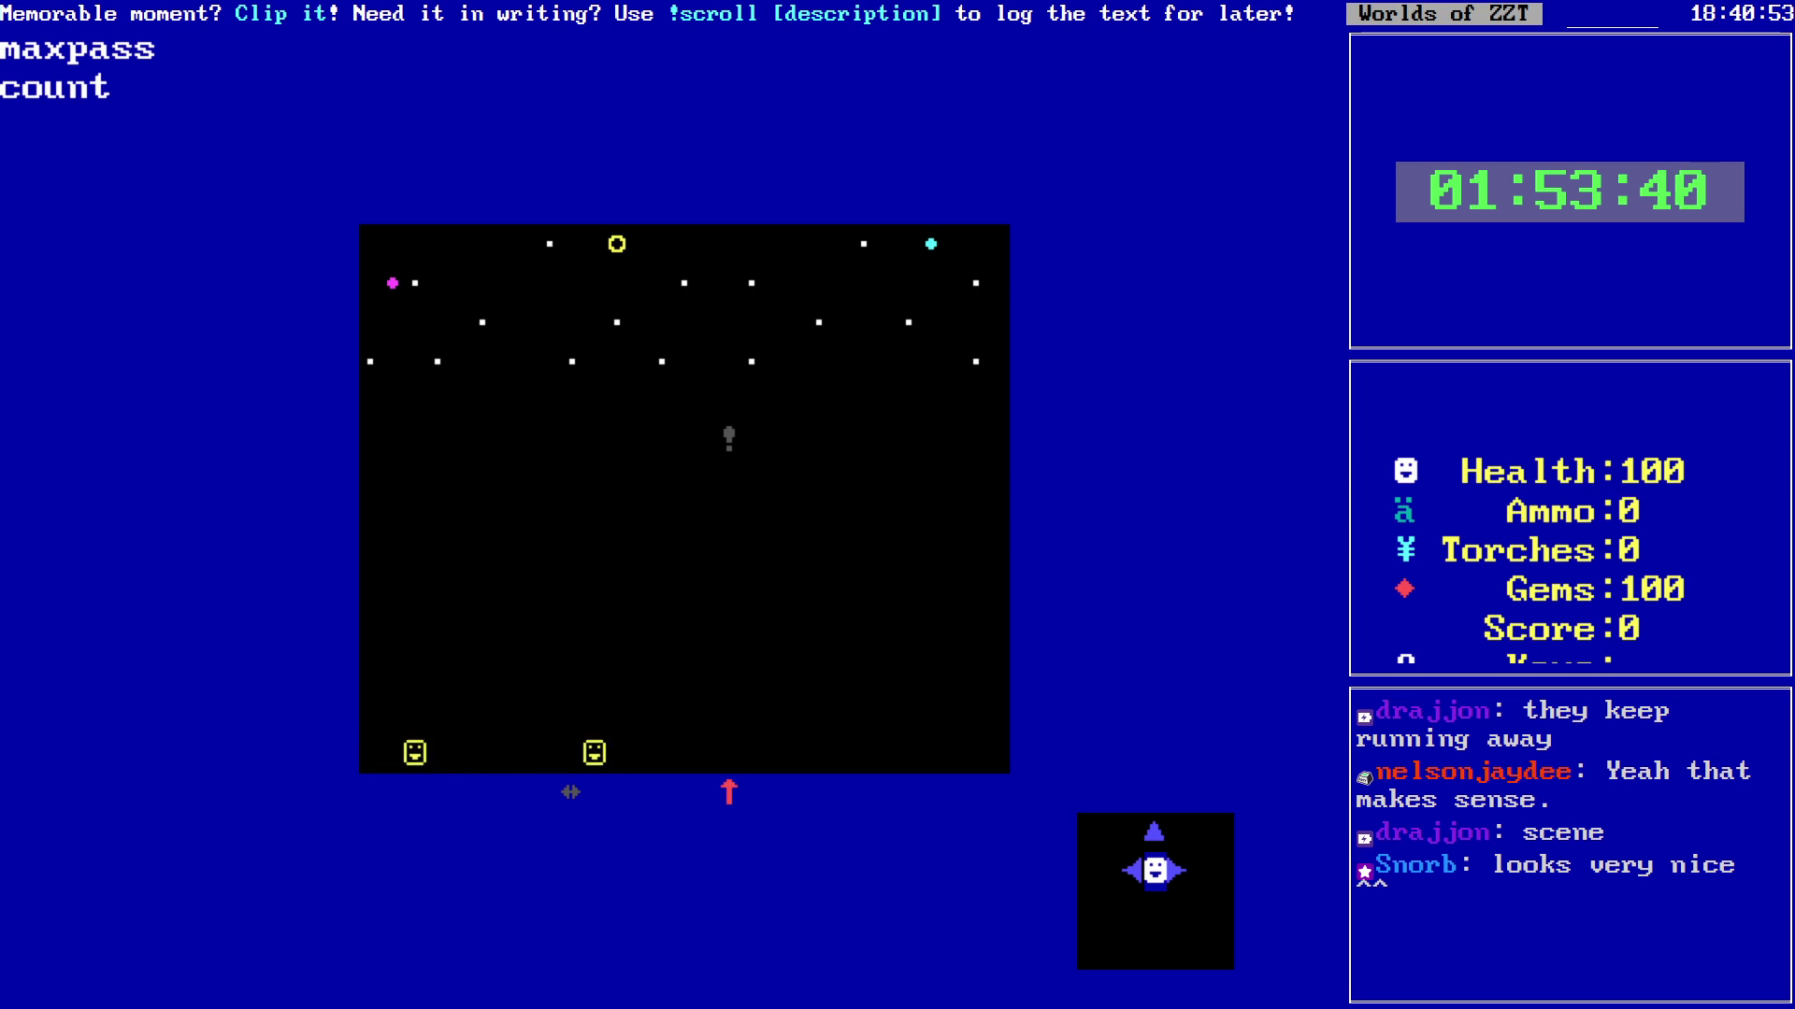
pyautogui.press('Escape')
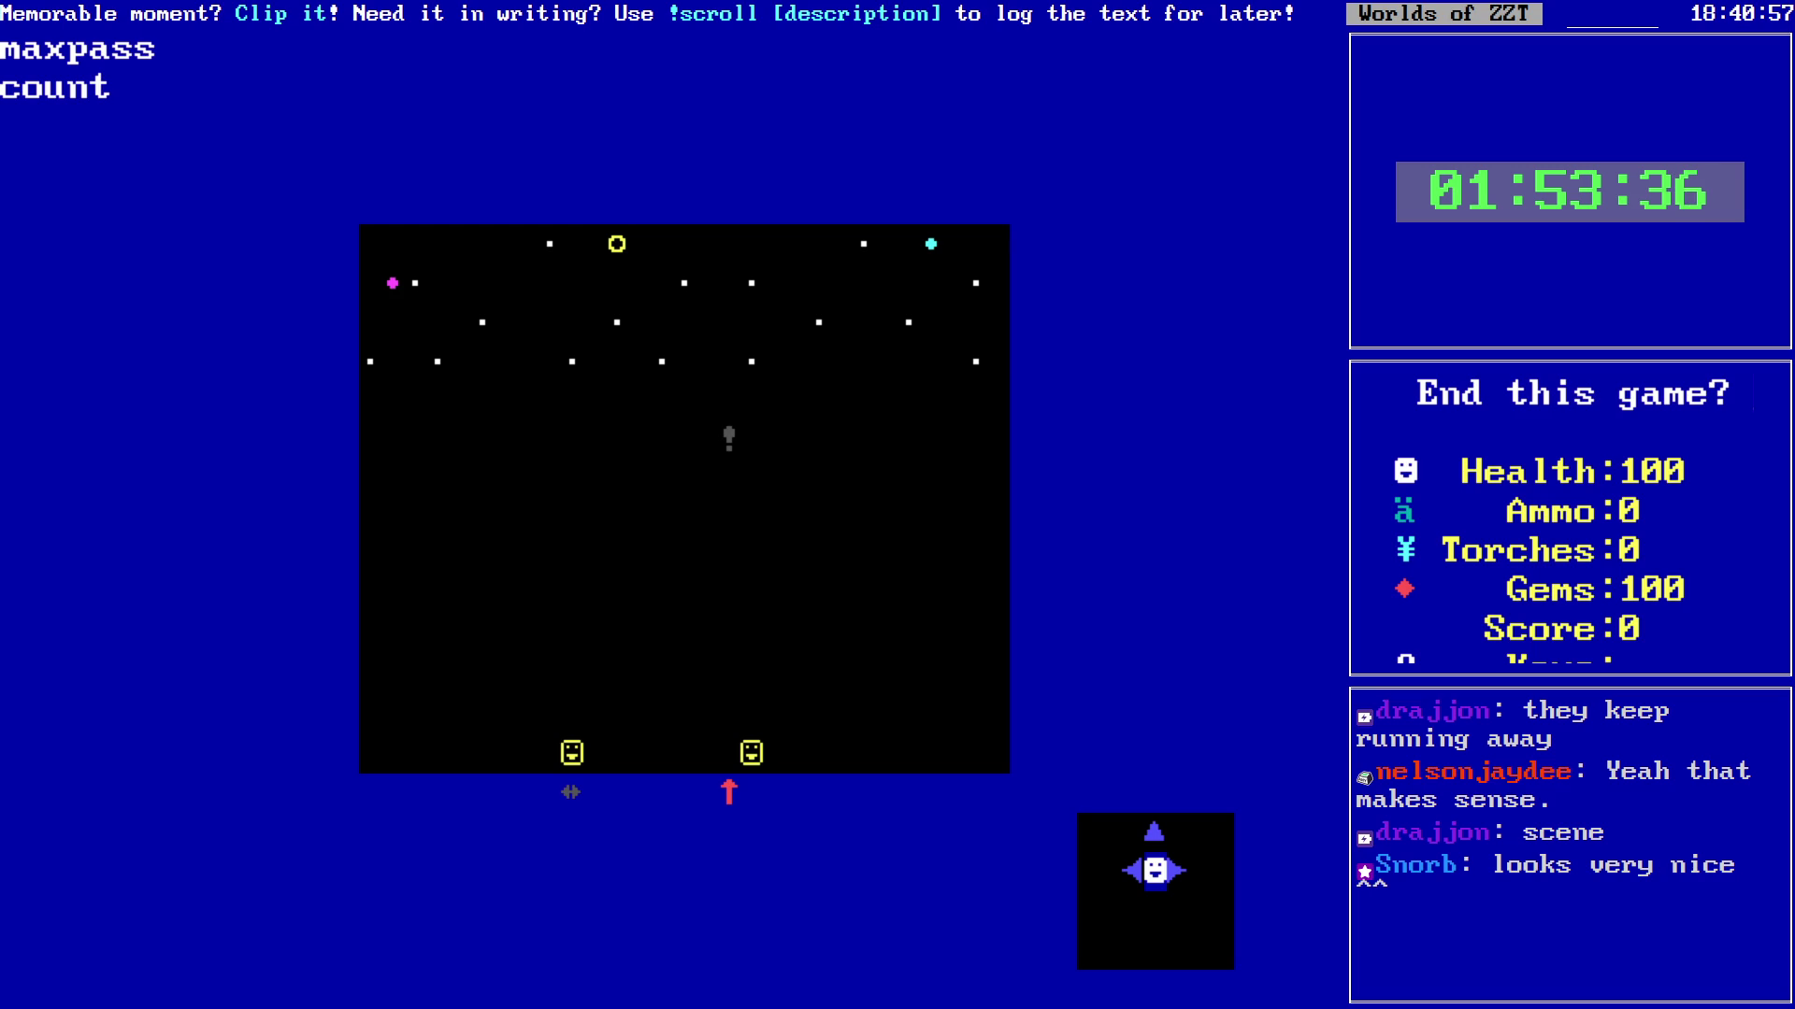
pyautogui.press('y')
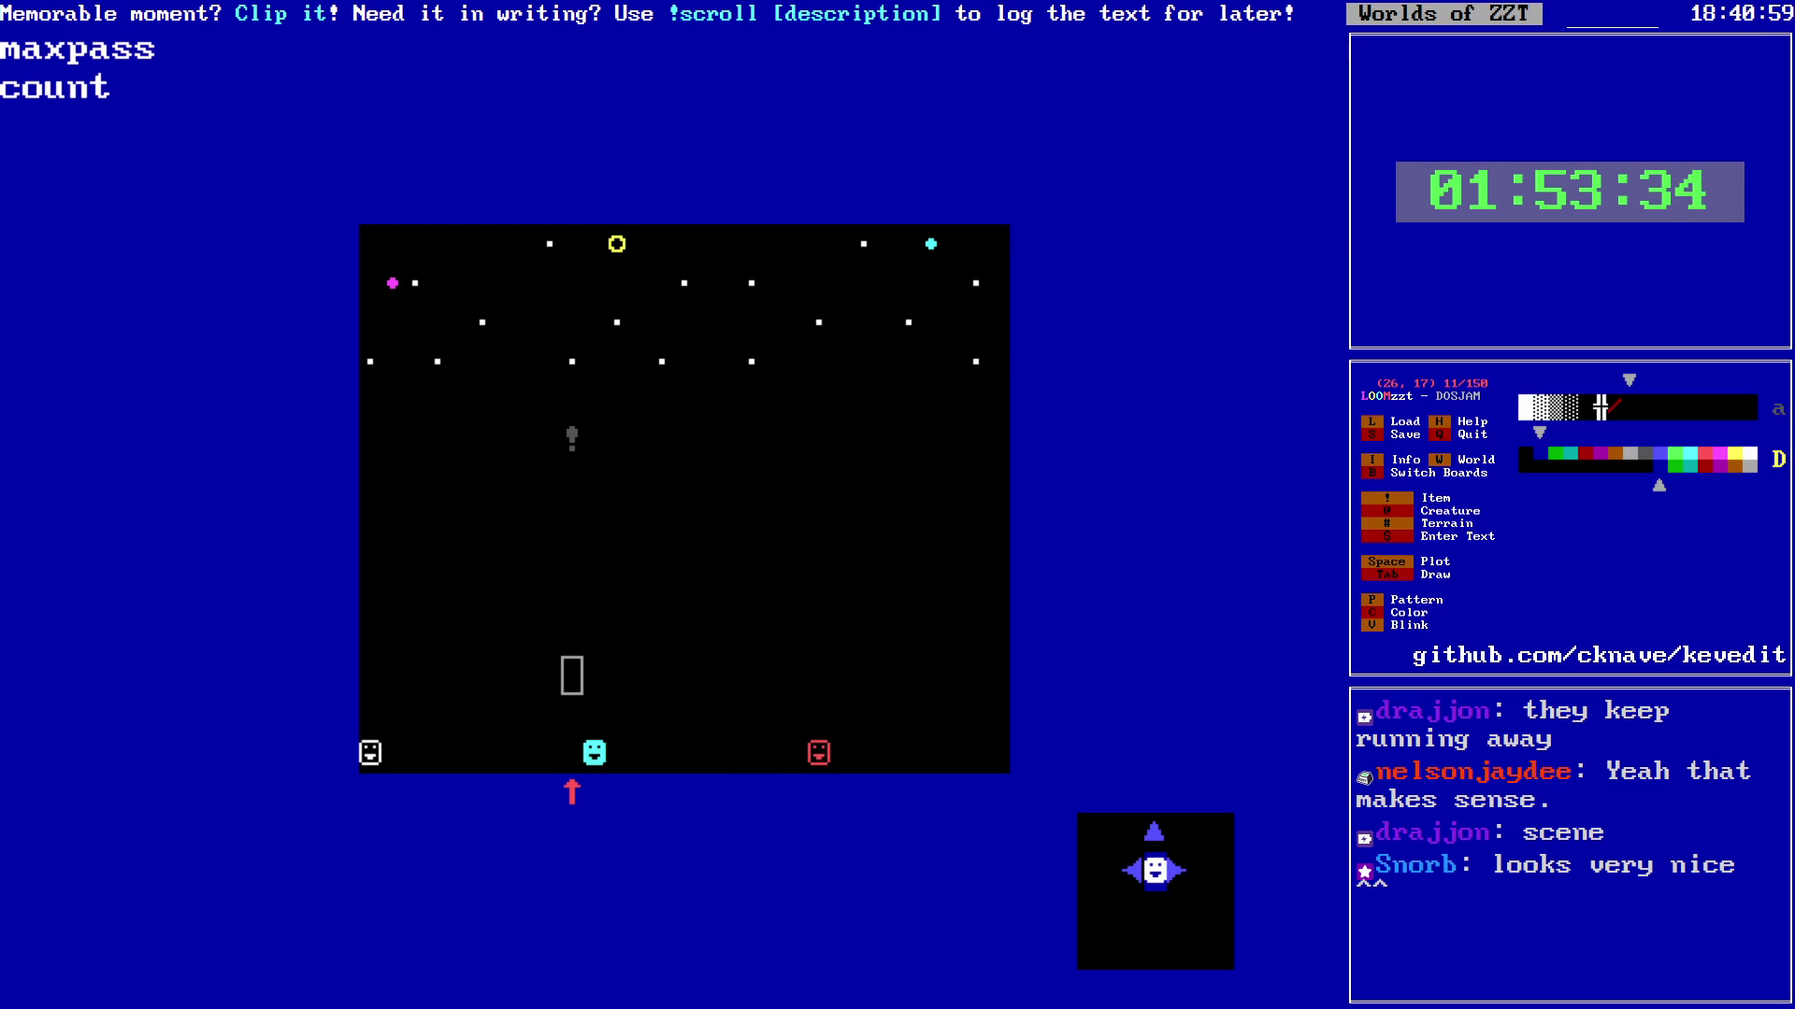
# - Give the red arrow object an under-tile of Fake Wall / Floor in Blue on Blue
pyautogui.press('Down')
pyautogui.press('Down')
pyautogui.press('Down')
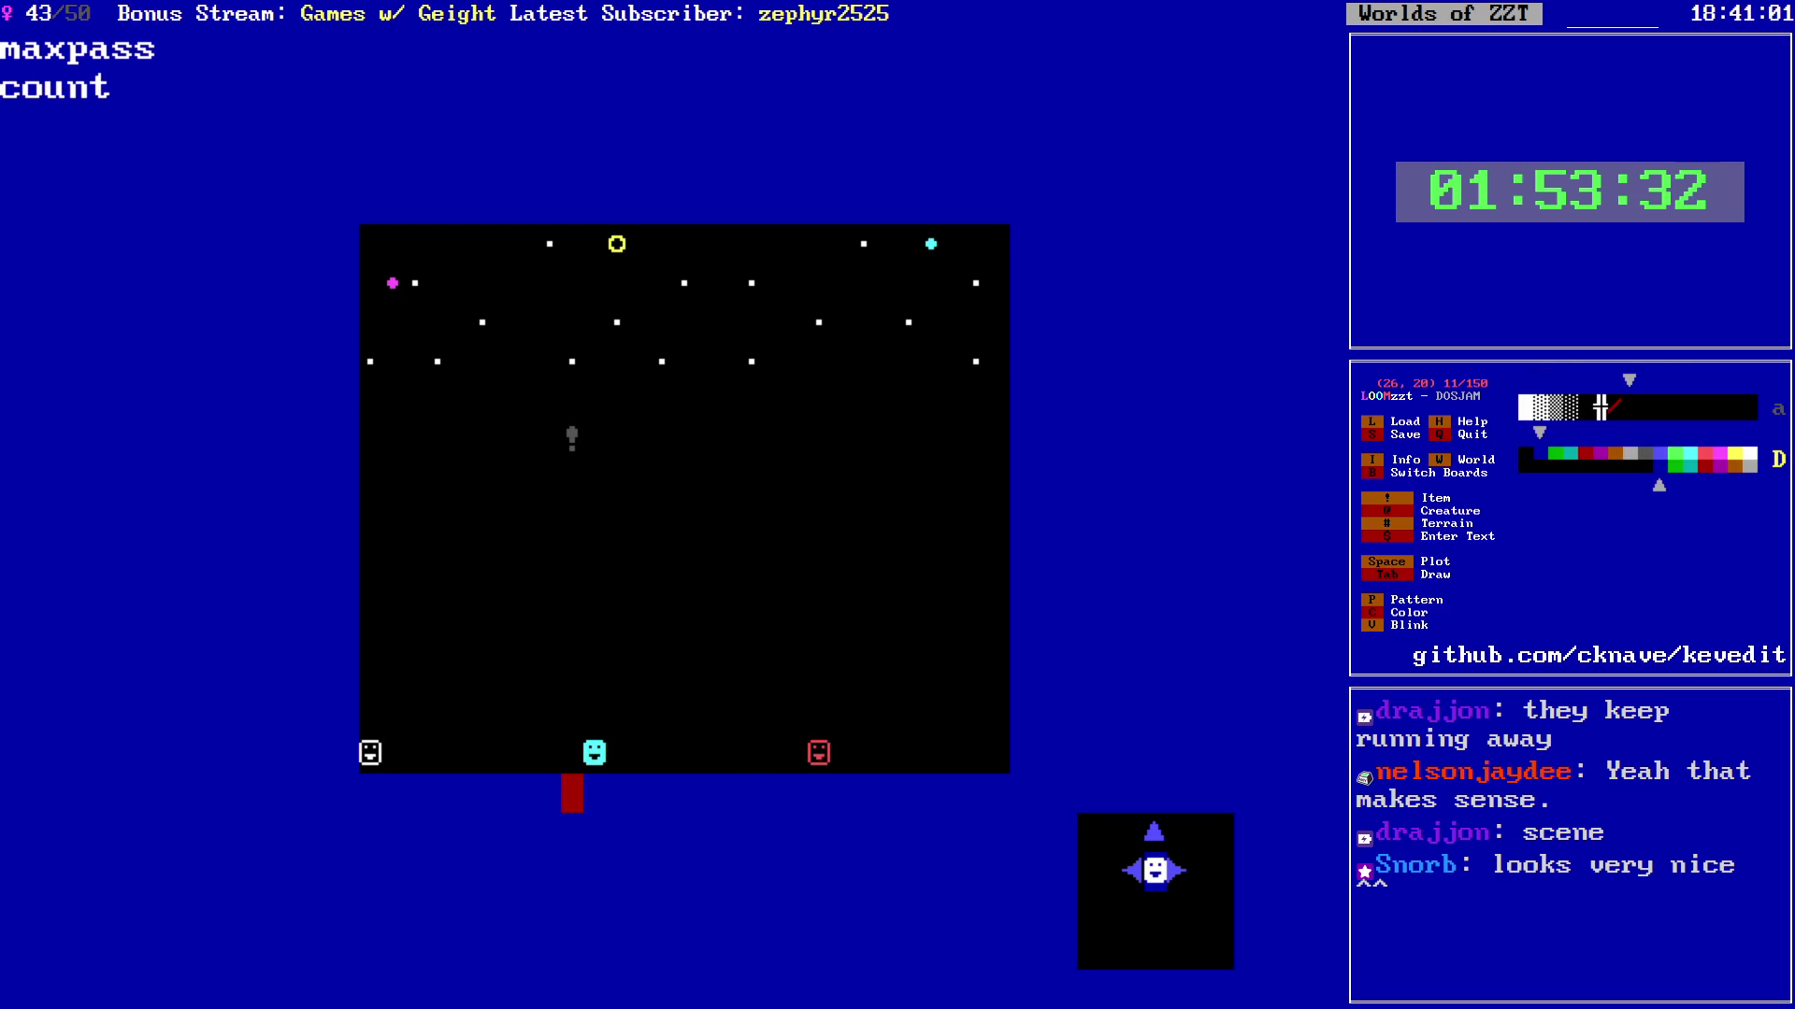
pyautogui.hotkey('ctrl', 't')
pyautogui.press('Up')
pyautogui.press('Up')
pyautogui.press('Up')
pyautogui.press('Return')
pyautogui.press('Down')
pyautogui.press('Return')
pyautogui.press('Down')
pyautogui.press('Down')
pyautogui.press('Up')
pyautogui.press('Up')
pyautogui.press('Up')
pyautogui.press('Up')
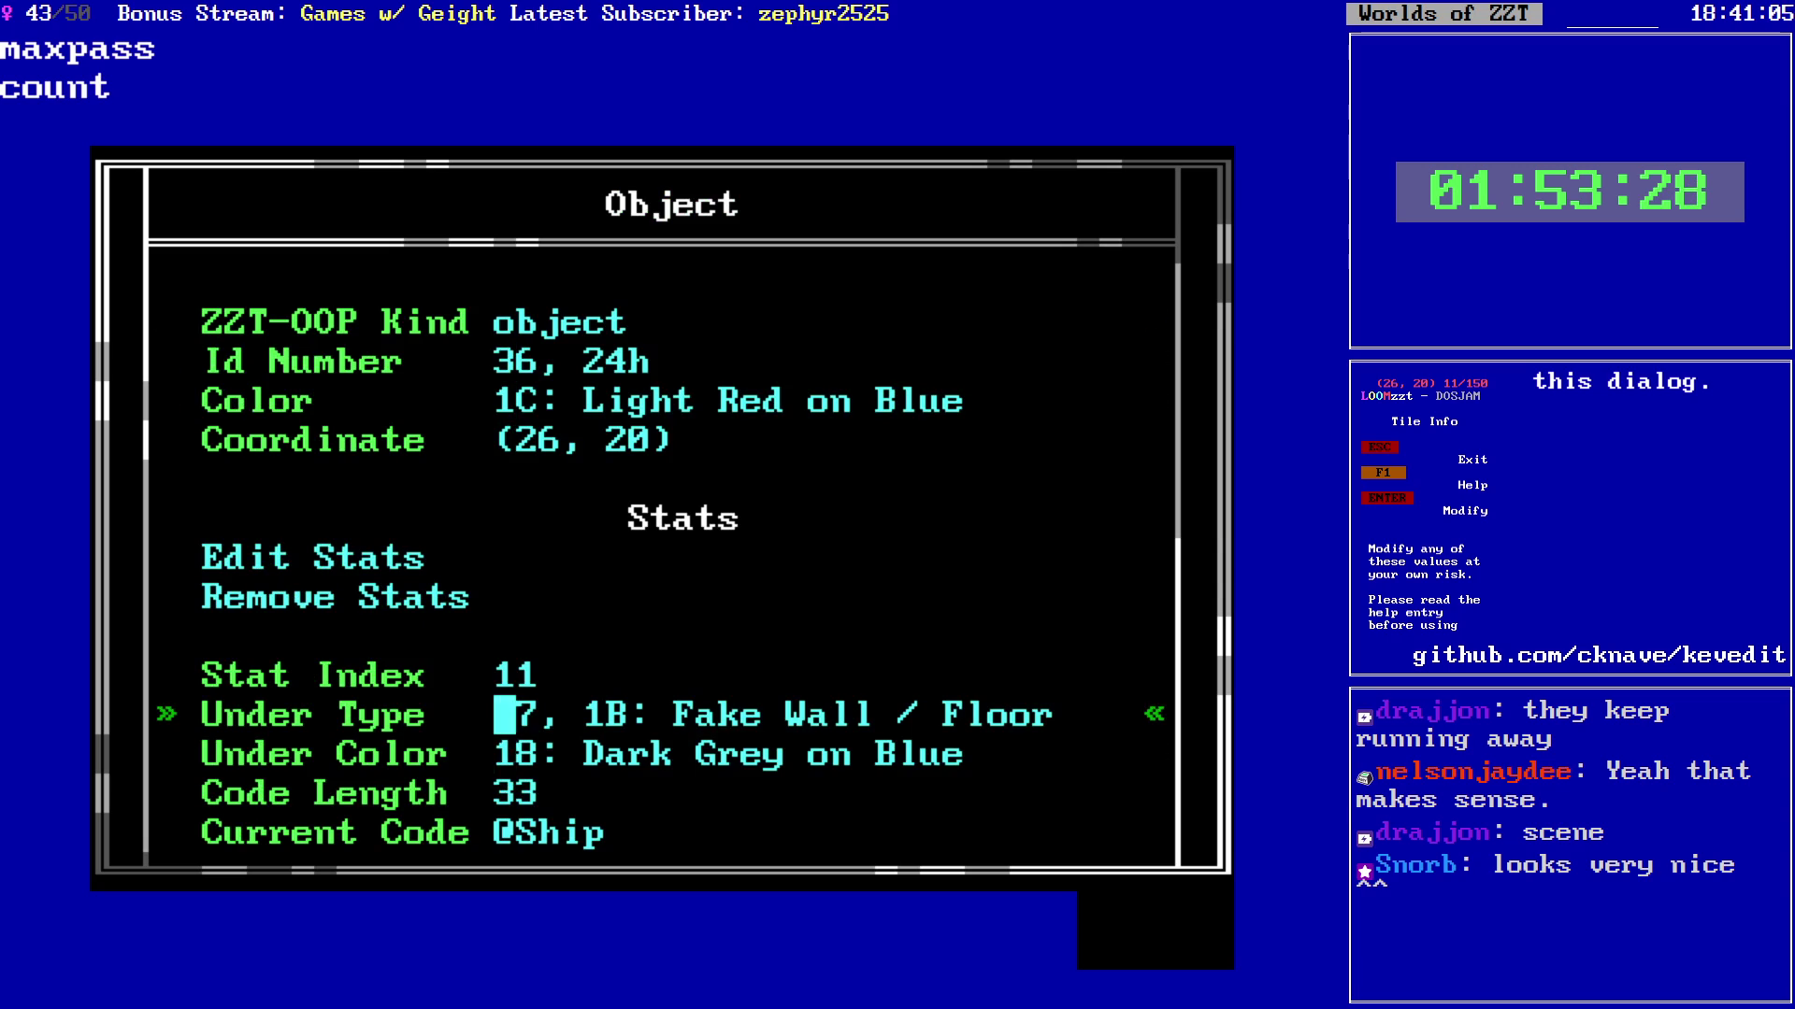
pyautogui.press('Down')
pyautogui.press('Return')
pyautogui.press('Right')
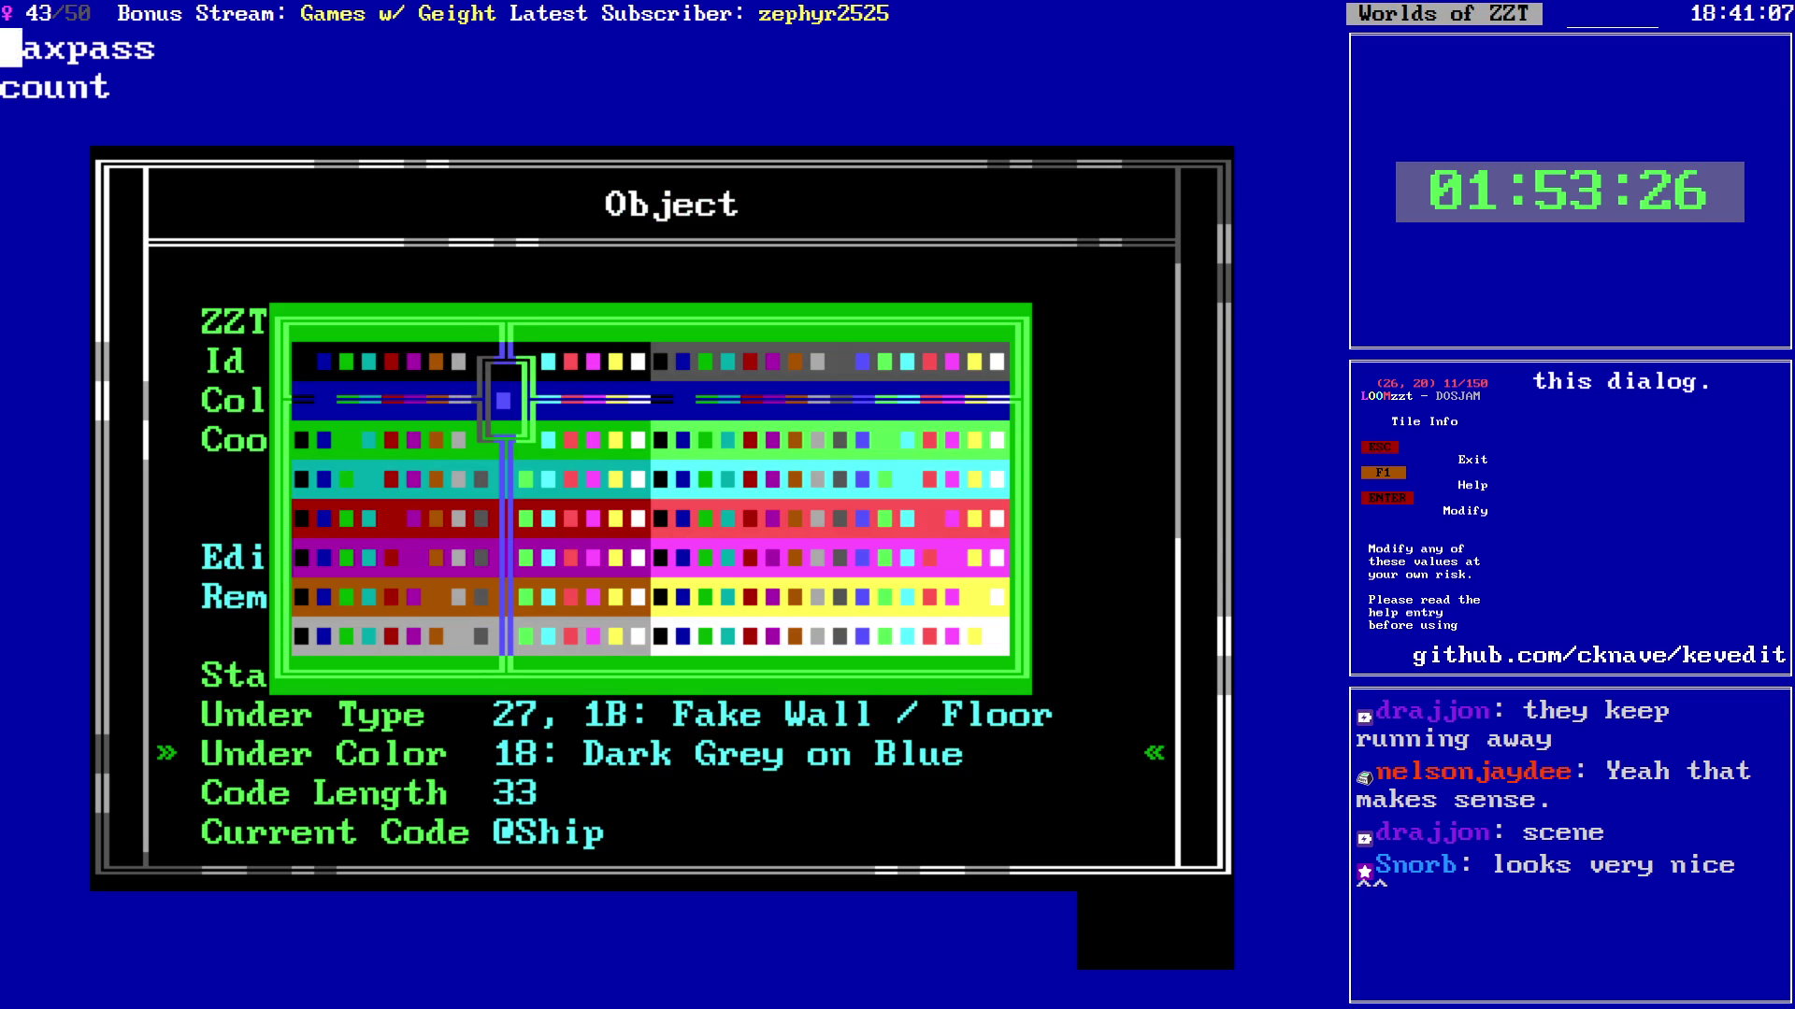
pyautogui.press('Left')
pyautogui.press('Left')
pyautogui.press('Left')
pyautogui.press('Left')
pyautogui.press('Left')
pyautogui.press('Return')
pyautogui.press('Escape')
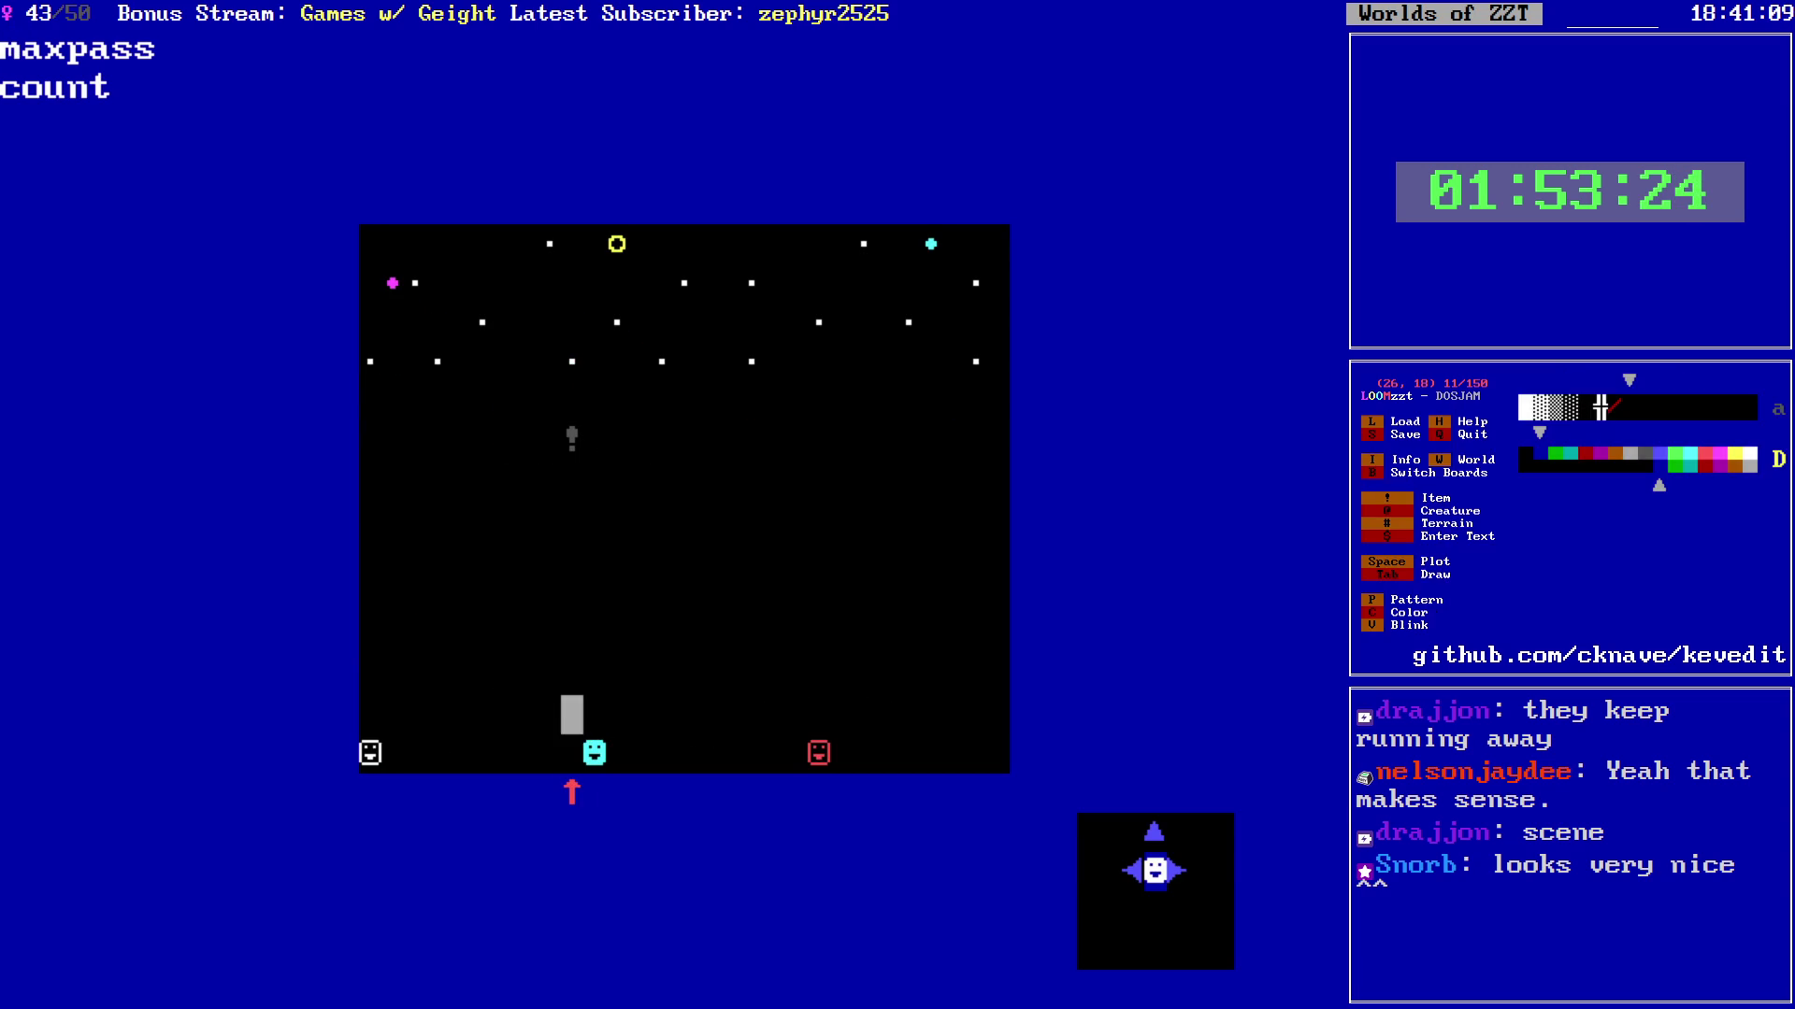
# - Review the ship's #set beamon code and the beam trigger's code, then launch a test play
pyautogui.press('Return')
pyautogui.press('Return')
pyautogui.press('Down')
pyautogui.press('Down')
pyautogui.press('Down')
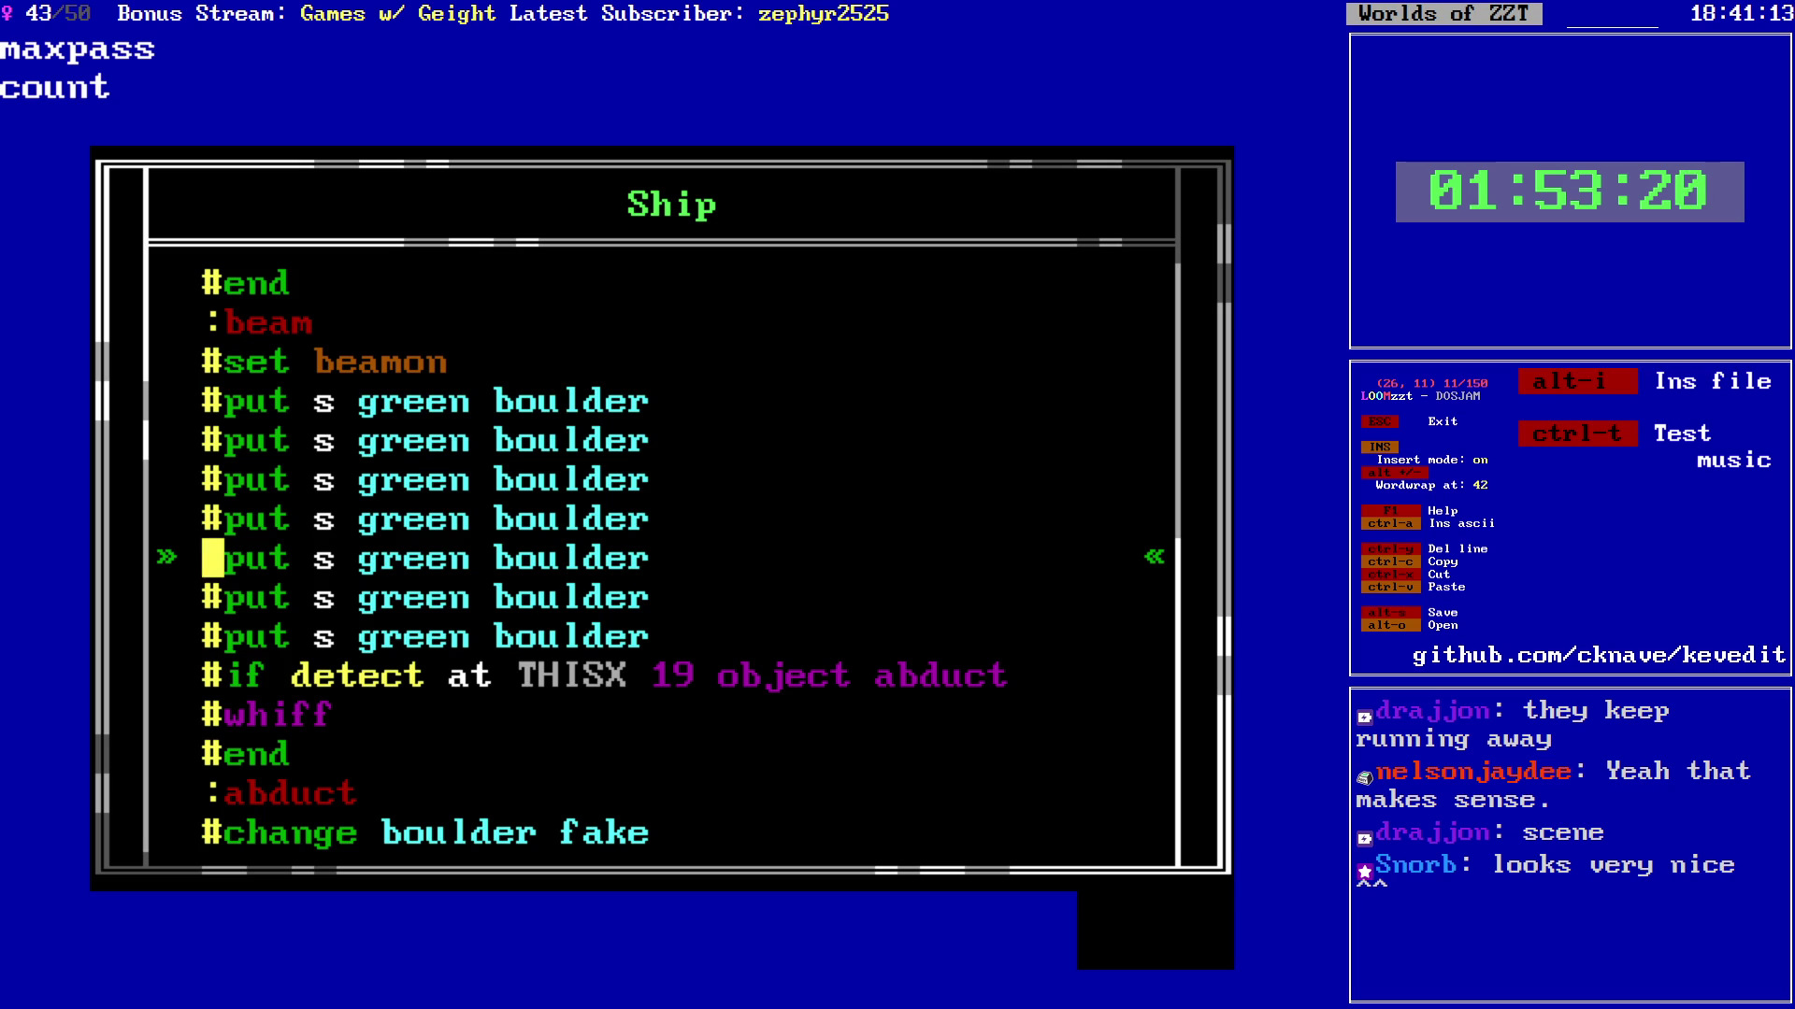
pyautogui.press('Up')
pyautogui.press('Up')
pyautogui.press('Up')
pyautogui.press('Escape')
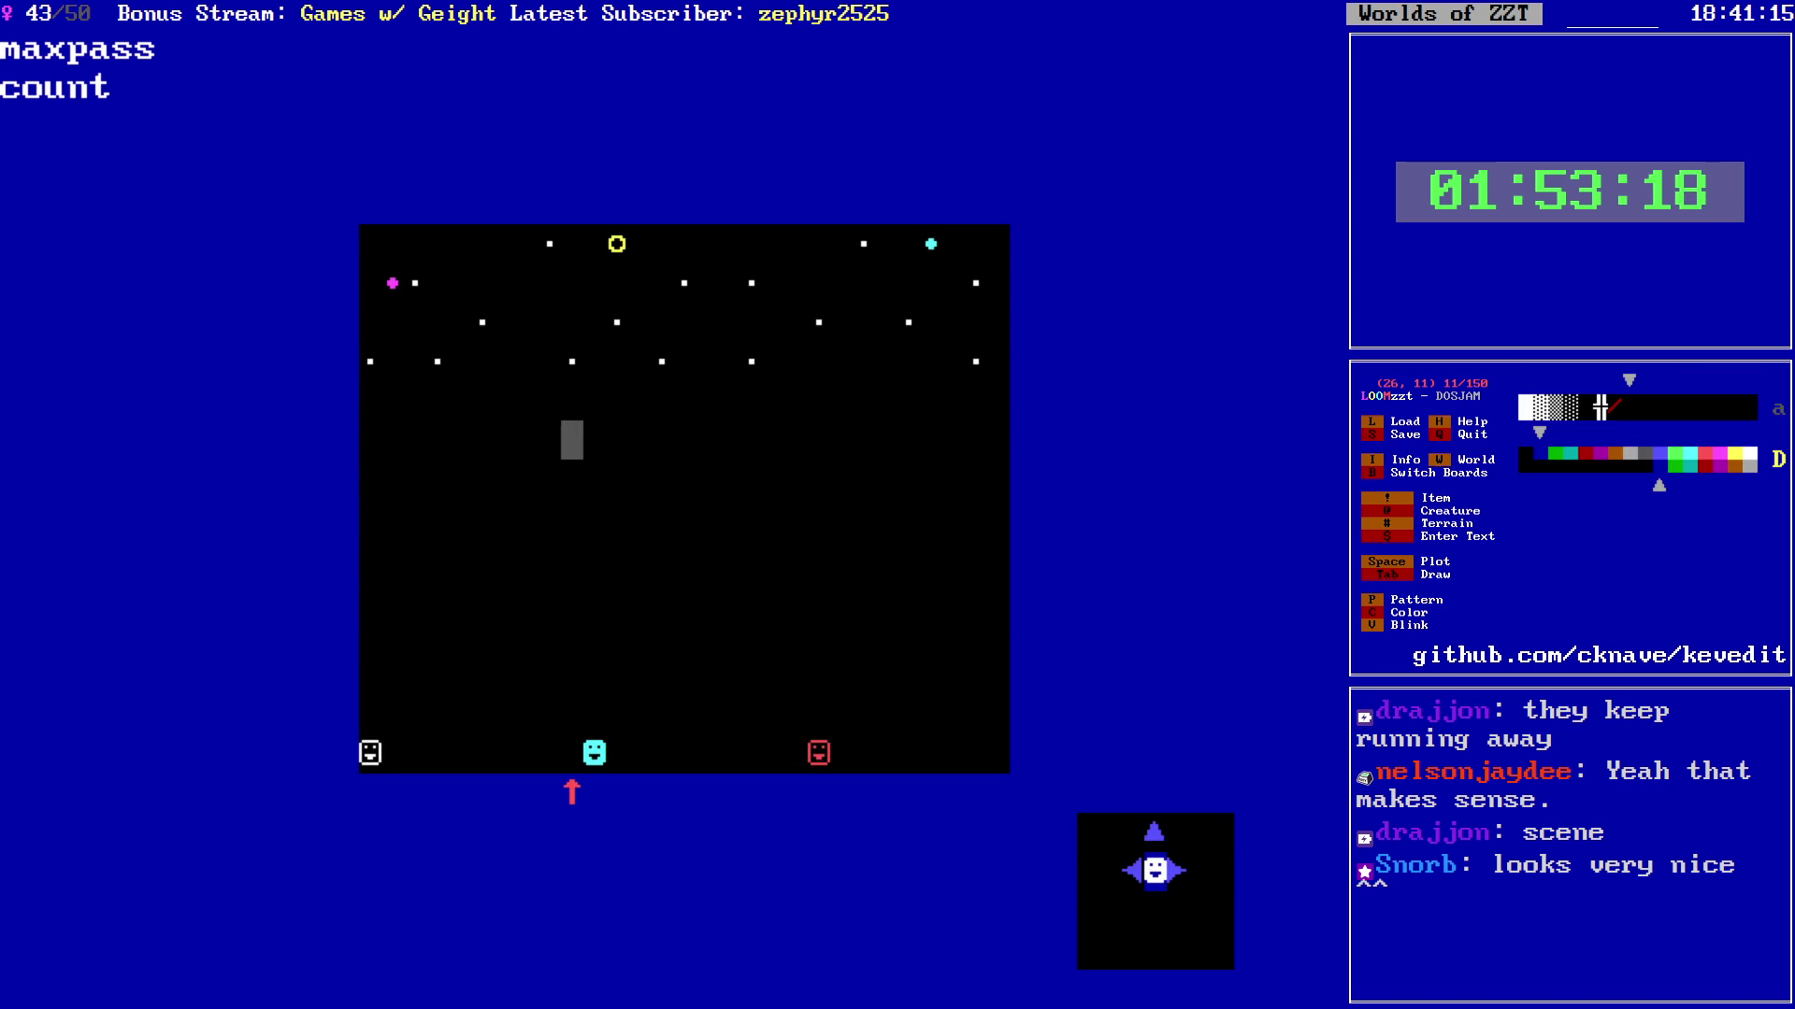
pyautogui.press('Return')
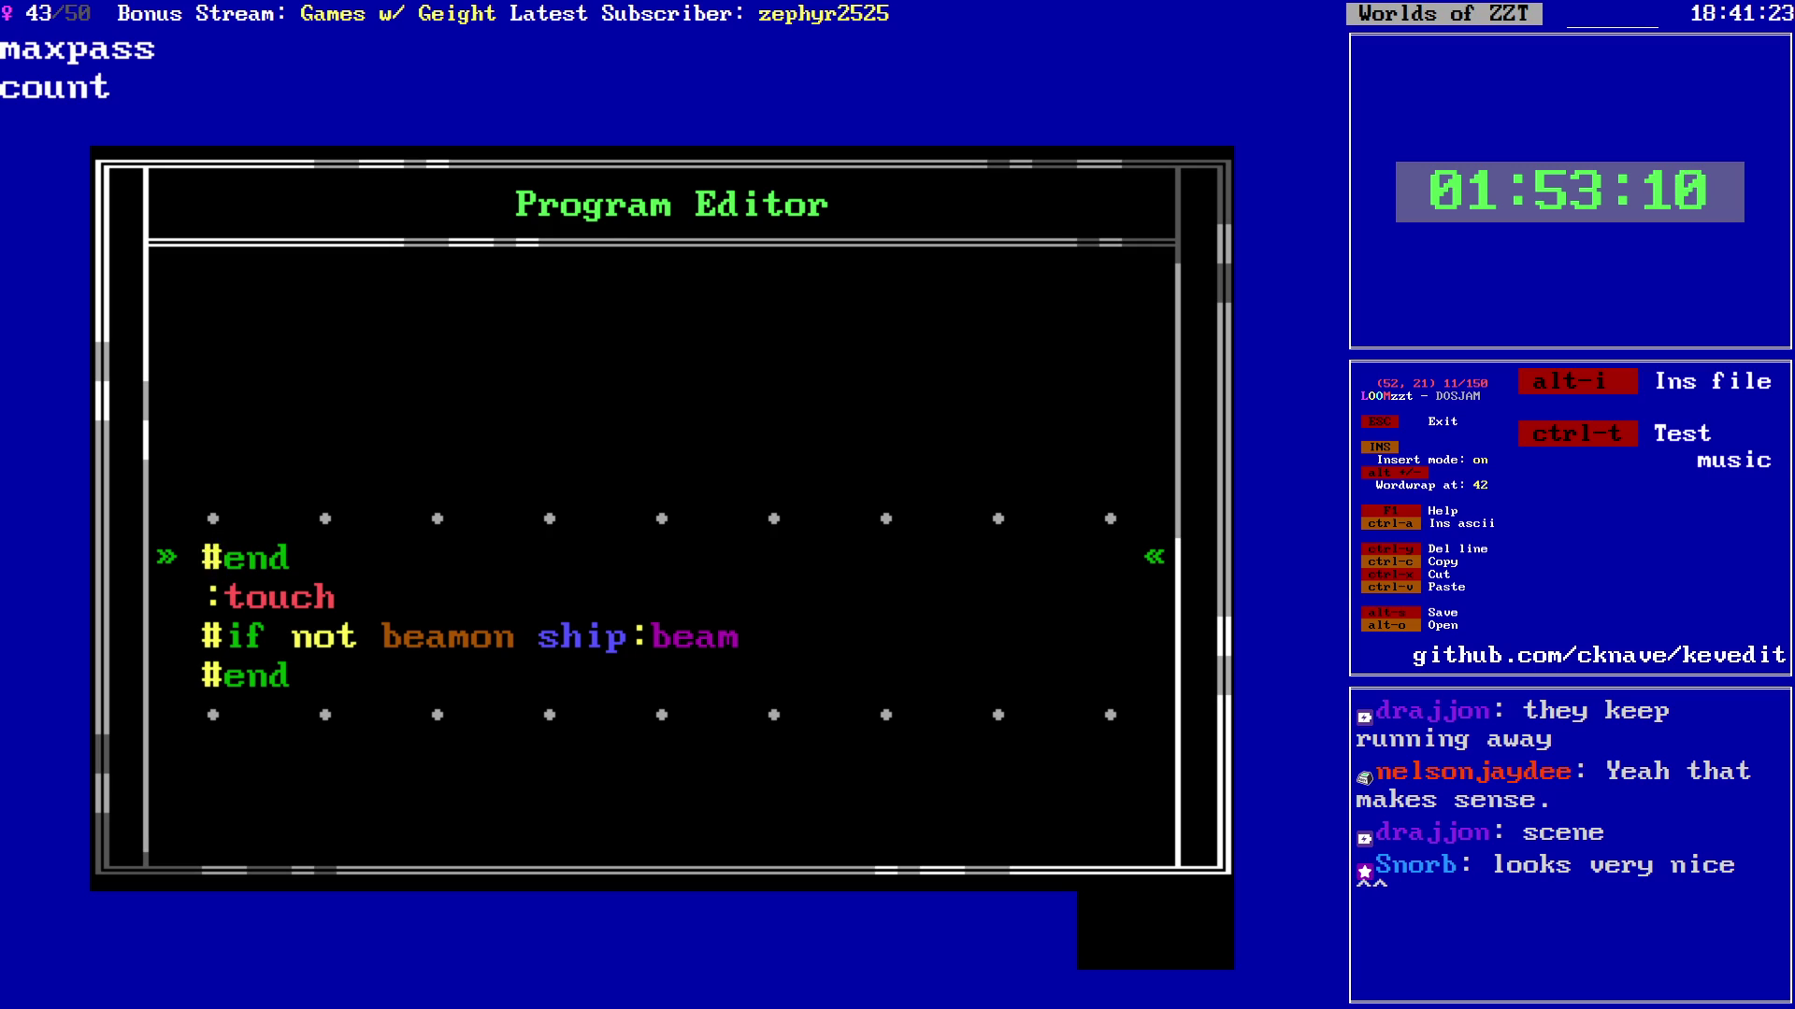
pyautogui.press('Escape')
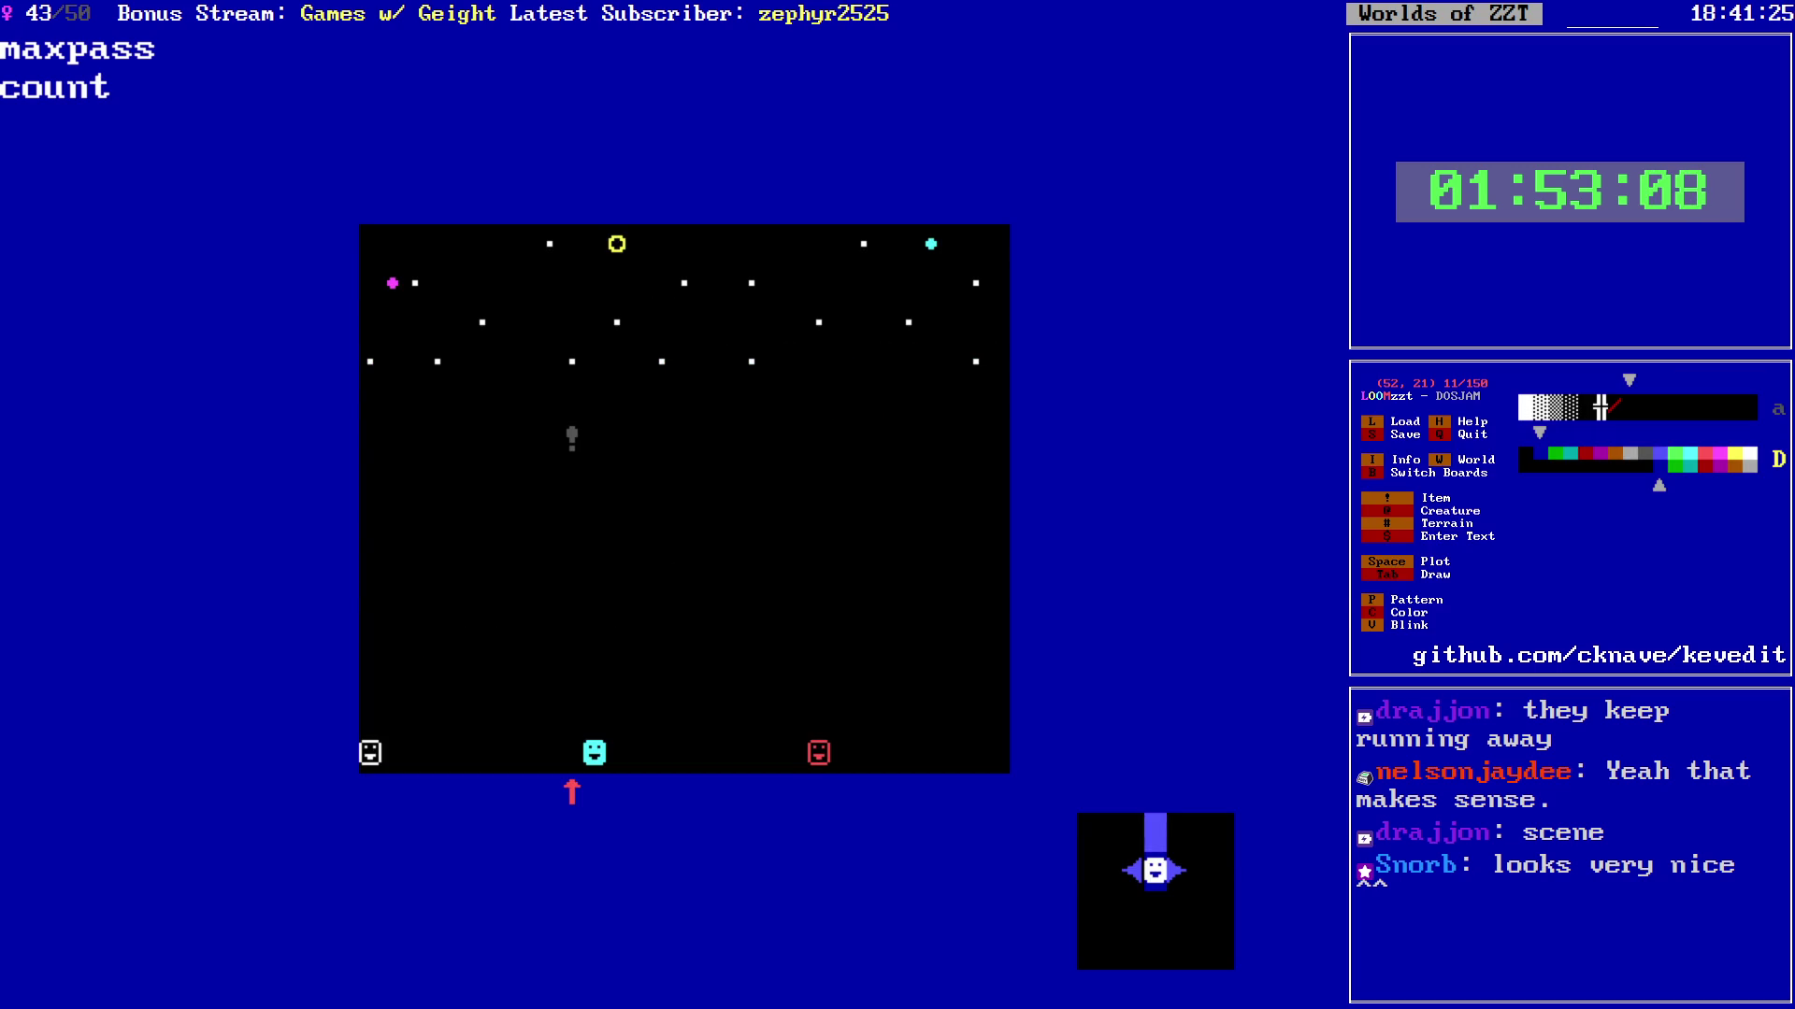
pyautogui.hotkey('alt', 't')
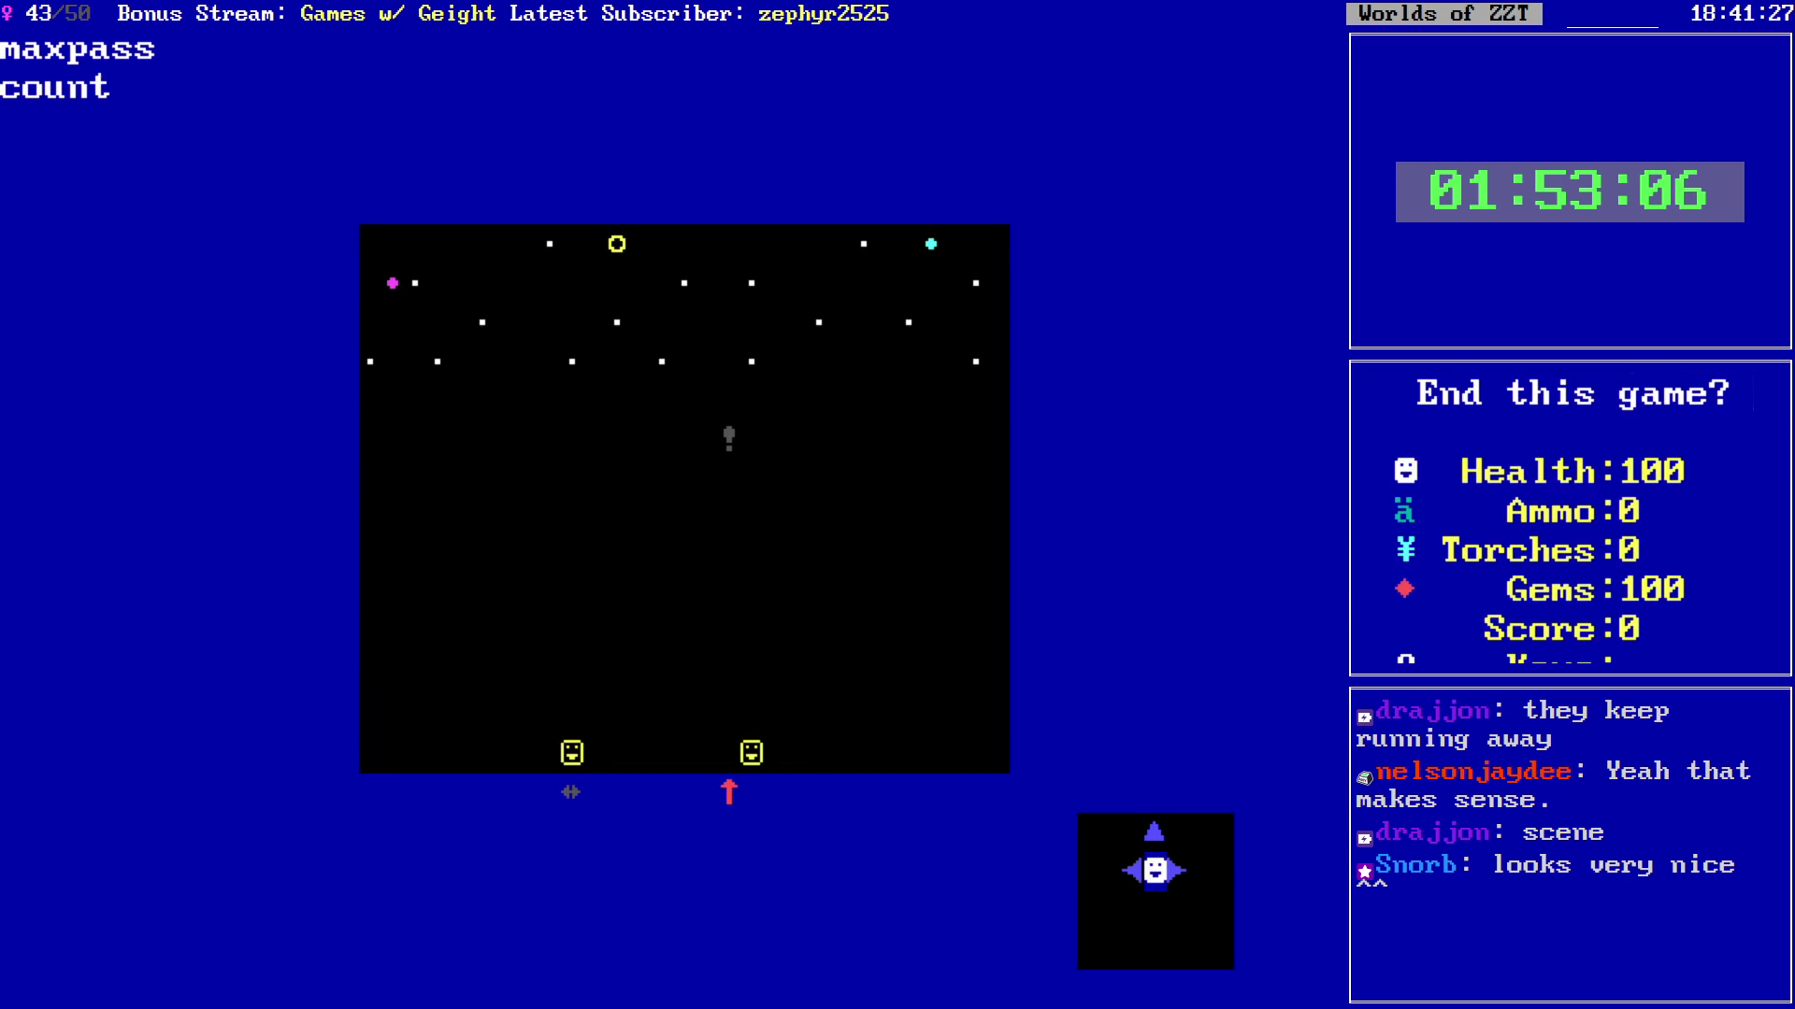
# - Restart the game, move the ship right and left firing the green boulder beam twice, then end it
pyautogui.press('y')
pyautogui.press('p')
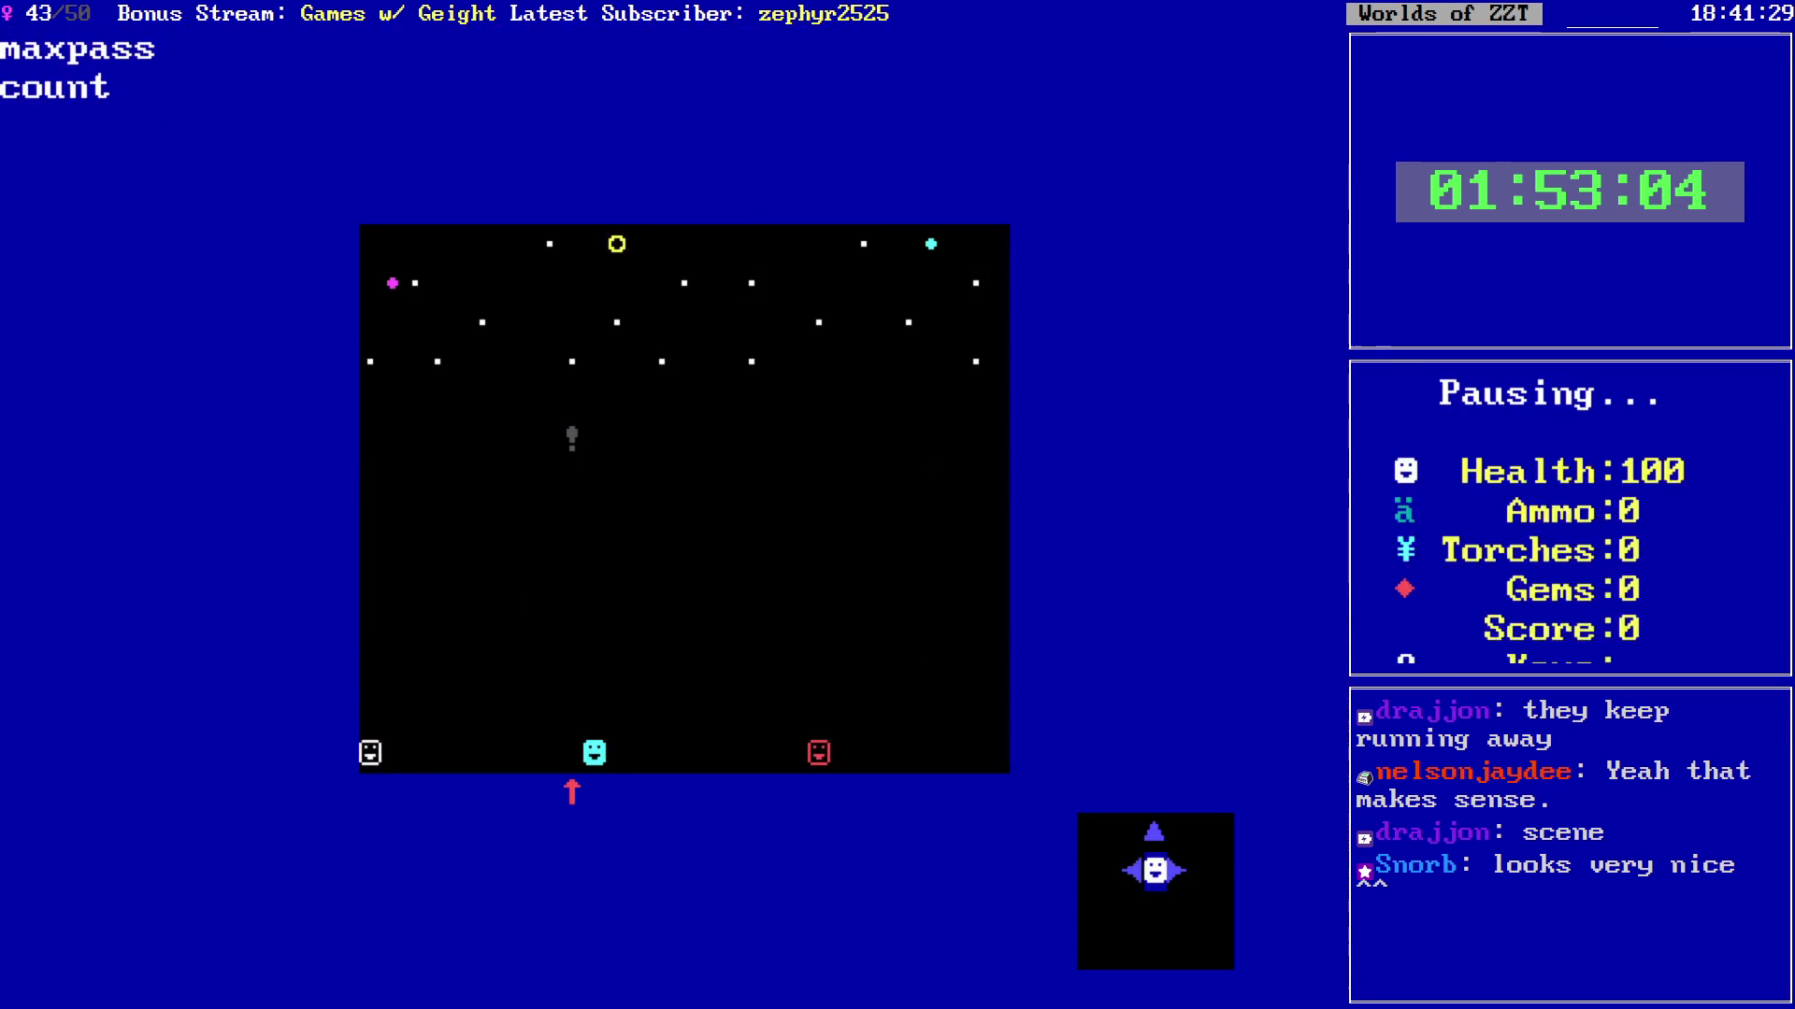
pyautogui.press('Right')
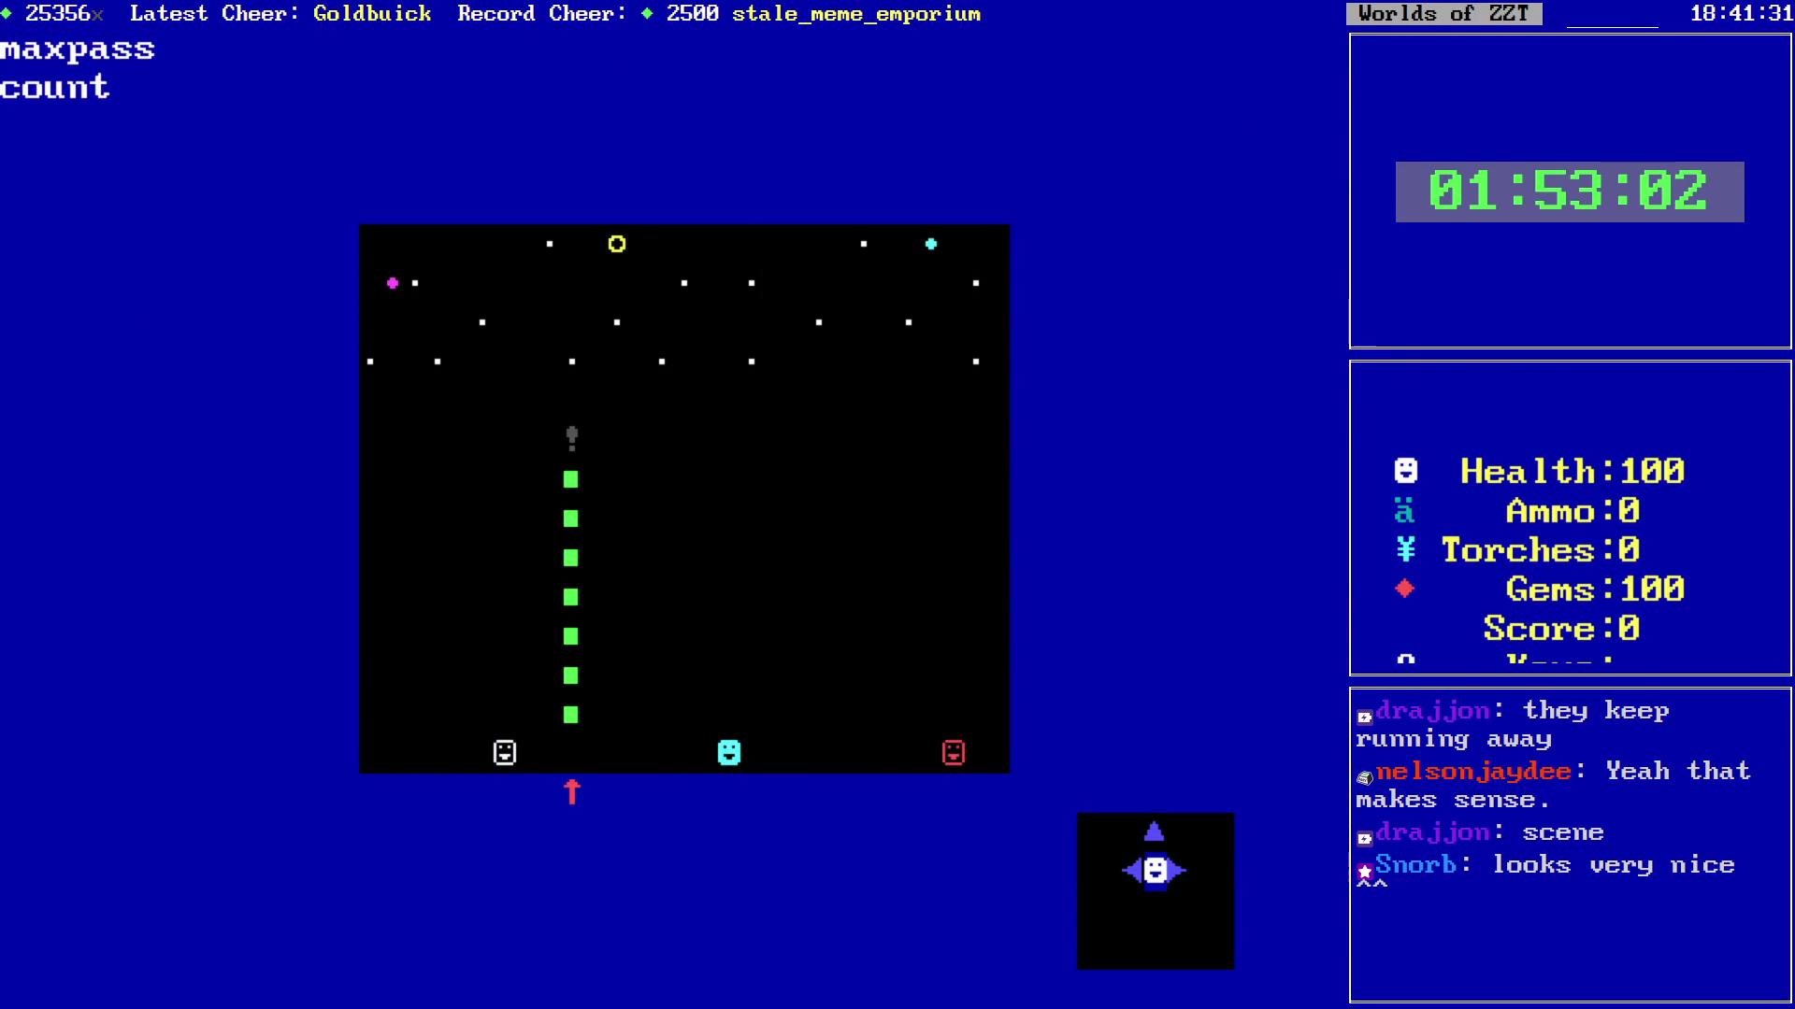
pyautogui.press('Right')
pyautogui.press('Up')
pyautogui.press('Left')
pyautogui.press('Left')
pyautogui.press('Left')
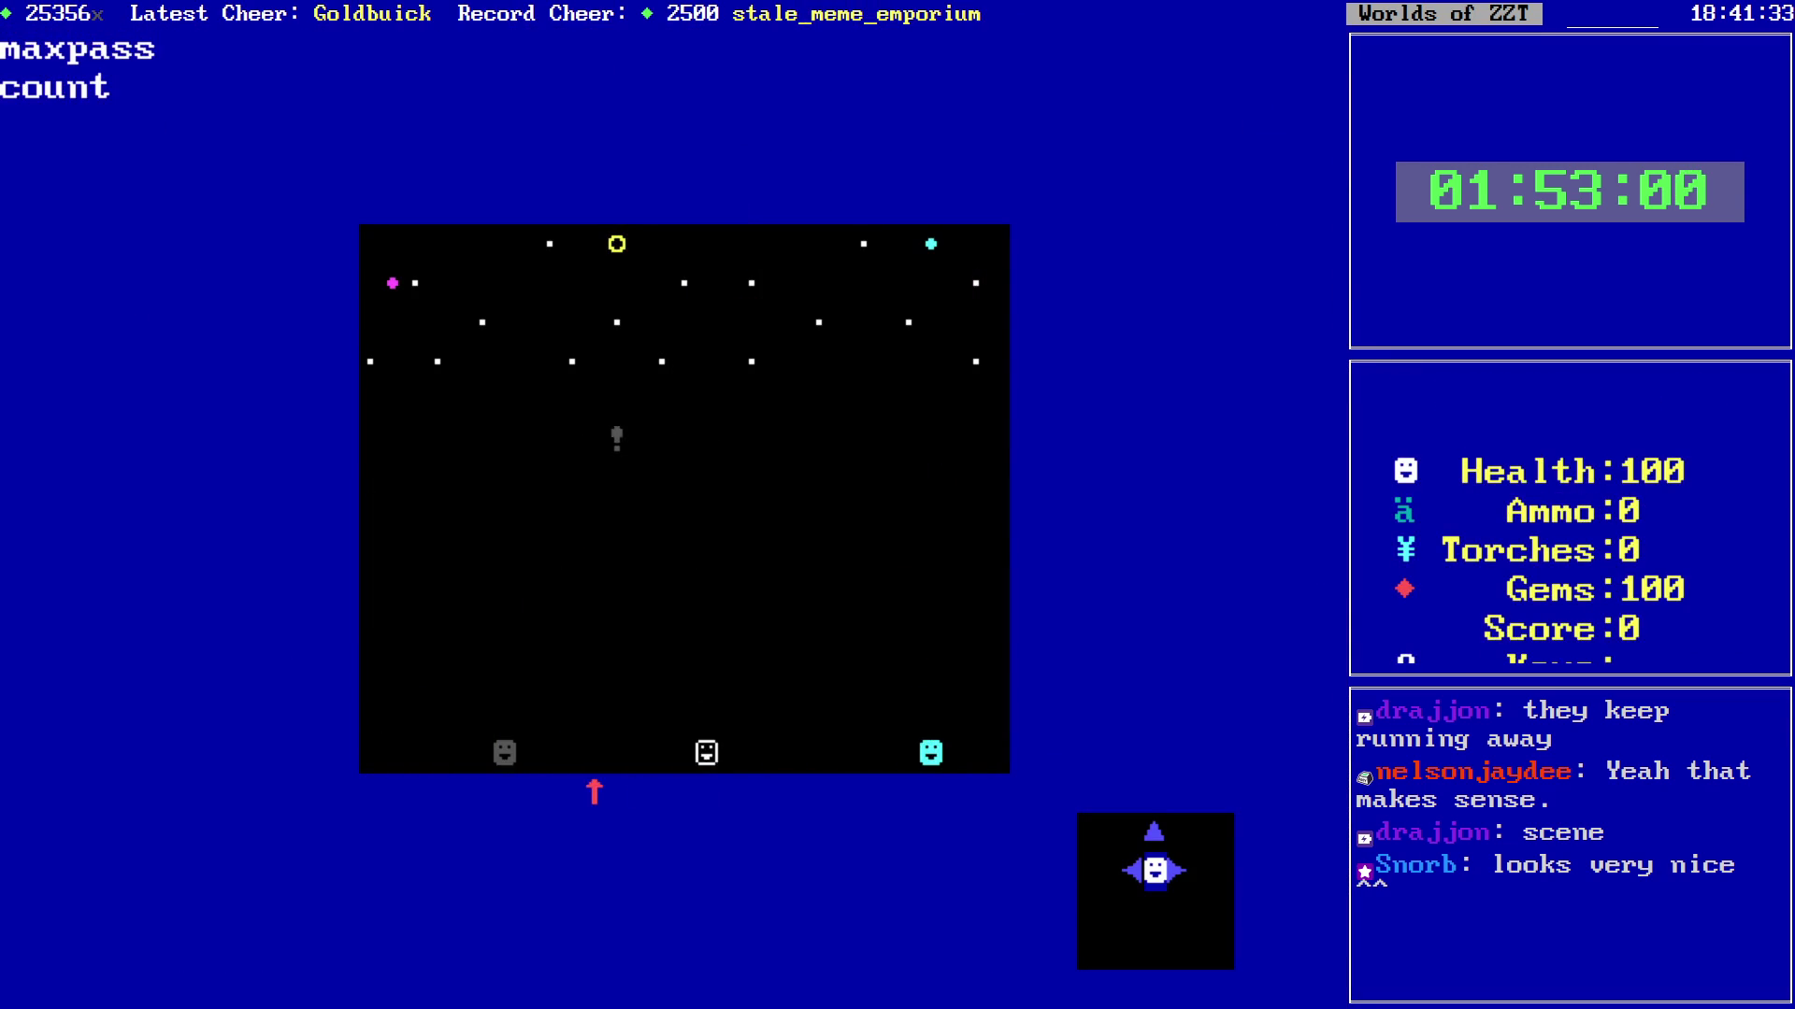
pyautogui.press('Up')
pyautogui.press('Right')
pyautogui.press('Right')
pyautogui.press('Right')
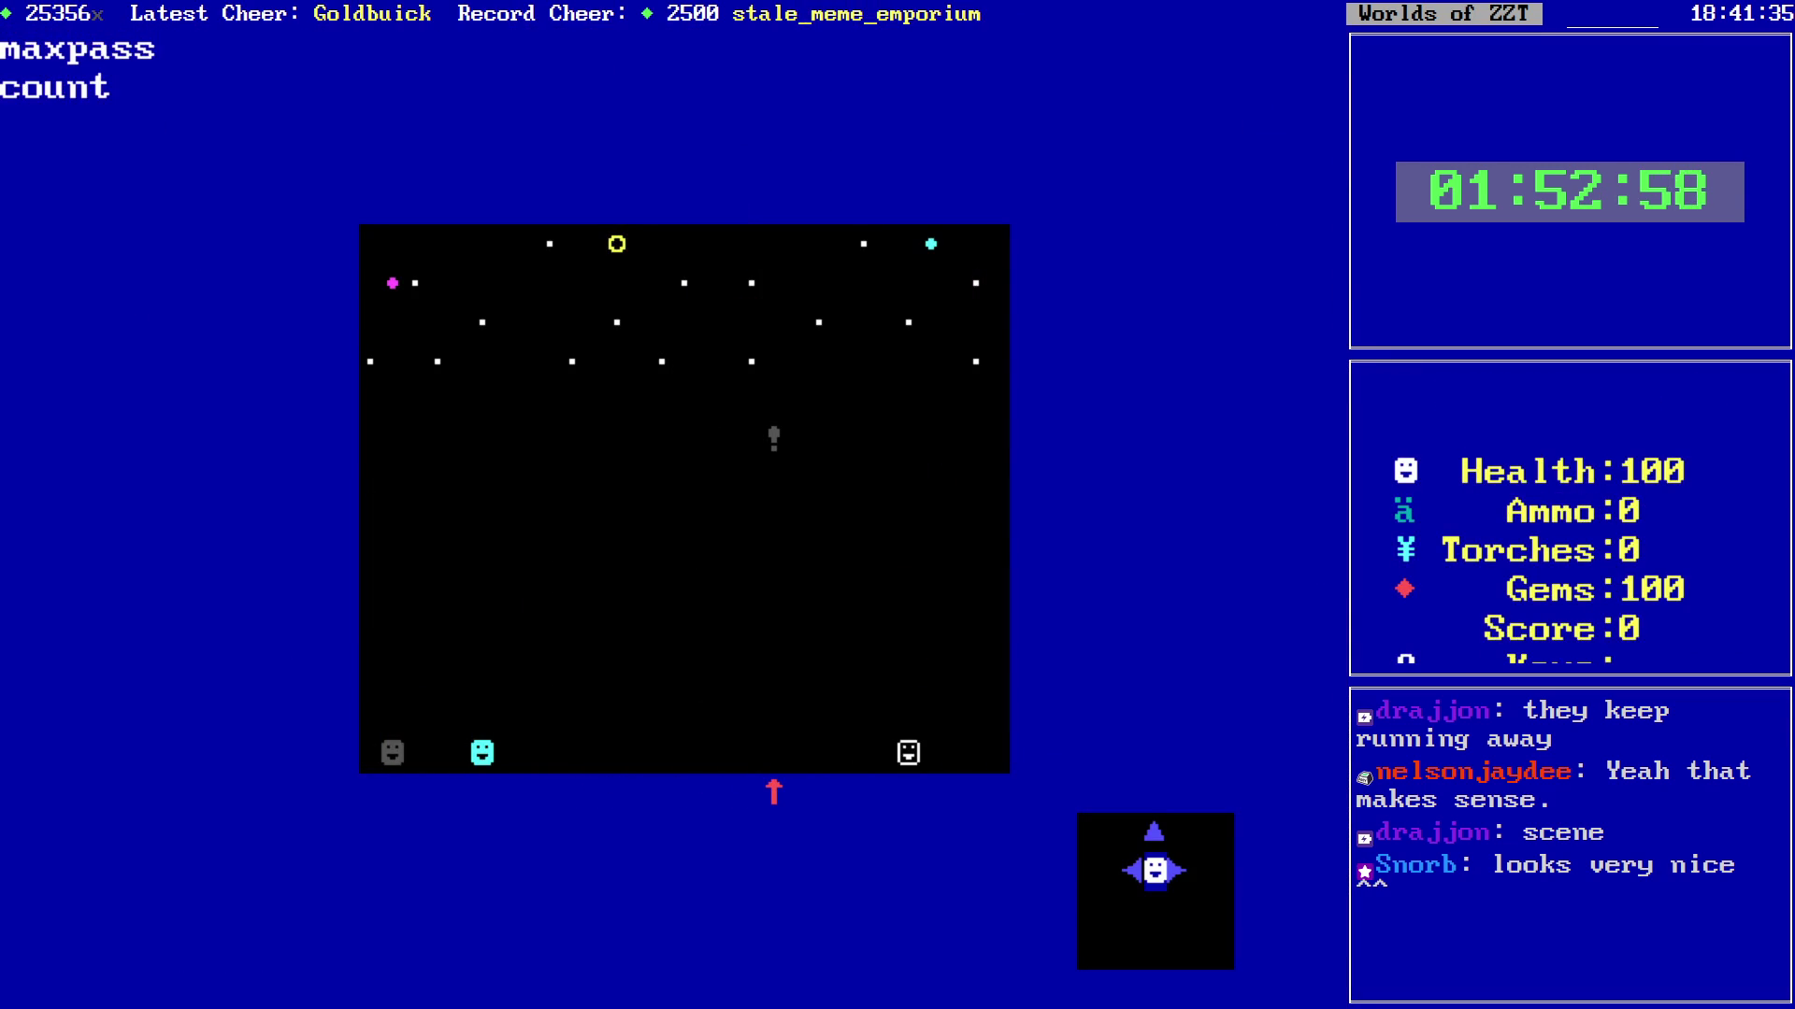
pyautogui.press('Escape')
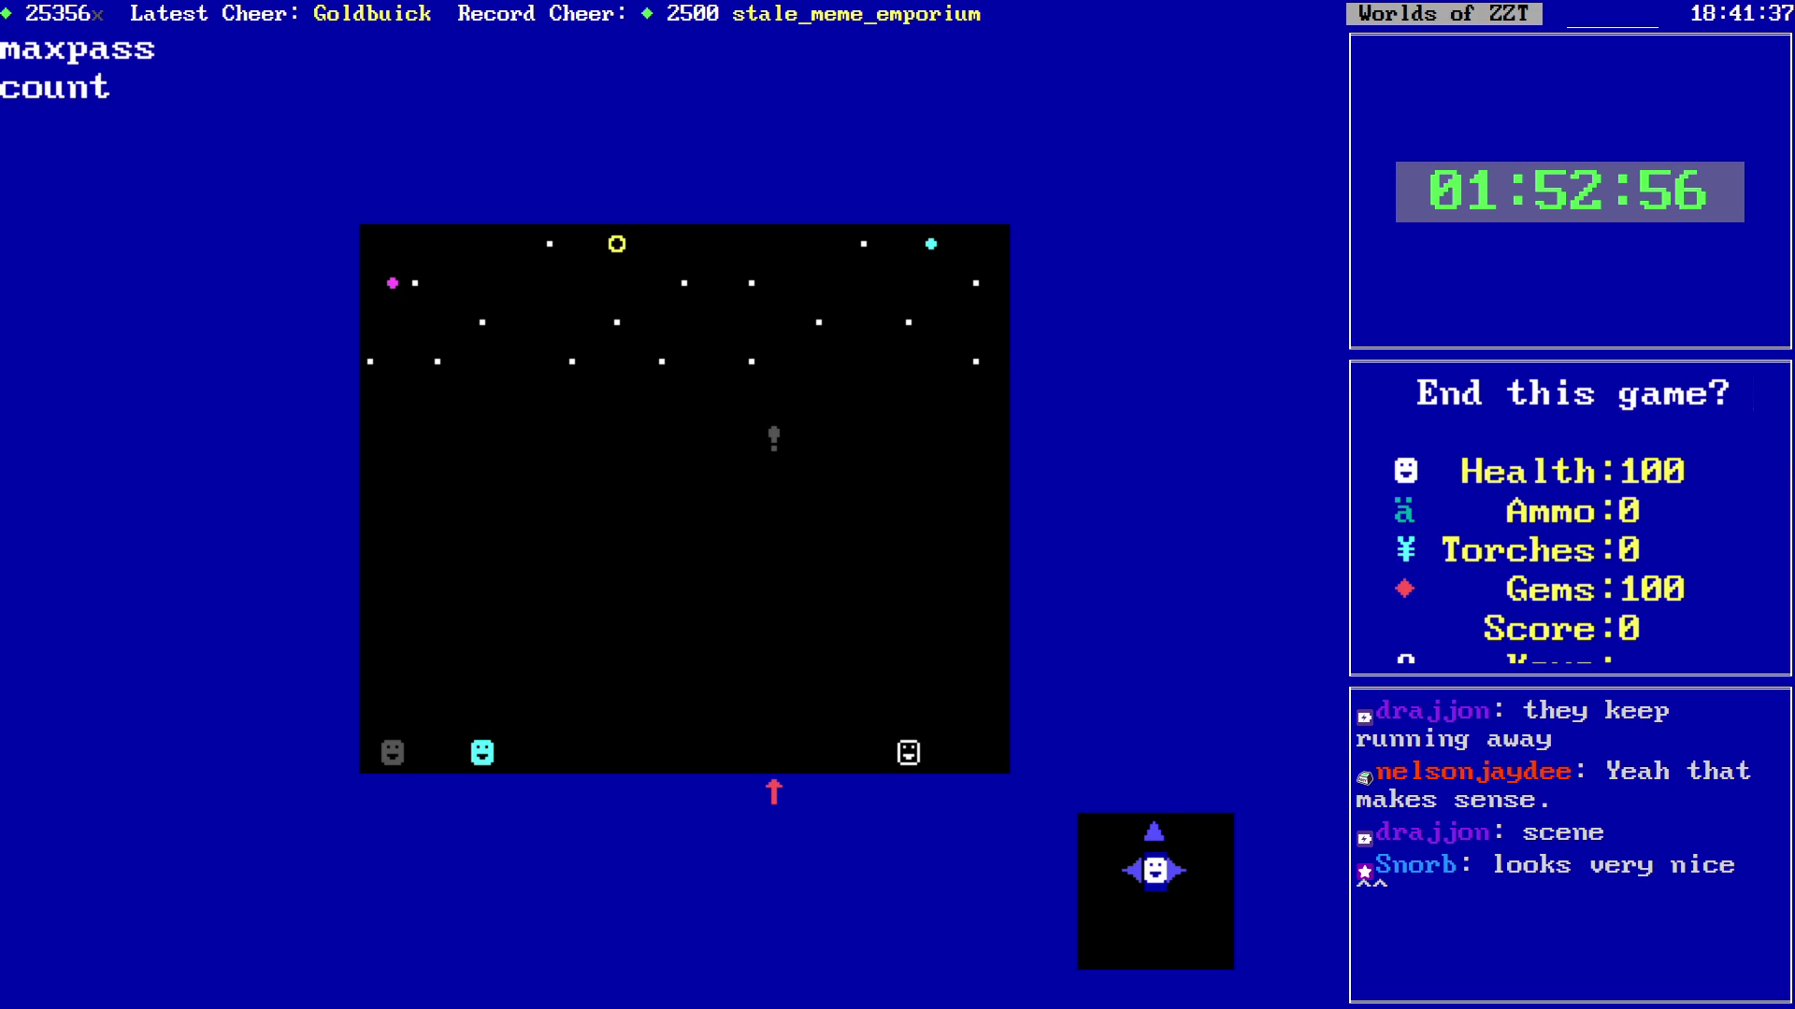
pyautogui.press('y')
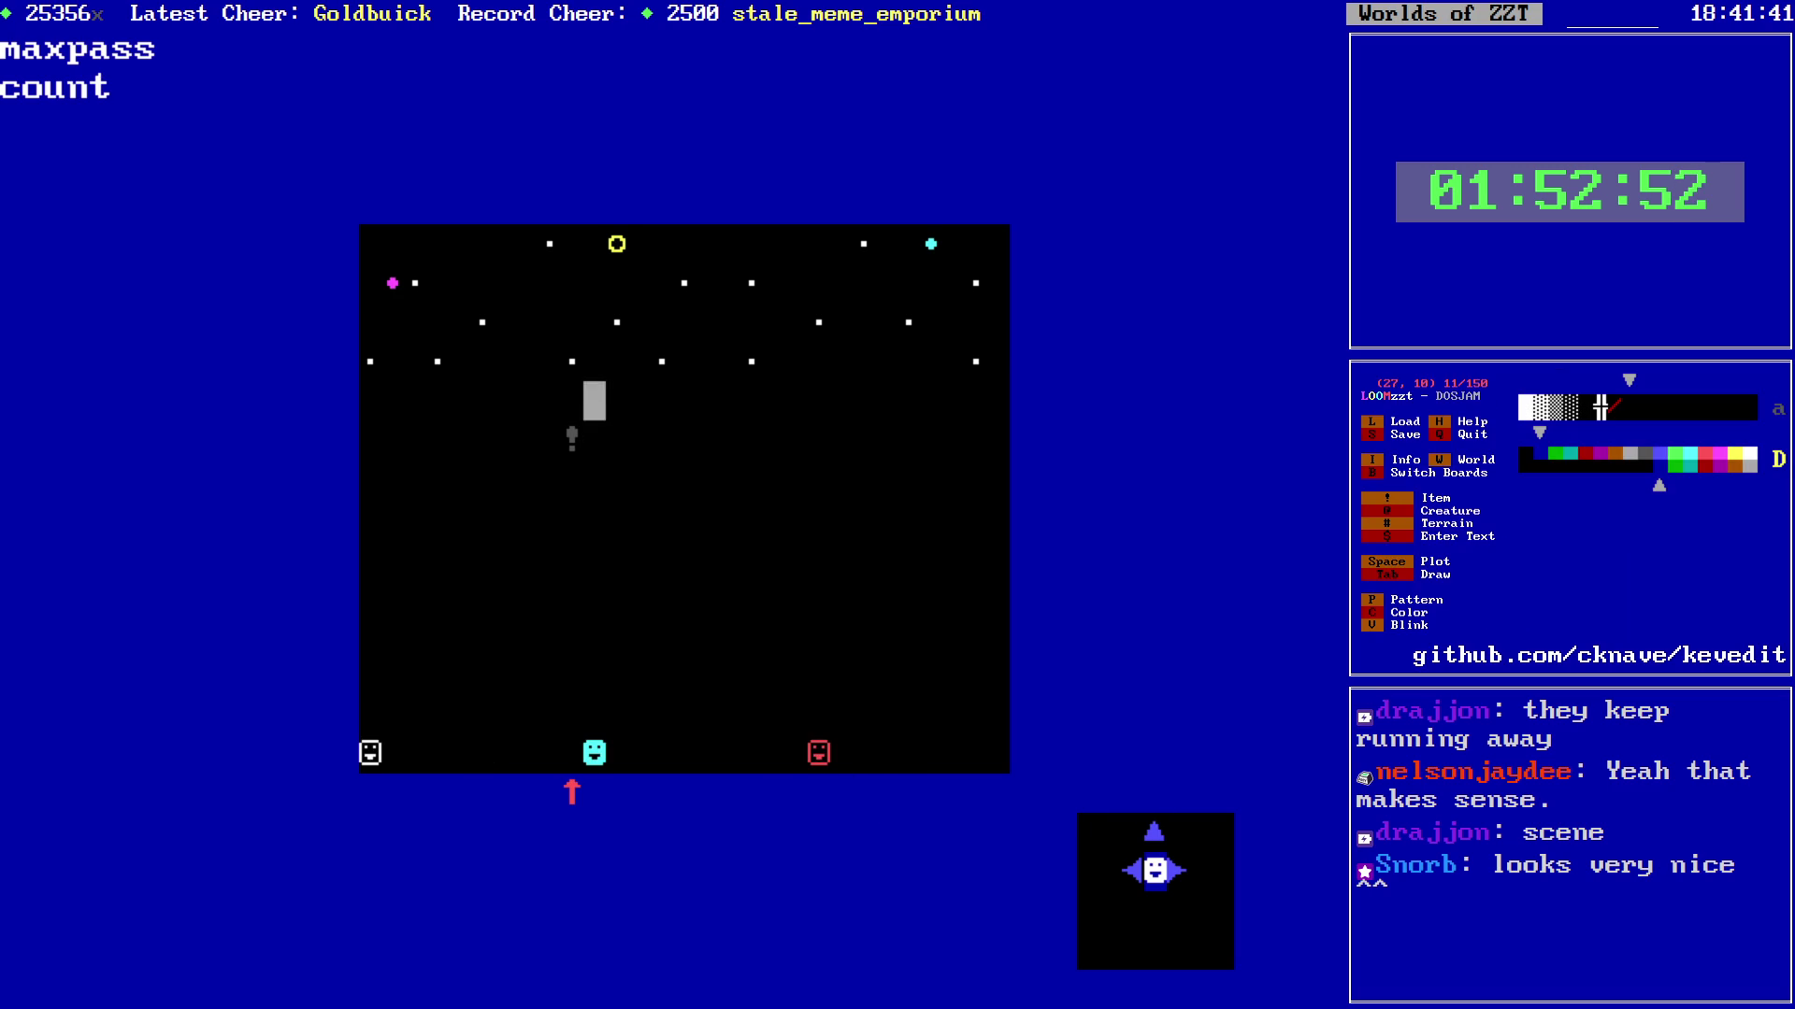
# - Open the Ship's code and locate the #clear beamon line under :reset
pyautogui.press('Return')
pyautogui.press('Return')
pyautogui.press('Down')
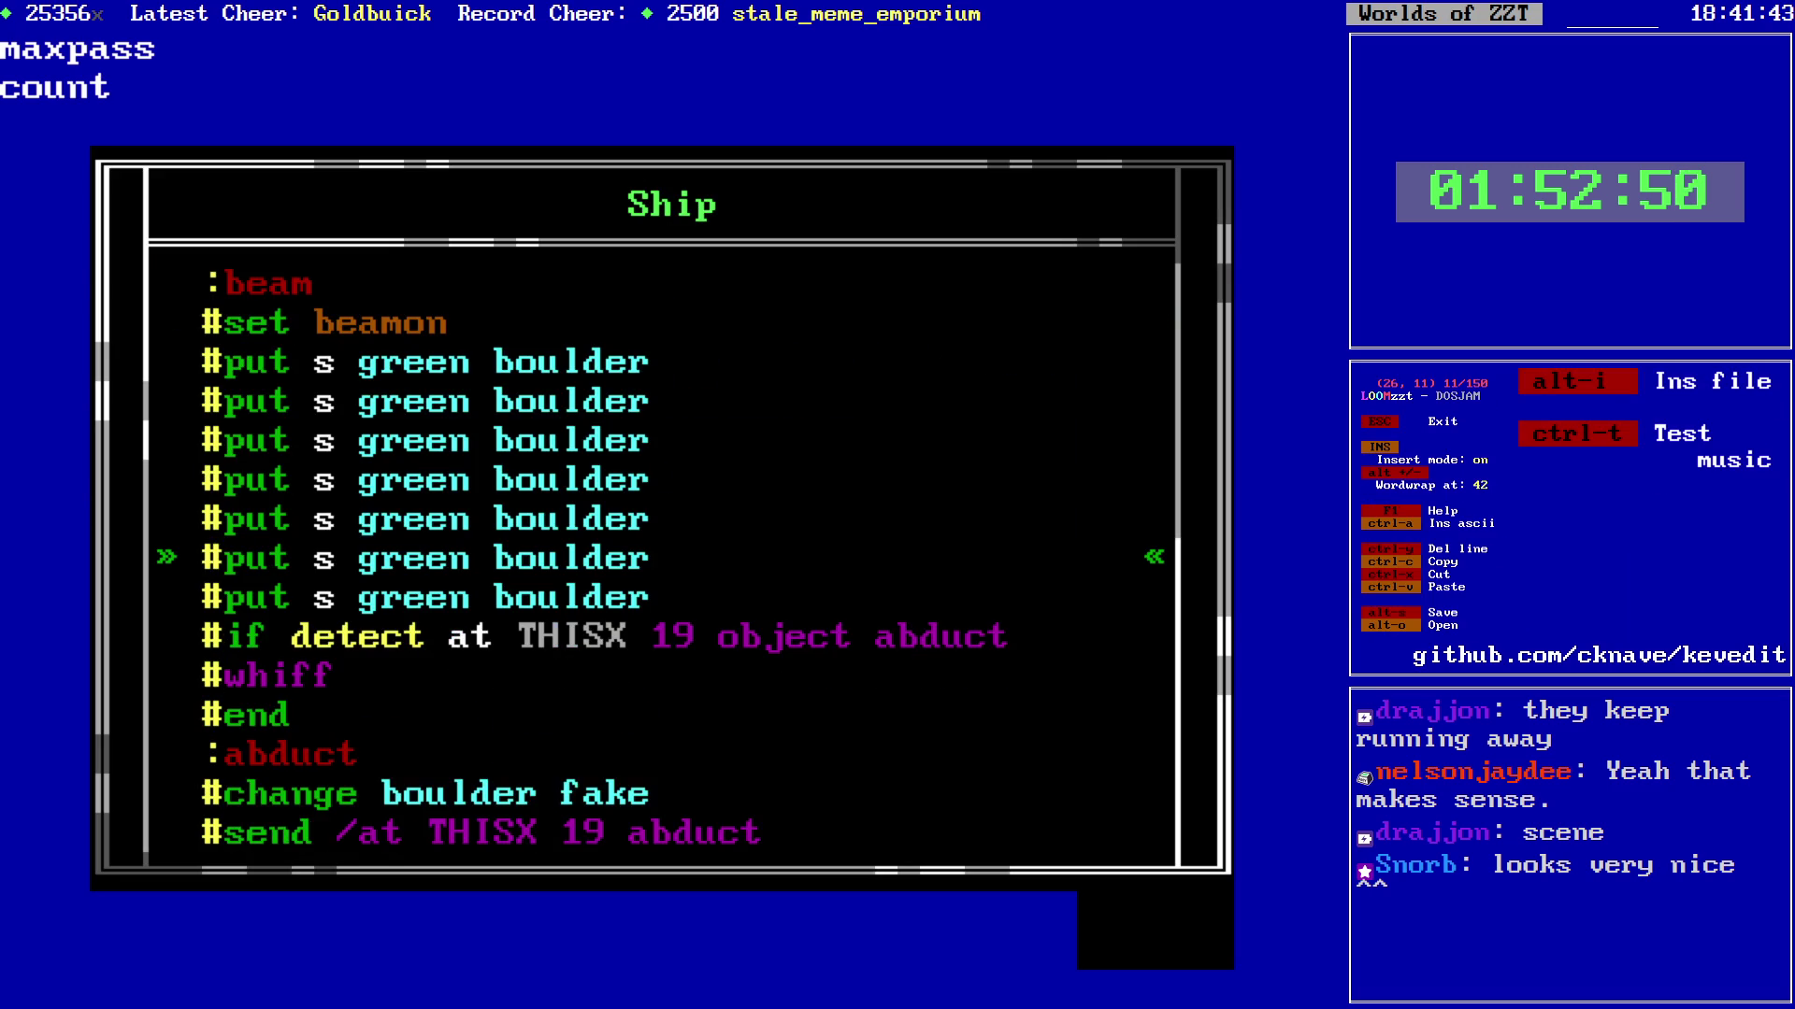
pyautogui.press('Down')
pyautogui.press('Down')
pyautogui.press('Down')
pyautogui.press('Down')
pyautogui.press('Down')
pyautogui.press('Down')
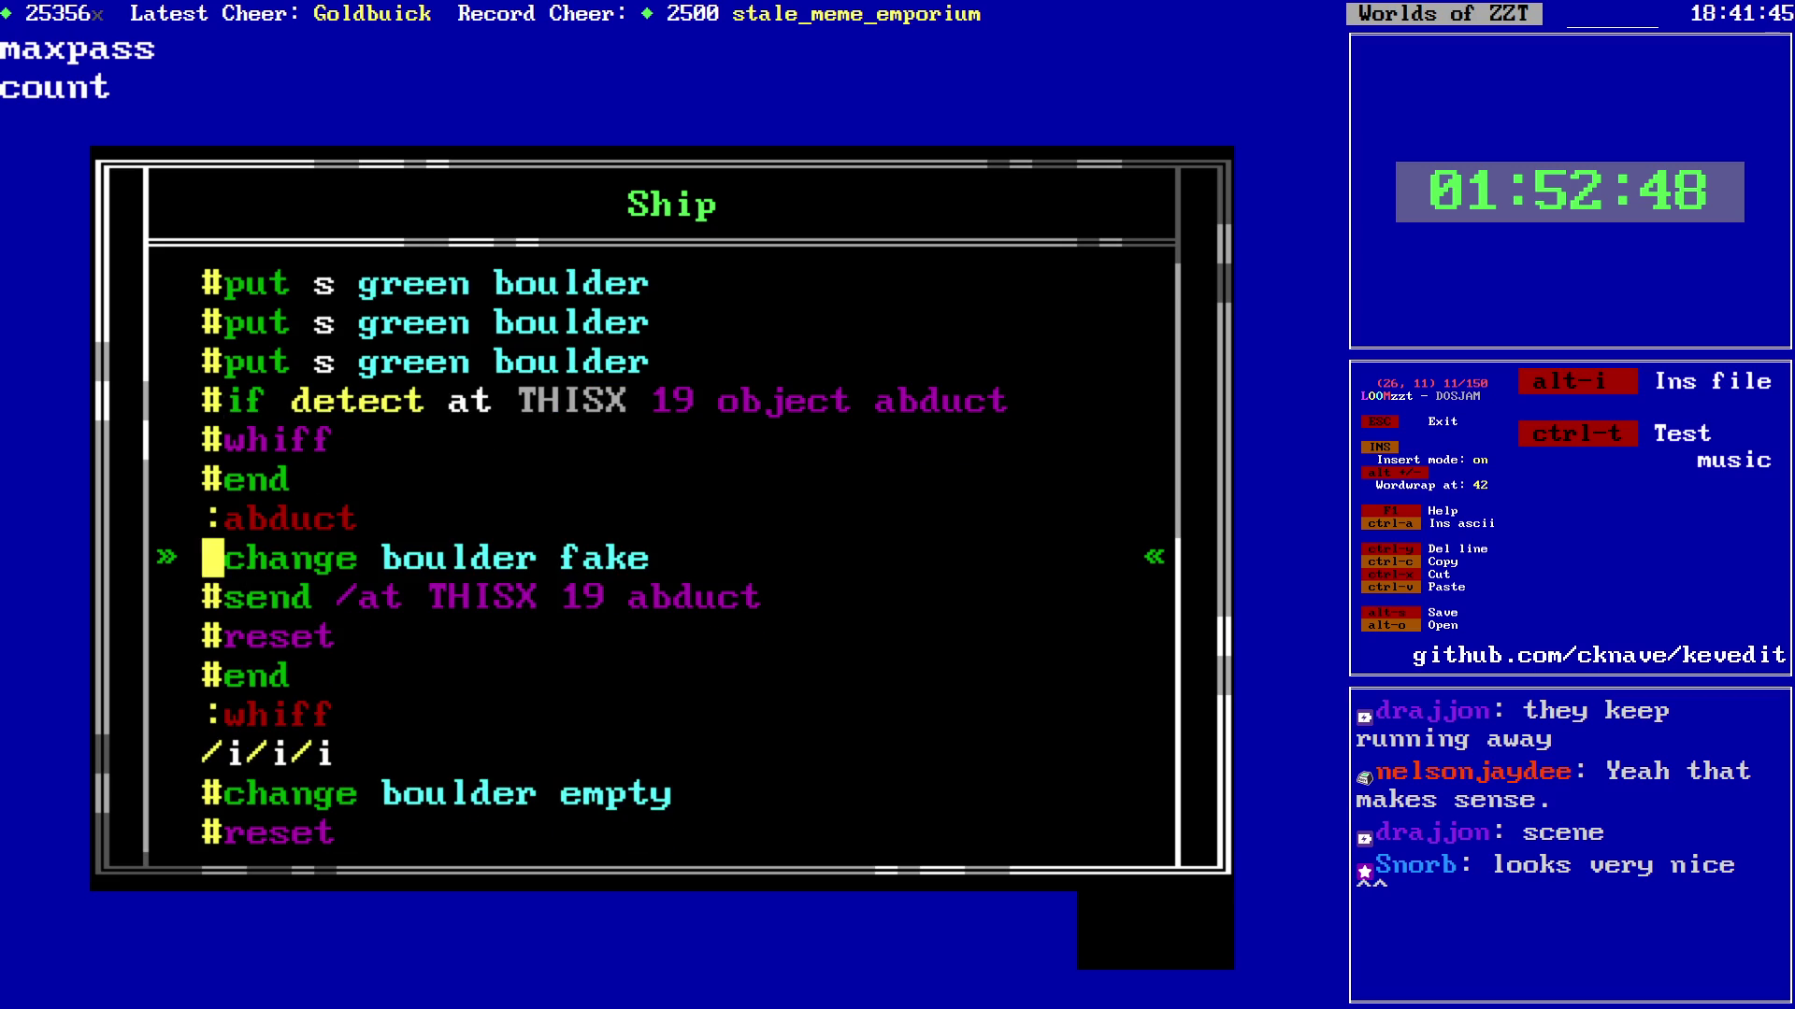
pyautogui.press('Down')
pyautogui.press('Down')
pyautogui.press('Down')
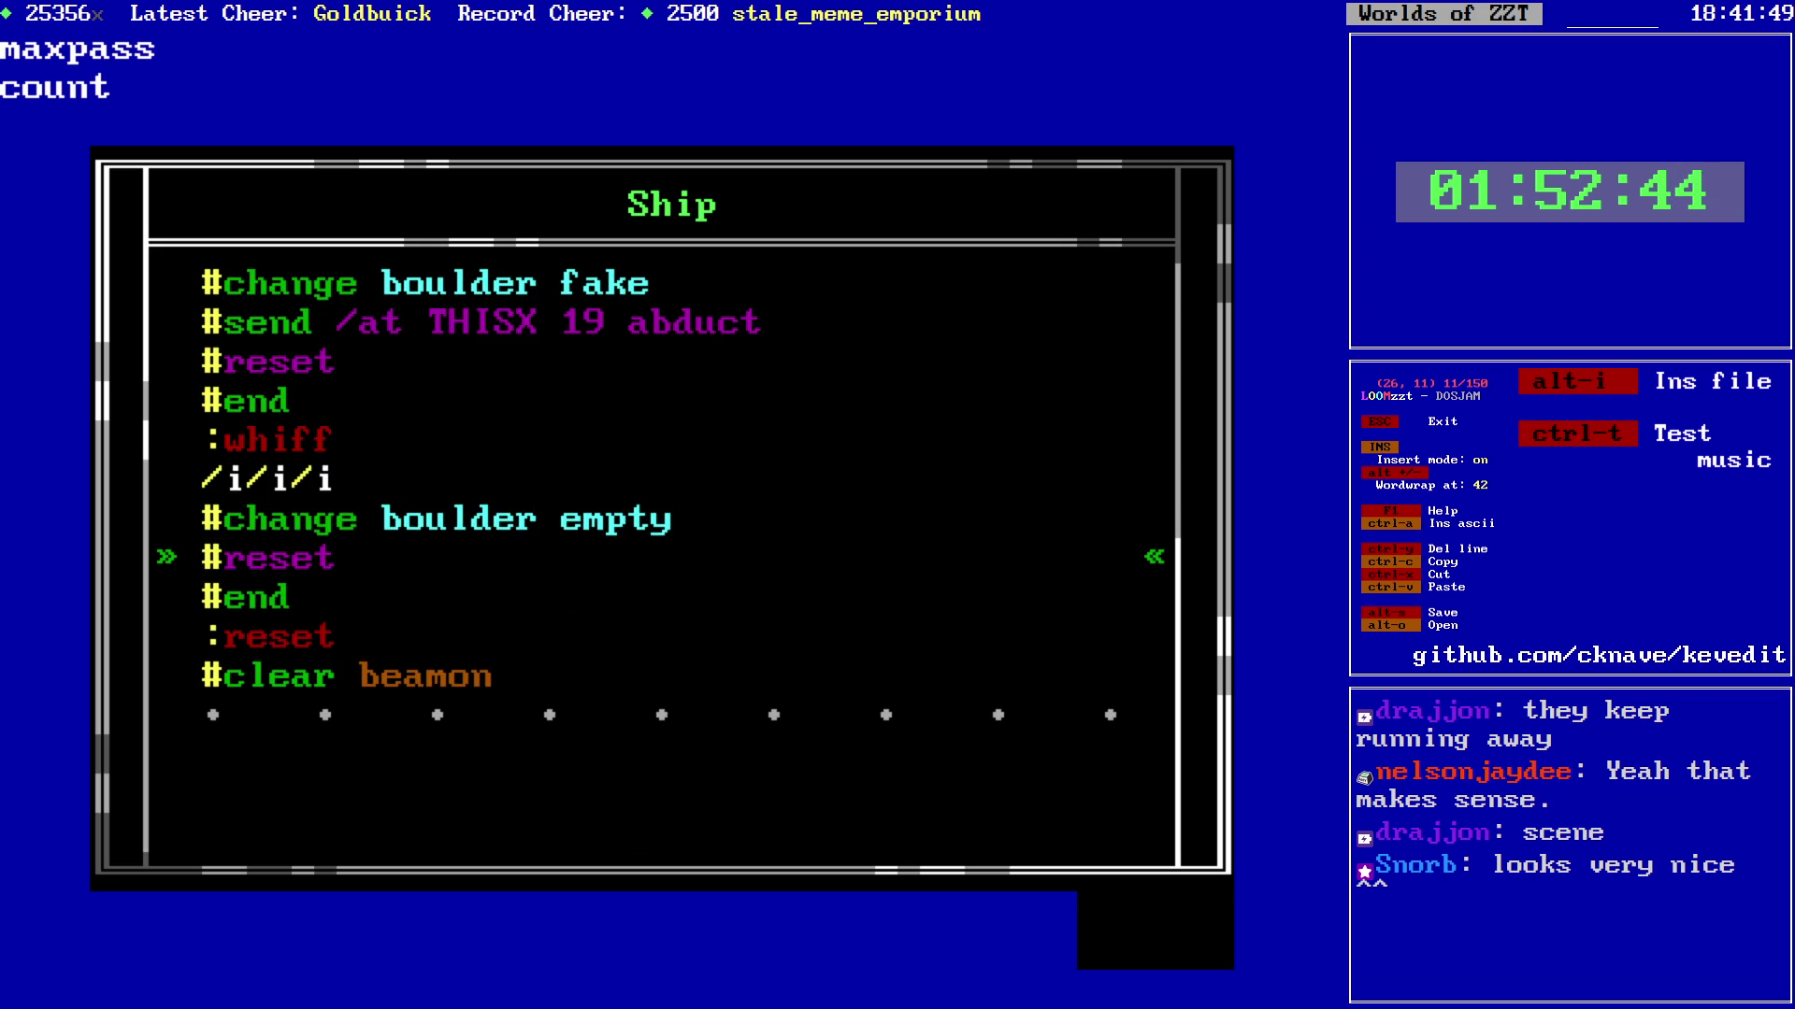
pyautogui.press('Up')
pyautogui.press('Up')
pyautogui.press('Up')
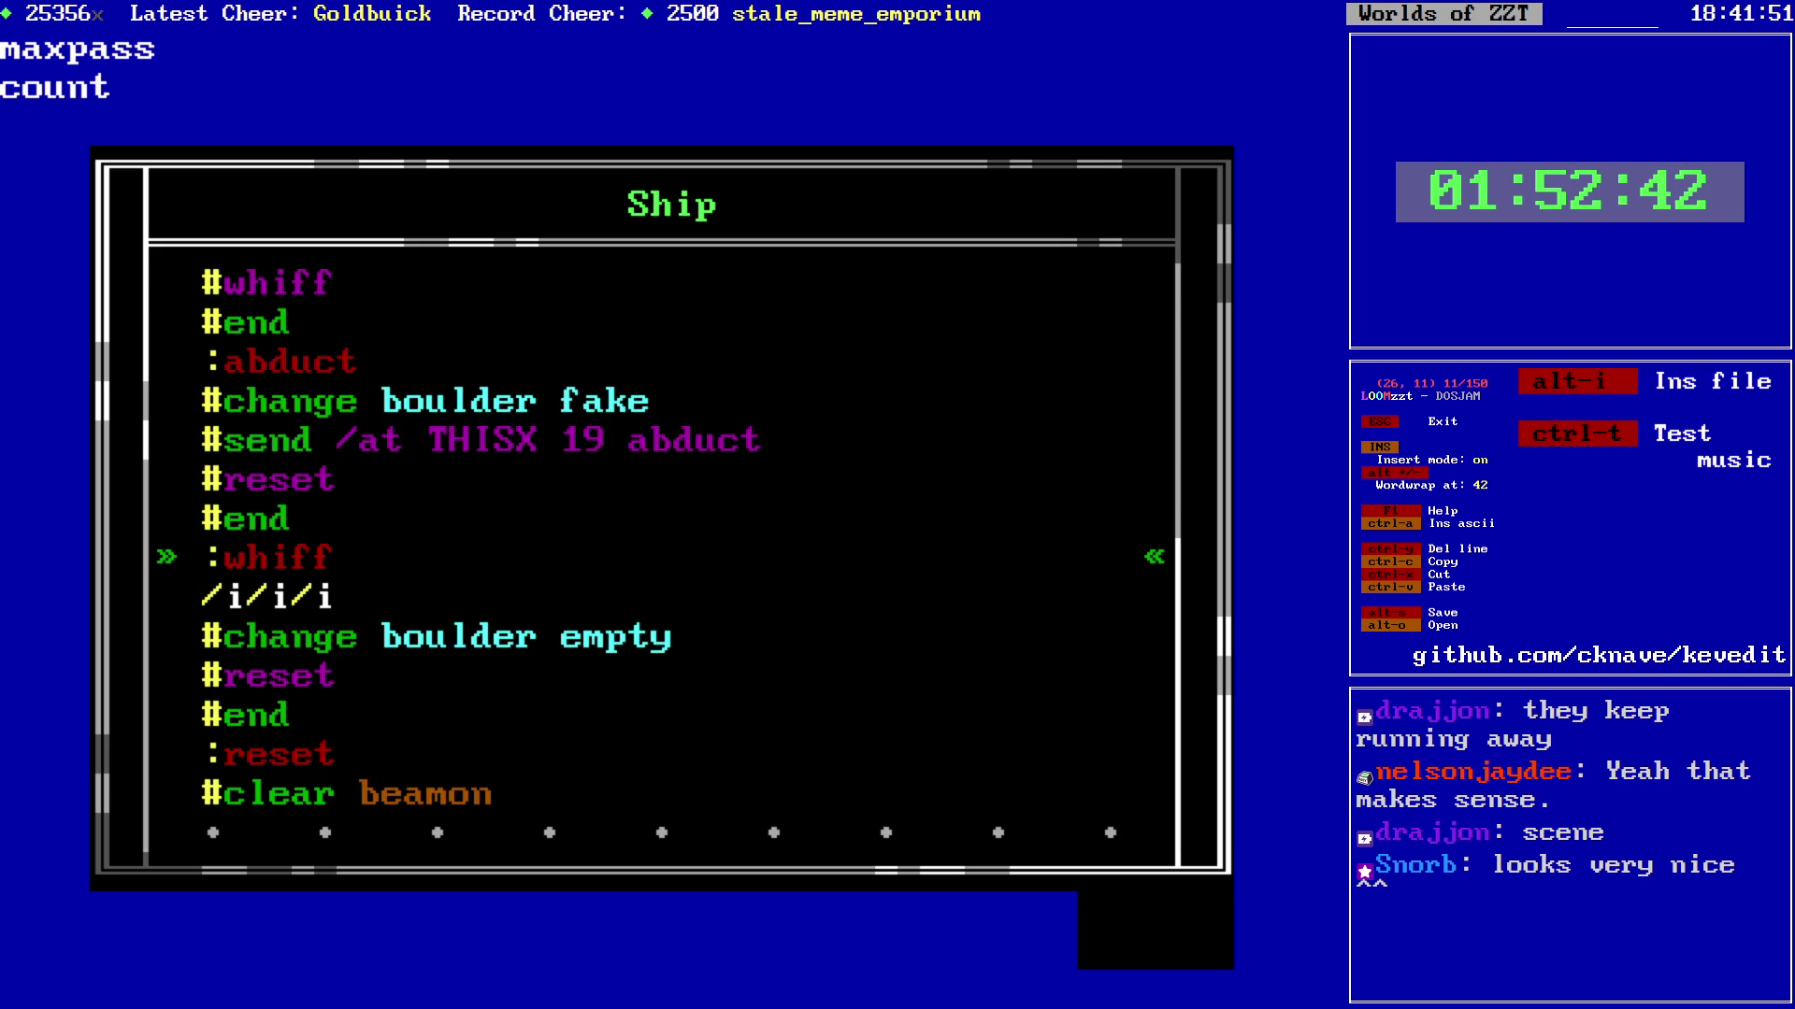
pyautogui.press('Down')
pyautogui.press('Down')
pyautogui.press('Down')
pyautogui.press('Up')
pyautogui.press('Up')
pyautogui.press('Up')
pyautogui.press('Down')
pyautogui.press('Down')
pyautogui.press('Down')
# - Delete the #clear beamon line and move onto the white Dude at bottom left
pyautogui.press('Up')
pyautogui.press('Up')
pyautogui.press('Up')
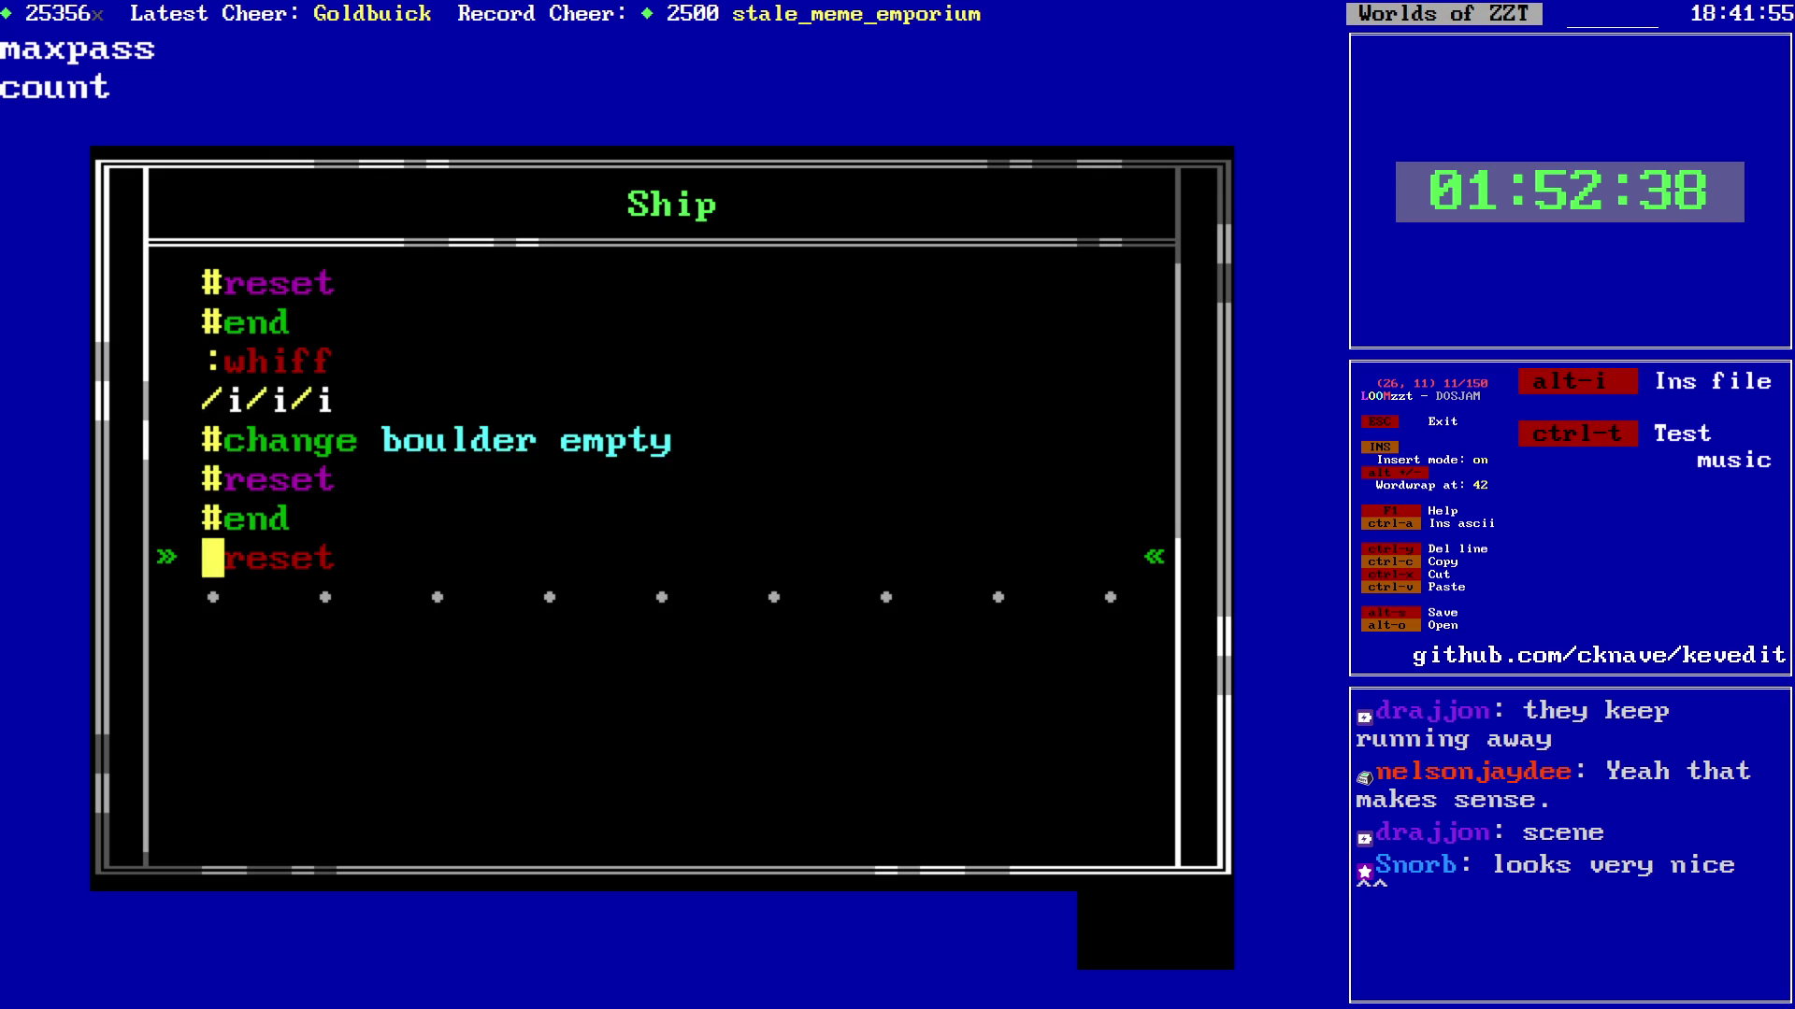
pyautogui.press('Escape')
pyautogui.press('Escape')
pyautogui.press('Down')
pyautogui.press('Down')
pyautogui.press('Down')
pyautogui.press('Left')
pyautogui.press('Left')
pyautogui.press('Left')
pyautogui.press('Up')
pyautogui.press('Up')
pyautogui.press('Right')
pyautogui.press('Right')
pyautogui.press('Right')
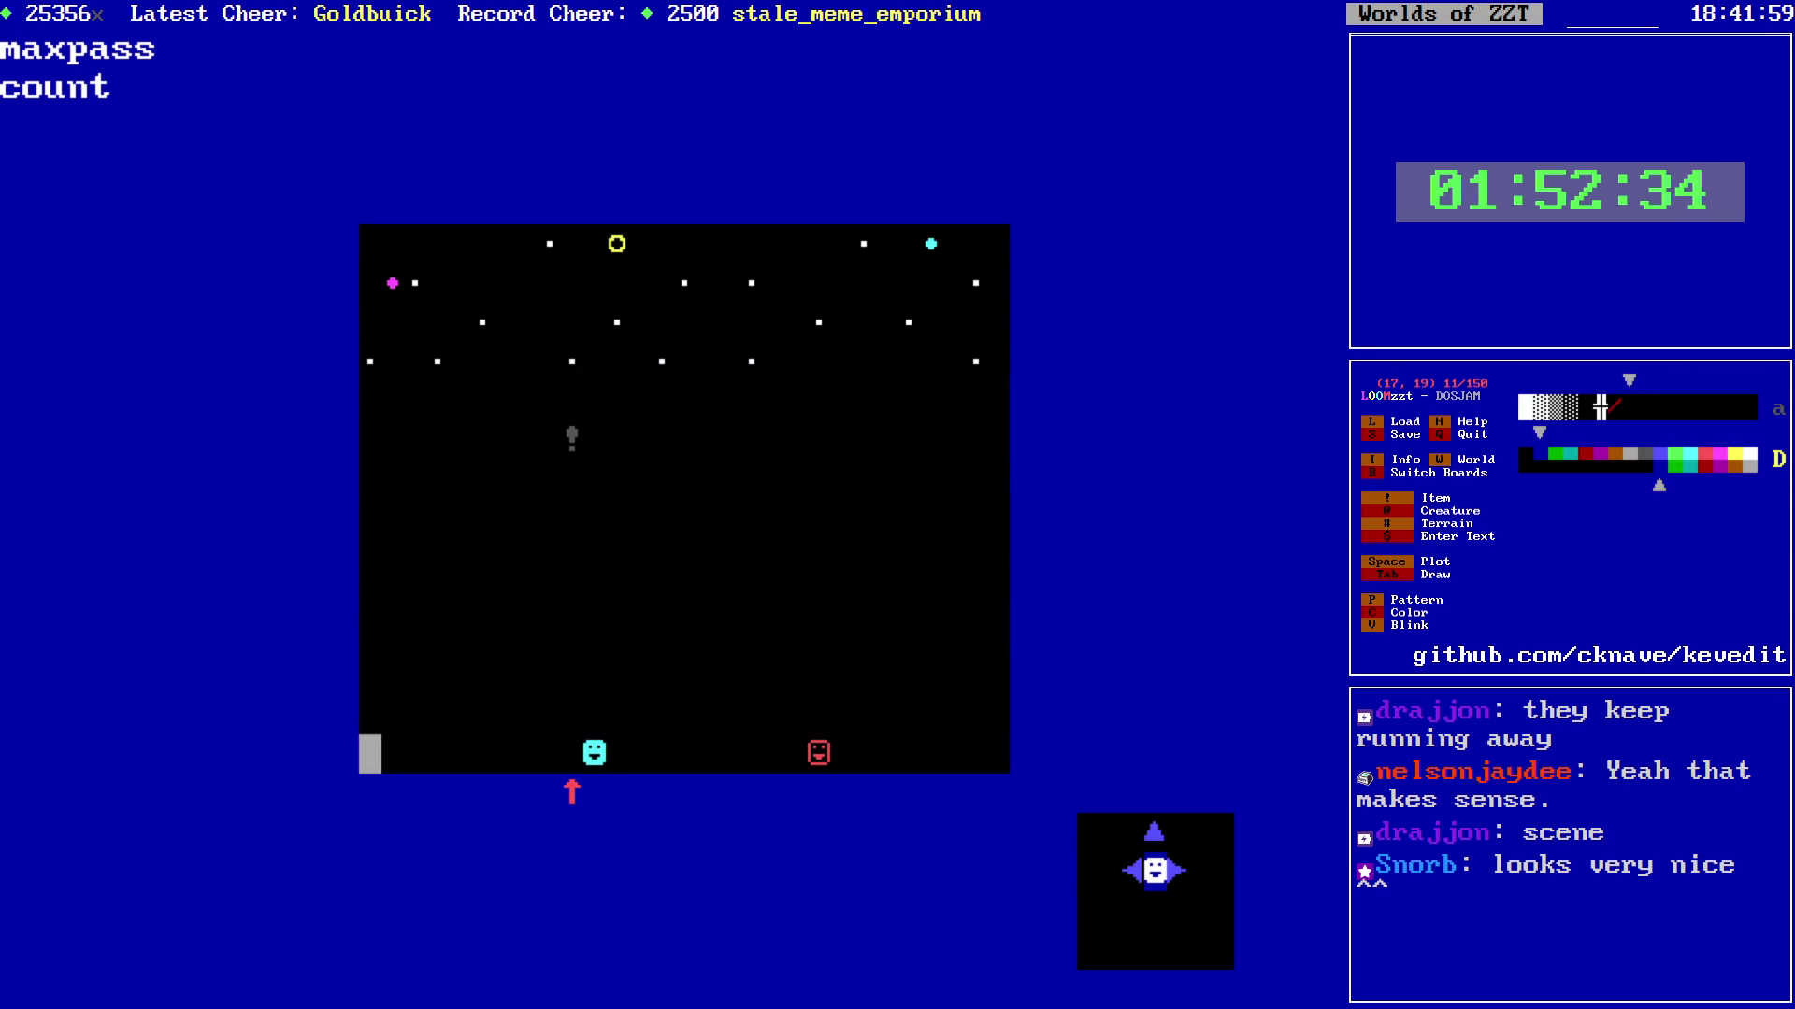
# - Insert '#clear beamon' below '#change green fake empty' in the white Dude's :thud routine
pyautogui.press('Return')
pyautogui.press('Return')
pyautogui.press('Down')
pyautogui.press('Down')
pyautogui.press('Down')
pyautogui.press('End')
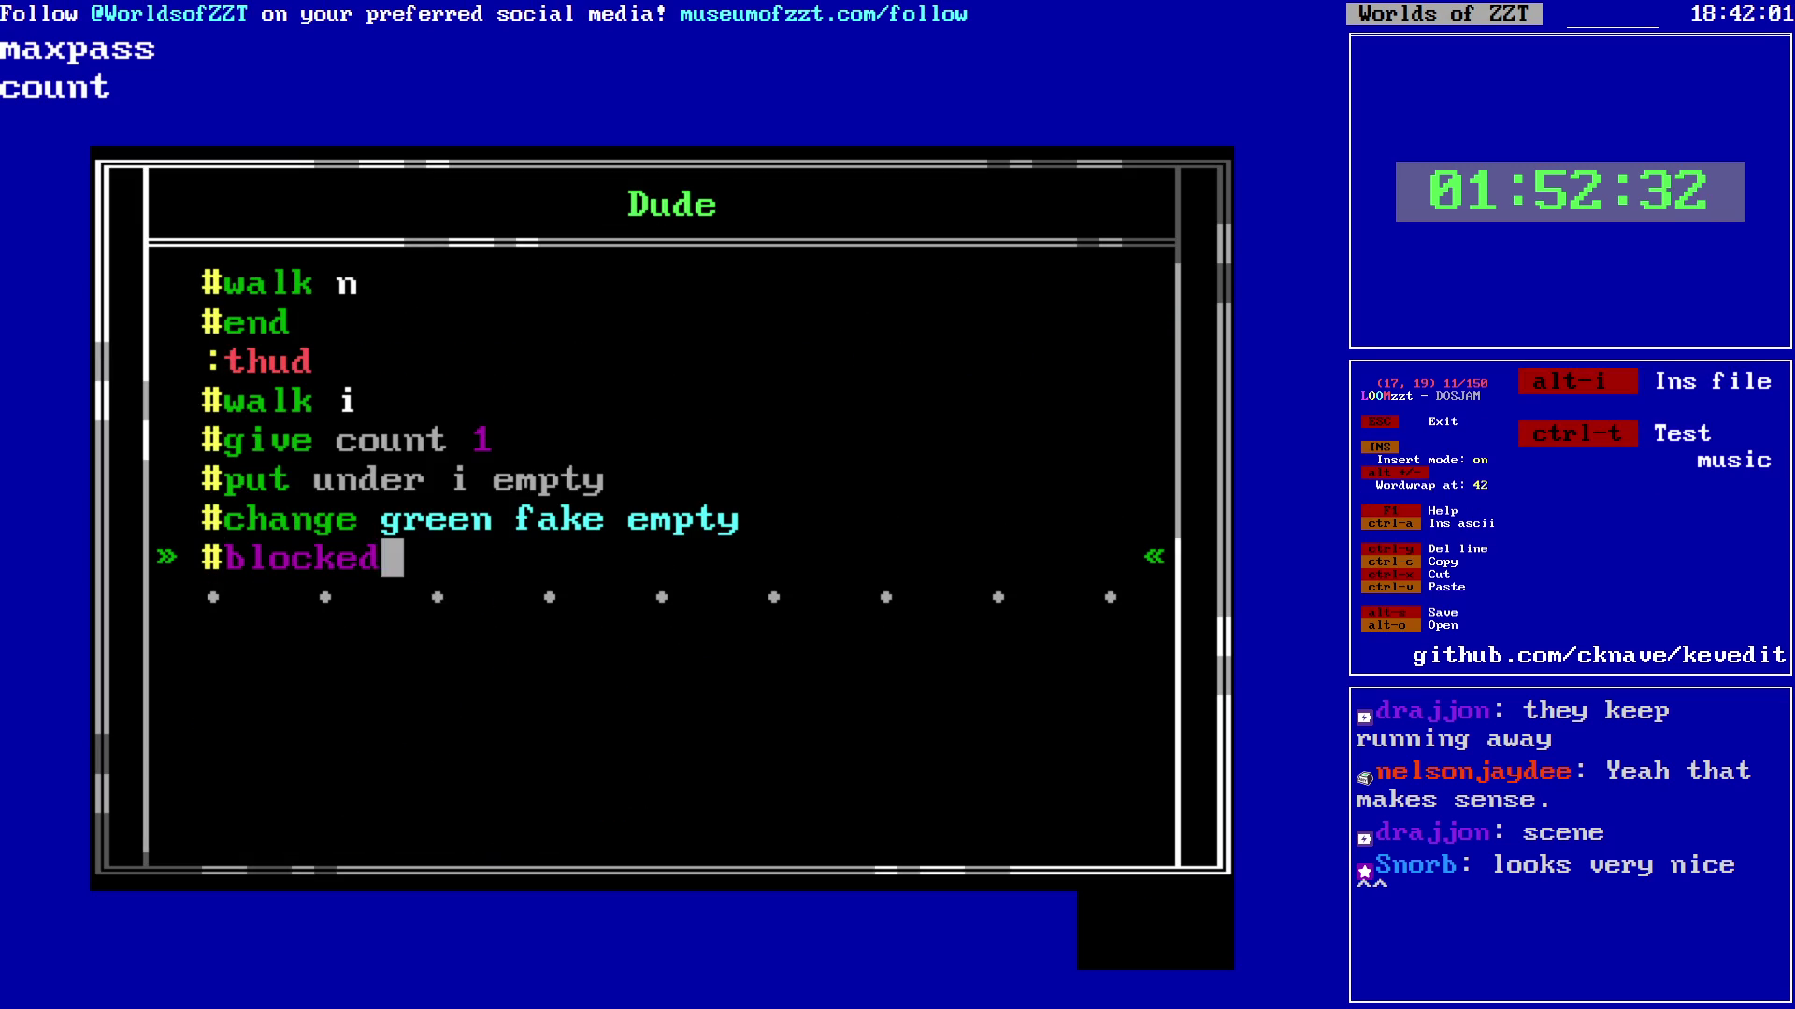
pyautogui.press('Up')
pyautogui.press('Up')
pyautogui.press('Up')
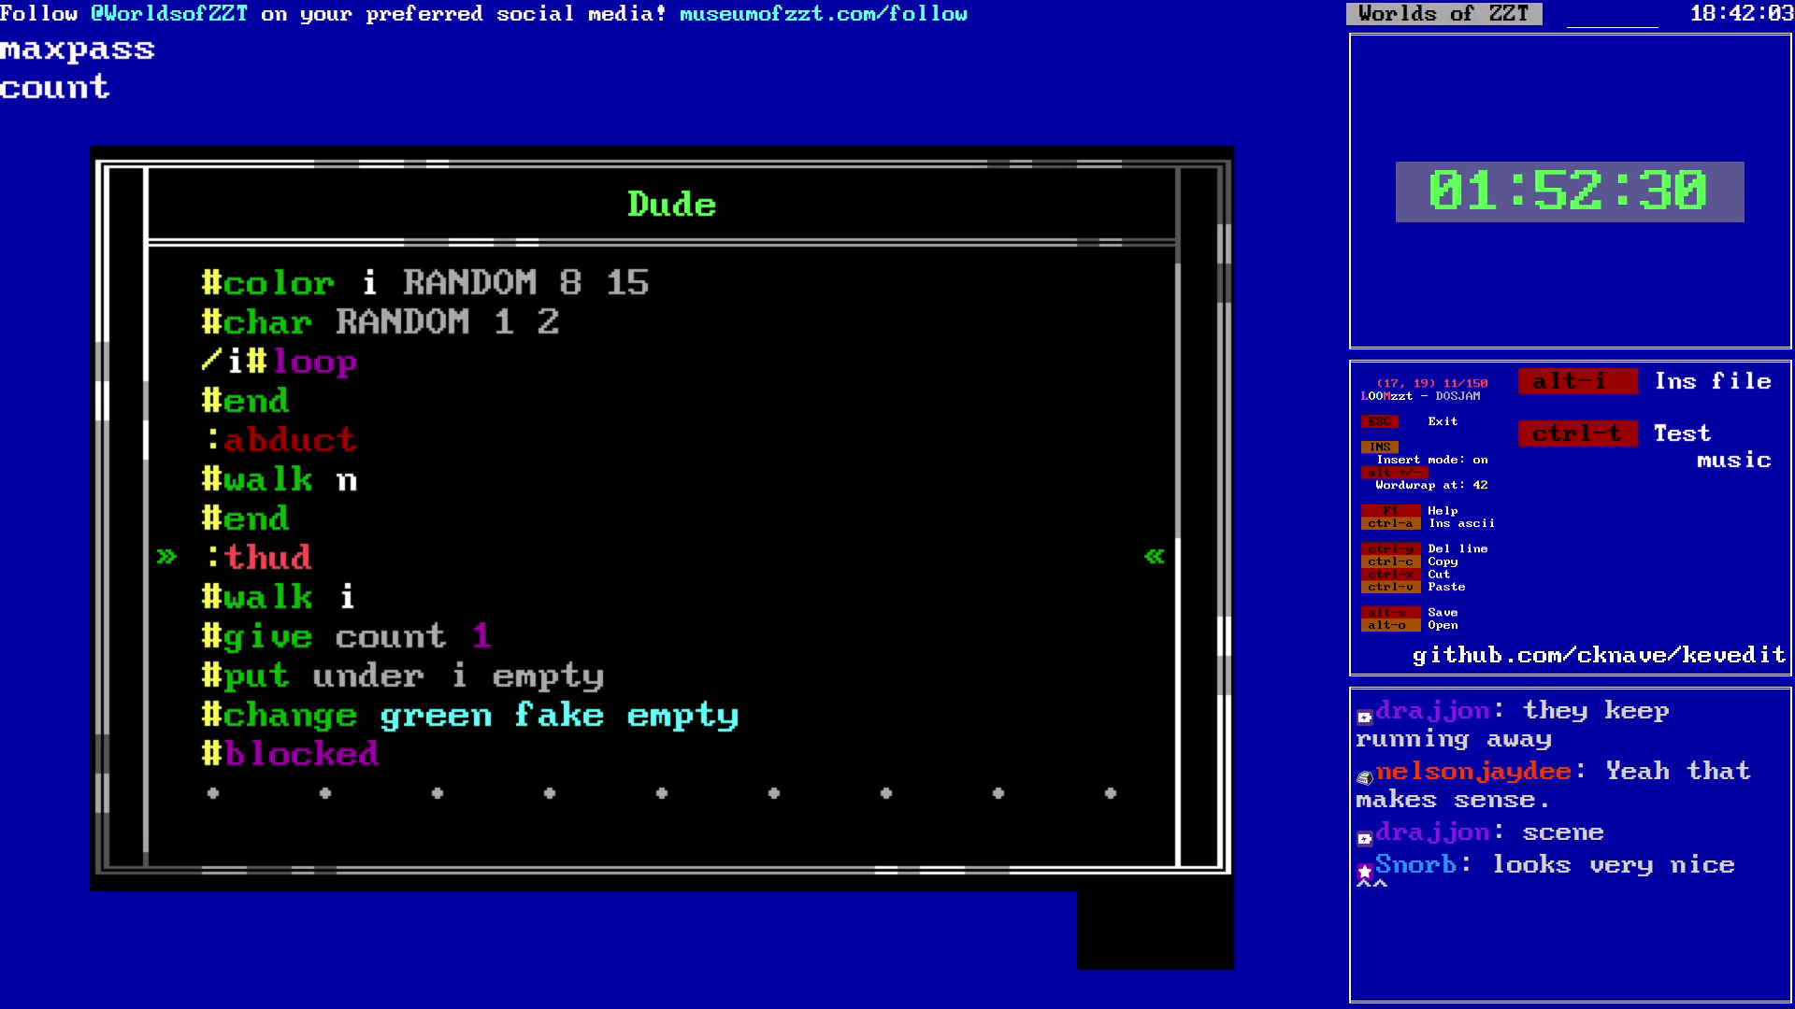
pyautogui.press('Down')
pyautogui.press('Down')
pyautogui.press('Down')
pyautogui.press('End')
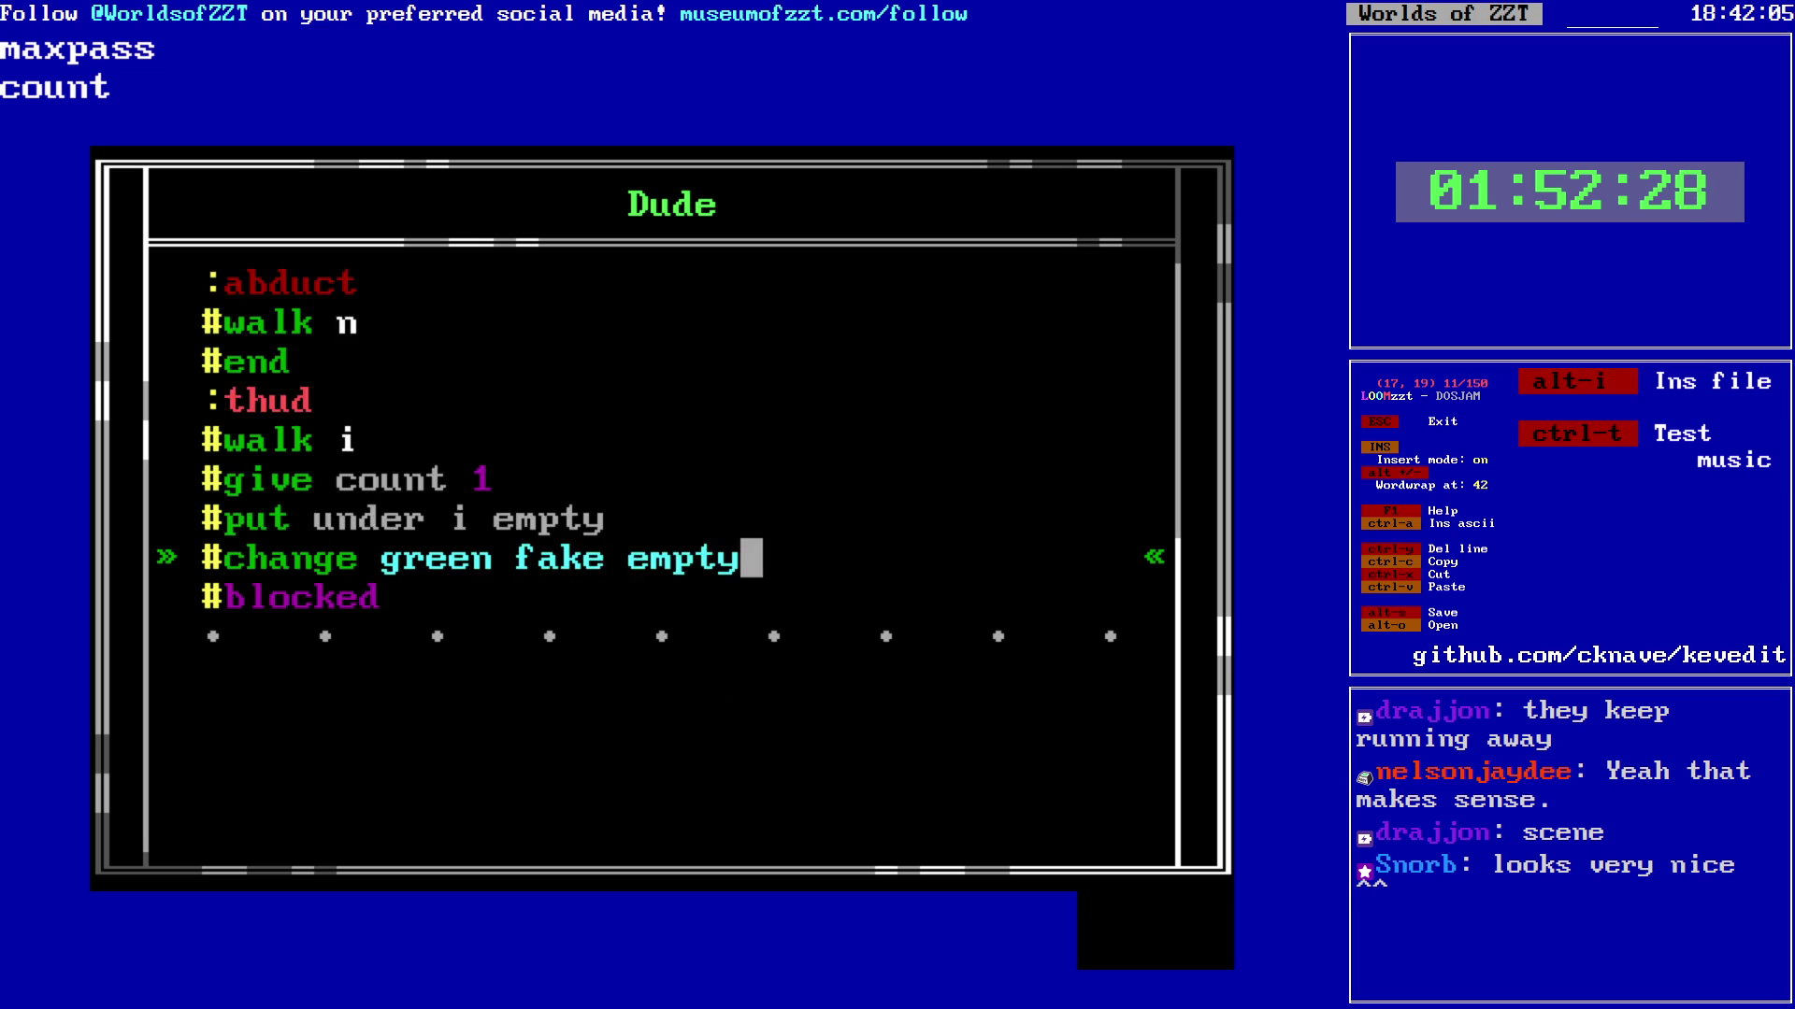
pyautogui.press('Return')
pyautogui.write('#clear bea')
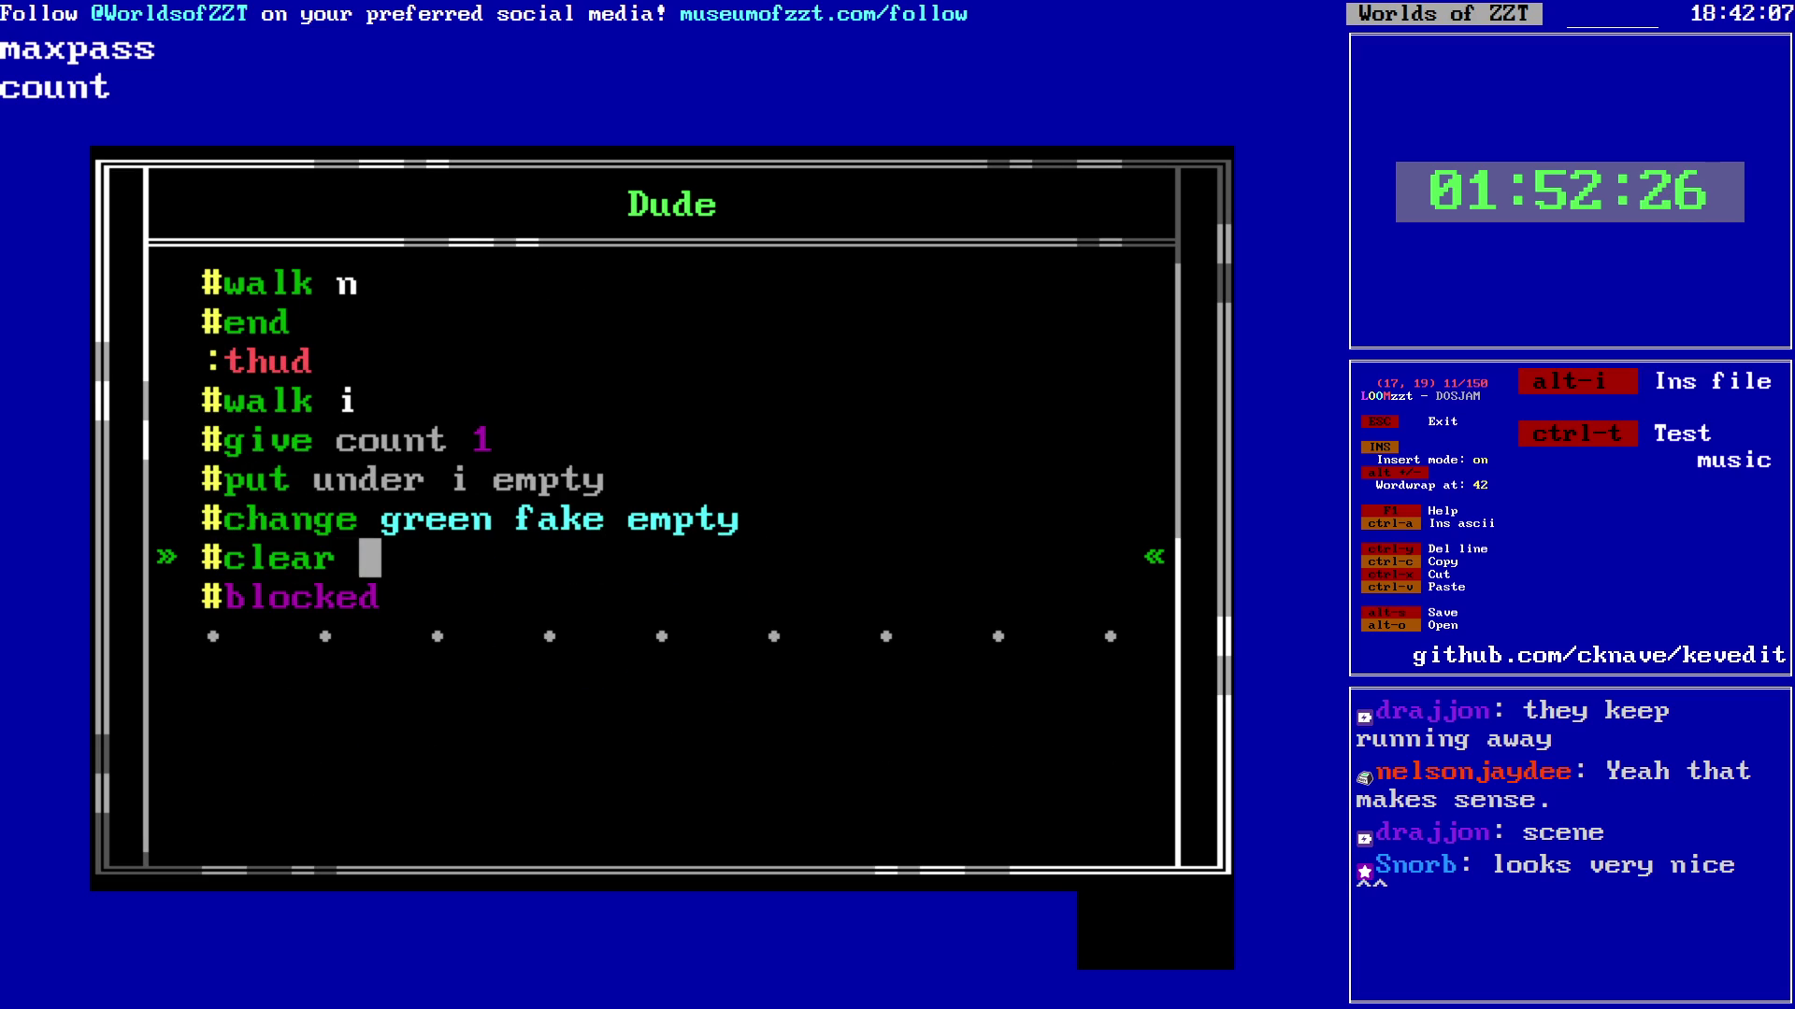
pyautogui.write('mon')
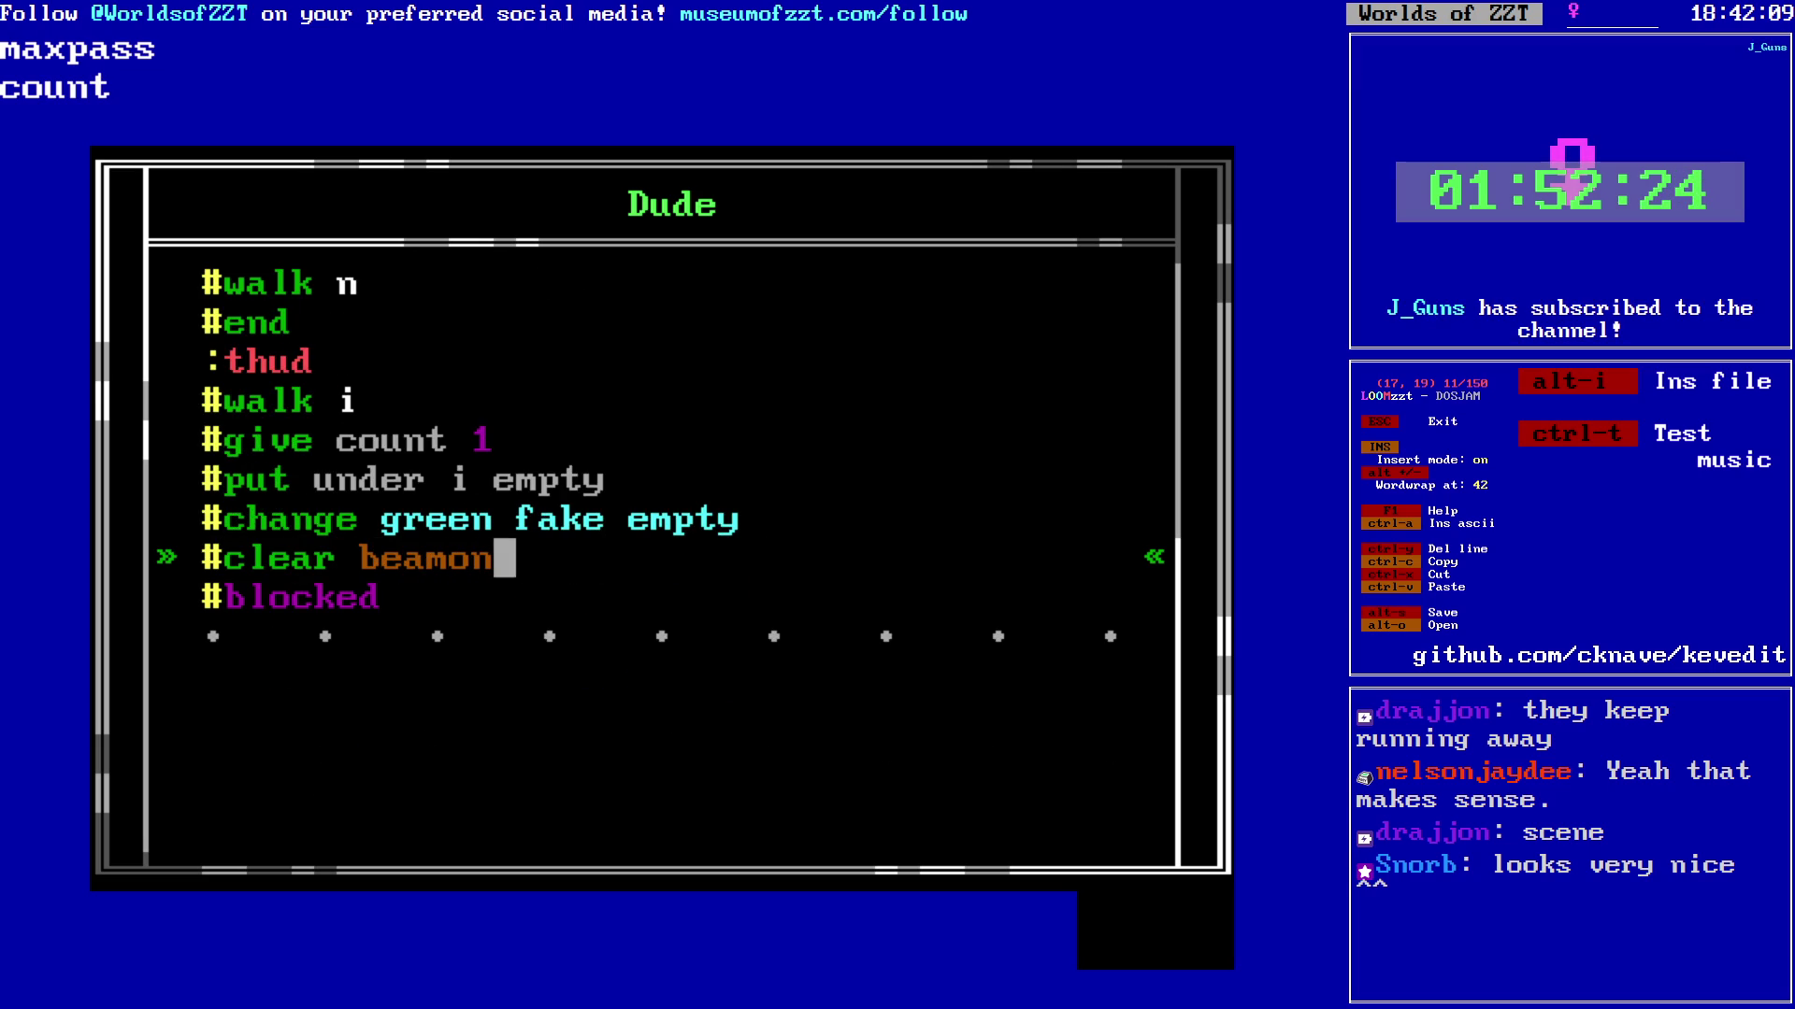
pyautogui.press('Escape')
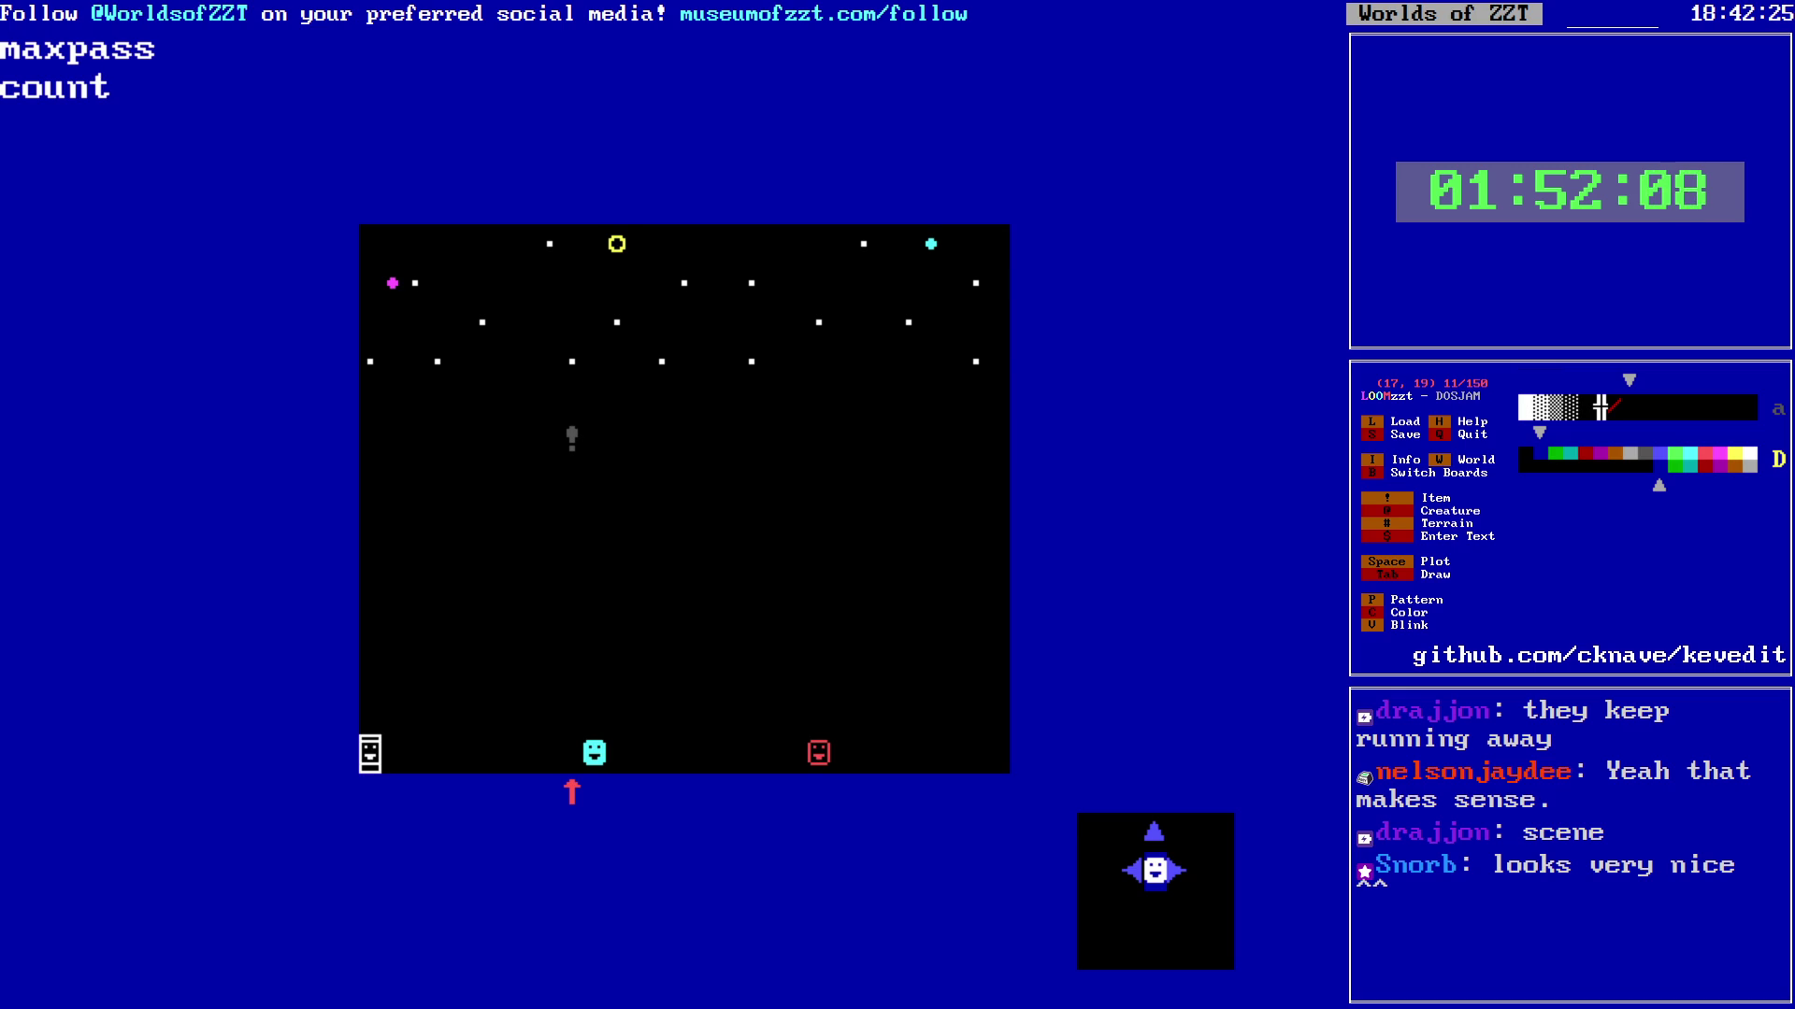
# - Test-play the board, moving the ship right and firing, then end the game
pyautogui.hotkey('alt', 't')
pyautogui.press('Right')
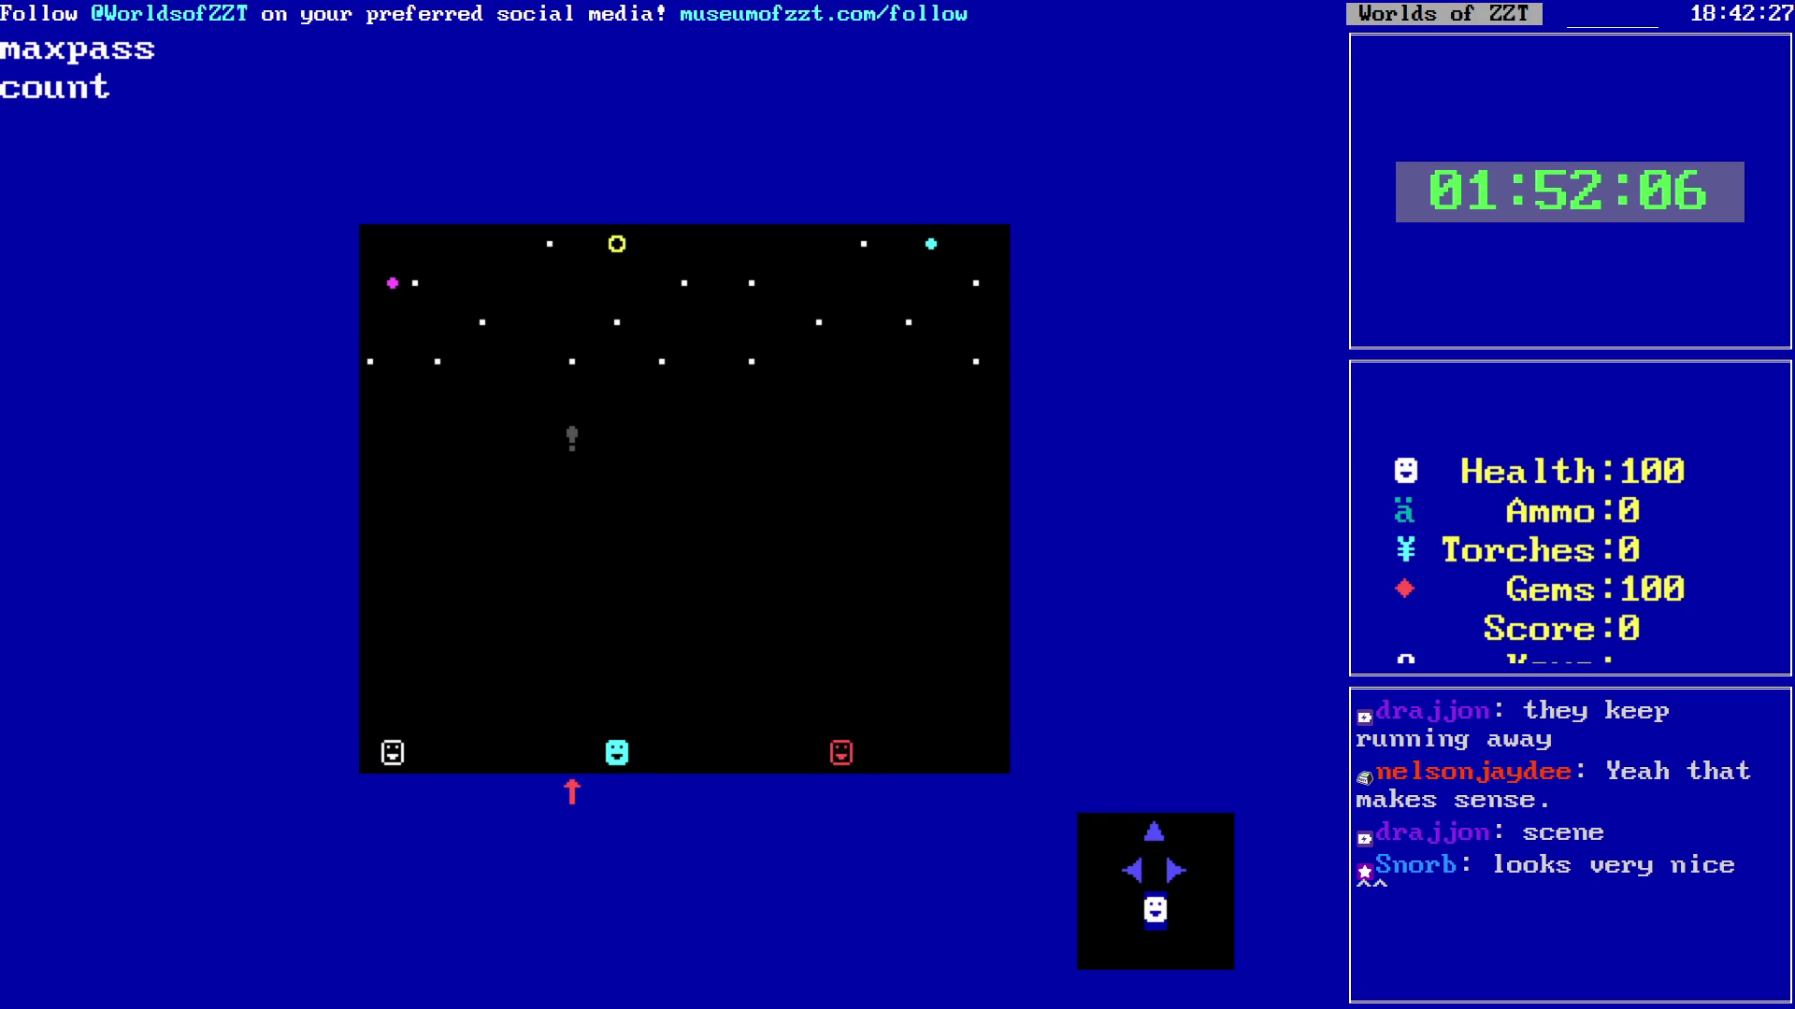
pyautogui.press('Right')
pyautogui.press('Right')
pyautogui.press('Right')
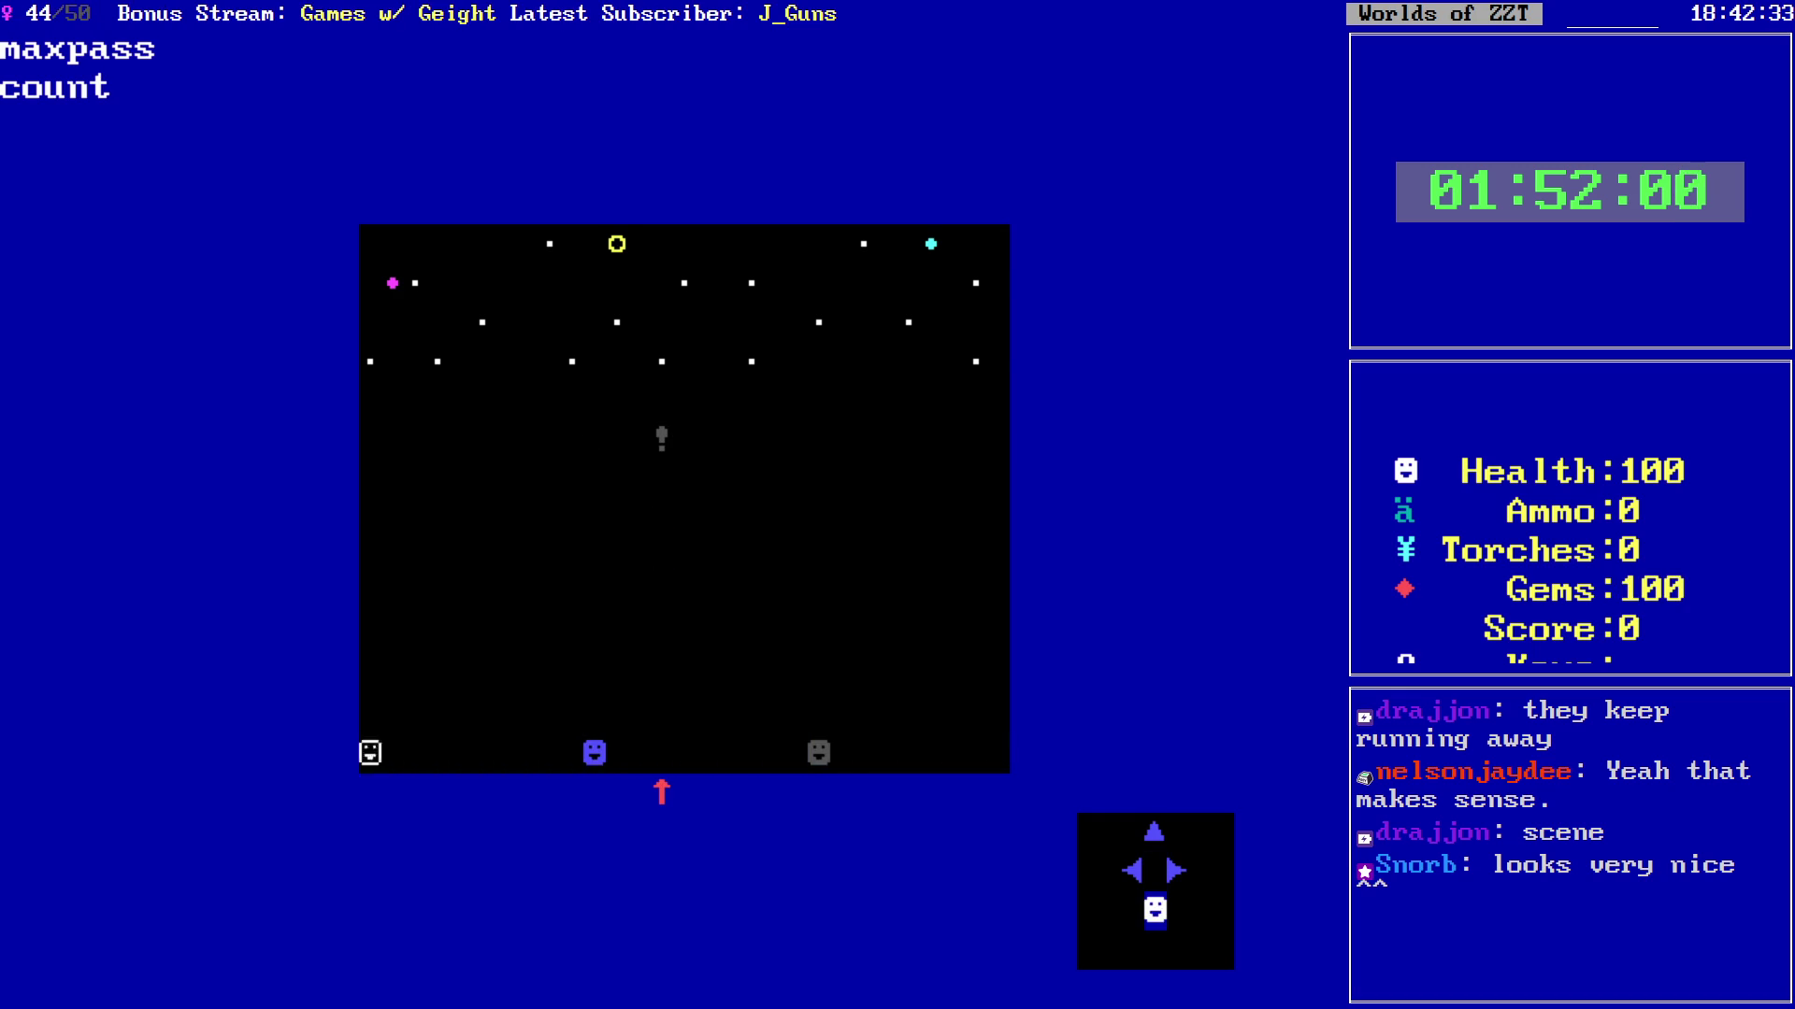
pyautogui.press('Escape')
pyautogui.press('y')
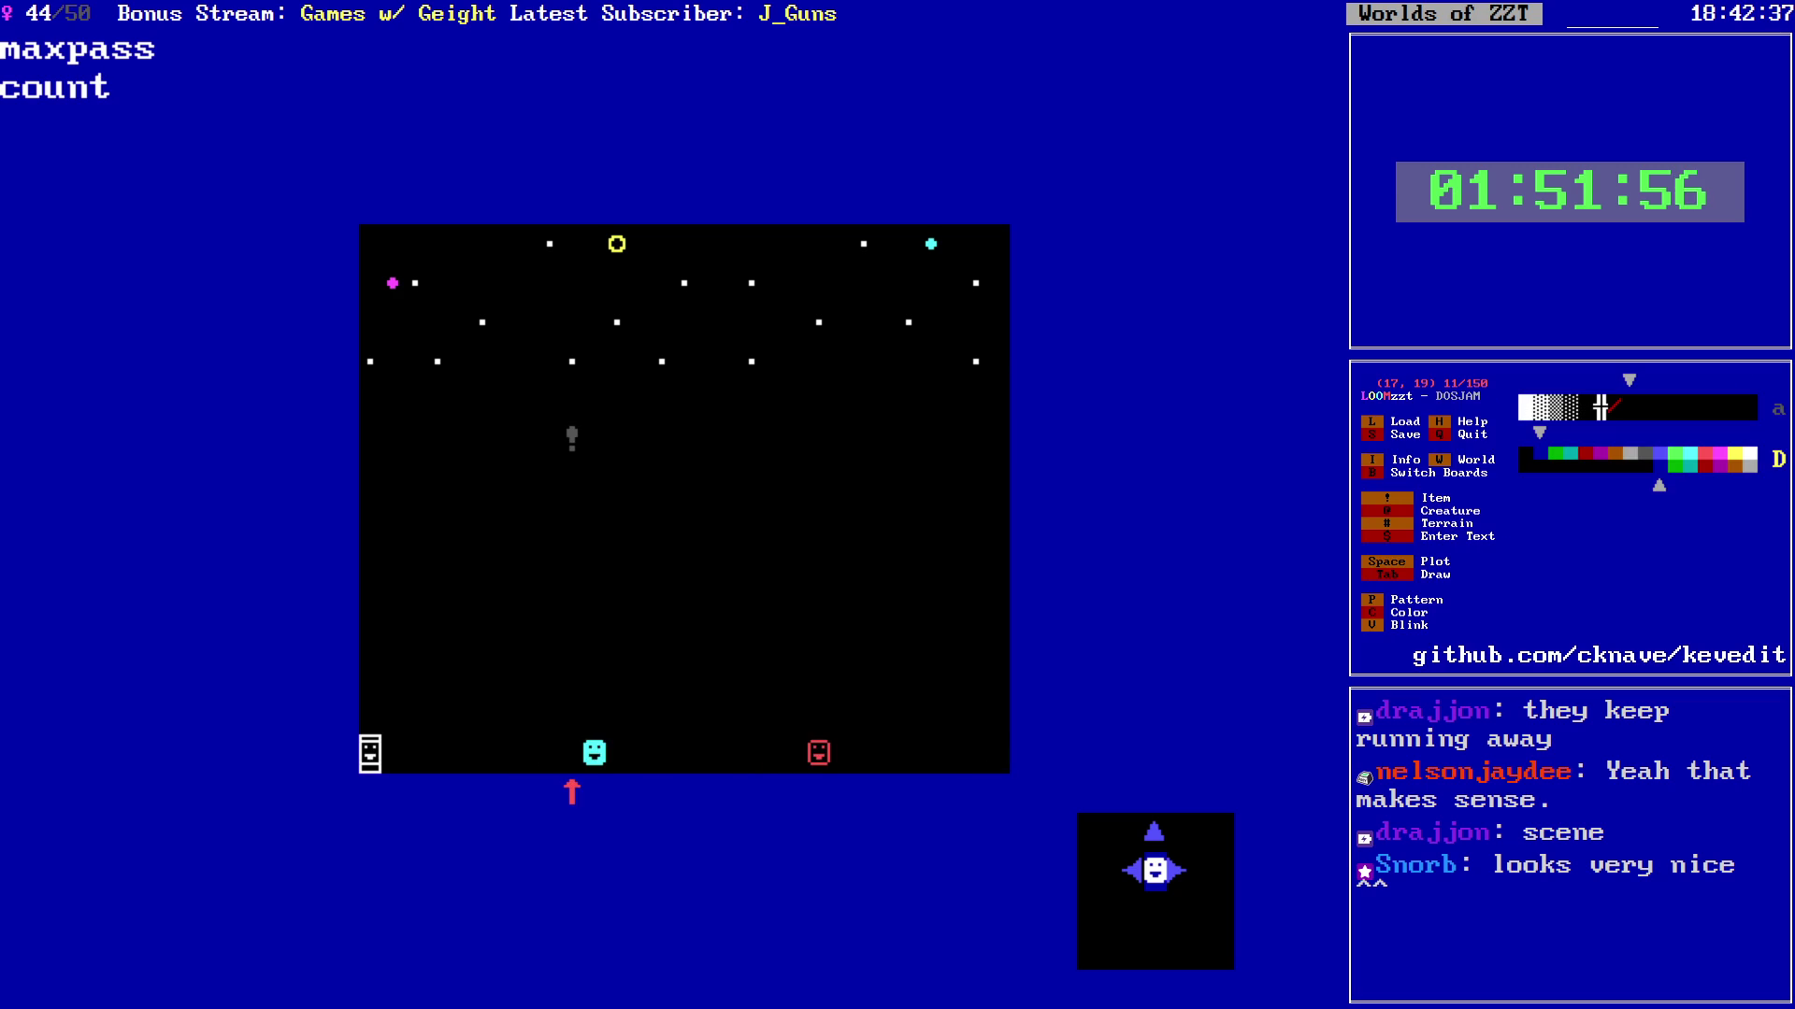
# - Move onto the Ship object and open its program to scroll through the code
pyautogui.press('Right')
pyautogui.press('Right')
pyautogui.press('Right')
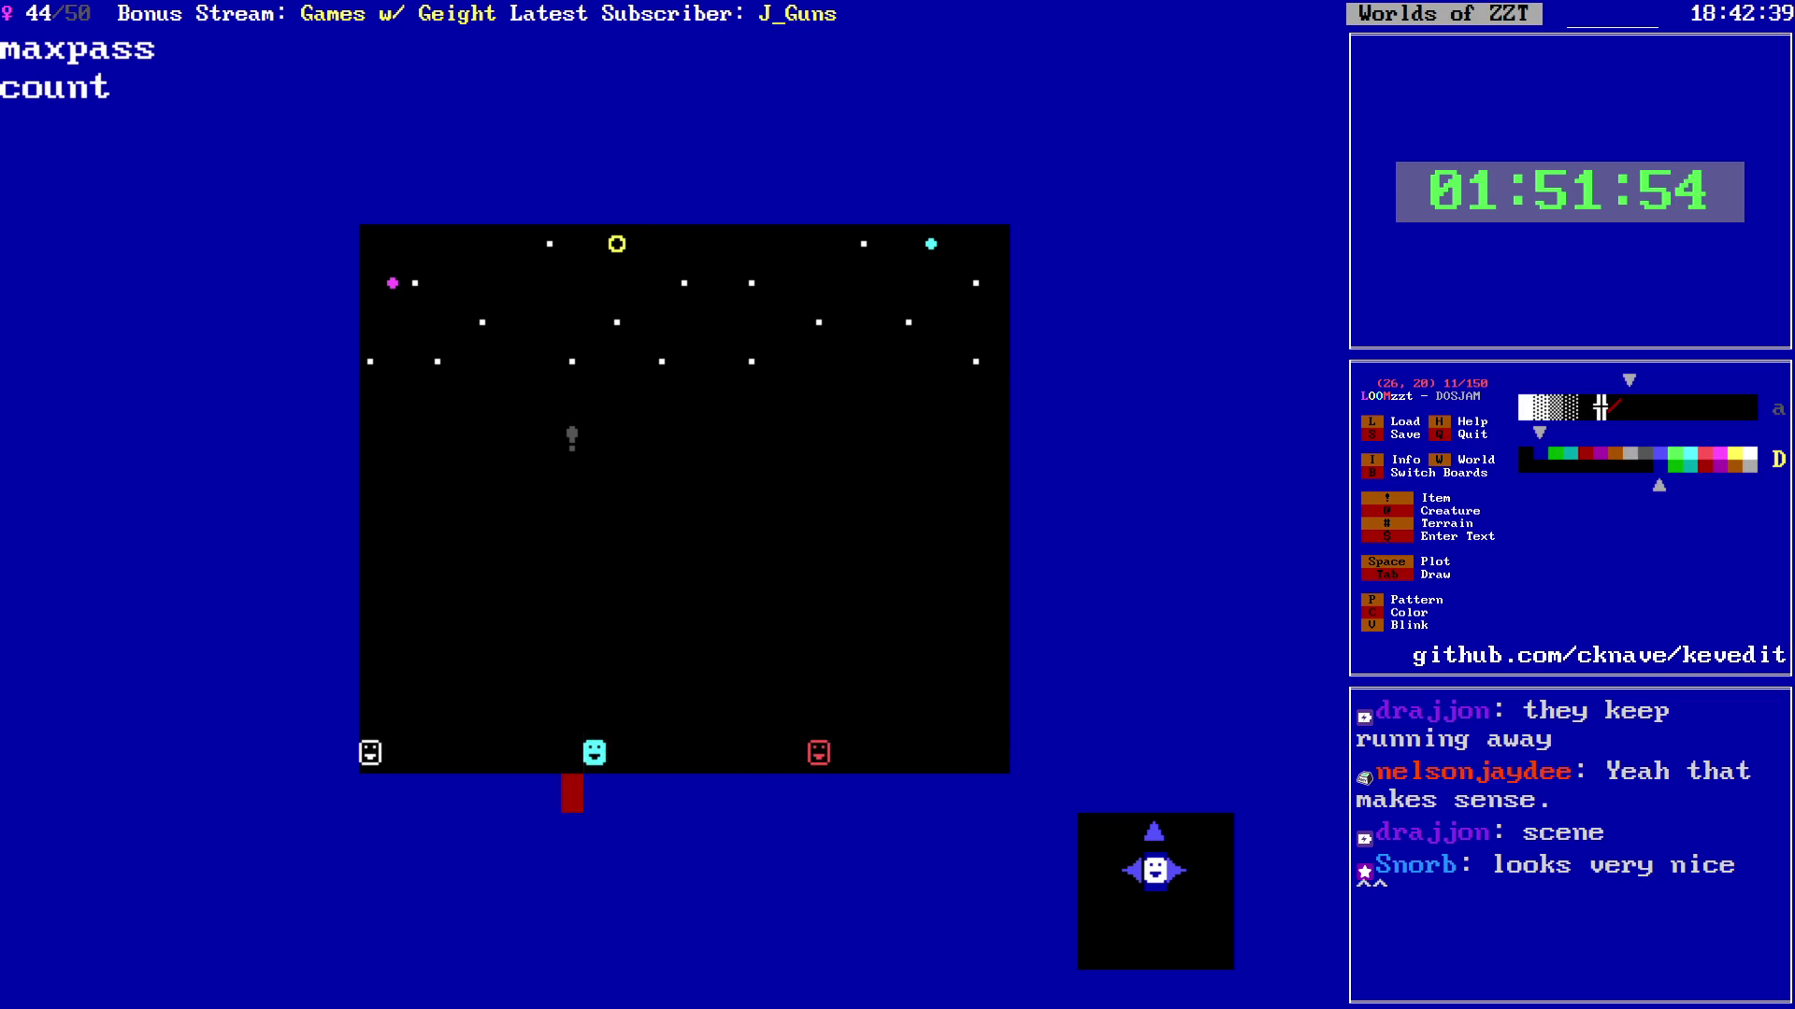
pyautogui.press('Down')
pyautogui.press('Return')
pyautogui.press('Escape')
pyautogui.press('Up')
pyautogui.press('Up')
pyautogui.press('Up')
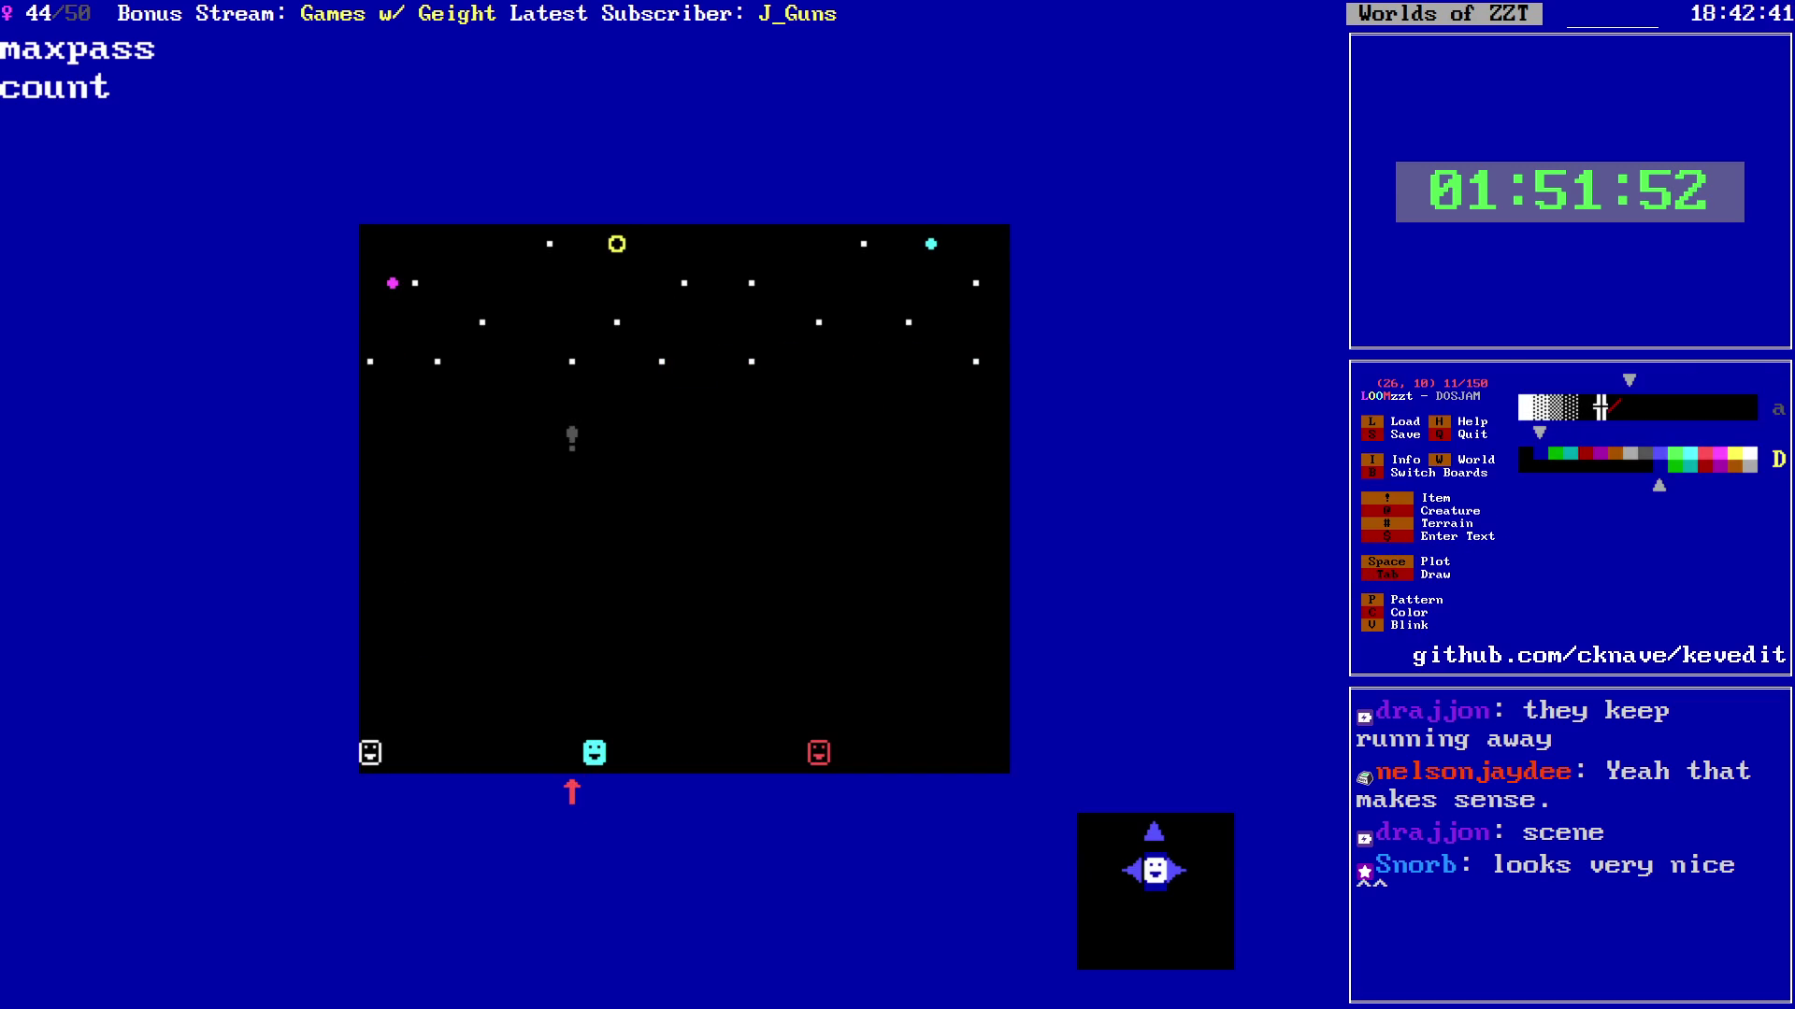
pyautogui.press('Return')
pyautogui.press('pagedown')
pyautogui.press('Down')
pyautogui.press('Down')
pyautogui.press('Down')
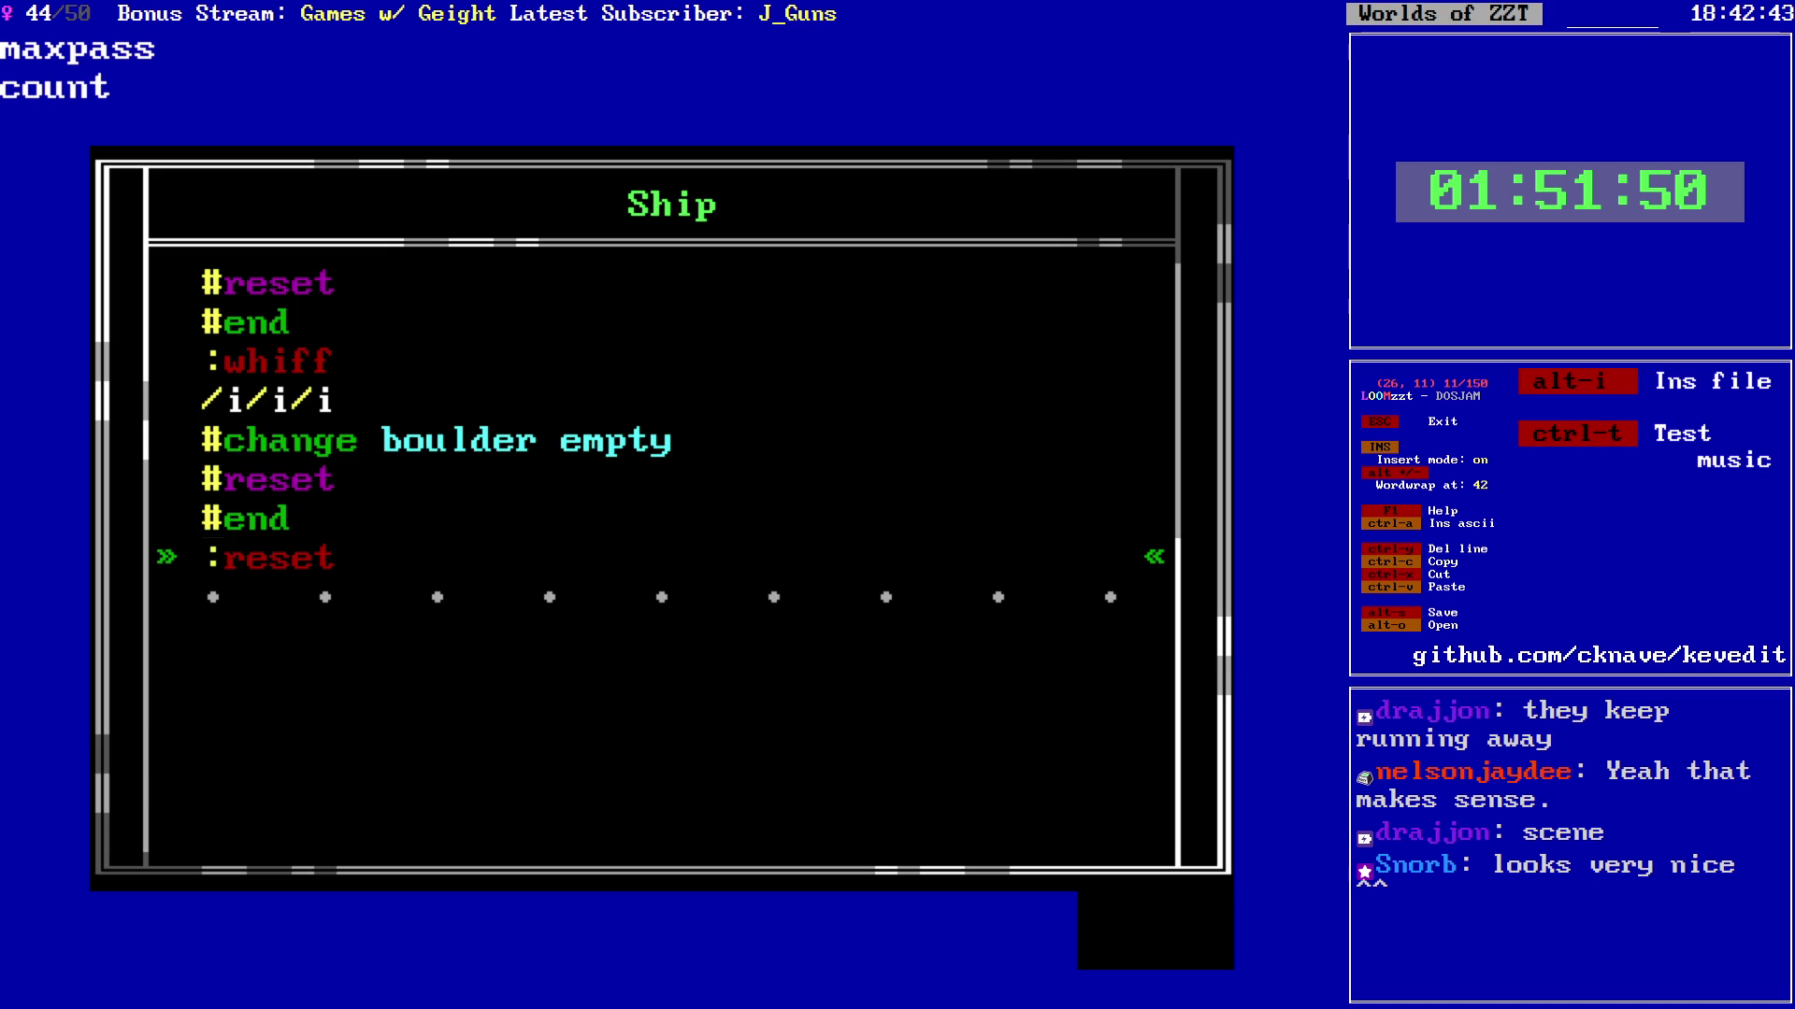
# - Add '#clear beamon' after '#change boulder empty' in the Ship's :whiff routine
pyautogui.press('Up')
pyautogui.press('Up')
pyautogui.press('Up')
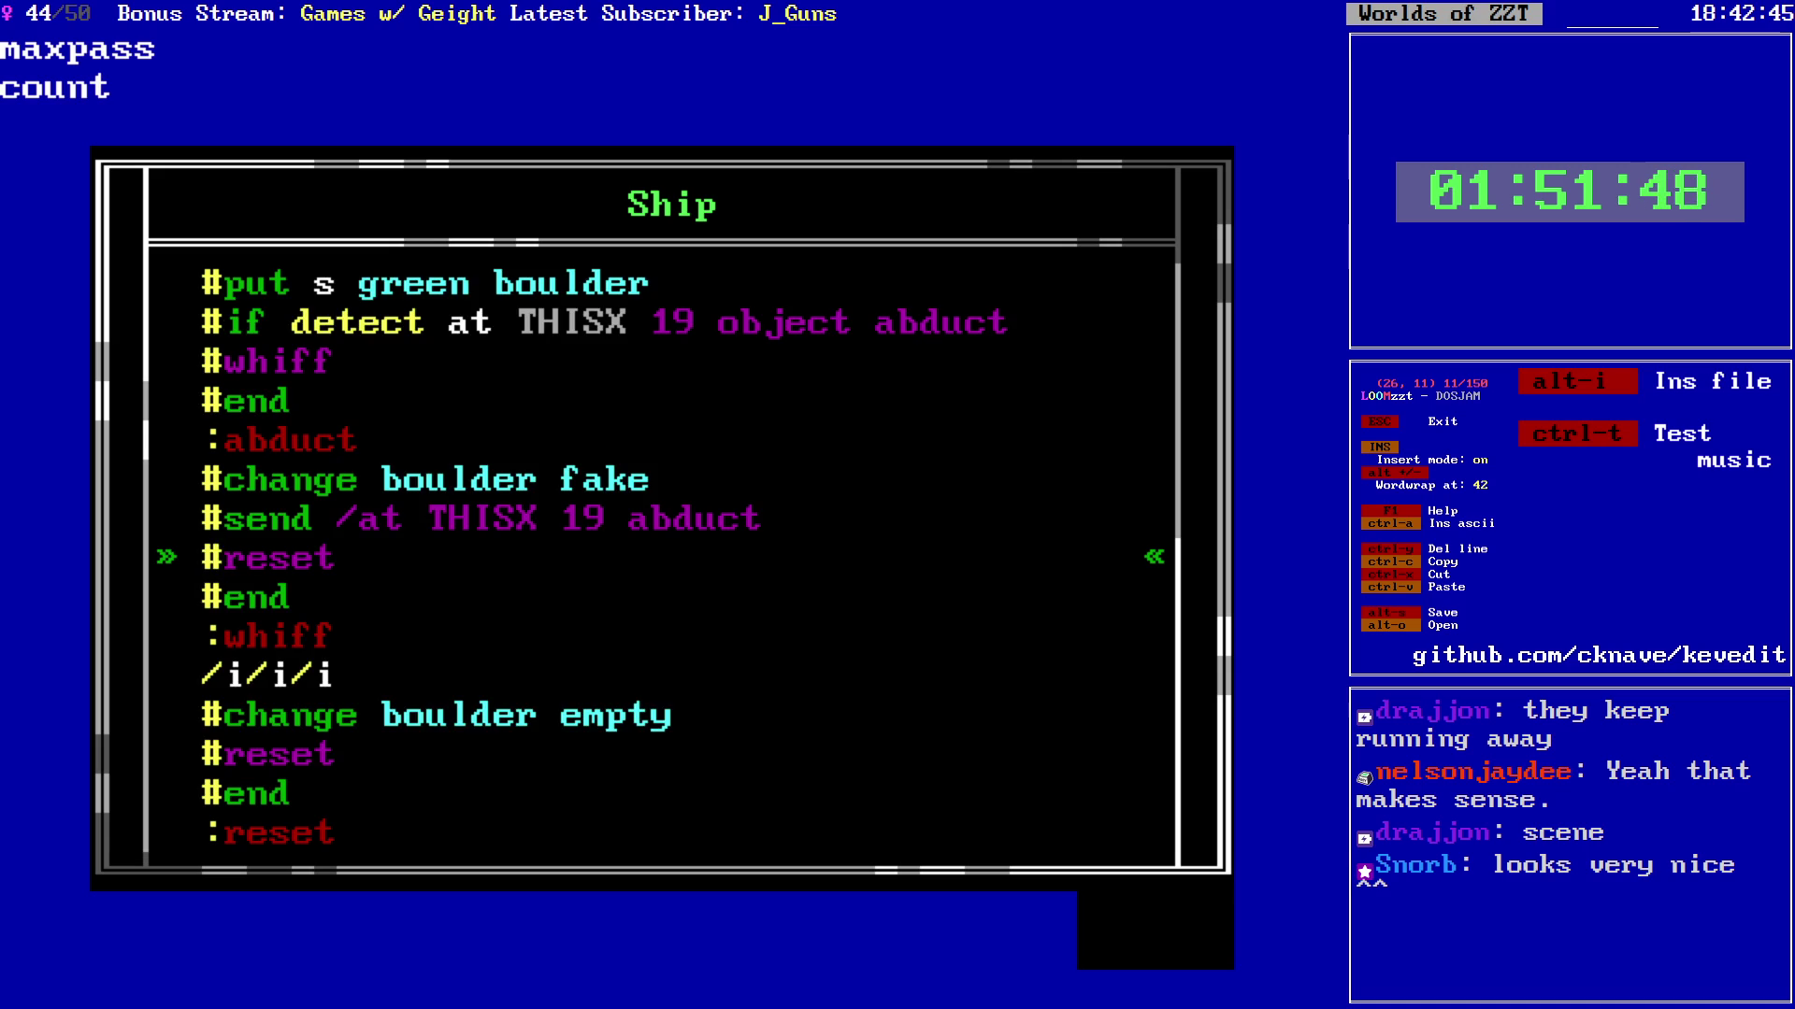
pyautogui.press('Down')
pyautogui.press('Down')
pyautogui.press('Down')
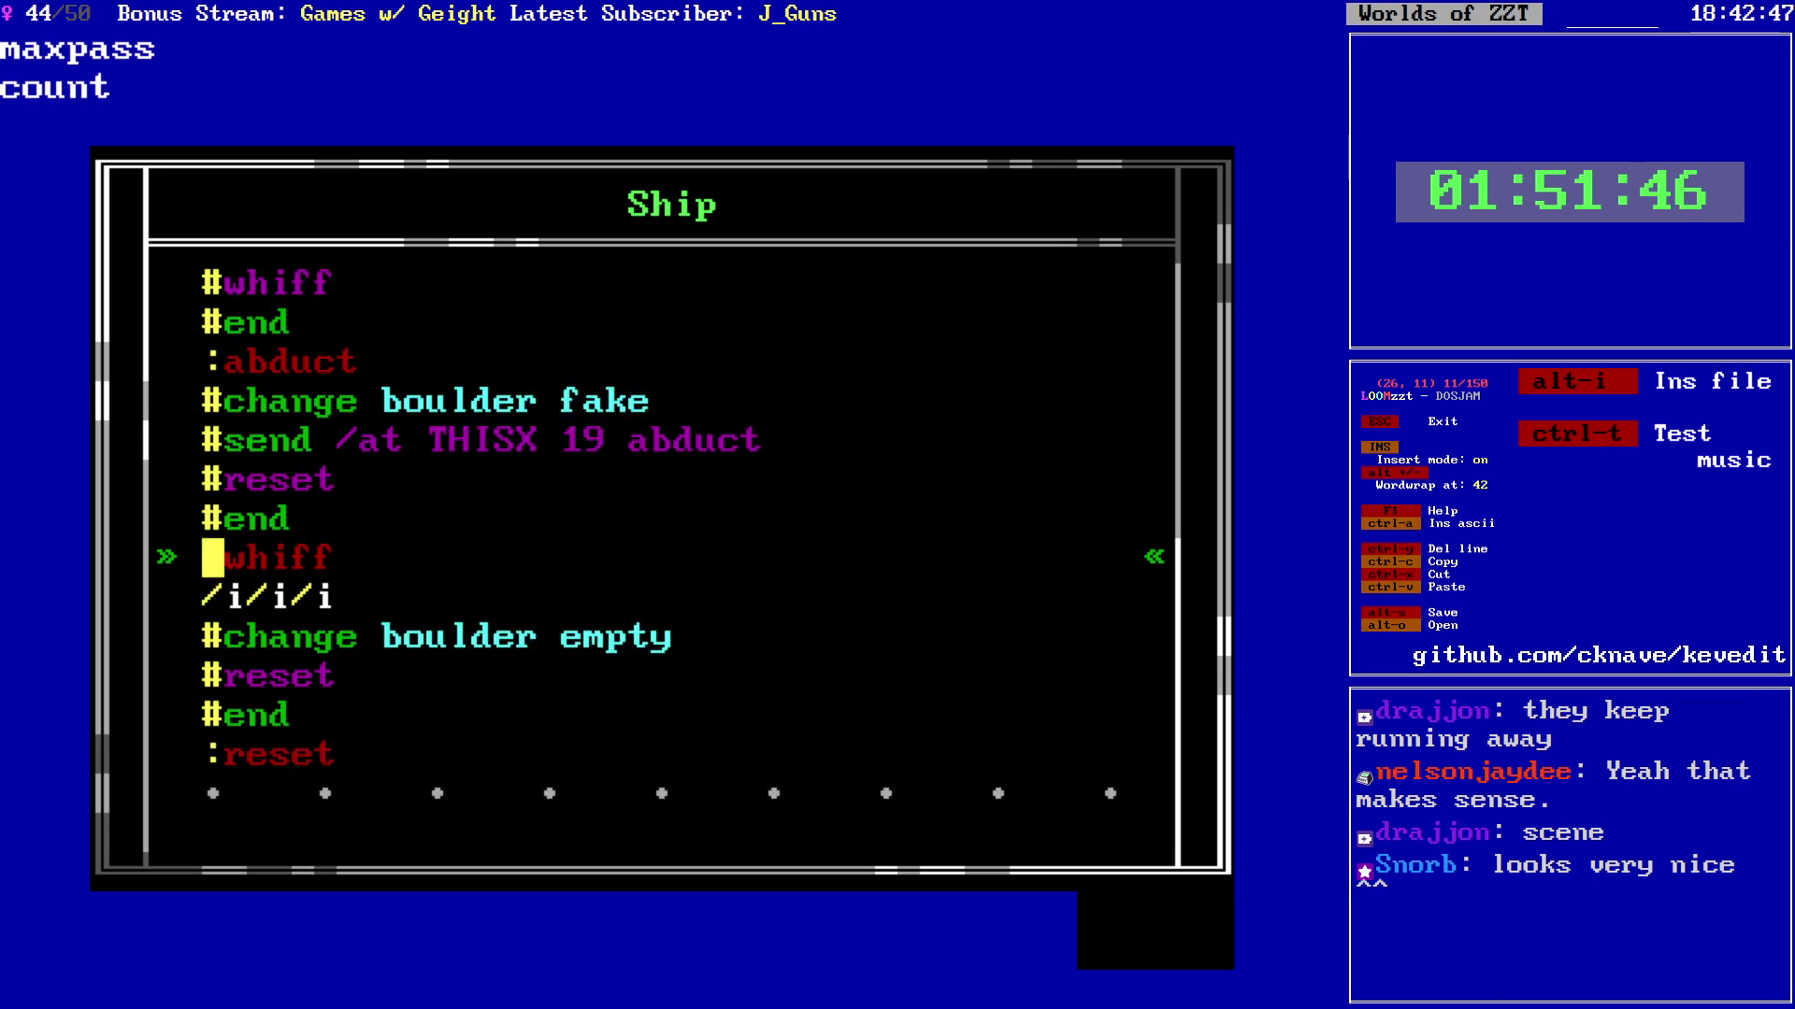
pyautogui.press('Up')
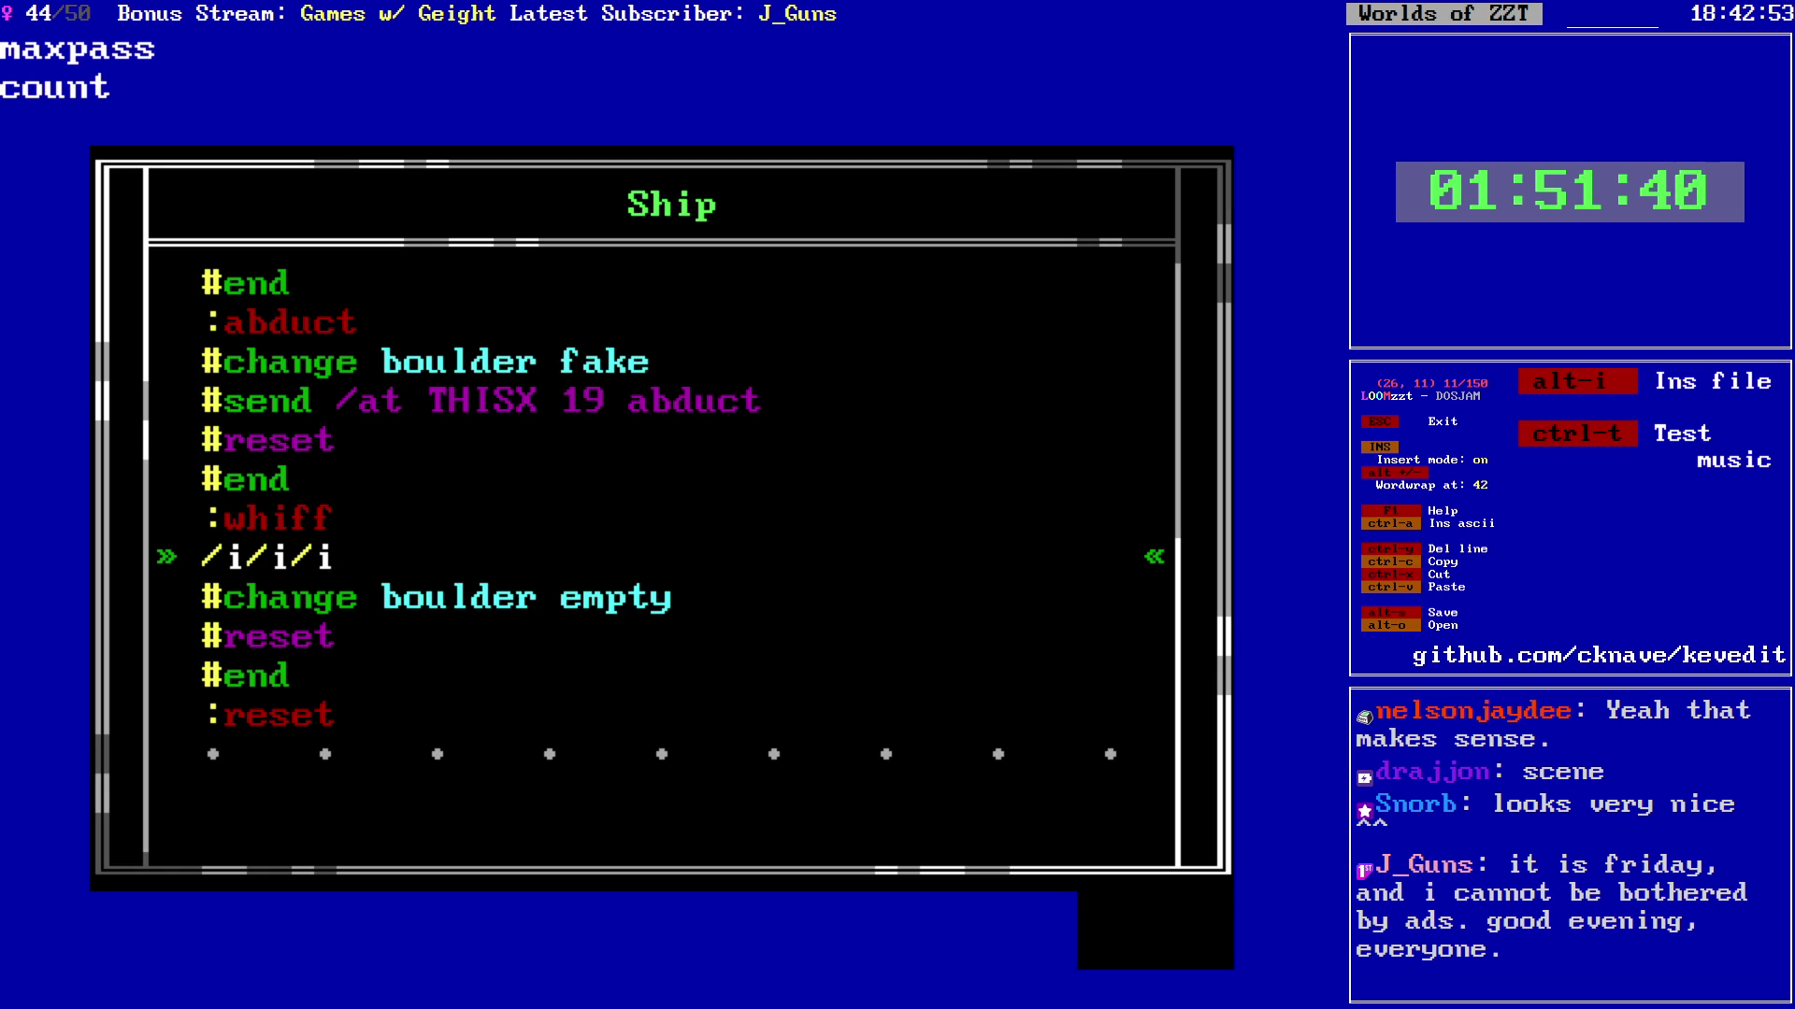
pyautogui.press('Down')
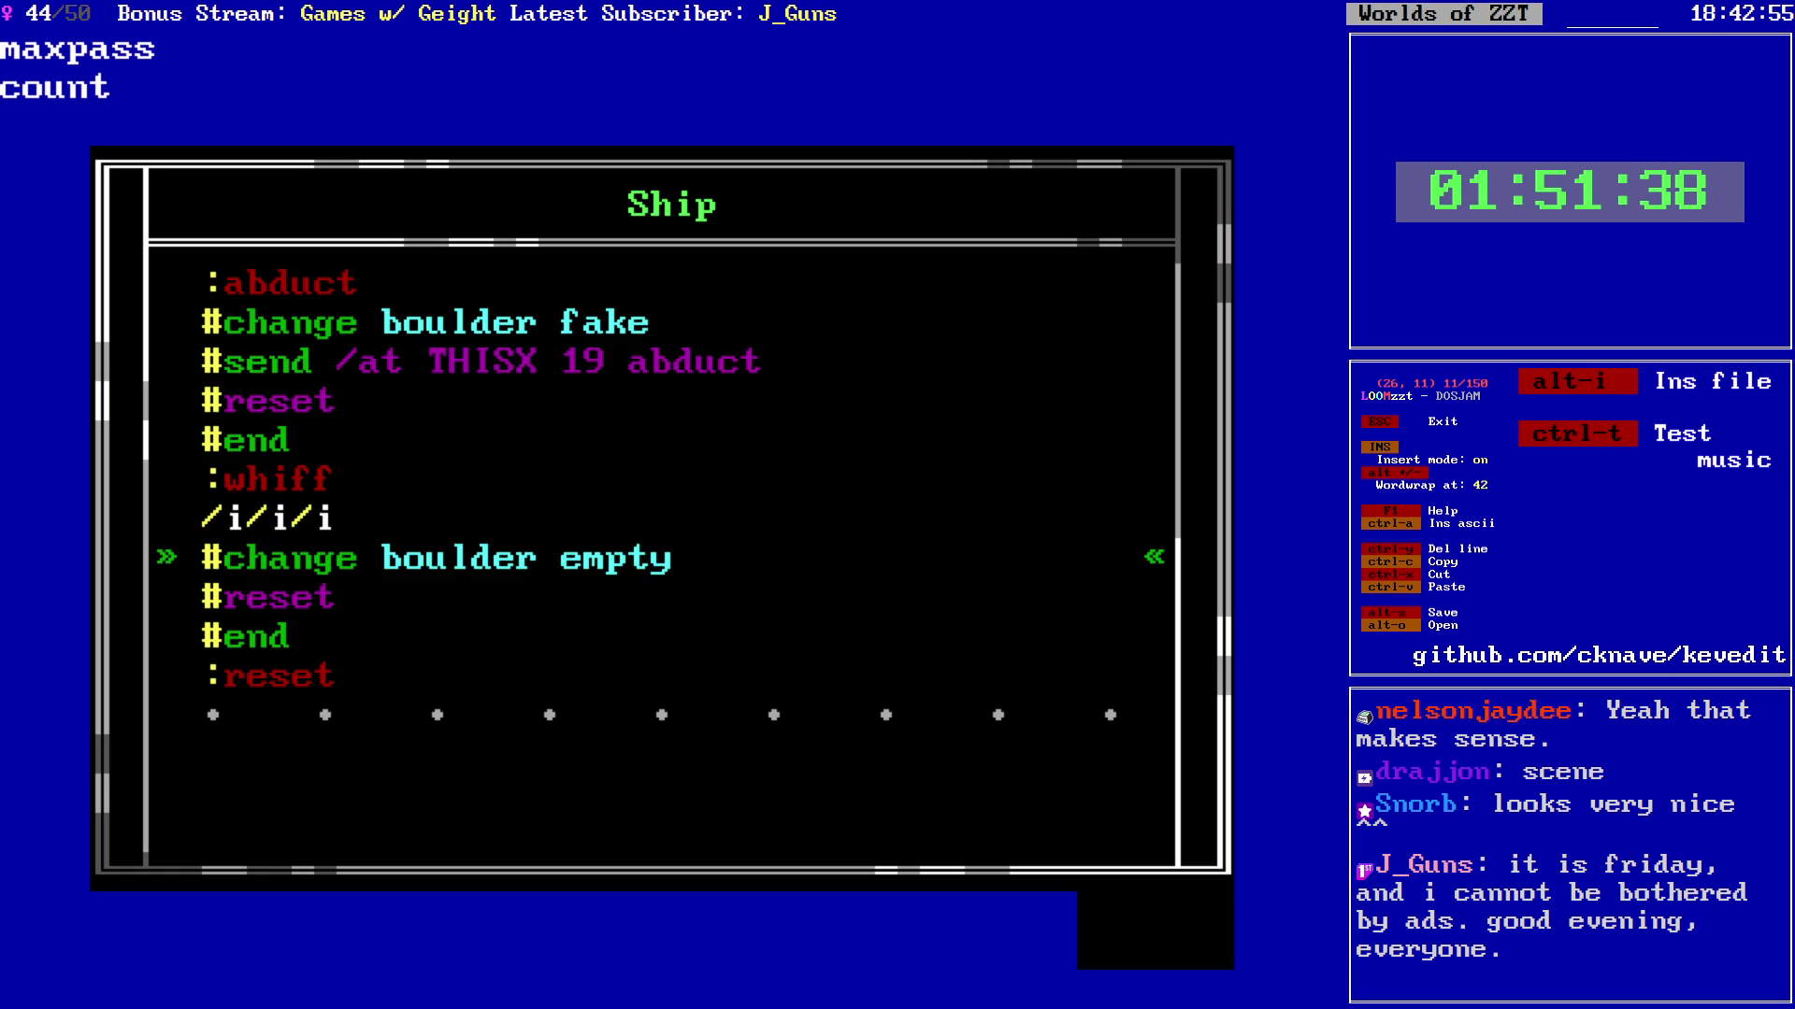
pyautogui.press('Return')
pyautogui.write('#clear ')
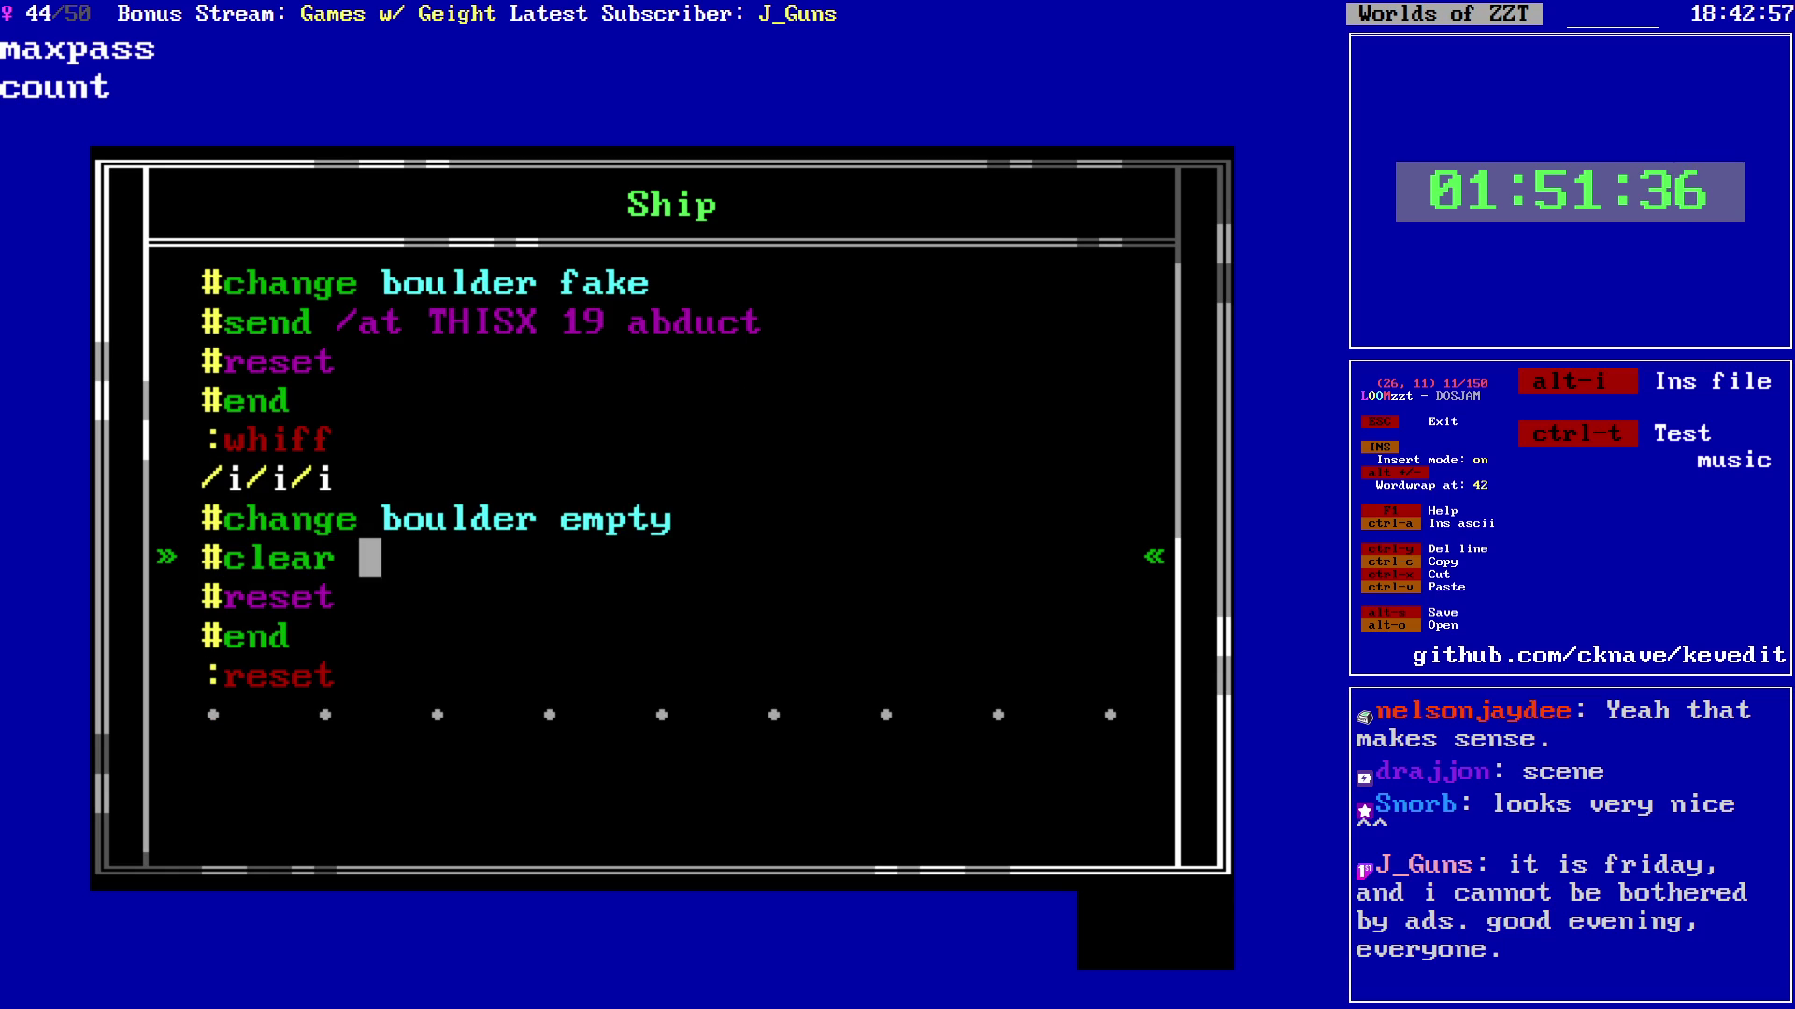
pyautogui.write('beamon')
pyautogui.press('Escape')
# - Save the world and launch a test play with Alt+T
pyautogui.hotkey('alt', 's')
pyautogui.press('Return')
pyautogui.hotkey('alt', 't')
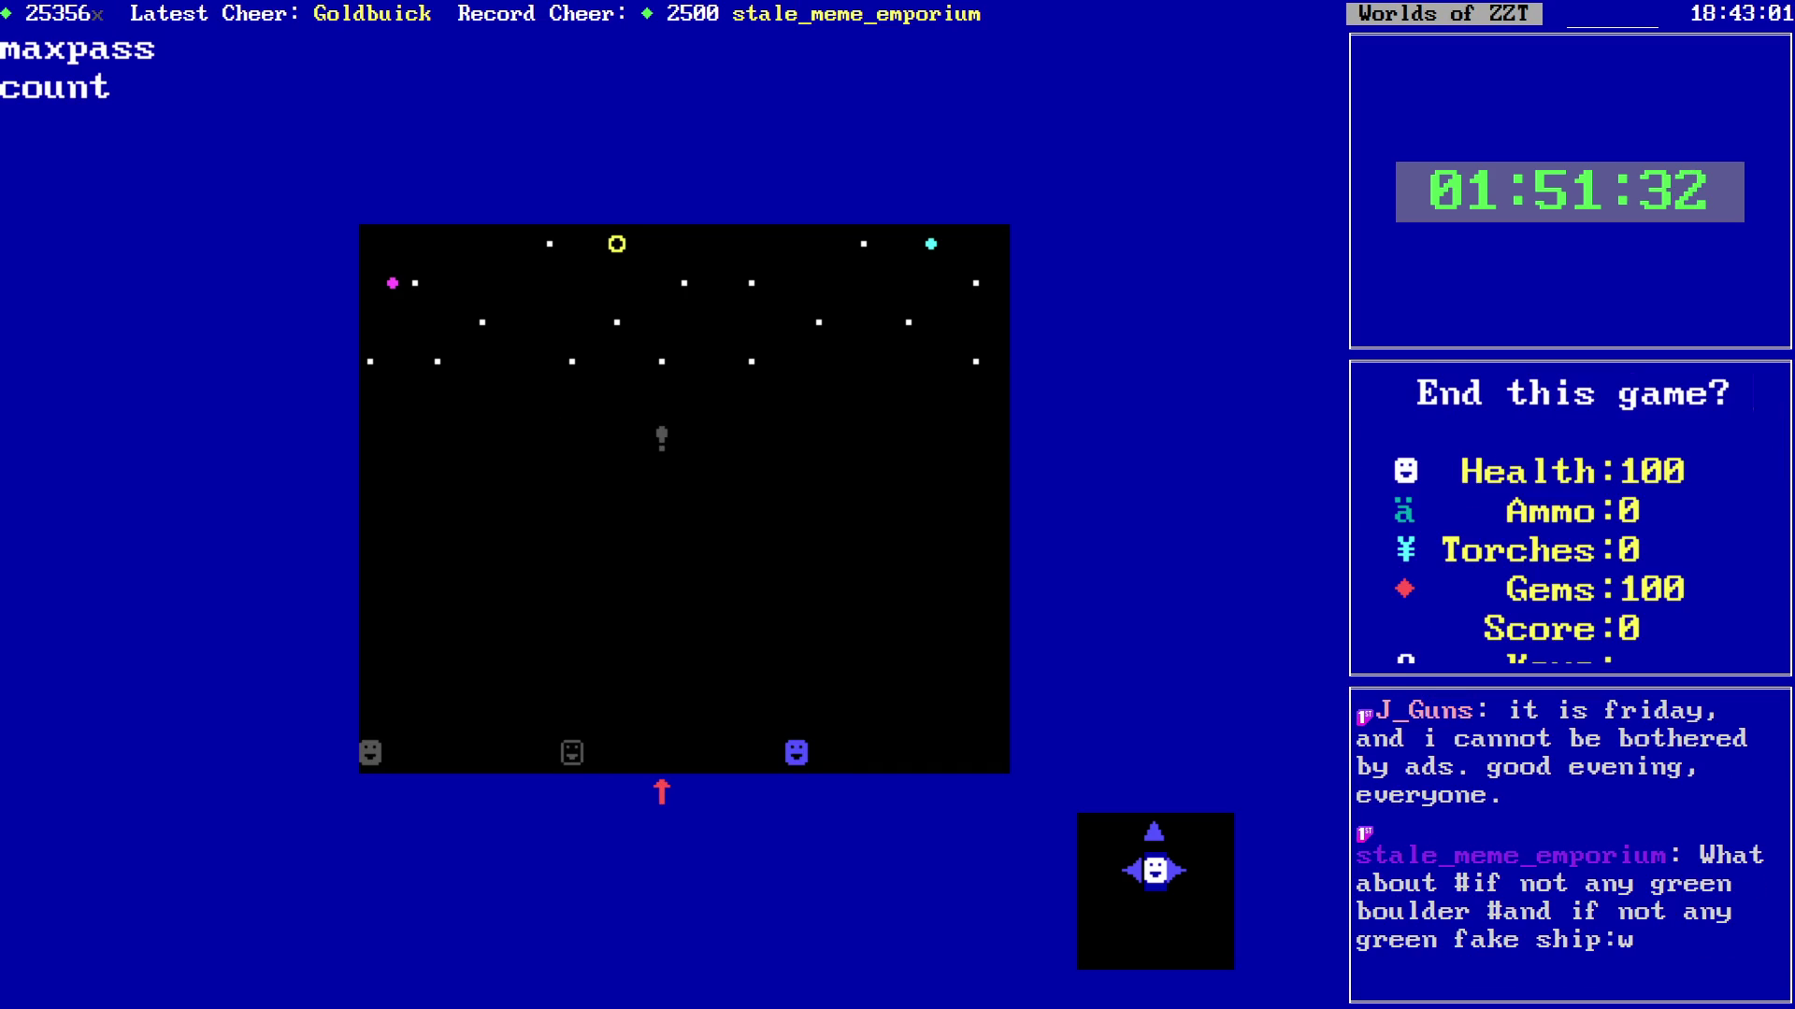
# - Reload the DOSJAM world and unpause to start playing
pyautogui.press('y')
pyautogui.press('w')
pyautogui.press('Return')
pyautogui.press('Right')
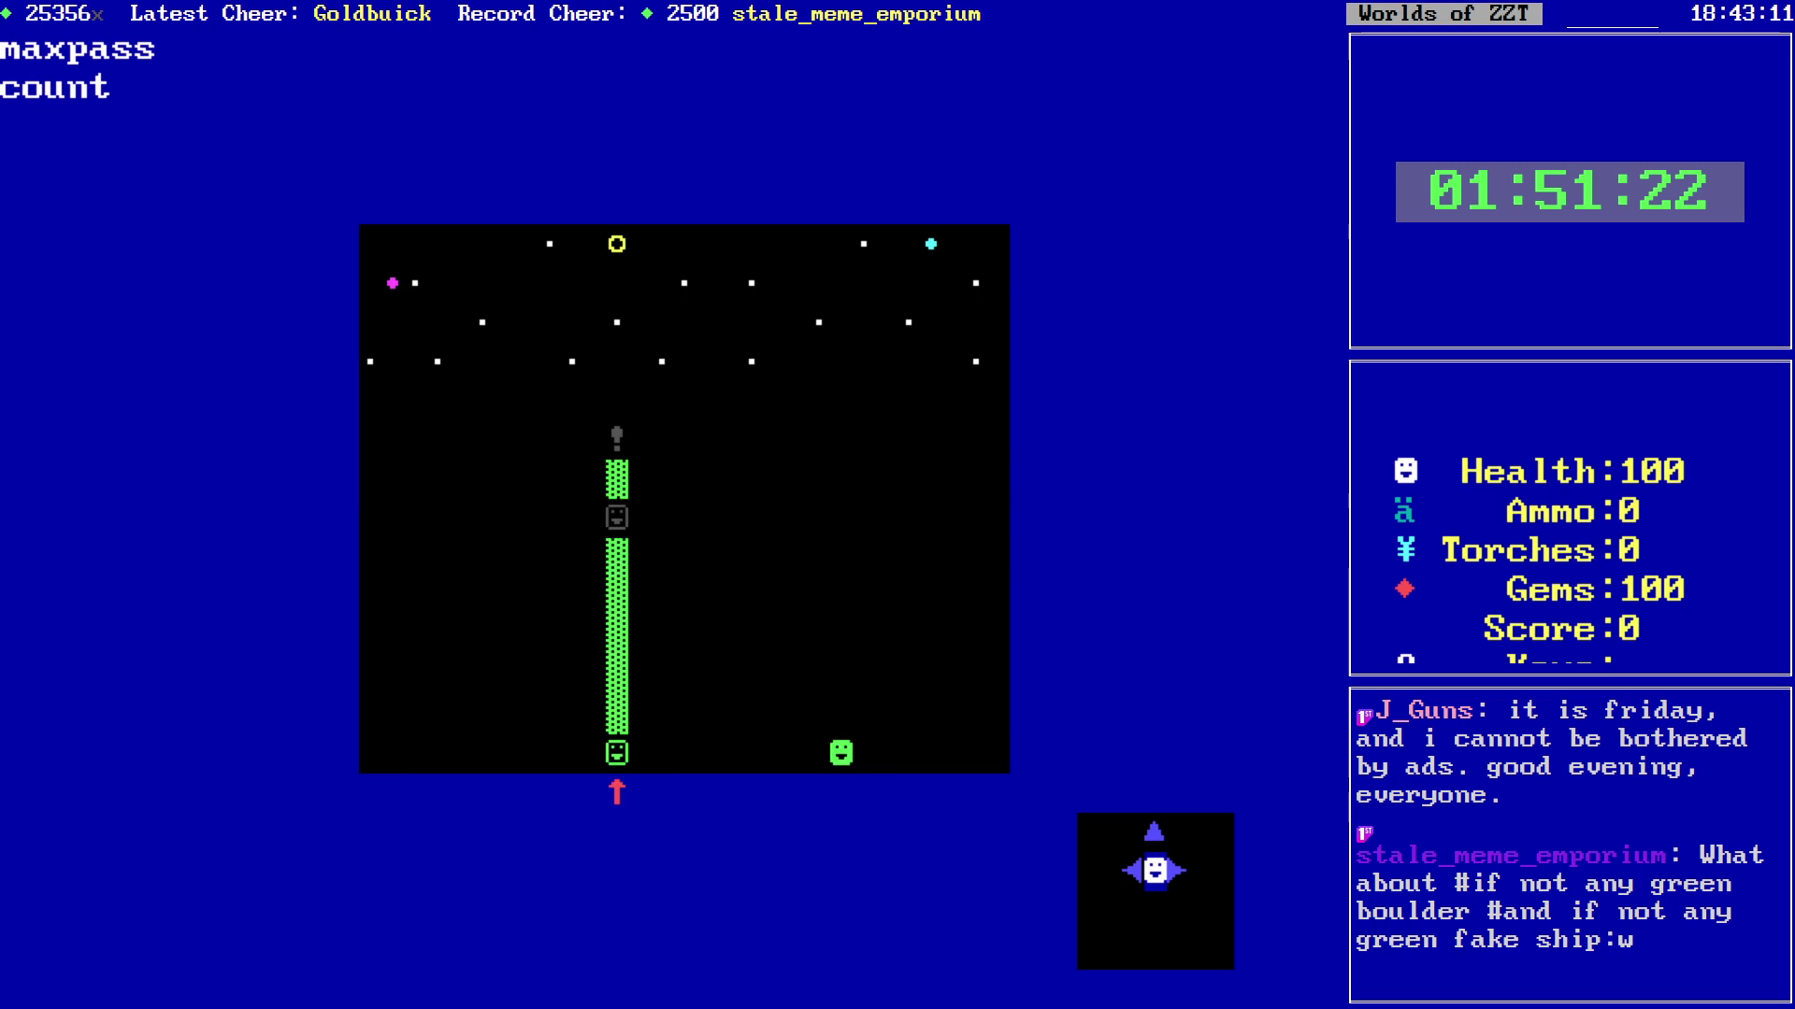
# - Move the ship back and forth along the board, beaming up a Dude
pyautogui.press('Right')
pyautogui.press('Left')
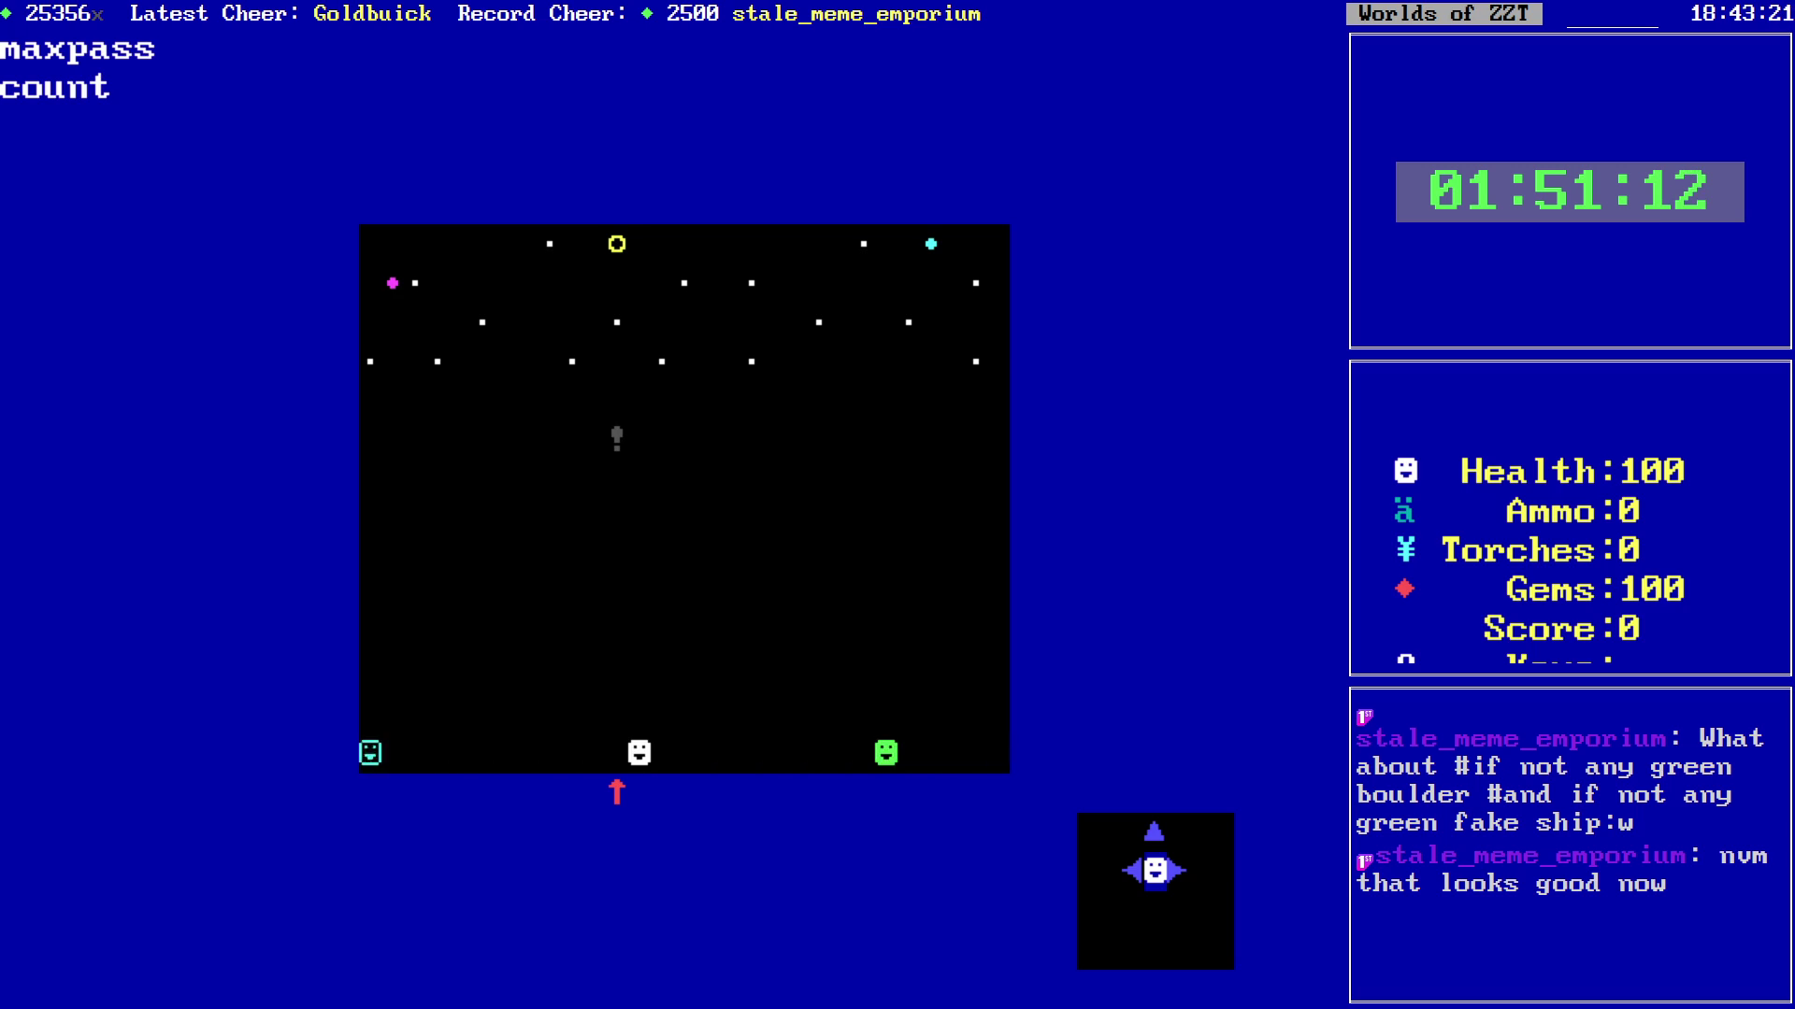
pyautogui.press('Left')
pyautogui.press('Left')
pyautogui.press('Right')
pyautogui.press('Right')
pyautogui.press('Right')
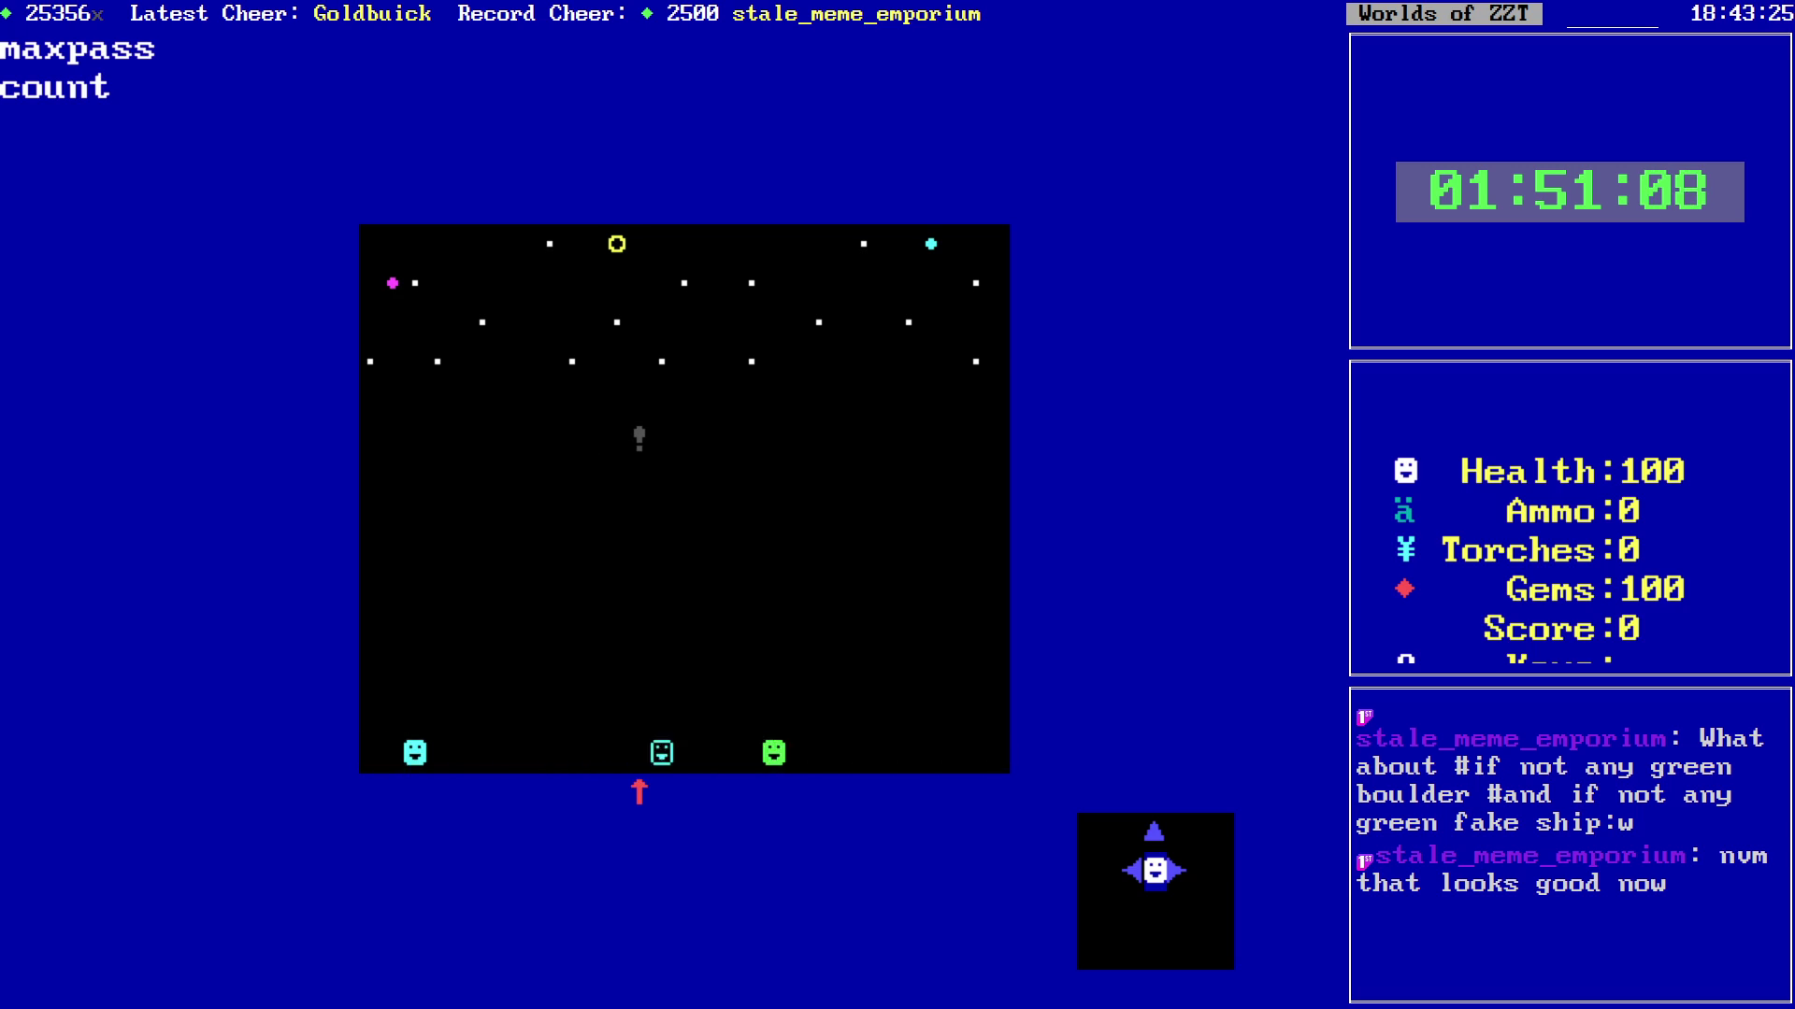
pyautogui.press('Left')
pyautogui.press('Left')
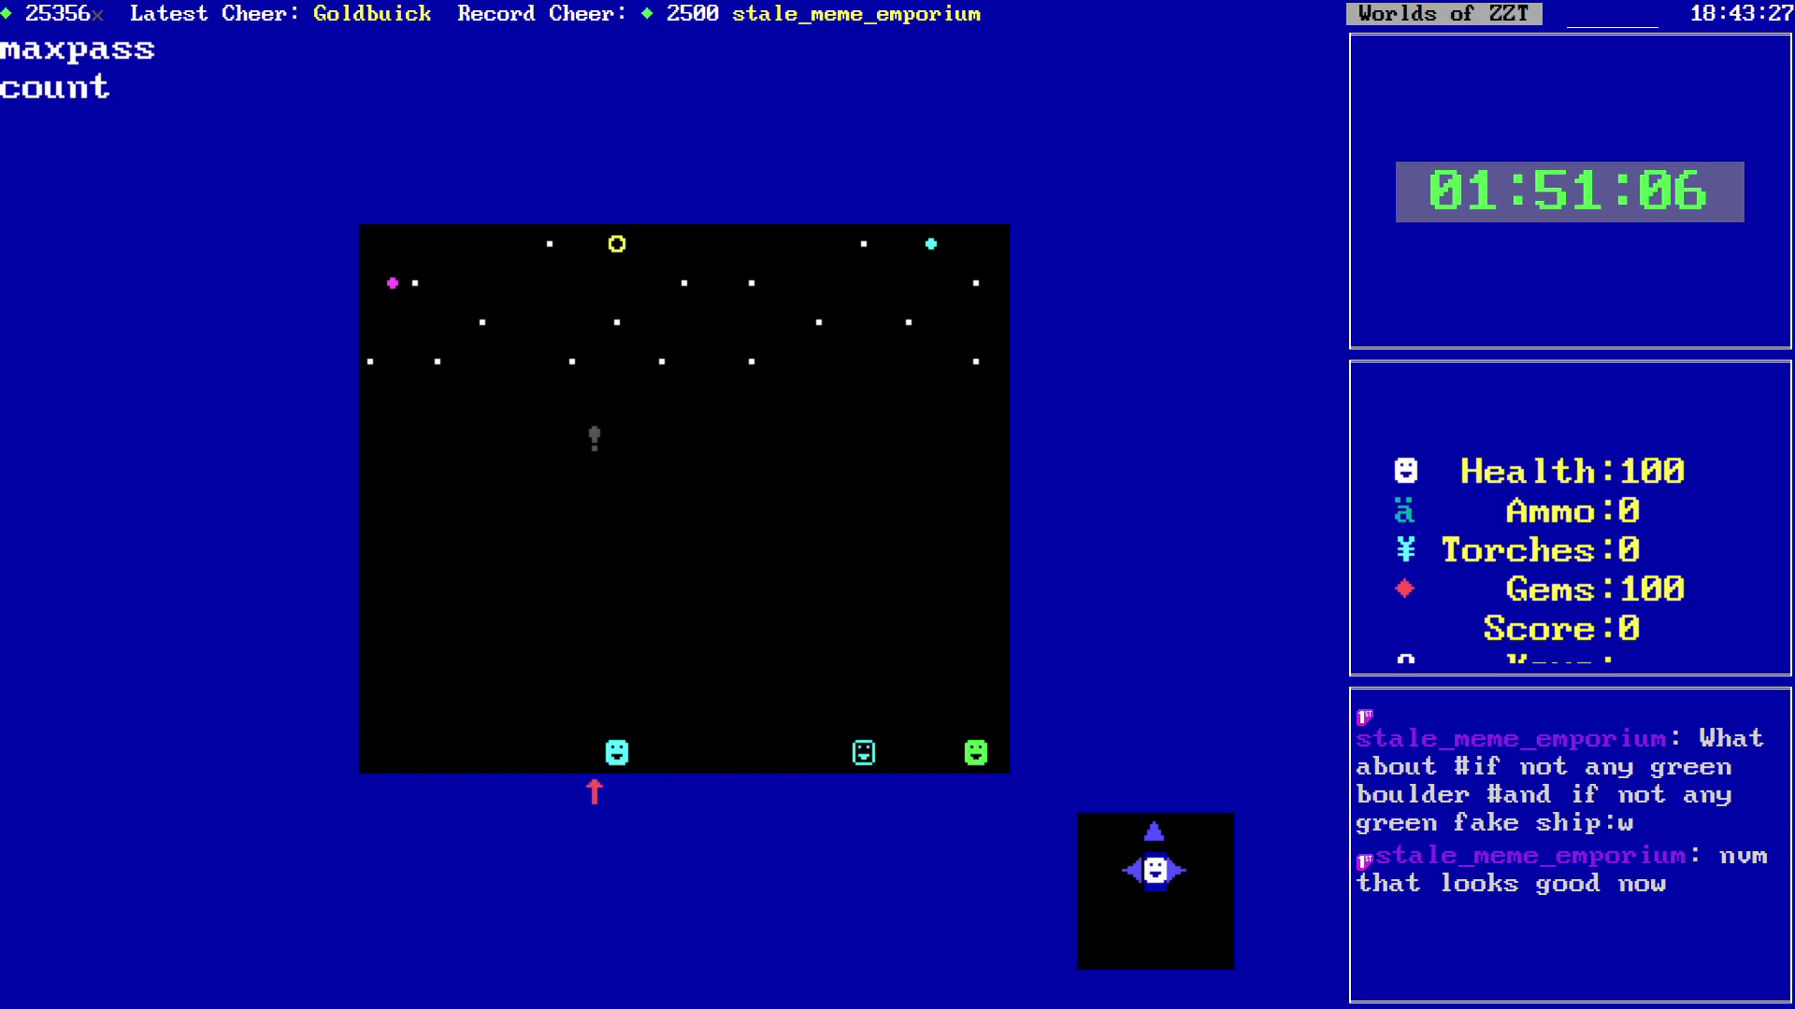
pyautogui.press('Right')
pyautogui.press('Left')
pyautogui.press('Left')
pyautogui.press('Left')
pyautogui.press('Left')
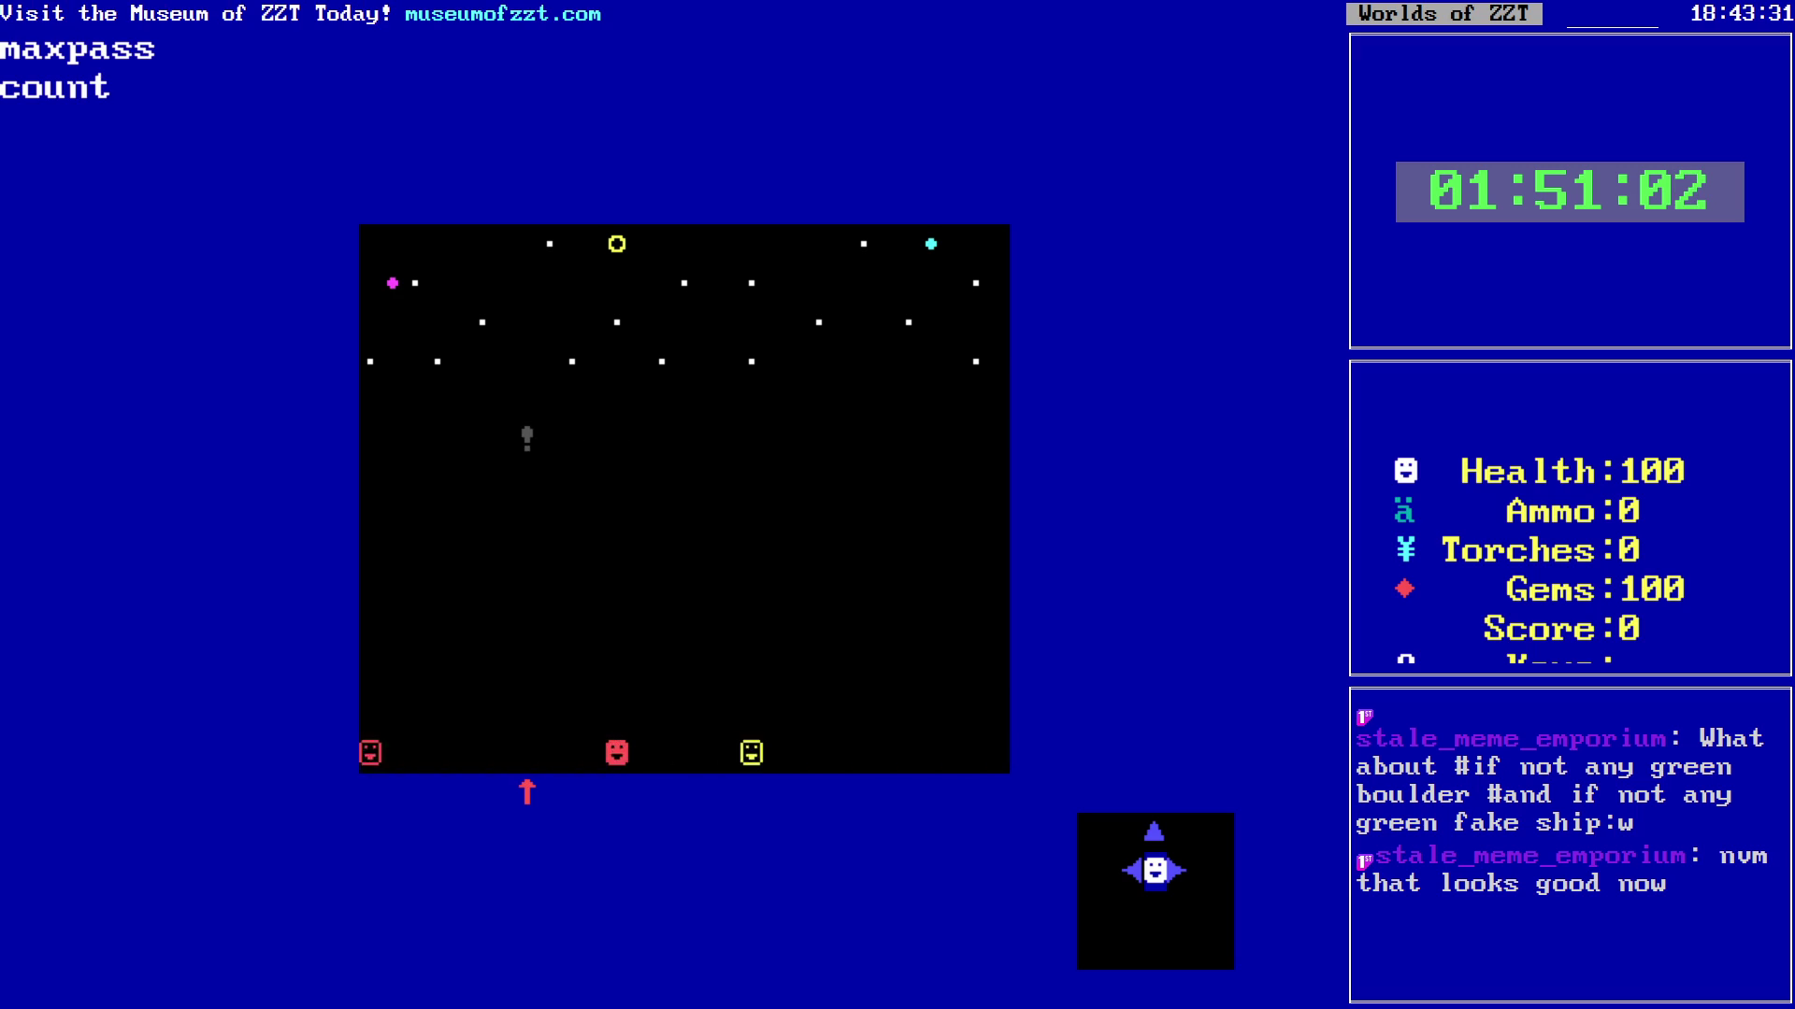
# - Move the ship far right, fire the beam at the red Dude, then end the test
pyautogui.press('Right')
pyautogui.press('Right')
pyautogui.press('Right')
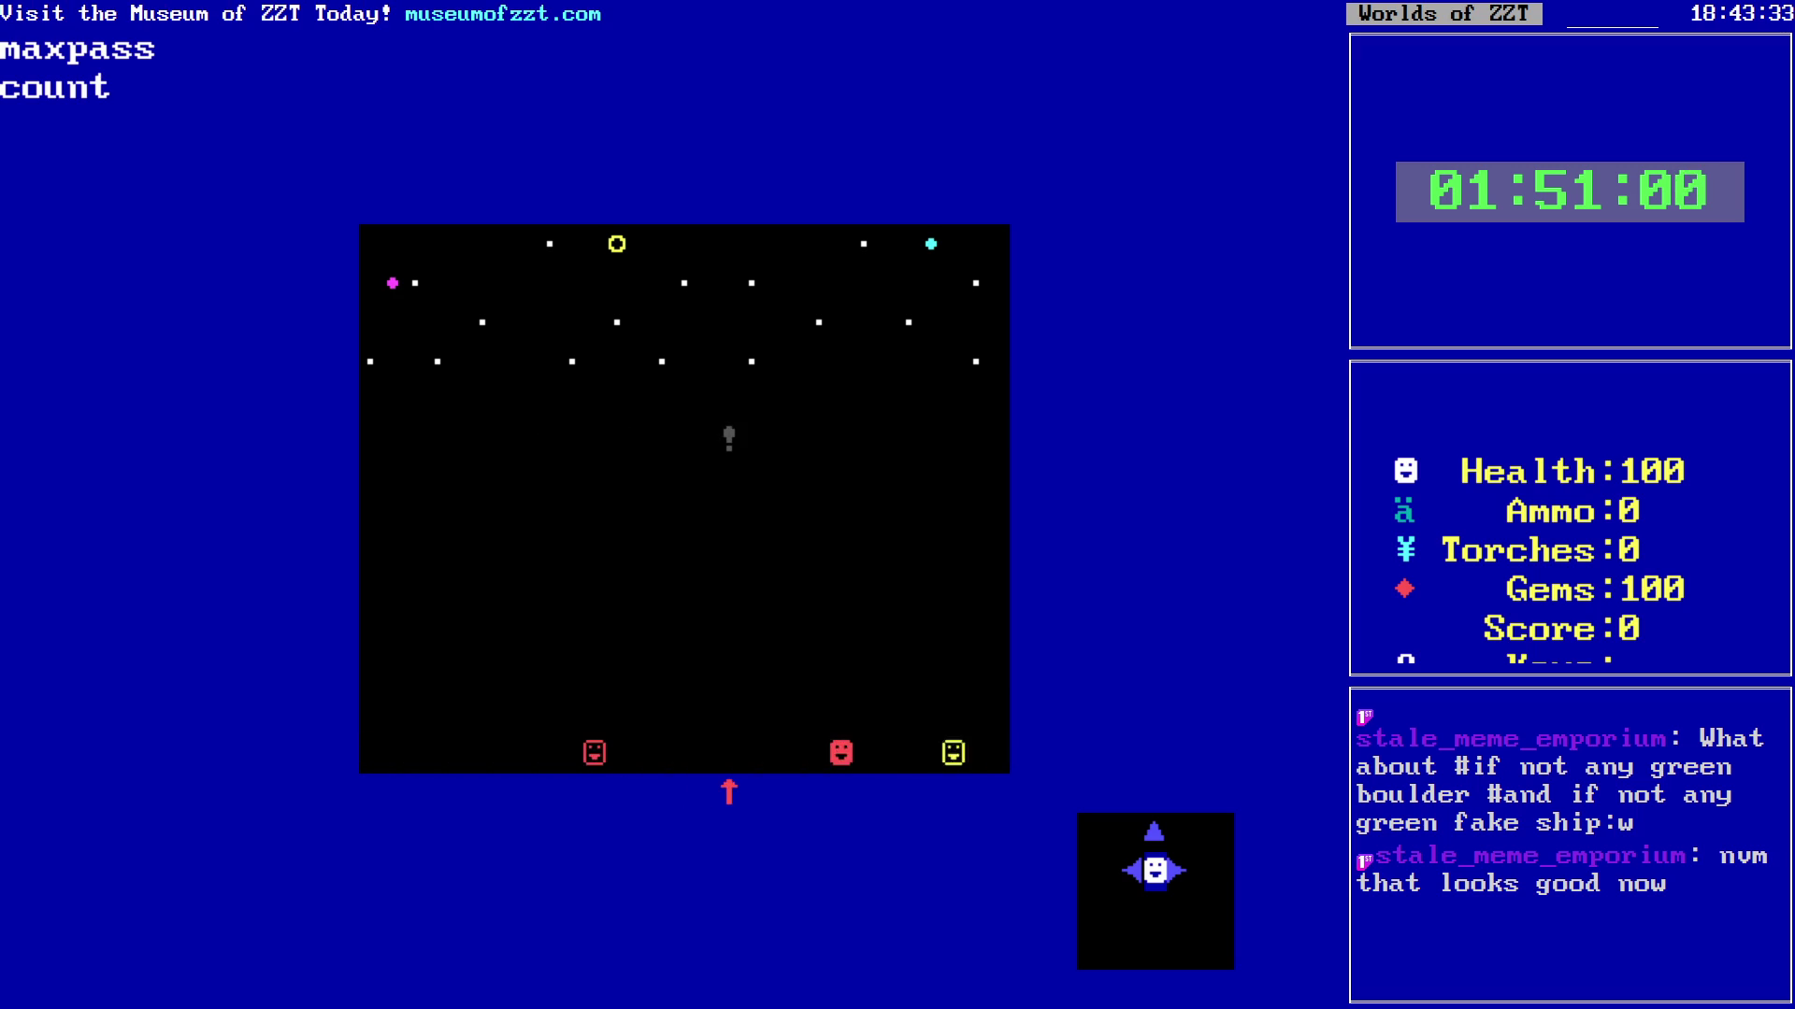
pyautogui.press('Left')
pyautogui.press('Left')
pyautogui.press('Up')
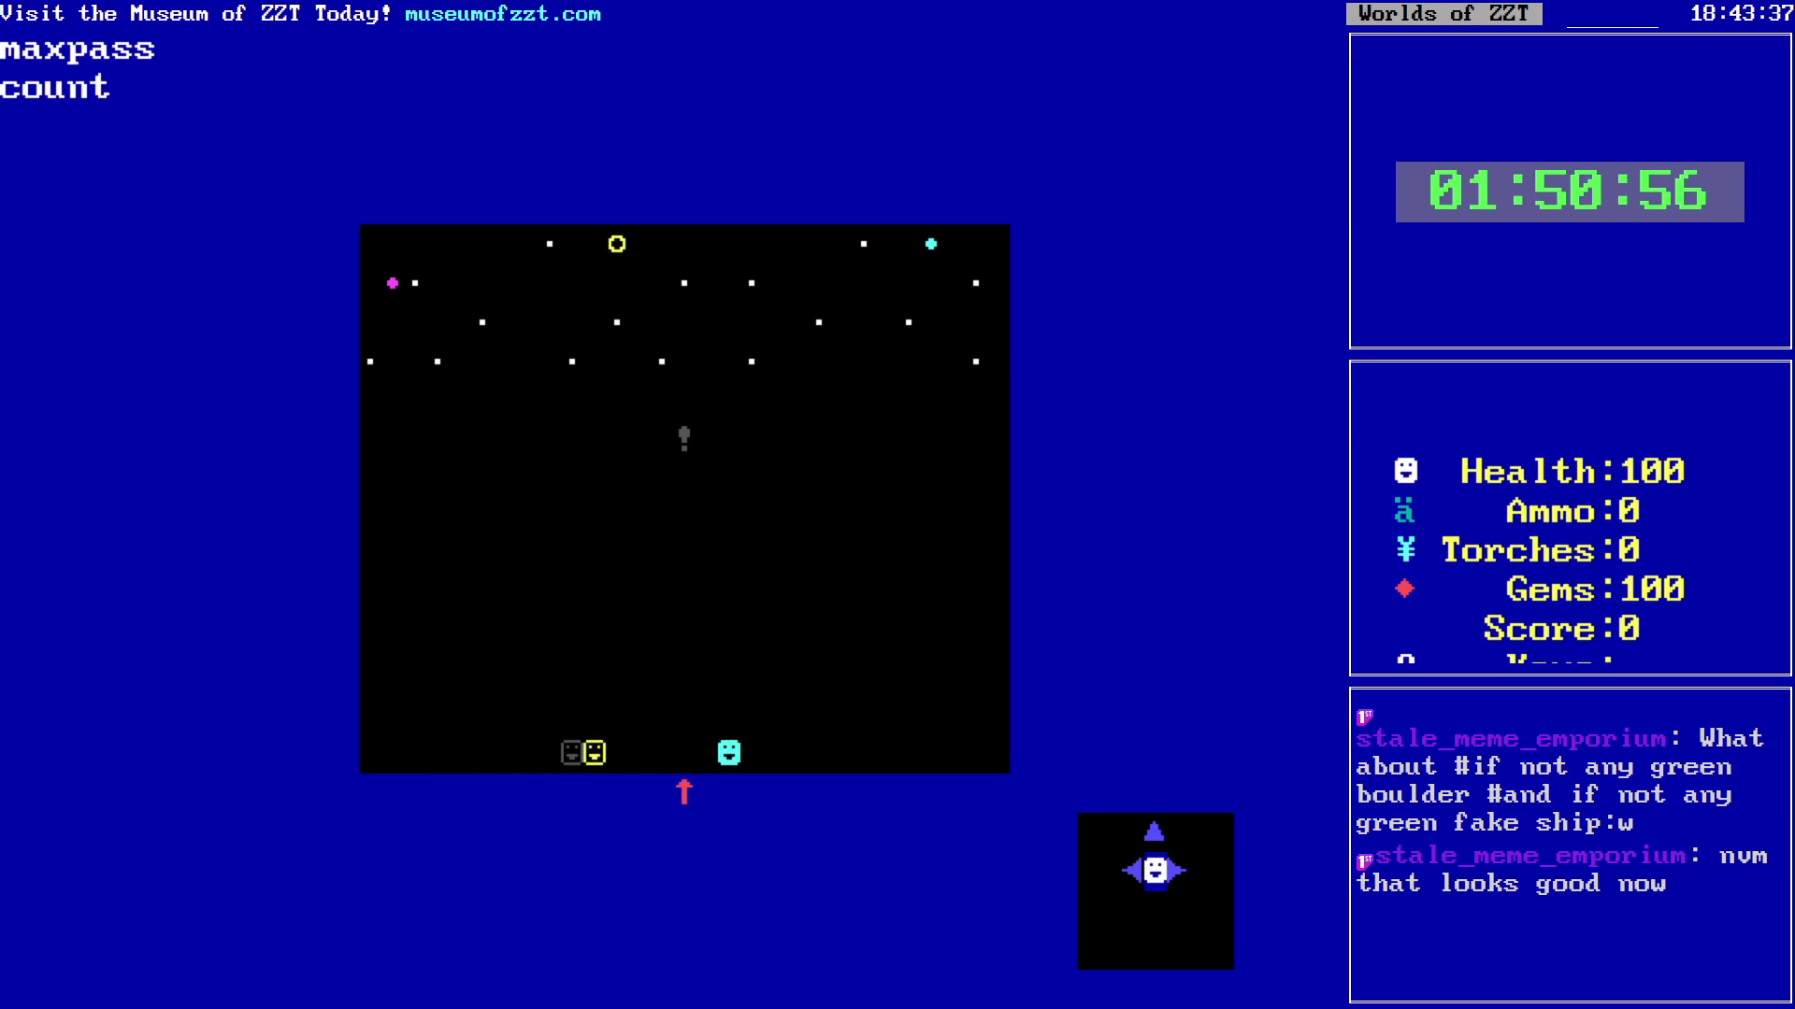
pyautogui.press('Up')
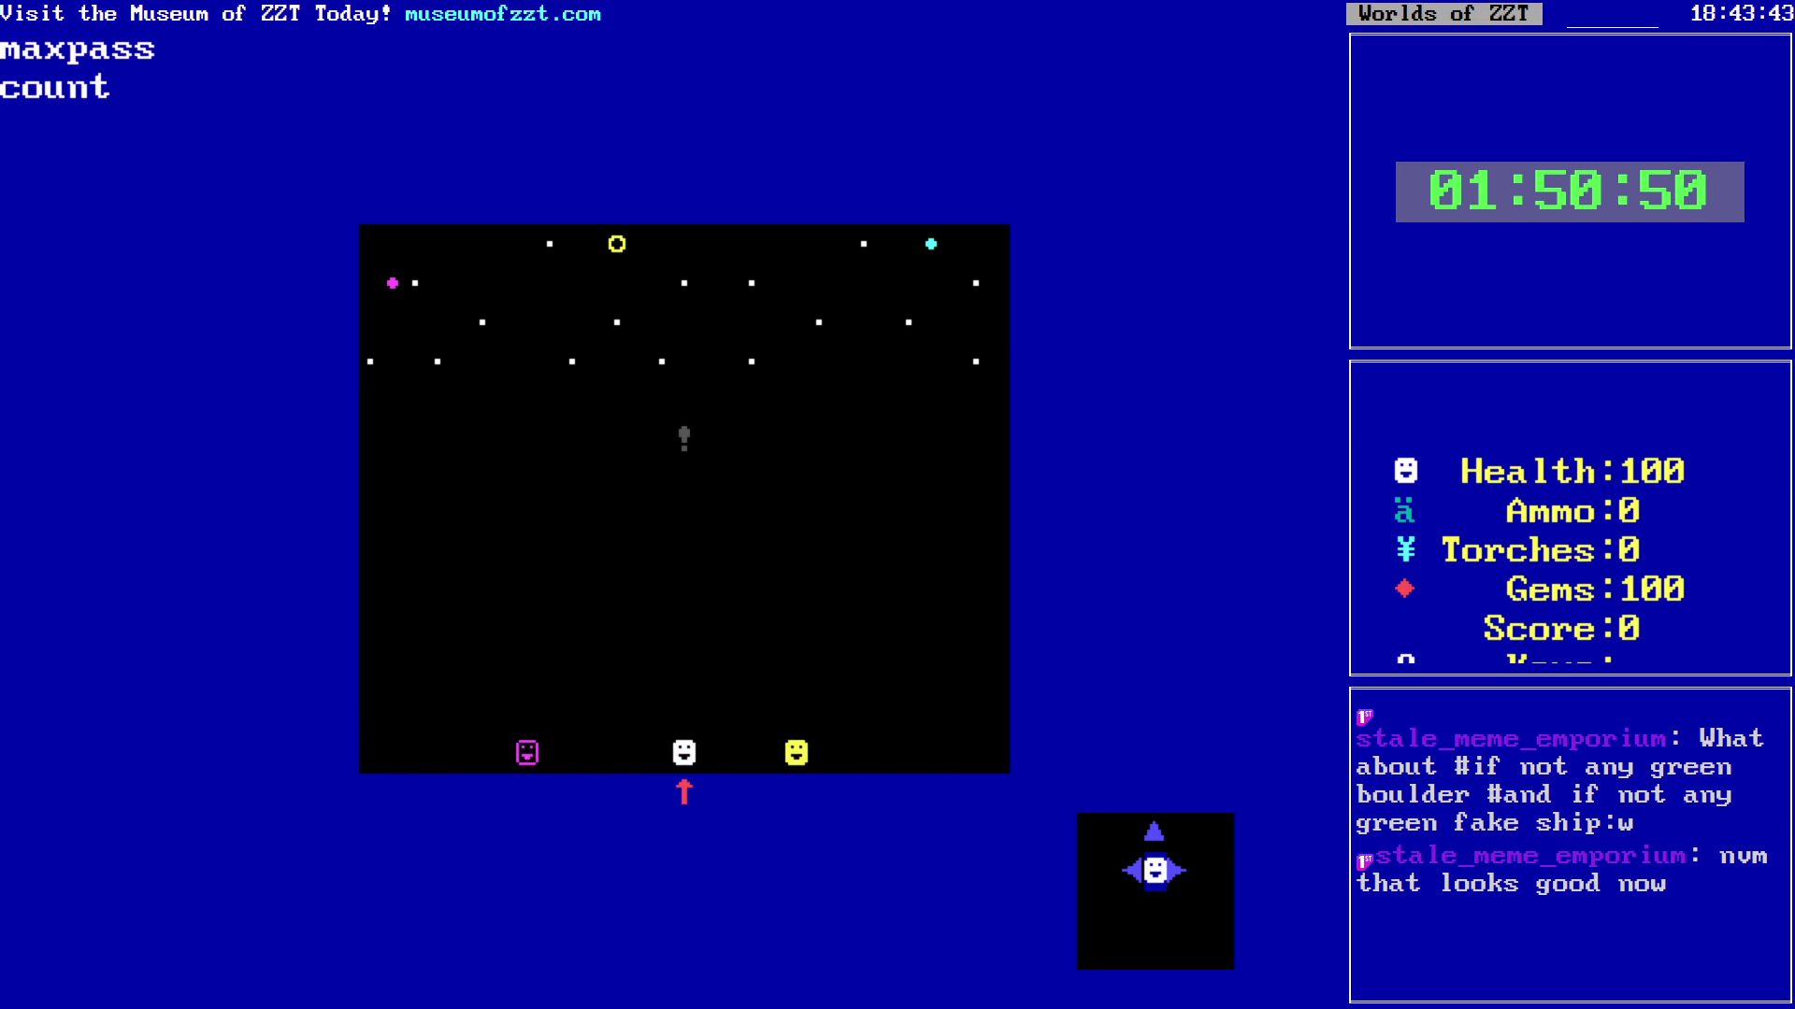
pyautogui.press('Escape')
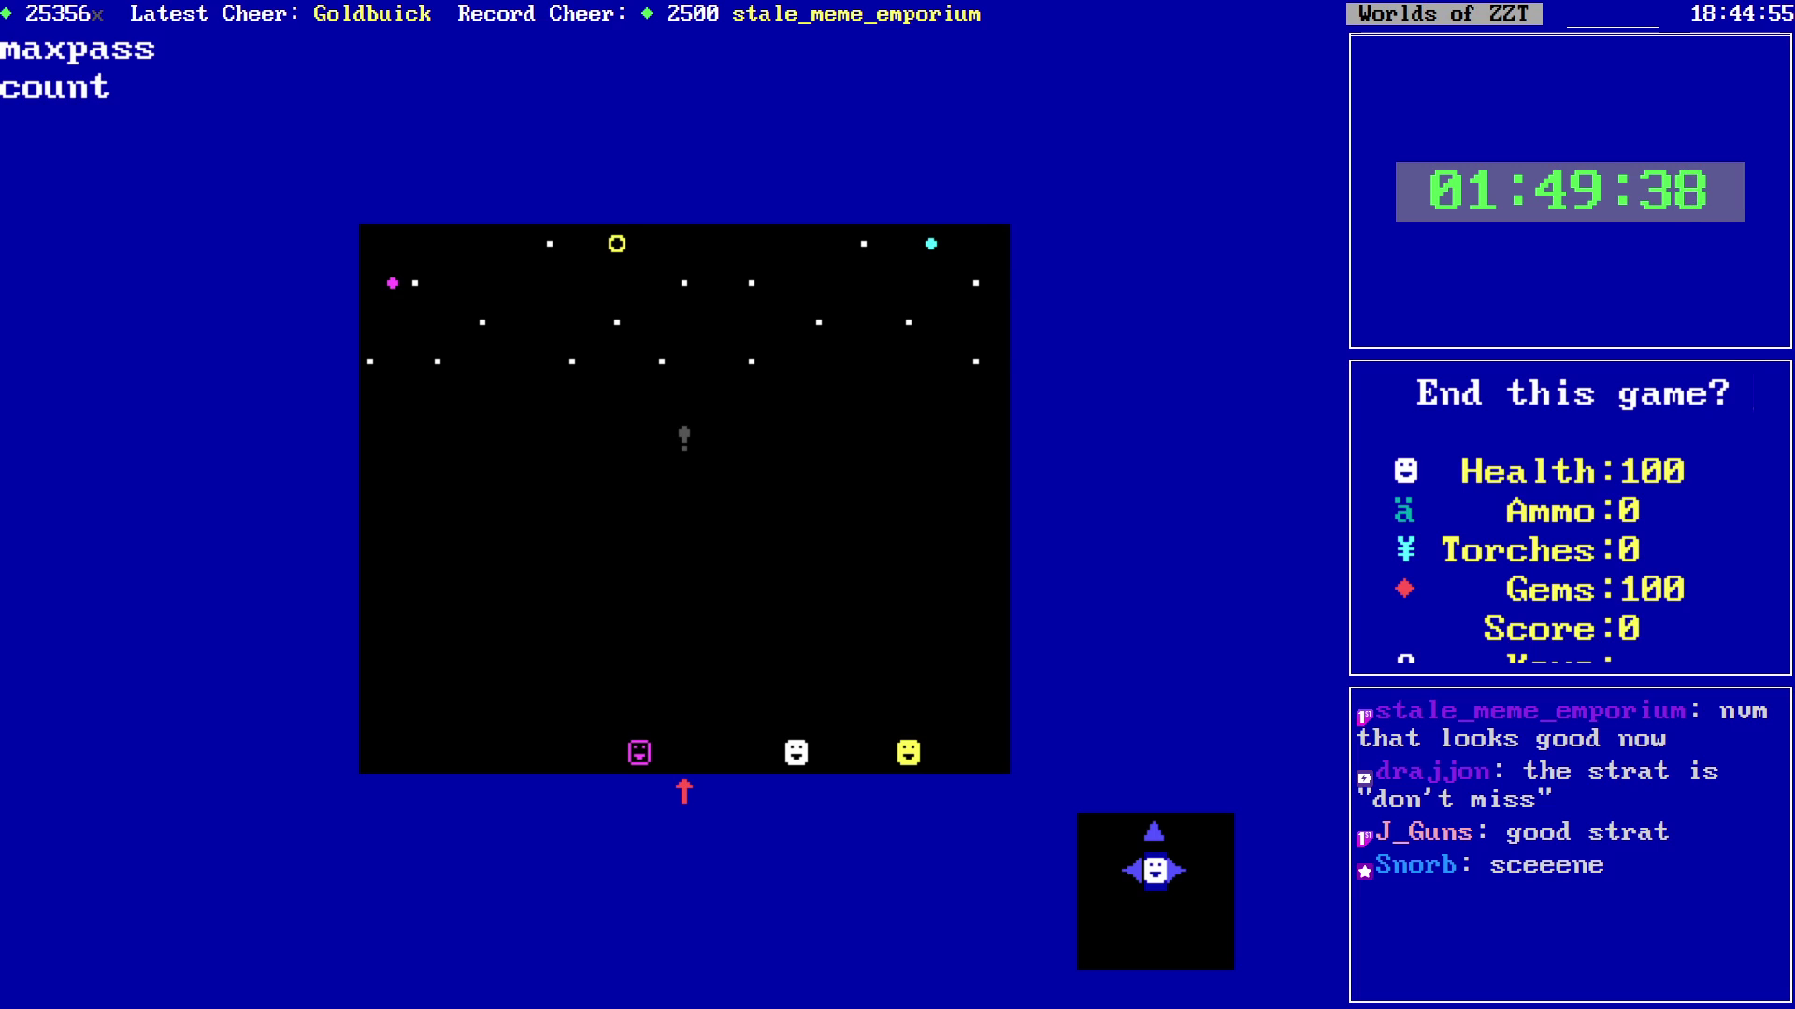
pyautogui.press('y')
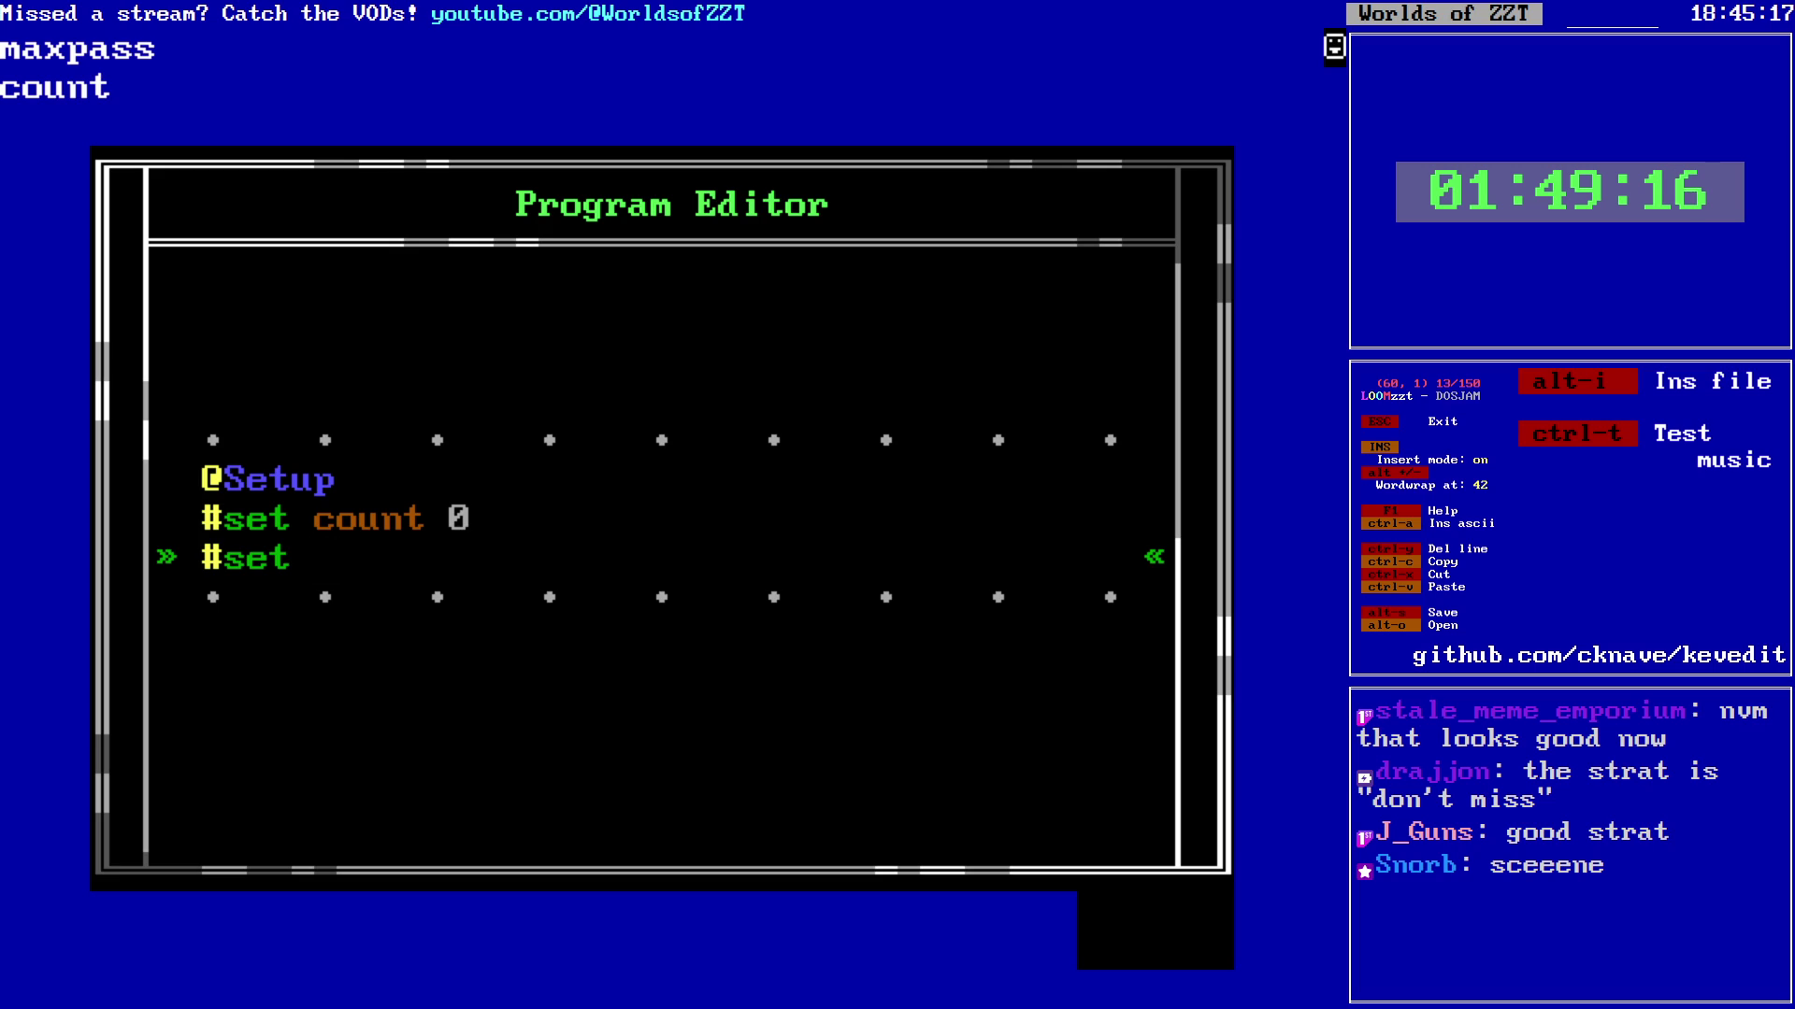
# - Retype the count line and add '#set timer 61' in the Setup program
pyautogui.press('Up')
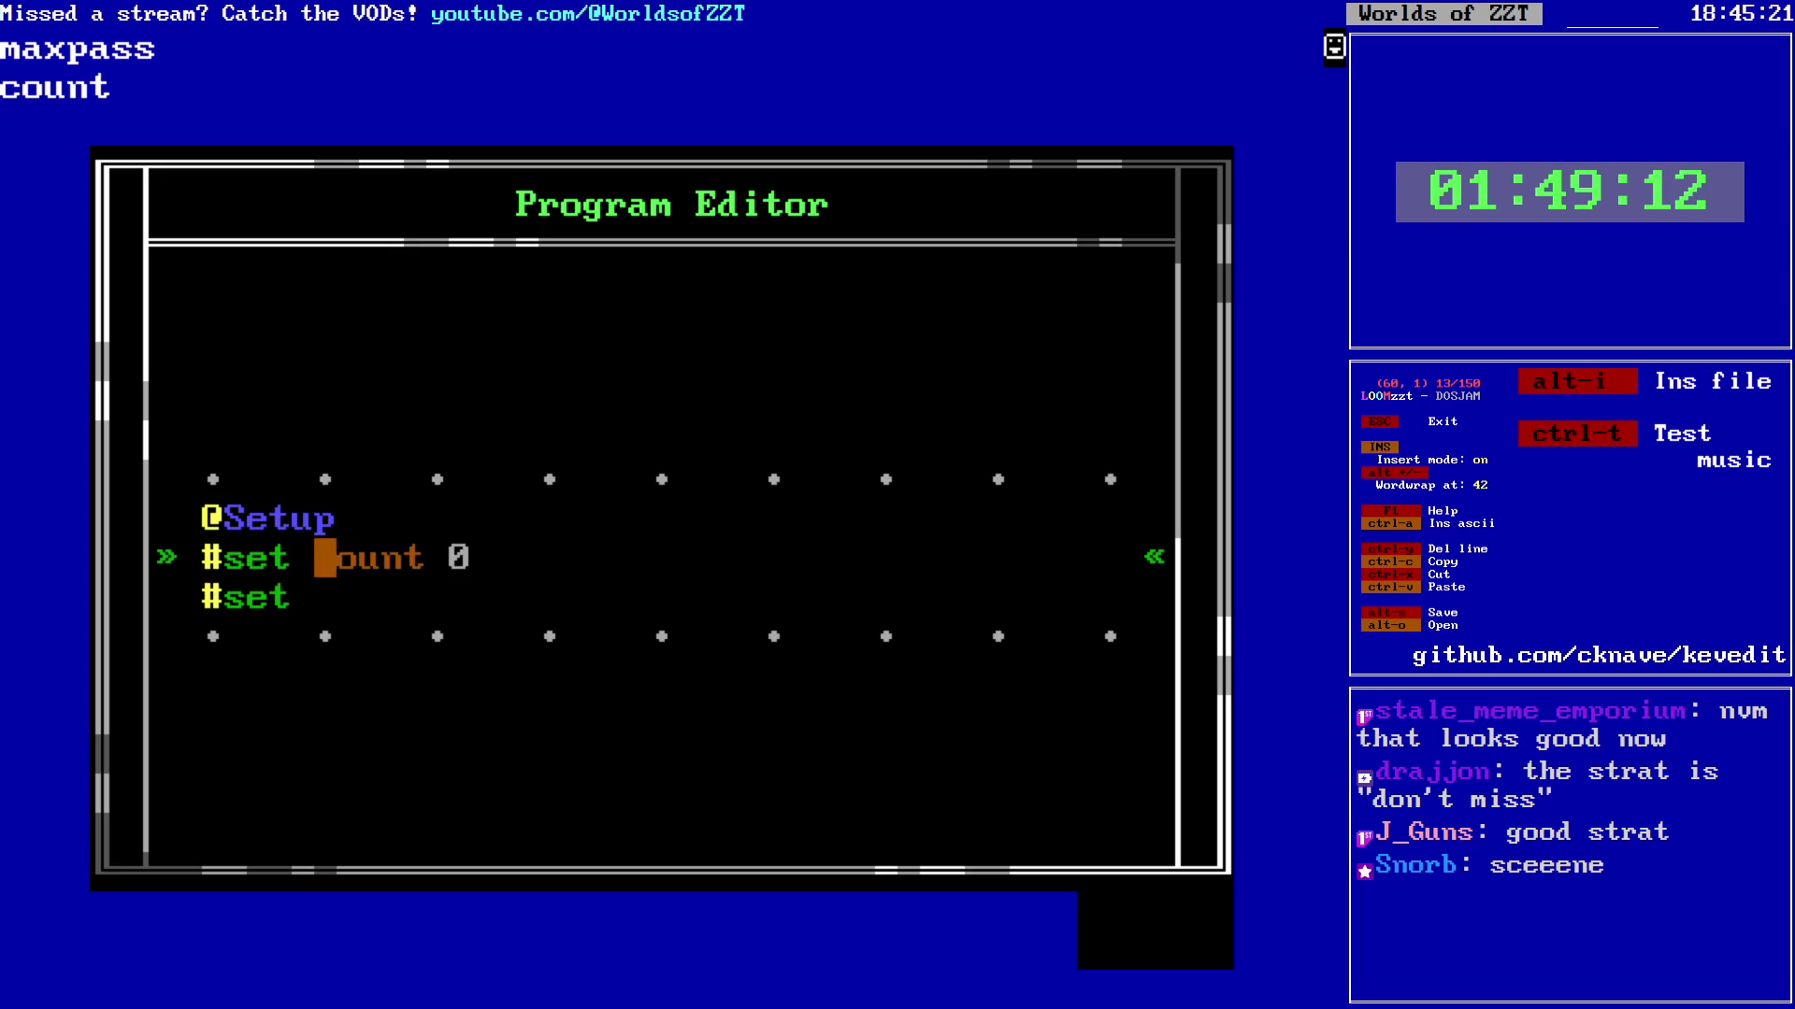
pyautogui.press('Delete')
pyautogui.press('Delete')
pyautogui.press('Delete')
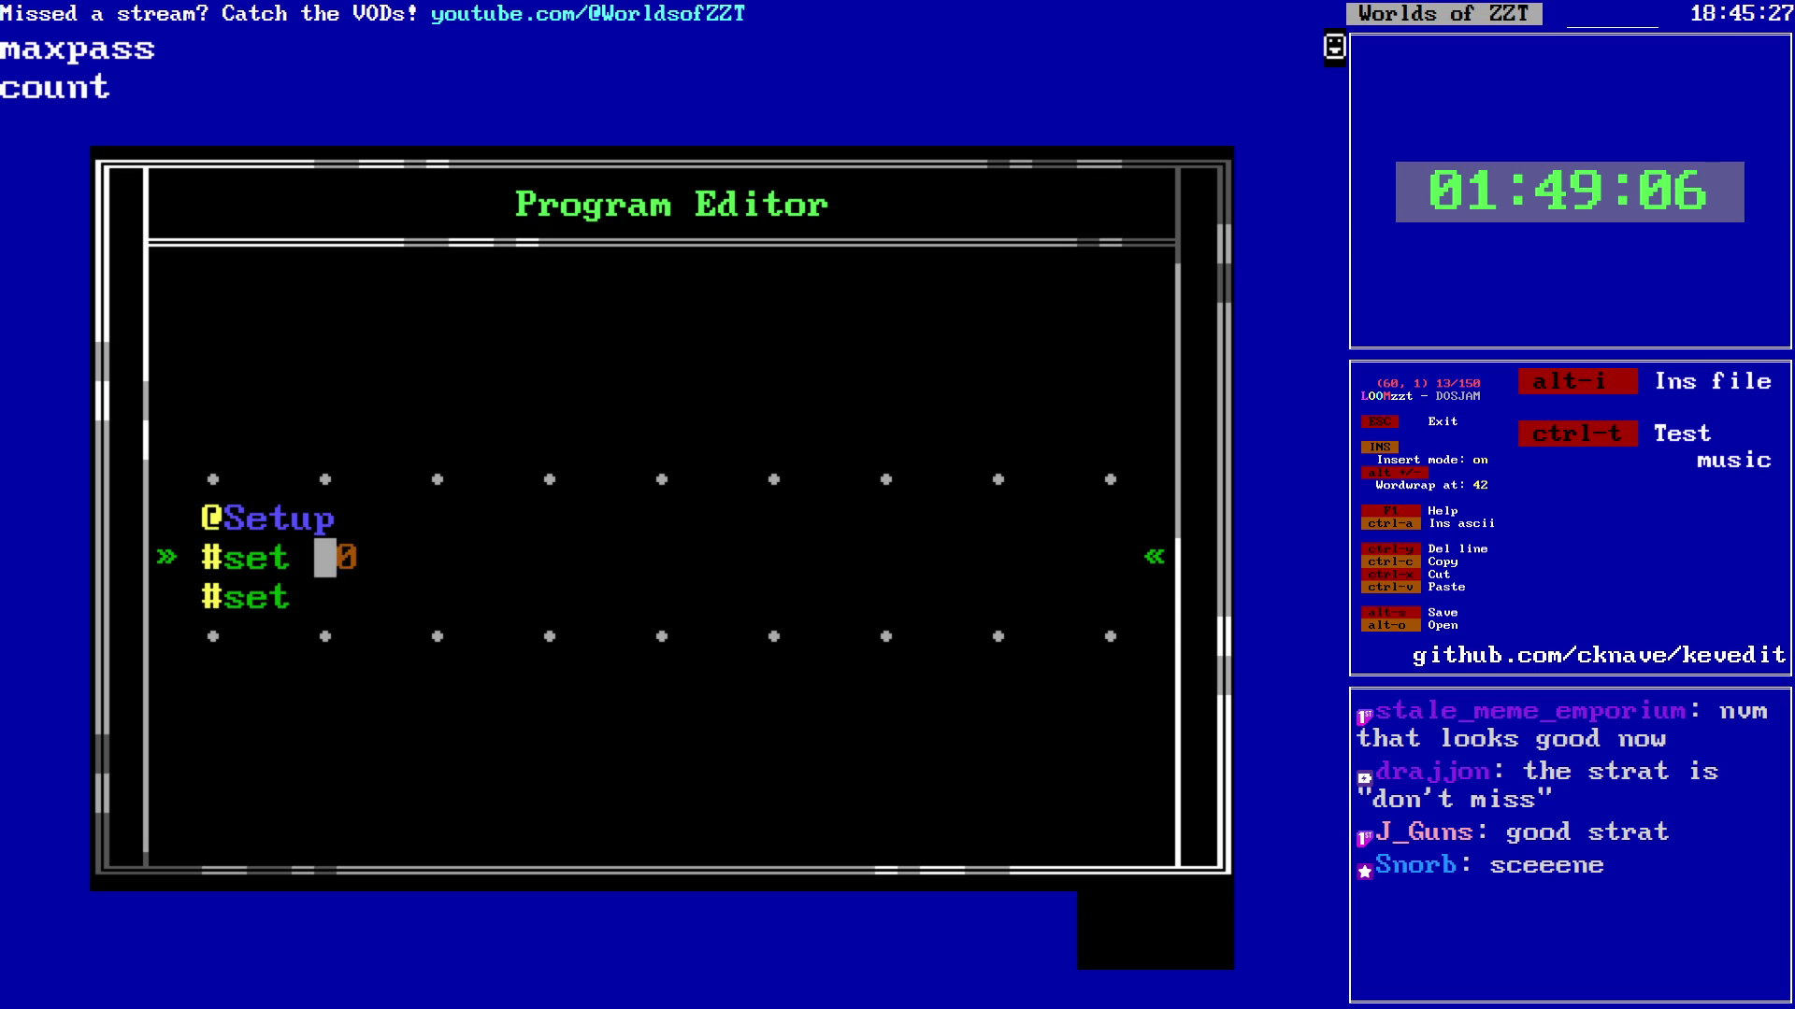
pyautogui.write('count')
pyautogui.press('Down')
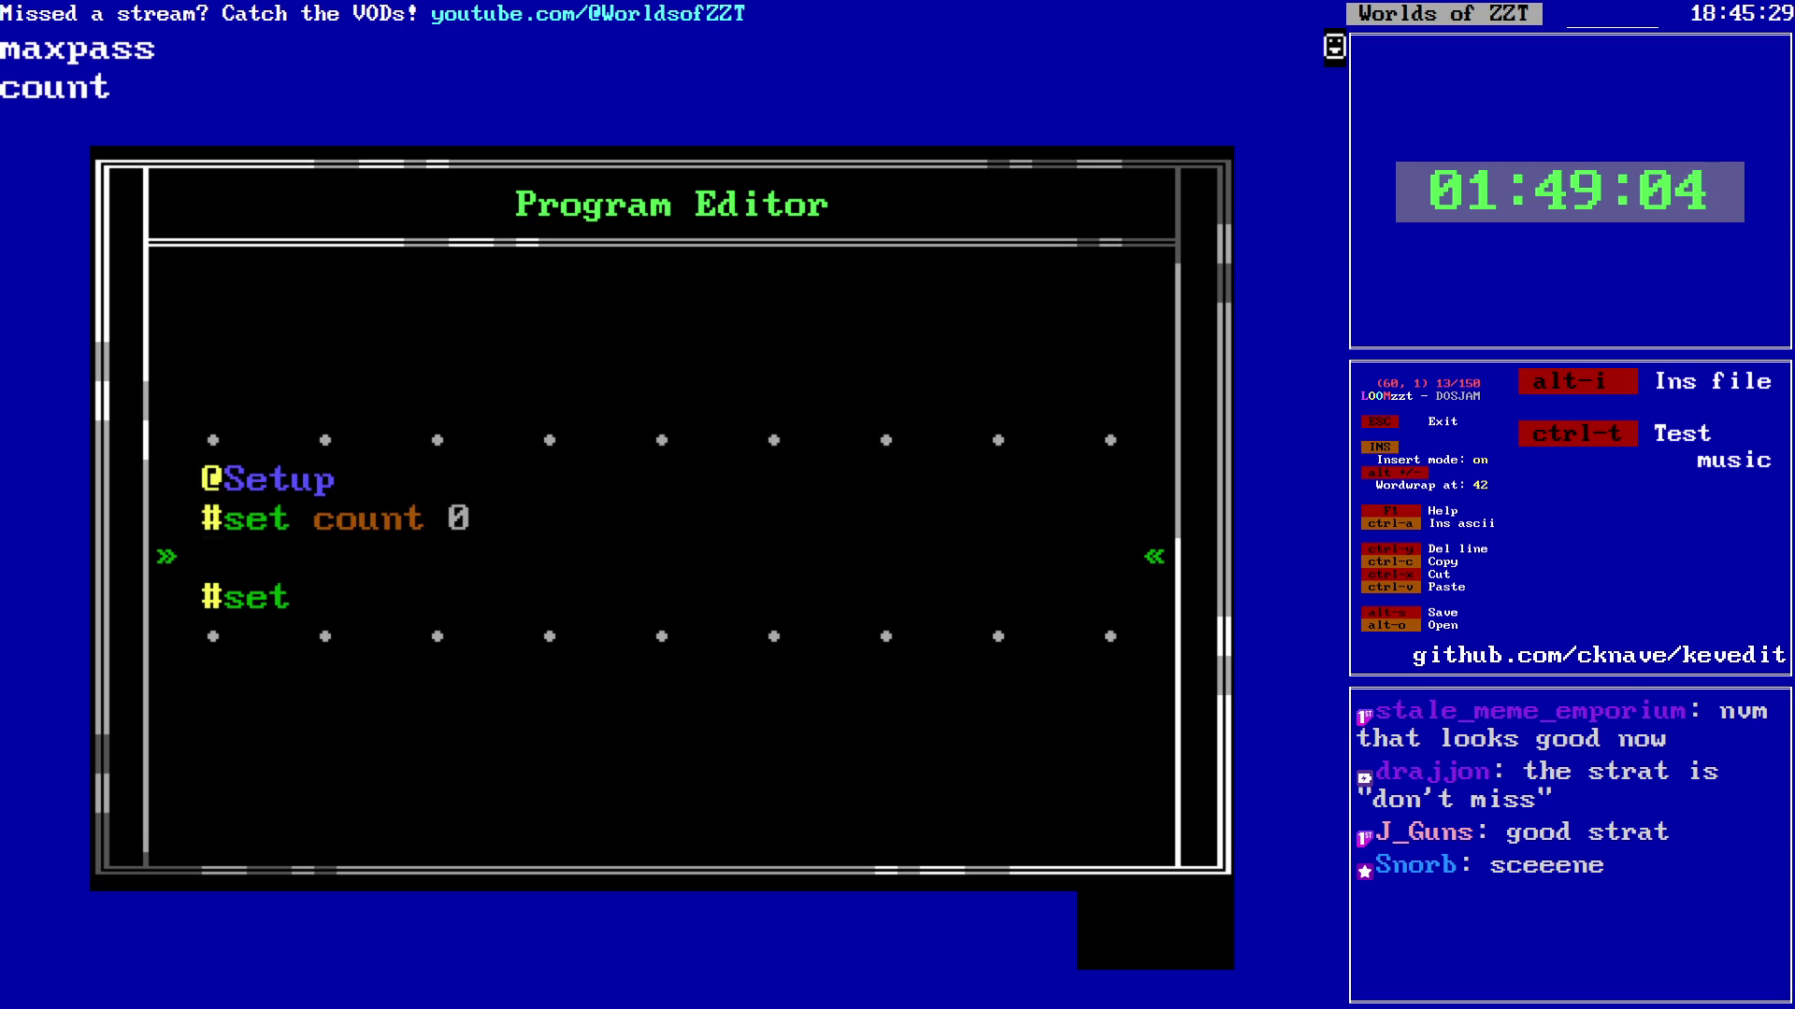
pyautogui.write('timer ')
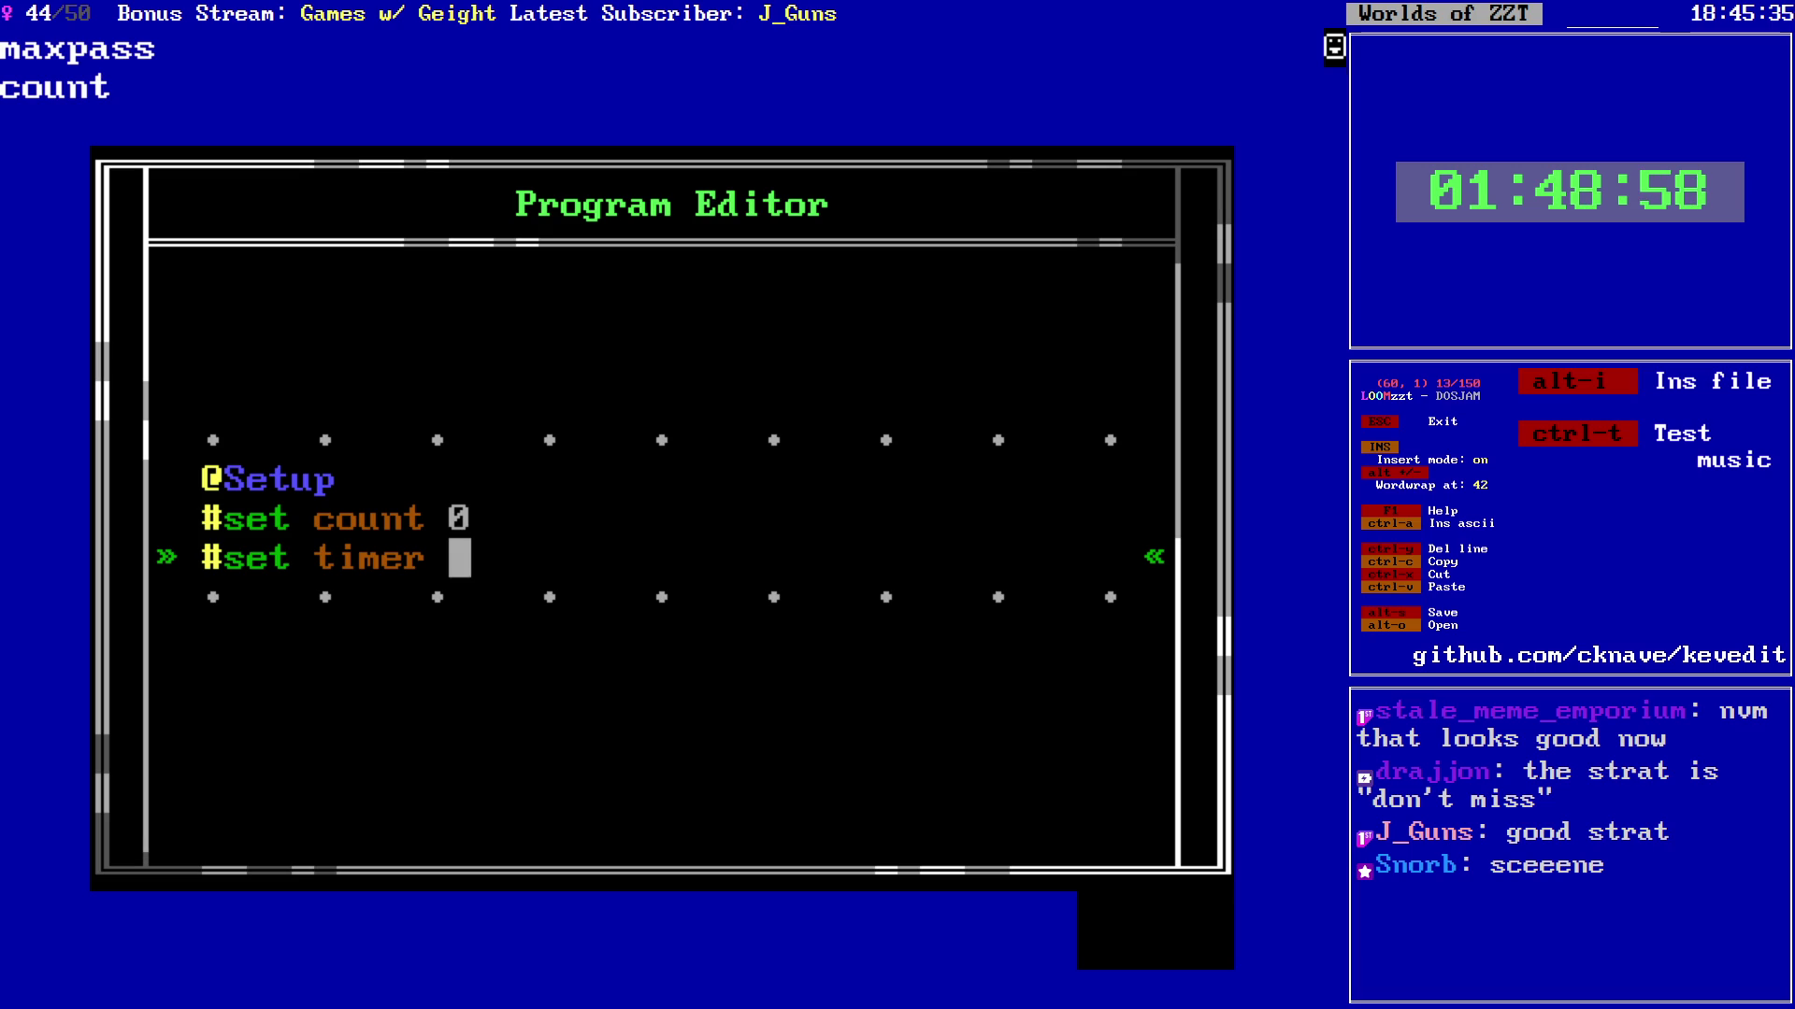
pyautogui.write('61')
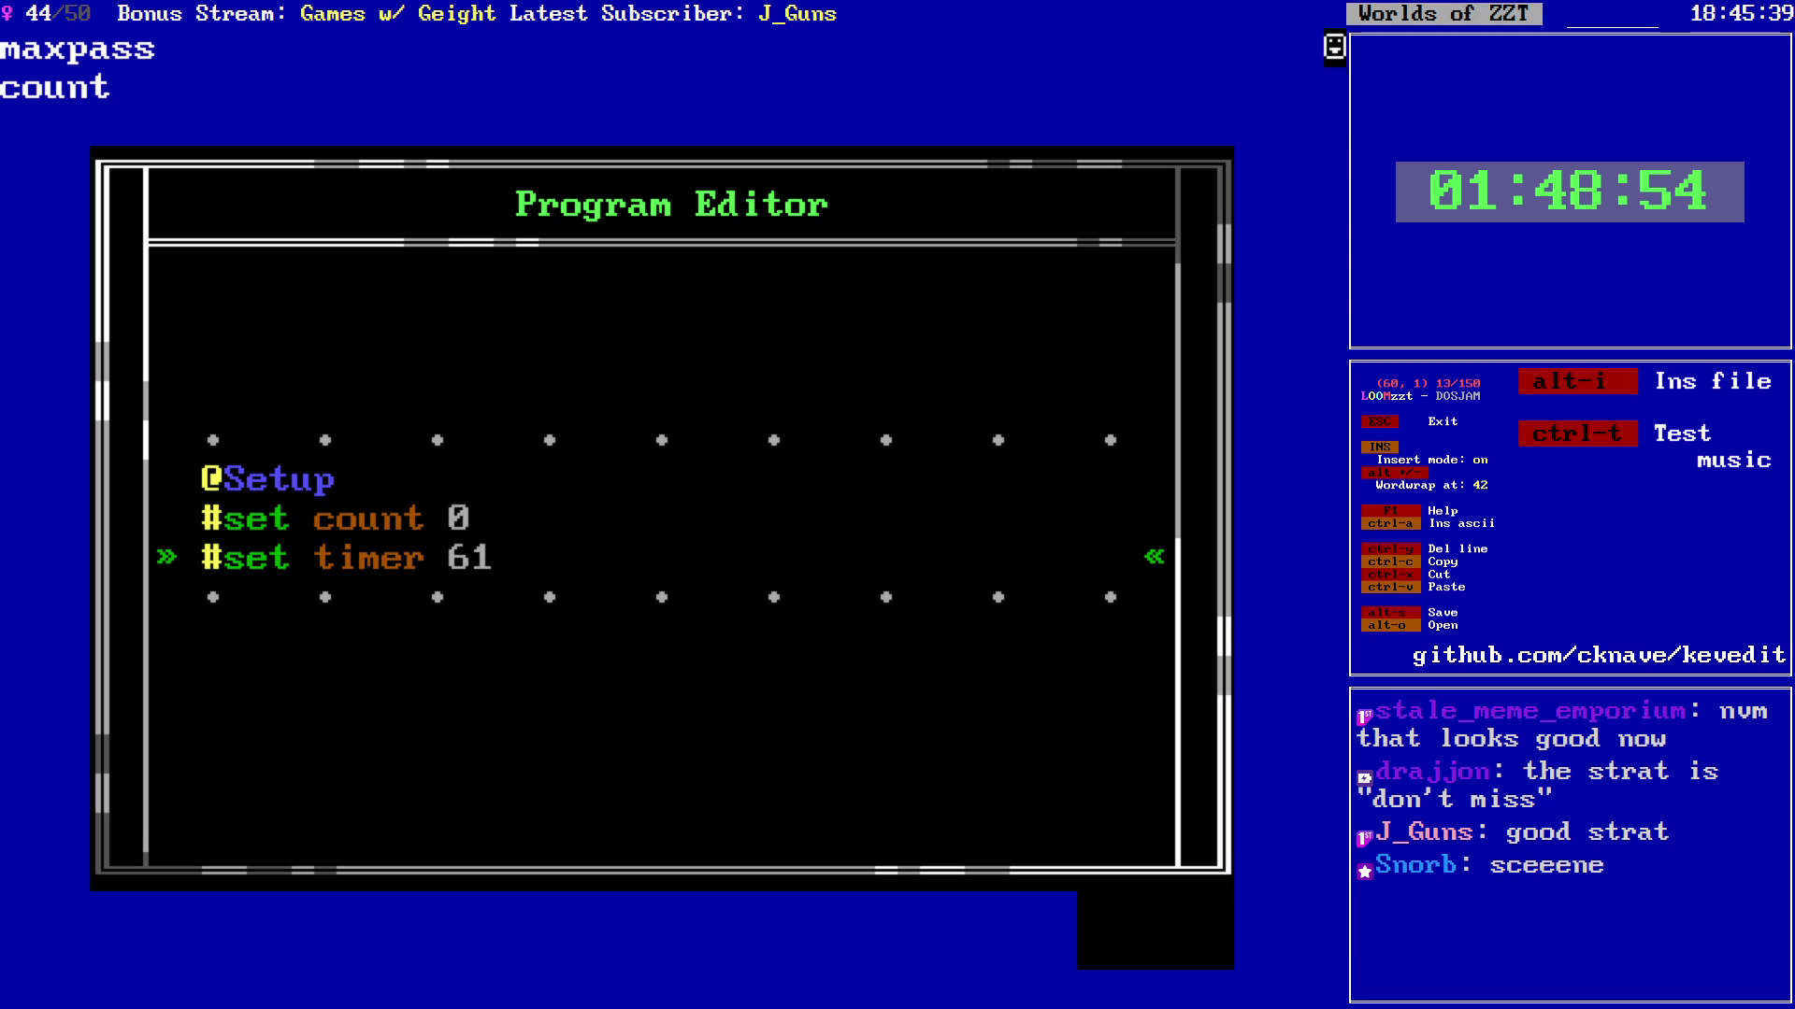
# - Close the program editor and save the world, overwriting DOSJAM.ZZT
pyautogui.press('Escape')
pyautogui.hotkey('alt', 's')
pyautogui.press('Return')
pyautogui.press('y')
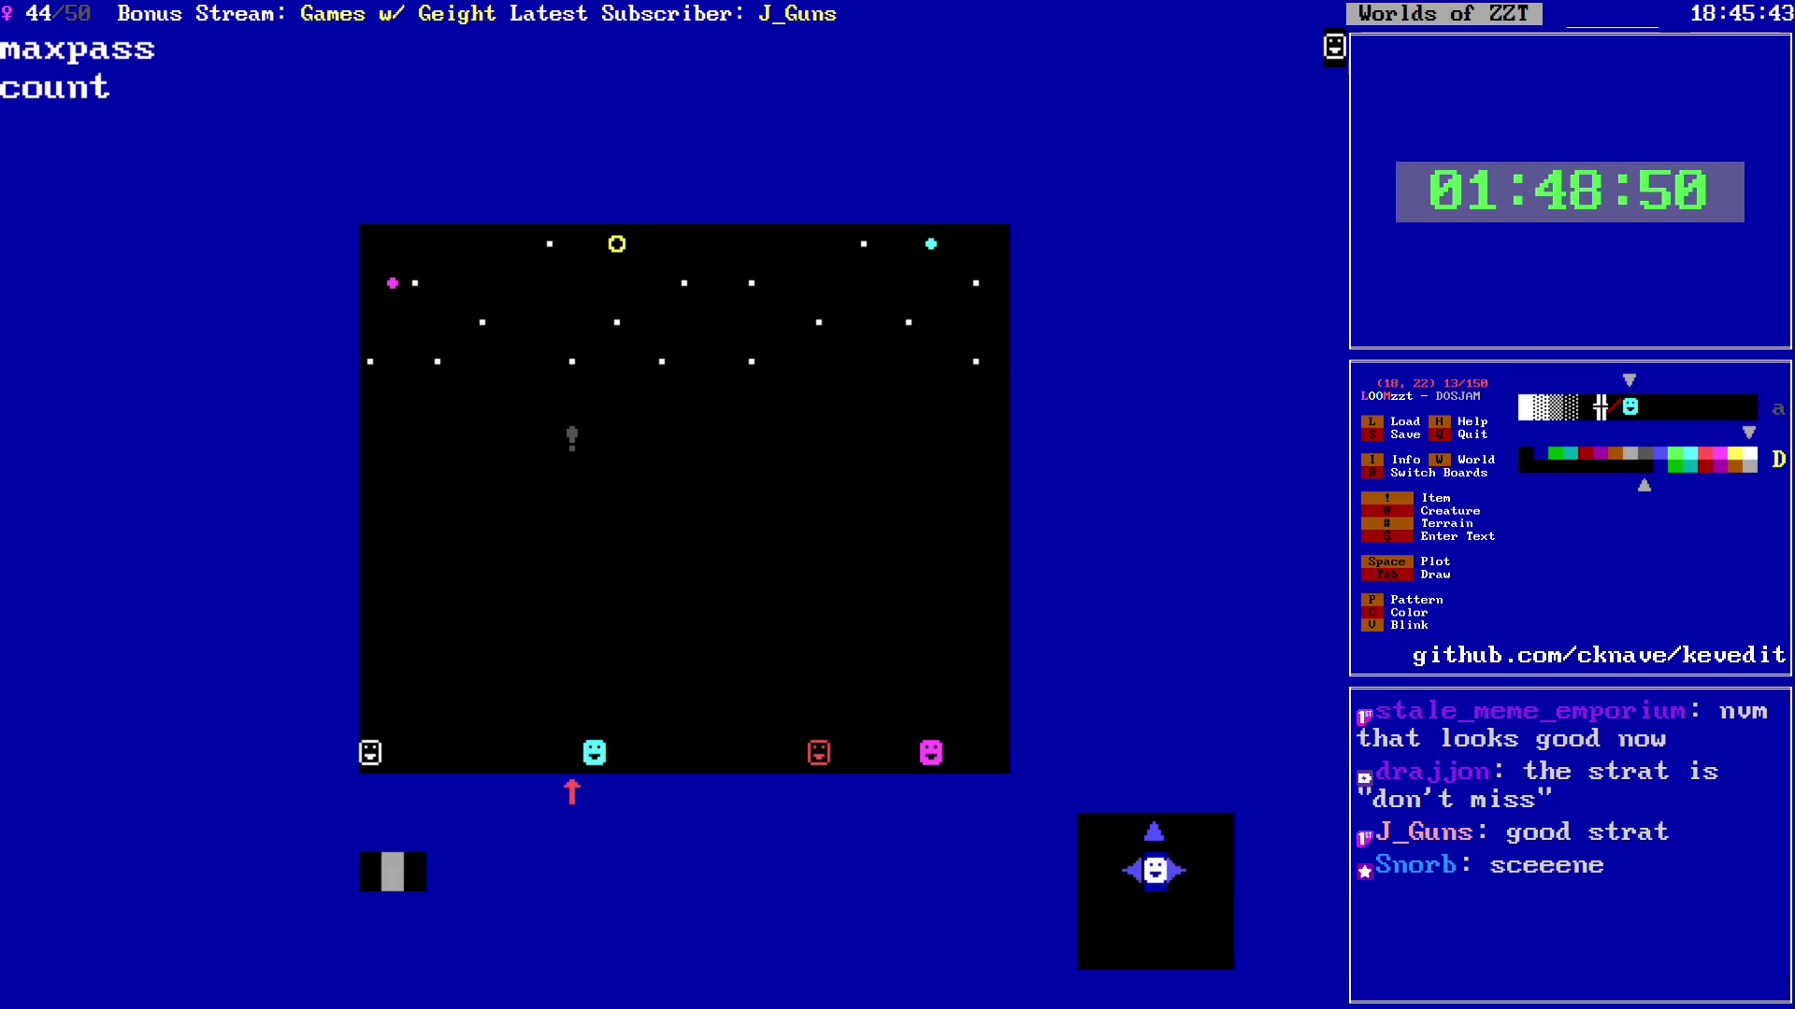
# - Reopen the Setup program and append a ':tick' label and '/i#tick' loop line
pyautogui.click(1044, 283)
pyautogui.click(1335, 45)
pyautogui.press('Return')
pyautogui.press('Down')
pyautogui.press('Down')
pyautogui.press('End')
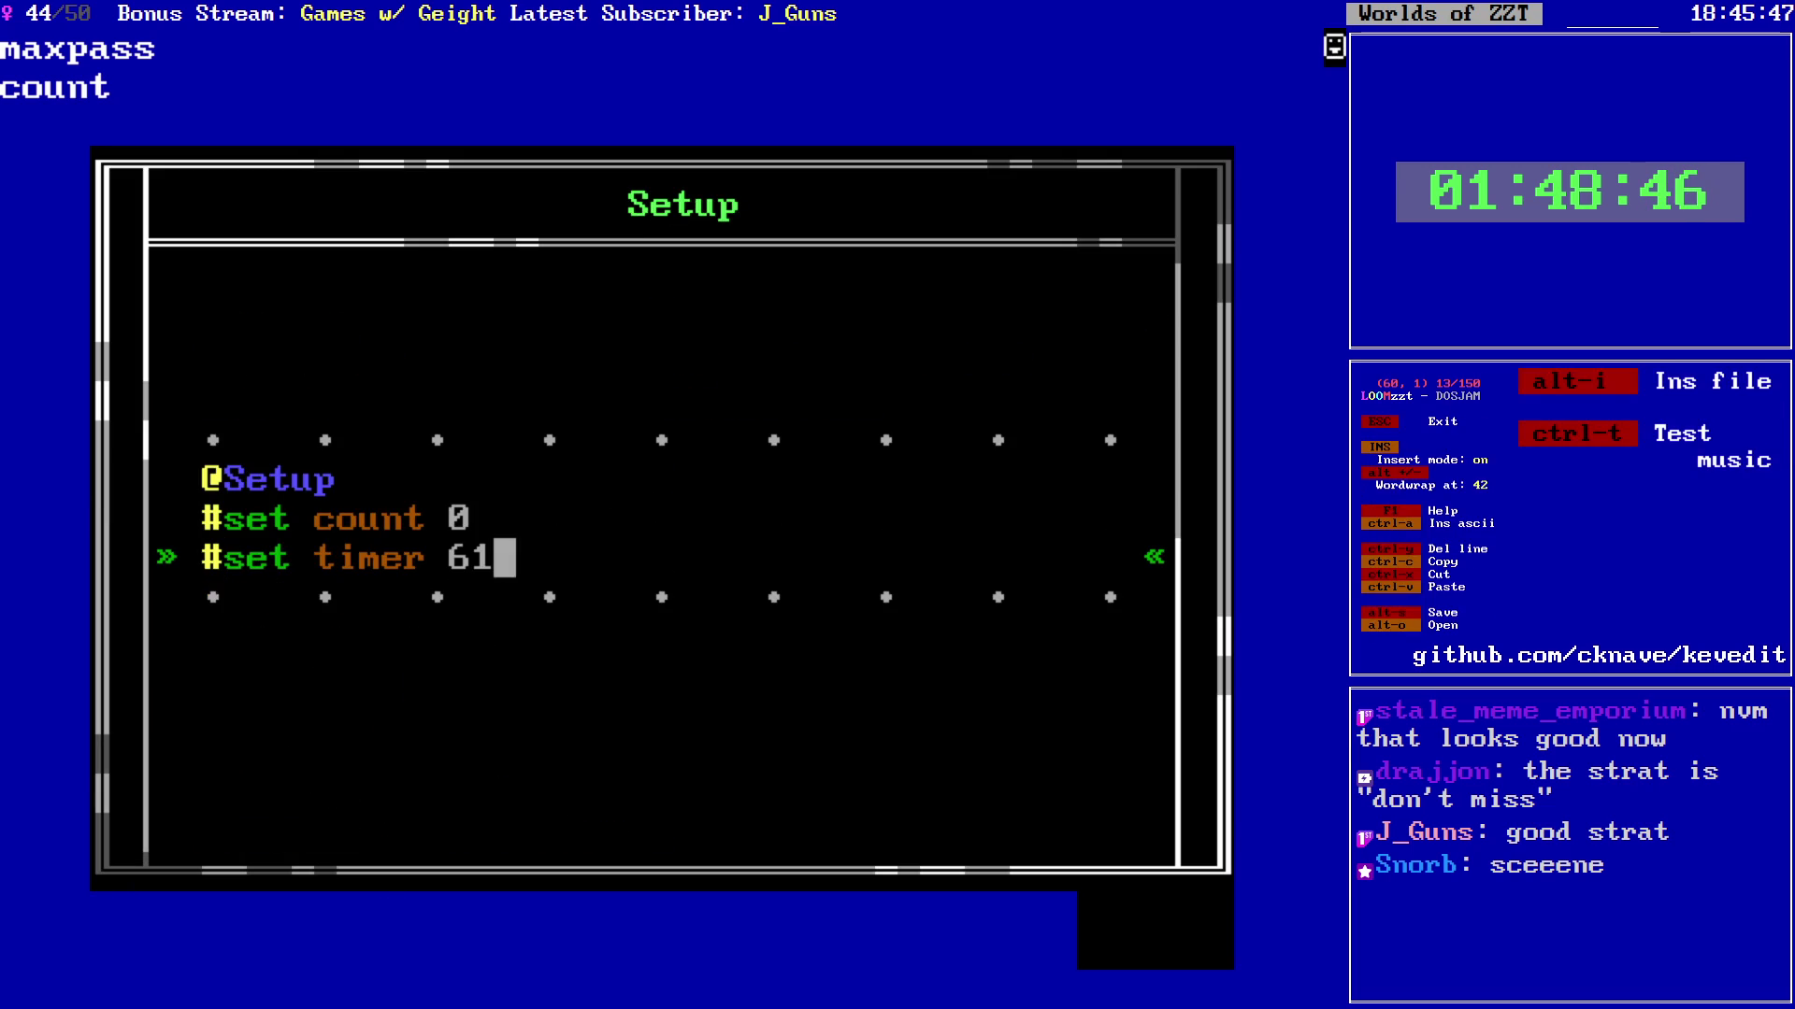
pyautogui.press('Return')
pyautogui.write(':tick')
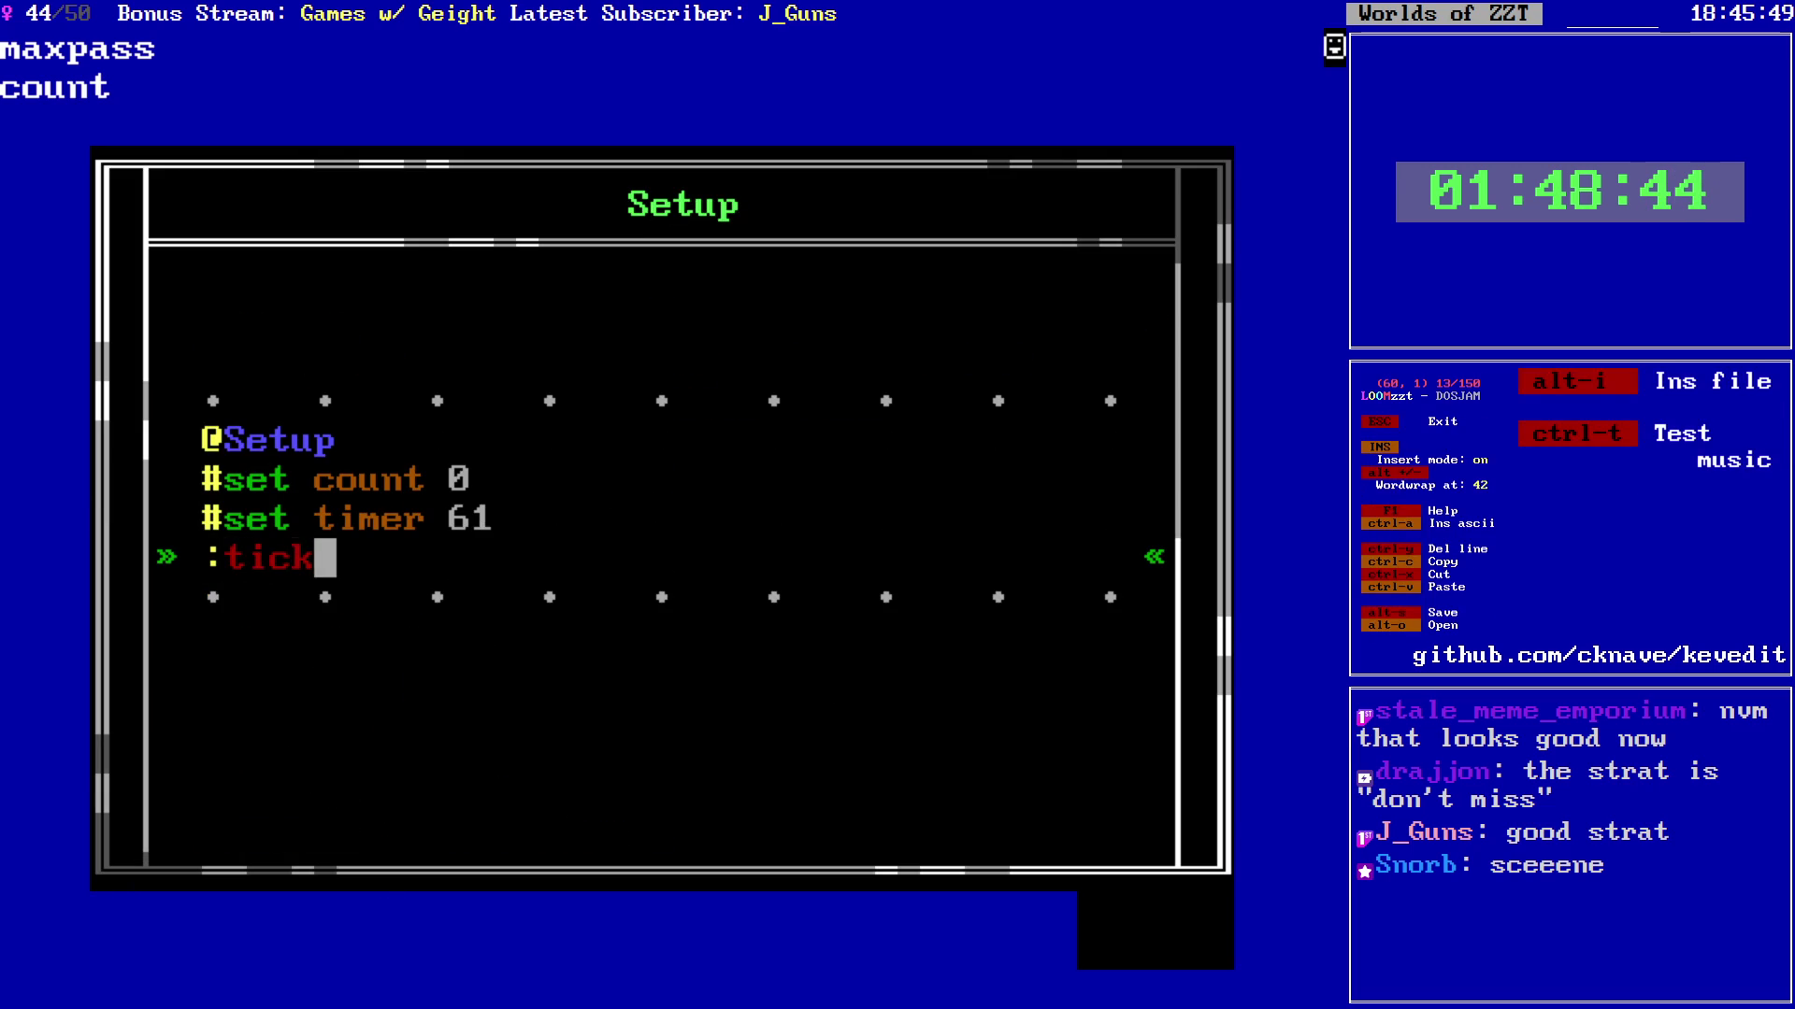
pyautogui.press('Return')
pyautogui.write('/i#tick')
# - Insert a '#write at' line under :tick, then close the editor and return to the Setup object
pyautogui.press('Up')
pyautogui.press('End')
pyautogui.press('Return')
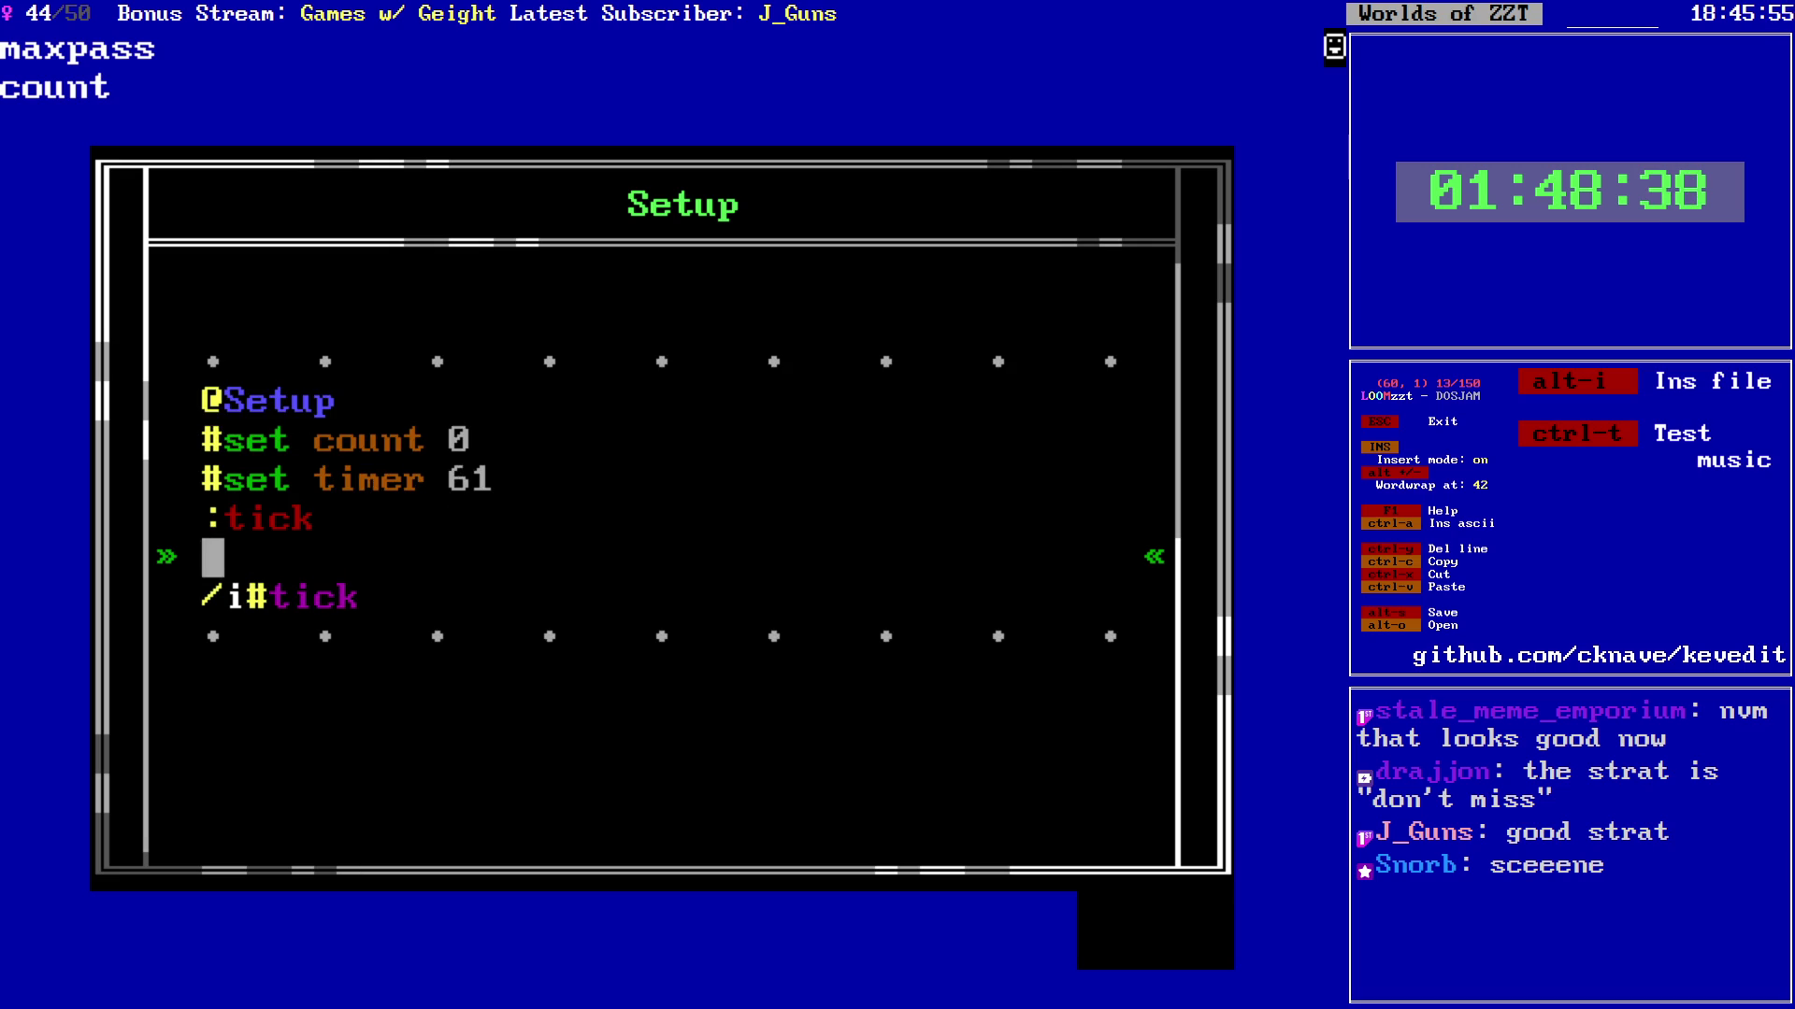
pyautogui.write('#w')
pyautogui.write('rite at')
pyautogui.press('Escape')
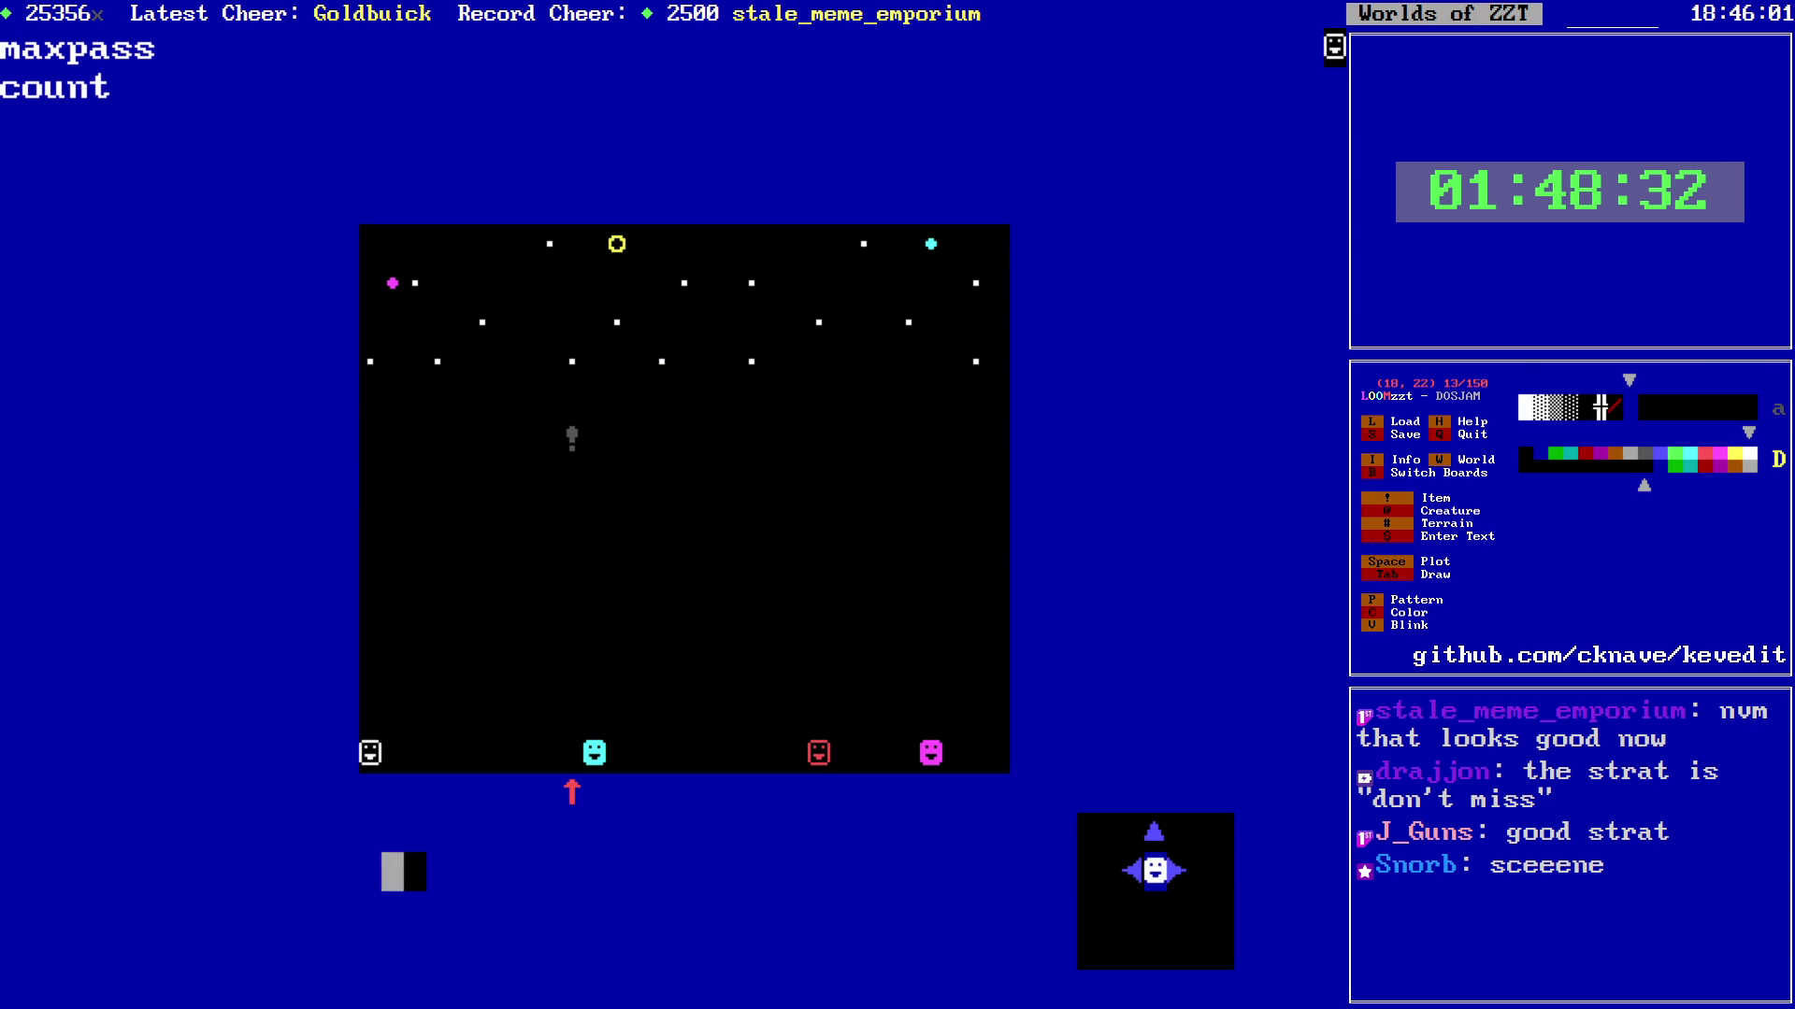
pyautogui.press('Right')
pyautogui.press('Right')
pyautogui.press('Right')
pyautogui.press('Up')
pyautogui.press('Up')
pyautogui.press('Up')
# - In the Setup program, complete the #write line with '18 22 ^' and insert '#set array timer' above it
pyautogui.press('Return')
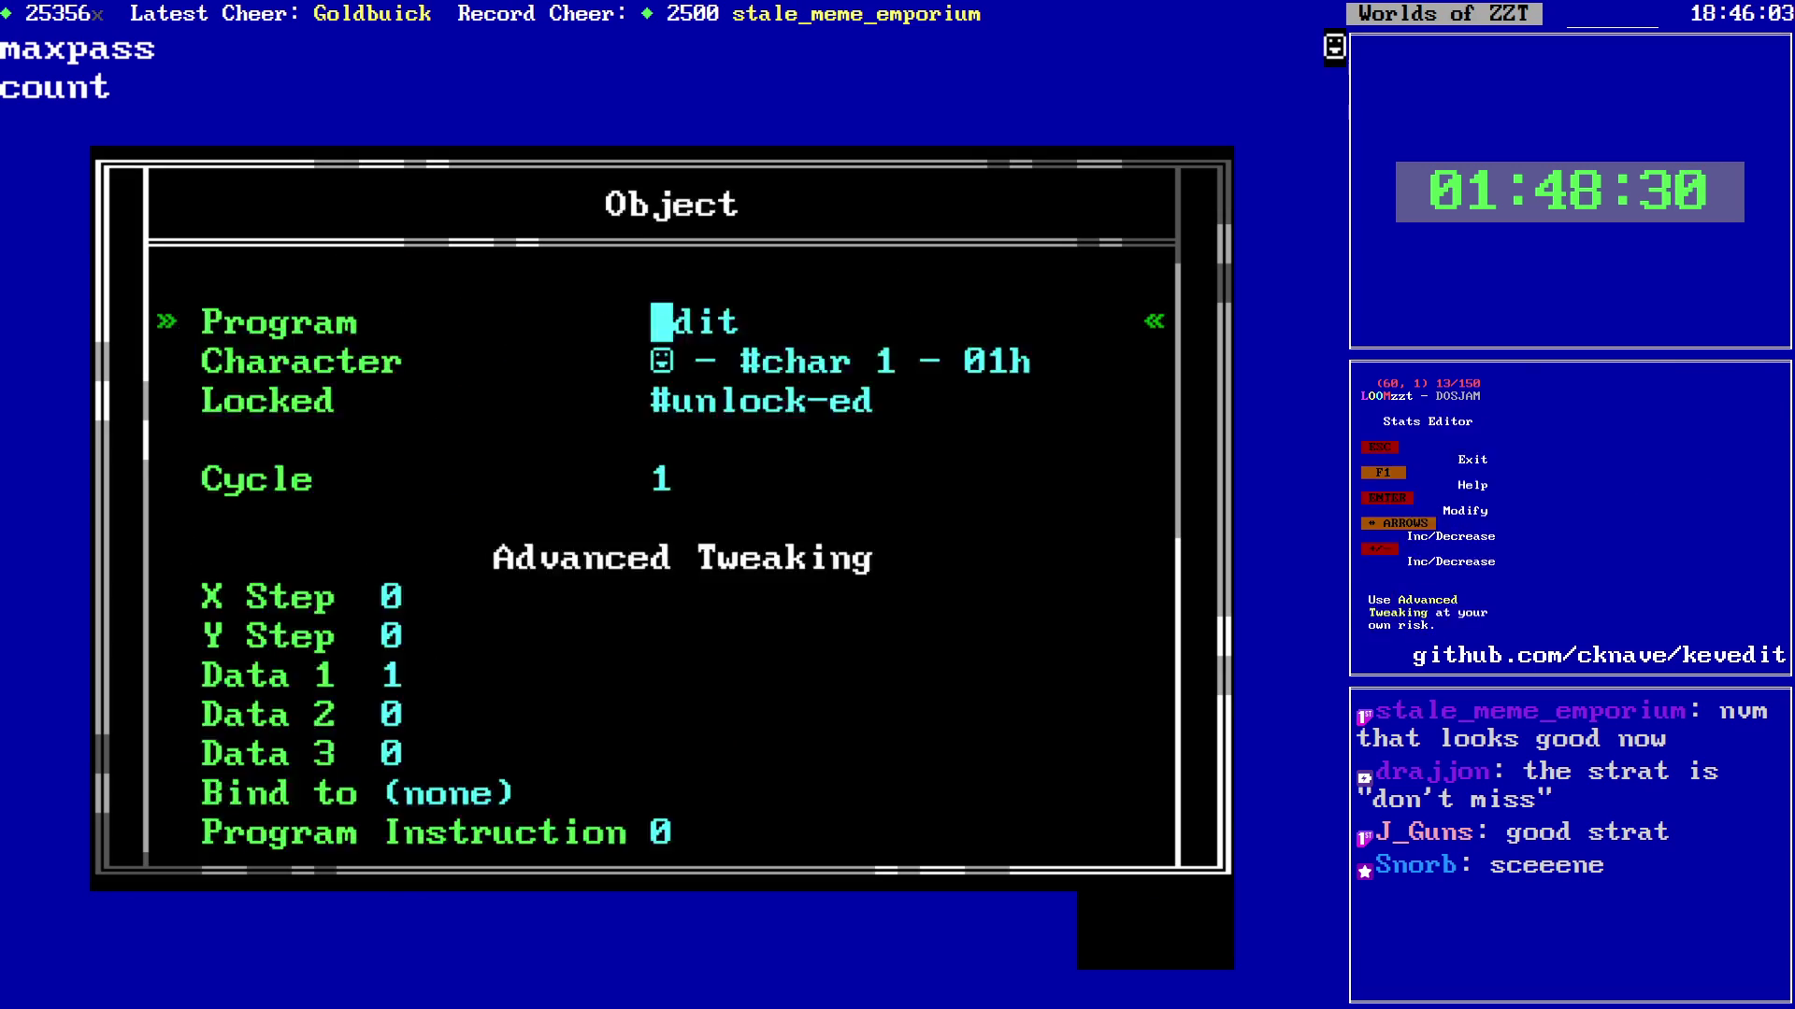
pyautogui.press('Return')
pyautogui.press('Left')
pyautogui.write('18 22 ')
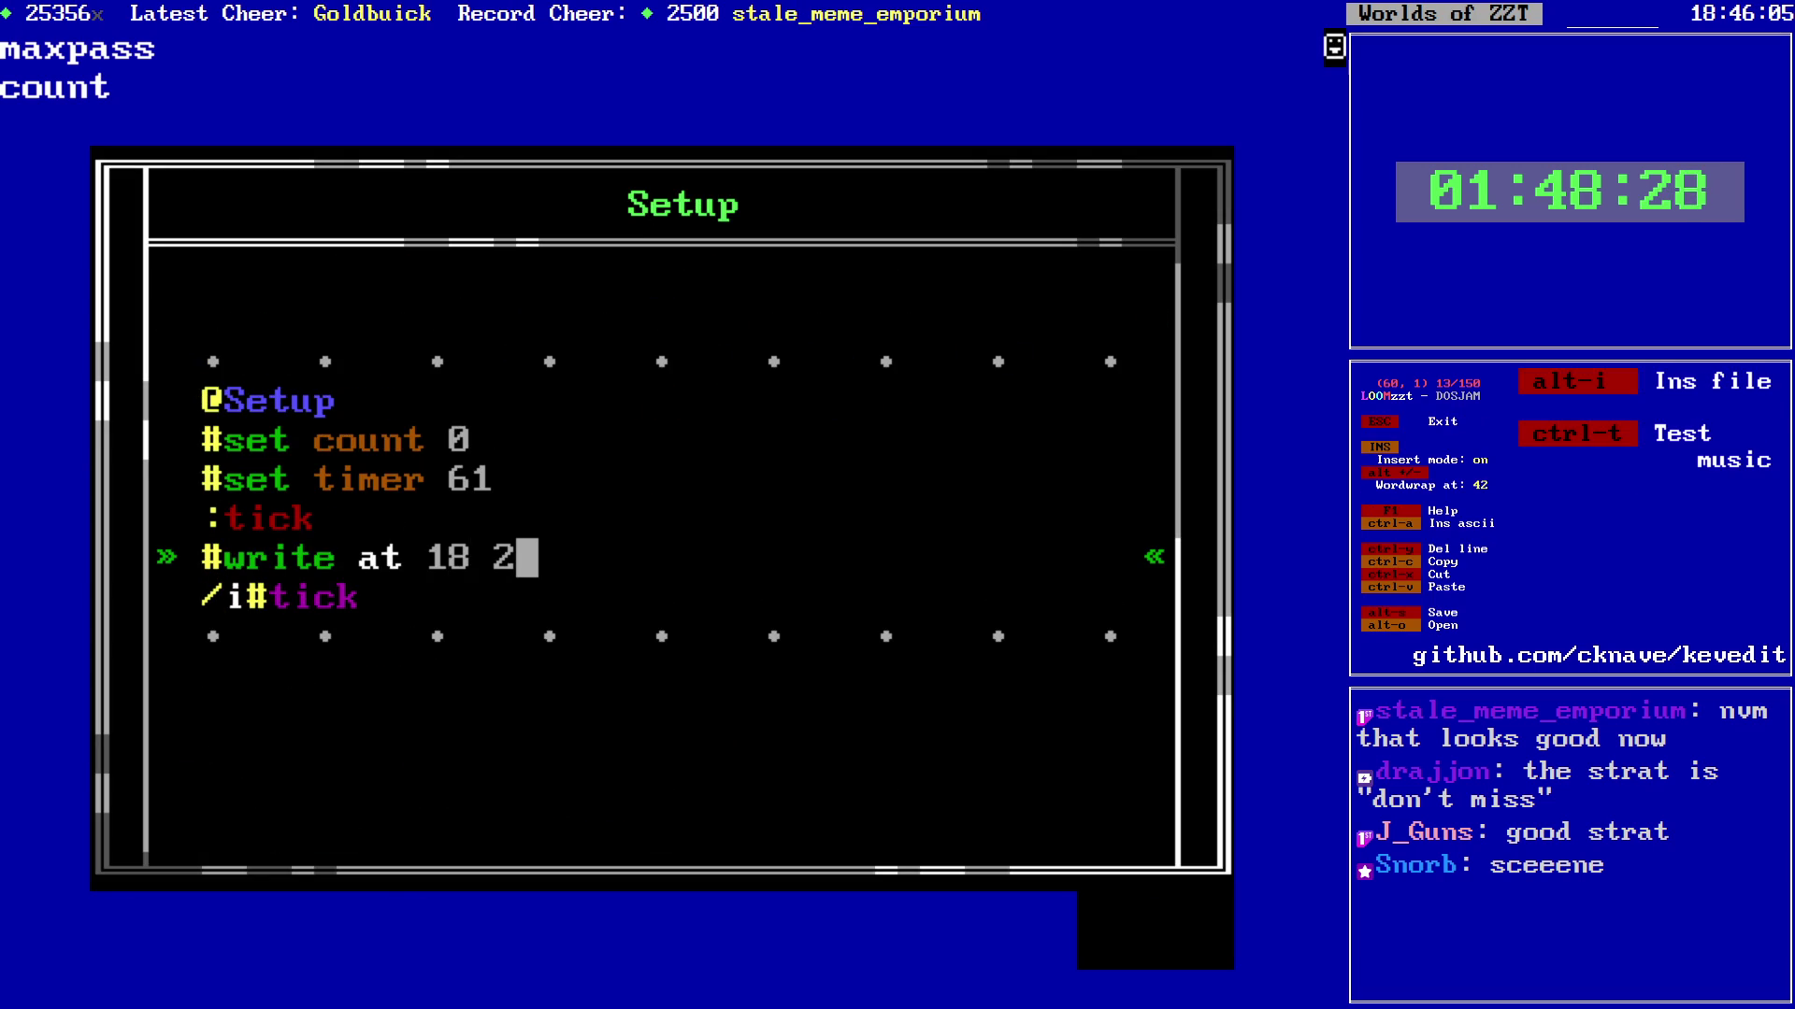
pyautogui.write('^')
pyautogui.press('Home')
pyautogui.press('Return')
pyautogui.press('Up')
pyautogui.write('#set array timer')
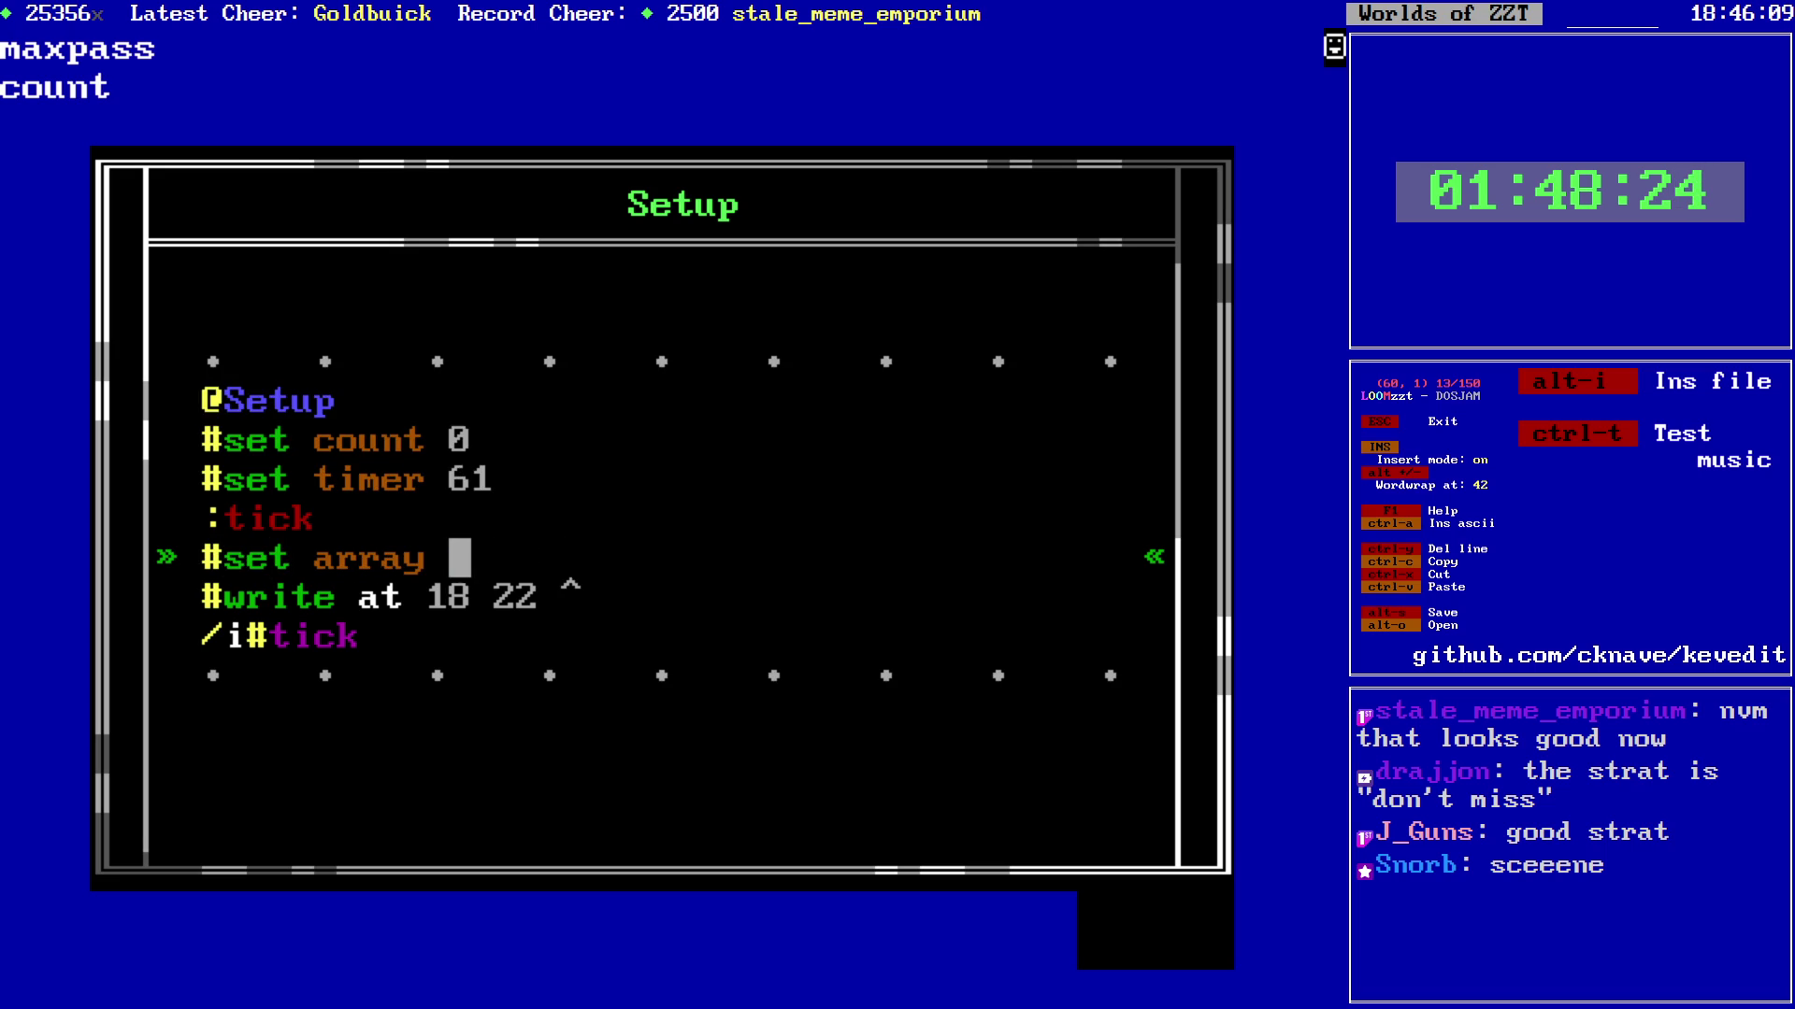
# - Add '#take timer 1 endlevel' on a new line below the #write line
pyautogui.press('Down')
pyautogui.press('End')
pyautogui.press('Return')
pyautogui.write('#take')
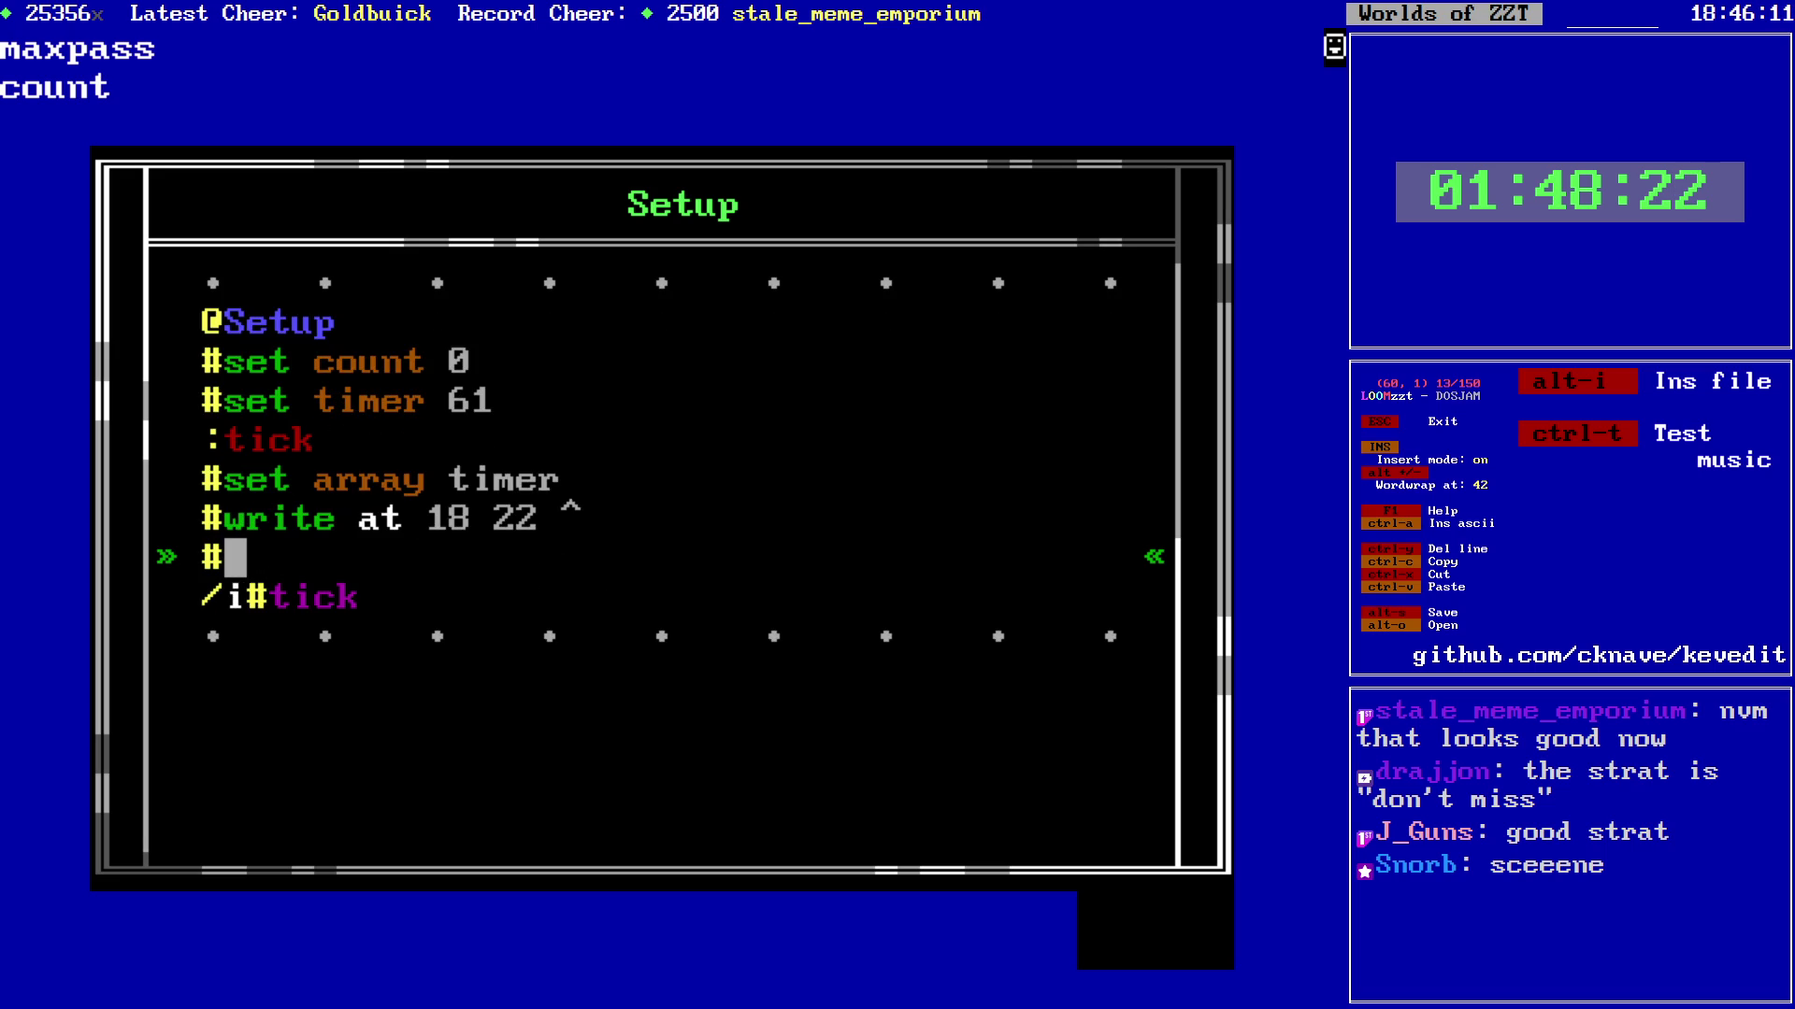
pyautogui.write(' tim')
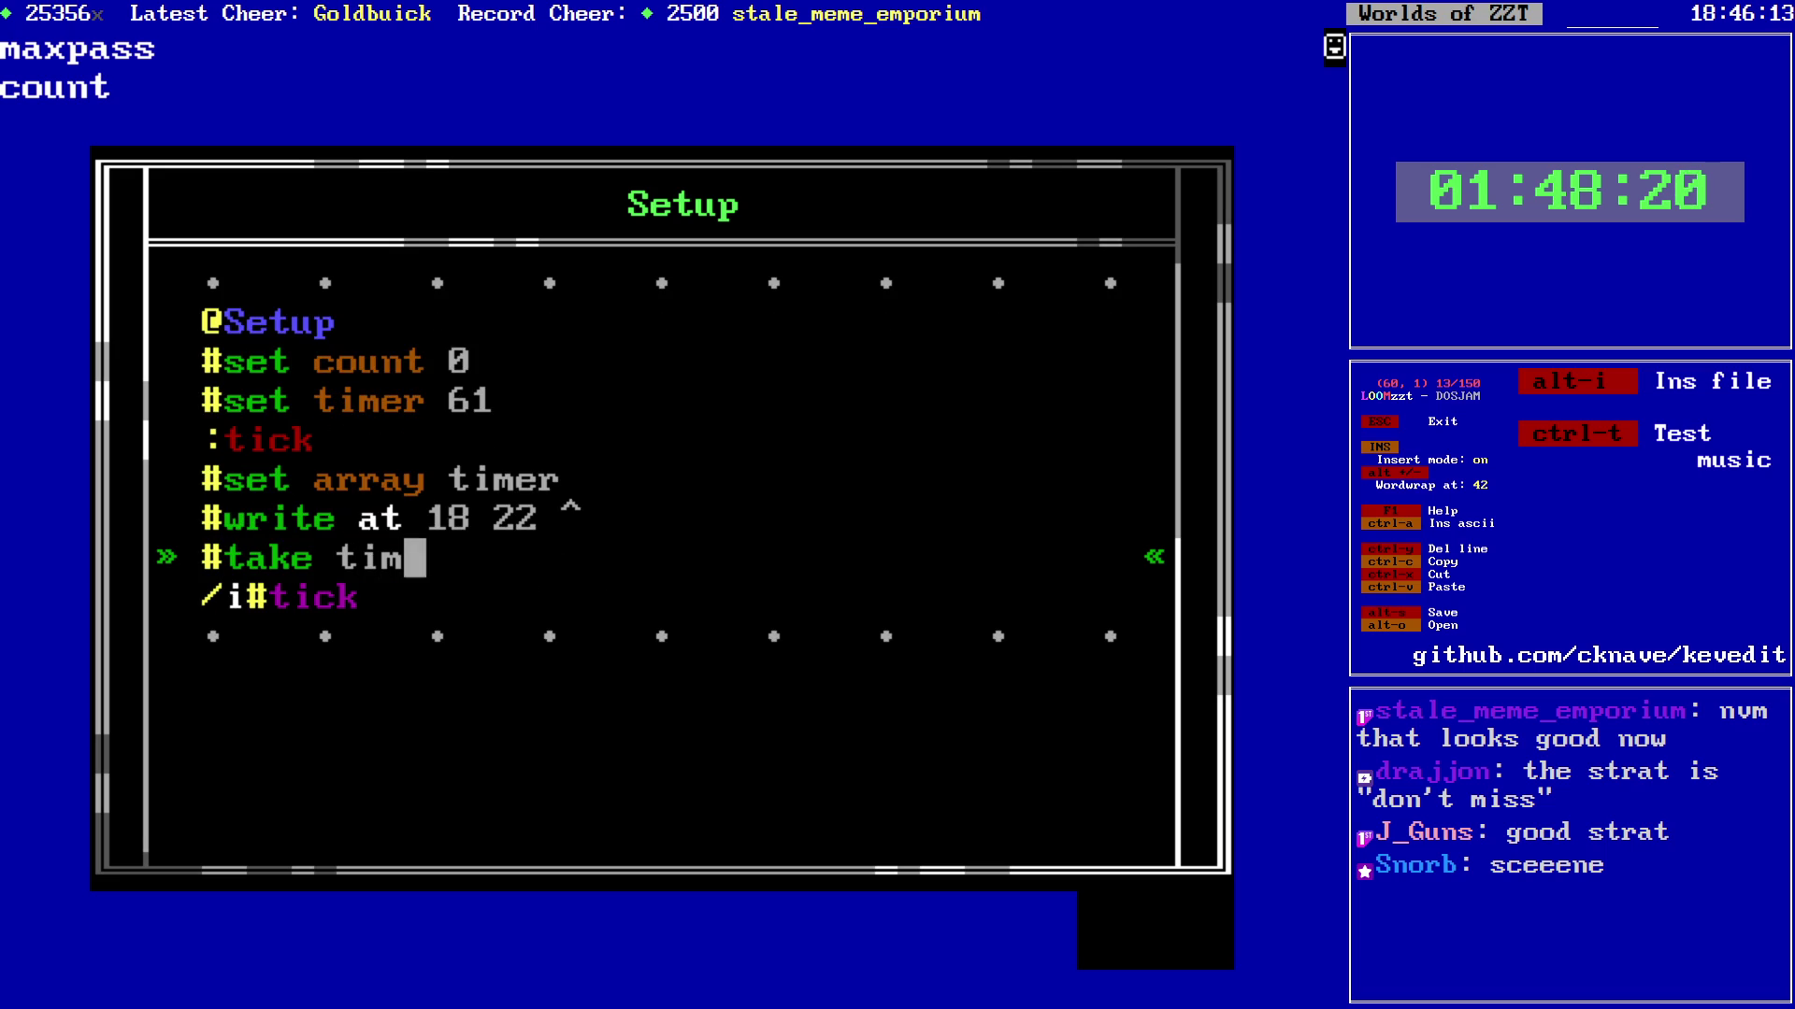
pyautogui.write('er 1 ')
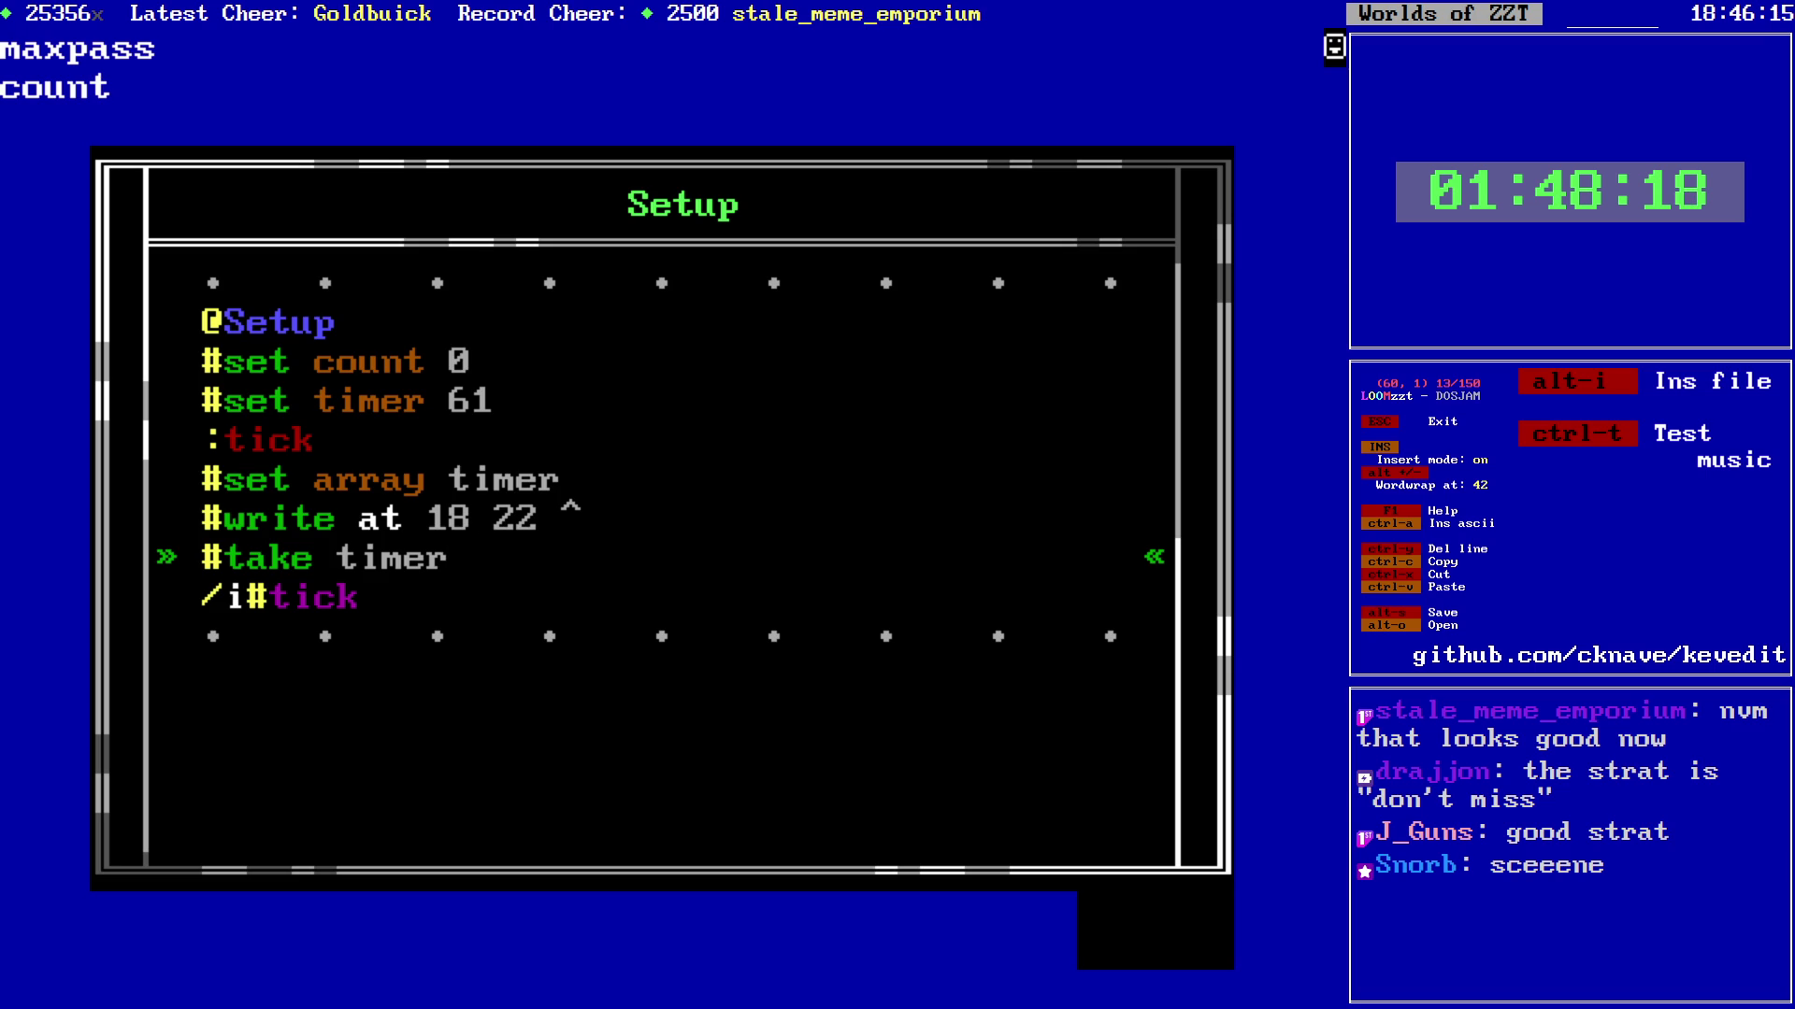
pyautogui.write('endlevel')
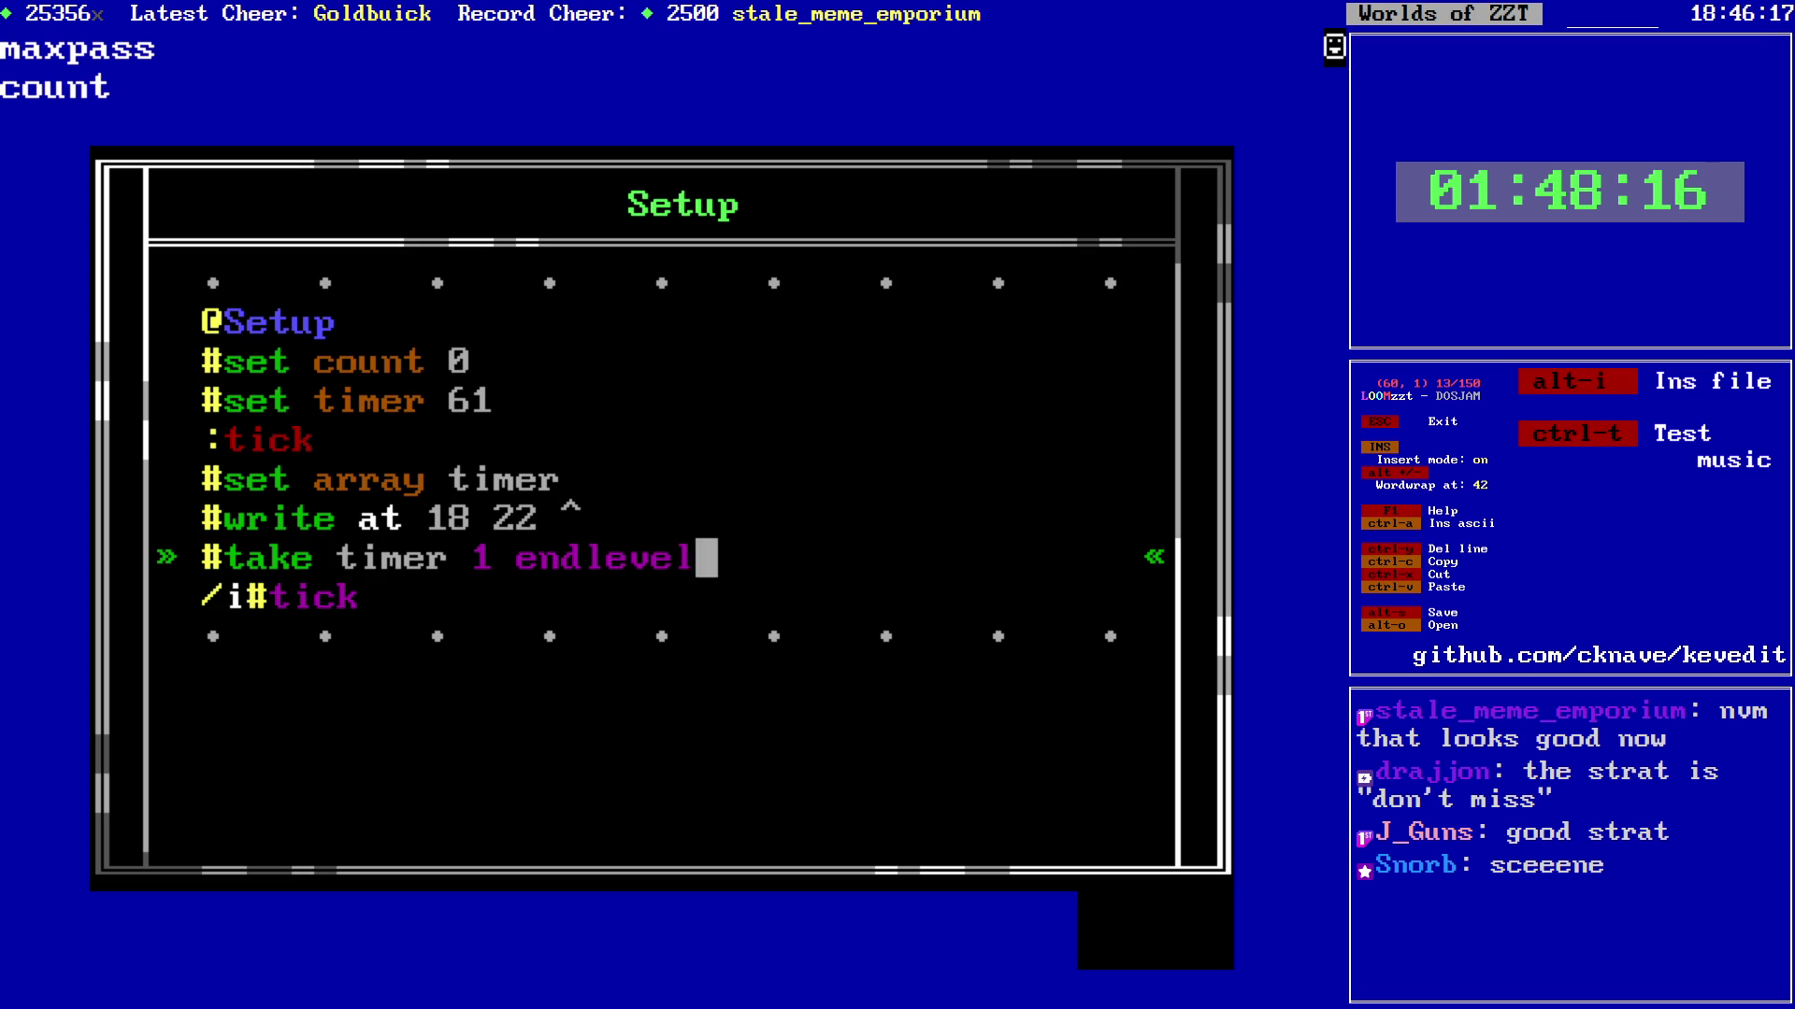
# - Add an ':endlevel' routine with '#lock player' and '#end' after /i#tick, then close the code
pyautogui.press('Down')
pyautogui.press('Return')
pyautogui.write(':endlevel')
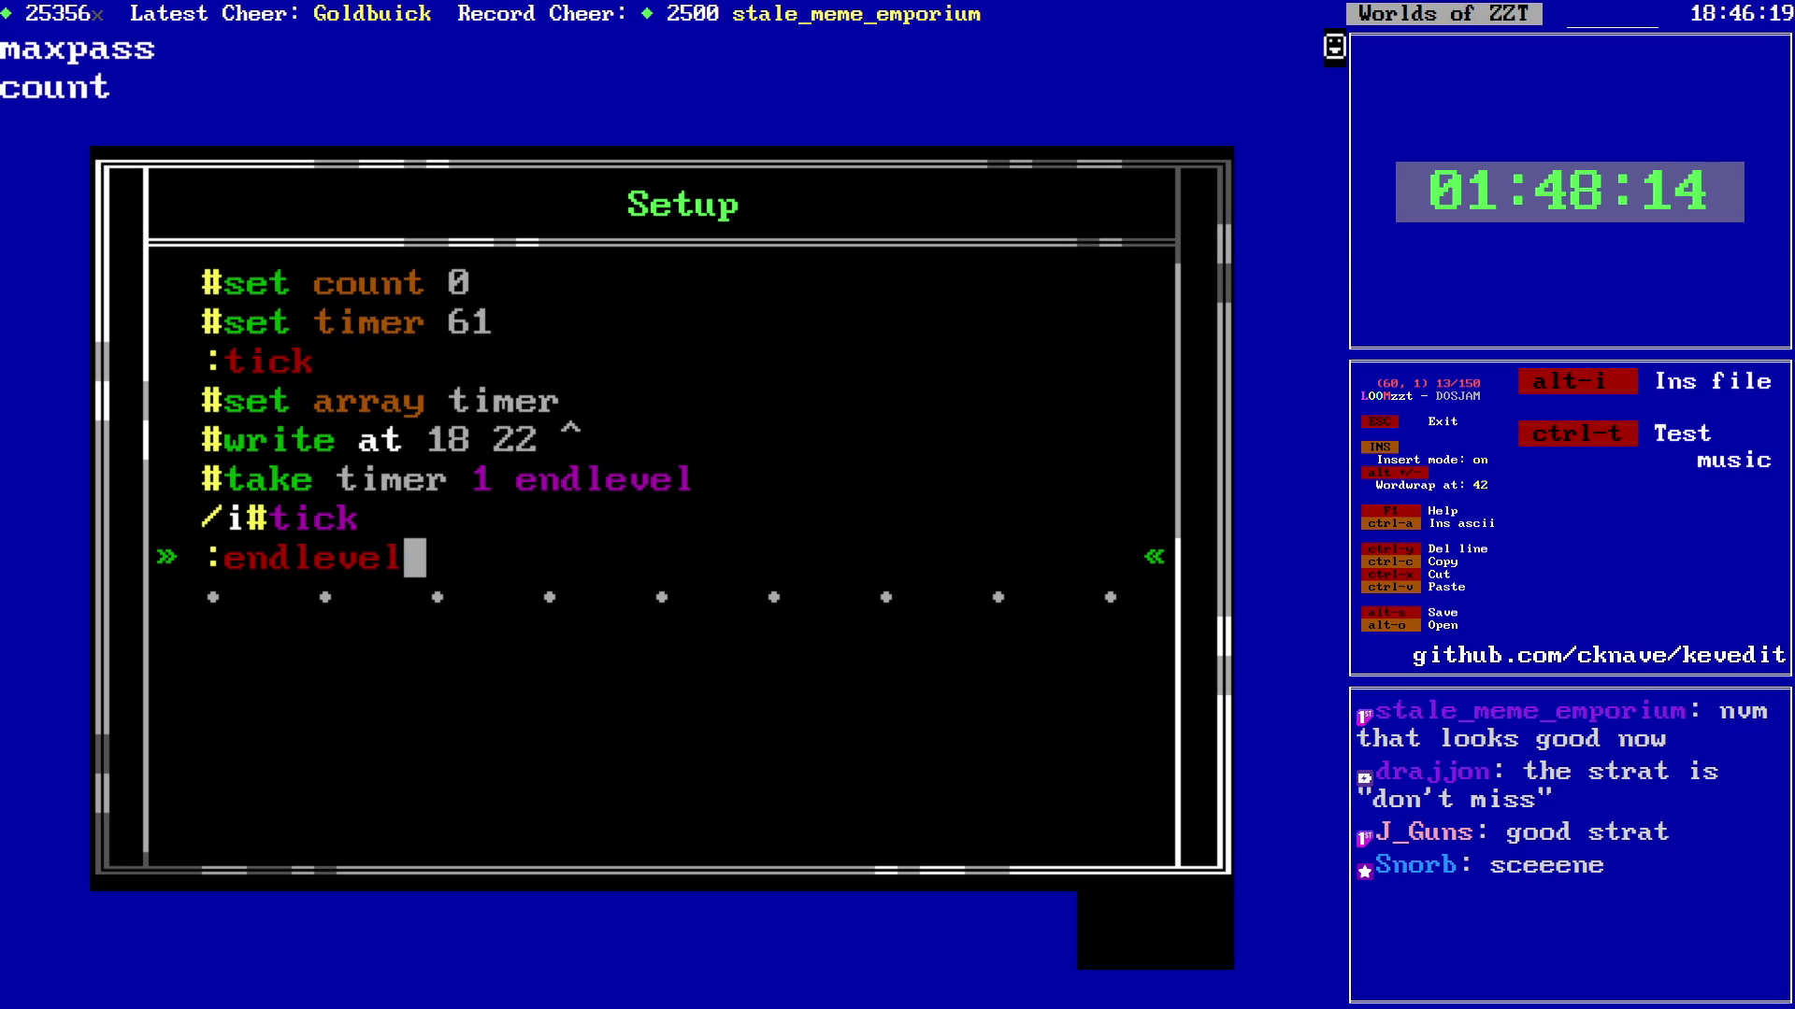
pyautogui.press('Return')
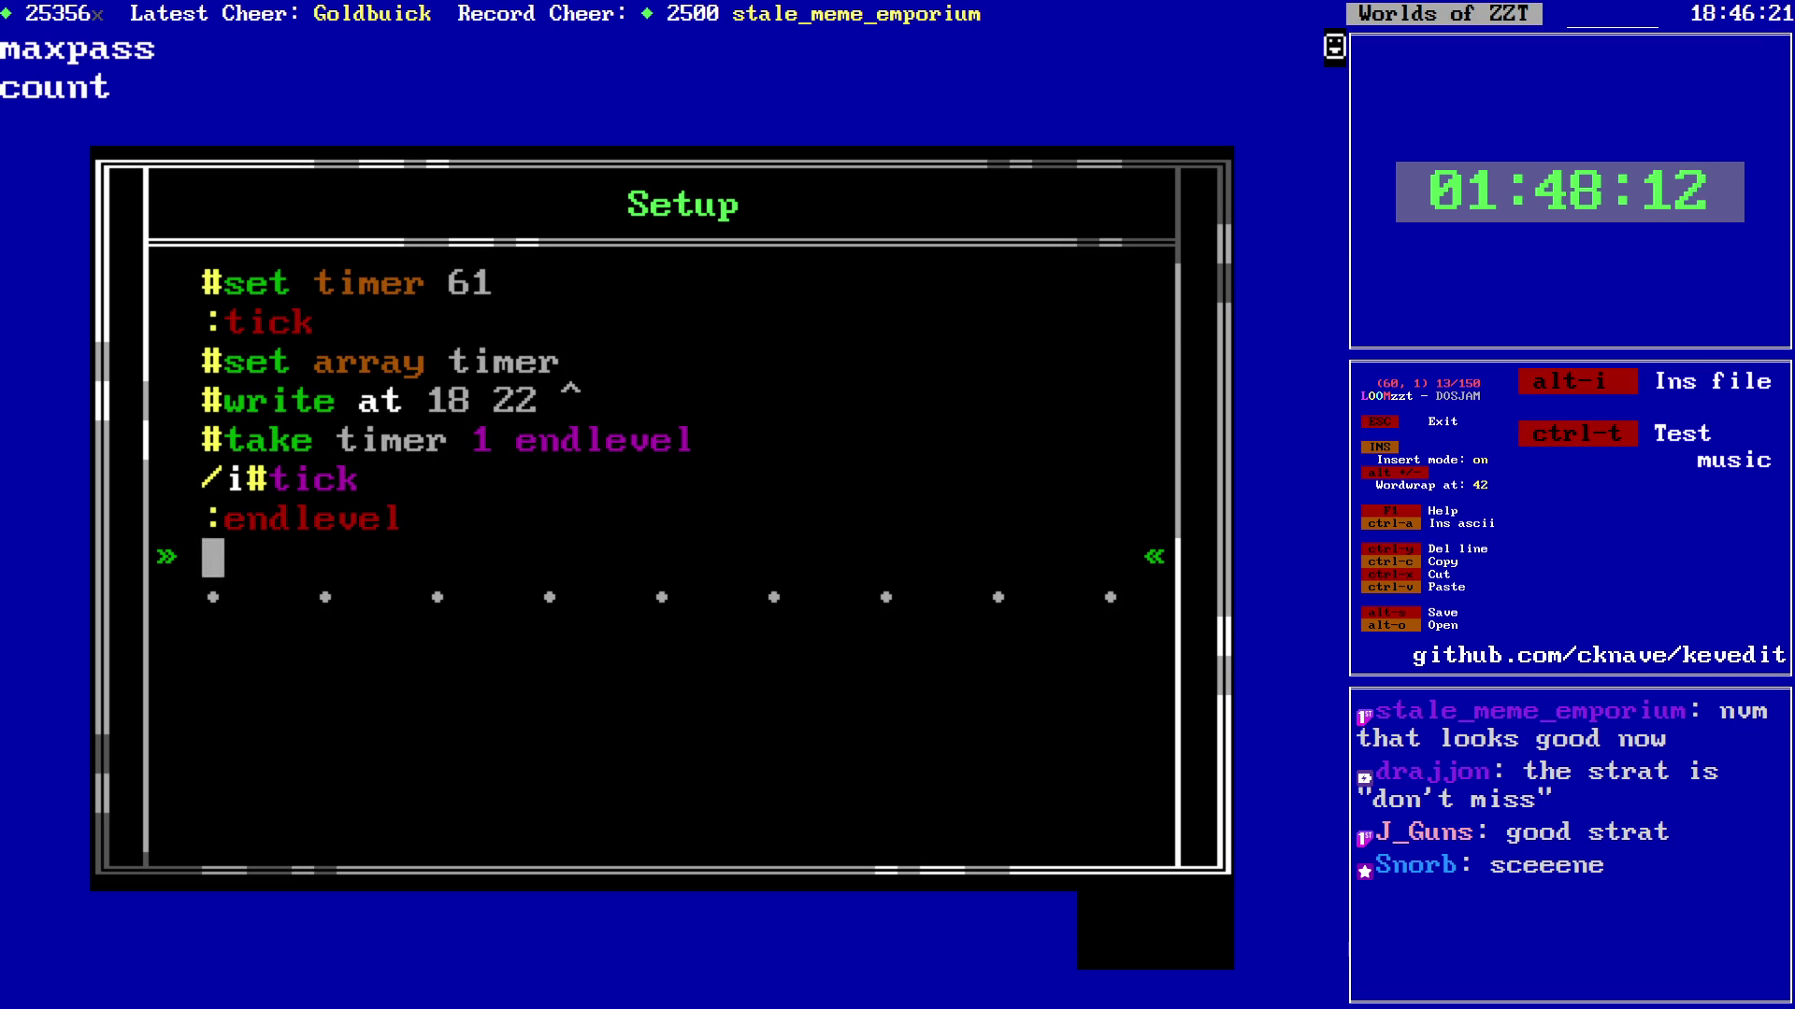
pyautogui.write('#set')
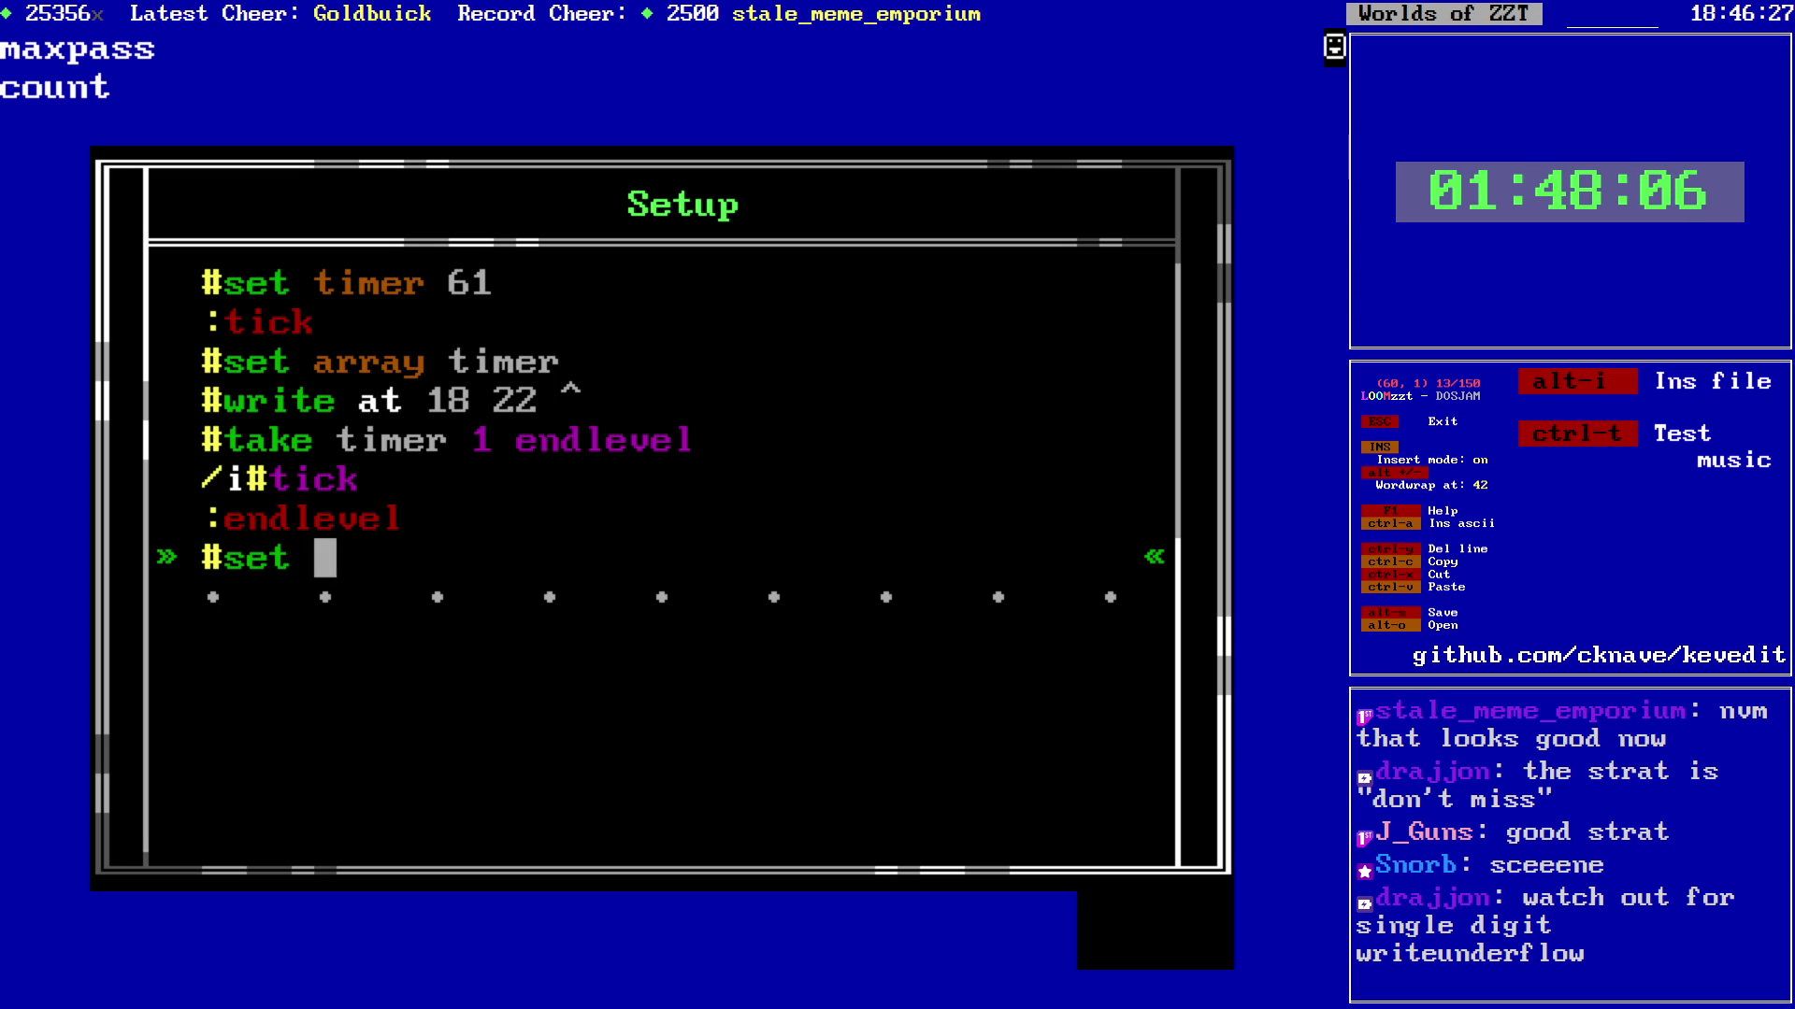
pyautogui.press('BackSpace')
pyautogui.press('BackSpace')
pyautogui.press('BackSpace')
pyautogui.write('lock player')
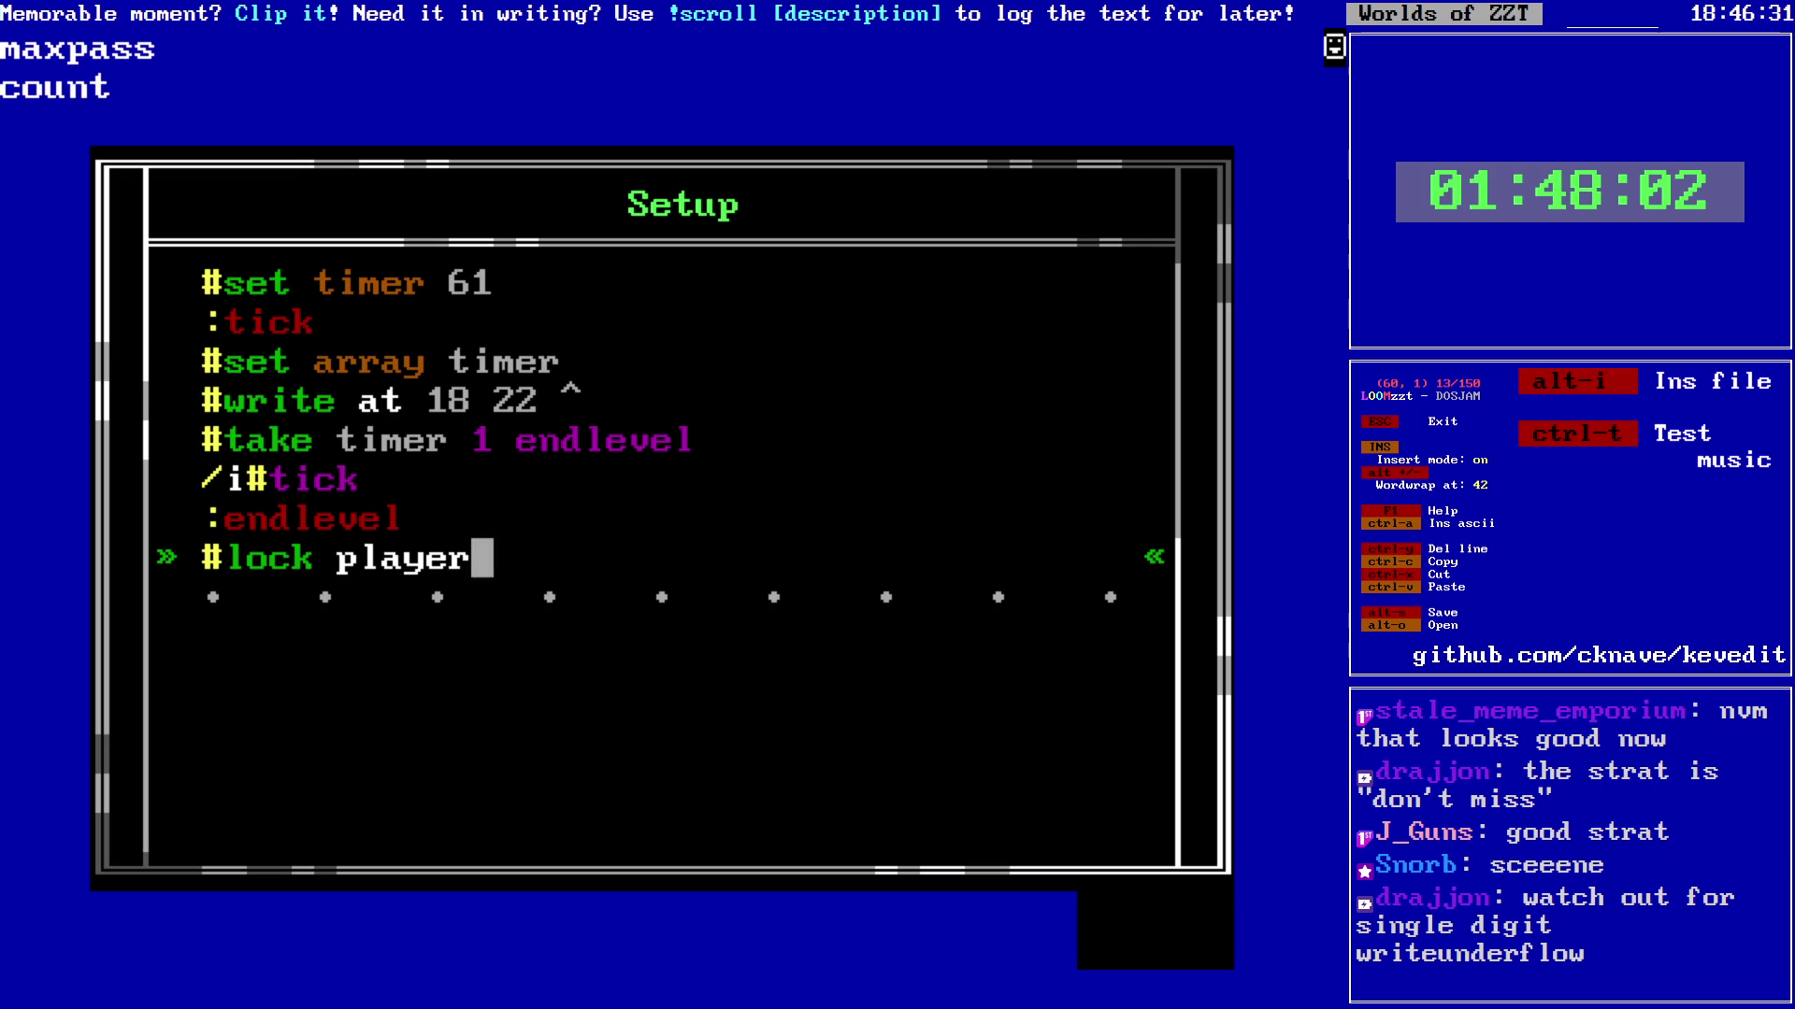
pyautogui.press('Return')
pyautogui.write('#end')
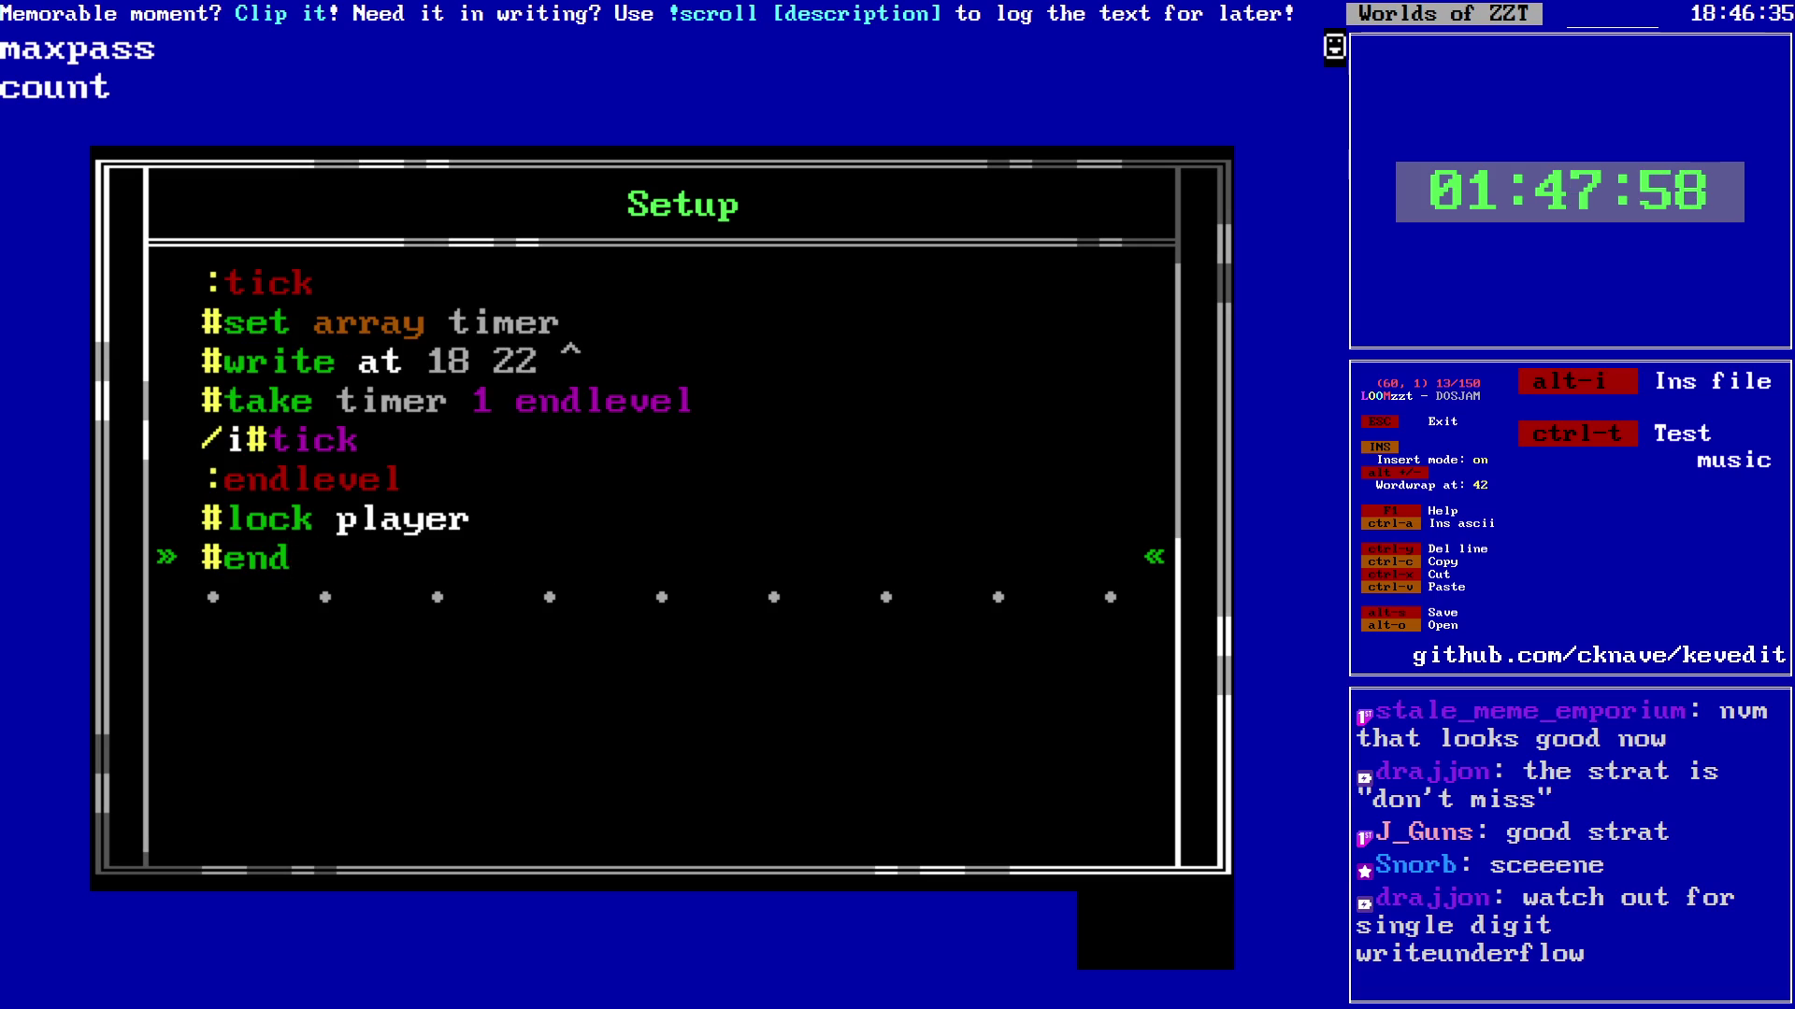
pyautogui.press('Up')
pyautogui.press('Up')
pyautogui.press('Up')
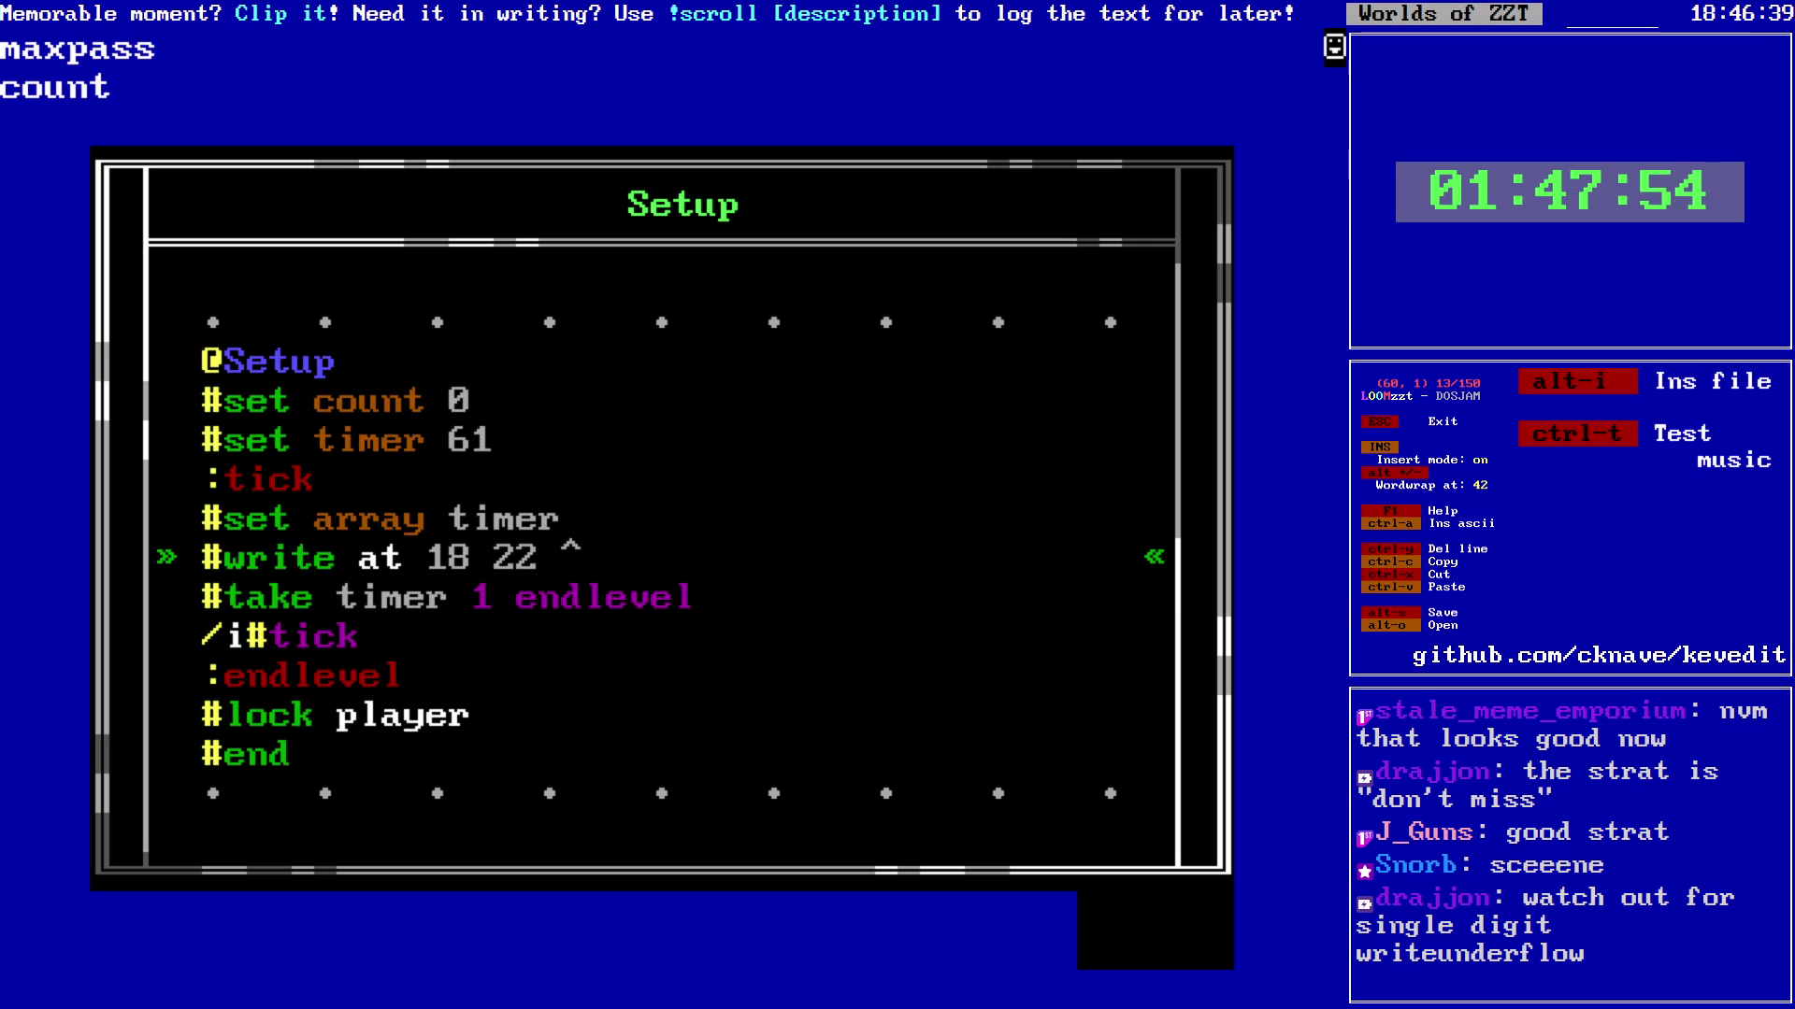
pyautogui.press('Escape')
pyautogui.press('Escape')
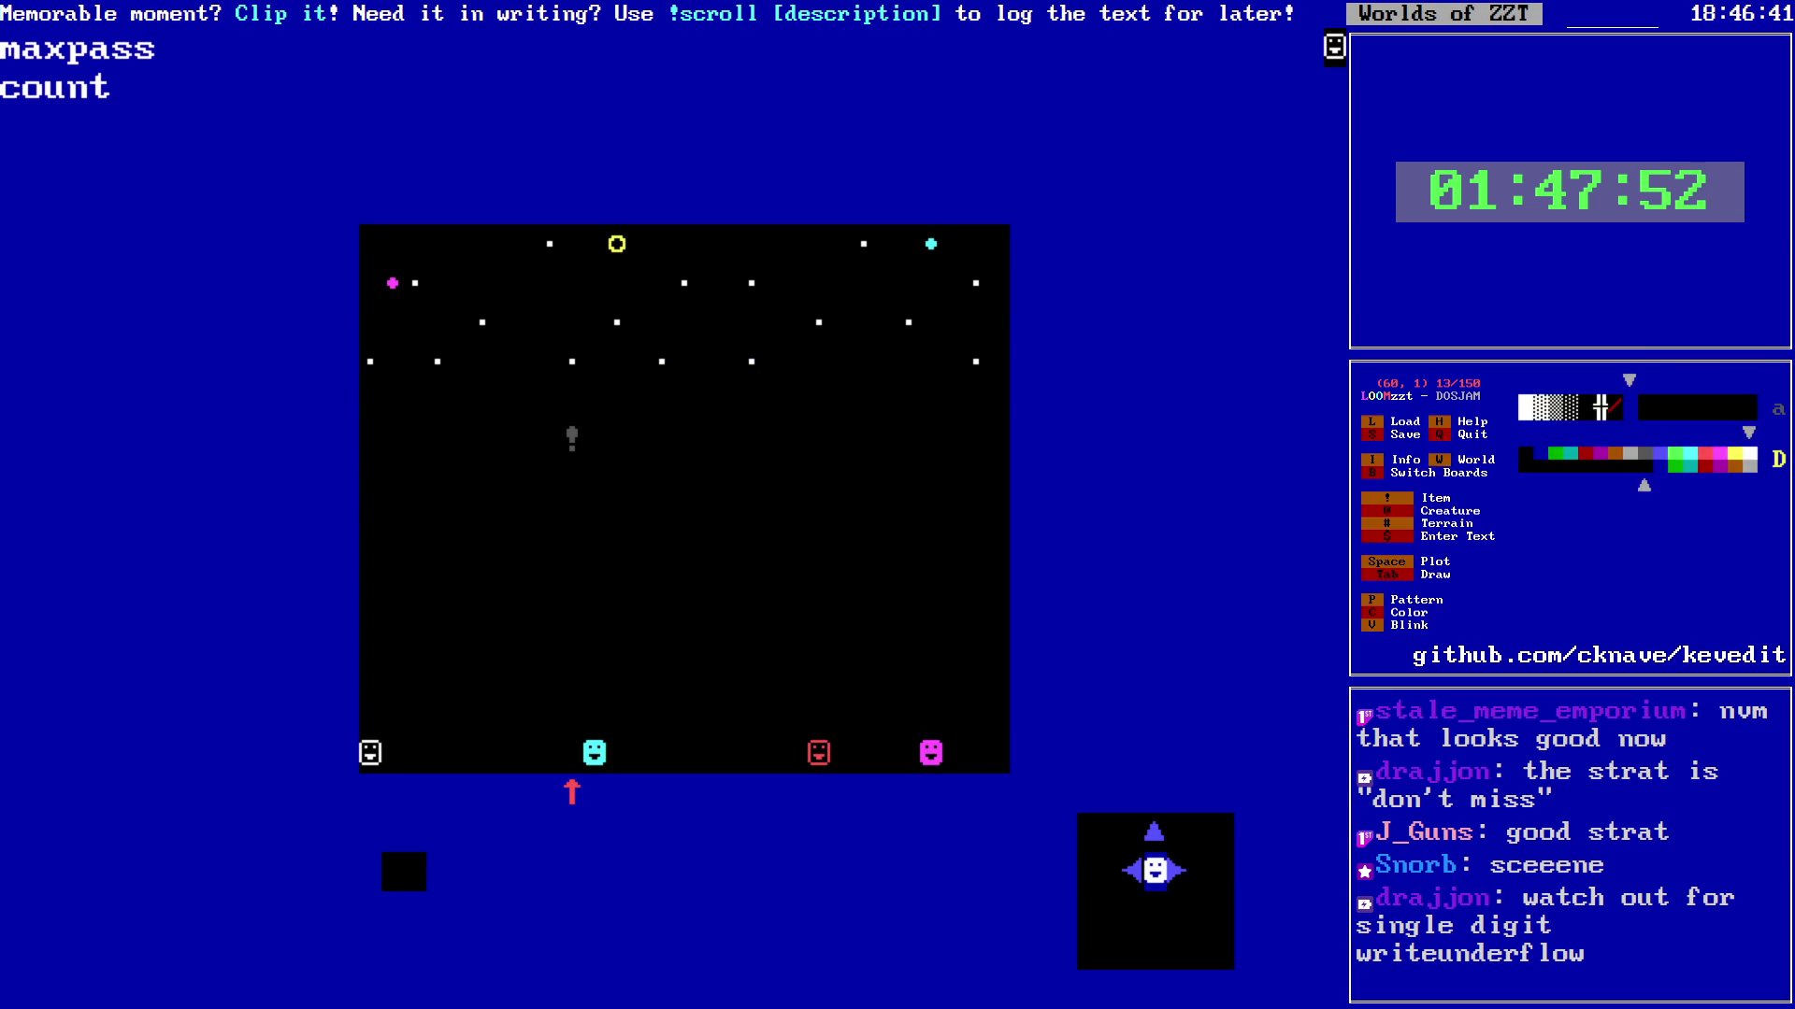
# - Remove the trailing ^ from the Setup object's #write line and close the code
pyautogui.press('Return')
pyautogui.press('Return')
pyautogui.press('Up')
pyautogui.press('Up')
pyautogui.press('End')
pyautogui.press('Left')
pyautogui.press('Left')
pyautogui.press('Left')
pyautogui.press('Left')
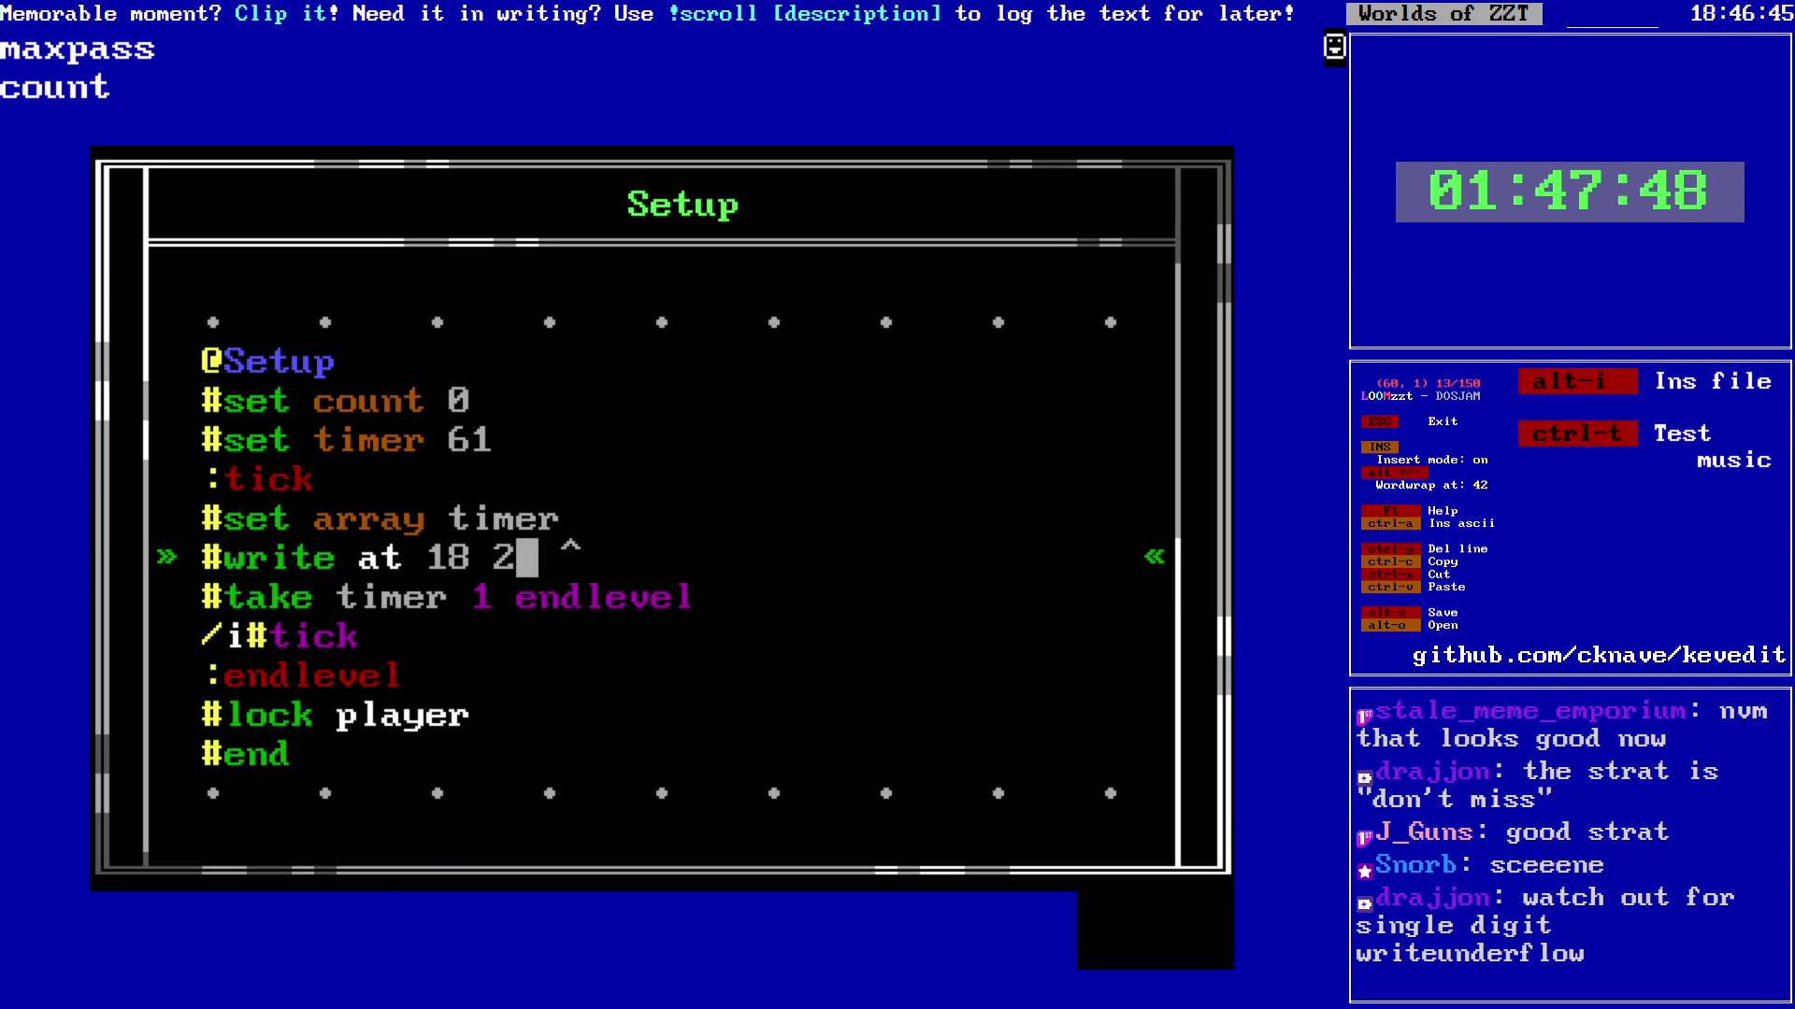
pyautogui.press('End')
pyautogui.press('BackSpace')
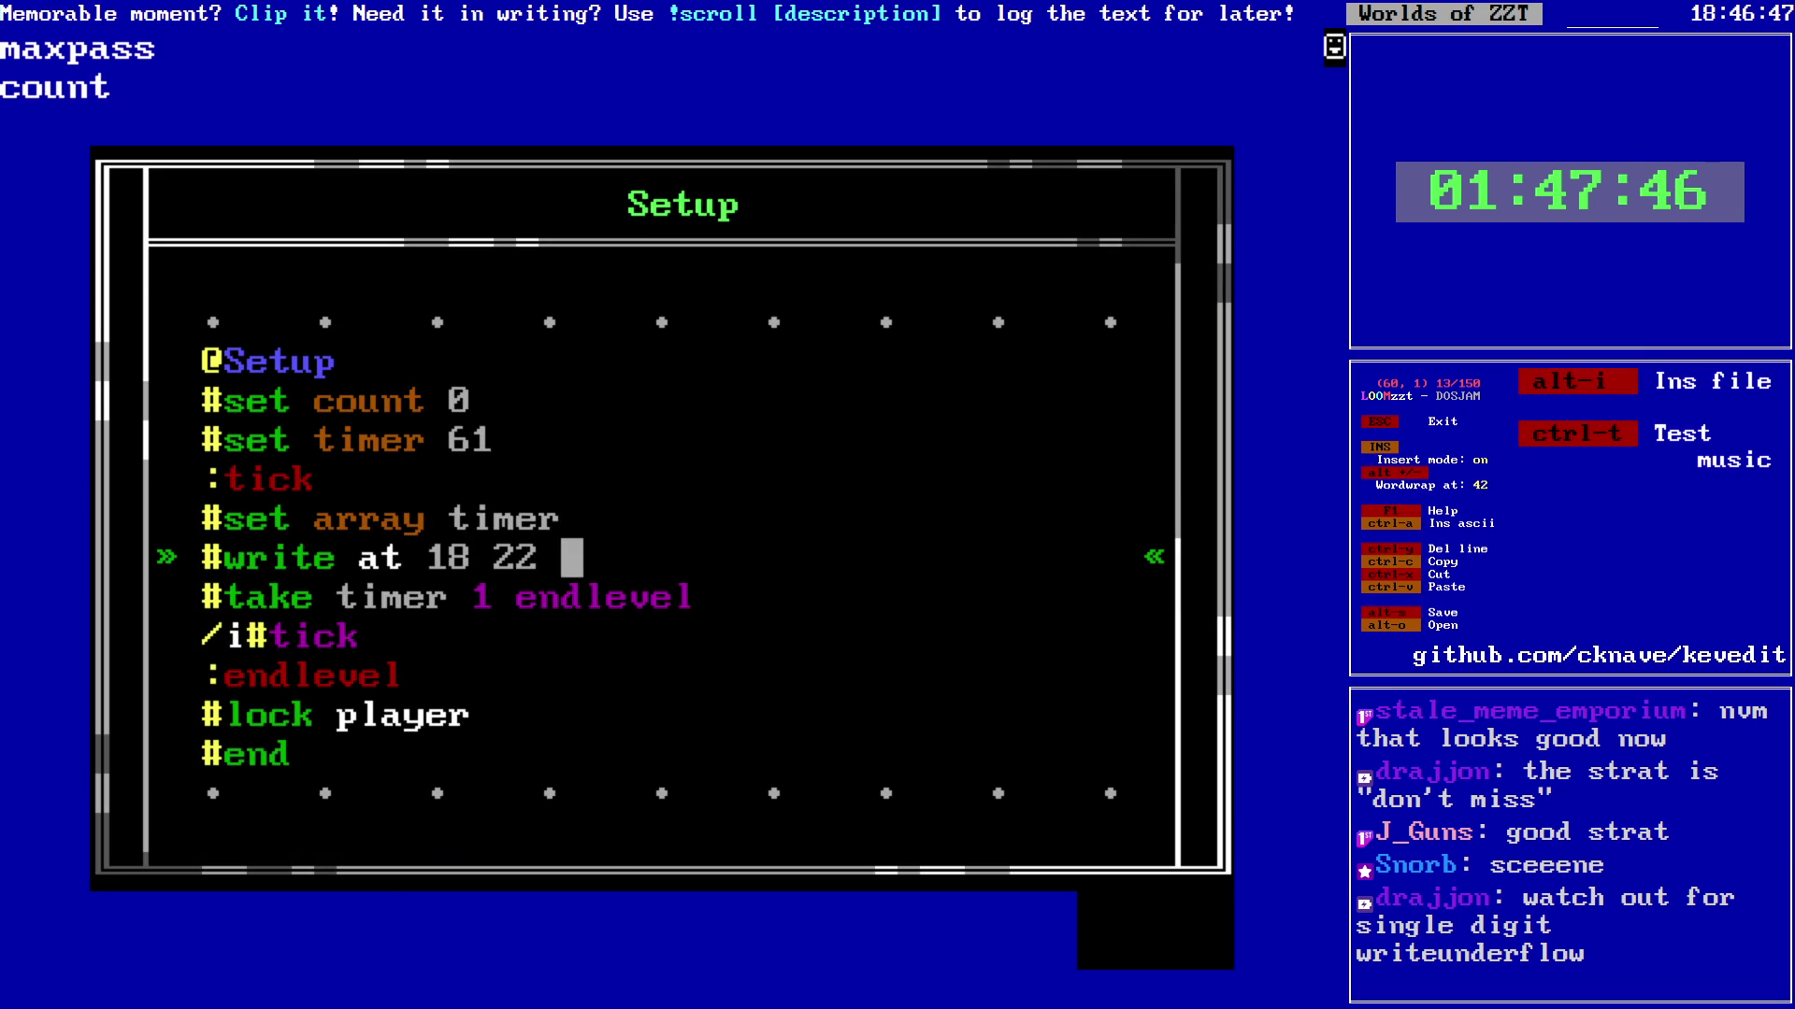
pyautogui.press('Escape')
pyautogui.press('Escape')
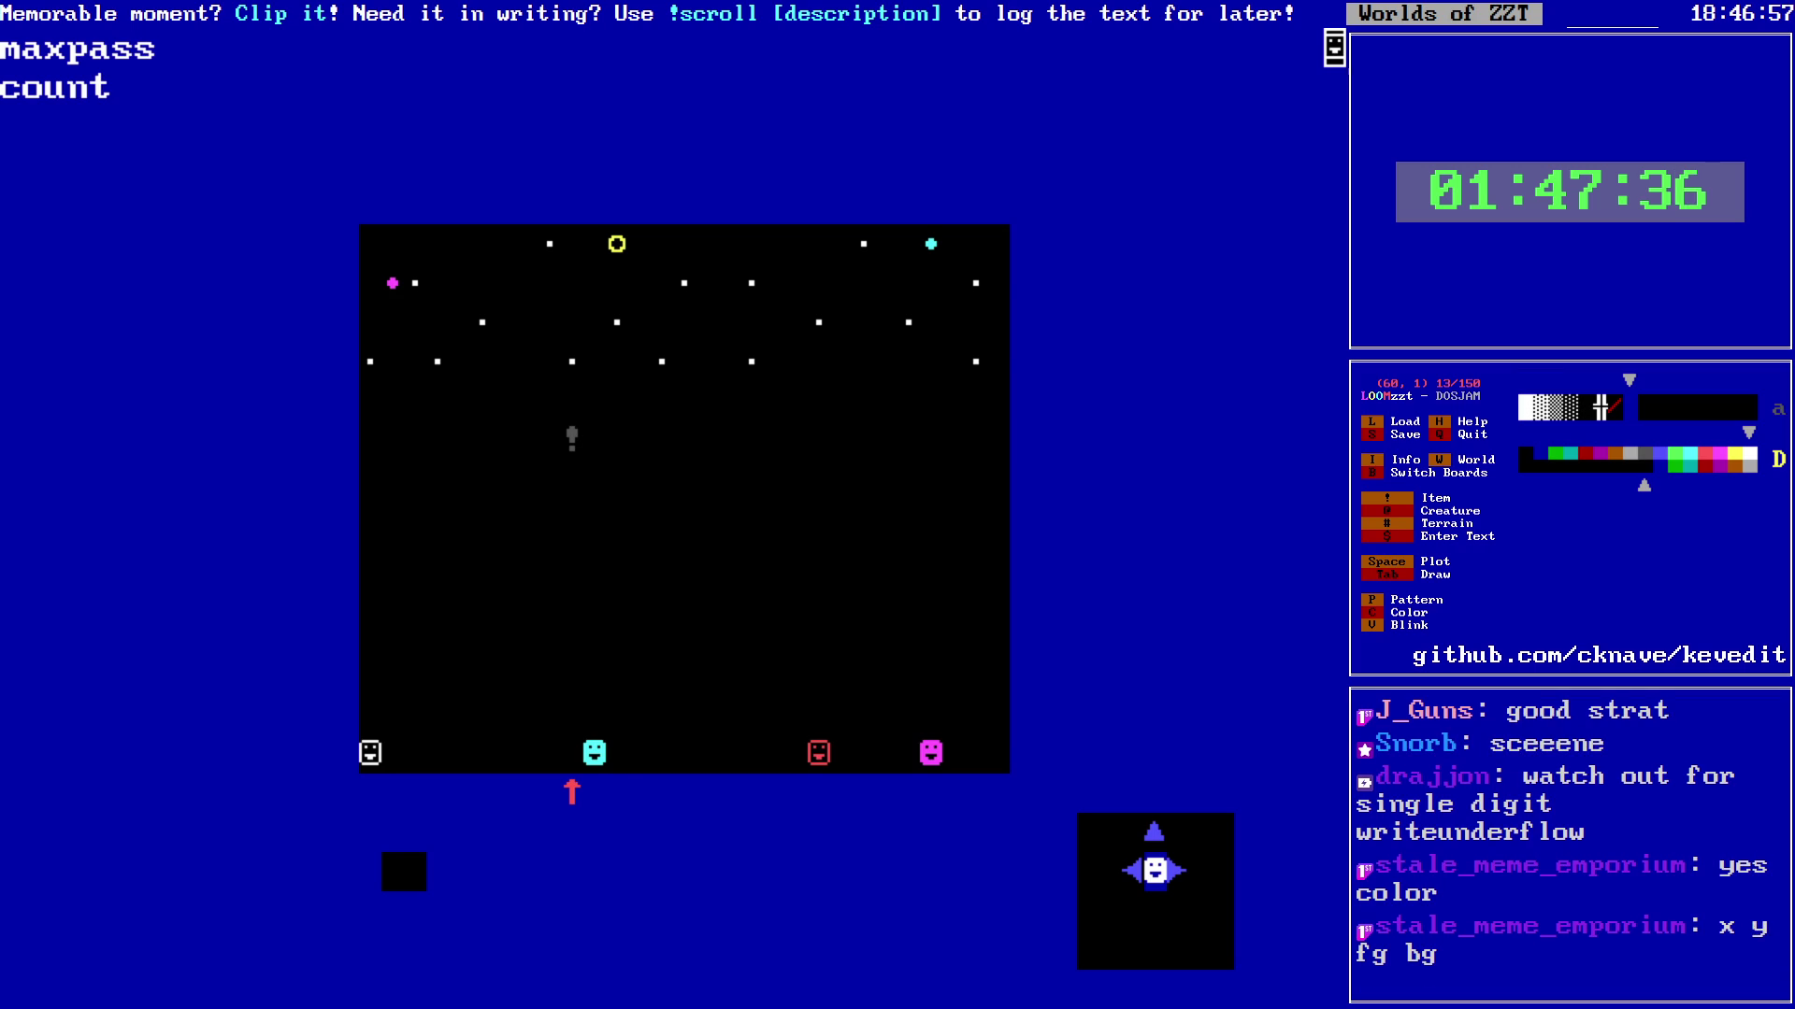
# - Test-play the board, end the test with Y, then launch the playtest again
pyautogui.hotkey('alt', 't')
pyautogui.press('Escape')
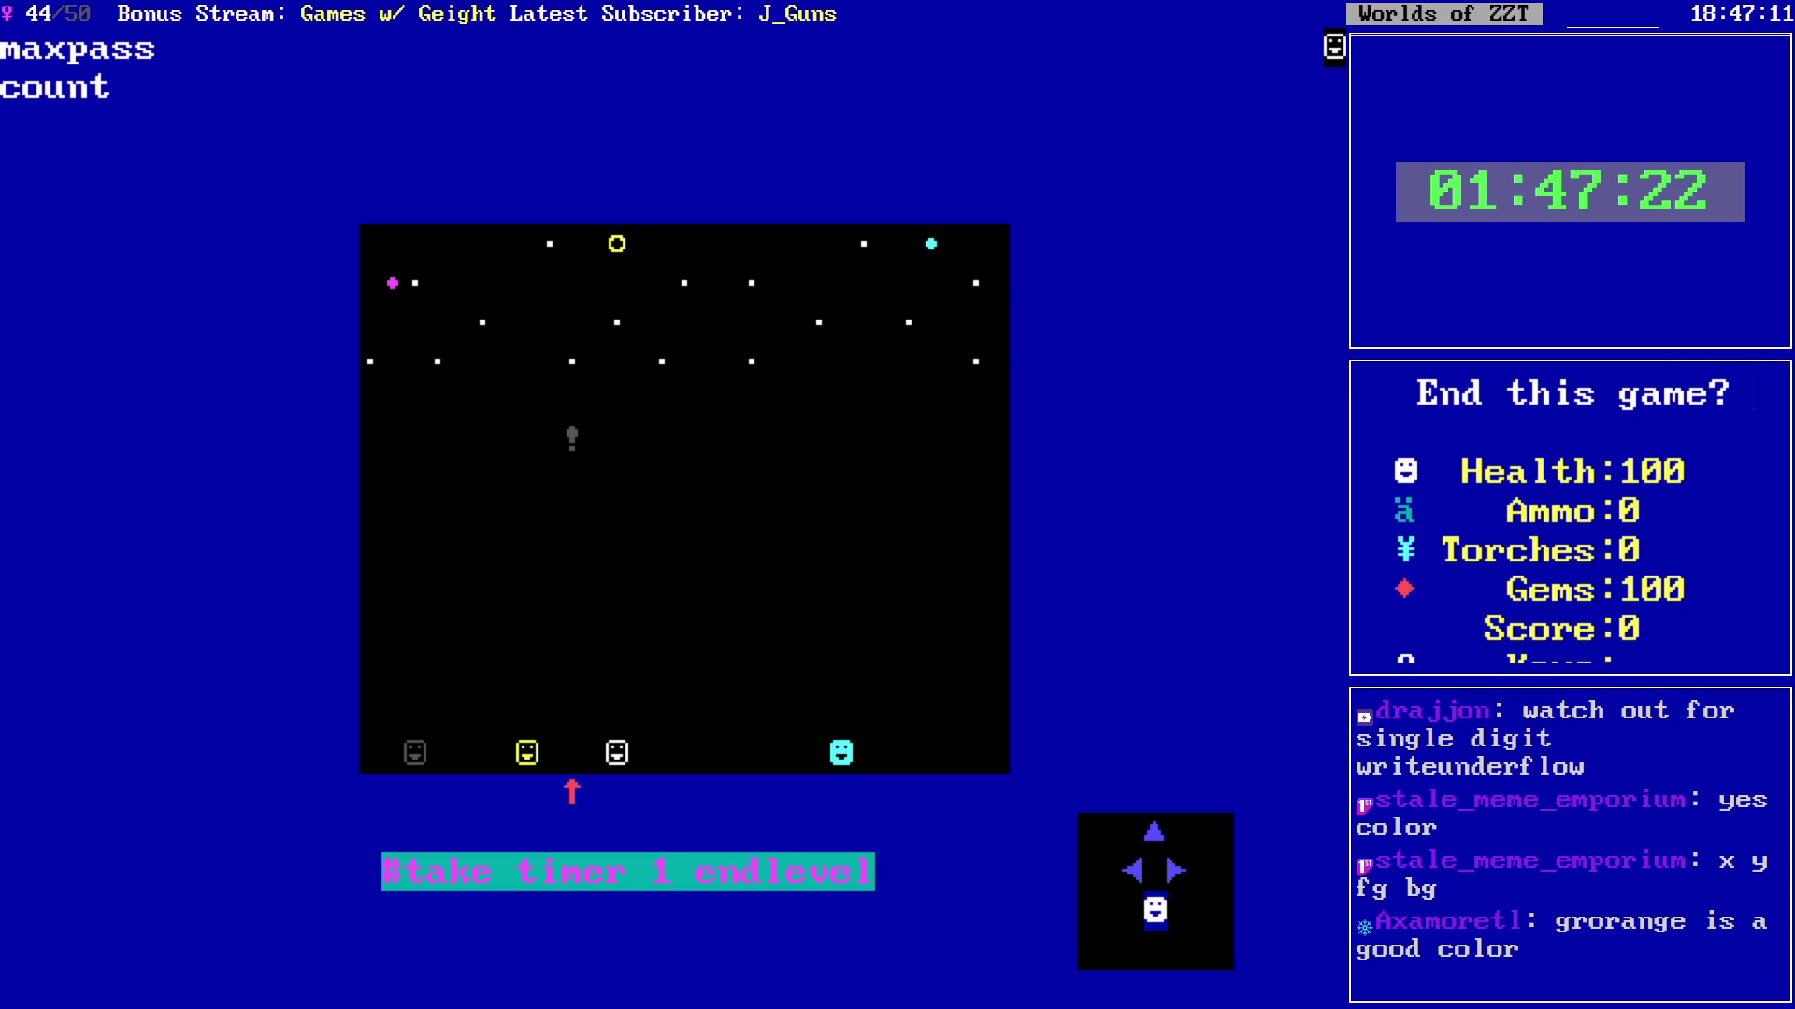
pyautogui.write('y')
pyautogui.write('^')
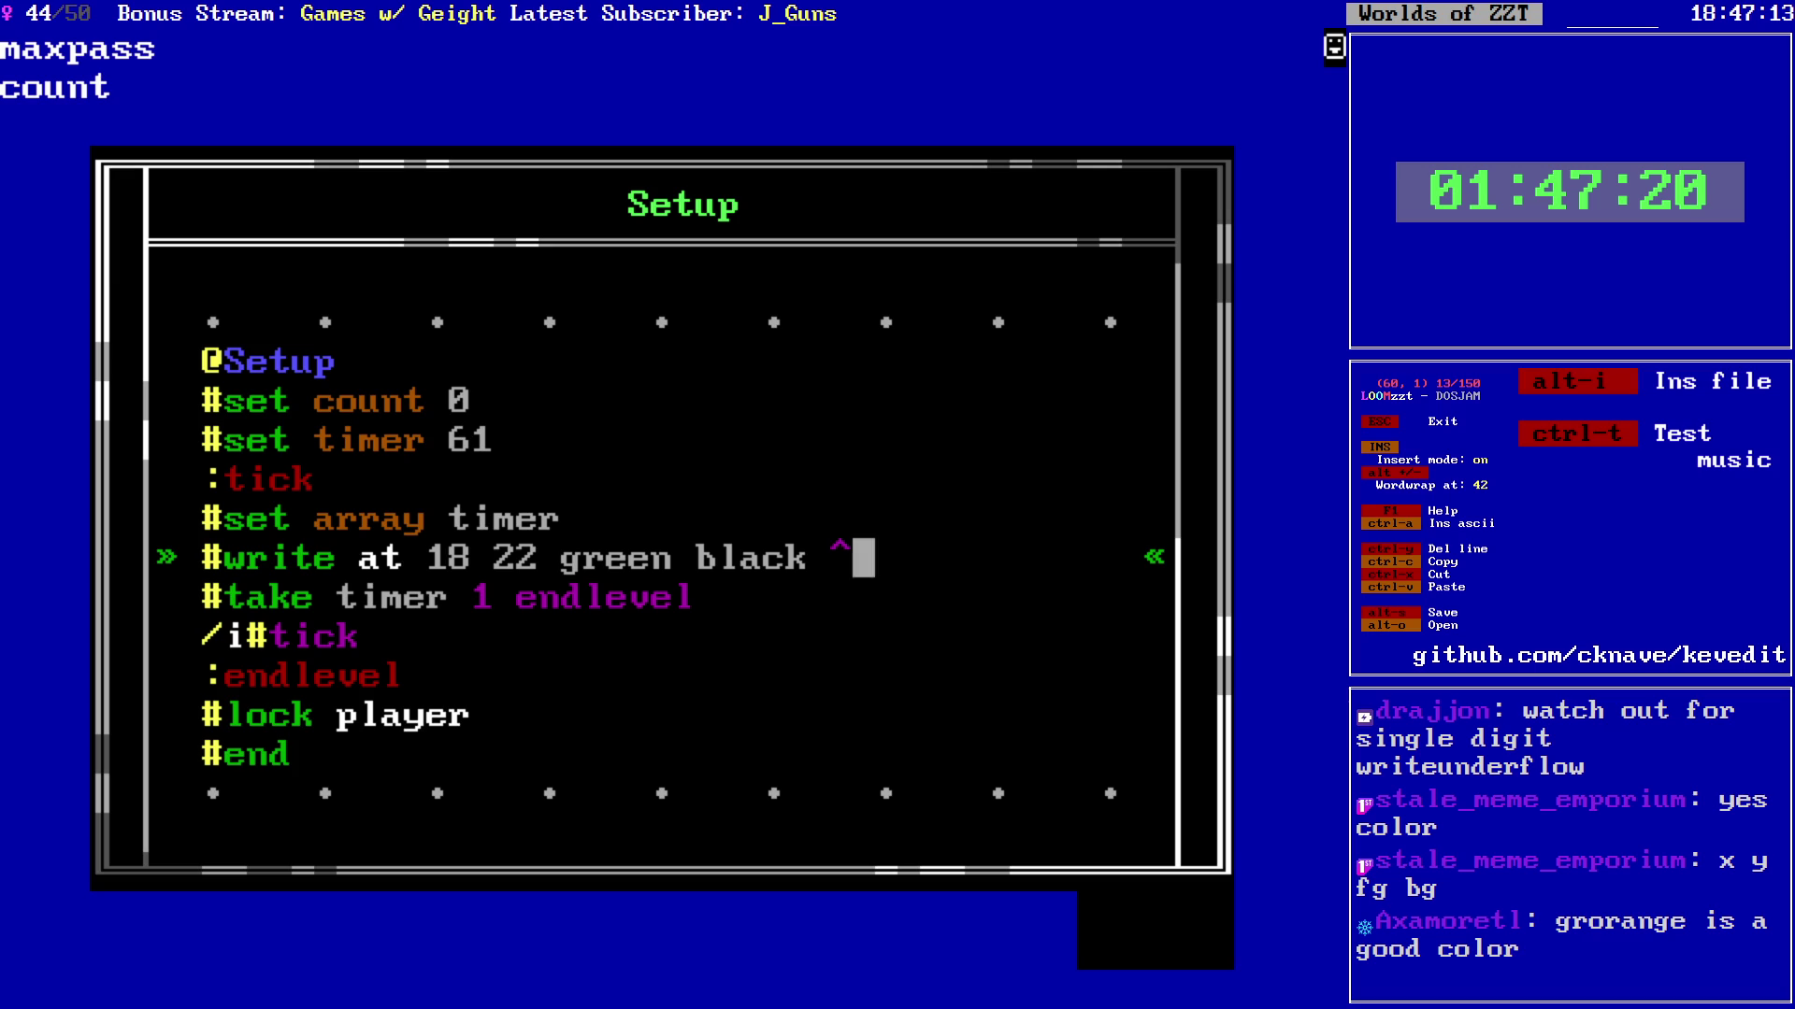
pyautogui.press('Escape')
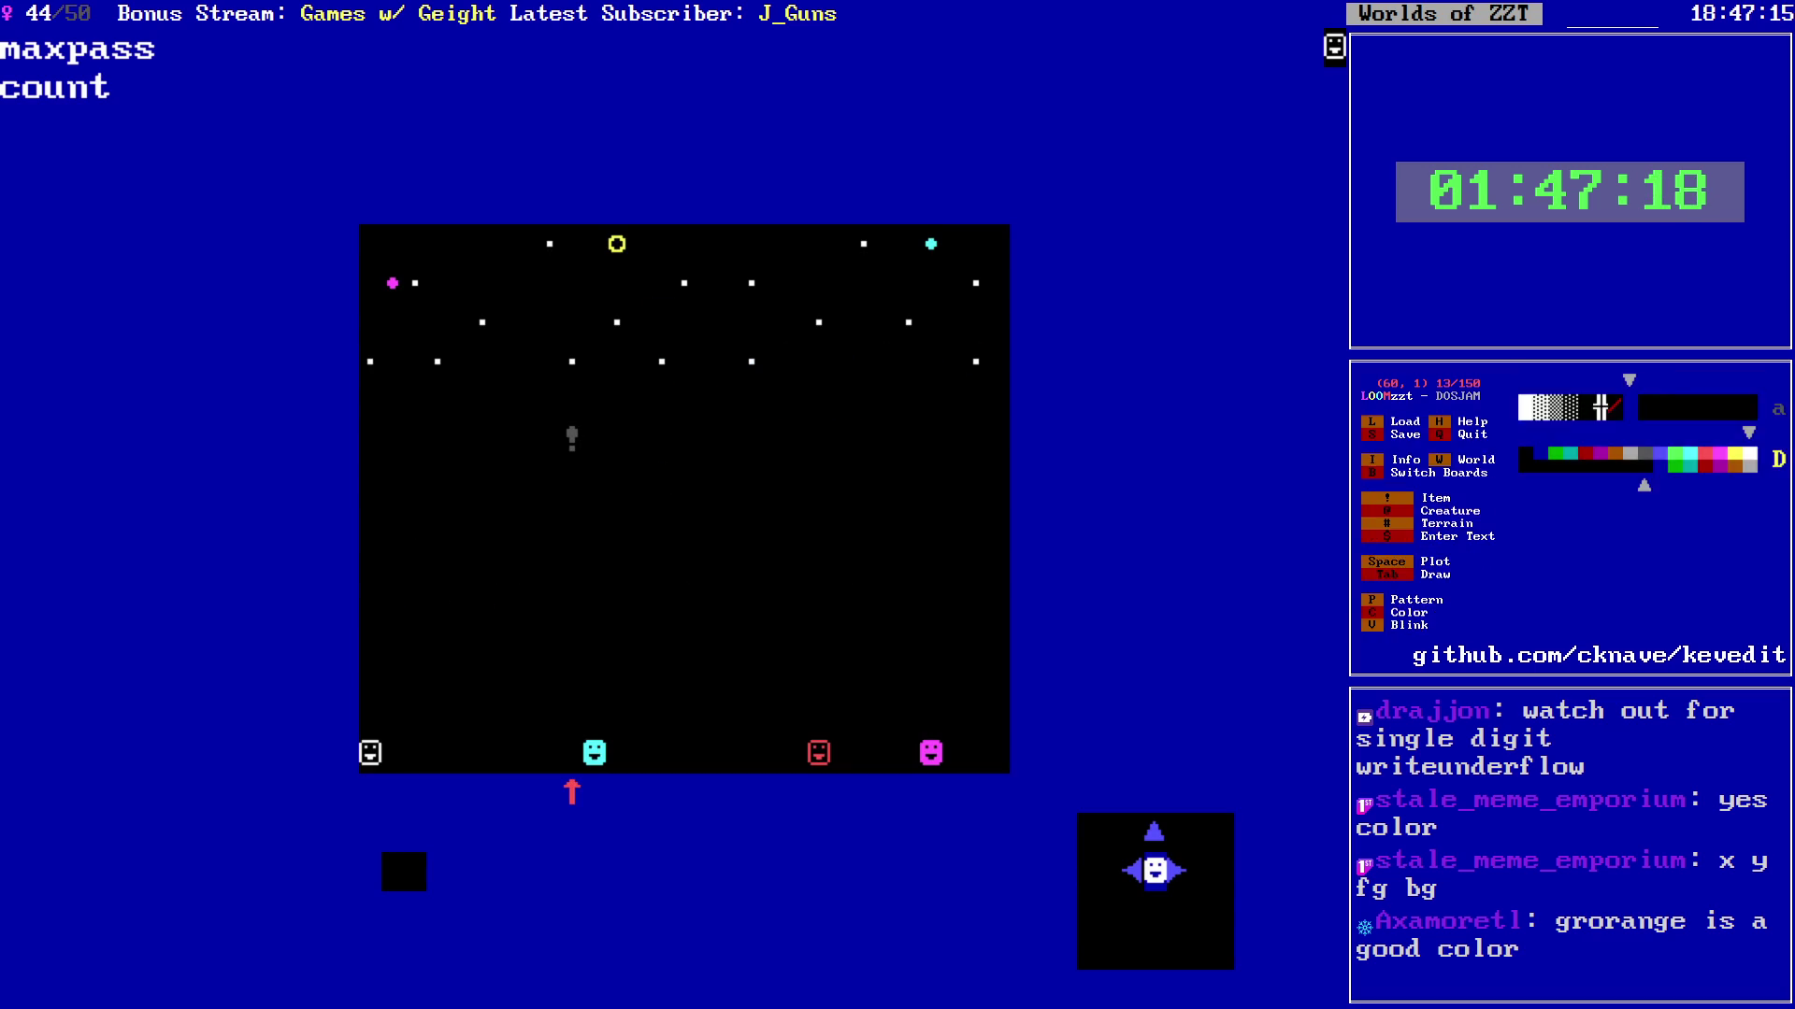
pyautogui.hotkey('alt', 't')
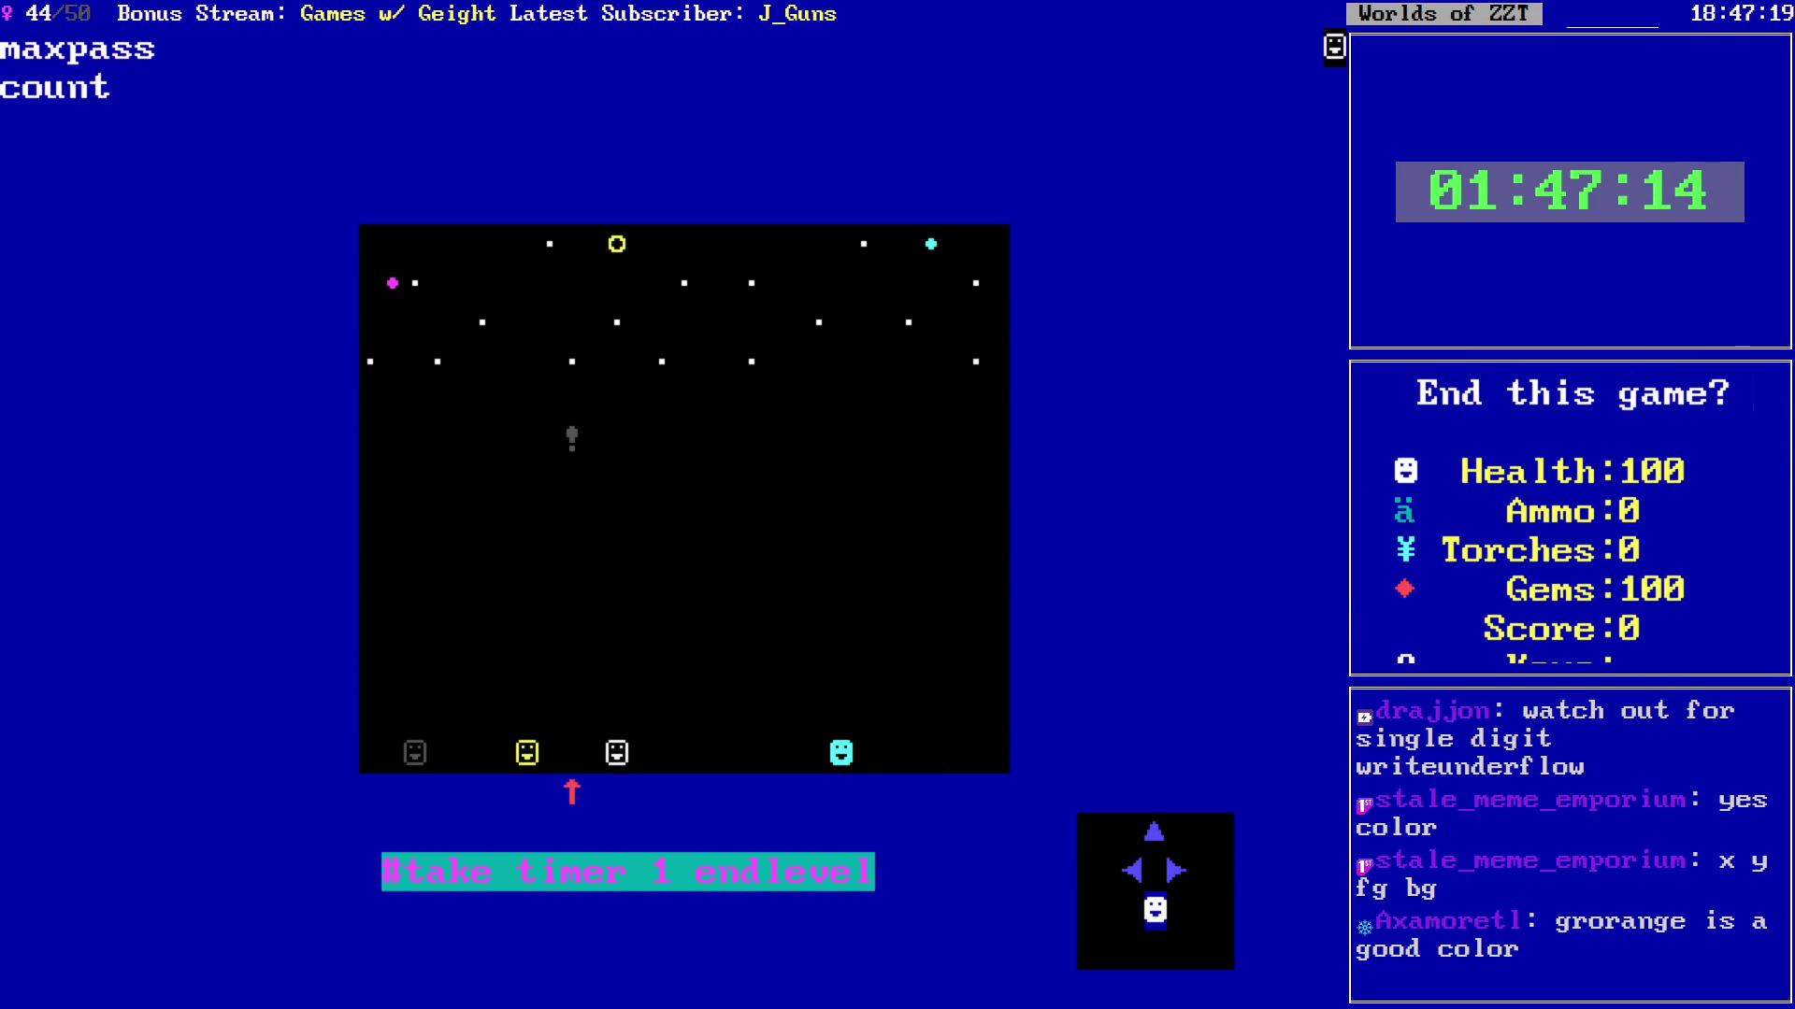
# - Confirm ending the test game and load the DOSJAM world
pyautogui.press('y')
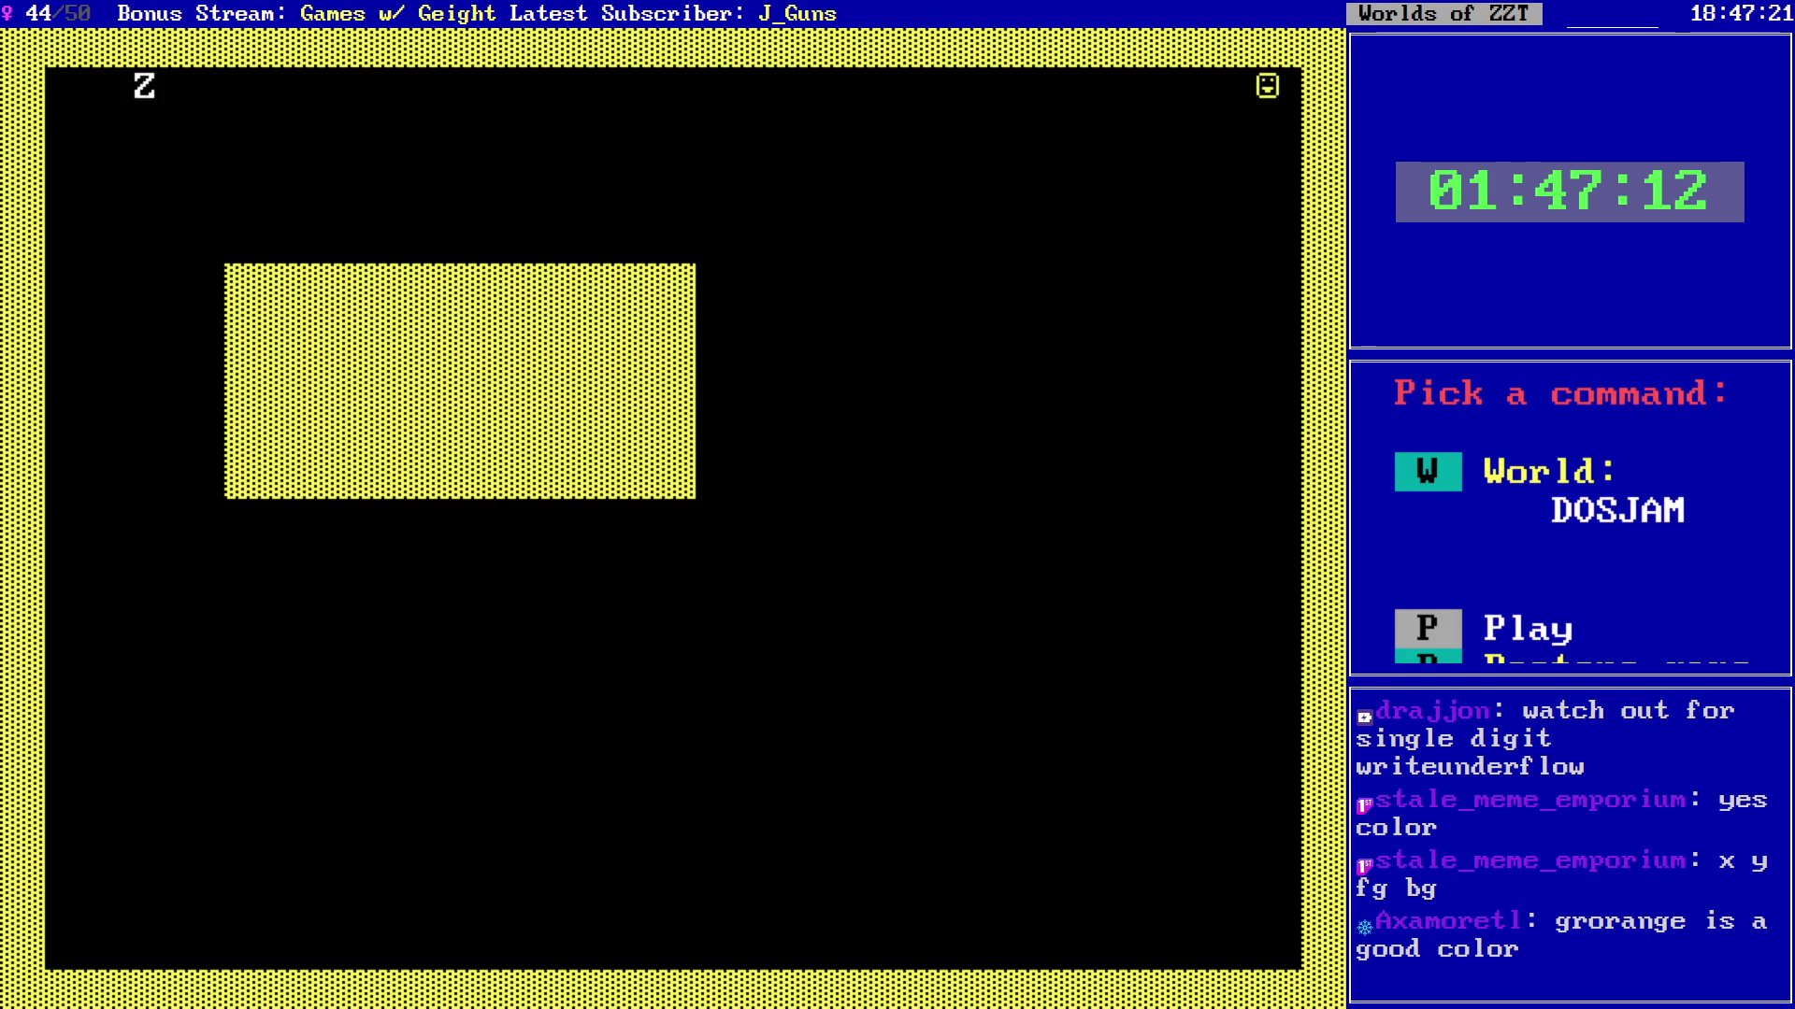
pyautogui.press('w')
pyautogui.press('Return')
pyautogui.press('q')
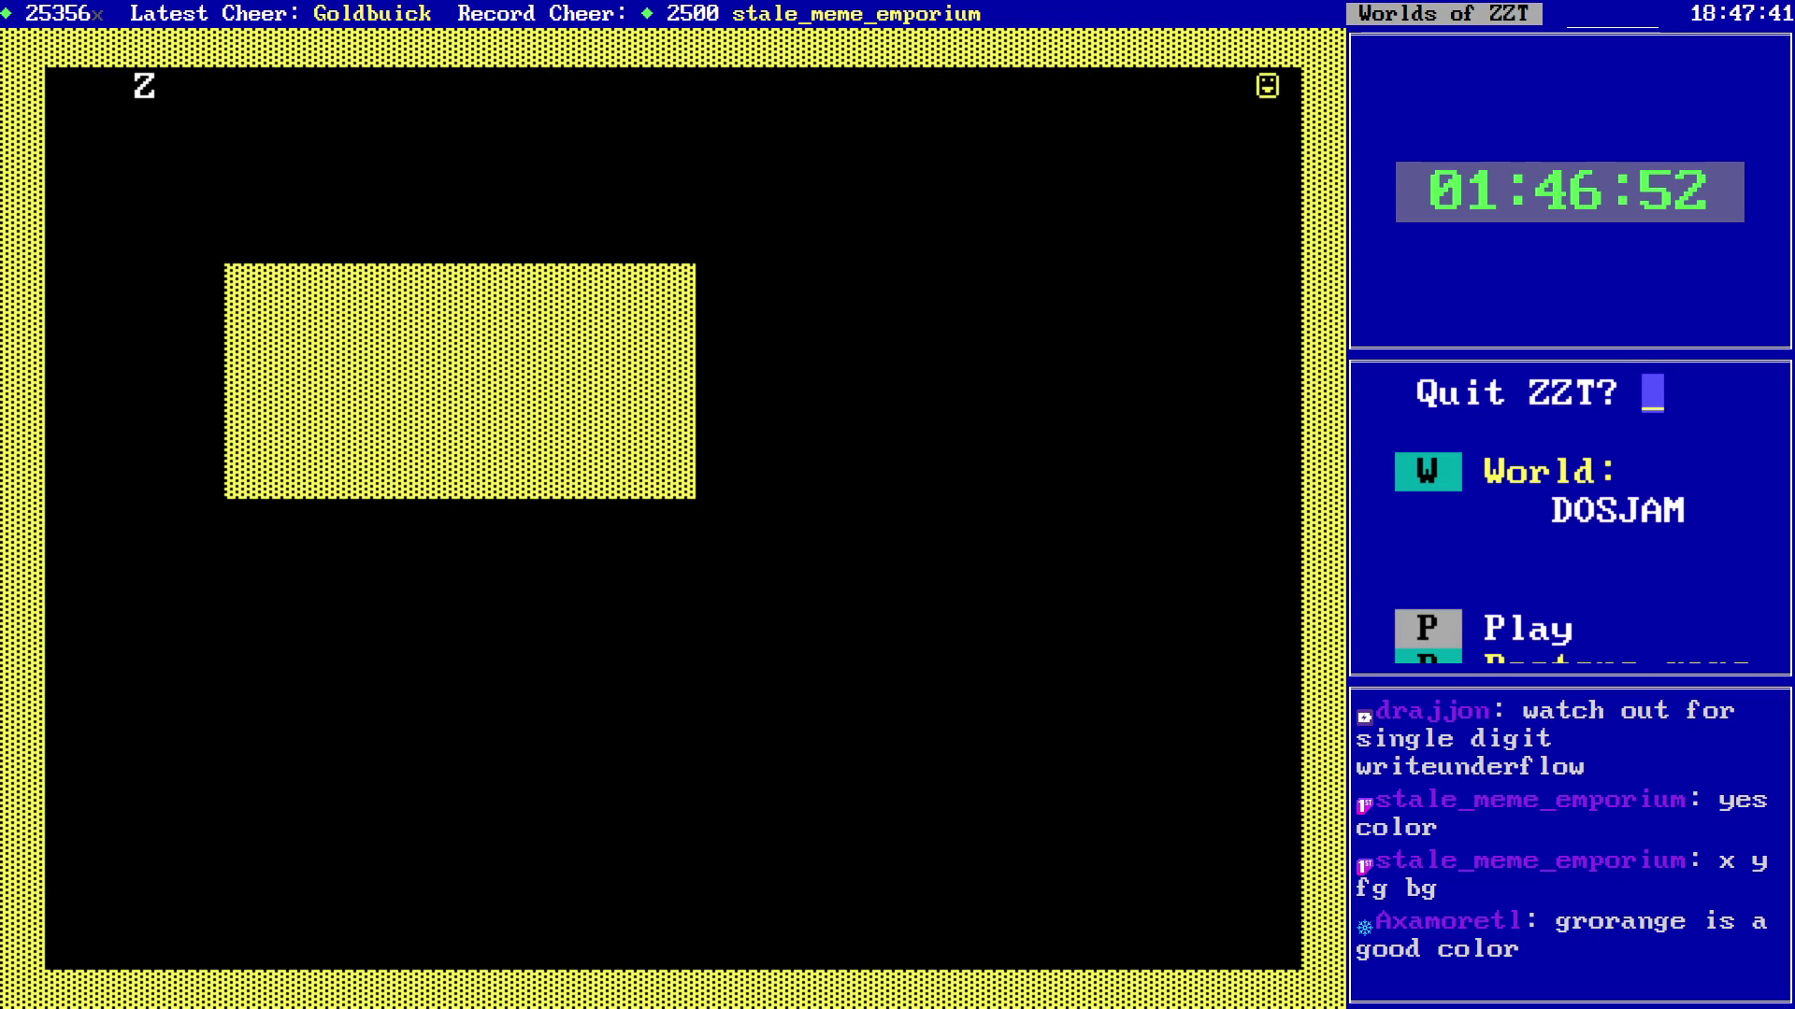
# - Decline quitting ZZT, reload the DOSJAM world and start playing it
pyautogui.press('n')
pyautogui.press('w')
pyautogui.press('Return')
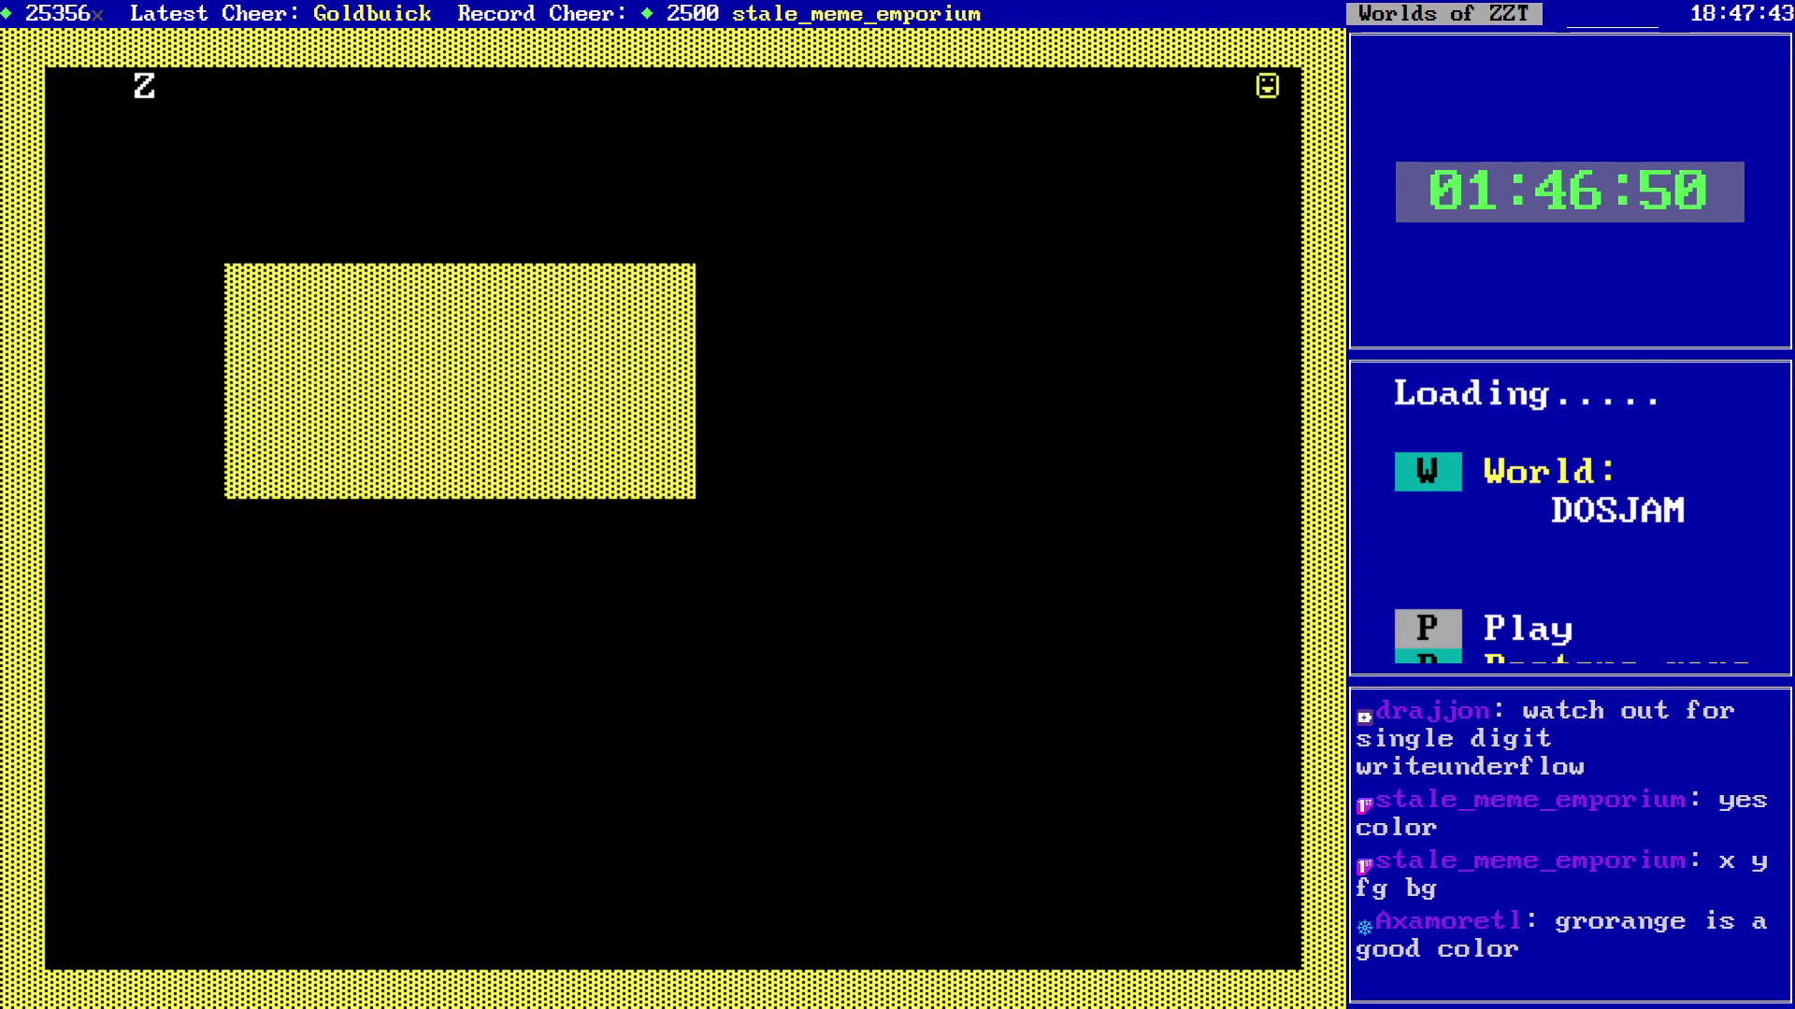
pyautogui.press('p')
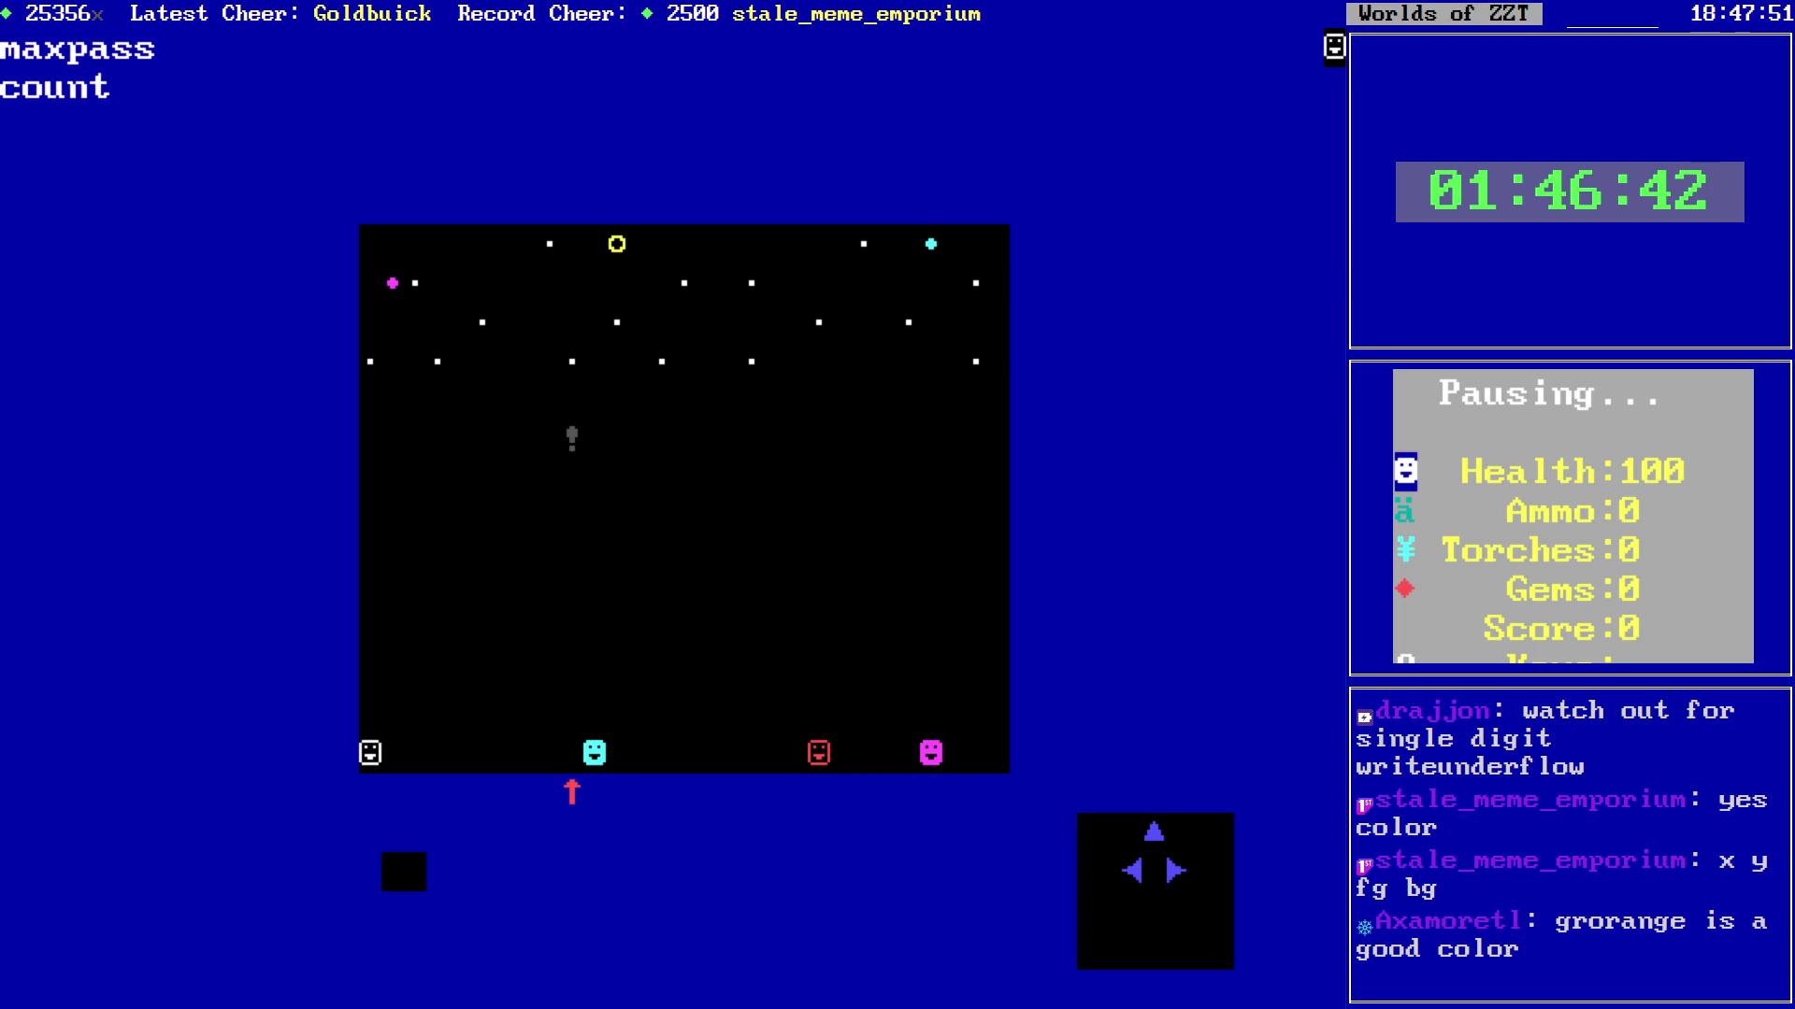
# - Unpause to watch the timer count down to 0, end the game, and return to the Setup code's i#tick line
pyautogui.press('Up')
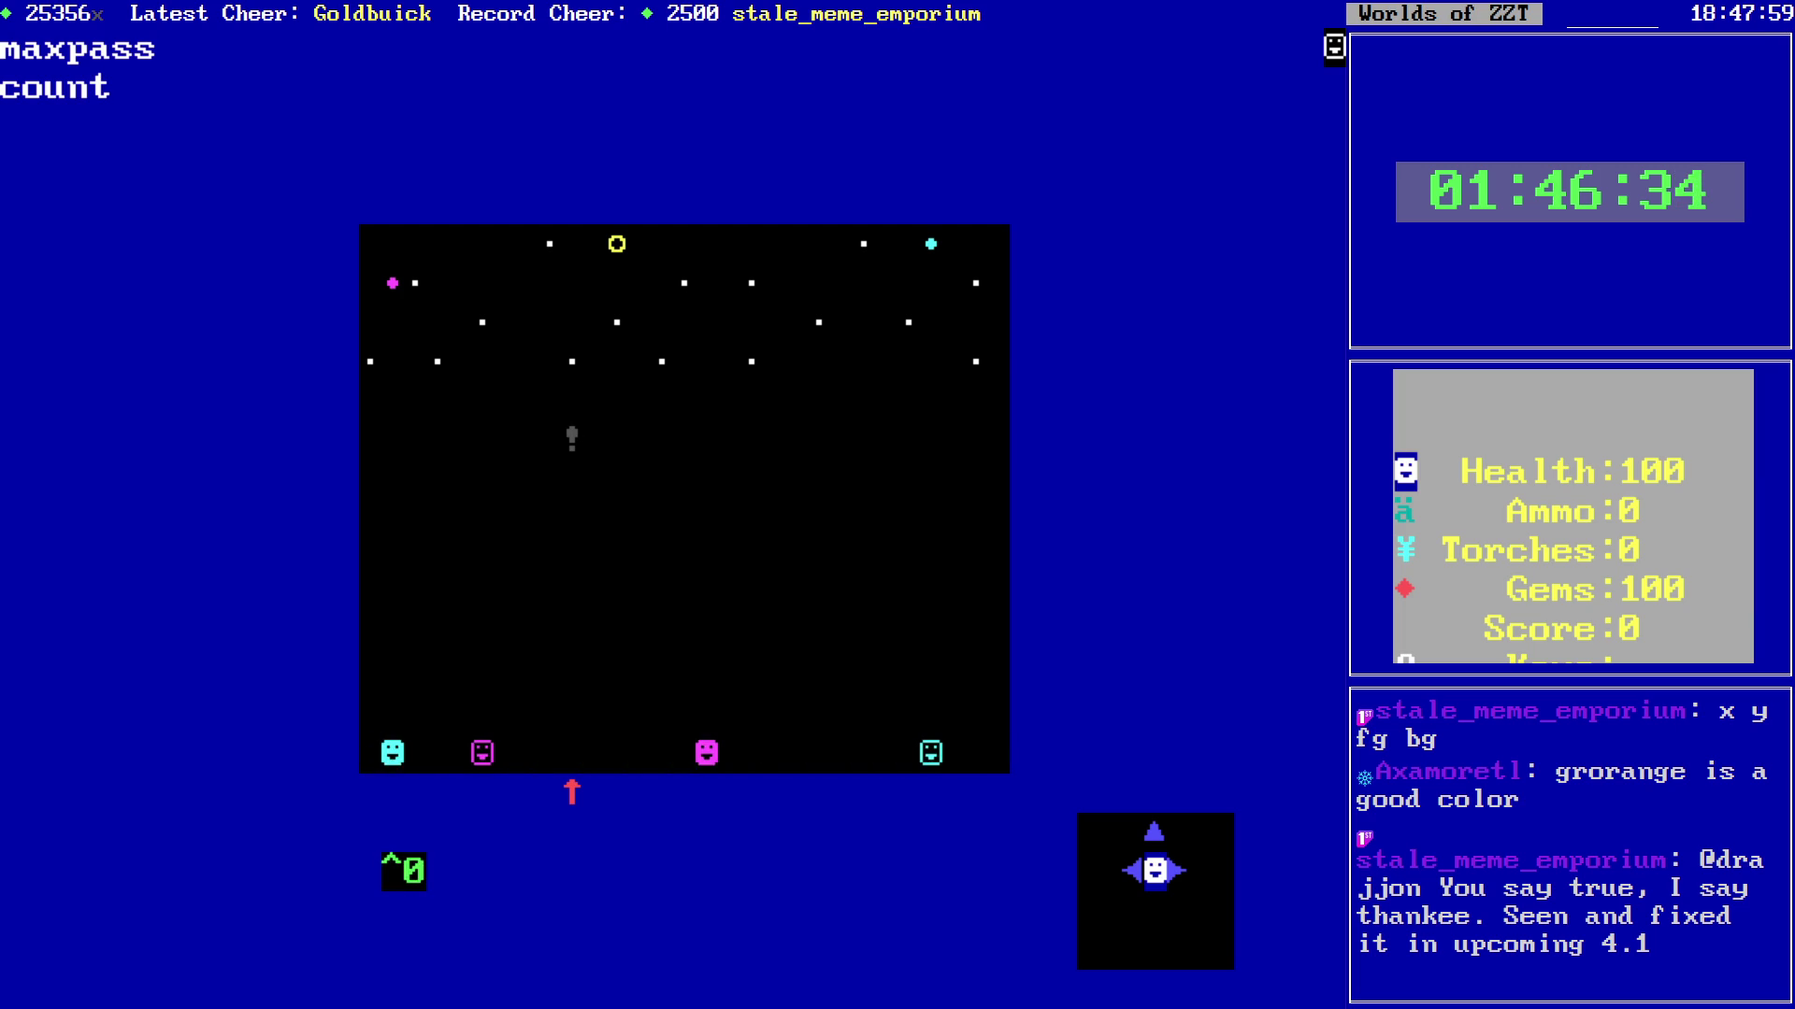
pyautogui.press('q')
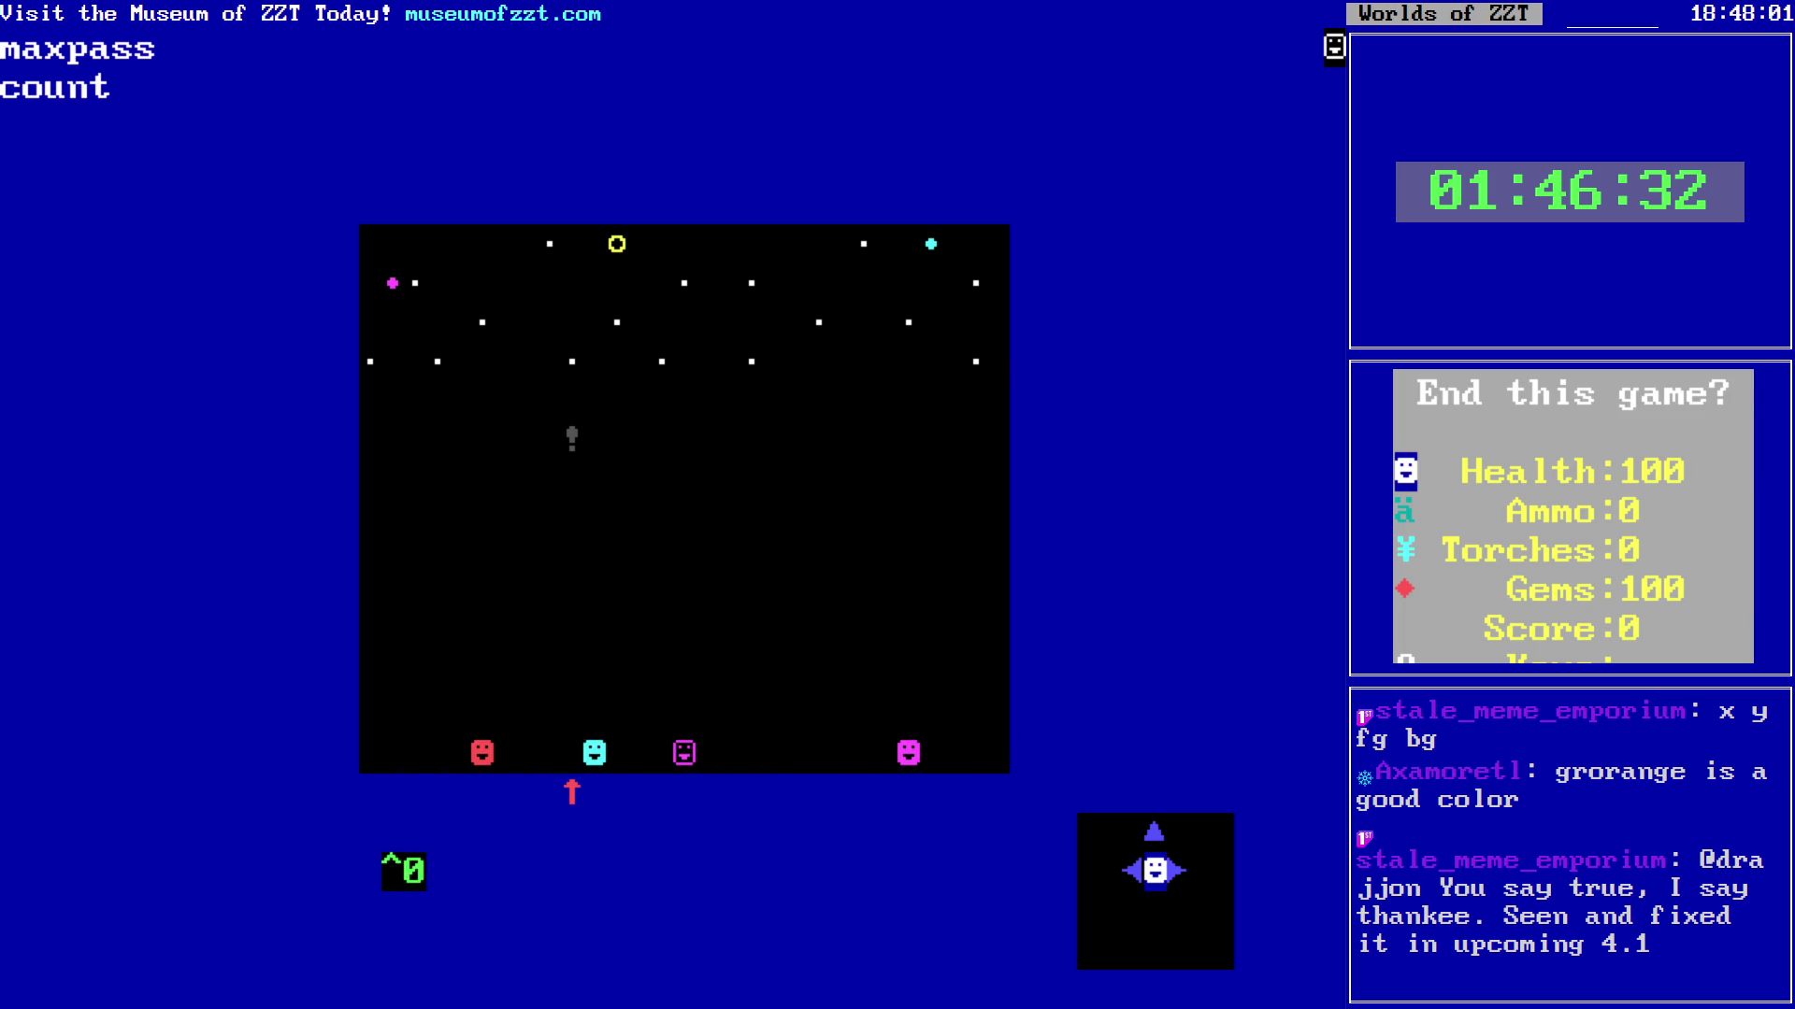
pyautogui.press('y')
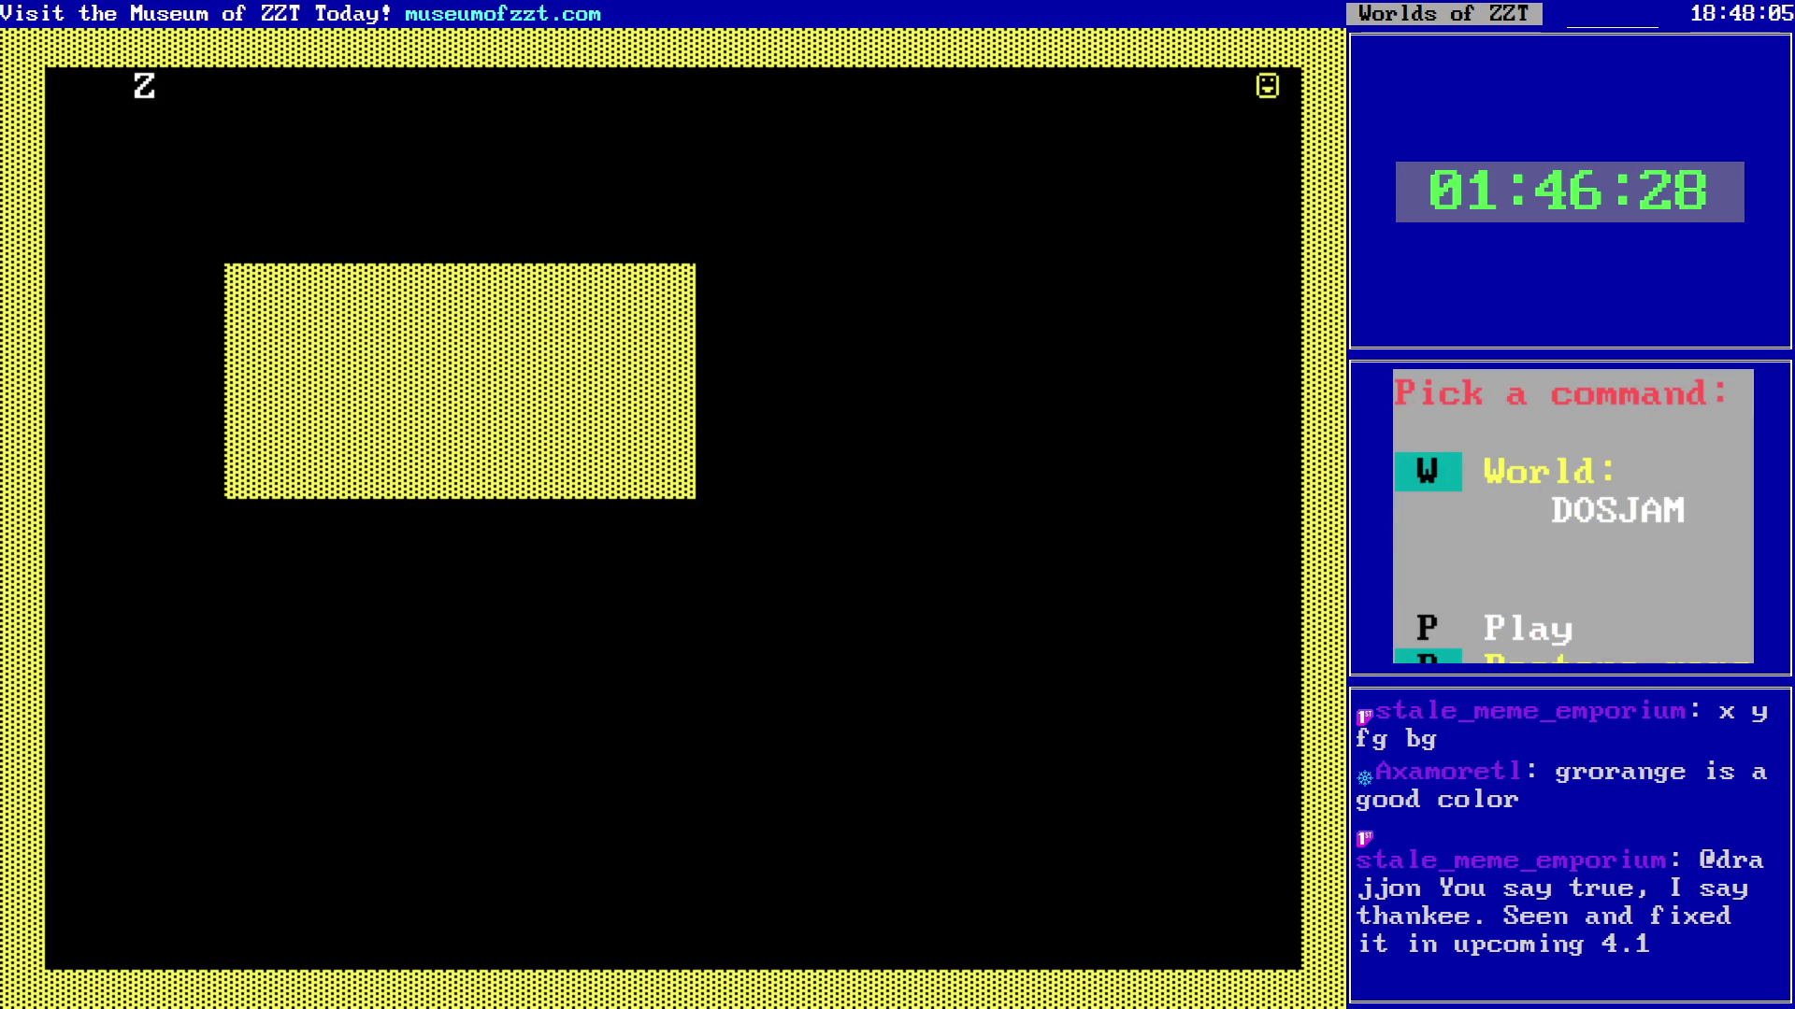
pyautogui.hotkey('alt', 'Tab')
pyautogui.press('Down')
pyautogui.press('Down')
pyautogui.press('Down')
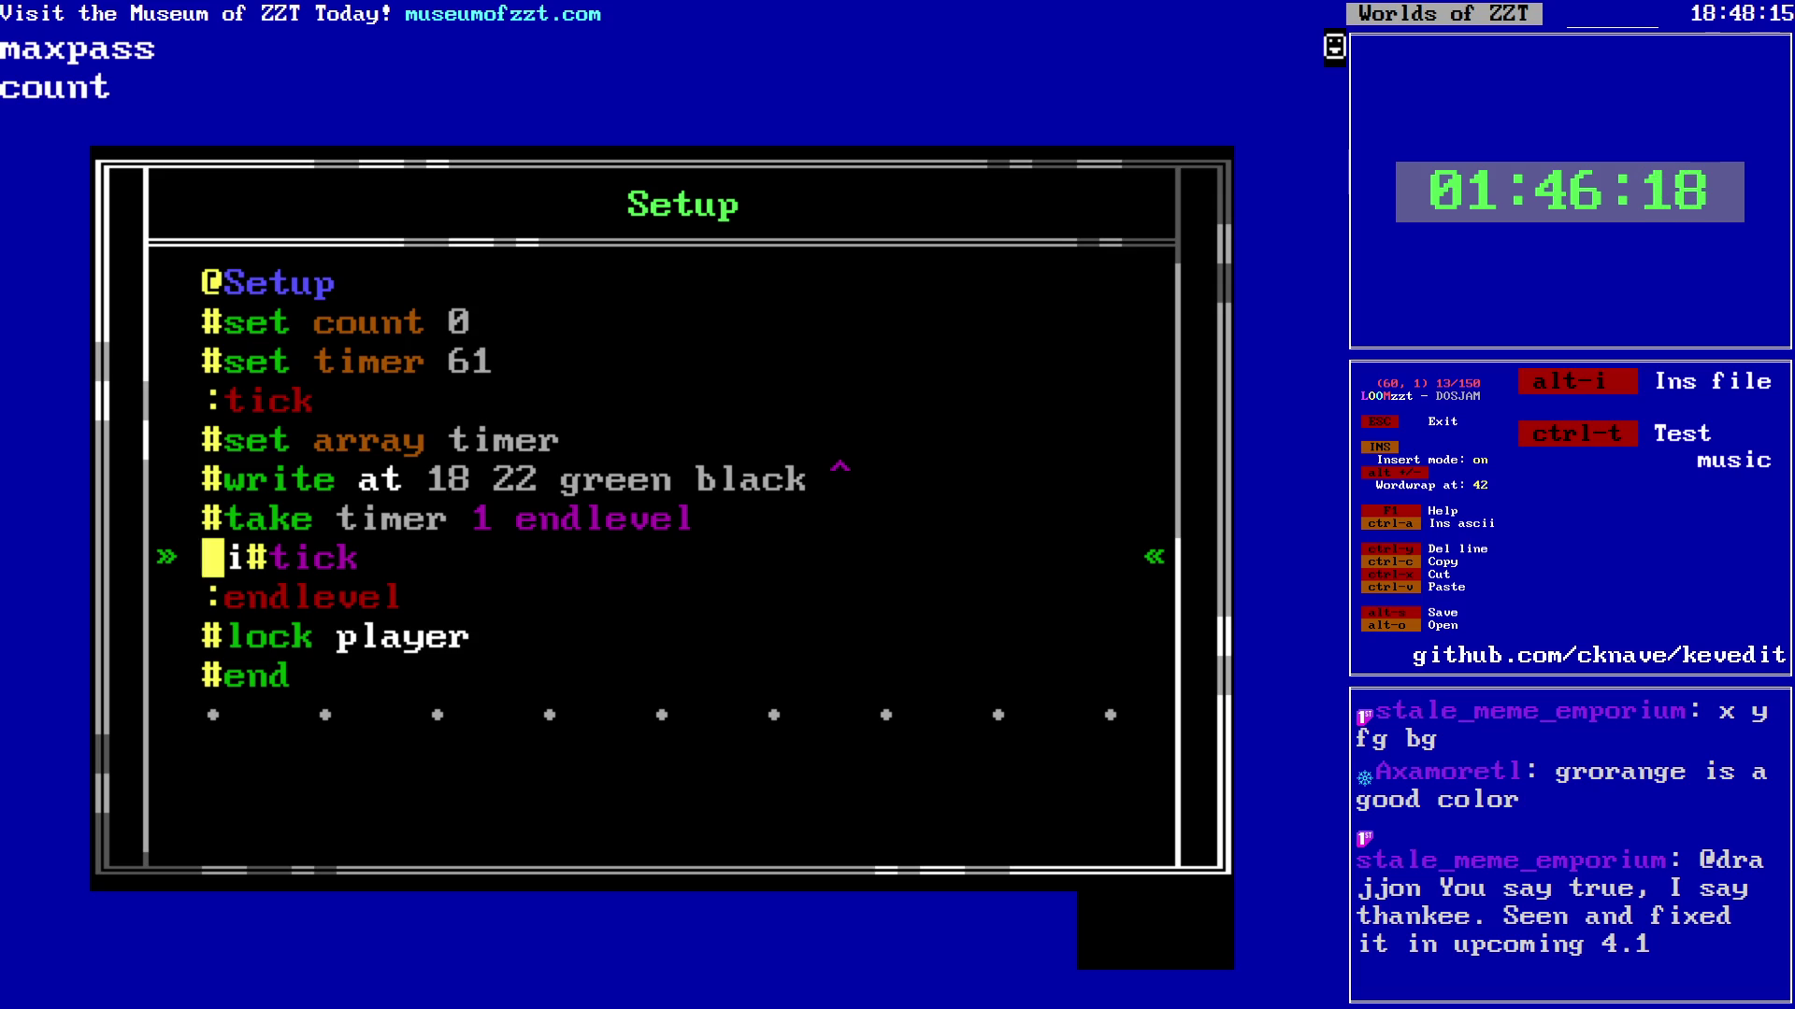
# - Change the Setup object's '#set timer 61' line to 601 and close its code
pyautogui.press('Up')
pyautogui.press('Up')
pyautogui.press('Up')
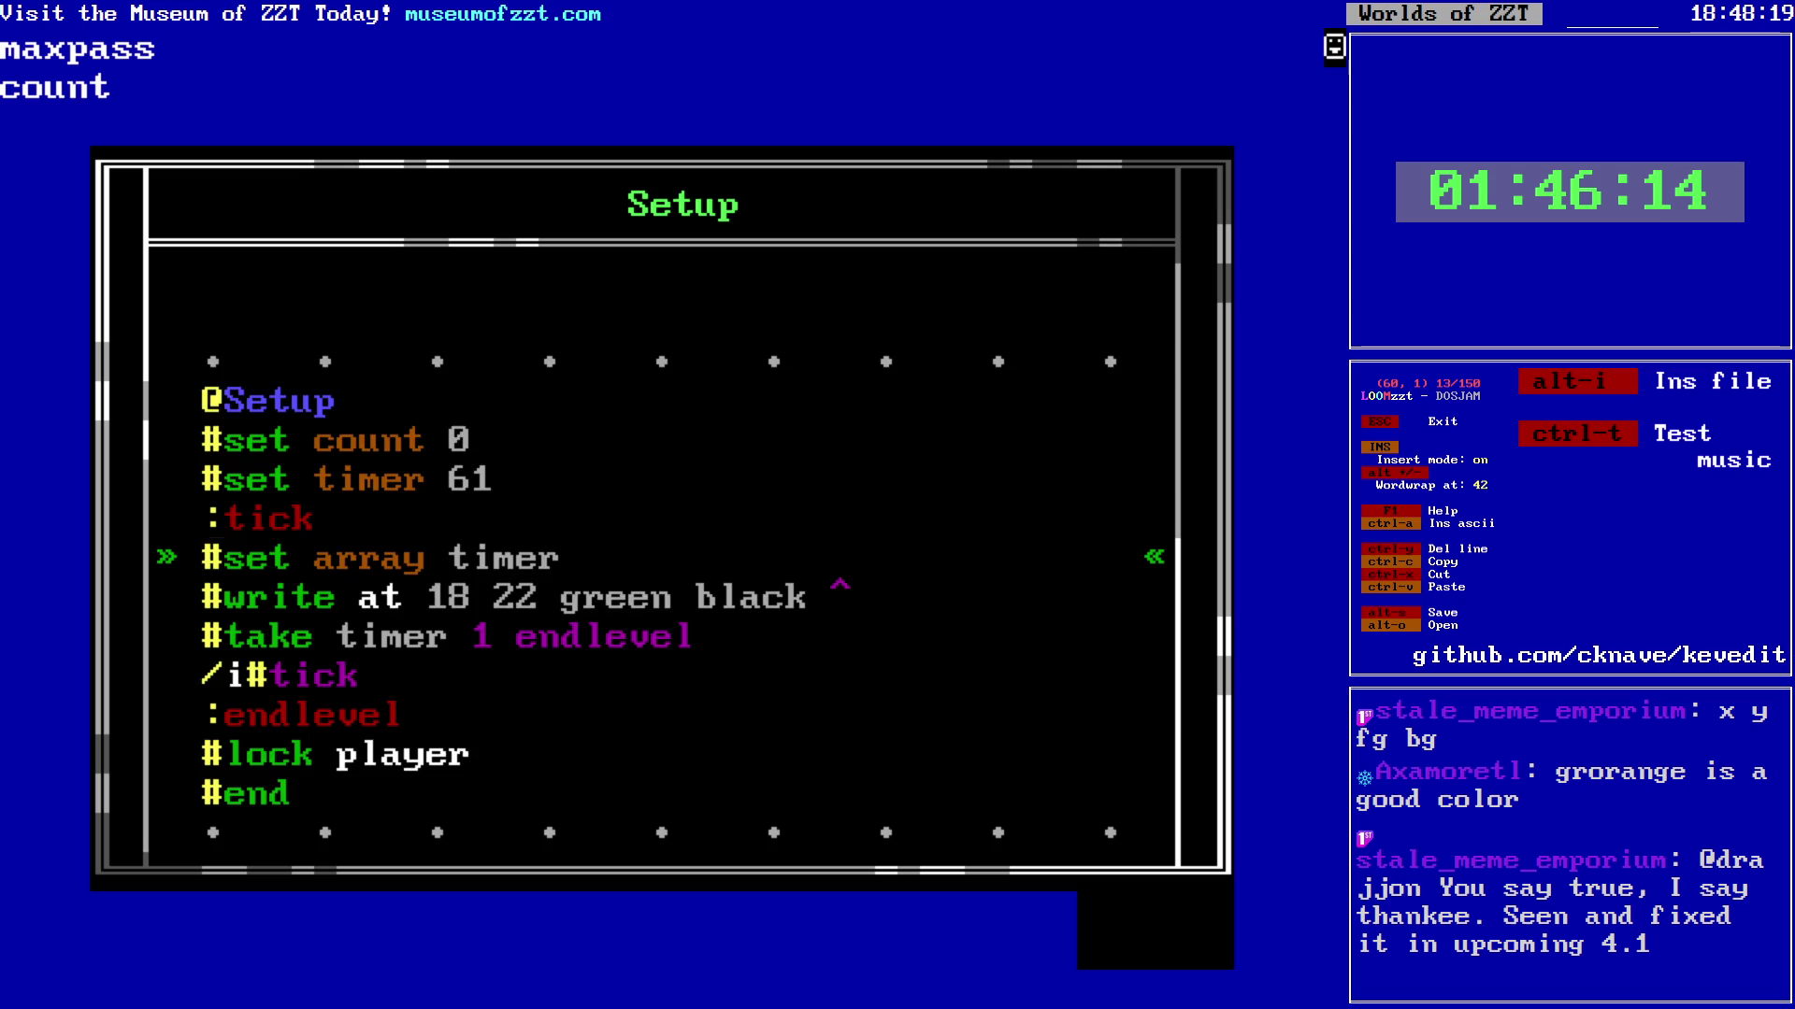
pyautogui.press('Up')
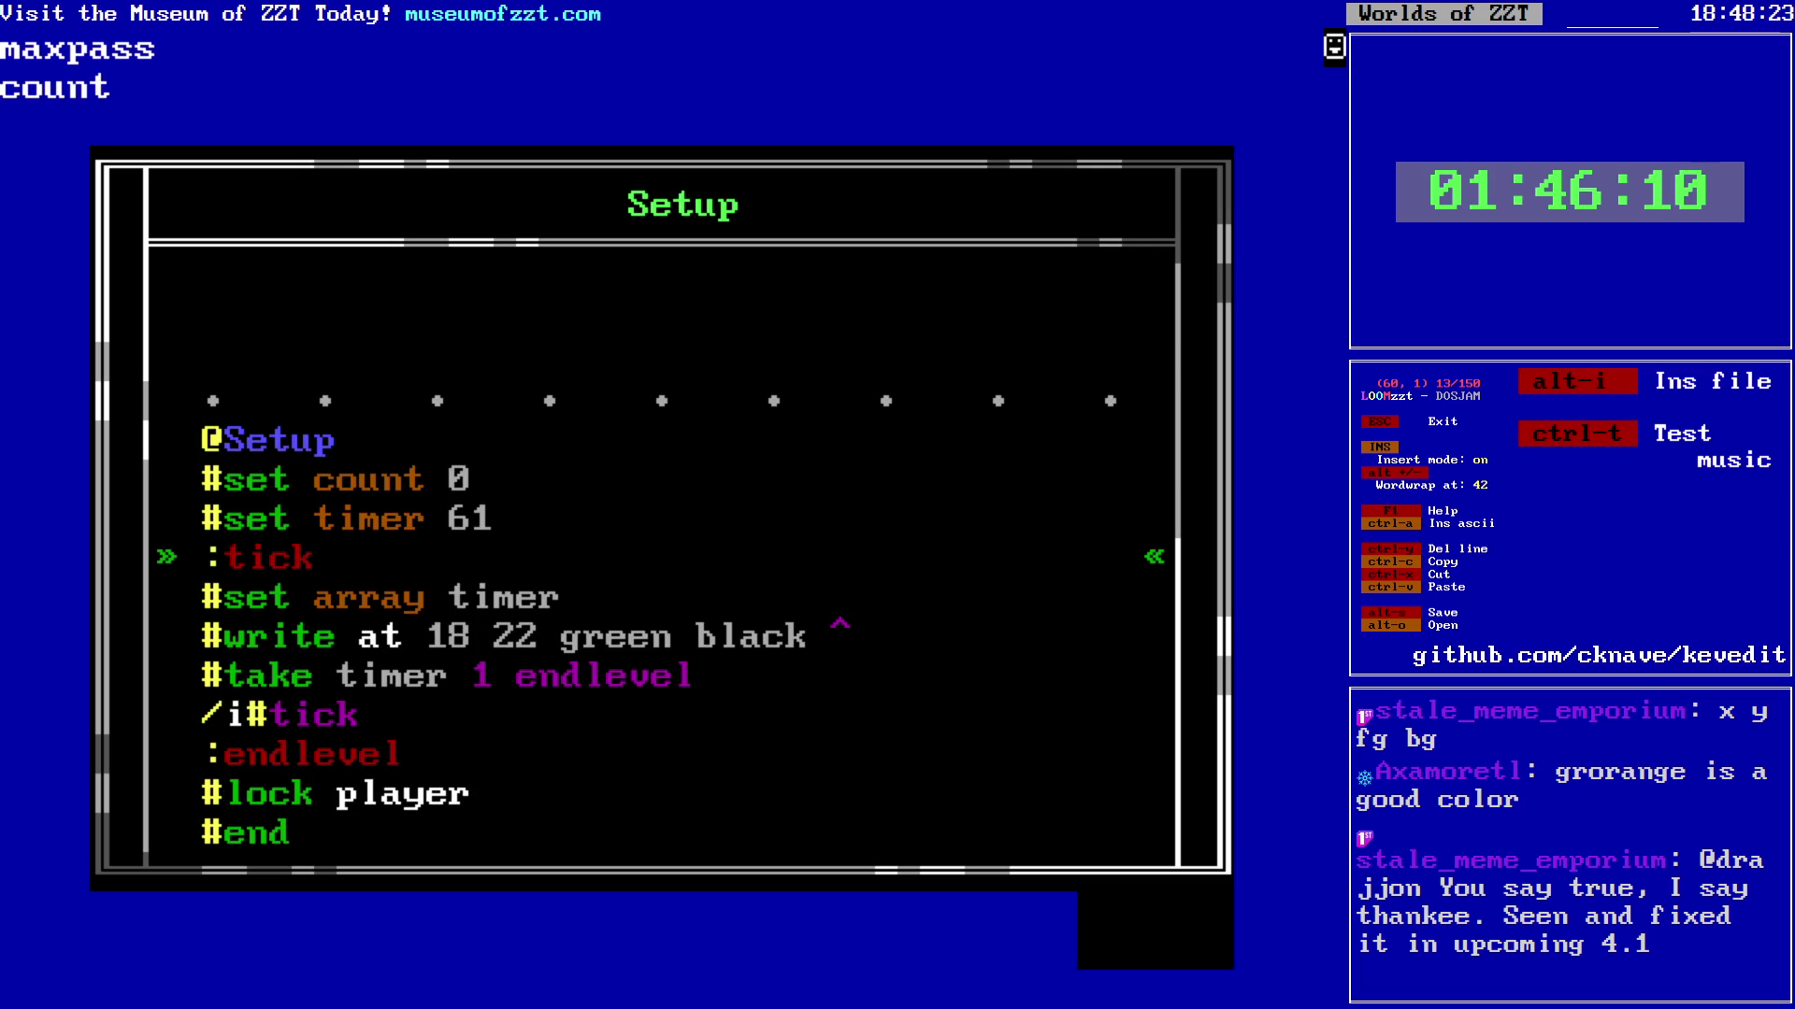
pyautogui.press('Left')
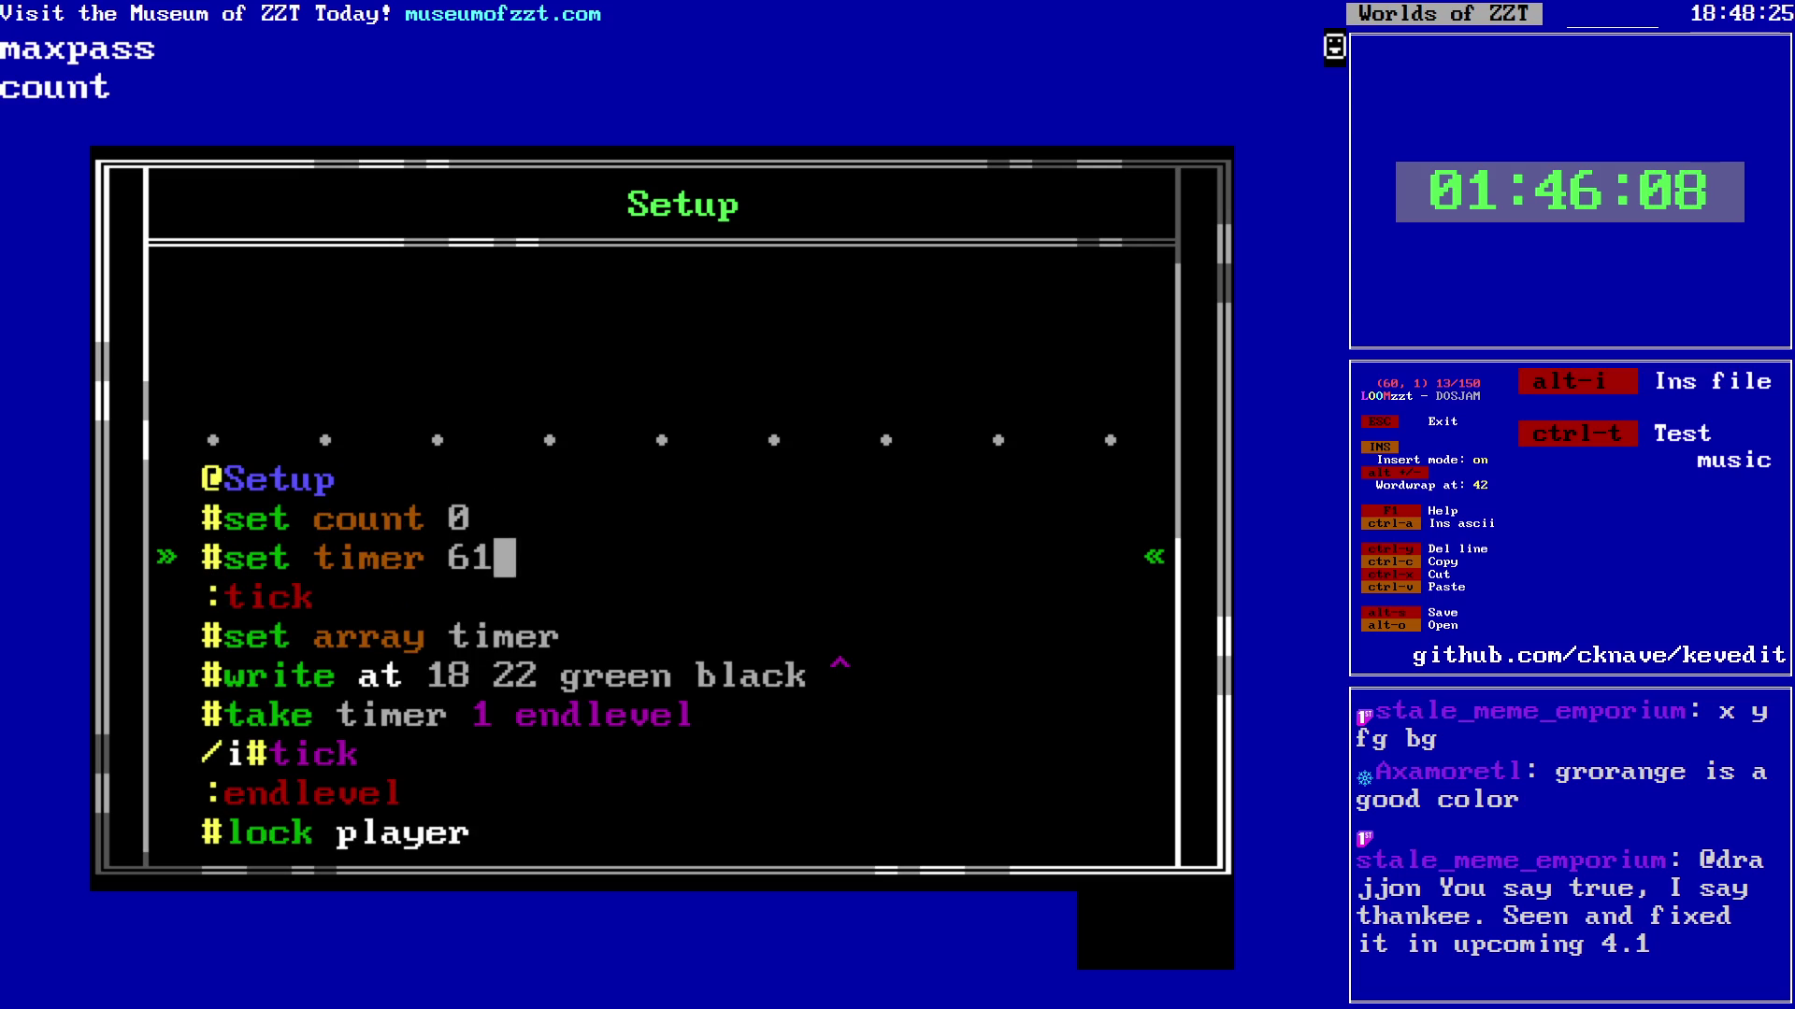
pyautogui.press('BackSpace')
pyautogui.write('0')
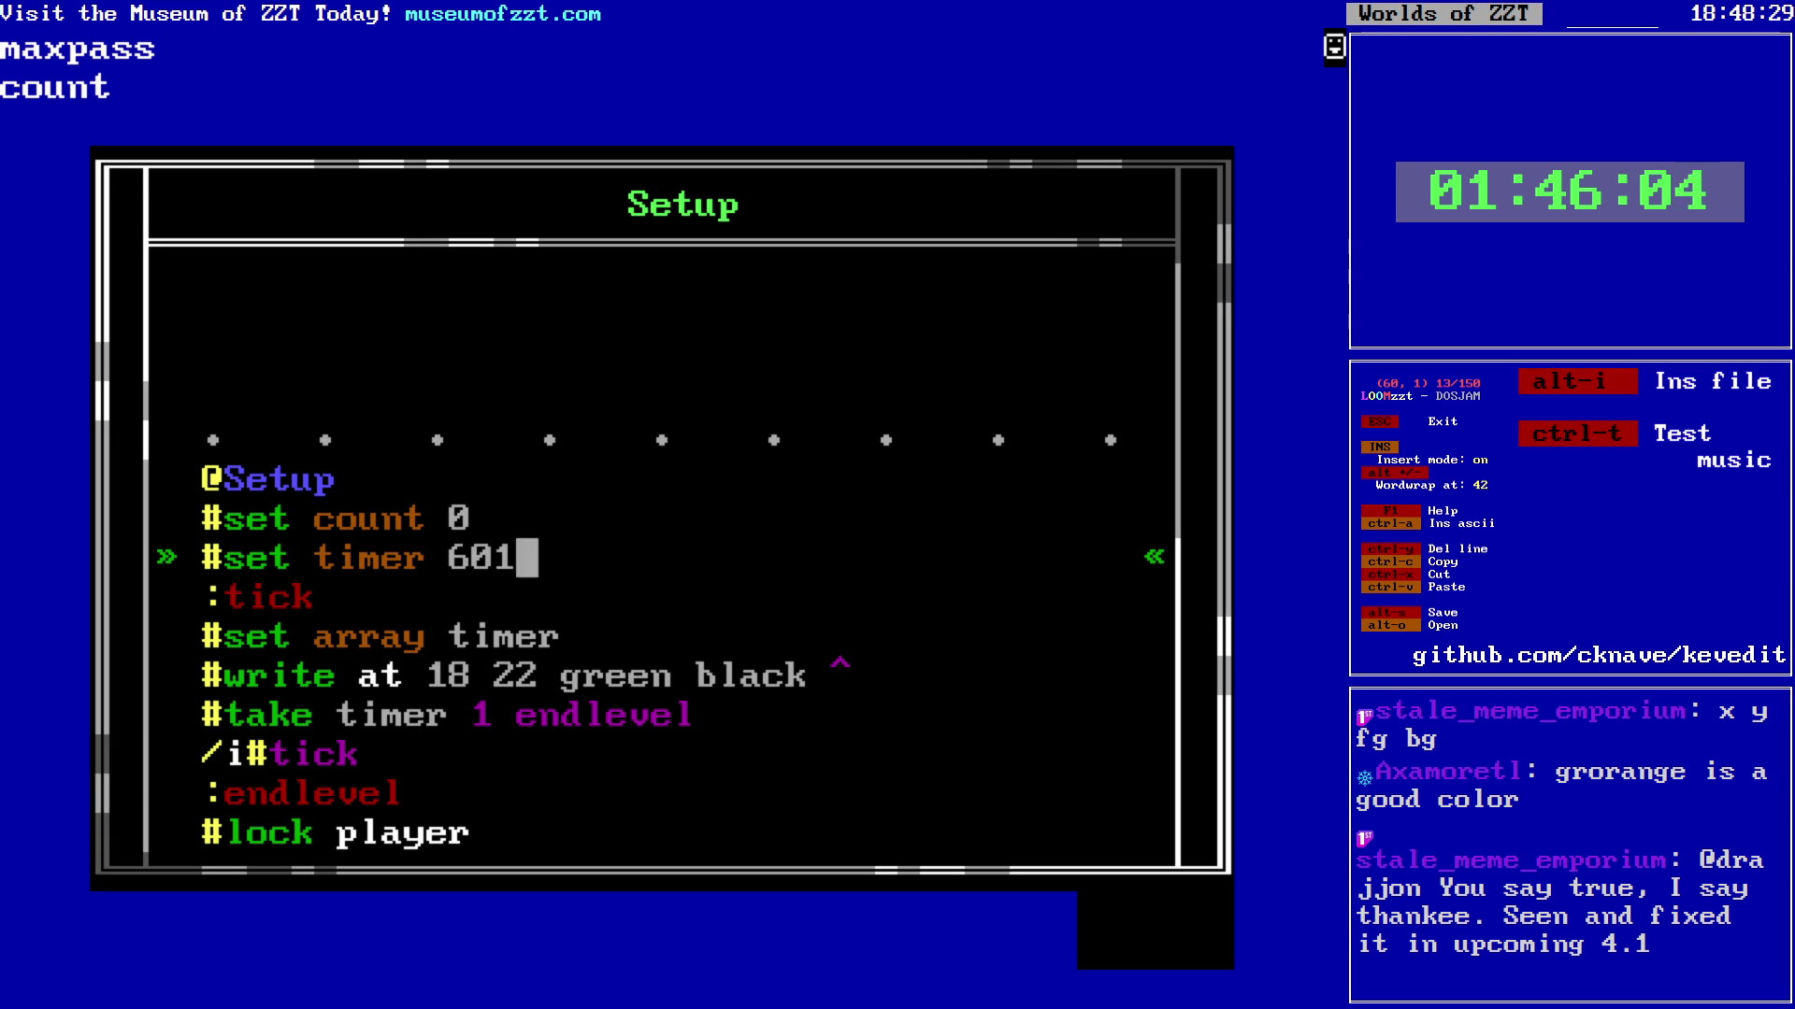
pyautogui.press('Escape')
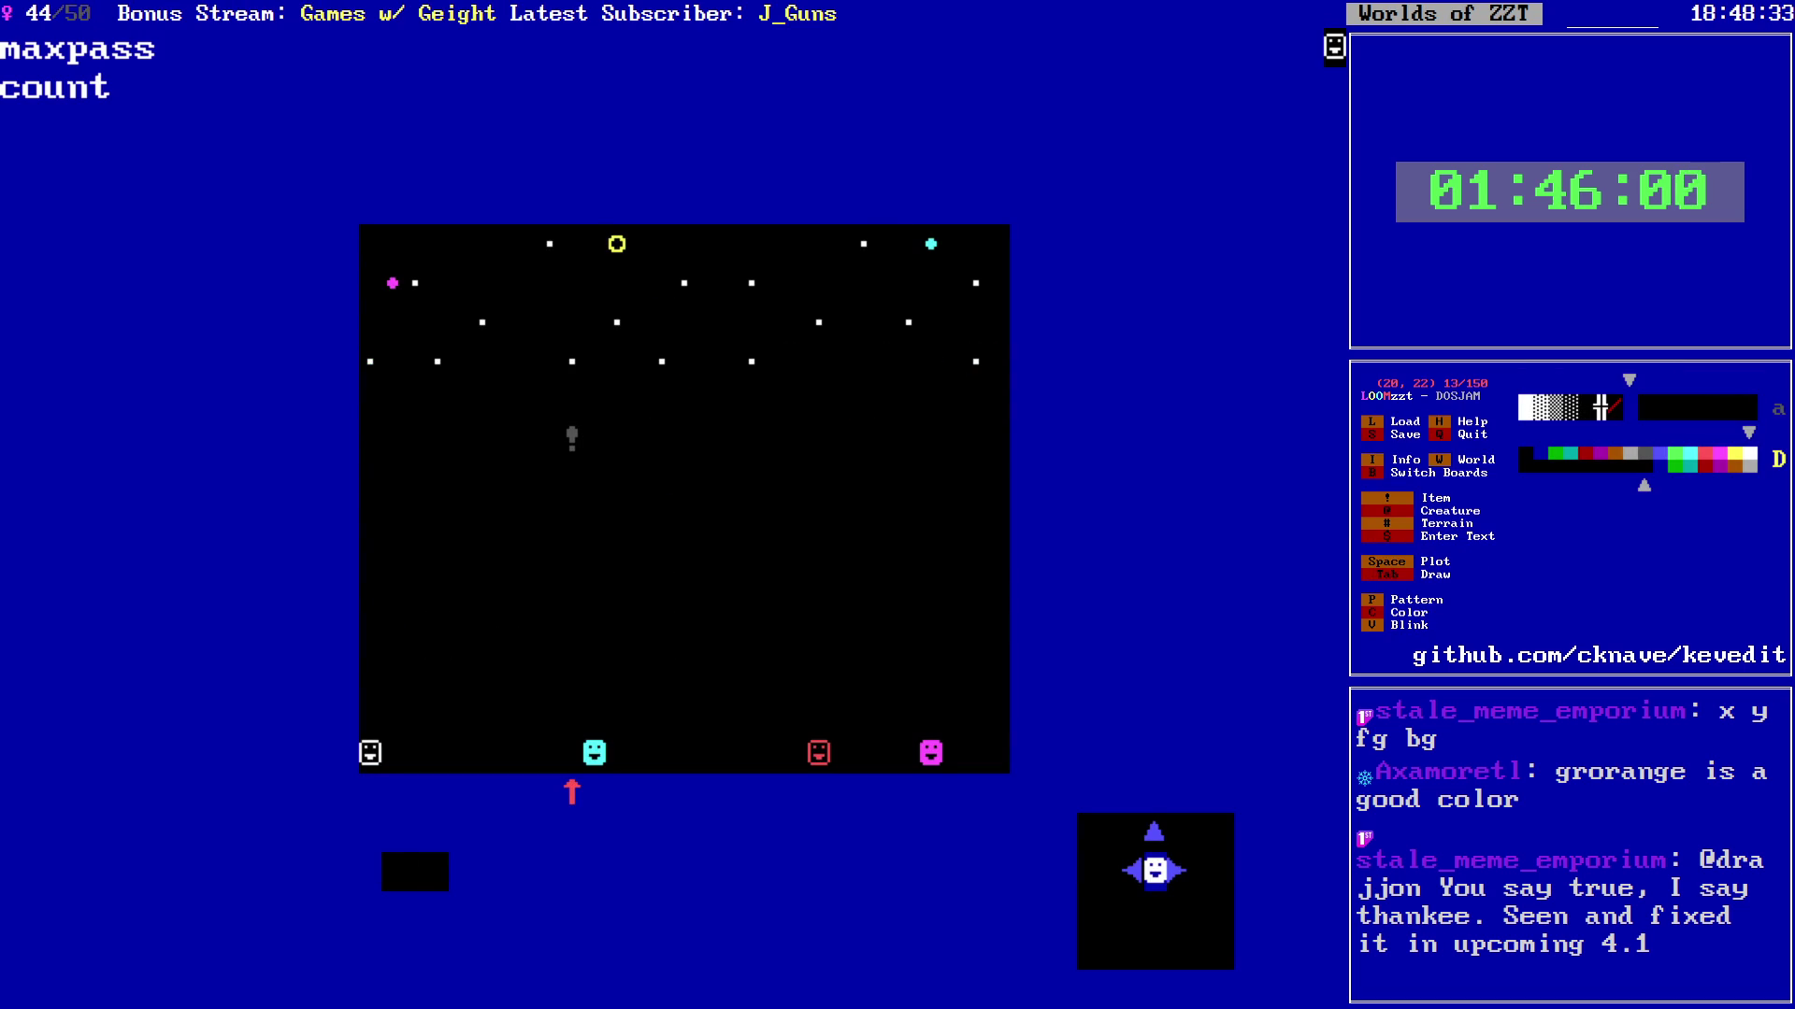
# - Write a TIME label under the timer display in a newly chosen colour
pyautogui.press('c')
pyautogui.press('Left')
pyautogui.press('Left')
pyautogui.press('Return')
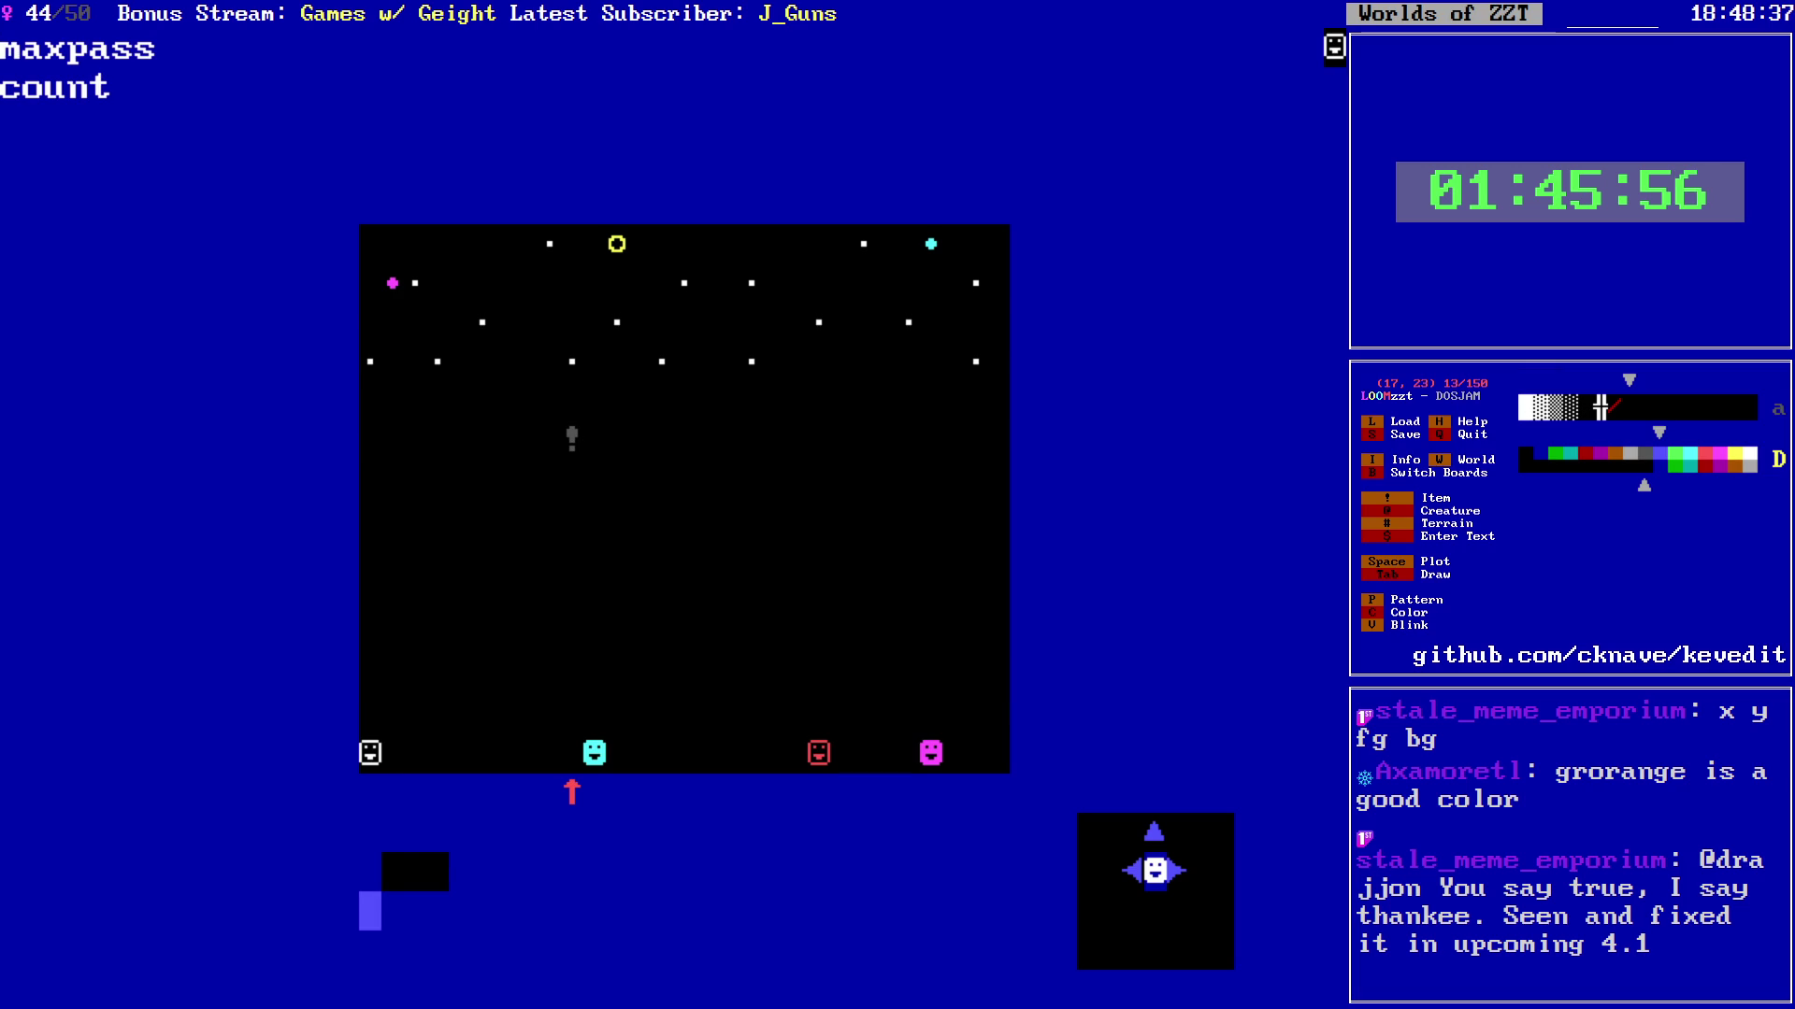
pyautogui.press('F4')
pyautogui.write('TIME')
pyautogui.press('F4')
# - Open the Setup object's code and start a '#set other.strictarray' line at the top
pyautogui.press('Up')
pyautogui.press('Up')
pyautogui.press('Up')
pyautogui.press('Up')
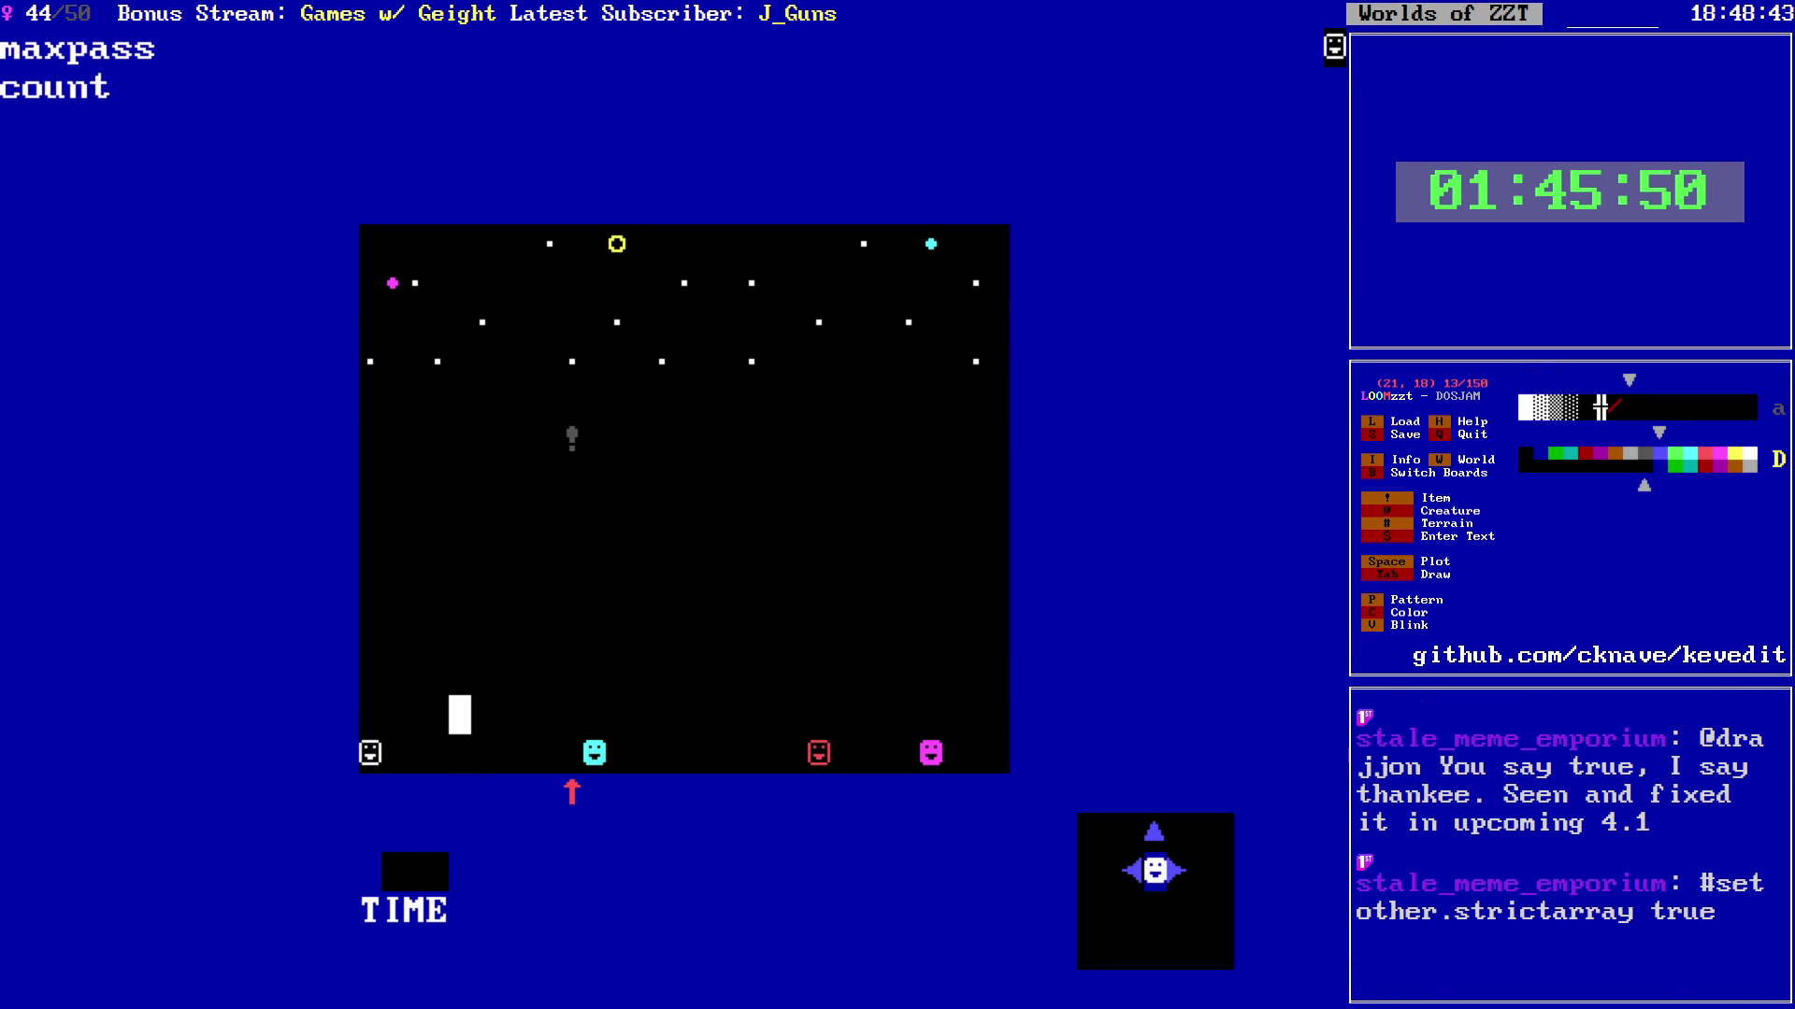
pyautogui.press('Right')
pyautogui.press('Right')
pyautogui.press('Right')
pyautogui.press('Up')
pyautogui.press('Up')
pyautogui.press('Up')
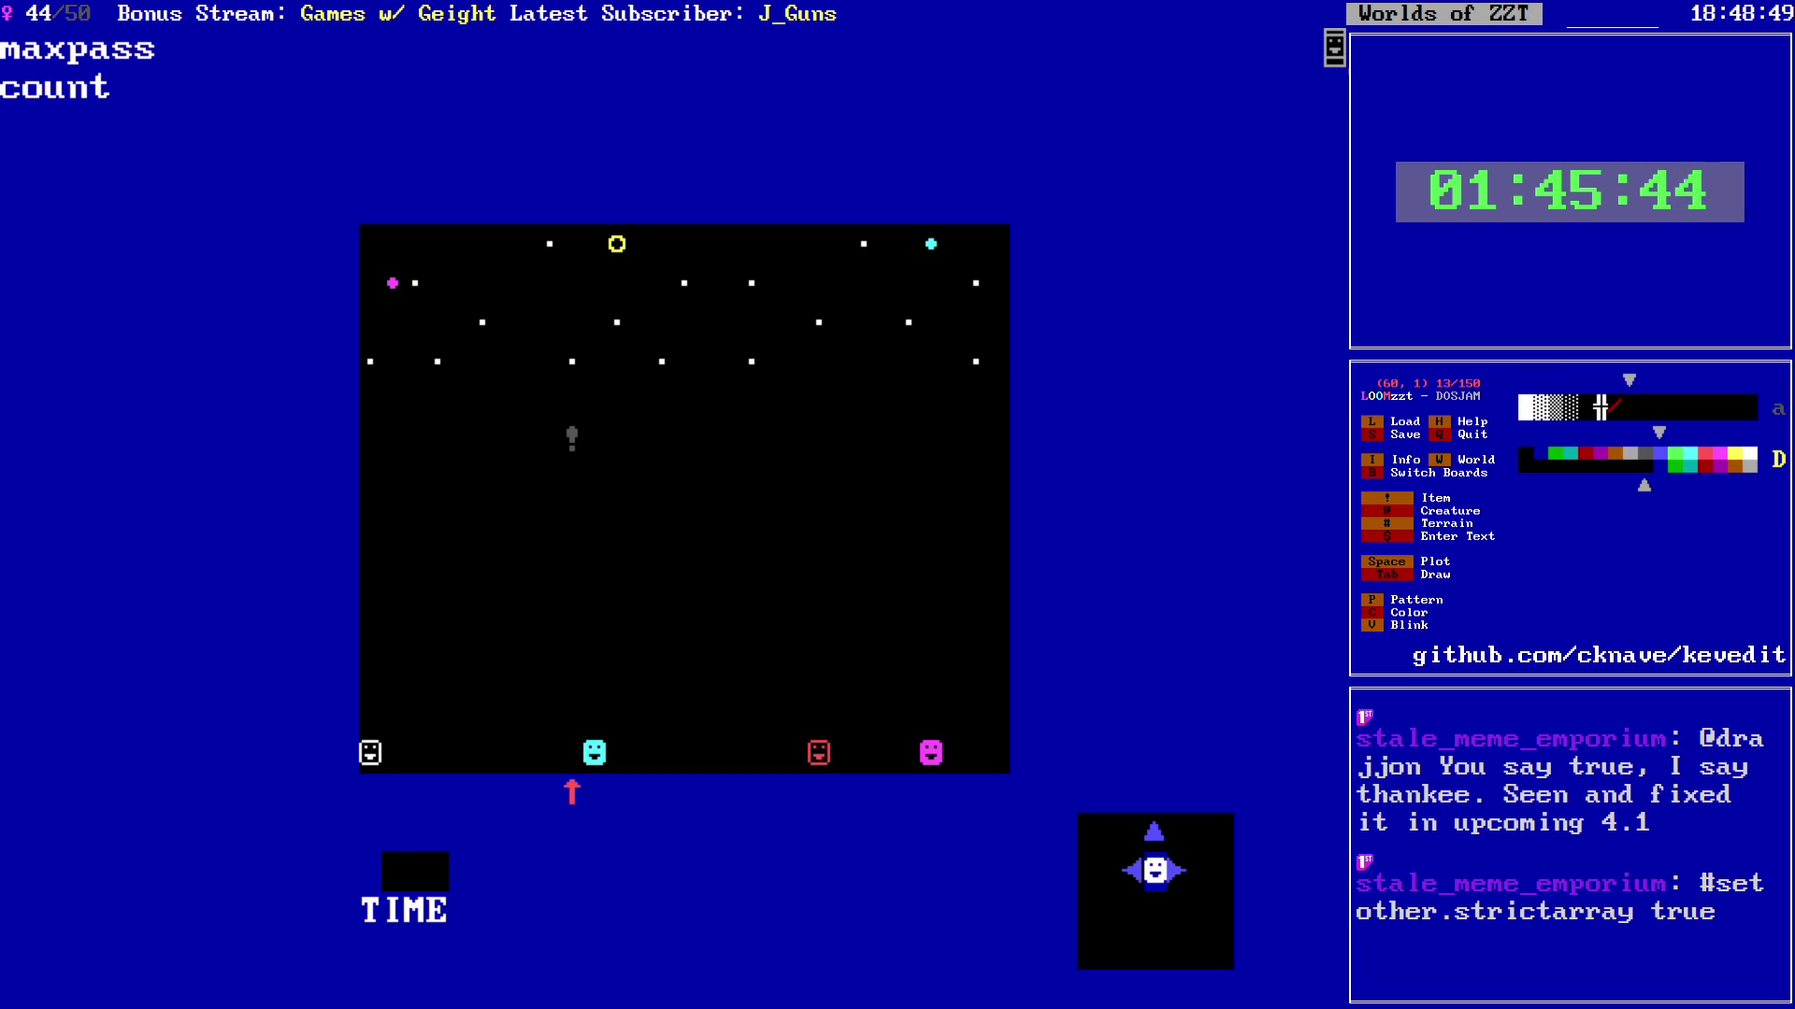
pyautogui.press('Return')
pyautogui.press('Return')
pyautogui.write('#set other.stric')
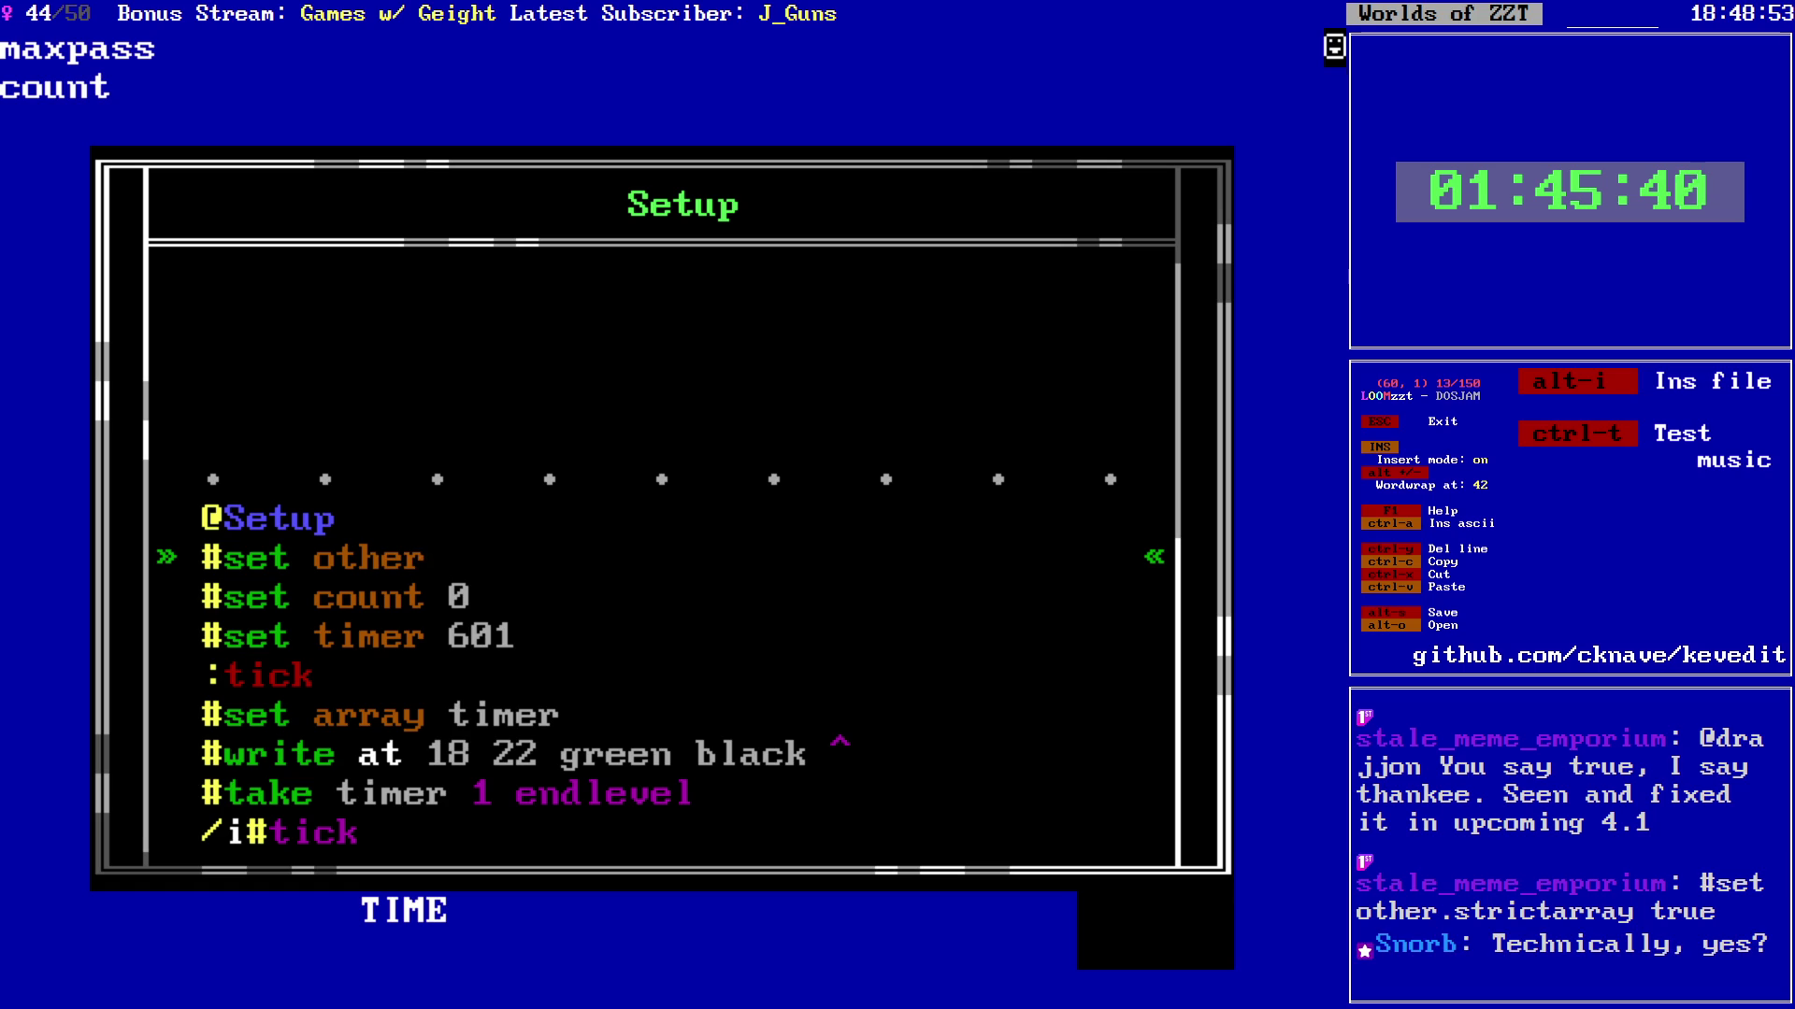
pyautogui.write('tarray t')
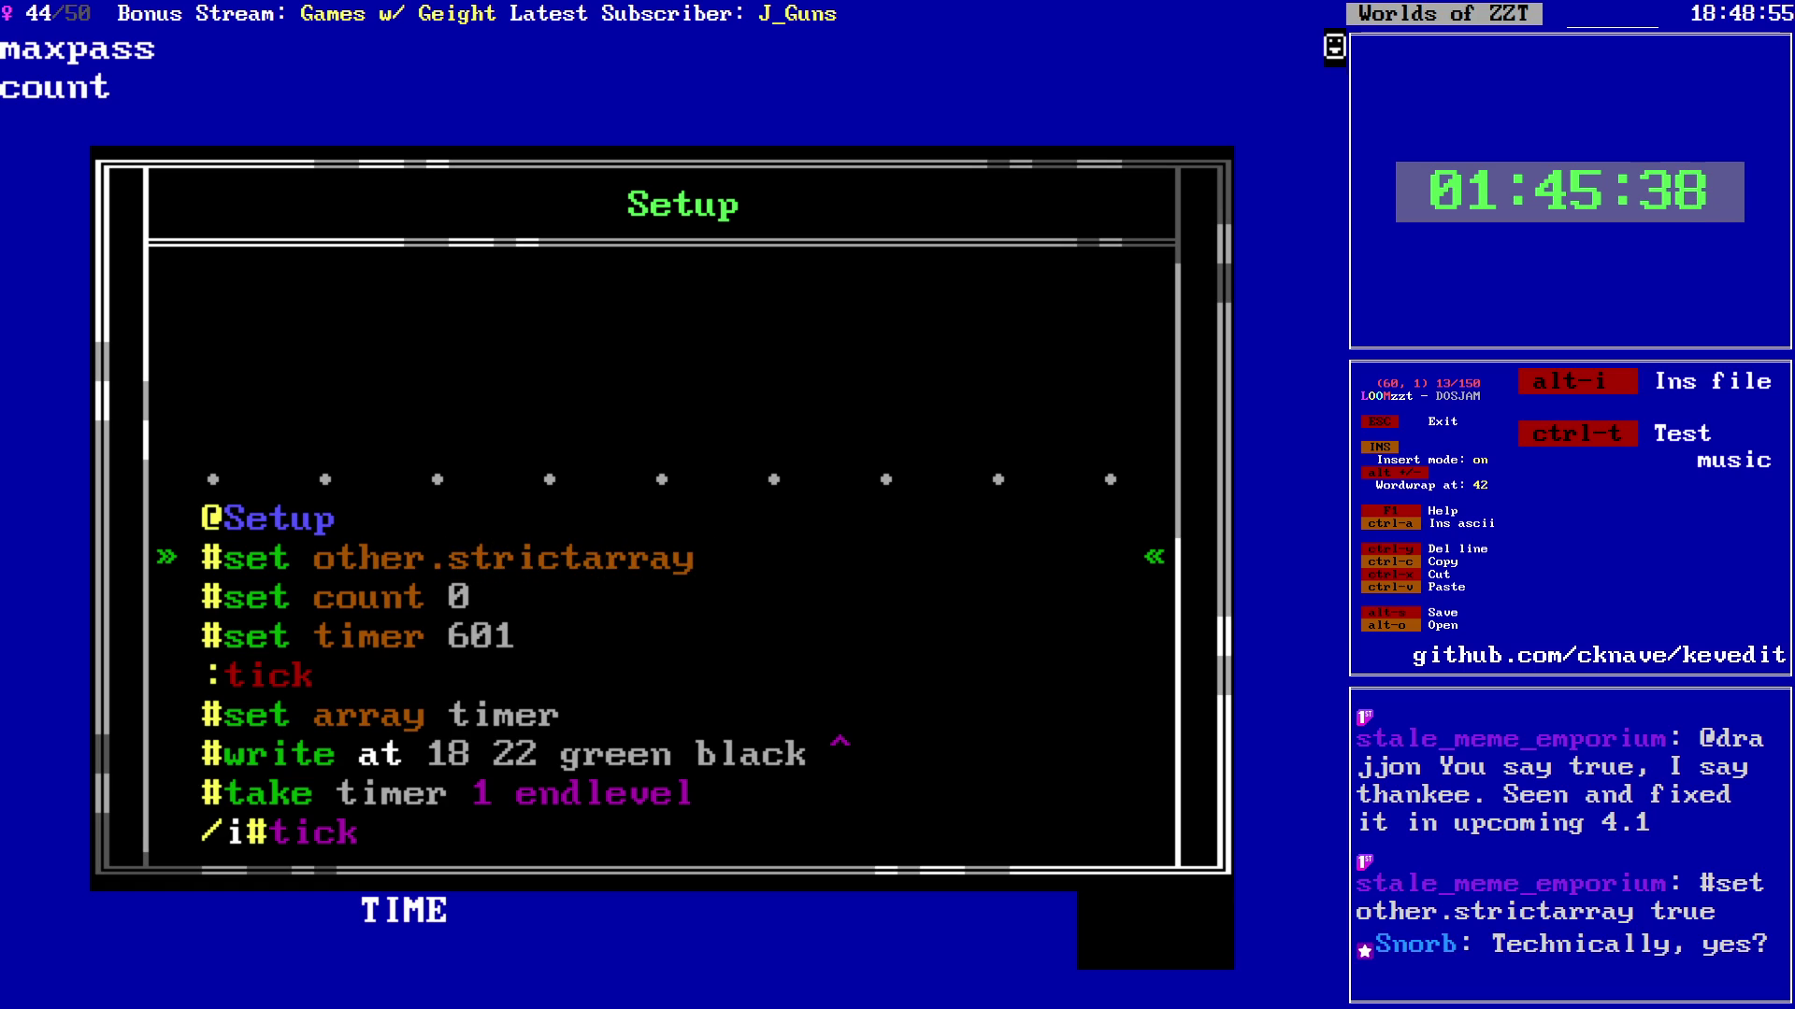
# - Complete the first line as '#set other.strictarray TRUE' and close the code
pyautogui.press('BackSpace')
pyautogui.write('TRUE')
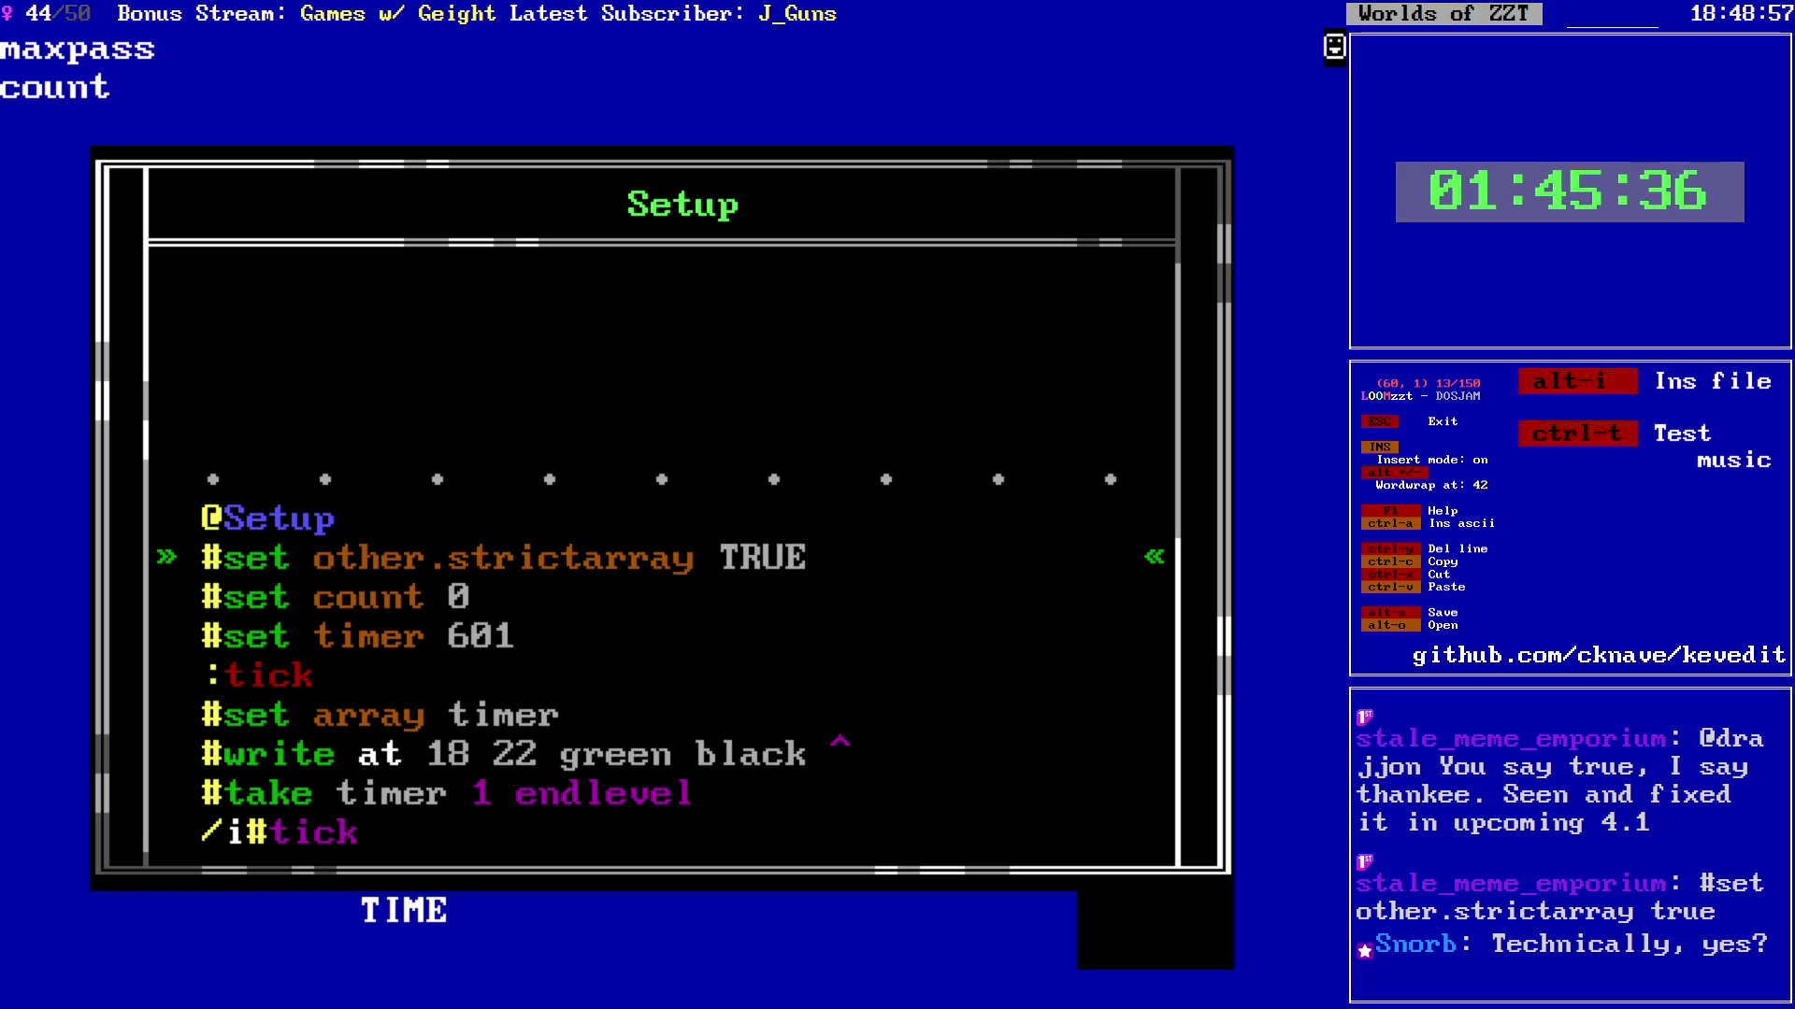
pyautogui.click(370, 558)
pyautogui.press('Escape')
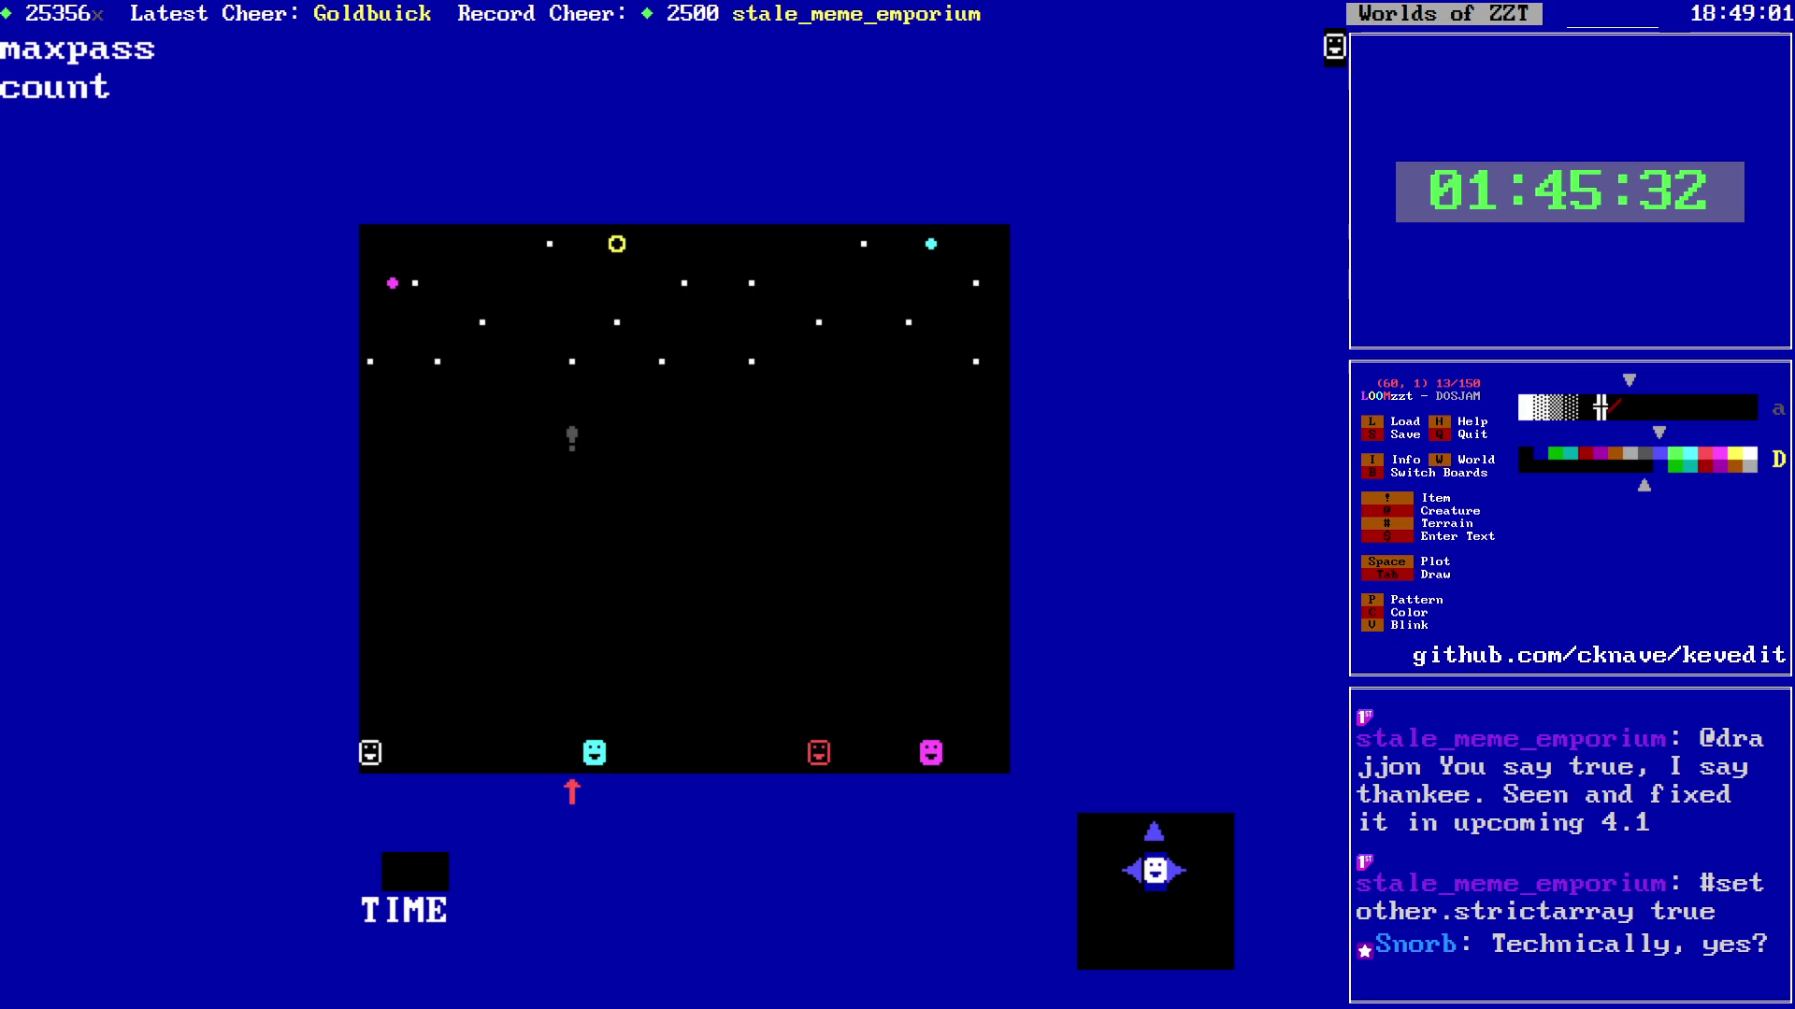
# - Reopen the Setup code to review the timer, count and :endlevel lines, then close it
pyautogui.press('Return')
pyautogui.press('Down')
pyautogui.press('Down')
pyautogui.press('Down')
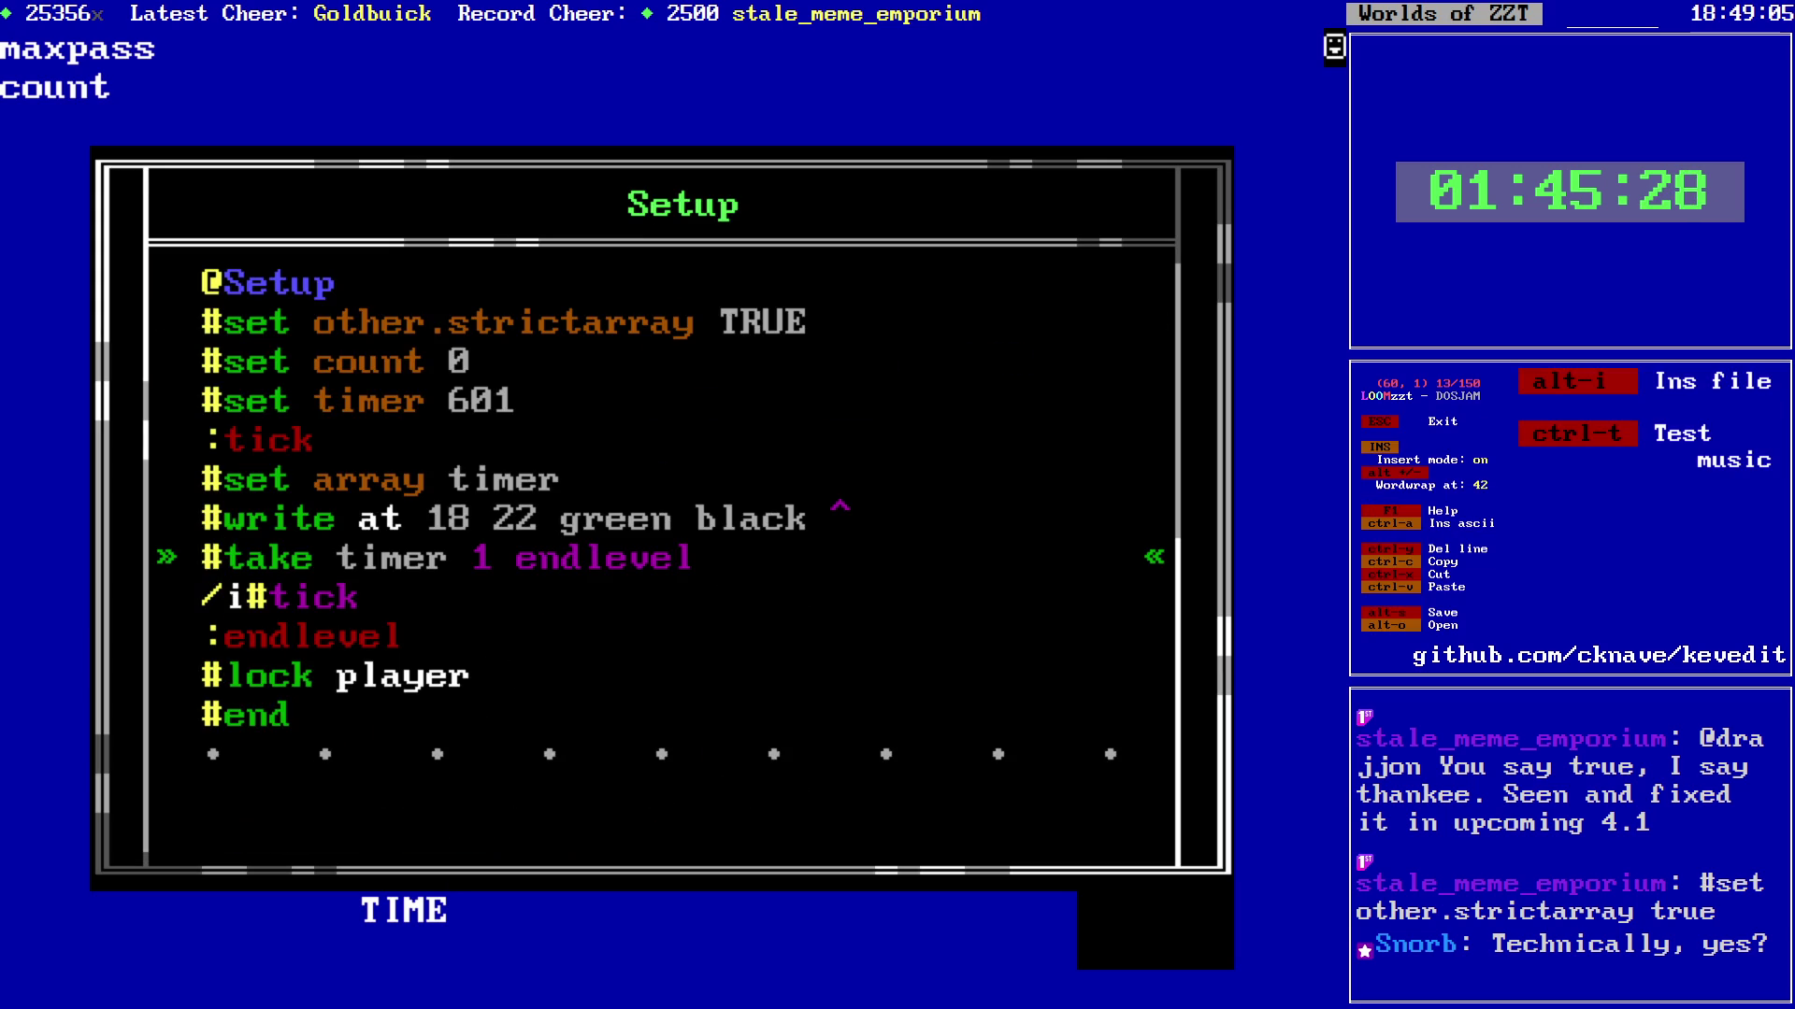
pyautogui.press('End')
pyautogui.press('Up')
pyautogui.press('Up')
pyautogui.press('Up')
pyautogui.press('Up')
pyautogui.press('End')
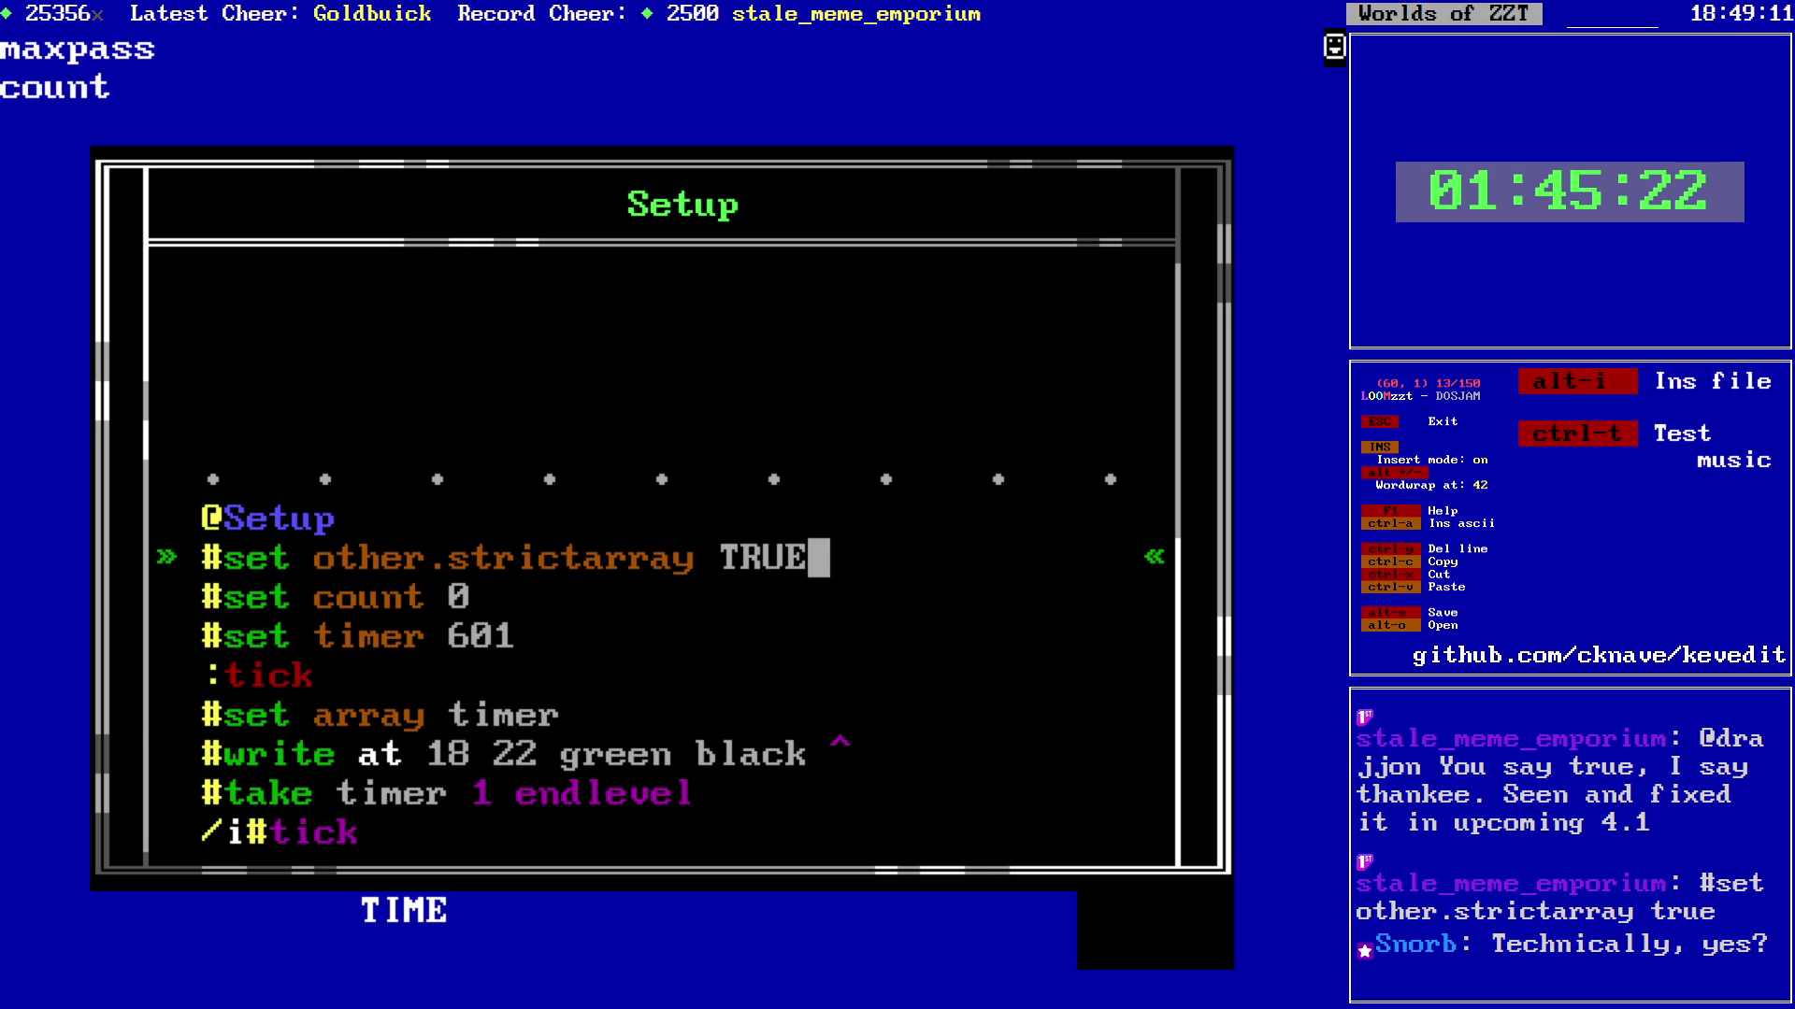
pyautogui.press('Down')
pyautogui.press('Down')
pyautogui.press('Down')
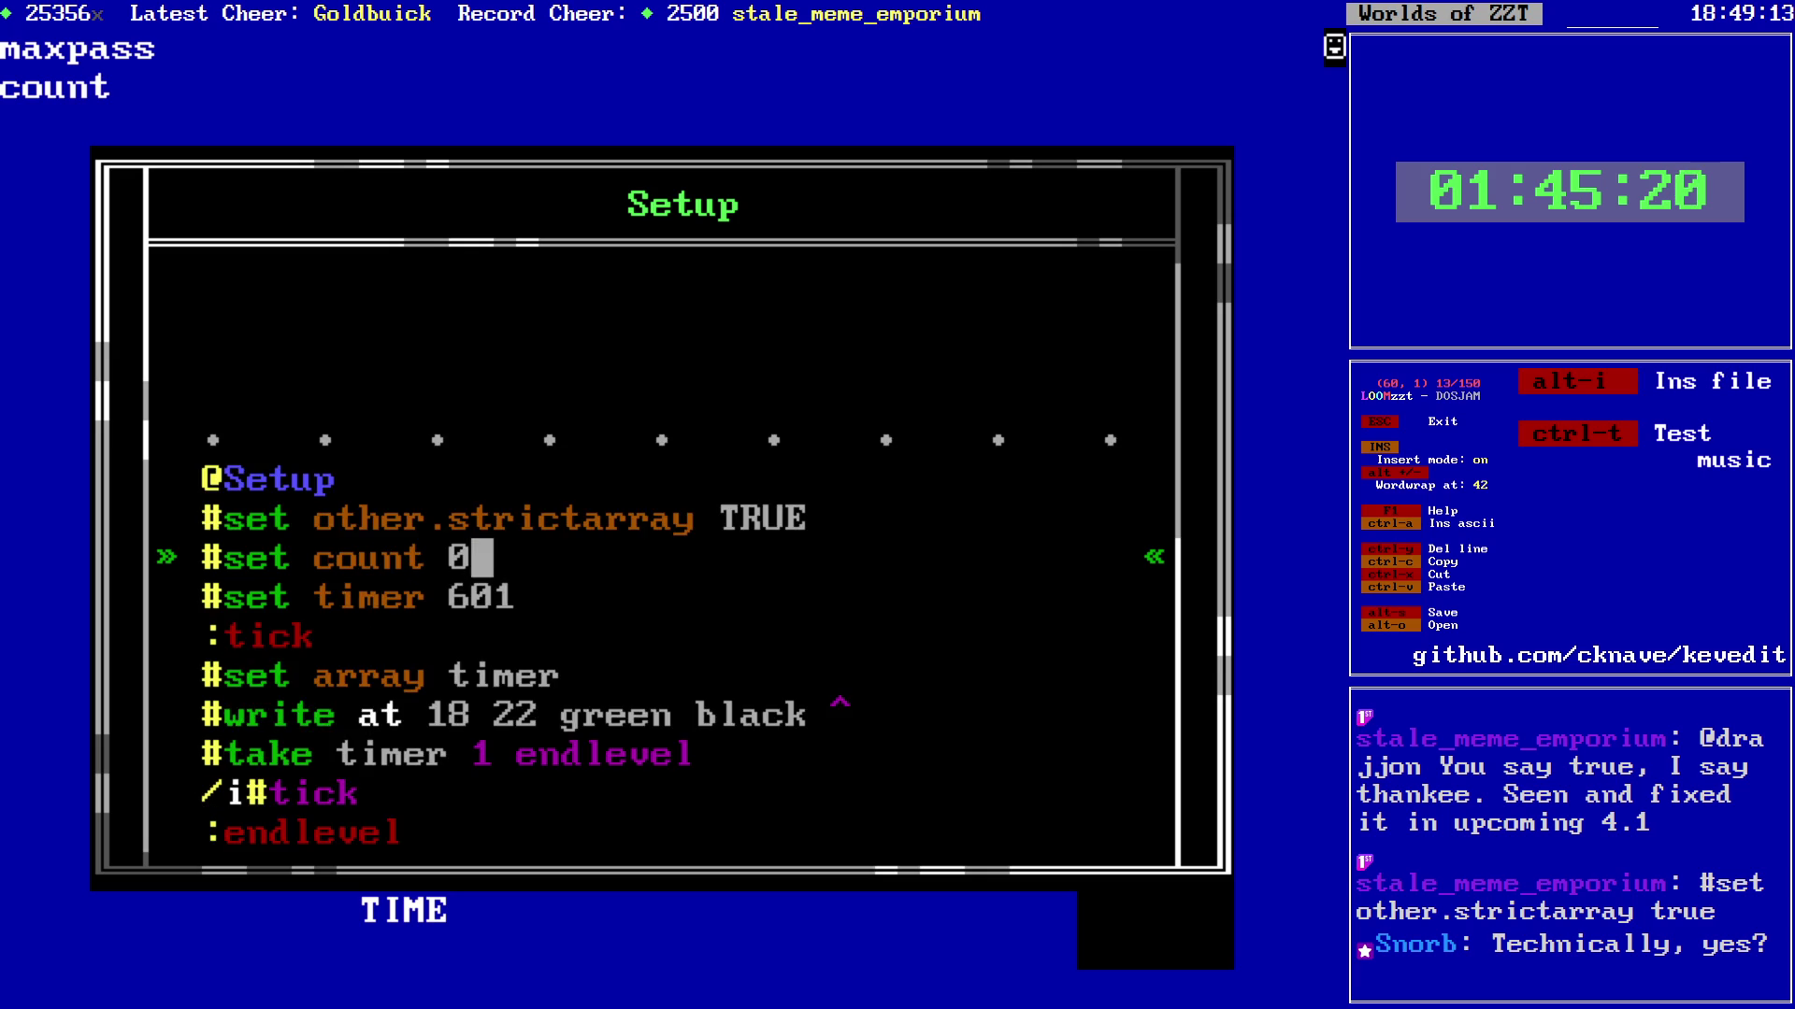
pyautogui.press('Down')
pyautogui.press('Down')
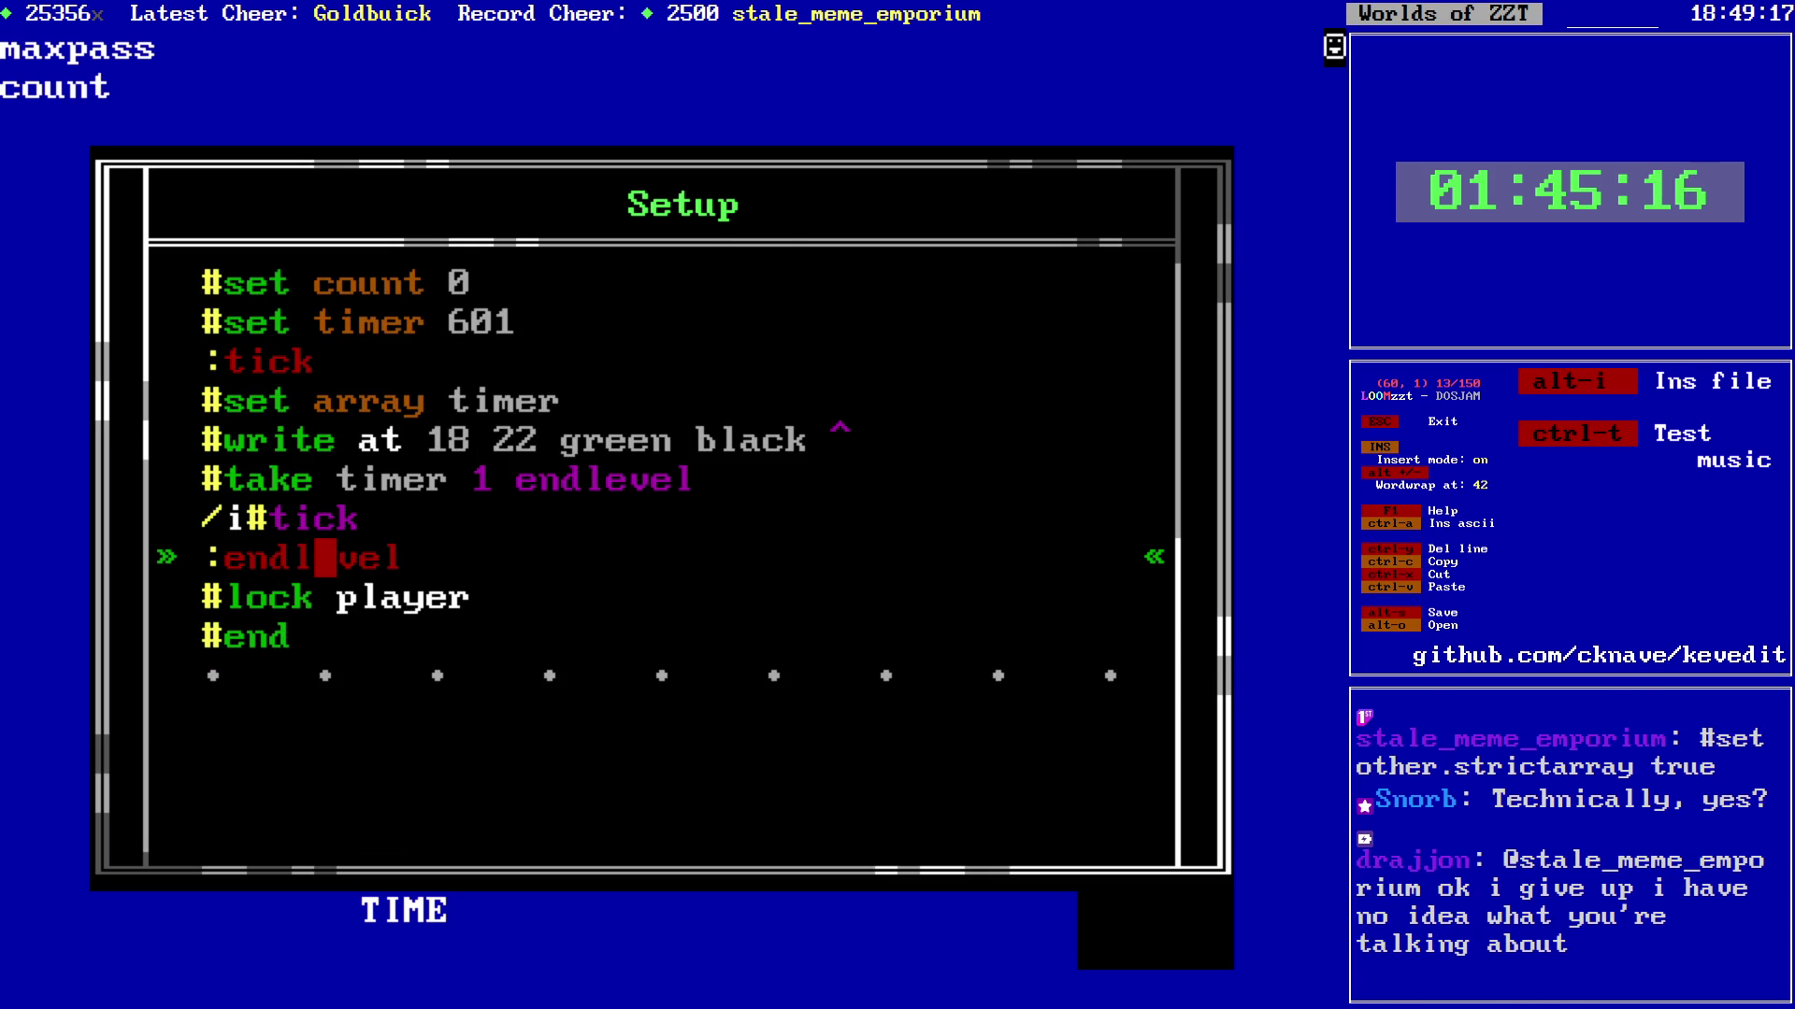
pyautogui.press('Up')
pyautogui.press('Up')
pyautogui.press('Up')
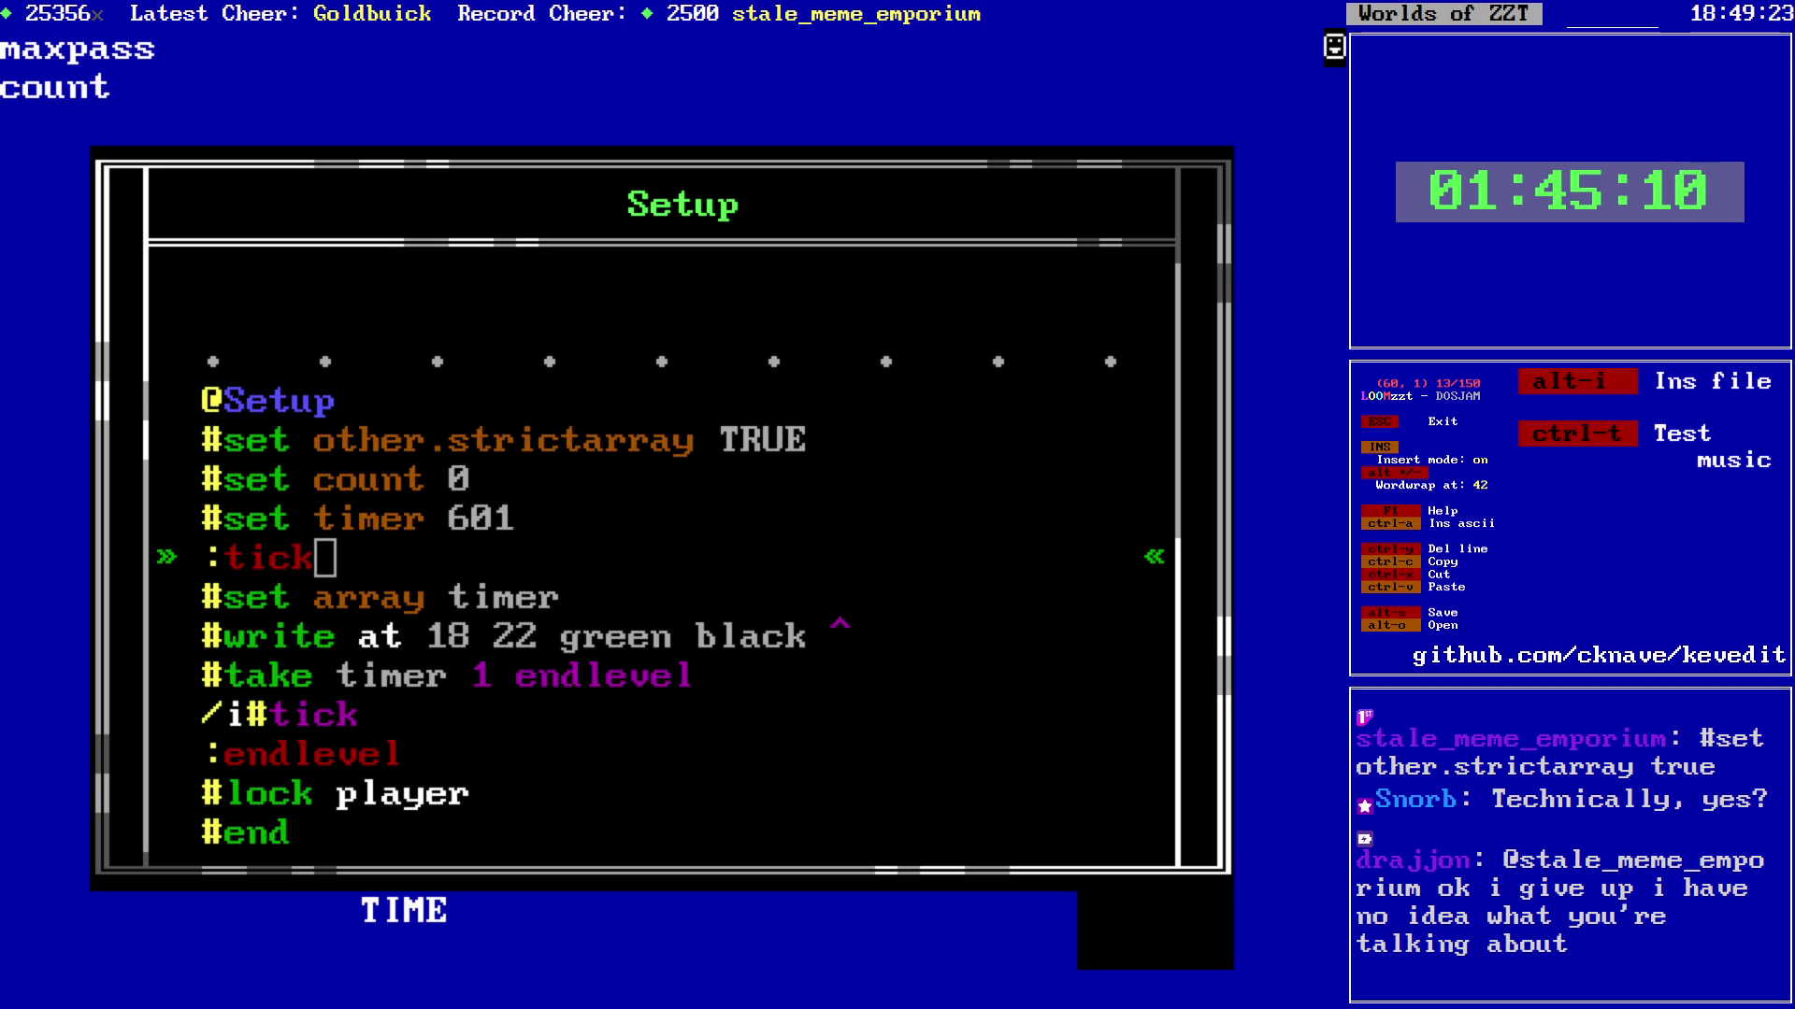
pyautogui.press('Escape')
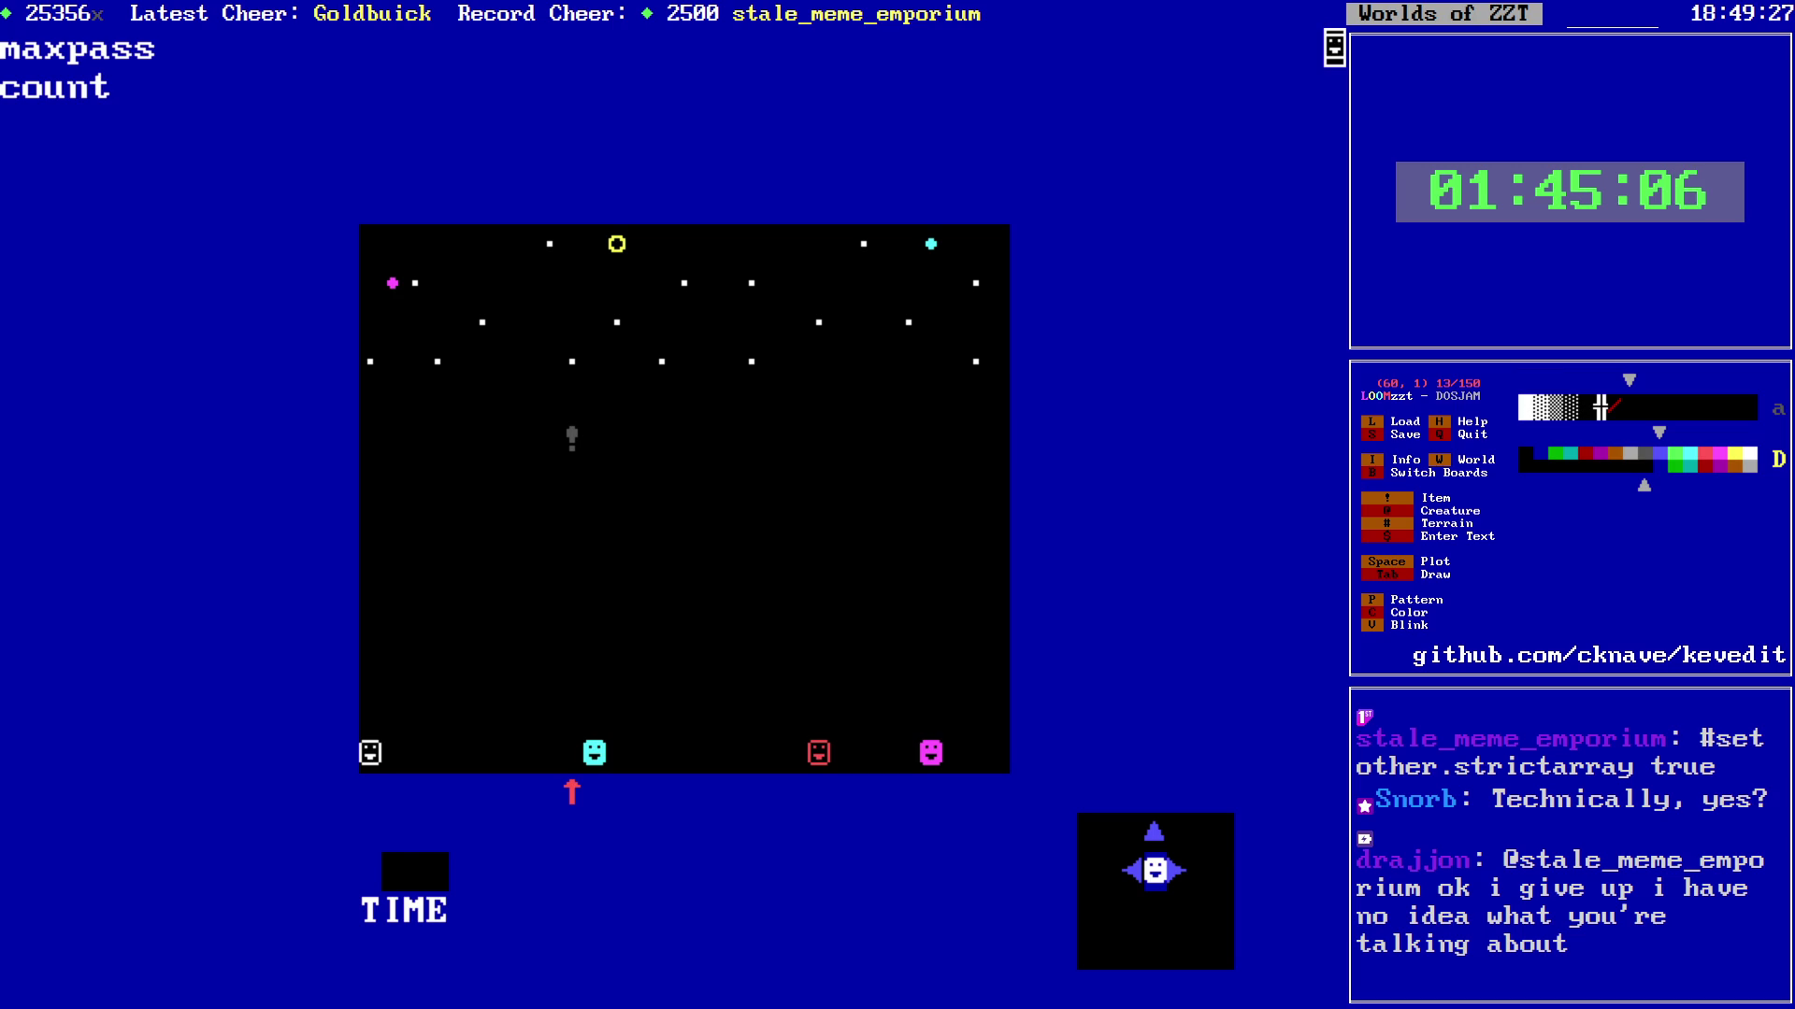
pyautogui.hotkey('alt', 't')
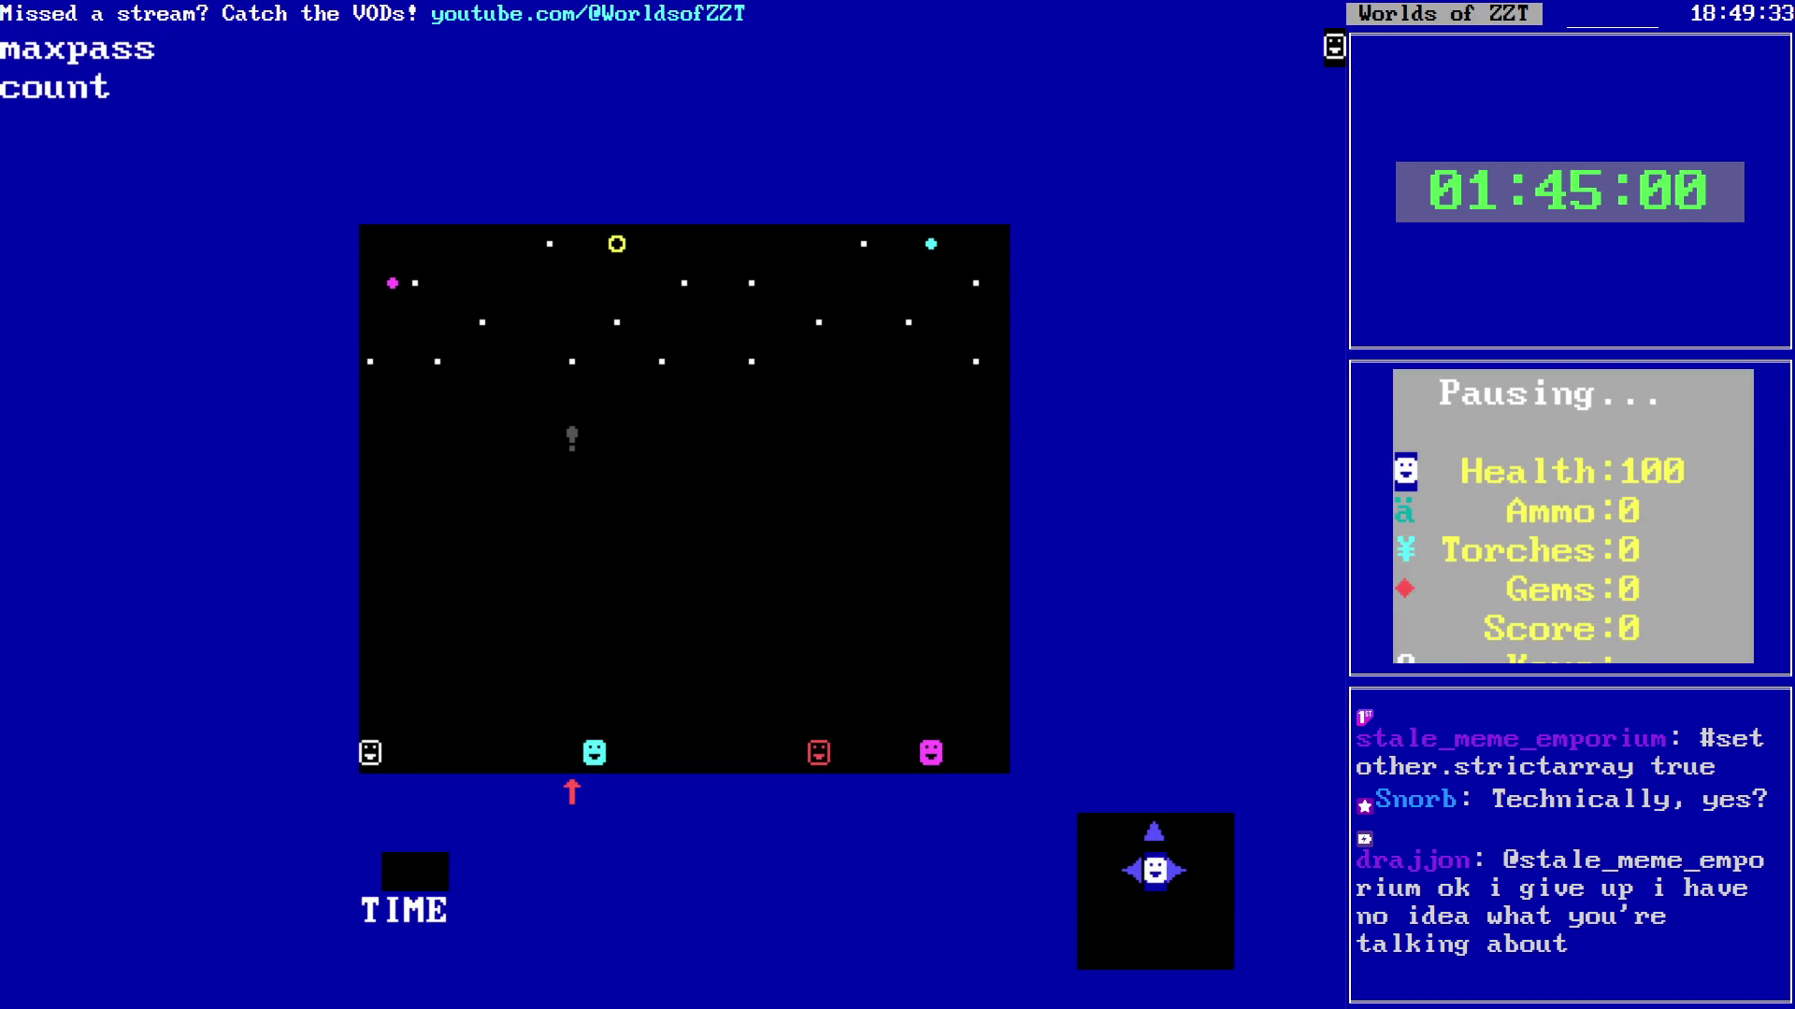
pyautogui.press('Up')
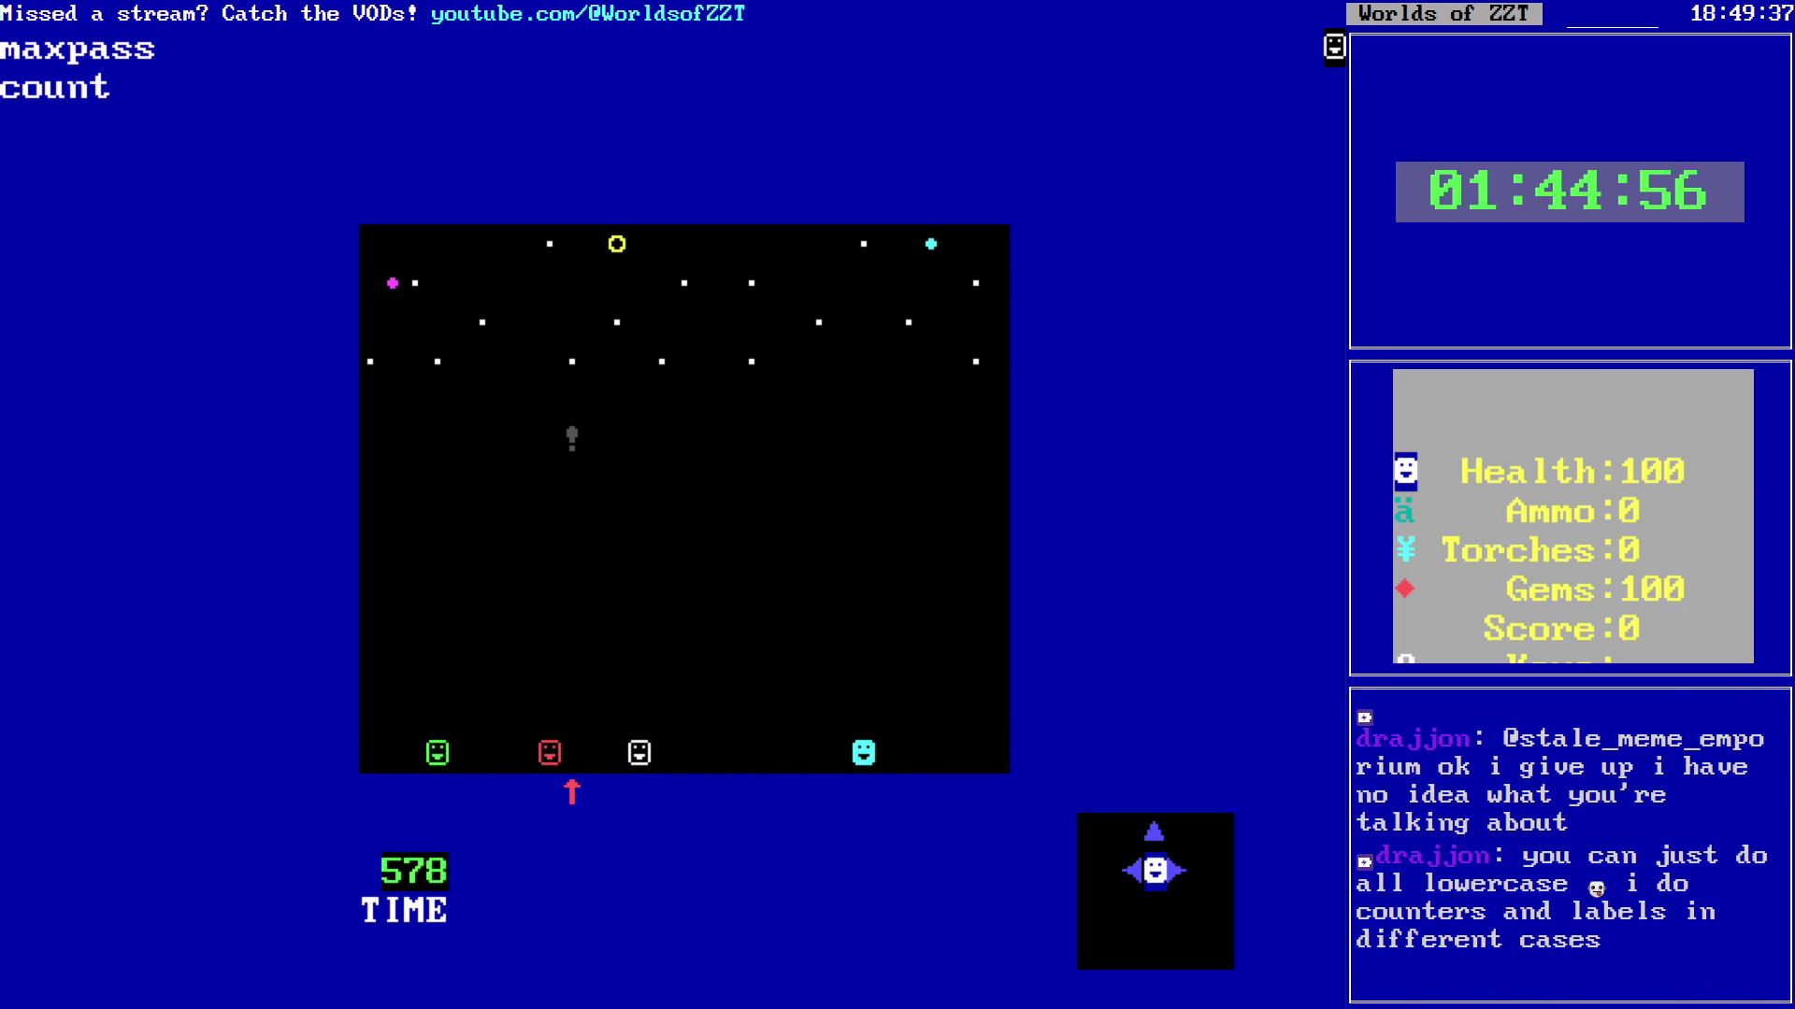
pyautogui.press('Right')
pyautogui.press('Right')
pyautogui.press('Right')
pyautogui.press('Right')
pyautogui.press('Right')
pyautogui.press('Right')
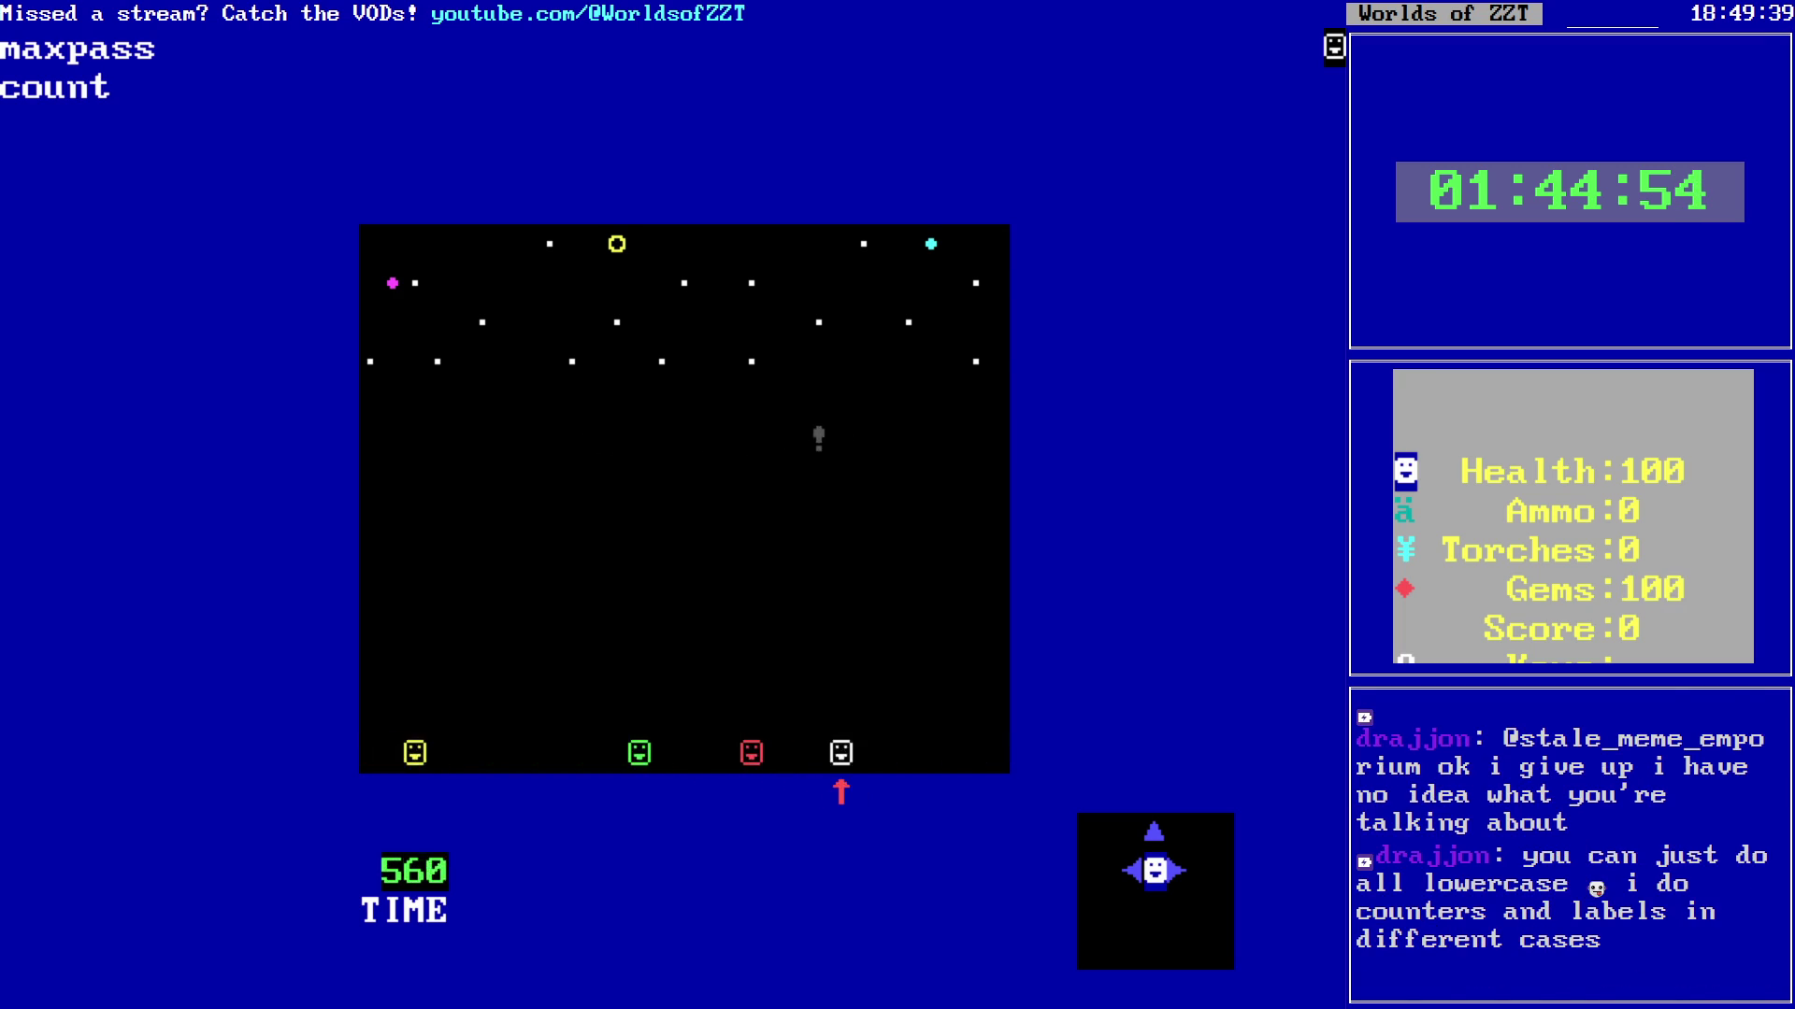
pyautogui.press('Left')
pyautogui.press('Left')
pyautogui.press('Left')
pyautogui.press('Left')
pyautogui.press('Left')
pyautogui.press('Left')
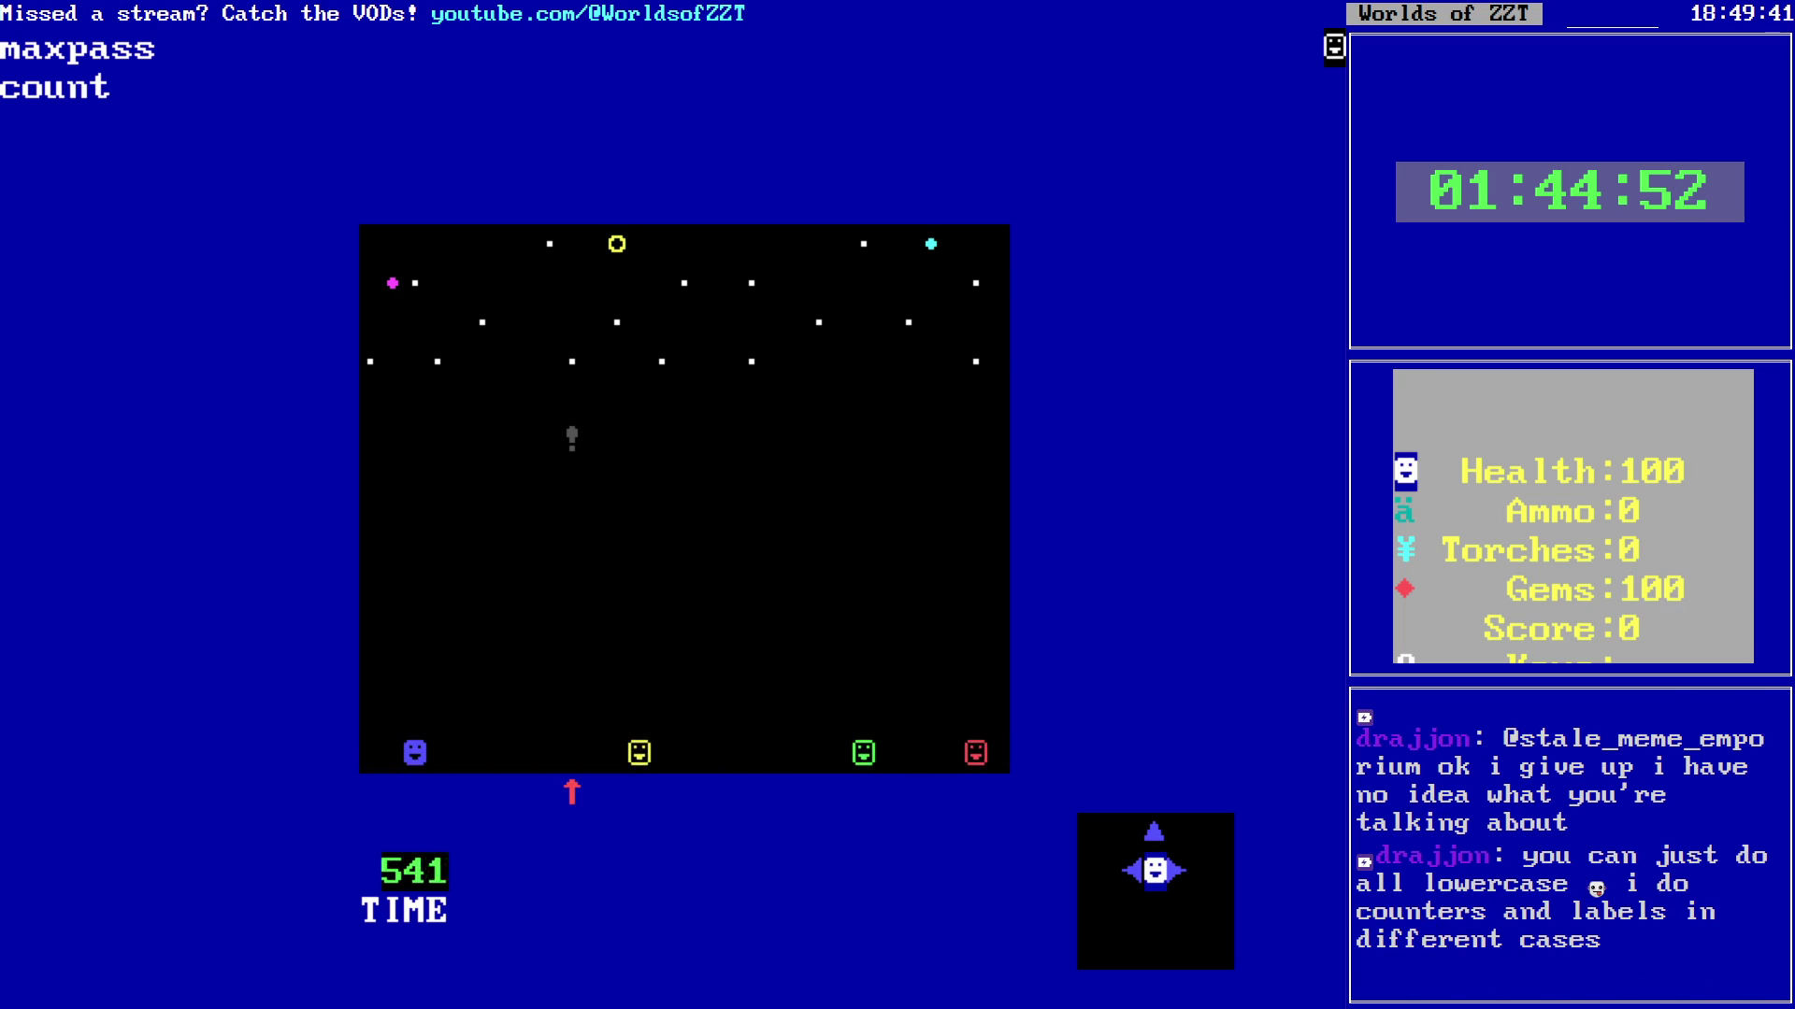
pyautogui.press('Up')
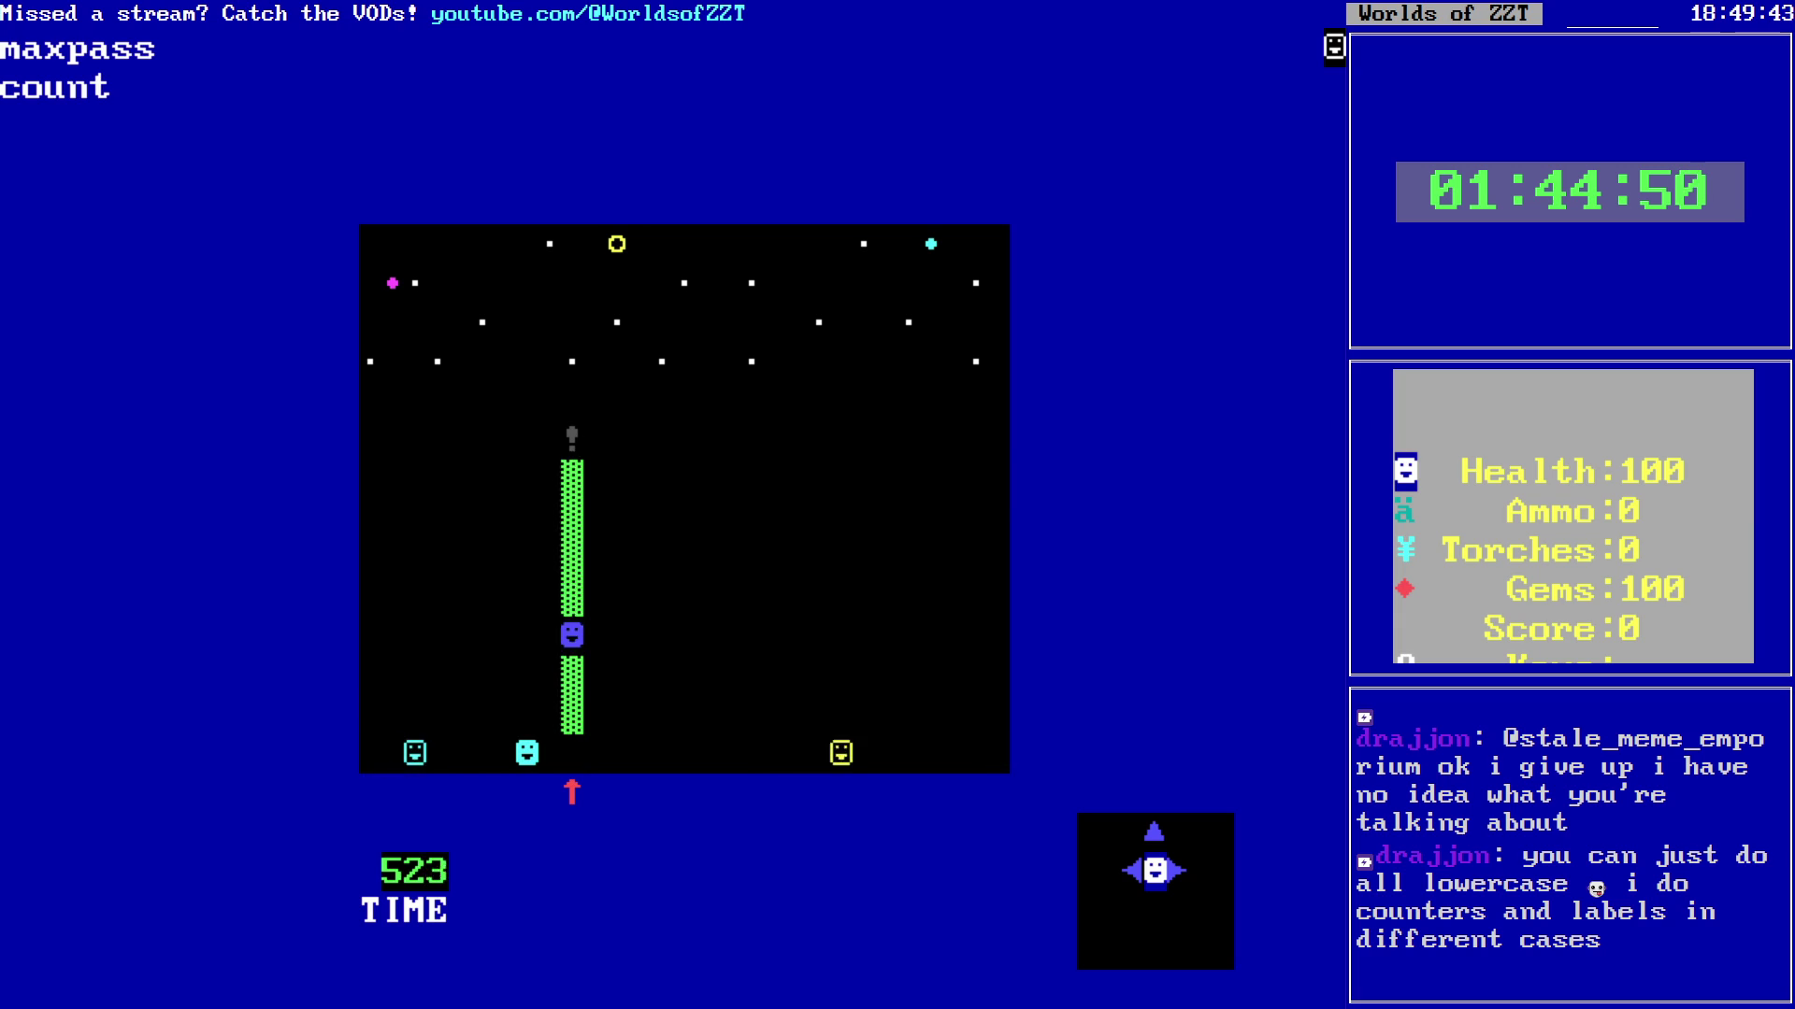
pyautogui.press('Escape')
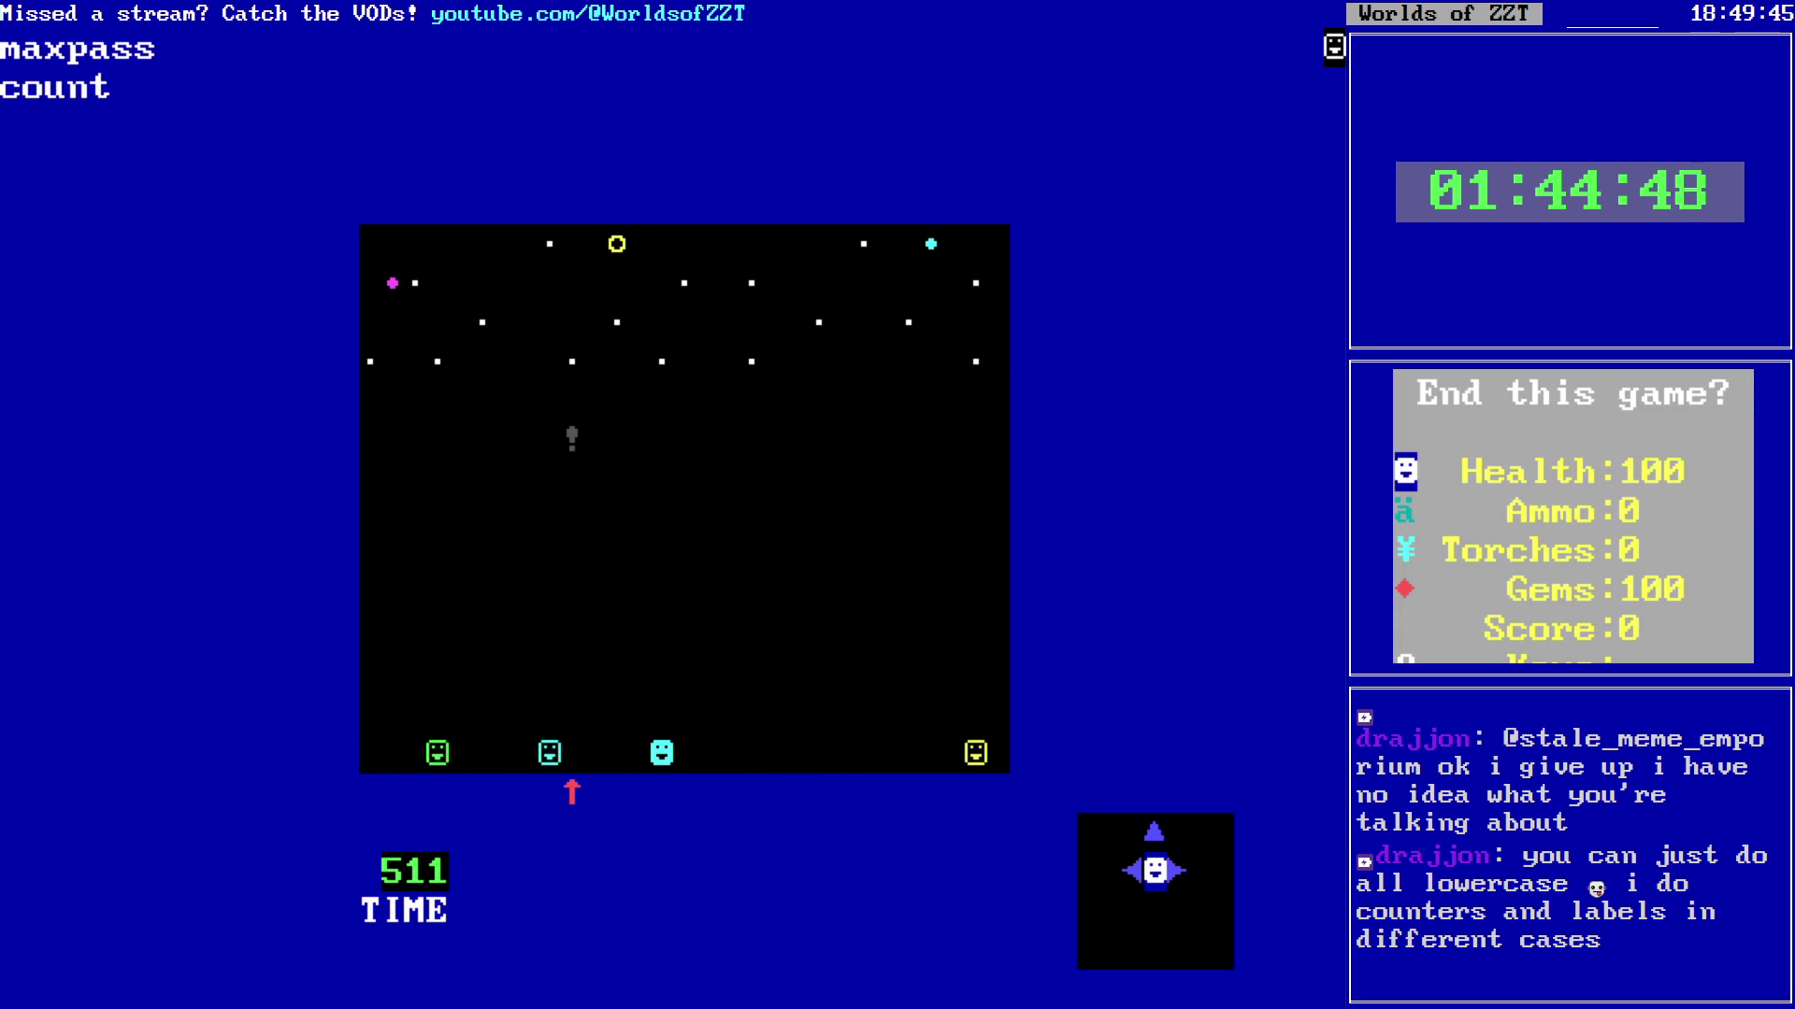
pyautogui.press('y')
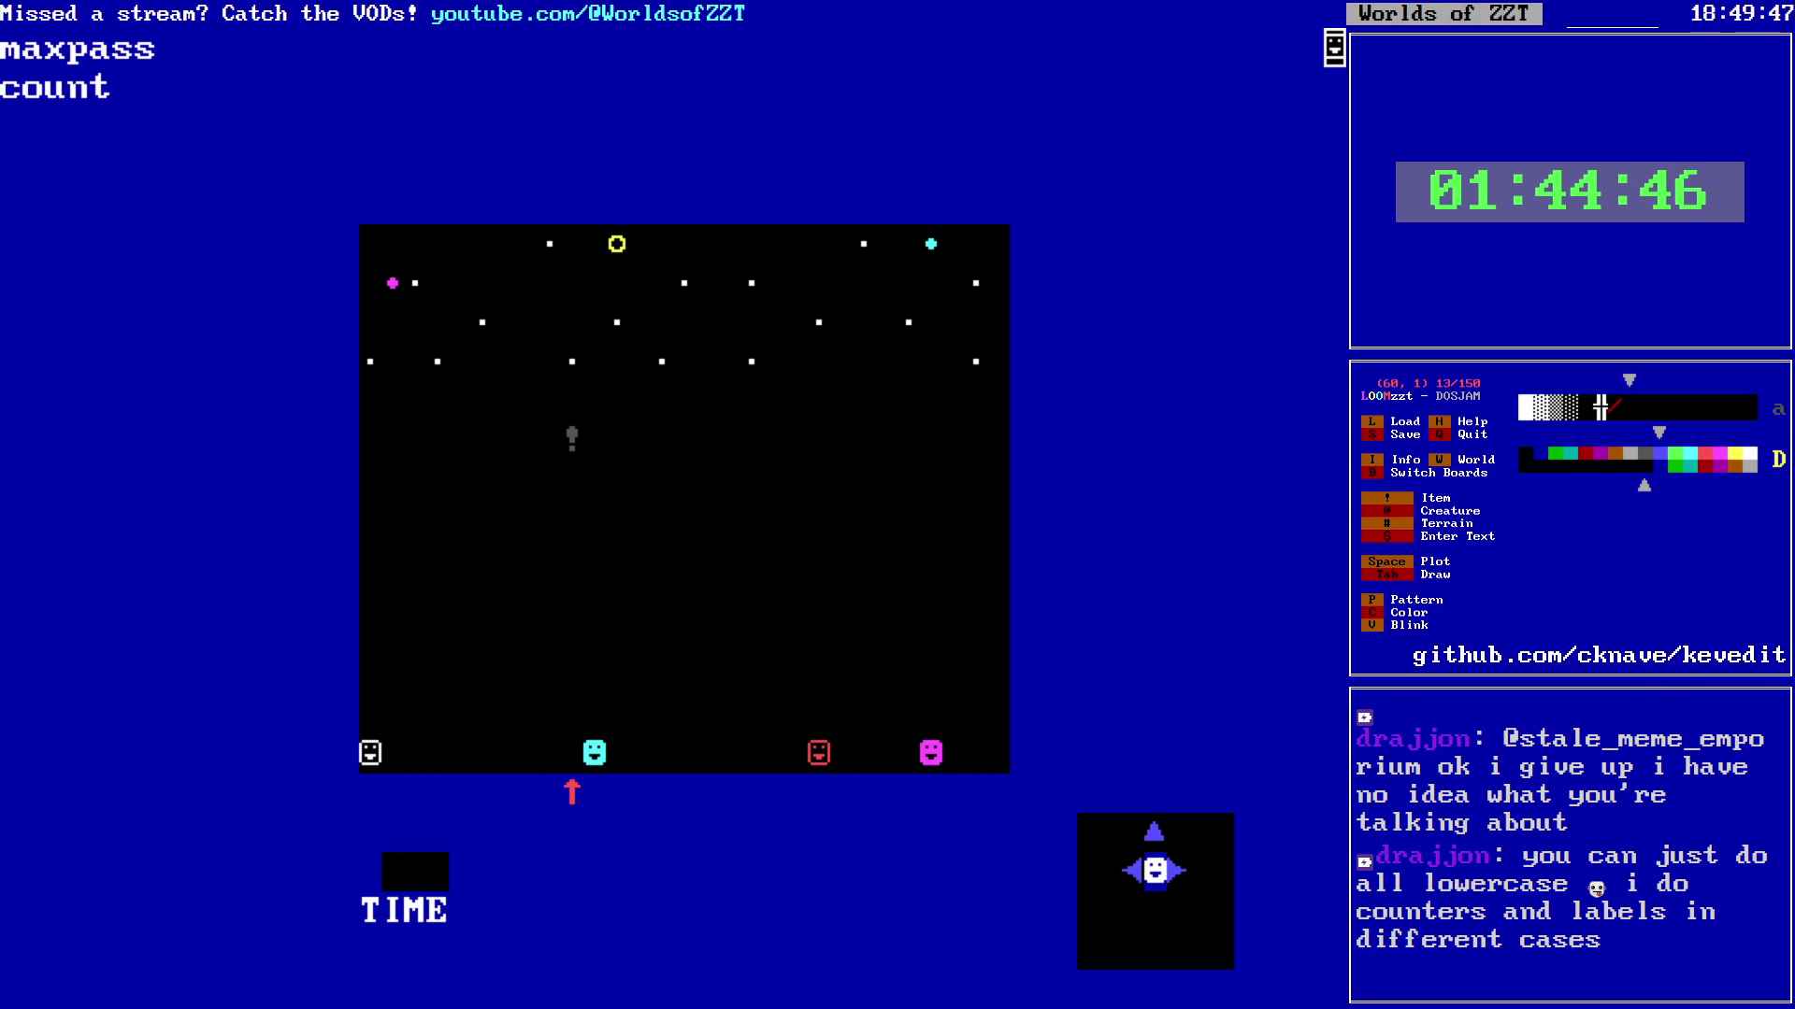
# - In the Setup program, replace the '#set timer 601' value with 151 and close it
pyautogui.press('Return')
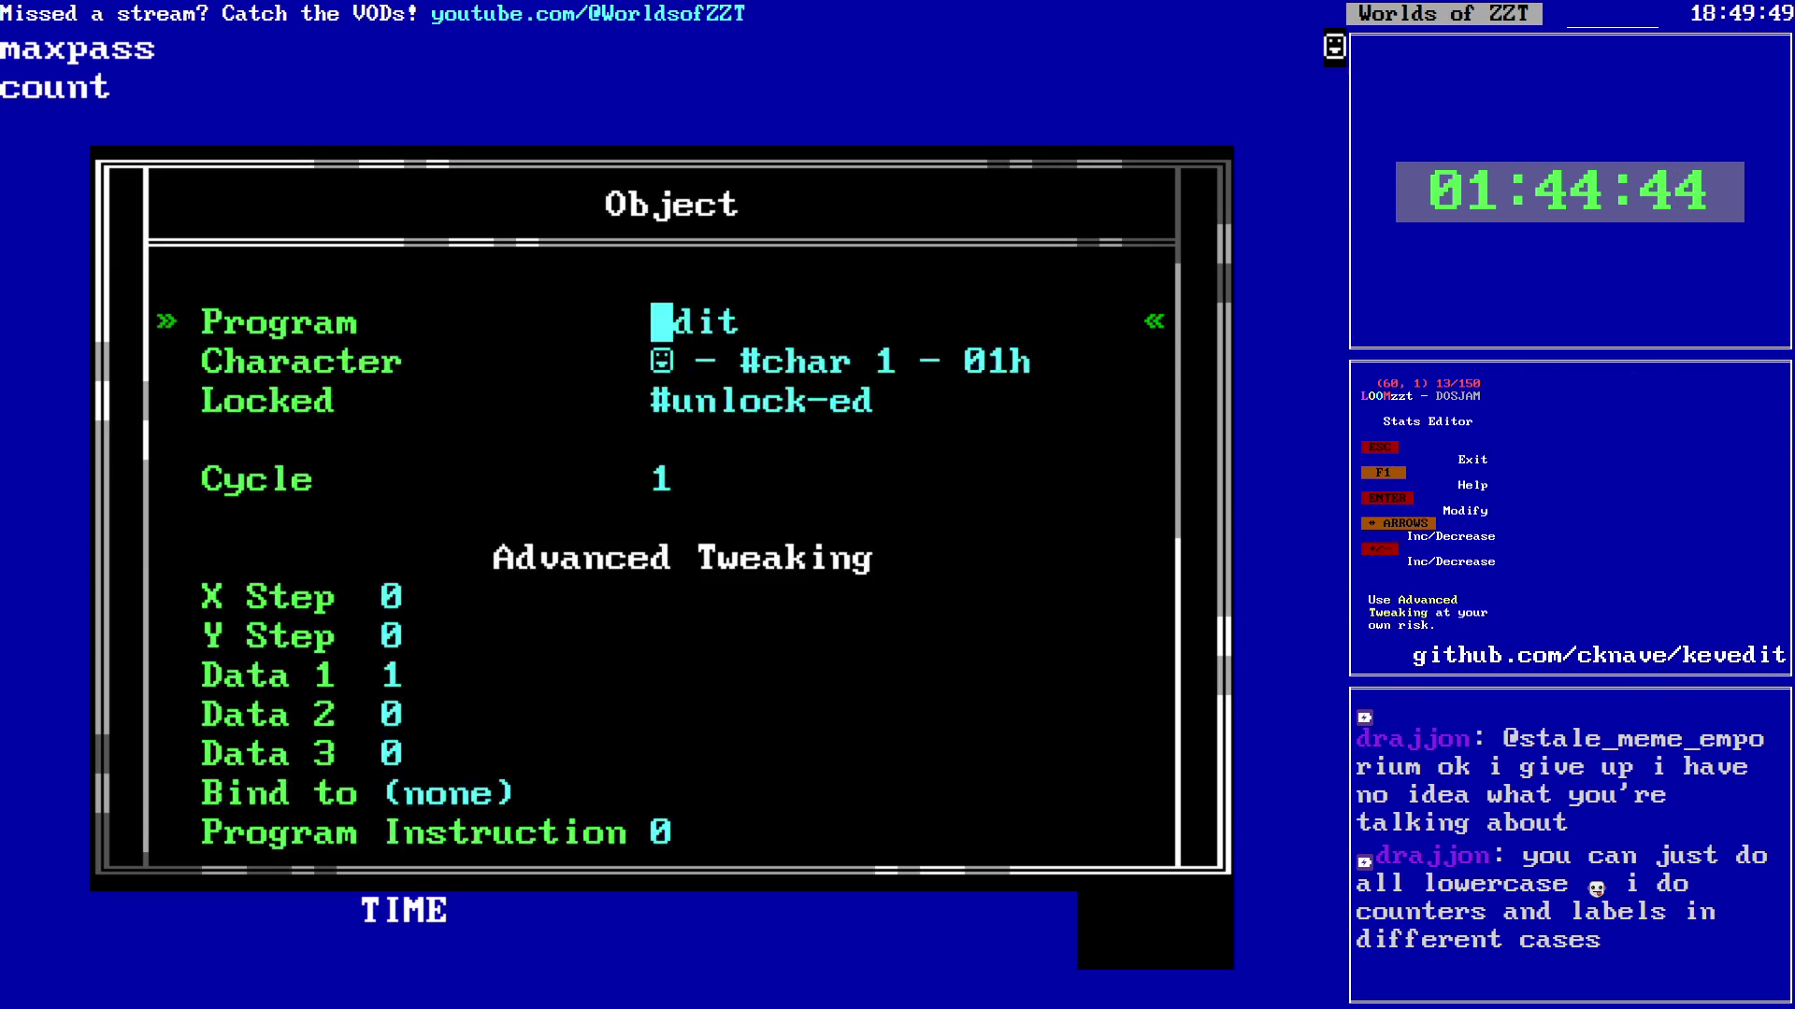
pyautogui.press('Return')
pyautogui.press('pagedown')
pyautogui.press('pagedown')
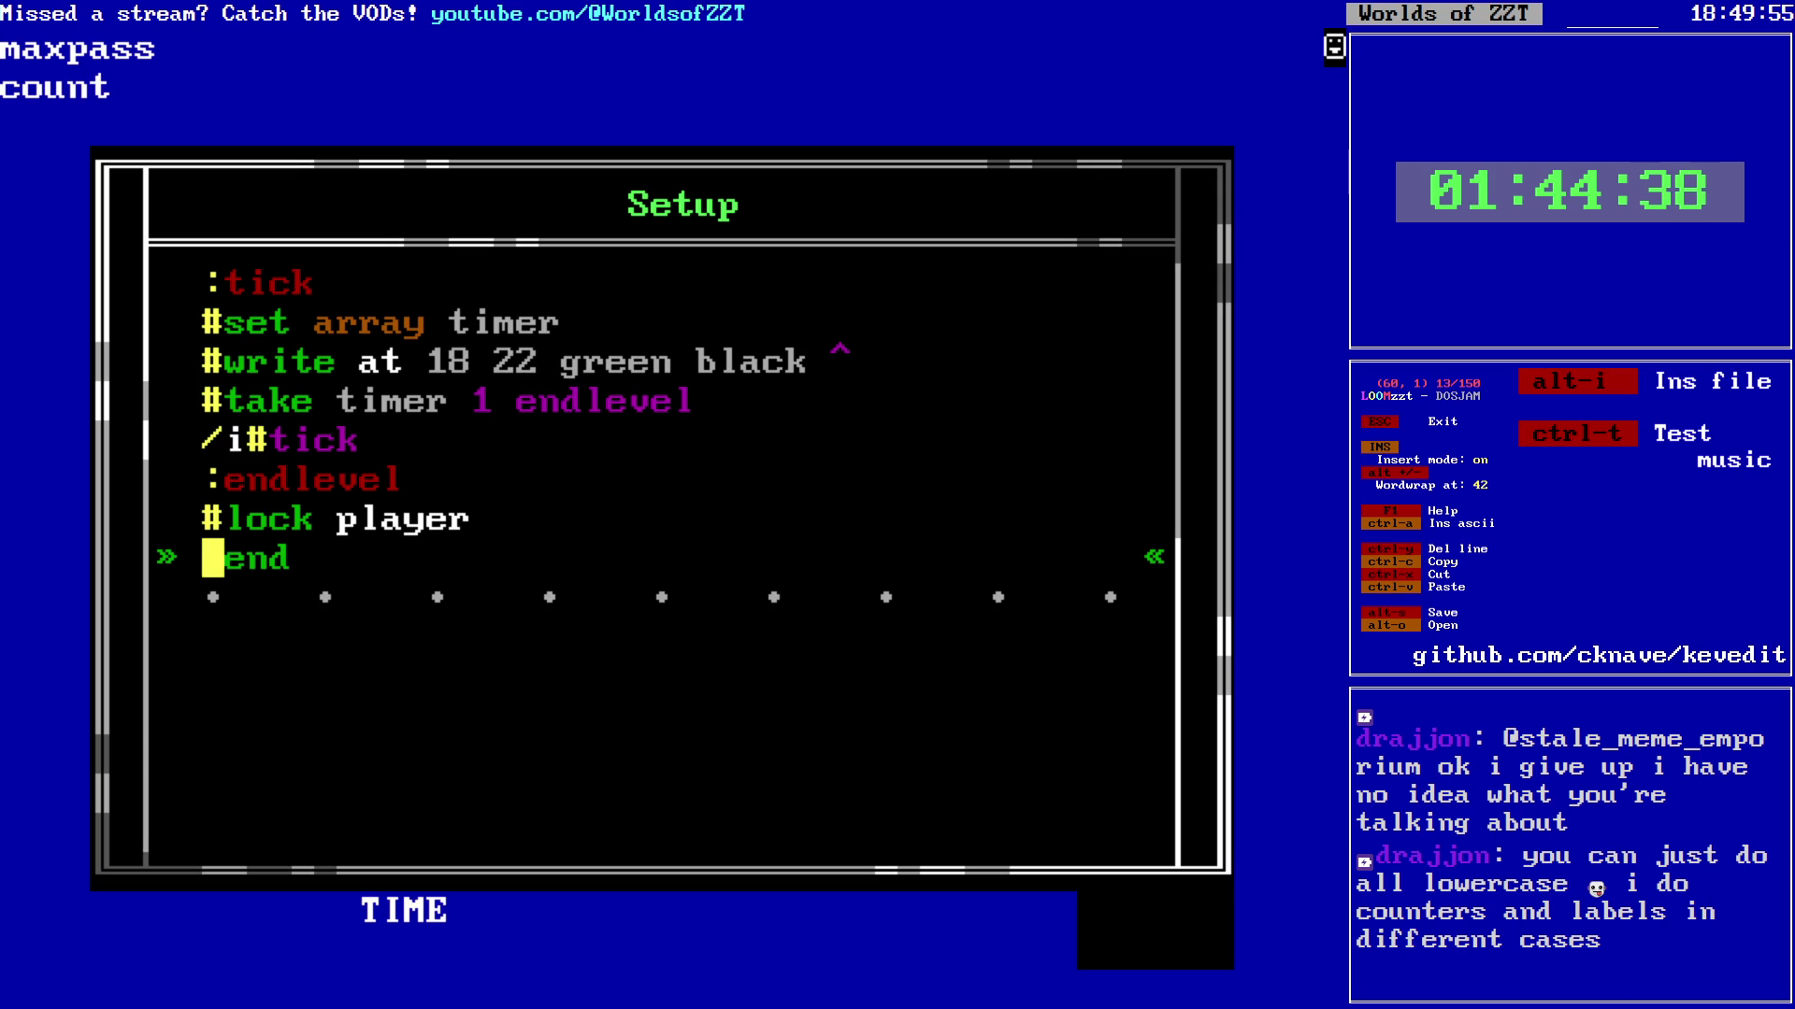
pyautogui.press('Up')
pyautogui.press('Up')
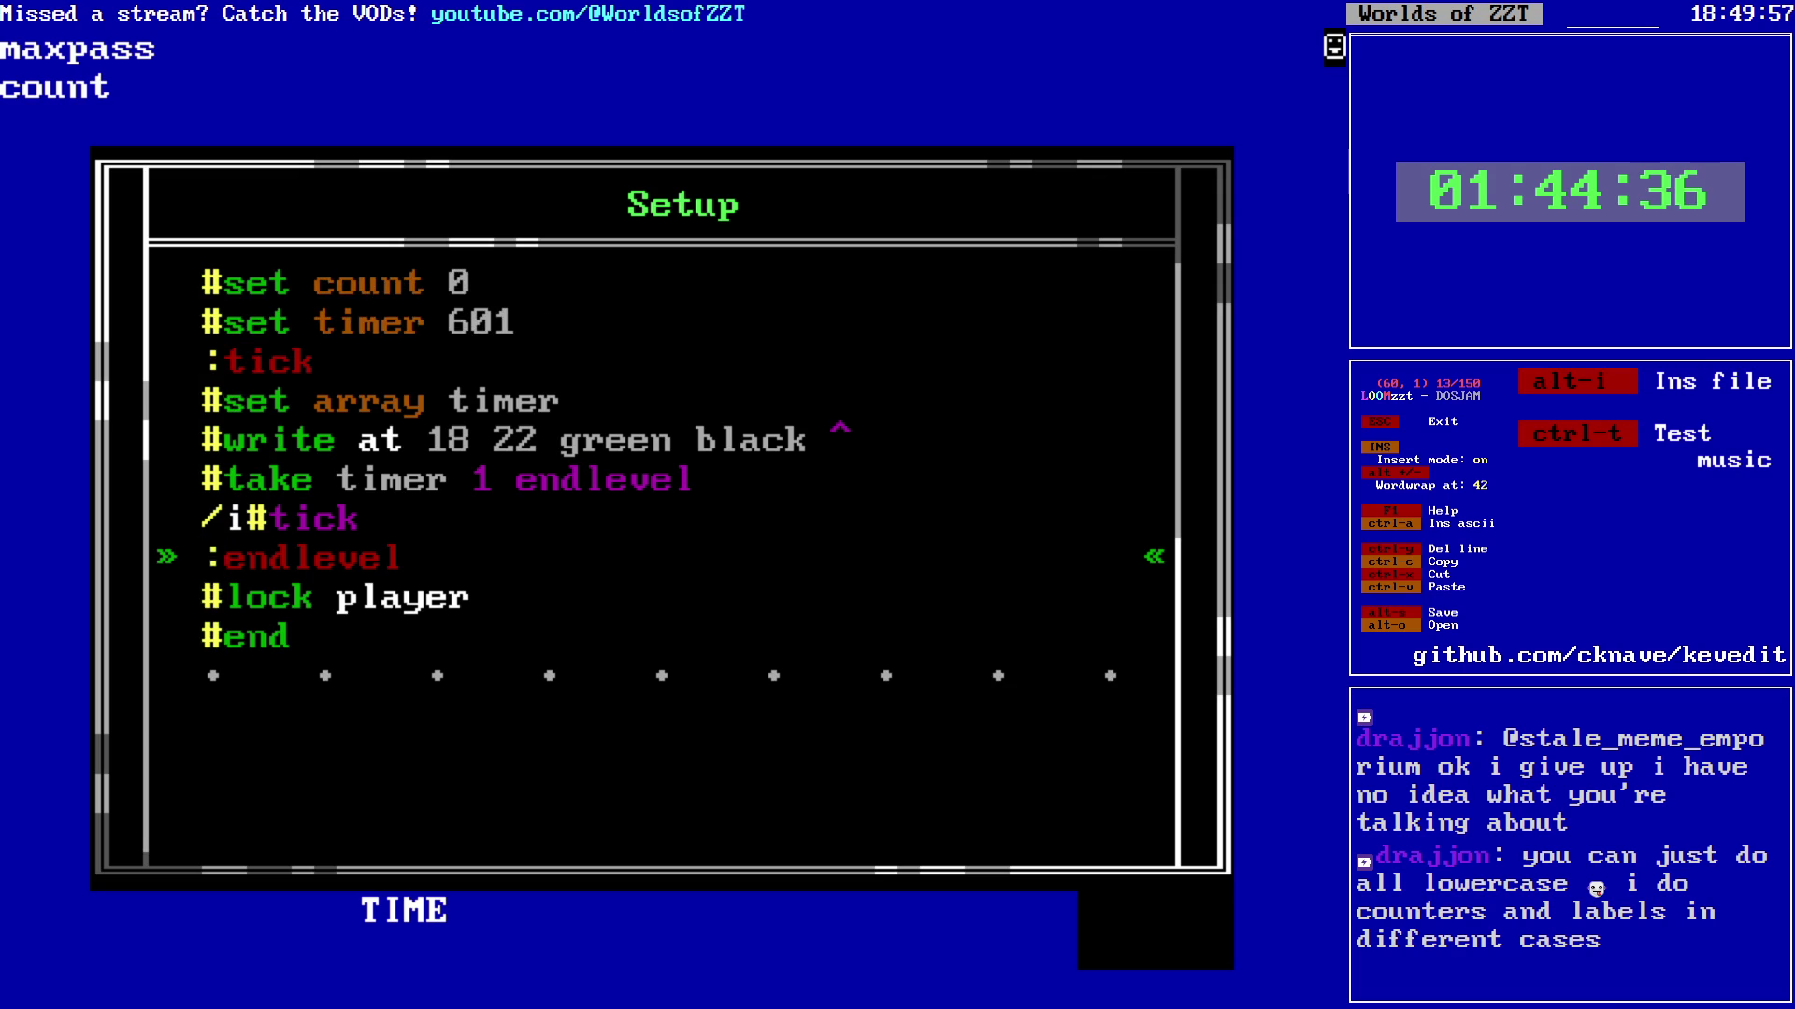
pyautogui.press('Up')
pyautogui.press('Up')
pyautogui.press('Up')
pyautogui.press('Left')
pyautogui.press('Left')
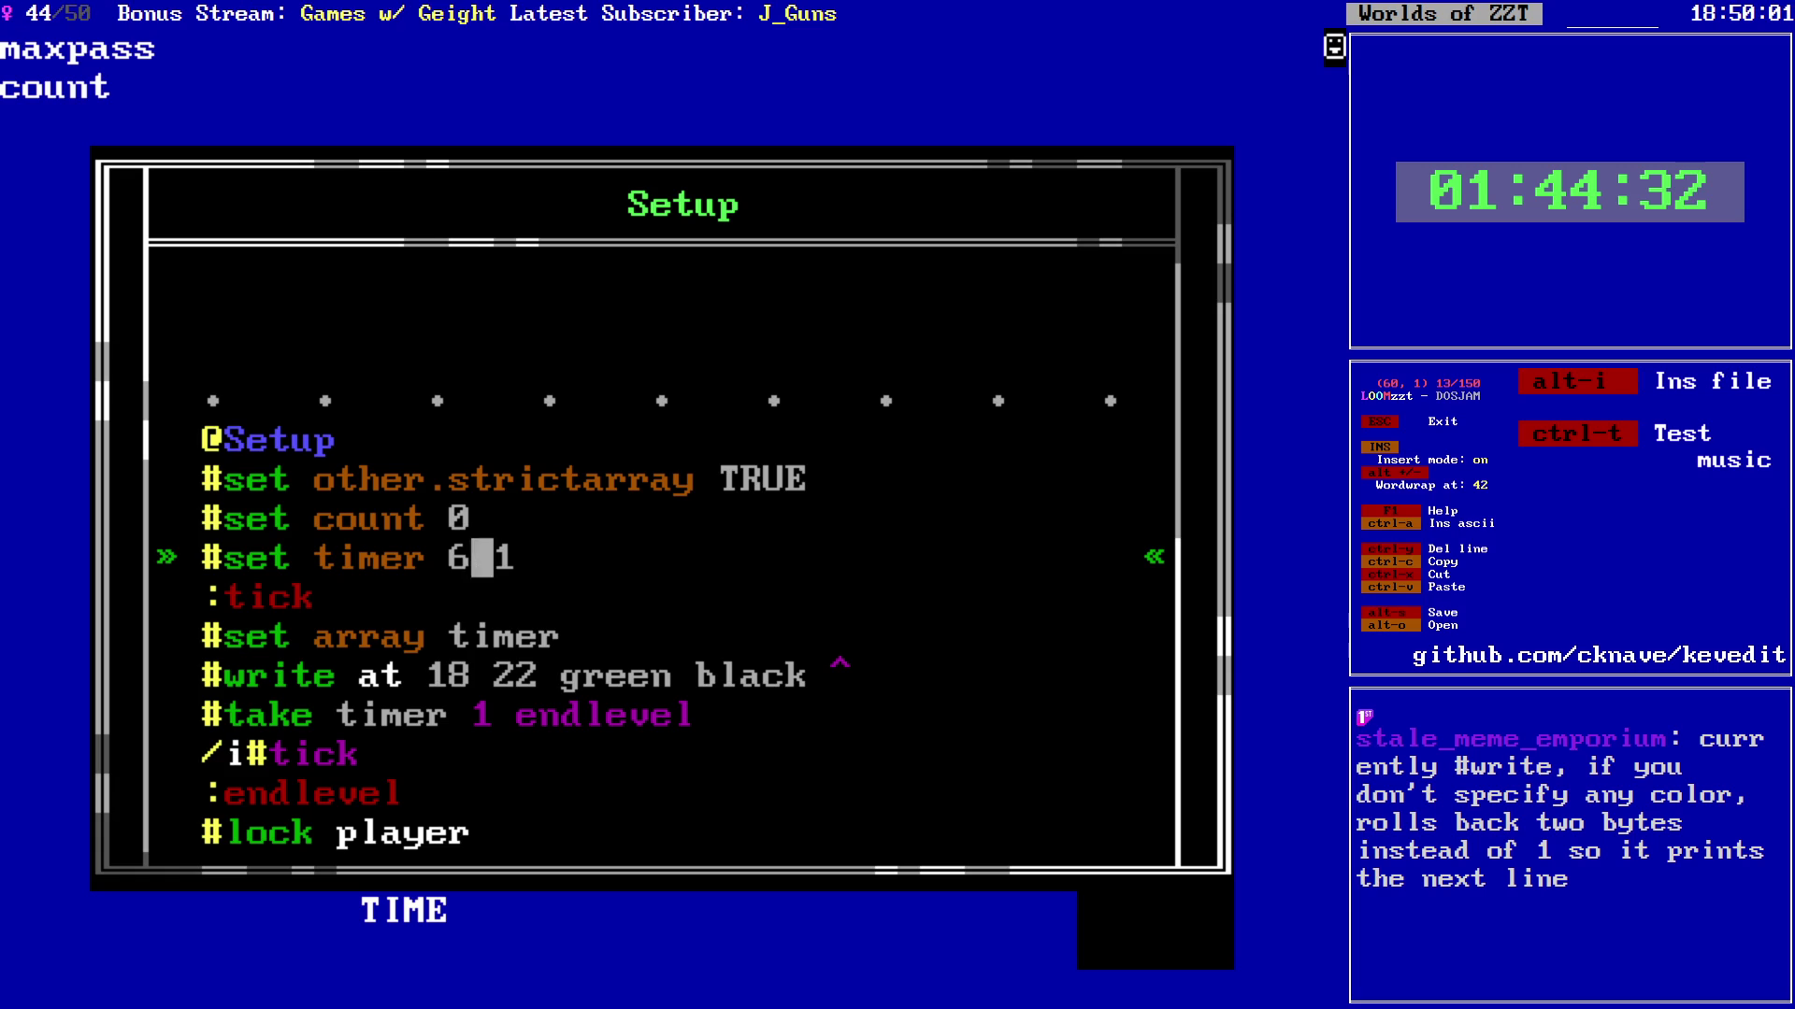
pyautogui.press('BackSpace')
pyautogui.press('Delete')
pyautogui.press('Delete')
pyautogui.write('151')
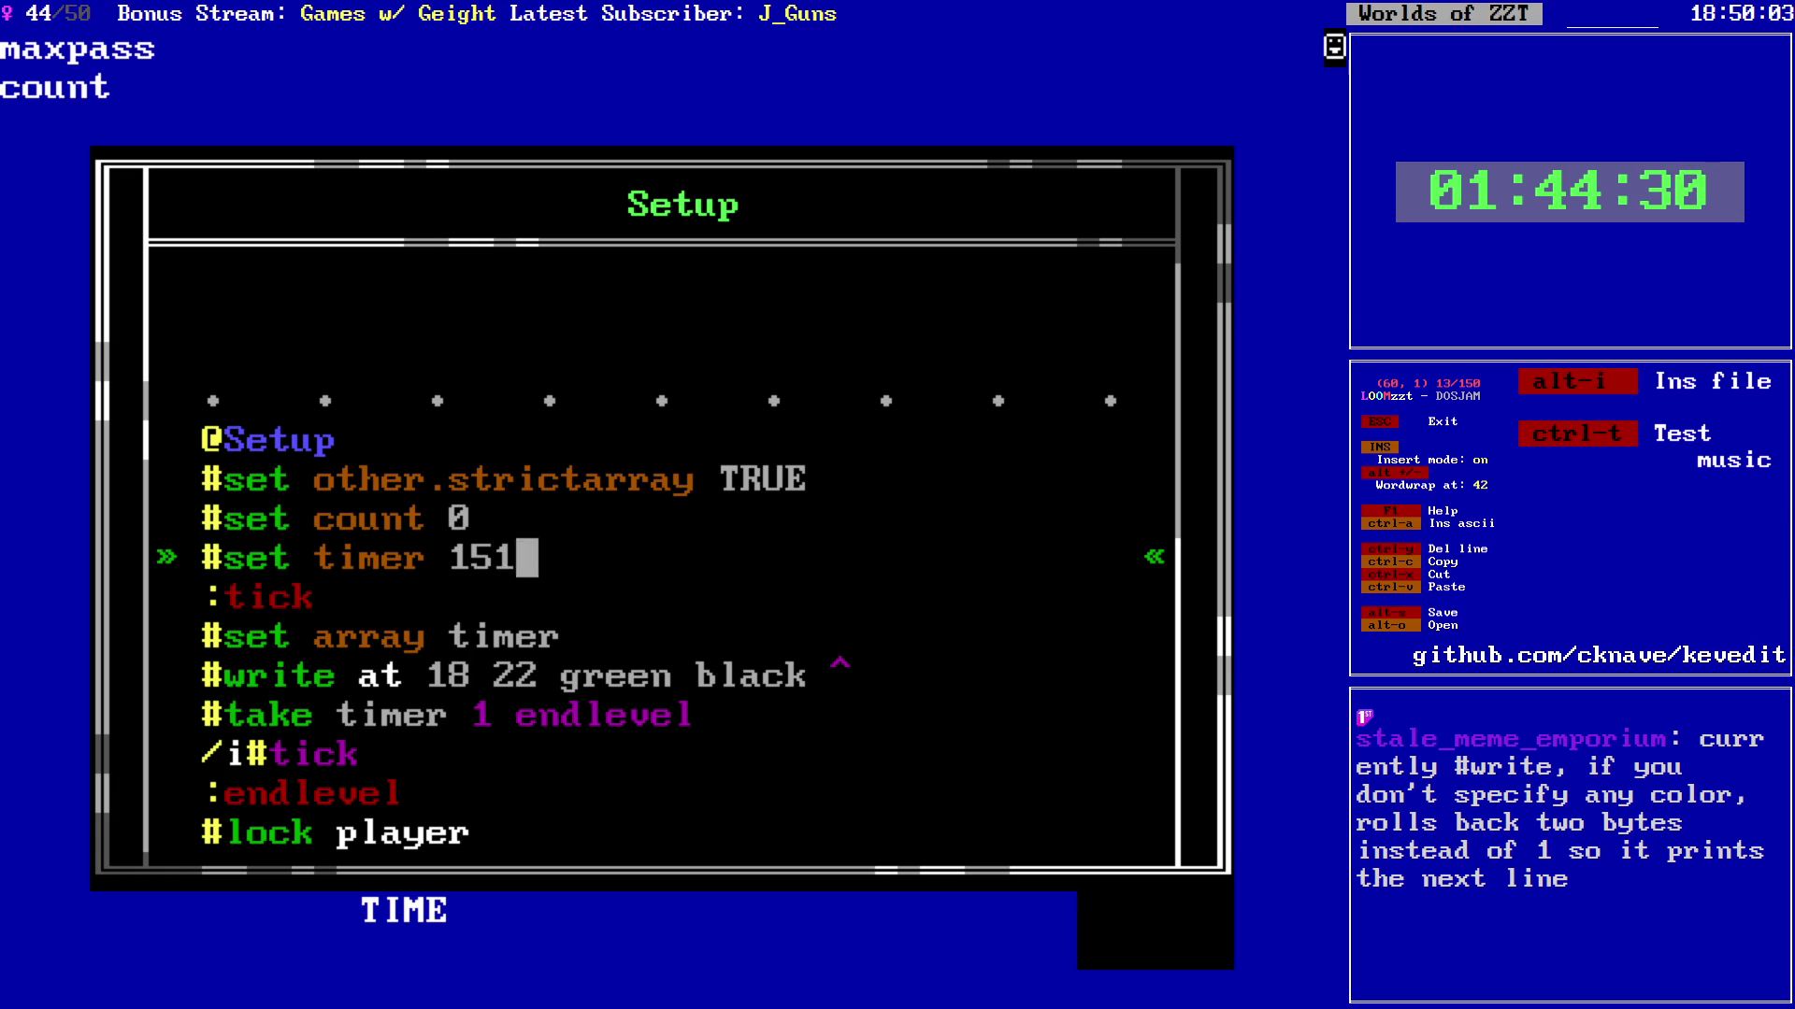
pyautogui.press('Escape')
pyautogui.press('Escape')
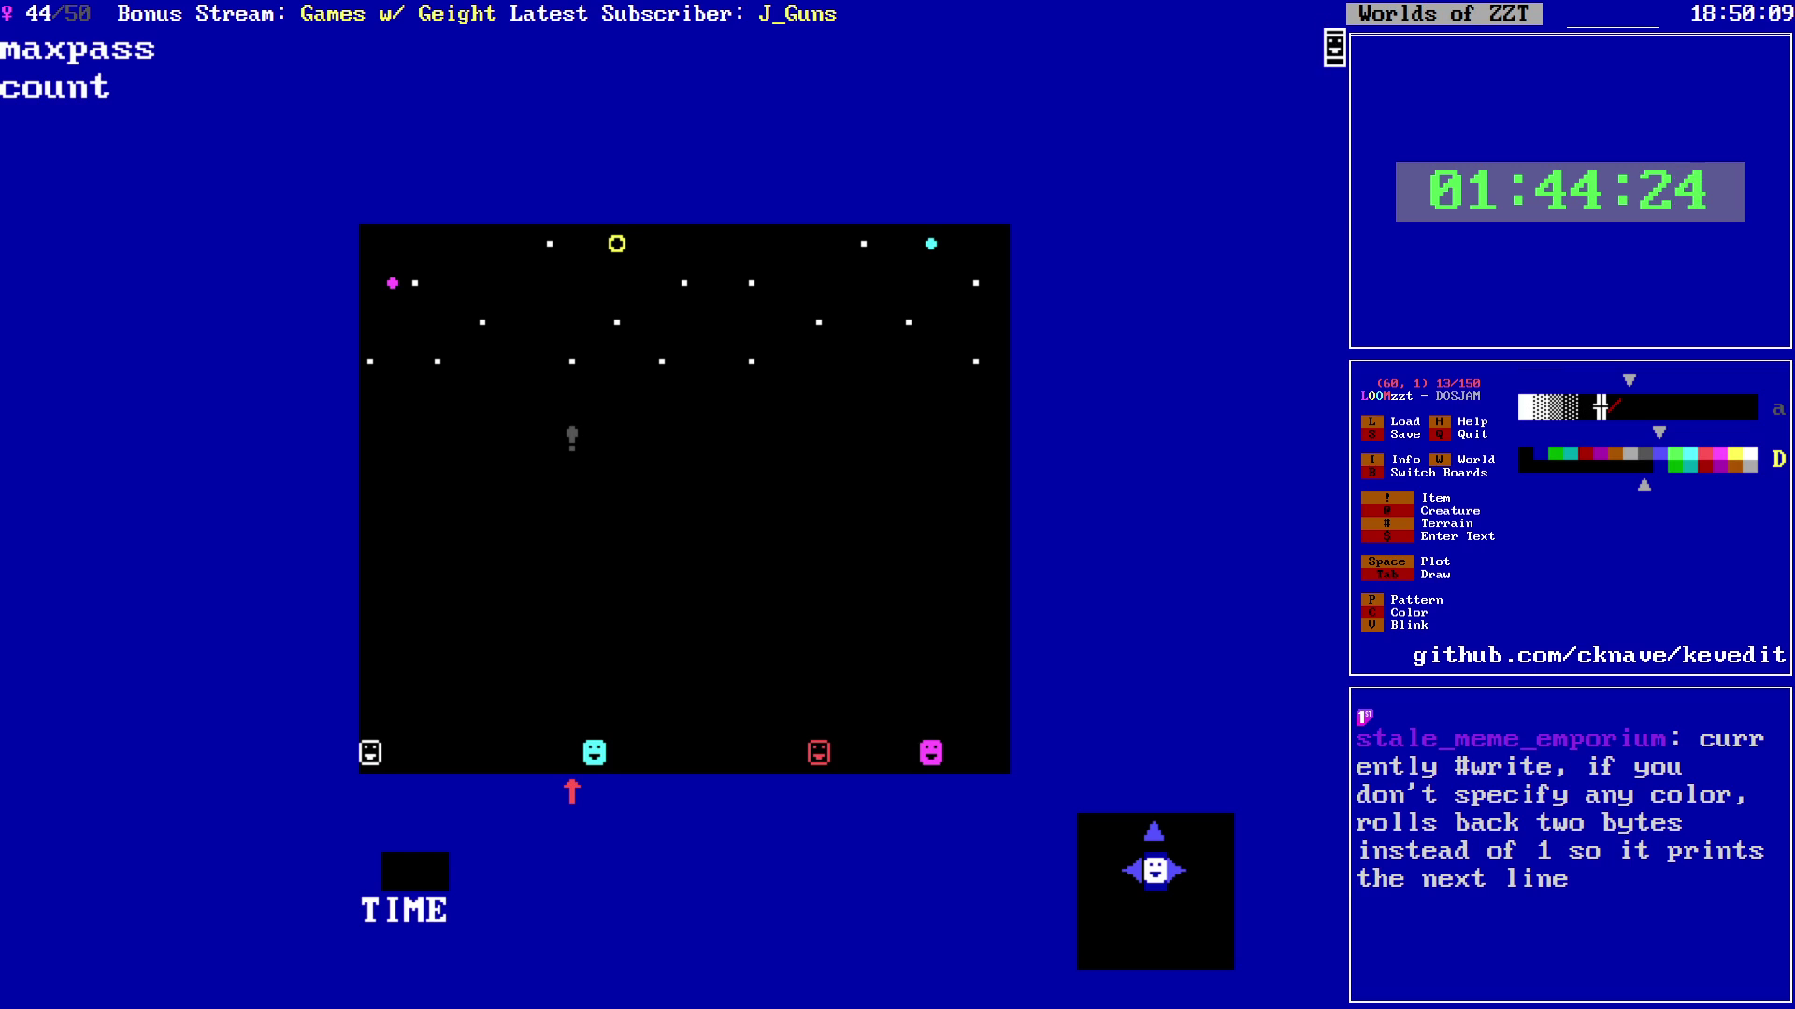
# - Launch a ZZT test of DOSJAM and start playing, moving right and firing upward
pyautogui.press('Escape')
pyautogui.press('y')
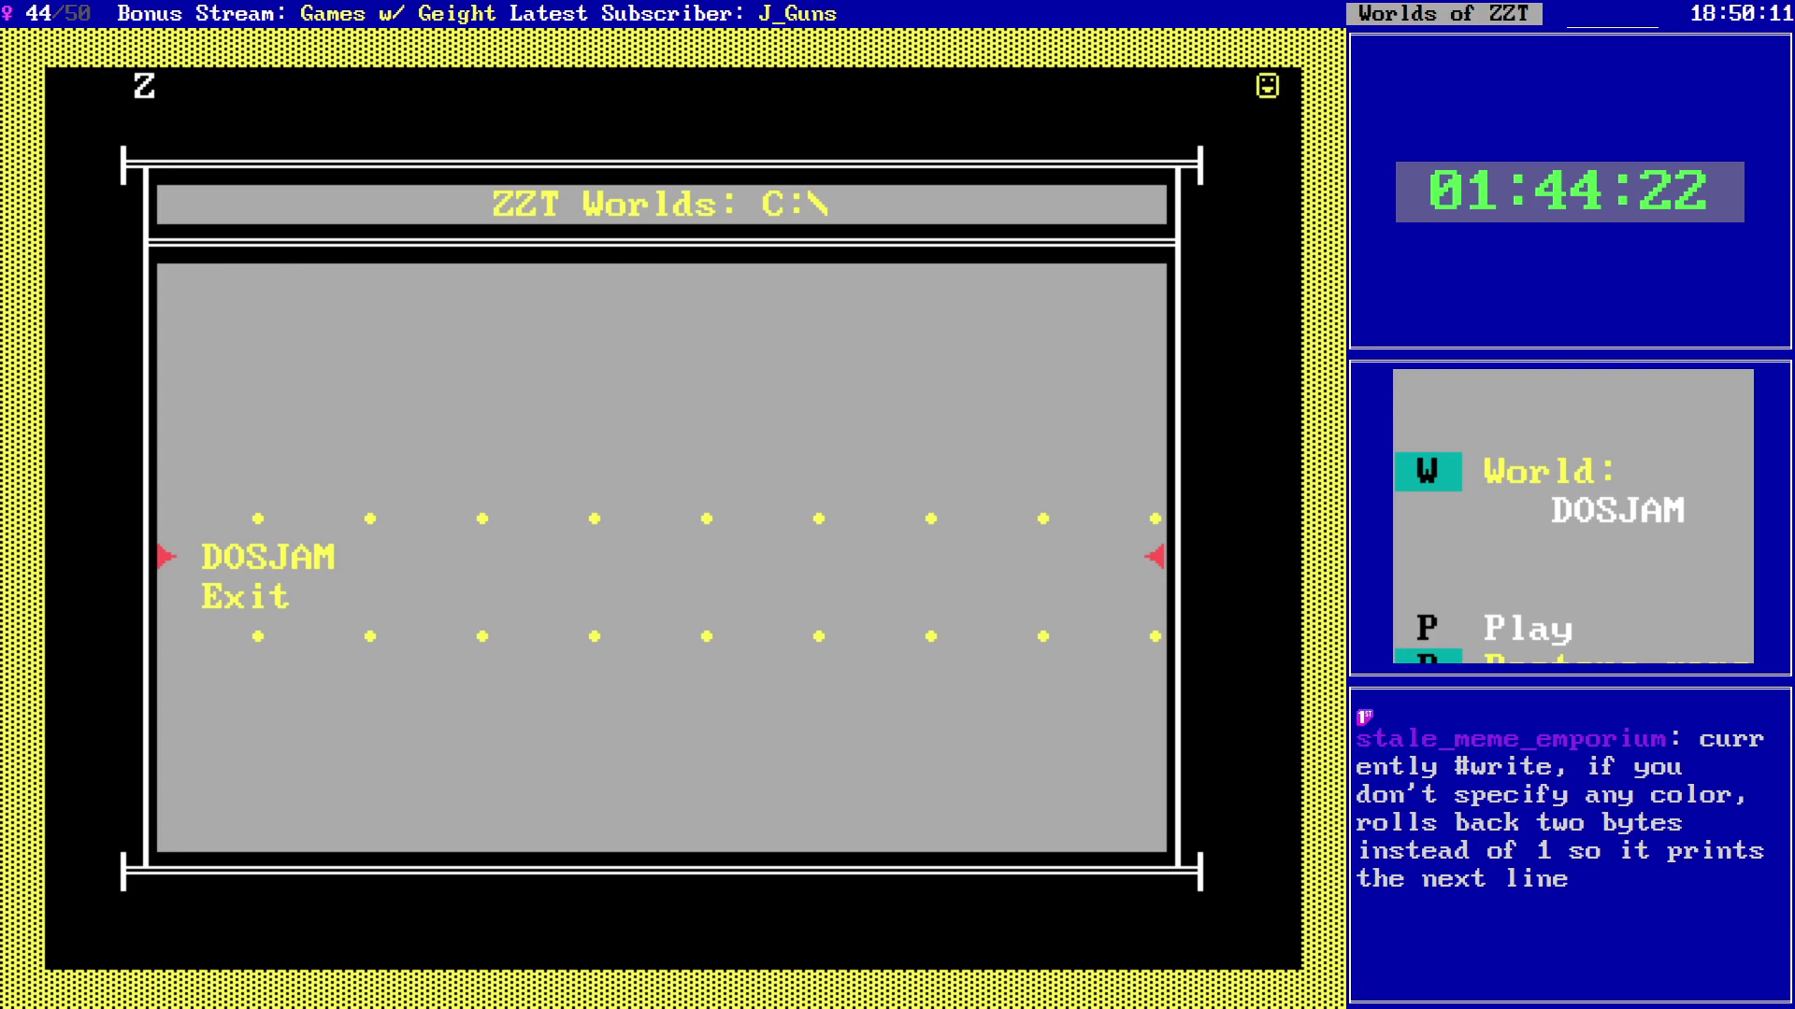
pyautogui.press('p')
pyautogui.press('Right')
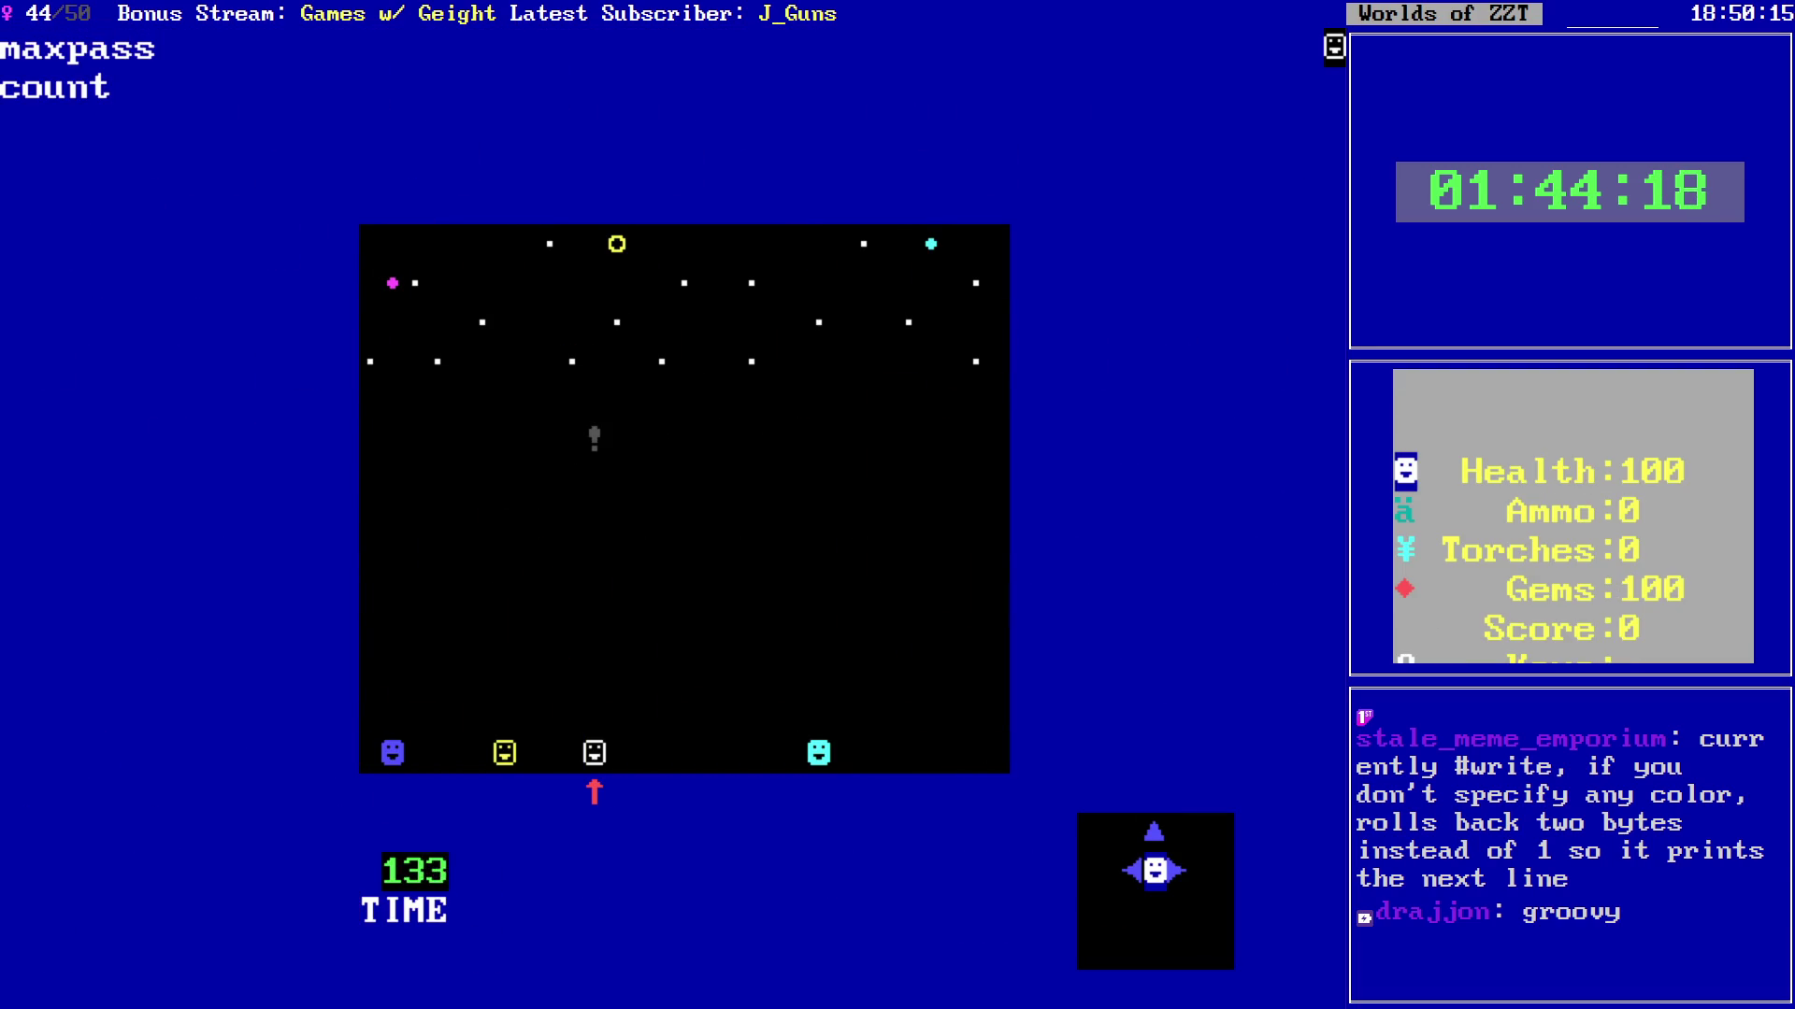
pyautogui.press('Right')
pyautogui.press('Right')
pyautogui.press('Up')
pyautogui.press('Right')
pyautogui.press('Right')
pyautogui.press('Up')
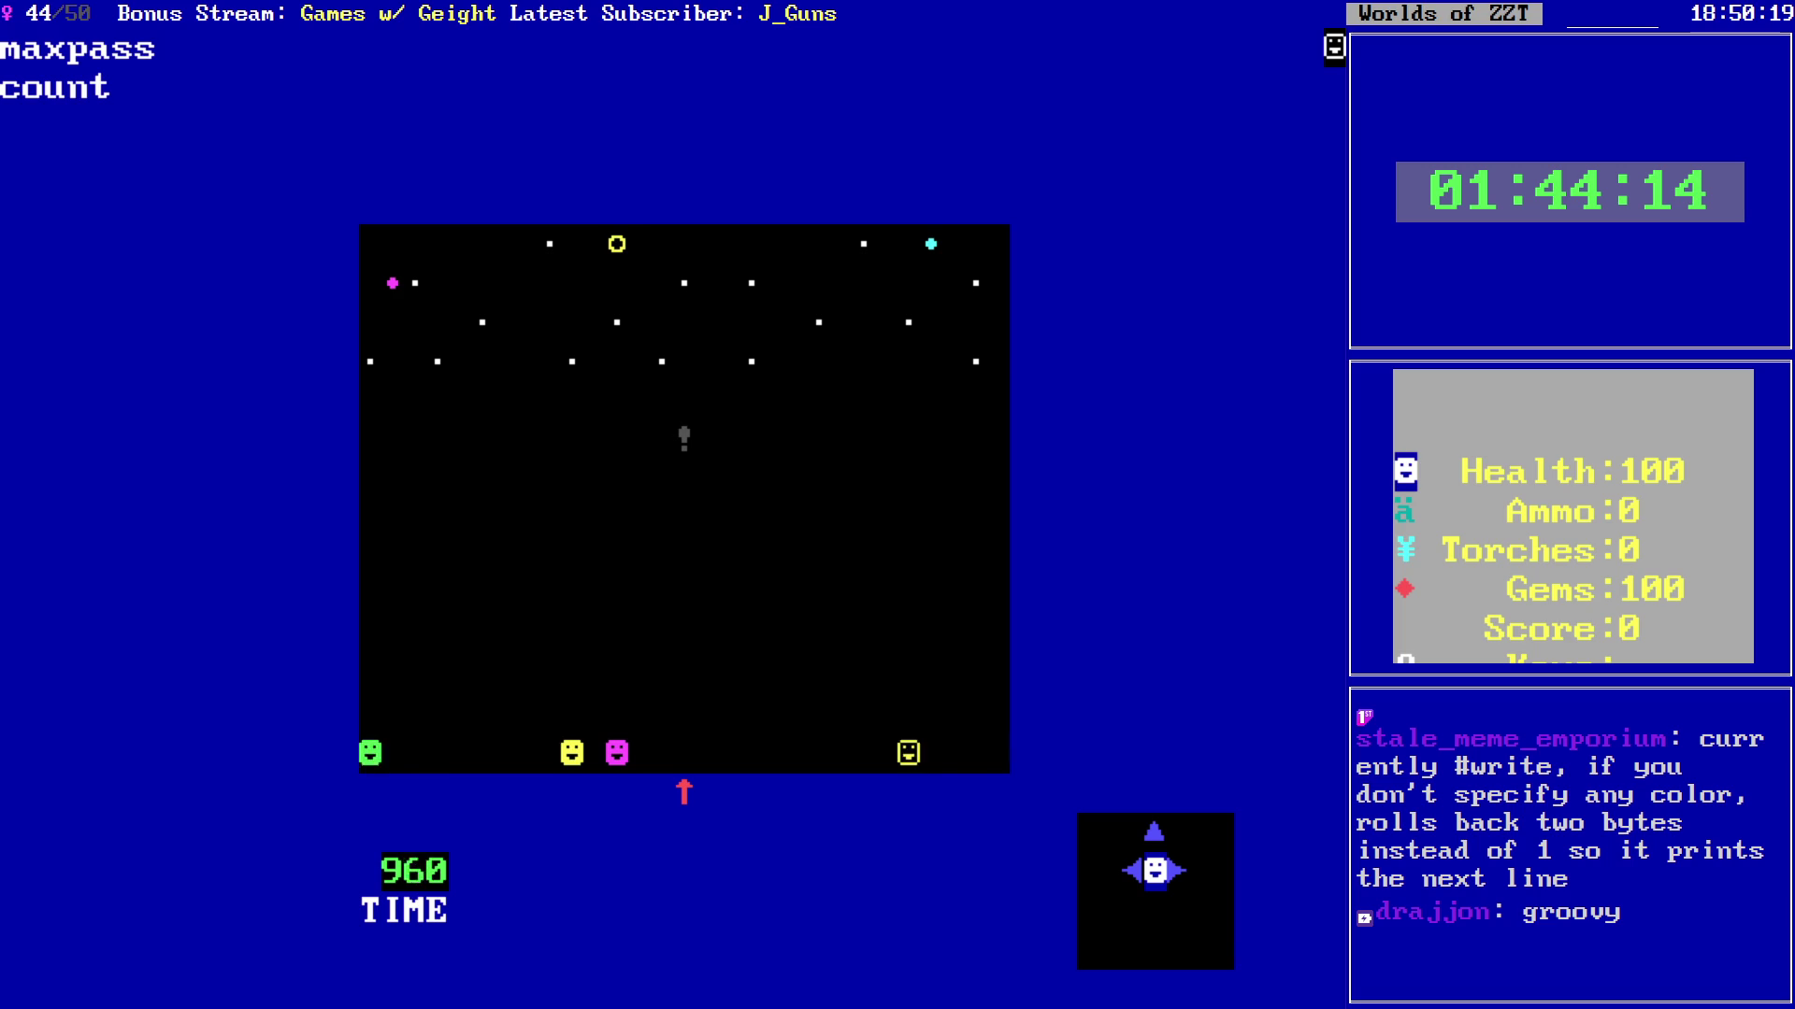
# - Keep firing upward while shifting left and right until TIME reaches 000, then end the game
pyautogui.press('Up')
pyautogui.press('Left')
pyautogui.press('Left')
pyautogui.press('Up')
pyautogui.press('Up')
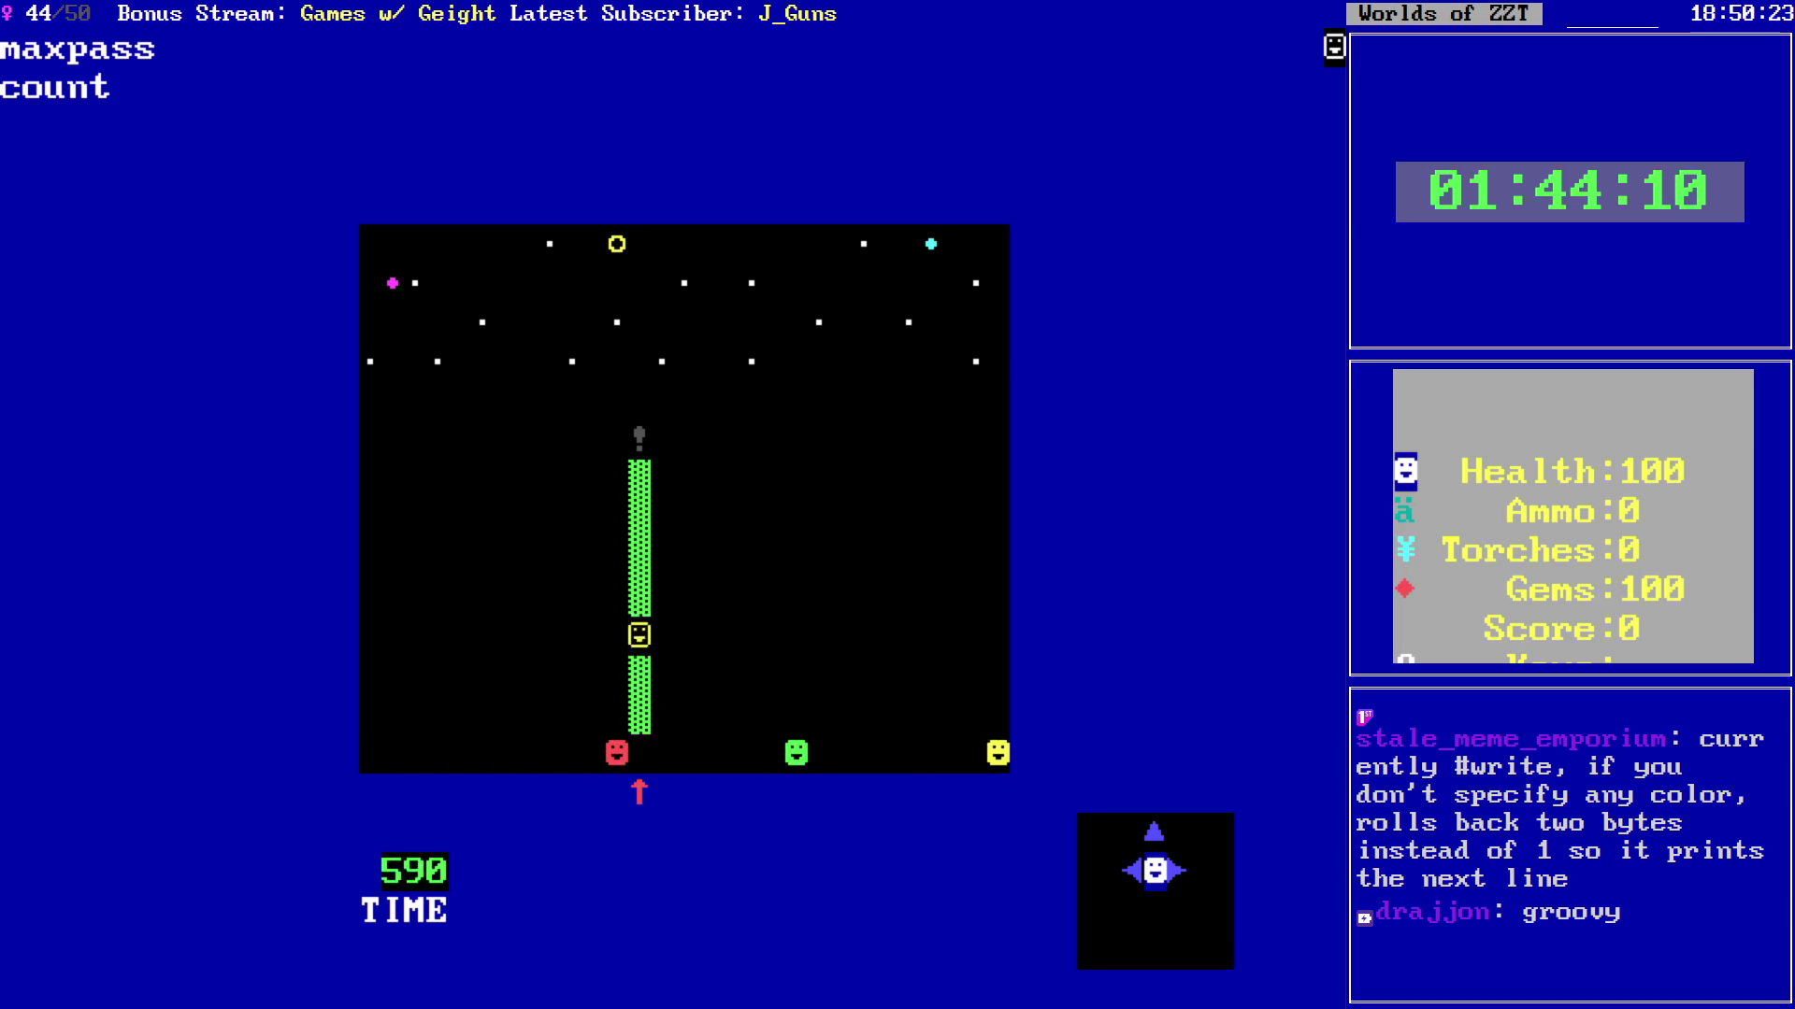
pyautogui.press('Left')
pyautogui.press('Left')
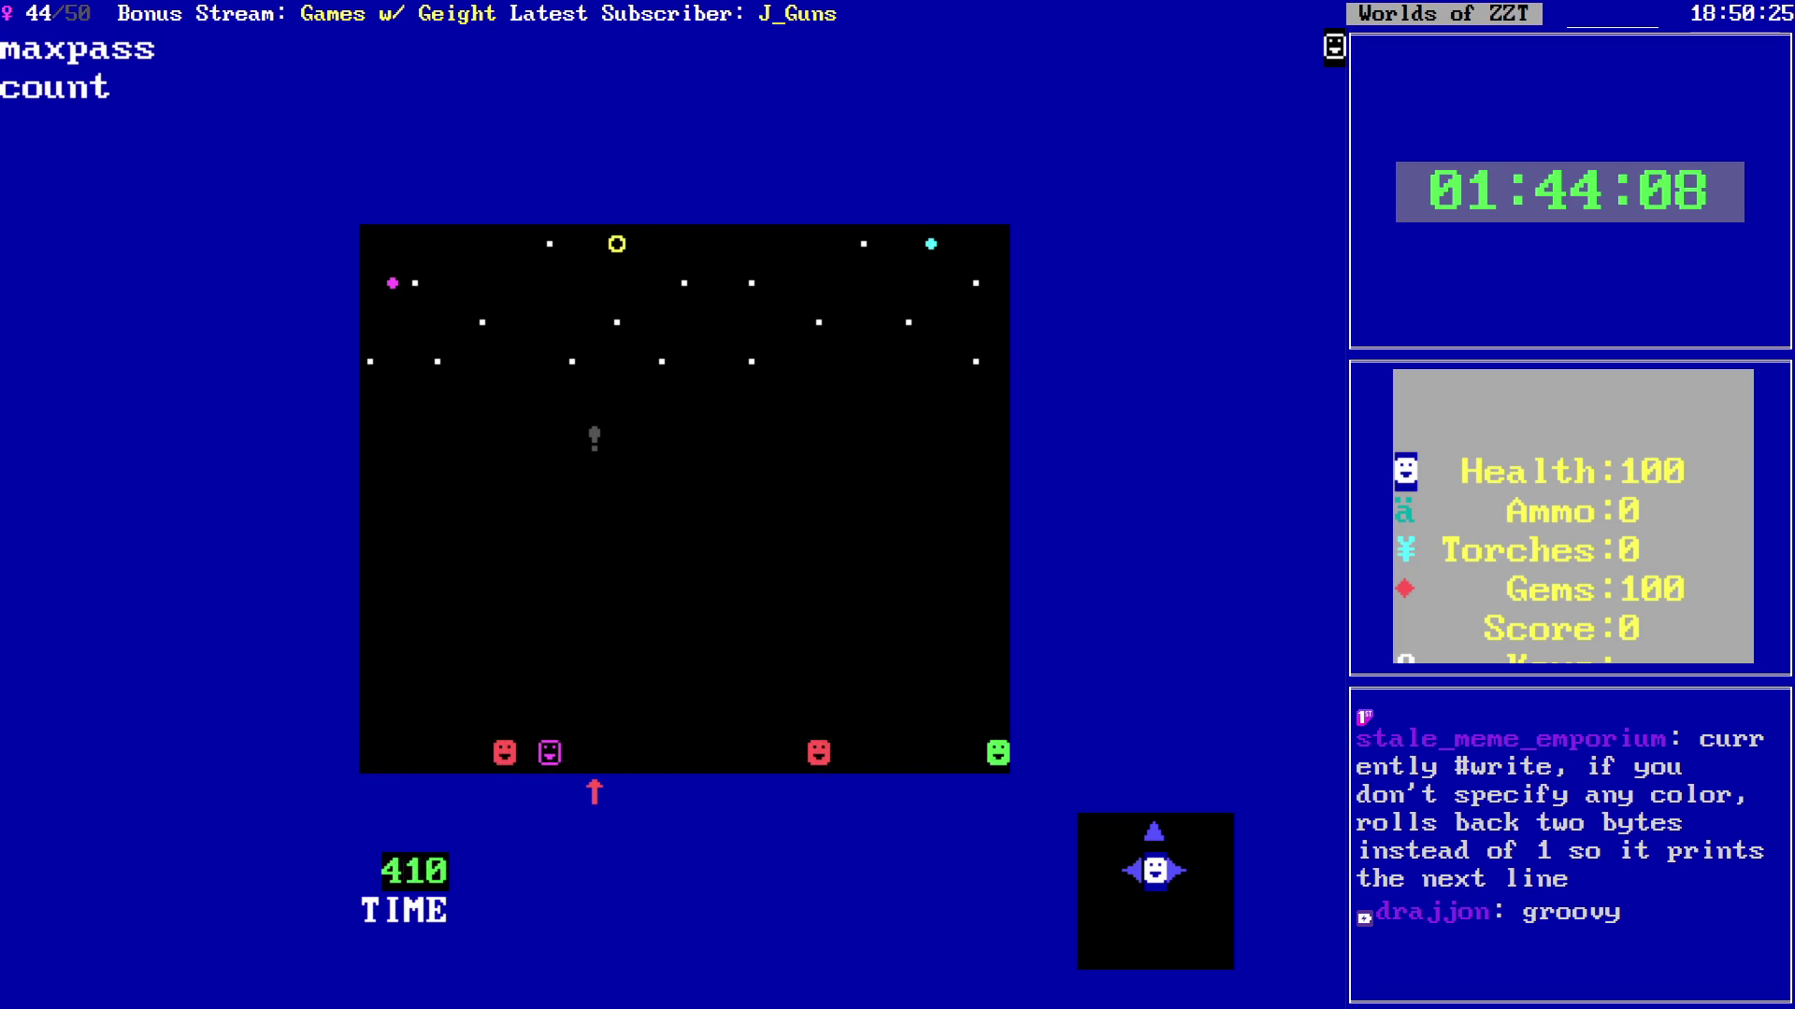
pyautogui.press('Up')
pyautogui.press('Right')
pyautogui.press('Right')
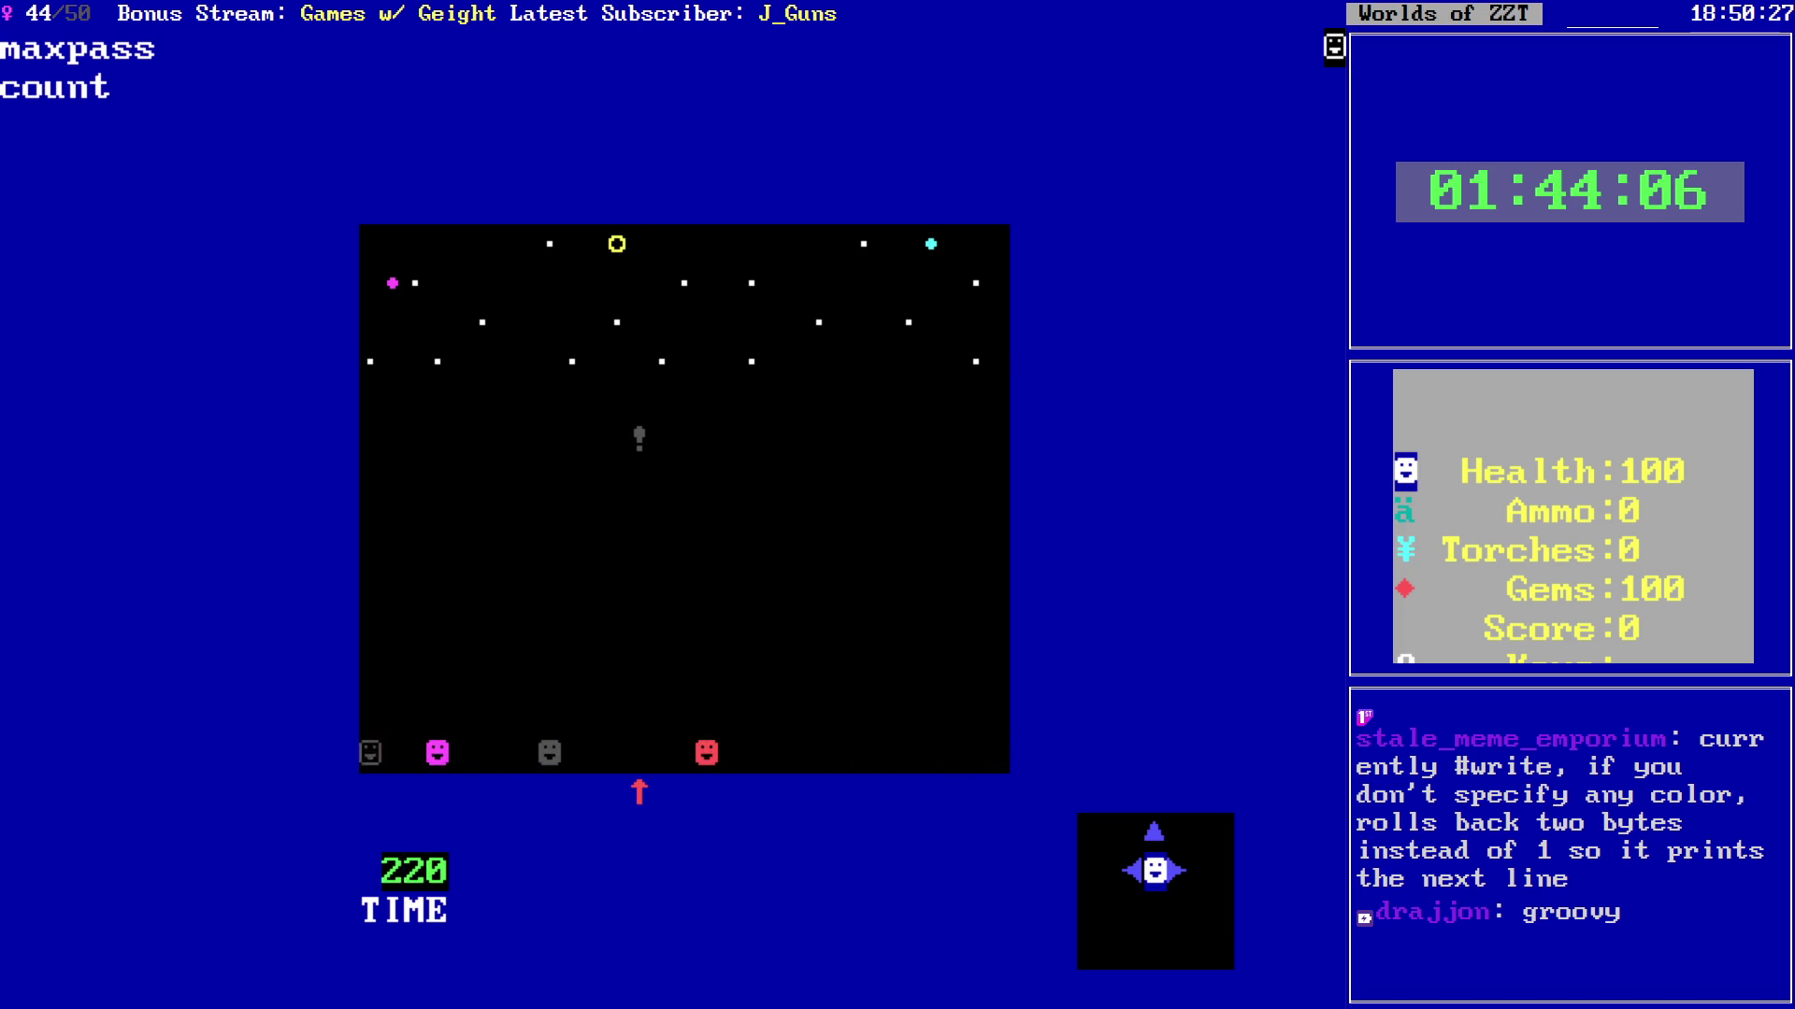
pyautogui.press('Up')
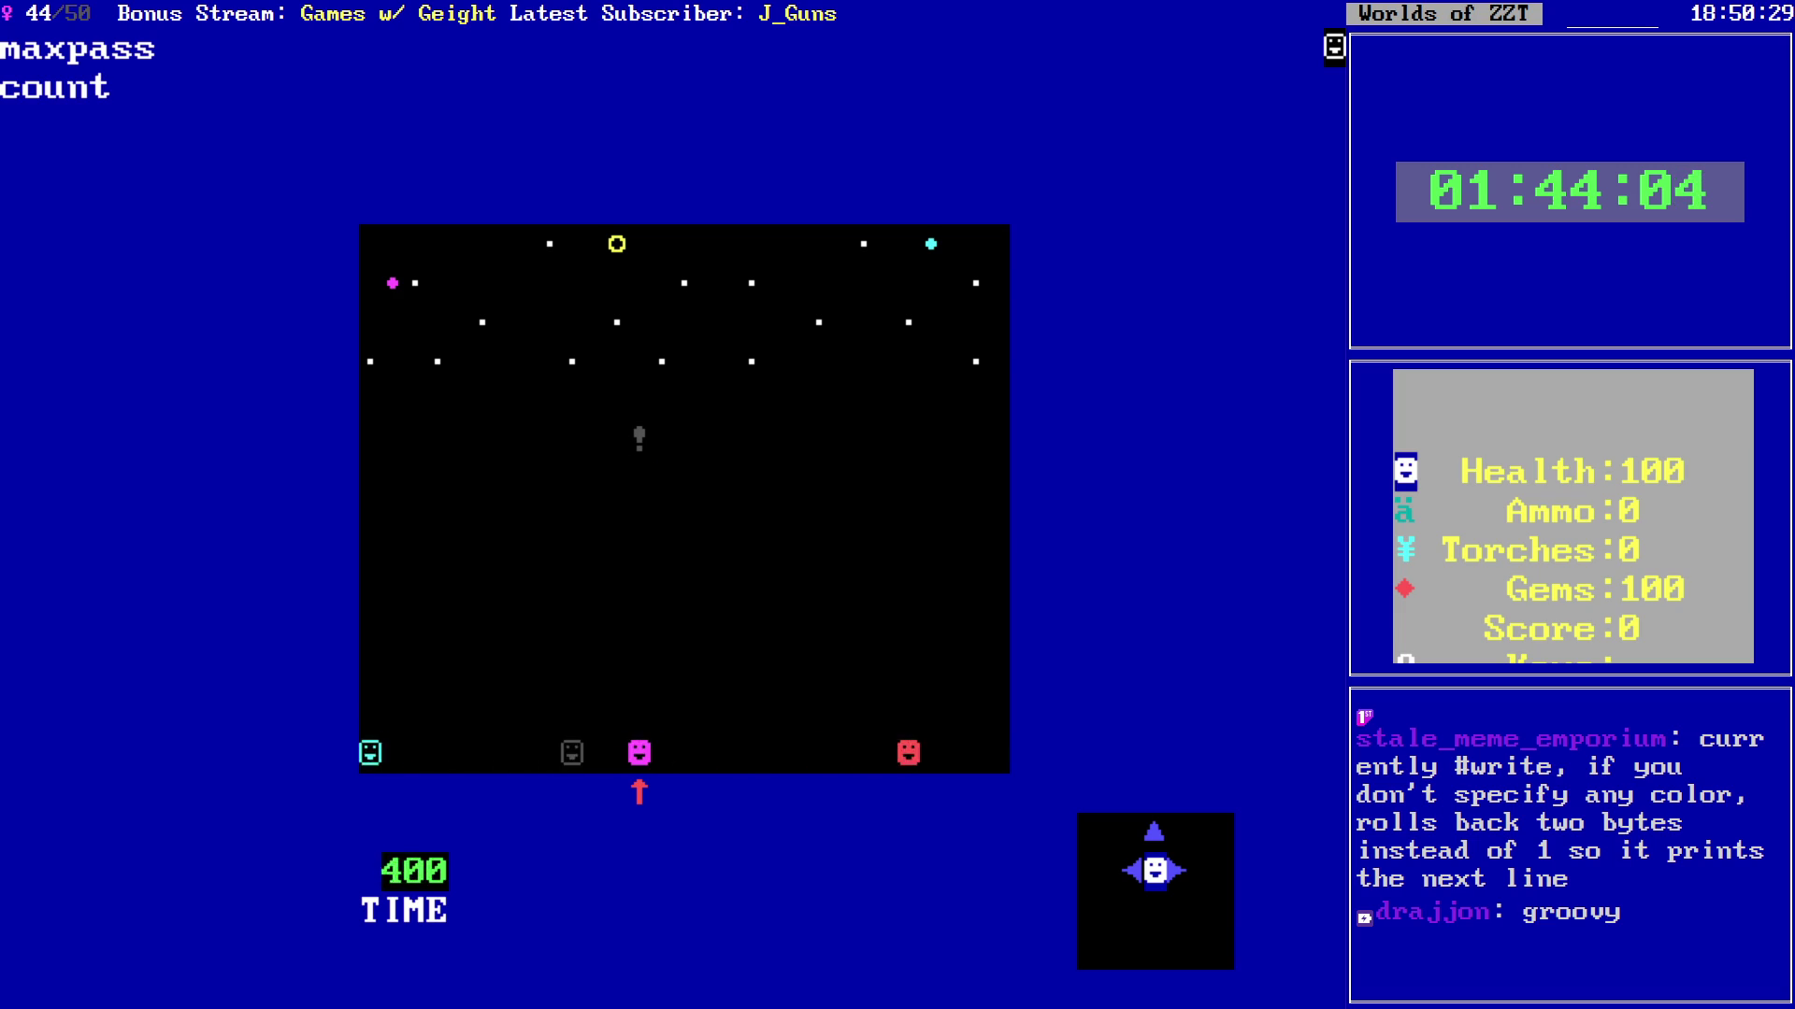
pyautogui.press('Right')
pyautogui.press('Right')
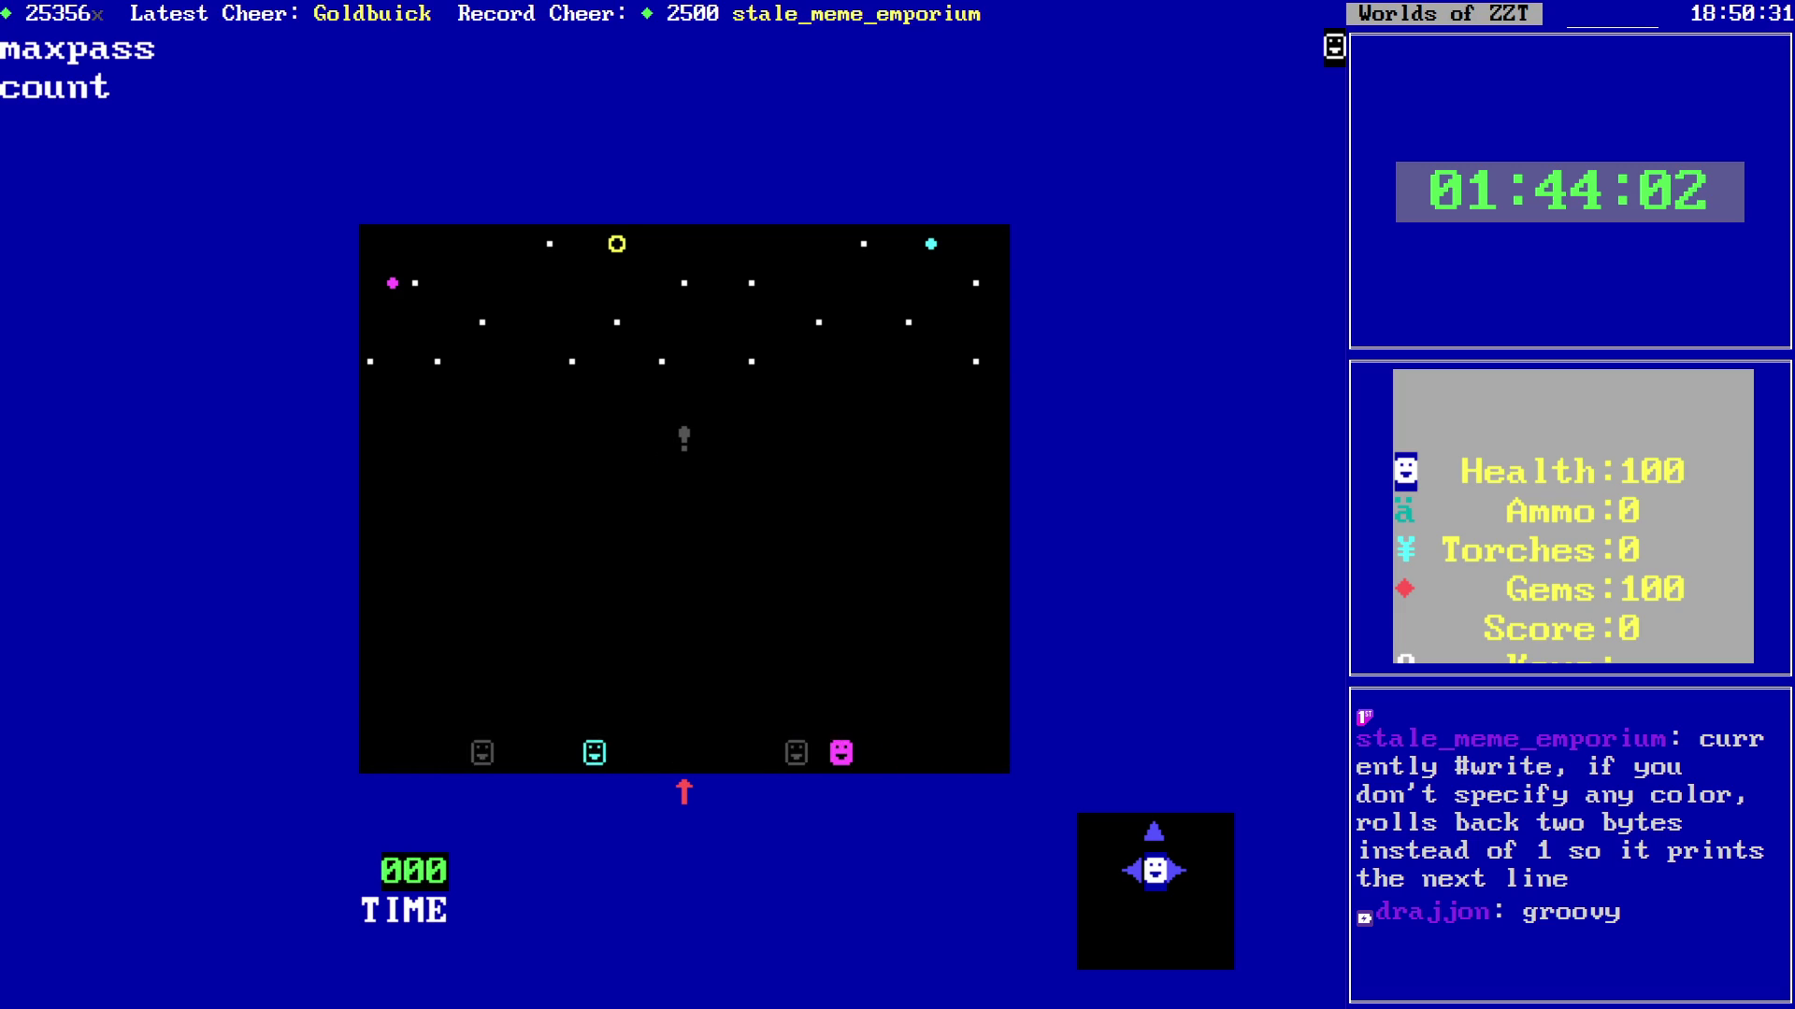
pyautogui.press('Escape')
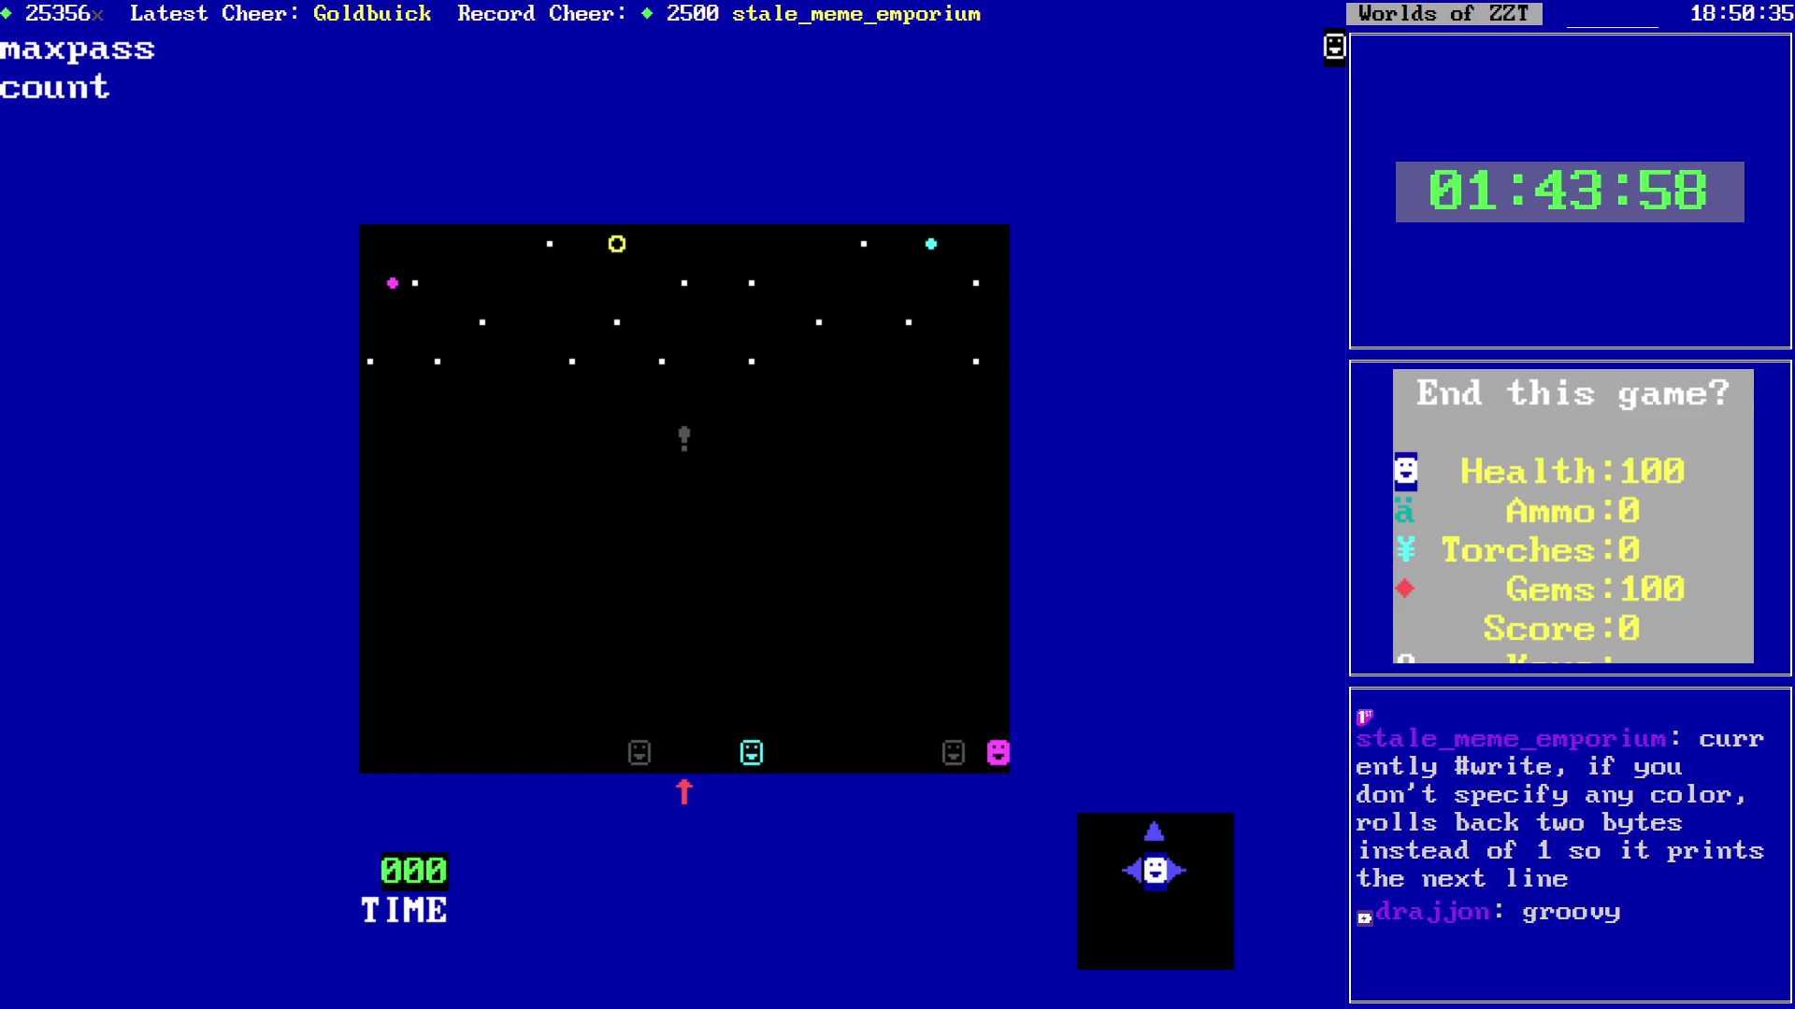
pyautogui.press('y')
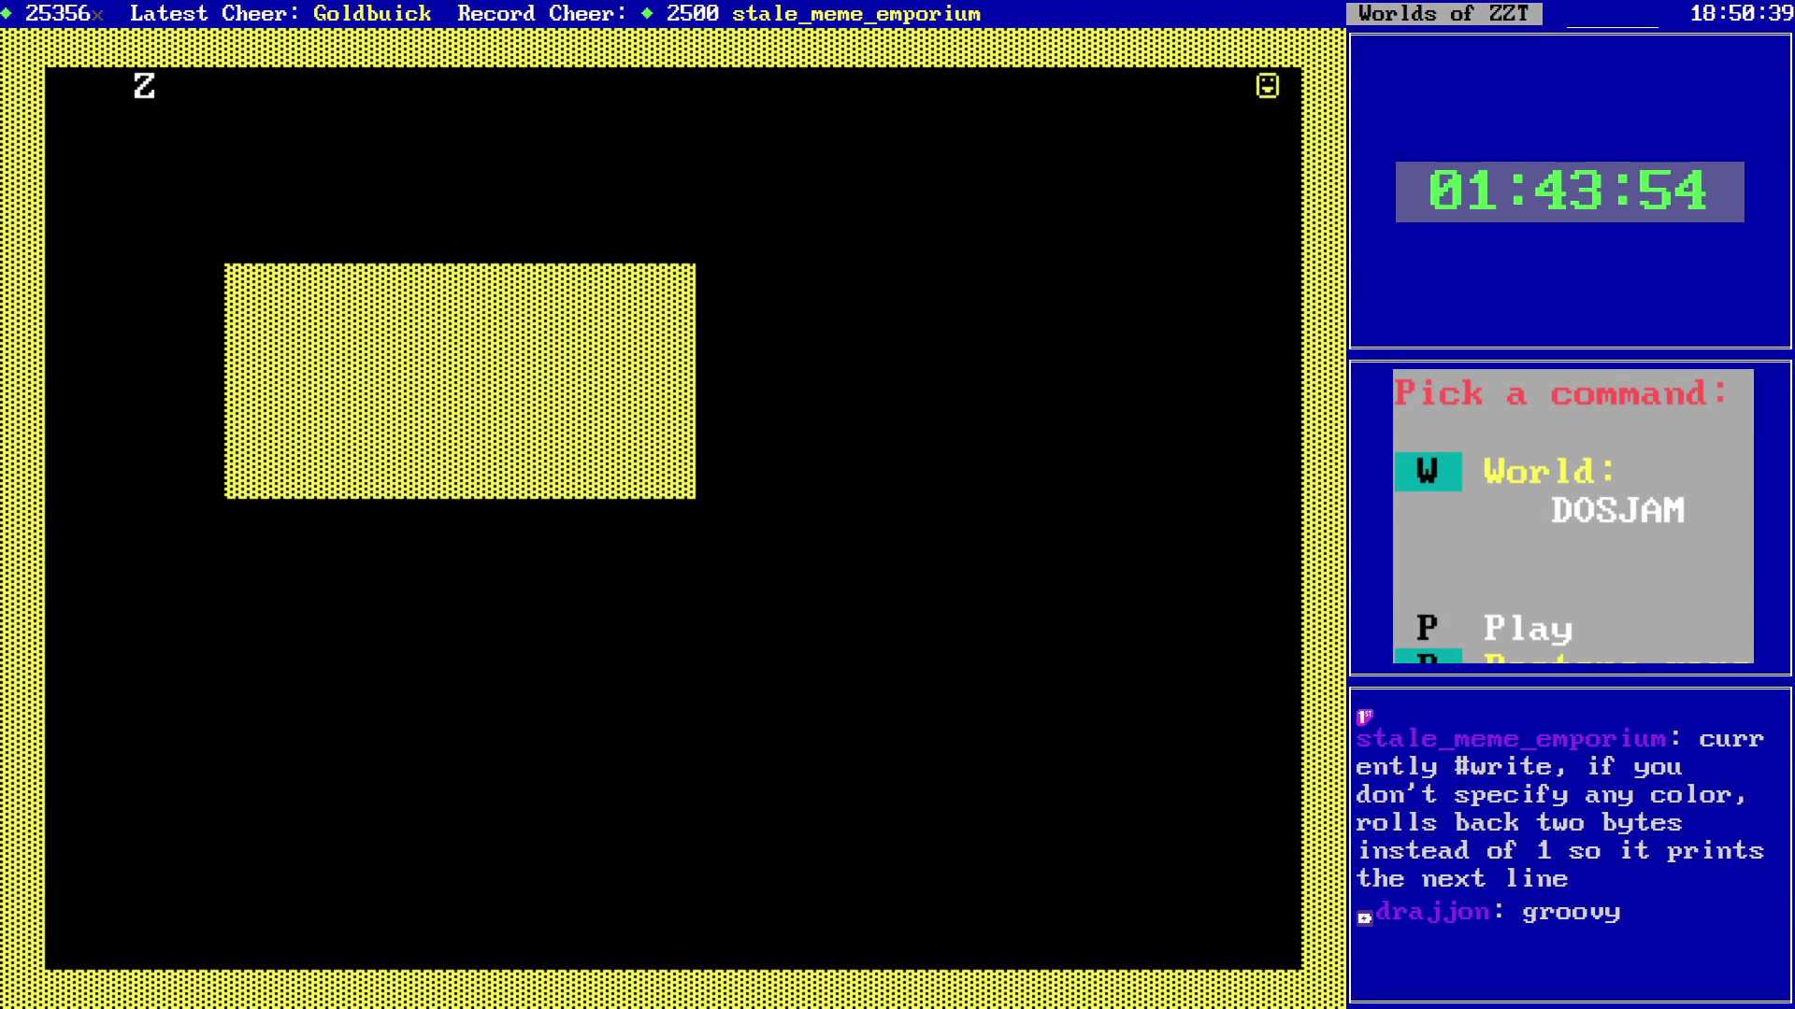
# - Change the Setup script's timer value from 151 to 251
pyautogui.press('q')
pyautogui.press('Left')
pyautogui.press('Left')
pyautogui.press('BackSpace')
pyautogui.write('2')
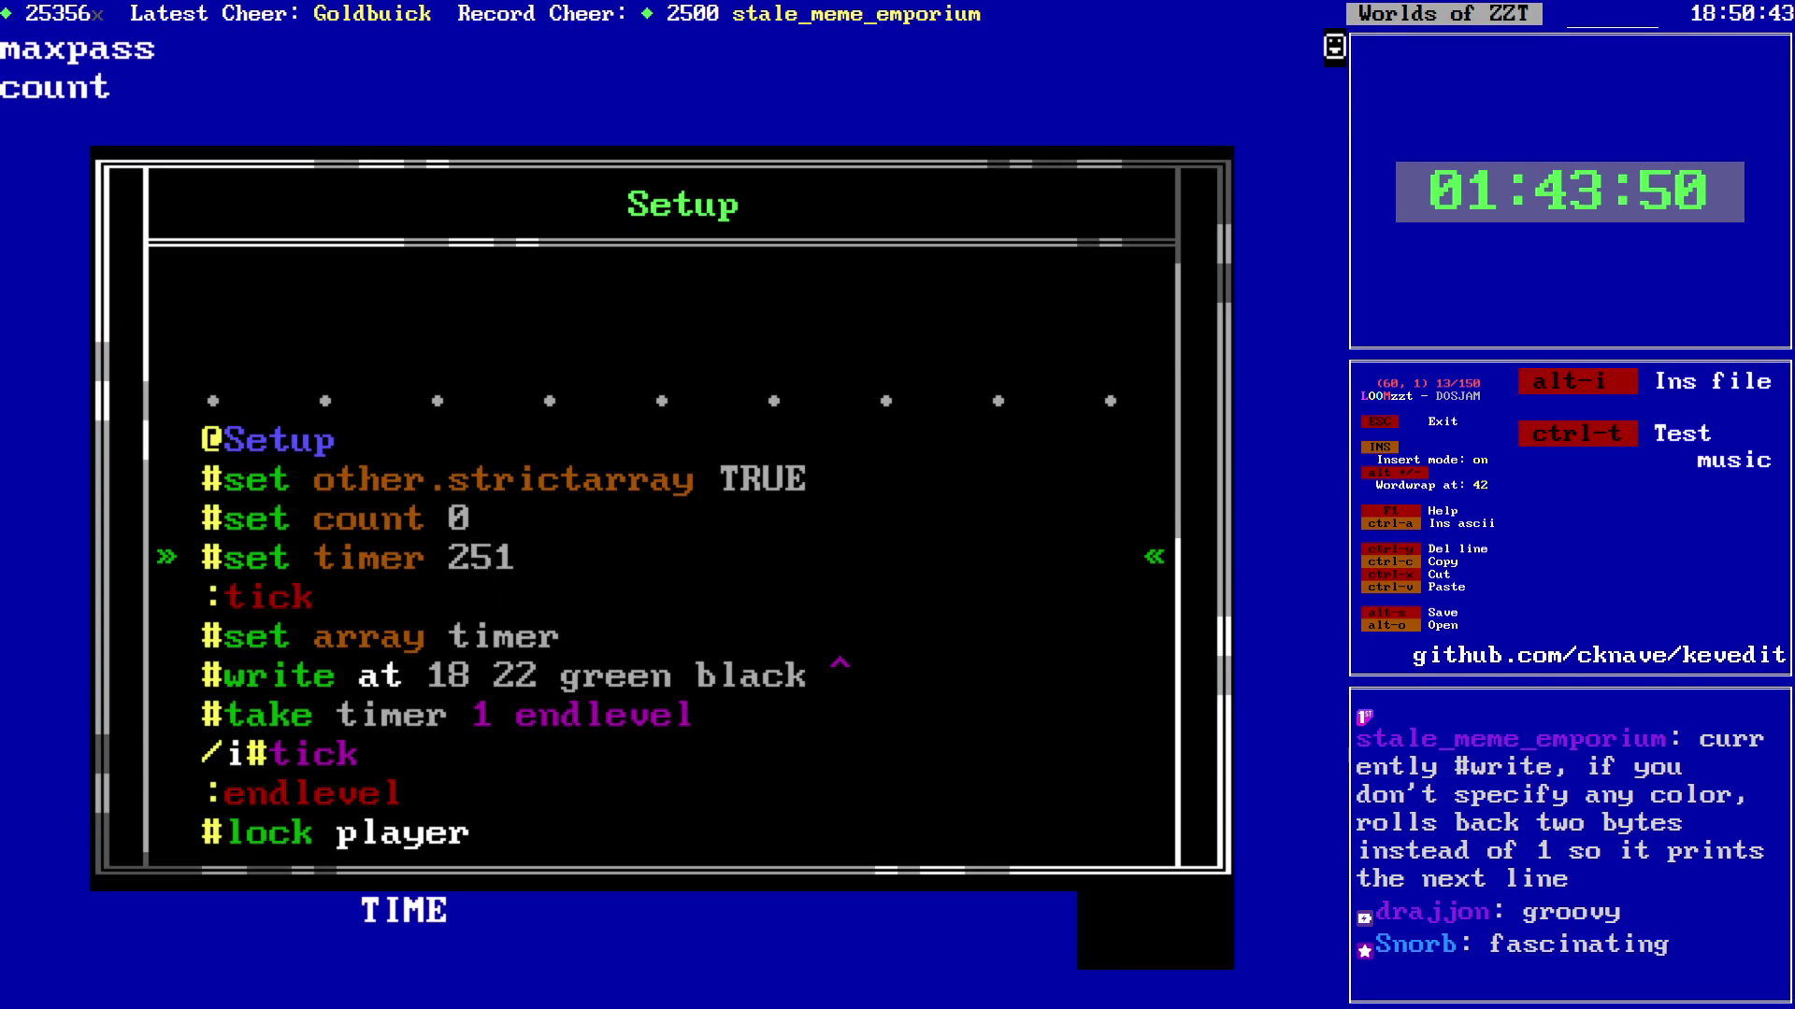
# - Insert a blank line above #write, delete its 22, and check column 18, row 22 on the board
pyautogui.press('Down')
pyautogui.press('Down')
pyautogui.press('End')
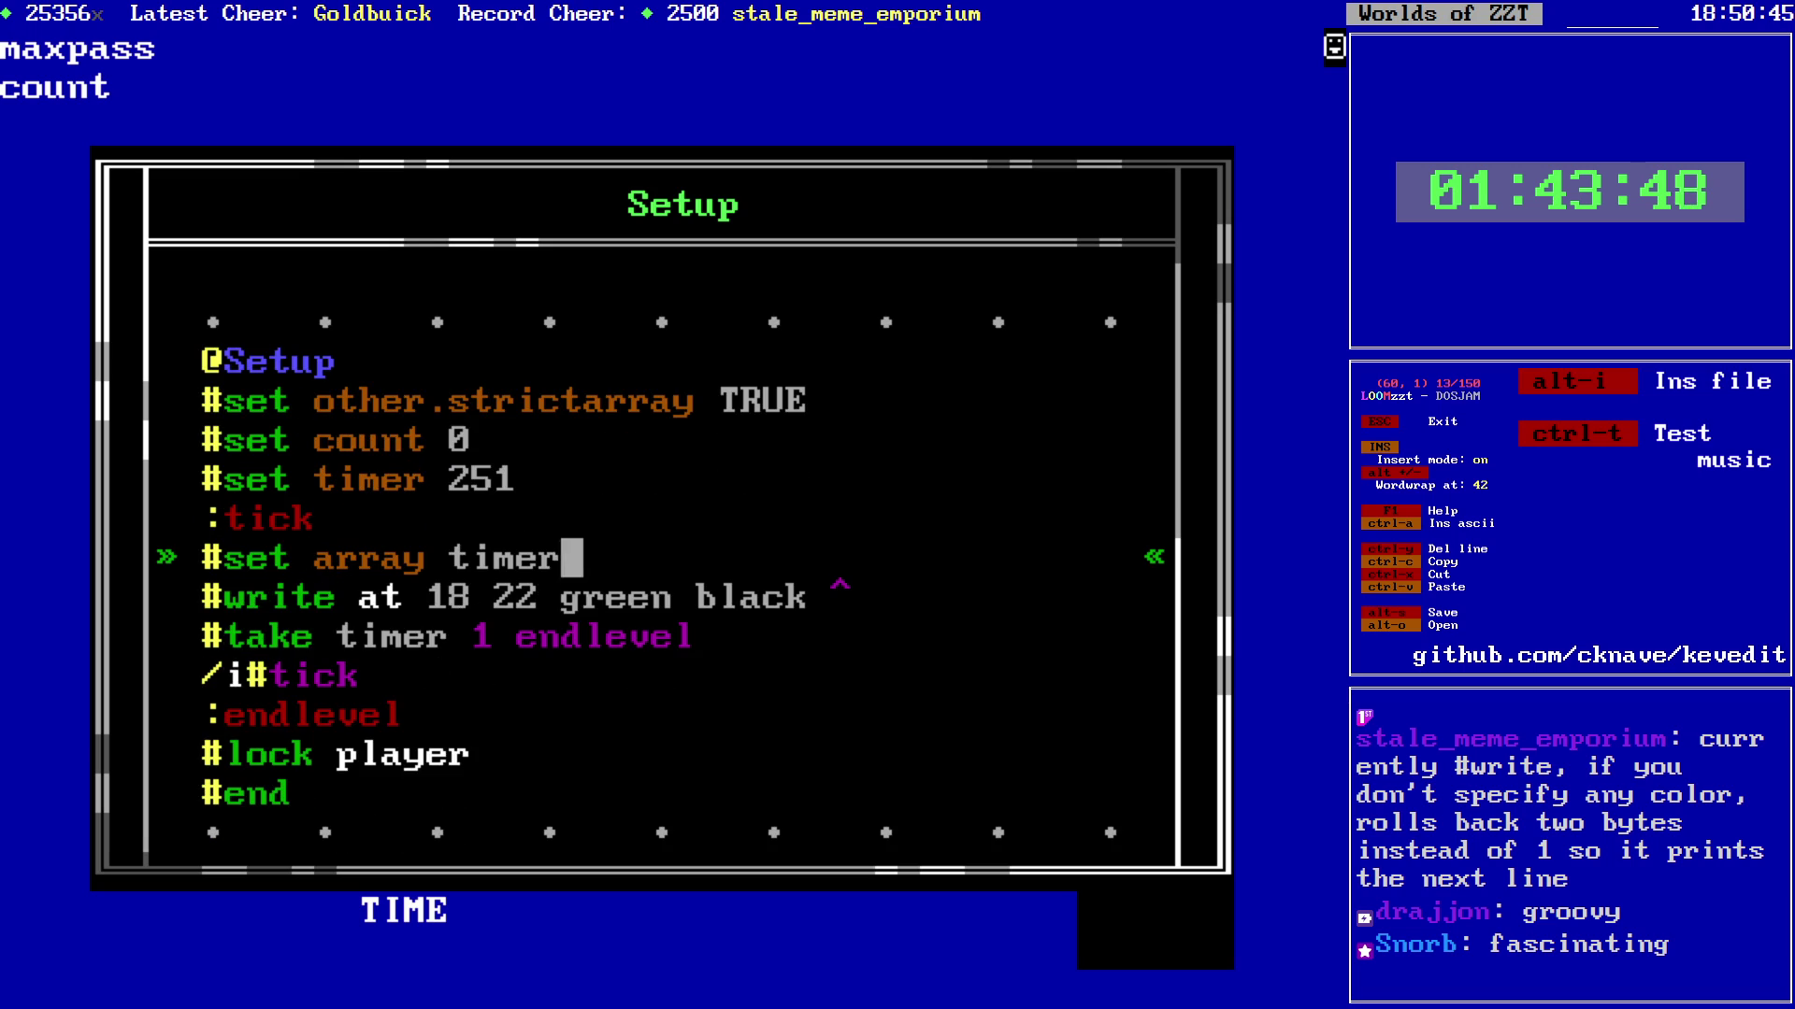
pyautogui.press('Return')
pyautogui.press('Down')
pyautogui.press('Right')
pyautogui.press('Right')
pyautogui.press('Right')
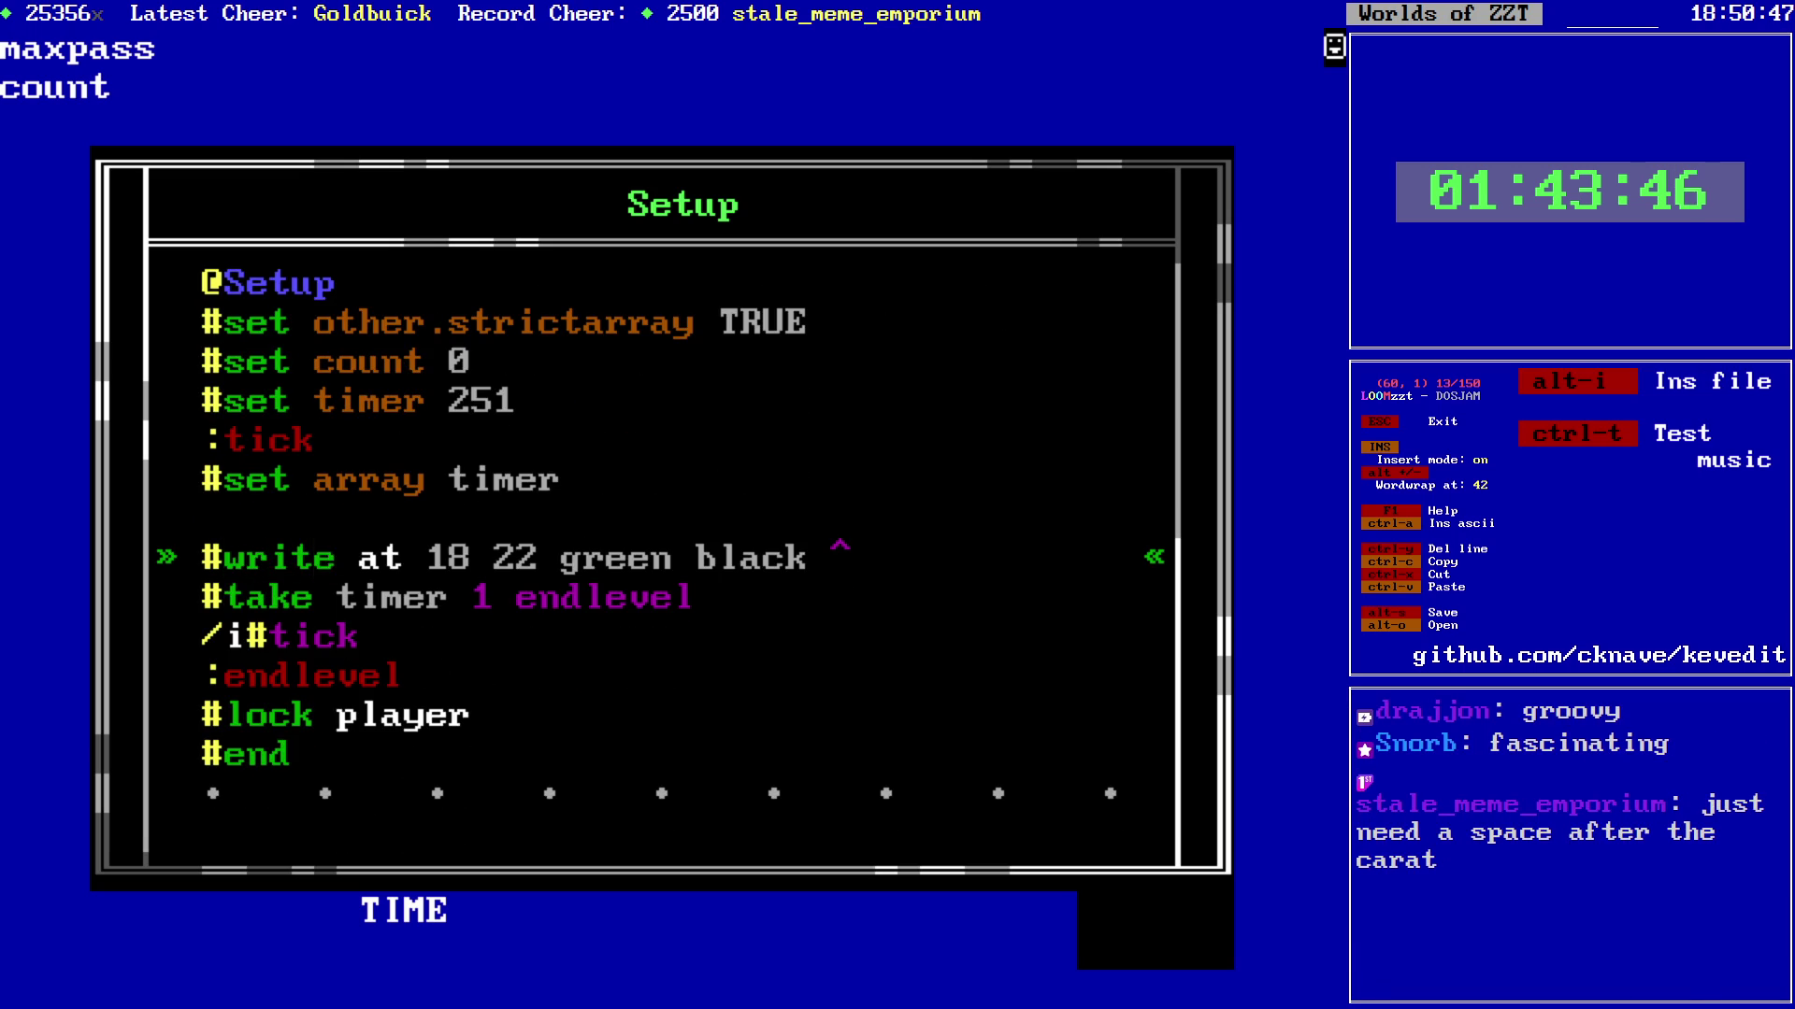
pyautogui.press('Delete')
pyautogui.press('Delete')
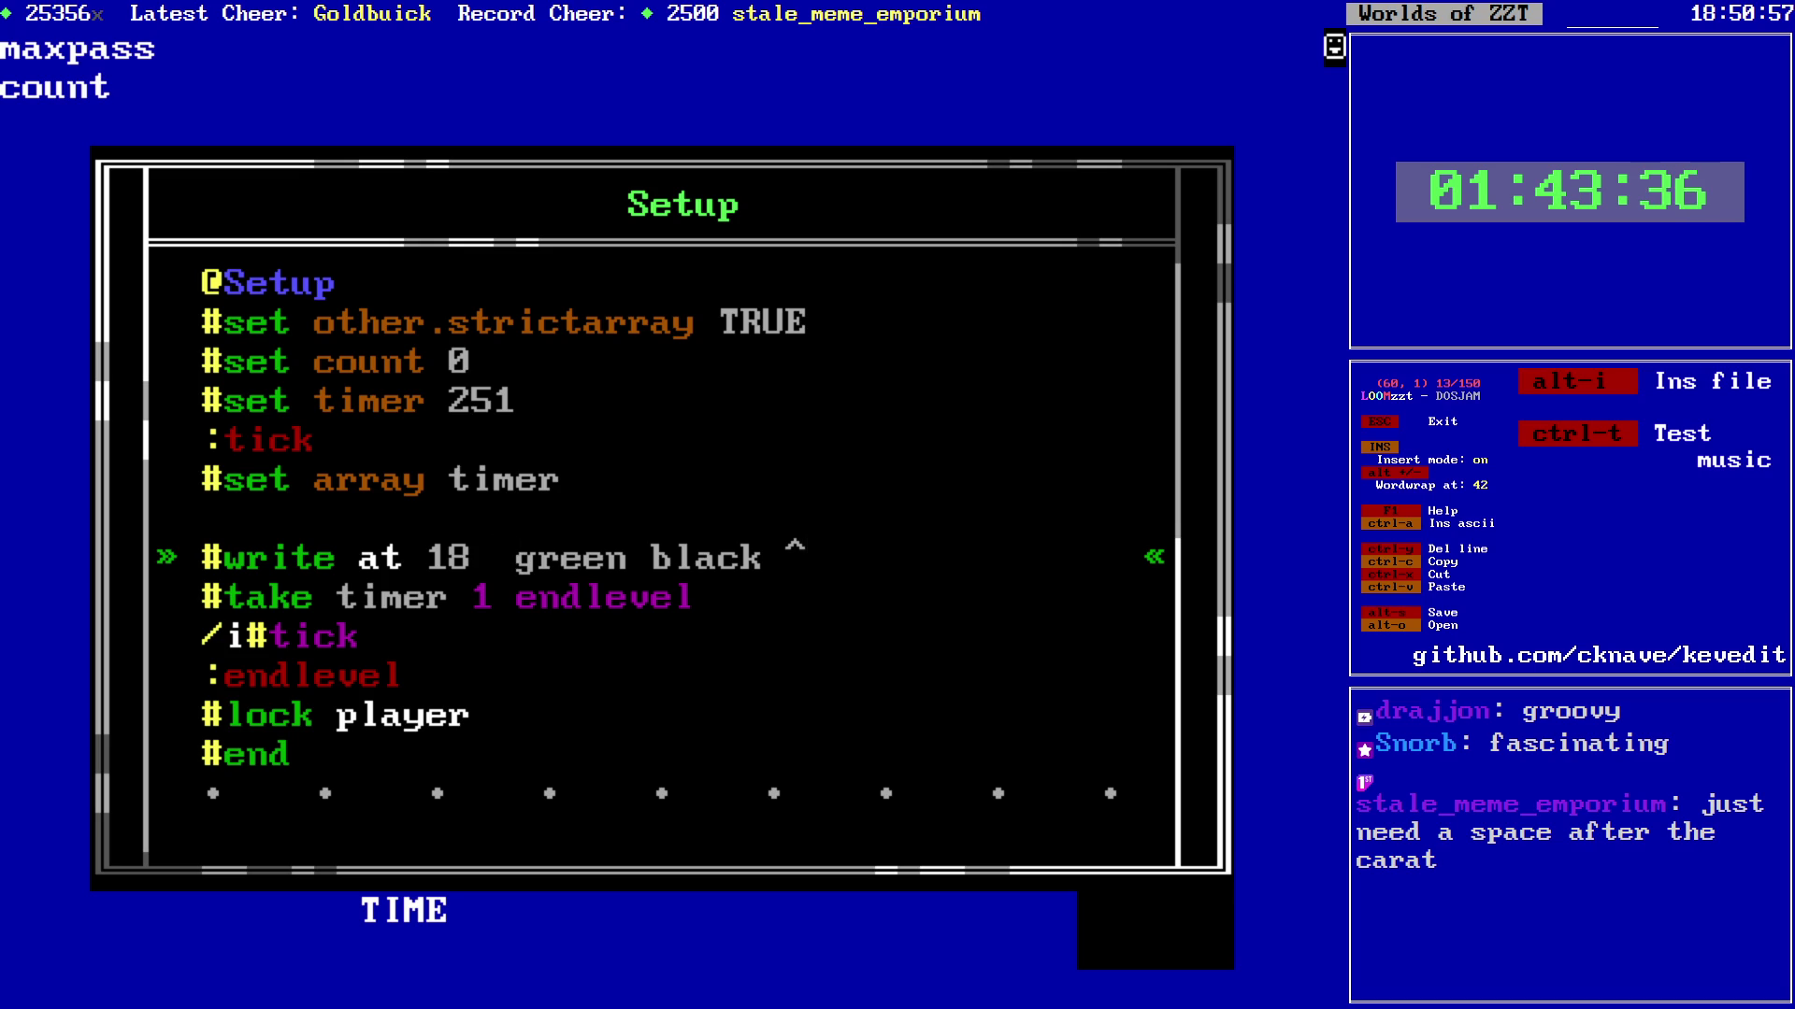
pyautogui.press('Left')
pyautogui.press('Left')
pyautogui.press('Left')
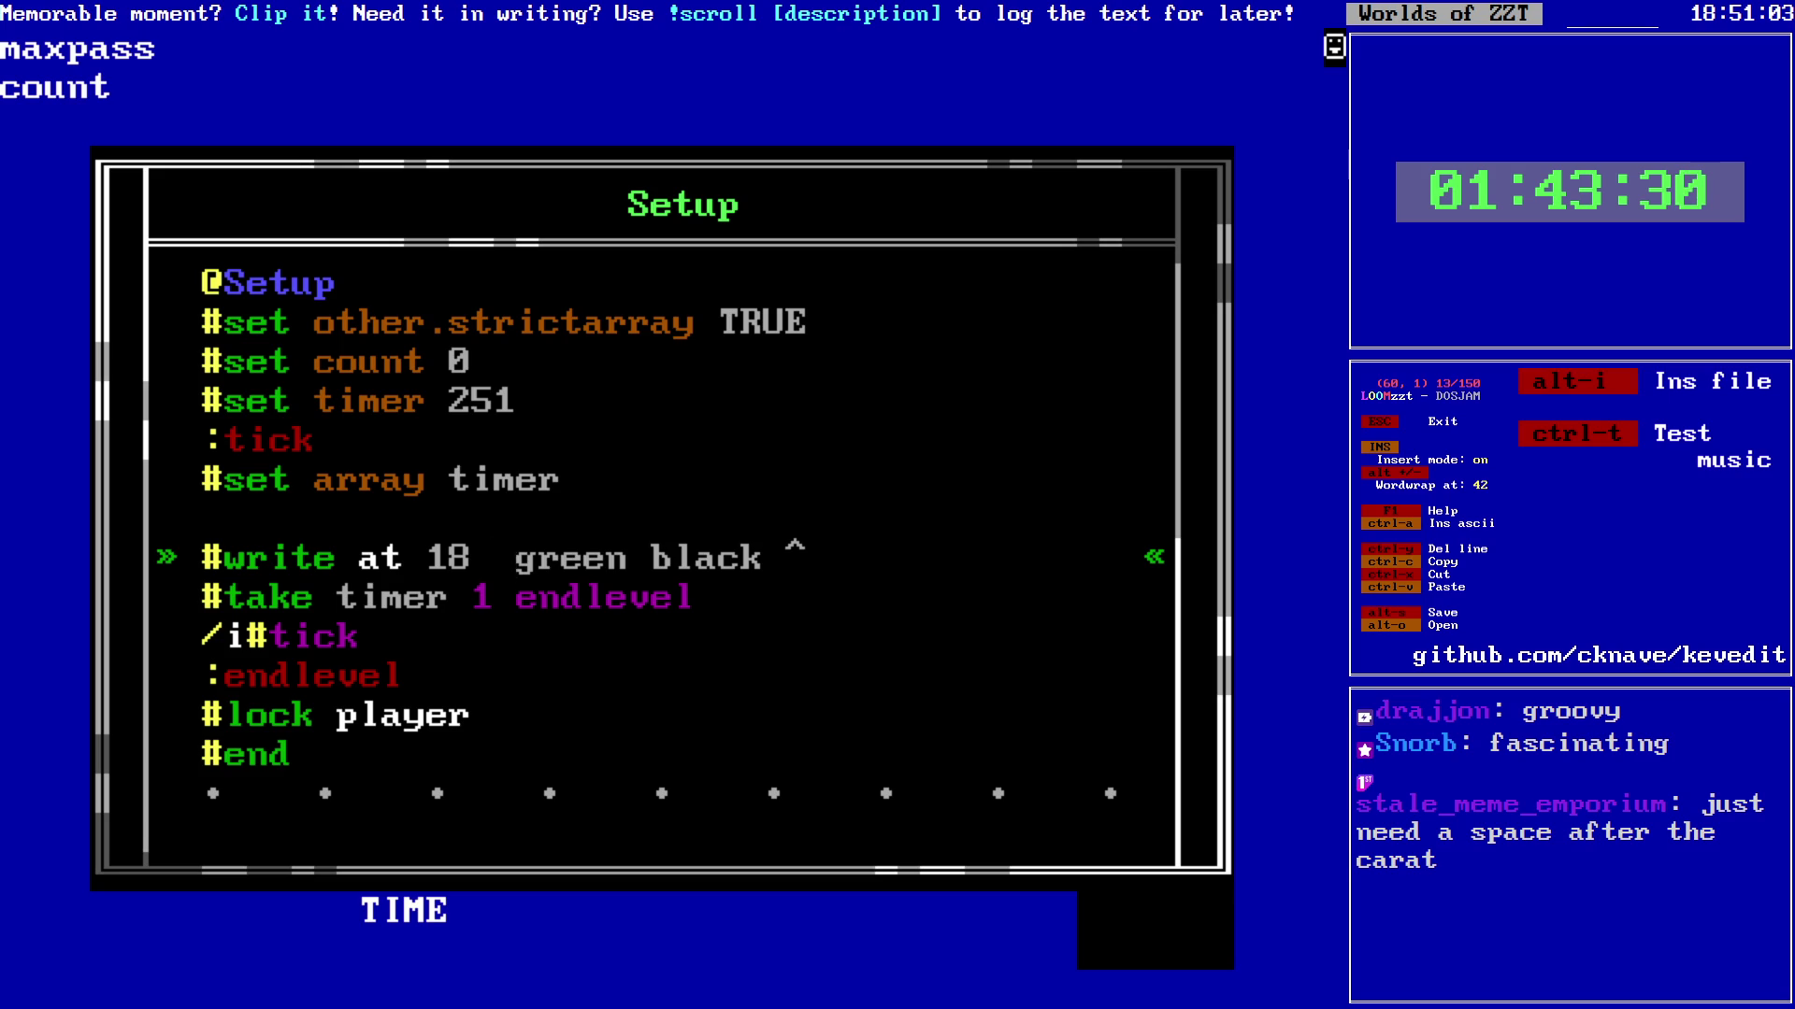
pyautogui.press('Escape')
pyautogui.press('Escape')
pyautogui.press('Right')
pyautogui.press('Right')
pyautogui.press('Right')
pyautogui.press('Down')
pyautogui.press('Down')
pyautogui.press('Right')
pyautogui.press('Right')
pyautogui.press('Right')
pyautogui.press('Right')
pyautogui.press('Right')
pyautogui.press('Up')
pyautogui.press('Right')
pyautogui.press('Right')
pyautogui.press('Right')
pyautogui.press('Up')
pyautogui.press('Up')
pyautogui.press('Up')
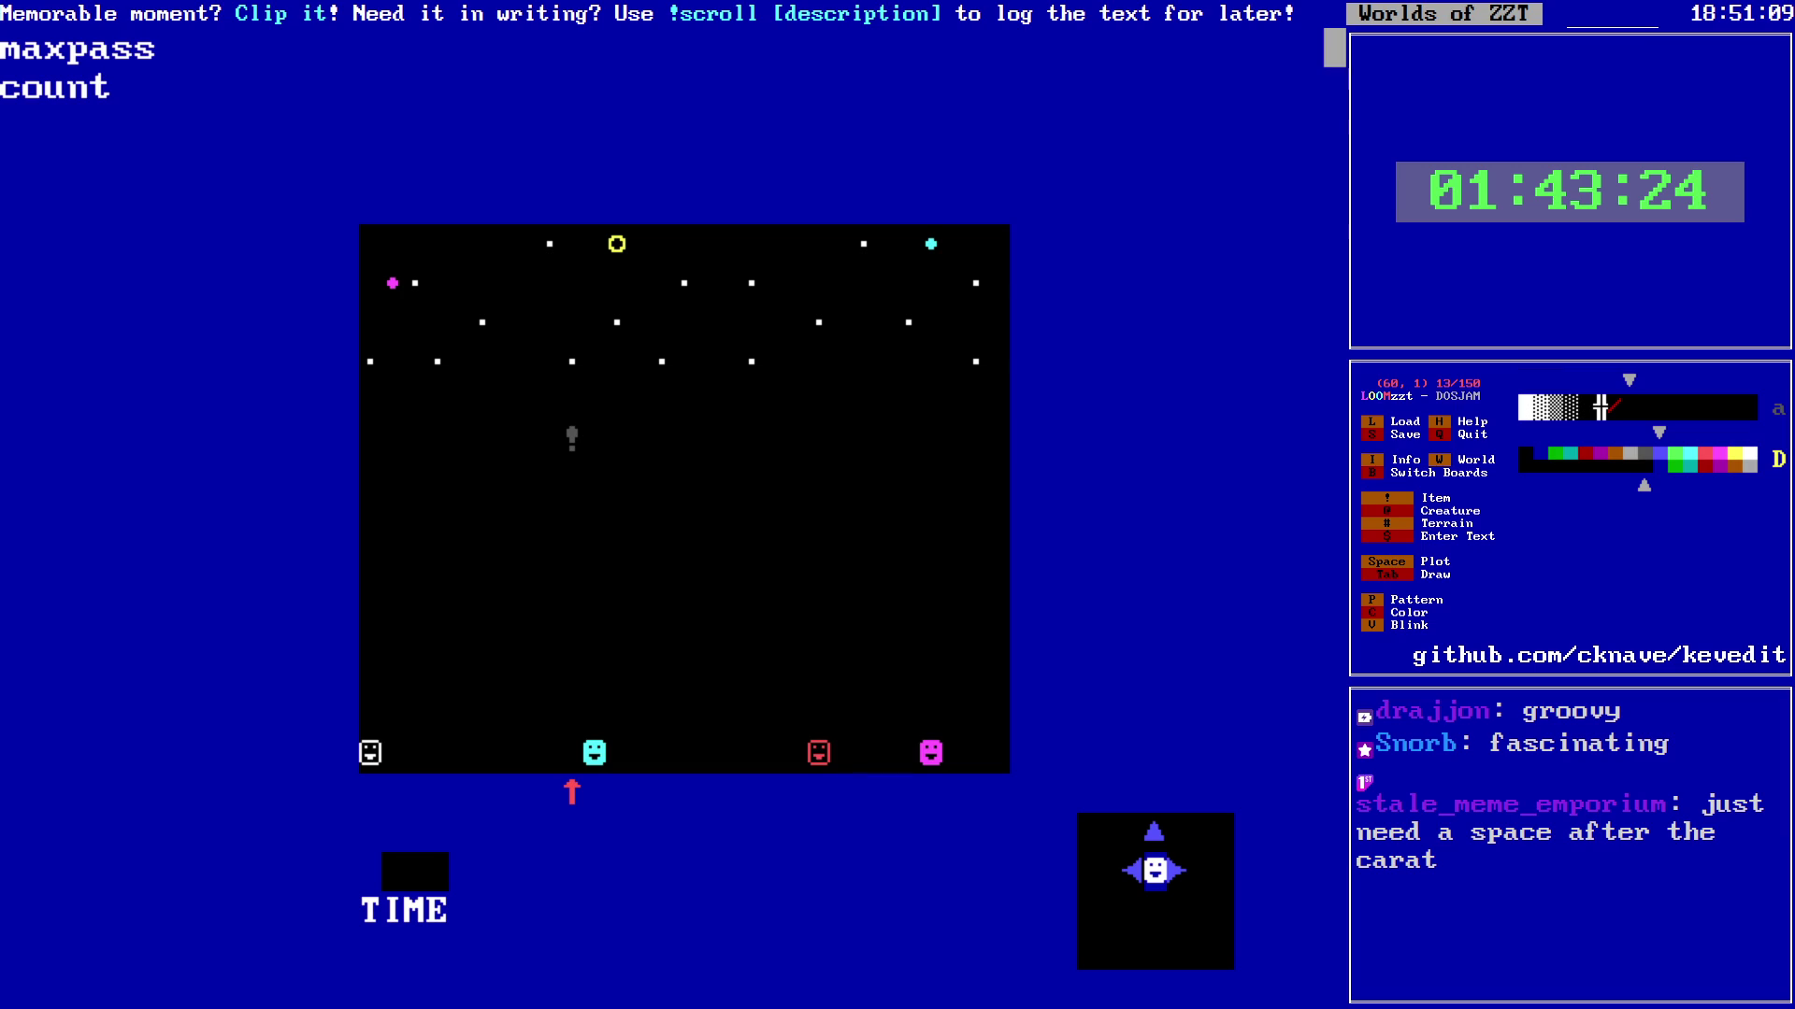
# - Restore the 22 on the #write line, remove the blank line above it, and close the script
pyautogui.press('Return')
pyautogui.press('Return')
pyautogui.press('Up')
pyautogui.press('Up')
pyautogui.press('Up')
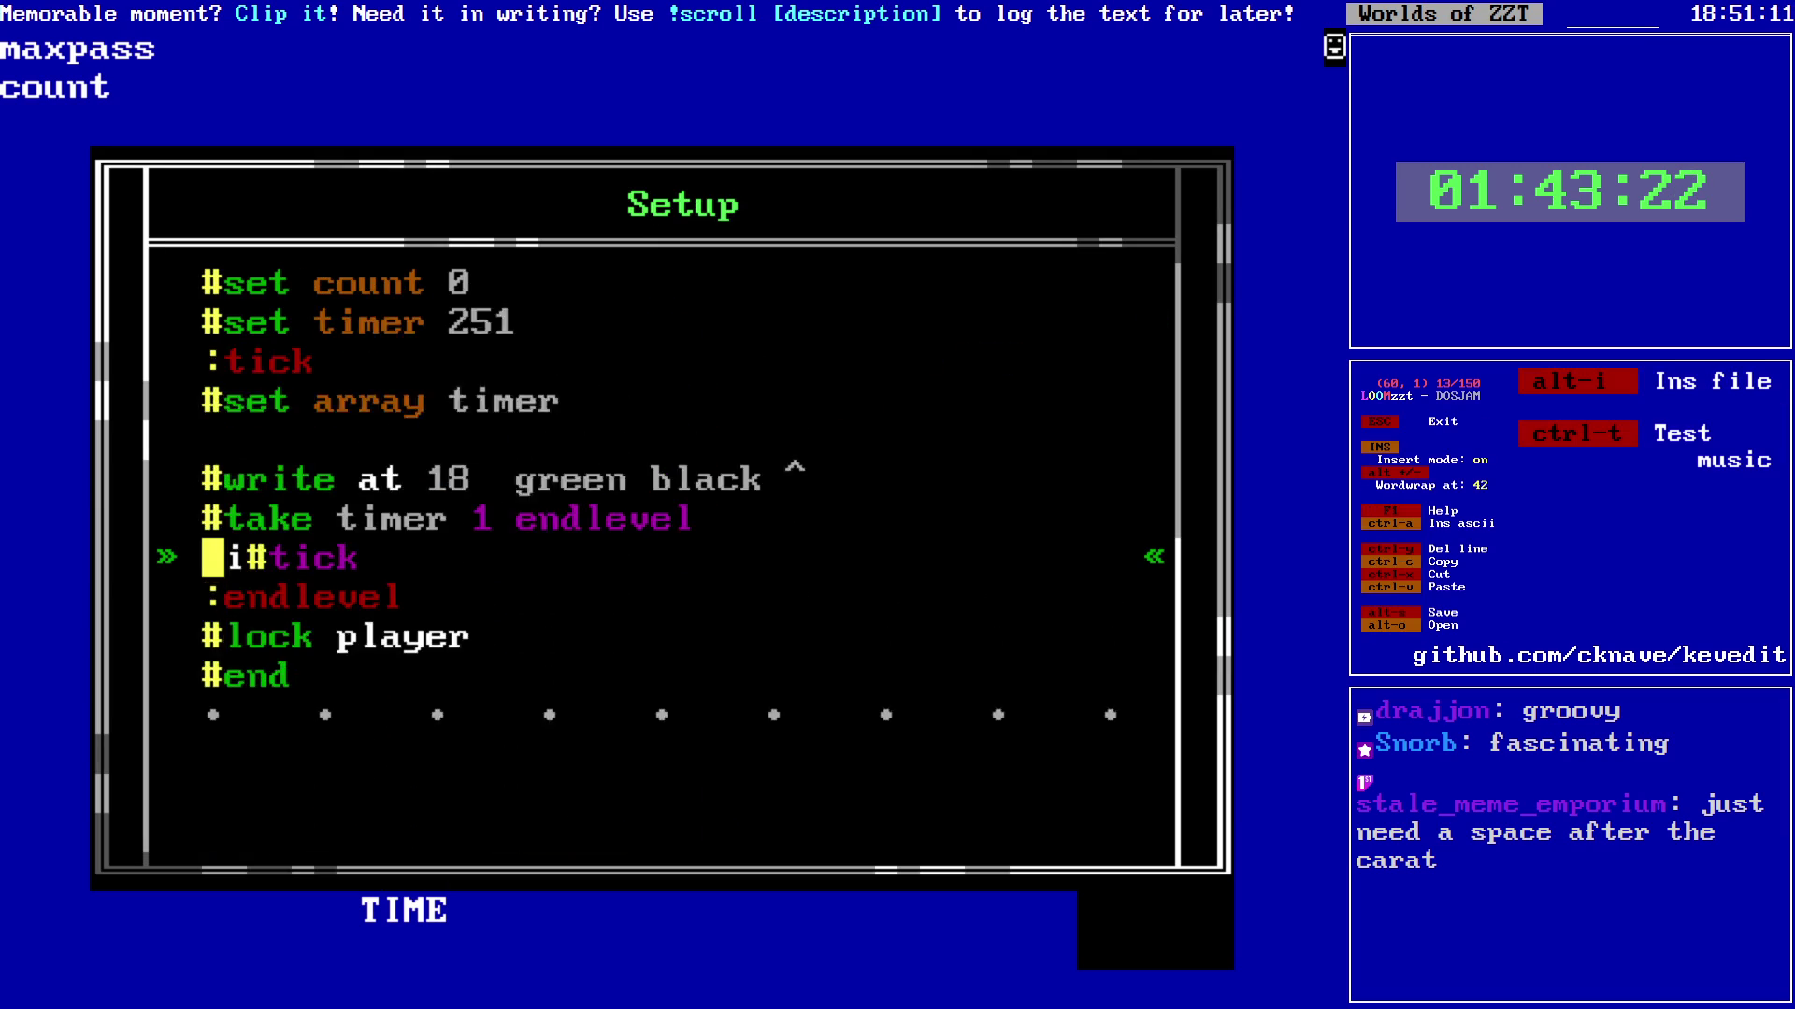
pyautogui.press('Up')
pyautogui.press('Up')
pyautogui.press('Right')
pyautogui.press('Right')
pyautogui.press('Right')
pyautogui.press('Right')
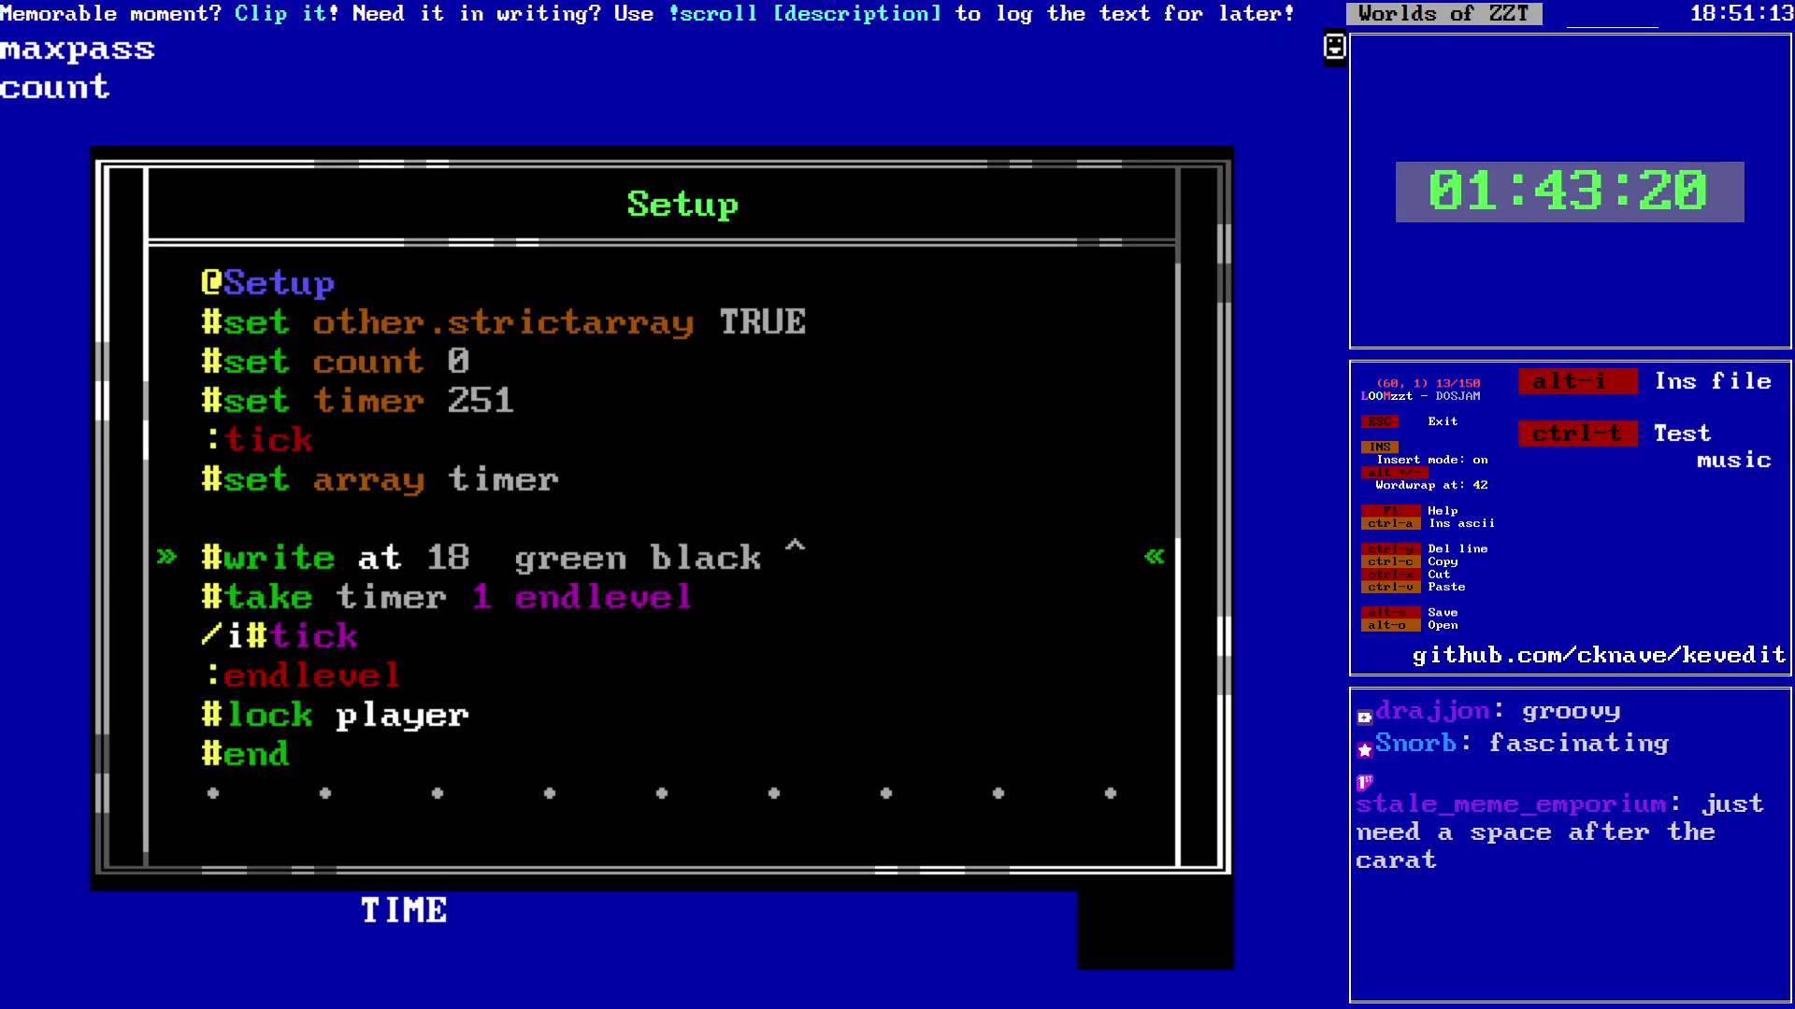
pyautogui.write('22')
pyautogui.press('Up')
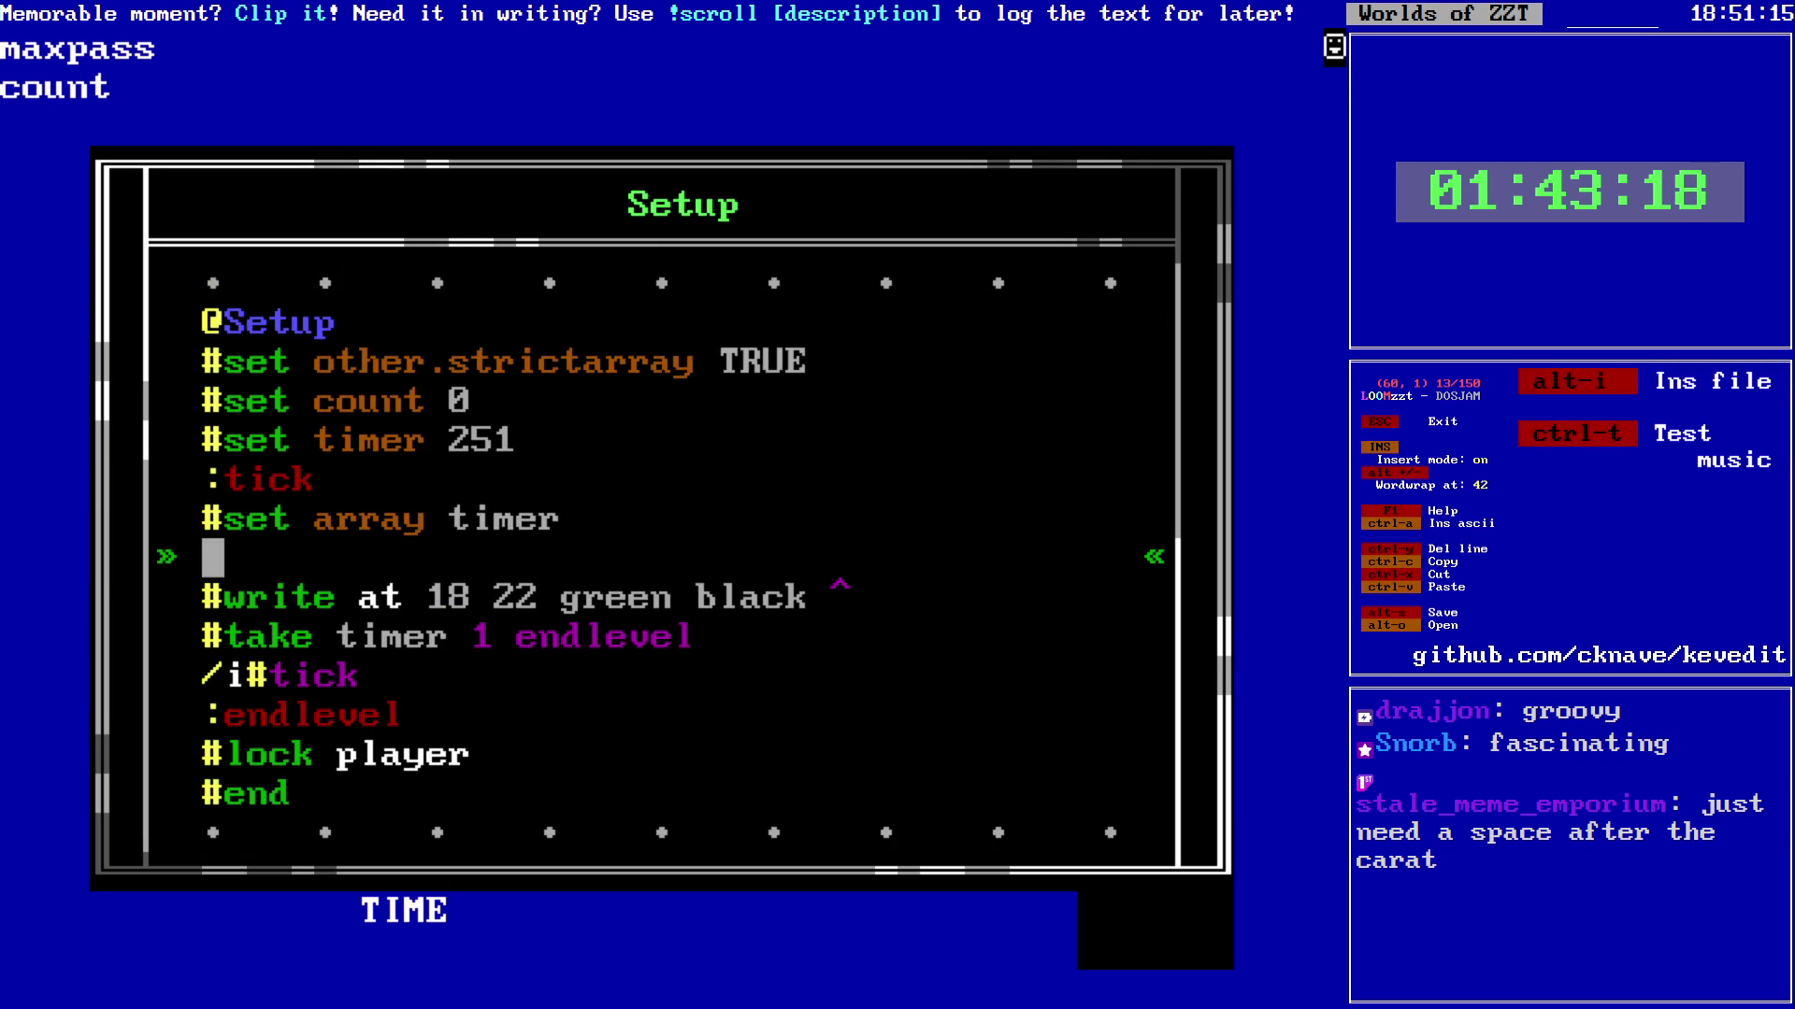
pyautogui.press('BackSpace')
pyautogui.press('Down')
pyautogui.press('Down')
pyautogui.press('Down')
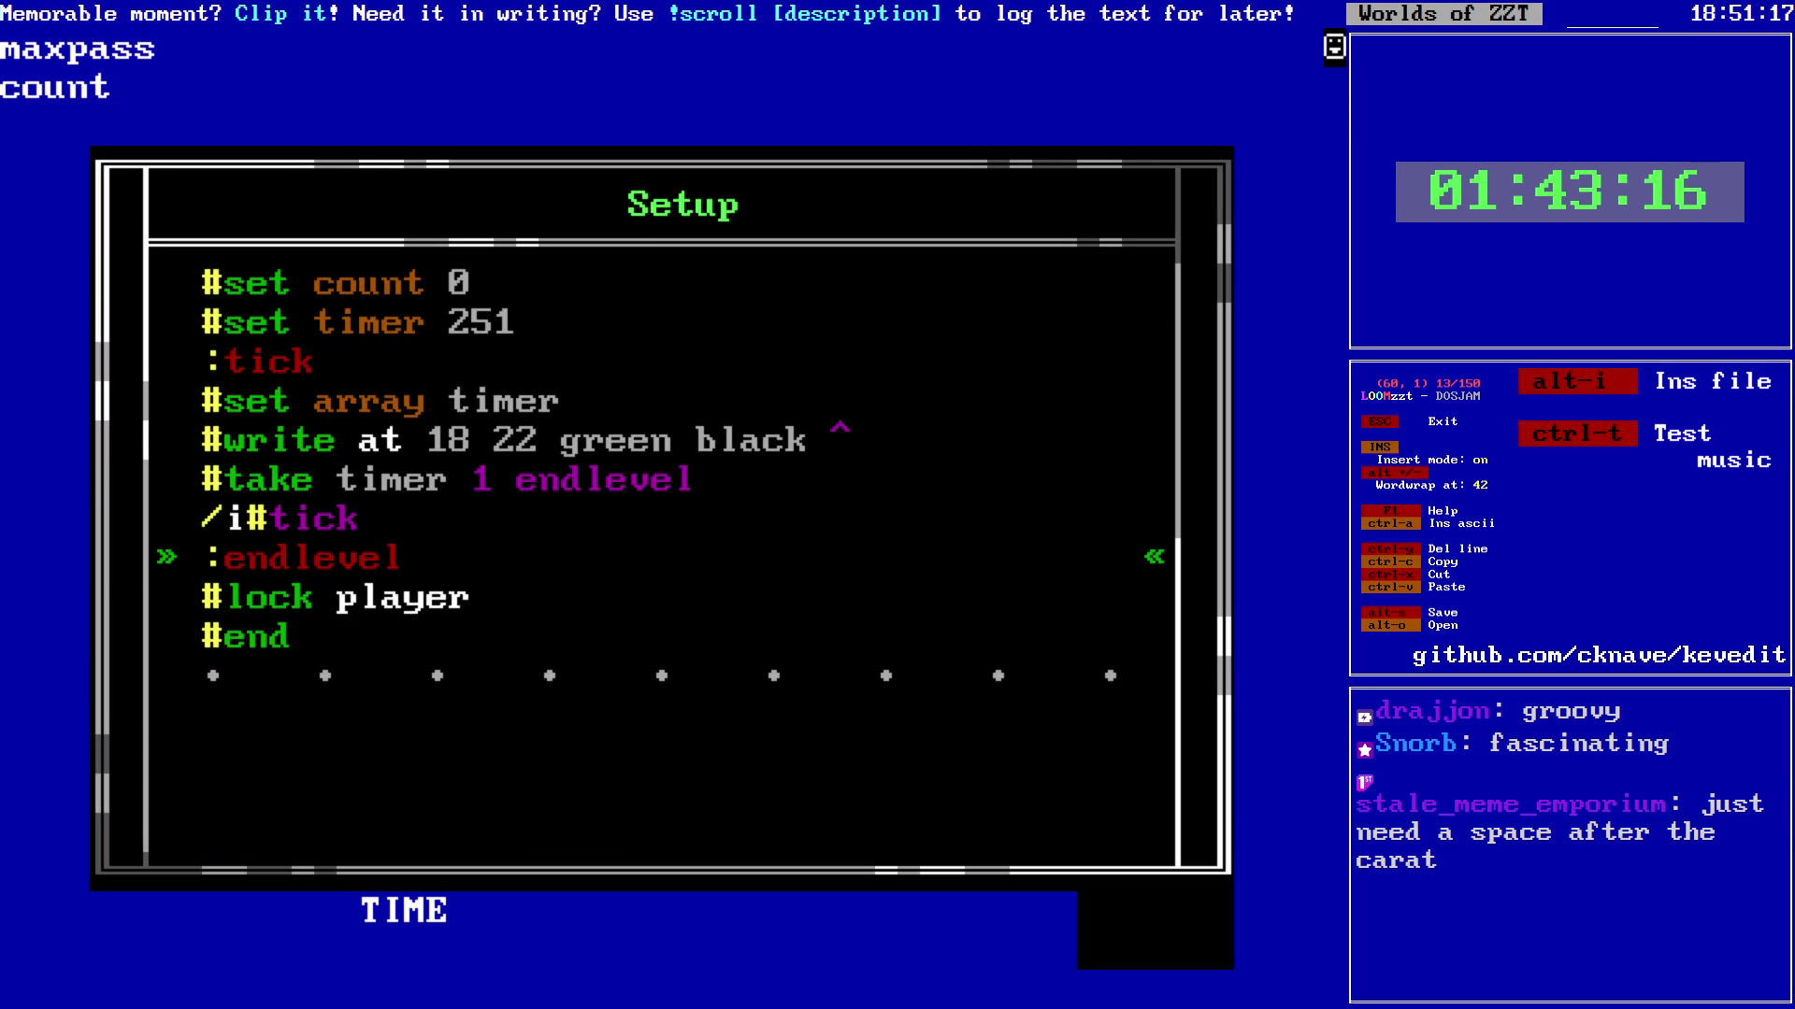
pyautogui.press('End')
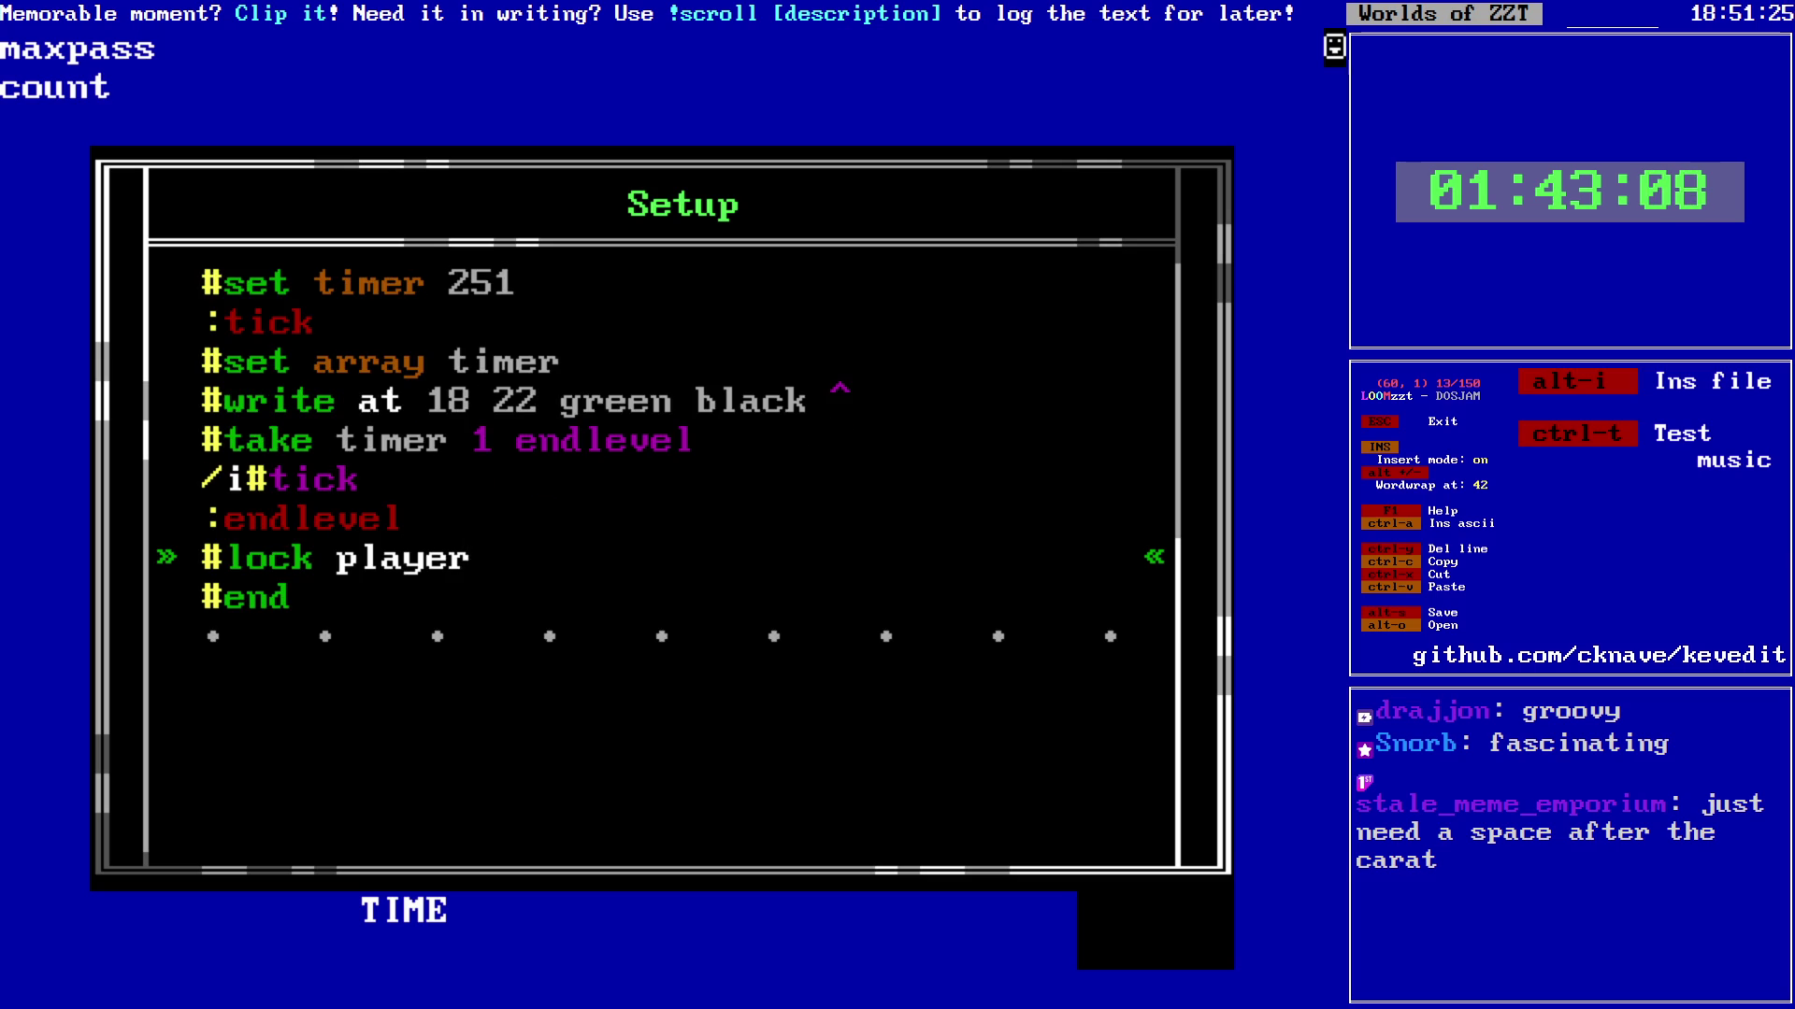
pyautogui.press('Escape')
pyautogui.press('Escape')
pyautogui.press('Down')
pyautogui.press('Down')
pyautogui.press('Down')
pyautogui.press('Down')
pyautogui.press('Left')
pyautogui.press('Left')
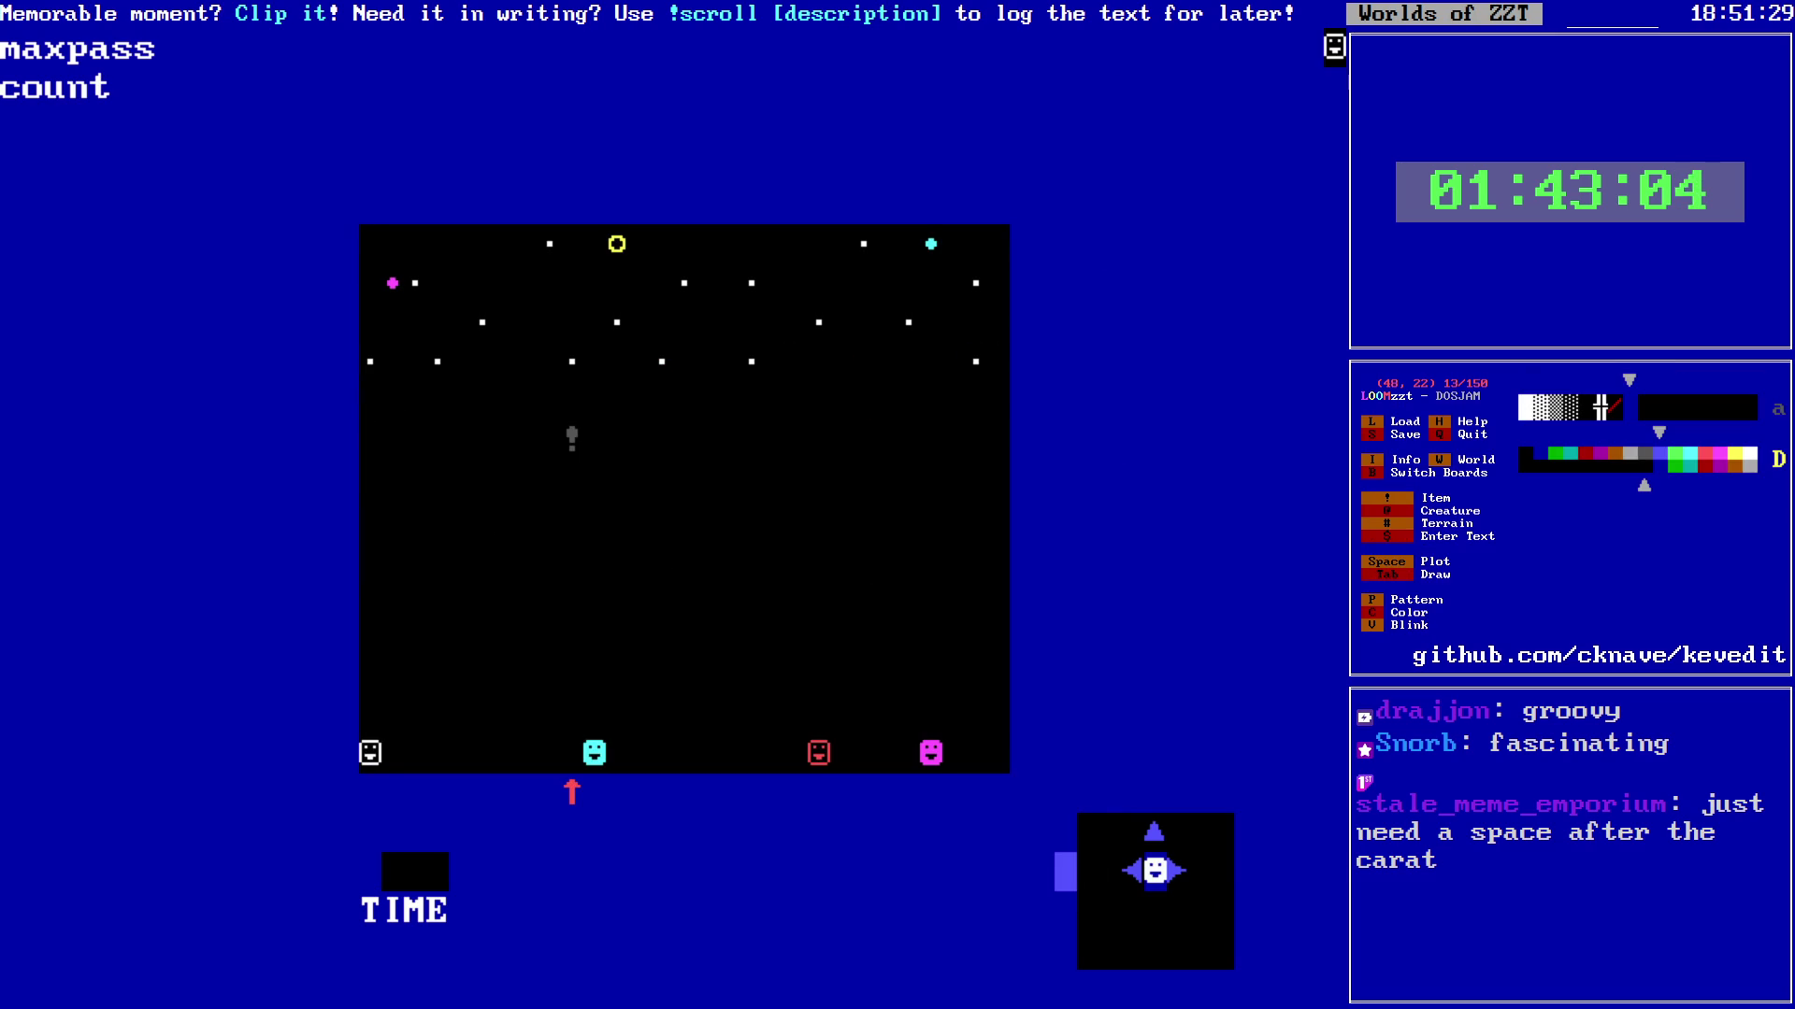
# - Blank cells on row 22 and write PASSENGERS at column 25, row 23
pyautogui.press('Left')
pyautogui.press('Left')
pyautogui.press('Left')
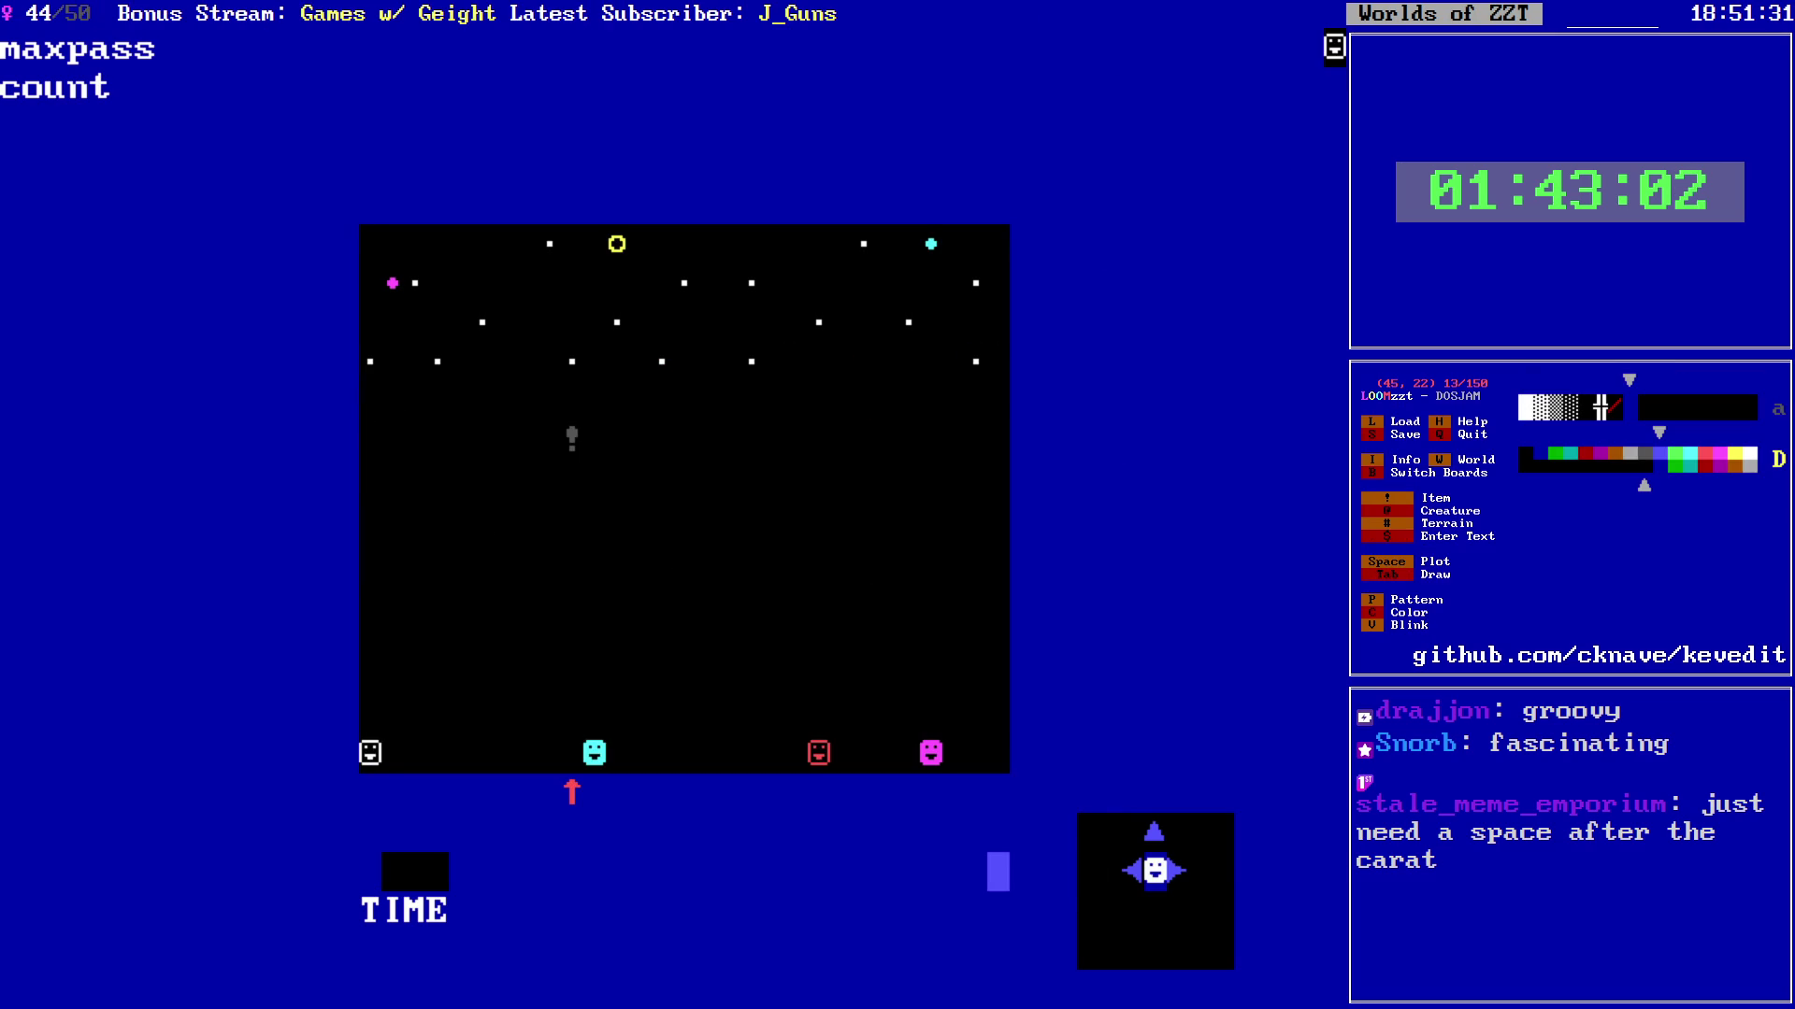
pyautogui.press('Left')
pyautogui.press('Left')
pyautogui.press('Left')
pyautogui.press('Right')
pyautogui.press('Right')
pyautogui.press('Down')
pyautogui.press('Left')
pyautogui.press('Left')
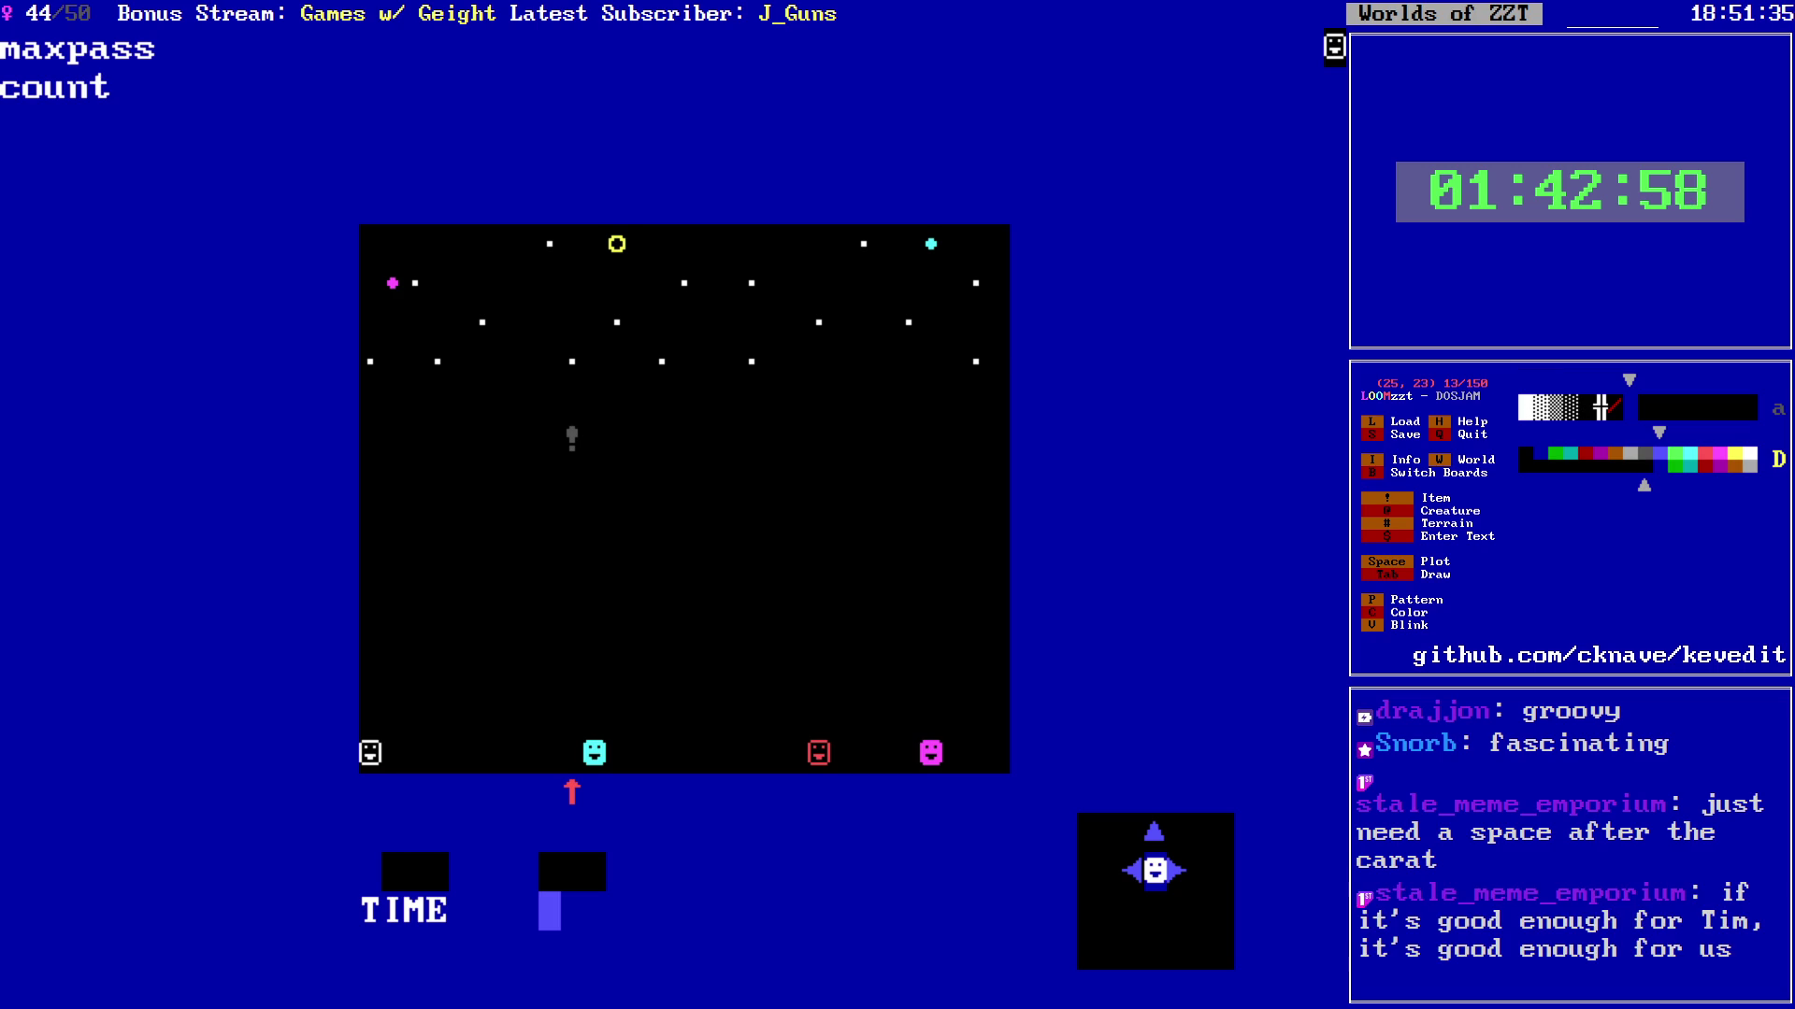
pyautogui.write('PASSENGERS')
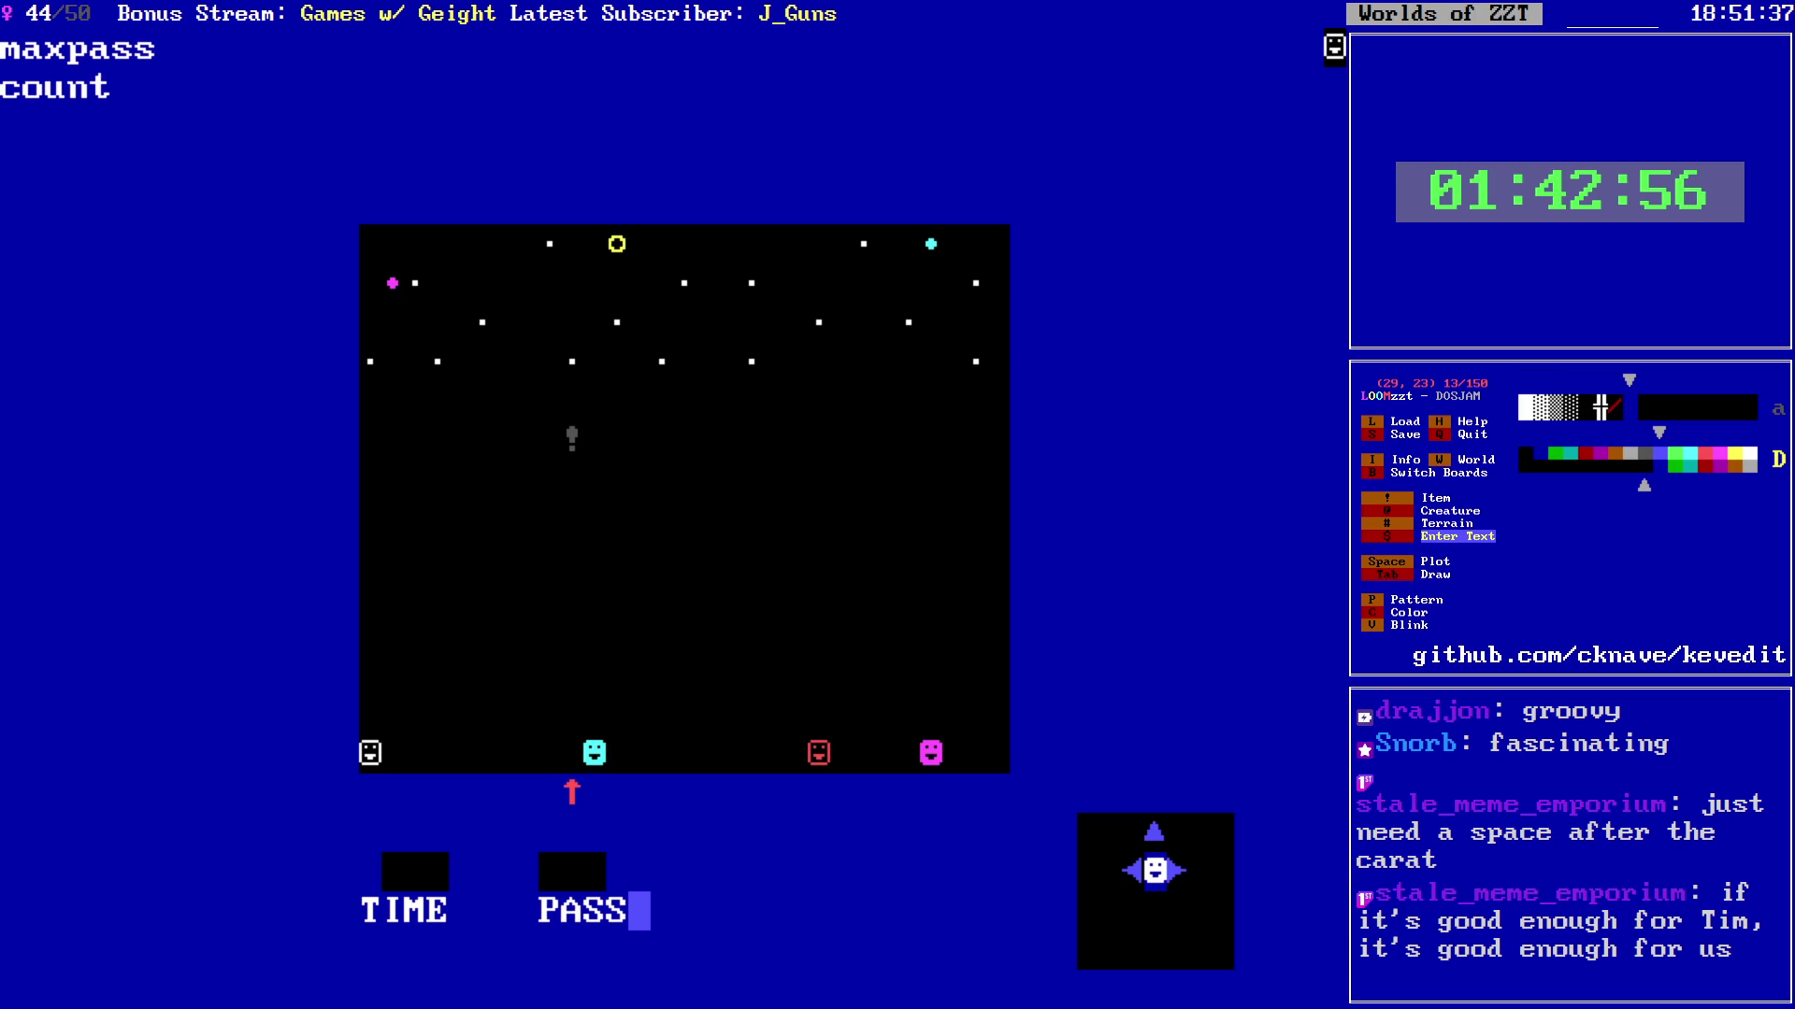
pyautogui.press('Left')
pyautogui.press('Left')
pyautogui.press('Left')
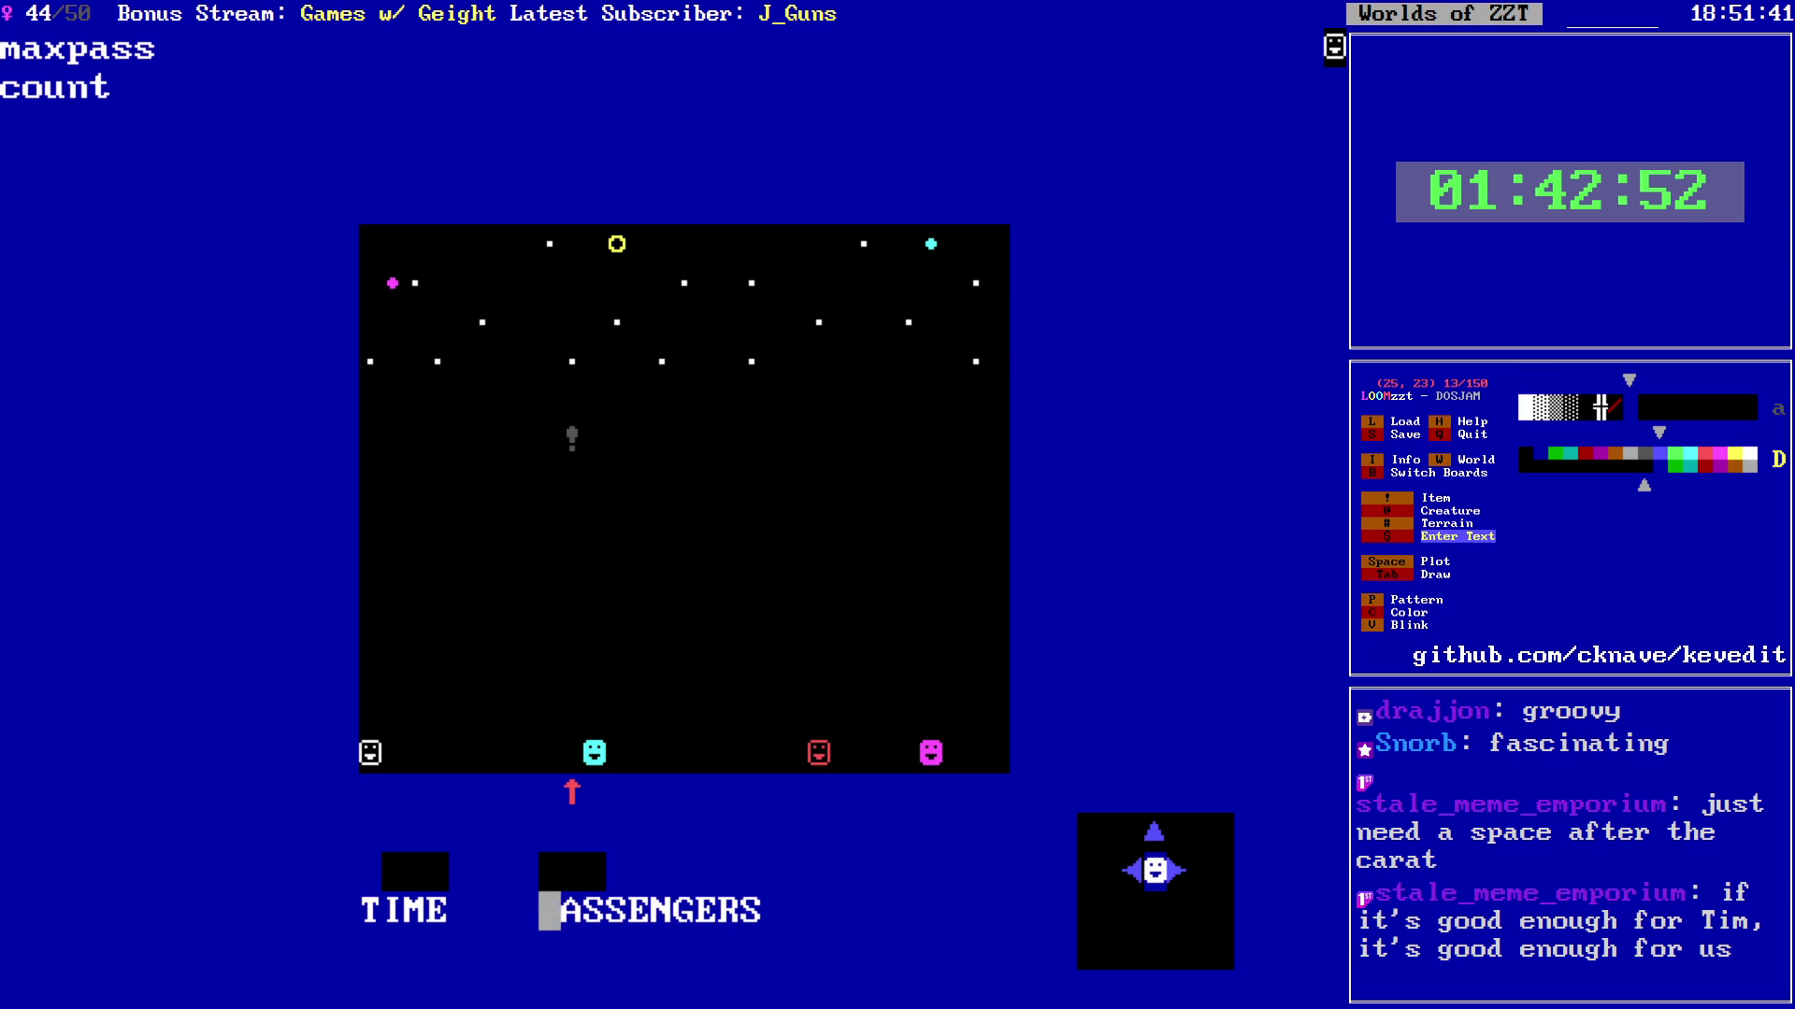
# - Place black cells above PASSENGERS and write a LEVEL label beside it
pyautogui.press('Right')
pyautogui.press('Right')
pyautogui.press('Right')
pyautogui.press('Up')
pyautogui.press('Right')
pyautogui.press('Right')
pyautogui.press('Delete')
pyautogui.press('Right')
pyautogui.press('Delete')
pyautogui.press('Right')
pyautogui.press('Delete')
pyautogui.press('Down')
pyautogui.press('Left')
pyautogui.press('Left')
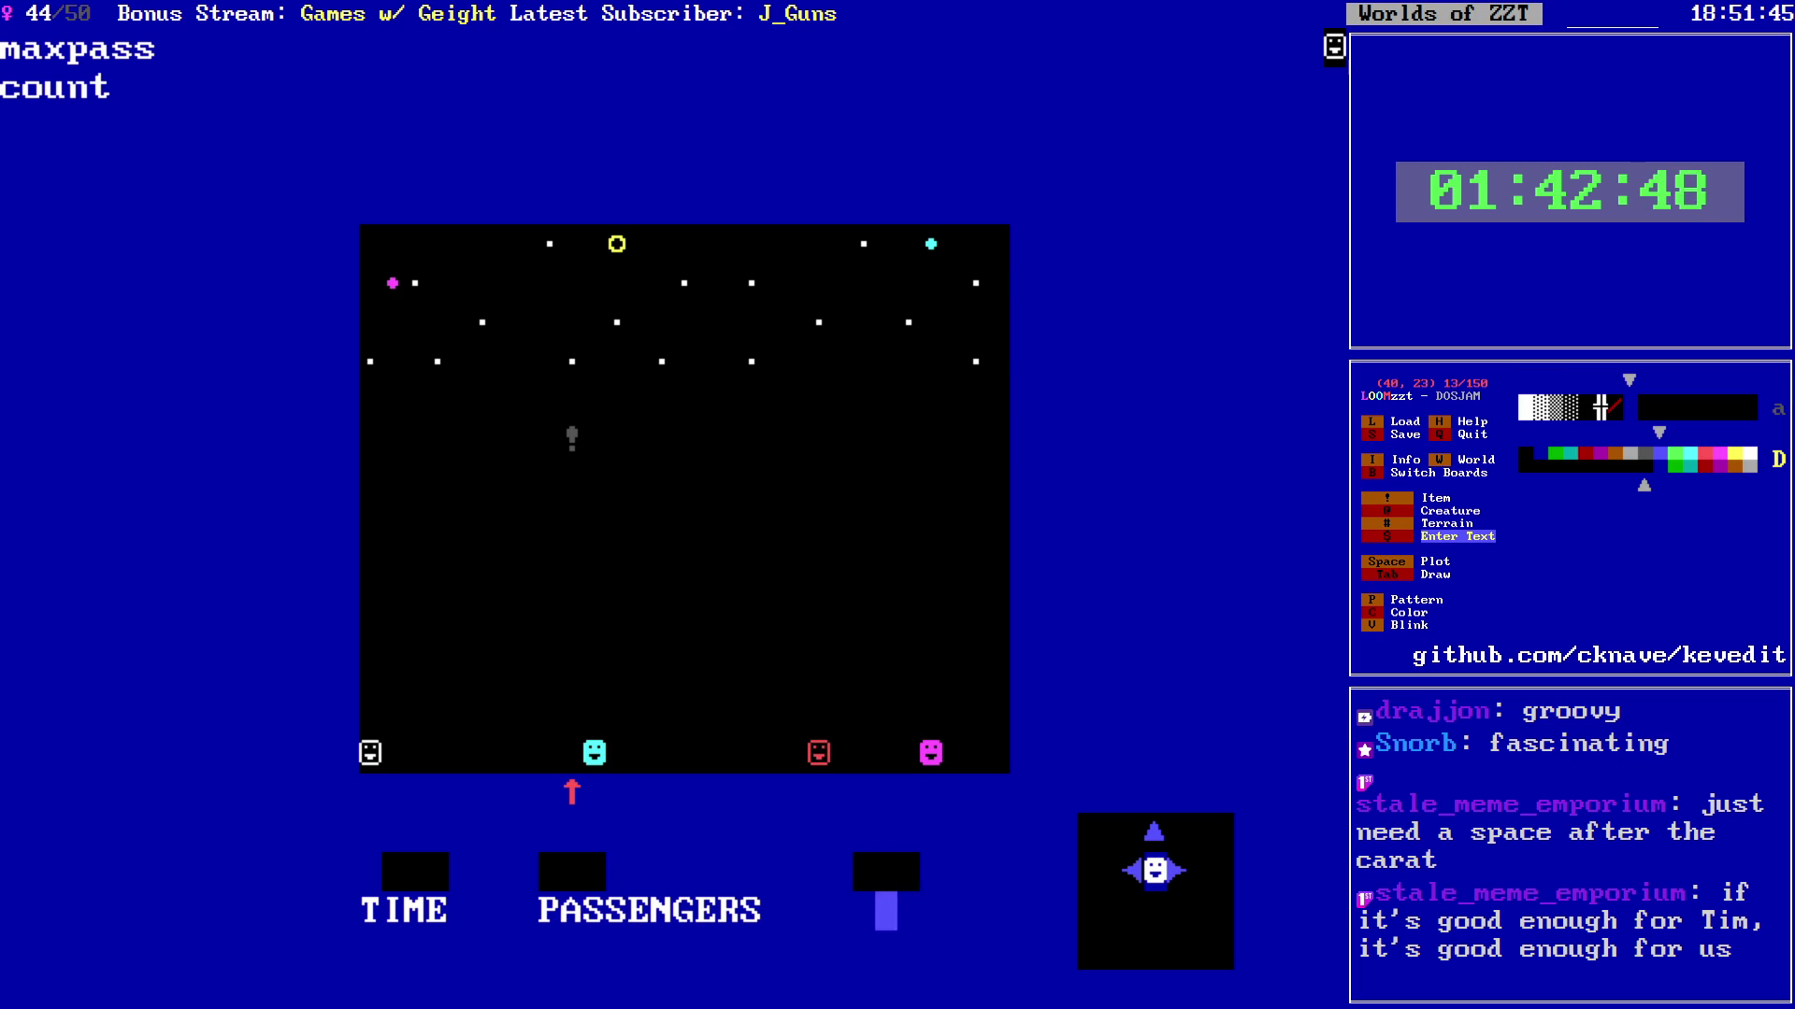
pyautogui.write('LEVEL')
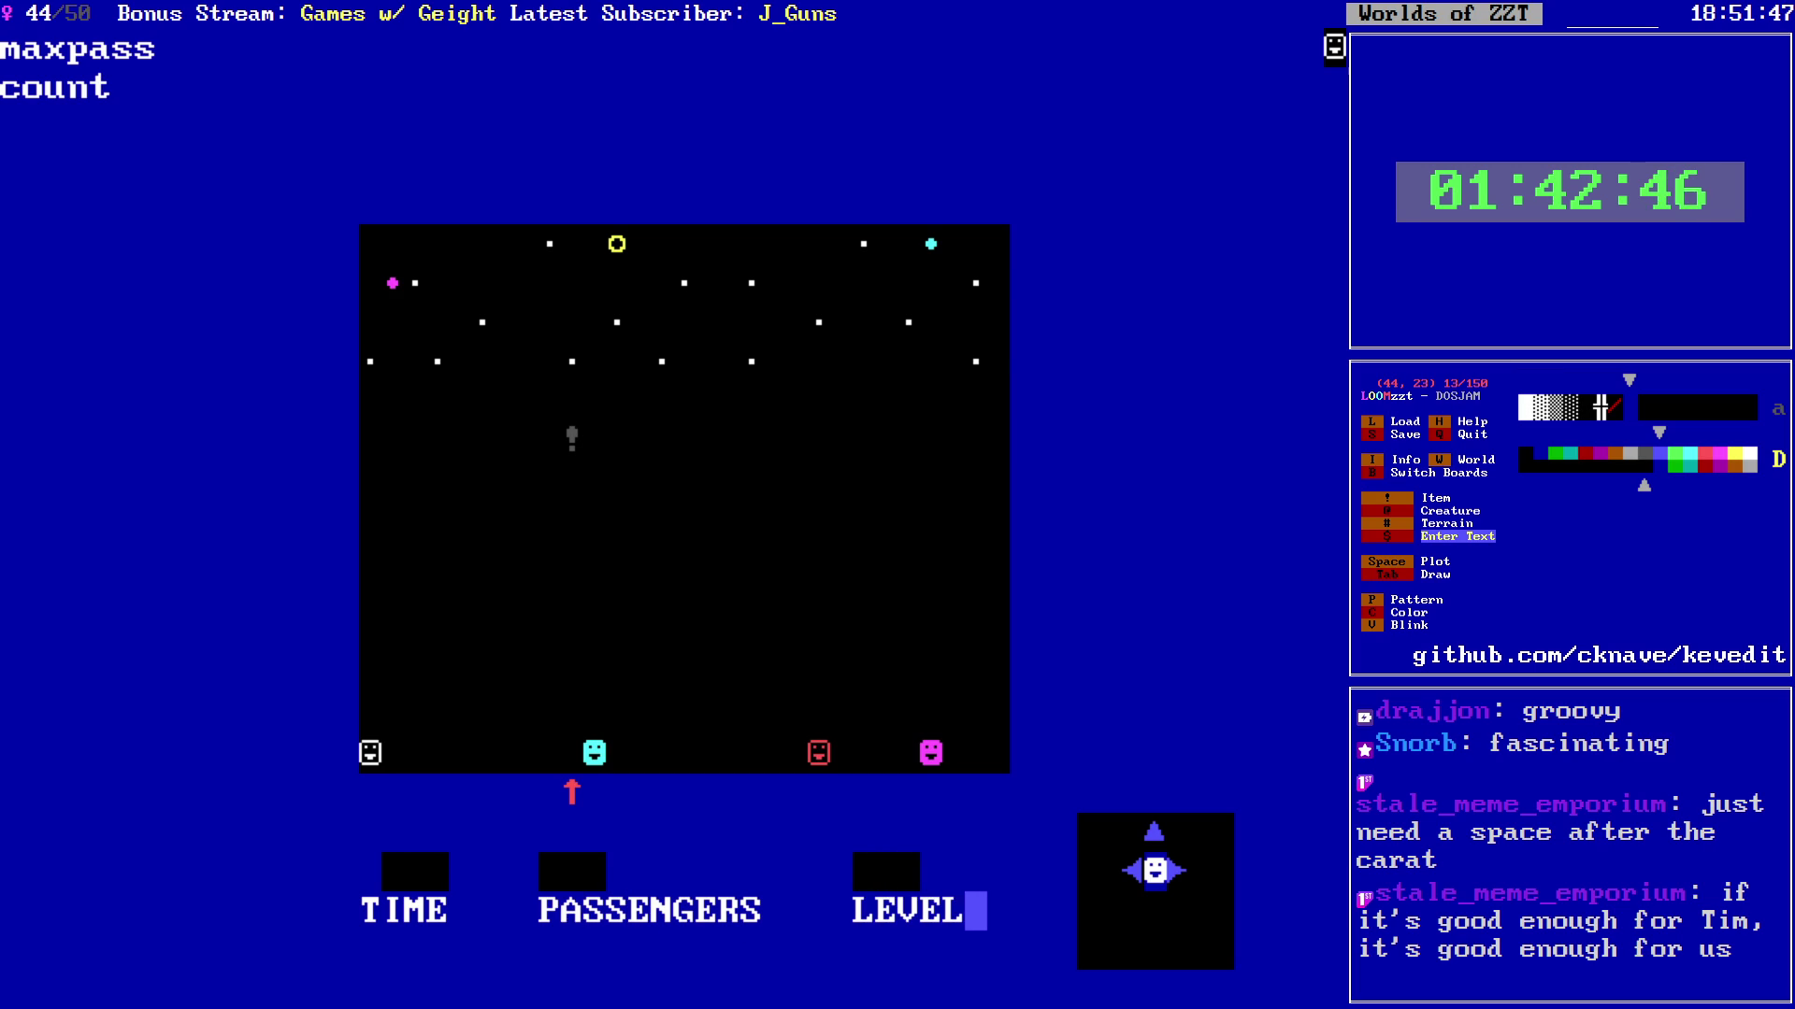
pyautogui.press('Escape')
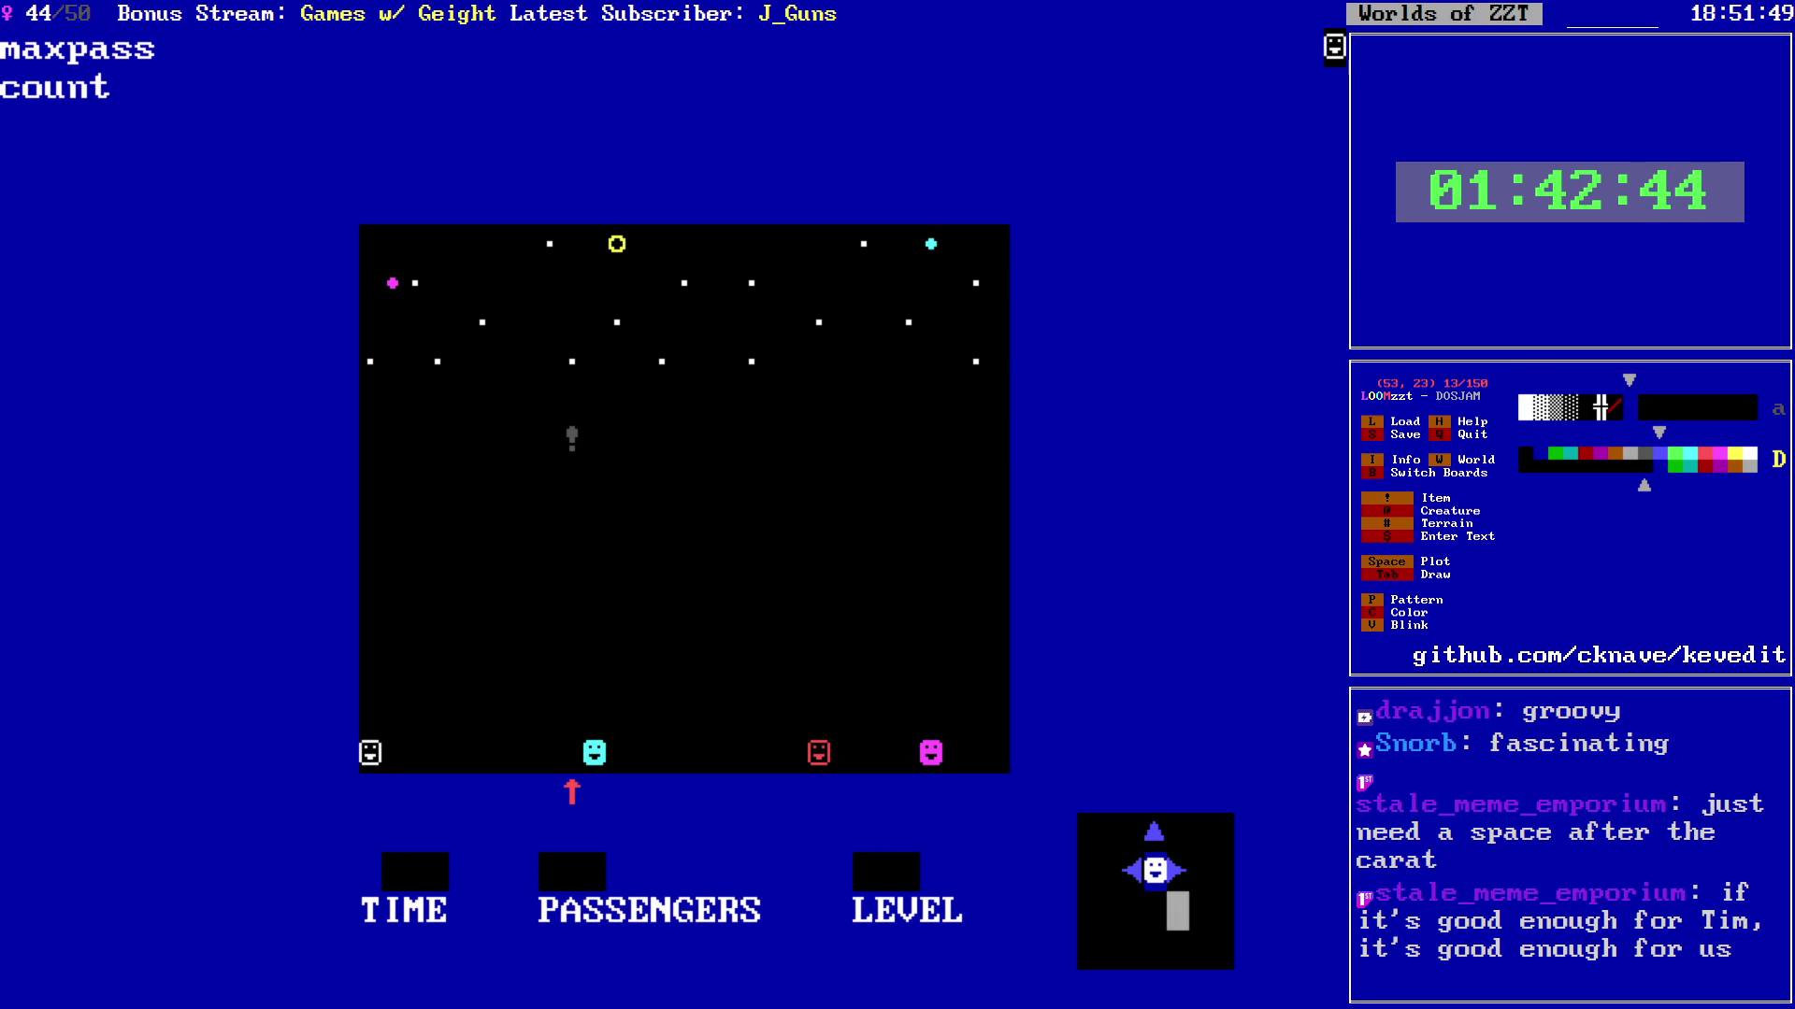
# - Open the Setup object for editing again
pyautogui.press('Right')
pyautogui.press('Right')
pyautogui.press('Right')
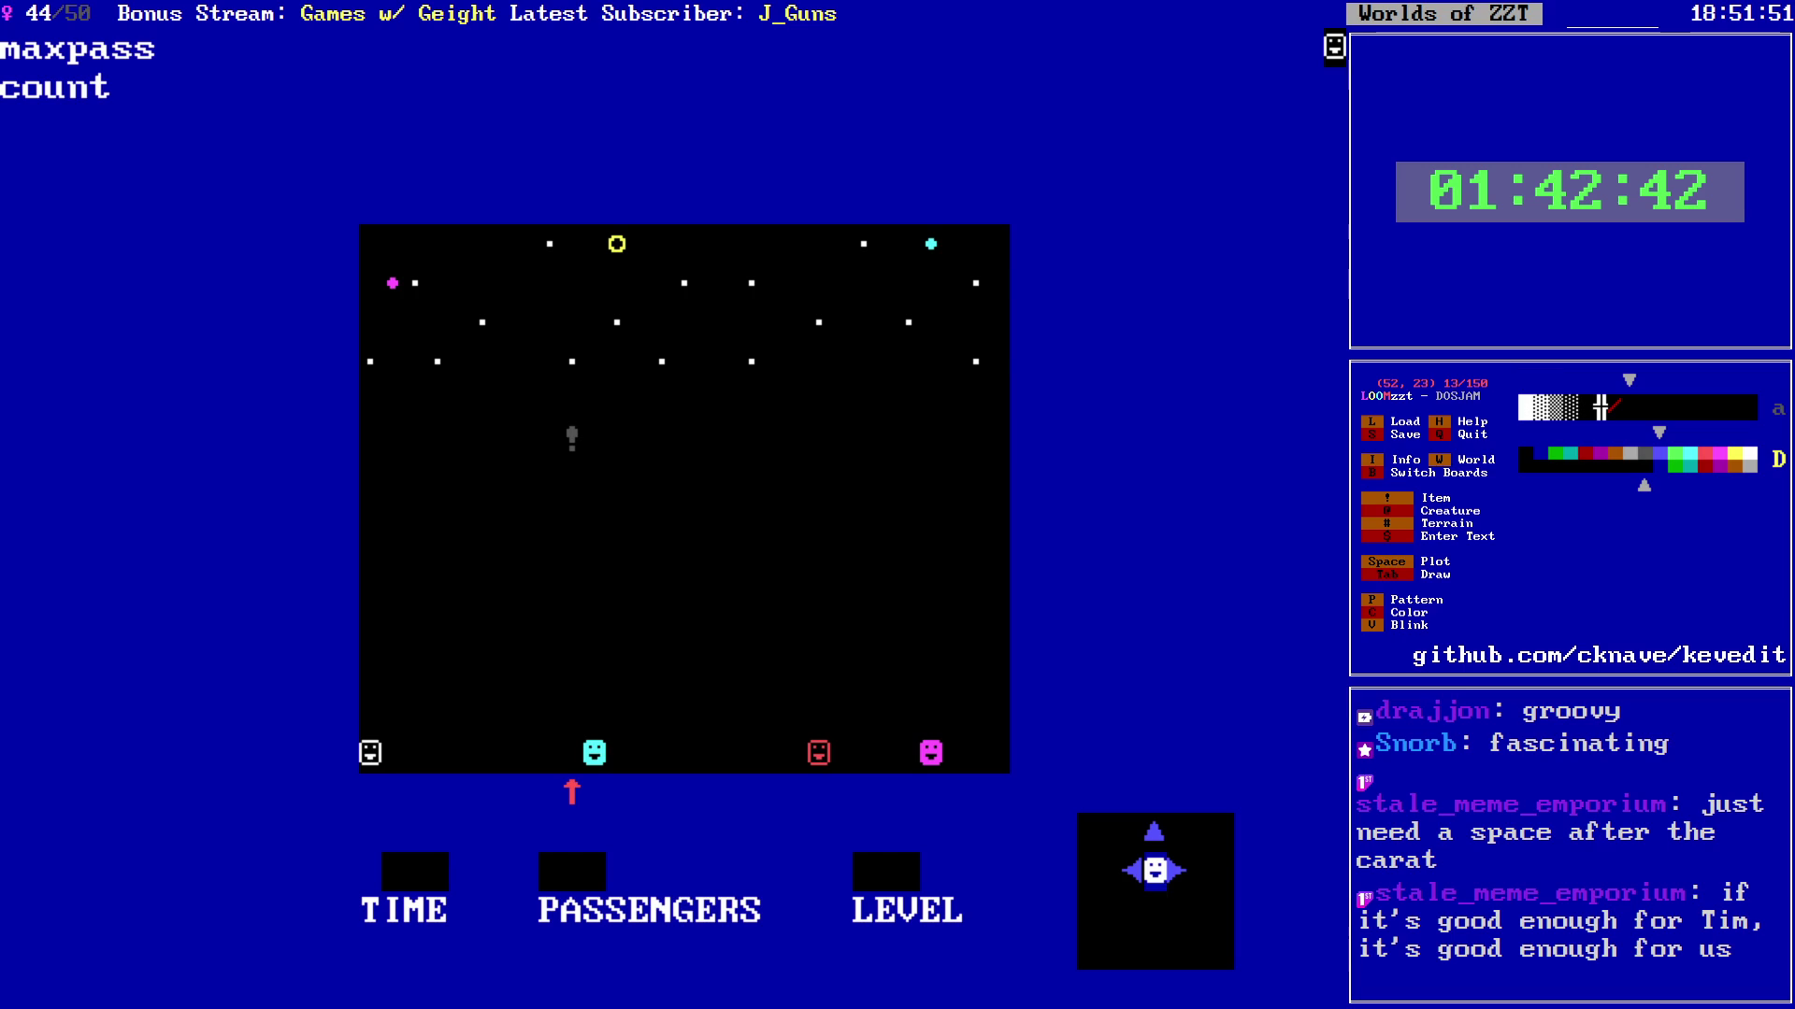
pyautogui.press('Up')
pyautogui.press('Up')
pyautogui.press('Up')
pyautogui.press('Return')
pyautogui.press('Return')
# - Add '#set level 1', '#if level is 0 newgame', '#end' and ':newgame' lines to the Setup script
pyautogui.press('Down')
pyautogui.press('Down')
pyautogui.press('Down')
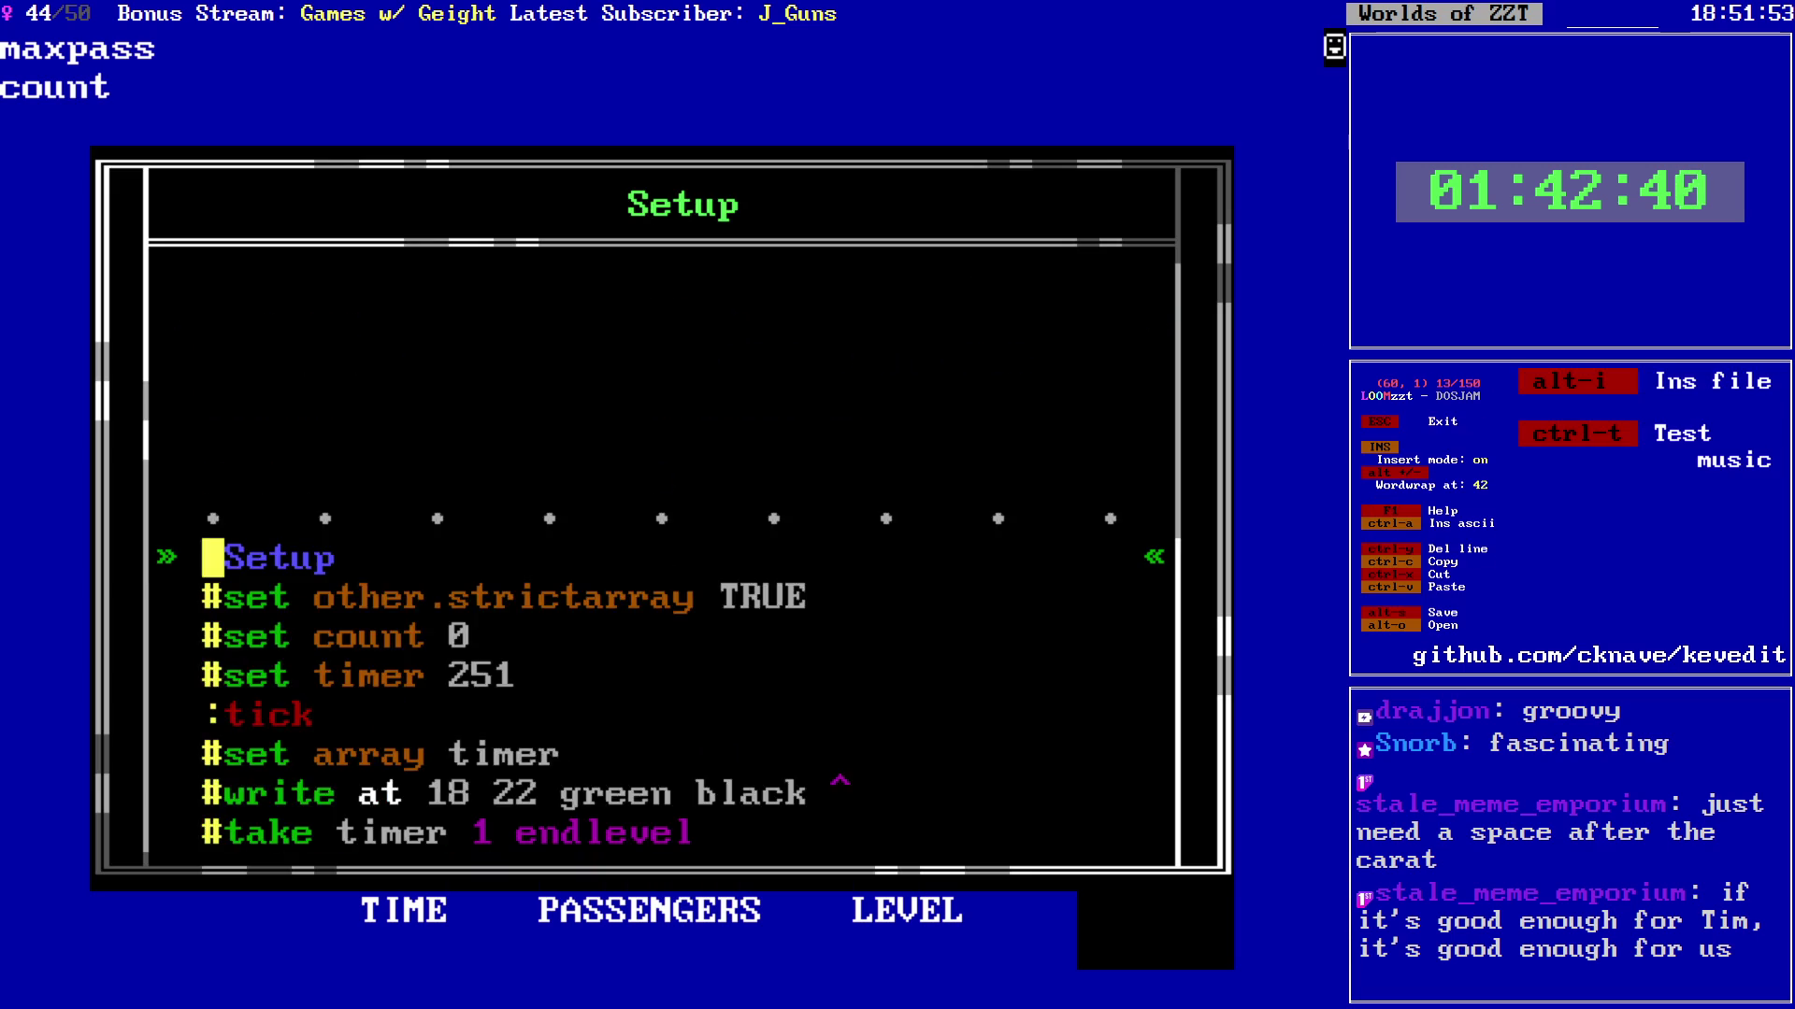
pyautogui.press('Down')
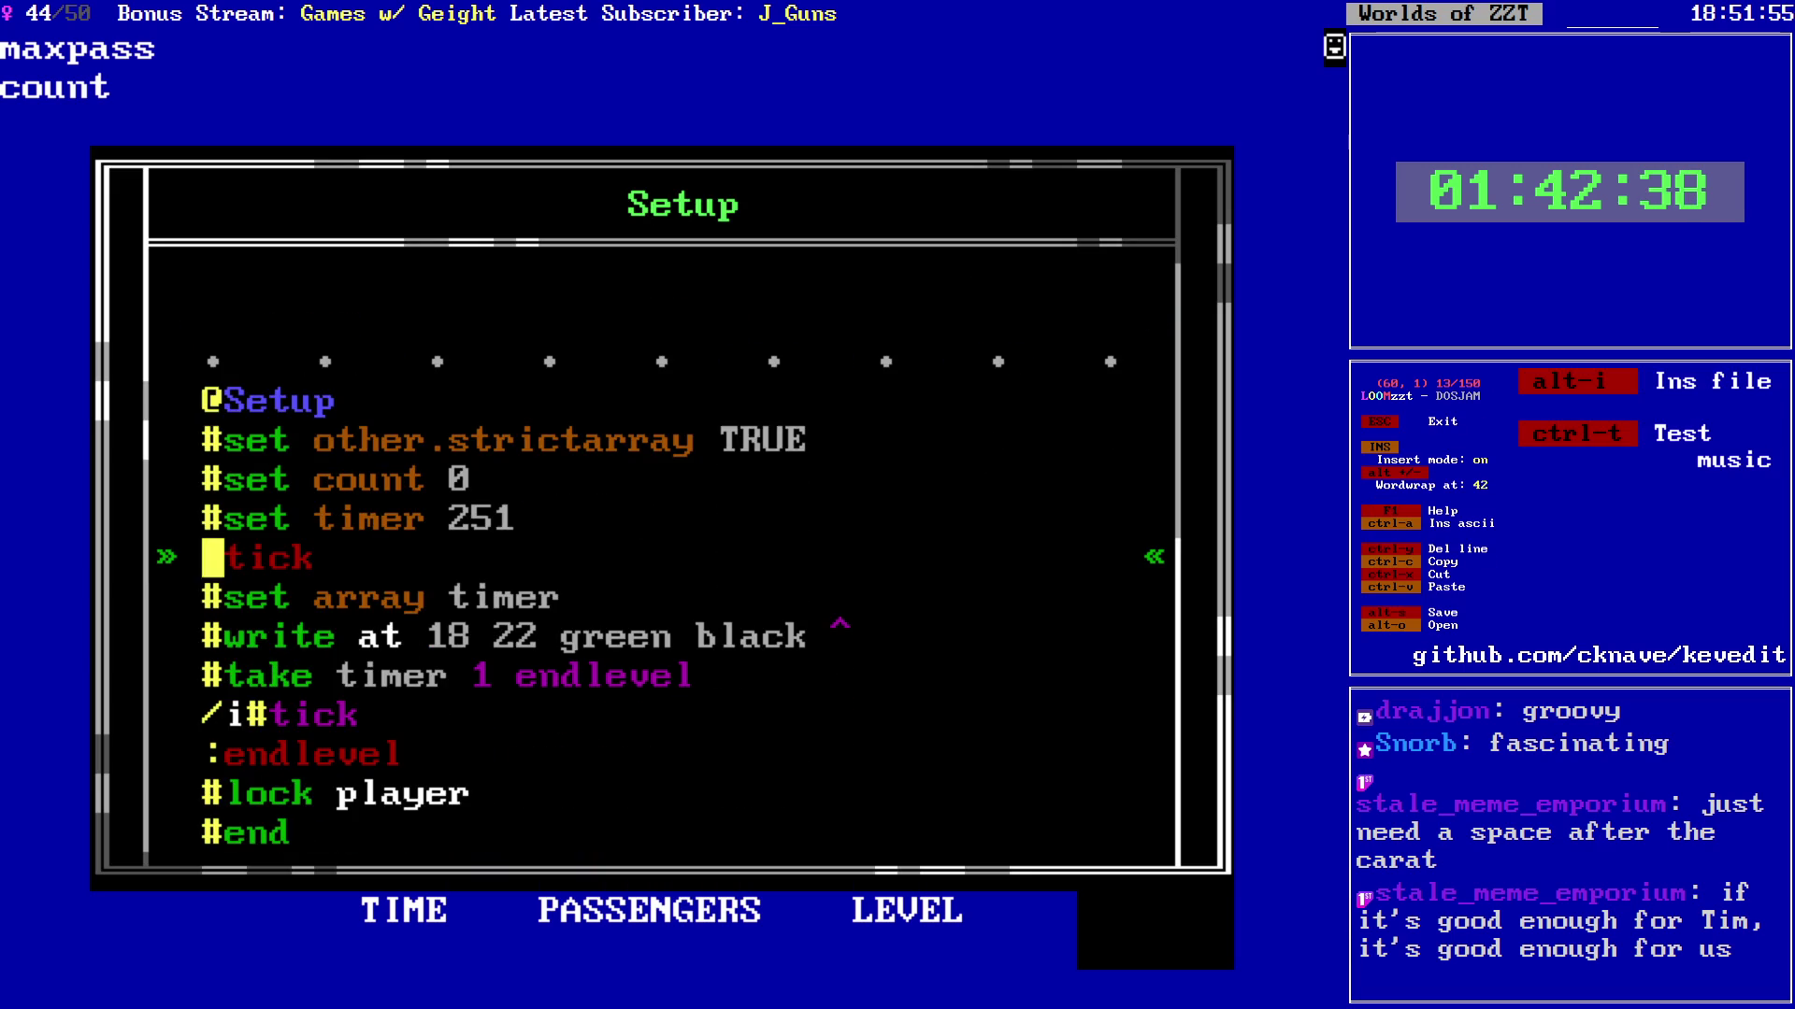
pyautogui.press('Return')
pyautogui.press('Up')
pyautogui.write('#set level 1')
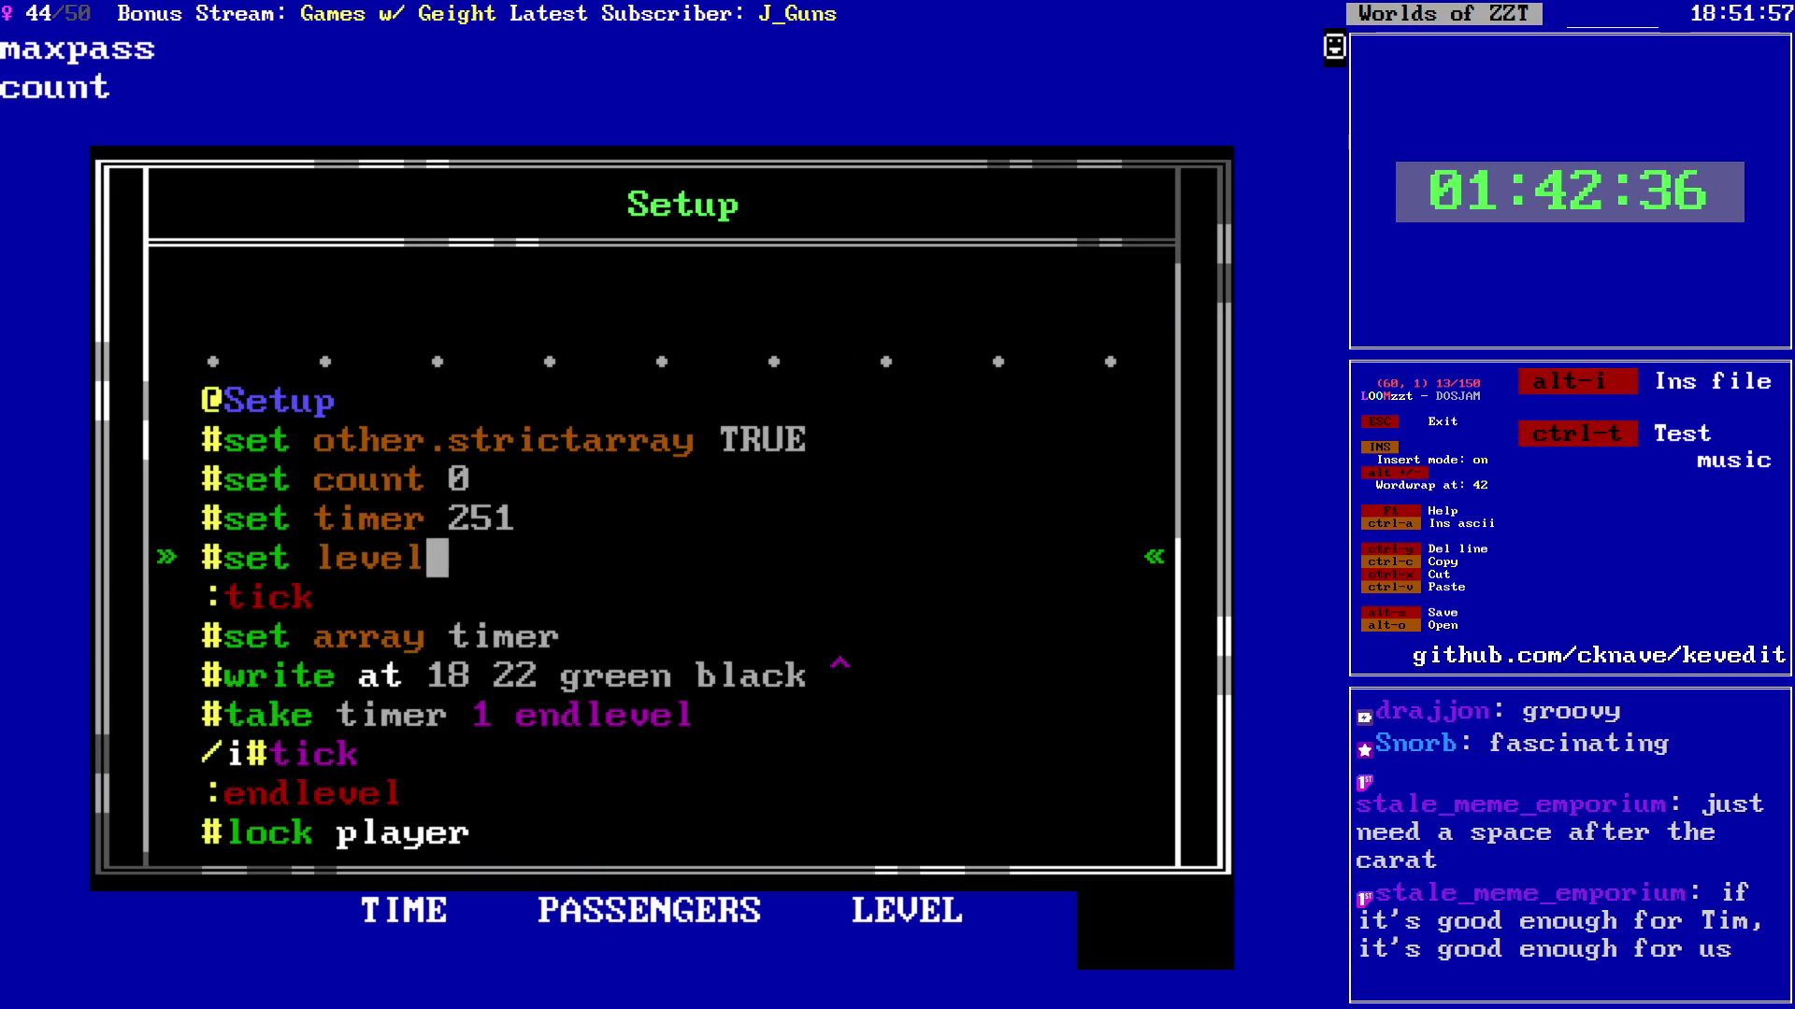
pyautogui.press('Up')
pyautogui.press('Up')
pyautogui.press('Up')
pyautogui.press('Return')
pyautogui.write('#if level is 0 newgame')
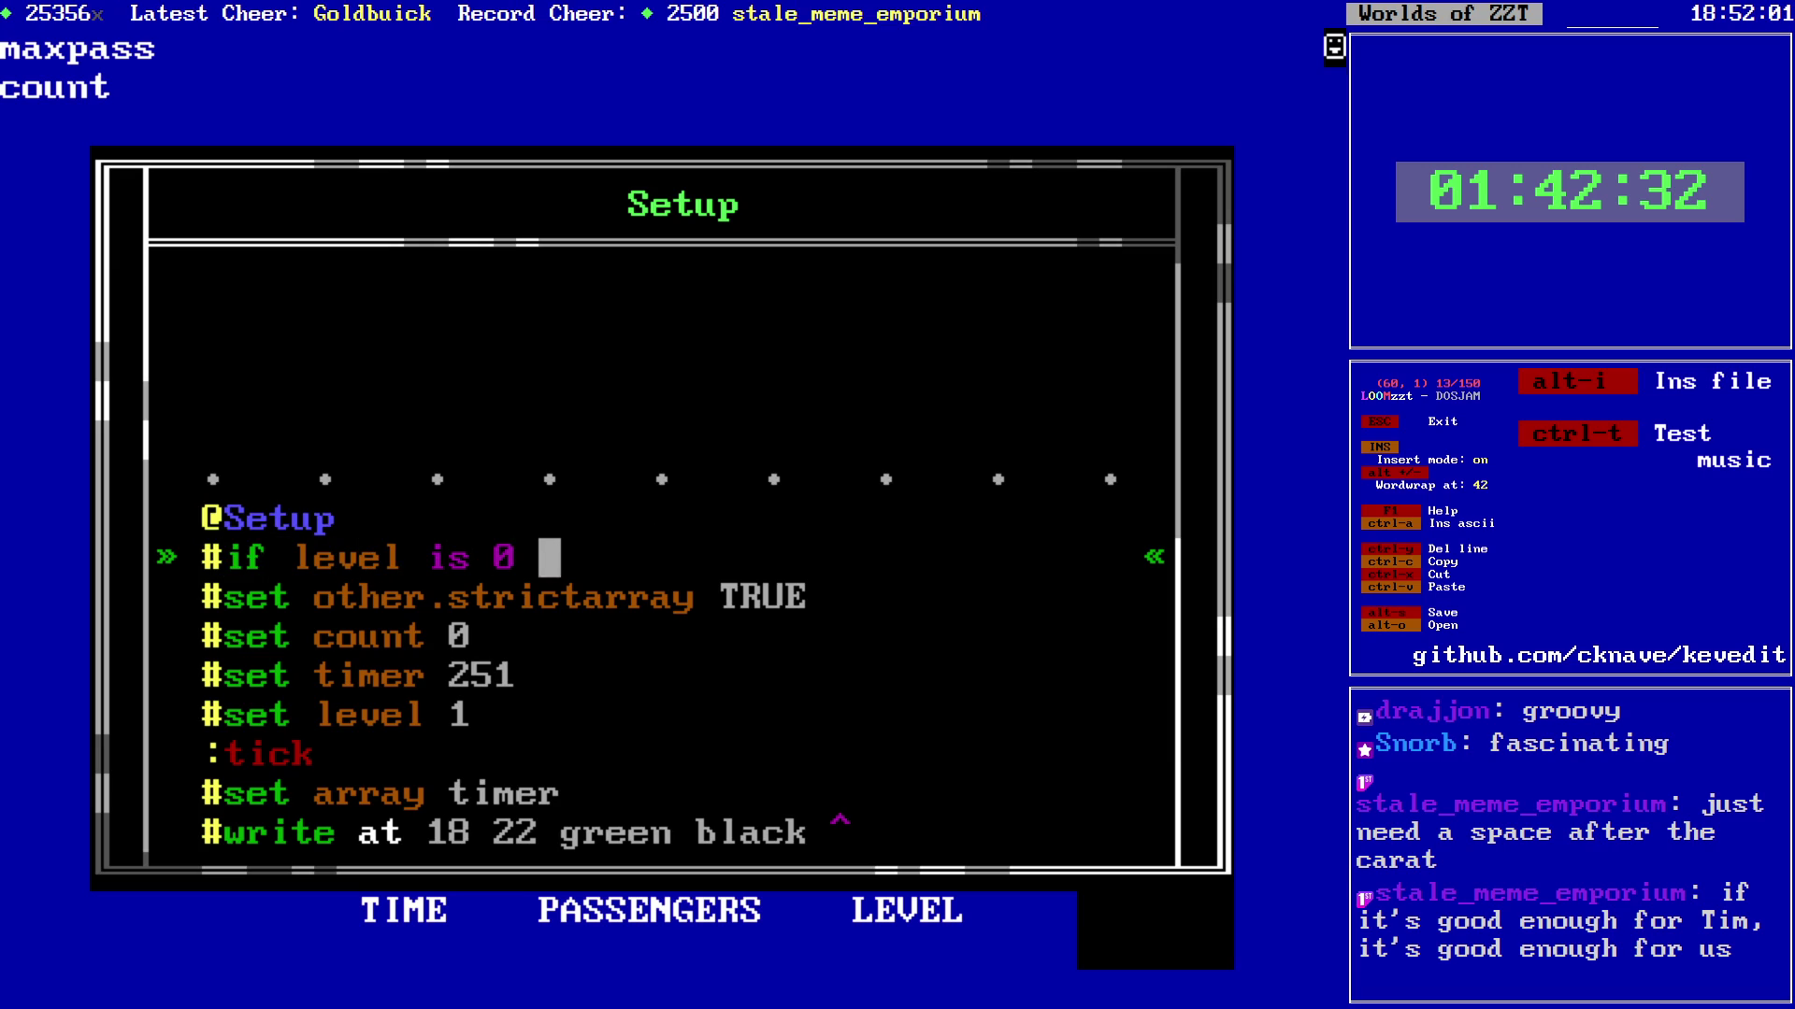
pyautogui.press('Return')
pyautogui.write('#end')
pyautogui.press('Return')
pyautogui.write(':newgame')
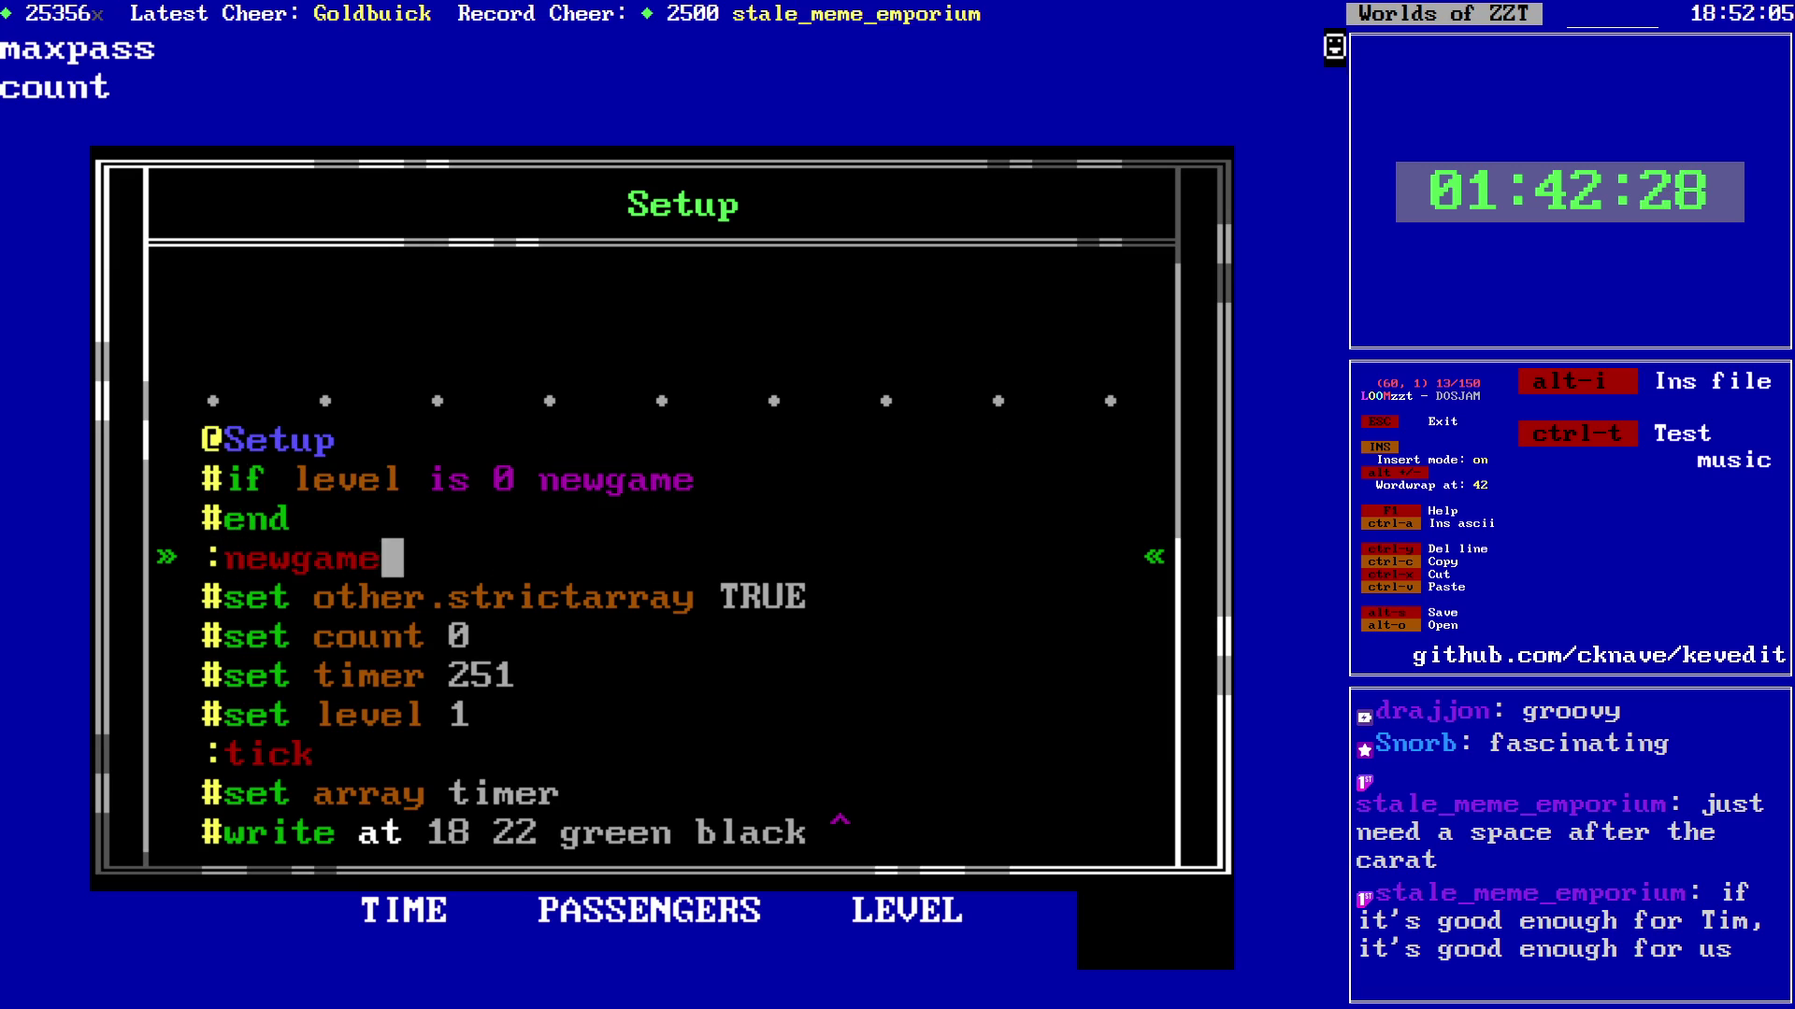
pyautogui.press('Down')
pyautogui.press('Up')
pyautogui.press('Up')
pyautogui.press('Up')
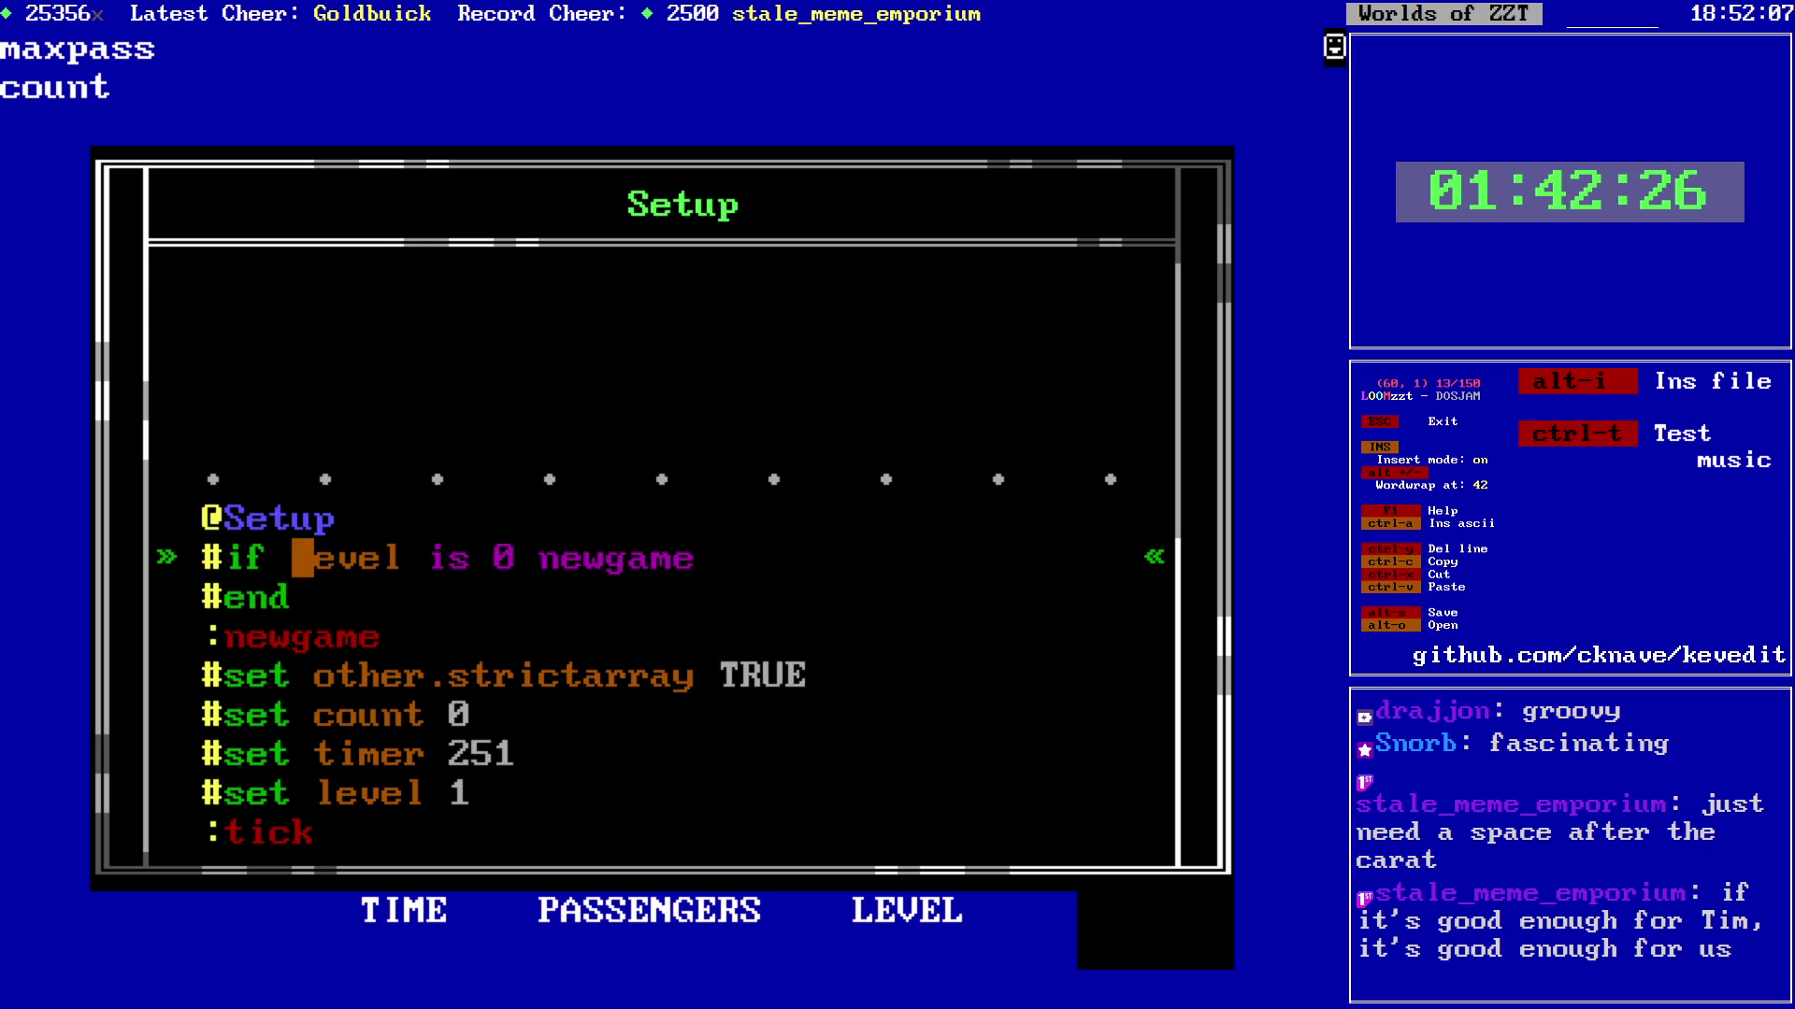
pyautogui.press('Down')
pyautogui.press('Down')
pyautogui.press('Down')
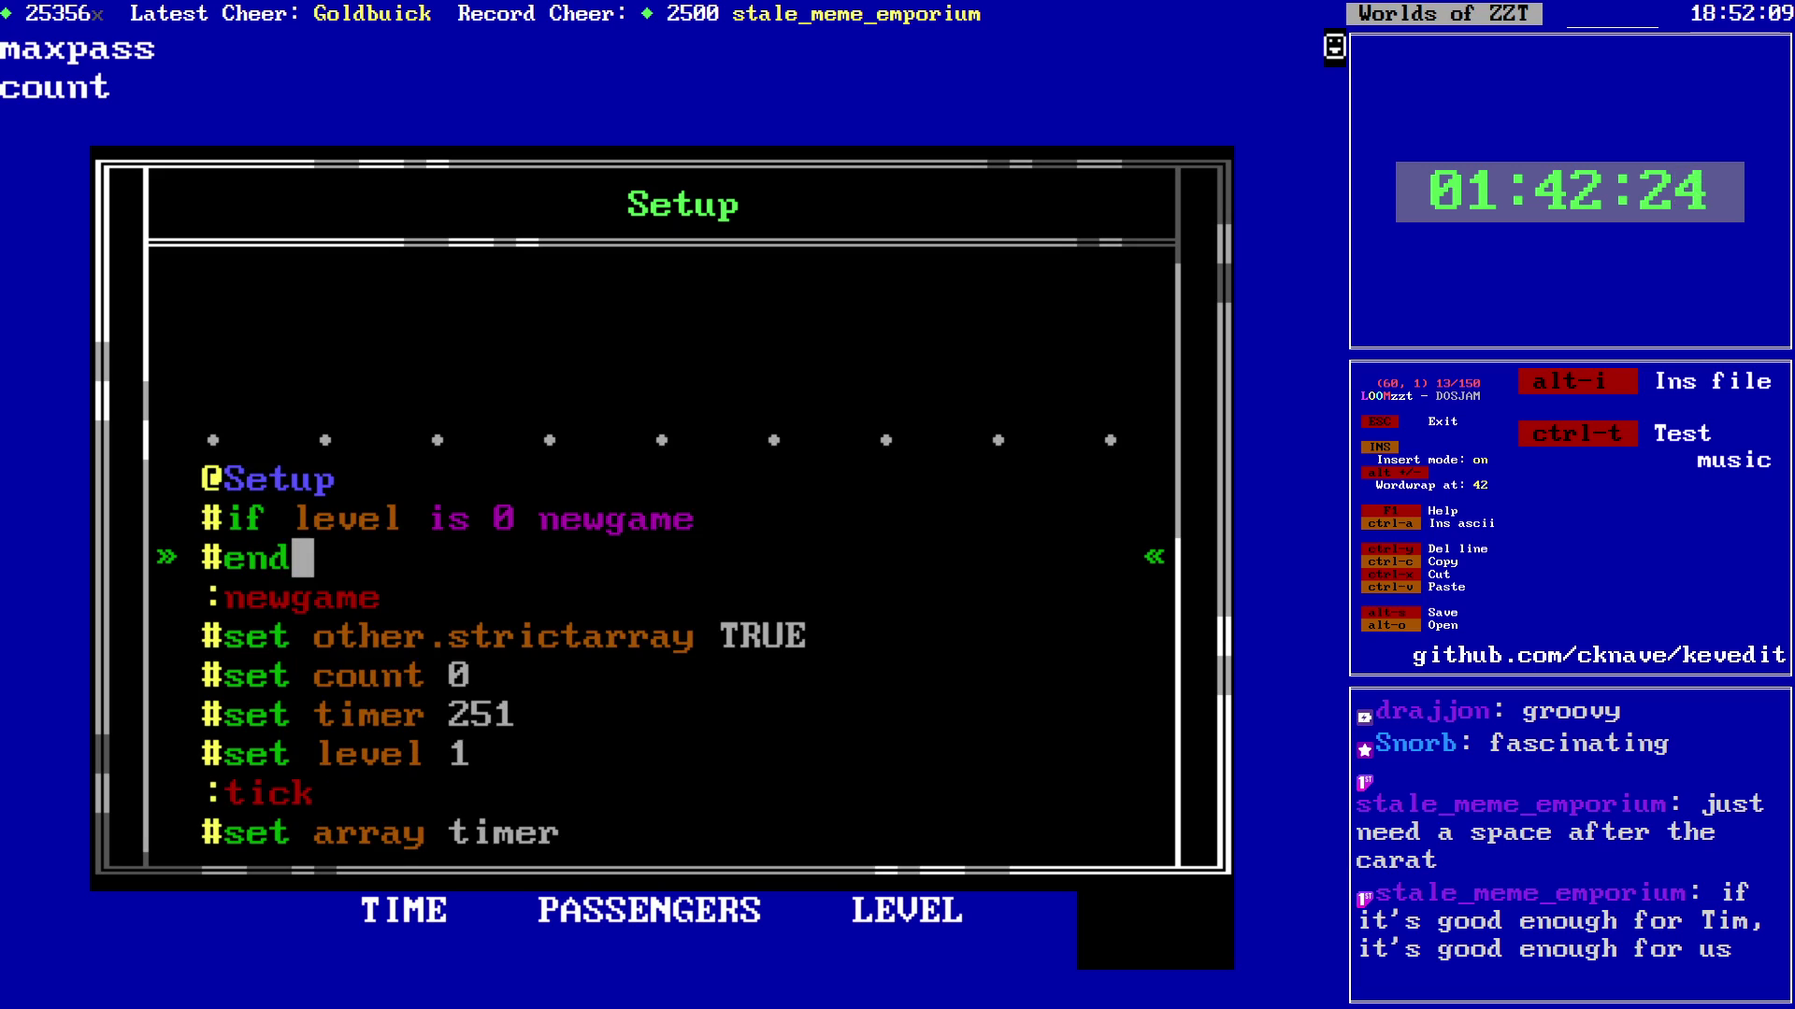
pyautogui.press('Up')
pyautogui.press('Up')
pyautogui.press('Up')
pyautogui.press('End')
pyautogui.press('Return')
pyautogui.write(':enter')
pyautogui.press('Down')
pyautogui.press('End')
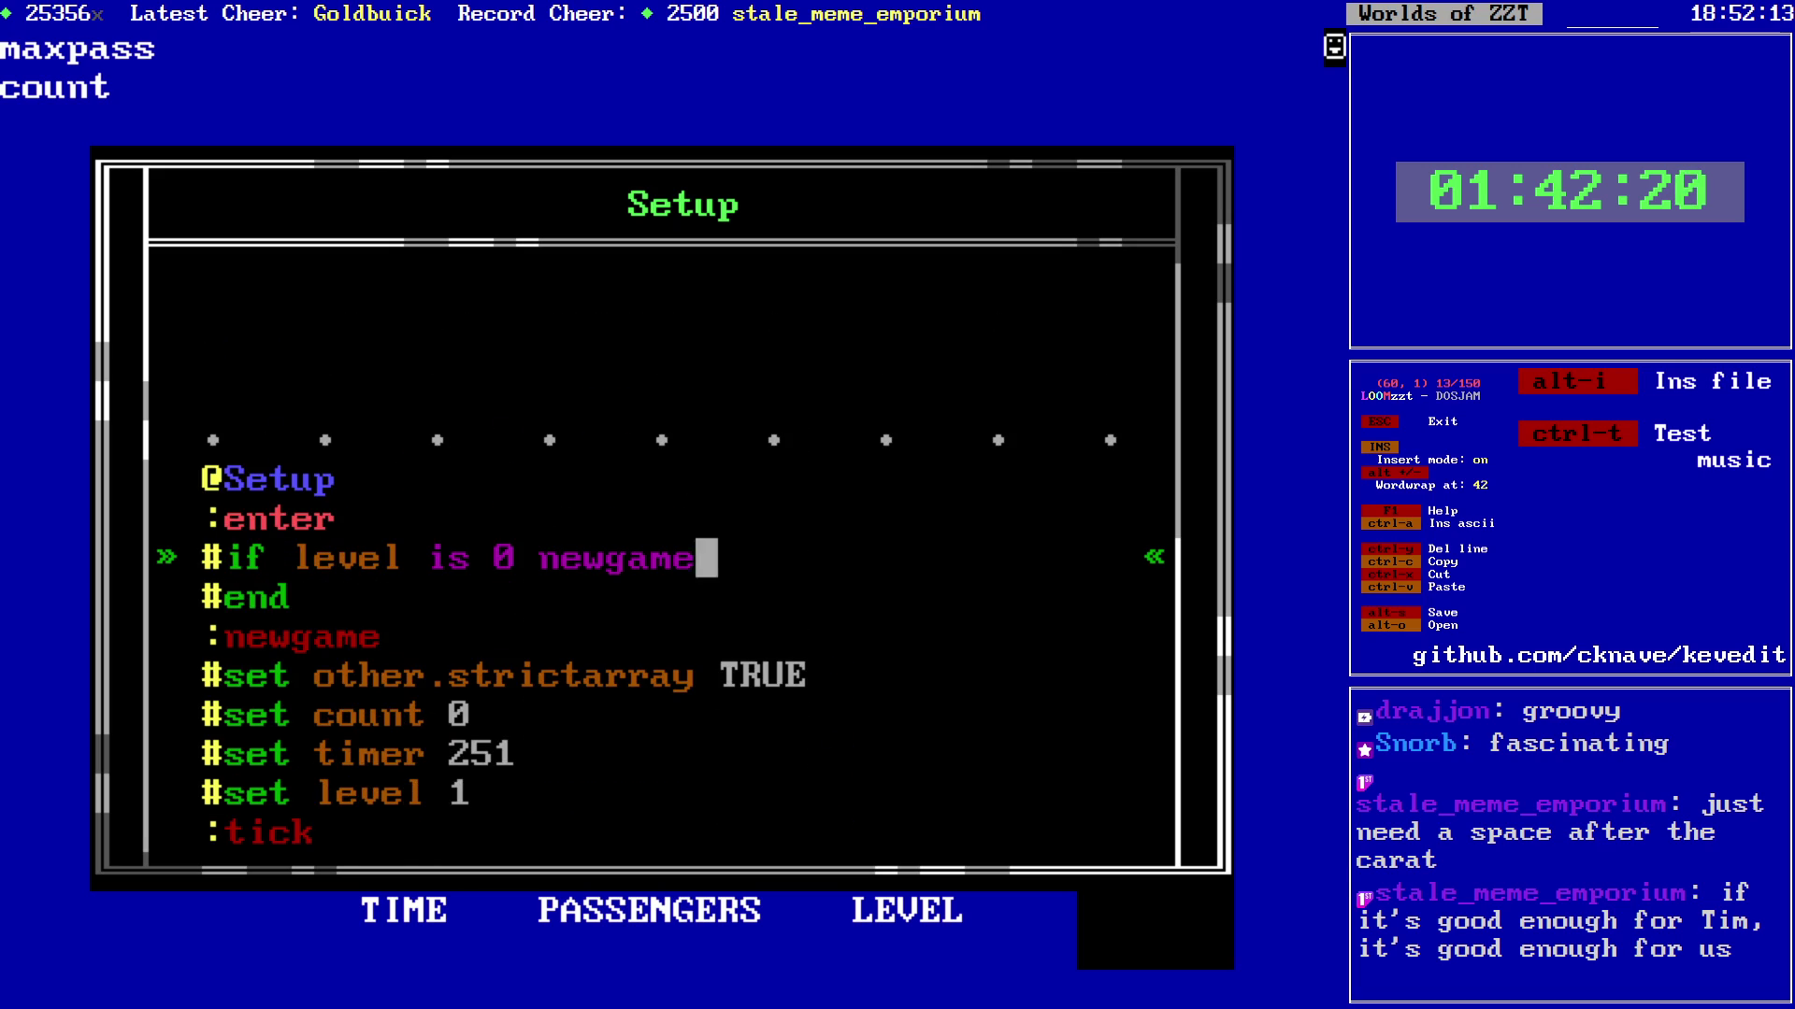
pyautogui.press('Return')
pyautogui.write('#nextlevel')
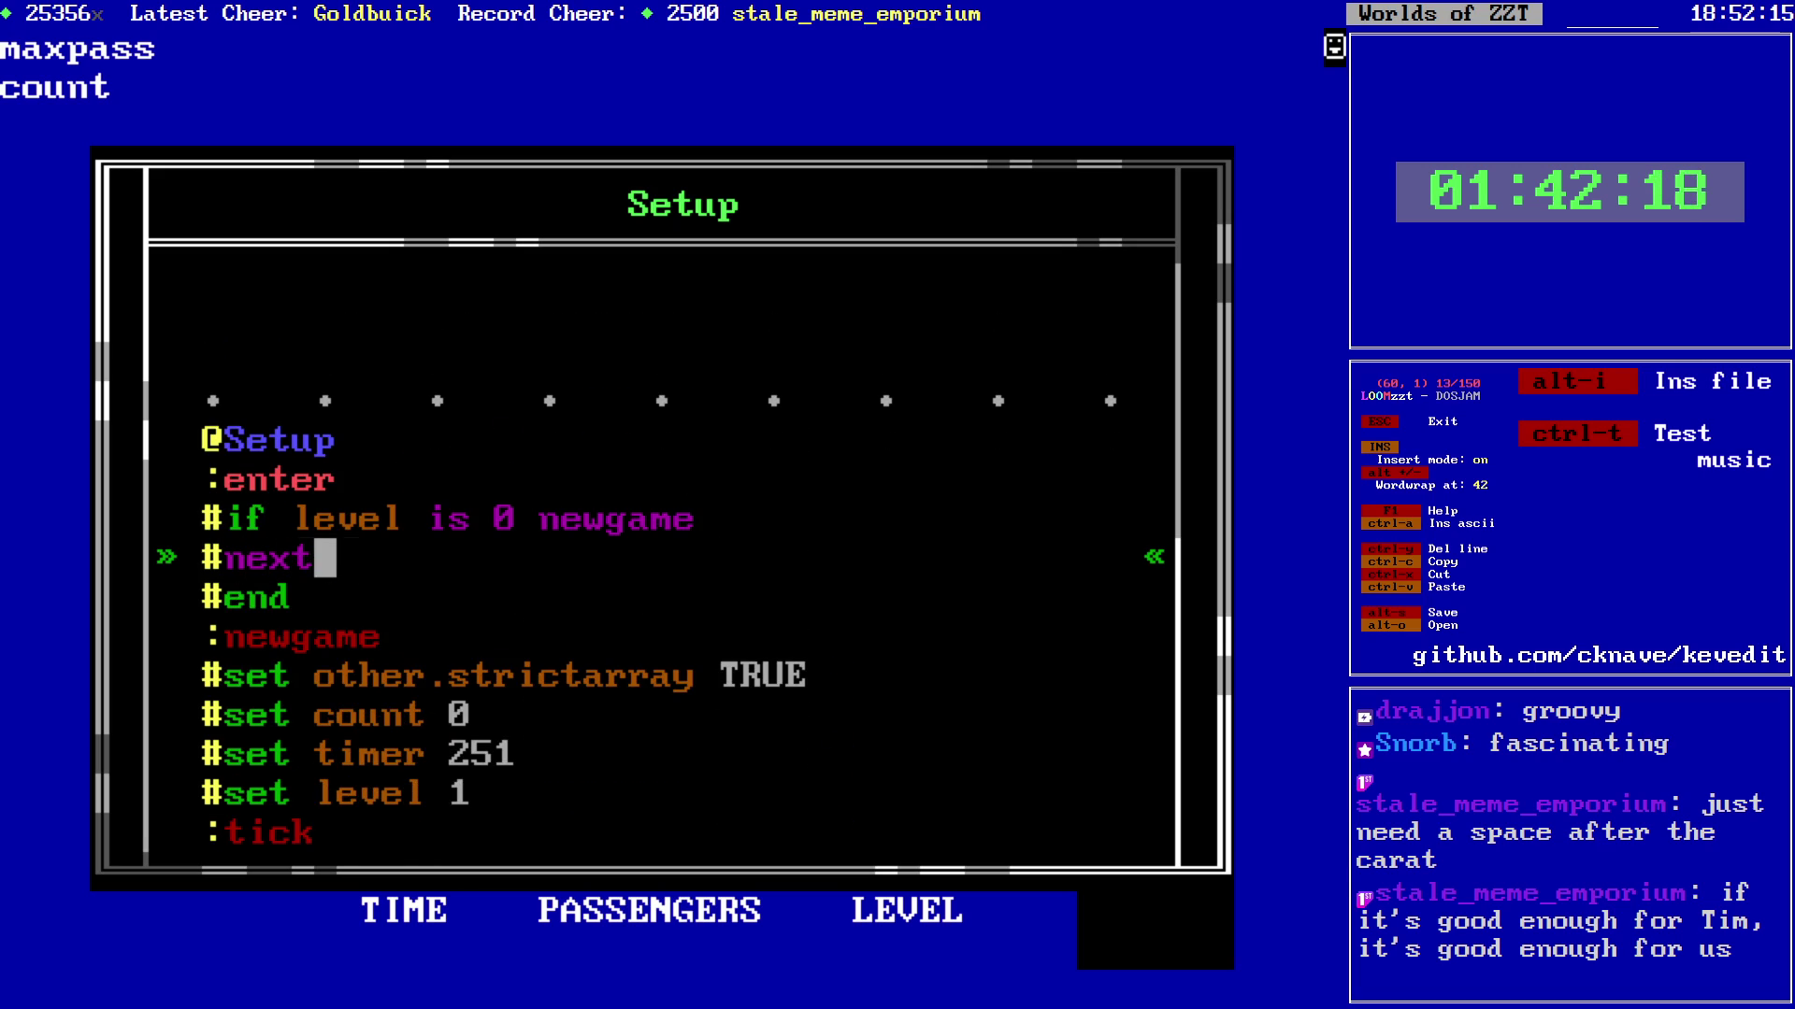
# - Insert '#unlock player' under the ':enter' label and close the script editor
pyautogui.press('Down')
pyautogui.press('Down')
pyautogui.press('Down')
pyautogui.press('Down')
pyautogui.press('Down')
pyautogui.press('Down')
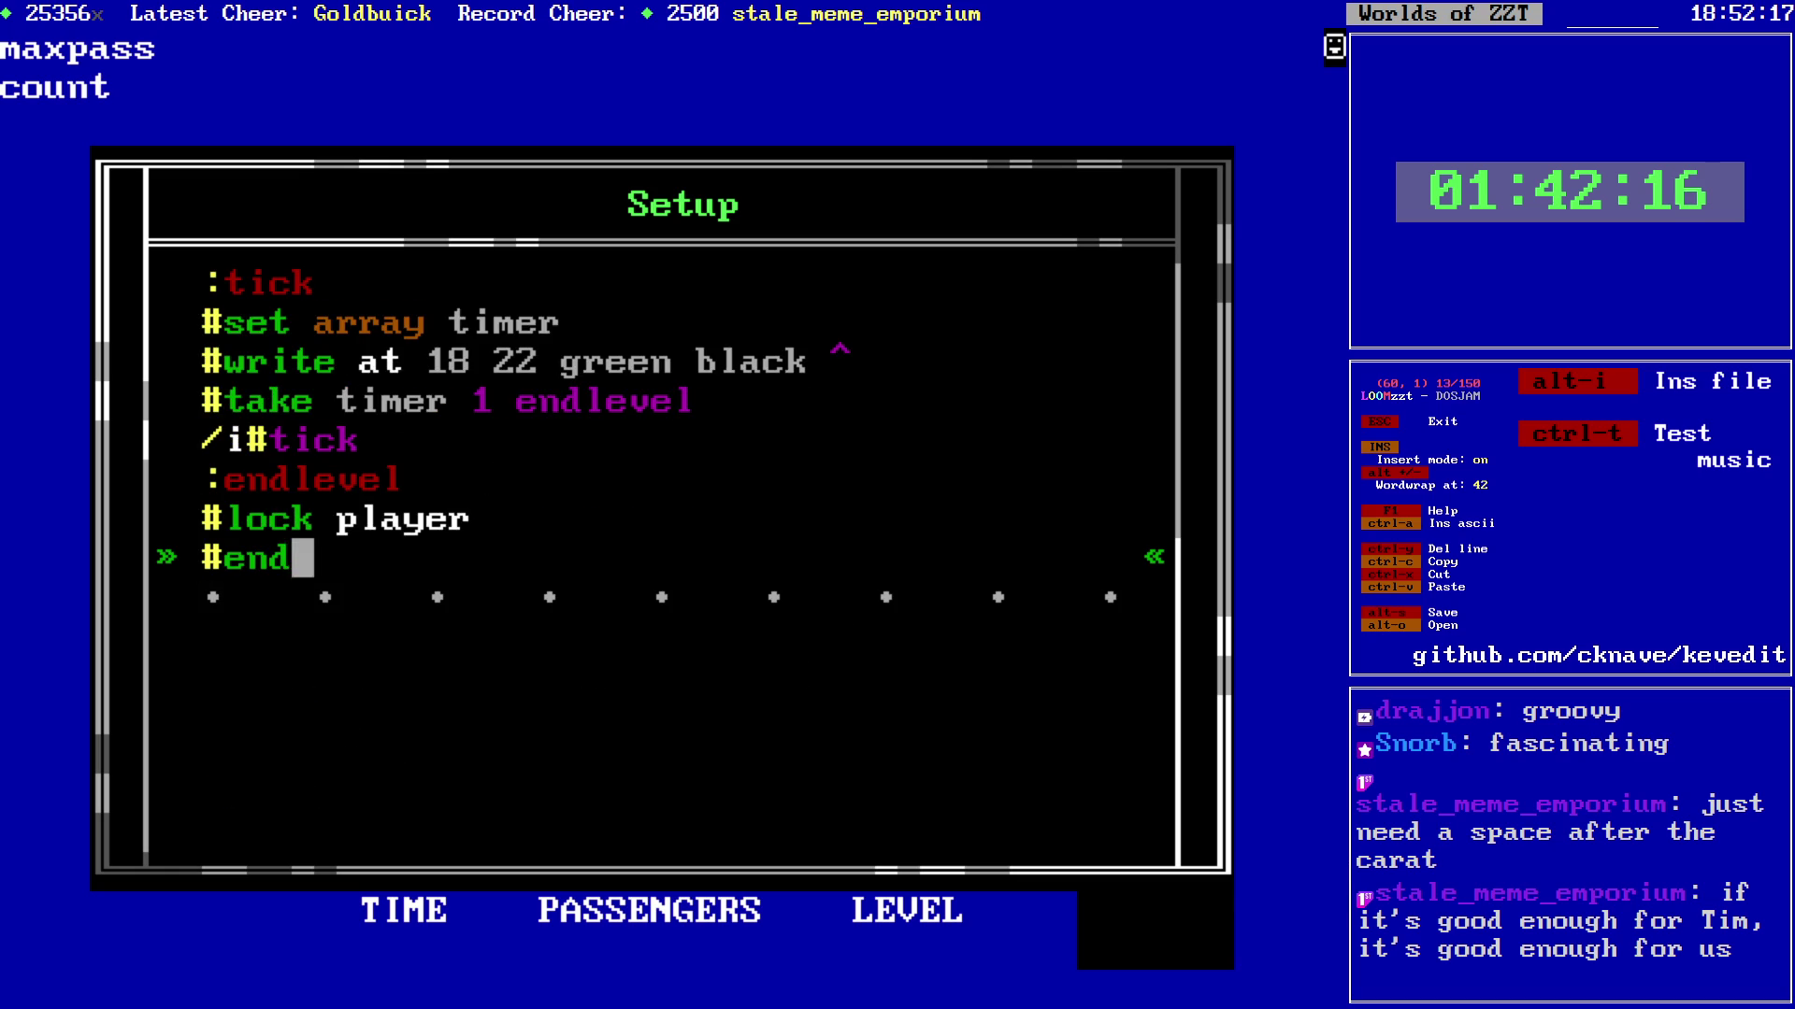
pyautogui.press('Up')
pyautogui.press('Up')
pyautogui.press('Up')
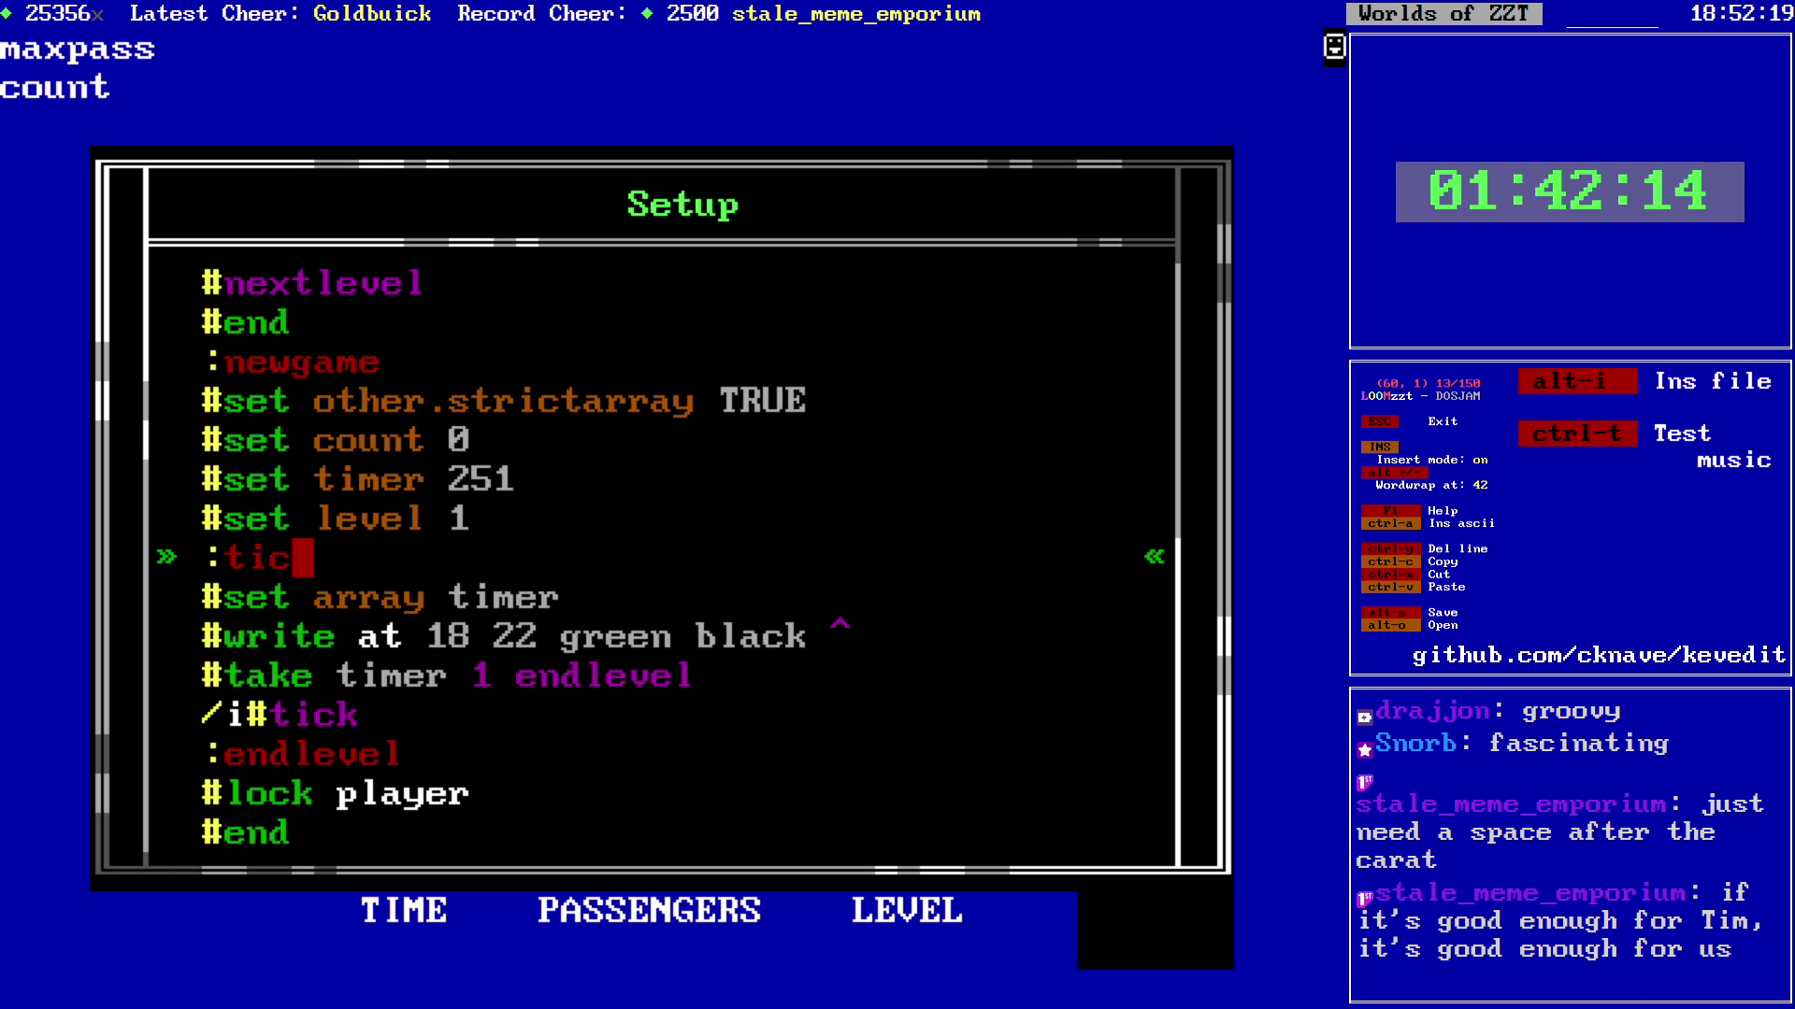
pyautogui.press('Up')
pyautogui.press('Up')
pyautogui.press('Up')
pyautogui.press('End')
pyautogui.press('Return')
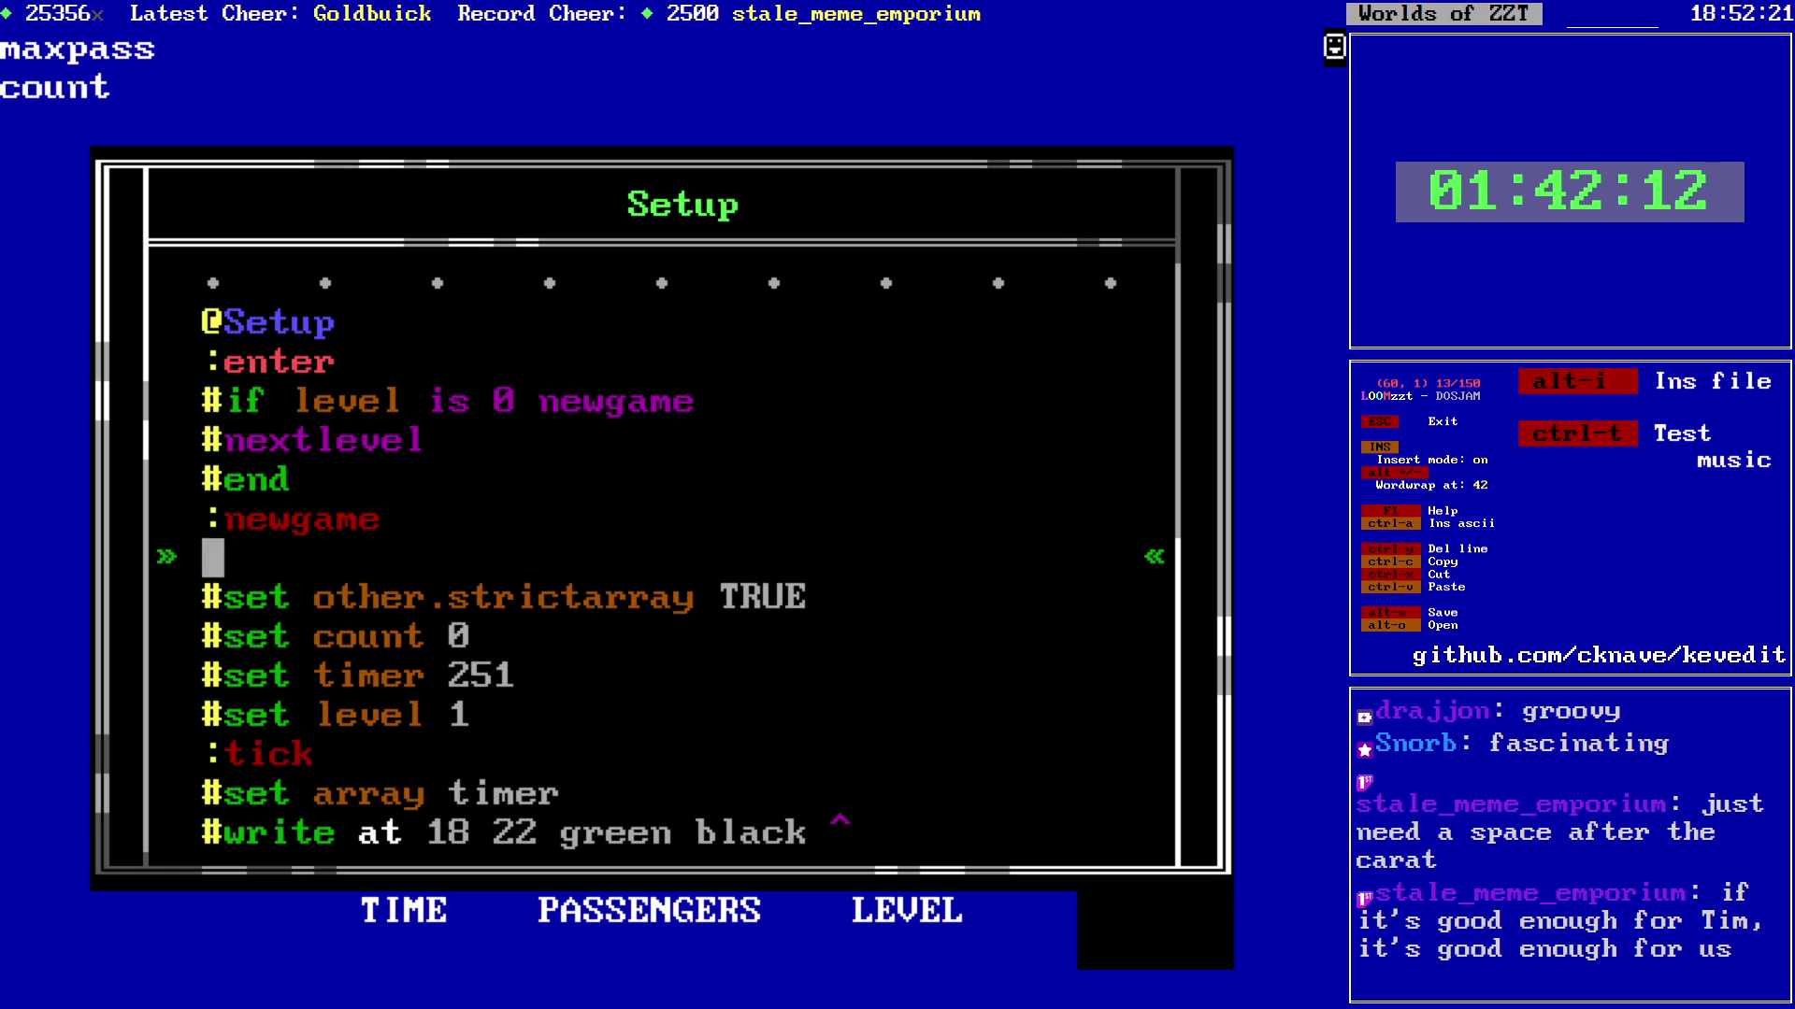
pyautogui.press('BackSpace')
pyautogui.press('Up')
pyautogui.press('Up')
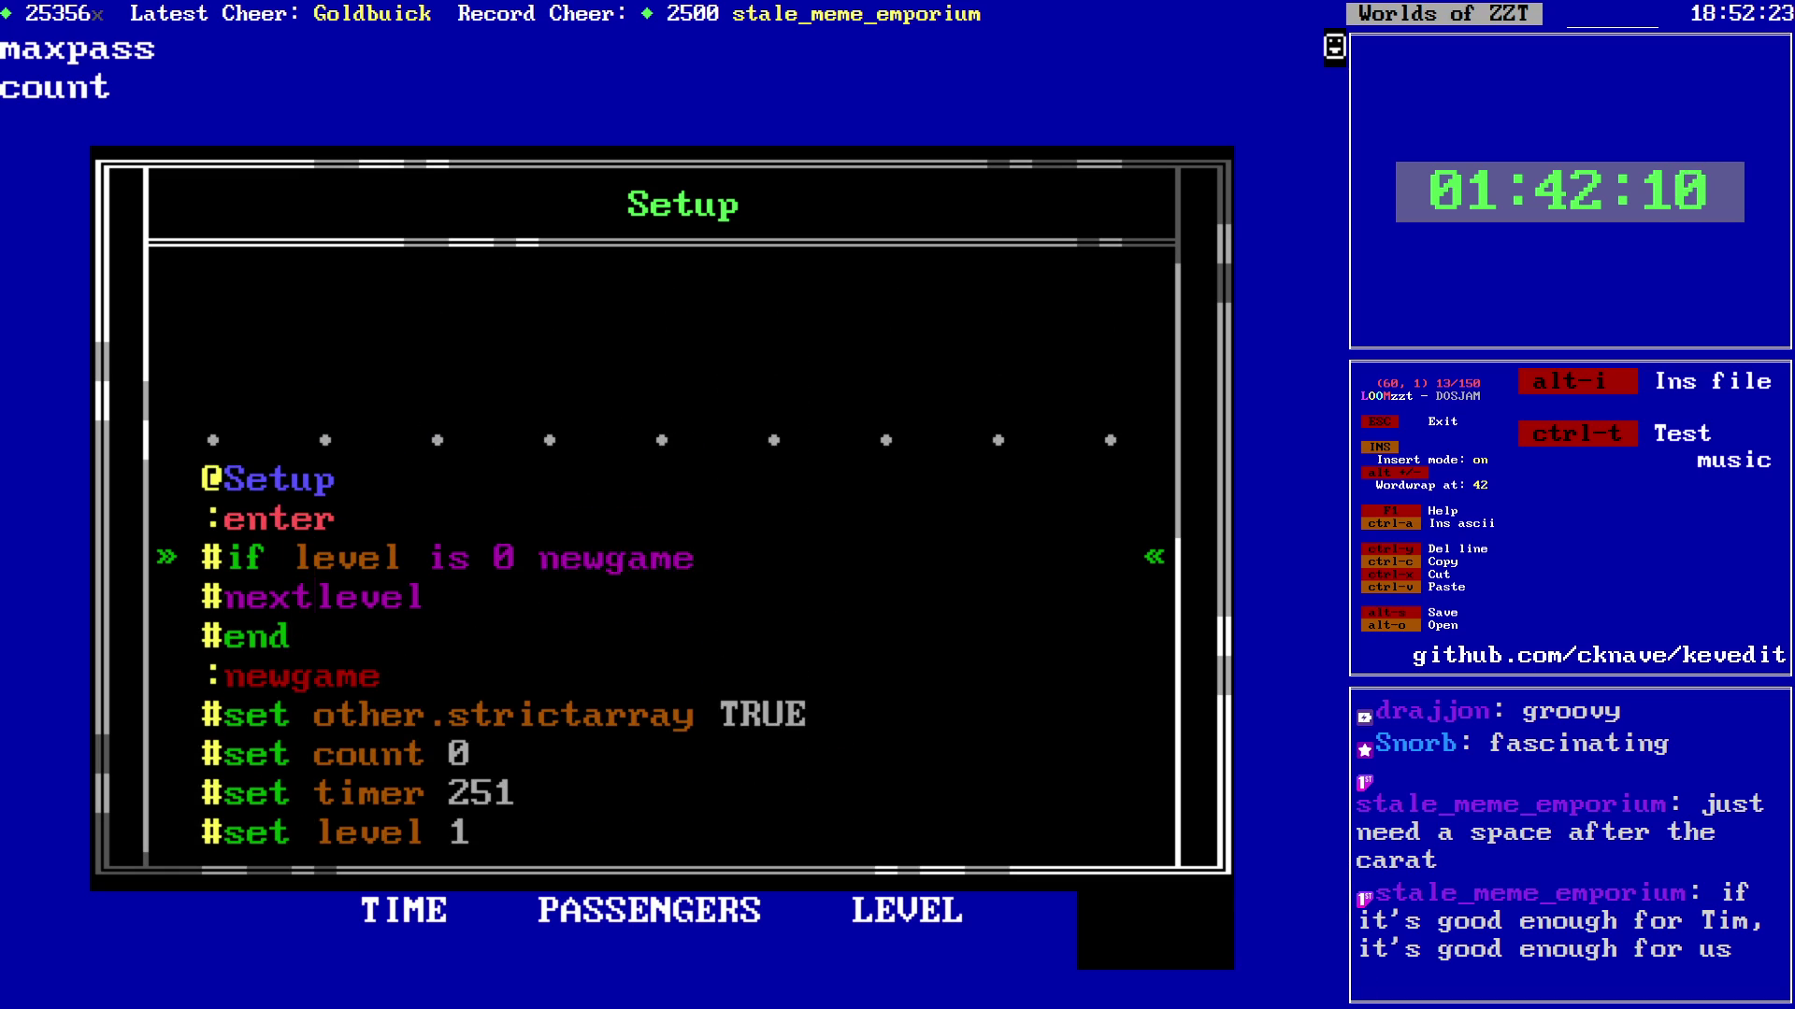
pyautogui.press('Up')
pyautogui.press('Up')
pyautogui.press('End')
pyautogui.press('Return')
pyautogui.write('#unlock player')
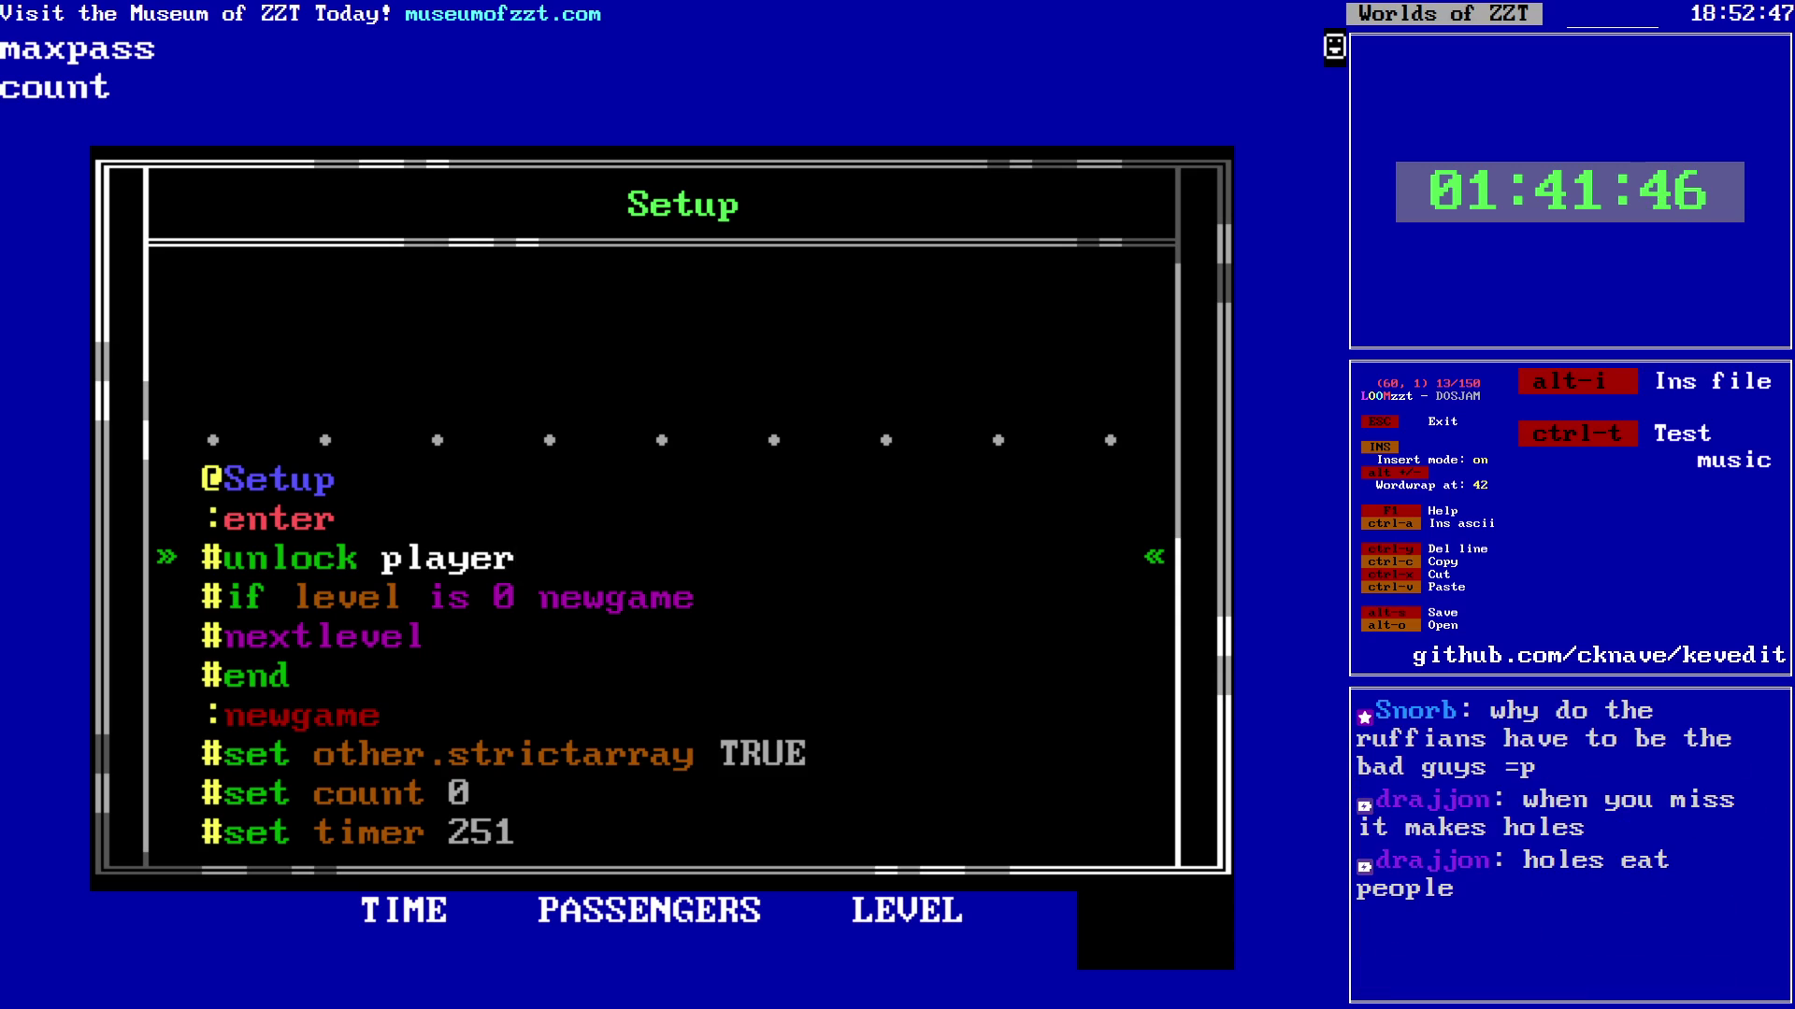
pyautogui.press('Escape')
# - Save the world over DOSJAM.ZZT and start a '#write at' line in the Setup script
pyautogui.press('s')
pyautogui.press('y')
pyautogui.press('Left')
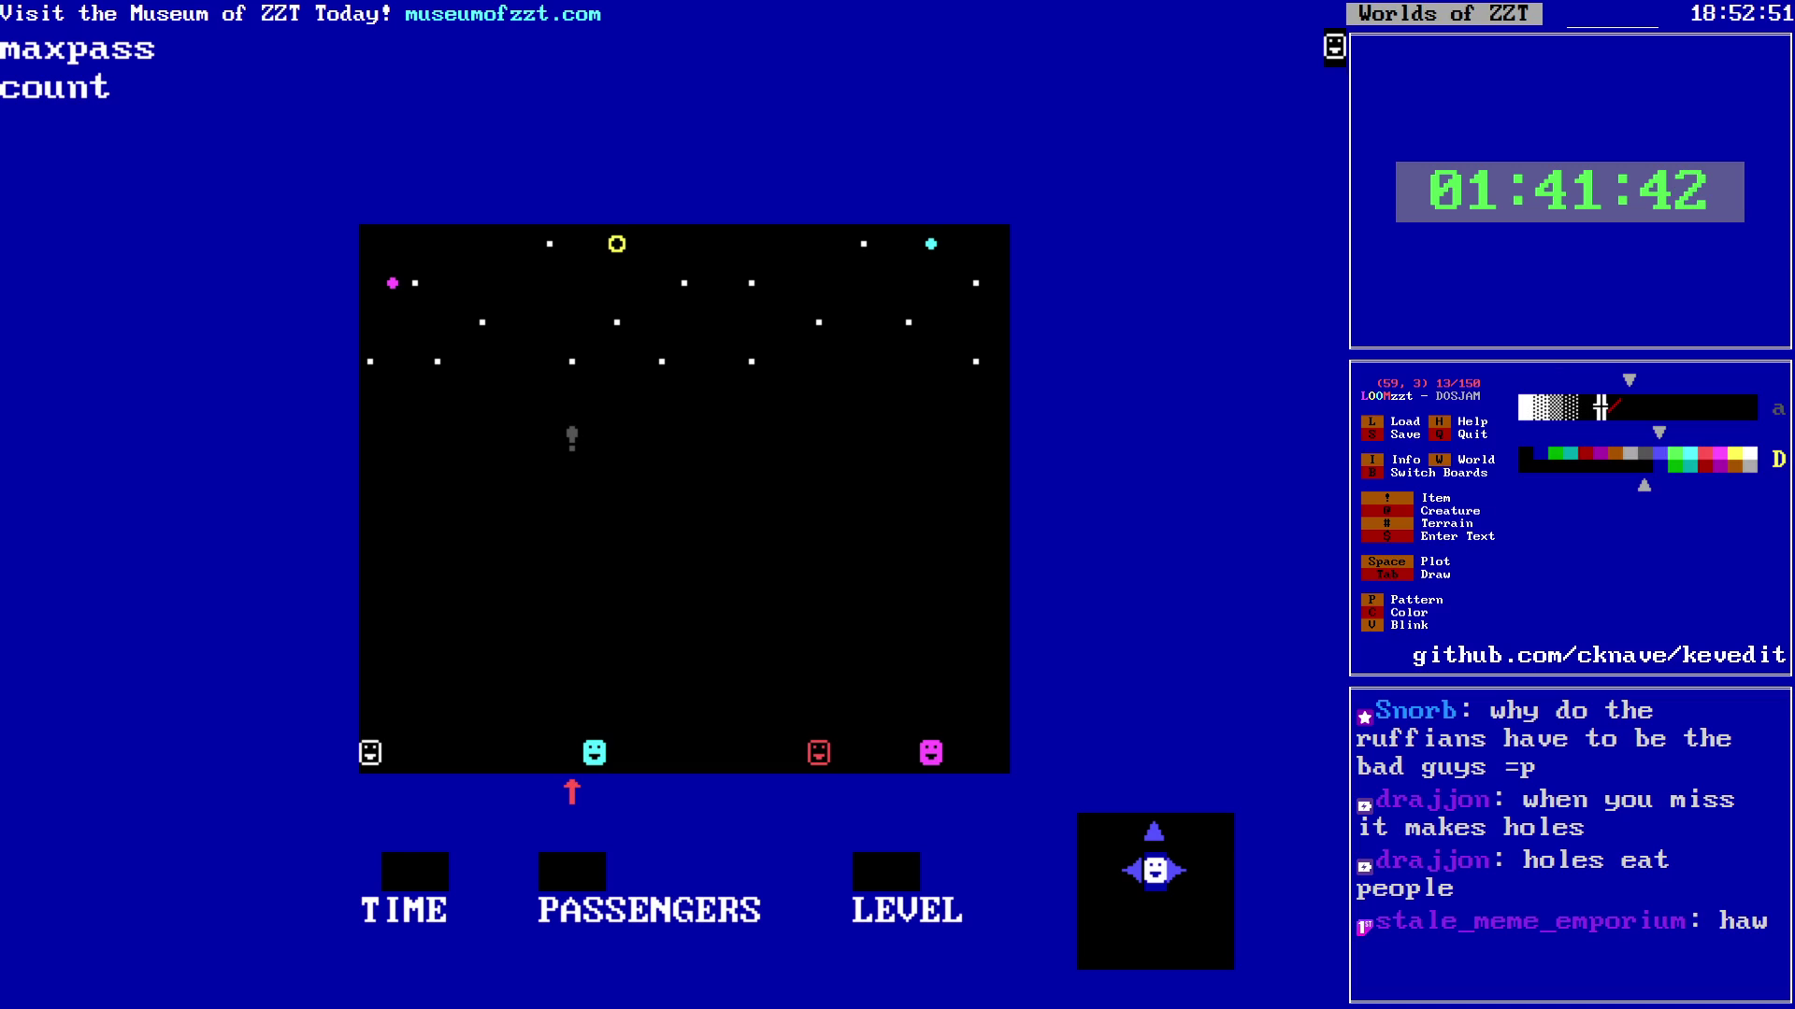
pyautogui.press('Return')
pyautogui.press('Return')
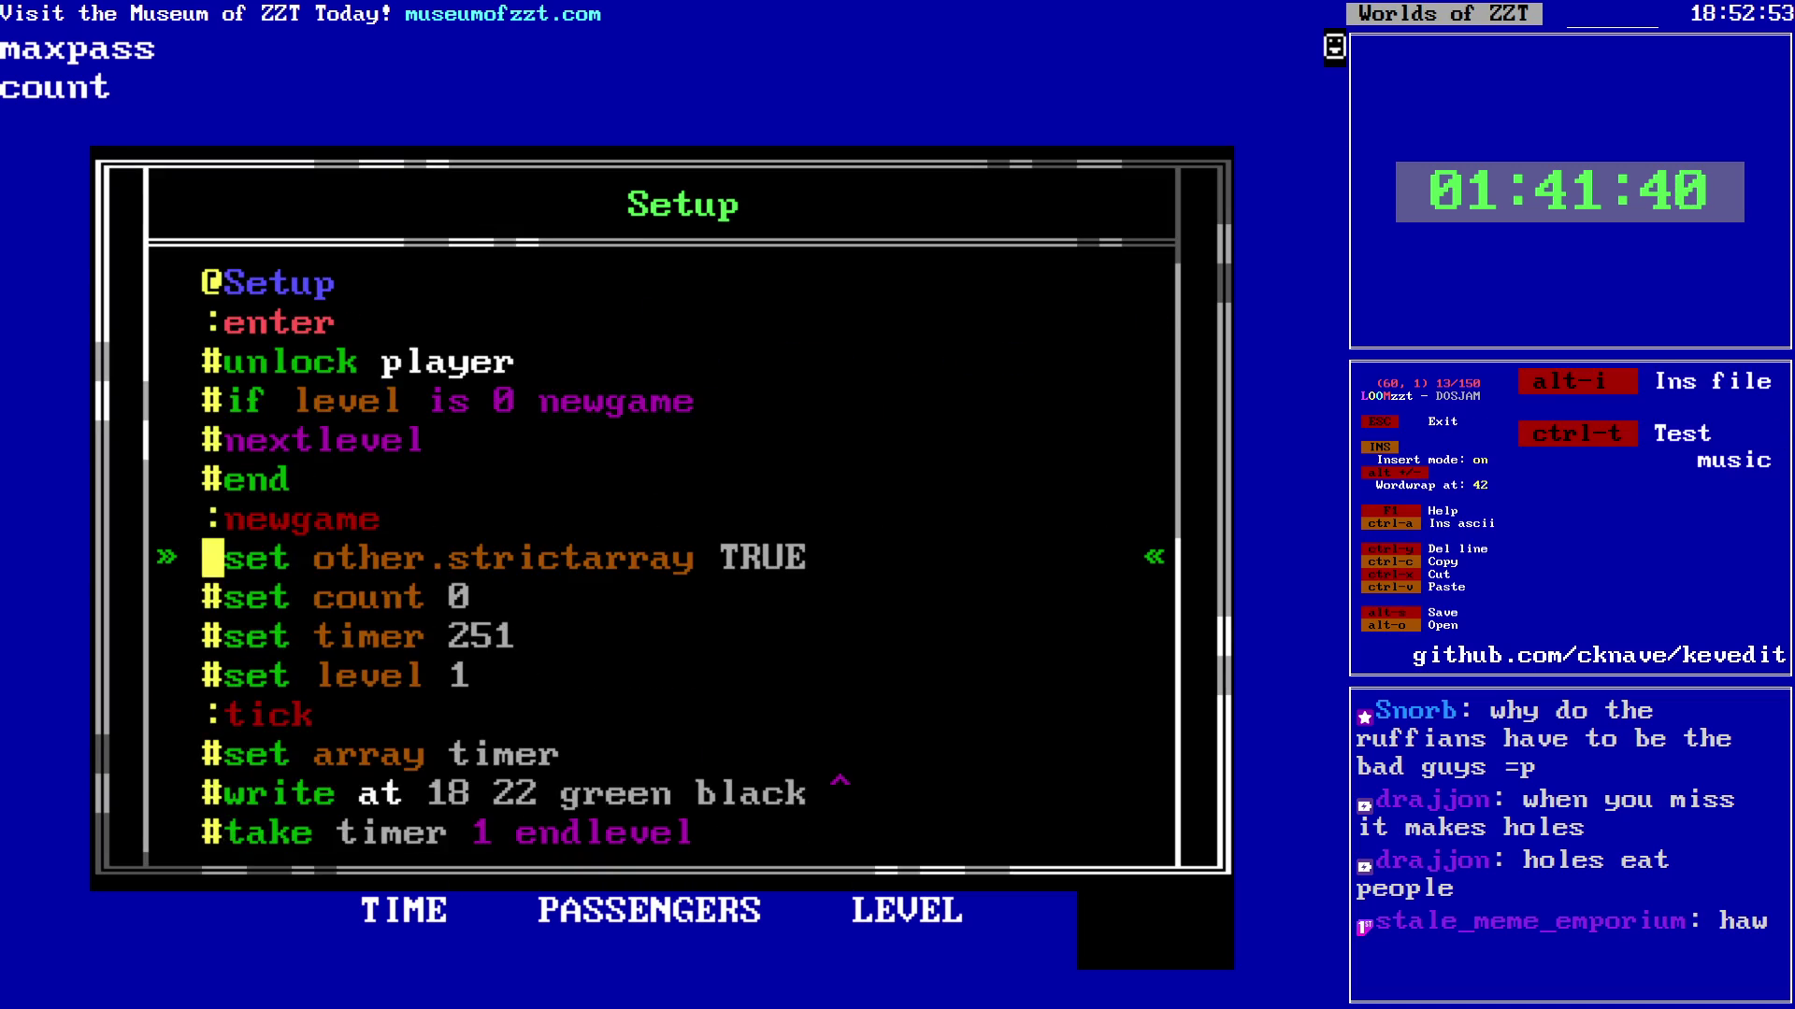
pyautogui.press('Down')
pyautogui.press('Down')
pyautogui.press('Down')
pyautogui.press('Up')
pyautogui.press('Up')
pyautogui.press('Up')
pyautogui.press('Up')
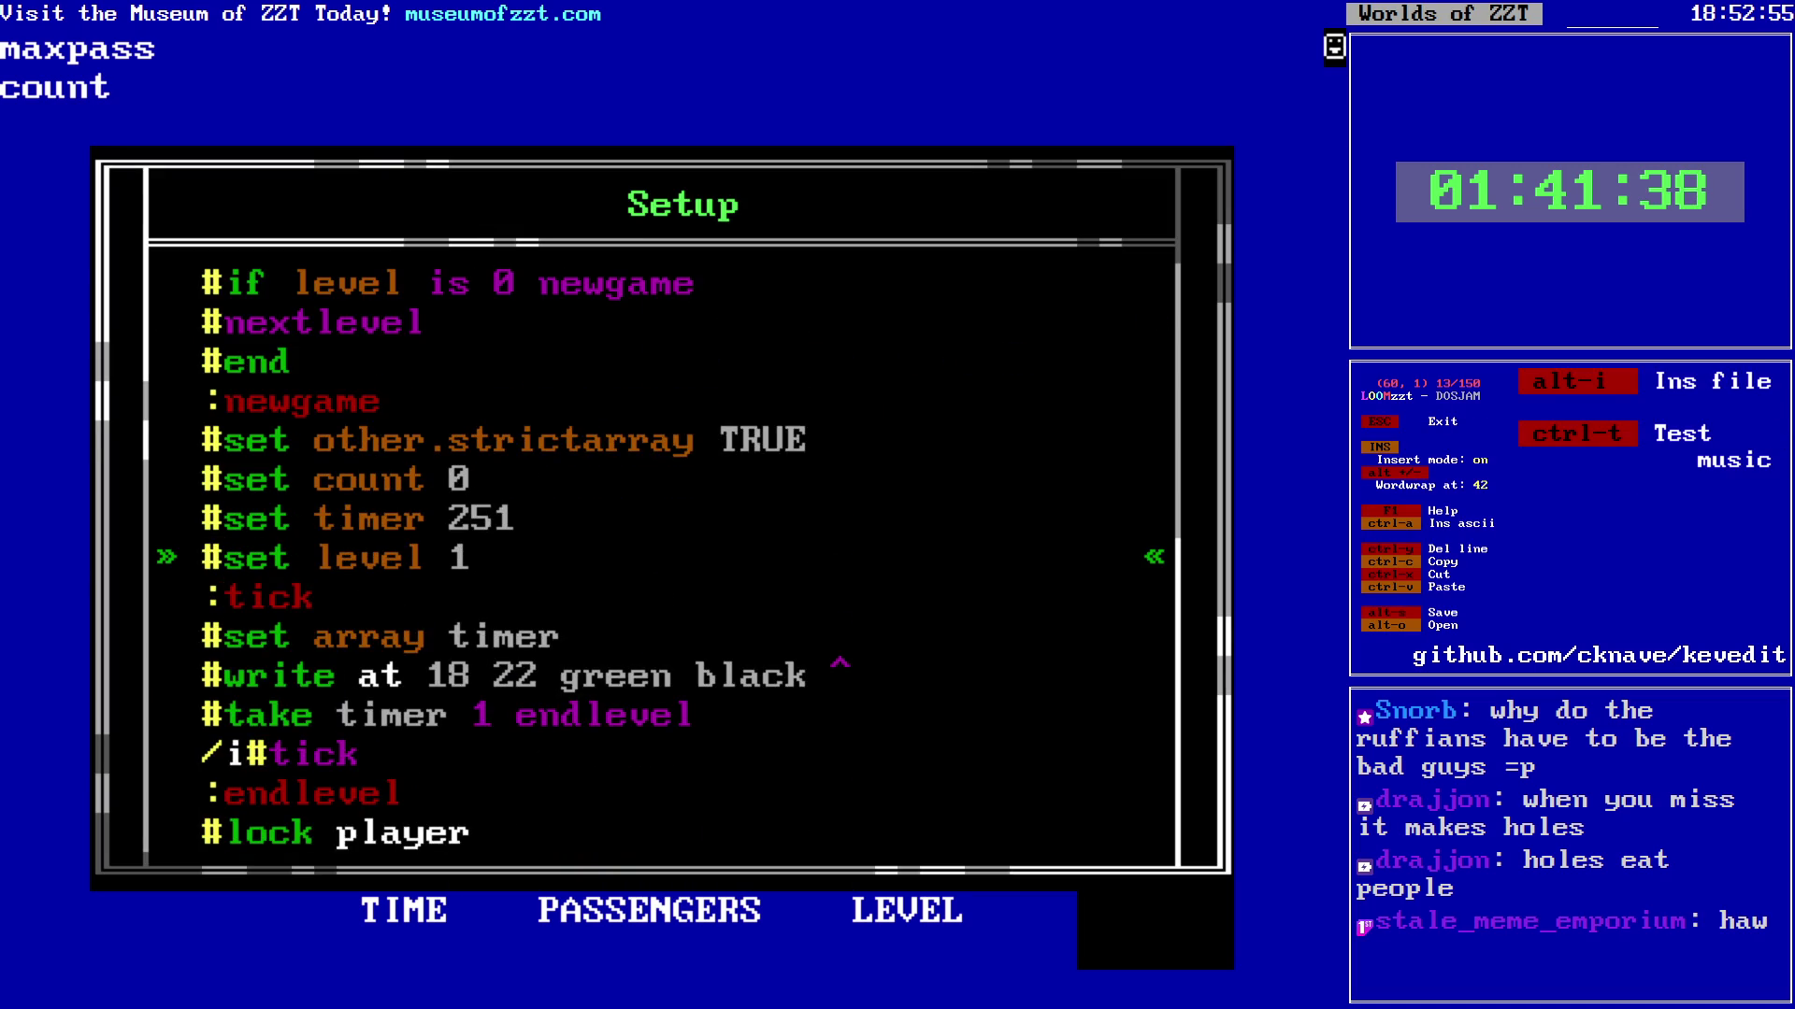
pyautogui.press('Down')
pyautogui.press('Down')
pyautogui.press('Down')
# - Check the board positions of the passenger and level readouts, then reopen the Setup script
pyautogui.press('Down')
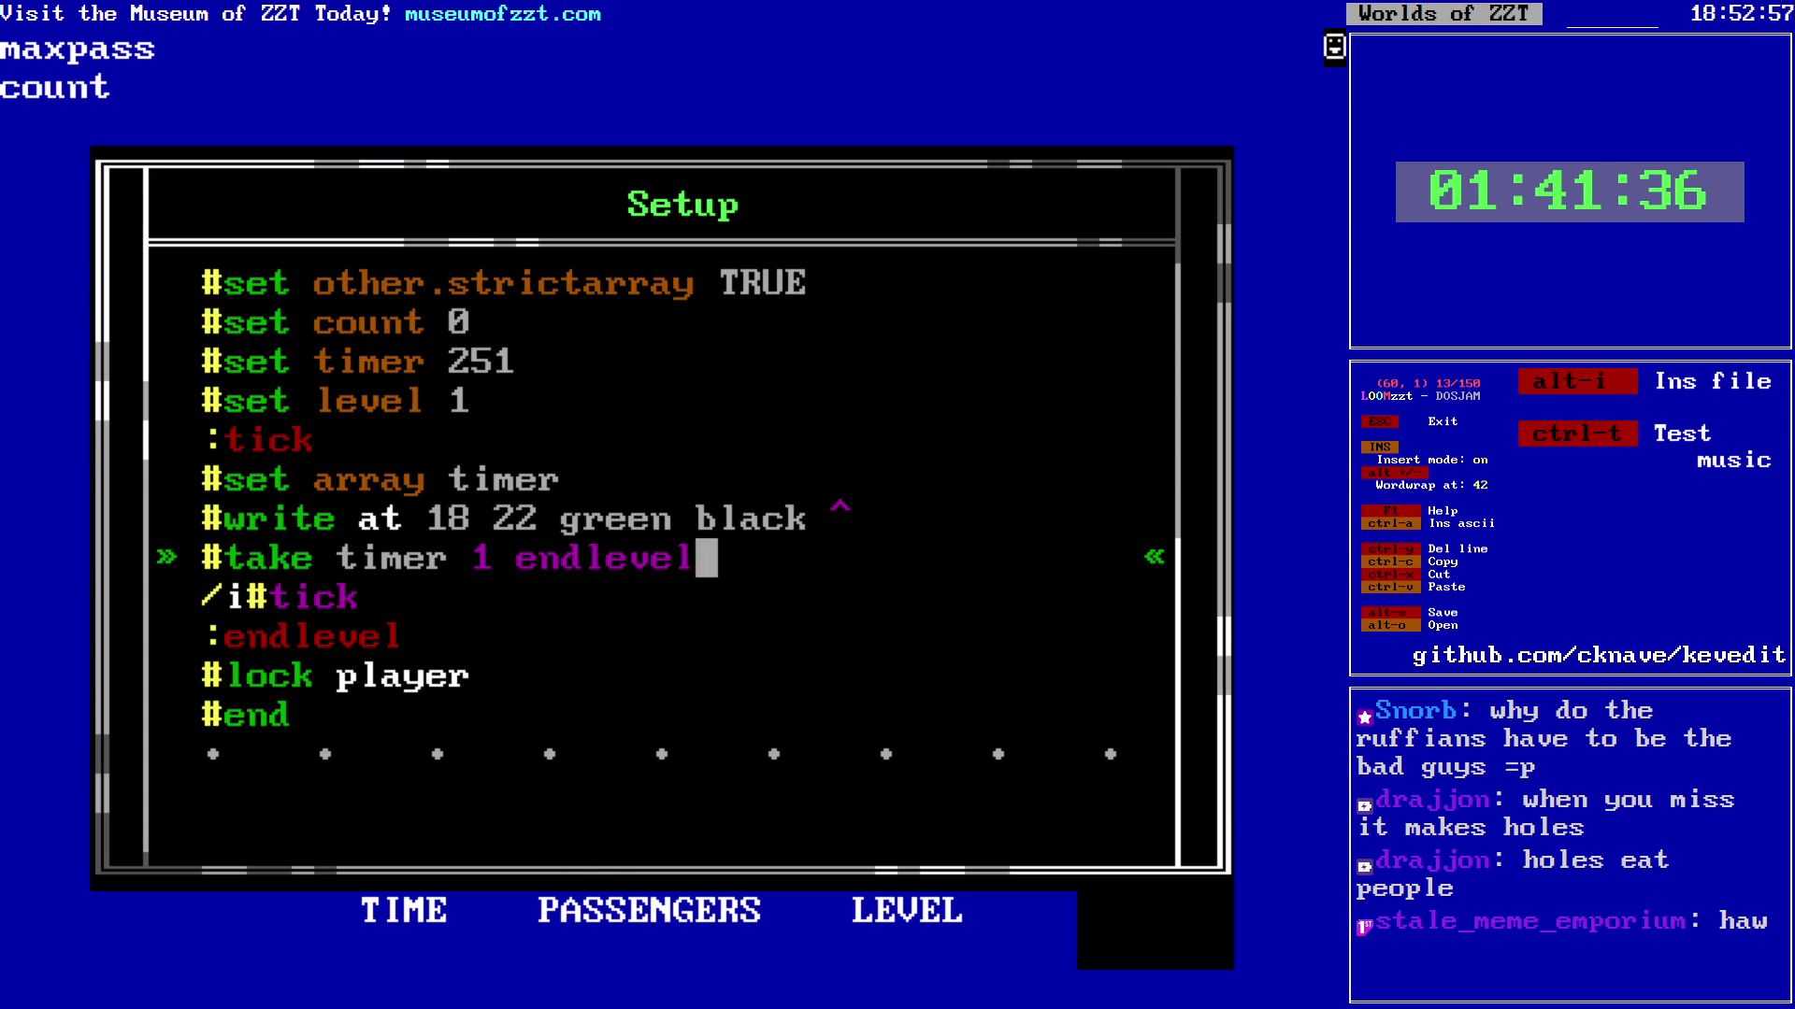
pyautogui.press('Up')
pyautogui.press('End')
pyautogui.press('Return')
pyautogui.write('#write at')
pyautogui.press('Escape')
pyautogui.press('Left')
pyautogui.press('Left')
pyautogui.press('Left')
pyautogui.press('Down')
pyautogui.press('Down')
pyautogui.press('Down')
pyautogui.press('Right')
pyautogui.press('Right')
pyautogui.press('Right')
pyautogui.press('Right')
pyautogui.press('Right')
pyautogui.press('Right')
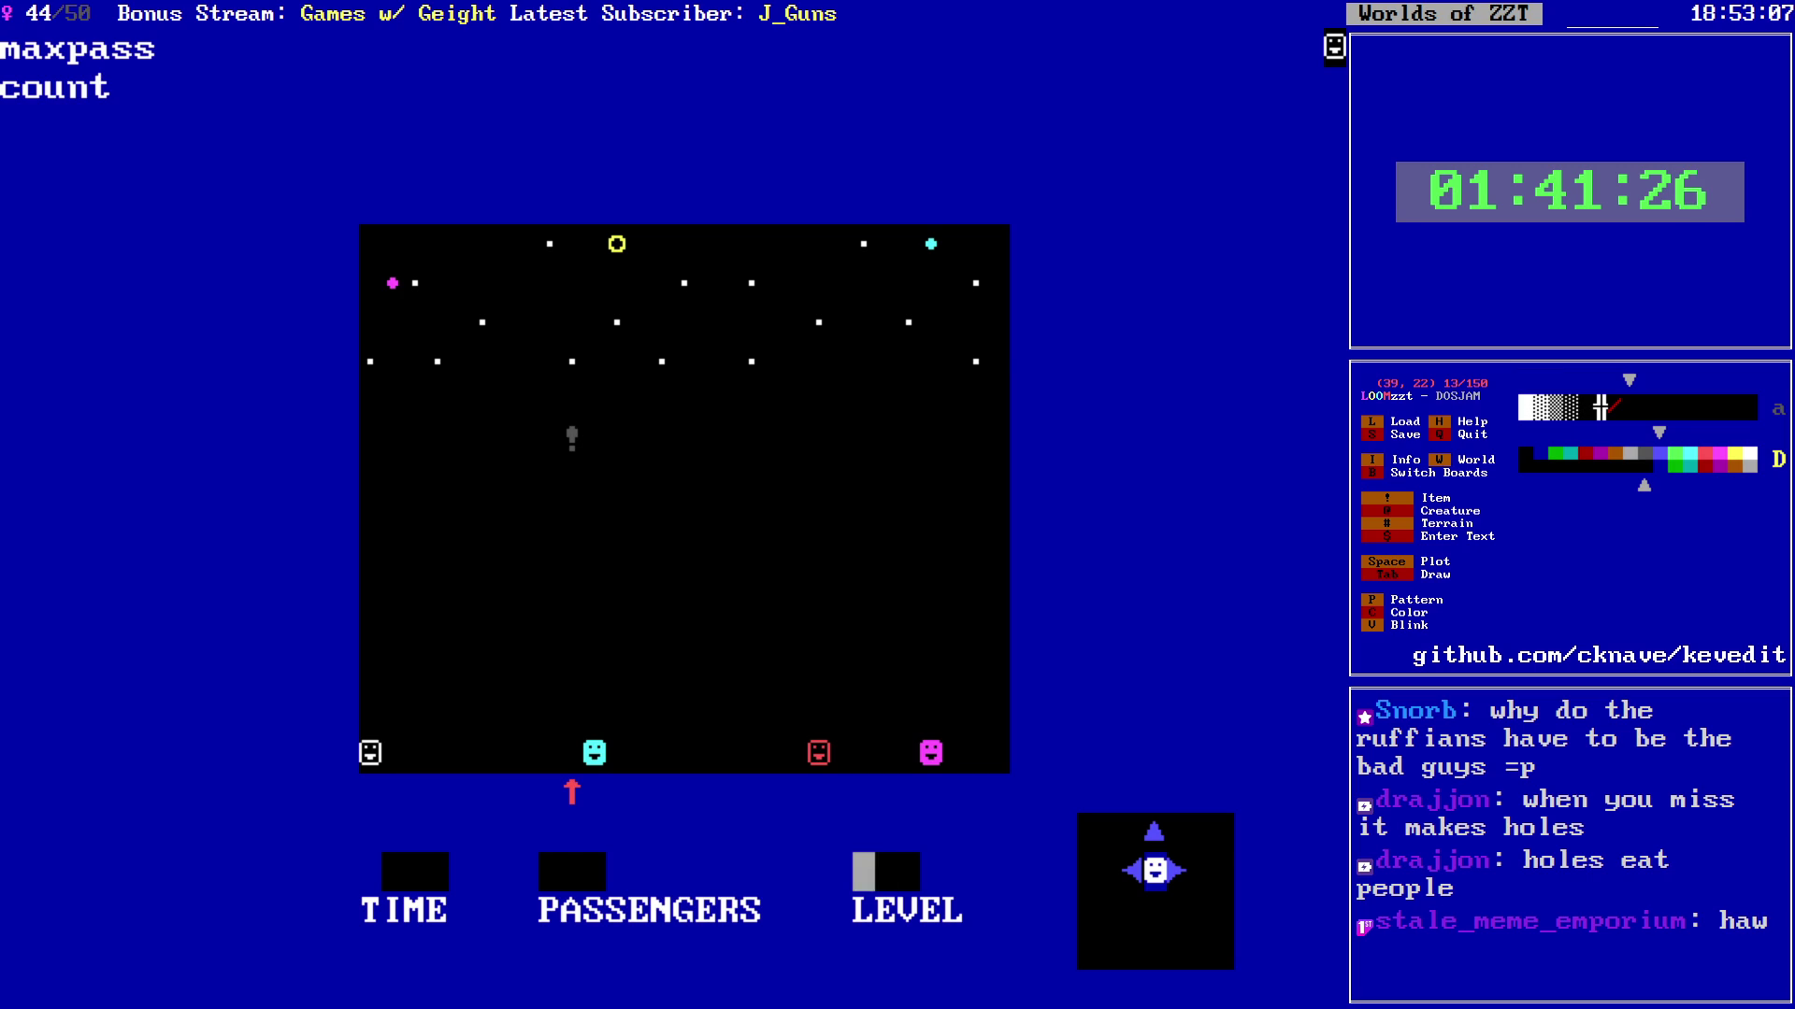
pyautogui.press('Right')
pyautogui.press('Right')
pyautogui.press('Right')
pyautogui.press('Up')
pyautogui.press('Up')
pyautogui.press('Up')
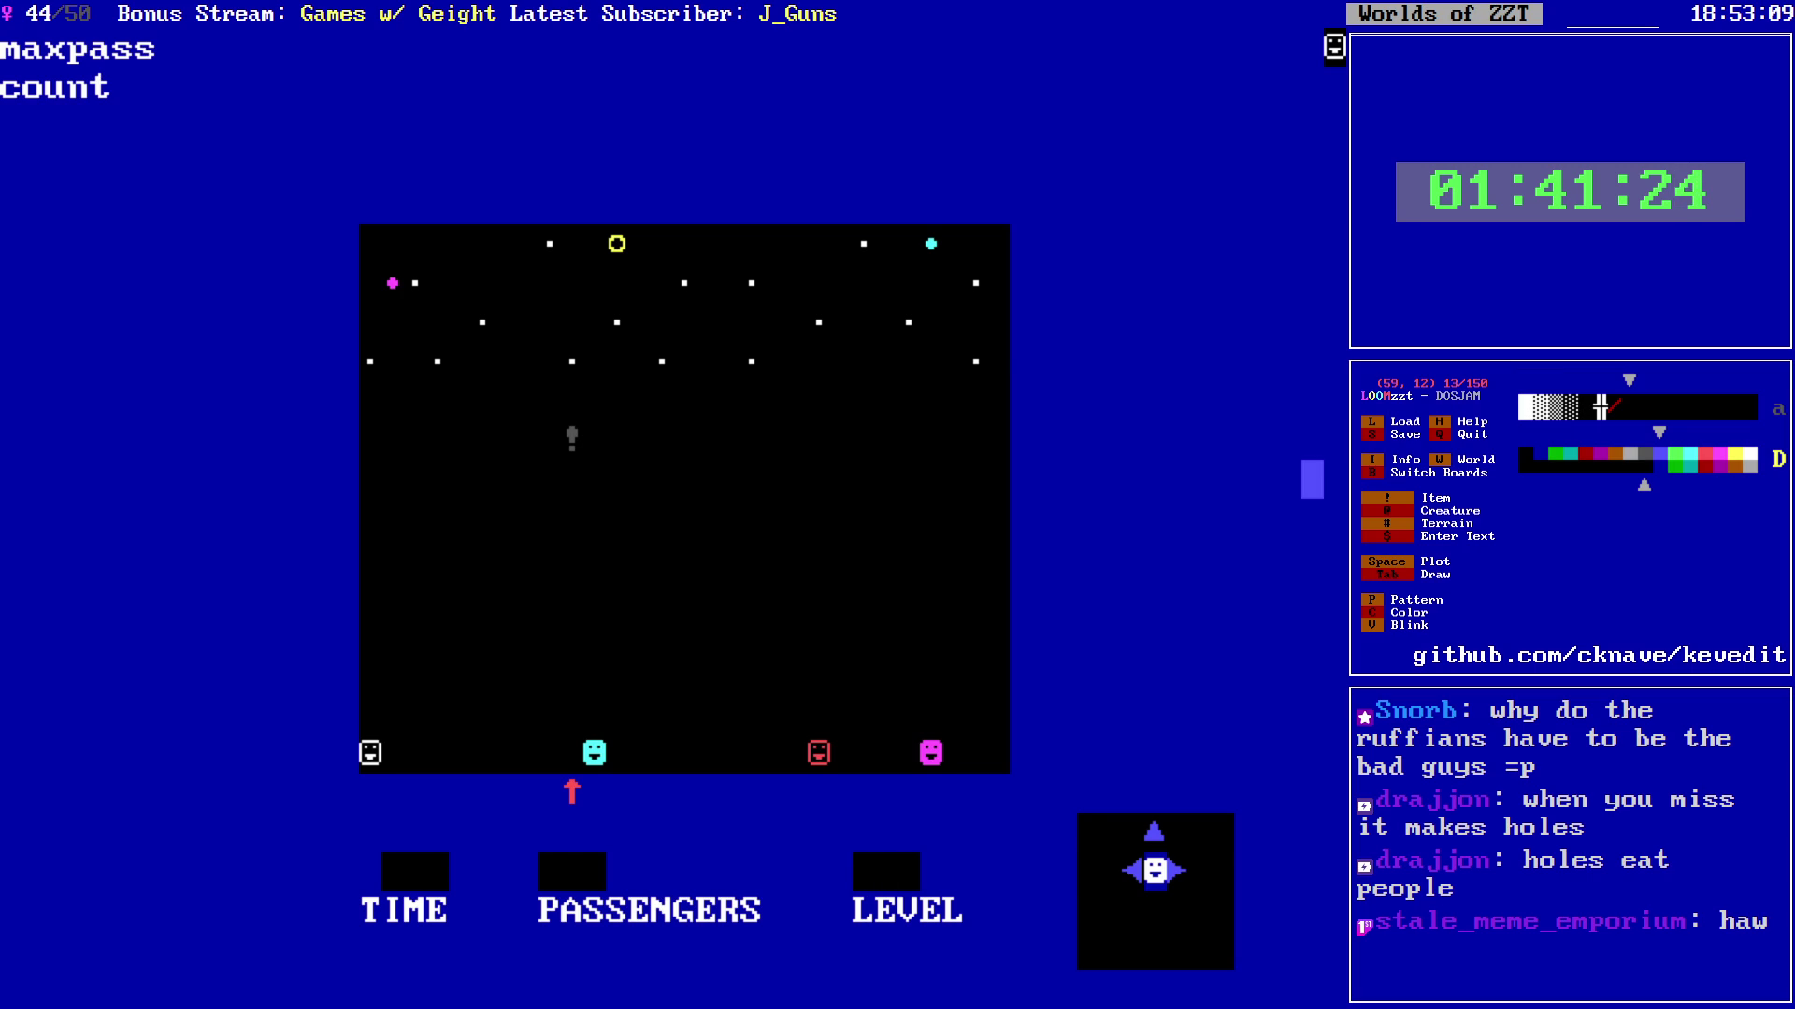
pyautogui.press('Return')
pyautogui.press('Down')
pyautogui.press('Down')
pyautogui.press('Down')
pyautogui.press('Up')
pyautogui.press('Up')
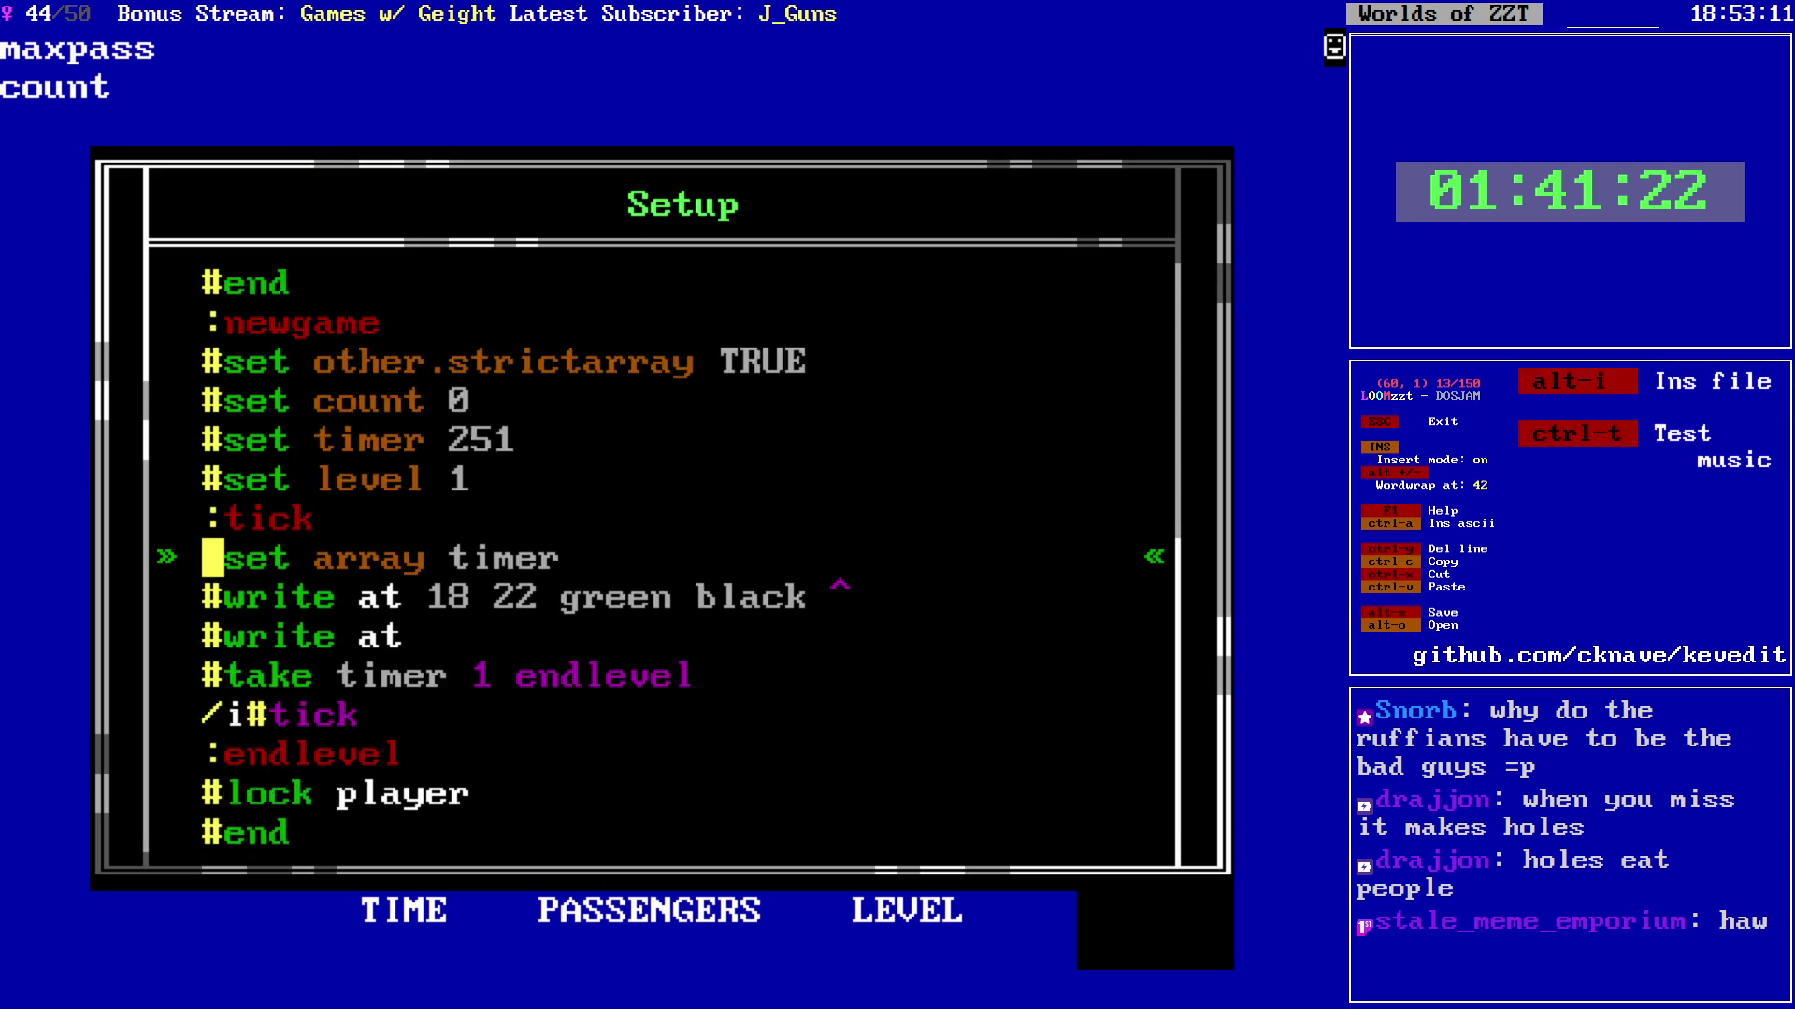
pyautogui.press('Down')
pyautogui.press('Down')
# - Complete '#write at 25 22 green black ^' and add a '#write at 39 22' line
pyautogui.write('25')
pyautogui.press('Return')
pyautogui.write('#write at 39')
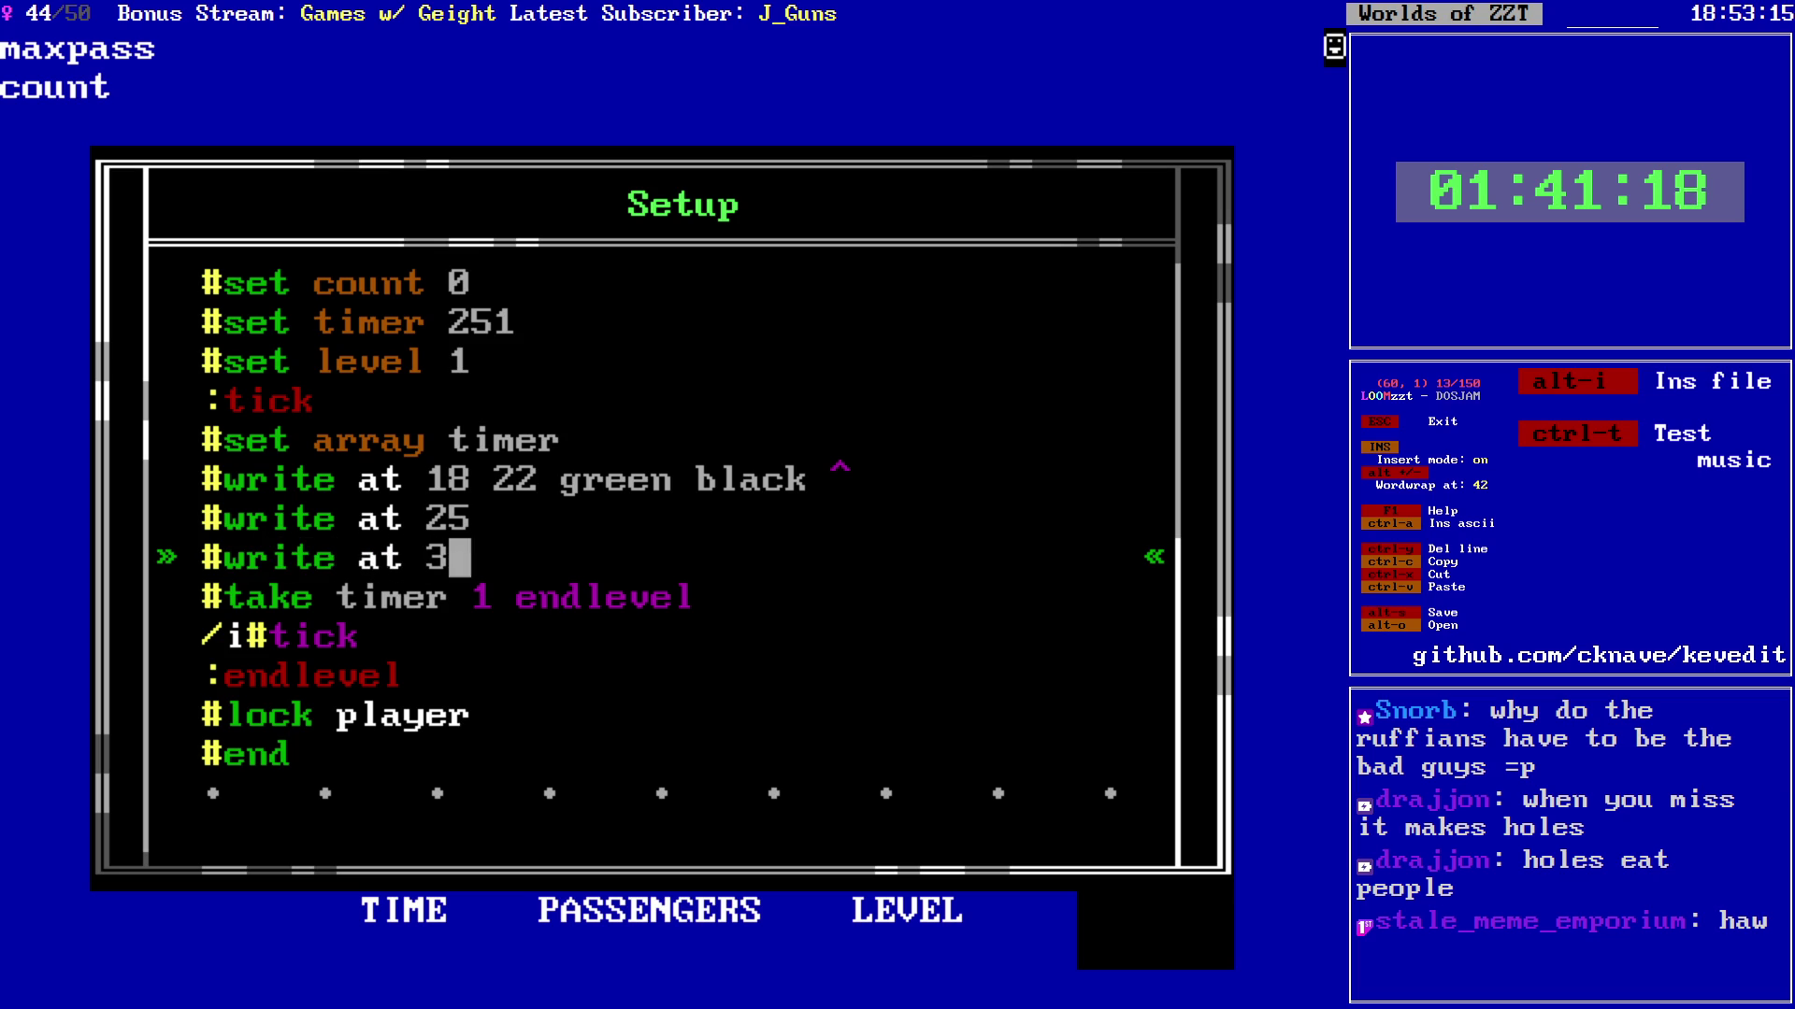
pyautogui.press('Up')
pyautogui.write('22')
pyautogui.press('Down')
pyautogui.write('22')
pyautogui.press('Up')
pyautogui.write('green black')
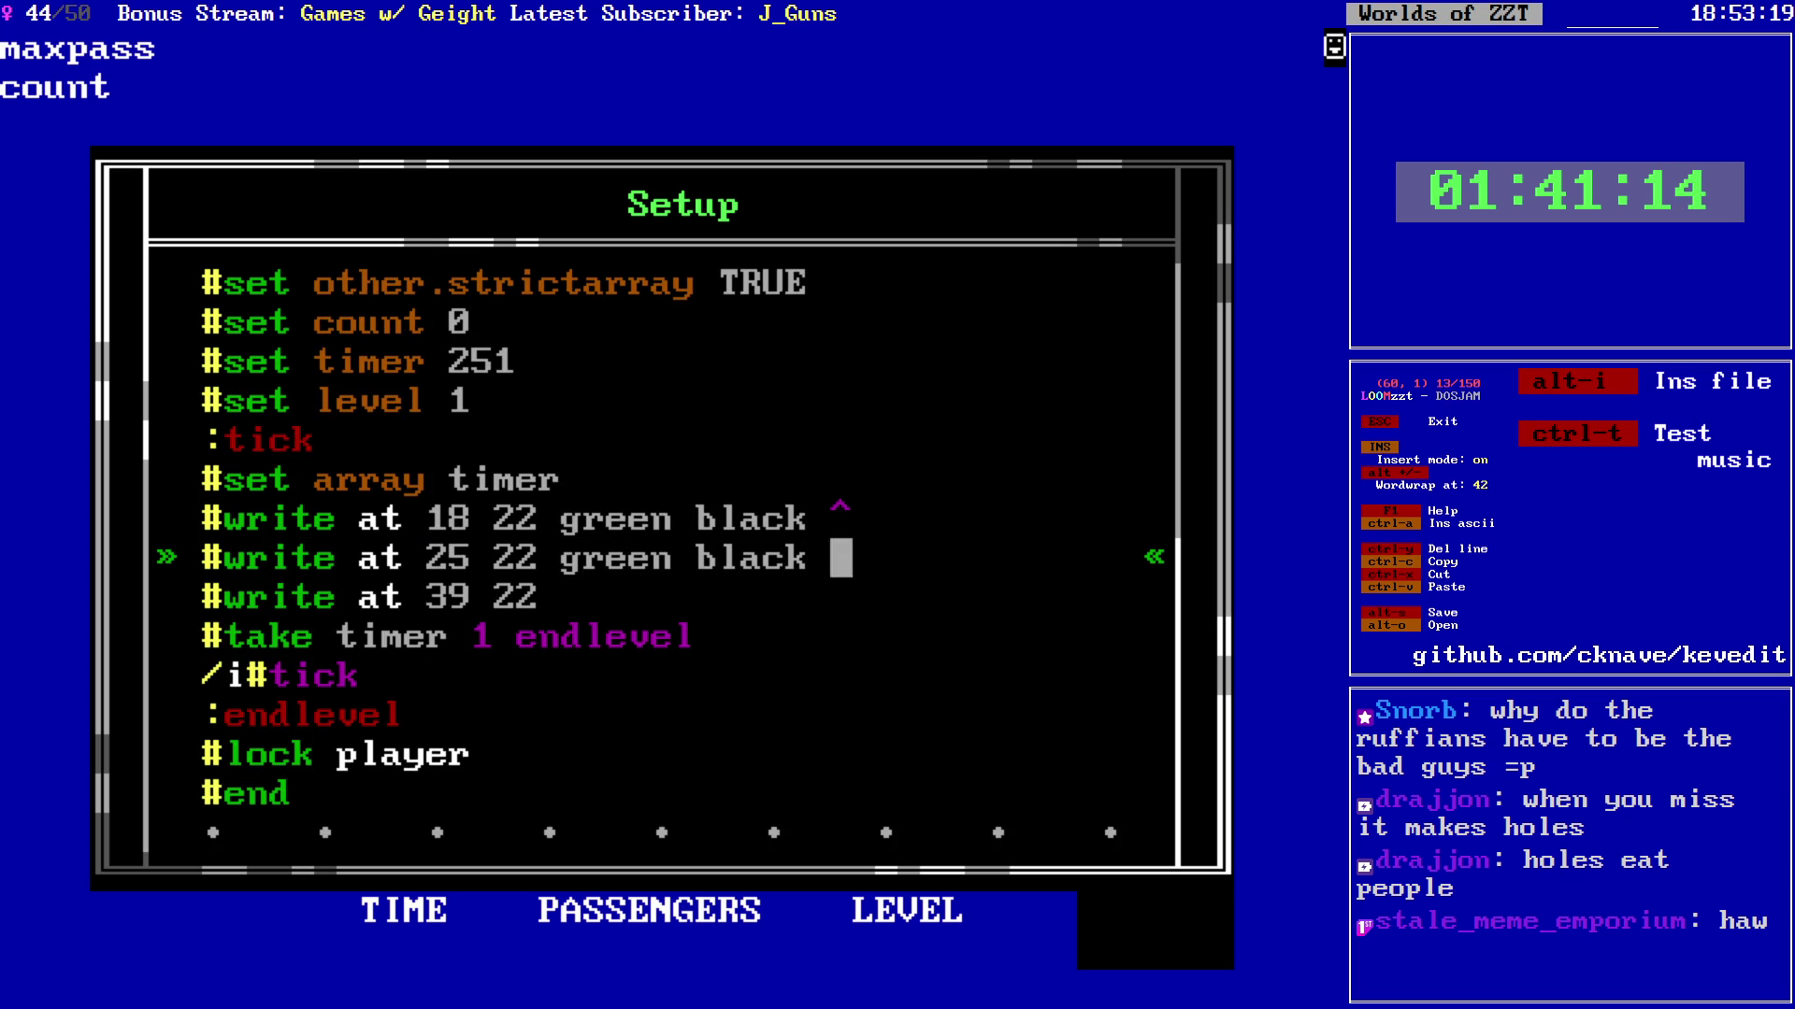
pyautogui.write(' ^')
# - Add a '#set array count' line, copied from the '#set array timer' line
pyautogui.press('Up')
pyautogui.press('Up')
pyautogui.press('Down')
pyautogui.press('Return')
pyautogui.write('#set array timer')
pyautogui.press('BackSpace')
pyautogui.press('BackSpace')
pyautogui.press('BackSpace')
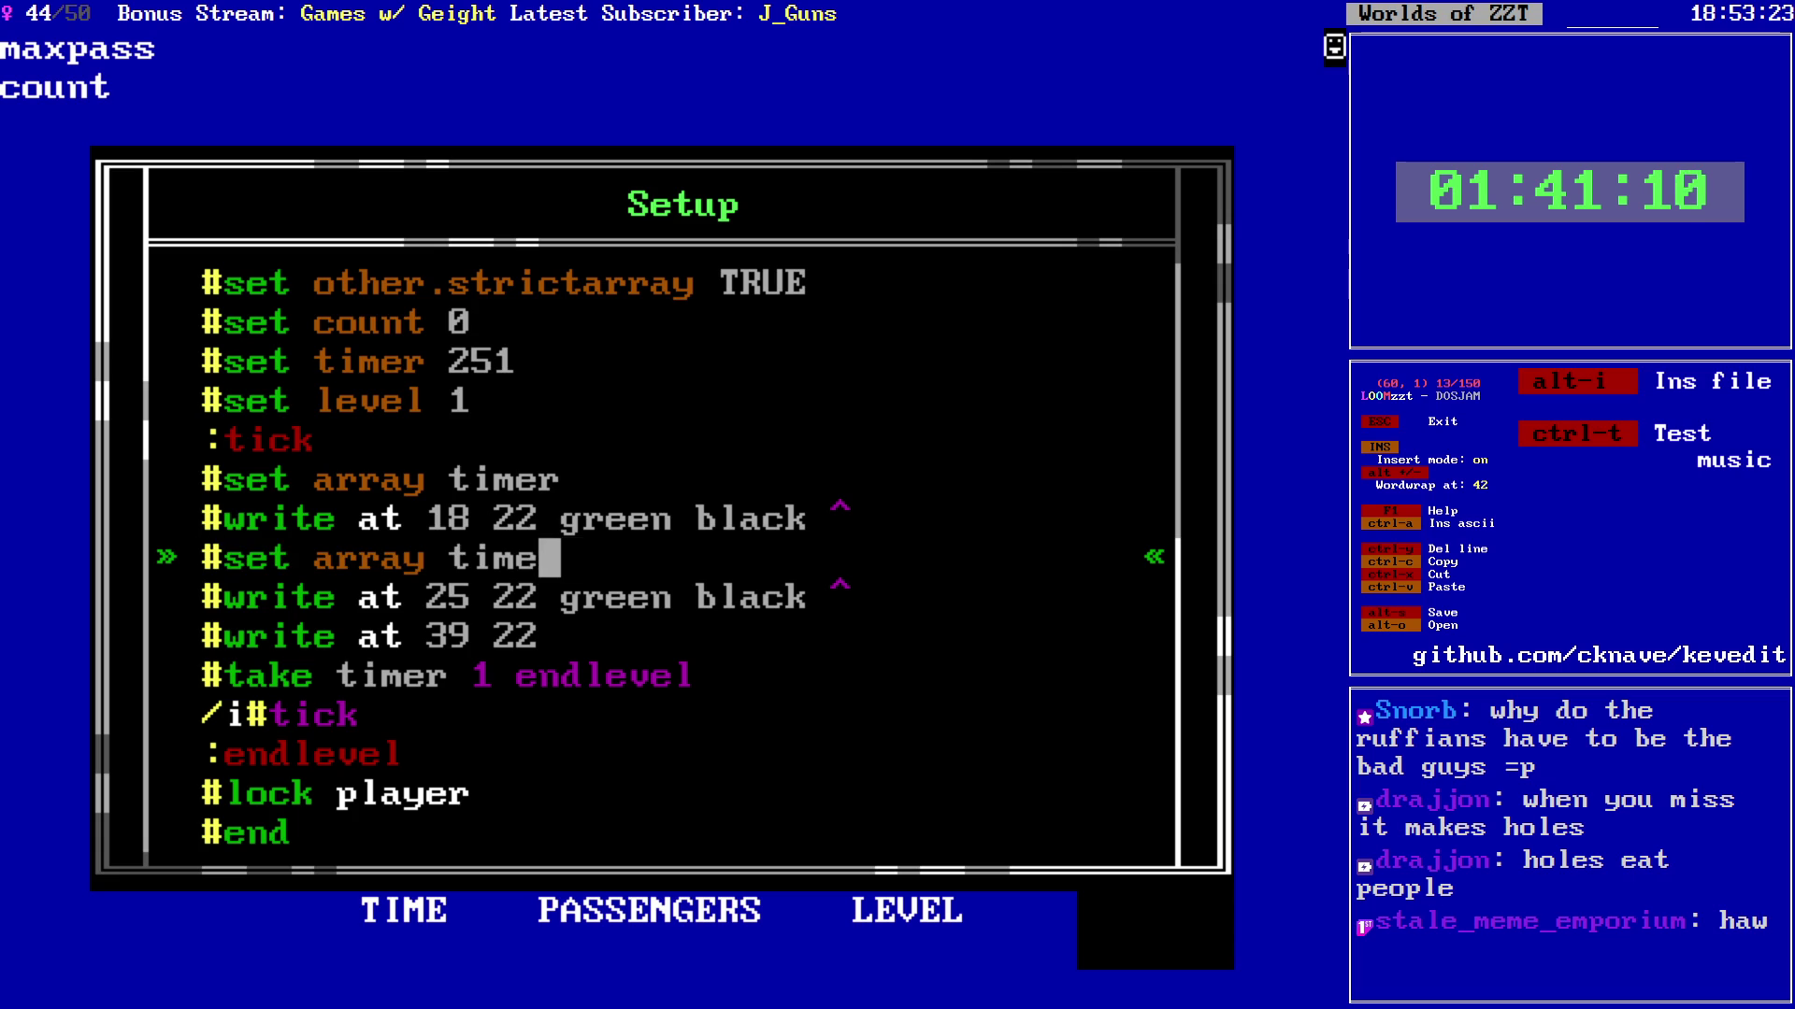
pyautogui.write('passengers')
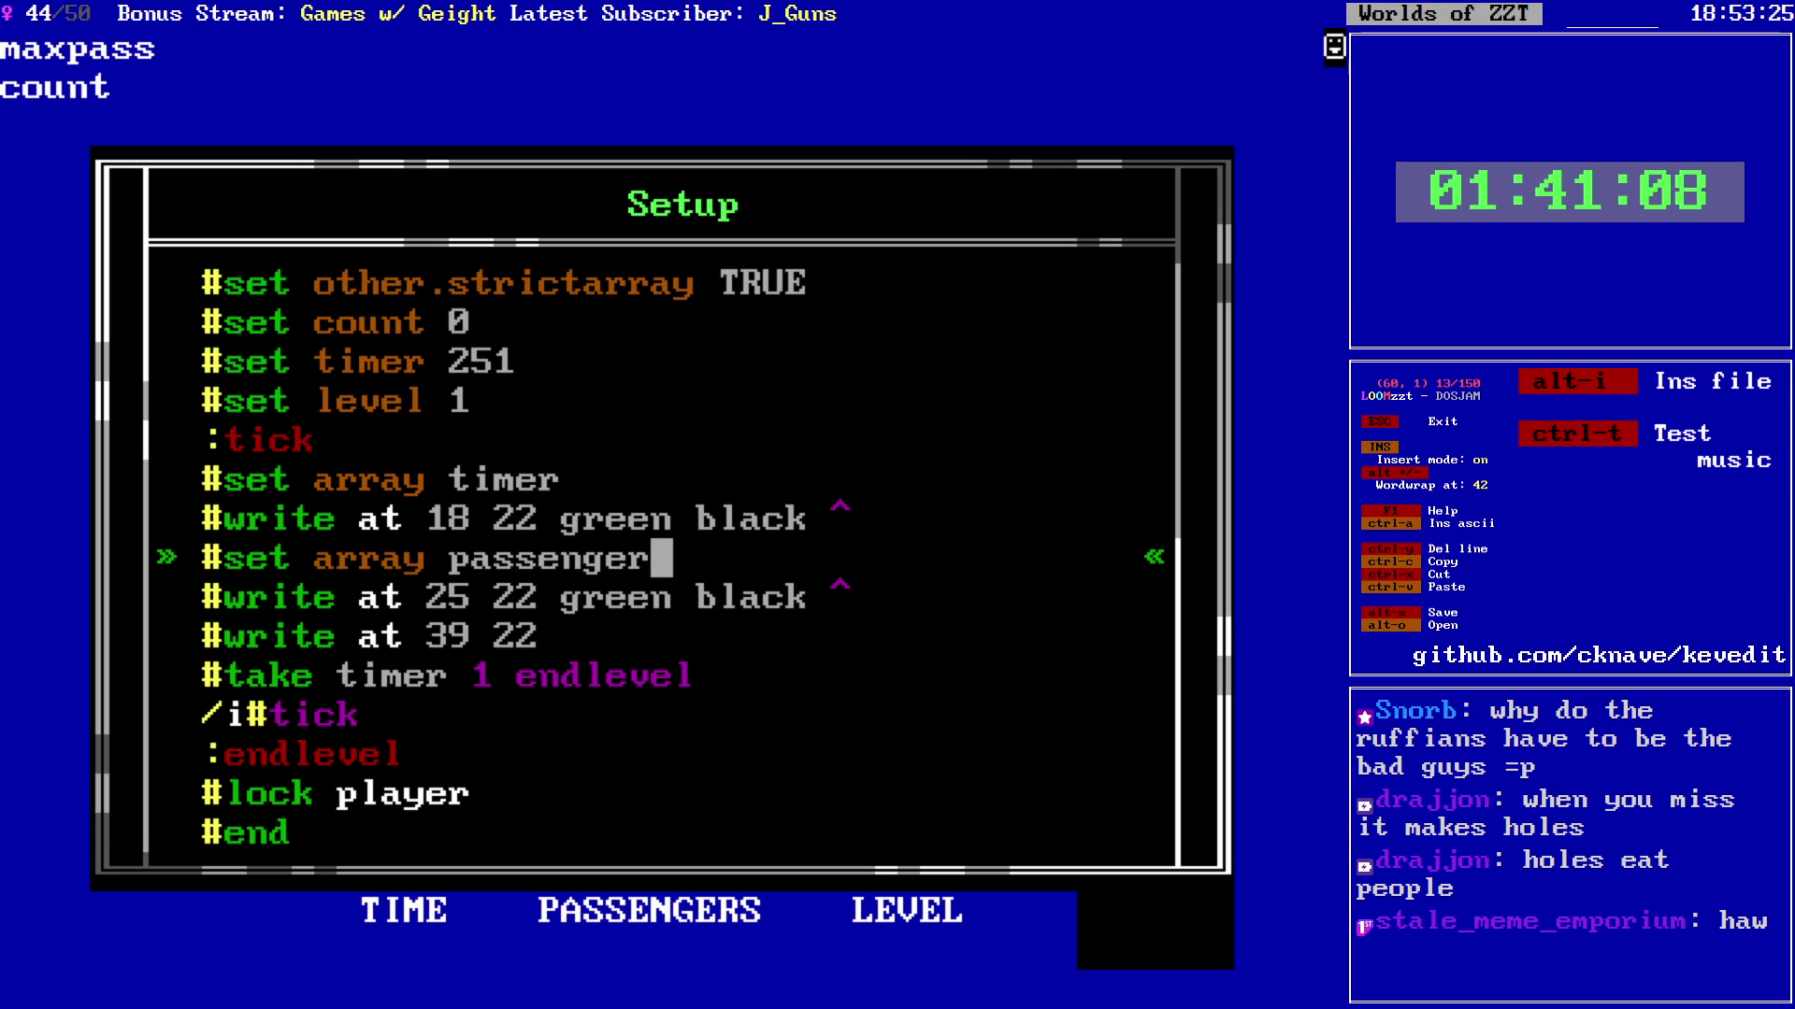
pyautogui.press('Down')
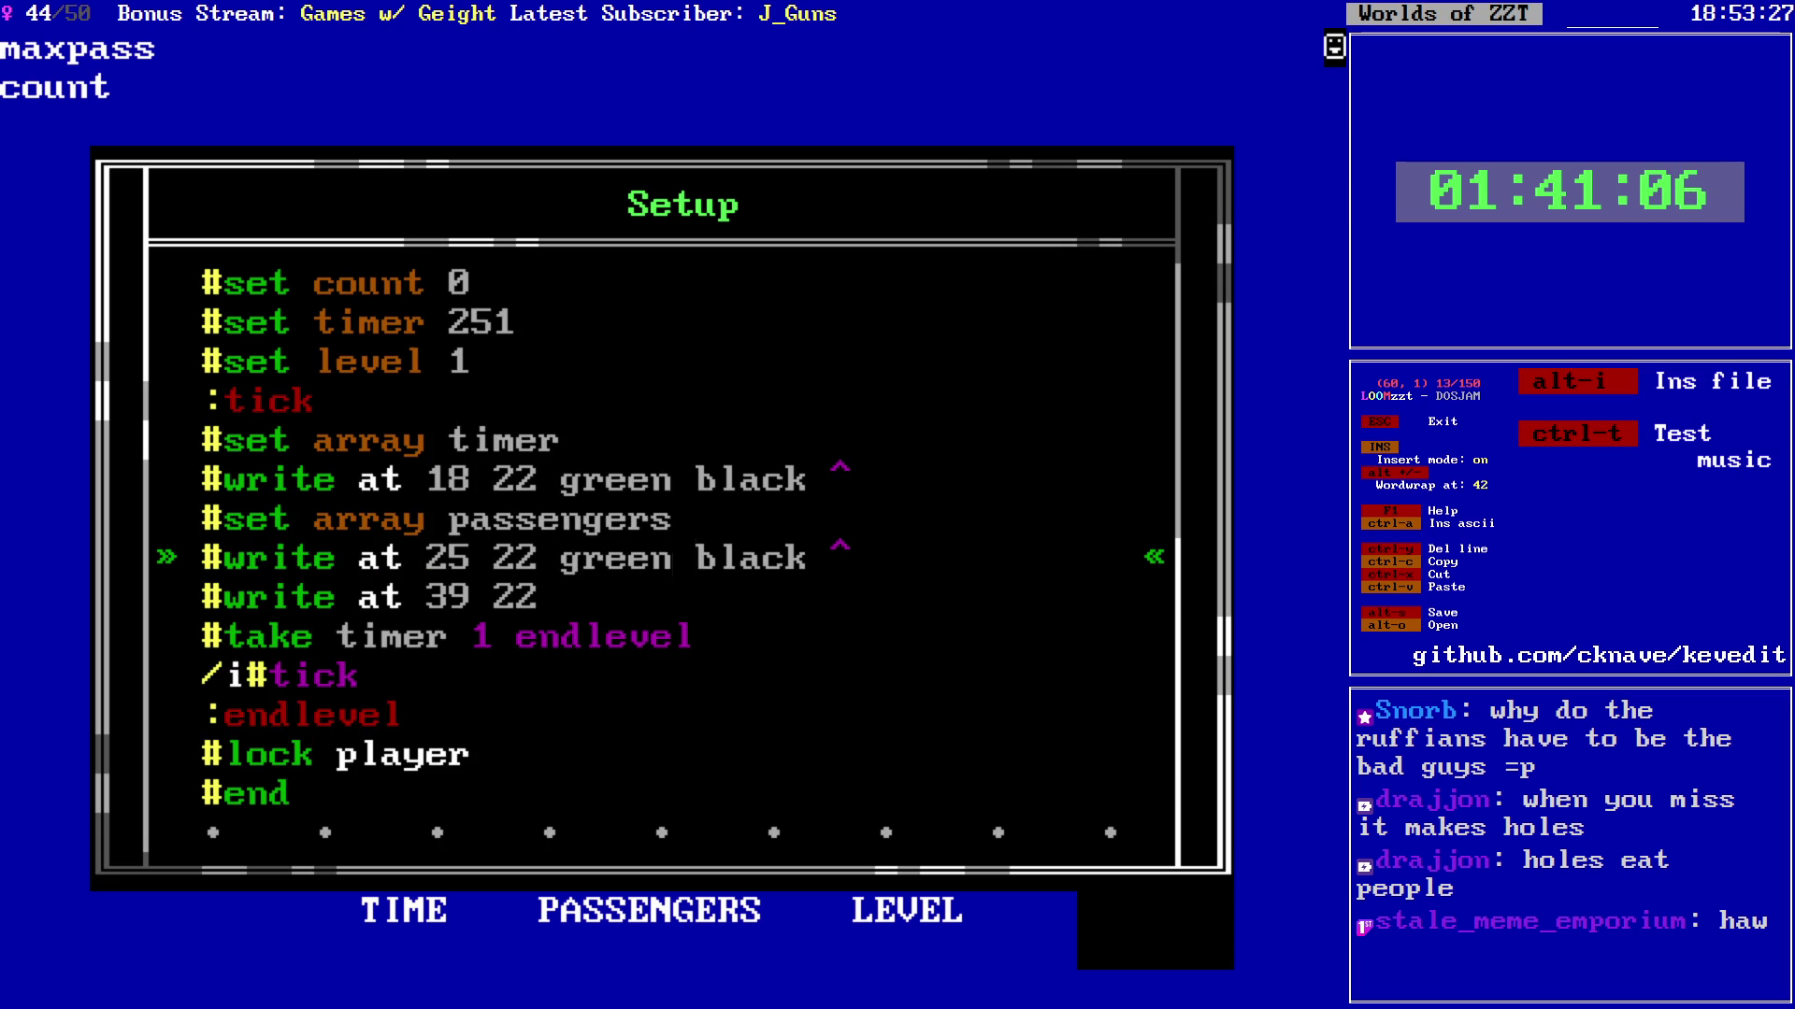
pyautogui.press('Up')
pyautogui.press('BackSpace')
pyautogui.press('BackSpace')
pyautogui.press('BackSpace')
pyautogui.press('BackSpace')
pyautogui.write('count')
# - Add a '#set array level' line below the 25 22 write line
pyautogui.press('Down')
pyautogui.press('End')
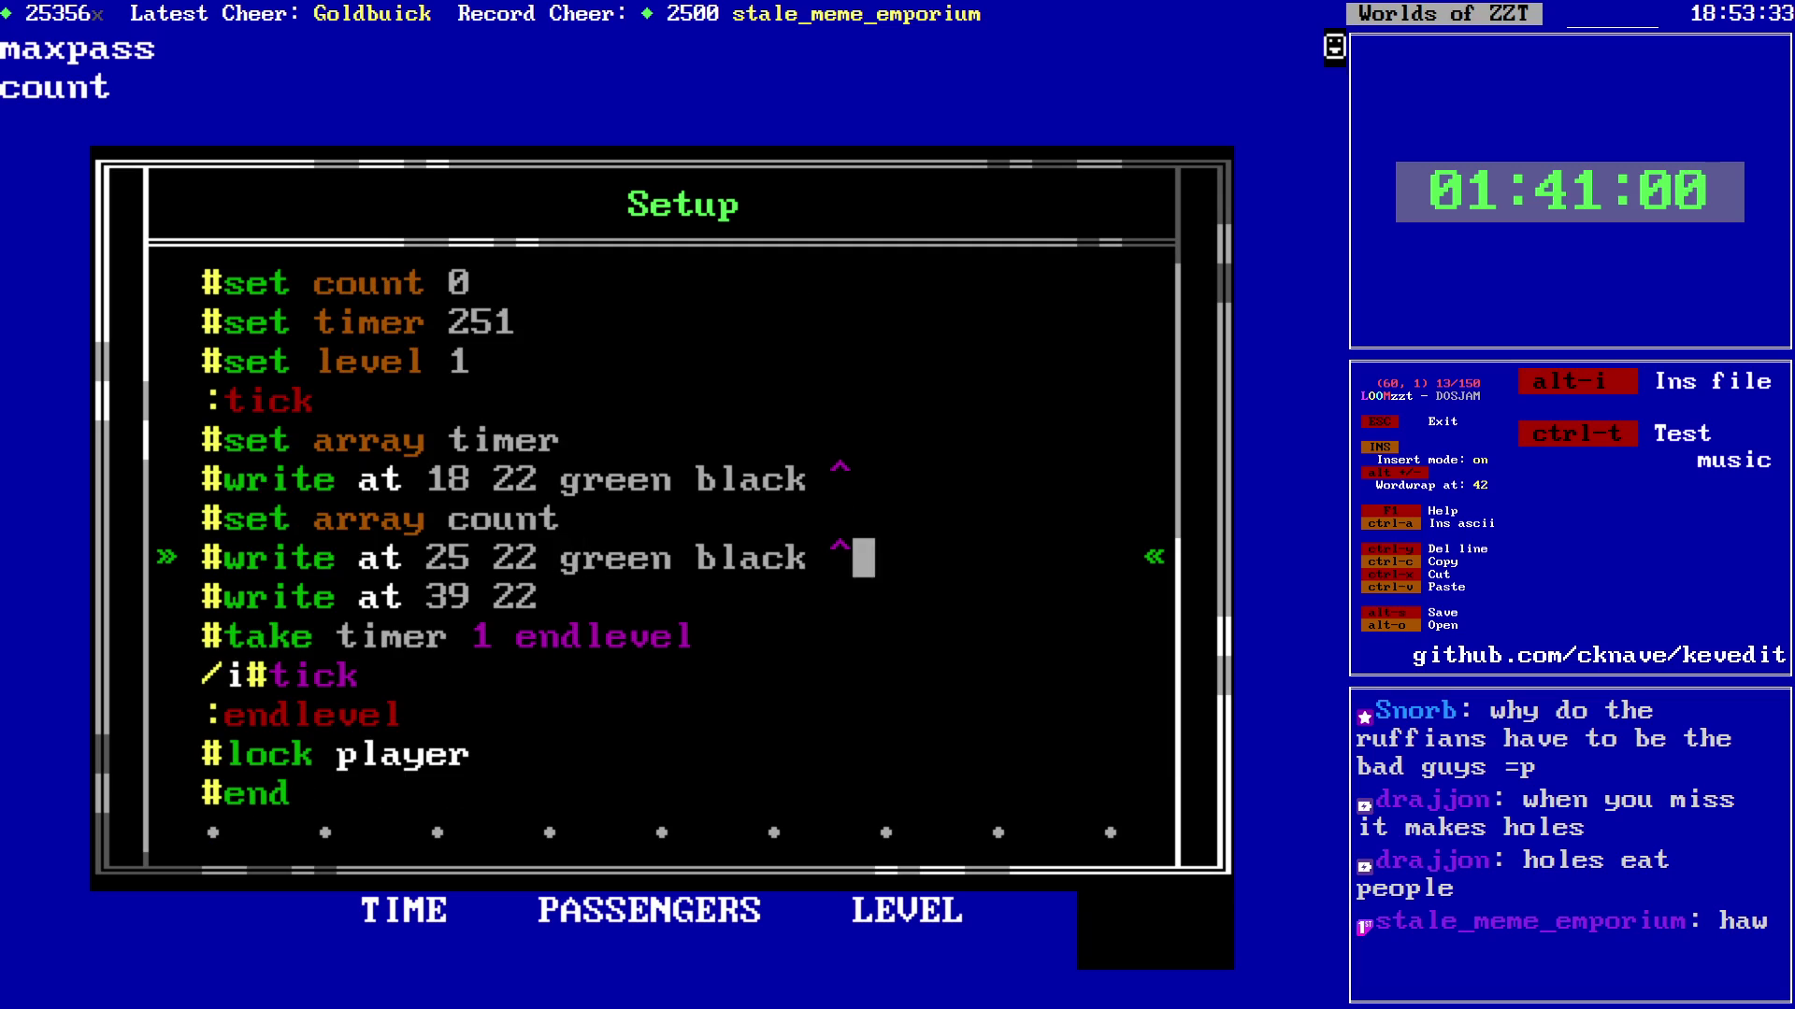
pyautogui.press('Down')
pyautogui.press('Up')
pyautogui.press('Up')
pyautogui.press('Down')
pyautogui.press('Home')
pyautogui.press('End')
pyautogui.press('Return')
pyautogui.write('#set array count')
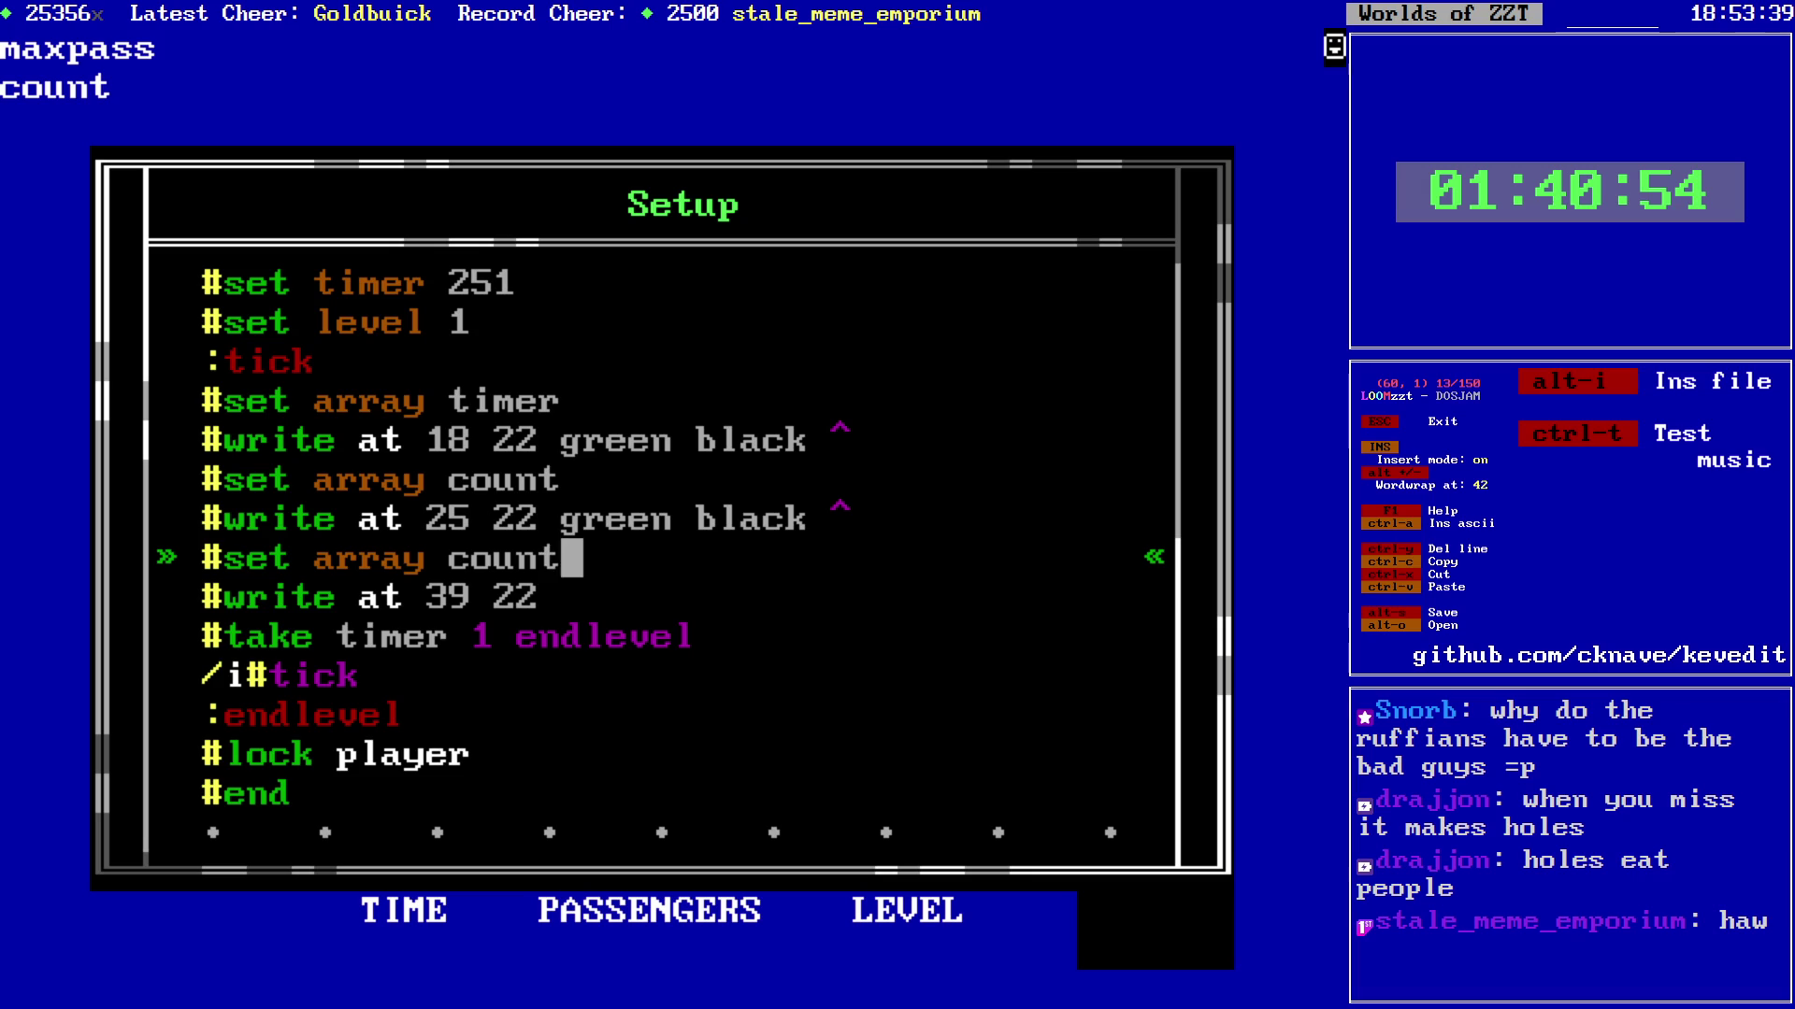
pyautogui.press('BackSpace')
pyautogui.press('BackSpace')
pyautogui.press('BackSpace')
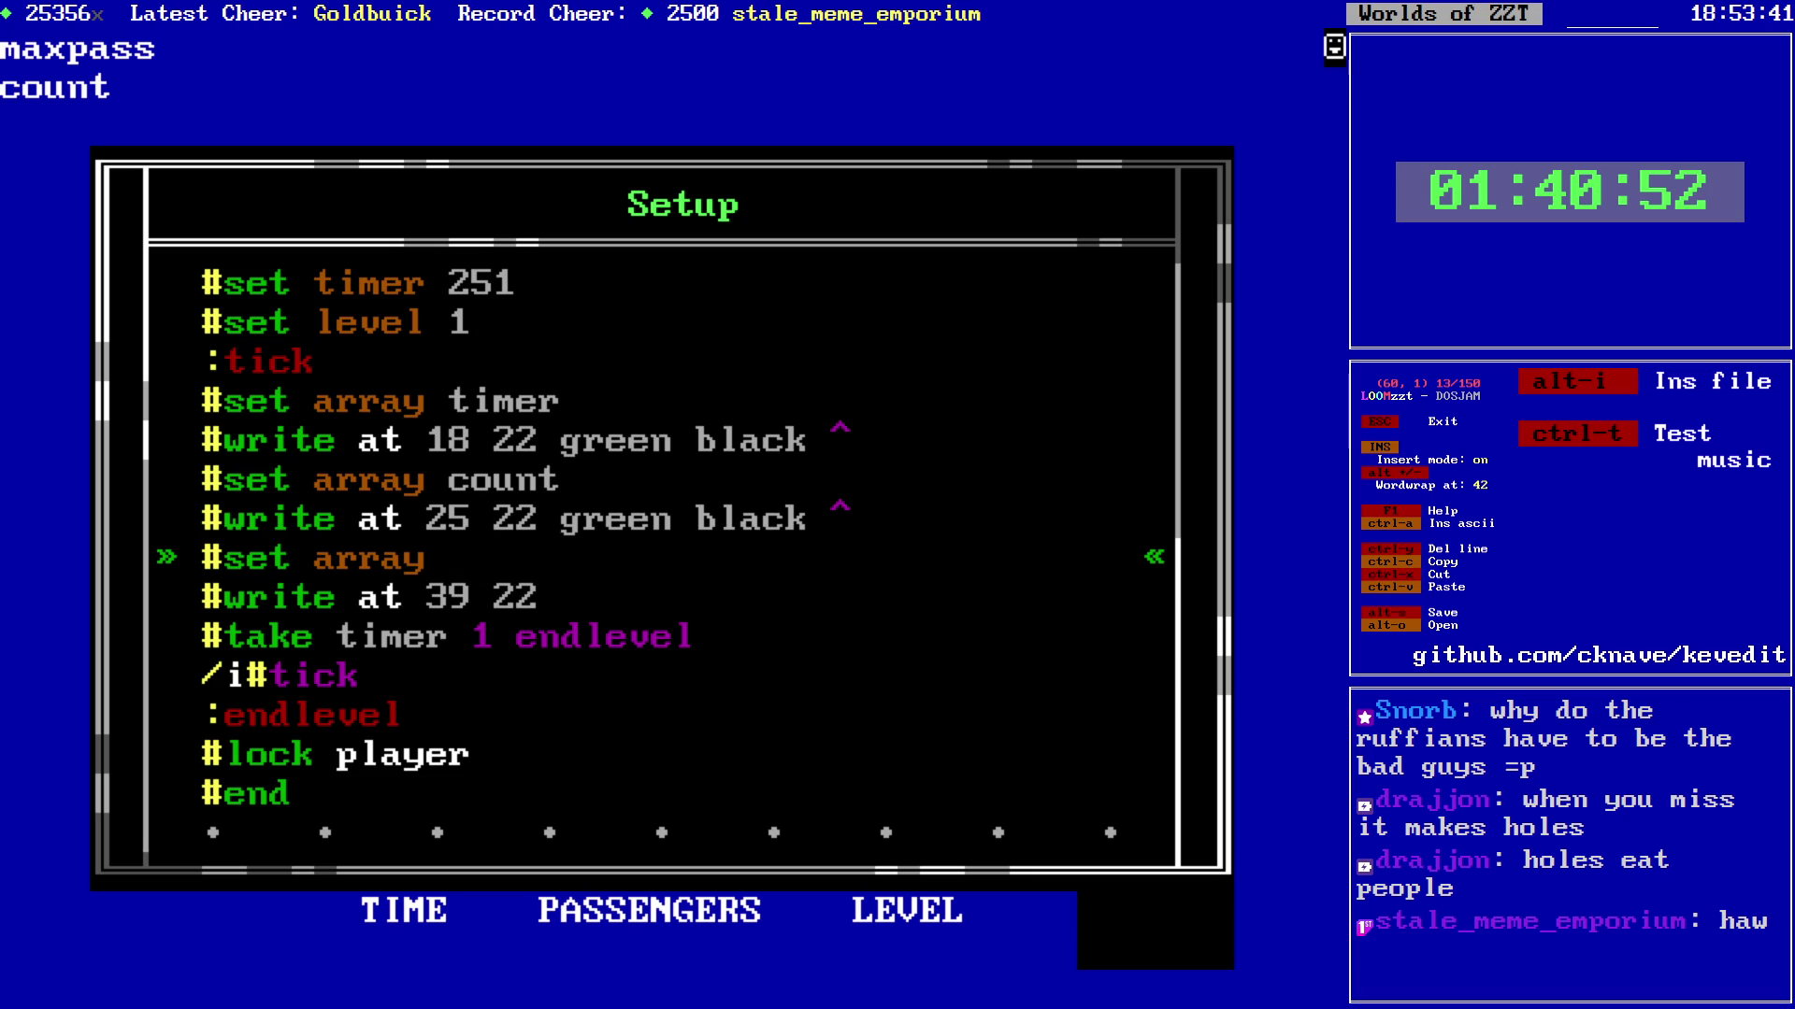
pyautogui.write('level')
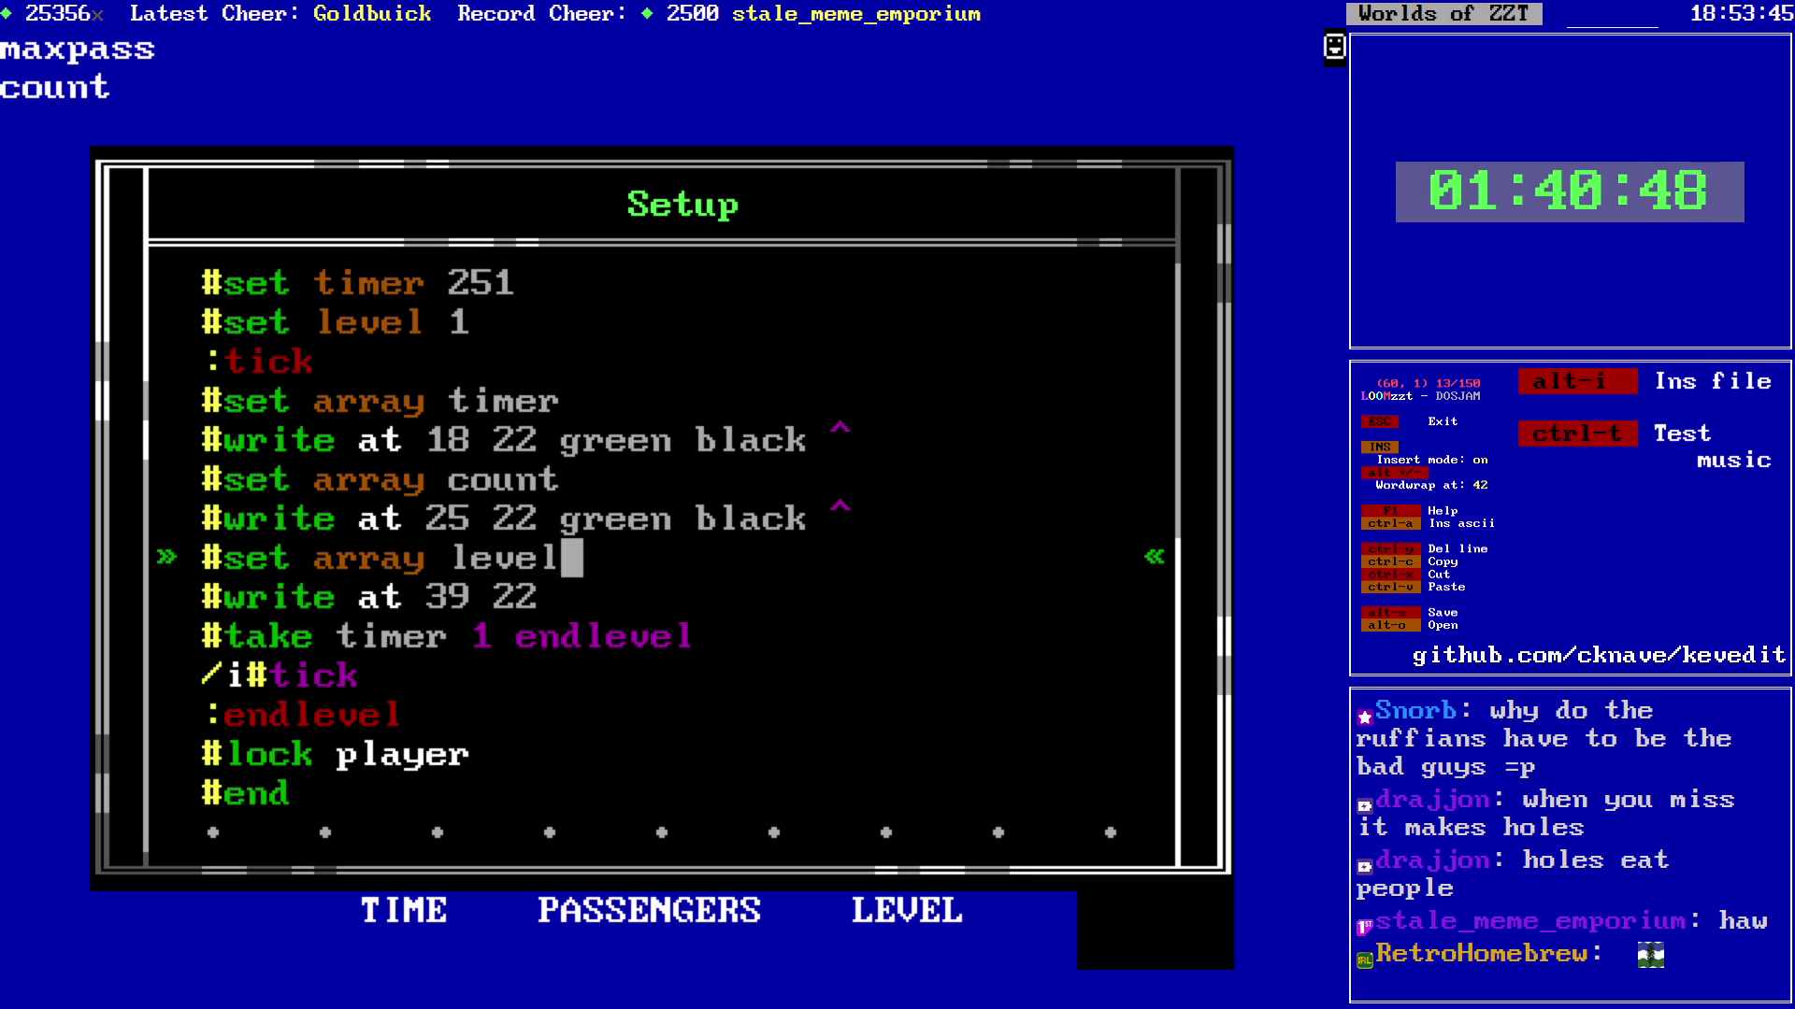
# - Append 'green black ^' to the '#write at 39 22' line and close the editor
pyautogui.press('Up')
pyautogui.hotkey('shift', 'End')
pyautogui.hotkey('ctrl', 'c')
pyautogui.press('Down')
pyautogui.press('Down')
pyautogui.press('Down')
pyautogui.press('End')
pyautogui.press('Up')
pyautogui.hotkey('ctrl', 'v')
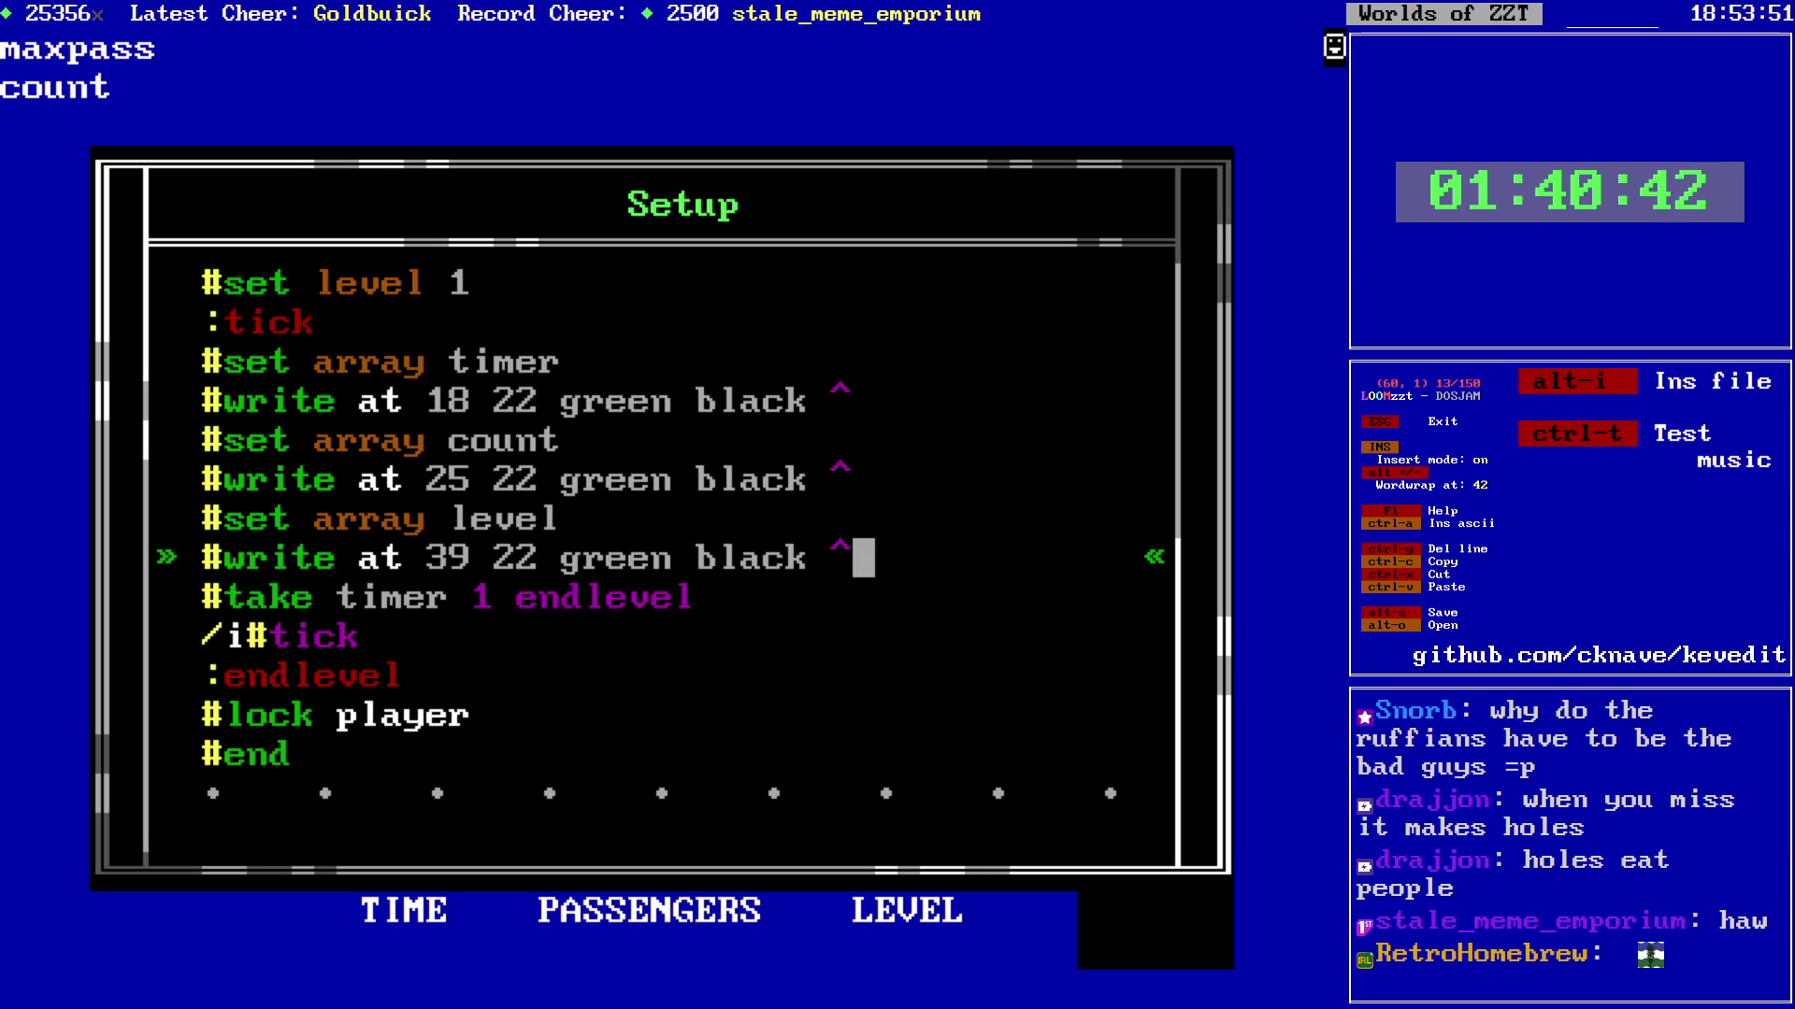
pyautogui.press('Escape')
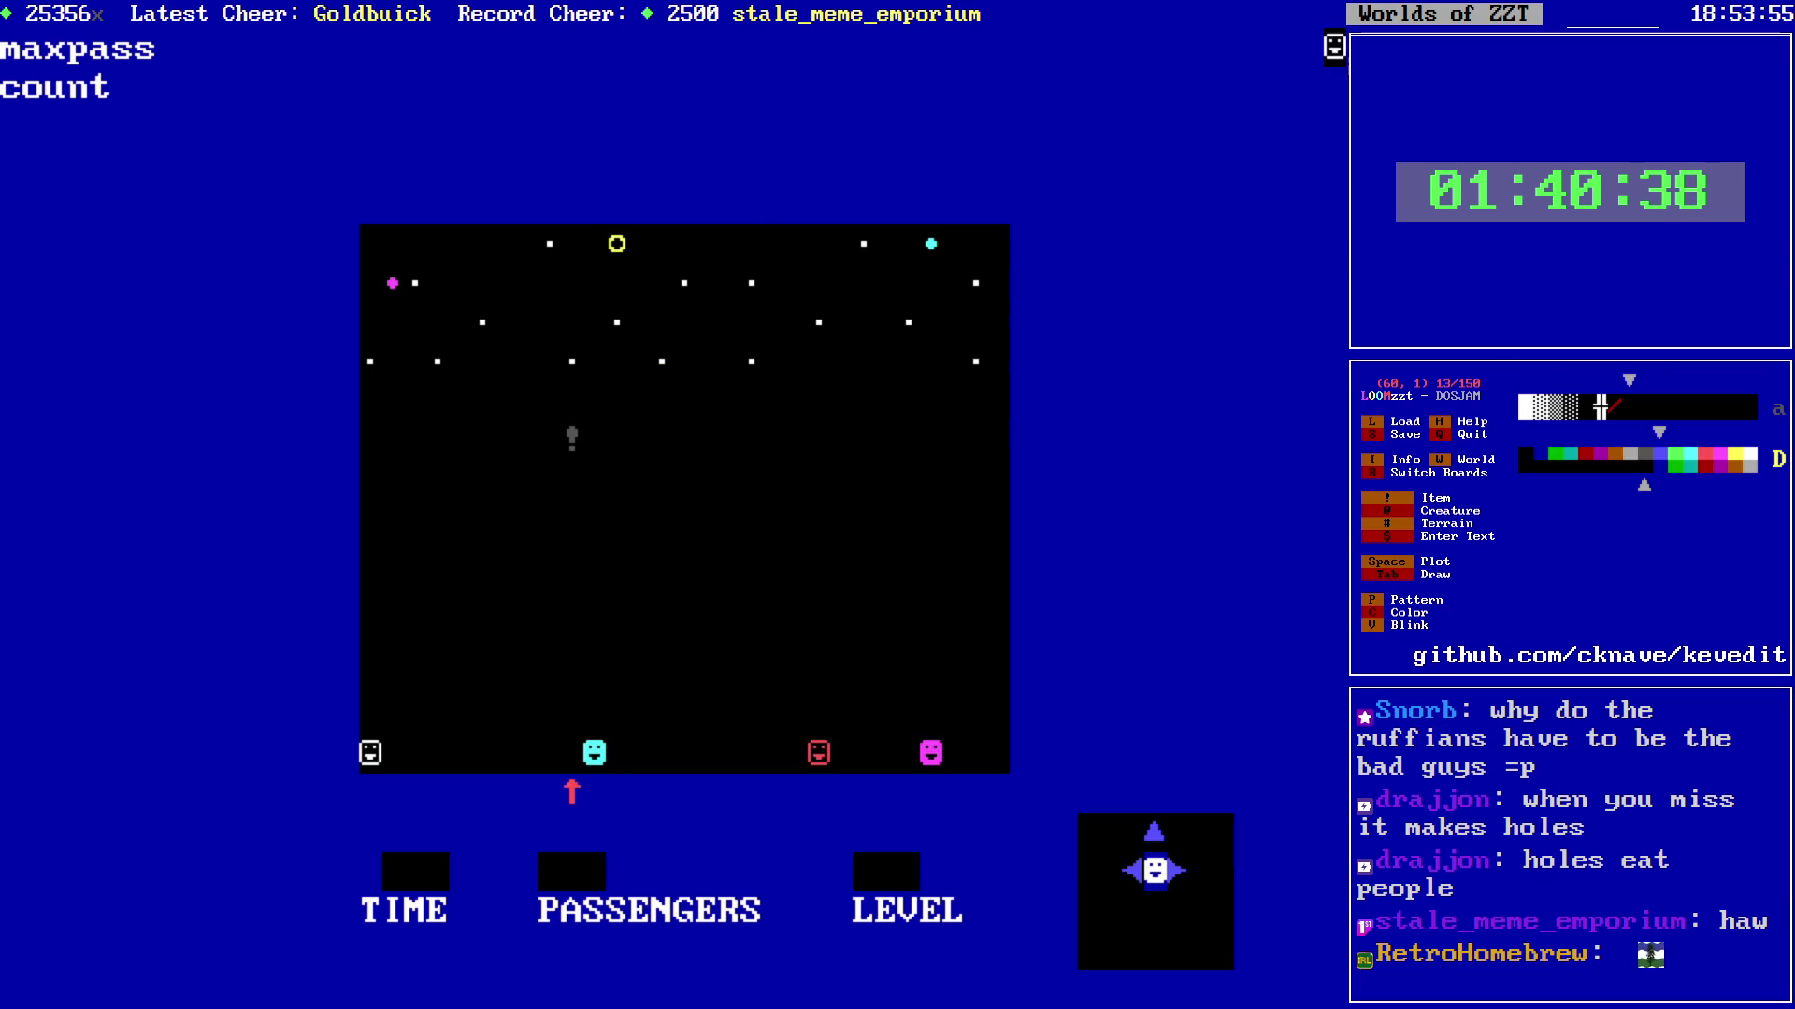
# - Test-play the world, observe the Bad object kind error, and end the test game
pyautogui.hotkey('alt', 't')
pyautogui.press('w')
pyautogui.press('Return')
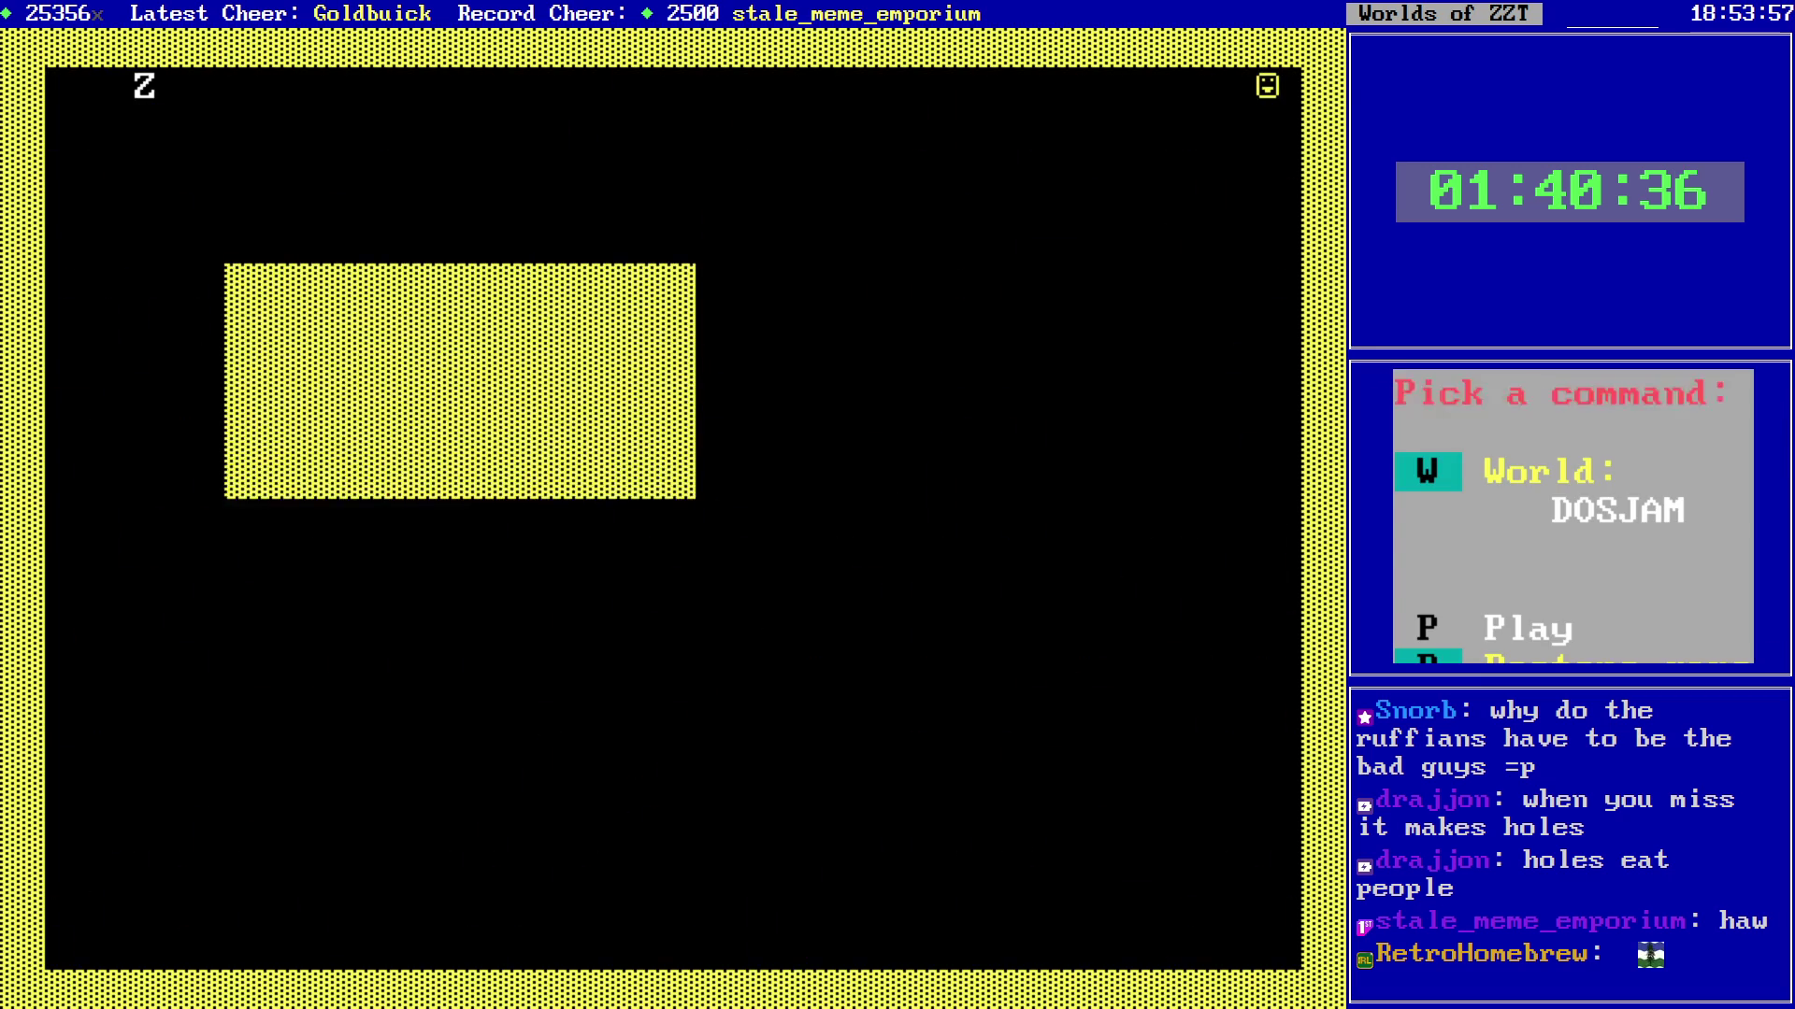
pyautogui.press('p')
pyautogui.press('Up')
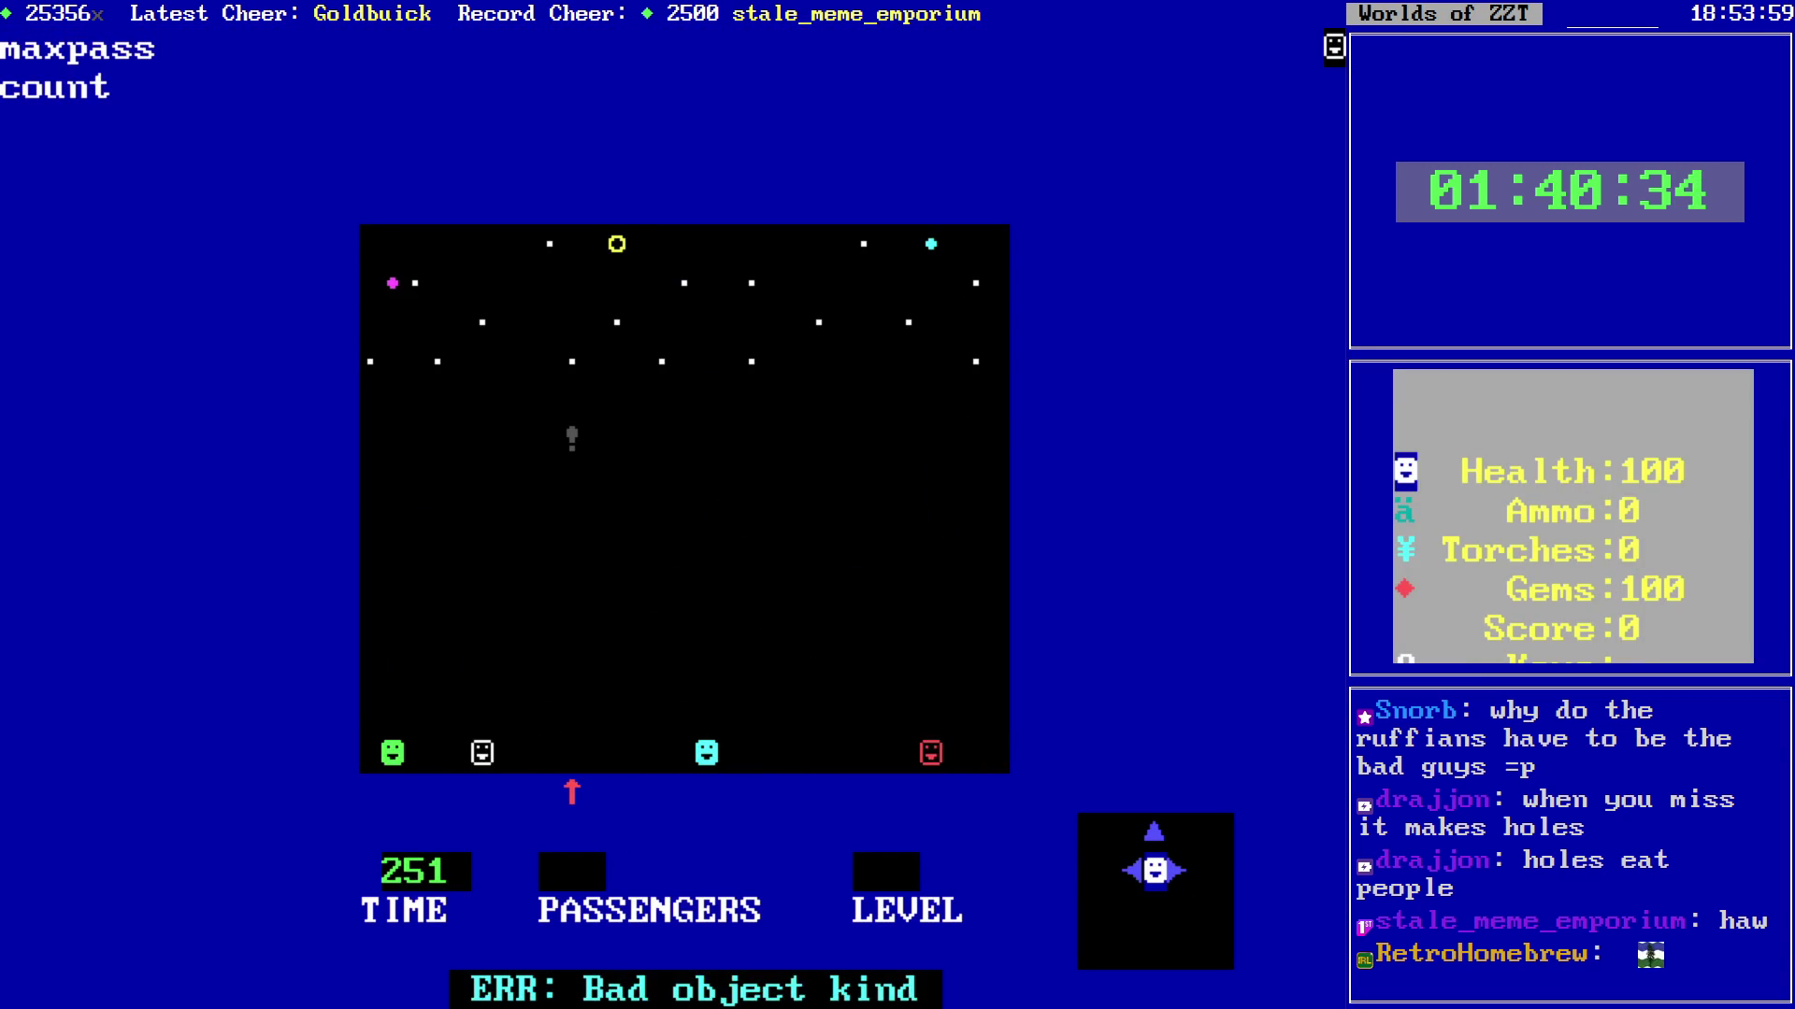
pyautogui.press('Escape')
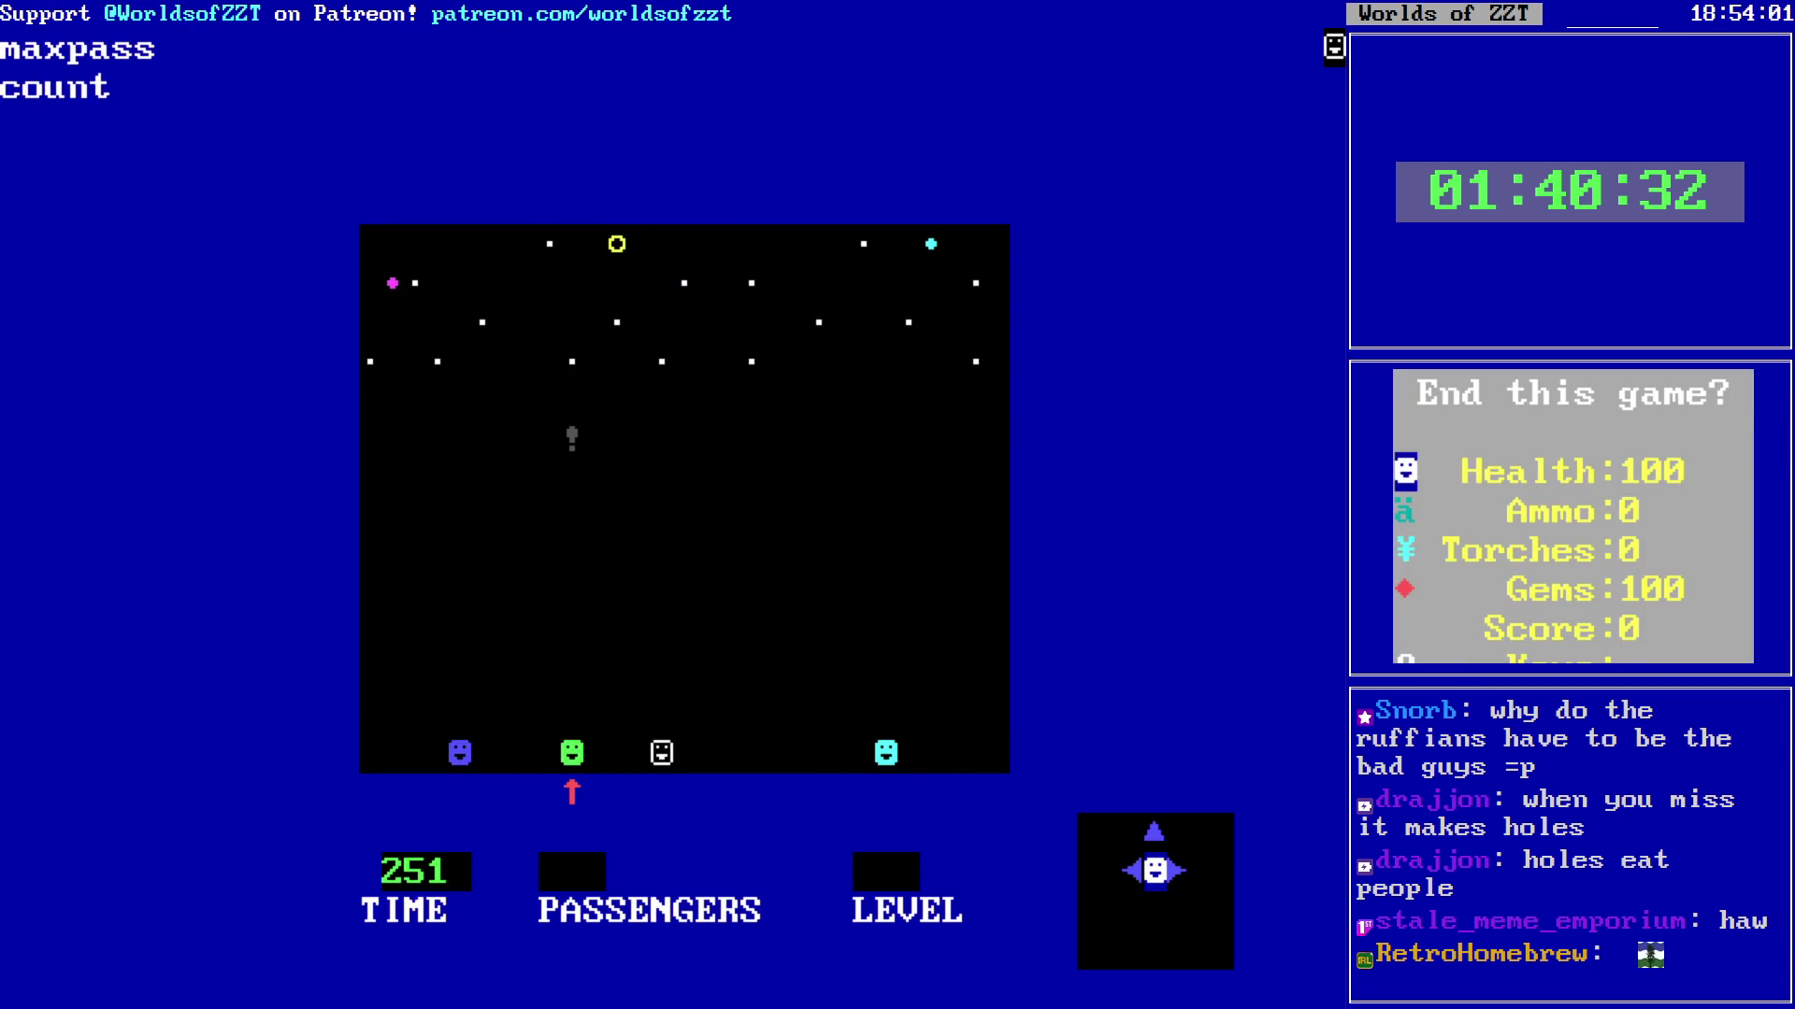
pyautogui.press('y')
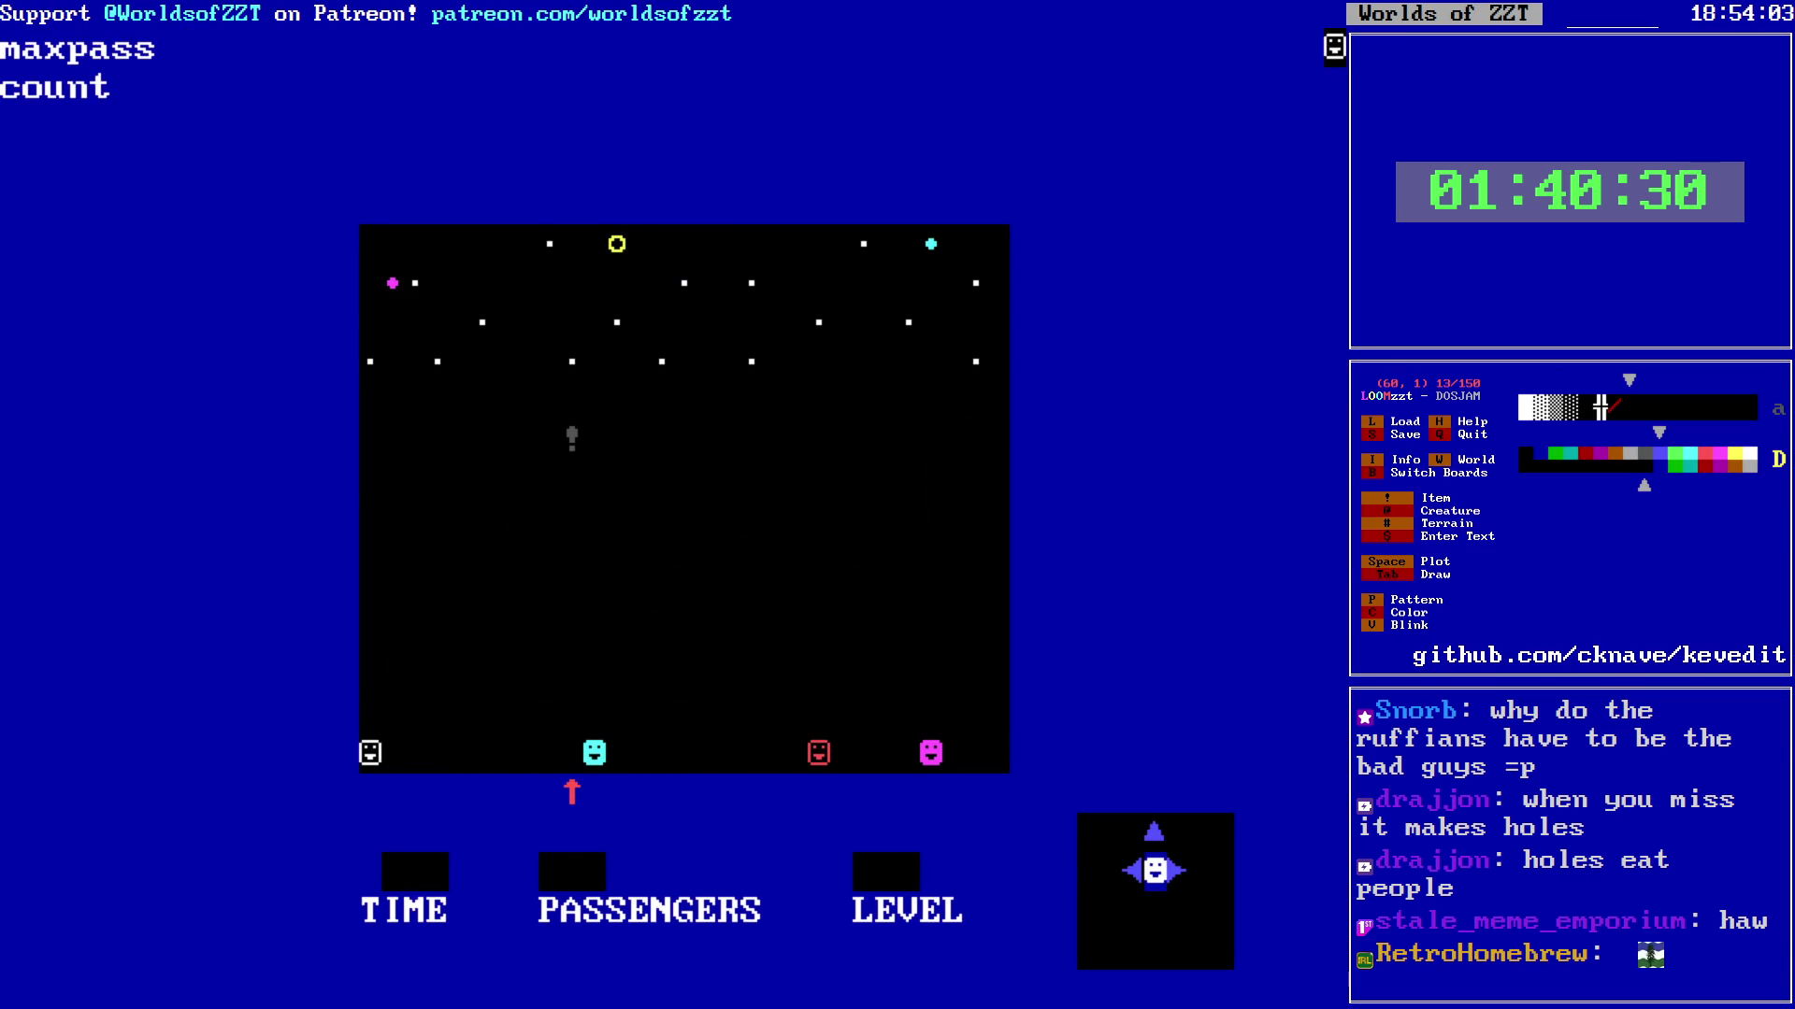
# - Reopen the Setup script and go to the end of the '#write at 25 22' line
pyautogui.press('Return')
pyautogui.press('pagedown')
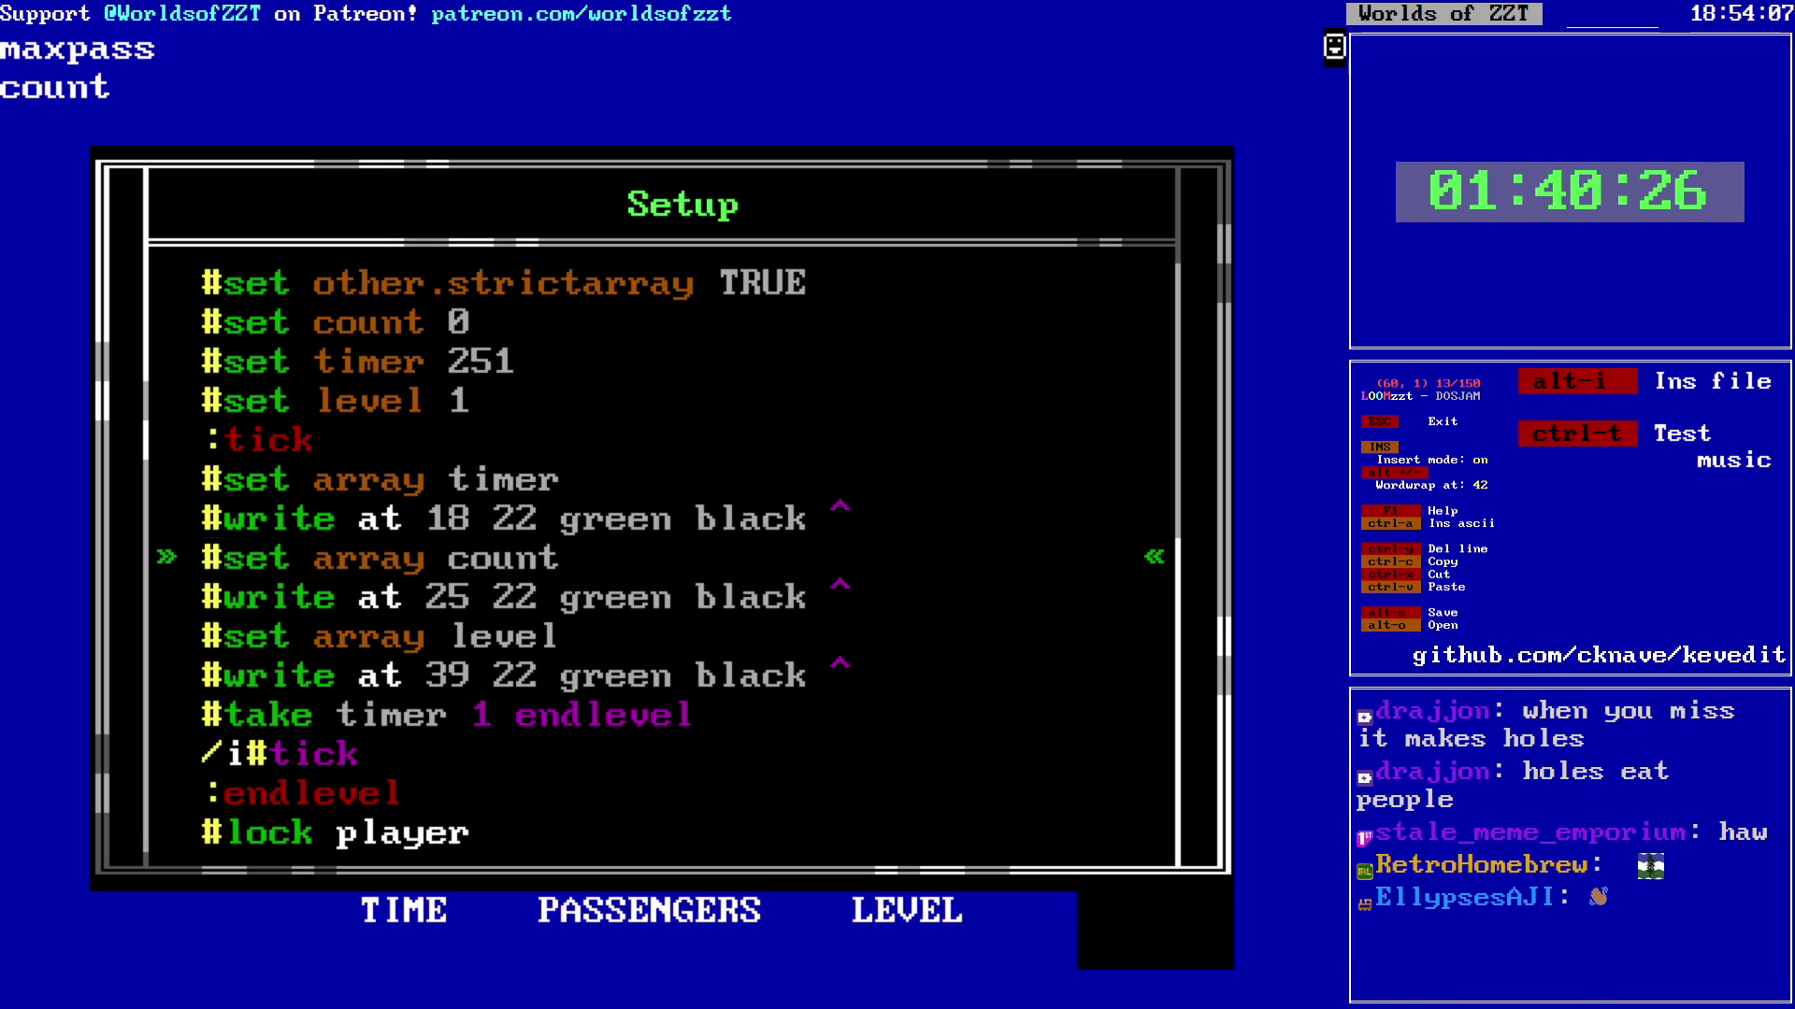
pyautogui.press('Down')
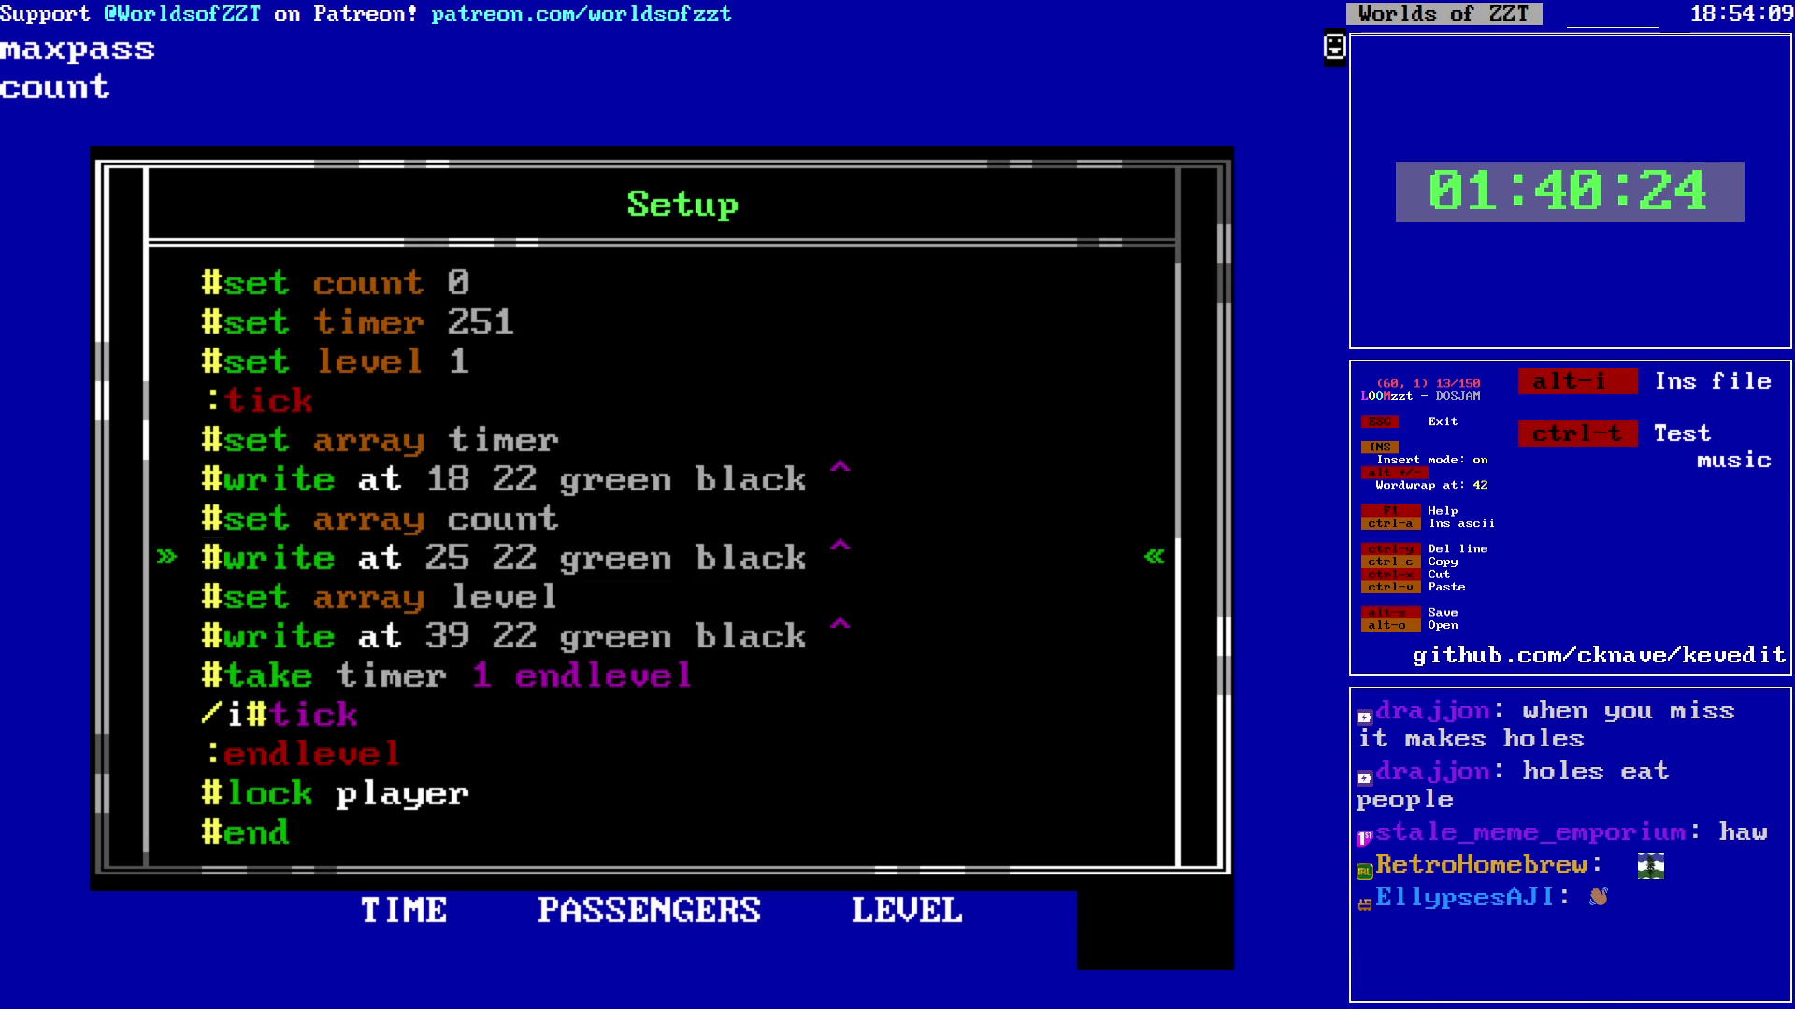
pyautogui.press('End')
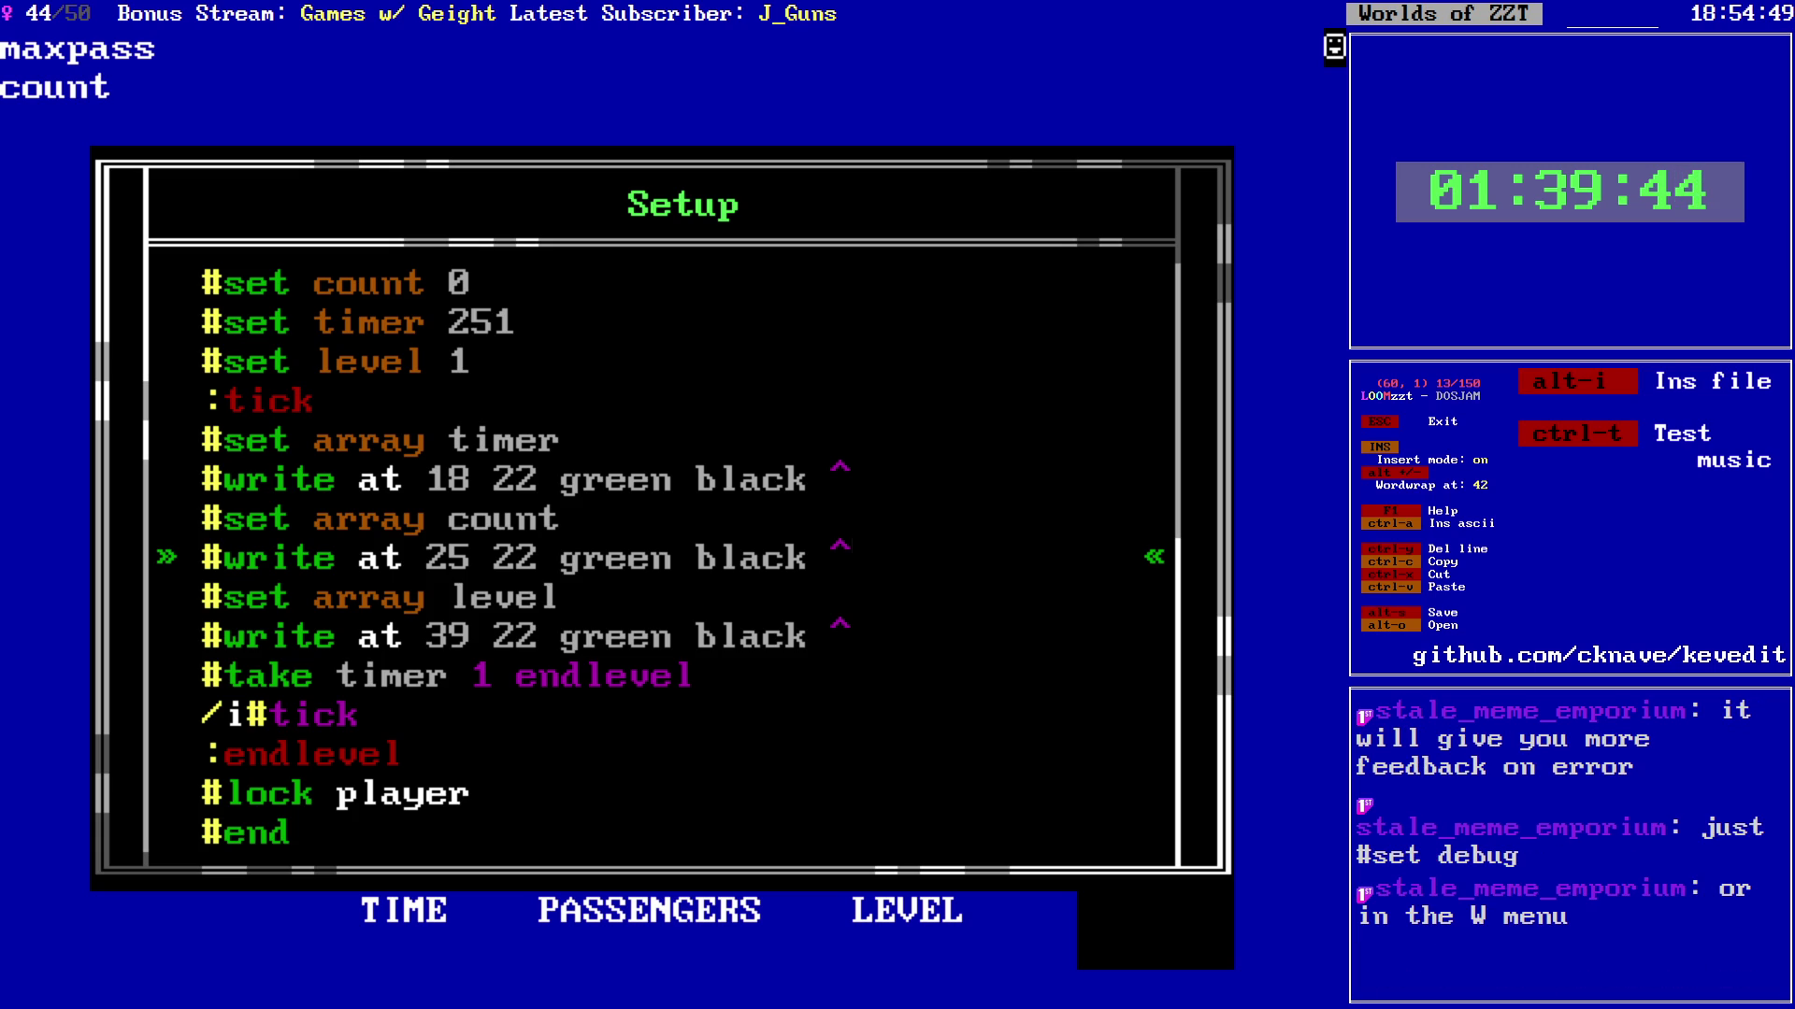
# - Insert '#set debug' under ':enter', then test-run to see the error at '#set array count'
pyautogui.press('pageup')
pyautogui.press('Down')
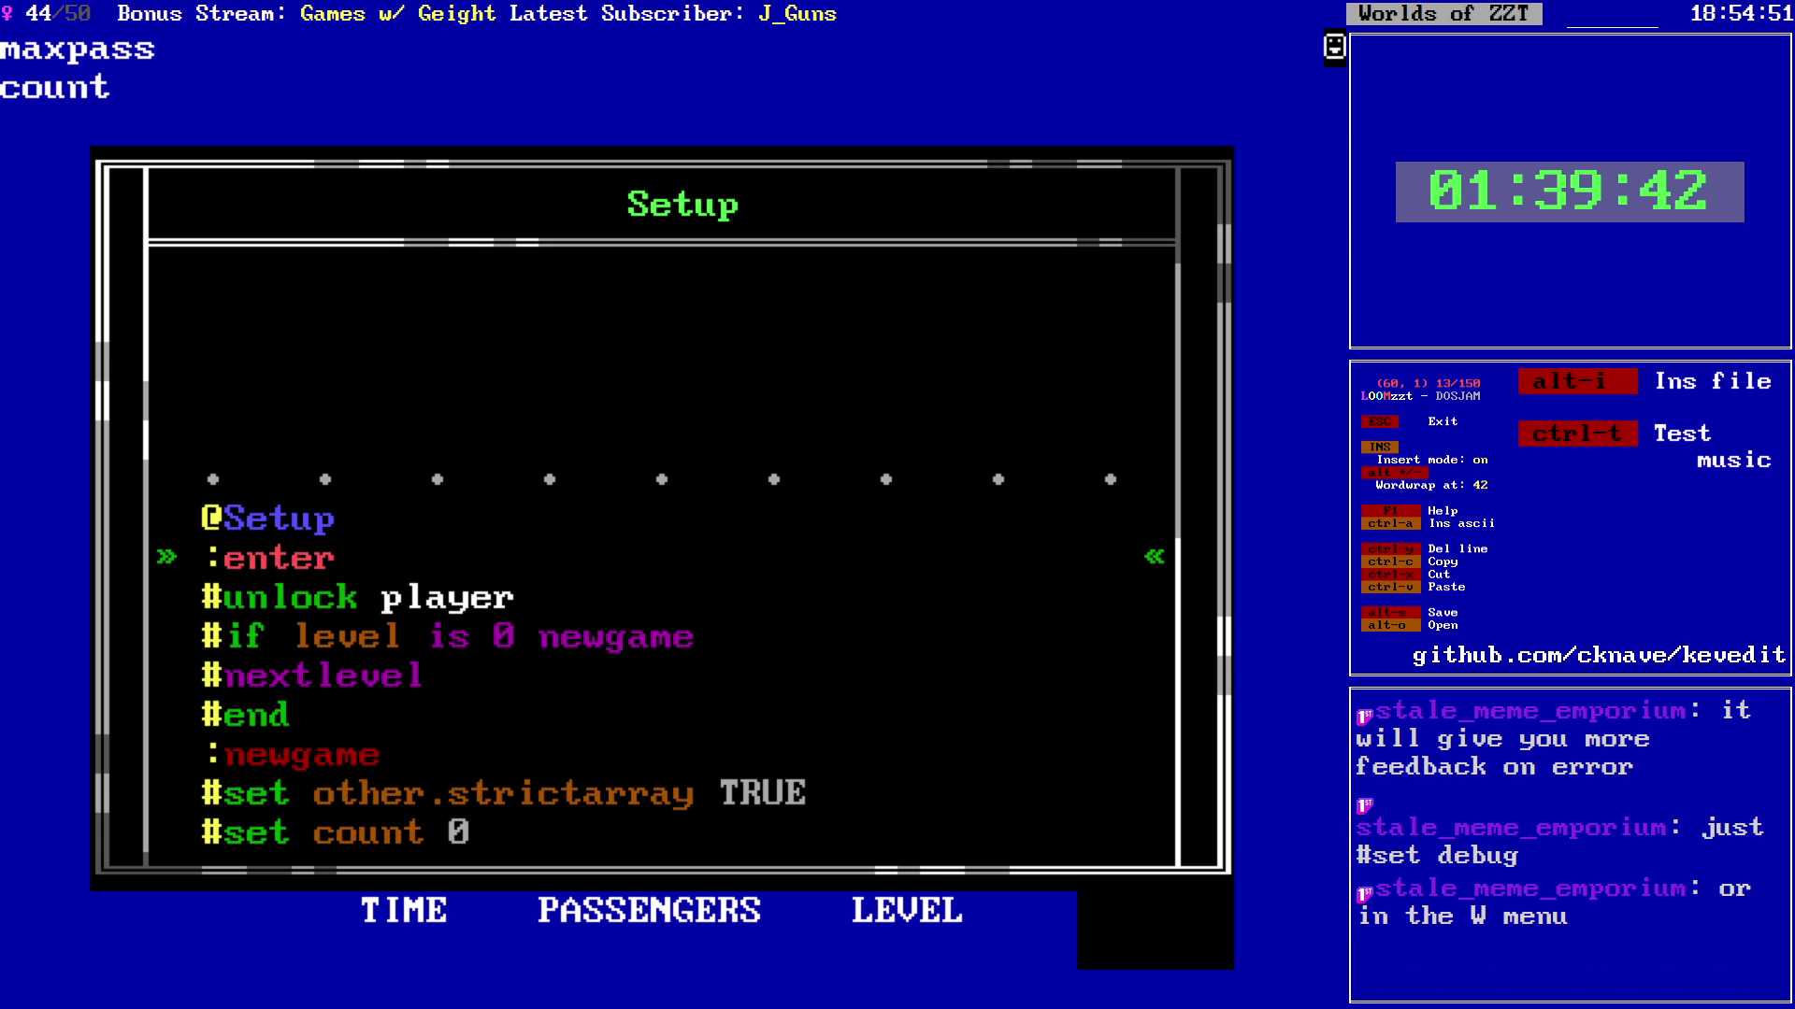
pyautogui.press('Return')
pyautogui.press('BackSpace')
pyautogui.press('Up')
pyautogui.press('Return')
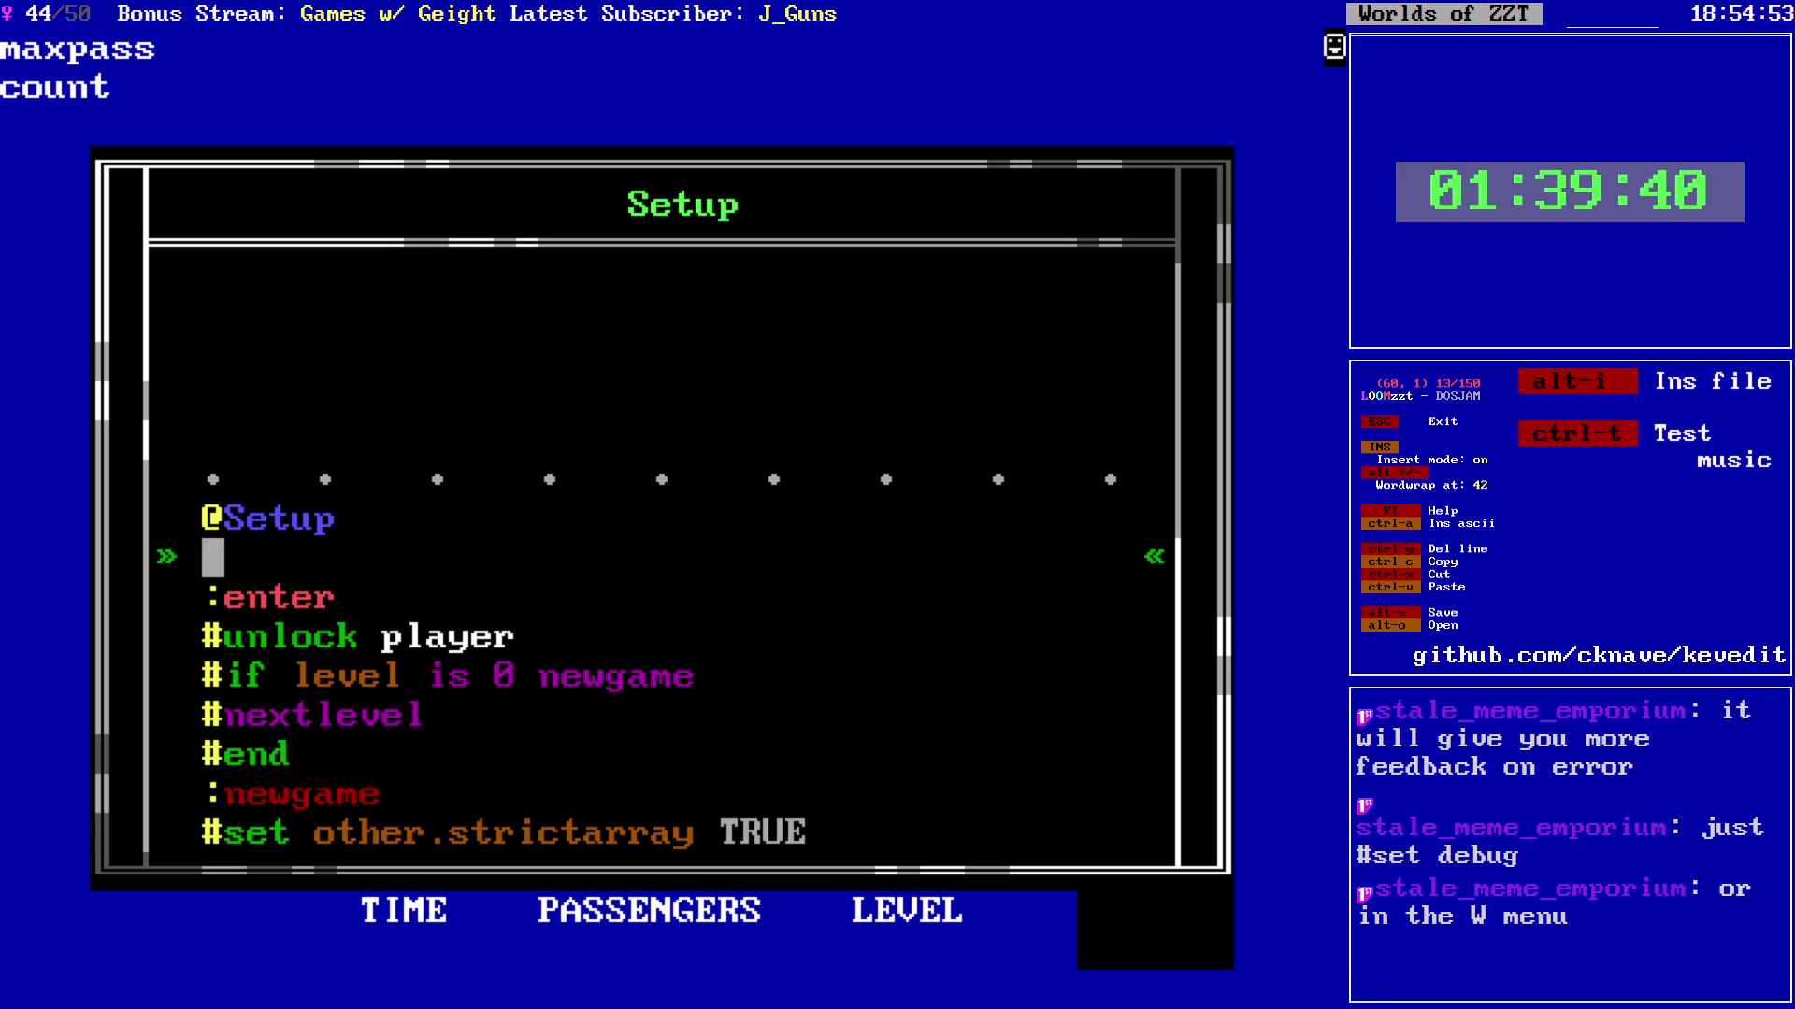
pyautogui.press('Delete')
pyautogui.press('Return')
pyautogui.write('#set debug')
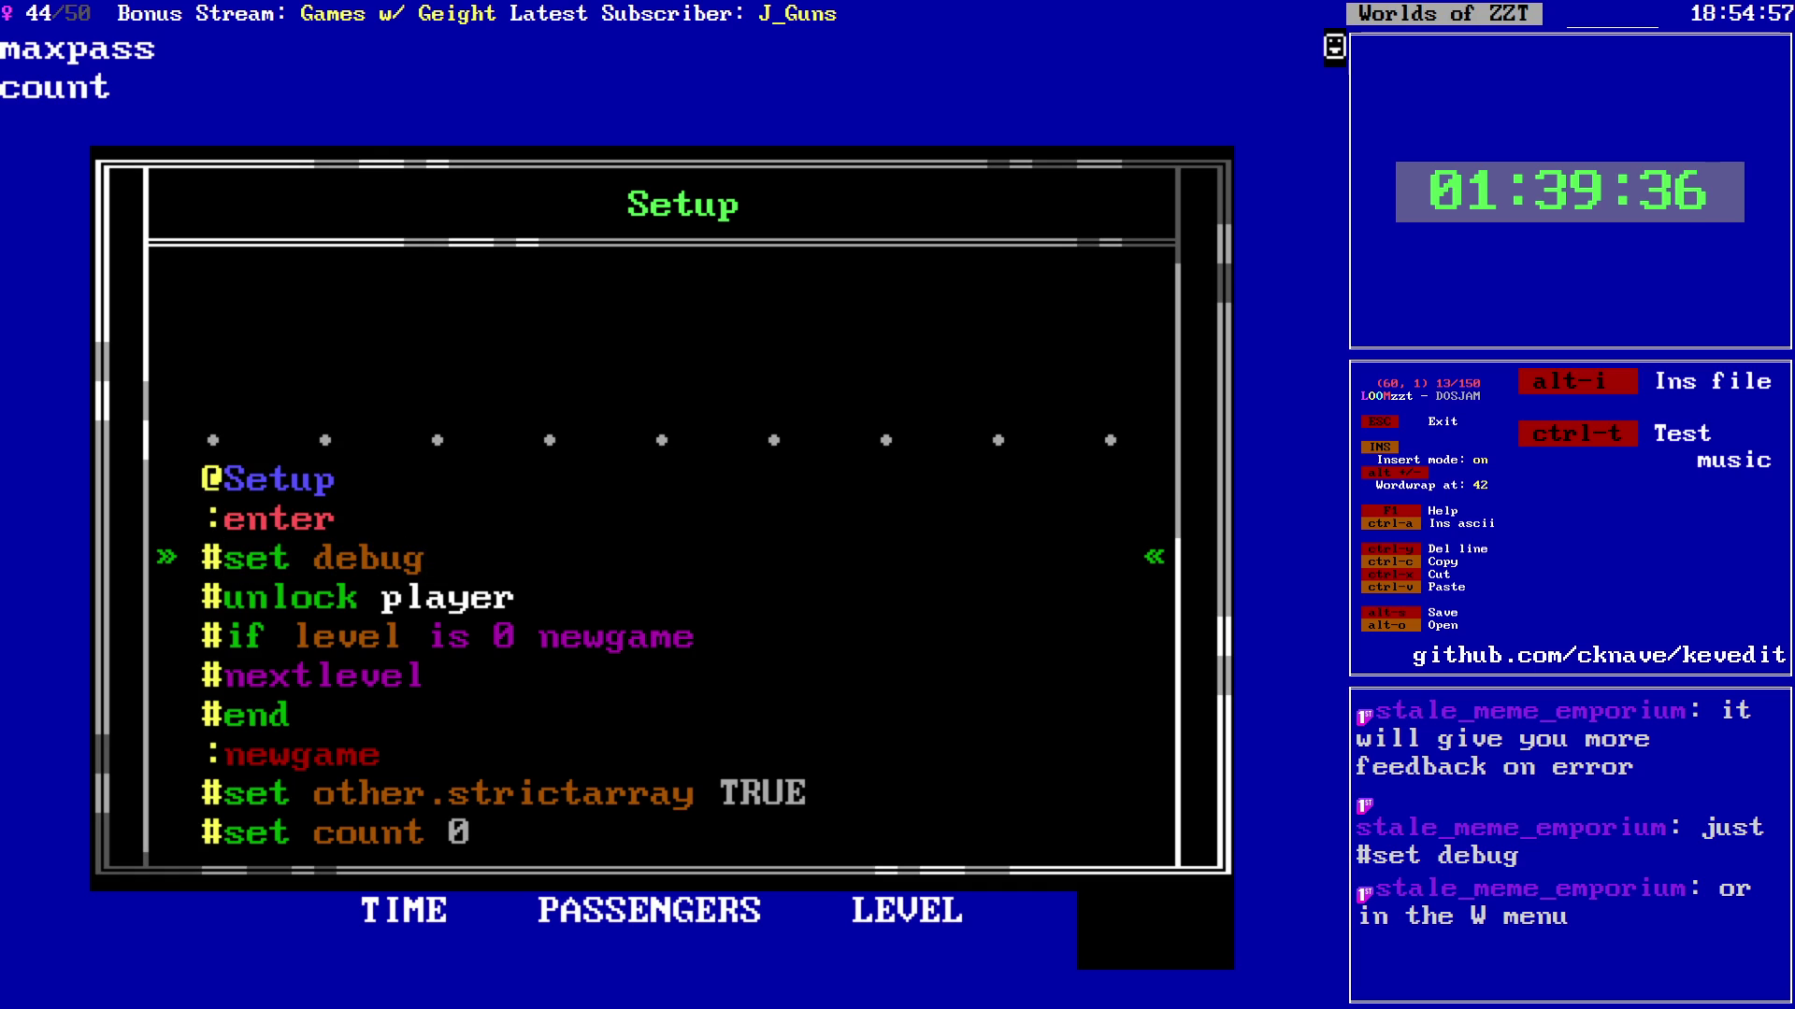
pyautogui.press('Escape')
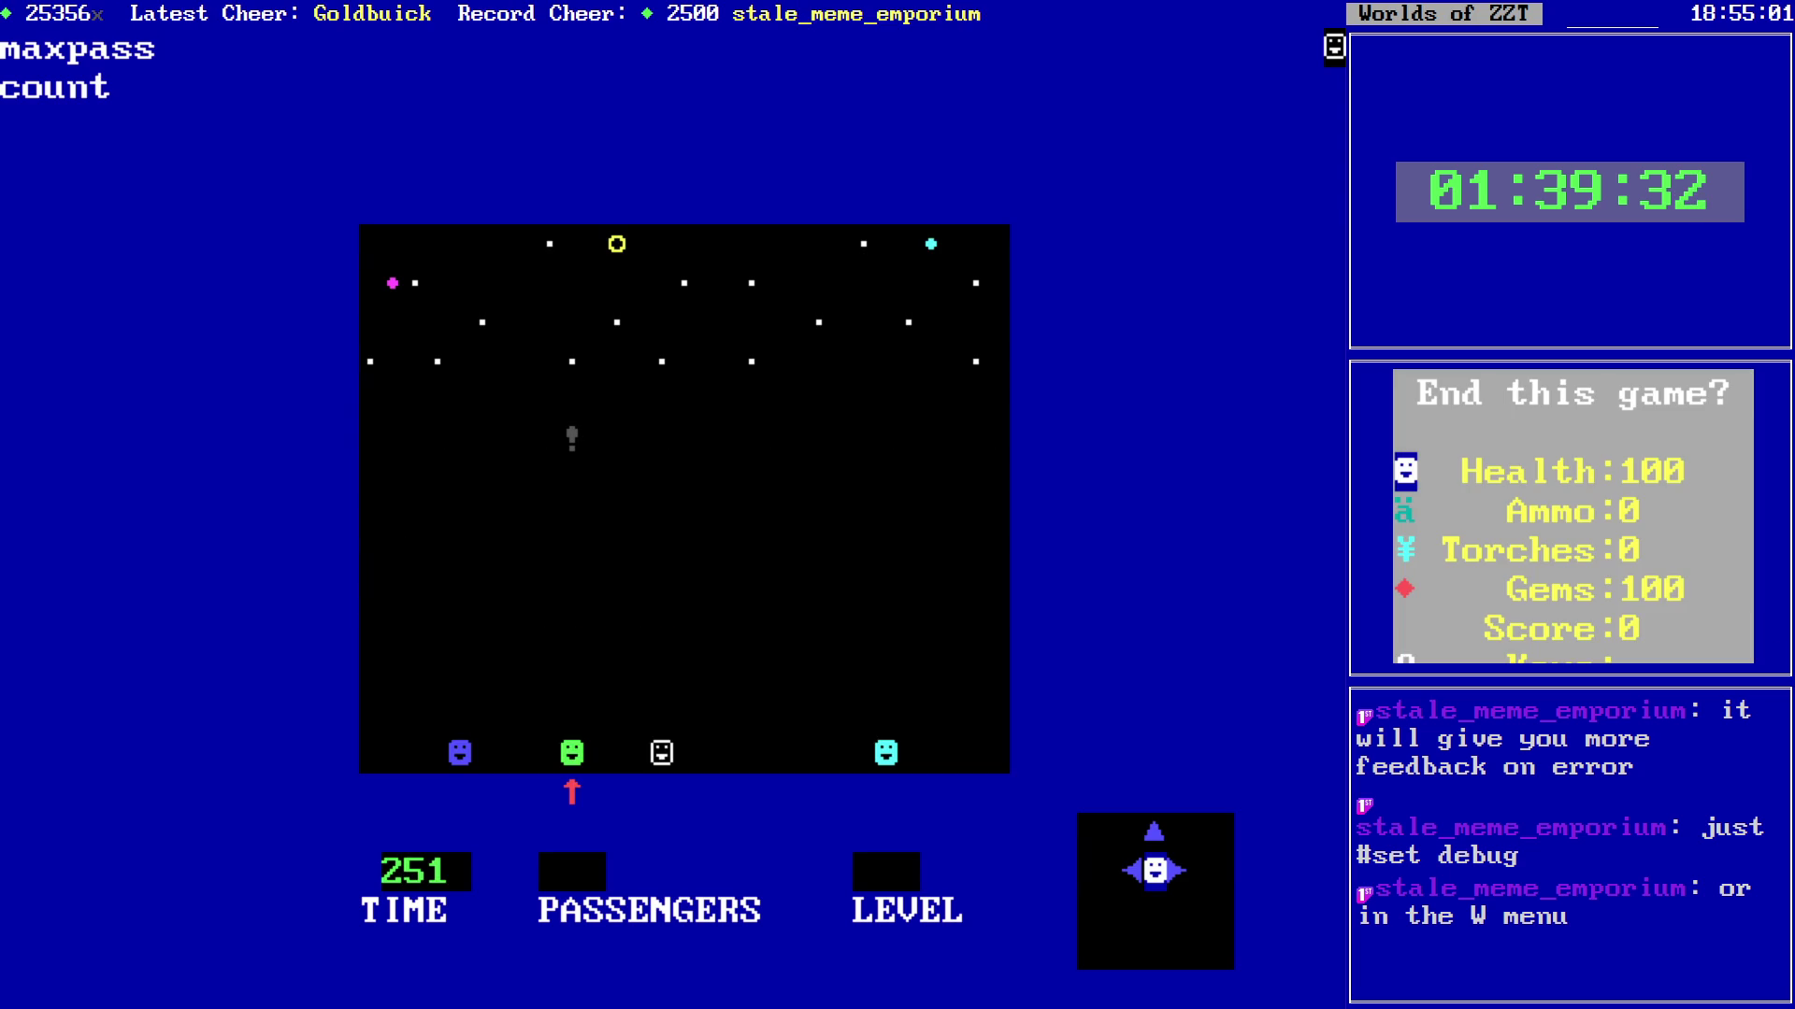
pyautogui.press('n')
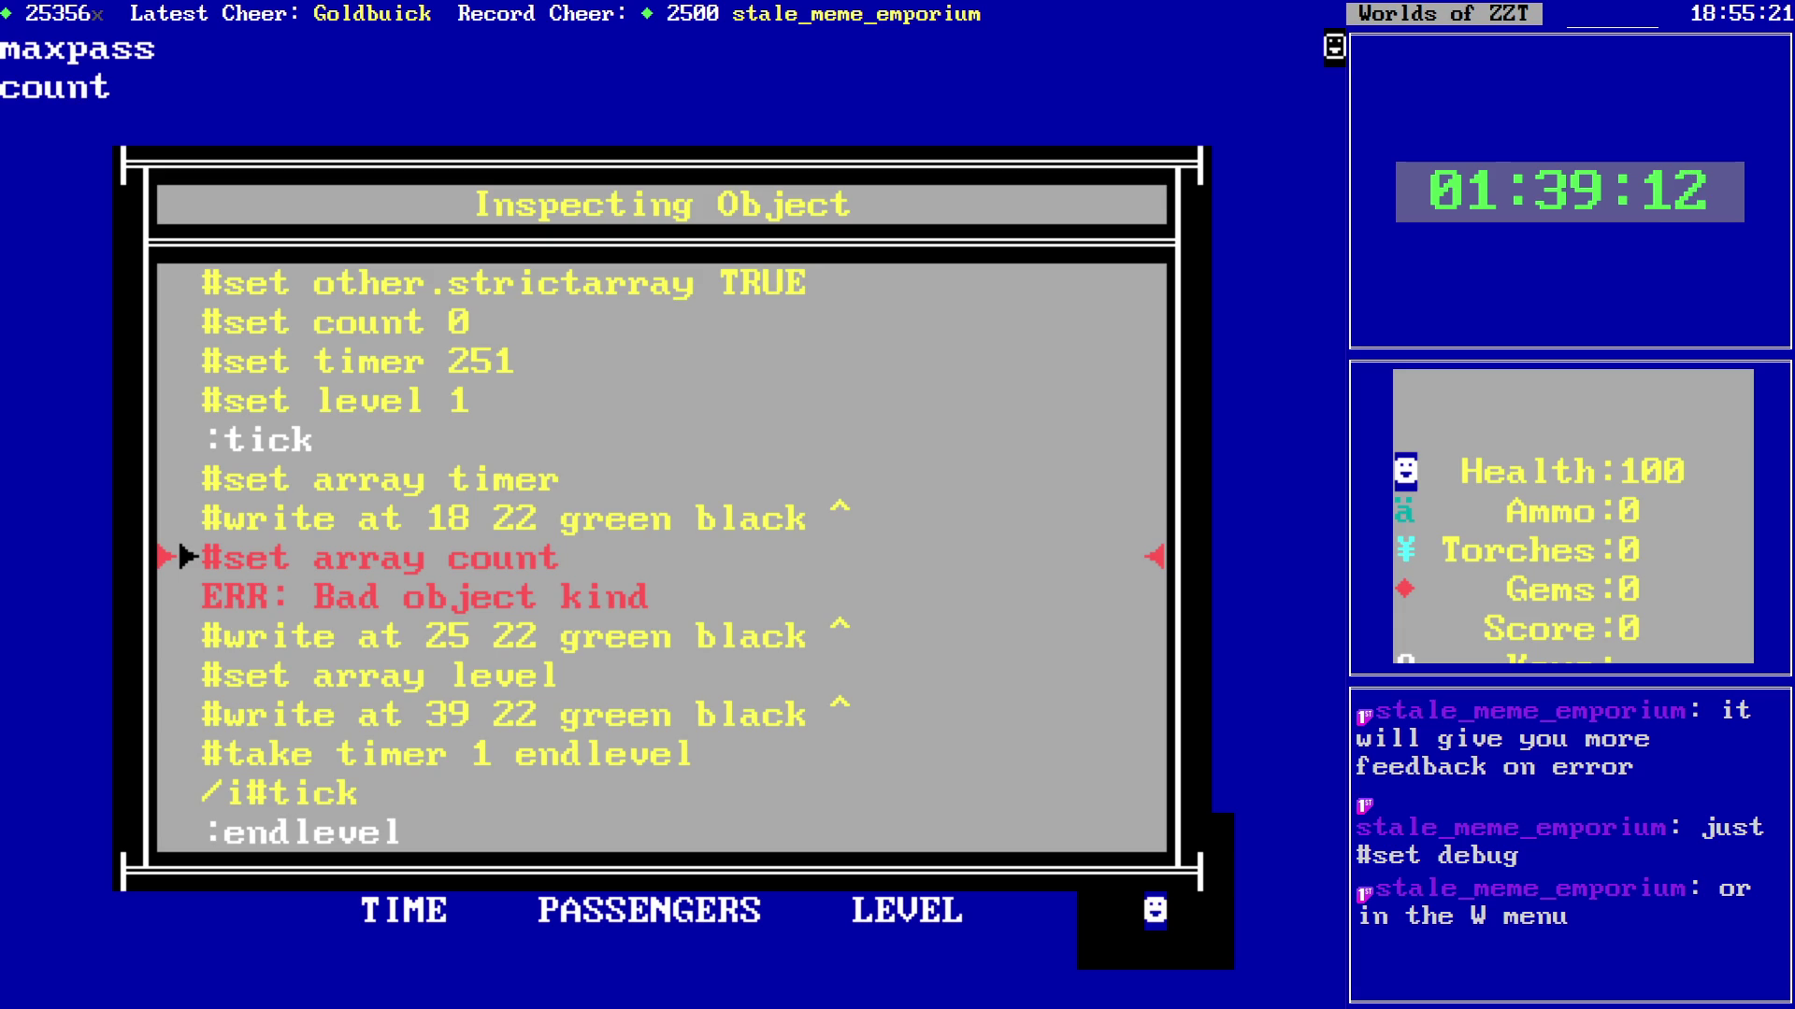
pyautogui.press('Up')
pyautogui.press('Up')
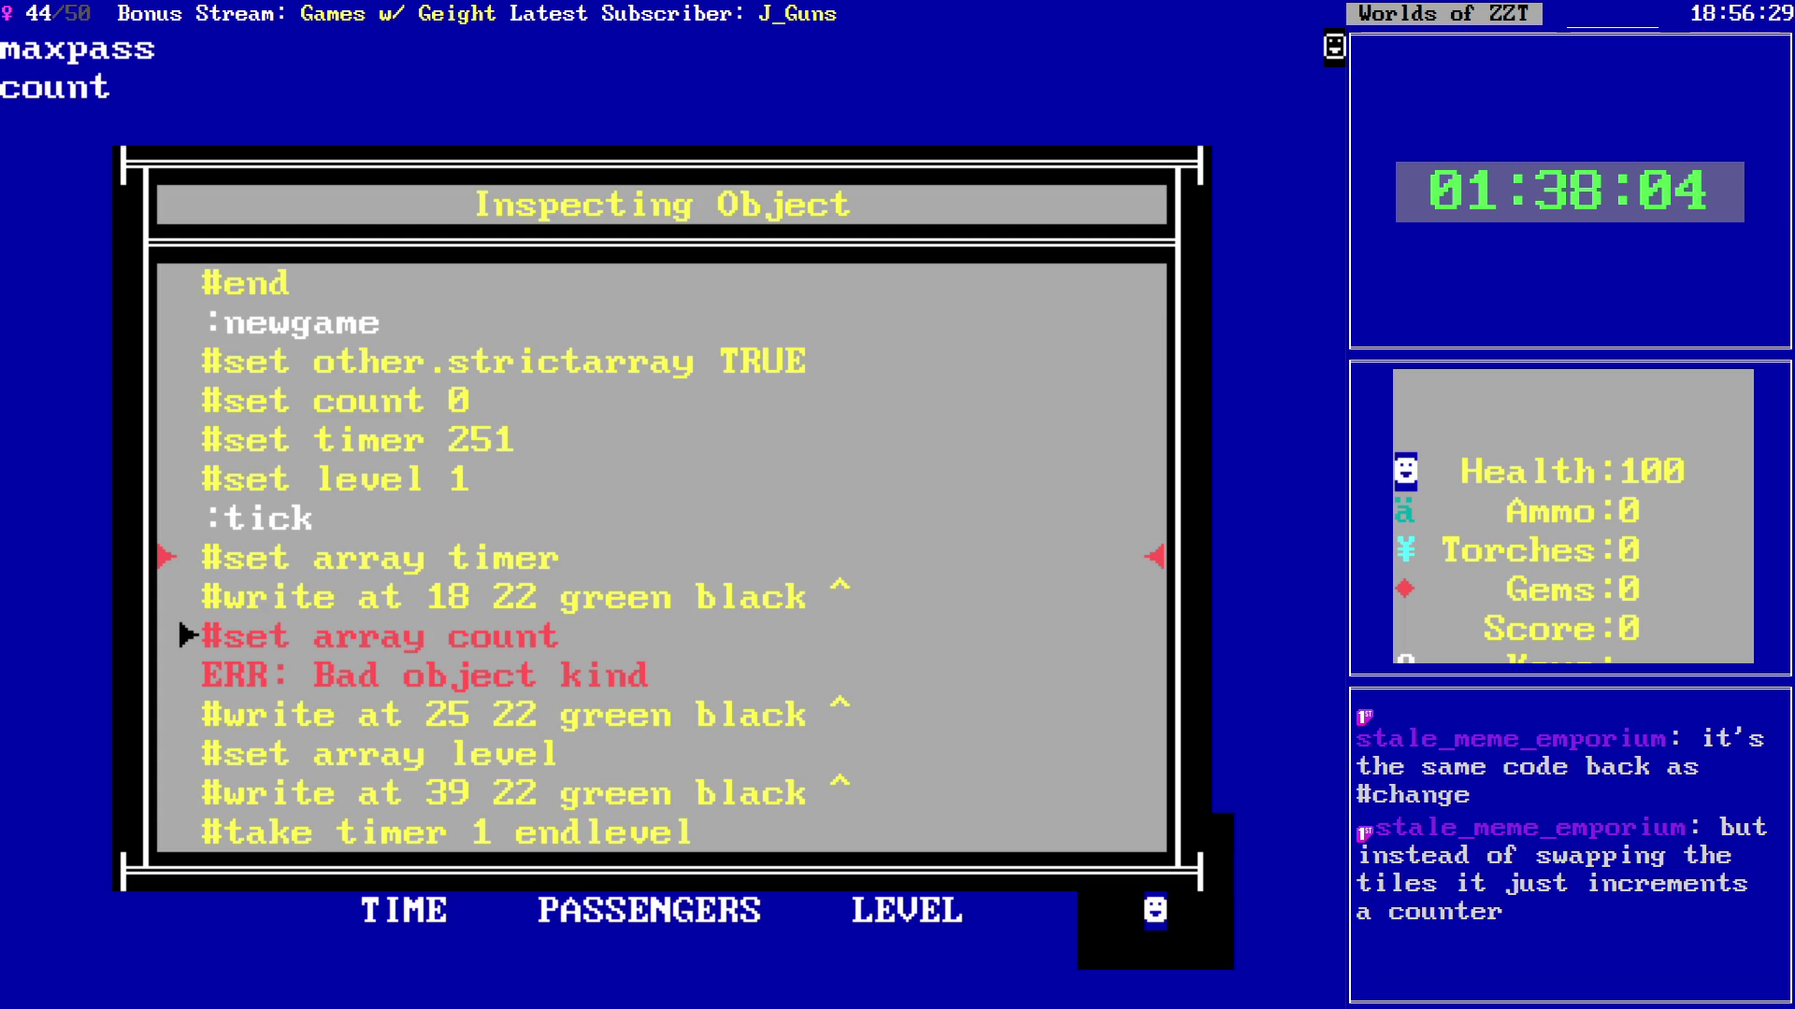
# - In the Setup object's script, replace 'count' with 'onbus' on the #set line
pyautogui.press('Escape')
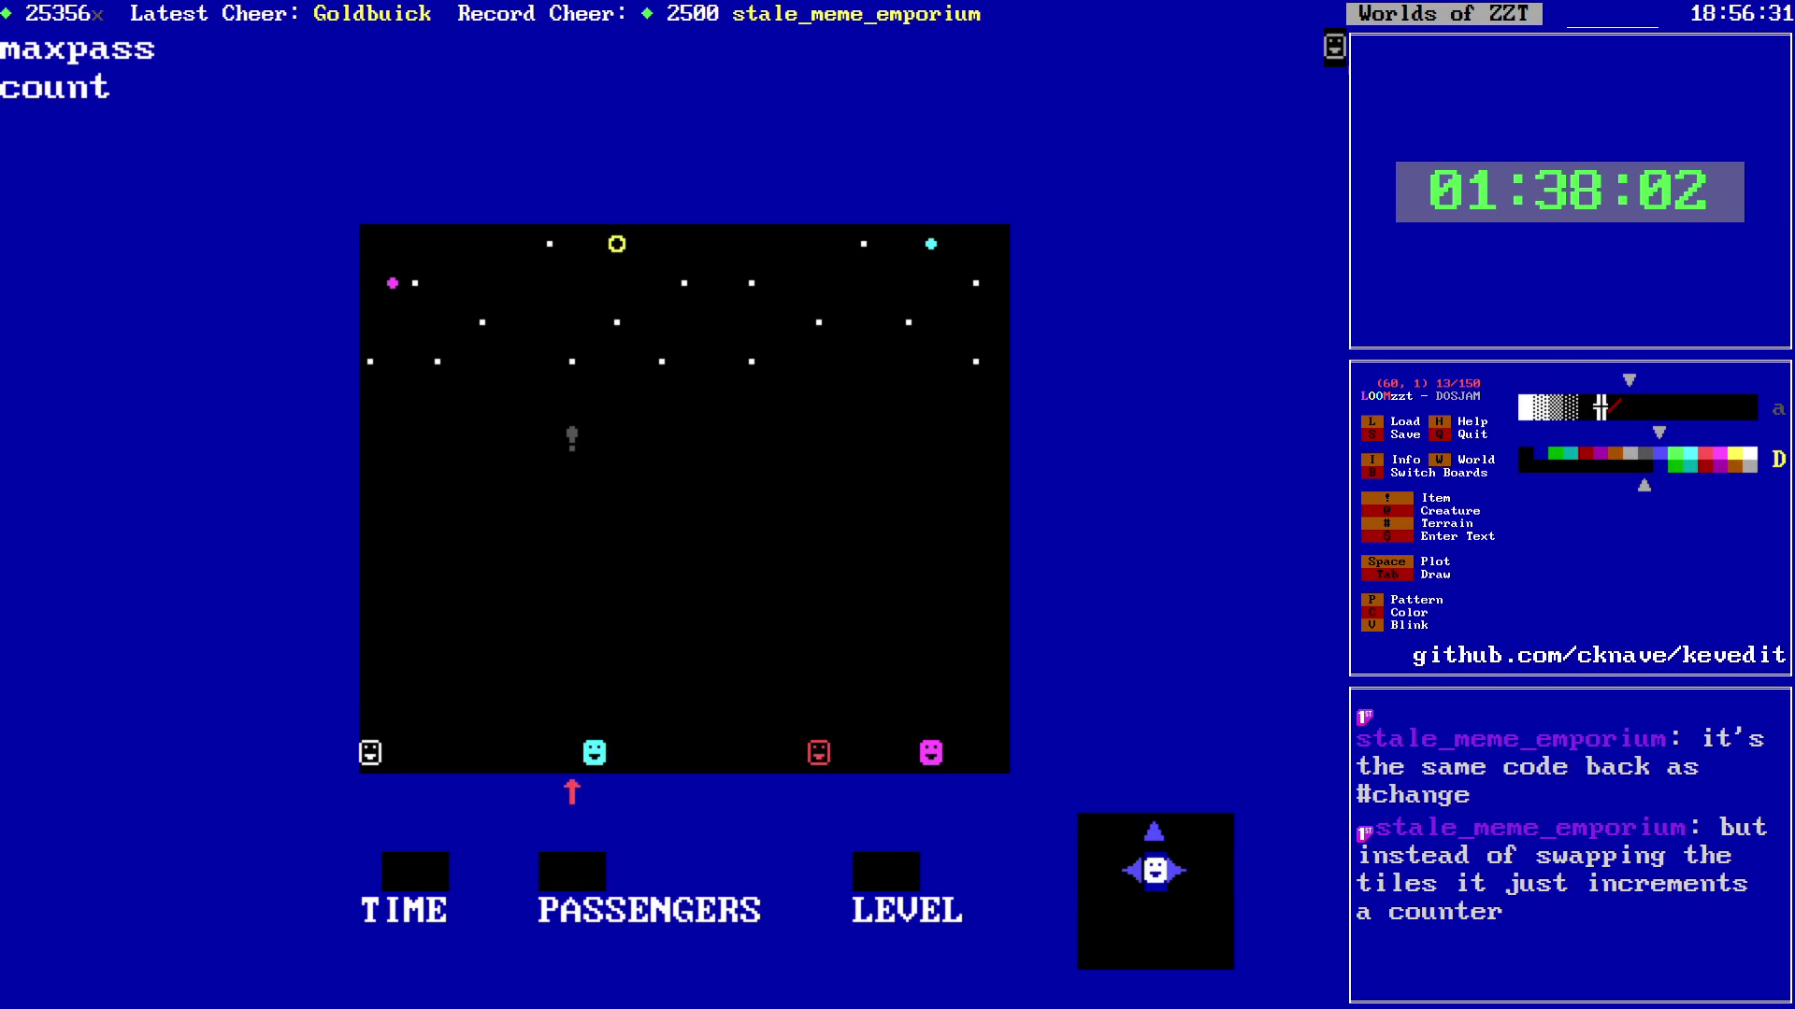
pyautogui.hotkey('alt', 'Left')
pyautogui.hotkey('alt', 'Left')
pyautogui.hotkey('alt', 'Left')
pyautogui.hotkey('alt', 'Right')
pyautogui.hotkey('alt', 'Right')
pyautogui.hotkey('alt', 'Right')
pyautogui.press('Return')
pyautogui.press('pagedown')
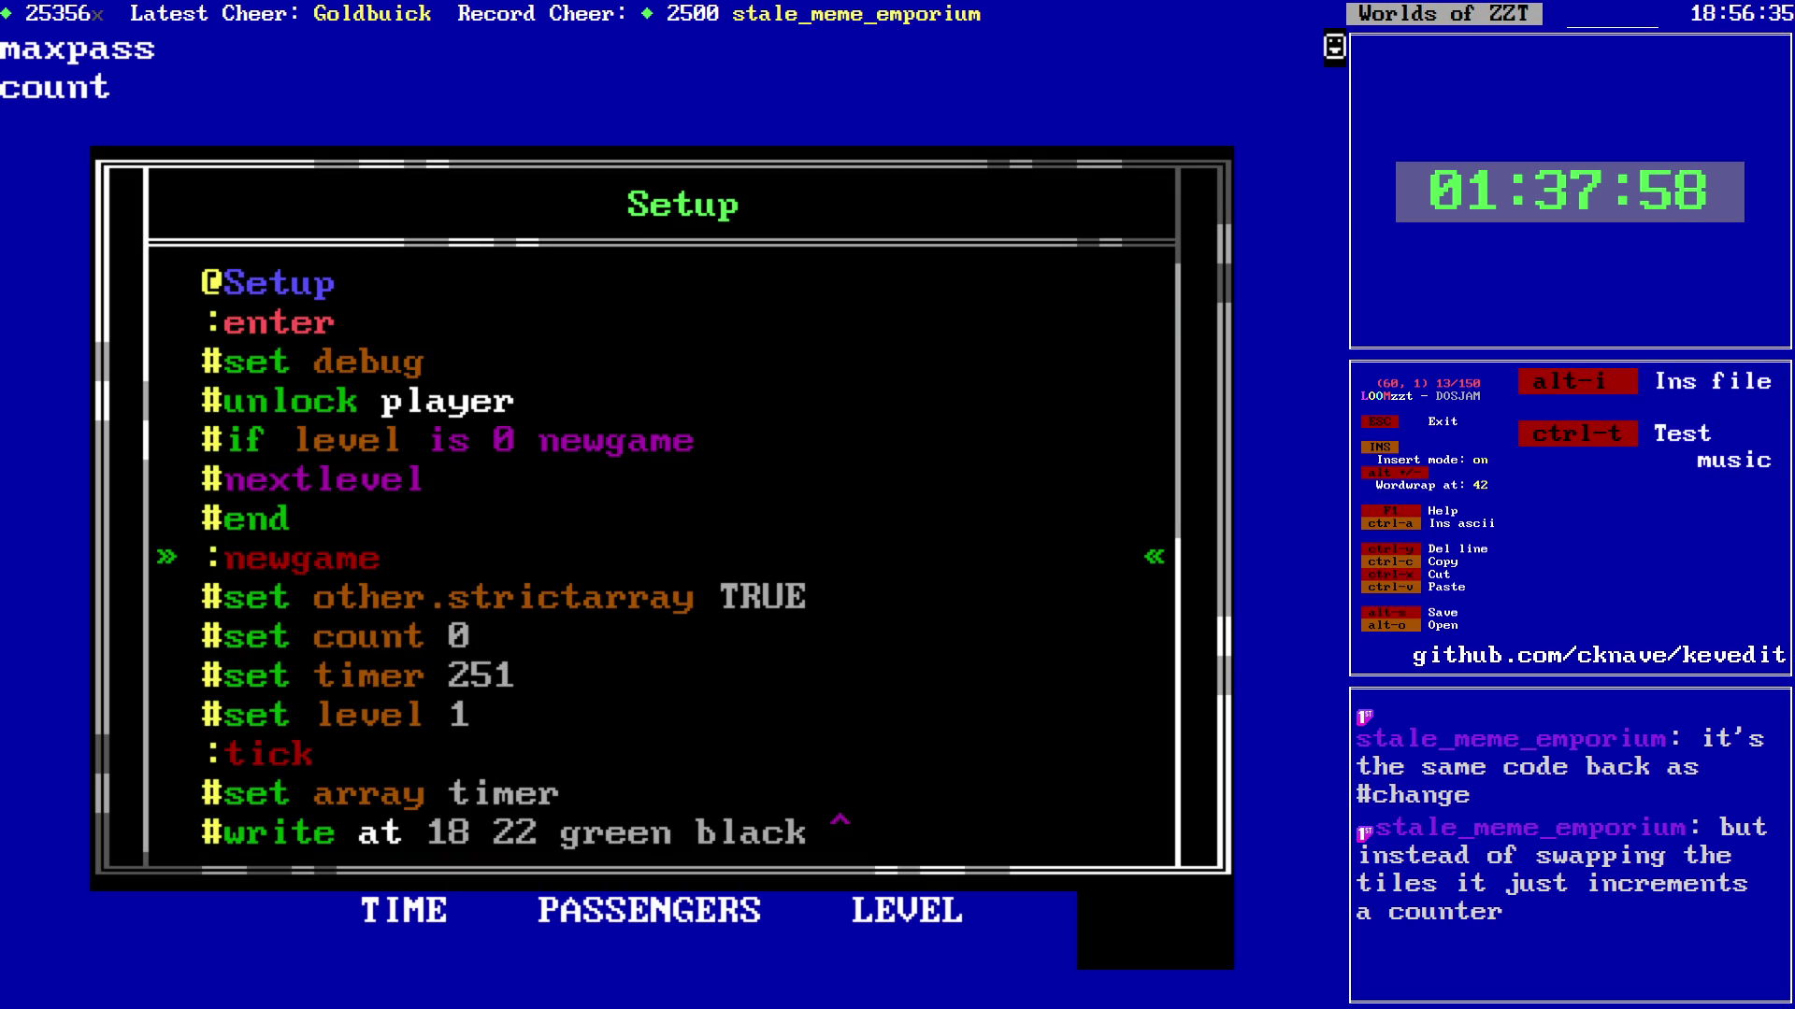
pyautogui.press('Down')
pyautogui.press('Down')
pyautogui.press('Right')
pyautogui.press('Right')
pyautogui.press('Right')
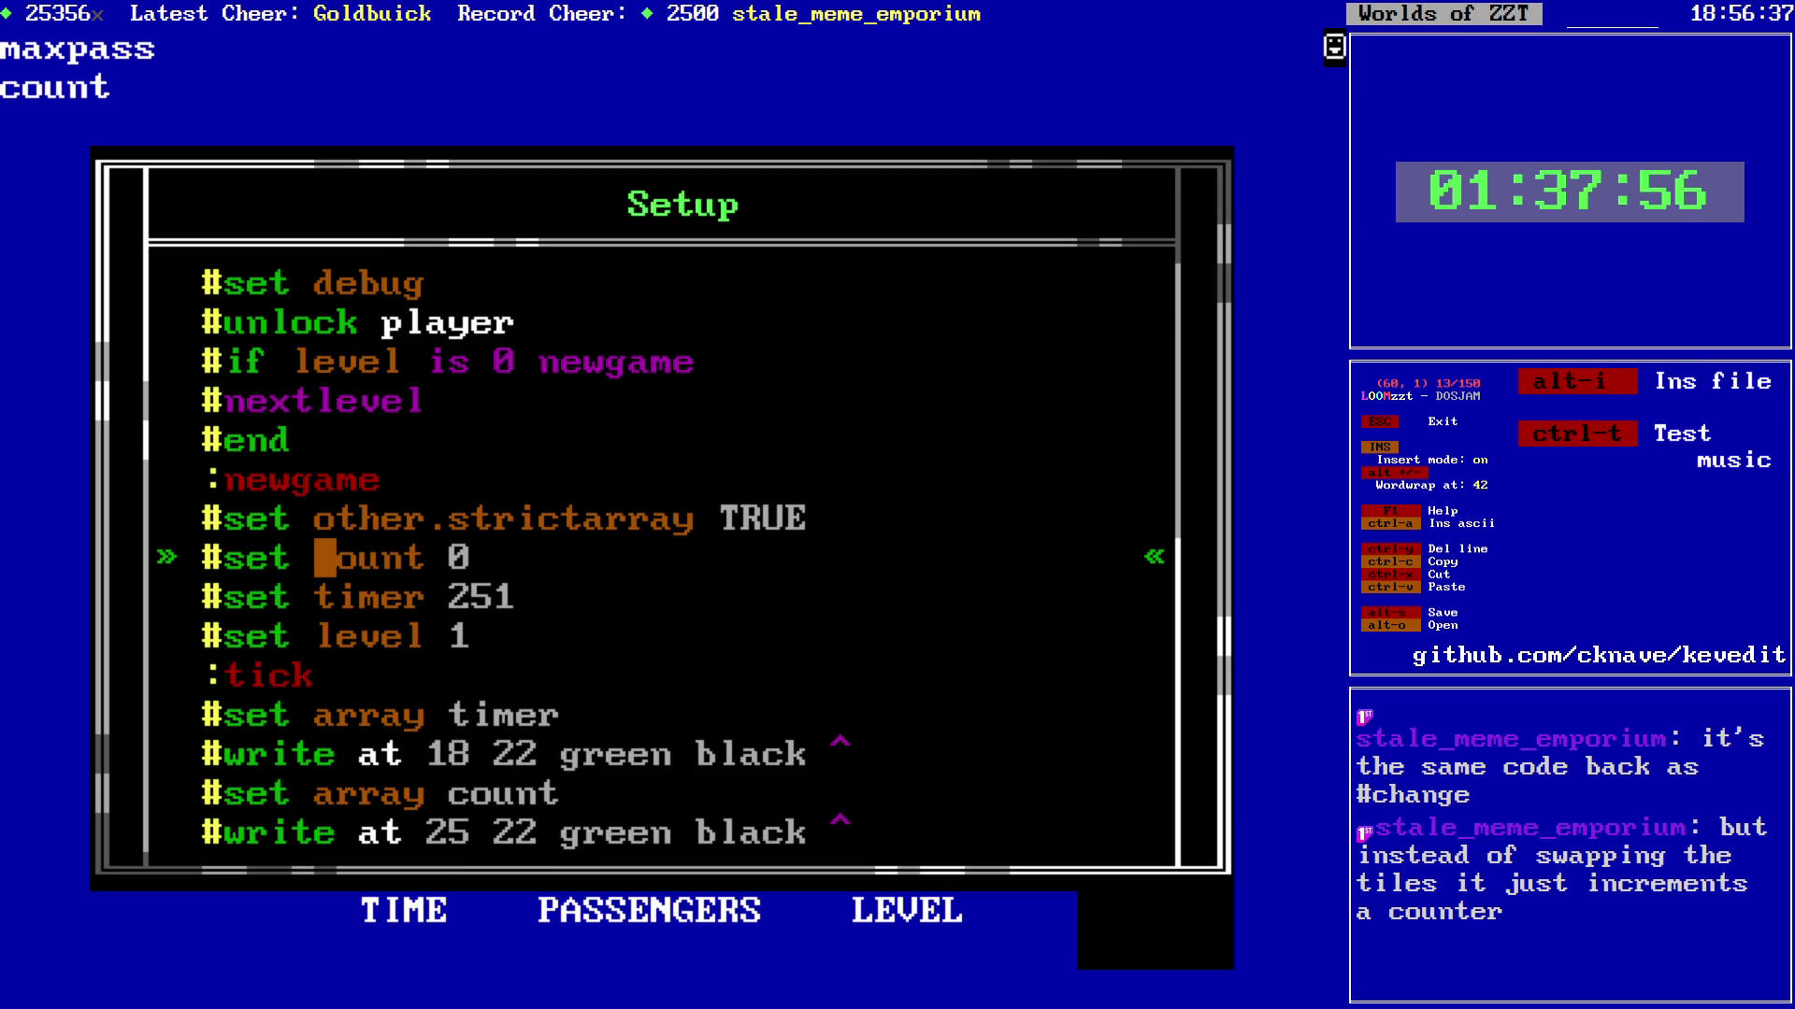
pyautogui.press('Delete')
pyautogui.press('Delete')
pyautogui.press('Delete')
pyautogui.write('onbus')
pyautogui.press('Down')
pyautogui.press('Down')
pyautogui.press('Down')
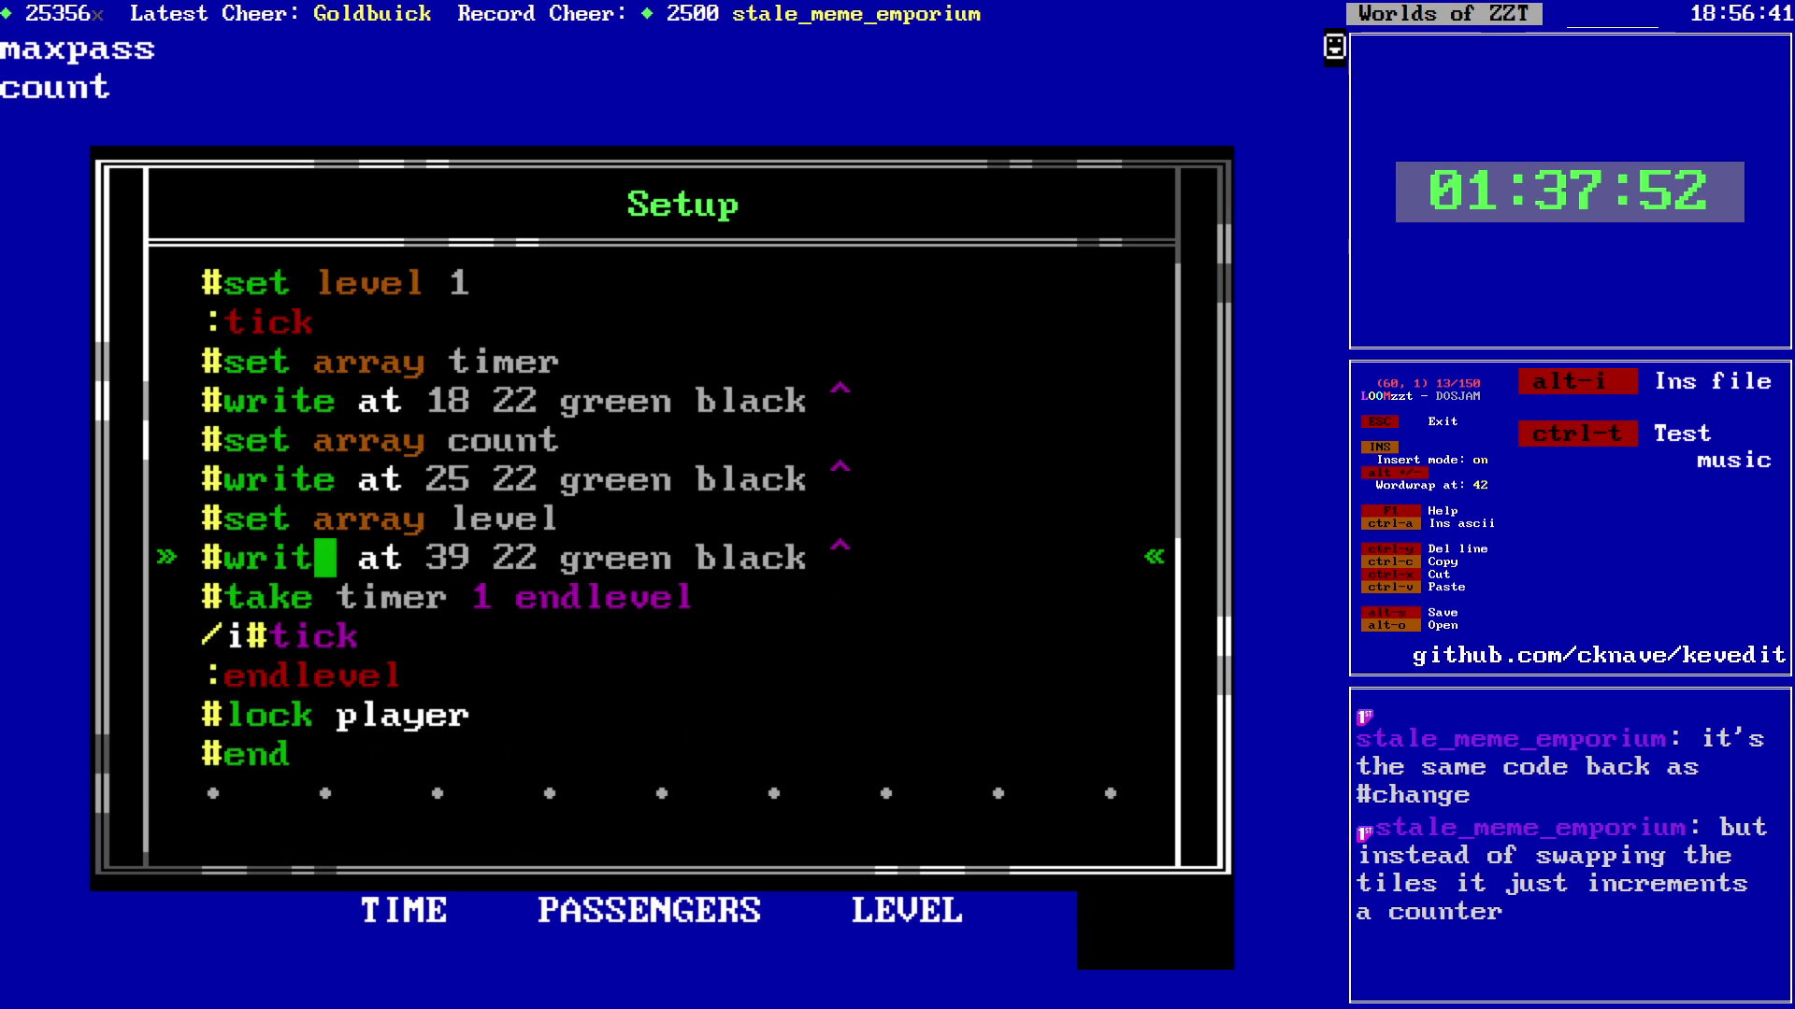
# - Test-play the world, then end the game and reload DOSJAM after the error
pyautogui.press('pageup')
pyautogui.press('pageup')
pyautogui.press('Escape')
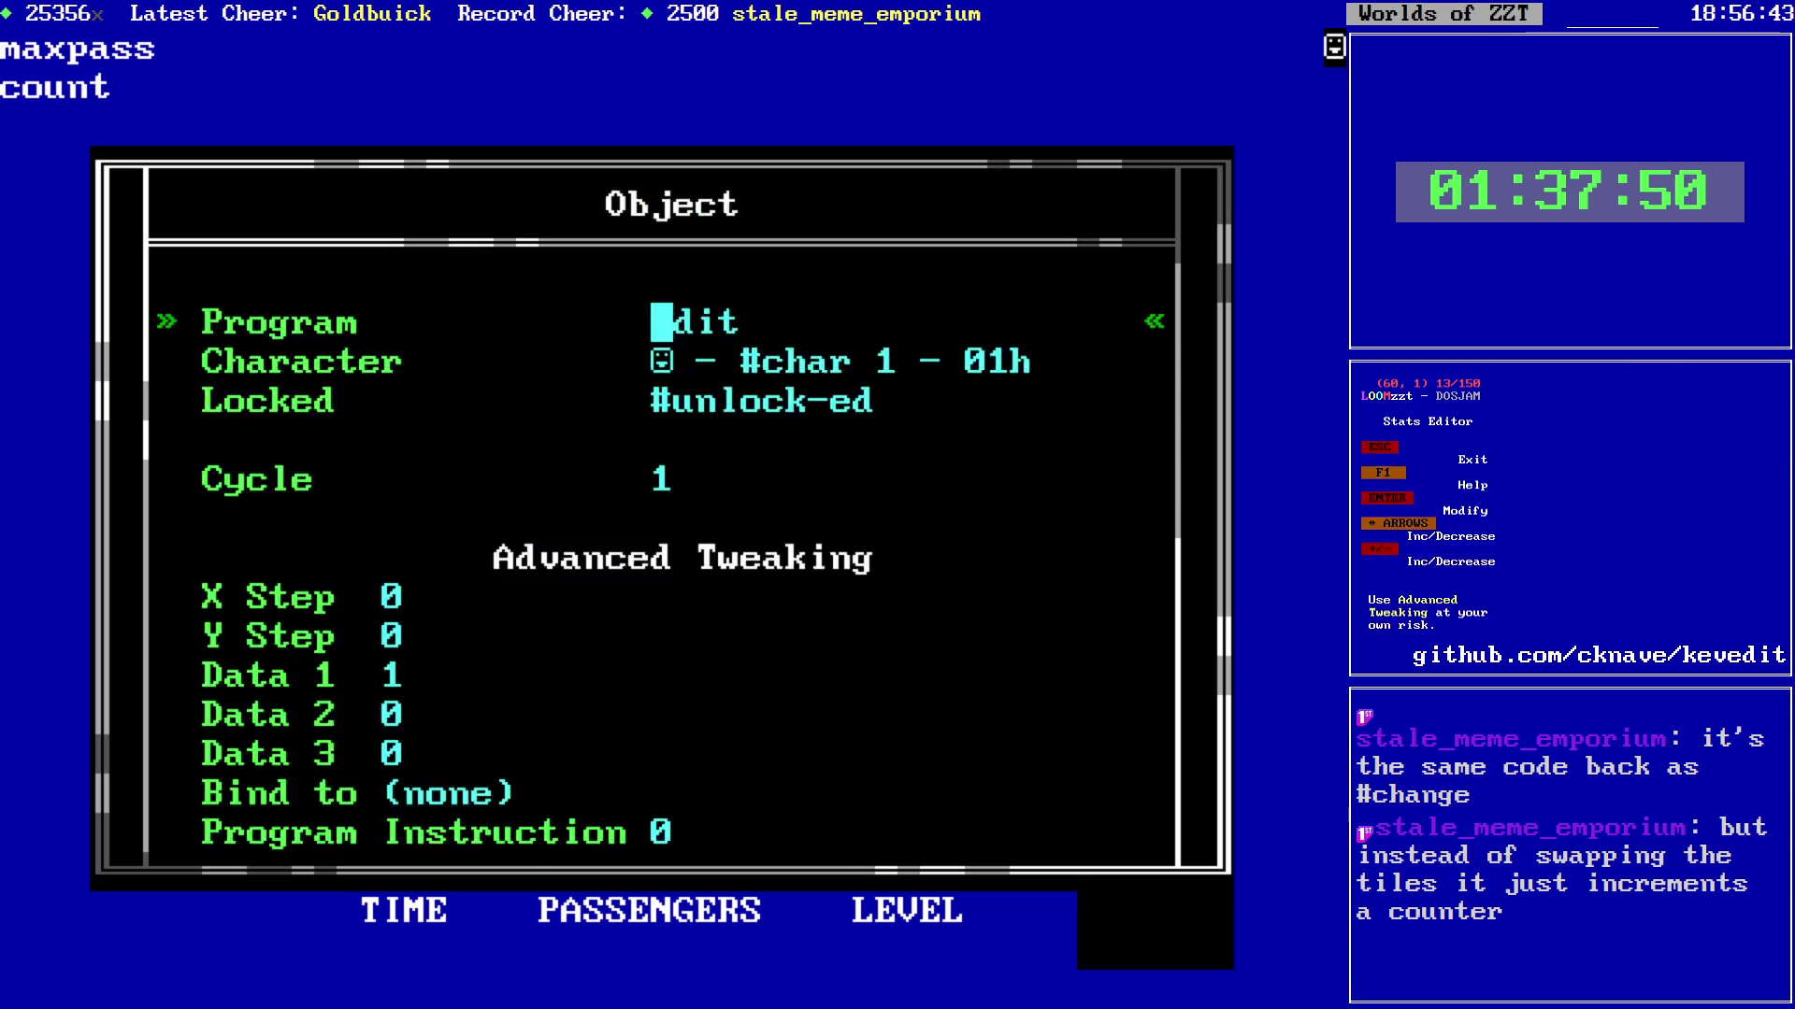
pyautogui.press('Escape')
pyautogui.hotkey('alt', 't')
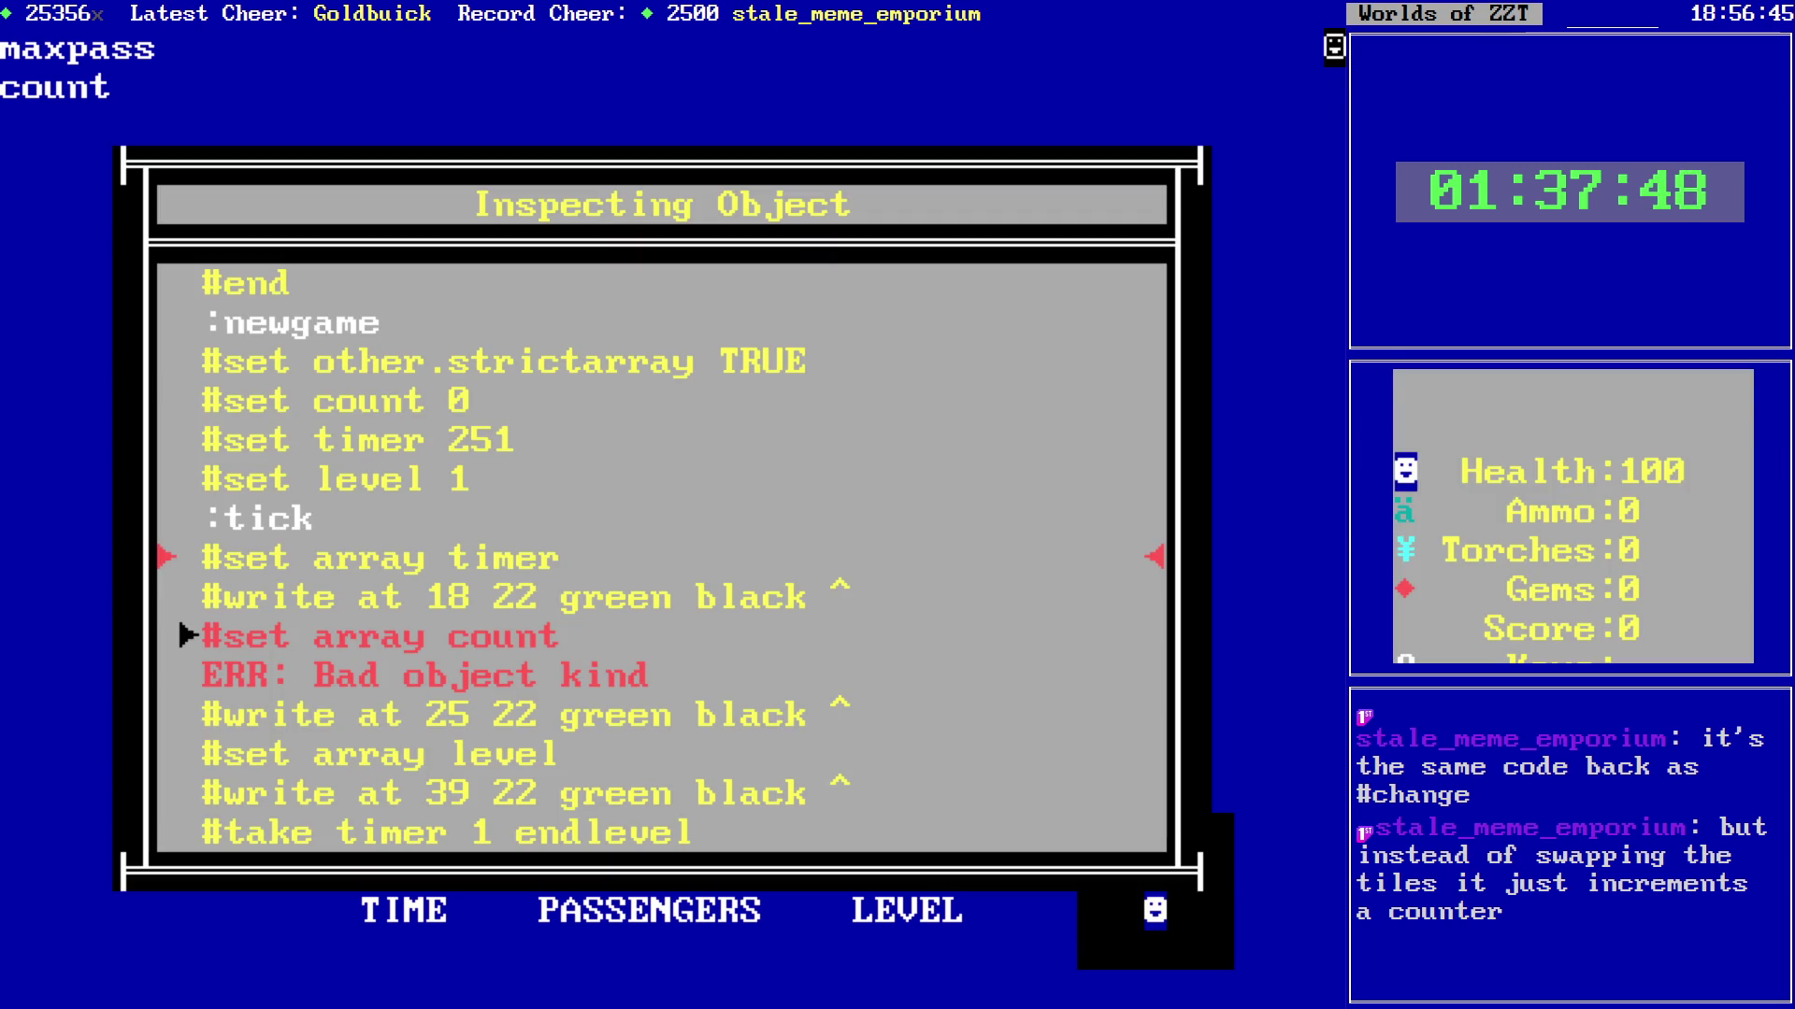
pyautogui.press('Escape')
pyautogui.press('Escape')
pyautogui.press('y')
pyautogui.press('w')
pyautogui.press('Return')
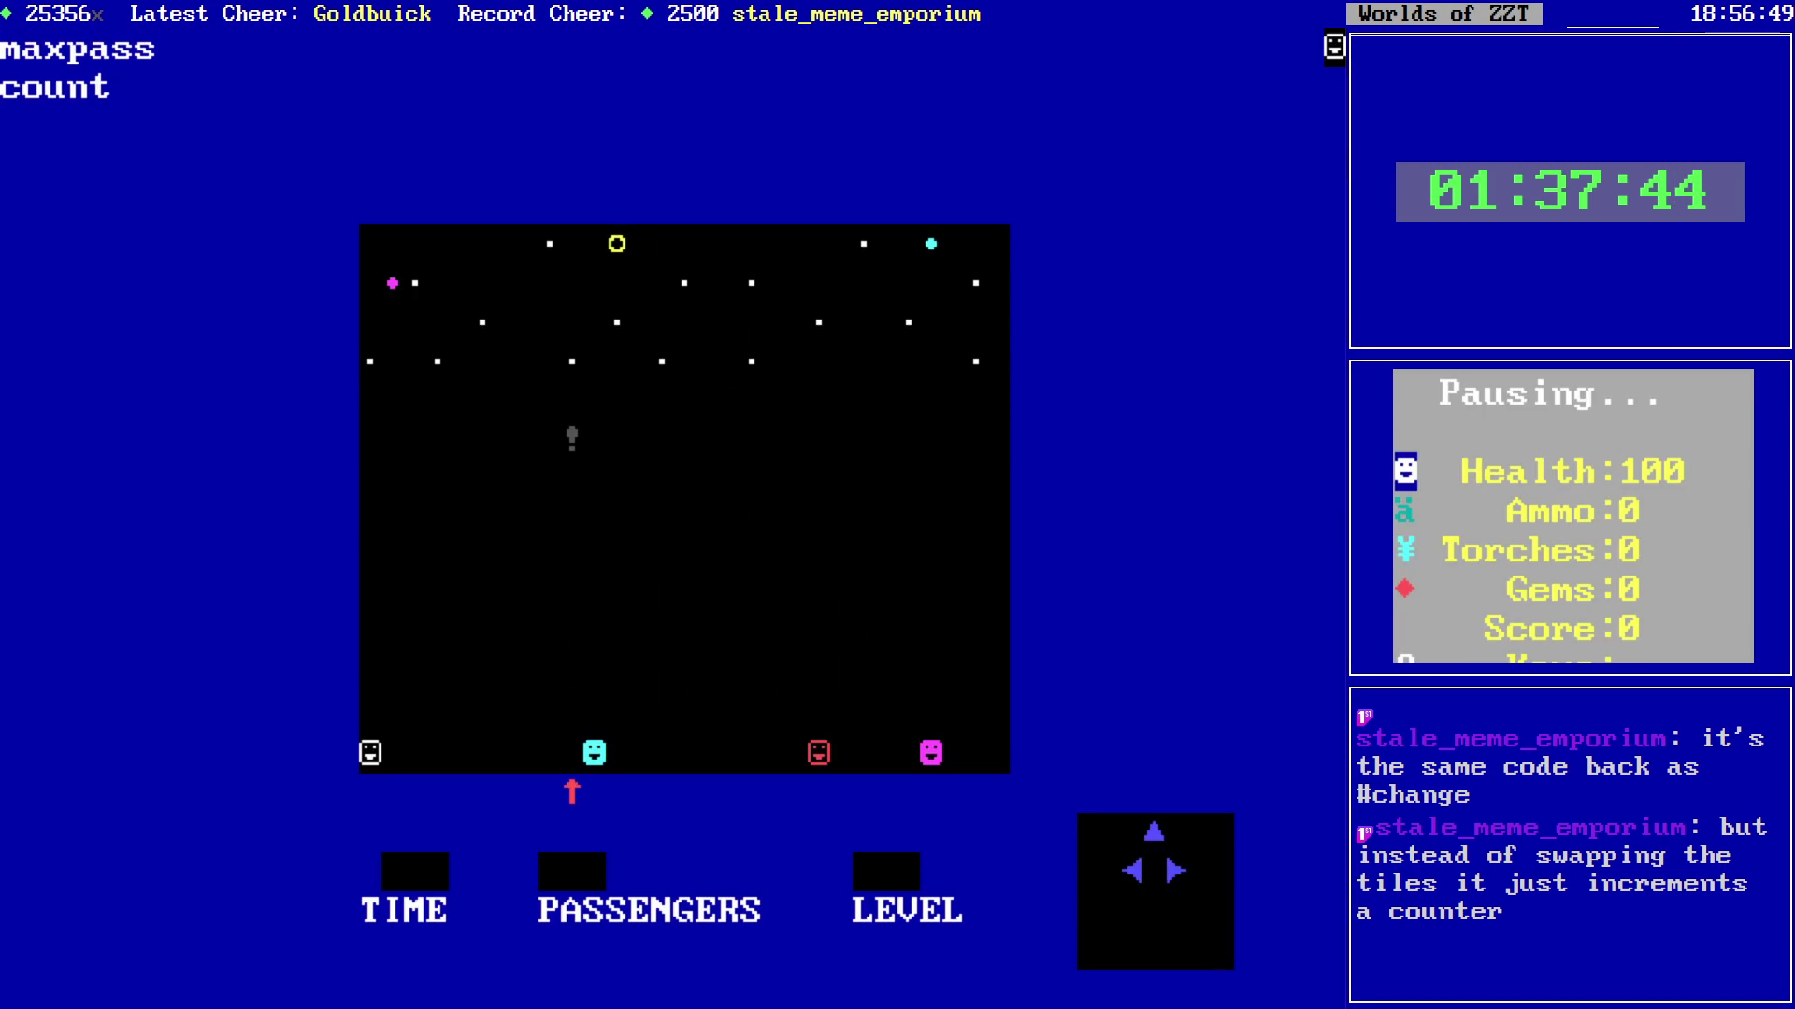
pyautogui.press('Up')
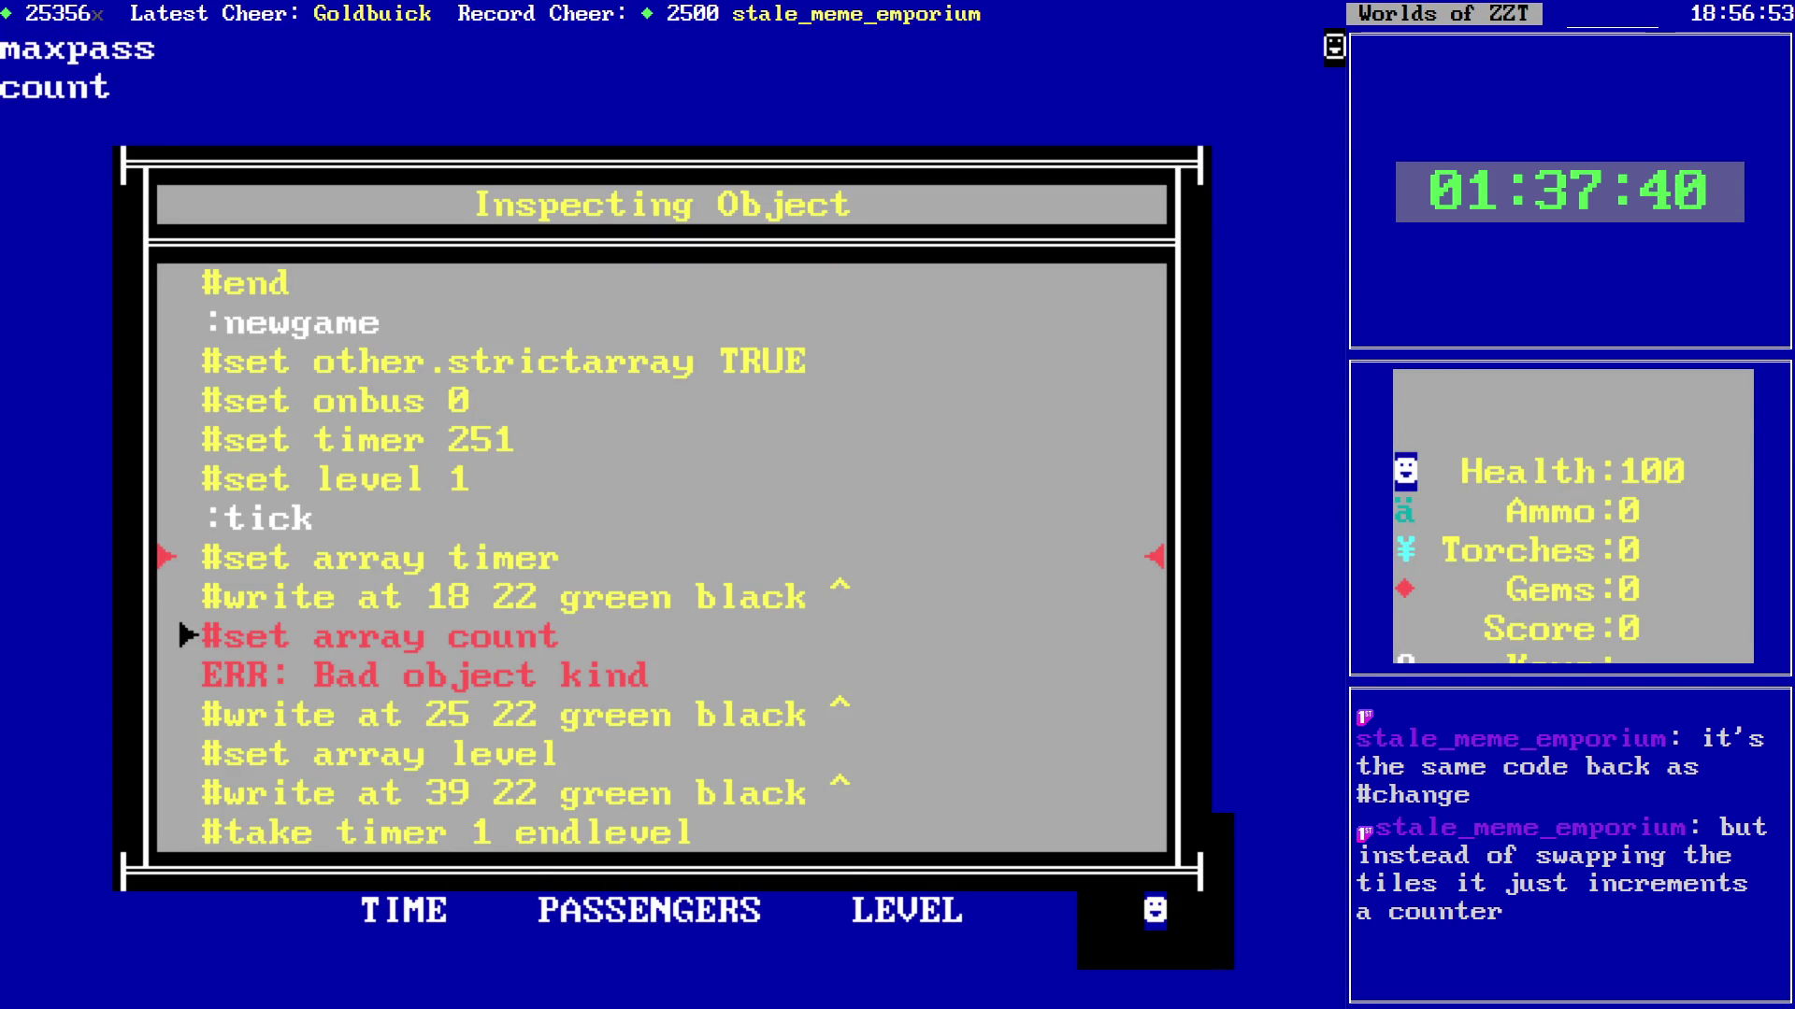
# - Retype the counter on the Setup object's array line as onbus and test again
pyautogui.press('Escape')
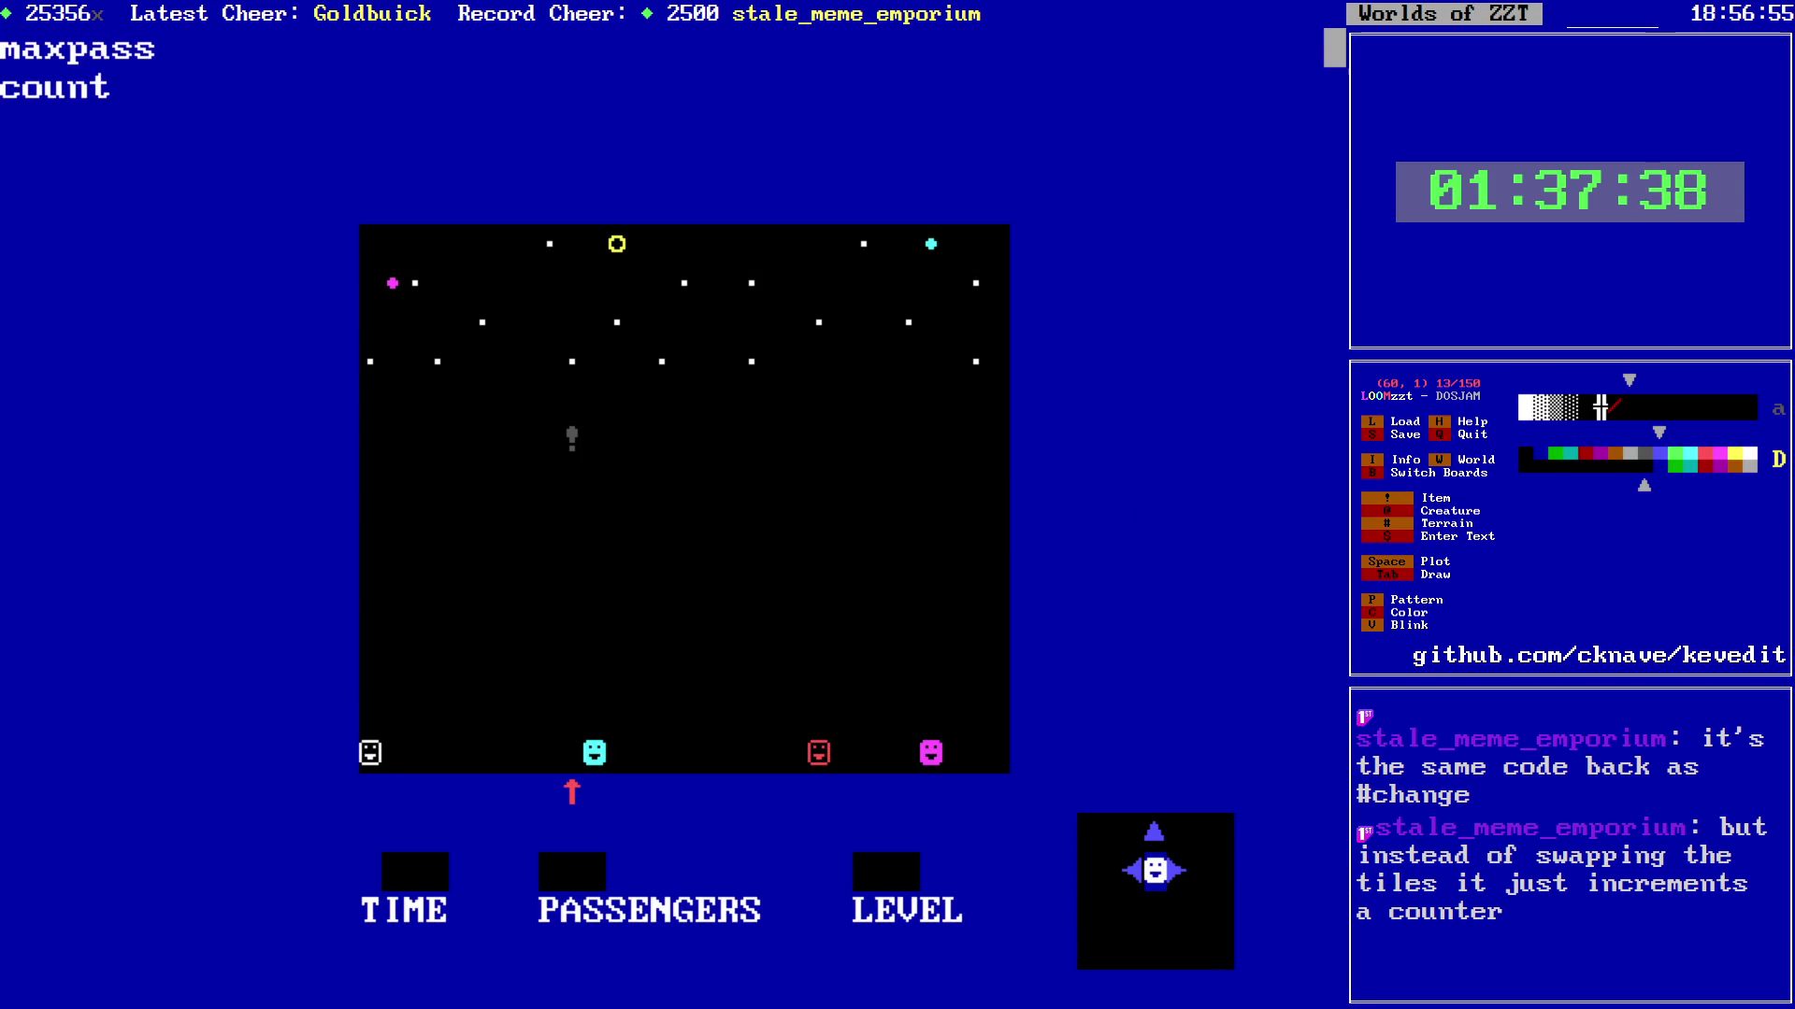
pyautogui.press('Return')
pyautogui.press('pagedown')
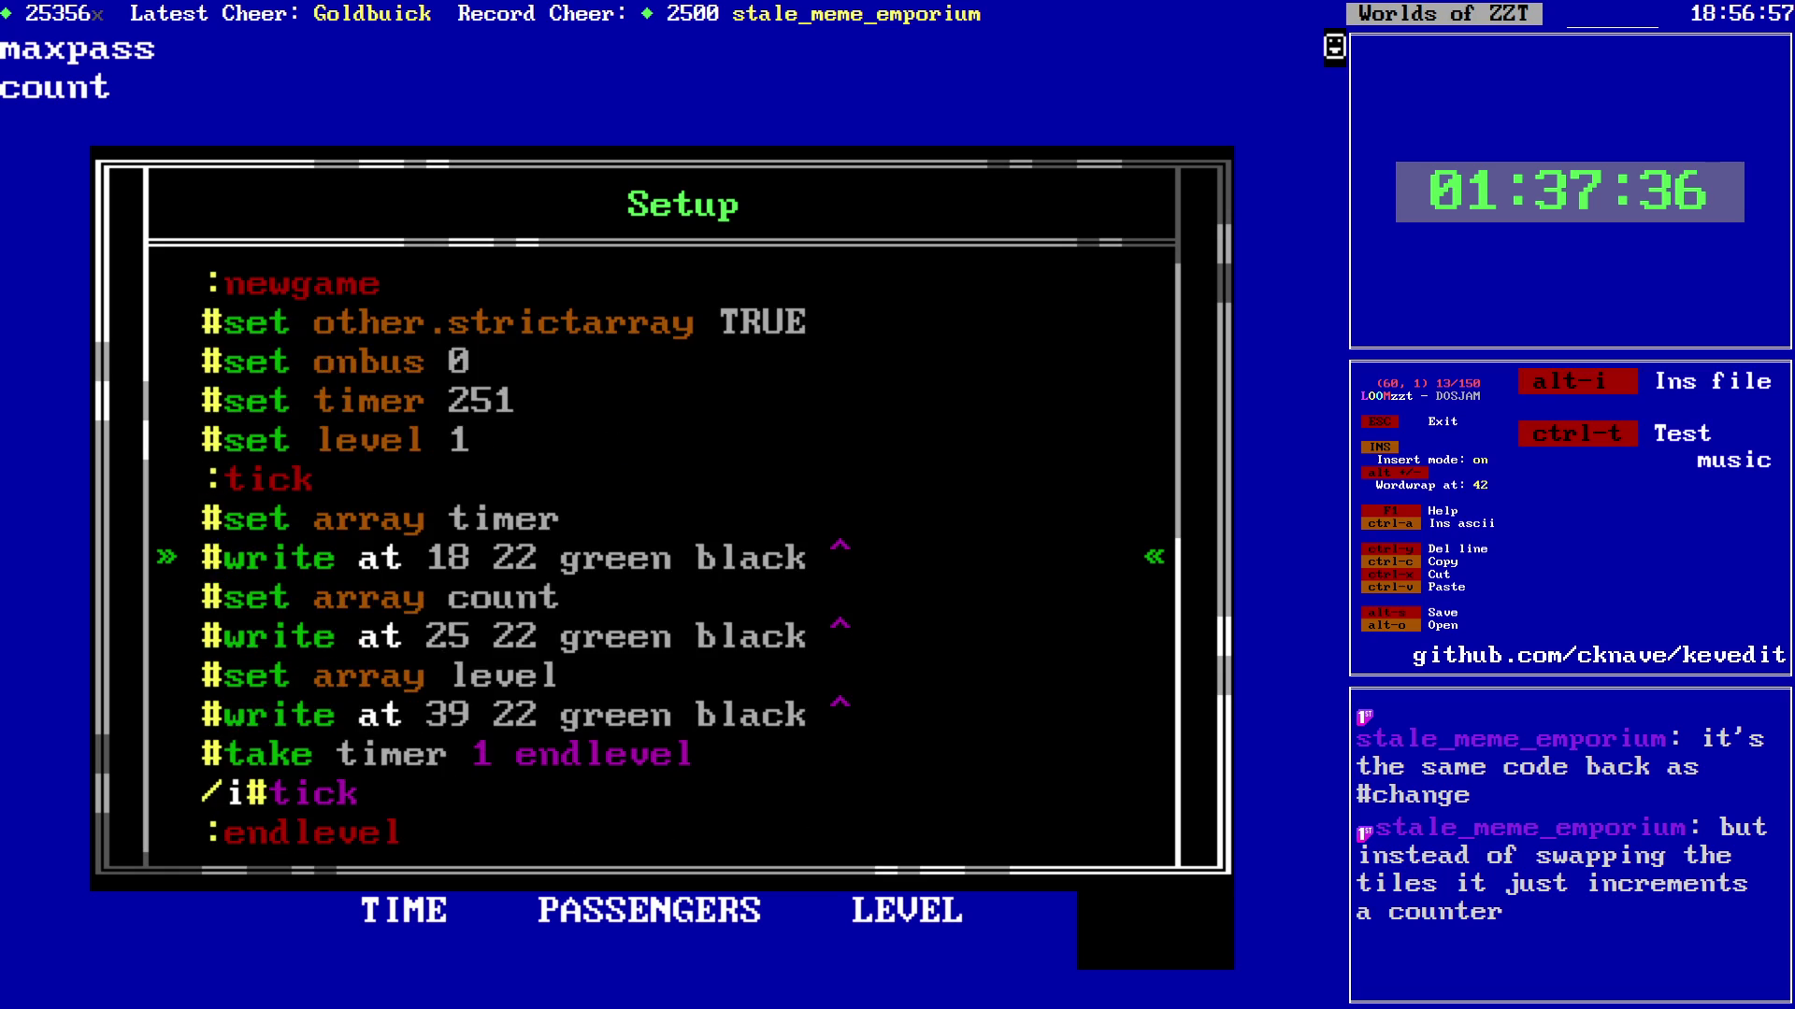
pyautogui.press('Down')
pyautogui.press('End')
pyautogui.press('BackSpace')
pyautogui.press('BackSpace')
pyautogui.press('BackSpace')
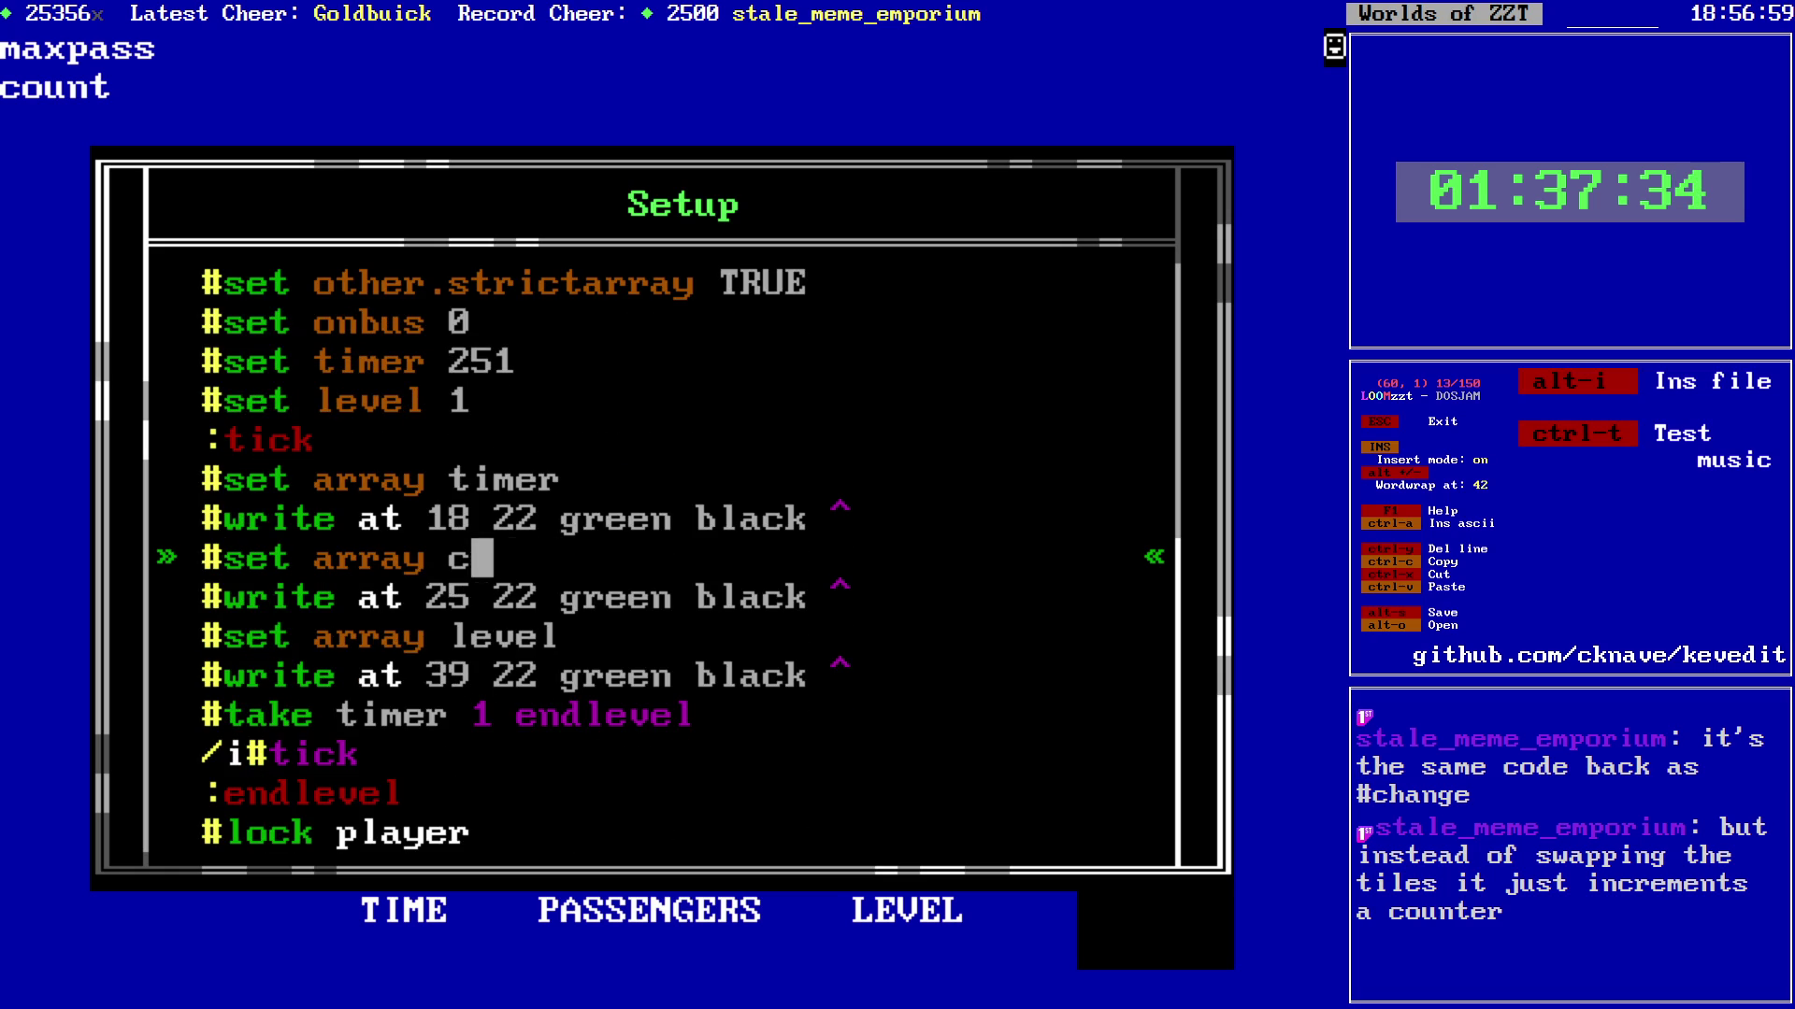
pyautogui.write('onbus')
pyautogui.press('Escape')
pyautogui.hotkey('alt', 't')
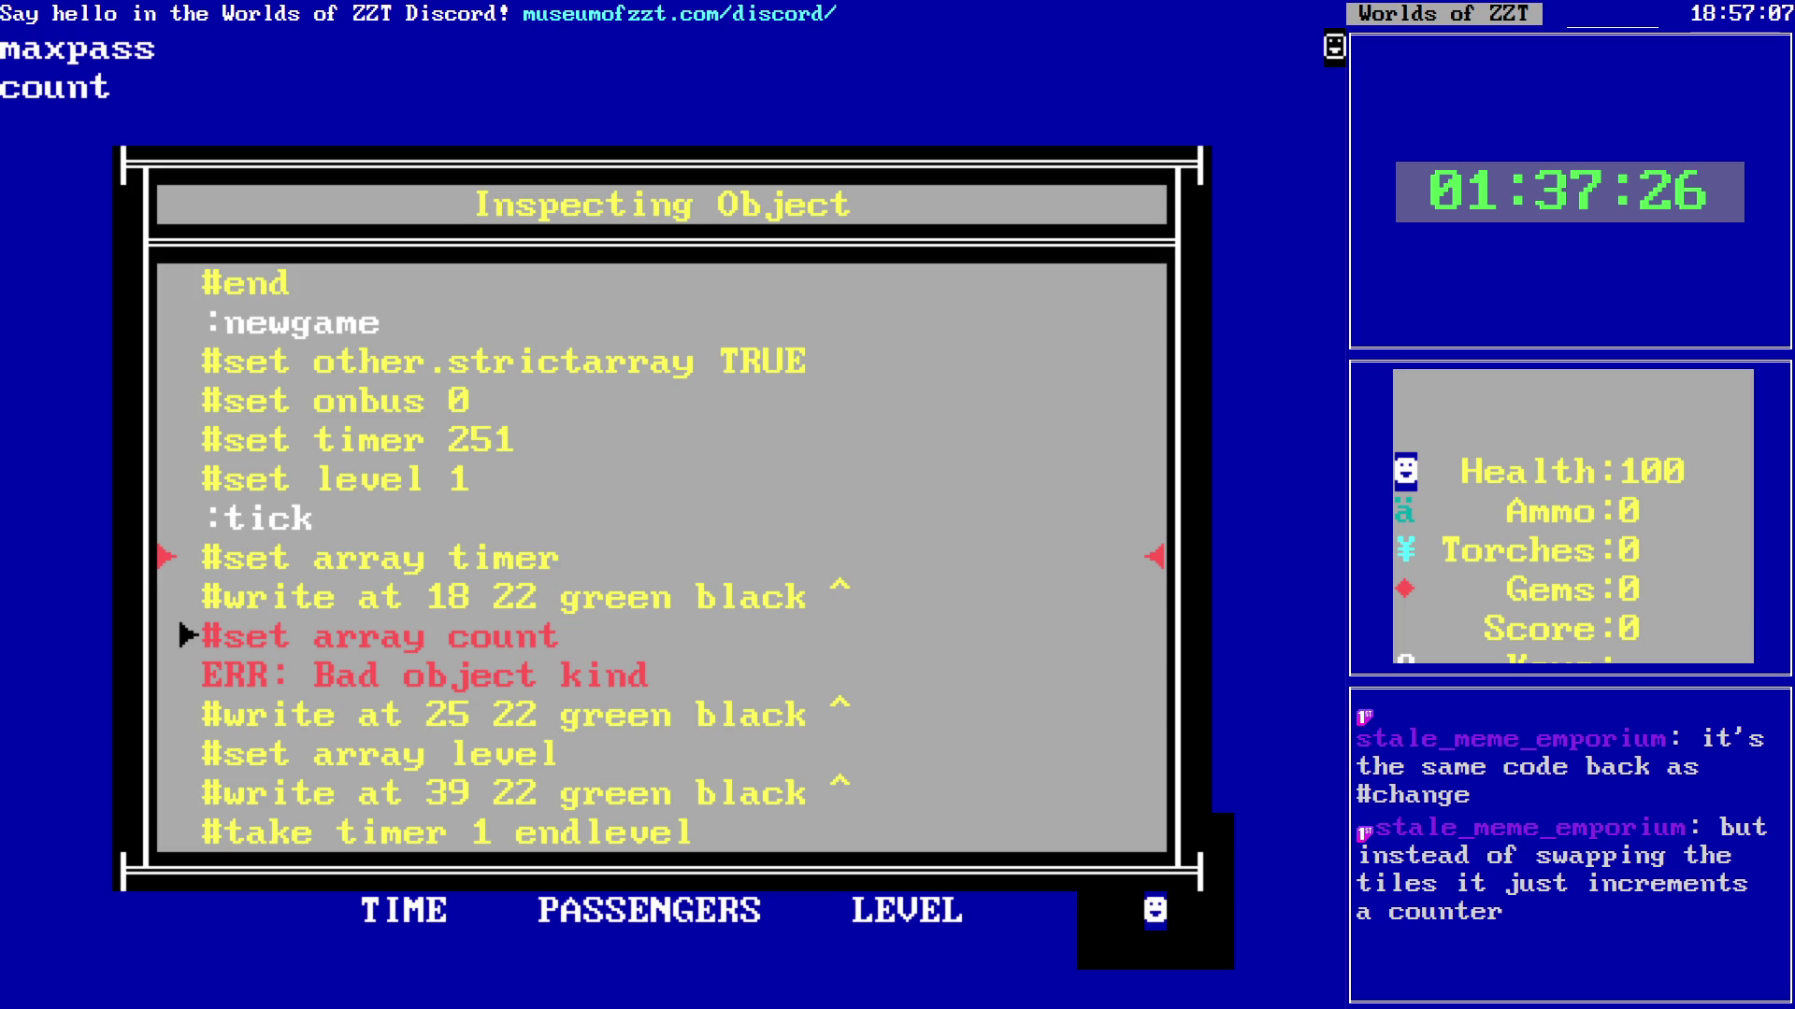
# - Reload DOSJAM, start the first board and try beaming up passengers
pyautogui.press('Escape')
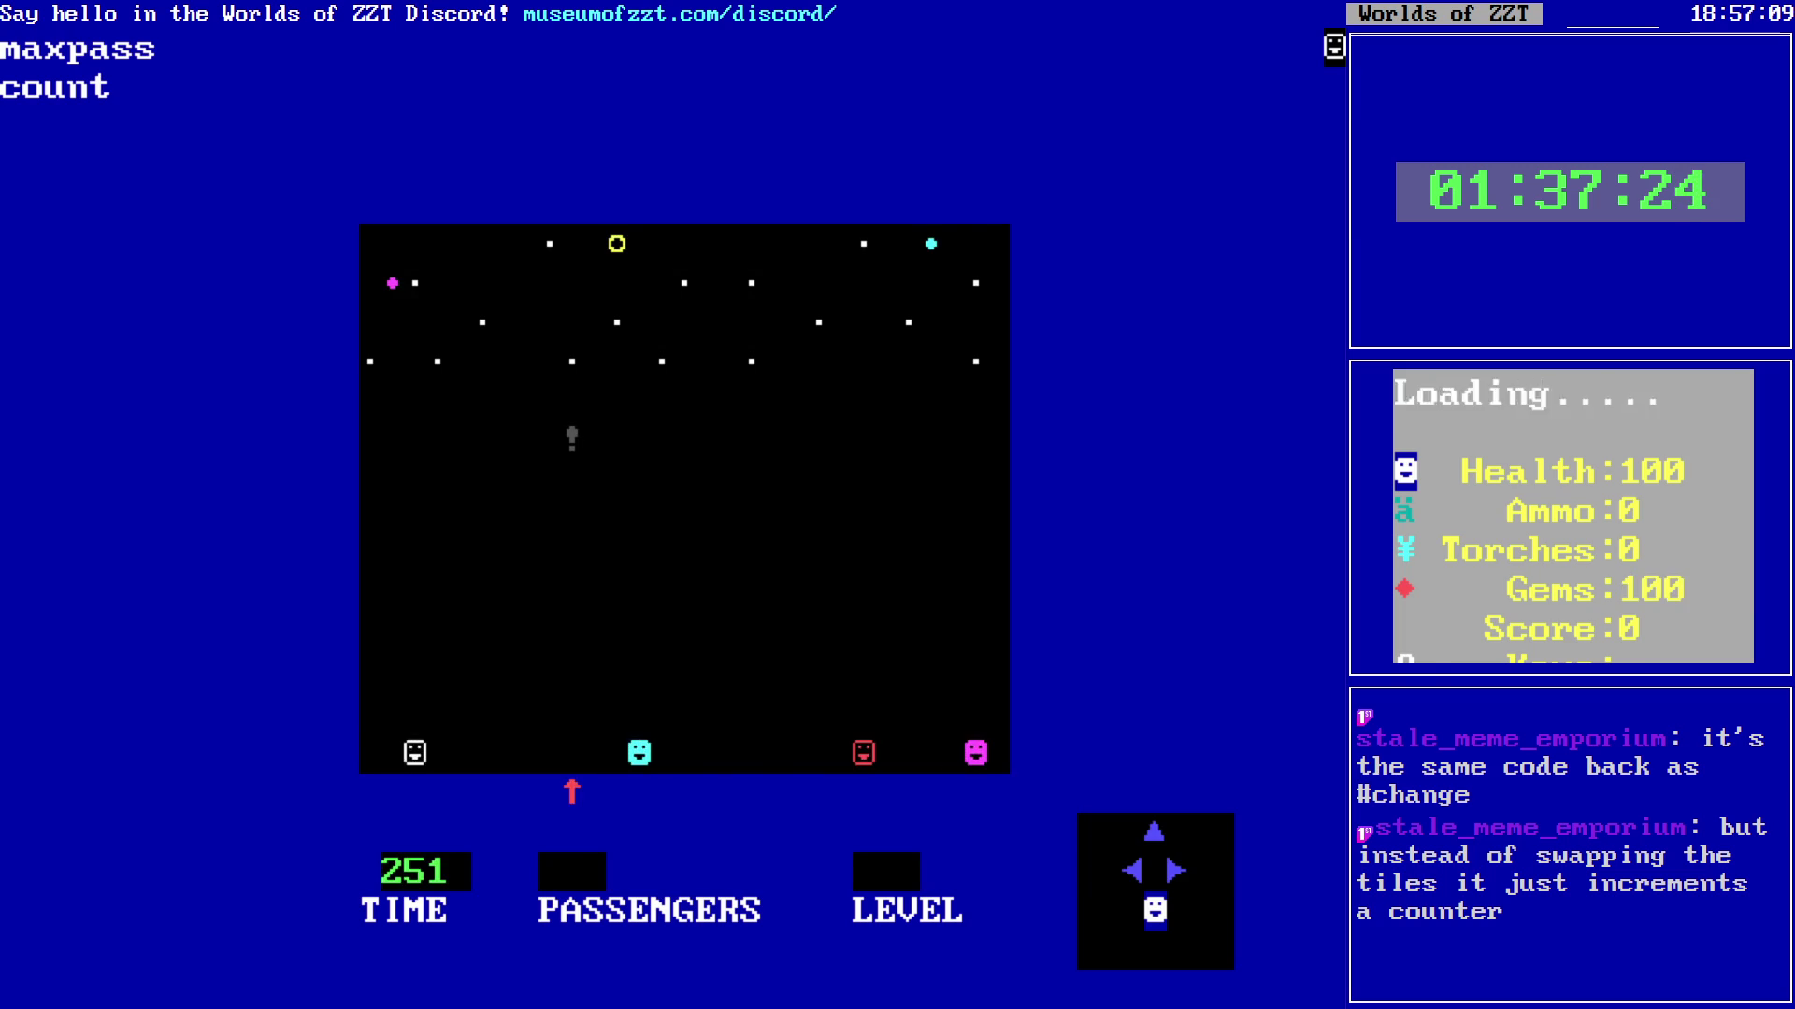
pyautogui.press('Return')
pyautogui.press('p')
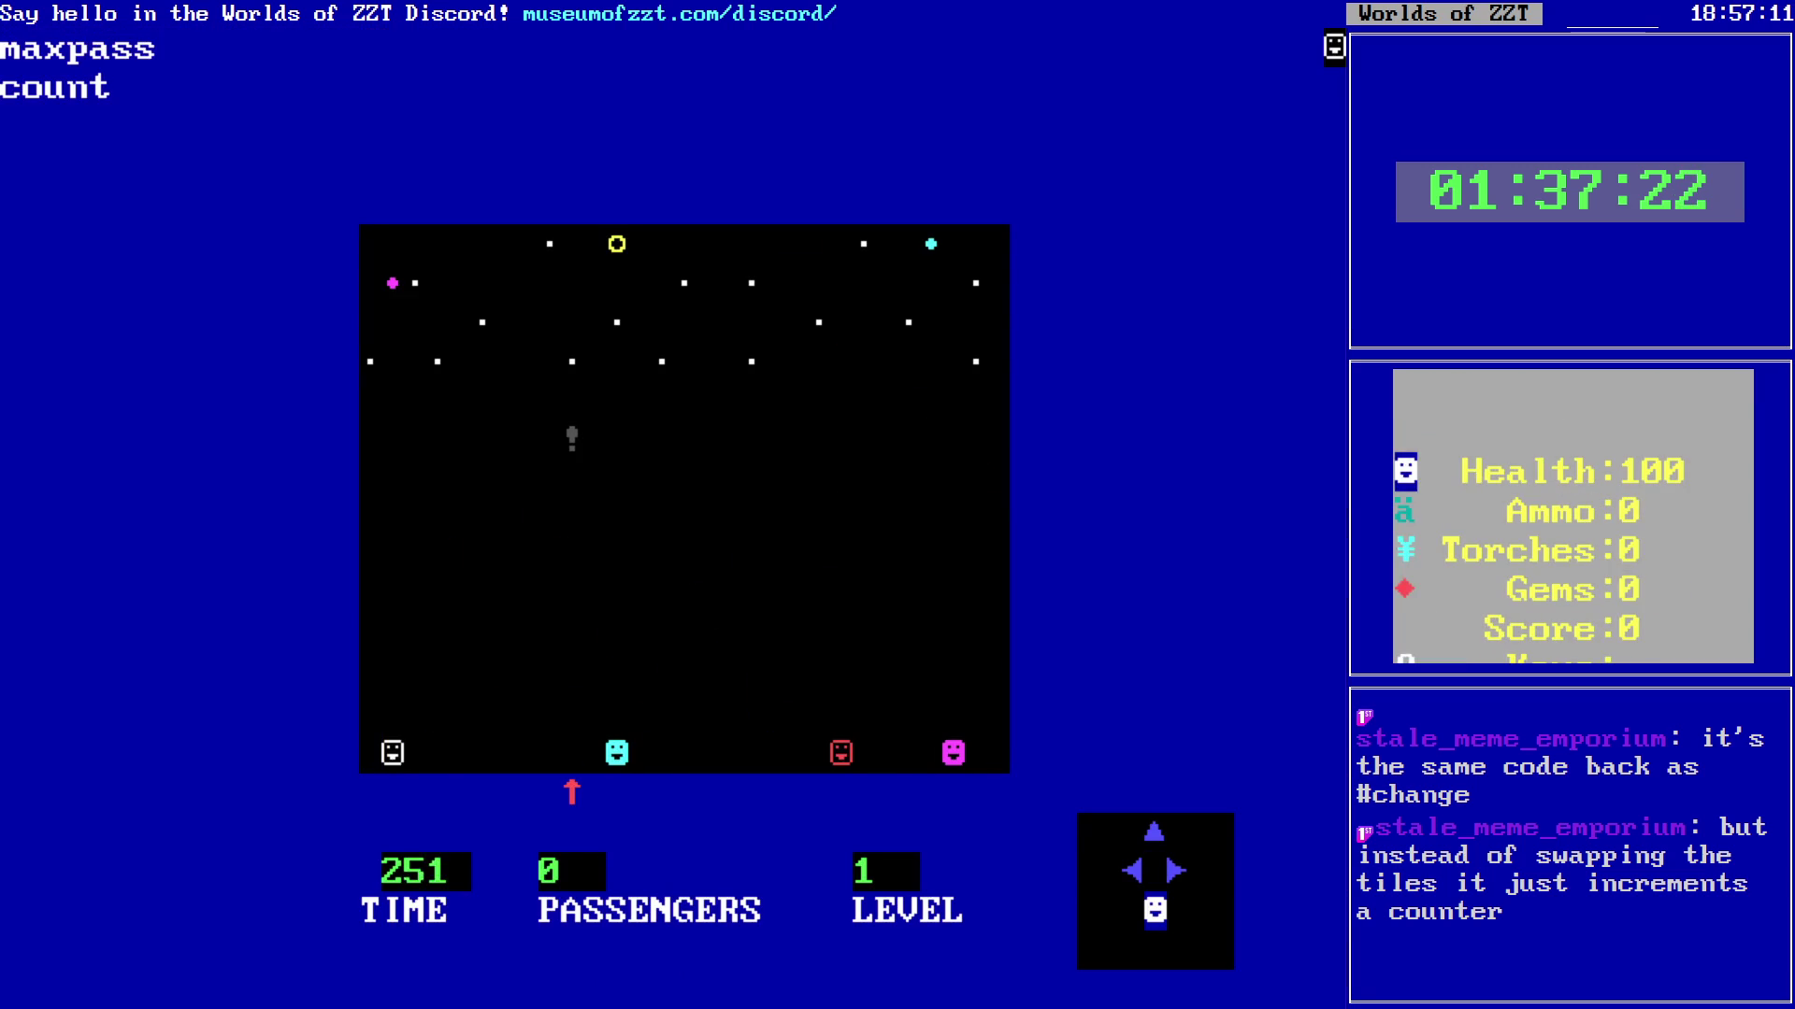
pyautogui.press('Up')
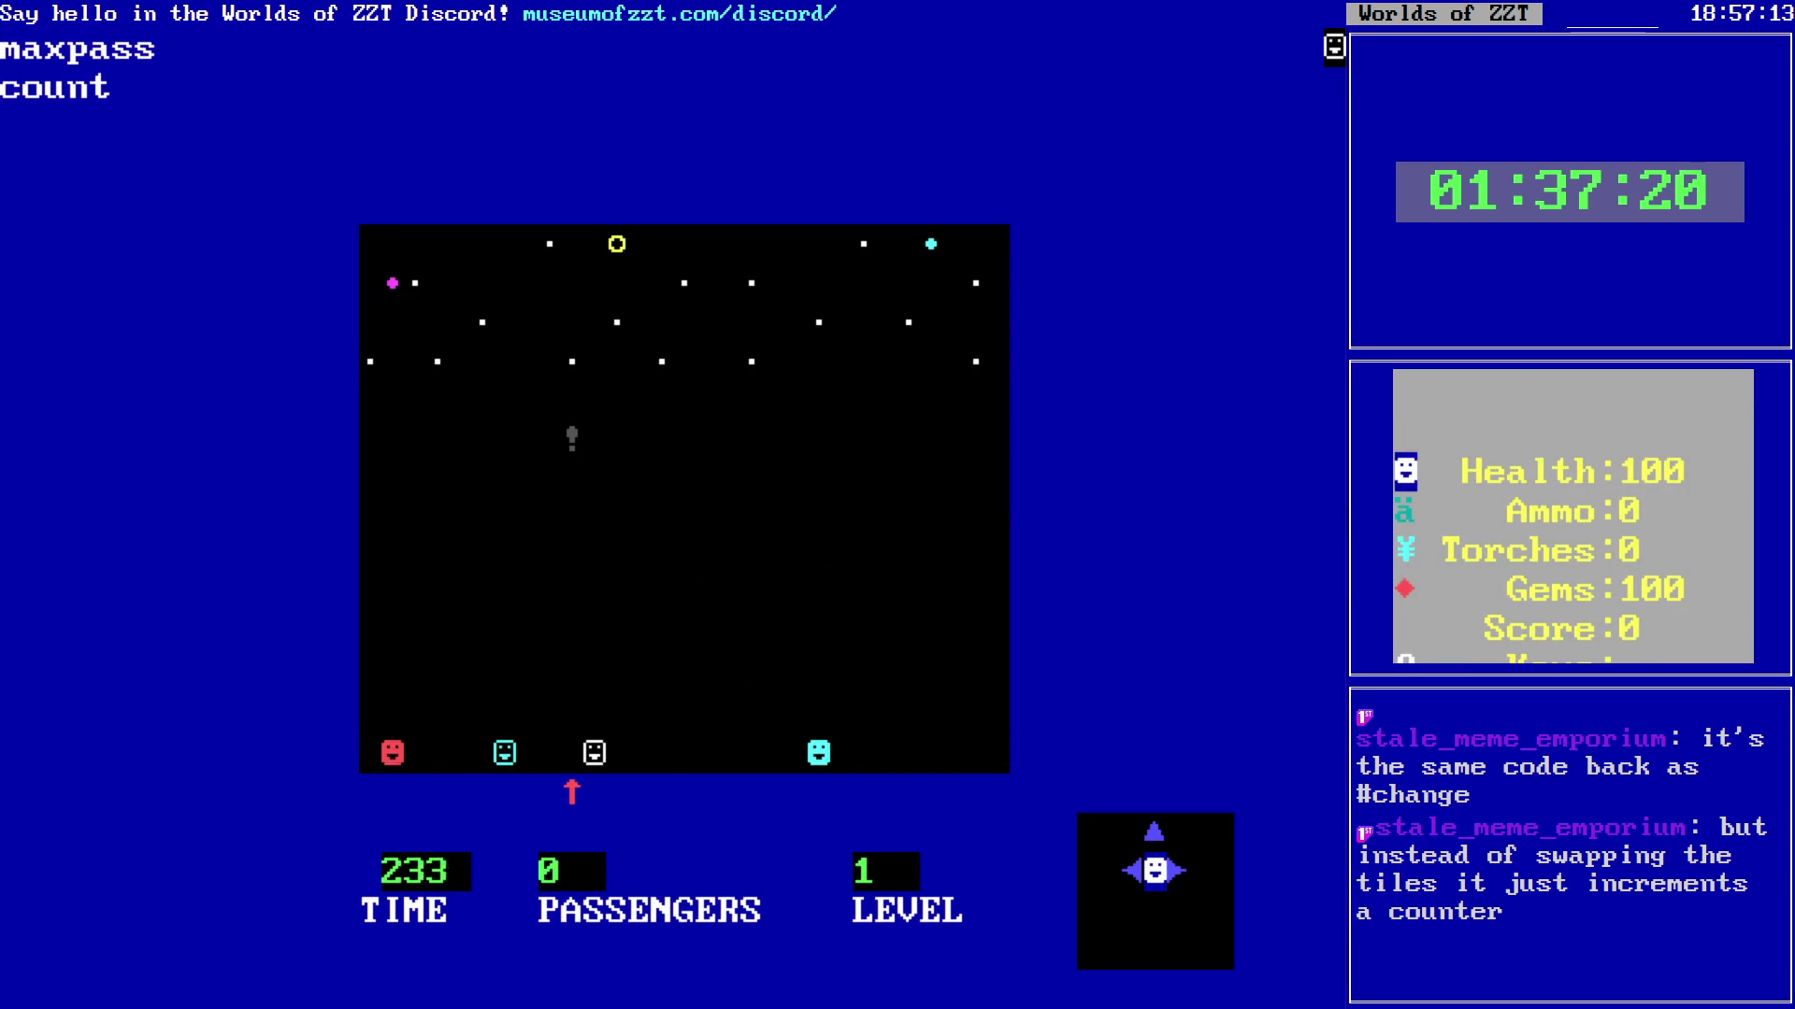
pyautogui.press('Up')
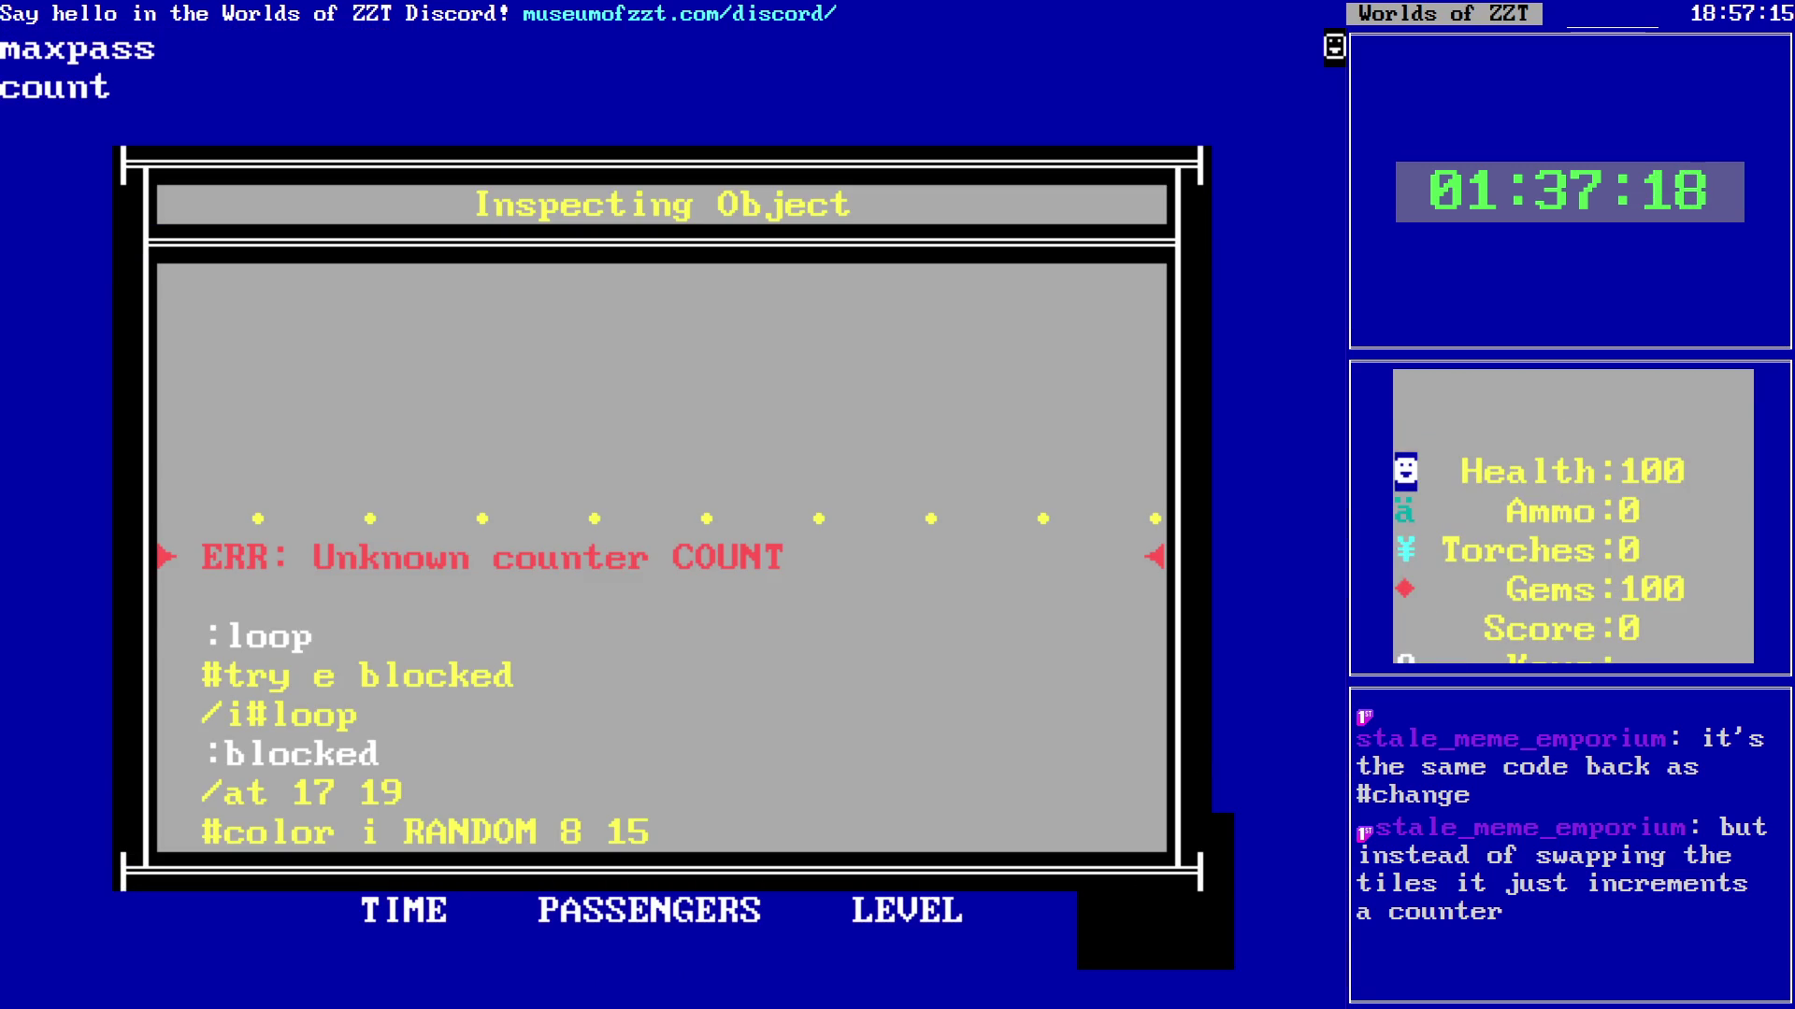
# - Read through the failing code to locate the unknown counter error line
pyautogui.press('pagedown')
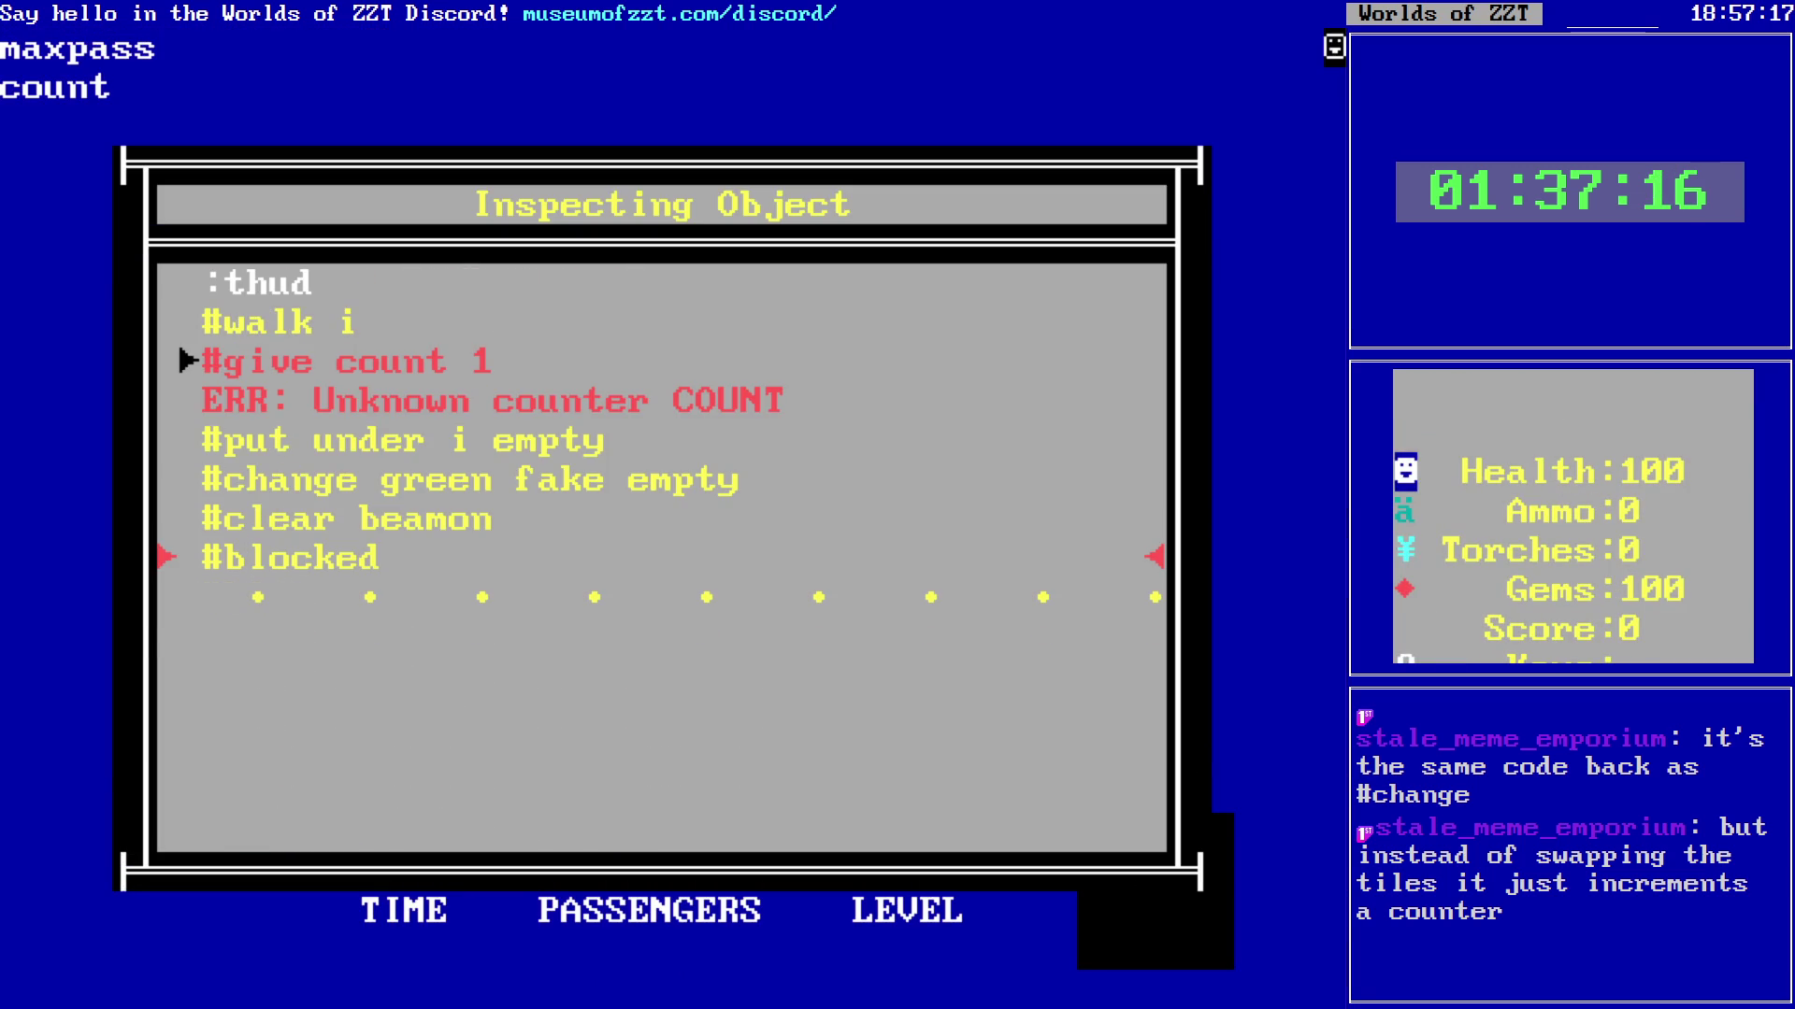
pyautogui.press('Up')
pyautogui.press('Up')
pyautogui.press('Up')
pyautogui.press('Down')
pyautogui.press('pagedown')
pyautogui.press('Down')
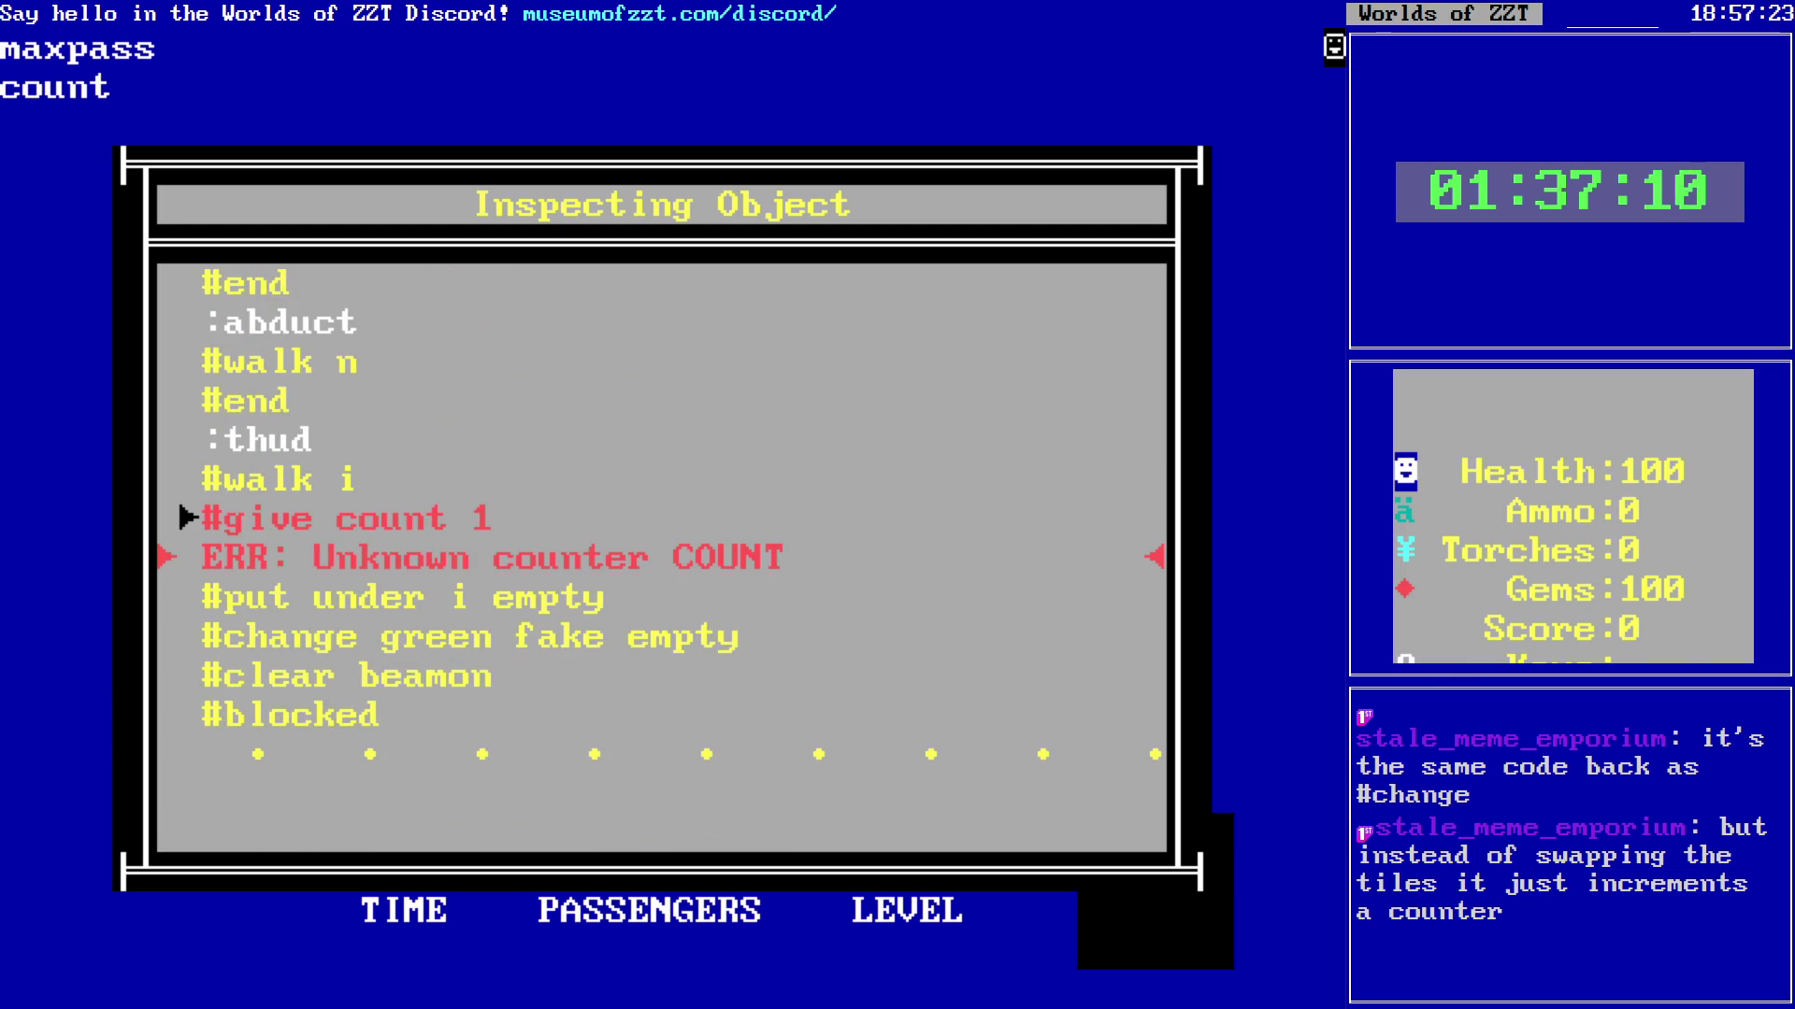
pyautogui.press('Escape')
# - Change the Dude object's '#give count 1' to '#give onbus 1' and test-play
pyautogui.press('Left')
pyautogui.press('Left')
pyautogui.press('Left')
pyautogui.press('Down')
pyautogui.press('Down')
pyautogui.press('Down')
pyautogui.press('Return')
pyautogui.press('Down')
pyautogui.press('Down')
pyautogui.press('Down')
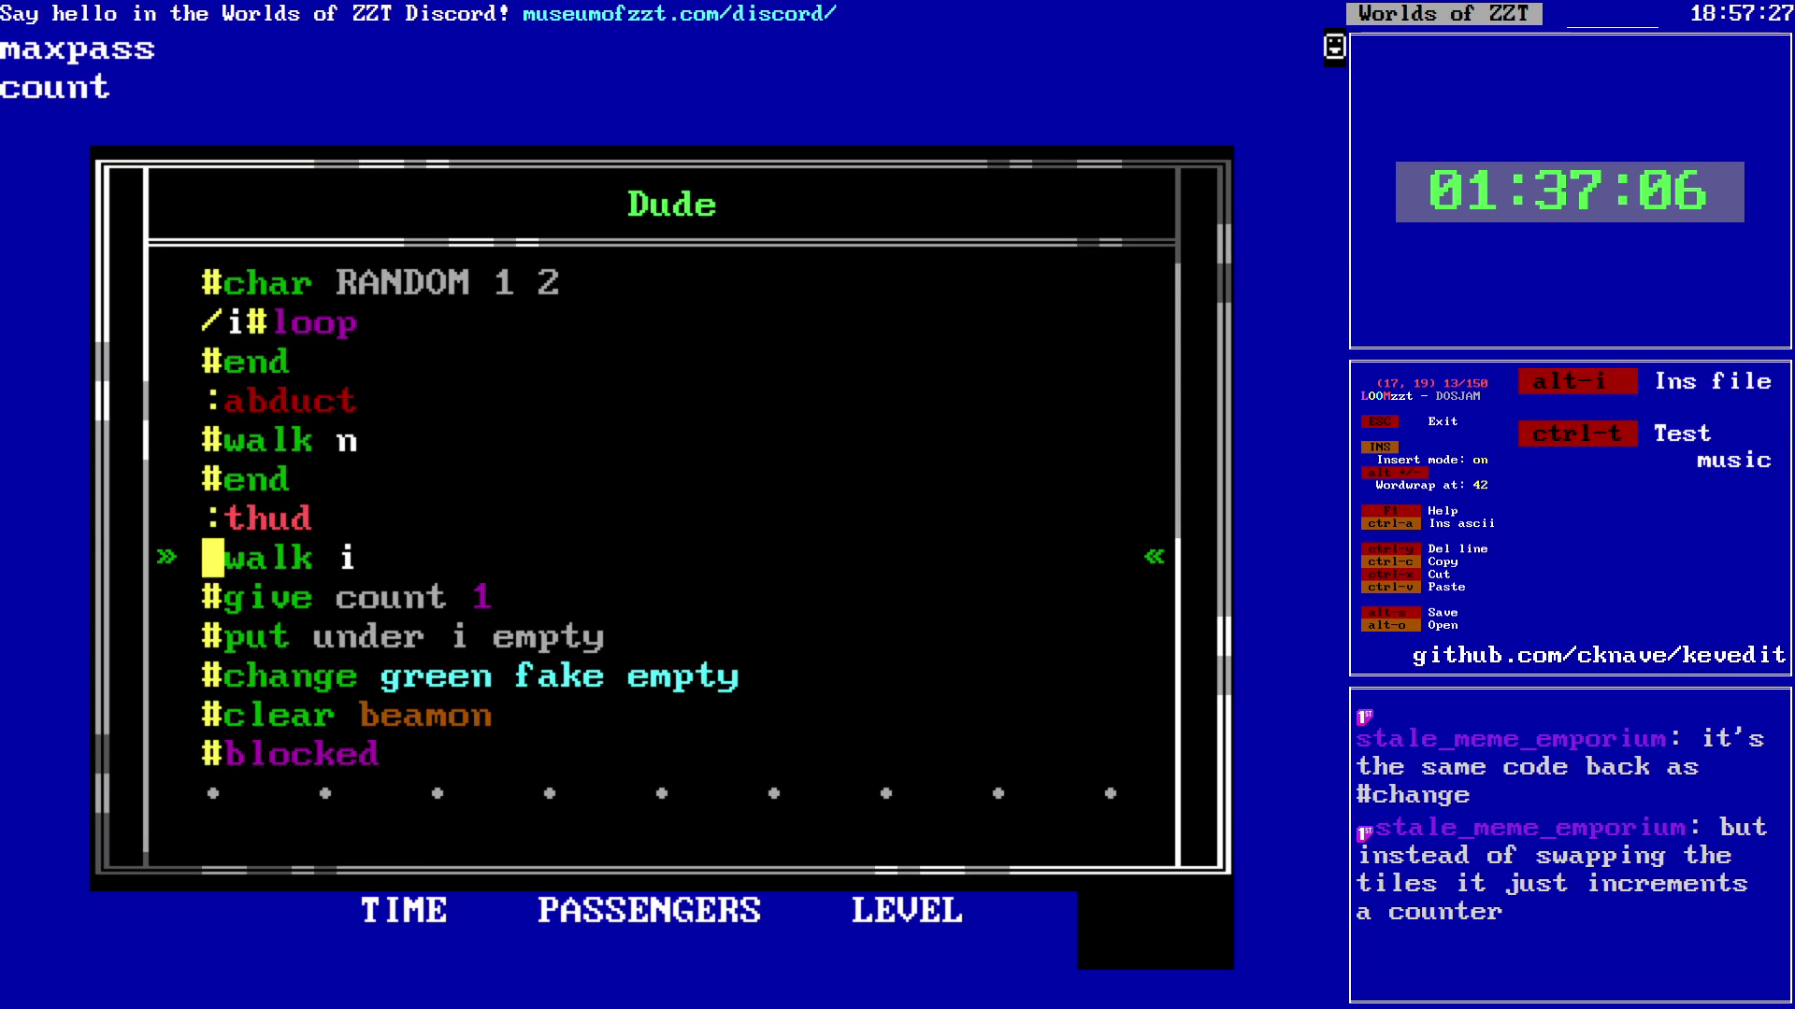
pyautogui.press('Down')
pyautogui.press('End')
pyautogui.press('Left')
pyautogui.press('Left')
pyautogui.press('BackSpace')
pyautogui.press('BackSpace')
pyautogui.press('BackSpace')
pyautogui.press('BackSpace')
pyautogui.press('BackSpace')
pyautogui.write('onbus')
pyautogui.press('Escape')
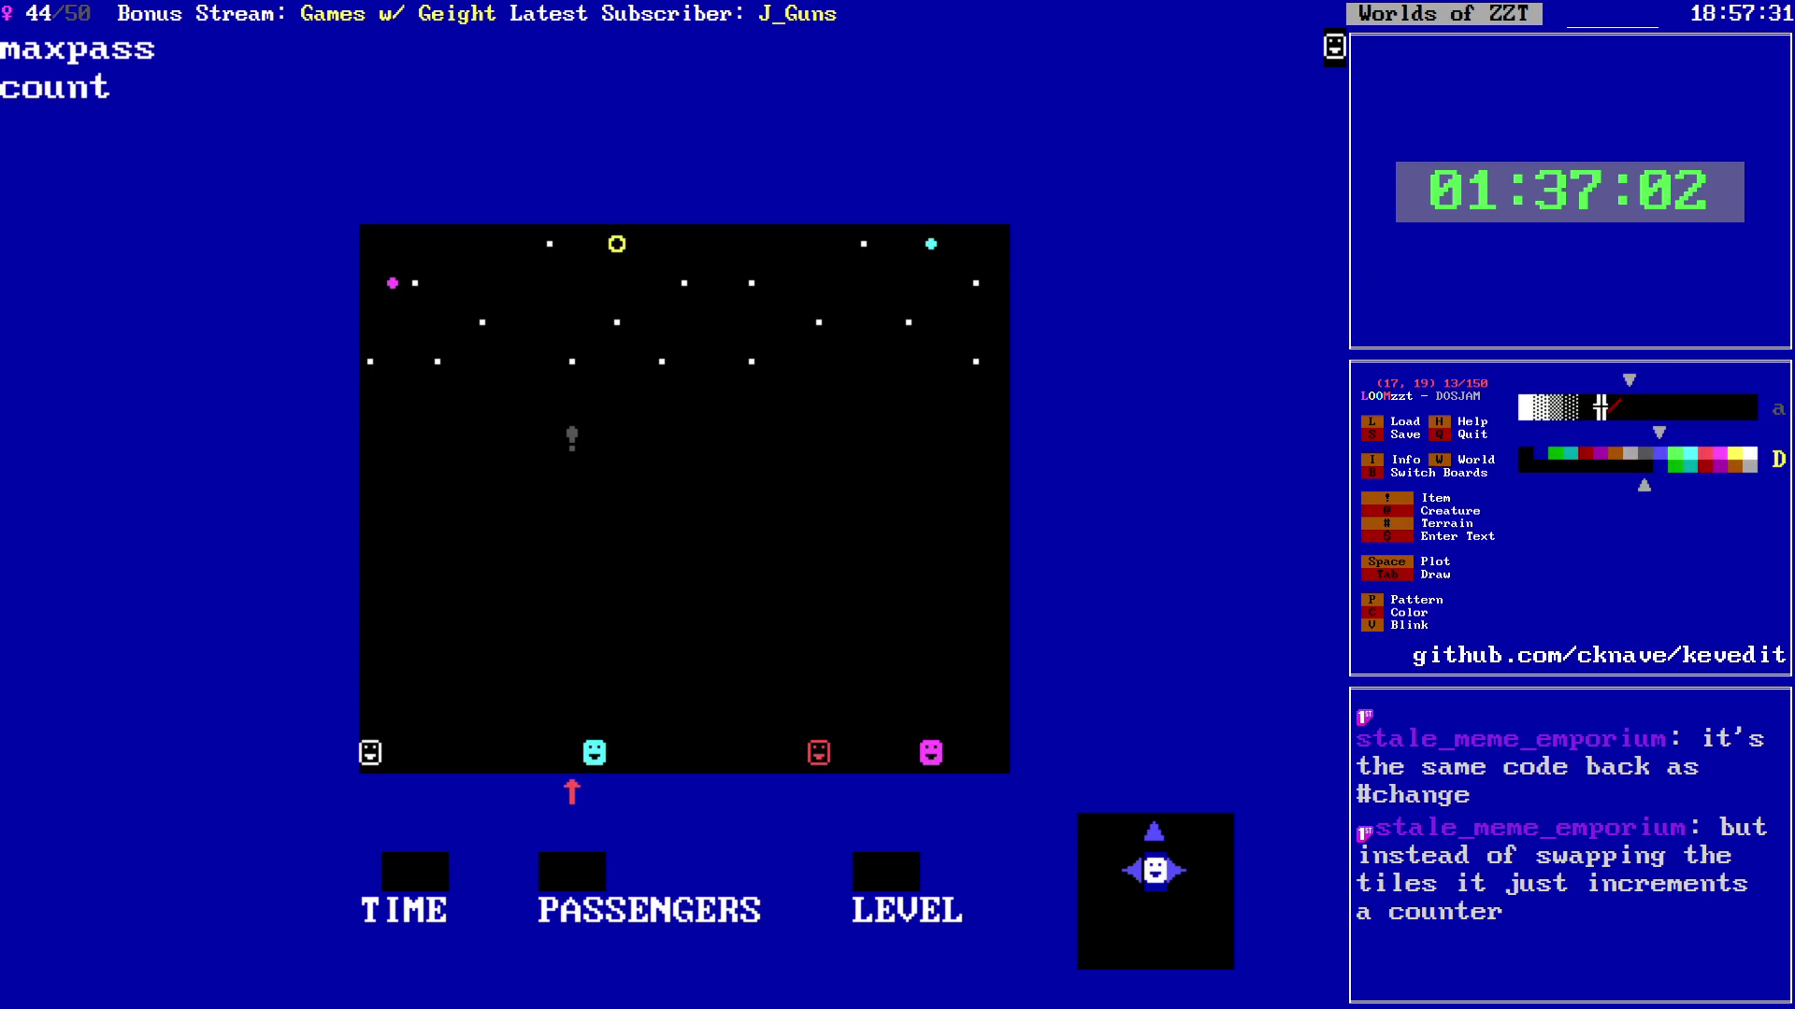
pyautogui.hotkey('alt', 't')
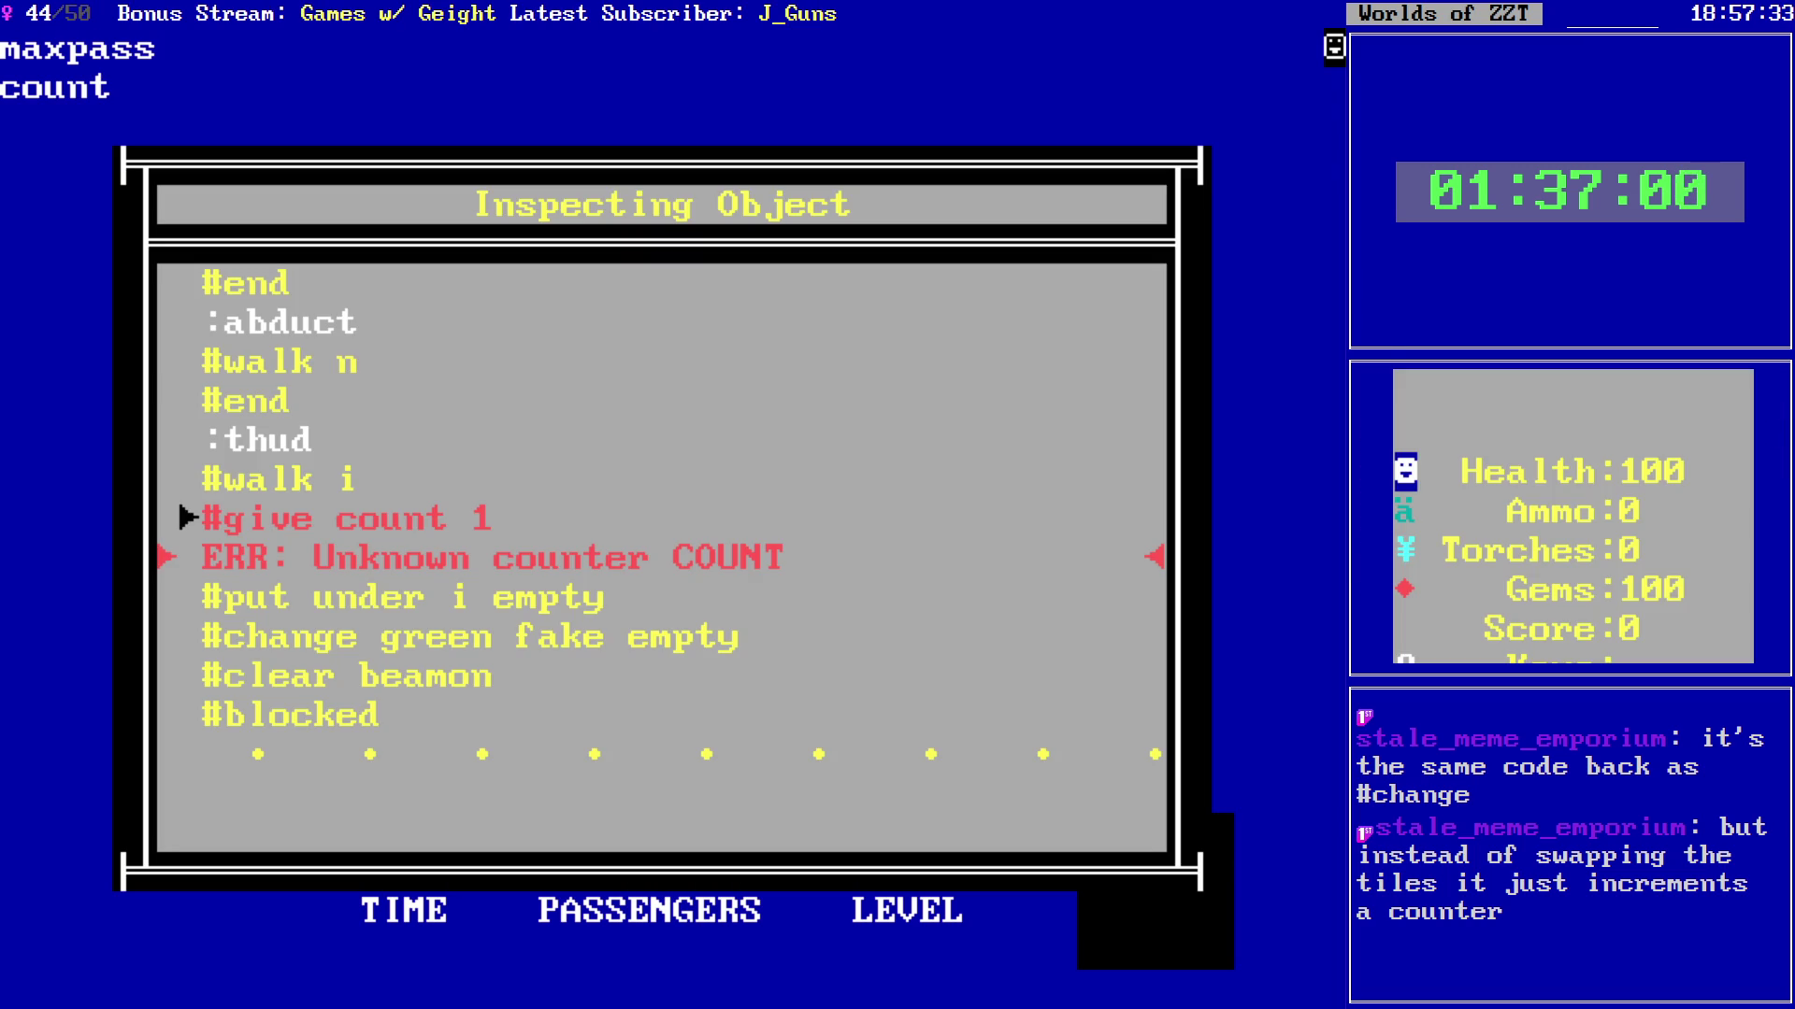
# - Reload DOSJAM and beam up passengers, including a red and a blue one
pyautogui.press('Escape')
pyautogui.press('Return')
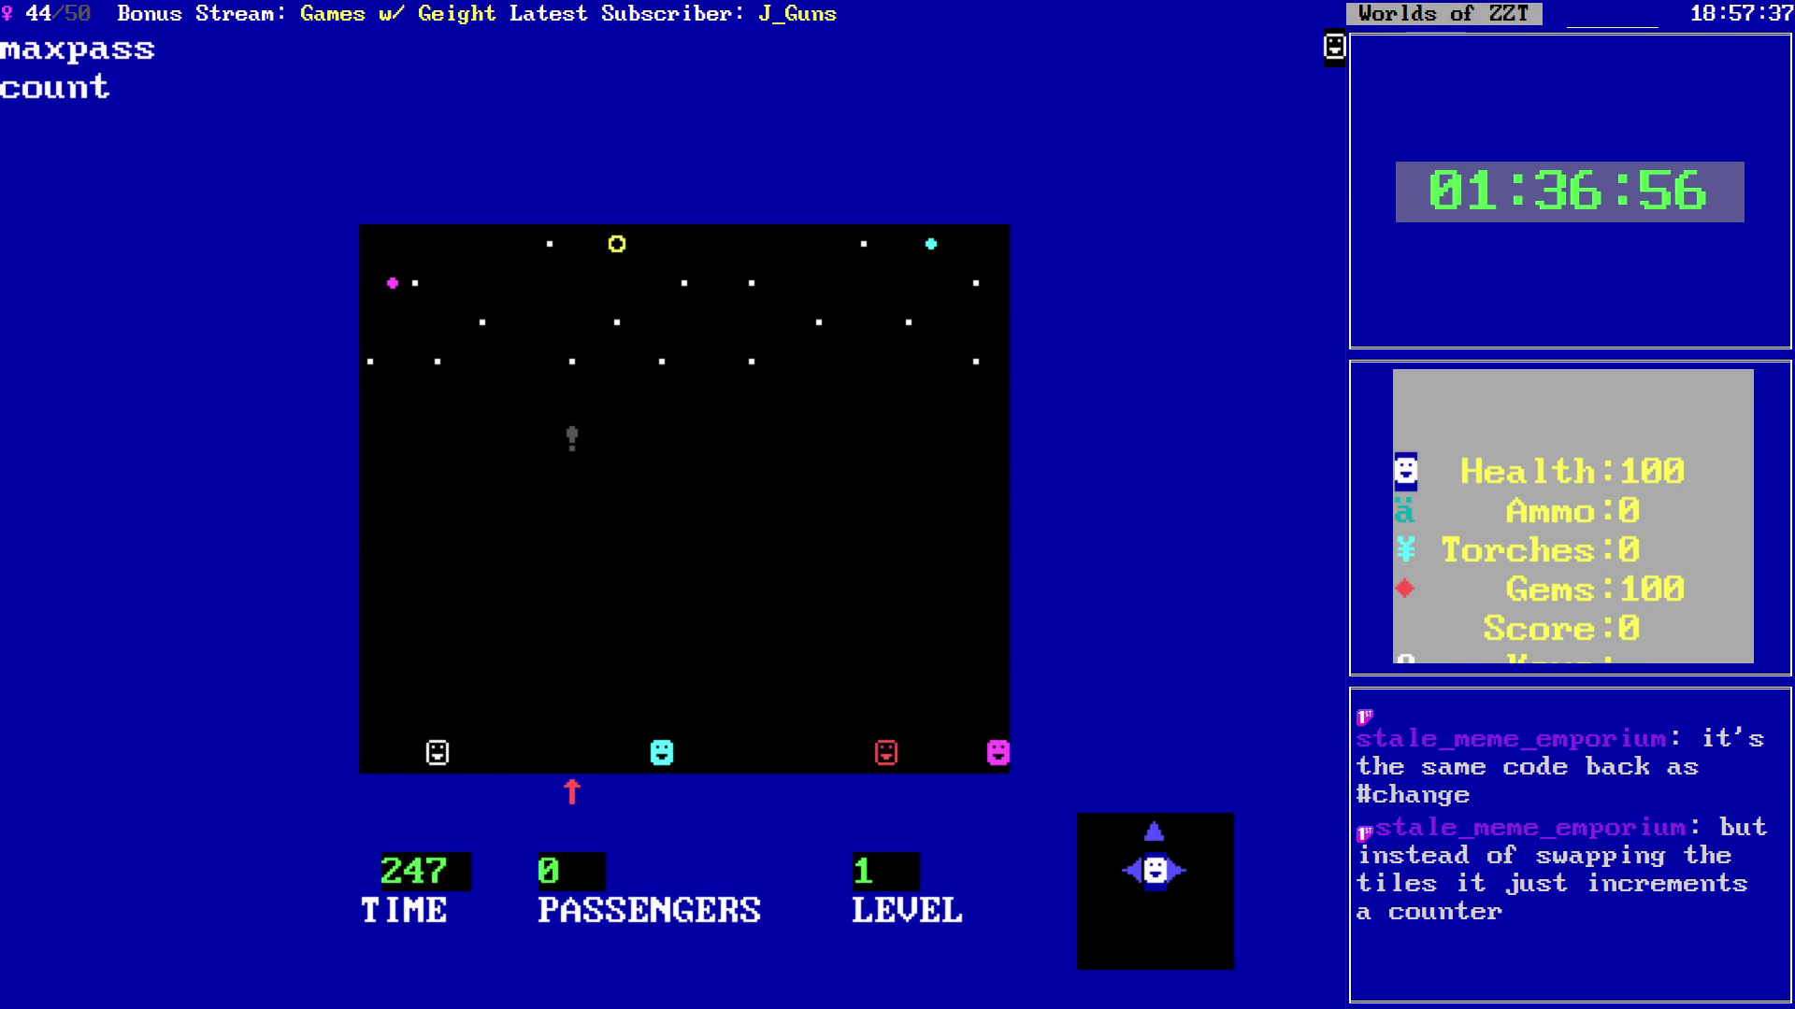
pyautogui.press('Up')
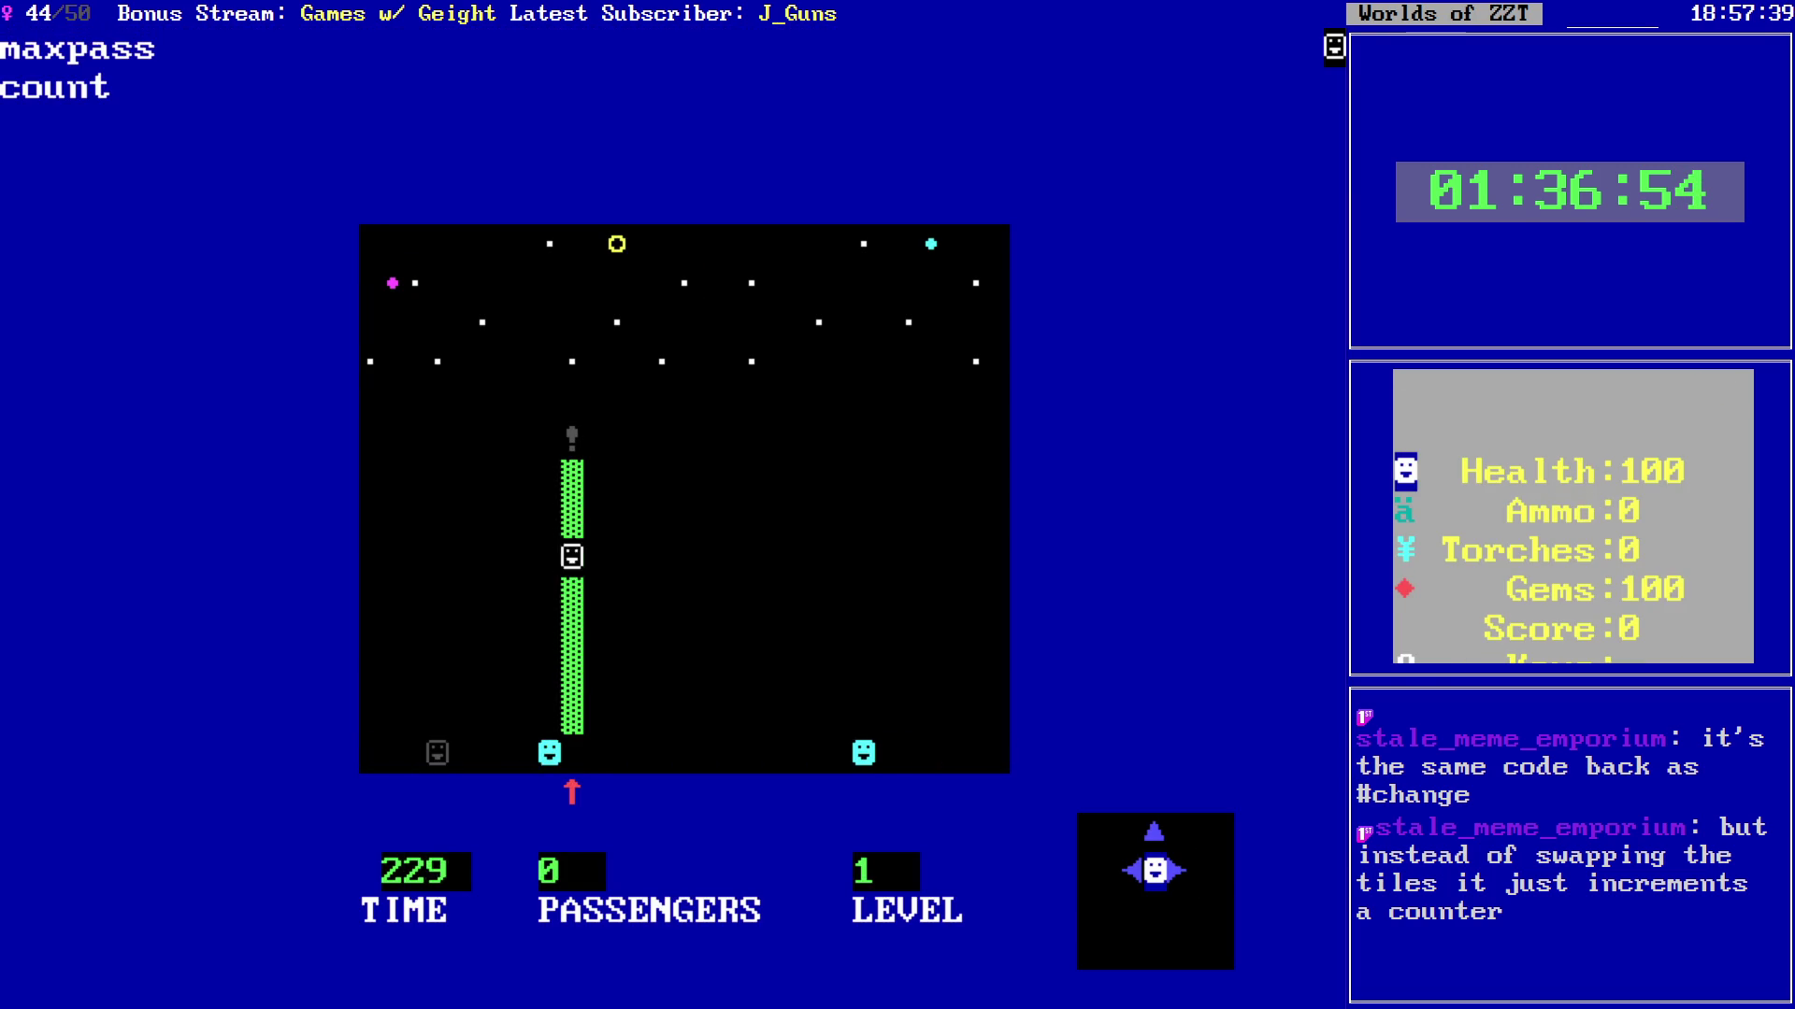
pyautogui.press('Right')
pyautogui.press('Right')
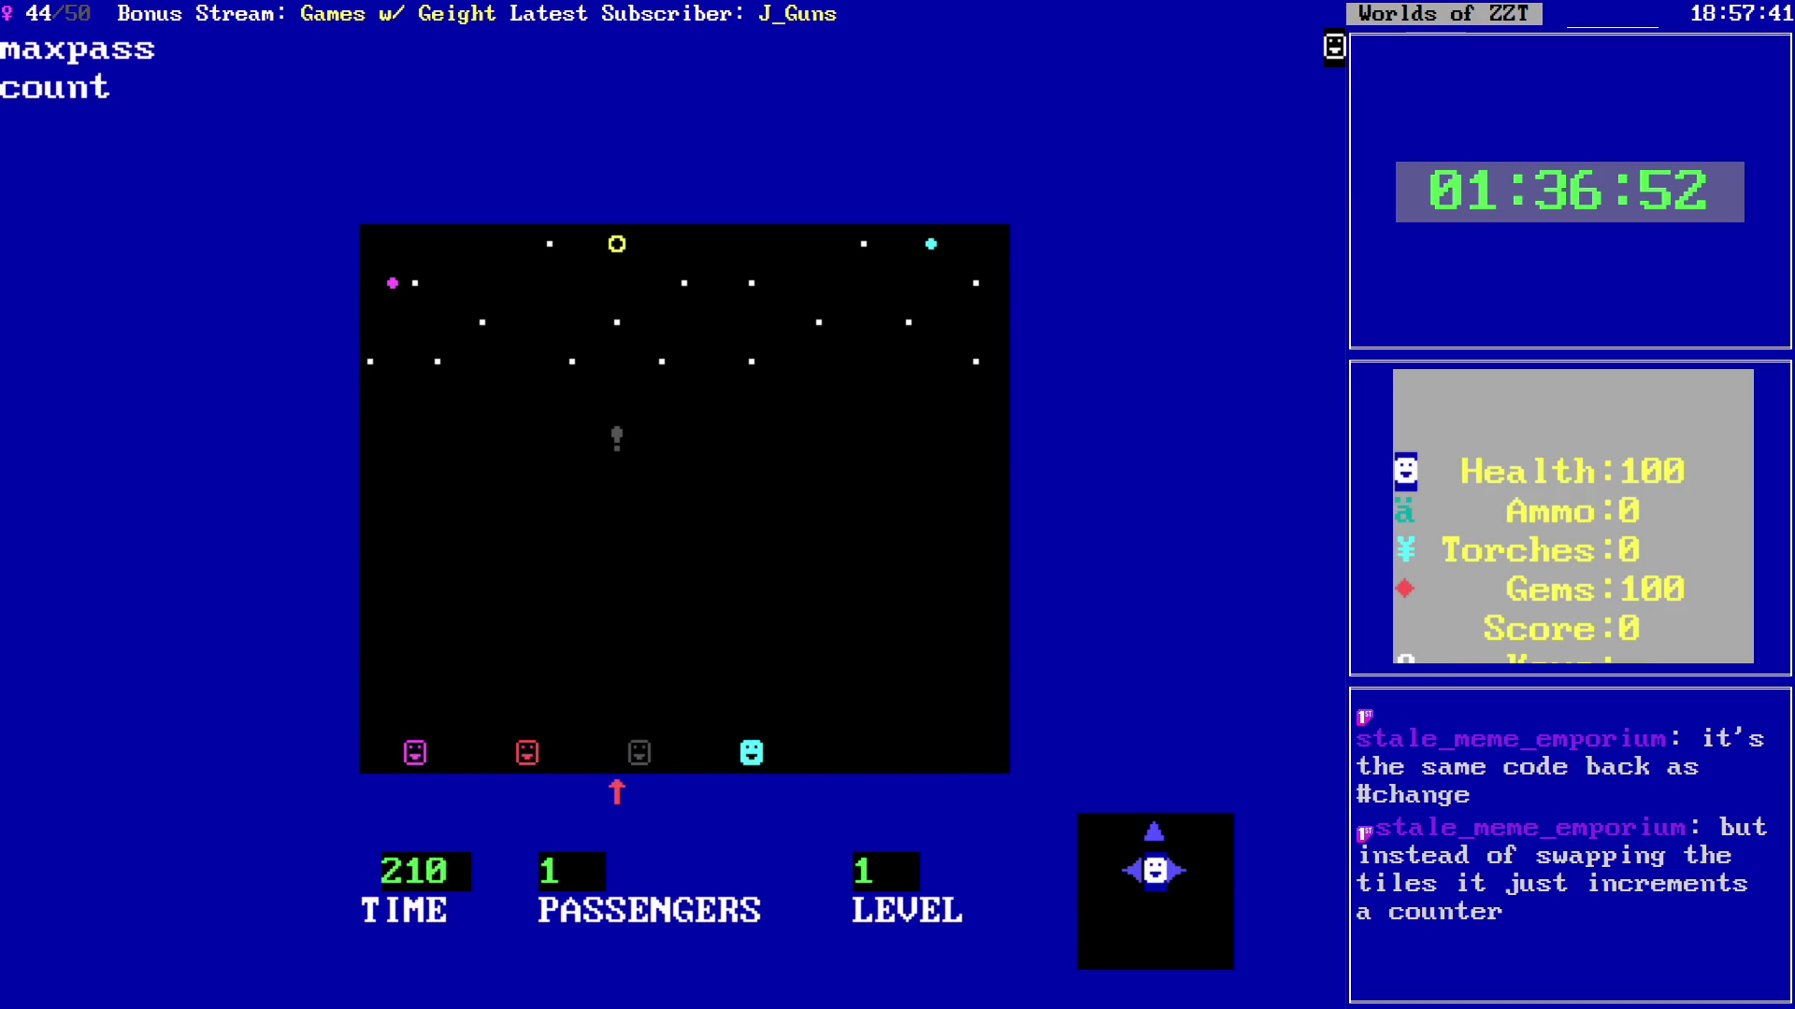
pyautogui.press('Up')
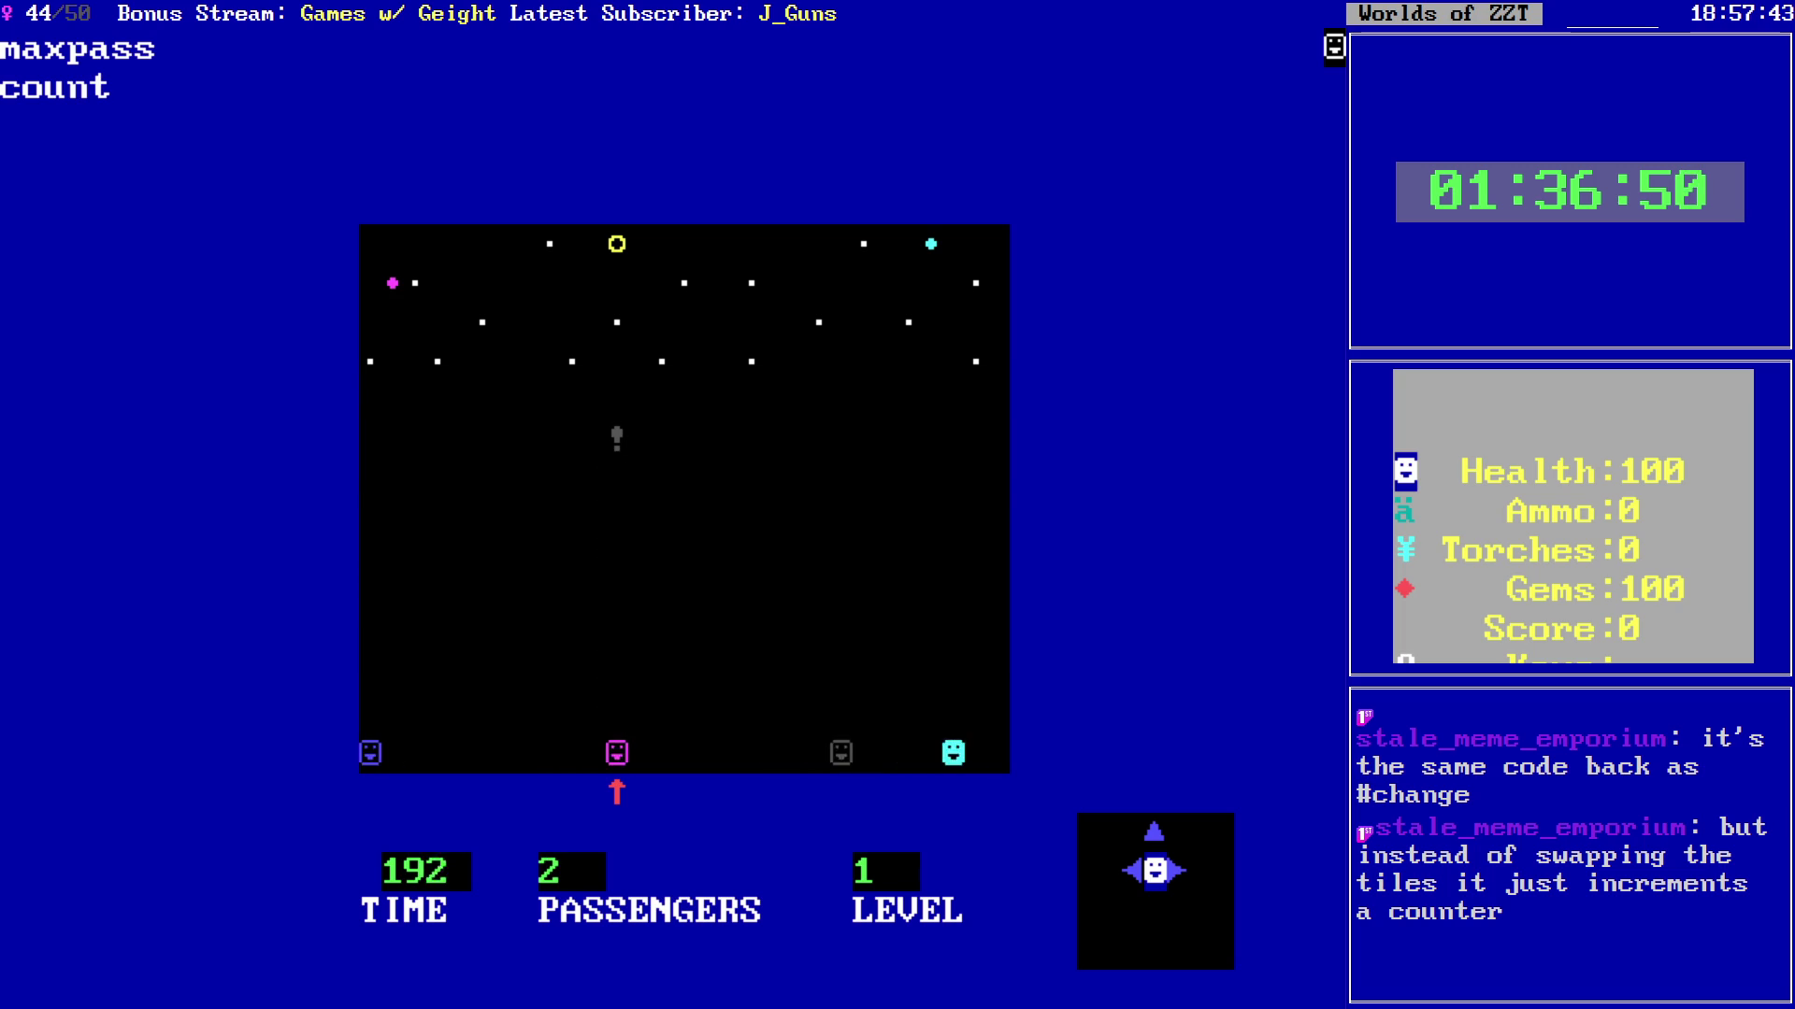
pyautogui.press('Left')
pyautogui.press('Left')
pyautogui.press('Up')
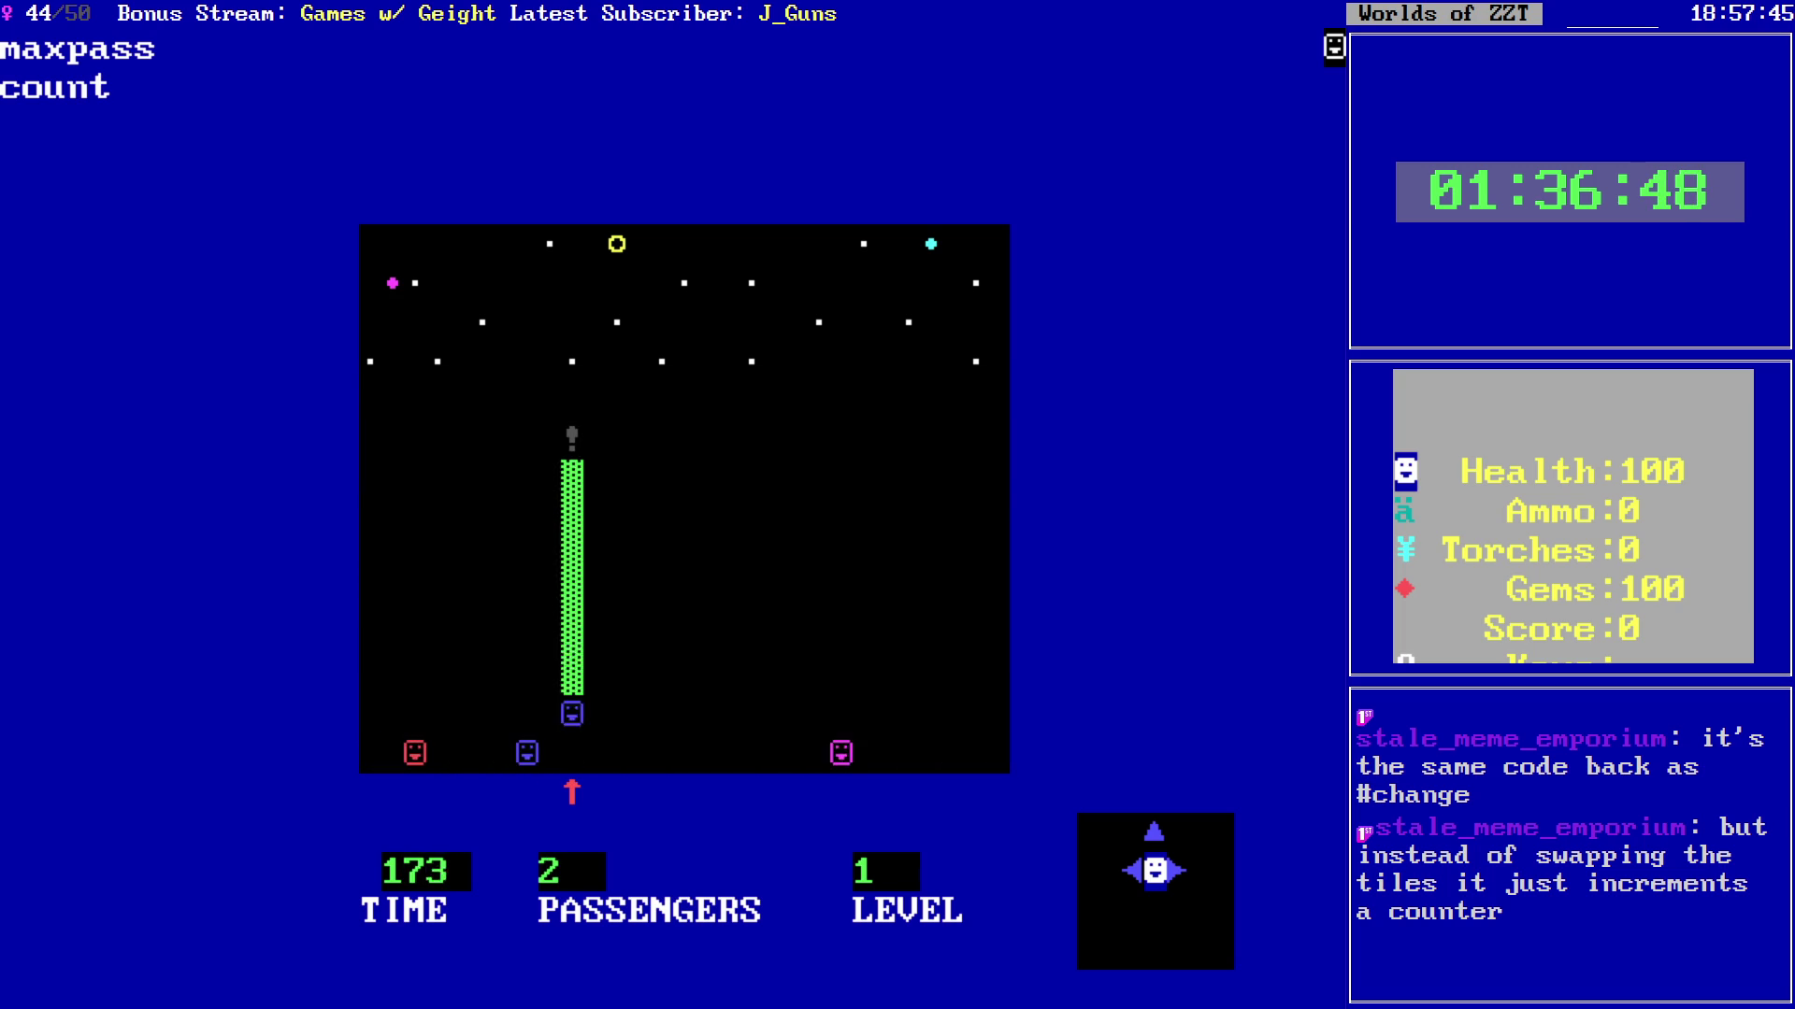
# - Keep beaming up red, cyan and yellow passengers across the board
pyautogui.press('Up')
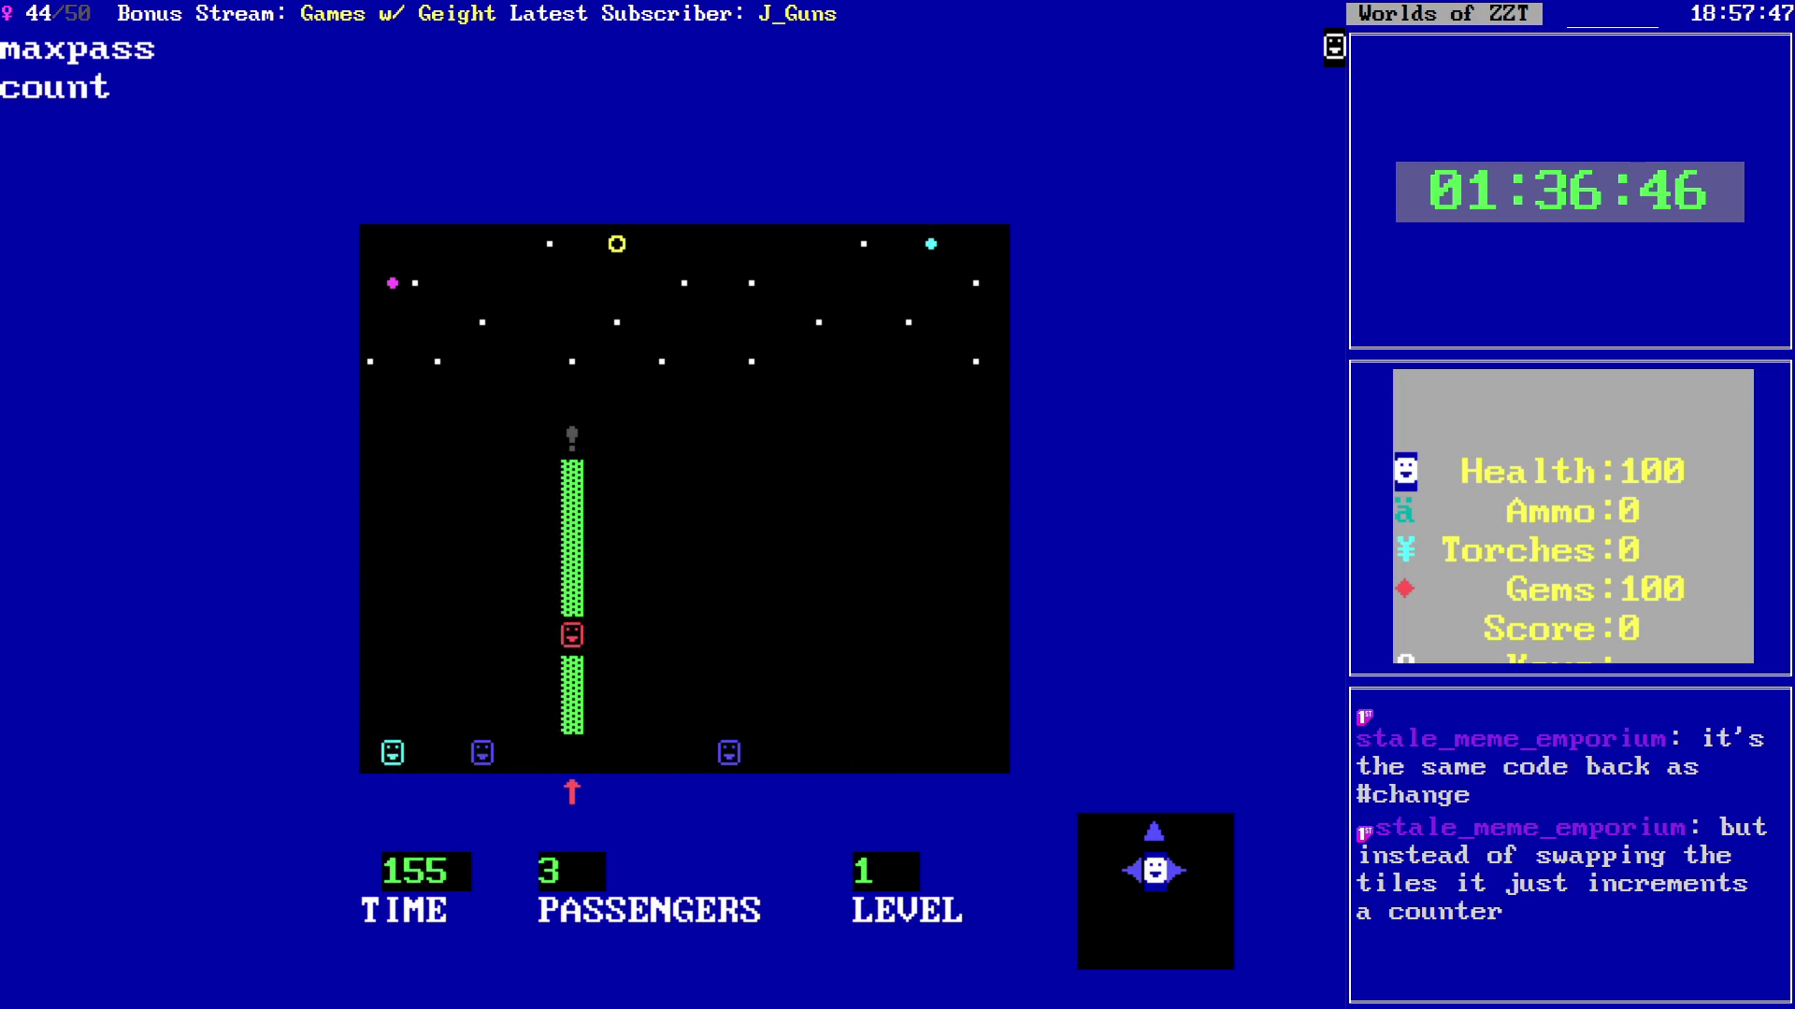
pyautogui.press('Up')
pyautogui.press('Up')
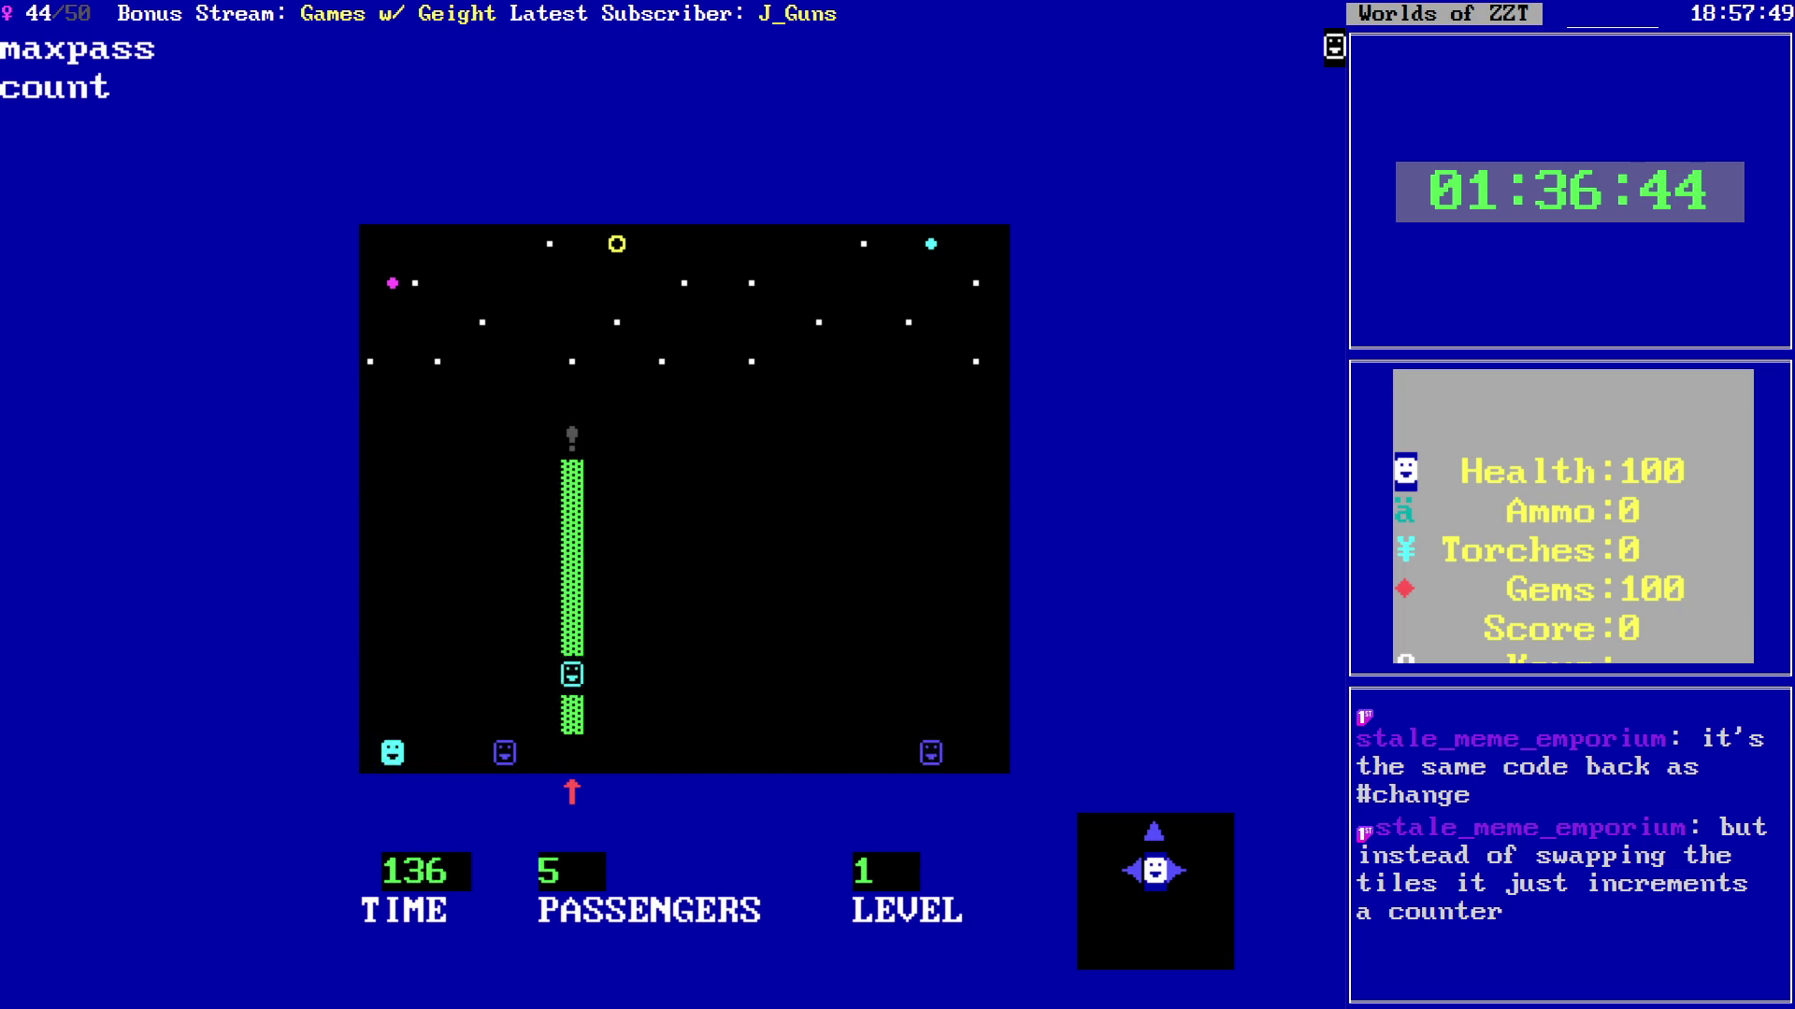
pyautogui.press('Up')
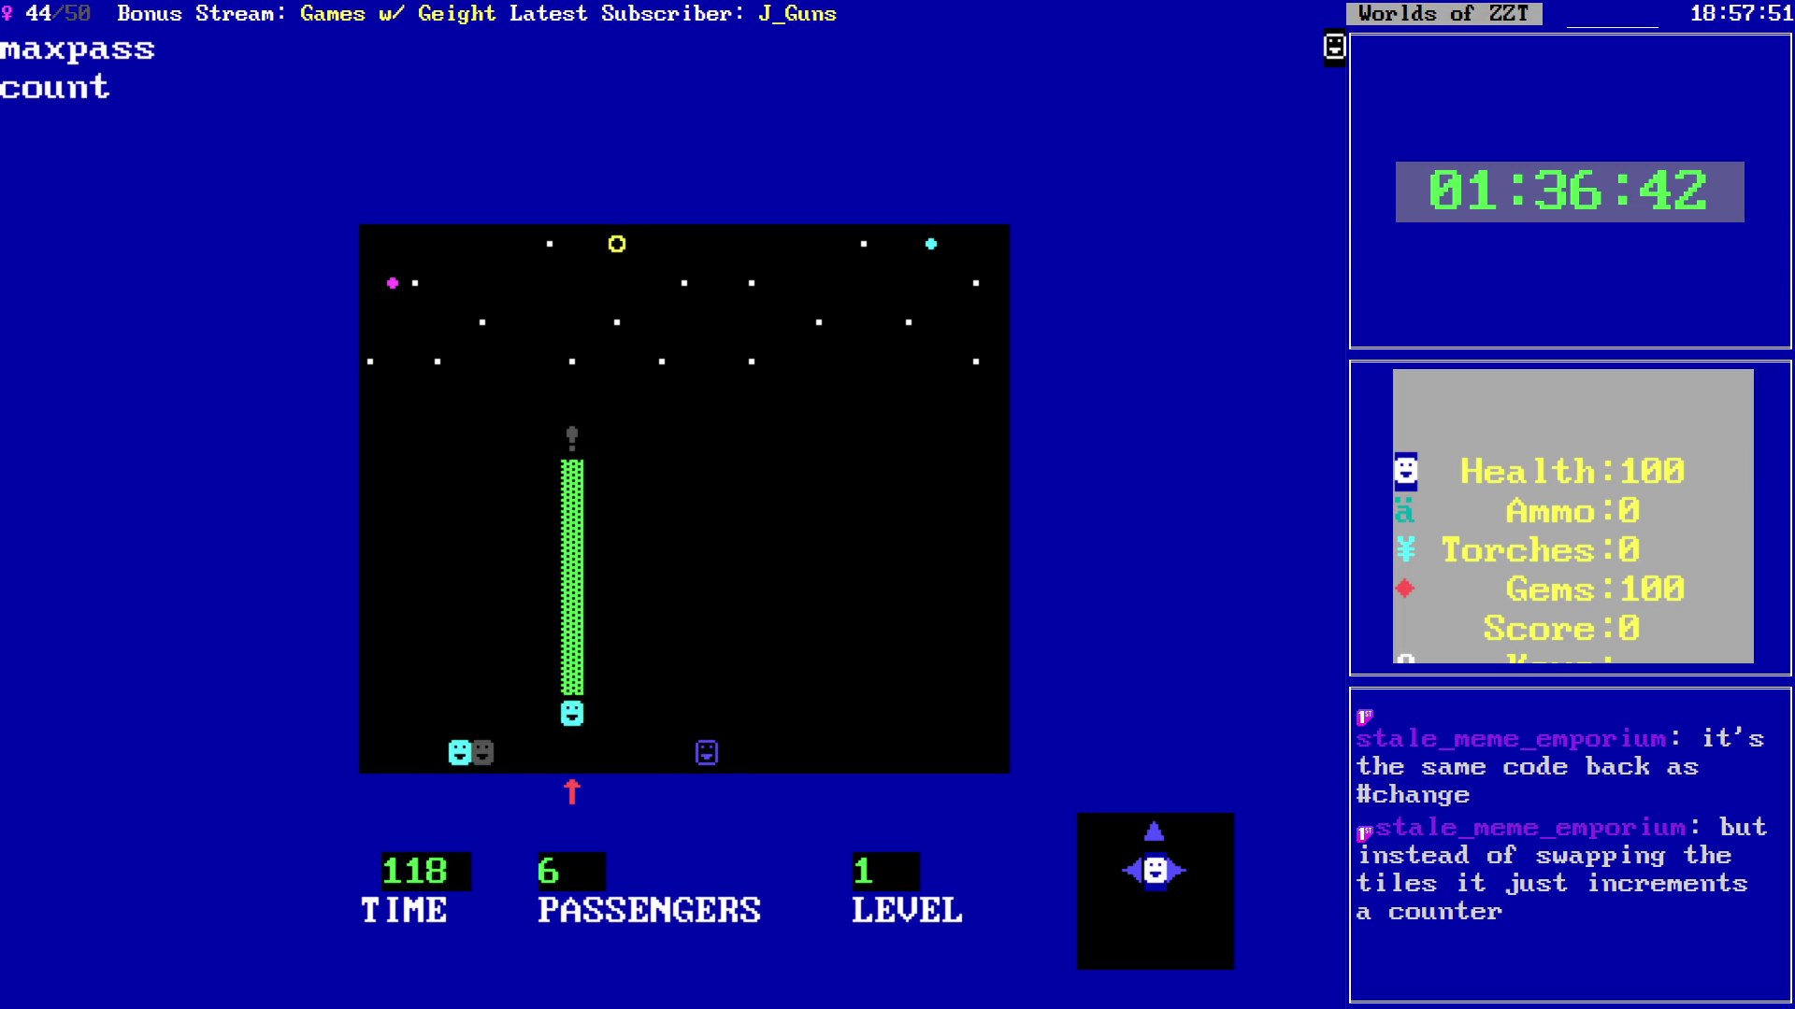
pyautogui.press('Right')
pyautogui.press('Right')
pyautogui.press('Right')
pyautogui.press('Up')
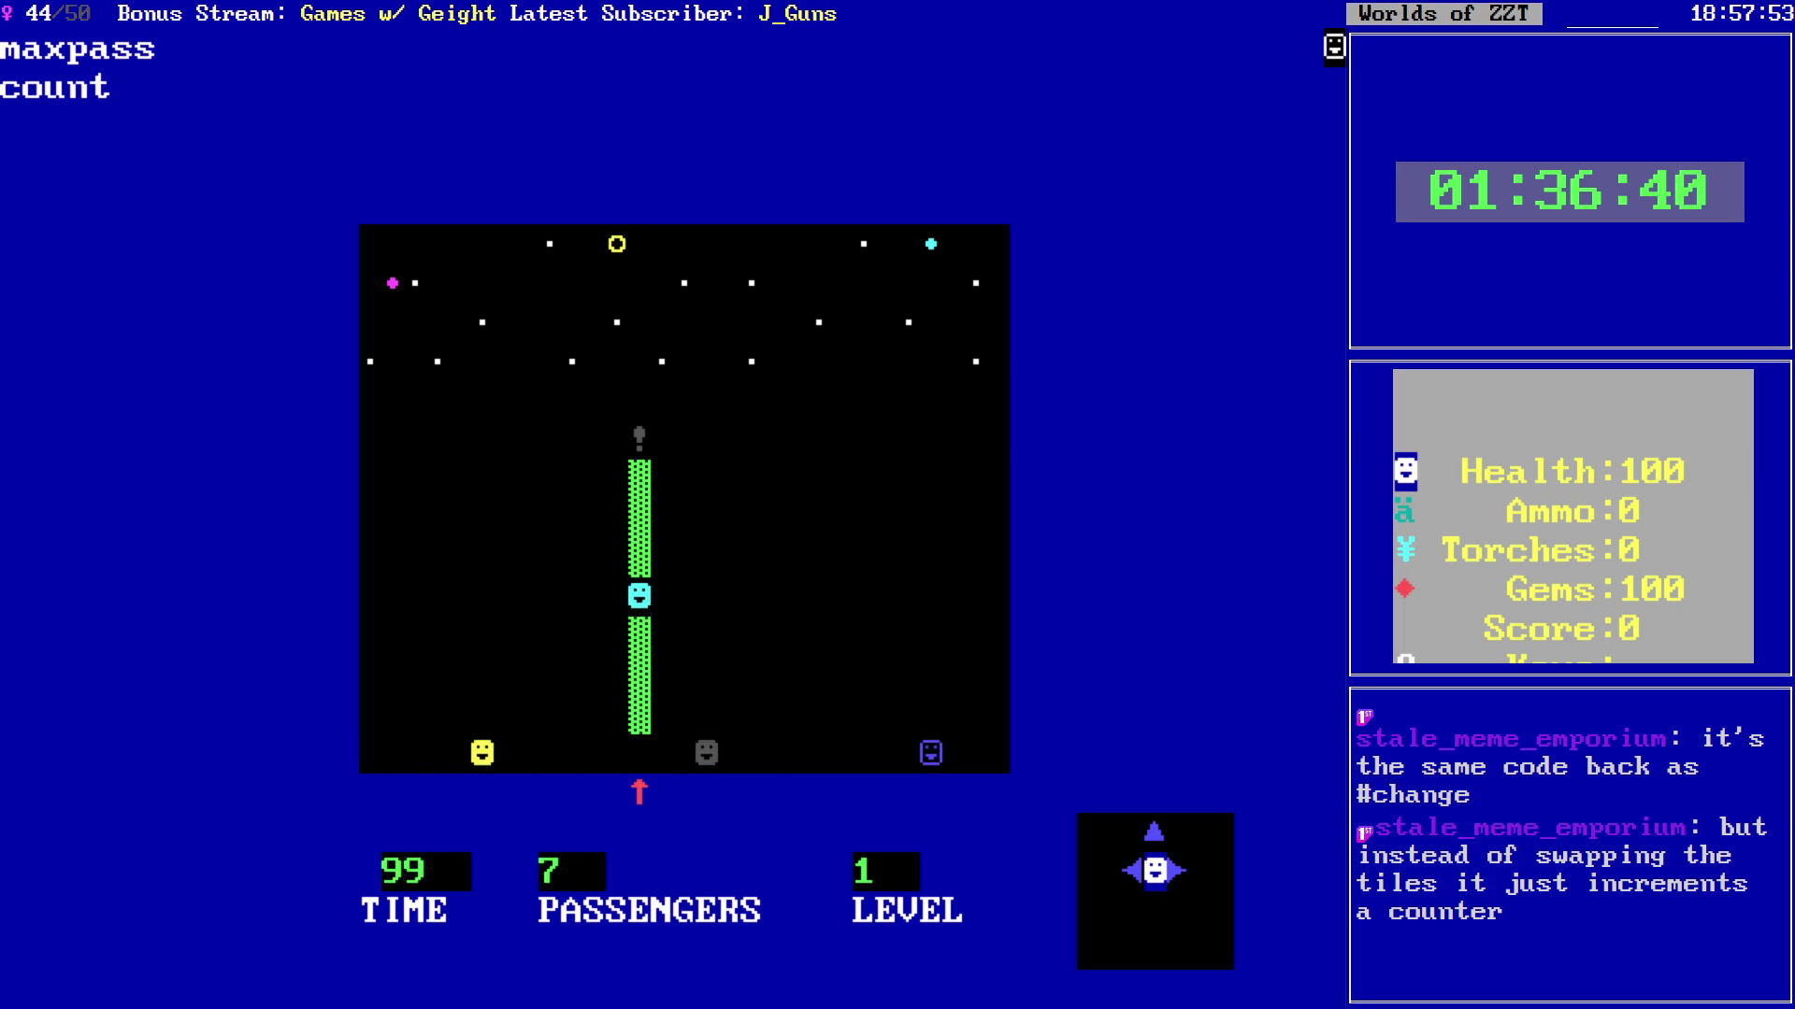
pyautogui.press('Up')
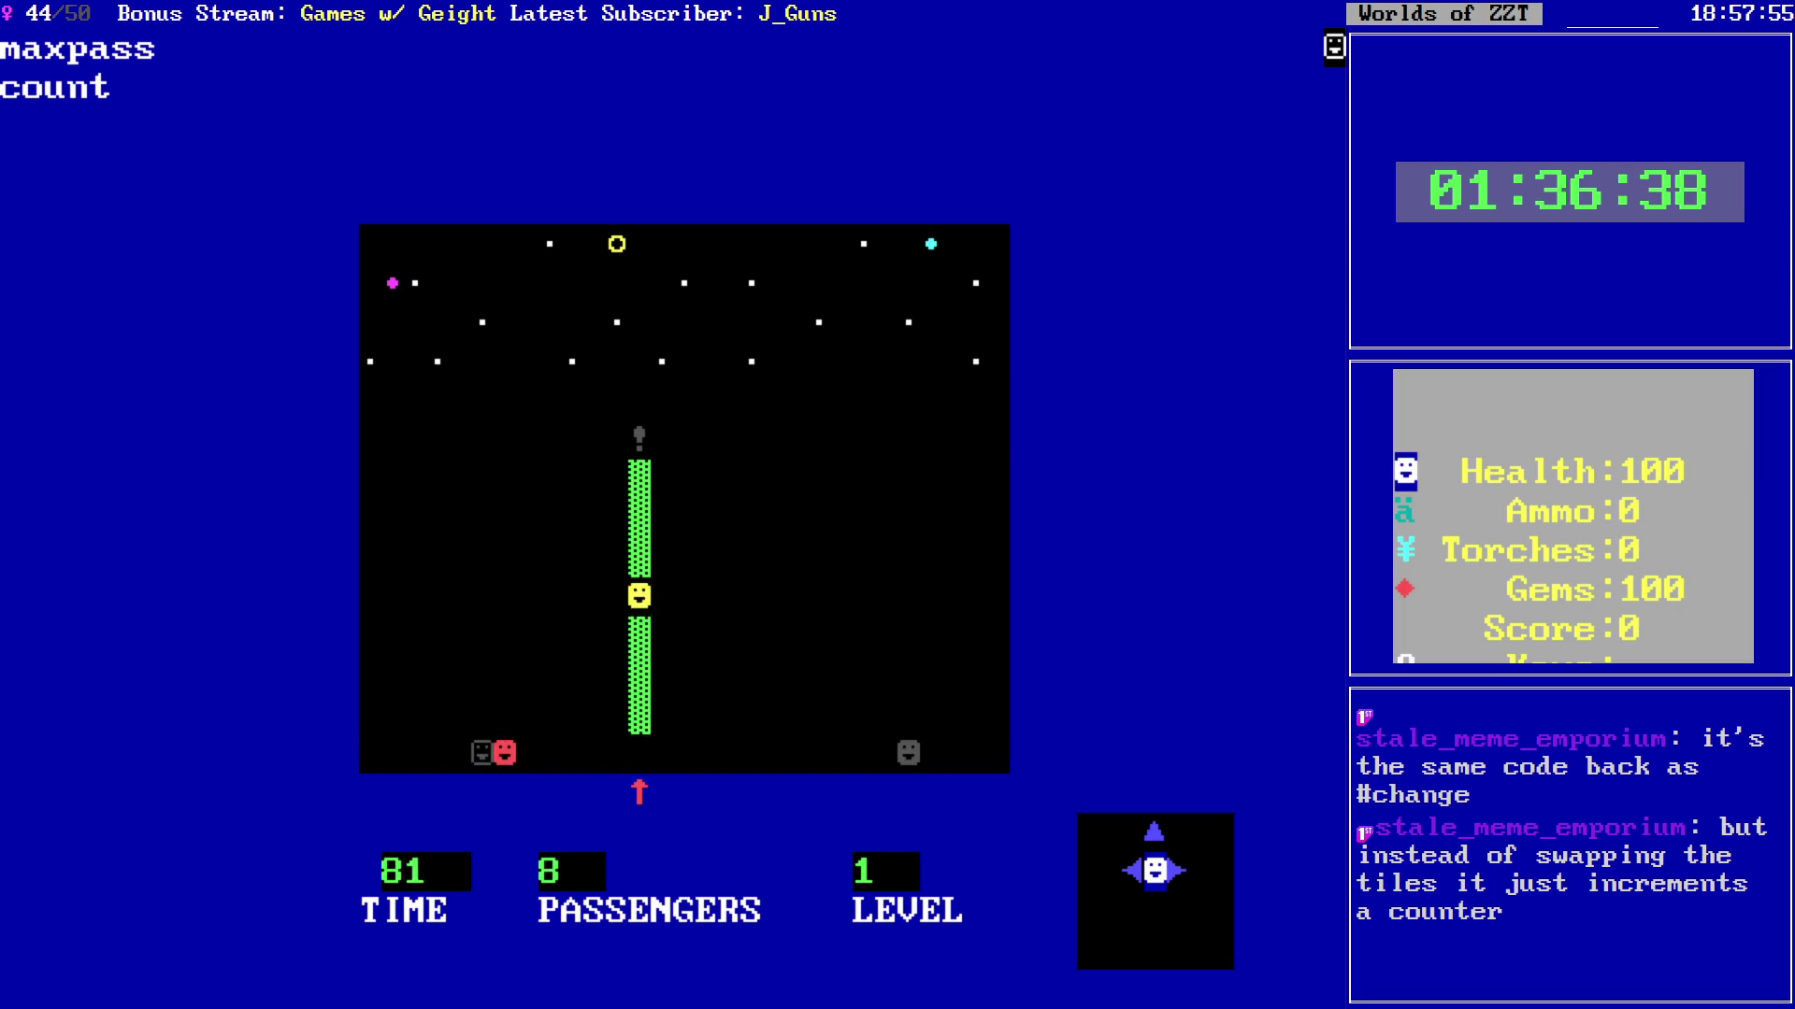
pyautogui.press('Up')
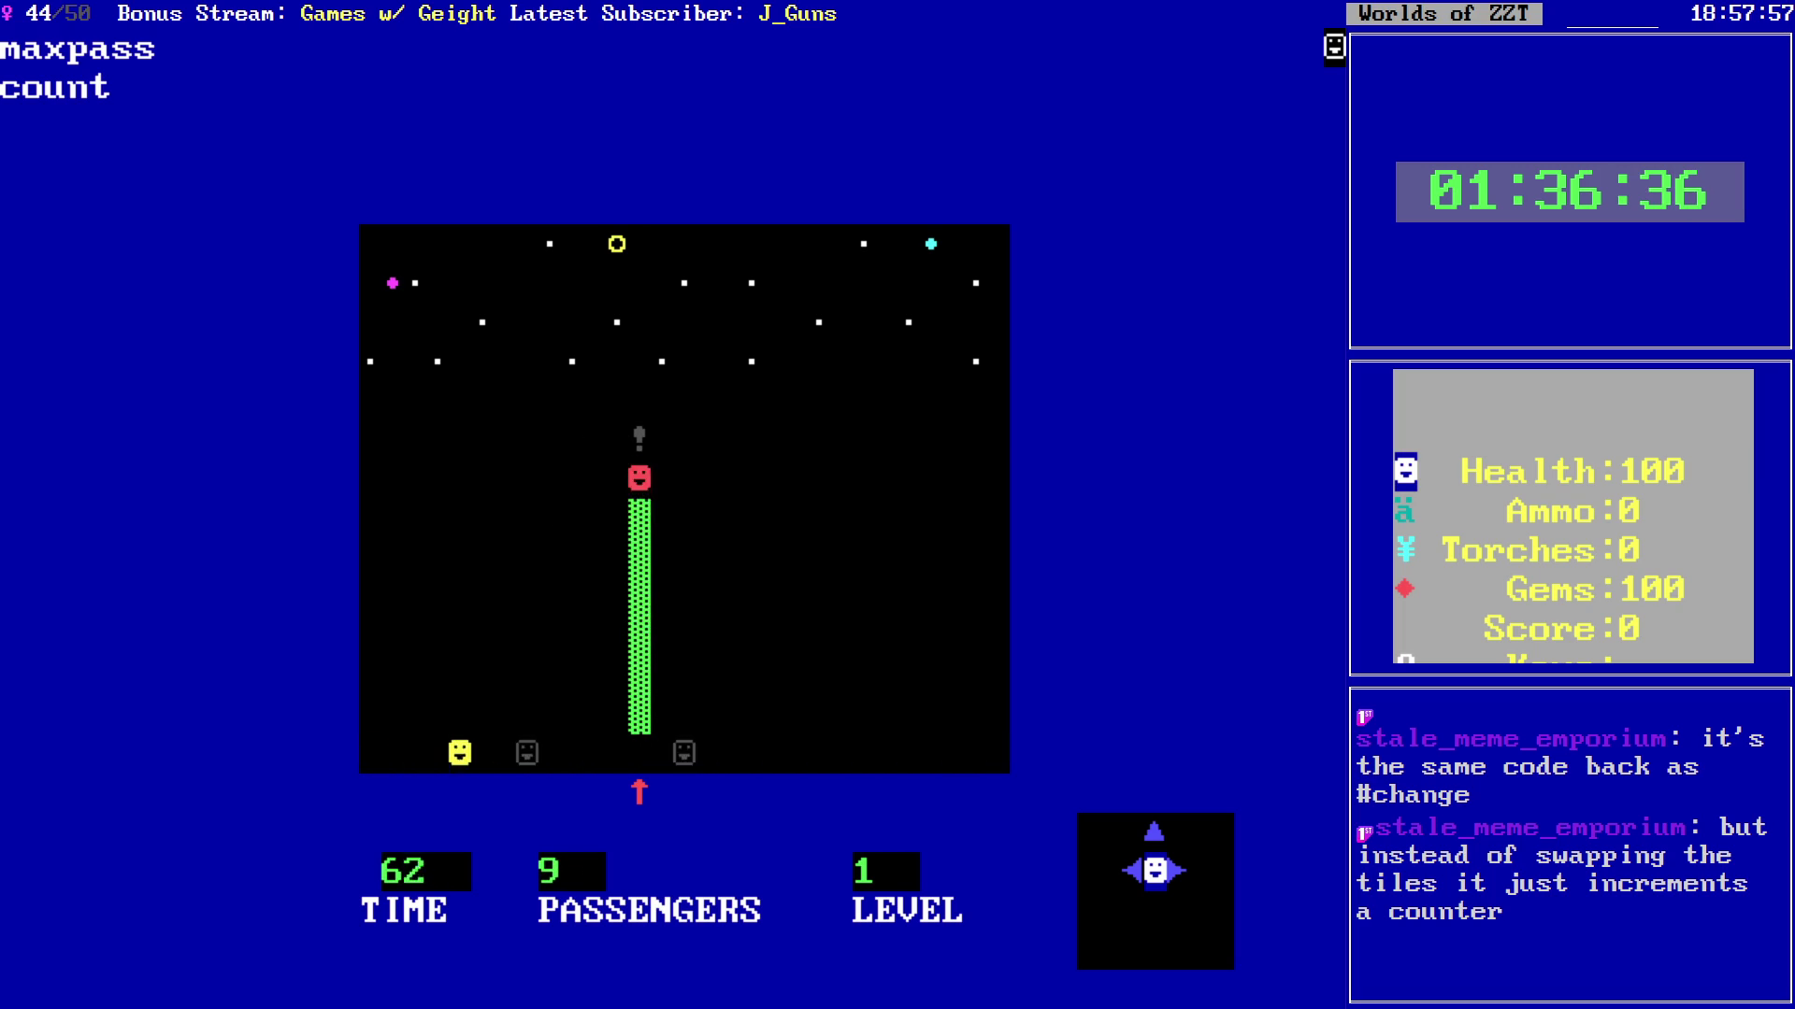
pyautogui.press('Left')
pyautogui.press('Left')
pyautogui.press('Up')
pyautogui.press('Up')
pyautogui.press('Up')
pyautogui.press('Right')
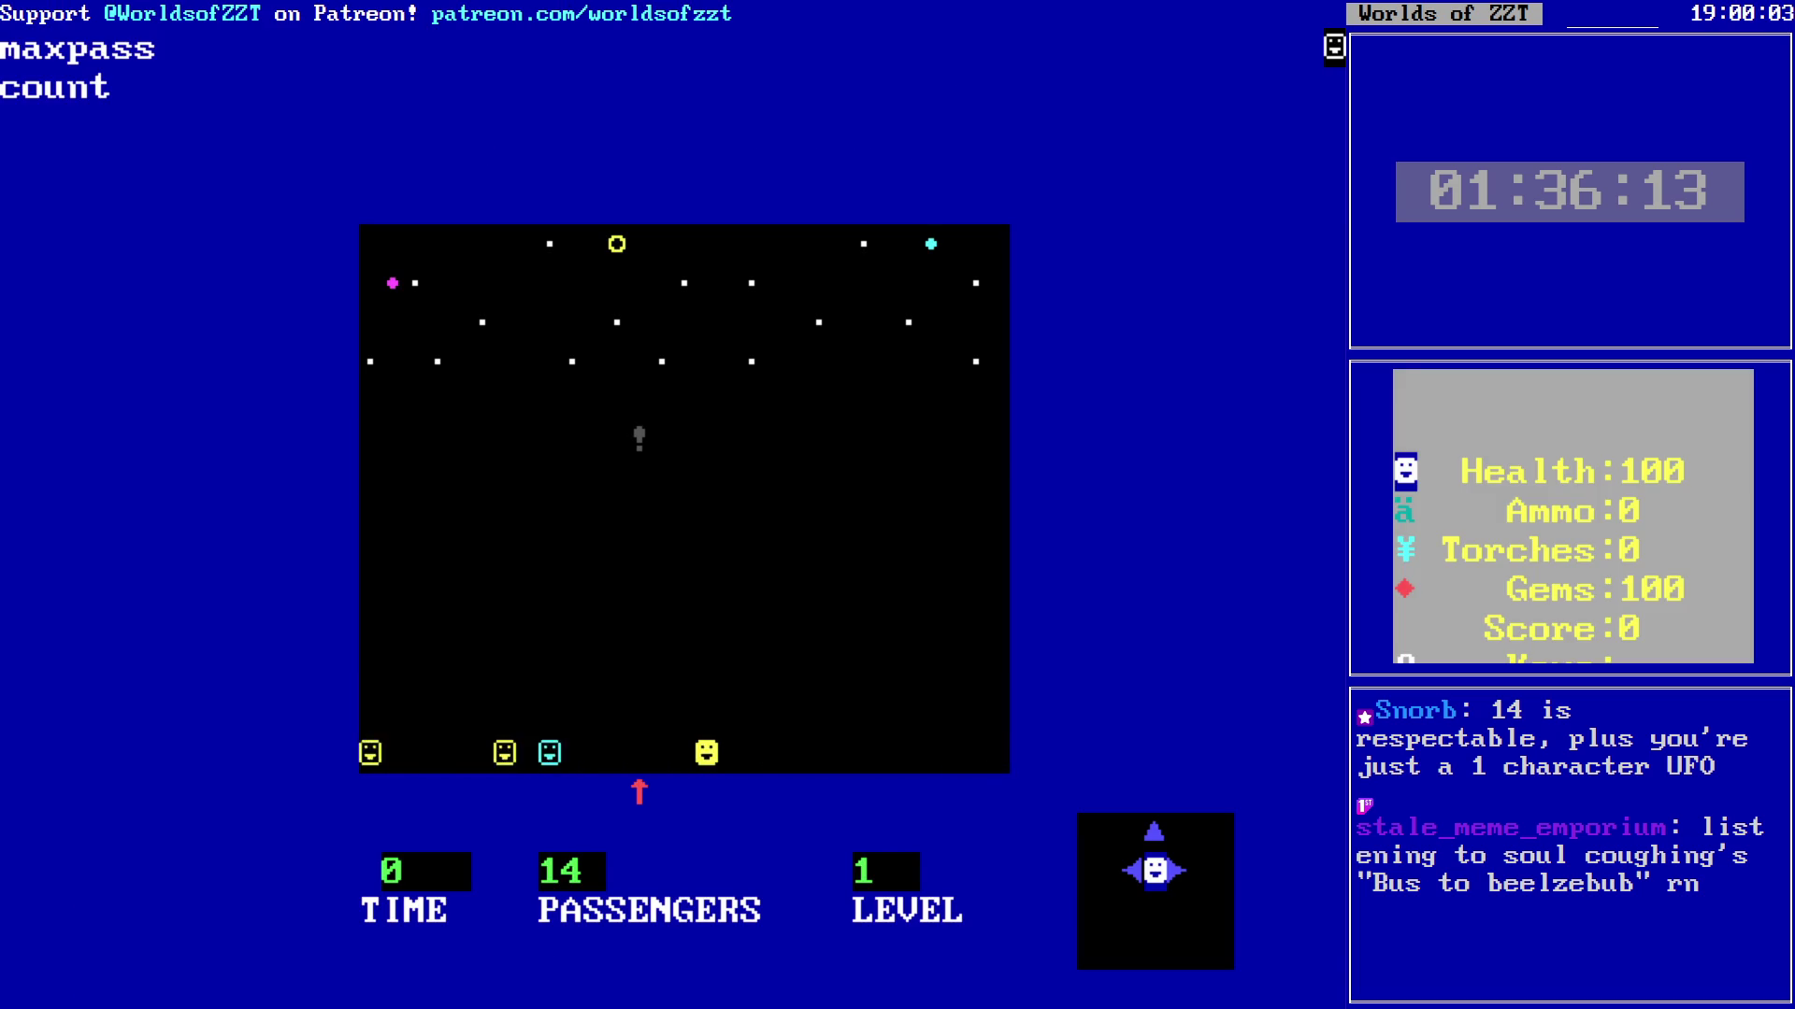
# - Once the timer hits 0 with 14 passengers, ask to end the test game
pyautogui.press('Escape')
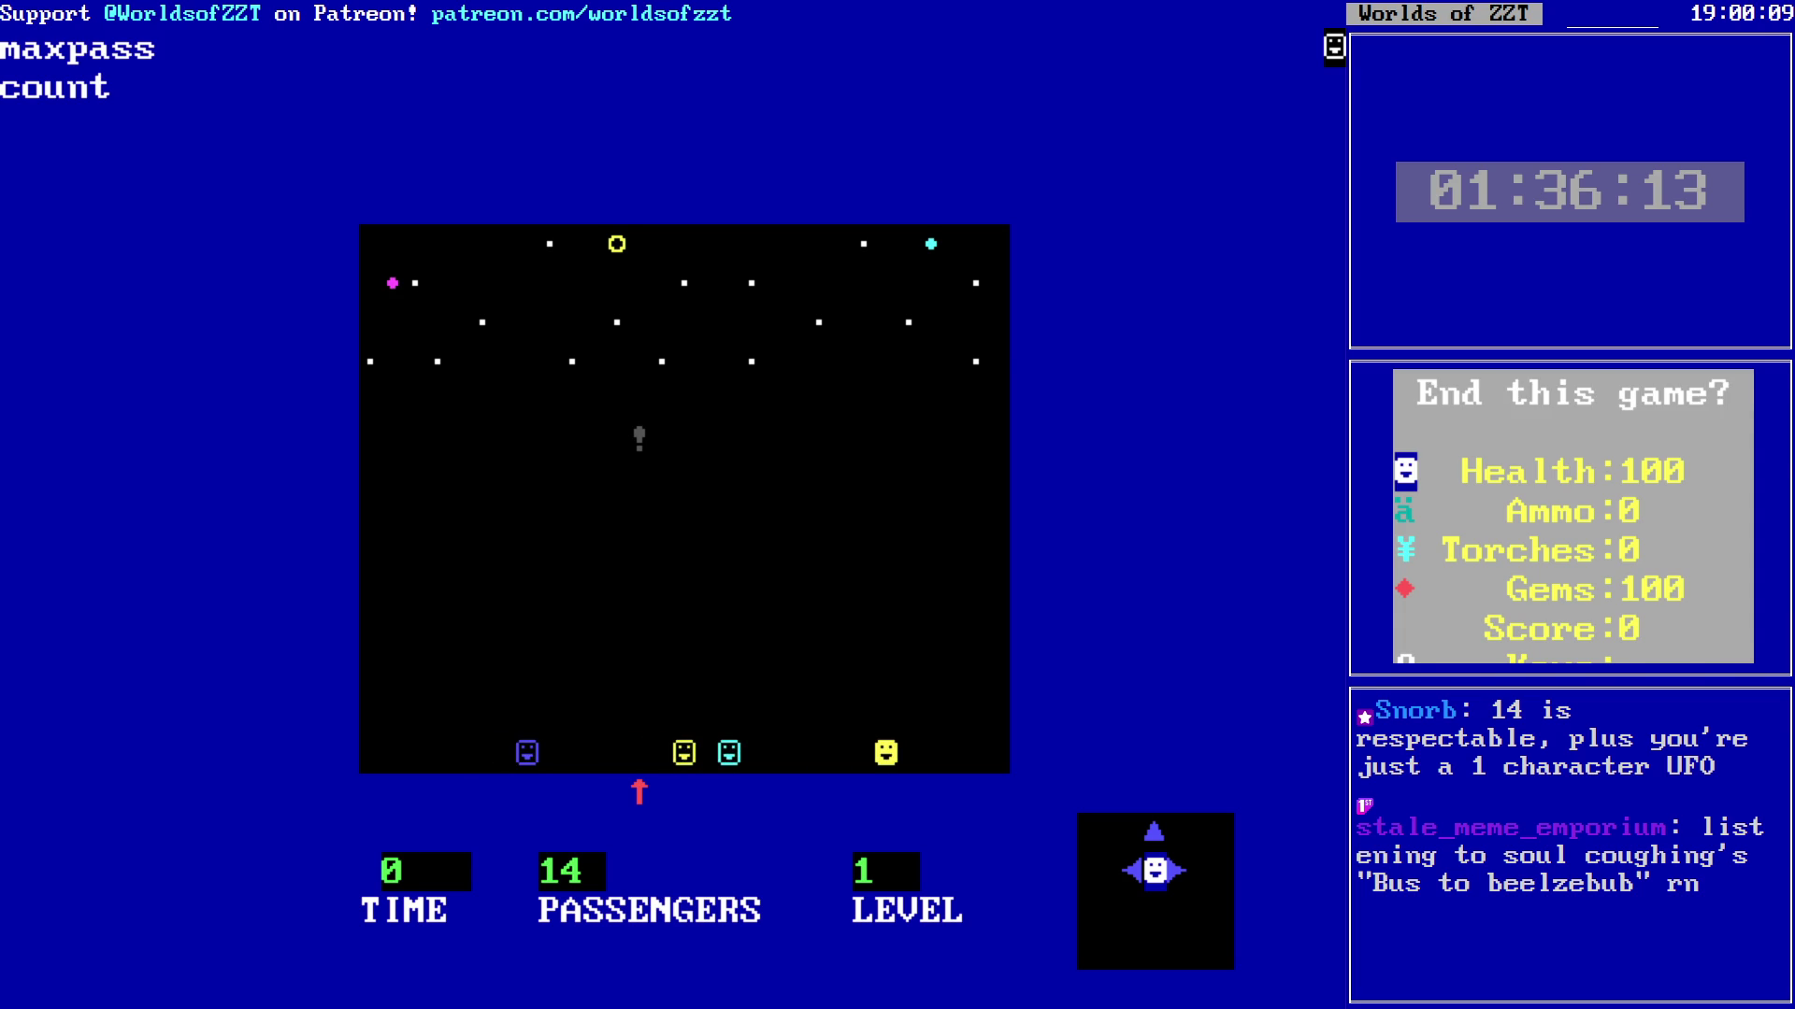
# - Confirm ending the game and move the editor cursor across the UFO Bus board
pyautogui.press('y')
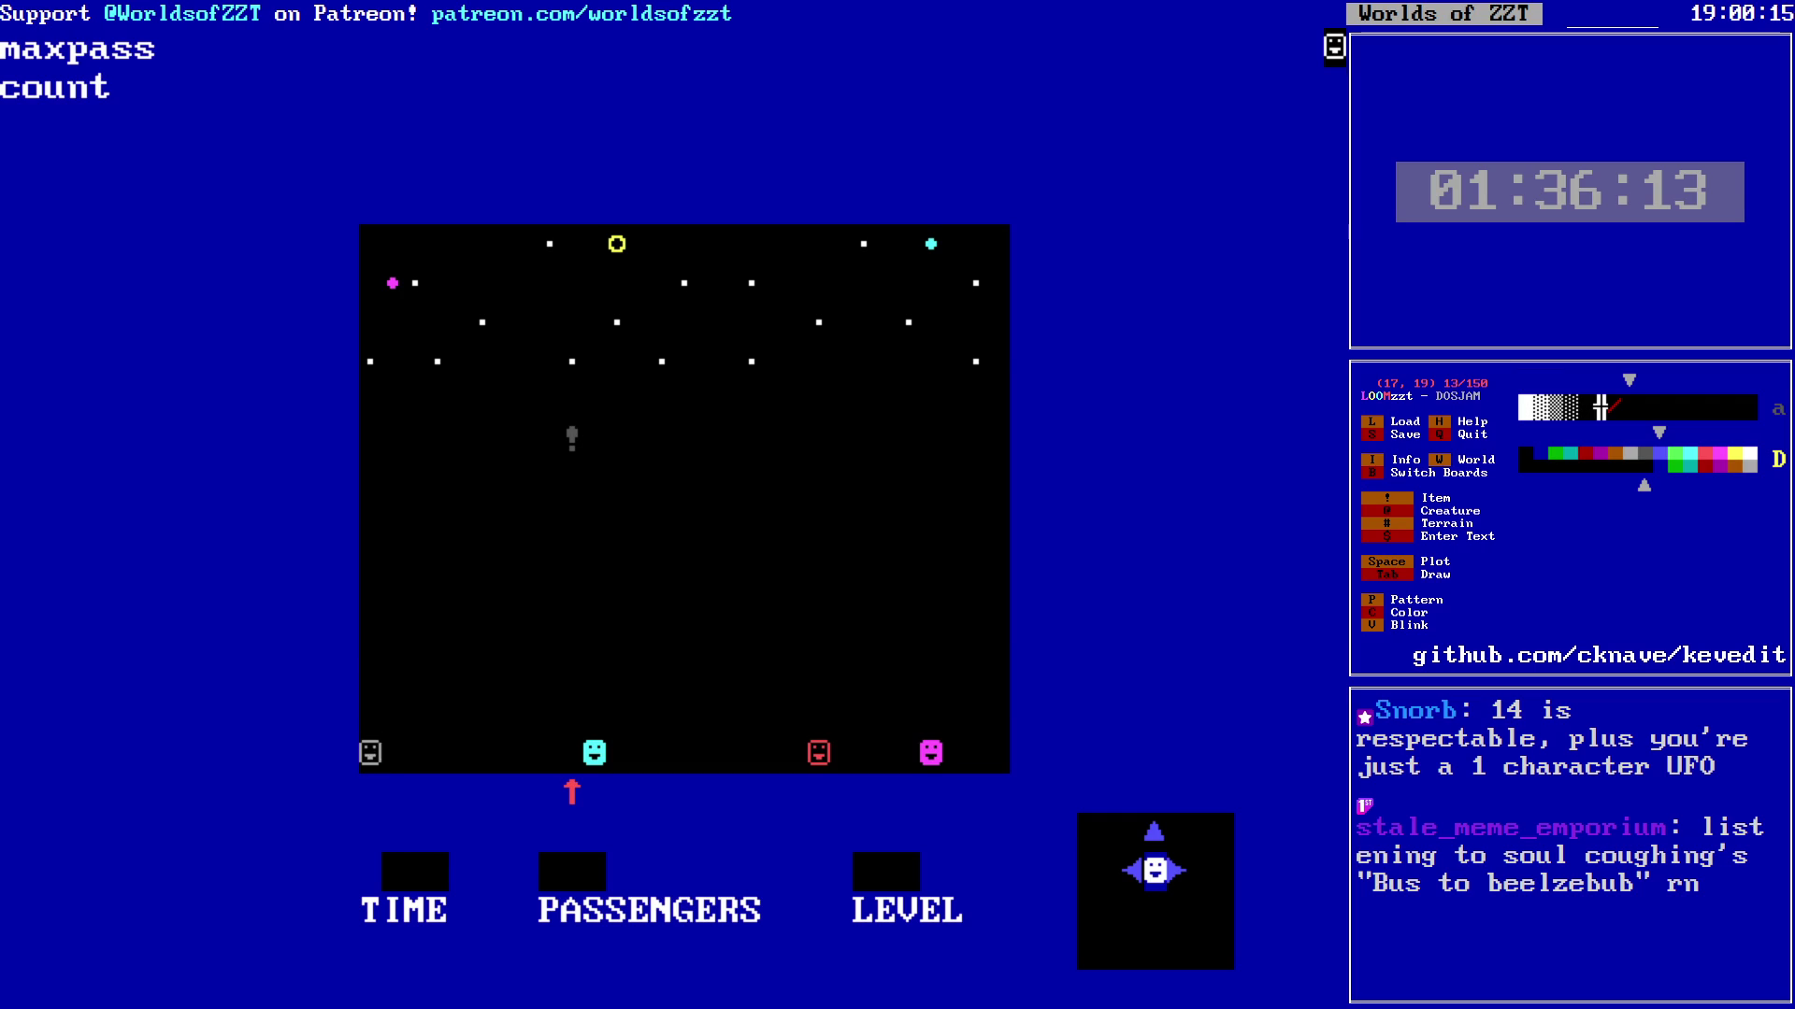
pyautogui.press('Right')
pyautogui.hotkey('alt', 'Right')
pyautogui.hotkey('alt', 'Up')
pyautogui.press('Down')
pyautogui.press('Down')
pyautogui.press('Left')
pyautogui.press('Left')
pyautogui.press('Left')
pyautogui.press('Right')
pyautogui.hotkey('alt', 'Right')
pyautogui.hotkey('alt', 'Right')
pyautogui.hotkey('alt', 'Right')
pyautogui.hotkey('alt', 'Down')
pyautogui.hotkey('alt', 'Down')
pyautogui.press('Left')
pyautogui.press('Left')
pyautogui.press('Up')
pyautogui.press('Left')
pyautogui.press('Left')
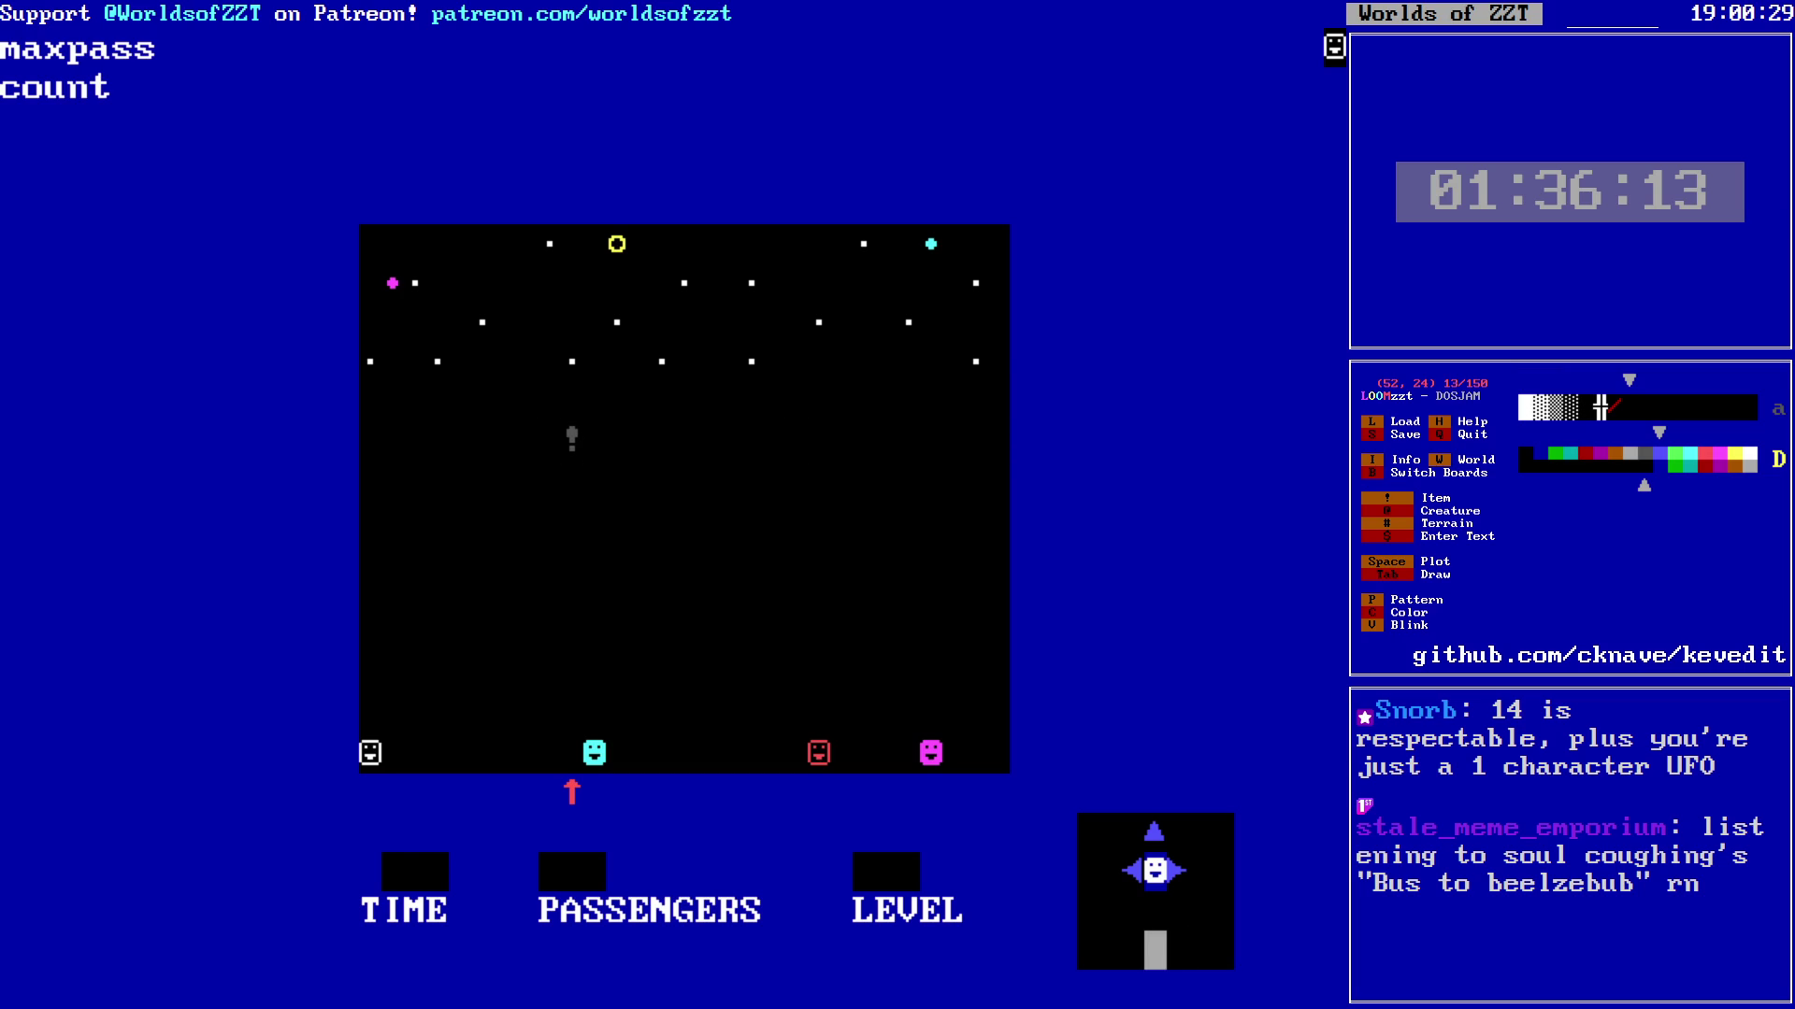
# - Save the world as DOSJAM.ZZT and retitle the board ':phase1;UFO Bus'
pyautogui.press('s')
pyautogui.press('Return')
pyautogui.press('i')
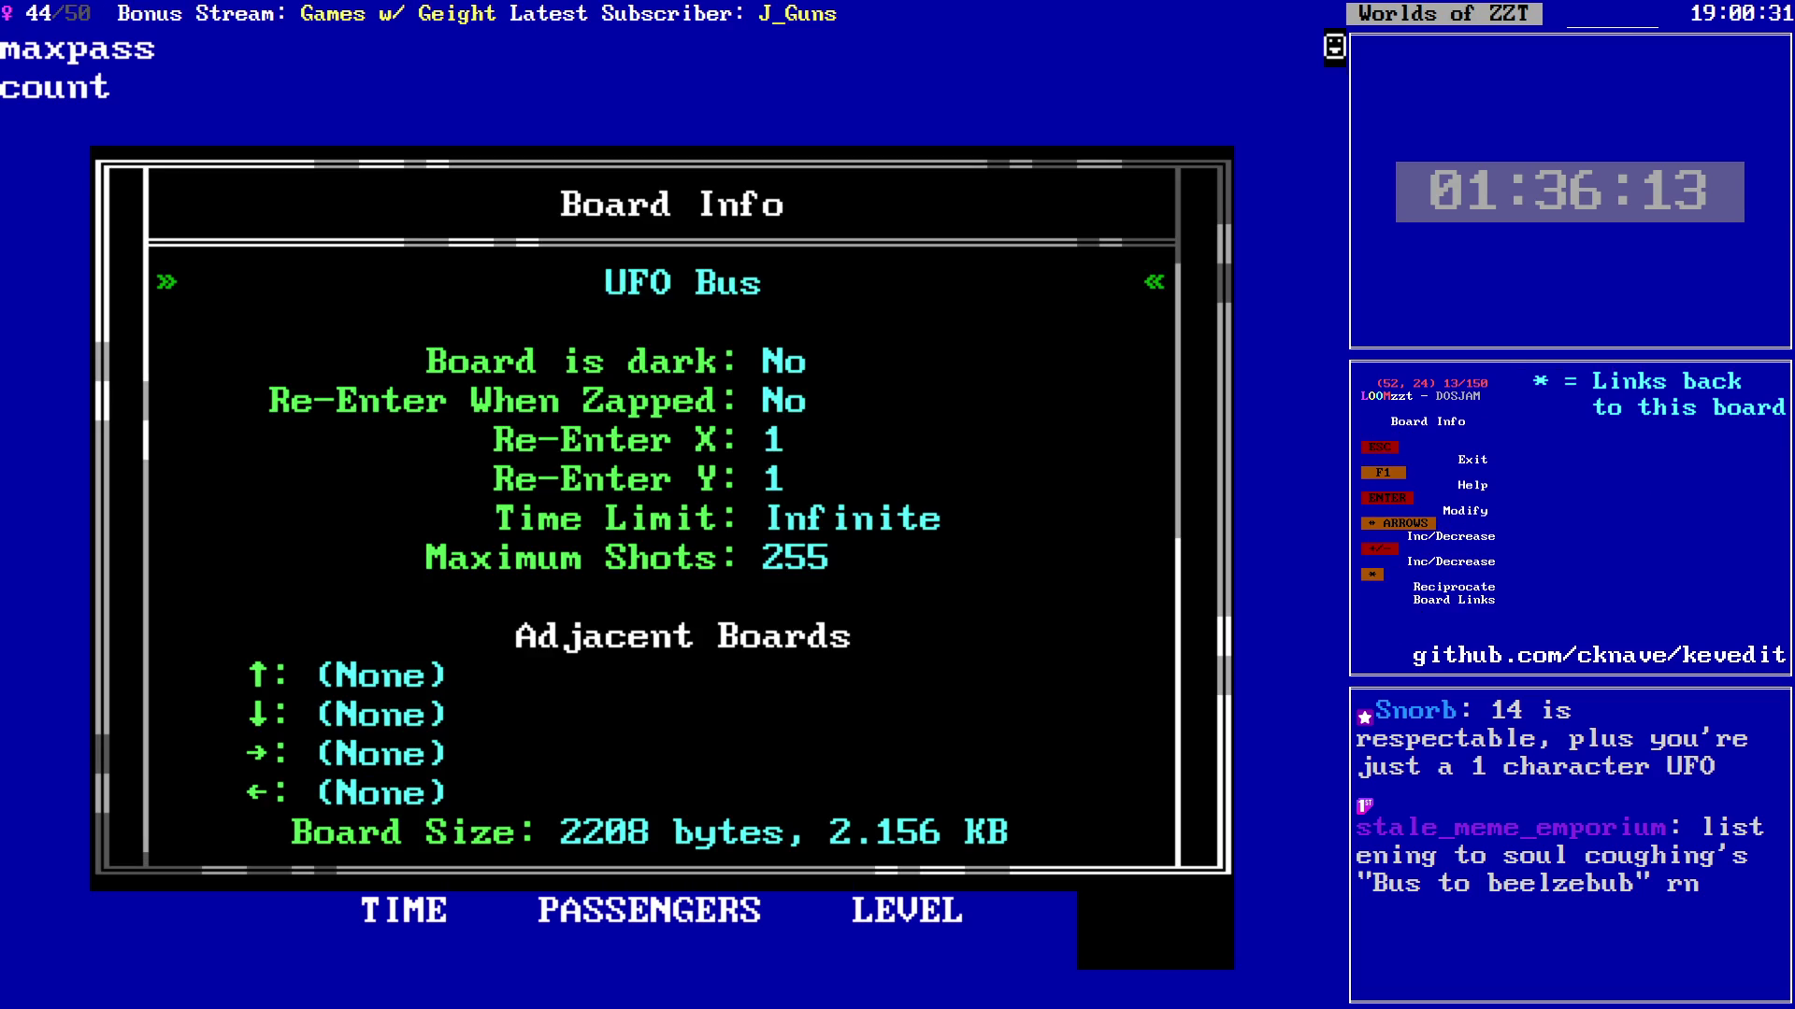
pyautogui.press('Return')
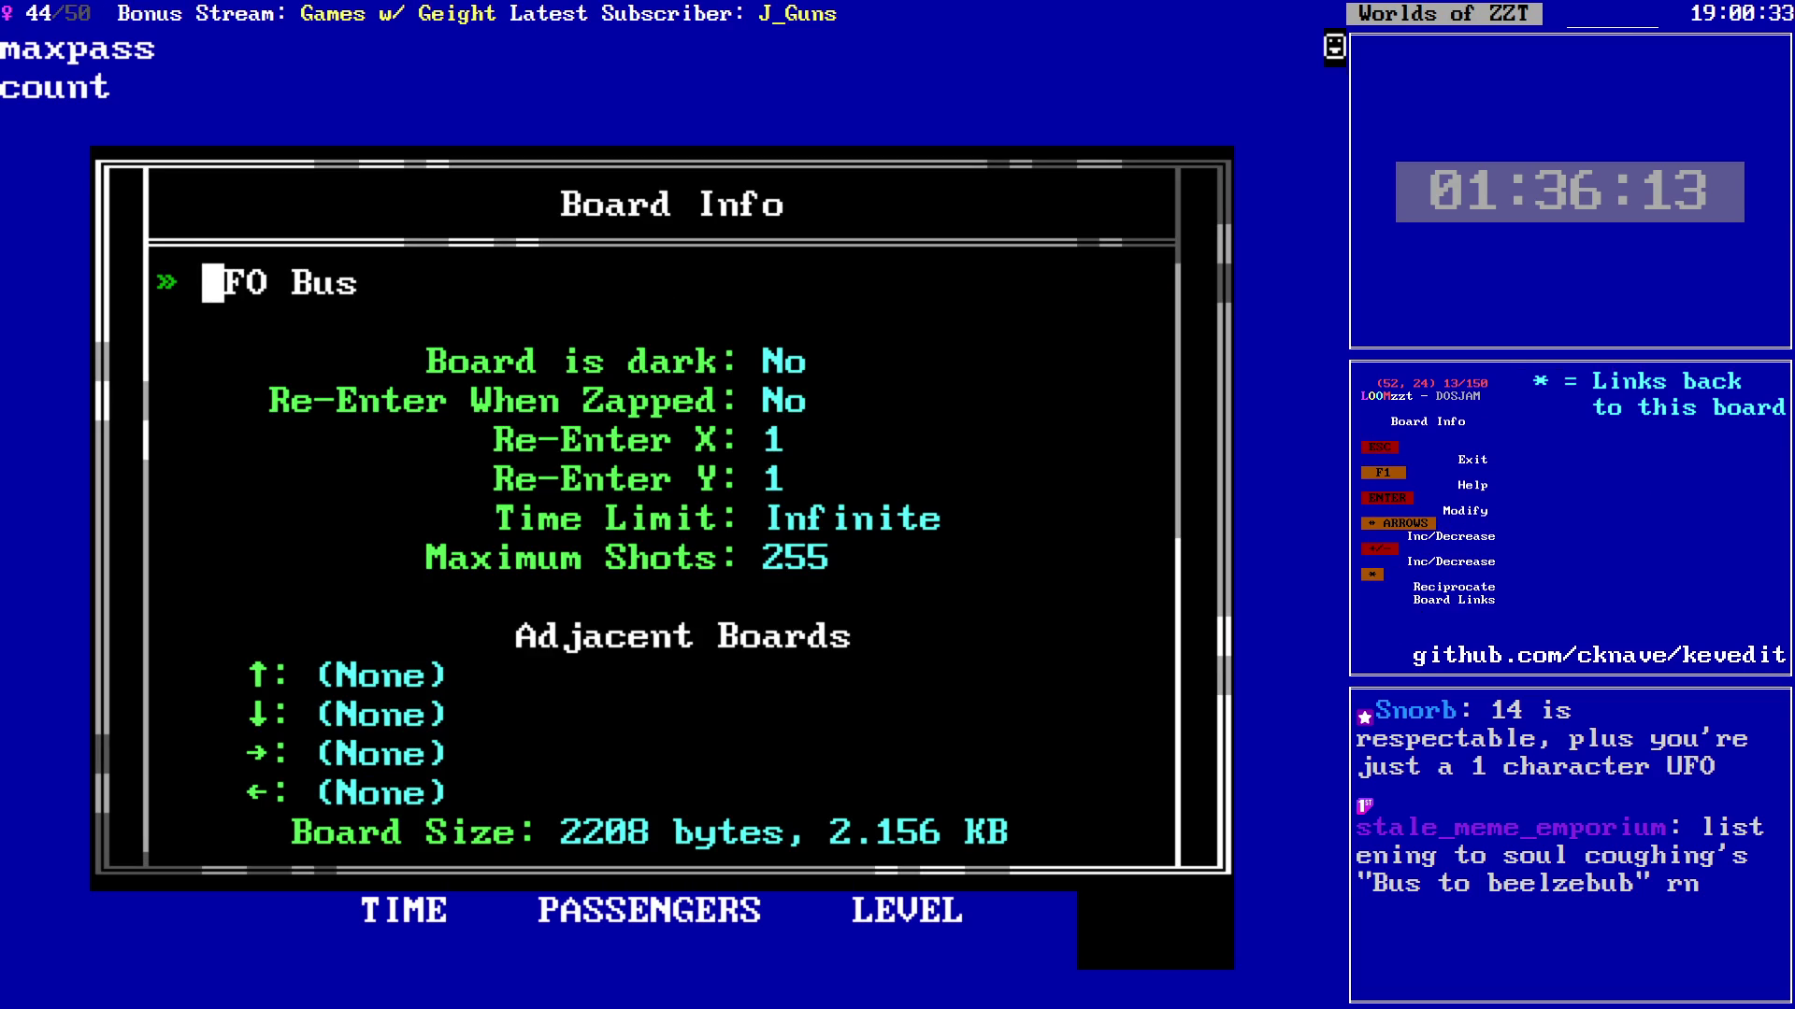
pyautogui.write(':')
pyautogui.write('phase1;')
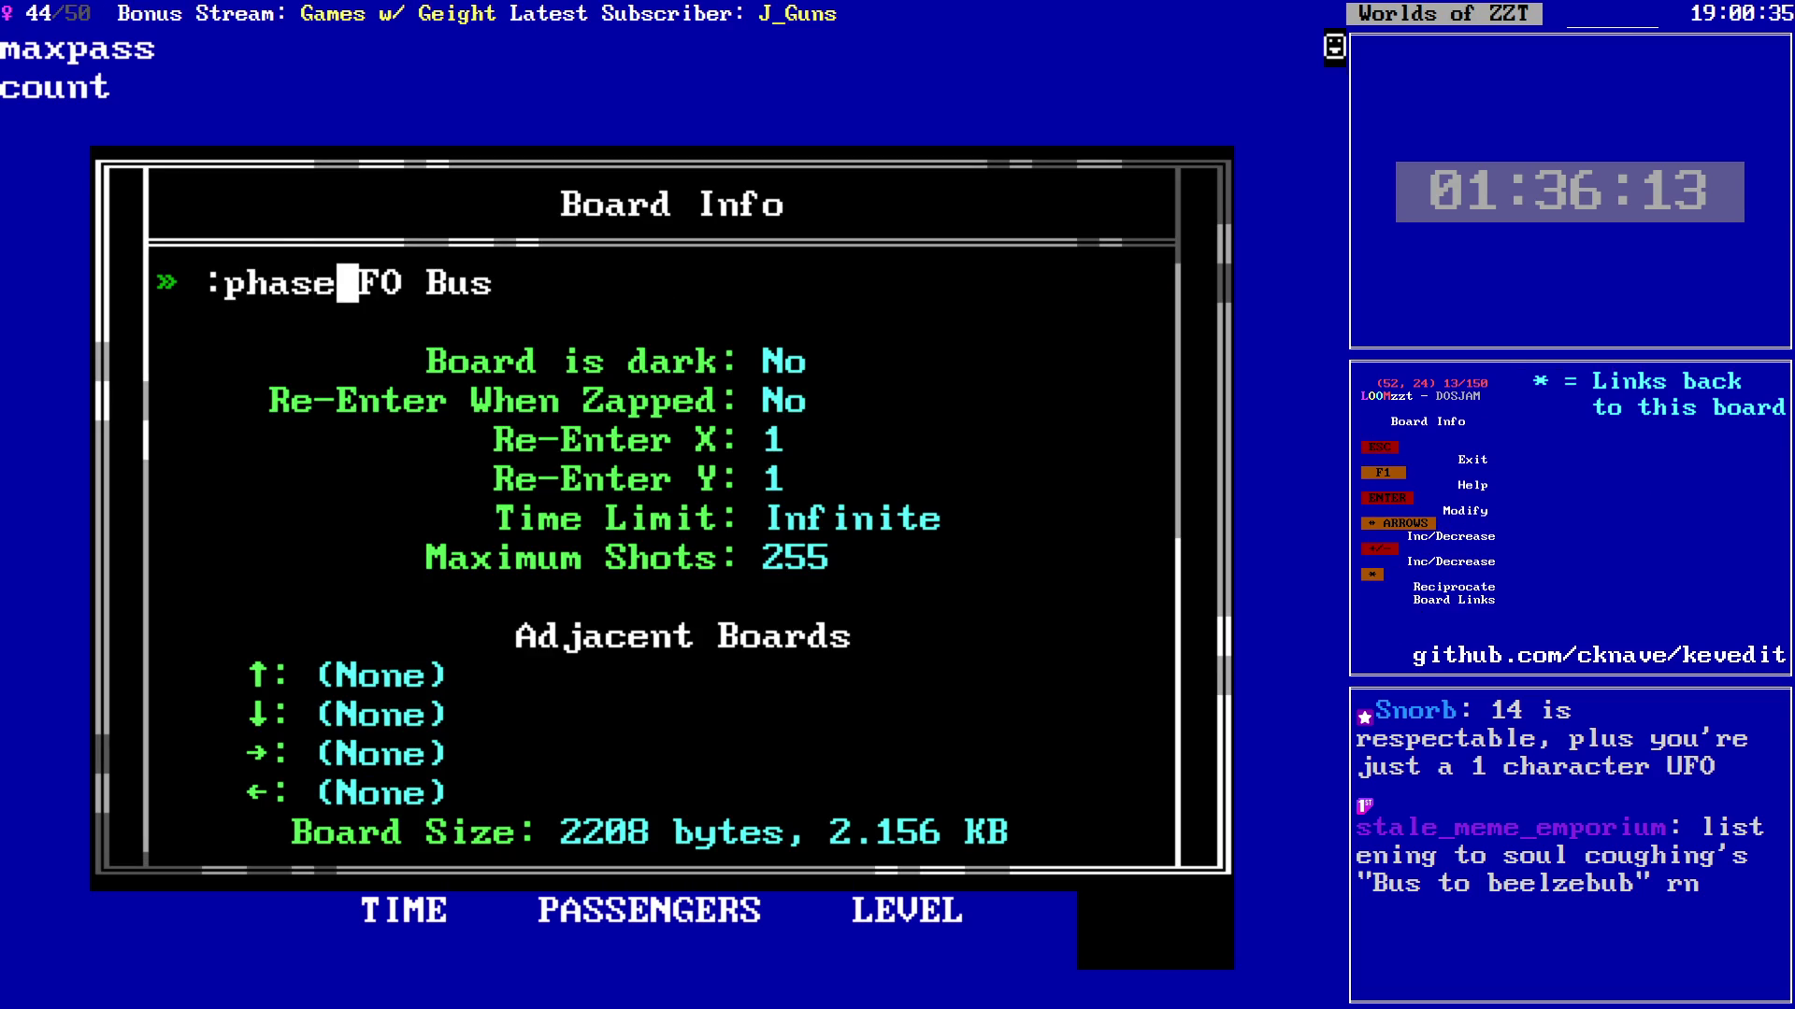
pyautogui.press('Return')
# - Add a new board titled ':phase2;Drivin' and switch back to the UFO Bus board
pyautogui.press('Escape')
pyautogui.press('b')
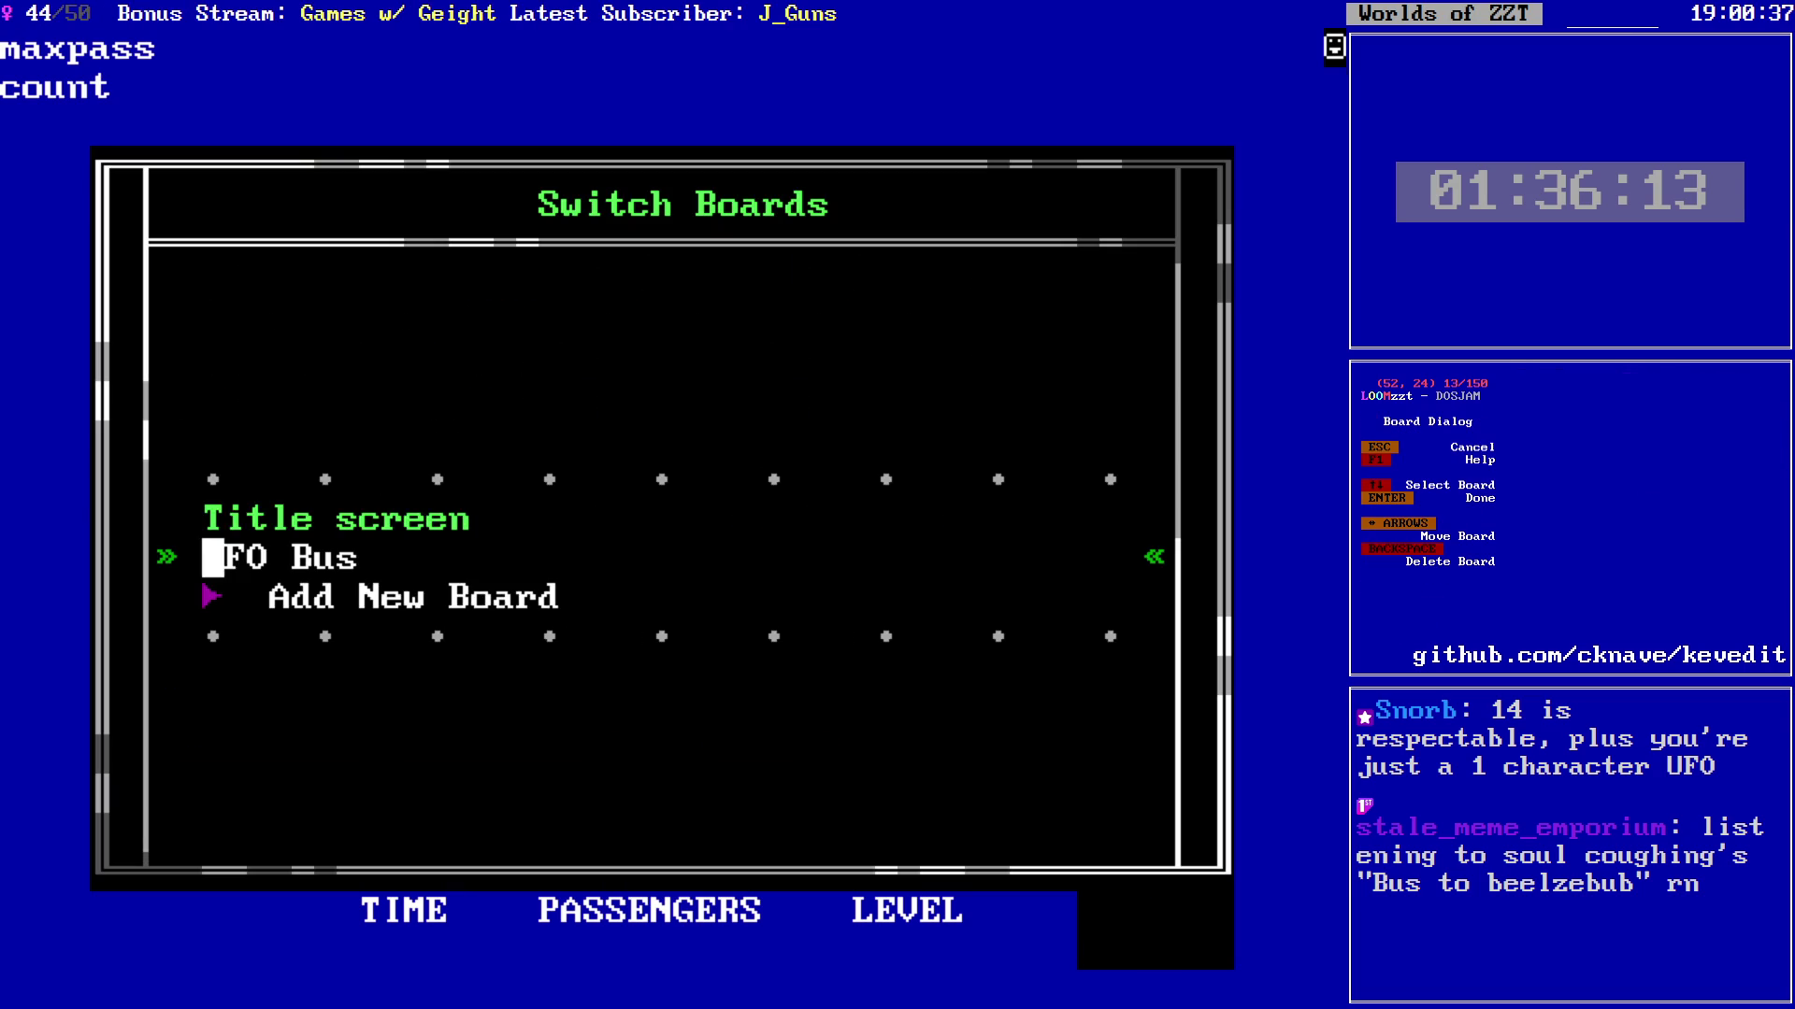
pyautogui.press('Down')
pyautogui.press('Return')
pyautogui.write(':phase2;')
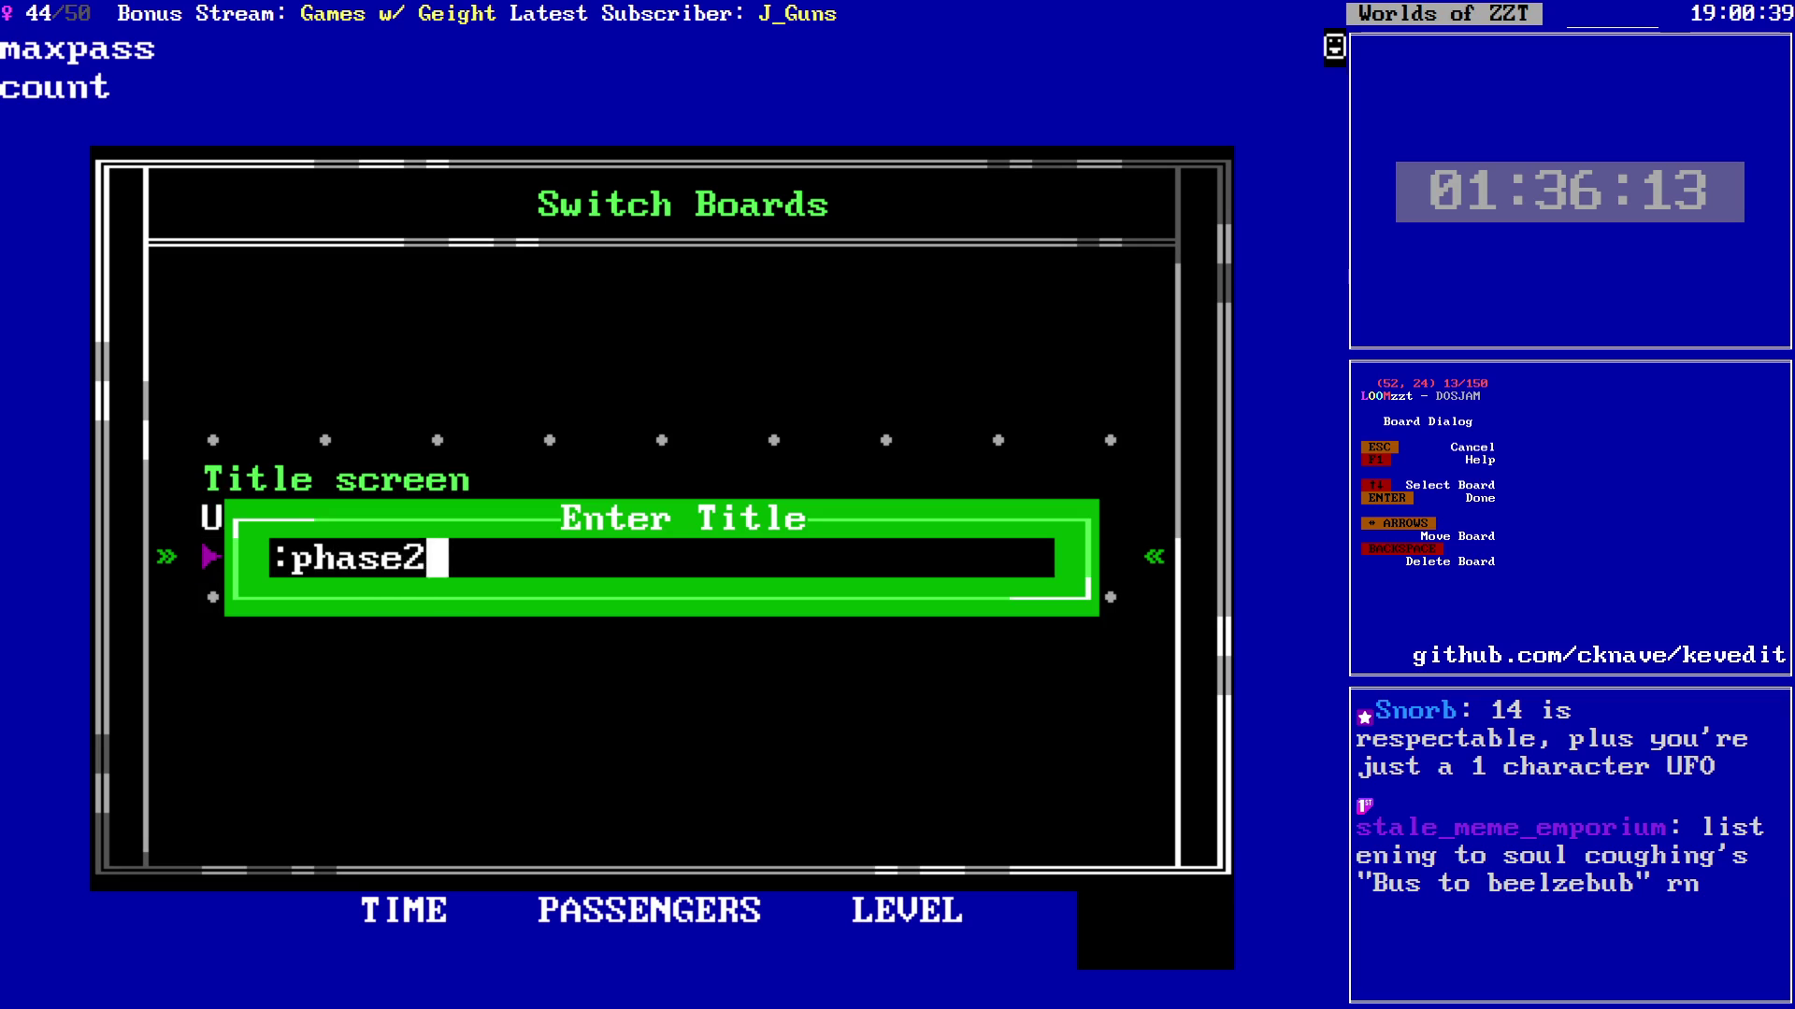
pyautogui.write('D')
pyautogui.press('BackSpace')
pyautogui.write('Drivin')
pyautogui.press('Return')
pyautogui.press('pageup')
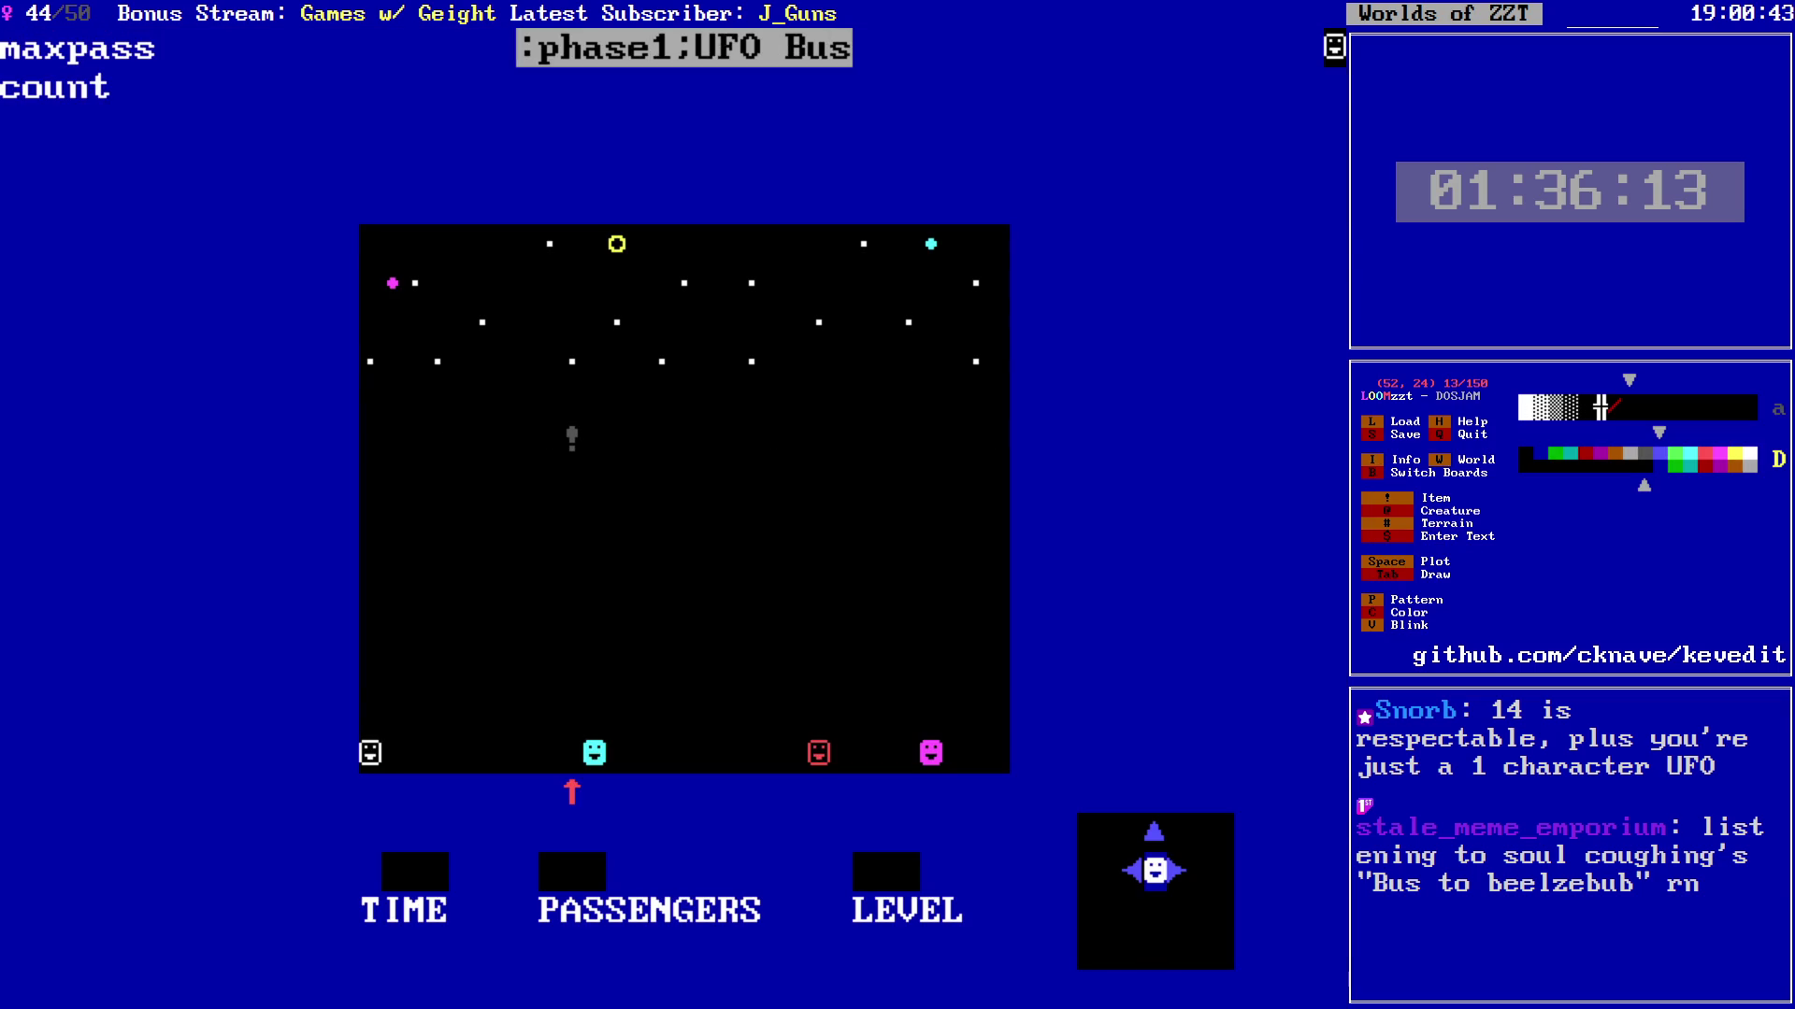
pyautogui.press('Left')
pyautogui.press('Left')
pyautogui.press('Left')
# - Block-select the bus board's play area and paste it onto the phase-2 board
pyautogui.press('Up')
pyautogui.press('Up')
pyautogui.press('Up')
pyautogui.press('Right')
pyautogui.press('Right')
pyautogui.press('Right')
pyautogui.press('Right')
pyautogui.press('Down')
pyautogui.press('Tab')
pyautogui.press('Left')
pyautogui.press('Left')
pyautogui.press('Left')
pyautogui.hotkey('shift', 'Up')
pyautogui.hotkey('shift', 'Up')
pyautogui.hotkey('shift', 'Up')
pyautogui.hotkey('shift', 'Left')
pyautogui.hotkey('shift', 'Left')
pyautogui.hotkey('shift', 'Left')
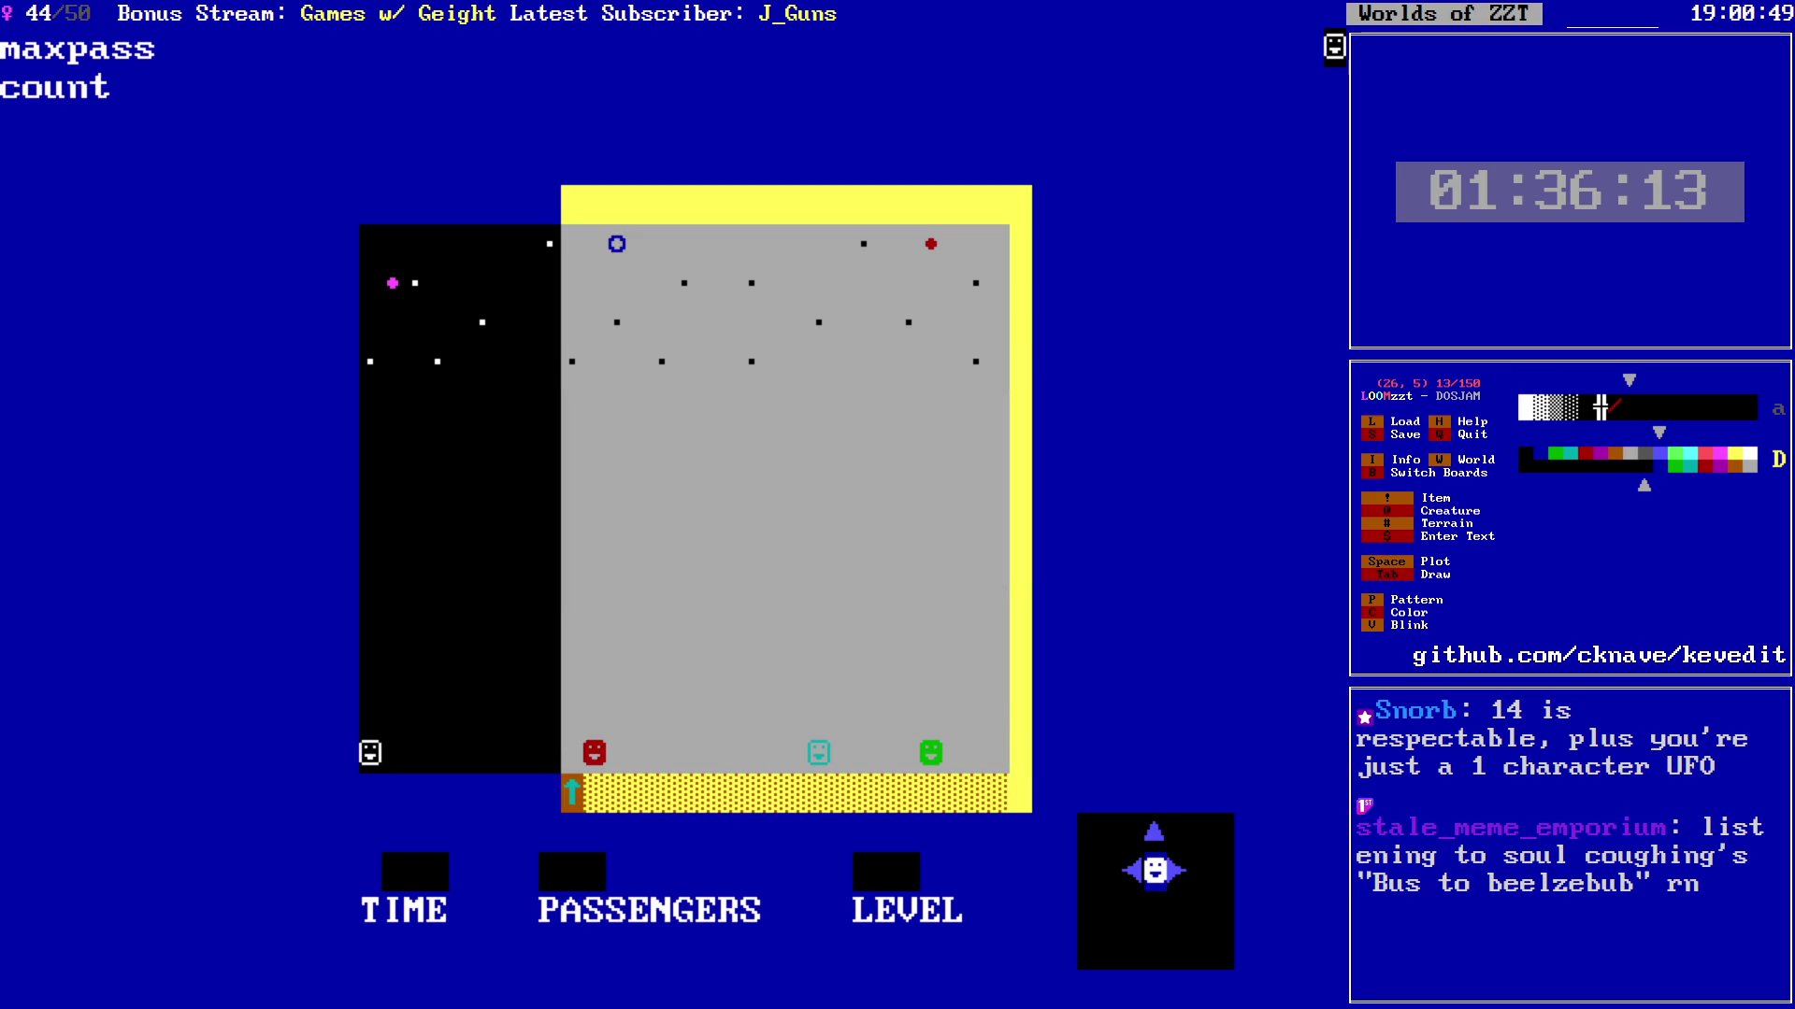
pyautogui.press('pagedown')
pyautogui.press('pagedown')
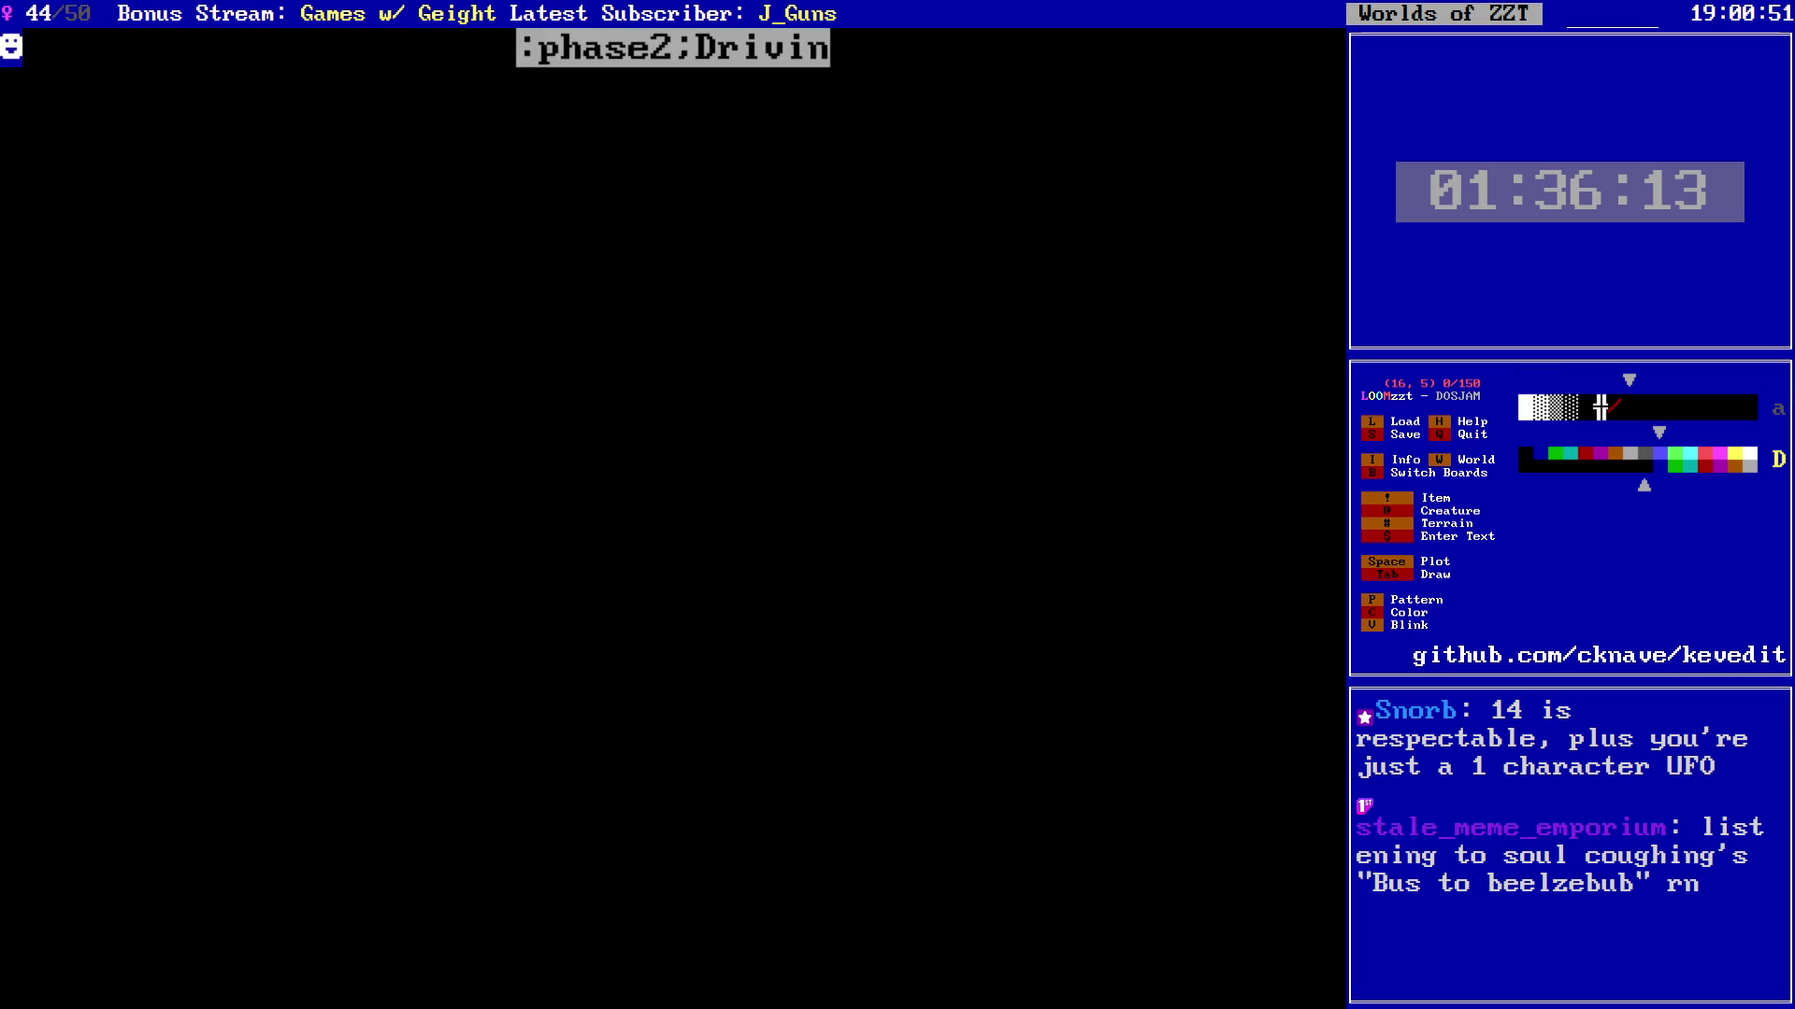
pyautogui.press('pageup')
pyautogui.press('Down')
pyautogui.press('Down')
pyautogui.press('Down')
pyautogui.press('Right')
pyautogui.press('Right')
pyautogui.press('Right')
# - Select the pasted playfield's interior and clear everything inside it
pyautogui.press('Left')
pyautogui.press('Left')
pyautogui.press('Left')
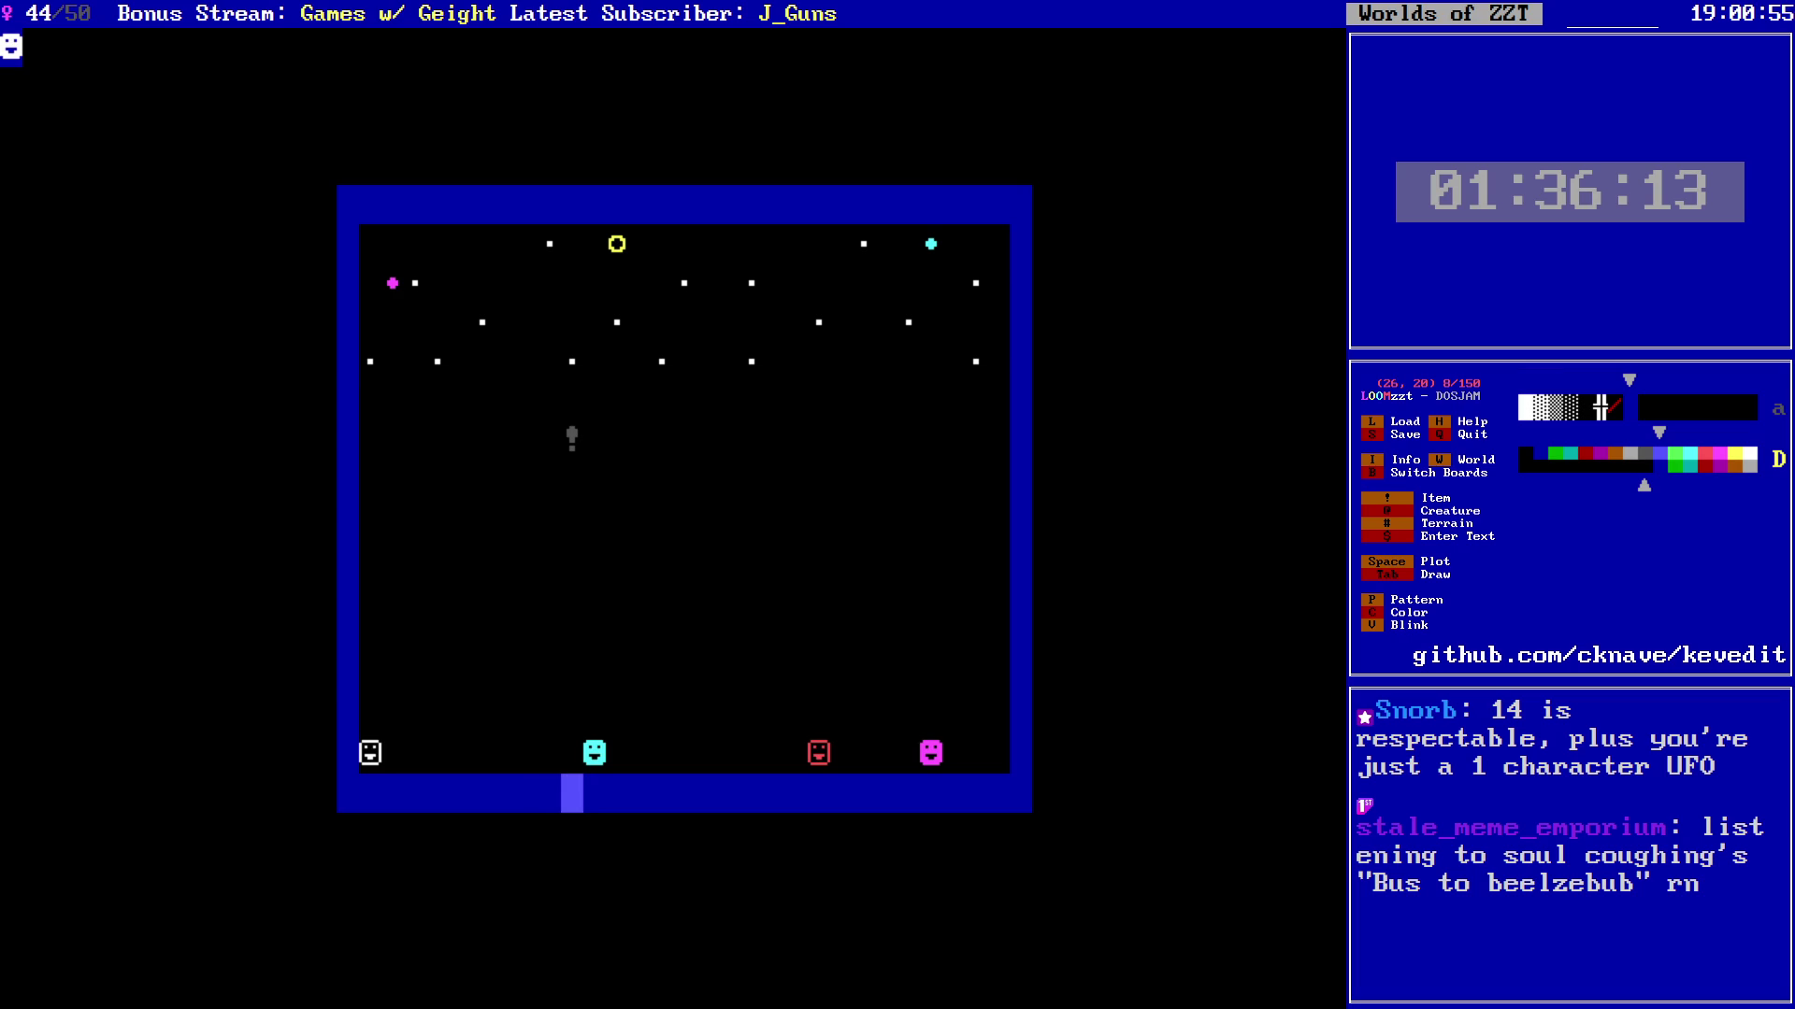
pyautogui.press('Up')
pyautogui.press('Right')
pyautogui.press('Delete')
pyautogui.press('pagedown')
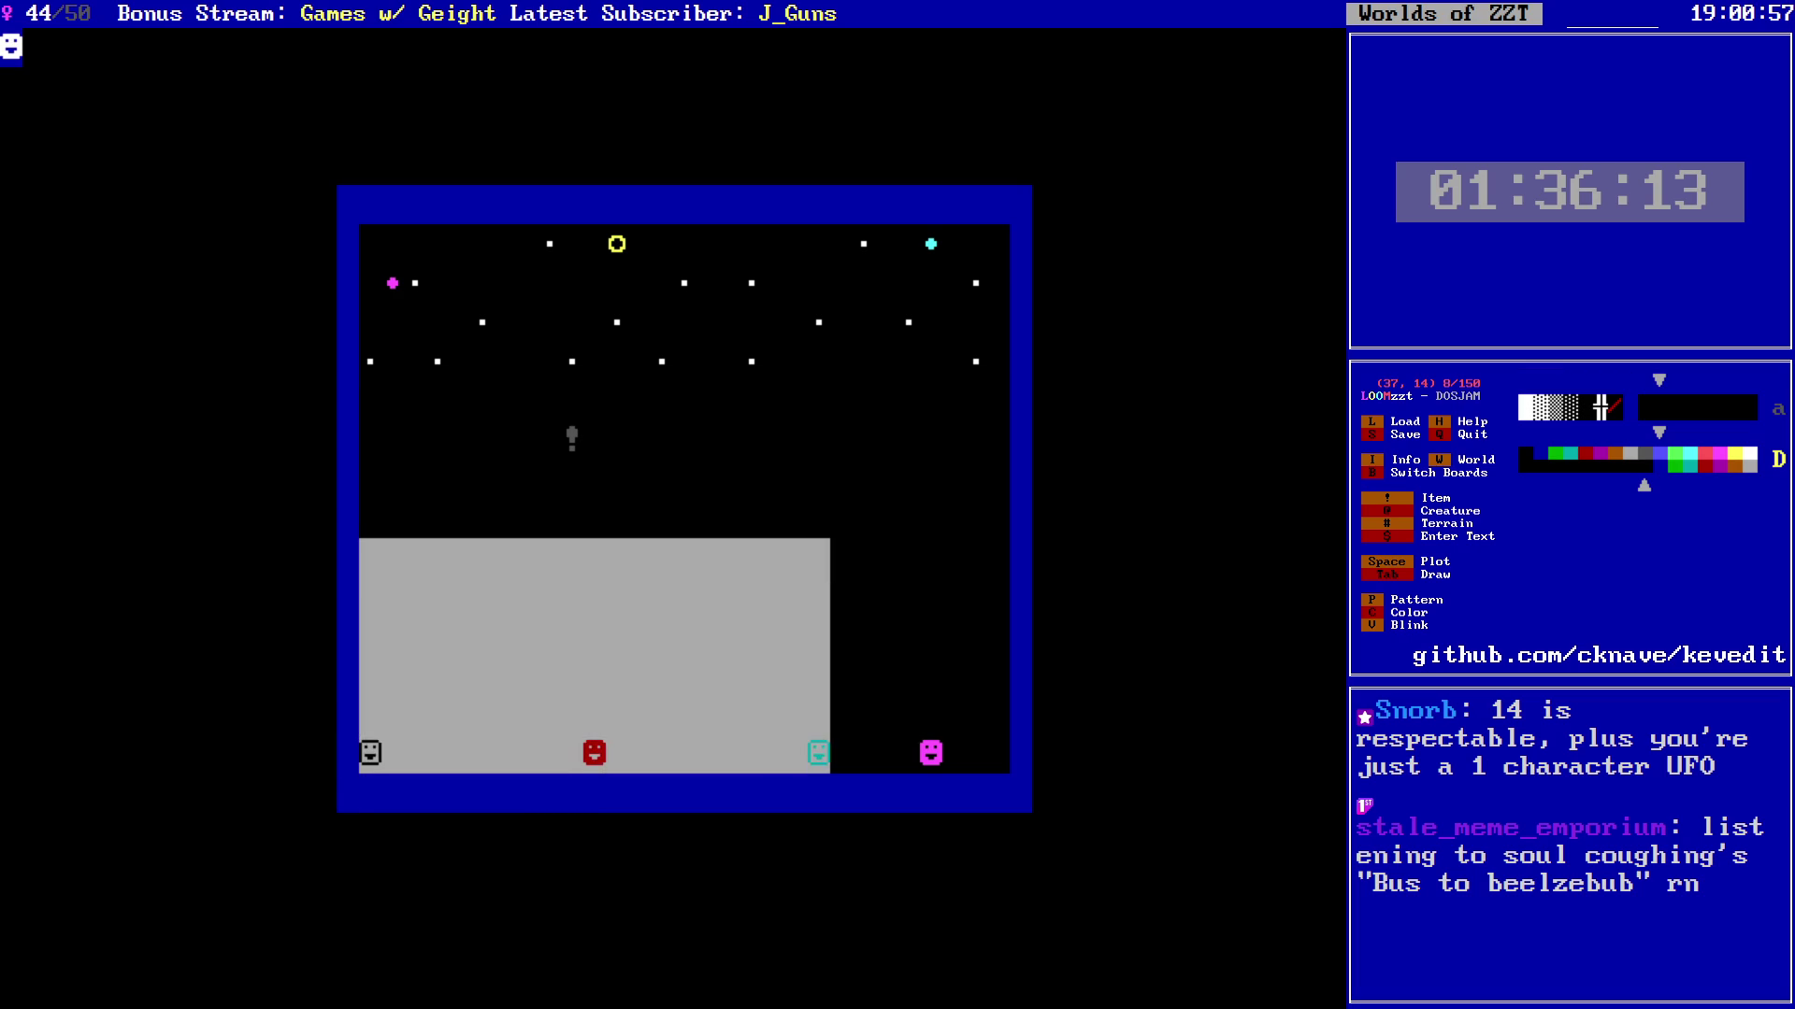
pyautogui.press('Up')
pyautogui.press('Left')
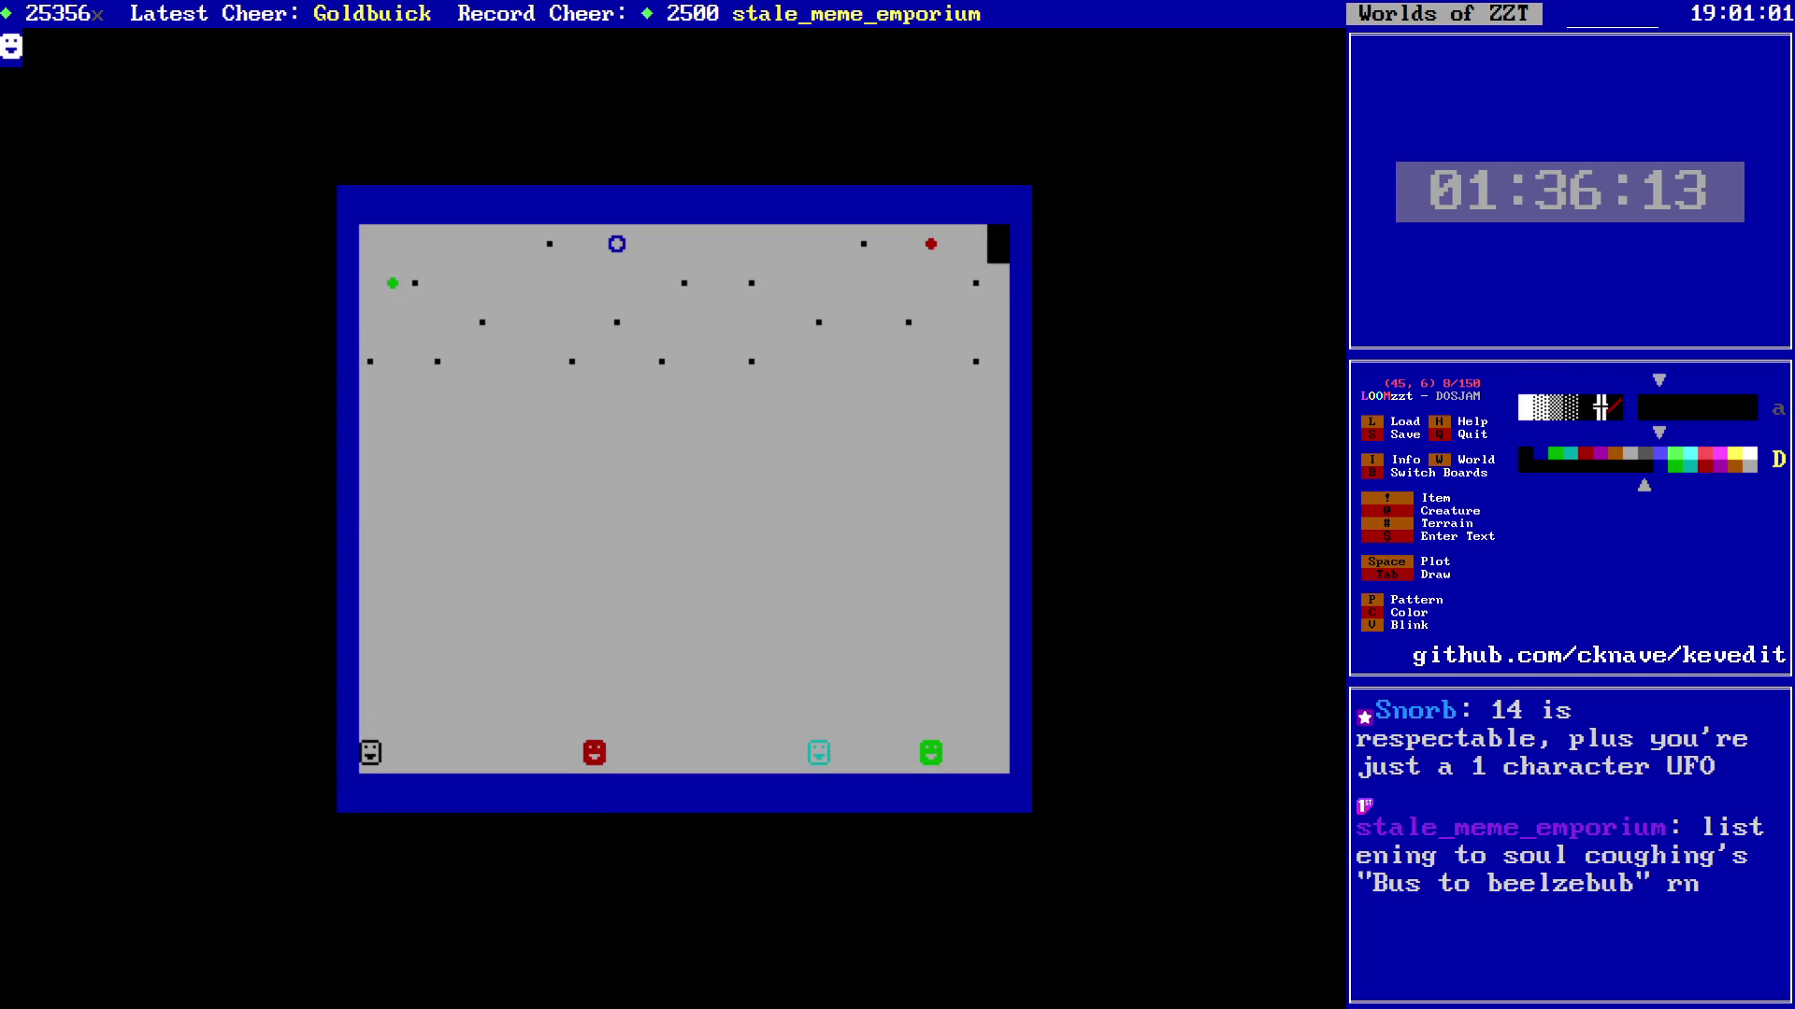
pyautogui.press('pagedown')
pyautogui.press('Down')
pyautogui.press('Down')
pyautogui.press('p')
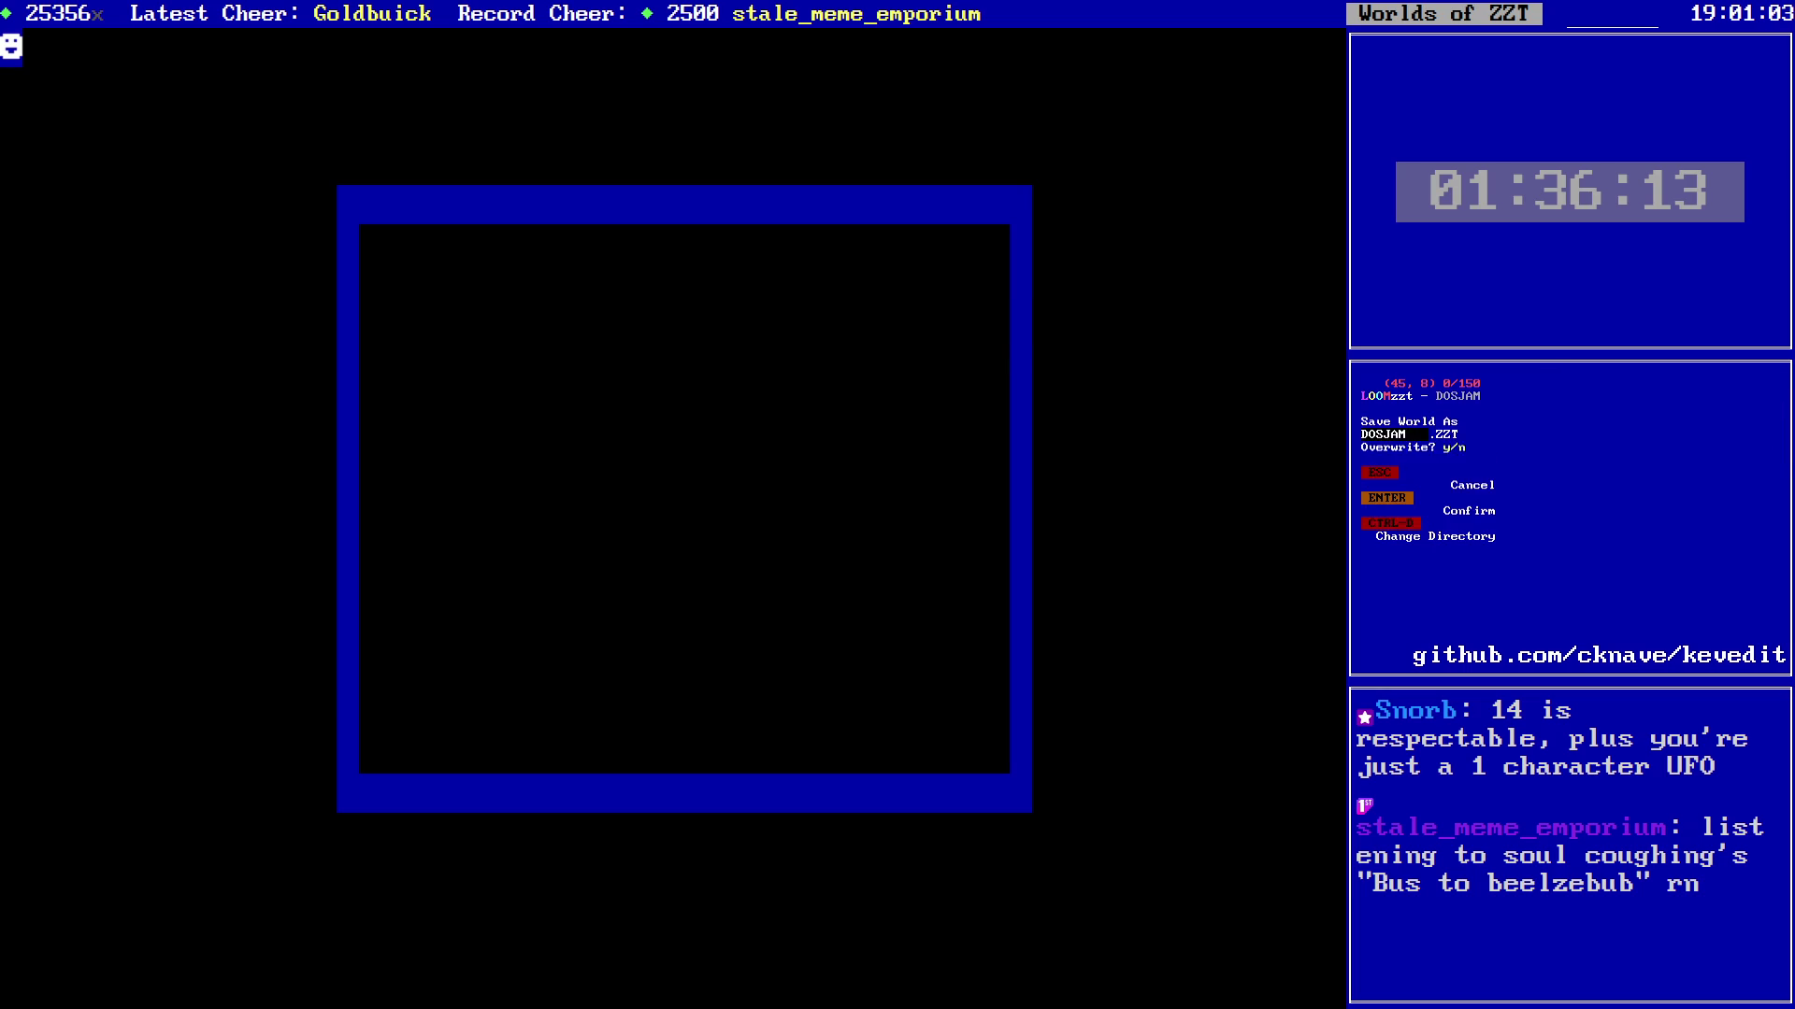
# - Copy the bus board's ship panel onto the phase-2 board and line it up
pyautogui.press('Down')
pyautogui.press('Down')
pyautogui.press('Down')
pyautogui.press('pagedown')
pyautogui.press('Right')
pyautogui.press('Right')
pyautogui.press('Right')
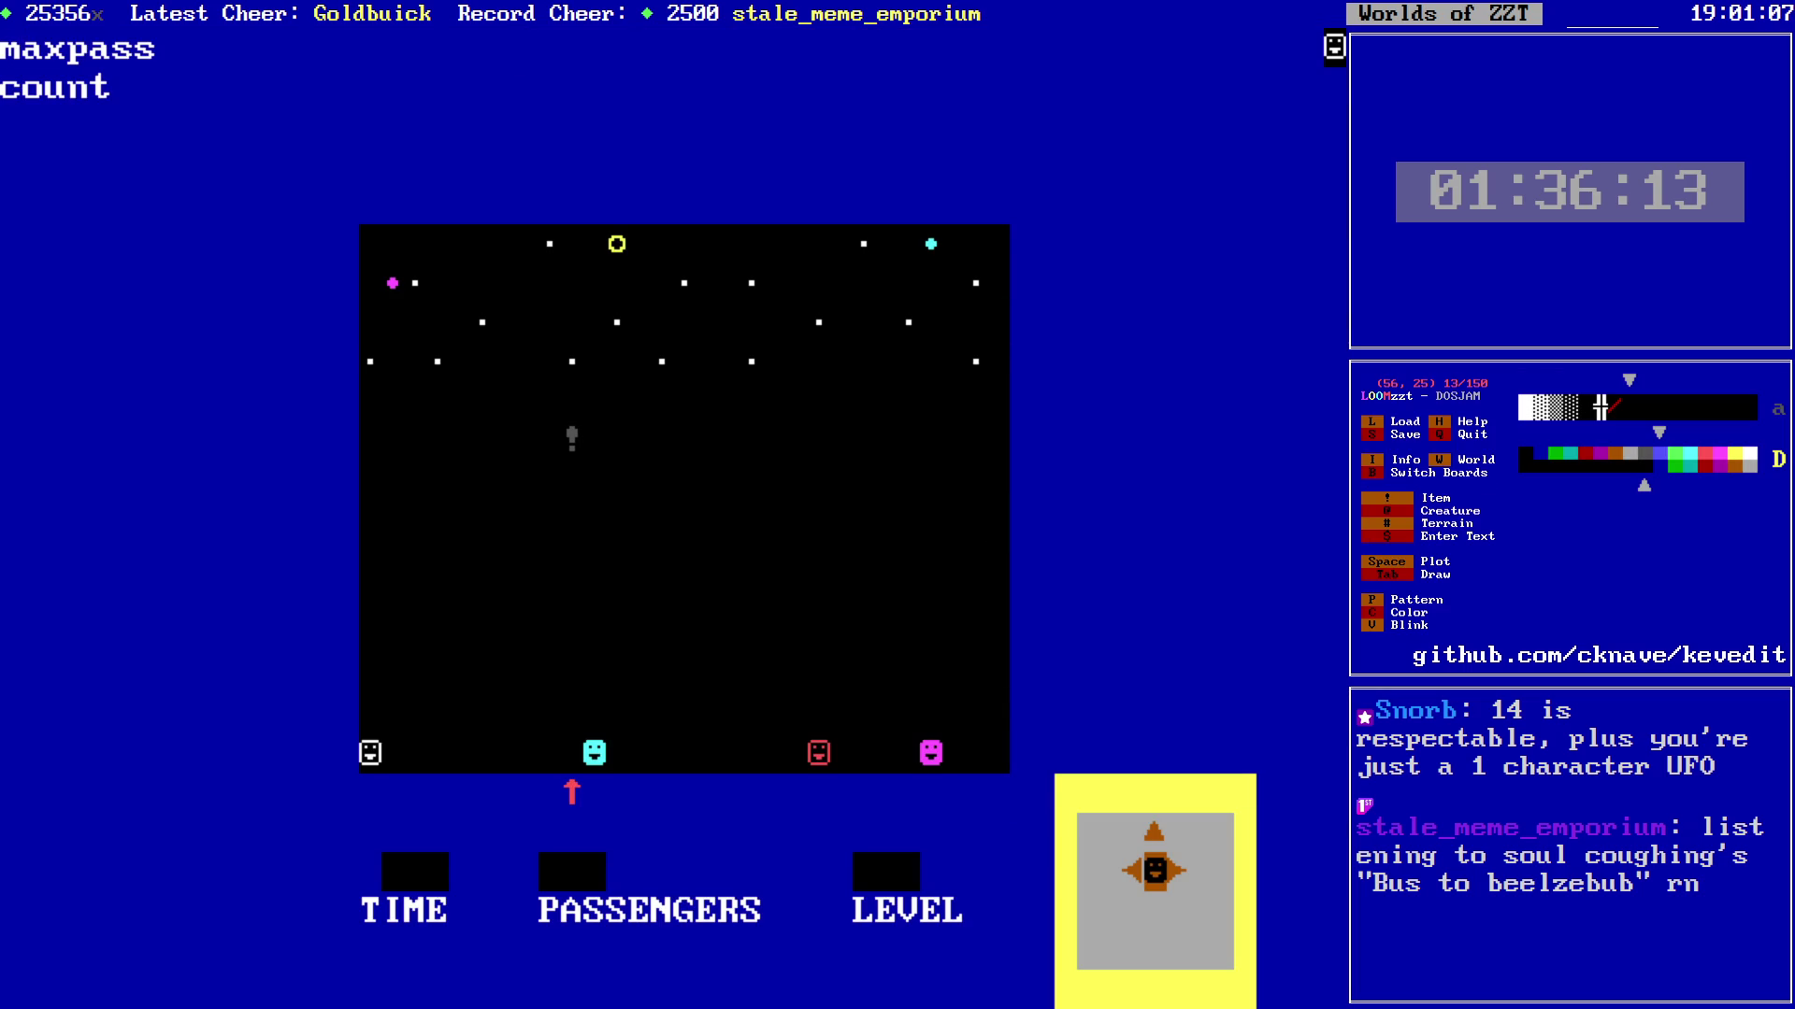
pyautogui.press('pageup')
pyautogui.press('Left')
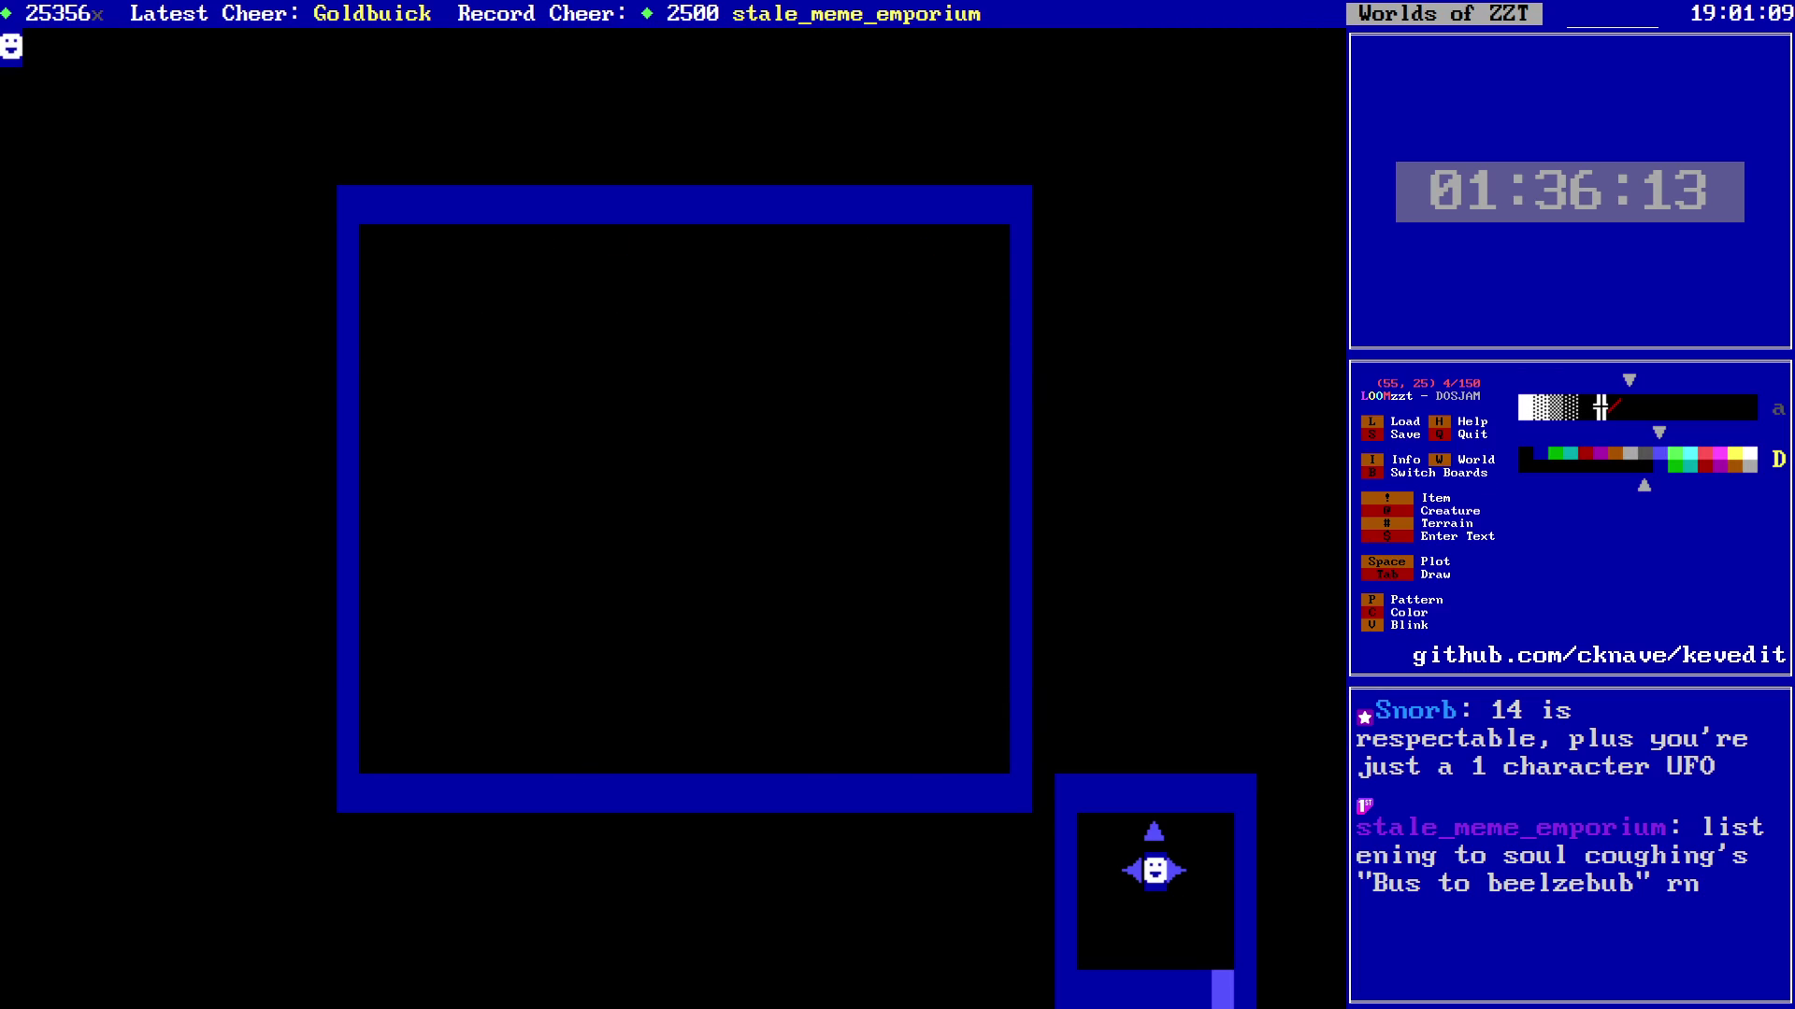
# - Place the player inside the ship panel
pyautogui.press('Left')
pyautogui.press('Left')
pyautogui.press('Left')
pyautogui.press('Up')
pyautogui.press('Up')
pyautogui.press('Up')
pyautogui.press('F1')
pyautogui.press('z')
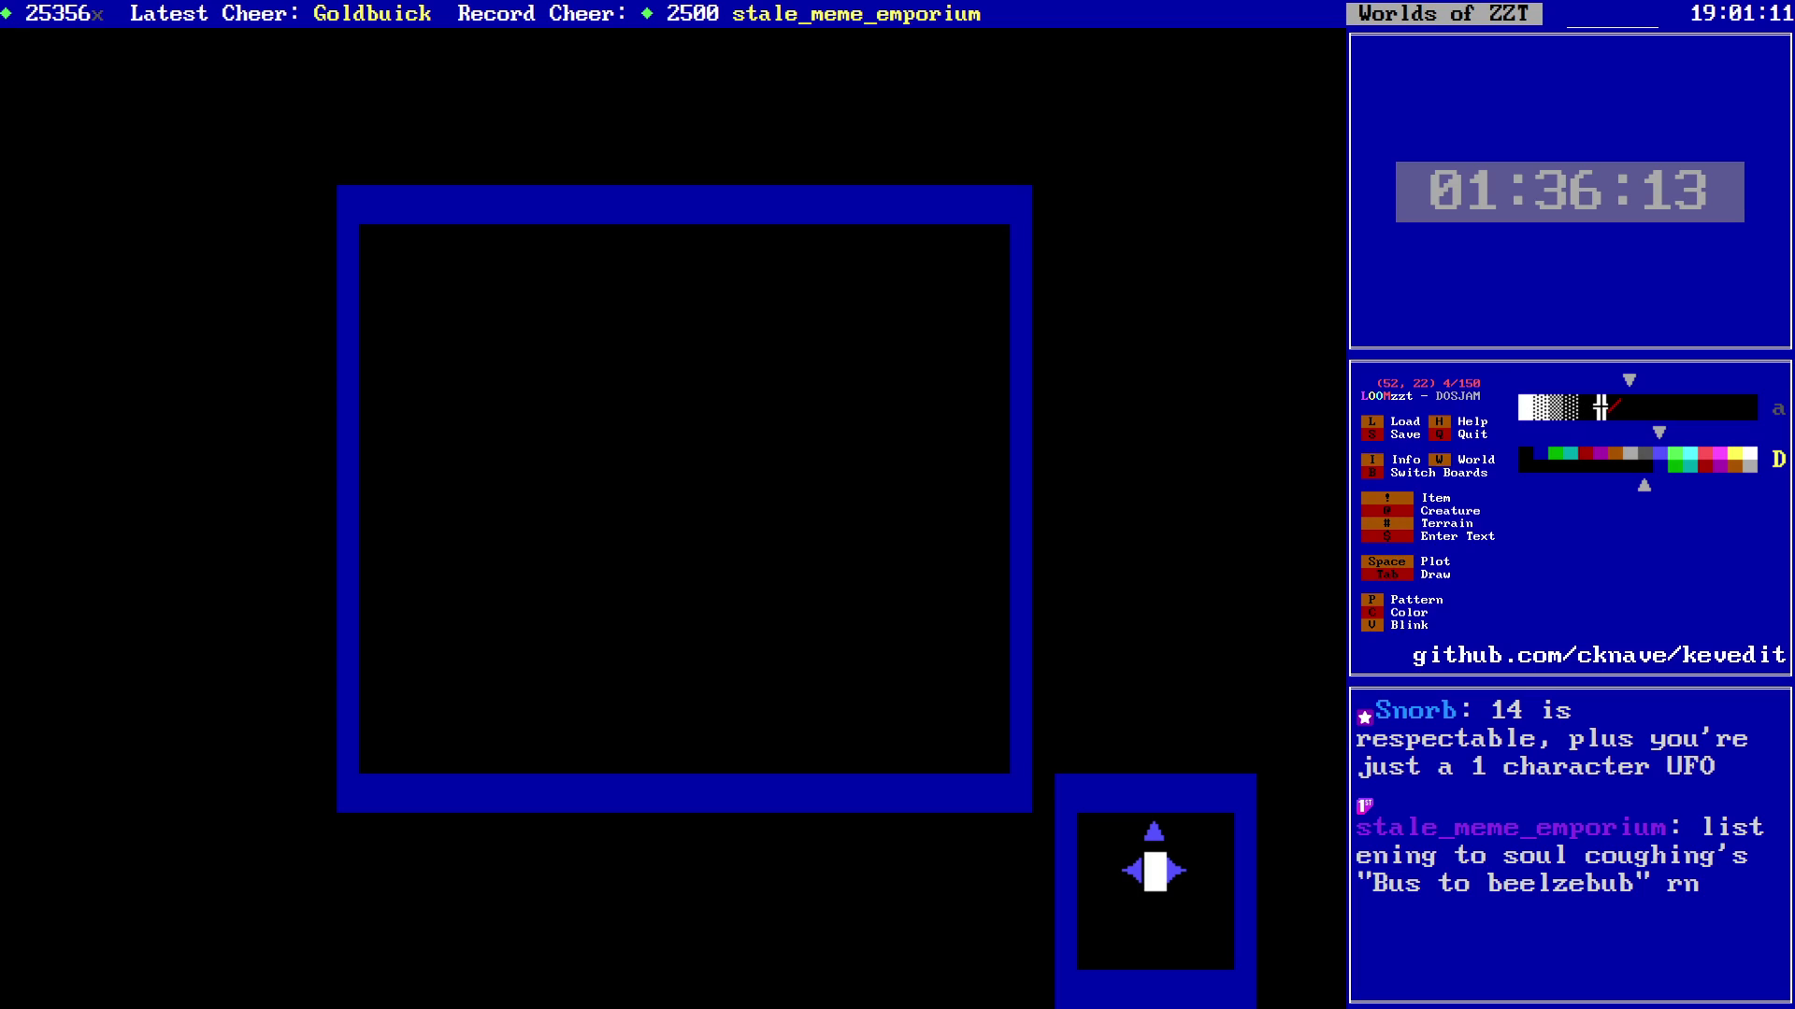
# - Flood-fill the black area outside the frames with blue
pyautogui.press('Down')
pyautogui.press('Down')
pyautogui.press('Down')
pyautogui.press('Right')
pyautogui.press('Right')
pyautogui.press('Right')
pyautogui.press('Up')
pyautogui.press('Up')
pyautogui.press('Up')
pyautogui.press('f')
pyautogui.press('Left')
pyautogui.press('Left')
pyautogui.press('Left')
pyautogui.press('Left')
pyautogui.press('Left')
pyautogui.press('Left')
pyautogui.press('Up')
pyautogui.press('Up')
pyautogui.press('Up')
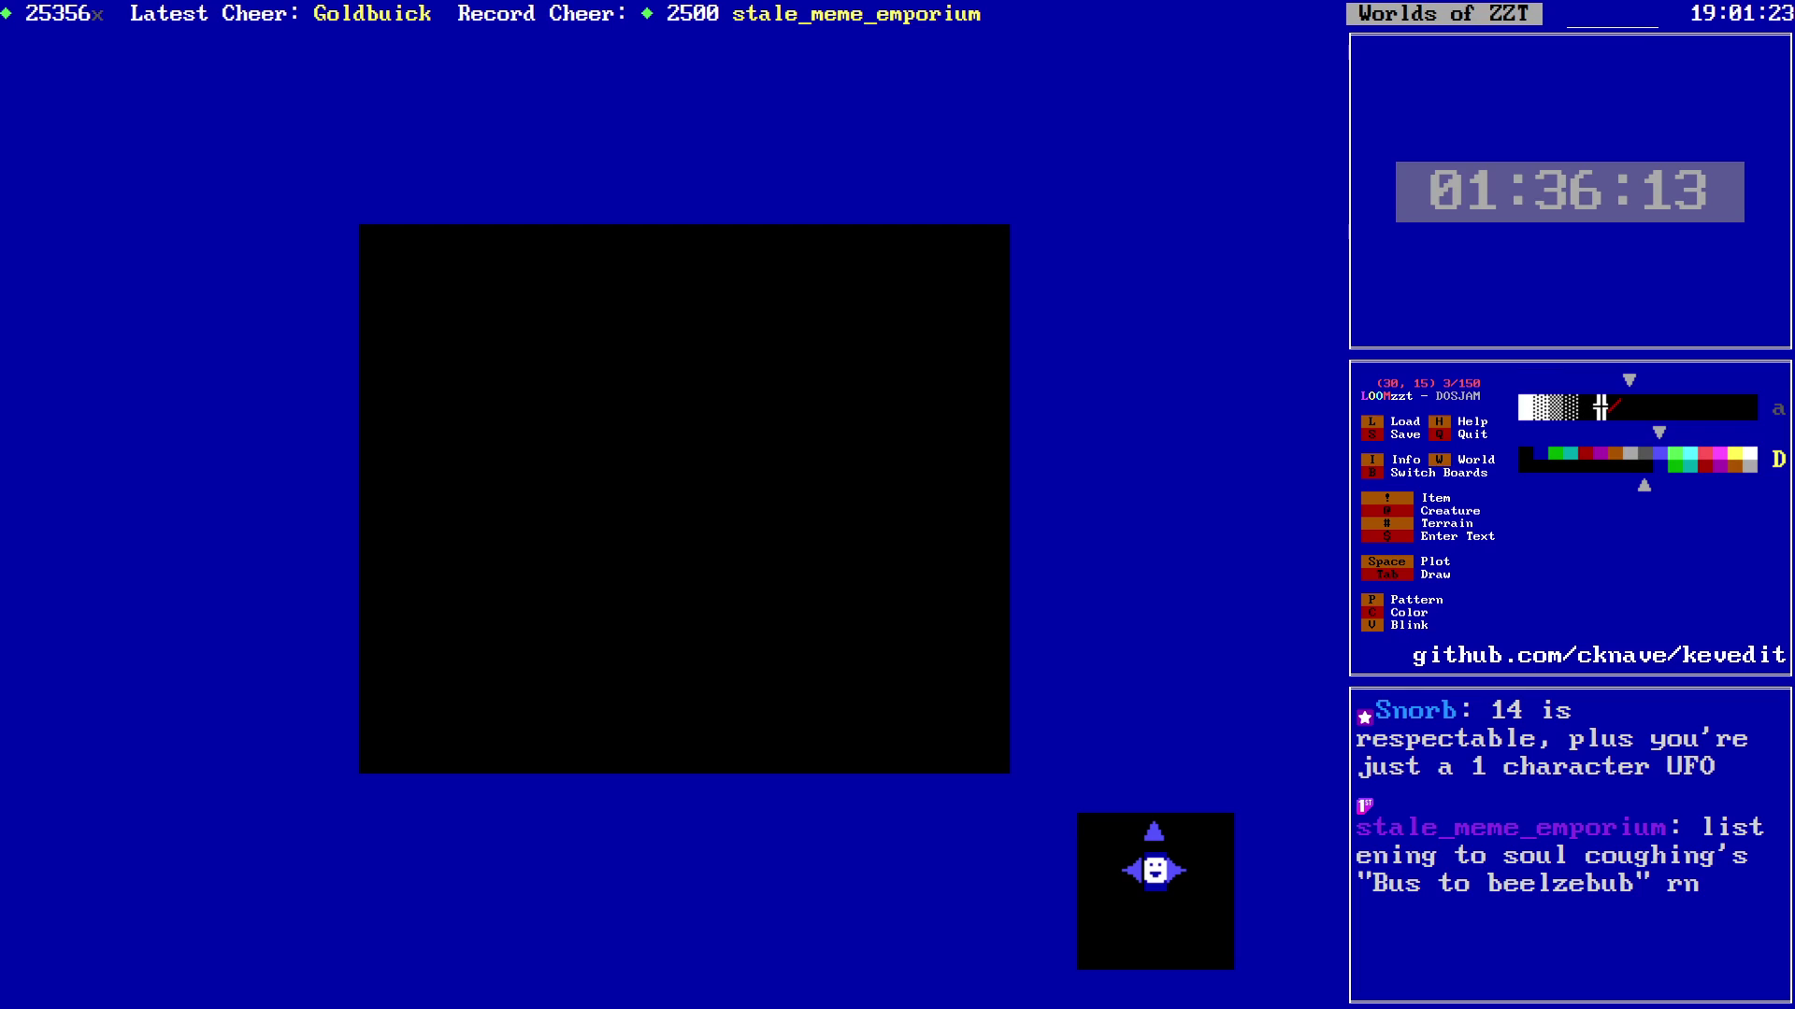
pyautogui.press('Right')
pyautogui.press('Right')
pyautogui.press('Right')
pyautogui.press('Right')
pyautogui.press('Up')
pyautogui.press('Up')
# - Write a coloured 'BUS INTEGRITY' label in text mode below the play area
pyautogui.click(370, 871)
pyautogui.press('c')
pyautogui.press('Return')
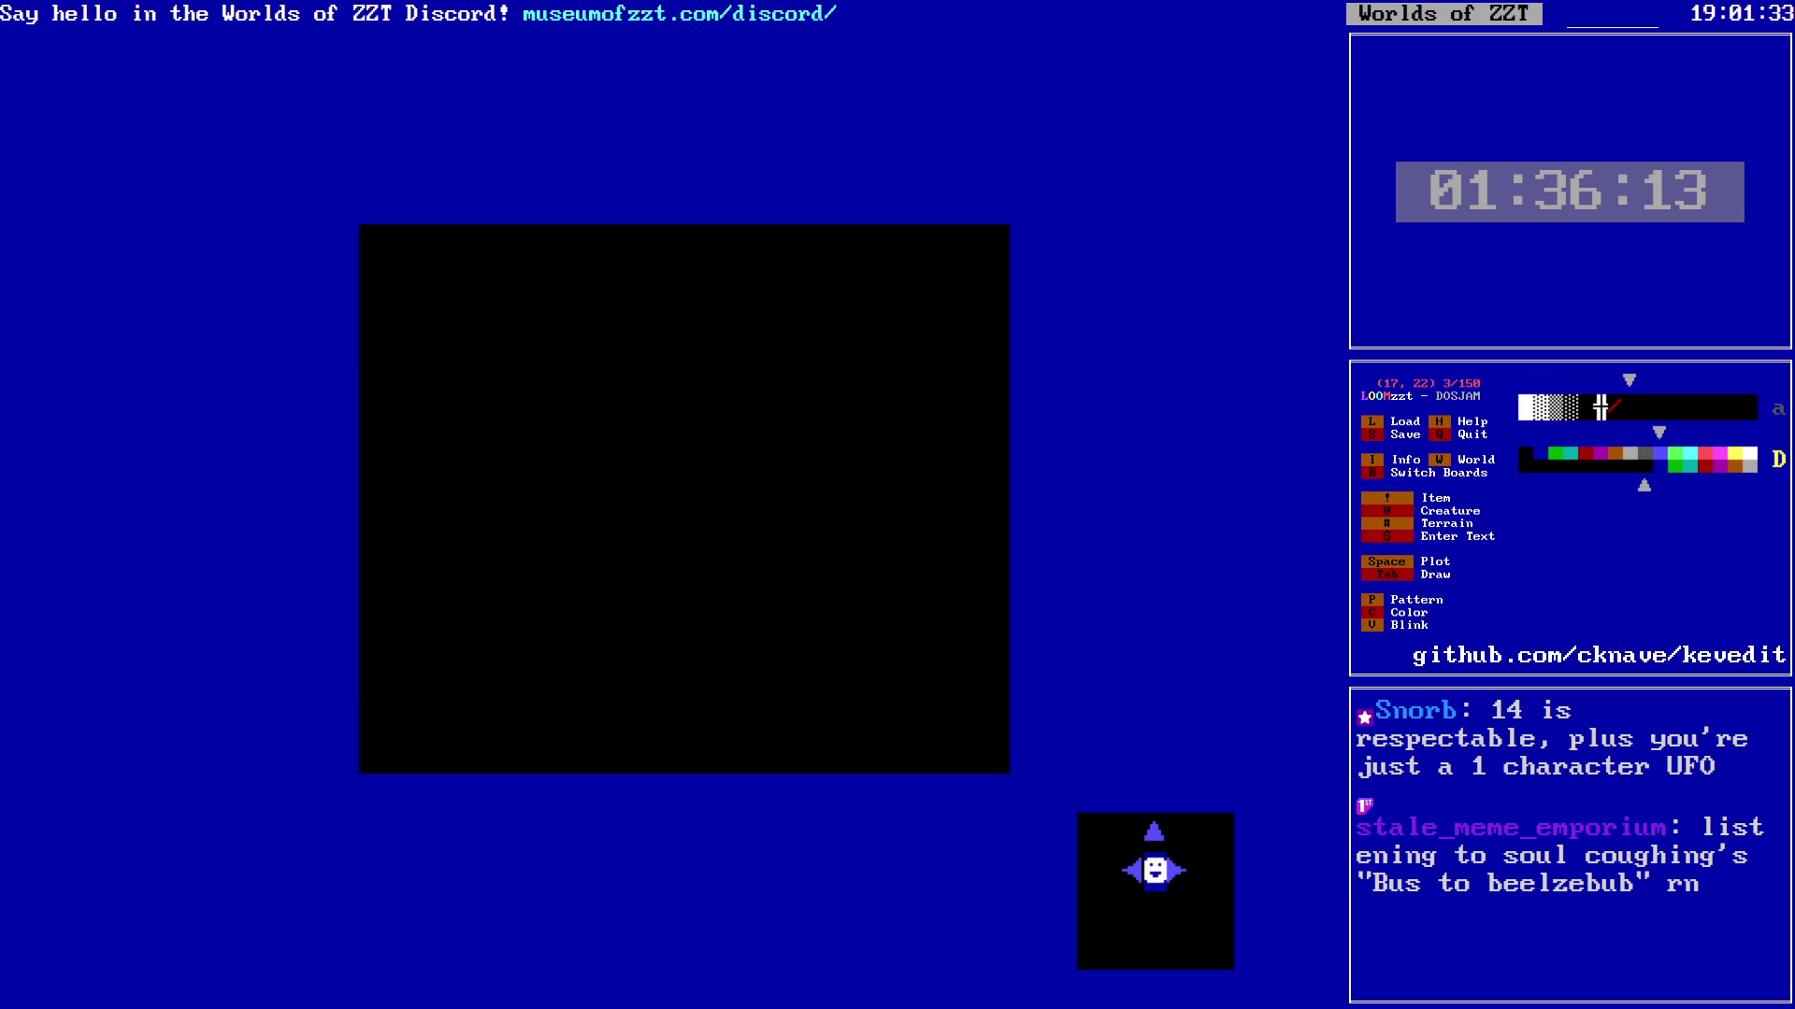
pyautogui.press('Down')
pyautogui.press('pagedown')
pyautogui.press('F4')
pyautogui.write('BUS INT')
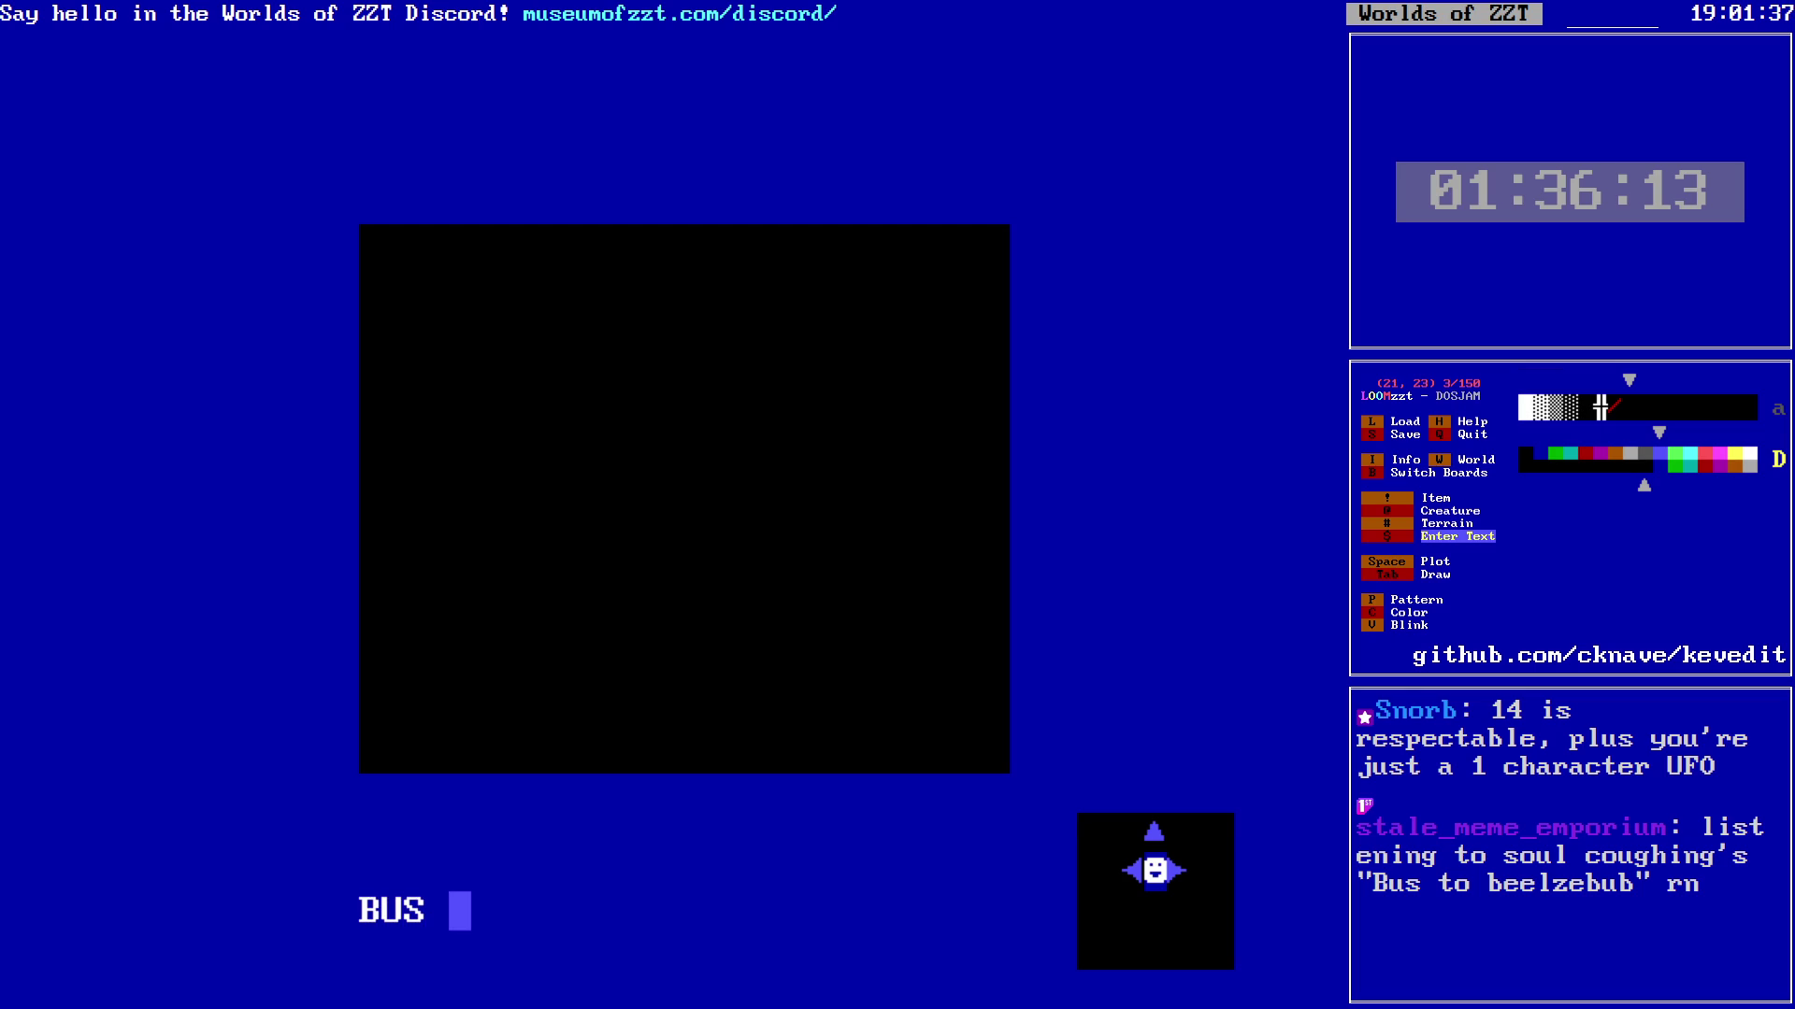
pyautogui.write('EGRITY')
pyautogui.press('F4')
# - Draw a black gauge bar just above the BUS INTEGRITY label
pyautogui.press('Up')
pyautogui.press('Left')
pyautogui.press('Left')
pyautogui.press('Left')
pyautogui.press('Left')
pyautogui.press('Left')
pyautogui.press('Left')
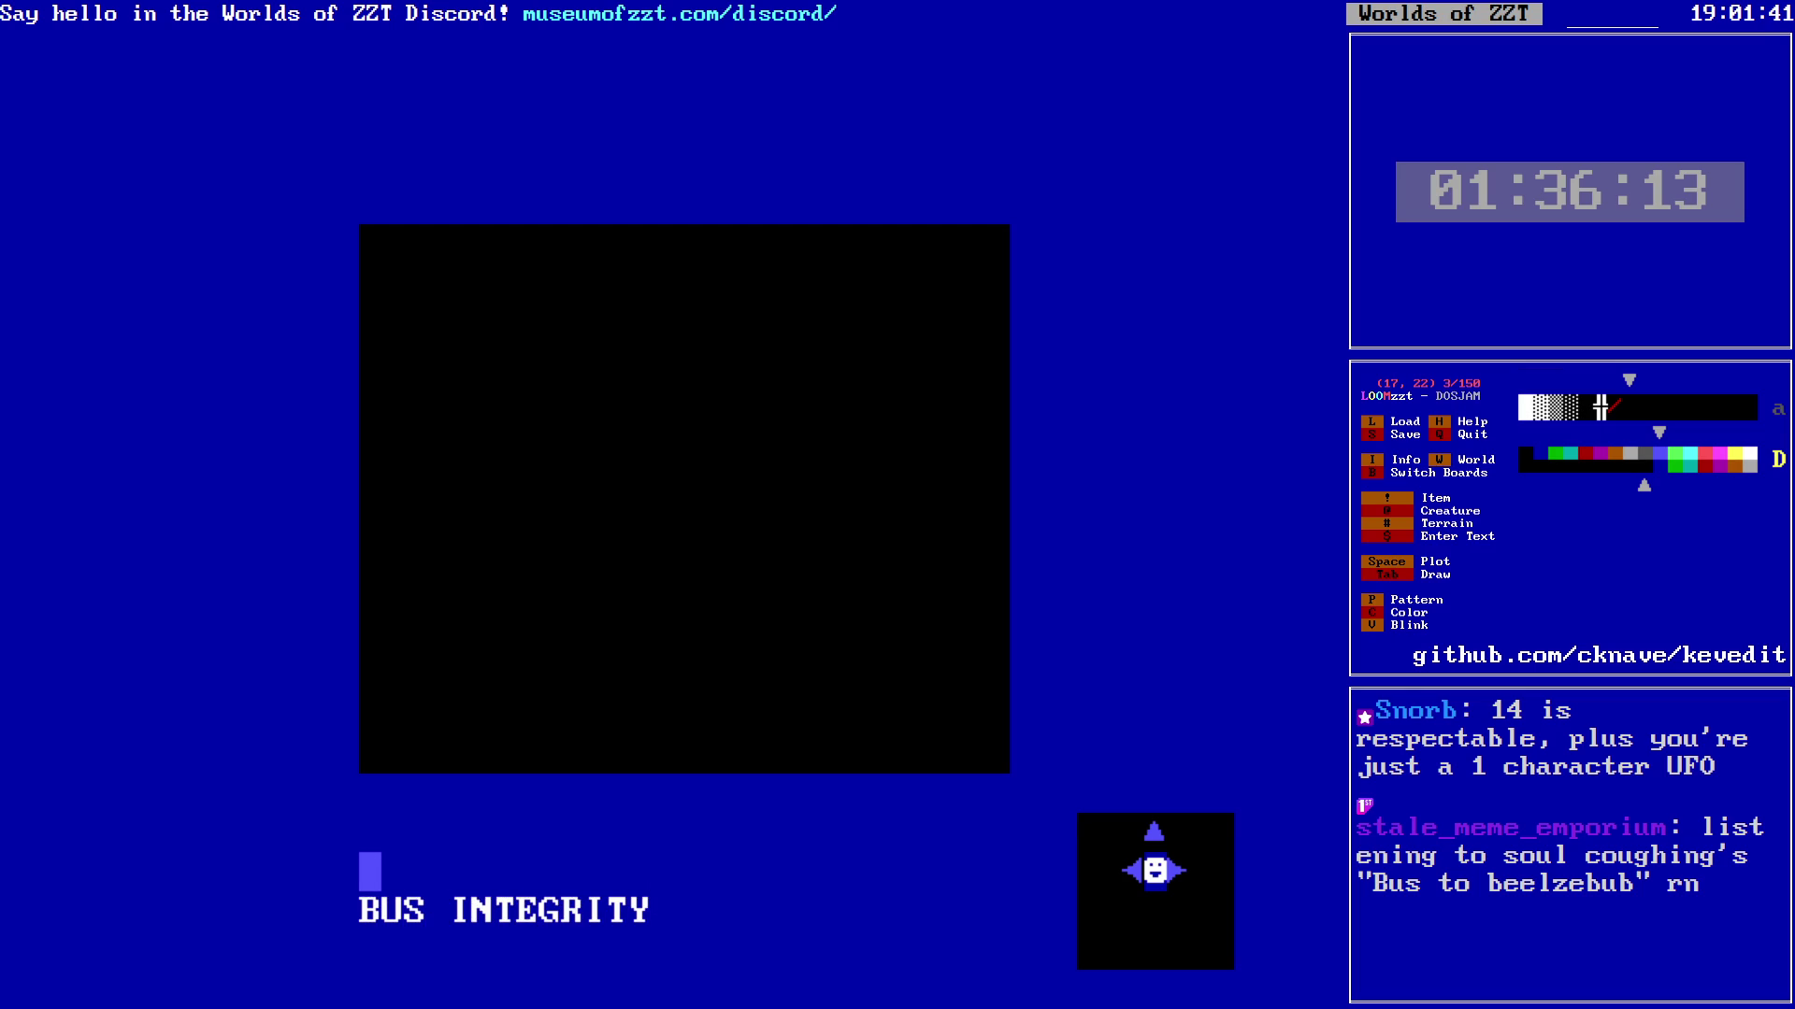
pyautogui.press('Tab')
pyautogui.press('Right')
pyautogui.press('Right')
pyautogui.press('Right')
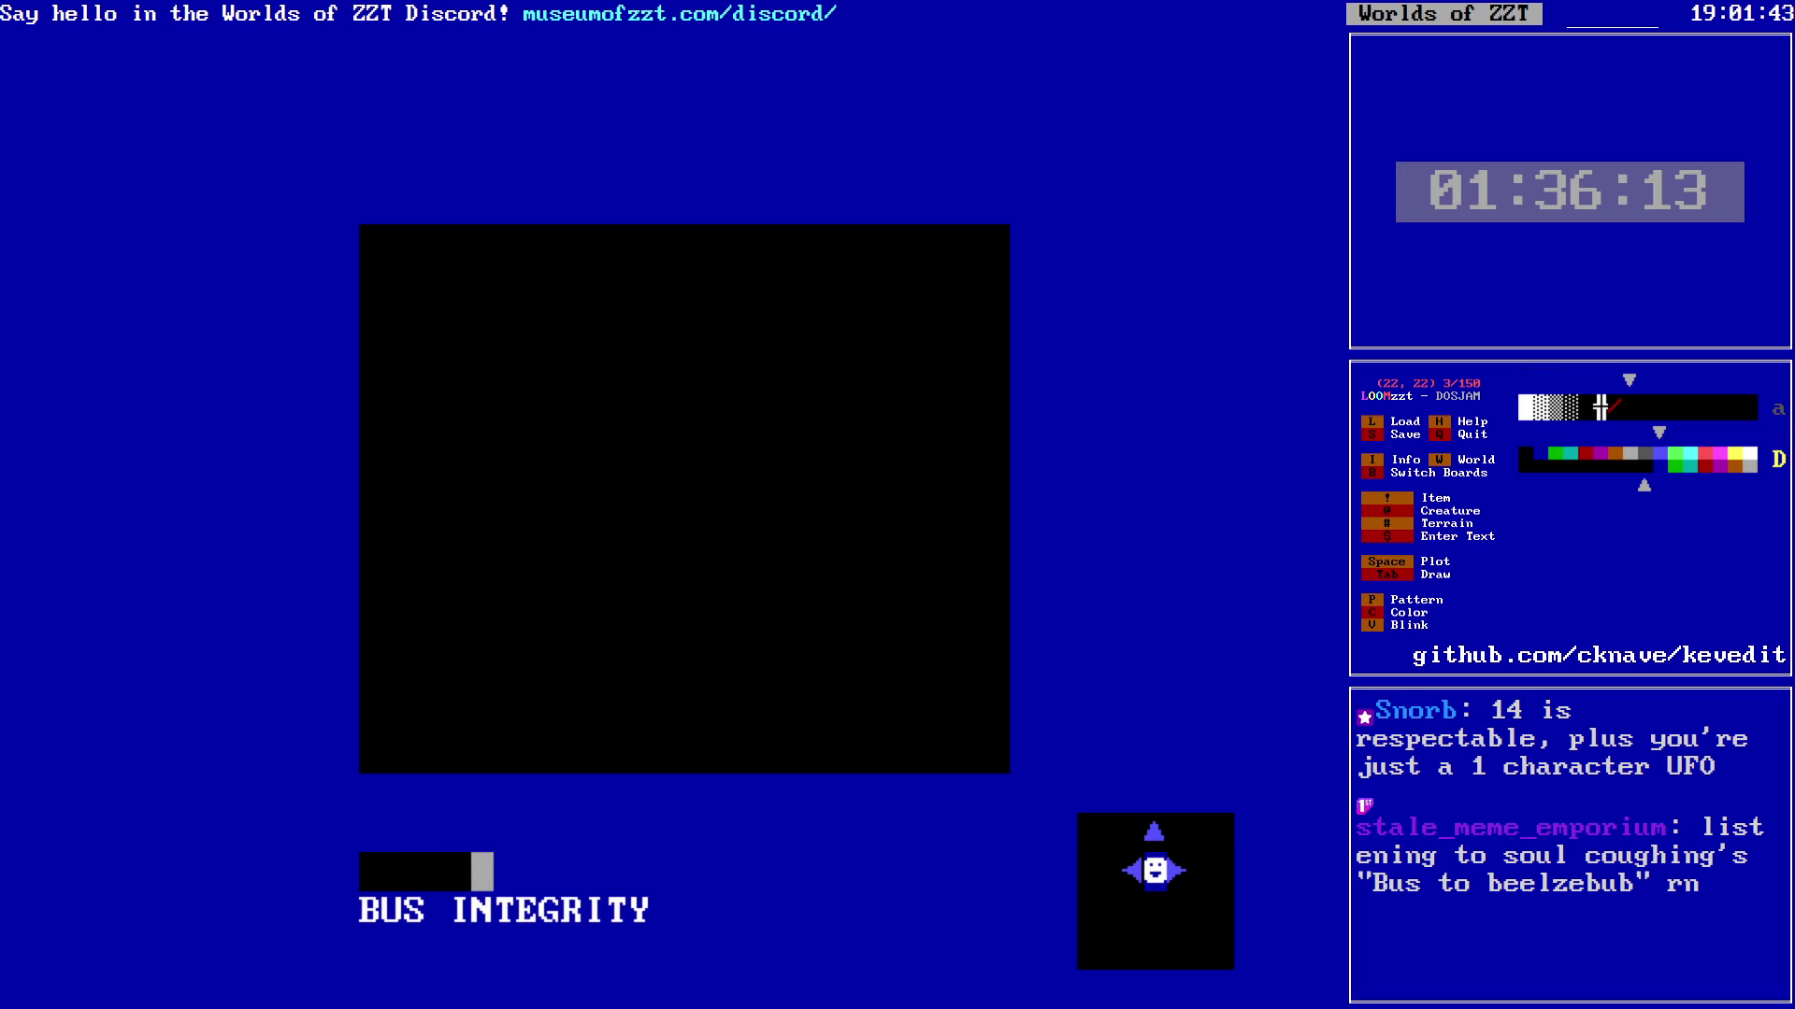
pyautogui.press('Right')
pyautogui.press('Right')
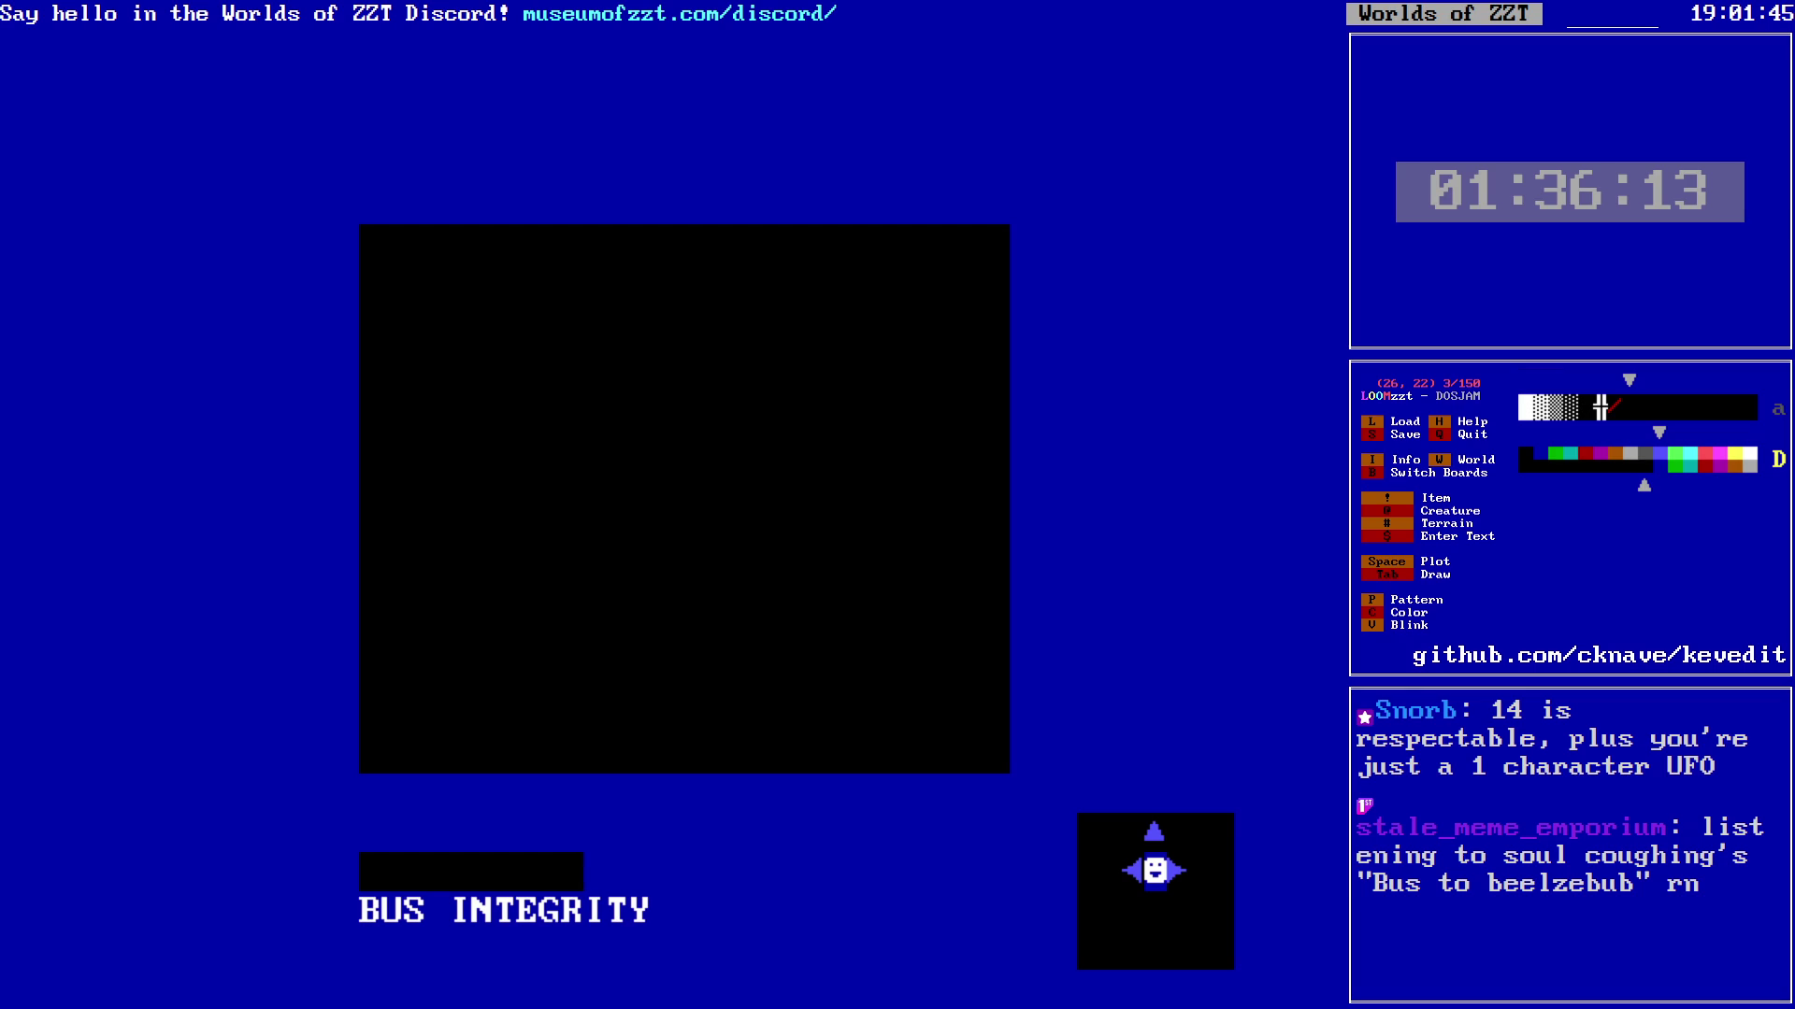
pyautogui.press('Right')
# - Pick a fill colour and paint green cells along the gauge
pyautogui.press('c')
pyautogui.press('Right')
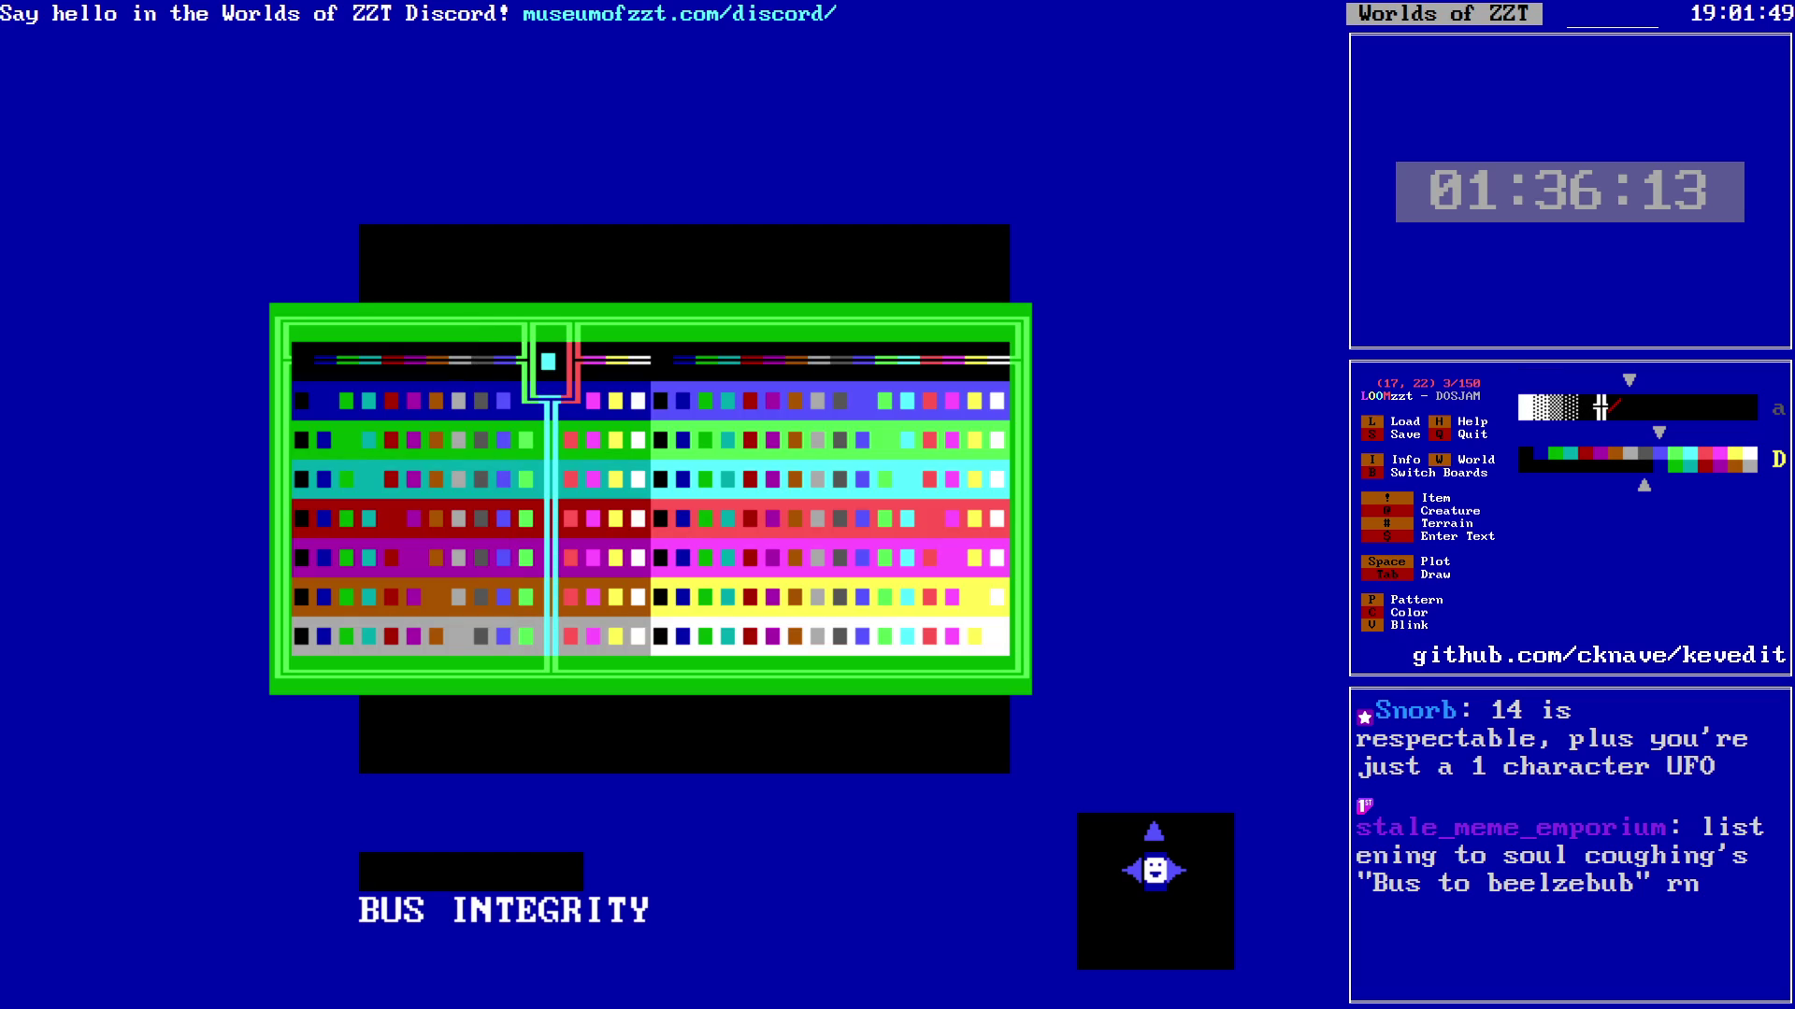
pyautogui.press('Right')
pyautogui.press('Right')
pyautogui.press('Right')
pyautogui.press('Left')
pyautogui.press('Left')
pyautogui.press('Left')
pyautogui.press('Return')
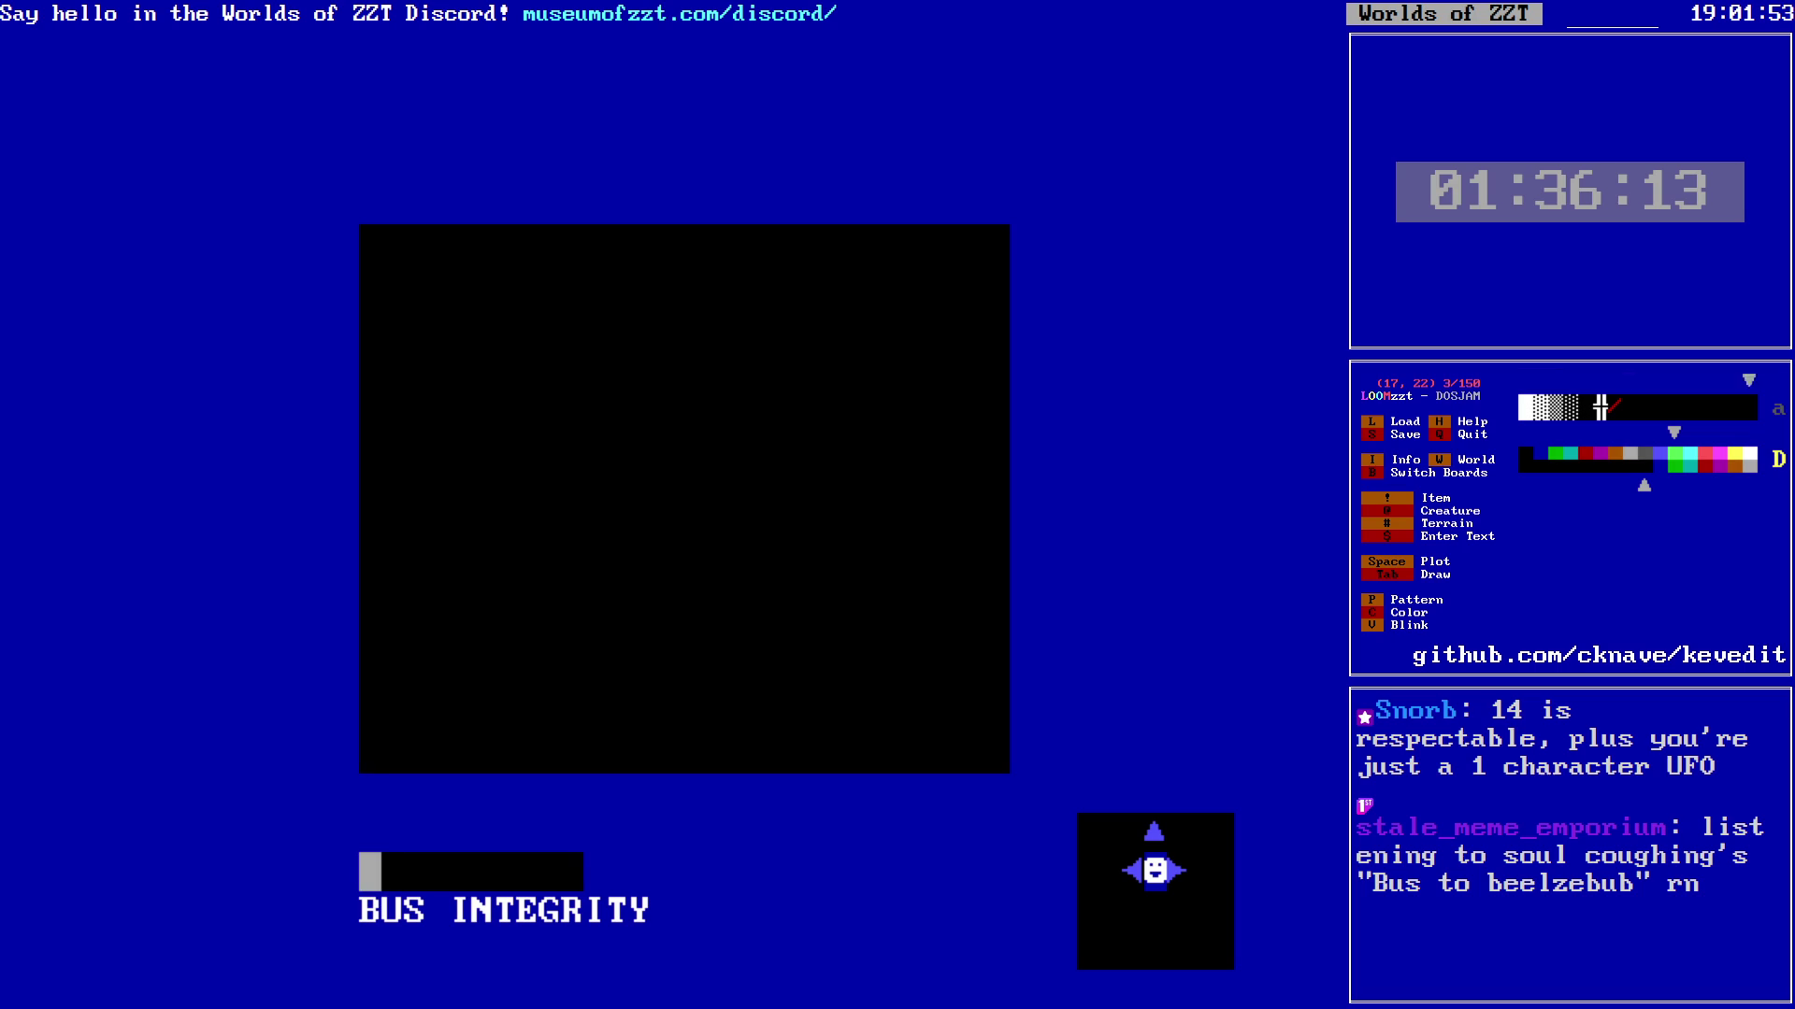
pyautogui.press('Right')
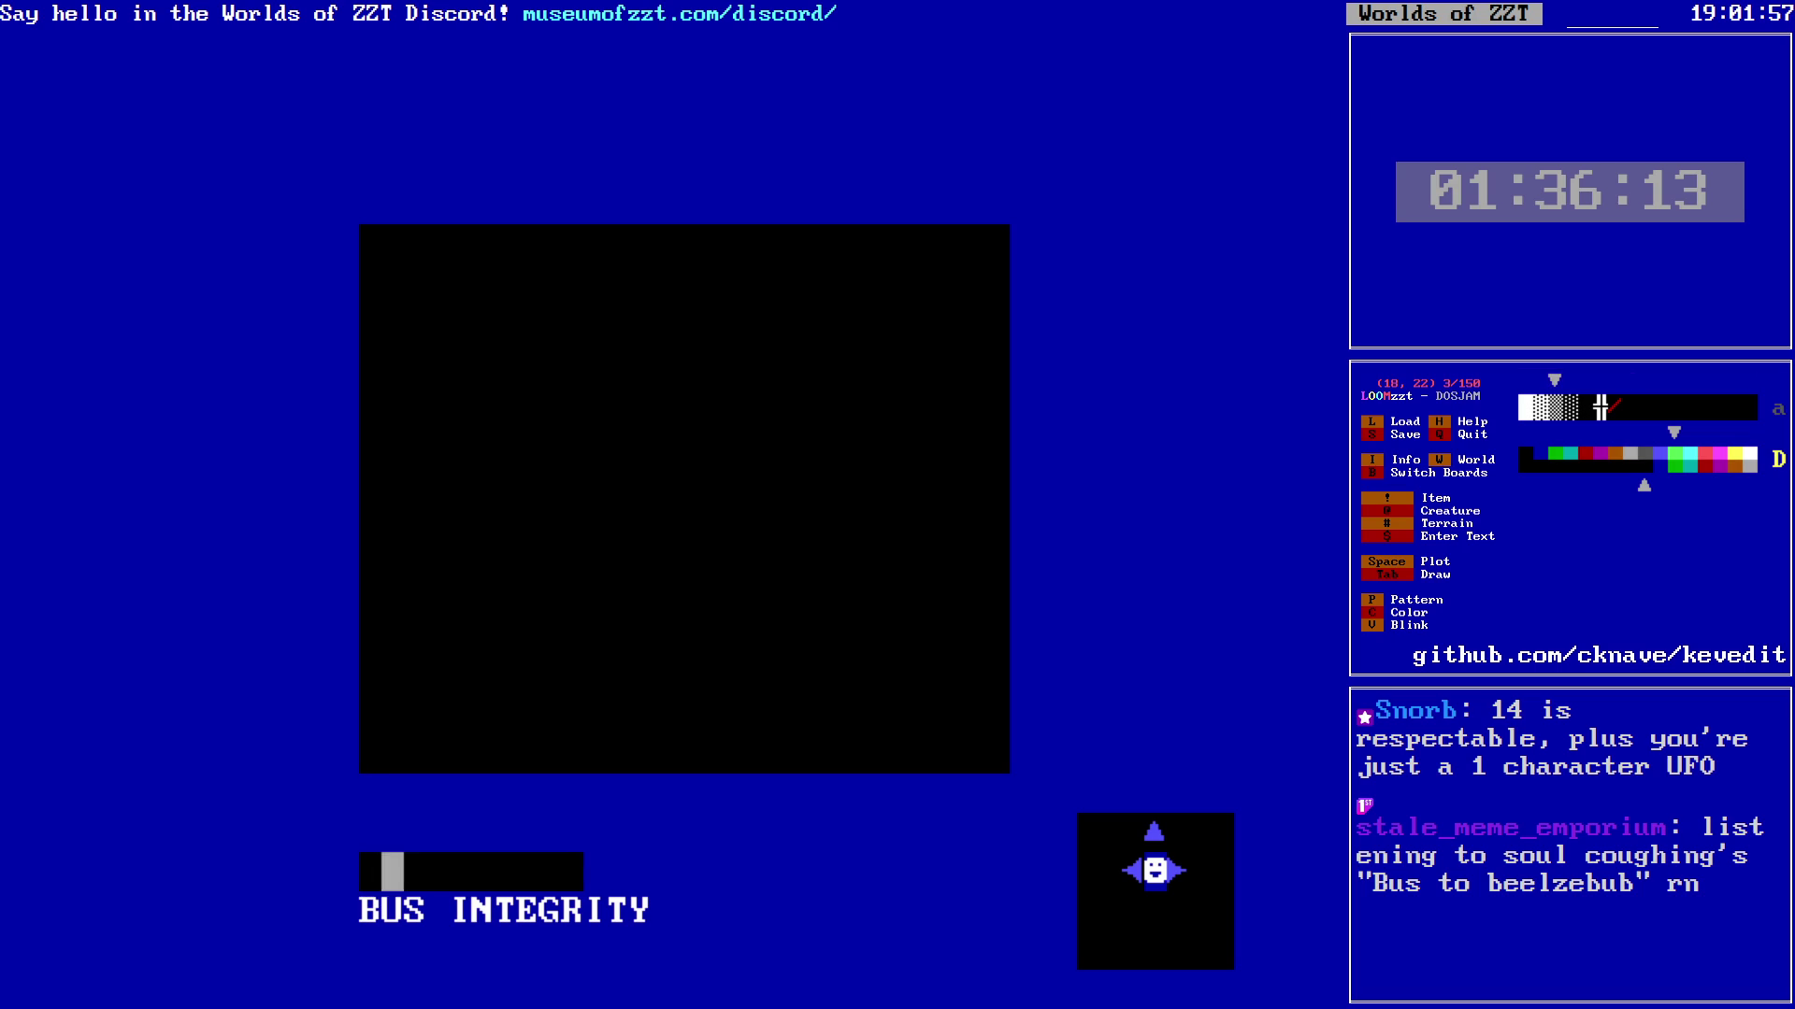
pyautogui.press('Right')
pyautogui.press('Right')
pyautogui.press('Right')
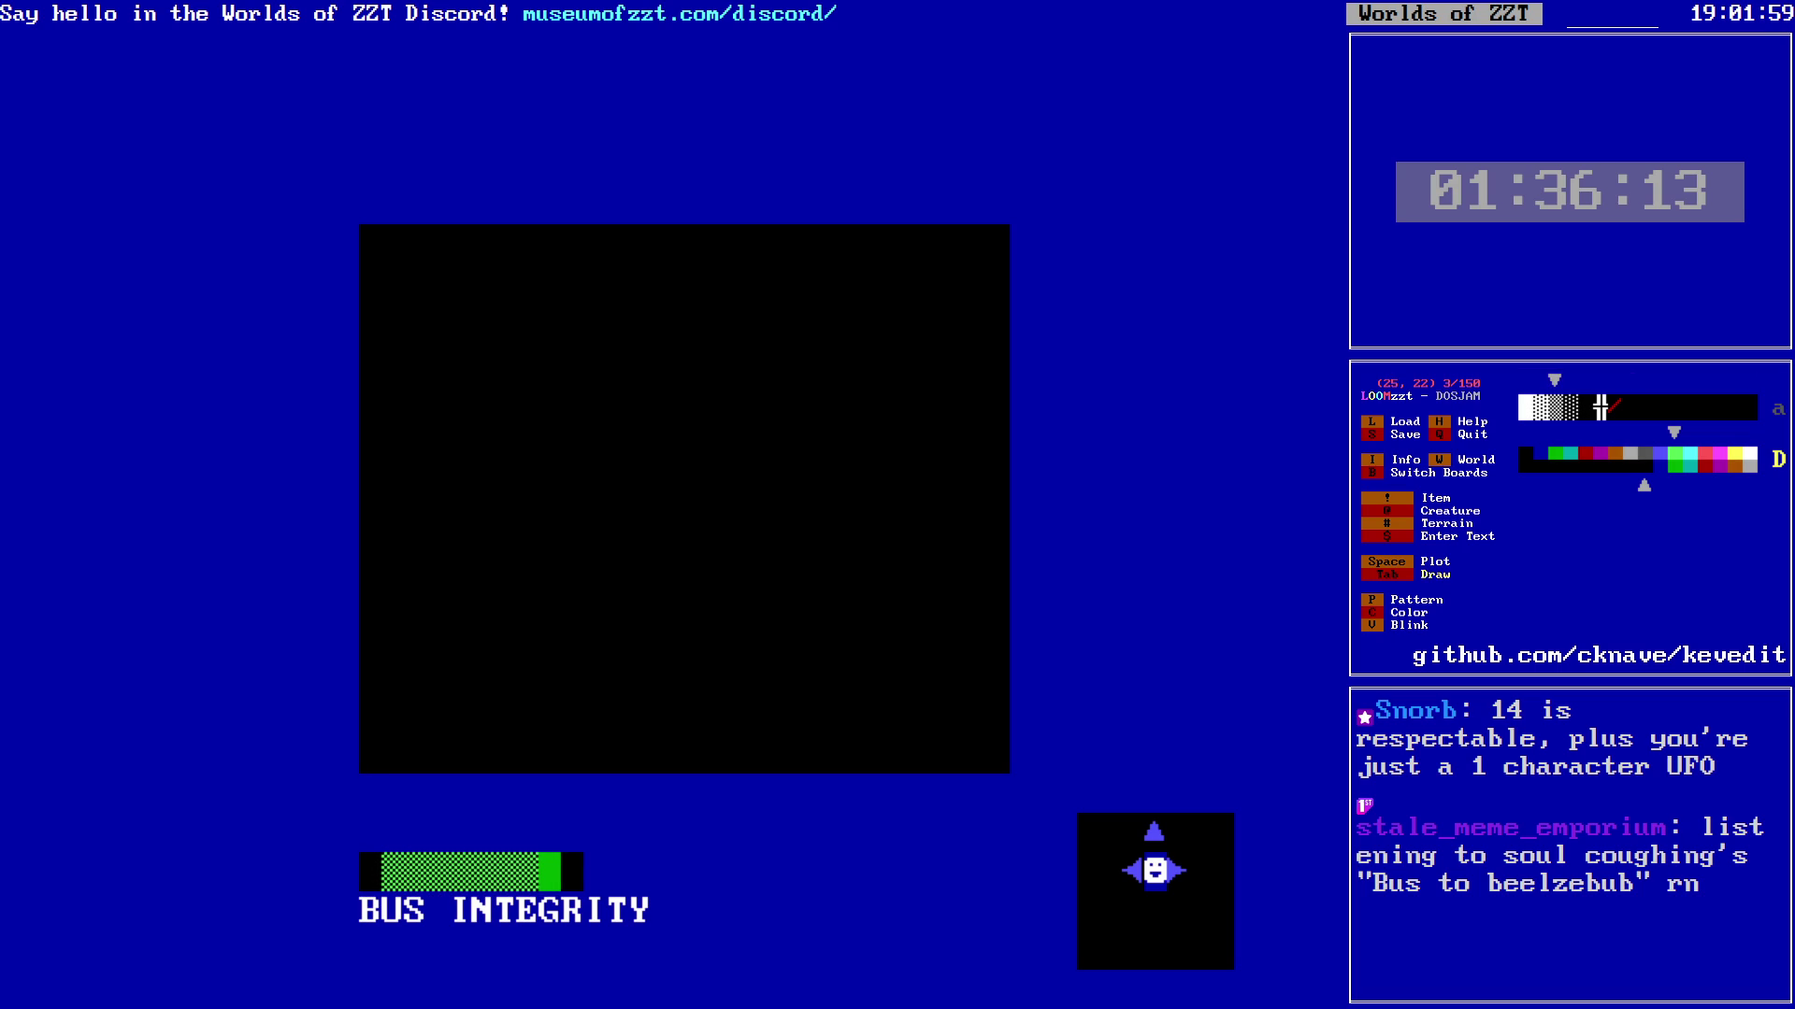
# - Paint red cells at the gauge's end and yellow cells in its middle
pyautogui.press('c')
pyautogui.press('c')
pyautogui.press('Left')
pyautogui.press('Left')
pyautogui.press('c')
pyautogui.press('c')
pyautogui.press('Left')
pyautogui.press('Left')
pyautogui.press('Left')
pyautogui.press('Down')
pyautogui.press('Down')
pyautogui.press('Left')
pyautogui.press('Left')
pyautogui.press('Left')
pyautogui.press('Up')
pyautogui.press('Up')
pyautogui.press('F3')
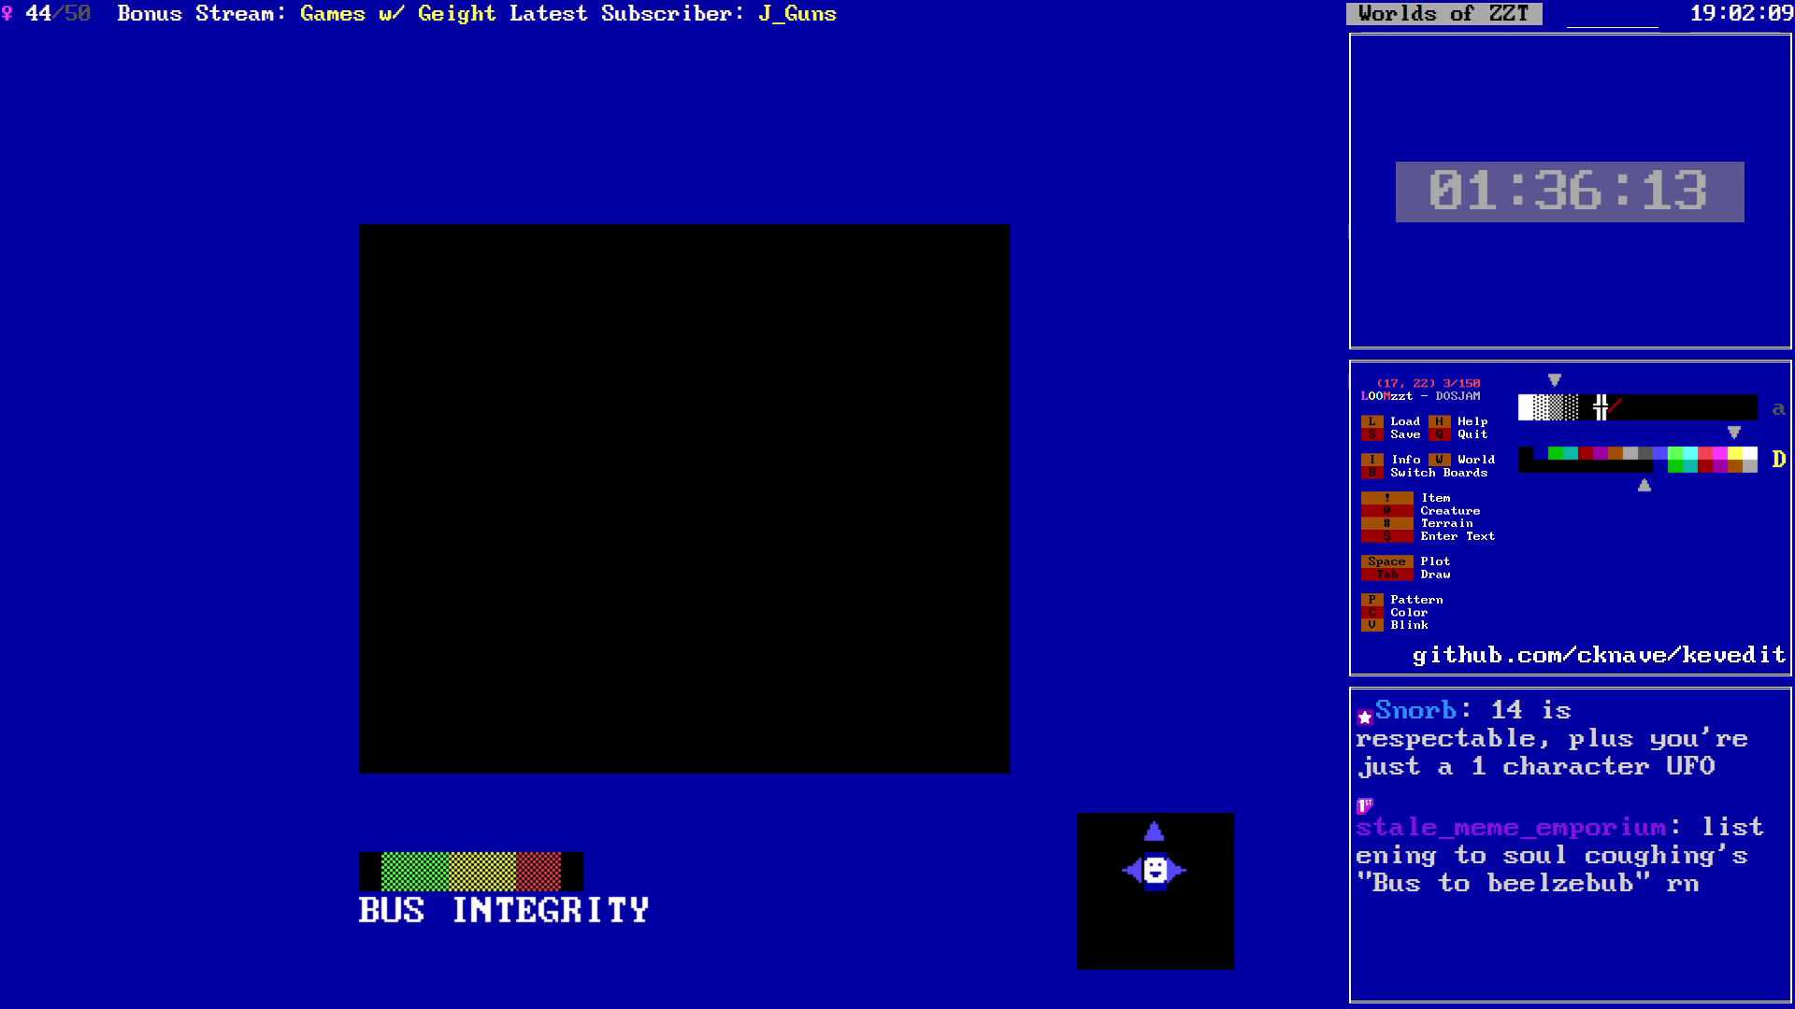
# - Move the cursor past the gauge up to the play area's left edge
pyautogui.press('Right')
pyautogui.press('Right')
pyautogui.press('Right')
pyautogui.press('Up')
pyautogui.press('Up')
pyautogui.press('Up')
pyautogui.press('Left')
pyautogui.press('Left')
pyautogui.hotkey('alt', 'Left')
pyautogui.hotkey('alt', 'Left')
pyautogui.press('Down')
pyautogui.press('Down')
pyautogui.press('Down')
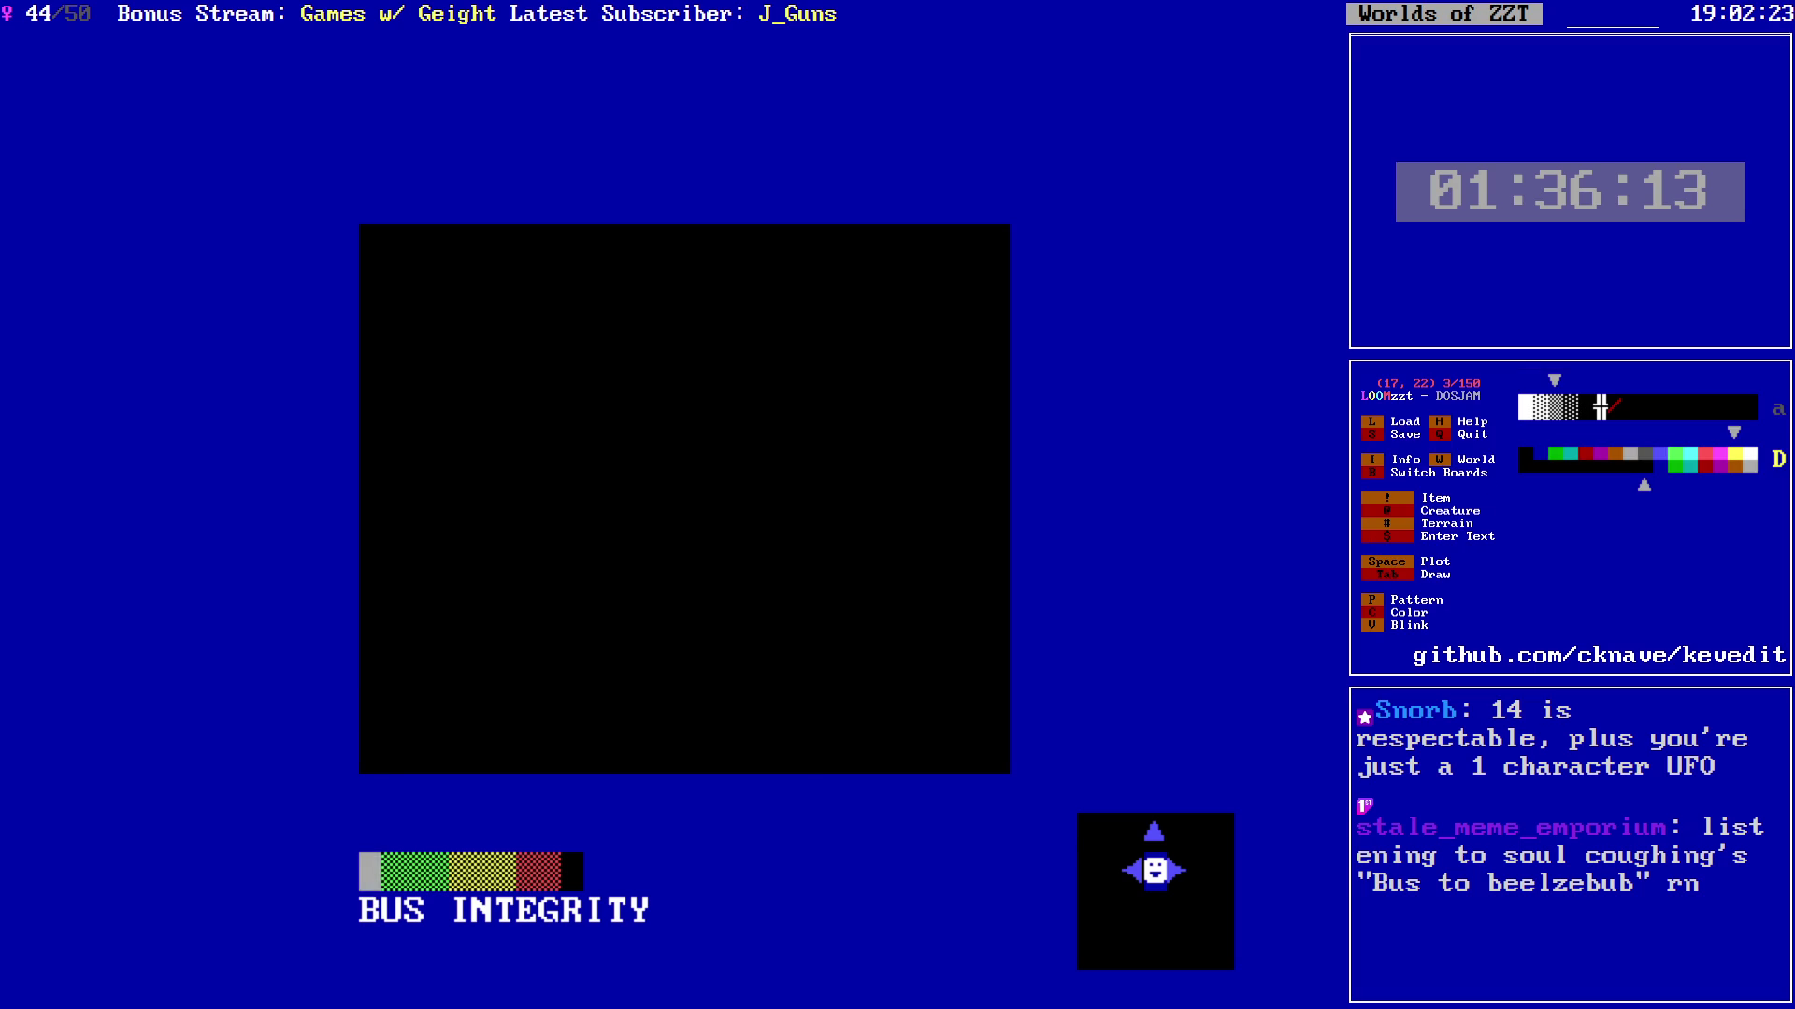
pyautogui.press('Up')
pyautogui.press('Up')
pyautogui.press('Up')
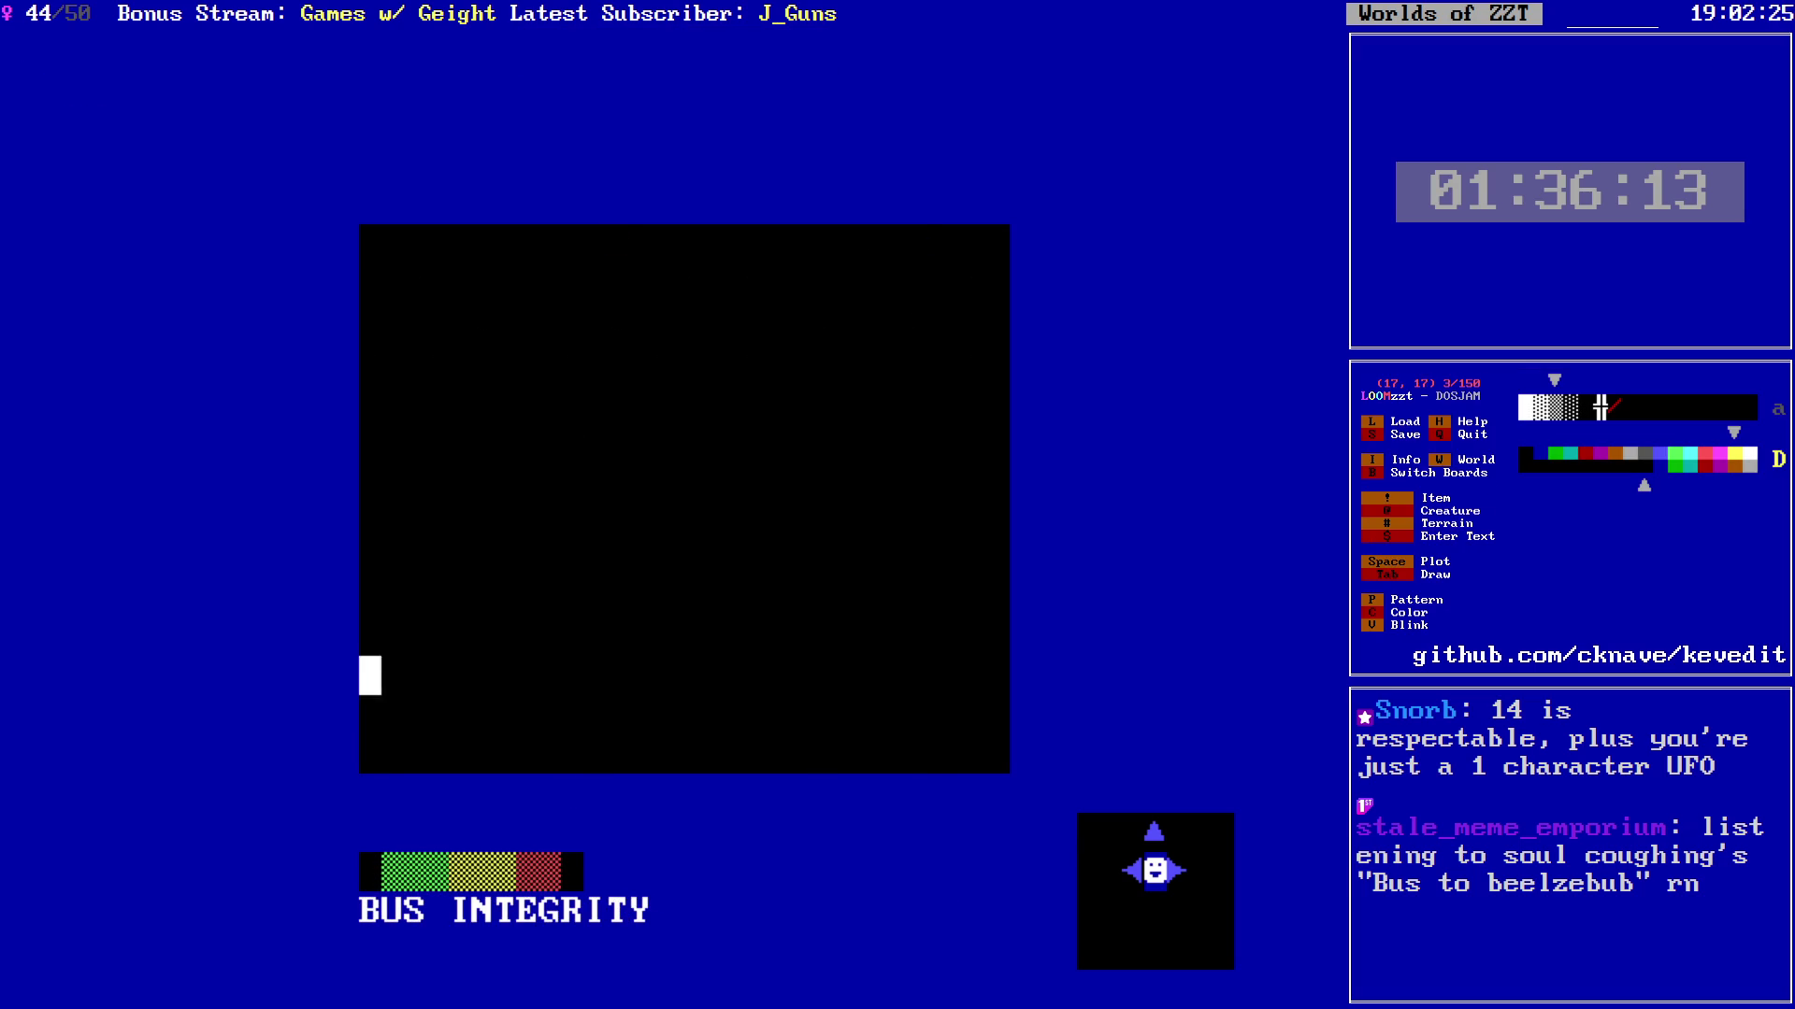
# - Choose a different foreground colour at the play area's left edge
pyautogui.press('Up')
pyautogui.press('Up')
pyautogui.press('Up')
pyautogui.press('c')
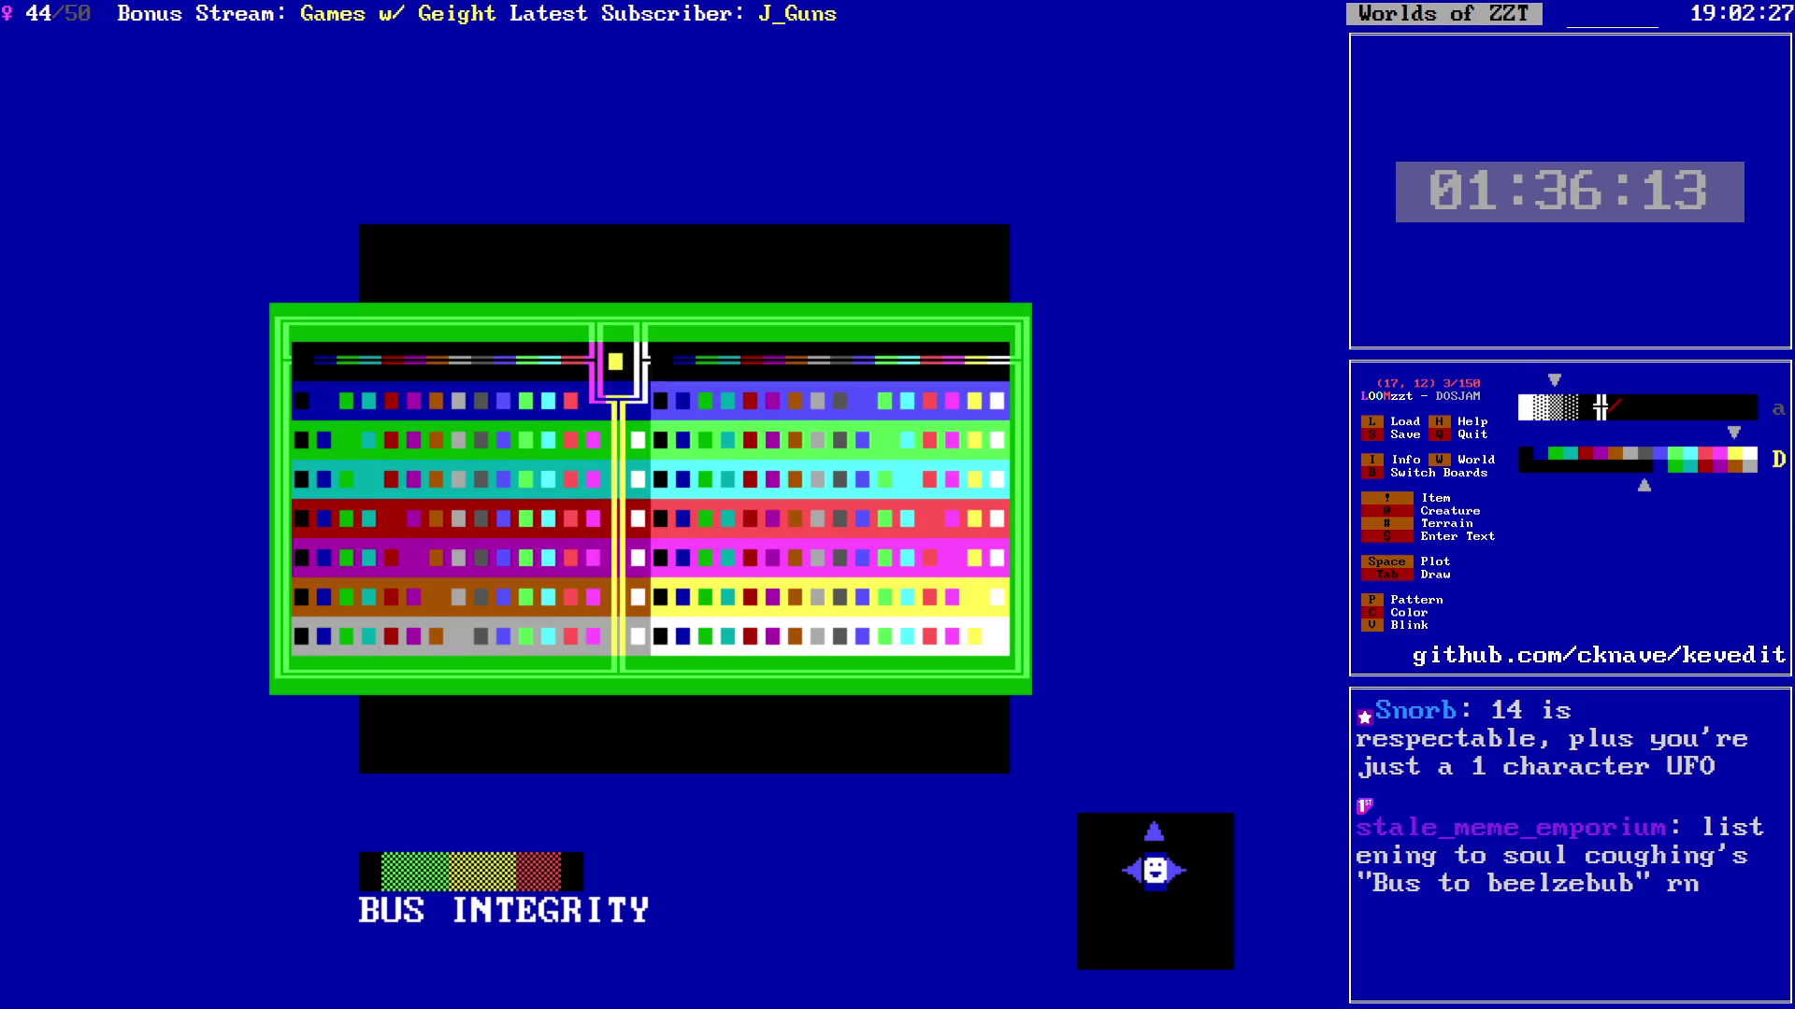
pyautogui.press('Left')
pyautogui.press('Left')
pyautogui.press('Left')
pyautogui.press('Return')
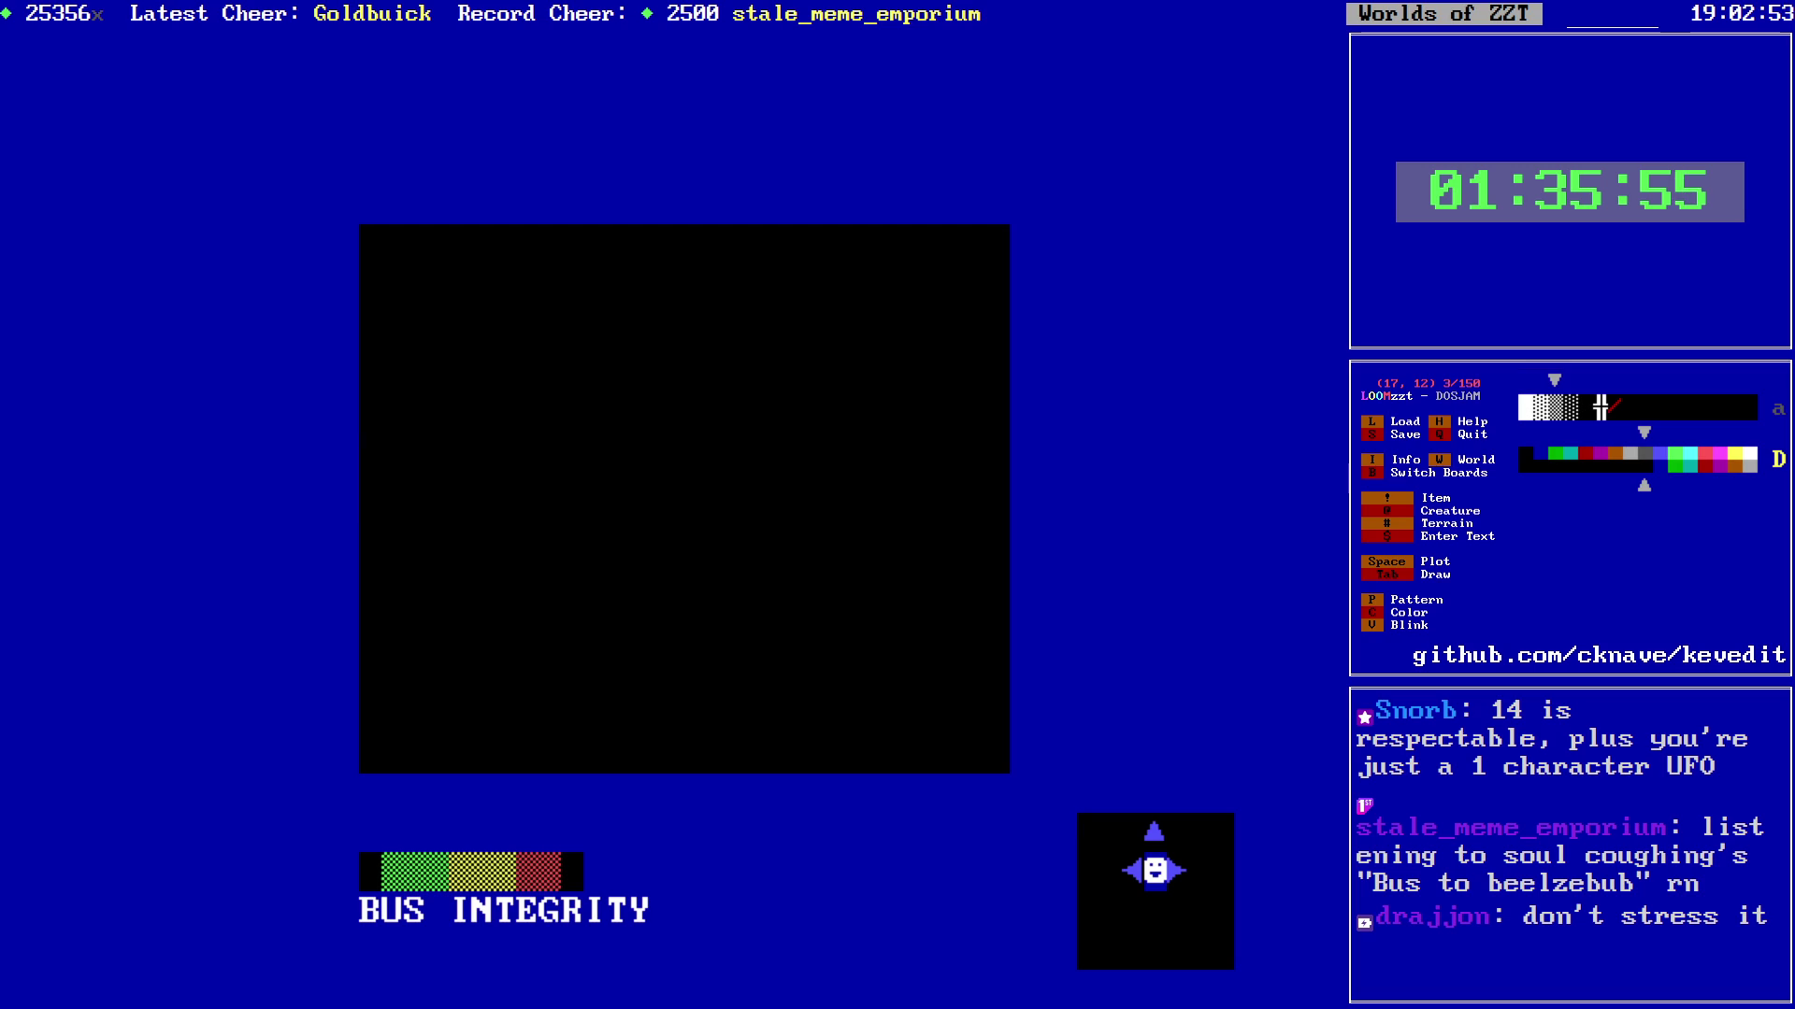
# - Save the world, glance at the UFO Bus board, and return to phase 2
pyautogui.press('Right')
pyautogui.press('s')
pyautogui.press('pageup')
pyautogui.press('pagedown')
pyautogui.press('Left')
pyautogui.press('s')
pyautogui.press('Return')
pyautogui.press('Right')
pyautogui.press('Right')
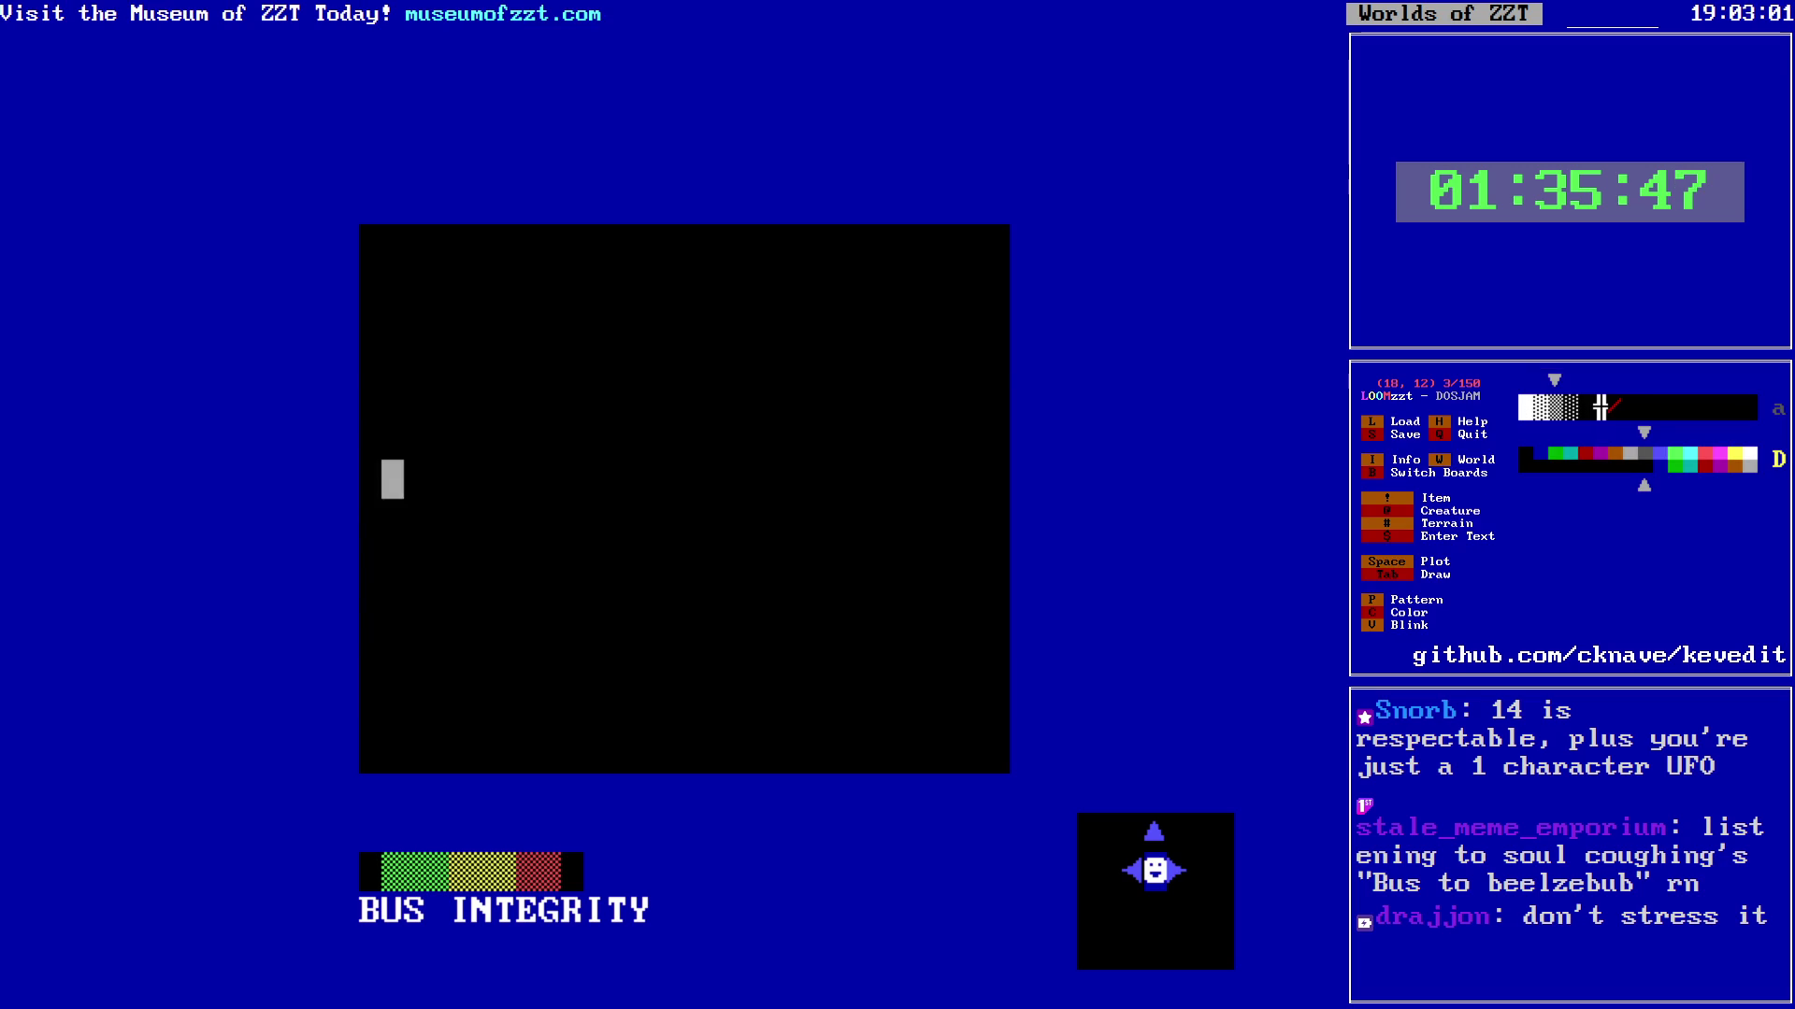
# - Place a new object in the play area drawn as the Θ character (233)
pyautogui.press('F2')
pyautogui.press('o')
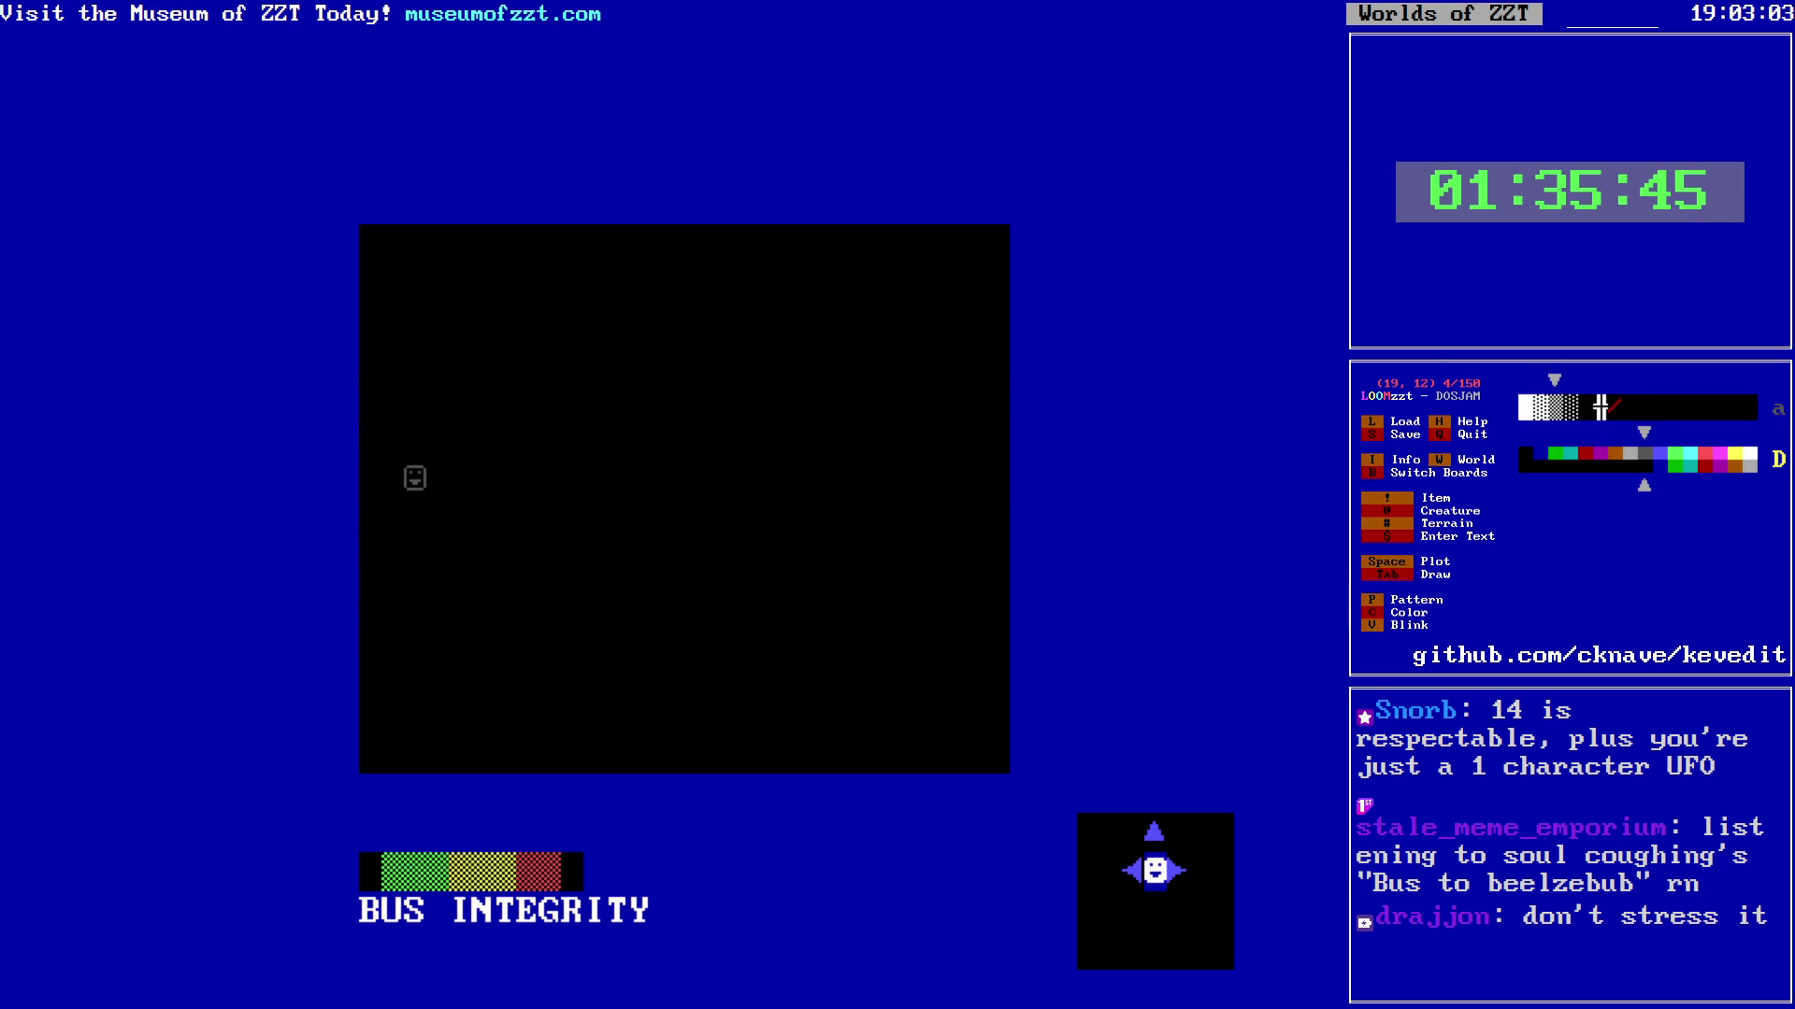
pyautogui.press('Return')
pyautogui.press('Return')
pyautogui.press('Up')
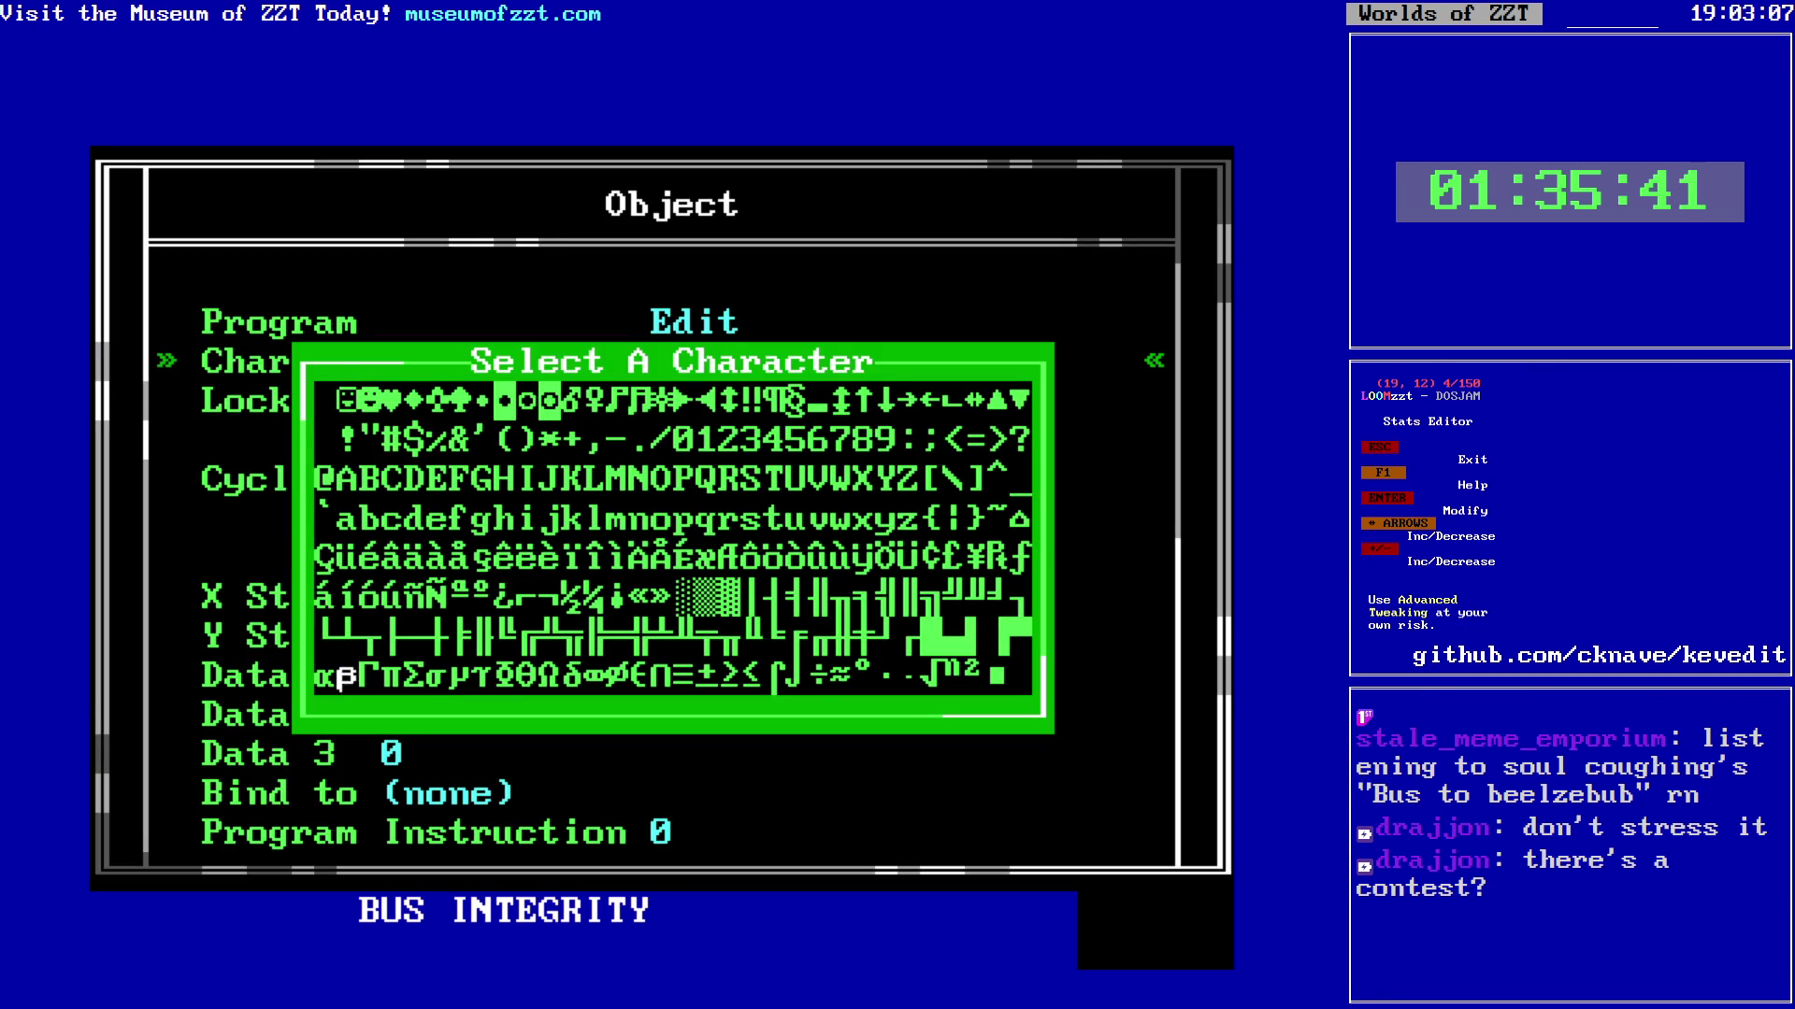
pyautogui.press('Right')
pyautogui.press('Right')
pyautogui.press('Right')
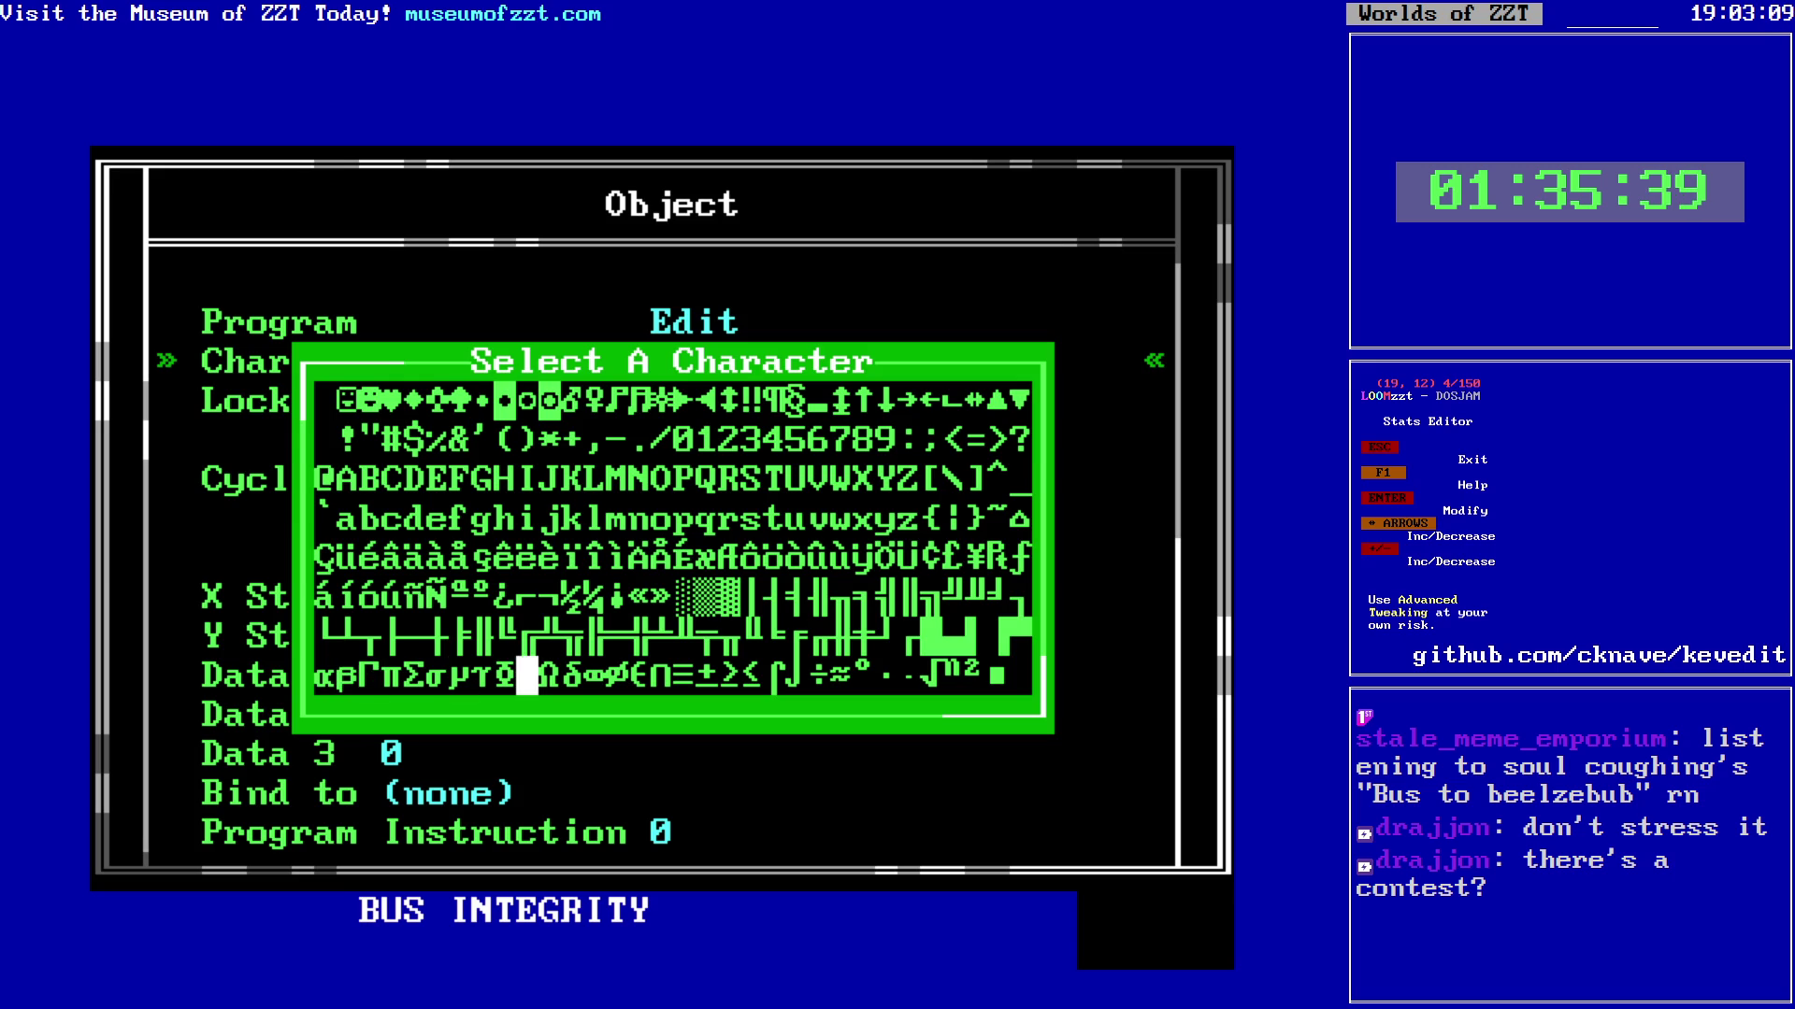
pyautogui.press('Left')
pyautogui.press('Left')
pyautogui.press('Return')
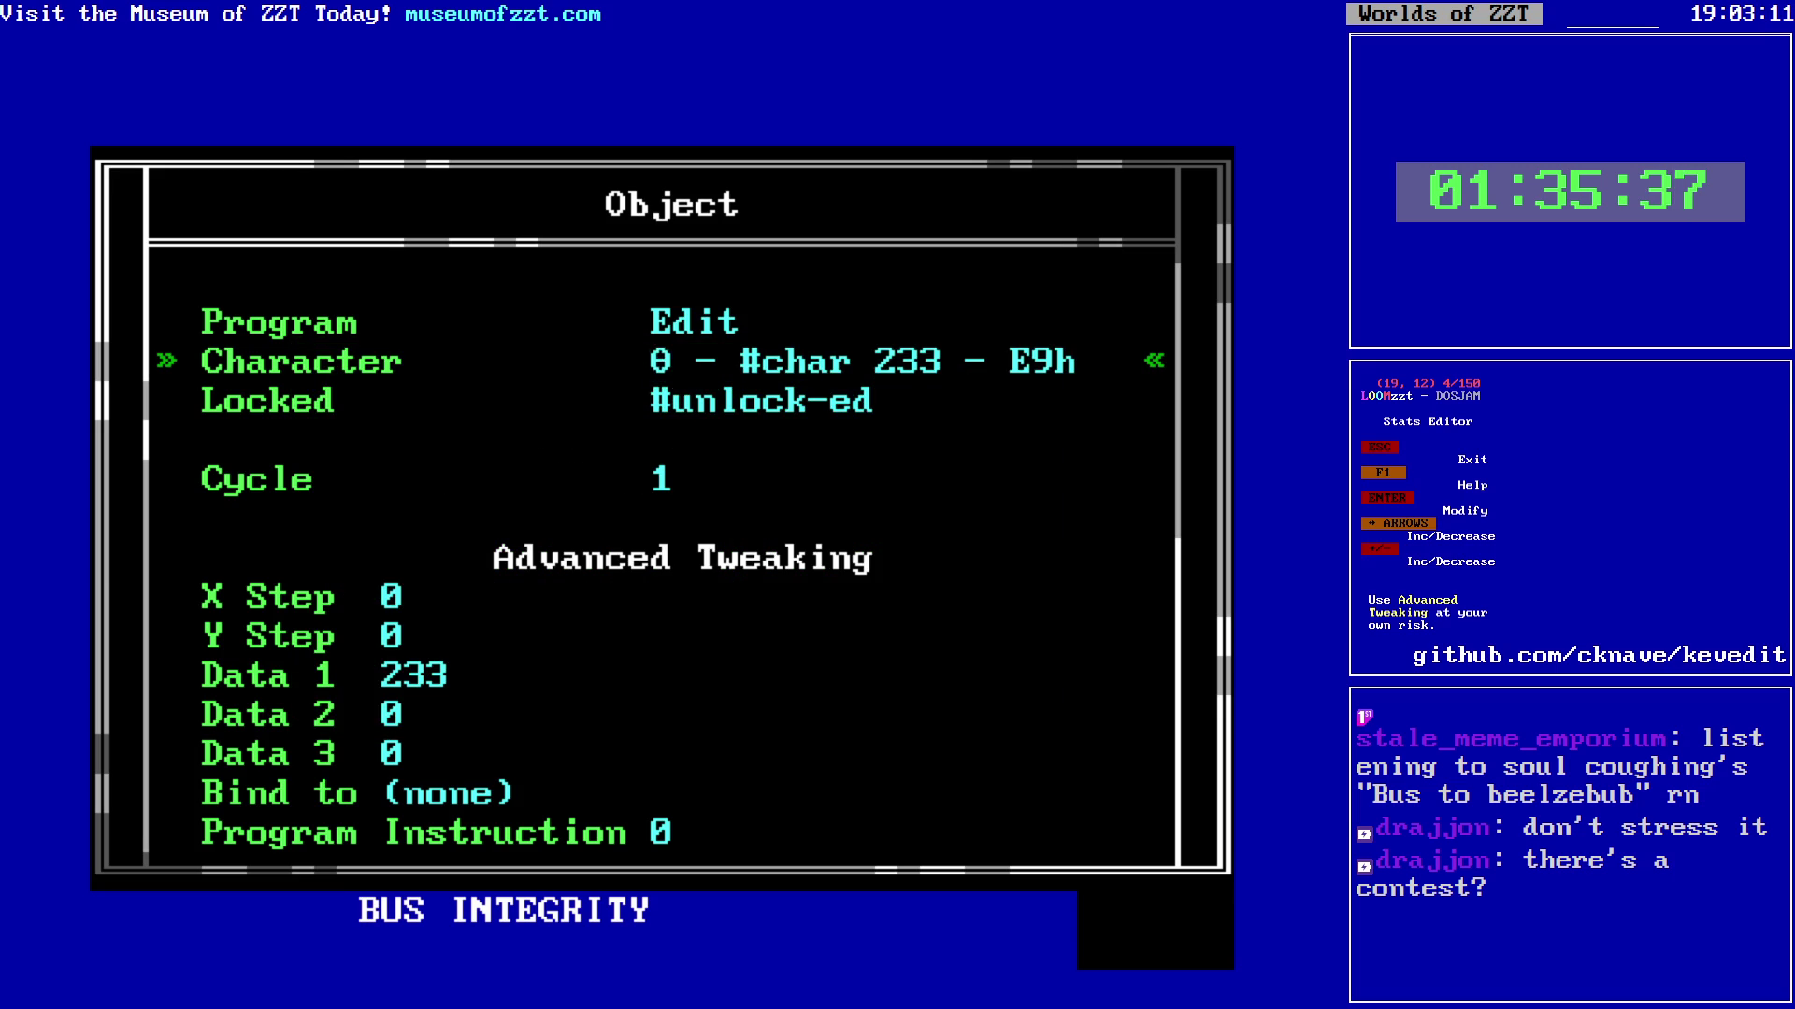
pyautogui.press('Escape')
# - Save the world as DOSJAM.ZZT
pyautogui.press('Right')
pyautogui.press('s')
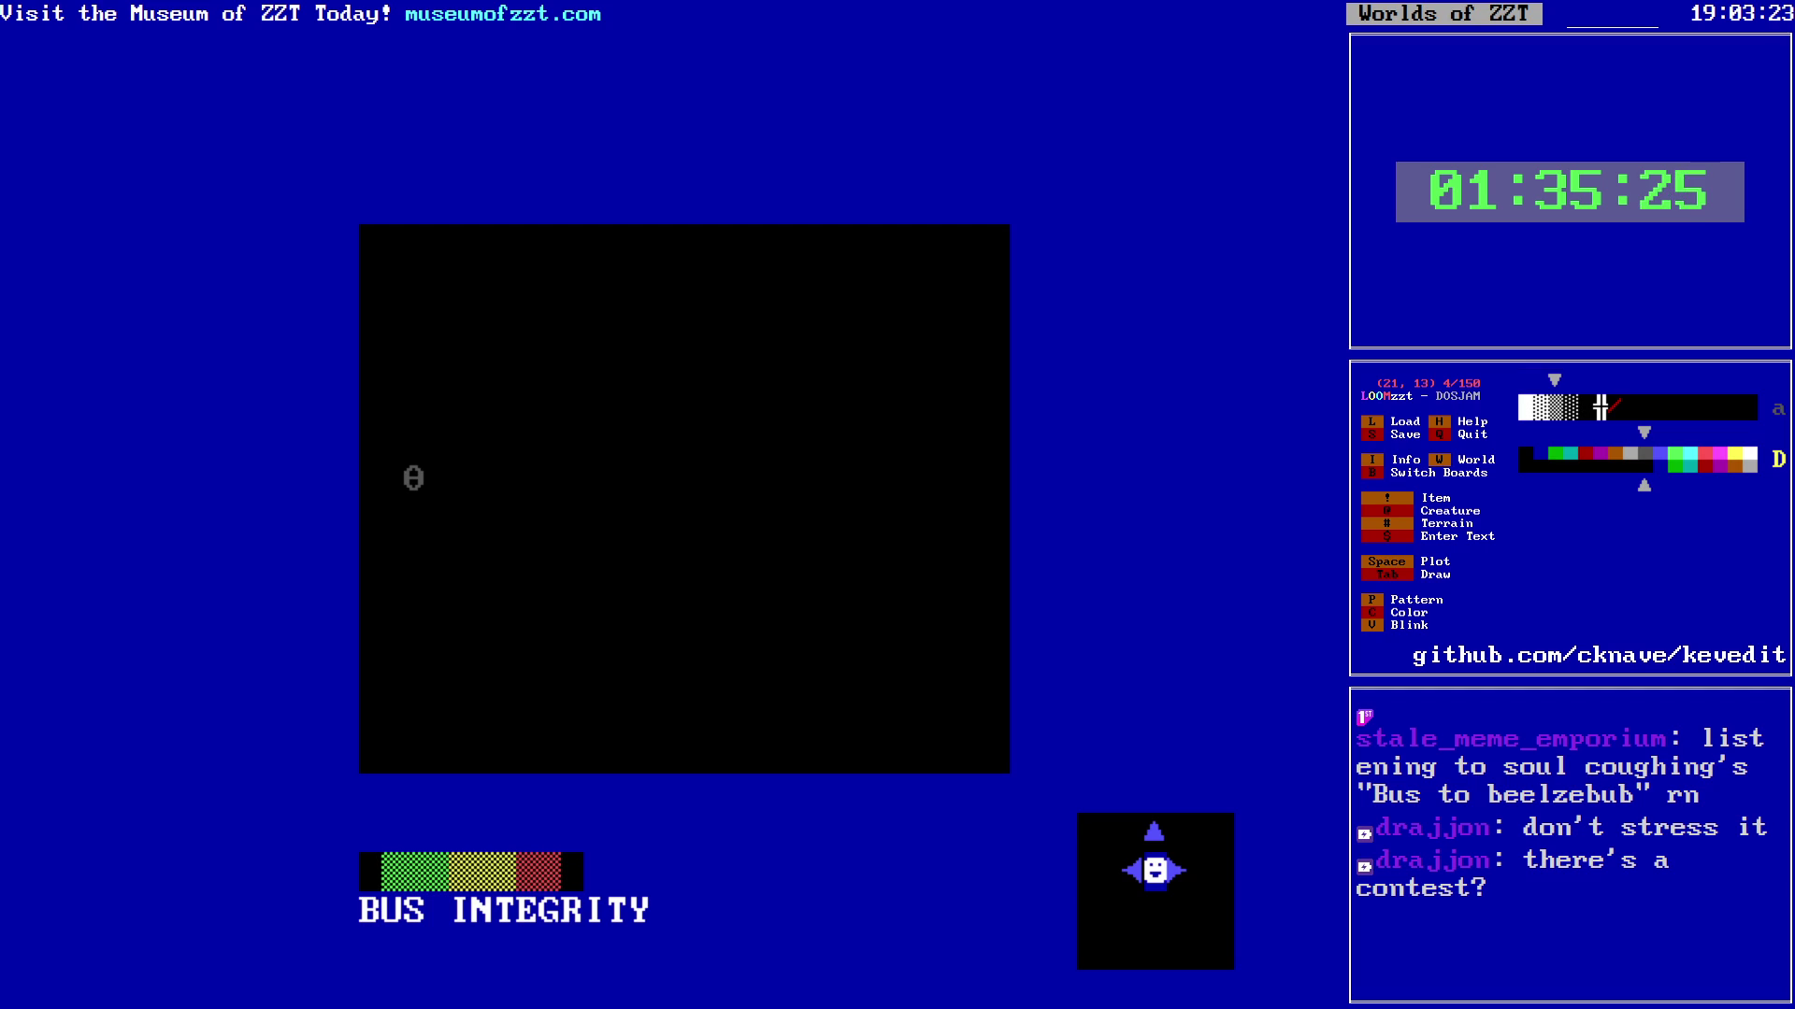
pyautogui.press('Right')
pyautogui.press('Right')
pyautogui.press('Right')
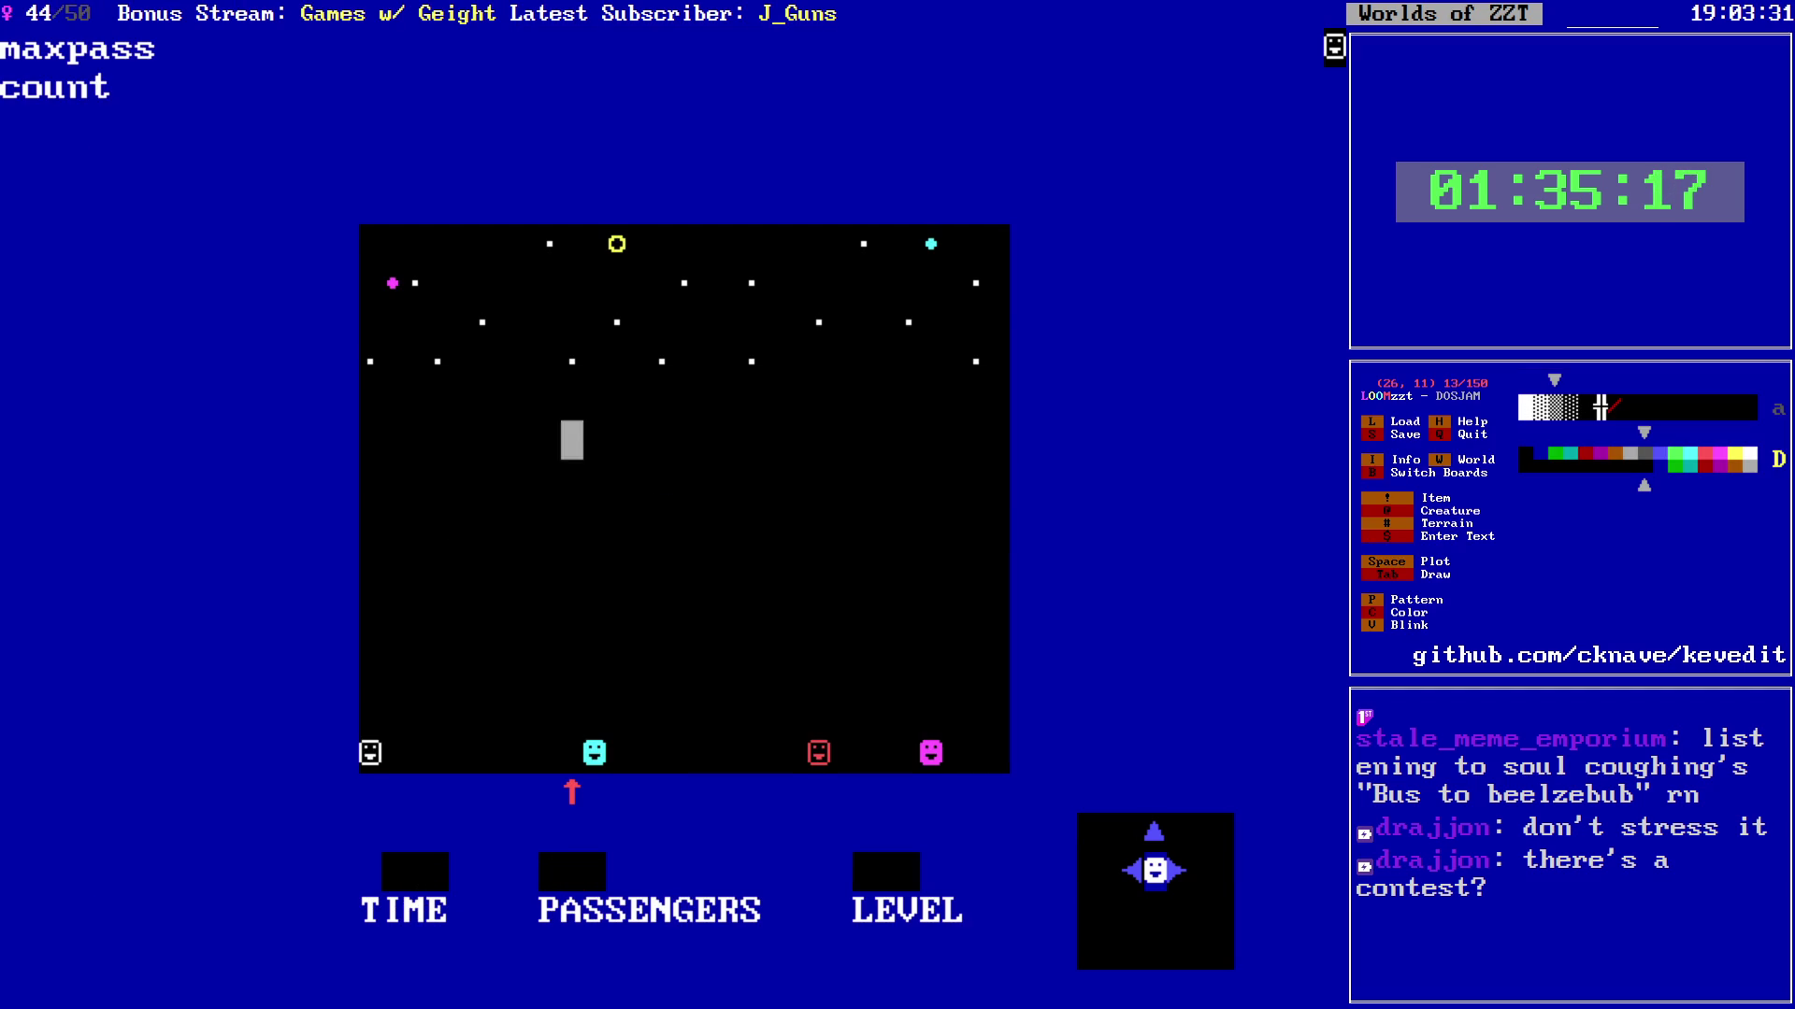
pyautogui.press('Return')
pyautogui.press('Escape')
pyautogui.press('pagedown')
pyautogui.press('Right')
pyautogui.press('Right')
pyautogui.press('Right')
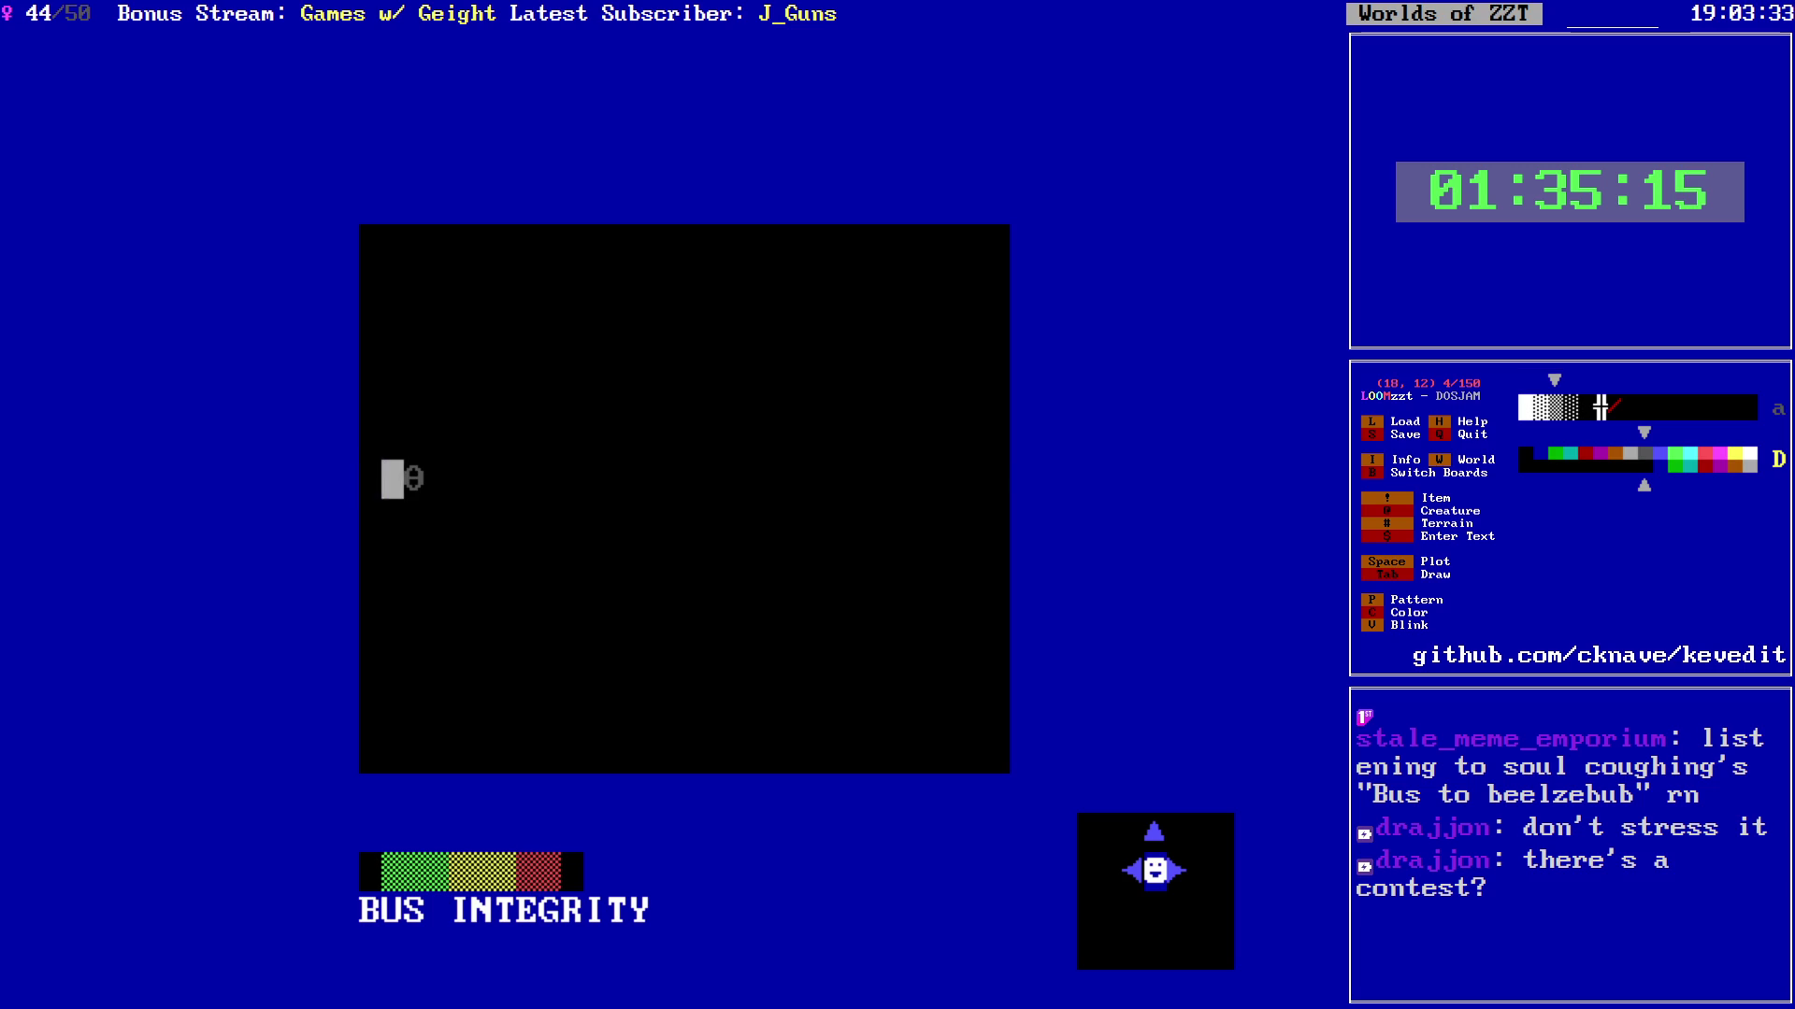
pyautogui.press('Return')
pyautogui.press('Return')
pyautogui.write('@Ship')
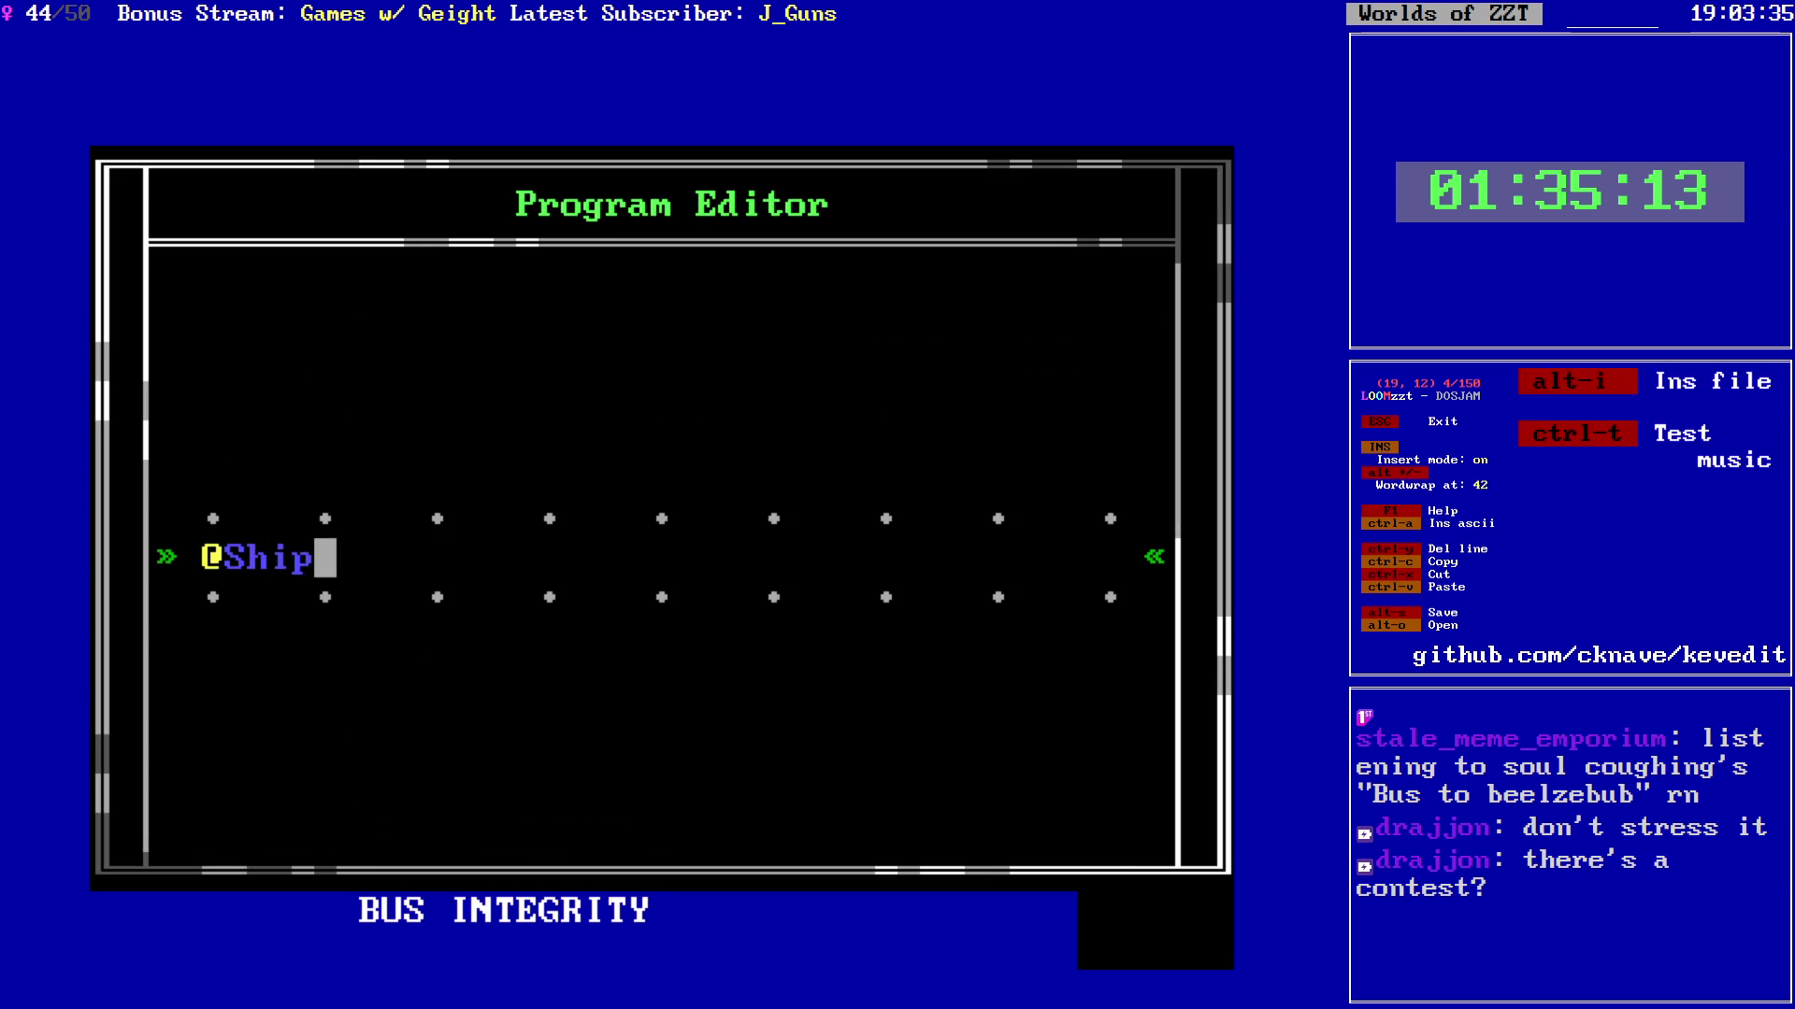
pyautogui.press('Escape')
# - Copy the ship's right arrow object and place the copy below the ship
pyautogui.press('Left')
pyautogui.press('Left')
pyautogui.press('Left')
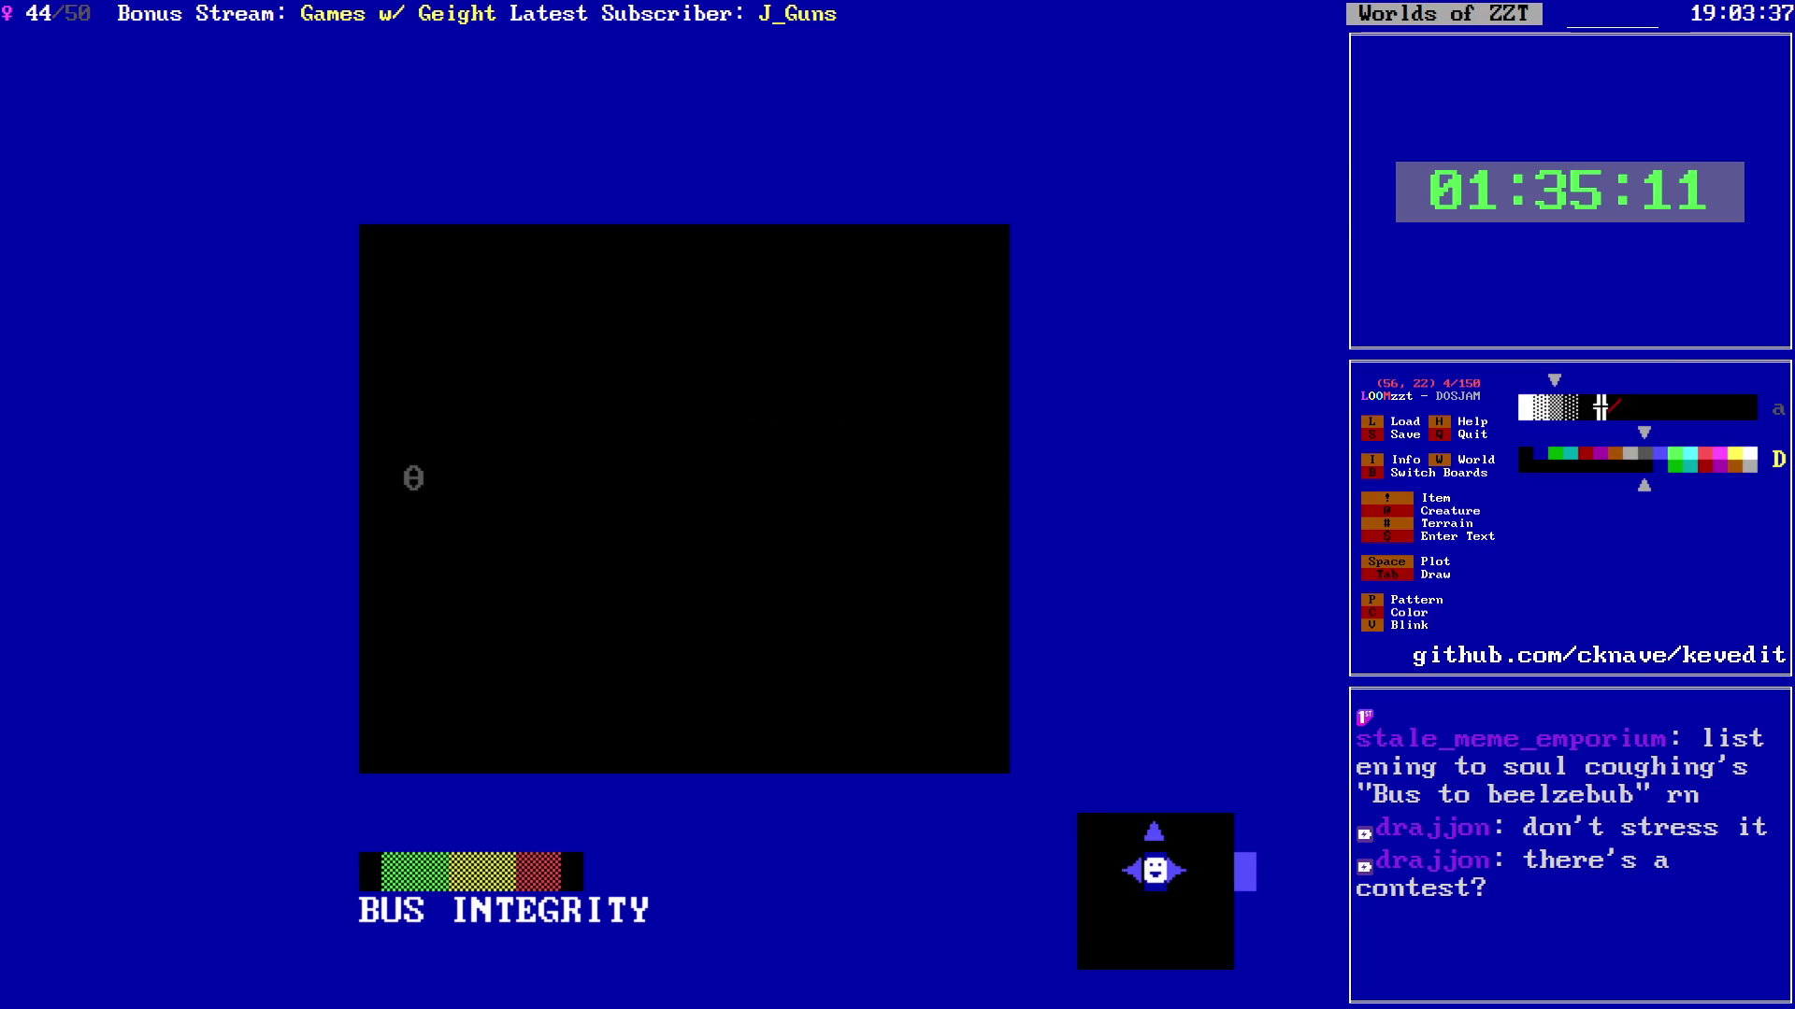
pyautogui.press('Insert')
pyautogui.press('Down')
pyautogui.press('Left')
pyautogui.press('space')
pyautogui.press('Up')
# - Delete the arrow objects to the left and right of the ship
pyautogui.press('Left')
pyautogui.press('Delete')
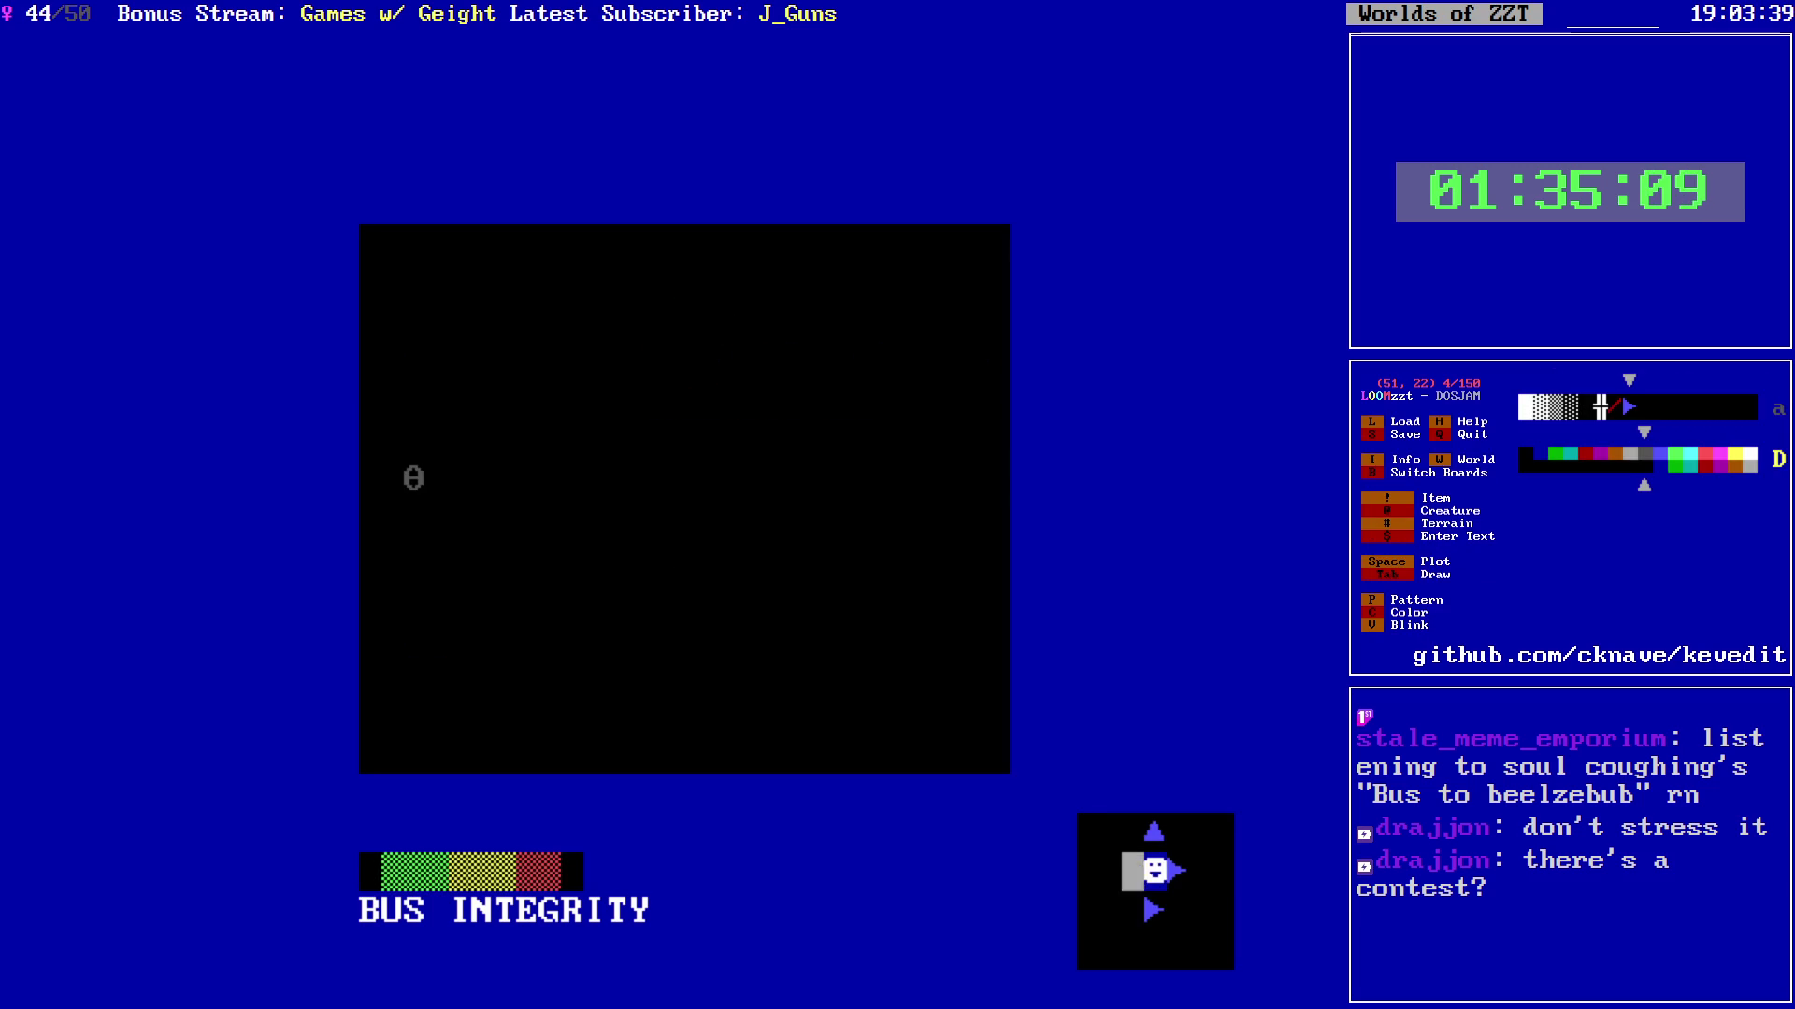
pyautogui.press('Right')
pyautogui.press('Right')
pyautogui.press('Delete')
pyautogui.press('Left')
# - Open the character picker for the copied object below the ship
pyautogui.press('Down')
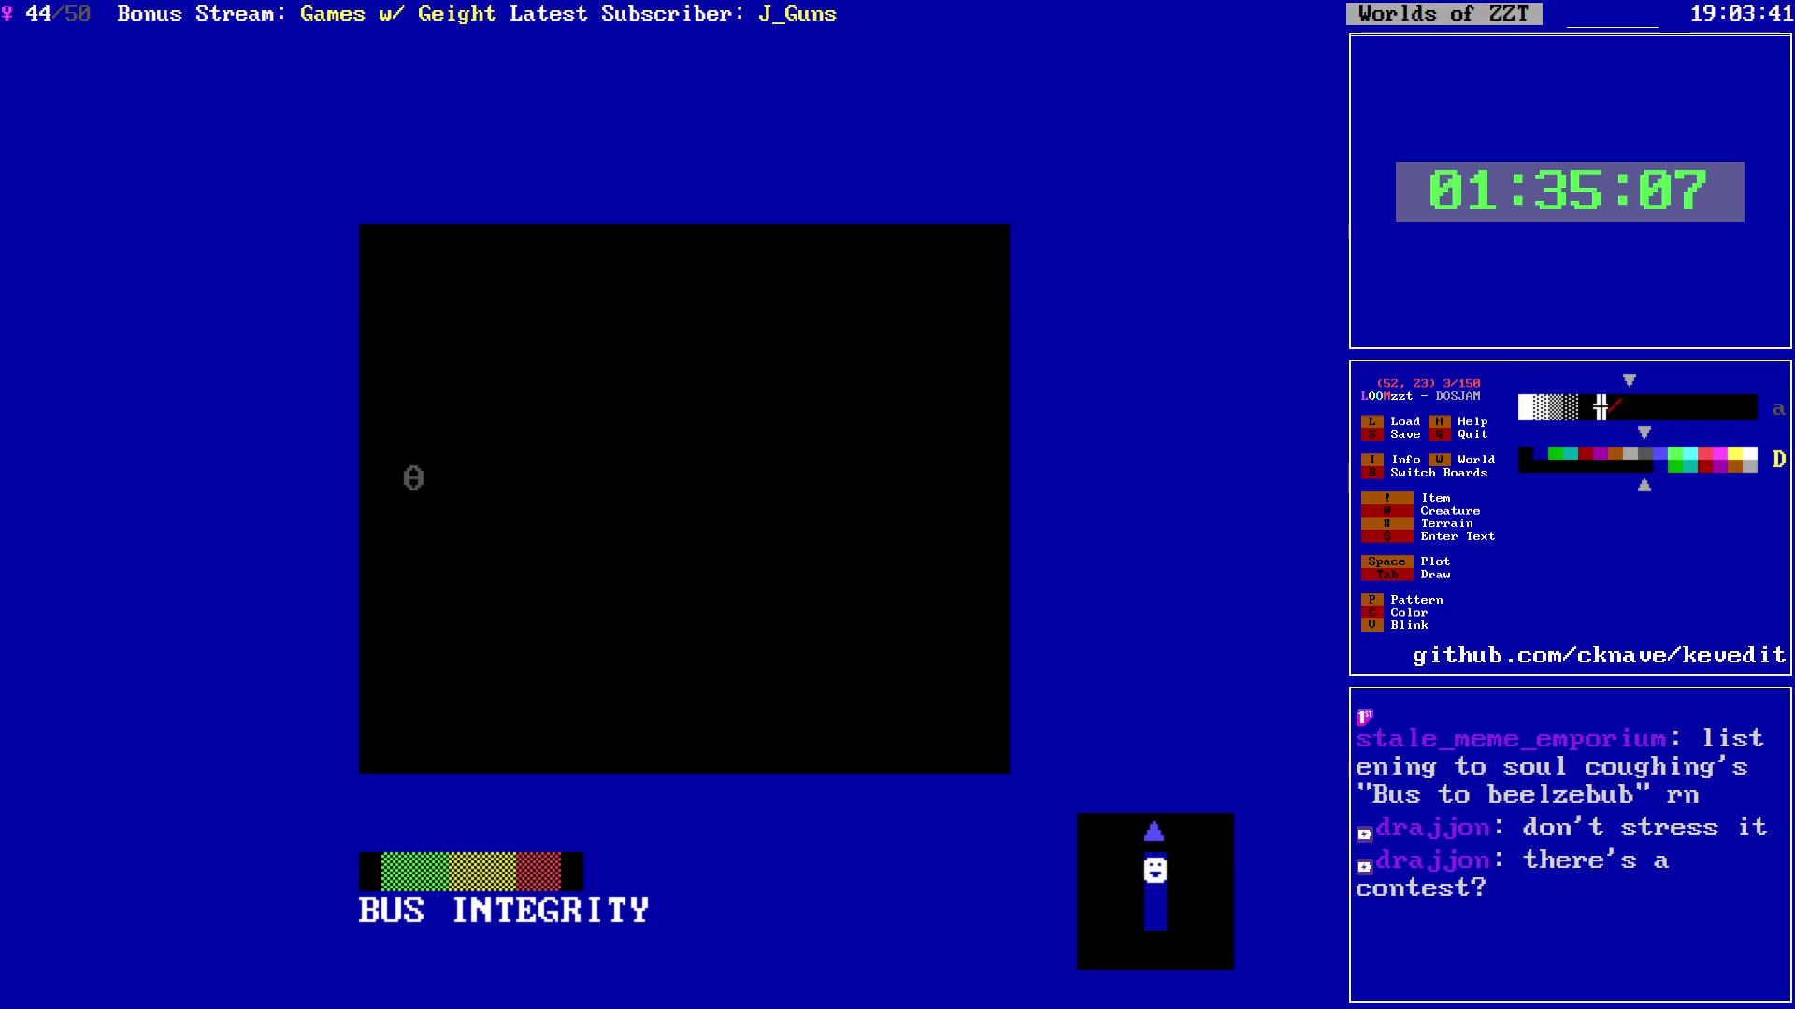
pyautogui.press('Return')
pyautogui.press('Down')
pyautogui.press('Return')
pyautogui.press('Right')
pyautogui.press('Right')
pyautogui.press('Right')
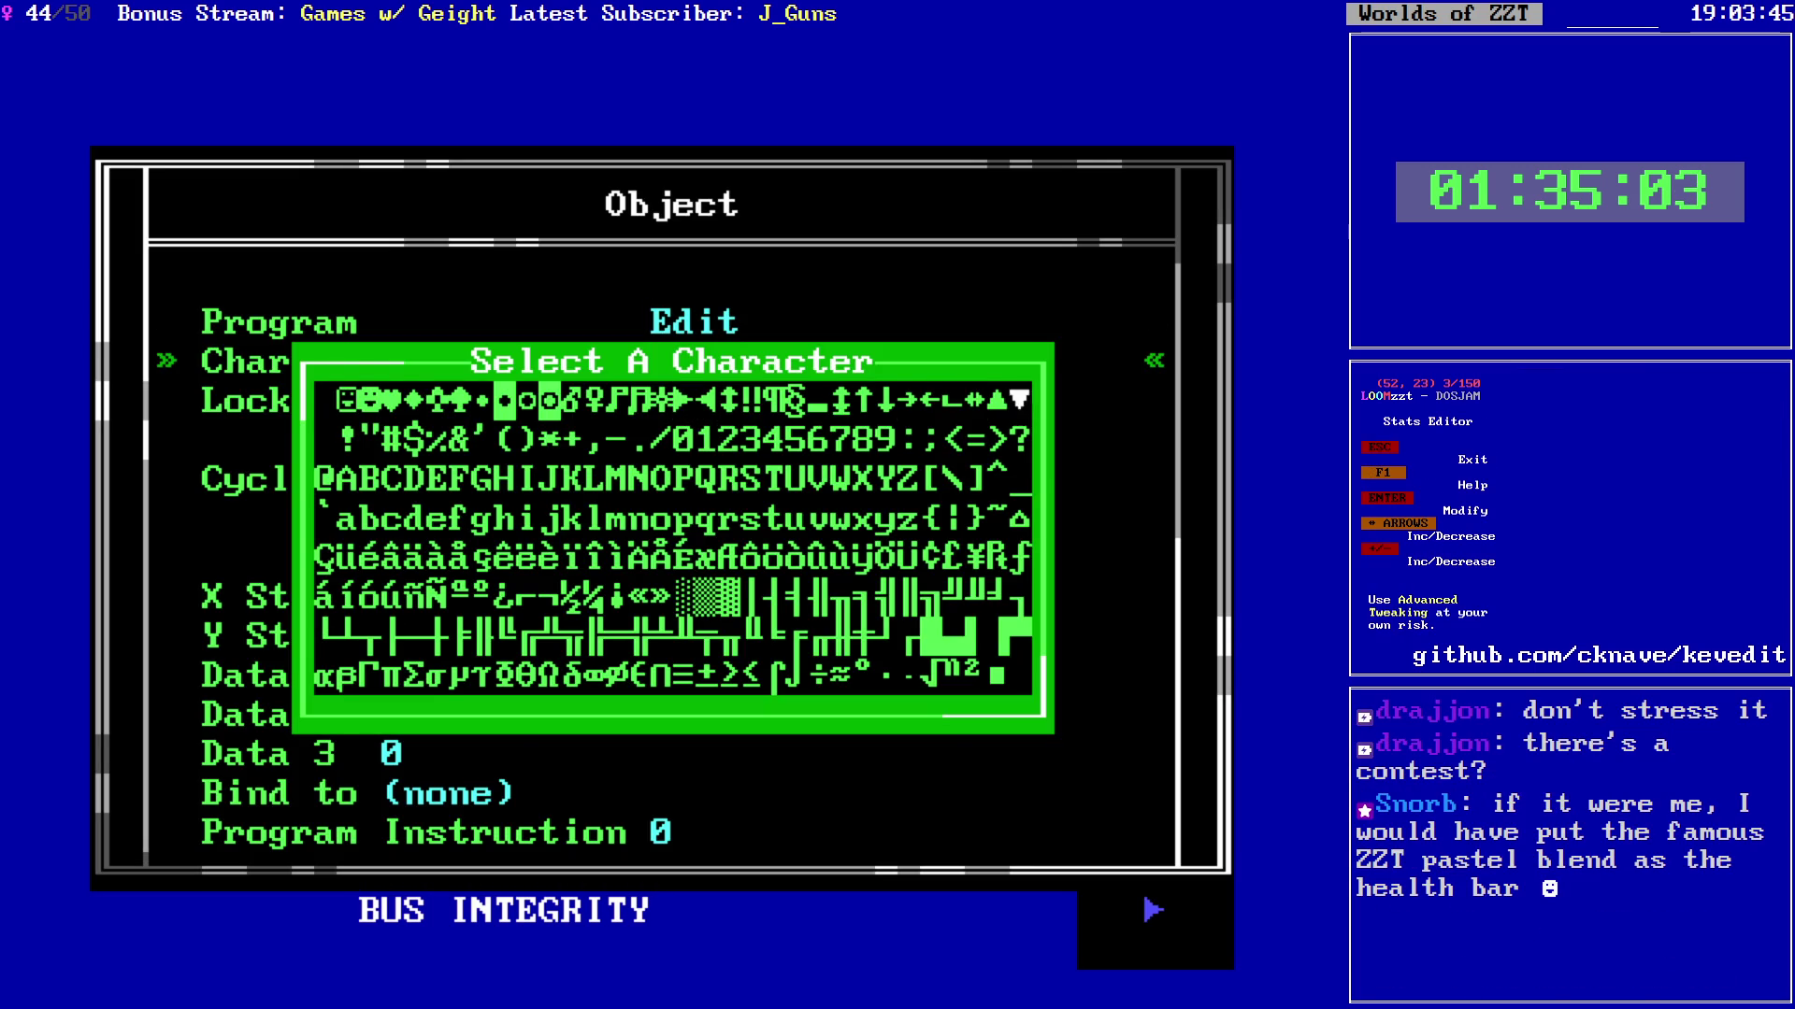
# - Set the object below the ship to the ▼ character (31)
pyautogui.press('Return')
pyautogui.press('Escape')
pyautogui.press('Up')
pyautogui.press('Right')
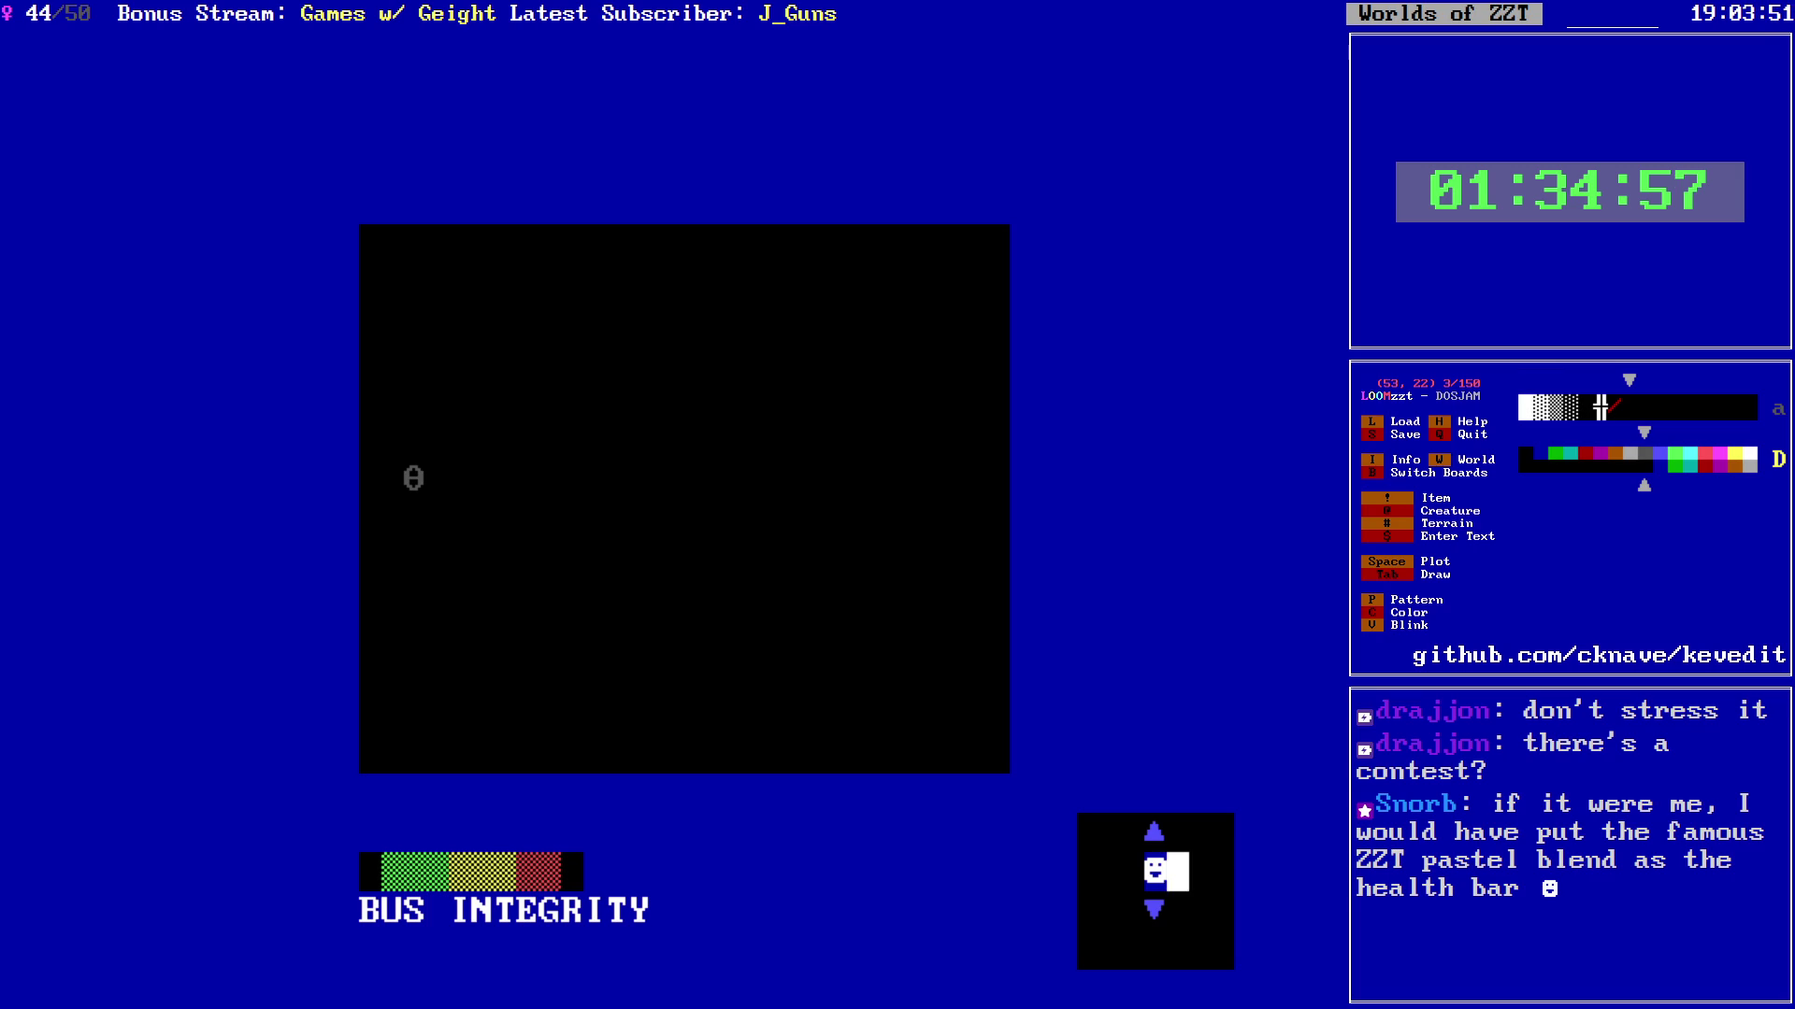
# - Remove the beamon condition from the touch code of the arrow above the ship
pyautogui.press('Left')
pyautogui.press('Up')
pyautogui.press('Return')
pyautogui.press('Return')
pyautogui.press('Down')
pyautogui.press('Down')
pyautogui.press('Down')
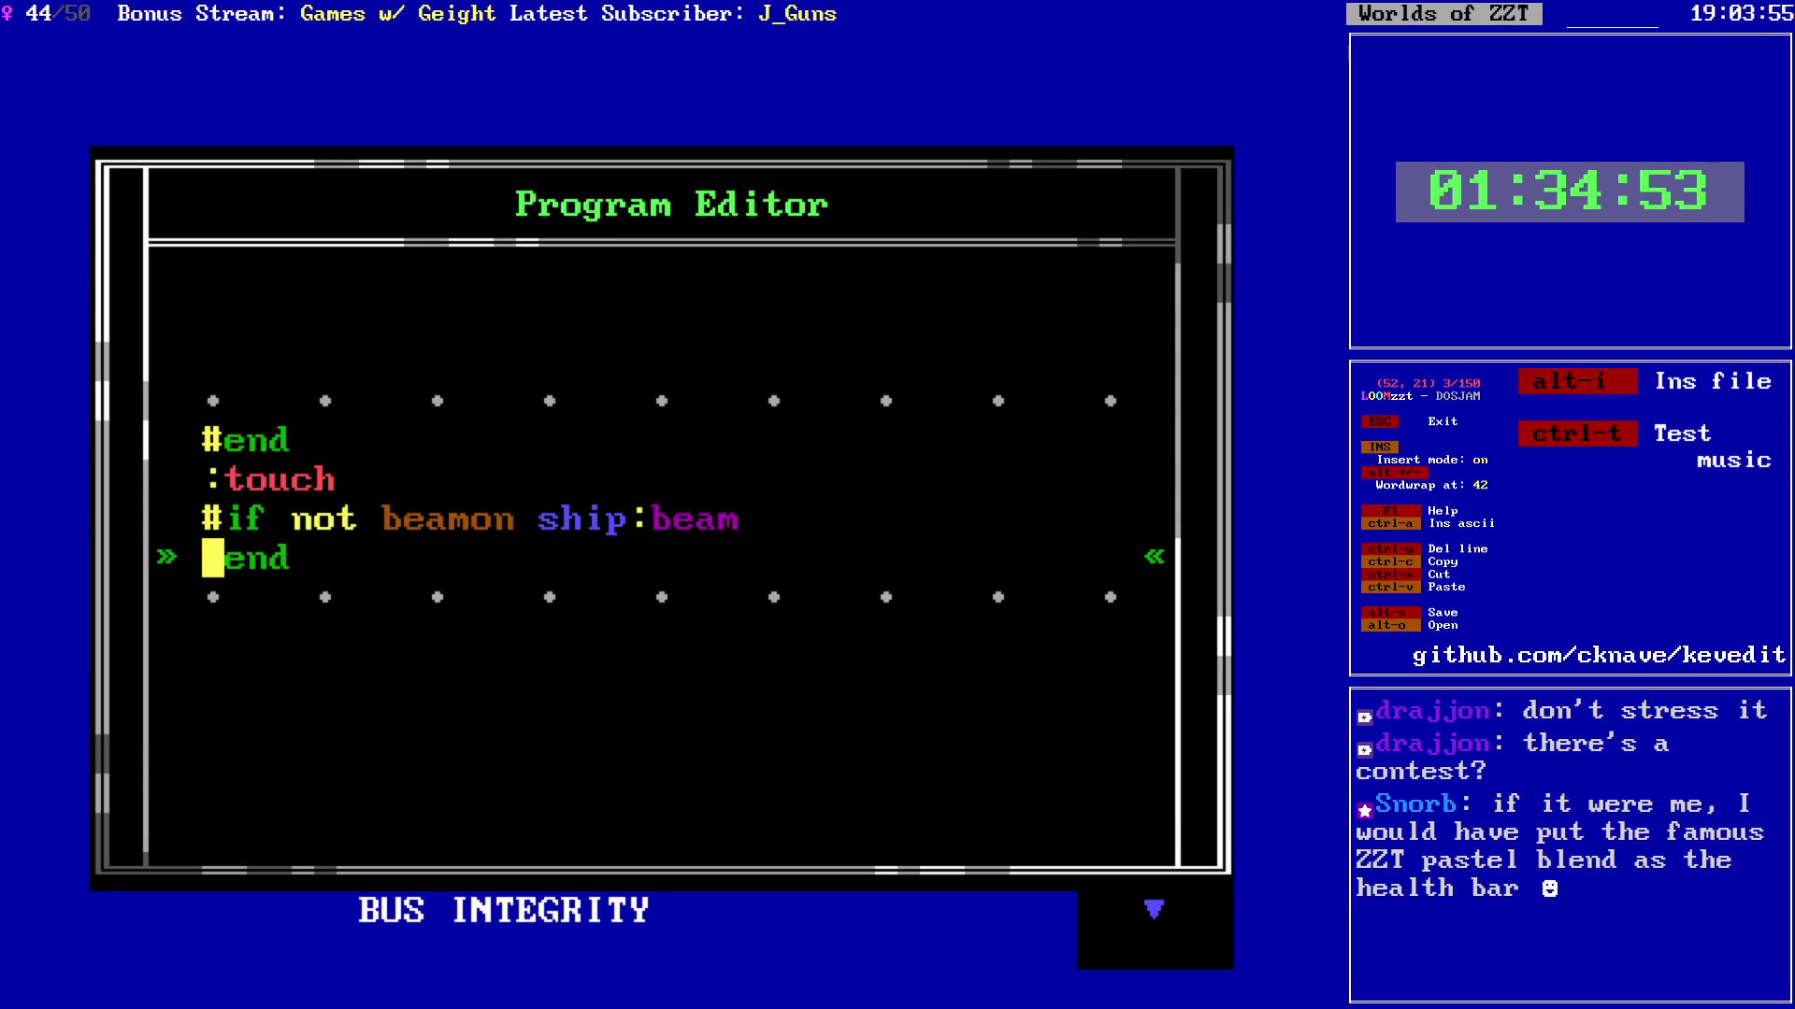
pyautogui.press('Up')
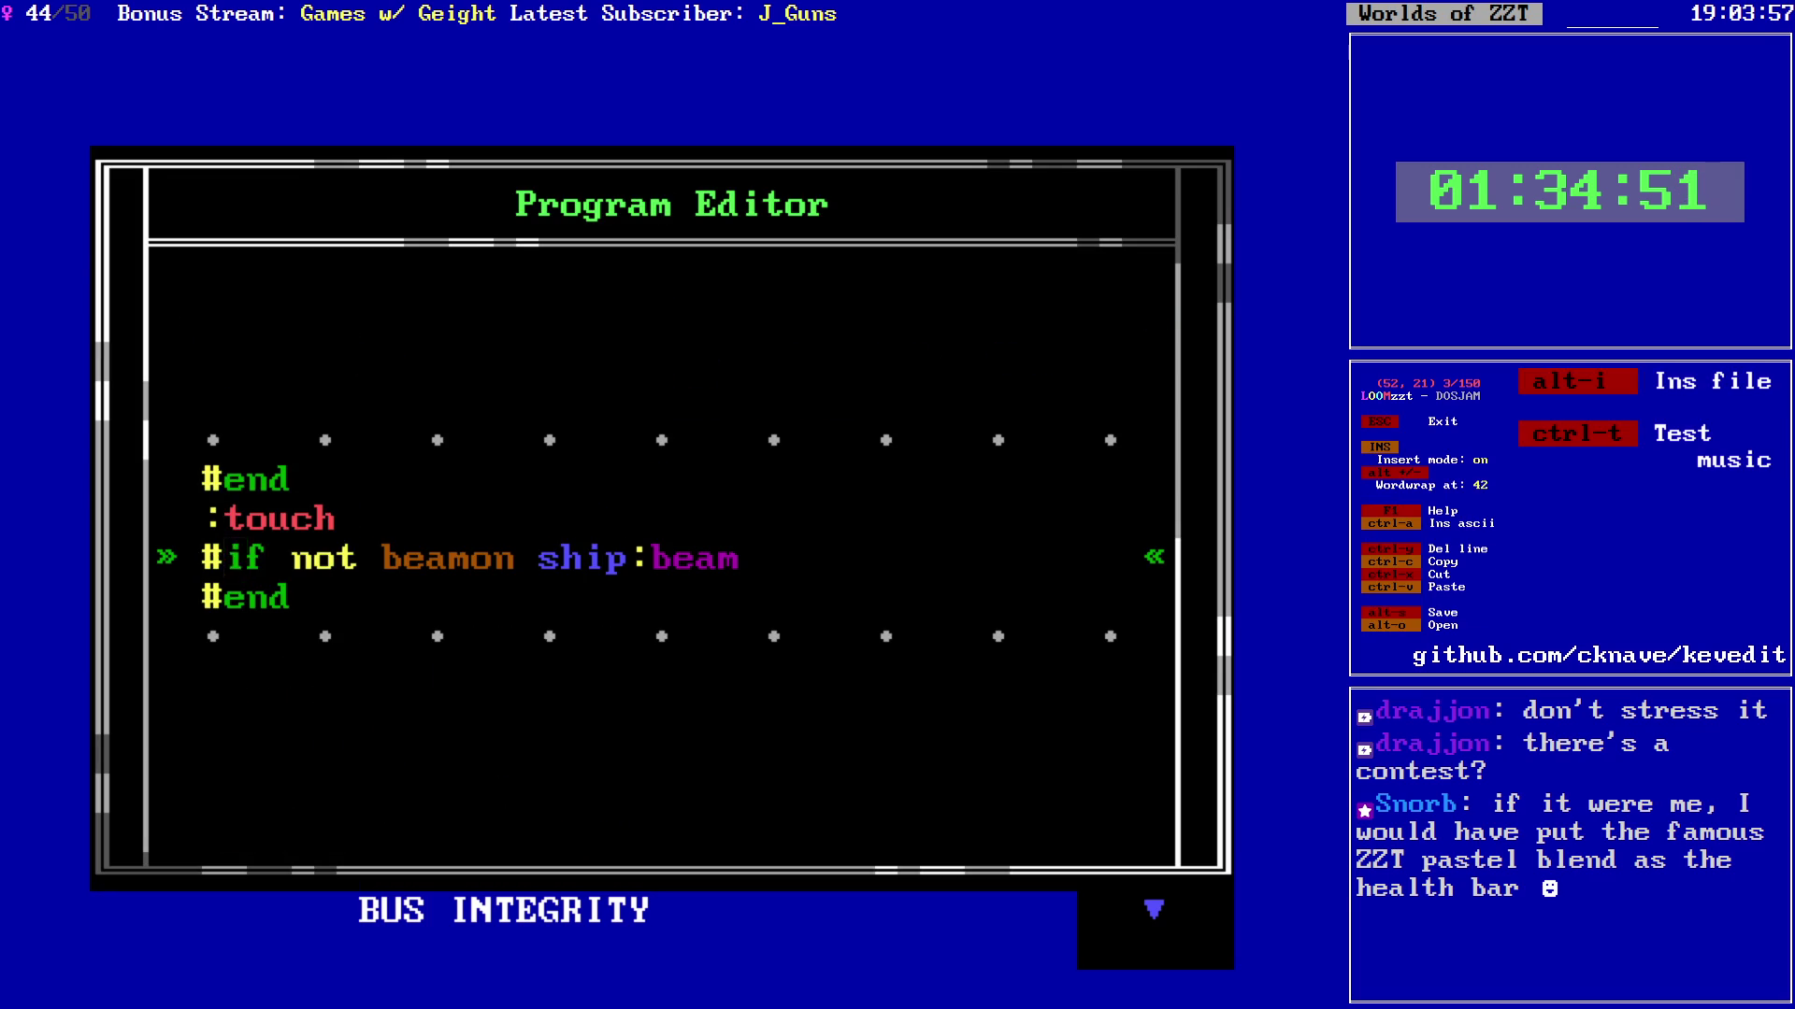
pyautogui.press('Delete')
pyautogui.press('Delete')
pyautogui.press('Delete')
pyautogui.press('BackSpace')
pyautogui.press('BackSpace')
pyautogui.press('BackSpace')
pyautogui.press('Escape')
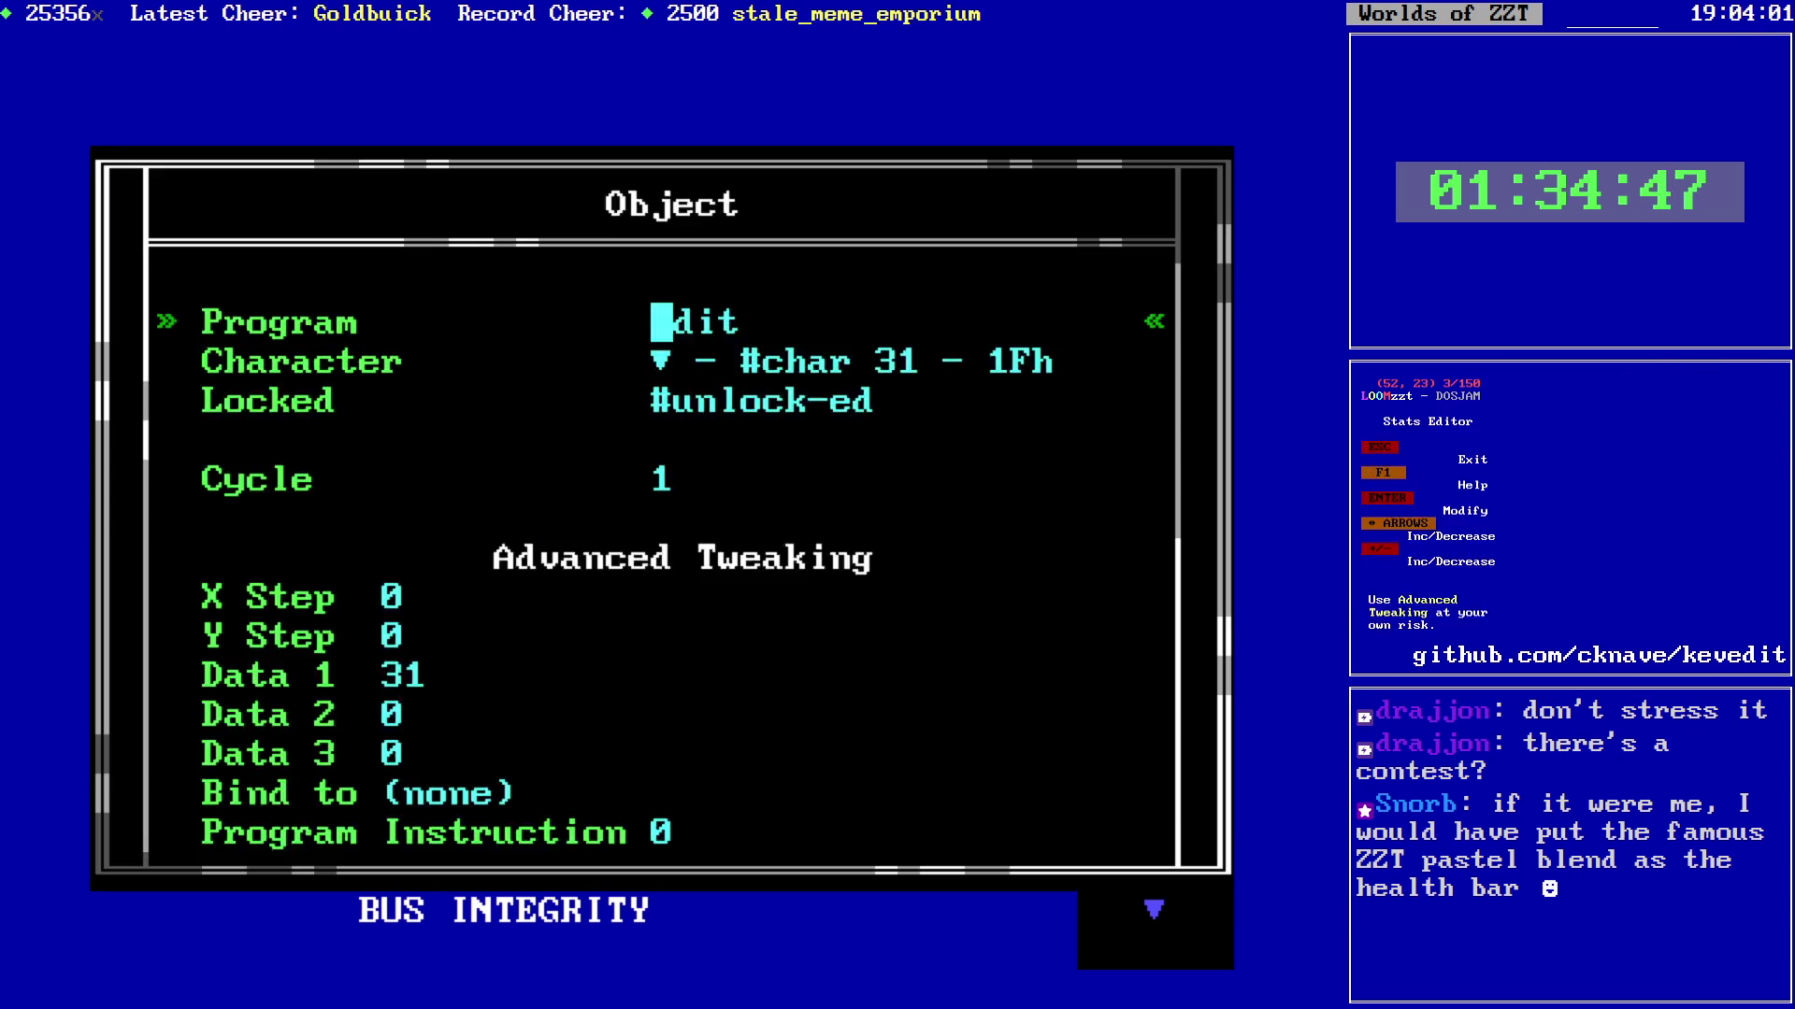
# - Replace the ▼ object's '#if not beamon ship:e' line with '#ship:e'
pyautogui.press('Return')
pyautogui.hotkey('ctrl', 'y')
pyautogui.write('#ship:e')
pyautogui.press('Escape')
pyautogui.press('Escape')
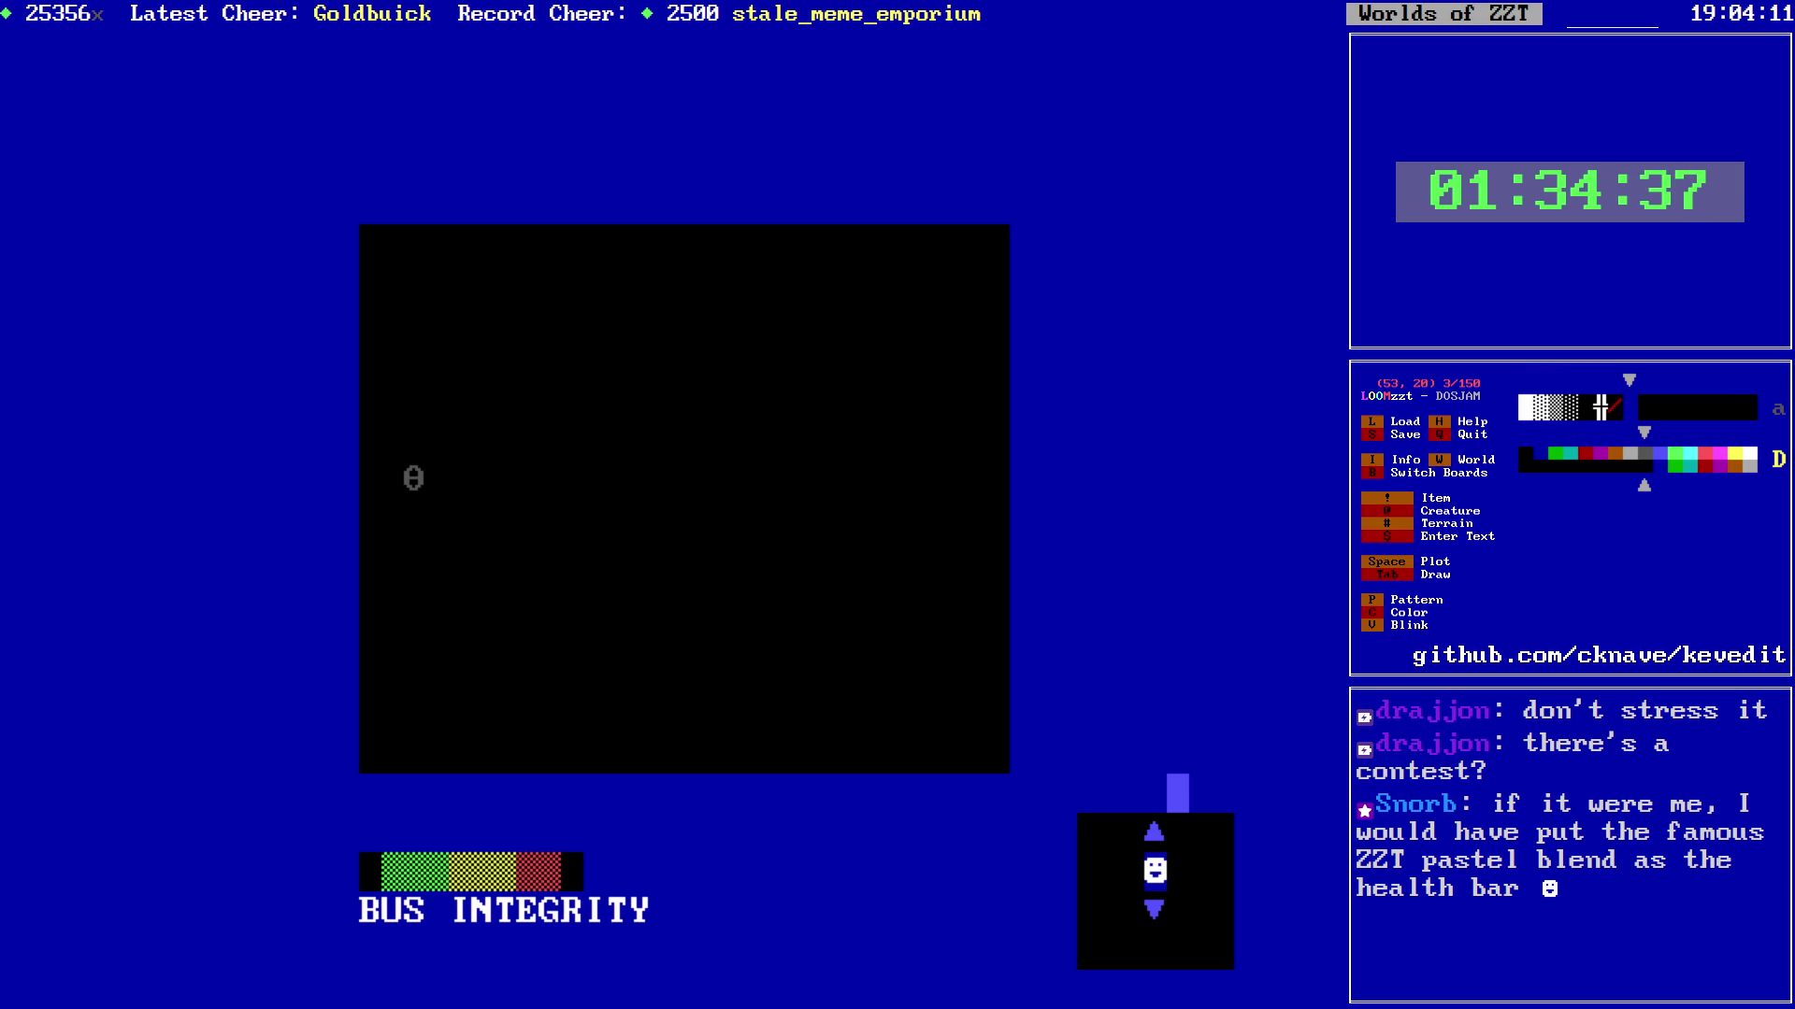
# - Follow the passages from phase1:UFO Bus via phase2:Drivin to board 2
pyautogui.press('Down')
pyautogui.press('Down')
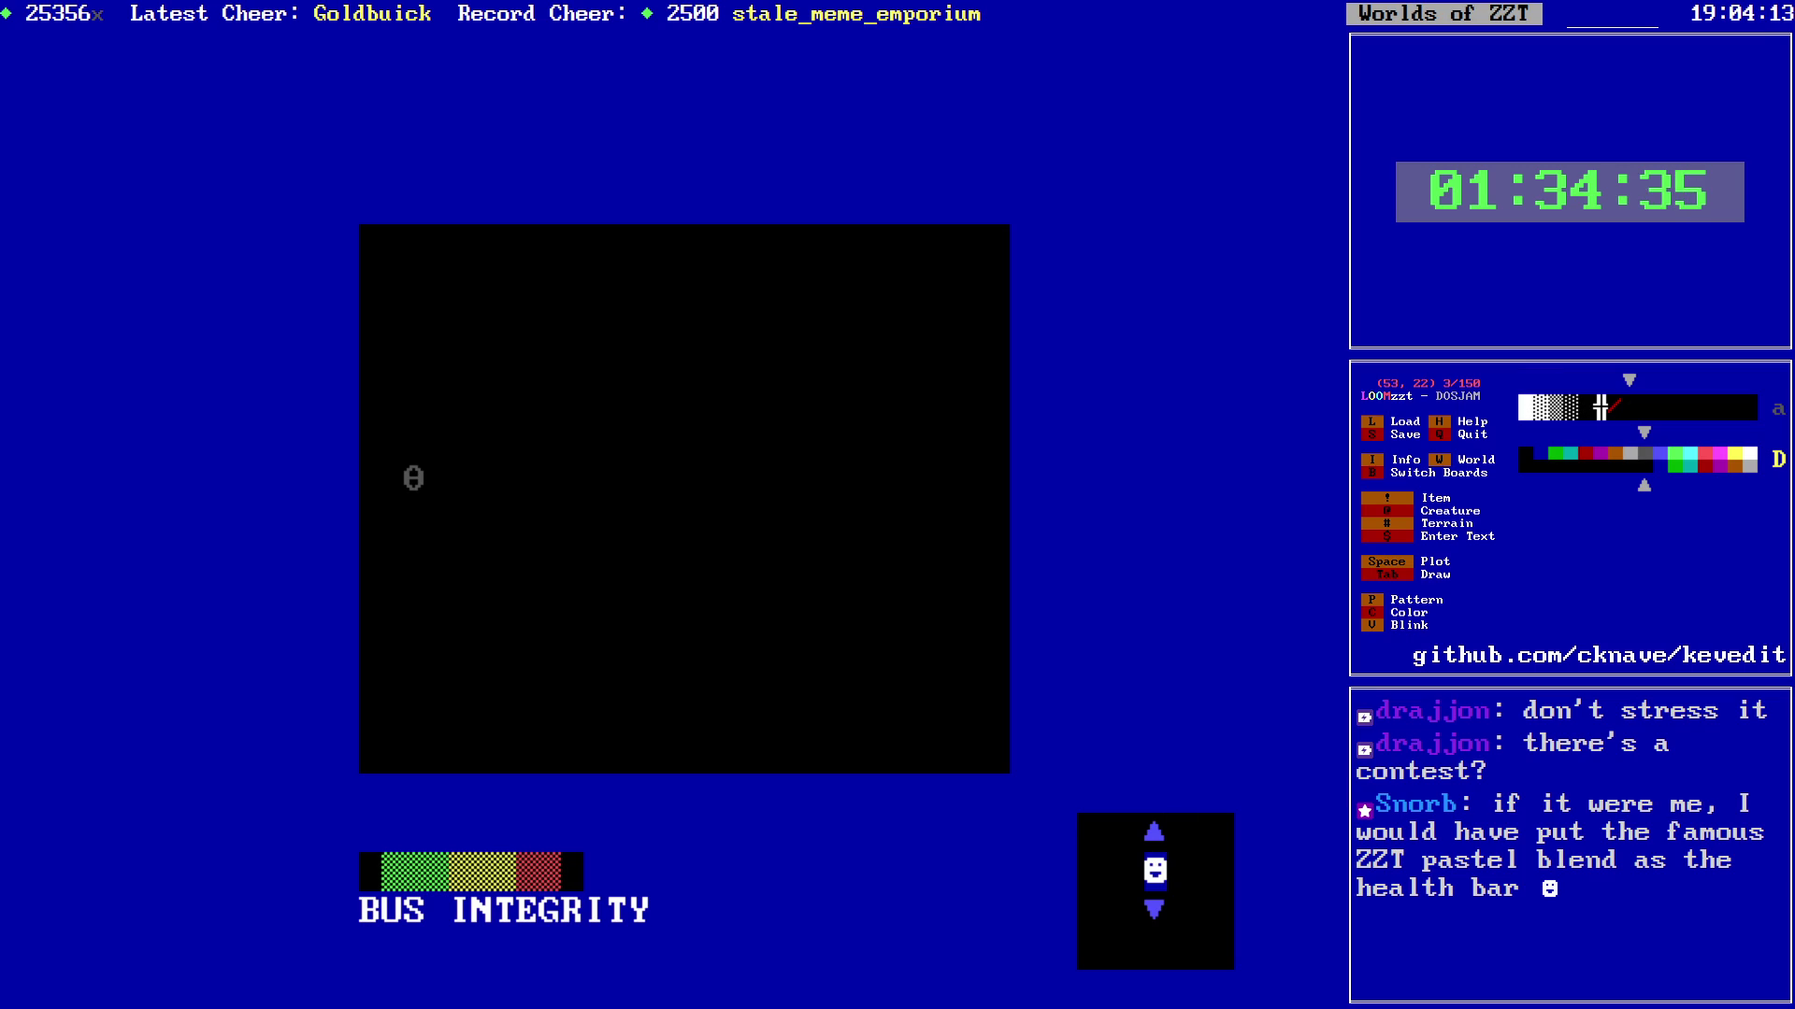
pyautogui.press('Return')
pyautogui.press('Up')
pyautogui.press('Right')
pyautogui.press('Right')
pyautogui.press('Return')
# - Place a Θ passage at (31,18) in the lower part of board 2
pyautogui.press('Right')
pyautogui.press('Right')
pyautogui.press('Right')
pyautogui.press('Return')
pyautogui.press('Up')
pyautogui.press('Right')
pyautogui.press('Right')
pyautogui.press('Right')
pyautogui.press('Down')
pyautogui.press('Down')
pyautogui.press('Down')
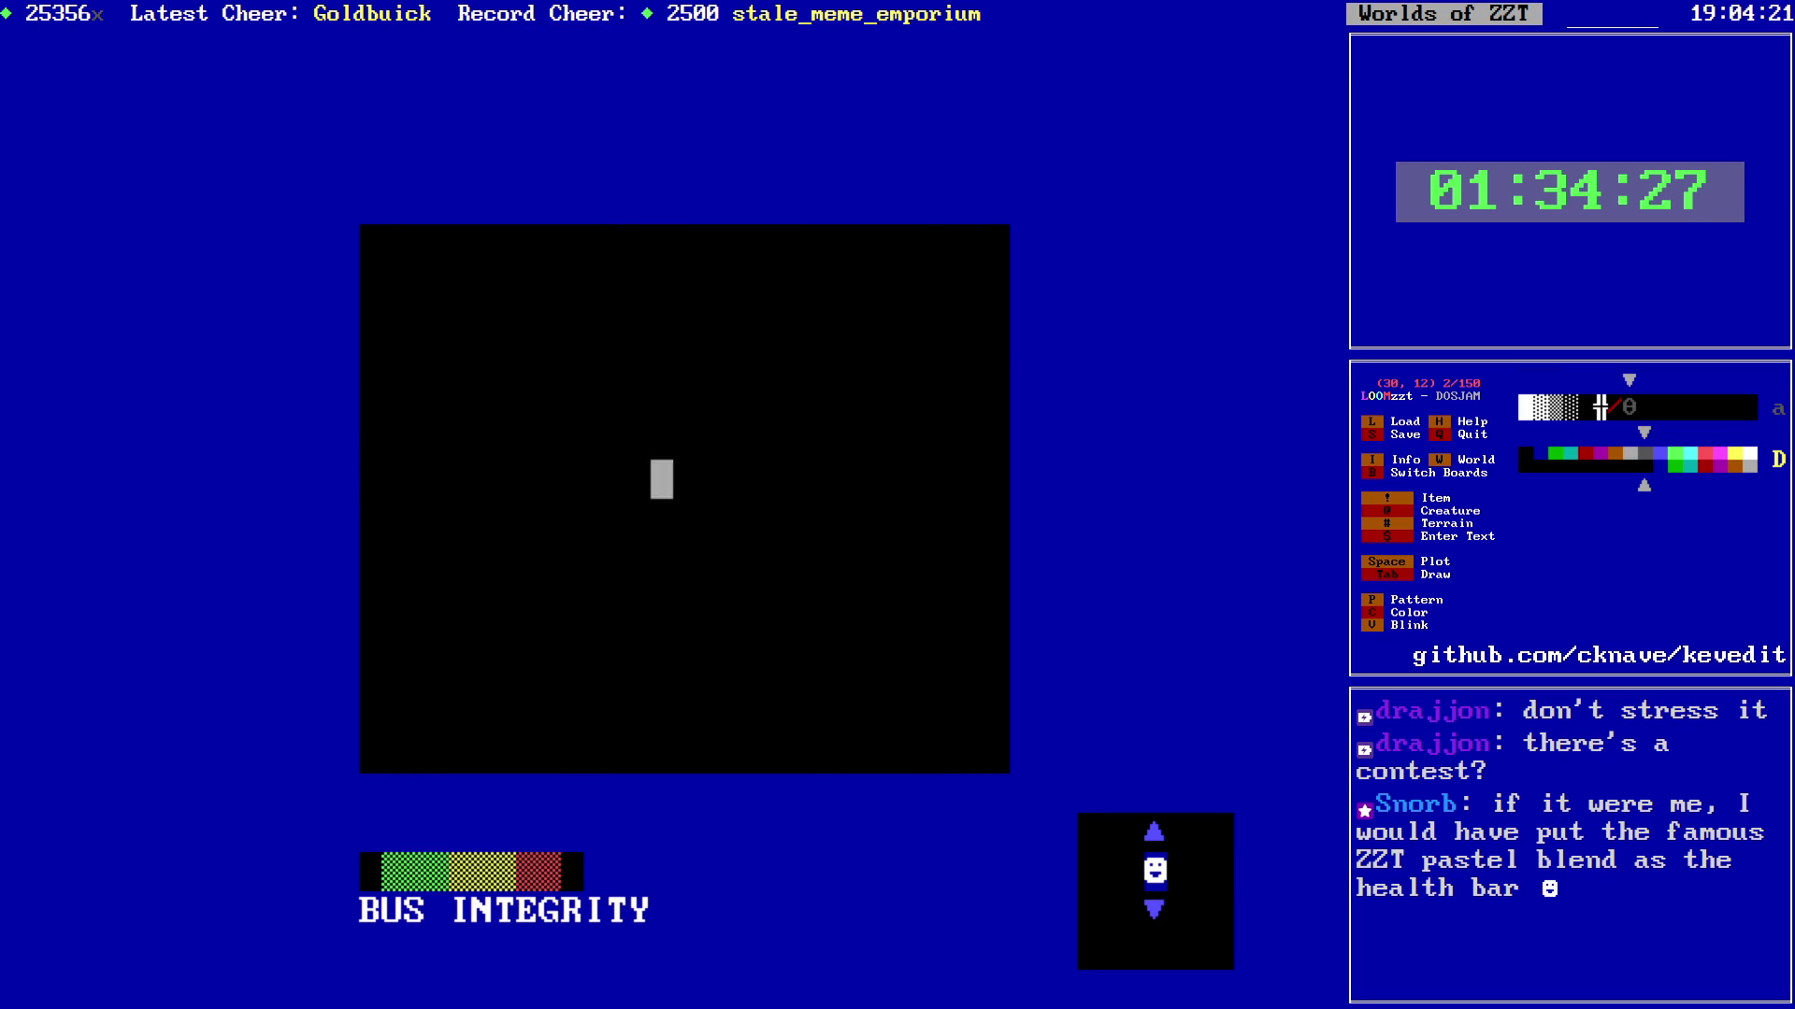
pyautogui.press('space')
pyautogui.press('Right')
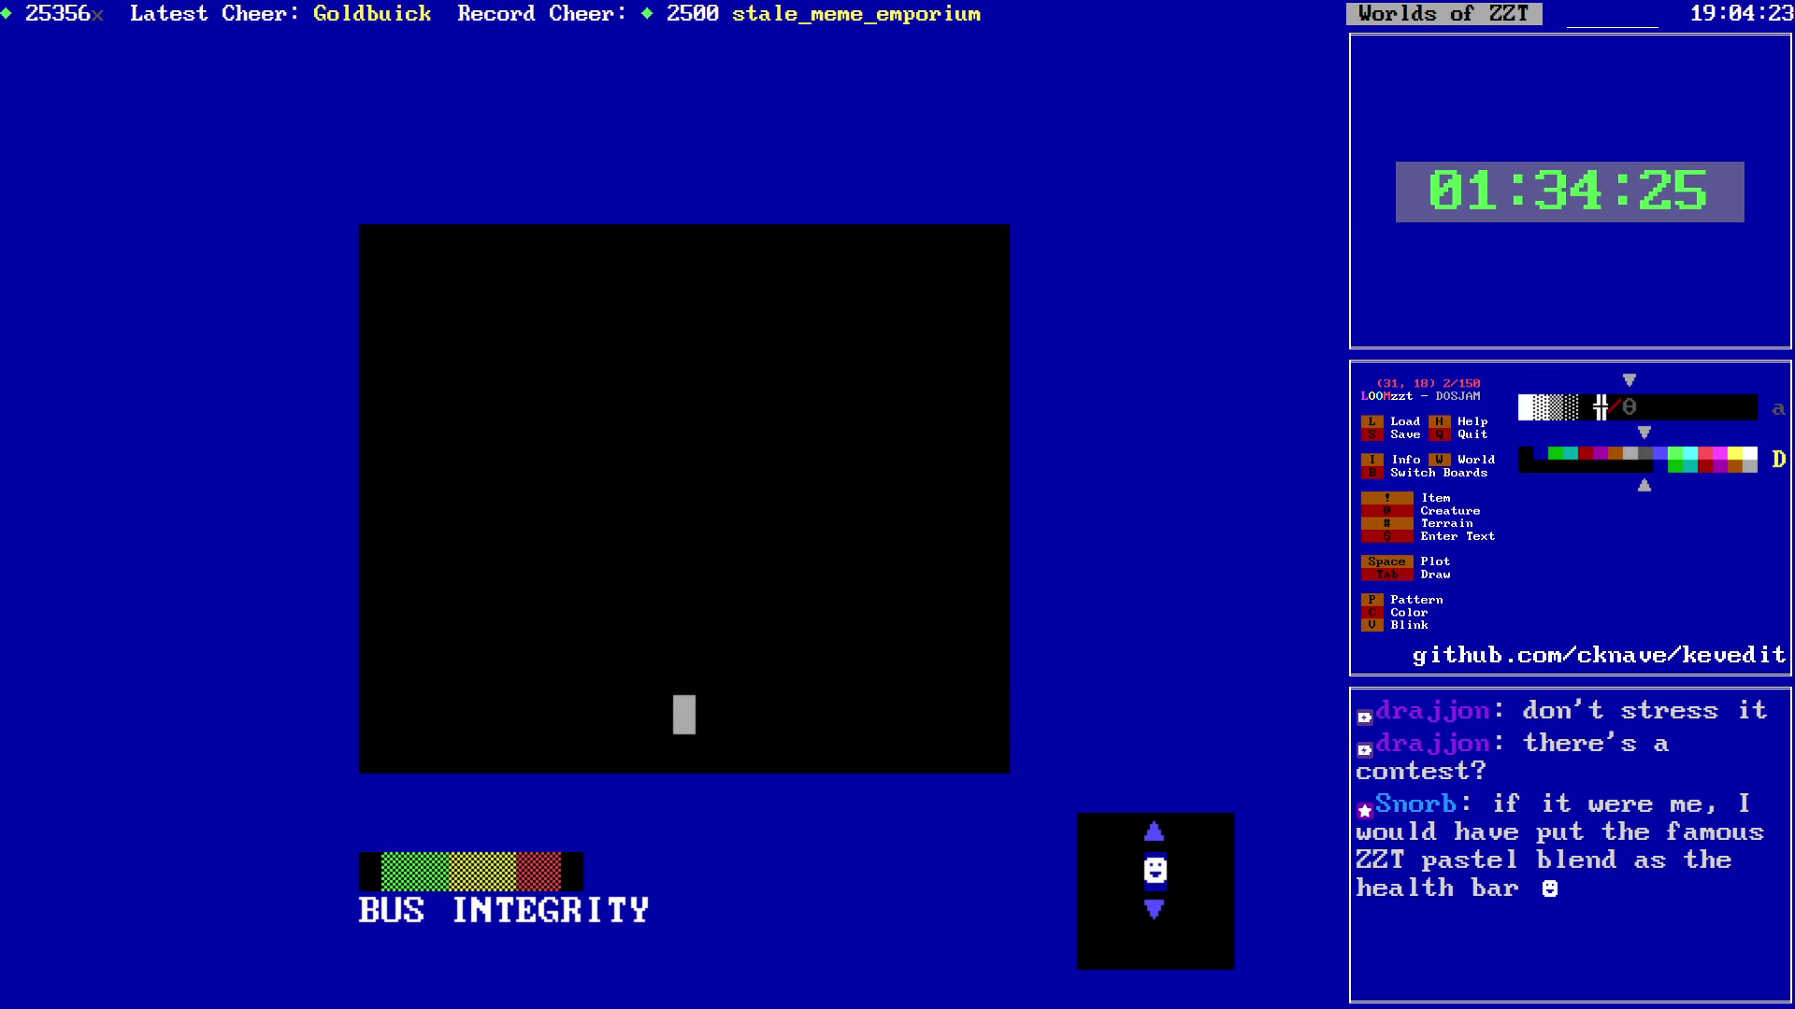
pyautogui.press('Left')
pyautogui.press('Left')
pyautogui.press('Left')
pyautogui.press('Right')
pyautogui.press('Right')
pyautogui.press('Right')
pyautogui.press('Right')
pyautogui.press('Right')
pyautogui.press('Right')
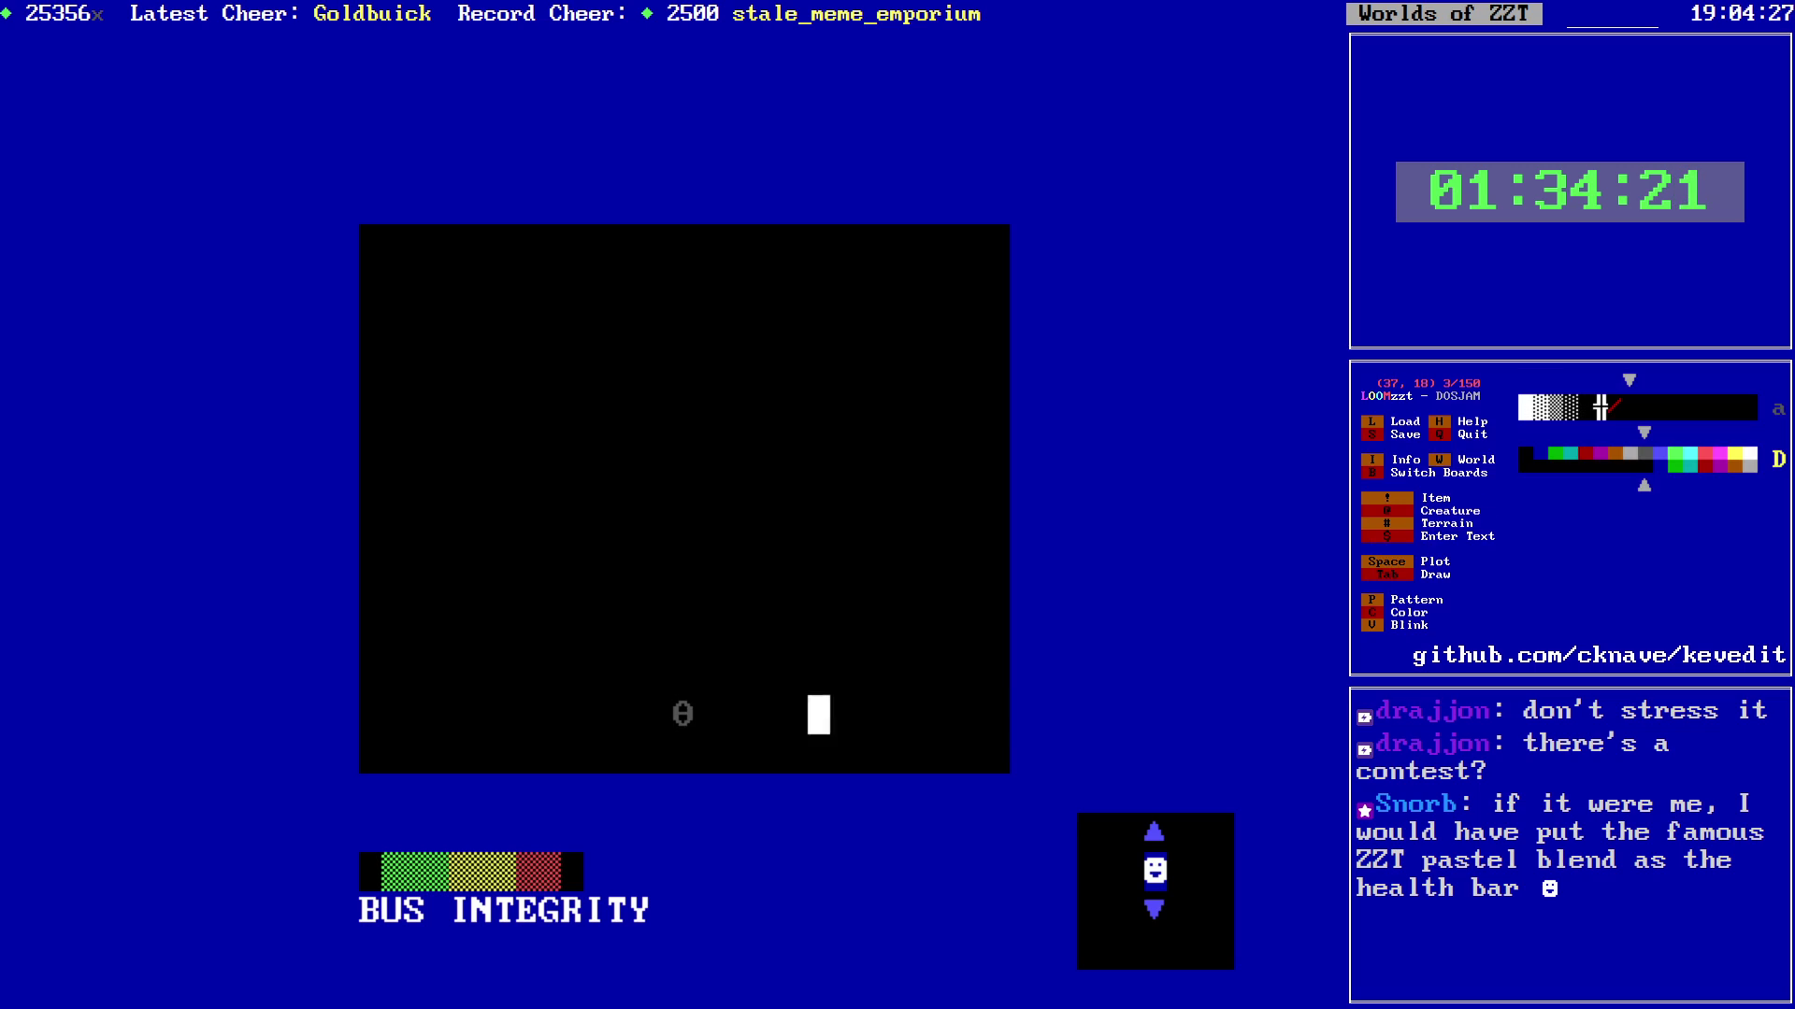
# - Switch back through phase1:UFO Bus to the phase2:Drivin board
pyautogui.press('pagedown')
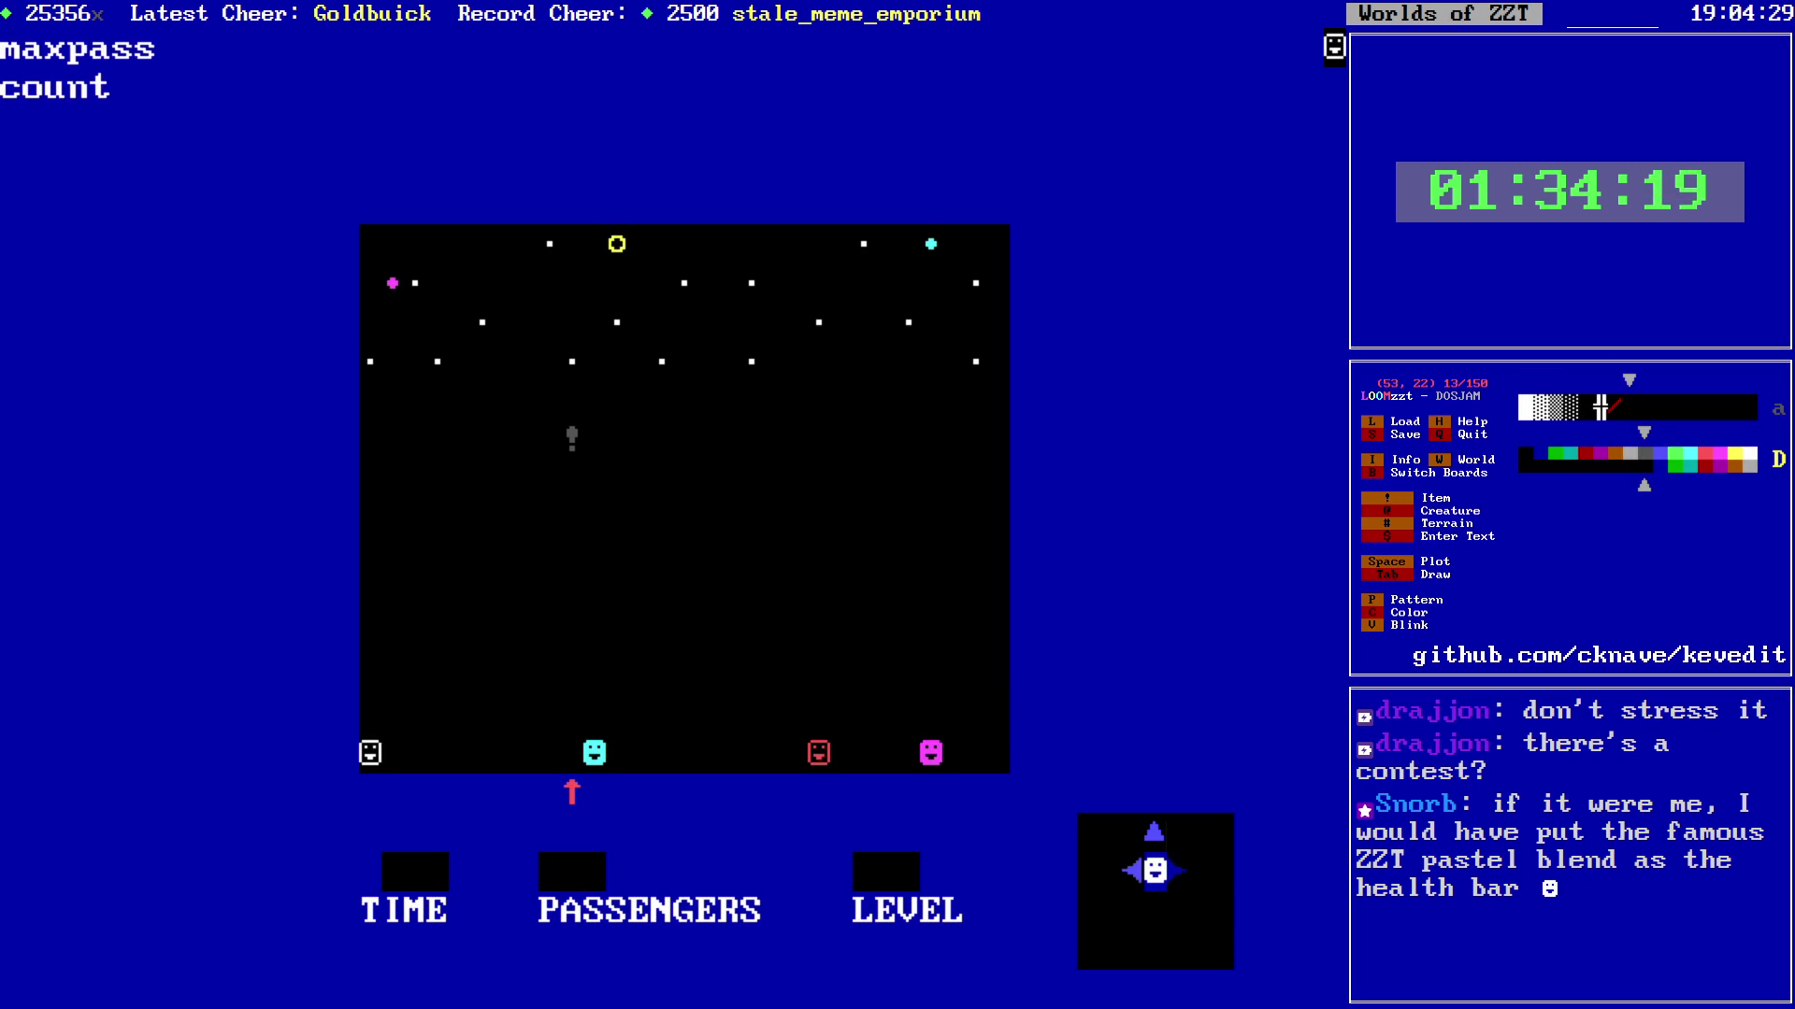
pyautogui.press('pagedown')
pyautogui.press('Down')
pyautogui.press('Down')
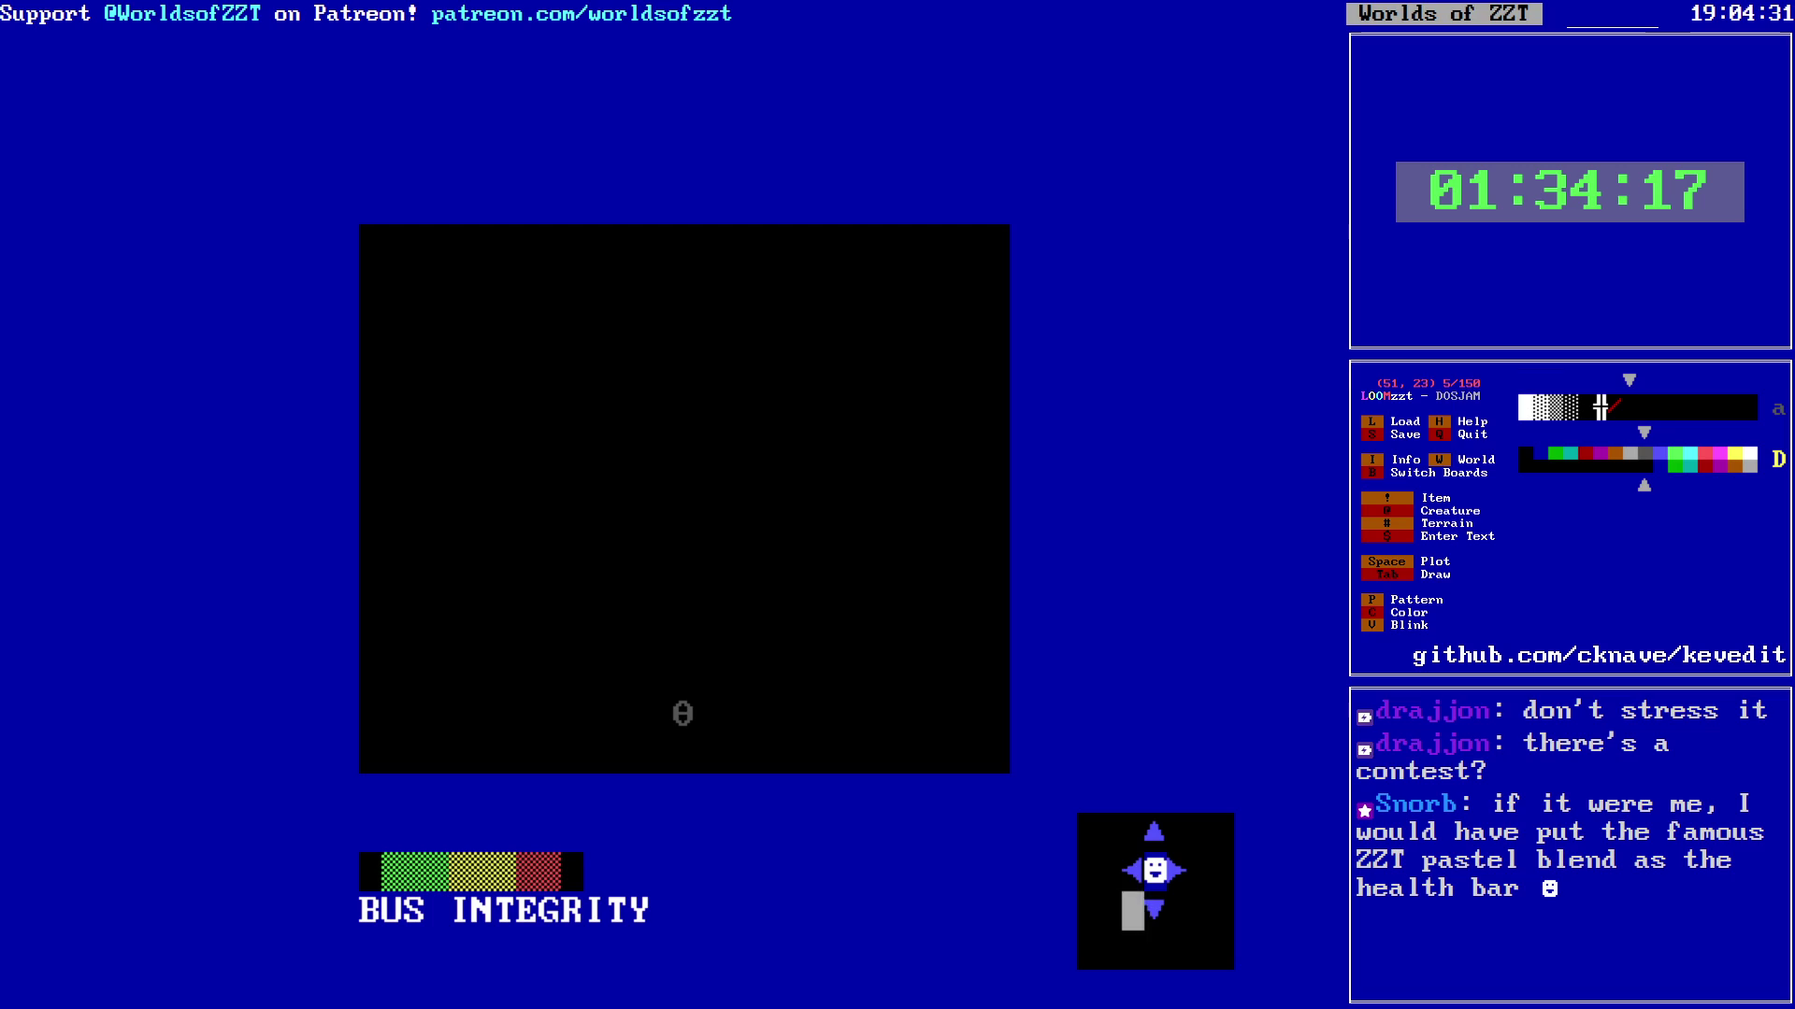
# - Delete 'if not beamon' from the touch line of the arrow beside the ship
pyautogui.press('Right')
pyautogui.press('Up')
pyautogui.press('Left')
pyautogui.press('Return')
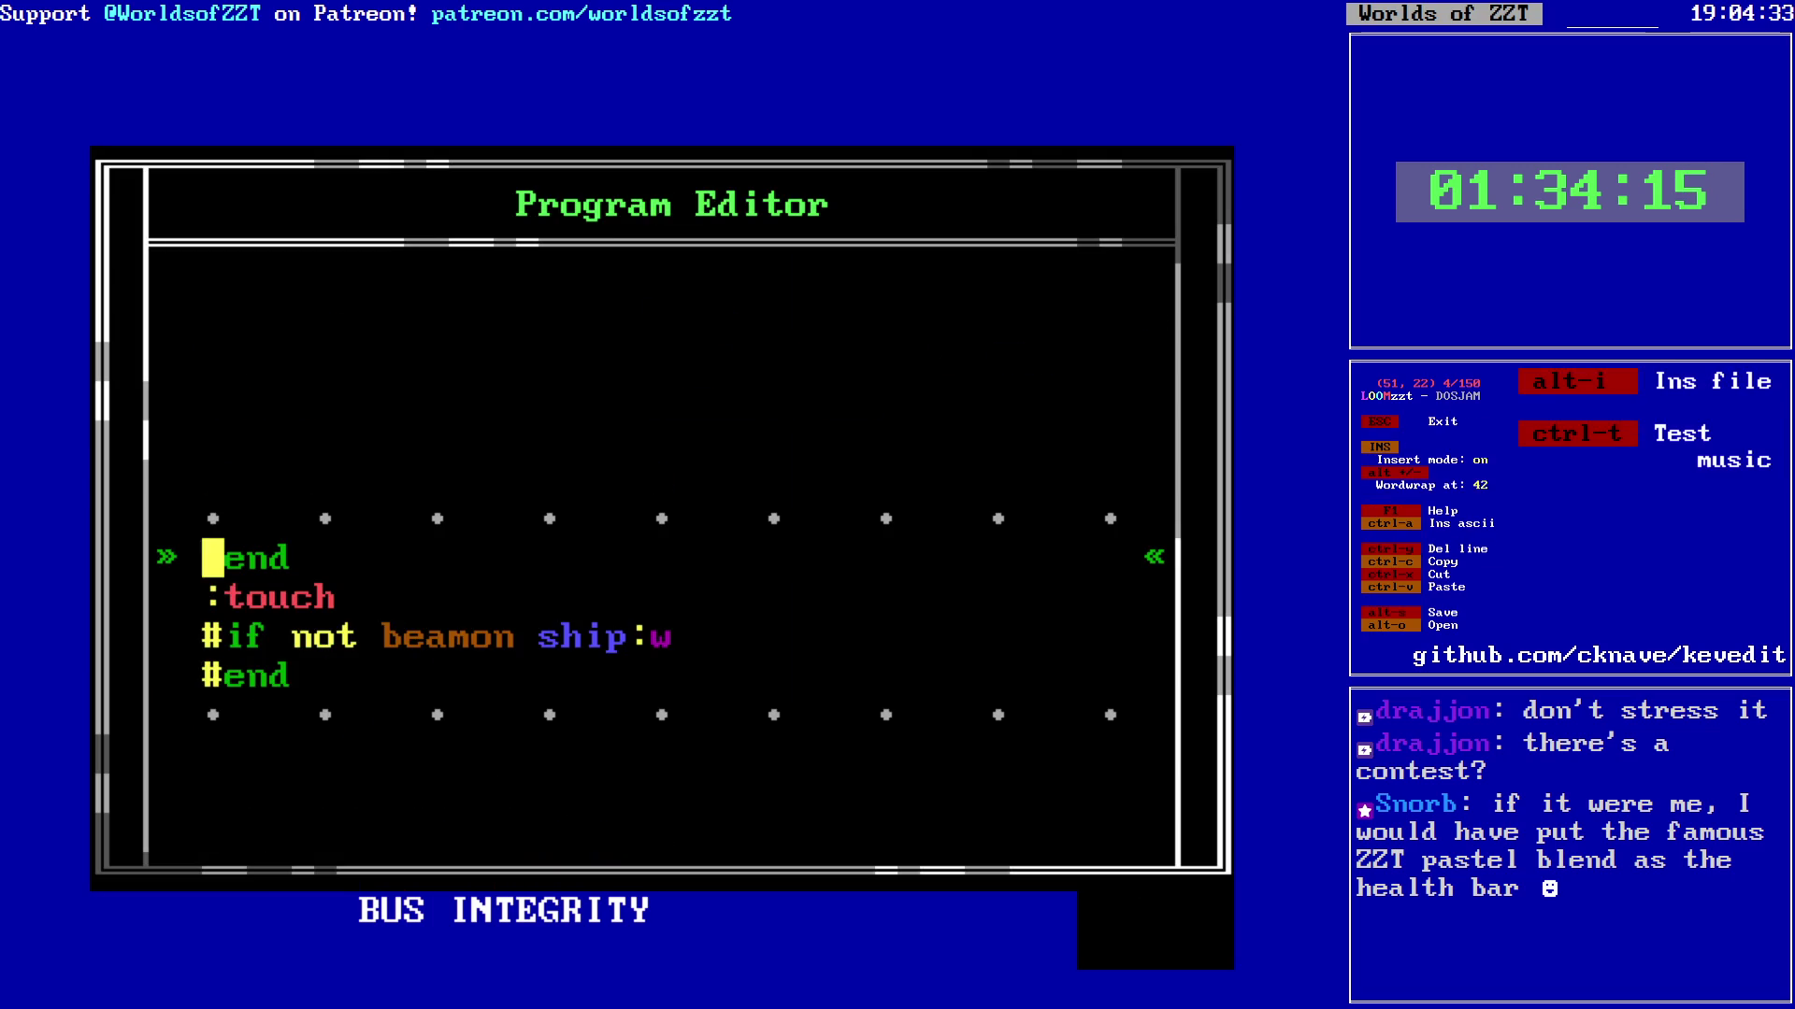
pyautogui.press('Down')
pyautogui.press('Down')
pyautogui.press('Delete')
pyautogui.press('Delete')
pyautogui.press('Delete')
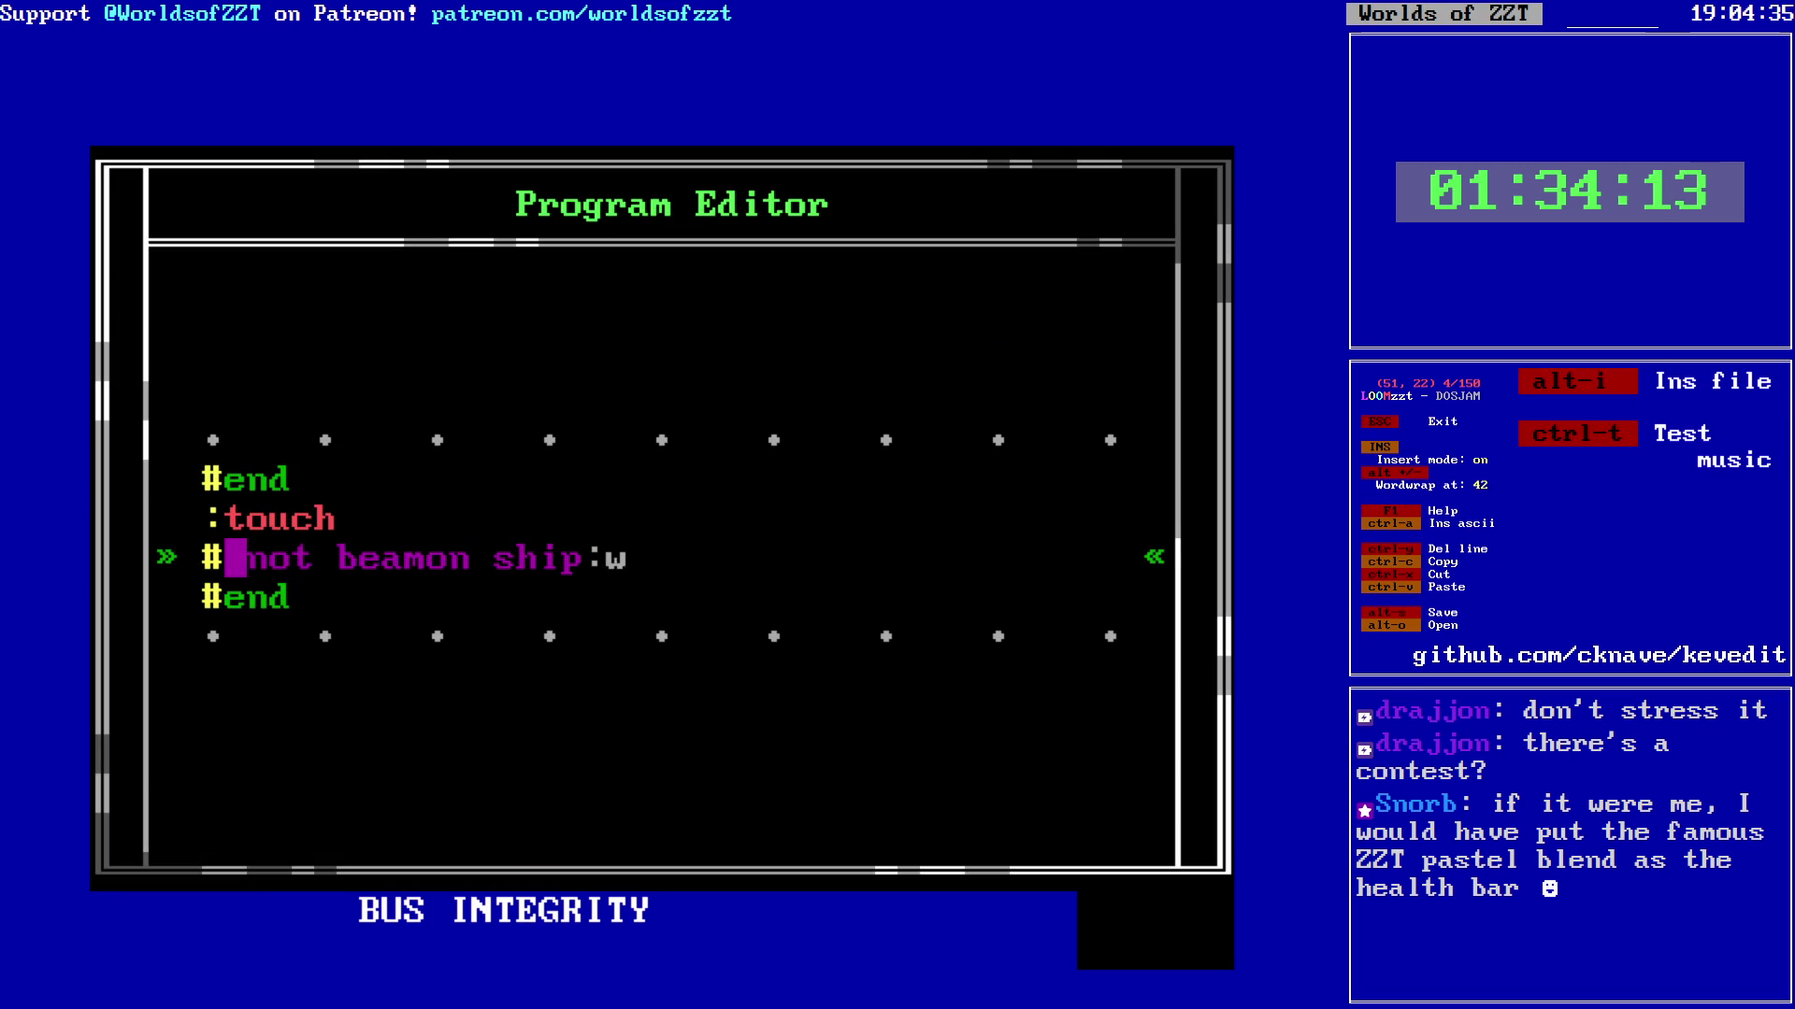
pyautogui.press('Delete')
pyautogui.press('Delete')
pyautogui.press('Delete')
pyautogui.press('Escape')
# - Delete 'if not beamon' from the next arrow's '#if not beamon ship:e' line
pyautogui.press('Right')
pyautogui.press('Right')
pyautogui.press('Return')
pyautogui.press('Down')
pyautogui.press('Down')
pyautogui.press('Delete')
pyautogui.press('Delete')
pyautogui.press('Delete')
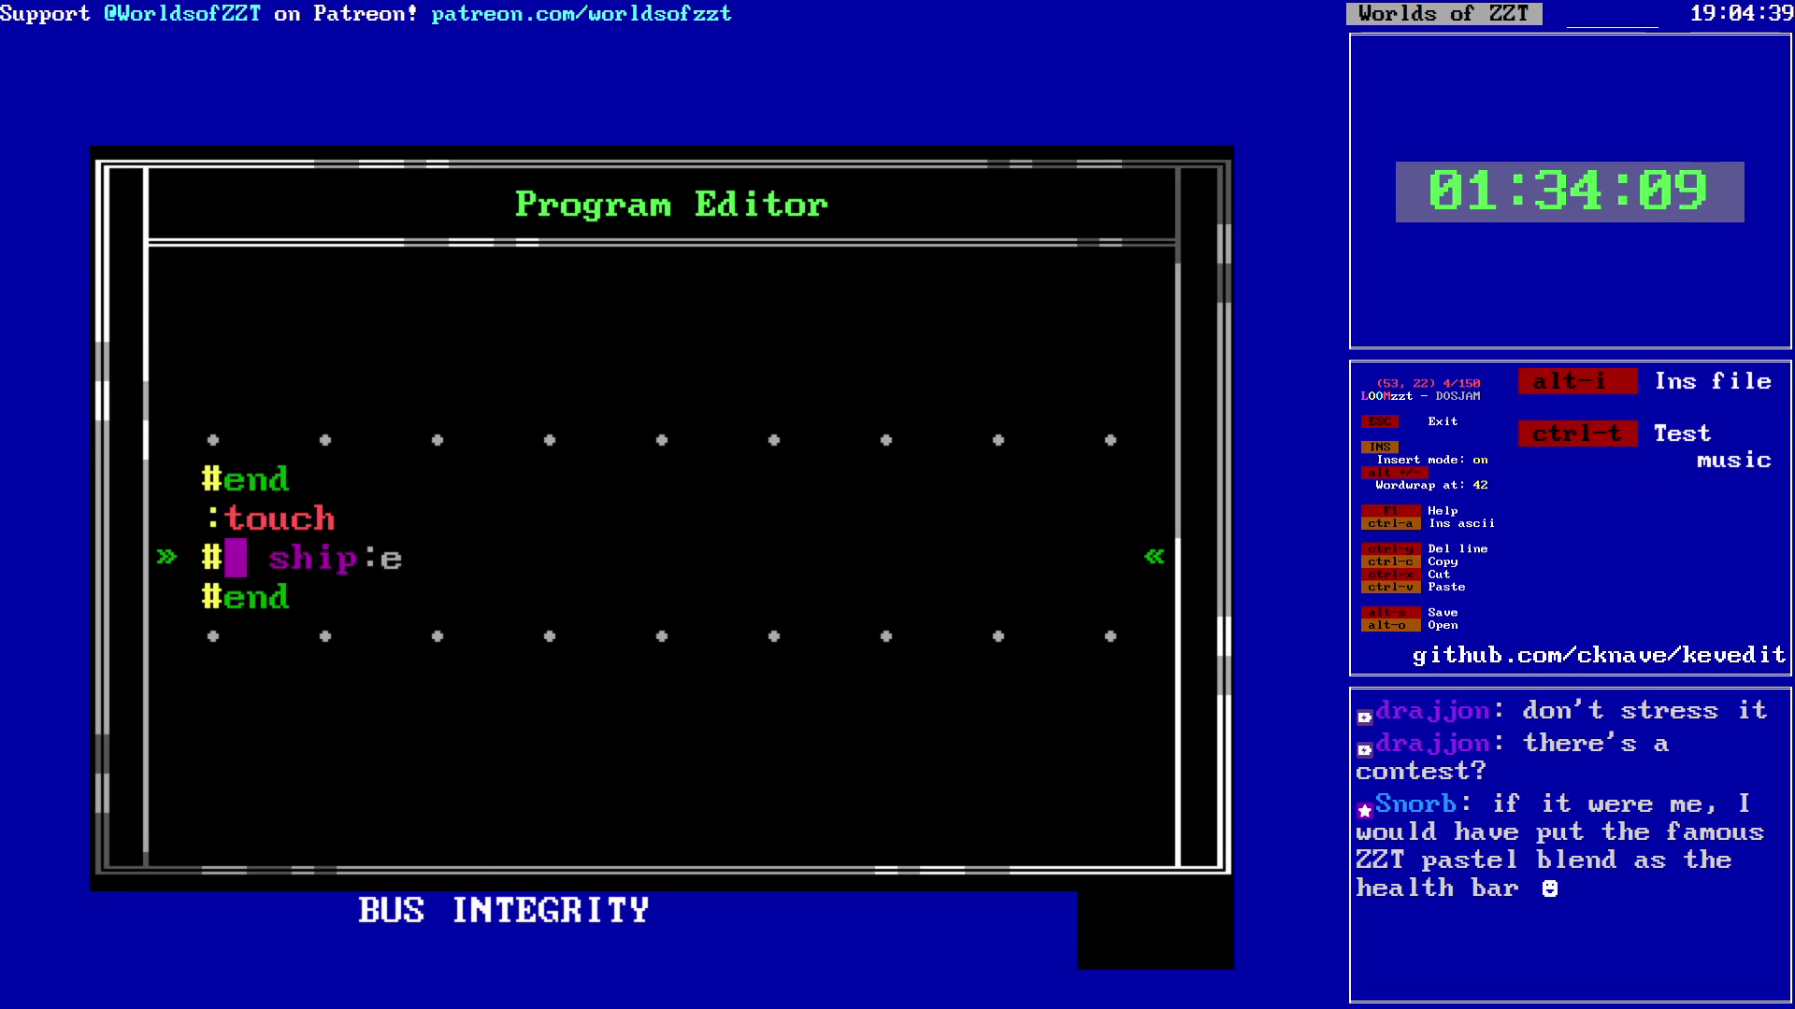
pyautogui.press('Escape')
pyautogui.press('Escape')
# - Change the touch line of the arrow above the ship to '#if ship:stop'
pyautogui.press('Left')
pyautogui.press('Up')
pyautogui.press('Return')
pyautogui.press('Return')
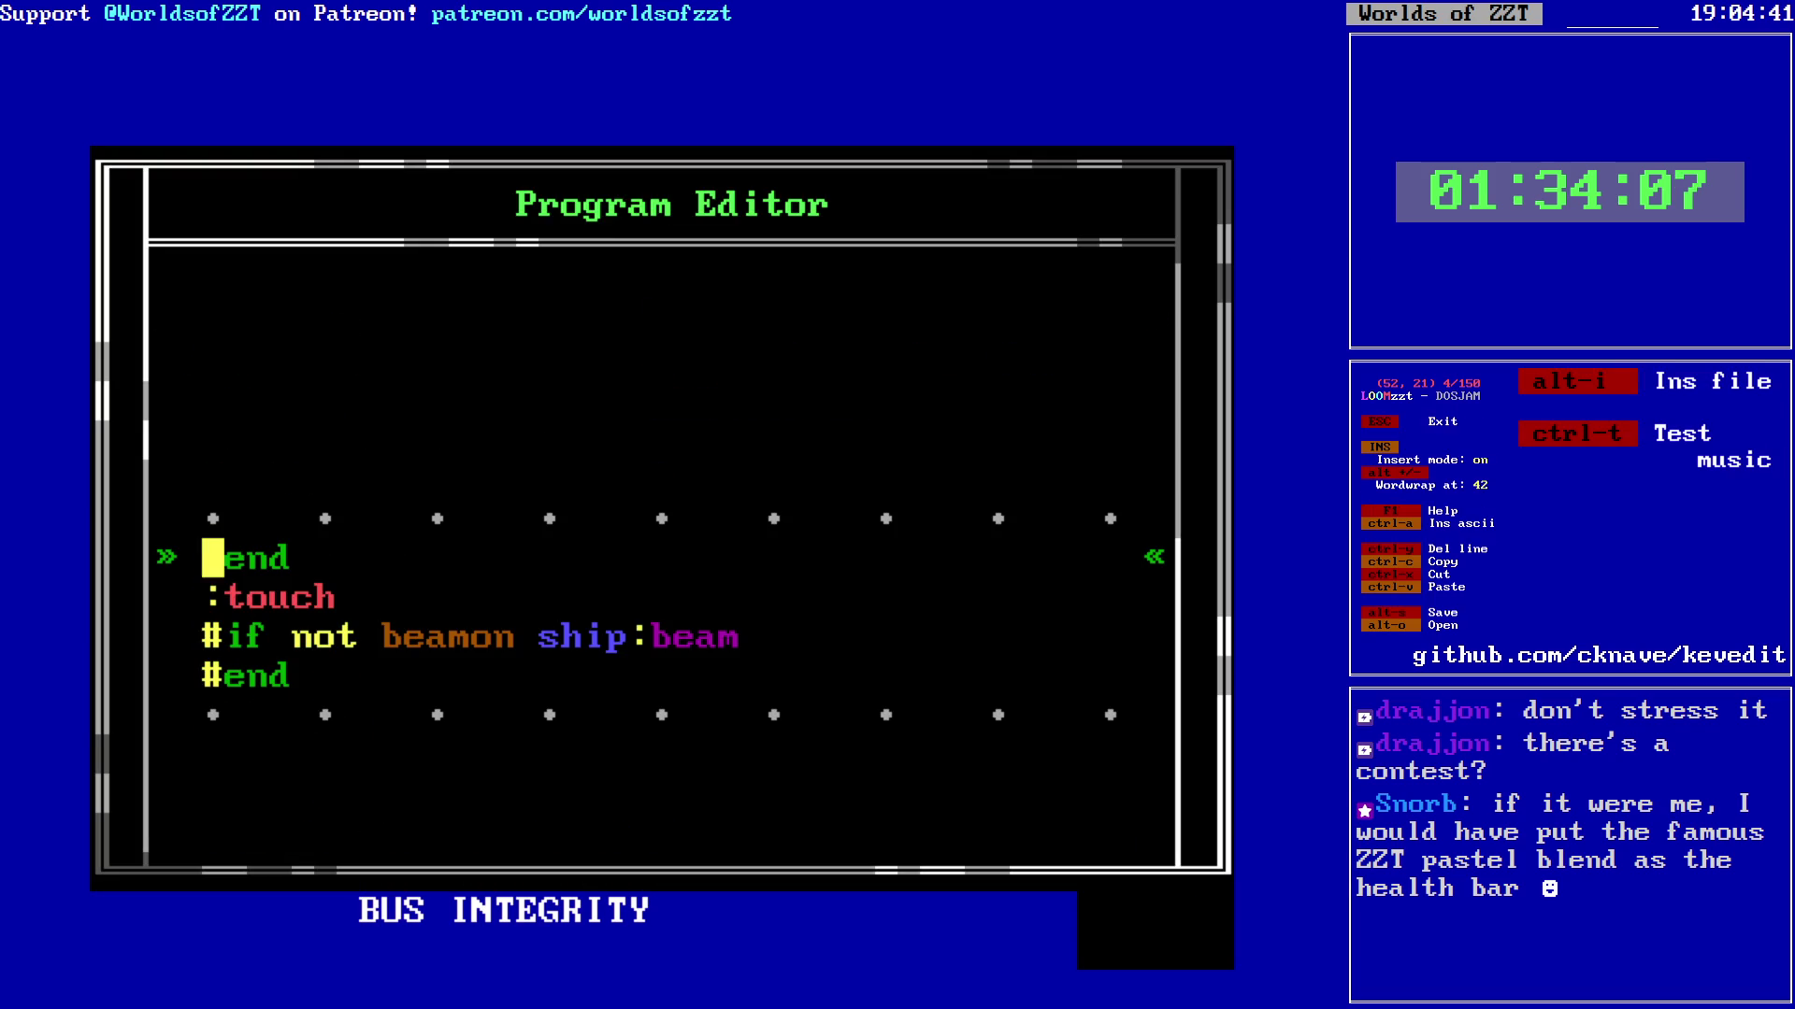
pyautogui.press('Down')
pyautogui.press('Down')
pyautogui.press('Down')
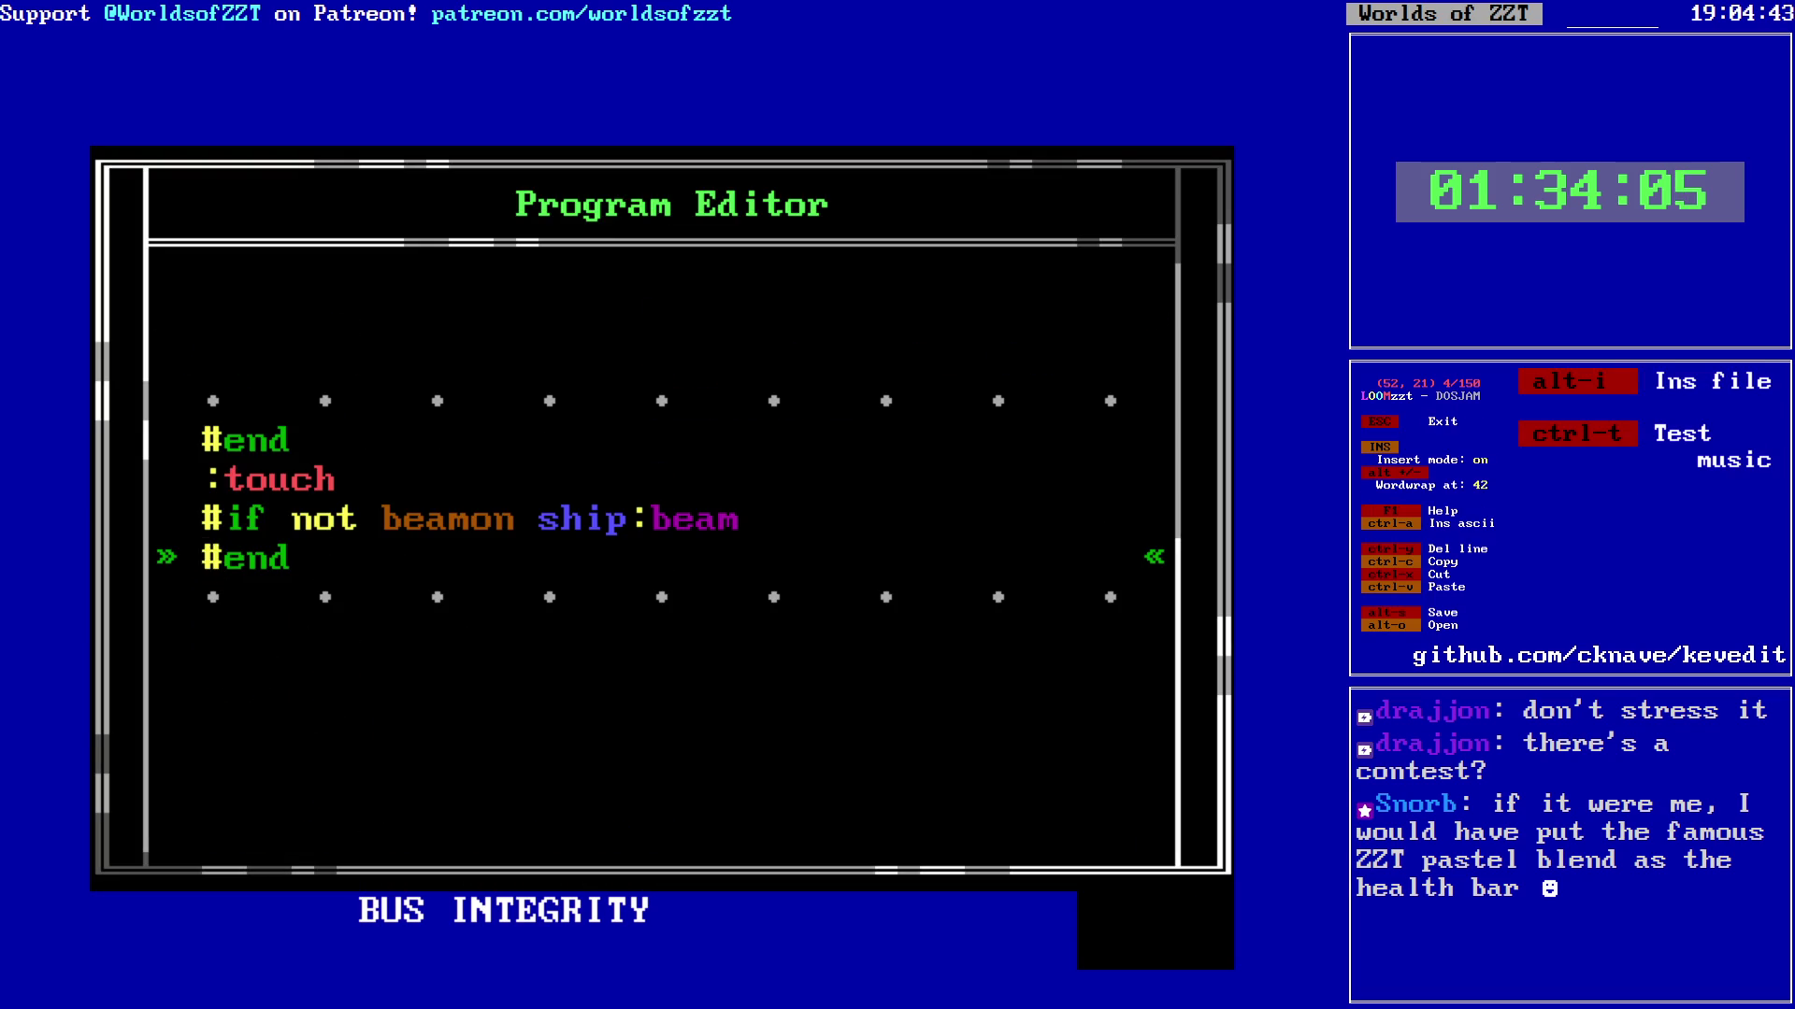
pyautogui.press('Up')
pyautogui.press('End')
pyautogui.press('BackSpace')
pyautogui.press('BackSpace')
pyautogui.press('BackSpace')
pyautogui.press('BackSpace')
pyautogui.write('stop')
pyautogui.press('BackSpace')
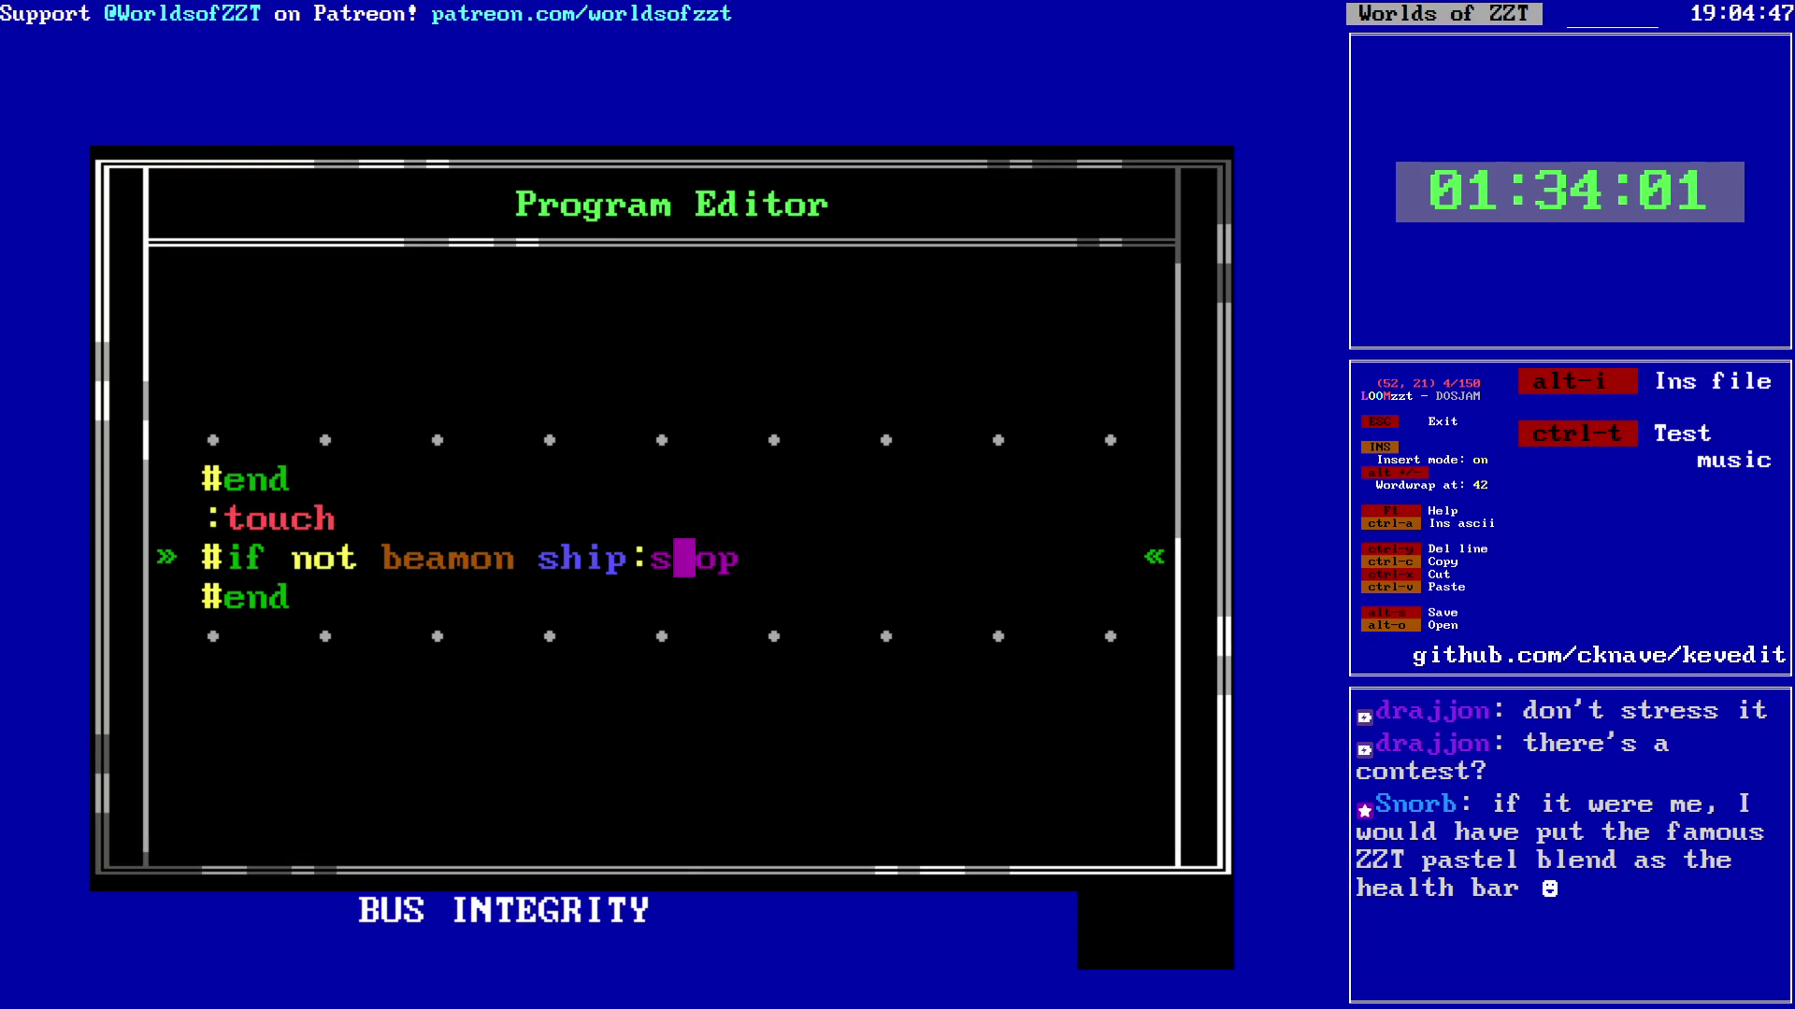
pyautogui.press('Left')
pyautogui.press('Left')
pyautogui.press('Left')
pyautogui.press('BackSpace')
pyautogui.press('BackSpace')
pyautogui.press('BackSpace')
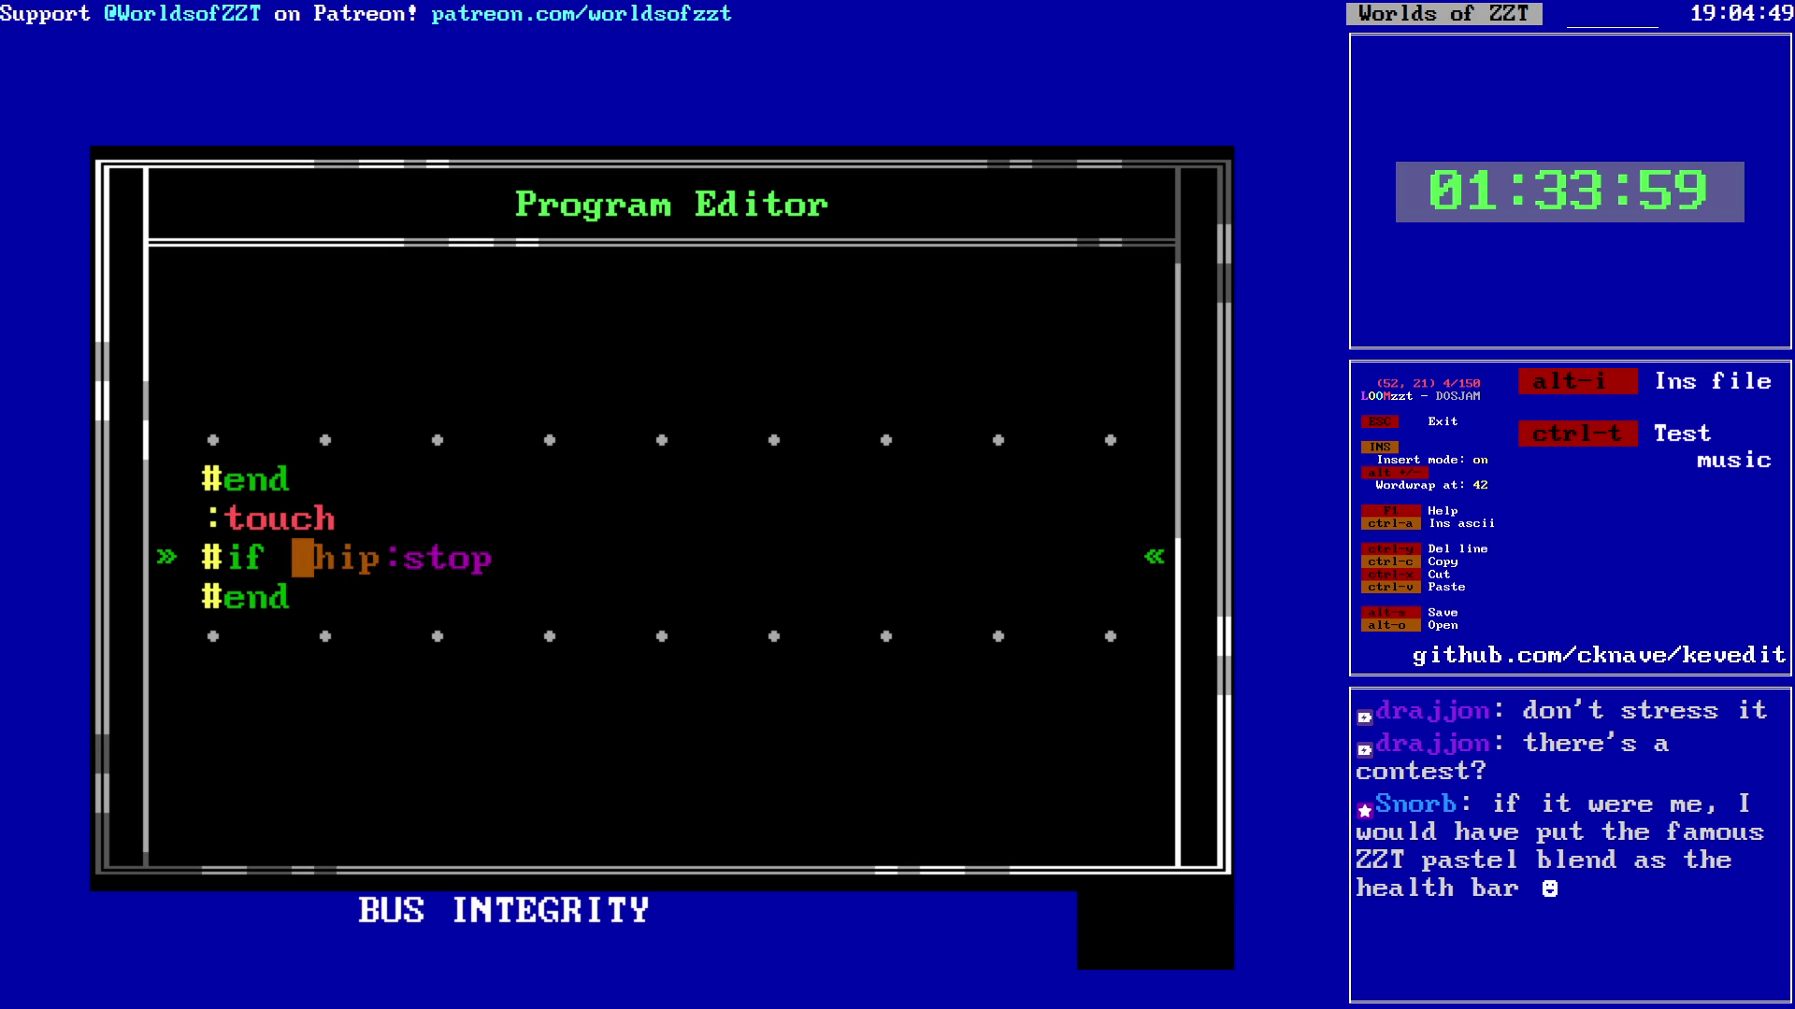
pyautogui.press('Escape')
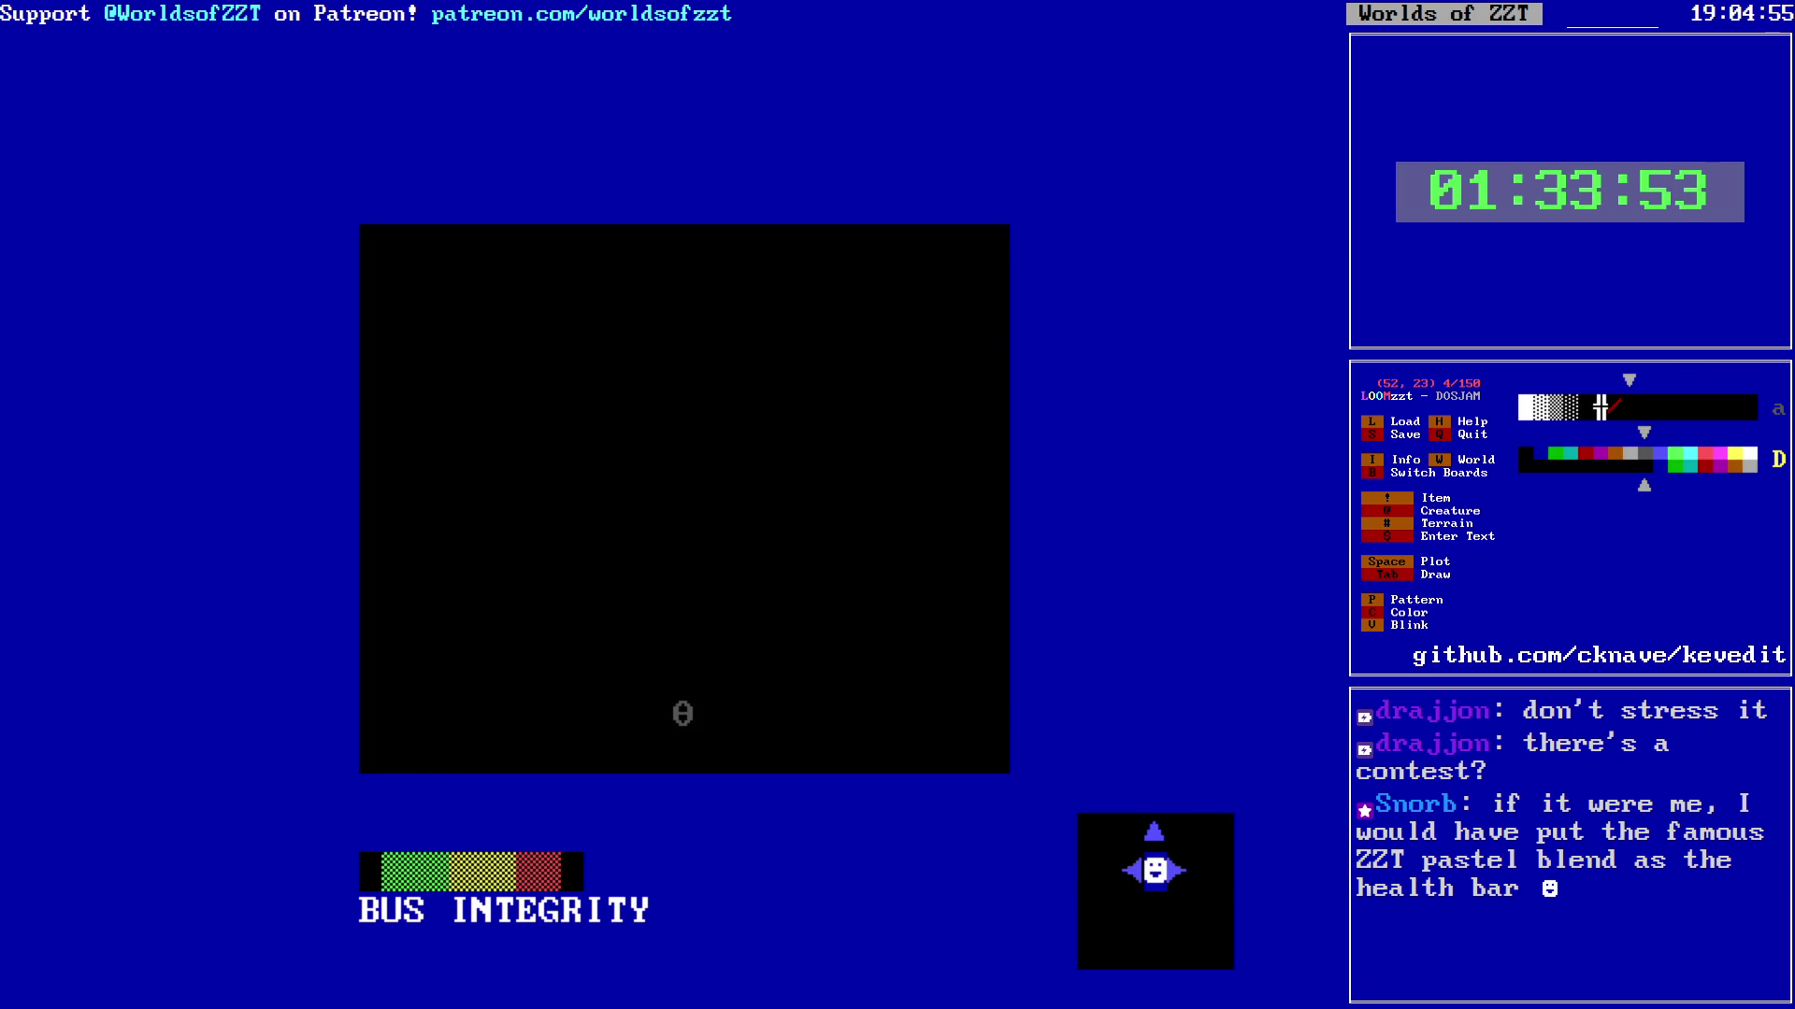
# - Save the world again as DOSJAM.ZZT, overwriting the existing file
pyautogui.press('Left')
pyautogui.press('Left')
pyautogui.press('Left')
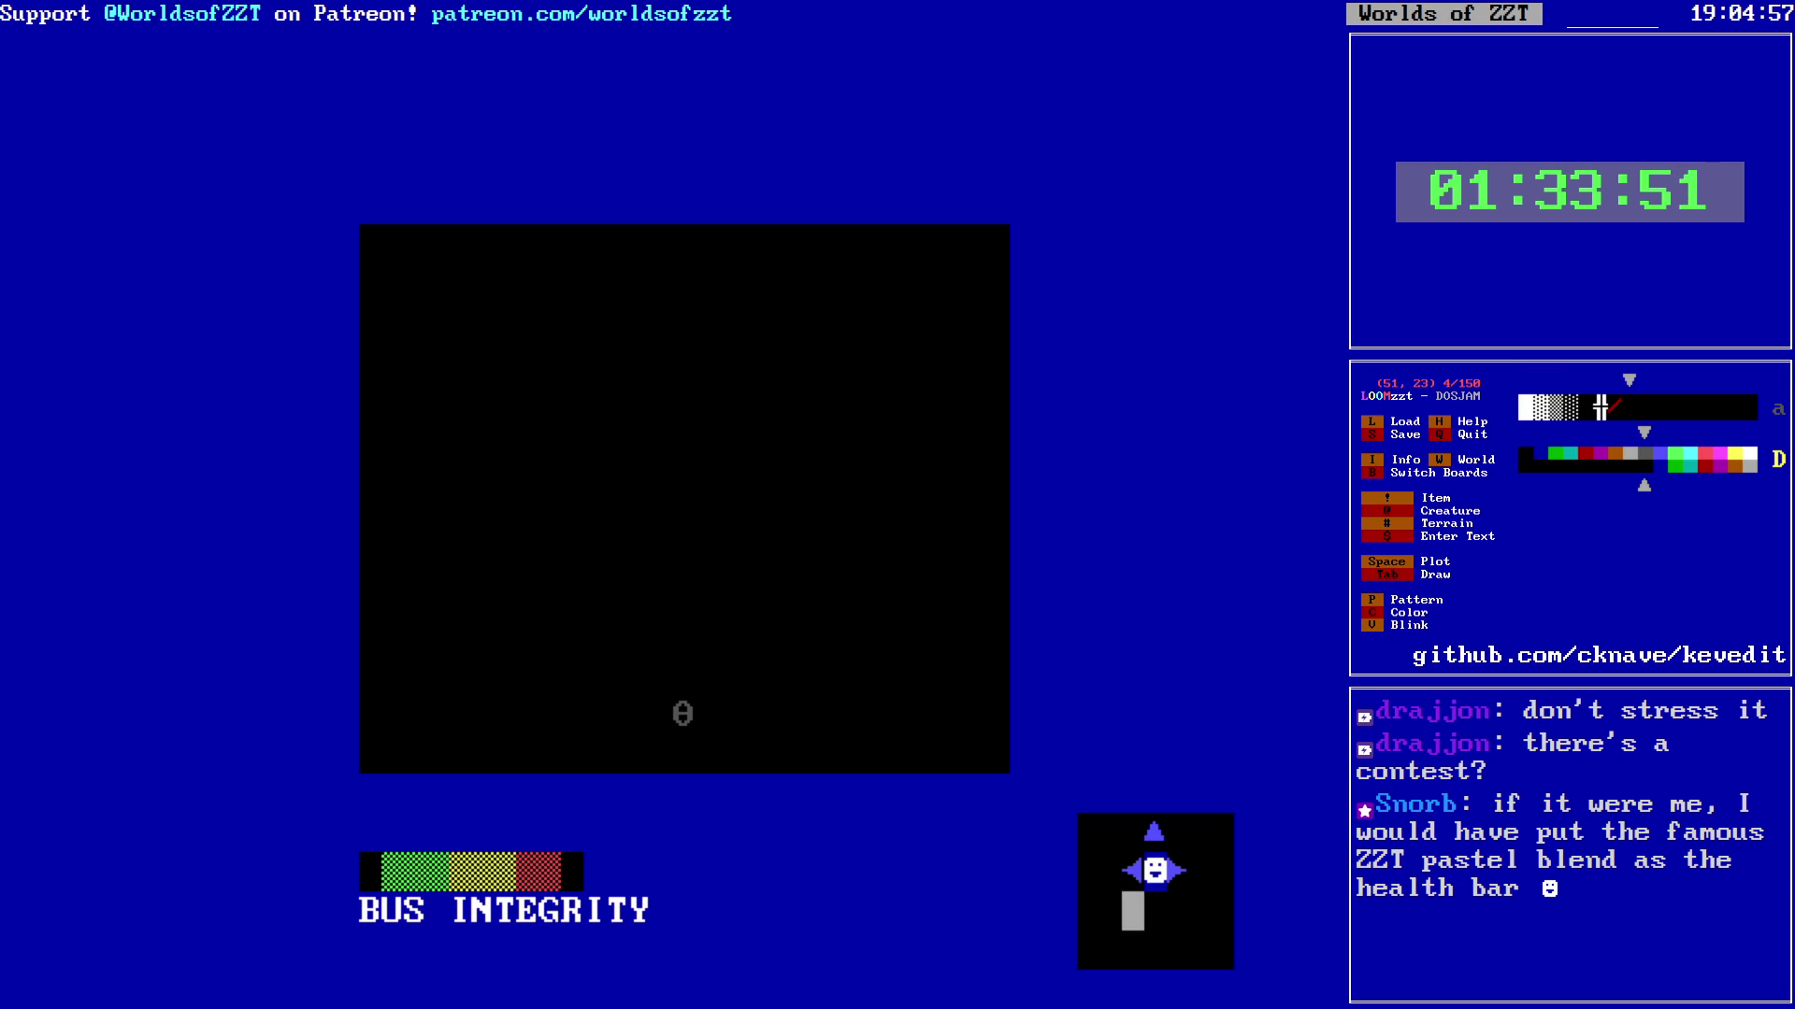
pyautogui.press('Left')
pyautogui.press('Left')
pyautogui.press('Left')
pyautogui.press('Up')
pyautogui.press('Up')
pyautogui.press('Up')
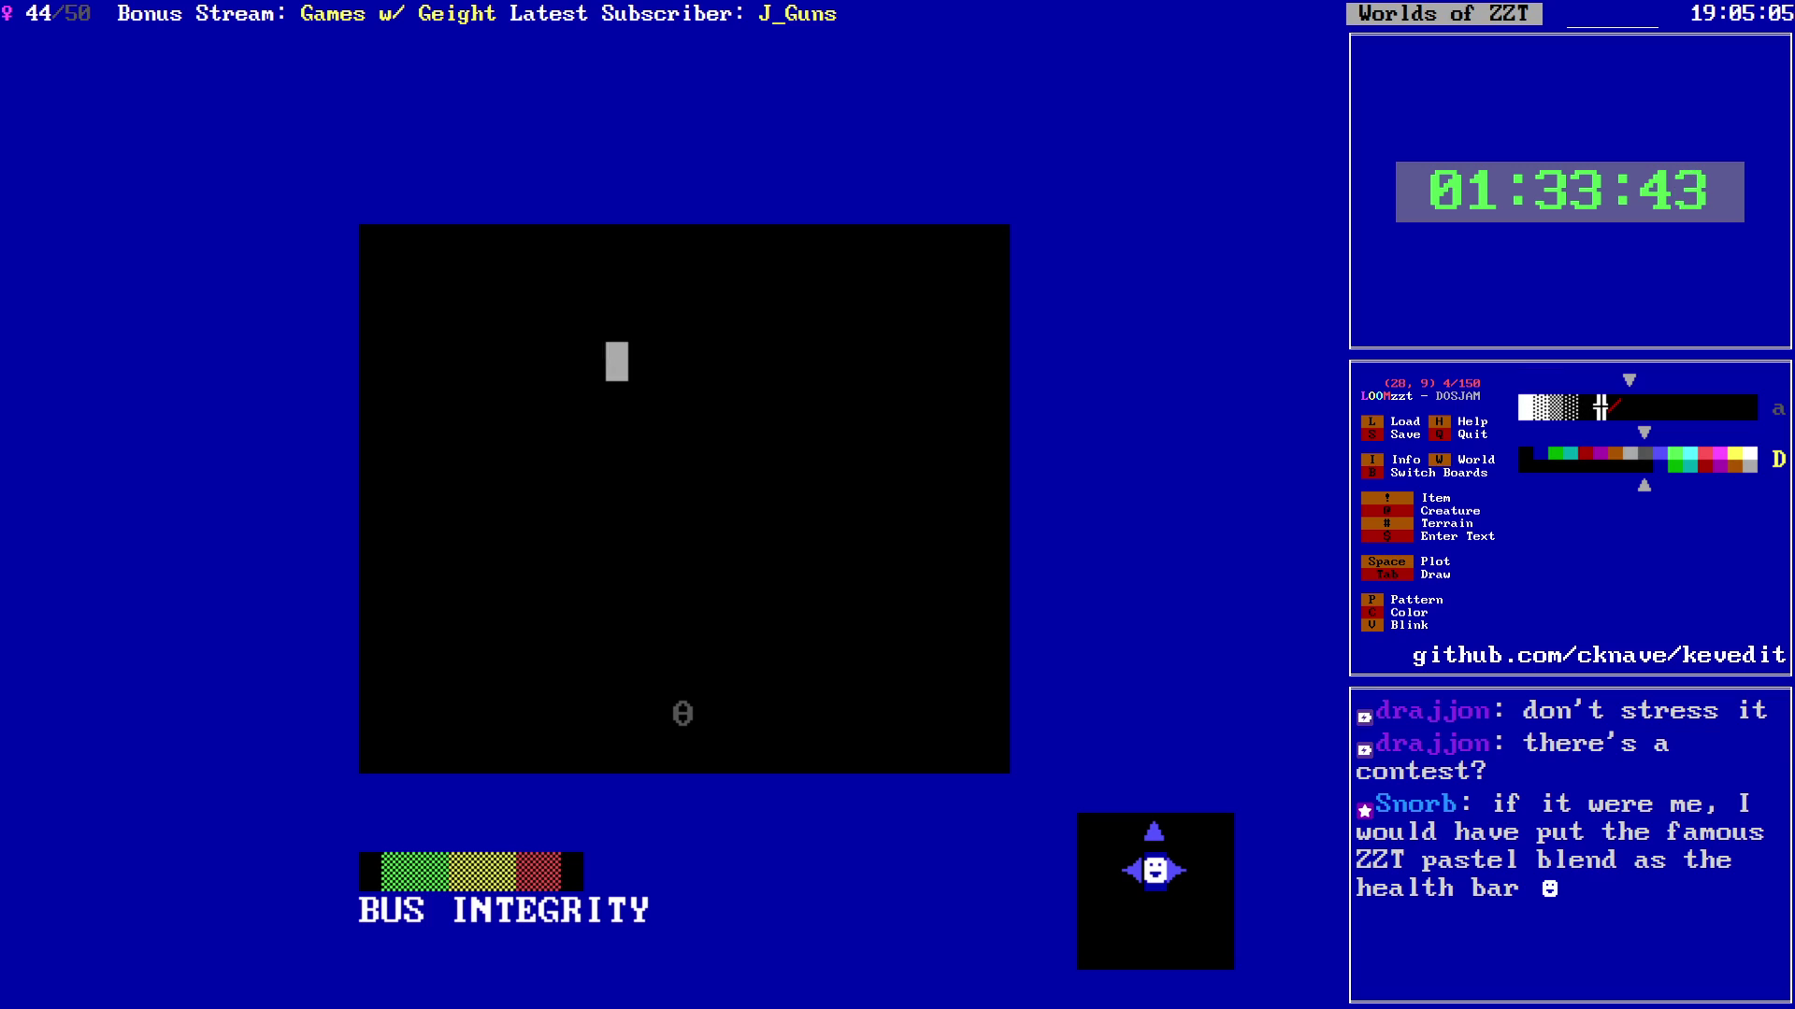
pyautogui.press('s')
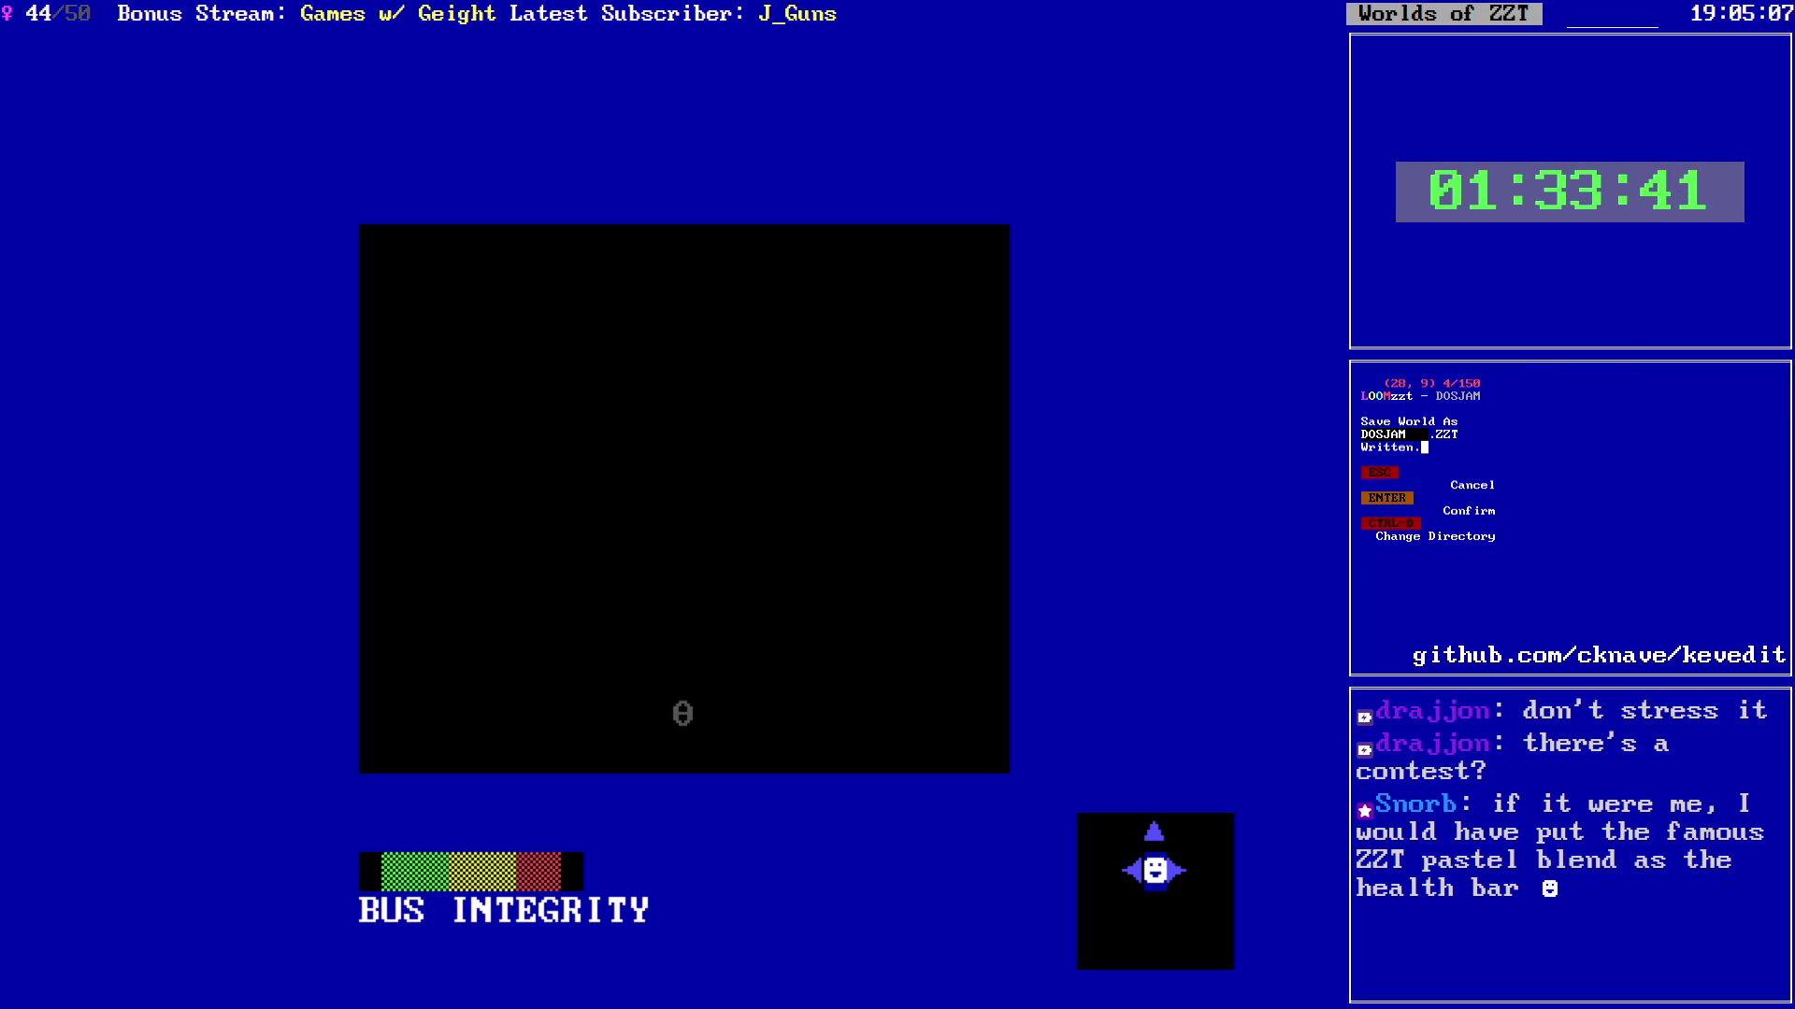
pyautogui.press('Return')
pyautogui.press('Down')
pyautogui.press('Down')
pyautogui.press('Right')
pyautogui.press('Right')
pyautogui.press('s')
pyautogui.press('Return')
pyautogui.press('y')
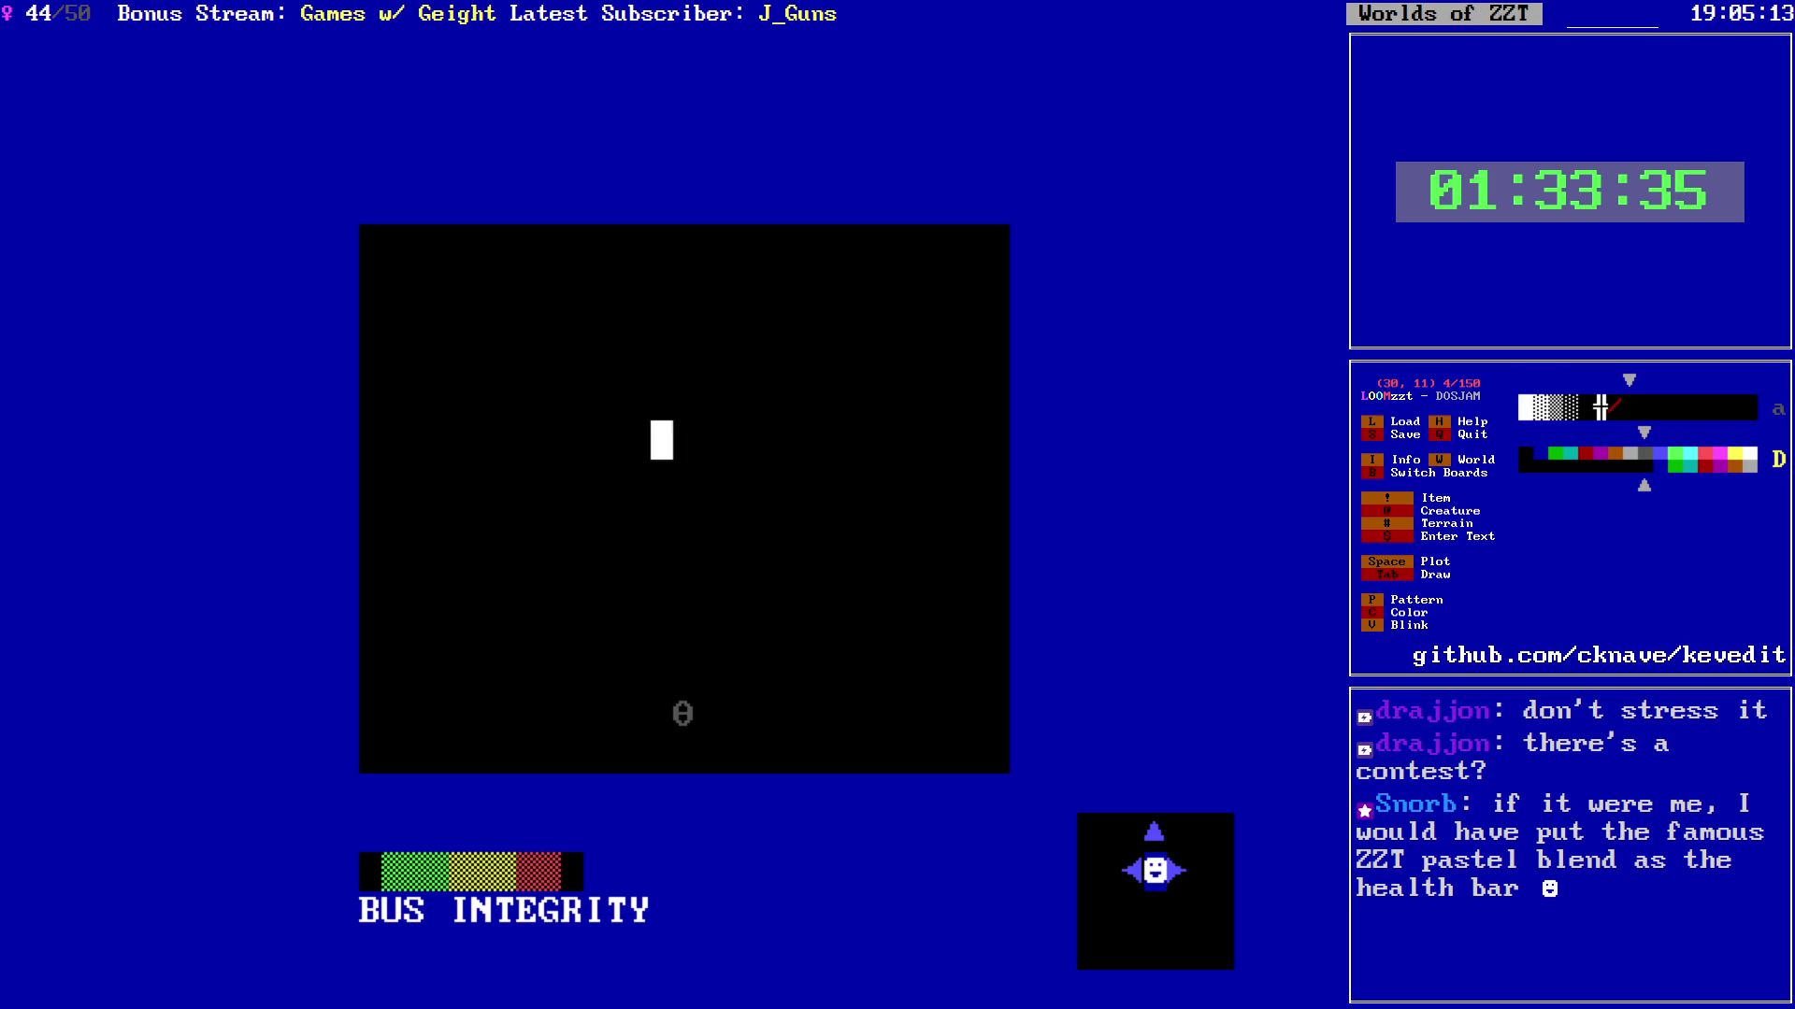
# - Review the Ship object's code on the phase-2 board
pyautogui.press('Down')
pyautogui.press('Down')
pyautogui.press('Down')
pyautogui.press('Right')
pyautogui.press('Down')
pyautogui.press('Down')
pyautogui.press('Return')
pyautogui.press('Return')
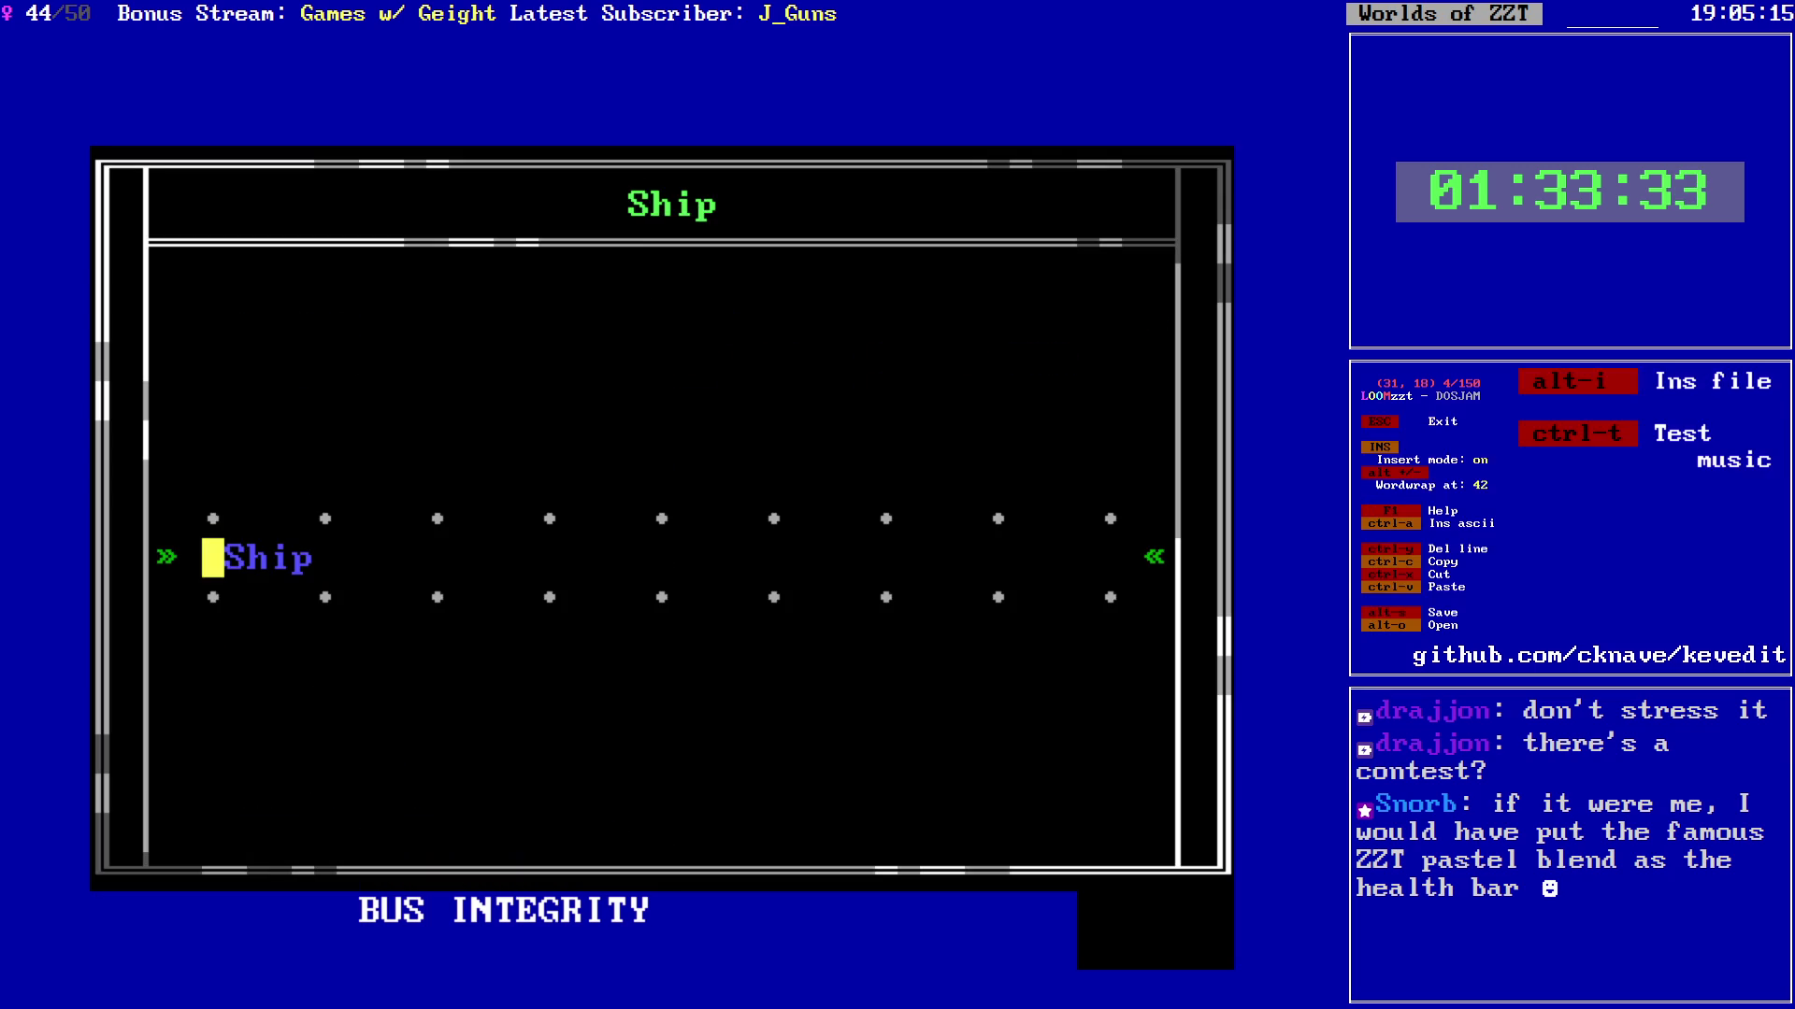
pyautogui.press('Escape')
# - Copy the bus board's lower-left object into the pattern buffer and return to the phase-2 board
pyautogui.press('Left')
pyautogui.press('Left')
pyautogui.press('Left')
pyautogui.press('Down')
pyautogui.press('Left')
pyautogui.press('Left')
pyautogui.press('Left')
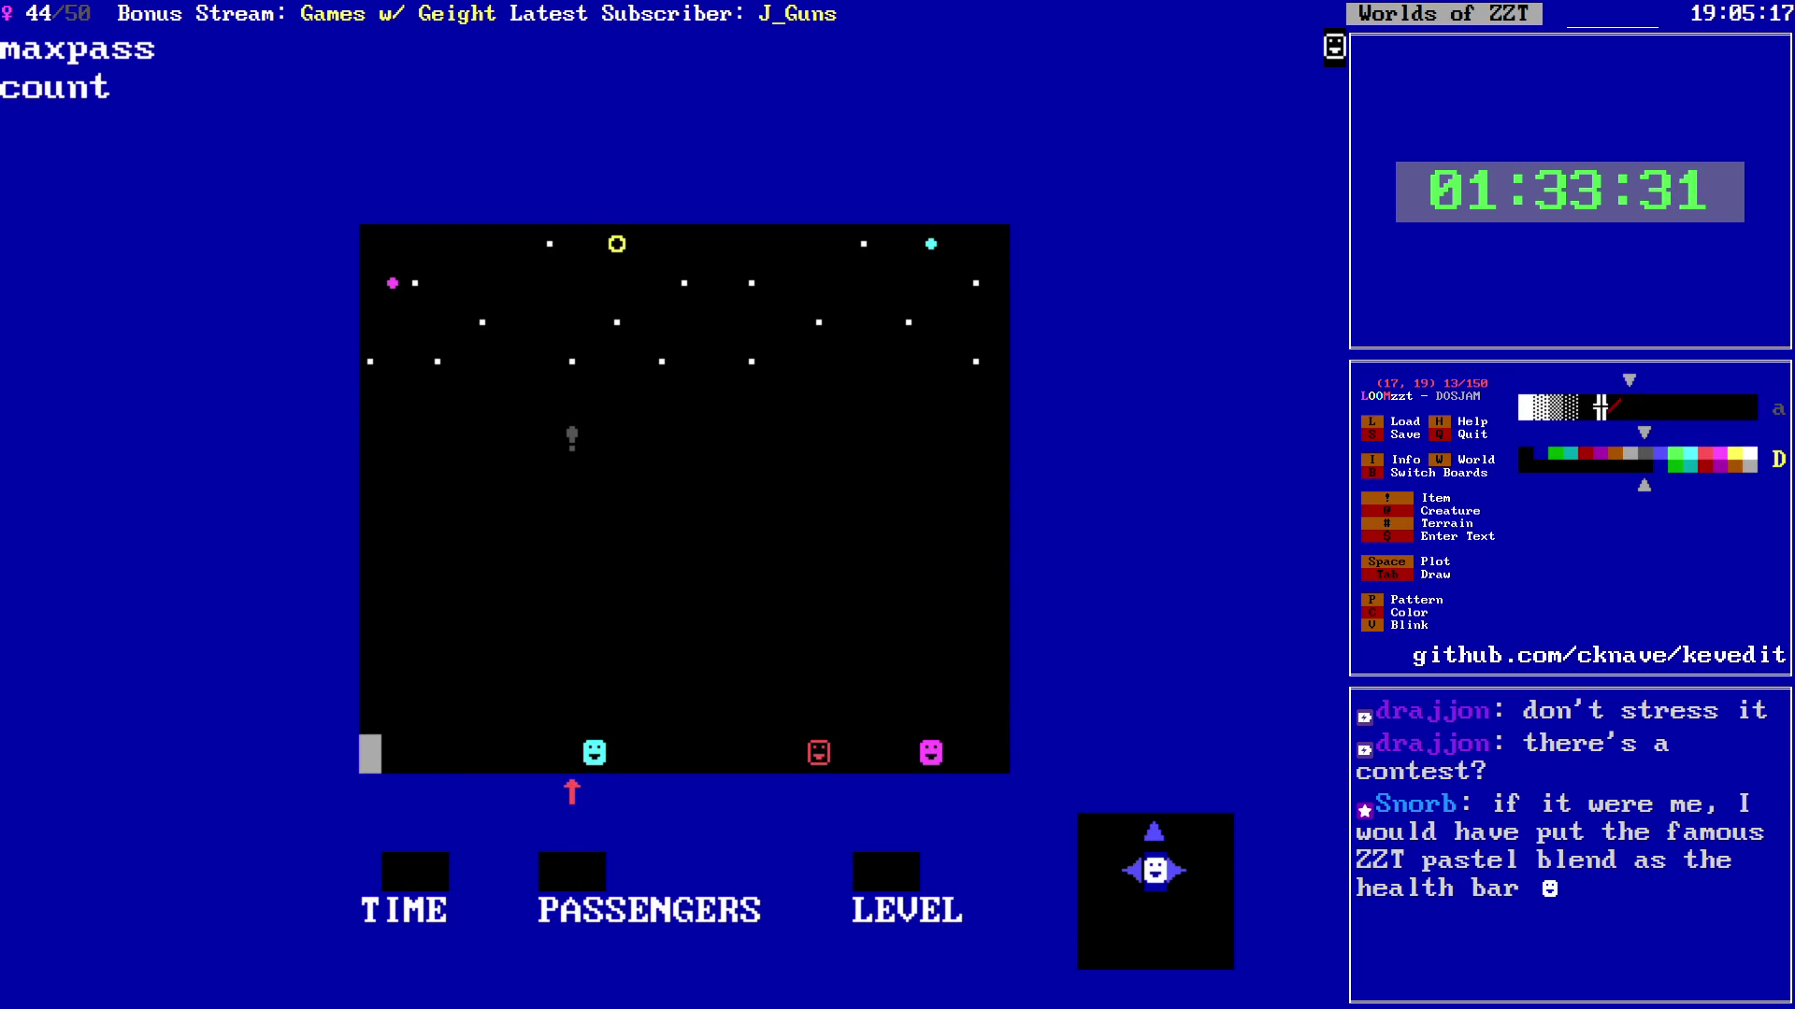
pyautogui.press('Insert')
pyautogui.press('pagedown')
pyautogui.press('Up')
pyautogui.press('Up')
pyautogui.press('Up')
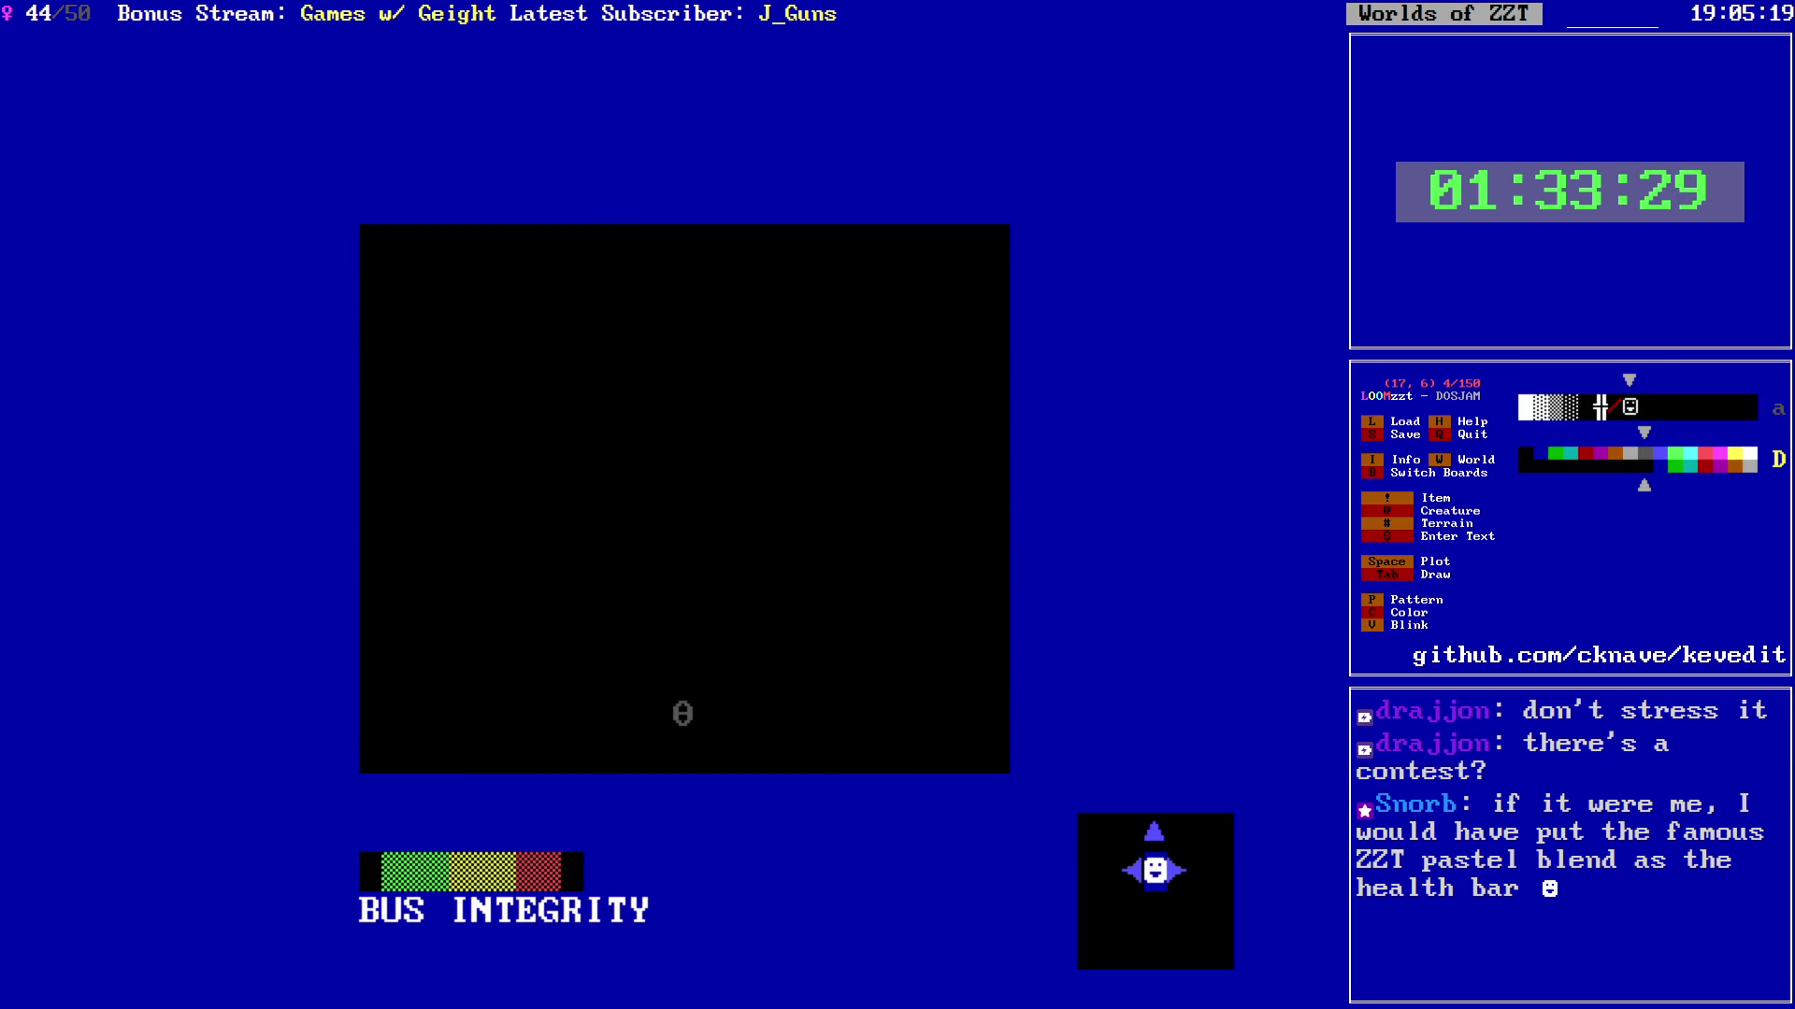
pyautogui.press('space')
pyautogui.press('Return')
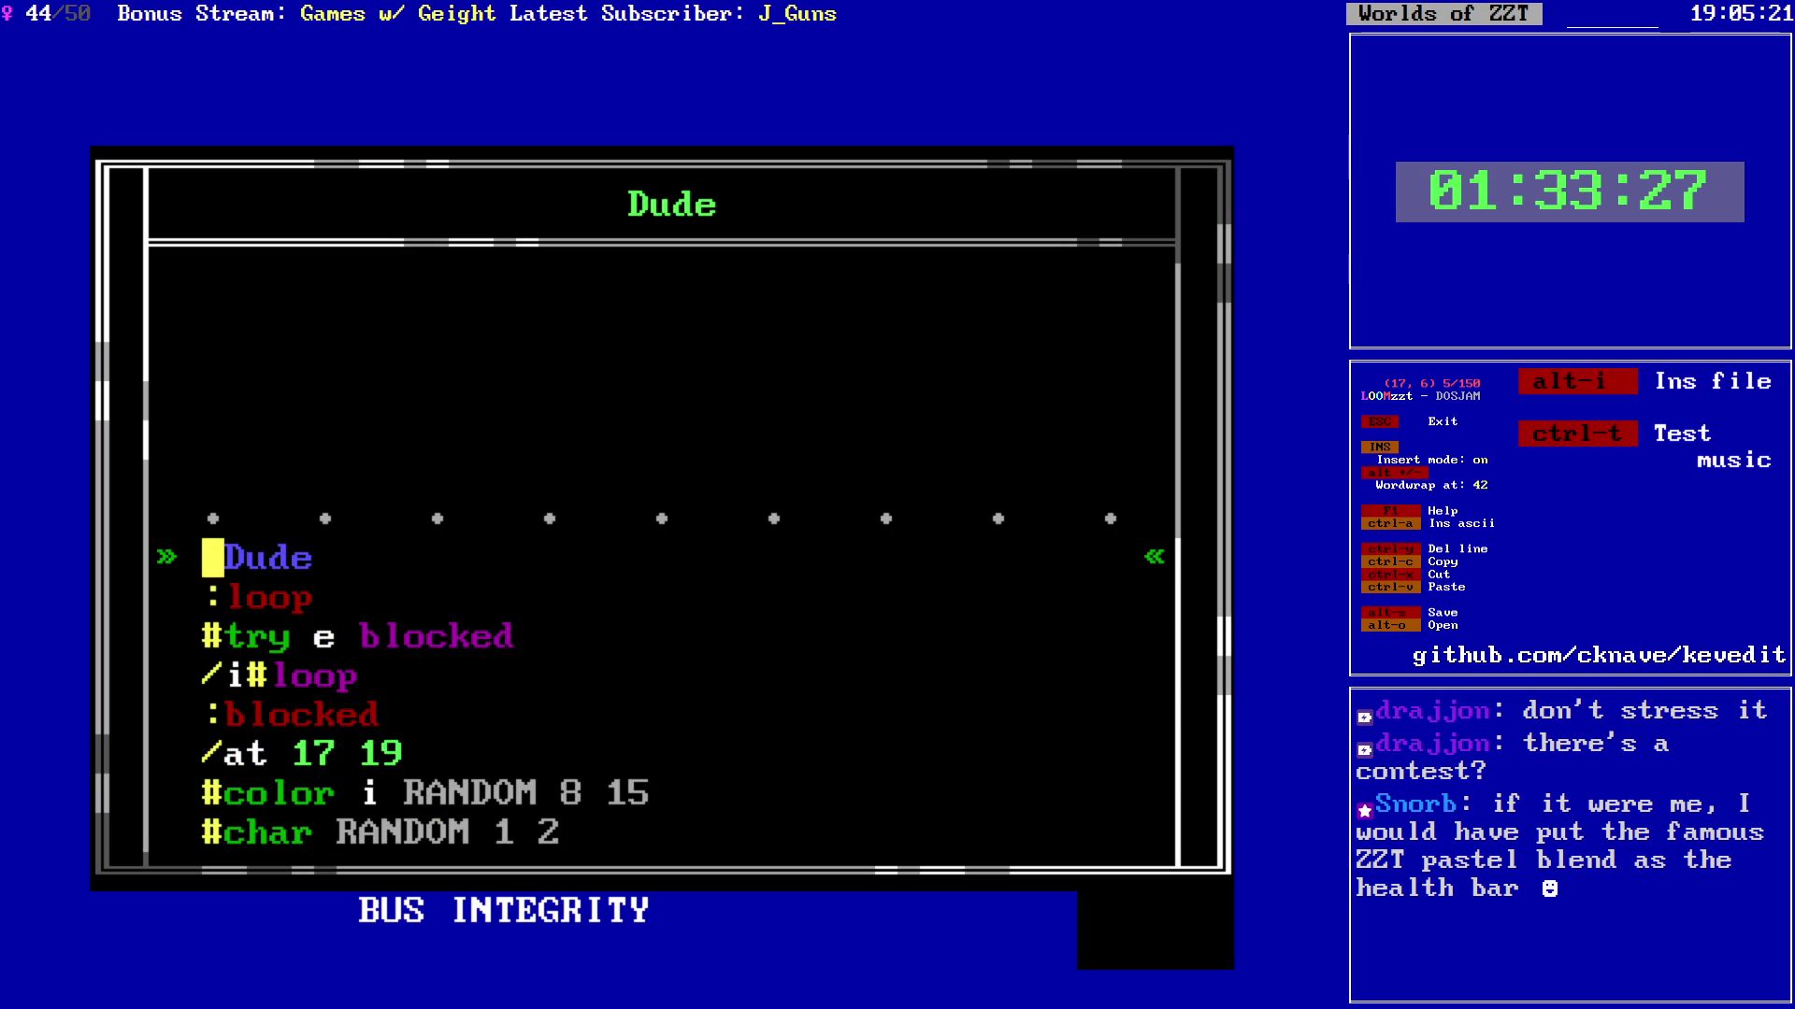
pyautogui.press('Up')
pyautogui.press('BackSpace')
pyautogui.press('BackSpace')
pyautogui.write('star')
pyautogui.press('Down')
pyautogui.press('Down')
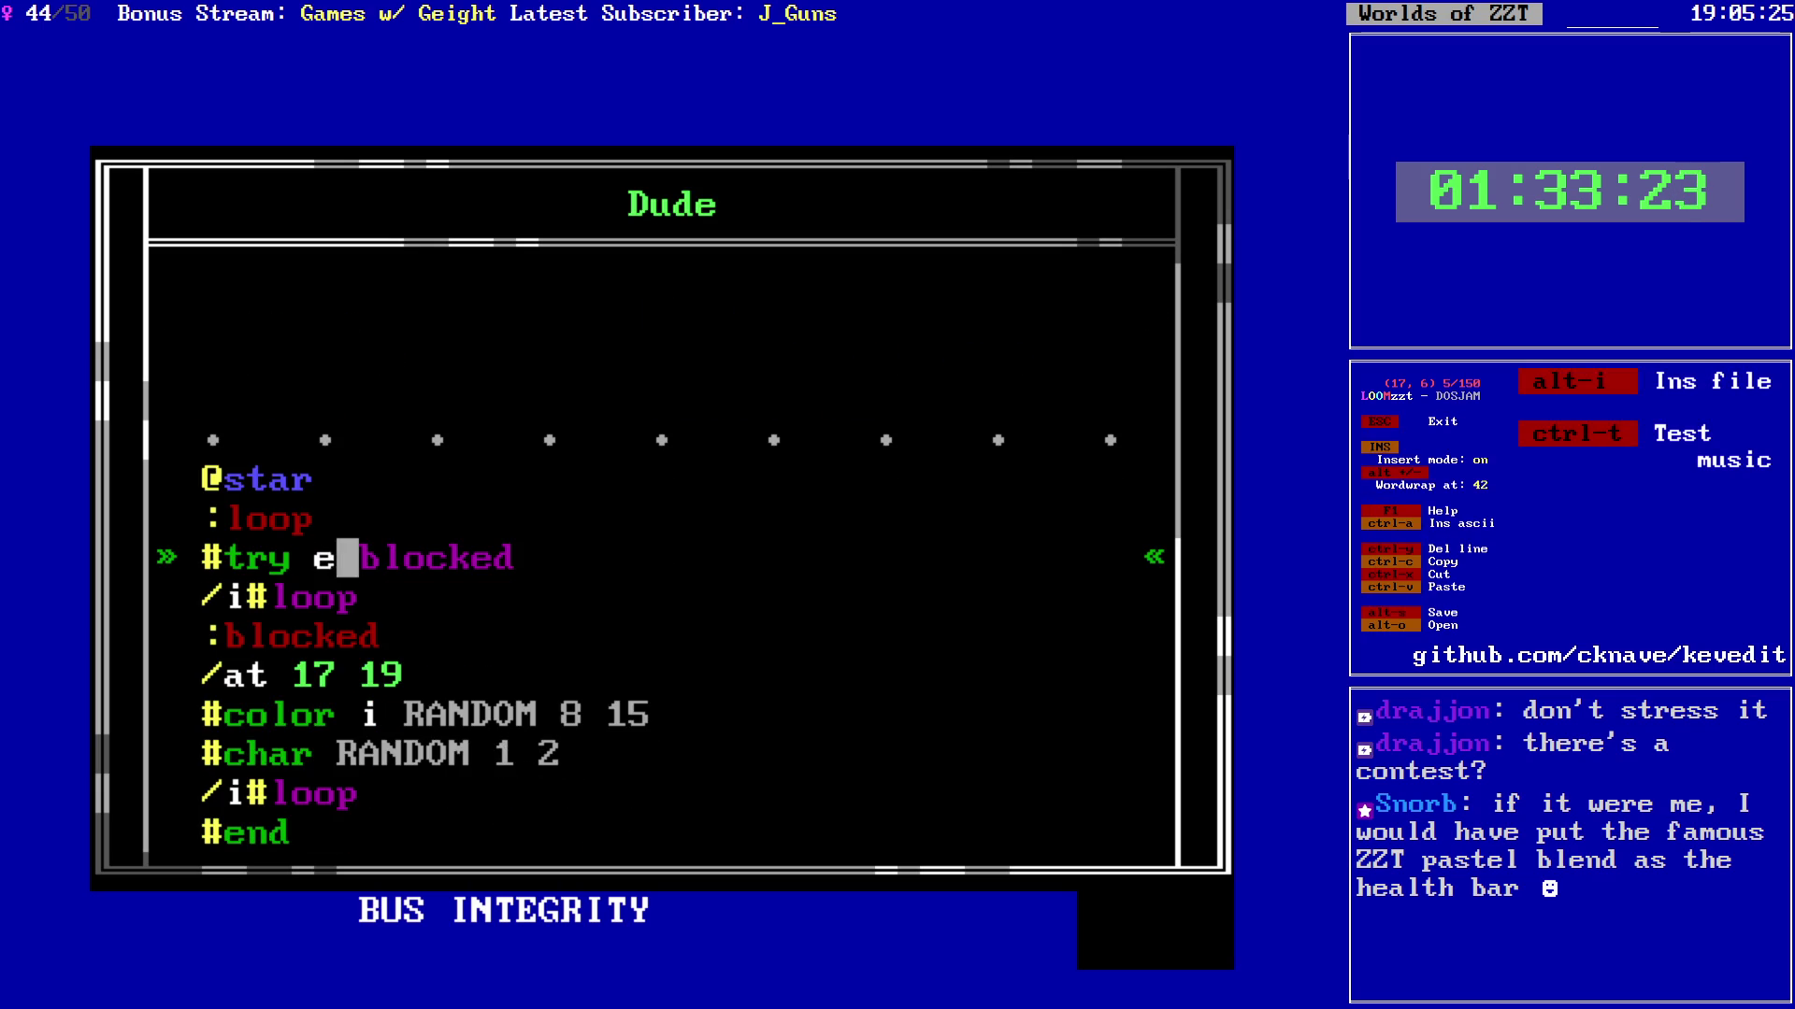
pyautogui.press('Delete')
pyautogui.write('s')
pyautogui.press('Down')
pyautogui.press('Down')
pyautogui.press('Down')
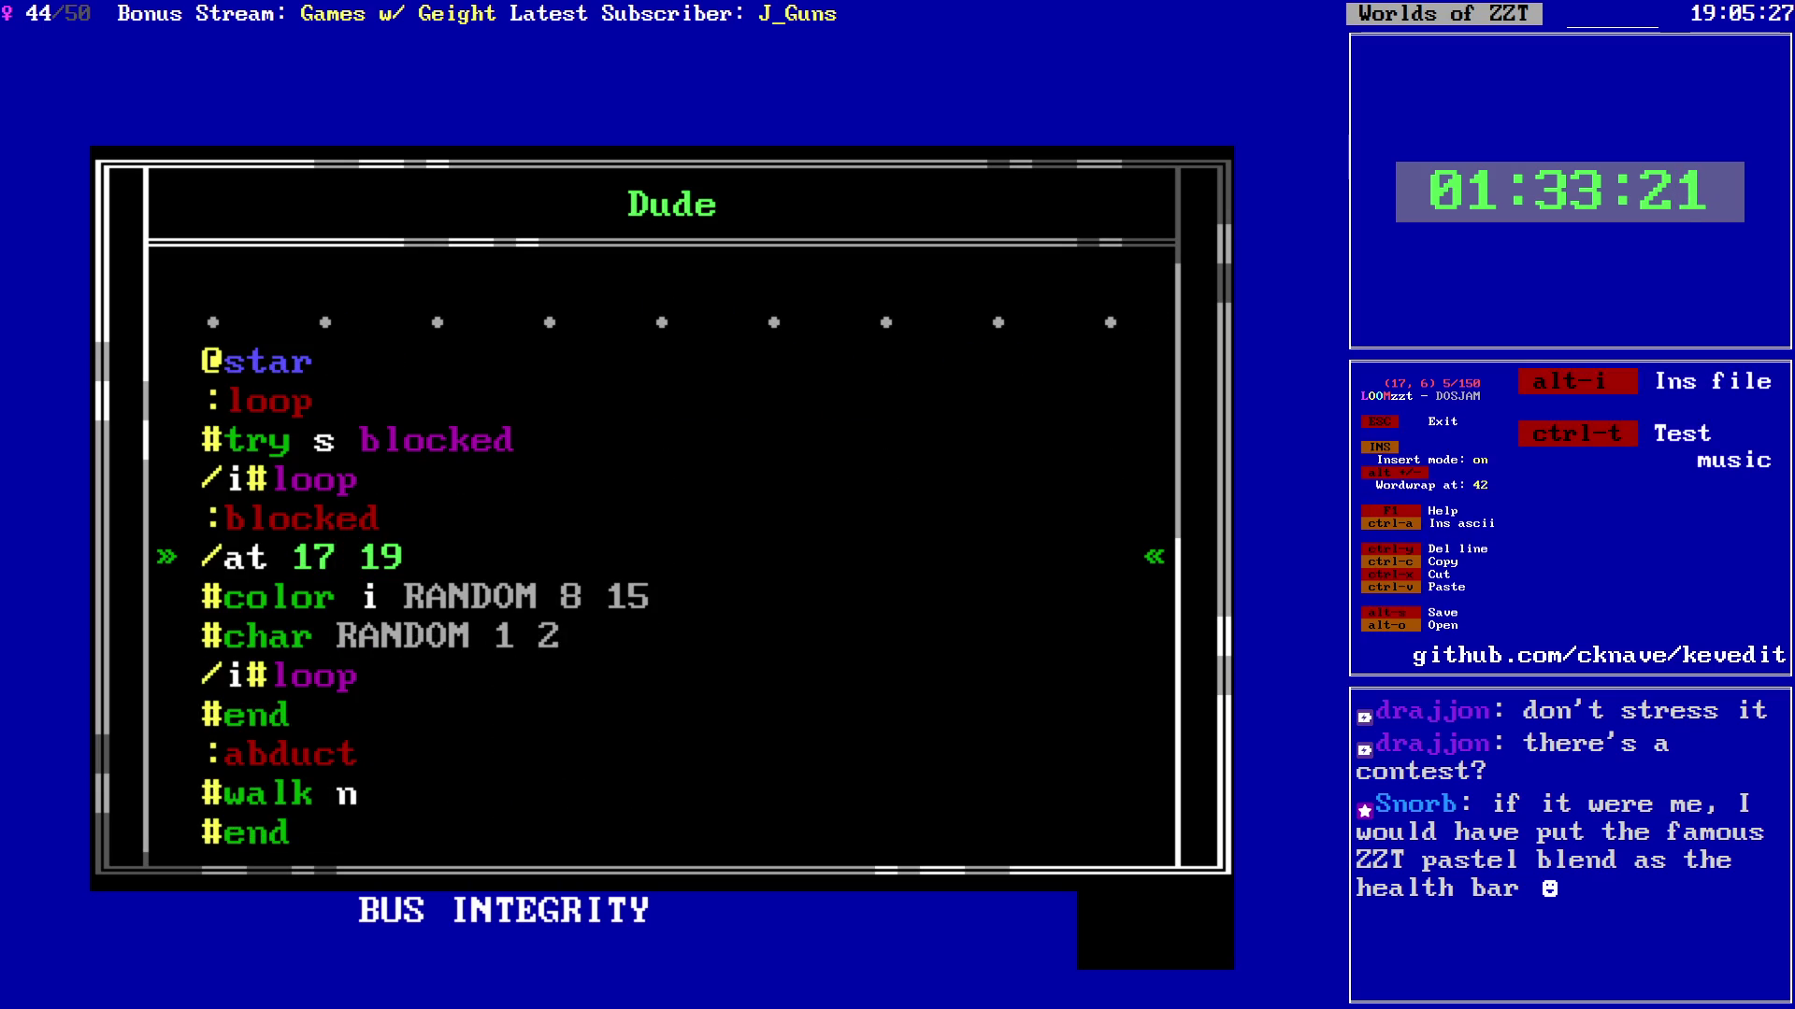
pyautogui.press('Escape')
pyautogui.press('Escape')
# - Change the star's /at 17 19 line to /at 17 THISY
pyautogui.press('Return')
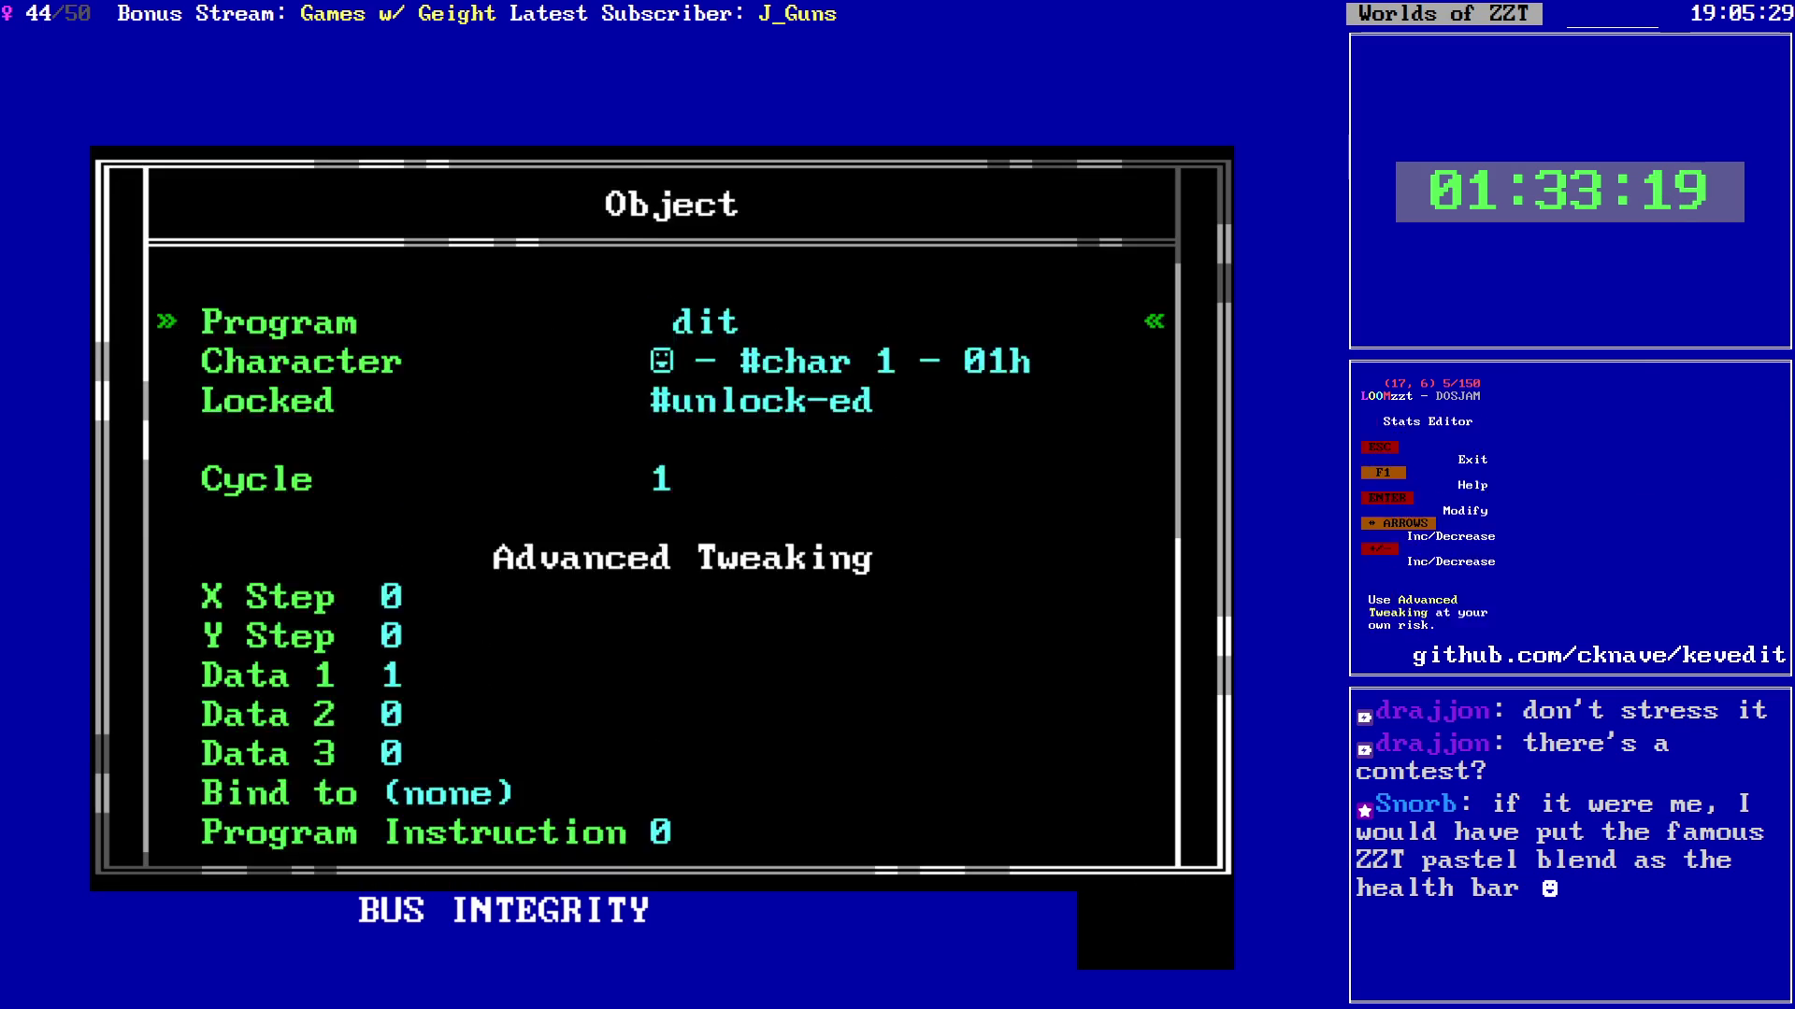
pyautogui.press('Return')
pyautogui.press('Down')
pyautogui.press('Down')
pyautogui.press('Down')
pyautogui.press('Delete')
pyautogui.press('BackSpace')
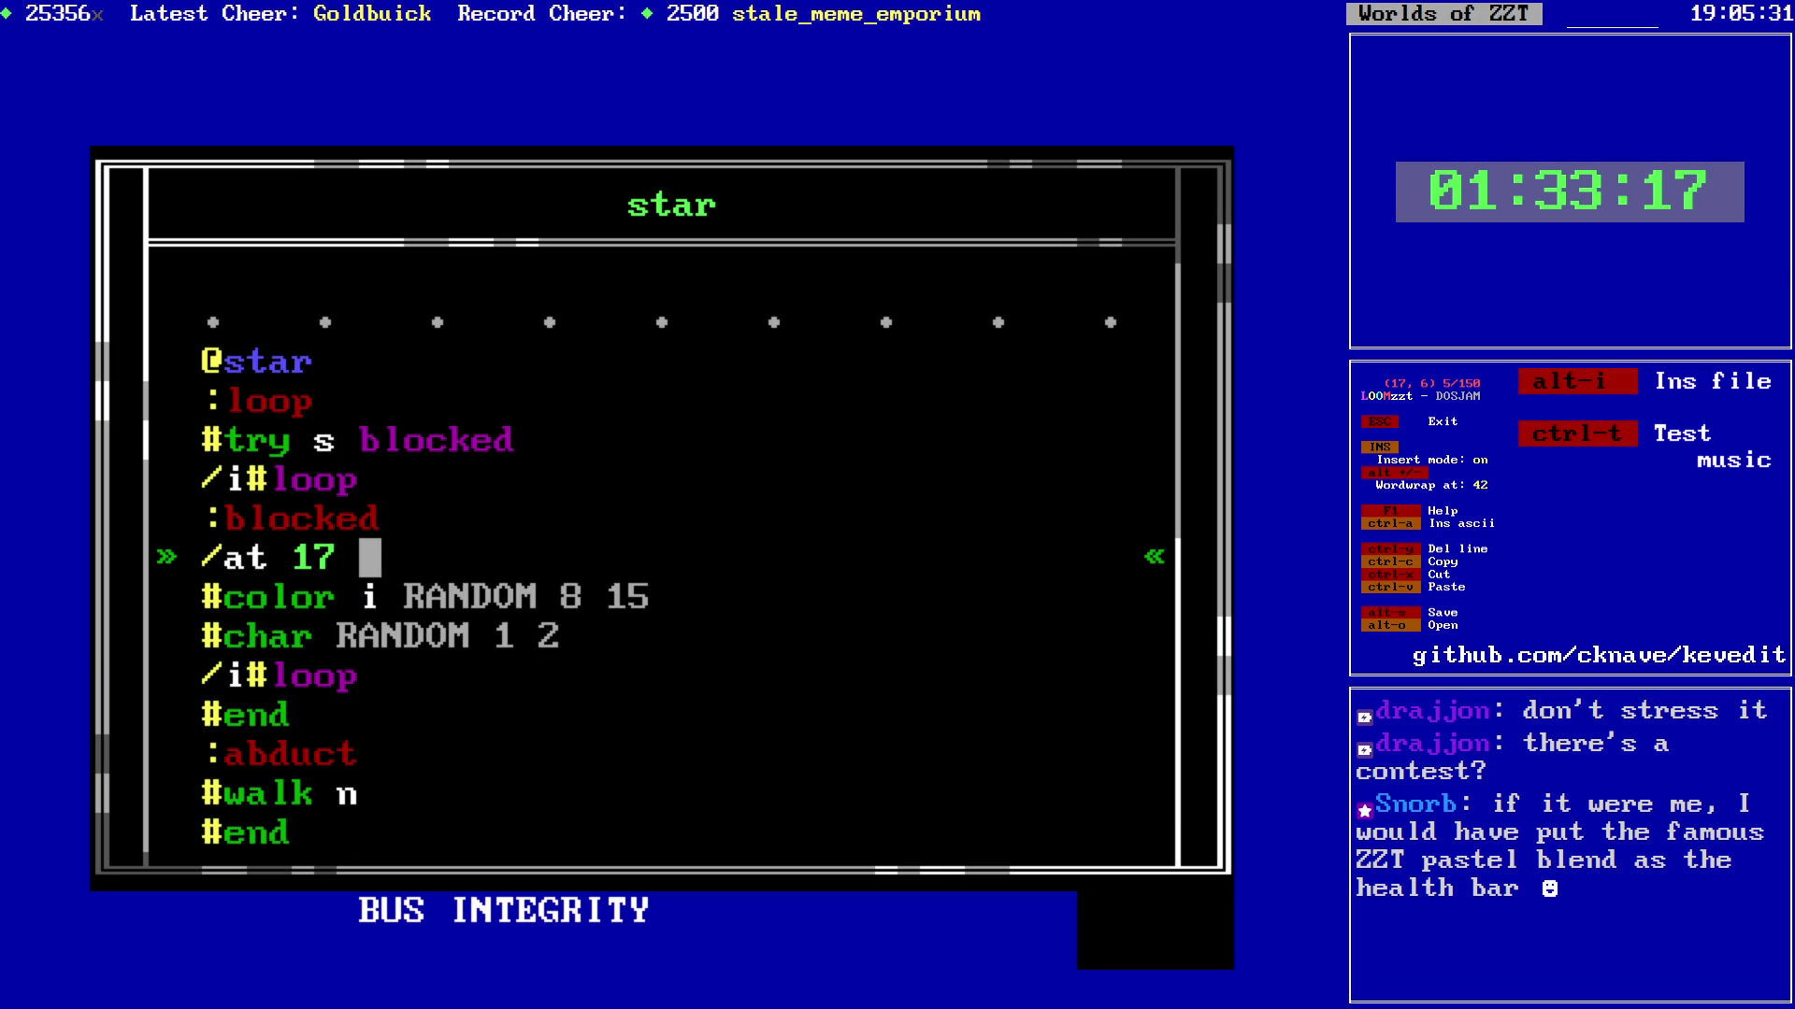
pyautogui.write('THISY')
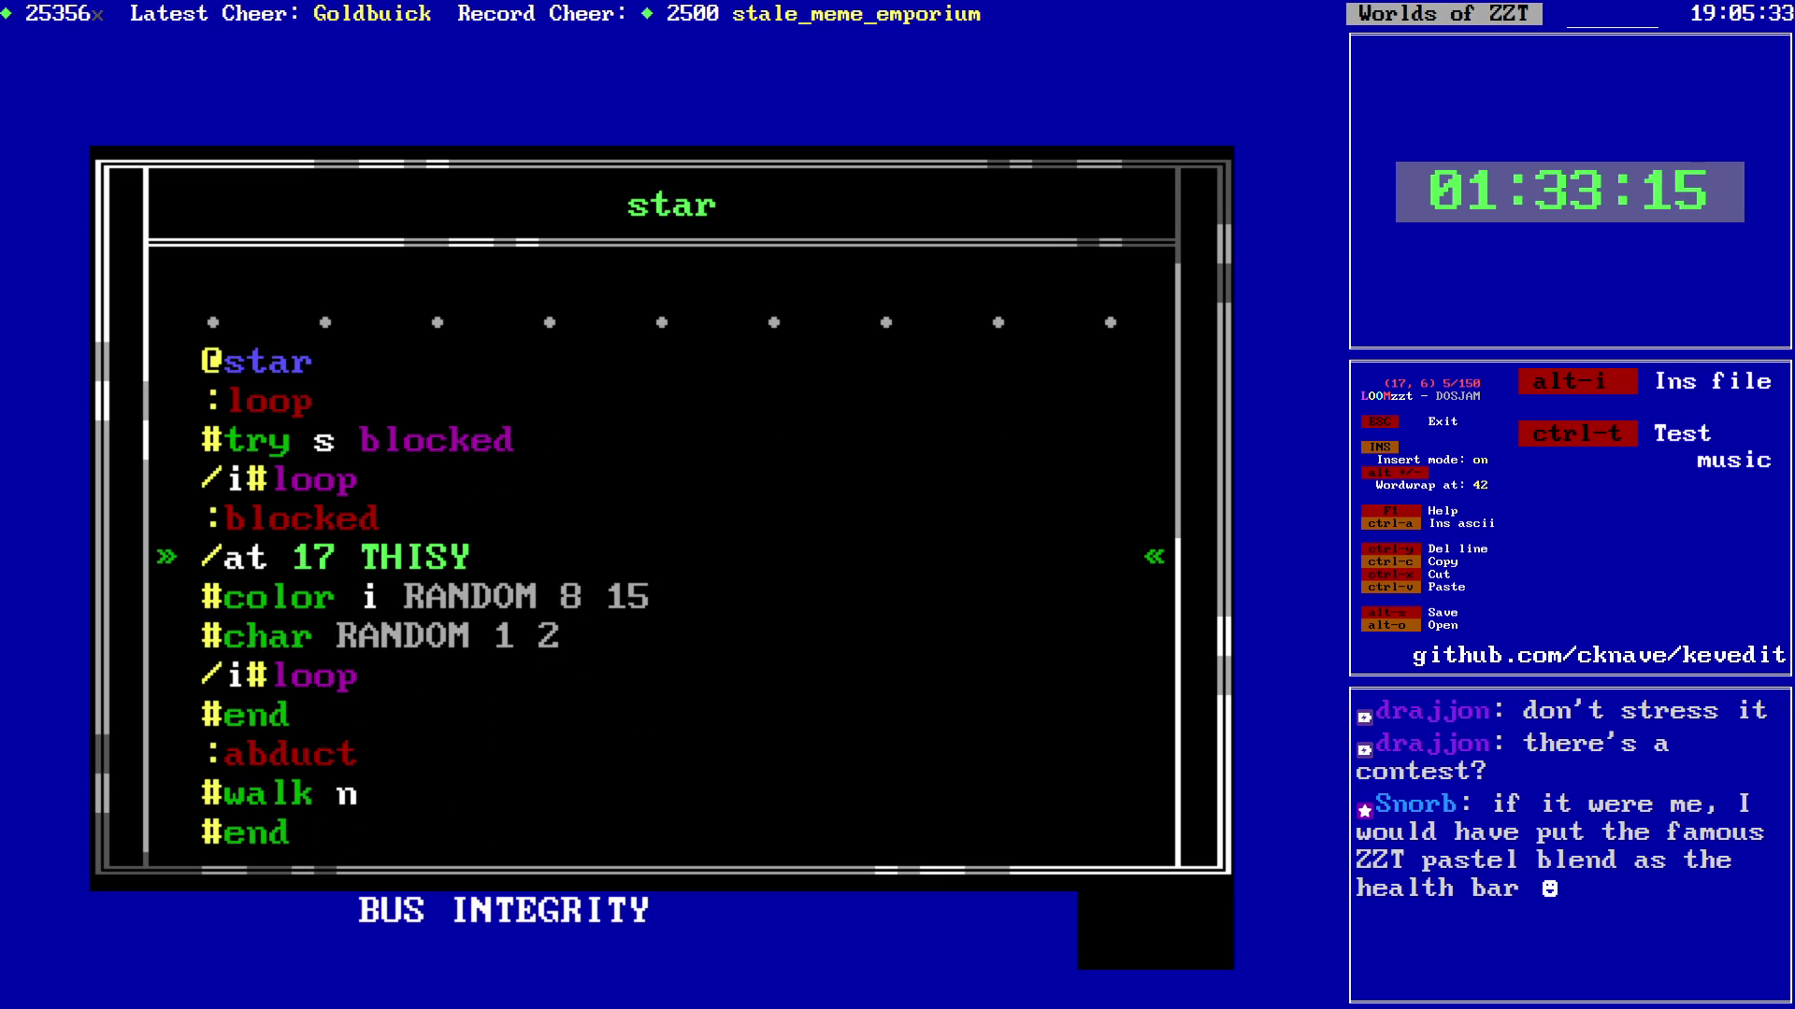
# - Delete the star's #color, #char, :abduct, #give onbus and put/change/clear lines
pyautogui.press('Down')
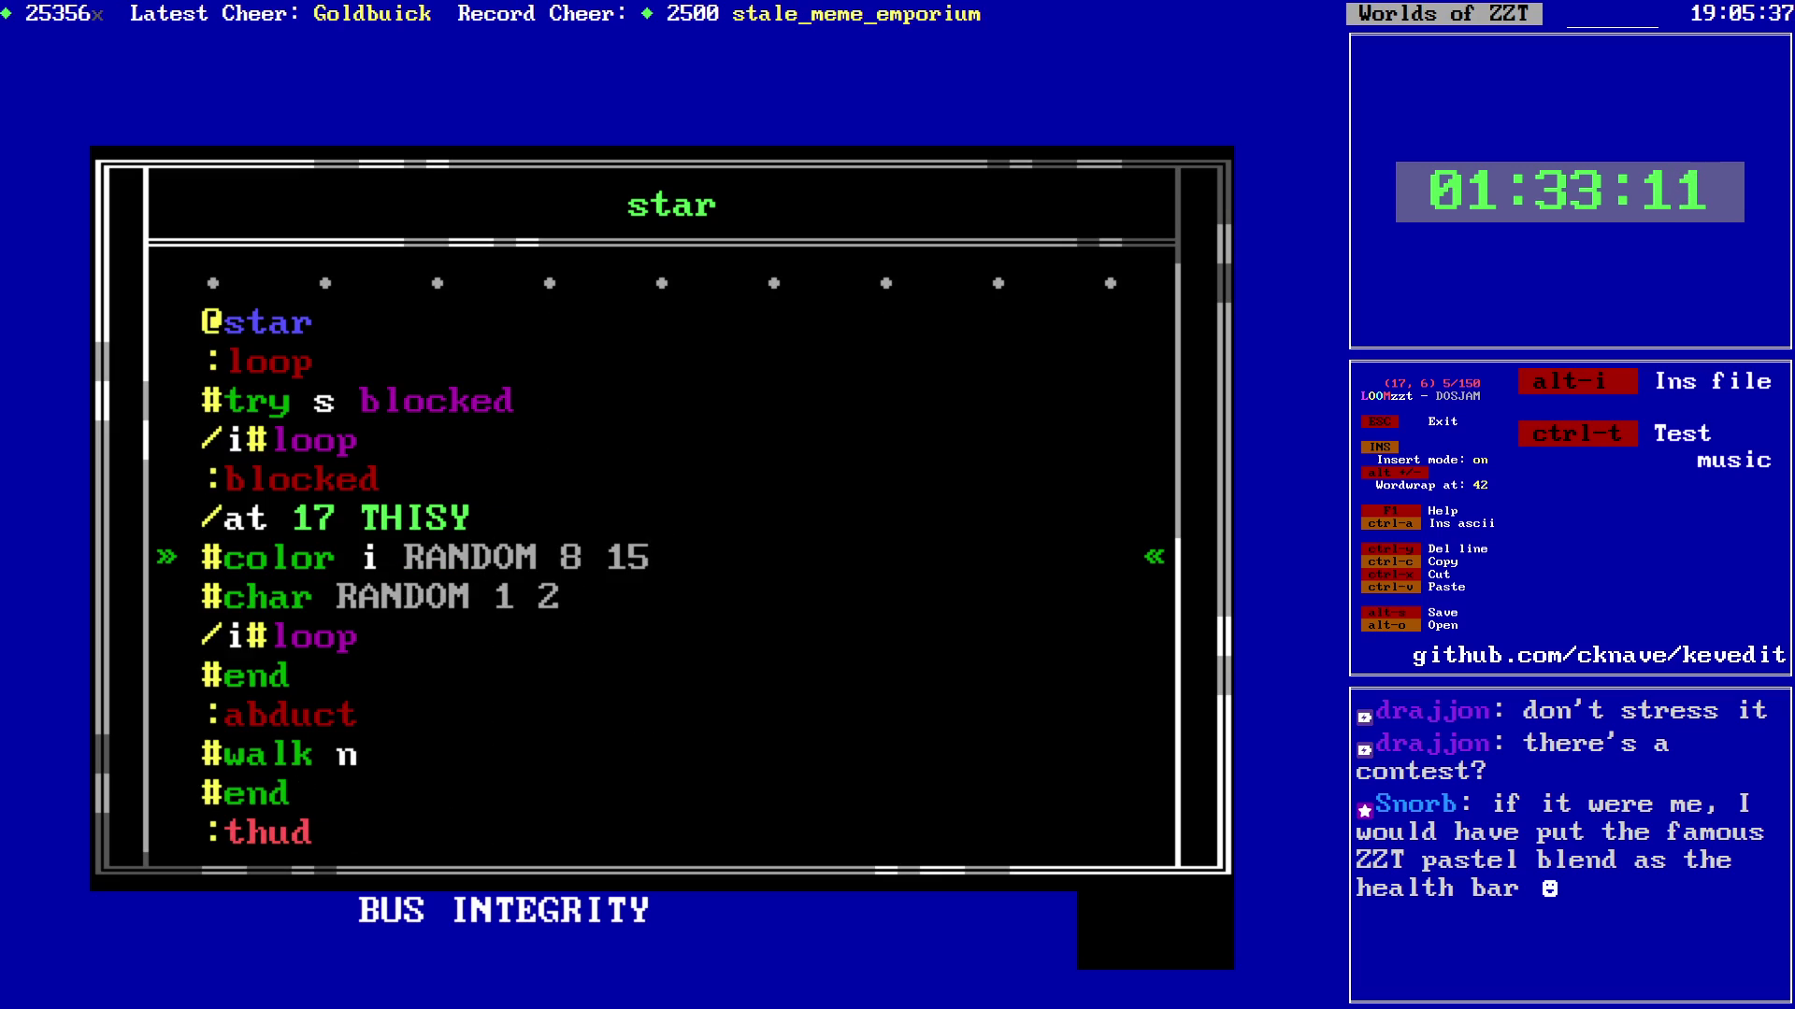
pyautogui.hotkey('ctrl', 'y')
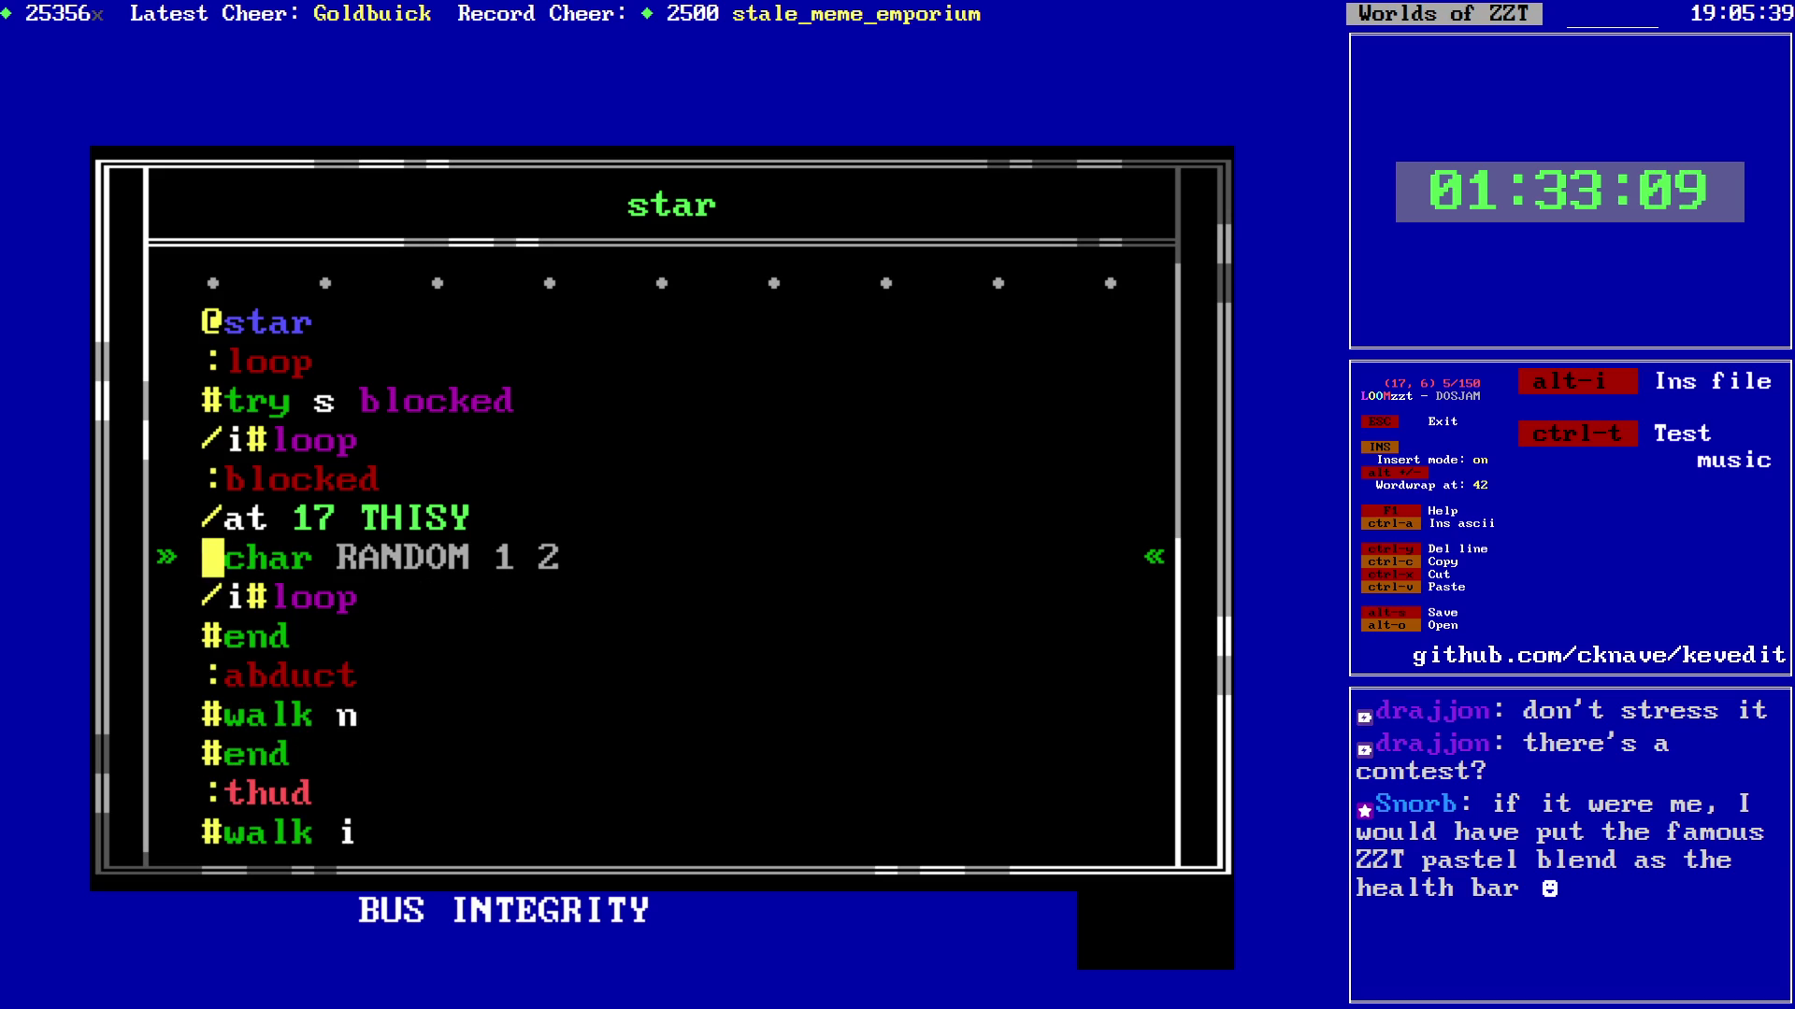
pyautogui.hotkey('ctrl', 'y')
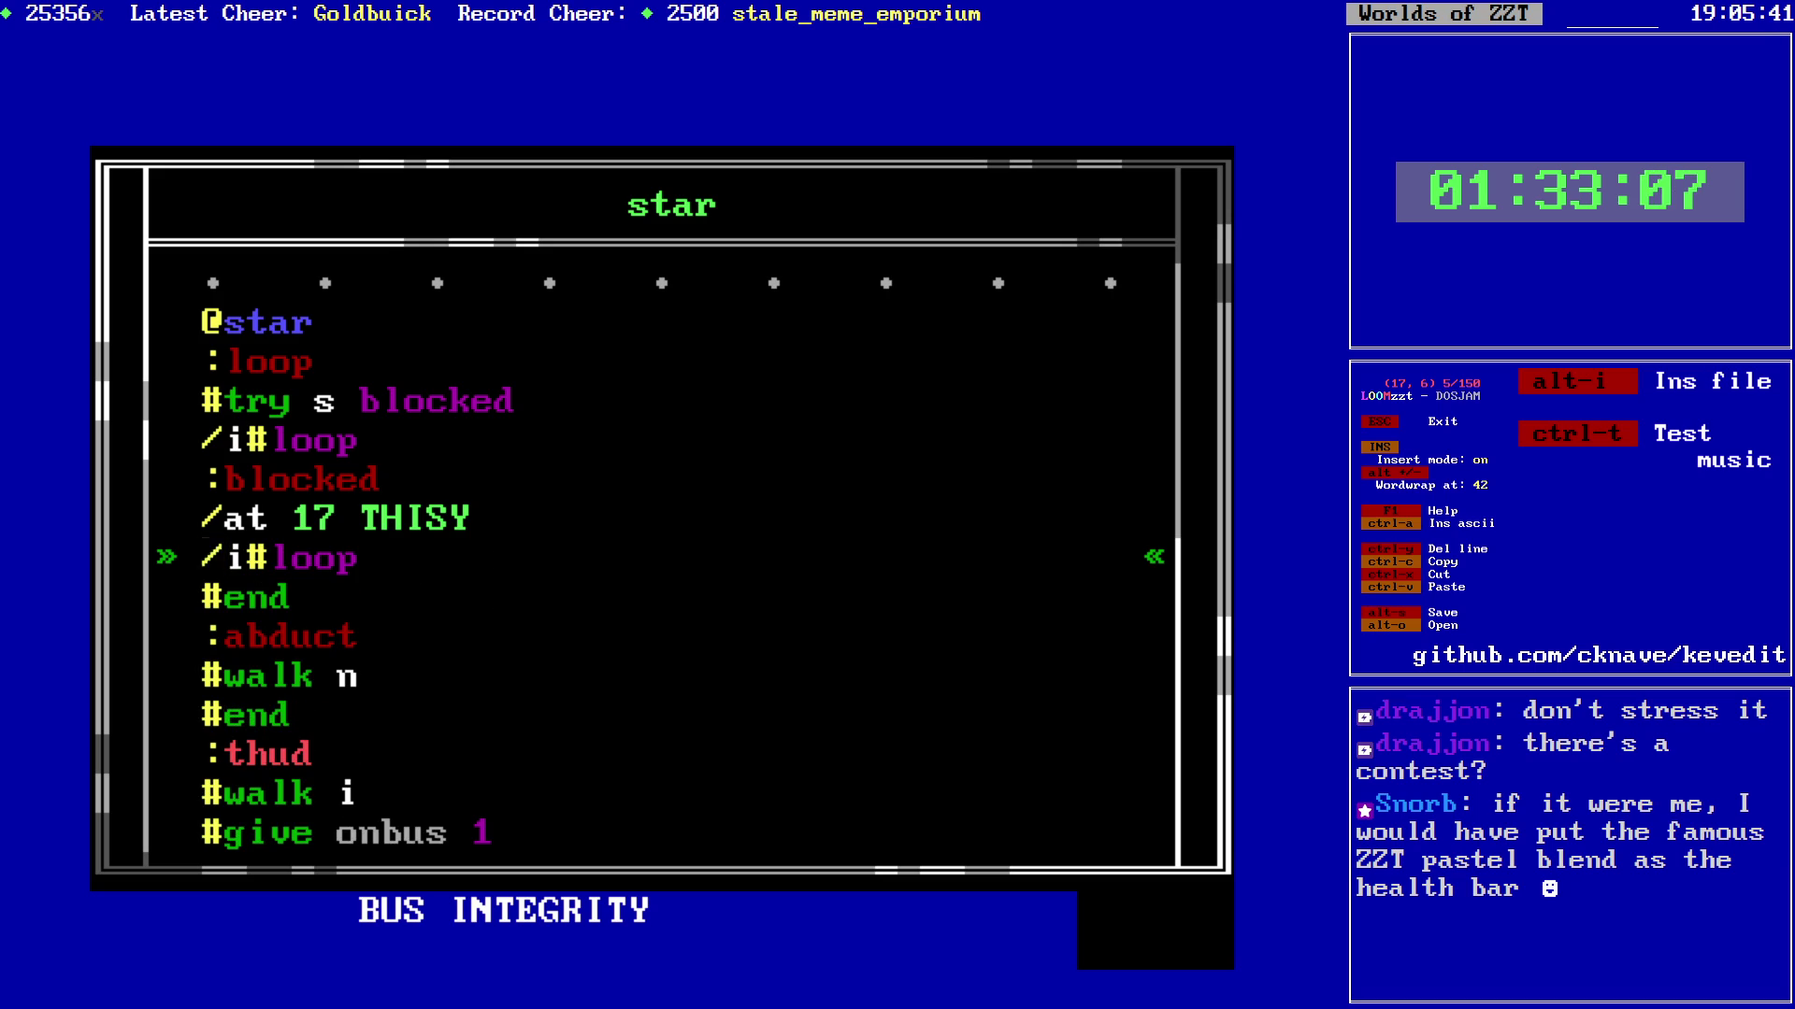
pyautogui.press('Down')
pyautogui.press('Down')
pyautogui.hotkey('ctrl', 'y')
pyautogui.hotkey('ctrl', 'y')
pyautogui.hotkey('ctrl', 'y')
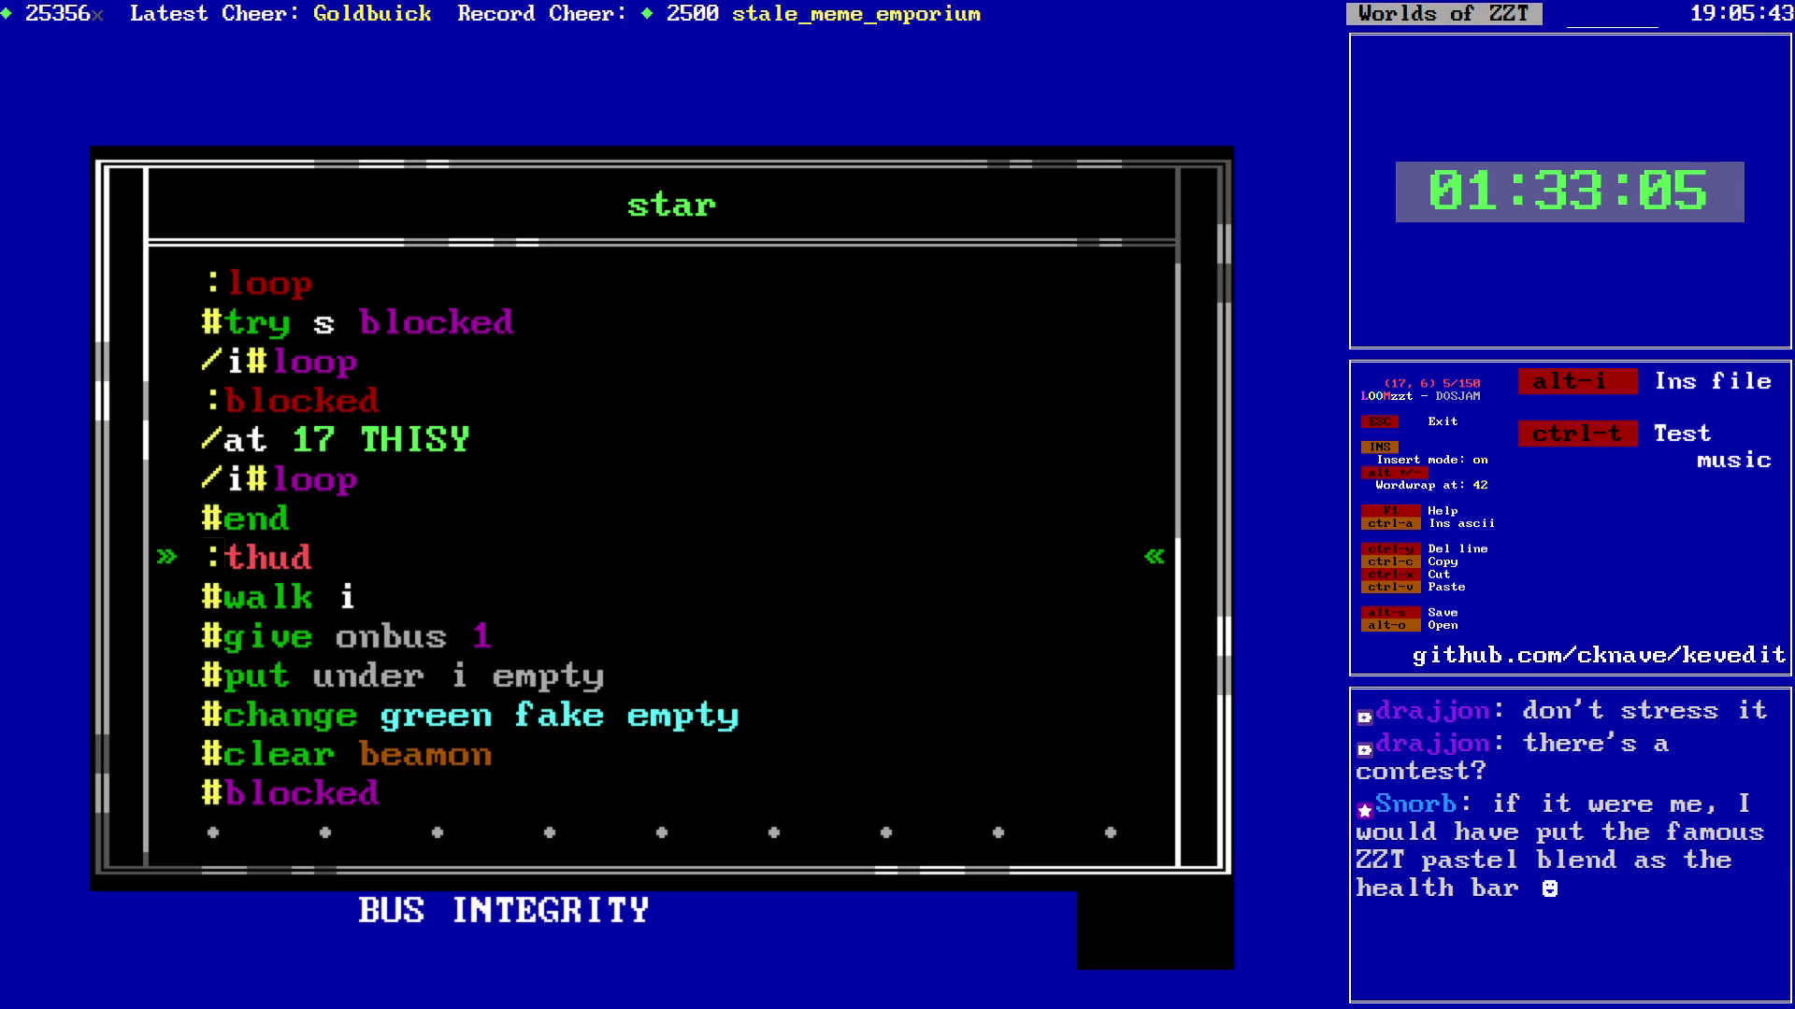
pyautogui.press('Down')
pyautogui.press('Down')
pyautogui.hotkey('ctrl', 'y')
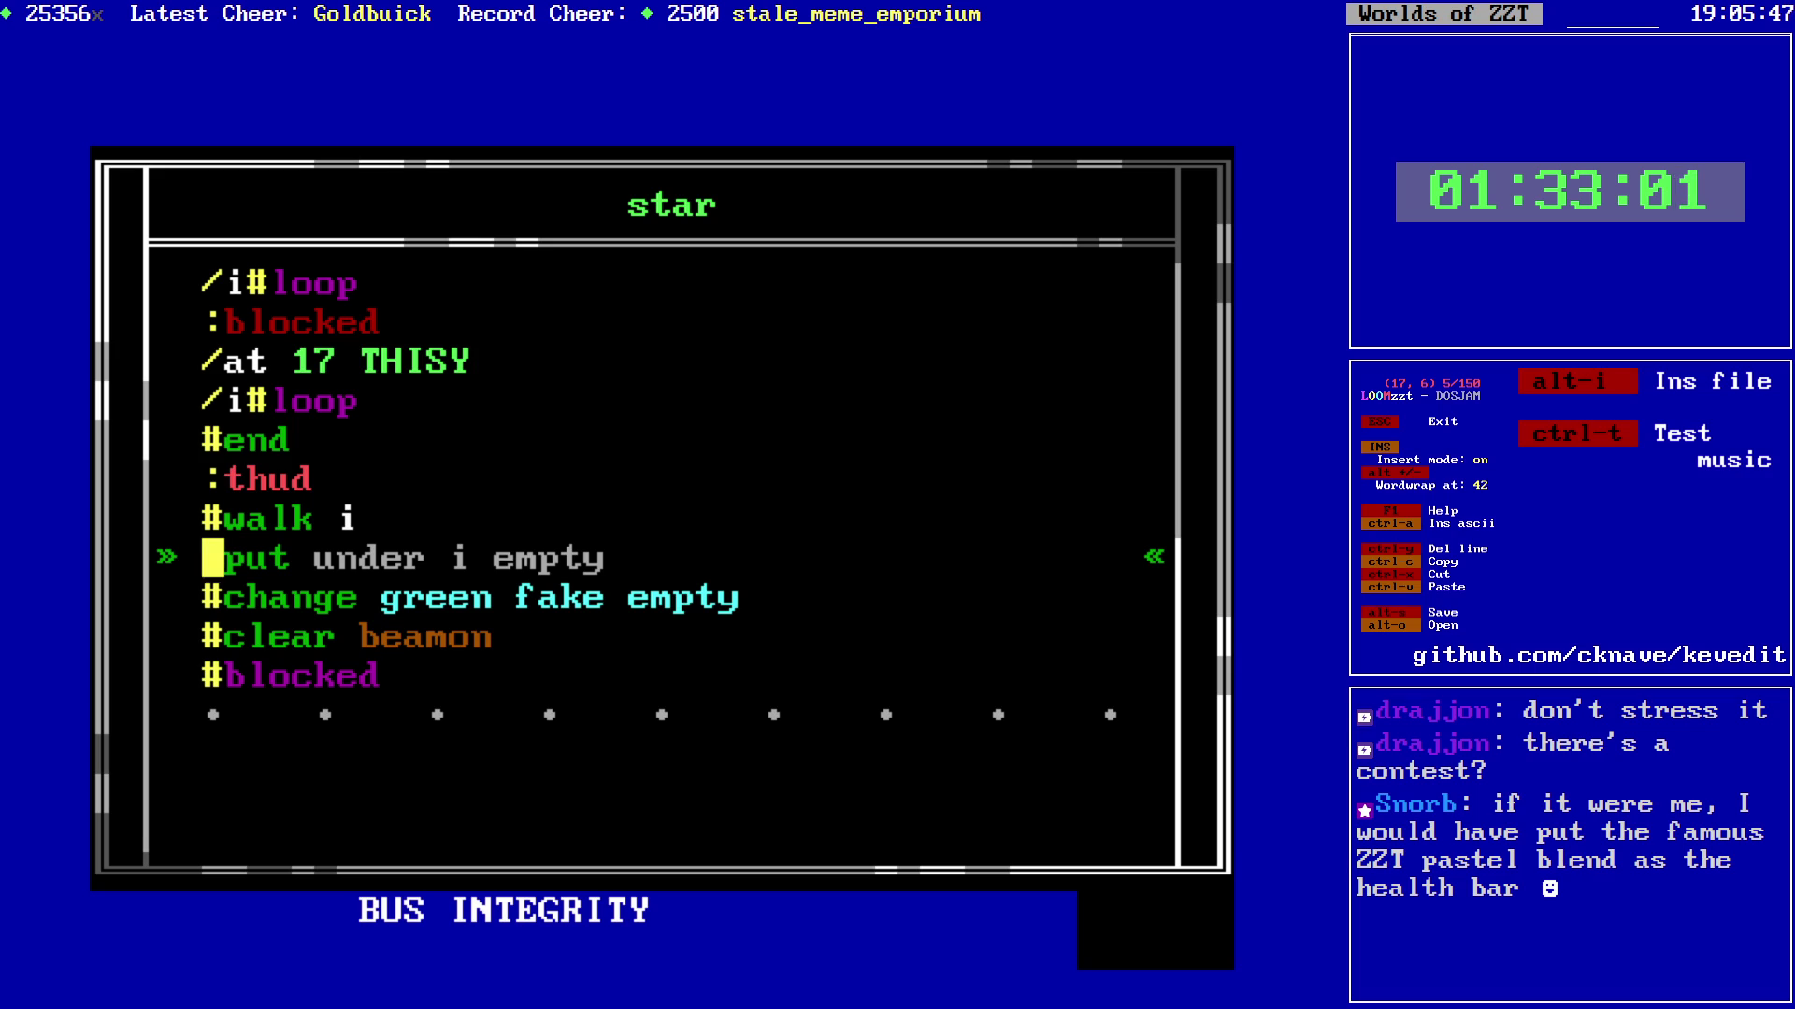
pyautogui.hotkey('ctrl', 'y')
pyautogui.hotkey('ctrl', 'y')
pyautogui.hotkey('ctrl', 'y')
pyautogui.press('Up')
pyautogui.press('Up')
pyautogui.press('Up')
pyautogui.press('Up')
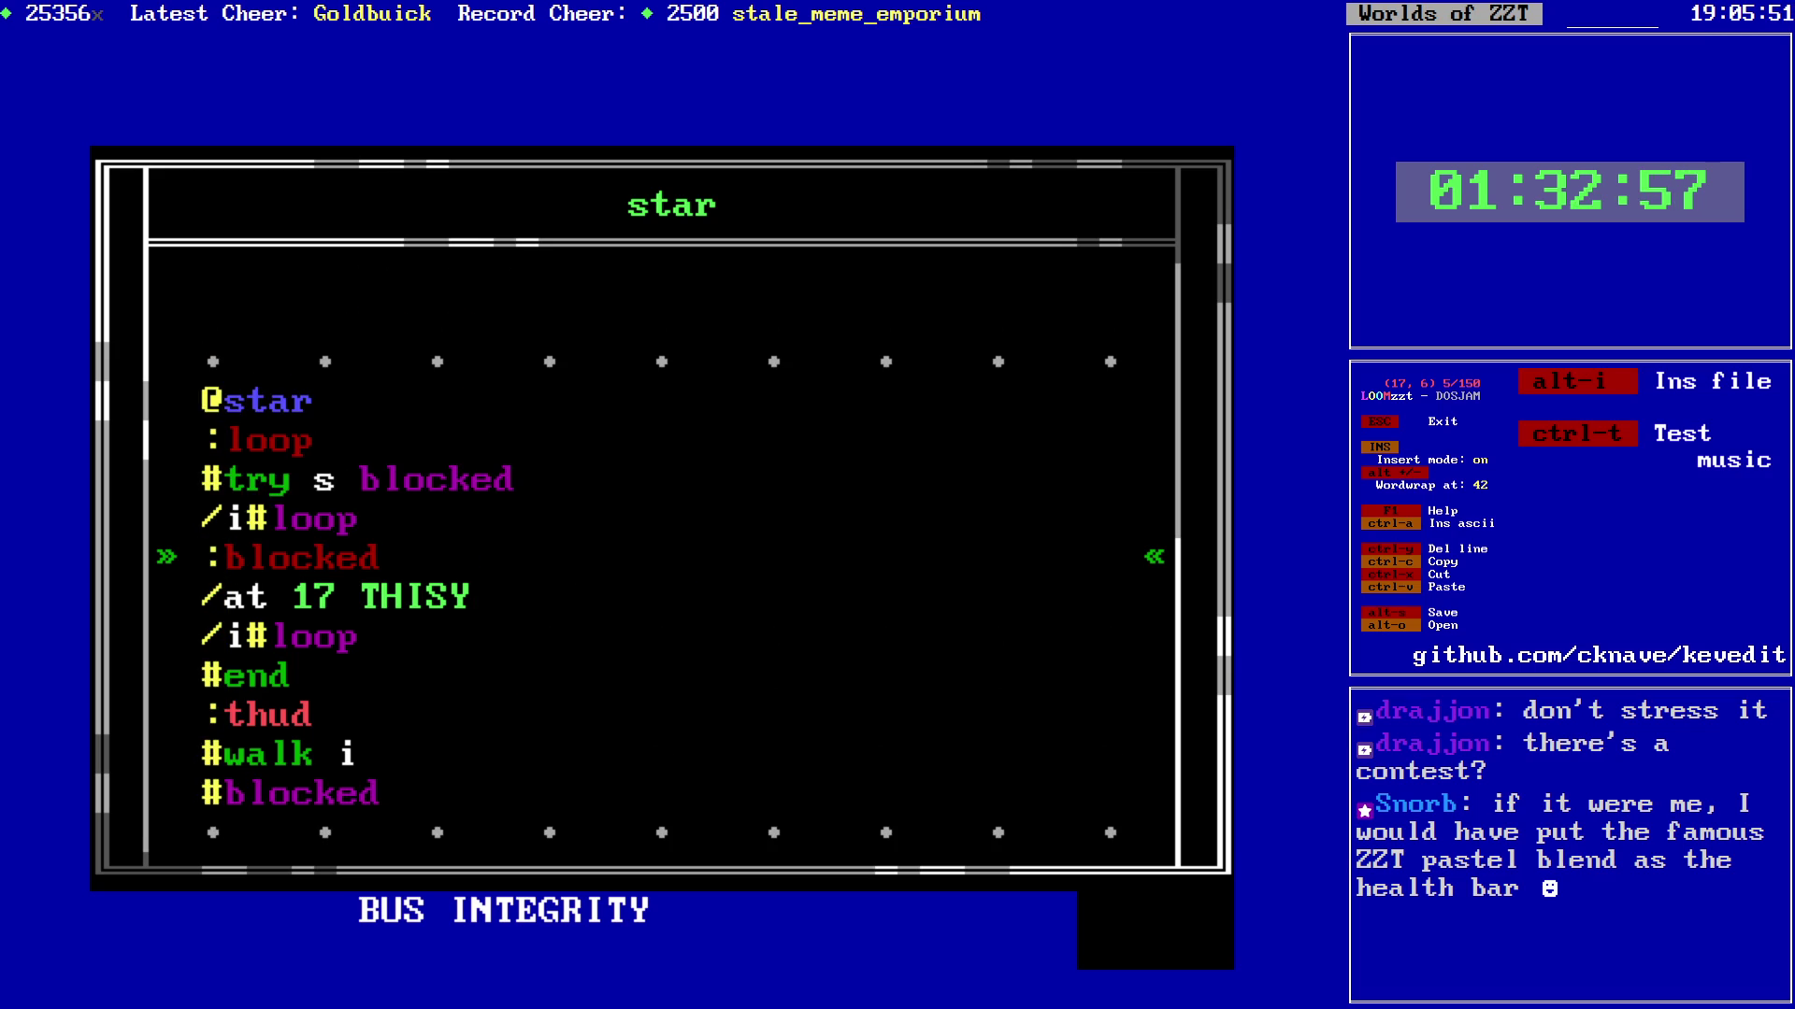
pyautogui.press('Escape')
pyautogui.press('Return')
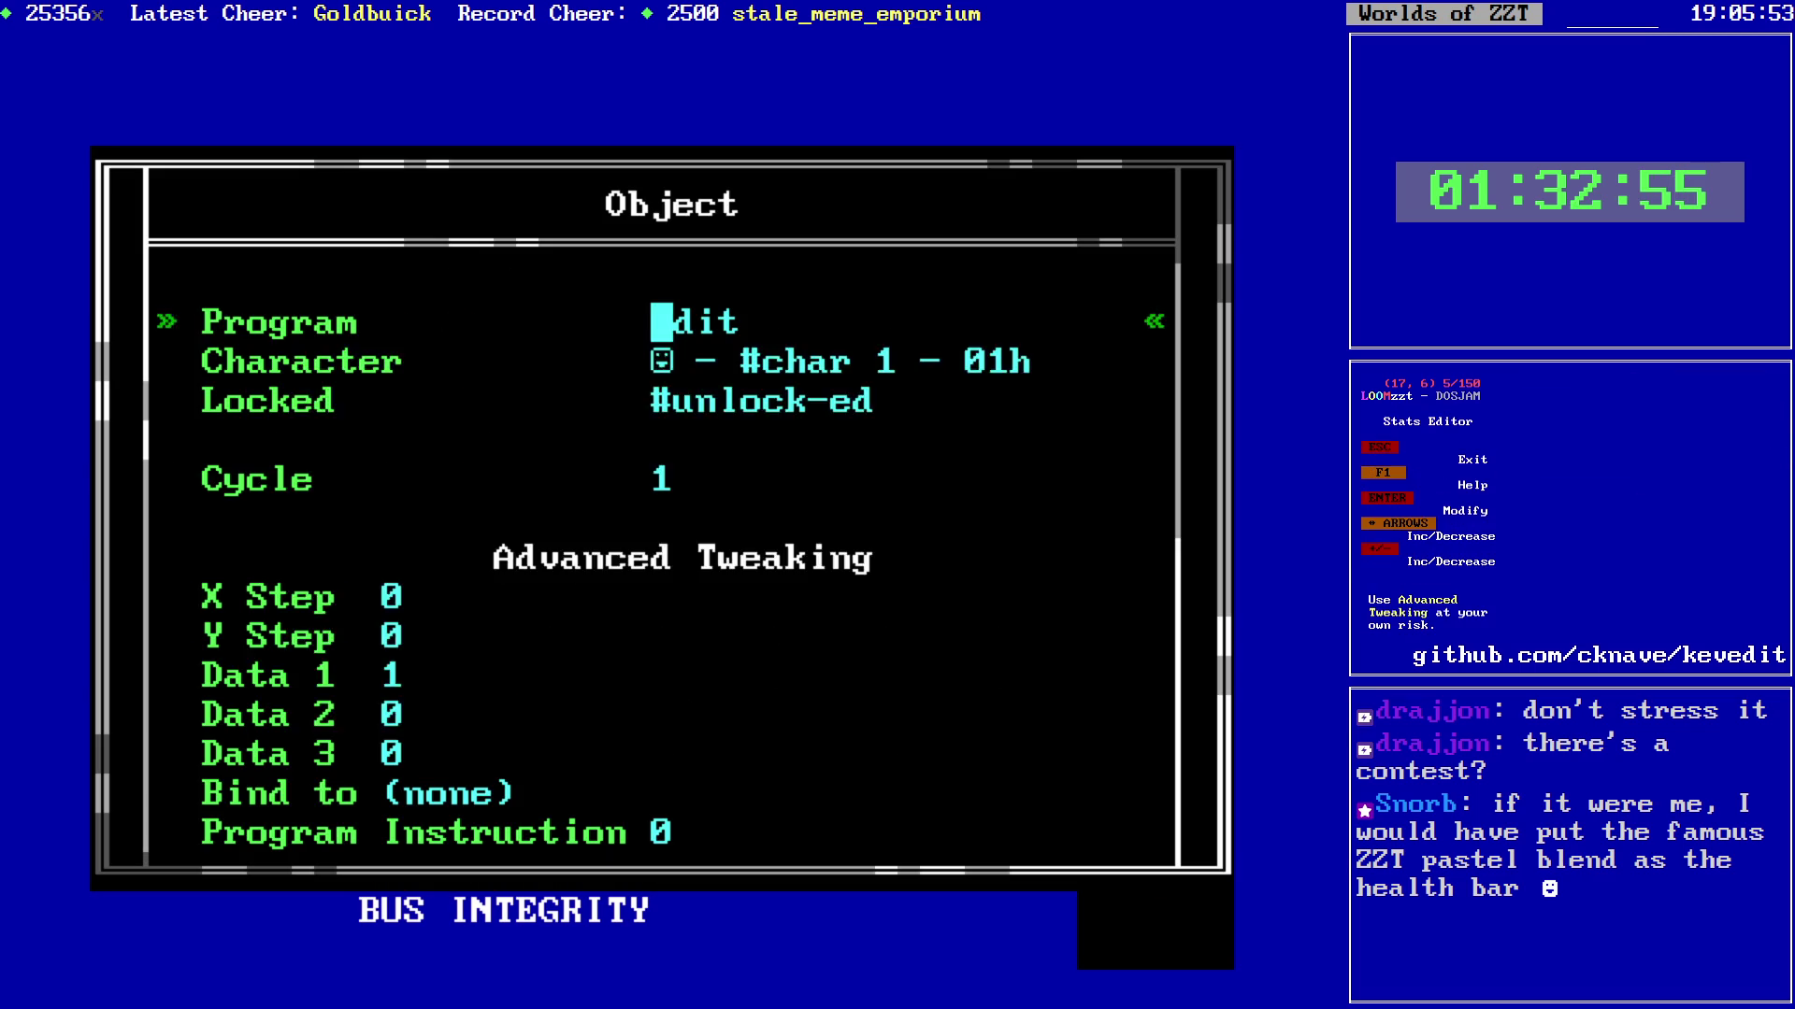
# - Set the star object's character to 248 from the character picker
pyautogui.press('Down')
pyautogui.press('Return')
pyautogui.press('Down')
pyautogui.press('Down')
pyautogui.press('Down')
pyautogui.press('Right')
pyautogui.press('Right')
pyautogui.press('Right')
pyautogui.press('Right')
pyautogui.press('Right')
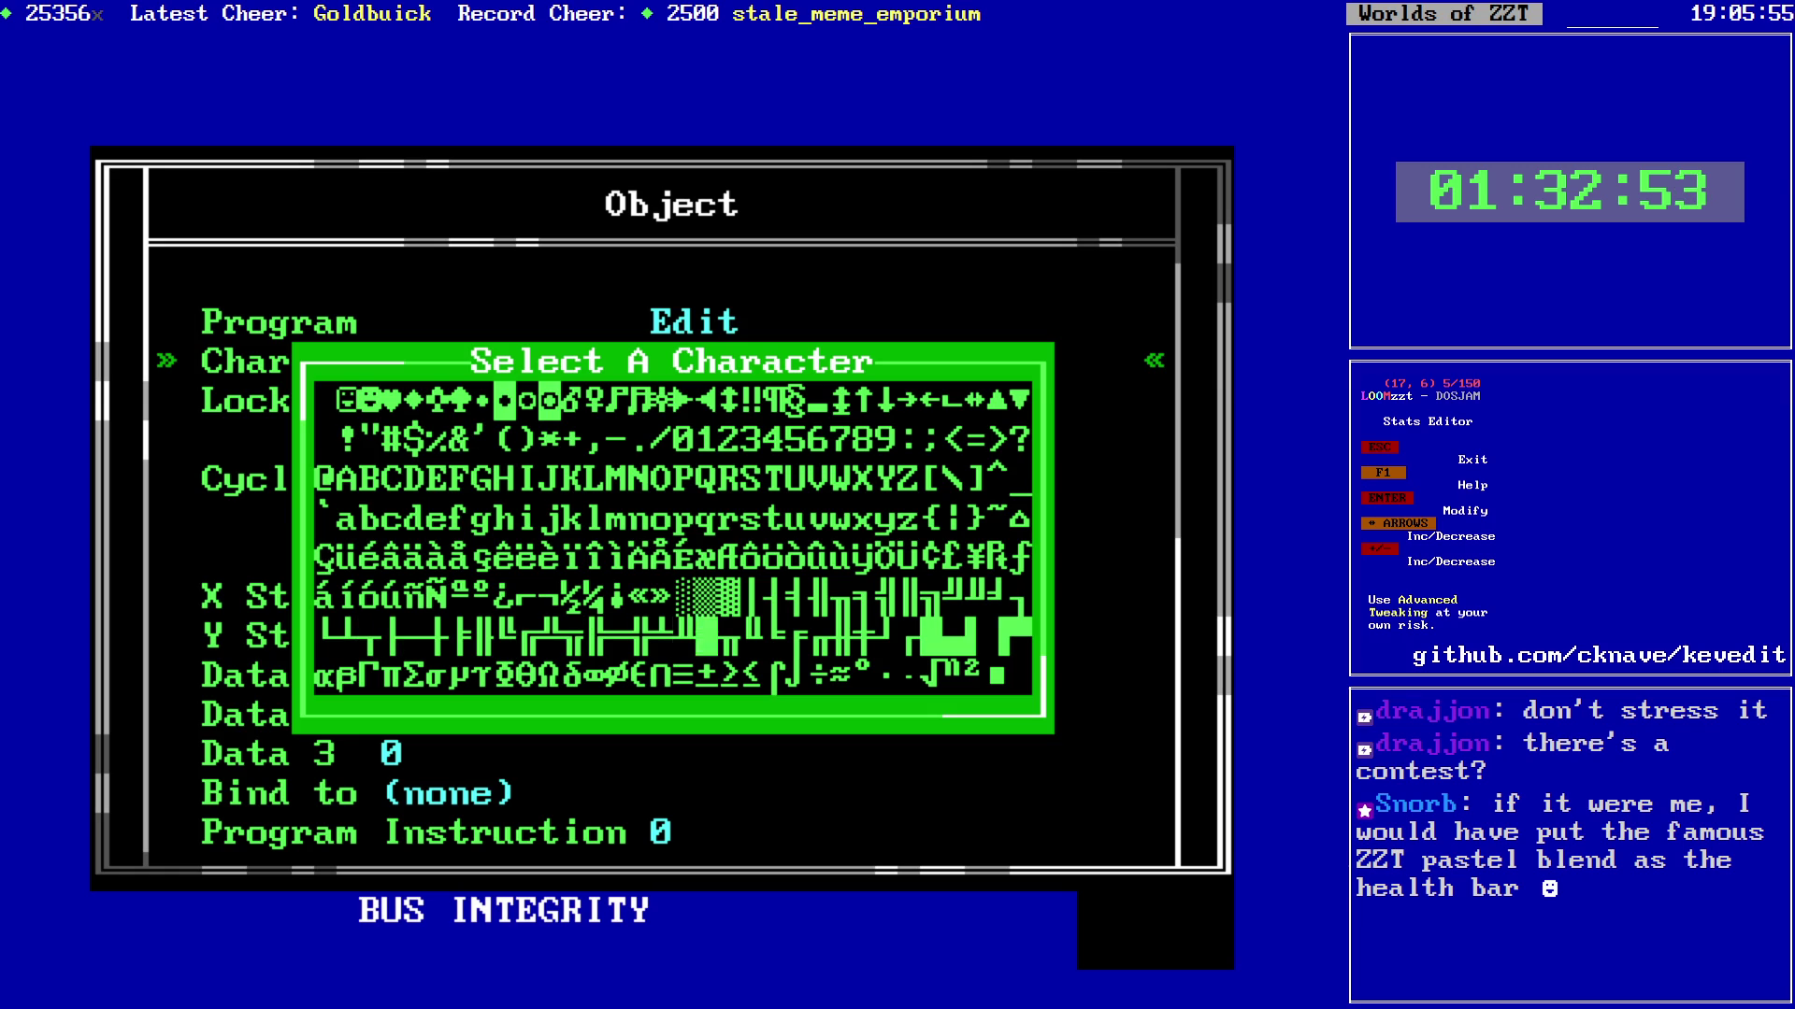
pyautogui.press('Down')
pyautogui.press('Left')
pyautogui.press('Left')
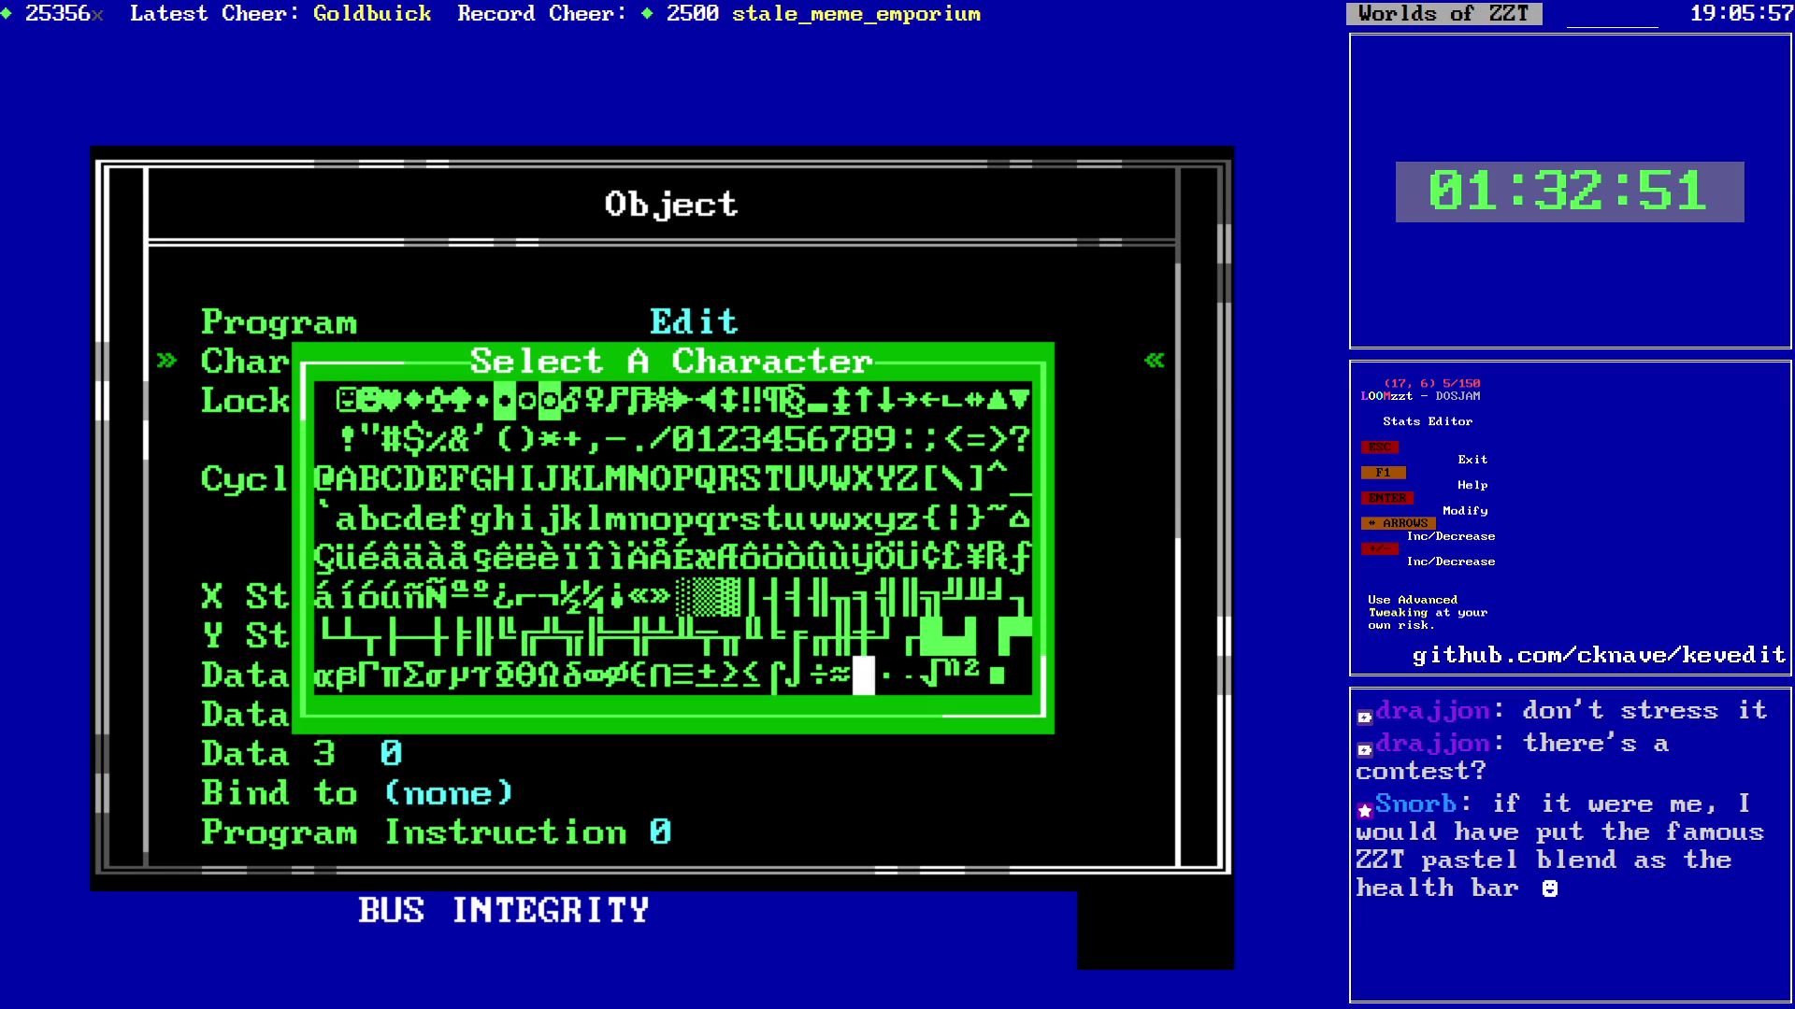
pyautogui.press('Right')
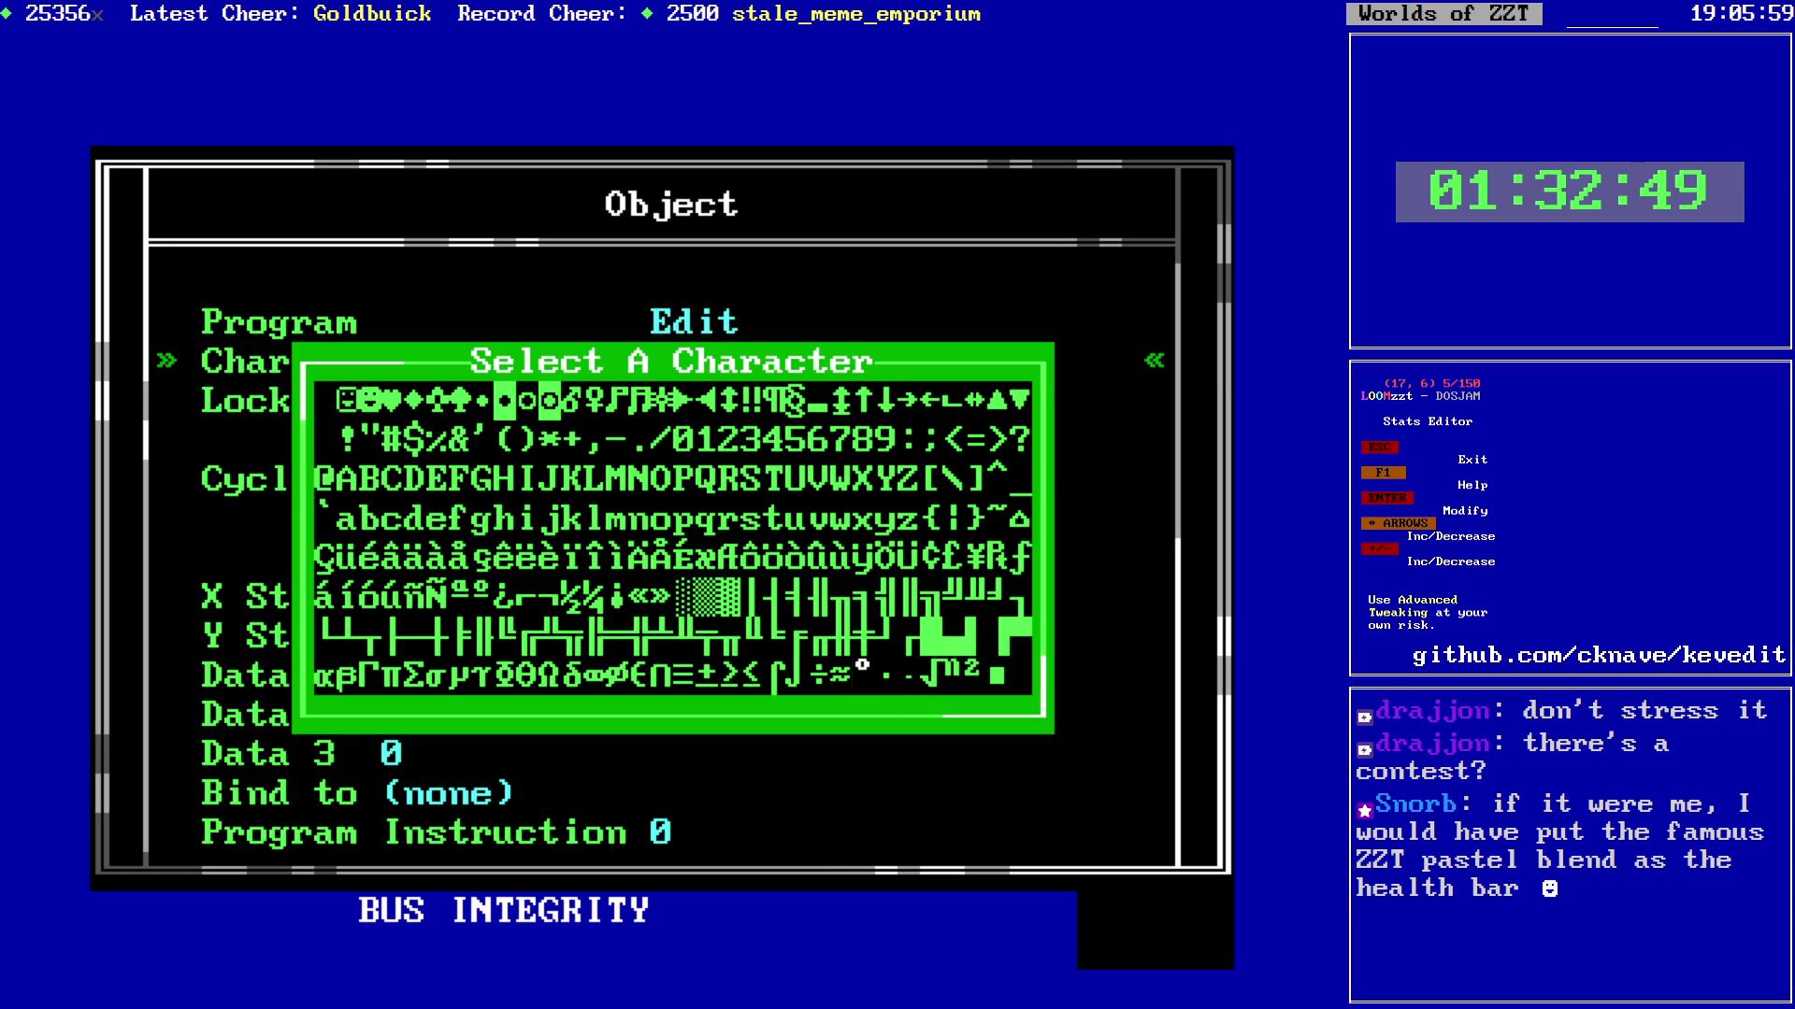
pyautogui.press('Return')
# - Add #char RANDOM 248 250 above the star's /i#loop line
pyautogui.press('Up')
pyautogui.press('Return')
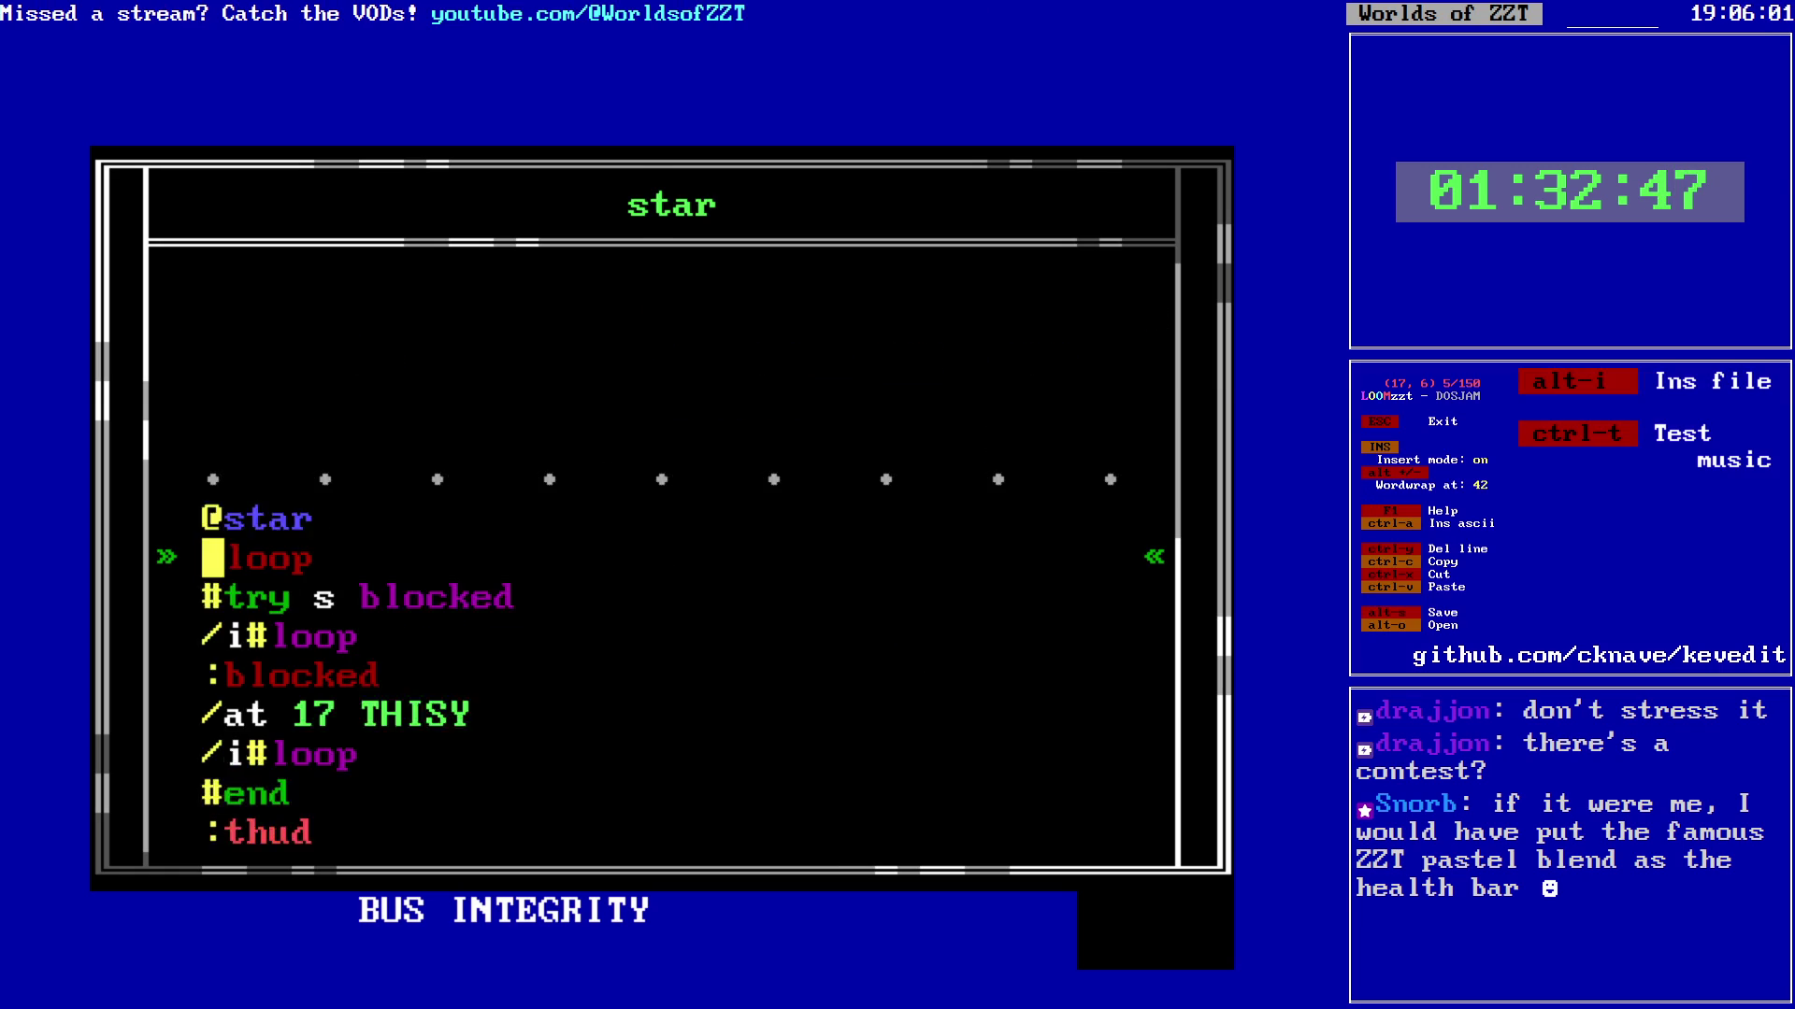
pyautogui.press('Down')
pyautogui.press('Down')
pyautogui.press('Down')
pyautogui.press('Down')
pyautogui.press('Down')
pyautogui.press('Down')
pyautogui.press('Return')
pyautogui.press('Up')
pyautogui.write('#char')
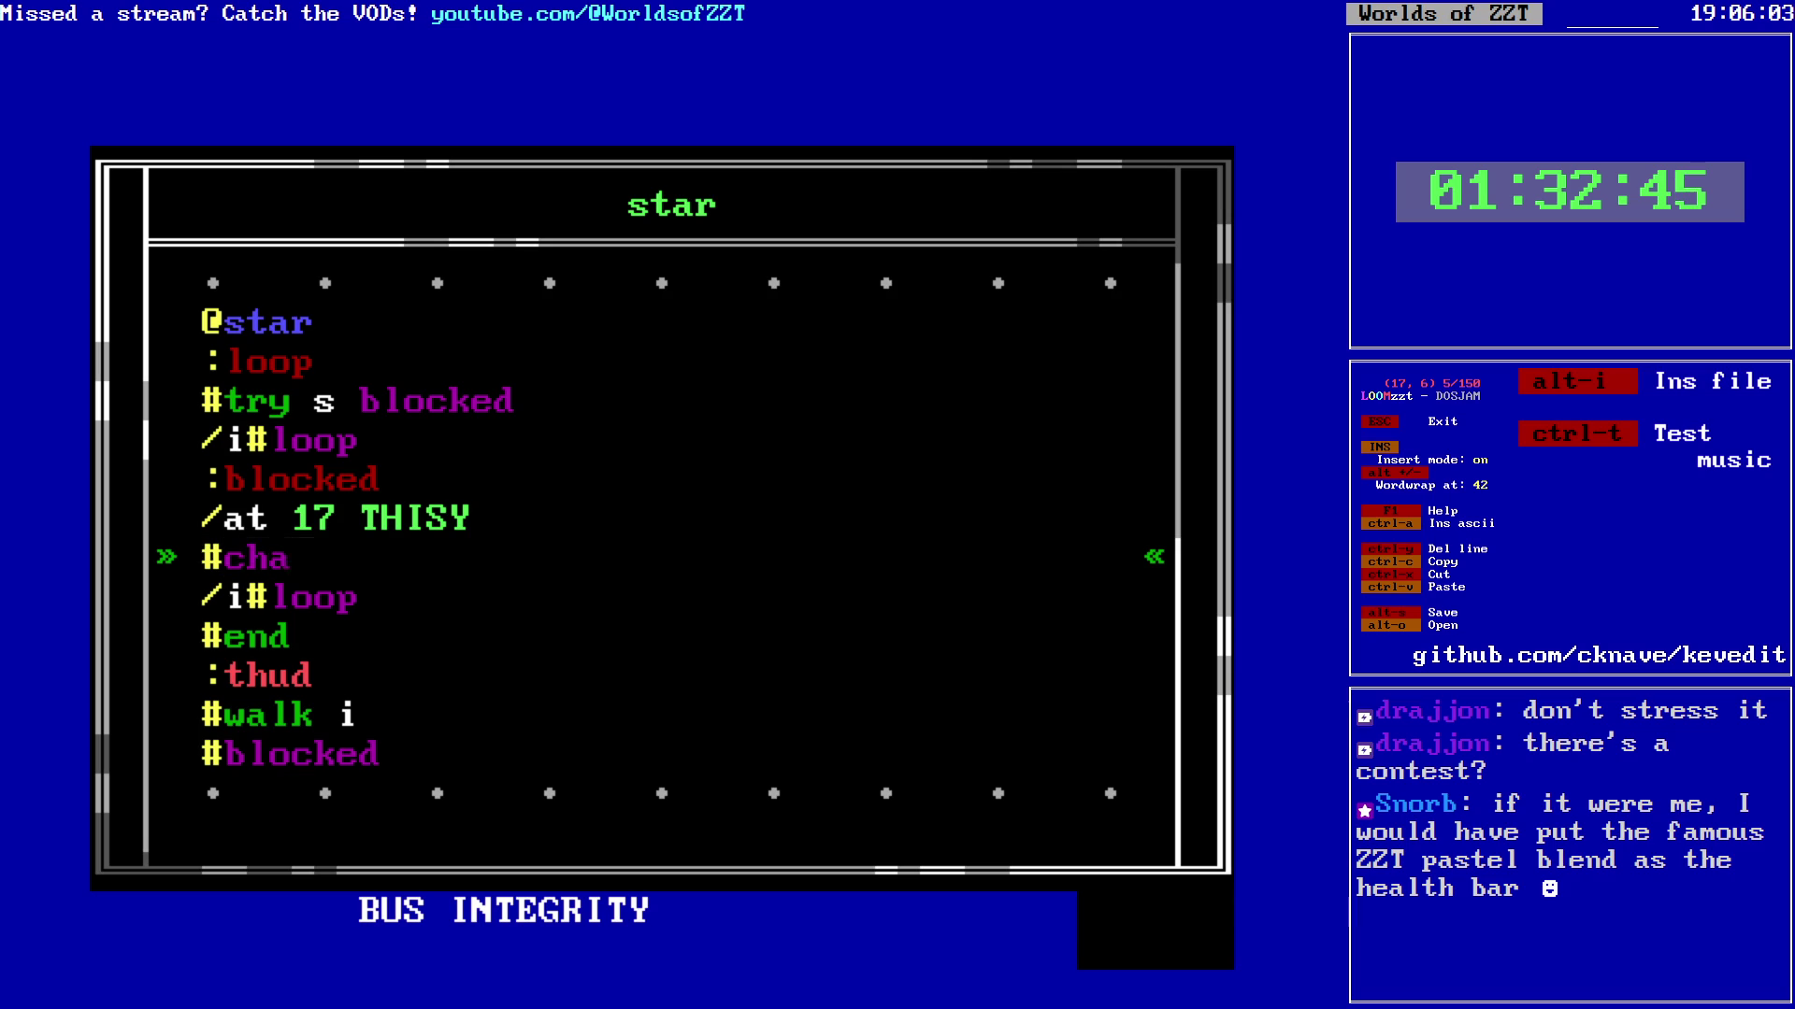
pyautogui.write(' RANDOM 248 250')
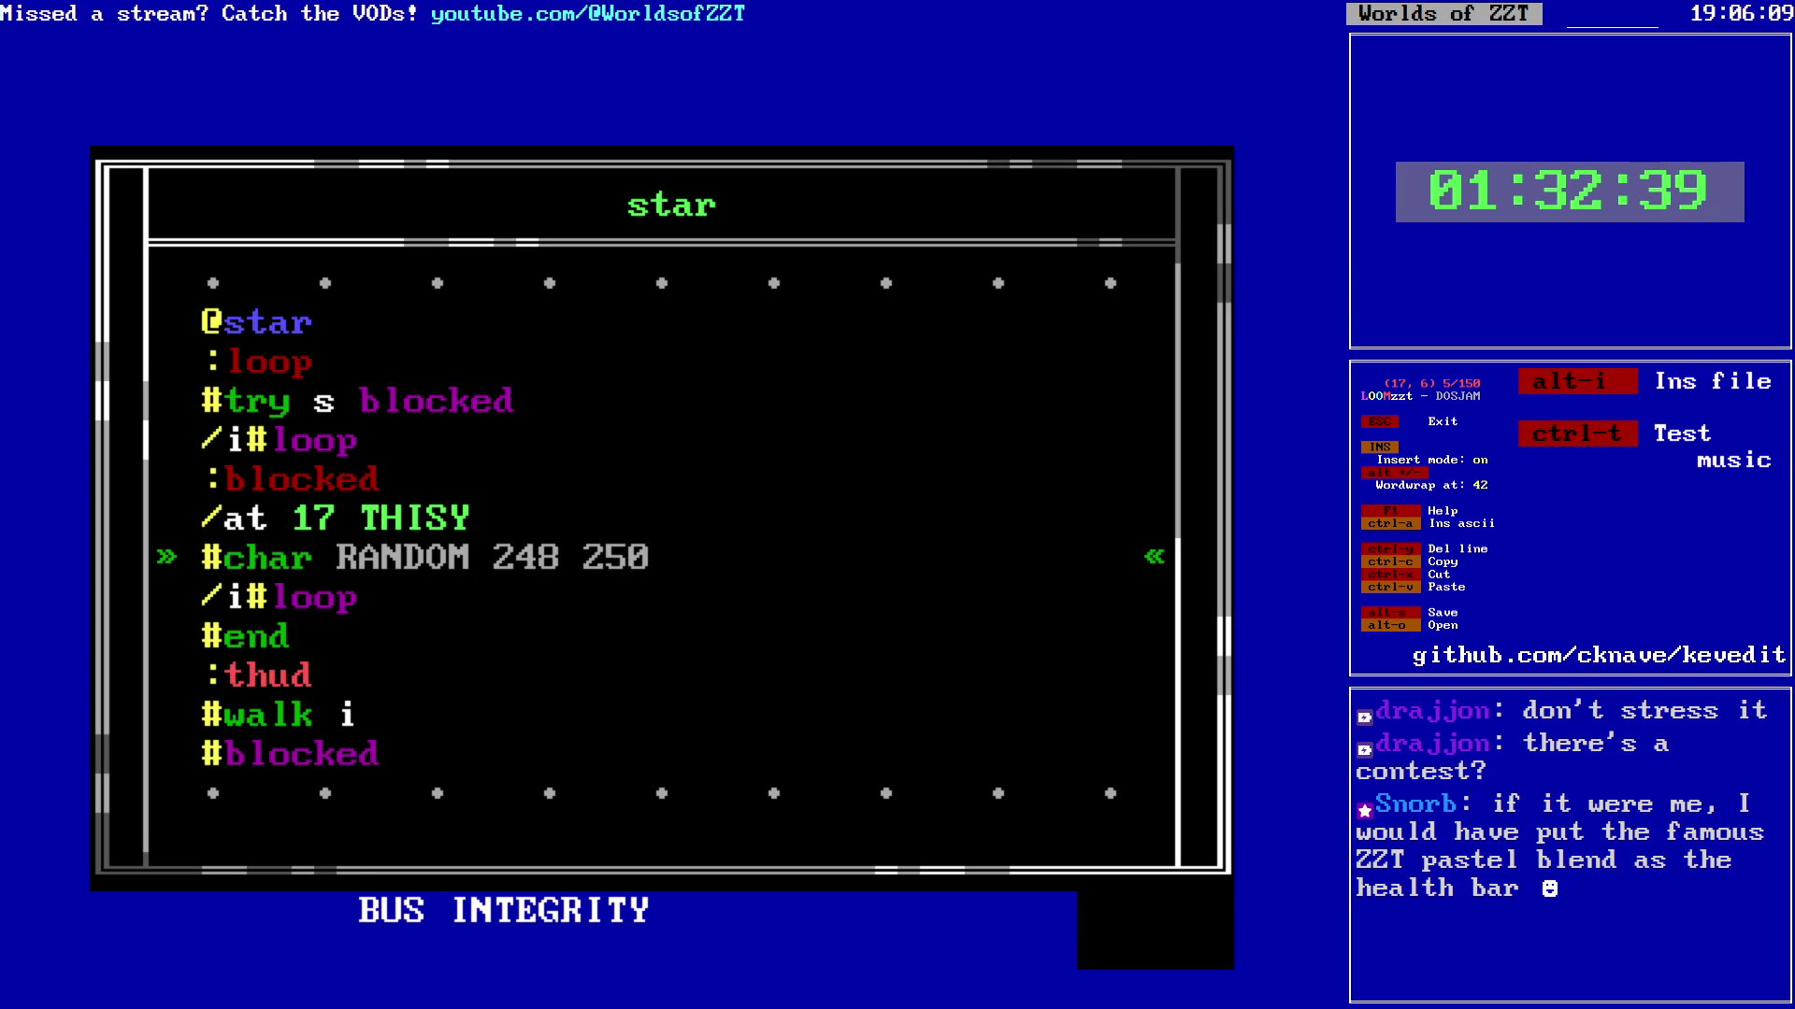
pyautogui.press('Escape')
pyautogui.press('Right')
pyautogui.press('Down')
pyautogui.press('Right')
pyautogui.press('Down')
pyautogui.press('Right')
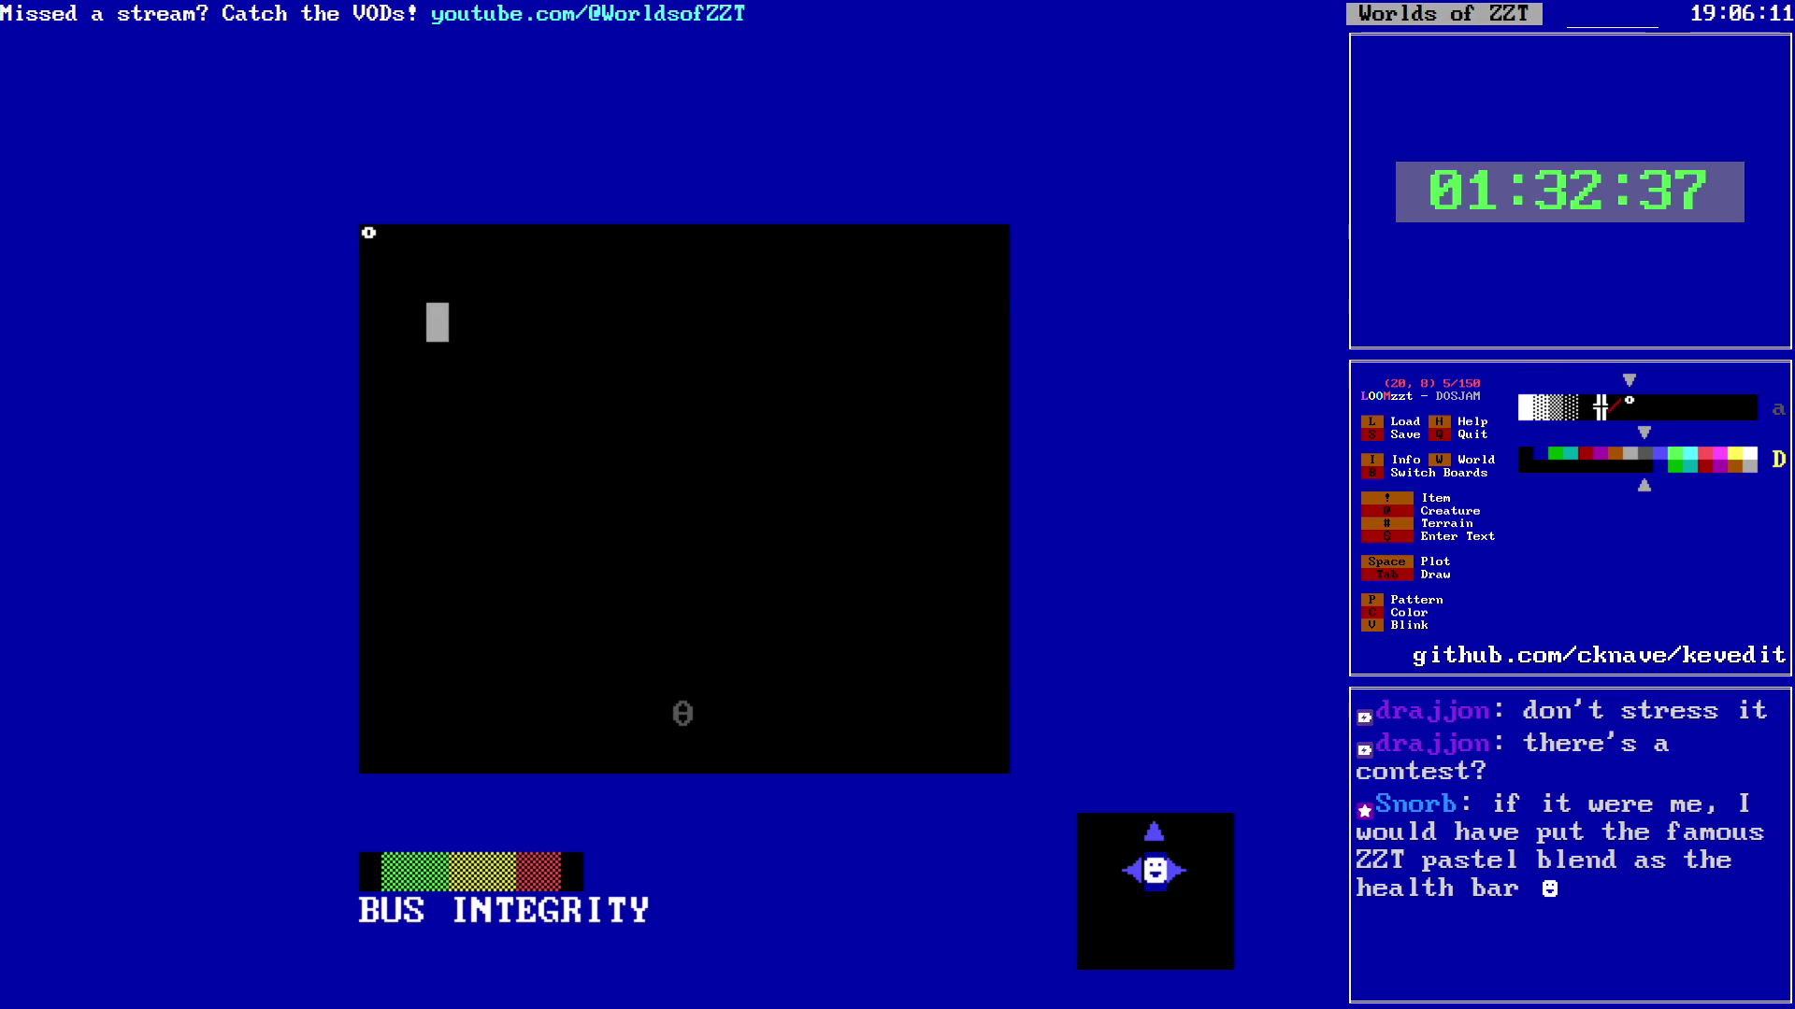
# - Place a new object on the black board next to the original star
pyautogui.press('Up')
pyautogui.press('Left')
pyautogui.press('Left')
pyautogui.press('Down')
pyautogui.press('Down')
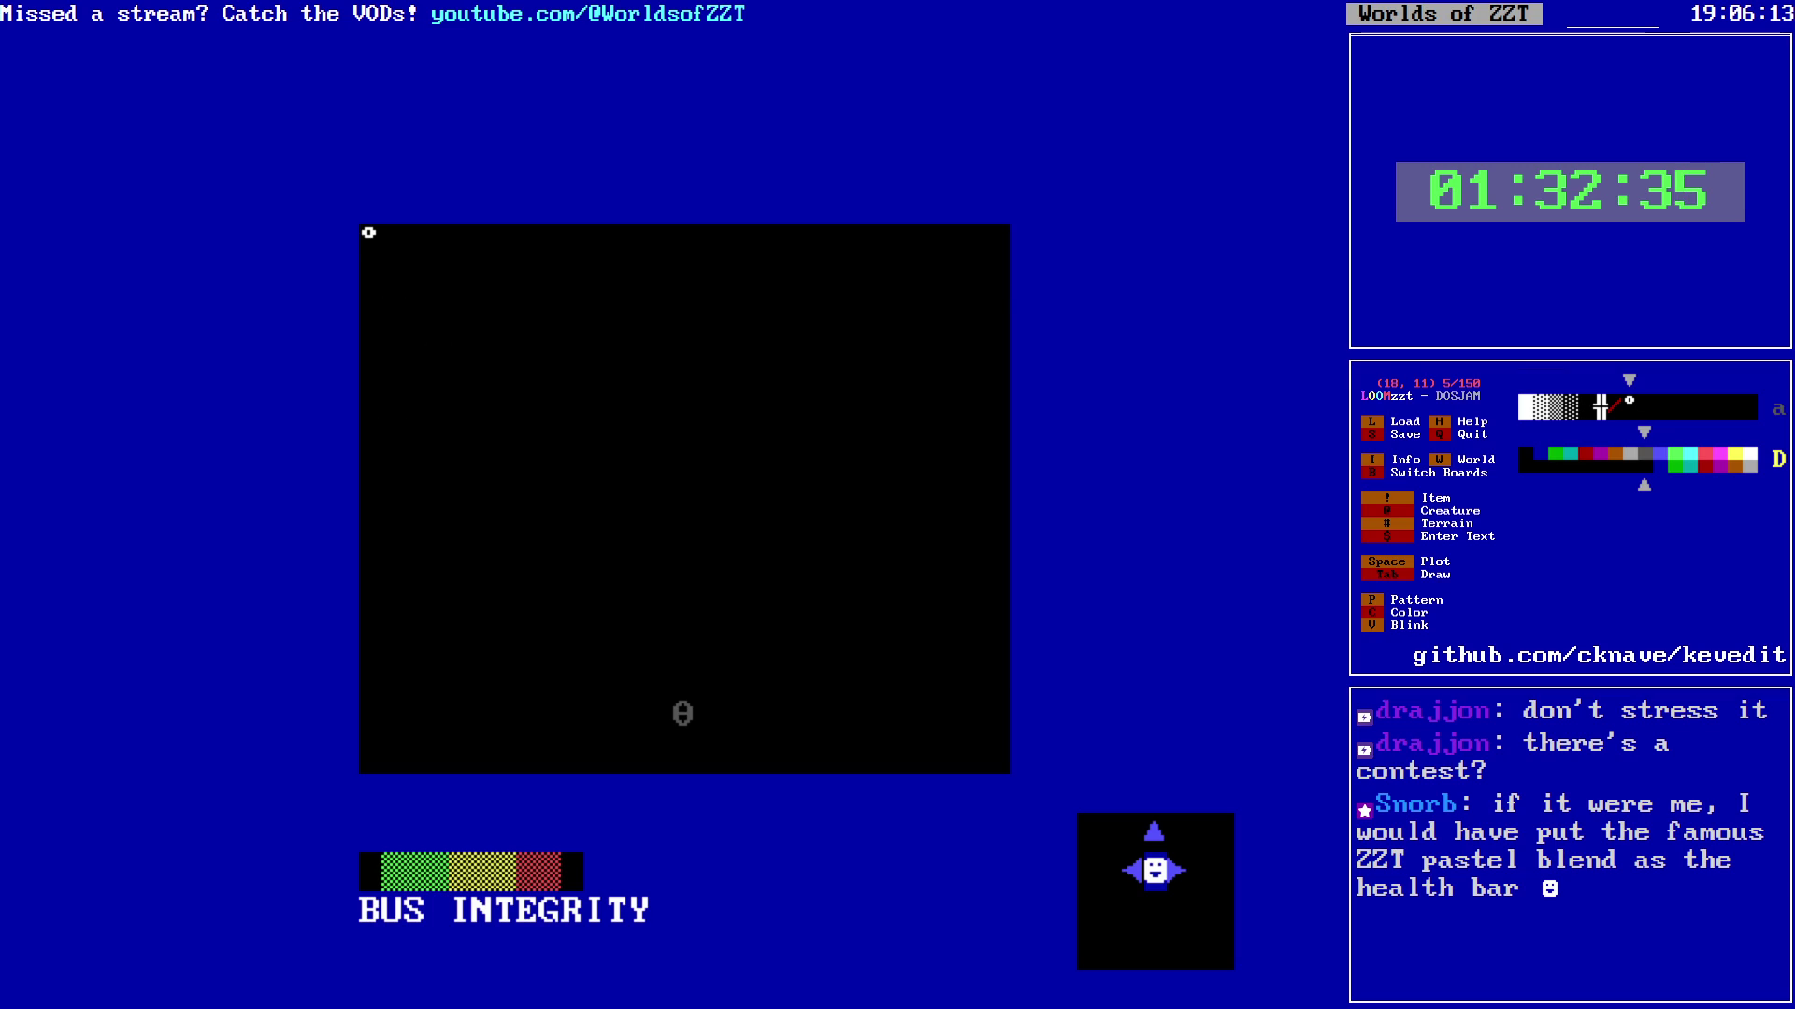
pyautogui.press('space')
pyautogui.press('Right')
pyautogui.press('Up')
pyautogui.press('Up')
pyautogui.press('Up')
pyautogui.press('Down')
pyautogui.press('Down')
pyautogui.press('Left')
pyautogui.press('Down')
# - Replace the new object's program with the single line '#bind star'
pyautogui.press('Return')
pyautogui.hotkey('ctrl', 'y')
pyautogui.hotkey('ctrl', 'y')
pyautogui.hotkey('ctrl', 'y')
pyautogui.hotkey('ctrl', 'y')
pyautogui.hotkey('ctrl', 'y')
pyautogui.hotkey('ctrl', 'y')
pyautogui.write('#b')
pyautogui.press('BackSpace')
pyautogui.press('BackSpace')
pyautogui.write('#biond')
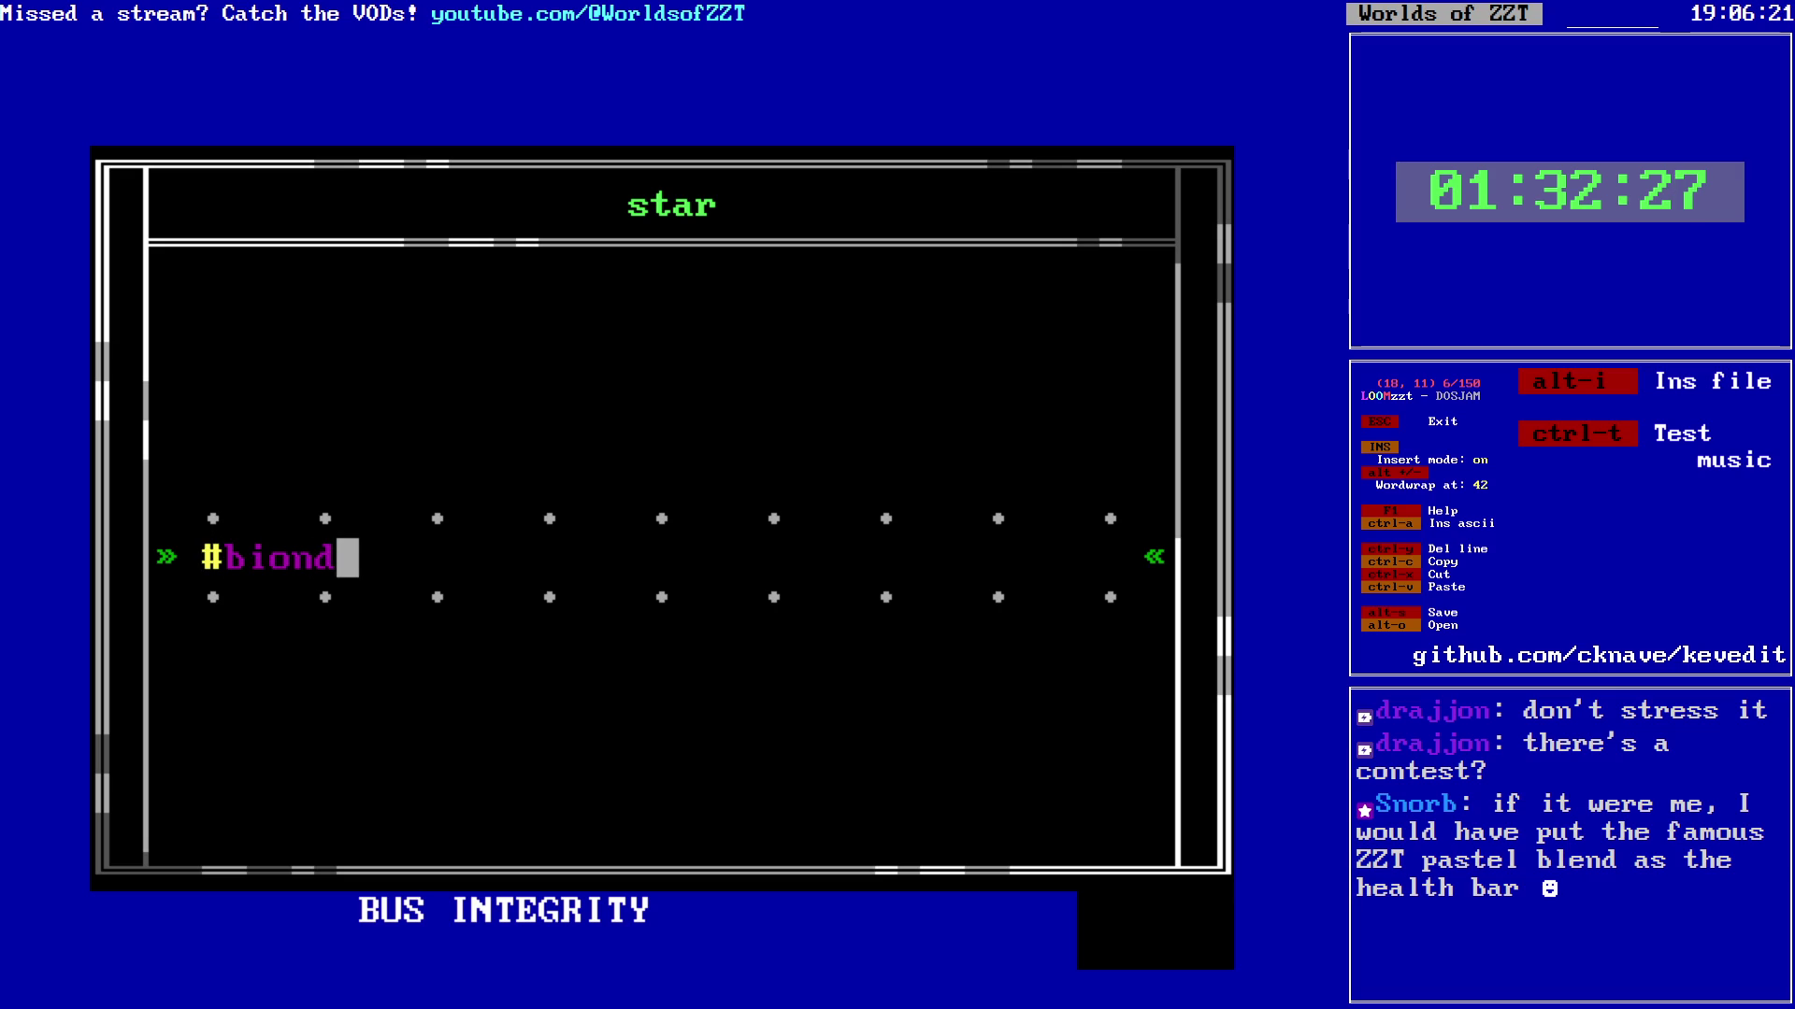
pyautogui.press('BackSpace')
pyautogui.press('BackSpace')
pyautogui.press('BackSpace')
pyautogui.write('nd star')
pyautogui.press('Escape')
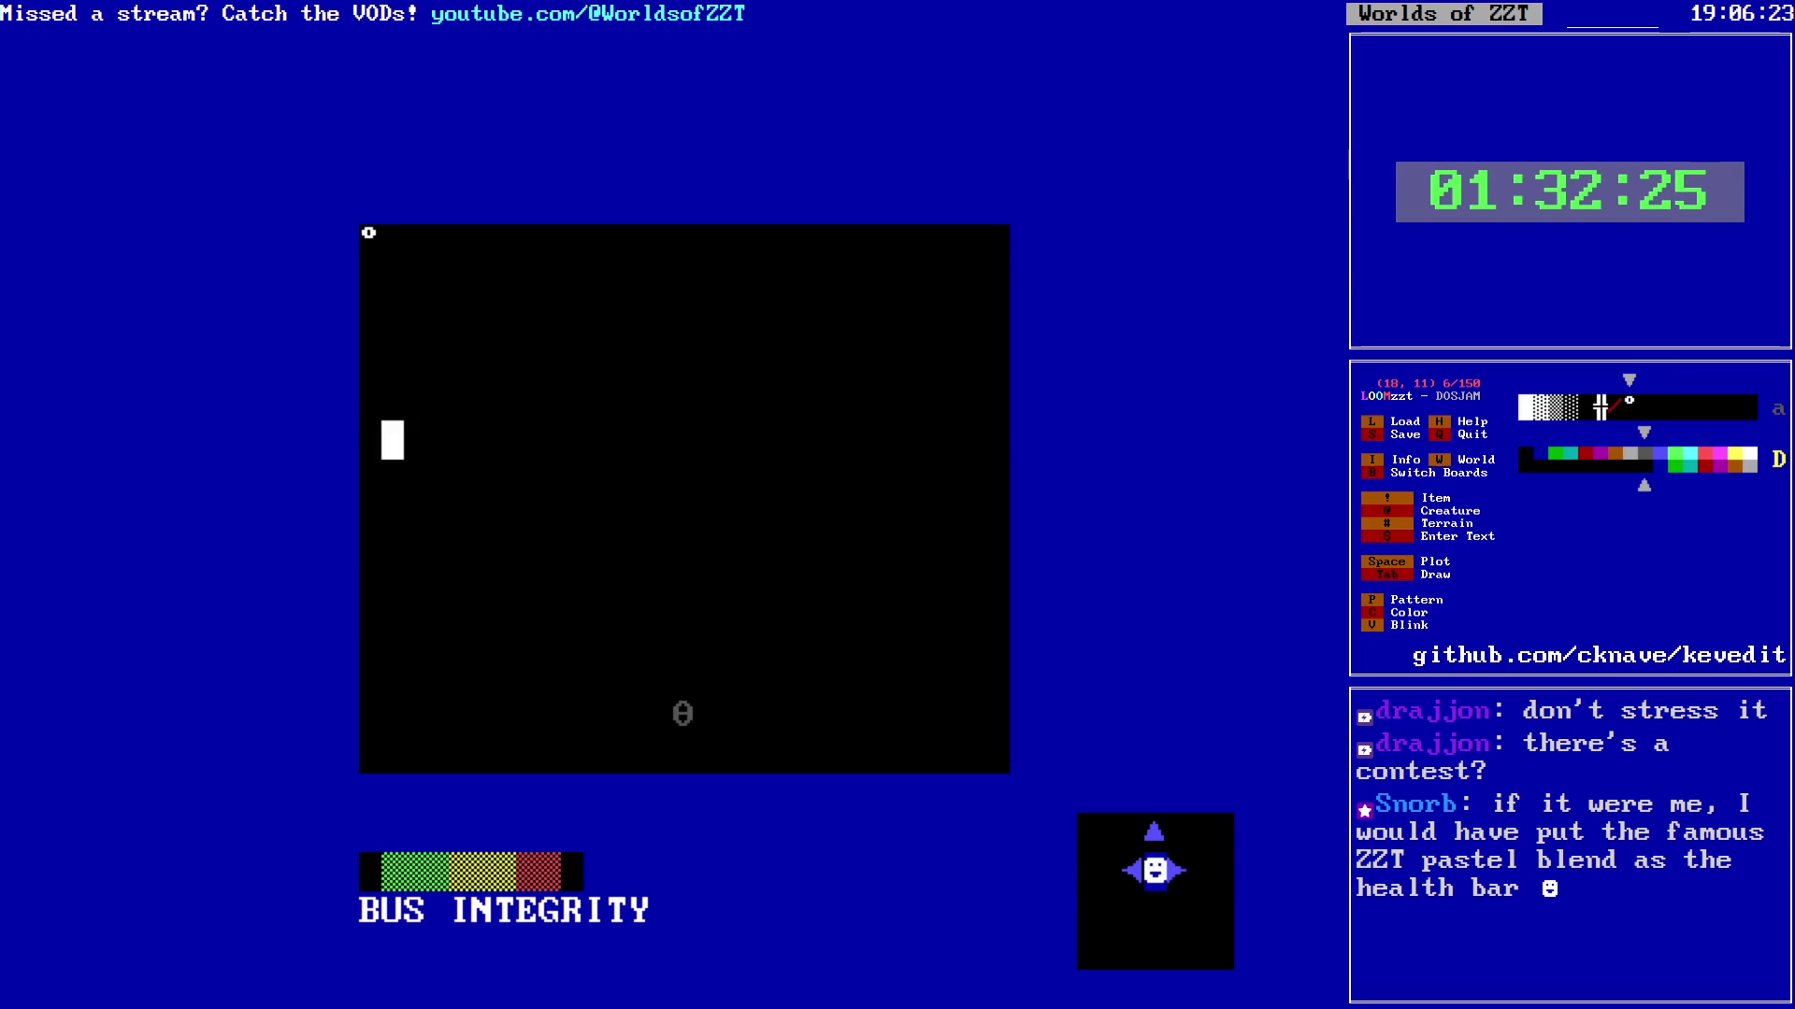
# - Stamp copies of the bound star object across the middle and top of the board
pyautogui.press('Right')
pyautogui.press('Down')
pyautogui.press('Down')
pyautogui.press('Down')
pyautogui.press('Right')
pyautogui.press('Right')
pyautogui.press('Right')
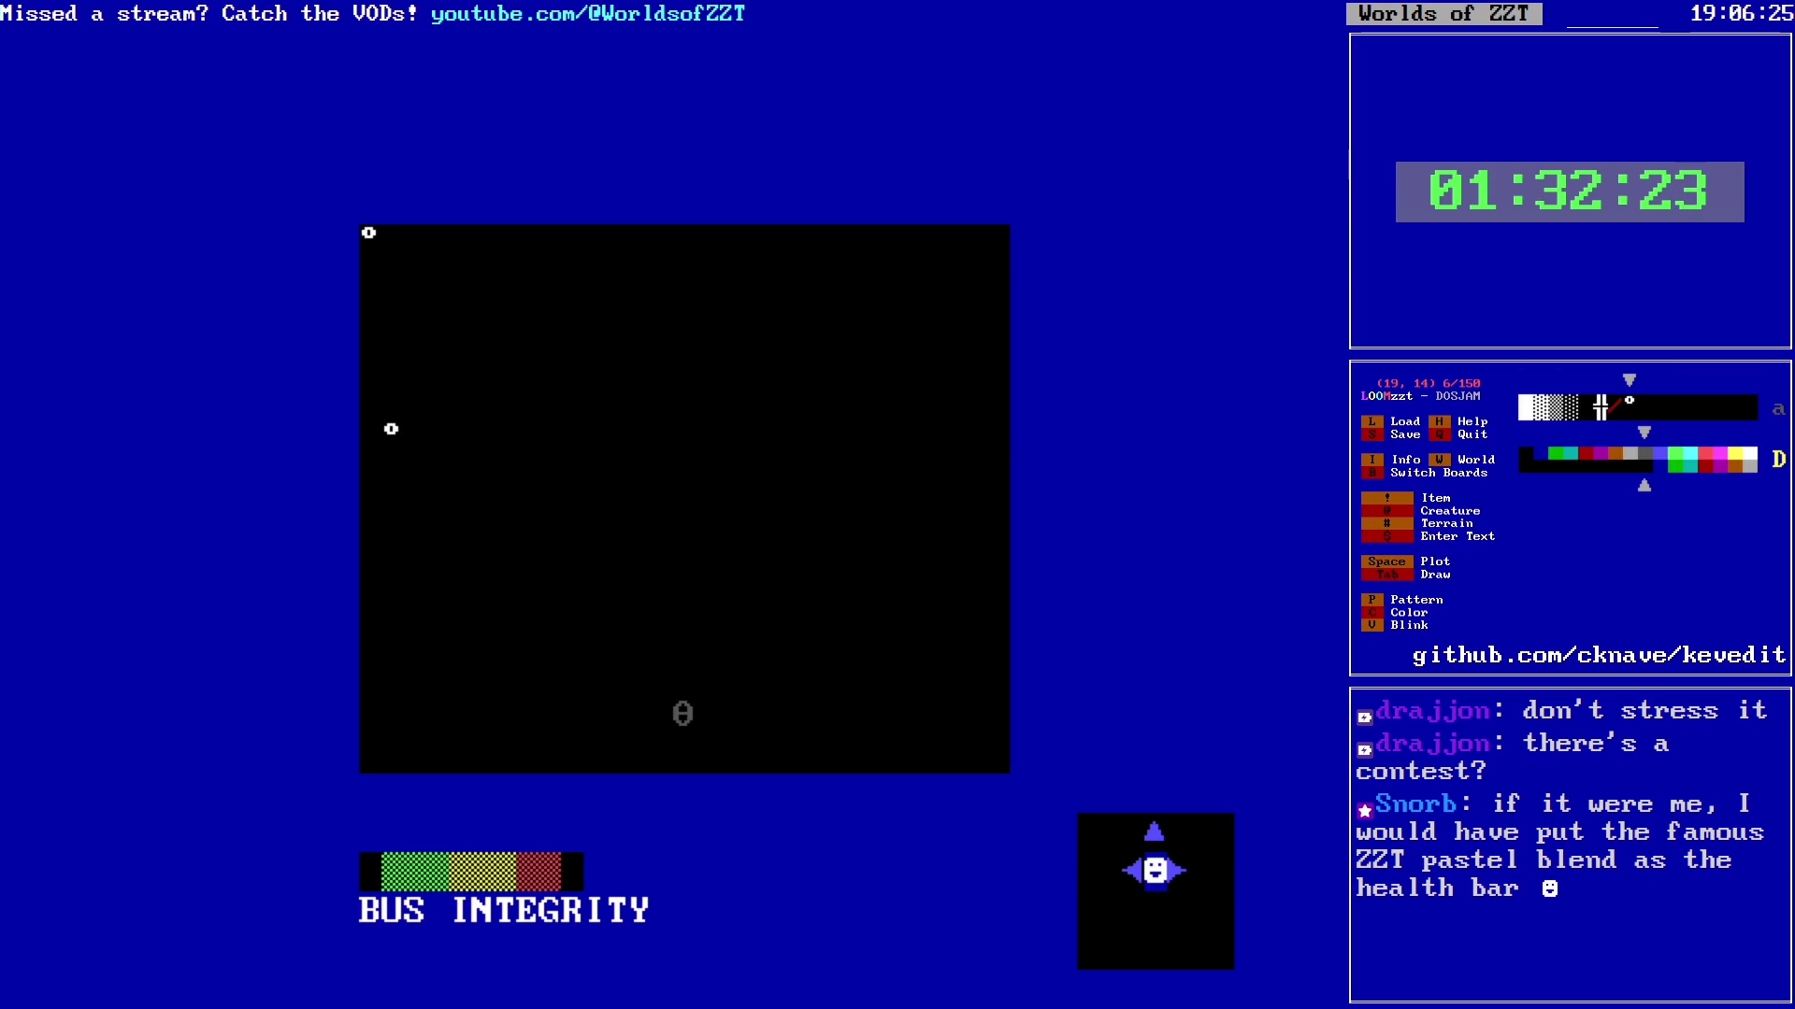
pyautogui.press('Down')
pyautogui.press('Right')
pyautogui.press('Right')
pyautogui.press('Right')
pyautogui.press('Right')
pyautogui.press('Up')
pyautogui.press('Up')
pyautogui.press('Right')
pyautogui.press('Up')
pyautogui.press('Up')
pyautogui.press('Up')
pyautogui.press('space')
pyautogui.press('Right')
pyautogui.press('Up')
pyautogui.press('Up')
pyautogui.press('Up')
pyautogui.press('Up')
pyautogui.press('space')
pyautogui.press('Right')
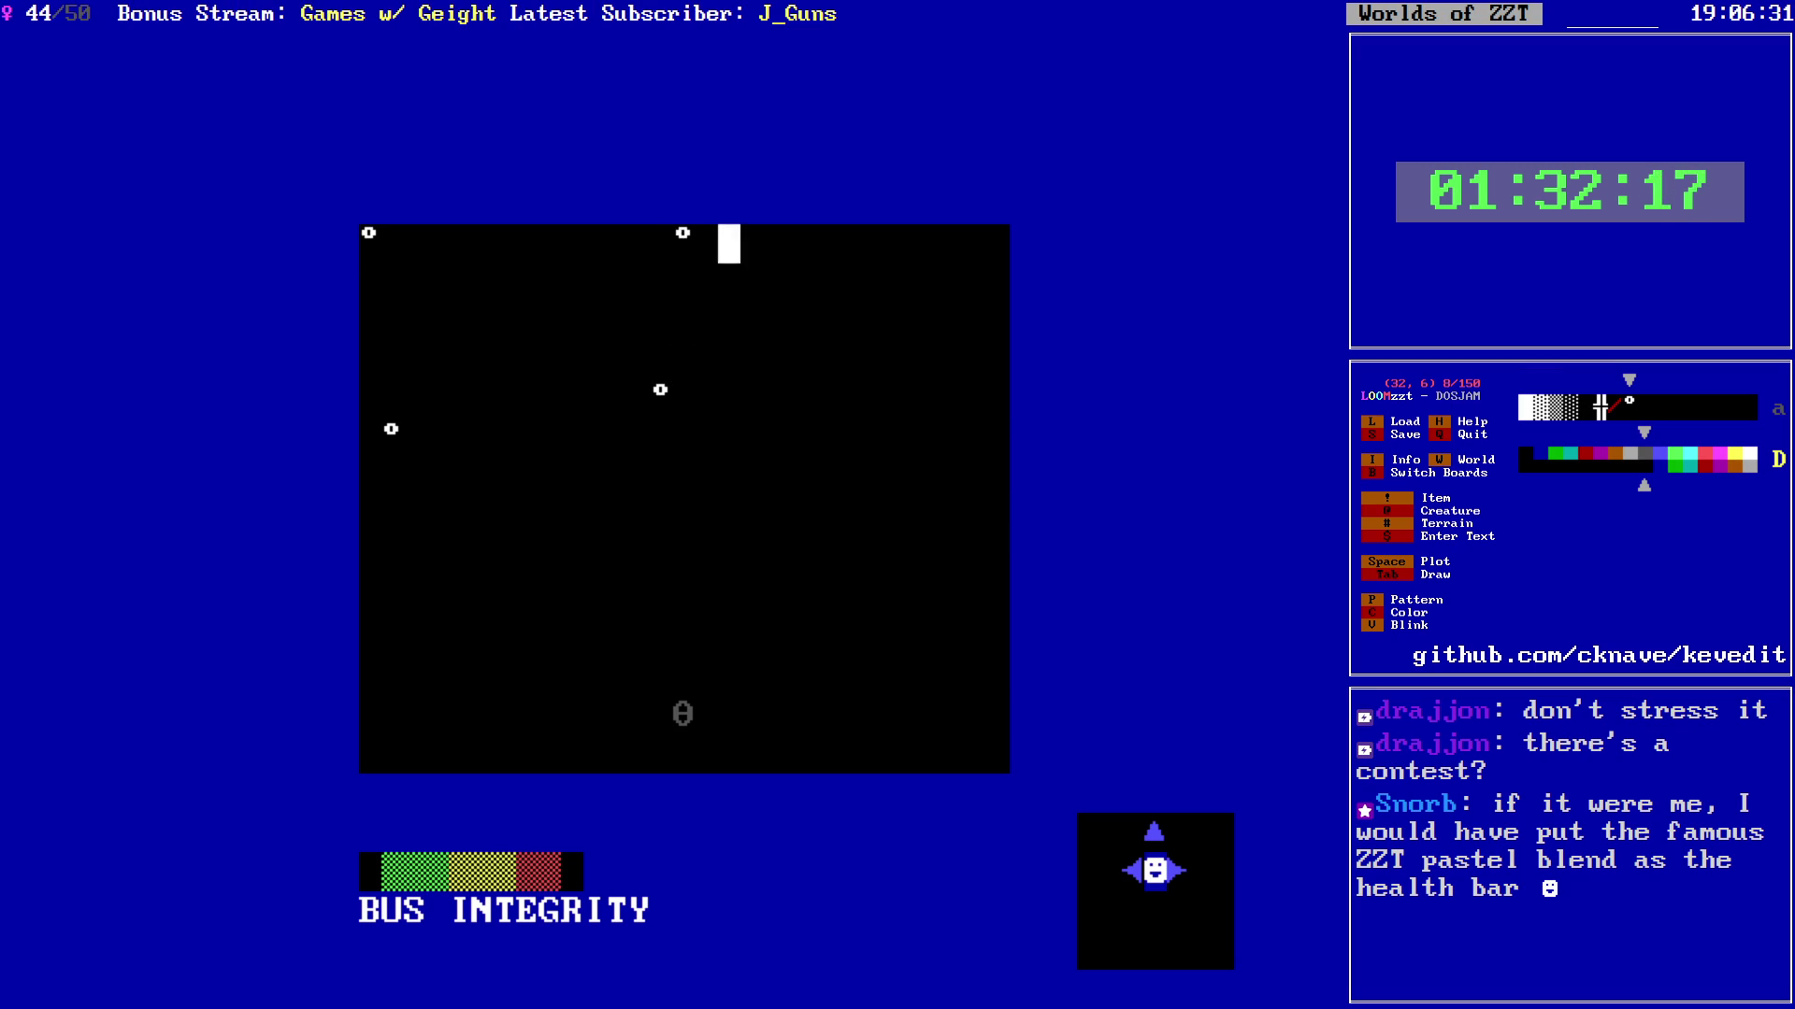
pyautogui.press('Down')
pyautogui.press('Down')
pyautogui.press('Down')
pyautogui.press('Down')
pyautogui.press('Down')
pyautogui.press('space')
pyautogui.press('Right')
pyautogui.press('Up')
pyautogui.press('Up')
pyautogui.press('Right')
pyautogui.press('Left')
pyautogui.press('Up')
pyautogui.press('Up')
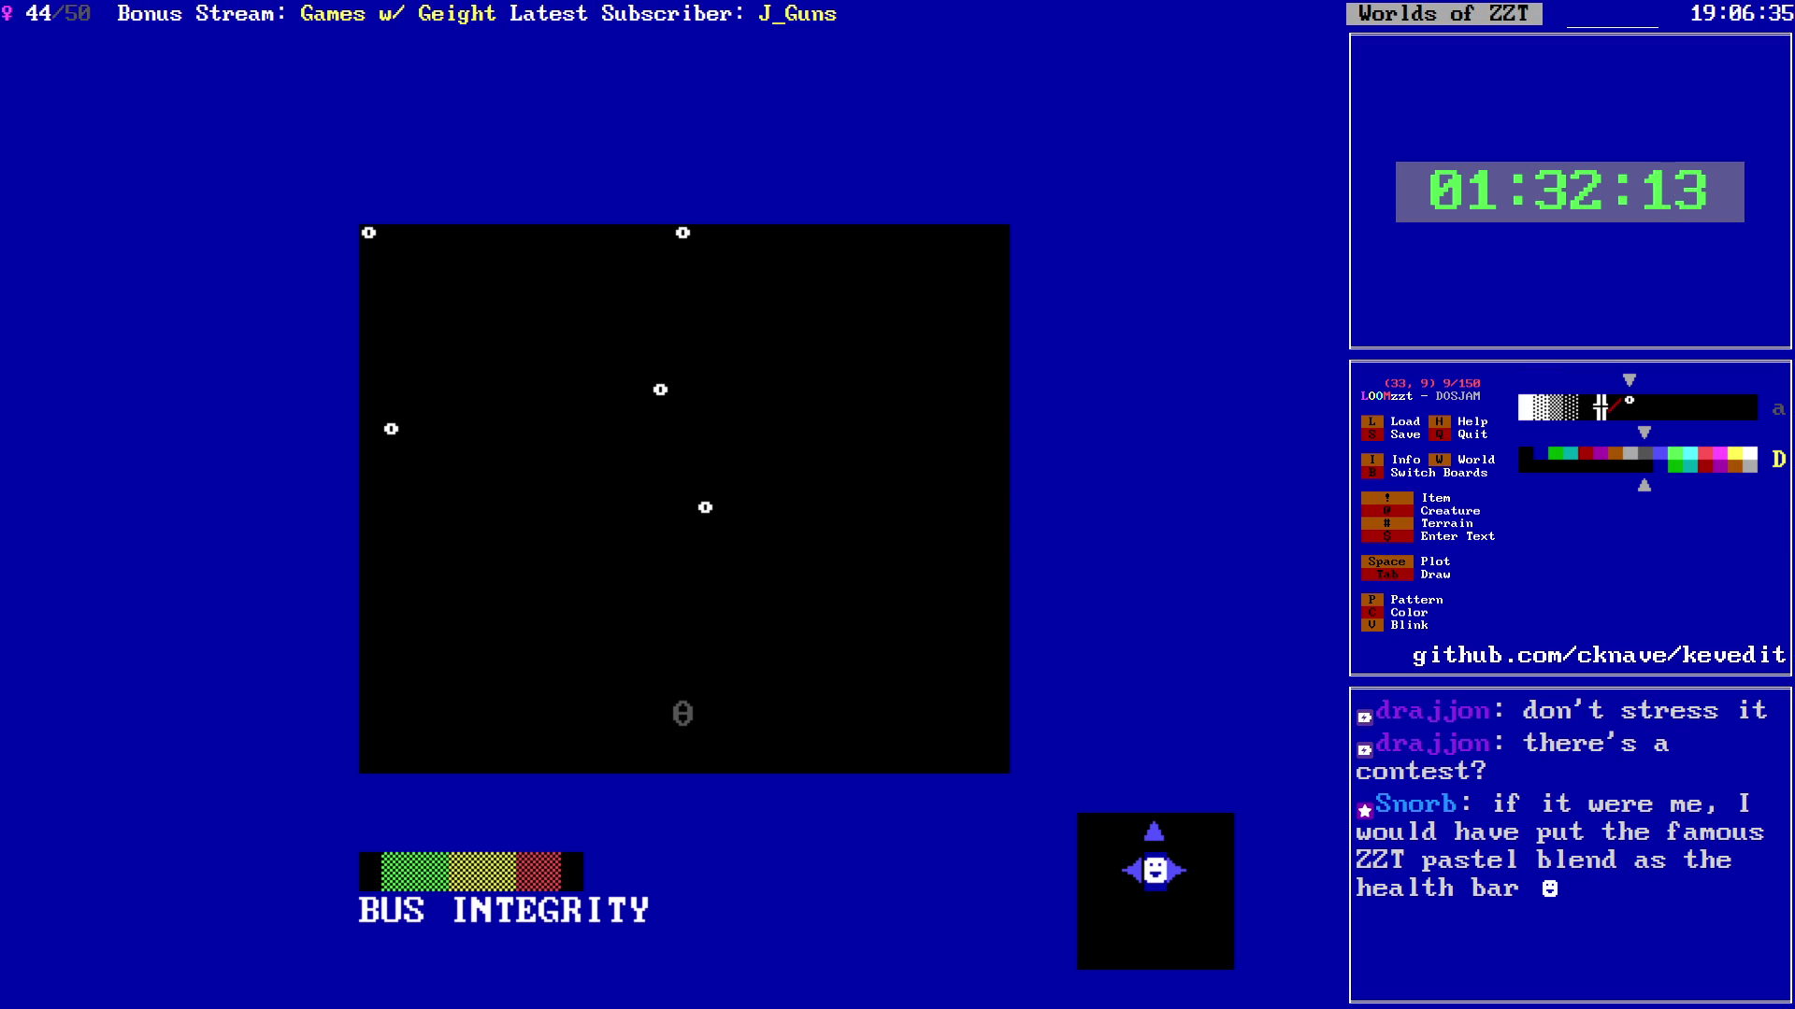
pyautogui.press('Up')
pyautogui.press('Up')
pyautogui.press('space')
pyautogui.press('Right')
pyautogui.press('Down')
pyautogui.press('Down')
pyautogui.press('Down')
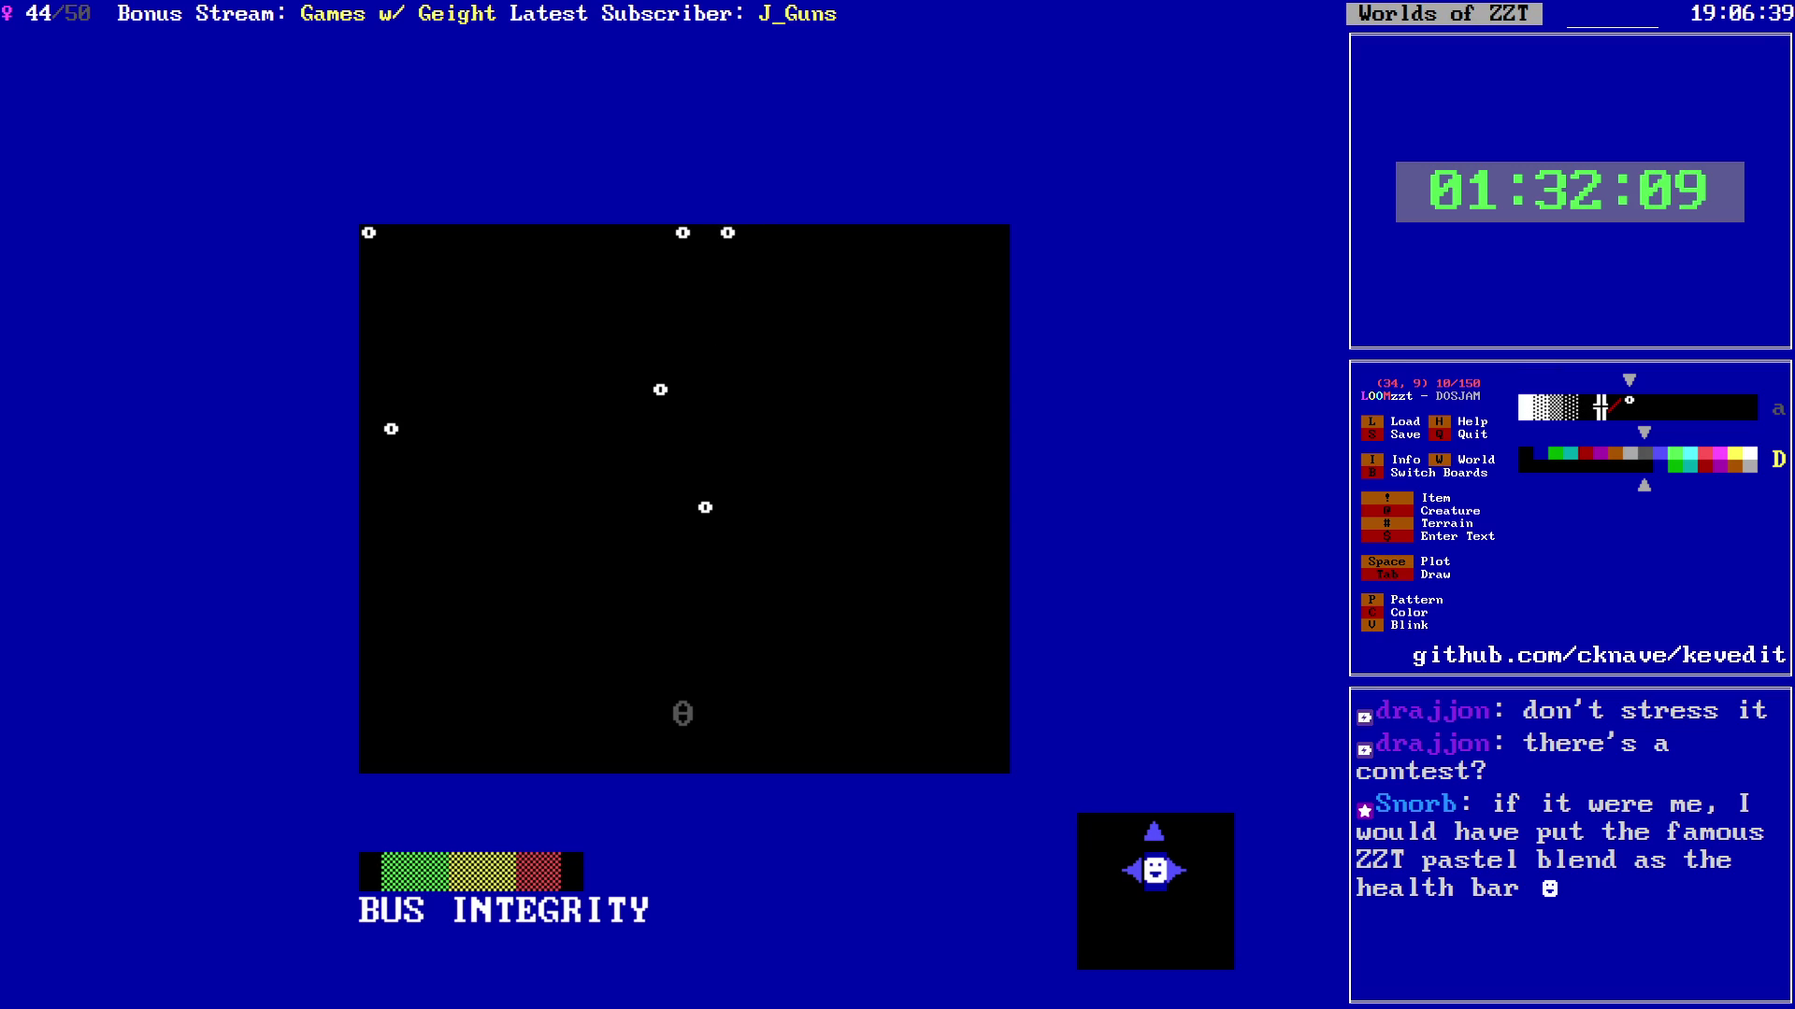
pyautogui.press('Right')
pyautogui.press('Down')
pyautogui.press('Down')
pyautogui.press('Down')
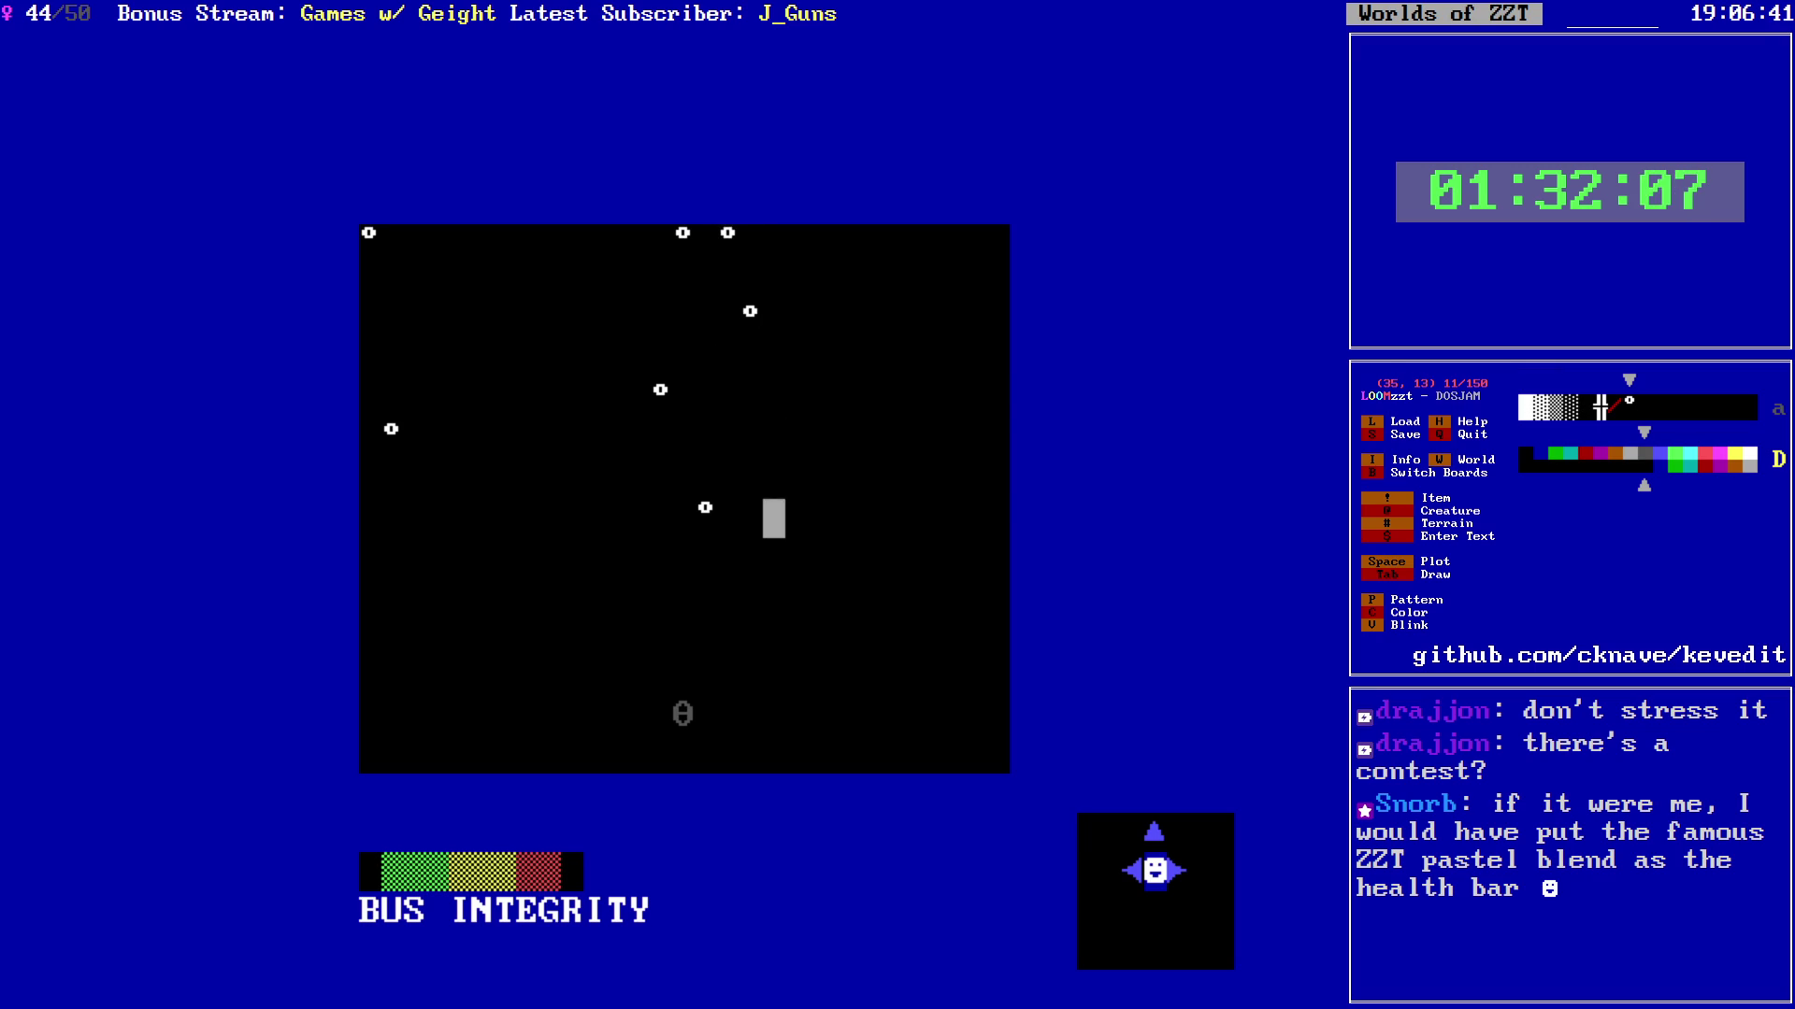
pyautogui.press('space')
pyautogui.press('Right')
pyautogui.press('Down')
# - Stamp more star copies toward the top right, then on the left side
pyautogui.press('Down')
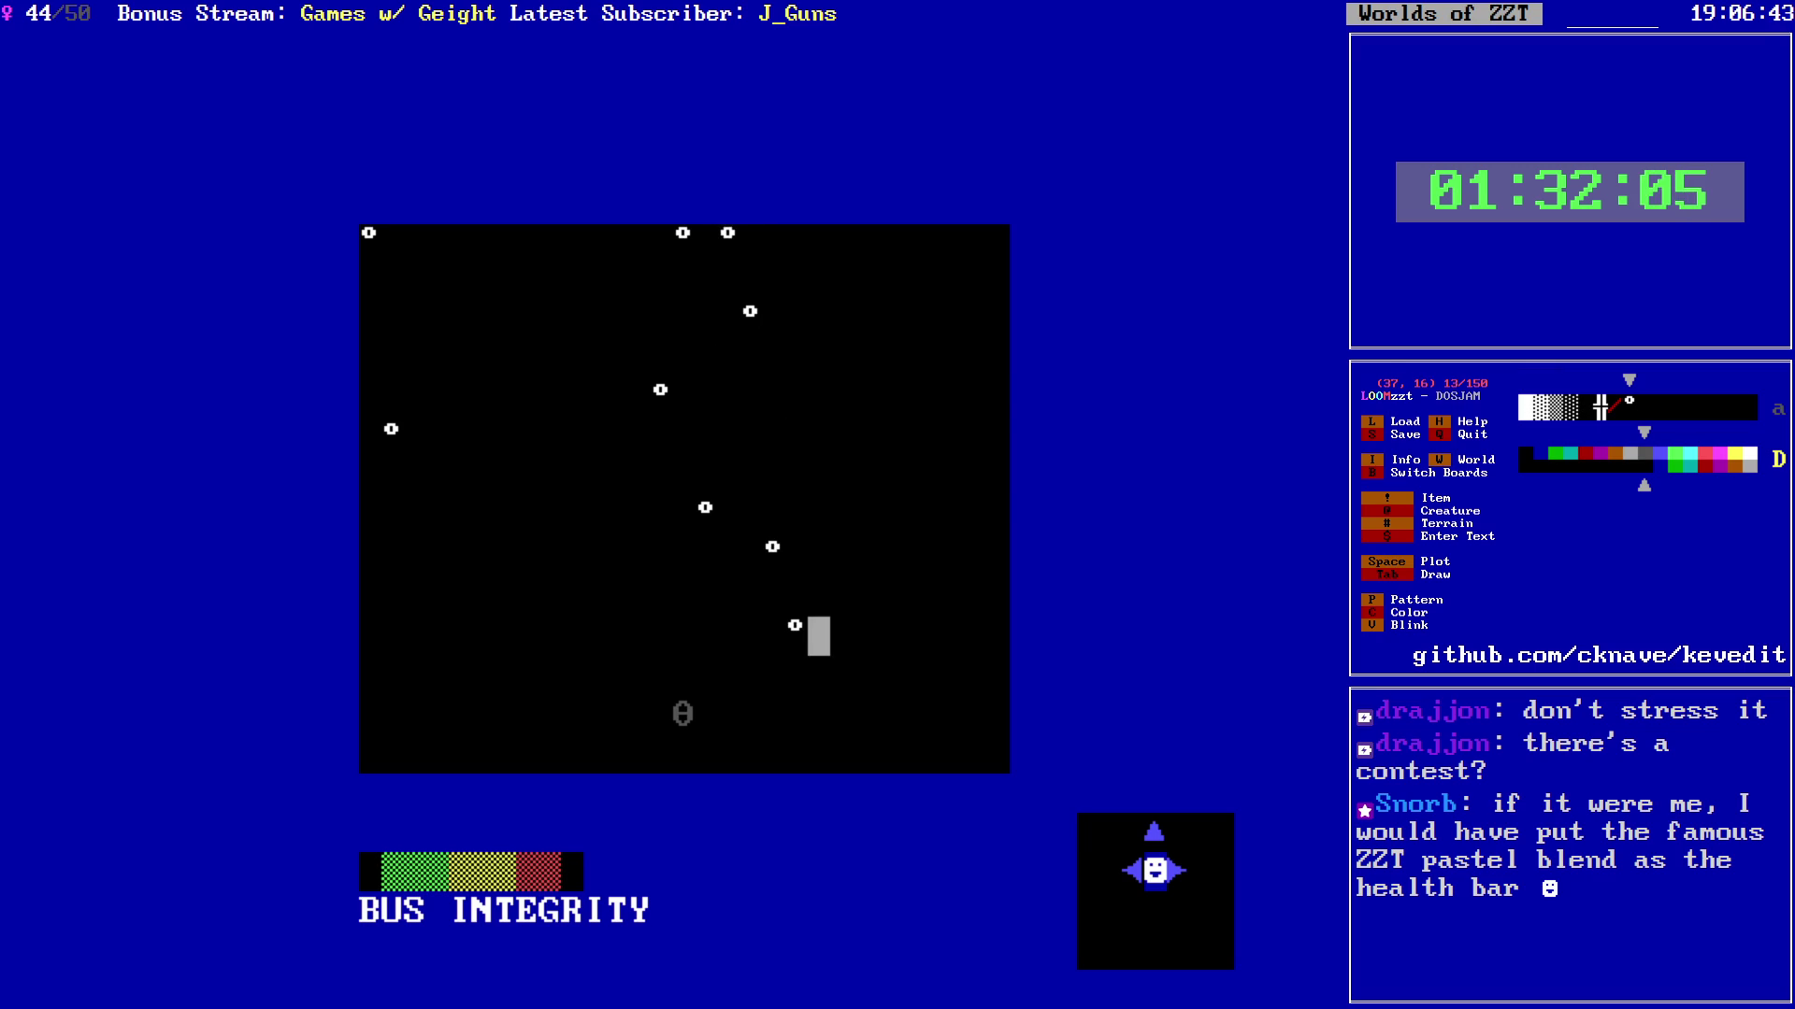
pyautogui.press('Up')
pyautogui.press('Up')
pyautogui.press('Right')
pyautogui.press('Down')
pyautogui.press('Up')
pyautogui.press('Up')
pyautogui.press('Right')
pyautogui.press('Up')
pyautogui.press('Up')
pyautogui.press('Up')
pyautogui.press('Up')
pyautogui.press('Right')
pyautogui.press('space')
pyautogui.press('Right')
pyautogui.press('Down')
pyautogui.press('Down')
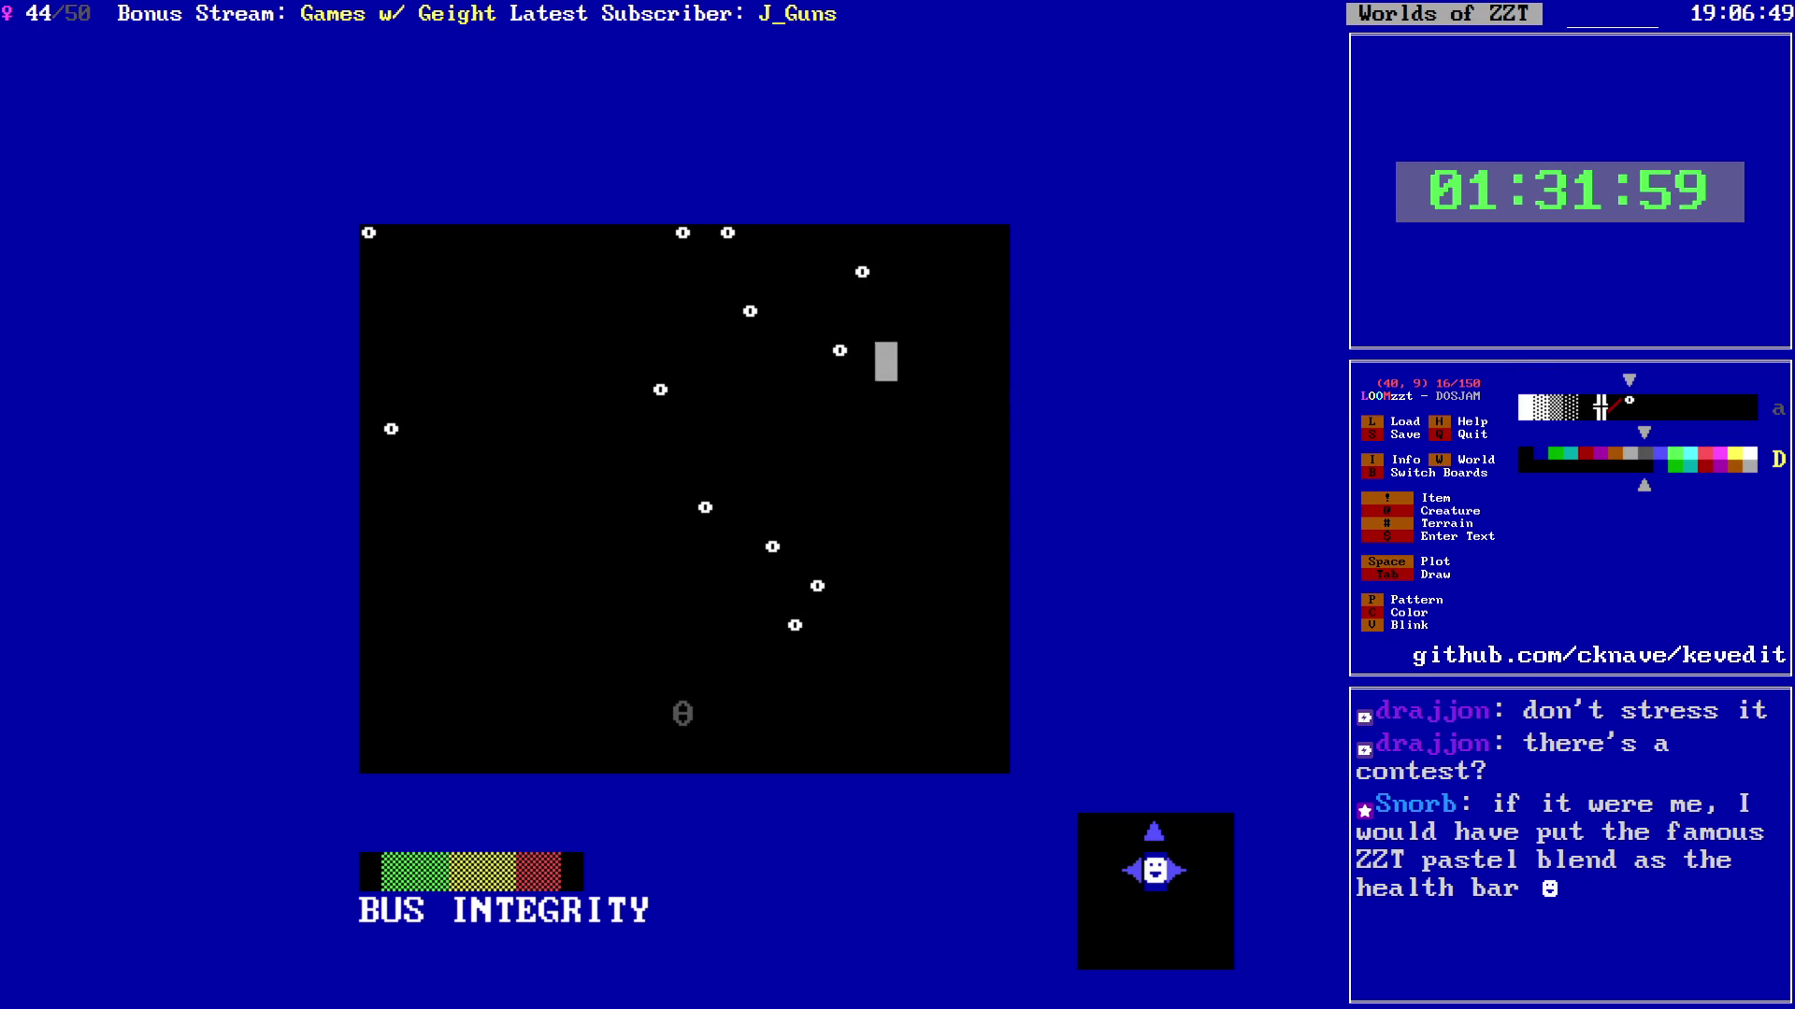
pyautogui.press('Down')
pyautogui.press('Down')
pyautogui.press('Down')
pyautogui.press('Right')
pyautogui.press('Down')
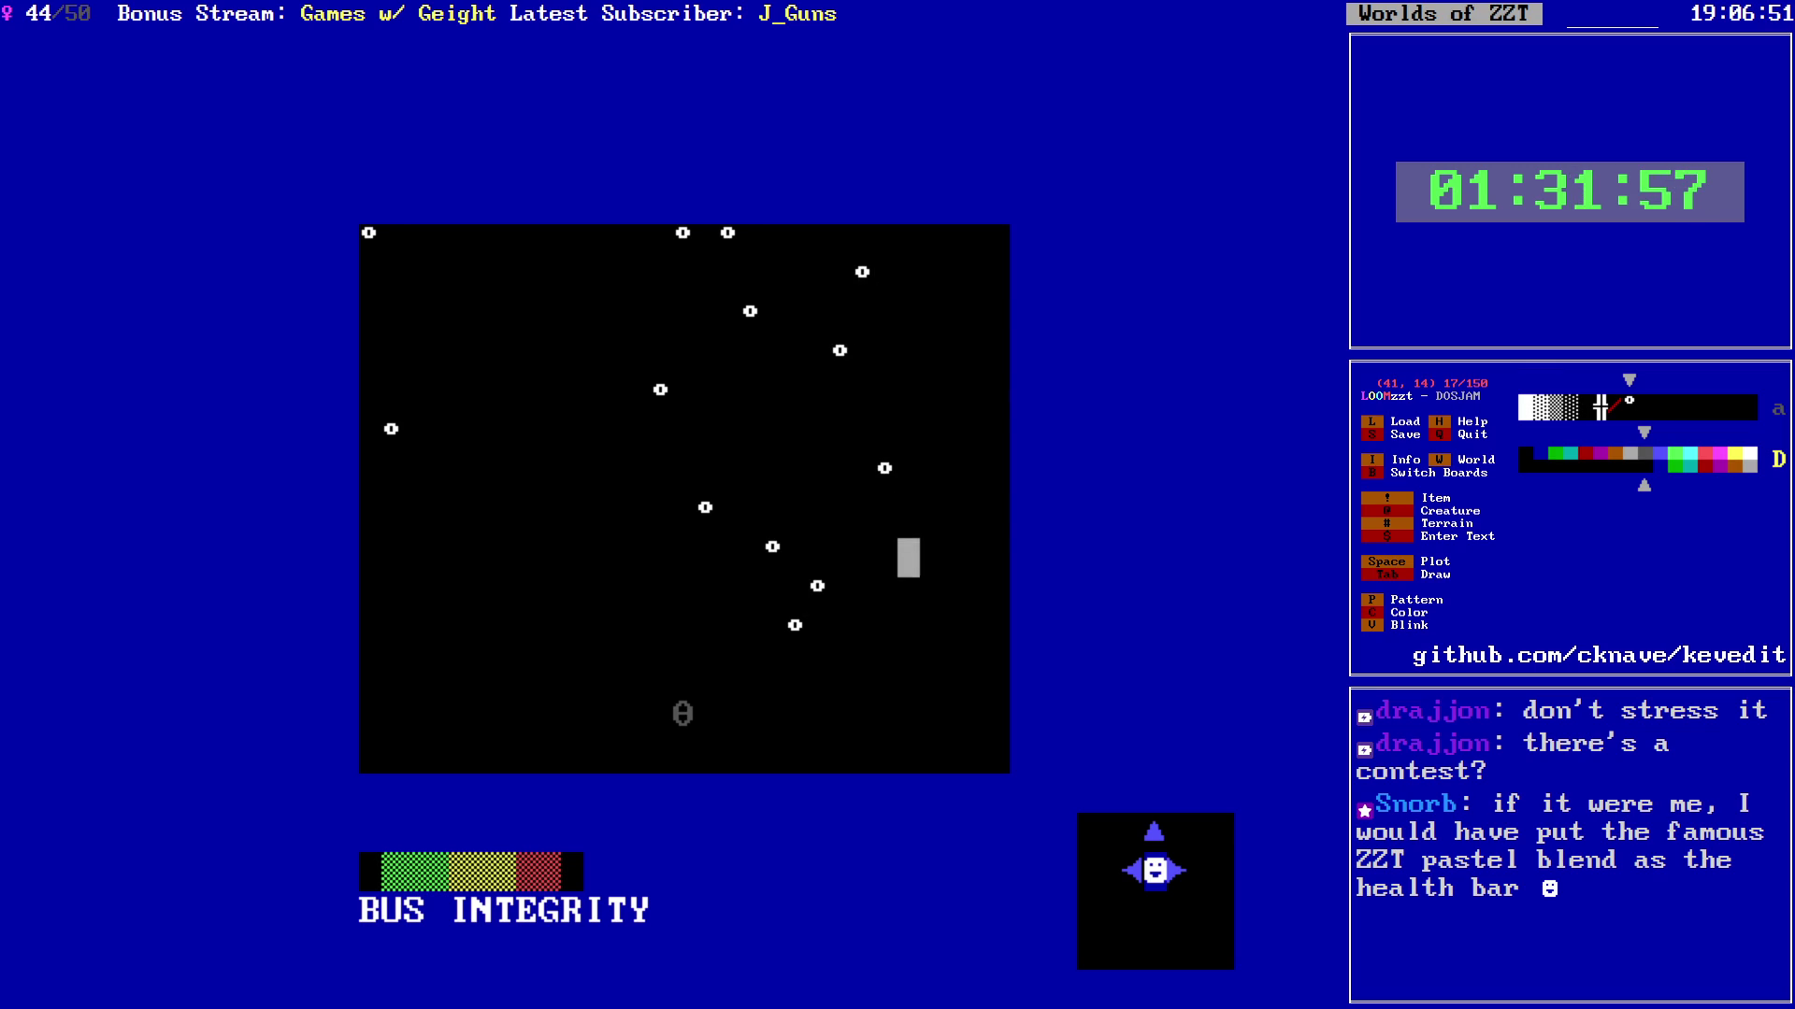
pyautogui.press('Right')
pyautogui.press('Up')
pyautogui.press('Up')
pyautogui.press('Up')
pyautogui.press('space')
pyautogui.press('Right')
pyautogui.press('Up')
pyautogui.press('Up')
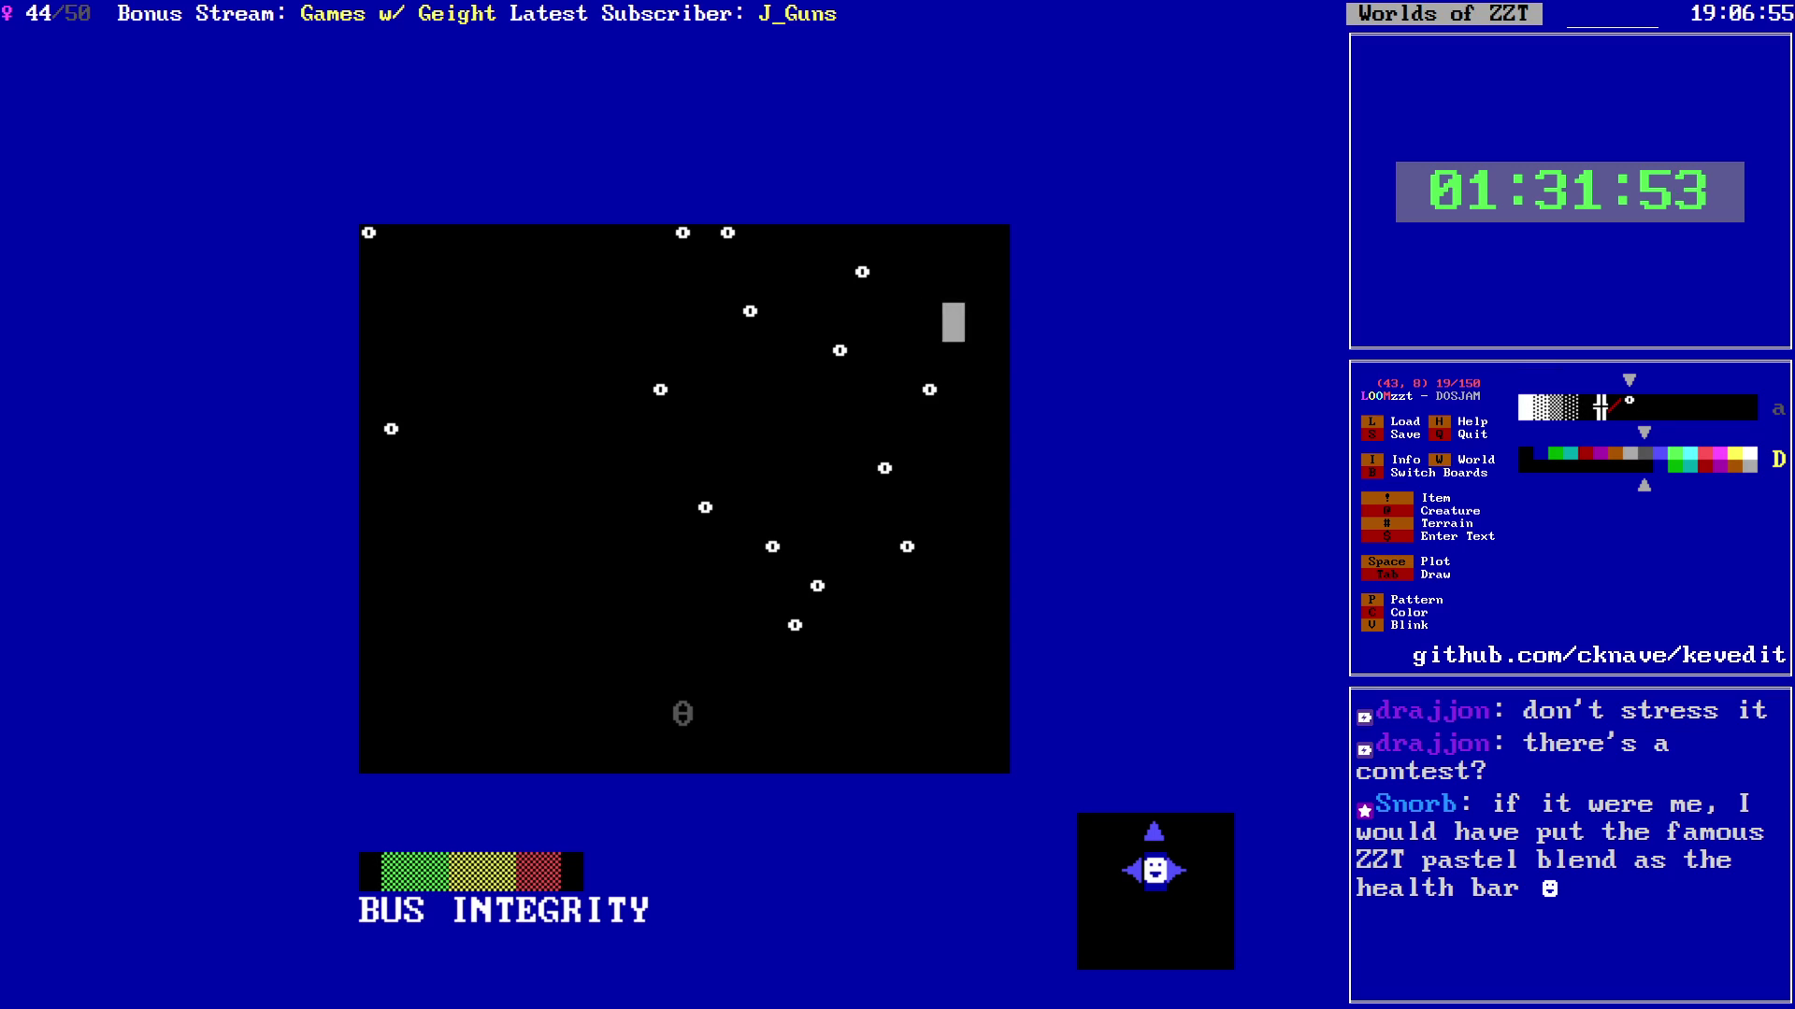
pyautogui.press('space')
pyautogui.press('Up')
pyautogui.press('Up')
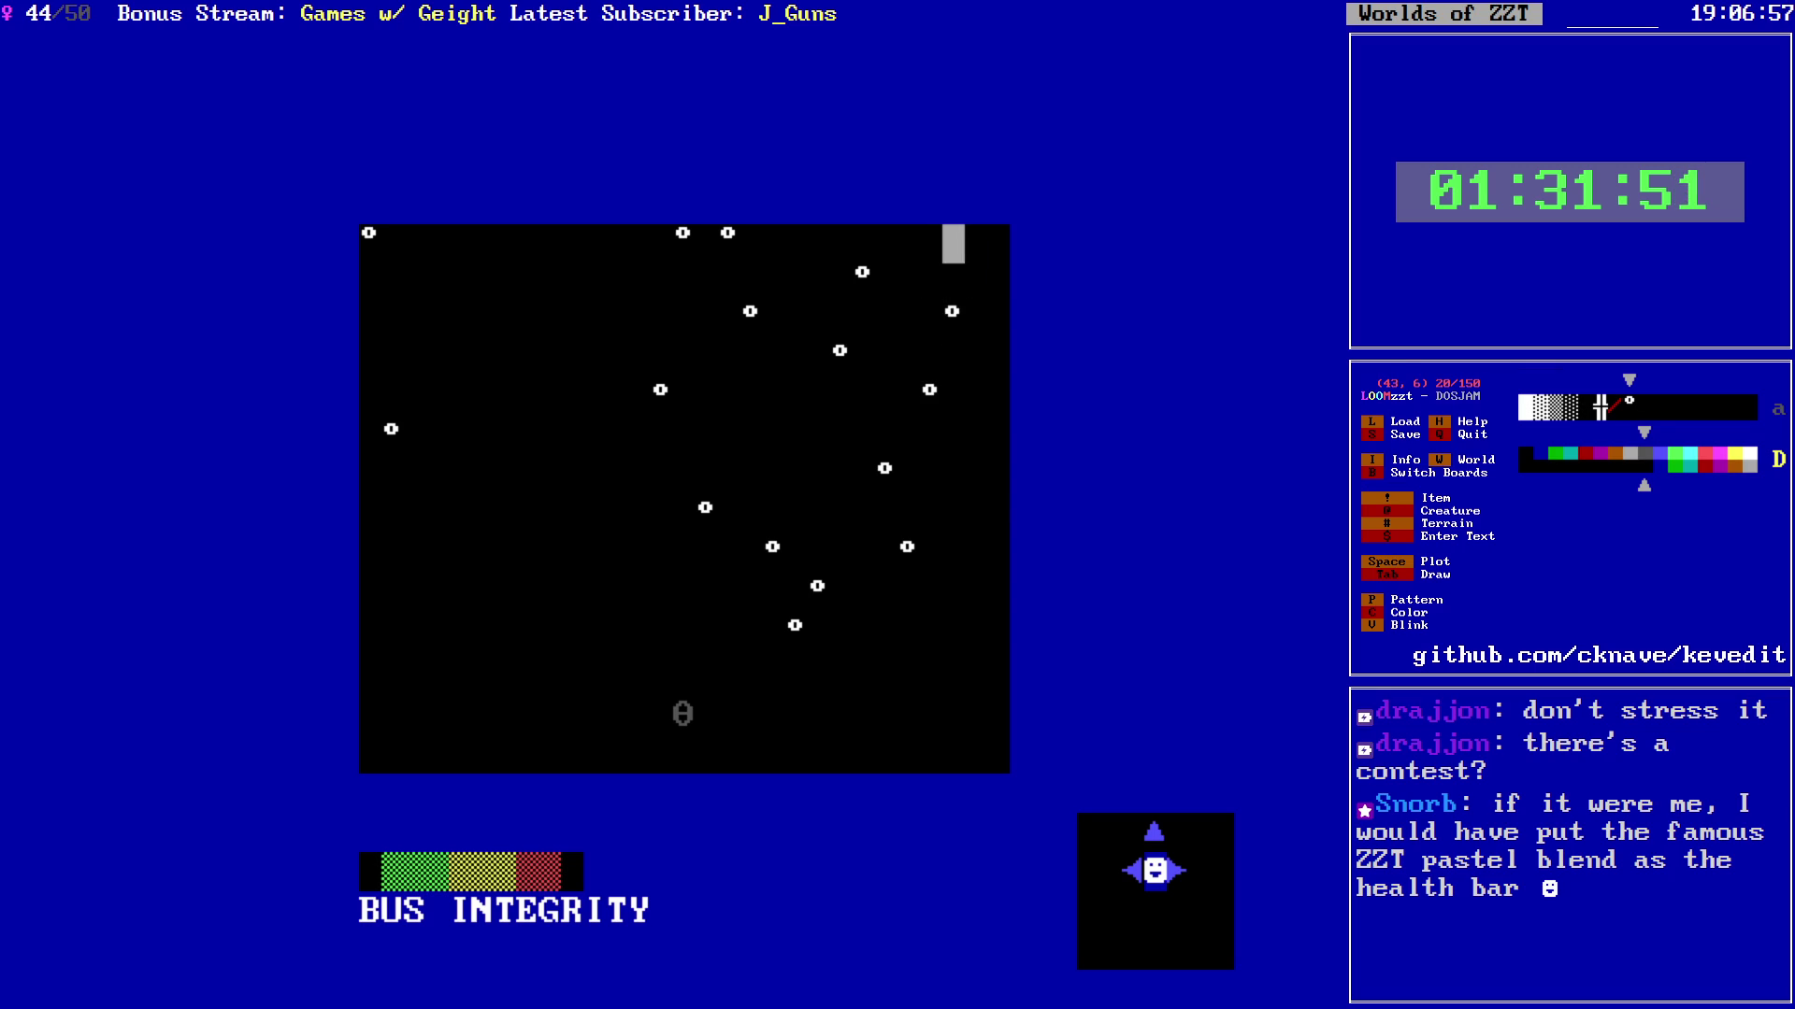
pyautogui.press('Right')
pyautogui.press('space')
pyautogui.press('Down')
pyautogui.press('Down')
pyautogui.press('Down')
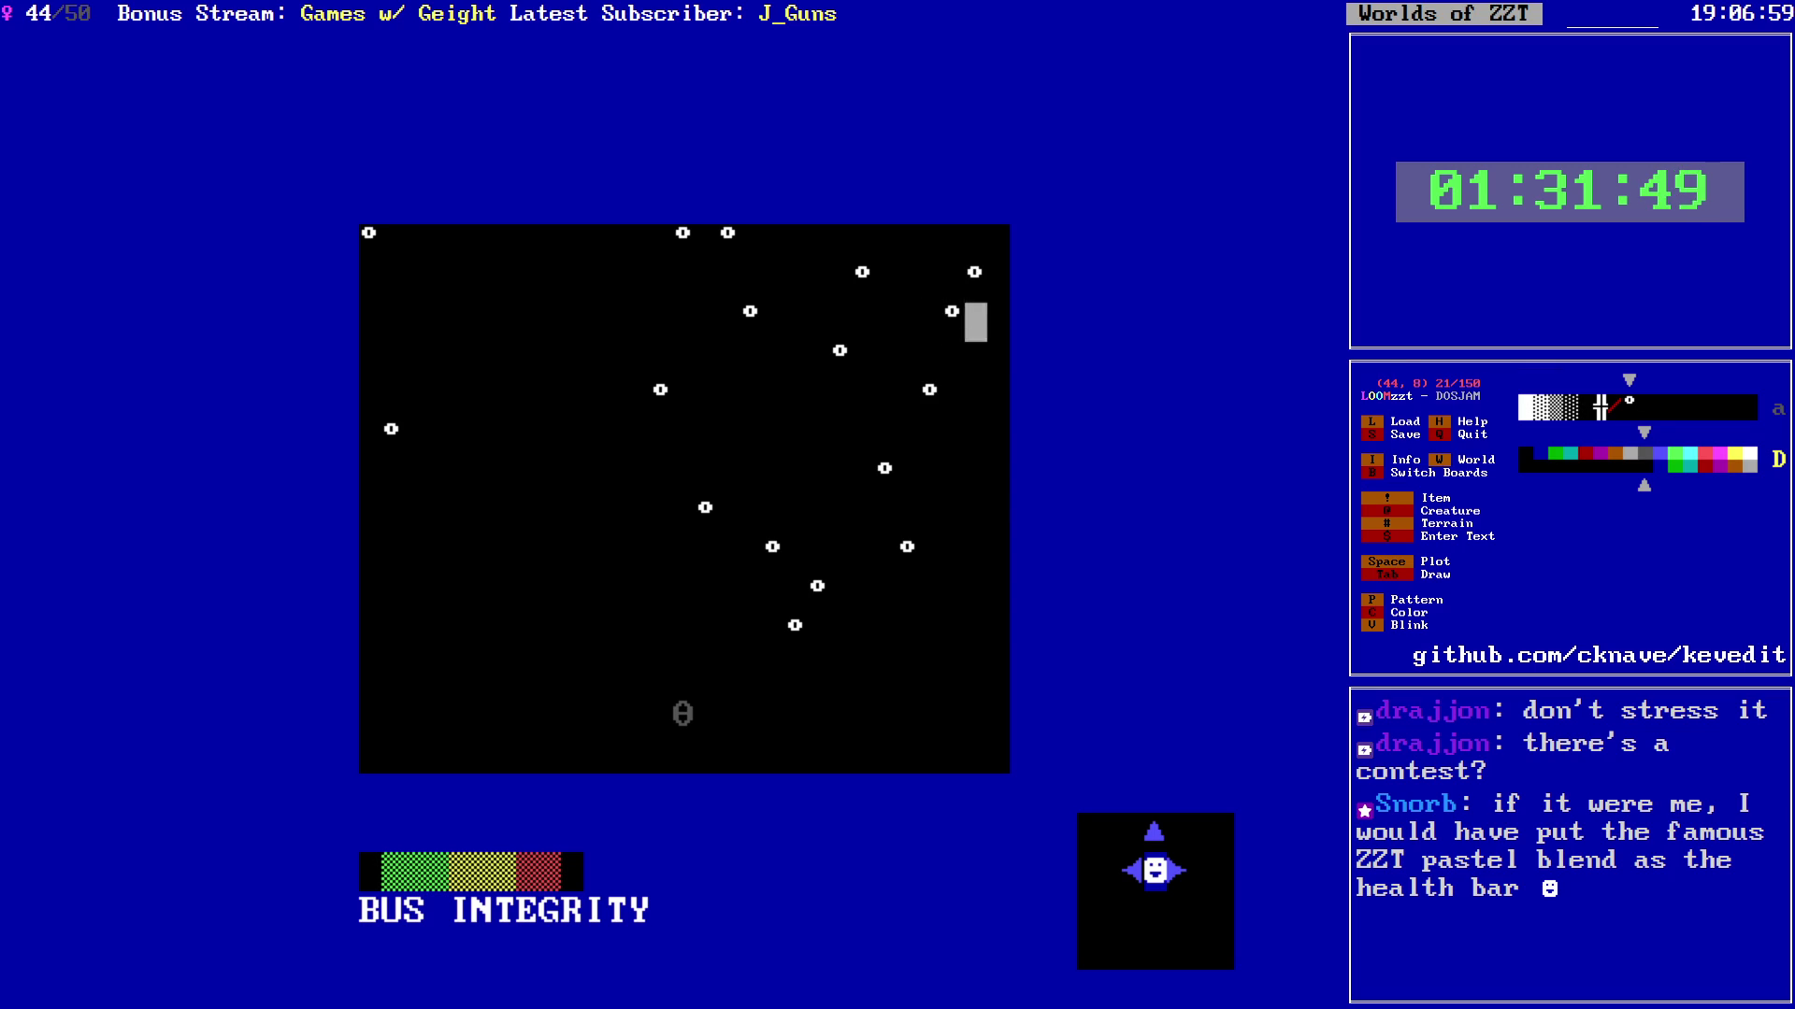
pyautogui.press('Right')
pyautogui.press('Down')
pyautogui.press('Down')
pyautogui.press('Down')
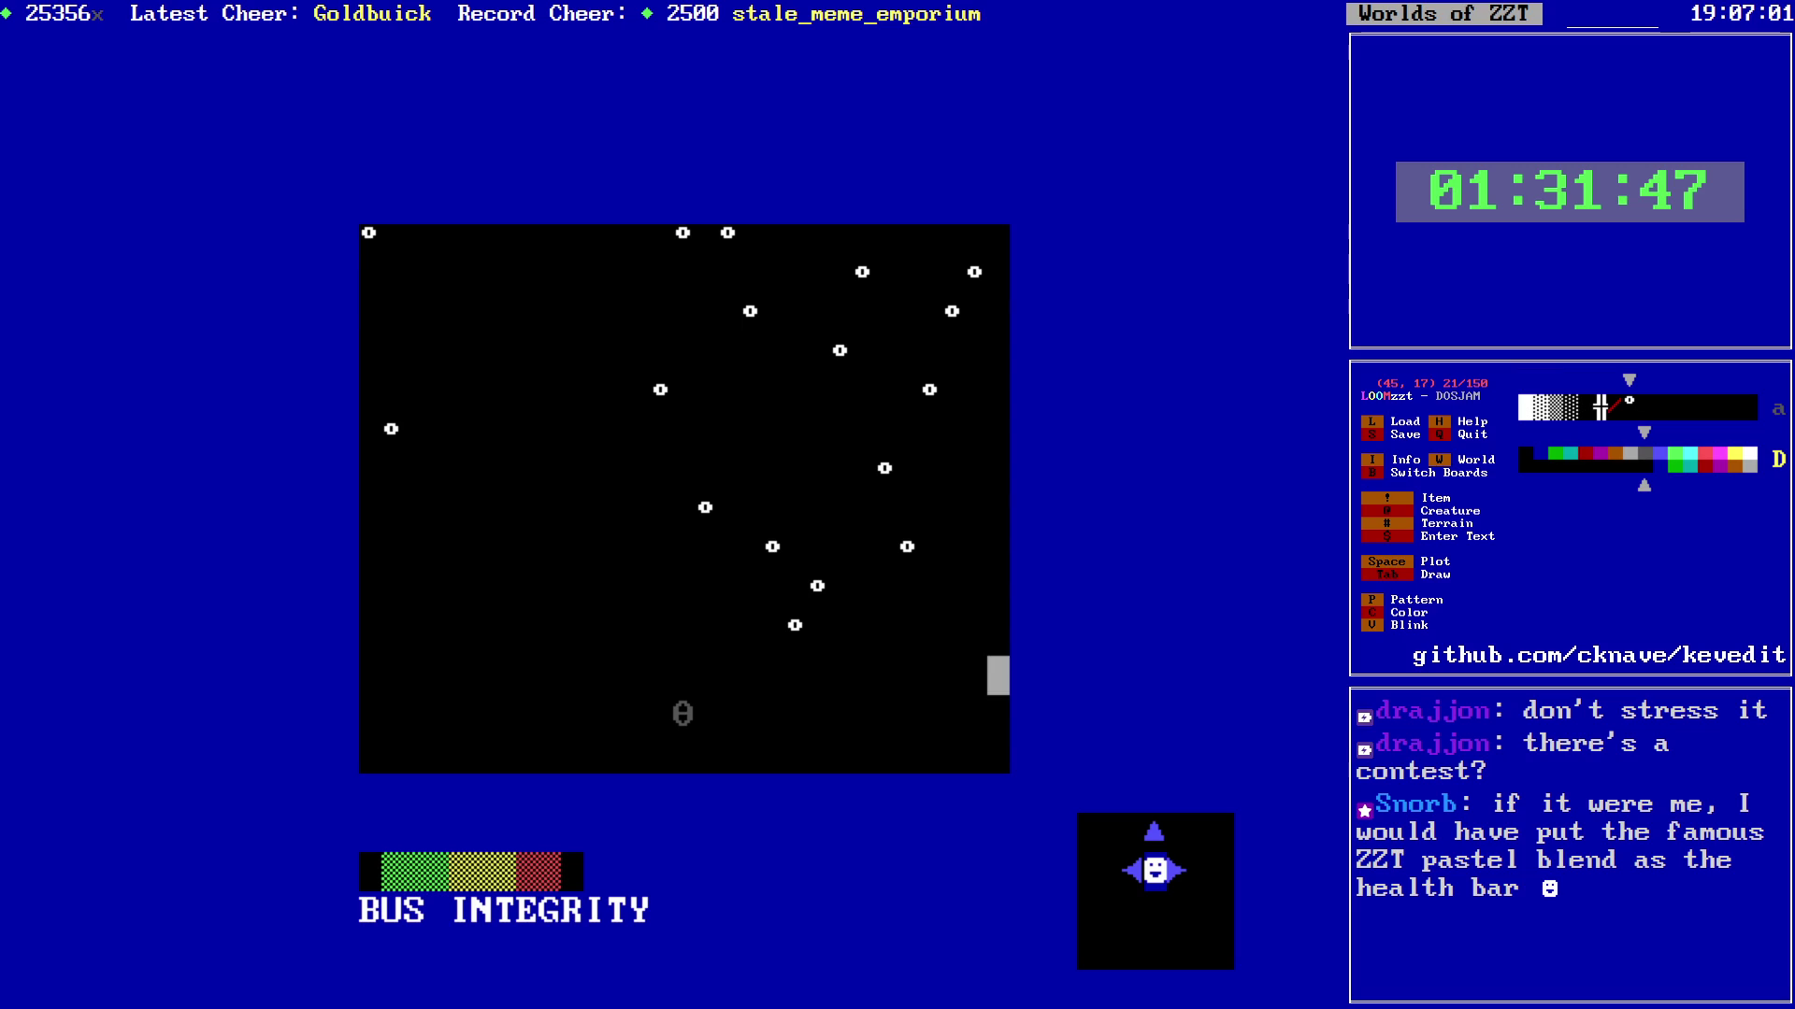
pyautogui.press('Left')
pyautogui.press('Left')
pyautogui.press('Left')
pyautogui.press('Right')
pyautogui.press('Right')
pyautogui.press('Up')
pyautogui.press('Up')
pyautogui.press('Up')
pyautogui.press('Up')
pyautogui.press('space')
pyautogui.press('Up')
pyautogui.press('Up')
pyautogui.press('Up')
pyautogui.press('Right')
pyautogui.press('Up')
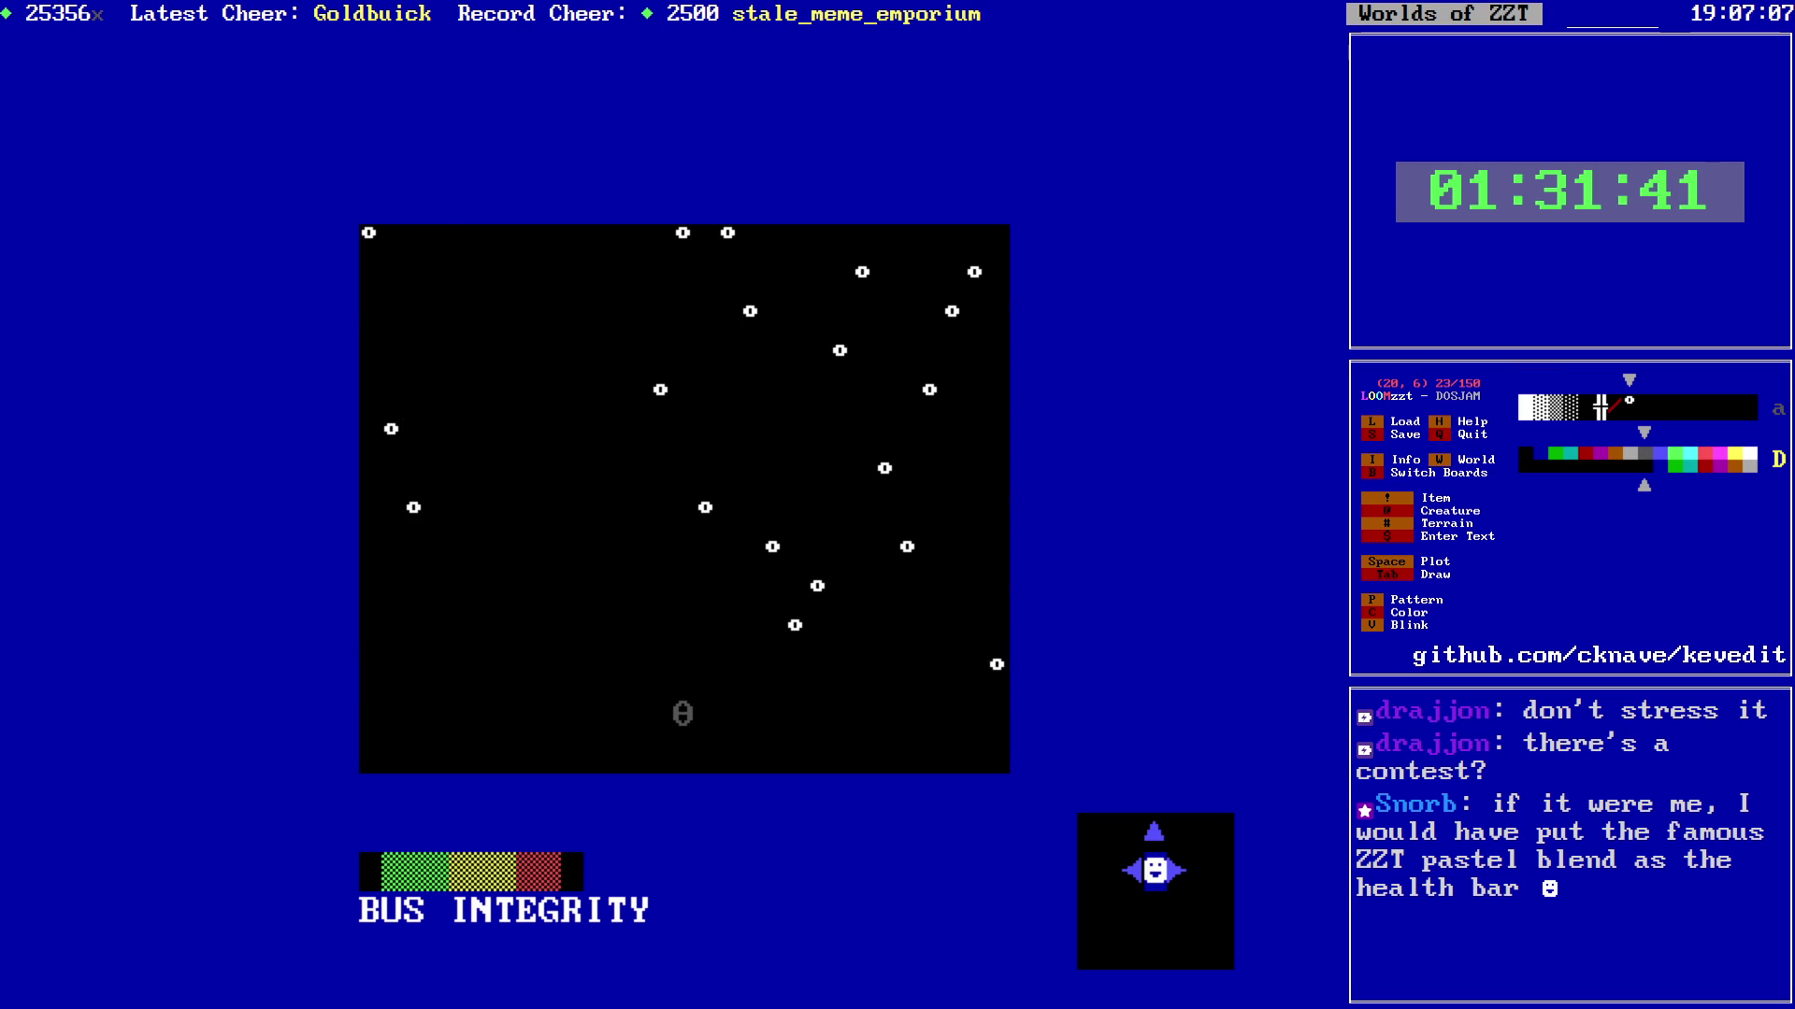
# - Open one star's Object settings, showing character 248
pyautogui.press('Down')
pyautogui.press('Down')
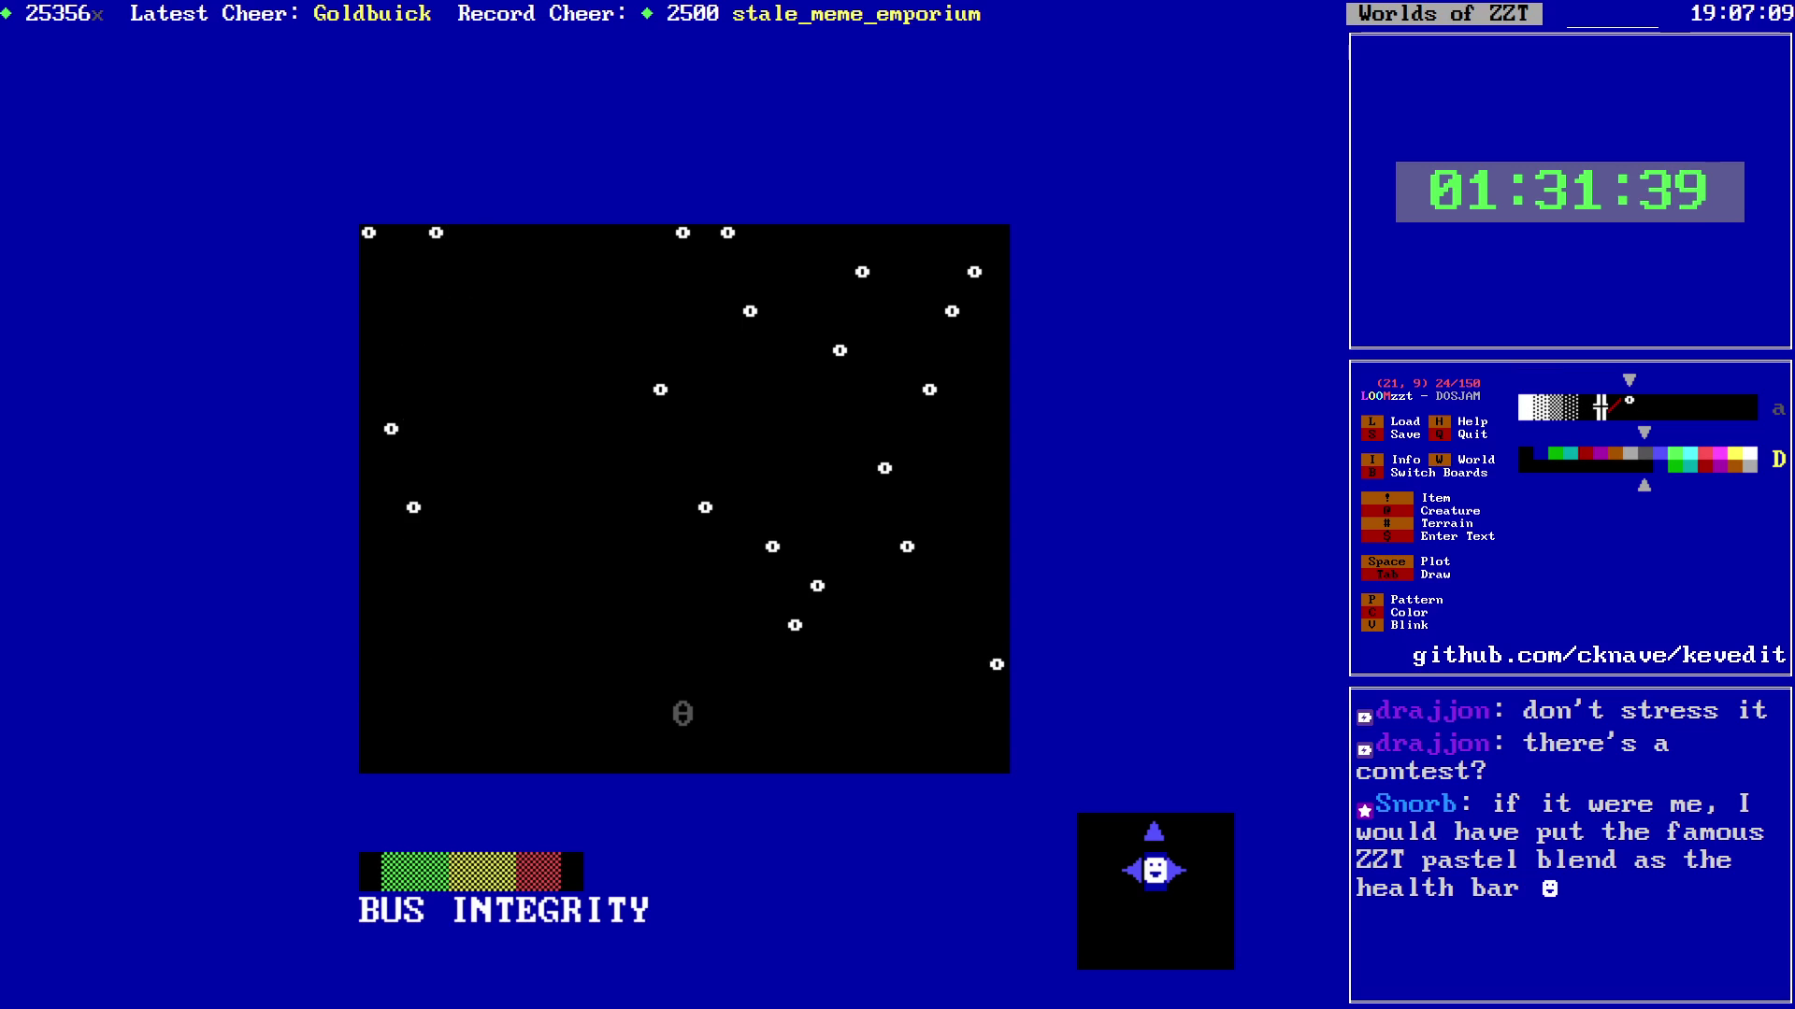
pyautogui.press('Down')
pyautogui.press('Down')
pyautogui.press('Down')
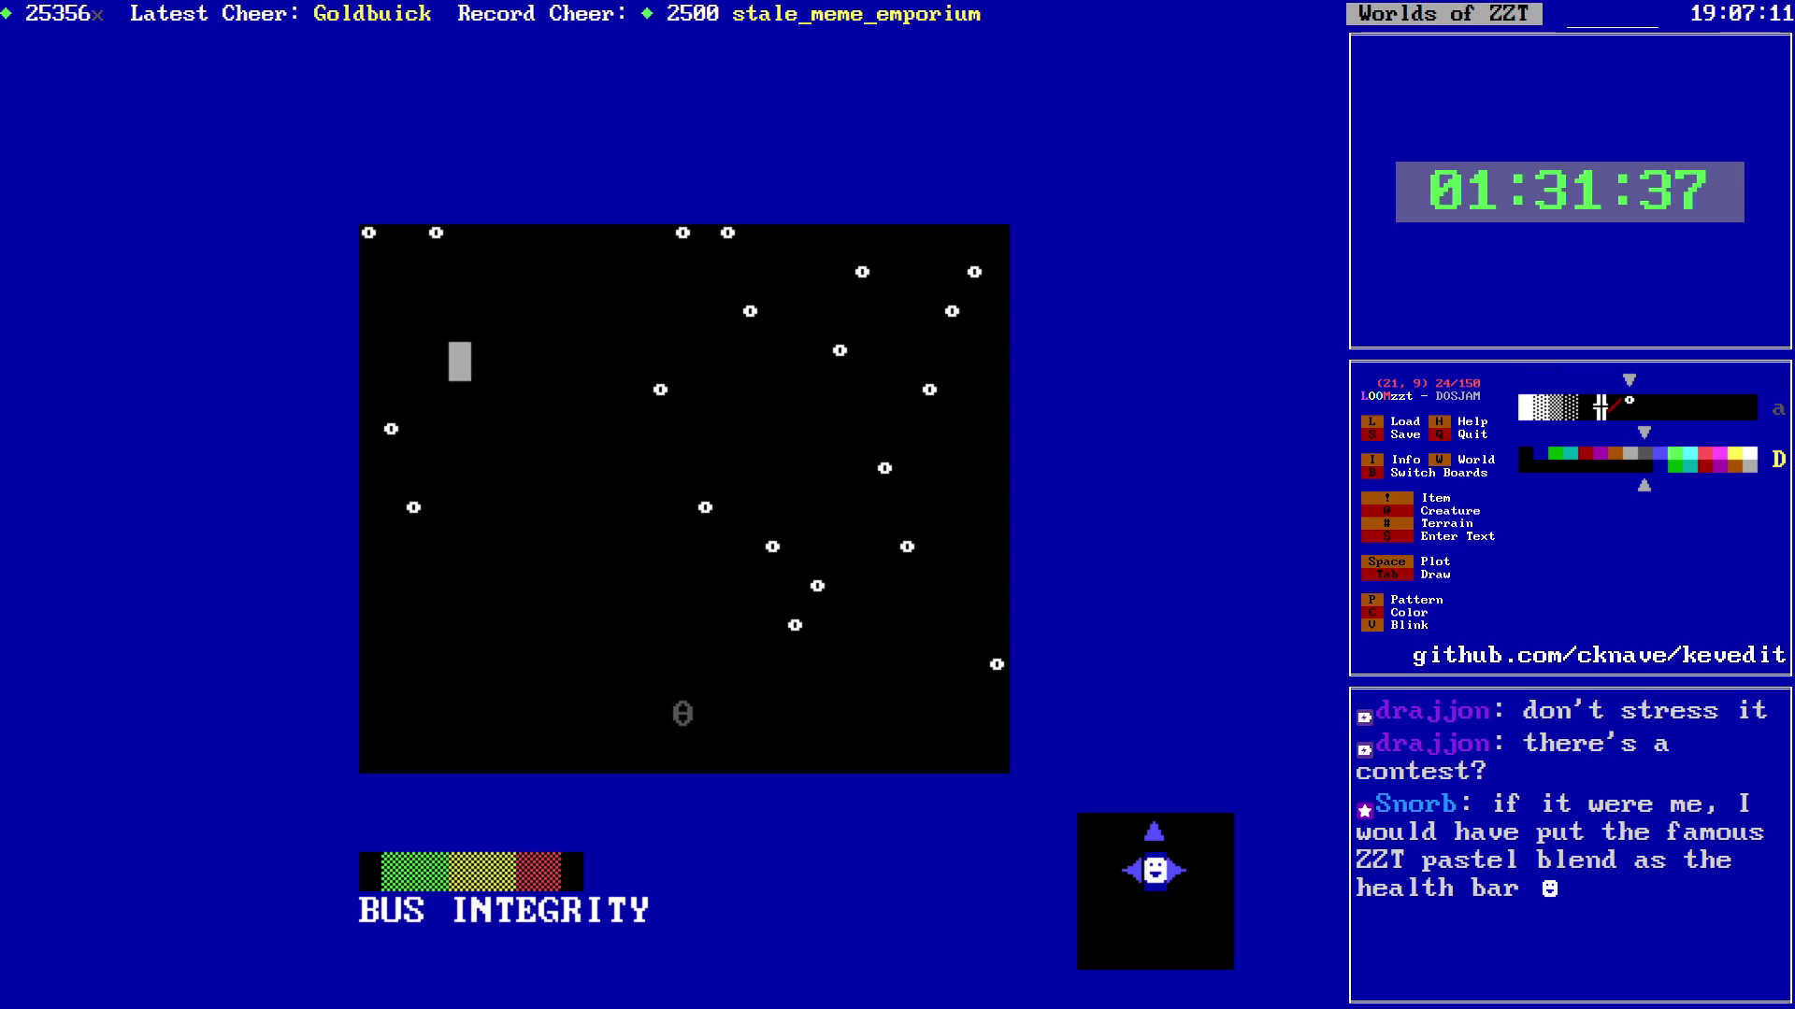
pyautogui.press('Down')
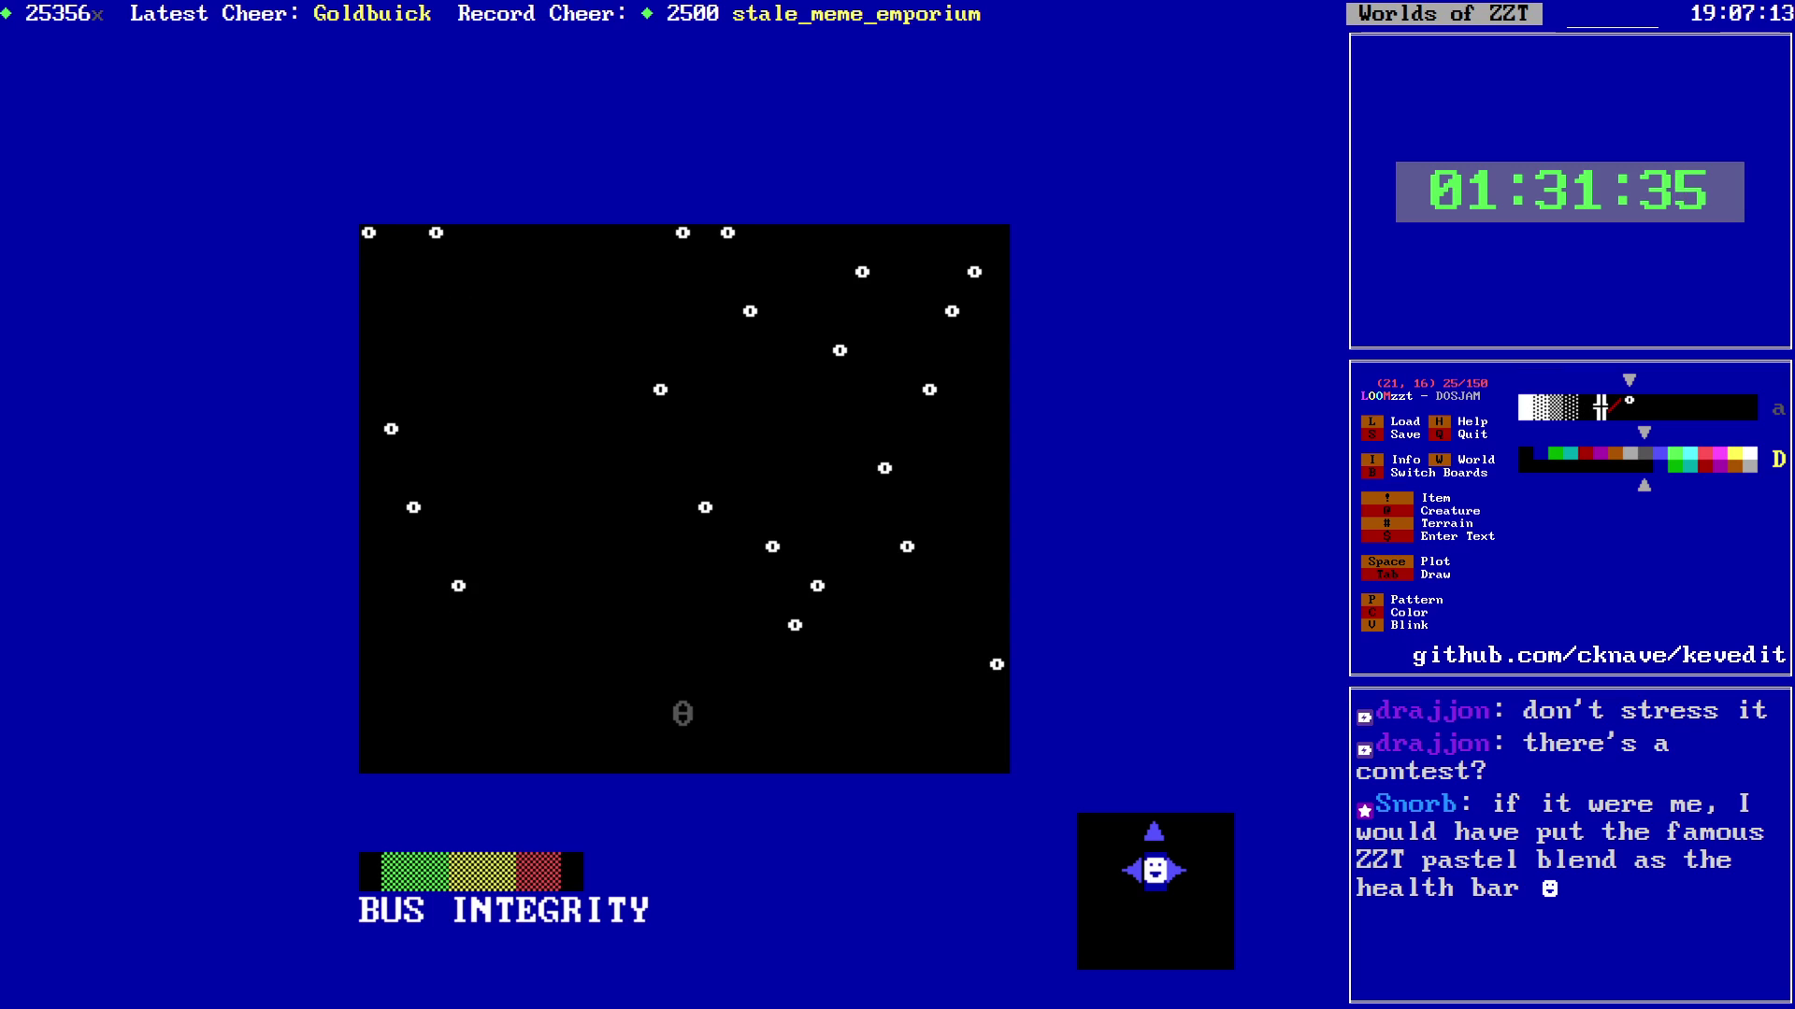
pyautogui.press('Return')
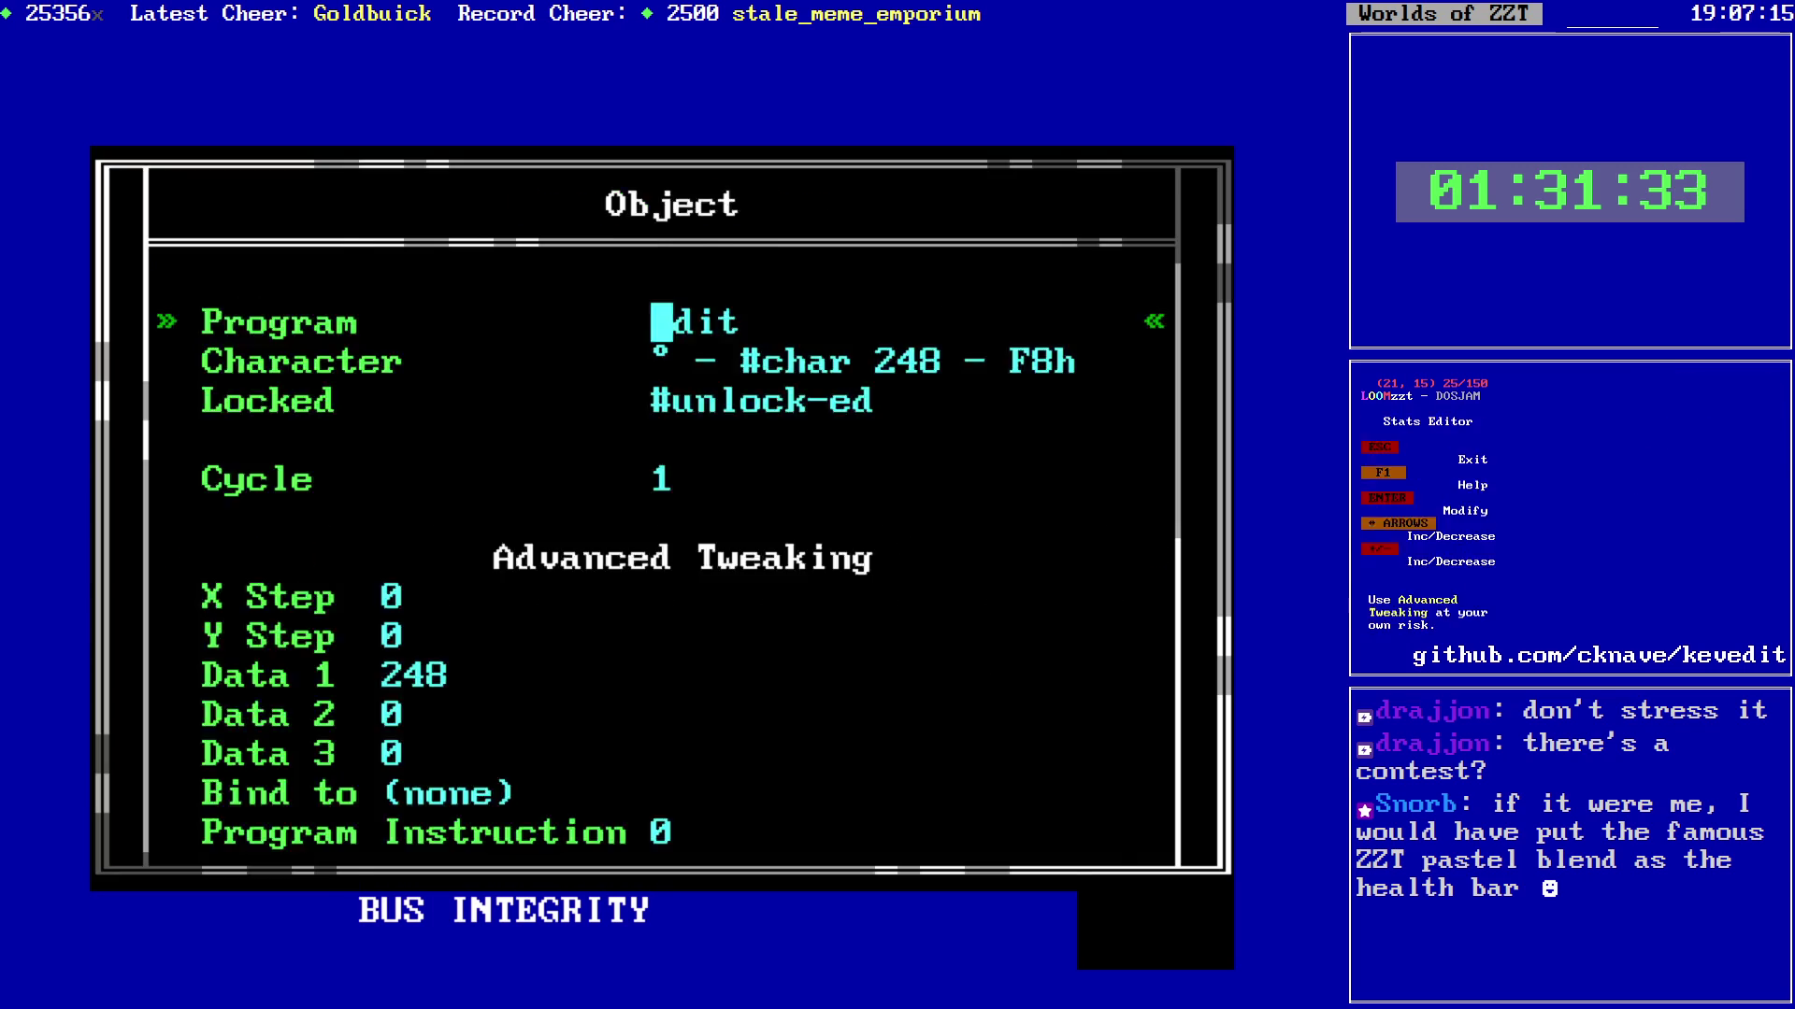
# - Open the original star's program and copy the '#char RANDOM 248 250' line
pyautogui.press('Escape')
pyautogui.press('Up')
pyautogui.press('Up')
pyautogui.press('Up')
pyautogui.press('Left')
pyautogui.press('Left')
pyautogui.press('Left')
pyautogui.press('Down')
pyautogui.press('Right')
pyautogui.press('Right')
pyautogui.press('Right')
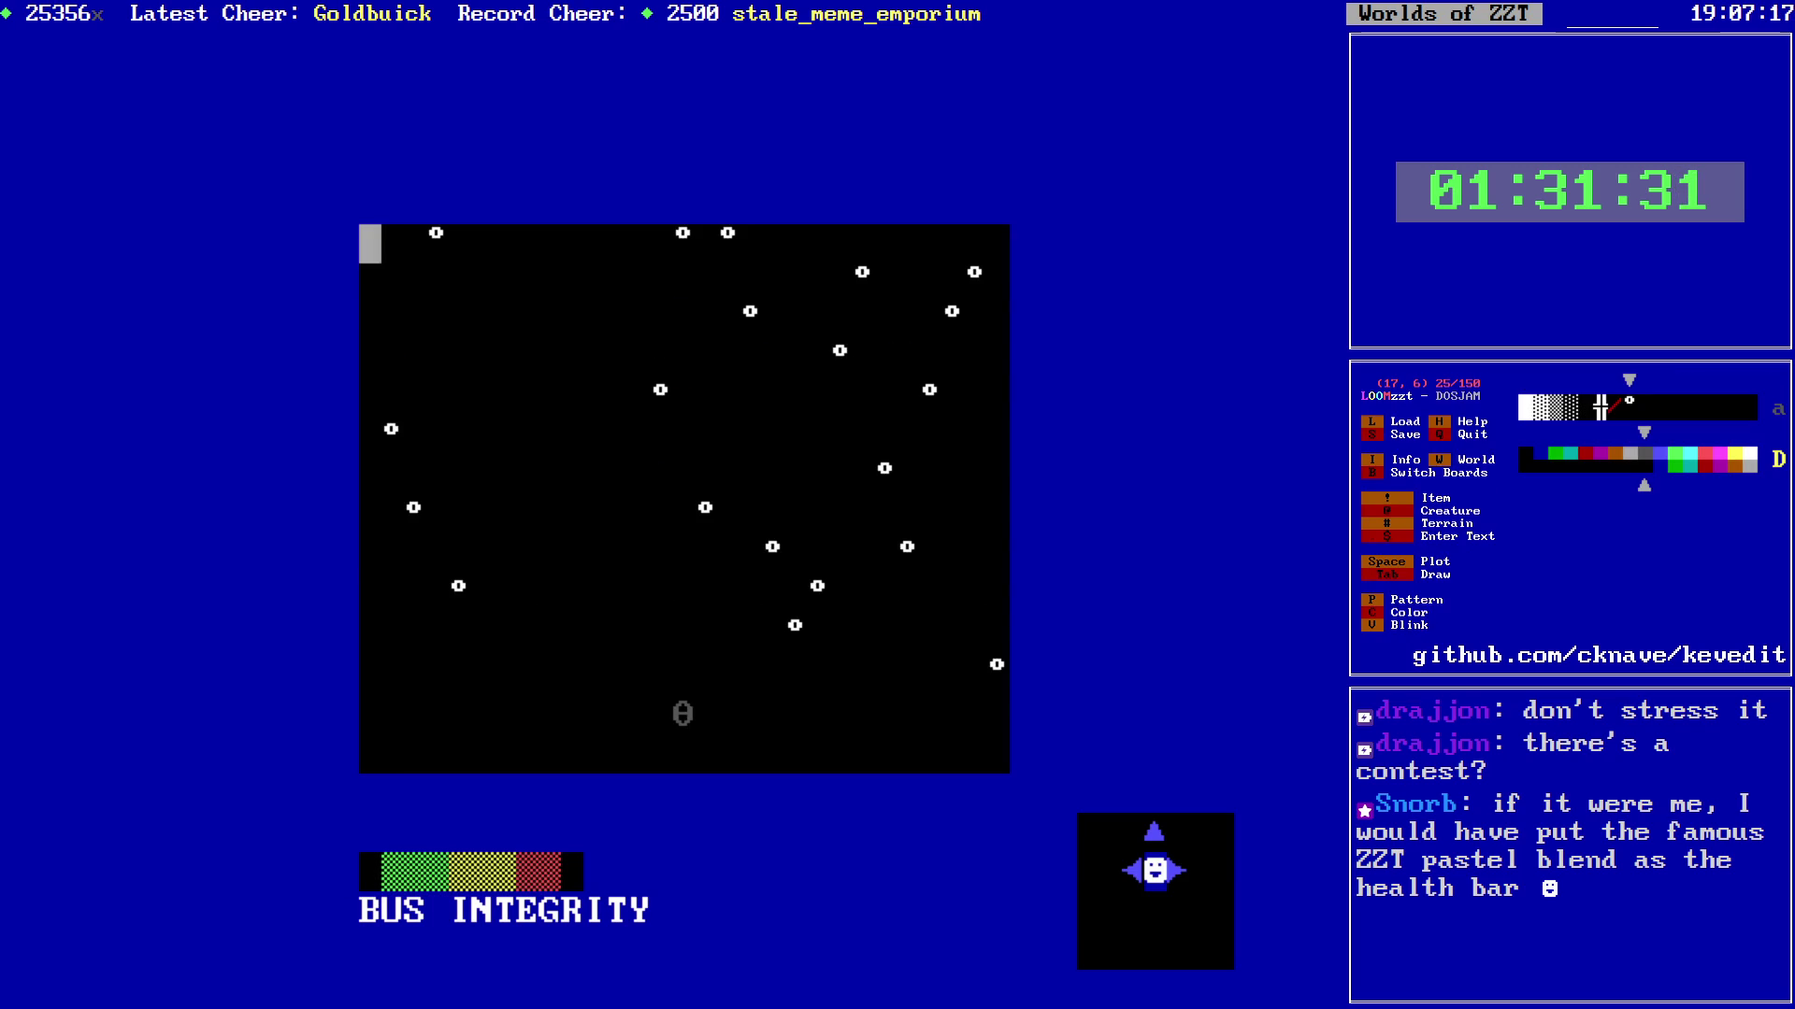
pyautogui.press('Return')
pyautogui.press('Down')
pyautogui.press('Down')
pyautogui.press('Down')
pyautogui.press('End')
pyautogui.hotkey('shift', 'Home')
pyautogui.hotkey('ctrl', 'c')
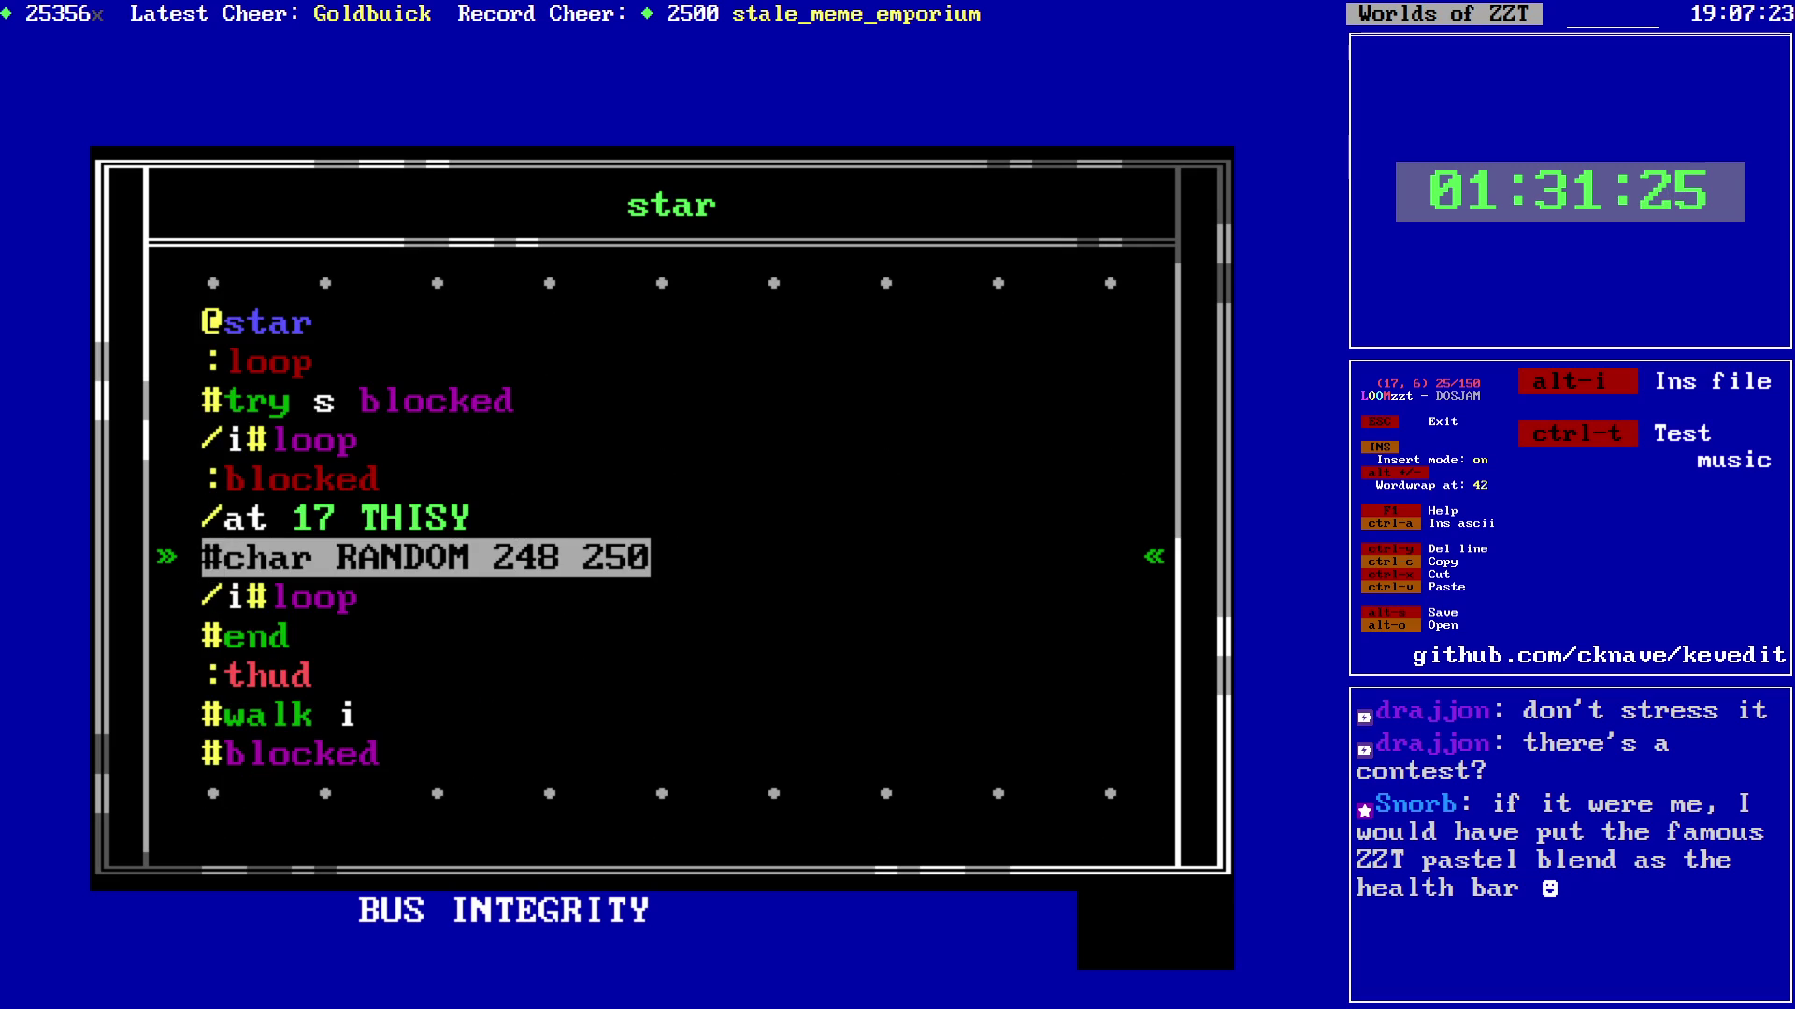
pyautogui.press('Escape')
pyautogui.press('Return')
pyautogui.press('Down')
pyautogui.press('Down')
pyautogui.press('Down')
pyautogui.press('Up')
pyautogui.press('Up')
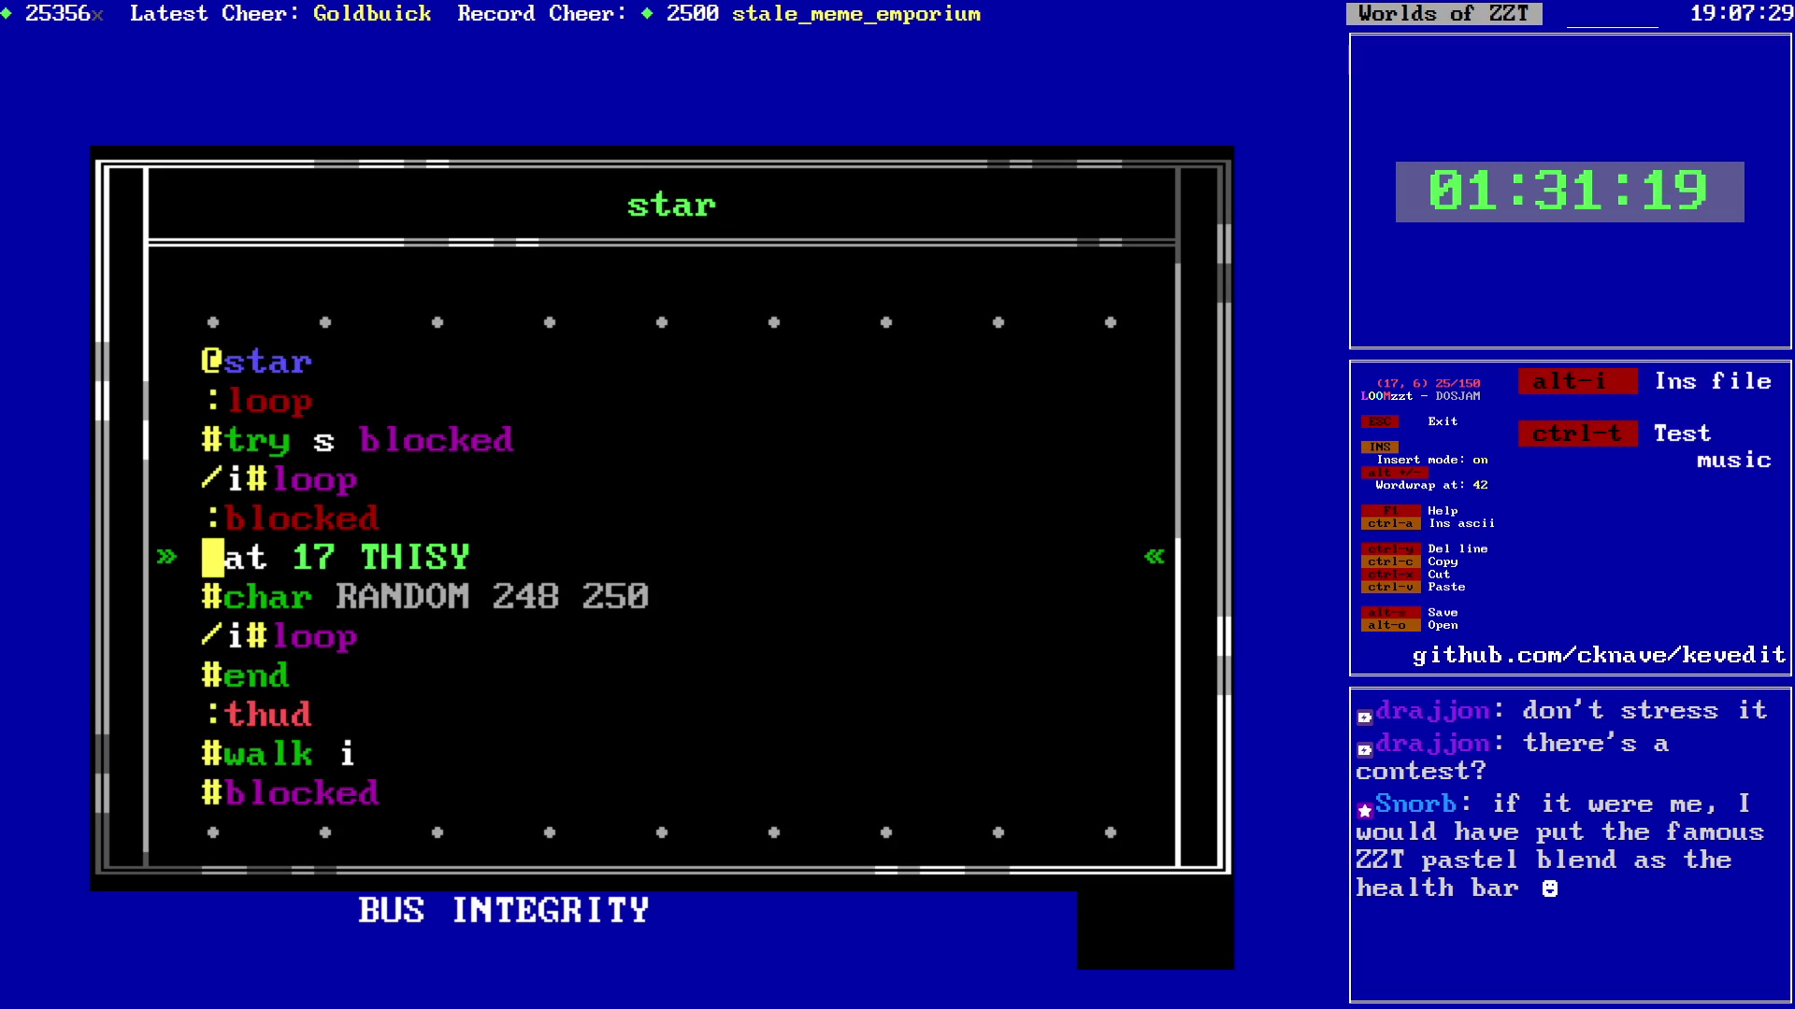
pyautogui.press('Down')
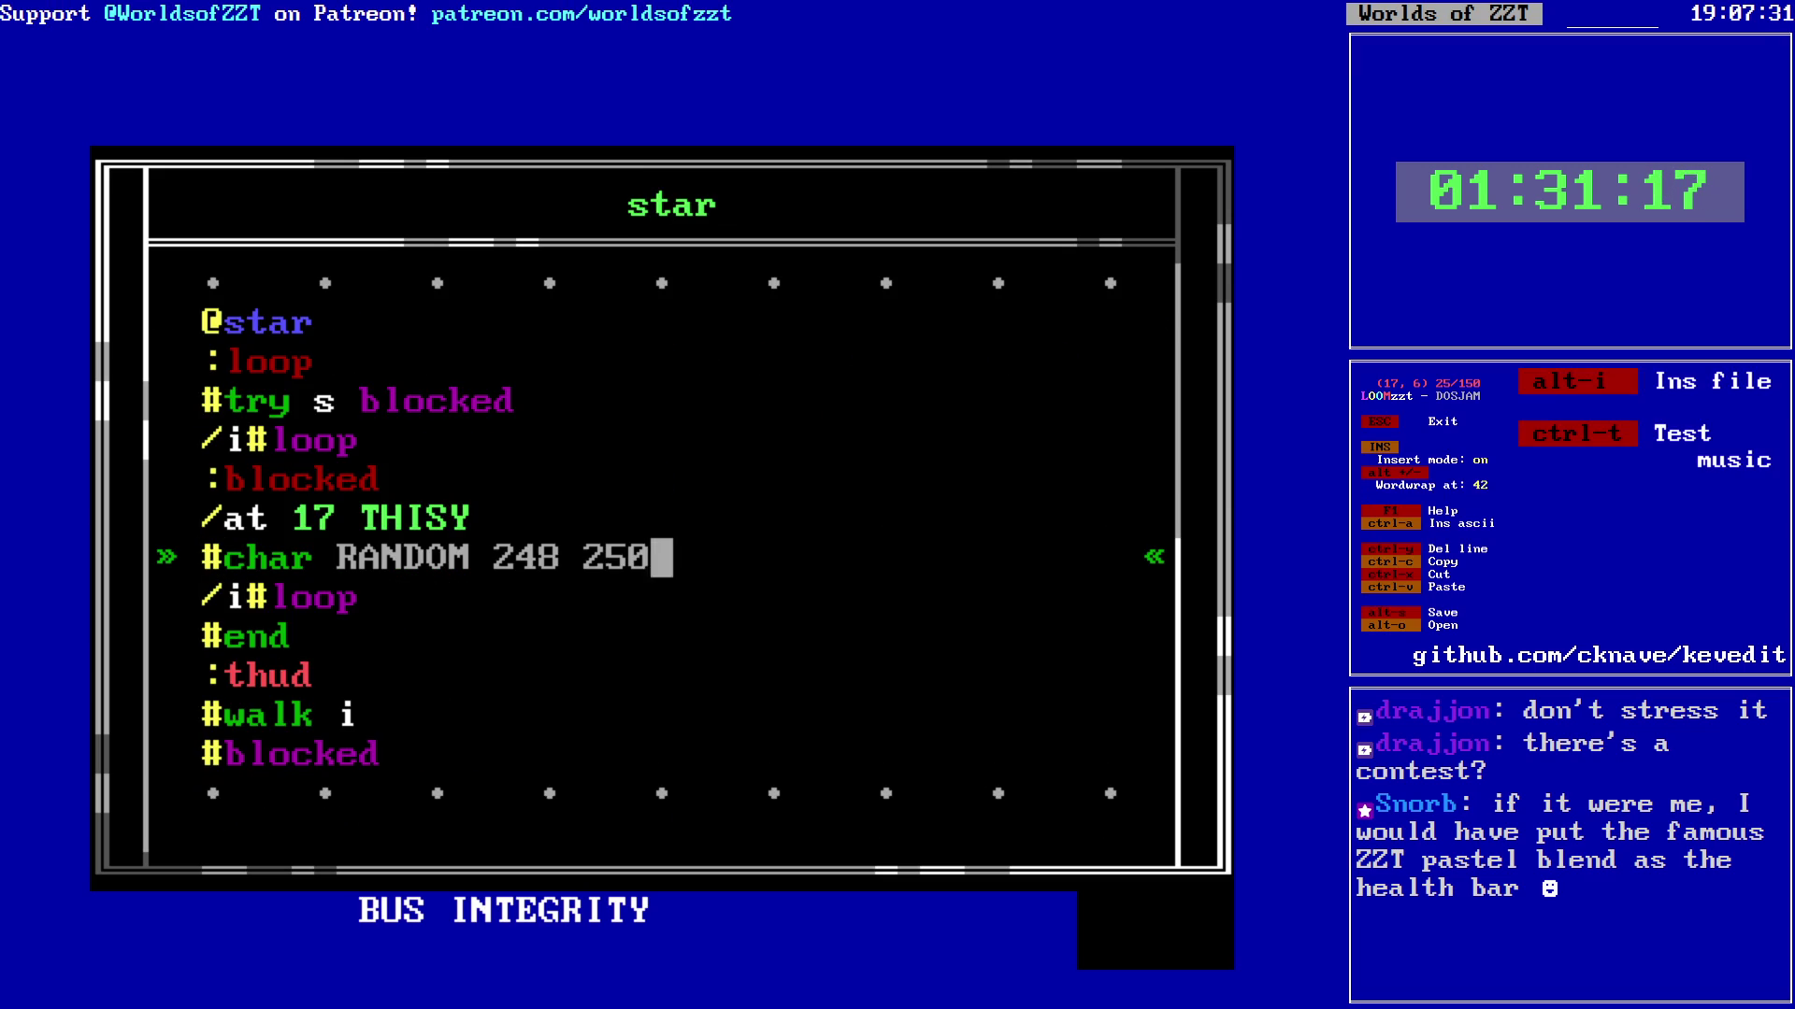
pyautogui.press('Home')
pyautogui.press('Up')
pyautogui.press('Up')
pyautogui.press('Up')
pyautogui.press('End')
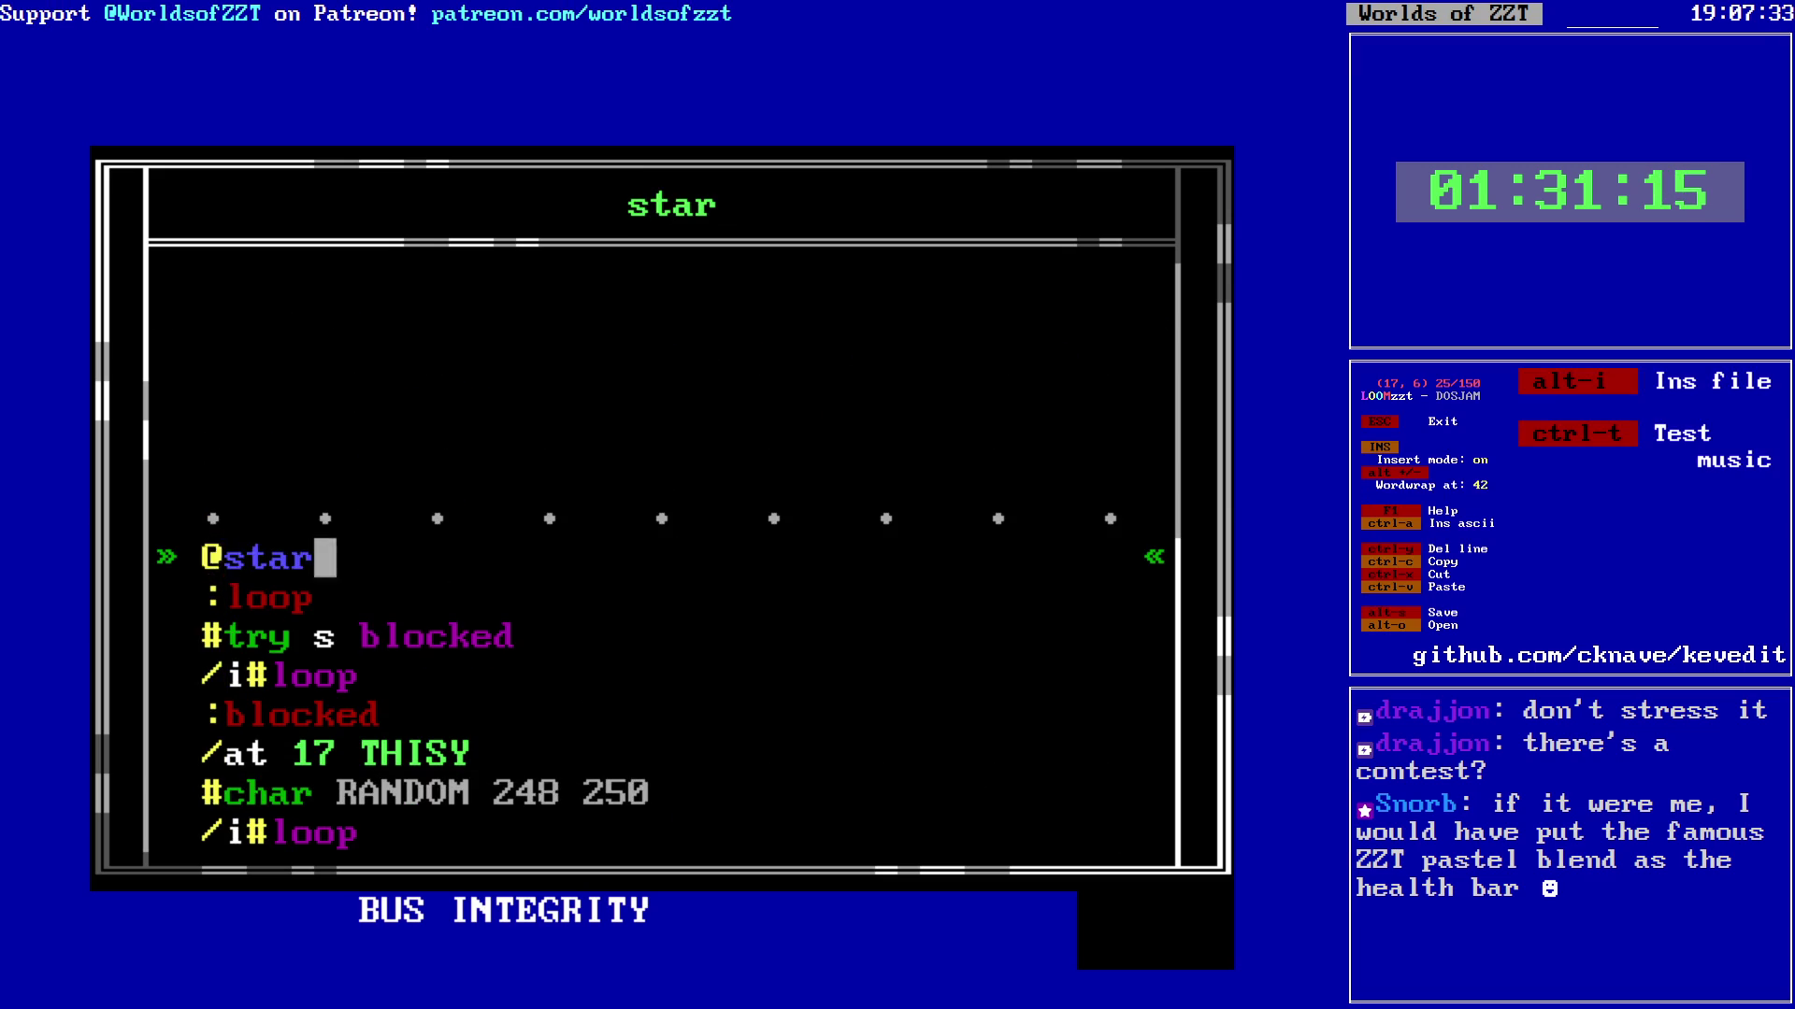
pyautogui.press('Return')
pyautogui.hotkey('ctrl', 'v')
pyautogui.press('Escape')
# - Check that a copied star's program is bound to star
pyautogui.press('Right')
pyautogui.press('Right')
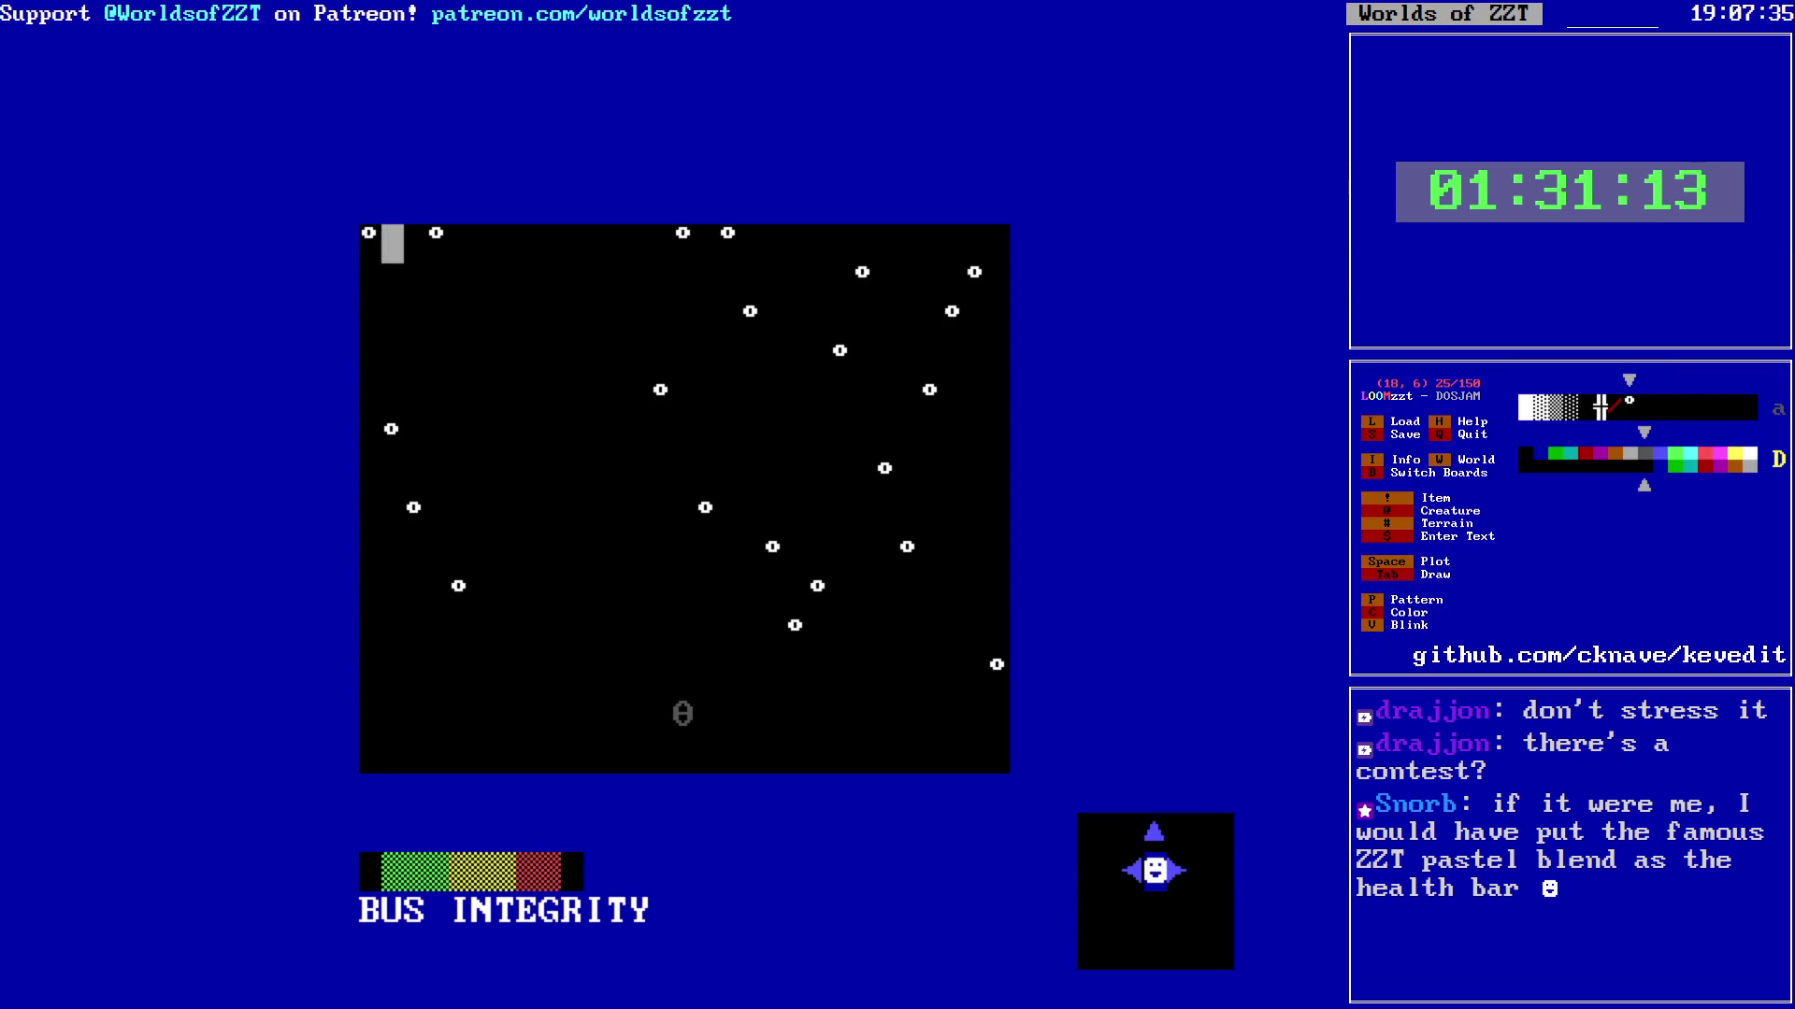
pyautogui.press('Right')
pyautogui.press('Return')
pyautogui.press('Escape')
pyautogui.press('Right')
# - Stamp several more star copies on the left half and mid-board, reaching 32 objects
pyautogui.press('Down')
pyautogui.press('Down')
pyautogui.press('Down')
pyautogui.press('Down')
pyautogui.press('Right')
pyautogui.press('Down')
pyautogui.press('Down')
pyautogui.press('Down')
pyautogui.press('space')
pyautogui.press('Up')
pyautogui.press('Up')
pyautogui.press('Right')
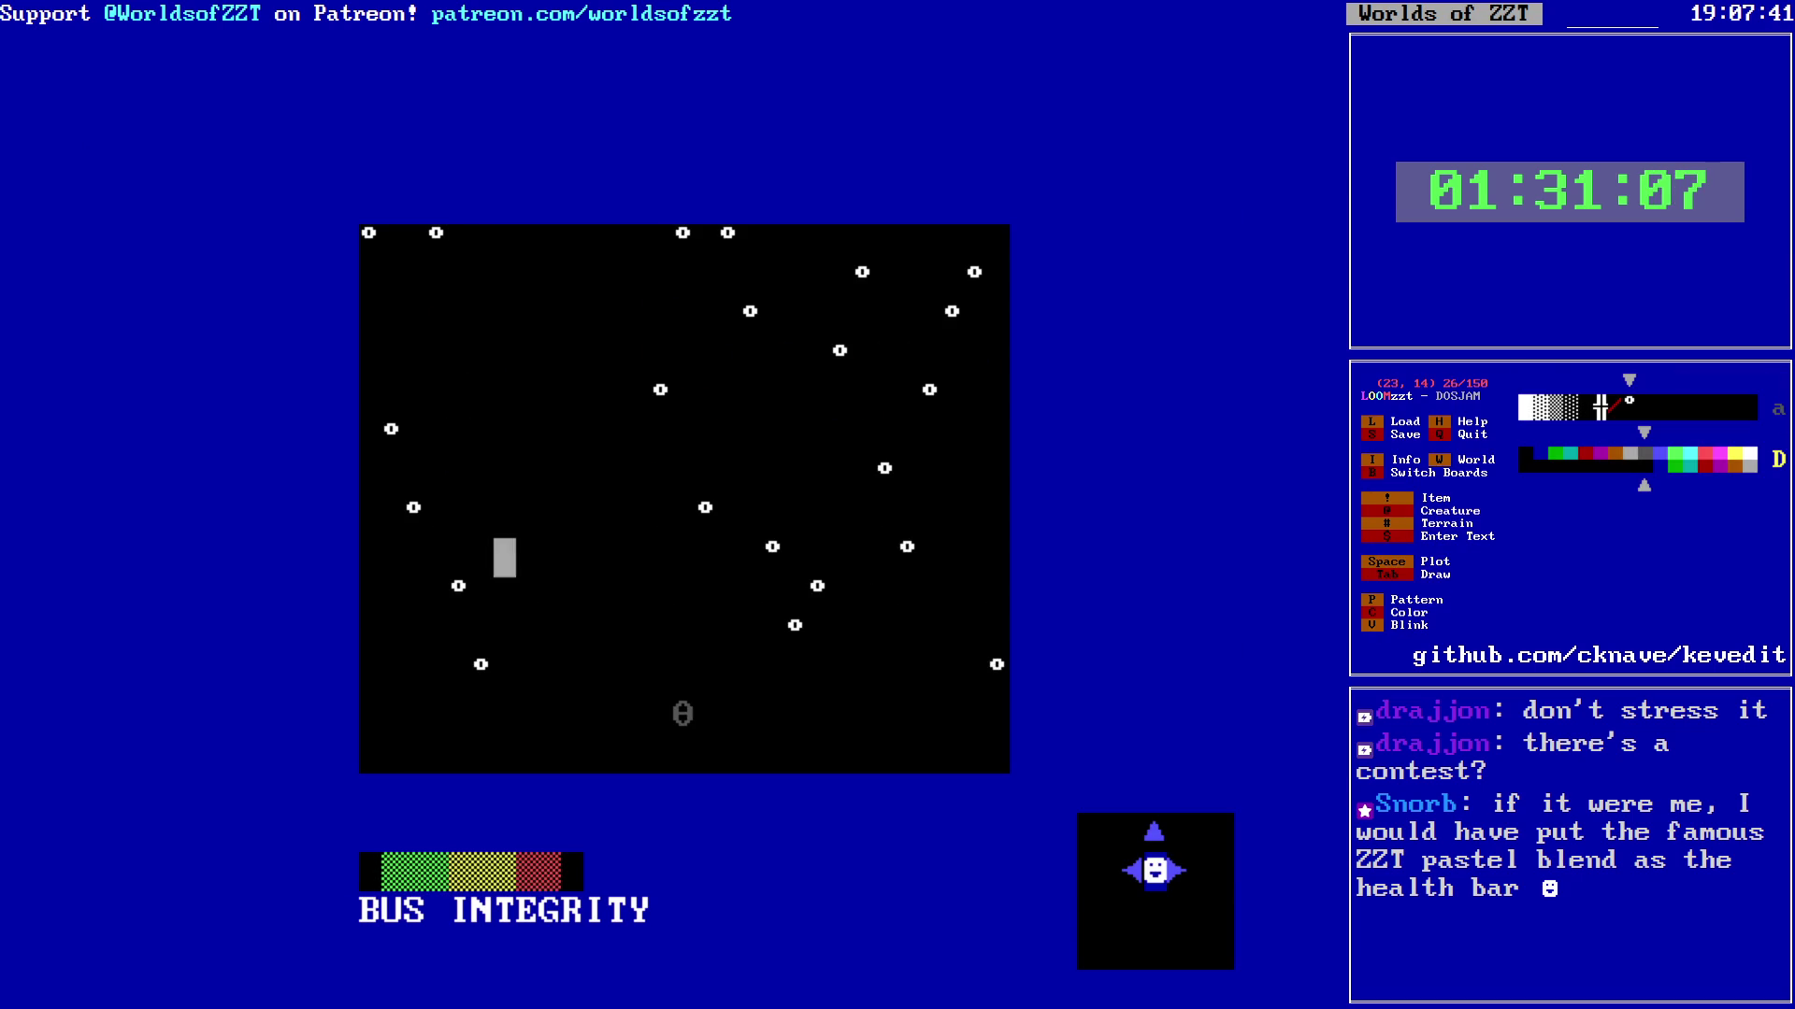
pyautogui.press('Up')
pyautogui.press('Up')
pyautogui.press('Up')
pyautogui.press('Up')
pyautogui.press('Up')
pyautogui.press('Up')
pyautogui.press('space')
pyautogui.press('Up')
pyautogui.press('Right')
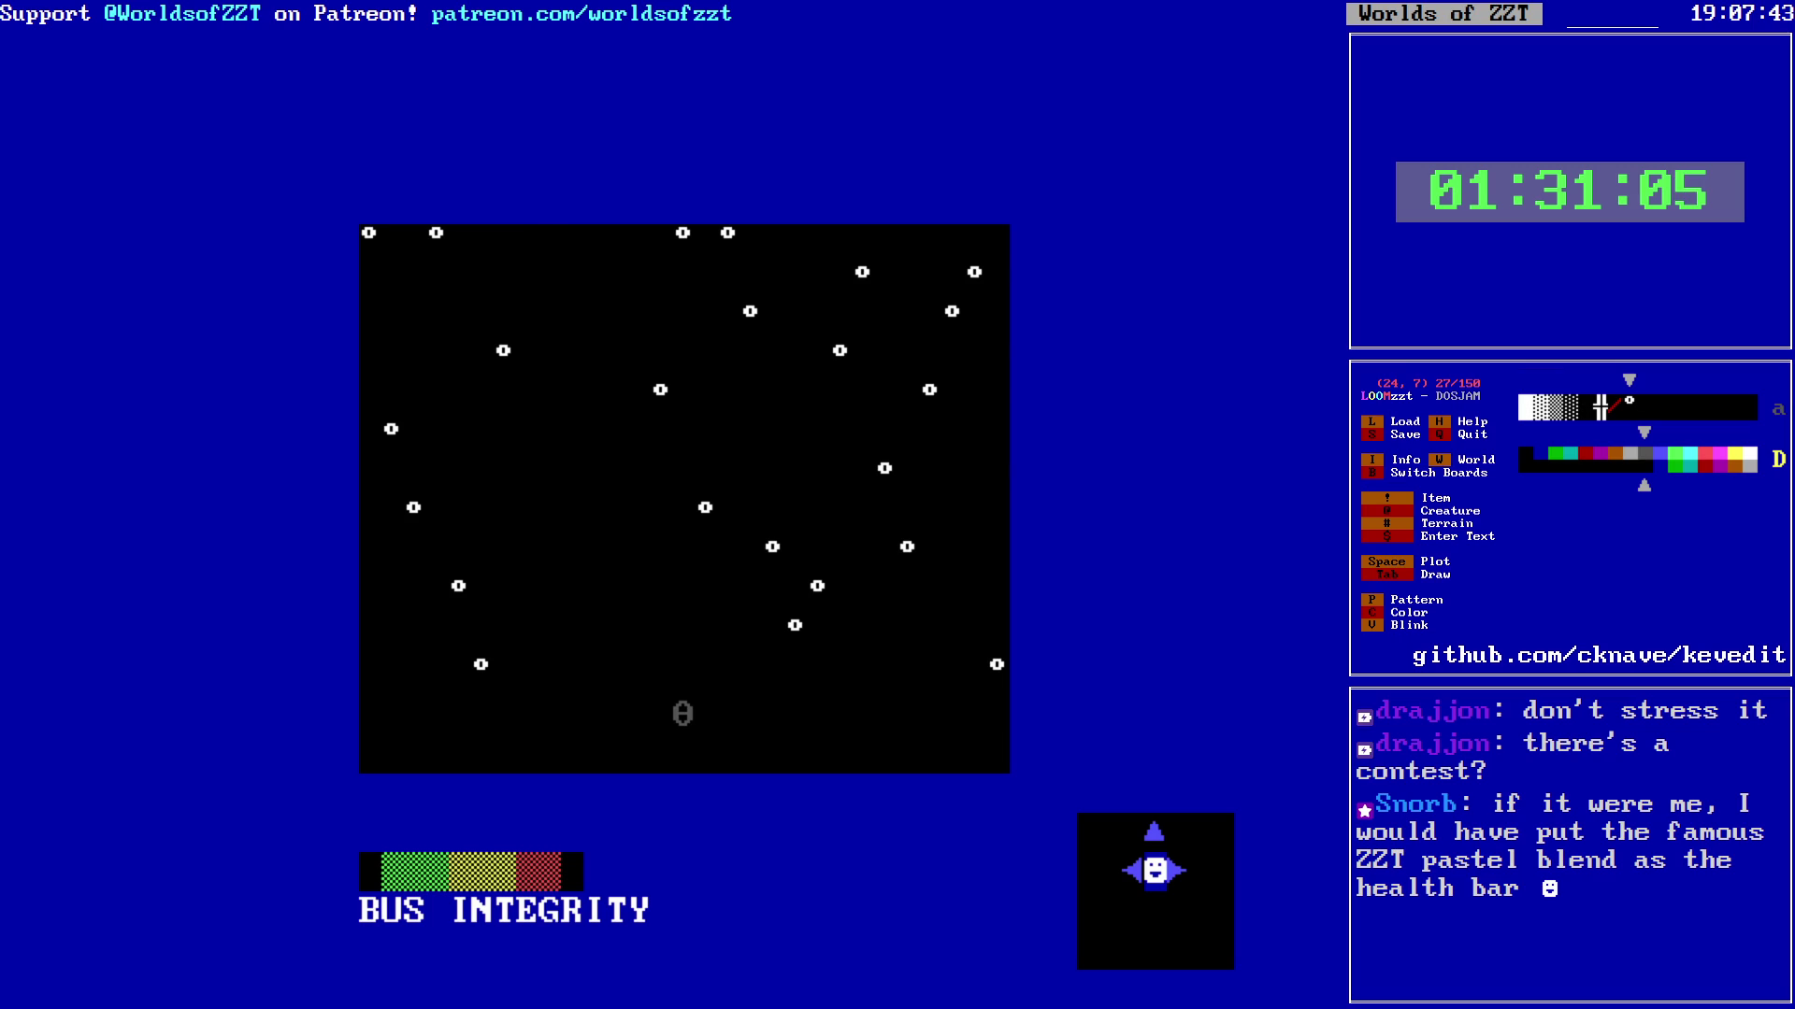
pyautogui.press('space')
pyautogui.press('Right')
pyautogui.press('Down')
pyautogui.press('Down')
pyautogui.press('Down')
pyautogui.press('Down')
pyautogui.press('Down')
pyautogui.press('space')
pyautogui.press('Right')
pyautogui.press('Down')
pyautogui.press('Down')
pyautogui.press('space')
pyautogui.press('Up')
pyautogui.press('Right')
pyautogui.press('space')
pyautogui.press('Up')
pyautogui.press('Up')
pyautogui.press('Up')
pyautogui.press('Right')
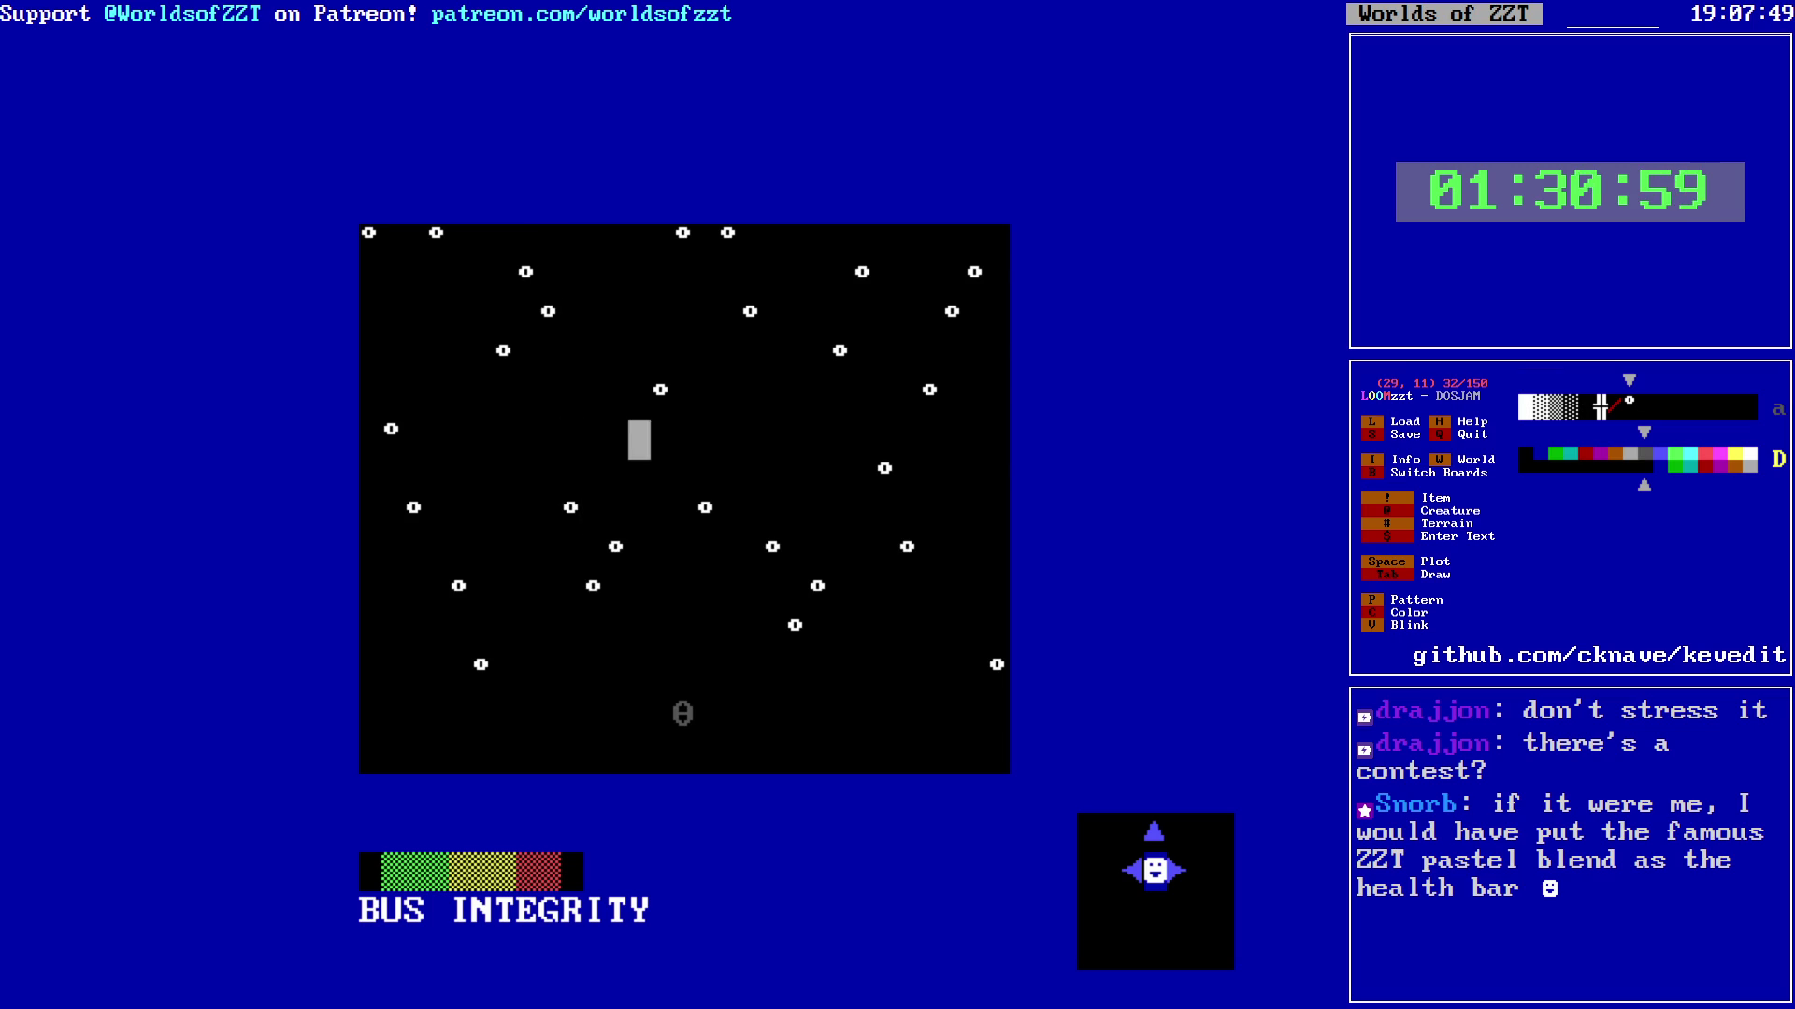